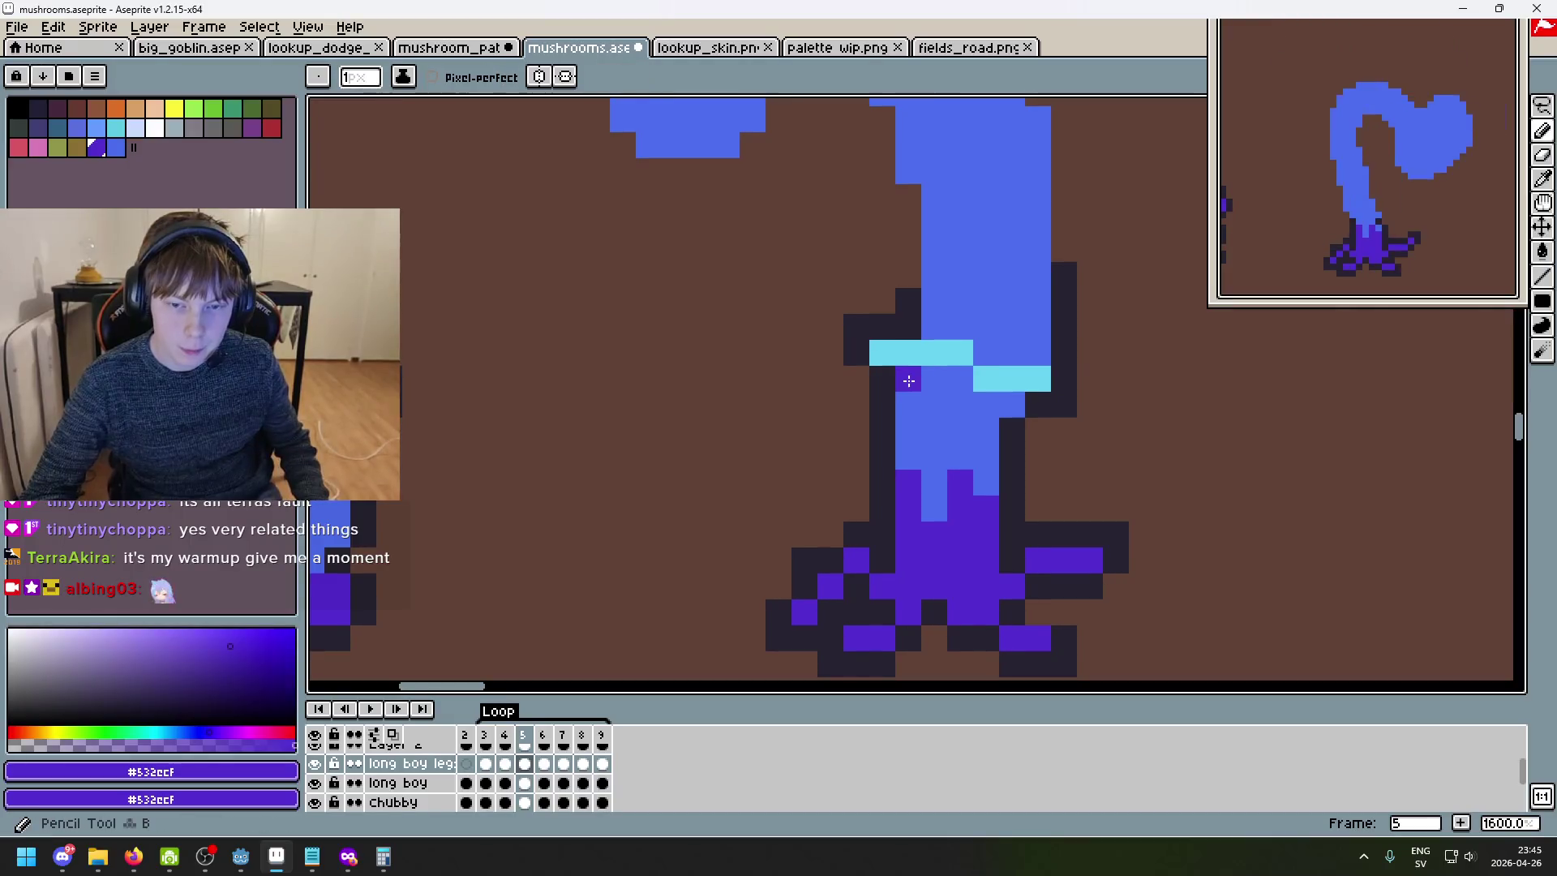
# - Paint two purple pixels under the cyan collar on frame 5 and marquee-select the collar band
pyautogui.click(987, 404)
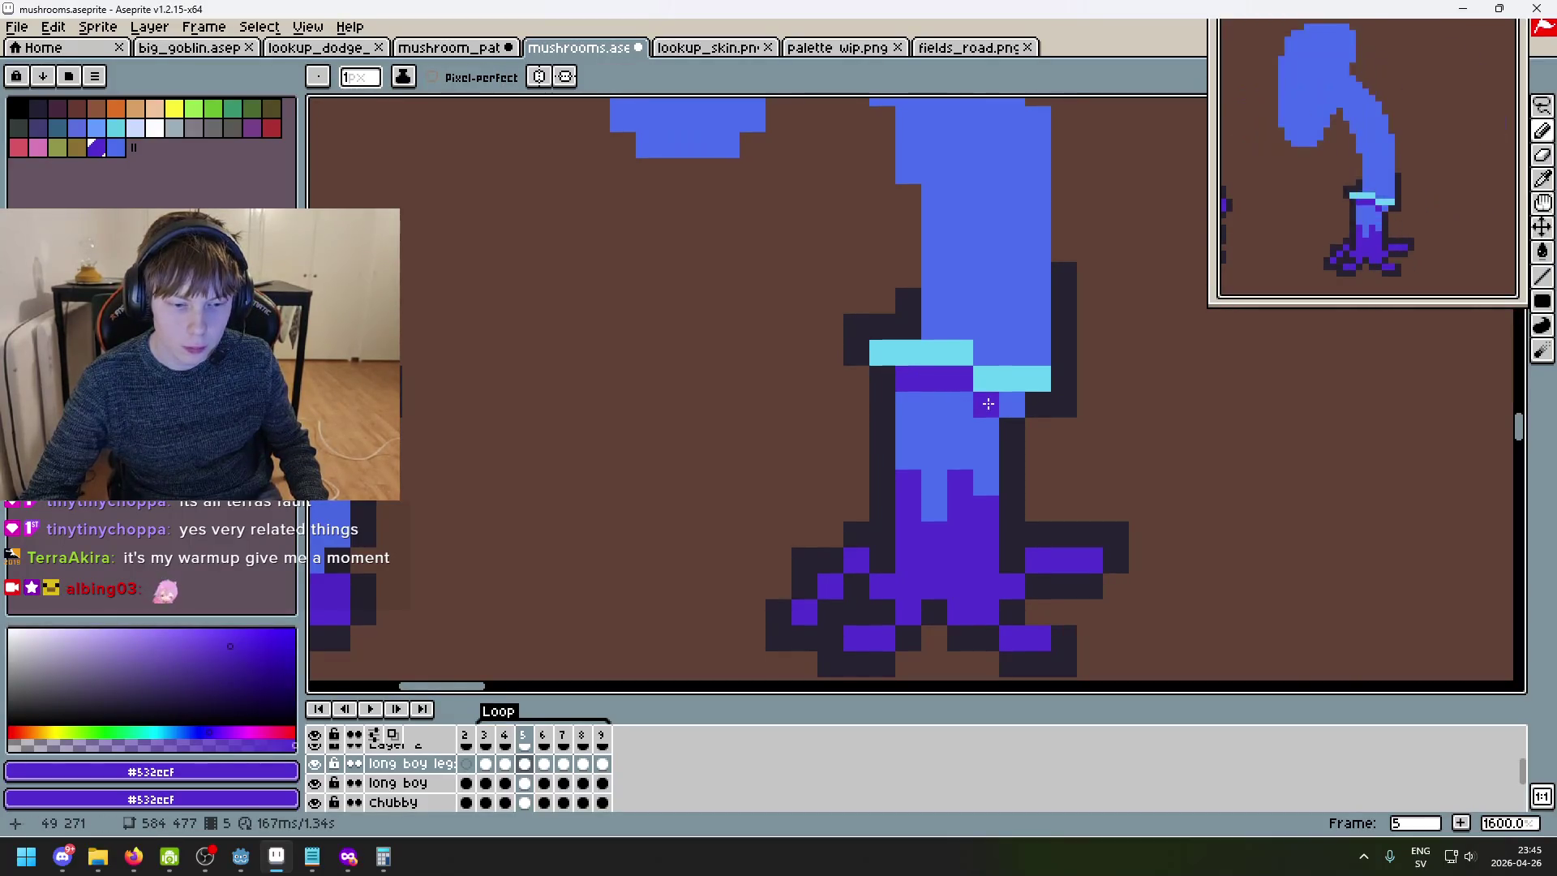
pyautogui.click(1011, 404)
pyautogui.click(1542, 106)
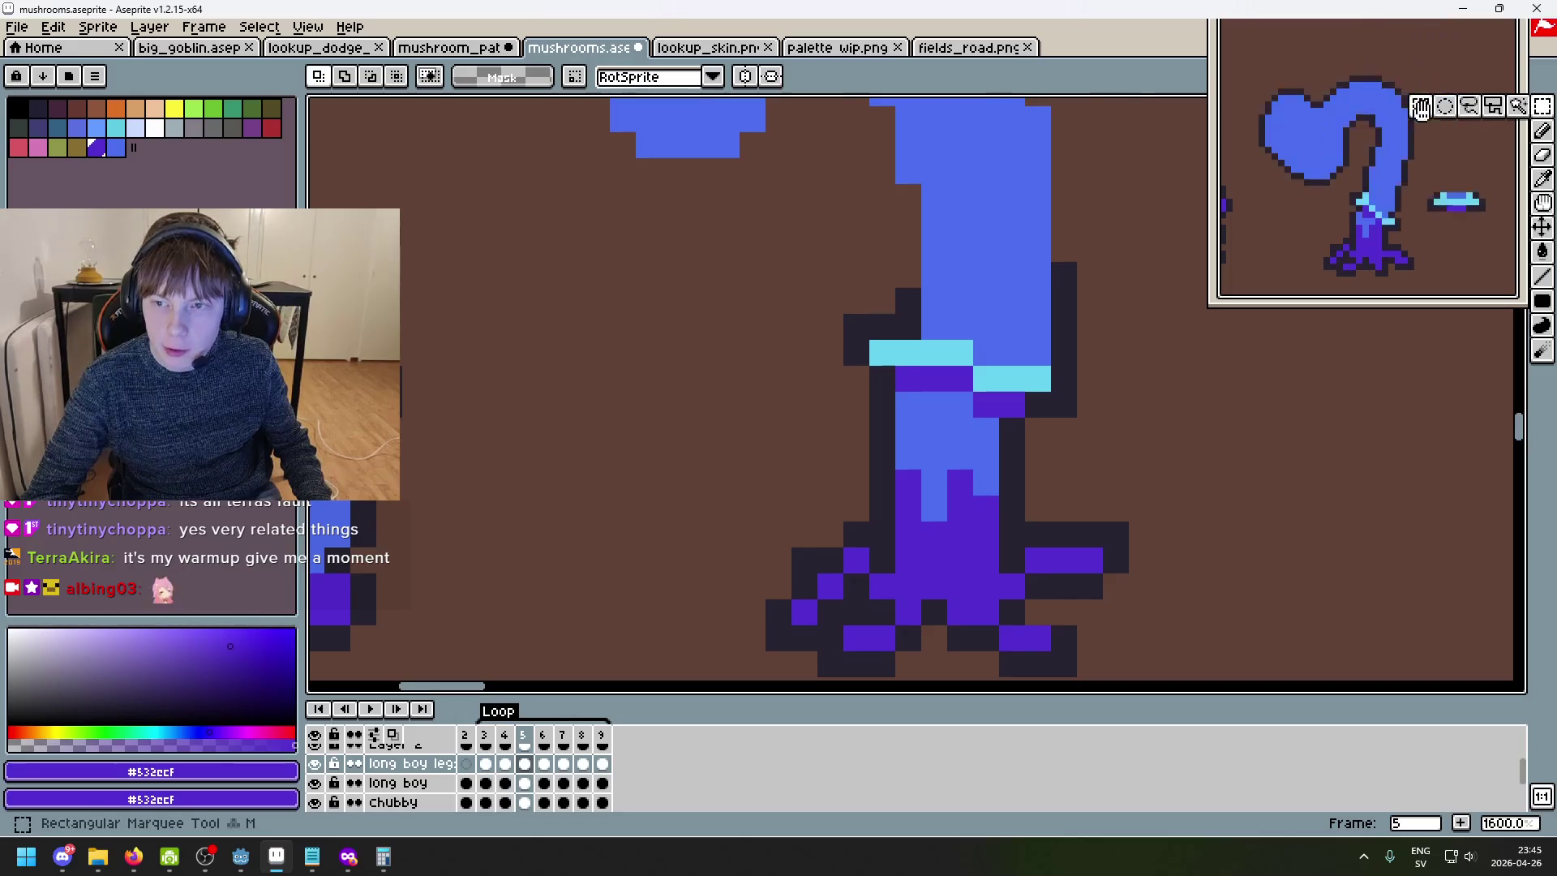
pyautogui.moveTo(844, 285)
pyautogui.mouseDown()
pyautogui.moveTo(1119, 411)
pyautogui.moveTo(1160, 446)
pyautogui.moveTo(766, 185)
pyautogui.mouseUp()
# - Move the collar band from the legs layer onto the long boy layer, then go to frame 4
pyautogui.press('Delete')
pyautogui.hotkey('ctrl', 'z')
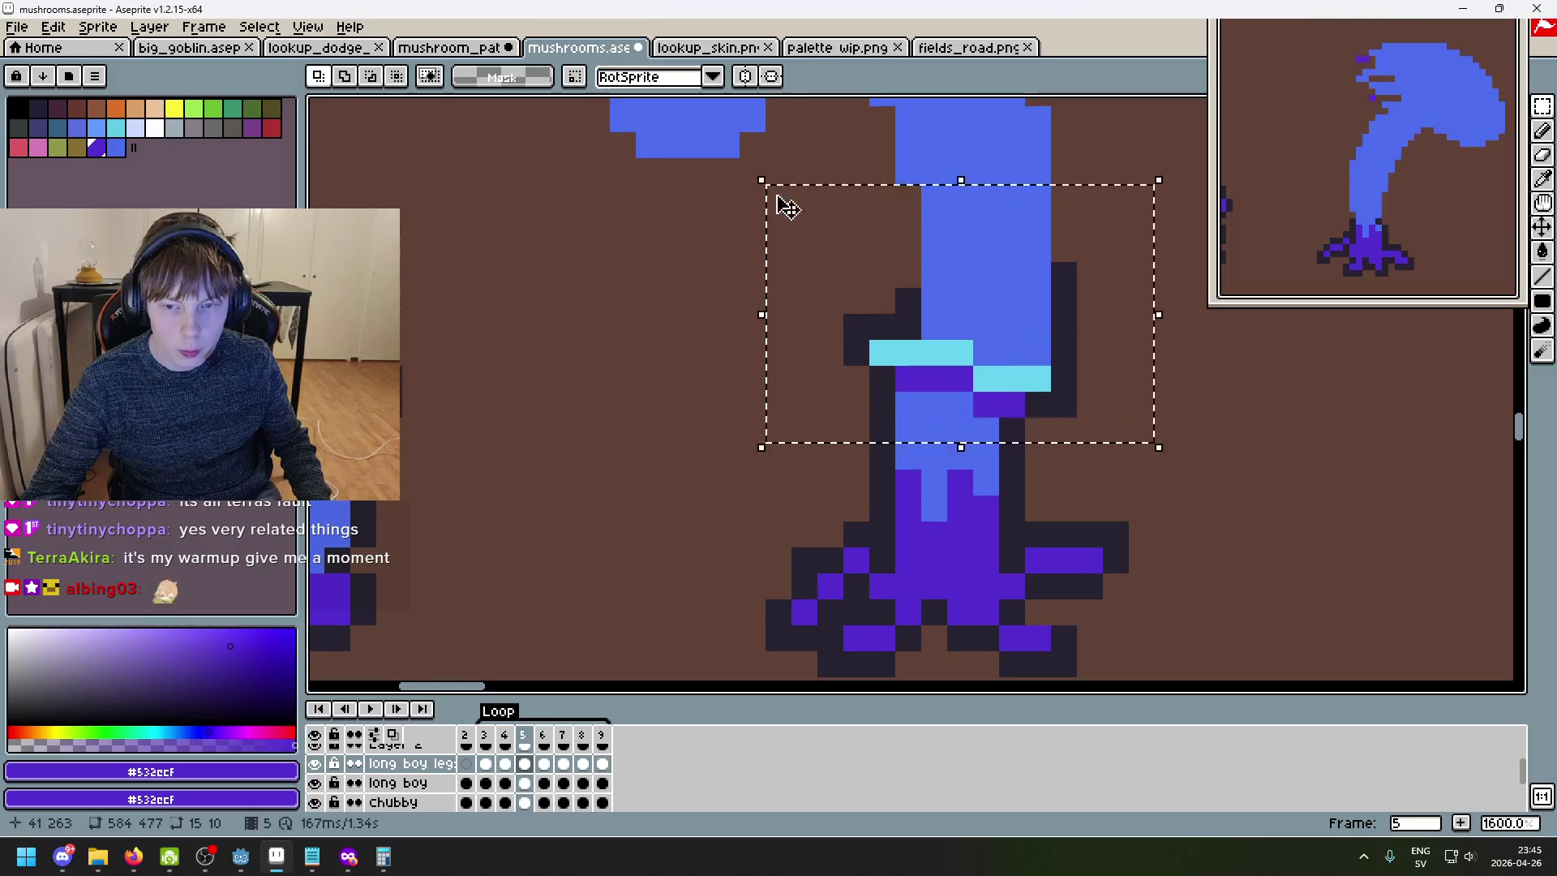
pyautogui.hotkey('ctrl', 'x')
pyautogui.click(397, 782)
pyautogui.hotkey('ctrl', 'v')
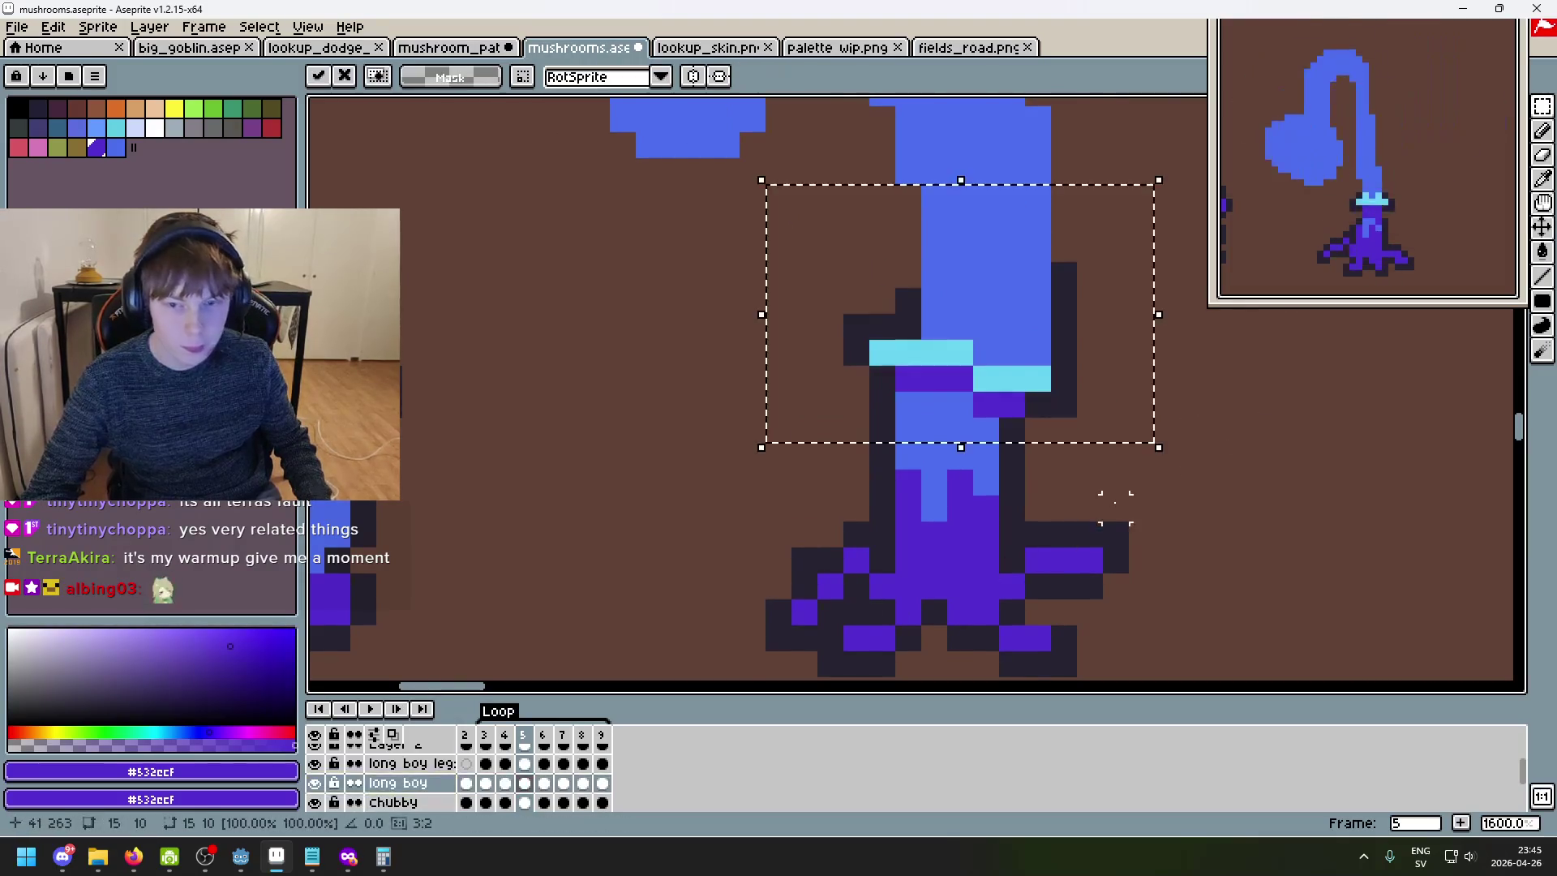
pyautogui.press('Return')
pyautogui.press('Left')
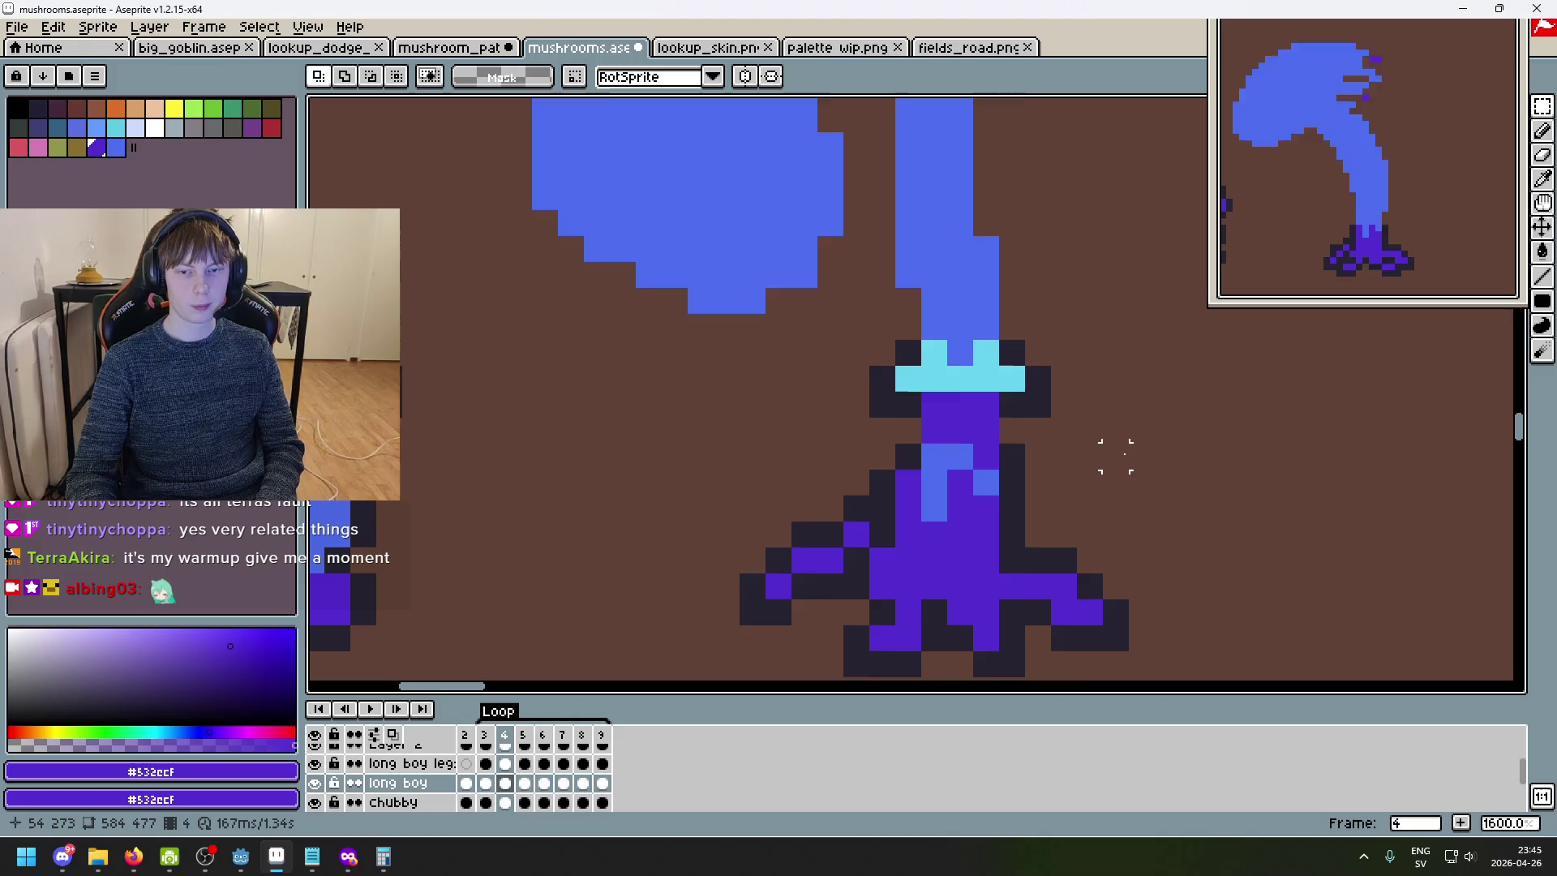
pyautogui.press('i')
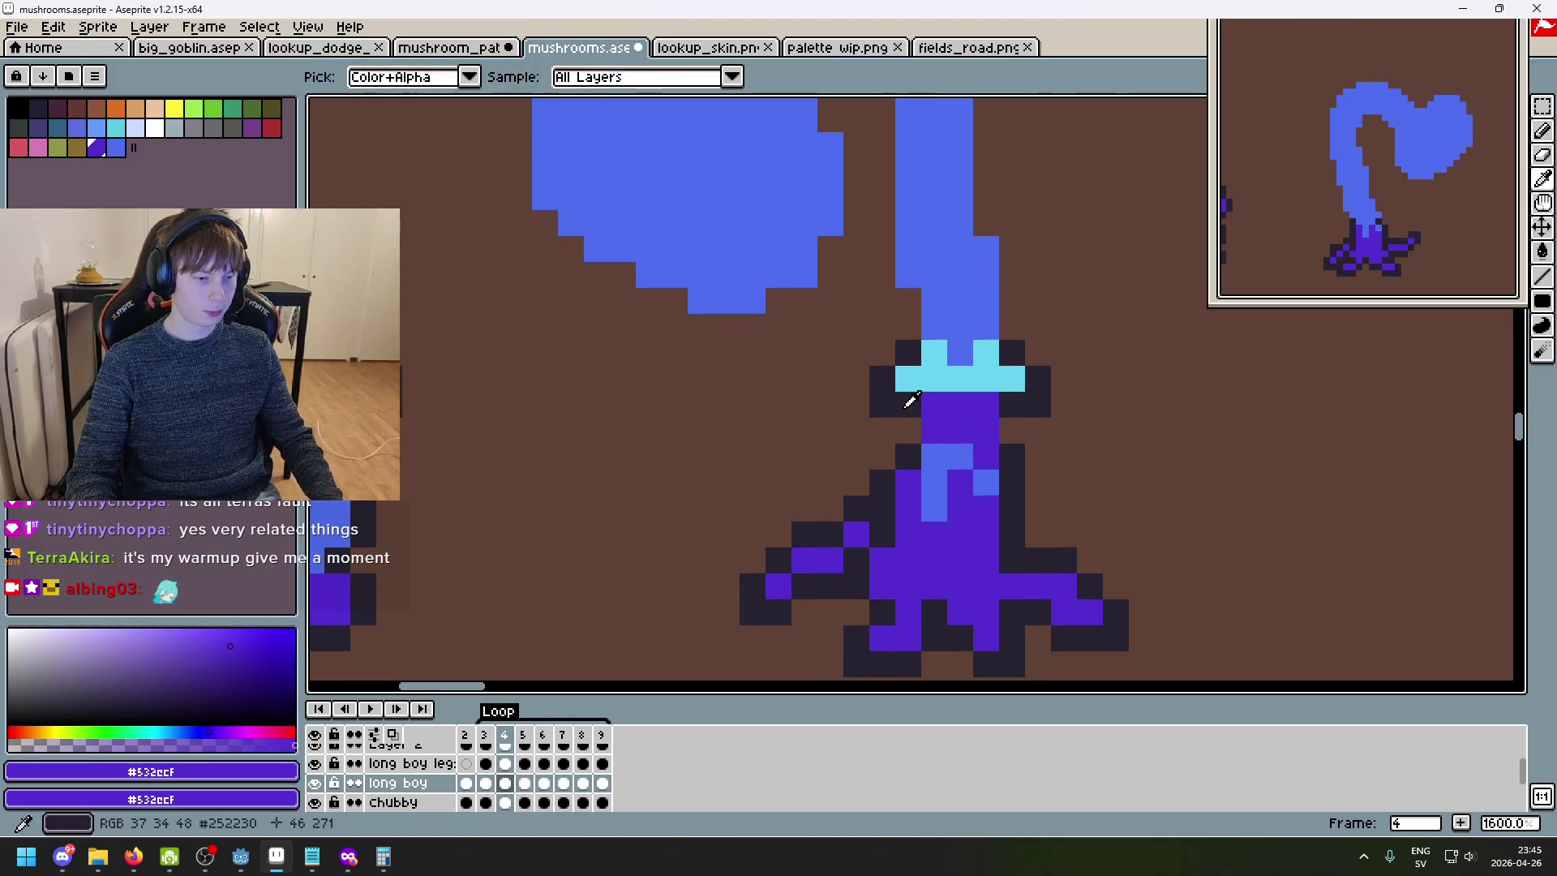
pyautogui.click(910, 401)
pyautogui.press('m')
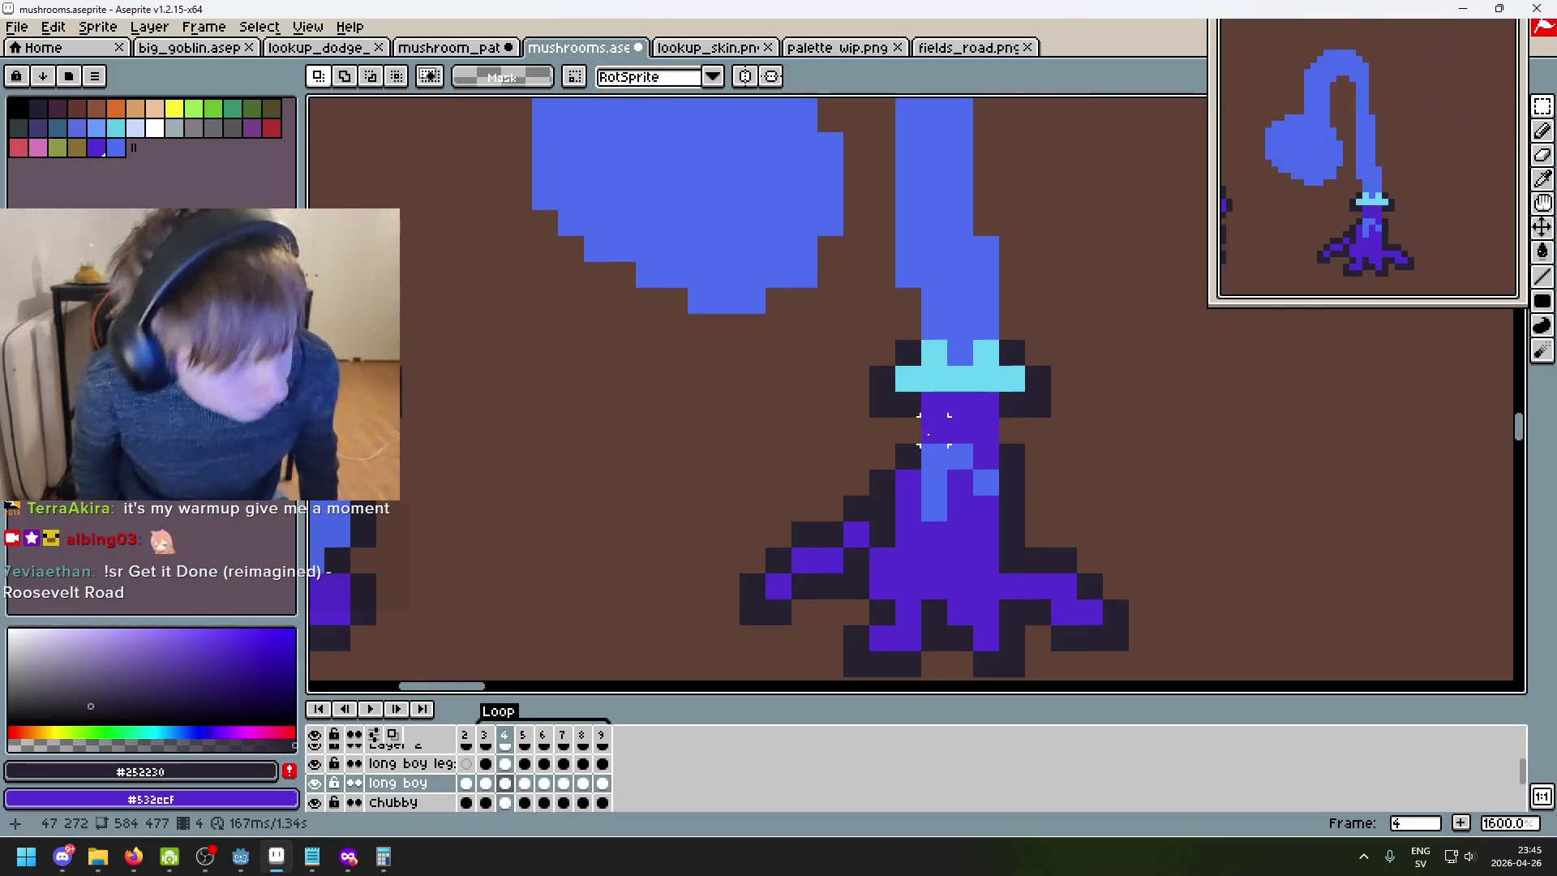
pyautogui.press('XF86AudioLowerVolume')
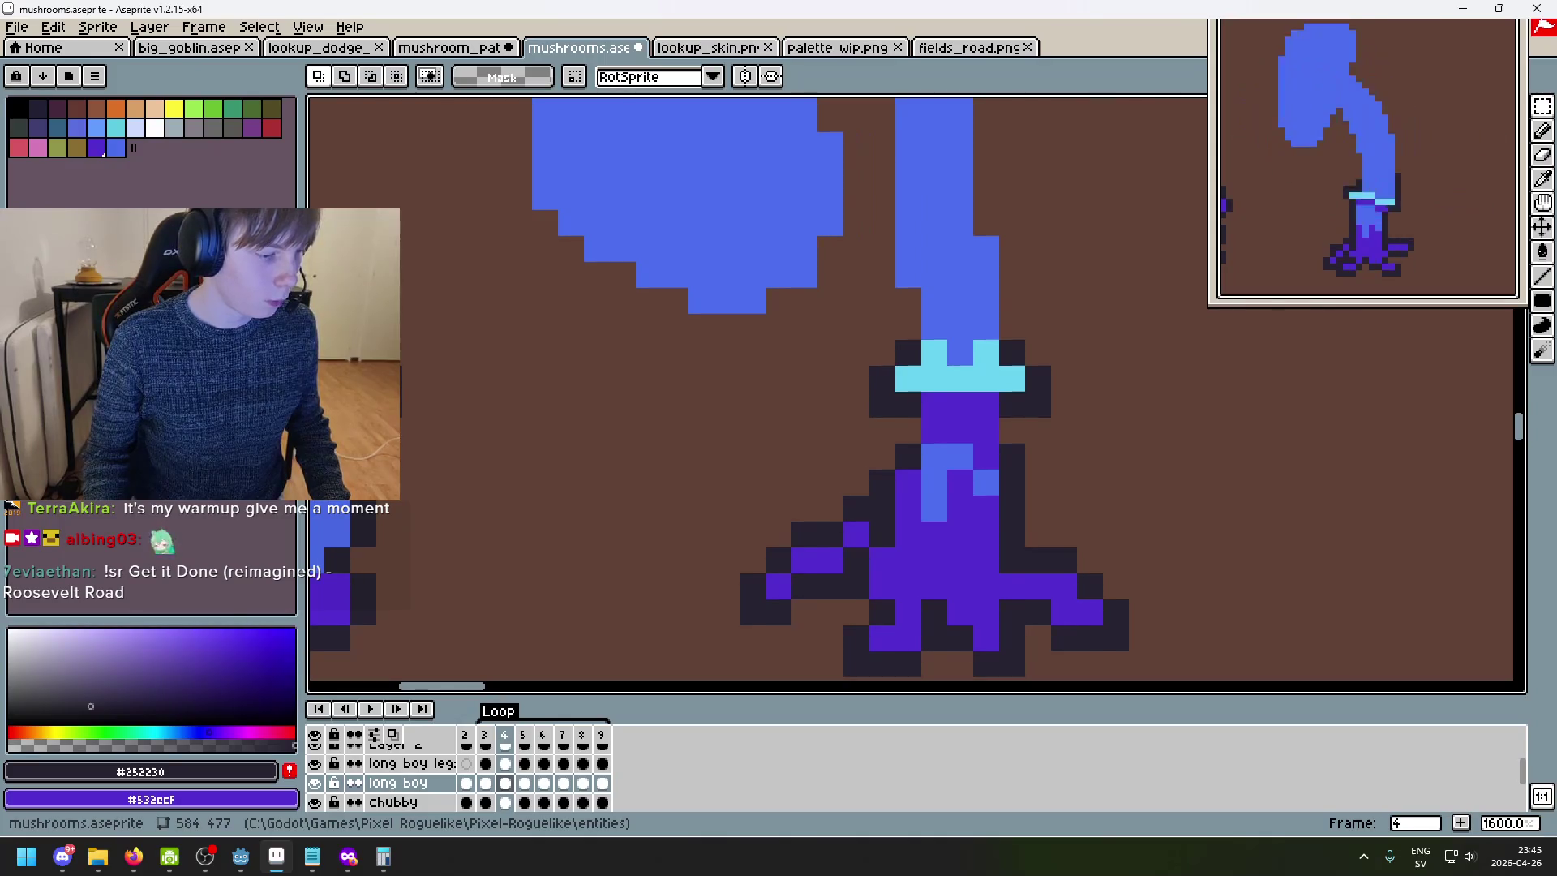
pyautogui.hotkey('alt', 'Tab')
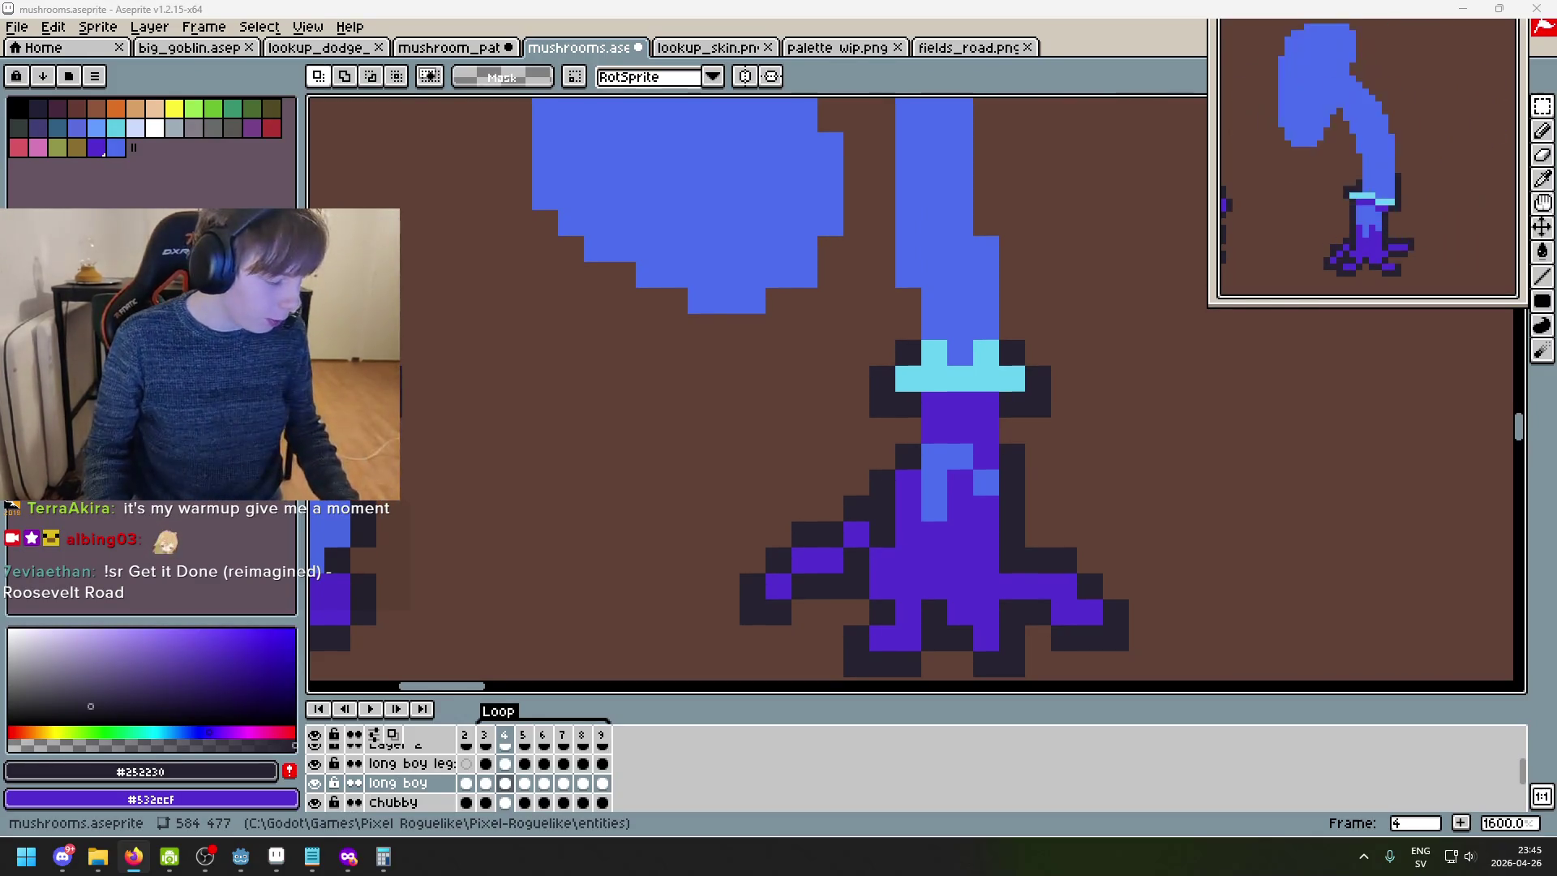
pyautogui.scroll(3, 949, 391)
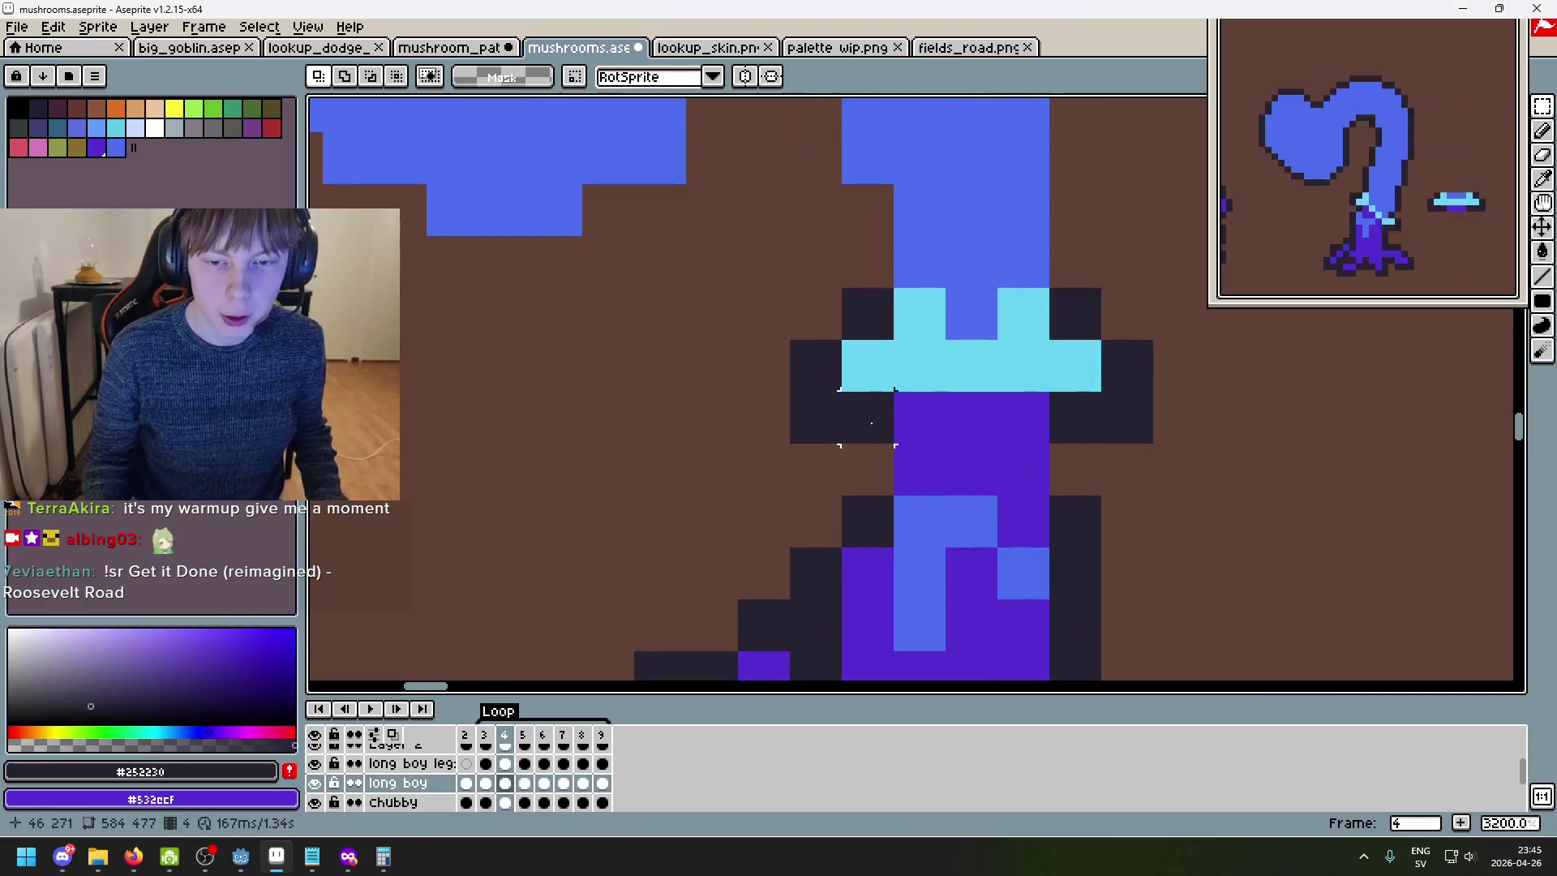
pyautogui.press('b')
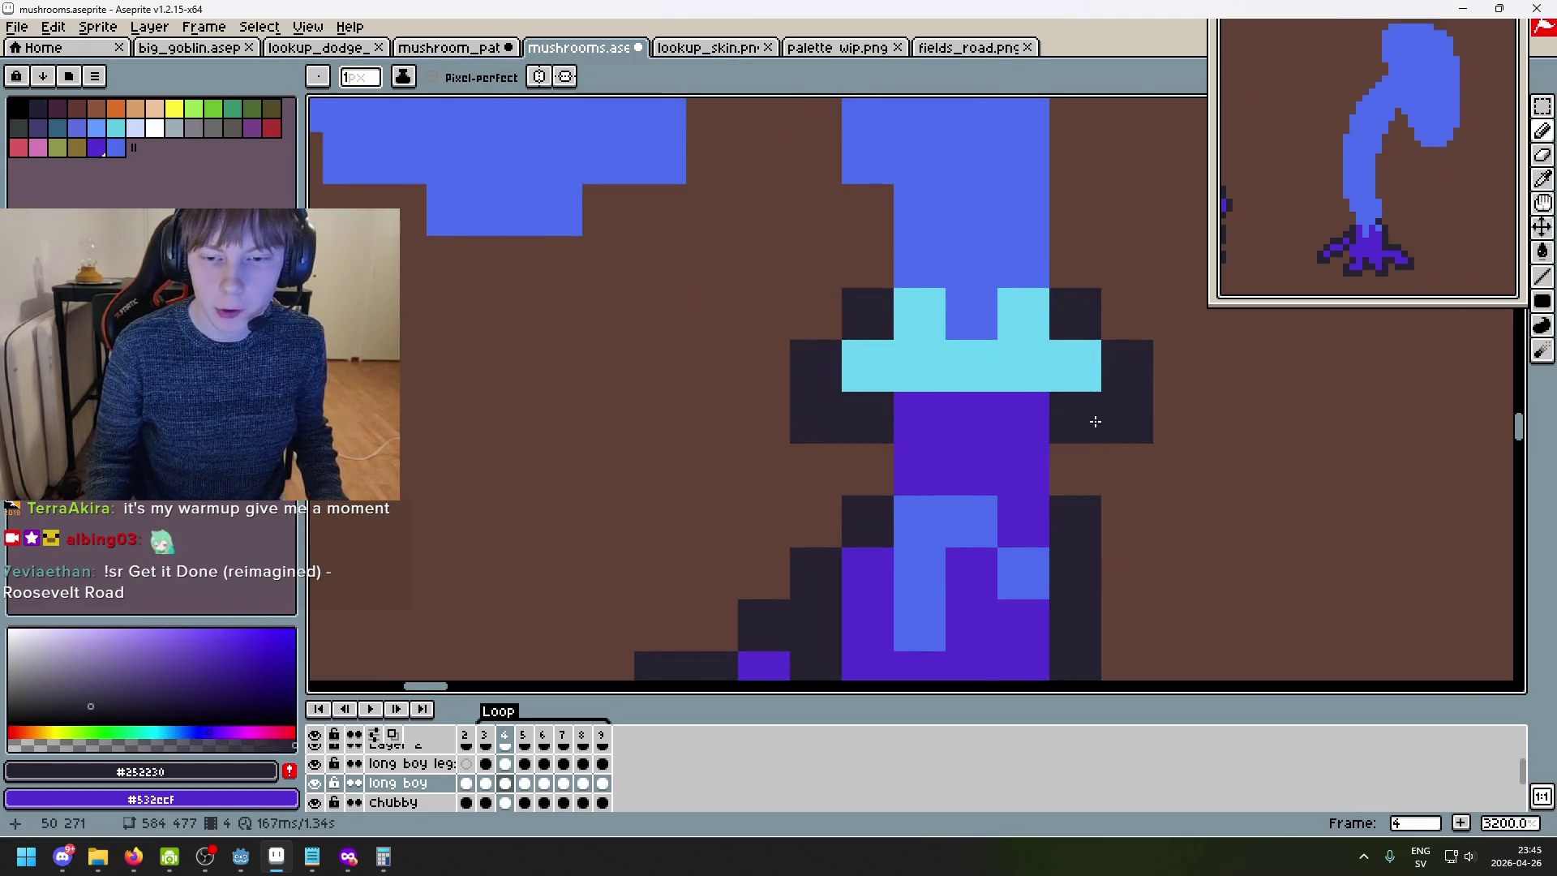
pyautogui.scroll(-3, 1070, 435)
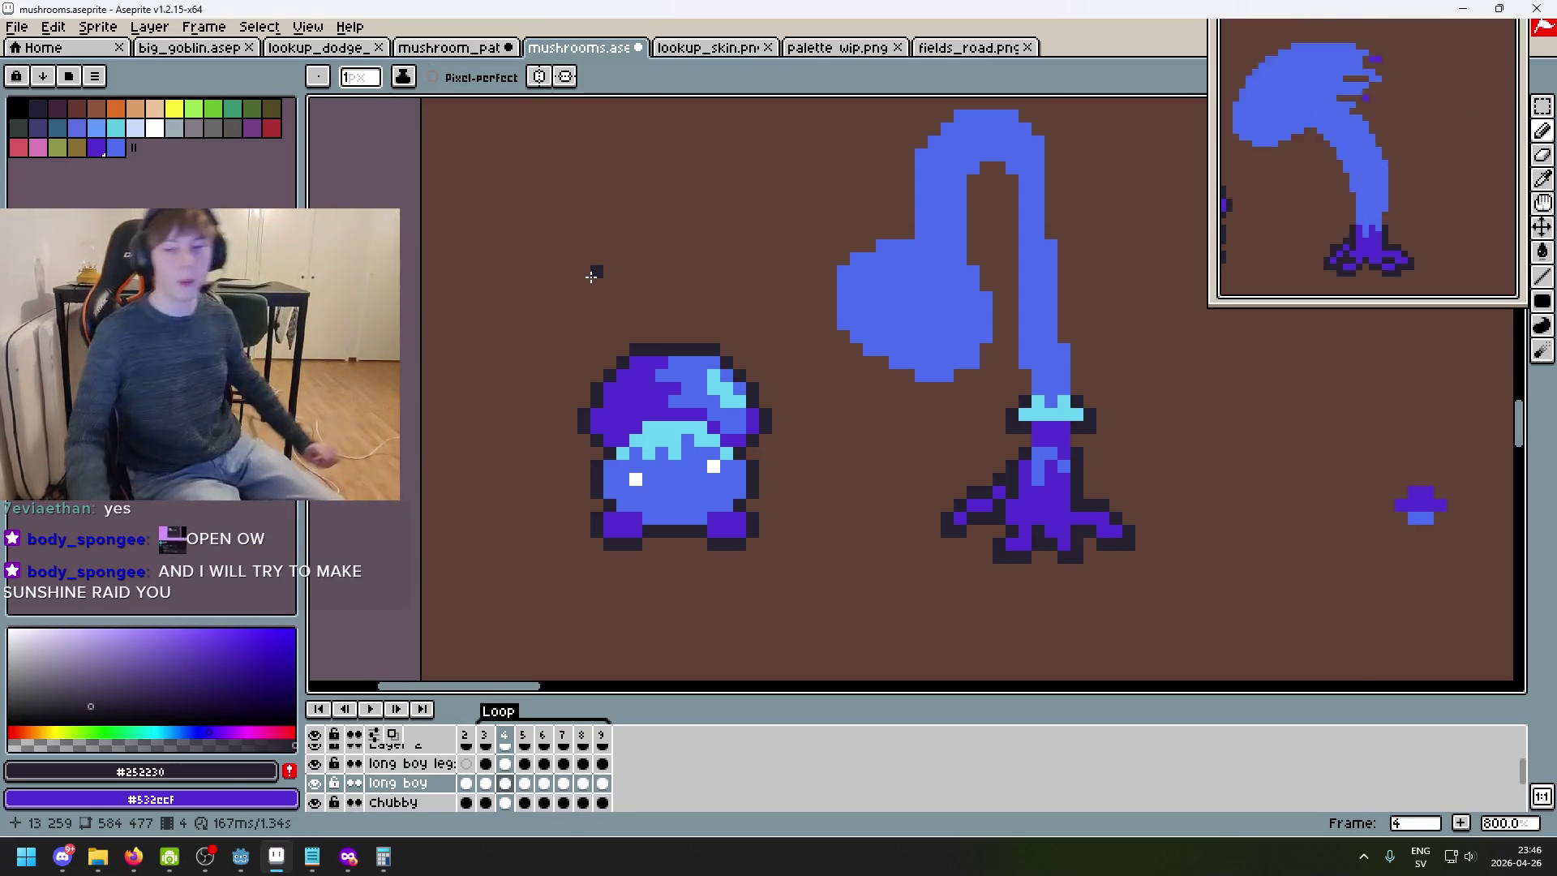
# - Flip between frames 2 through 6 to compare the stem poses and cyan collar
pyautogui.scroll(5, 1060, 646)
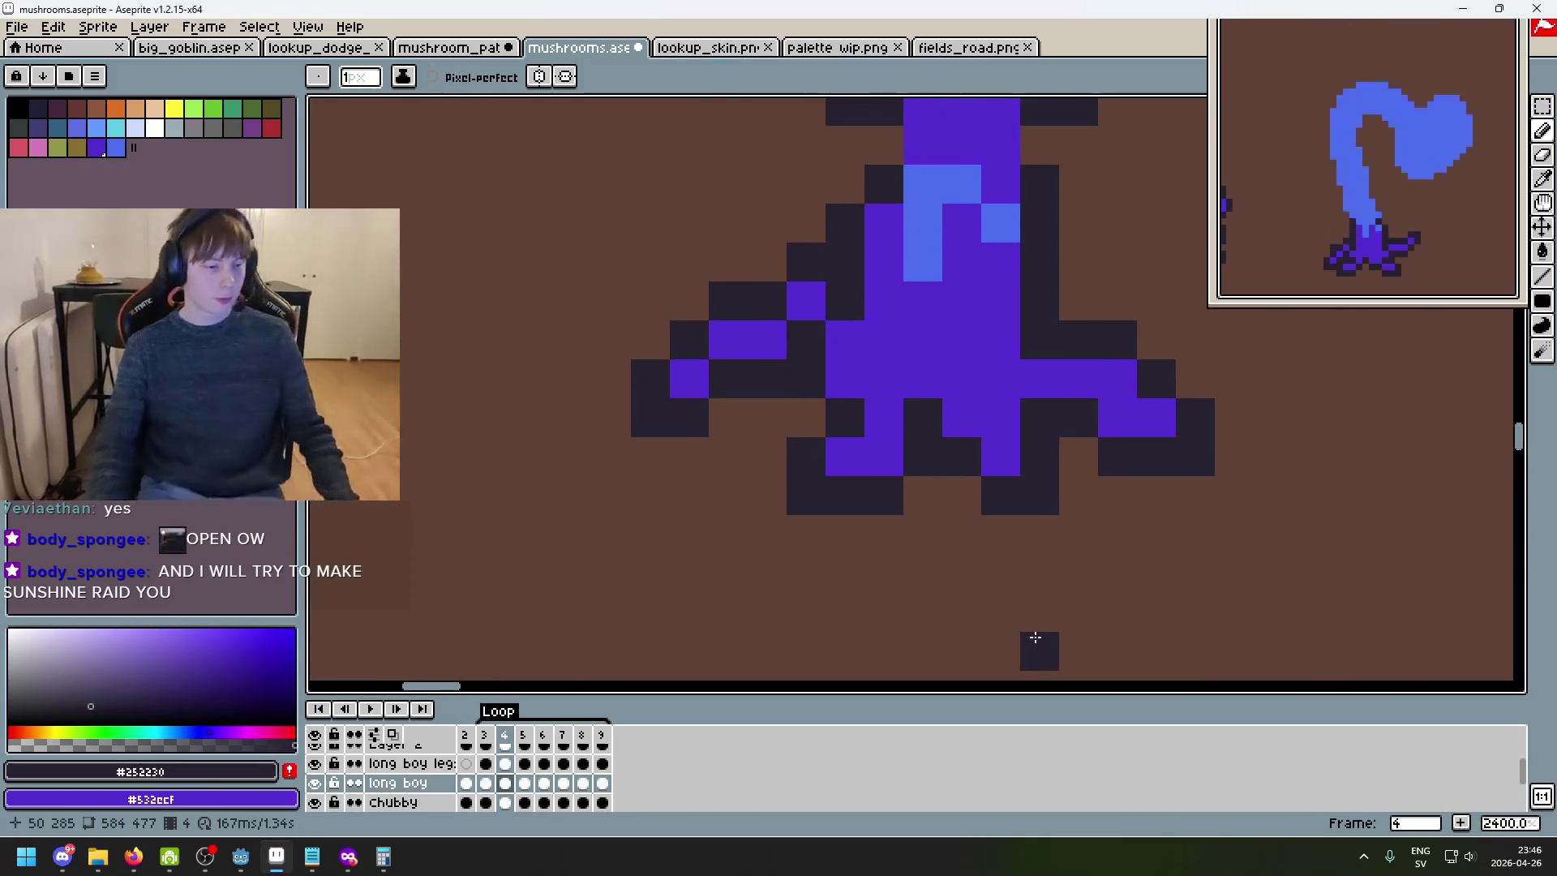
pyautogui.moveTo(1020, 442); pyautogui.dragTo(827, 678)
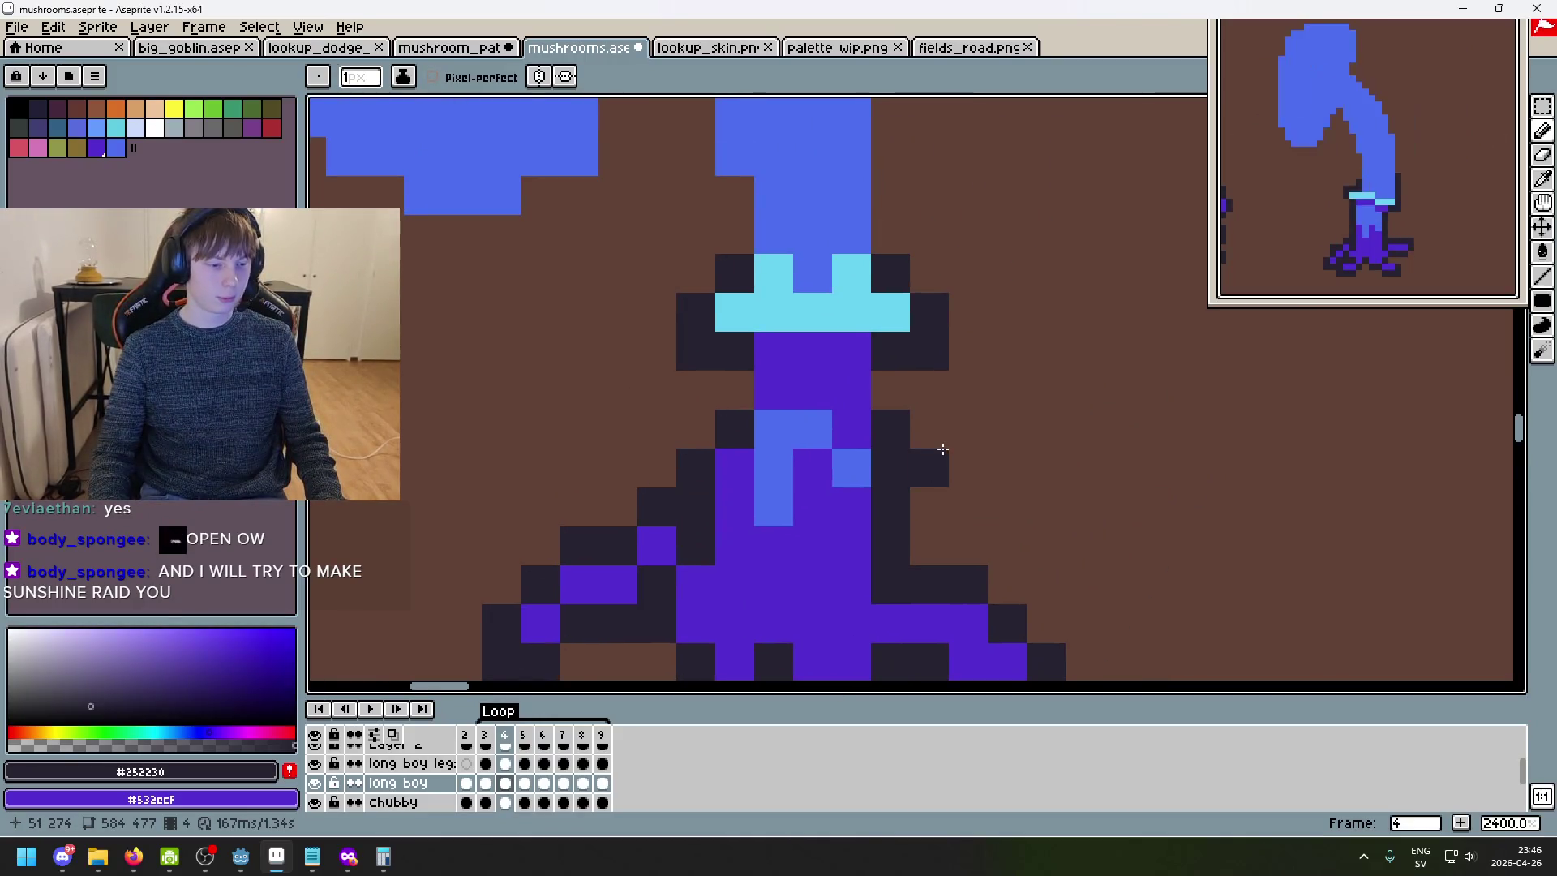
pyautogui.scroll(-5, 874, 497)
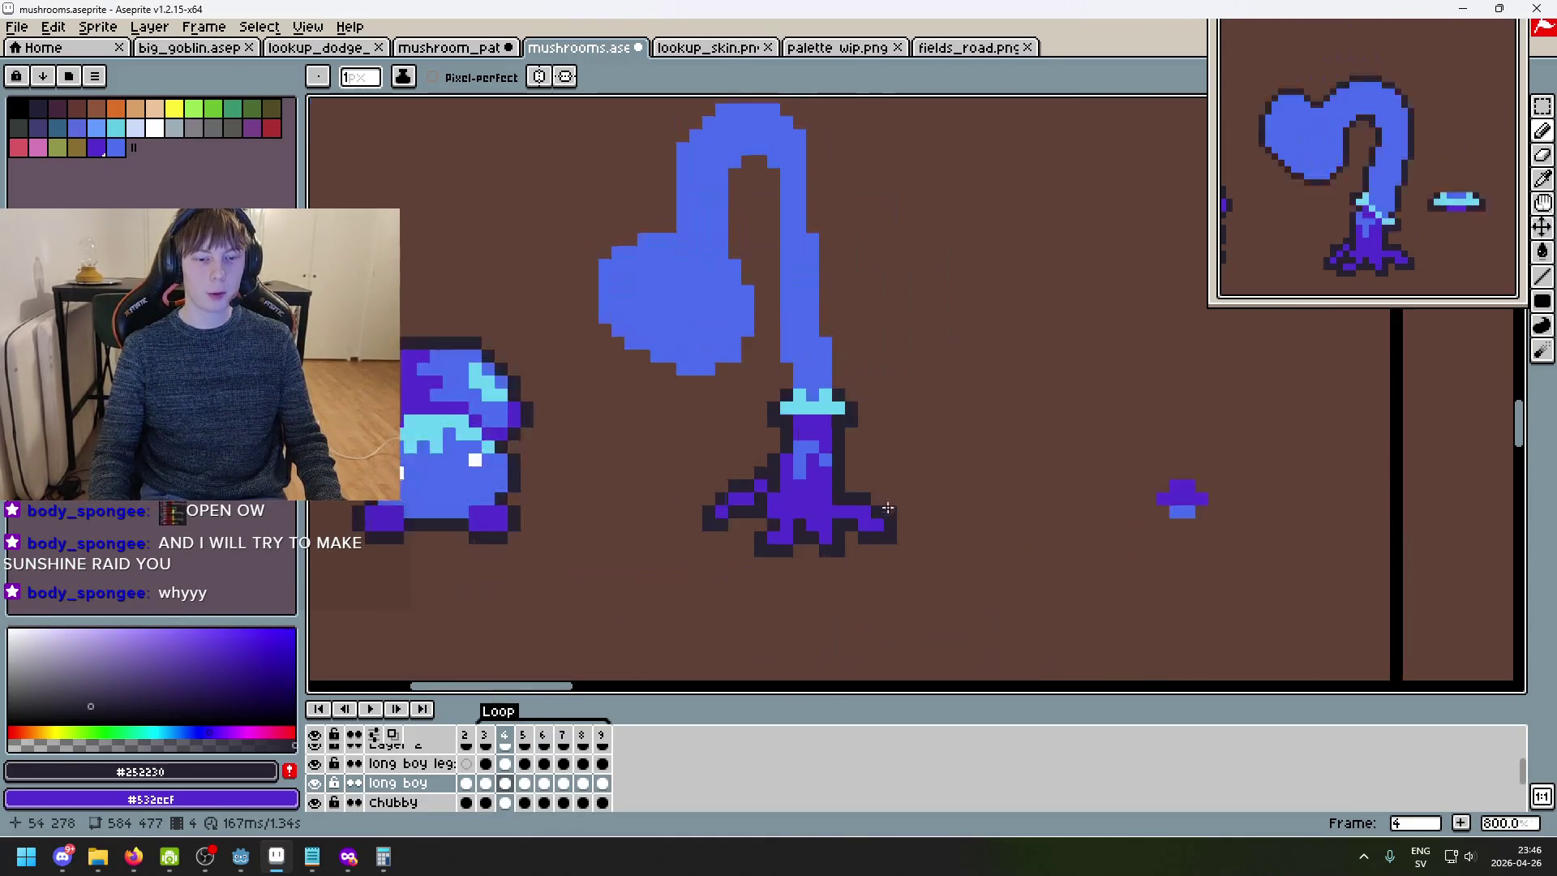
pyautogui.press('Right')
pyautogui.press('Left')
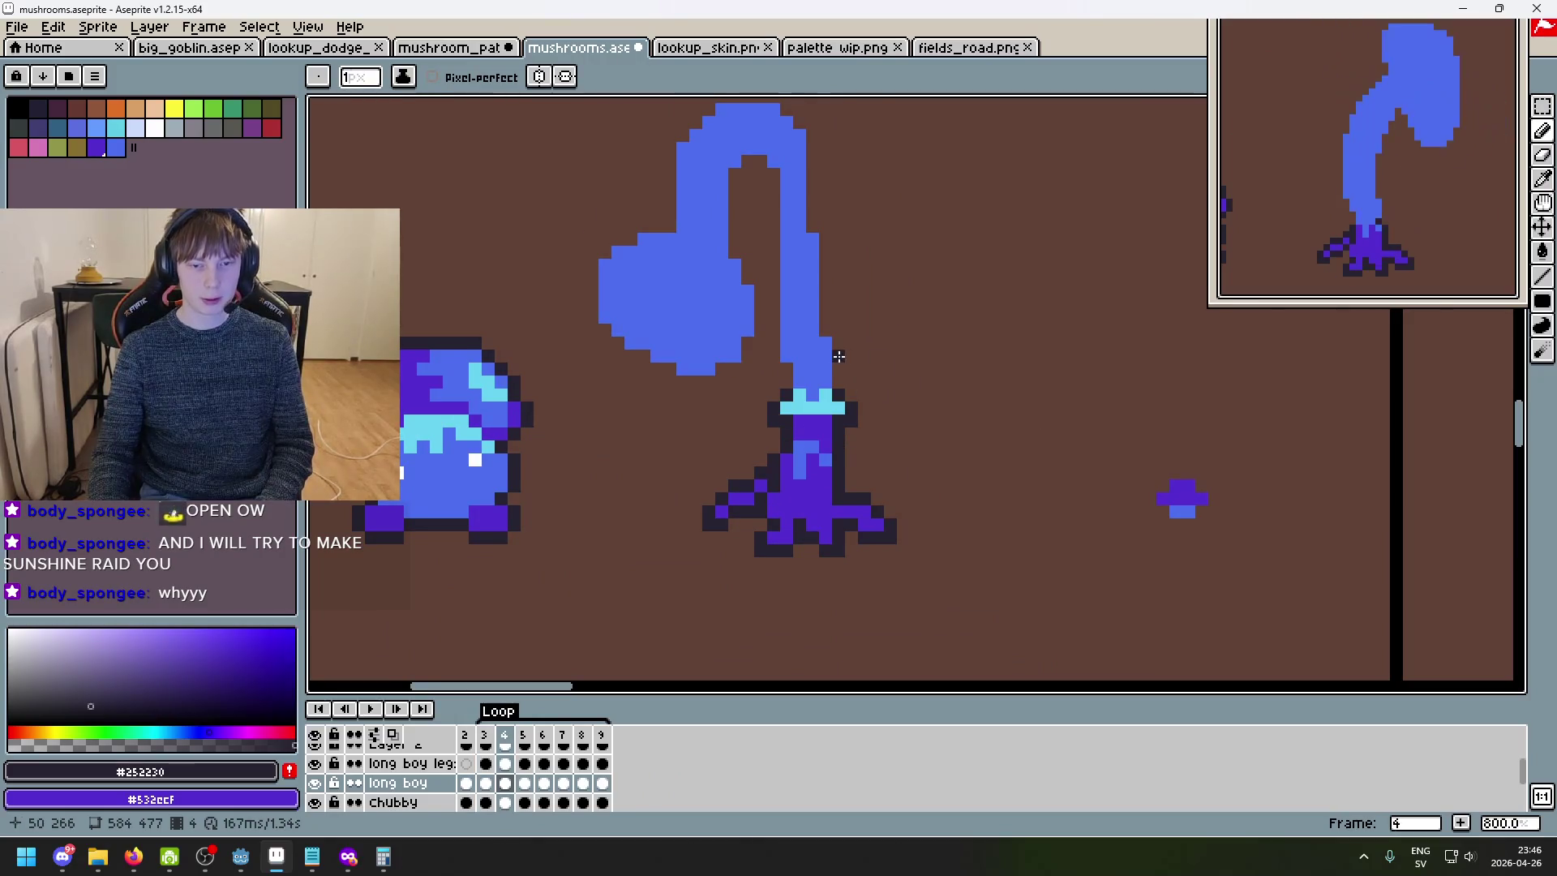
pyautogui.scroll(5, 843, 356)
pyautogui.press('Right')
pyautogui.scroll(-7, 924, 434)
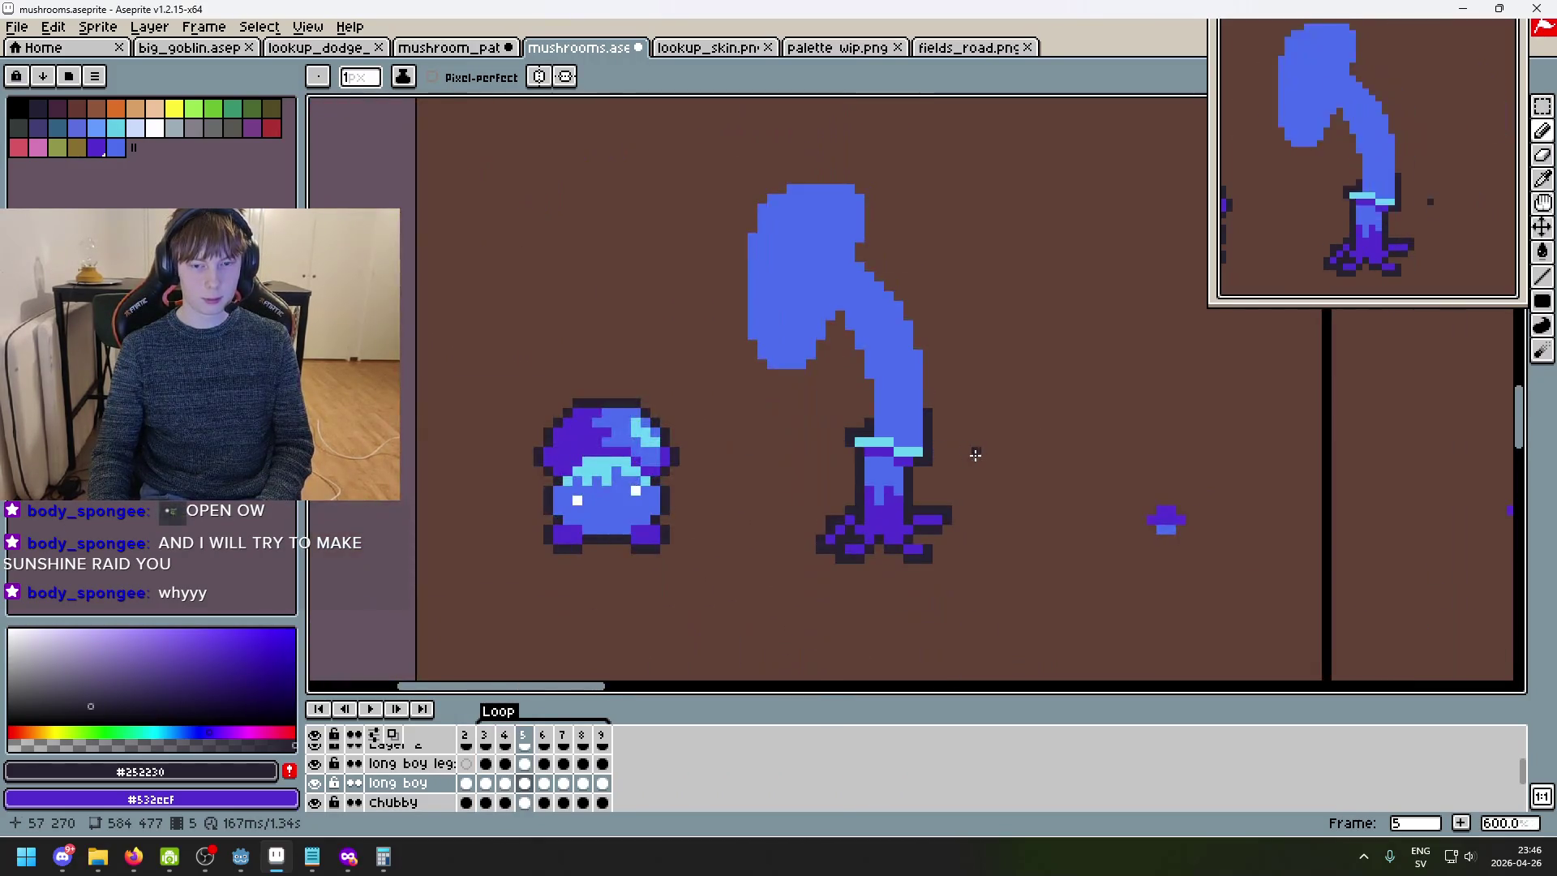
pyautogui.press('Right')
pyautogui.scroll(3, 937, 455)
pyautogui.press('Left')
pyautogui.press('Left')
pyautogui.press('Left')
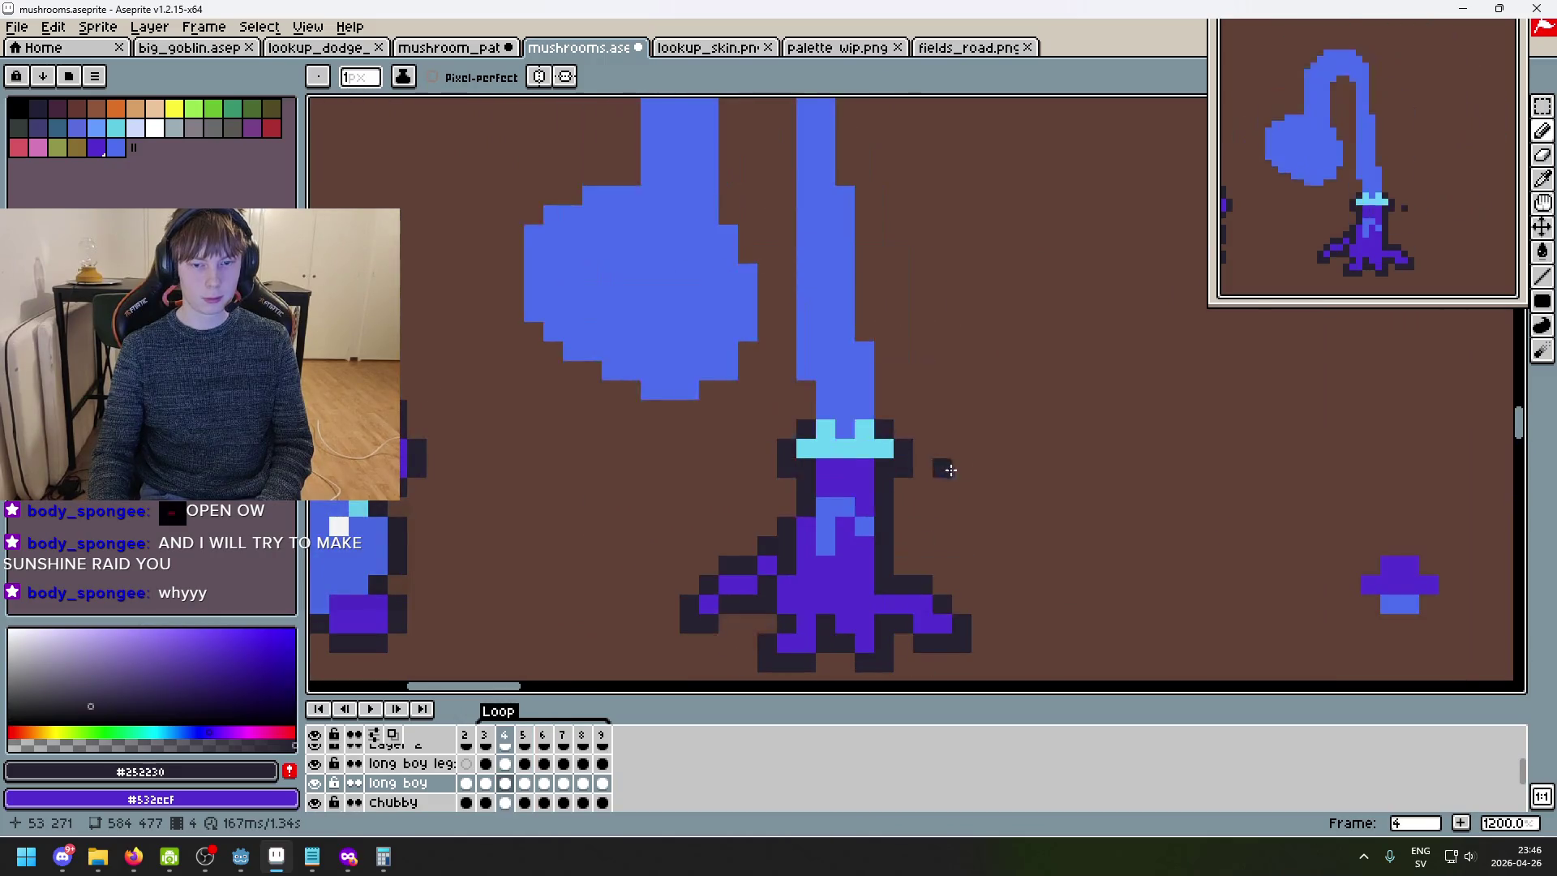
pyautogui.press('Right')
pyautogui.press('Right')
pyautogui.press('Right')
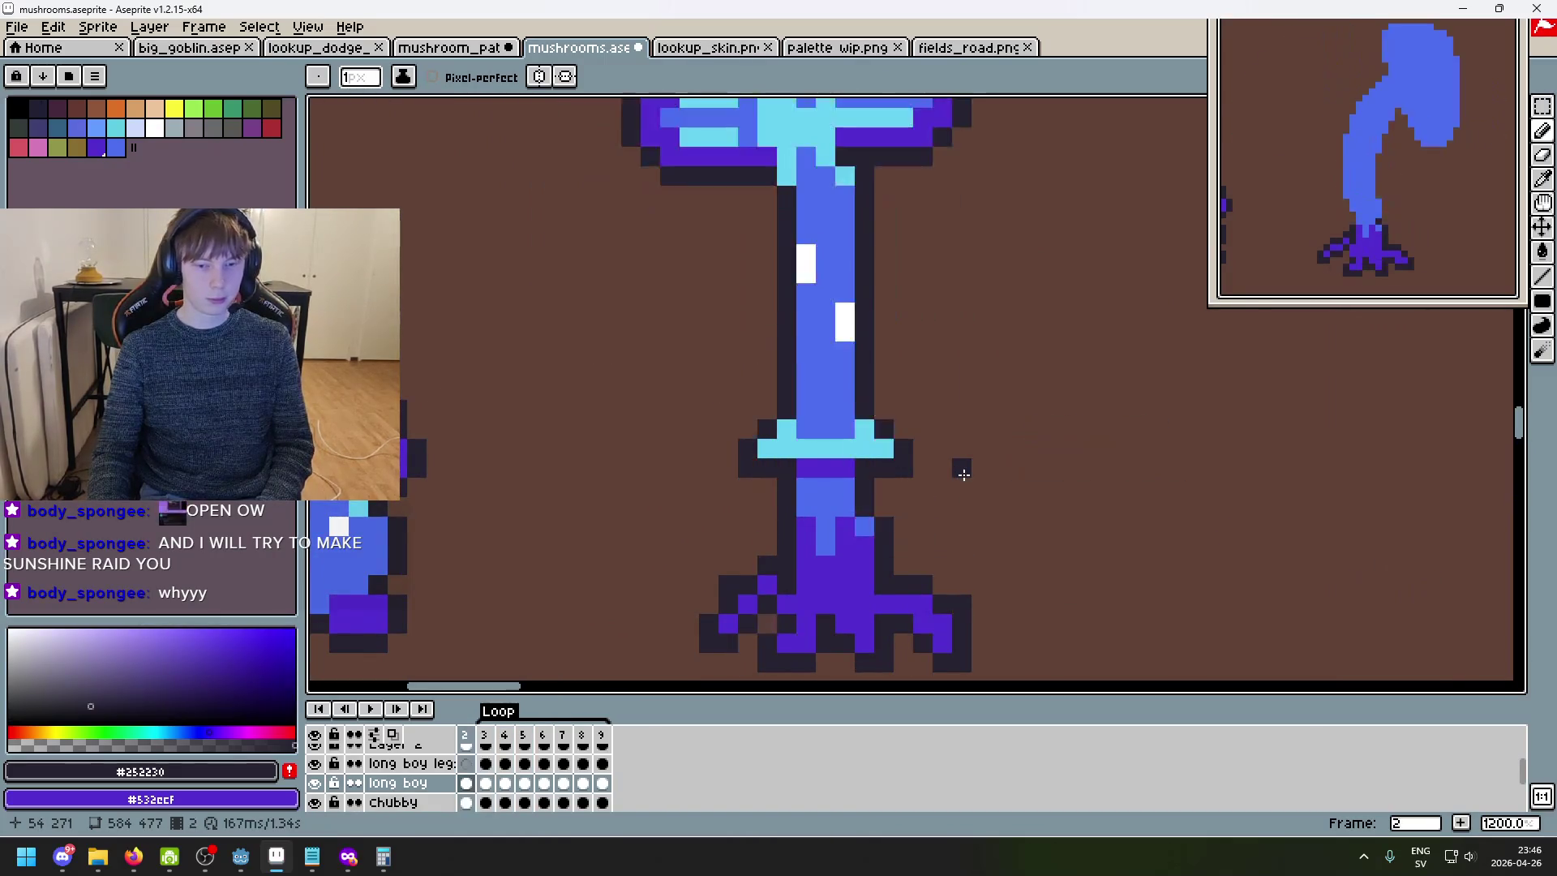
pyautogui.press('Left')
pyautogui.scroll(-2, 988, 485)
pyautogui.press('Left')
pyautogui.press('Left')
pyautogui.press('Right')
pyautogui.press('Right')
pyautogui.press('Right')
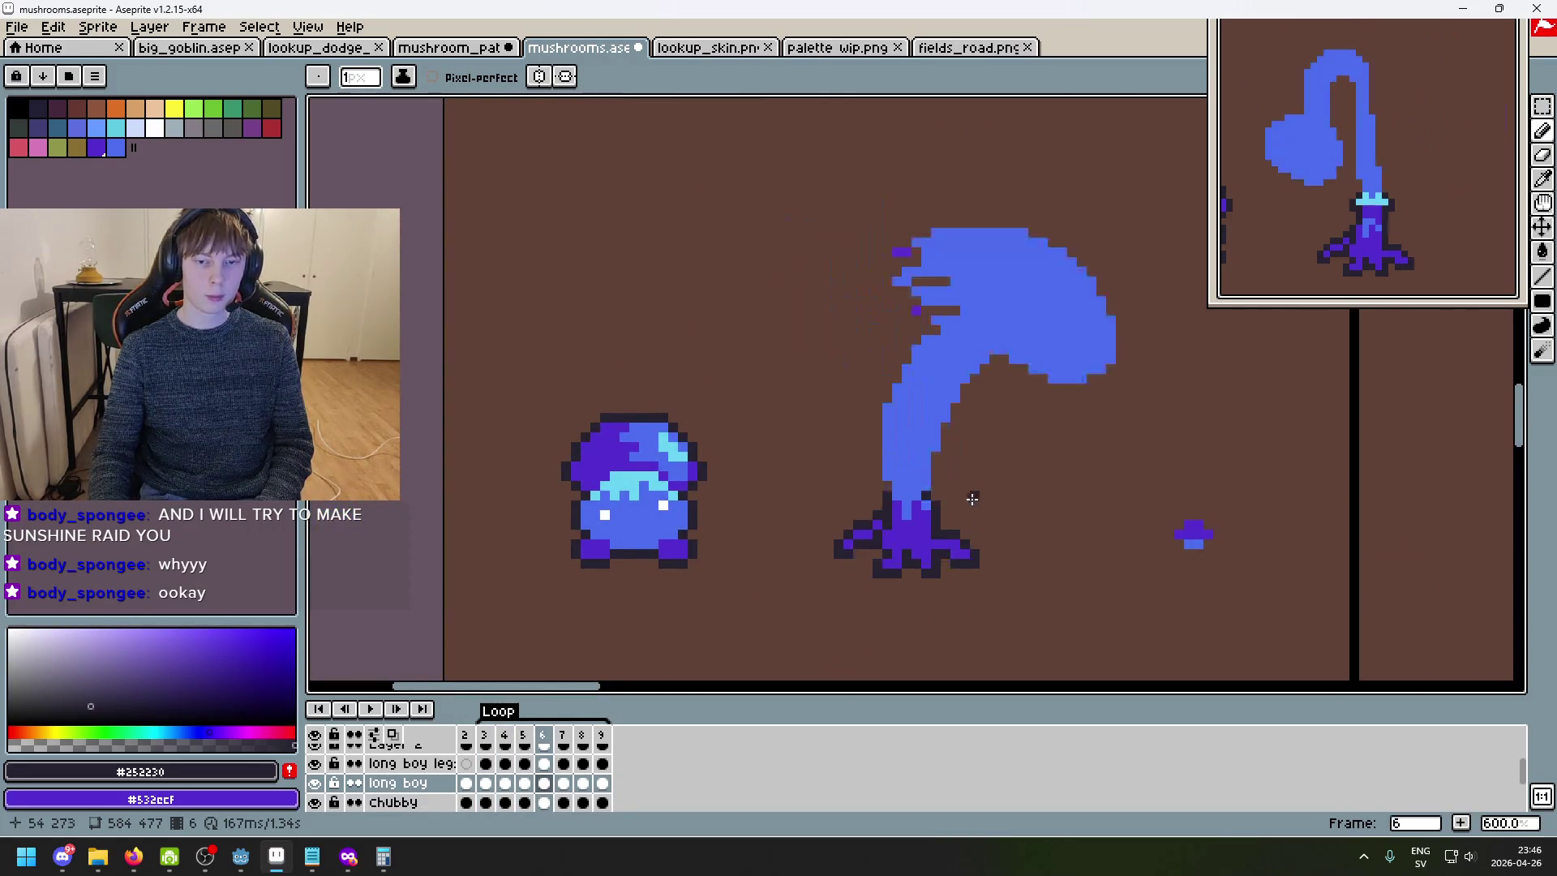
pyautogui.scroll(2, 903, 467)
pyautogui.scroll(-2, 903, 467)
pyautogui.scroll(2, 903, 467)
pyautogui.scroll(1, 902, 467)
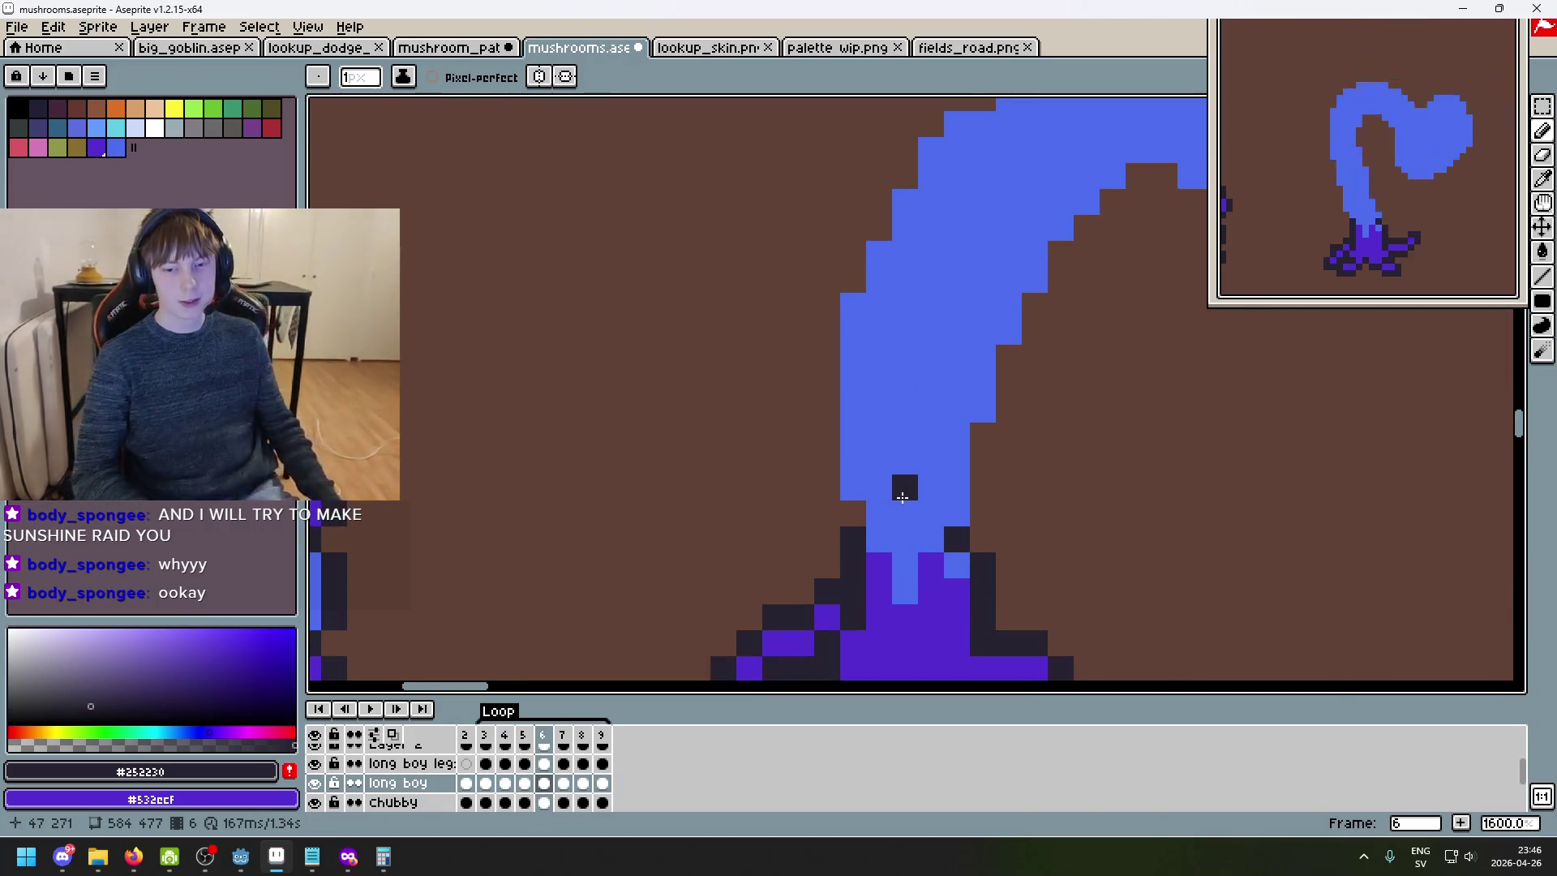
pyautogui.press('Left')
pyautogui.scroll(-1, 903, 496)
pyautogui.press('Left')
pyautogui.press('Left')
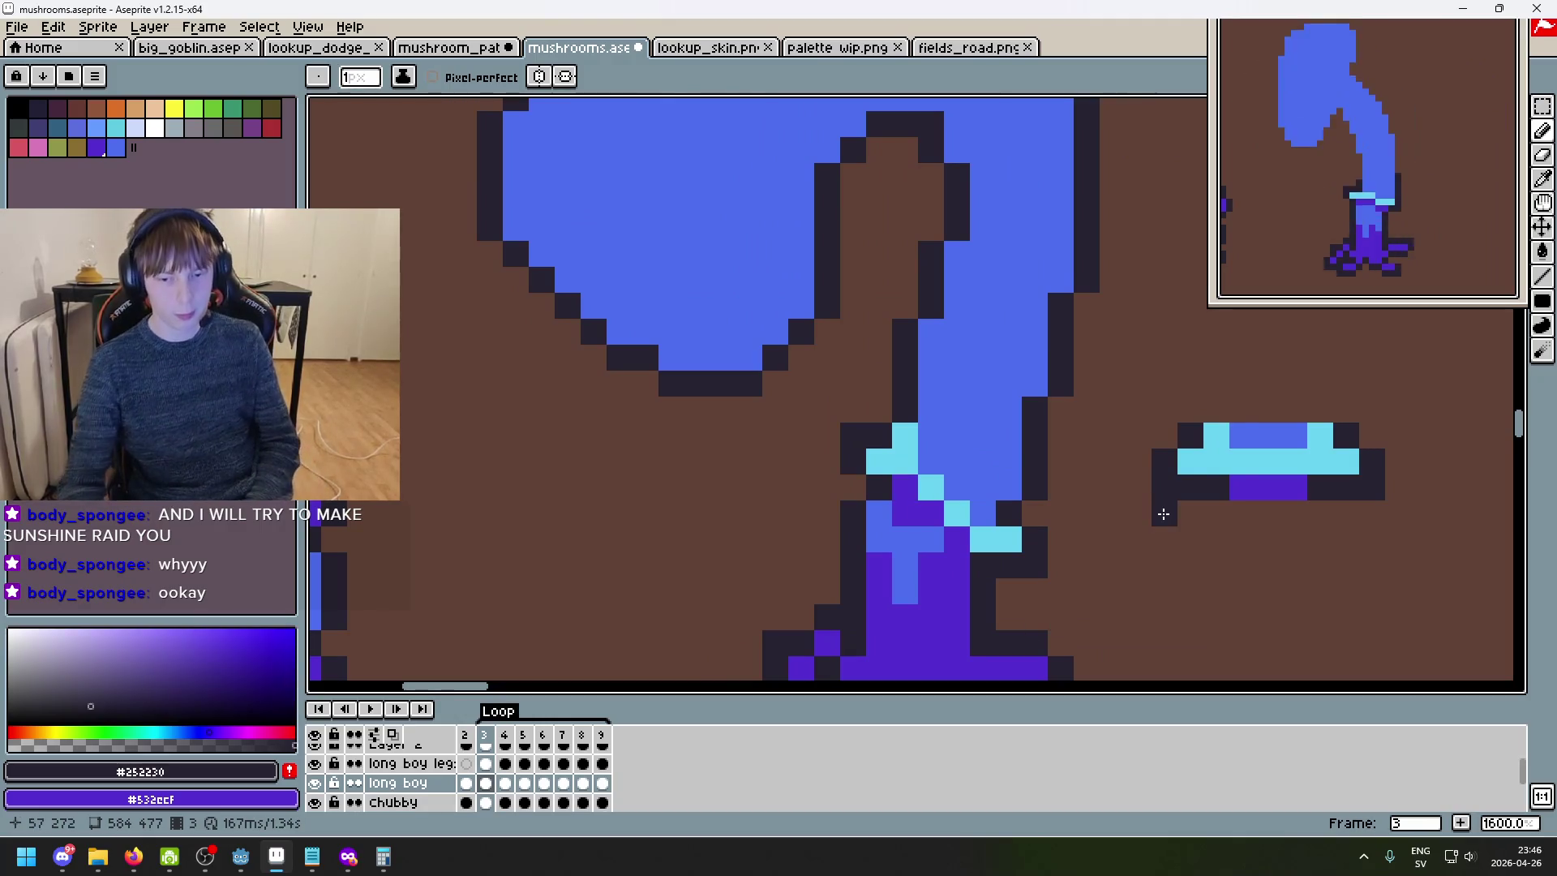
pyautogui.scroll(-1, 1122, 482)
pyautogui.moveTo(1123, 482); pyautogui.dragTo(942, 410)
pyautogui.press('Left')
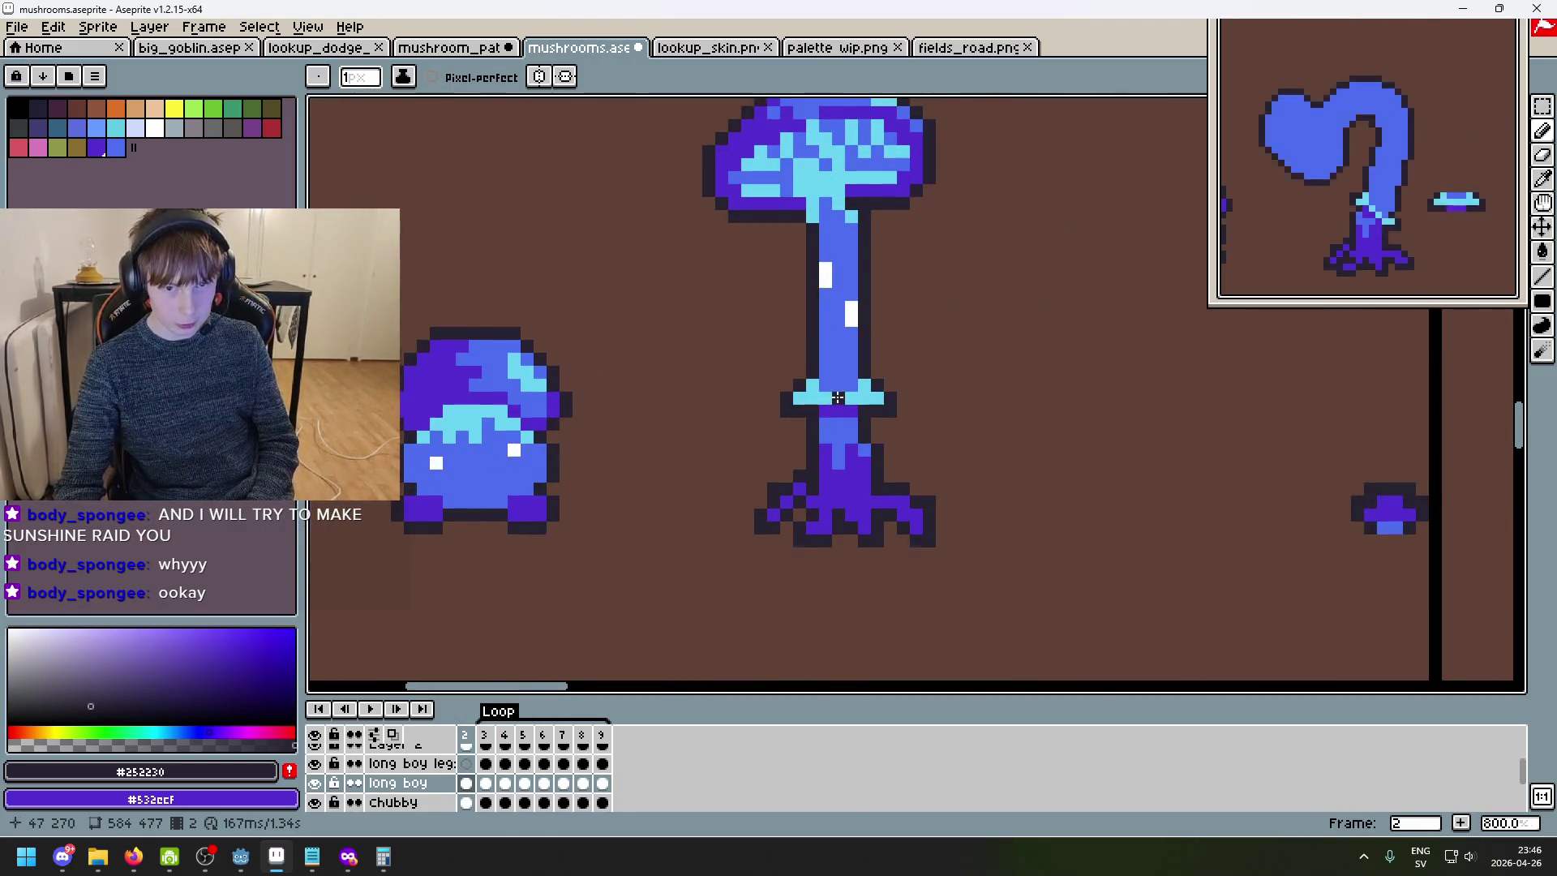
pyautogui.scroll(1, 837, 398)
# - Sample the cyan collar colour and draw a cyan collar stroke across frame 6's stalk
pyautogui.keyDown('alt'); pyautogui.click(836, 397); pyautogui.keyUp('alt')
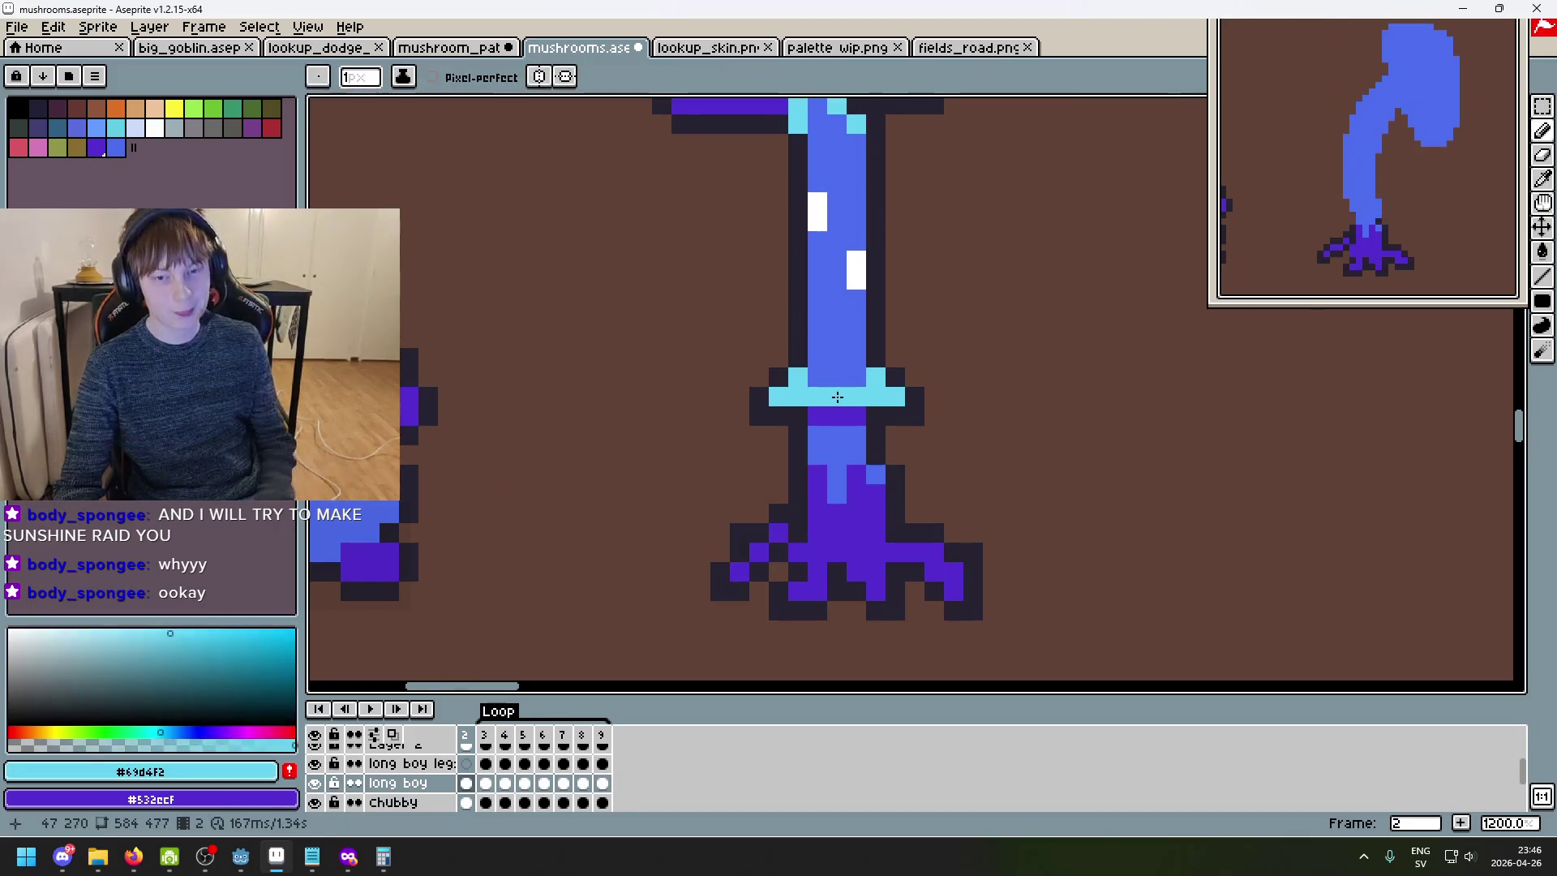
pyautogui.press('Right')
pyautogui.press('Right')
pyautogui.press('Right')
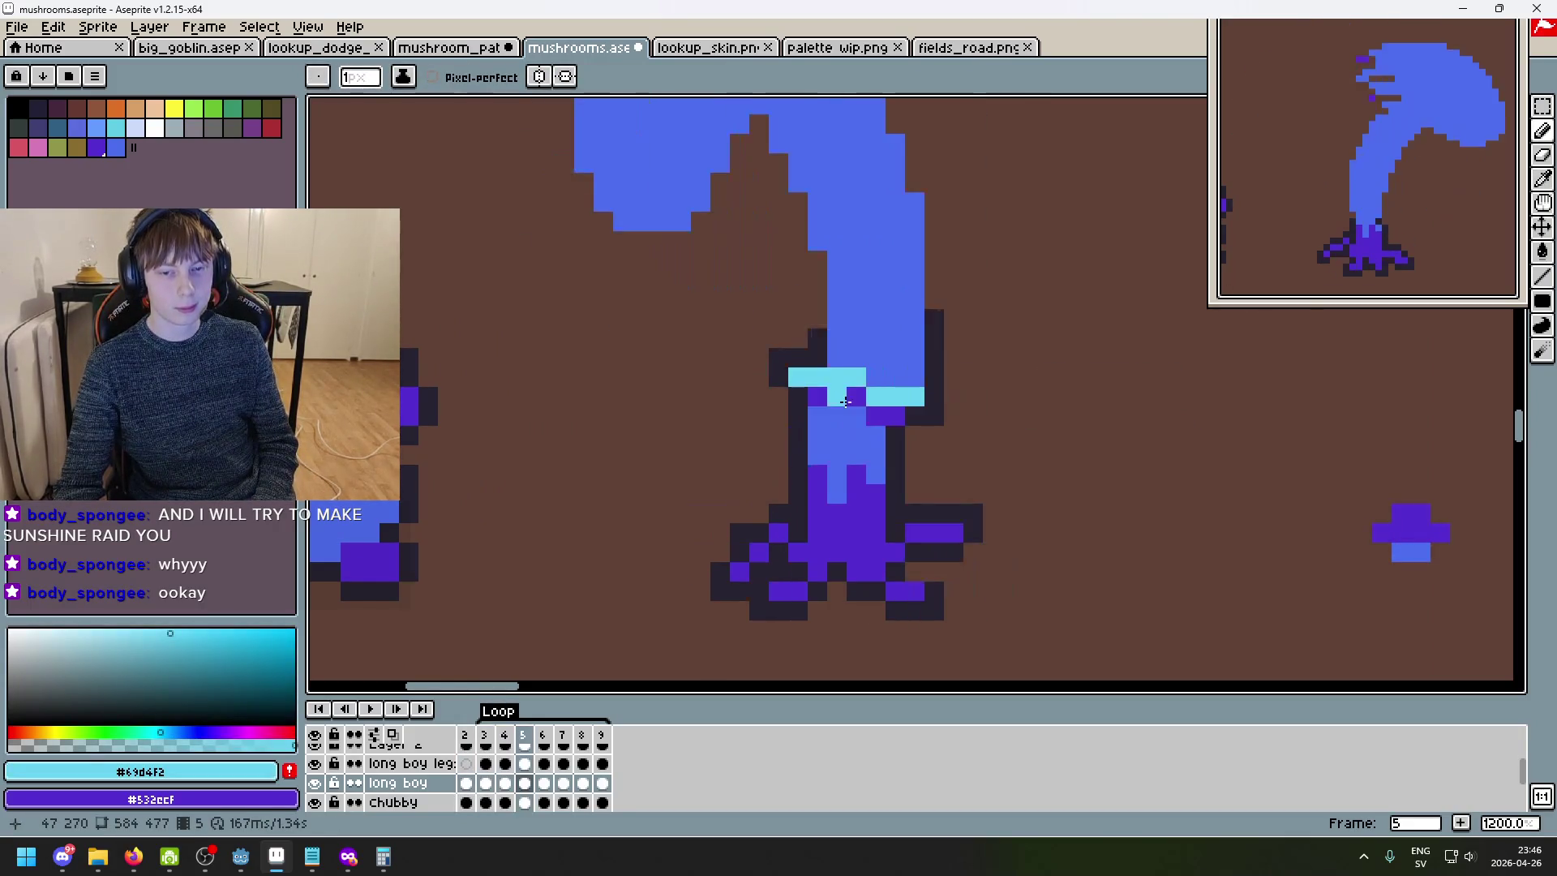
pyautogui.press('Right')
pyautogui.press('Right')
pyautogui.press('Left')
pyautogui.press('Left')
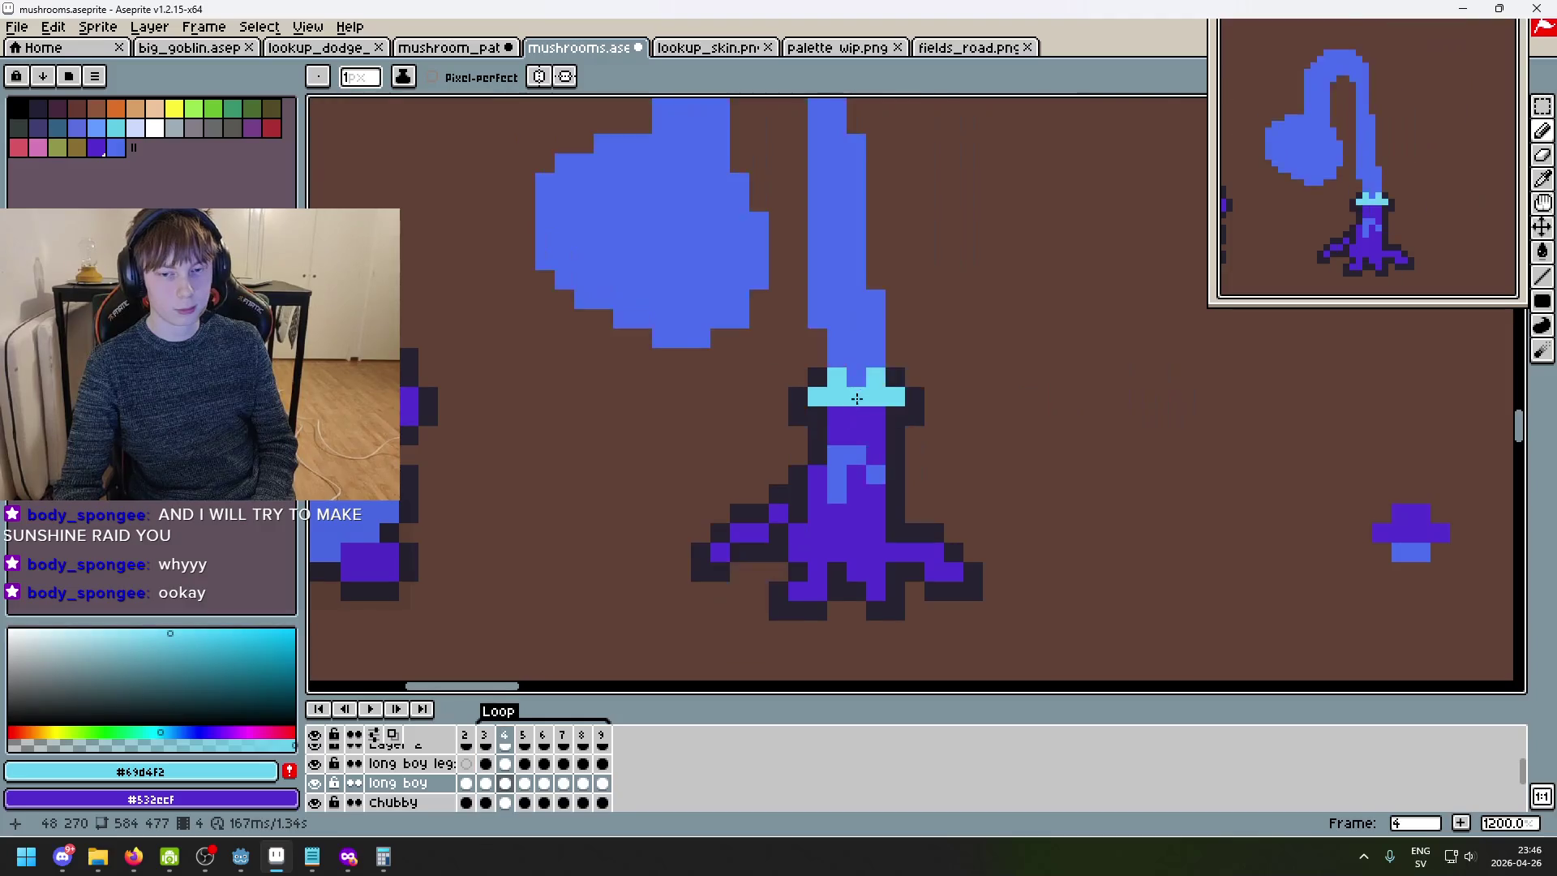
pyautogui.press('Right')
pyautogui.press('Left')
pyautogui.press('Right')
pyautogui.moveTo(883, 396); pyautogui.dragTo(821, 395)
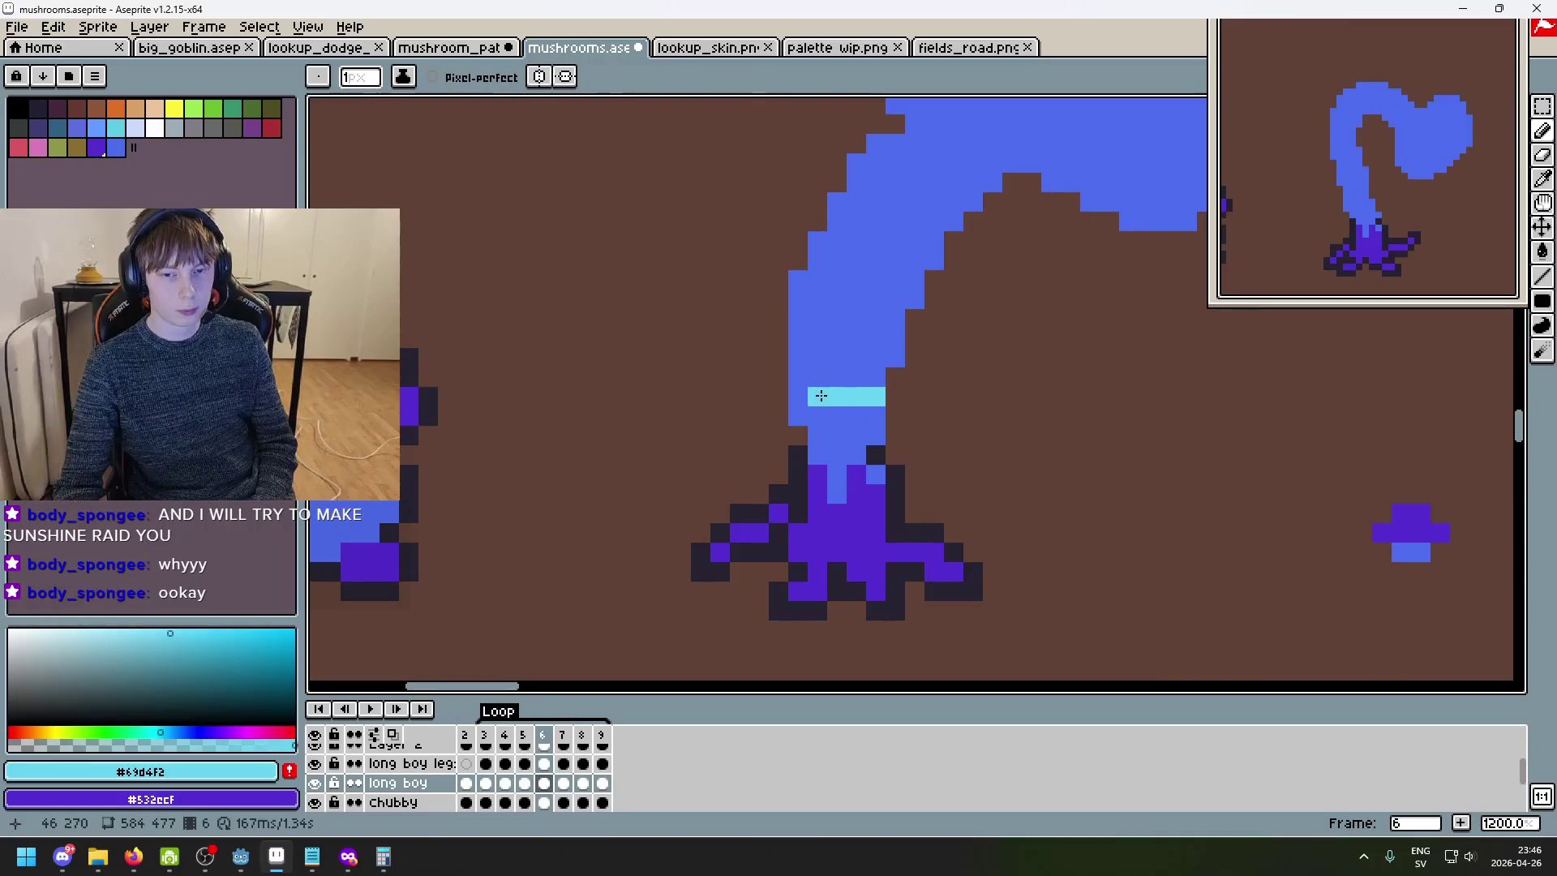
# - Touch up the frame 6 collar with a cyan pixel and a stem-blue pixel
pyautogui.click(817, 415)
pyautogui.keyDown('alt'); pyautogui.click(823, 361); pyautogui.keyUp('alt')
pyautogui.click(817, 396)
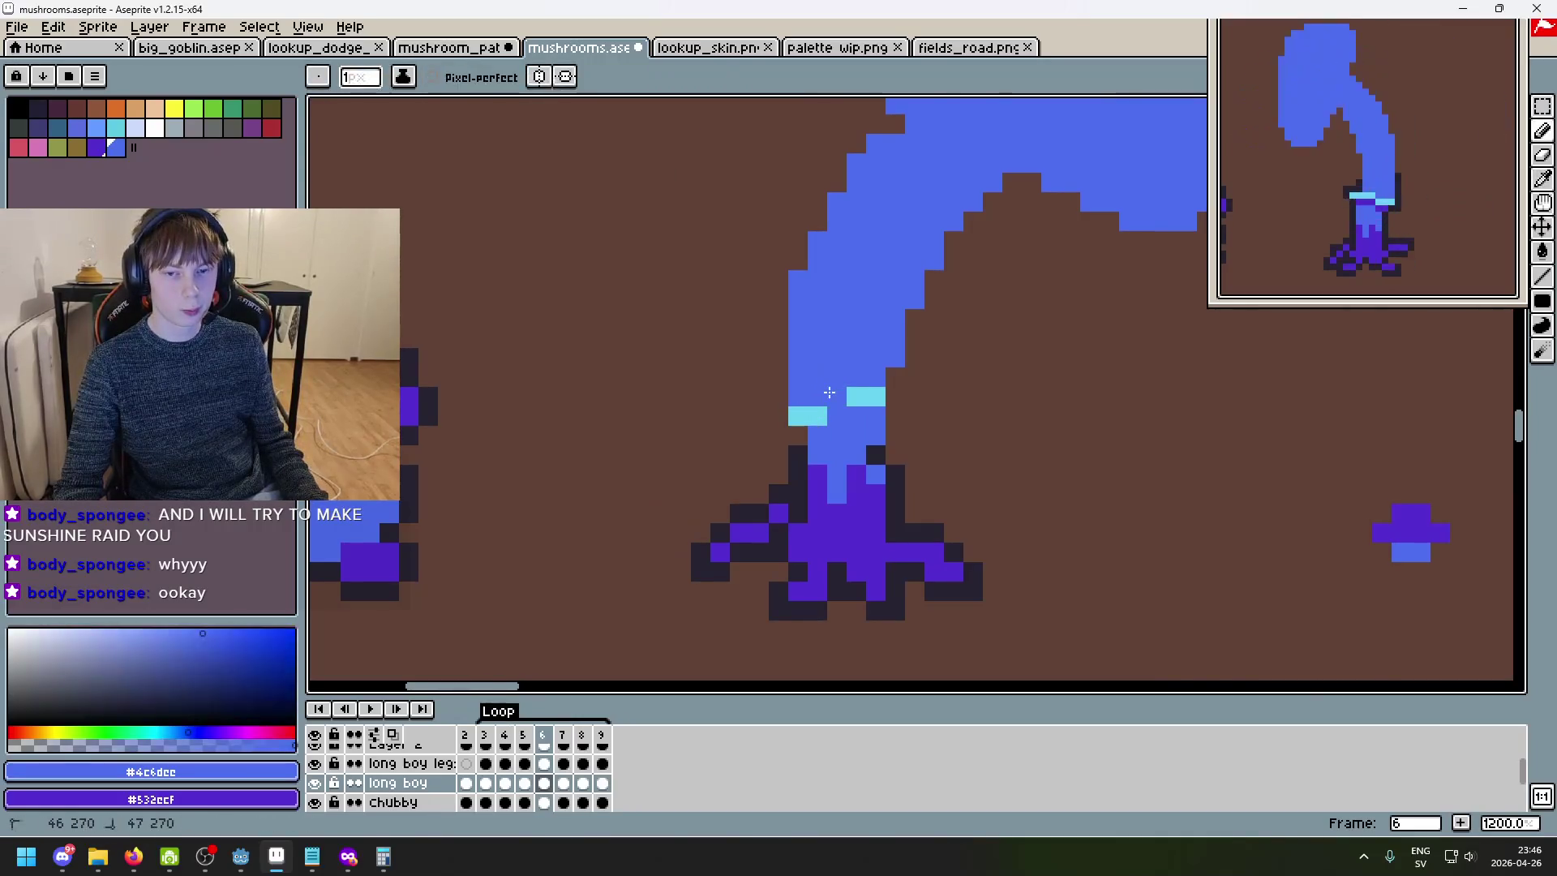
pyautogui.keyDown('alt'); pyautogui.click(837, 394); pyautogui.keyUp('alt')
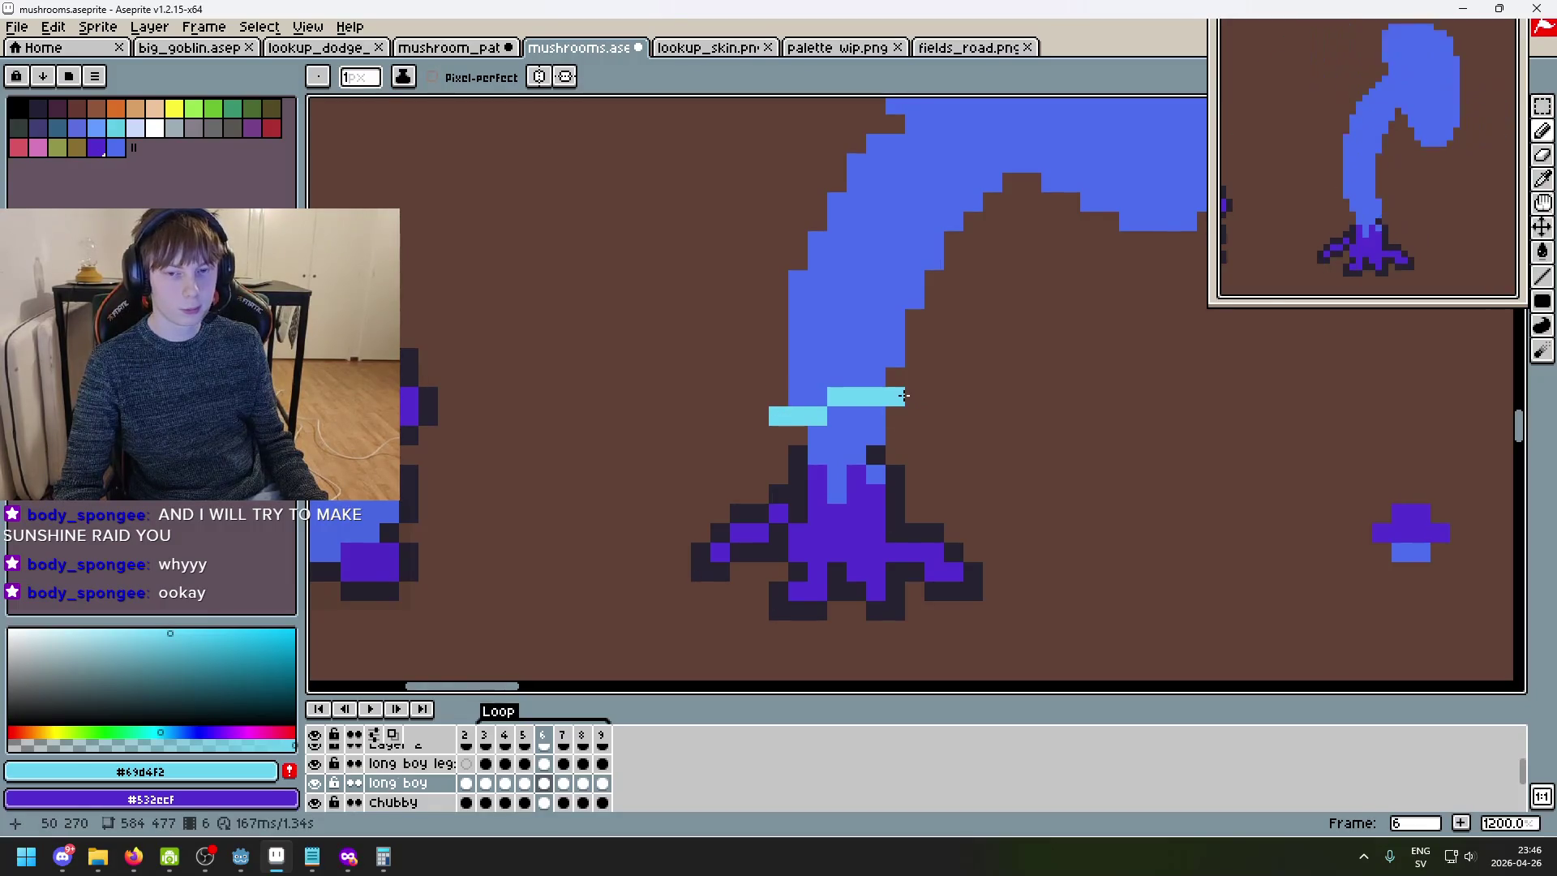
# - Outline the right and left ends of the cyan collar with dark pixels
pyautogui.scroll(-4, 973, 438)
pyautogui.scroll(6, 957, 442)
pyautogui.keyDown('alt'); pyautogui.click(880, 470); pyautogui.keyUp('alt')
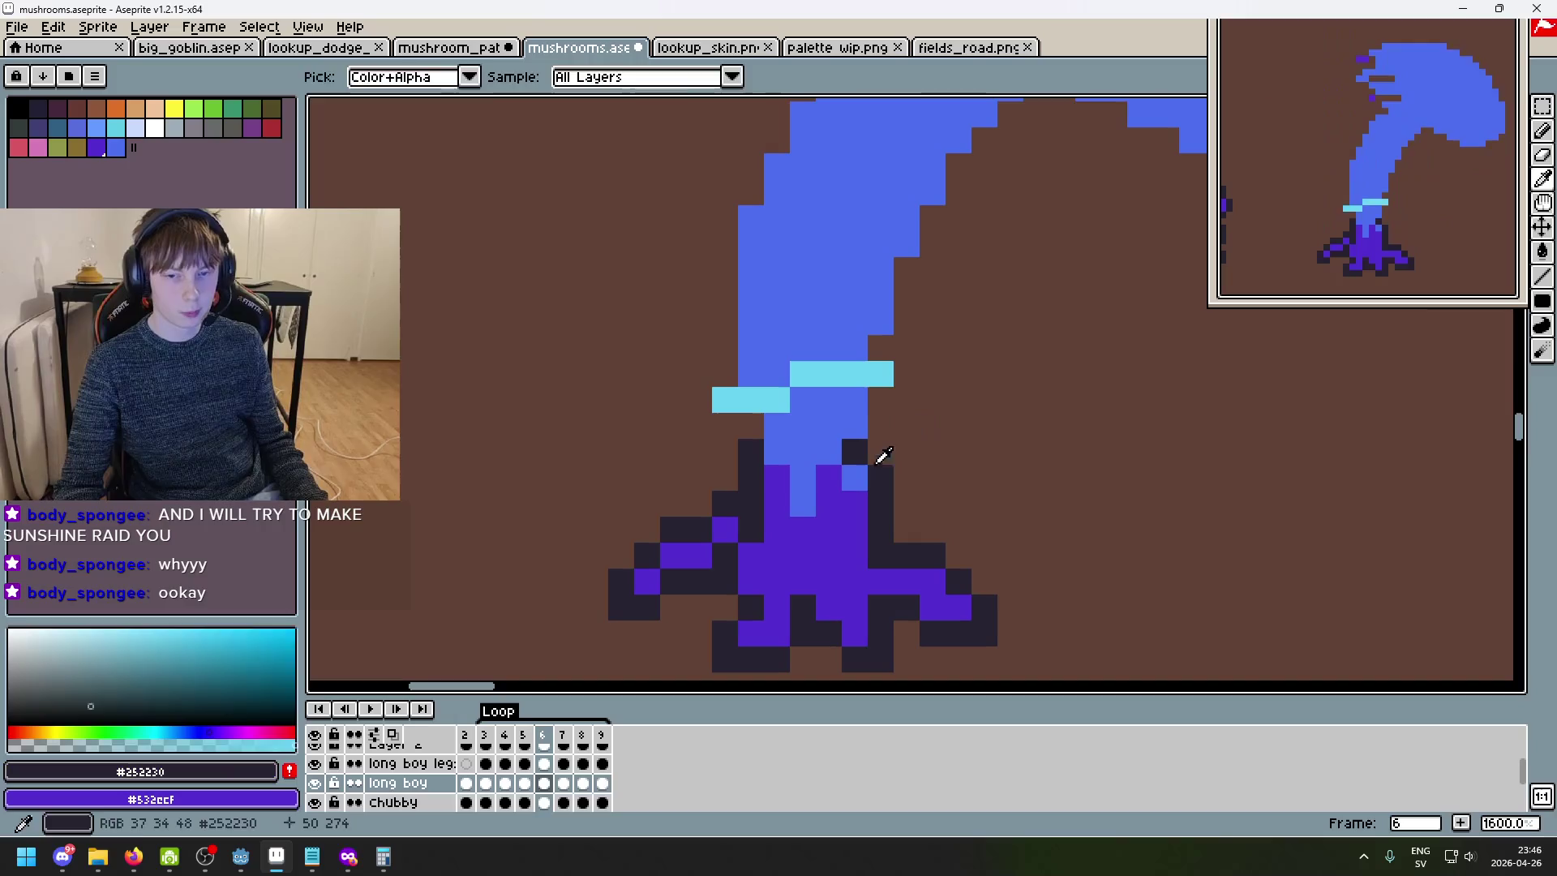
pyautogui.moveTo(877, 403)
pyautogui.mouseDown()
pyautogui.moveTo(881, 422)
pyautogui.moveTo(906, 382)
pyautogui.mouseUp()
pyautogui.click(881, 348)
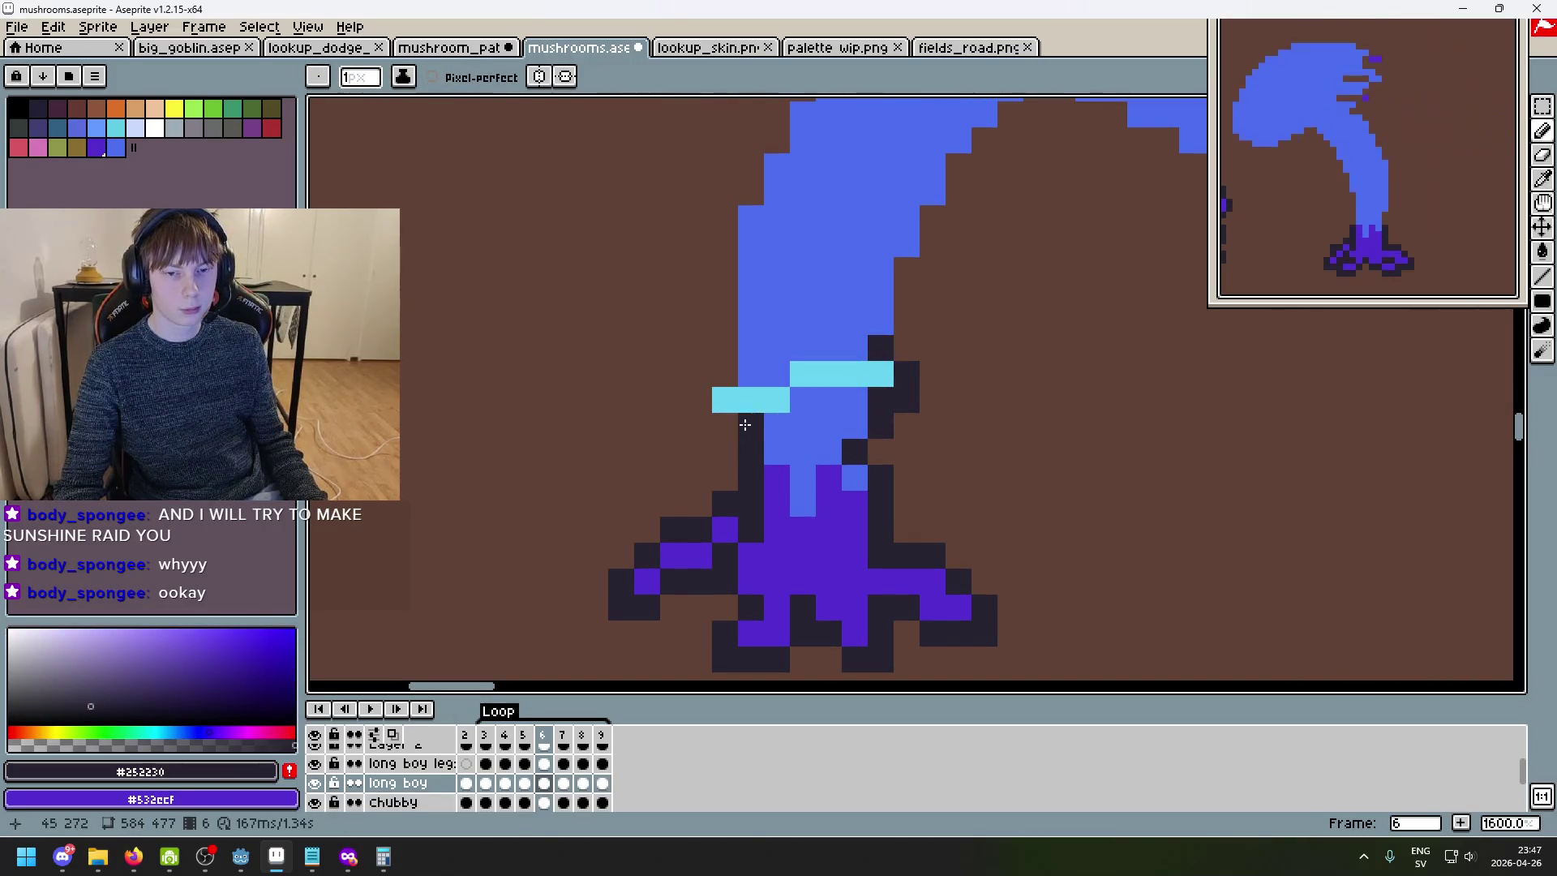
pyautogui.moveTo(699, 425); pyautogui.dragTo(747, 424)
pyautogui.click(696, 406)
pyautogui.click(725, 375)
pyautogui.click(777, 375)
pyautogui.scroll(-5, 777, 378)
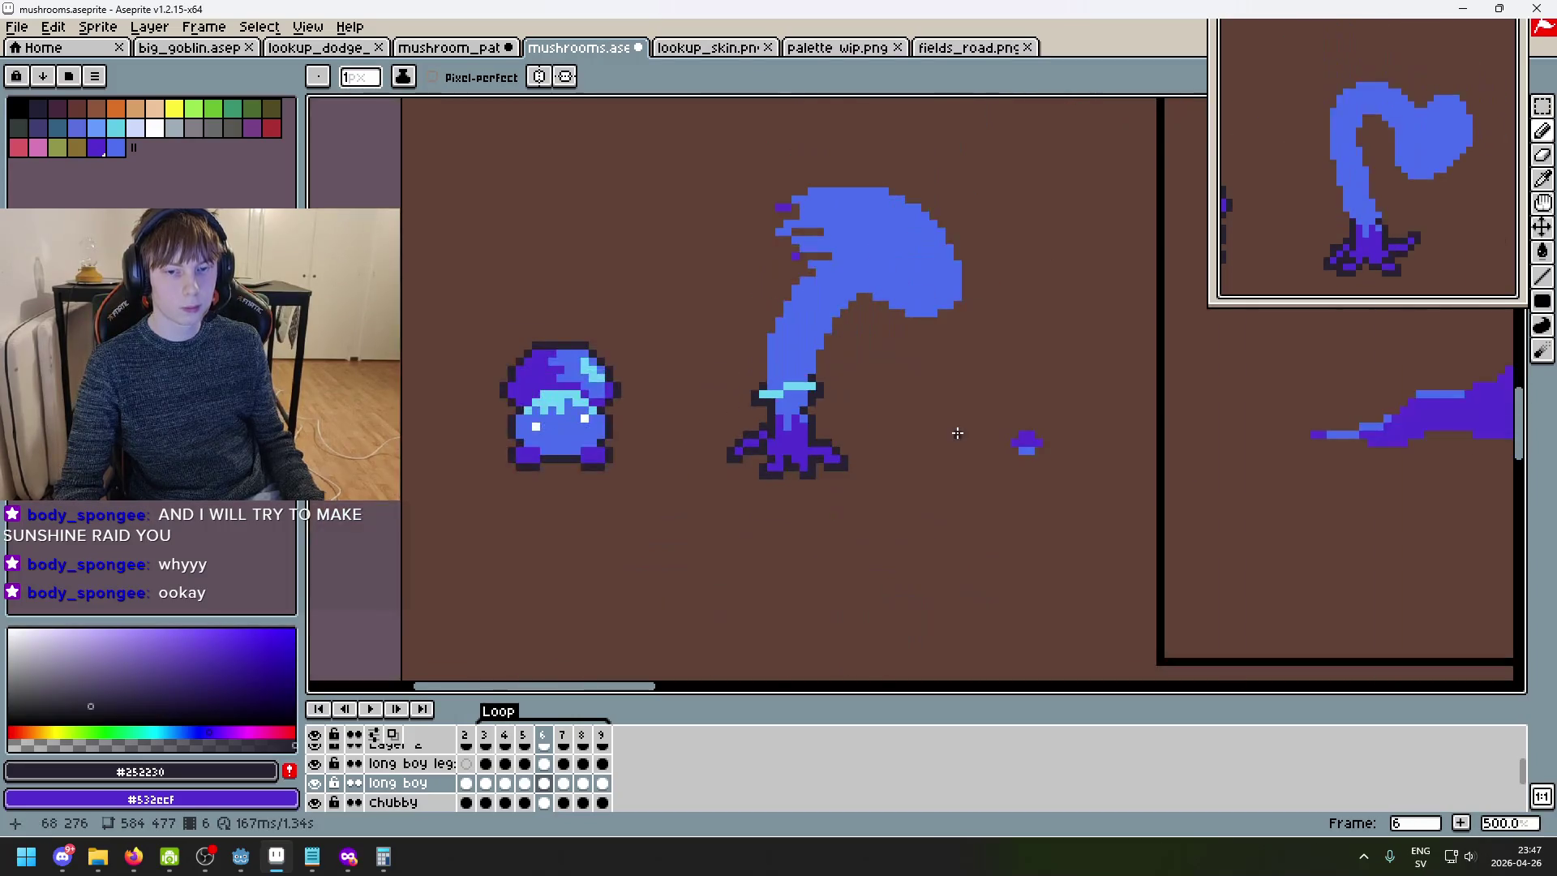
# - Compare against frame 5, then add and undo a stray dark pixel under the collar
pyautogui.press(',')
pyautogui.press('.')
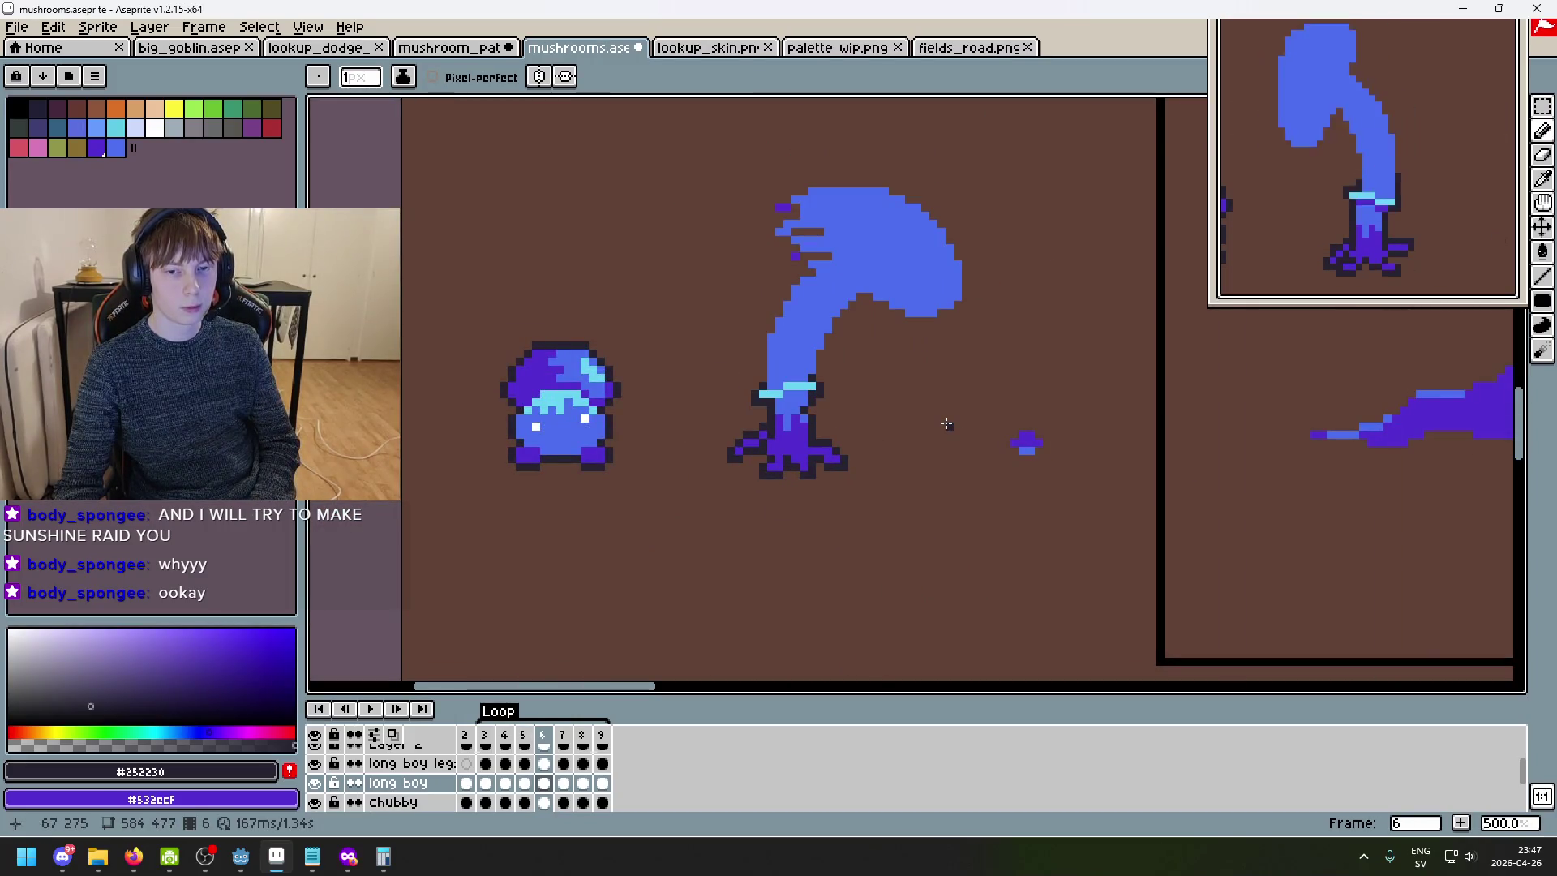
pyautogui.scroll(5, 858, 410)
pyautogui.click(807, 397)
pyautogui.hotkey('ctrl', 'z')
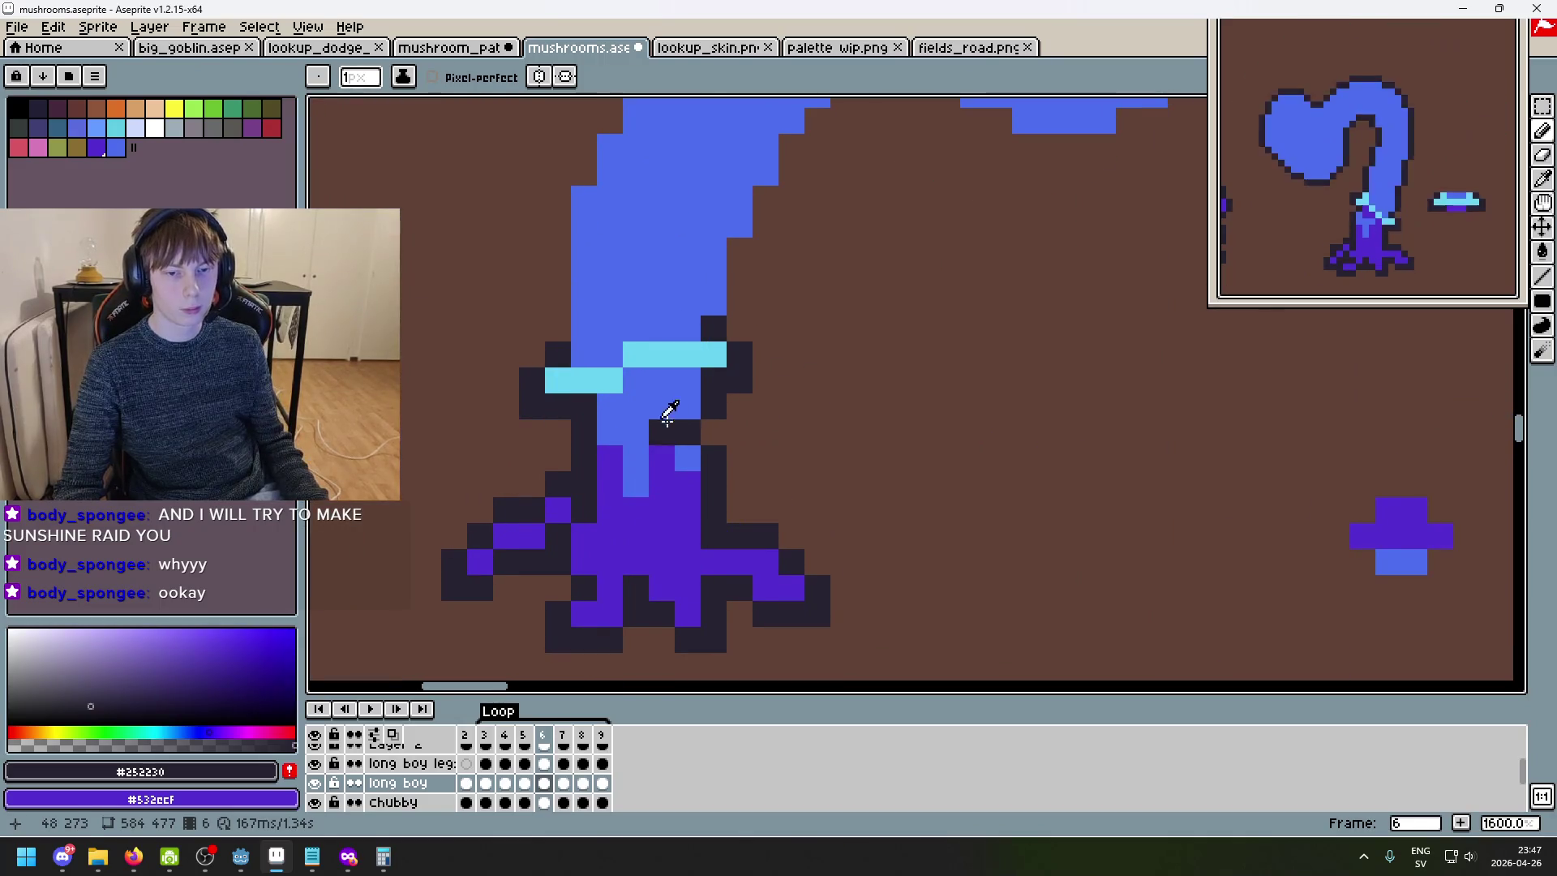
# - Paint a light-blue pixel on the long boy leg layer and a dark pixel beside the collar
pyautogui.keyDown('alt'); pyautogui.click(689, 412); pyautogui.keyUp('alt')
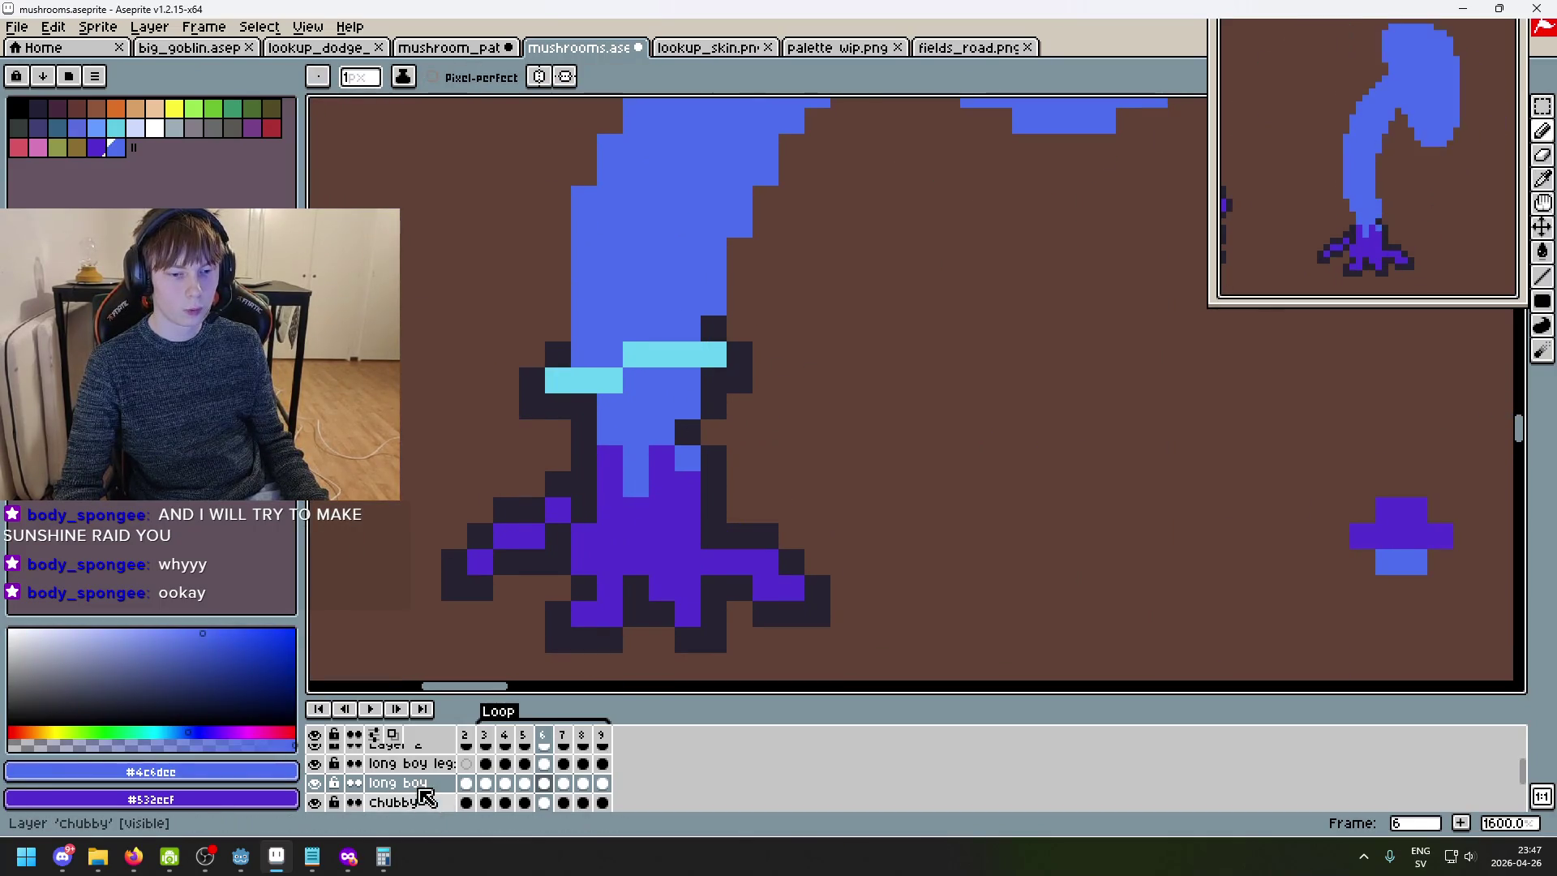
pyautogui.click(409, 763)
pyautogui.click(523, 594)
pyautogui.keyDown('alt'); pyautogui.click(719, 399); pyautogui.keyUp('alt')
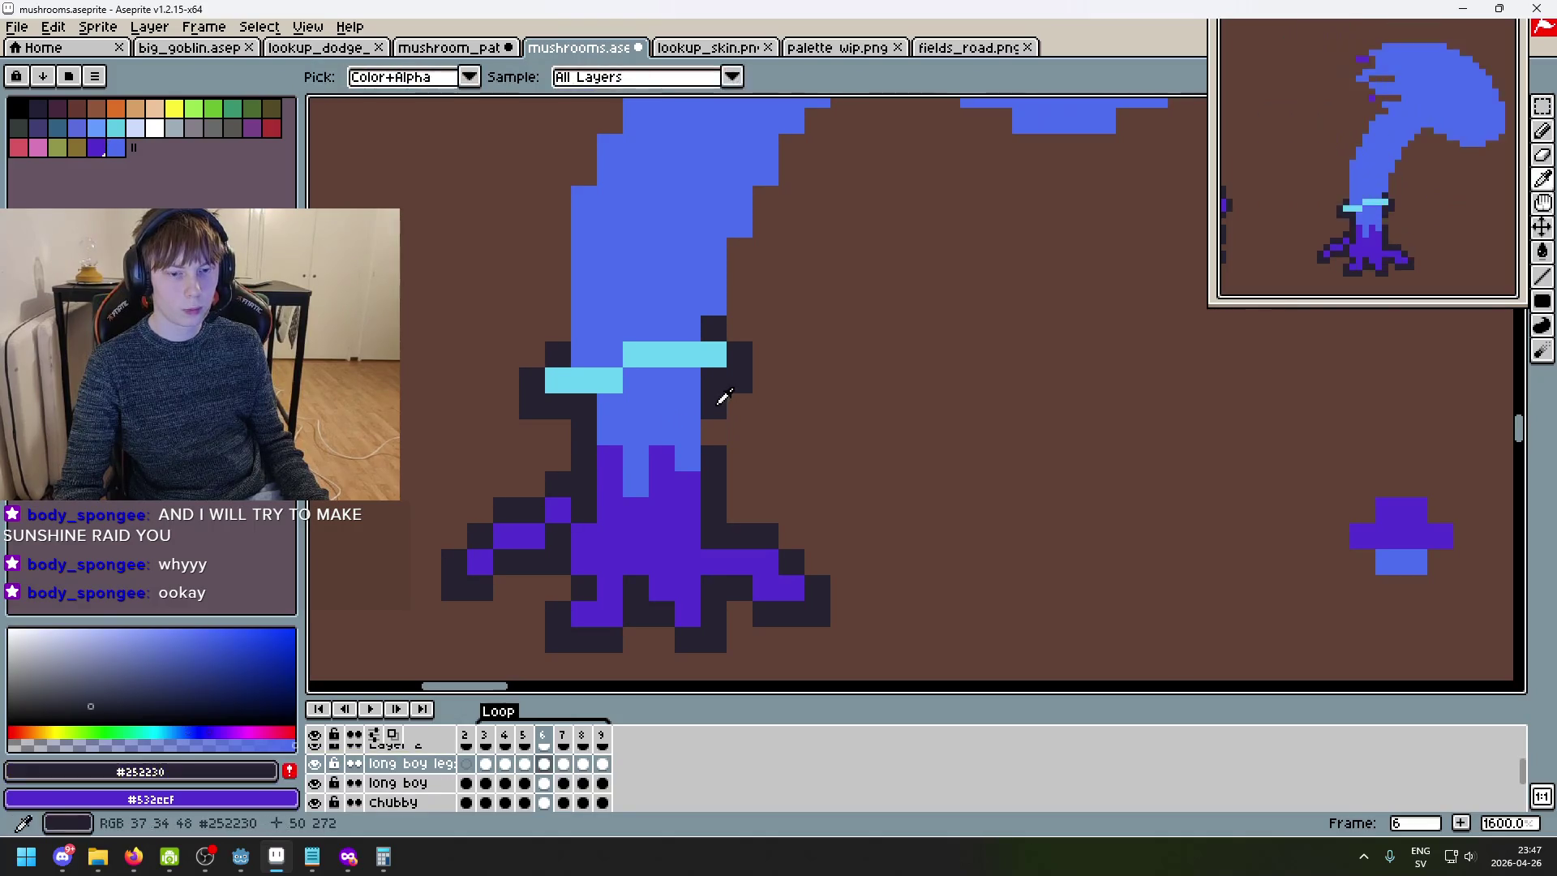
pyautogui.click(690, 434)
pyautogui.press('e')
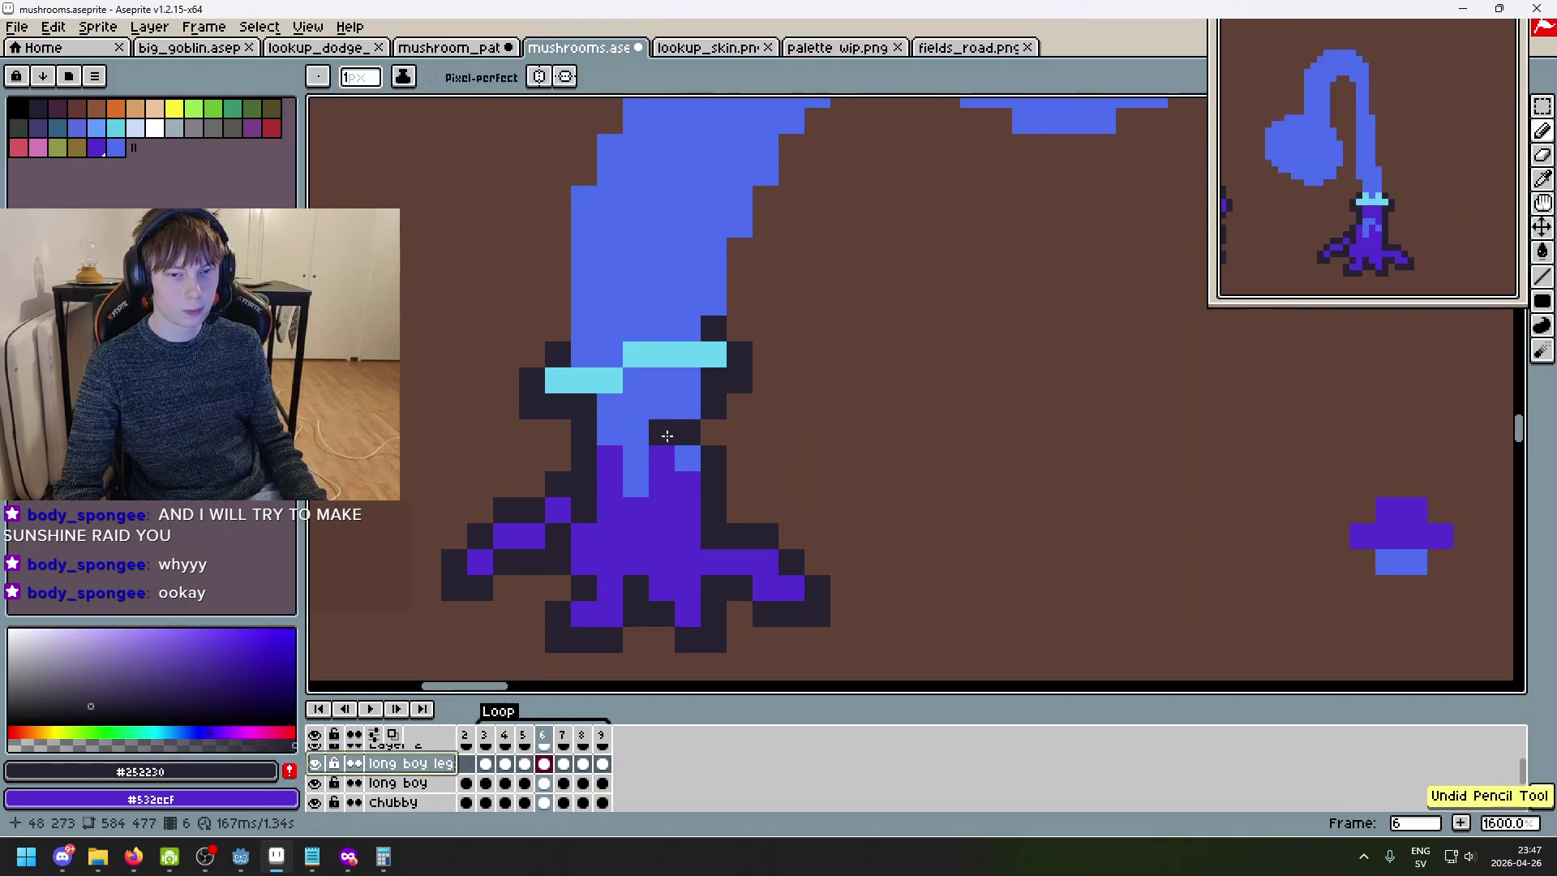
pyautogui.click(409, 783)
# - Draw a dark outline down the stem's right edge on frame 6
pyautogui.press('b')
pyautogui.scroll(-5, 719, 428)
pyautogui.scroll(2, 789, 433)
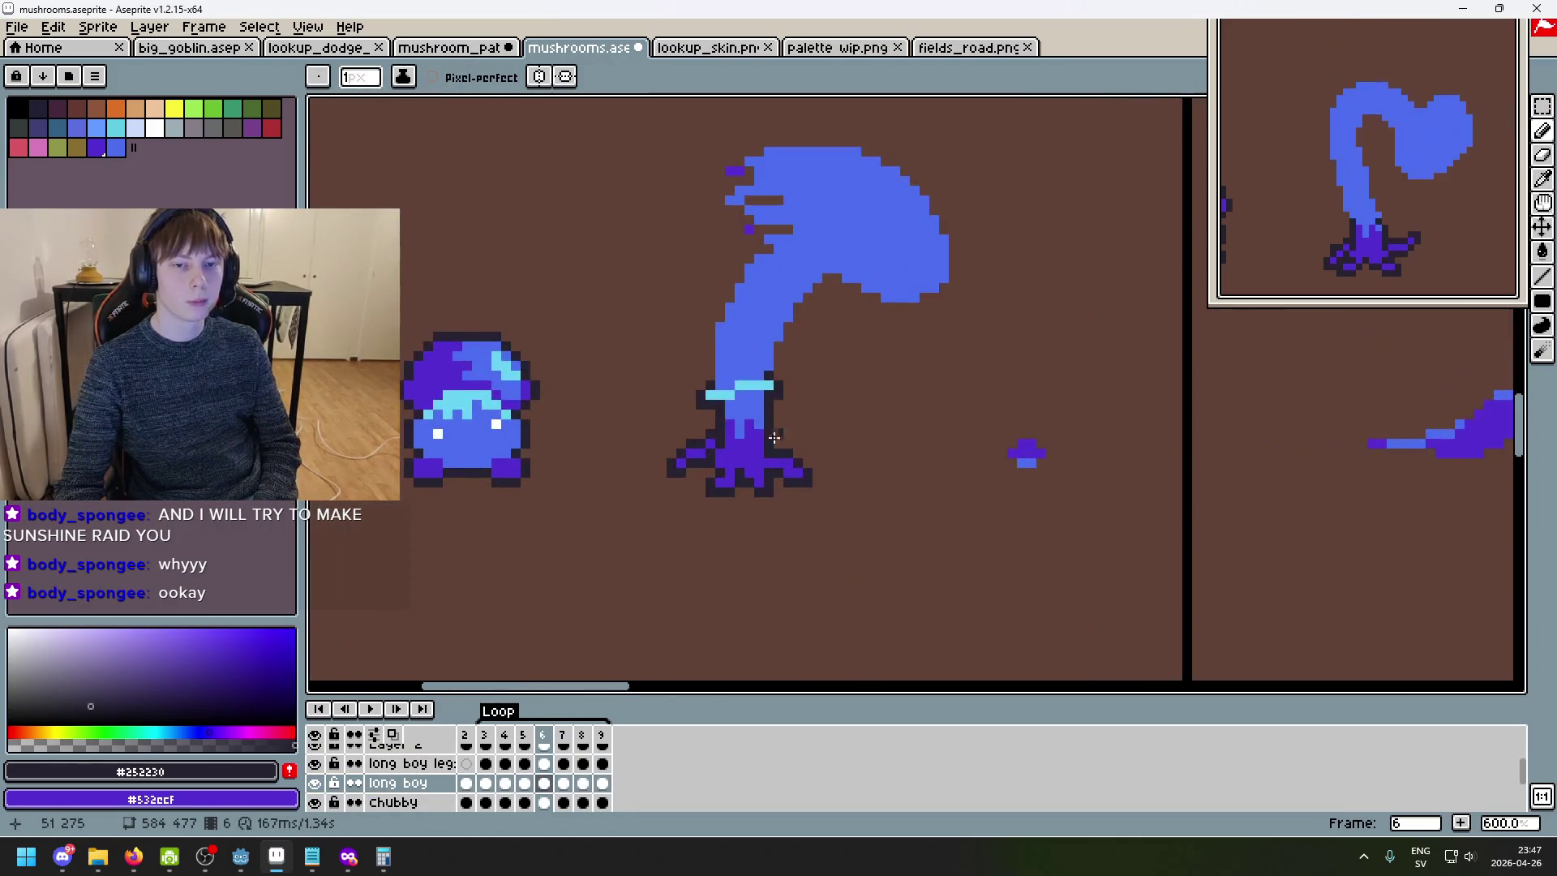
pyautogui.scroll(1, 769, 259)
pyautogui.moveTo(768, 258); pyautogui.dragTo(866, 298)
pyautogui.press('e')
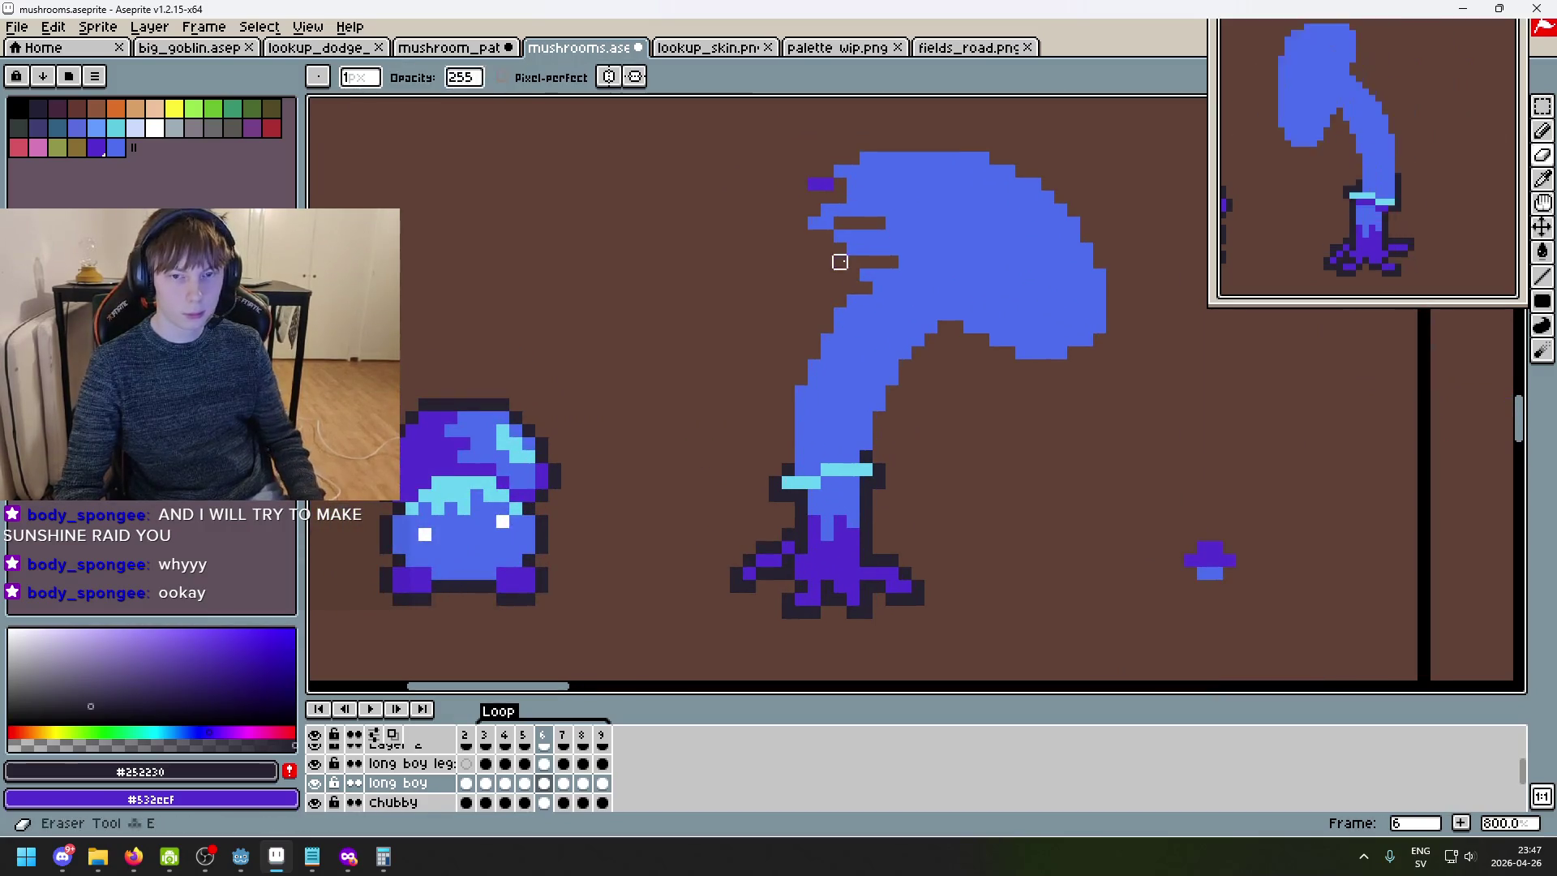
pyautogui.scroll(-3, 860, 401)
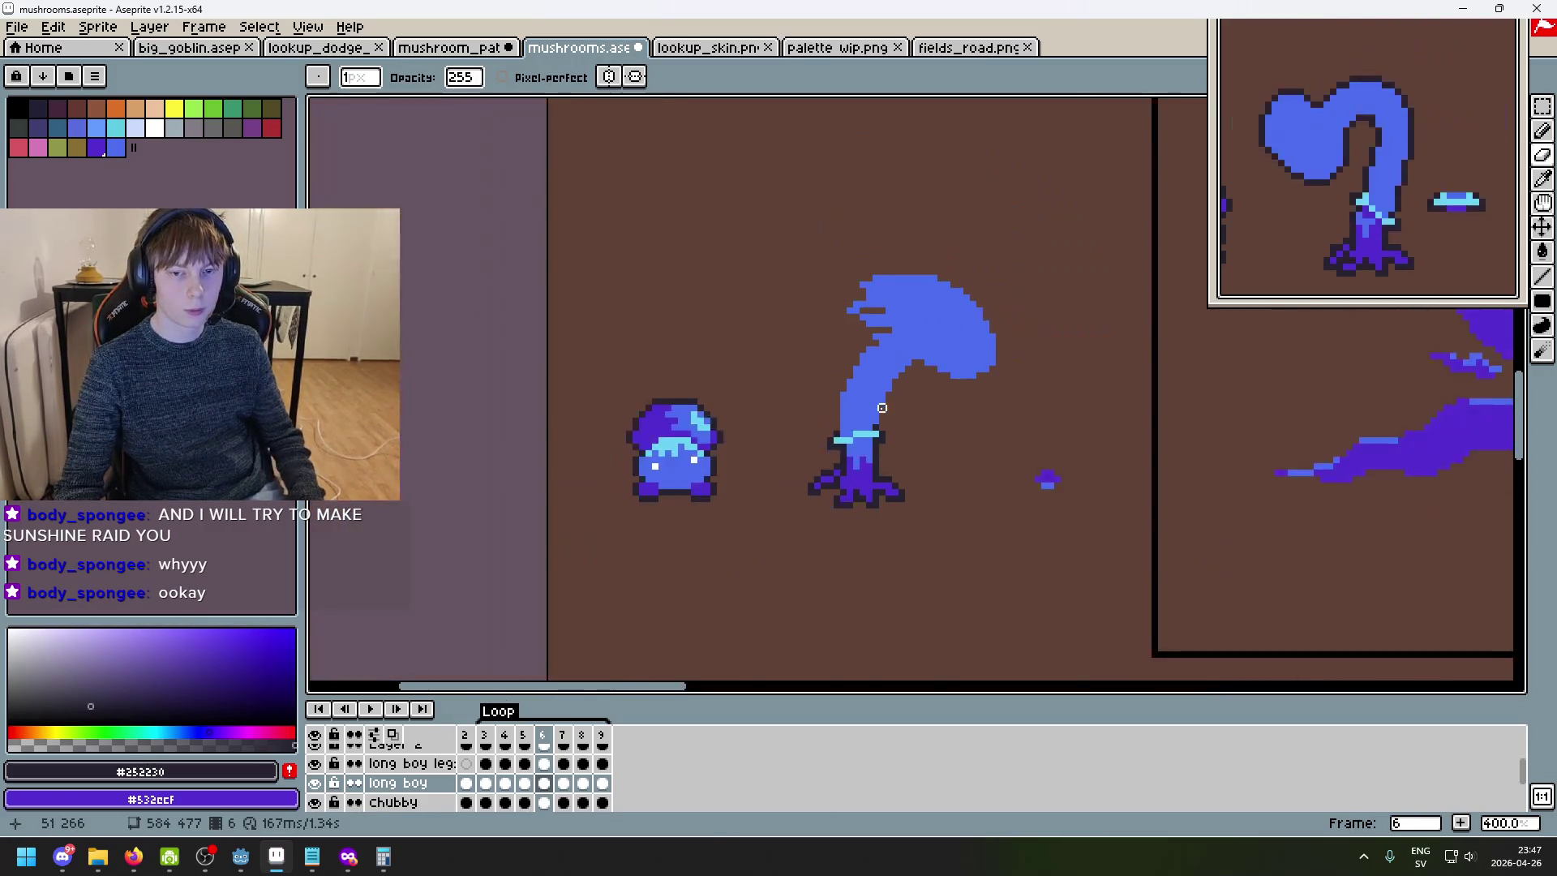
pyautogui.scroll(5, 859, 405)
pyautogui.press('b')
pyautogui.moveTo(880, 446); pyautogui.dragTo(879, 406)
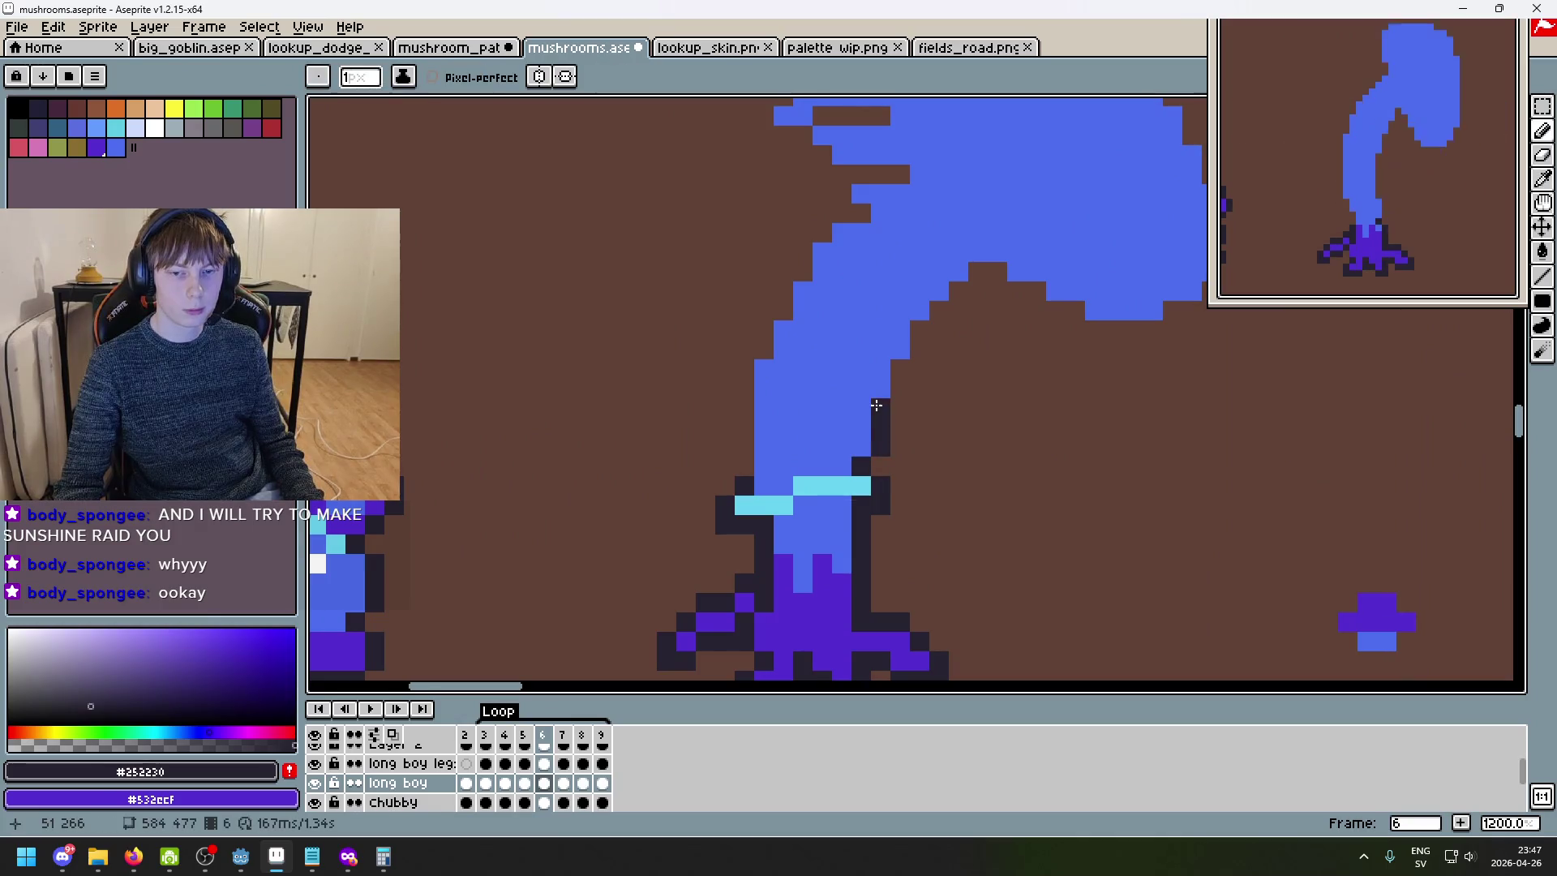
# - On frame 5, sample cyan and add one cyan pixel to extend the collar
pyautogui.scroll(-3, 883, 458)
pyautogui.scroll(4, 949, 437)
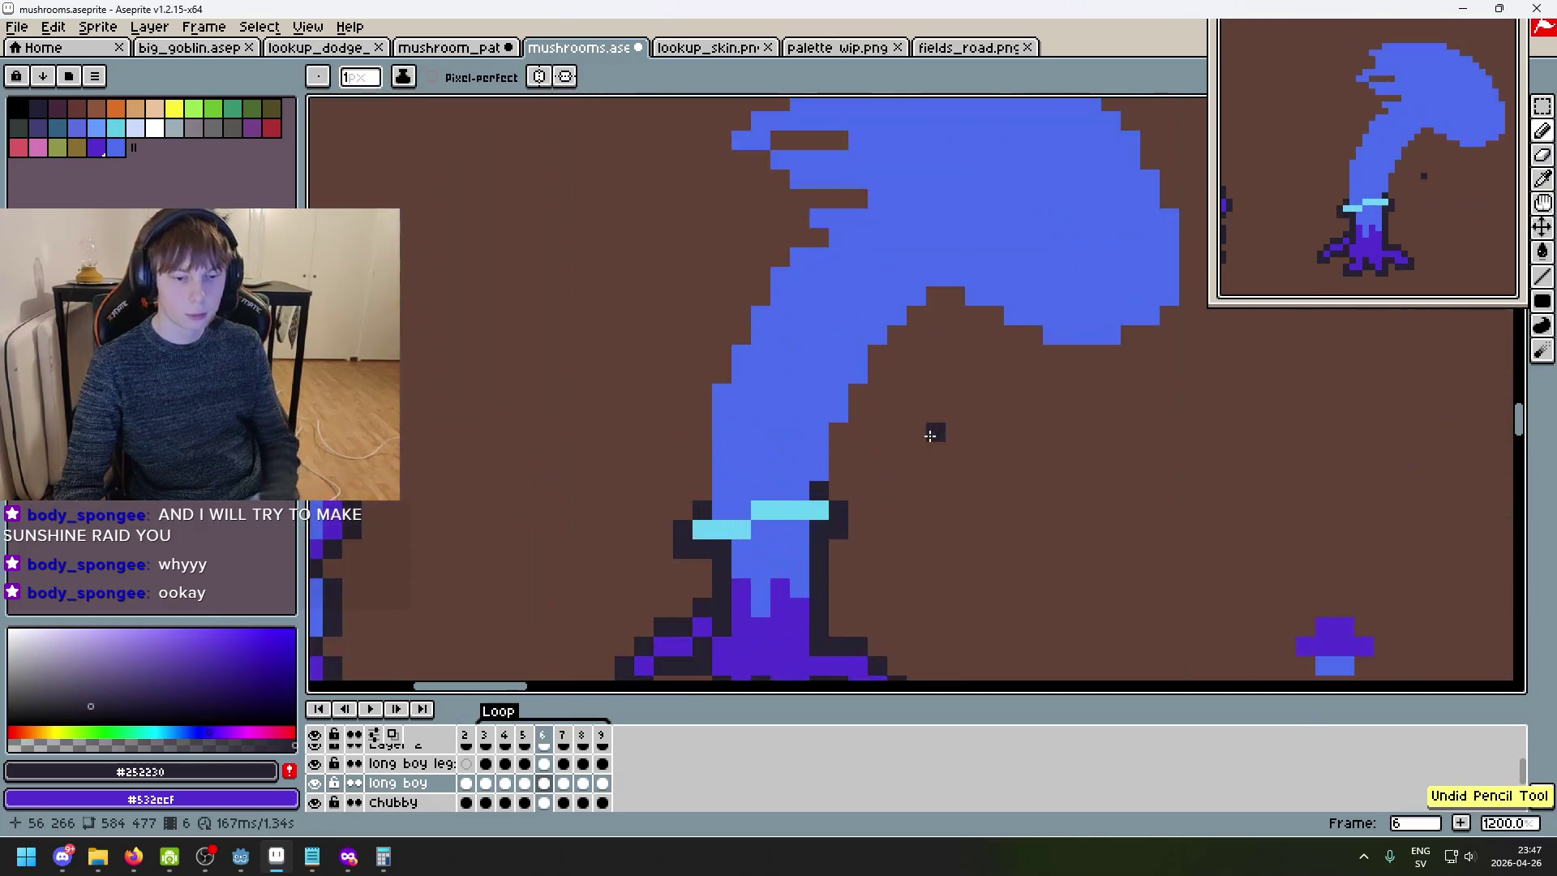
pyautogui.press(',')
pyautogui.press('.')
pyautogui.press(',')
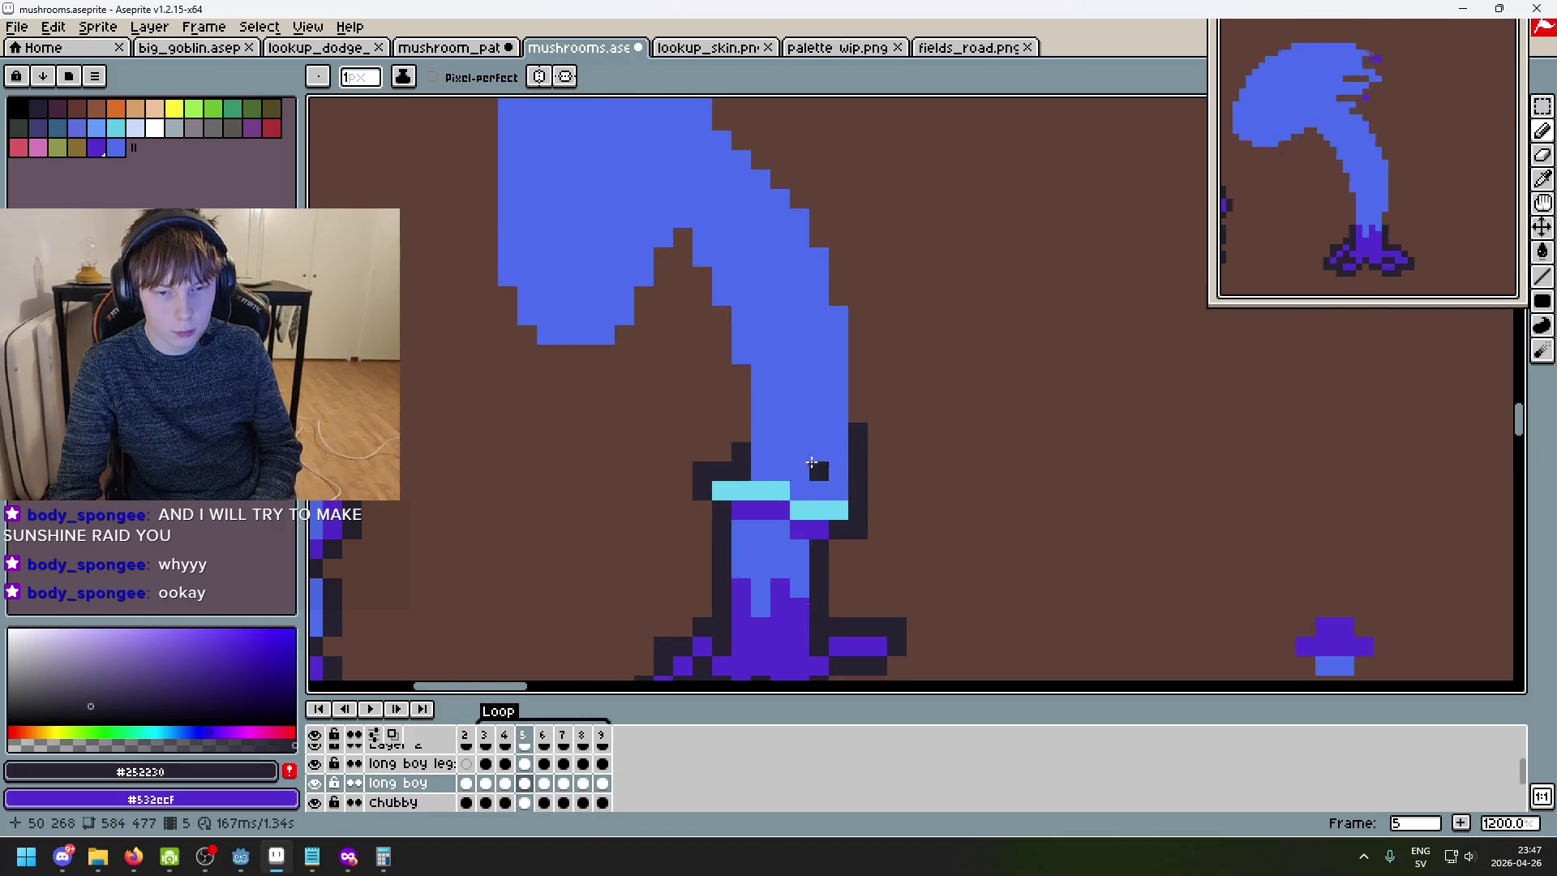
pyautogui.scroll(1, 743, 471)
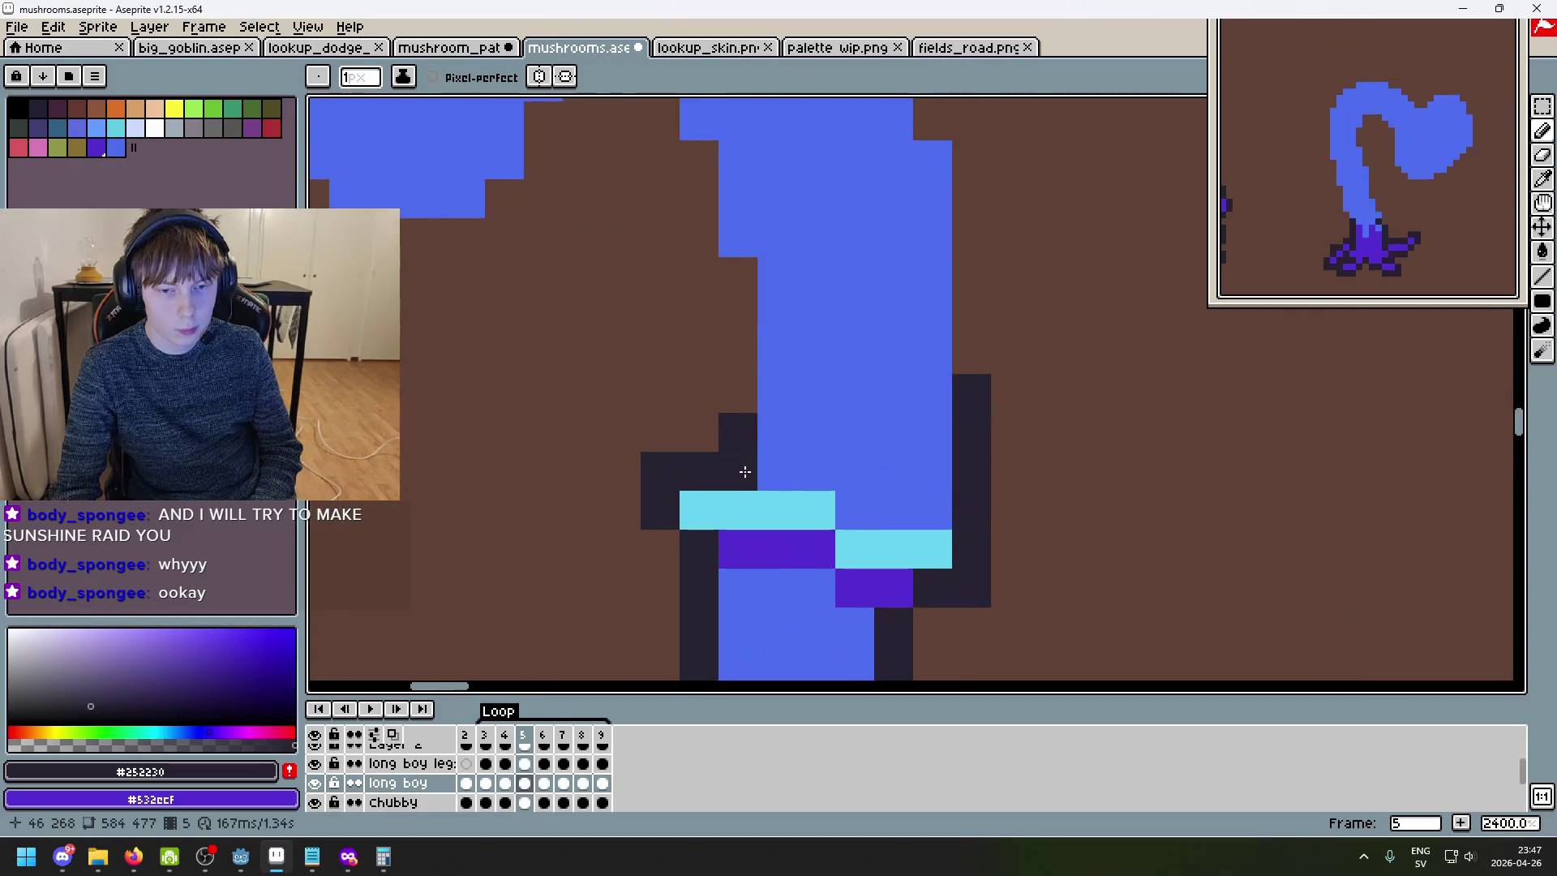
pyautogui.keyDown('alt'); pyautogui.click(780, 506); pyautogui.keyUp('alt')
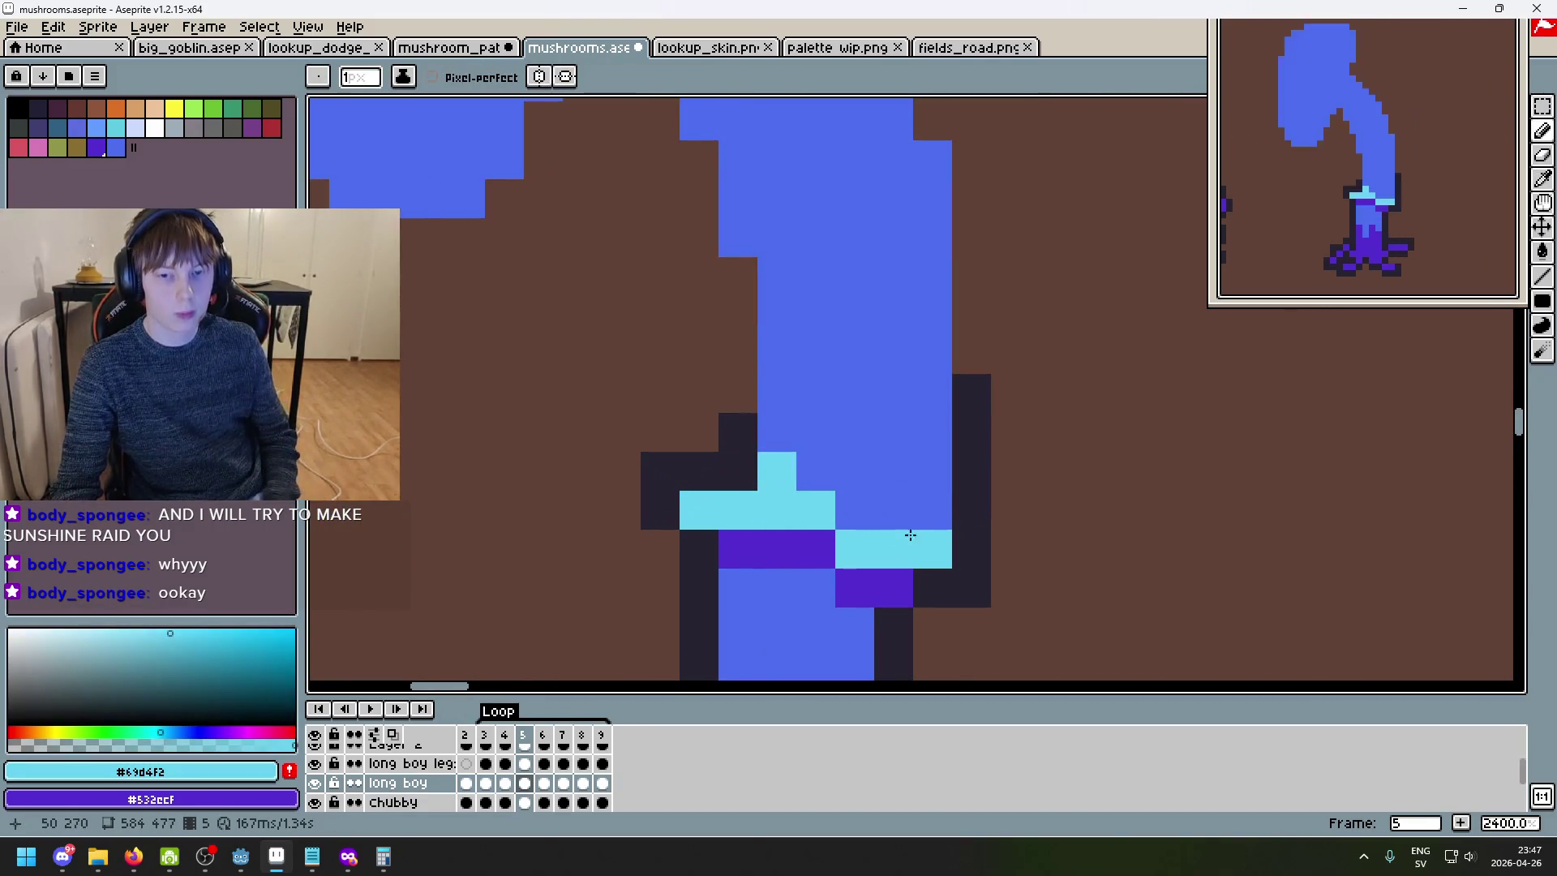
pyautogui.click(933, 509)
pyautogui.scroll(-6, 932, 511)
pyautogui.press(',')
pyautogui.press(',')
pyautogui.press(',')
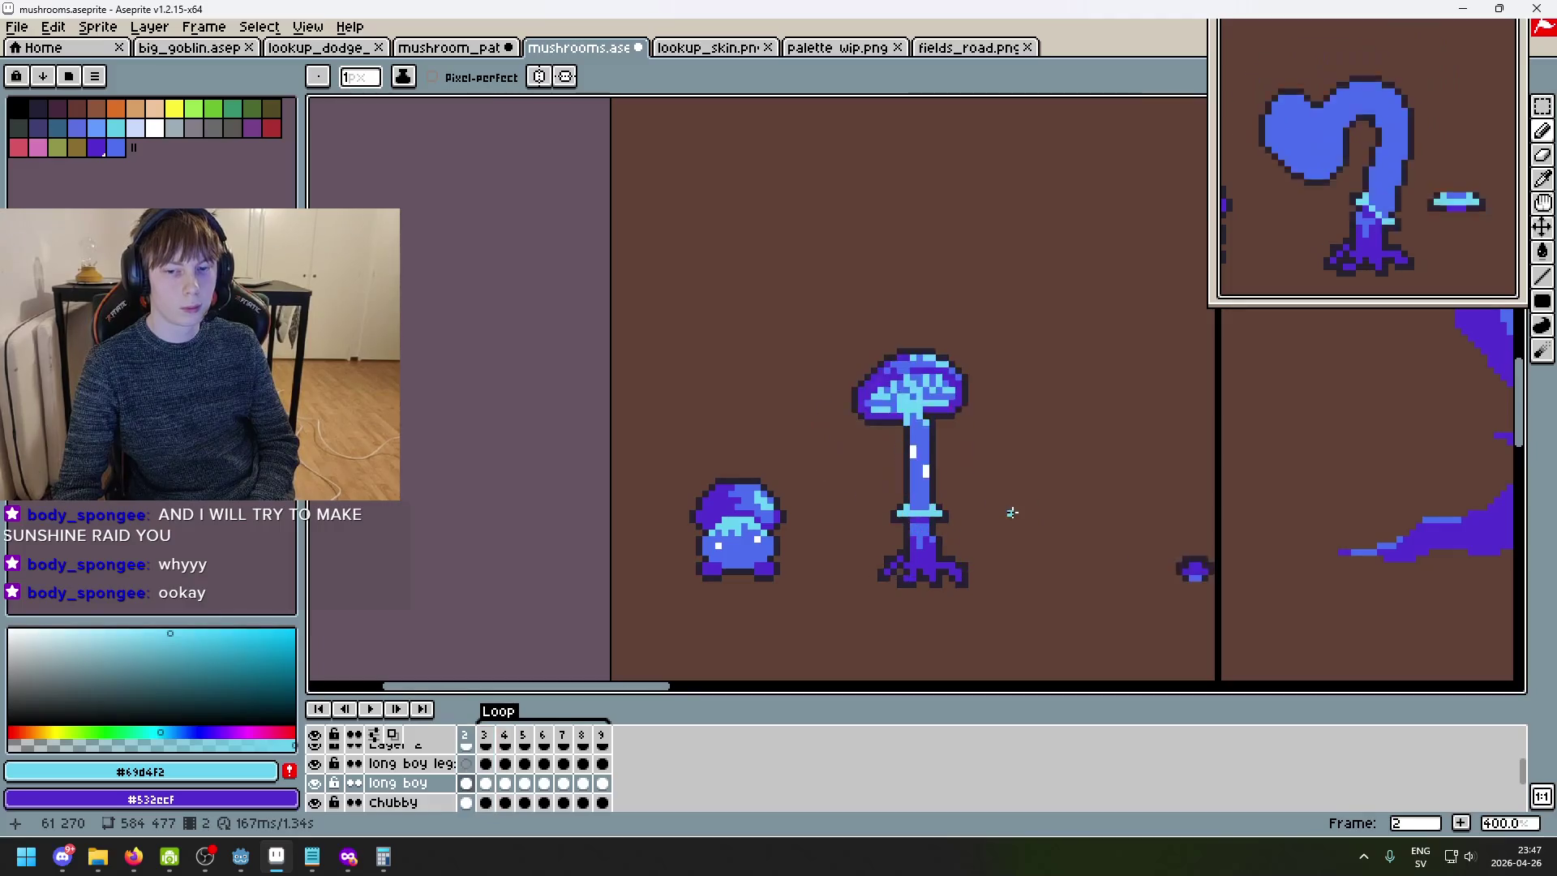
pyautogui.press('.')
pyautogui.press('.')
pyautogui.press('.')
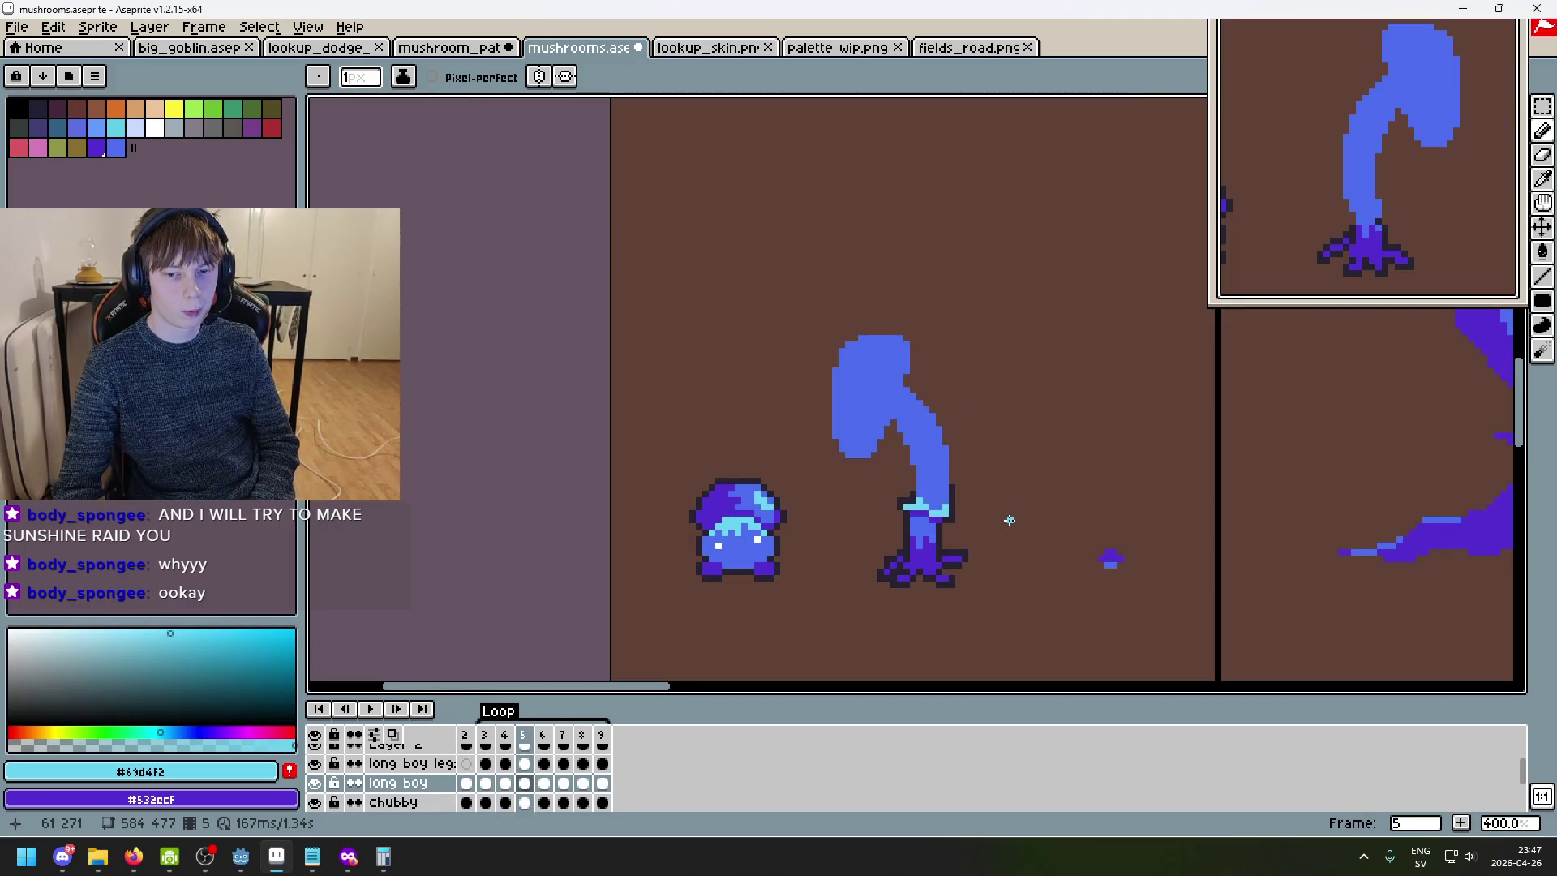
pyautogui.press('.')
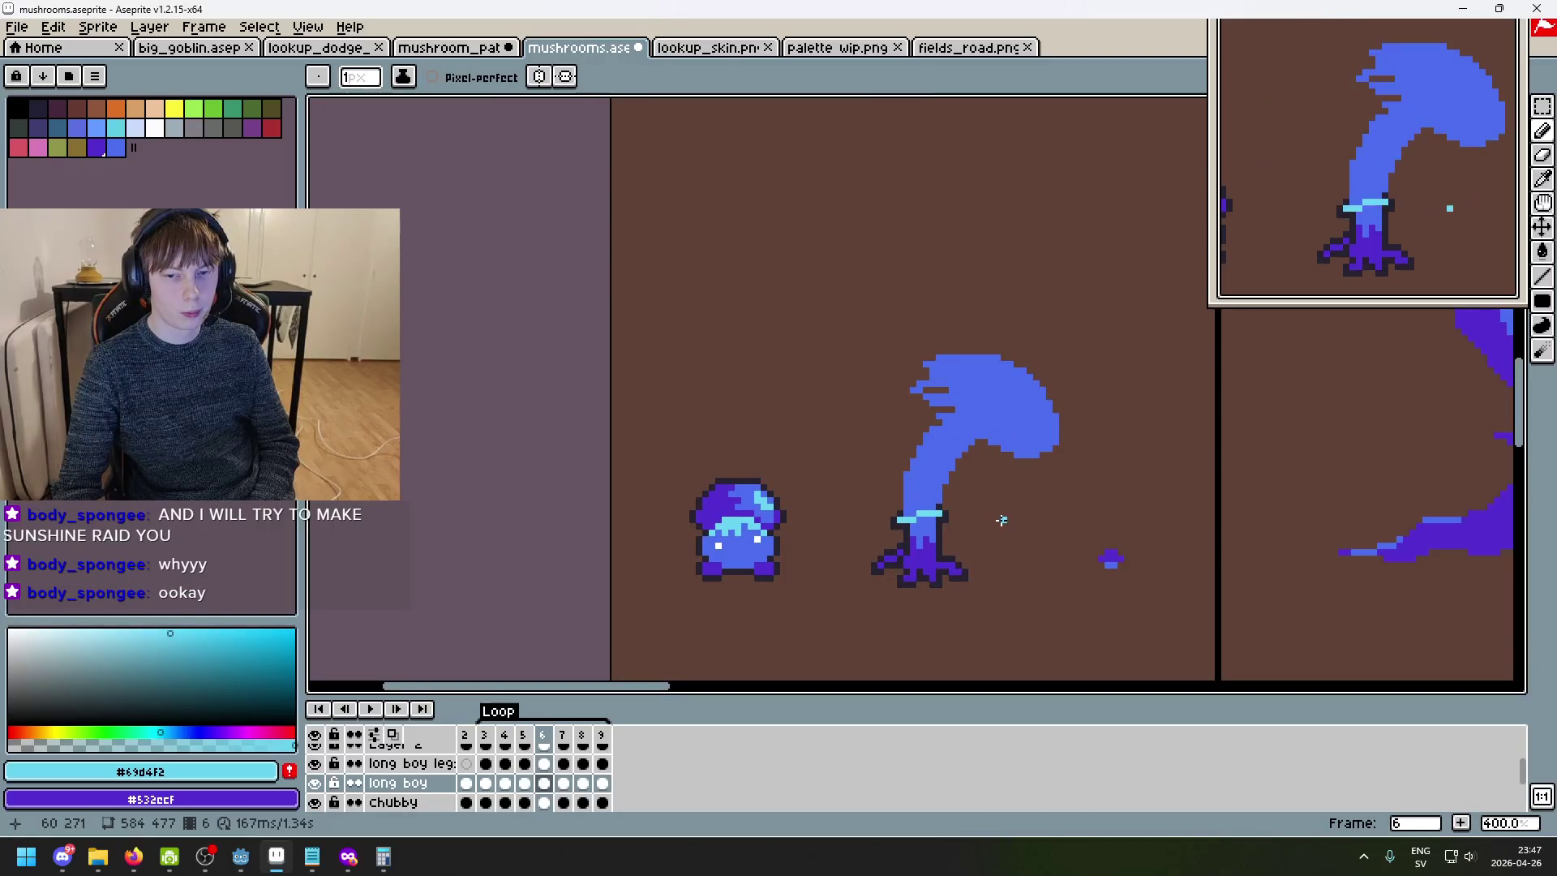
# - Sample the purple root and cyan collar colours from the canvas
pyautogui.scroll(5, 932, 518)
pyautogui.press('alt')
pyautogui.keyDown('alt'); pyautogui.click(897, 577); pyautogui.keyUp('alt')
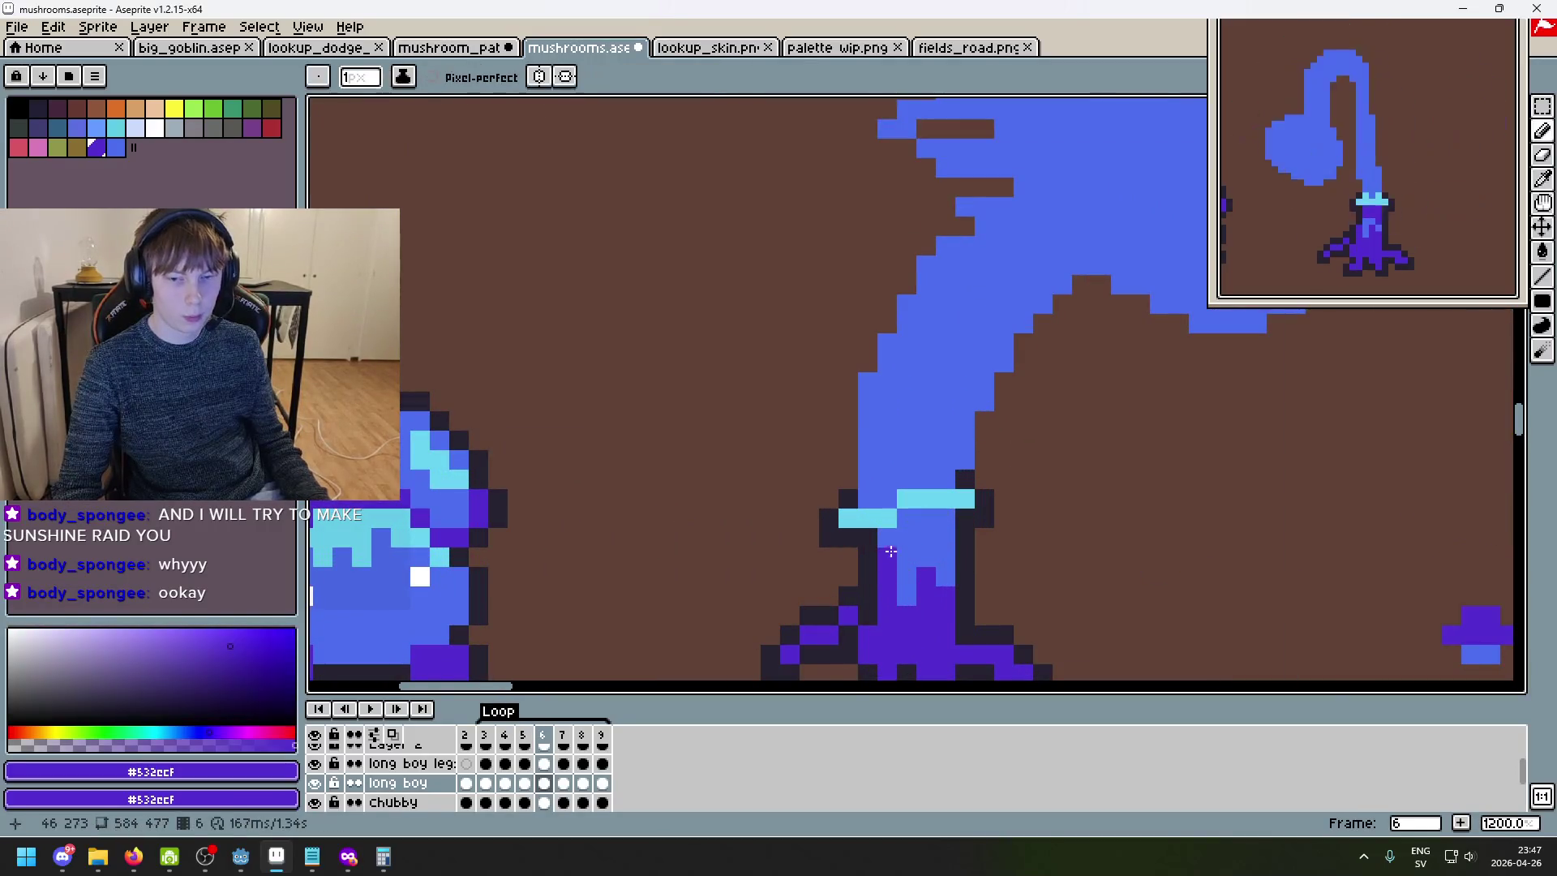
pyautogui.scroll(-6, 985, 533)
pyautogui.scroll(4, 985, 533)
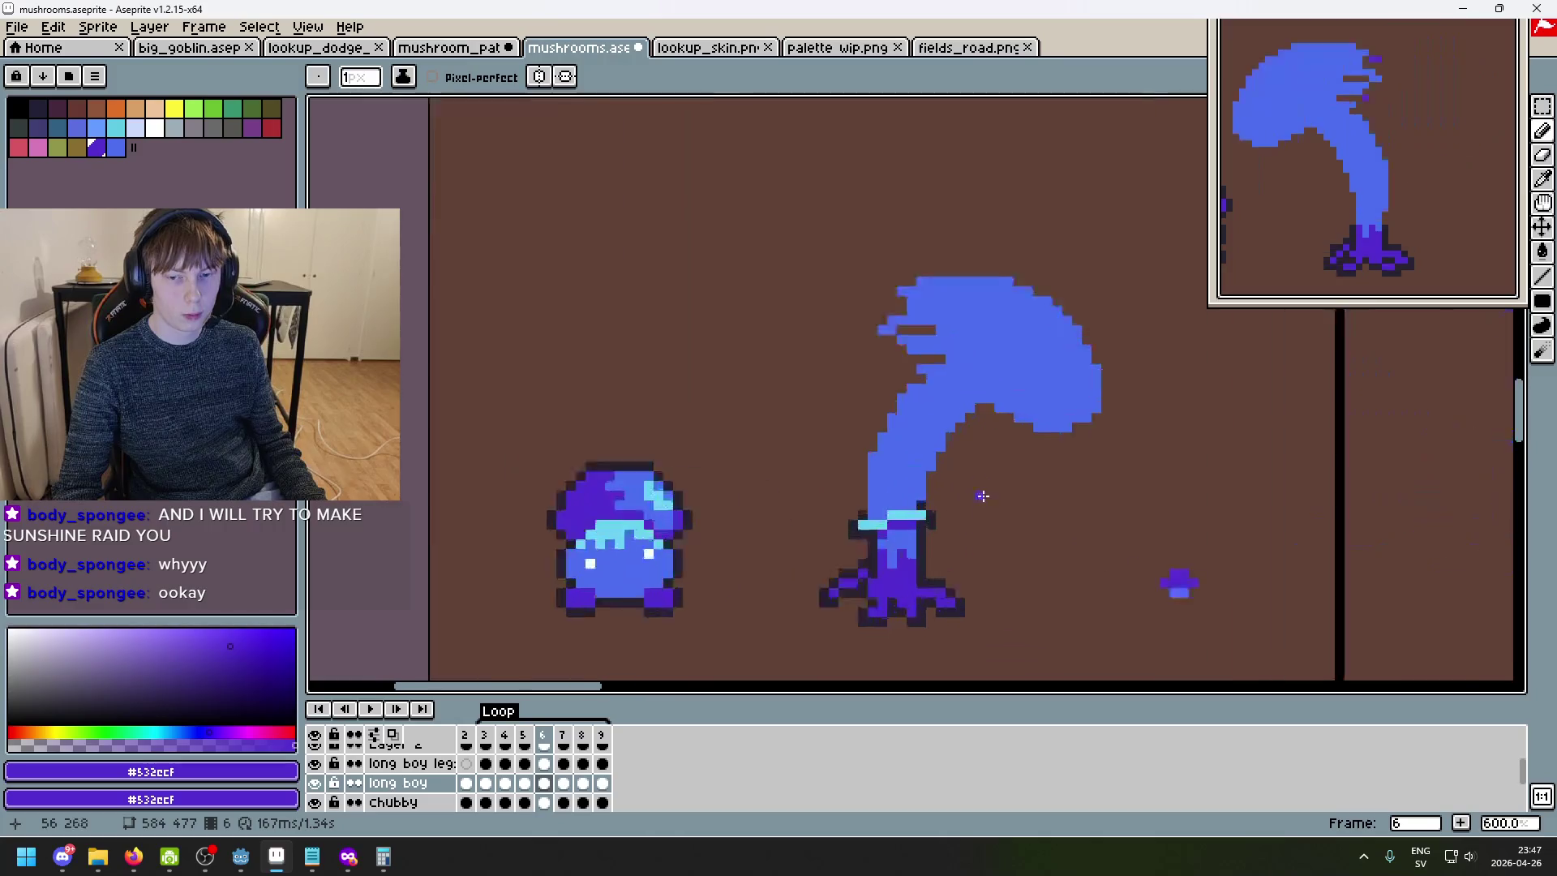
pyautogui.keyDown('alt'); pyautogui.click(837, 530); pyautogui.keyUp('alt')
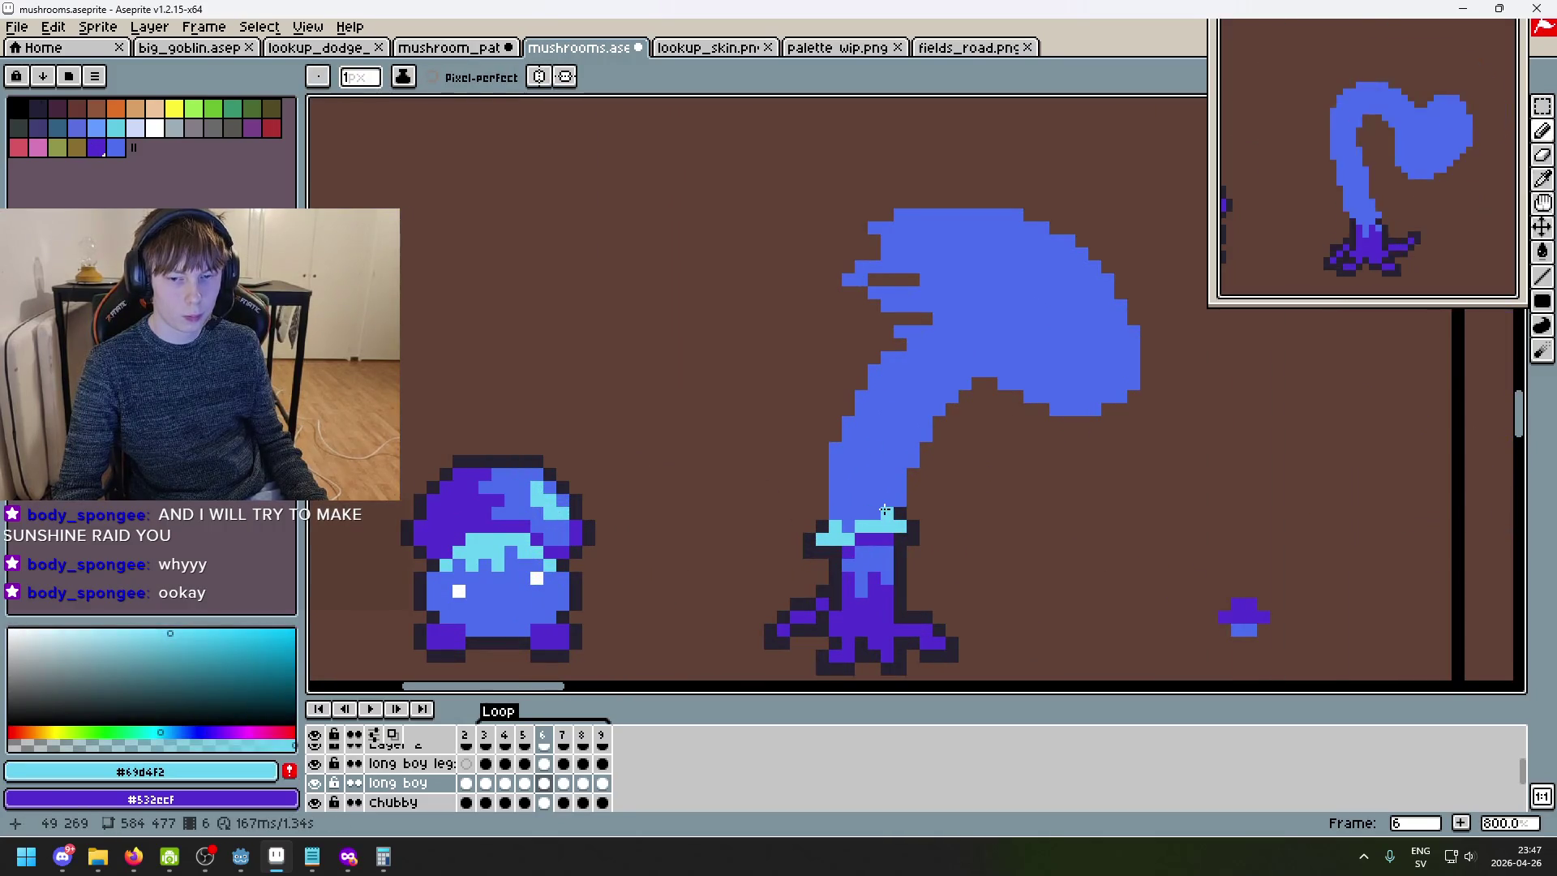
# - Flip between frames 3 through 7 comparing stem poses, ending on frame 4
pyautogui.scroll(-3, 963, 539)
pyautogui.press(',')
pyautogui.press(',')
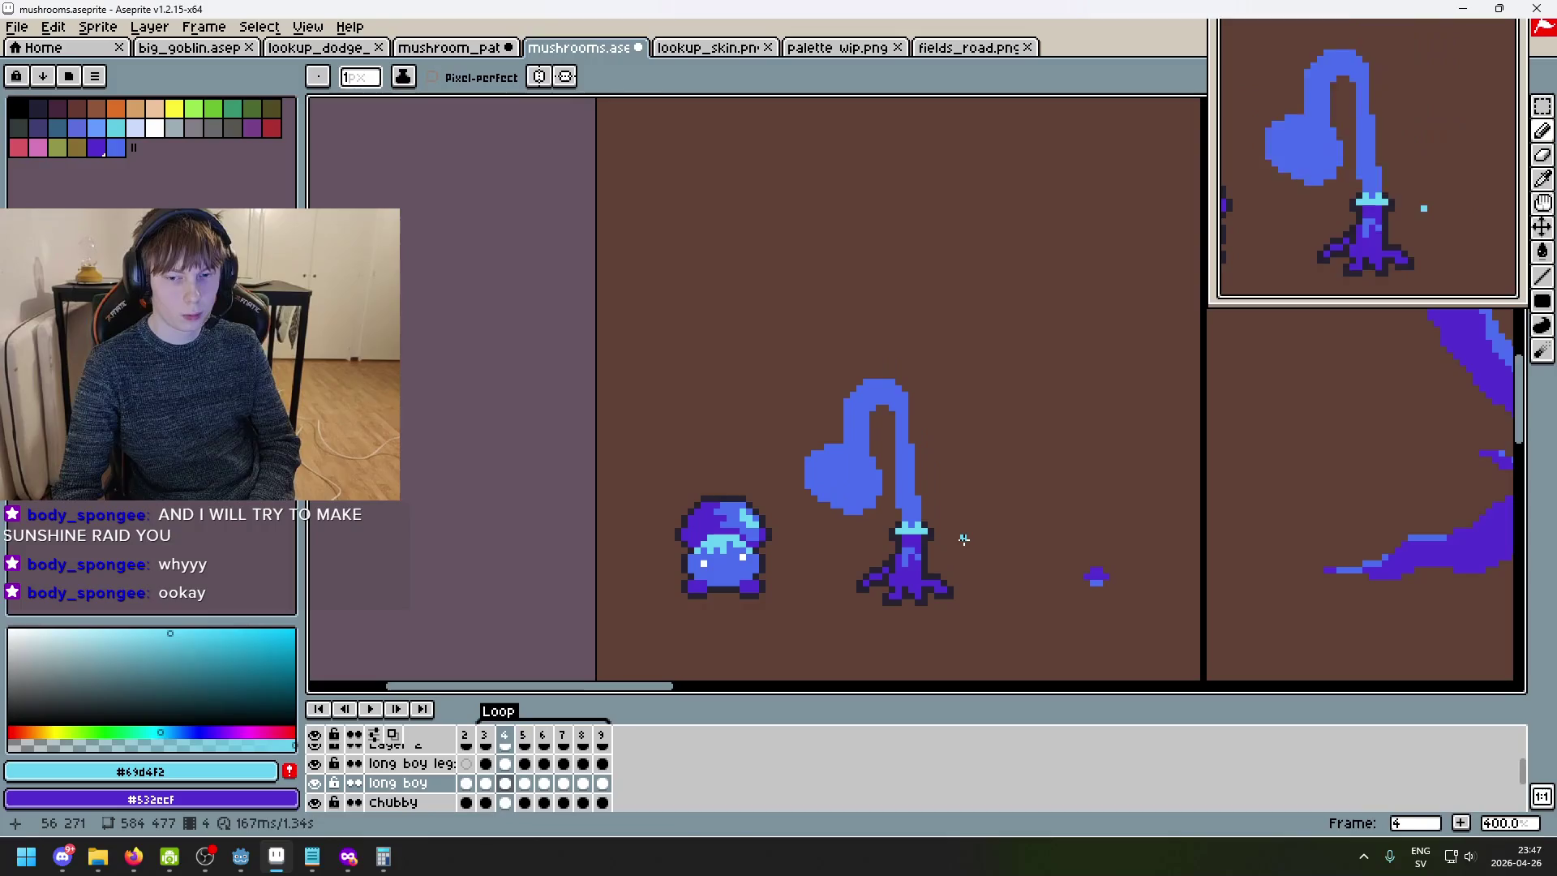
pyautogui.press('.')
pyautogui.press('.')
pyautogui.press(',')
pyautogui.press(',')
pyautogui.press(',')
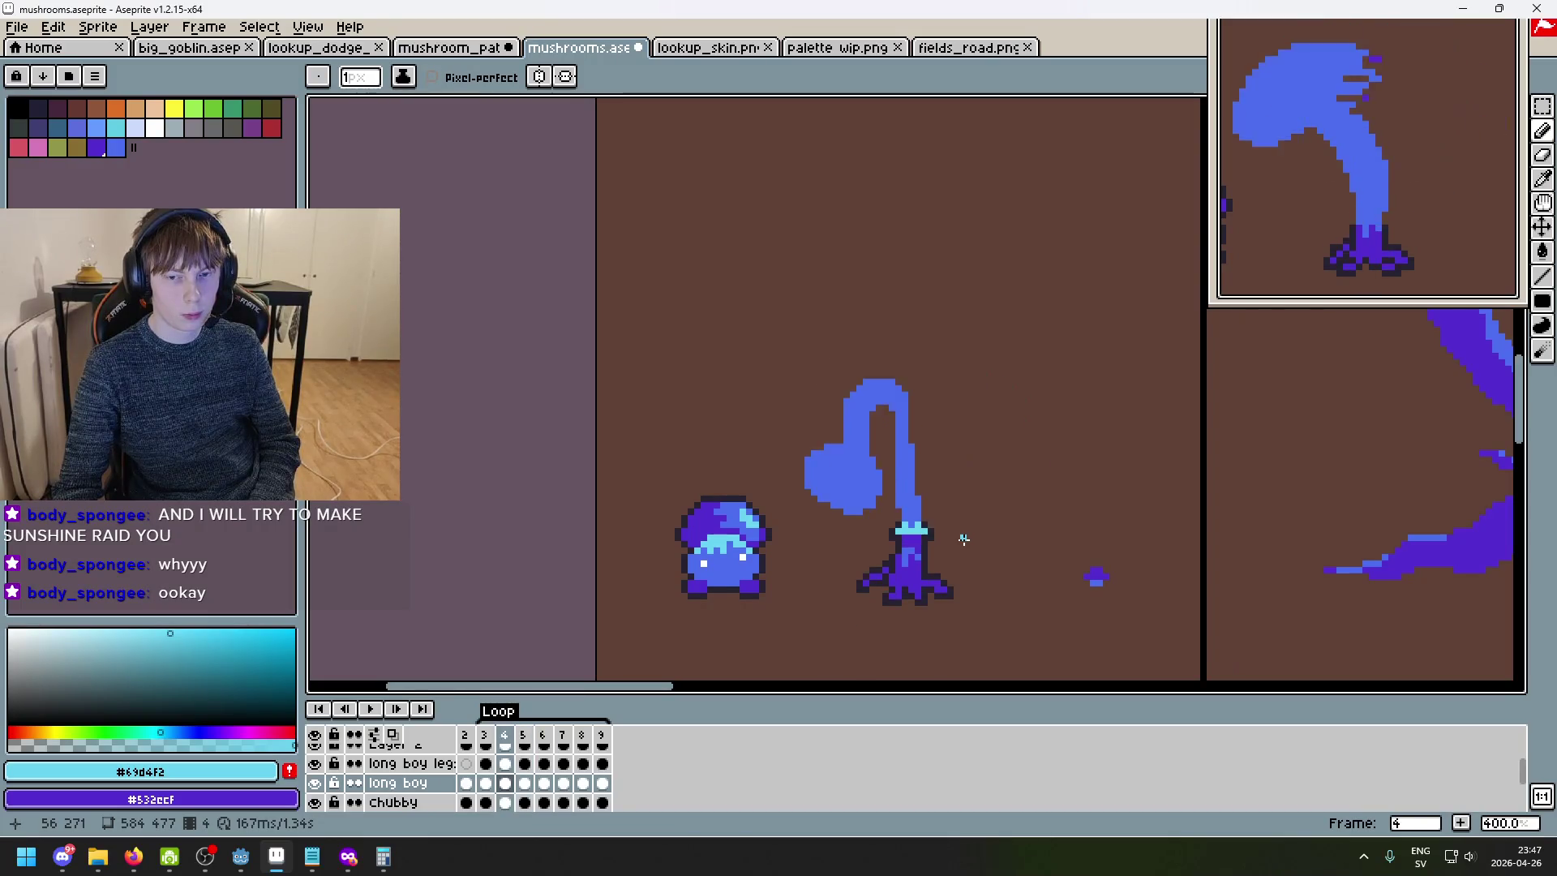
pyautogui.press('.')
pyautogui.press('.')
pyautogui.press('.')
pyautogui.press('.')
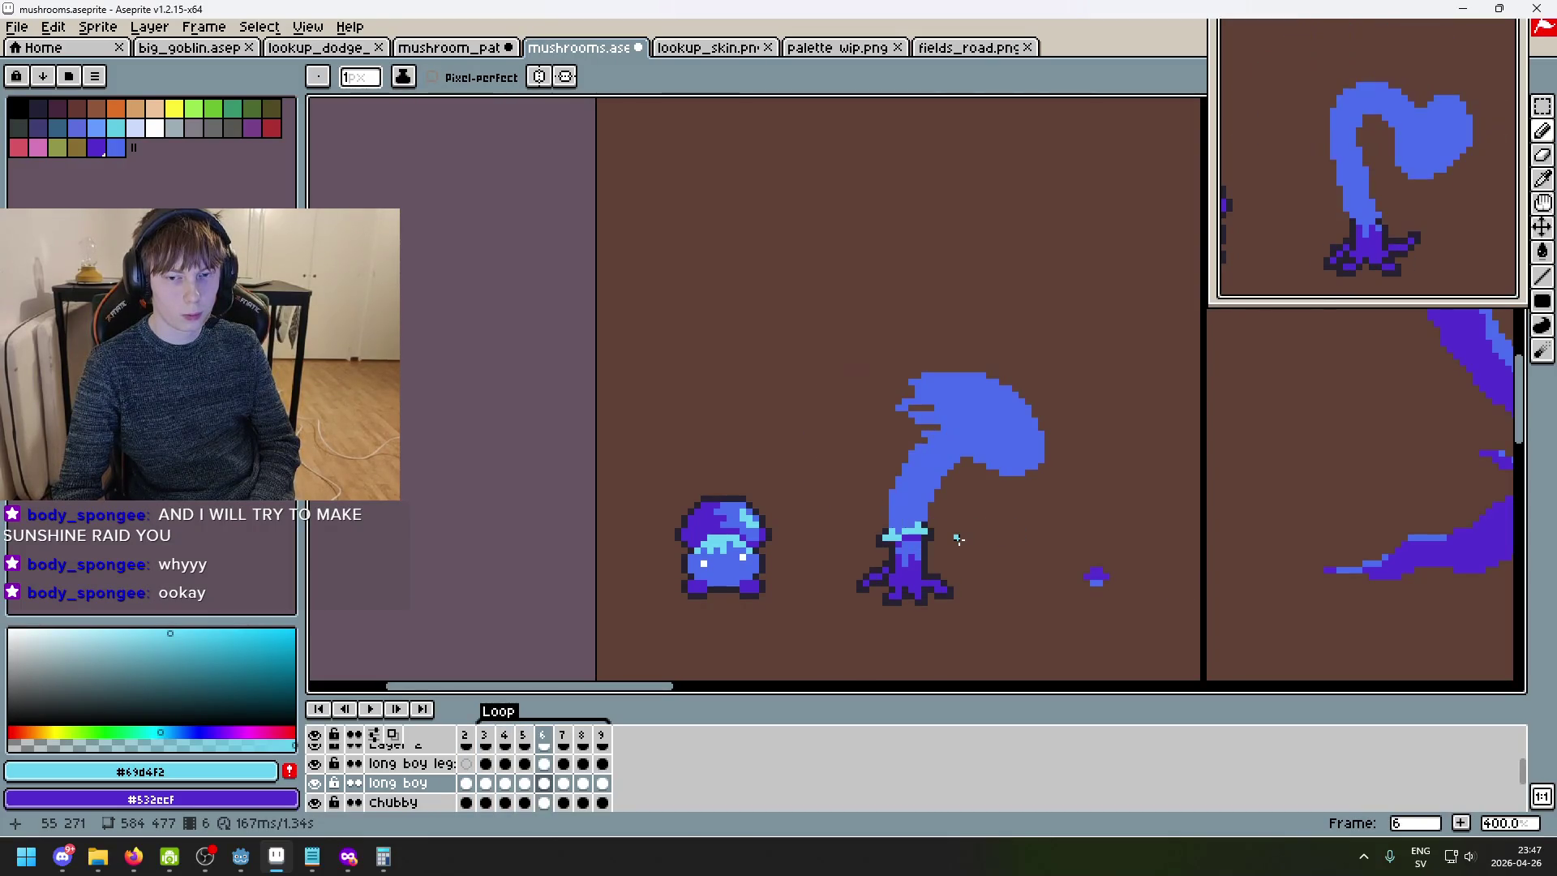
pyautogui.press('.')
pyautogui.press(',')
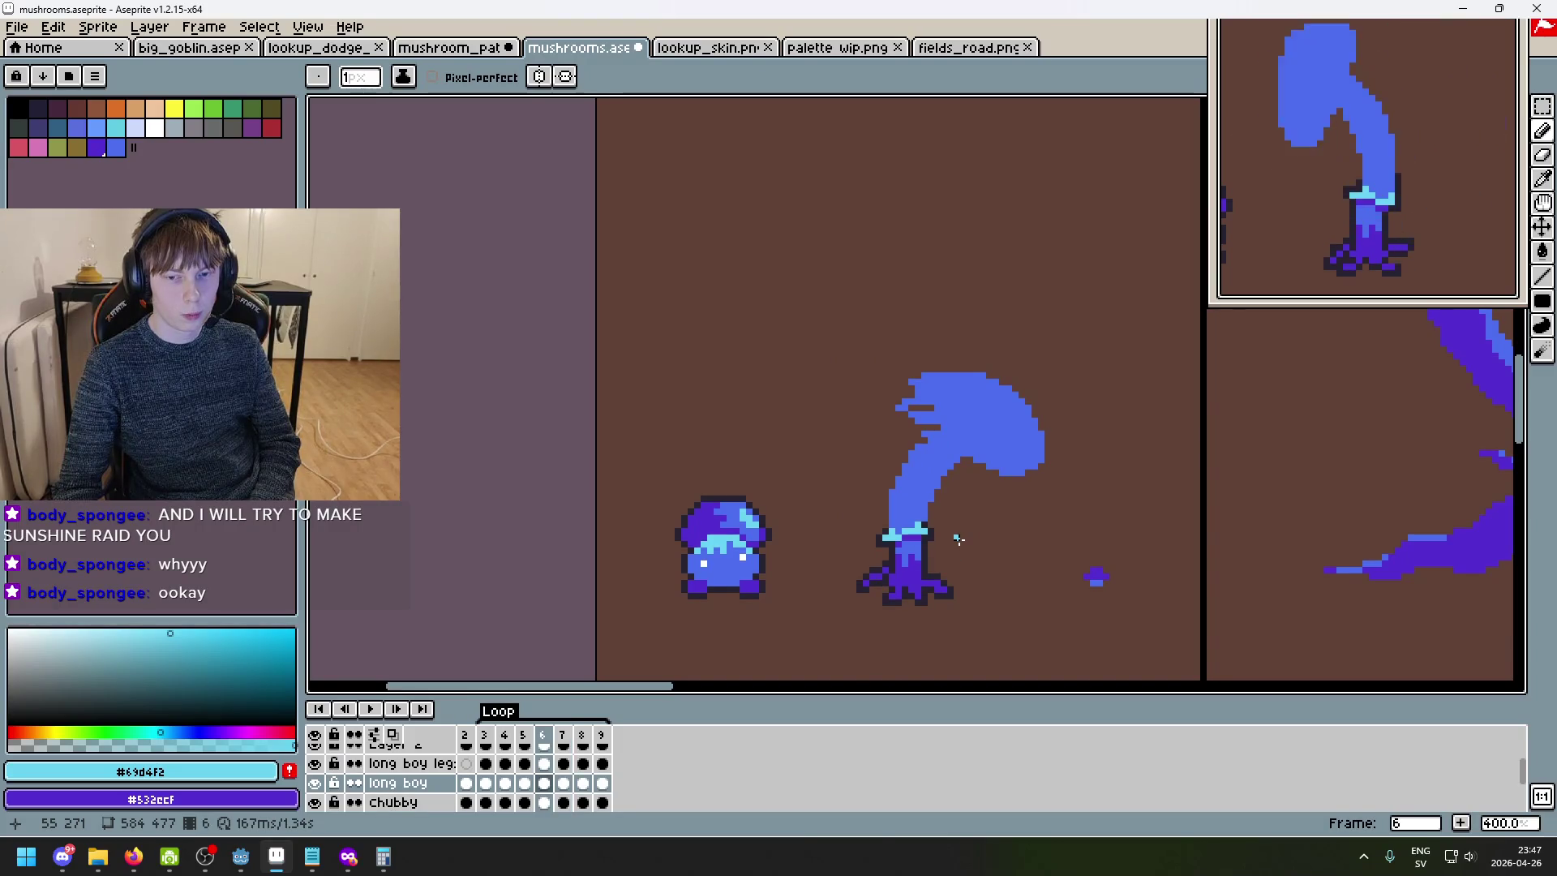
pyautogui.press(',')
pyautogui.press(',')
pyautogui.press('.')
pyautogui.press(',')
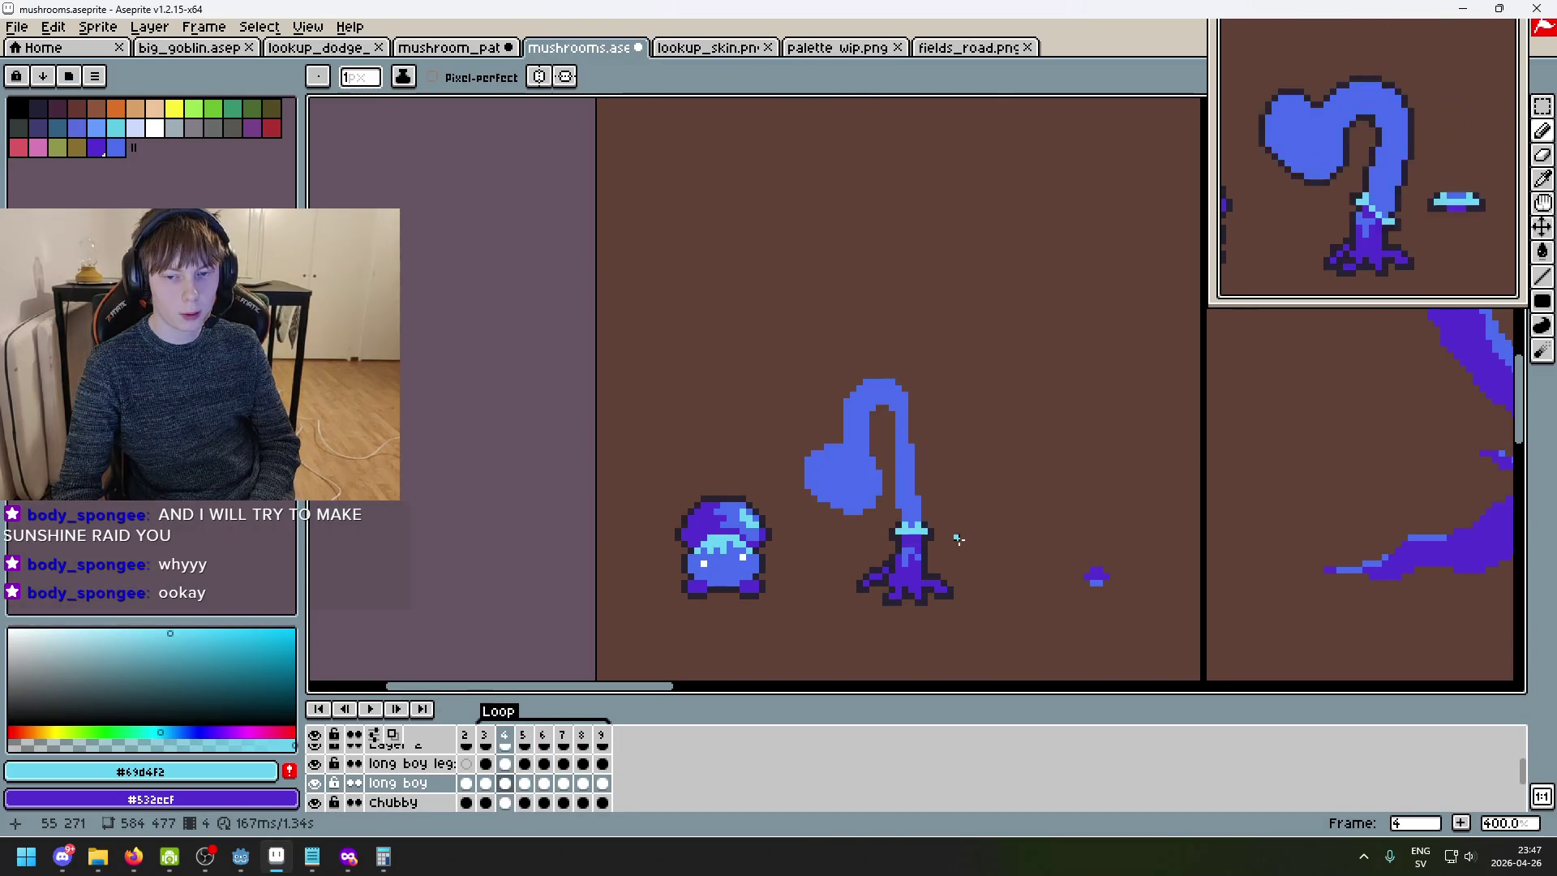
pyautogui.press(',')
pyautogui.press('.')
pyautogui.press('.')
pyautogui.press('.')
pyautogui.press(',')
pyautogui.press(',')
pyautogui.press(',')
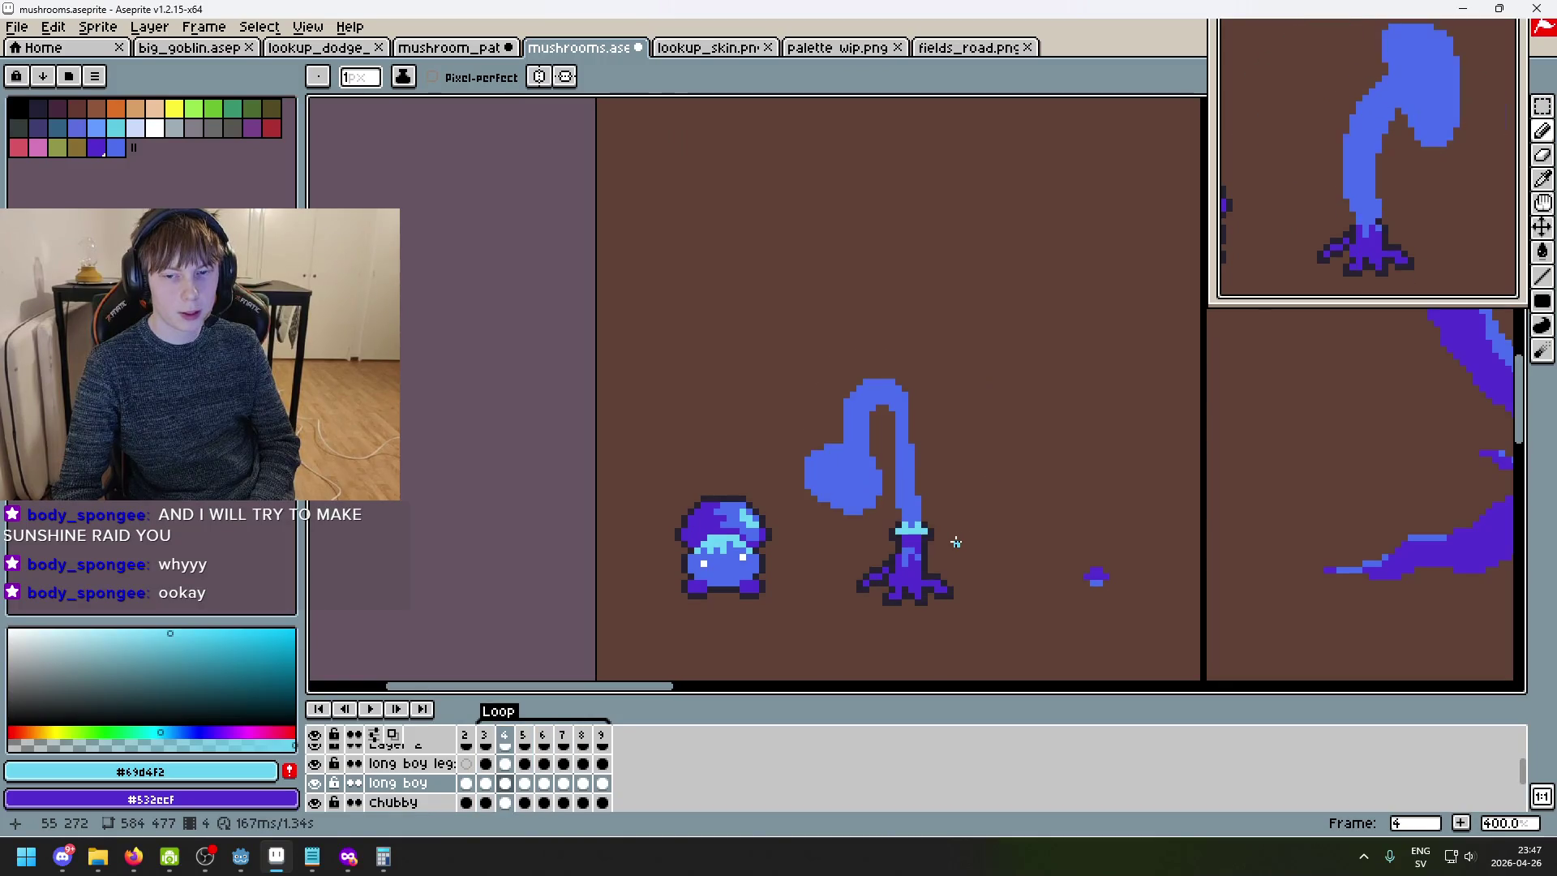
pyautogui.press(',')
pyautogui.press('.')
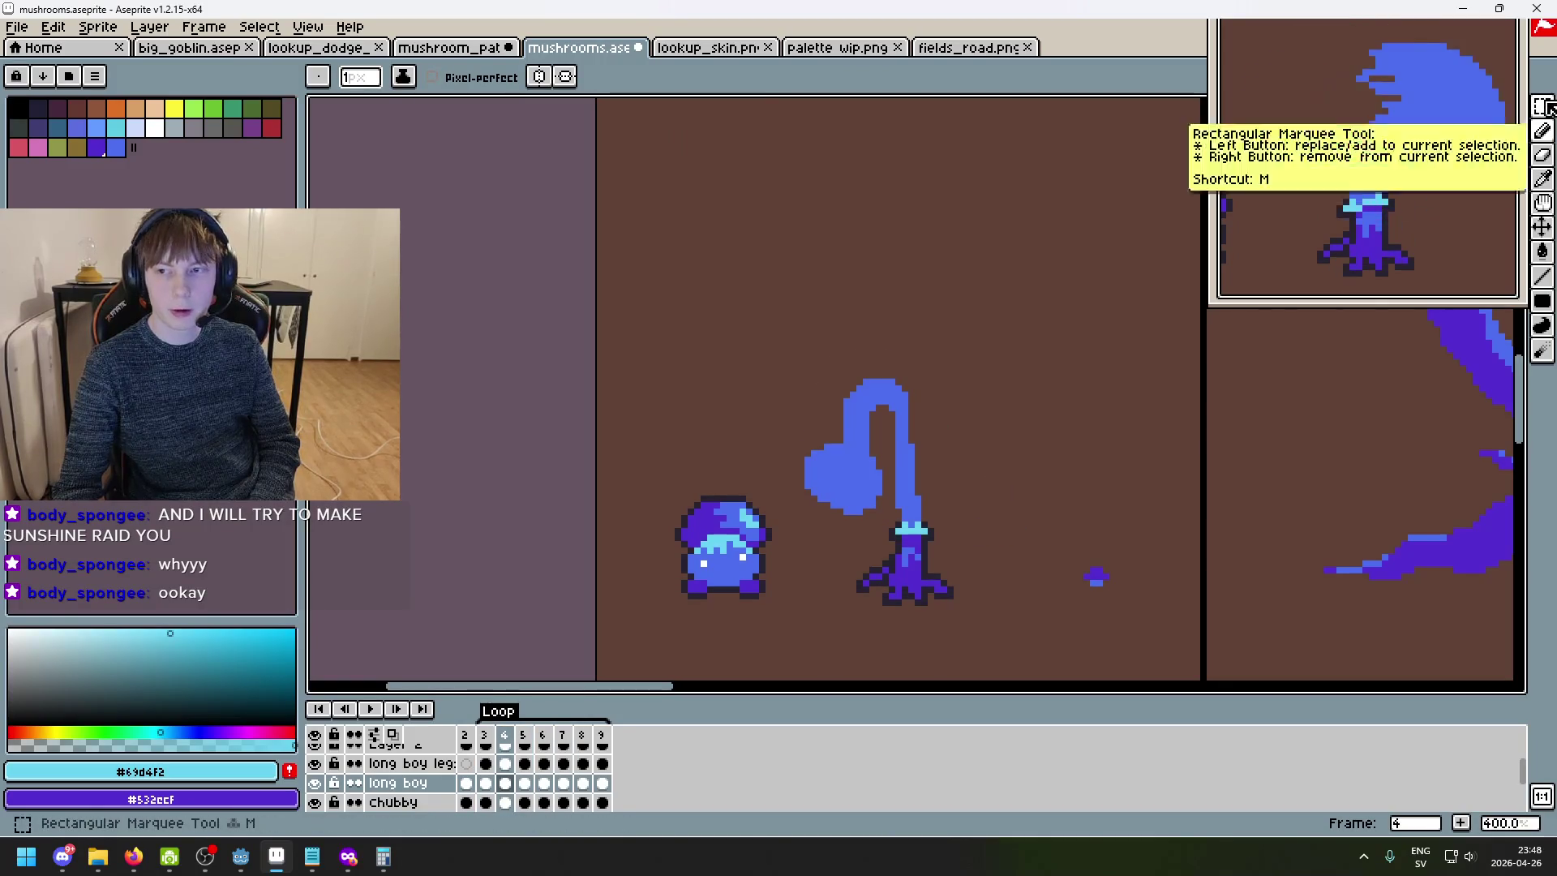
pyautogui.press(',')
pyautogui.press('.')
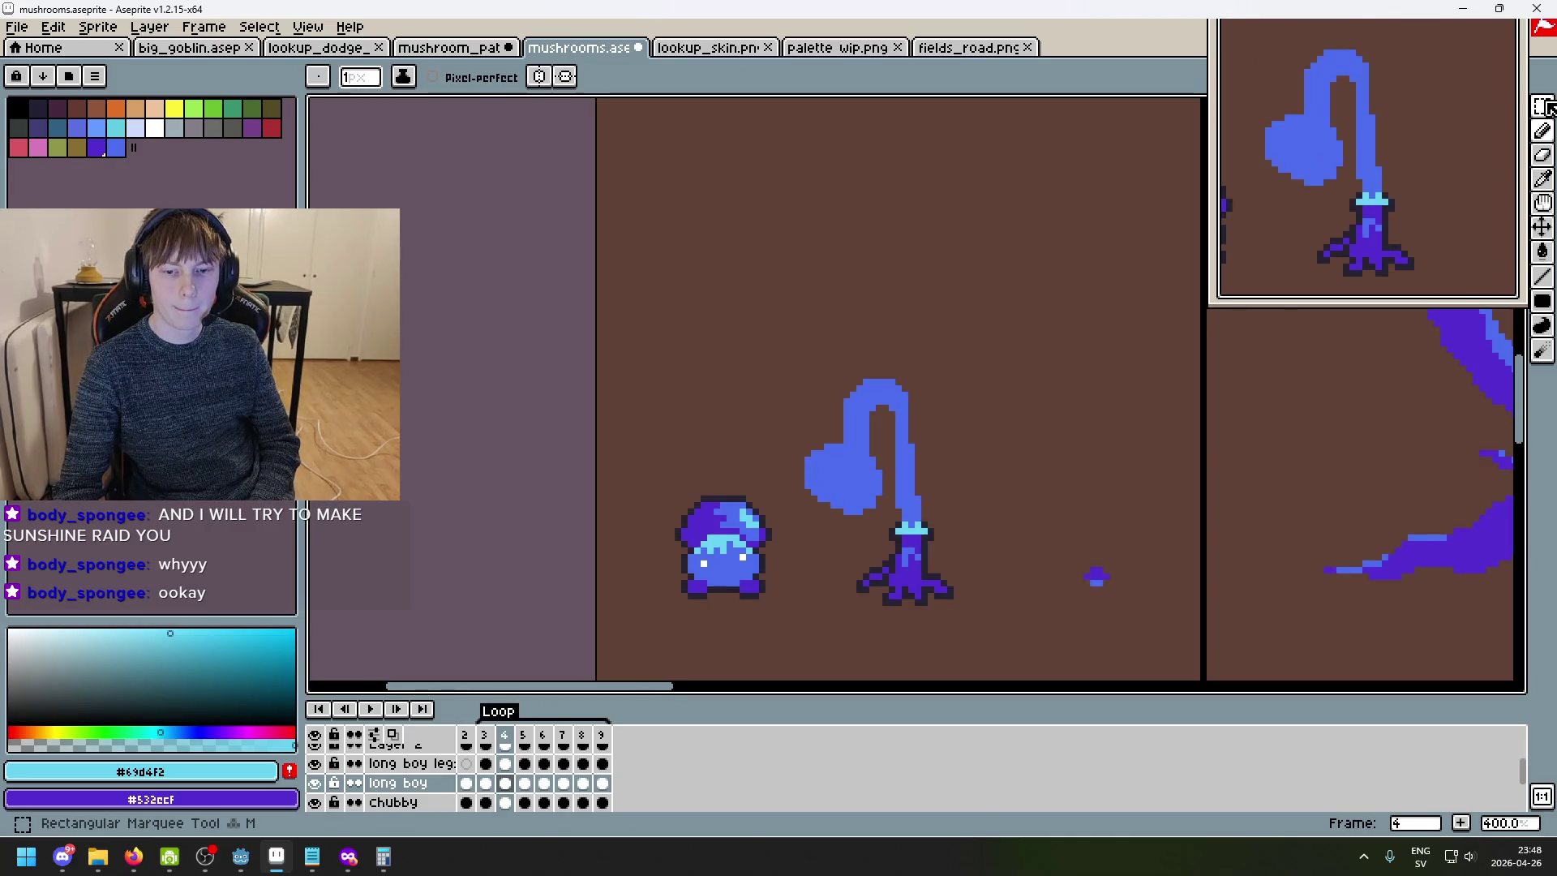
pyautogui.press(',')
pyautogui.press('.')
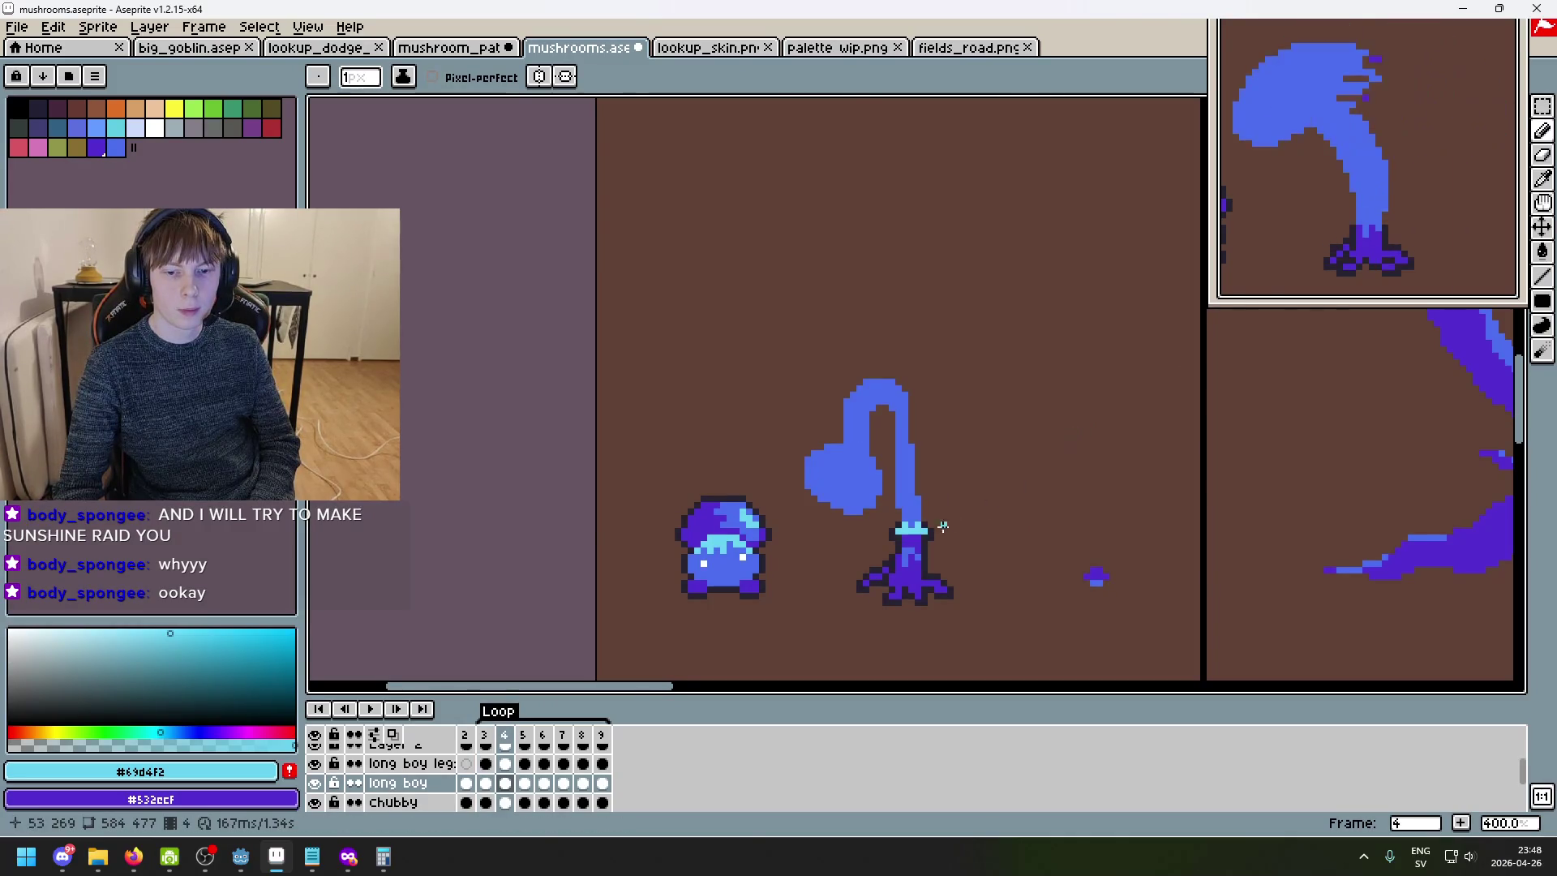
pyautogui.scroll(5, 950, 526)
# - Pick the dark outline colour and outline the lower left edge of frame 4's stem
pyautogui.keyDown('alt'); pyautogui.click(840, 488); pyautogui.keyUp('alt')
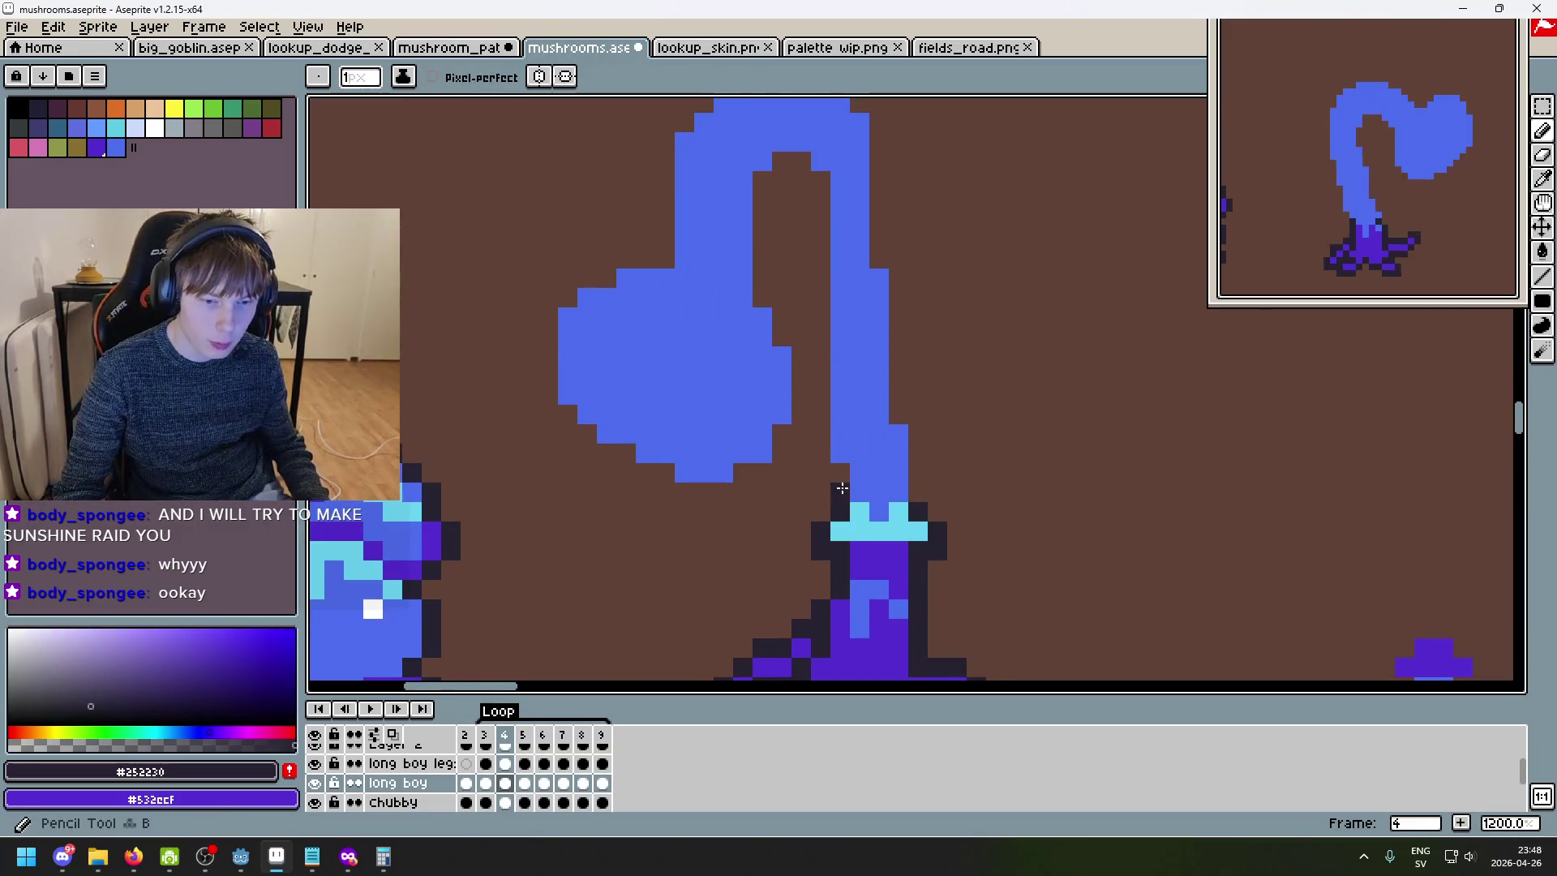
pyautogui.press(',')
pyautogui.press('.')
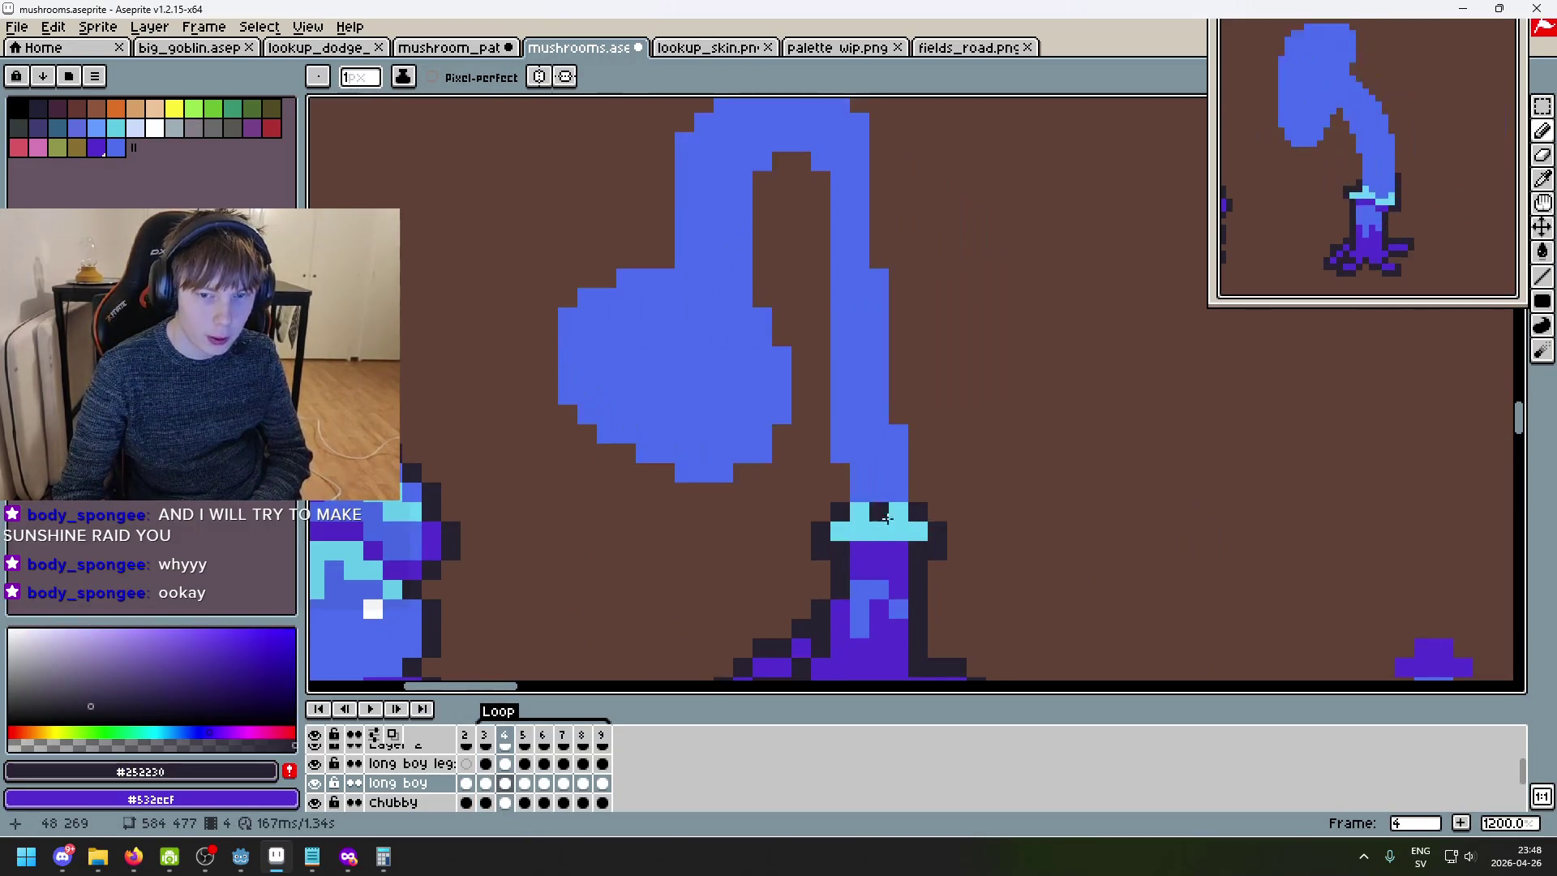
pyautogui.click(840, 491)
pyautogui.click(840, 472)
pyautogui.click(821, 454)
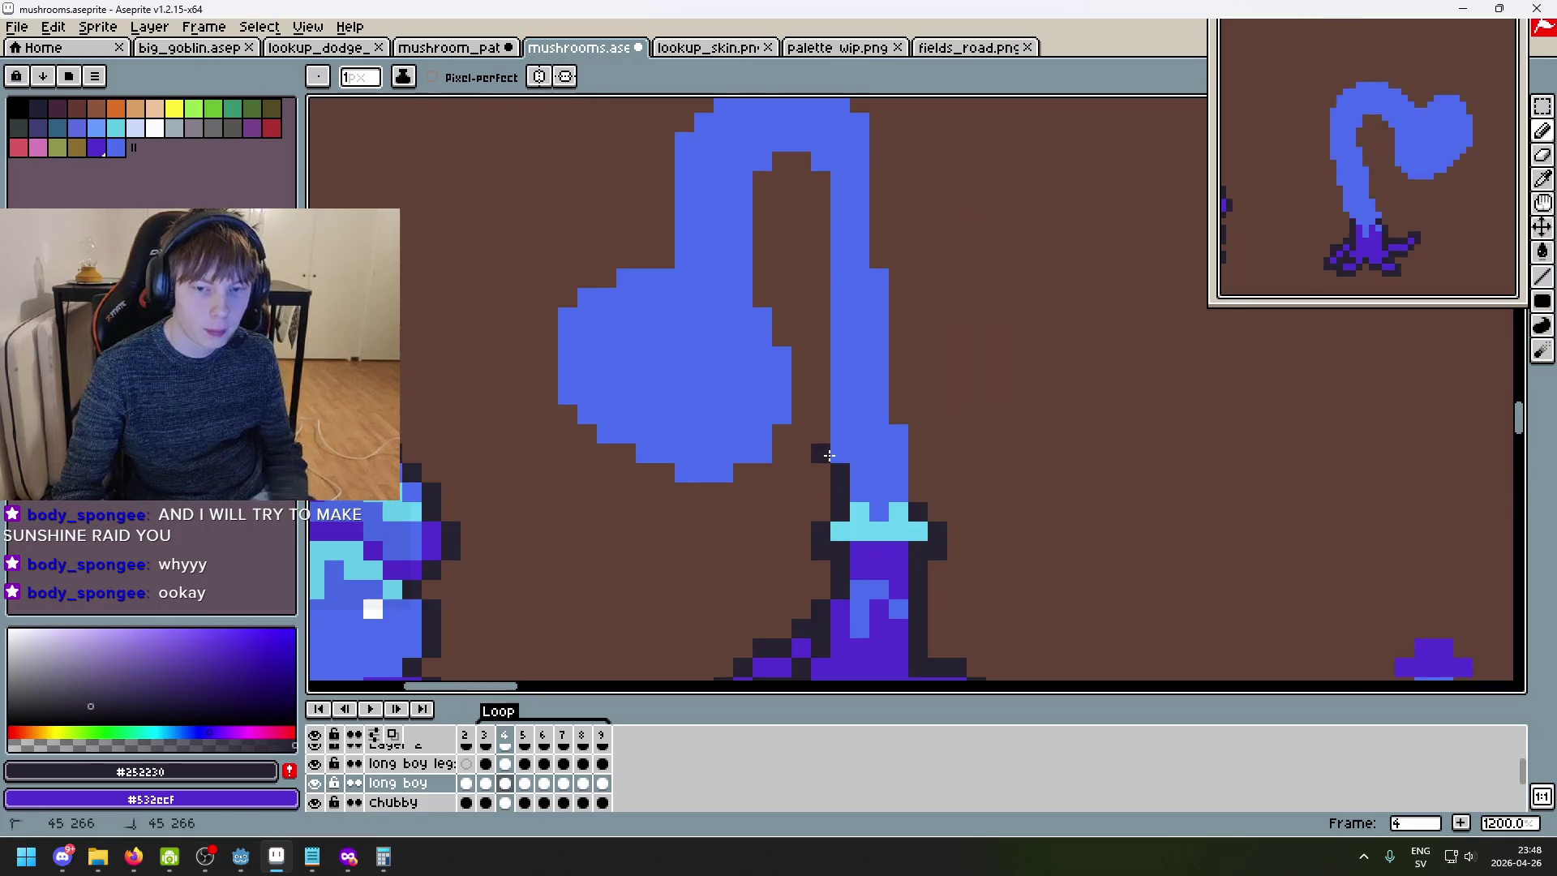
# - Trace the dark outline over the stem's curve and down its inner left edge
pyautogui.keyDown('shift'); pyautogui.click(820, 180); pyautogui.keyUp('shift')
pyautogui.keyDown('shift'); pyautogui.click(801, 161); pyautogui.keyUp('shift')
pyautogui.keyDown('shift'); pyautogui.click(762, 180); pyautogui.keyUp('shift')
pyautogui.keyDown('shift'); pyautogui.click(756, 297); pyautogui.keyUp('shift')
pyautogui.keyDown('shift'); pyautogui.click(782, 332); pyautogui.keyUp('shift')
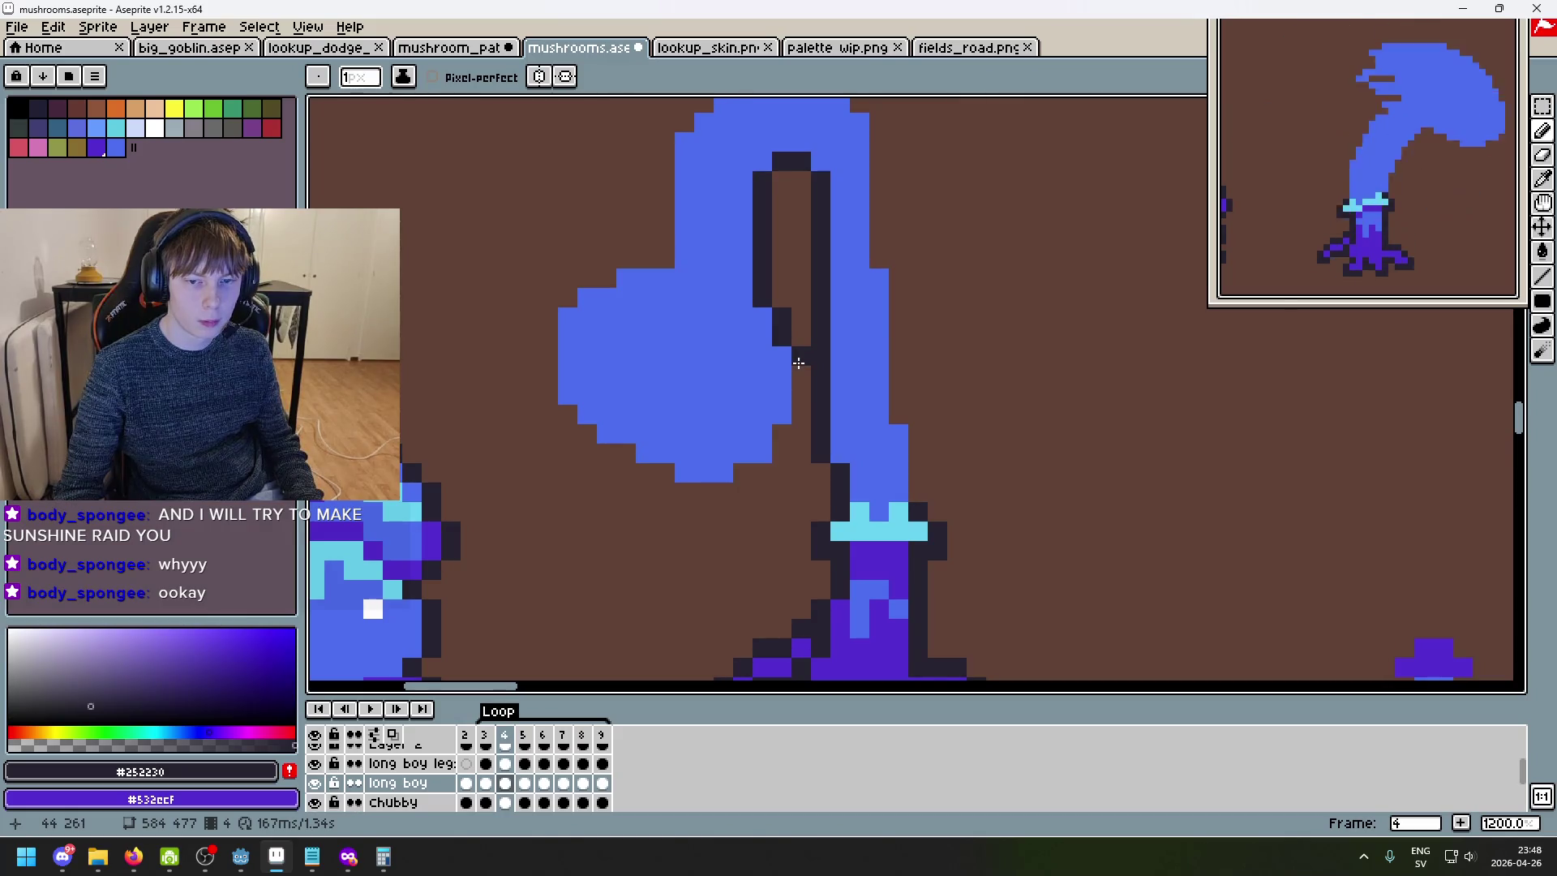
pyautogui.scroll(-5, 798, 363)
pyautogui.scroll(5, 826, 386)
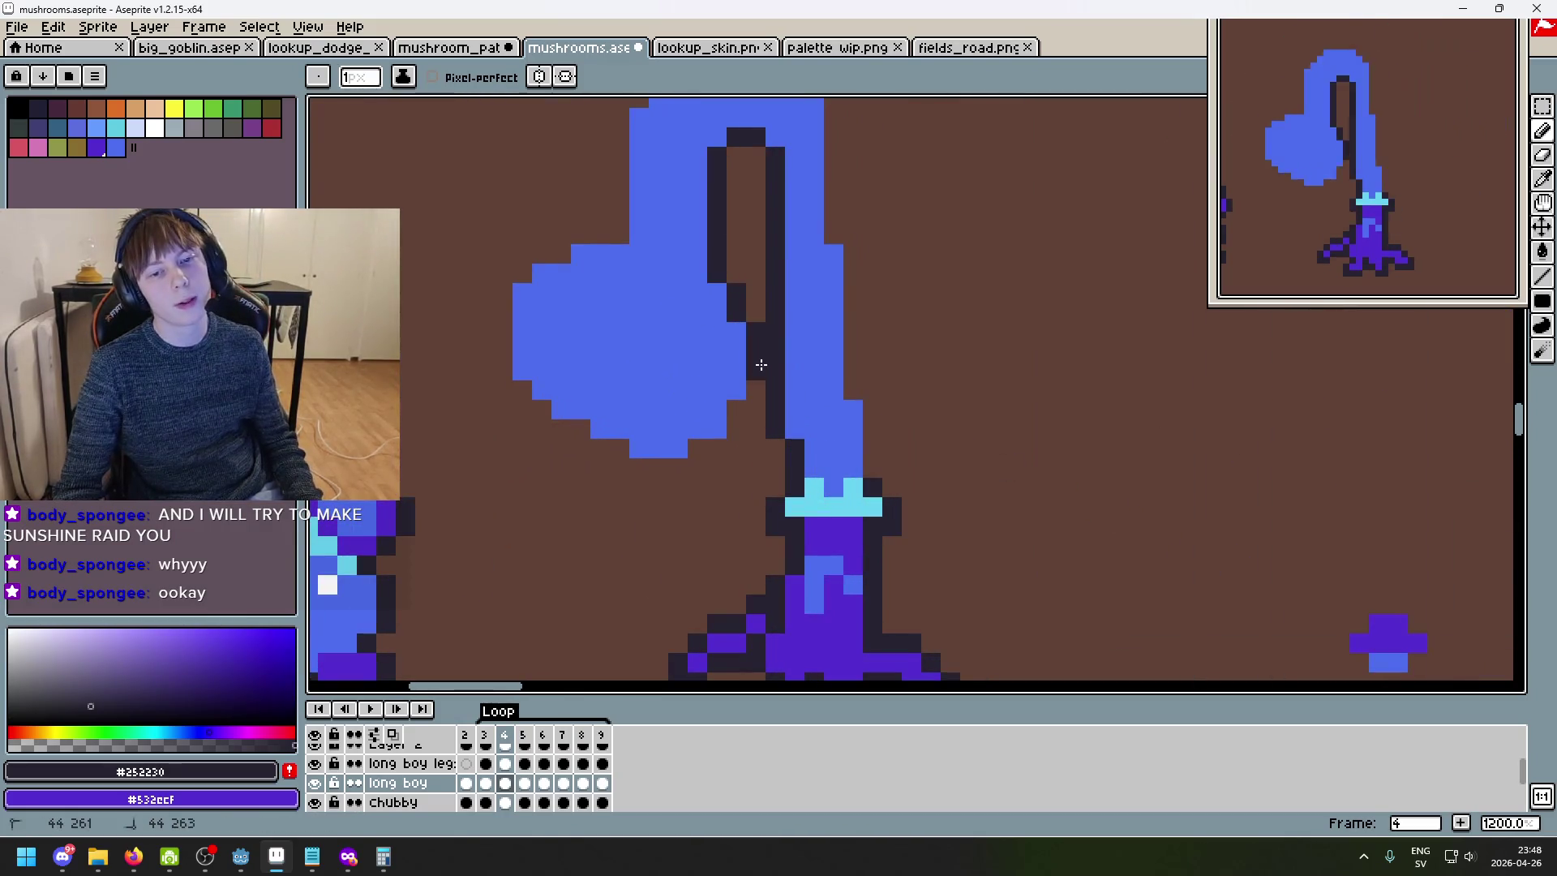
pyautogui.keyDown('shift'); pyautogui.click(736, 410); pyautogui.keyUp('shift')
# - Compare frame 4's outlined stem against frame 3 by flipping between the frames
pyautogui.scroll(-6, 735, 428)
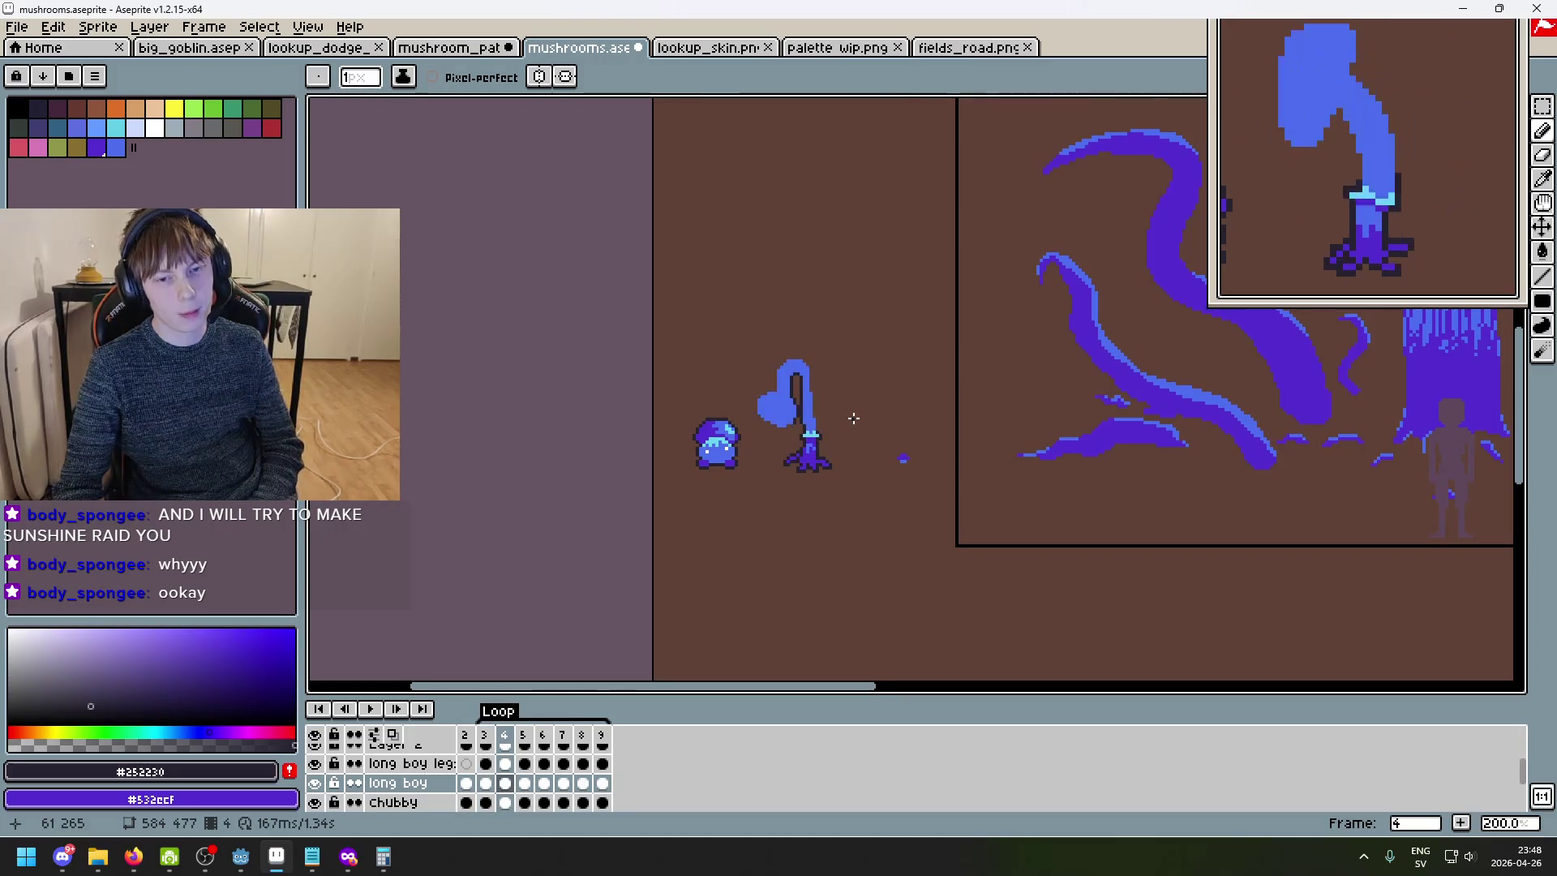
pyautogui.scroll(4, 813, 411)
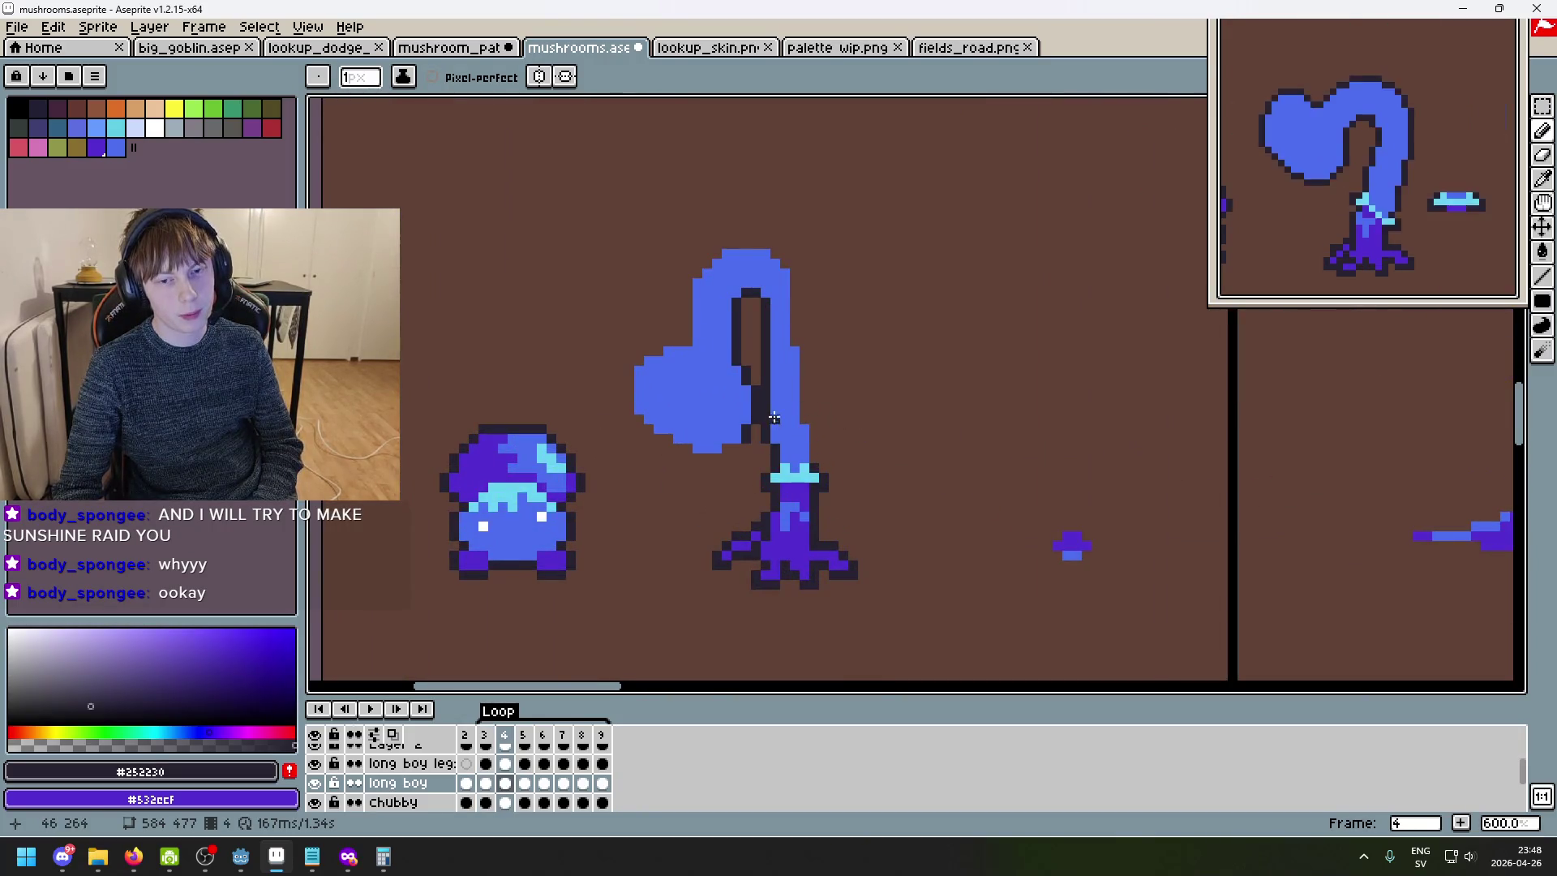
pyautogui.scroll(3, 774, 419)
pyautogui.scroll(-3, 895, 448)
pyautogui.press('Left')
pyautogui.press('Right')
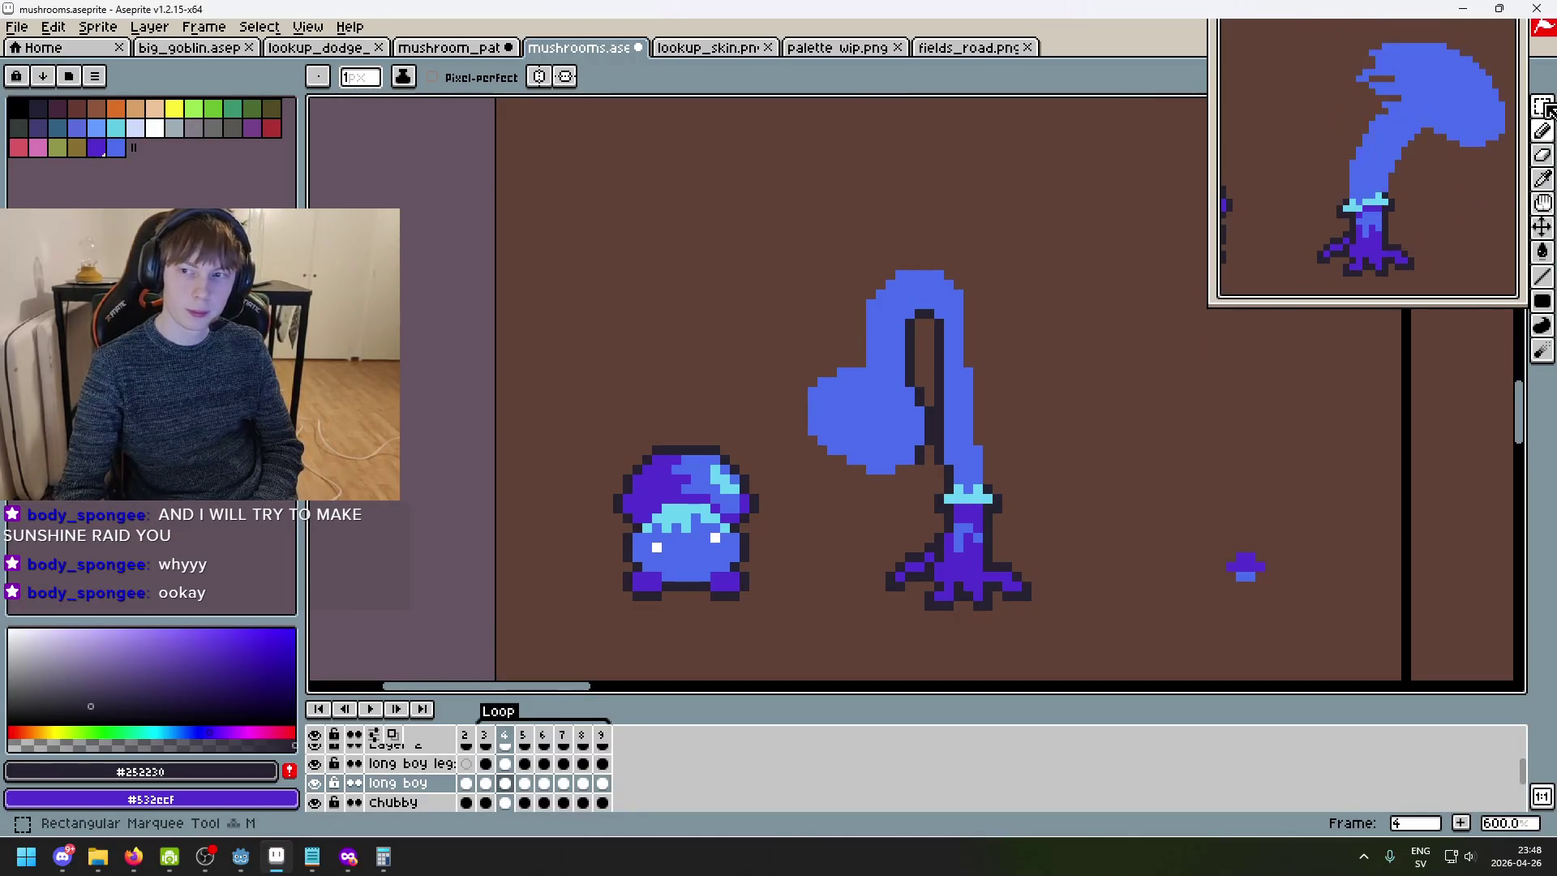
pyautogui.press('Left')
pyautogui.press('Right')
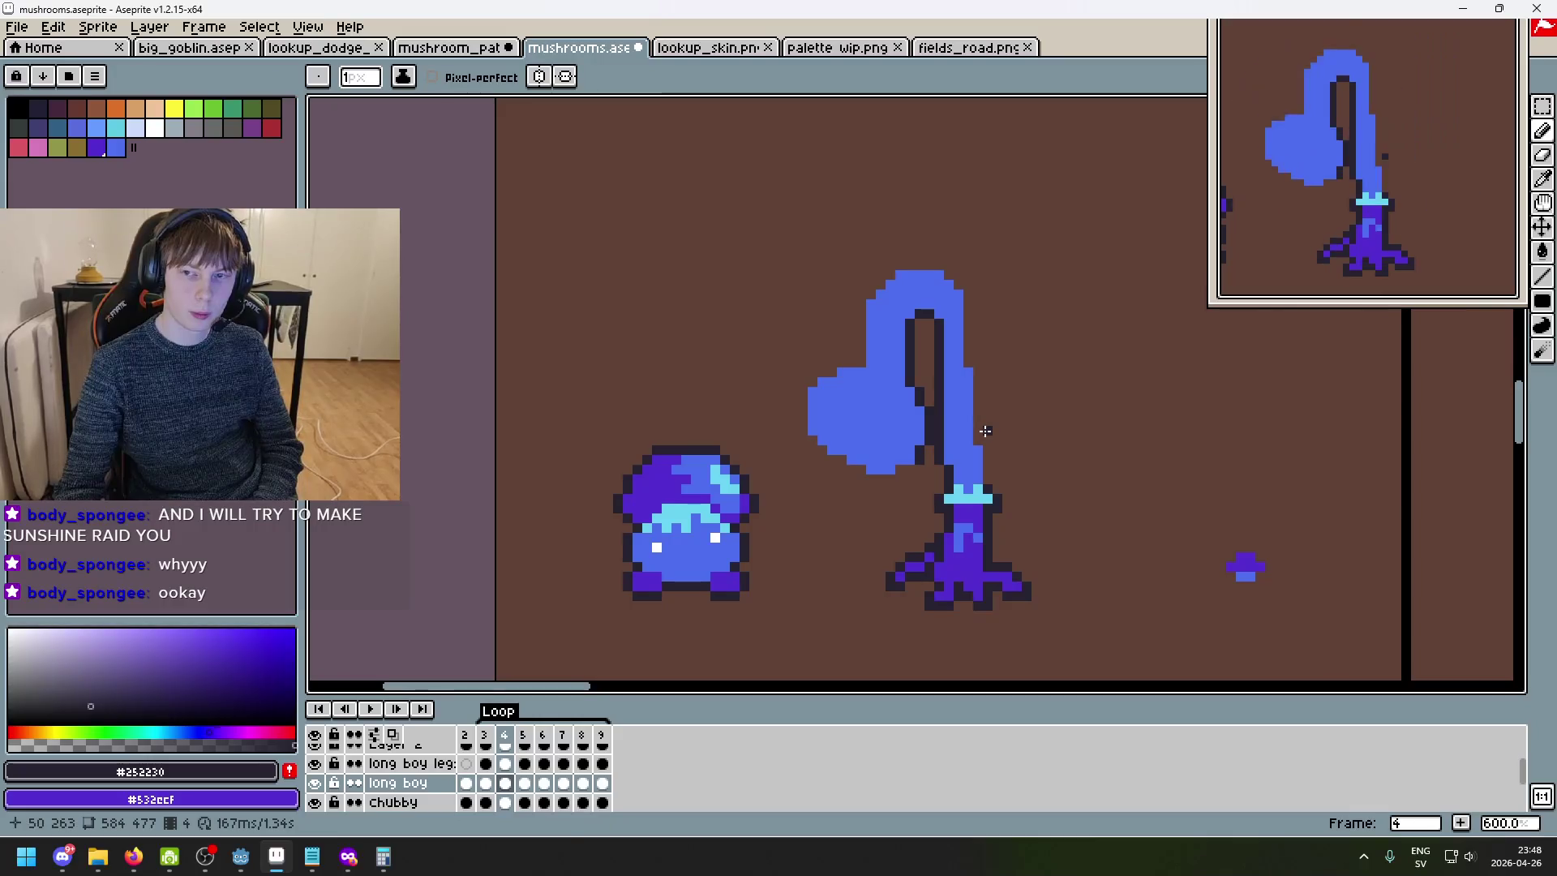
pyautogui.scroll(2, 985, 431)
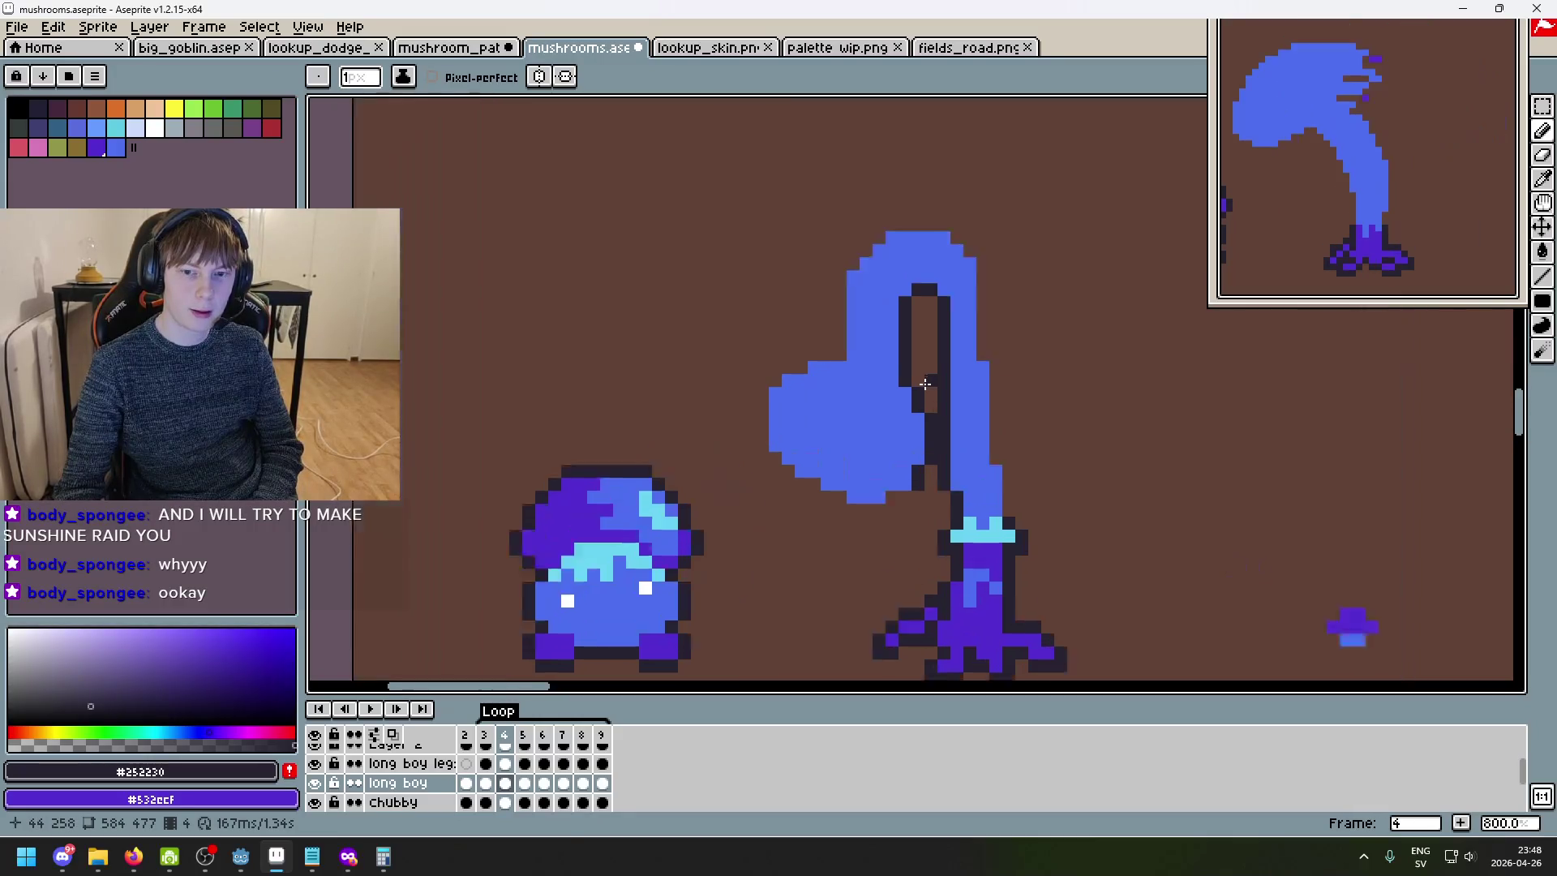
# - Marquee-select the mushroom cap and shift it one pixel left
pyautogui.press('m')
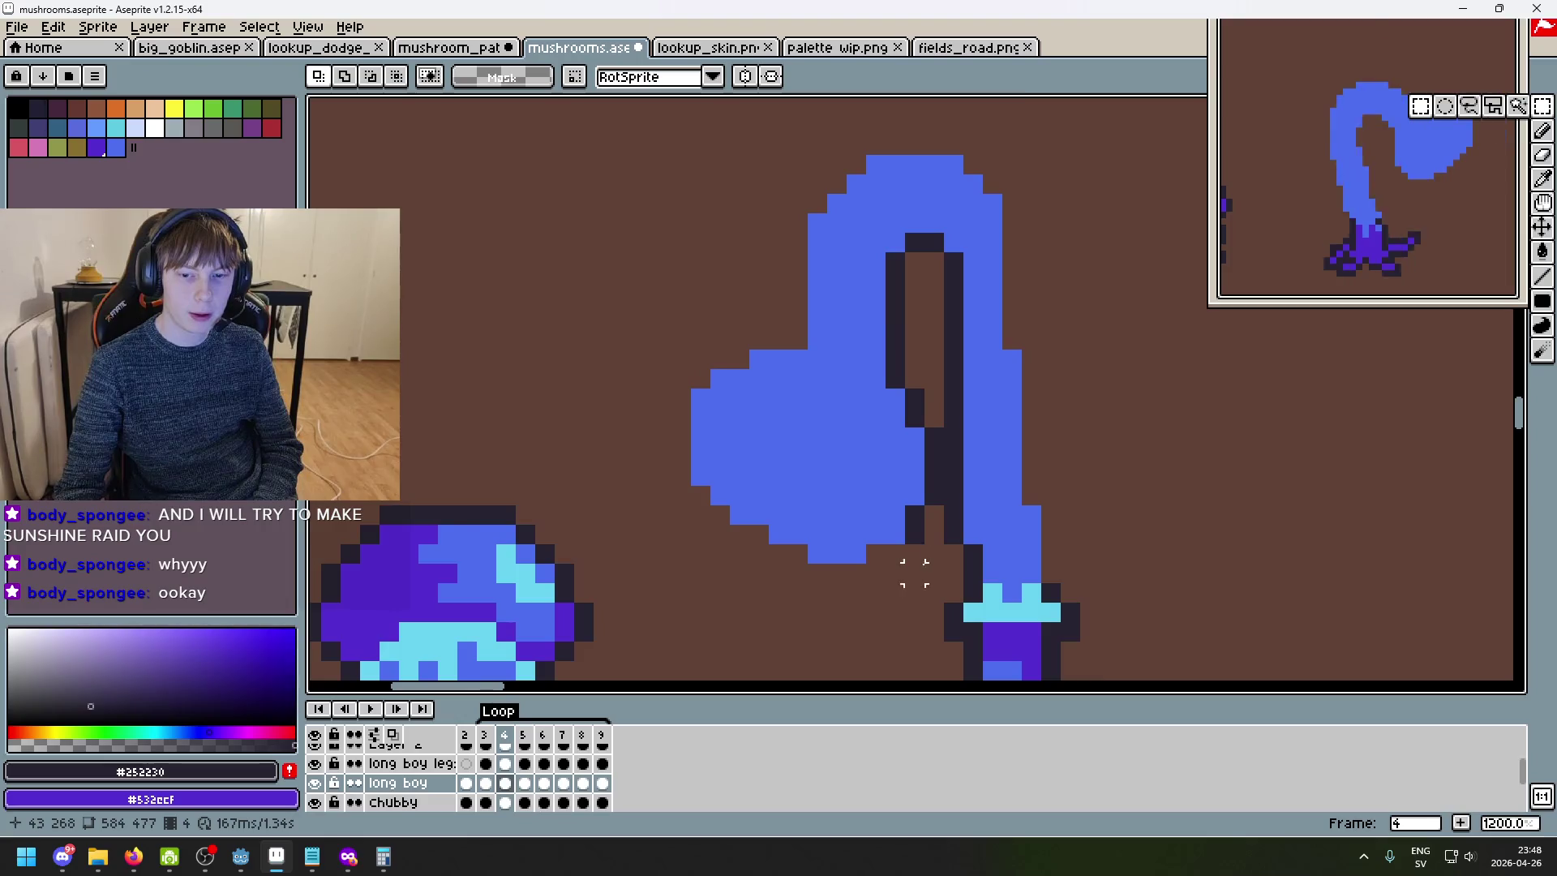
pyautogui.scroll(1, 914, 552)
pyautogui.moveTo(941, 584); pyautogui.dragTo(588, 280)
pyautogui.press('Left')
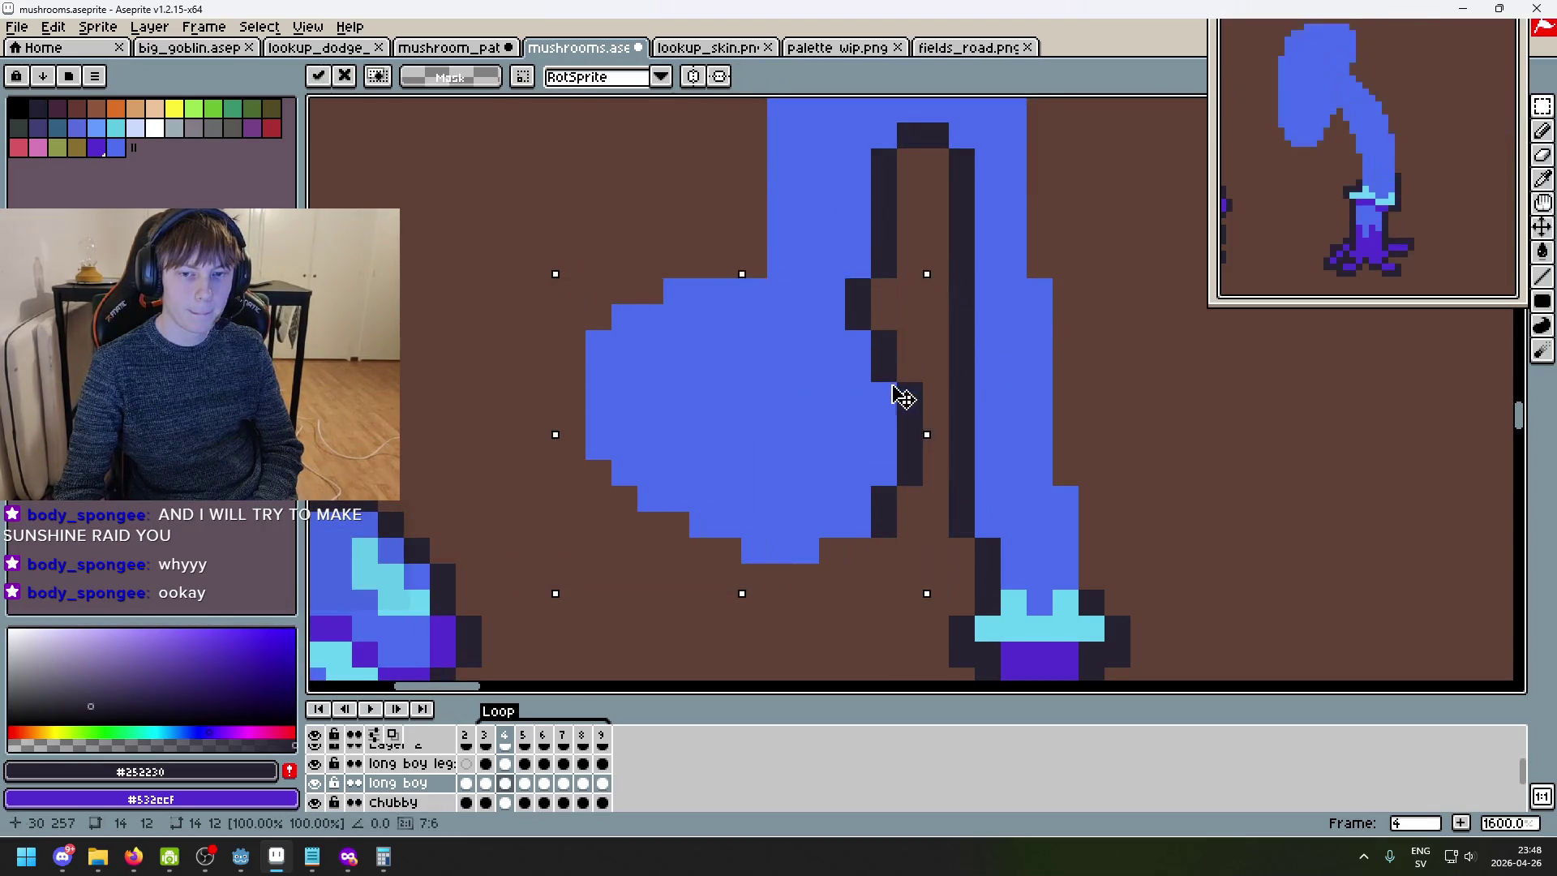
pyautogui.click(1112, 337)
# - Move the left blue part of the cap down one pixel and deselect
pyautogui.scroll(-3, 1142, 384)
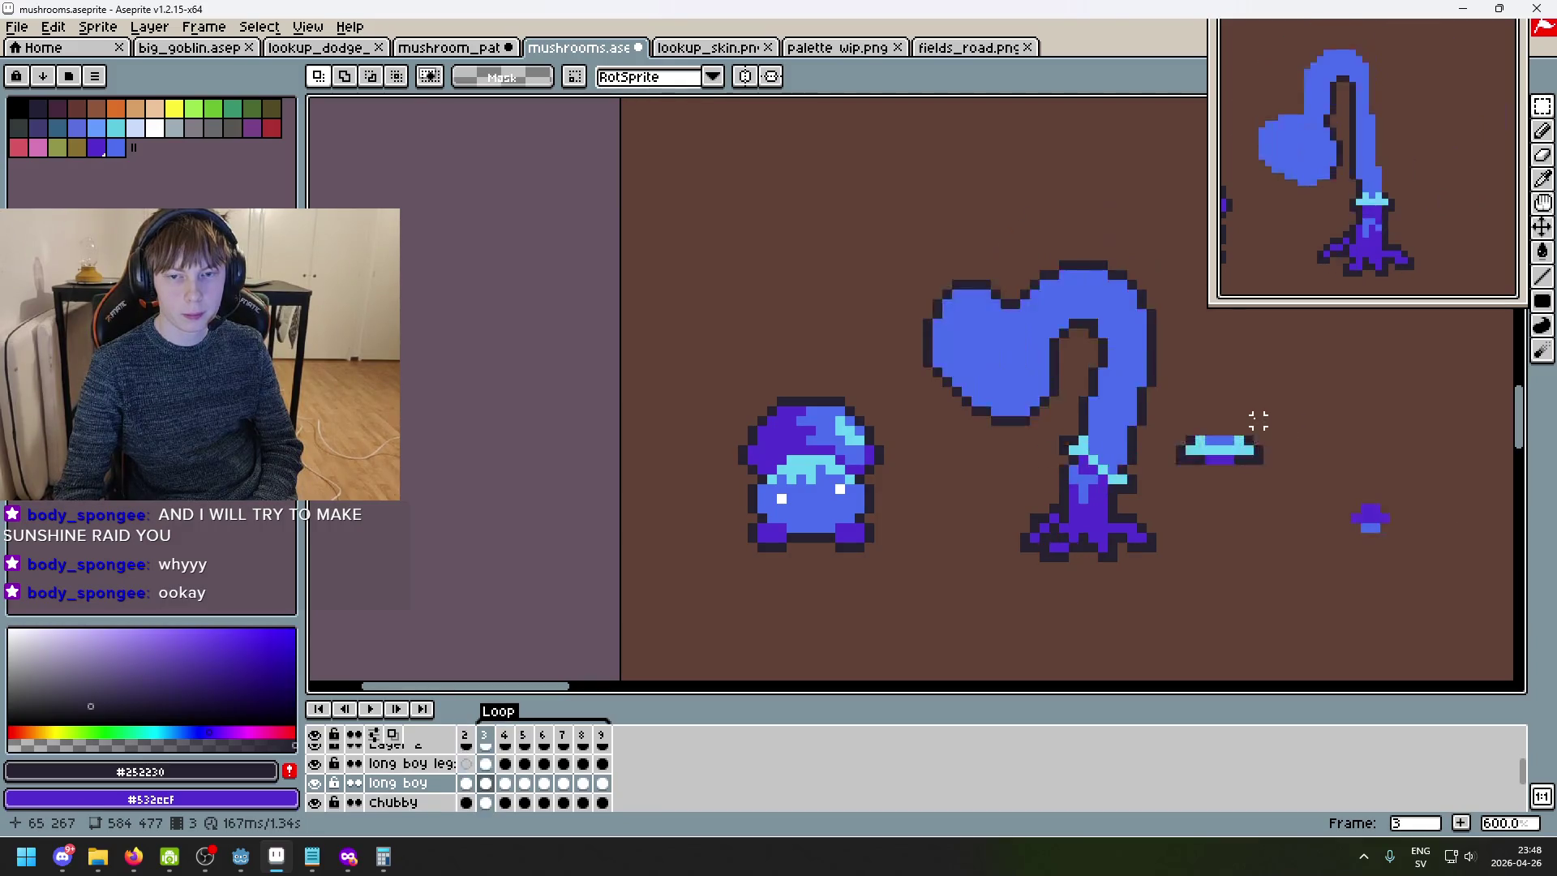
pyautogui.moveTo(1045, 431); pyautogui.dragTo(921, 306)
pyautogui.click(963, 358)
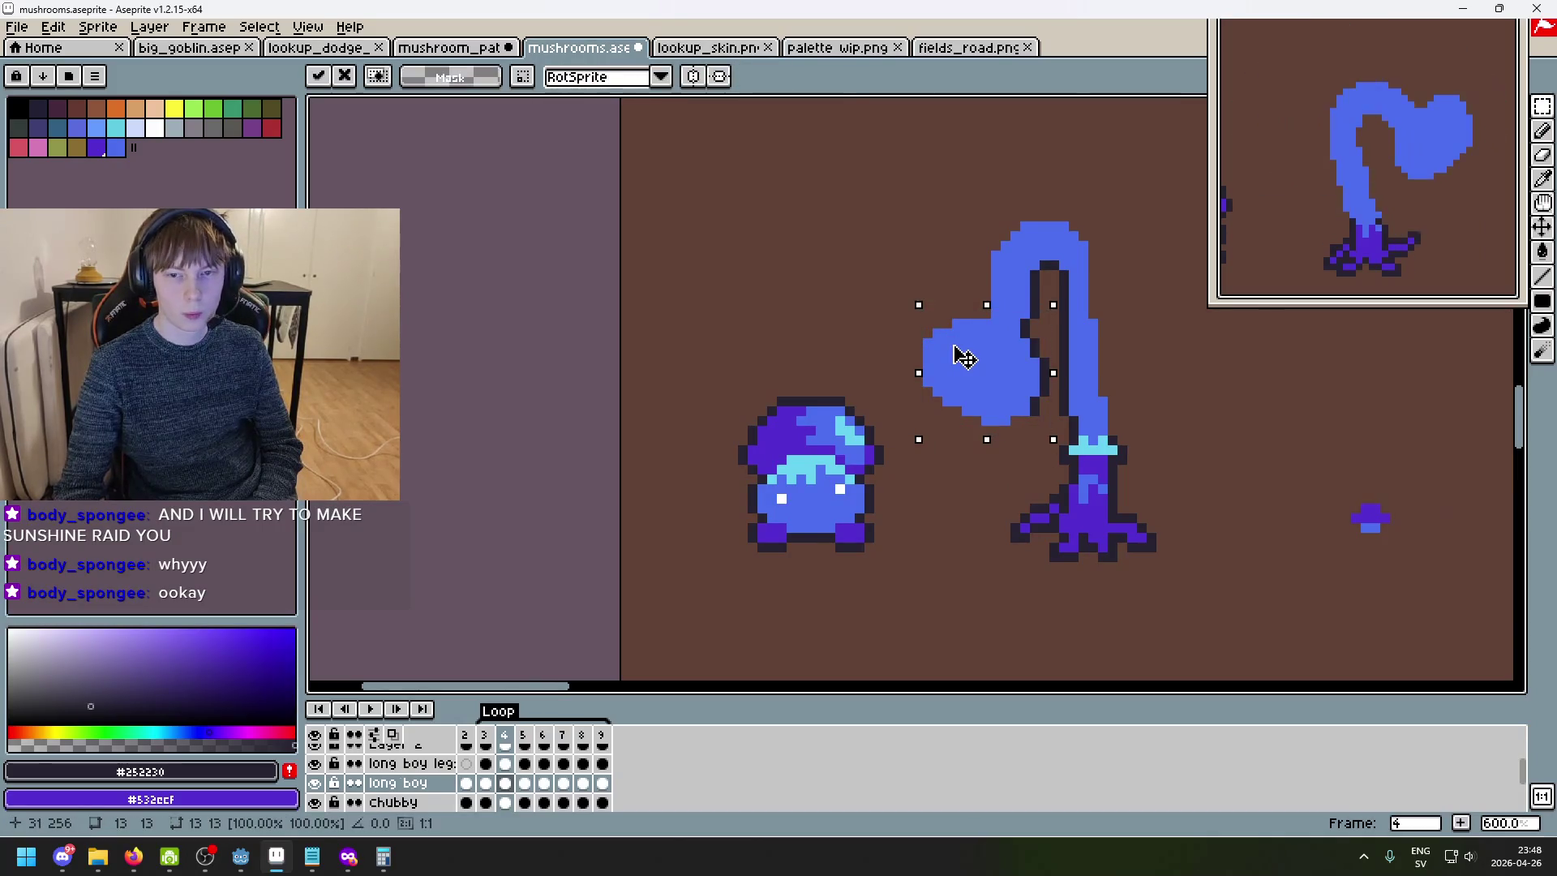
pyautogui.moveTo(963, 357); pyautogui.dragTo(965, 367)
pyautogui.click(868, 284)
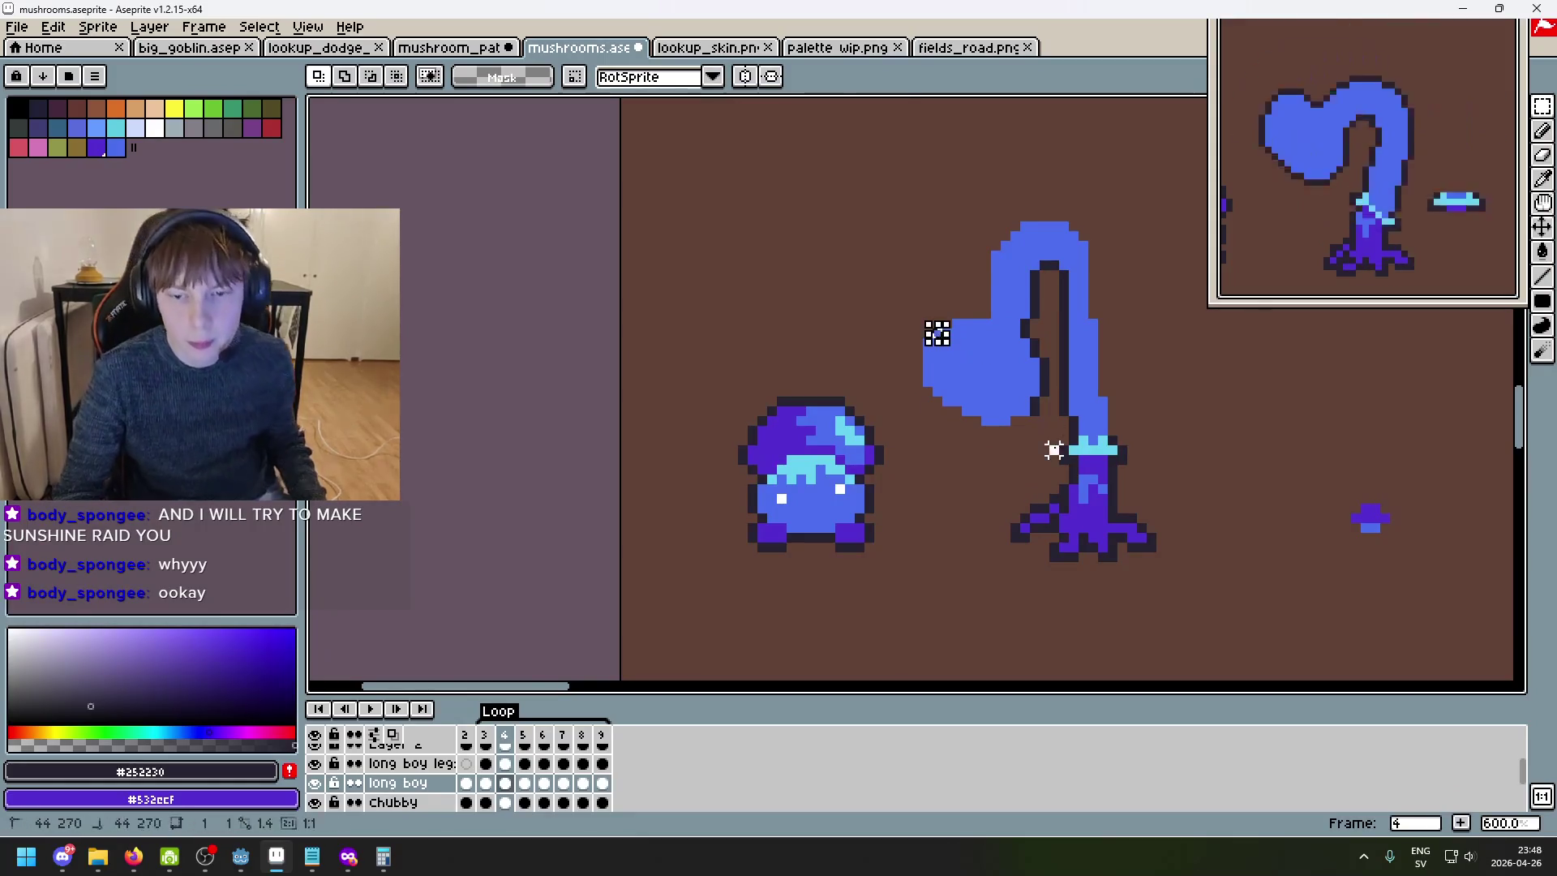
pyautogui.moveTo(1045, 442); pyautogui.dragTo(917, 332)
pyautogui.hotkey('ctrl', 'd')
# - Sample the cap's blue colour with the eyedropper
pyautogui.press('i')
pyautogui.scroll(3, 1003, 337)
pyautogui.click(1003, 338)
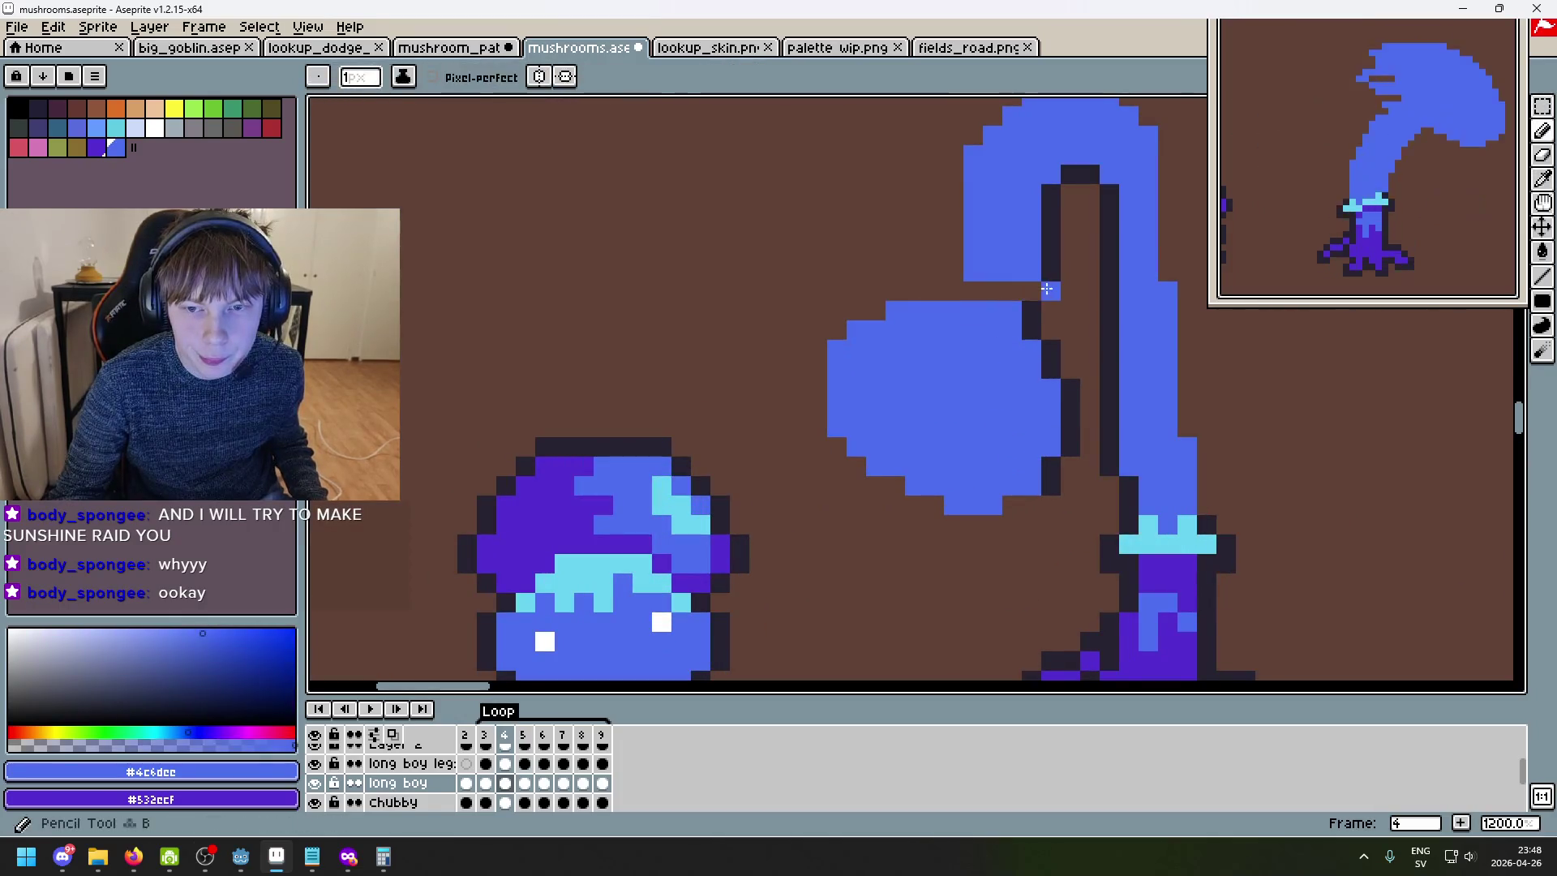
# - Paint blue pixels with the pencil across the gap in the cap
pyautogui.press('b')
pyautogui.moveTo(1018, 291); pyautogui.dragTo(969, 290)
pyautogui.scroll(-6, 1054, 324)
# - Compare frames 3 and 4 and pan to view the whole mushroom
pyautogui.press('Left')
pyautogui.press('Right')
pyautogui.press('Left')
pyautogui.press('Right')
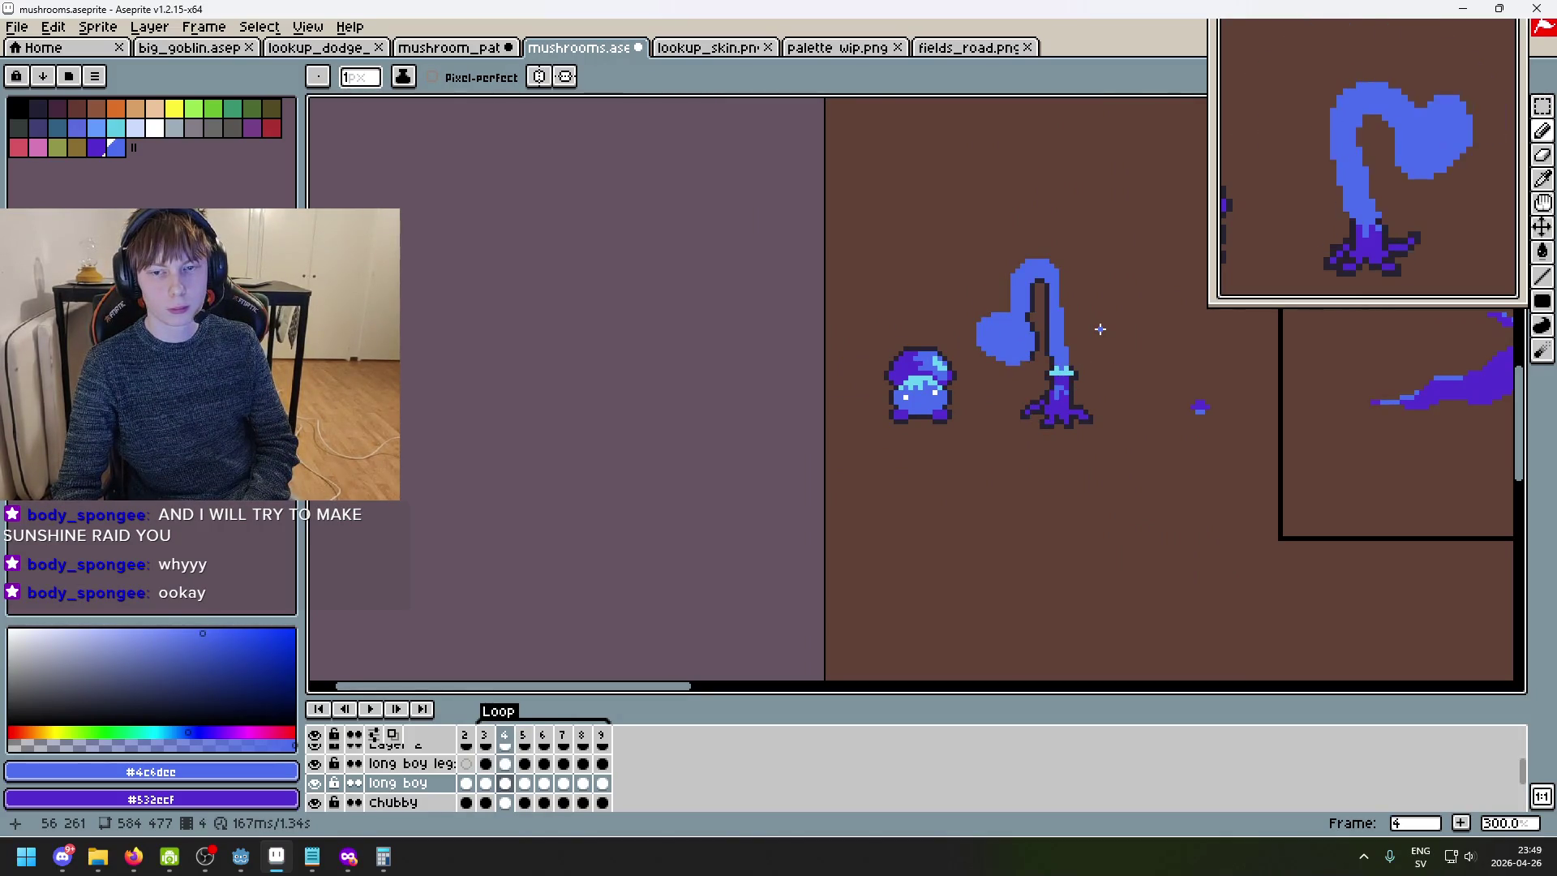
pyautogui.scroll(4, 1021, 308)
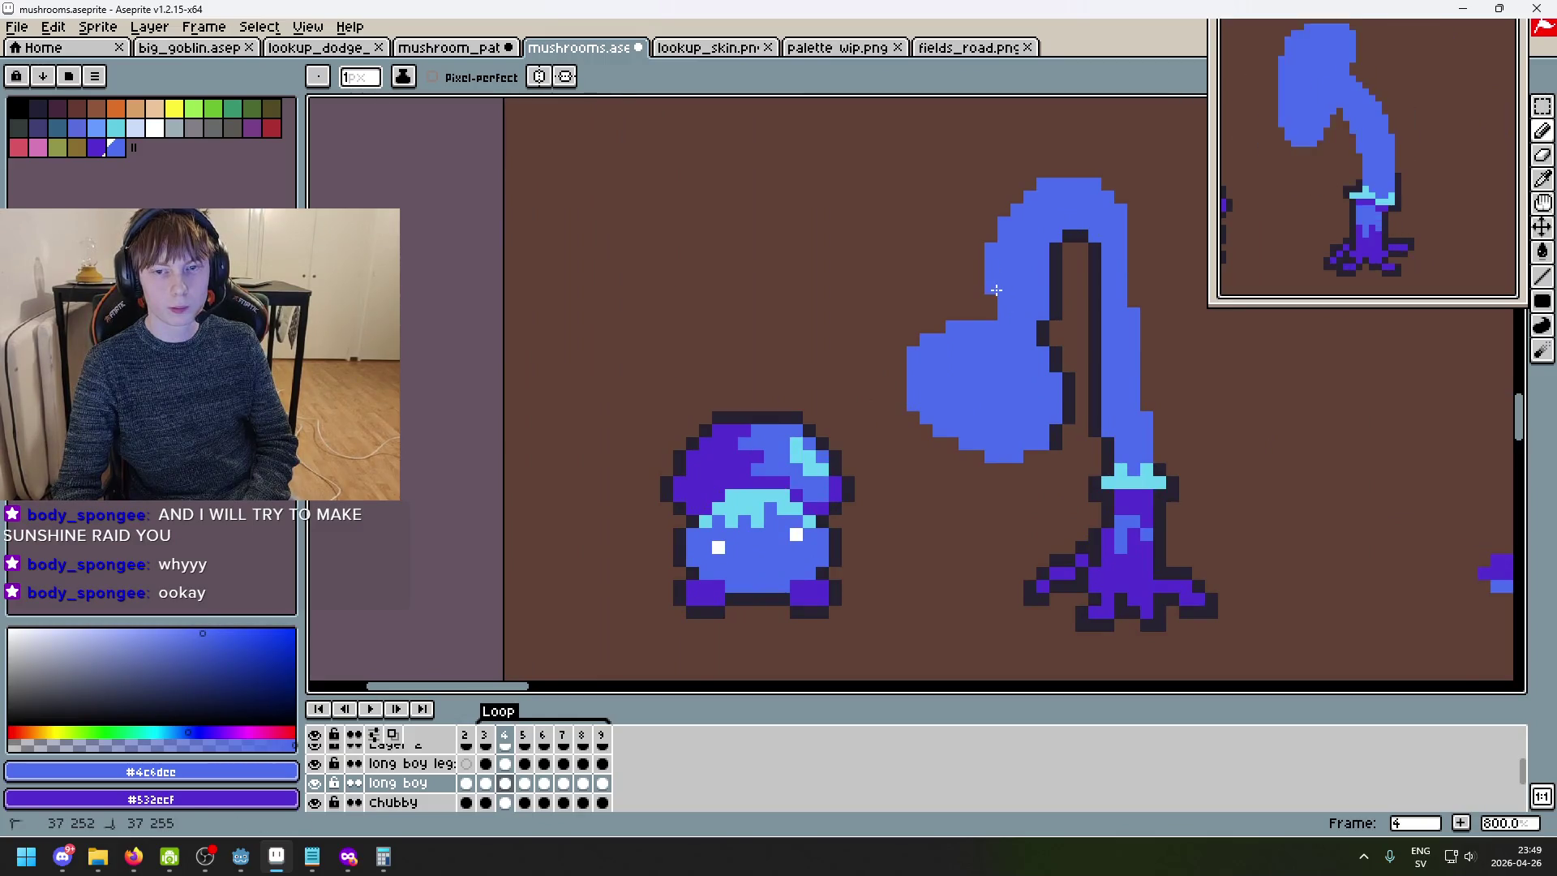
pyautogui.scroll(-4, 1027, 311)
pyautogui.scroll(4, 1071, 329)
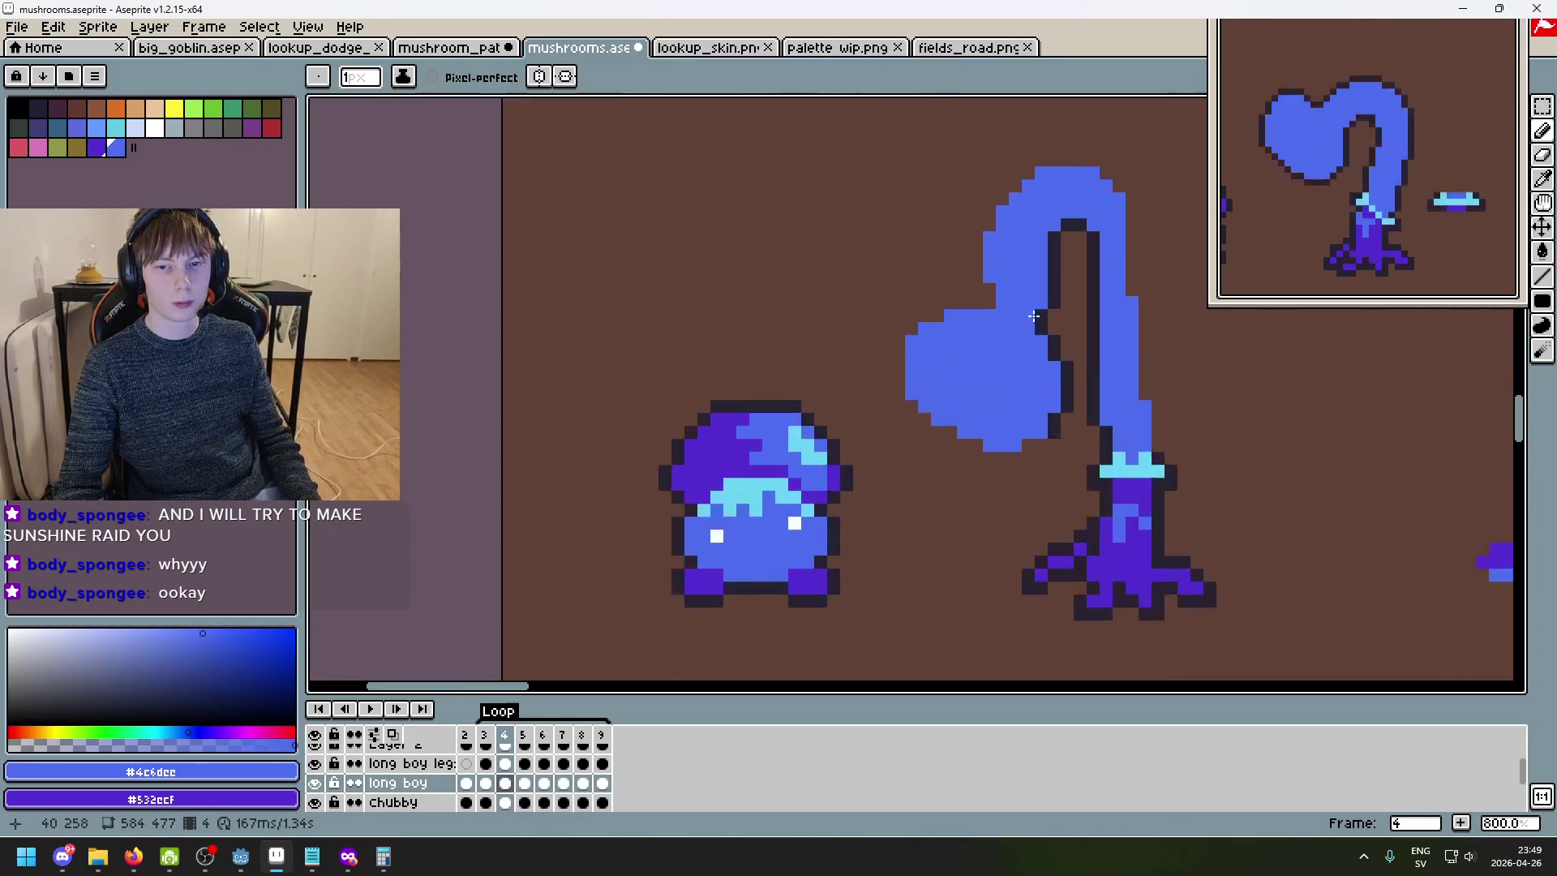
pyautogui.scroll(-2, 1117, 342)
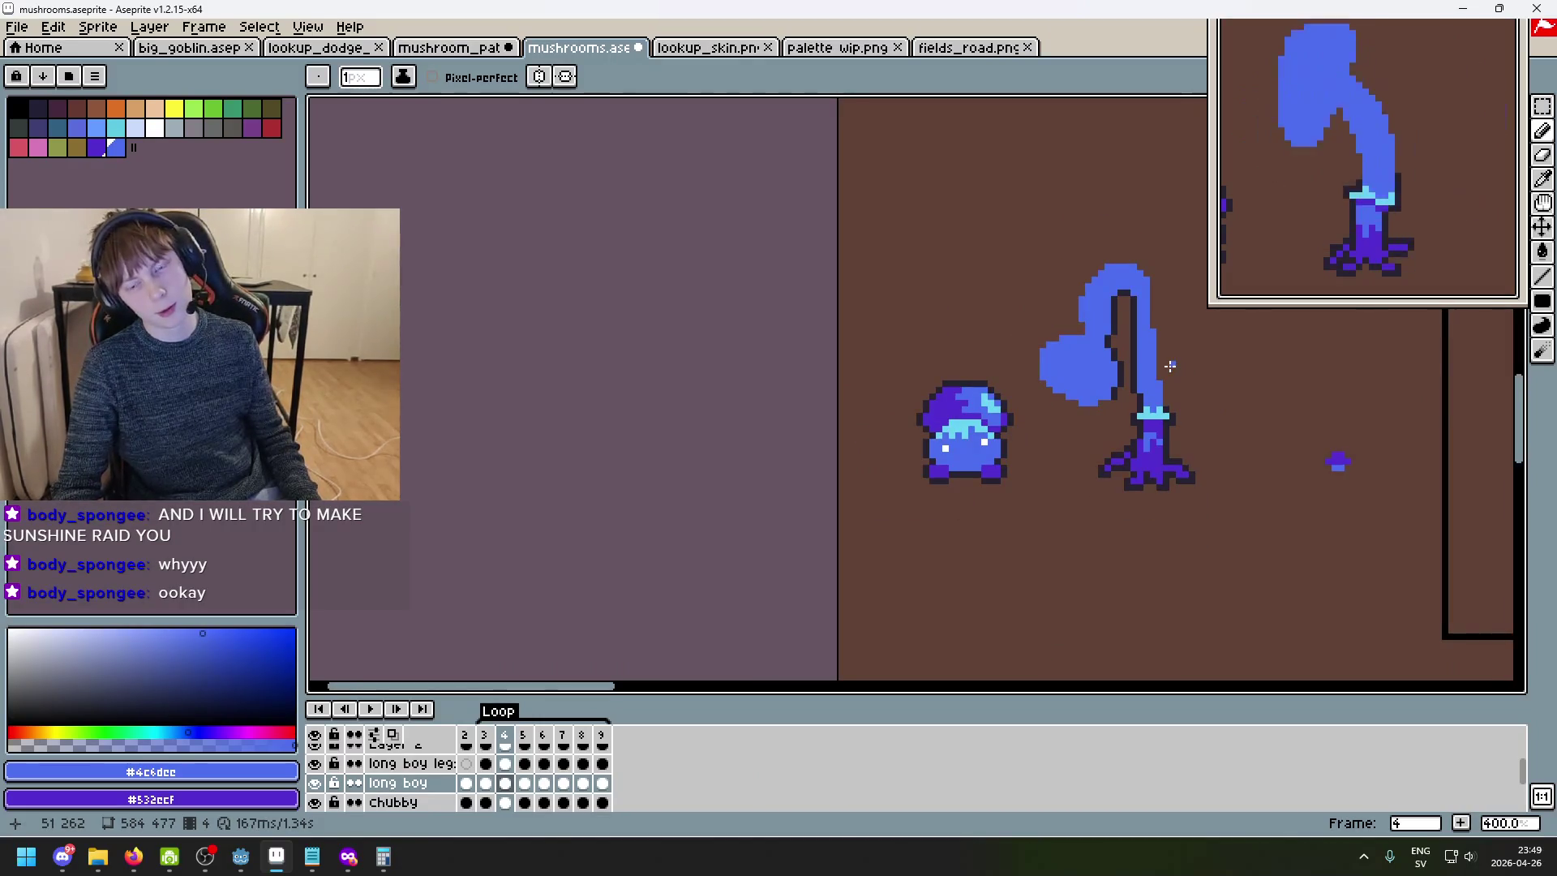
pyautogui.scroll(-2, 1168, 369)
pyautogui.scroll(-1, 827, 324)
pyautogui.moveTo(875, 327)
pyautogui.mouseDown()
pyautogui.moveTo(869, 403)
pyautogui.moveTo(904, 500)
pyautogui.moveTo(869, 521)
pyautogui.mouseUp()
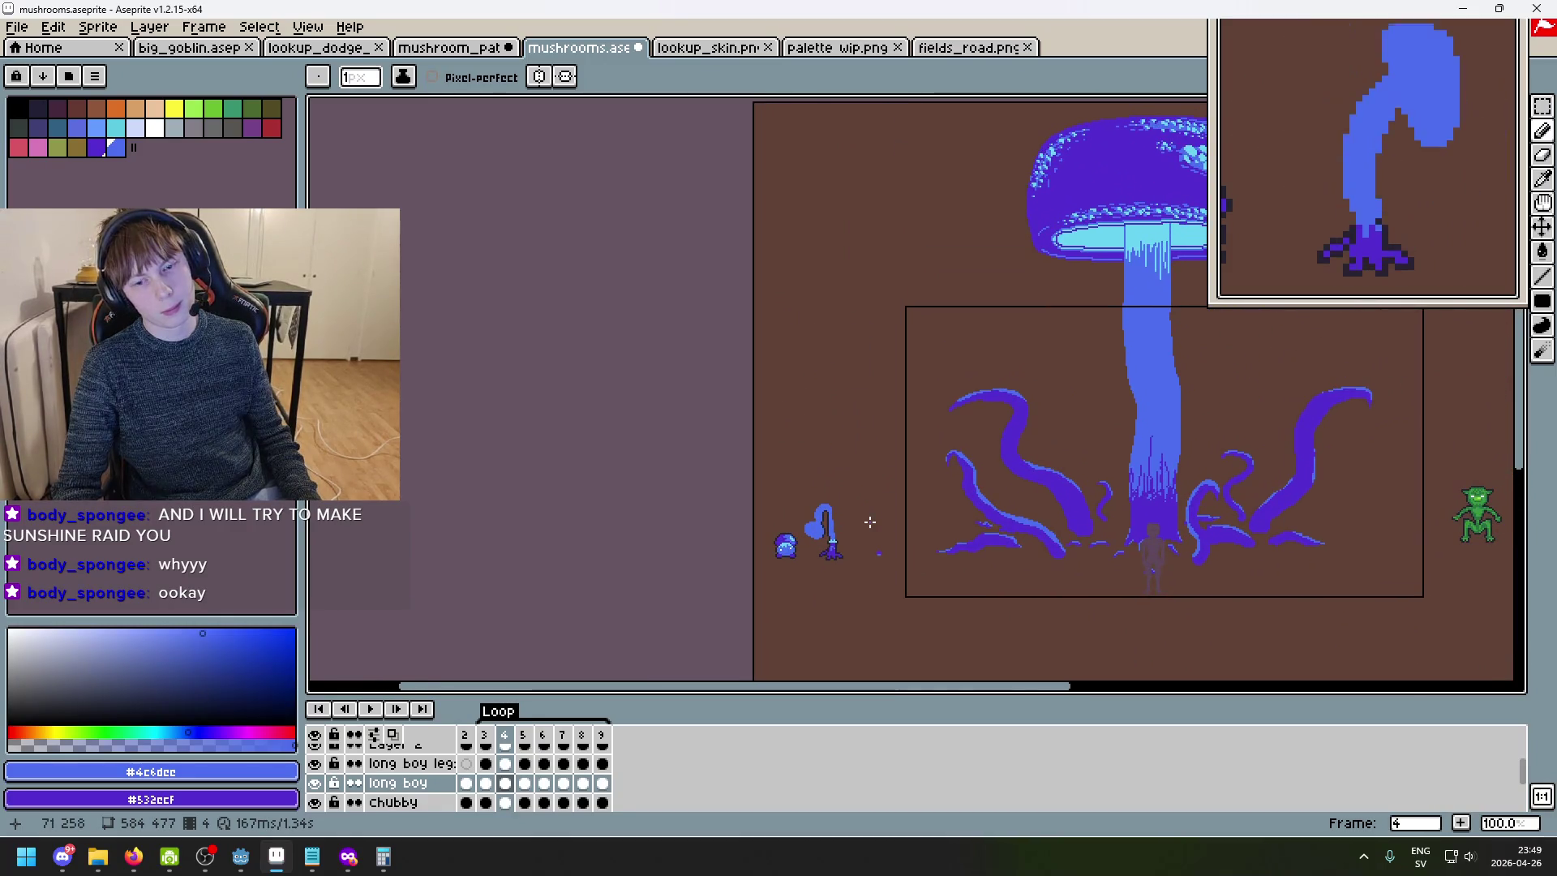
pyautogui.scroll(4, 878, 508)
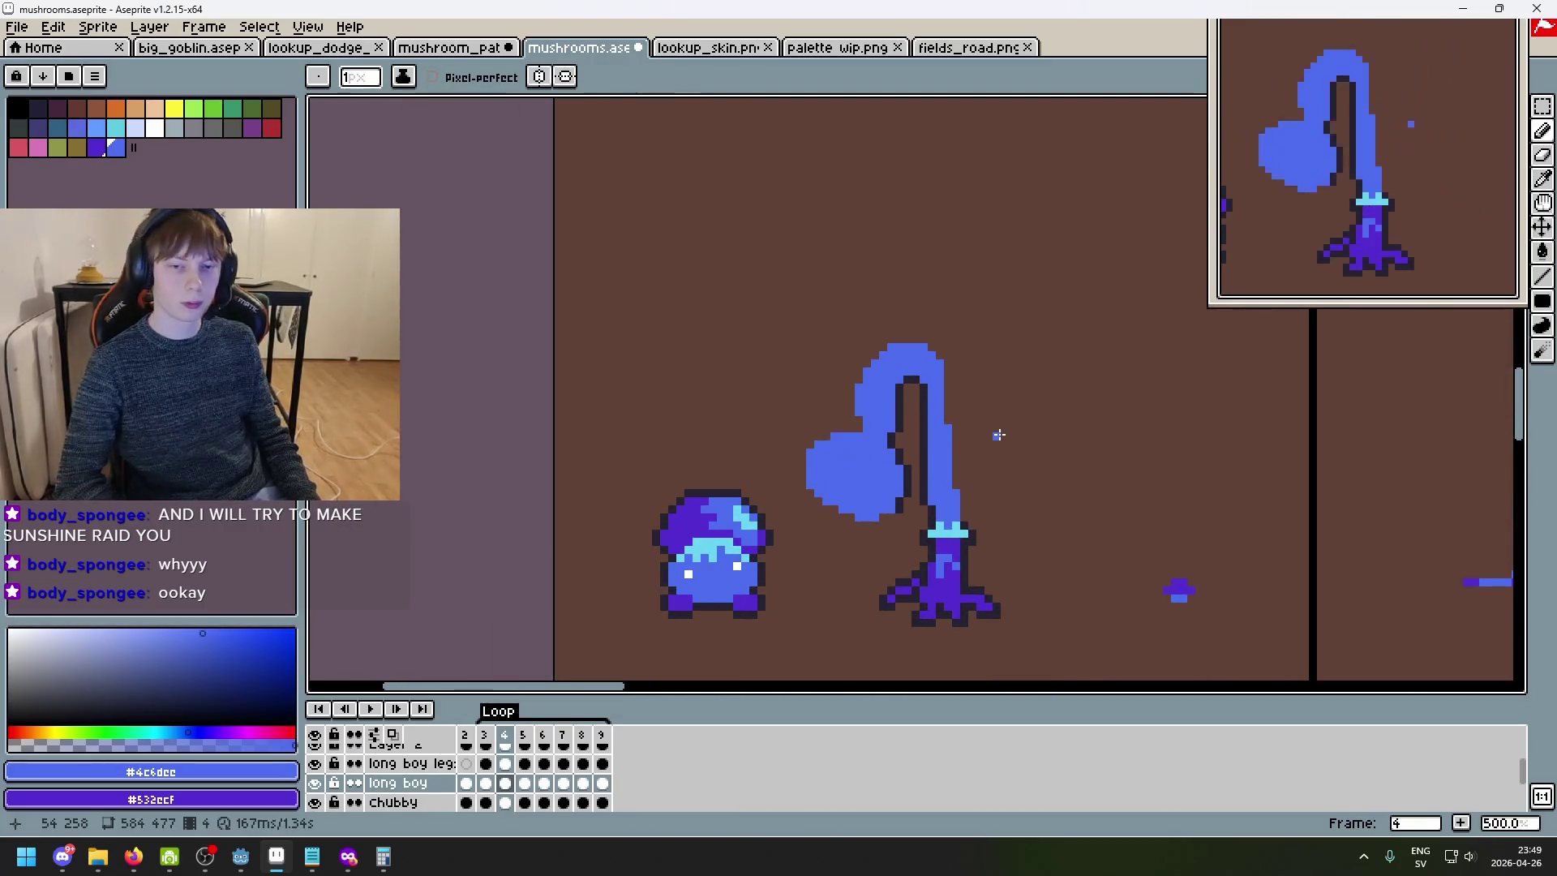
# - Play the animation to review it and sample the dark outline colour
pyautogui.press('Return')
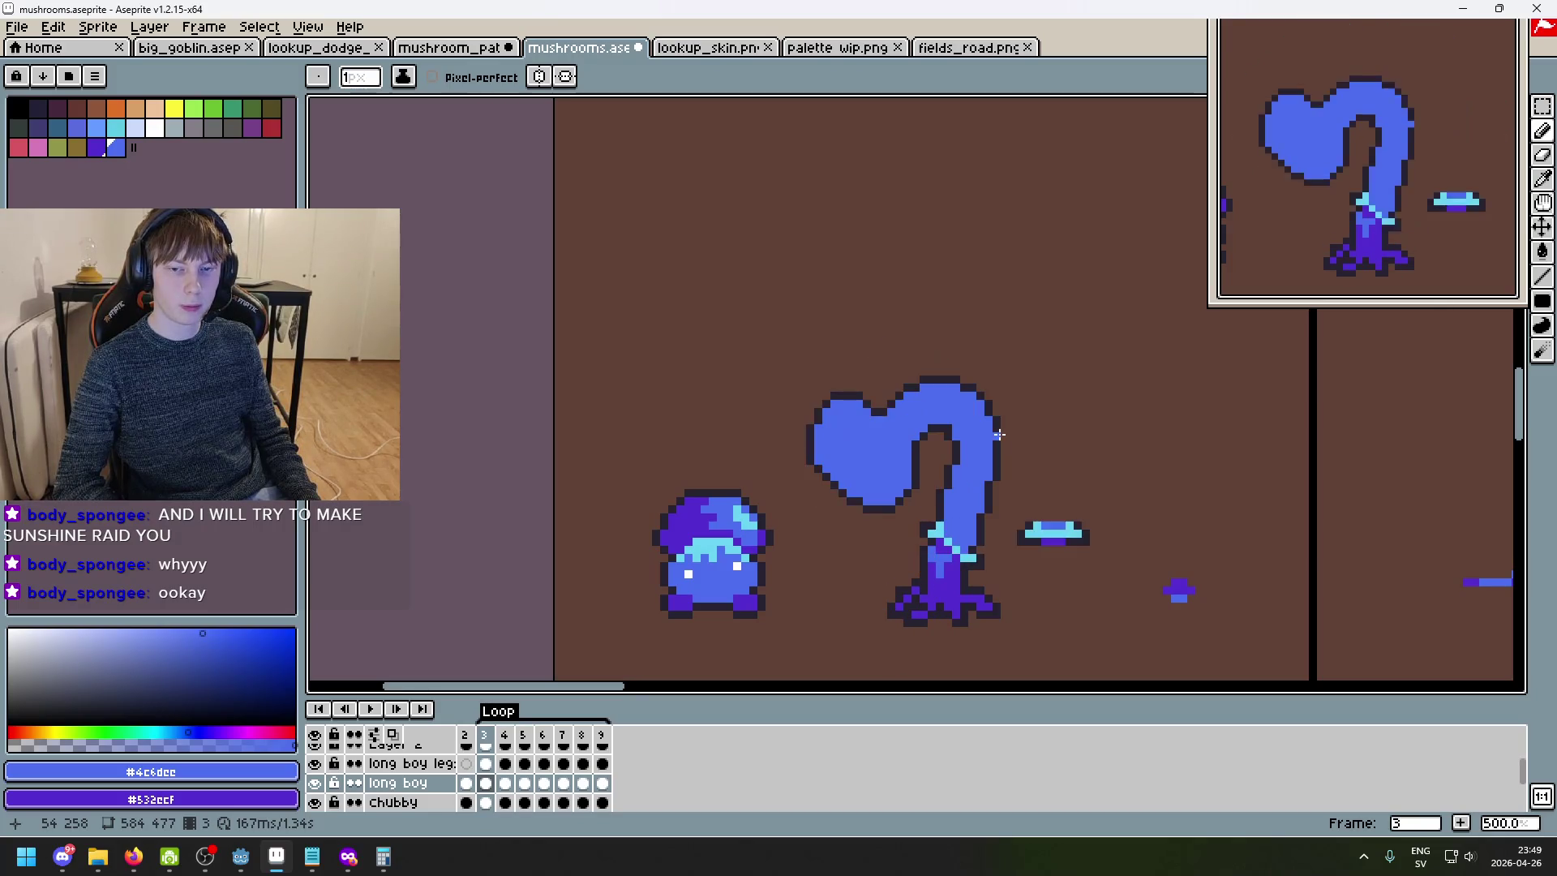
pyautogui.scroll(2, 827, 434)
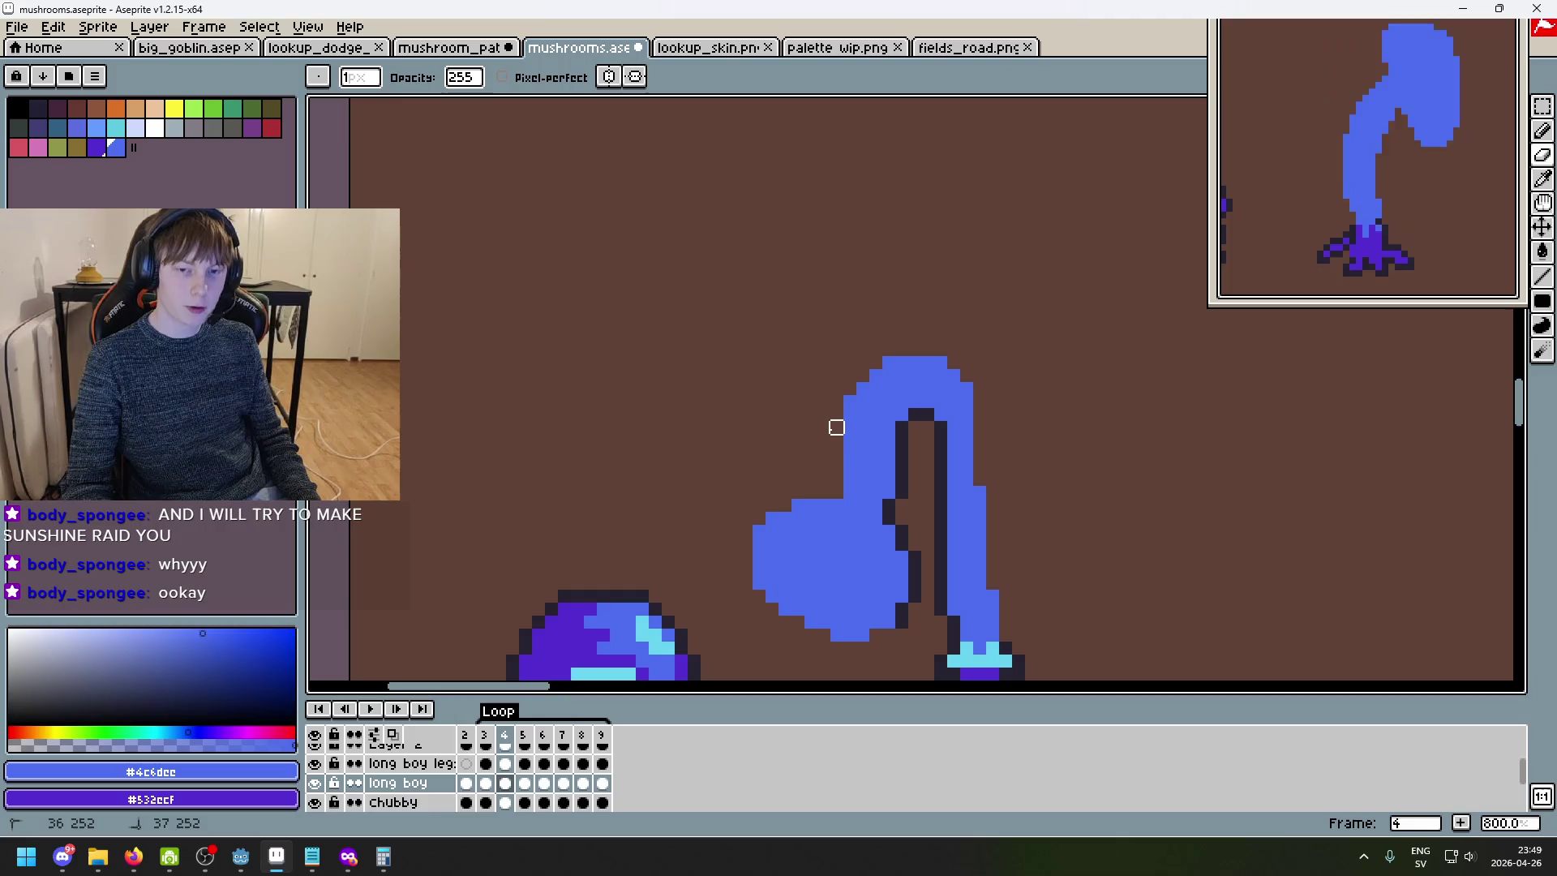
pyautogui.scroll(-3, 835, 430)
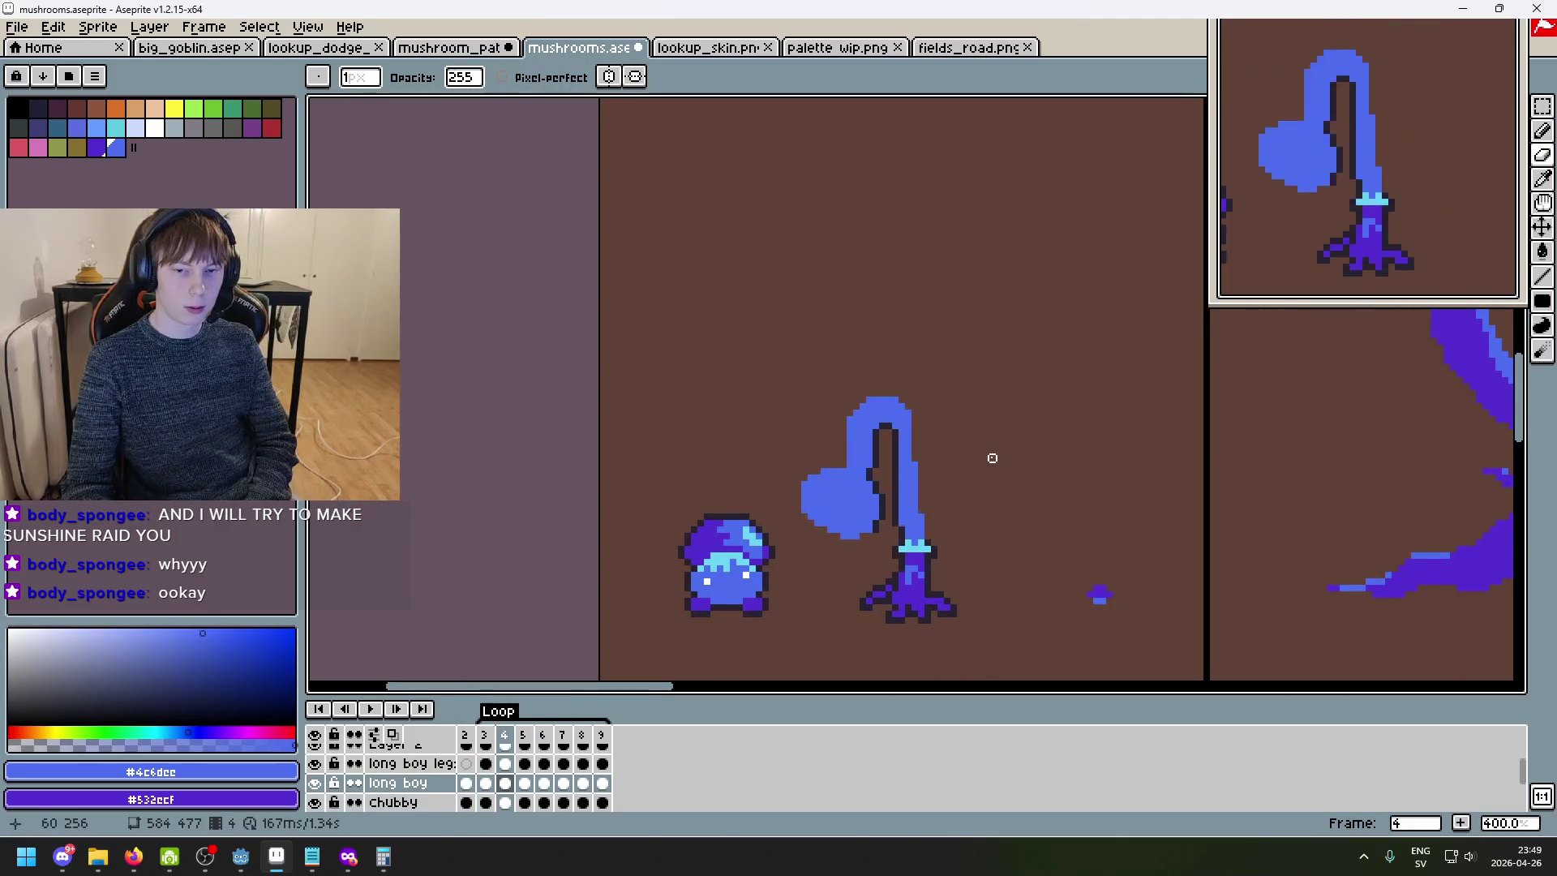
pyautogui.scroll(3, 882, 465)
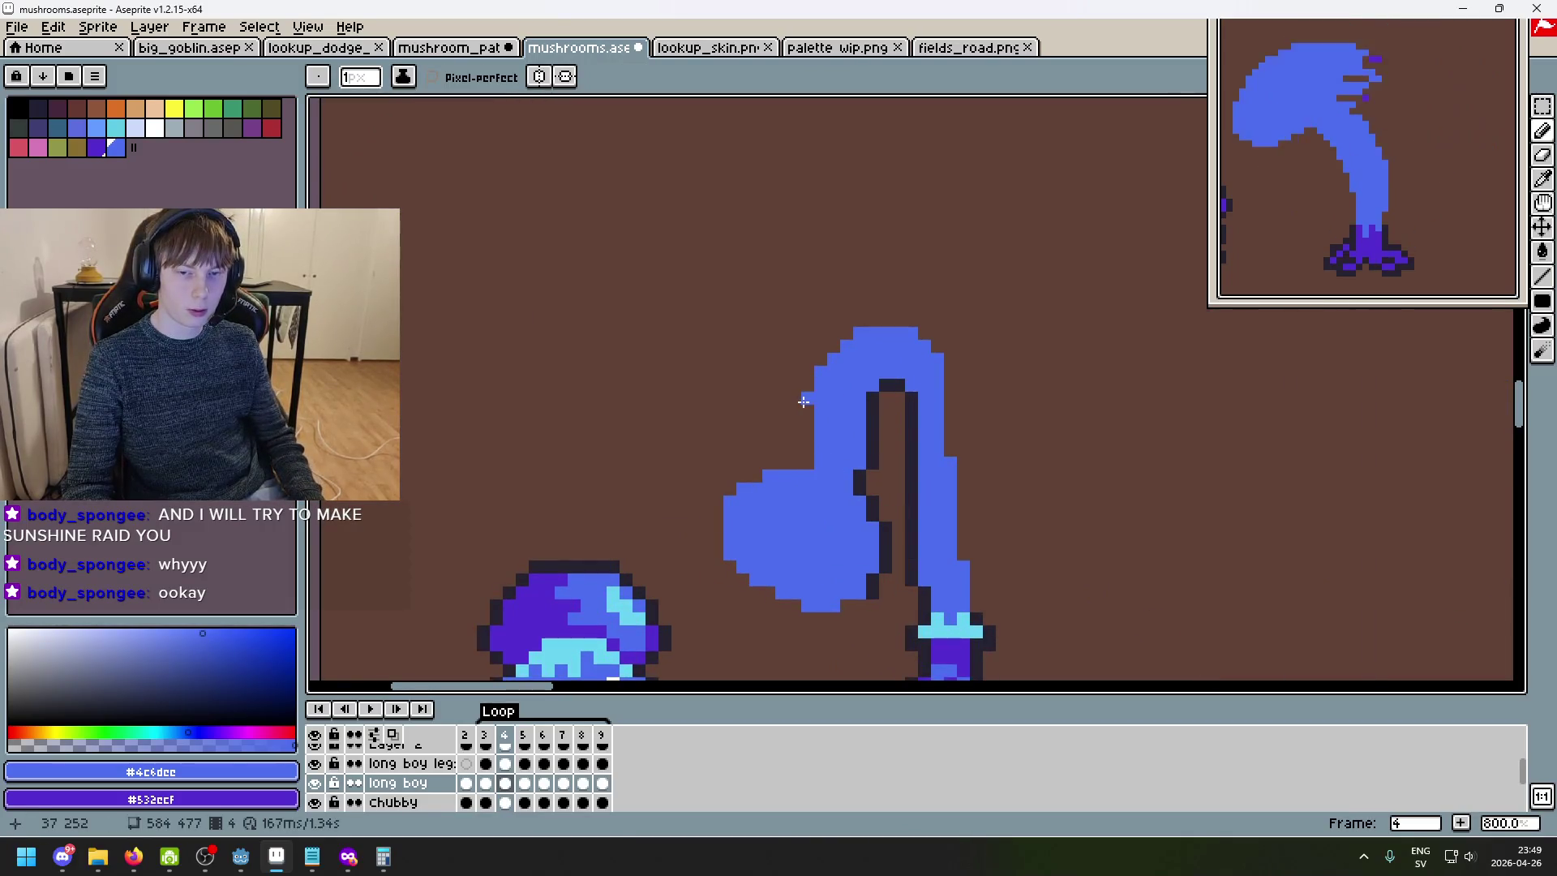
pyautogui.scroll(-3, 814, 461)
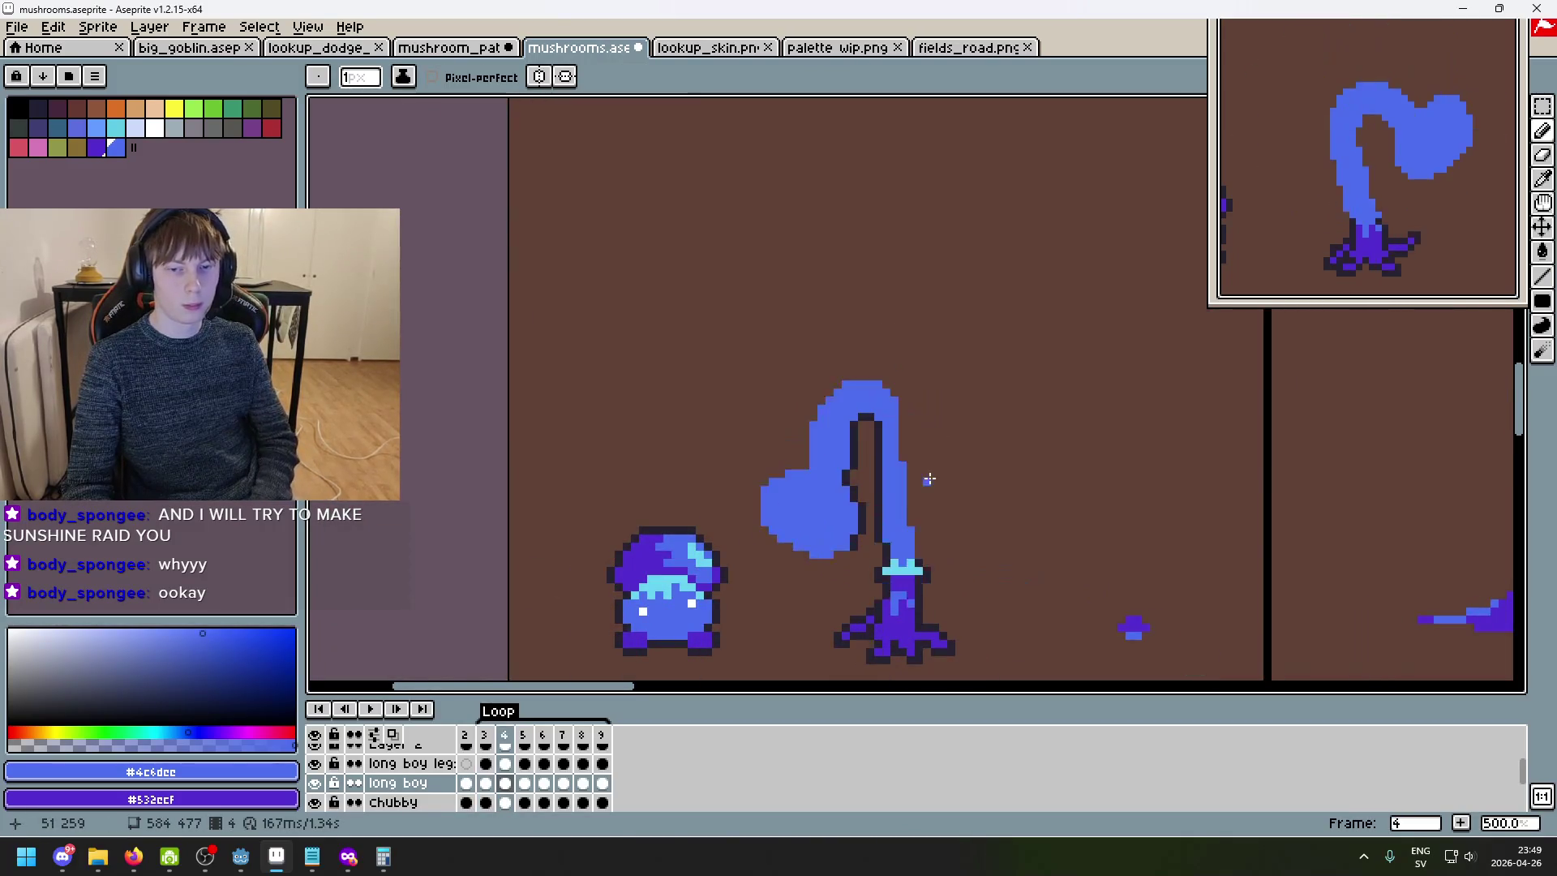
pyautogui.scroll(2, 930, 479)
pyautogui.keyDown('alt'); pyautogui.click(827, 473); pyautogui.keyUp('alt')
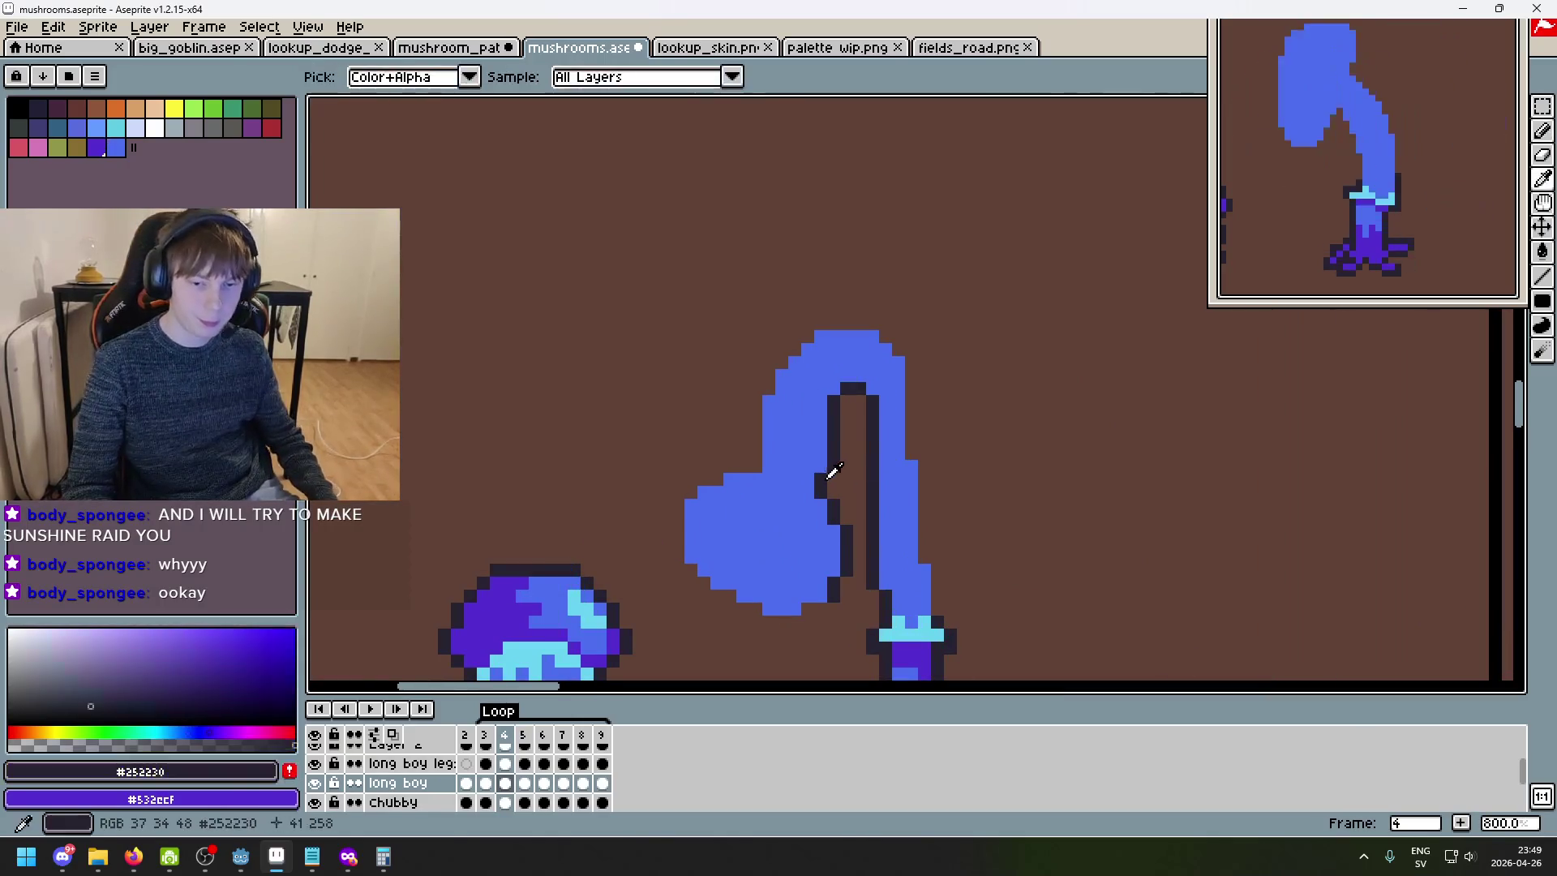
# - Draw the dark outline along the cap's bottom and left edges
pyautogui.scroll(-1, 827, 473)
pyautogui.scroll(5, 936, 443)
pyautogui.moveTo(936, 442)
pyautogui.mouseDown()
pyautogui.moveTo(862, 476)
pyautogui.moveTo(754, 462)
pyautogui.moveTo(681, 435)
pyautogui.moveTo(549, 333)
pyautogui.mouseUp()
pyautogui.moveTo(645, 368); pyautogui.dragTo(856, 450)
pyautogui.click(725, 348)
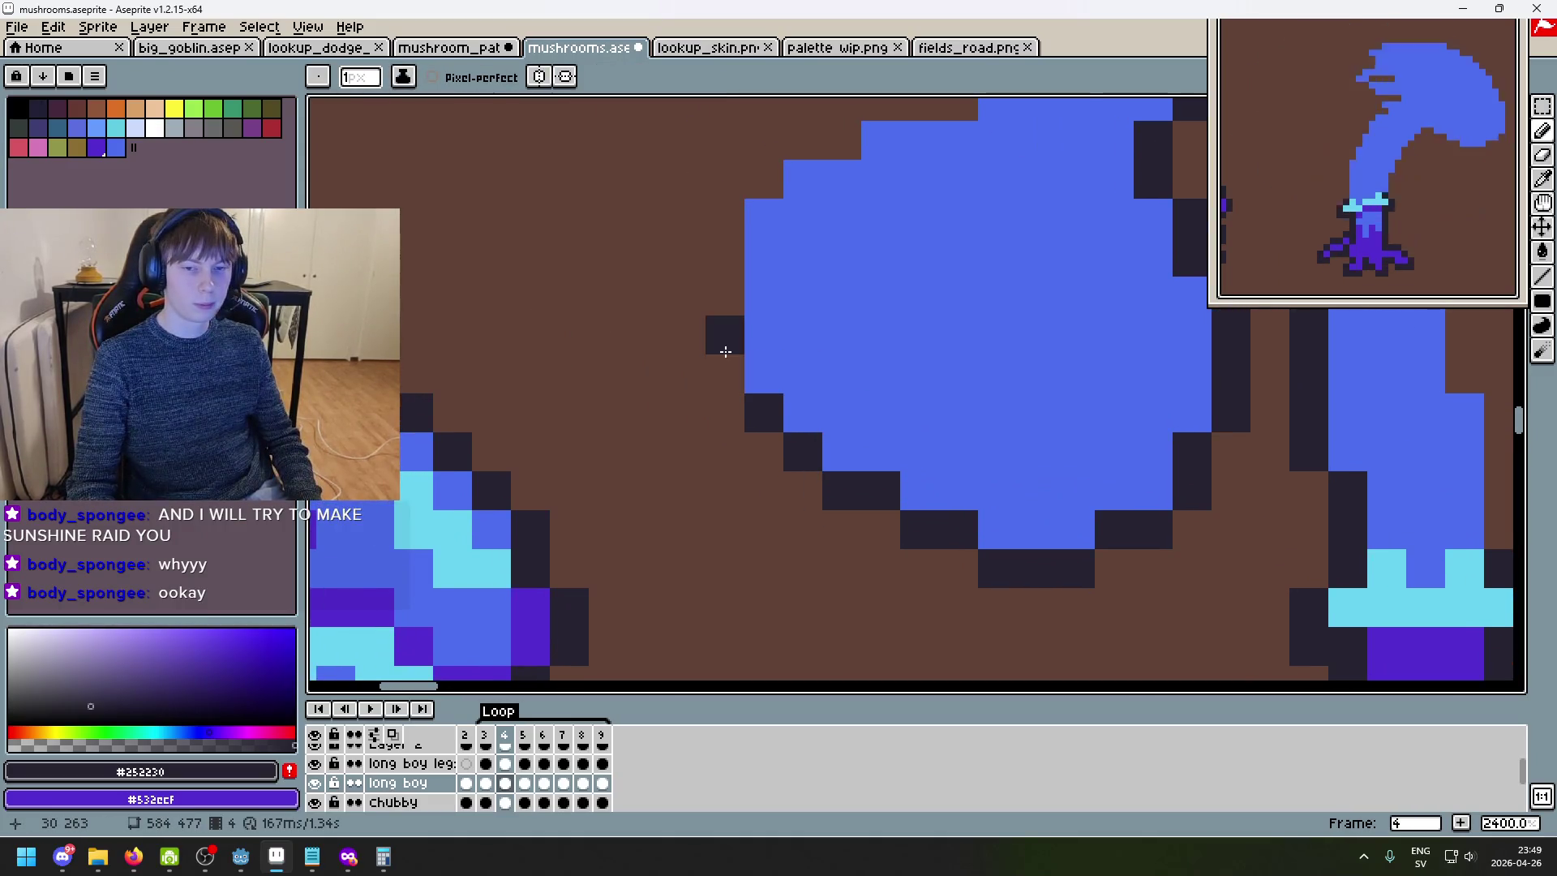
pyautogui.moveTo(724, 367)
pyautogui.mouseDown()
pyautogui.moveTo(724, 218)
pyautogui.moveTo(737, 337)
pyautogui.mouseUp()
pyautogui.moveTo(778, 270); pyautogui.dragTo(825, 267)
pyautogui.moveTo(808, 253)
pyautogui.mouseDown()
pyautogui.moveTo(760, 431)
pyautogui.moveTo(792, 407)
pyautogui.moveTo(844, 406)
pyautogui.moveTo(847, 222)
pyautogui.moveTo(851, 372)
pyautogui.mouseUp()
# - Undo a misplaced outline column and redraw the cap's vertical outline with extra pixels
pyautogui.hotkey('ctrl', 'z')
pyautogui.moveTo(874, 294); pyautogui.dragTo(855, 455)
pyautogui.moveTo(876, 338); pyautogui.dragTo(882, 311)
pyautogui.click(917, 261)
pyautogui.moveTo(921, 261); pyautogui.dragTo(816, 406)
pyautogui.click(847, 374)
# - Outline the cap's top-right diagonal and fill the gap along the stem's right edge
pyautogui.moveTo(890, 313)
pyautogui.mouseDown()
pyautogui.moveTo(1074, 295)
pyautogui.moveTo(1197, 406)
pyautogui.mouseUp()
pyautogui.moveTo(1094, 354)
pyautogui.mouseDown()
pyautogui.moveTo(905, 280)
pyautogui.moveTo(886, 549)
pyautogui.moveTo(914, 274)
pyautogui.moveTo(892, 544)
pyautogui.moveTo(894, 255)
pyautogui.mouseUp()
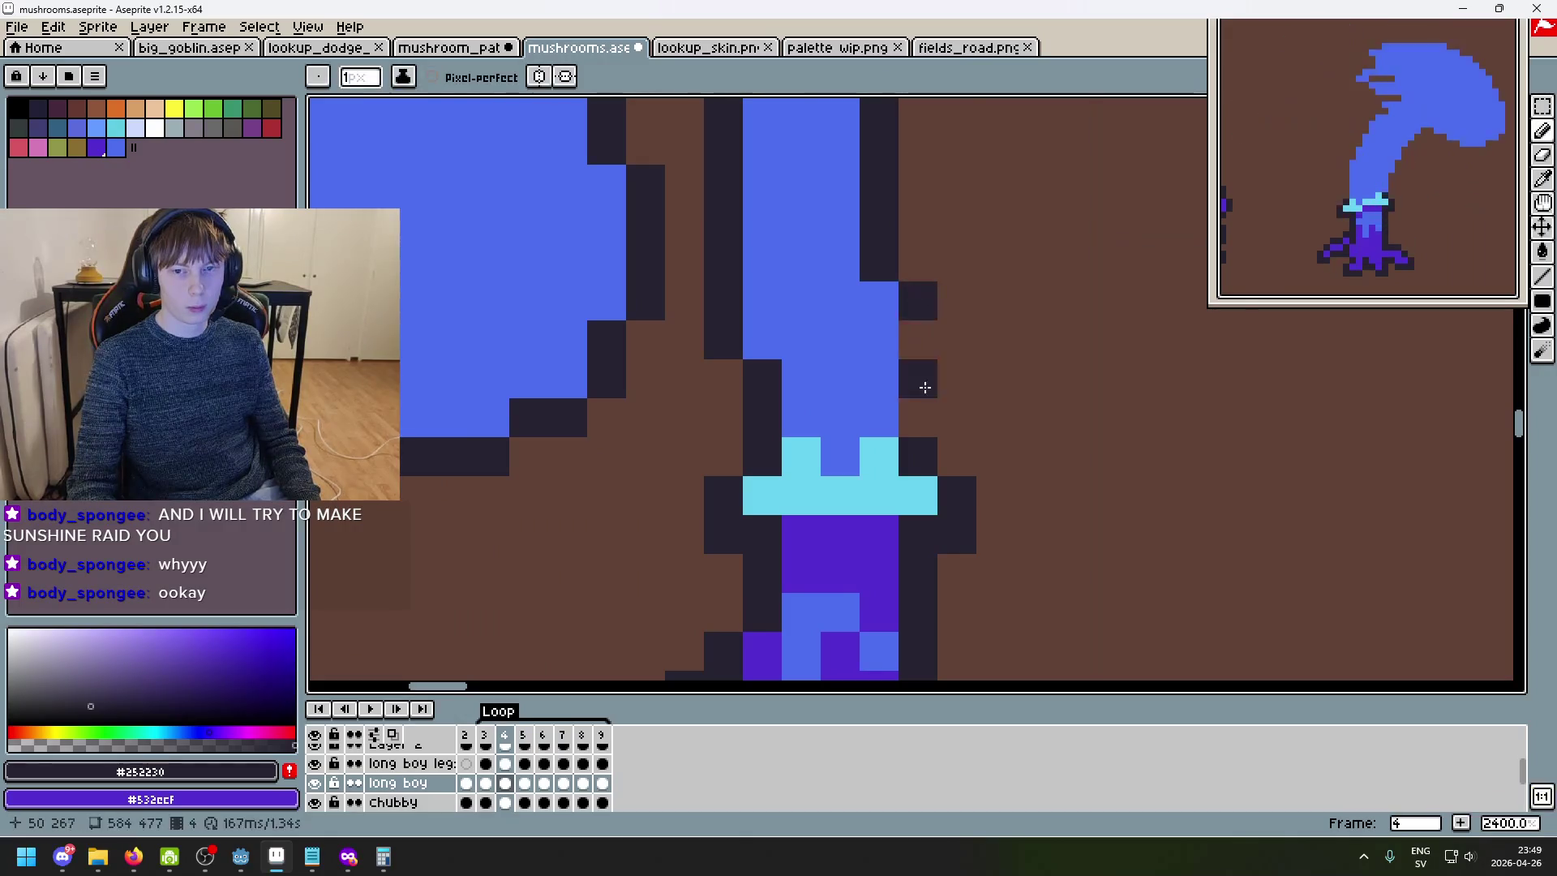
pyautogui.moveTo(921, 364); pyautogui.dragTo(946, 410)
pyautogui.scroll(-5, 945, 410)
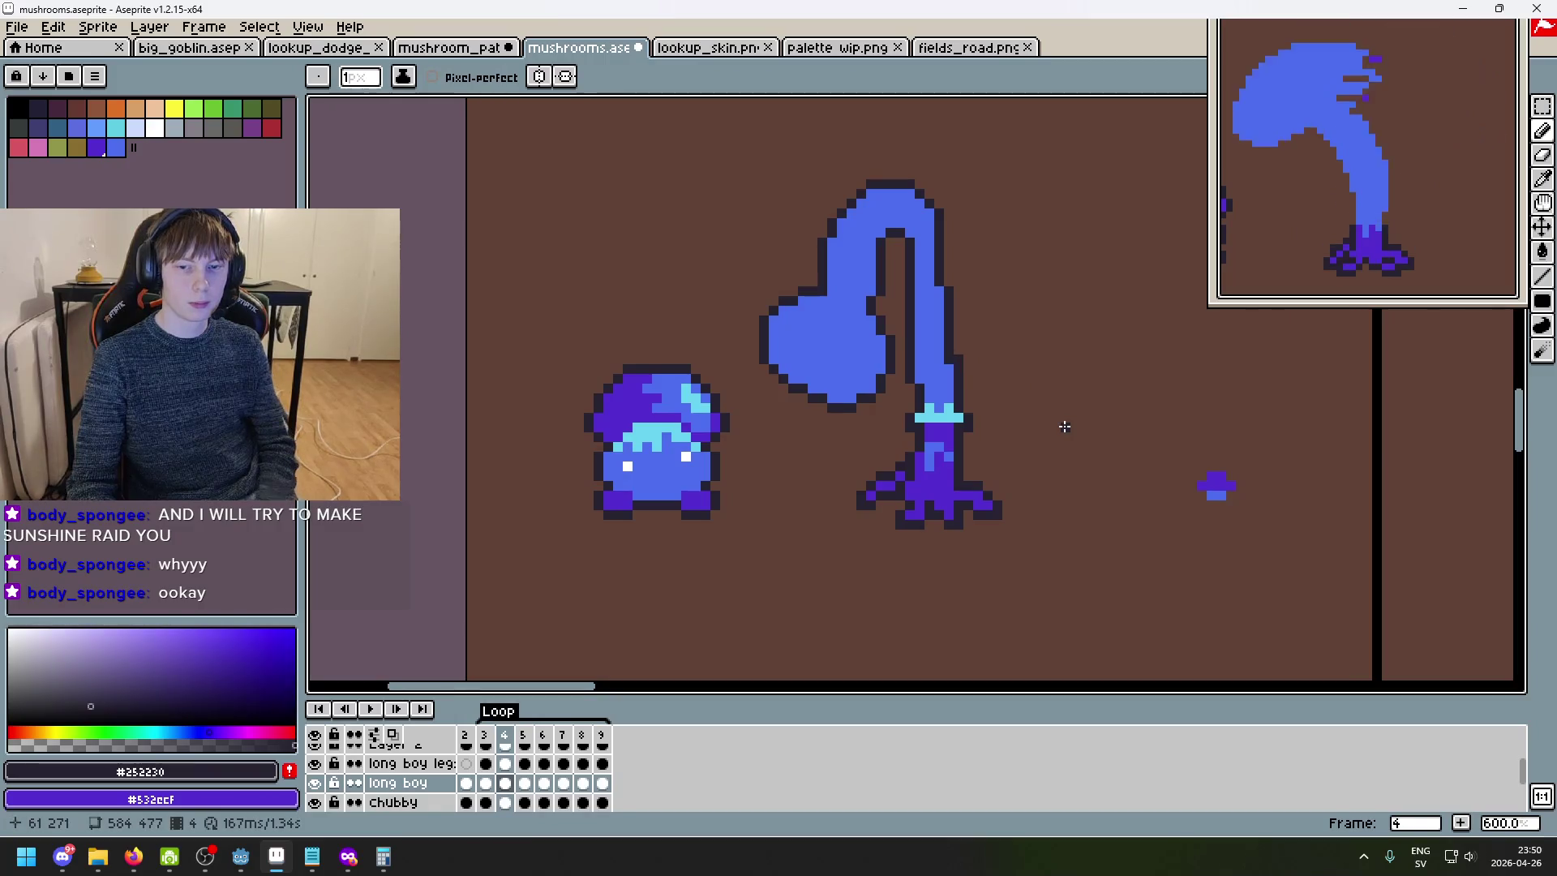
# - Go to frame 5 and draw the dark outline up the stem's left edge
pyautogui.press('Right')
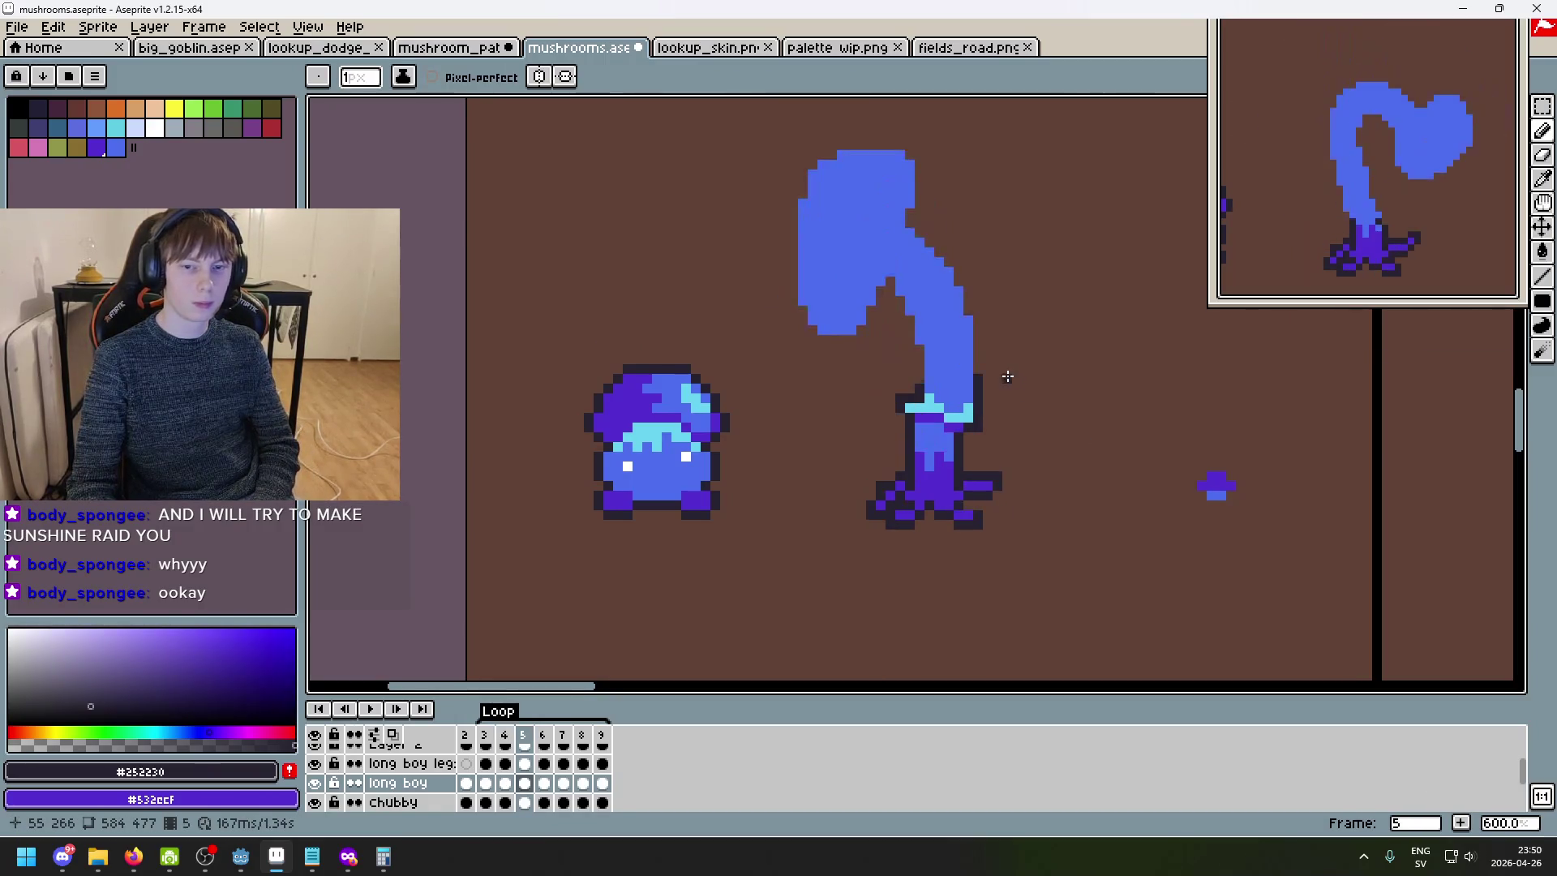
pyautogui.scroll(3, 933, 373)
pyautogui.moveTo(906, 381)
pyautogui.mouseDown()
pyautogui.moveTo(869, 246)
pyautogui.moveTo(819, 231)
pyautogui.moveTo(791, 275)
pyautogui.moveTo(702, 294)
pyautogui.moveTo(663, 221)
pyautogui.mouseUp()
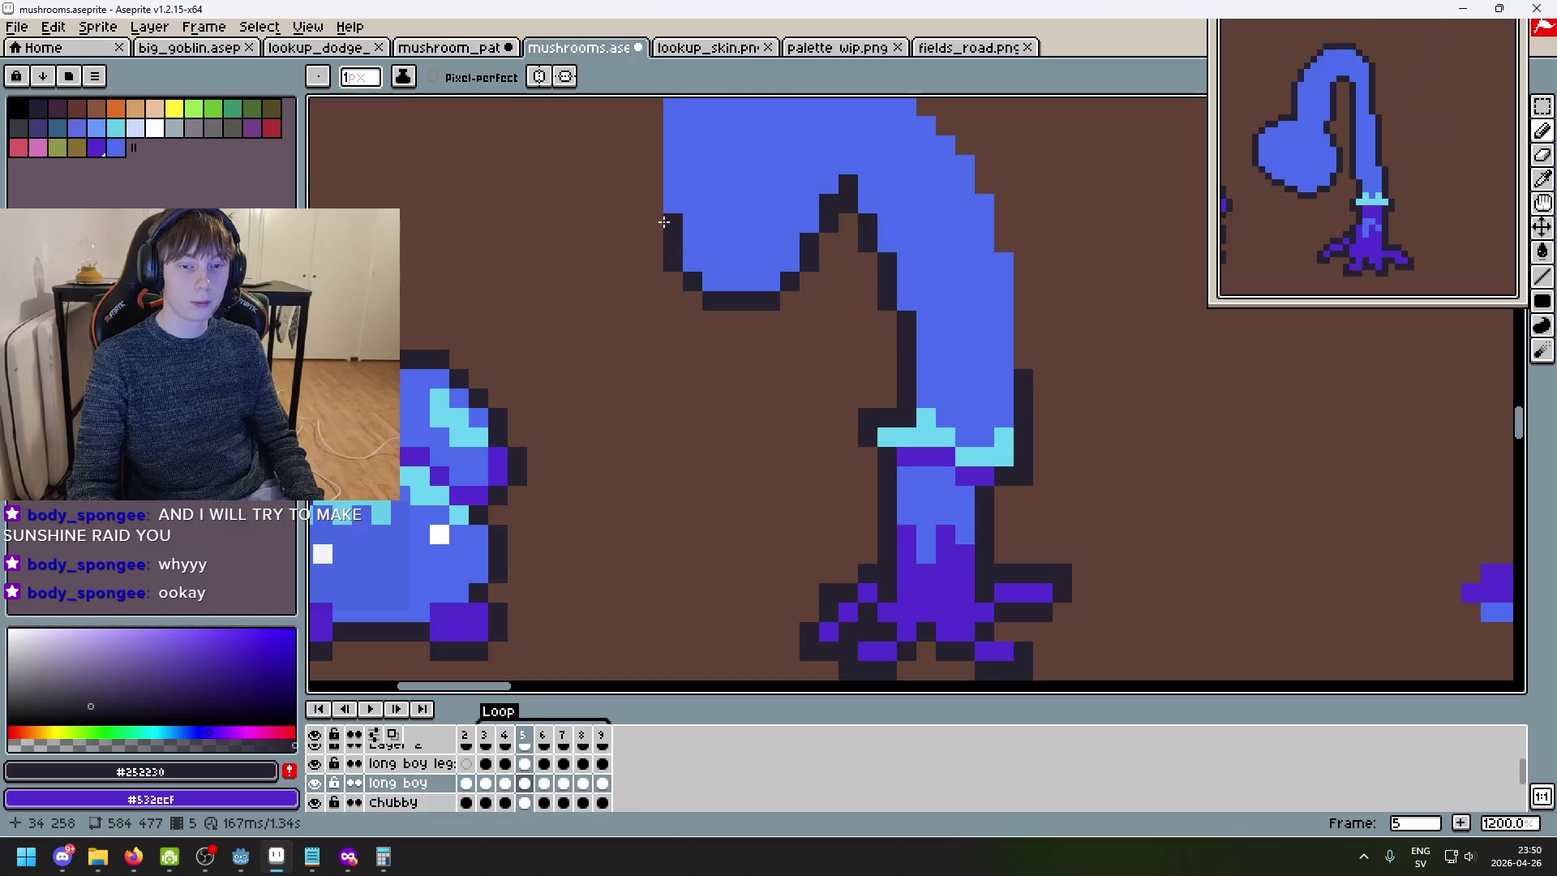
pyautogui.scroll(3, 670, 245)
pyautogui.moveTo(659, 496)
pyautogui.mouseDown()
pyautogui.moveTo(653, 324)
pyautogui.moveTo(673, 256)
pyautogui.mouseUp()
# - Outline frame 5's cap top, right diagonal and stem's right side, then advance to frame 6
pyautogui.moveTo(736, 207)
pyautogui.mouseDown()
pyautogui.moveTo(865, 187)
pyautogui.moveTo(892, 212)
pyautogui.moveTo(920, 293)
pyautogui.mouseUp()
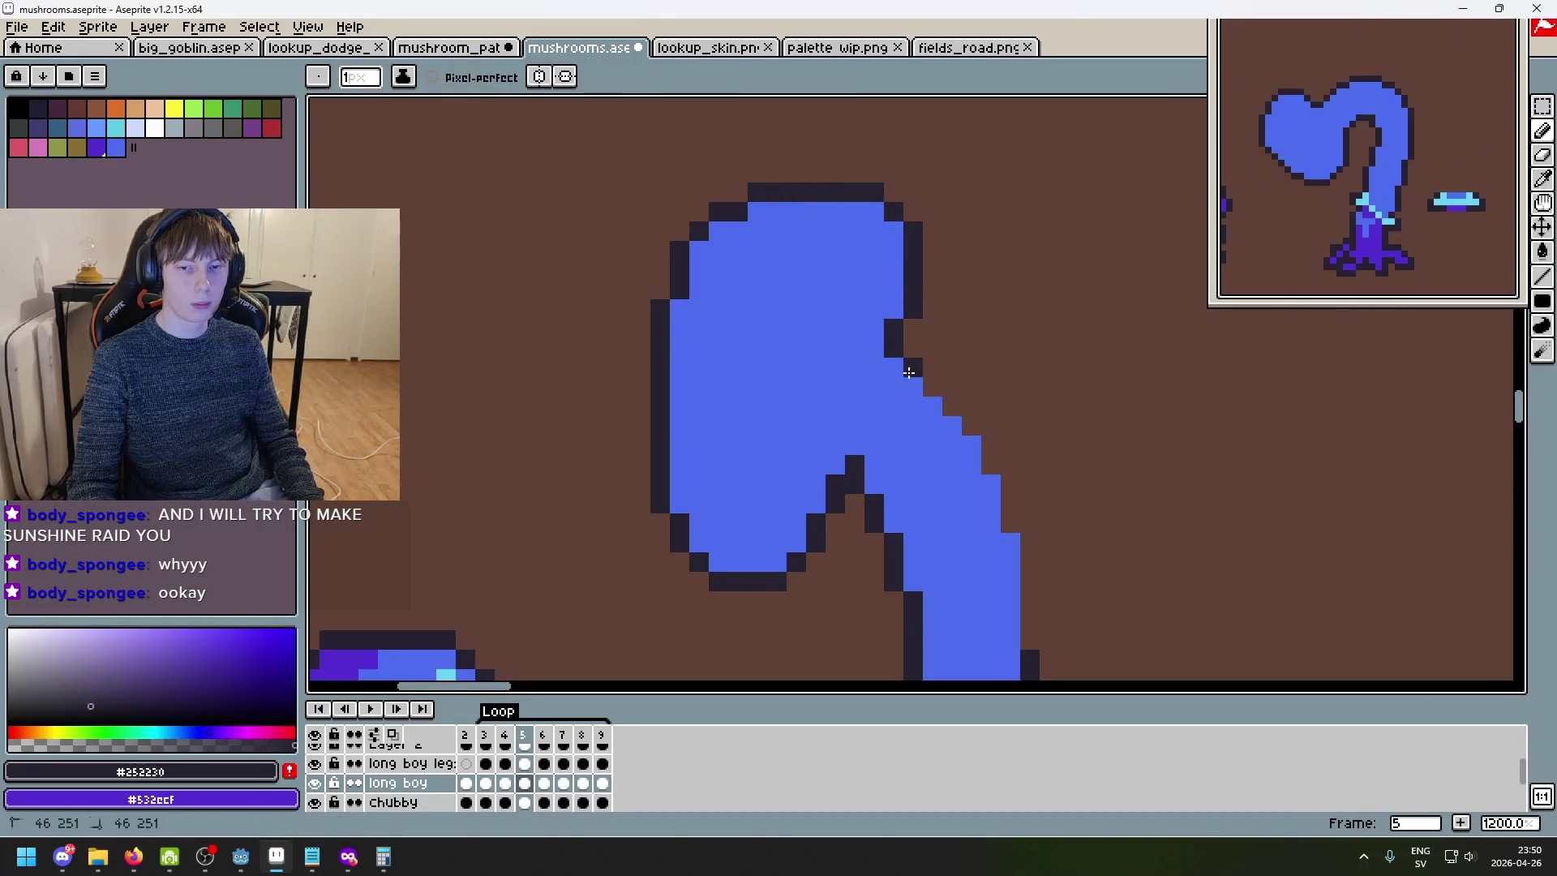
pyautogui.moveTo(909, 373); pyautogui.dragTo(956, 406)
pyautogui.moveTo(991, 457)
pyautogui.mouseDown()
pyautogui.moveTo(1010, 527)
pyautogui.moveTo(991, 405)
pyautogui.moveTo(973, 499)
pyautogui.mouseUp()
pyautogui.click(1049, 561)
pyautogui.scroll(-4, 1010, 482)
pyautogui.press('Right')
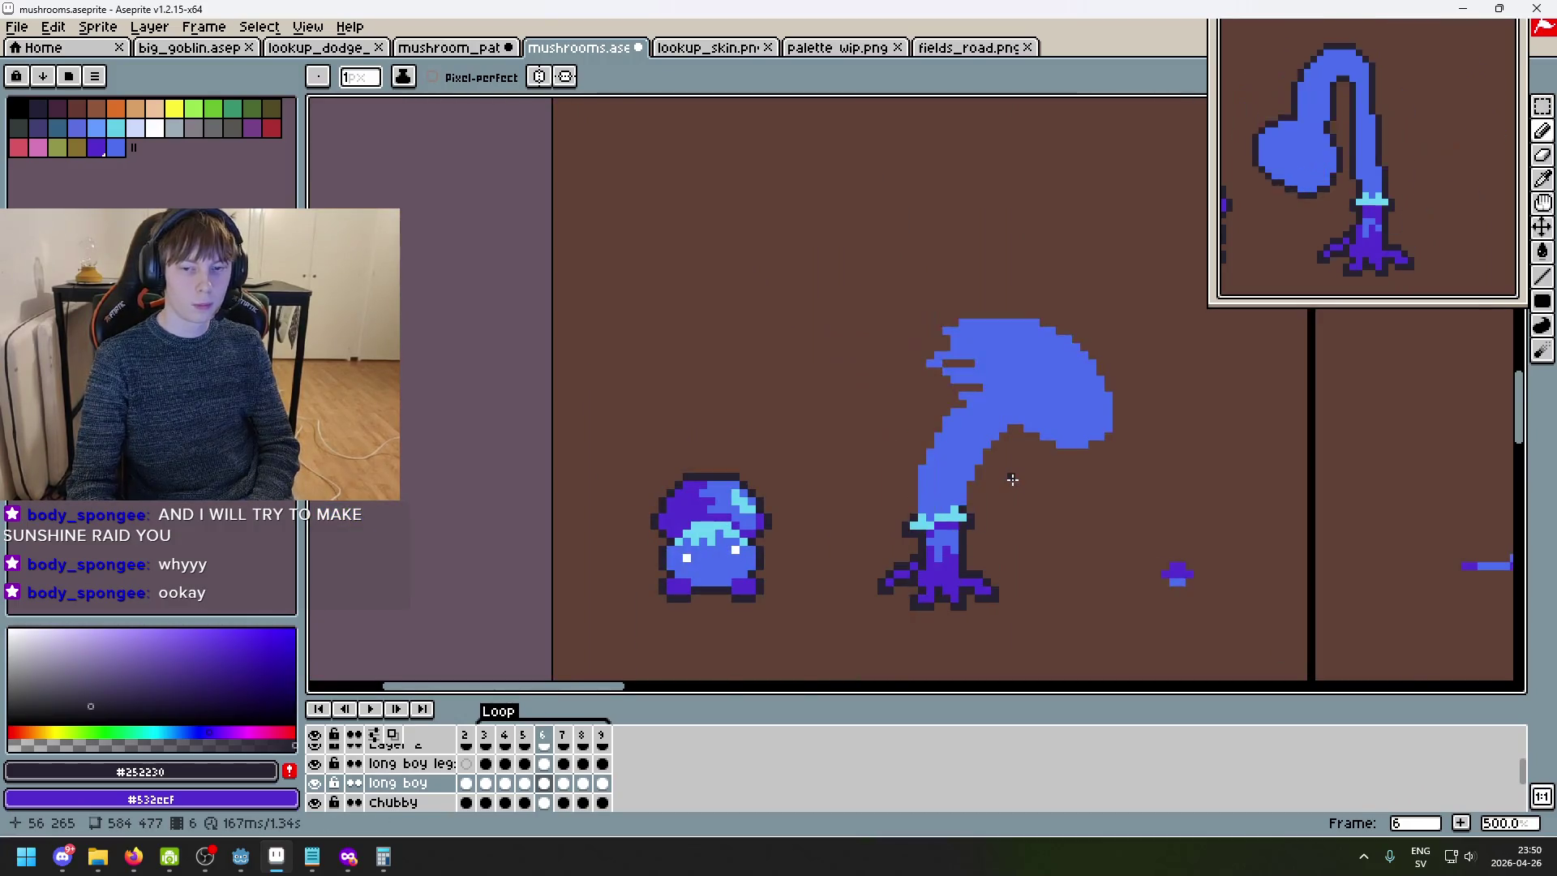
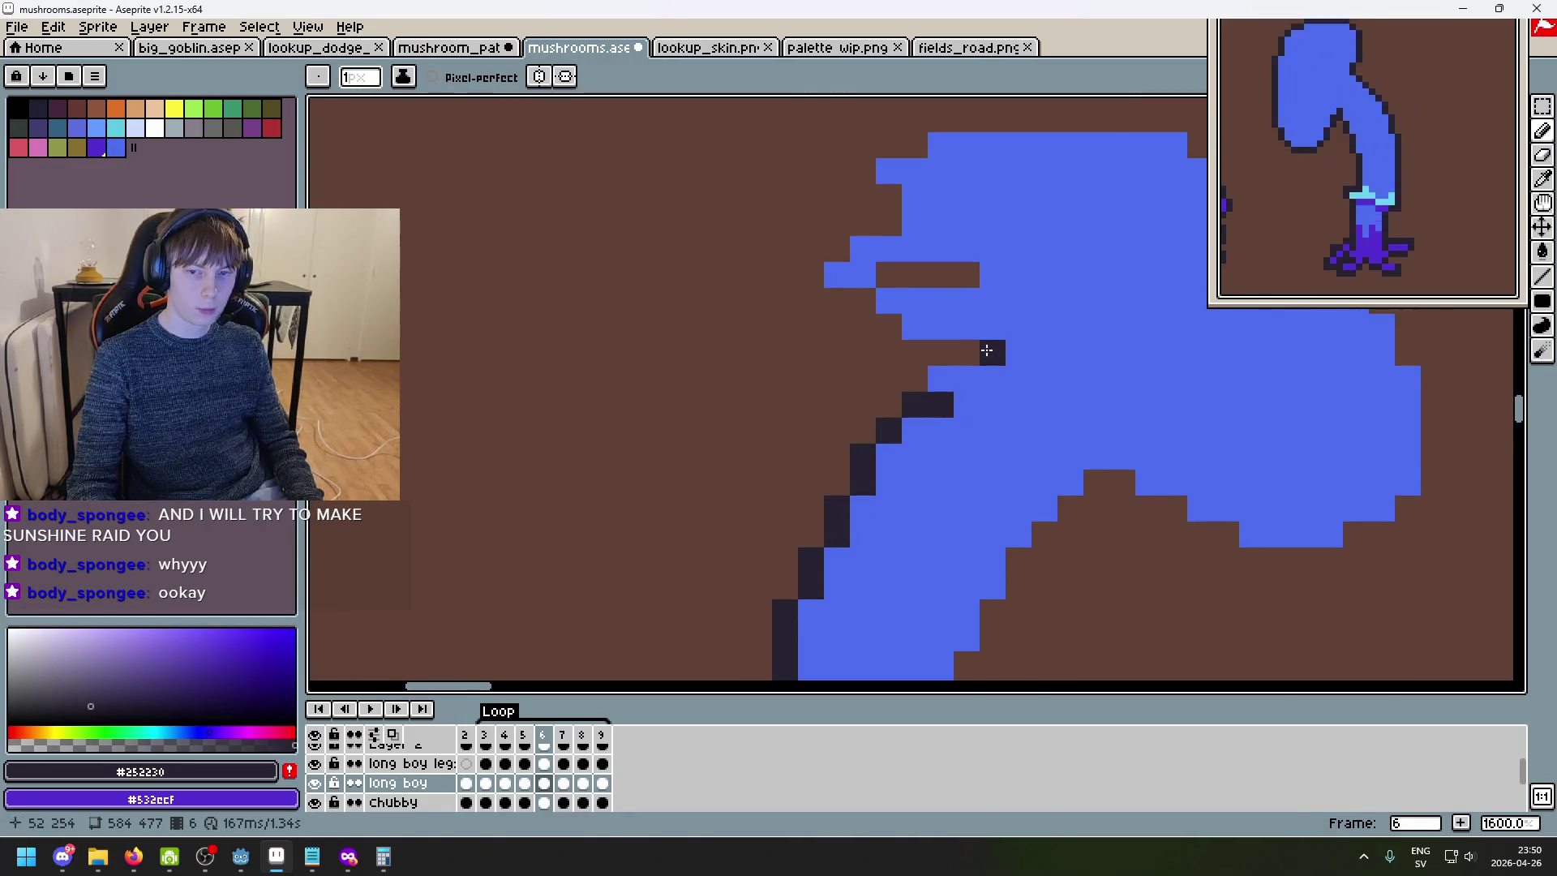
# - Draw dark outline pixels along the cap edge near the stem top, undoing a misplaced stroke
pyautogui.moveTo(983, 349)
pyautogui.mouseDown()
pyautogui.moveTo(933, 349)
pyautogui.moveTo(915, 381)
pyautogui.mouseUp()
pyautogui.scroll(-5, 1054, 438)
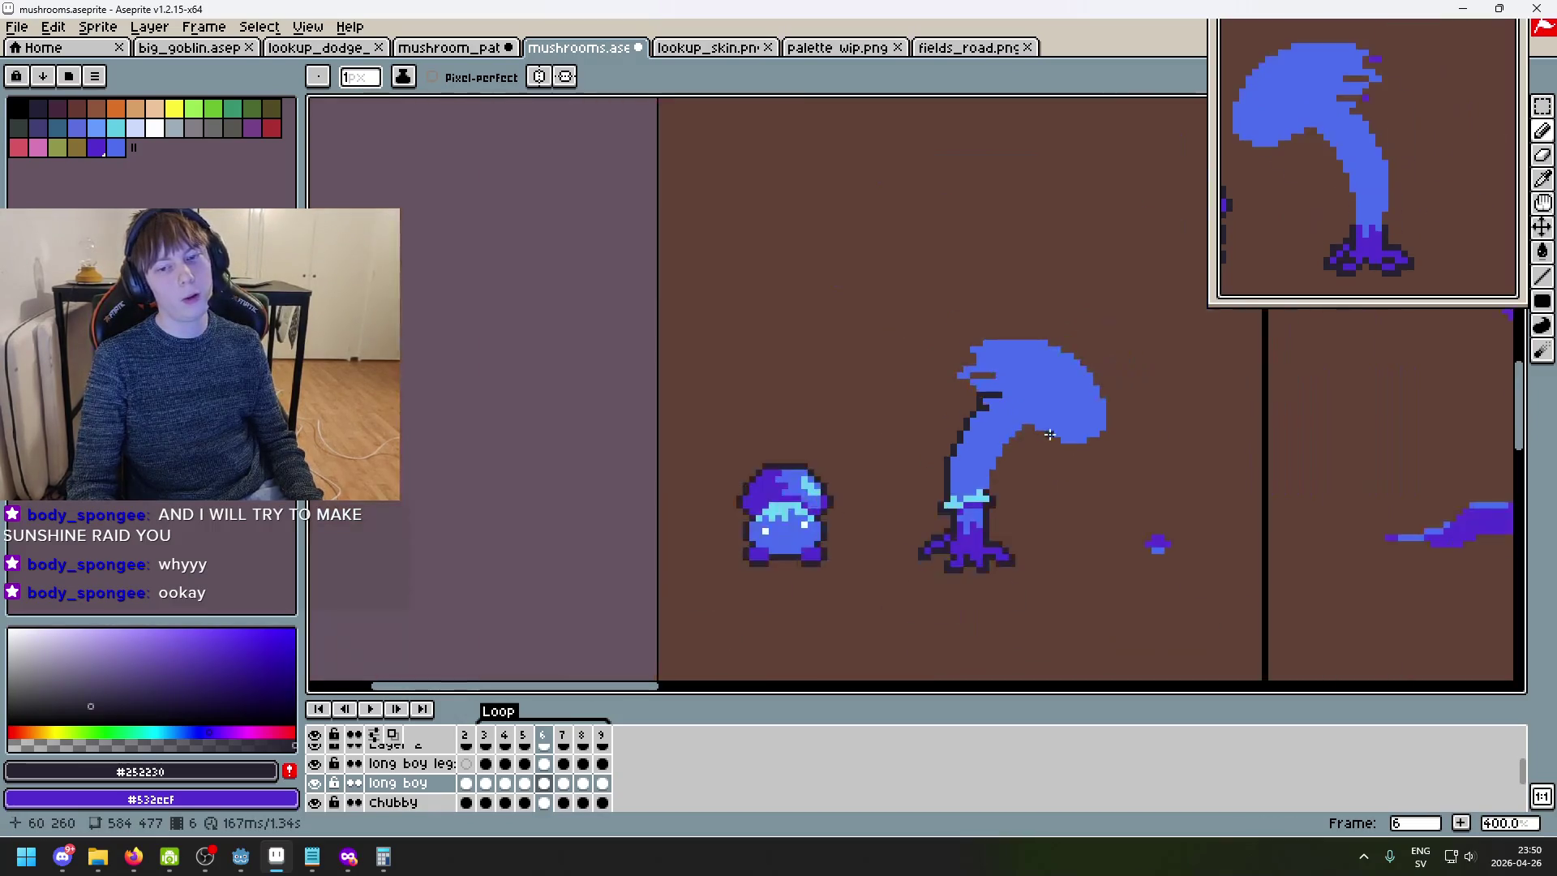
pyautogui.press('v')
pyautogui.hotkey('ctrl', 'z')
pyautogui.press('b')
pyautogui.scroll(5, 1082, 456)
pyautogui.click(1018, 424)
pyautogui.moveTo(1041, 422); pyautogui.dragTo(984, 423)
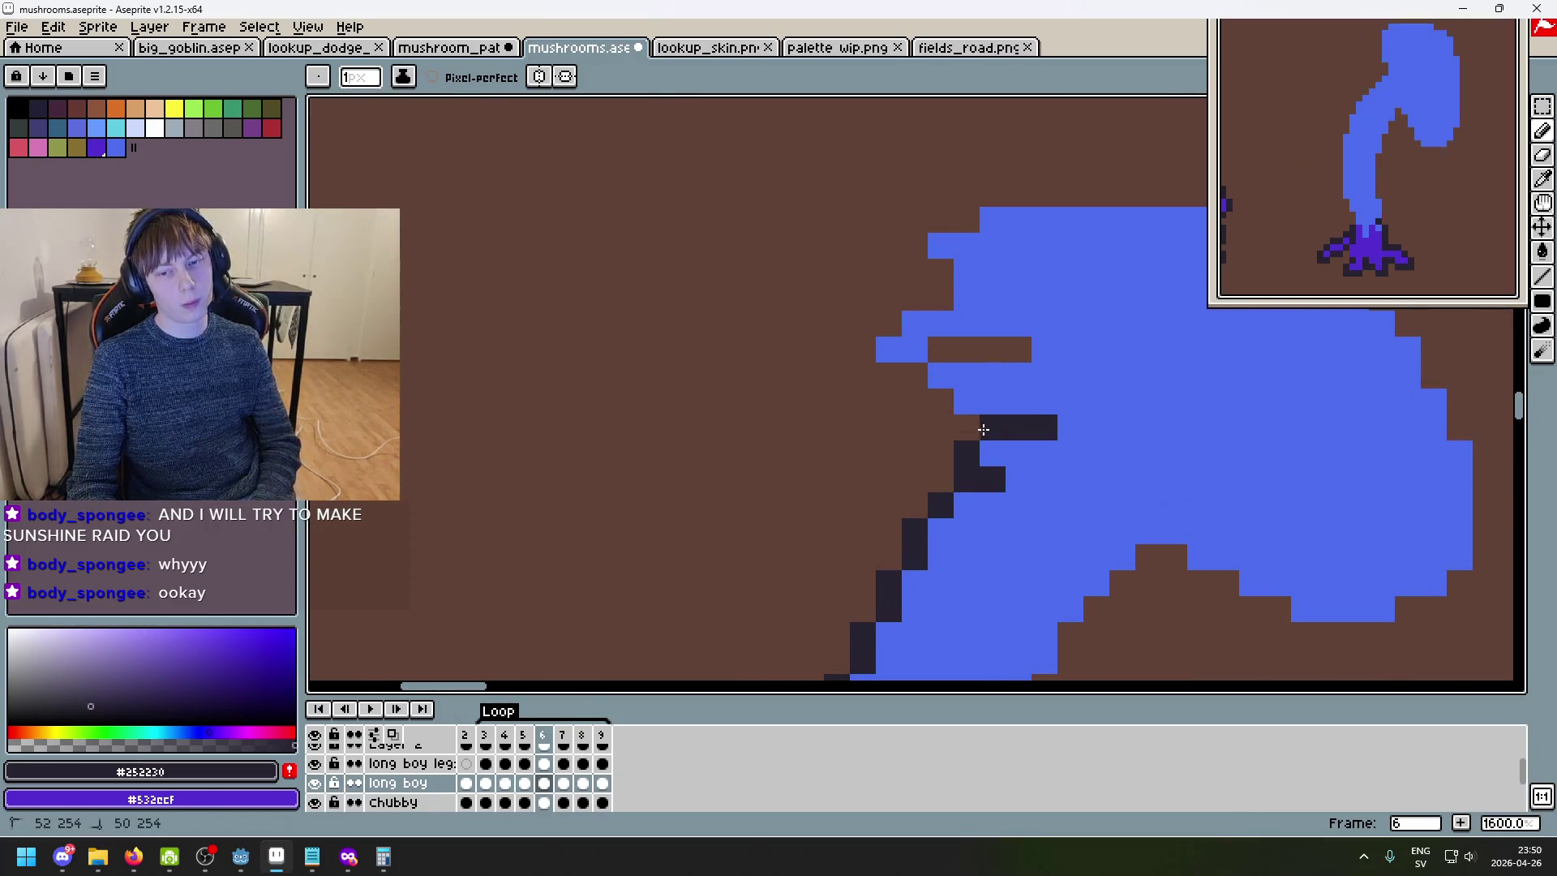
pyautogui.click(1020, 454)
pyautogui.scroll(-4, 1067, 469)
# - Flip between neighbouring frames to compare the cap pose, returning to frame 6
pyautogui.press('Left')
pyautogui.press('Left')
pyautogui.press('Left')
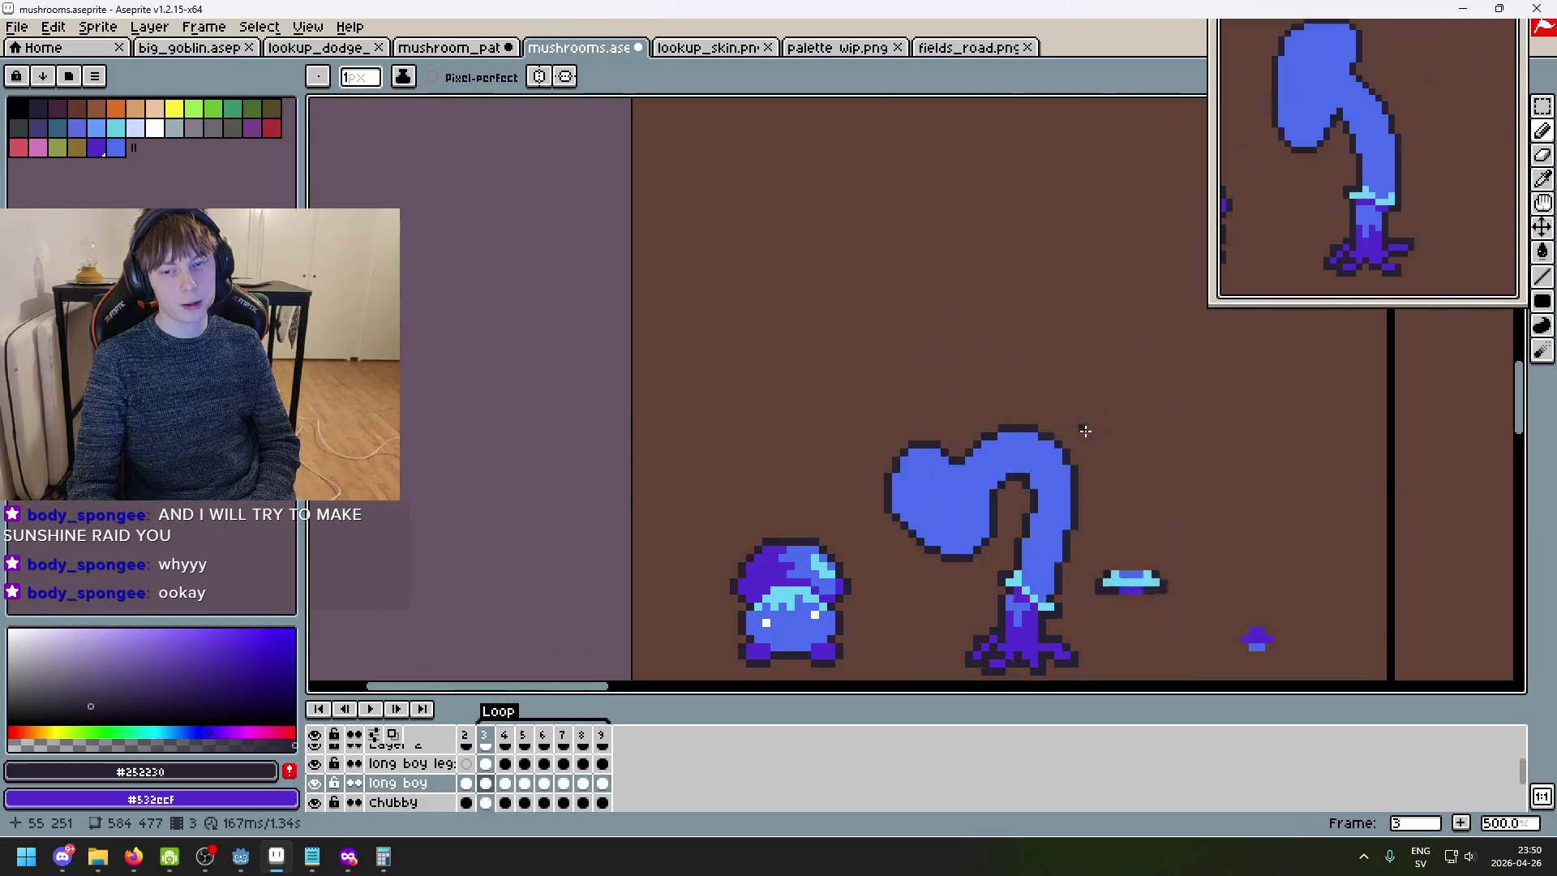
pyautogui.press('Right')
pyautogui.press('Right')
pyautogui.press('Right')
pyautogui.press('Right')
pyautogui.press('Left')
pyautogui.press('Right')
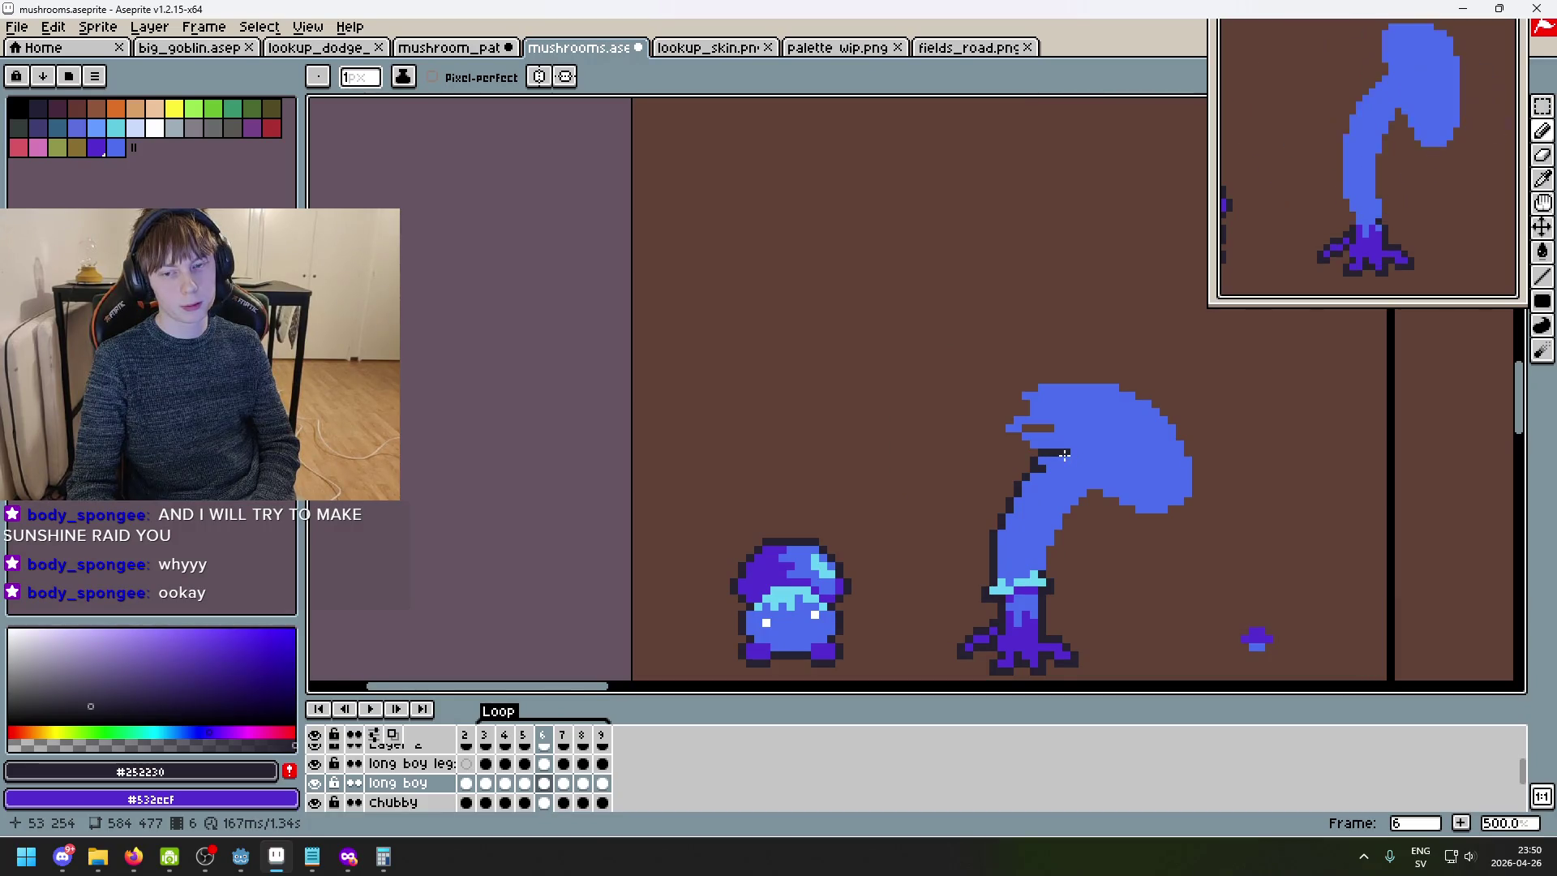
# - Add dark outline pixels up the cap's left edge, filling the gaps in the outline
pyautogui.scroll(5, 1064, 455)
pyautogui.click(930, 436)
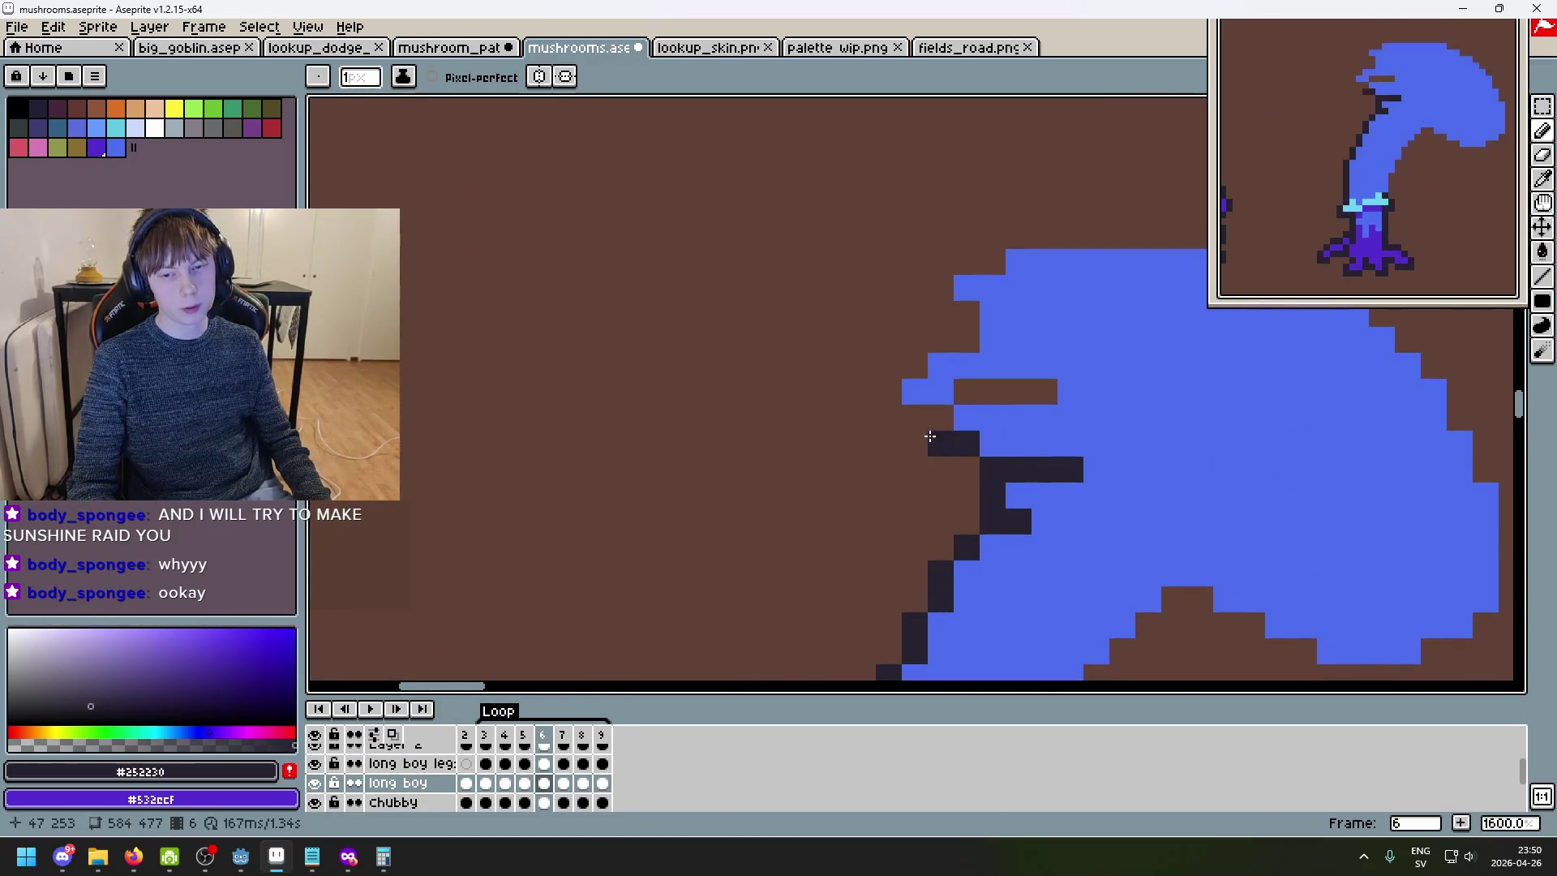
pyautogui.hotkey('ctrl', 'z')
pyautogui.click(936, 424)
pyautogui.click(892, 416)
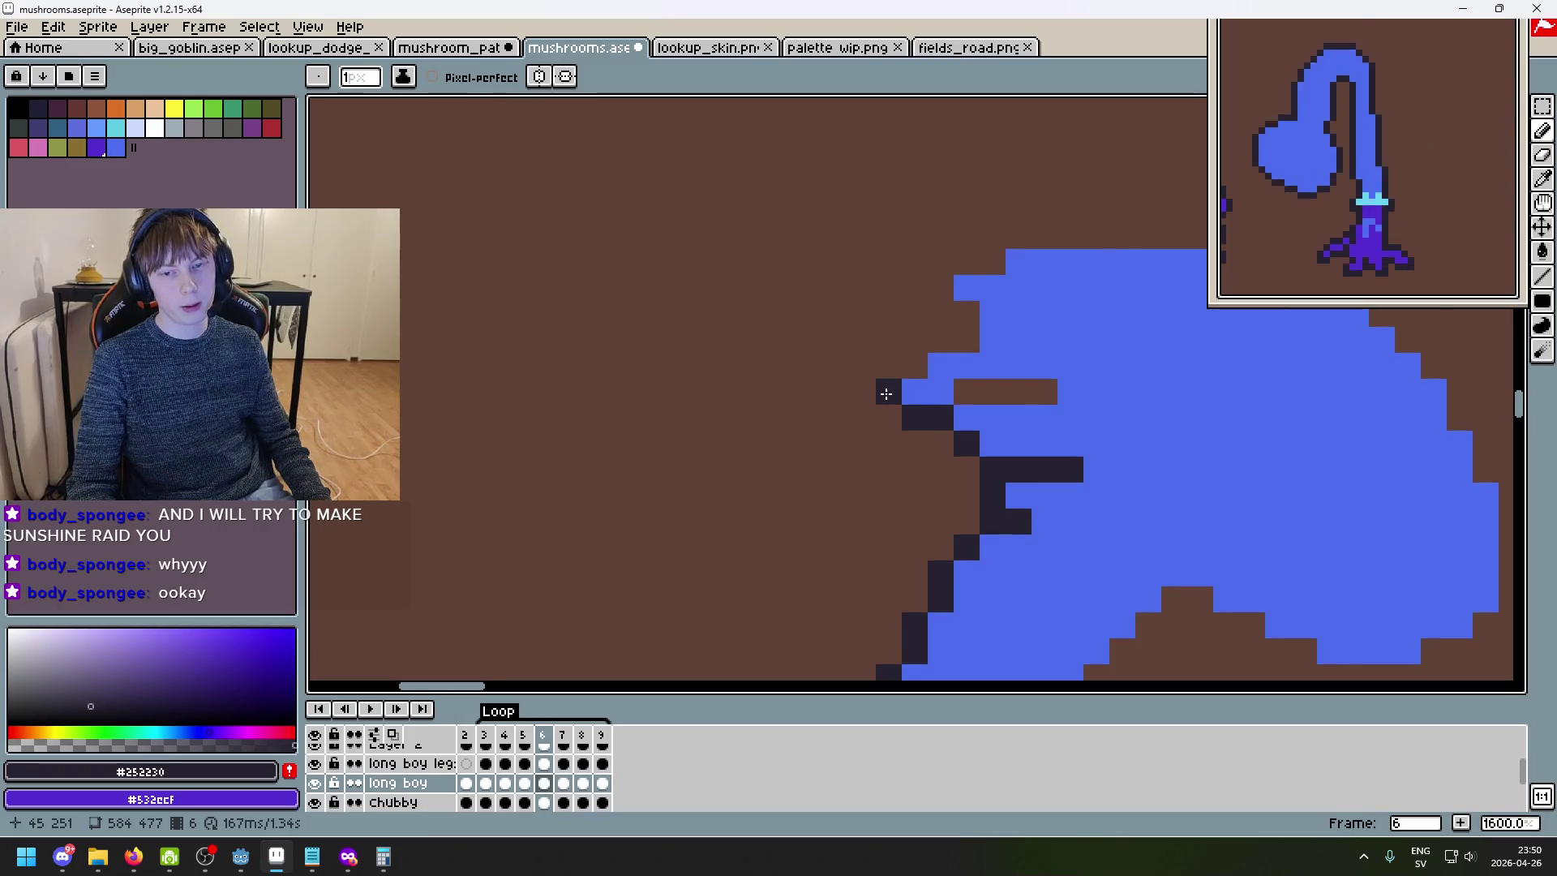
pyautogui.click(888, 412)
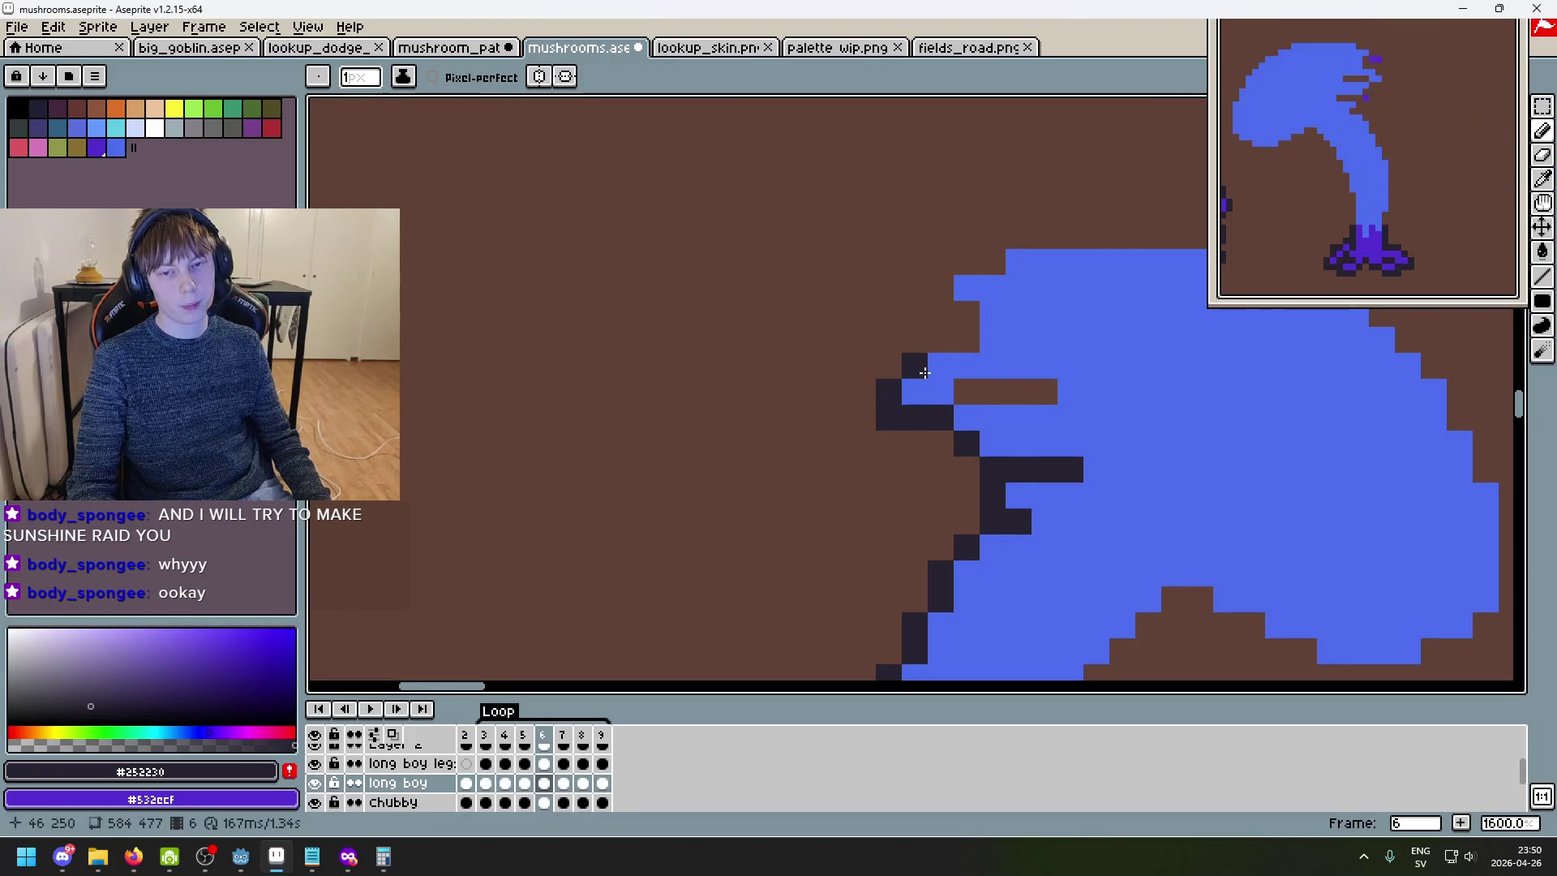
pyautogui.moveTo(965, 392); pyautogui.dragTo(1043, 393)
pyautogui.moveTo(940, 338)
pyautogui.mouseDown()
pyautogui.moveTo(965, 336)
pyautogui.moveTo(939, 261)
pyautogui.moveTo(1034, 238)
pyautogui.mouseUp()
pyautogui.scroll(-3, 1119, 317)
pyautogui.scroll(-3, 1221, 375)
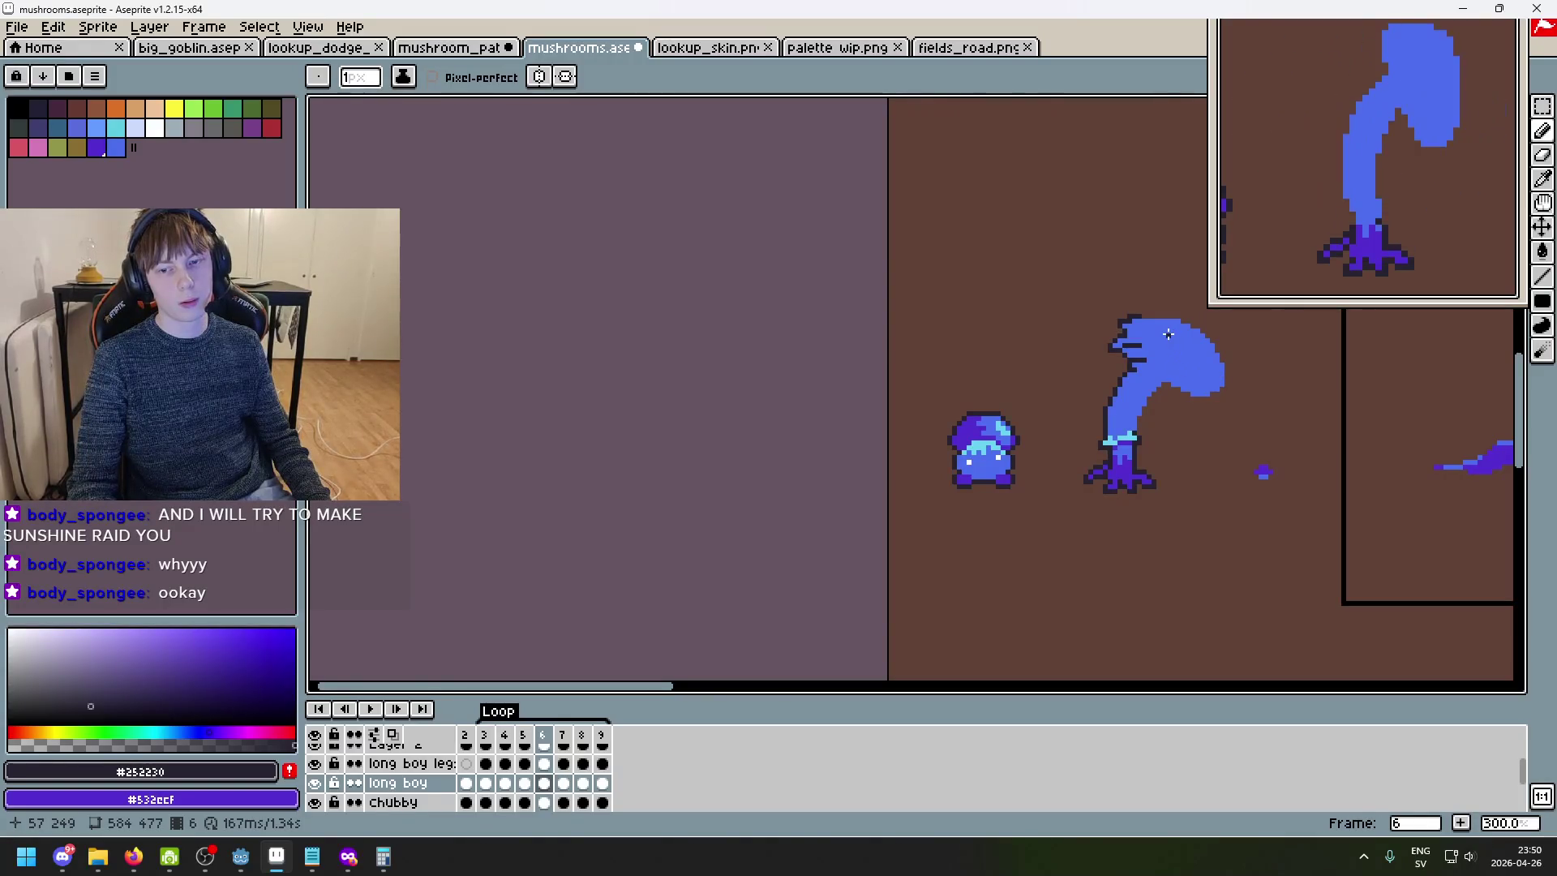
# - Stroke dark outline across the cap's top and right edges, then dot the underside and stem's right edge
pyautogui.scroll(4, 1169, 335)
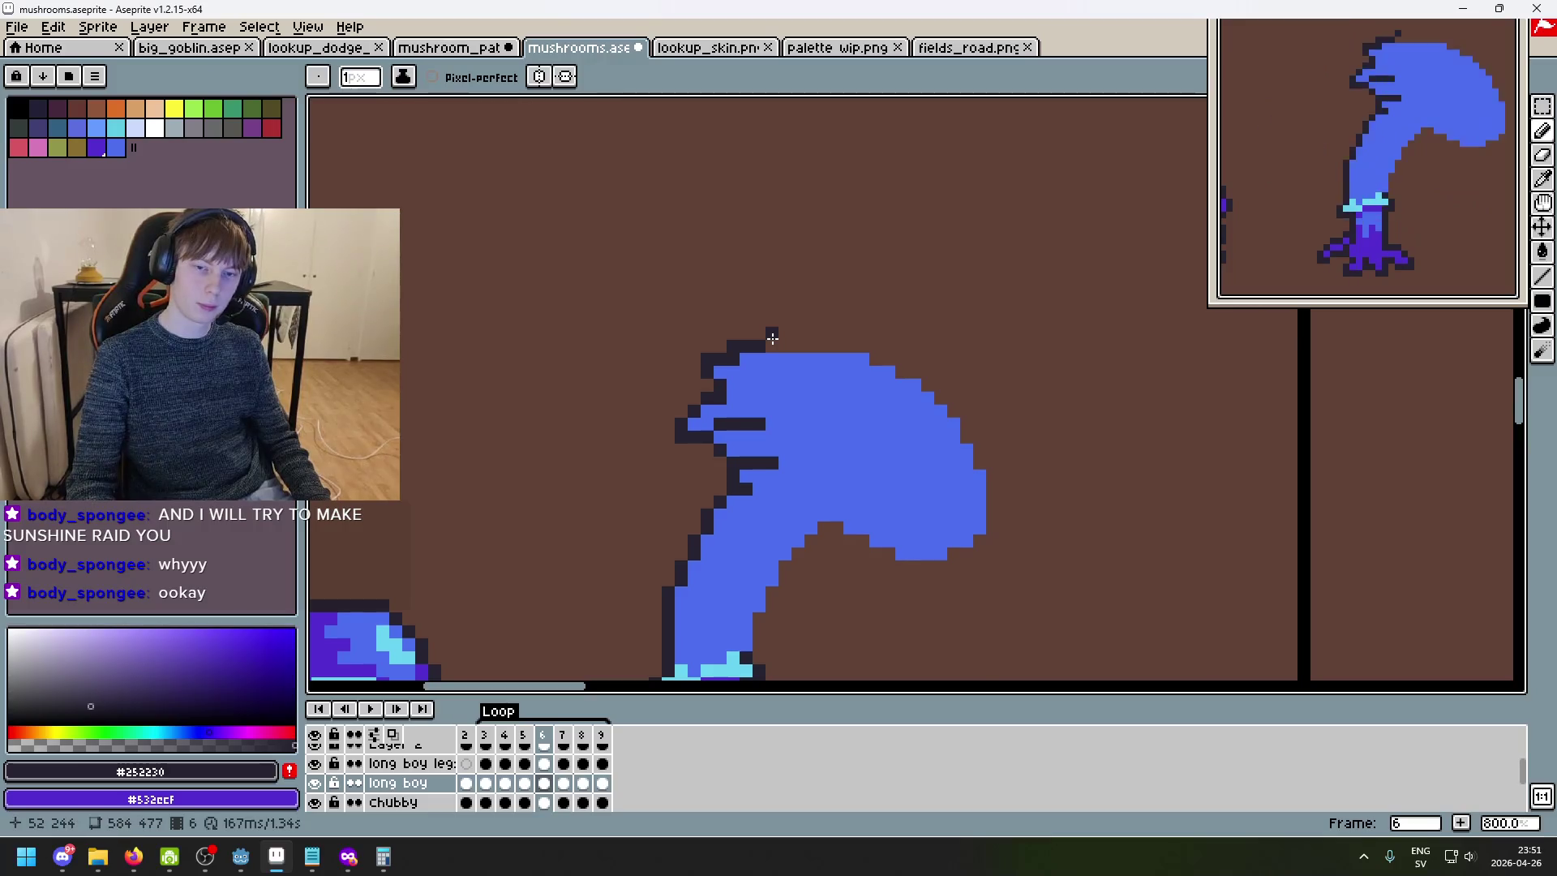
pyautogui.moveTo(774, 345)
pyautogui.mouseDown()
pyautogui.moveTo(892, 357)
pyautogui.moveTo(924, 376)
pyautogui.moveTo(980, 461)
pyautogui.mouseUp()
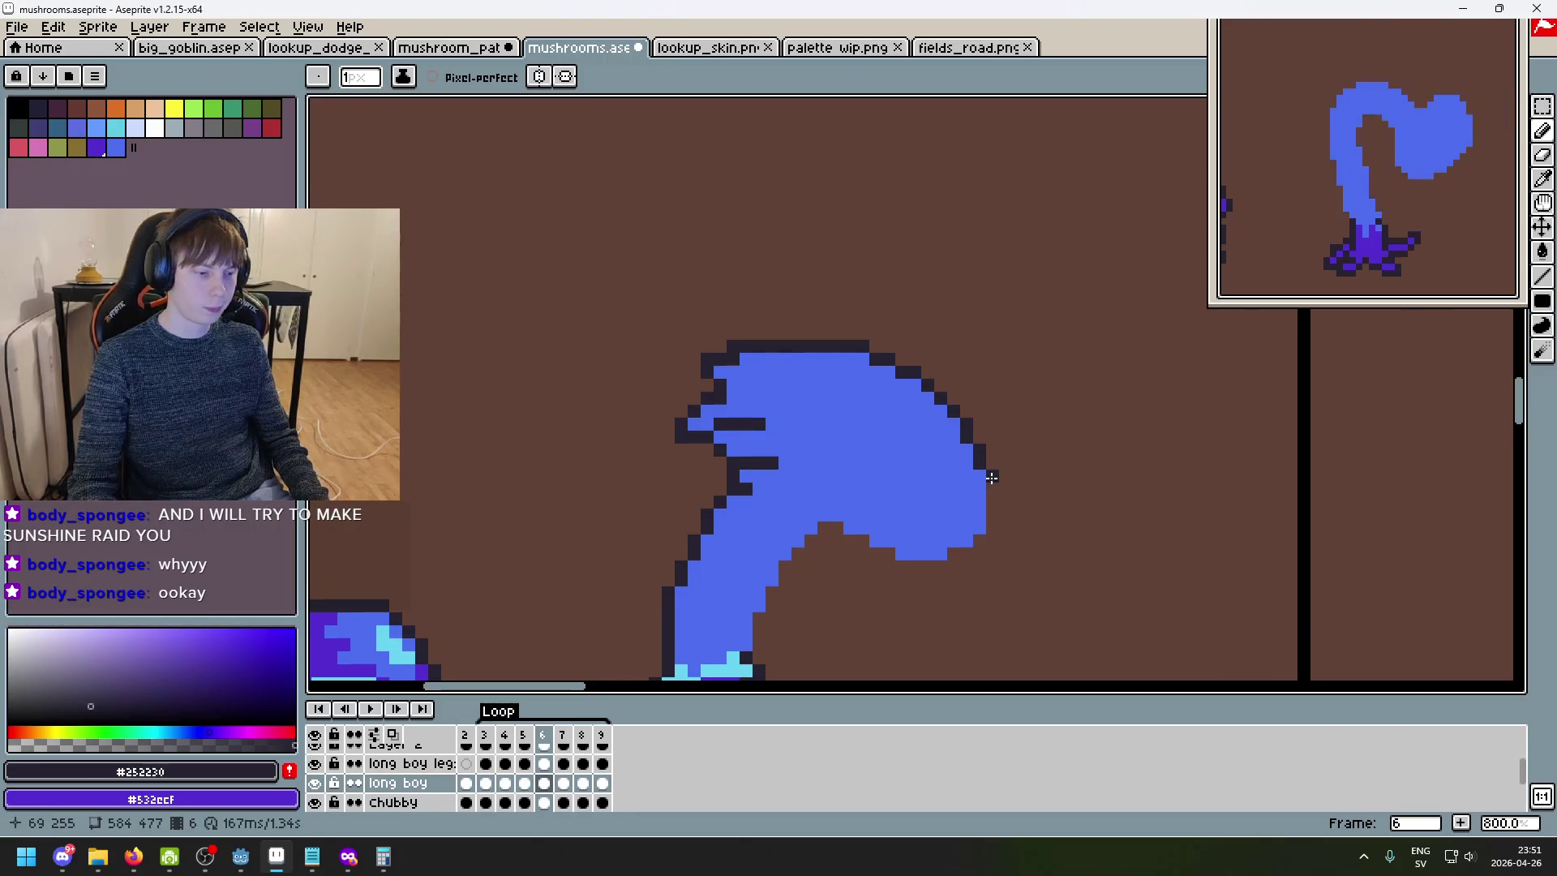
pyautogui.moveTo(991, 472)
pyautogui.mouseDown()
pyautogui.moveTo(991, 531)
pyautogui.moveTo(936, 565)
pyautogui.moveTo(835, 533)
pyautogui.moveTo(811, 542)
pyautogui.moveTo(950, 431)
pyautogui.mouseUp()
pyautogui.click(932, 443)
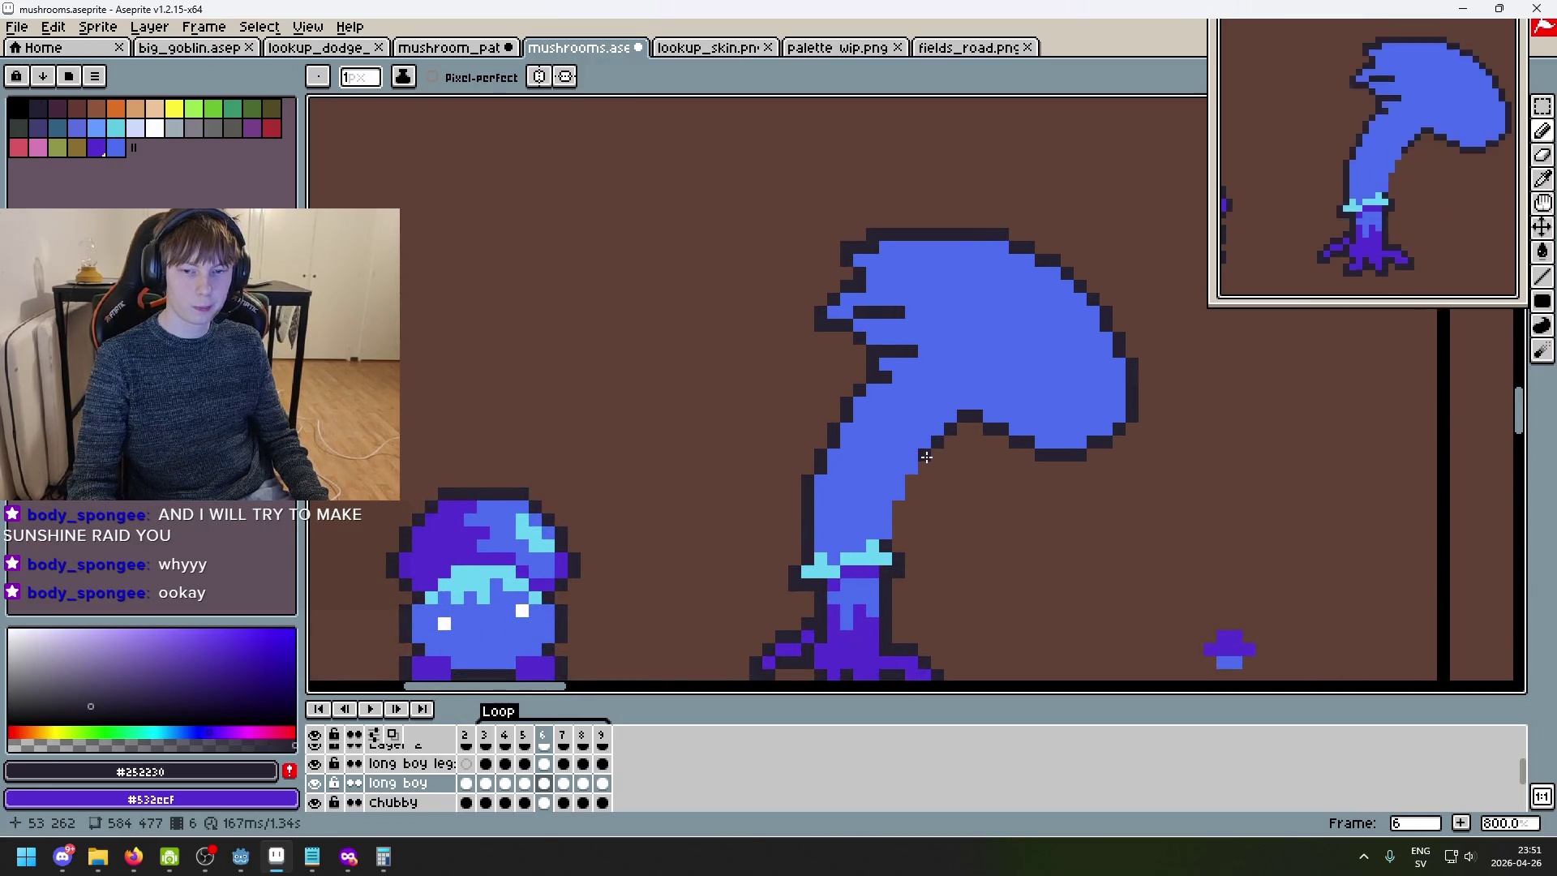
pyautogui.click(924, 468)
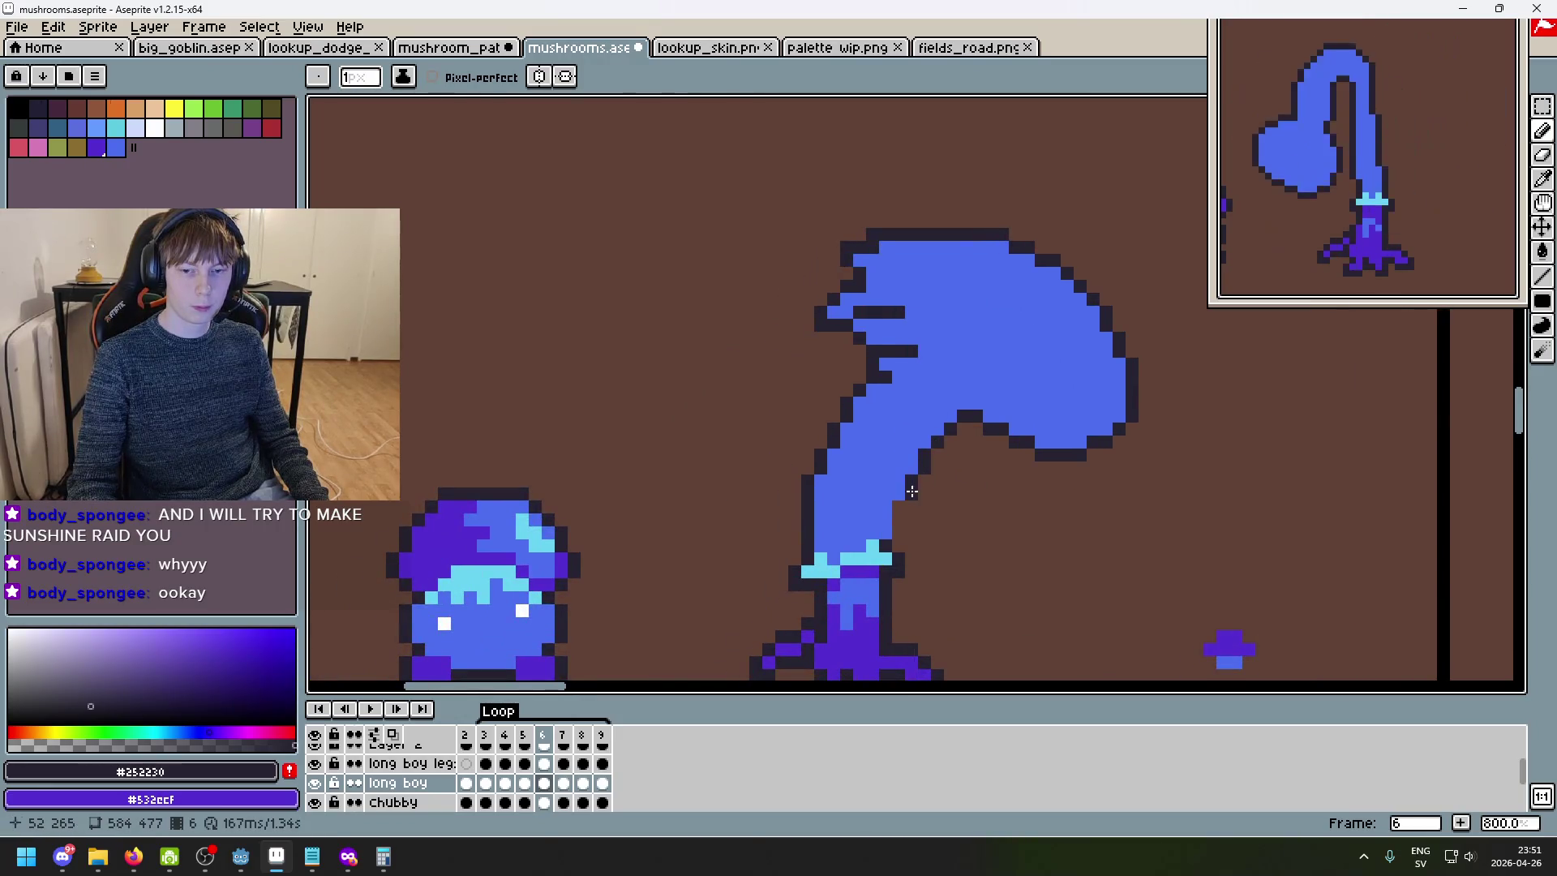
pyautogui.click(896, 510)
pyautogui.scroll(-4, 900, 523)
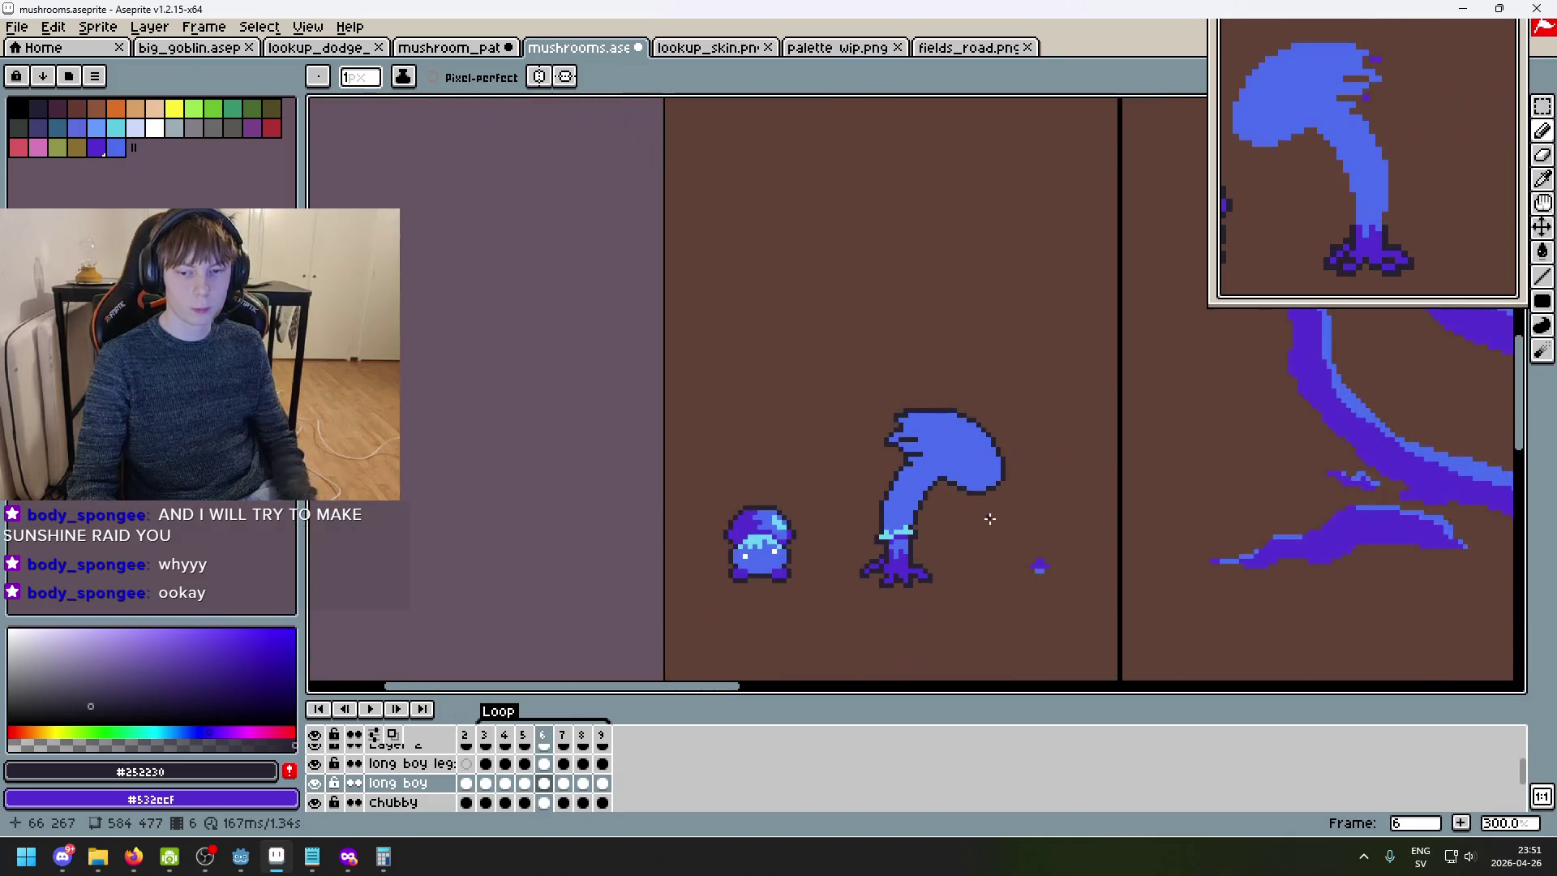
# - Step through frames 5 to 7 comparing poses, then pick the Eraser and Rectangular Marquee
pyautogui.press(',')
pyautogui.press(',')
pyautogui.press(',')
pyautogui.press('.')
pyautogui.press('.')
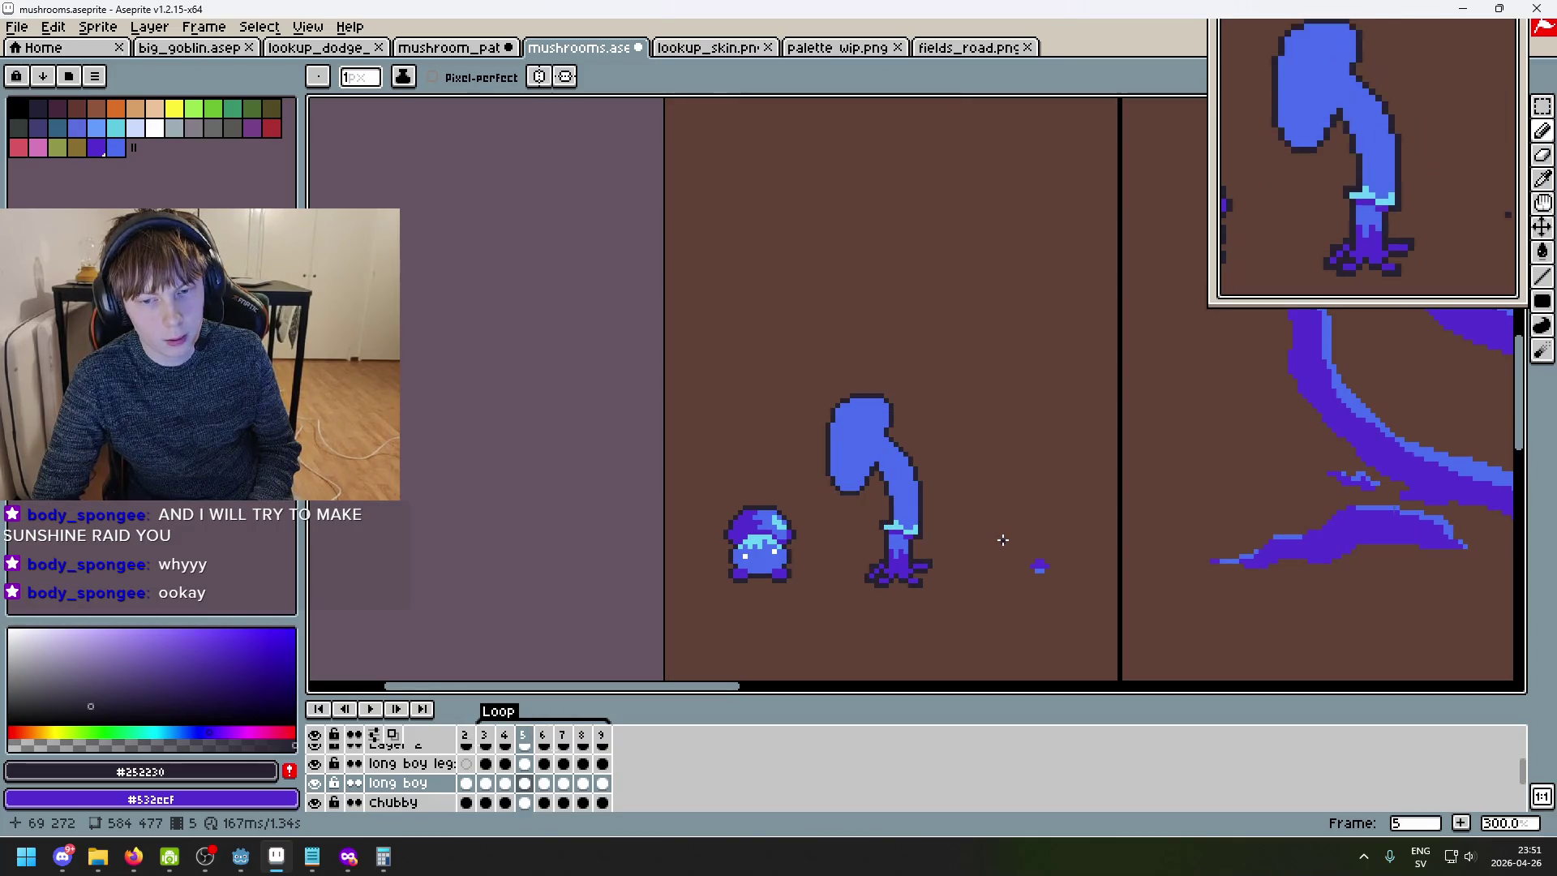
pyautogui.press('.')
pyautogui.press(',')
pyautogui.press(',')
pyautogui.press('.')
pyautogui.press('.')
pyautogui.press('.')
pyautogui.press(',')
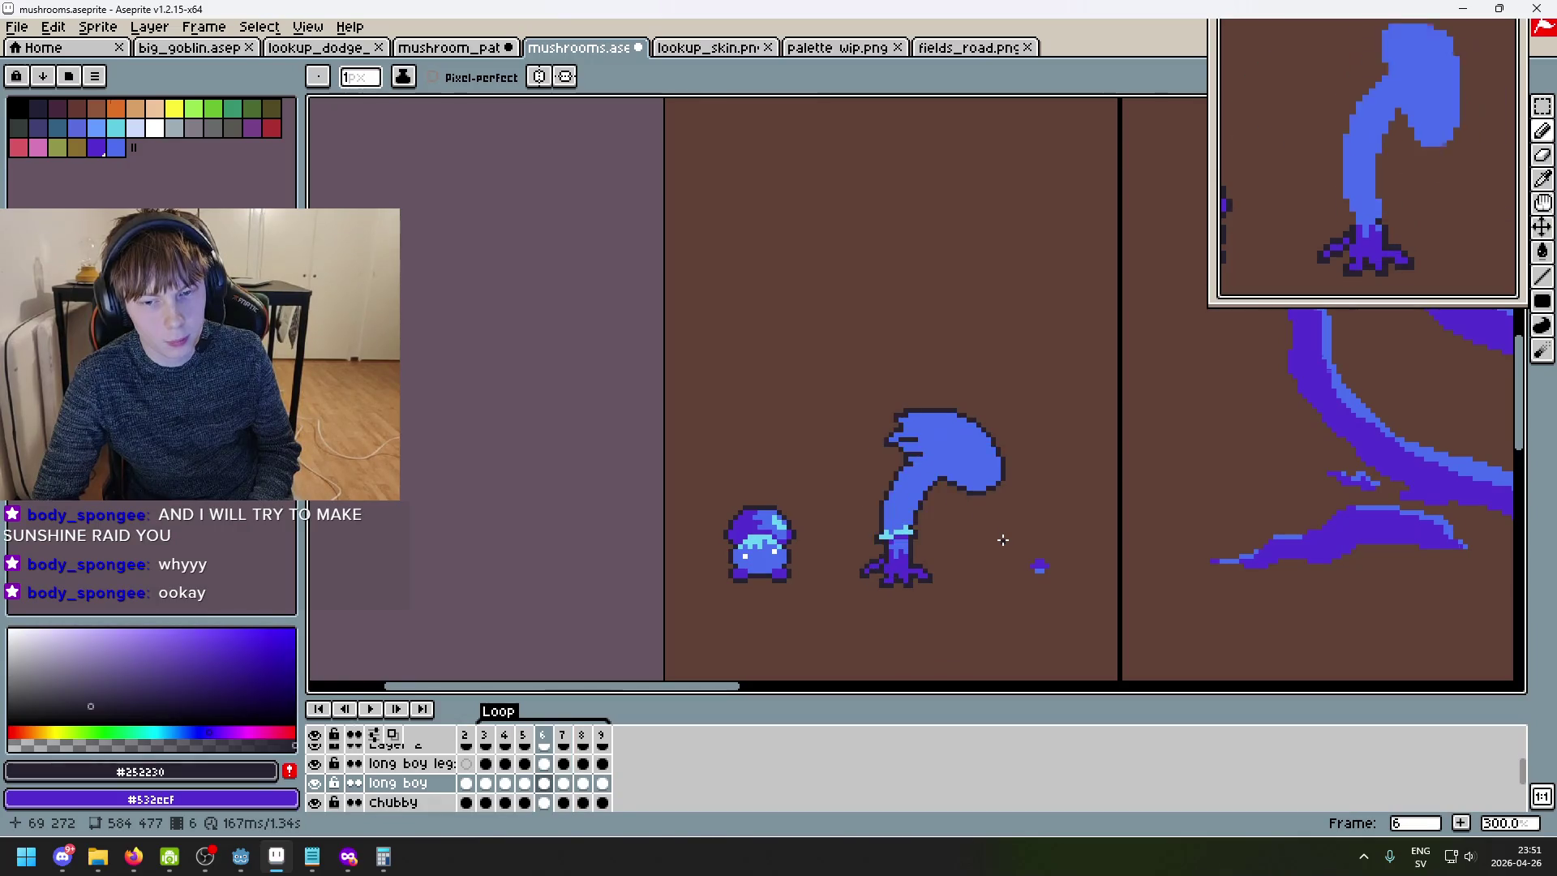
pyautogui.press('.')
pyautogui.press(',')
pyautogui.press(',')
pyautogui.press(',')
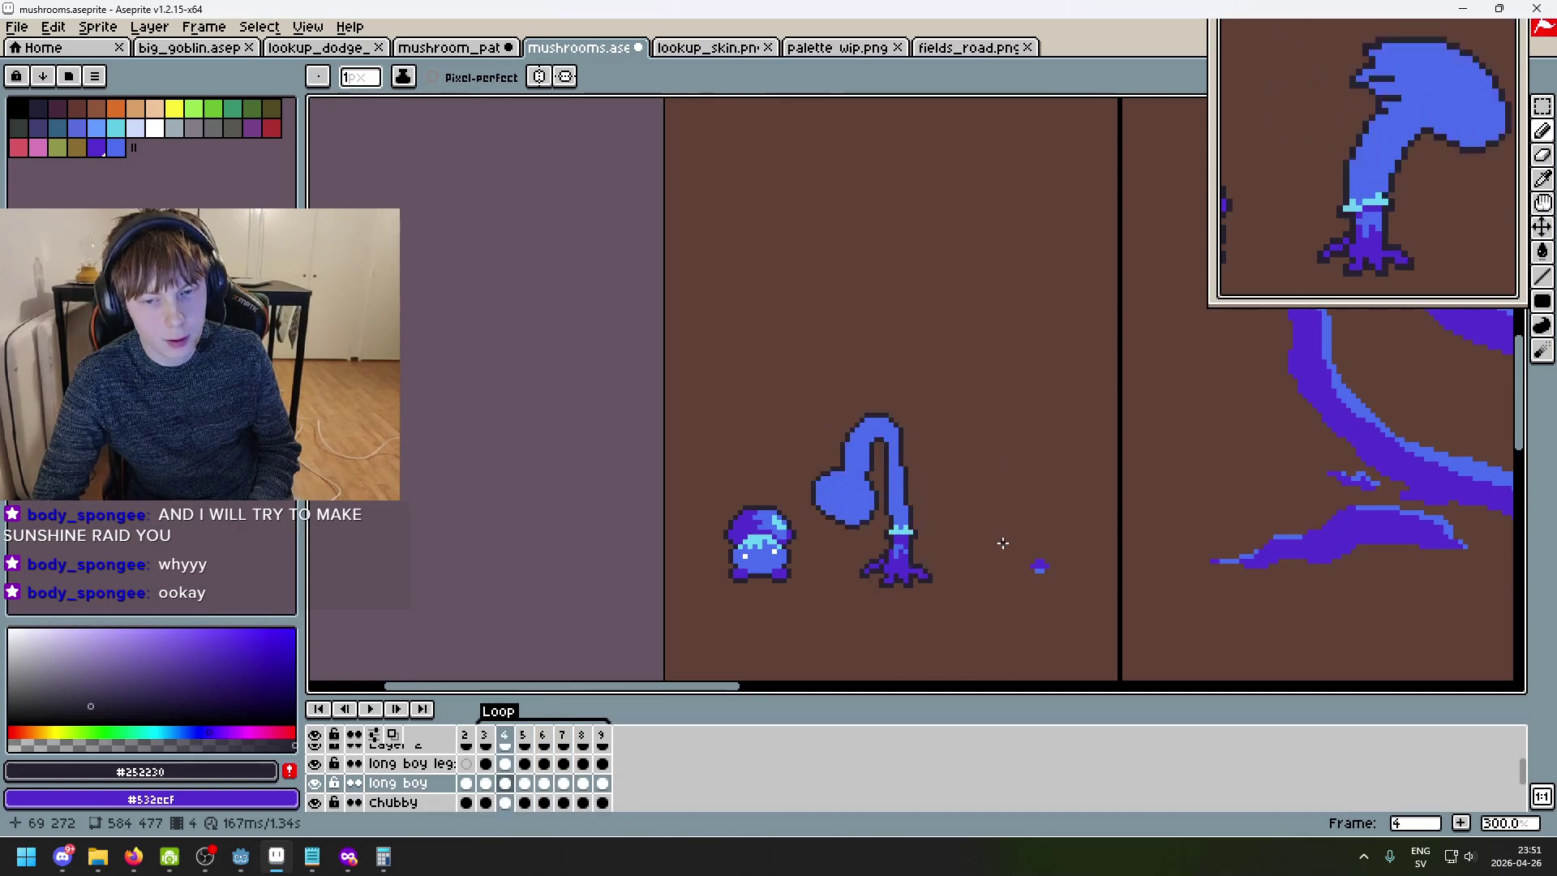
pyautogui.scroll(-1, 1003, 543)
pyautogui.scroll(2, 973, 543)
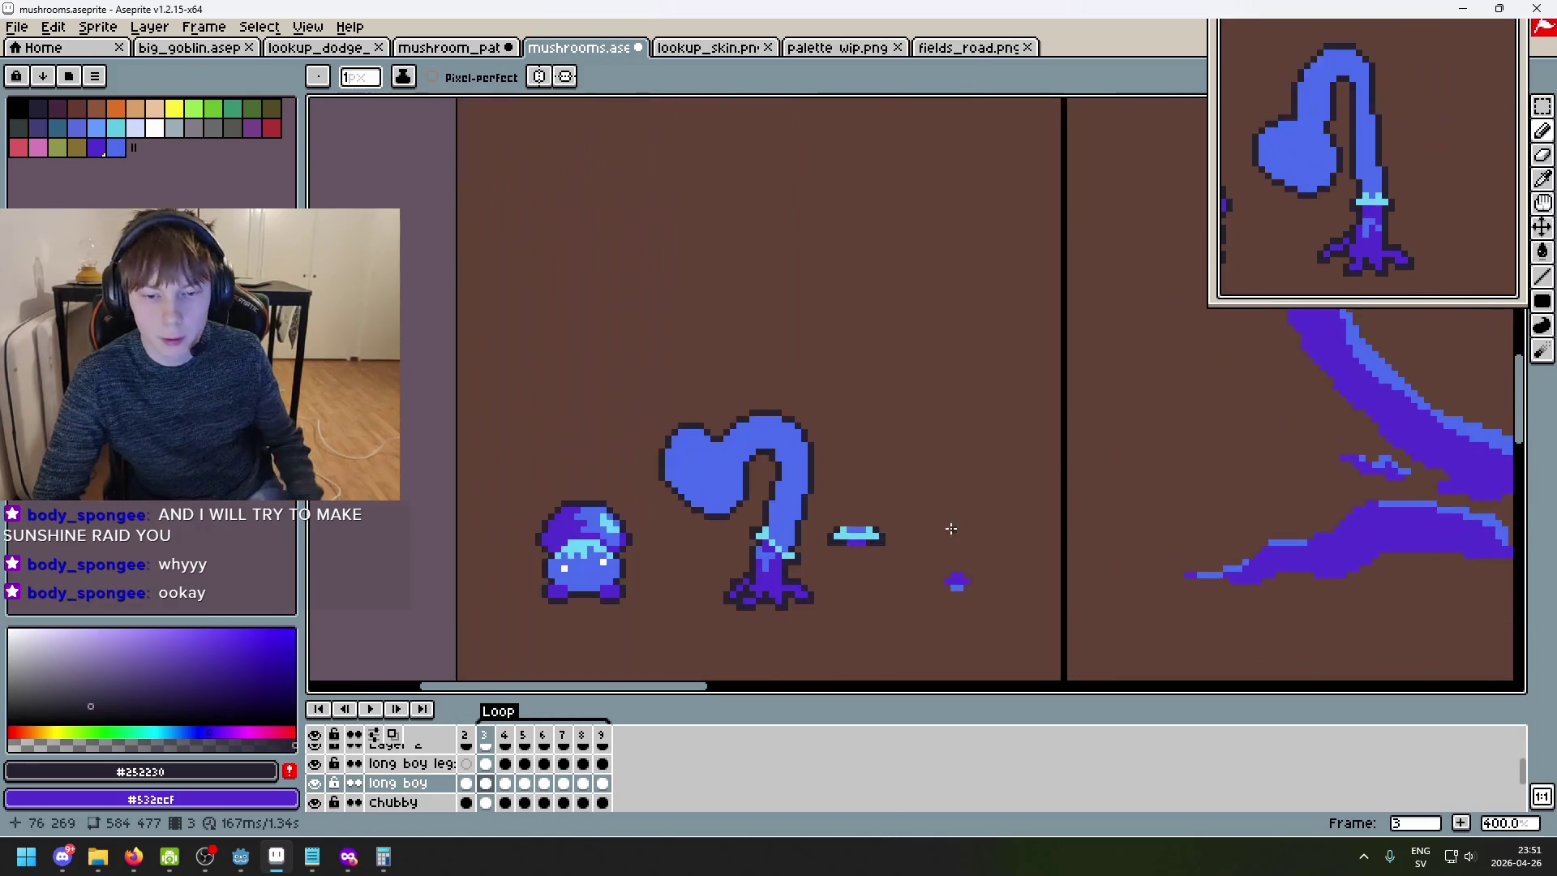
pyautogui.press('e')
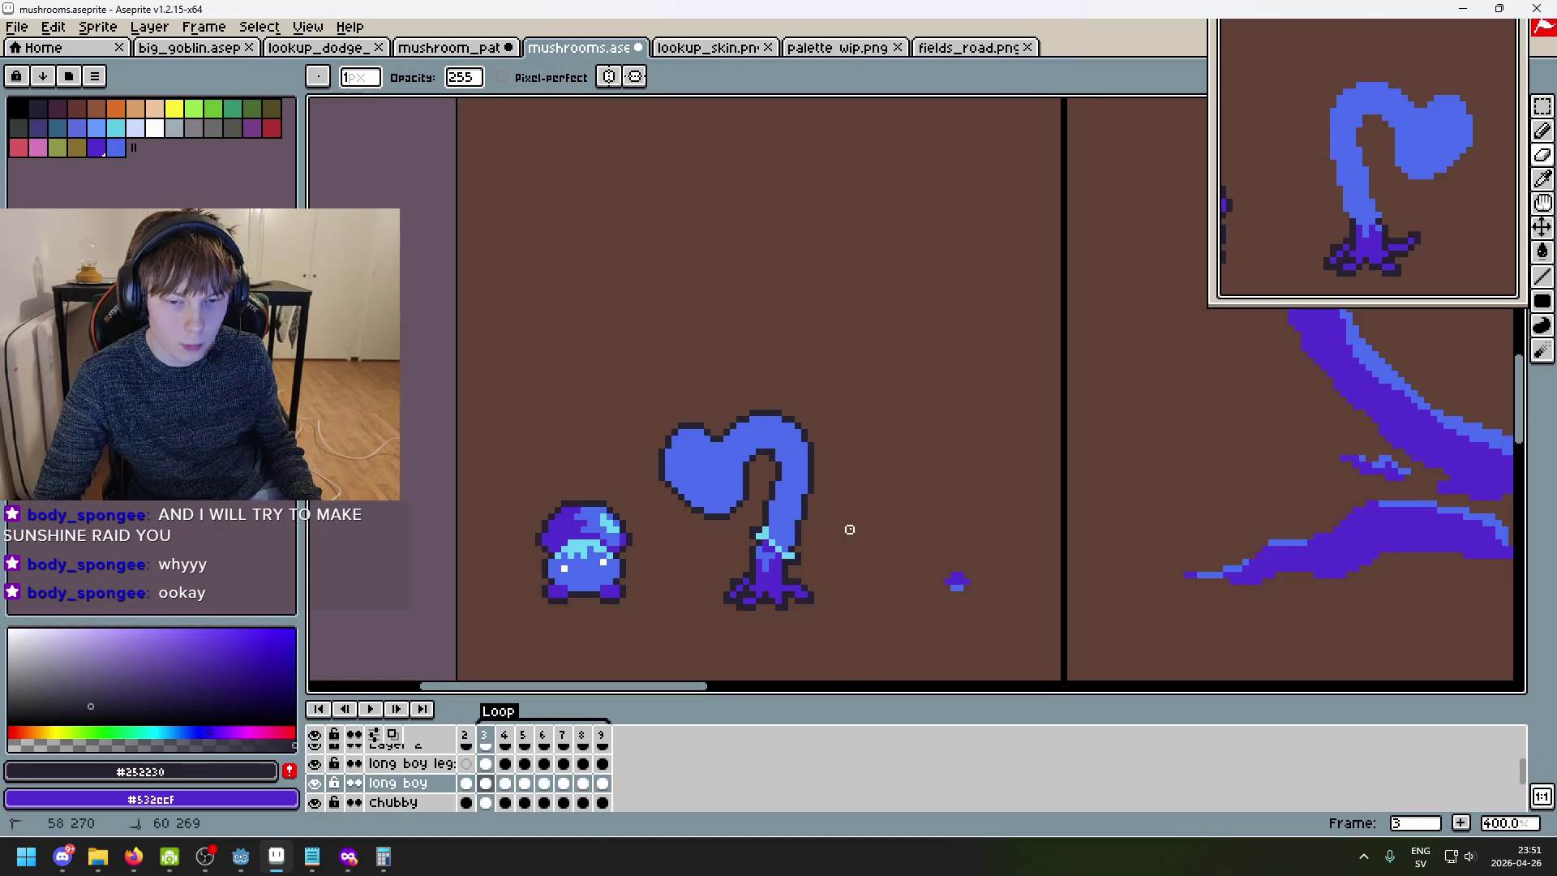
pyautogui.press('m')
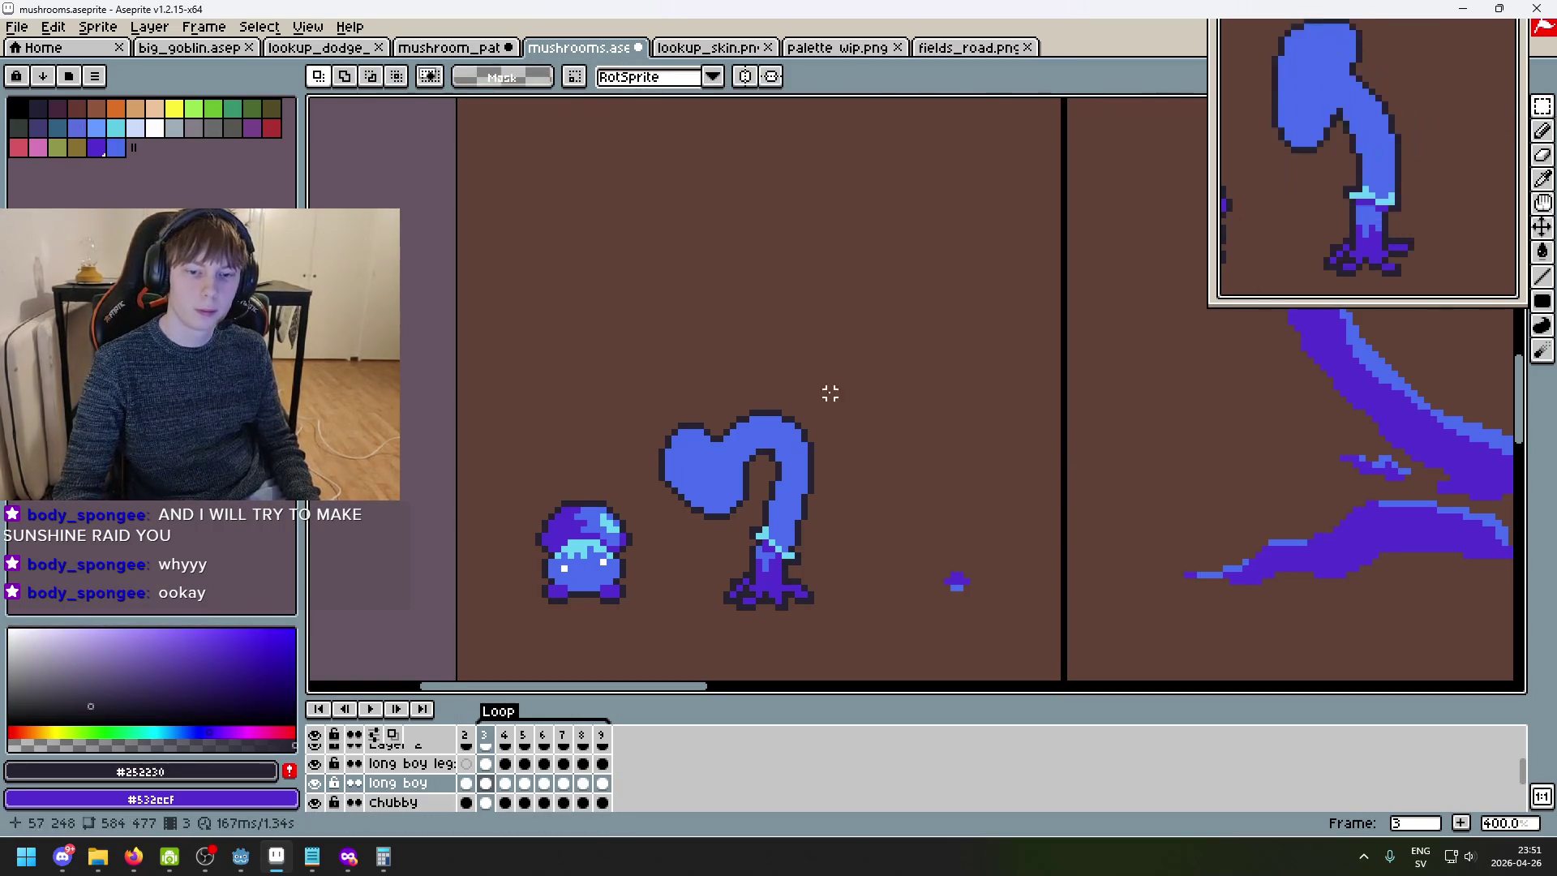
# - Copy the curled mushroom from frame 3 and trial-paste it over frame 7's mushroom
pyautogui.moveTo(636, 399)
pyautogui.mouseDown()
pyautogui.moveTo(859, 546)
pyautogui.moveTo(653, 354)
pyautogui.mouseUp()
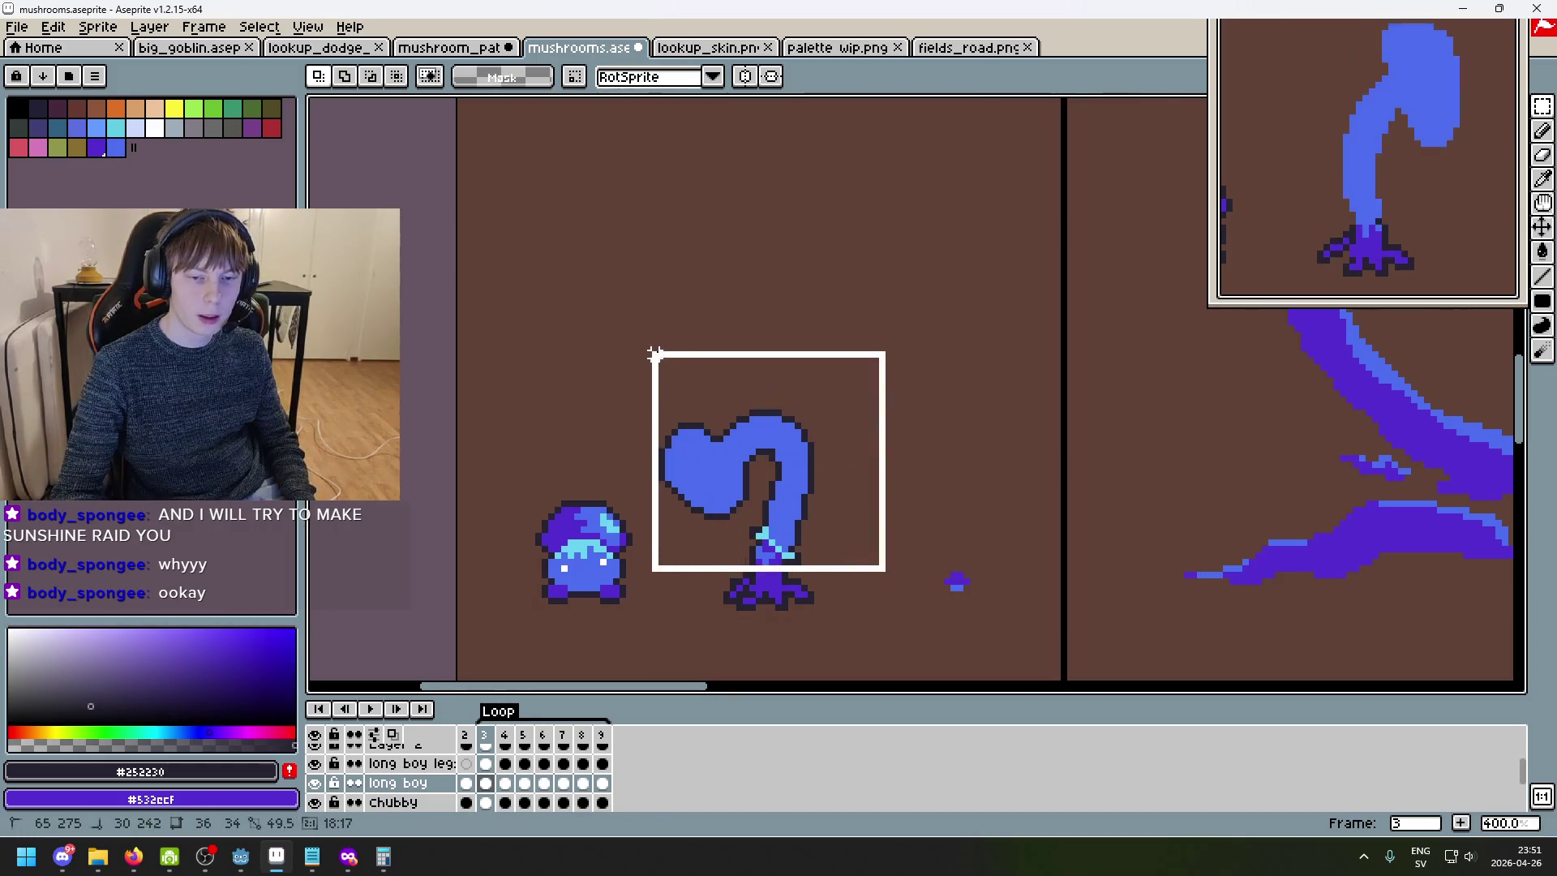
pyautogui.hotkey('ctrl', 'd')
pyautogui.press('Right')
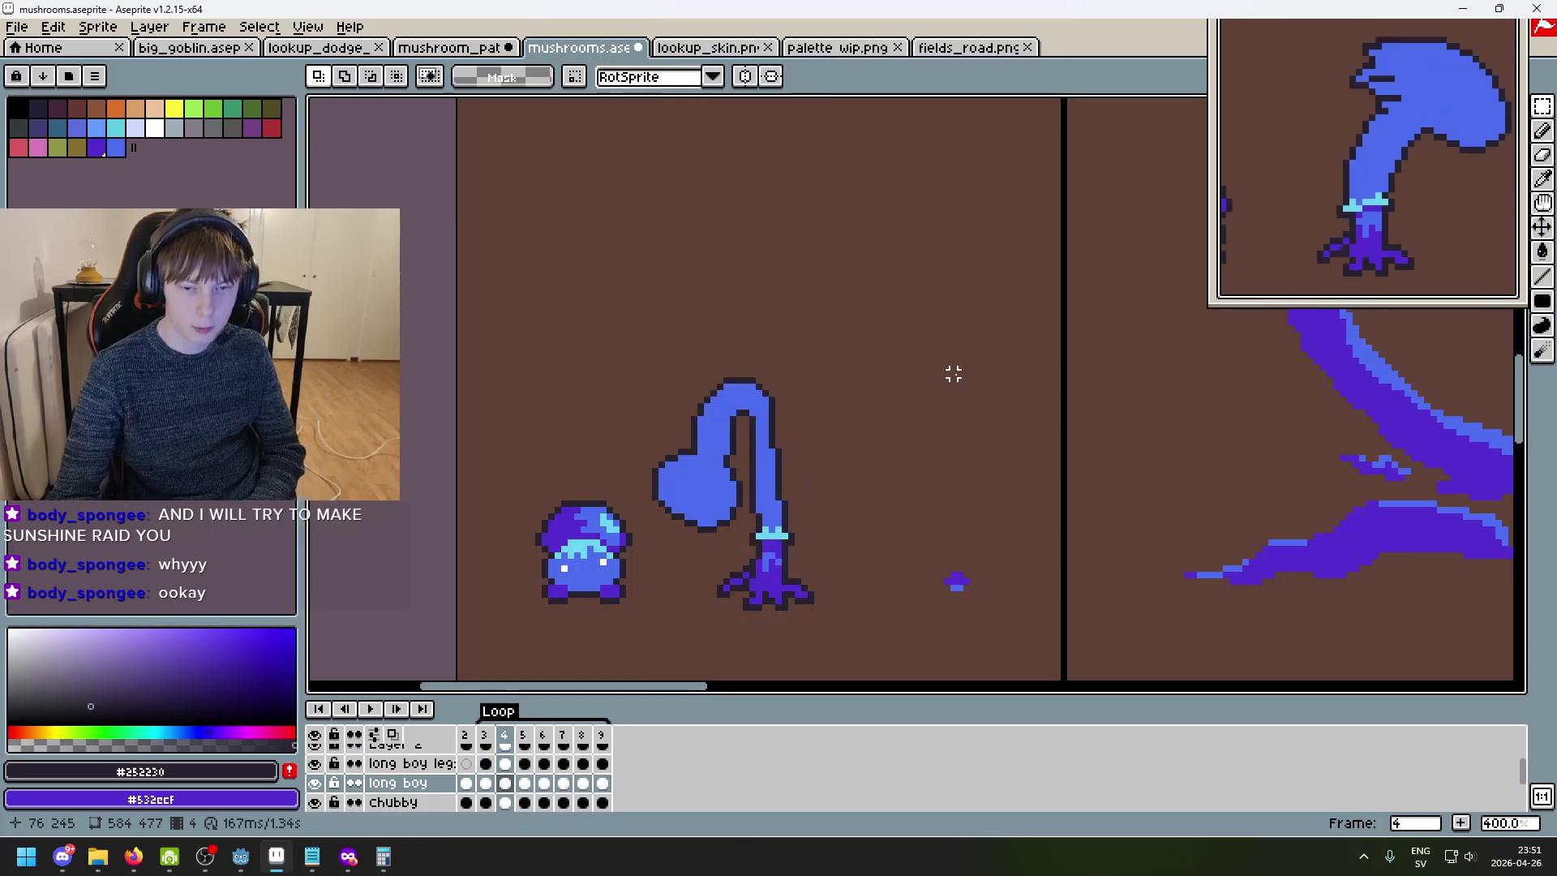
pyautogui.press('Right')
pyautogui.press('Right')
pyautogui.press('Right')
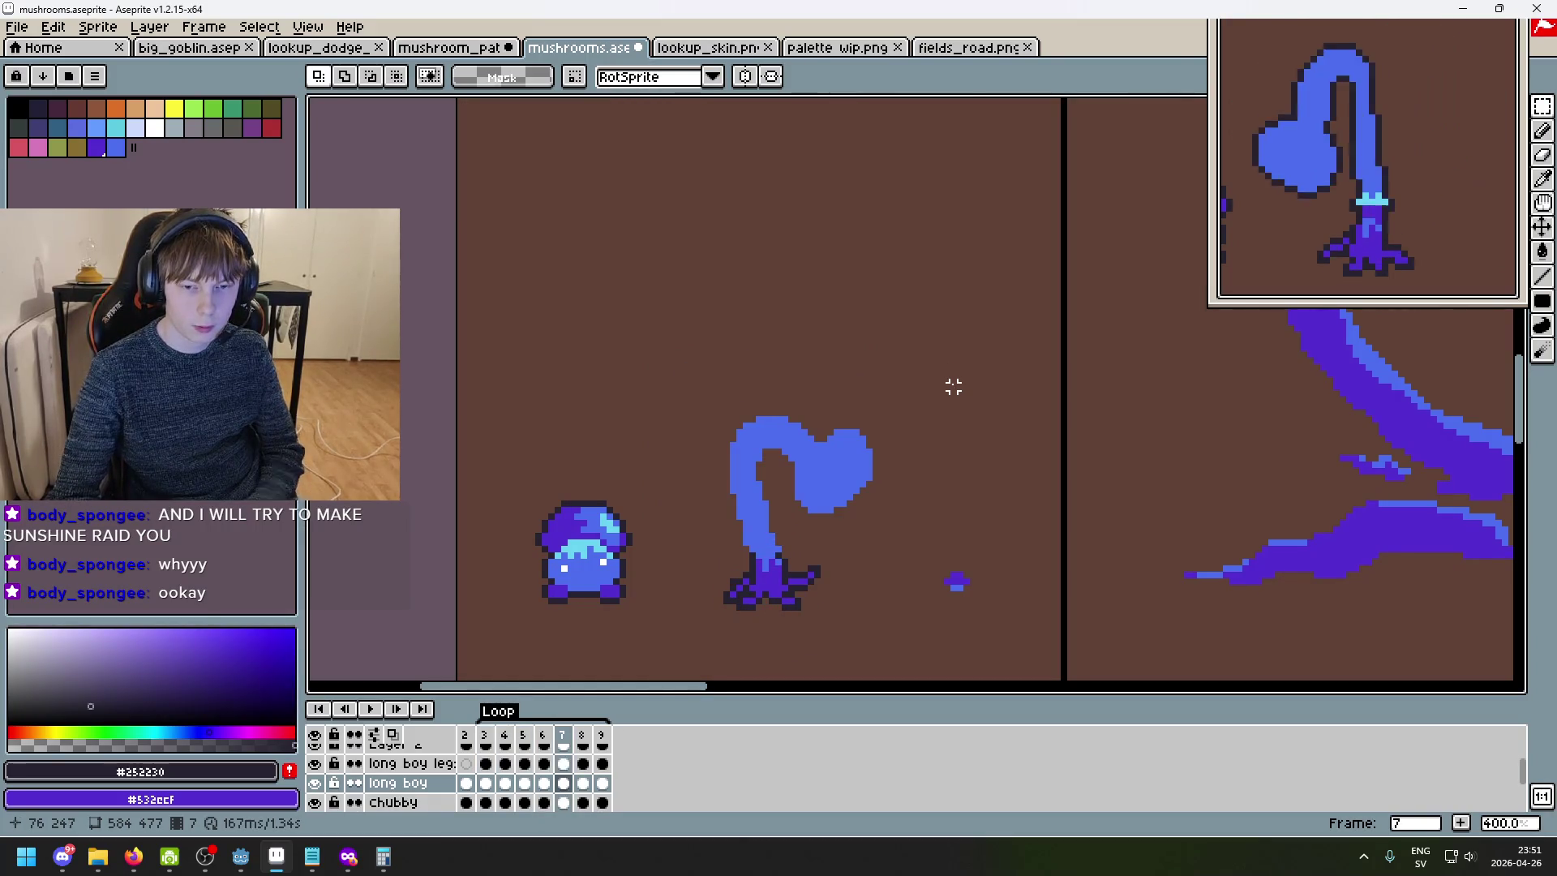
pyautogui.moveTo(662, 368); pyautogui.dragTo(875, 555)
pyautogui.moveTo(888, 561); pyautogui.dragTo(889, 562)
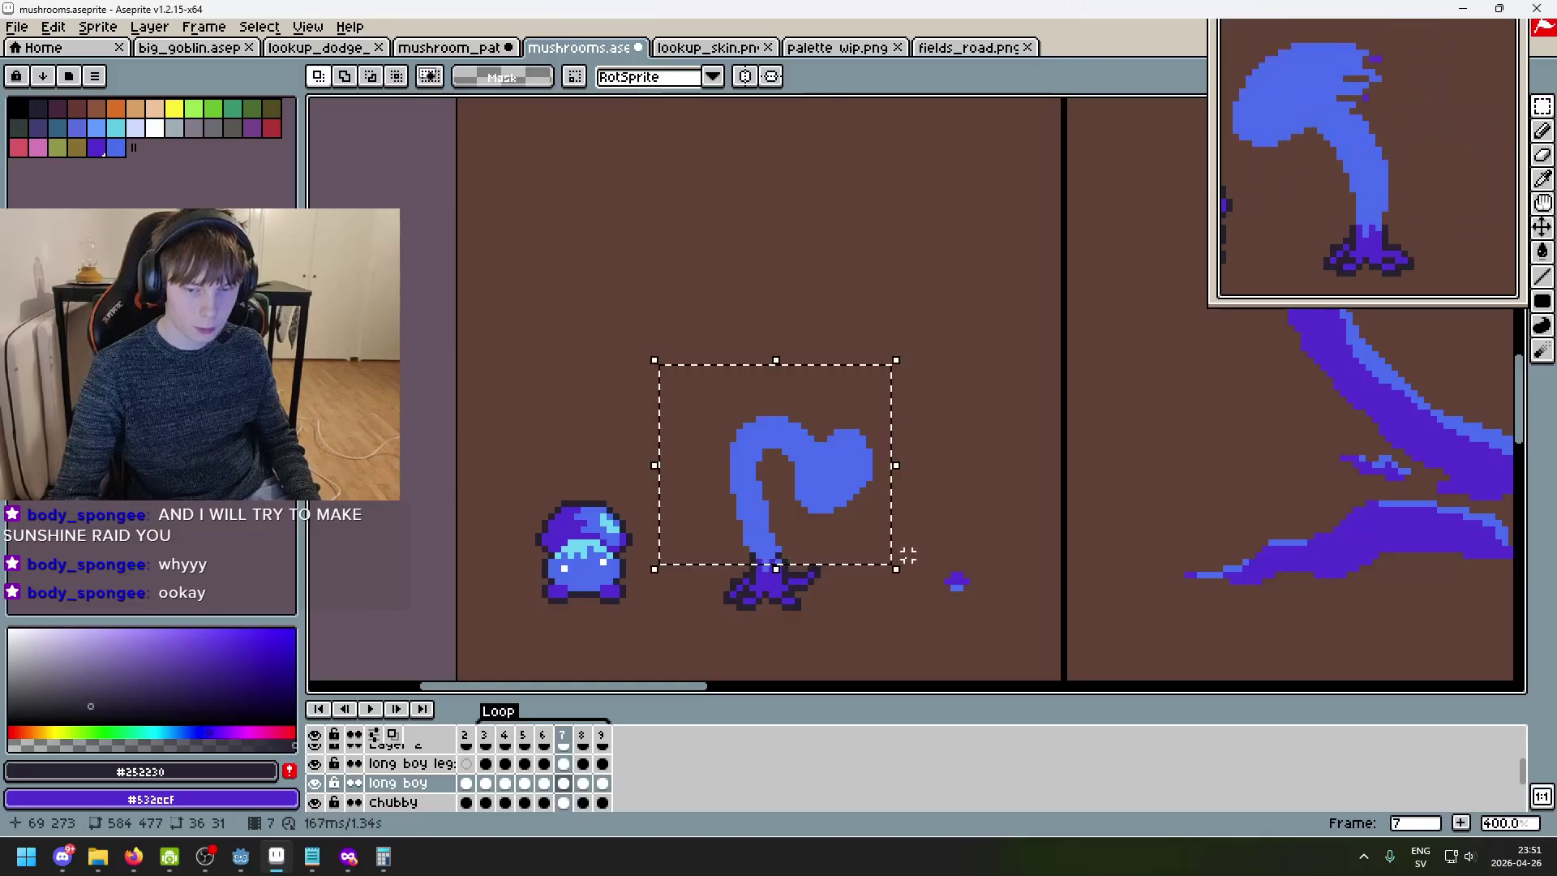
pyautogui.hotkey('ctrl', 'v')
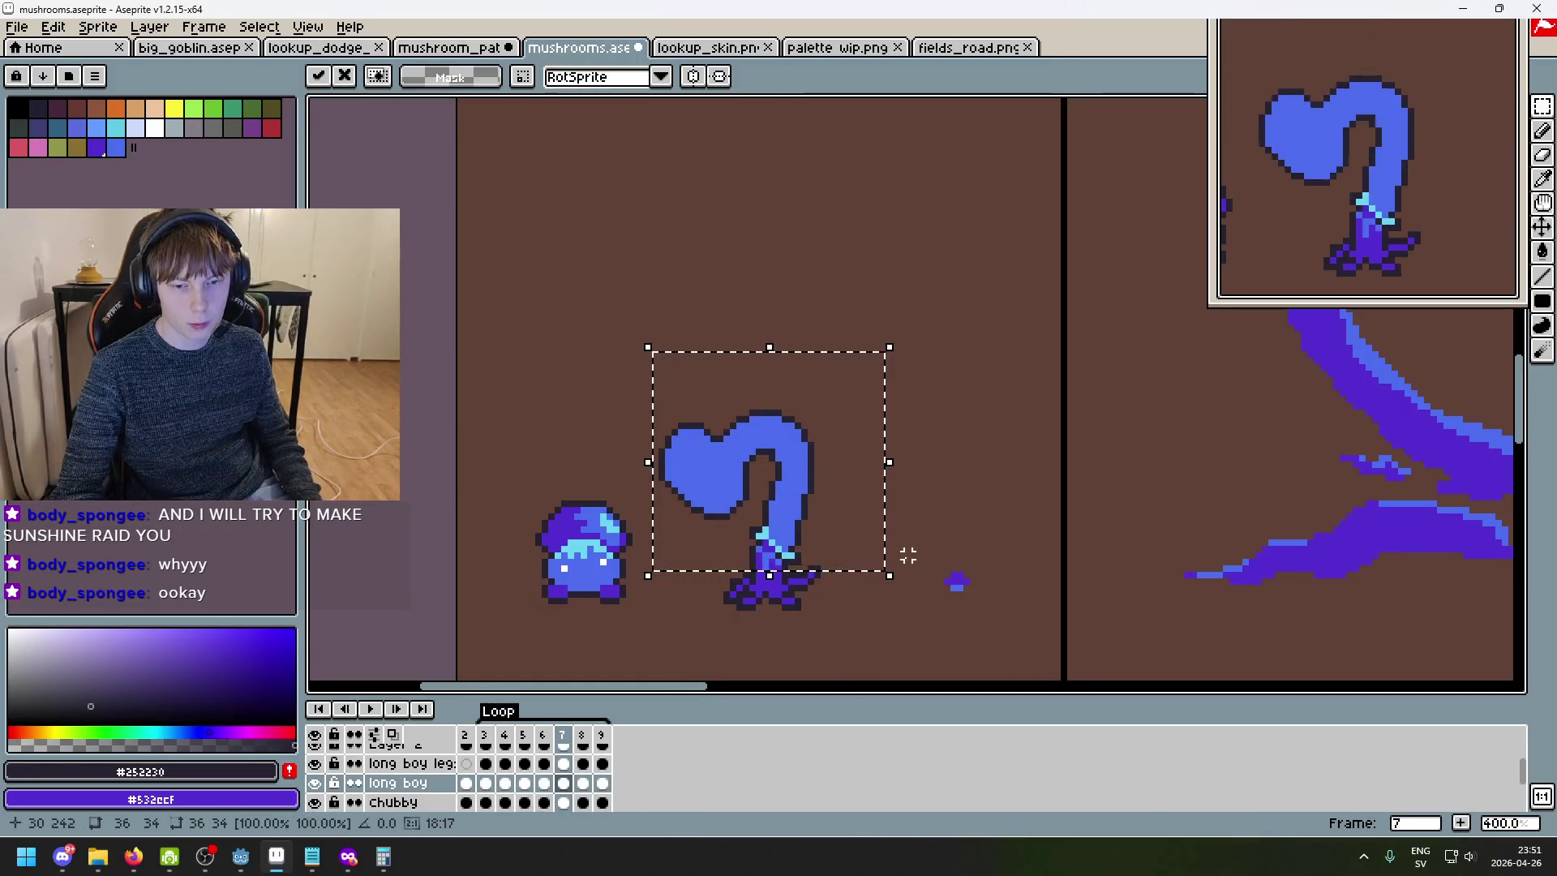
pyautogui.hotkey('ctrl', 'z')
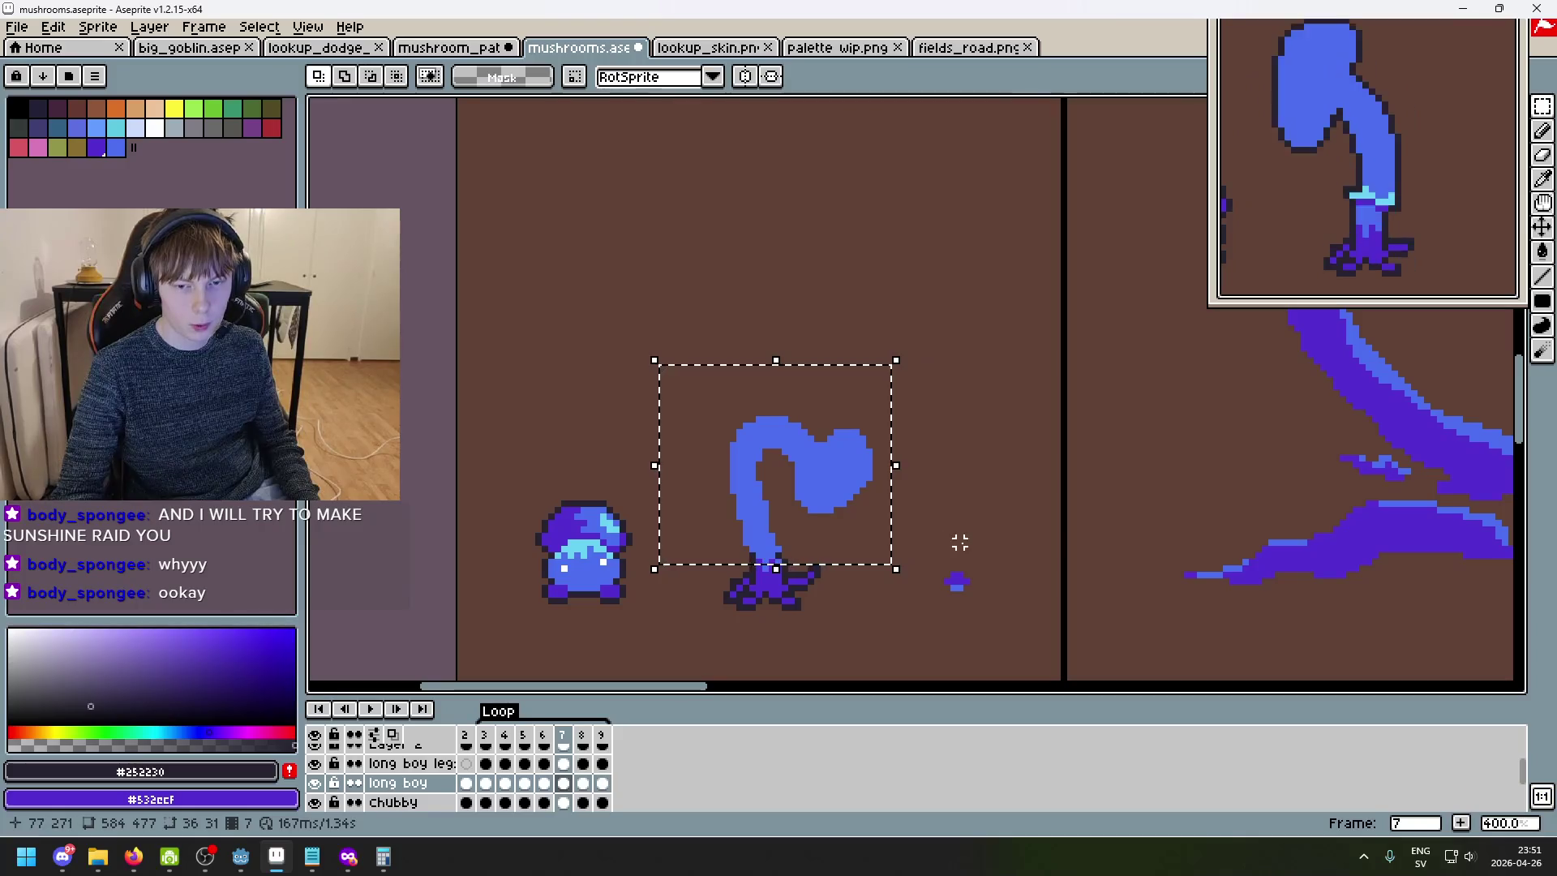
# - Compare nearby frames and repeatedly paste and undo the copied mushroom on frame 7
pyautogui.press('Left')
pyautogui.press('Left')
pyautogui.press('Right')
pyautogui.press('Right')
pyautogui.press('Left')
pyautogui.press('Left')
pyautogui.press('Right')
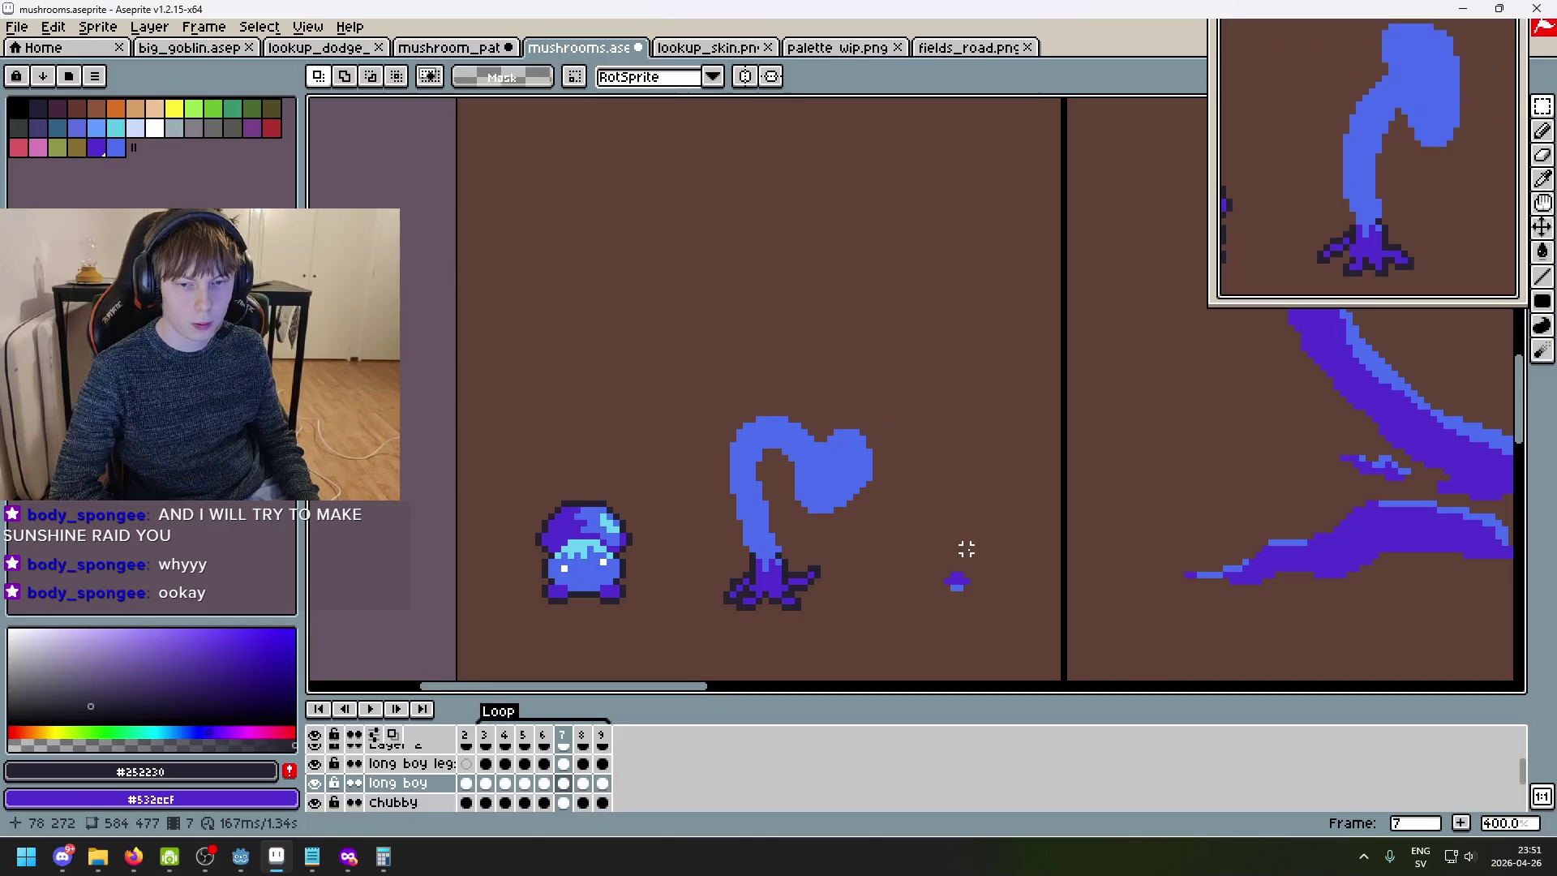
pyautogui.hotkey('ctrl', 'v')
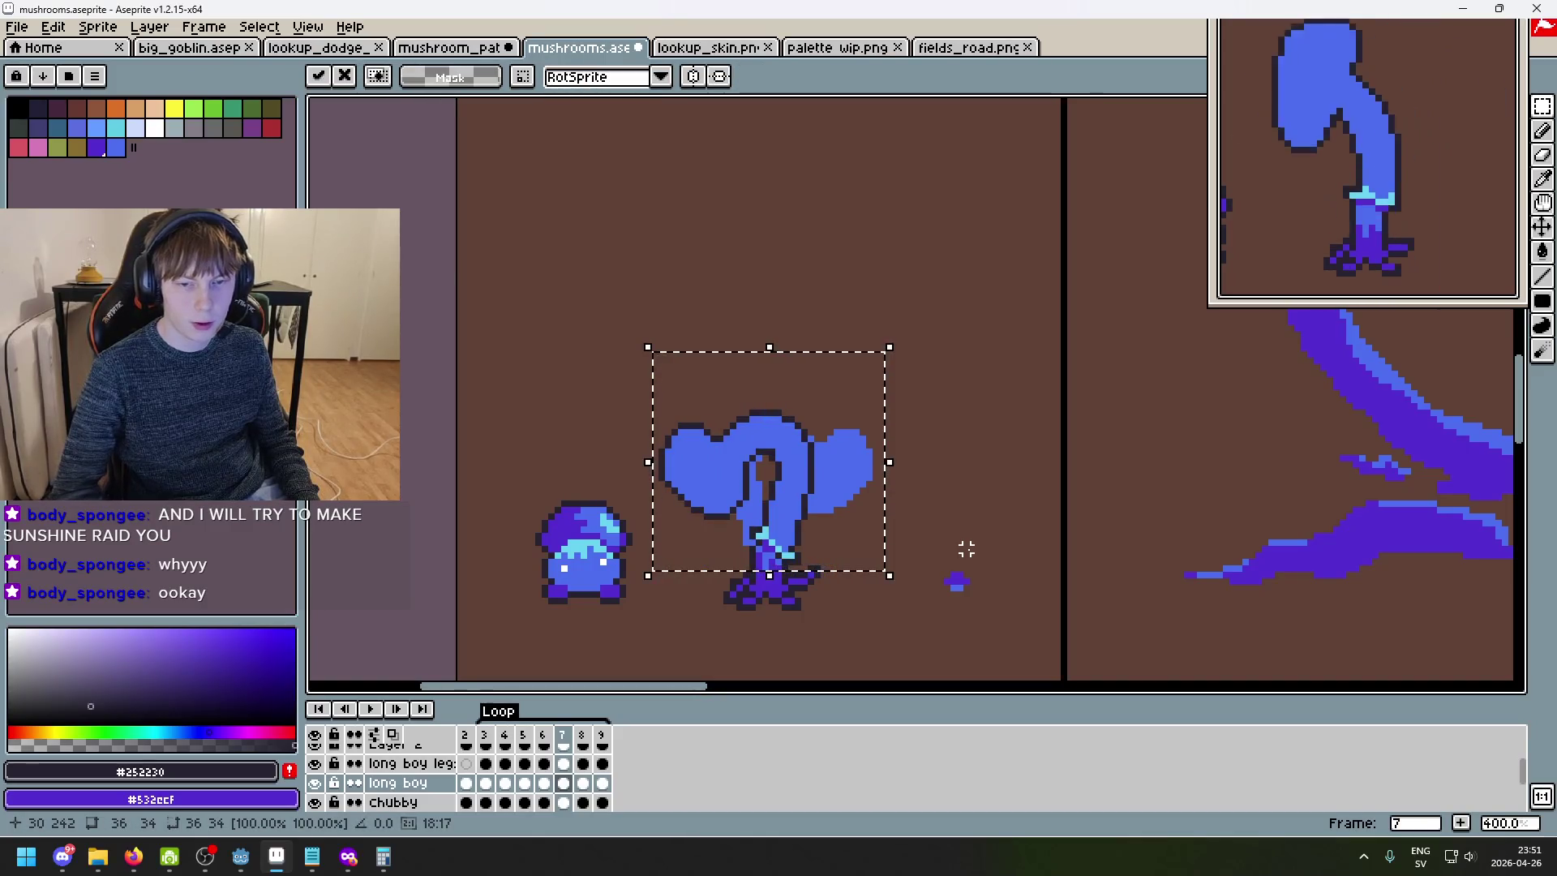
pyautogui.hotkey('ctrl', 'z')
pyautogui.hotkey('ctrl', 'v')
pyautogui.hotkey('ctrl', 'z')
pyautogui.hotkey('ctrl', 'v')
pyautogui.hotkey('ctrl', 'z')
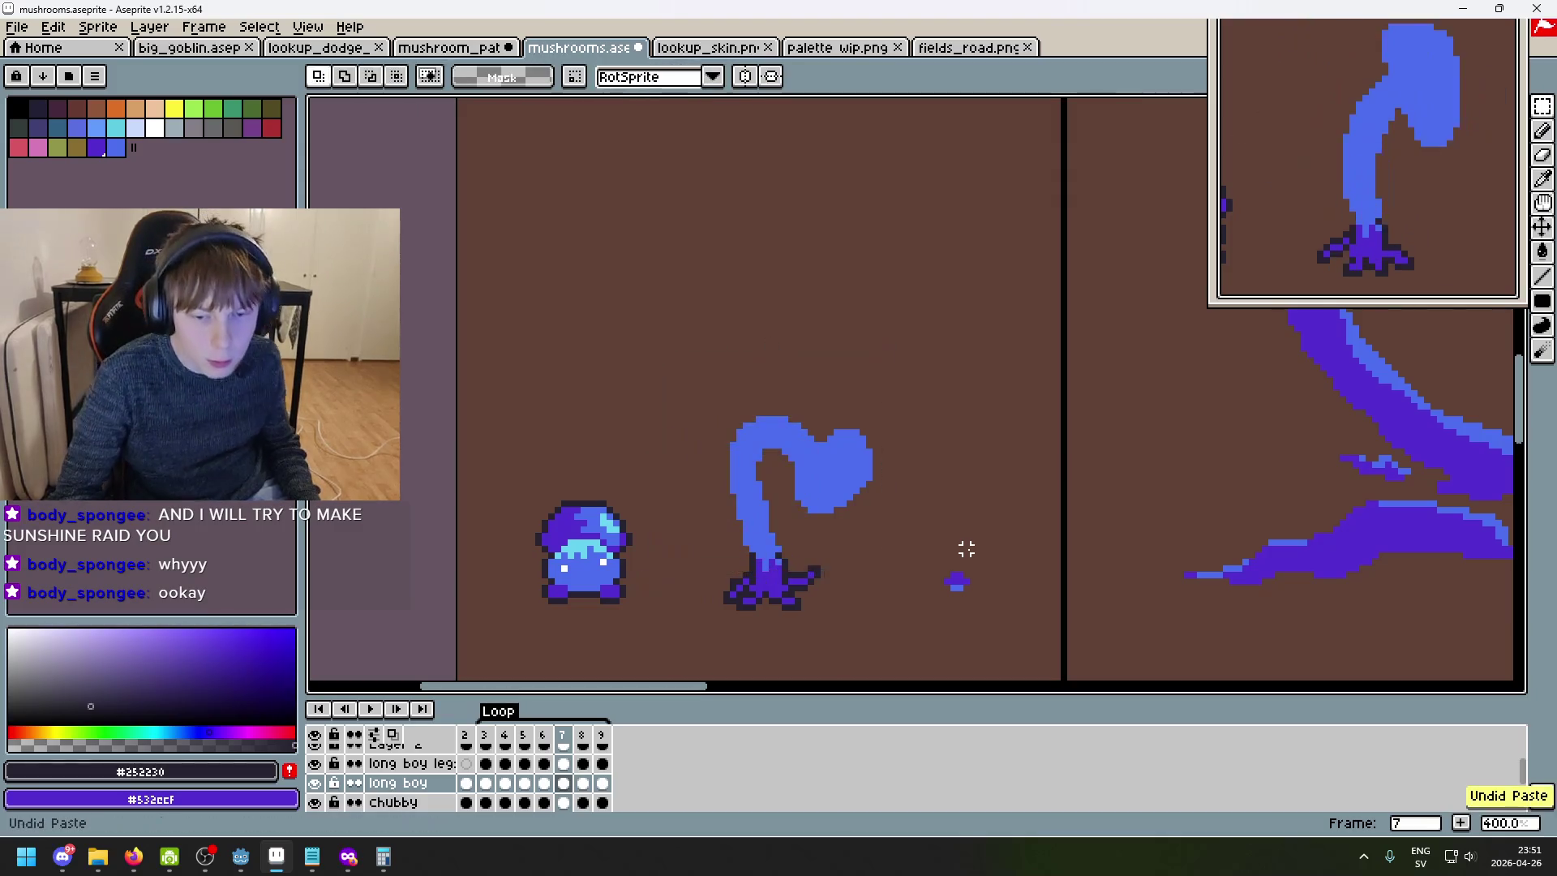
pyautogui.hotkey('ctrl', 'v')
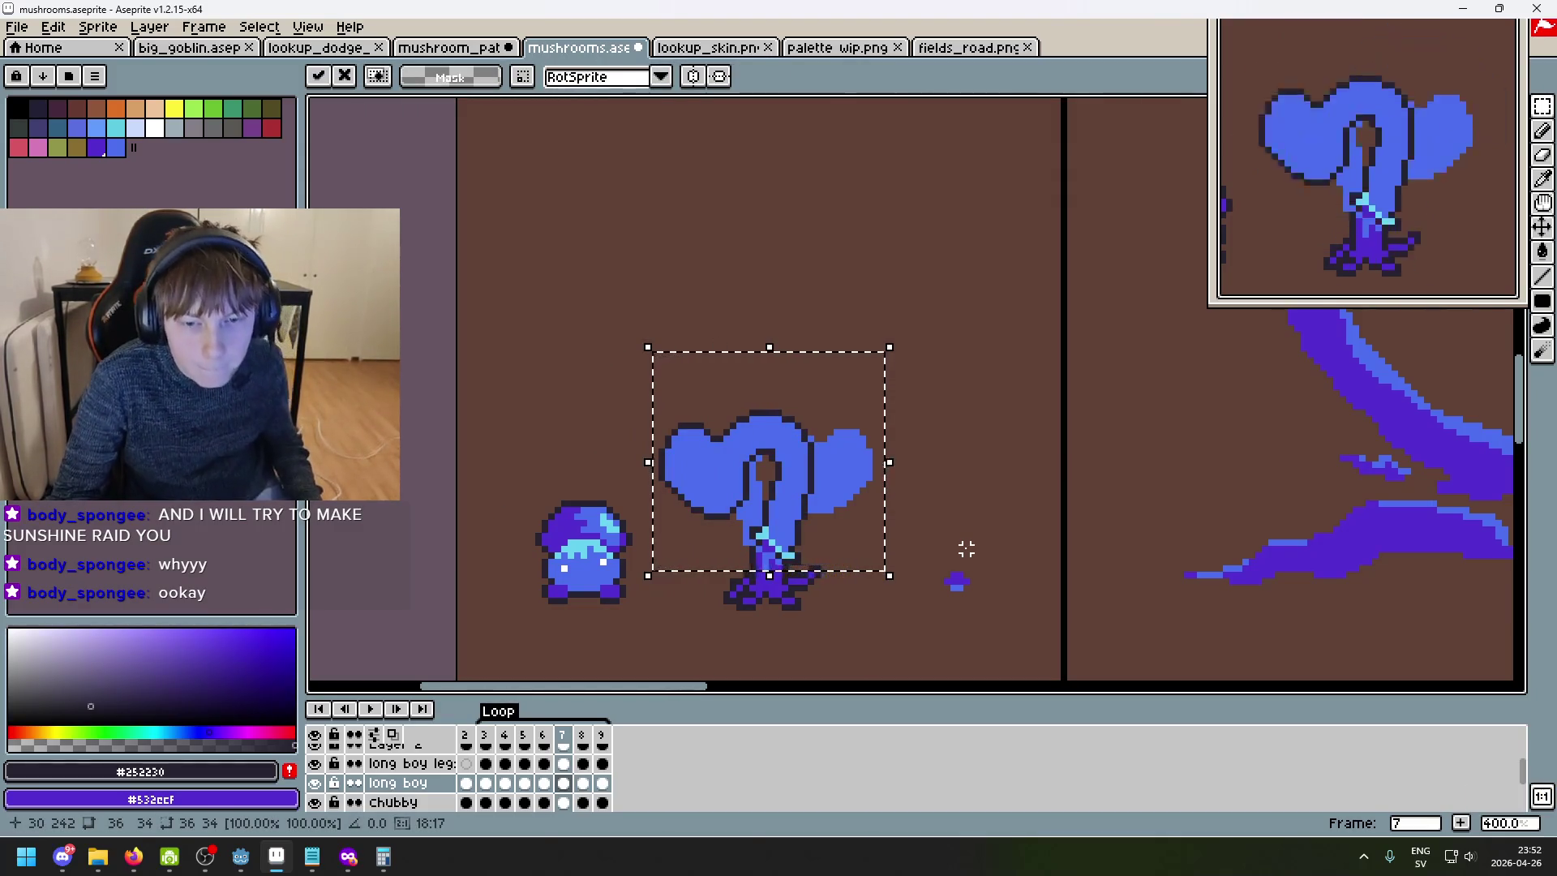
pyautogui.hotkey('ctrl', 'z')
# - Delete frame 7's old stem, paste the mushroom mirrored and nudge it up, then cancel the paste
pyautogui.moveTo(648, 387); pyautogui.dragTo(914, 569)
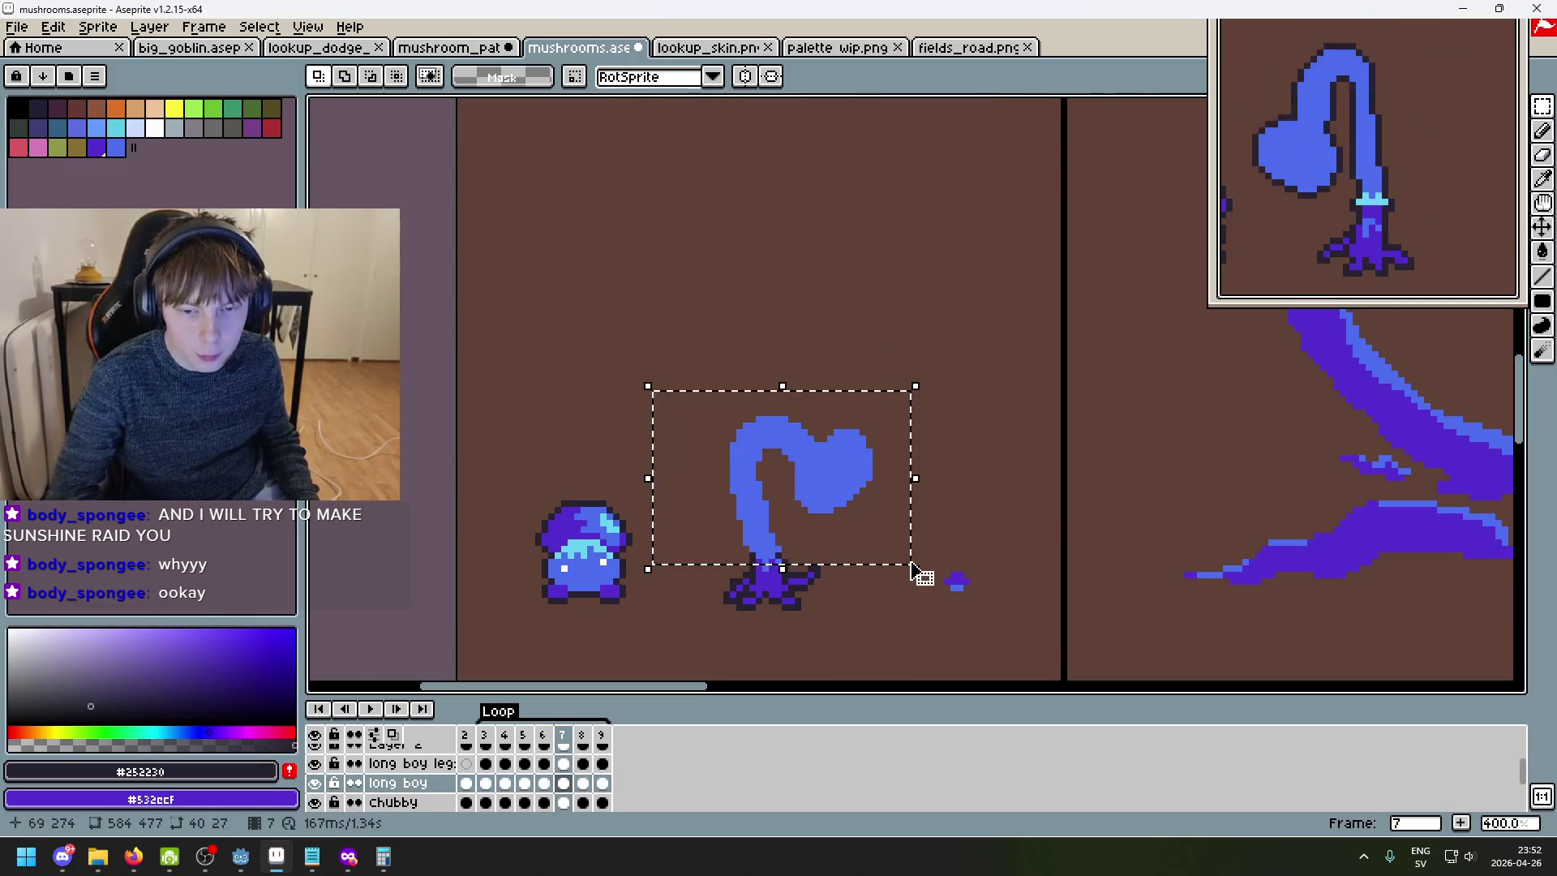
pyautogui.press('Delete')
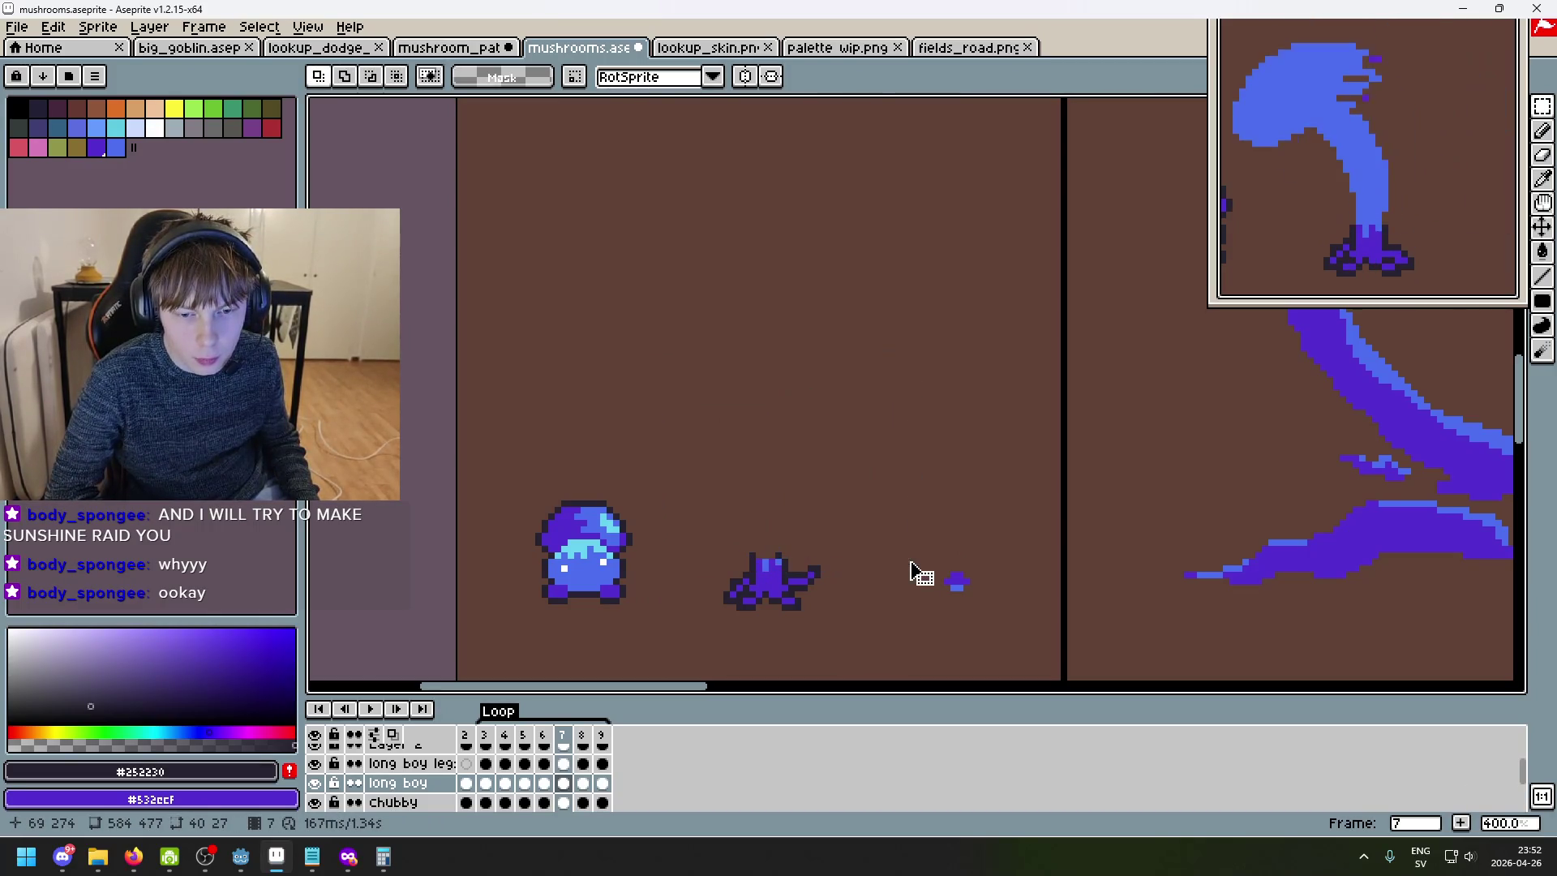
pyautogui.hotkey('ctrl', 'v')
pyautogui.hotkey('shift', 'h')
pyautogui.moveTo(807, 528); pyautogui.dragTo(808, 498)
pyautogui.press('Escape')
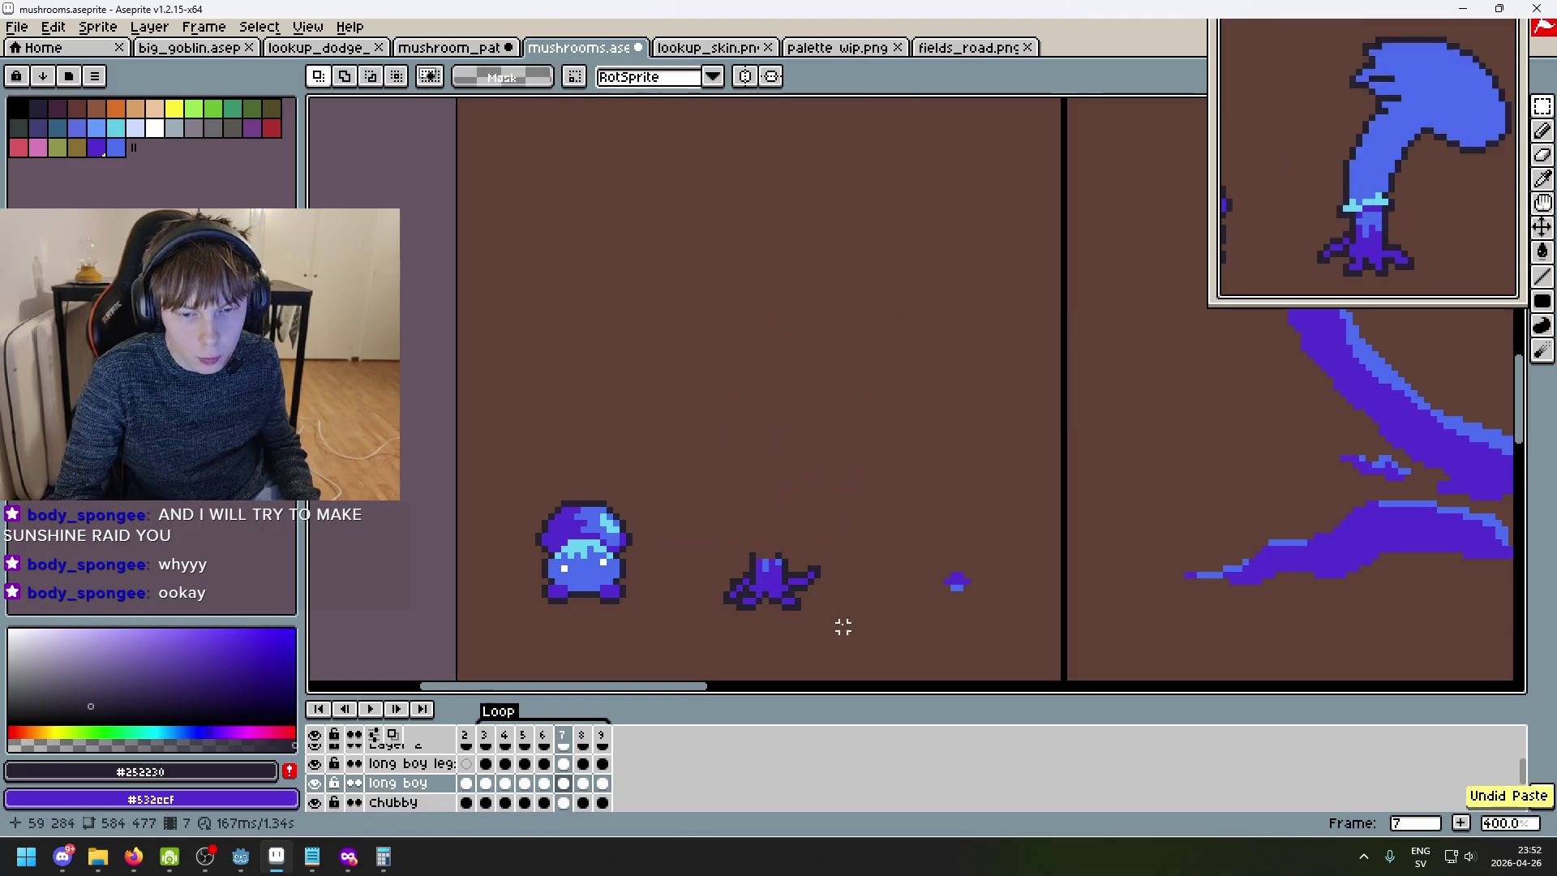
# - On the long boy leg layer, paste the stem into frame 7, mirror it horizontally and commit
pyautogui.click(409, 763)
pyautogui.scroll(2, 786, 582)
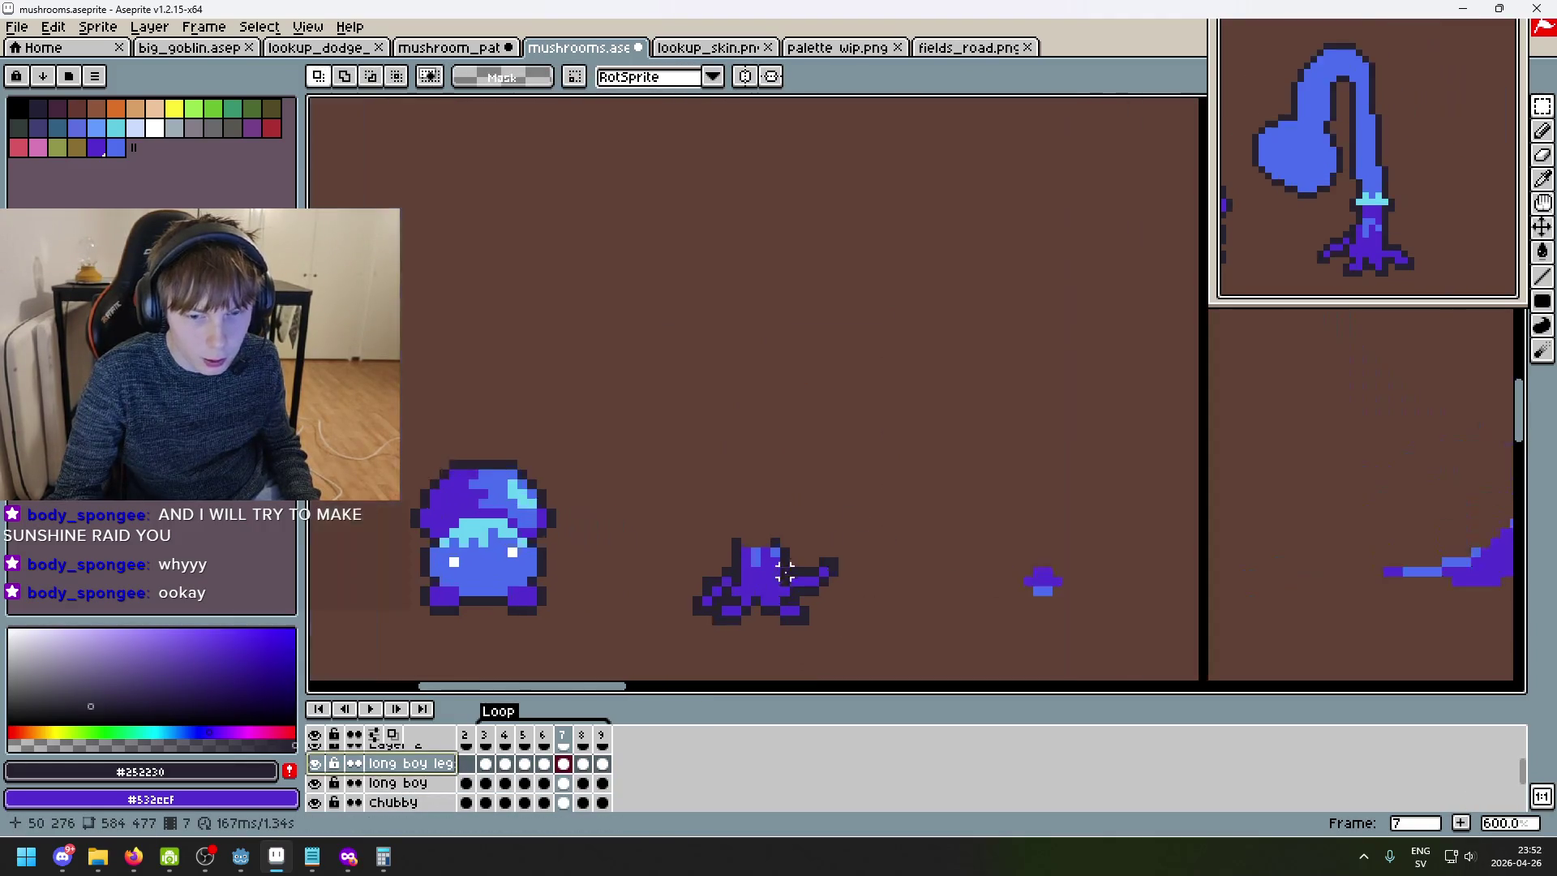
pyautogui.press('e')
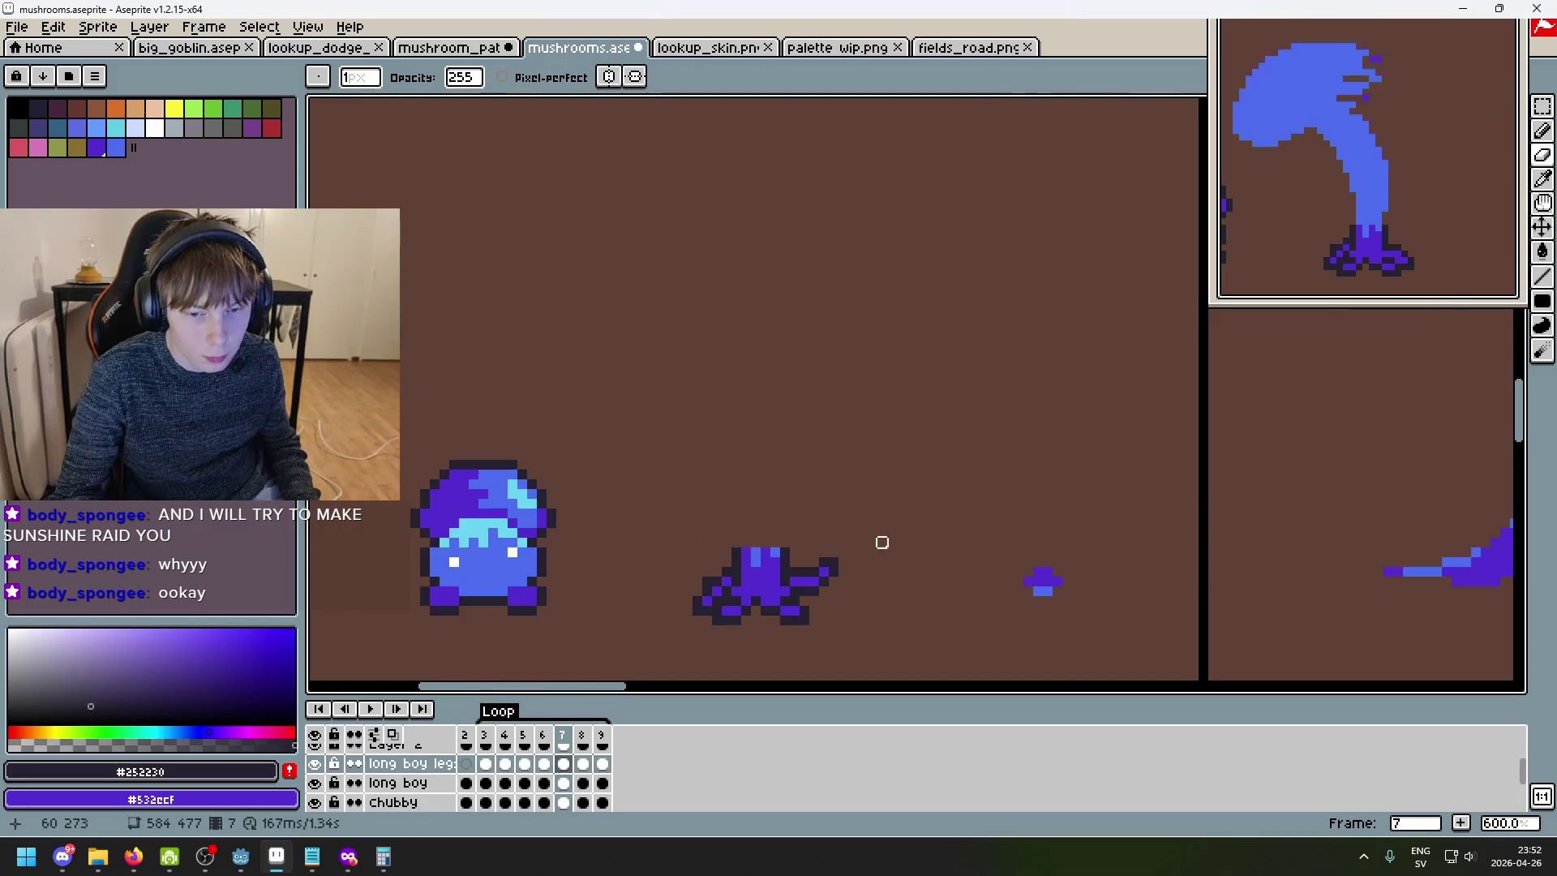
pyautogui.hotkey('ctrl', 'v')
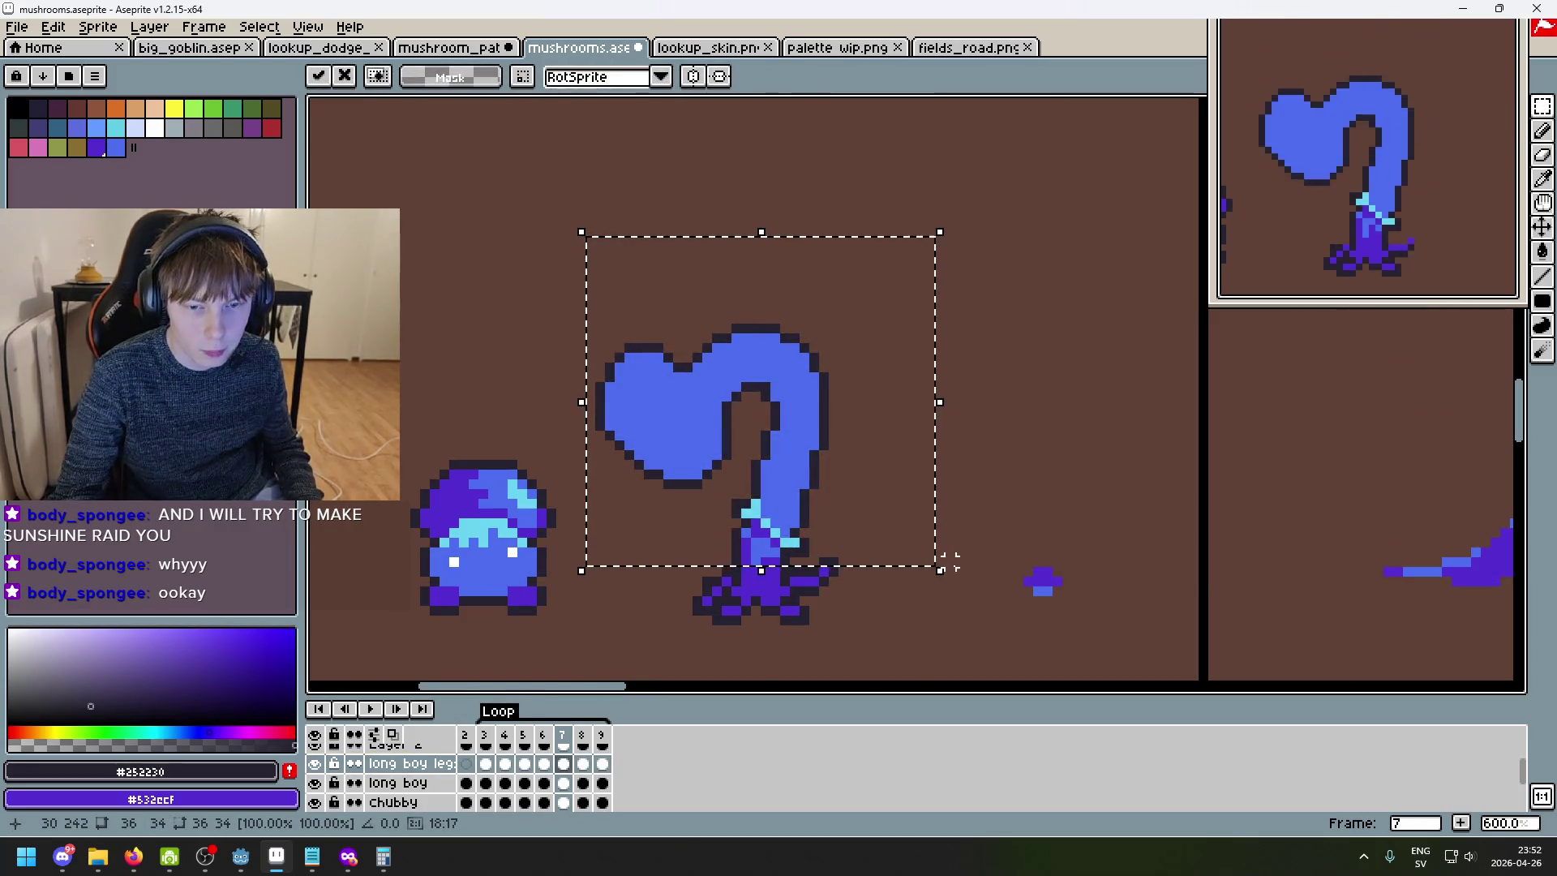
pyautogui.hotkey('shift', 'h')
pyautogui.click(1008, 524)
pyautogui.scroll(-3, 1006, 521)
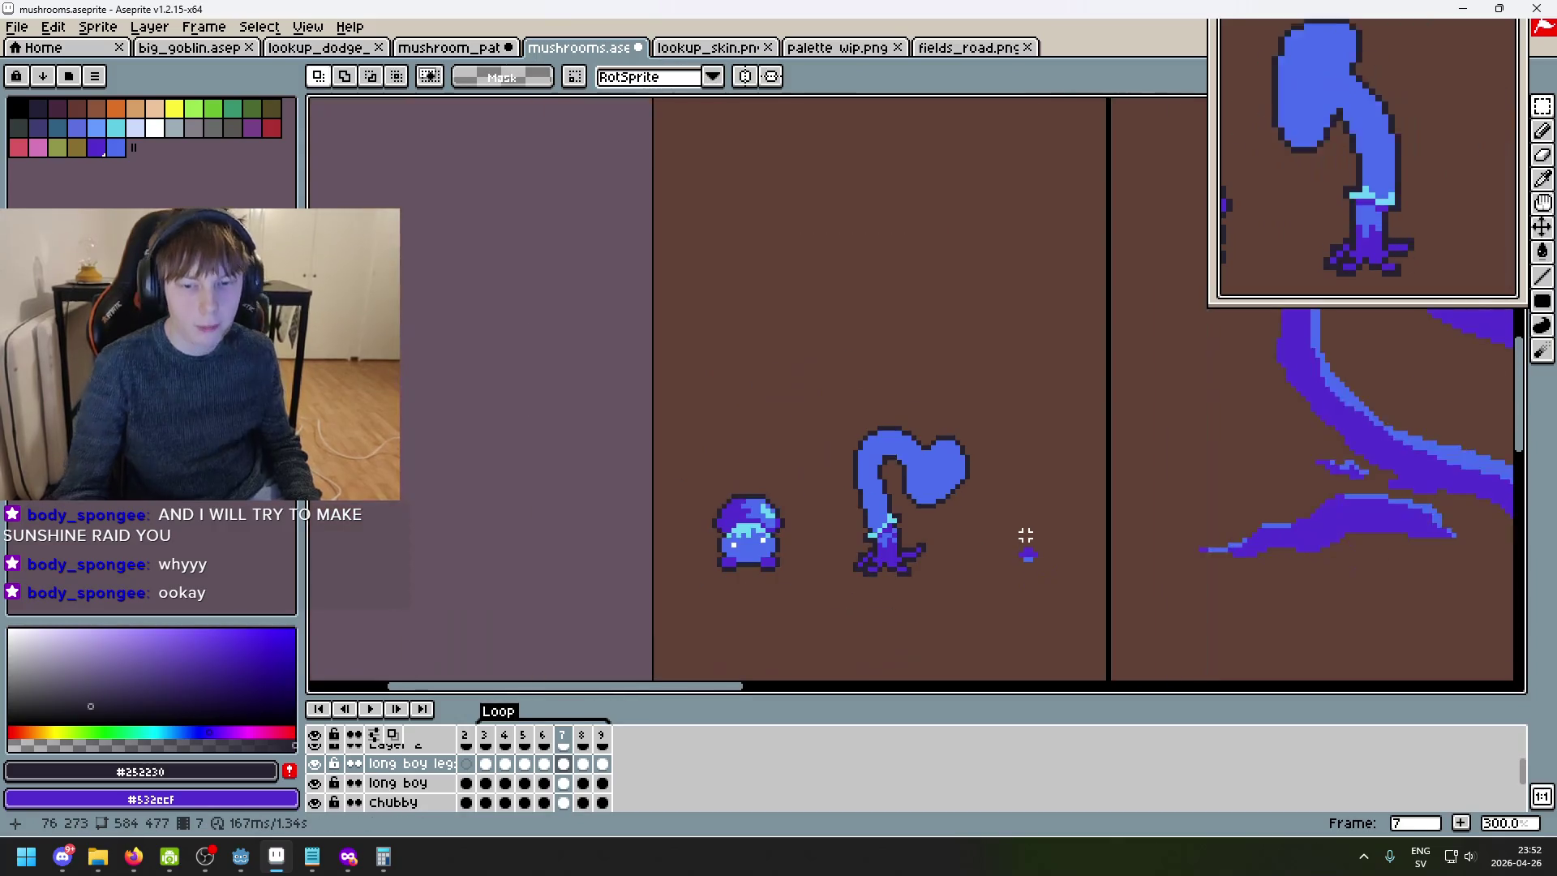
# - Step through frames to check the sway, trial-selecting the stem in several frames
pyautogui.press('Right')
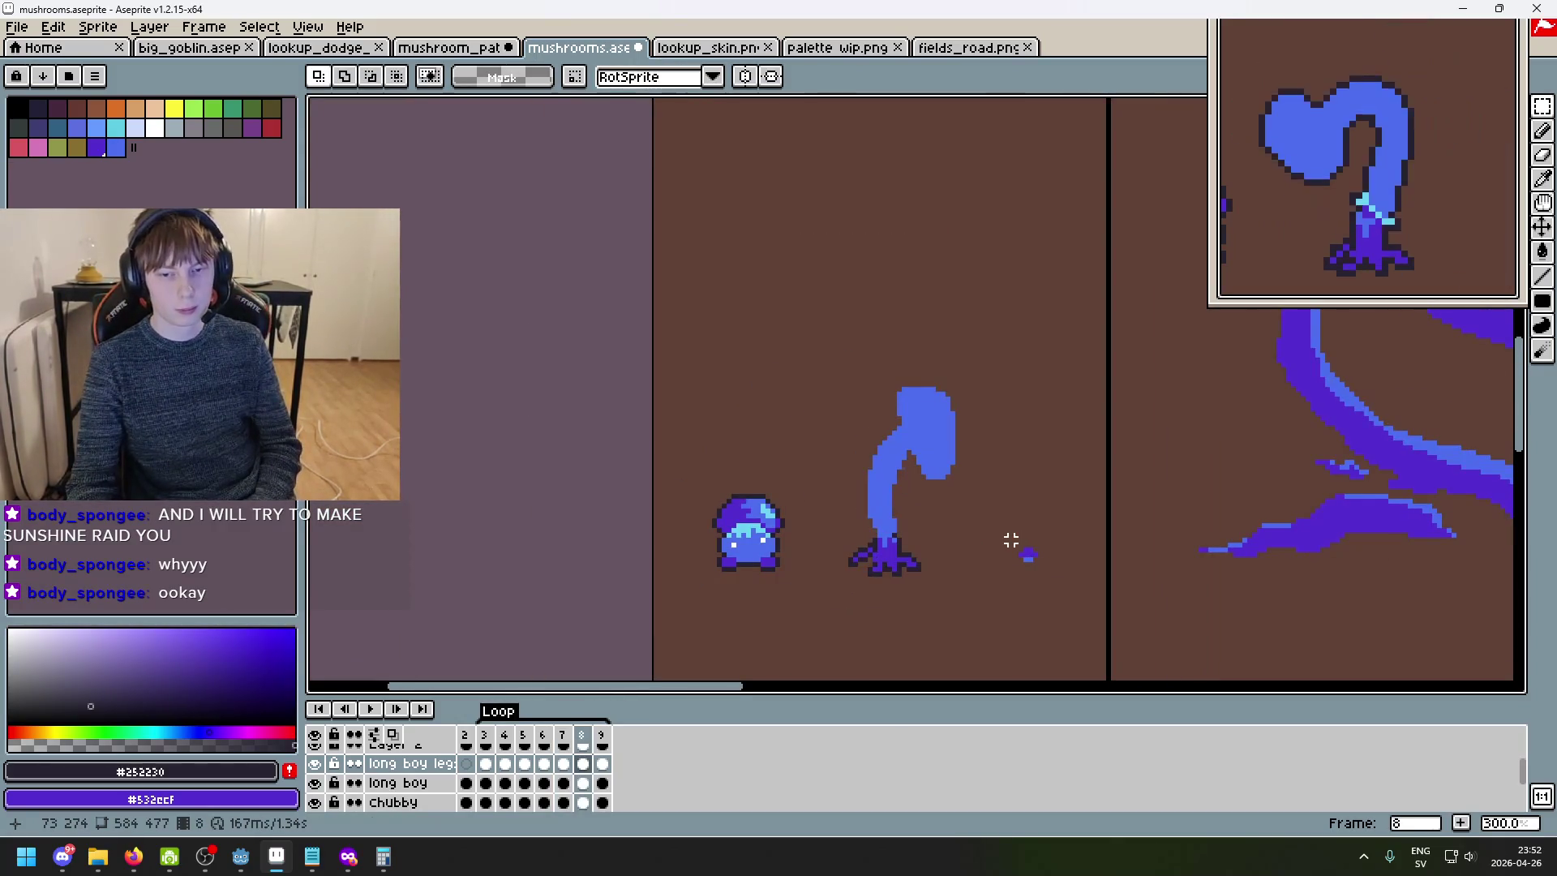
pyautogui.press('Left')
pyautogui.press('Left')
pyautogui.press('Left')
pyautogui.press('Left')
pyautogui.press('Right')
pyautogui.press('Right')
pyautogui.moveTo(781, 359); pyautogui.dragTo(977, 539)
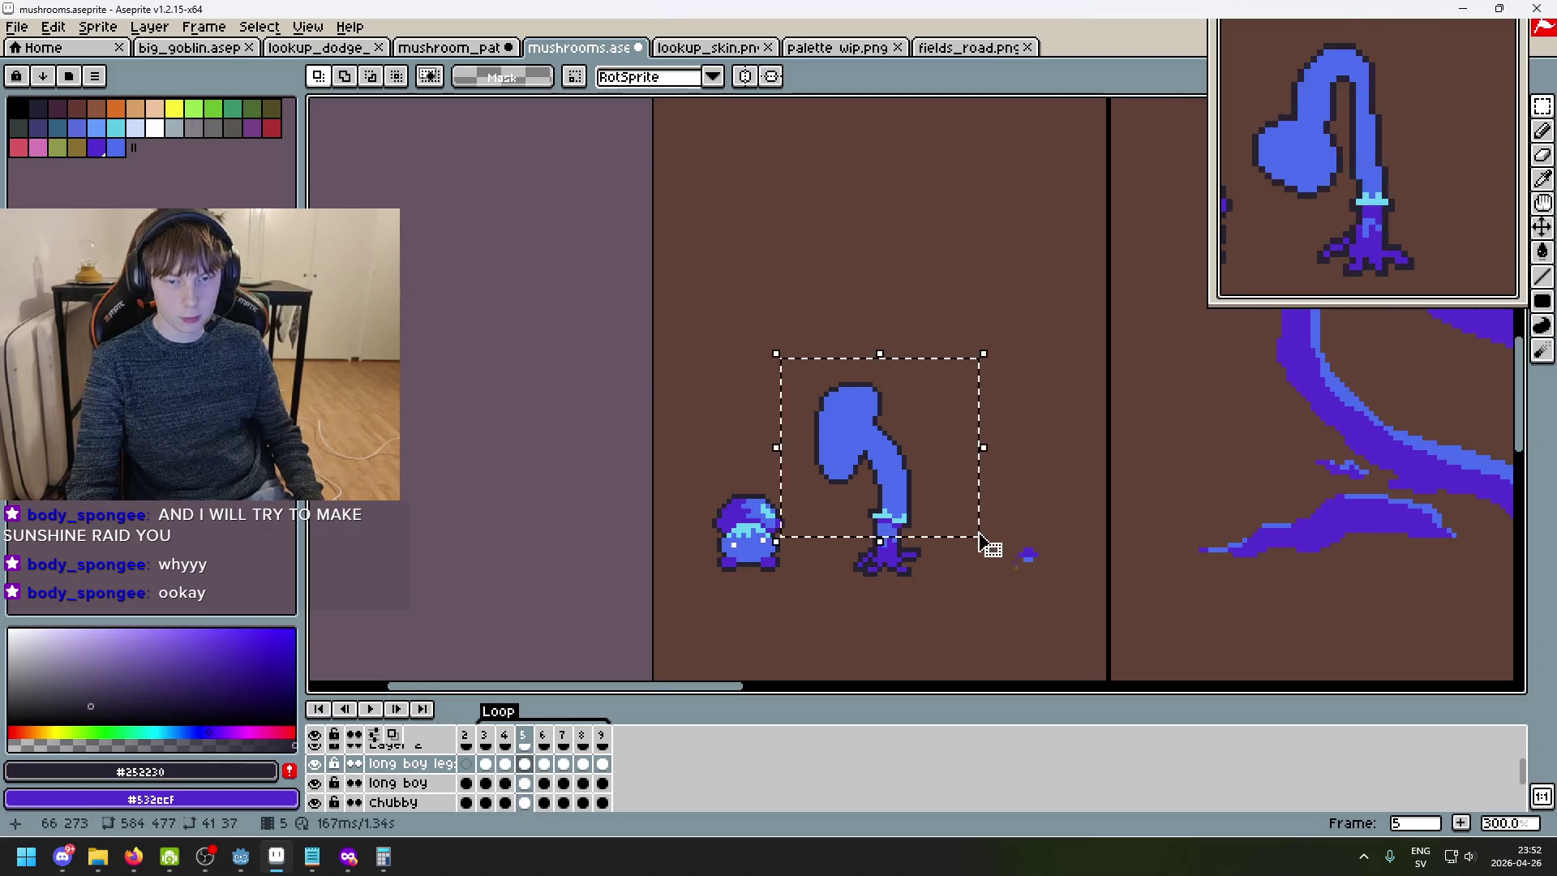
pyautogui.hotkey('ctrl', 'd')
pyautogui.click(601, 735)
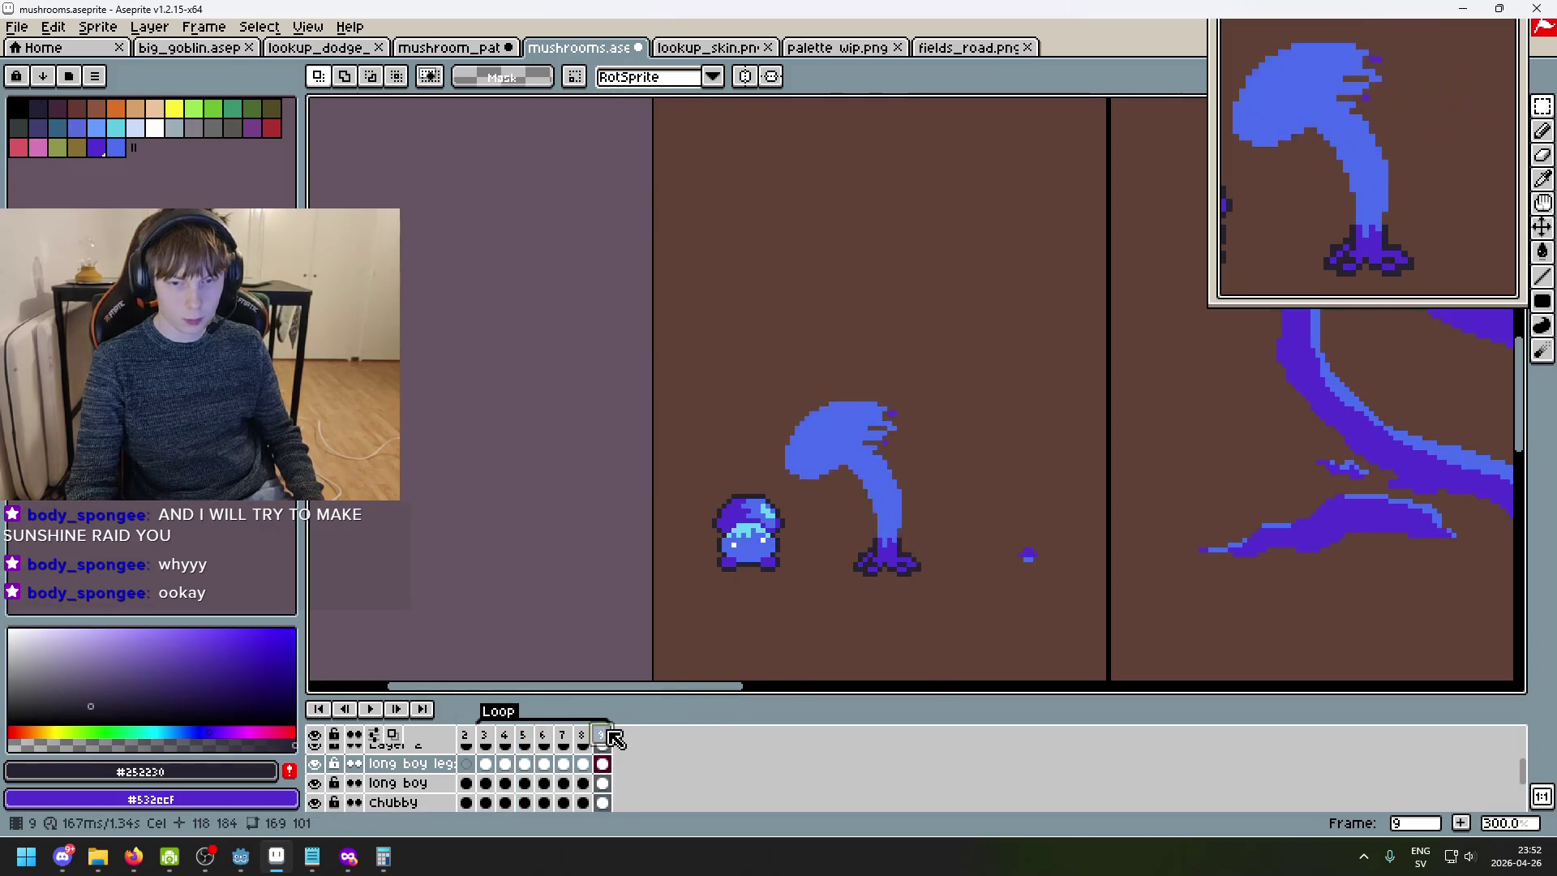
pyautogui.scroll(1, 934, 511)
pyautogui.press('Left')
pyautogui.press('Left')
pyautogui.press('Right')
pyautogui.moveTo(794, 330); pyautogui.dragTo(1020, 550)
pyautogui.hotkey('ctrl', 'd')
# - On the long boy layer, cut and re-paste the stem area, then return to the leg layer
pyautogui.click(397, 783)
pyautogui.moveTo(793, 341); pyautogui.dragTo(1005, 553)
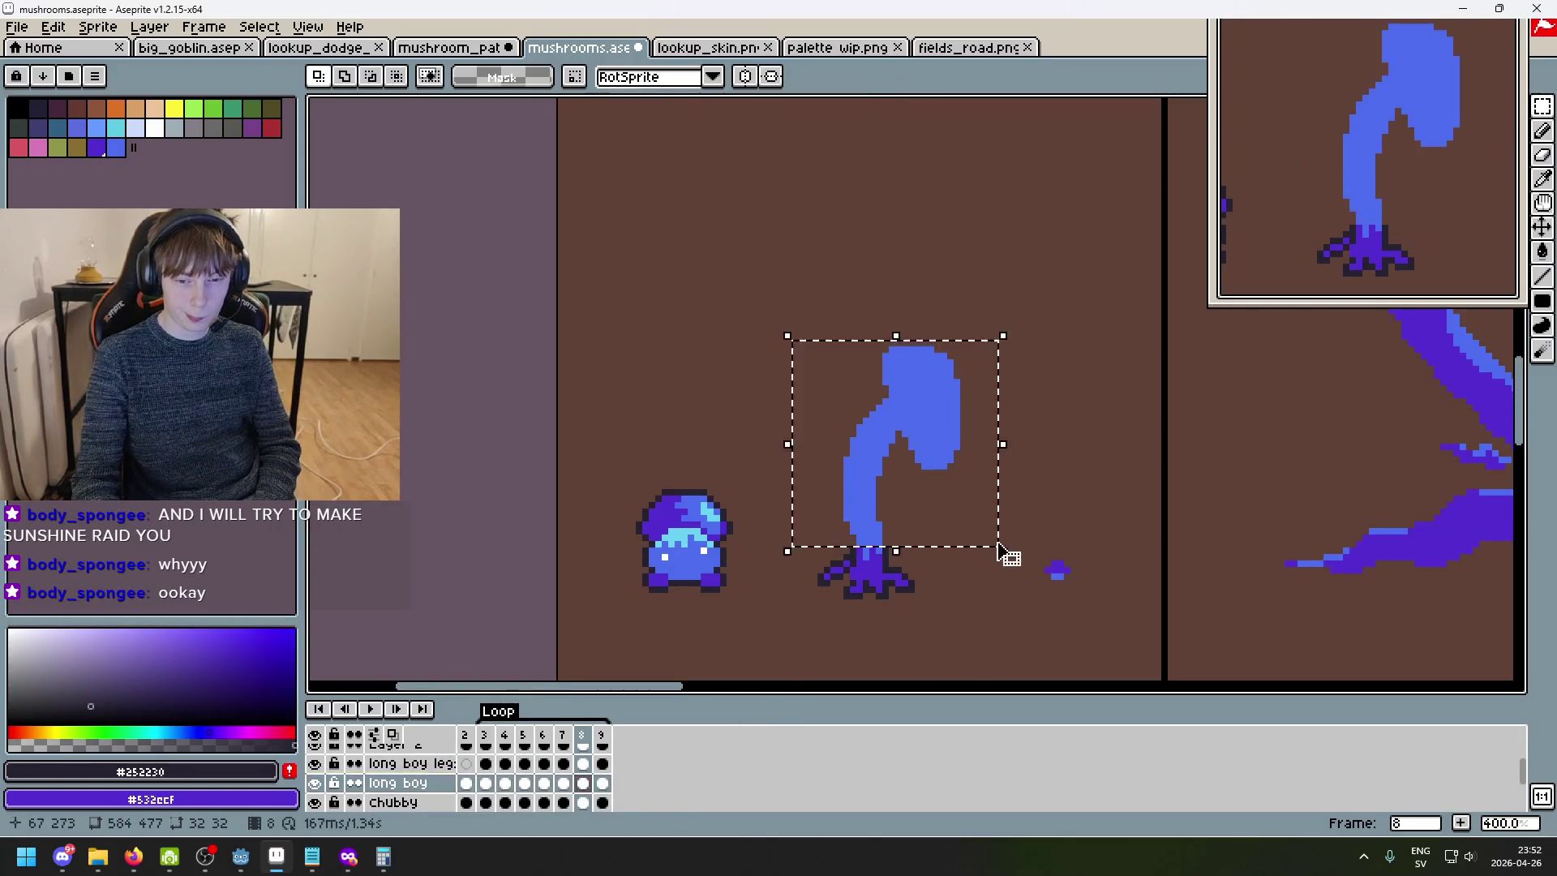
pyautogui.hotkey('ctrl', 'x')
pyautogui.hotkey('ctrl', 'v')
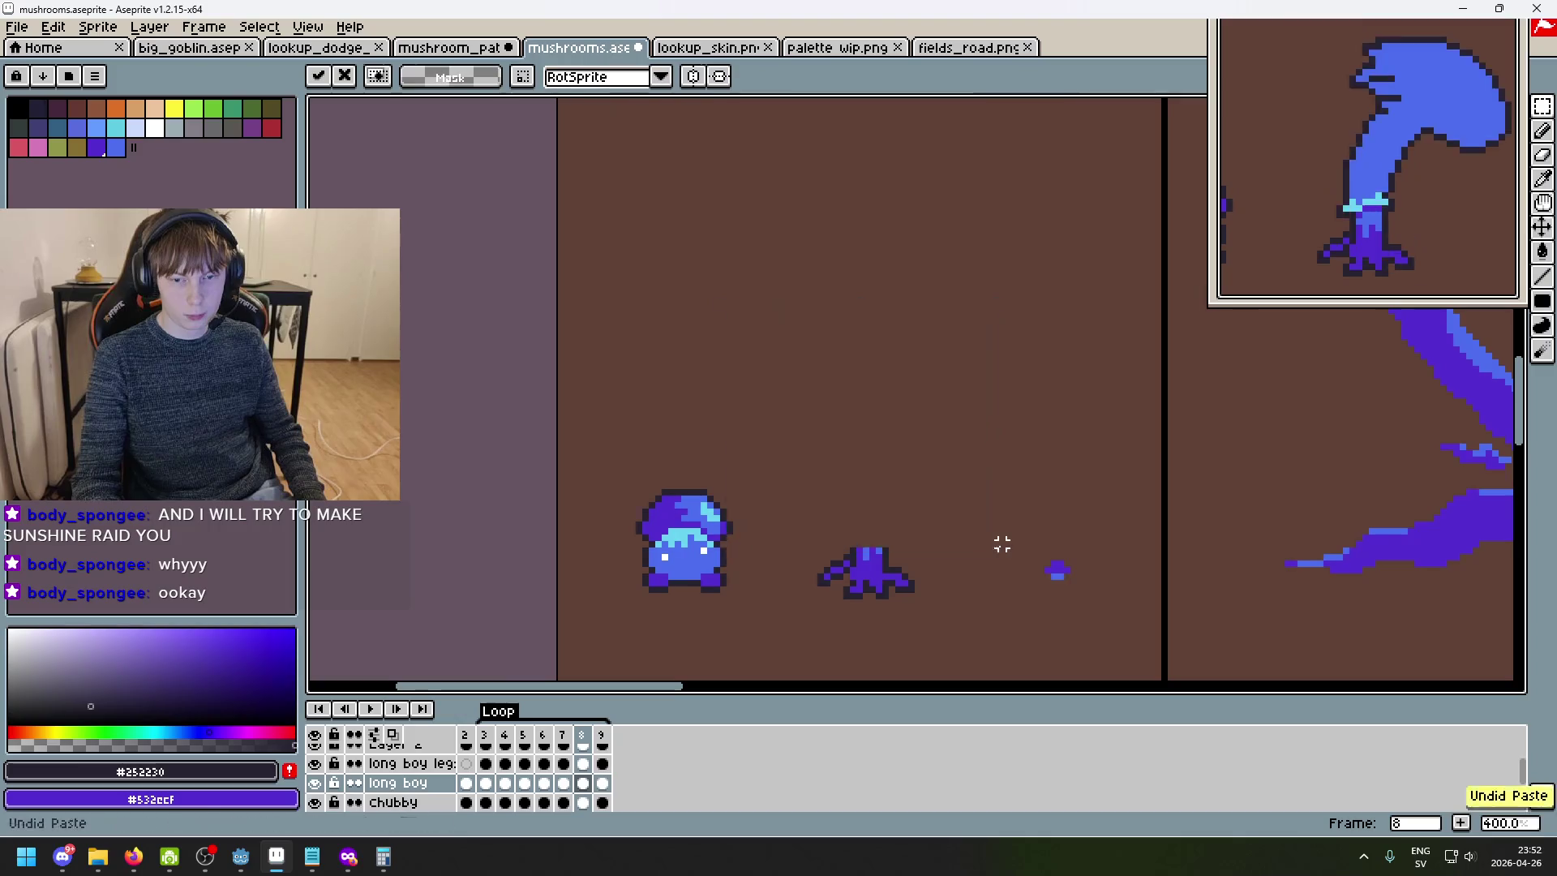
pyautogui.press('Return')
pyautogui.click(409, 763)
# - Step back and forth through frames 2 to 9 comparing stem poses, especially frames 6 and 7
pyautogui.click(505, 763)
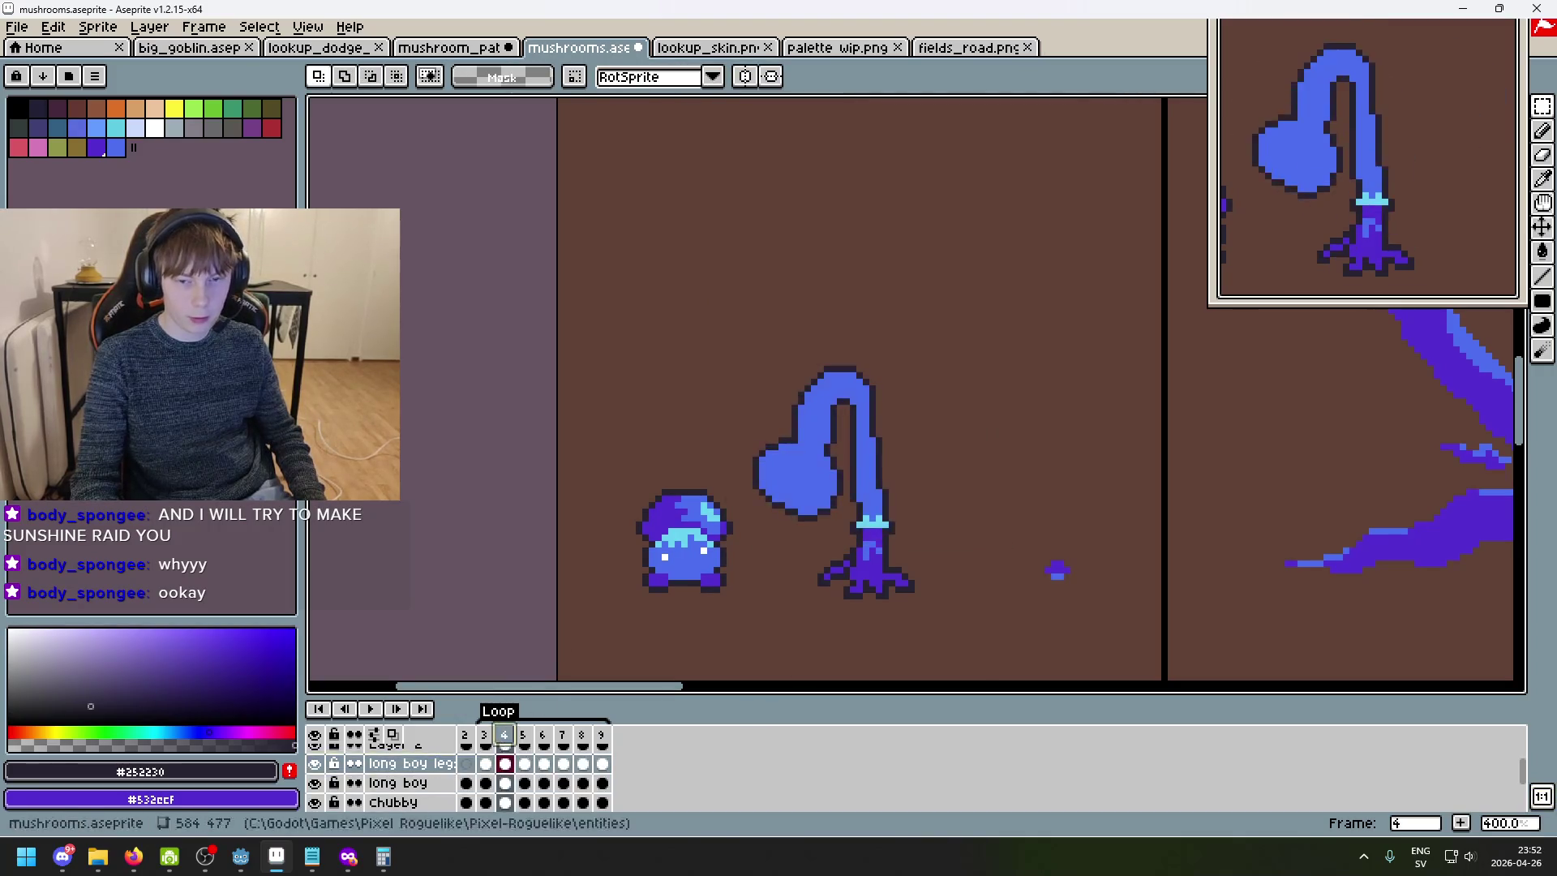
pyautogui.press('Right')
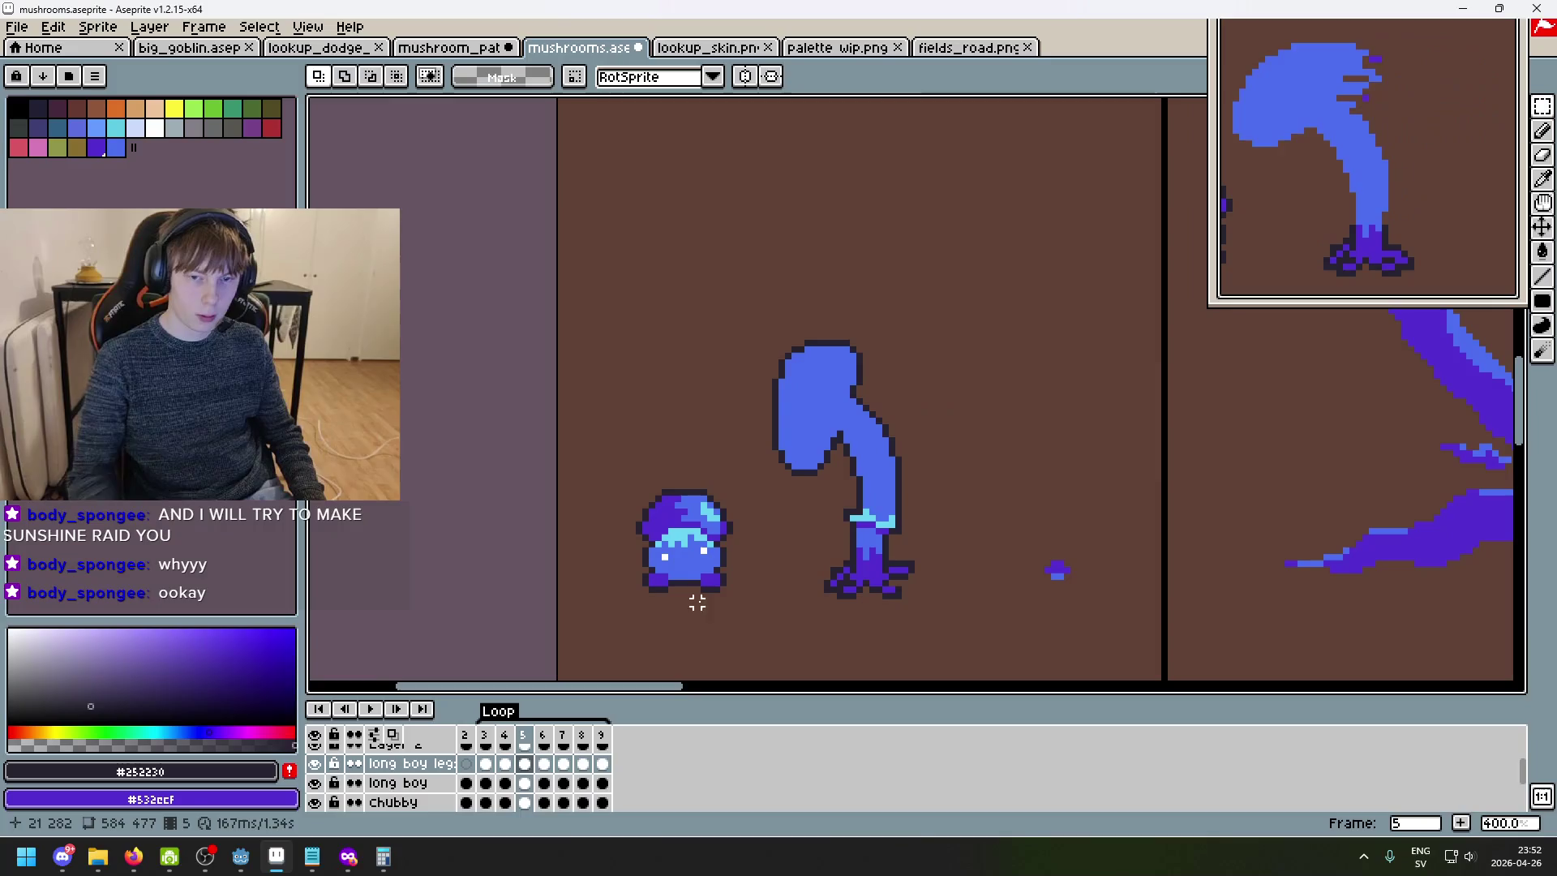
pyautogui.press('Right')
pyautogui.press('Right')
pyautogui.press('Left')
pyautogui.press('Right')
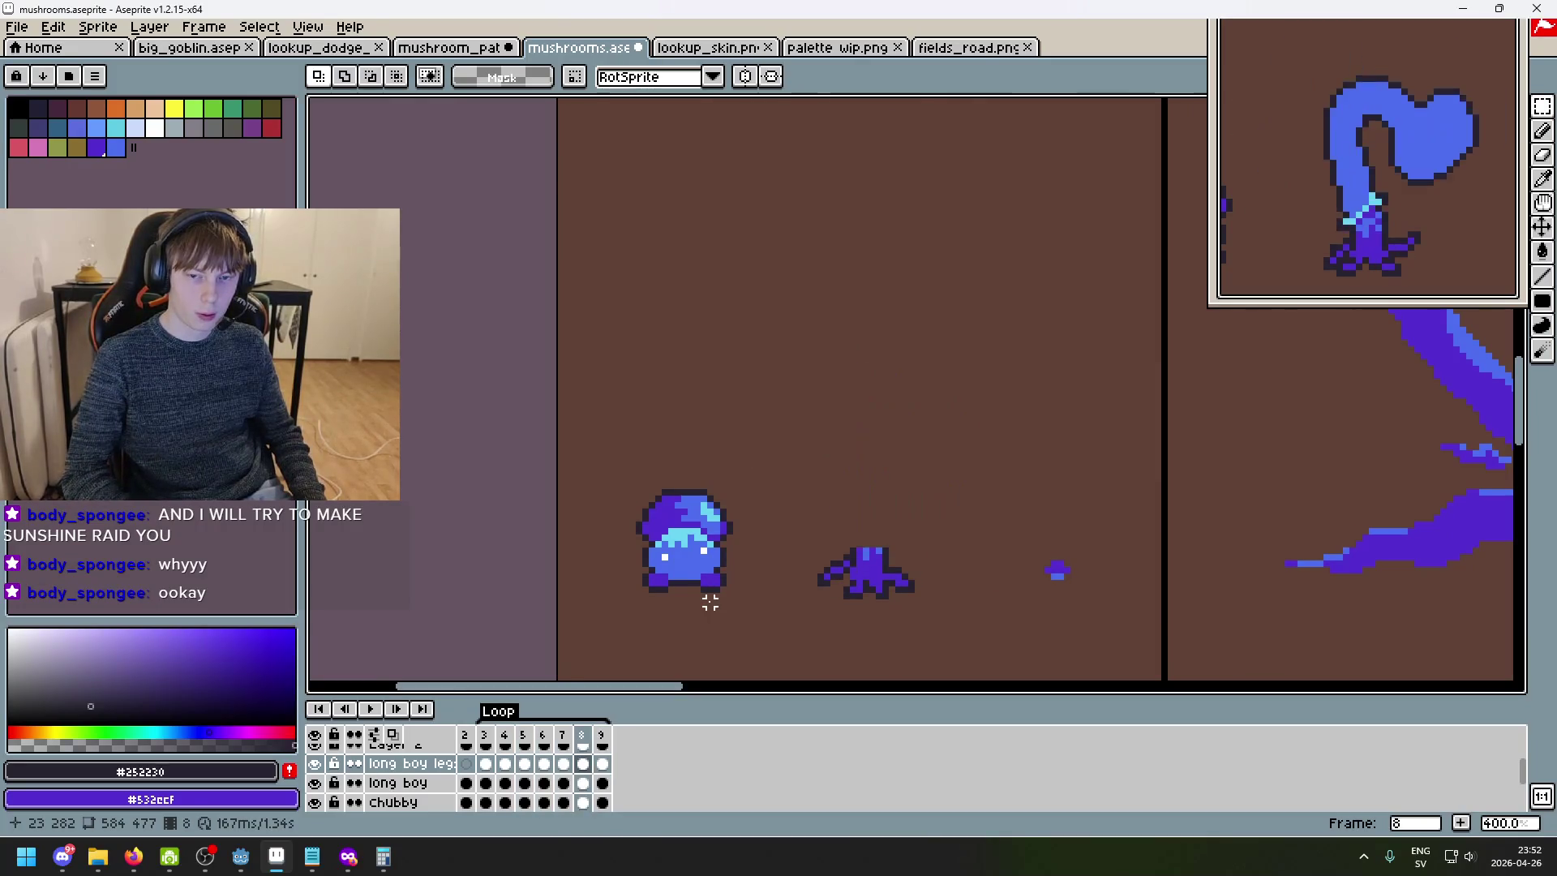
pyautogui.press('Right')
pyautogui.press('Left')
pyautogui.press('Left')
pyautogui.press('Left')
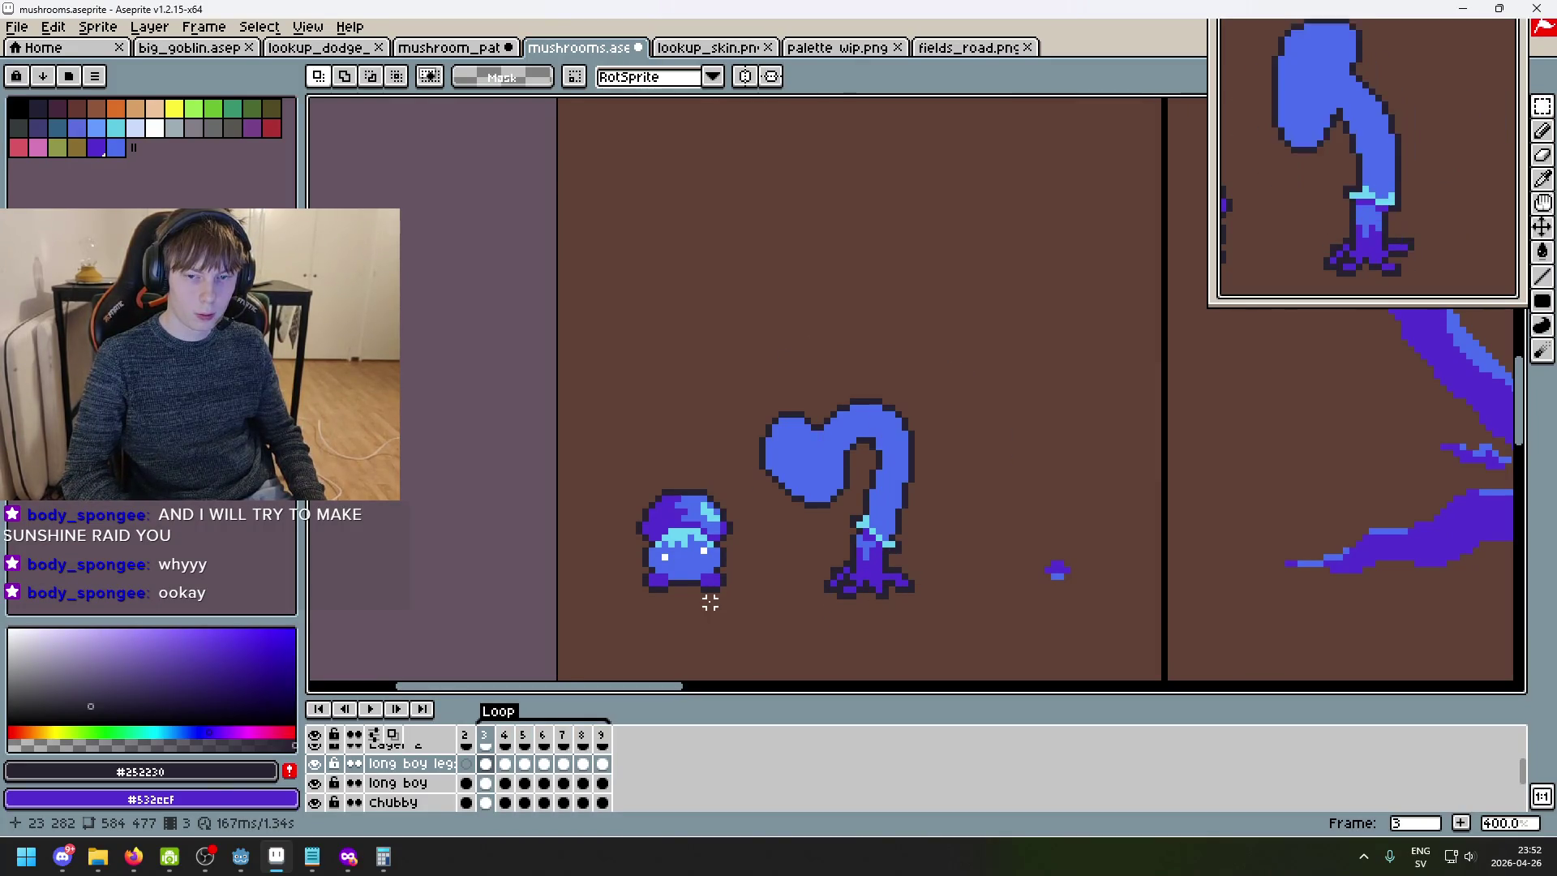
pyautogui.press('Right')
pyautogui.press('Right')
pyautogui.press('Right')
pyautogui.press('Right')
pyautogui.press('Right')
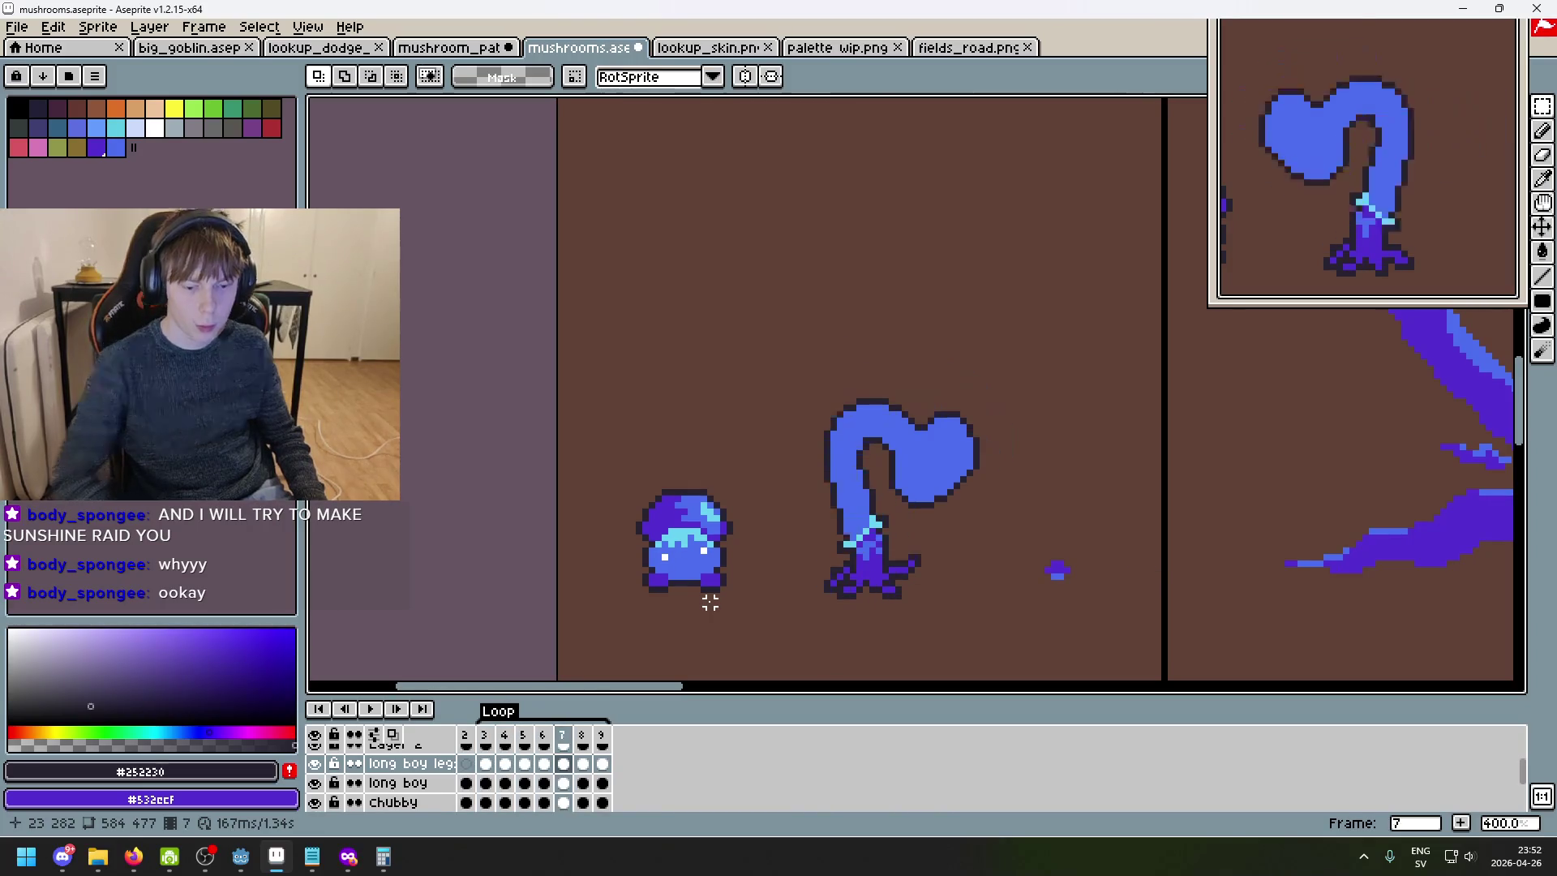
pyautogui.press('Left')
pyautogui.press('Right')
pyautogui.press('Left')
pyautogui.press('Right')
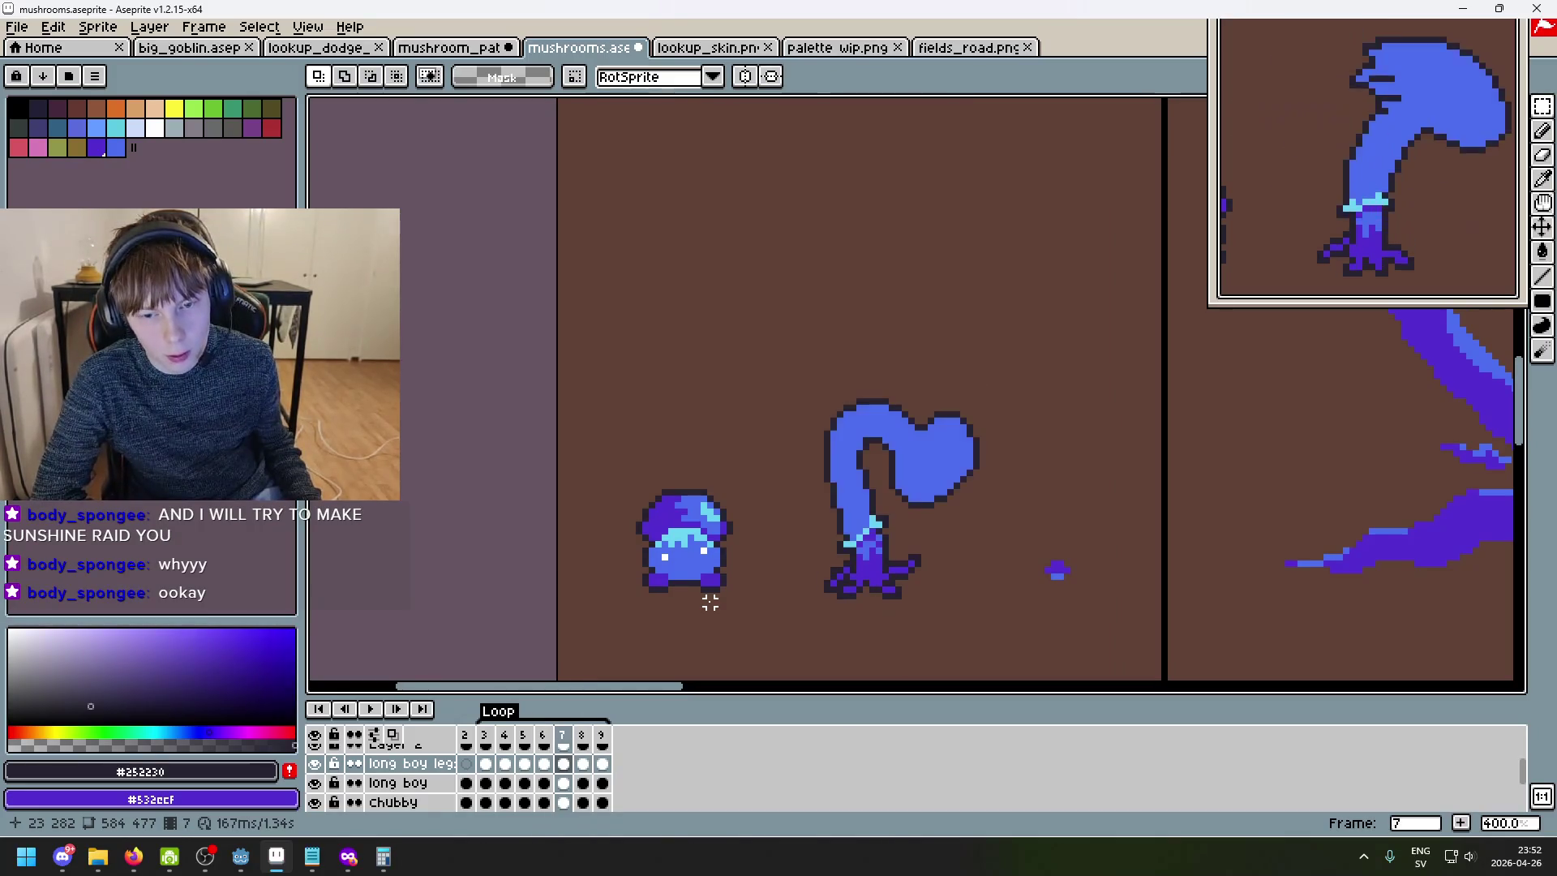
pyautogui.press('Left')
pyautogui.press('Right')
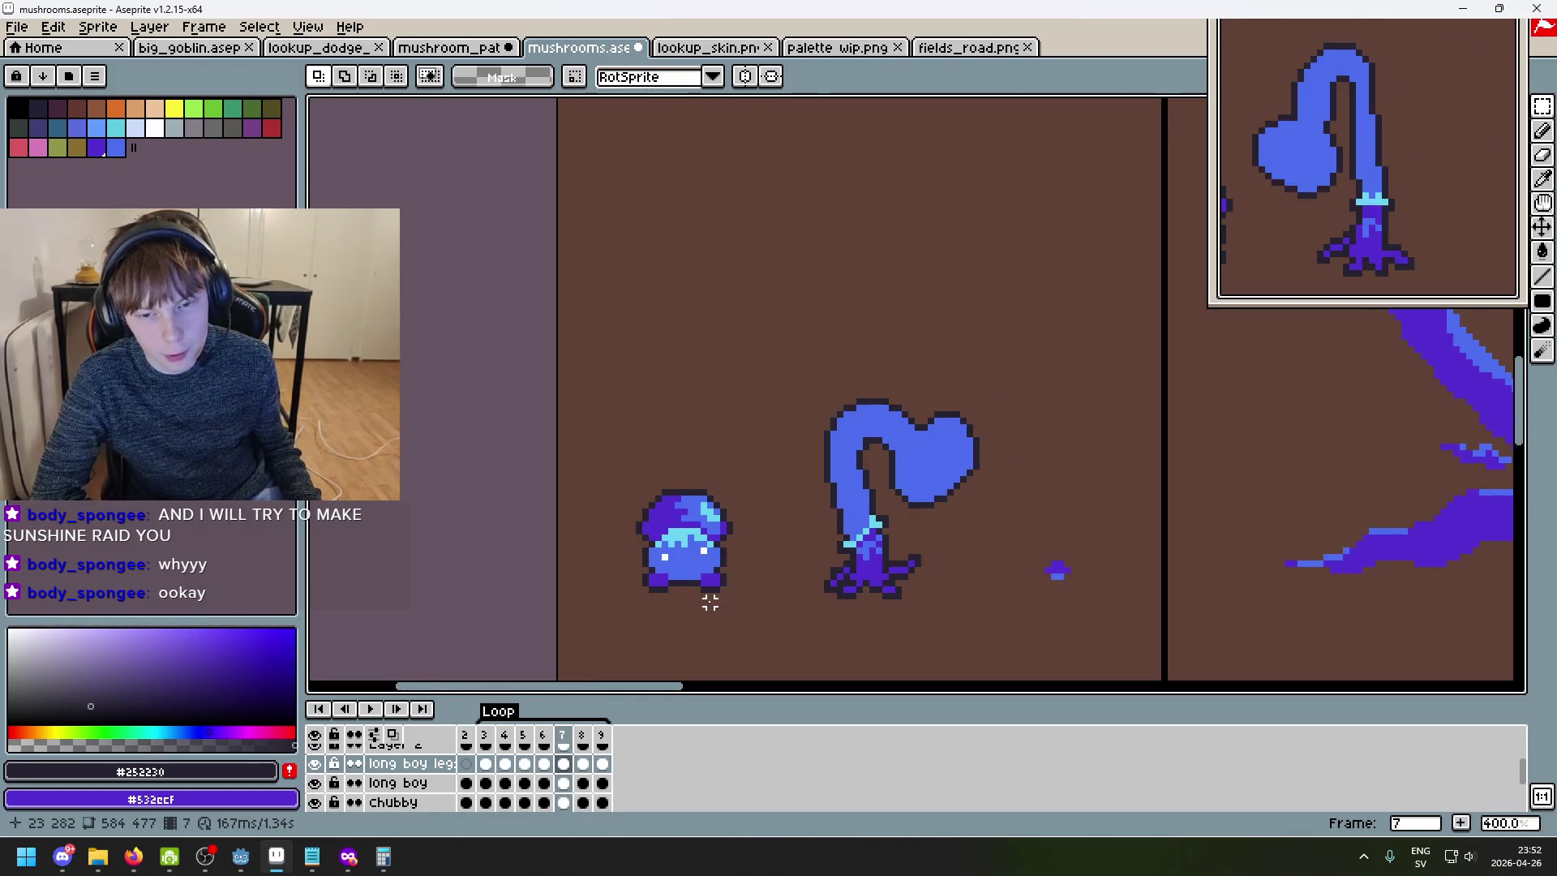
pyautogui.press('Left')
pyautogui.press('Right')
pyautogui.press('Right')
pyautogui.press('Right')
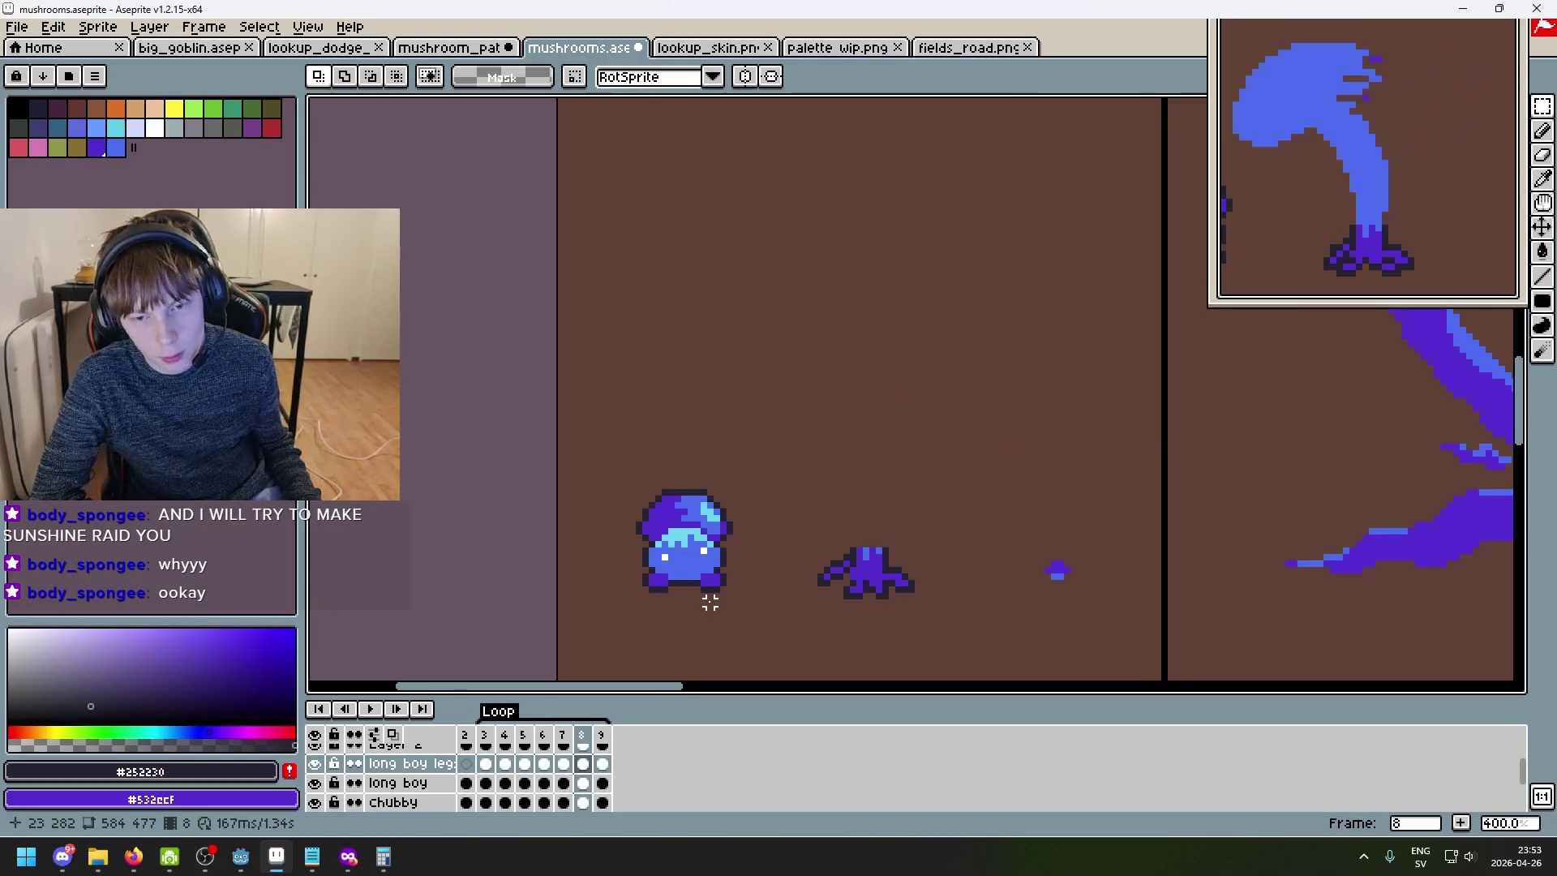
pyautogui.press('Return')
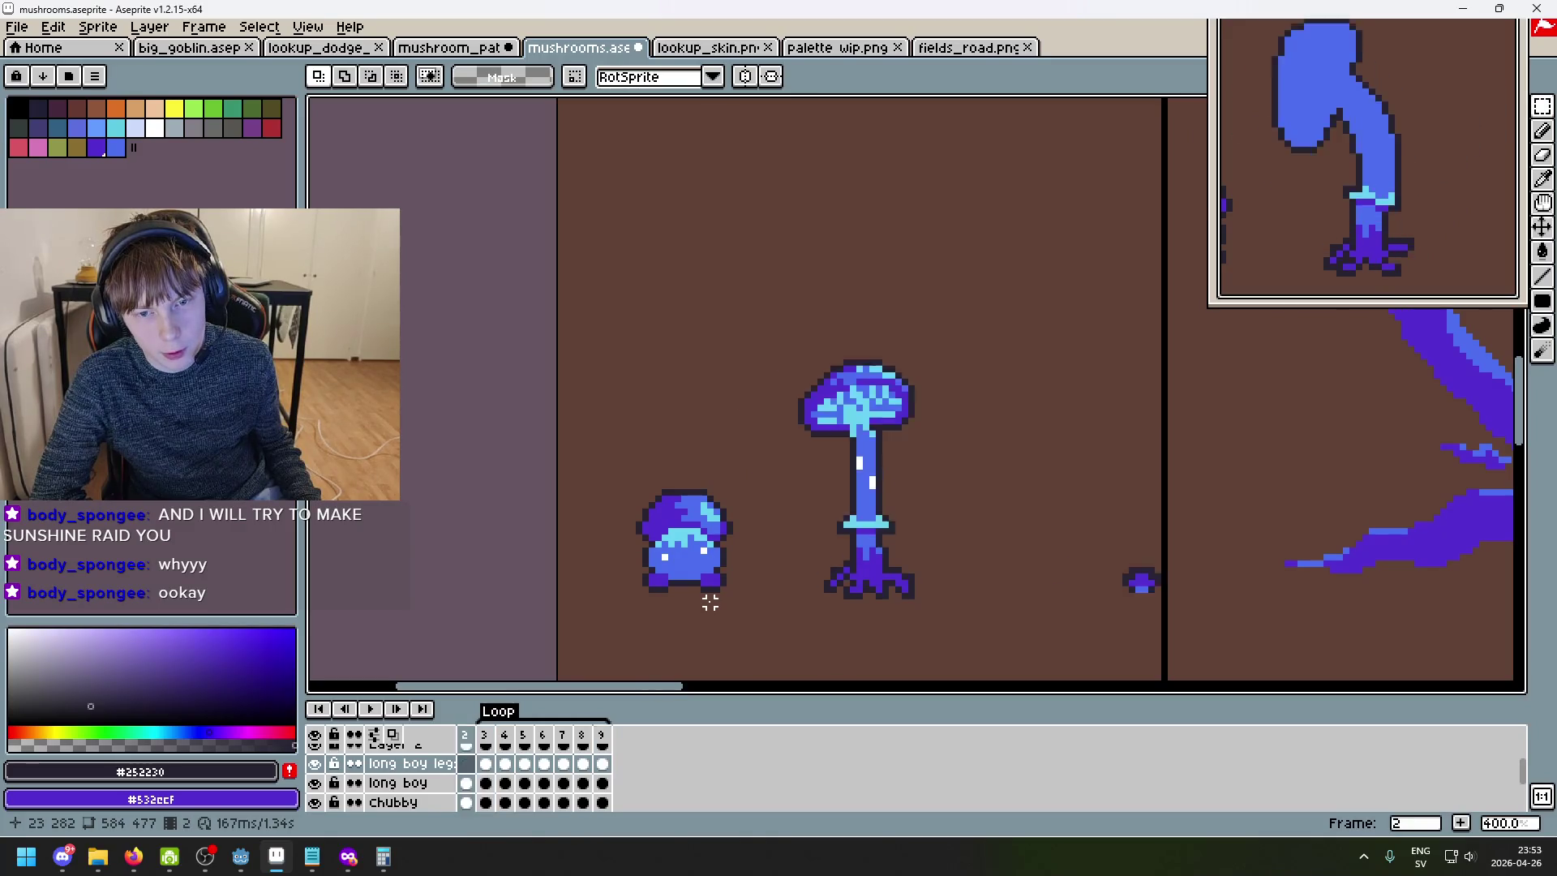
pyautogui.press('Right')
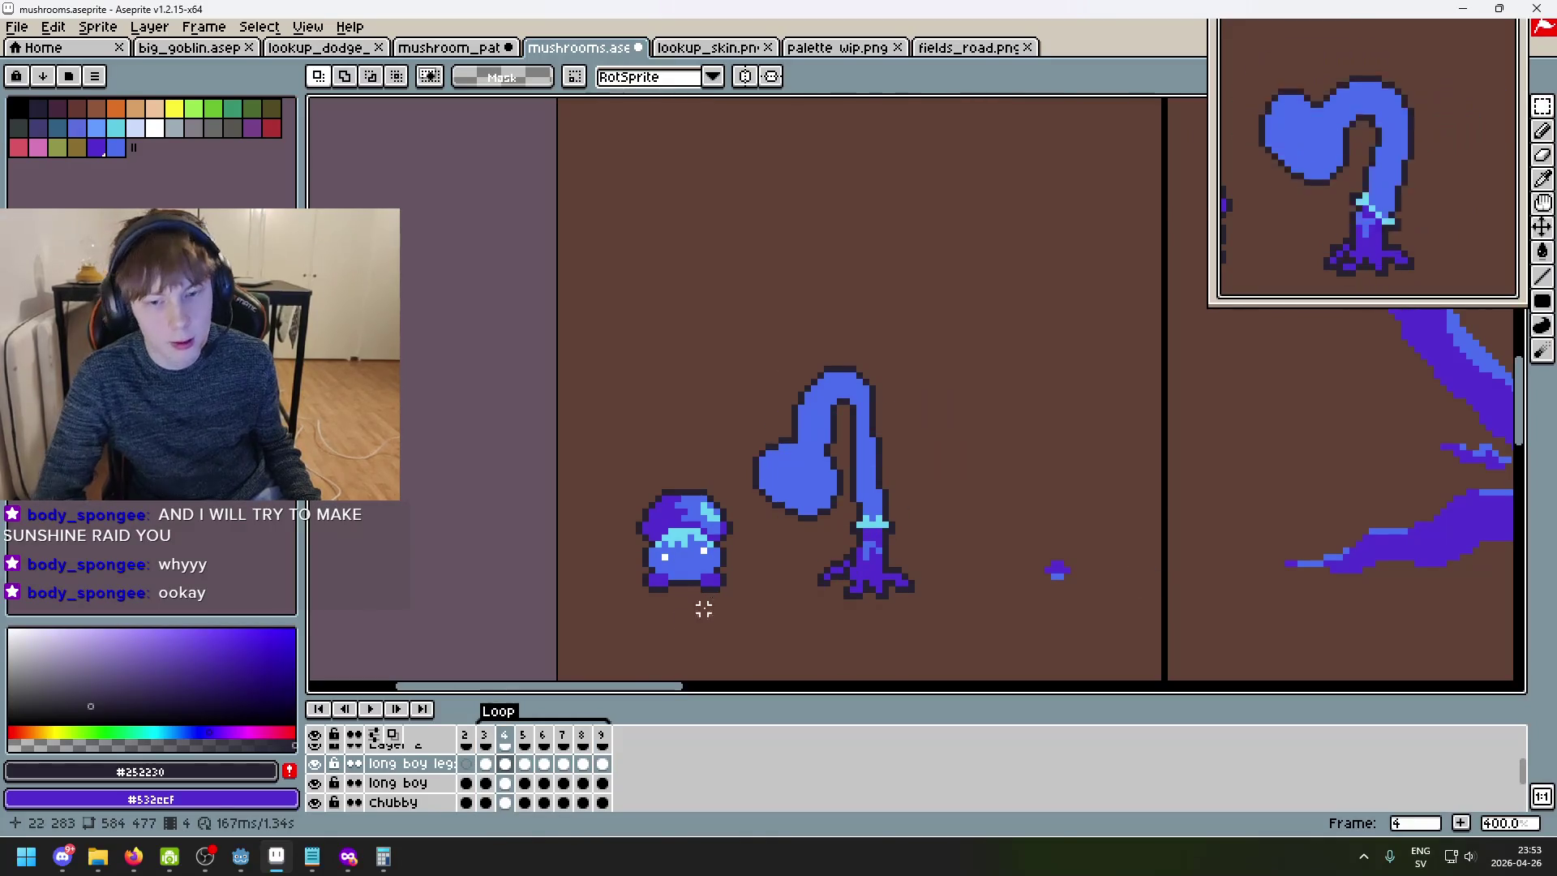
pyautogui.press('Right')
# - Select and copy the leaning stem on the long boy layer in frame 5
pyautogui.moveTo(738, 299)
pyautogui.mouseDown()
pyautogui.moveTo(843, 438)
pyautogui.moveTo(1004, 549)
pyautogui.mouseUp()
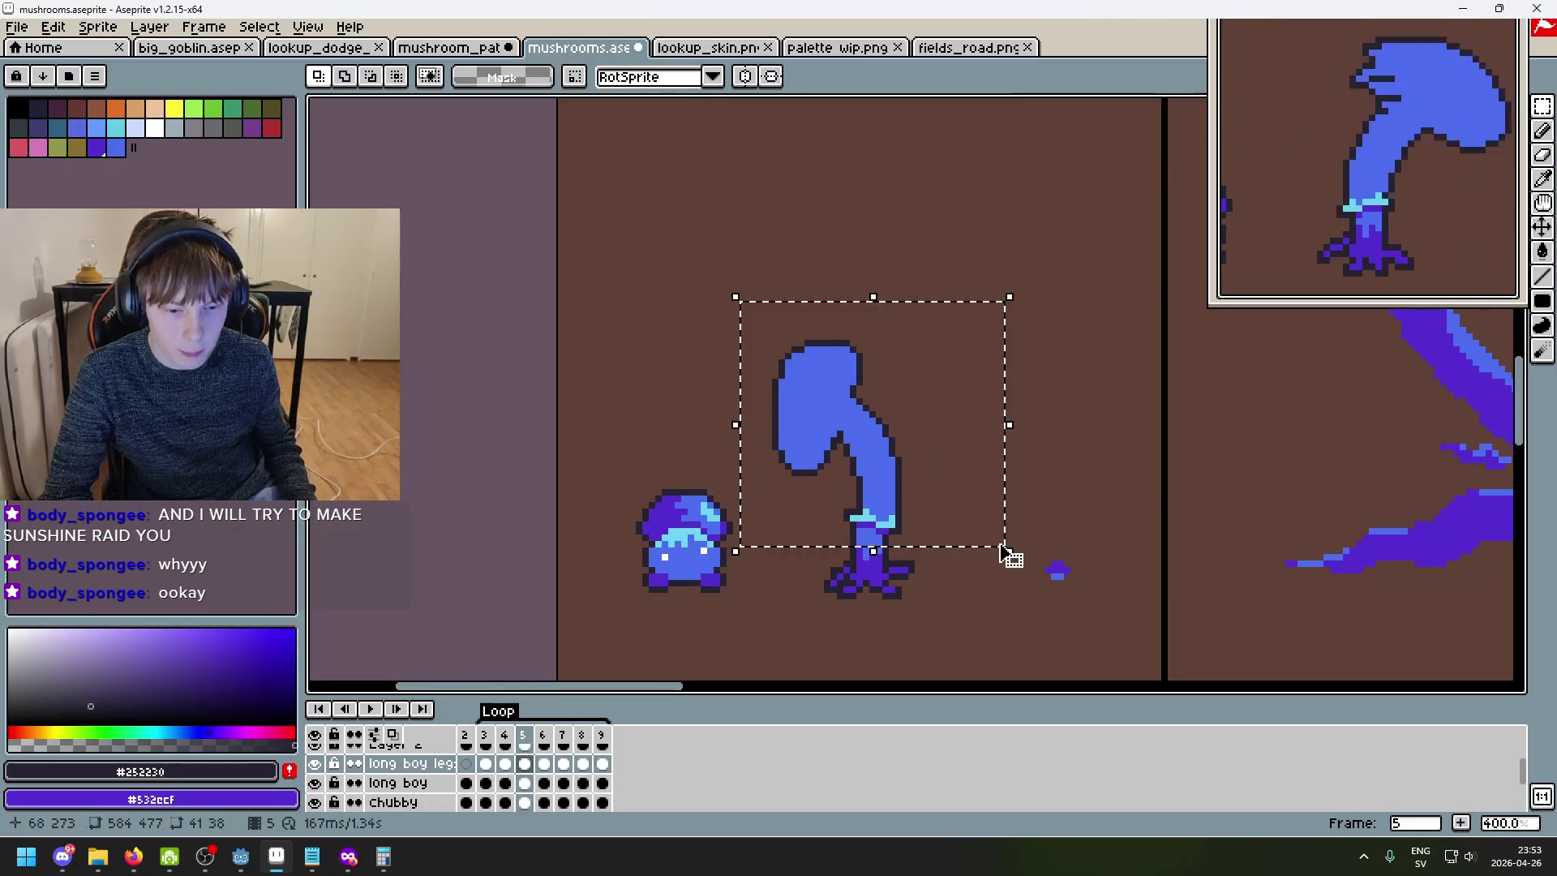
pyautogui.click(405, 783)
pyautogui.hotkey('ctrl', 'd')
pyautogui.moveTo(761, 551); pyautogui.dragTo(977, 299)
pyautogui.hotkey('ctrl', 'd')
# - Paste the stem into frame 8, mirror it horizontally and commit it
pyautogui.press('Right')
pyautogui.press('Right')
pyautogui.press('Right')
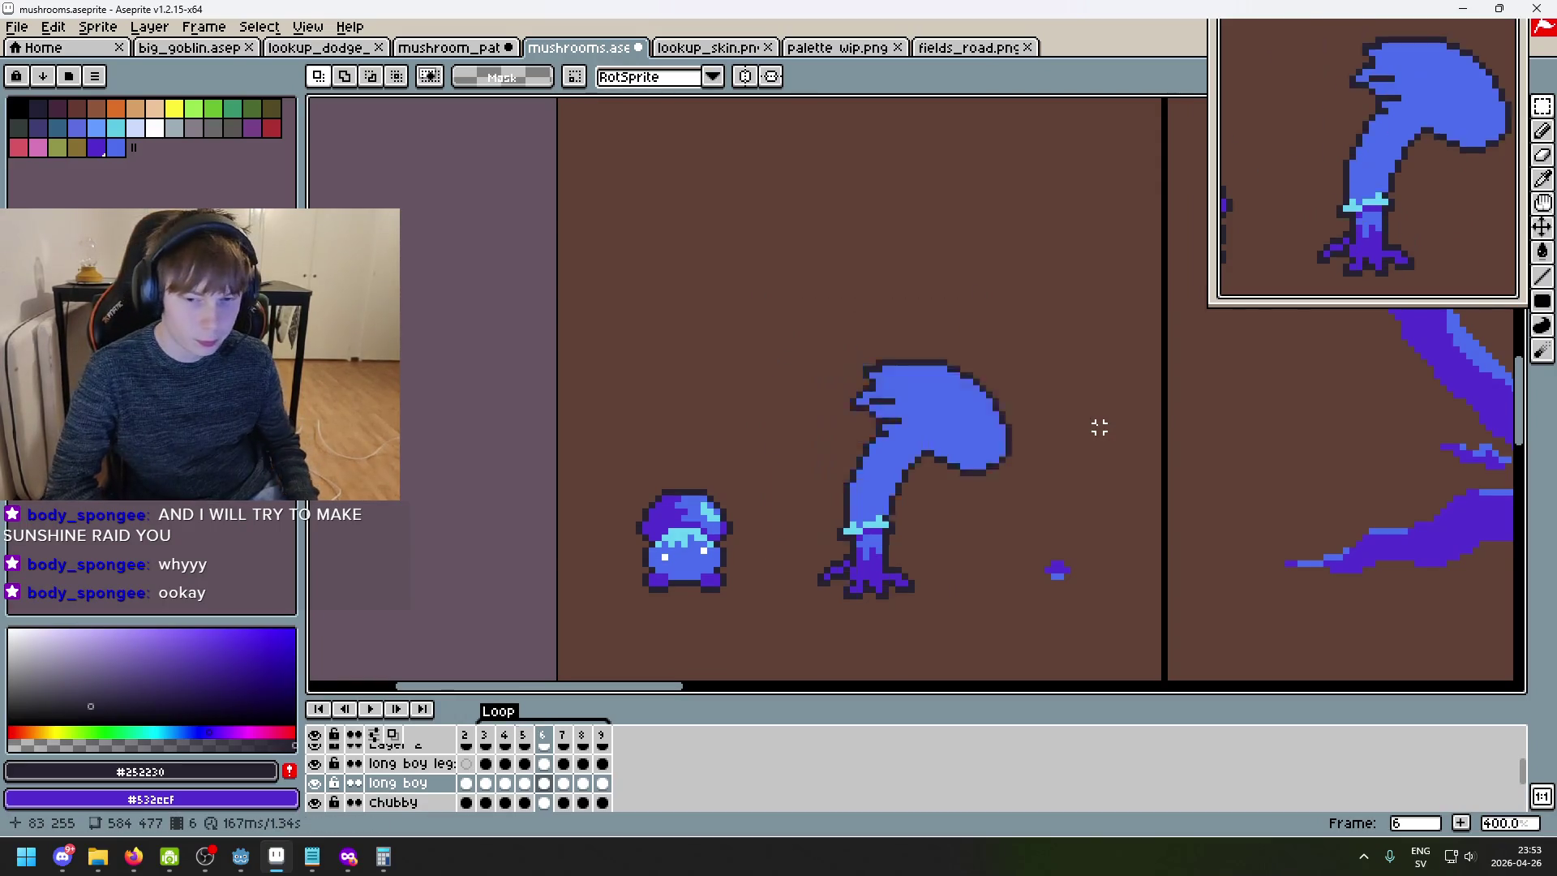
pyautogui.hotkey('ctrl', 'v')
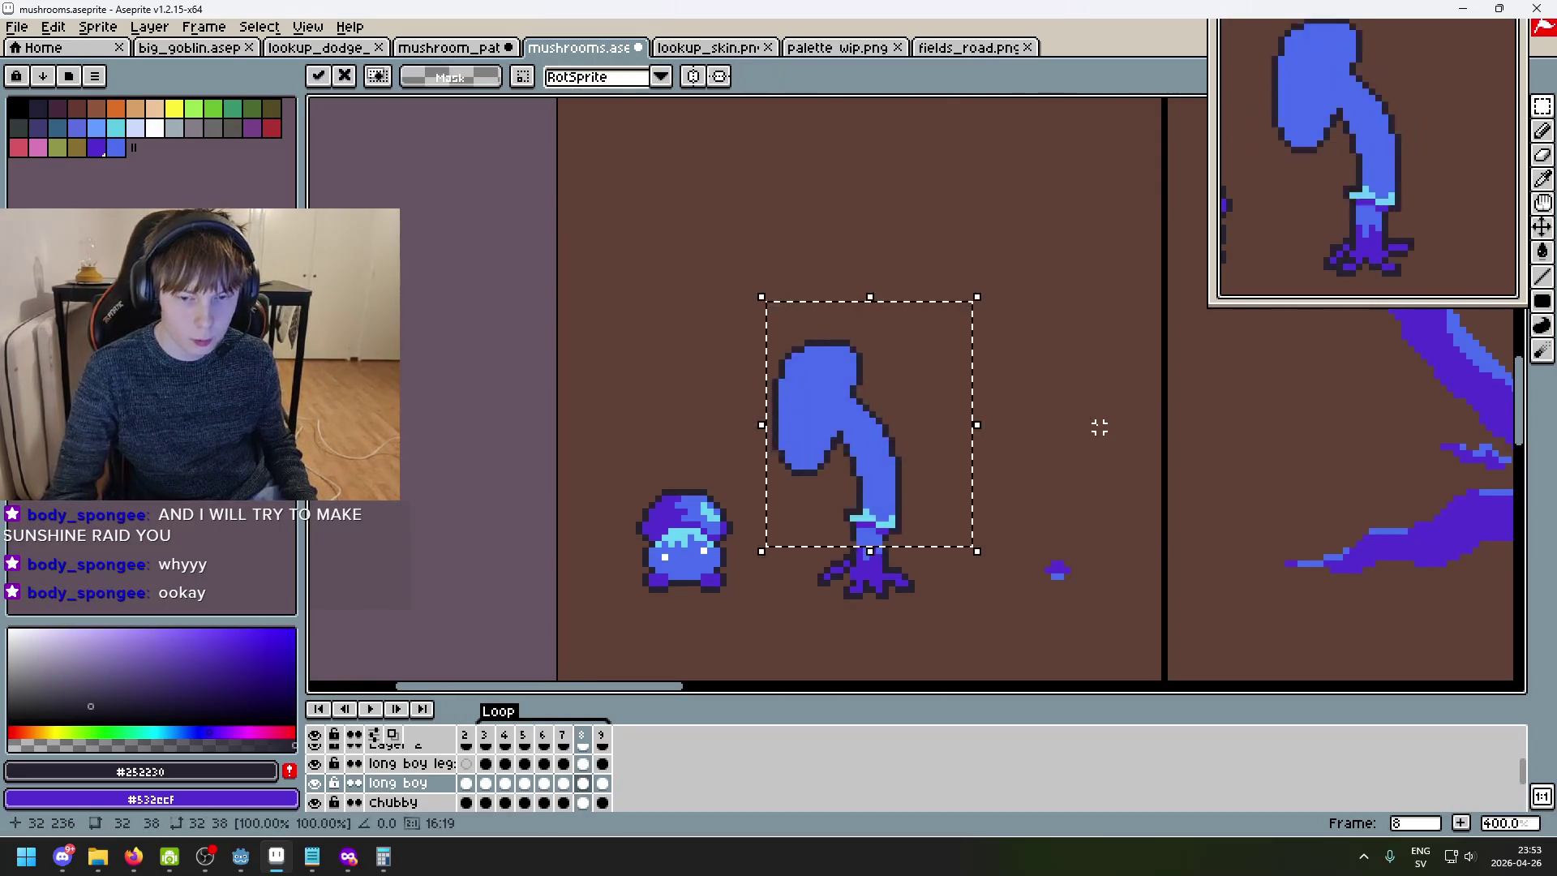
pyautogui.hotkey('shift', 'h')
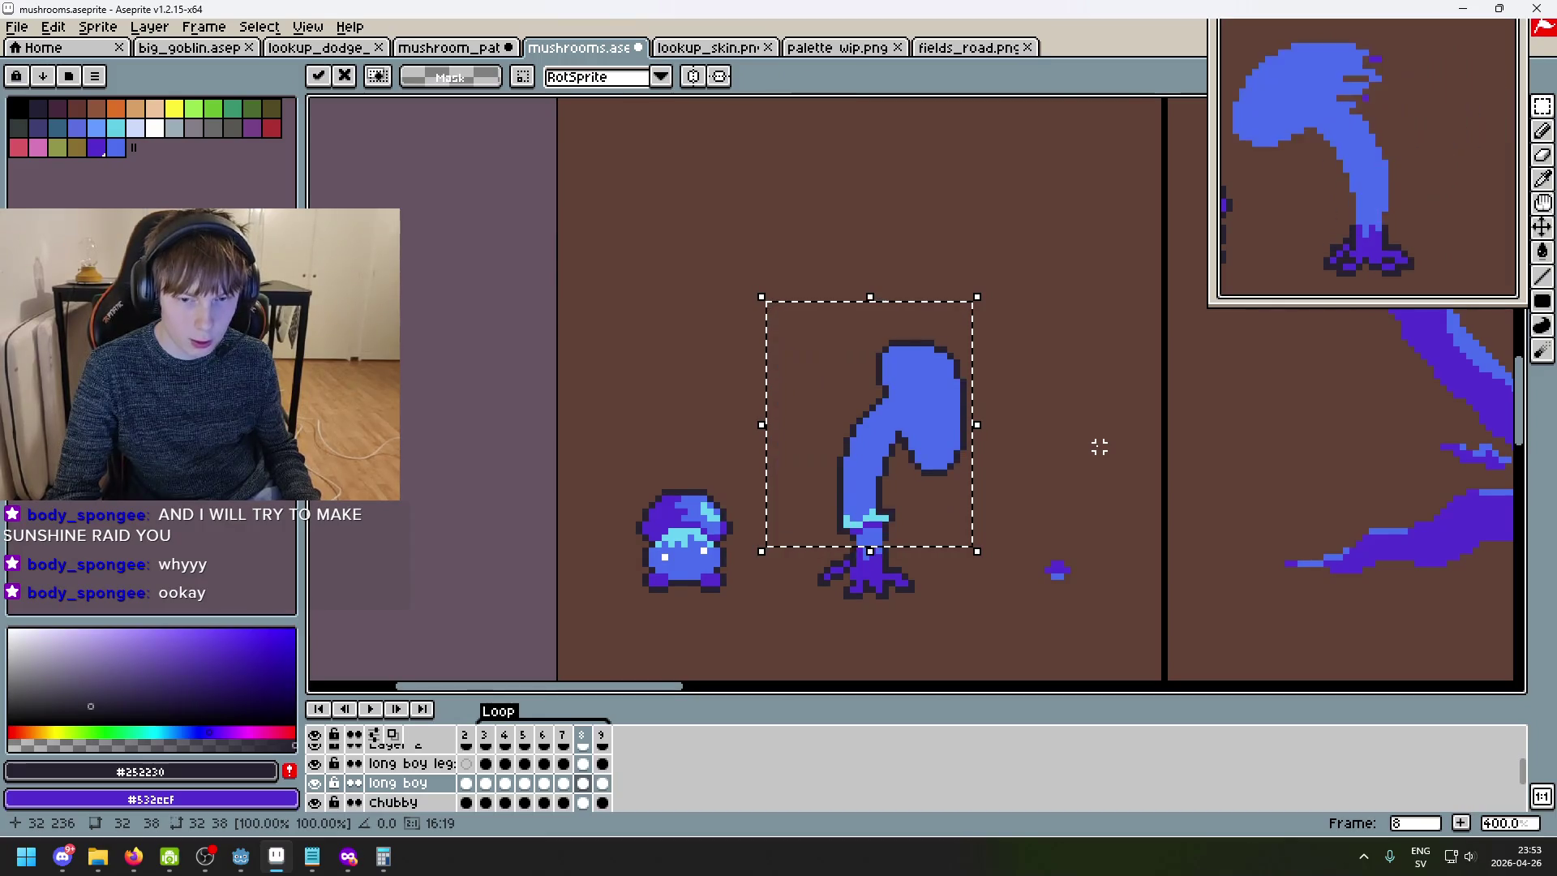
pyautogui.scroll(2, 1038, 481)
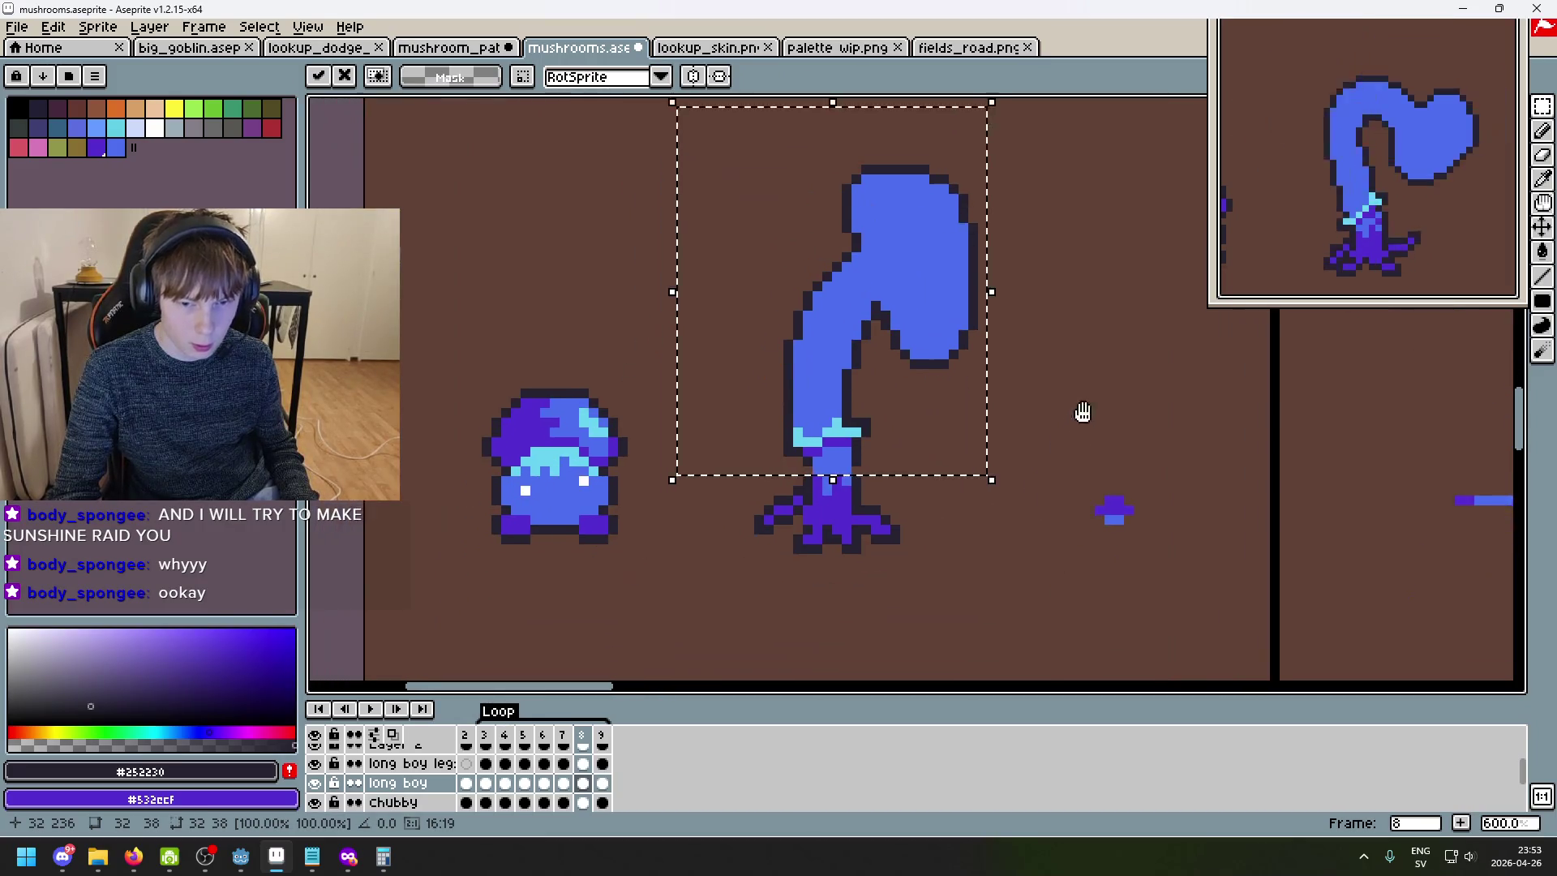
pyautogui.scroll(1, 1062, 479)
pyautogui.hotkey('ctrl', 'd')
pyautogui.press('b')
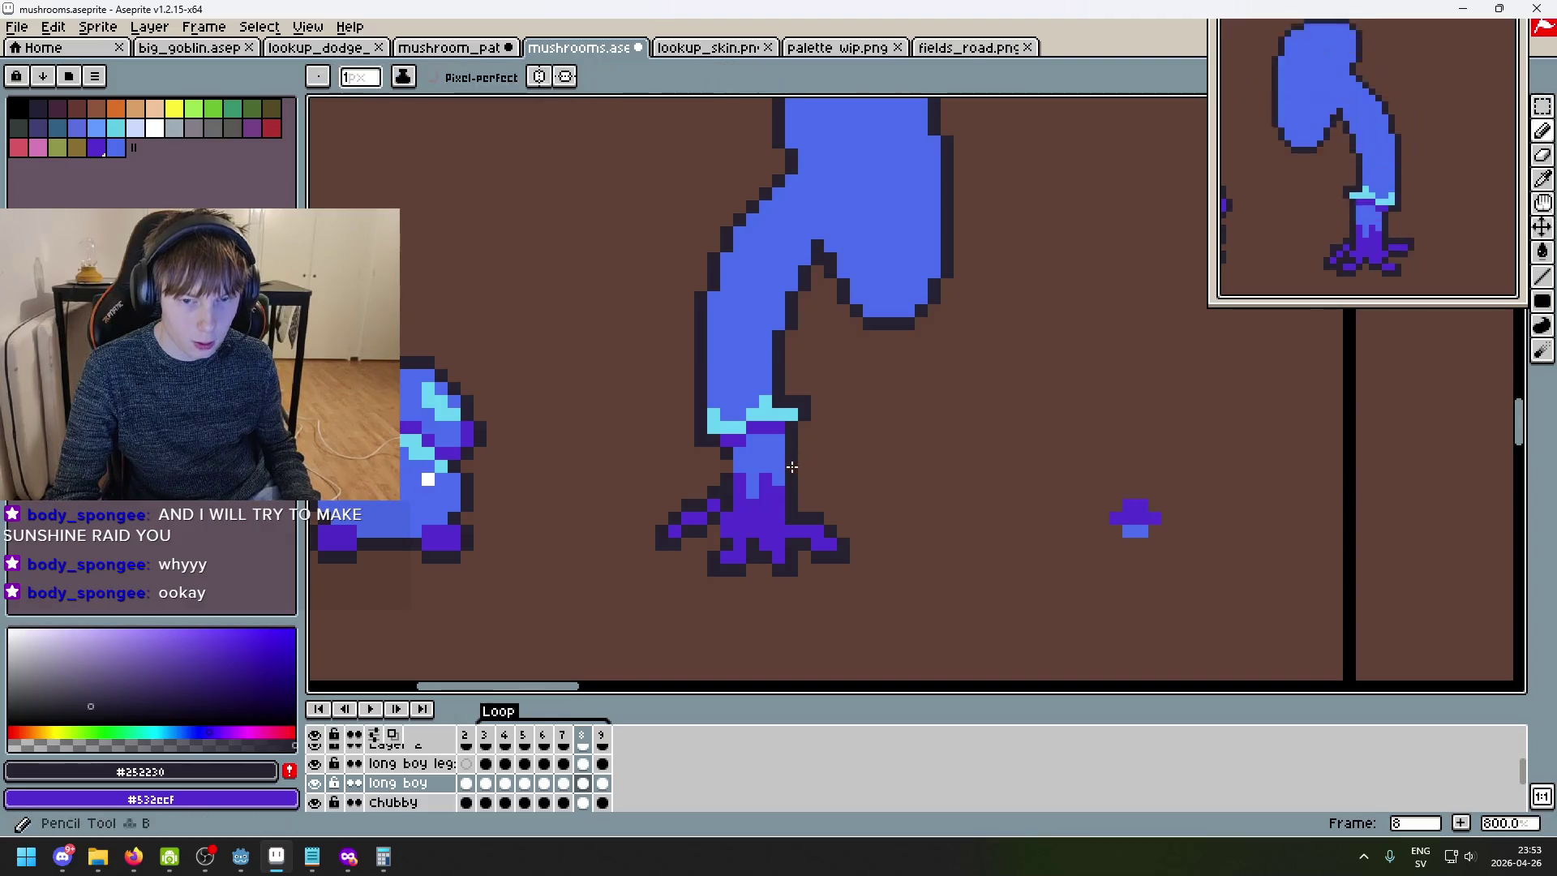
pyautogui.scroll(-3, 865, 551)
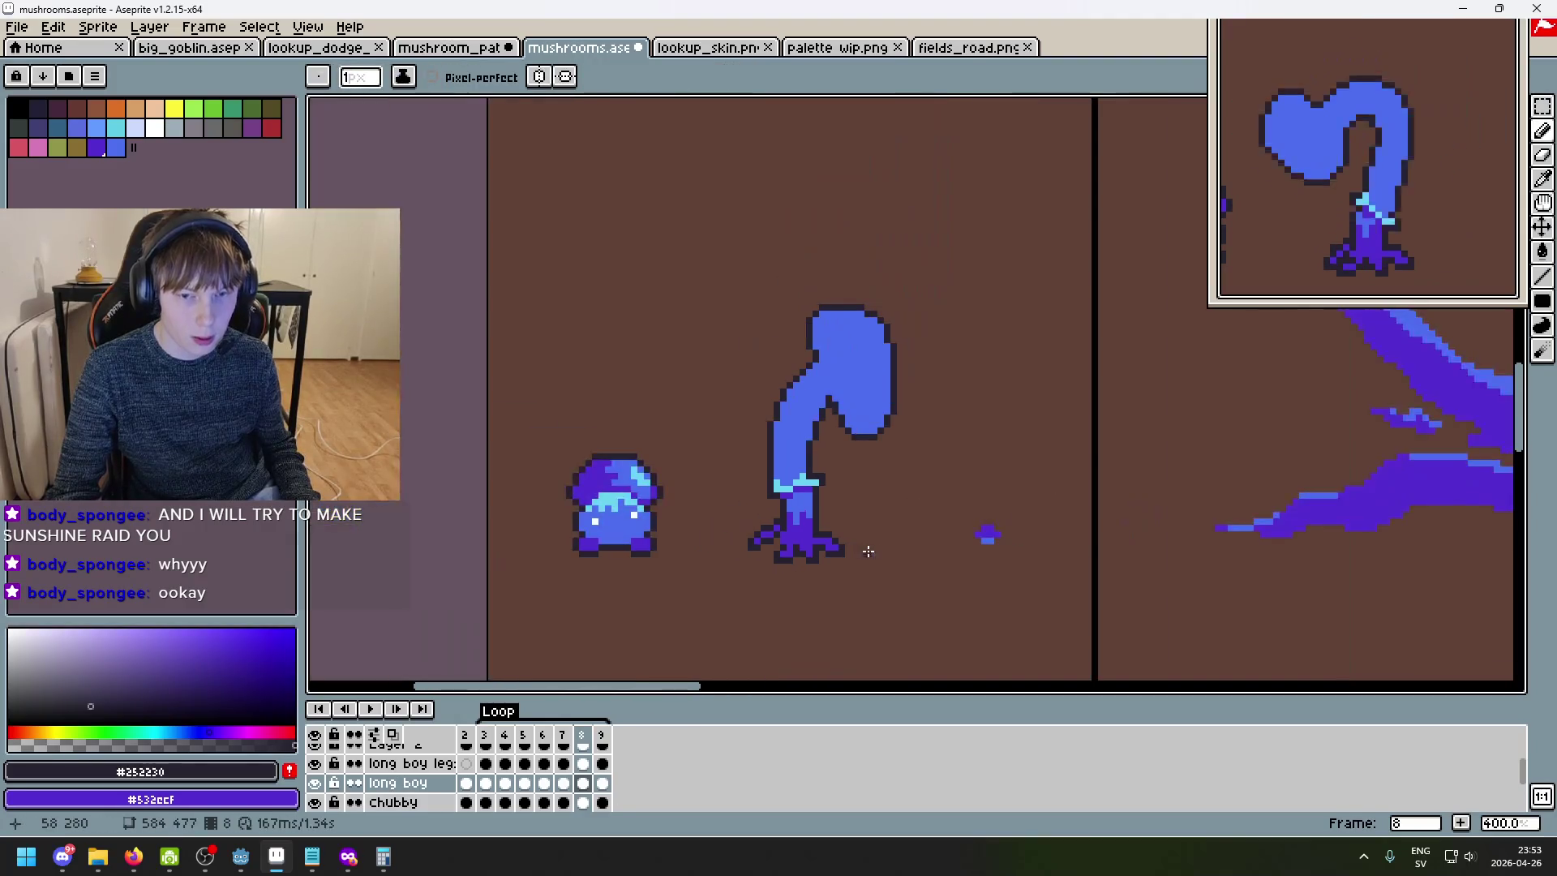
# - Step through frames 5 to 9 to preview the mushroom's sway
pyautogui.press('Left')
pyautogui.press('Left')
pyautogui.press('Left')
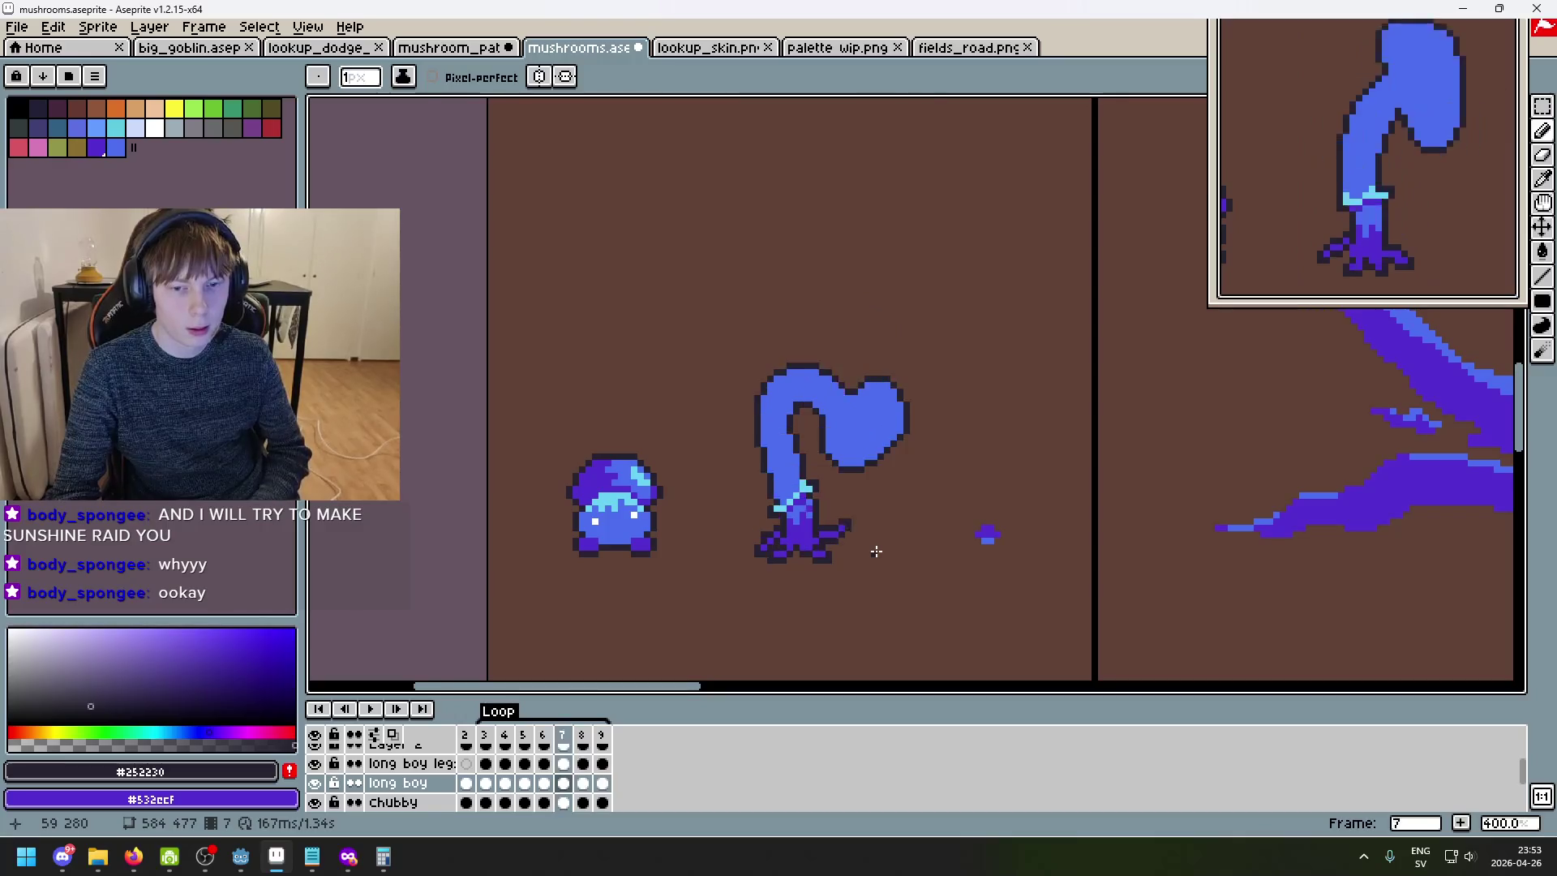
pyautogui.press('Right')
pyautogui.press('Right')
pyautogui.press('Right')
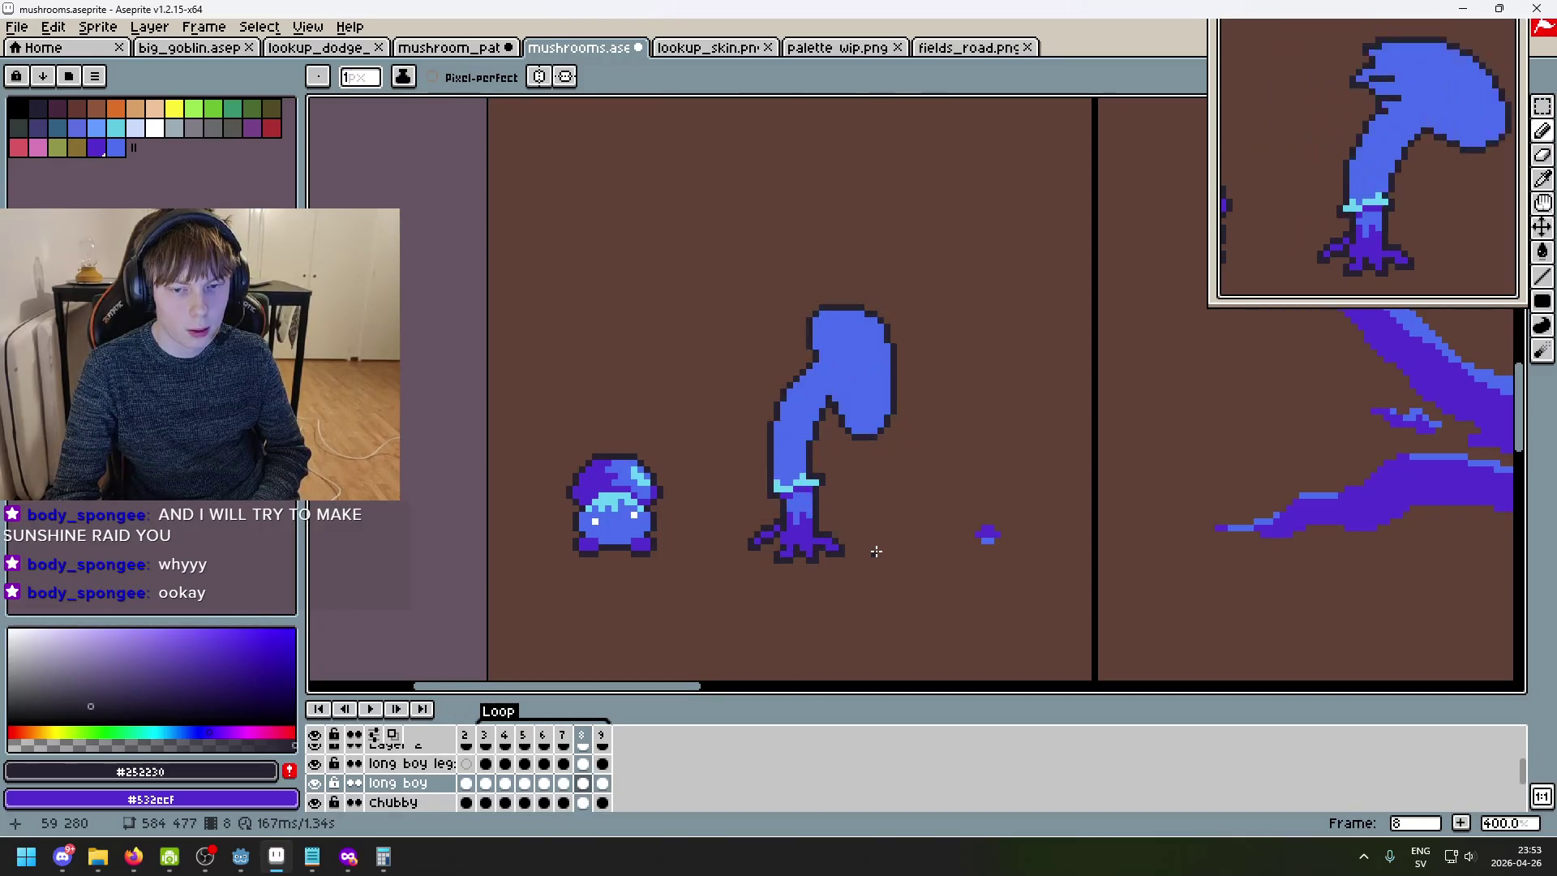
pyautogui.press('Left')
pyautogui.press('Right')
pyautogui.press('Right')
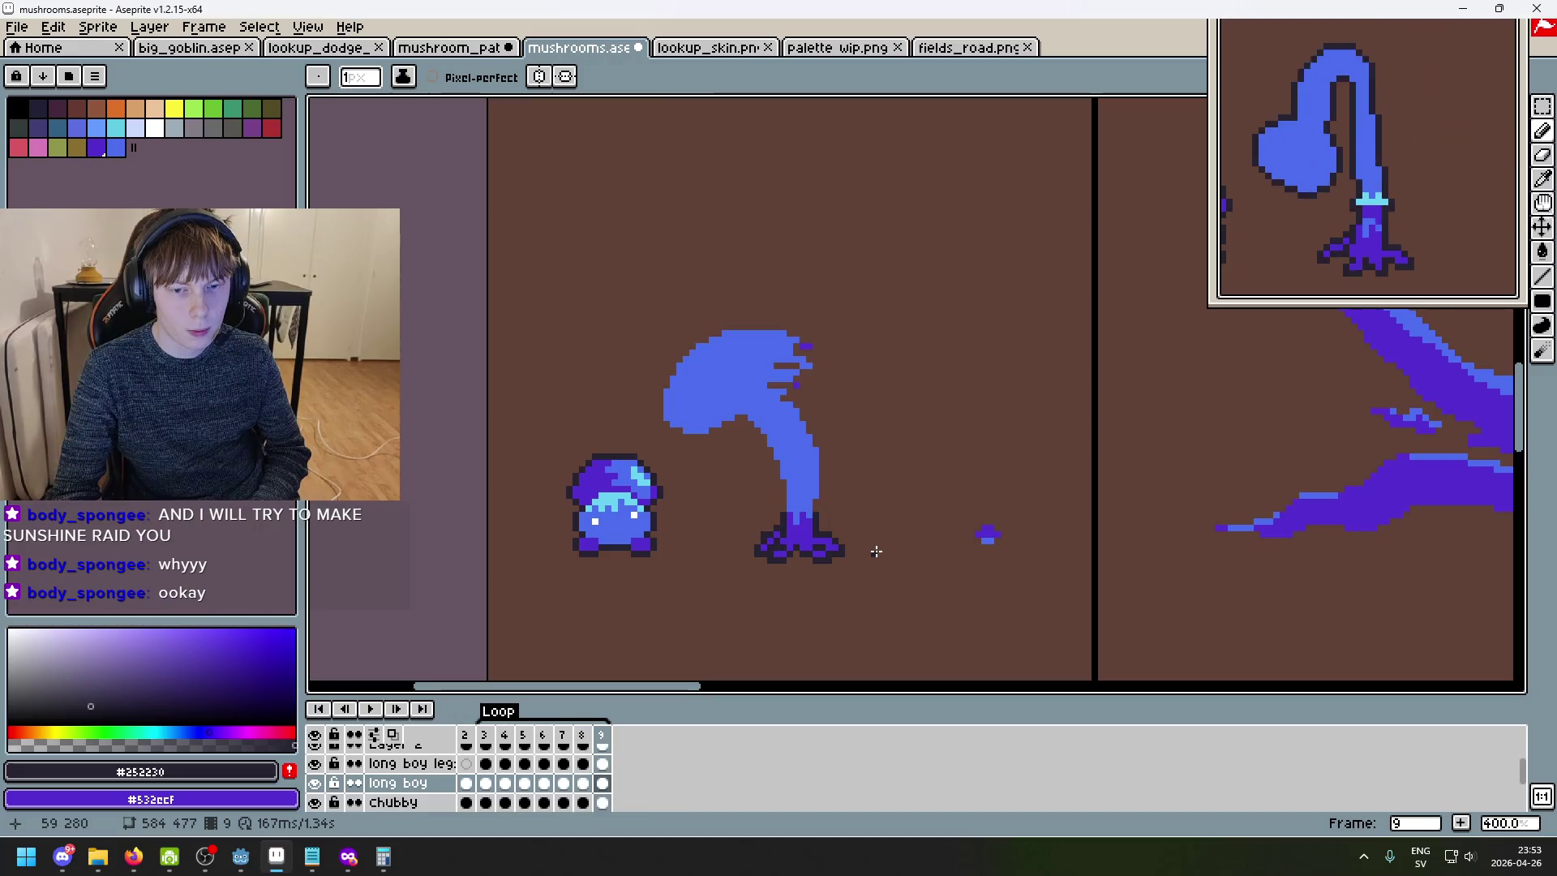
pyautogui.press('Right')
pyautogui.press('Right')
pyautogui.press('Right')
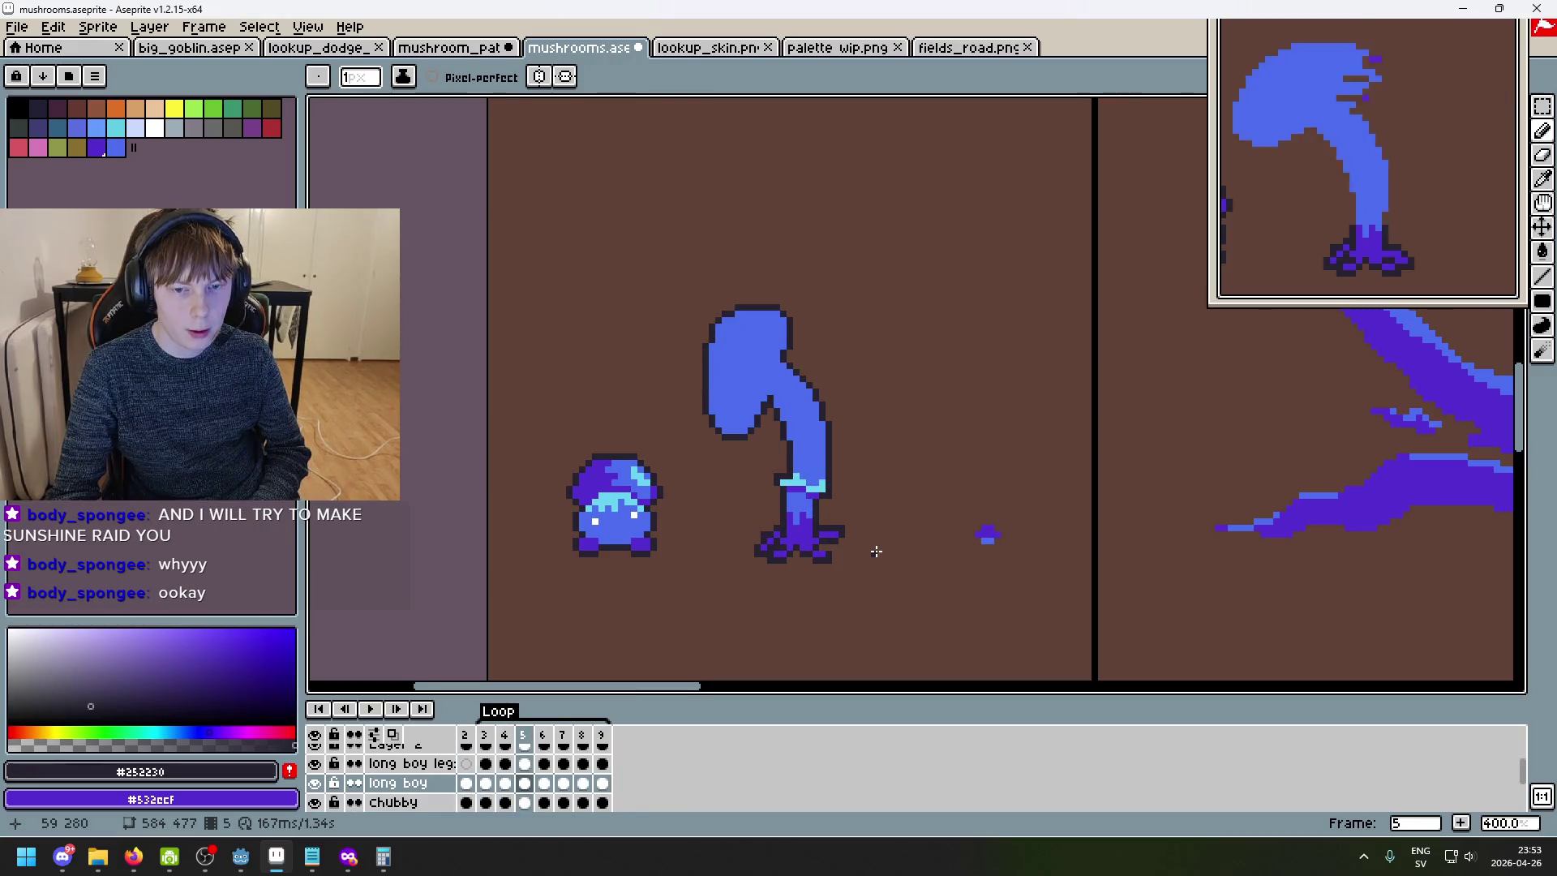
pyautogui.press('Left')
pyautogui.press('Right')
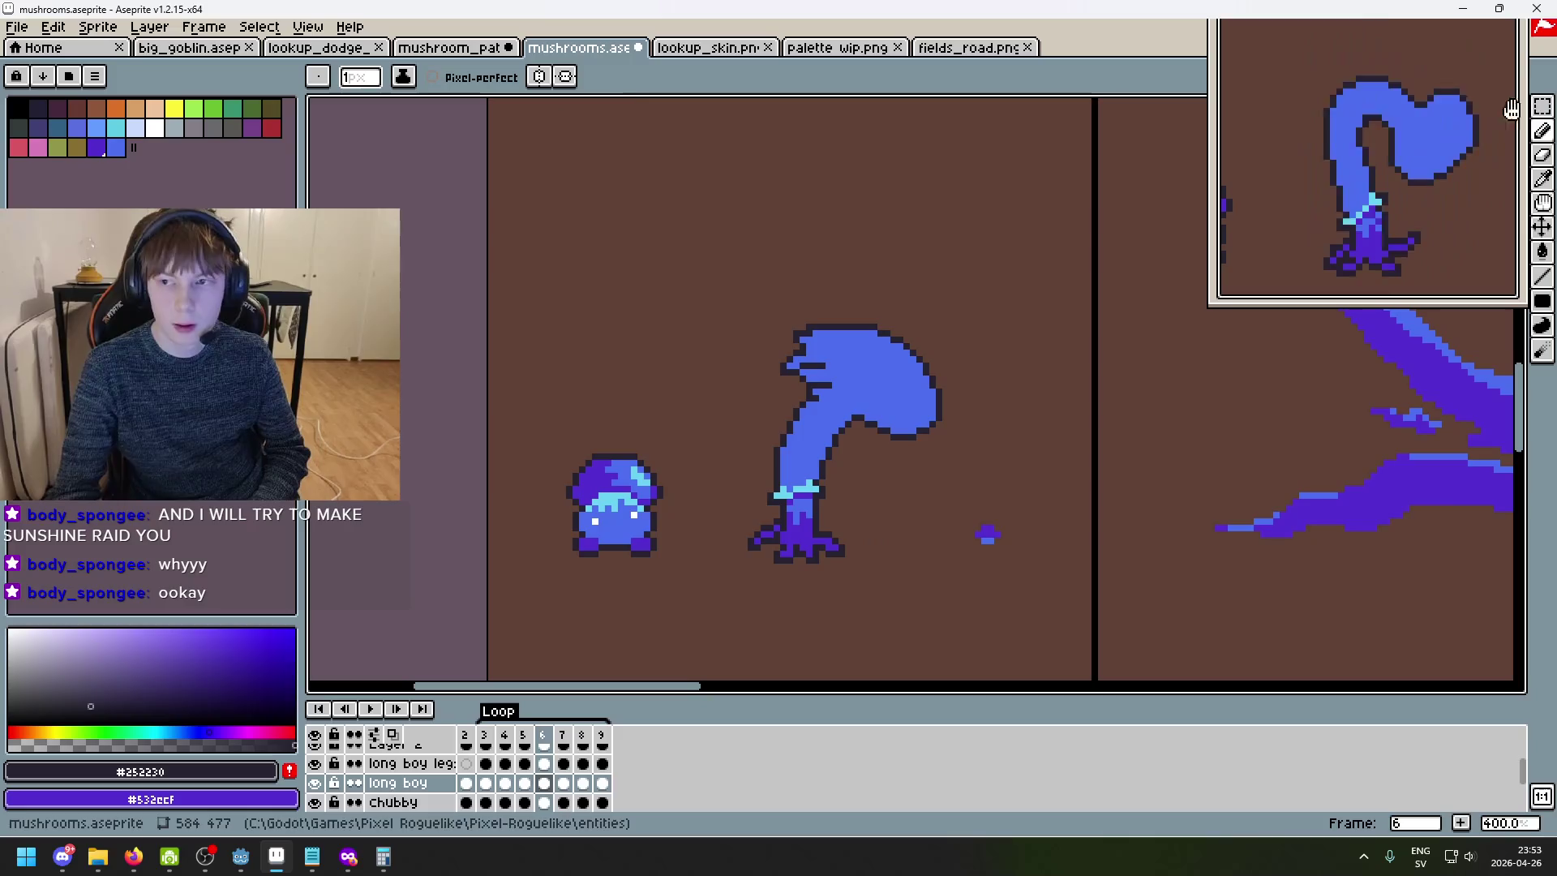
# - On frame 9, select the stem and cap, cut, paste and flip them, then undo that attempt
pyautogui.click(1543, 109)
pyautogui.scroll(1, 891, 454)
pyautogui.moveTo(700, 534); pyautogui.dragTo(1046, 211)
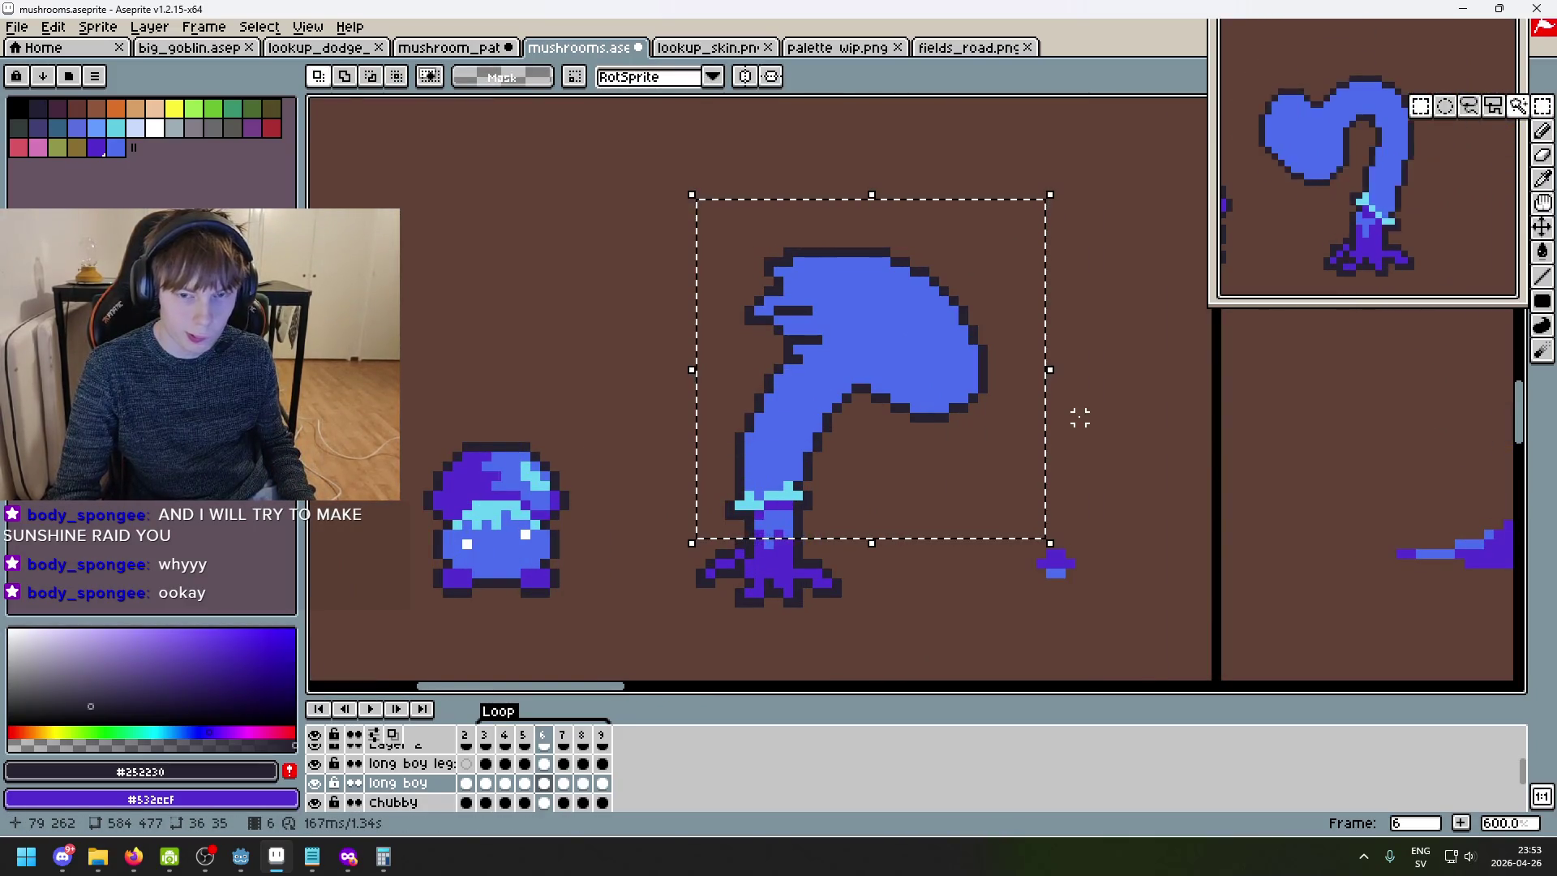
pyautogui.click(610, 744)
pyautogui.hotkey('ctrl', 'd')
pyautogui.moveTo(583, 216); pyautogui.dragTo(963, 459)
pyautogui.click(1126, 508)
pyautogui.moveTo(1057, 531)
pyautogui.mouseDown()
pyautogui.moveTo(824, 455)
pyautogui.moveTo(429, 214)
pyautogui.mouseUp()
pyautogui.moveTo(466, 146); pyautogui.dragTo(1008, 560)
pyautogui.press('Delete')
pyautogui.hotkey('ctrl', 'v')
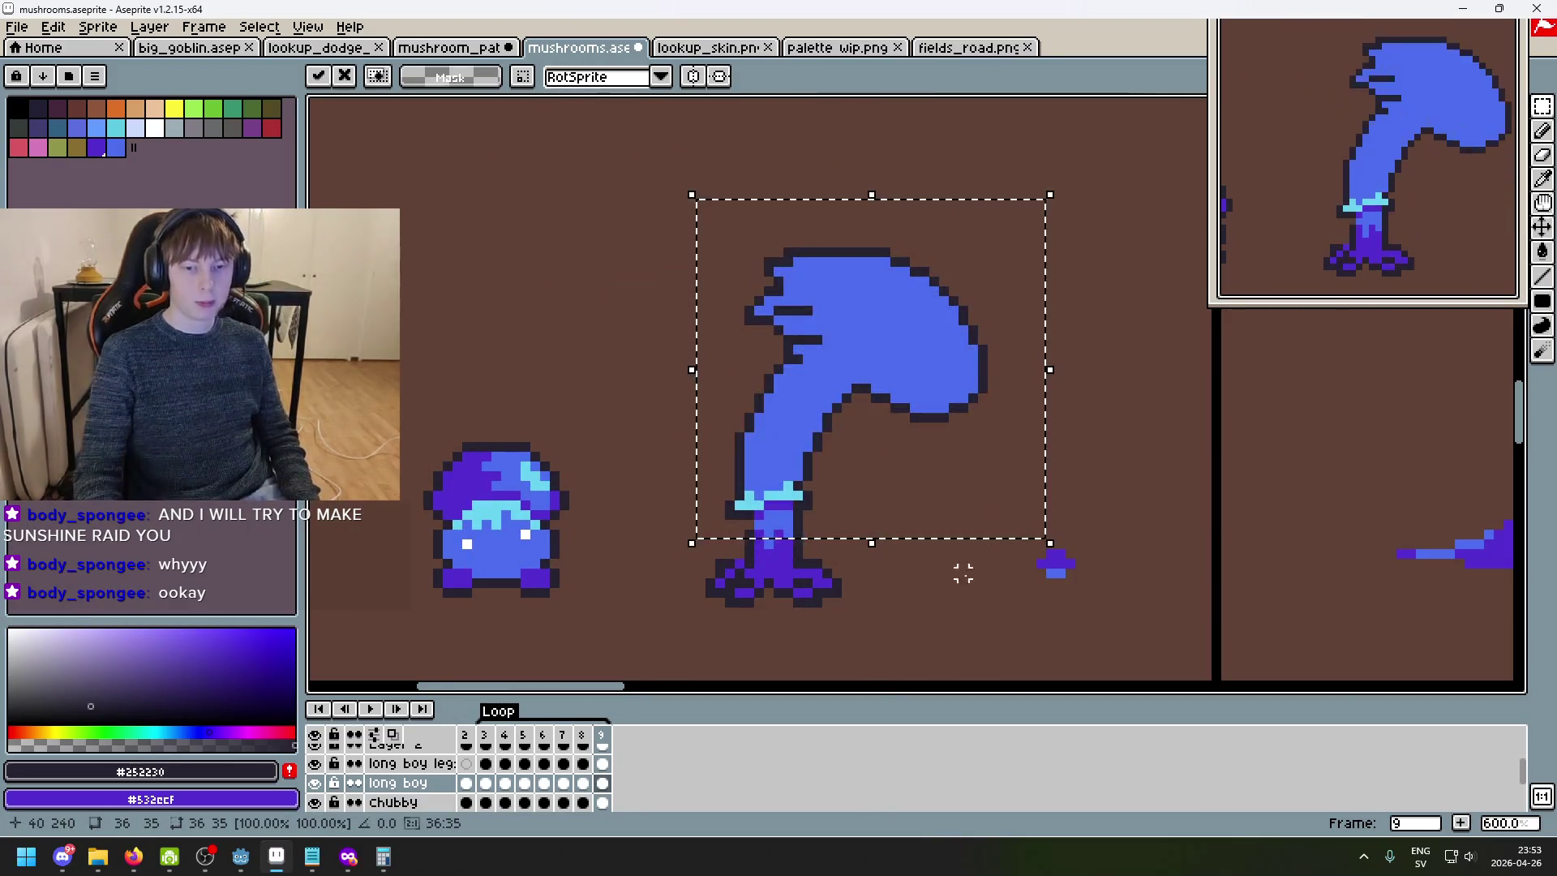
pyautogui.hotkey('shift', 'h')
pyautogui.hotkey('ctrl', 'z')
pyautogui.hotkey('ctrl', 'z')
pyautogui.hotkey('ctrl', 'z')
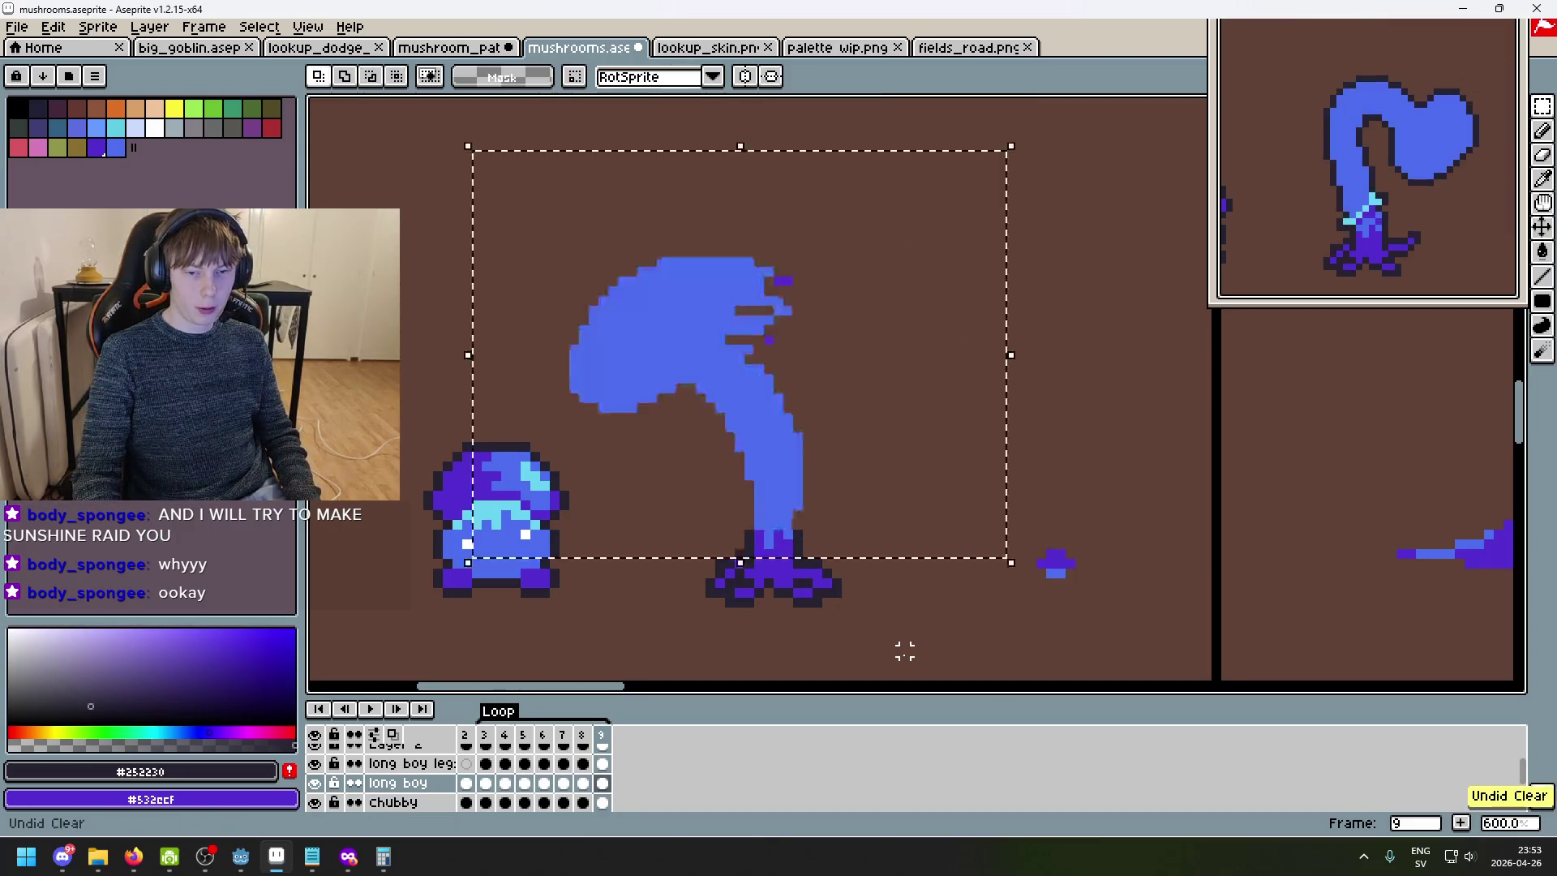
# - Cut the stem and cap above the feet, flip the pasted copy, and set it back on the feet
pyautogui.moveTo(938, 549); pyautogui.dragTo(370, 144)
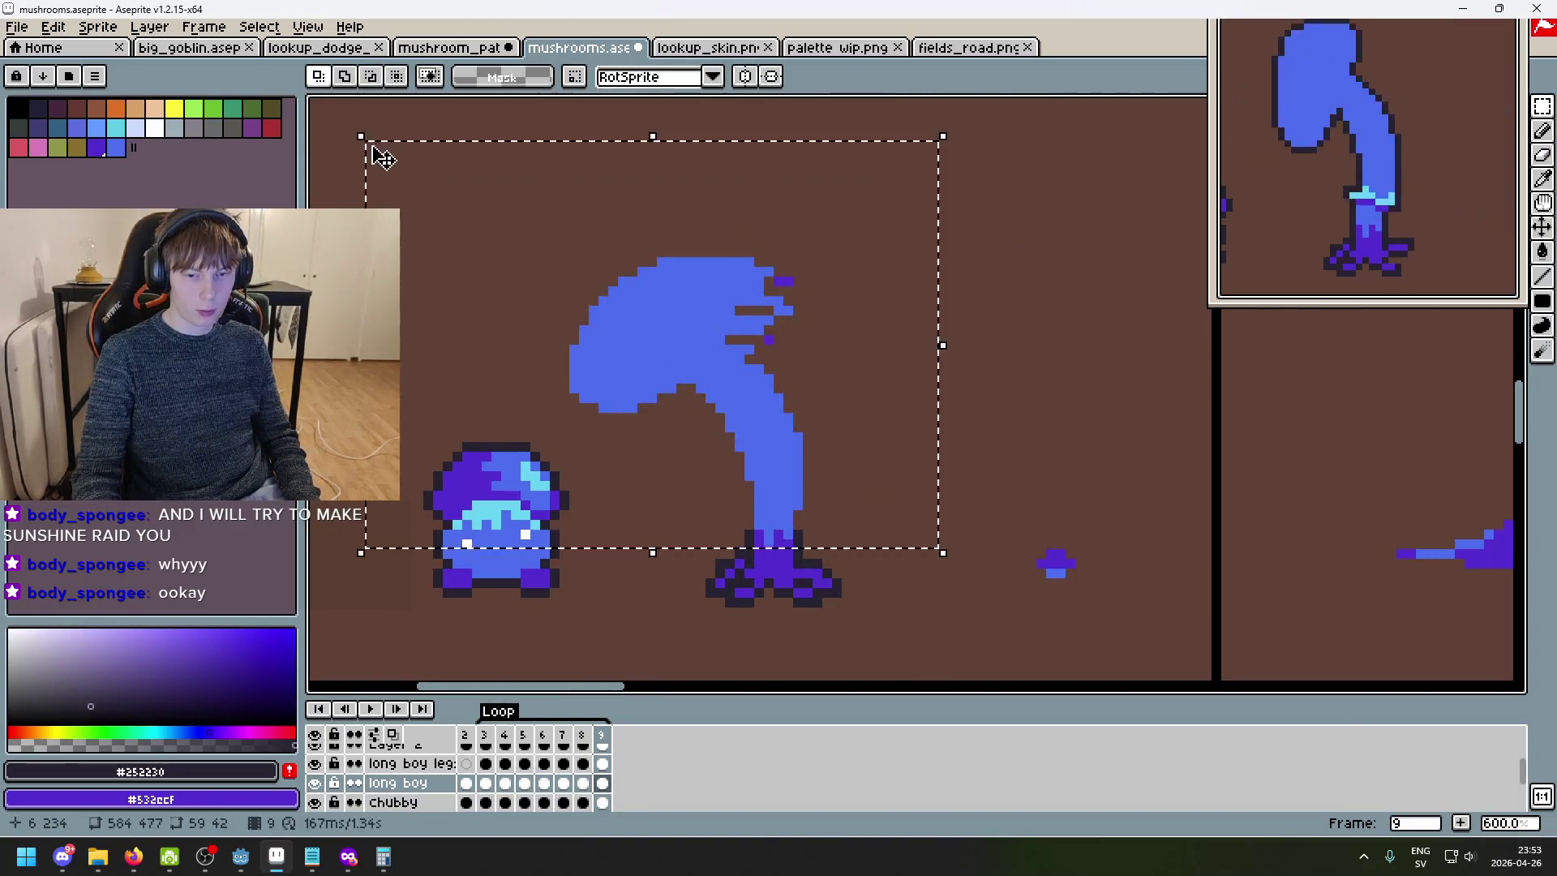
pyautogui.press('Delete')
pyautogui.hotkey('ctrl', 'v')
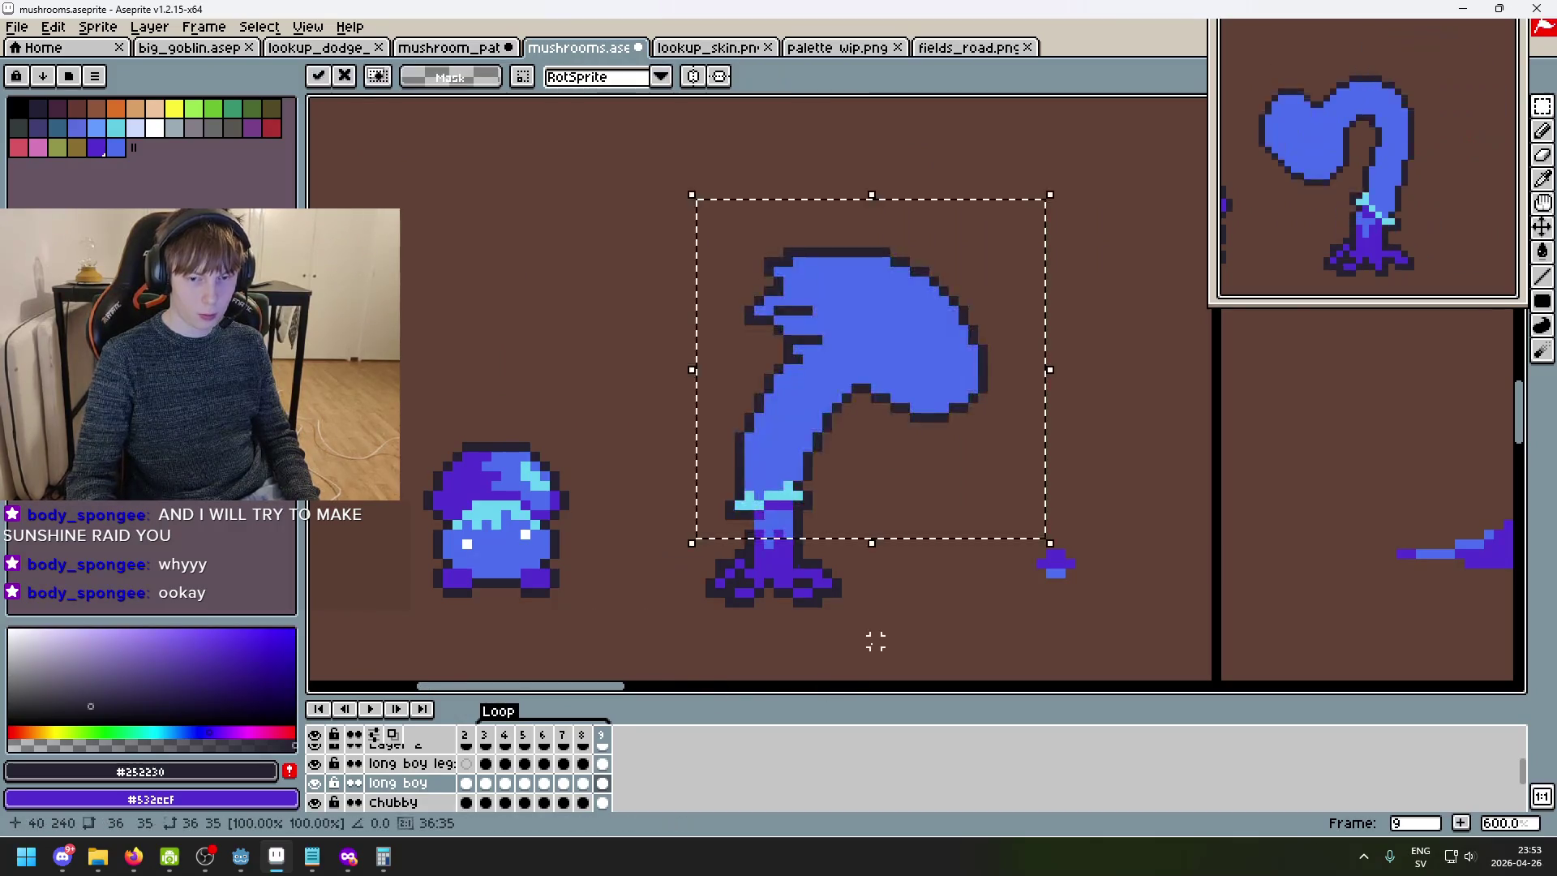
pyautogui.hotkey('shift', 'h')
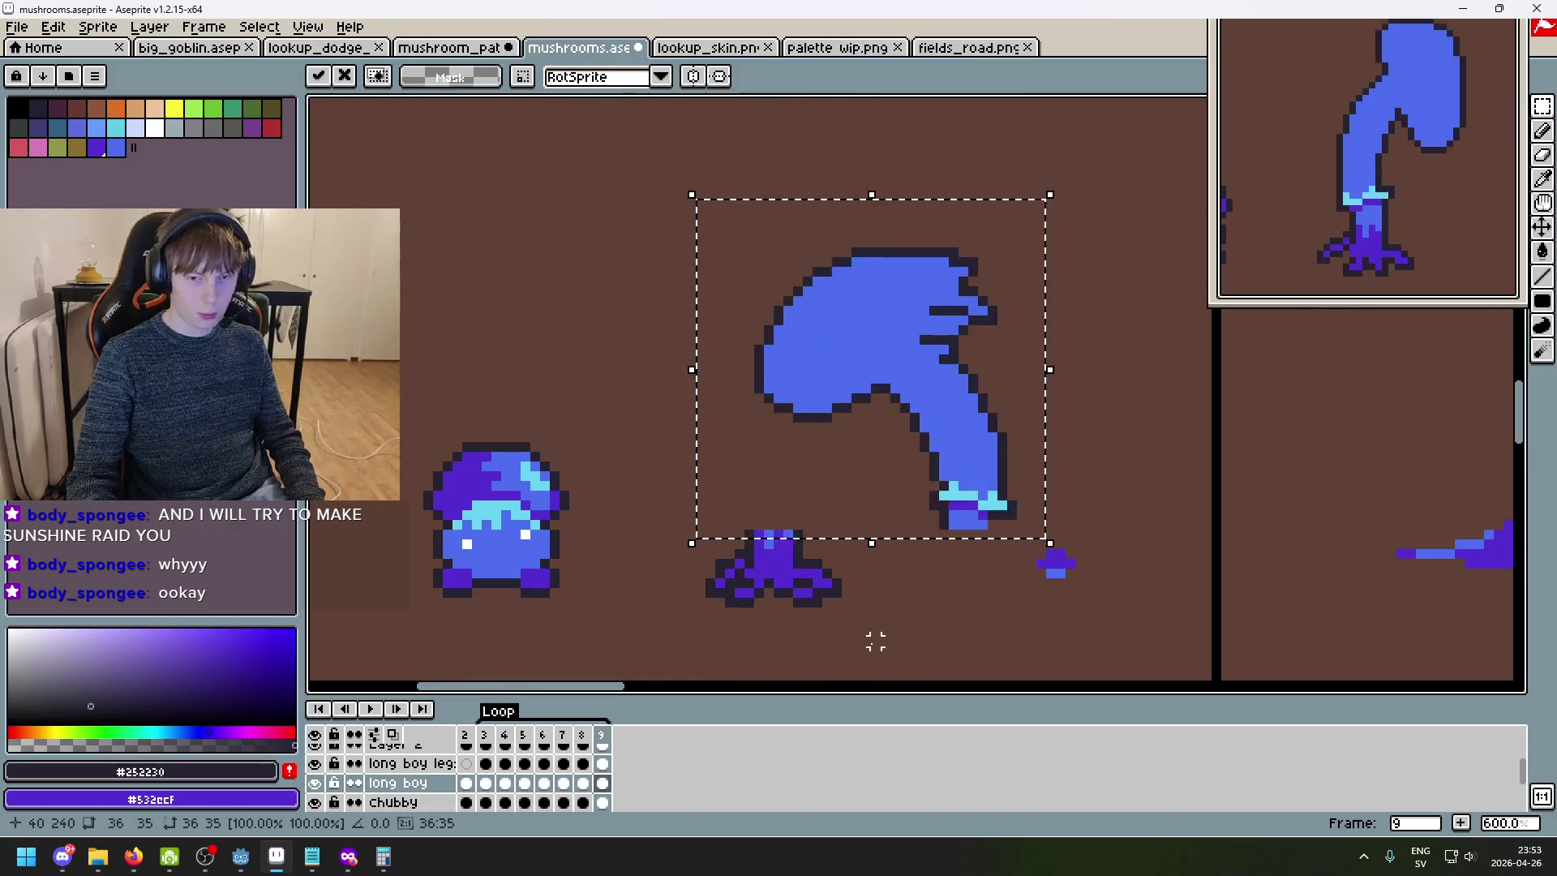
pyautogui.moveTo(895, 499)
pyautogui.mouseDown()
pyautogui.moveTo(756, 487)
pyautogui.moveTo(771, 504)
pyautogui.moveTo(689, 501)
pyautogui.mouseUp()
pyautogui.press('Return')
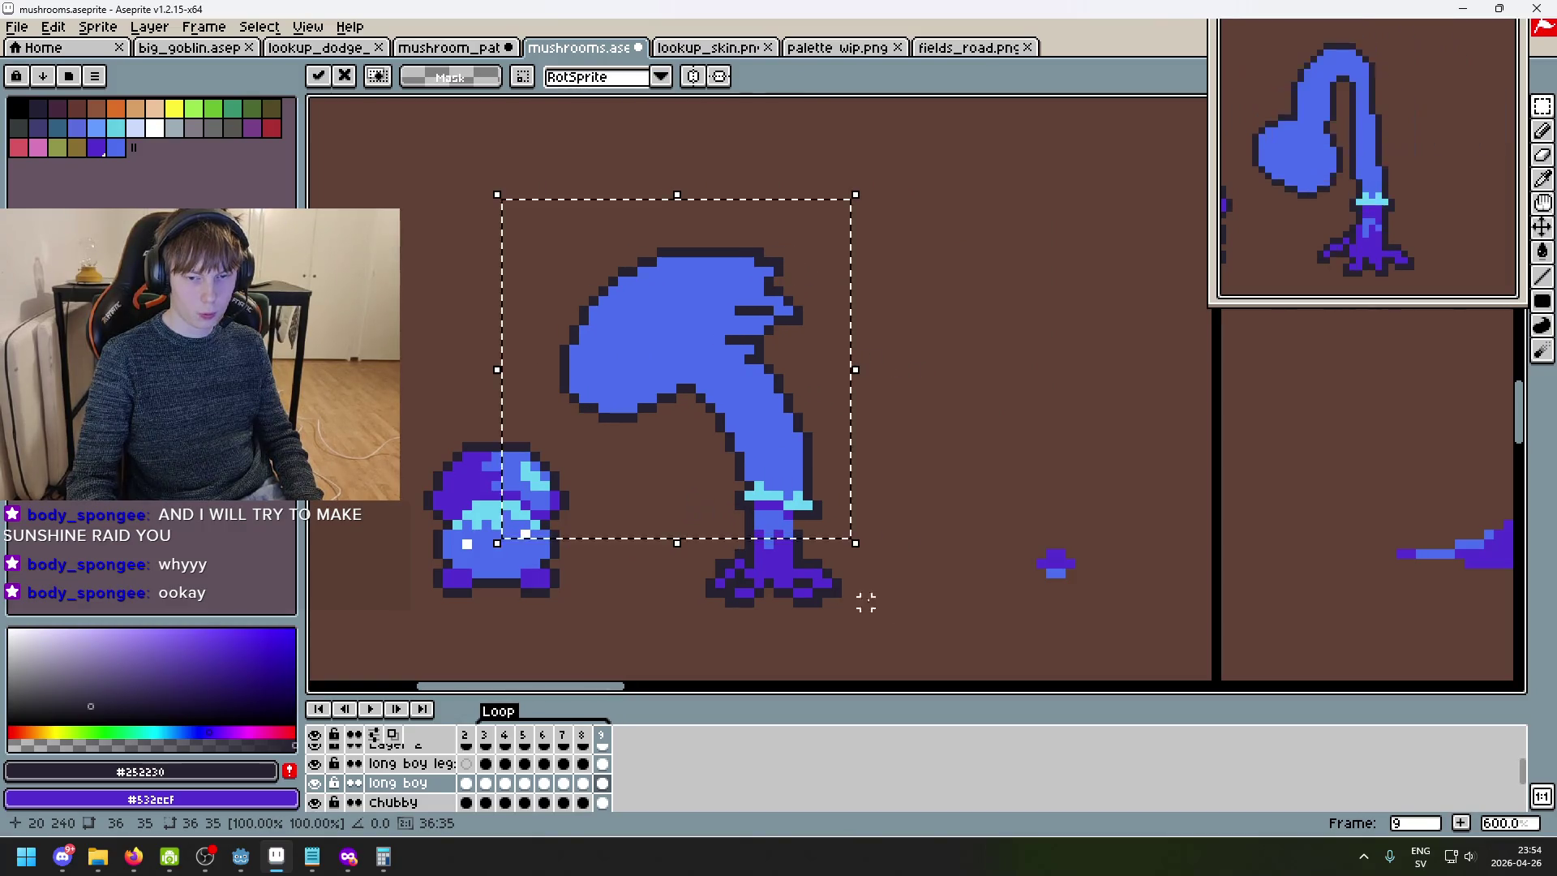
pyautogui.scroll(4, 811, 511)
pyautogui.press('i')
pyautogui.press('b')
pyautogui.scroll(-4, 854, 491)
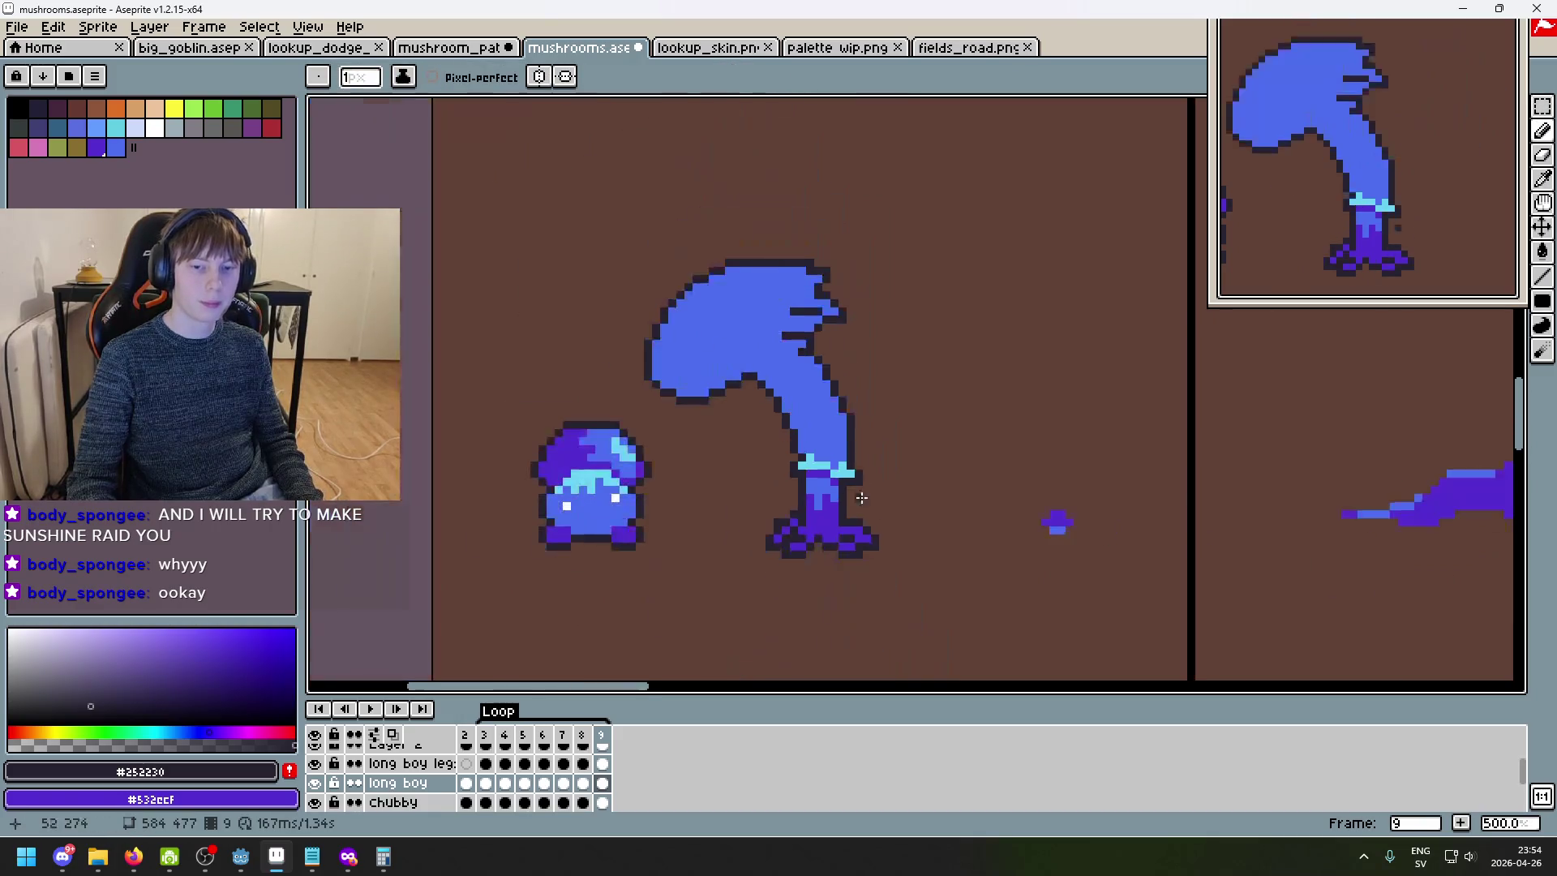
pyautogui.scroll(-2, 941, 506)
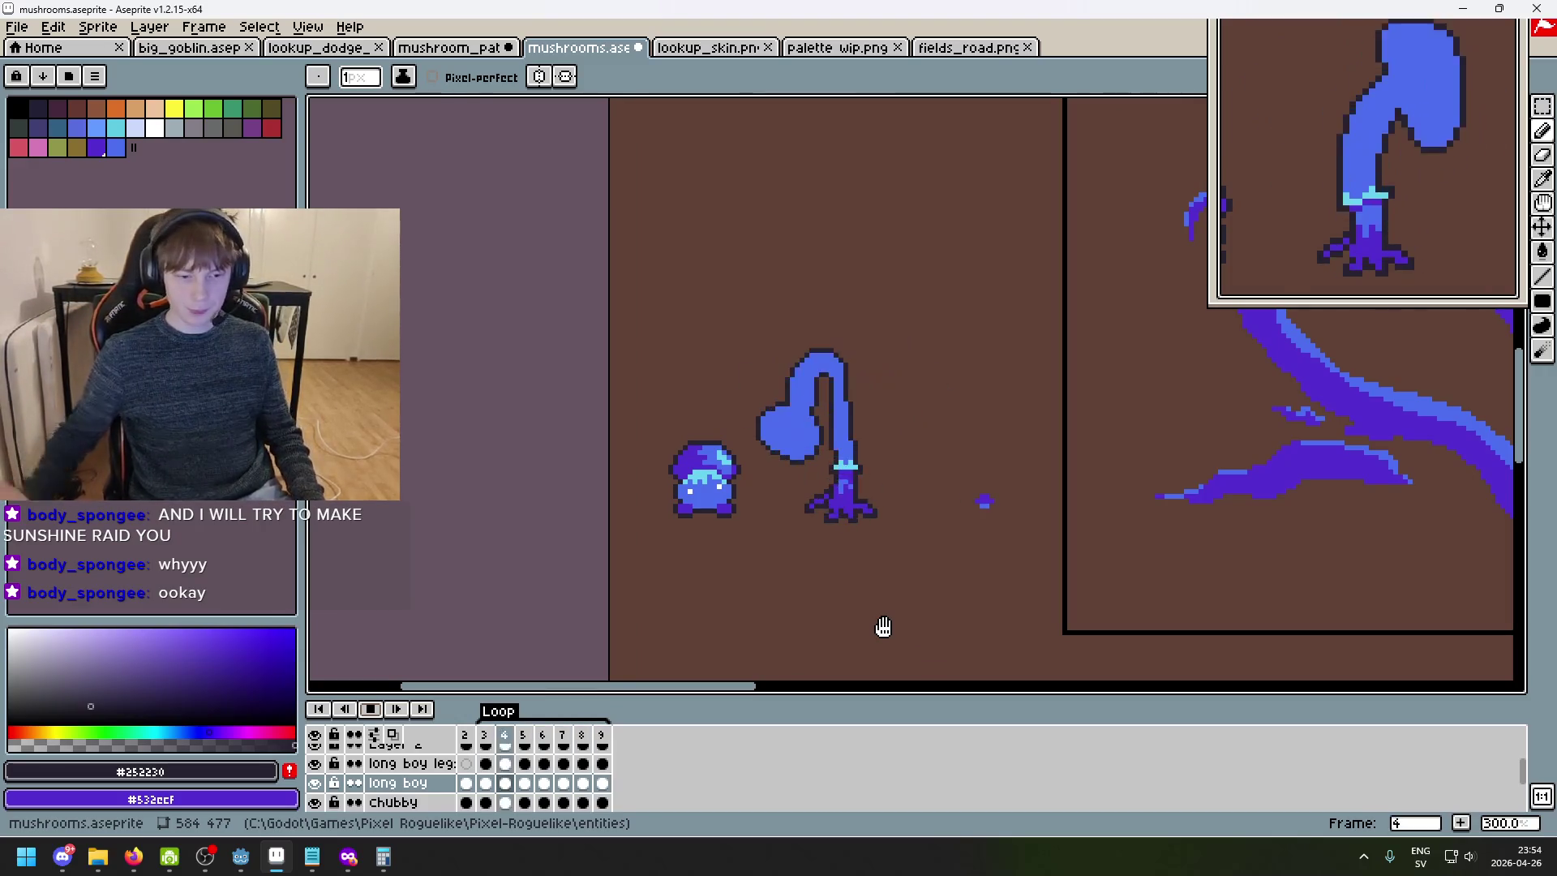
# - Stop the animation playback after previewing the swaying cap
pyautogui.click(371, 712)
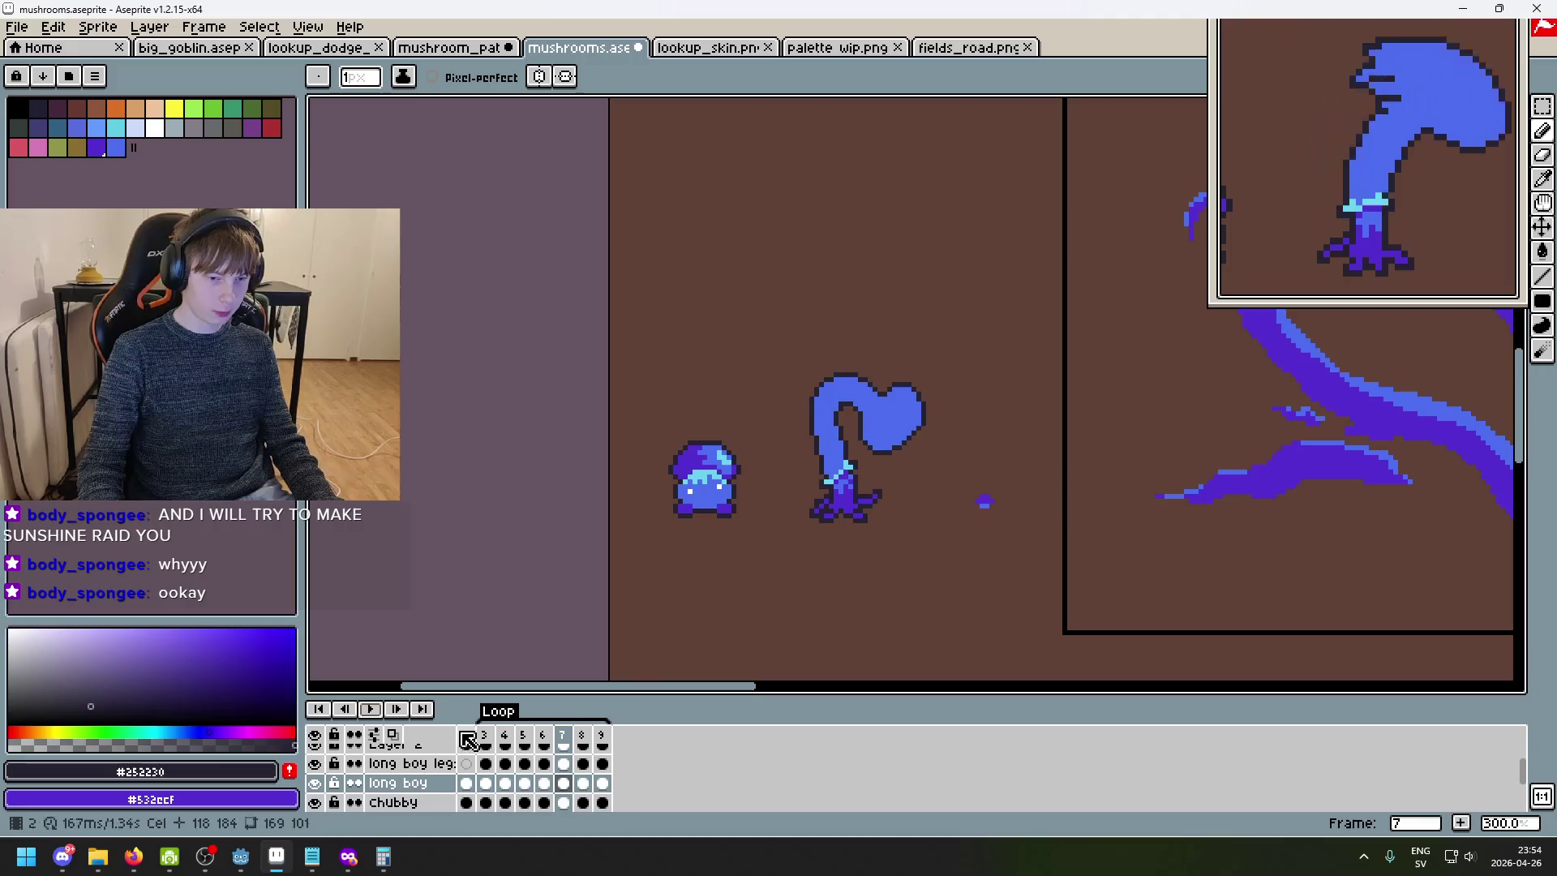
# - Pick white and dot a highlight pixel on the stem in frame 2
pyautogui.scroll(3, 861, 445)
pyautogui.scroll(3, 847, 325)
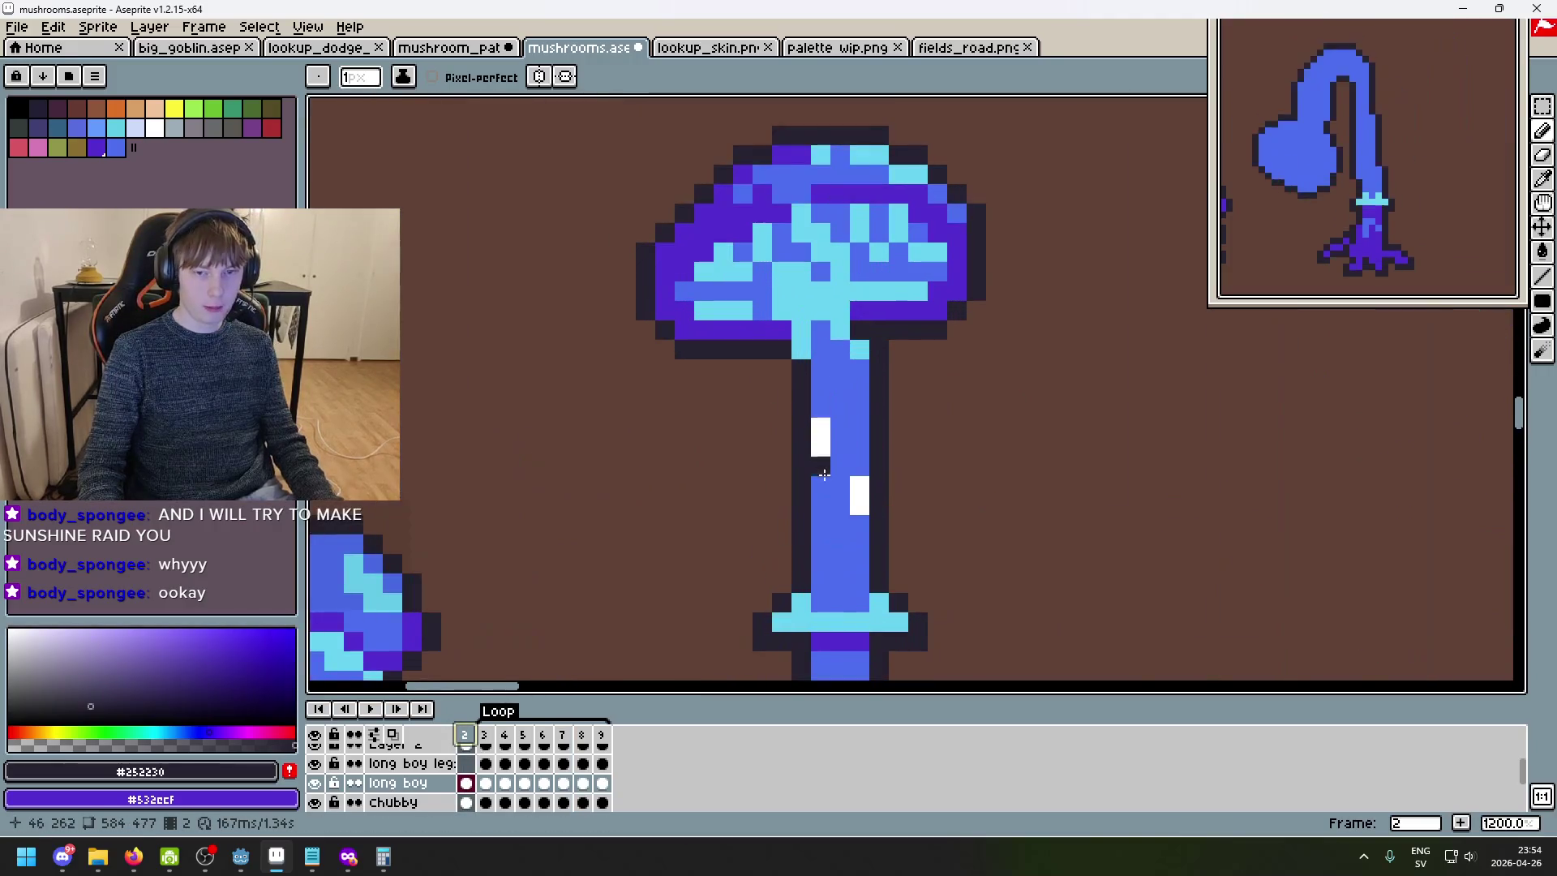
pyautogui.keyDown('alt'); pyautogui.click(821, 430); pyautogui.keyUp('alt')
pyautogui.click(821, 503)
# - Flip back and forth between frames 2, 3 and 4 to compare the stem poses
pyautogui.press('.')
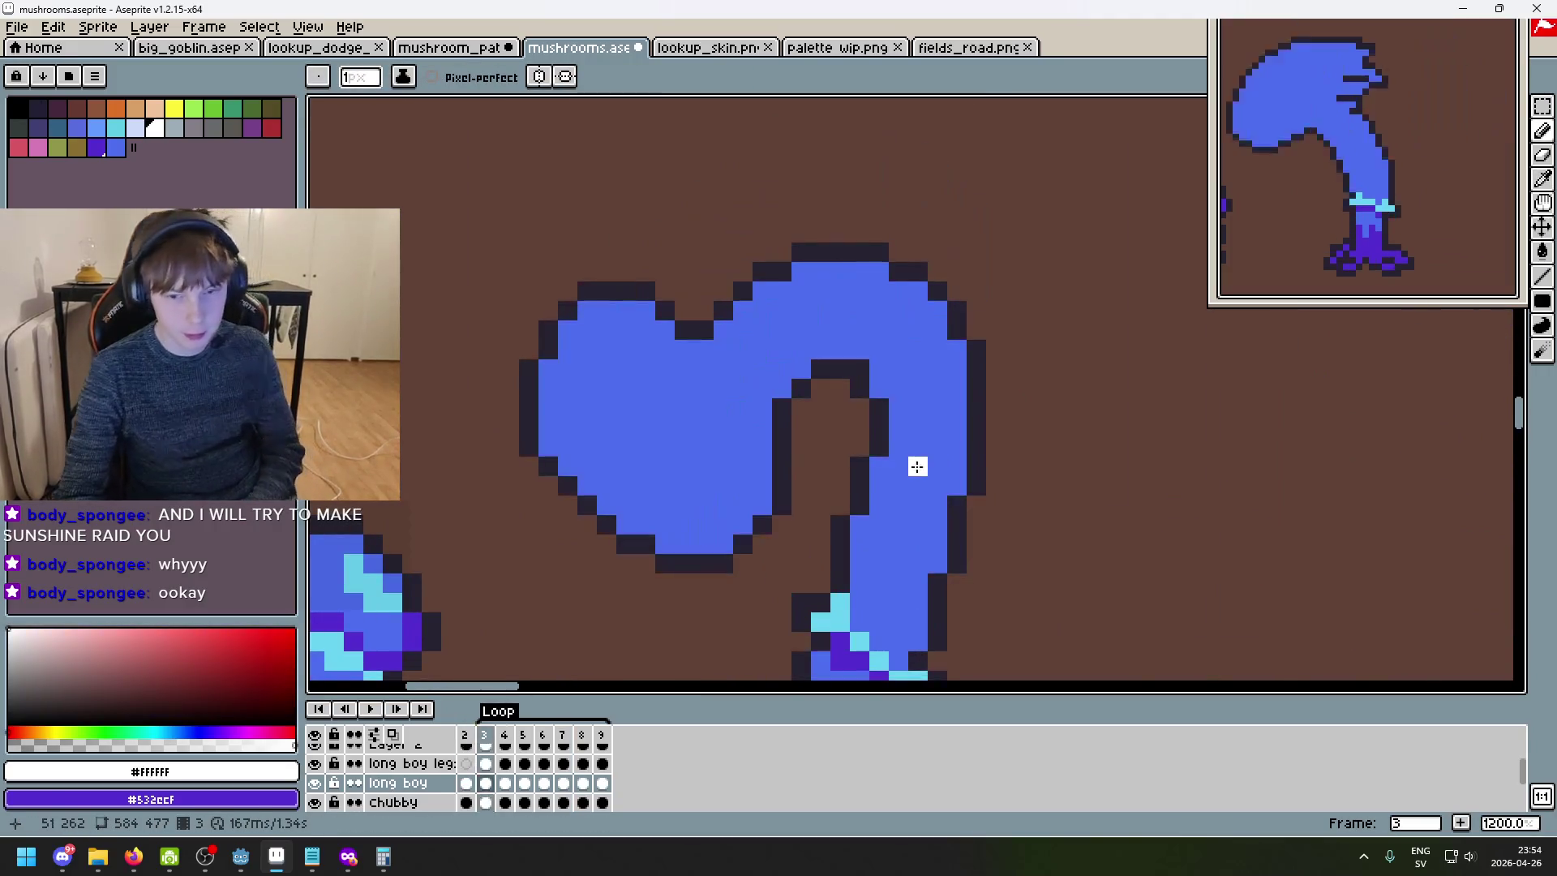
pyautogui.scroll(-4, 985, 505)
pyautogui.press('.')
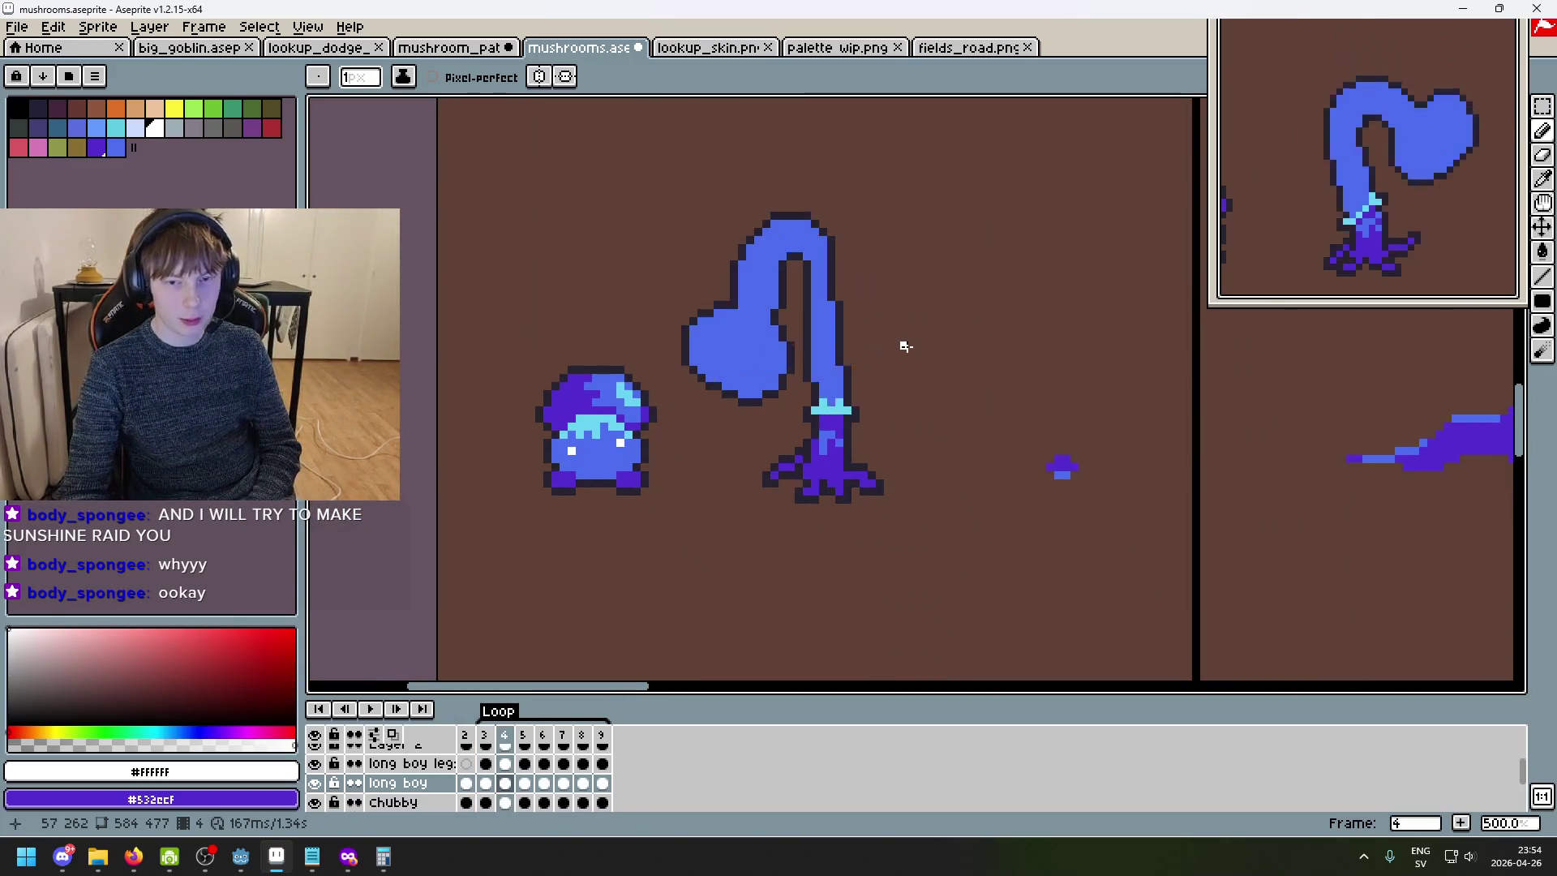
pyautogui.press(',')
pyautogui.press(',')
pyautogui.scroll(4, 848, 346)
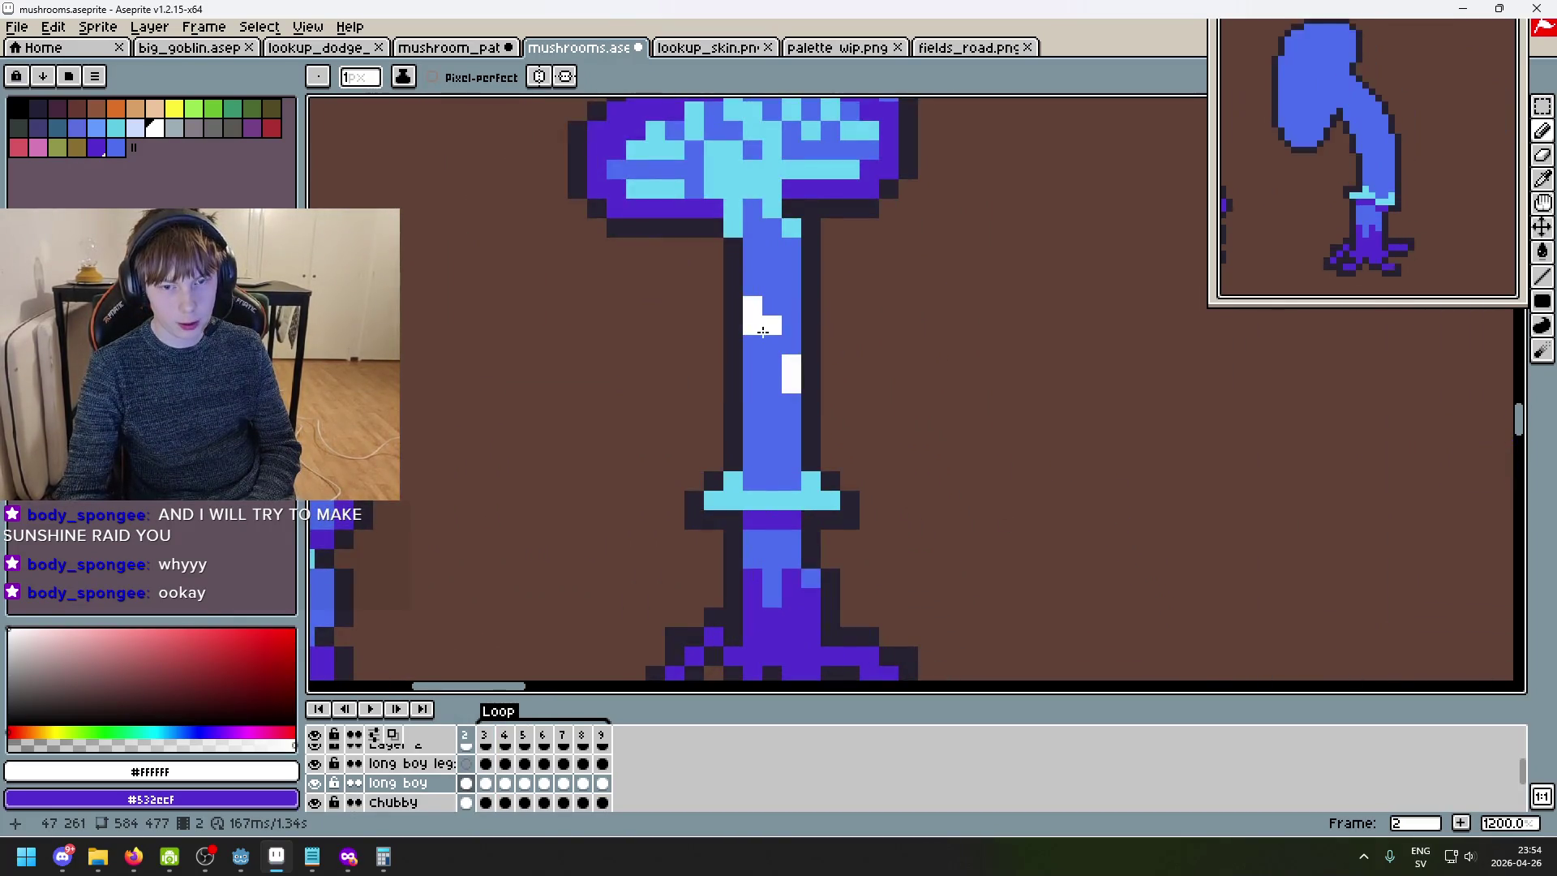
pyautogui.press('.')
pyautogui.press(',')
pyautogui.press('.')
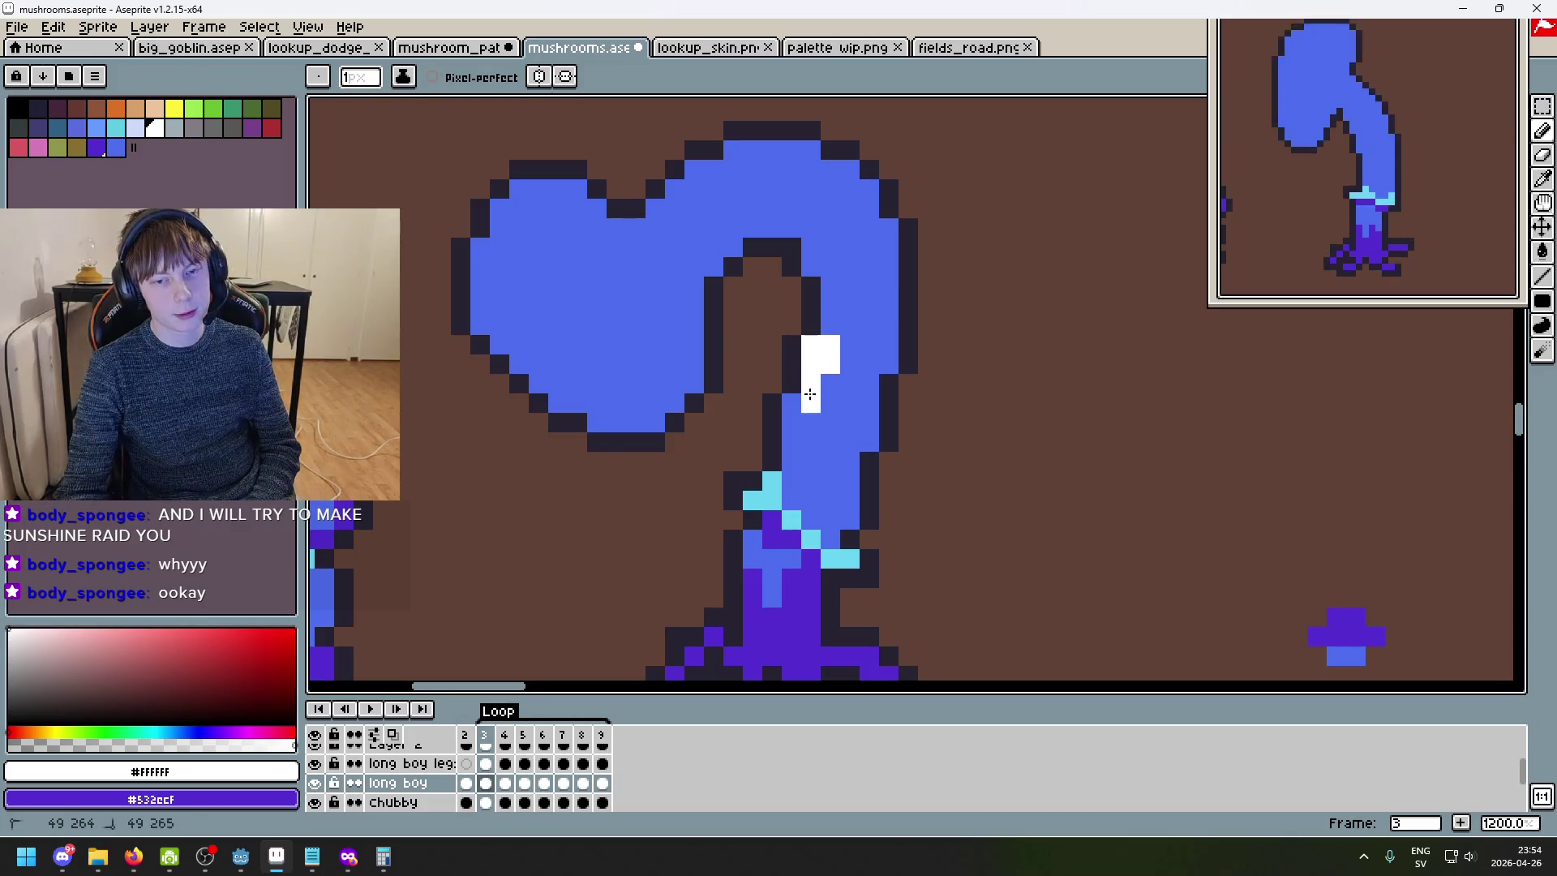
pyautogui.scroll(-4, 894, 390)
pyautogui.press(',')
pyautogui.press('.')
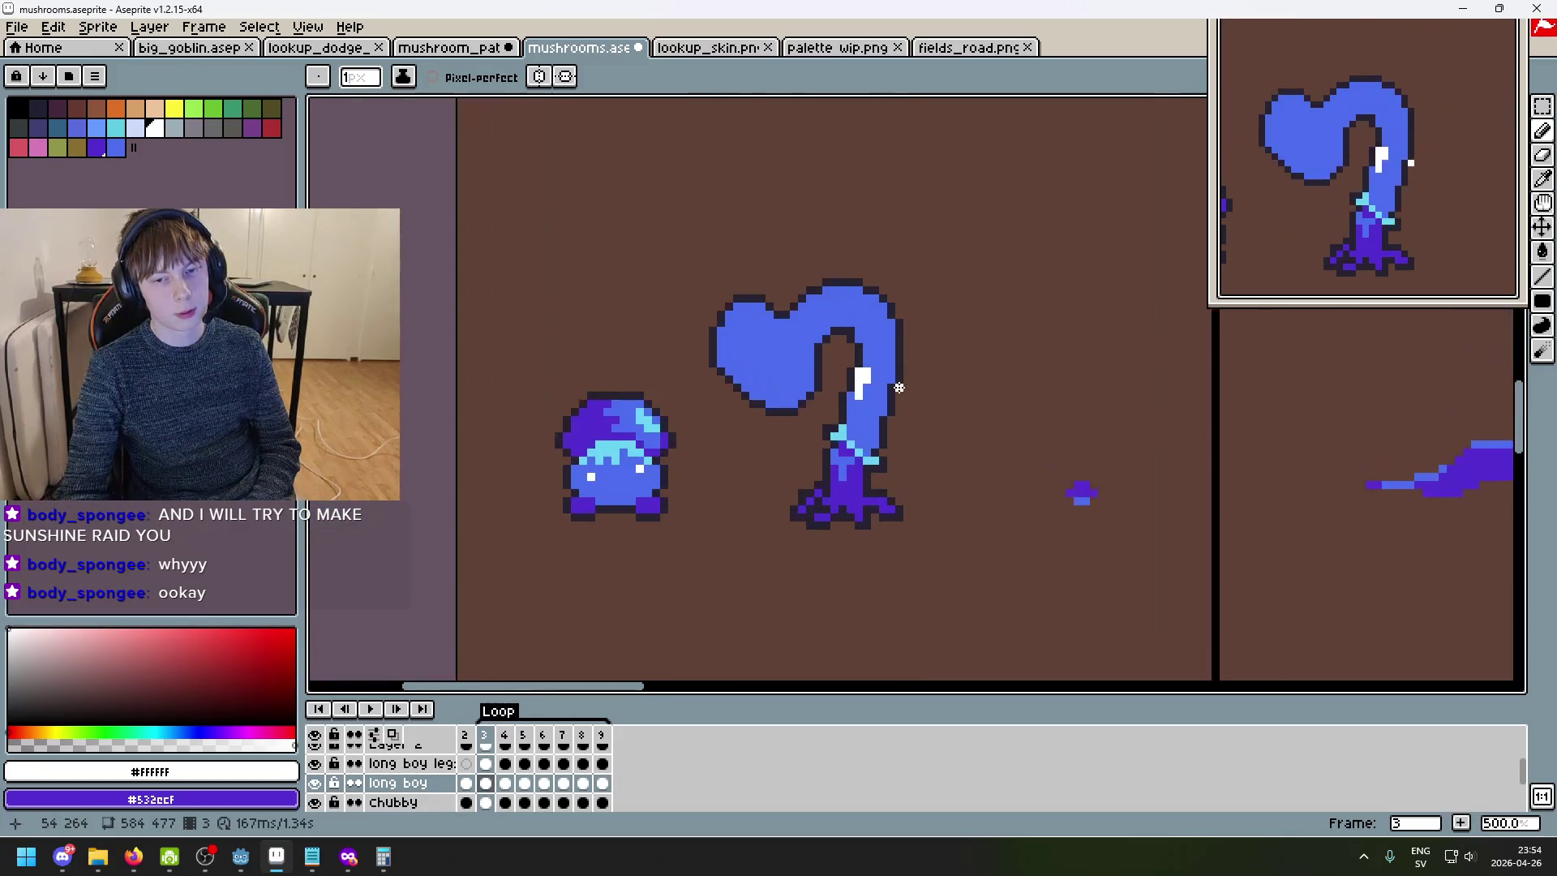
pyautogui.scroll(2, 853, 388)
pyautogui.press('.')
pyautogui.press(',')
pyautogui.press(',')
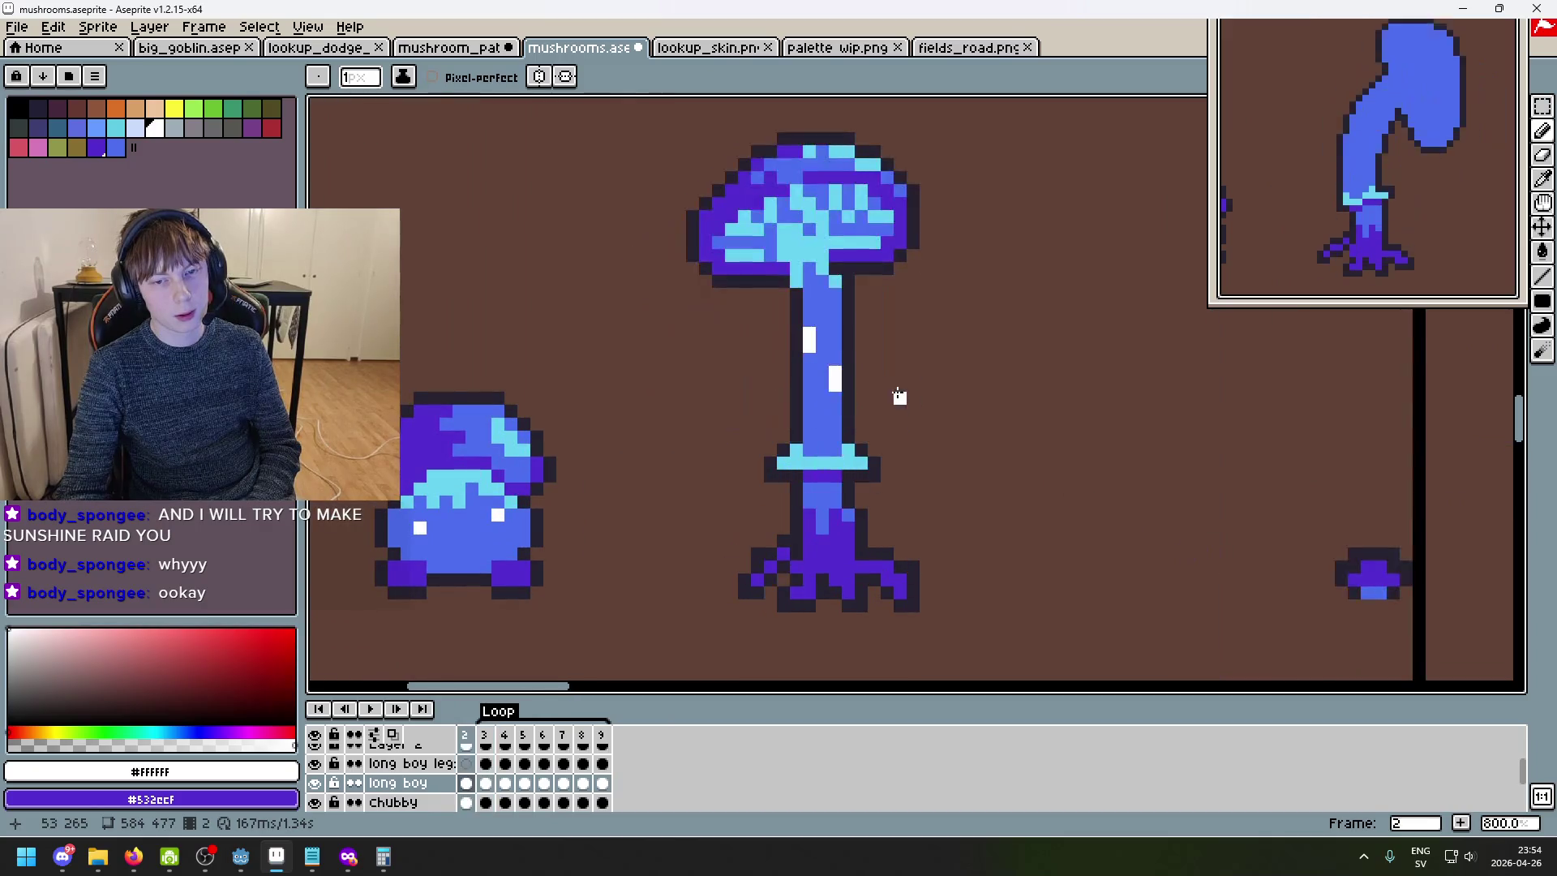
pyautogui.press('.')
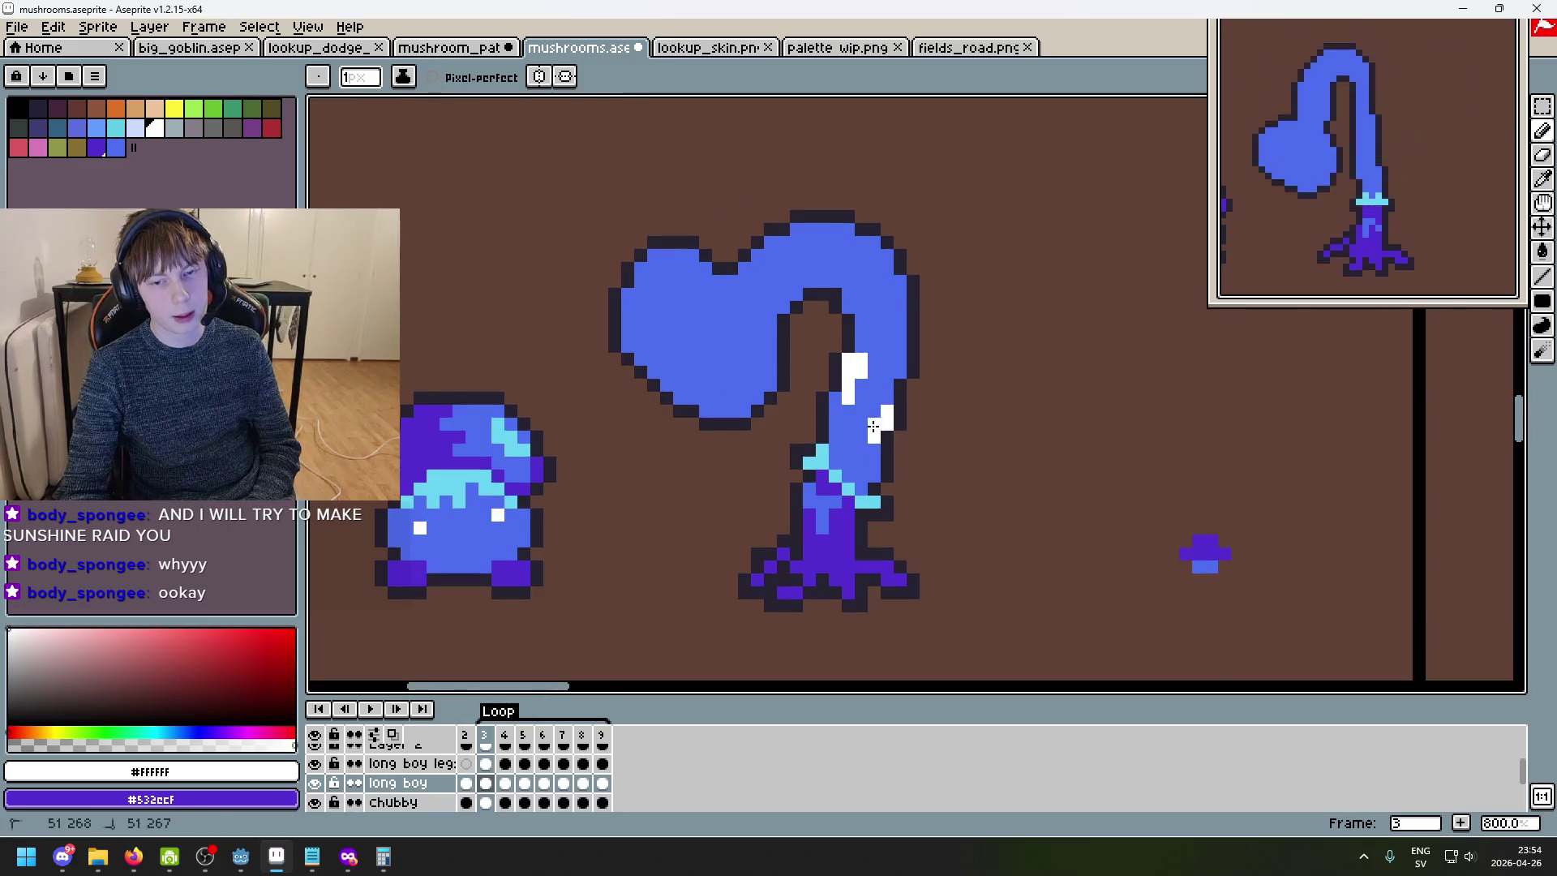
pyautogui.scroll(-2, 875, 436)
pyautogui.press(',')
pyautogui.press('.')
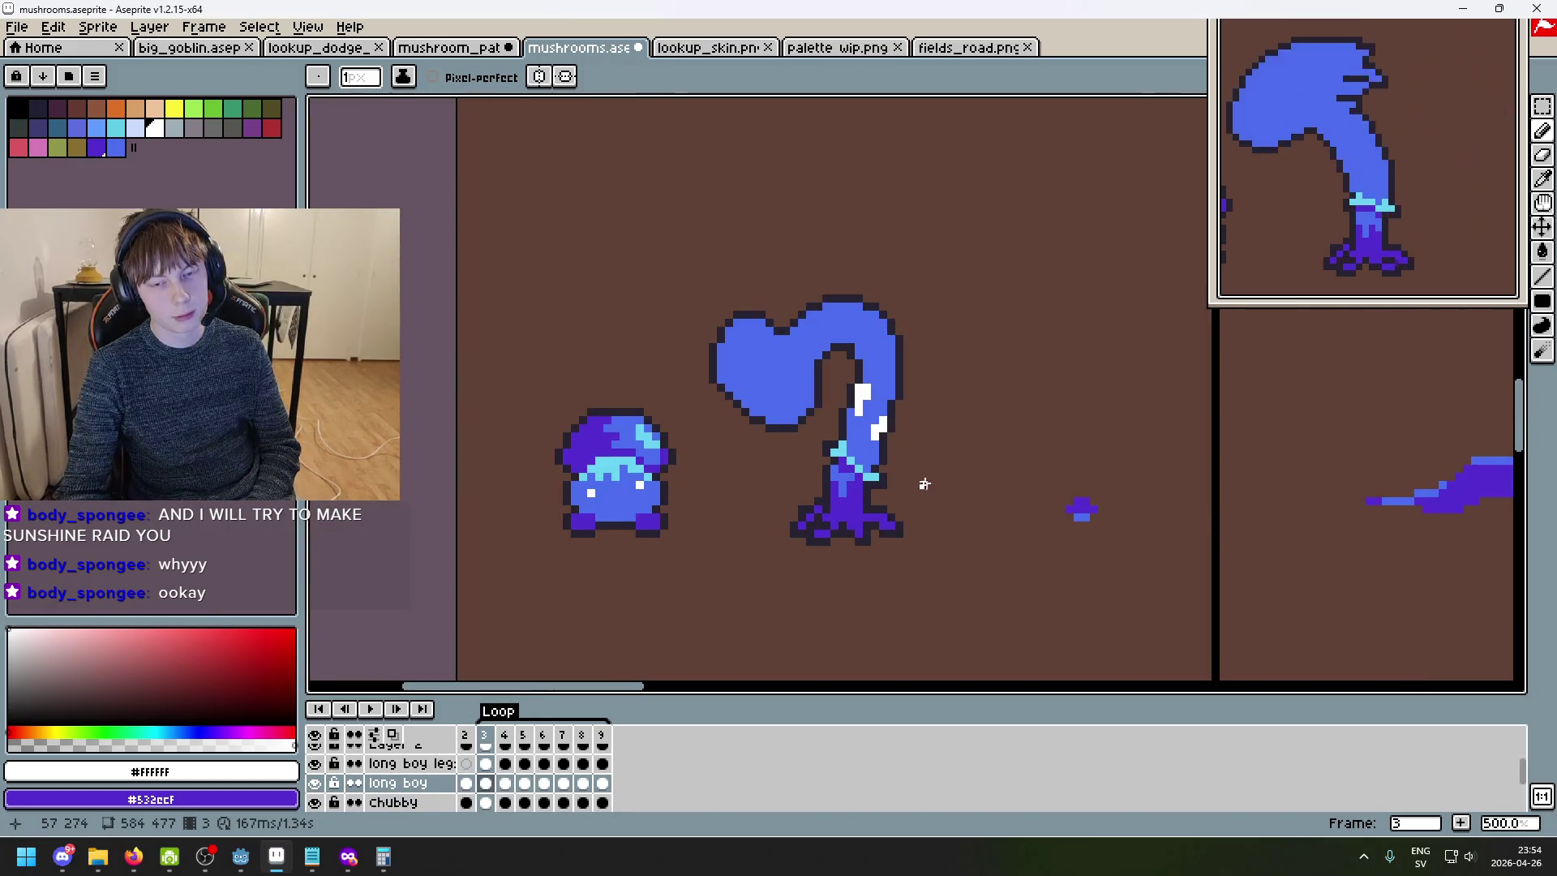
pyautogui.scroll(-3, 899, 453)
pyautogui.scroll(3, 846, 430)
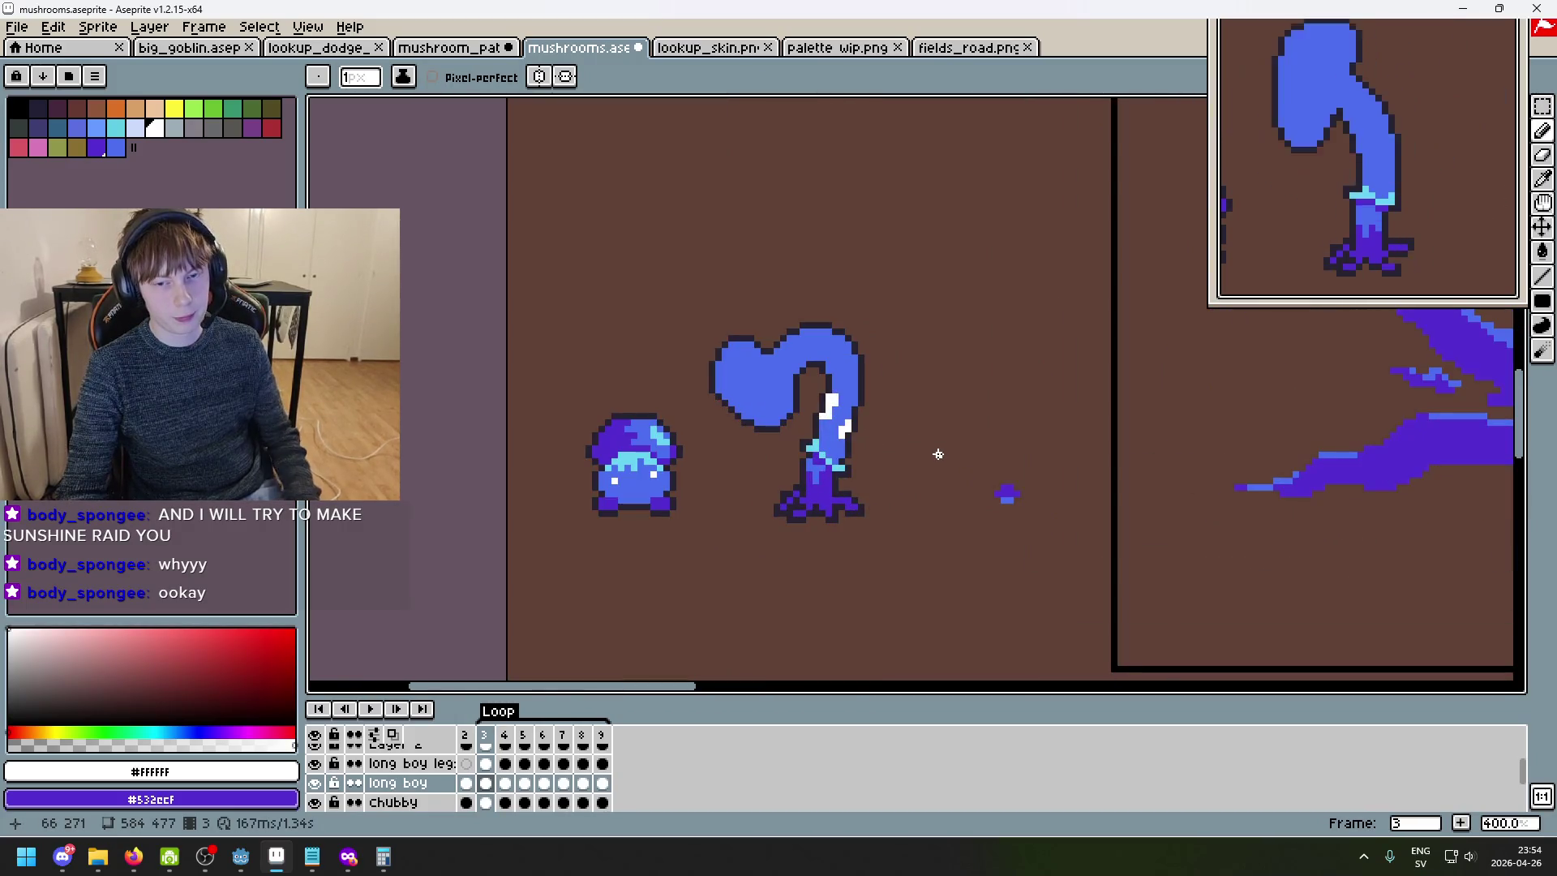
pyautogui.scroll(2, 930, 436)
pyautogui.press(',')
pyautogui.press('.')
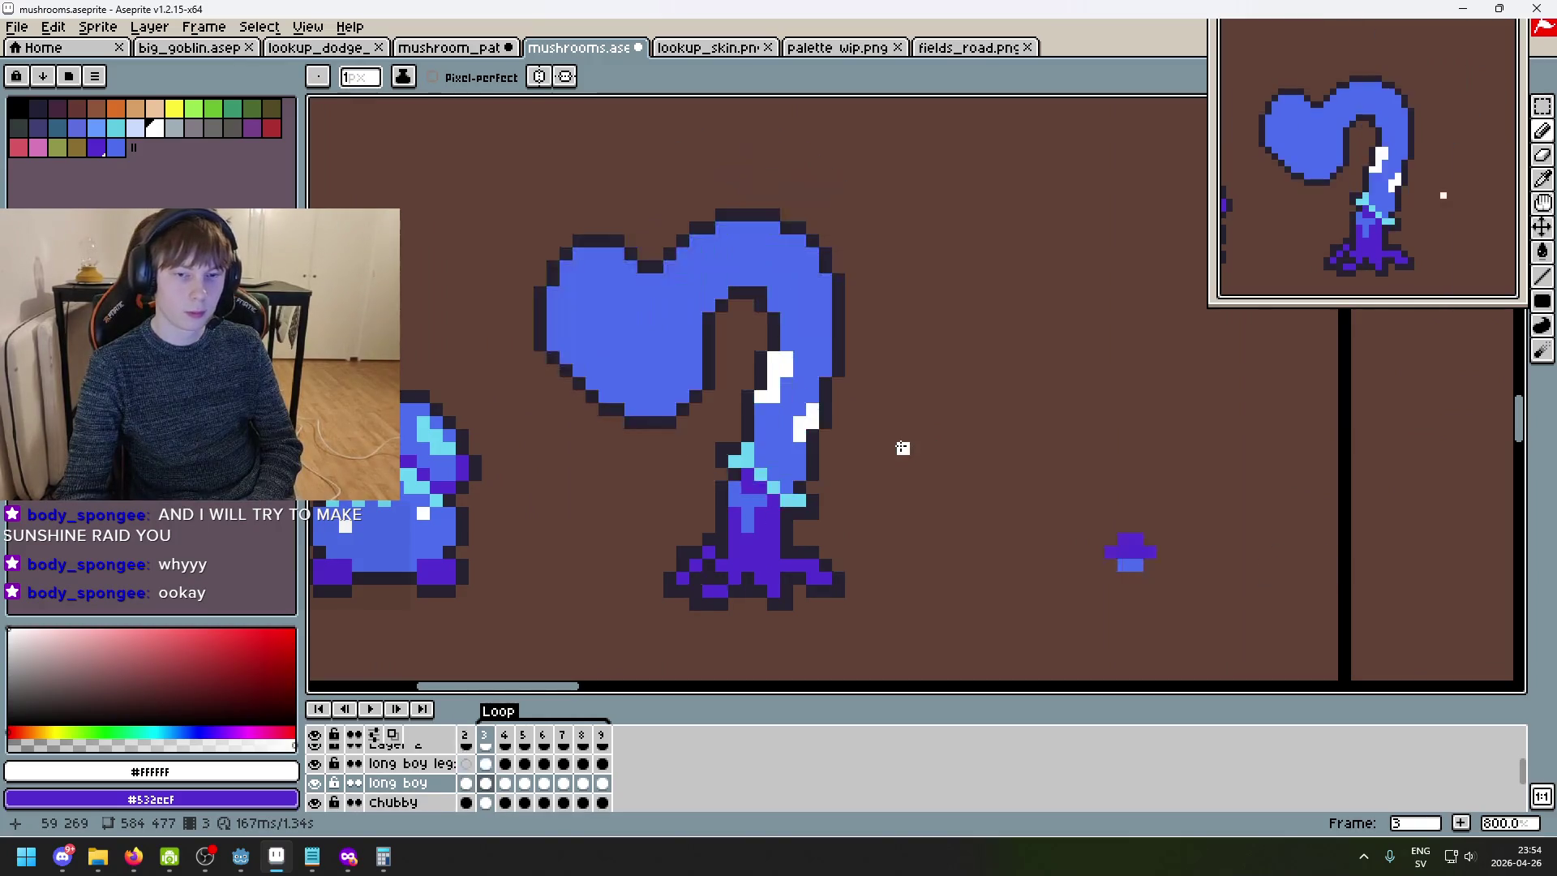
pyautogui.press('.')
pyautogui.press(',')
pyautogui.press(',')
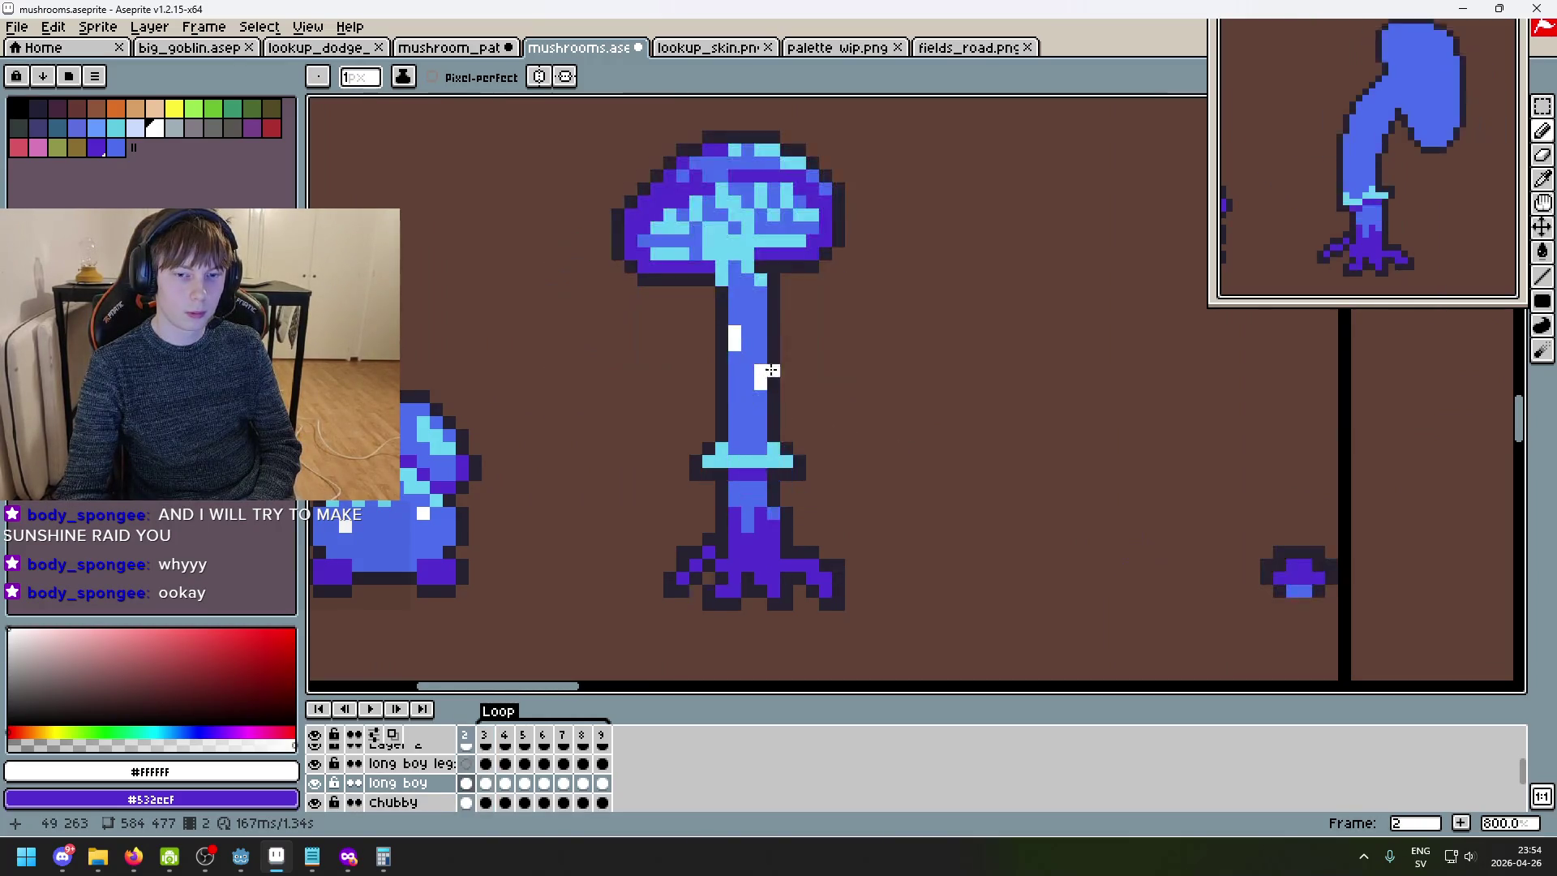
pyautogui.press('.')
pyautogui.press('.')
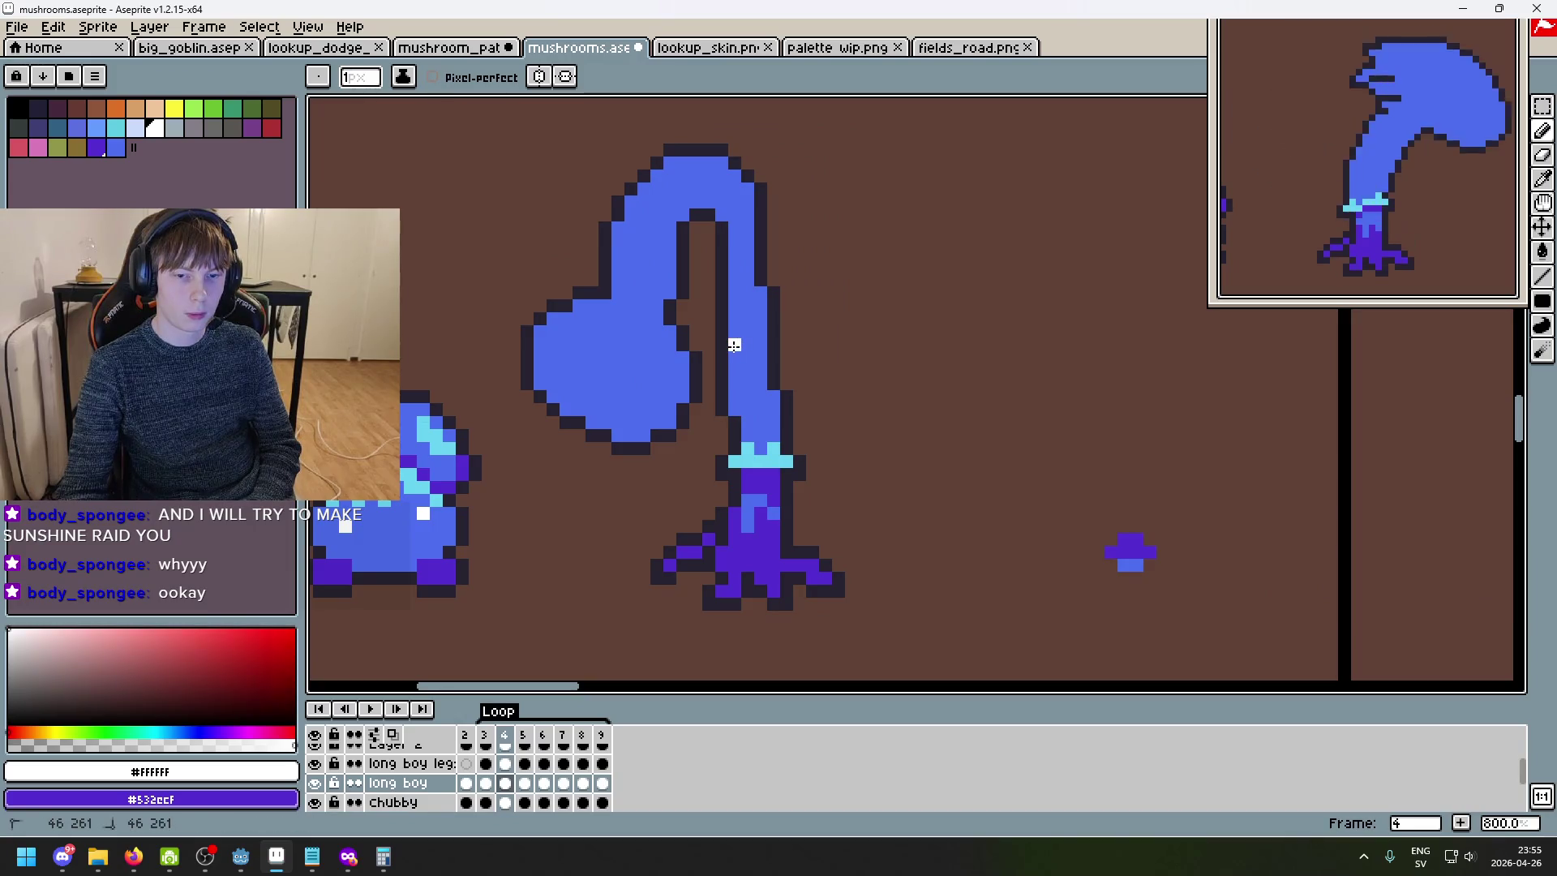
# - On frame 4, replace the white stroke with a single highlight pixel and check it against earlier frames
pyautogui.hotkey('ctrl', 'z')
pyautogui.click(735, 344)
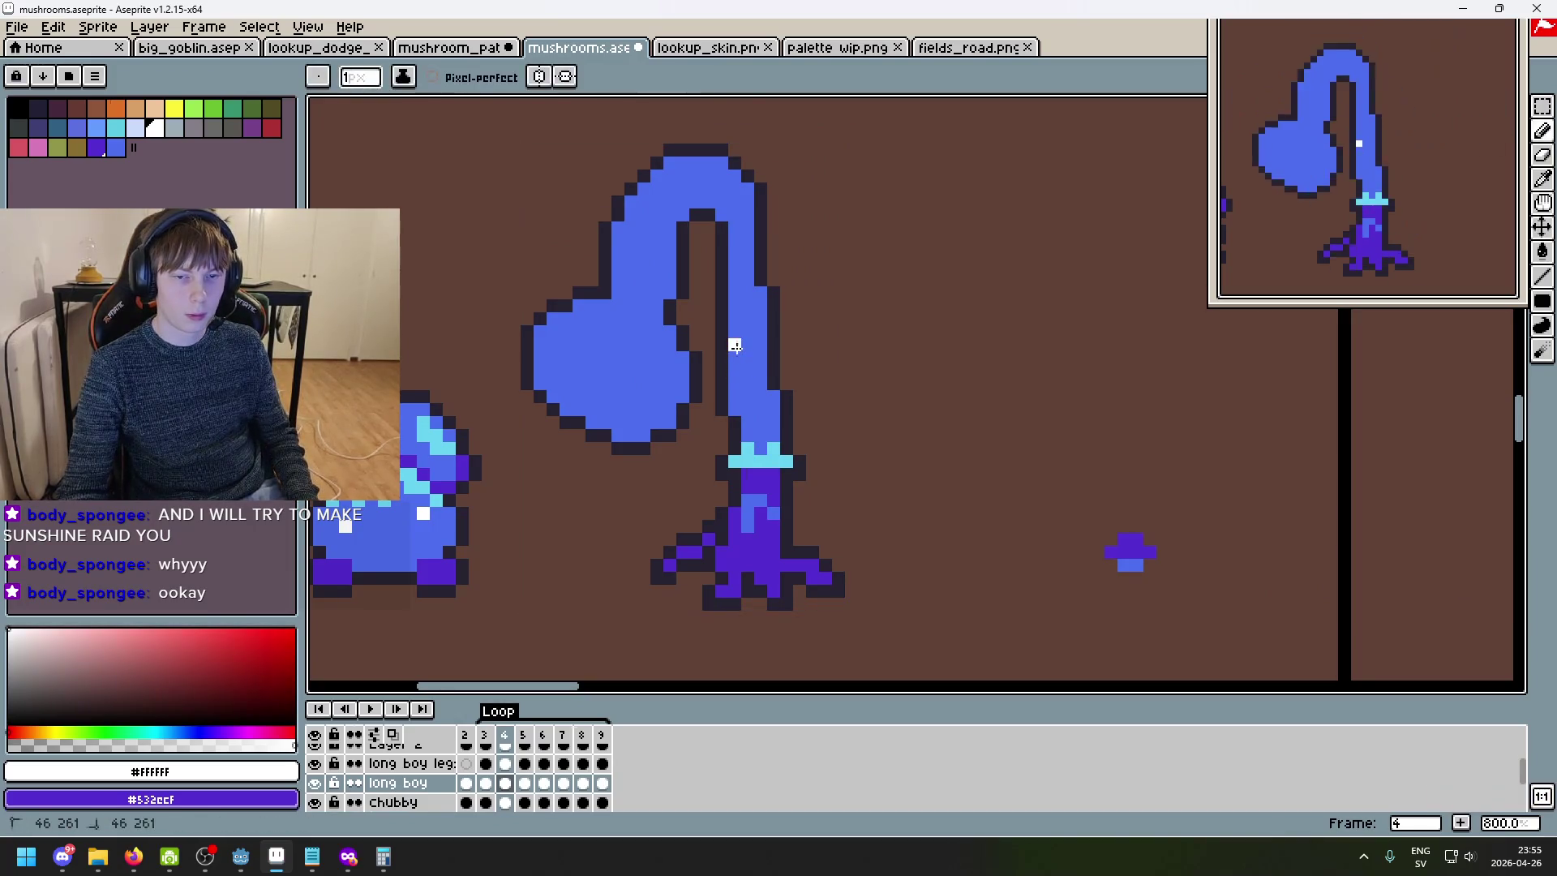
pyautogui.press('Left')
pyautogui.press('Left')
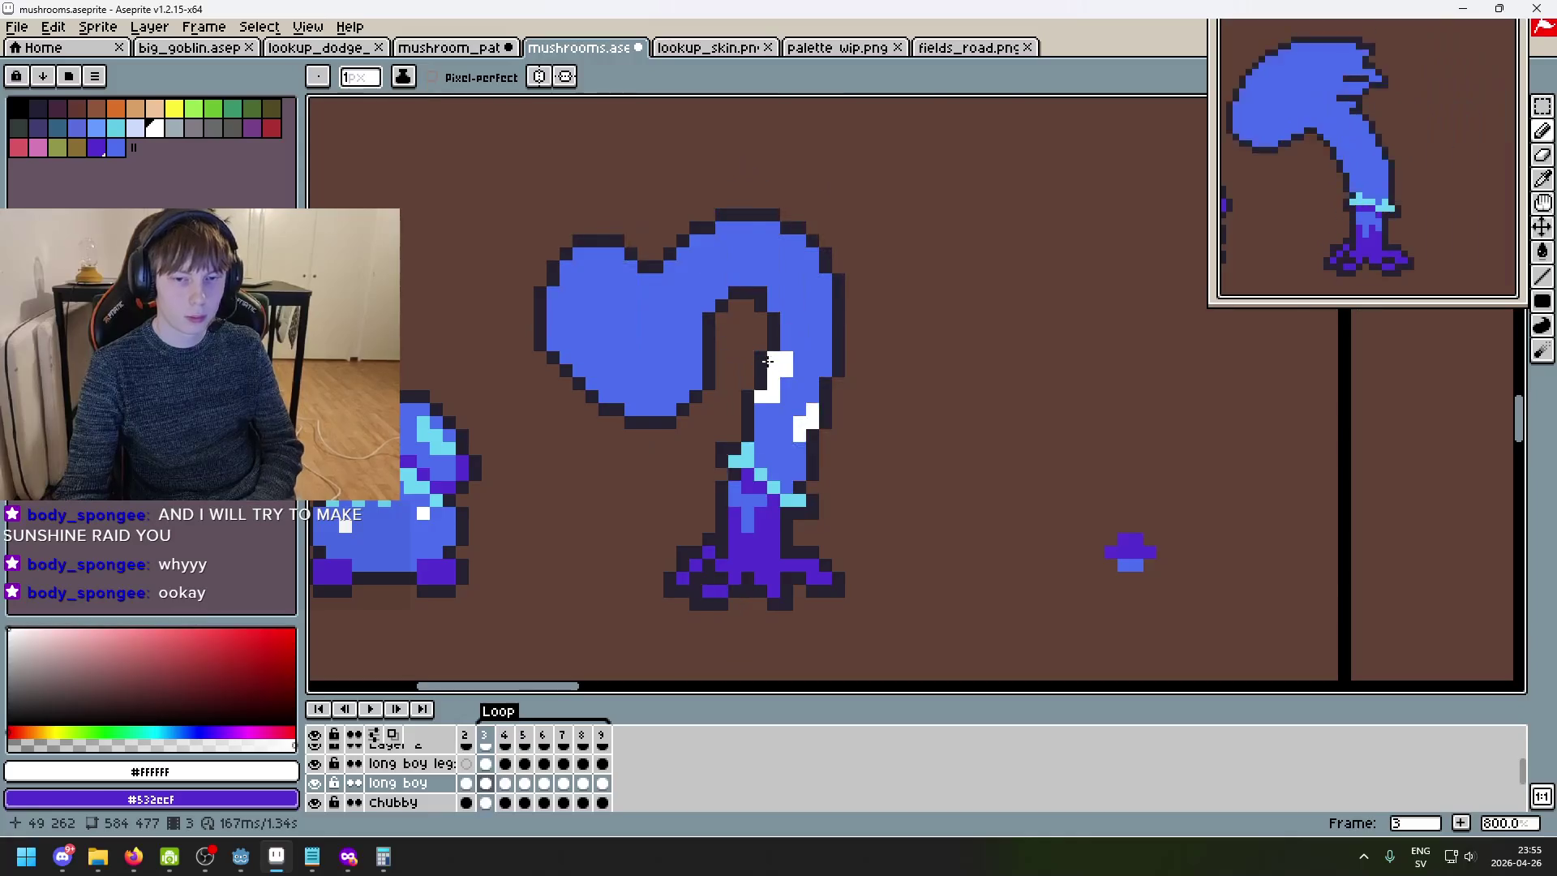
pyautogui.press('Right')
pyautogui.press('Right')
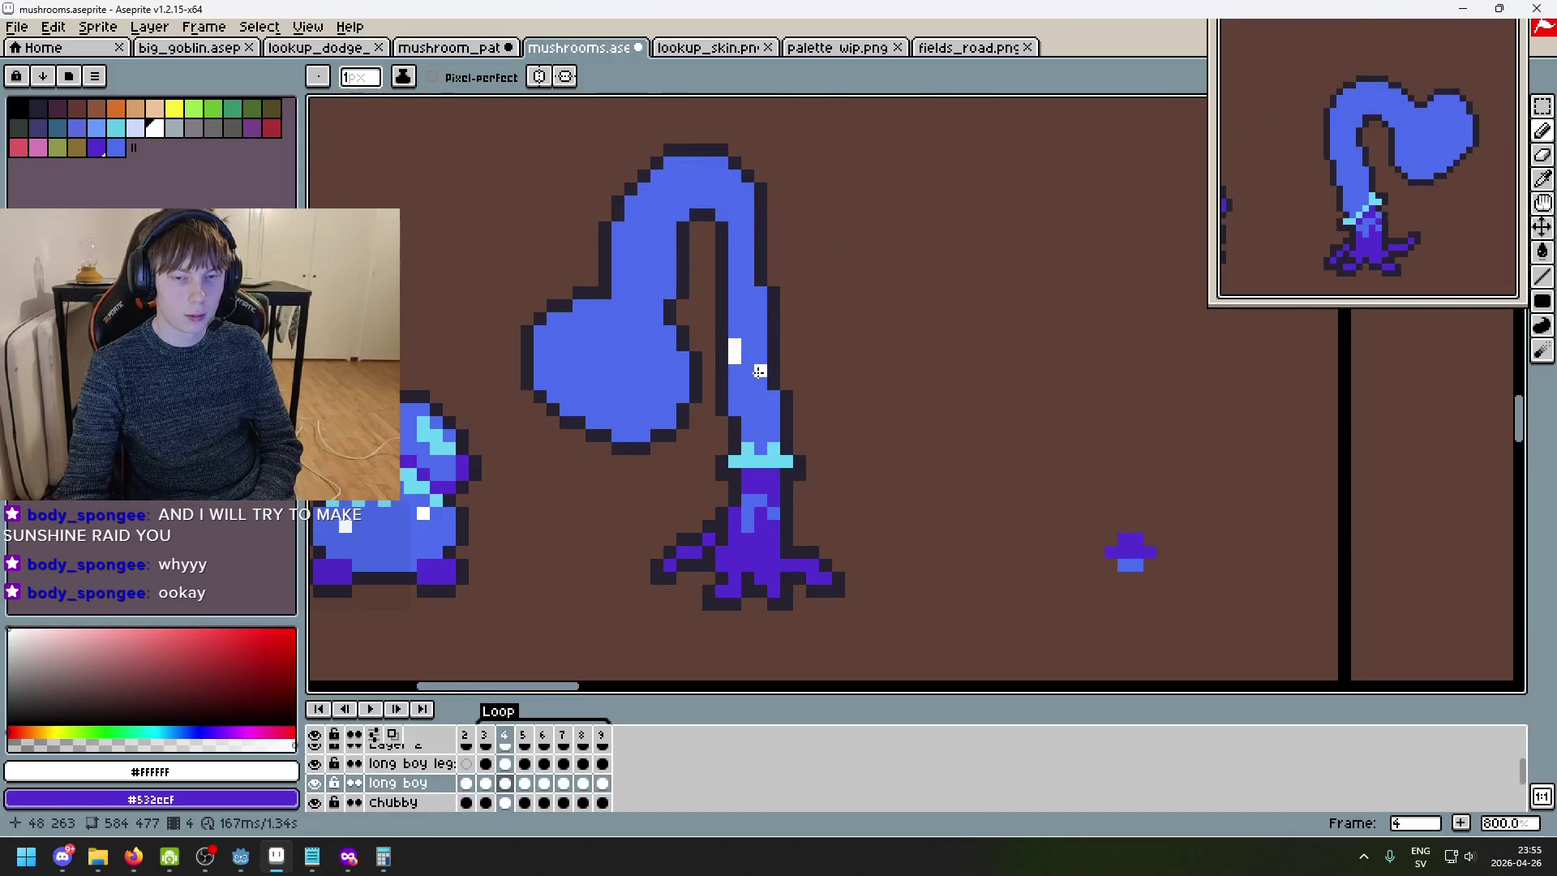
pyautogui.press('Left')
pyautogui.press('Left')
pyautogui.press('Right')
pyautogui.press('Right')
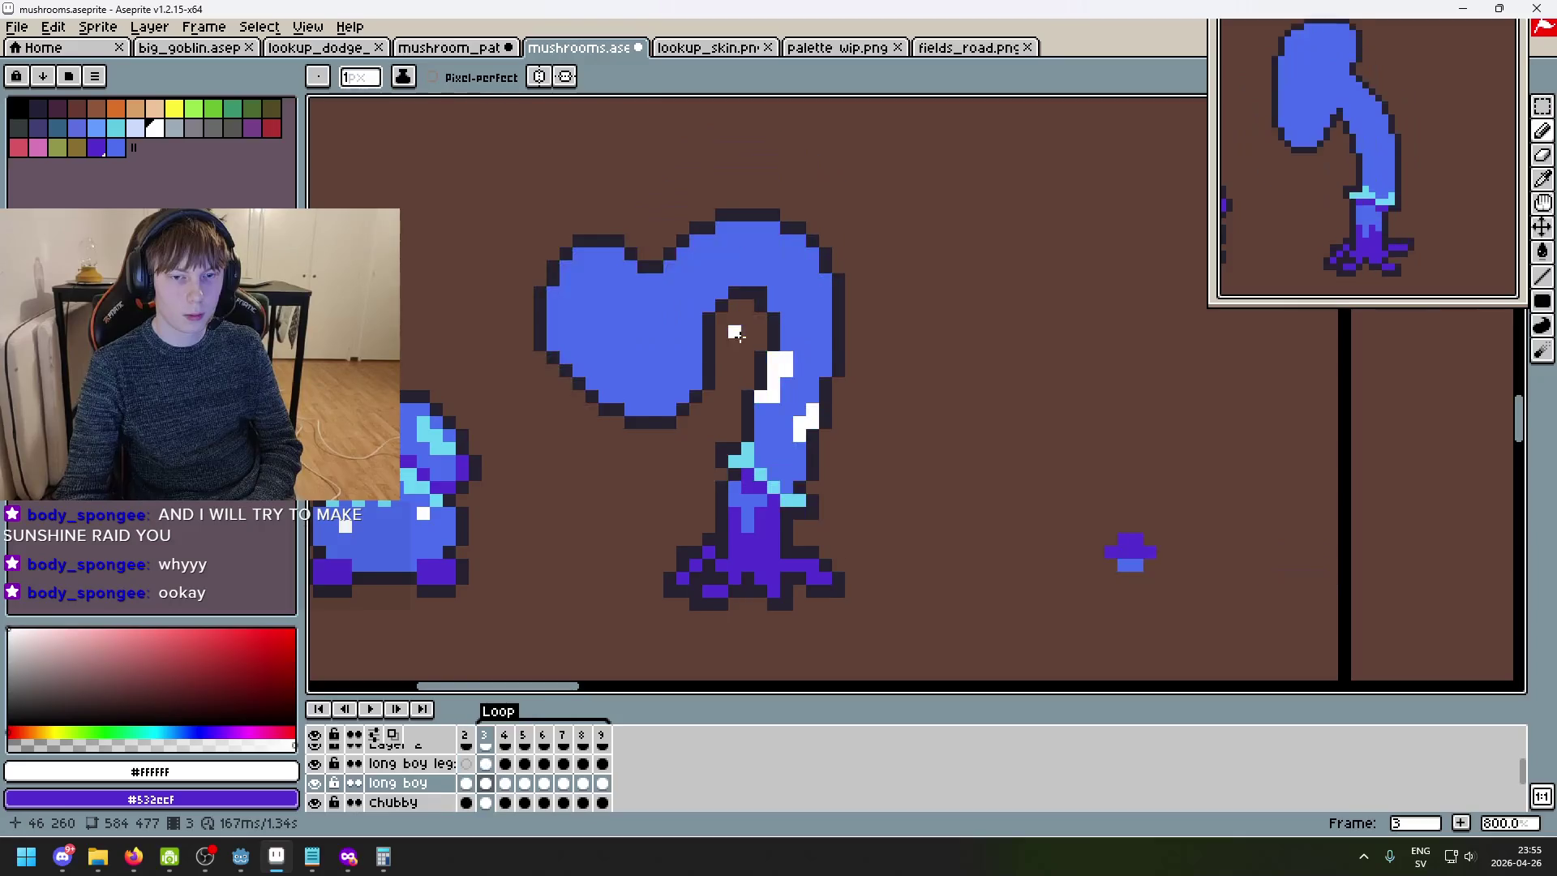
pyautogui.press('Left')
pyautogui.scroll(-3, 865, 434)
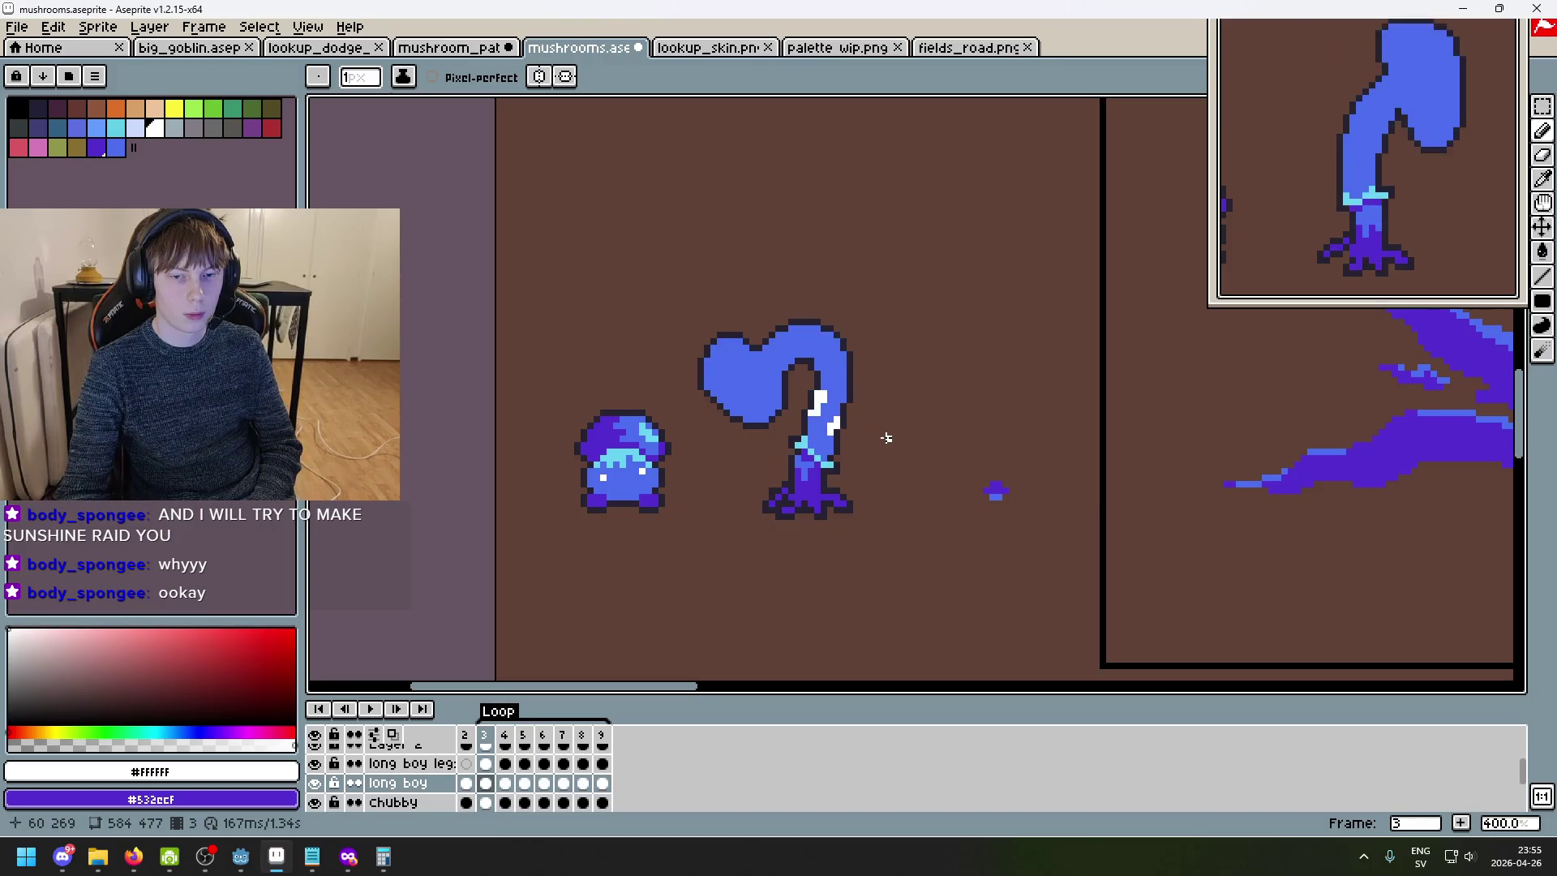
pyautogui.press('Left')
pyautogui.press('Left')
pyautogui.press('Right')
pyautogui.press('Right')
pyautogui.press('Right')
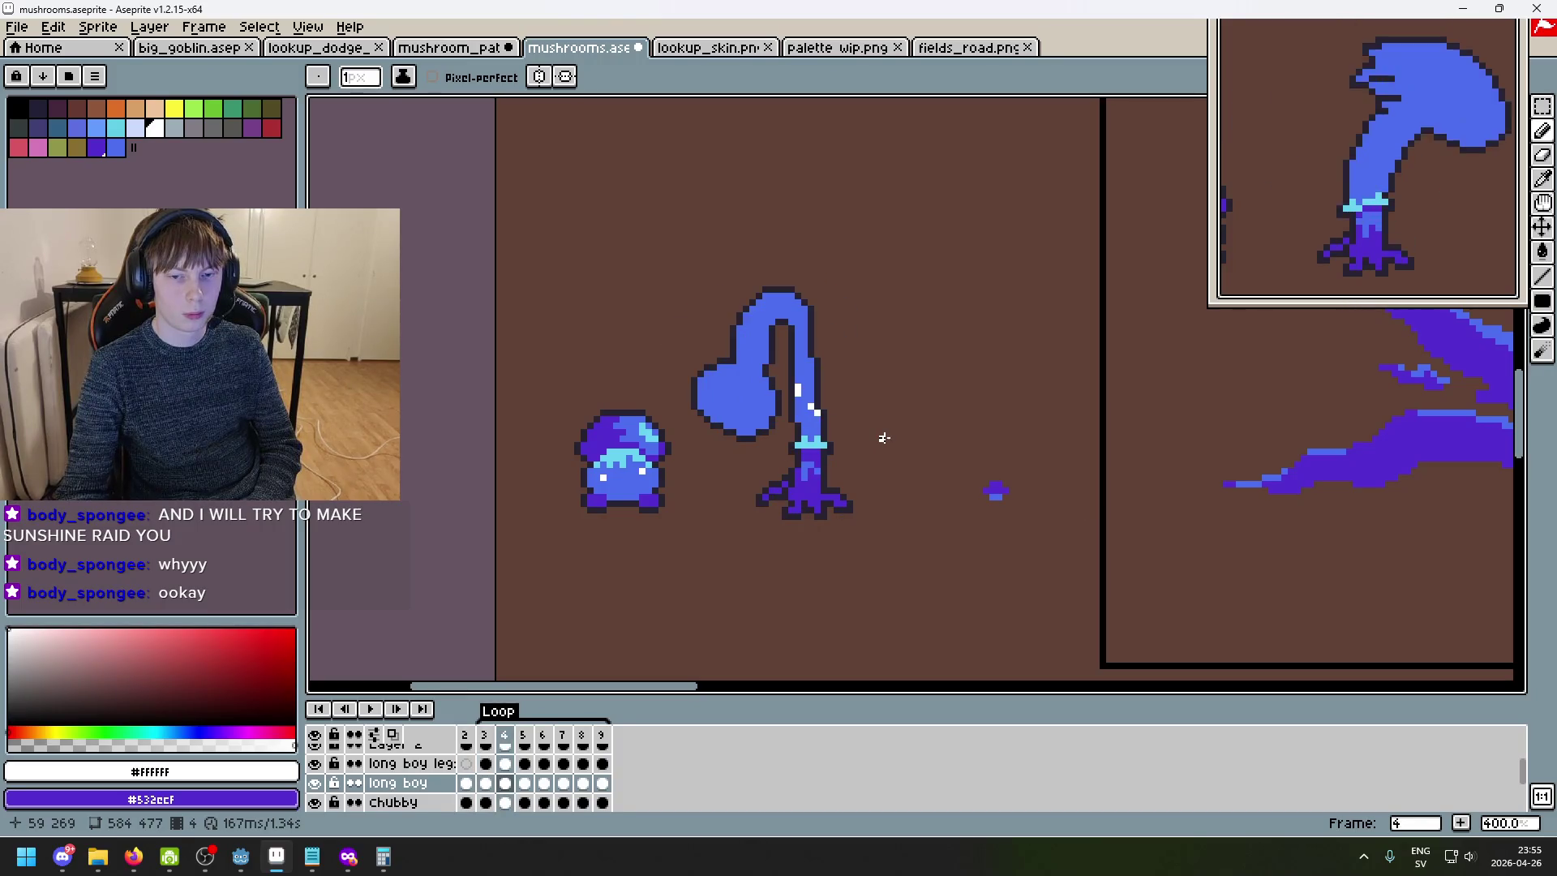
# - Paint white highlight pixels on frame 5's stem, undoing and redoing the first stroke
pyautogui.press('Right')
pyautogui.scroll(3, 879, 438)
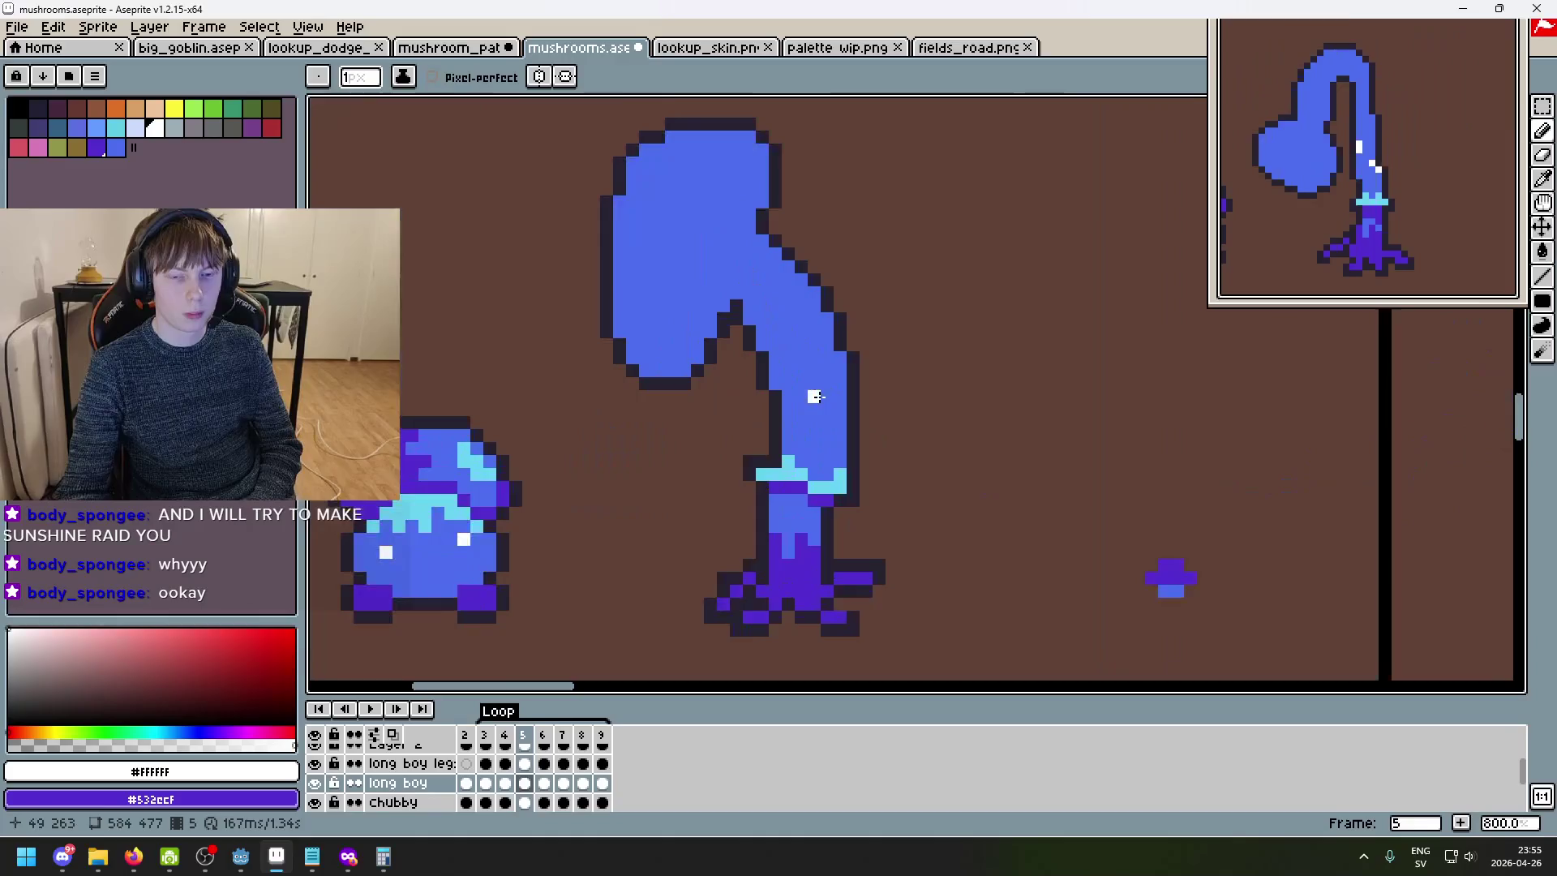
pyautogui.press('Left')
pyautogui.press('Left')
pyautogui.press('Left')
pyautogui.press('Right')
pyautogui.press('Right')
pyautogui.press('Right')
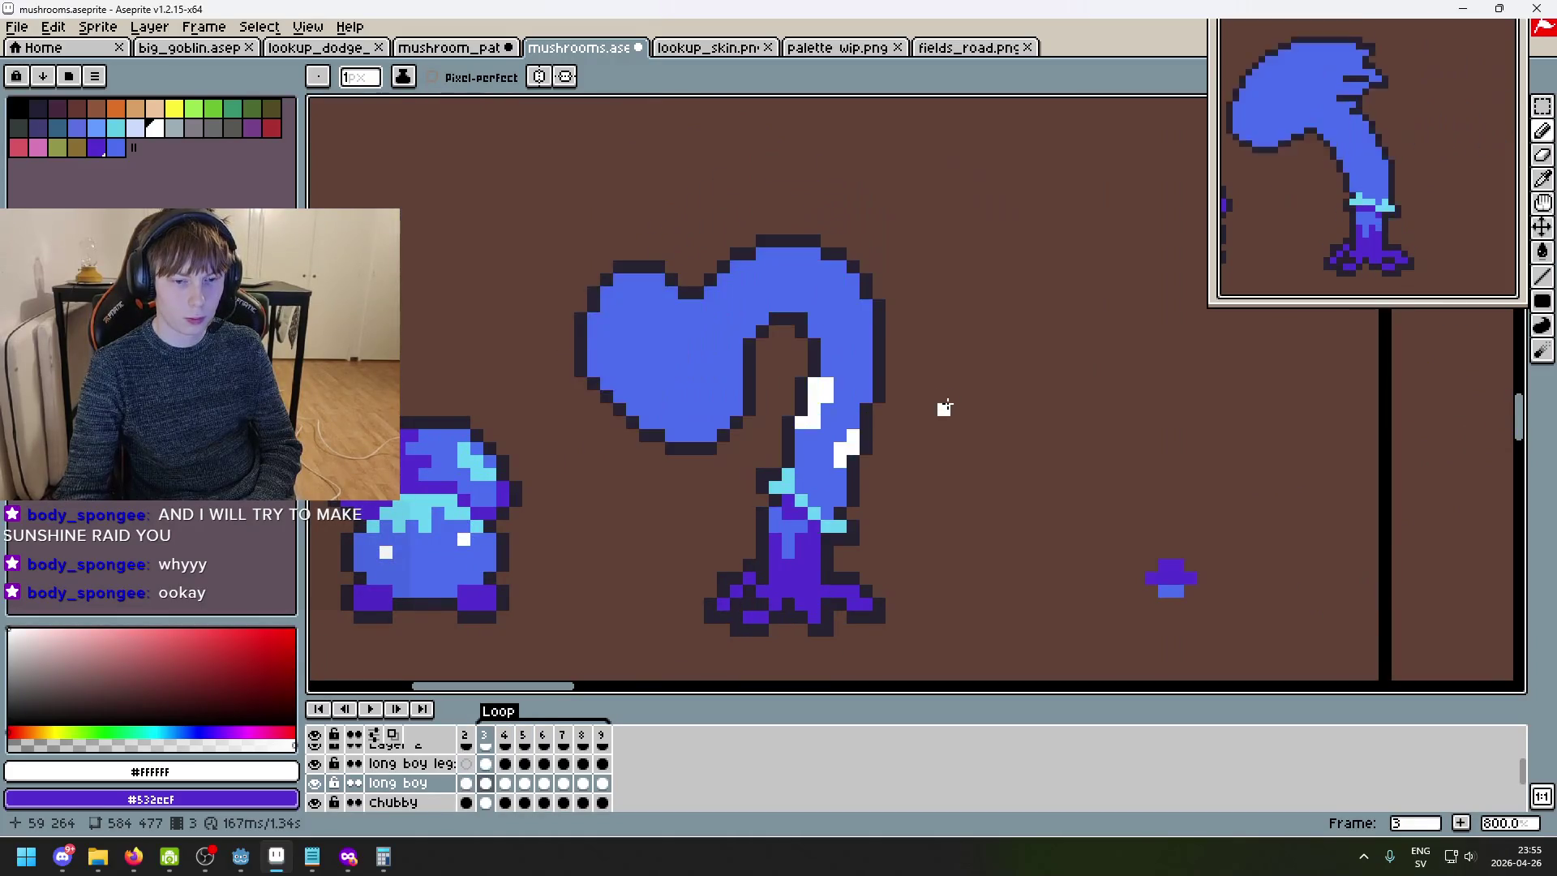
pyautogui.press('Left')
pyautogui.press('Right')
pyautogui.click(777, 360)
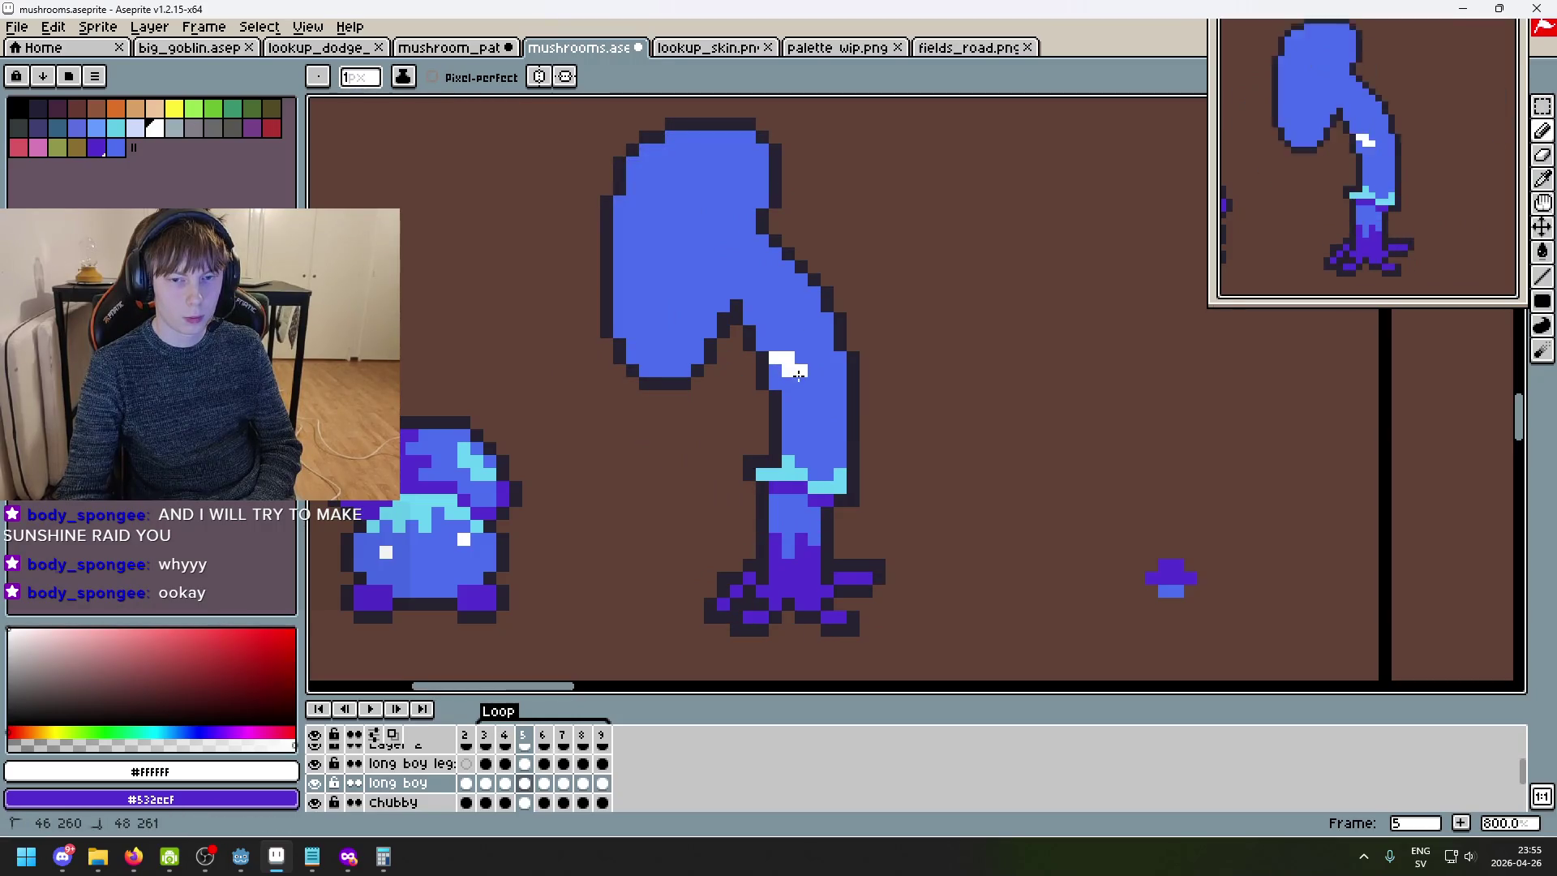
pyautogui.moveTo(793, 375); pyautogui.dragTo(782, 368)
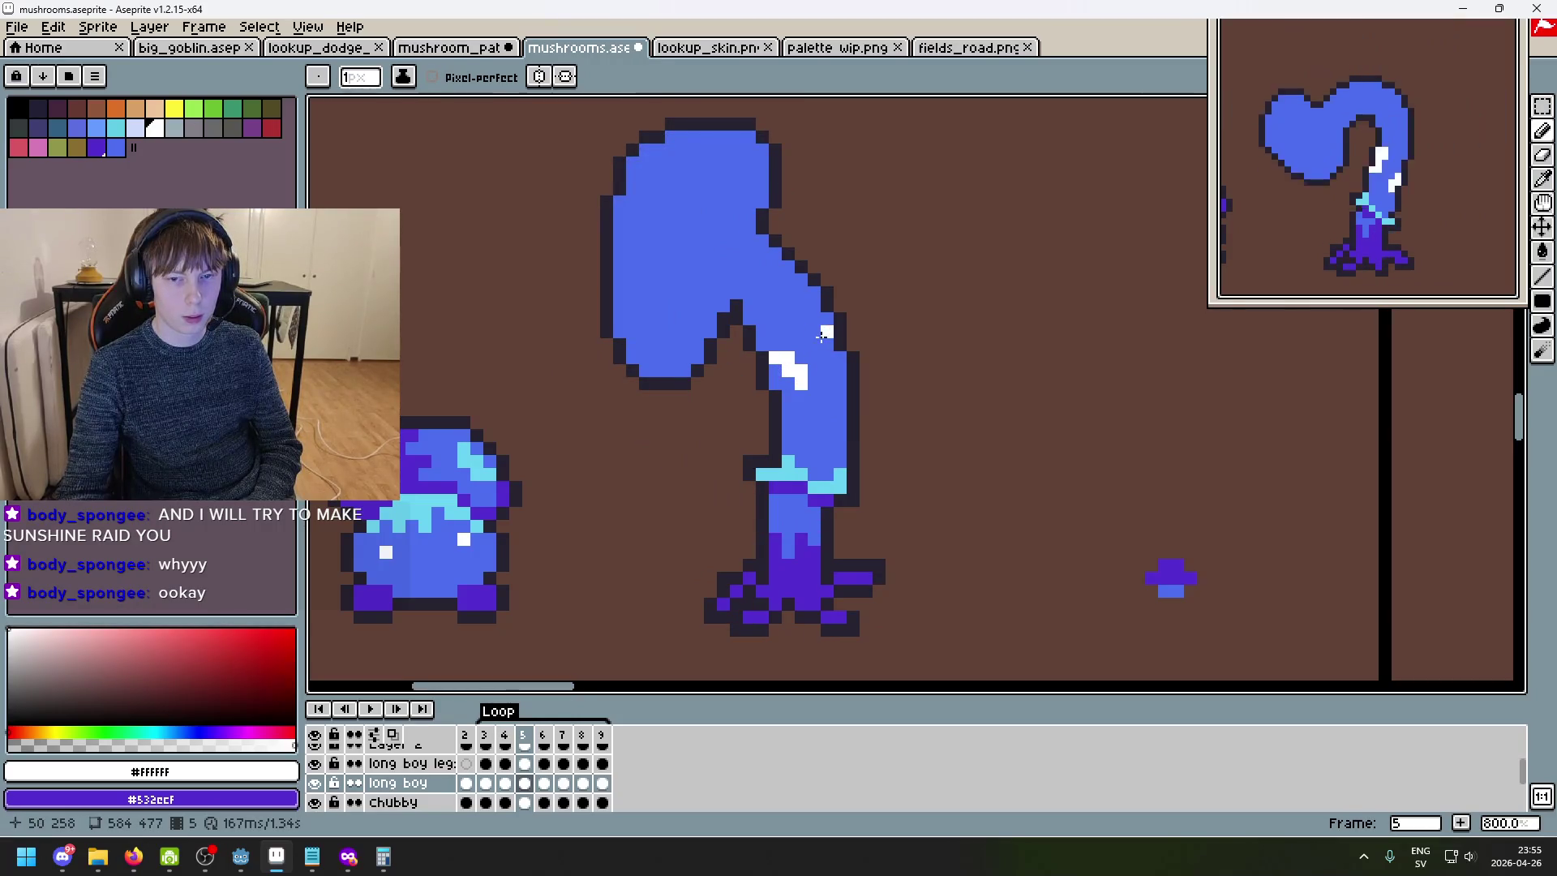
pyautogui.hotkey('ctrl', 'z')
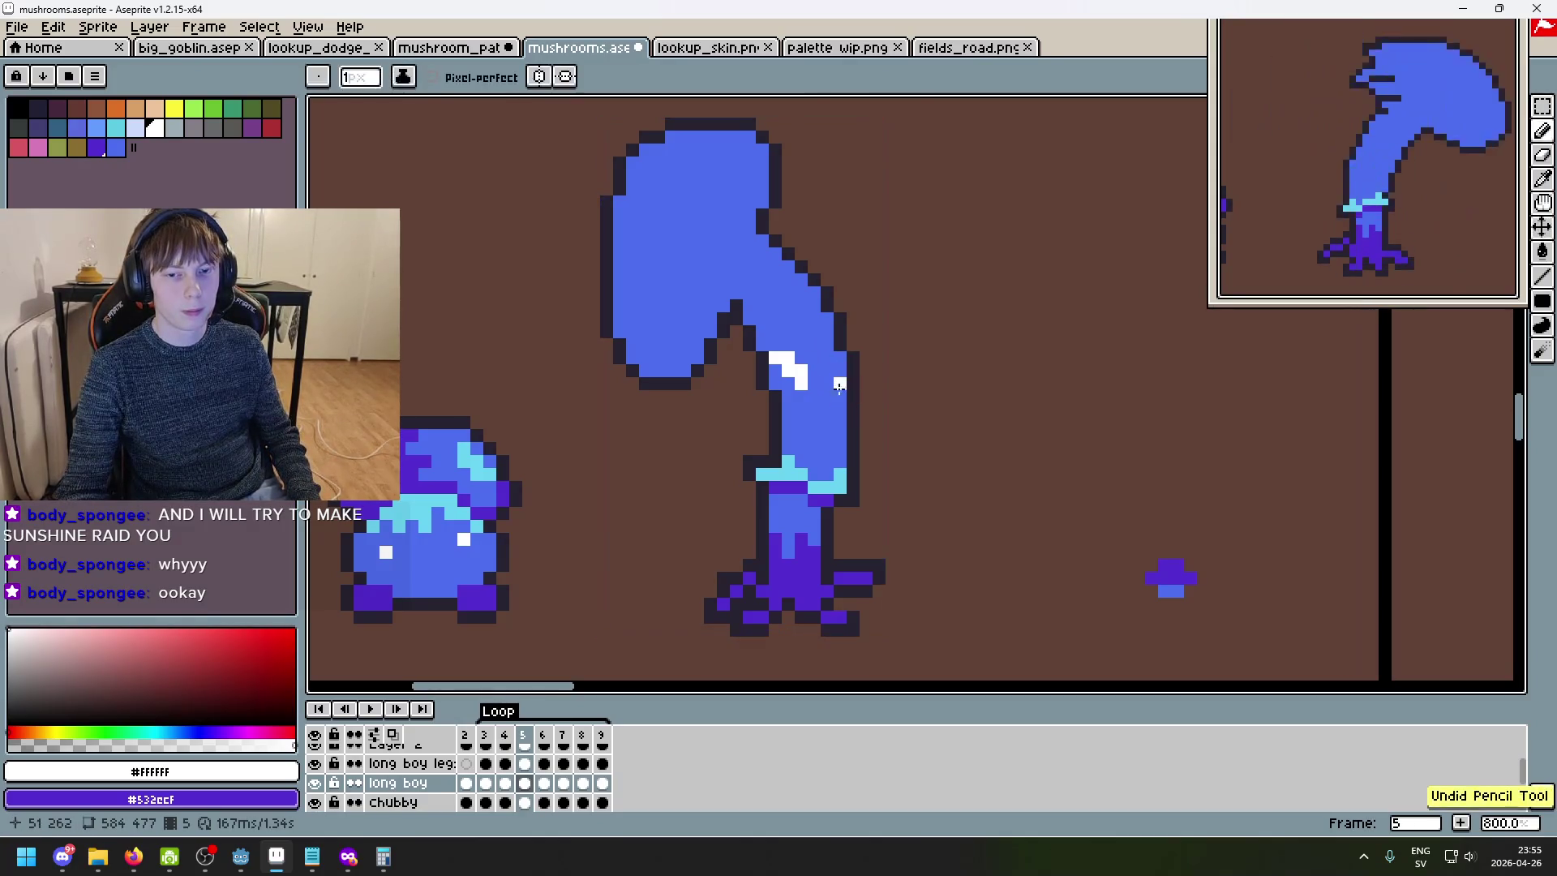
pyautogui.moveTo(840, 397); pyautogui.dragTo(841, 411)
# - Compare frames 4 and 5 and eyedrop the stalk's blue colour
pyautogui.press('Left')
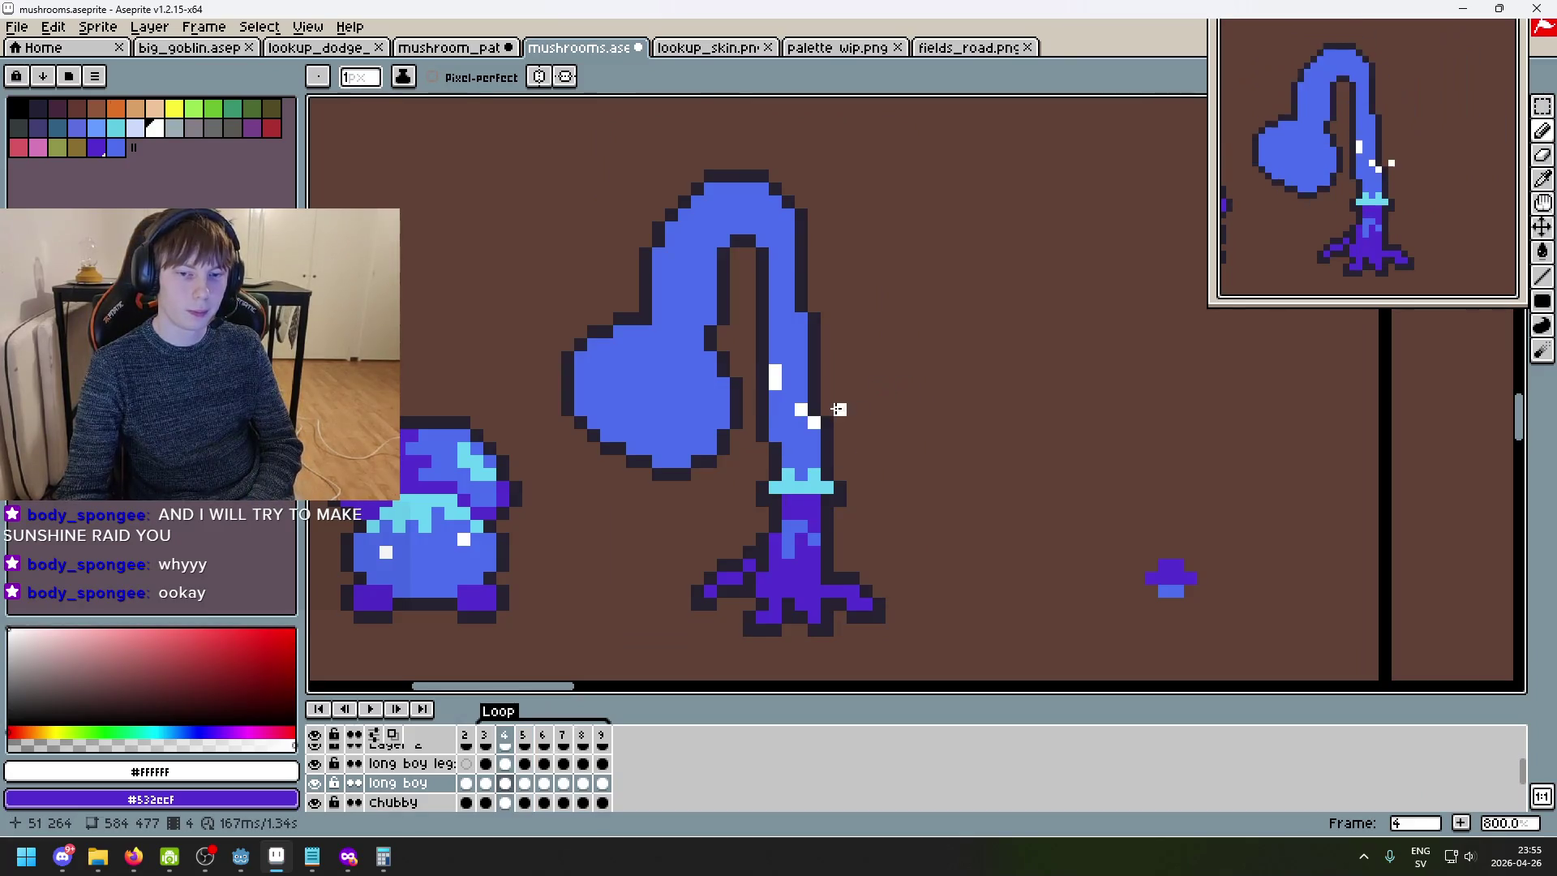
pyautogui.press('Right')
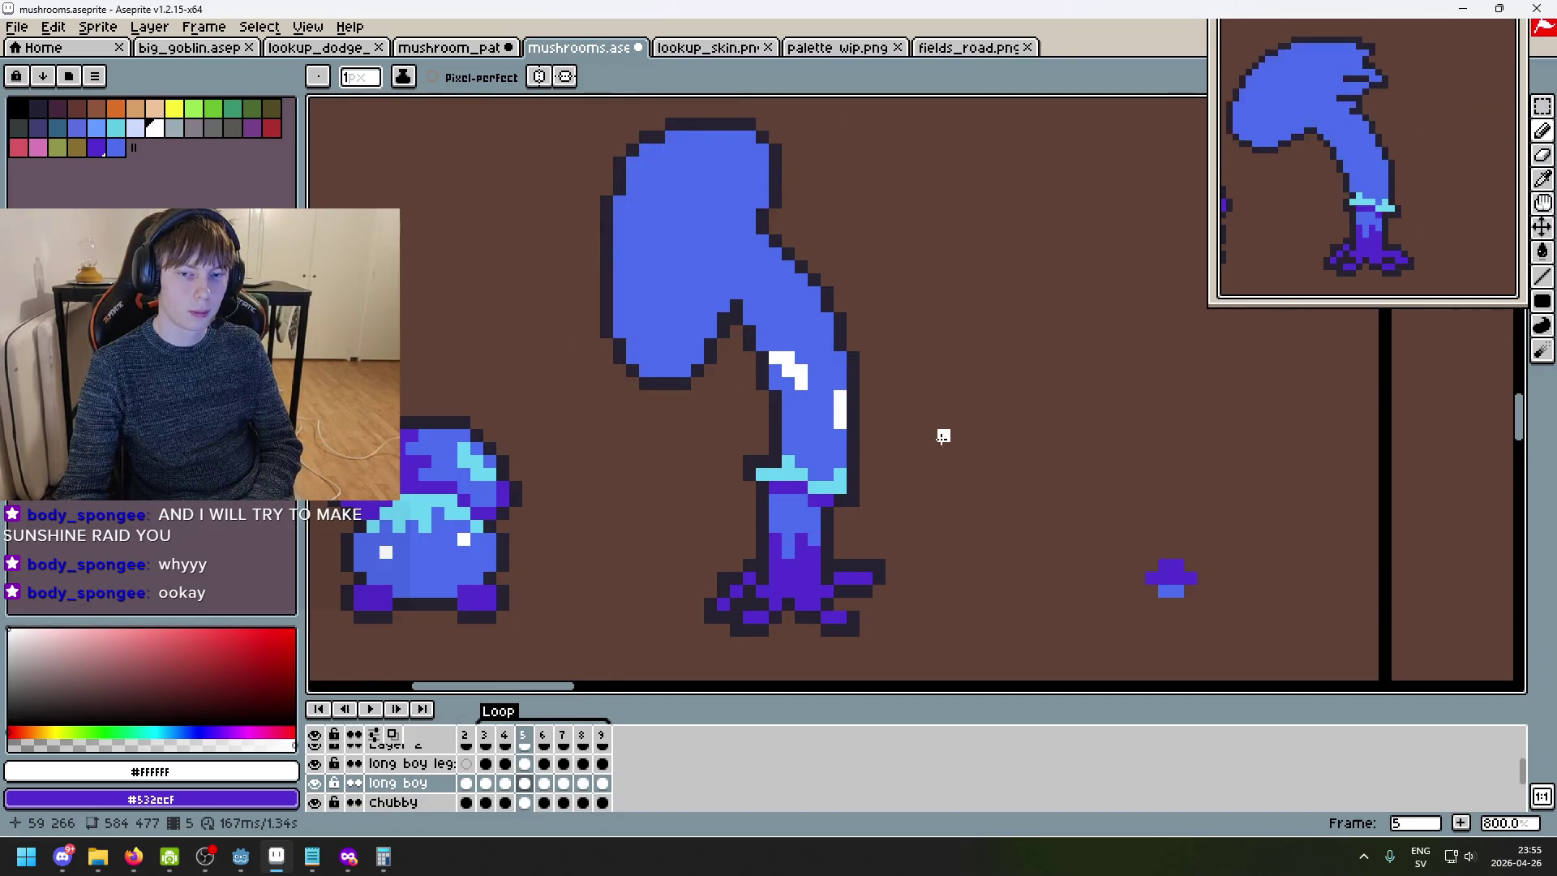
pyautogui.scroll(-3, 945, 438)
pyautogui.press('Left')
pyautogui.press('Right')
pyautogui.press('Left')
pyautogui.press('Right')
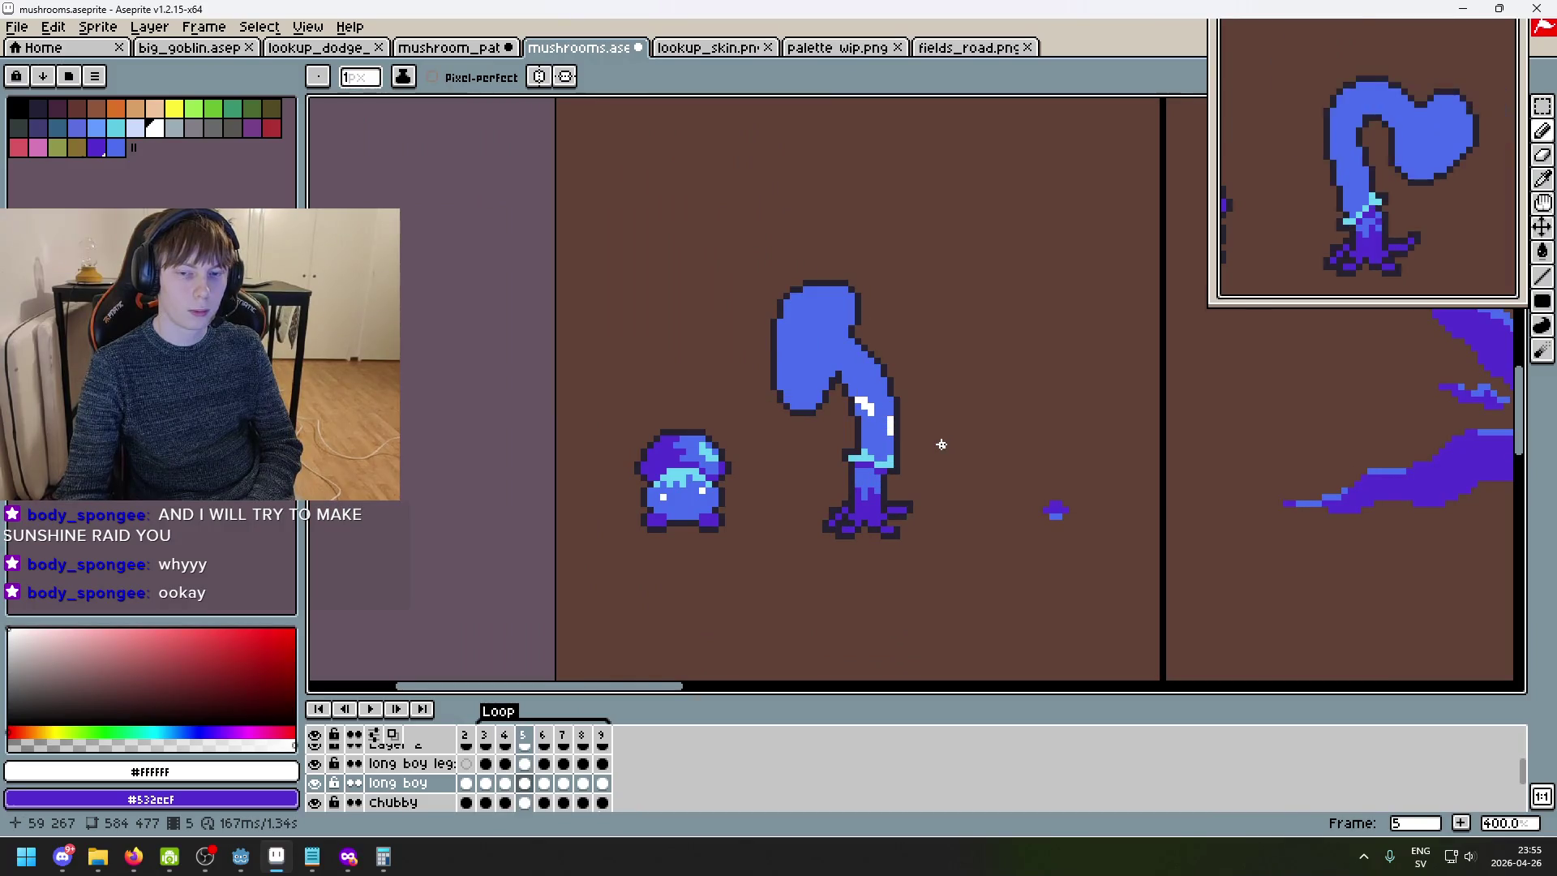
pyautogui.scroll(1, 929, 439)
pyautogui.keyDown('alt'); pyautogui.click(882, 436); pyautogui.keyUp('alt')
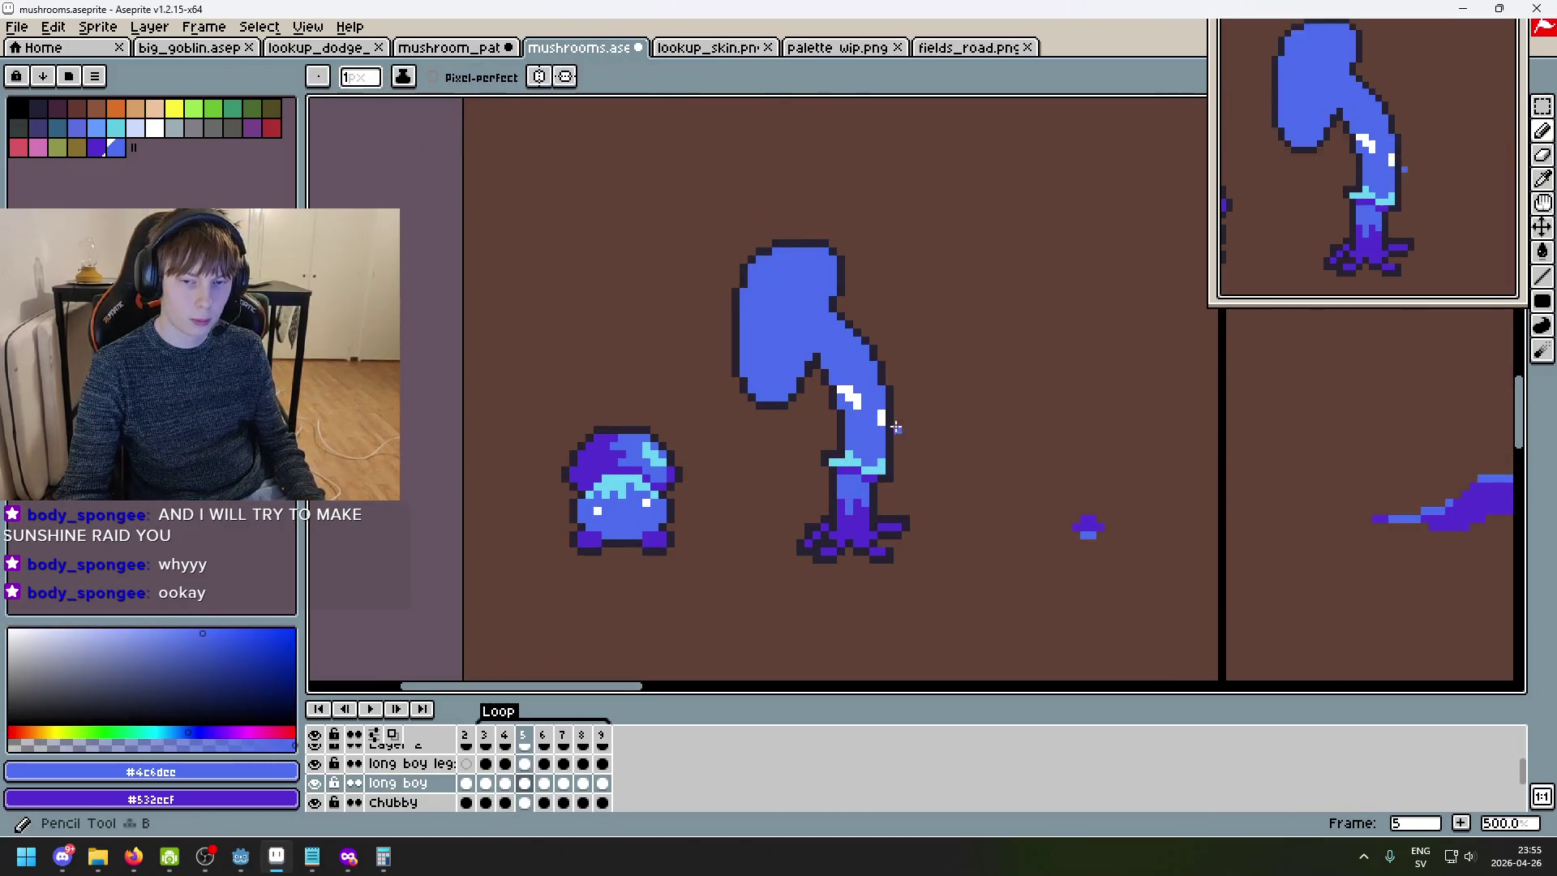
pyautogui.press('Left')
pyautogui.press('Right')
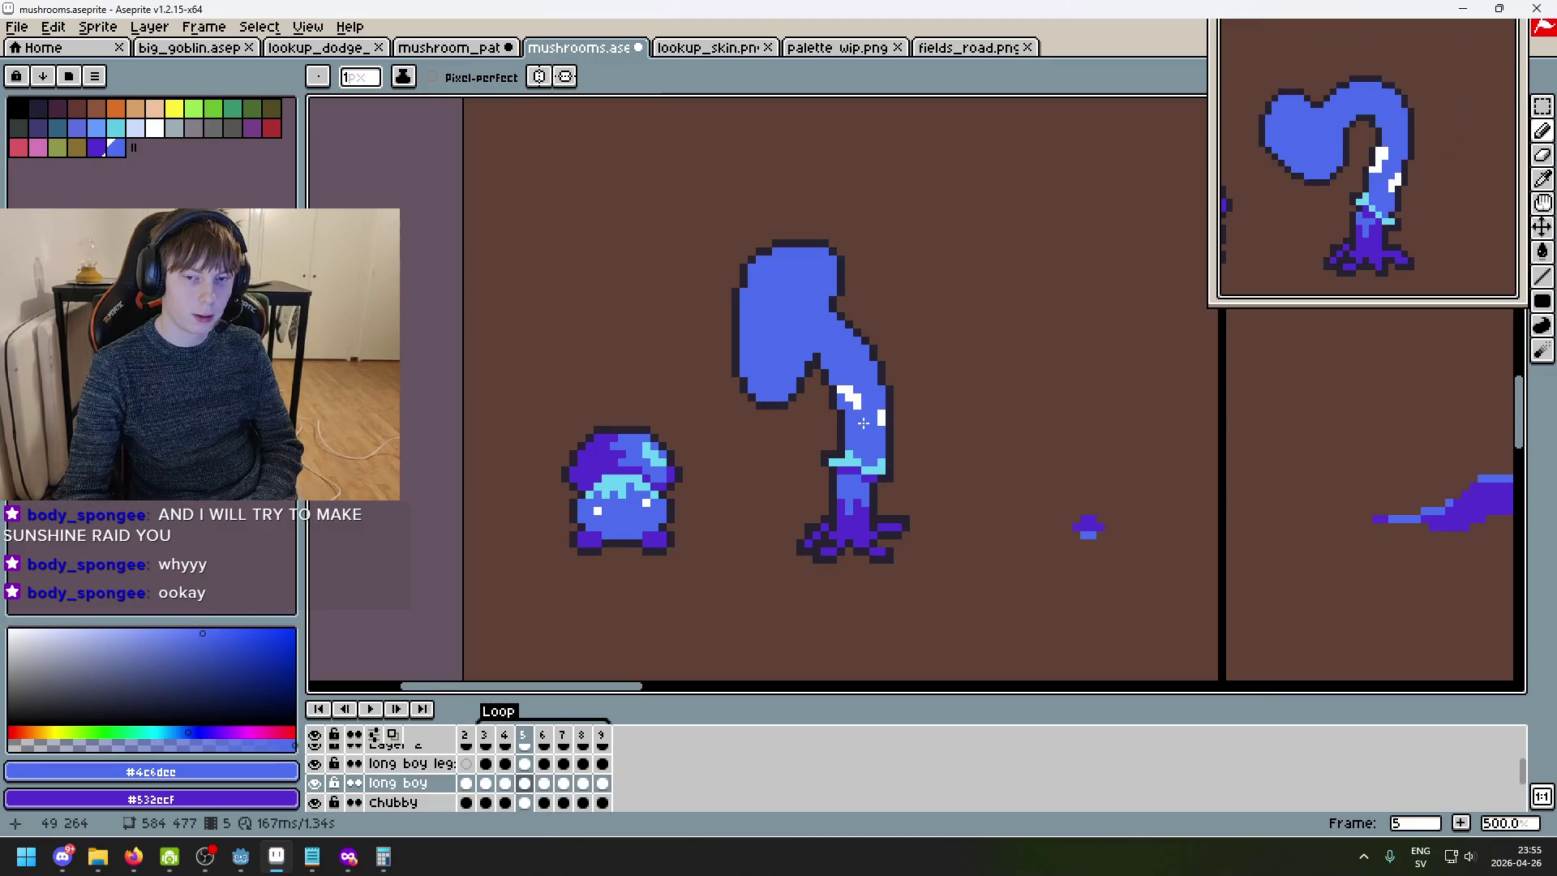
pyautogui.press('Left')
pyautogui.press('Right')
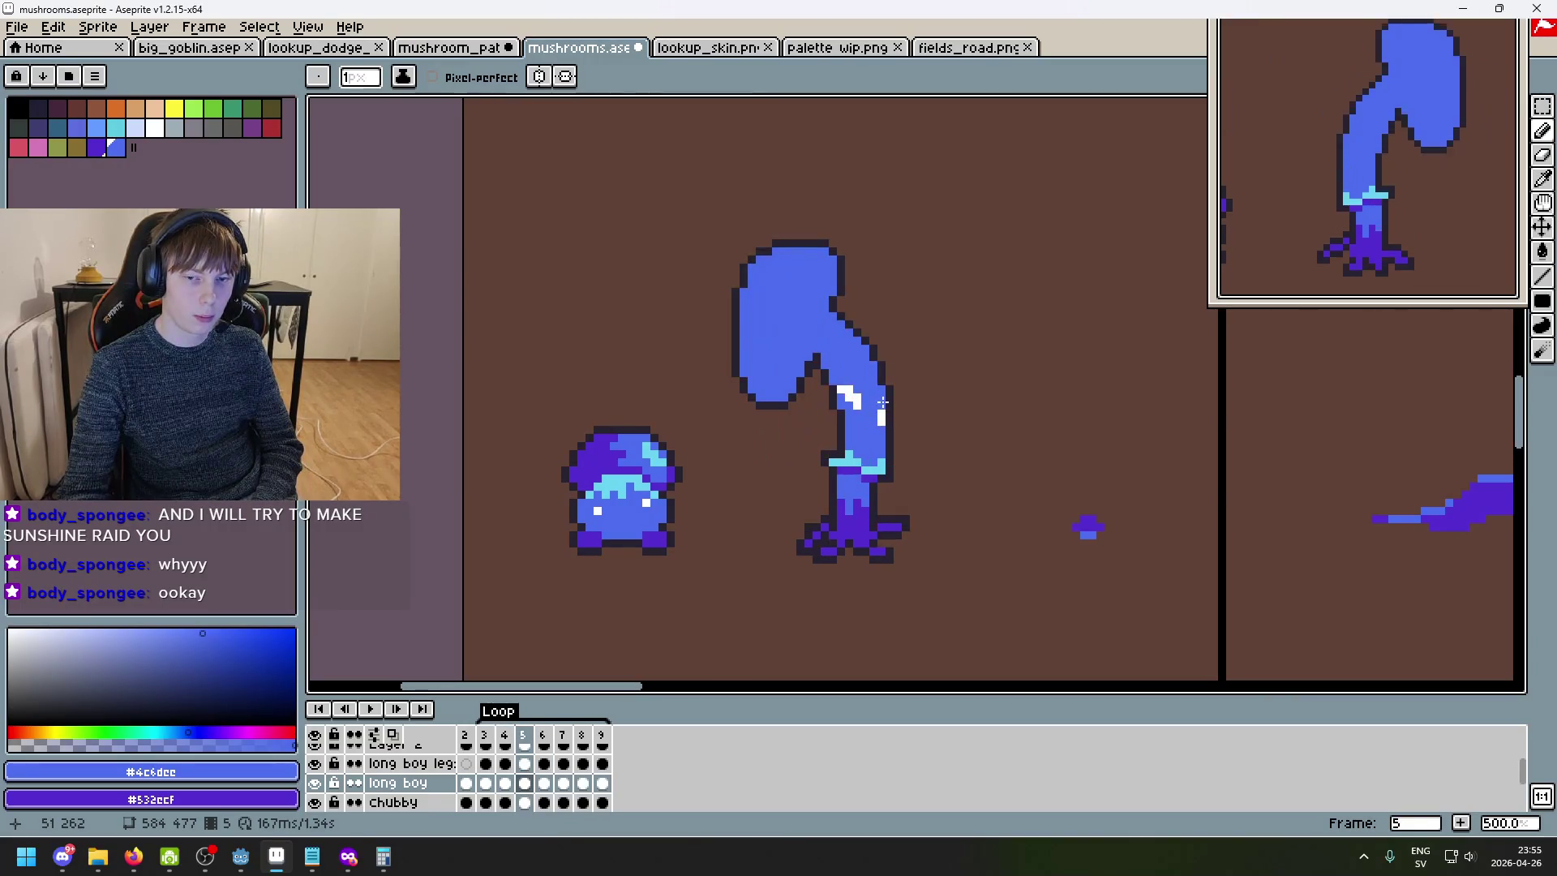
pyautogui.scroll(2, 862, 422)
# - Paint over the three old white highlight pixels with stalk blue, then pick white again
pyautogui.keyDown('alt'); pyautogui.click(877, 403); pyautogui.keyUp('alt')
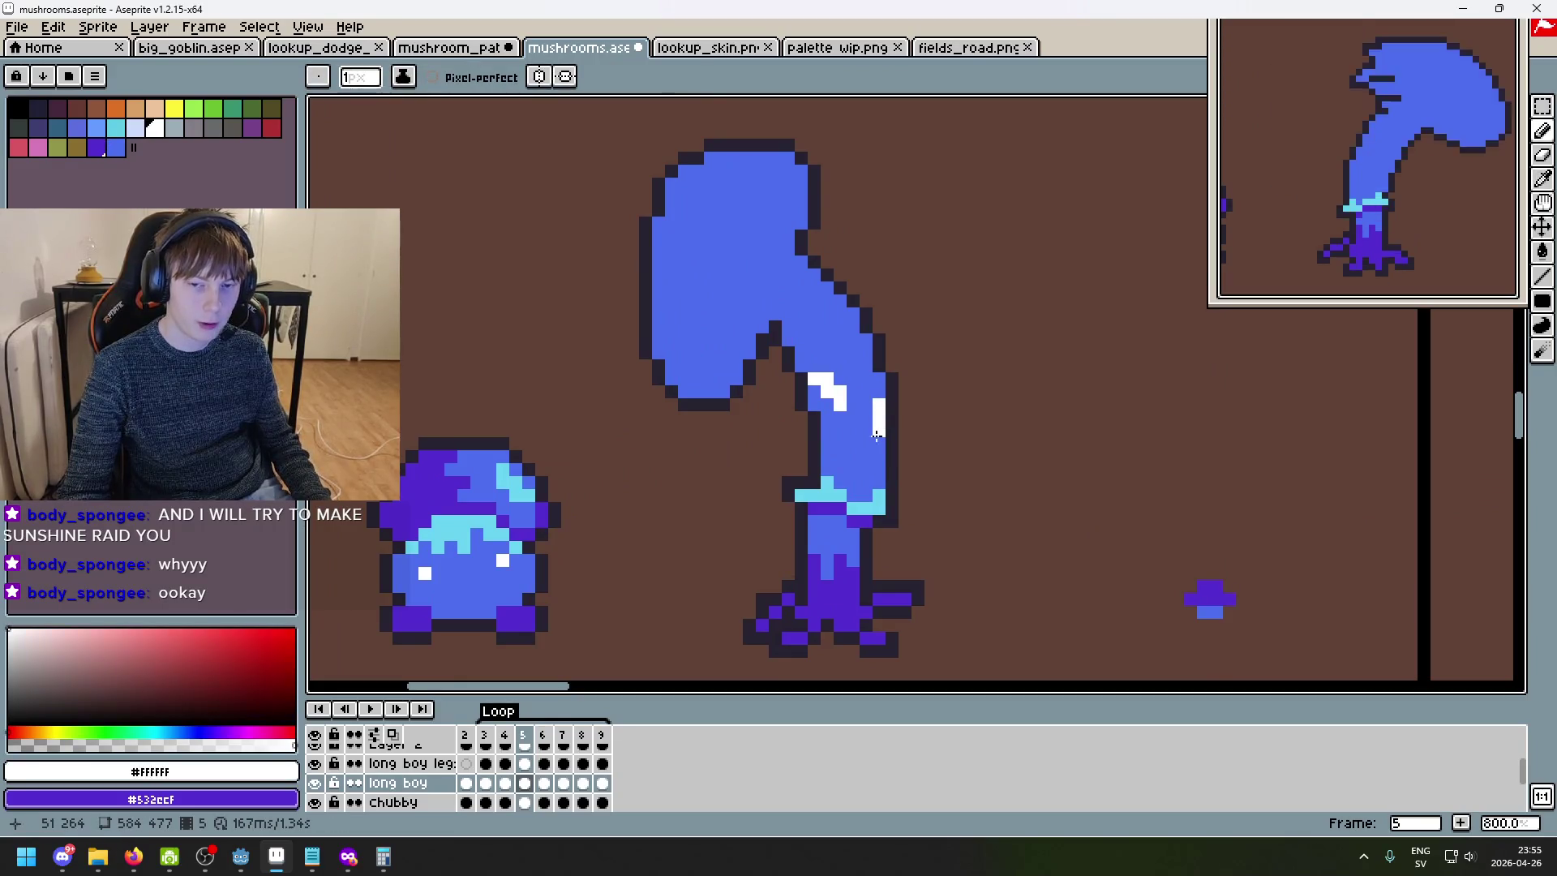
pyautogui.keyDown('alt'); pyautogui.click(864, 429); pyautogui.keyUp('alt')
pyautogui.click(879, 430)
pyautogui.click(839, 392)
pyautogui.click(839, 403)
pyautogui.click(821, 379)
pyautogui.keyDown('alt'); pyautogui.click(883, 405); pyautogui.keyUp('alt')
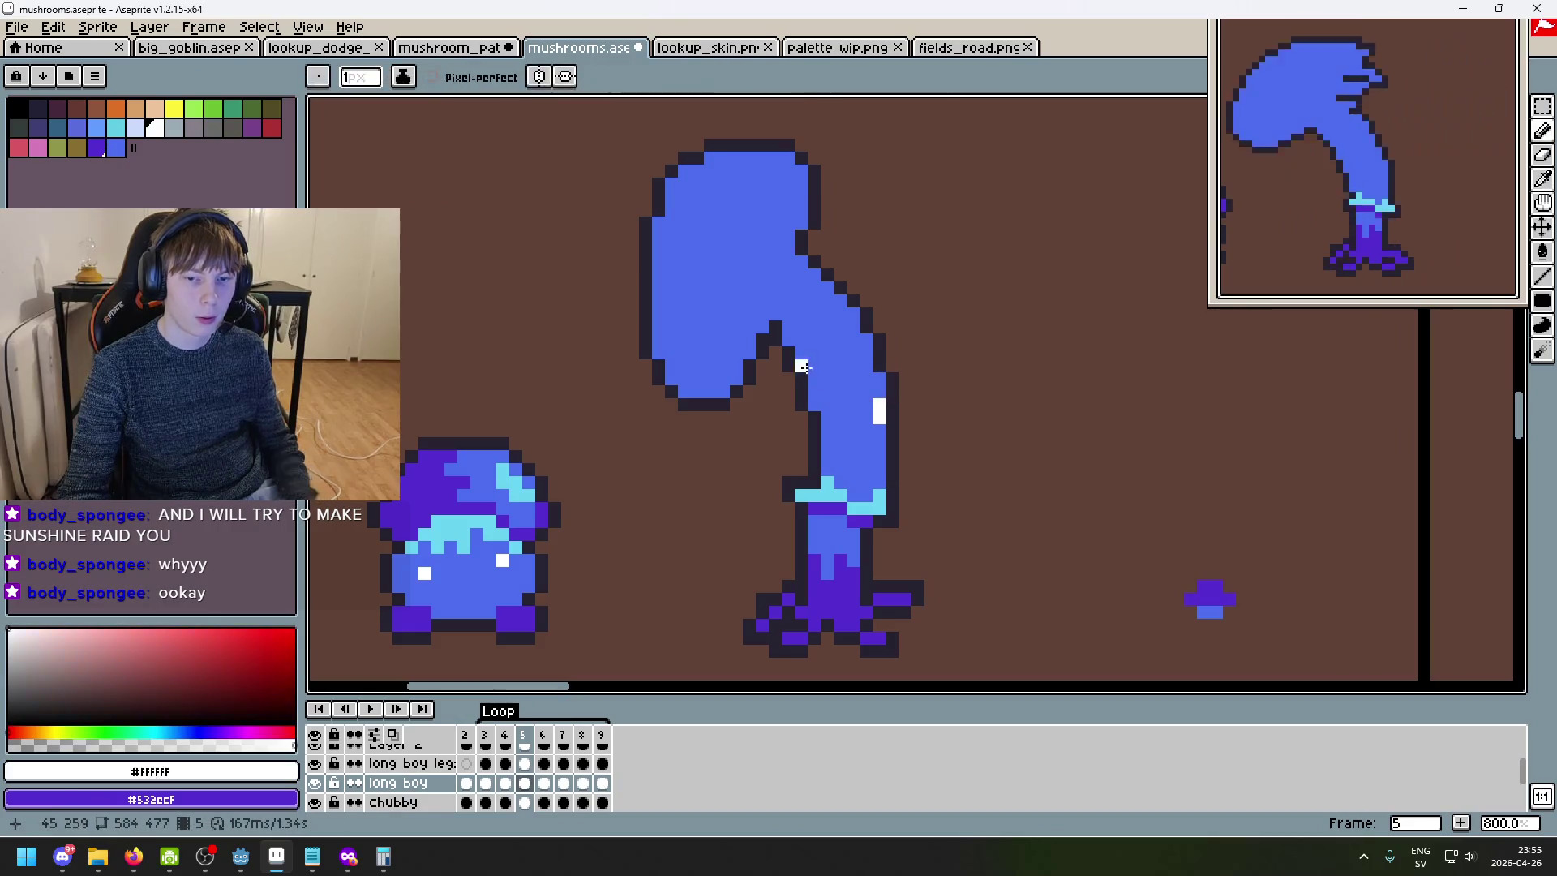
# - Paint a new diagonal white highlight at the stalk's bend and trim its right side back to blue
pyautogui.press('Left')
pyautogui.press('Right')
pyautogui.press('Left')
pyautogui.press('Right')
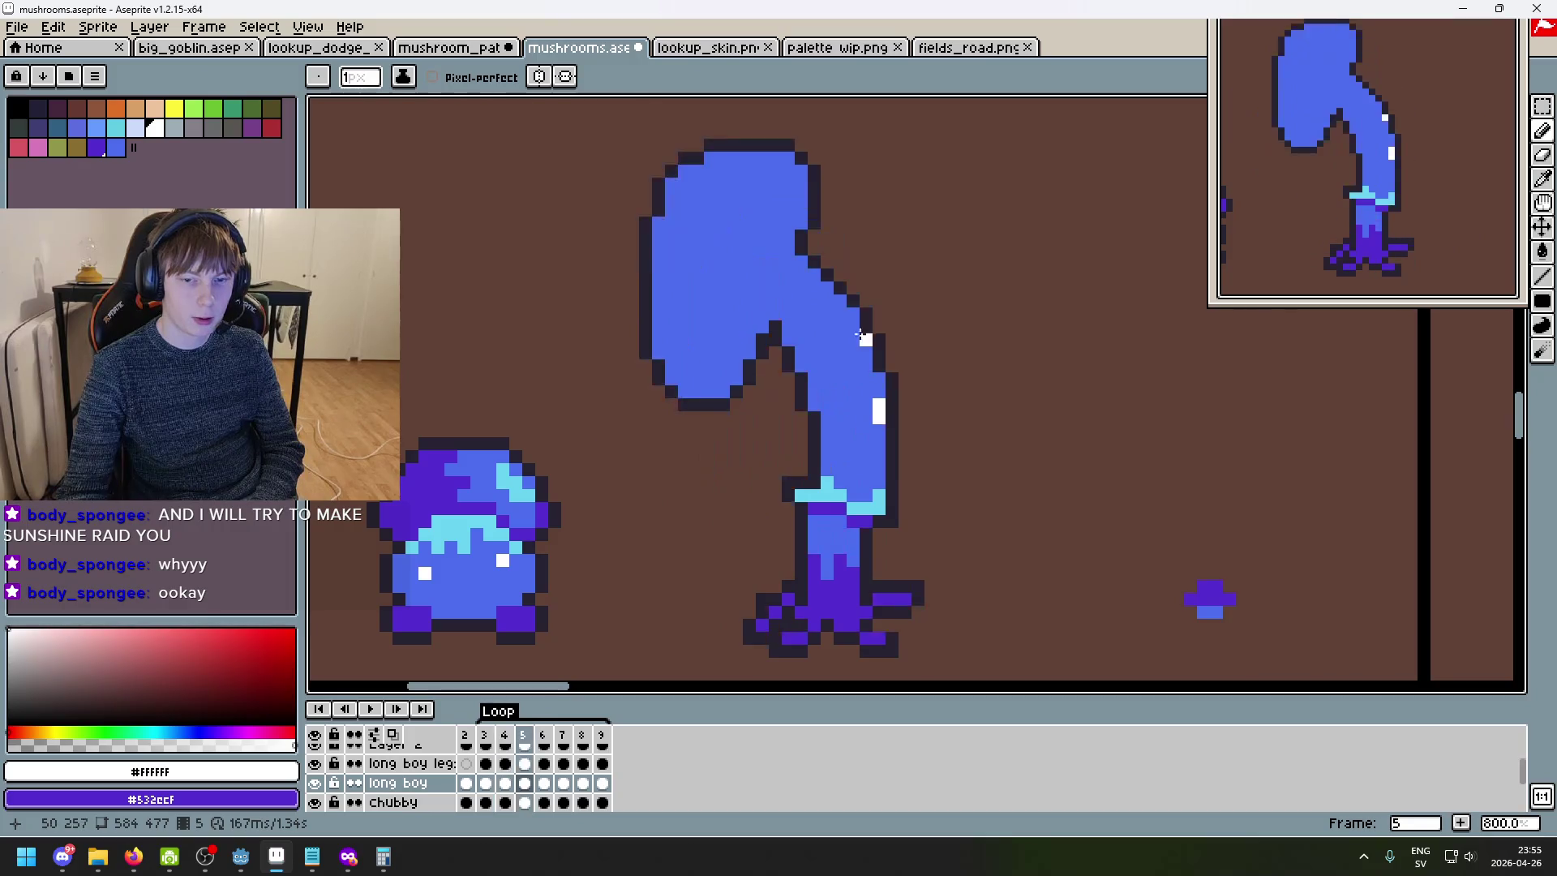
pyautogui.press('Left')
pyautogui.press('Right')
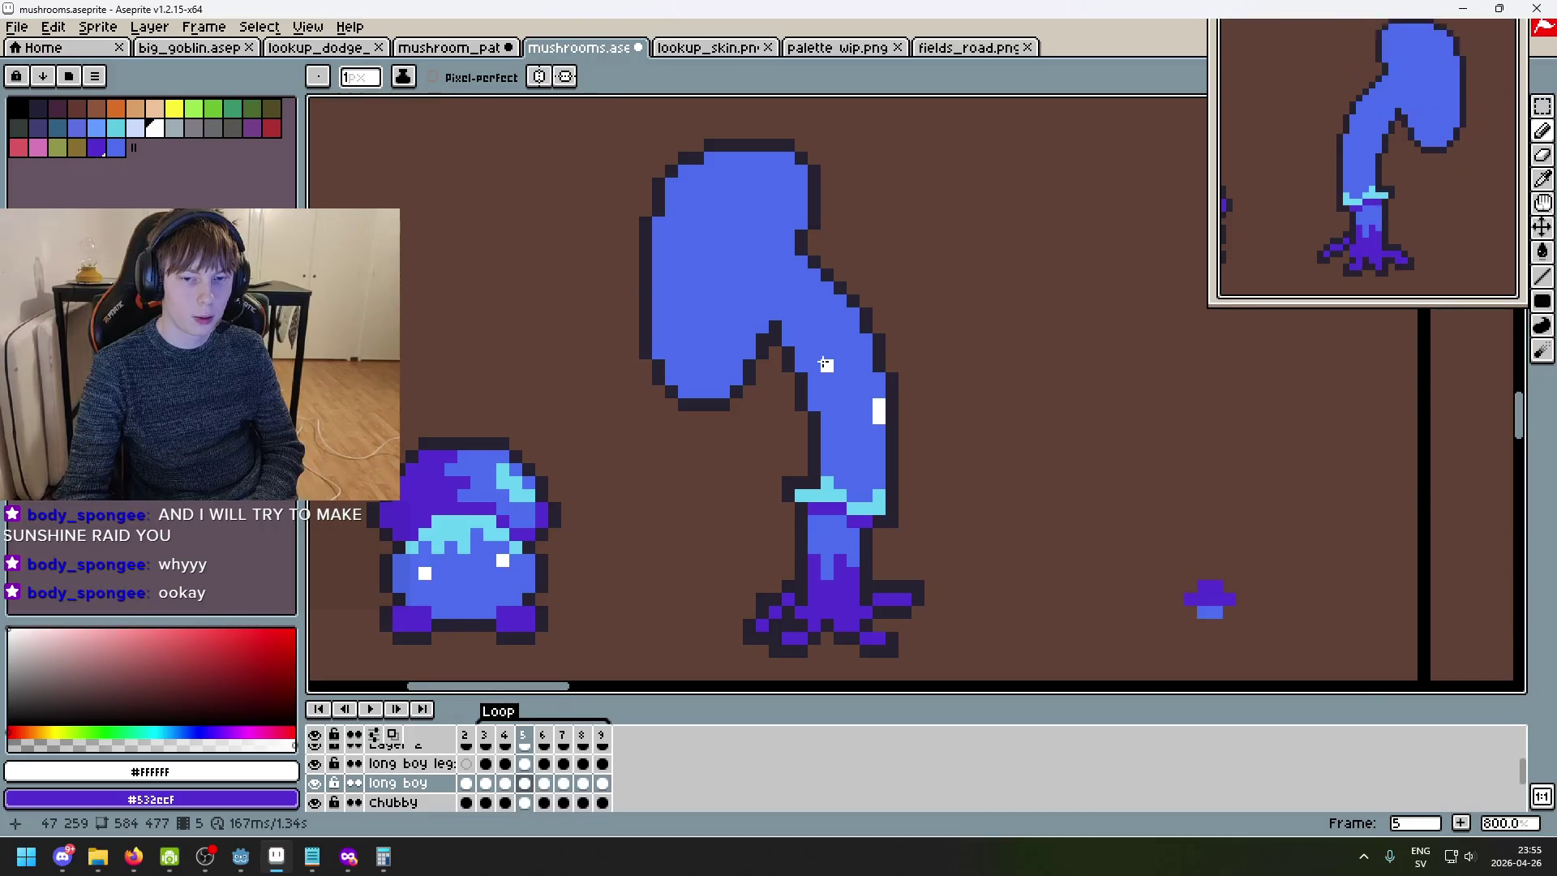
pyautogui.moveTo(824, 364)
pyautogui.mouseDown()
pyautogui.moveTo(837, 388)
pyautogui.moveTo(821, 388)
pyautogui.moveTo(846, 389)
pyautogui.mouseUp()
pyautogui.keyDown('alt'); pyautogui.click(855, 378); pyautogui.keyUp('alt')
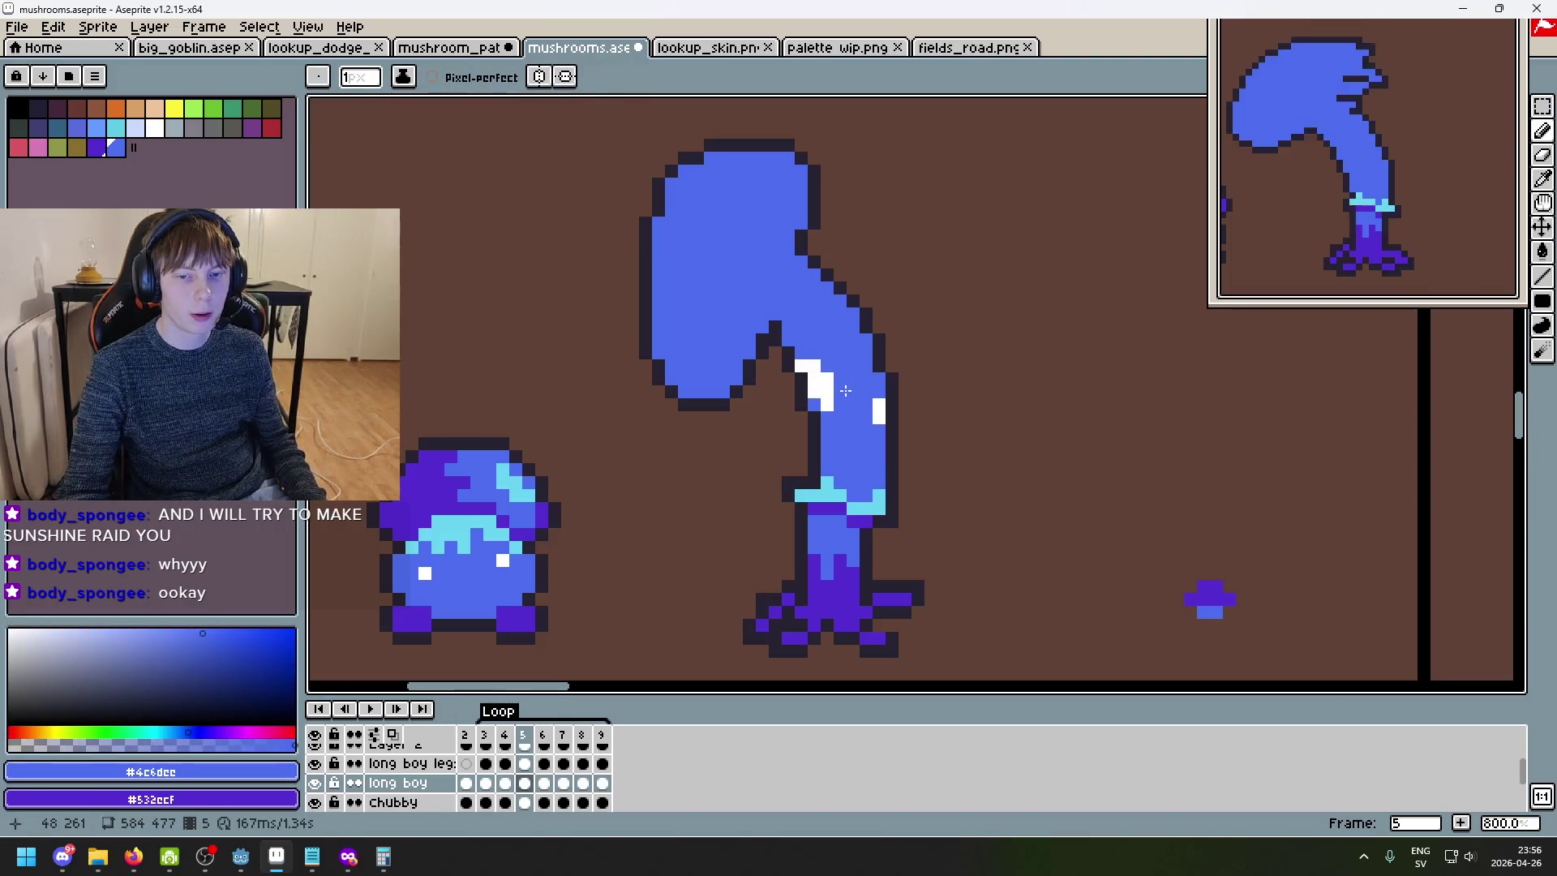
pyautogui.scroll(-3, 859, 405)
# - Eyedrop white and flip between frames 4 and 5 to compare the stem highlights
pyautogui.scroll(3, 884, 417)
pyautogui.keyDown('alt'); pyautogui.click(884, 417); pyautogui.keyUp('alt')
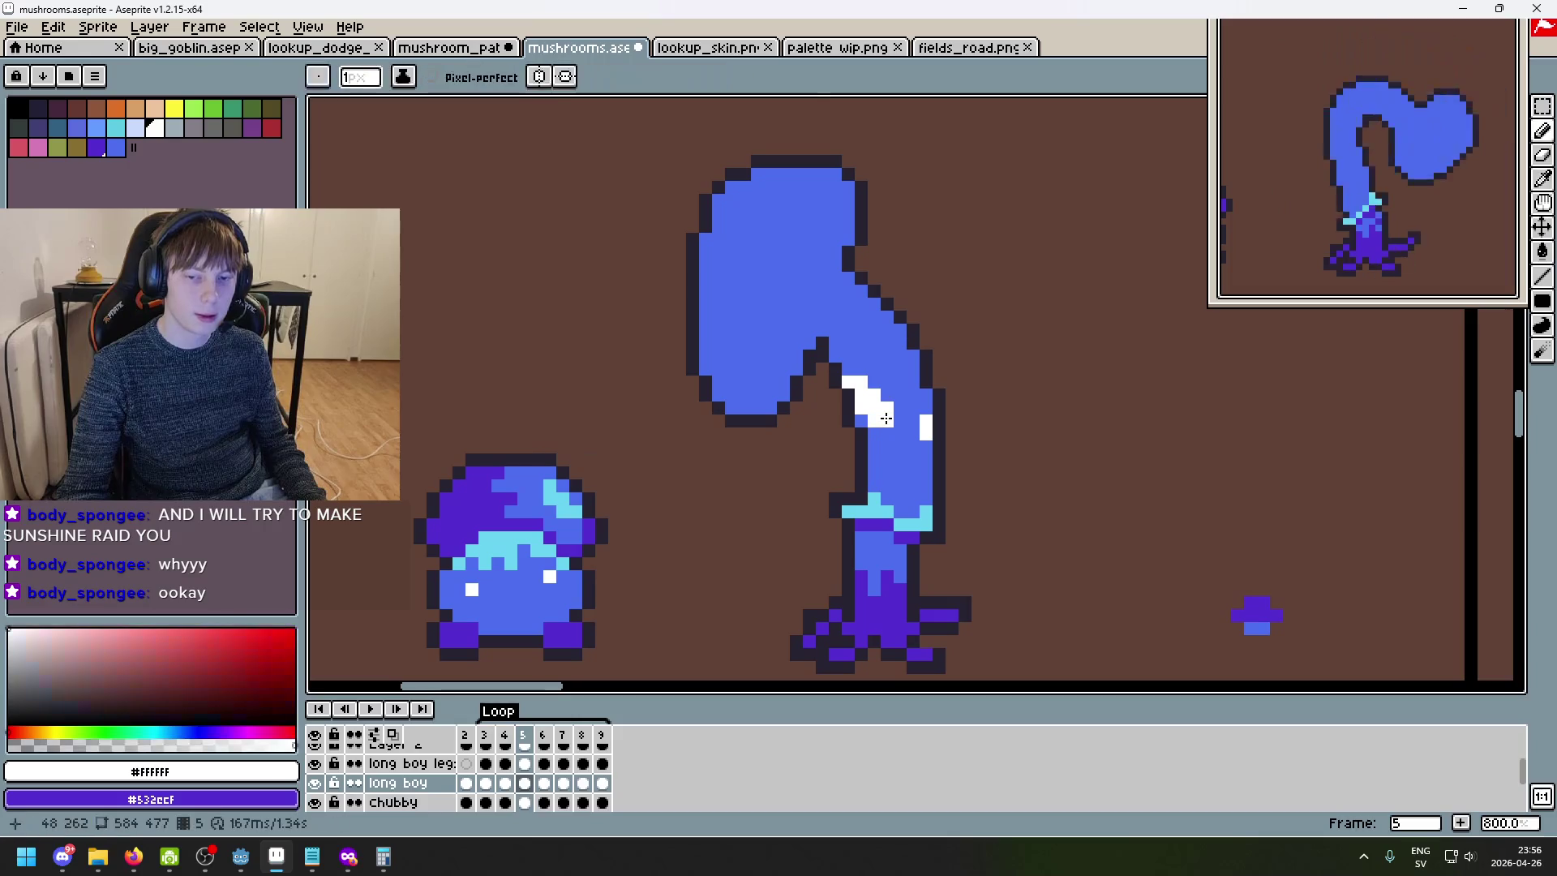
pyautogui.scroll(-3, 886, 418)
pyautogui.scroll(-1, 886, 418)
pyautogui.scroll(3, 941, 429)
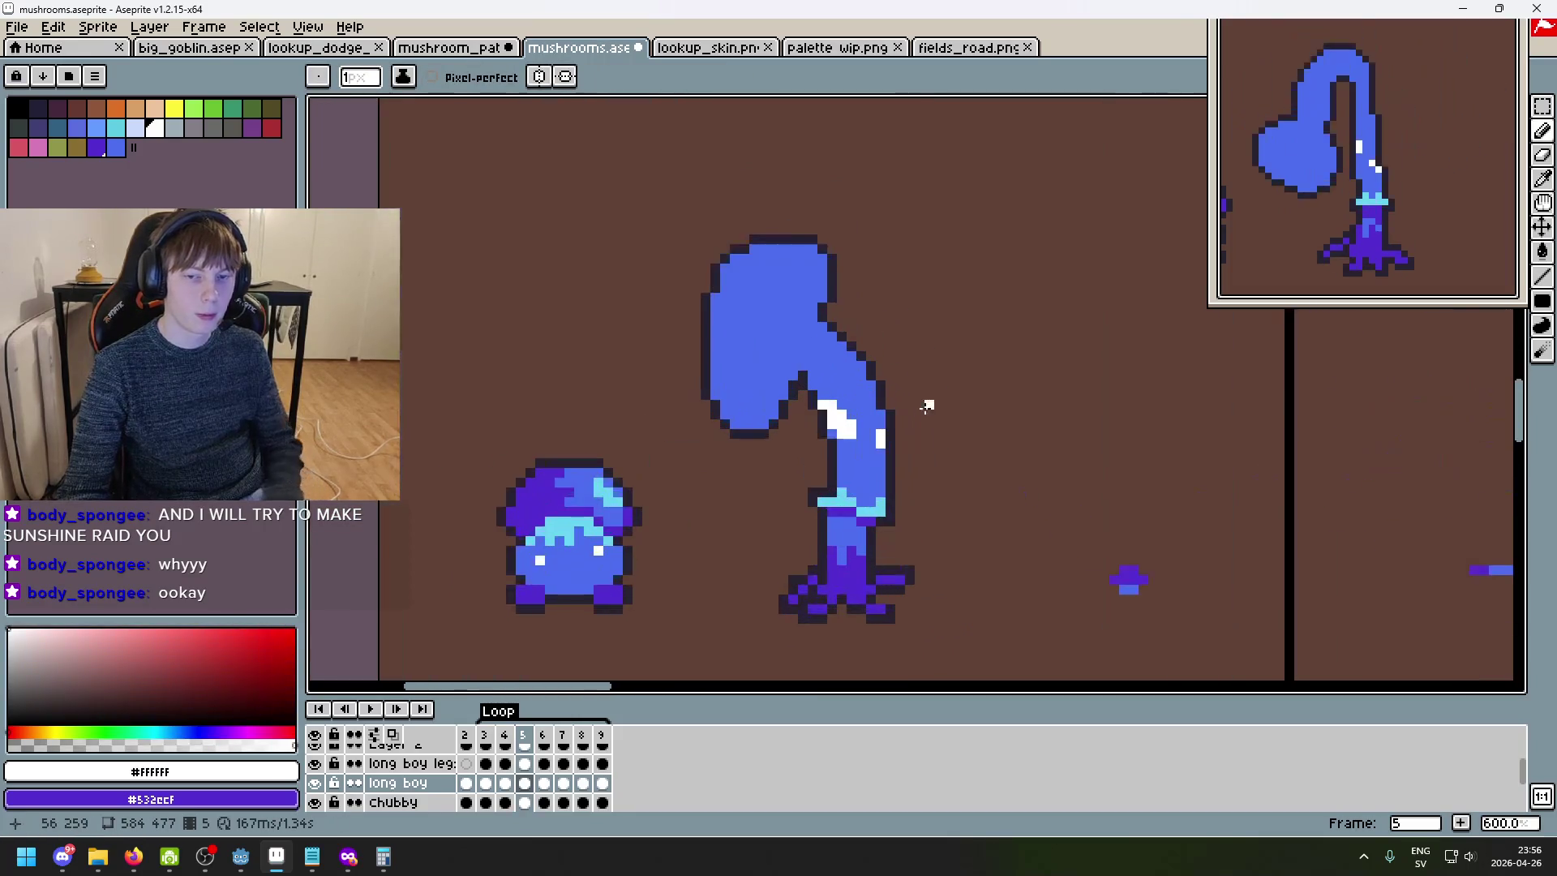
pyautogui.press(',')
pyautogui.press('.')
pyautogui.press(',')
pyautogui.press('.')
pyautogui.scroll(4, 861, 386)
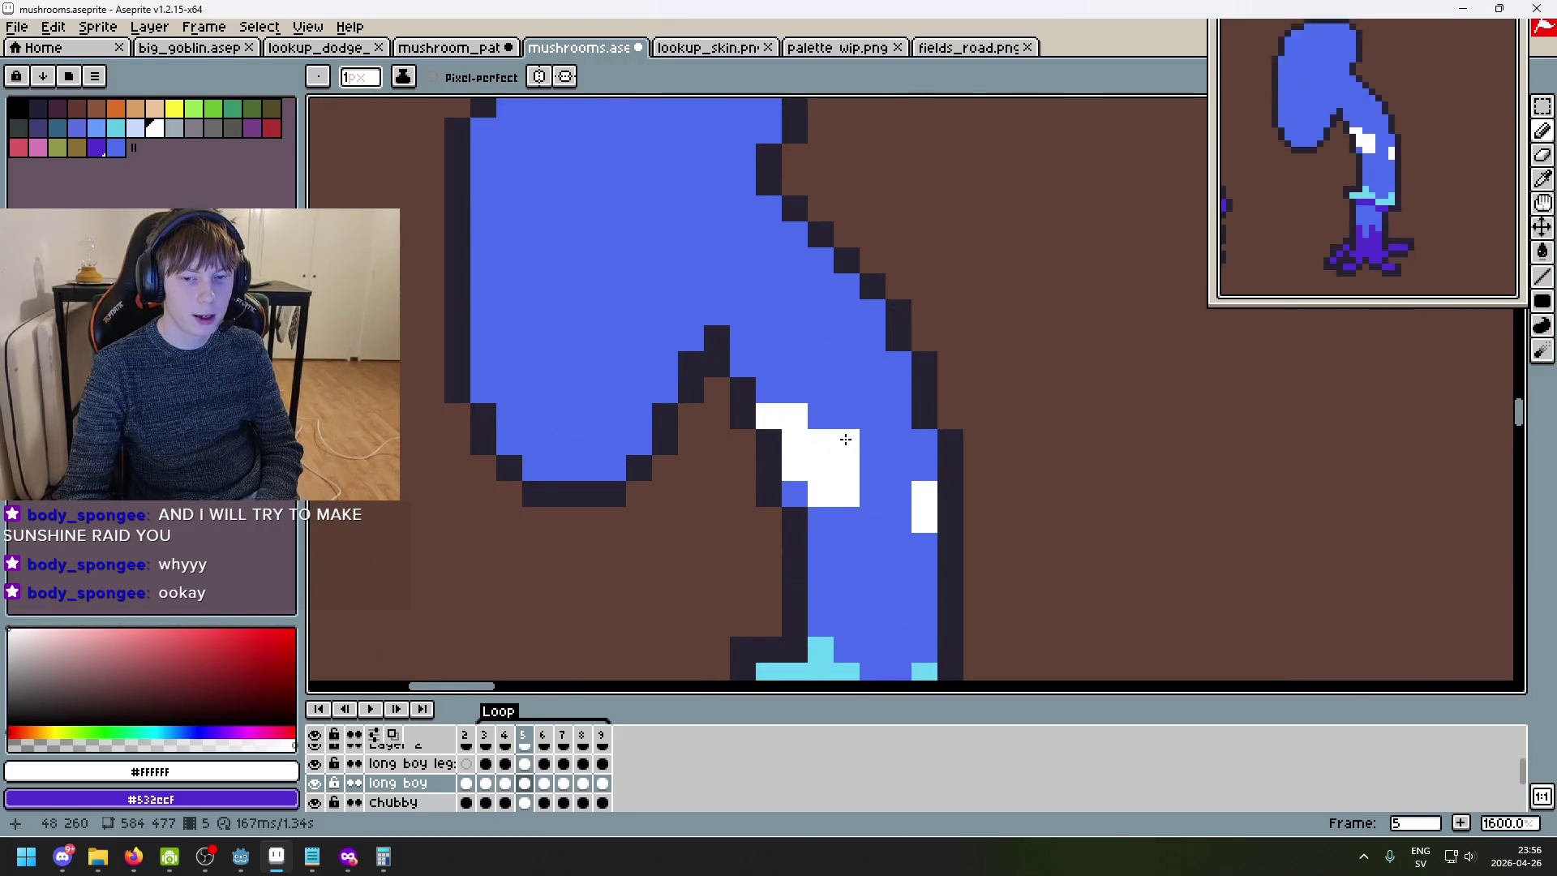
pyautogui.scroll(-7, 884, 454)
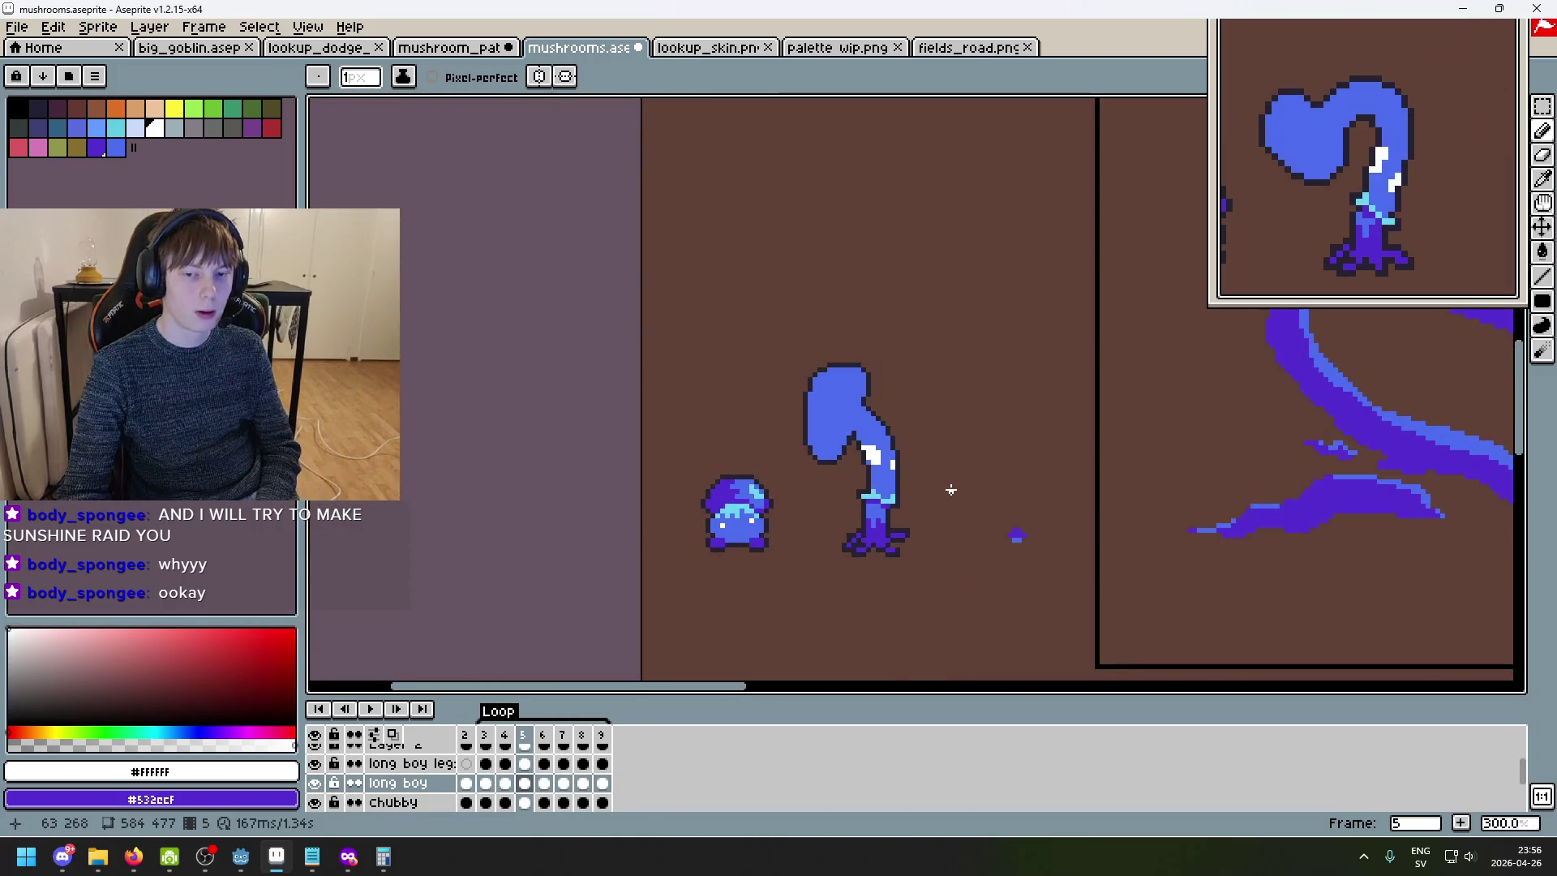
pyautogui.scroll(-2, 944, 484)
pyautogui.scroll(4, 933, 458)
pyautogui.press(',')
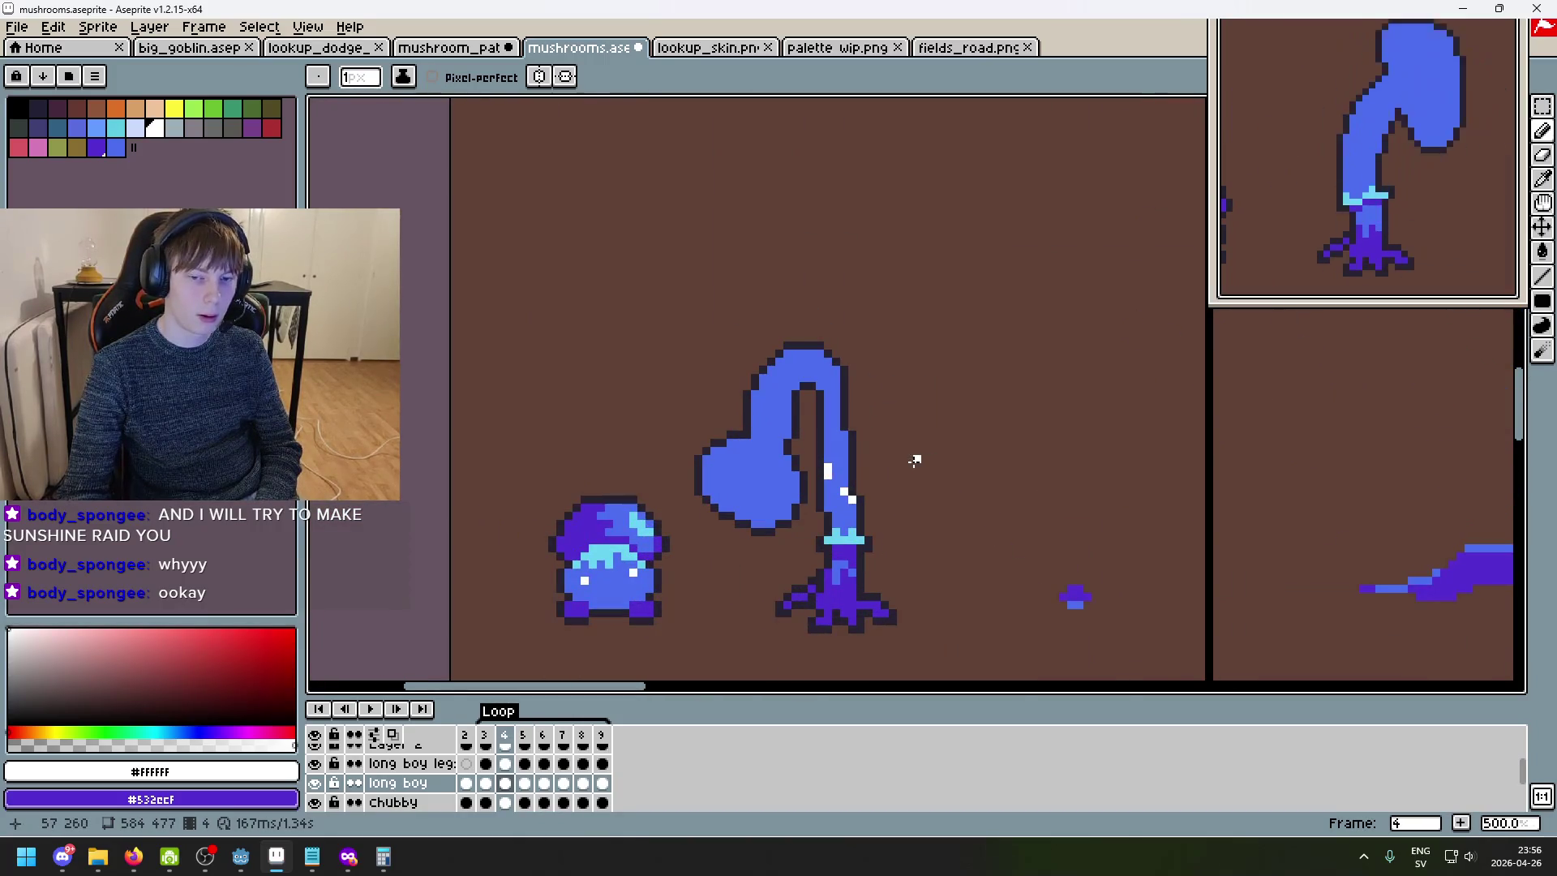
pyautogui.press('.')
pyautogui.press(',')
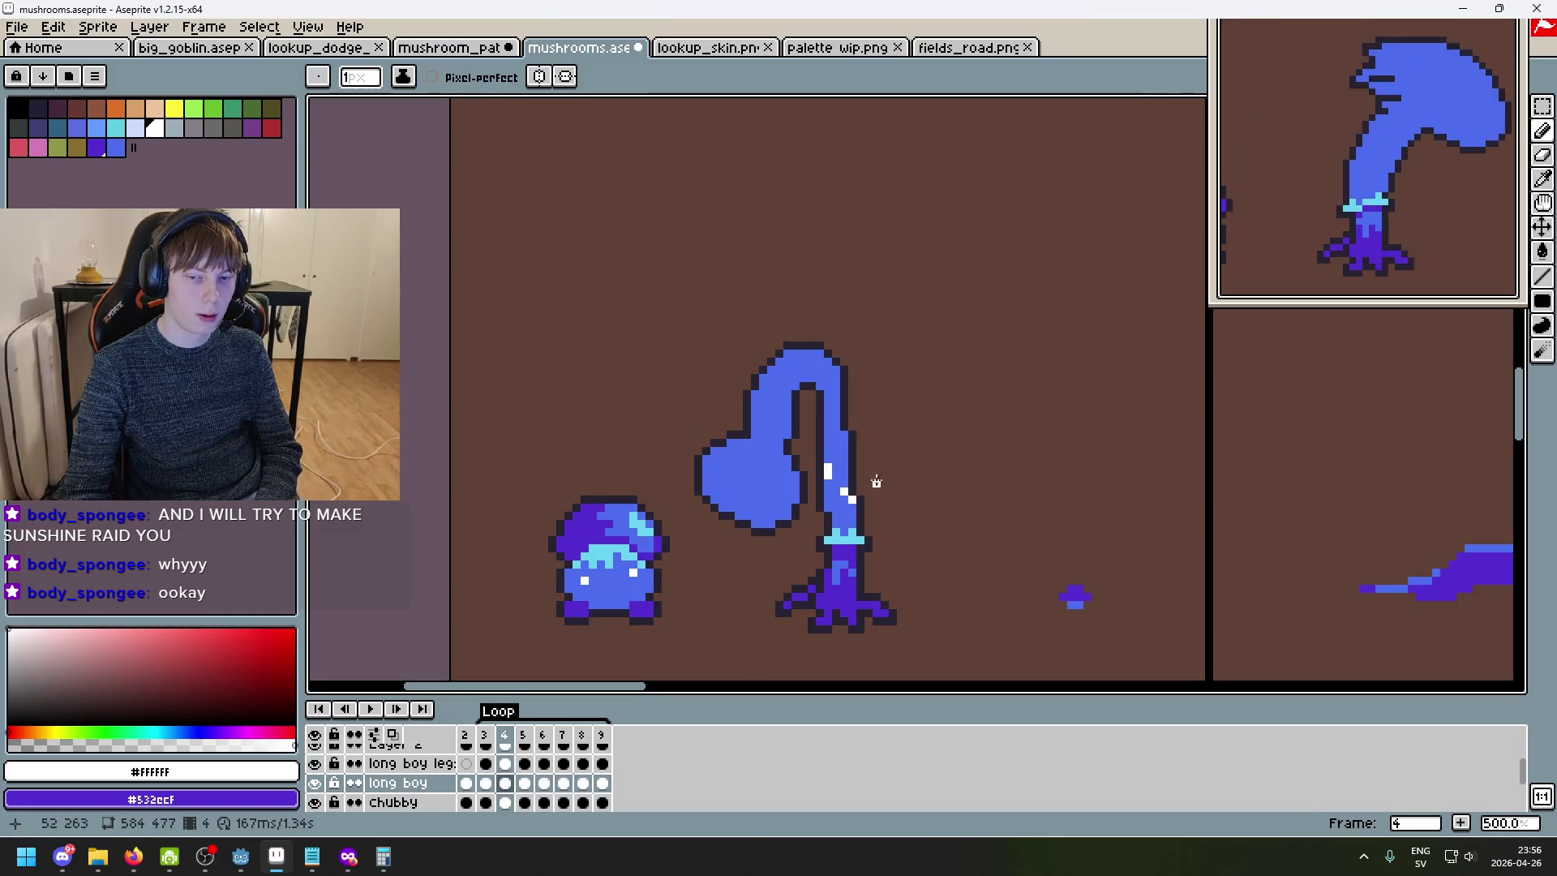
pyautogui.press('.')
pyautogui.press(',')
pyautogui.press('.')
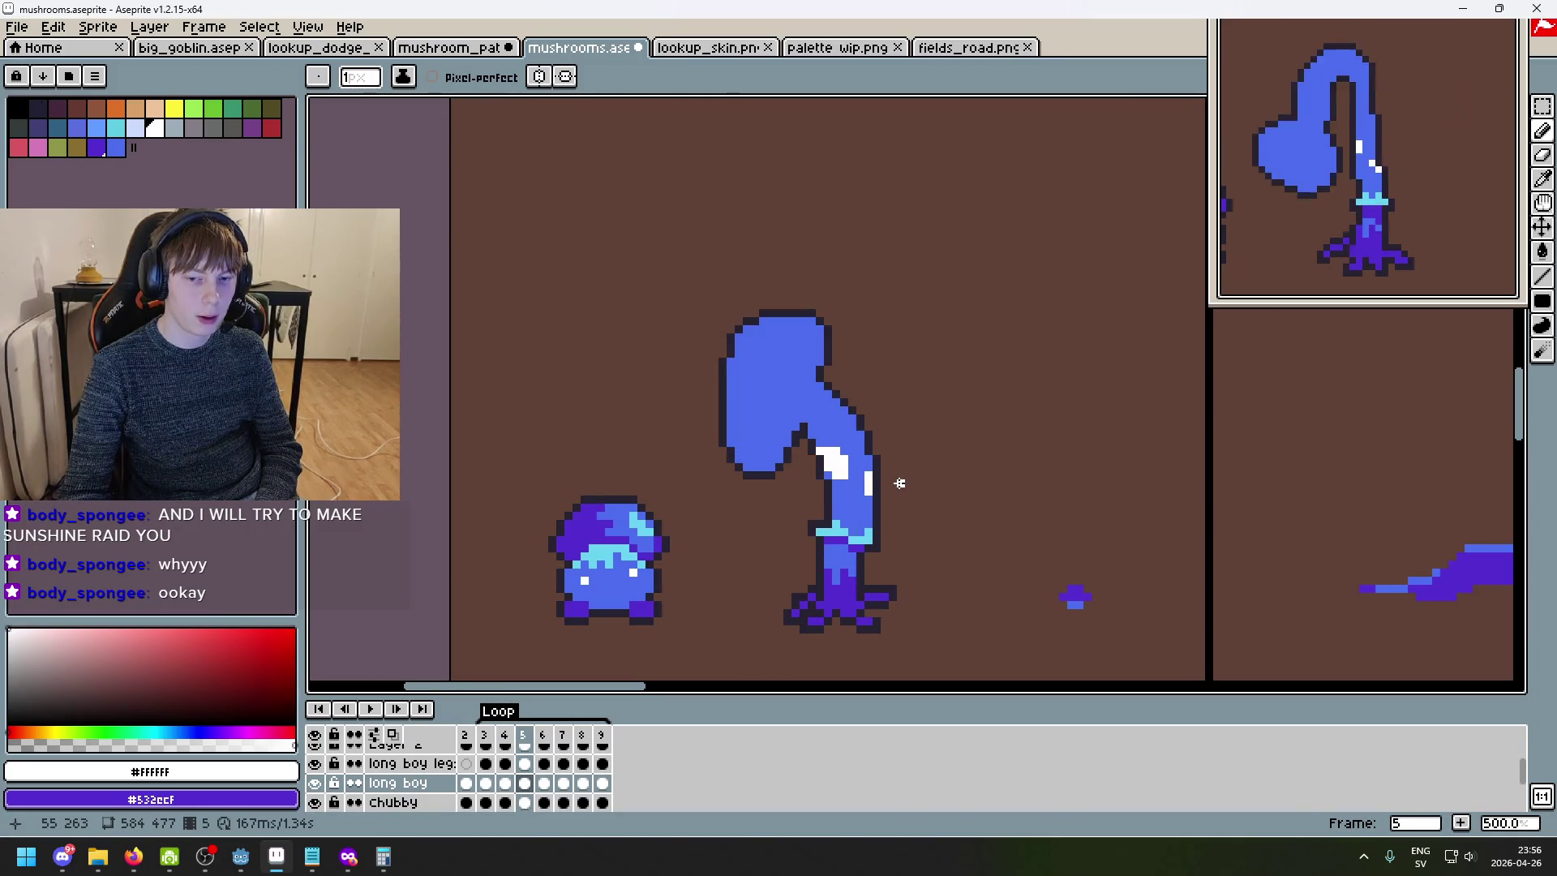
# - Advance to frame 6, toggling against frame 5 before settling there
pyautogui.press('.')
pyautogui.press(',')
pyautogui.press('.')
pyautogui.press(',')
pyautogui.press('.')
pyautogui.press(',')
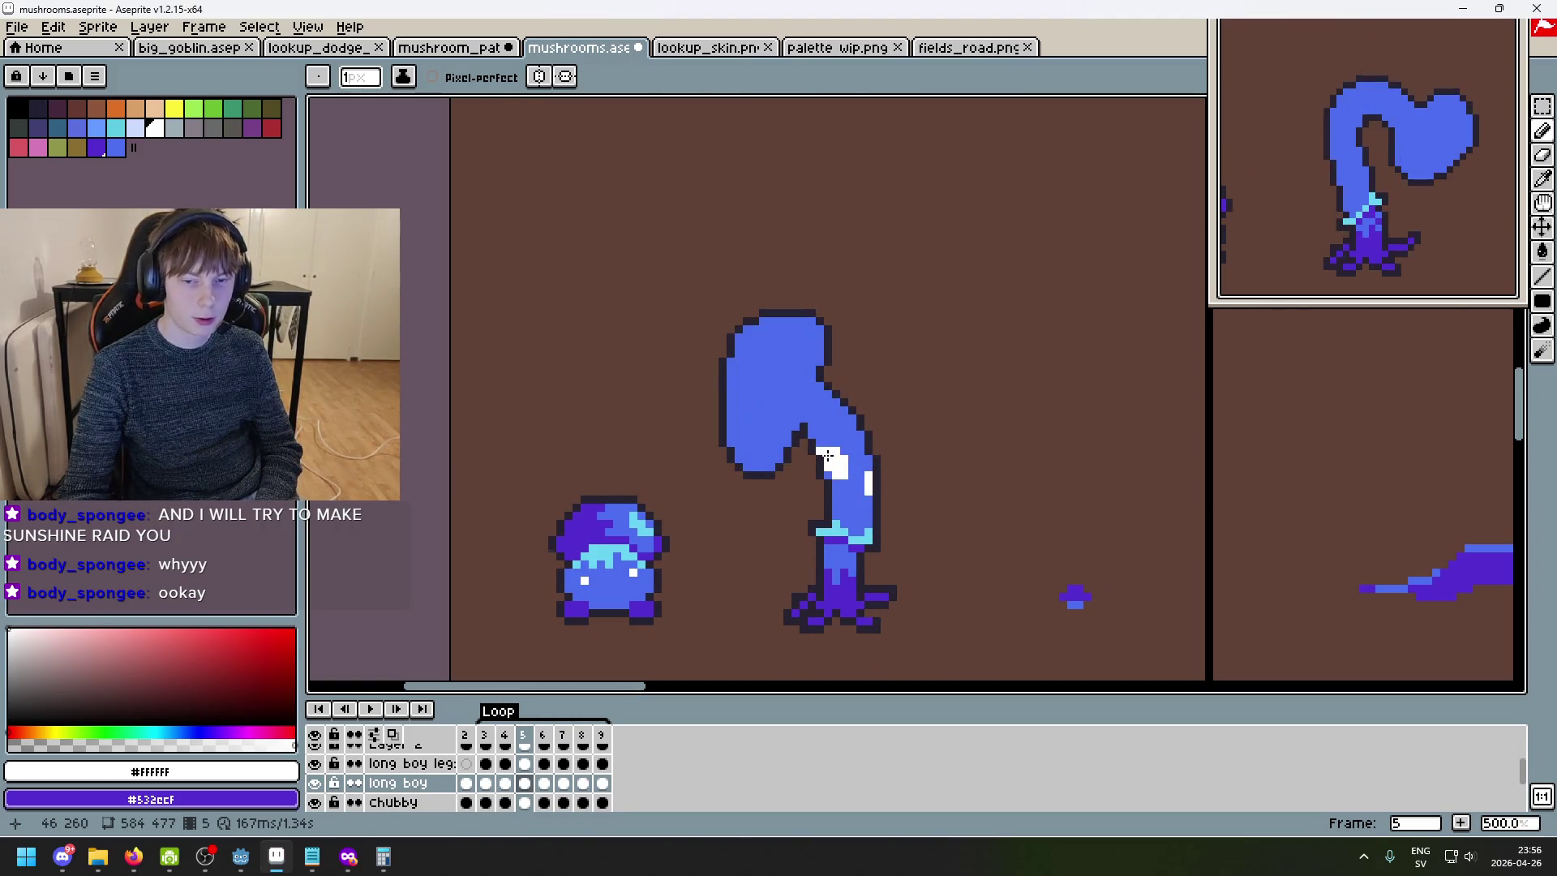
pyautogui.press('.')
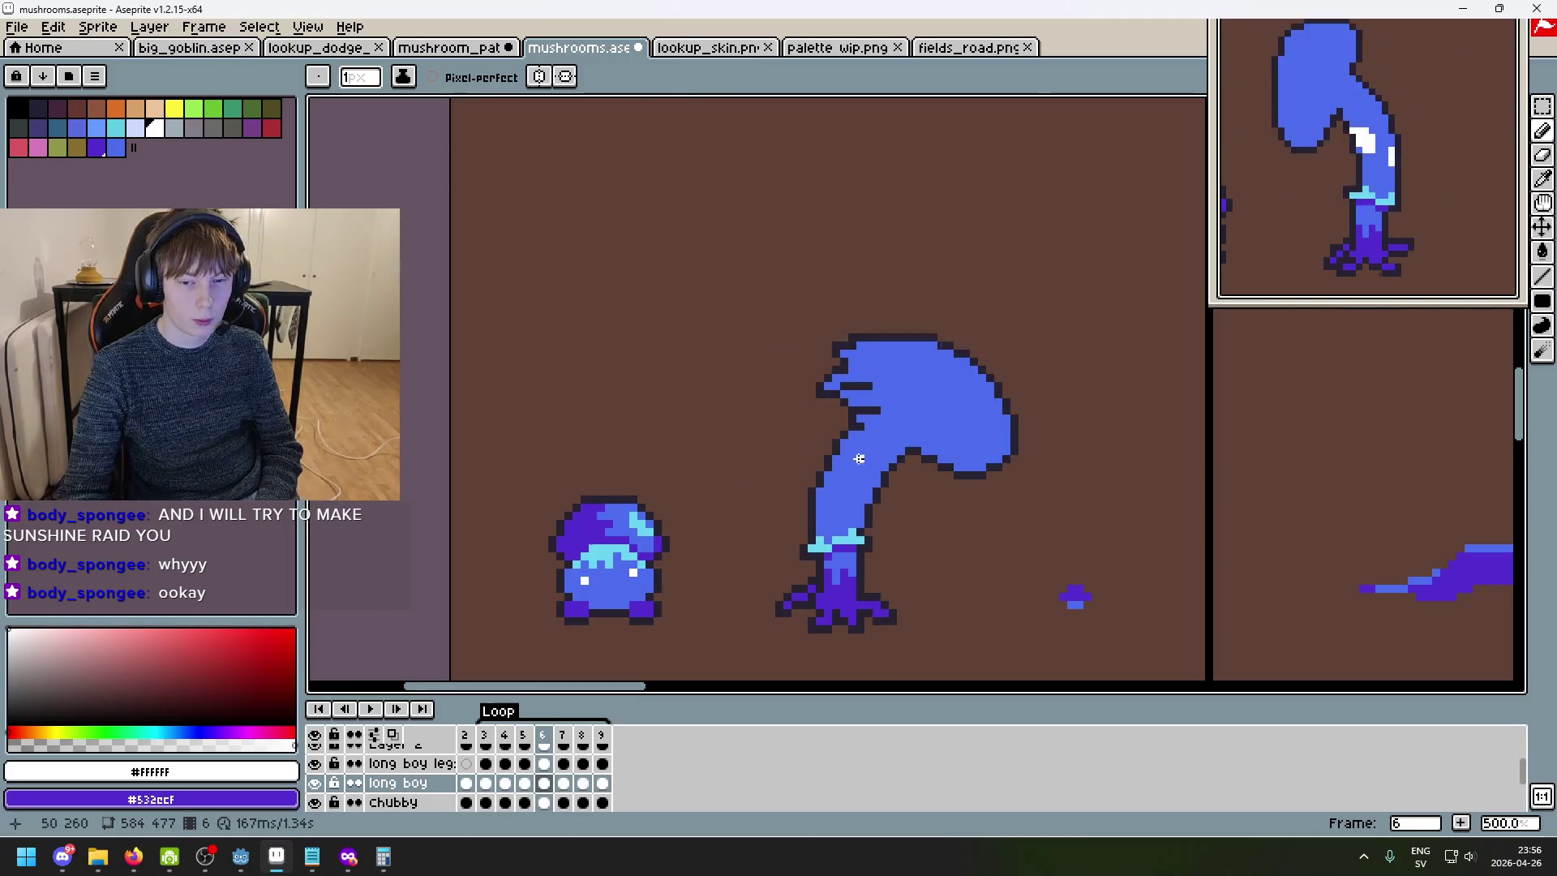
# - Extend frame 6's diagonal white stem highlight, flashing frame 5 to compare
pyautogui.press(',')
pyautogui.press('.')
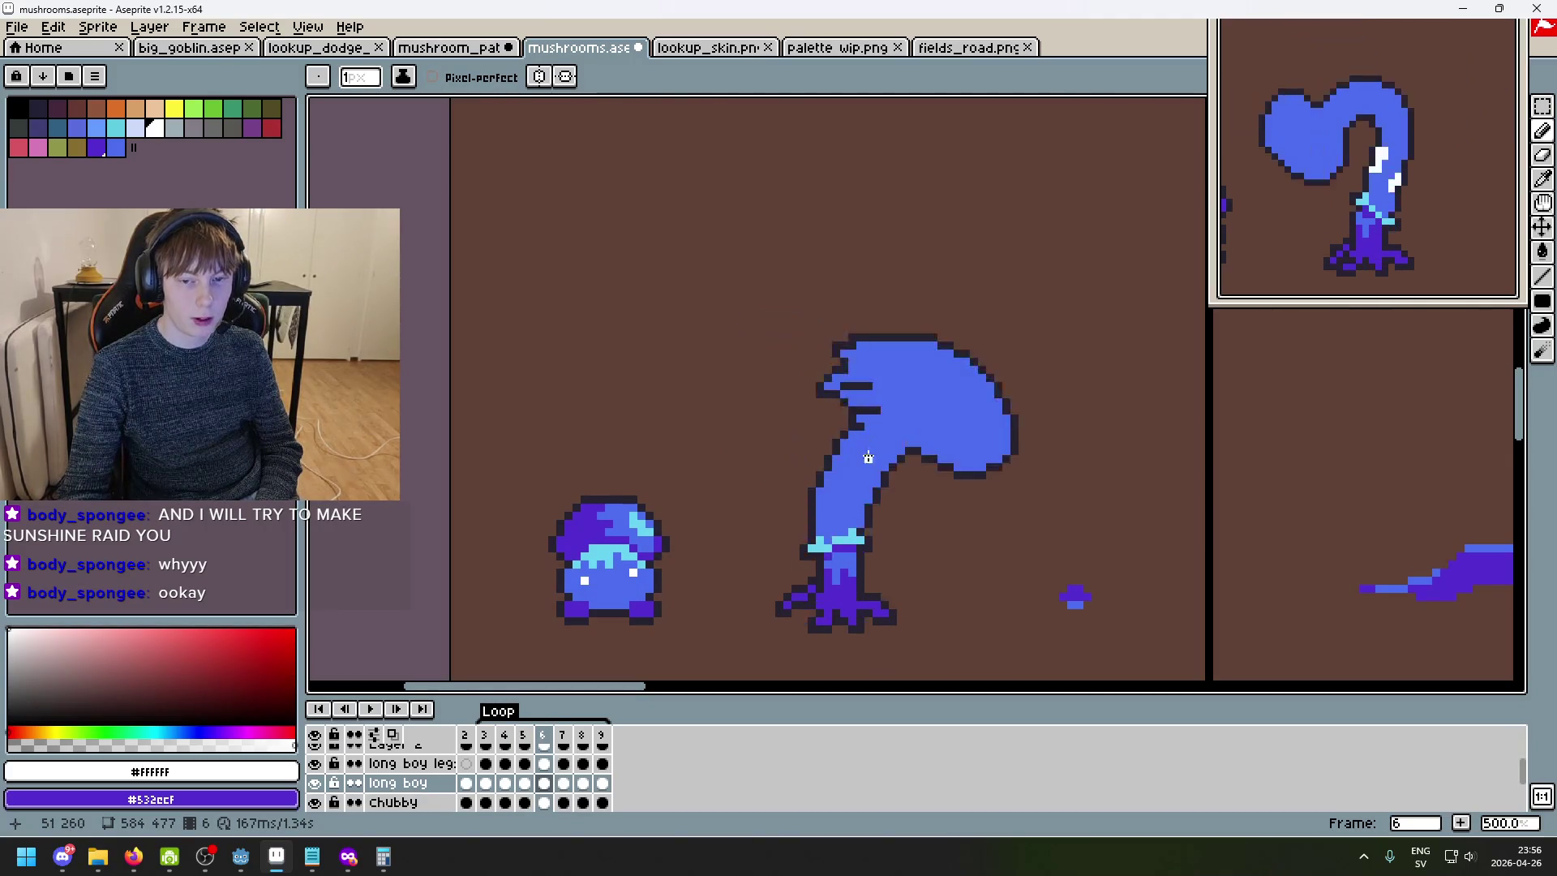
pyautogui.moveTo(851, 475); pyautogui.dragTo(844, 483)
pyautogui.press(',')
pyautogui.press('.')
# - Widen the white highlight patch on the stem and add a white pixel at its lower left
pyautogui.scroll(4, 835, 466)
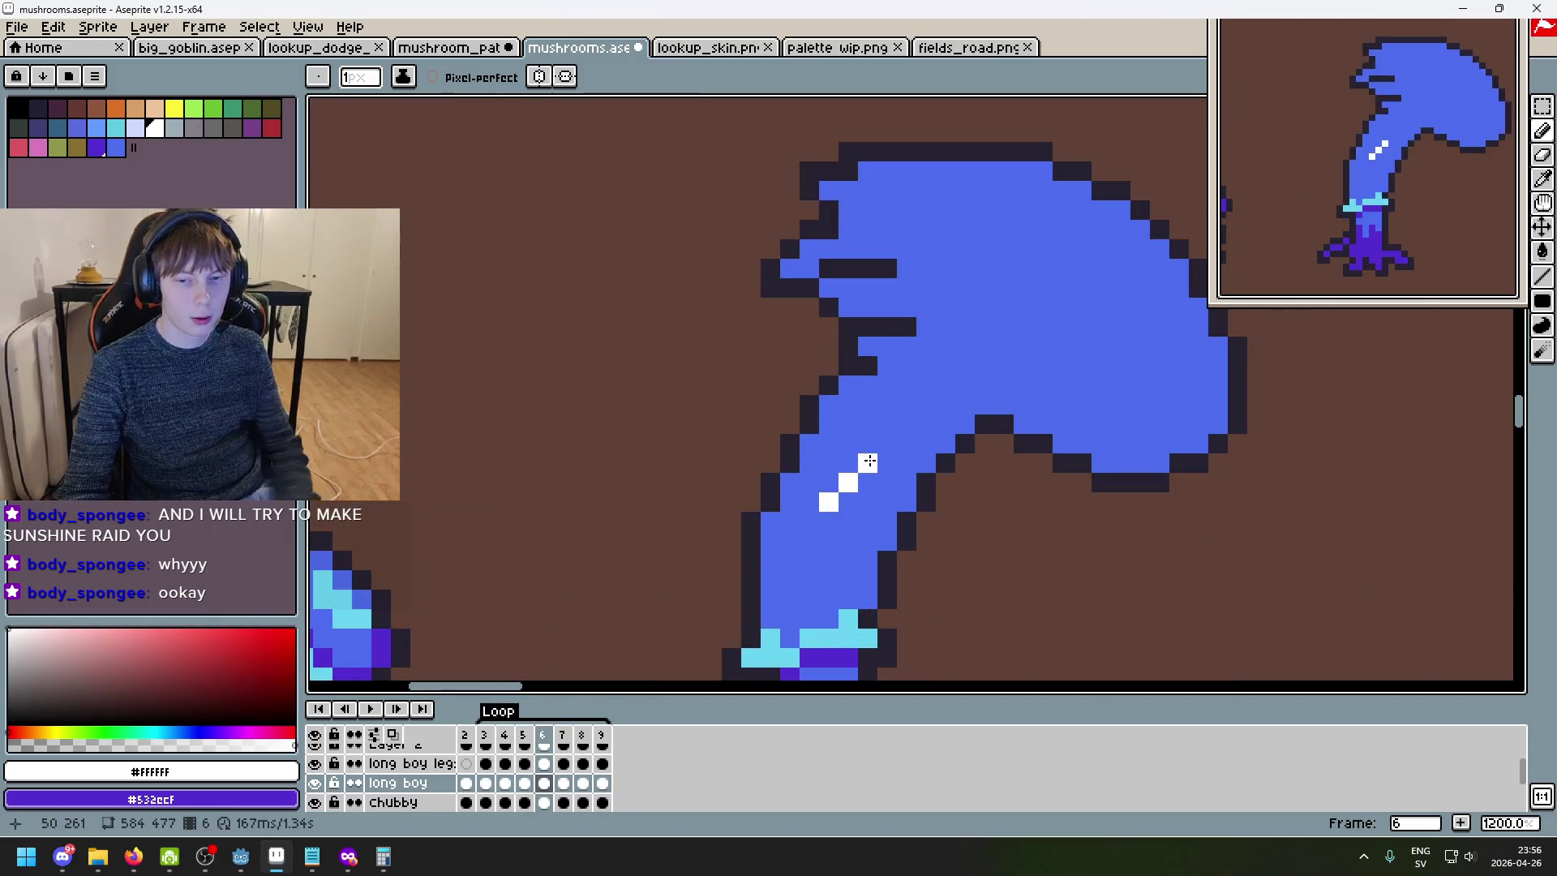
pyautogui.moveTo(851, 468)
pyautogui.mouseDown()
pyautogui.moveTo(828, 464)
pyautogui.moveTo(803, 496)
pyautogui.mouseUp()
pyautogui.click(790, 520)
pyautogui.scroll(-5, 837, 521)
pyautogui.scroll(3, 837, 520)
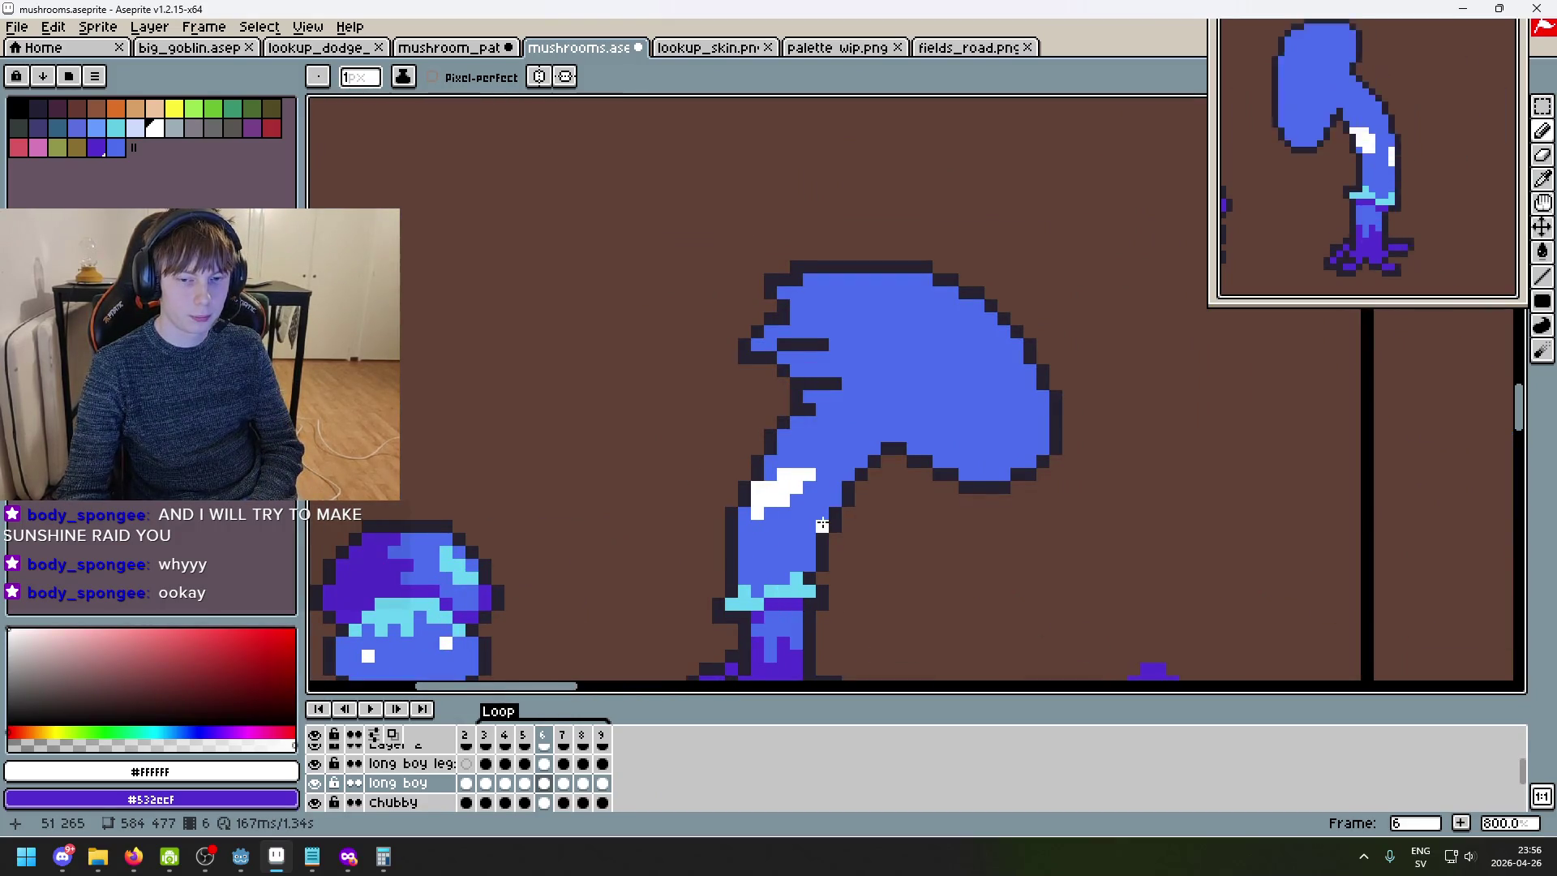
pyautogui.moveTo(811, 537)
pyautogui.mouseDown()
pyautogui.moveTo(810, 554)
pyautogui.moveTo(831, 520)
pyautogui.mouseUp()
# - Step through neighbouring frames to check the highlight, ending on frame 3
pyautogui.press('Left')
pyautogui.press('Right')
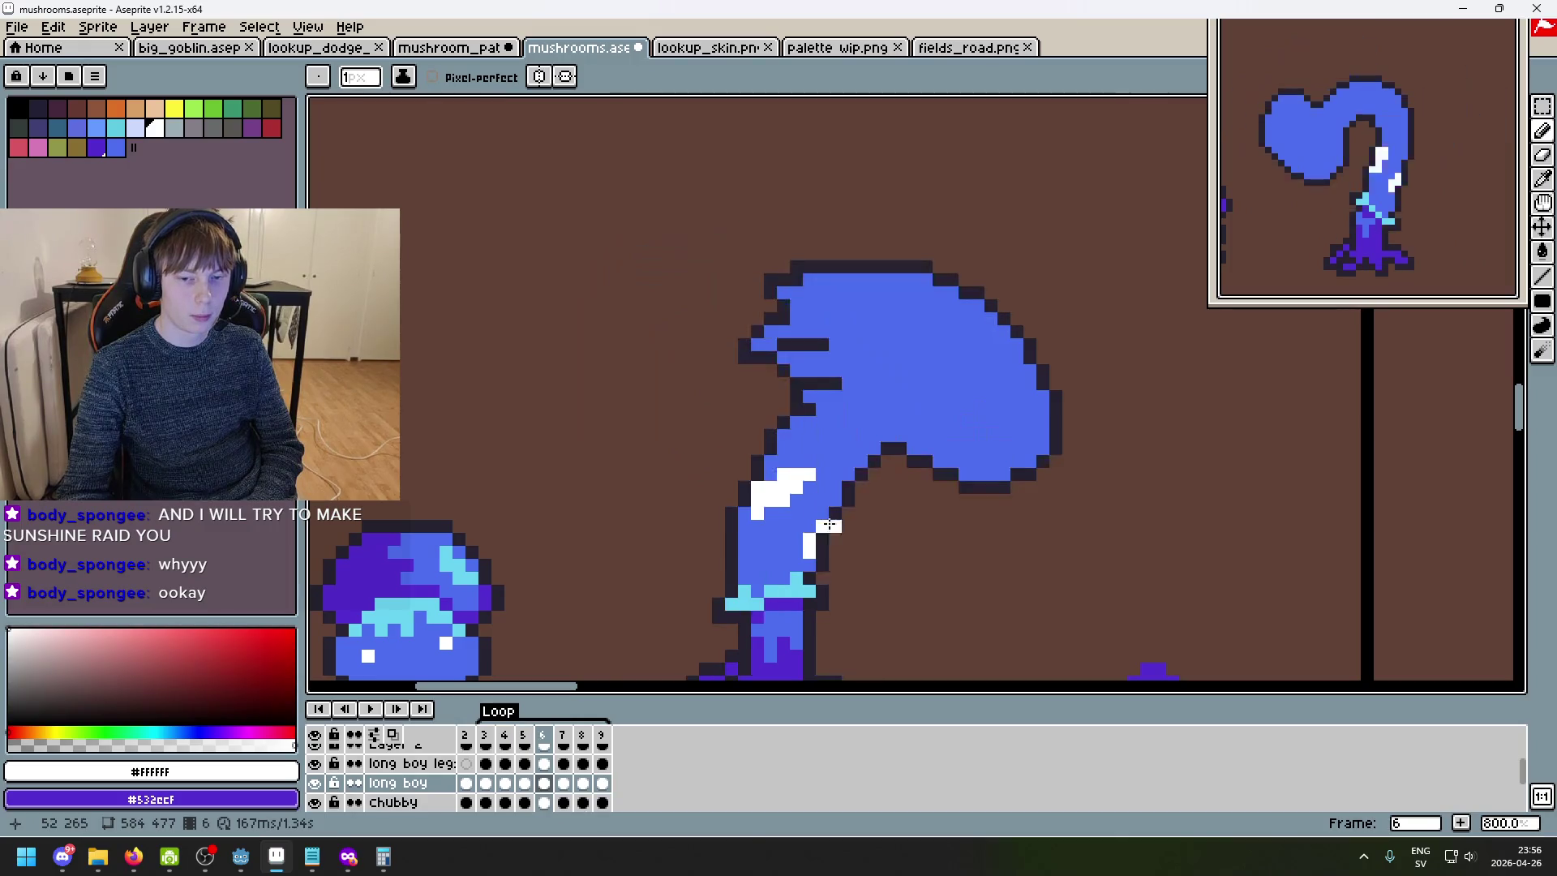
pyautogui.scroll(2, 782, 533)
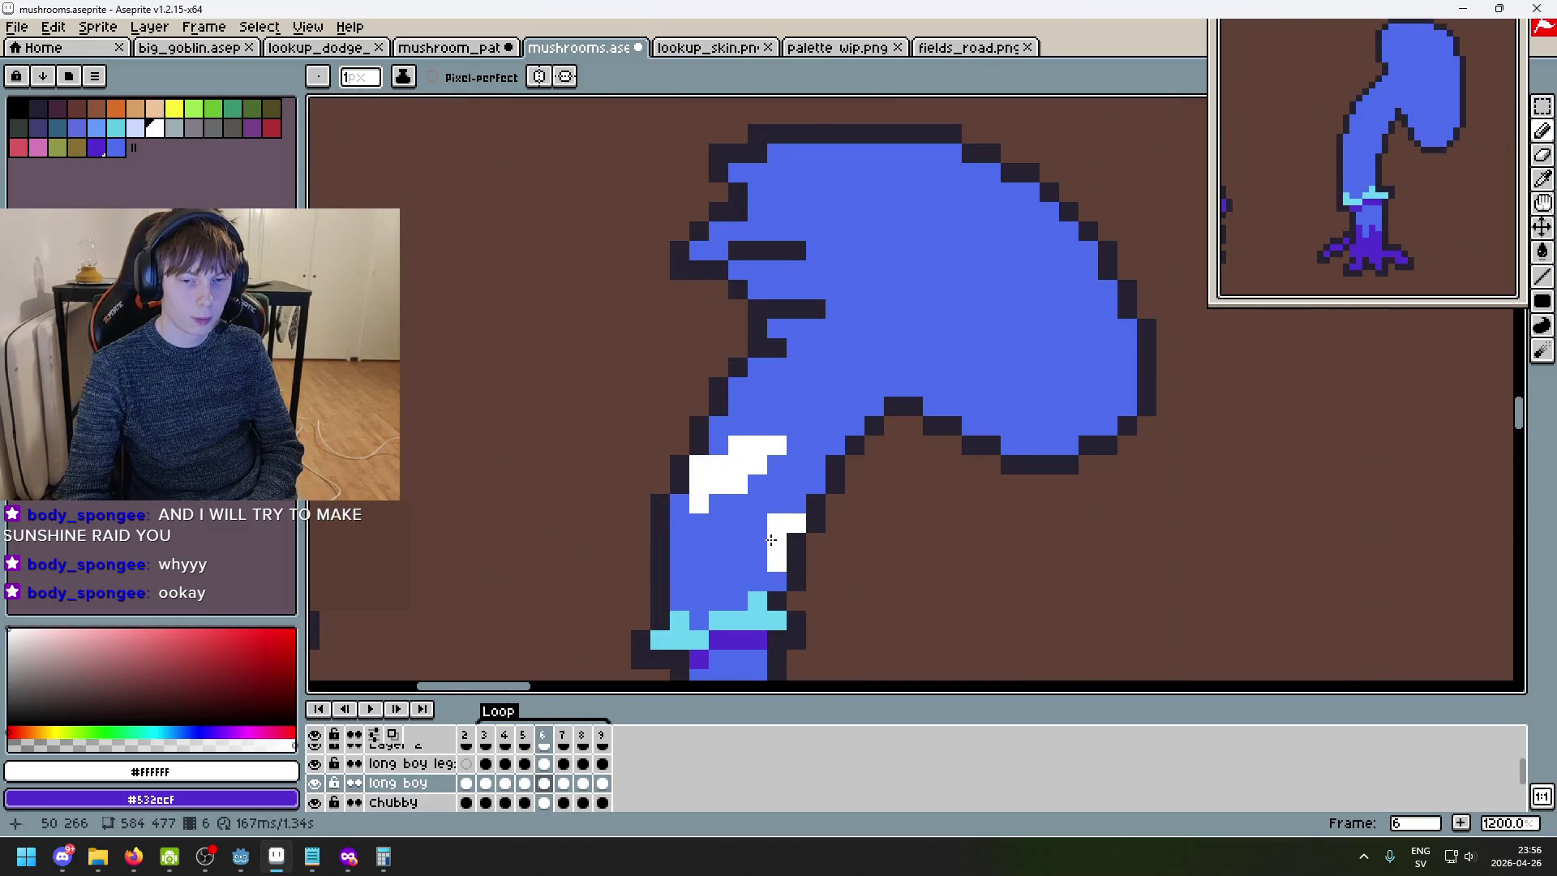
pyautogui.scroll(-4, 864, 558)
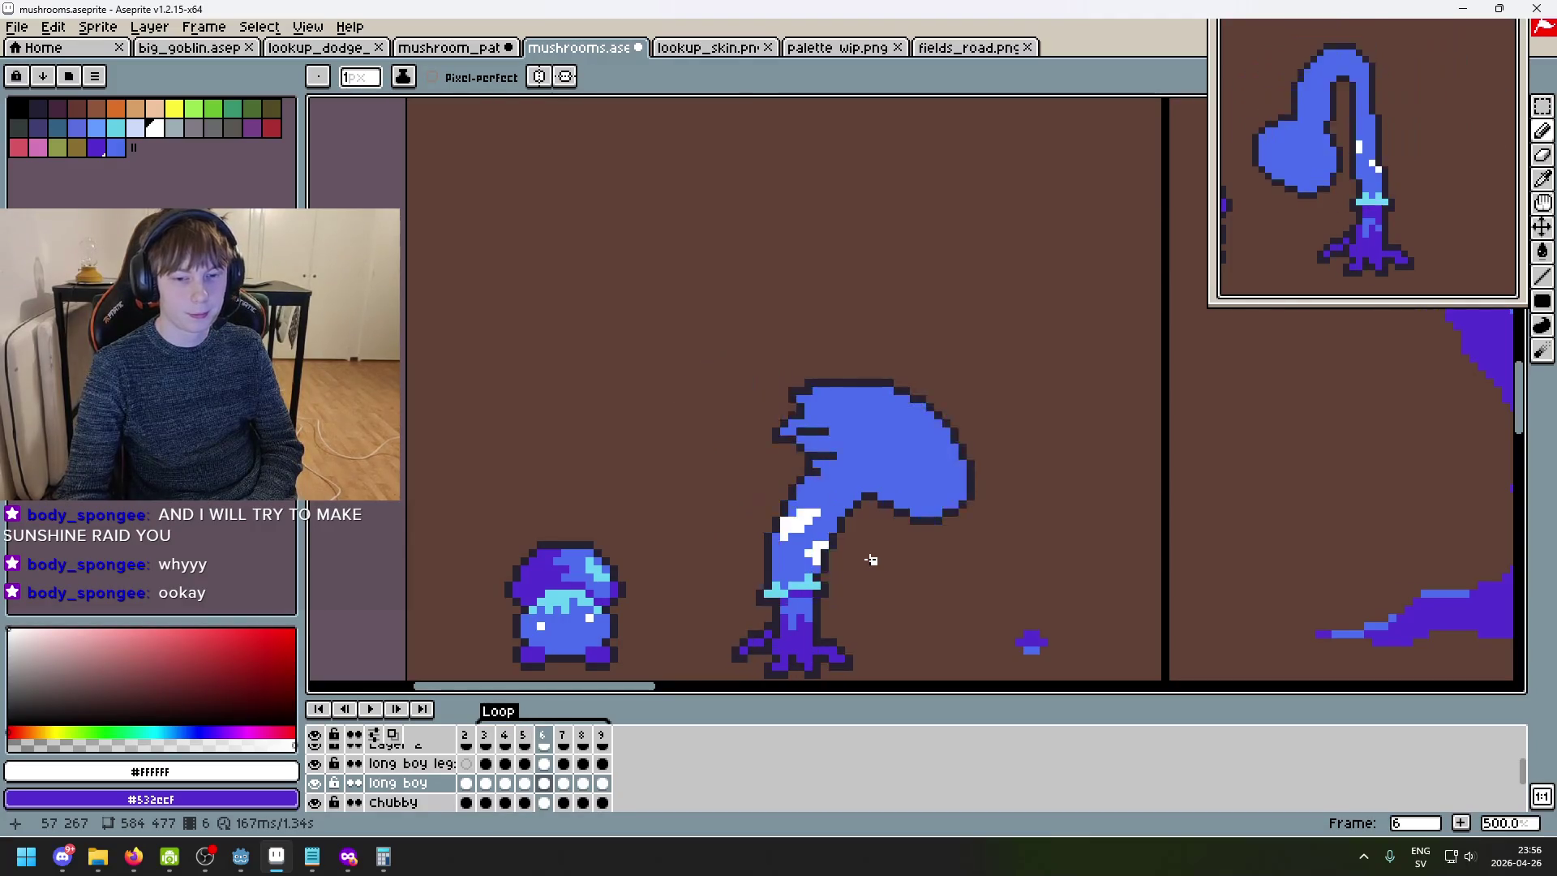
pyautogui.press('Right')
pyautogui.press('Left')
pyautogui.press('Left')
pyautogui.press('Right')
pyautogui.press('Right')
pyautogui.press('Left')
pyautogui.press('Left')
pyautogui.press('Right')
pyautogui.press('Right')
pyautogui.press('Left')
pyautogui.press('Left')
pyautogui.press('Left')
pyautogui.press('Left')
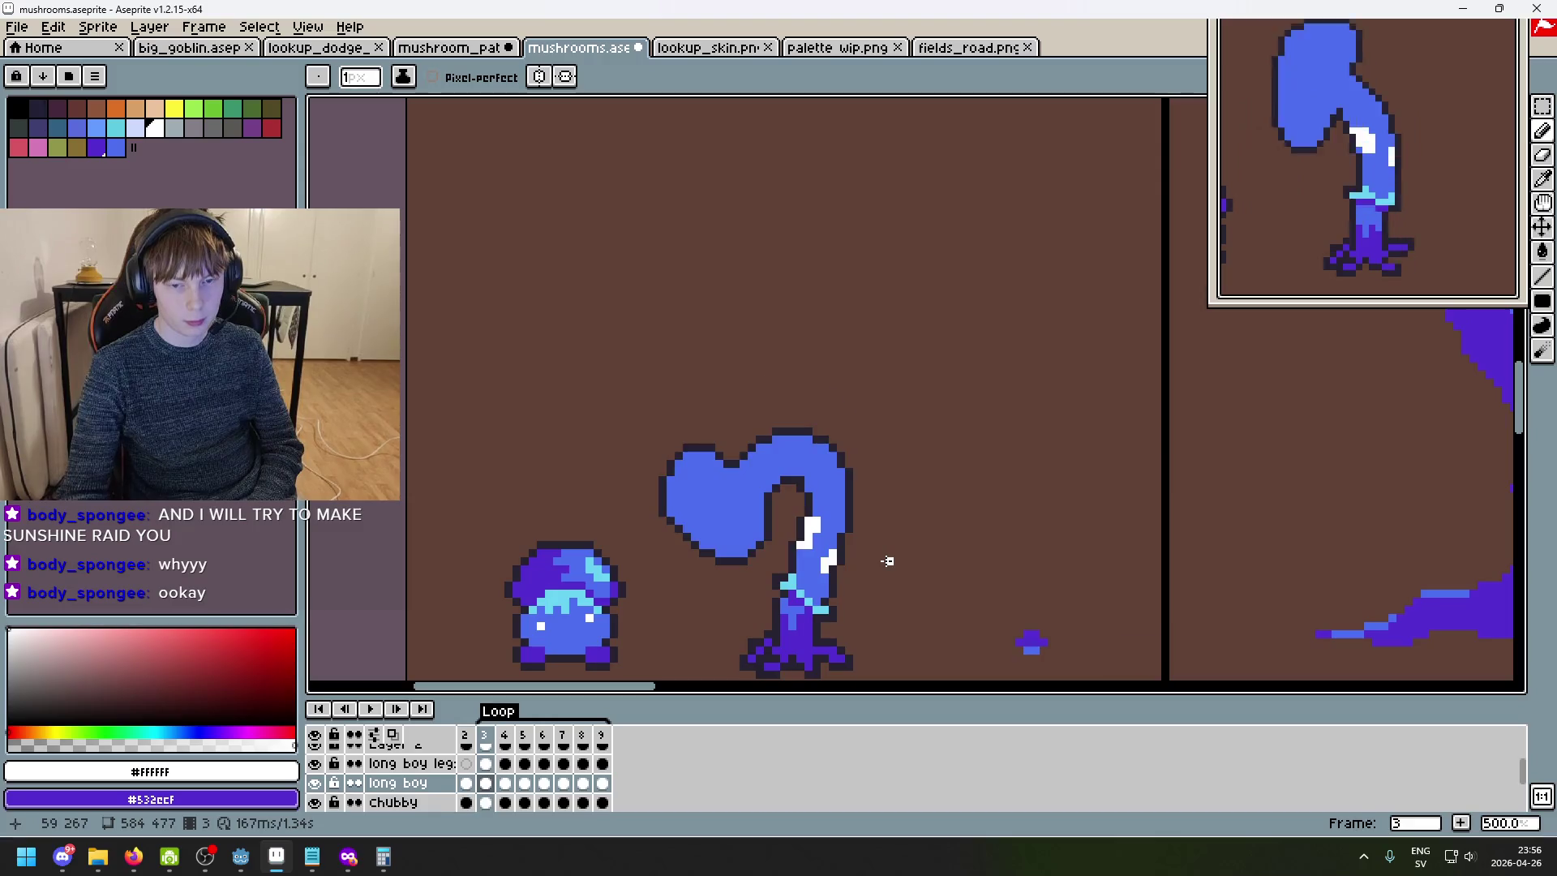
pyautogui.press('Left')
pyautogui.press('Right')
pyautogui.press('Left')
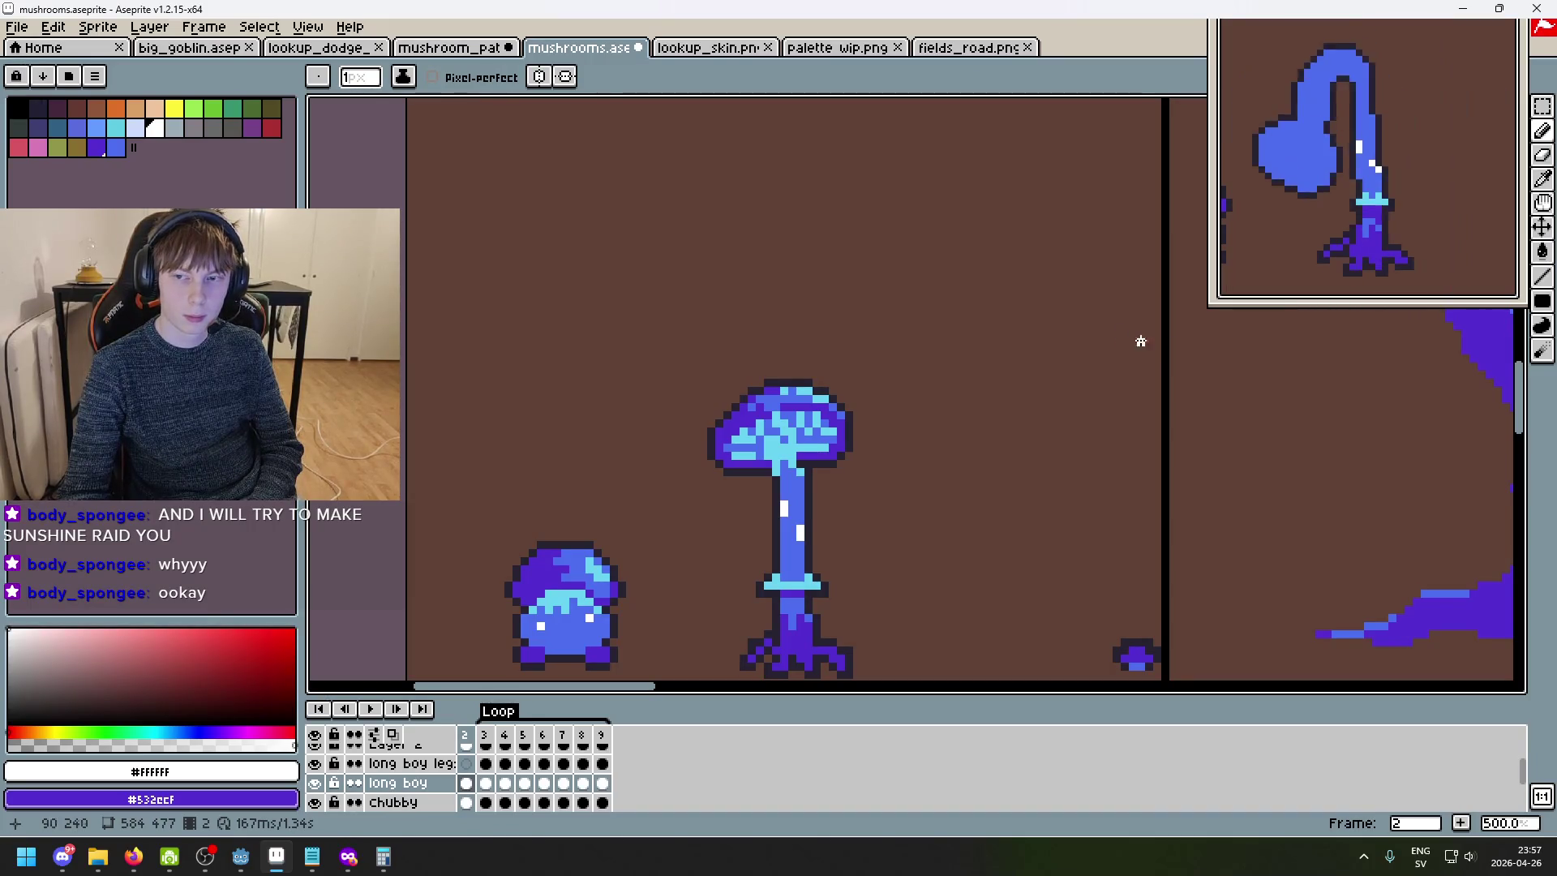
pyautogui.press('Right')
pyautogui.press('Left')
pyautogui.press('Right')
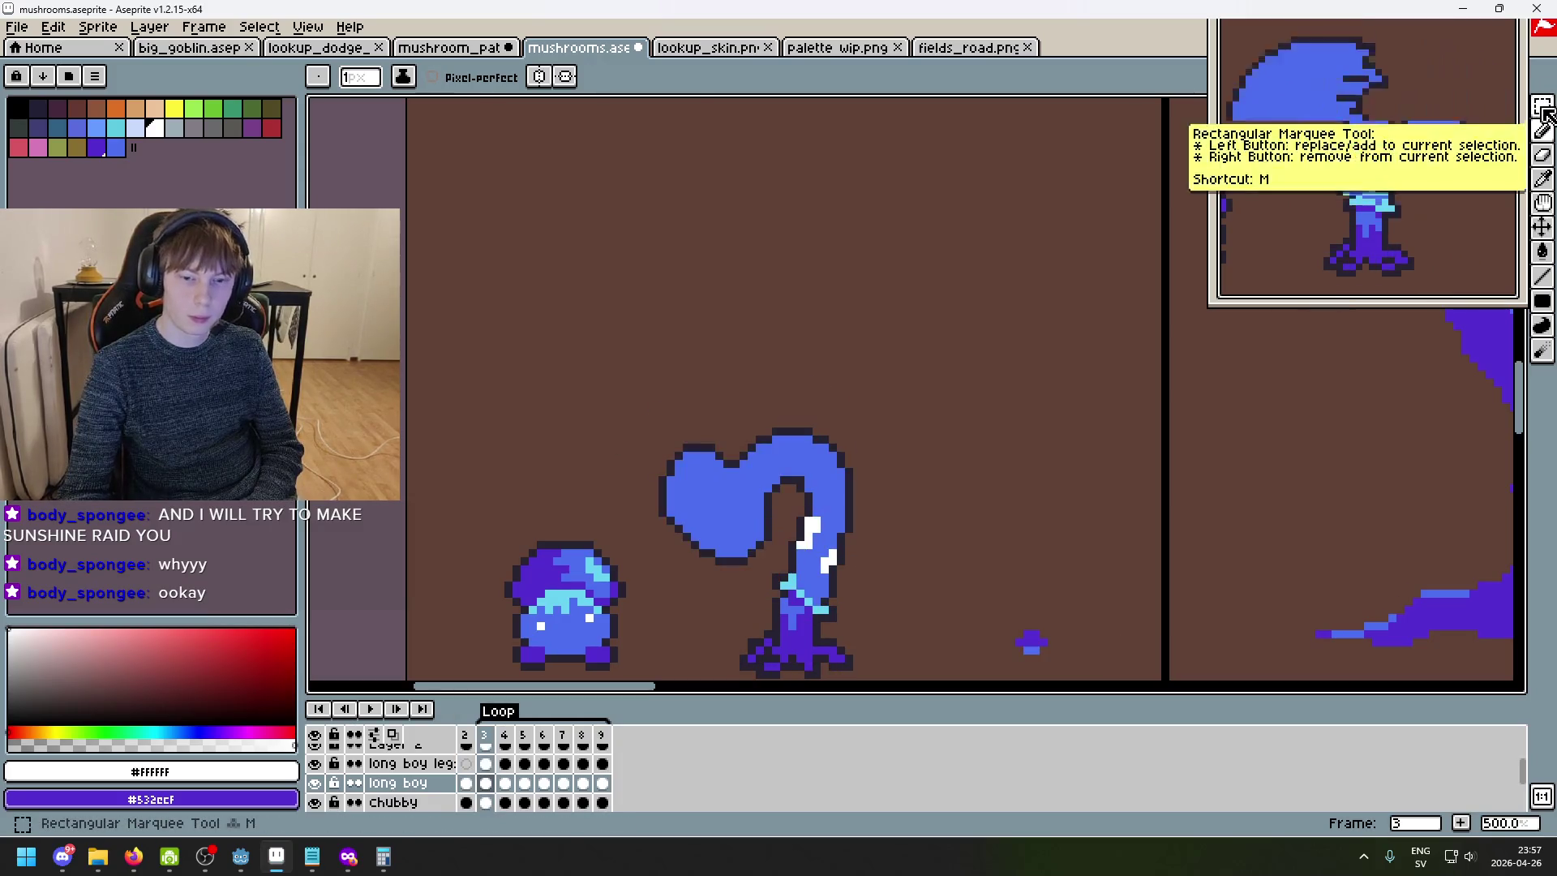
# - Marquee the whole long boy in frame 3, clear the selection, and advance to frame 7
pyautogui.click(1541, 105)
pyautogui.moveTo(638, 398); pyautogui.dragTo(969, 680)
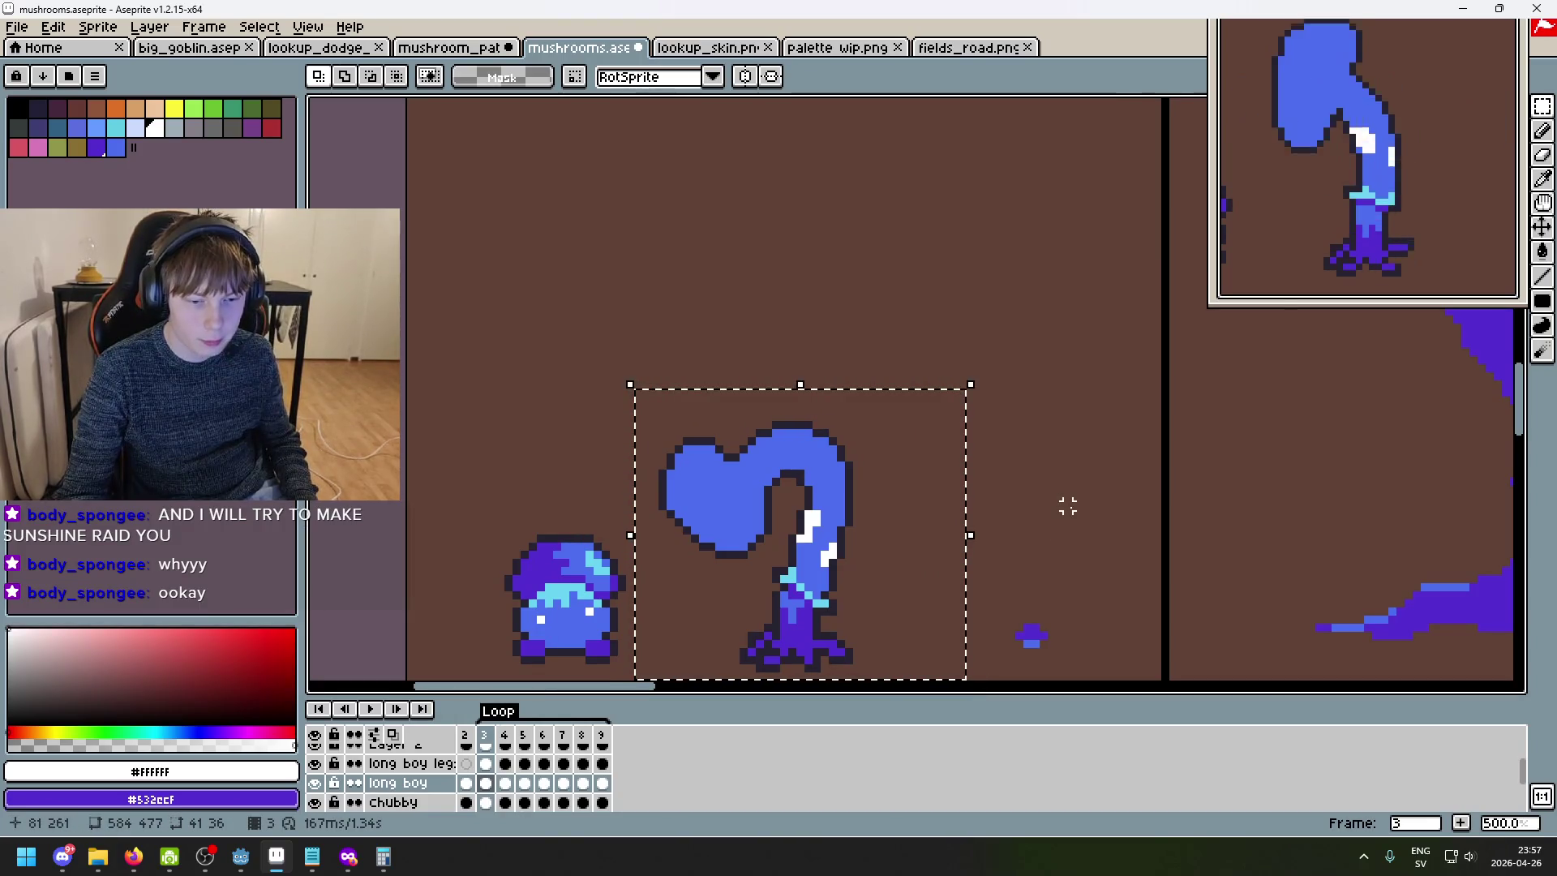
pyautogui.hotkey('ctrl', 'd')
pyautogui.press('Right')
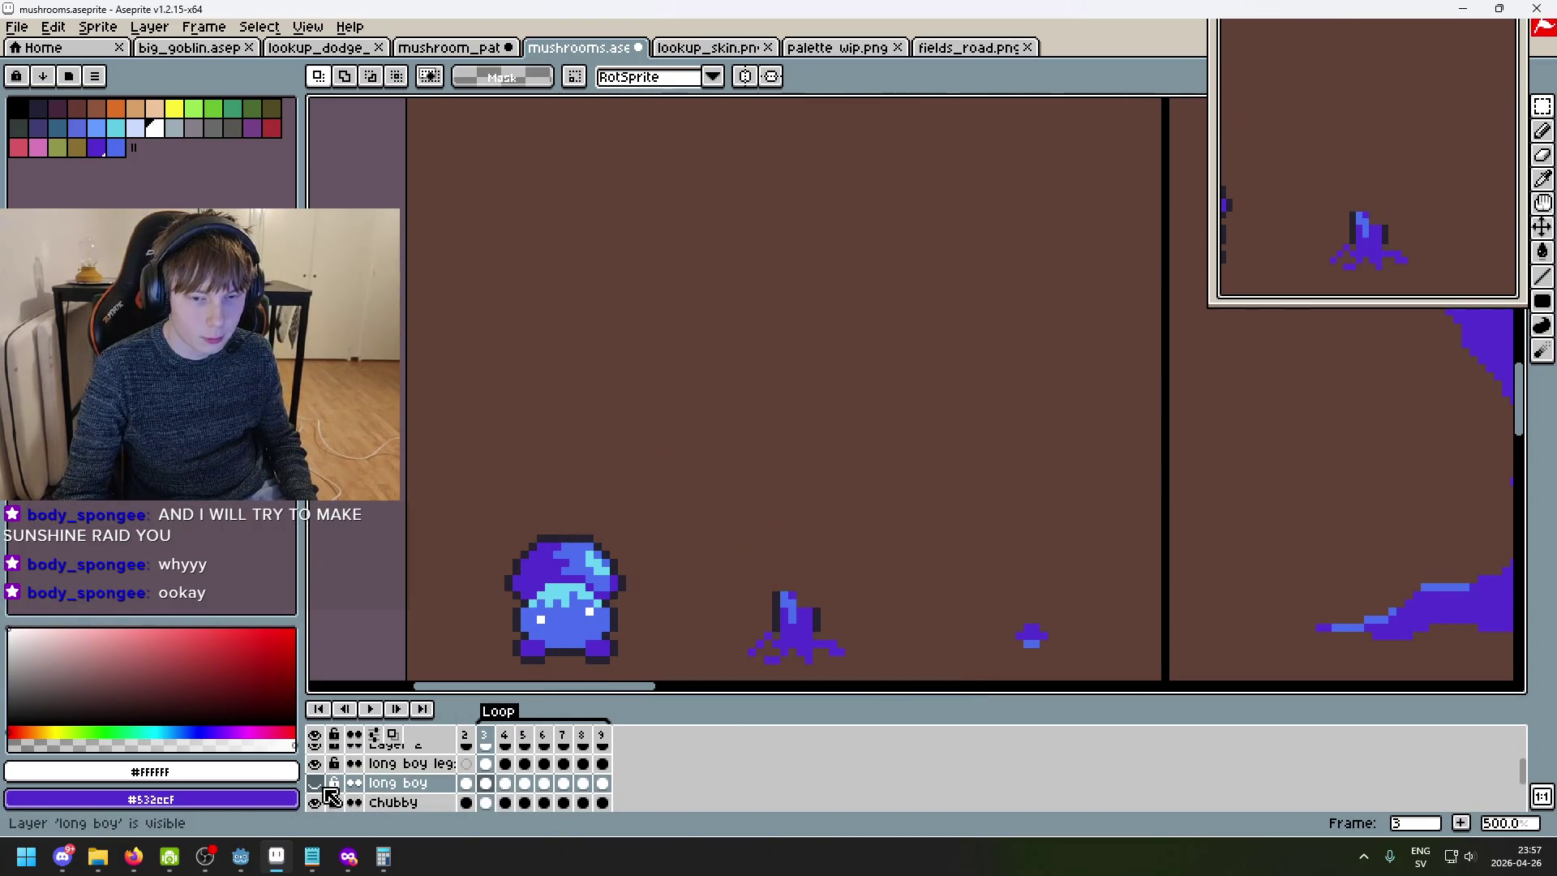
pyautogui.press('Right')
pyautogui.press('Right')
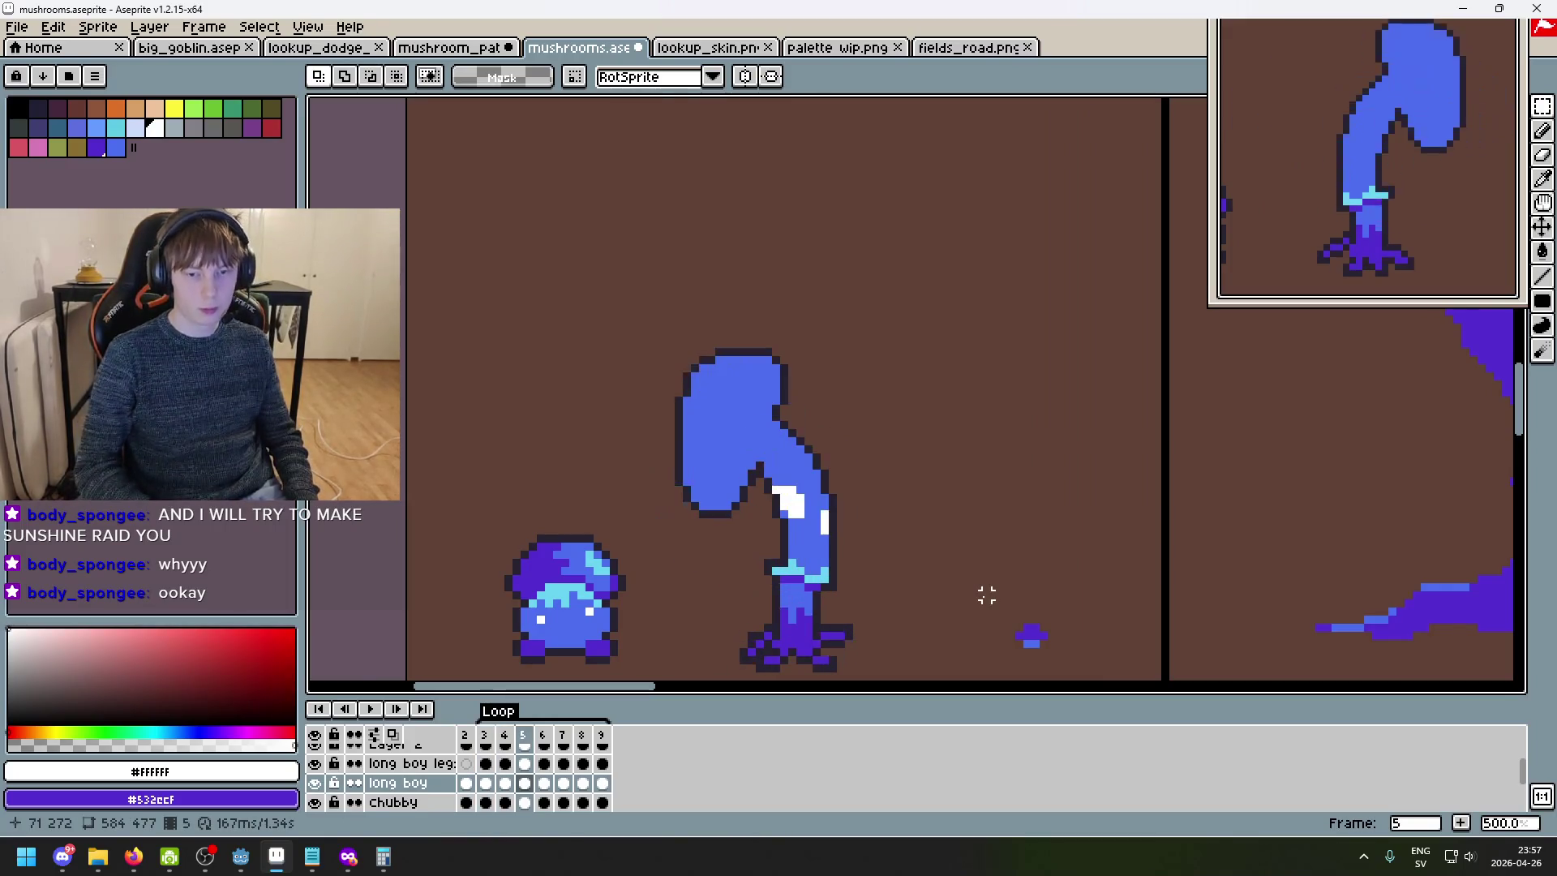
pyautogui.press('Right')
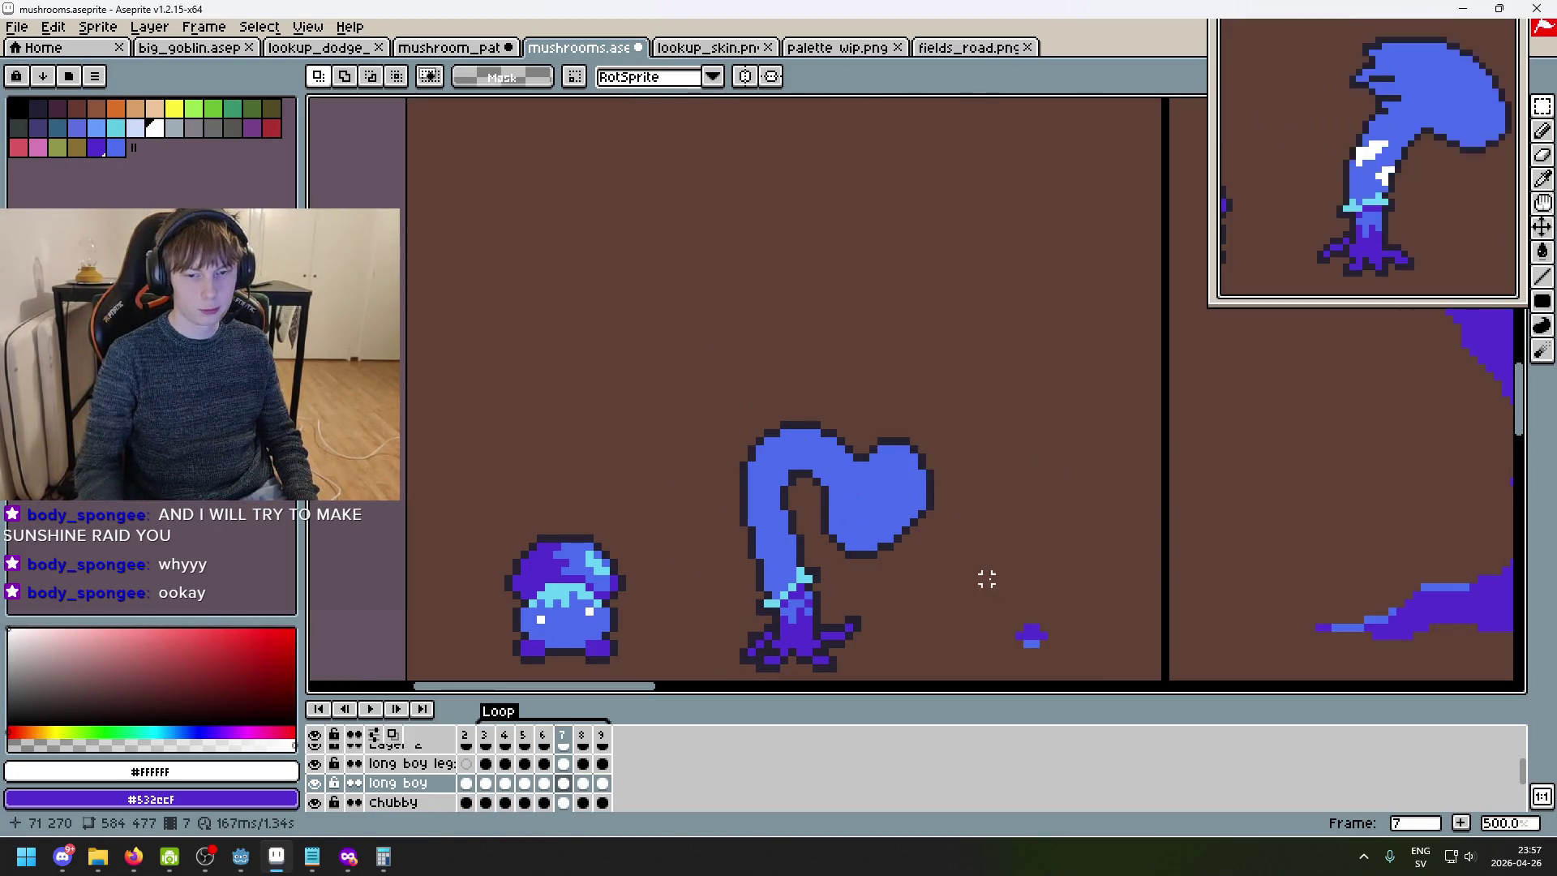
# - Select frame 7's legs and test deleting their outline, undoing it each time
pyautogui.moveTo(649, 370)
pyautogui.mouseDown()
pyautogui.moveTo(938, 678)
pyautogui.moveTo(977, 685)
pyautogui.mouseUp()
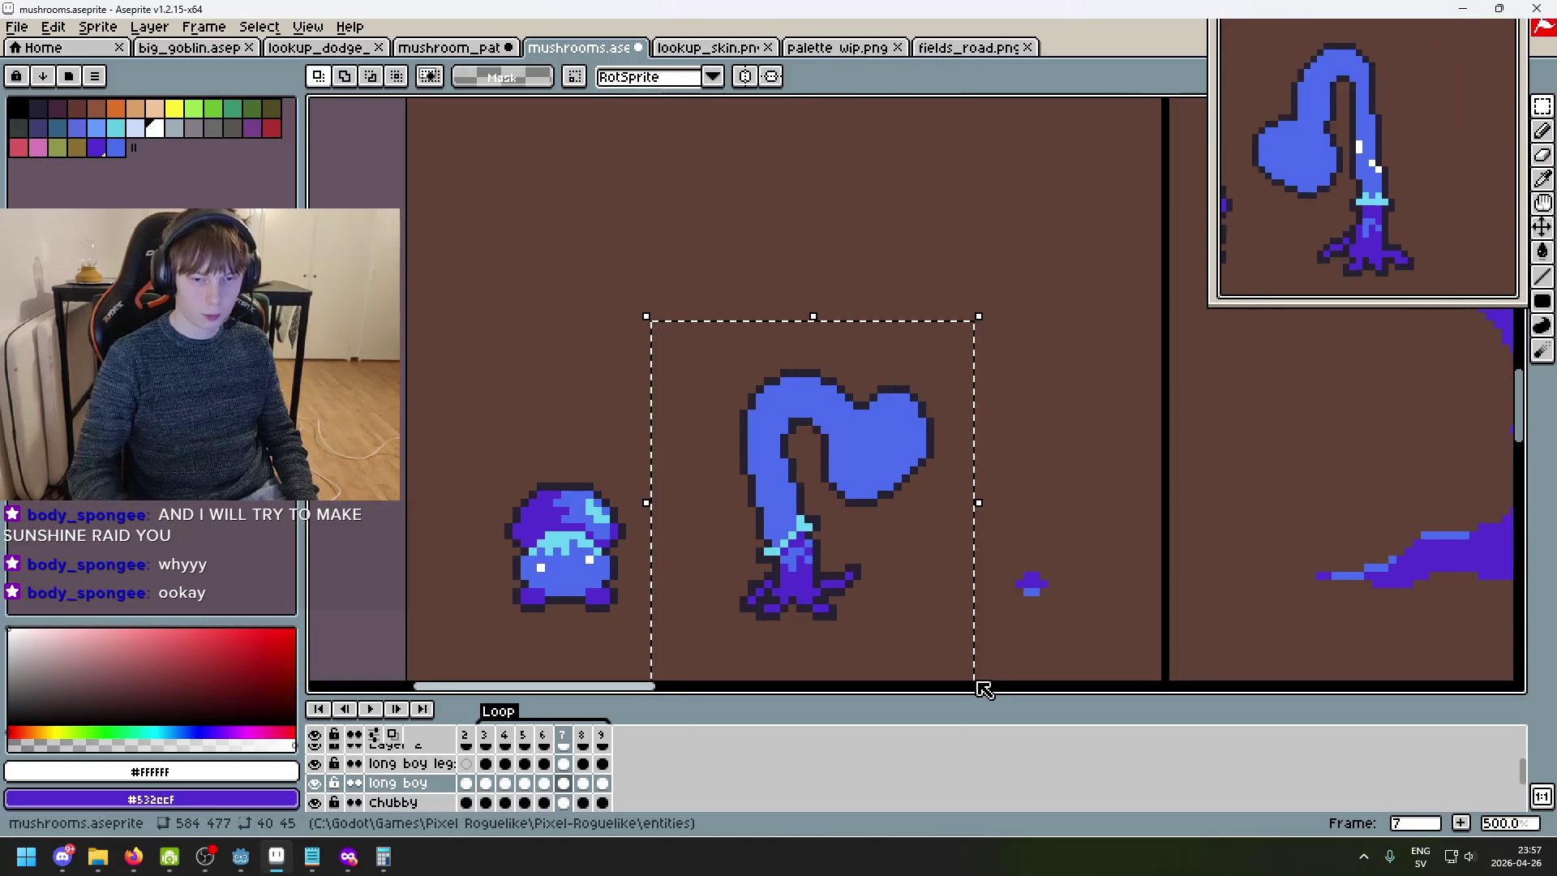
pyautogui.press('Delete')
pyautogui.hotkey('ctrl', 'z')
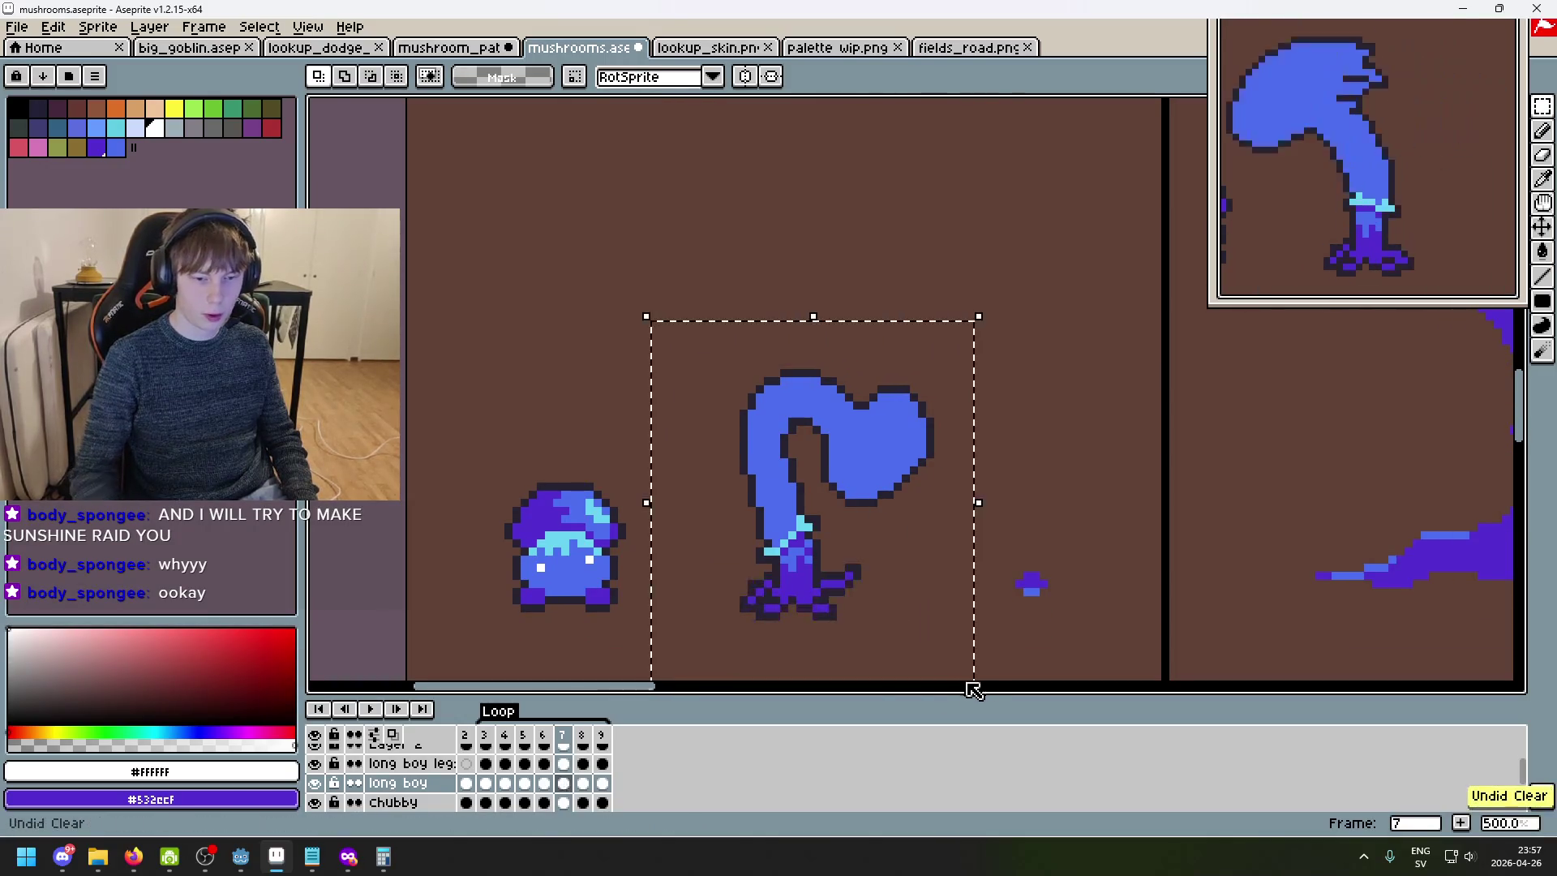
pyautogui.press('Delete')
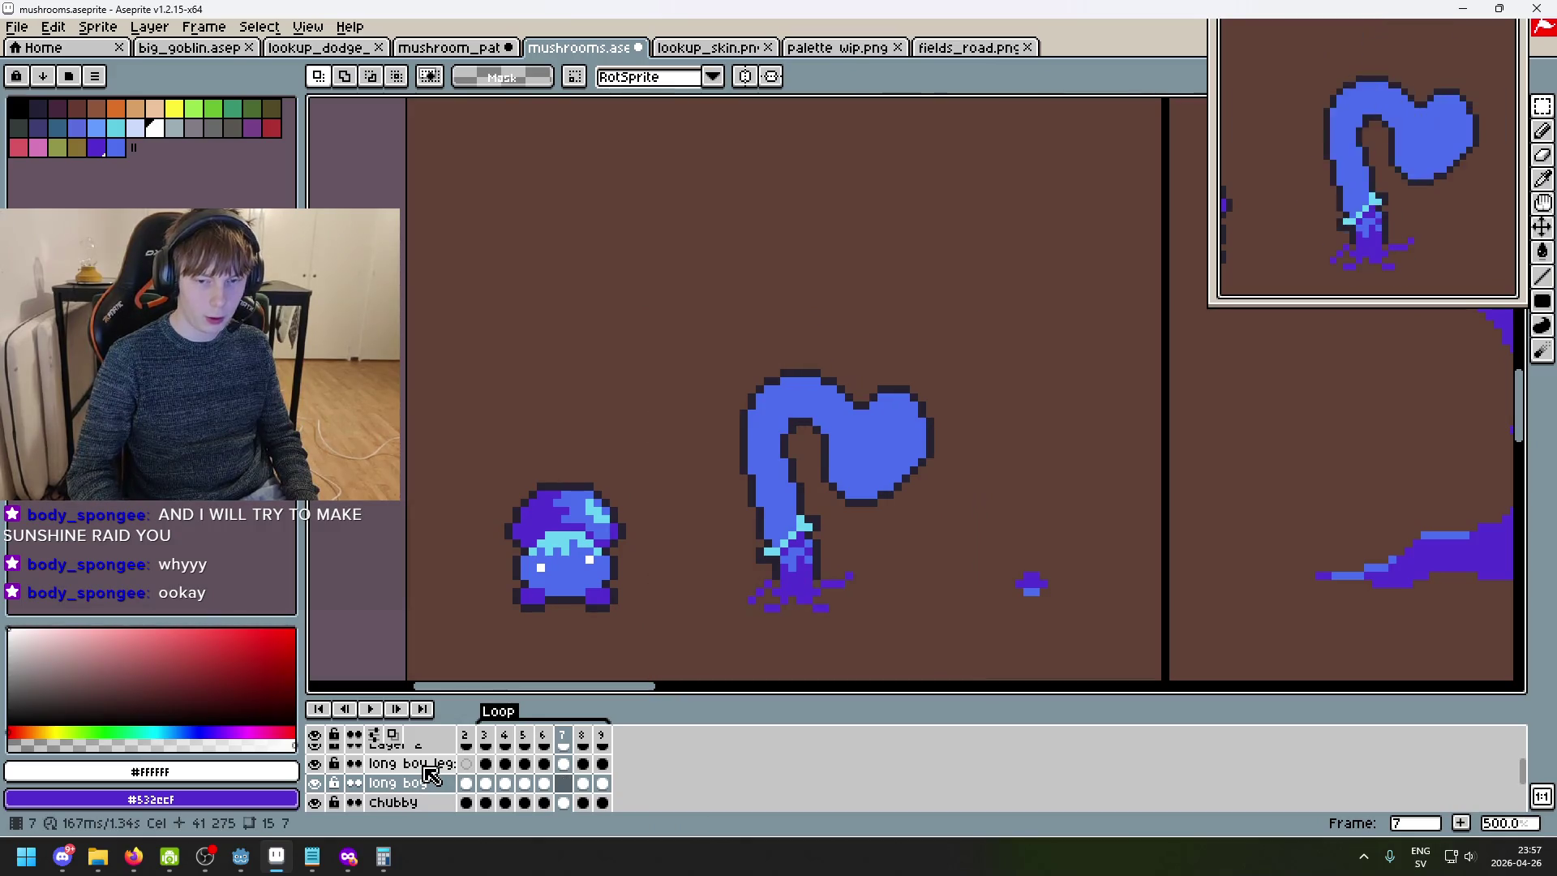
pyautogui.hotkey('ctrl', 'z')
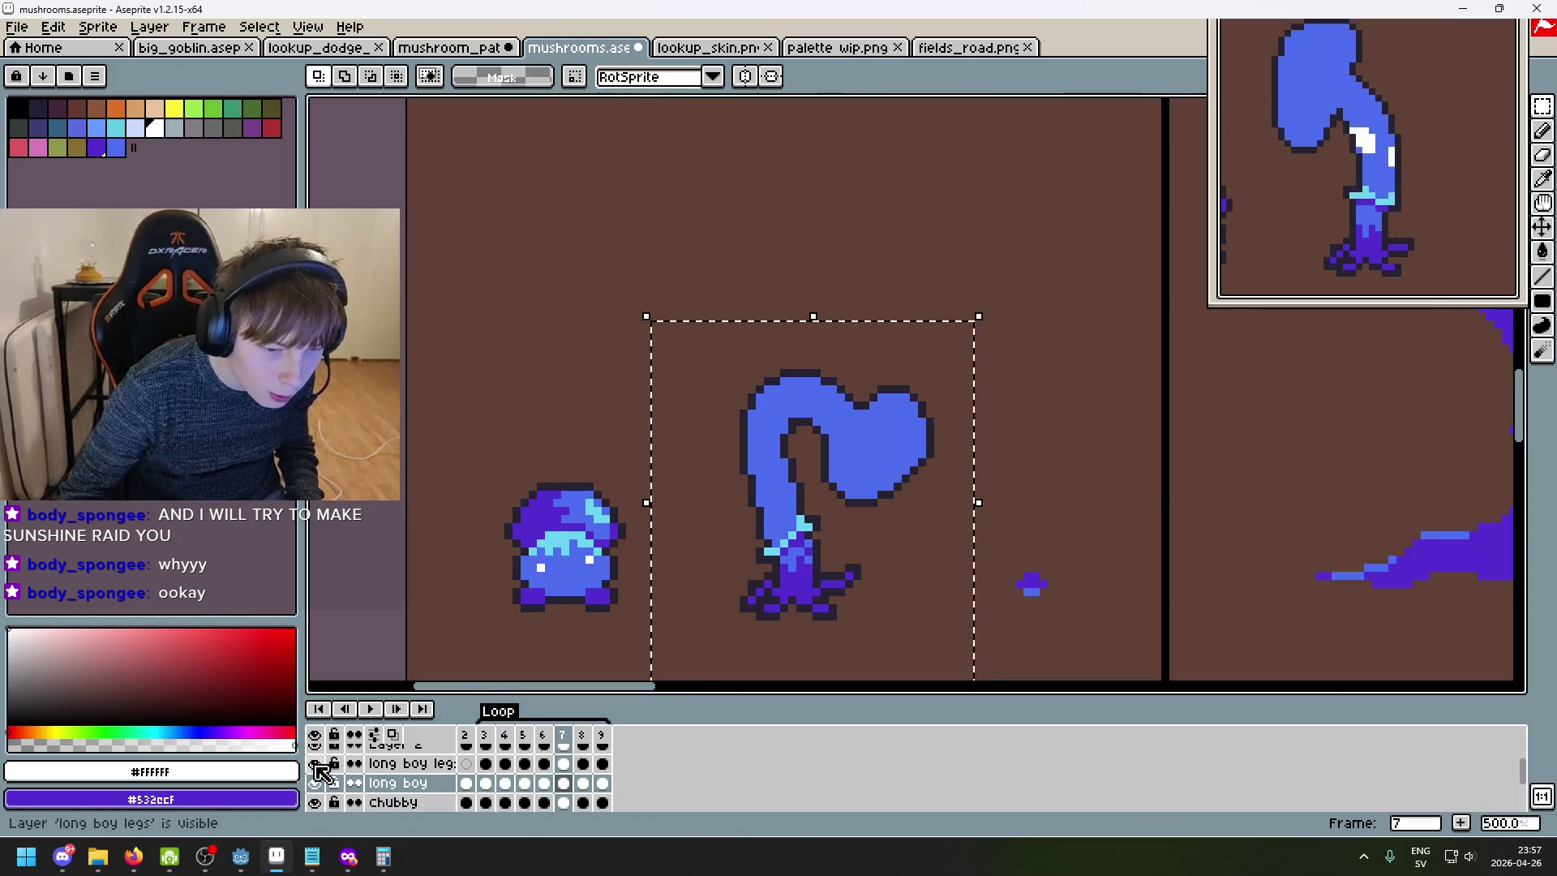
# - Toggle visibility of the long boy and long boy legs layers across frames 6–8, leaving legs hidden on frame 7
pyautogui.click(314, 782)
pyautogui.click(314, 783)
pyautogui.click(434, 769)
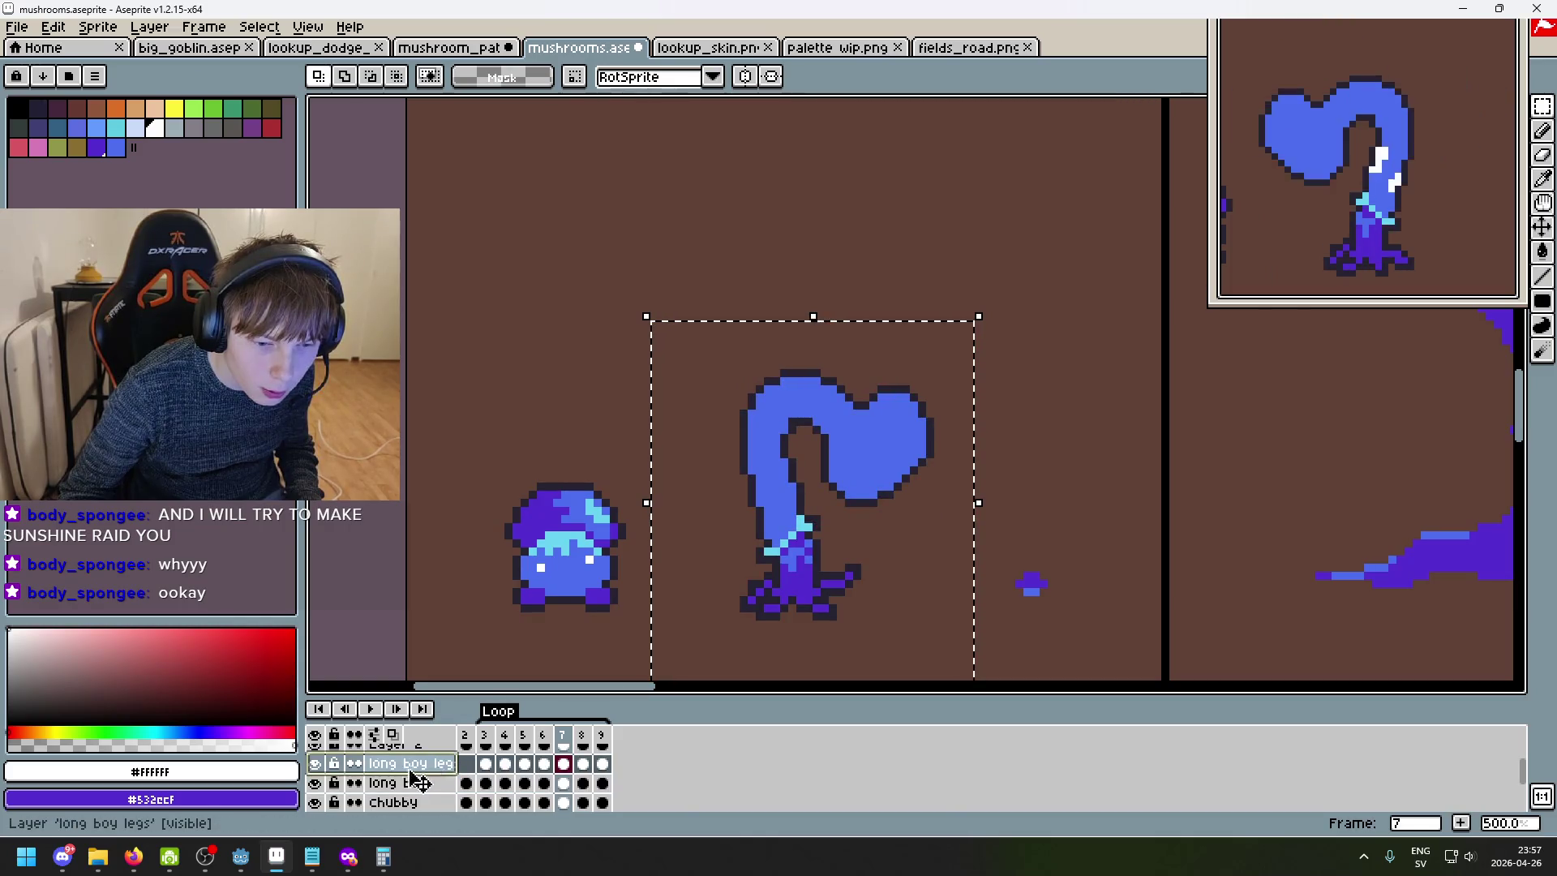
pyautogui.click(323, 765)
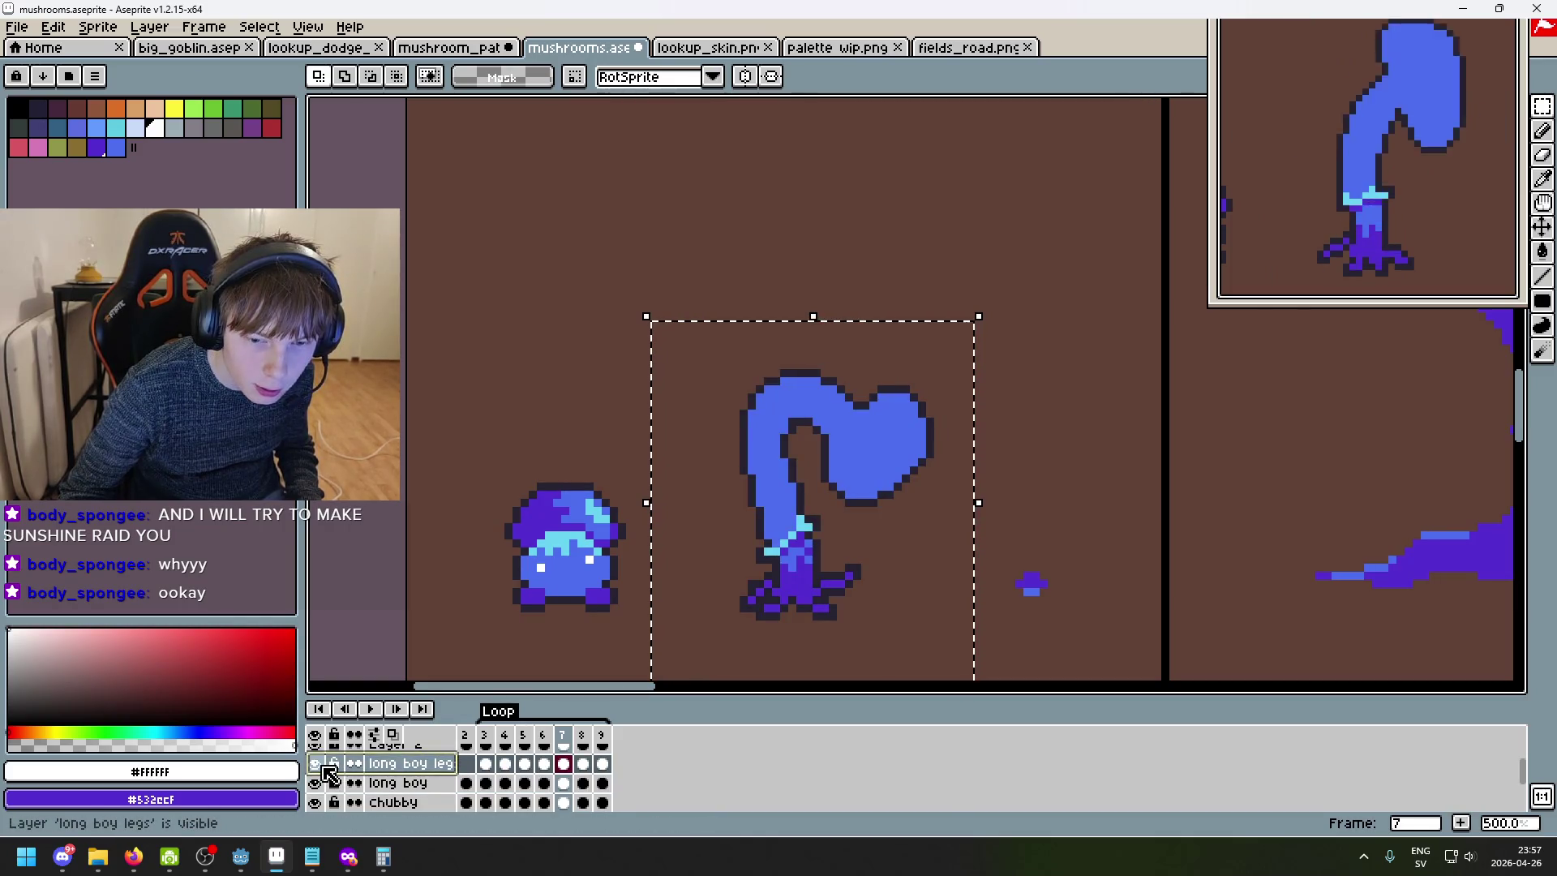
pyautogui.press('Left')
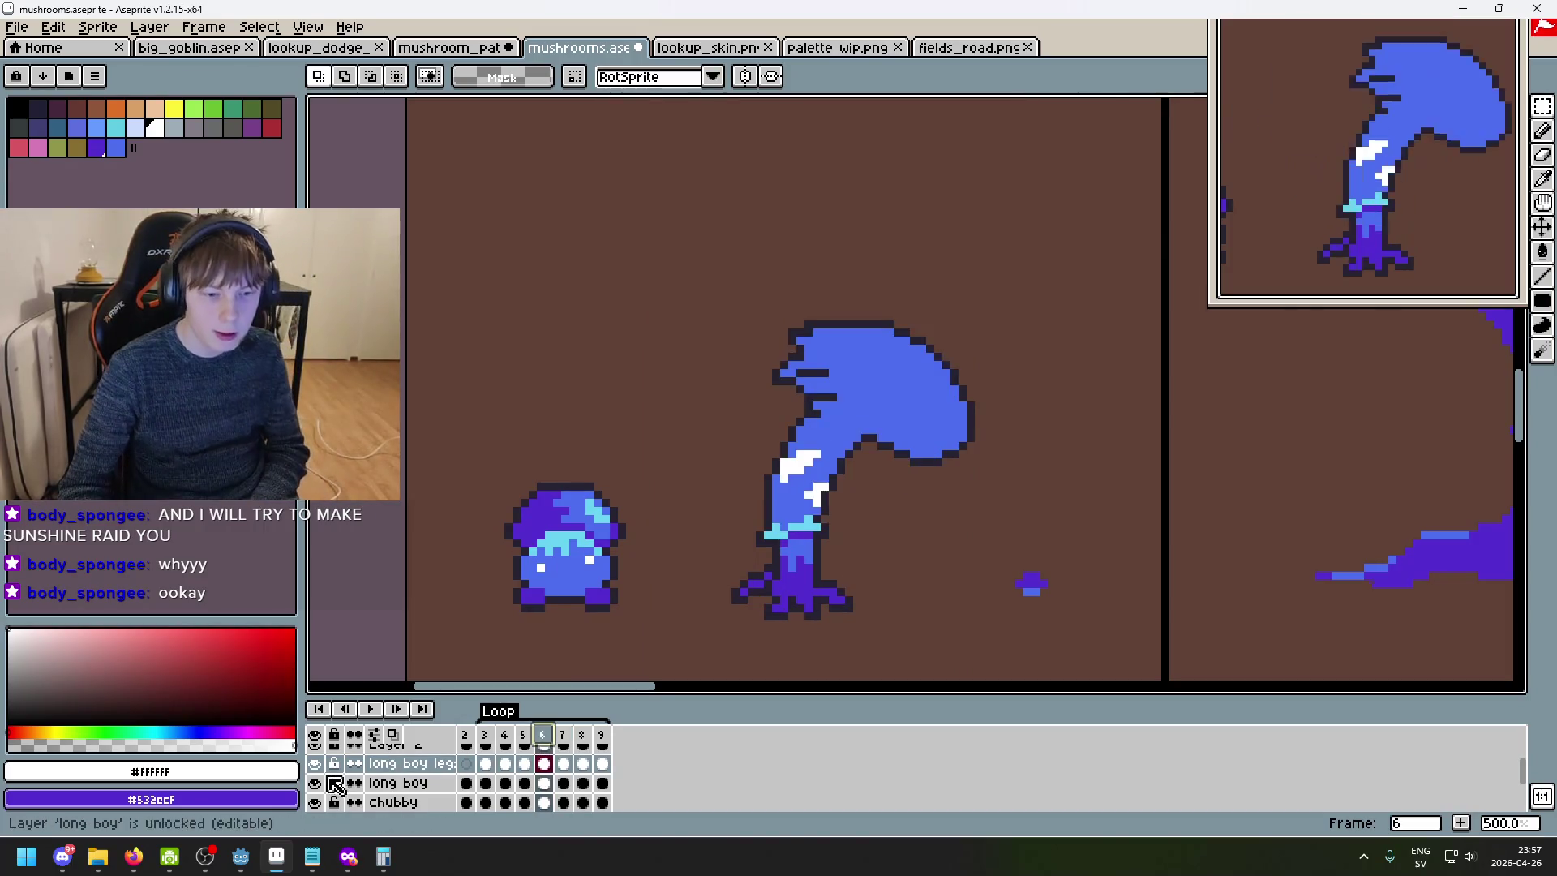
pyautogui.click(316, 765)
pyautogui.press('Right')
pyautogui.press('Right')
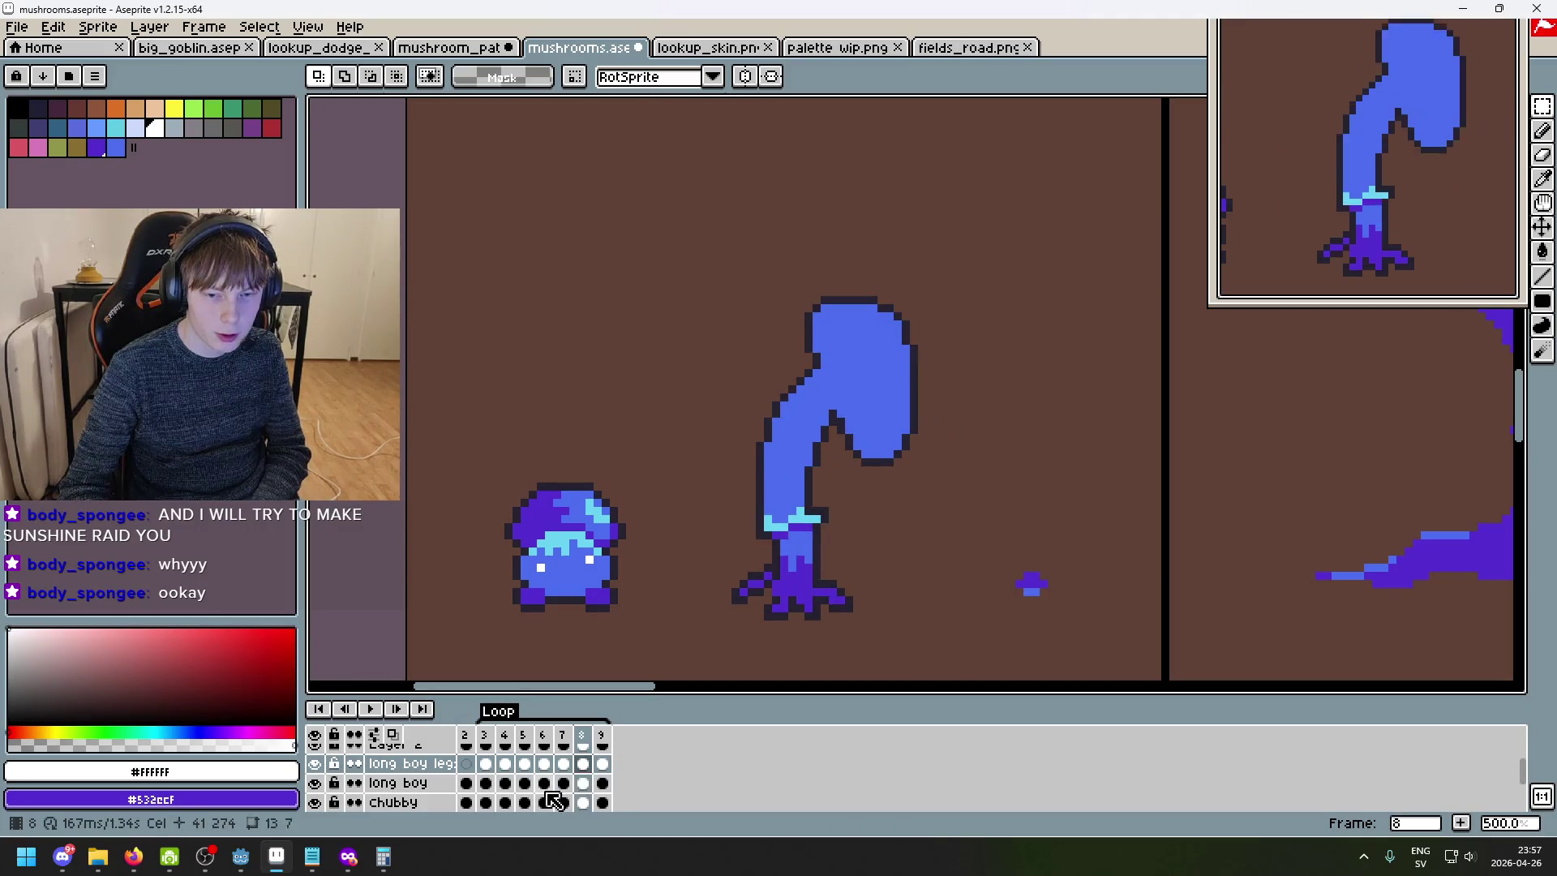
pyautogui.click(317, 766)
pyautogui.press('Left')
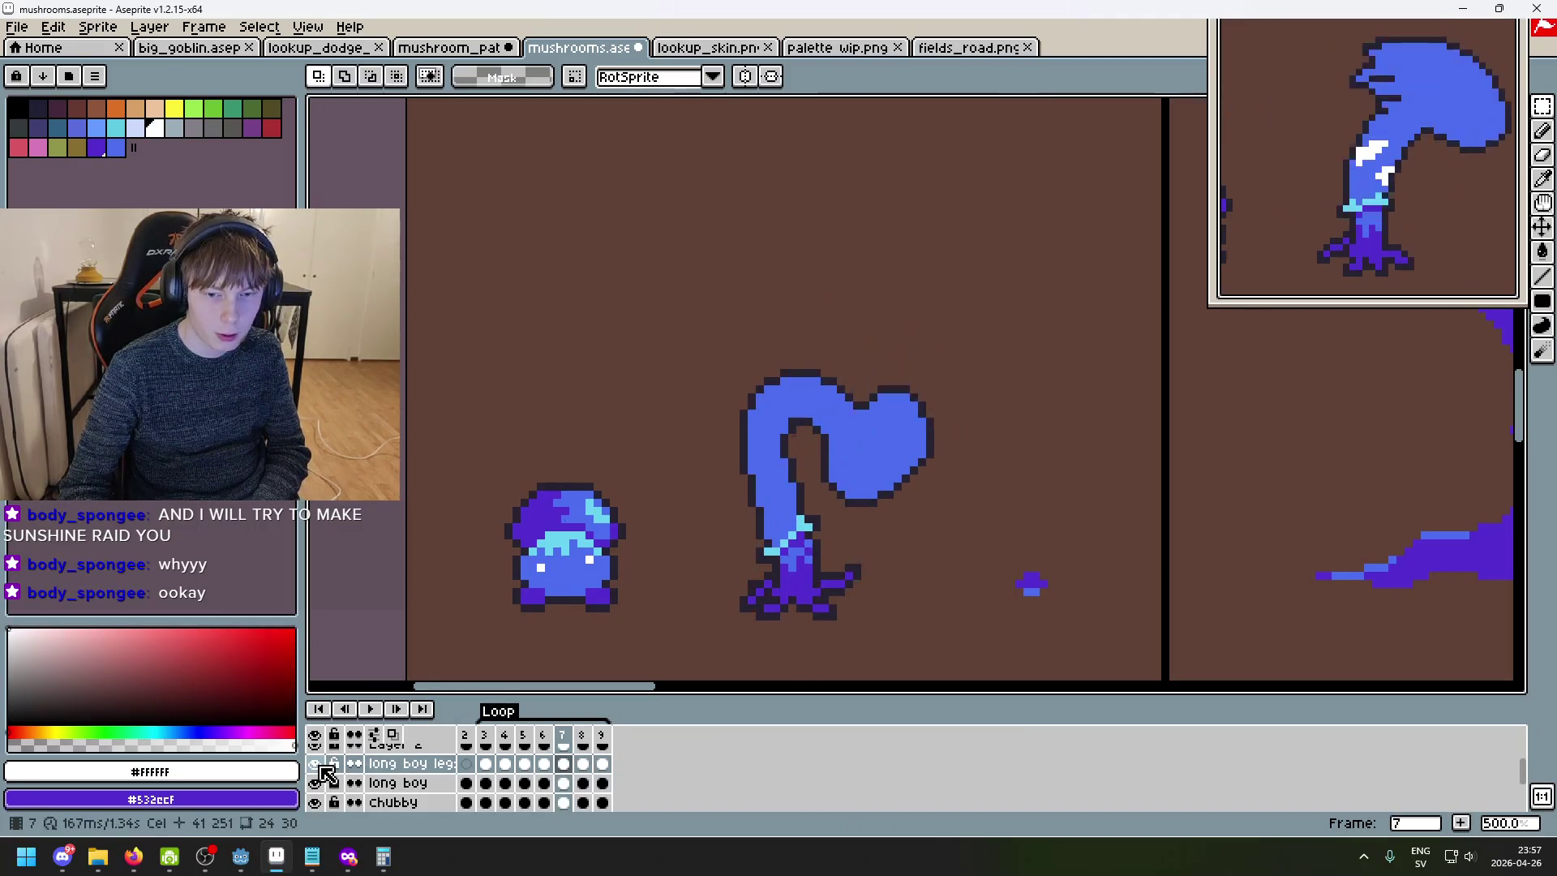
pyautogui.click(317, 766)
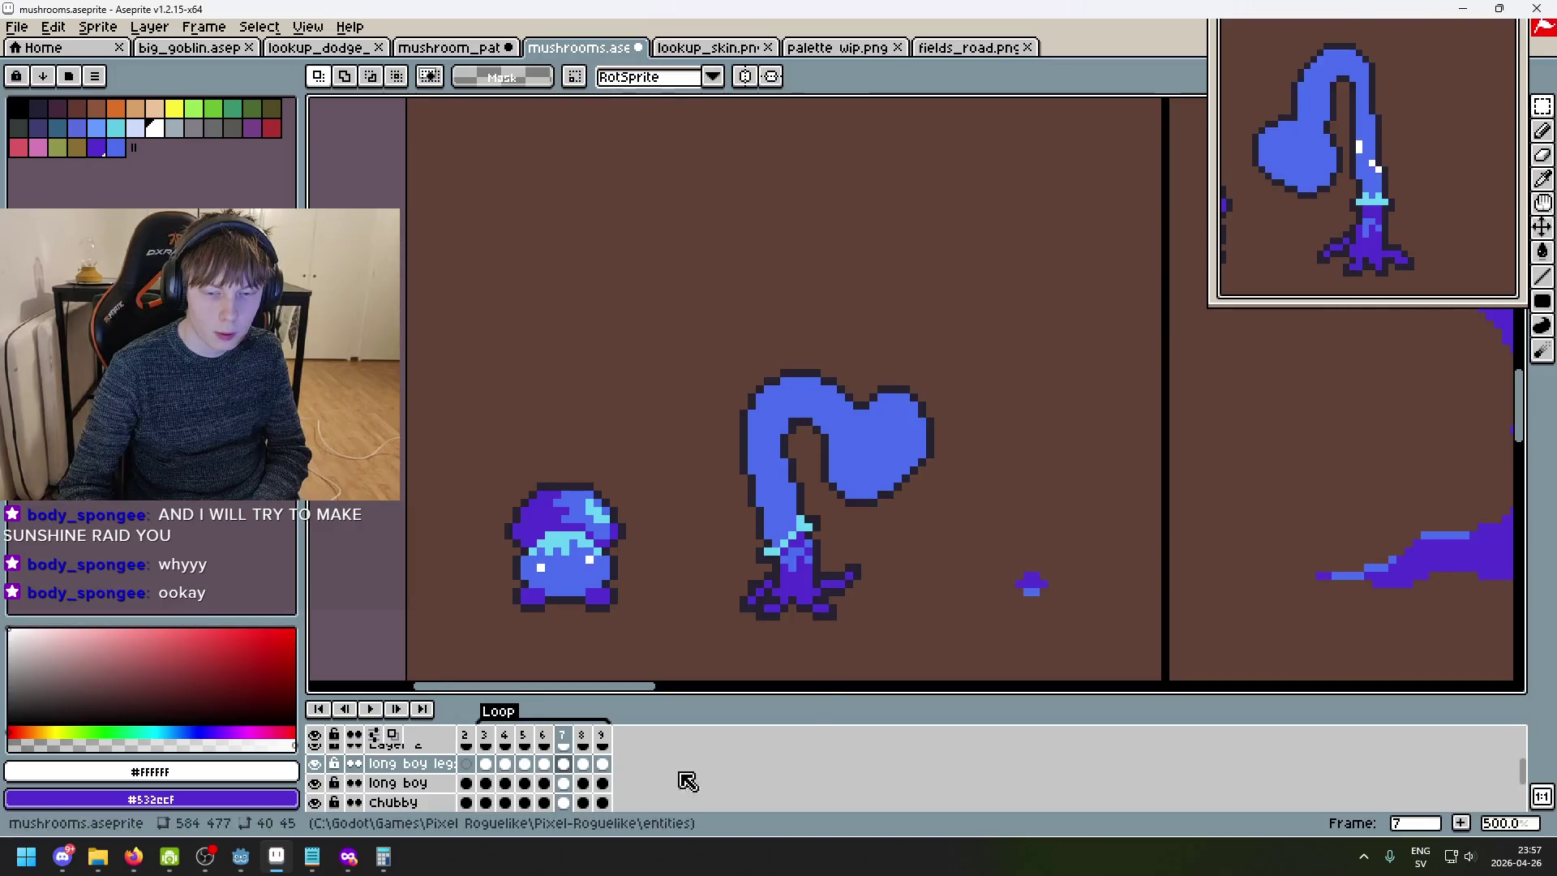
# - Test clearing the whole sprite, undo, then cut frame 7's body away above the legs
pyautogui.moveTo(696, 339); pyautogui.dragTo(962, 663)
pyautogui.press('Delete')
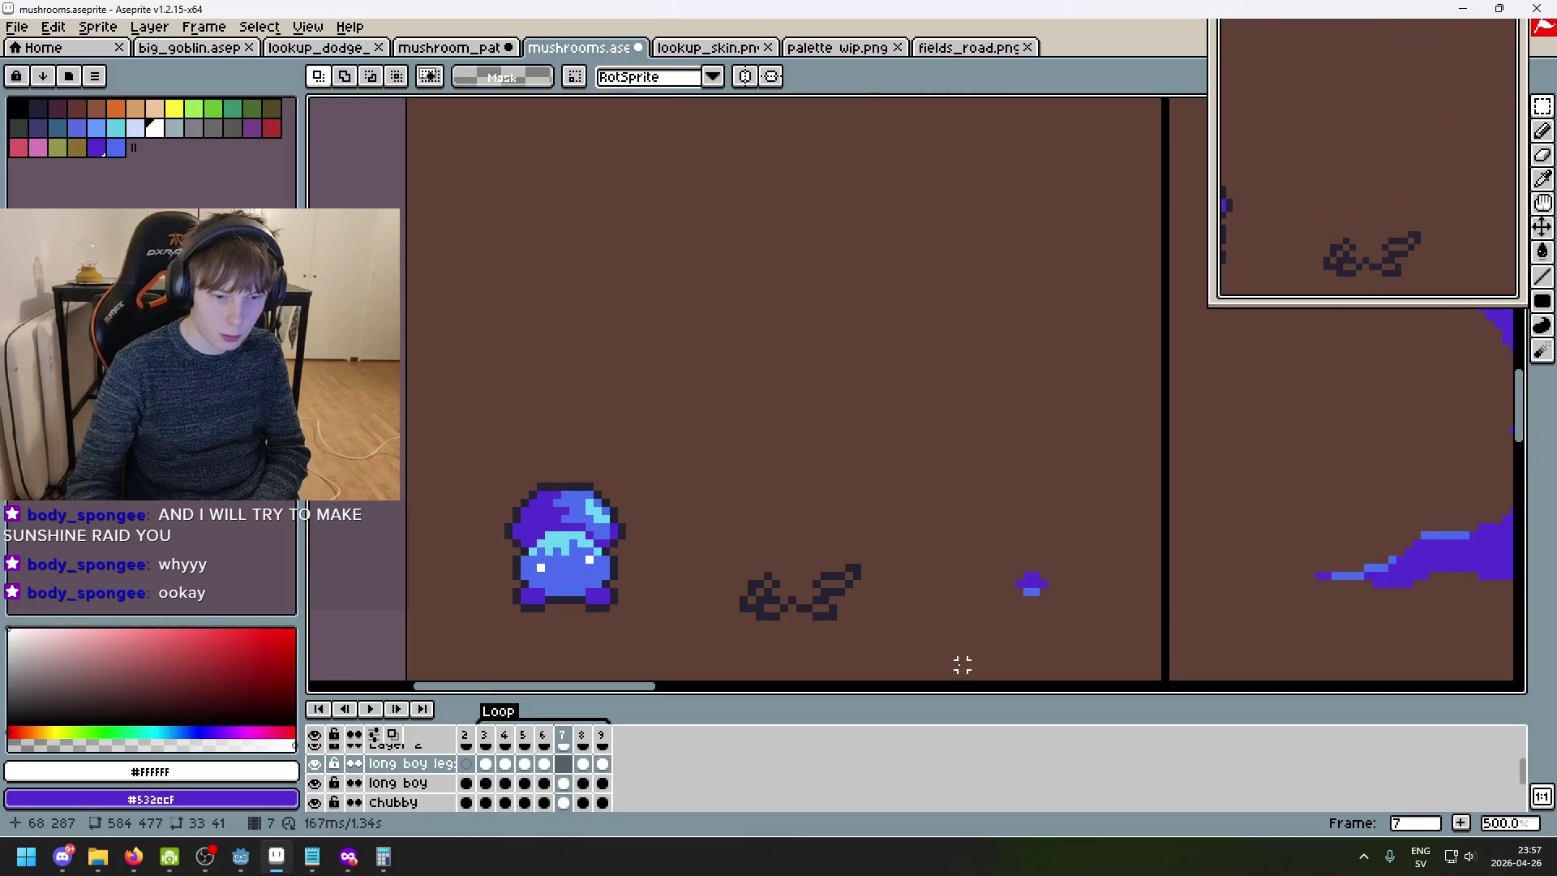
pyautogui.hotkey('ctrl', 'z')
pyautogui.hotkey('ctrl', 'z')
pyautogui.hotkey('ctrl', 'z')
pyautogui.moveTo(695, 558); pyautogui.dragTo(1038, 356)
pyautogui.press('Delete')
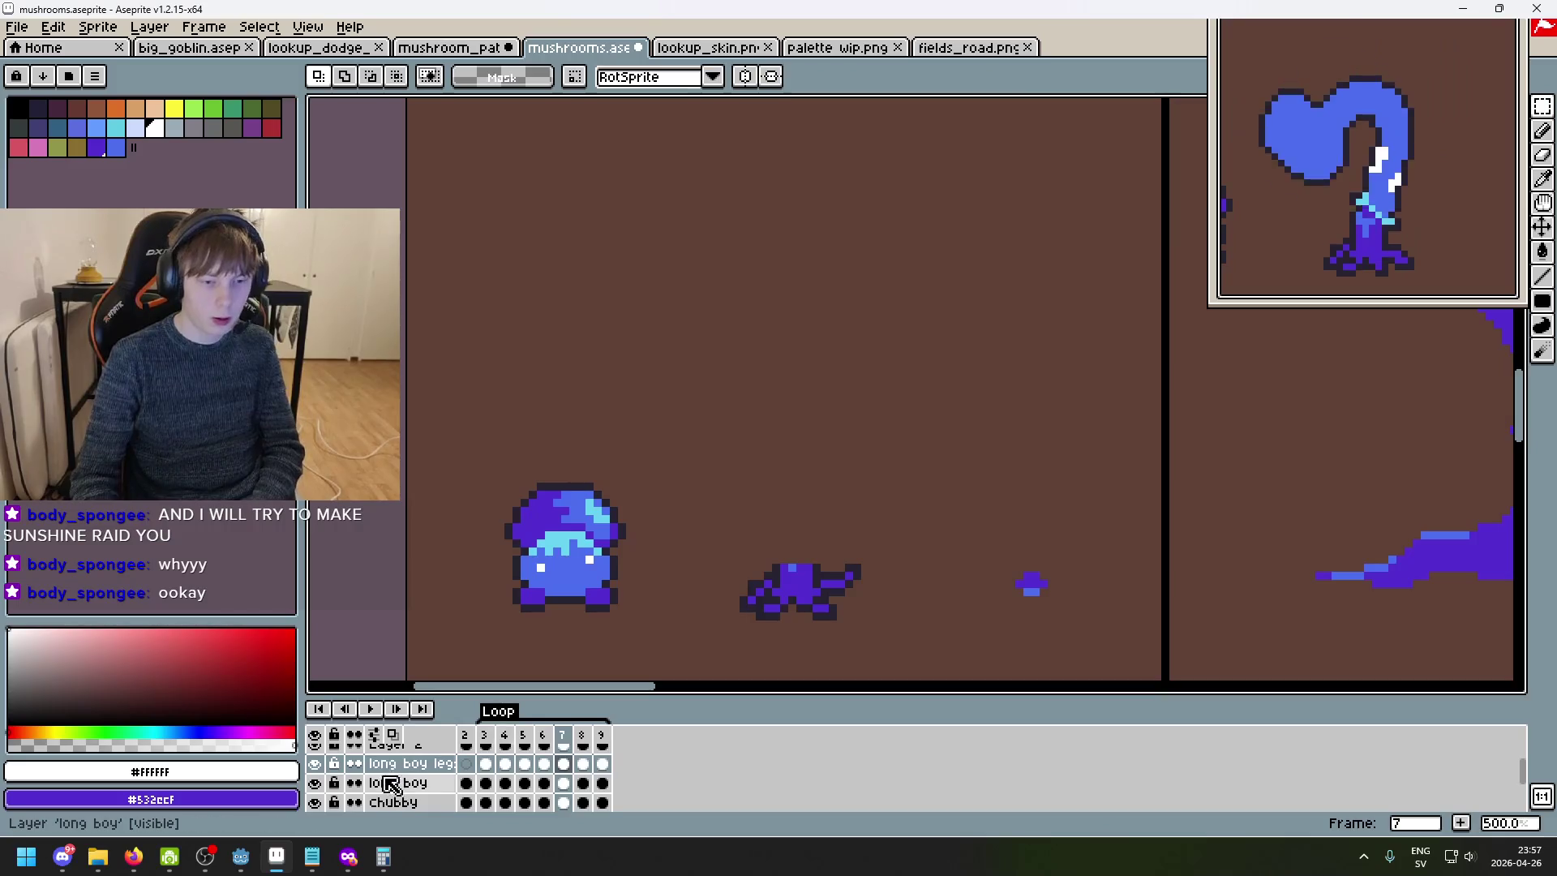
# - Paste the body onto the long boy layer, mirror it horizontally, and move it up and right
pyautogui.click(397, 783)
pyautogui.hotkey('ctrl', 'v')
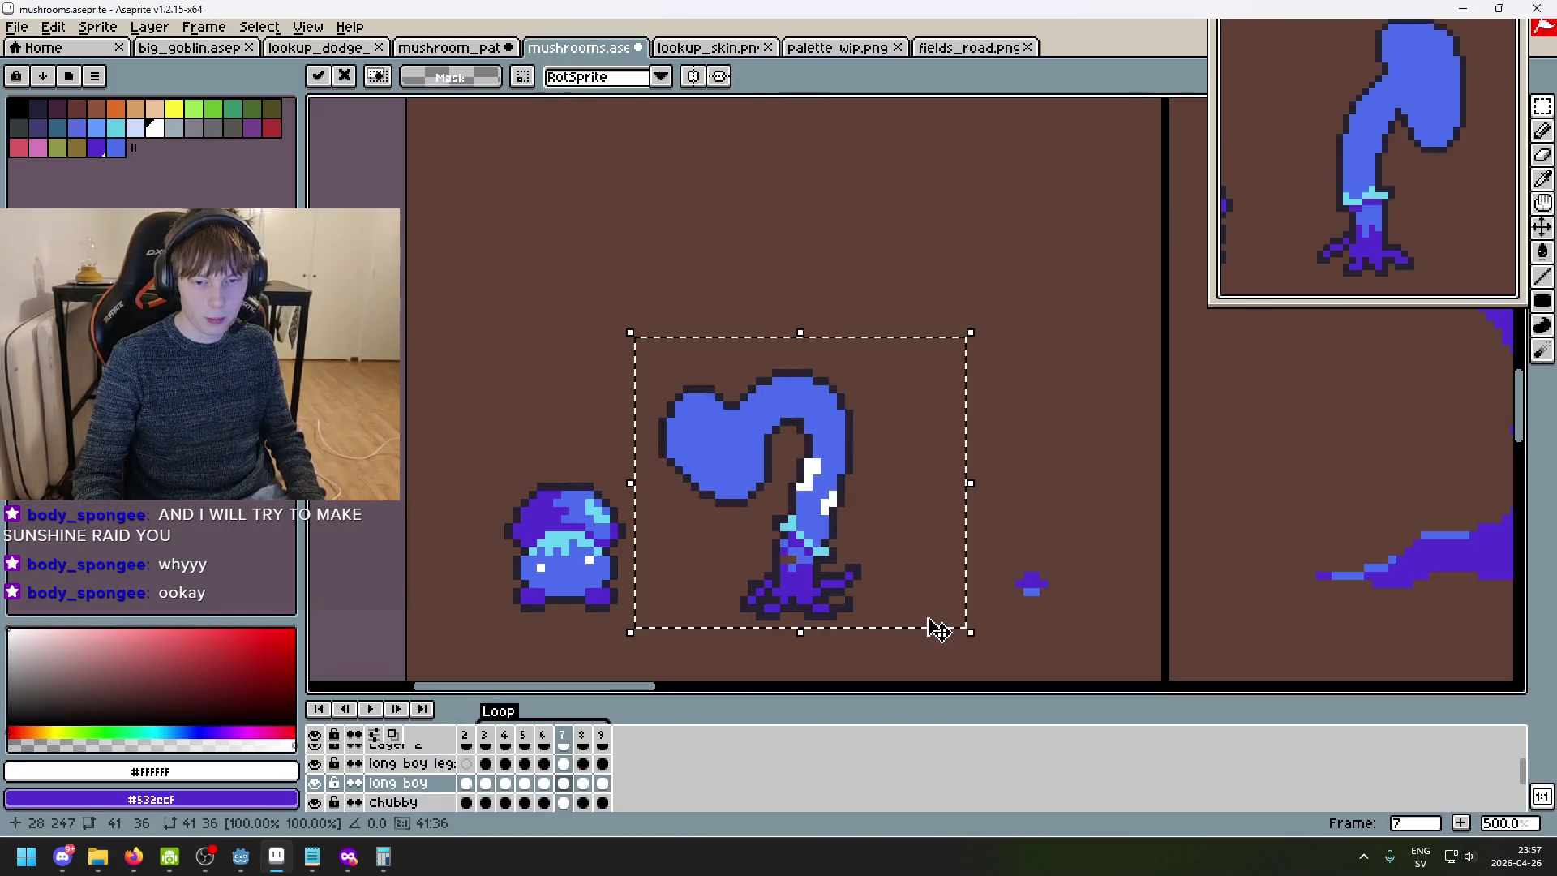
pyautogui.hotkey('shift', 'h')
pyautogui.moveTo(922, 616); pyautogui.dragTo(954, 461)
pyautogui.click(963, 549)
# - Cut away the stray dark foot outline strip beneath the body
pyautogui.moveTo(766, 422); pyautogui.dragTo(914, 461)
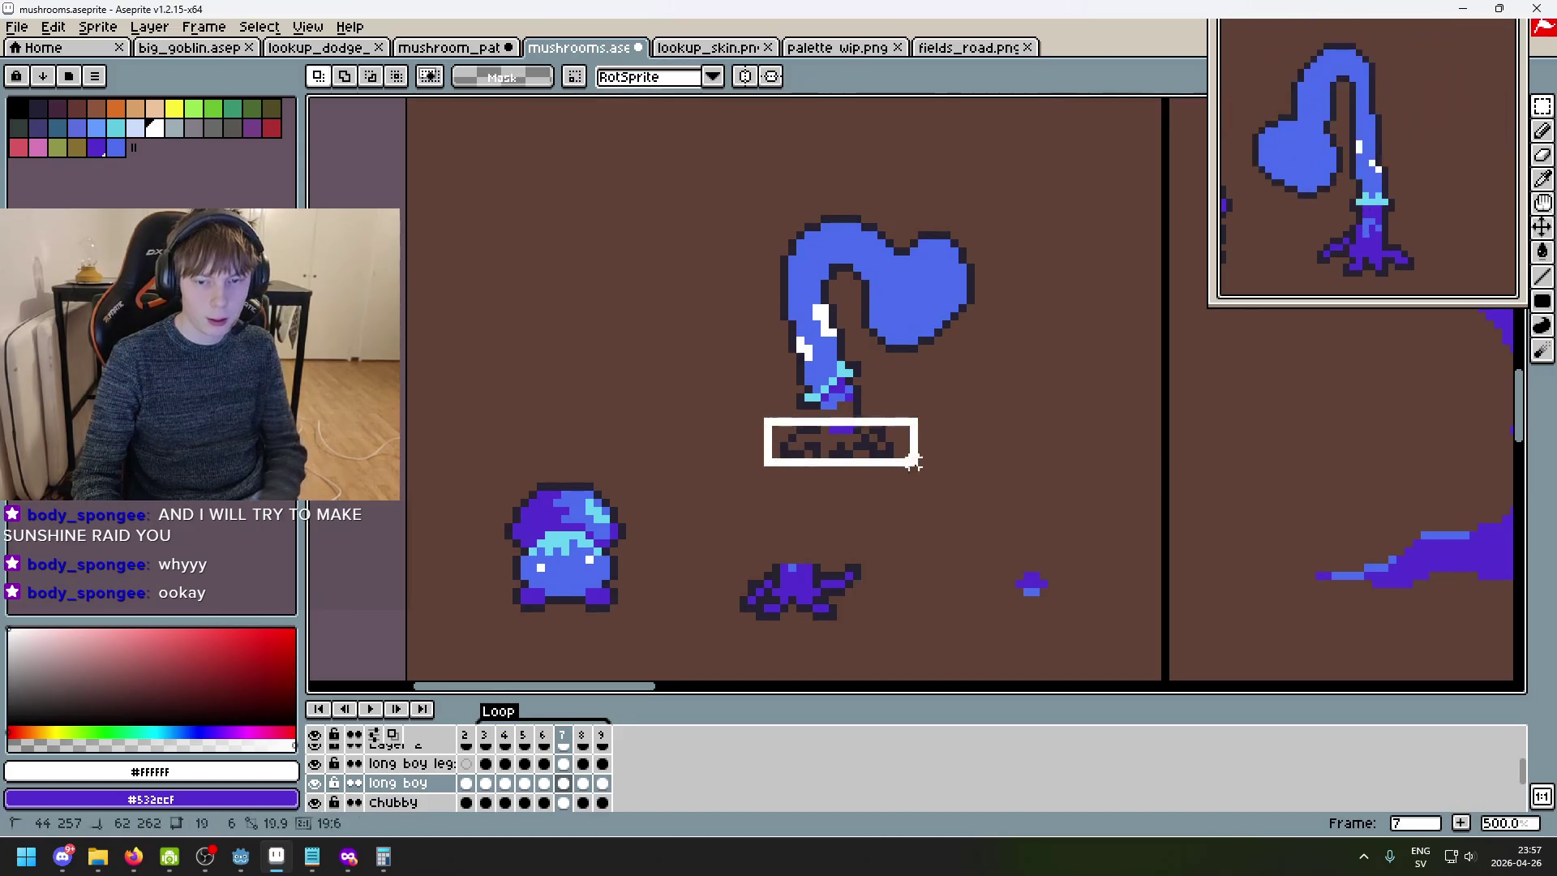
pyautogui.hotkey('ctrl', 'x')
pyautogui.press('b')
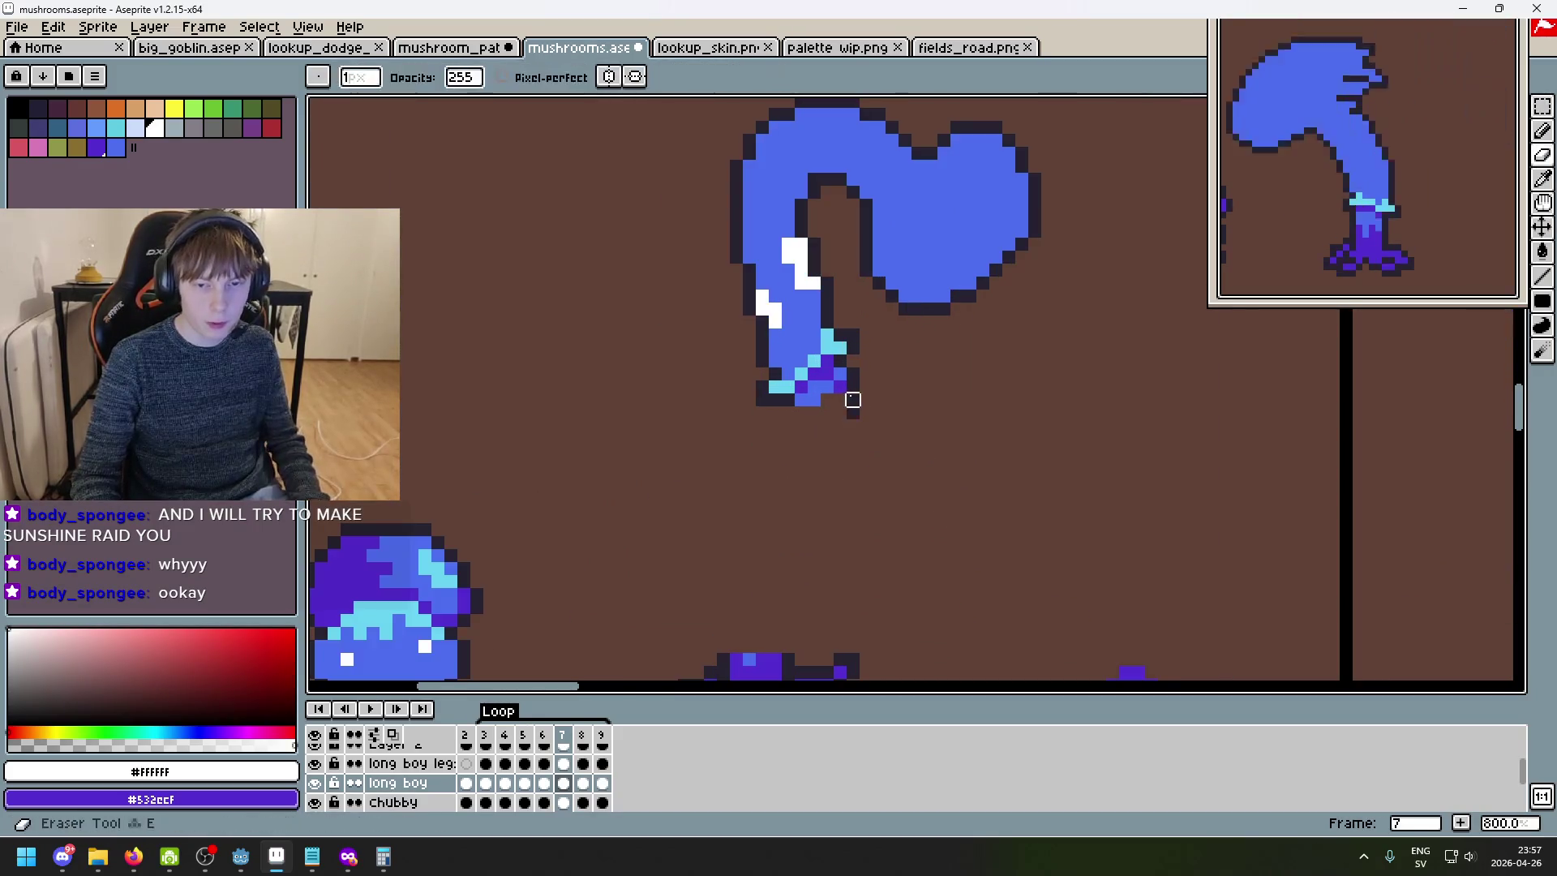
# - Reselect the body and move it down-left so the stem rests on the purple feet
pyautogui.click(1542, 106)
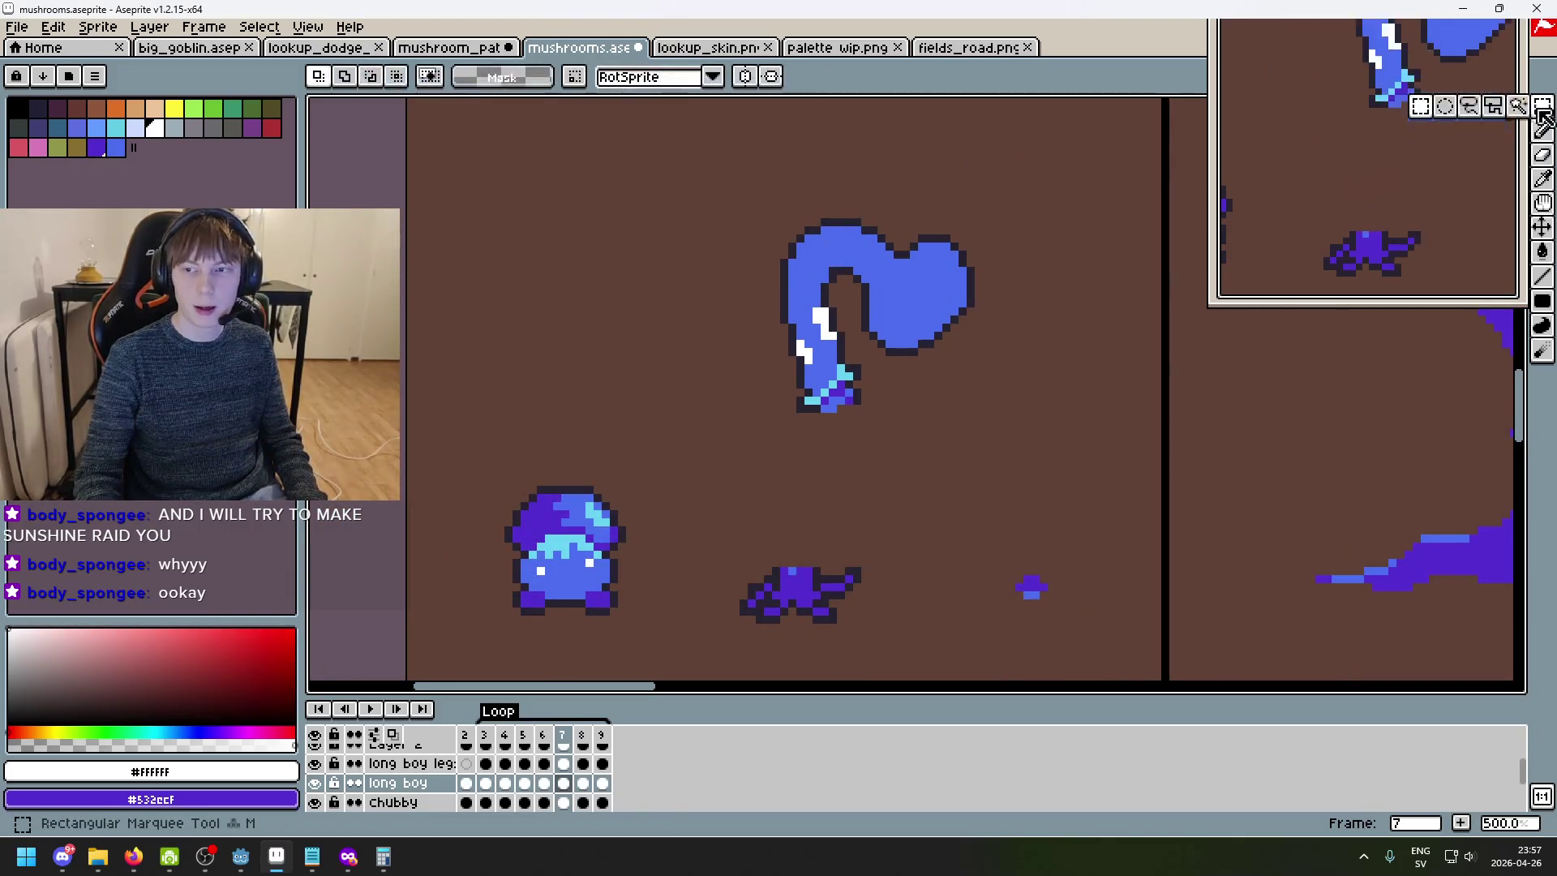
pyautogui.moveTo(703, 424); pyautogui.dragTo(978, 189)
pyautogui.moveTo(869, 319); pyautogui.dragTo(835, 477)
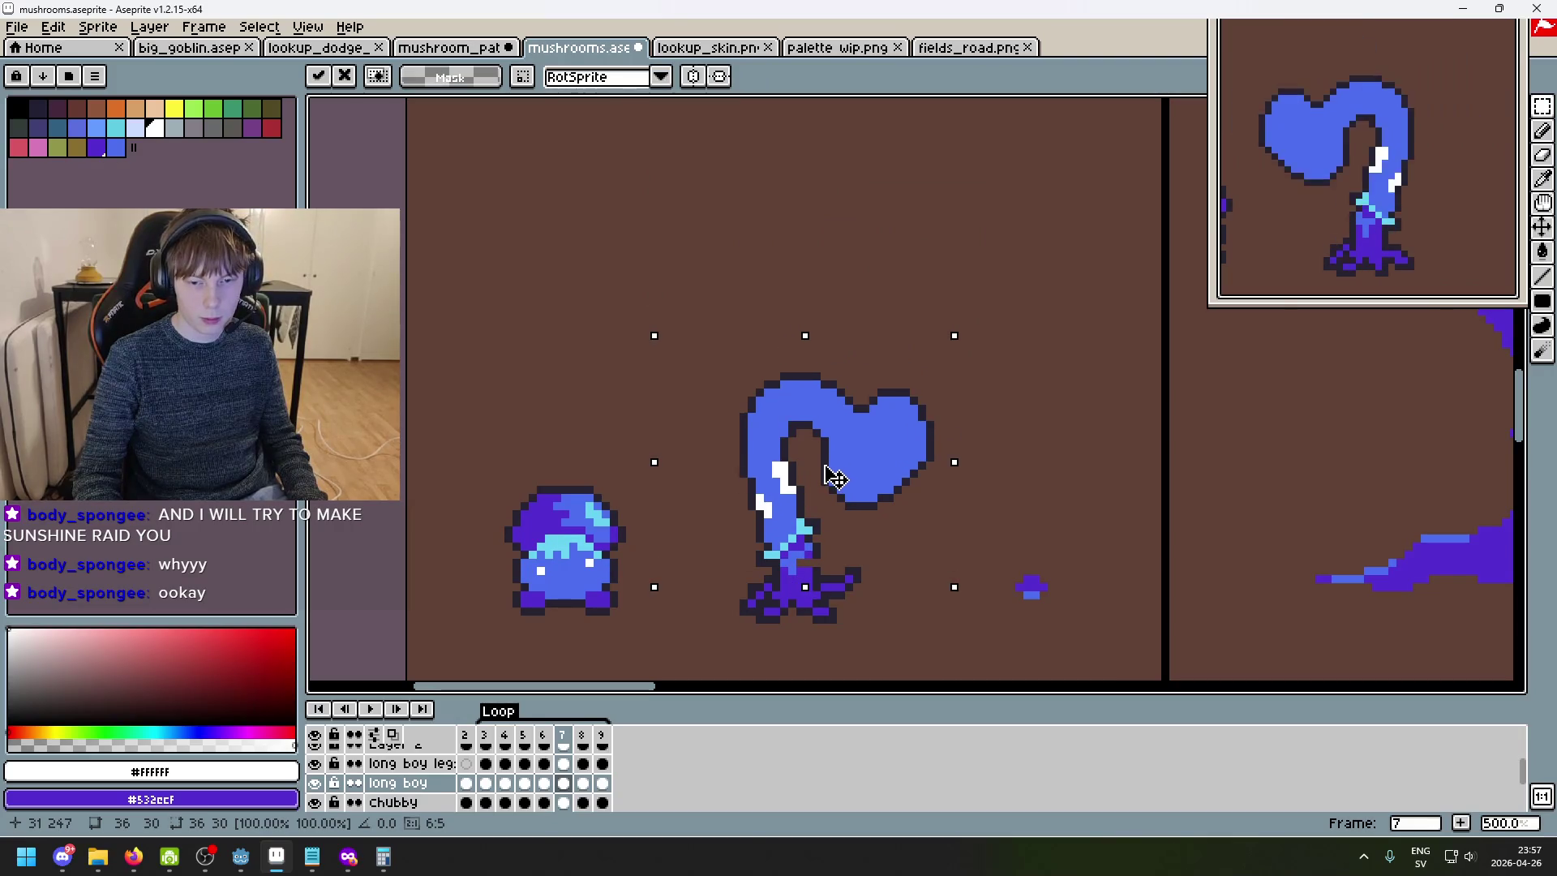
pyautogui.click(887, 591)
pyautogui.click(889, 620)
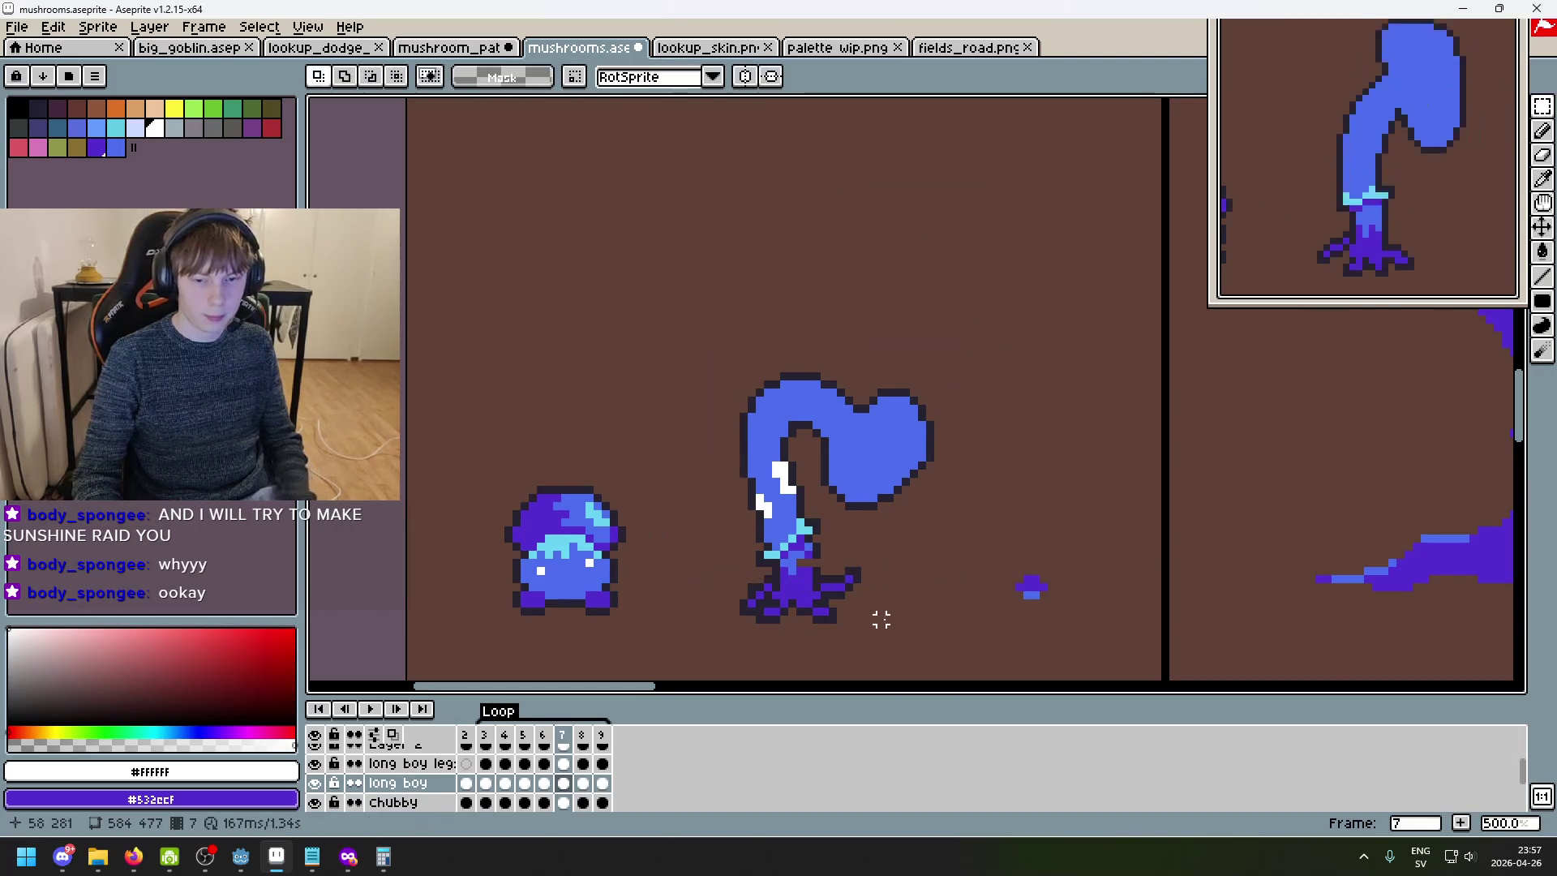
pyautogui.scroll(4, 889, 619)
# - On frame 7, pencil dark outline pixels where the stem meets the legs
pyautogui.press('Right')
pyautogui.press('Right')
pyautogui.press('Right')
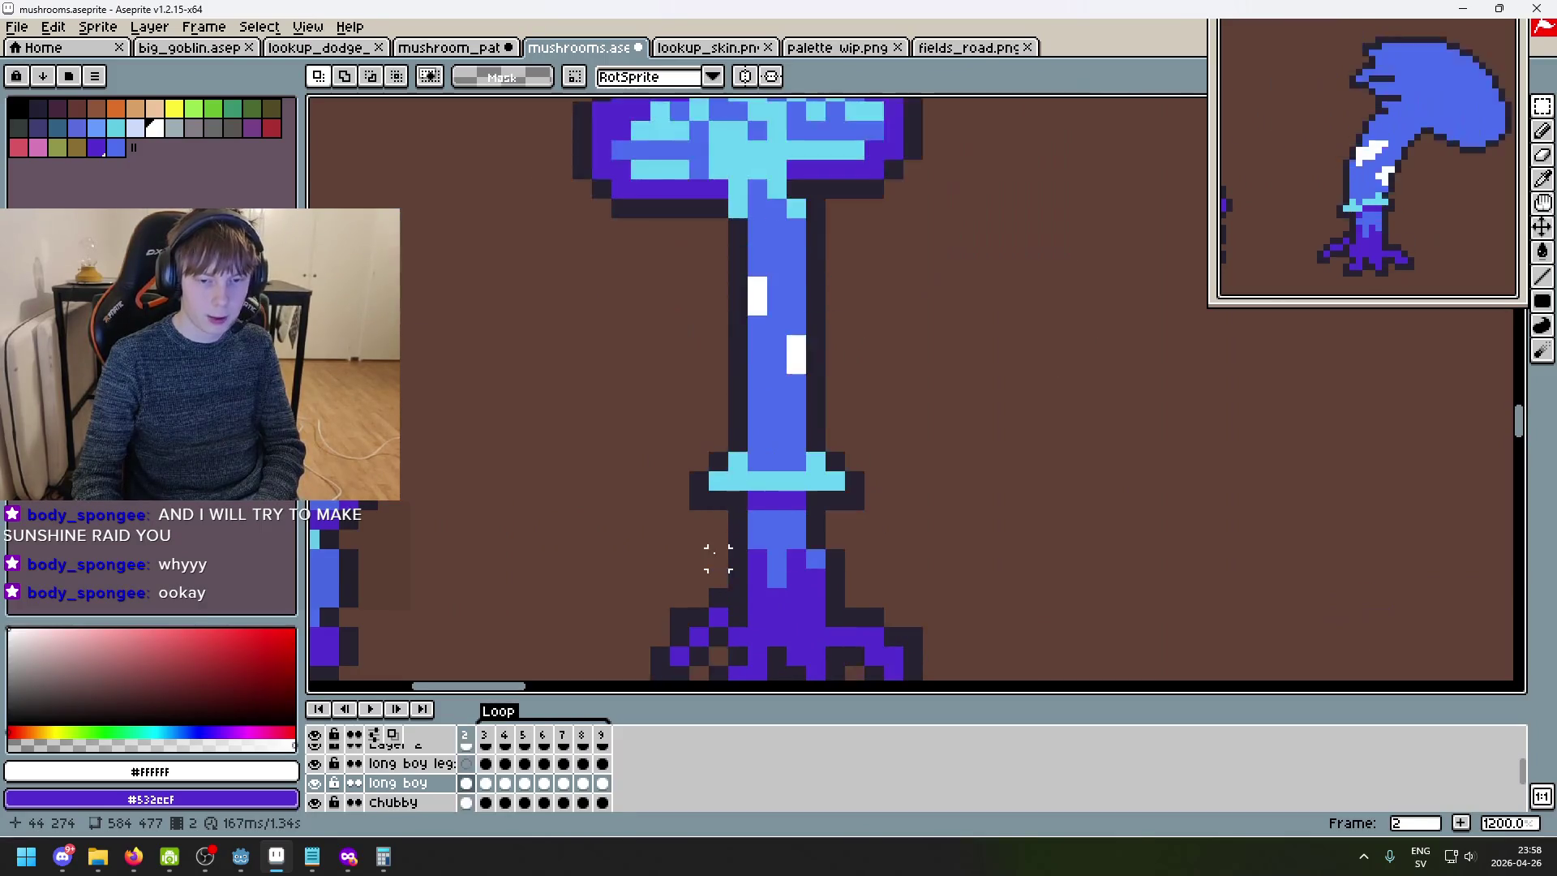
pyautogui.press('Left')
pyautogui.press('Left')
pyautogui.press('Left')
pyautogui.press('Left')
pyautogui.press('Left')
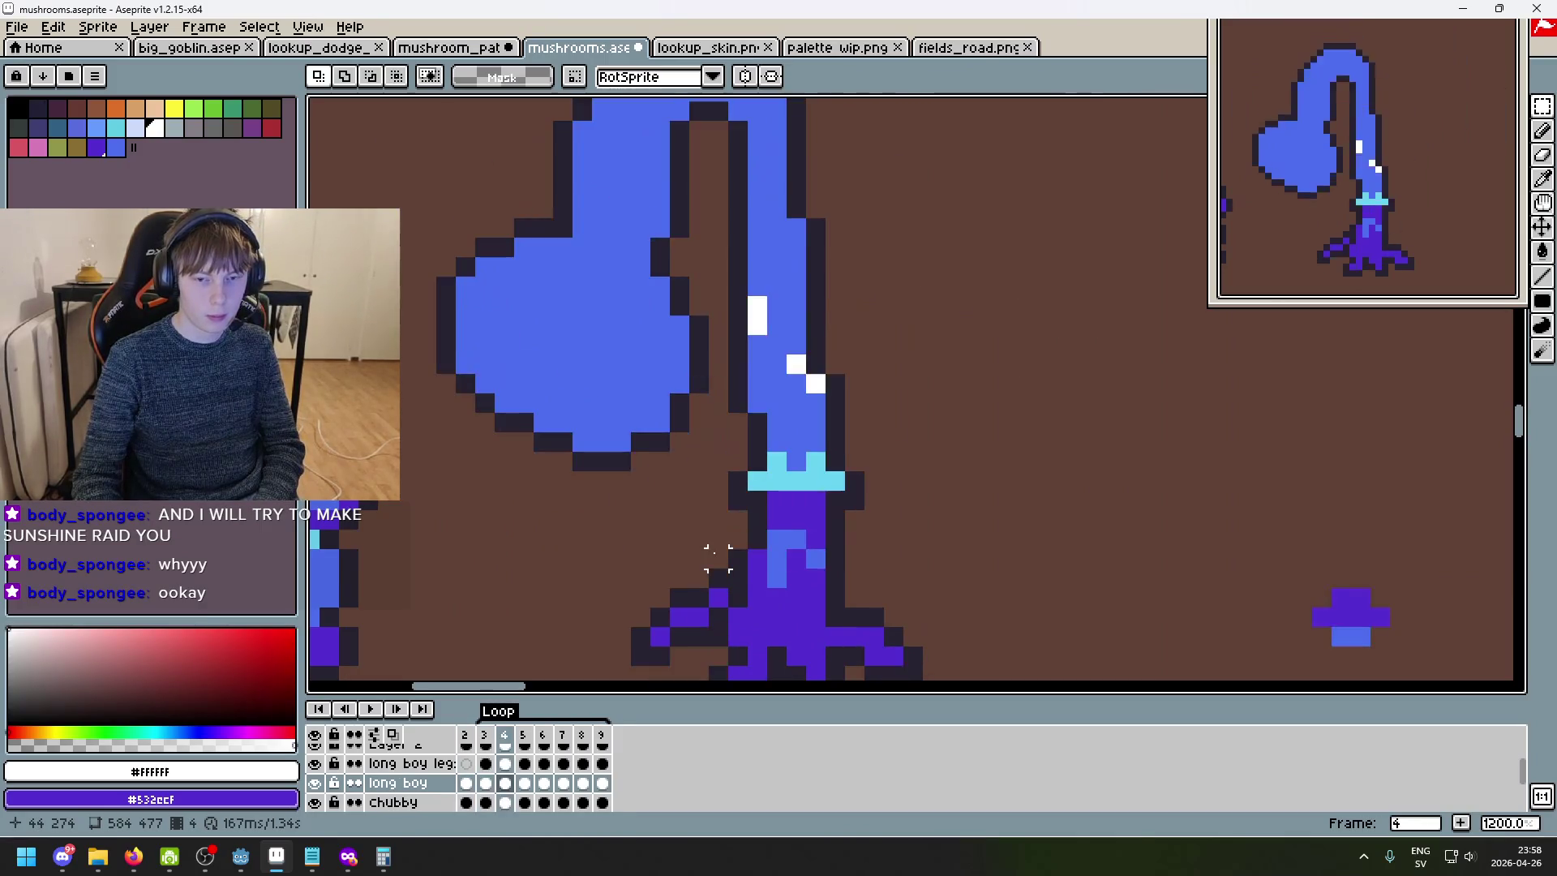
pyautogui.press('Right')
pyautogui.press('Right')
pyautogui.press('Right')
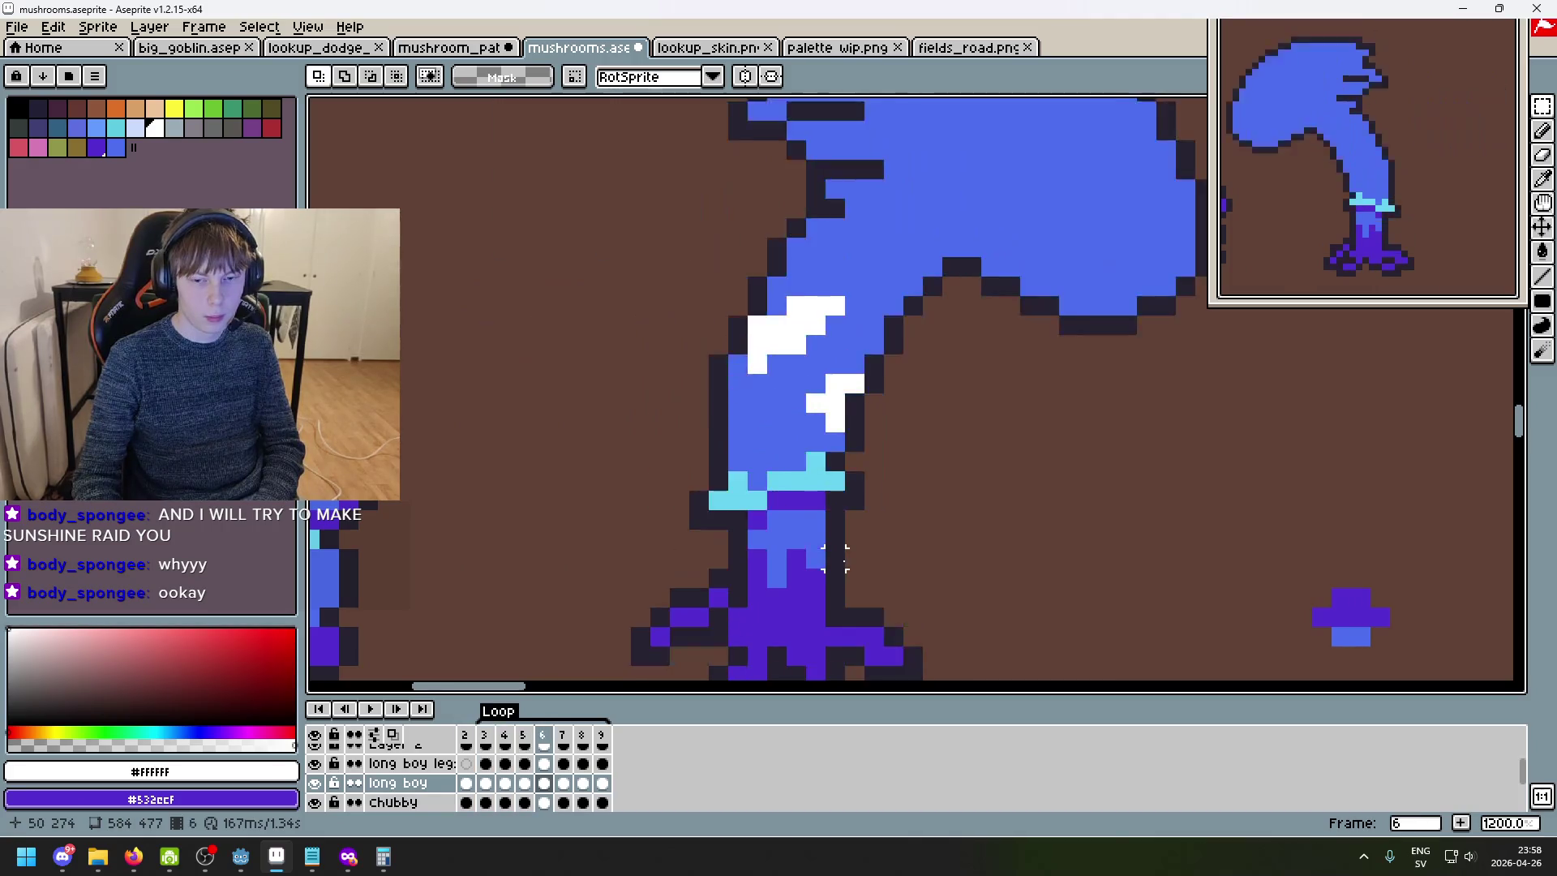
pyautogui.scroll(1, 835, 558)
pyautogui.press('b')
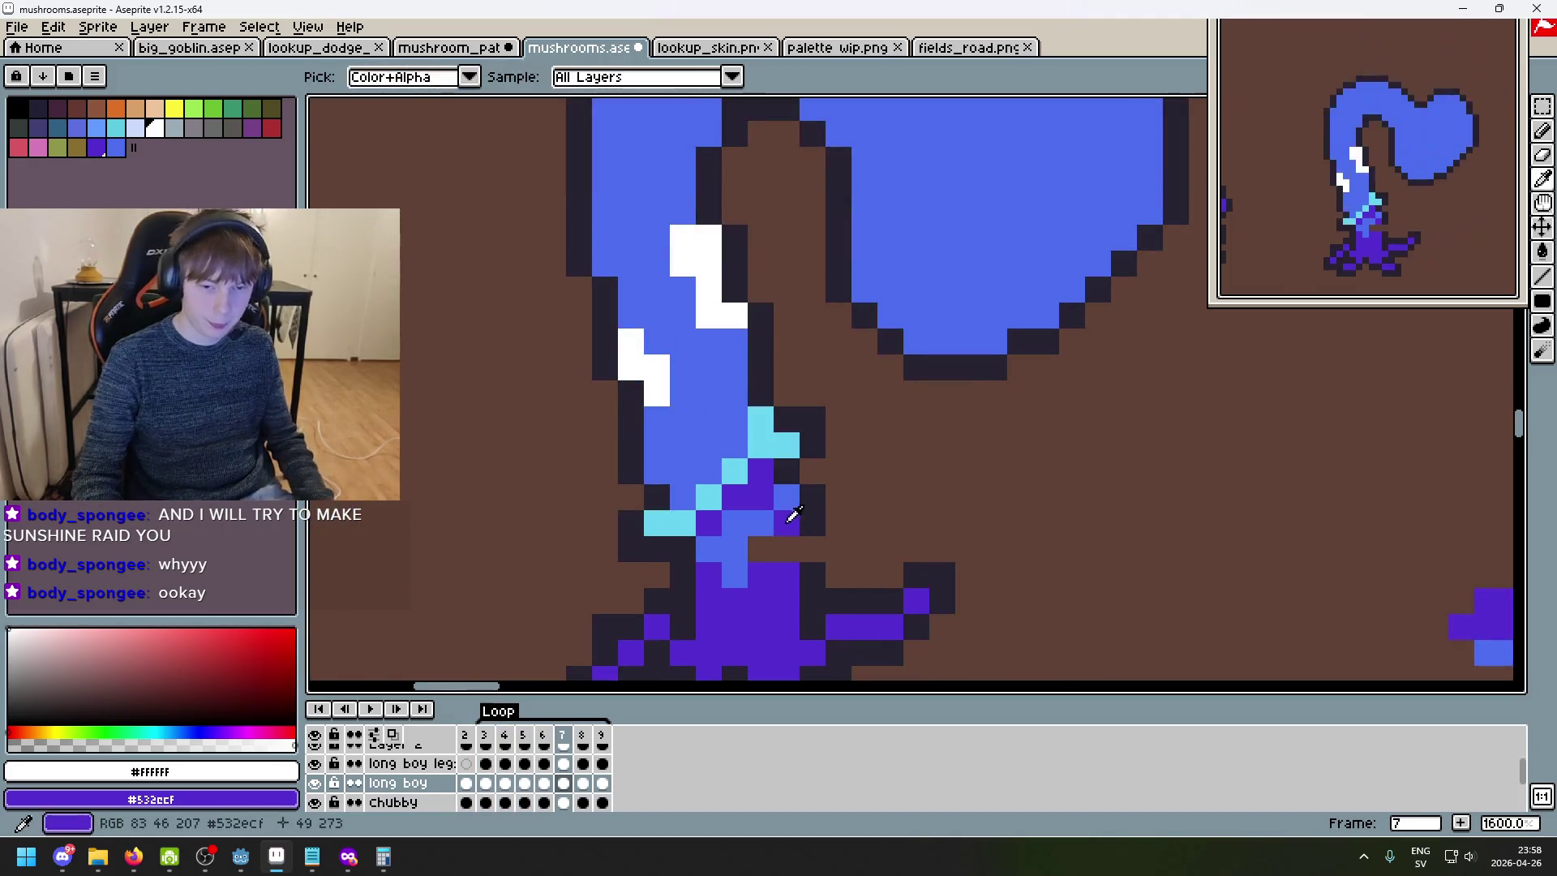
pyautogui.keyDown('alt'); pyautogui.click(811, 511); pyautogui.keyUp('alt')
pyautogui.click(792, 536)
# - Pick purple #532ecf, compare with frame 4, and undo a stray purple pixel on the stem
pyautogui.keyDown('alt'); pyautogui.click(792, 531); pyautogui.keyUp('alt')
pyautogui.scroll(-4, 830, 562)
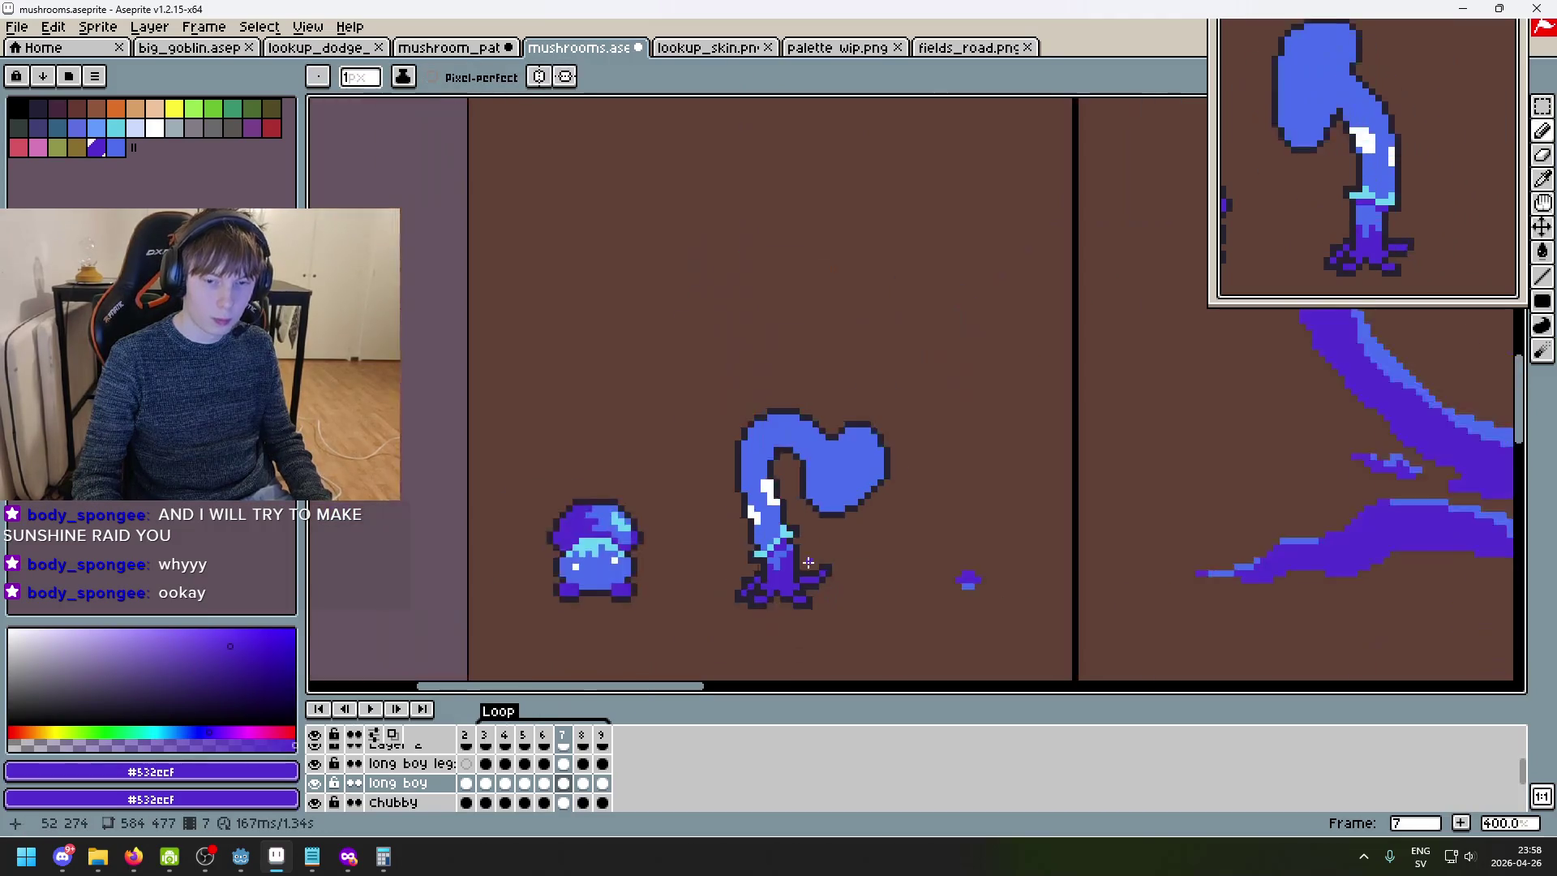
pyautogui.press('Left')
pyautogui.press('Left')
pyautogui.press('Left')
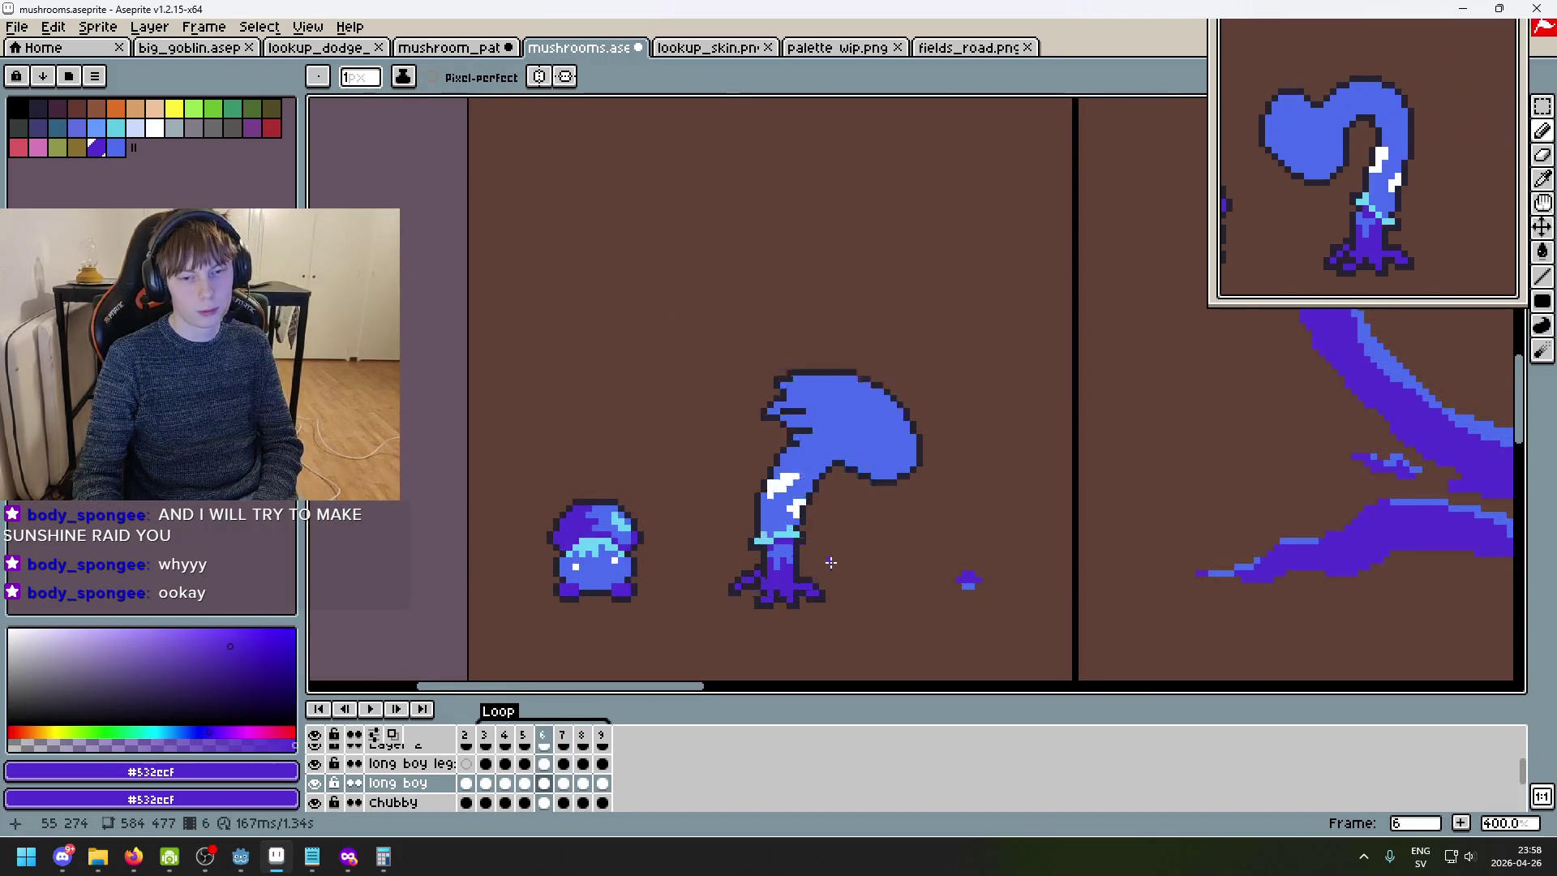
pyautogui.press('Right')
pyautogui.press('Right')
pyautogui.press('Right')
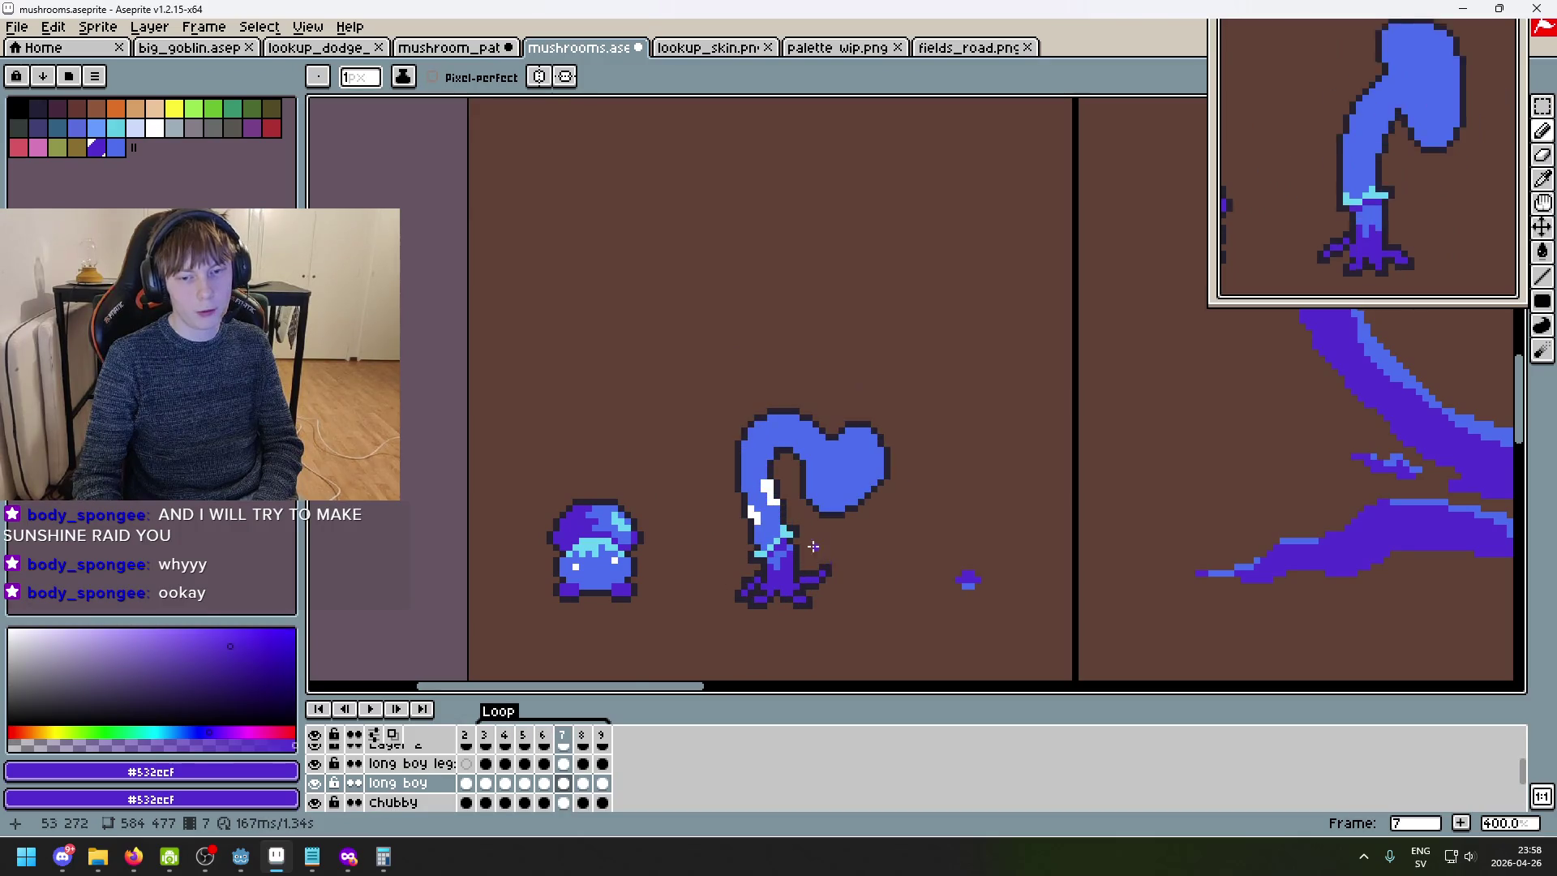
pyautogui.scroll(5, 741, 395)
pyautogui.click(742, 395)
pyautogui.hotkey('ctrl', 'z')
# - Eyedrop the stem blue #4c6dee, then the dark purple #532ecf from the sprite
pyautogui.keyDown('alt'); pyautogui.click(757, 445); pyautogui.keyUp('alt')
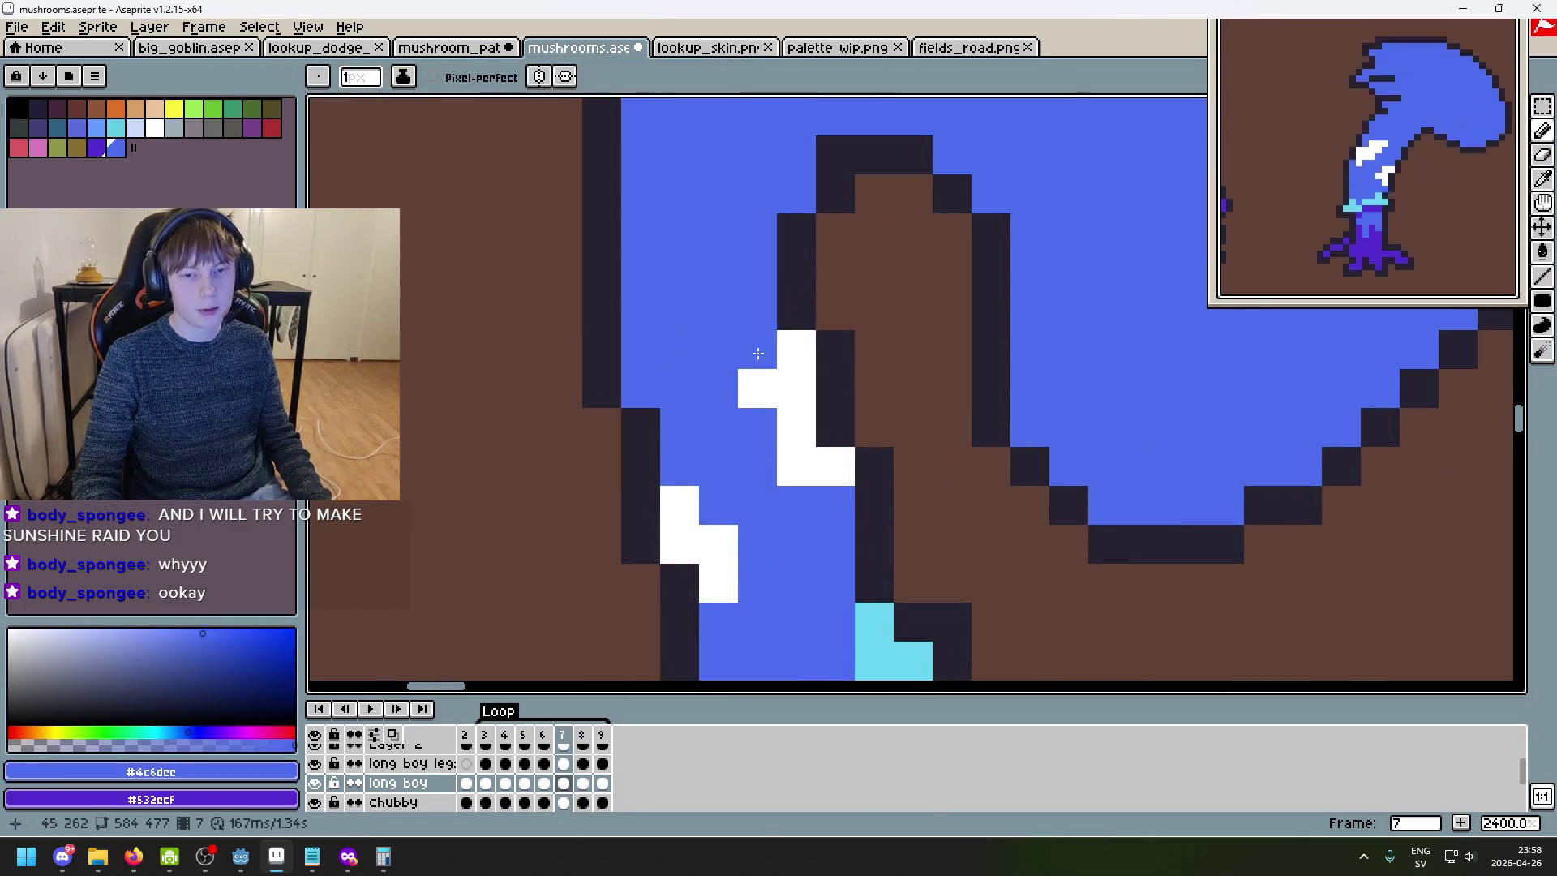
pyautogui.scroll(-8, 897, 513)
pyautogui.scroll(1, 896, 513)
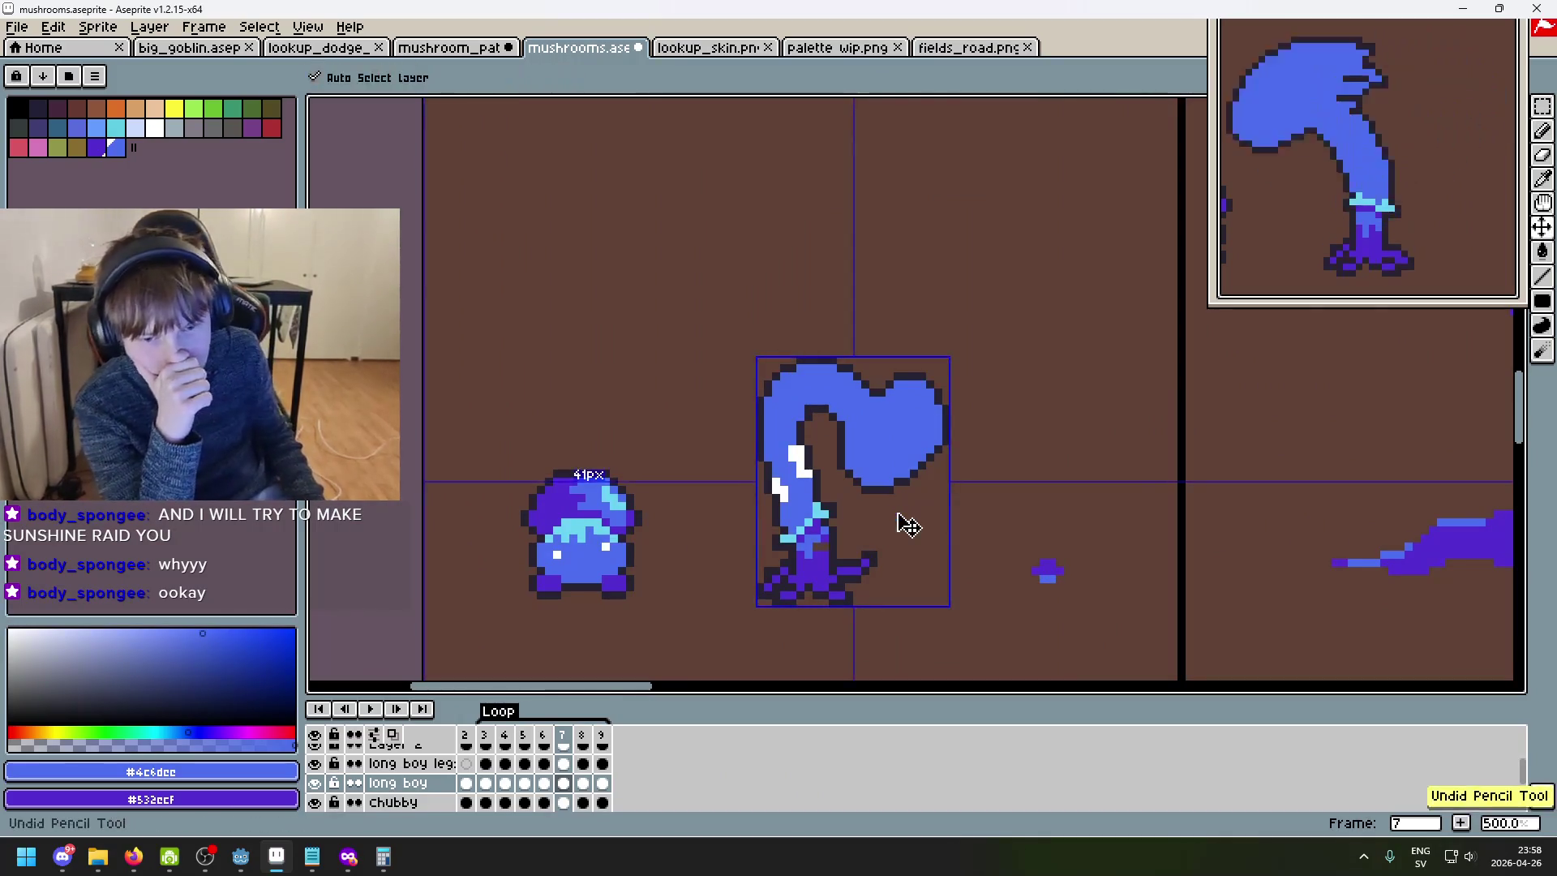
pyautogui.scroll(2, 897, 514)
pyautogui.keyDown('alt'); pyautogui.click(764, 556); pyautogui.keyUp('alt')
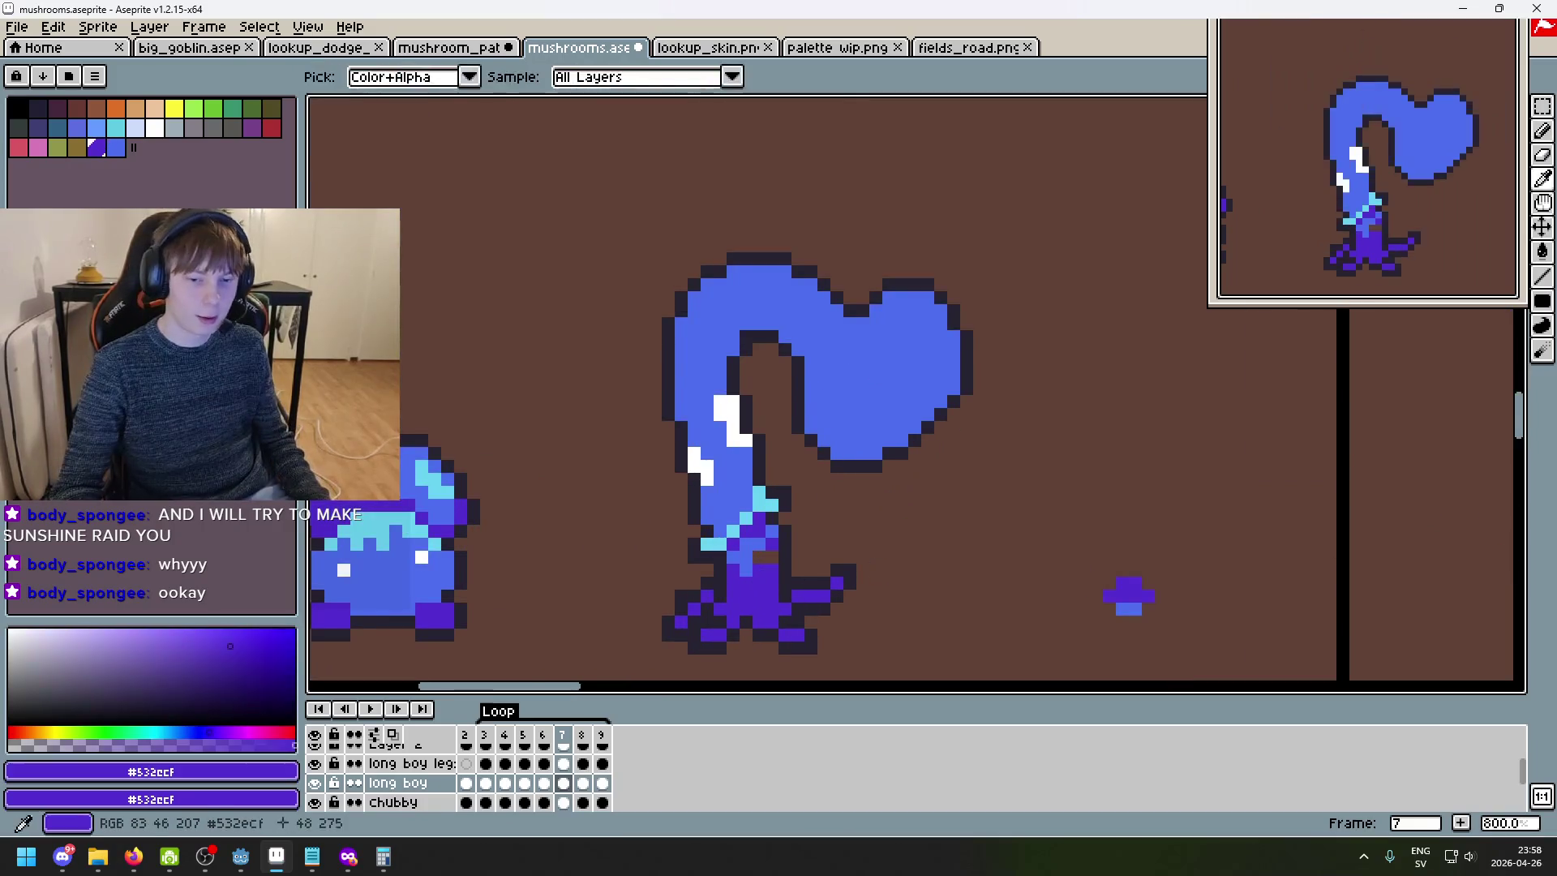
# - Sample the stem blue and paint it over the old white stem highlights
pyautogui.press(',')
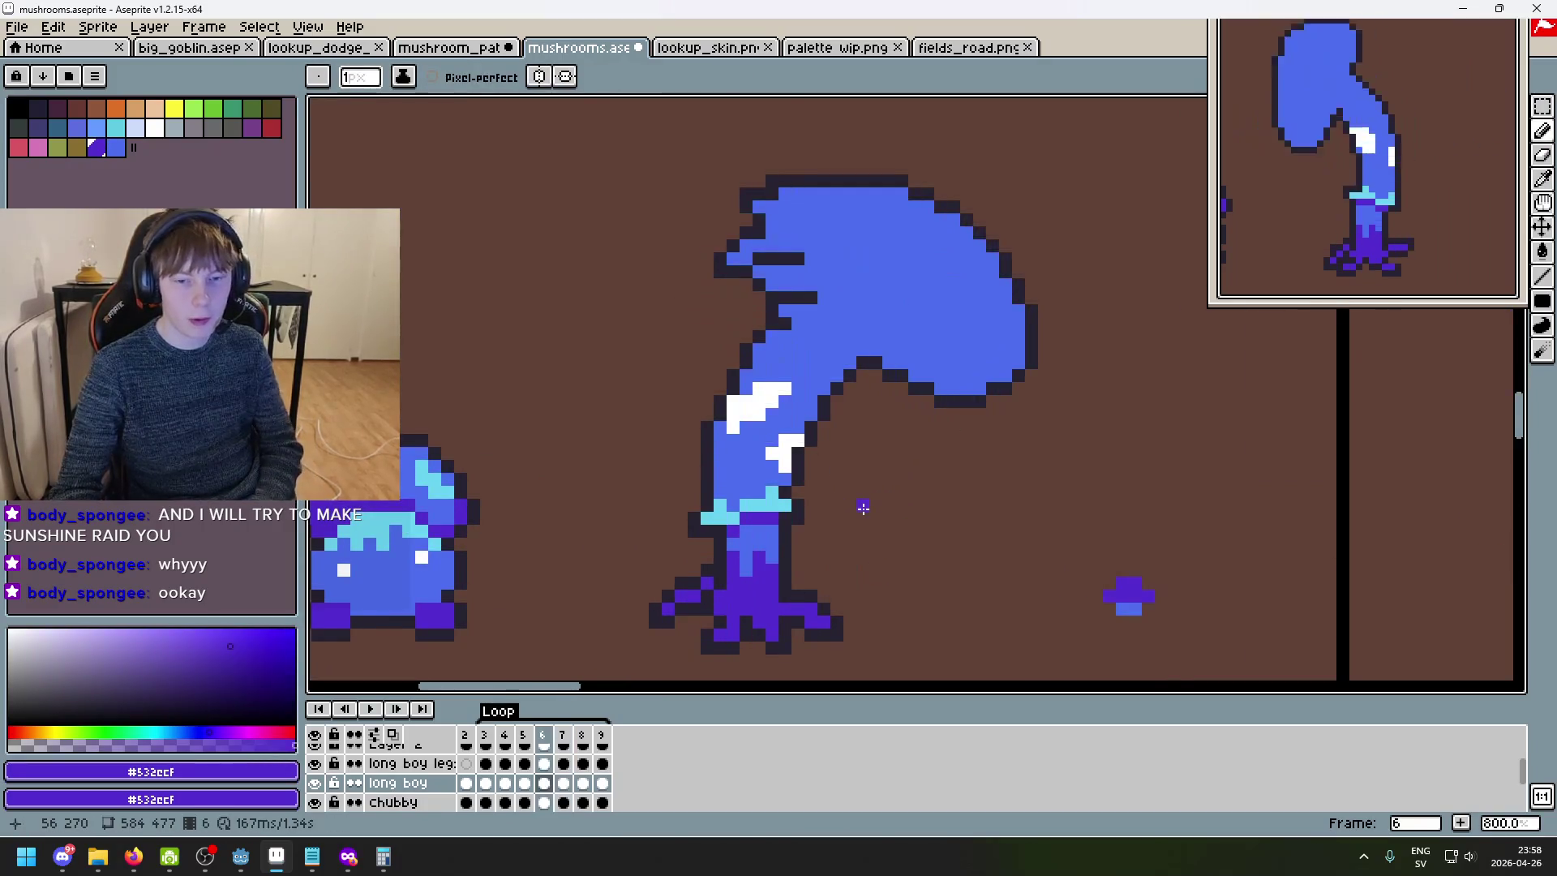
pyautogui.press(',')
pyautogui.press('.')
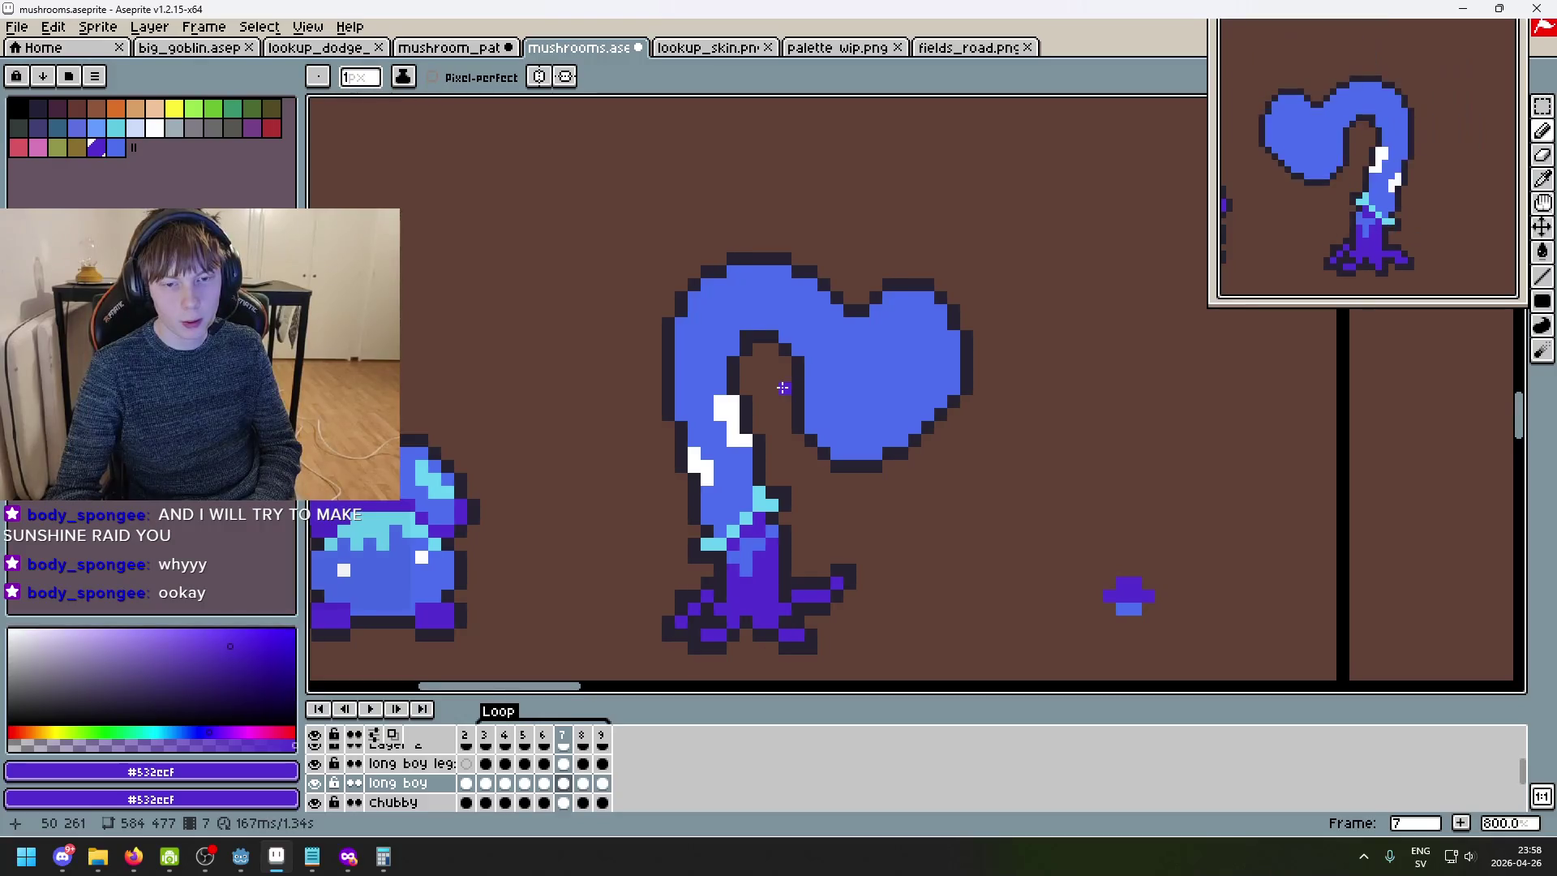
pyautogui.scroll(2, 783, 387)
pyautogui.click(733, 413)
pyautogui.keyDown('alt'); pyautogui.click(734, 433); pyautogui.keyUp('alt')
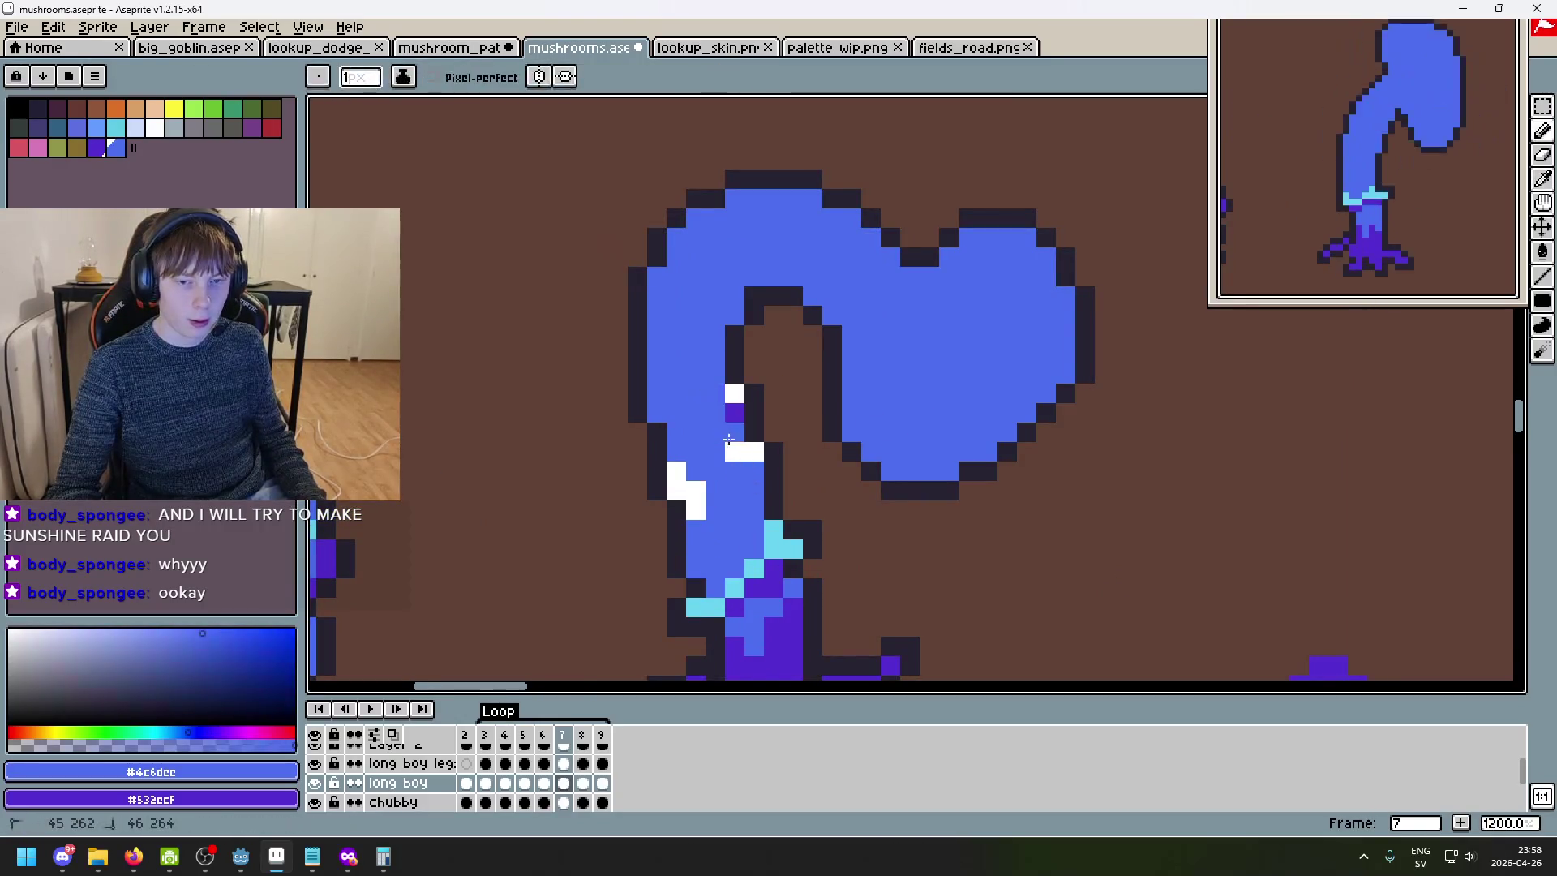
pyautogui.click(754, 452)
pyautogui.moveTo(695, 490); pyautogui.dragTo(695, 510)
pyautogui.click(676, 470)
pyautogui.click(735, 394)
# - Sample the white highlight colour and briefly toggle onion skinning to compare frames
pyautogui.press(',')
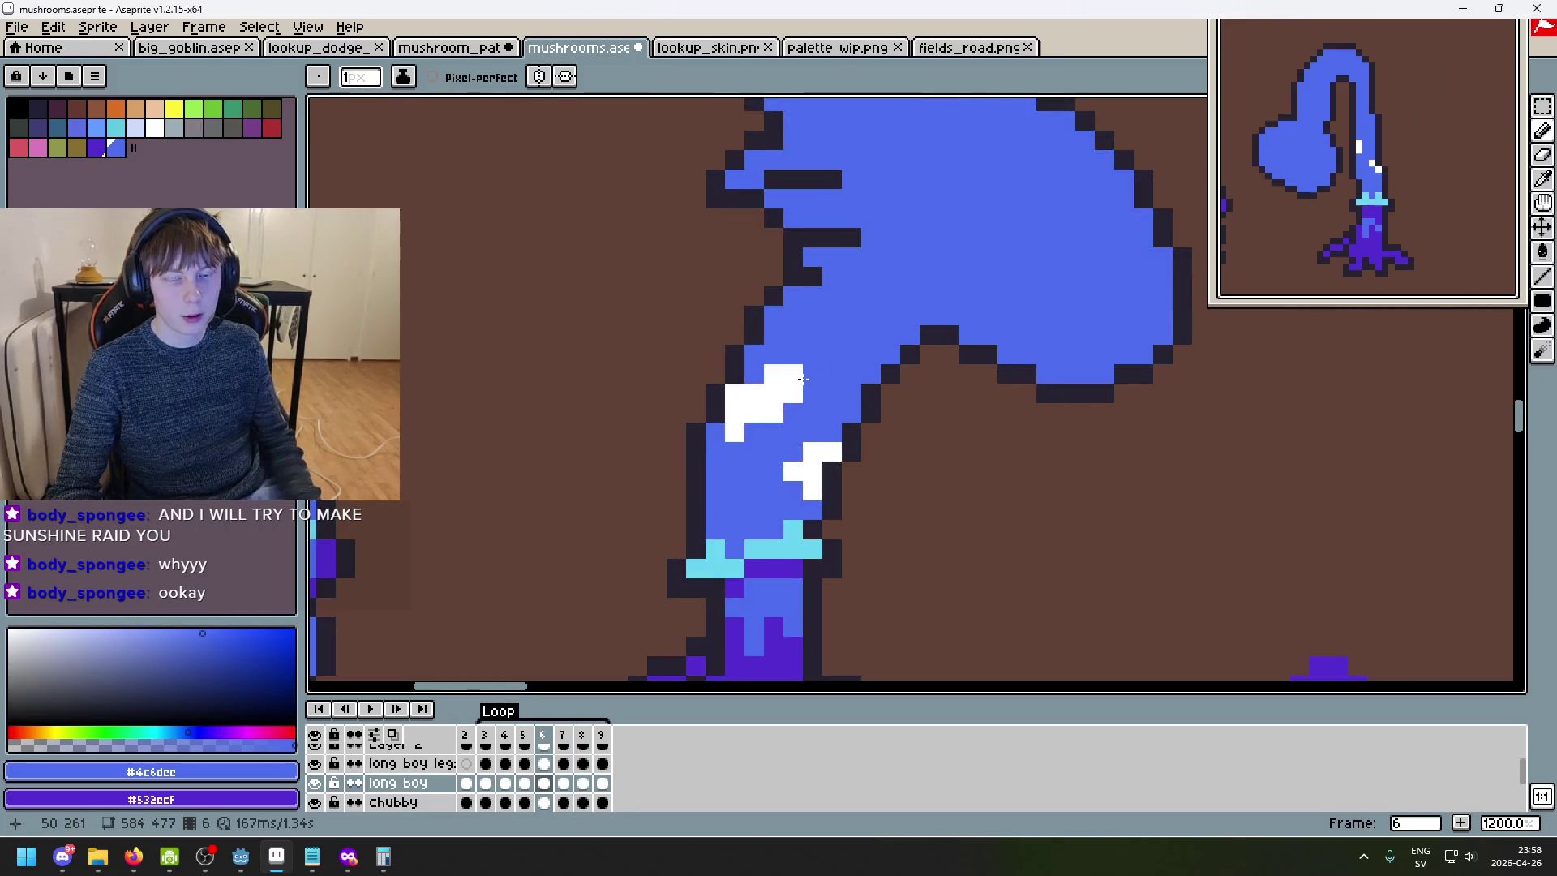
pyautogui.keyDown('alt'); pyautogui.click(783, 384); pyautogui.keyUp('alt')
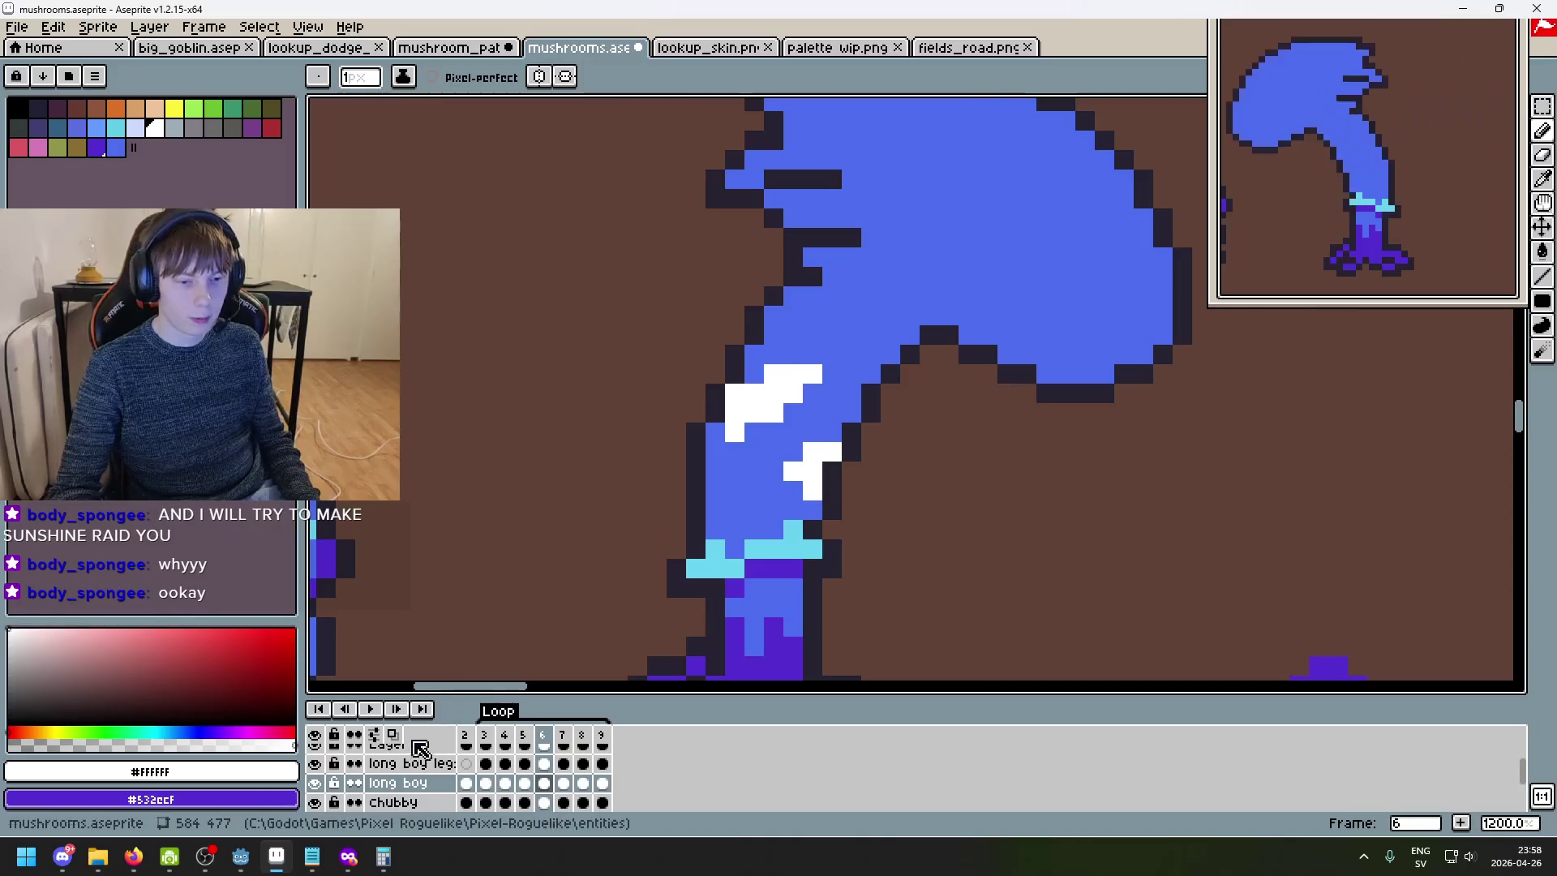
pyautogui.click(397, 738)
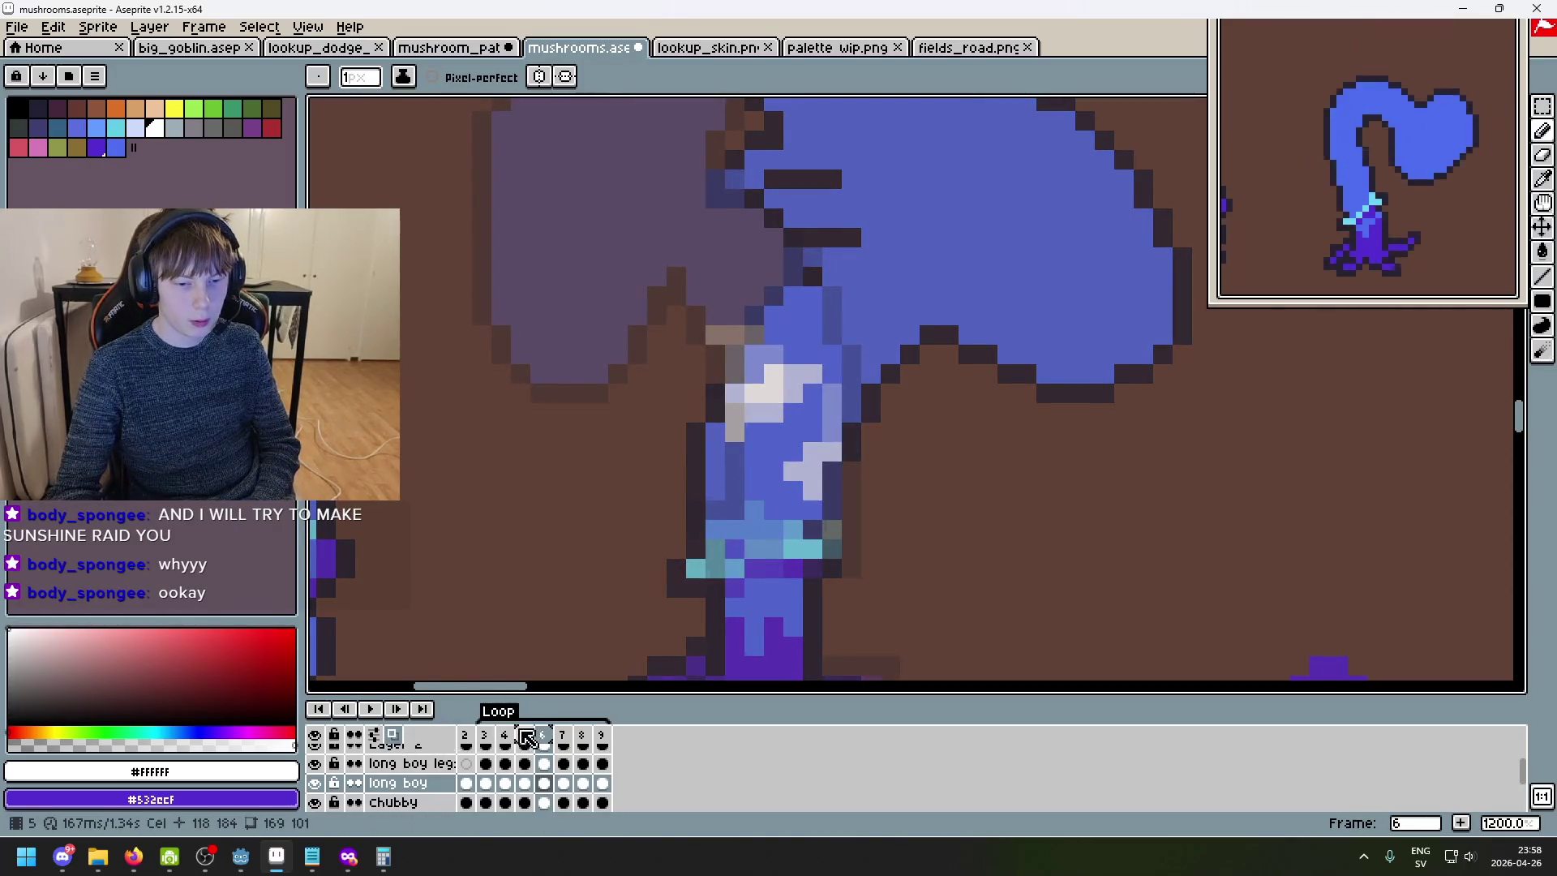
pyautogui.click(578, 742)
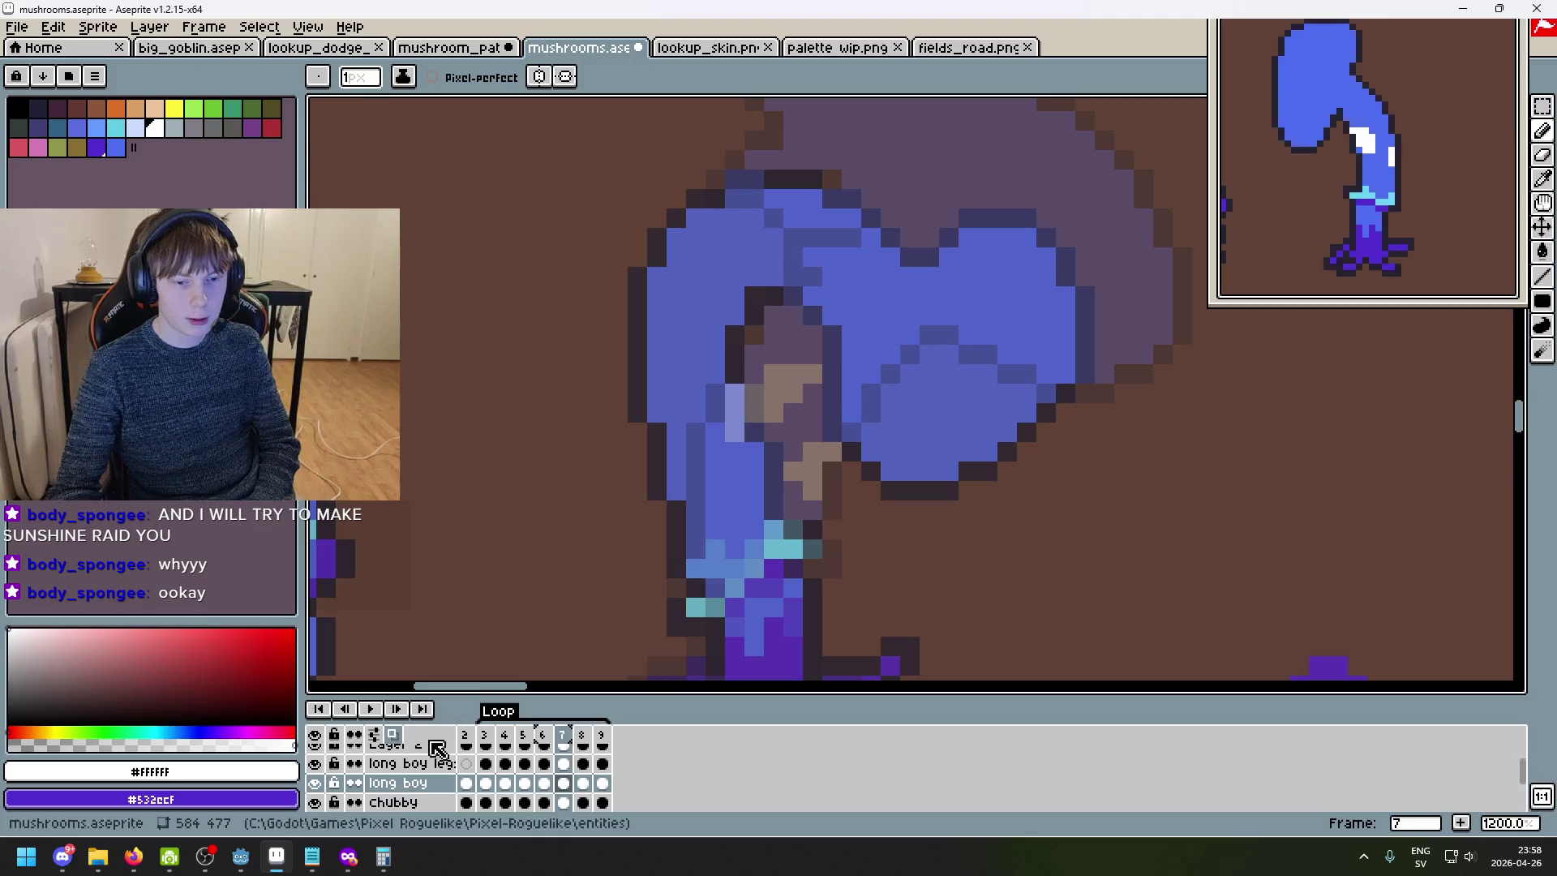
pyautogui.click(392, 734)
# - Flip between frames 4–7 to compare the stem poses, settling on frame 5
pyautogui.press('Left')
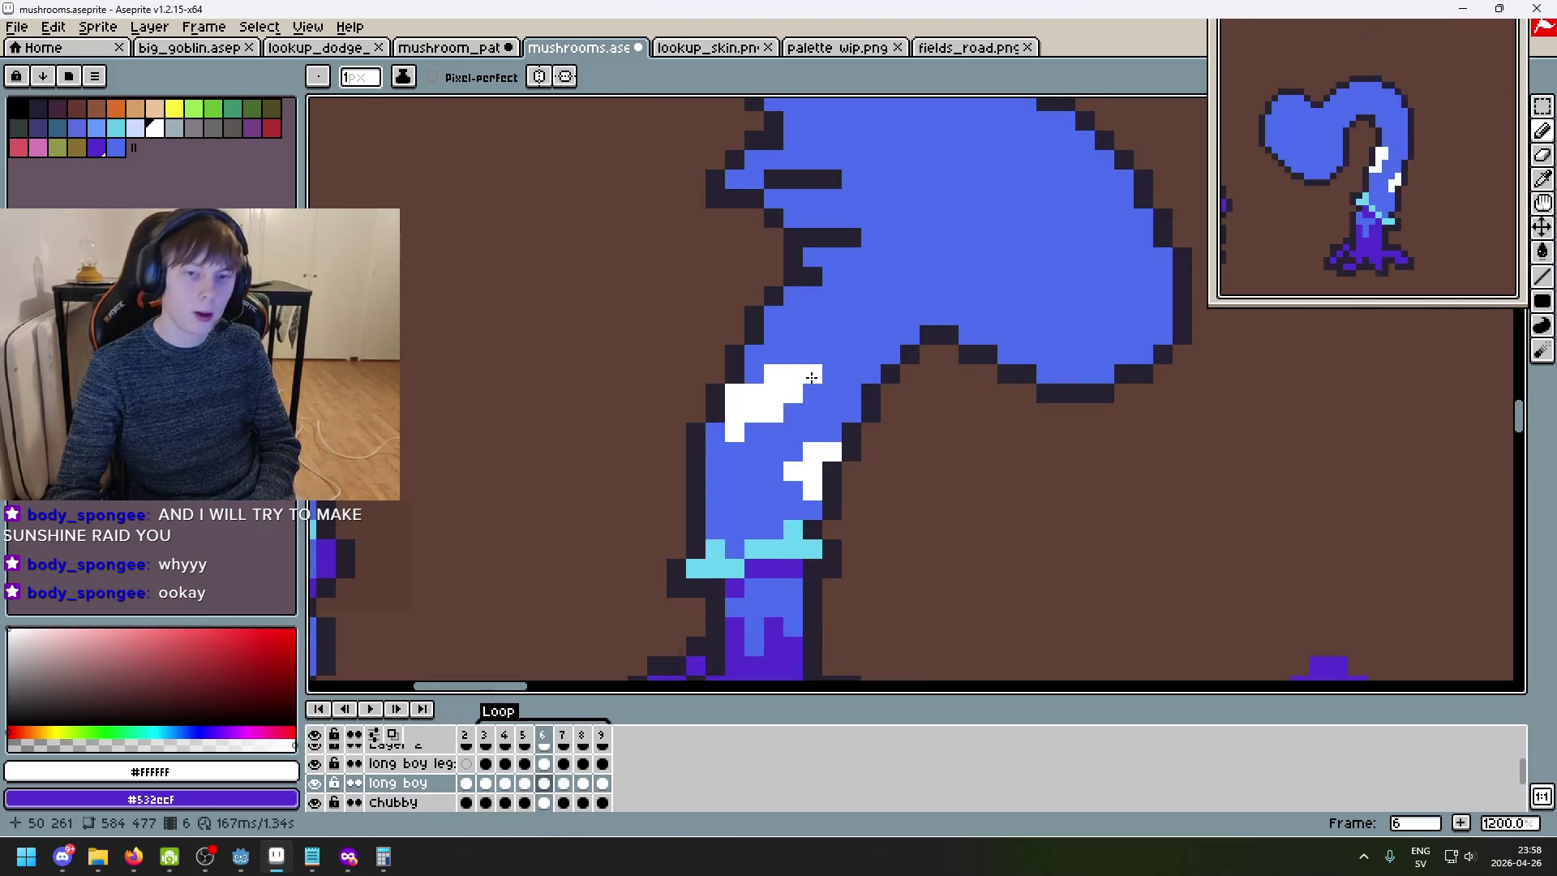
pyautogui.press('Right')
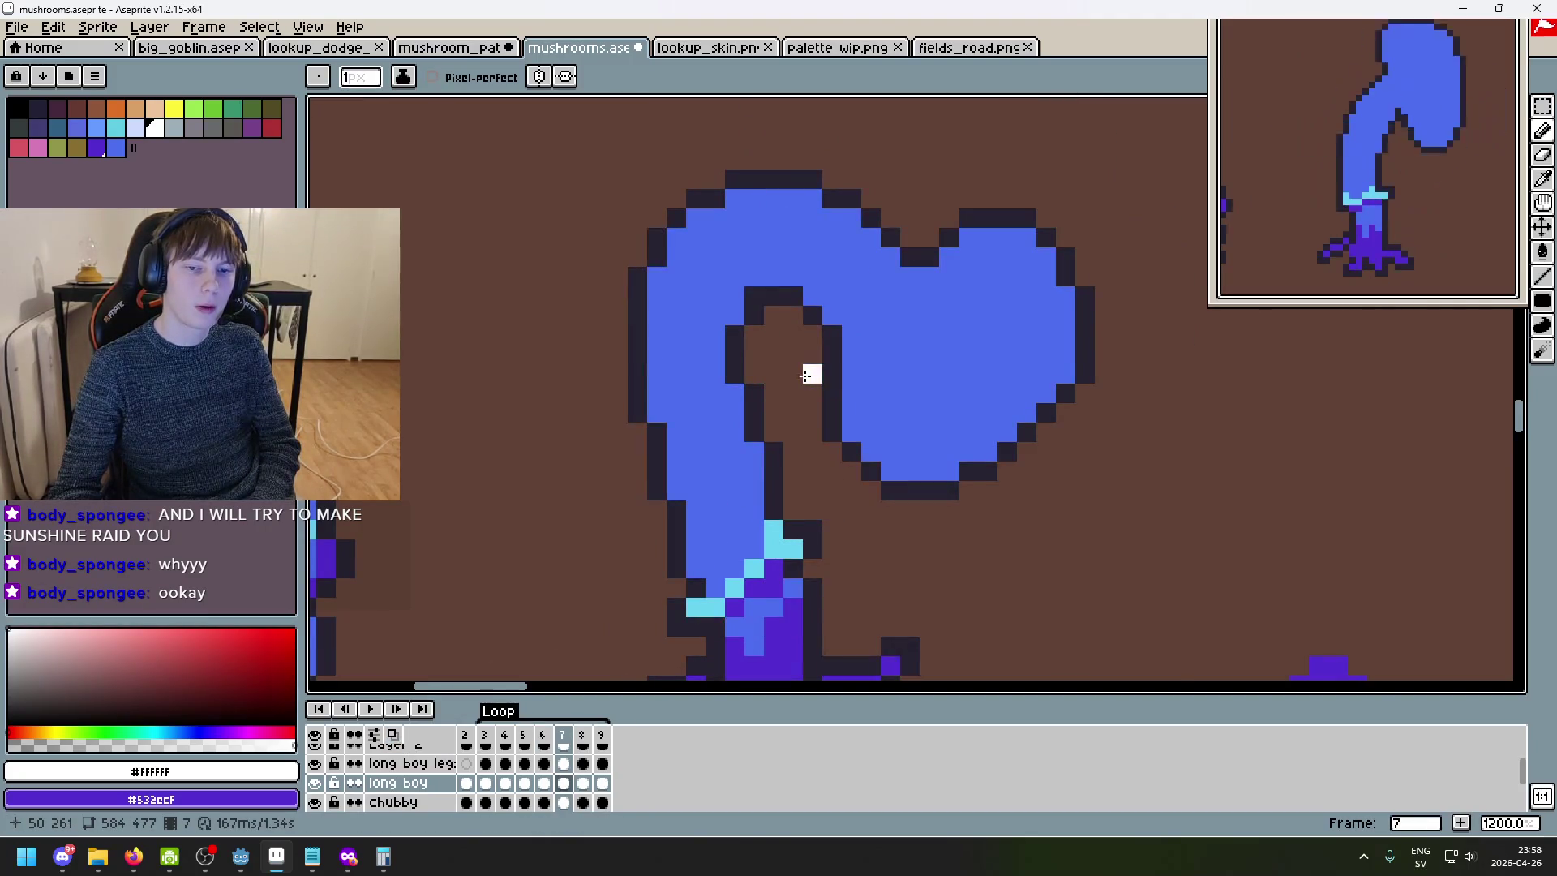
pyautogui.press('Left')
pyautogui.press('Right')
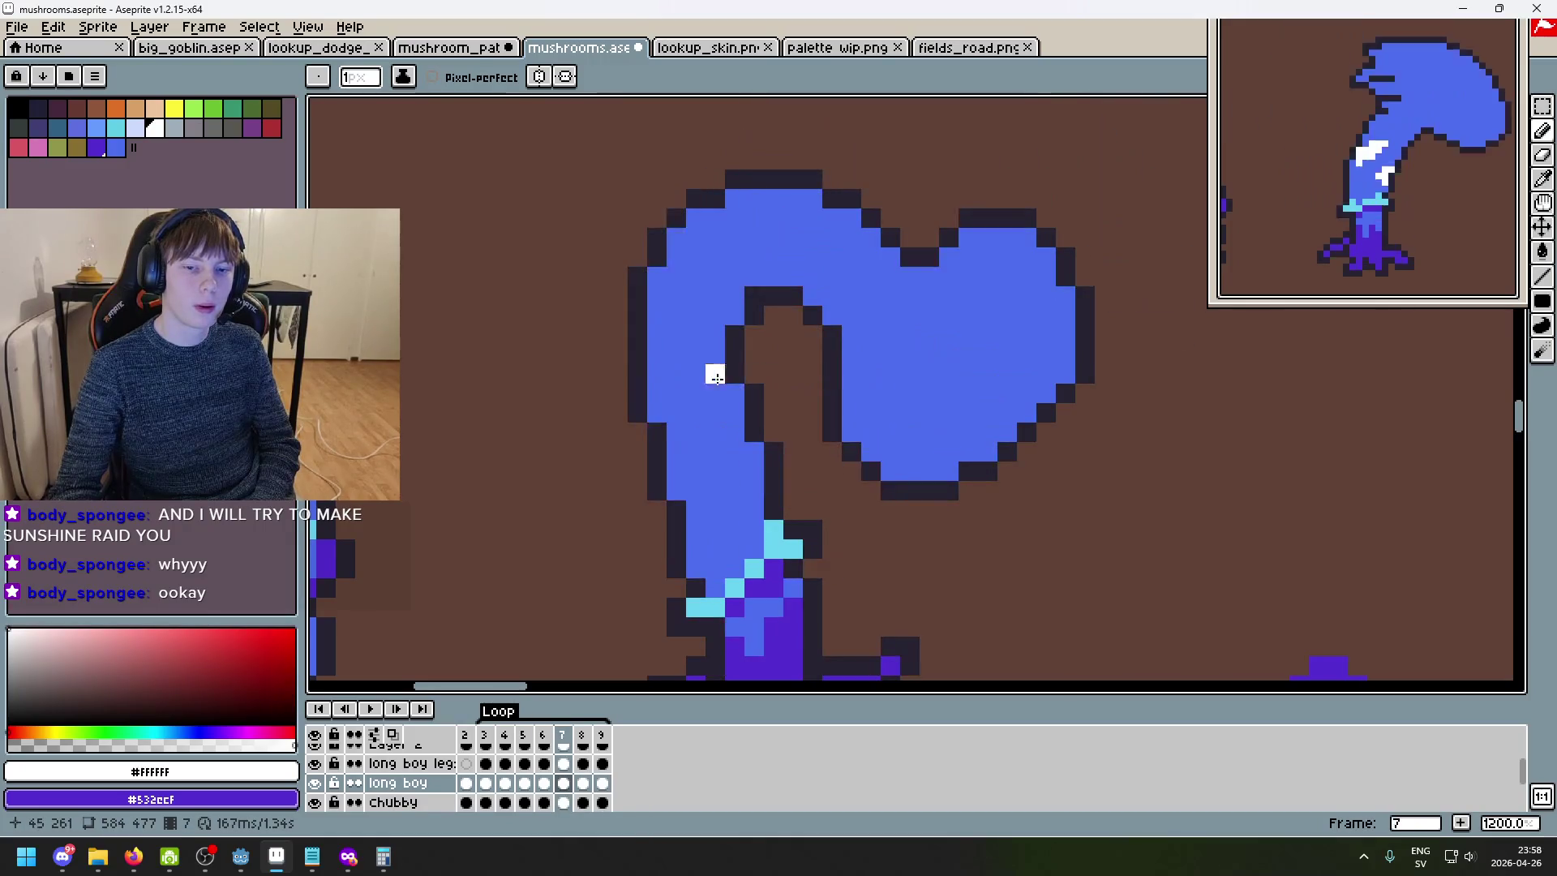
pyautogui.press('Left')
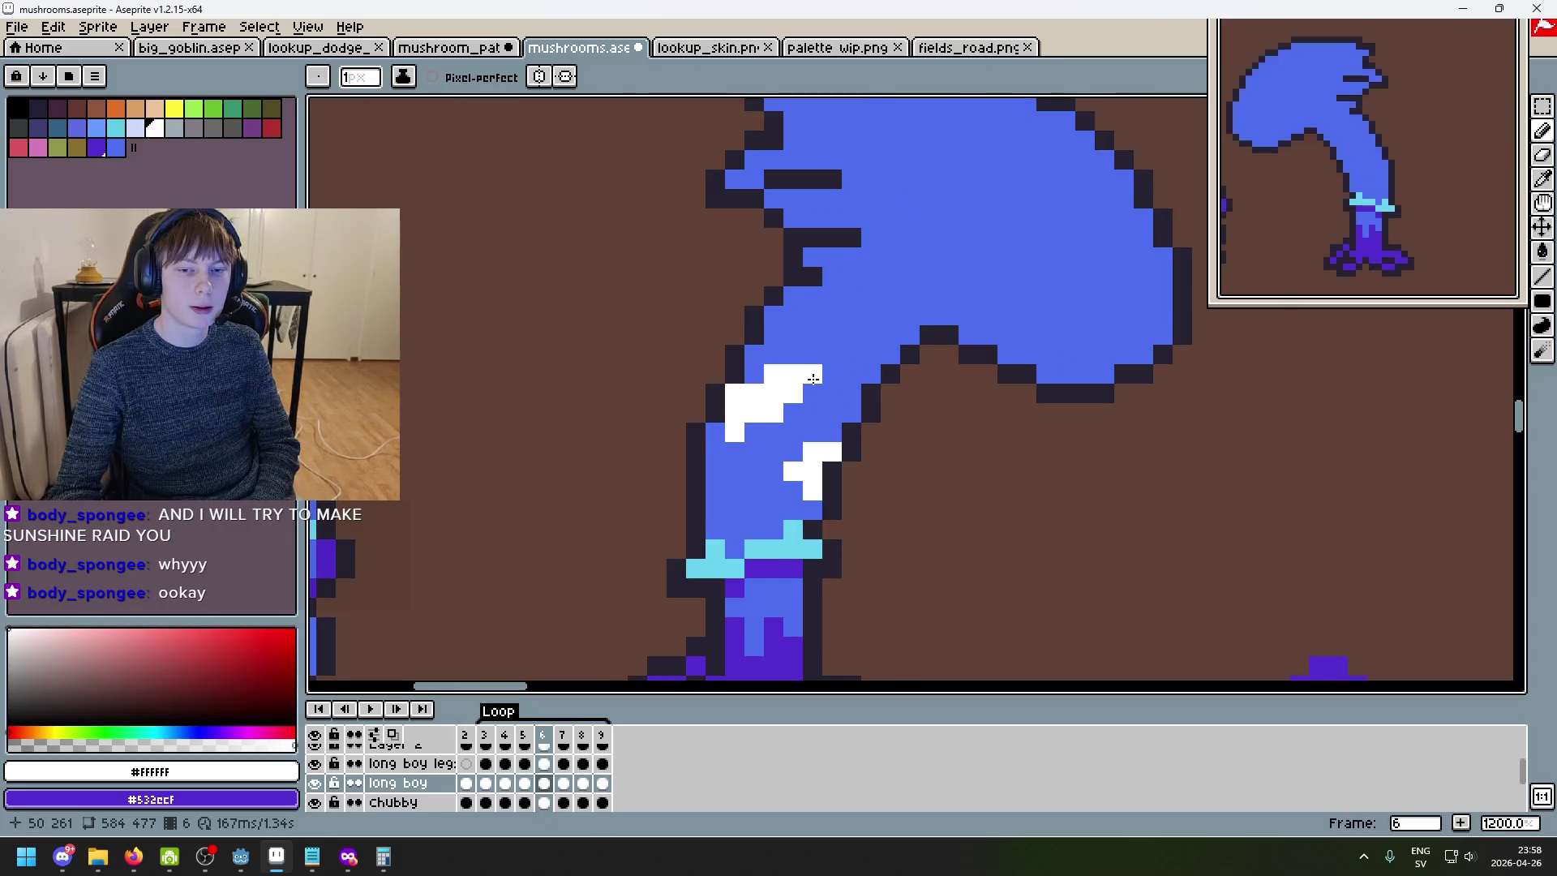
pyautogui.press('Left')
pyautogui.press('Left')
pyautogui.press('Right')
pyautogui.press('Left')
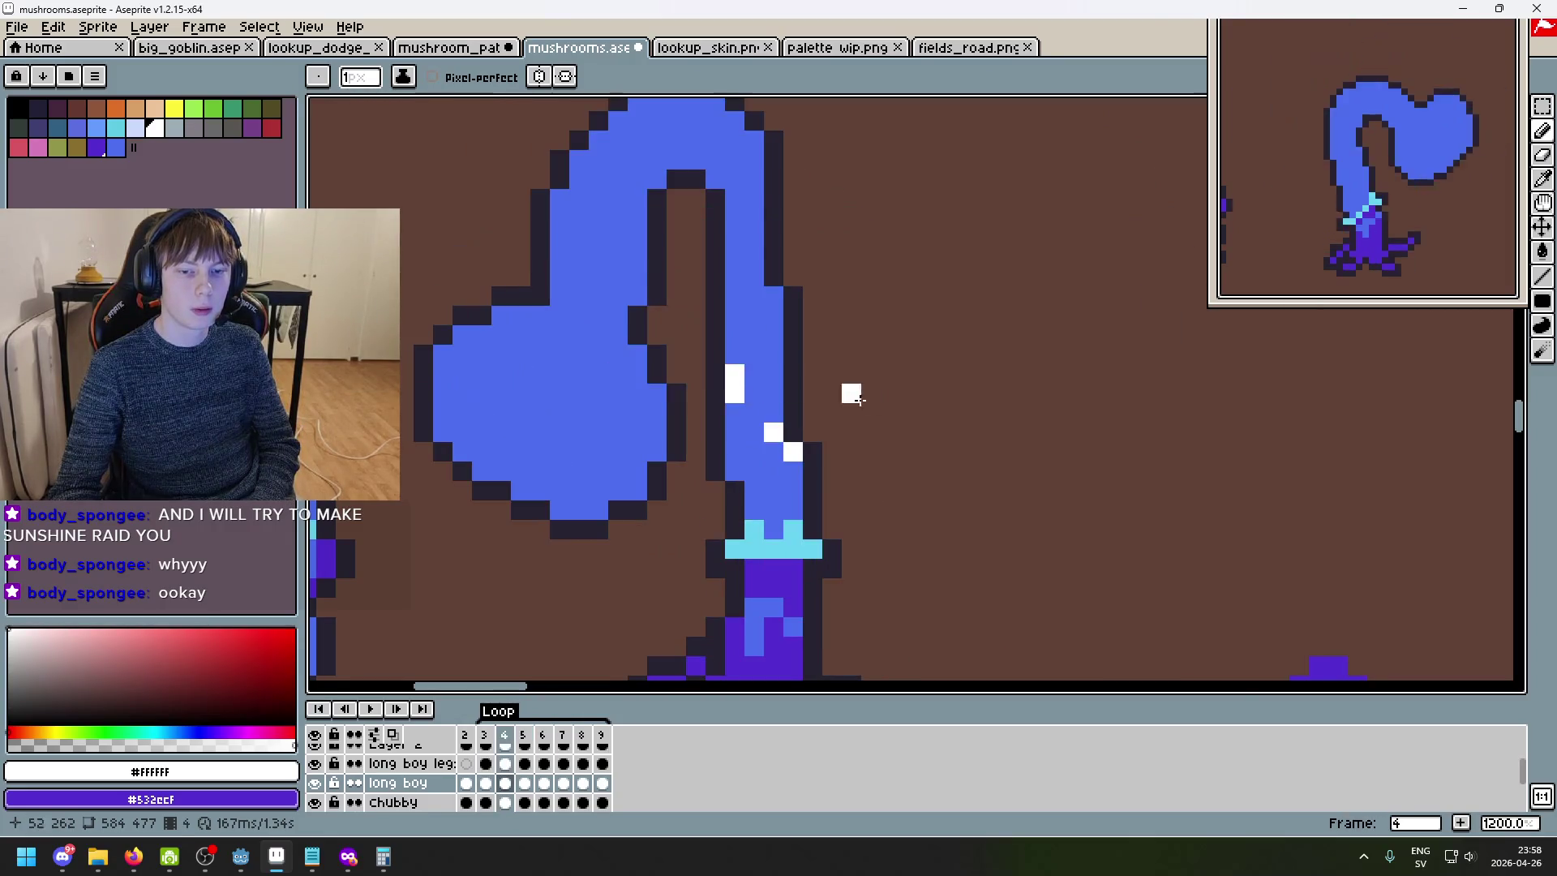
pyautogui.press('Right')
pyautogui.press('Left')
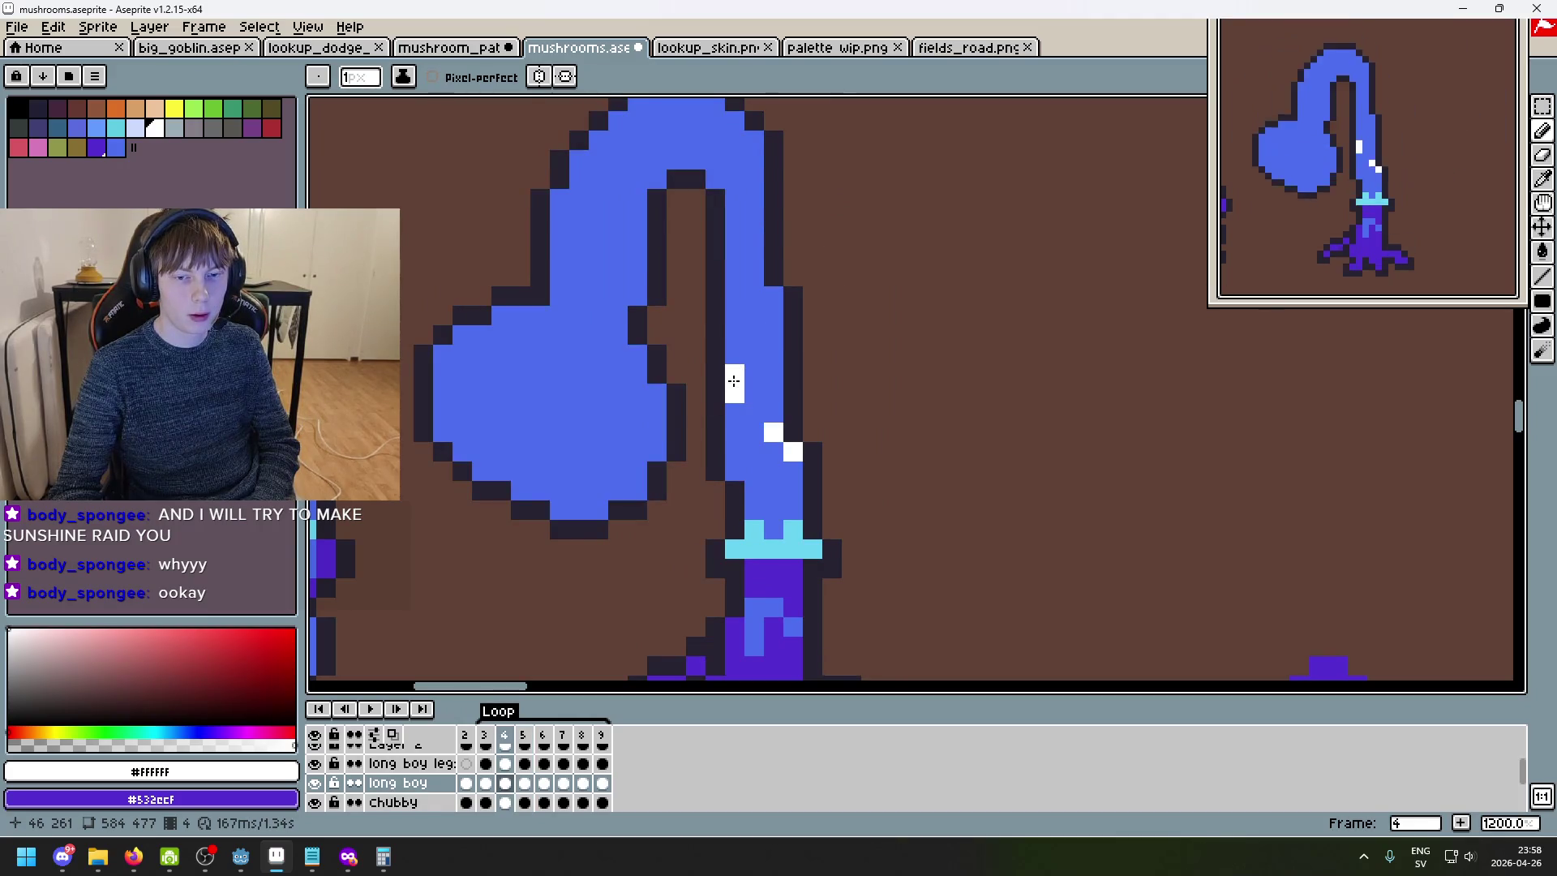
pyautogui.press('Right')
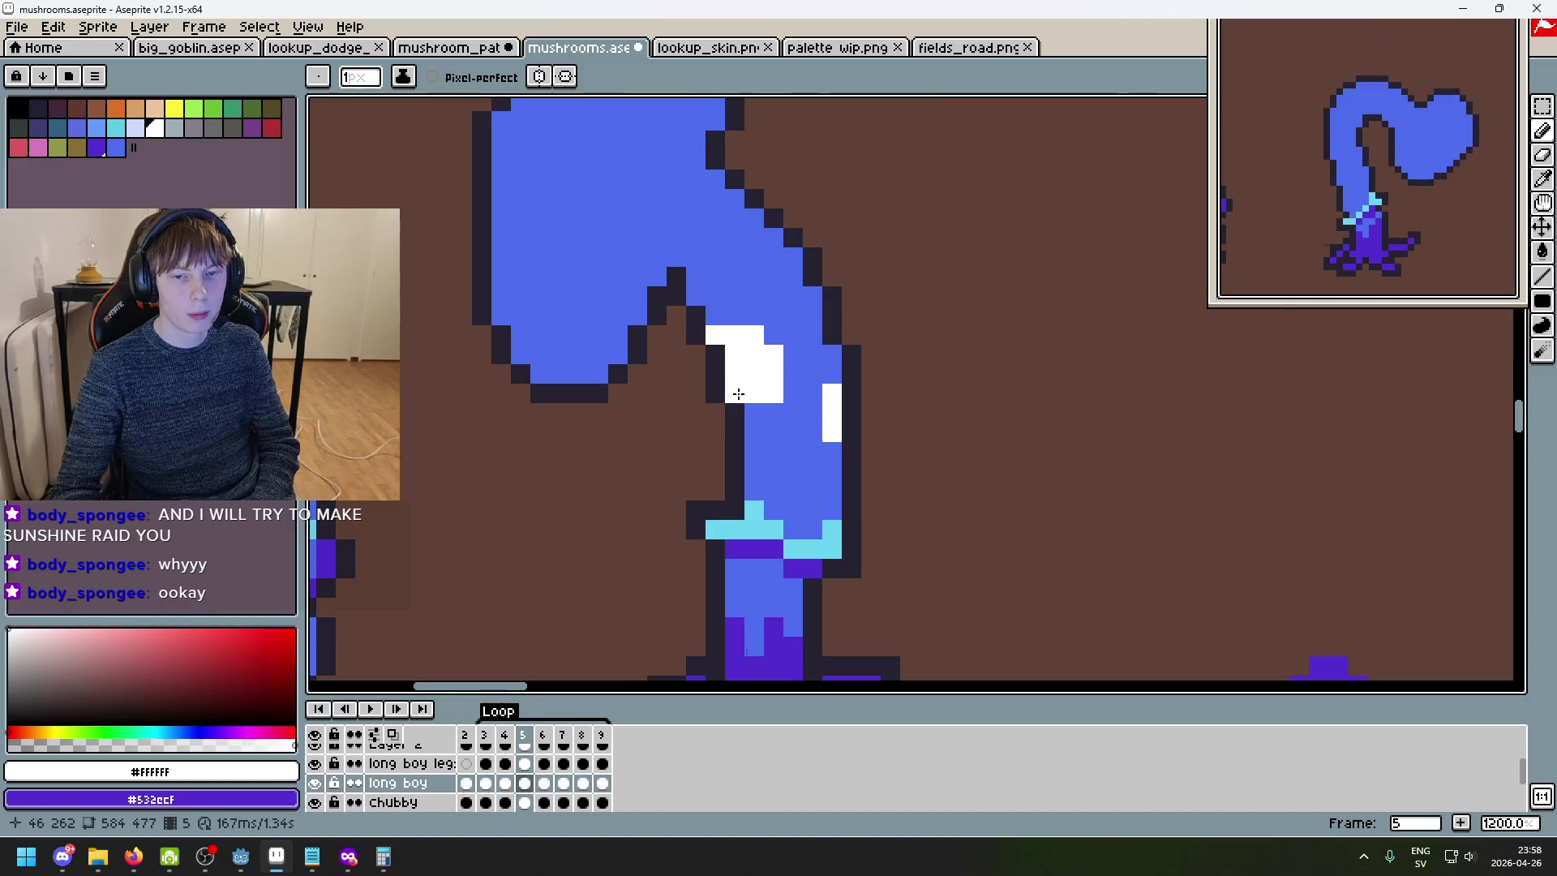
pyautogui.scroll(-5, 738, 392)
pyautogui.scroll(5, 815, 391)
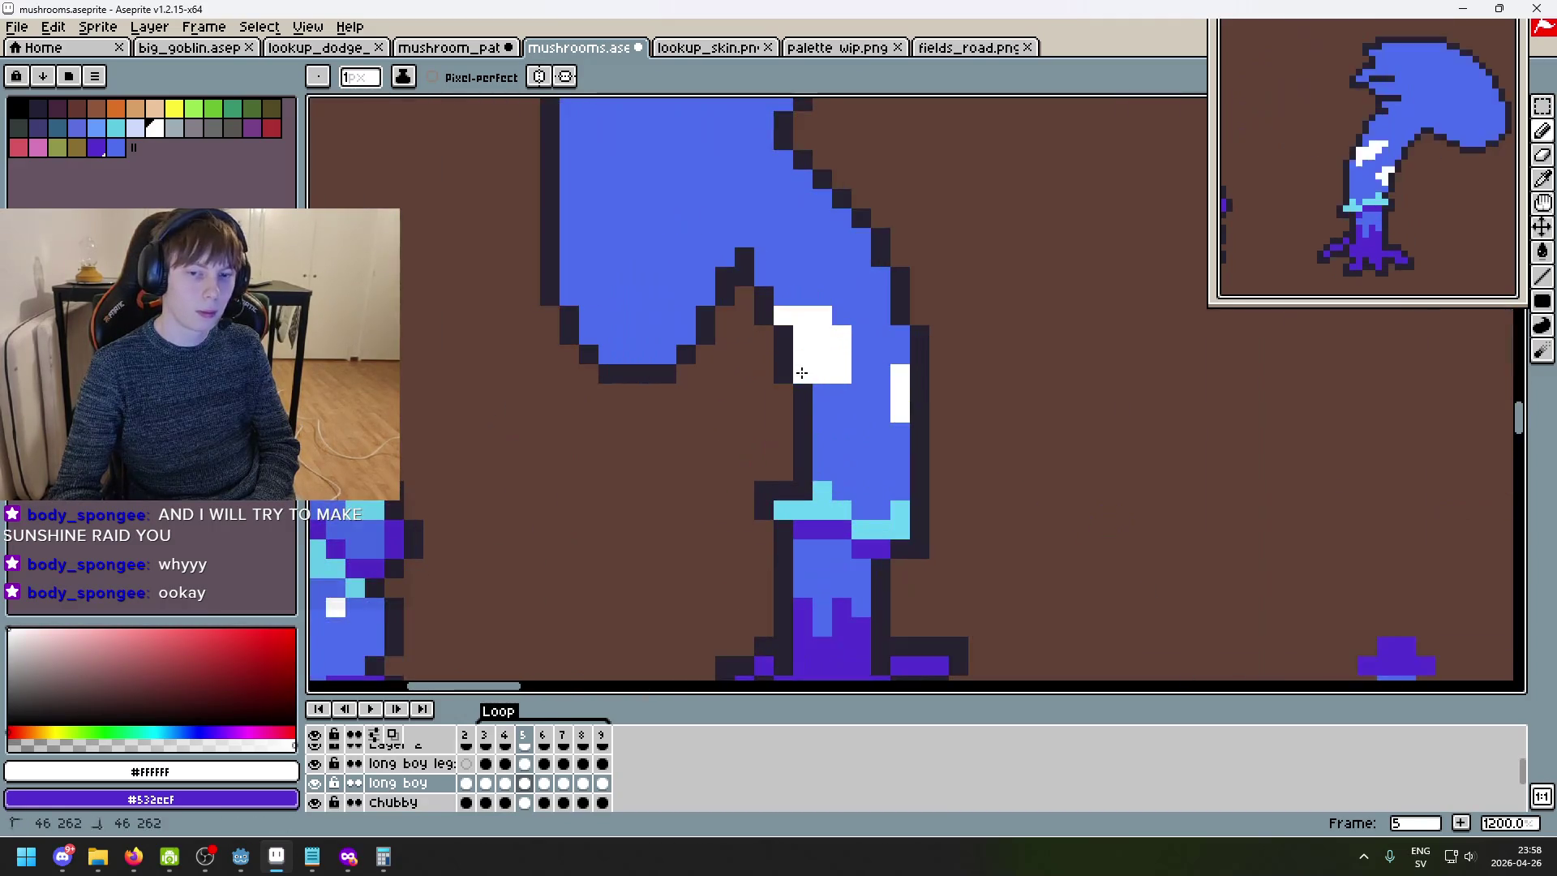
pyautogui.scroll(-5, 861, 315)
# - Paint white highlight pixels on the stem in frames 4 and 5
pyautogui.press('Left')
pyautogui.scroll(6, 591, 349)
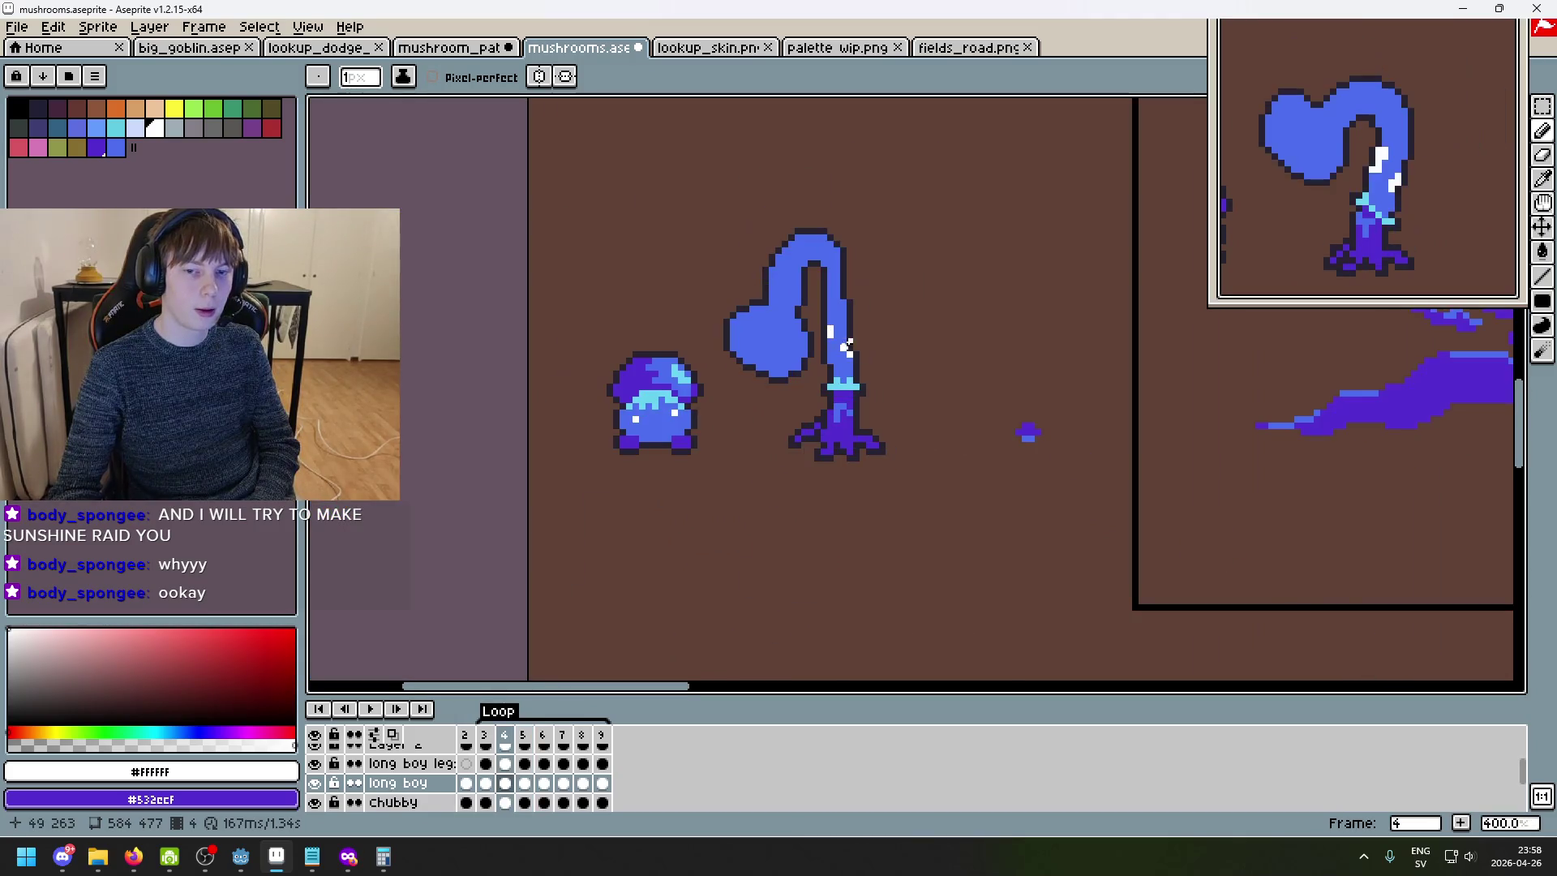
pyautogui.click(591, 349)
pyautogui.press('Right')
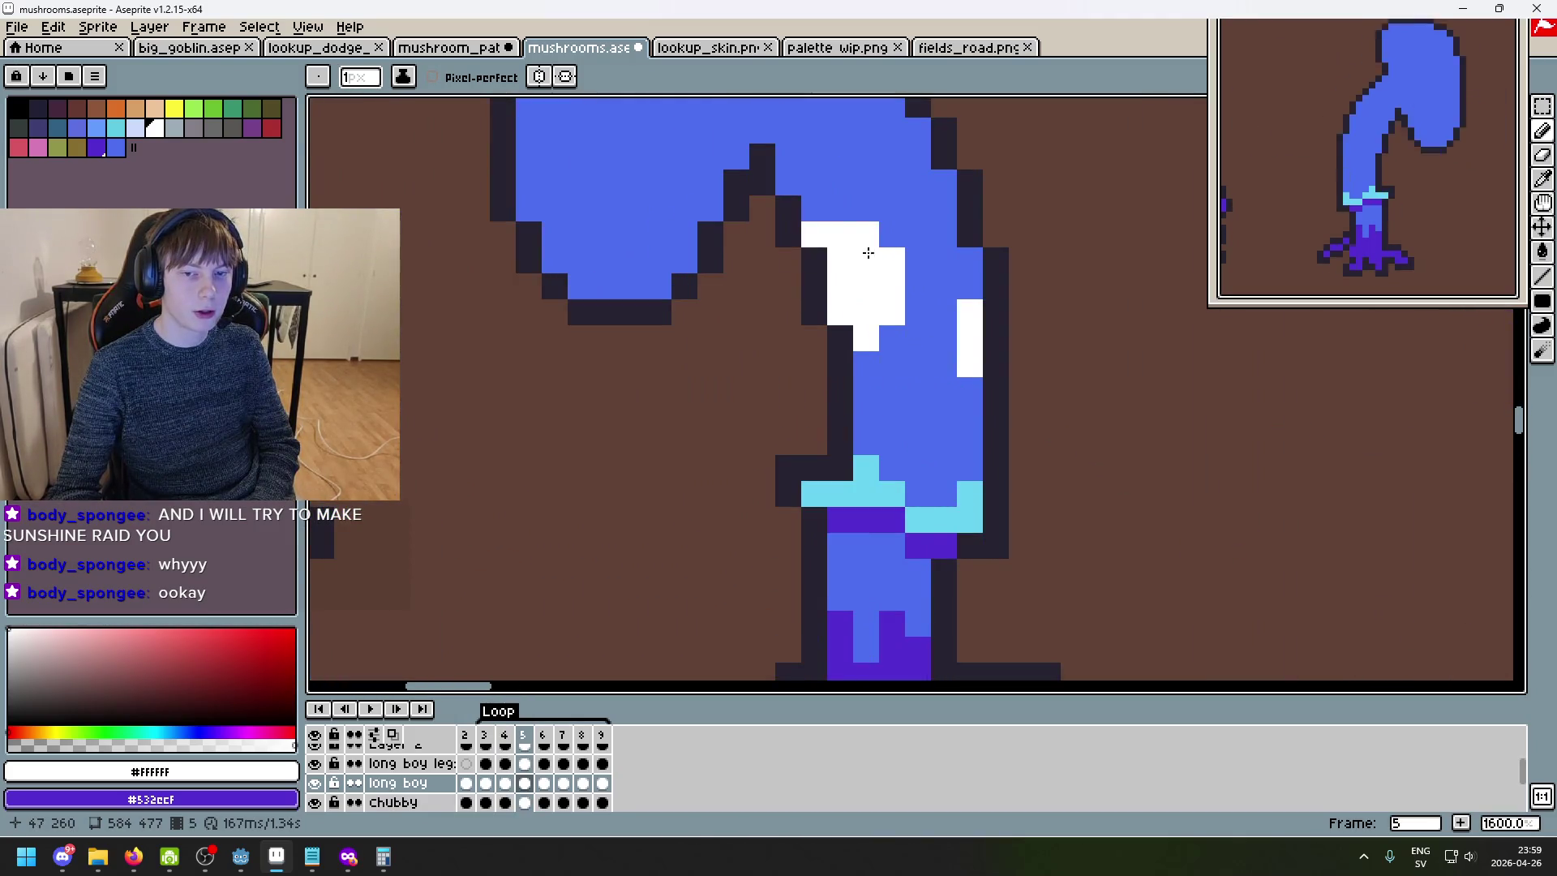
pyautogui.moveTo(857, 256); pyautogui.dragTo(800, 363)
pyautogui.press('Right')
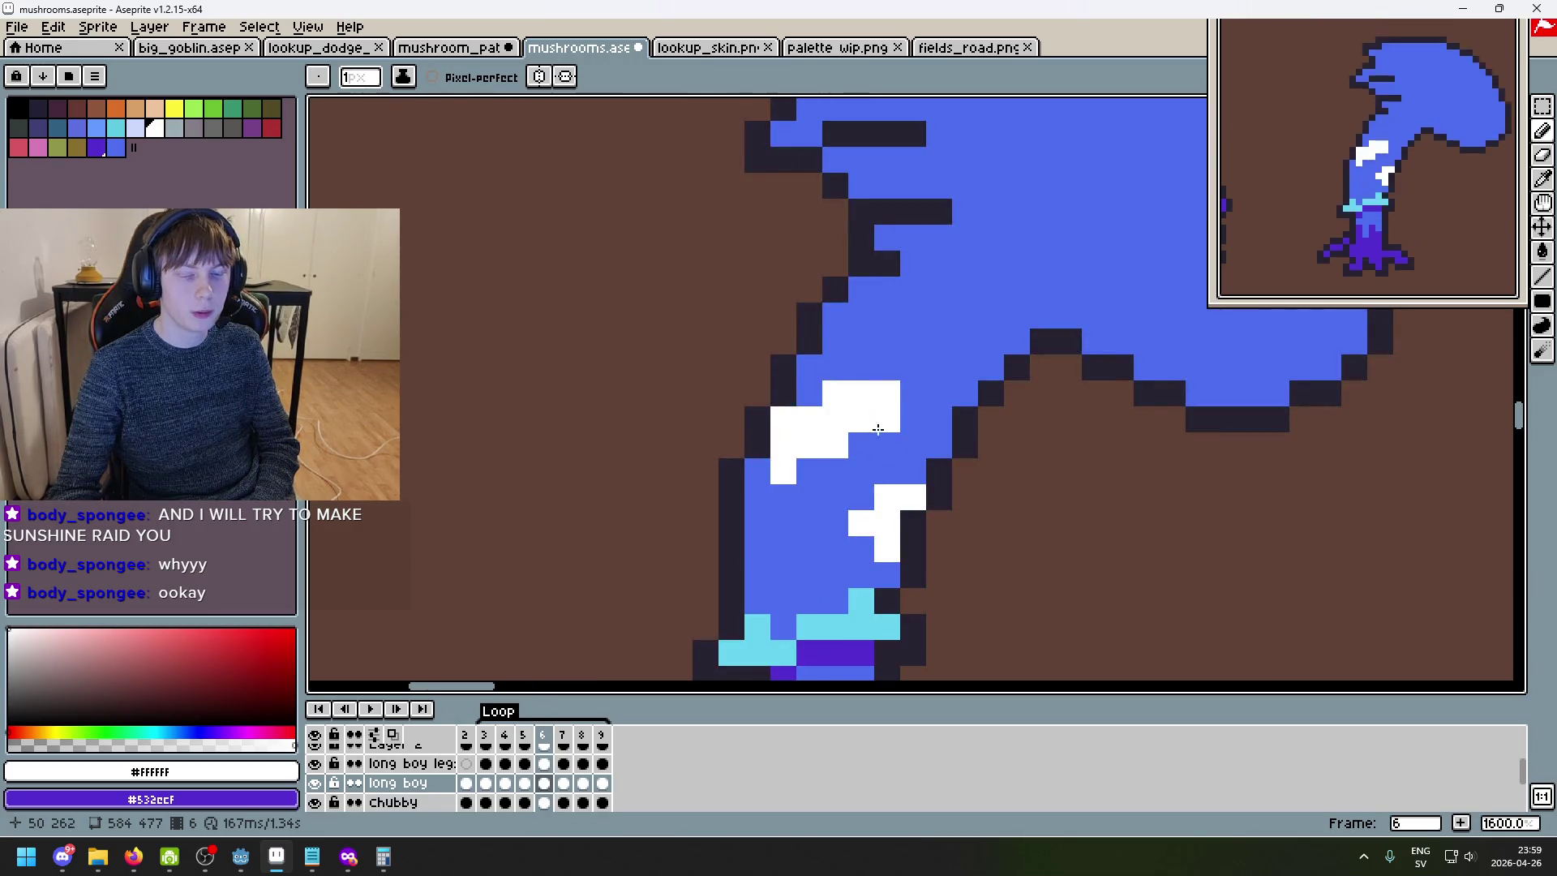
pyautogui.press('Left')
pyautogui.click(865, 372)
# - Step between frames 4–6 to check the new white highlights
pyautogui.press('Right')
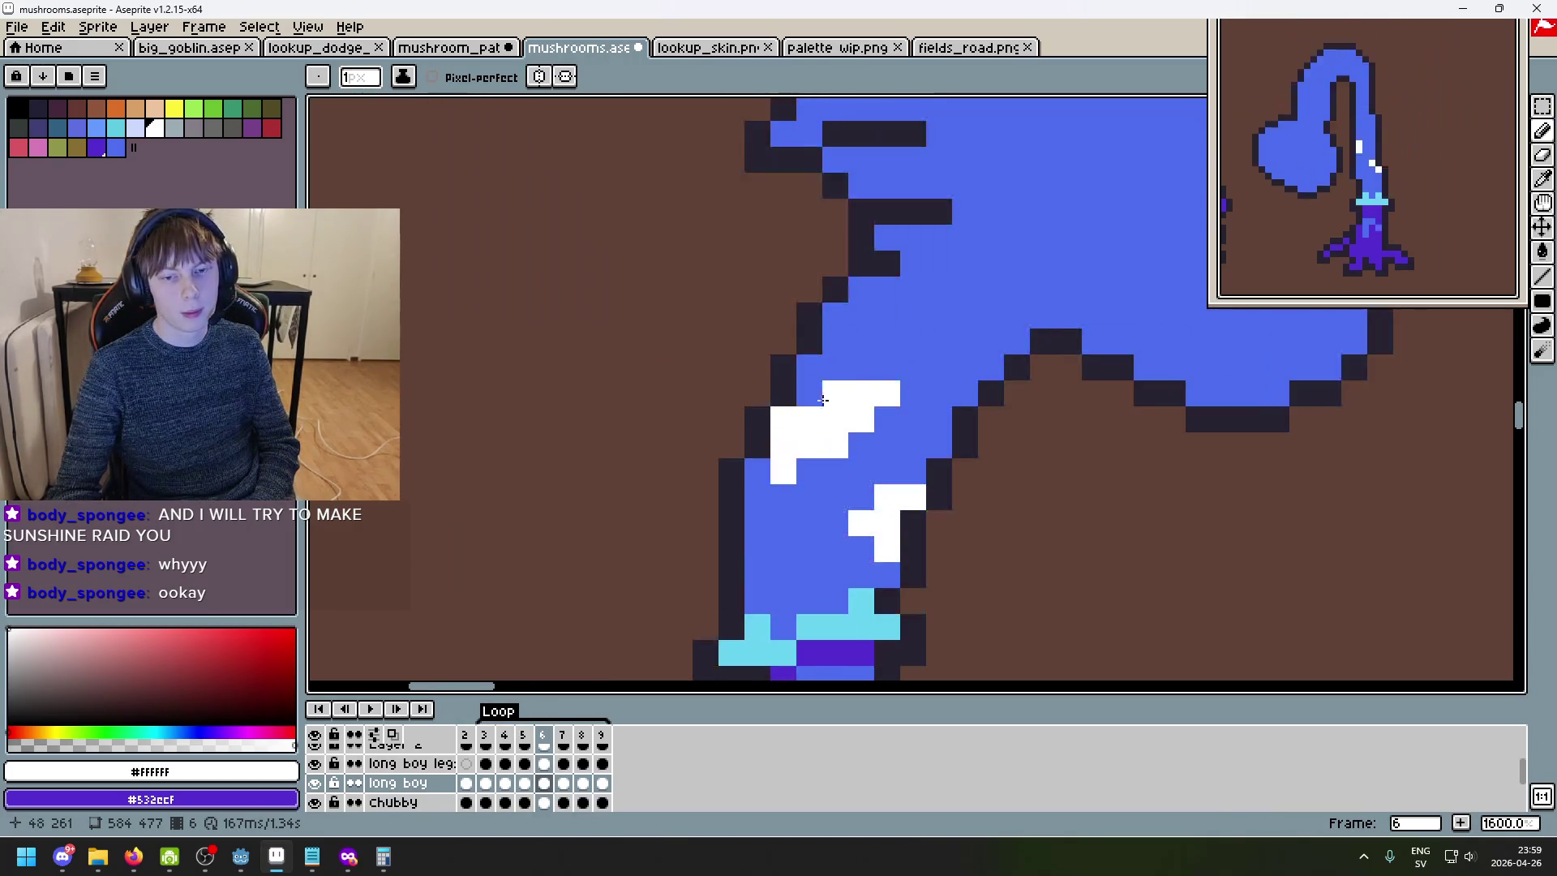
pyautogui.scroll(-3, 852, 370)
pyautogui.press('Left')
pyautogui.press('Left')
pyautogui.press('Right')
pyautogui.press('Right')
pyautogui.press('Left')
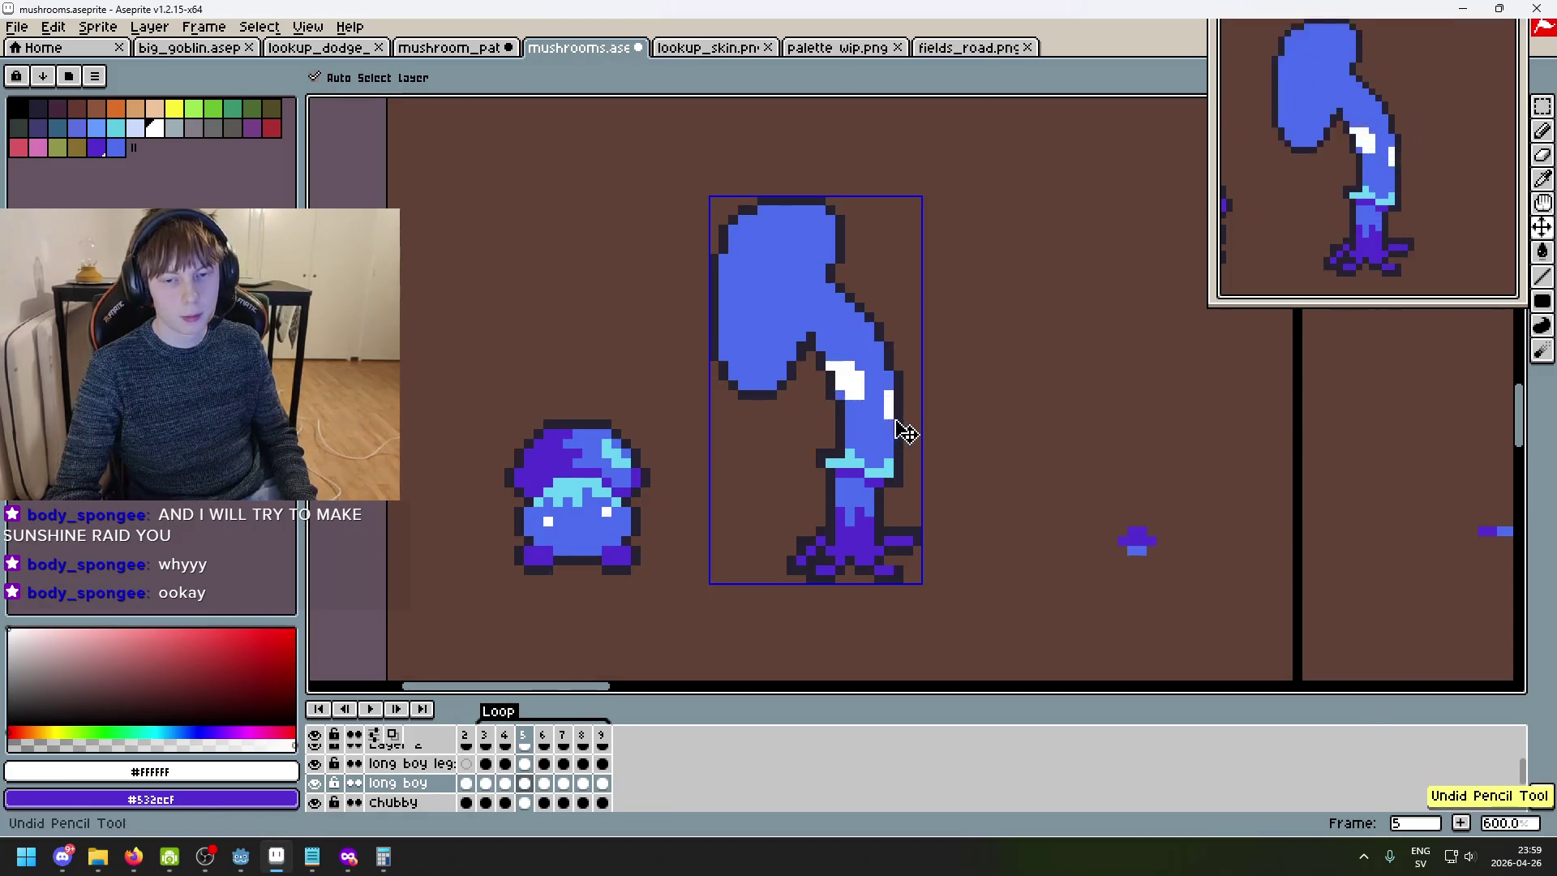
# - Paint a white highlight strip along the left edge of frame 7's stem loop
pyautogui.scroll(4, 875, 406)
pyautogui.press('Right')
pyautogui.press('Right')
pyautogui.press('Left')
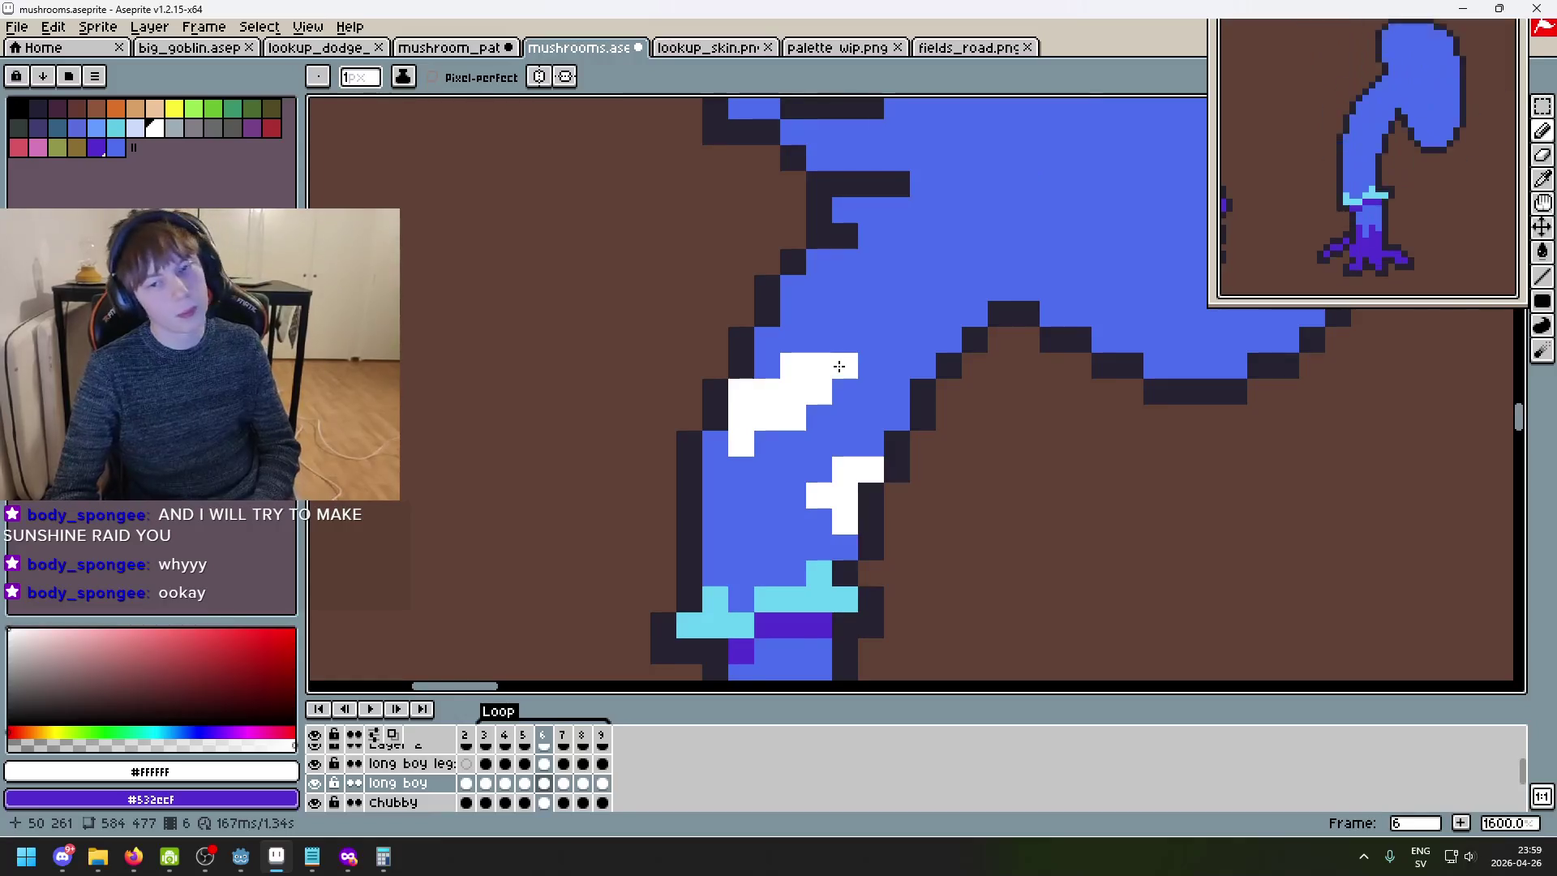
pyautogui.press('Right')
pyautogui.press('Left')
pyautogui.press('Right')
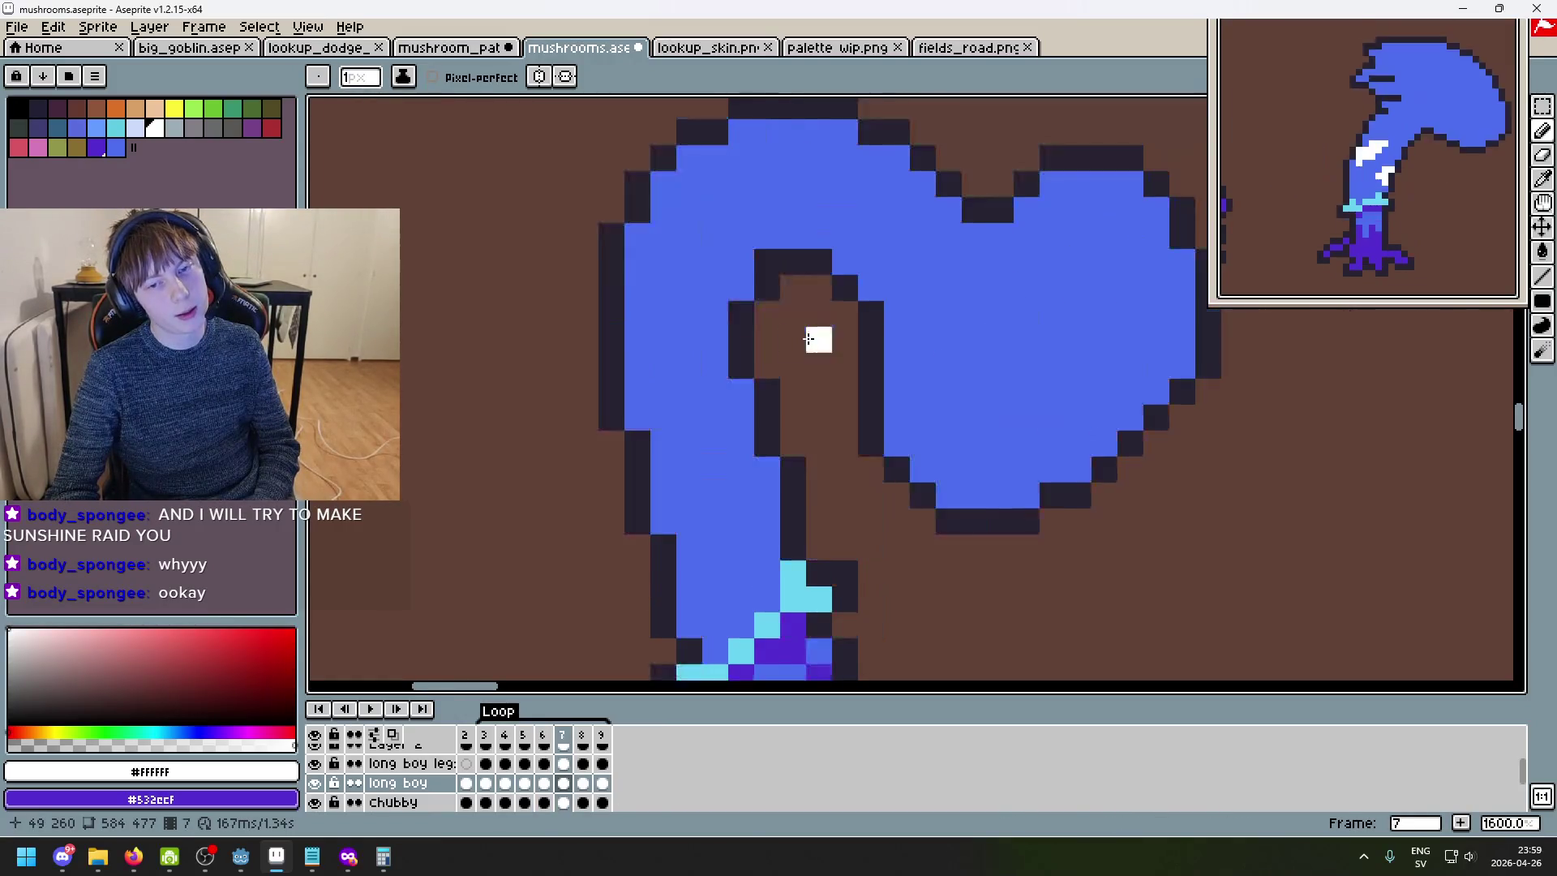
pyautogui.moveTo(645, 317); pyautogui.dragTo(640, 369)
pyautogui.press('Left')
pyautogui.press('Right')
pyautogui.press('Left')
pyautogui.press('Right')
pyautogui.press('Left')
pyautogui.press('Right')
# - Add extra white highlight pixels on frame 7's stem loop, comparing against frame 6
pyautogui.click(673, 344)
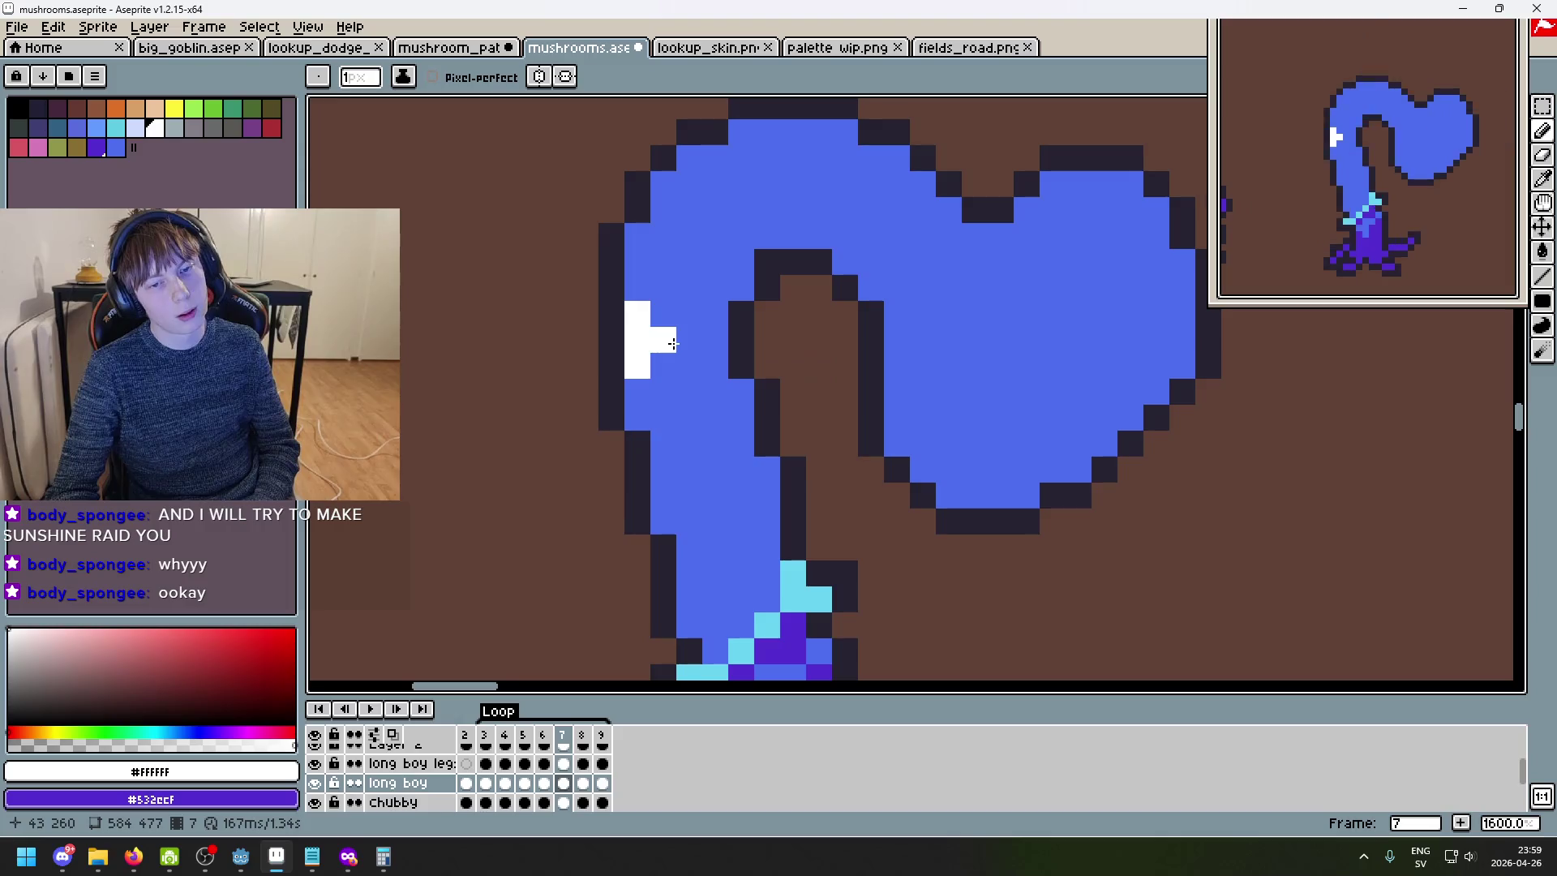
pyautogui.press('Left')
pyautogui.press('Right')
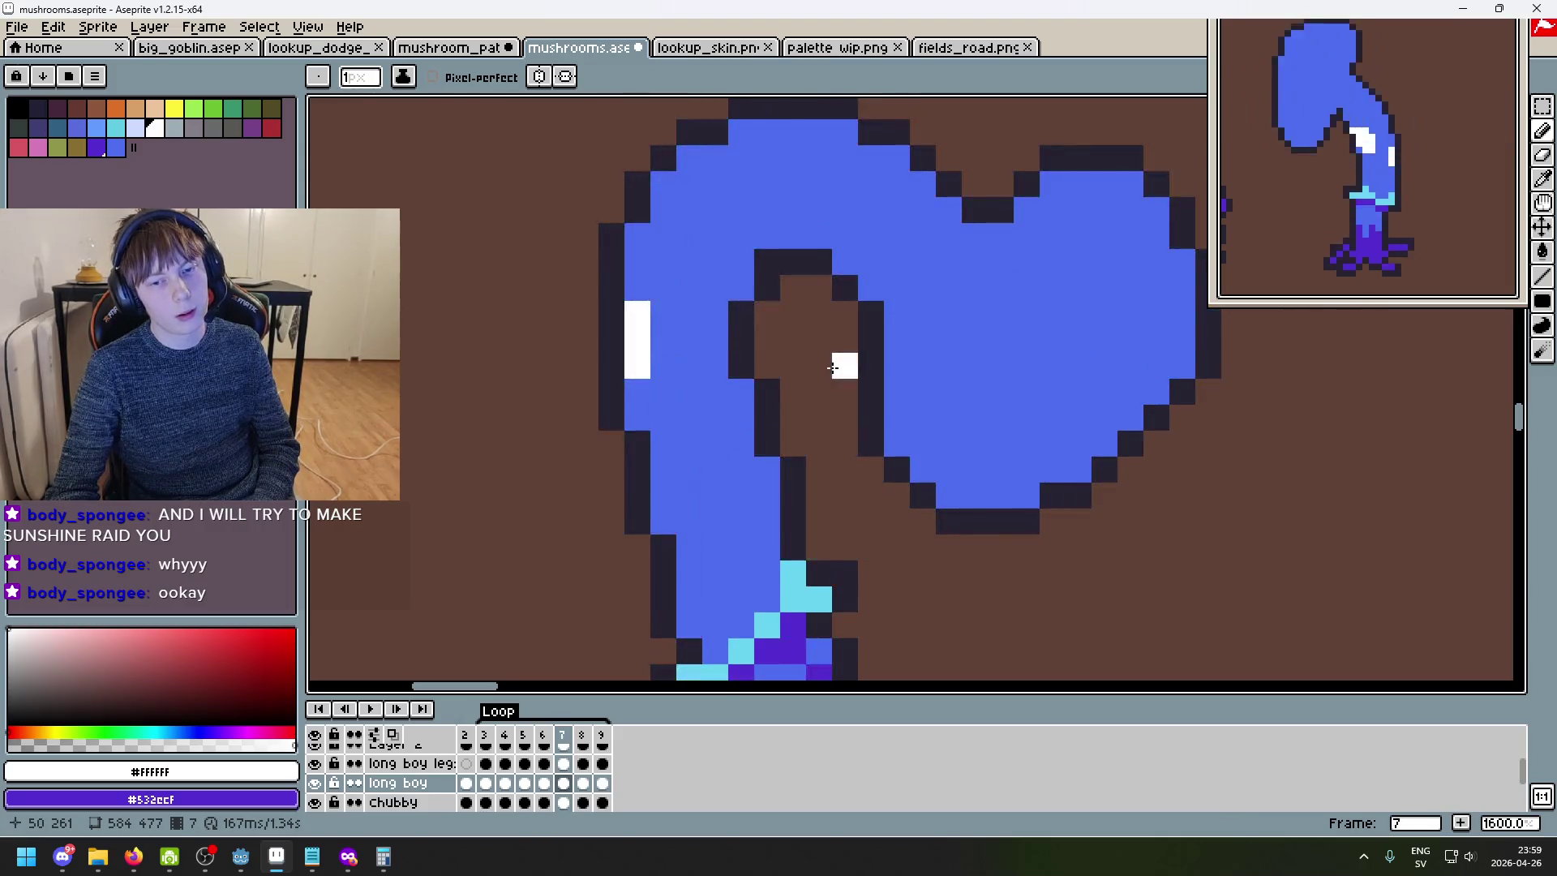
pyautogui.press('Left')
pyautogui.scroll(-5, 939, 417)
pyautogui.press('Right')
pyautogui.press('Left')
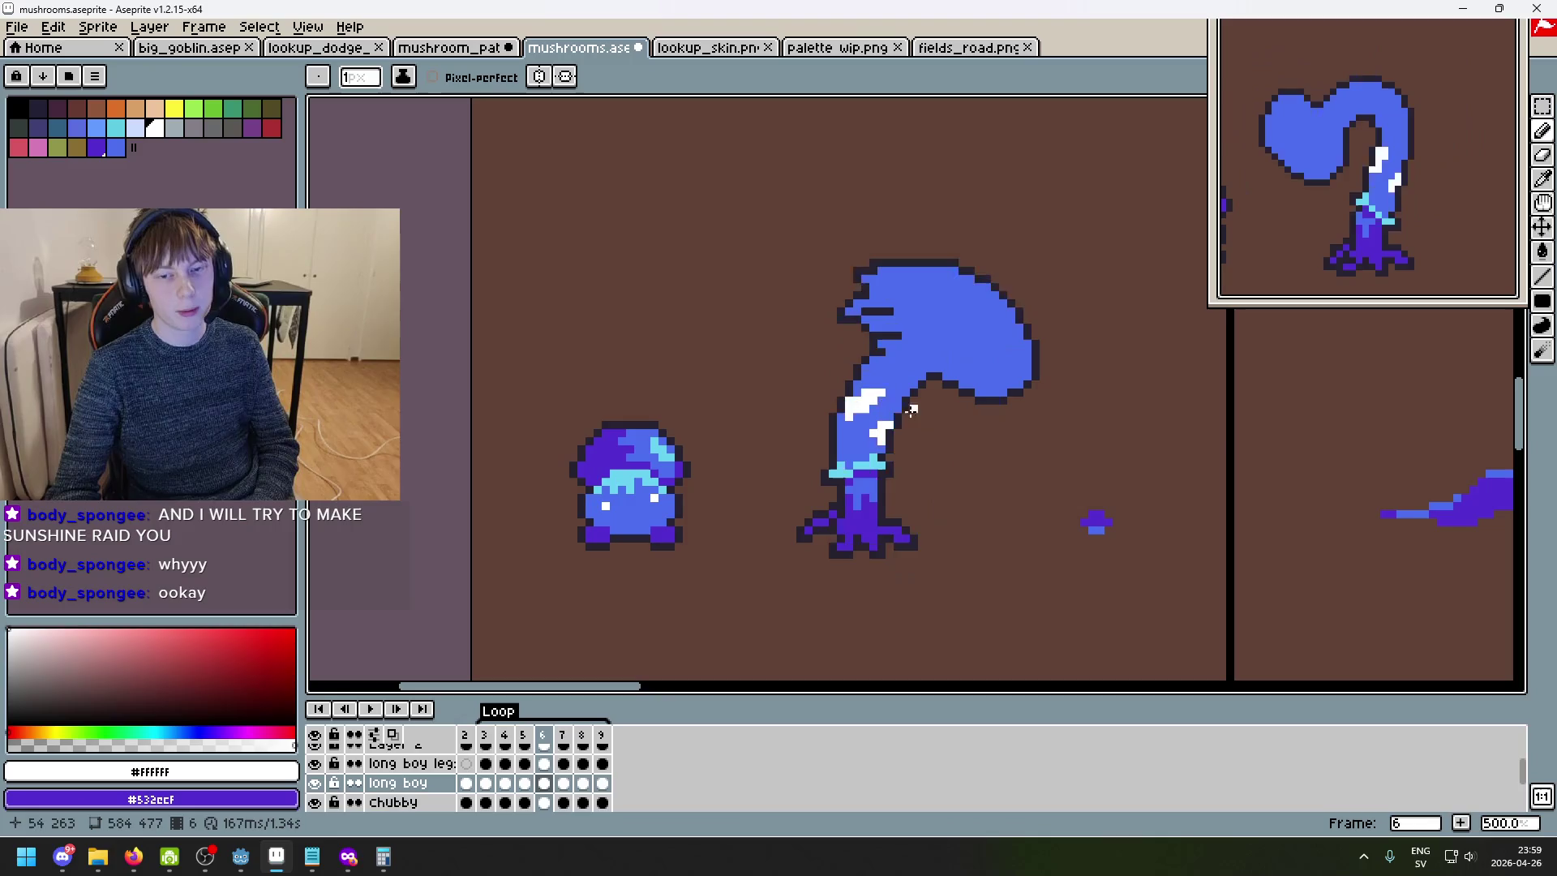
pyautogui.press('Right')
pyautogui.scroll(2, 871, 402)
pyautogui.press('Left')
pyautogui.press('Right')
pyautogui.click(842, 408)
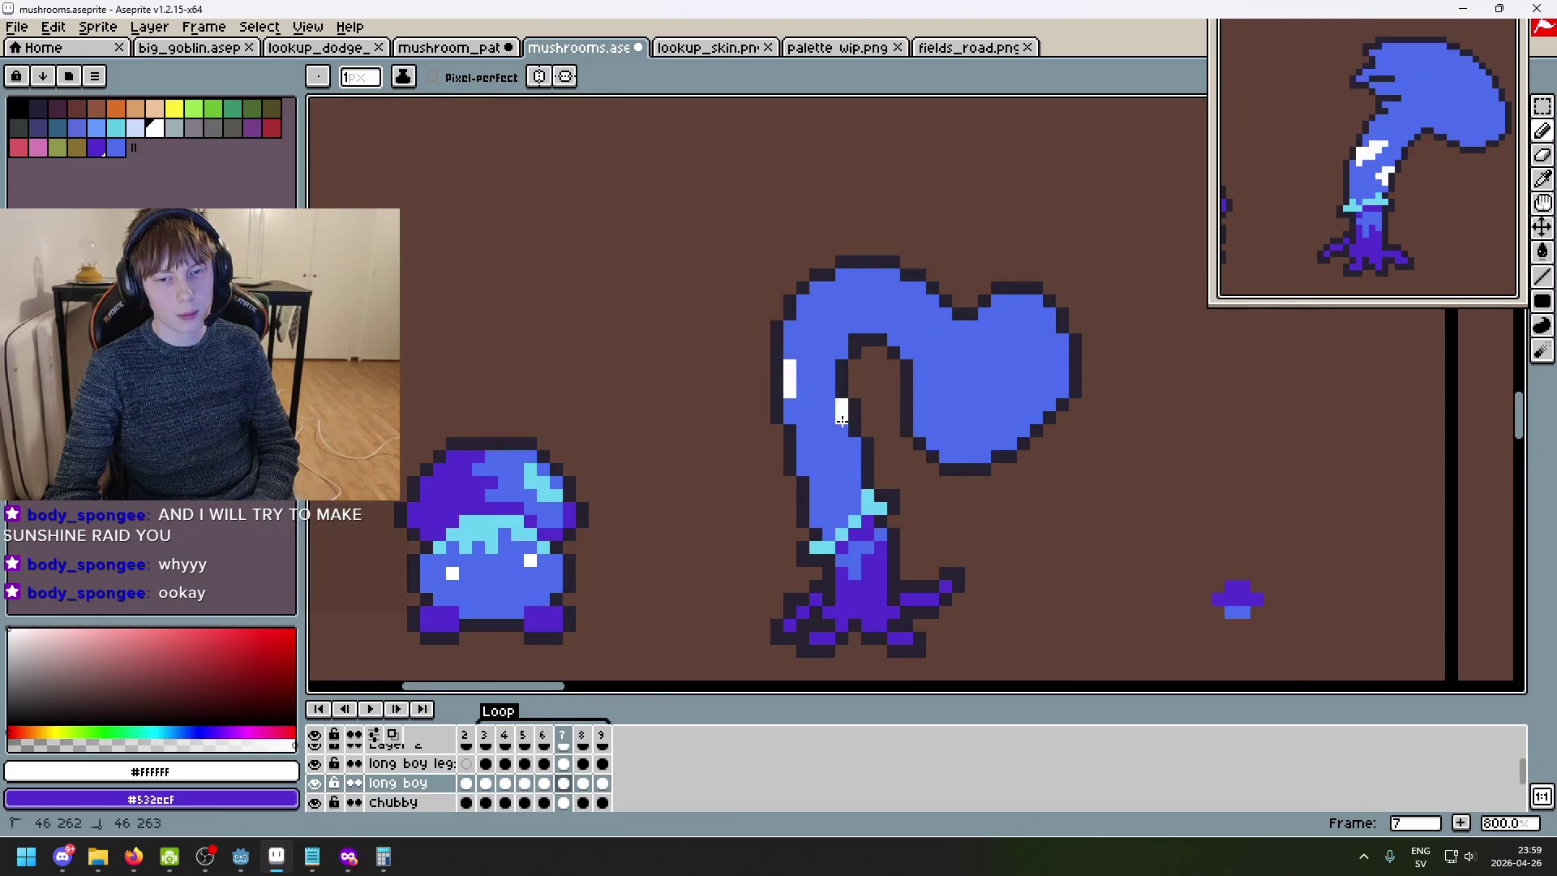
pyautogui.press('Left')
pyautogui.press('Right')
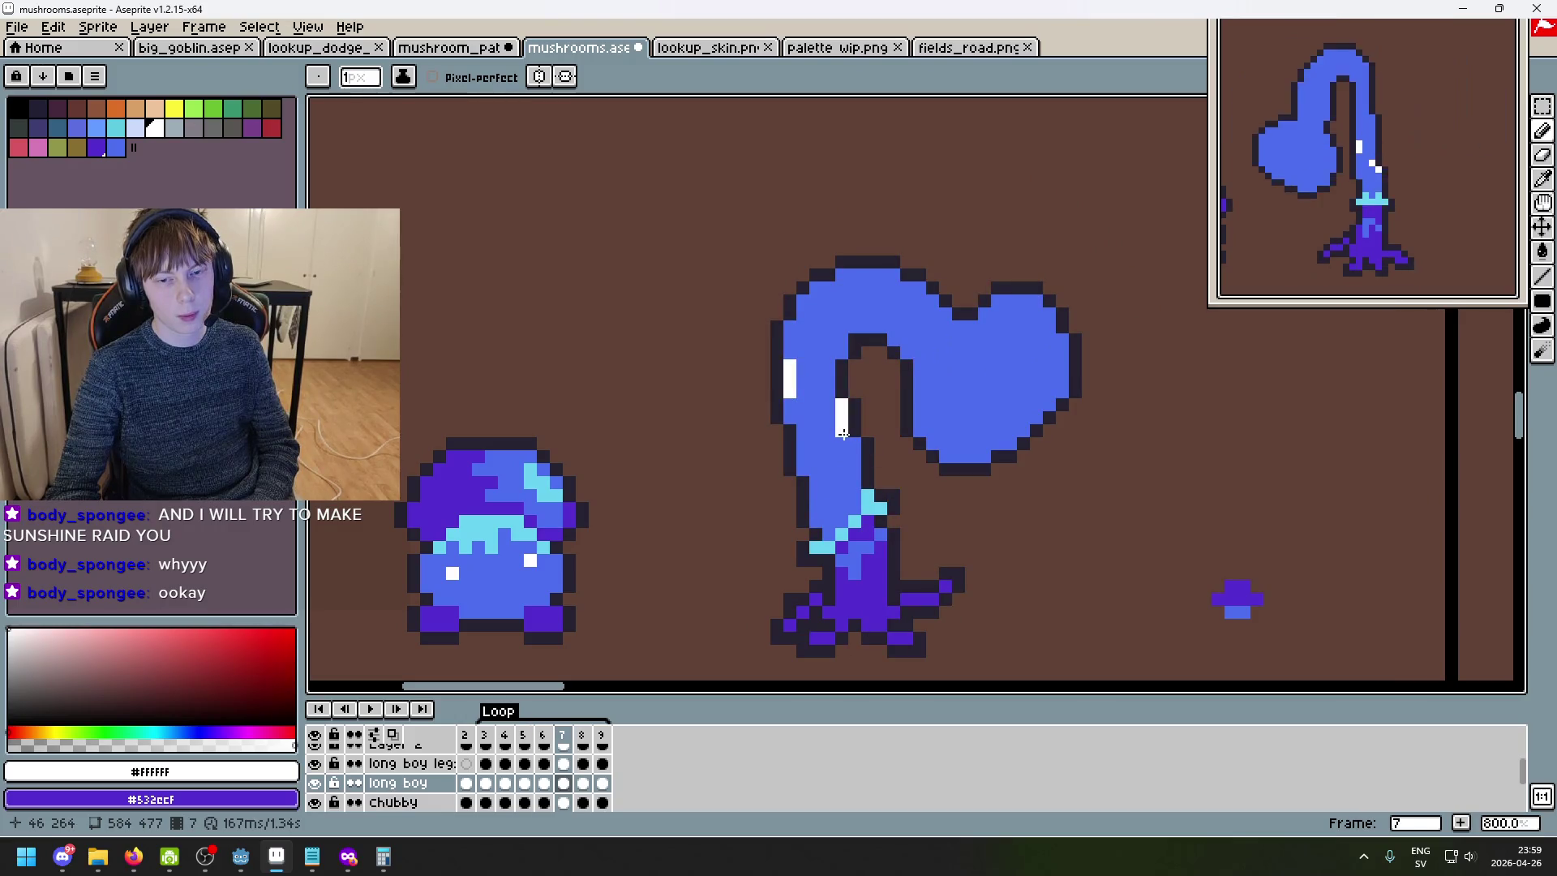
pyautogui.scroll(-4, 844, 440)
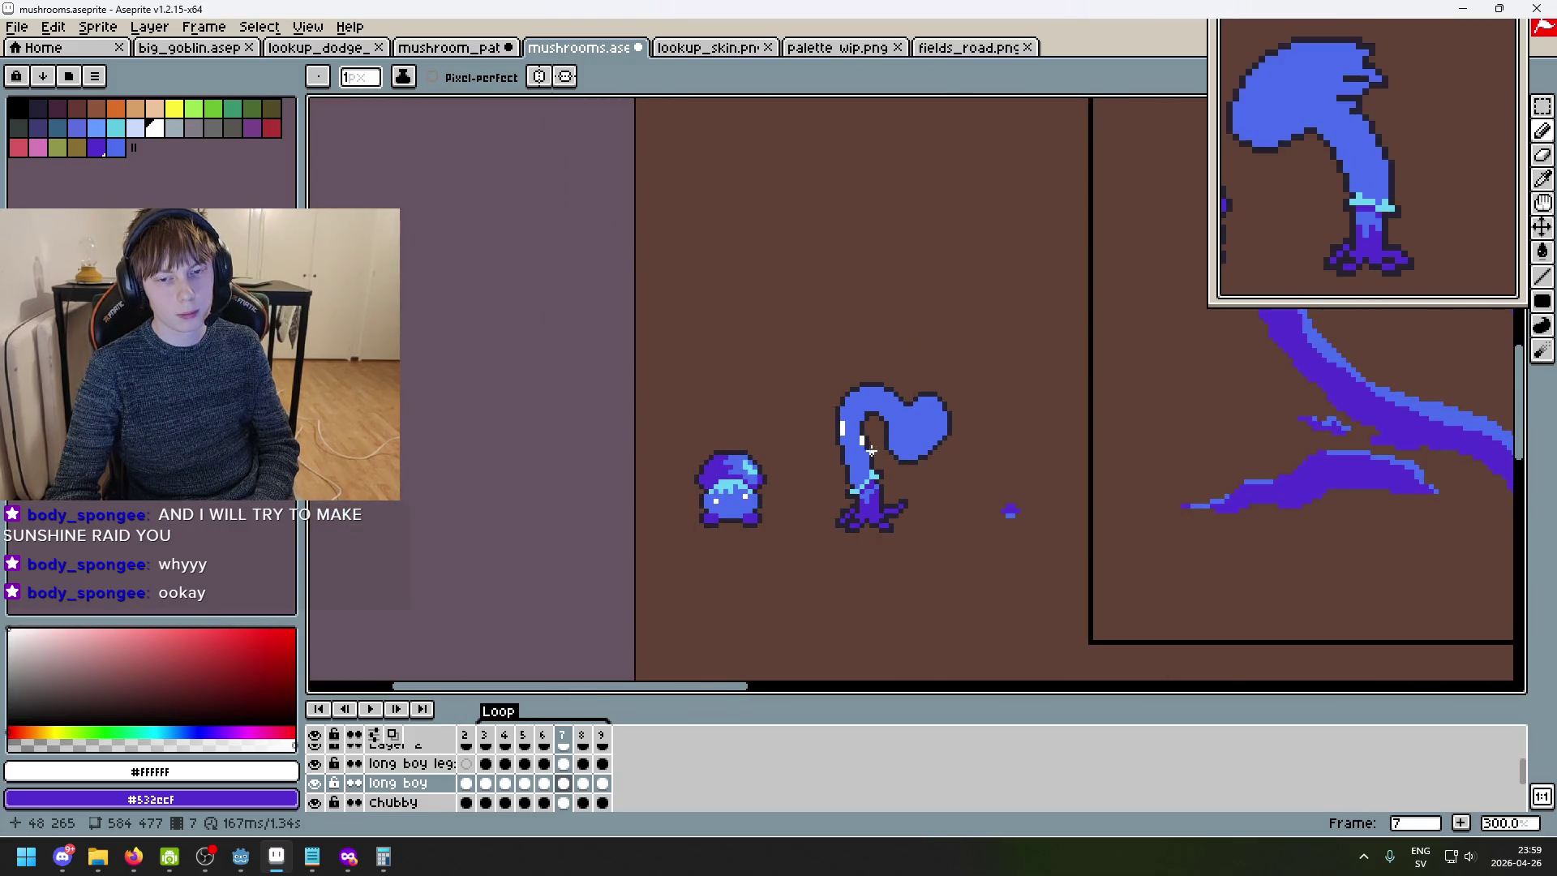
pyautogui.scroll(2, 869, 451)
# - Flip through frames 4 to 9 to check the stem highlights in the sway animation
pyautogui.press('Right')
pyautogui.press('Left')
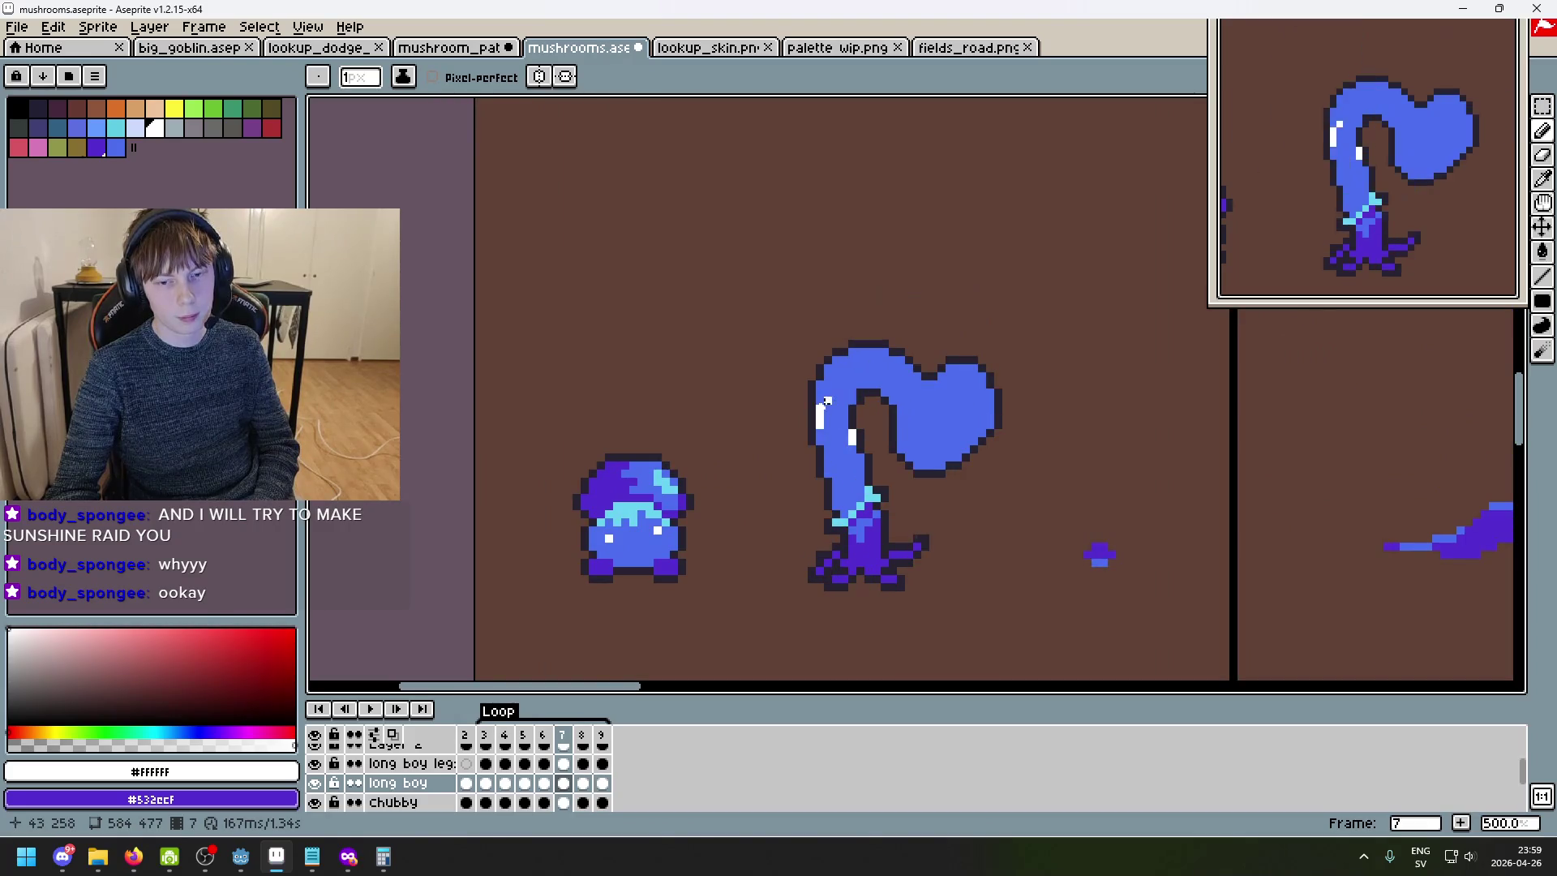
pyautogui.press('Right')
pyautogui.press('Left')
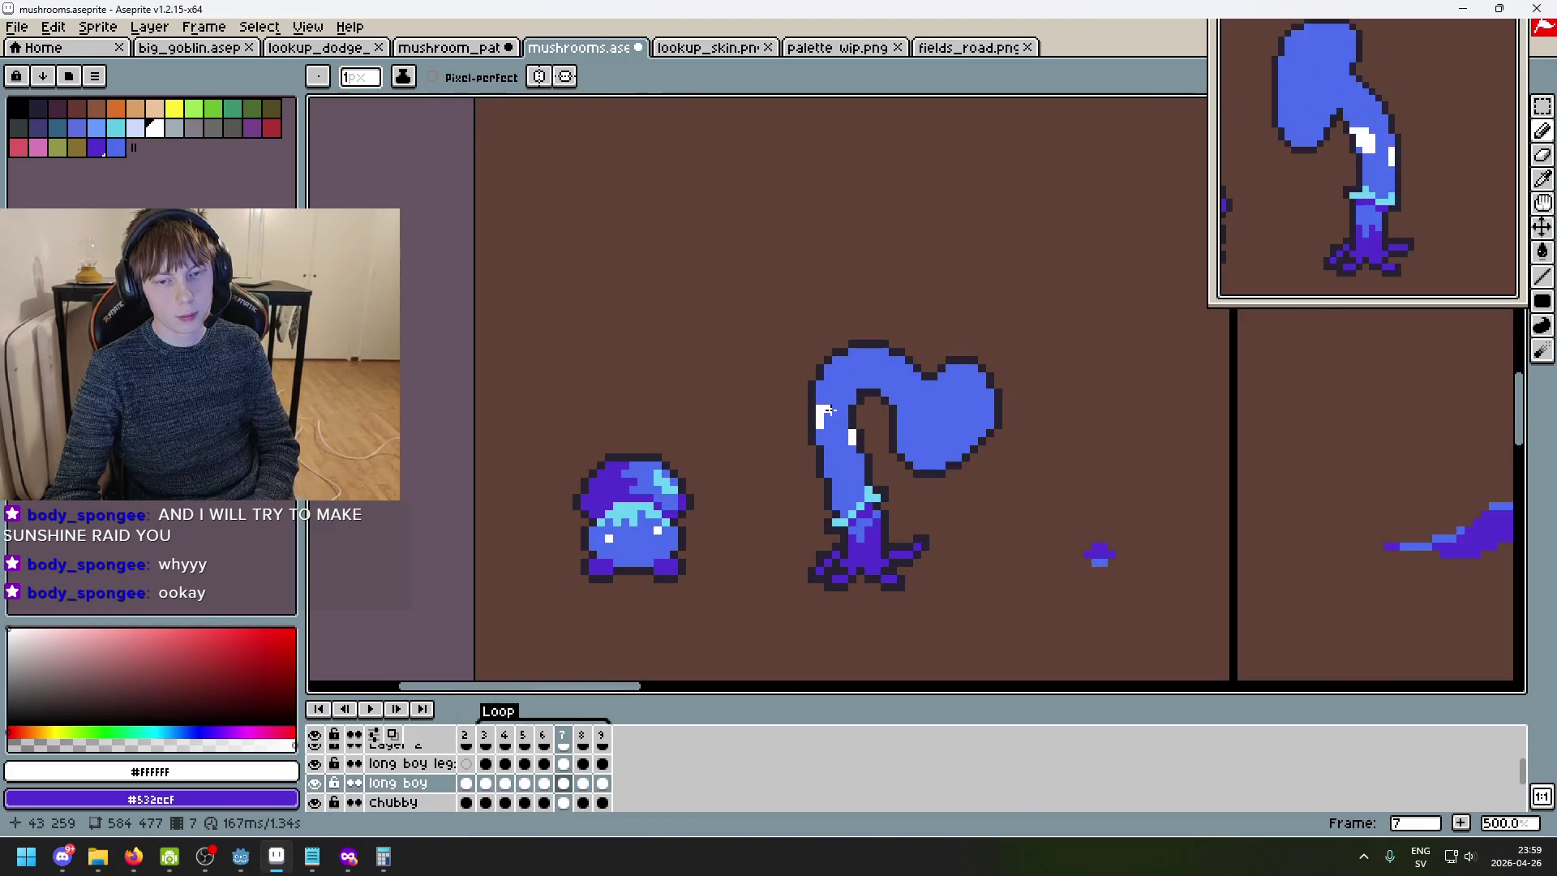
pyautogui.press('Left')
pyautogui.scroll(4, 827, 411)
pyautogui.press('Left')
pyautogui.press('Left')
pyautogui.scroll(-3, 972, 450)
pyautogui.press('Right')
pyautogui.press('Left')
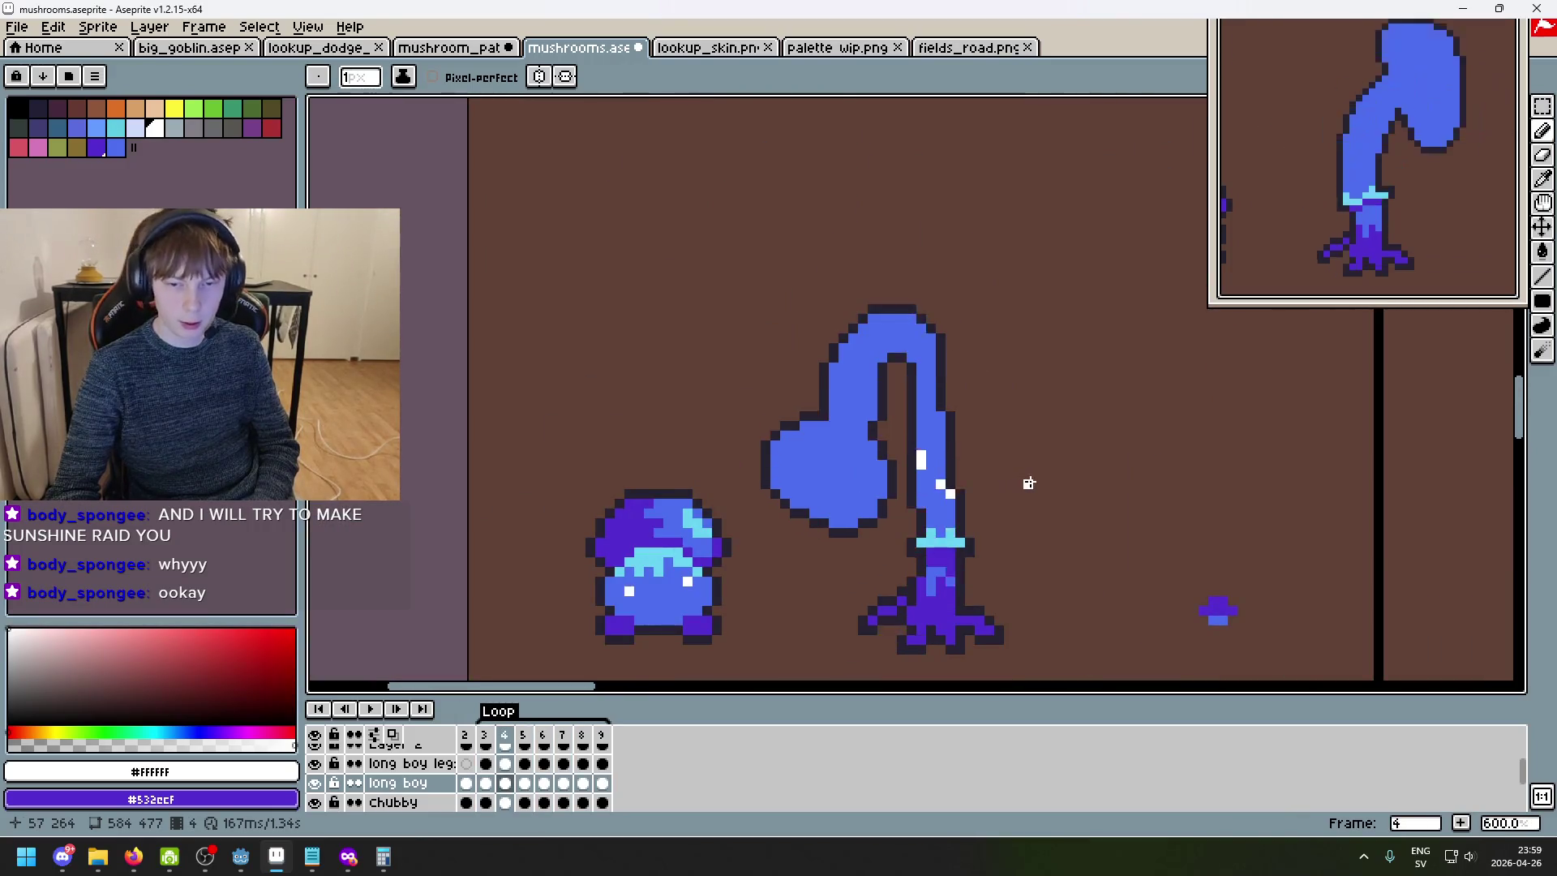
pyautogui.press('Right')
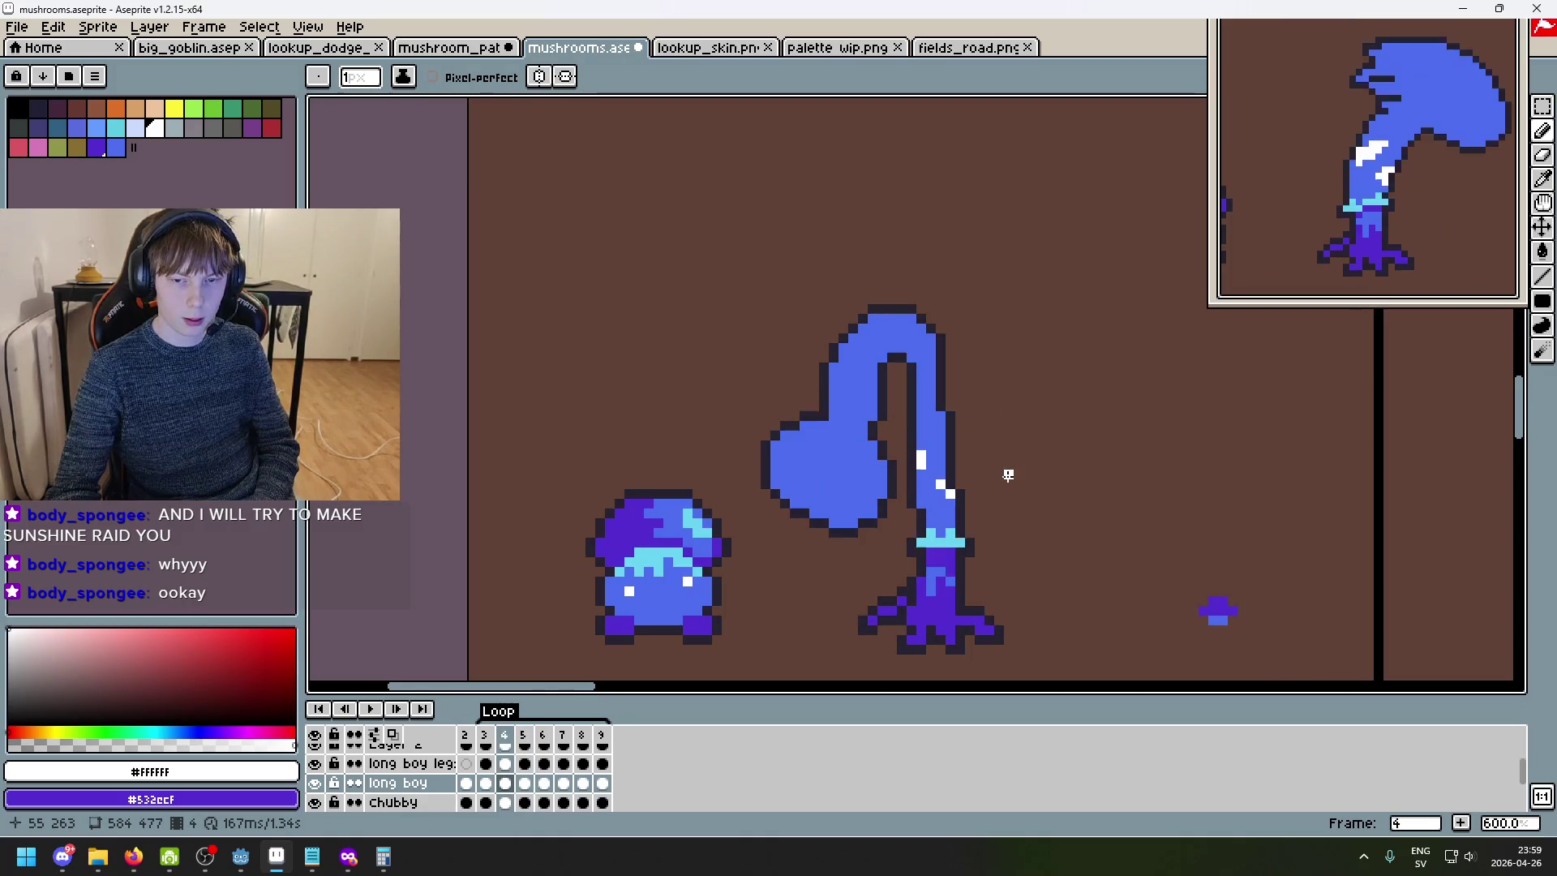
pyautogui.press('Left')
pyautogui.press('Right')
pyautogui.press('Right')
pyautogui.press('Right')
pyautogui.press('Right')
pyautogui.press('Right')
pyautogui.press('Left')
pyautogui.press('Left')
pyautogui.scroll(4, 869, 419)
pyautogui.press('Right')
pyautogui.press('Left')
pyautogui.scroll(-3, 869, 419)
pyautogui.press('Right')
pyautogui.press('Left')
pyautogui.press('Right')
pyautogui.press('Left')
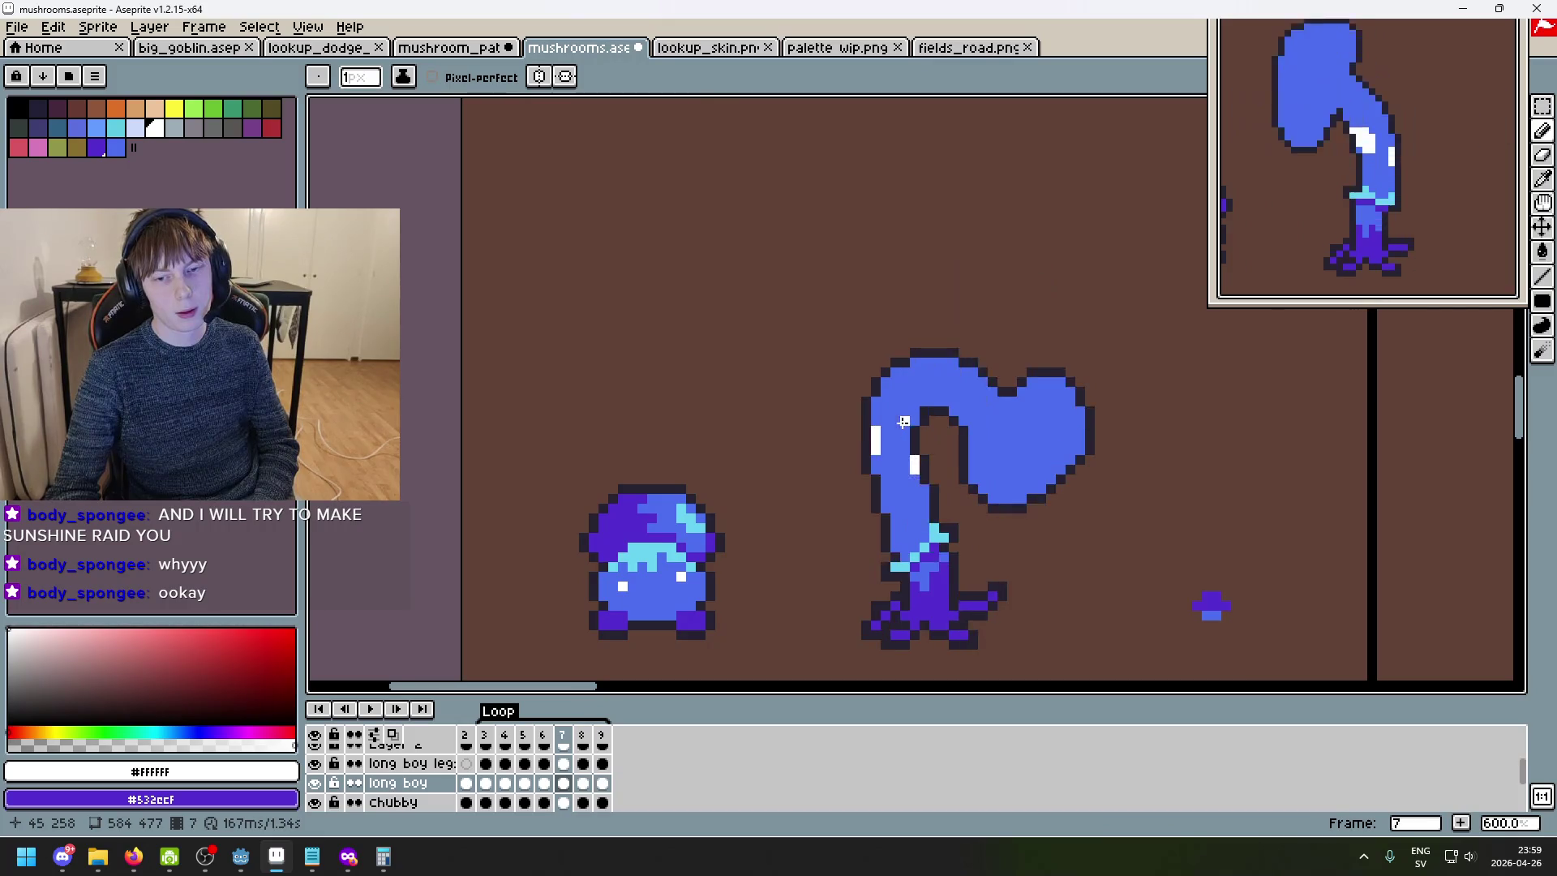
pyautogui.press('Right')
pyautogui.press('Left')
pyautogui.press('Right')
pyautogui.press('Left')
pyautogui.press('Right')
# - Paint white highlight pixels on frame 8's stem edge, undoing one stray pixel
pyautogui.click(910, 404)
pyautogui.click(905, 415)
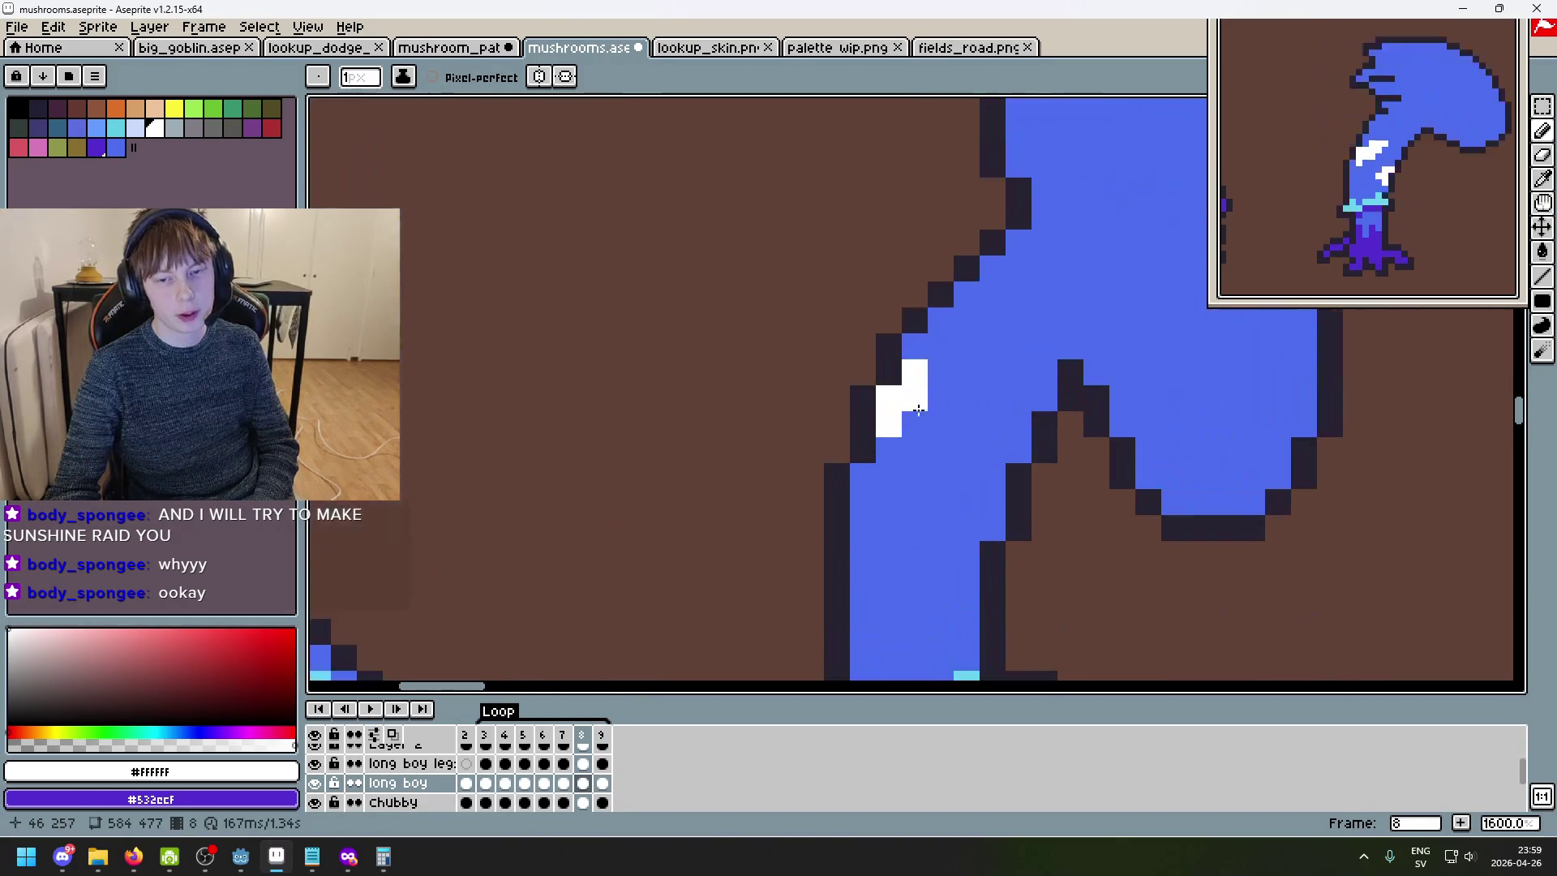
pyautogui.scroll(4, 916, 419)
pyautogui.click(939, 373)
pyautogui.click(889, 450)
pyautogui.click(936, 401)
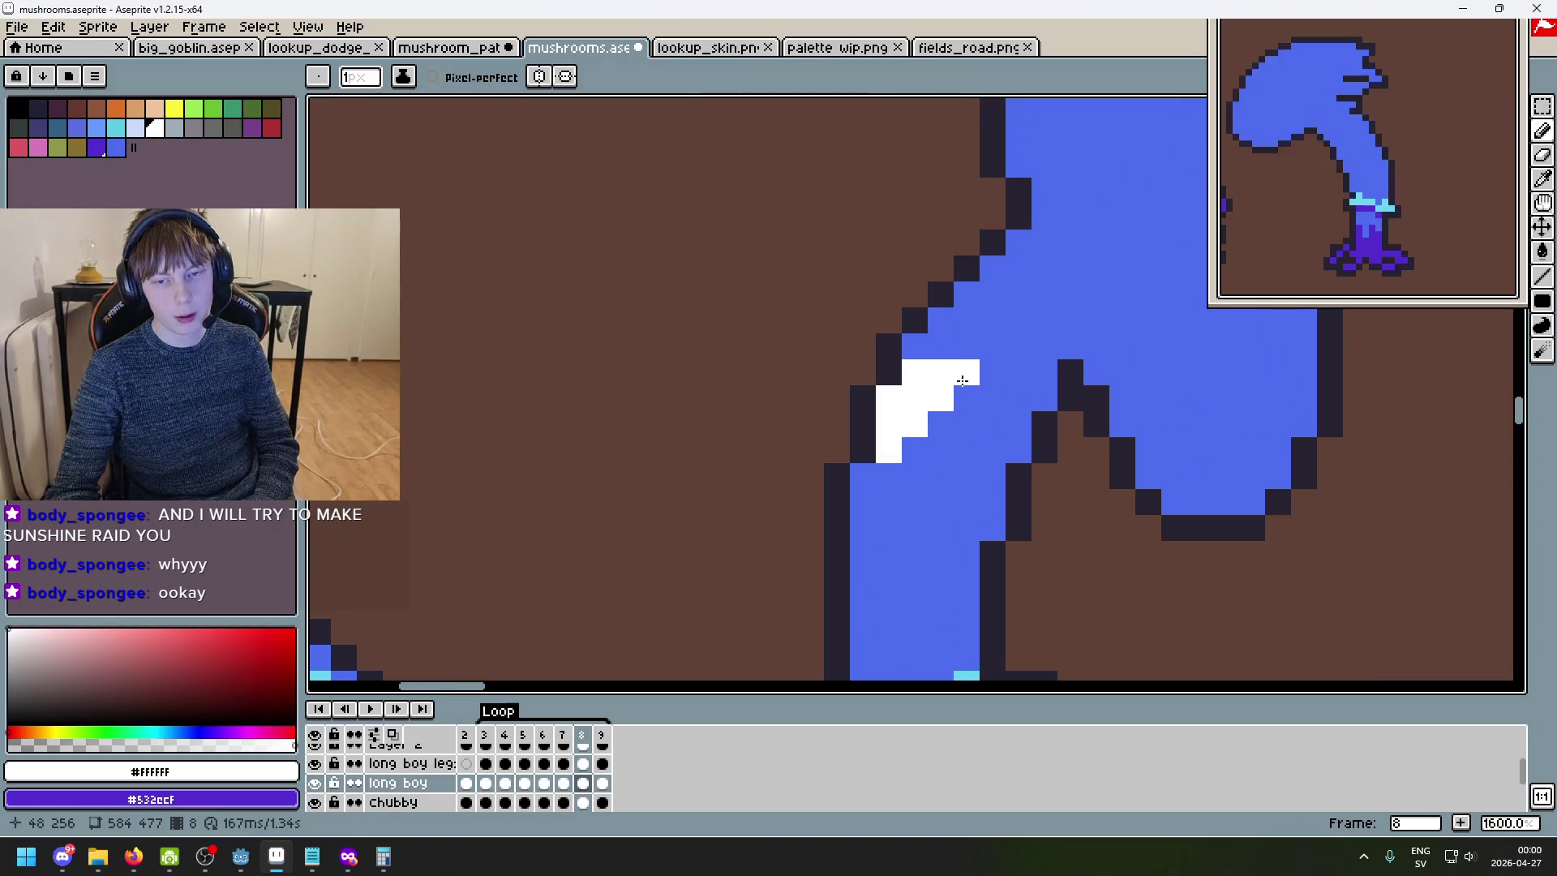
pyautogui.click(964, 398)
pyautogui.scroll(-2, 965, 397)
pyautogui.hotkey('ctrl', 'z')
pyautogui.scroll(1, 984, 414)
pyautogui.scroll(3, 985, 414)
# - Continue frame 8's white highlight down the stem, comparing with frame 7
pyautogui.press('Left')
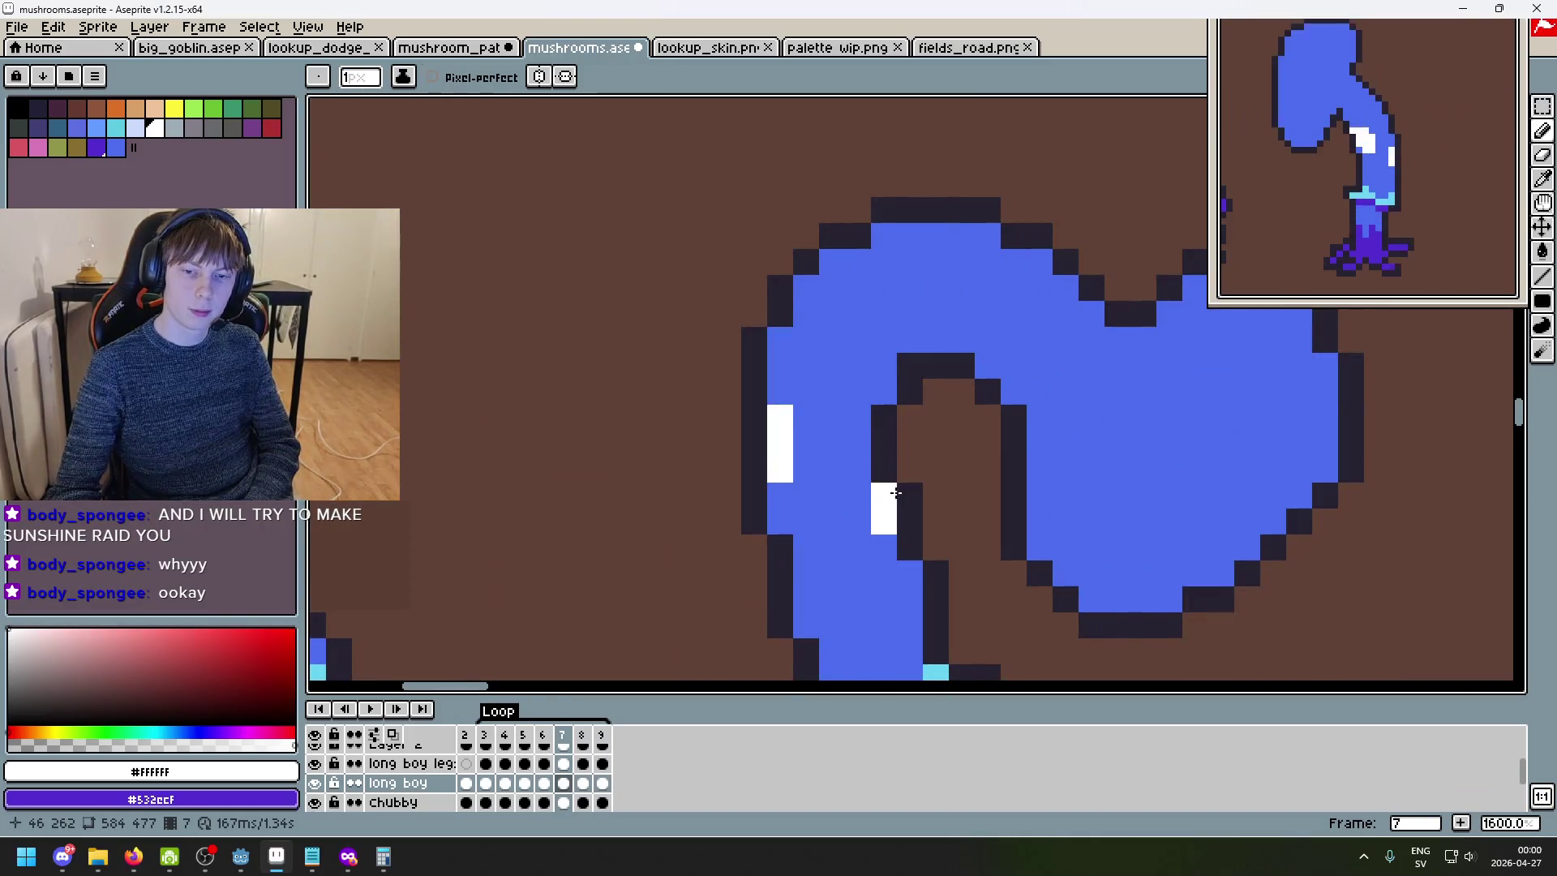
pyautogui.press('Right')
pyautogui.press('Left')
pyautogui.press('Right')
pyautogui.click(935, 469)
pyautogui.click(910, 495)
pyautogui.click(909, 521)
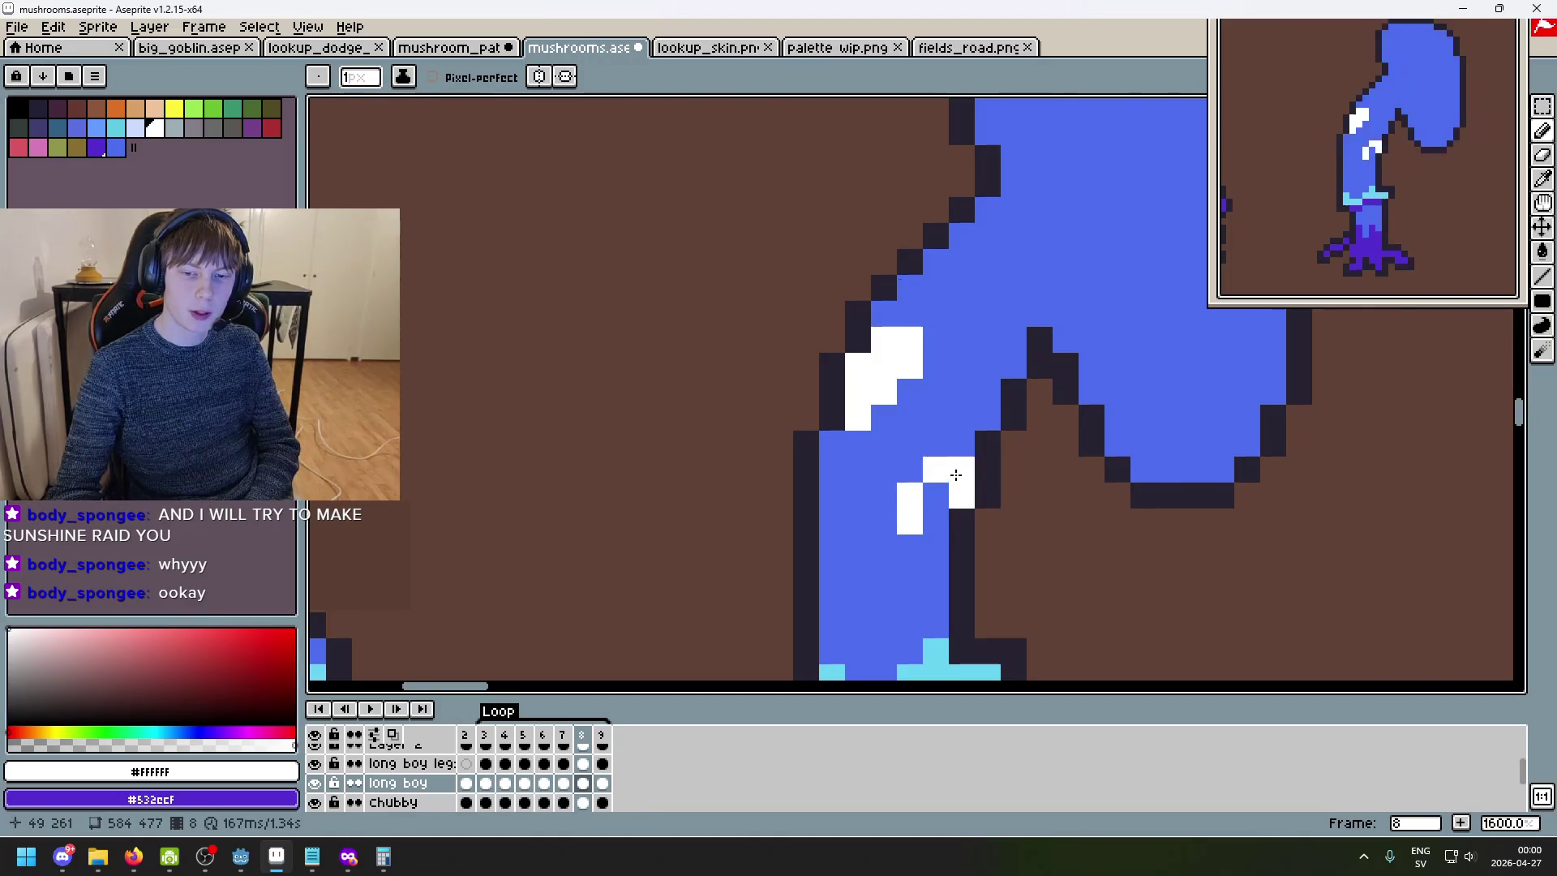
pyautogui.scroll(-6, 962, 474)
pyautogui.press('Left')
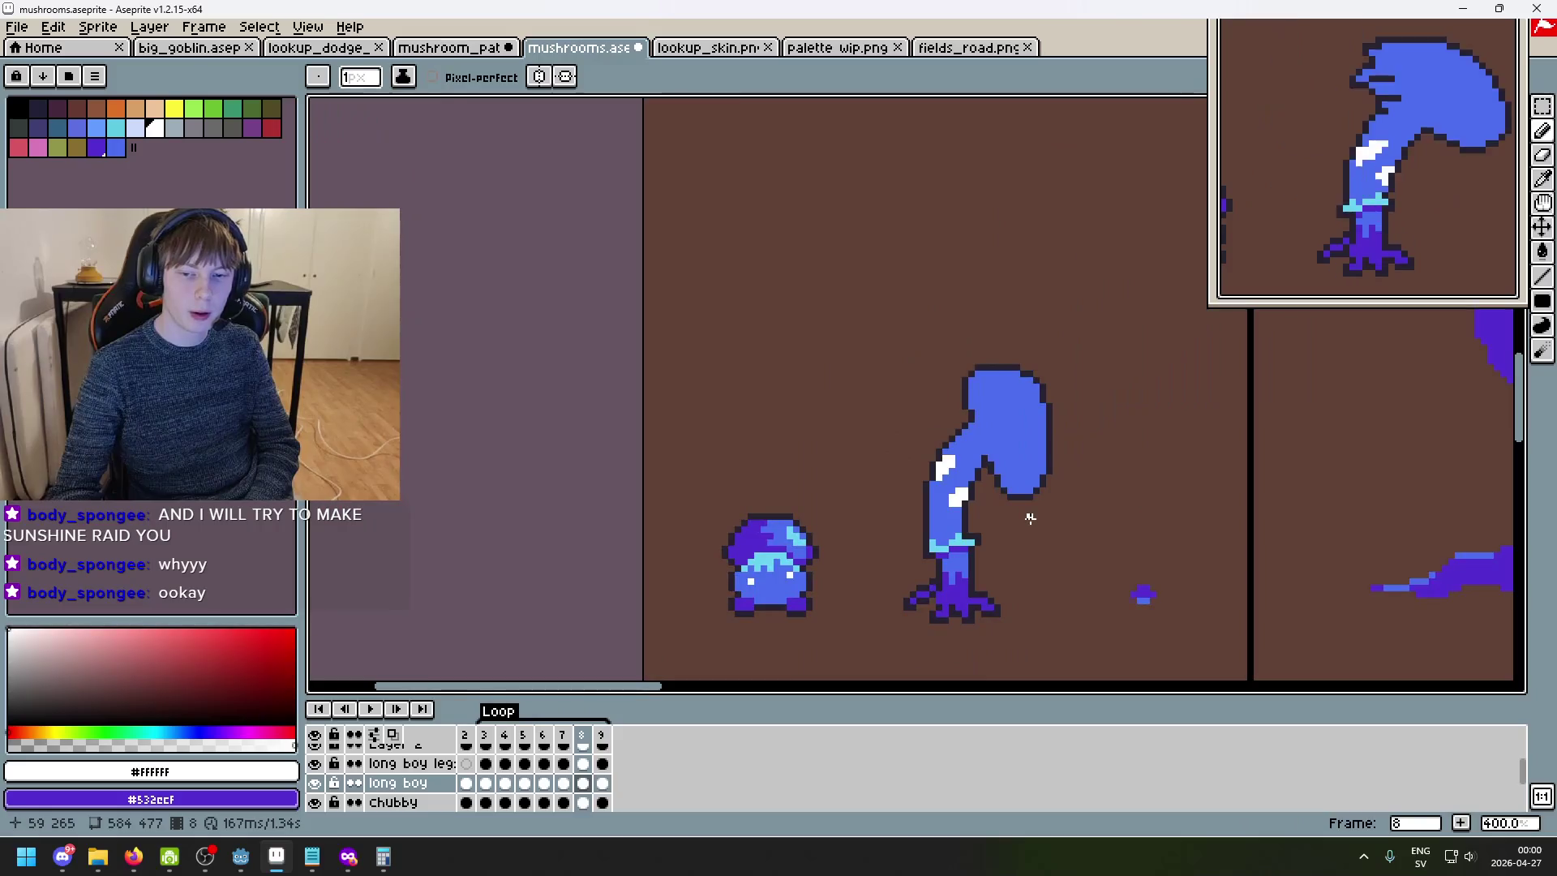
pyautogui.press('Right')
pyautogui.press('Left')
pyautogui.press('Right')
pyautogui.scroll(5, 972, 507)
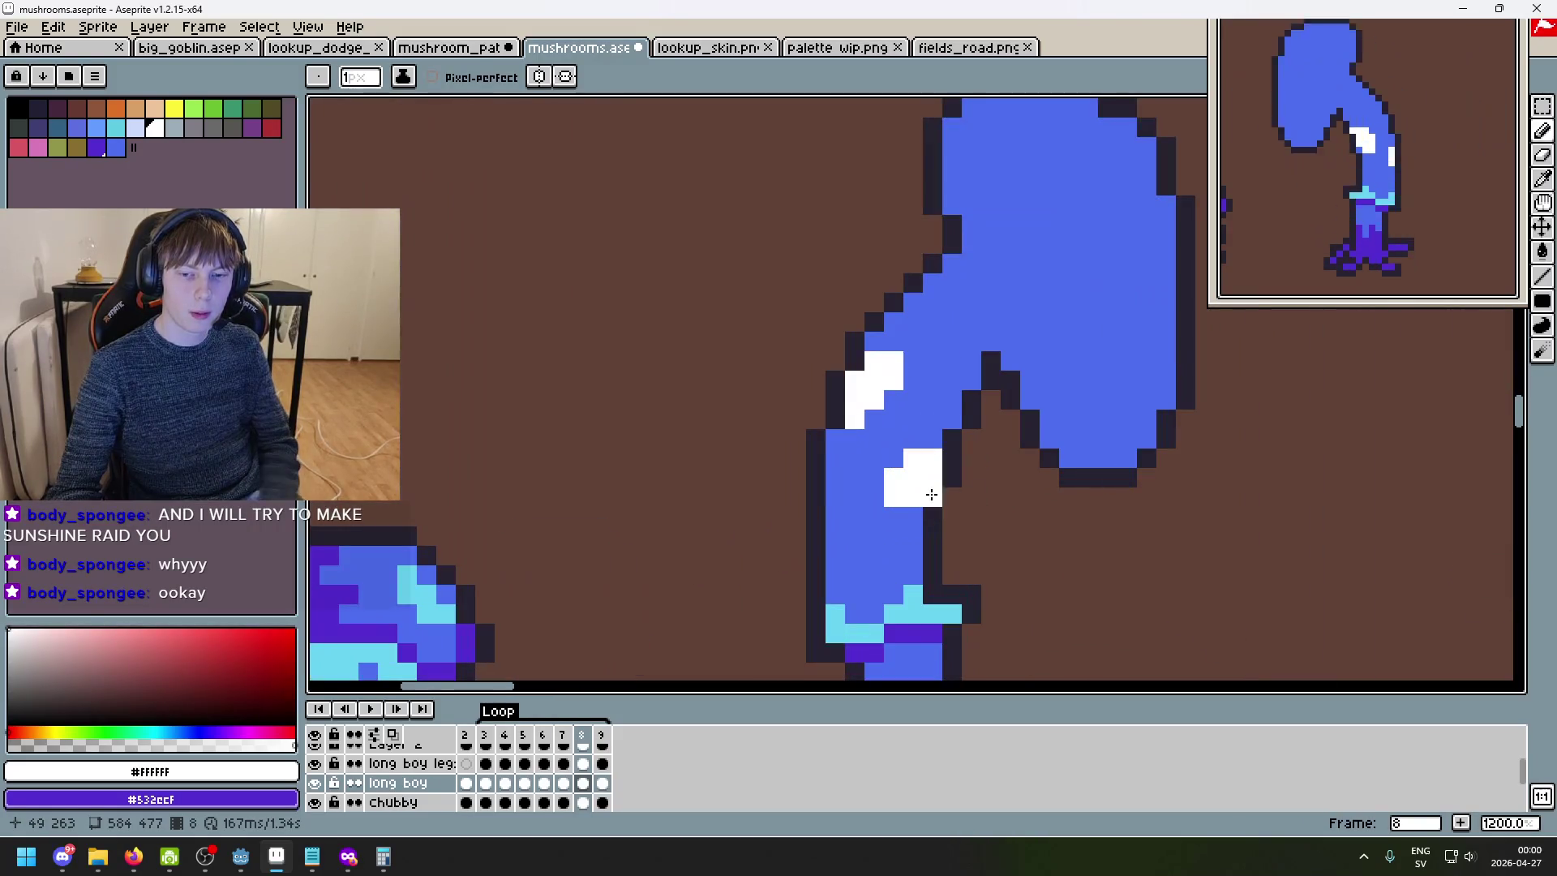
# - Repaint stray white pixels on frame 8's stem in the stem's blue, then reselect white
pyautogui.keyDown('alt'); pyautogui.click(894, 513); pyautogui.keyUp('alt')
pyautogui.moveTo(904, 458); pyautogui.dragTo(892, 503)
pyautogui.scroll(-4, 971, 501)
pyautogui.press('Left')
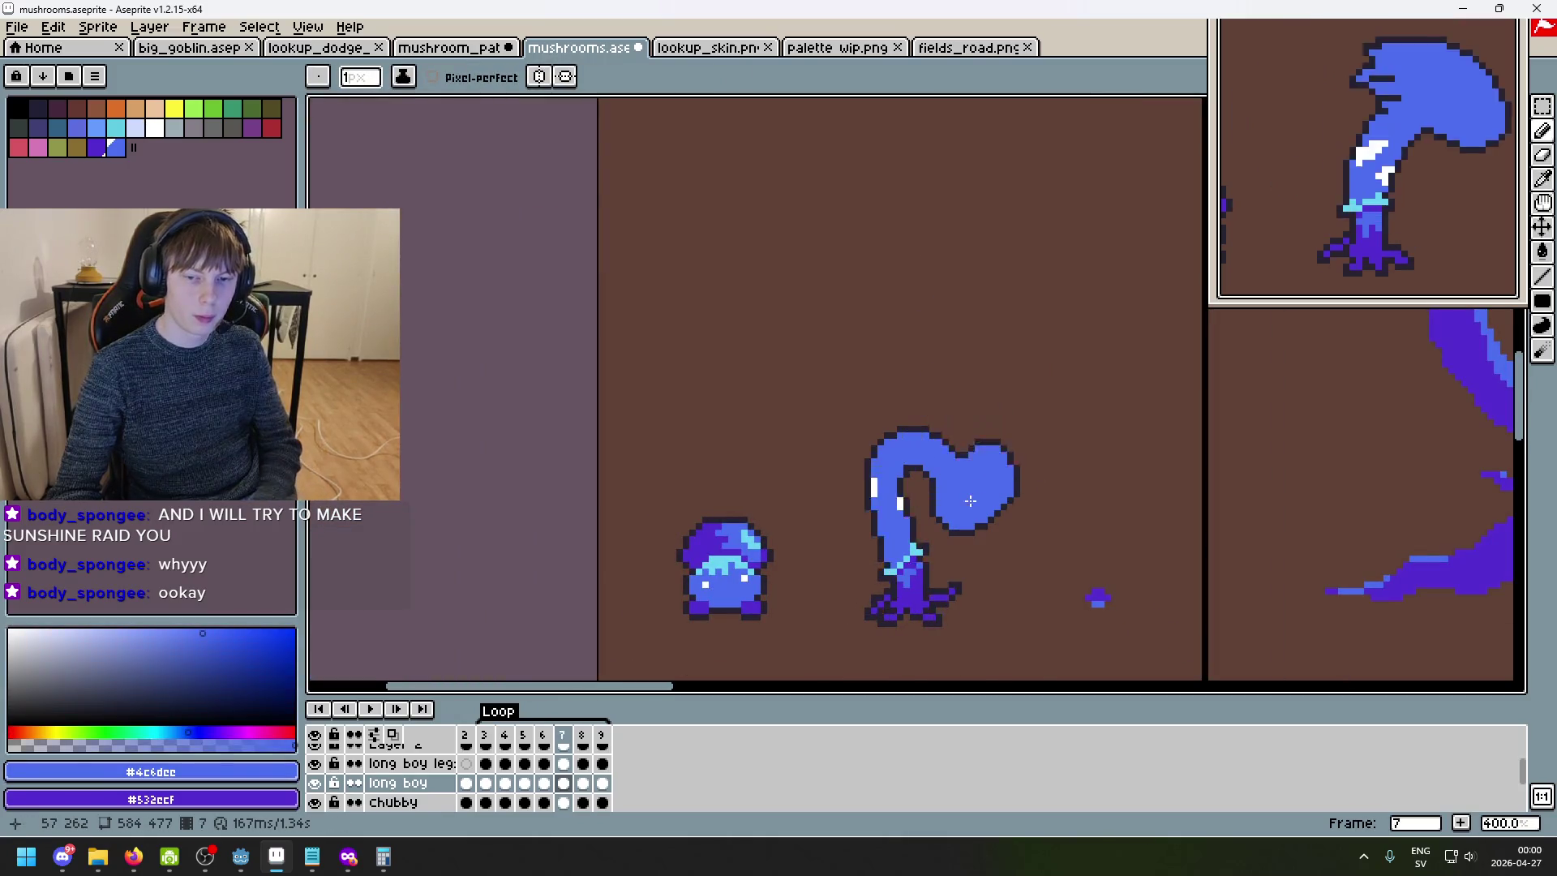
pyautogui.press('Right')
pyautogui.press('Left')
pyautogui.press('Right')
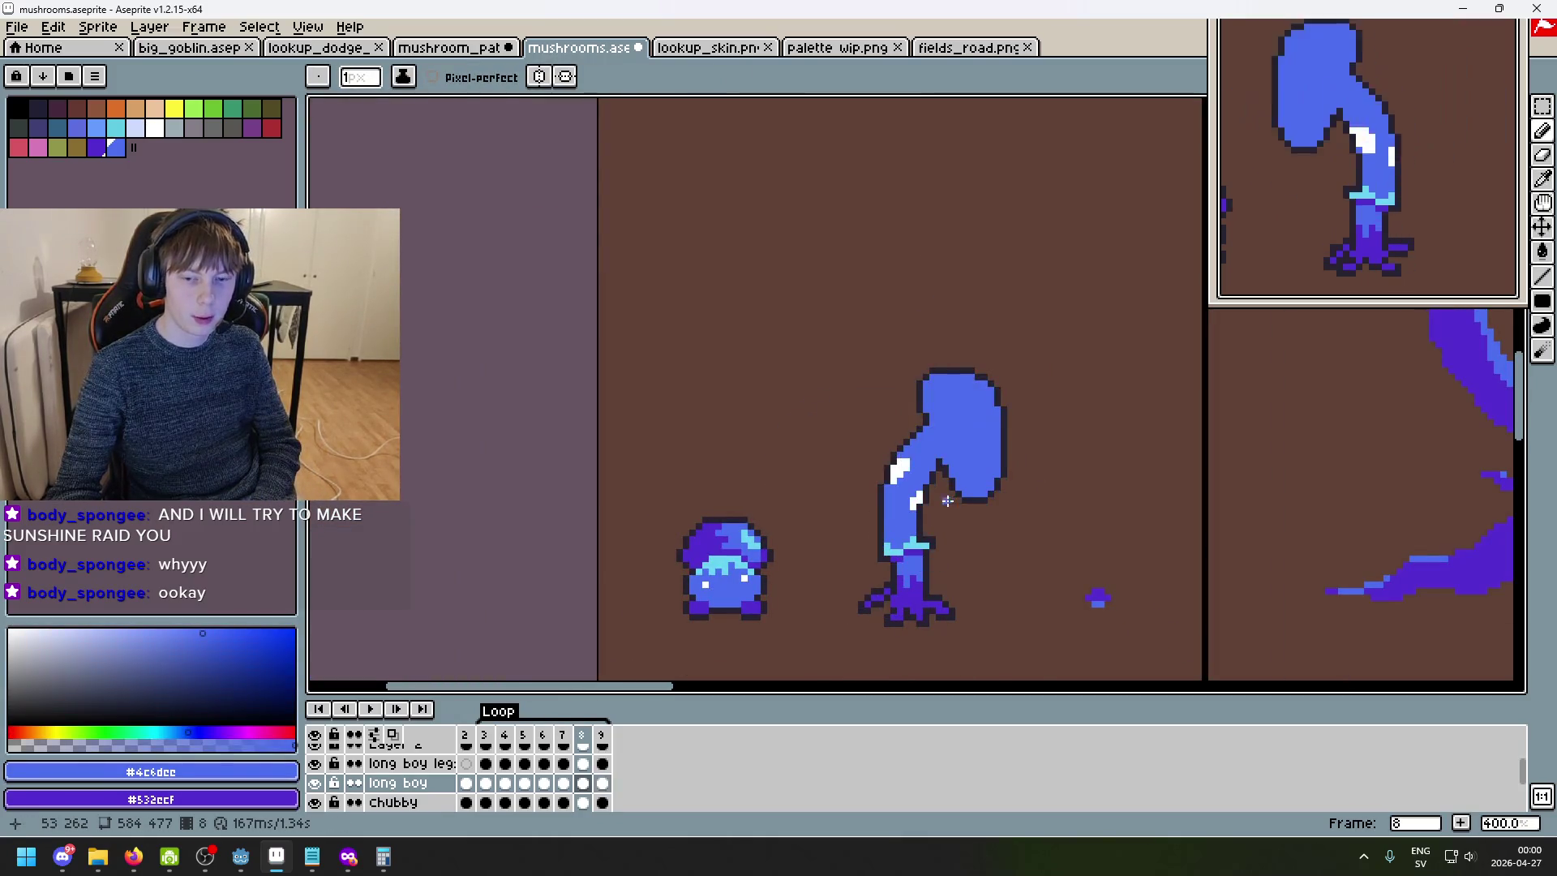
pyautogui.keyDown('alt'); pyautogui.click(902, 469); pyautogui.keyUp('alt')
pyautogui.scroll(3, 906, 463)
# - Add a white highlight pixel on frame 9's stem, comparing against frame 8
pyautogui.press('Right')
pyautogui.click(882, 472)
pyautogui.press('Left')
pyautogui.press('Right')
pyautogui.press('Left')
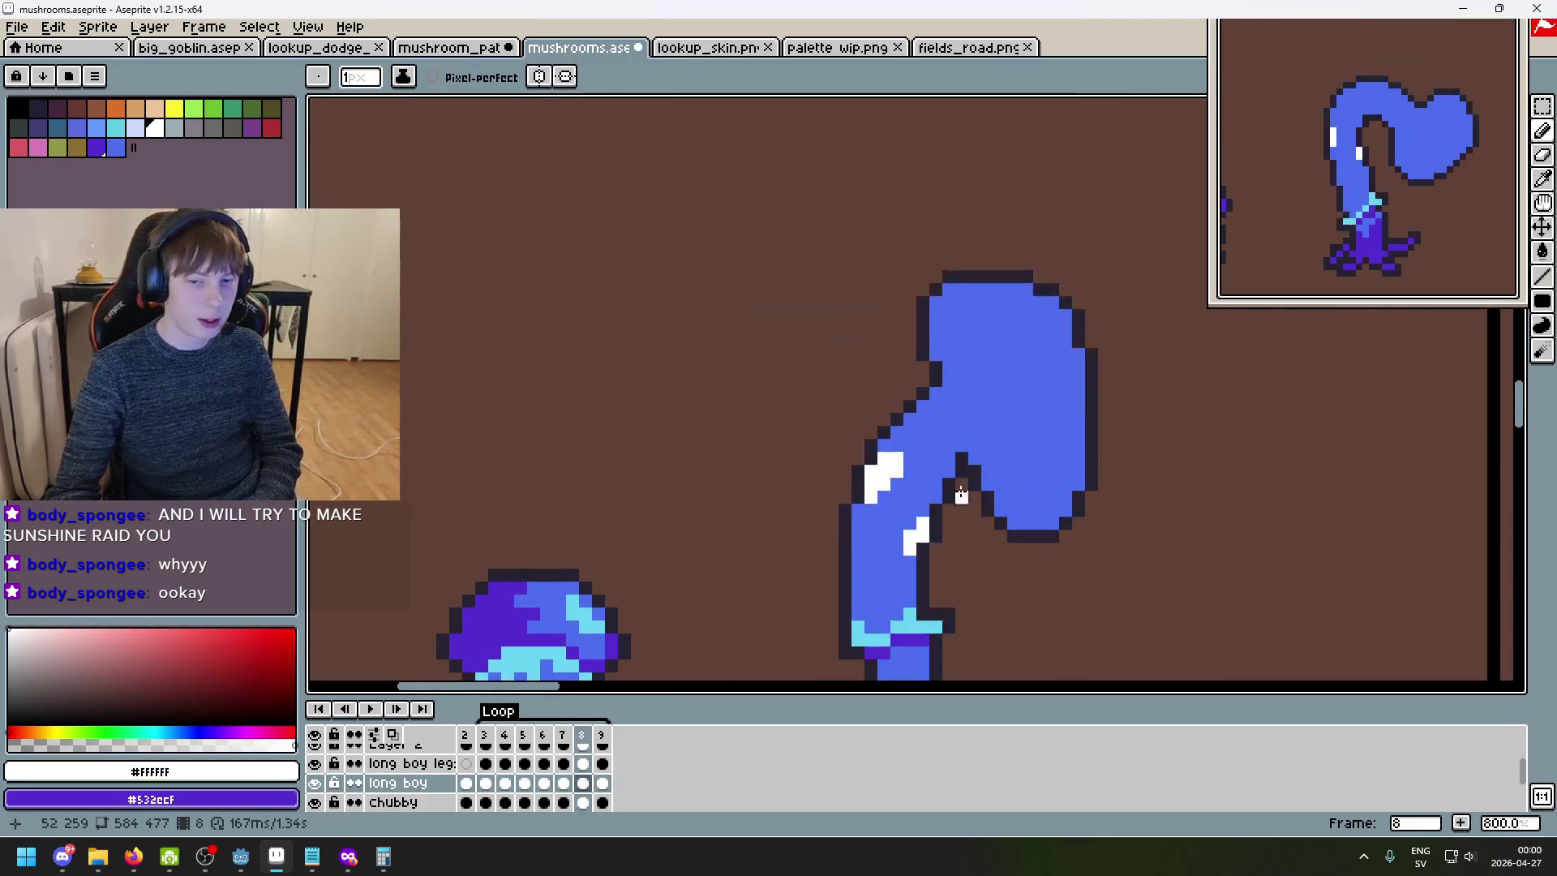
pyautogui.press('Right')
pyautogui.press('Left')
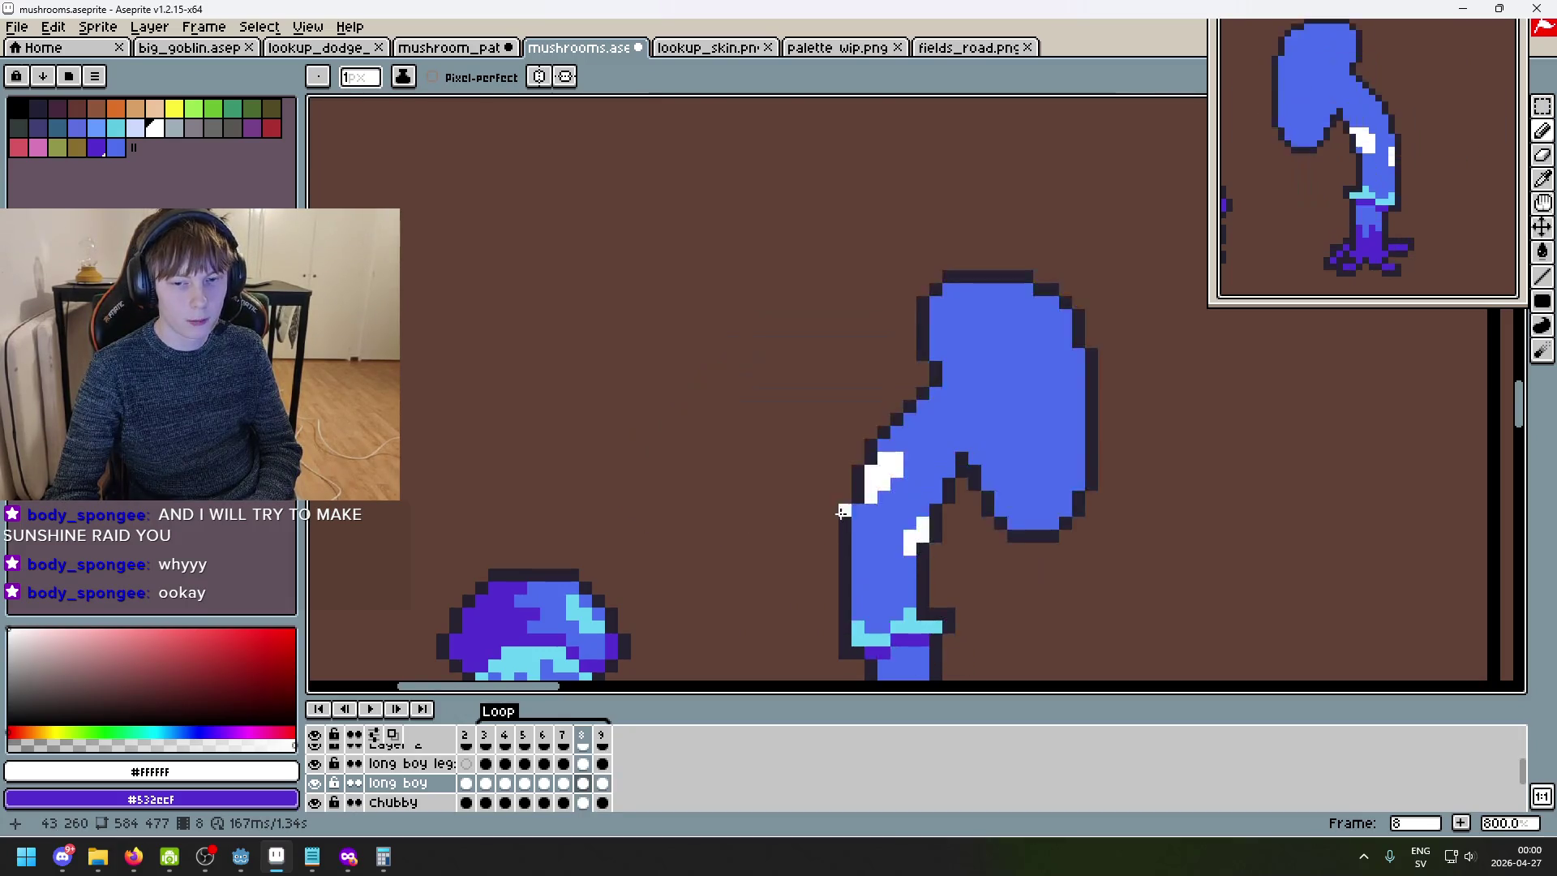
pyautogui.press('Right')
# - Paint white highlights along frame 9's stem left edge and bend
pyautogui.moveTo(831, 521); pyautogui.dragTo(844, 535)
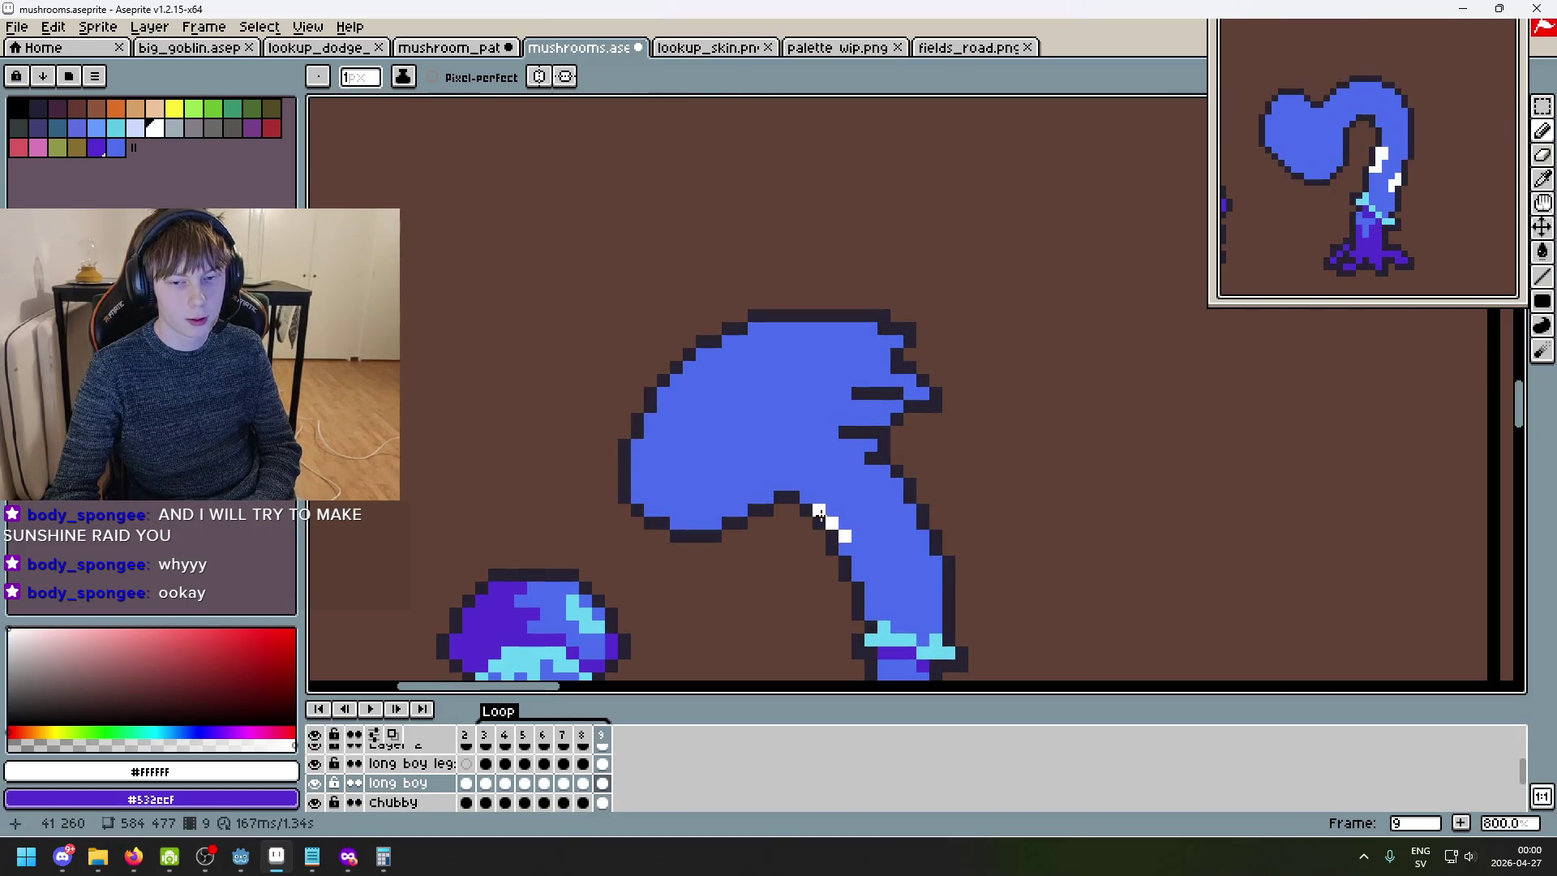
pyautogui.click(845, 511)
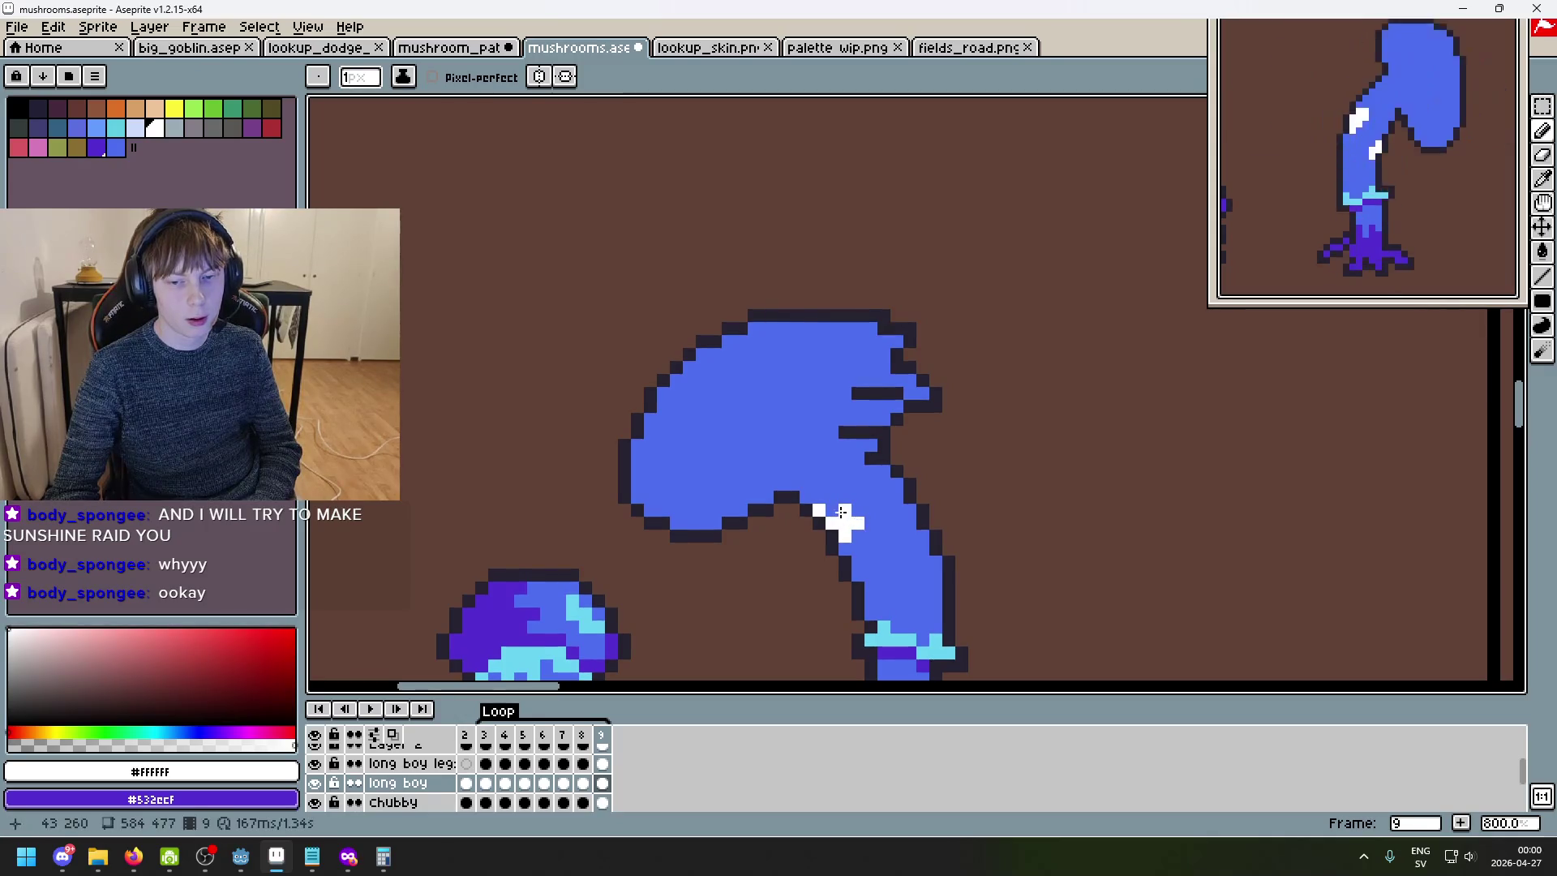
pyautogui.scroll(-4, 897, 537)
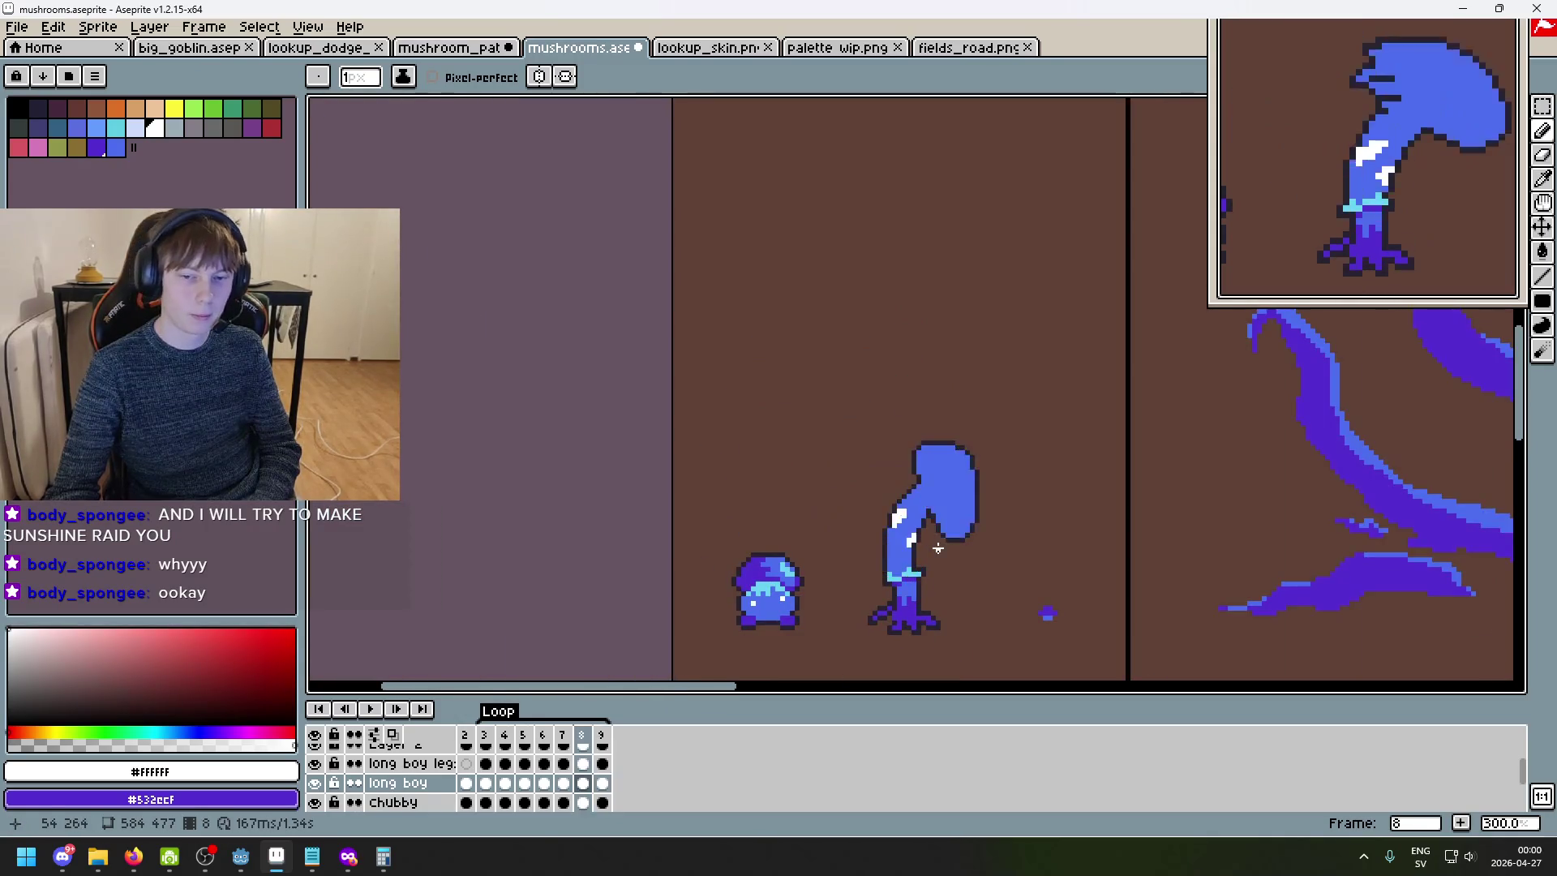
pyautogui.scroll(3, 892, 542)
pyautogui.click(893, 542)
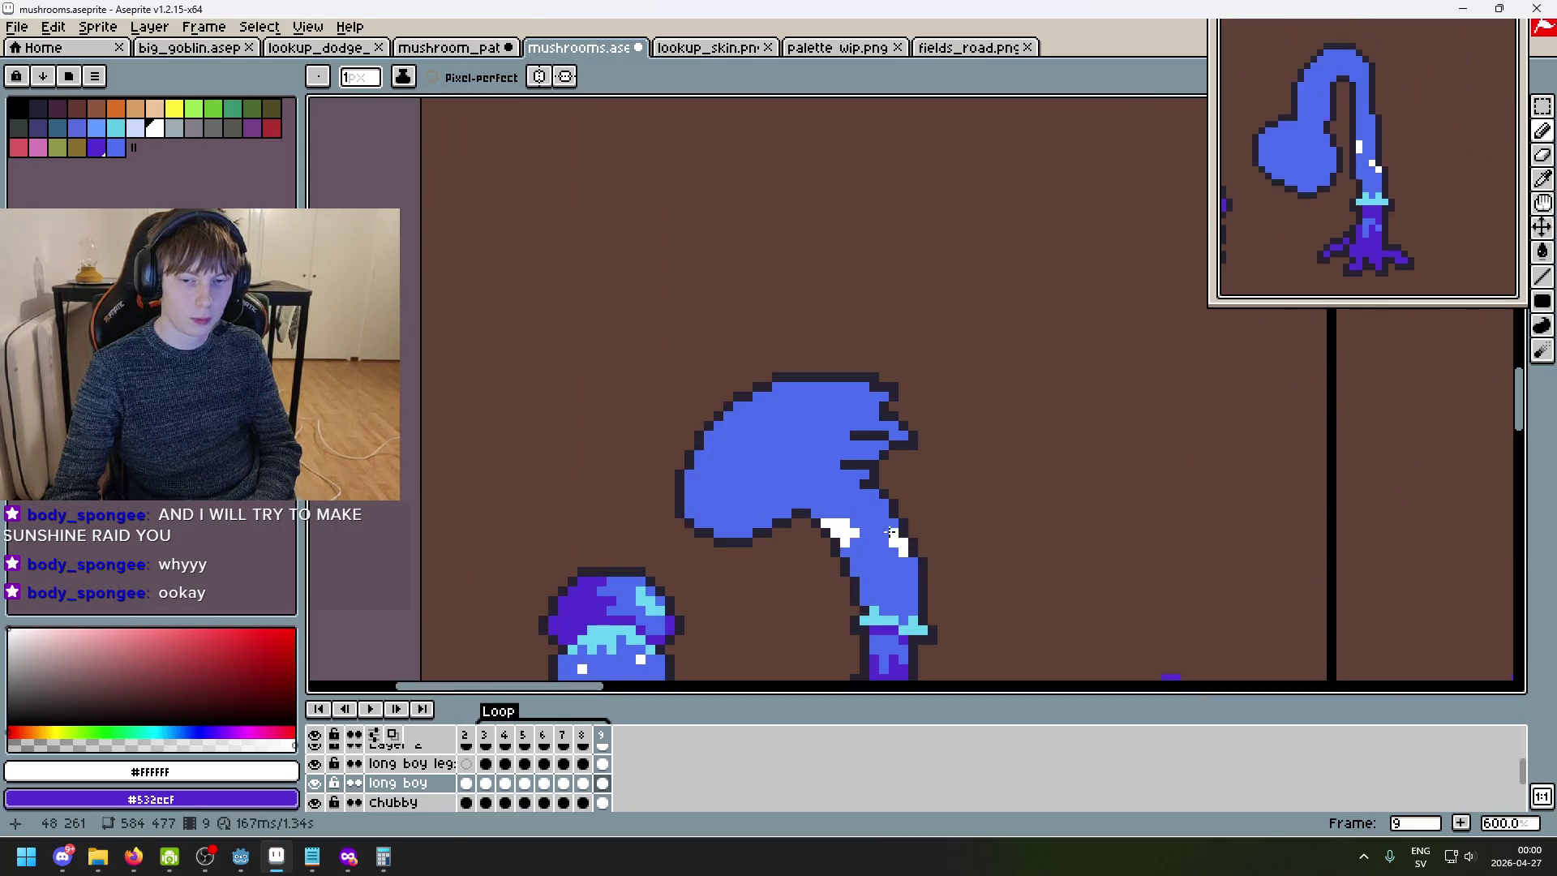
pyautogui.click(886, 532)
pyautogui.press('Left')
pyautogui.press('Right')
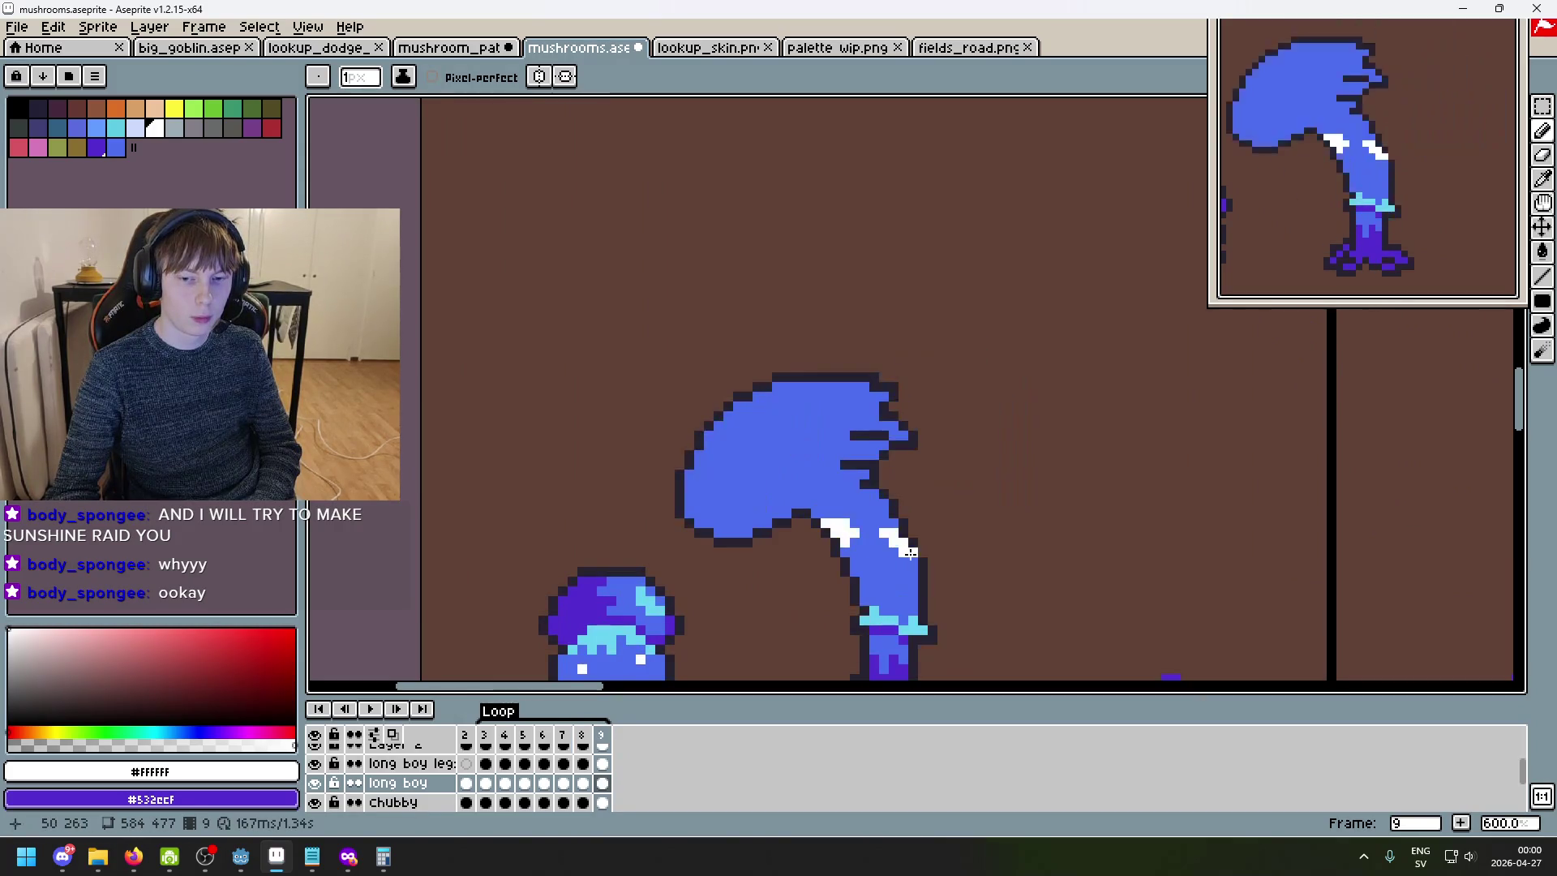
pyautogui.scroll(-1, 1022, 400)
pyautogui.press('Left')
pyautogui.press('Right')
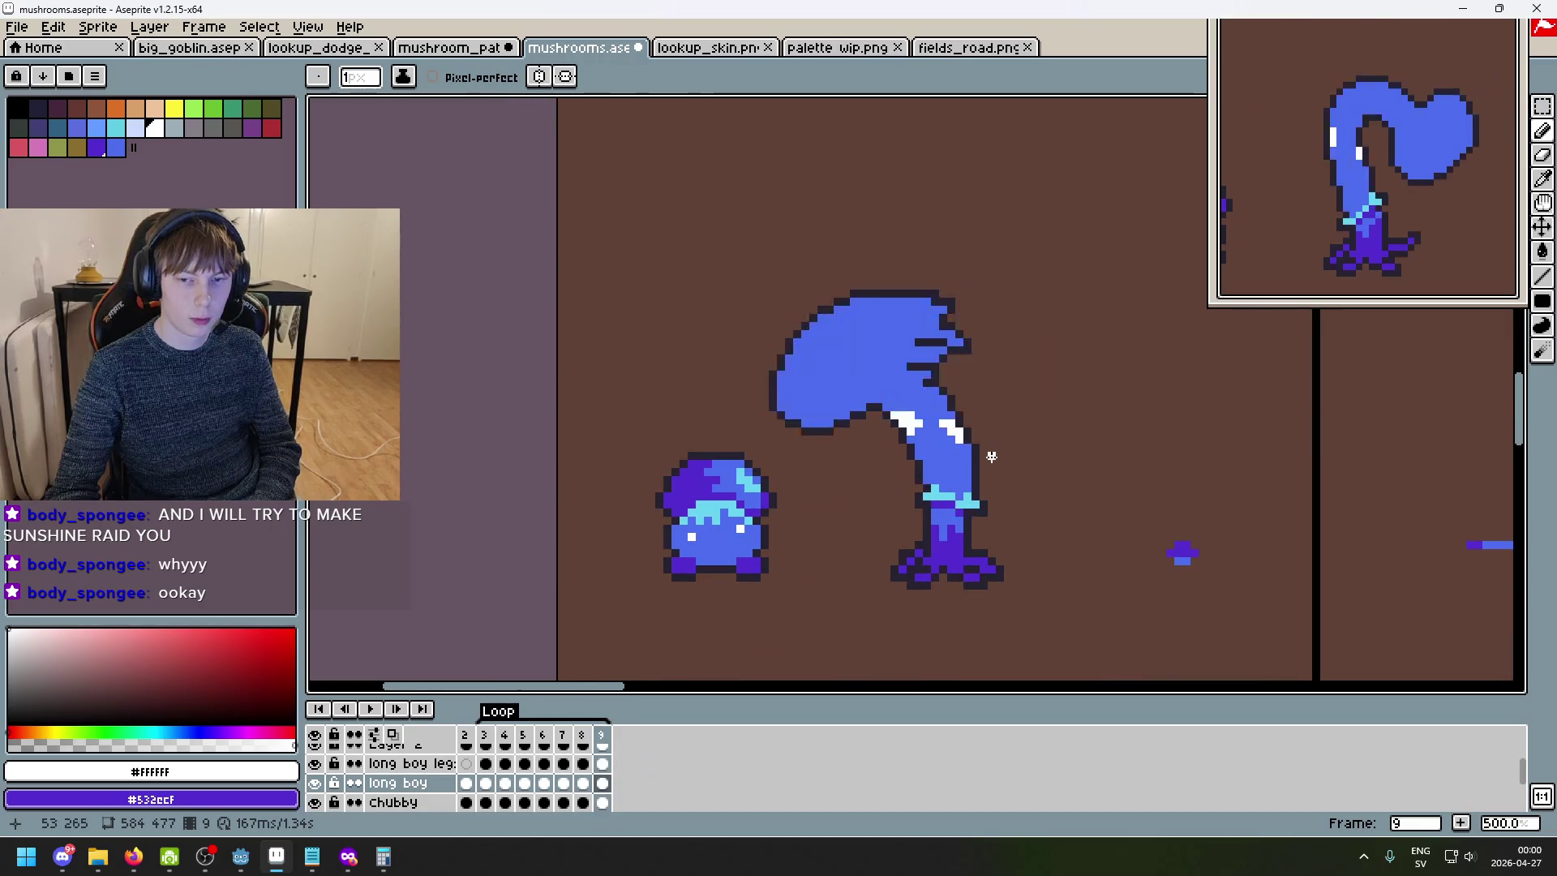
pyautogui.scroll(2, 968, 440)
pyautogui.scroll(1, 968, 440)
# - Extend a white highlight down frame 9's stem right edge, flipping against frame 8
pyautogui.keyDown('alt'); pyautogui.click(924, 409); pyautogui.keyUp('alt')
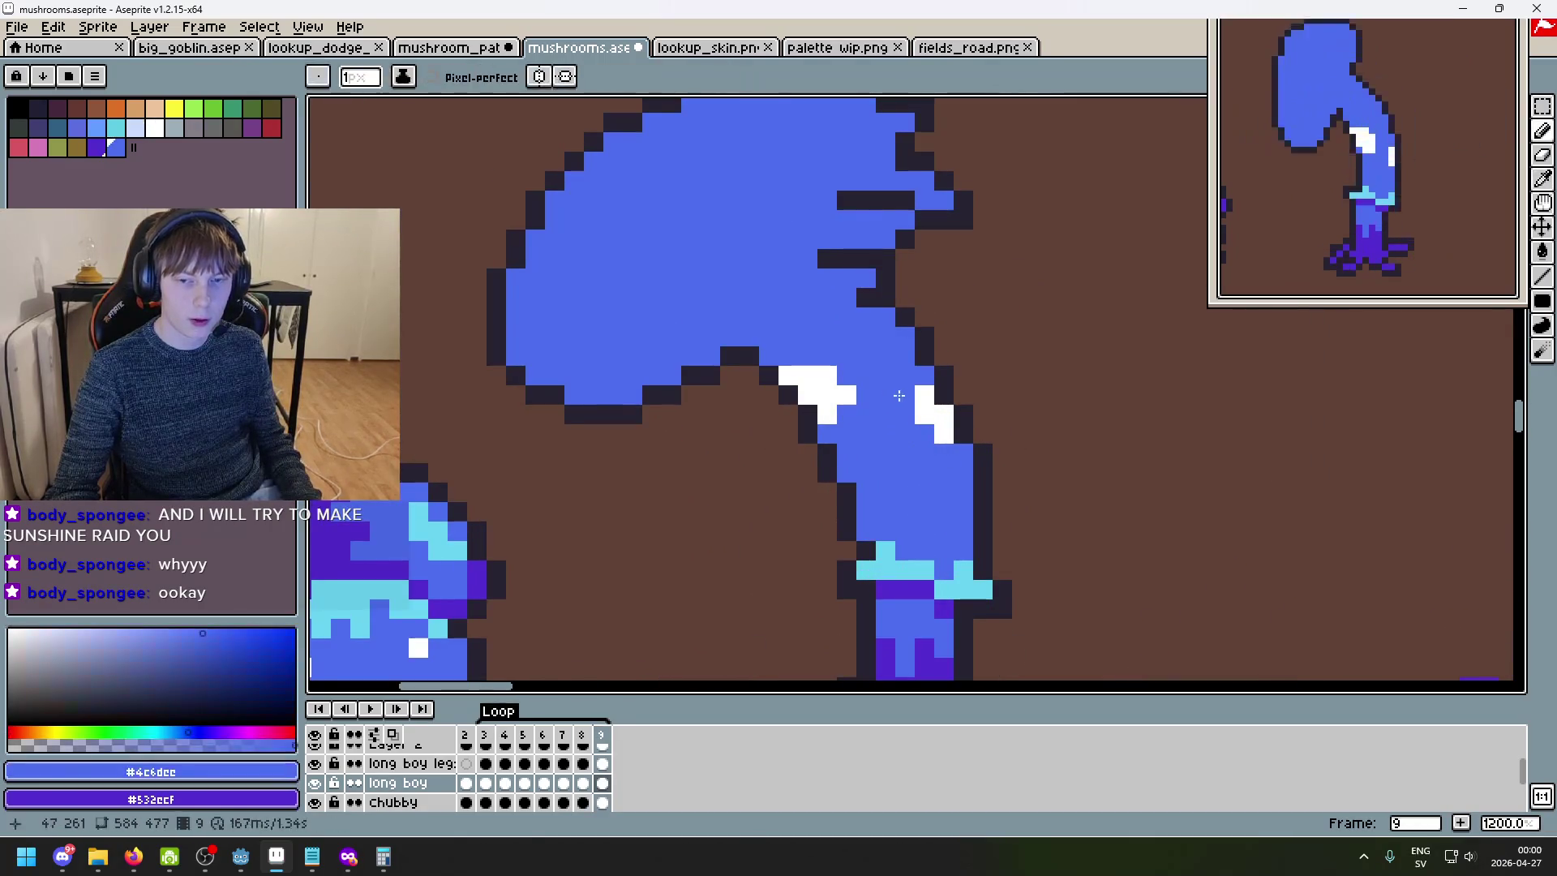
pyautogui.keyDown('alt'); pyautogui.click(924, 412); pyautogui.keyUp('alt')
pyautogui.click(925, 434)
pyautogui.click(944, 453)
pyautogui.click(965, 470)
pyautogui.scroll(-5, 972, 463)
pyautogui.press('Left')
pyautogui.press('Right')
pyautogui.press('Left')
pyautogui.press('Right')
pyautogui.press('Left')
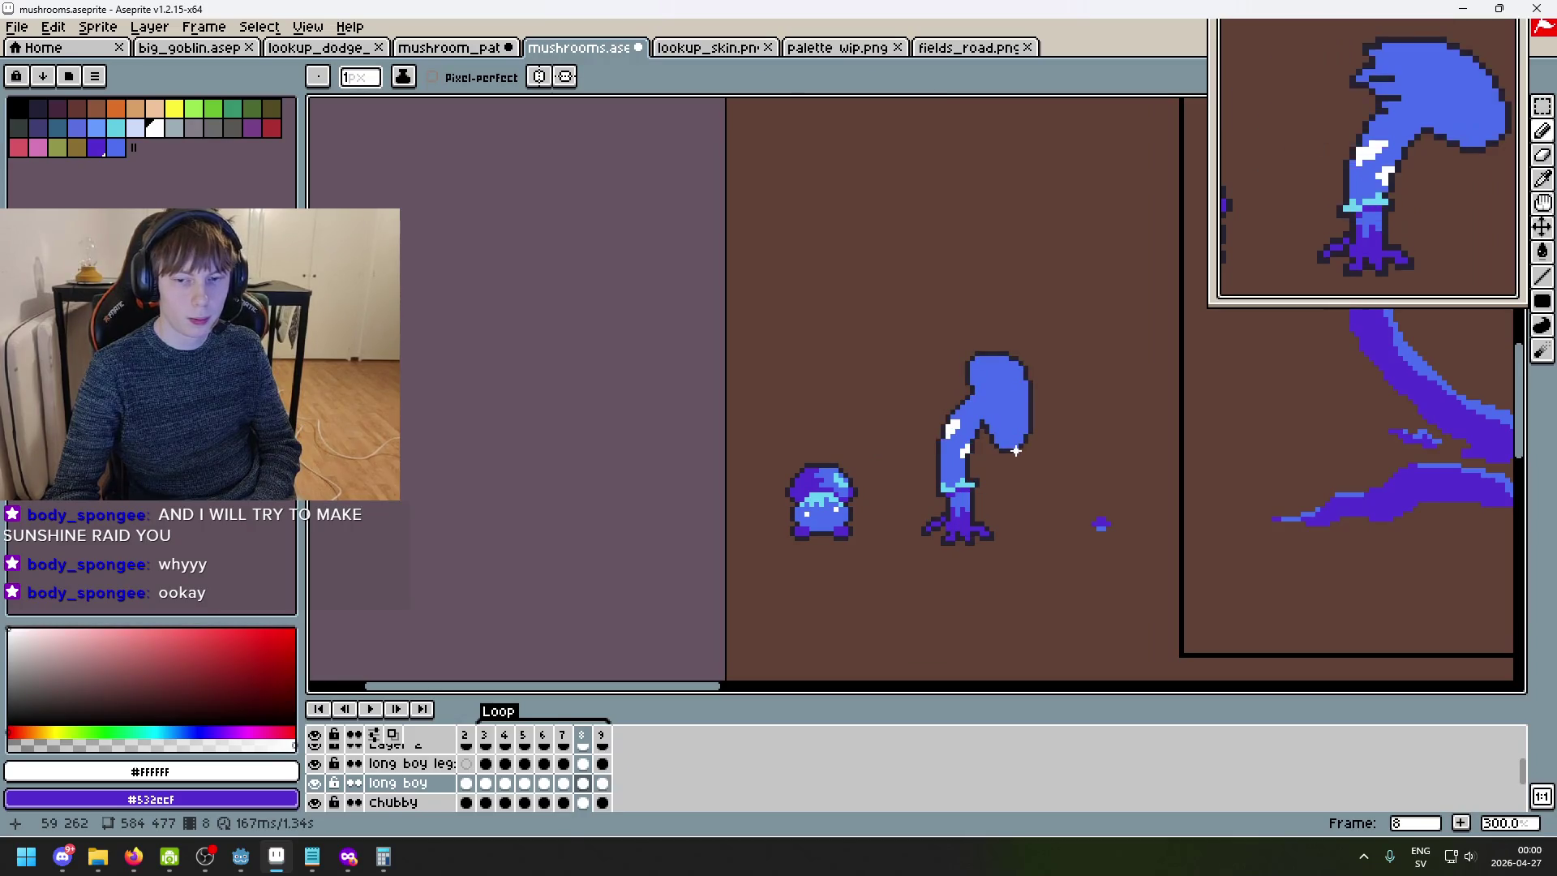
pyautogui.press('Right')
pyautogui.press('Left')
pyautogui.press('Right')
# - Resample the stem's blue and white colours, then return to the first animation frame
pyautogui.scroll(1, 986, 456)
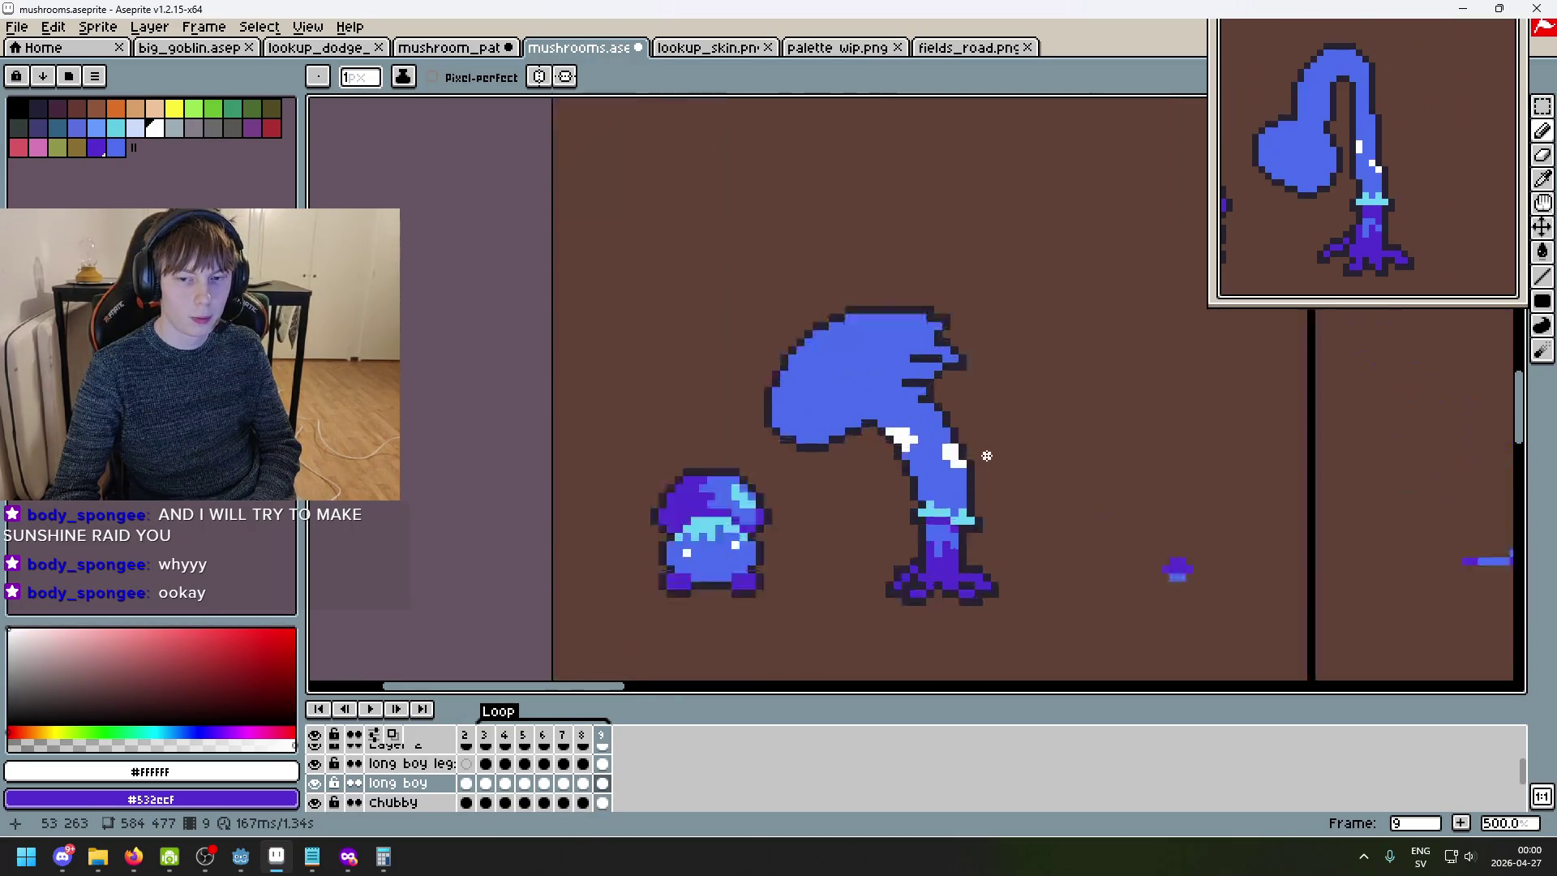
pyautogui.scroll(2, 986, 456)
pyautogui.keyDown('alt'); pyautogui.click(944, 478); pyautogui.keyUp('alt')
pyautogui.keyDown('alt'); pyautogui.click(940, 454); pyautogui.keyUp('alt')
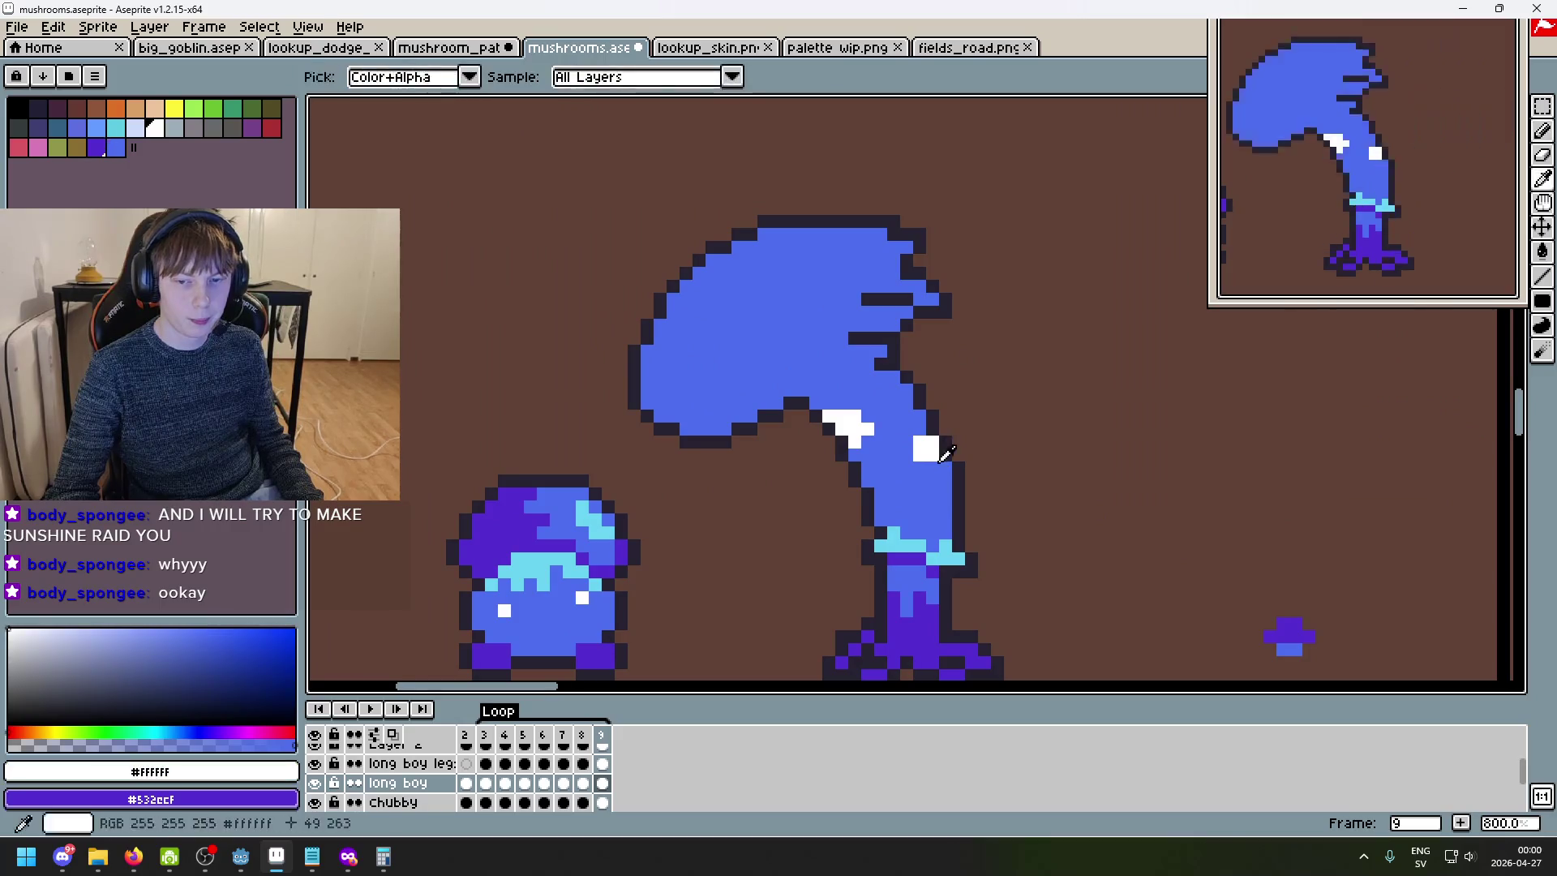
pyautogui.scroll(-3, 944, 454)
pyautogui.scroll(3, 938, 478)
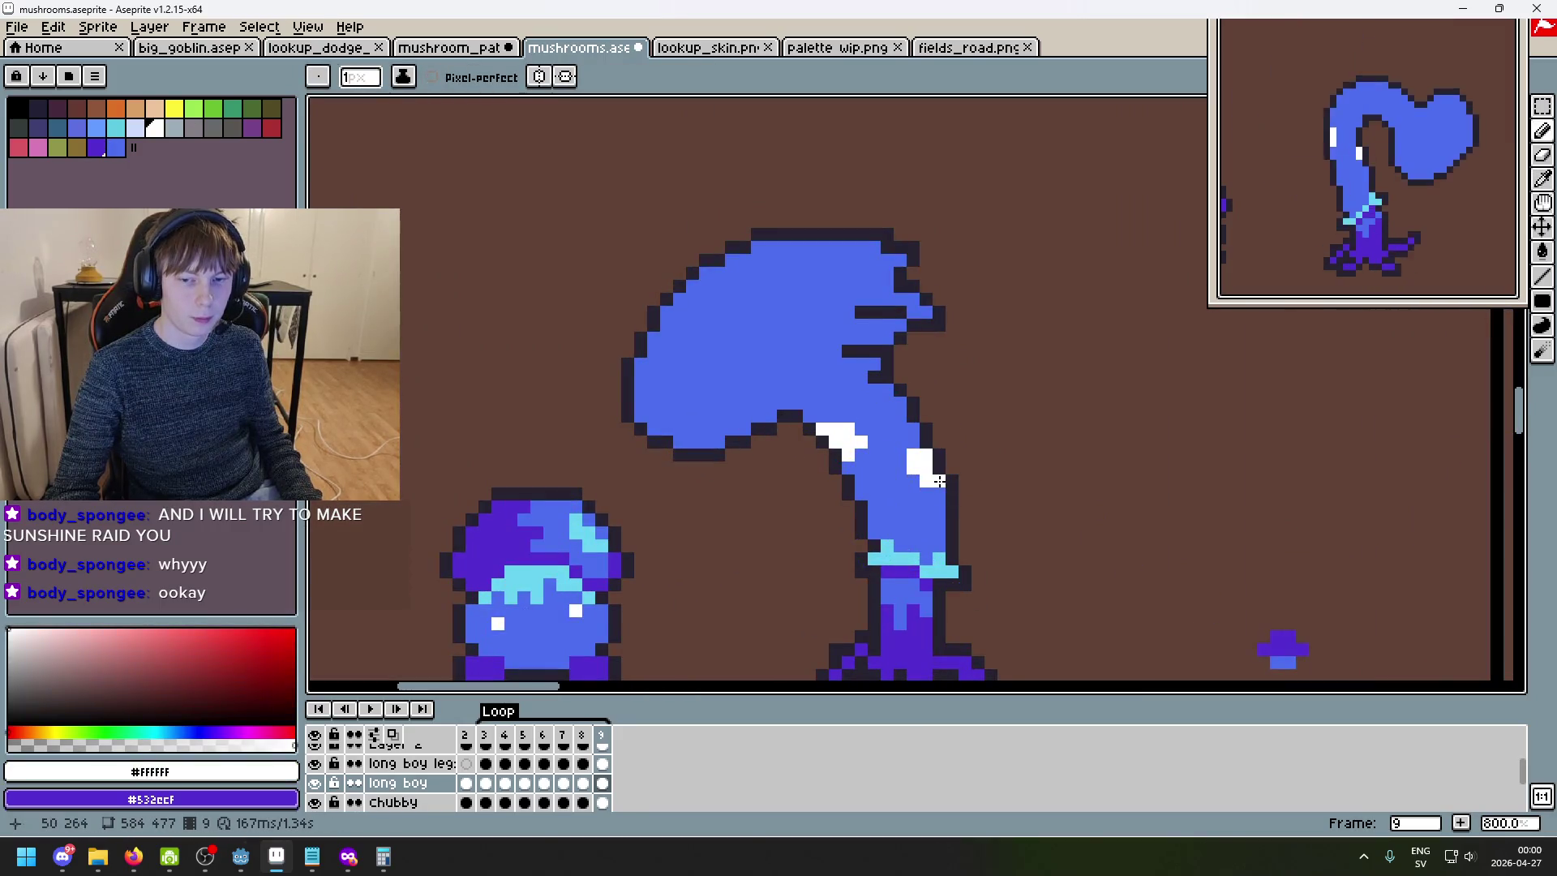
pyautogui.scroll(-3, 938, 479)
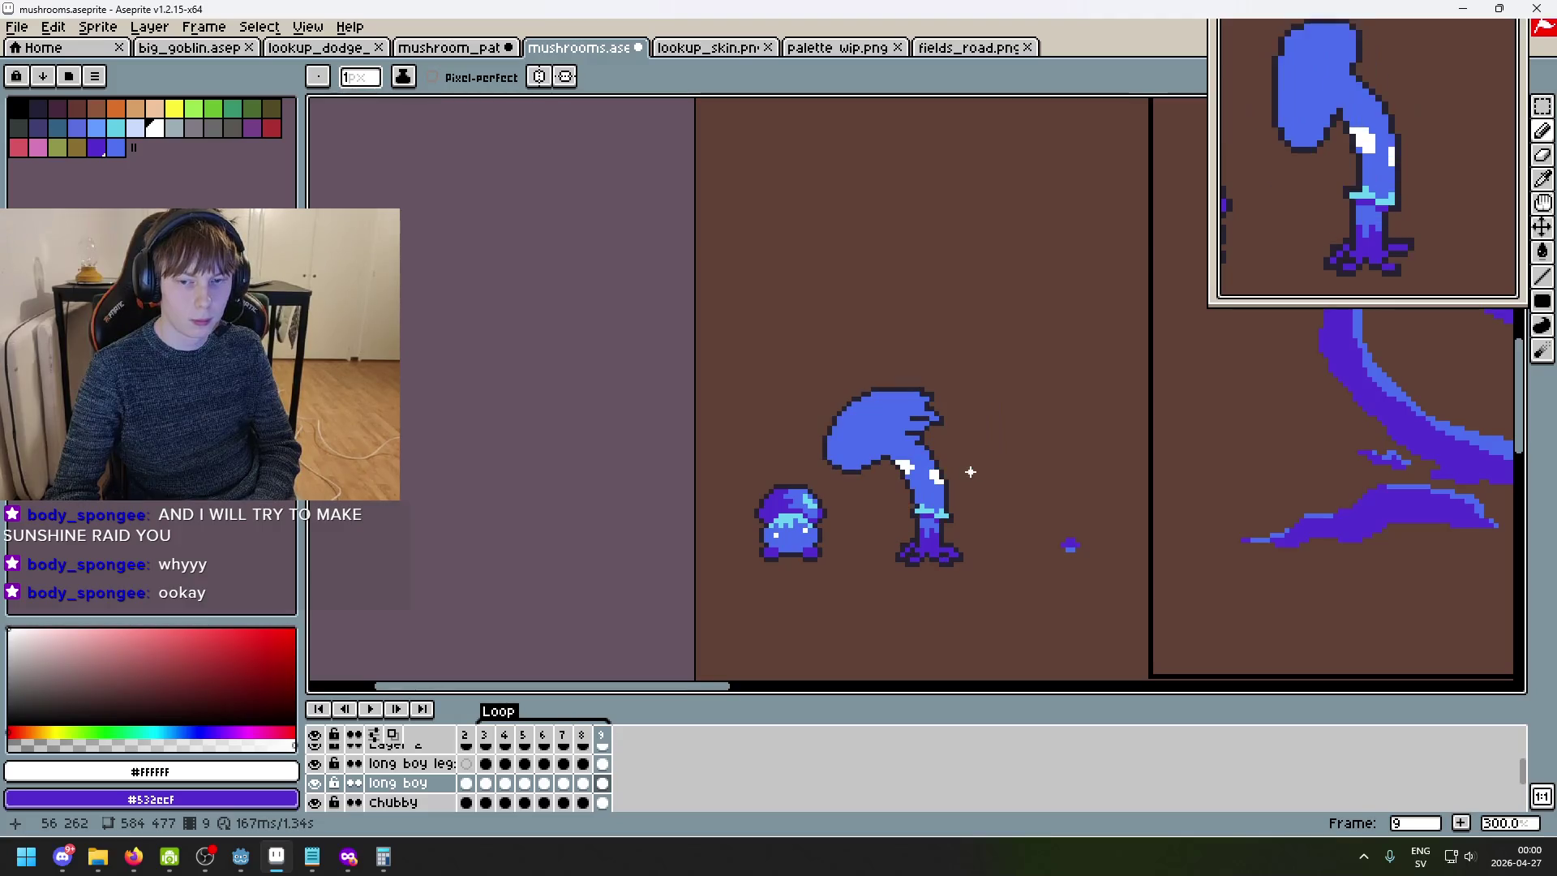
pyautogui.press('Right')
pyautogui.press('Right')
pyautogui.press('Right')
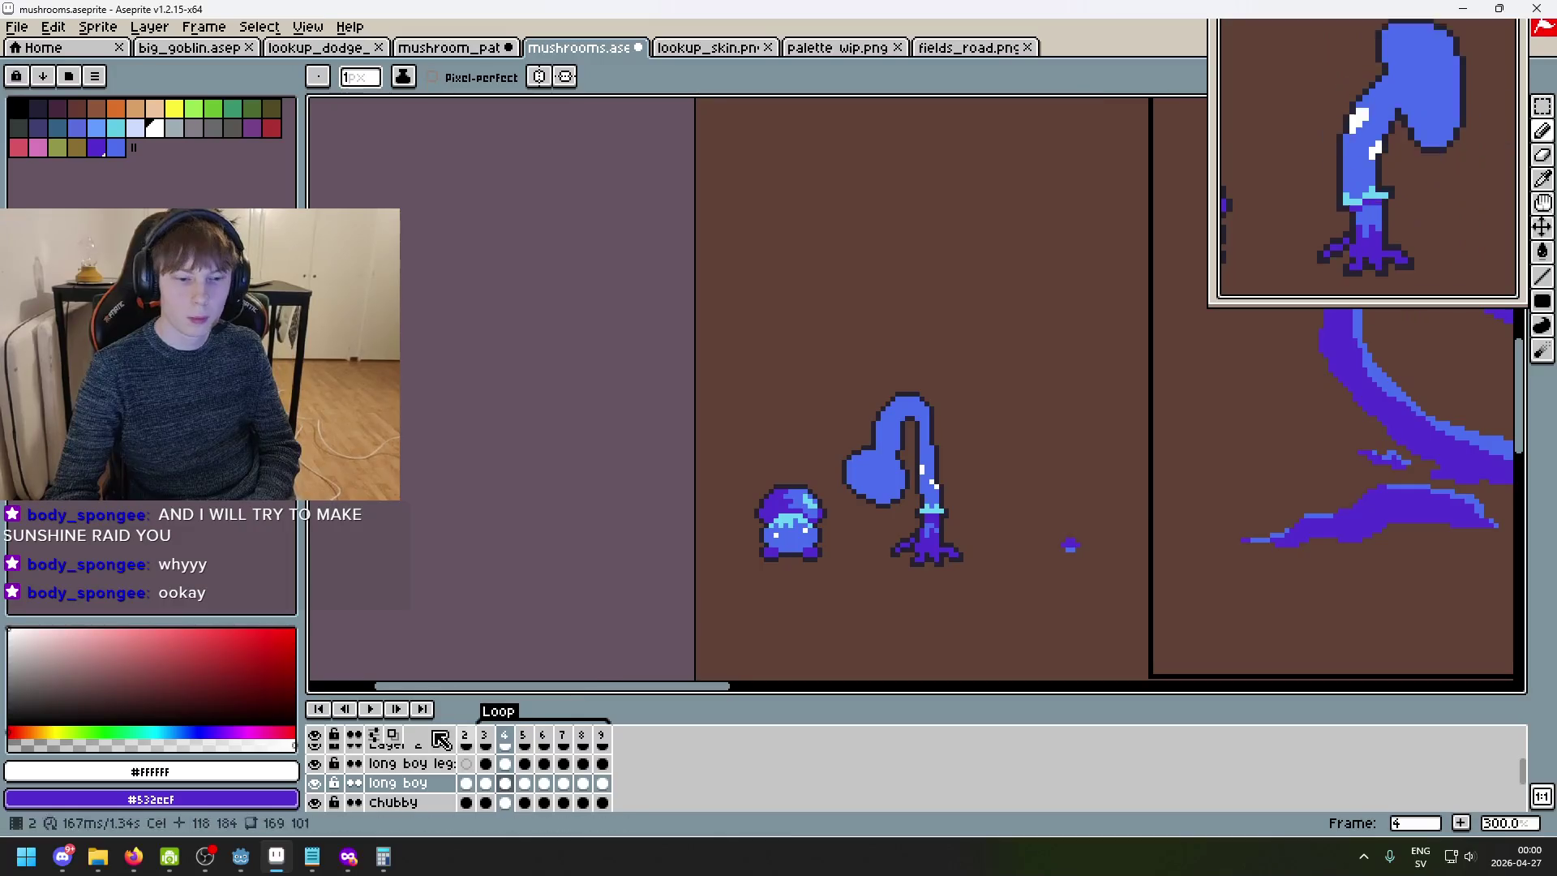
# - Play the sway animation, narrow the floating Preview window, and bring up the View menu
pyautogui.press('Return')
pyautogui.moveTo(677, 536); pyautogui.dragTo(481, 431)
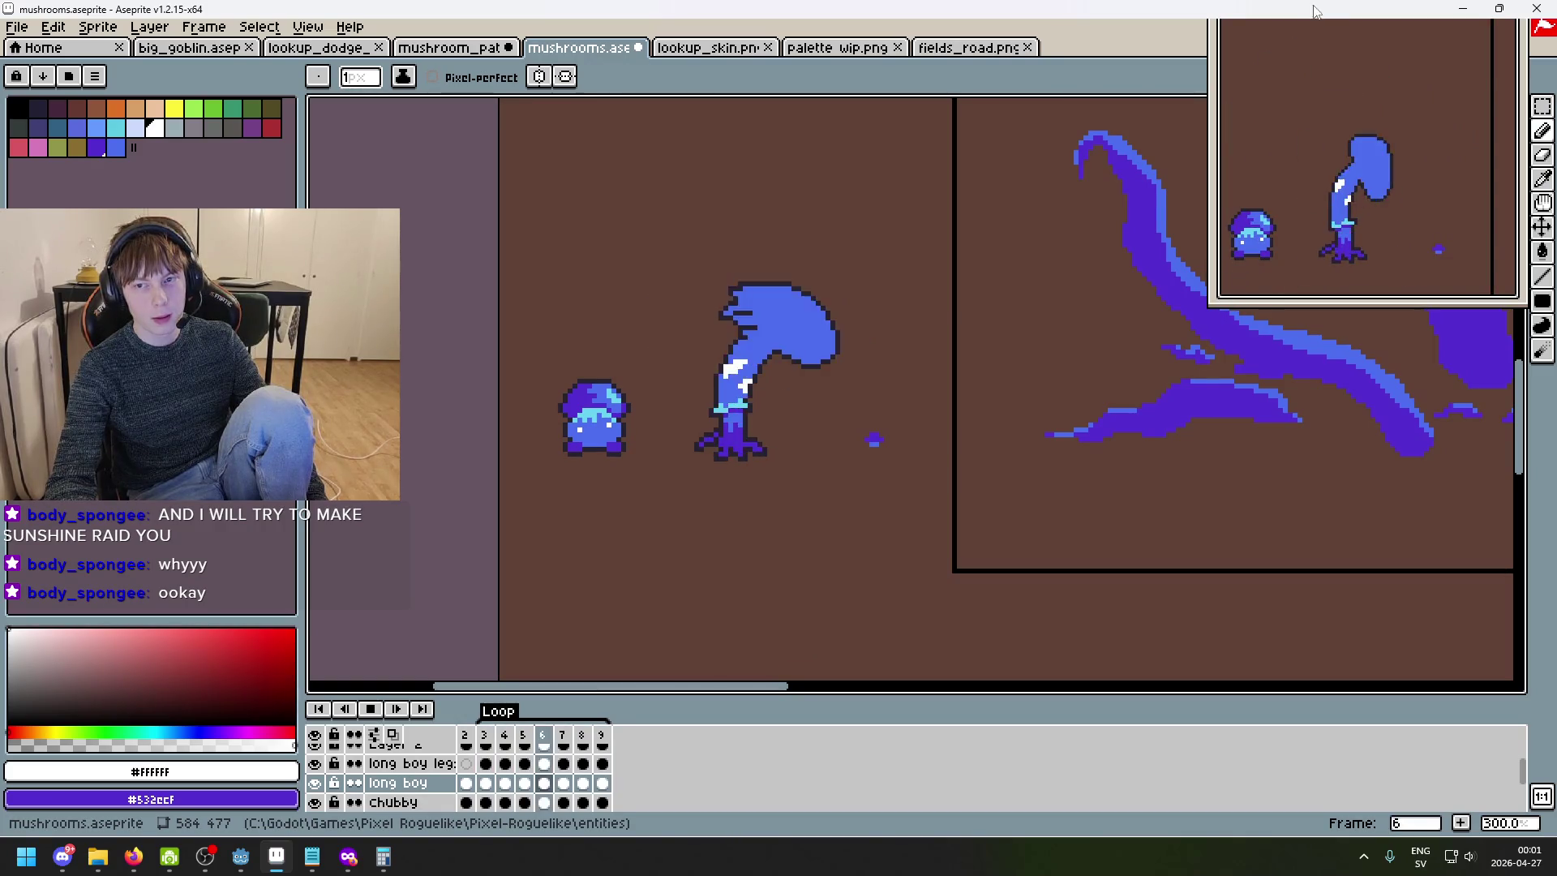
pyautogui.moveTo(1212, 63); pyautogui.dragTo(1272, 66)
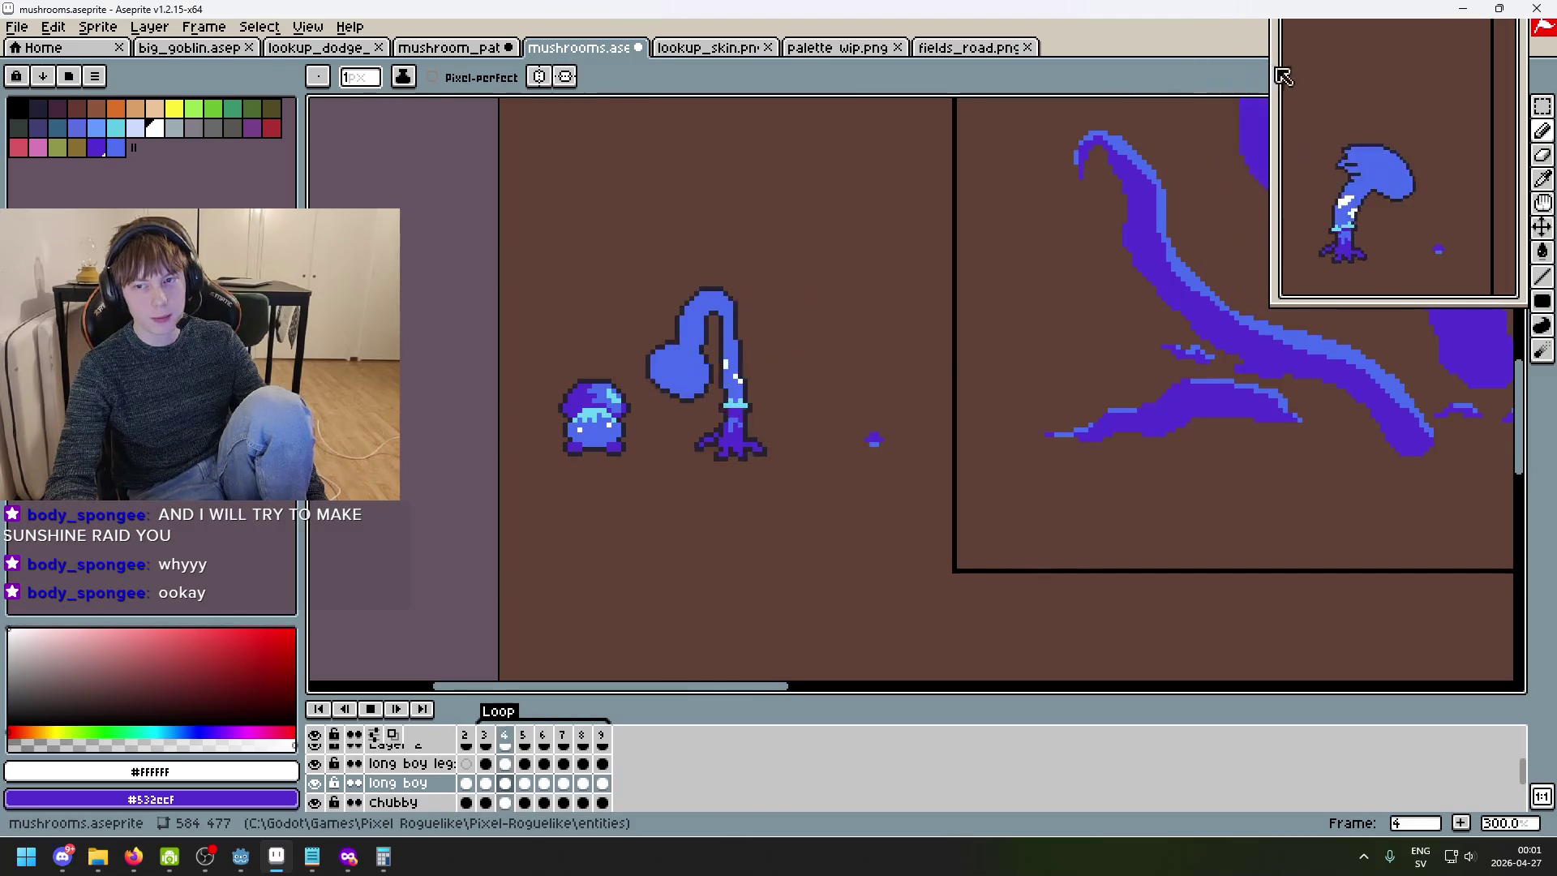
pyautogui.moveTo(1471, 80)
pyautogui.mouseDown()
pyautogui.moveTo(1425, 115)
pyautogui.moveTo(1452, 174)
pyautogui.moveTo(1508, 187)
pyautogui.moveTo(1463, 75)
pyautogui.mouseUp()
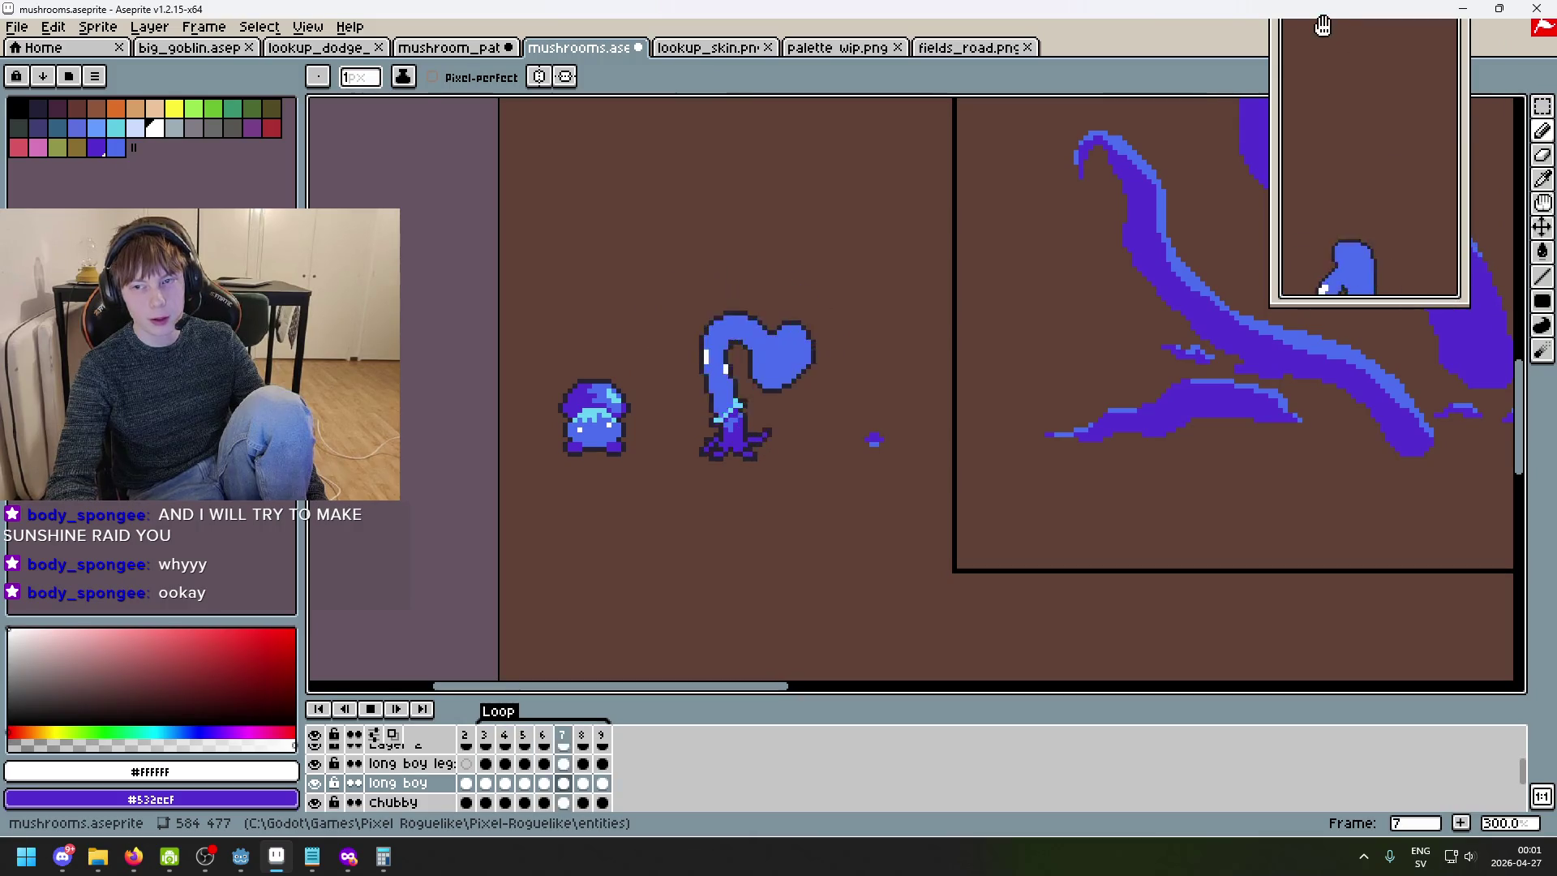
pyautogui.moveTo(1270, 40)
pyautogui.mouseDown()
pyautogui.moveTo(1282, 24)
pyautogui.moveTo(1203, 26)
pyautogui.mouseUp()
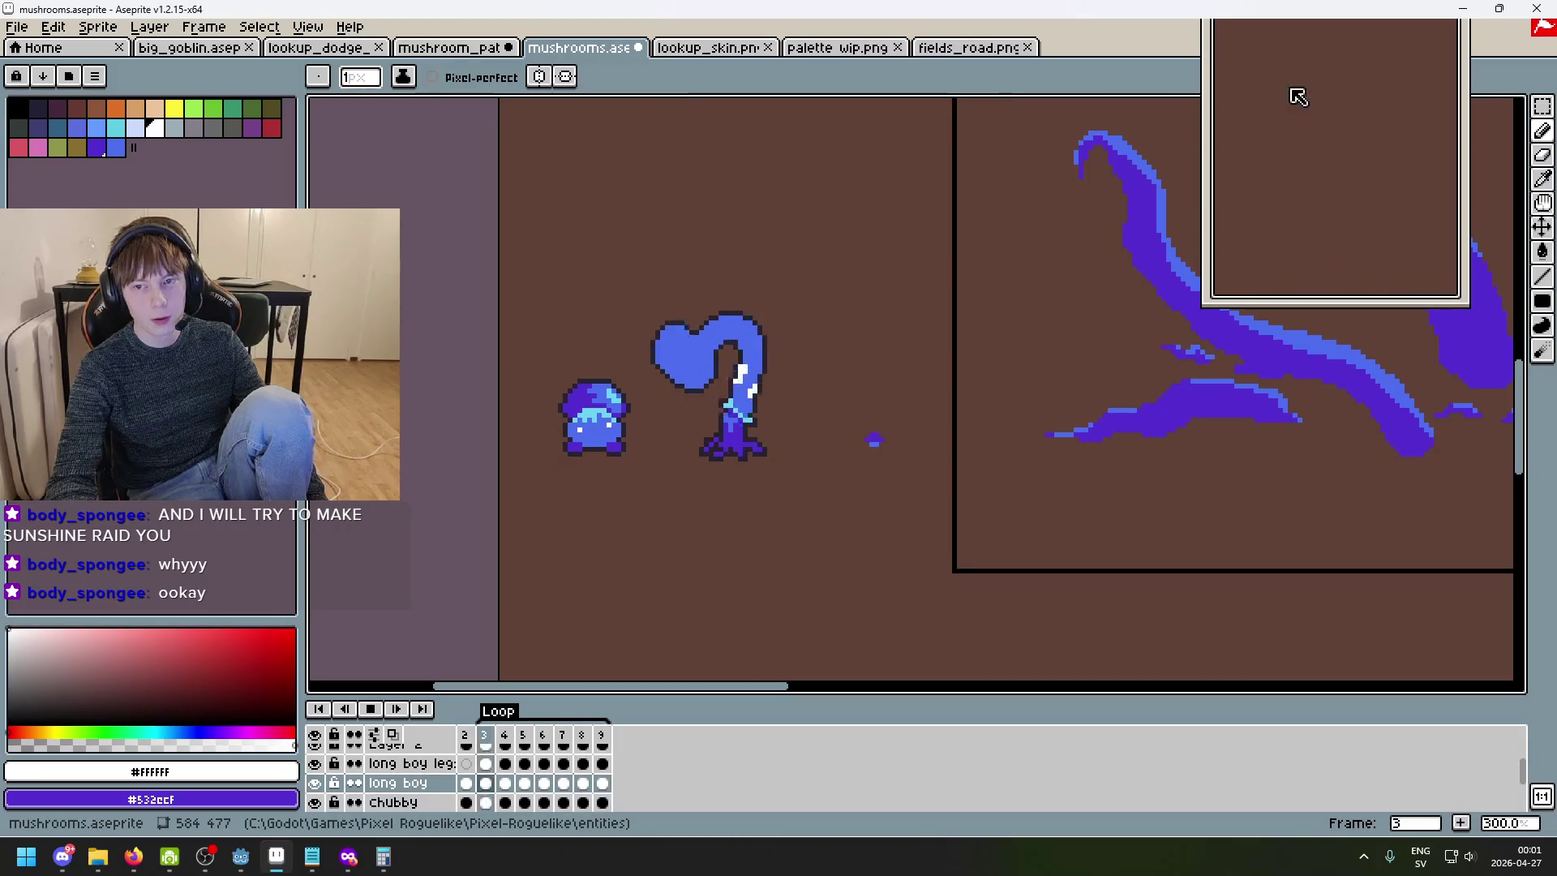
pyautogui.click(307, 26)
pyautogui.moveTo(357, 94)
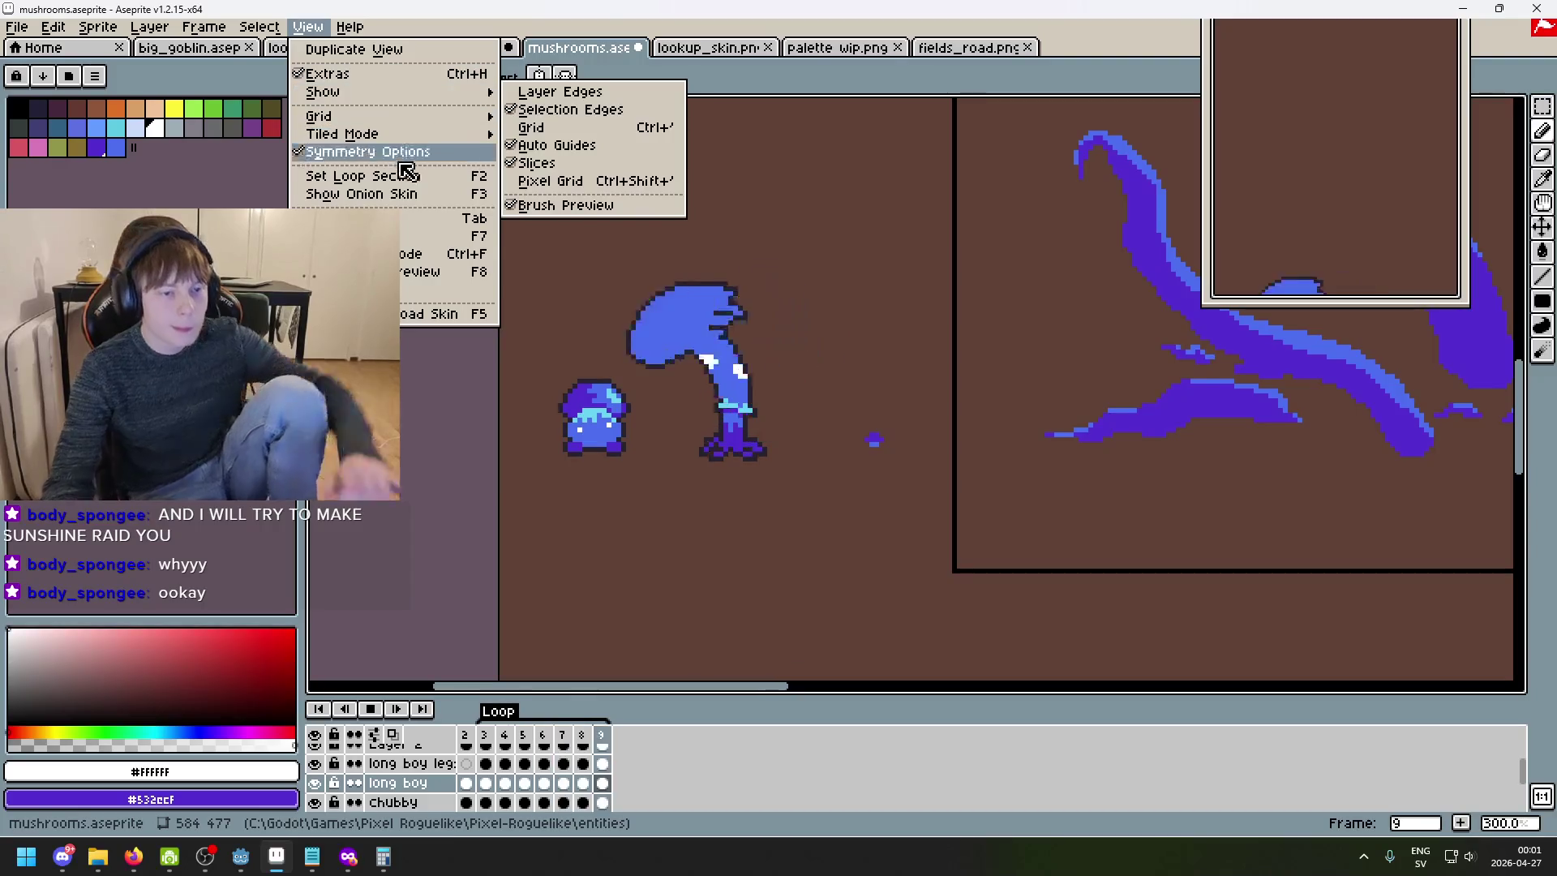
# - Toggle the animation preview window off and back on, then center the sprite in it
pyautogui.click(438, 236)
pyautogui.click(296, 31)
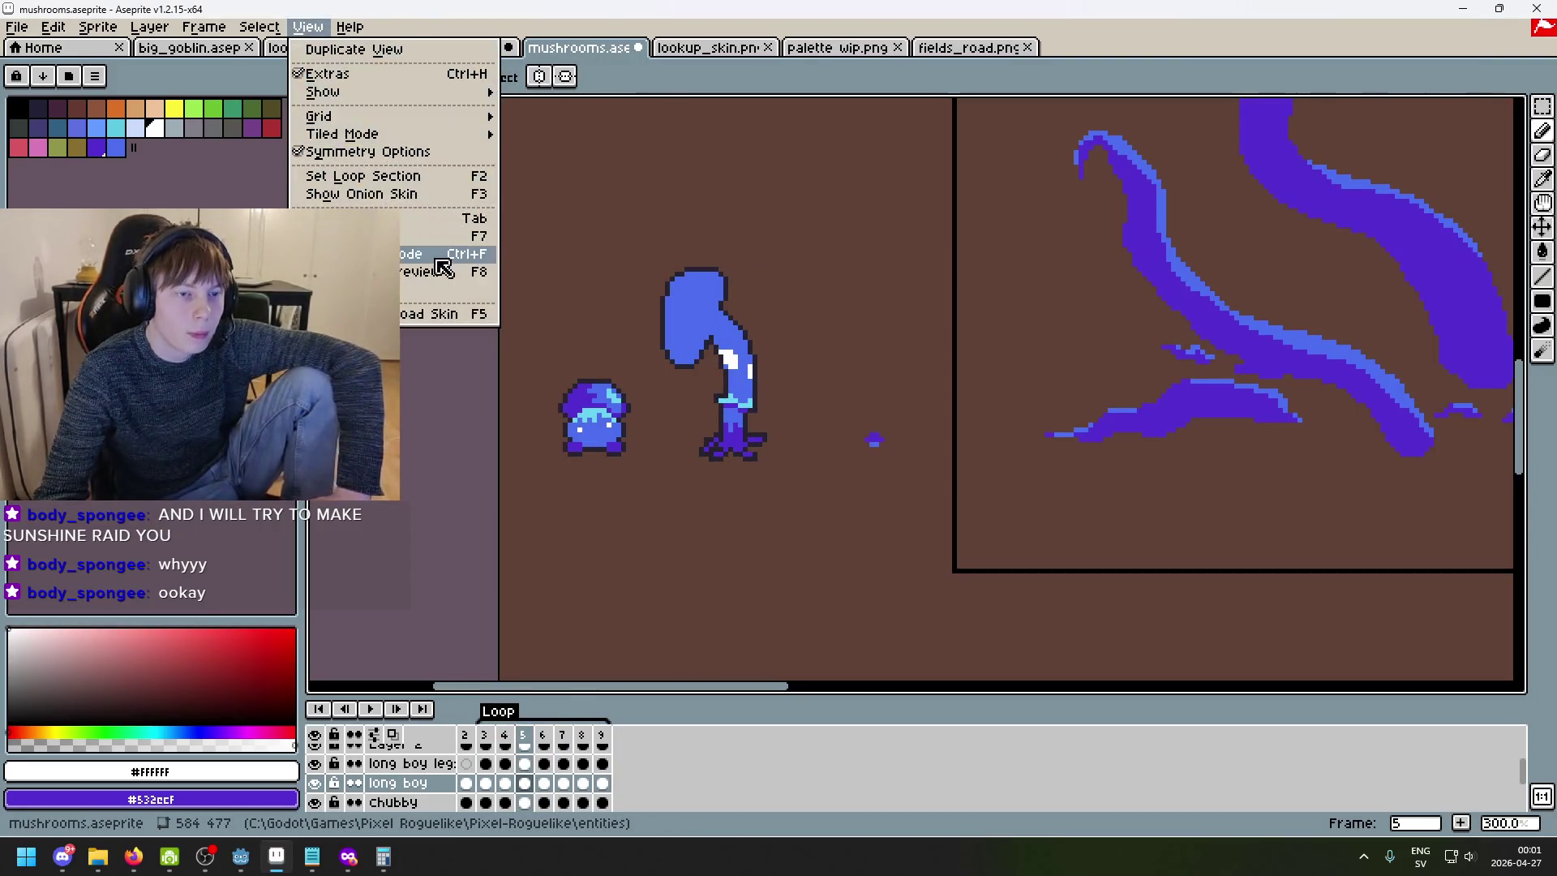
pyautogui.click(442, 236)
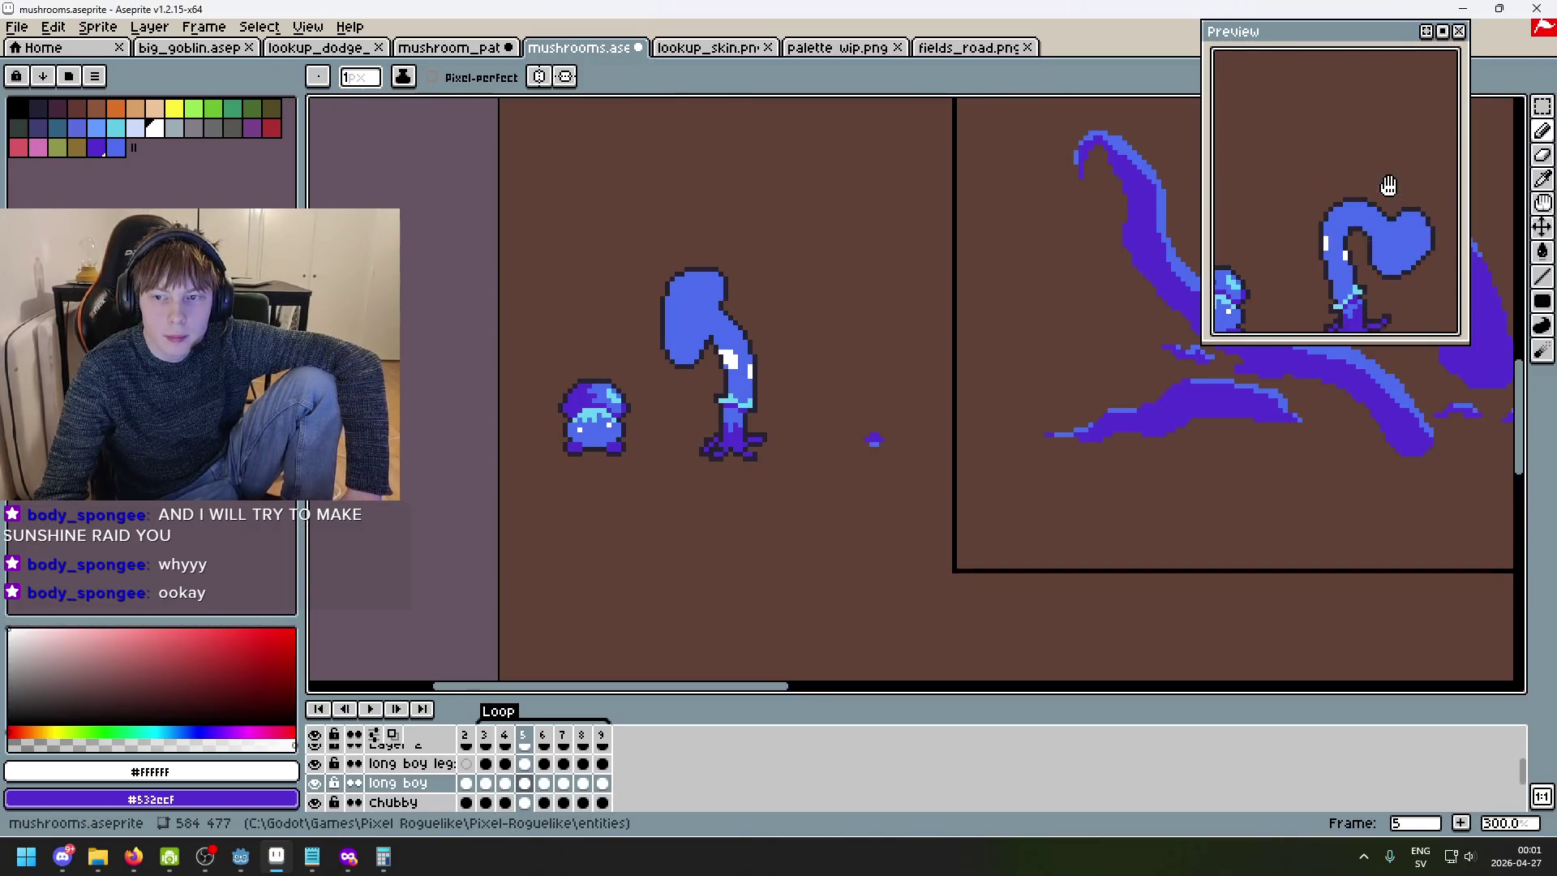
pyautogui.moveTo(1388, 186); pyautogui.dragTo(1411, 114)
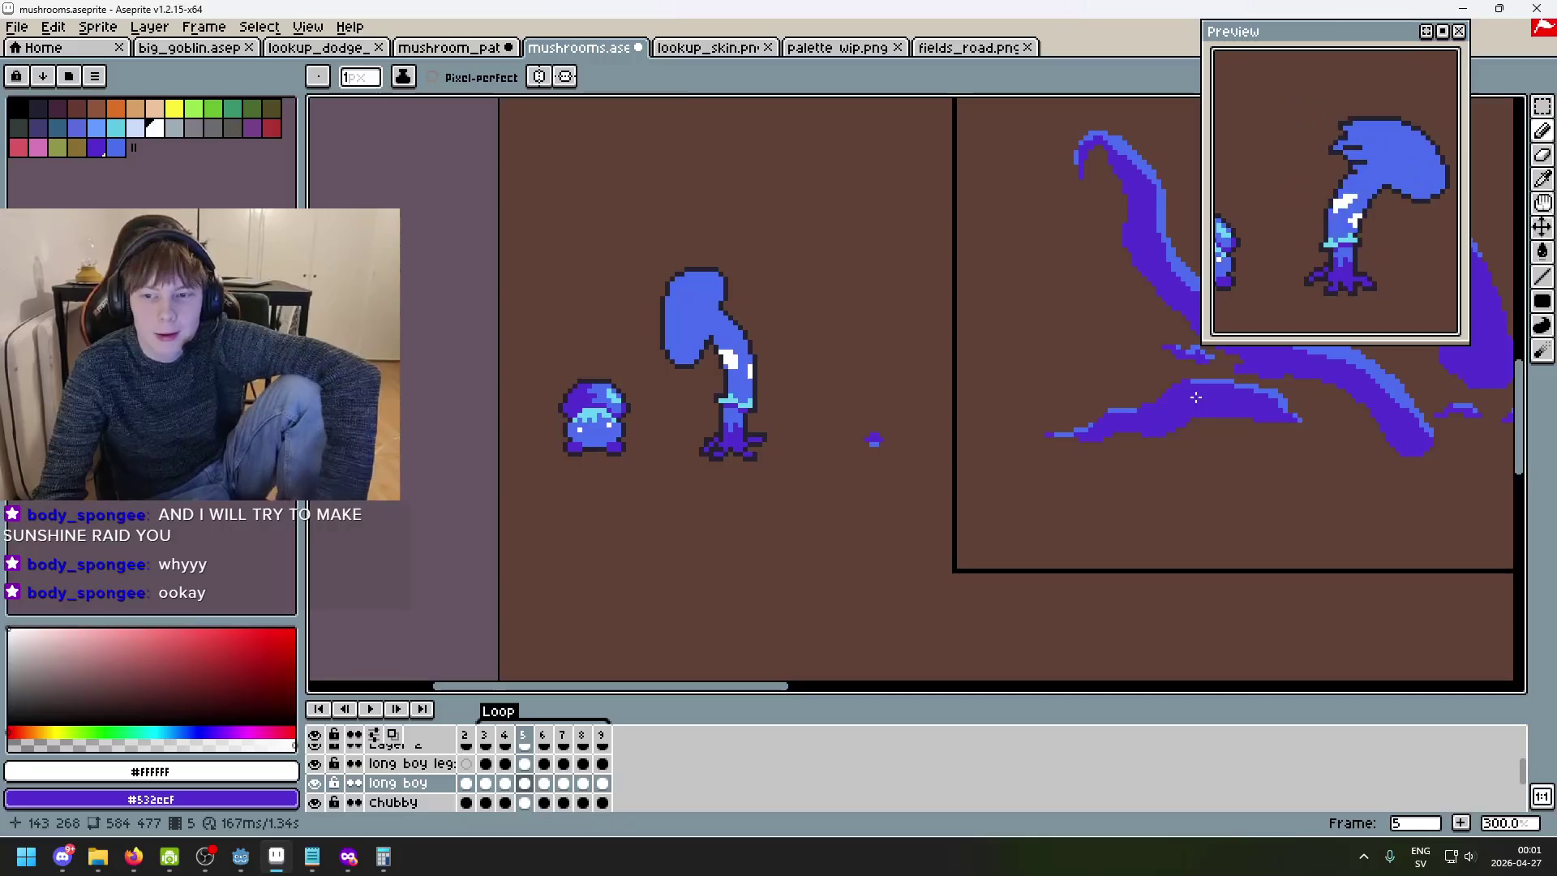
# - Go to frame 2 of the long boy layer and pick the #532ecf purple swatch
pyautogui.scroll(1, 762, 487)
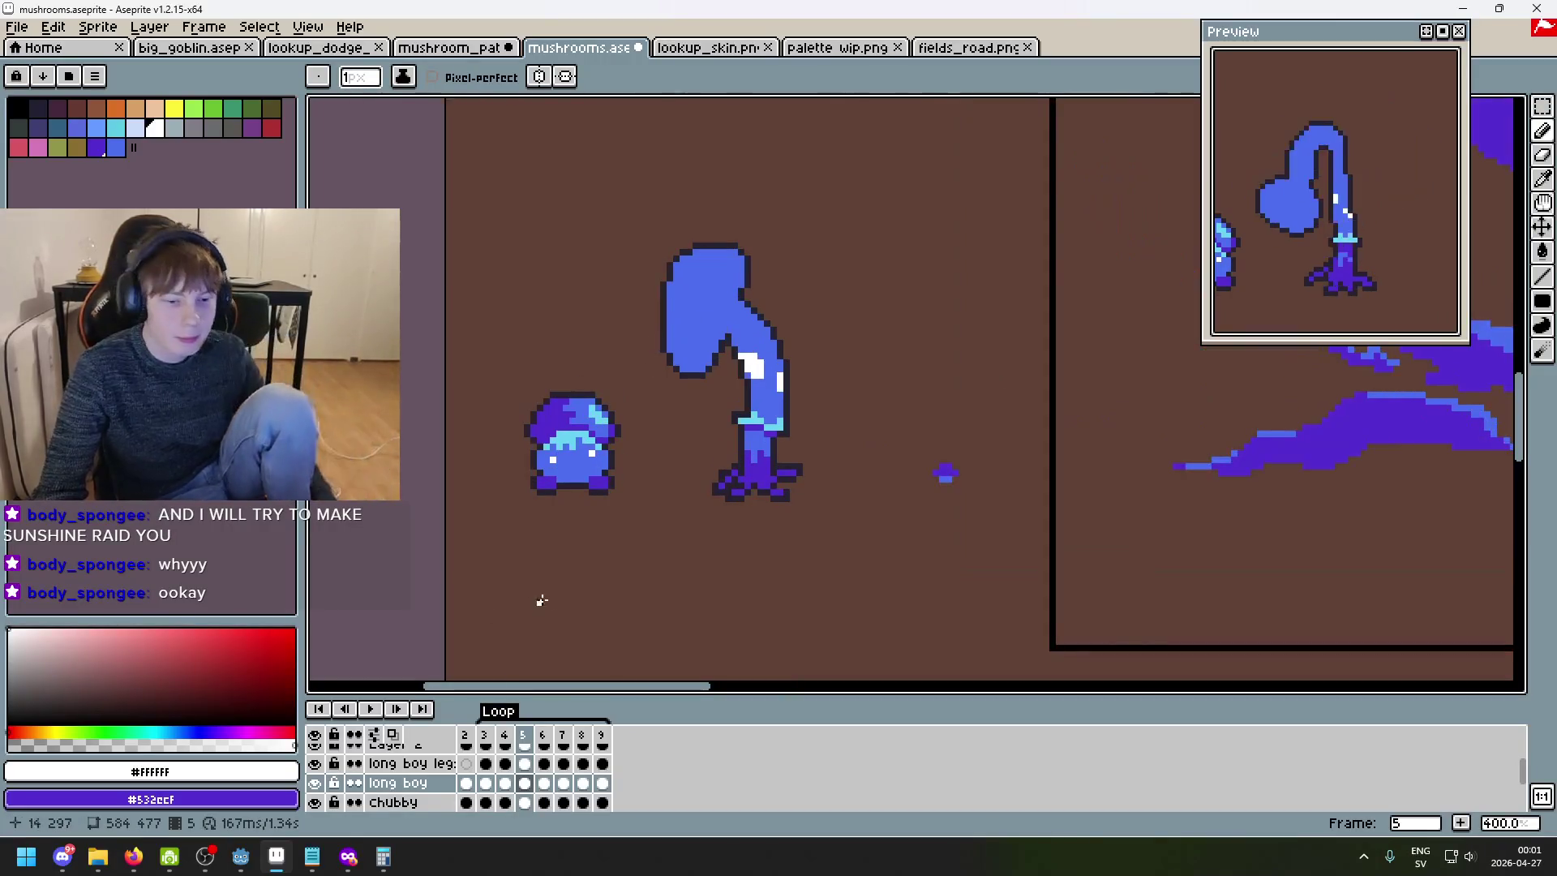
pyautogui.click(465, 782)
pyautogui.scroll(2, 722, 336)
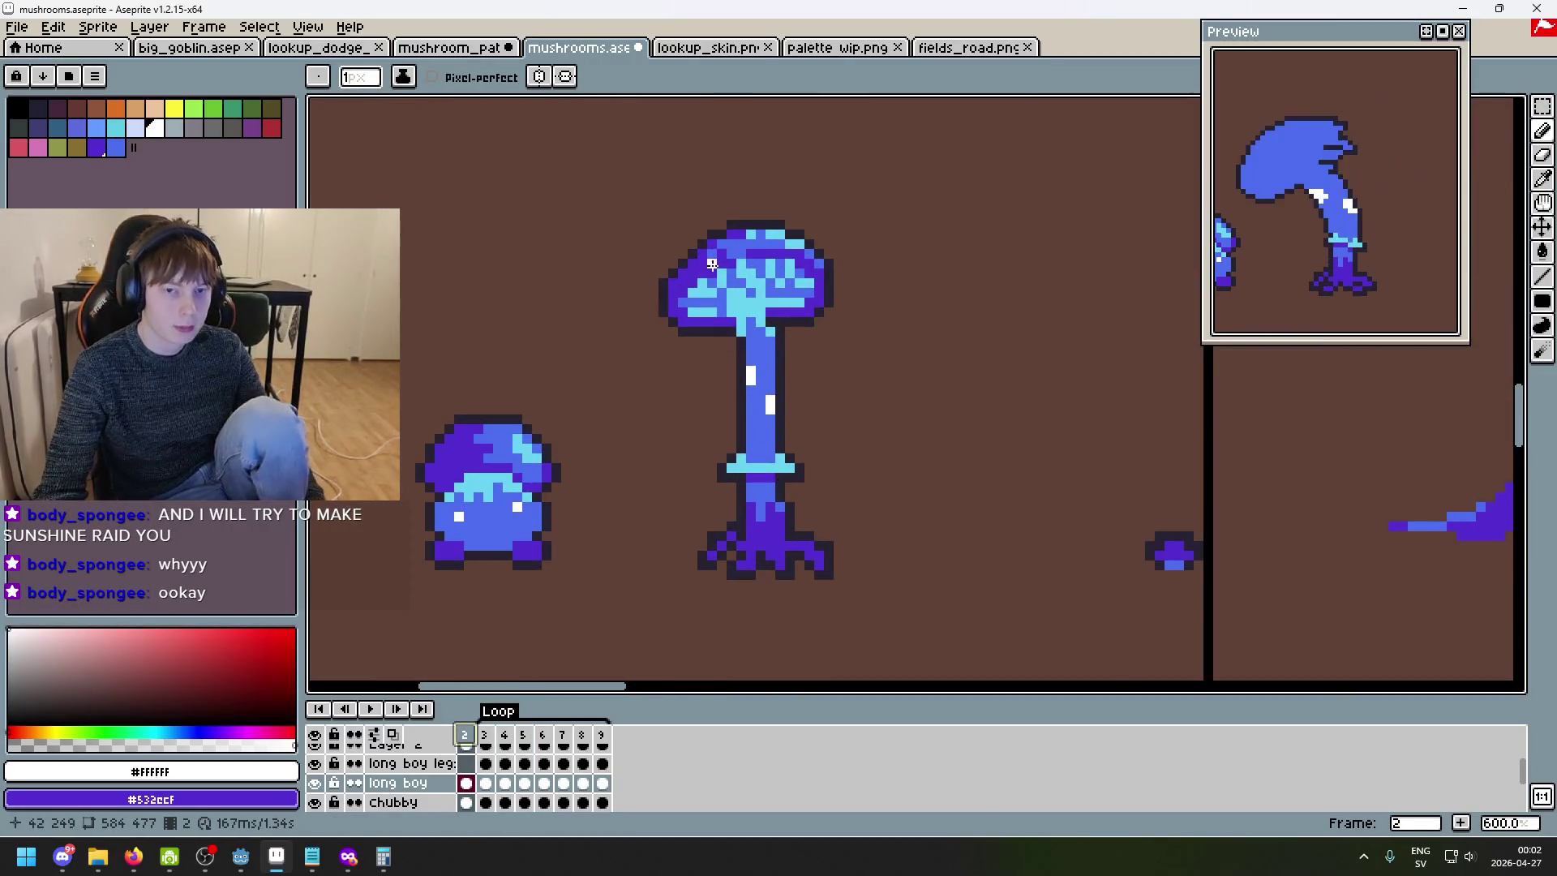
pyautogui.keyDown('alt'); pyautogui.click(736, 344); pyautogui.keyUp('alt')
pyautogui.scroll(1, 782, 378)
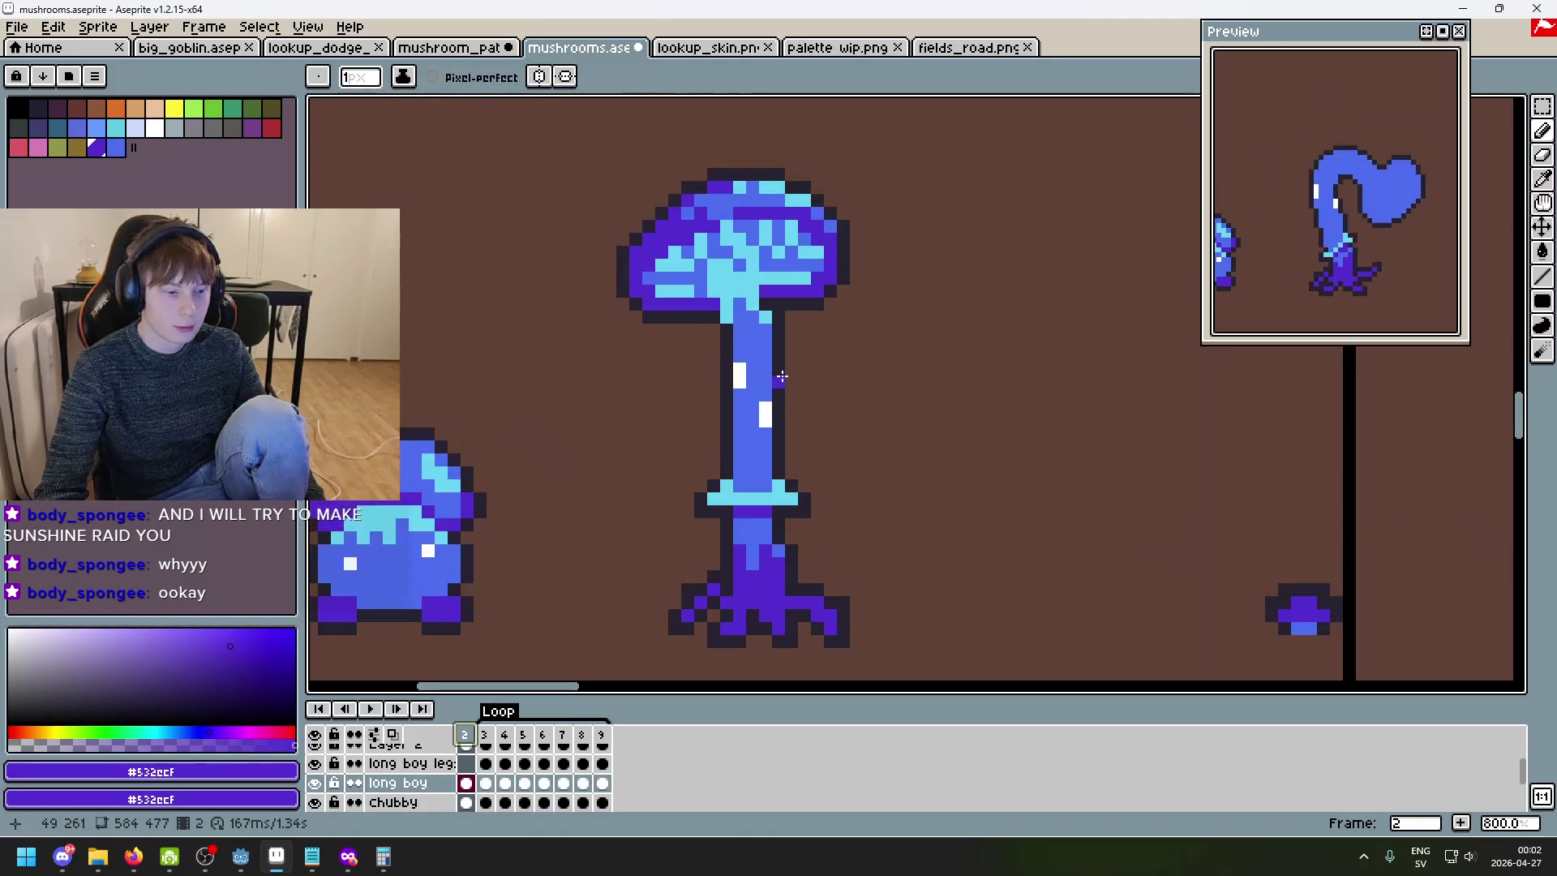
pyautogui.press('.')
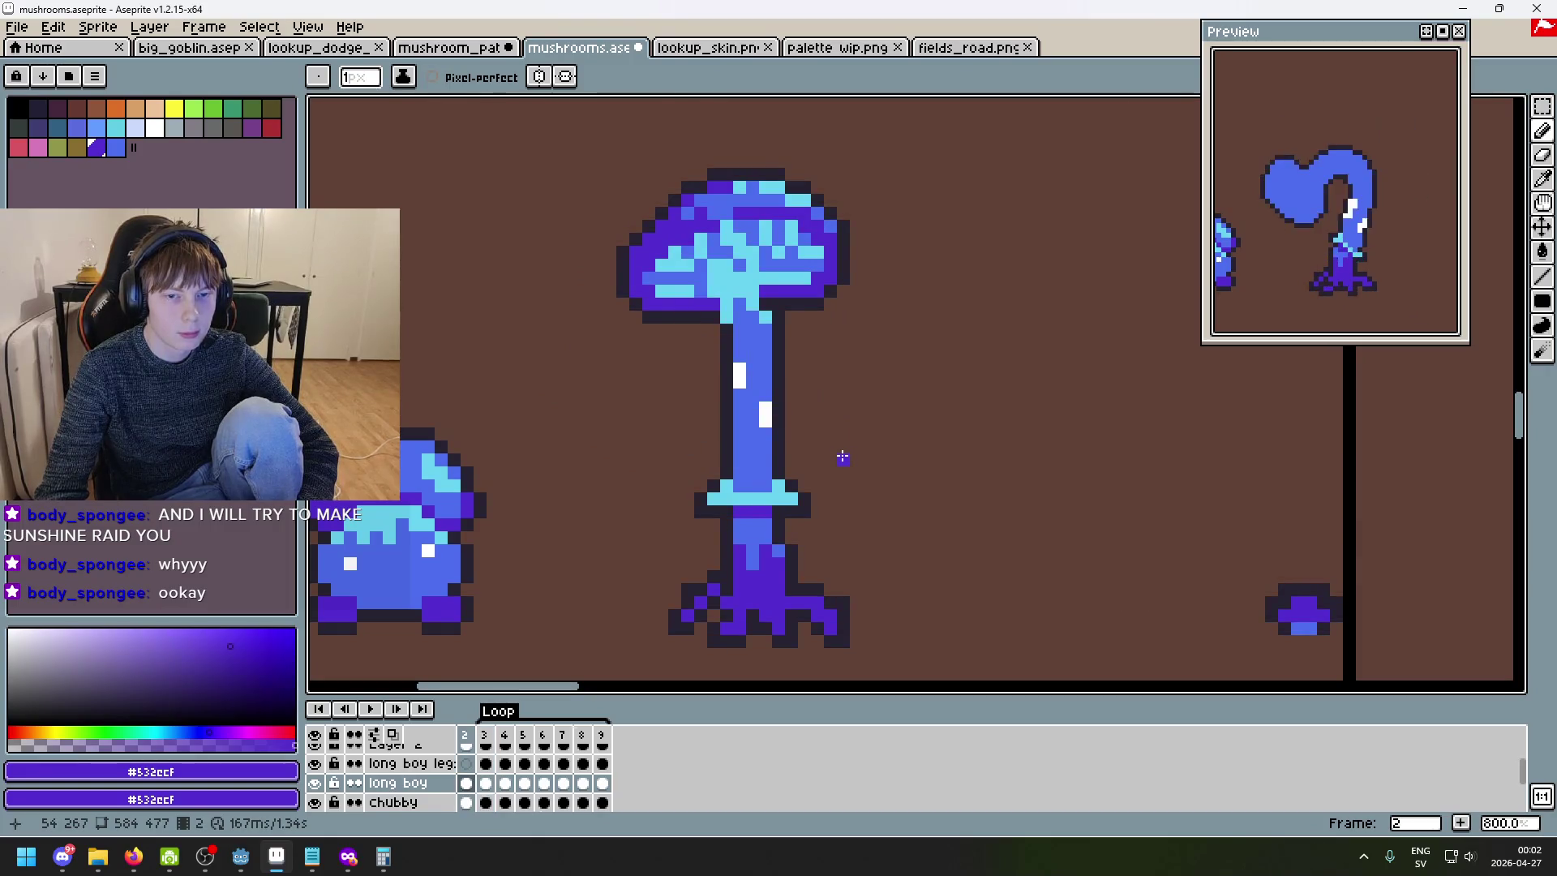
# - On frame 3, draw a purple line at the cap–stem joint and fill the cap's left lobe purple
pyautogui.press('.')
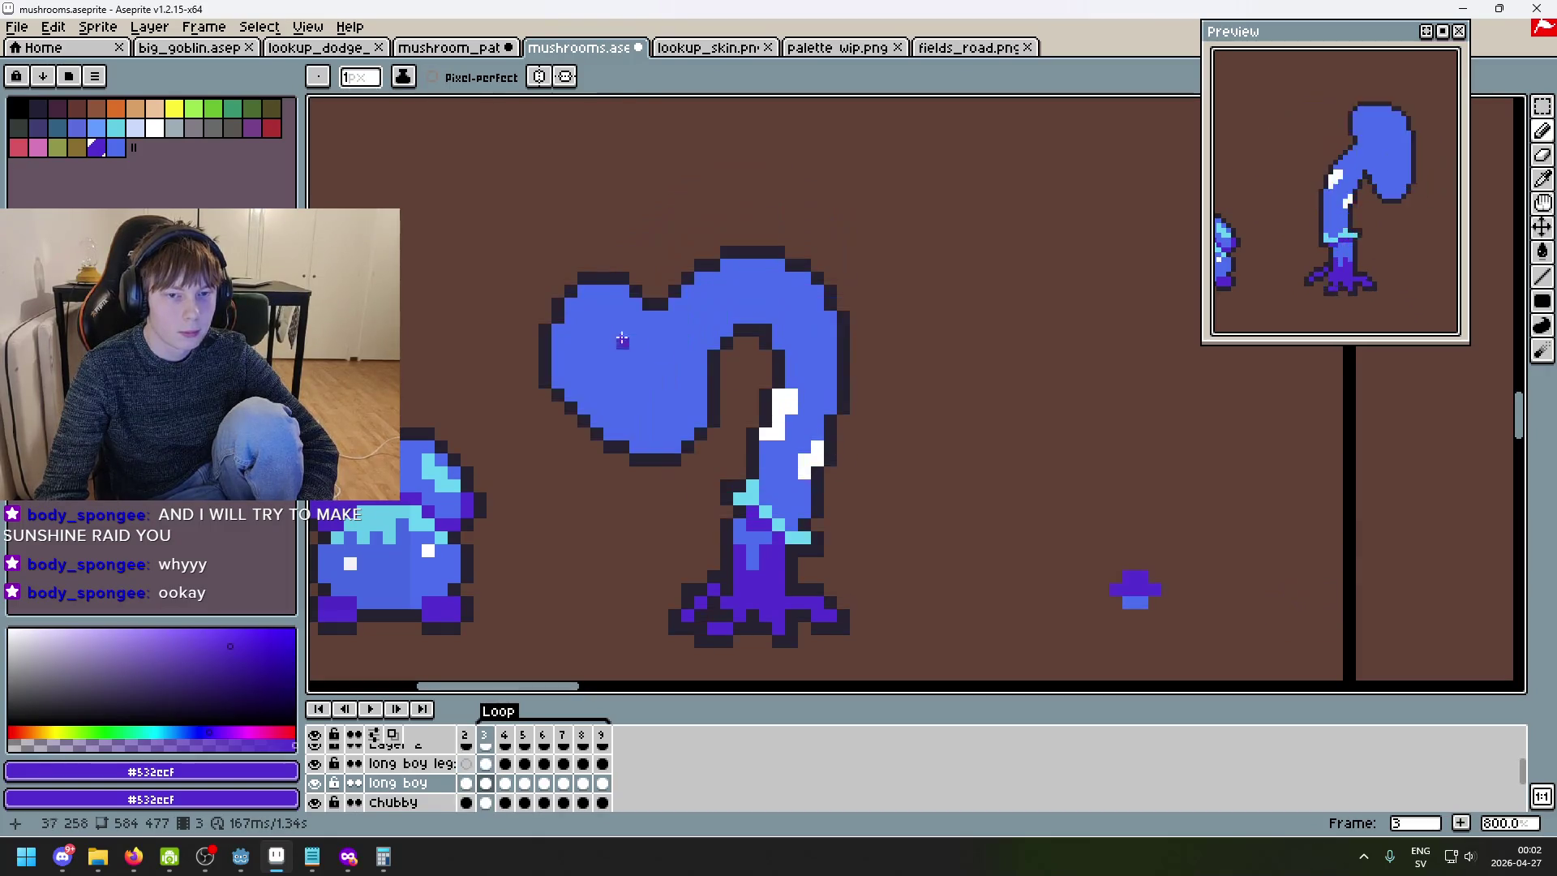
pyautogui.press(',')
pyautogui.press('.')
pyautogui.moveTo(673, 307); pyautogui.dragTo(713, 344)
pyautogui.press(',')
pyautogui.press('.')
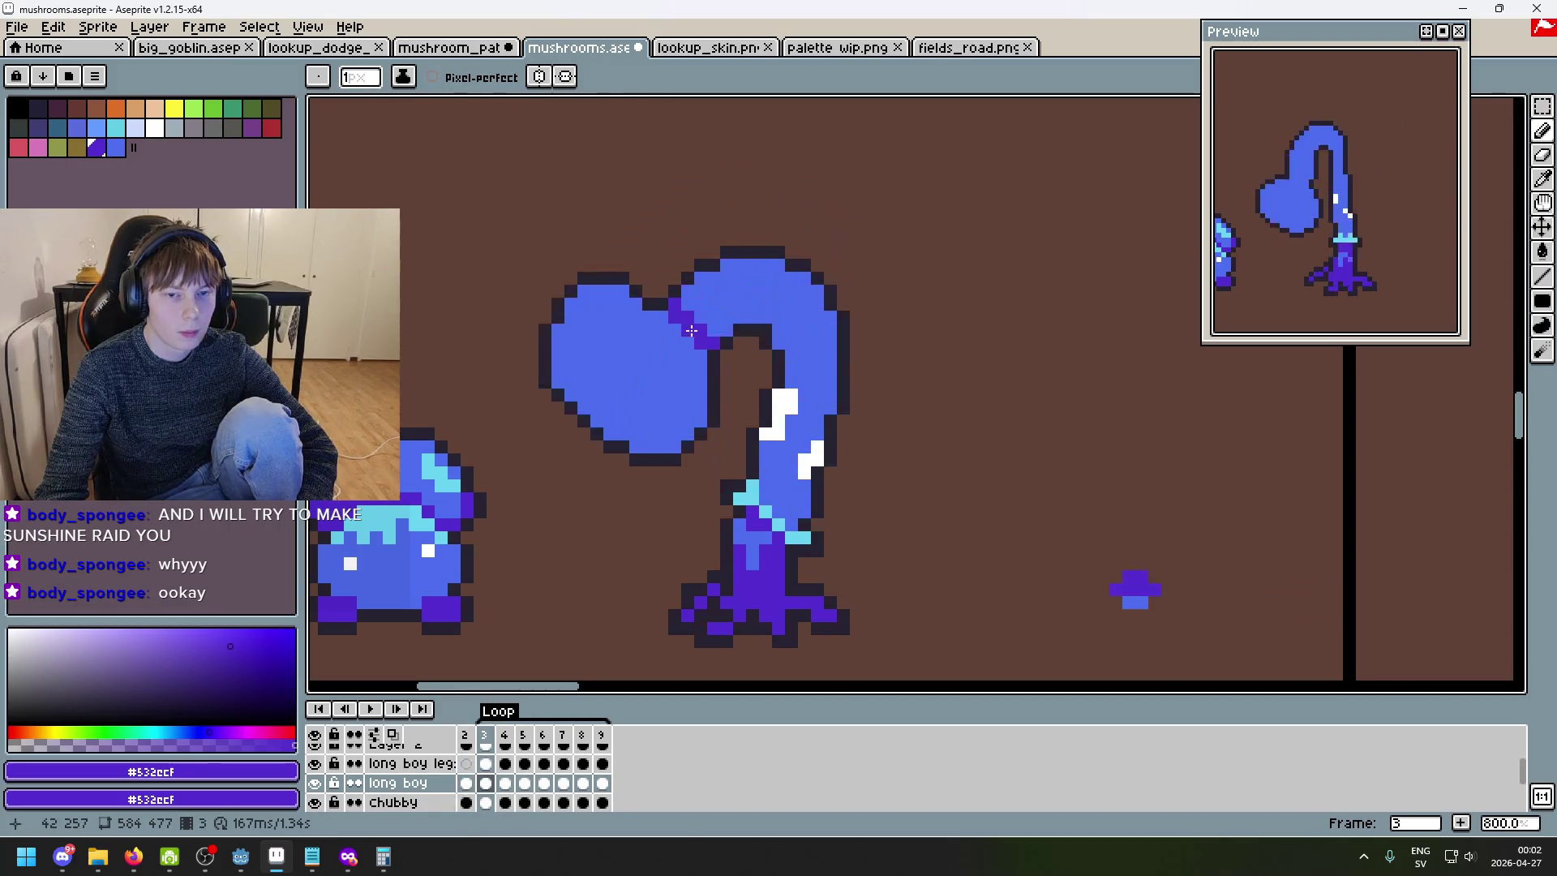
pyautogui.click(662, 328)
pyautogui.press('g')
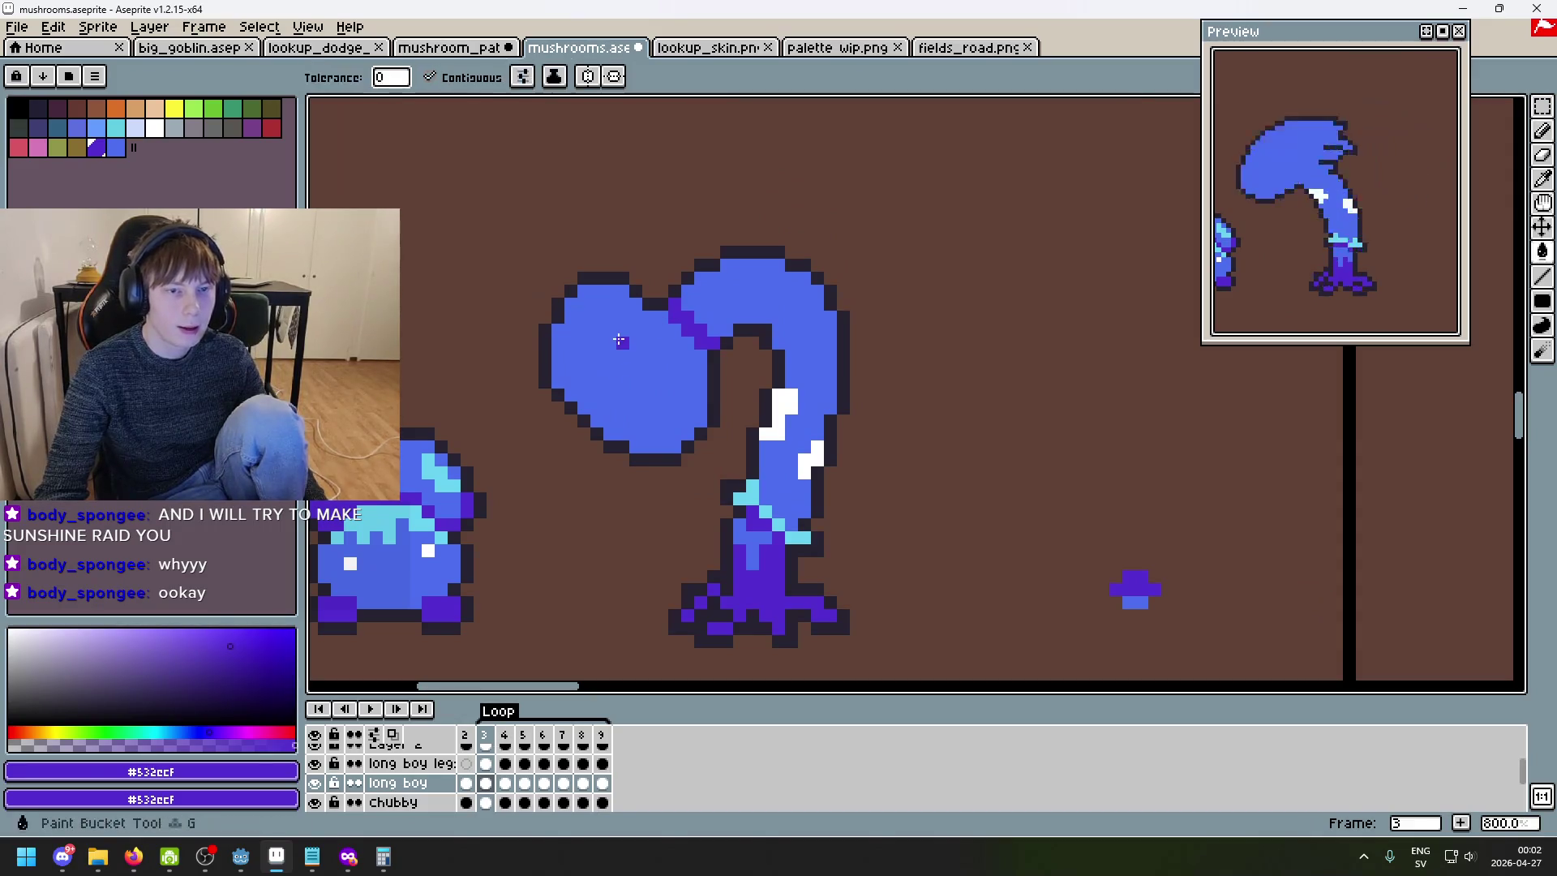
pyautogui.click(619, 338)
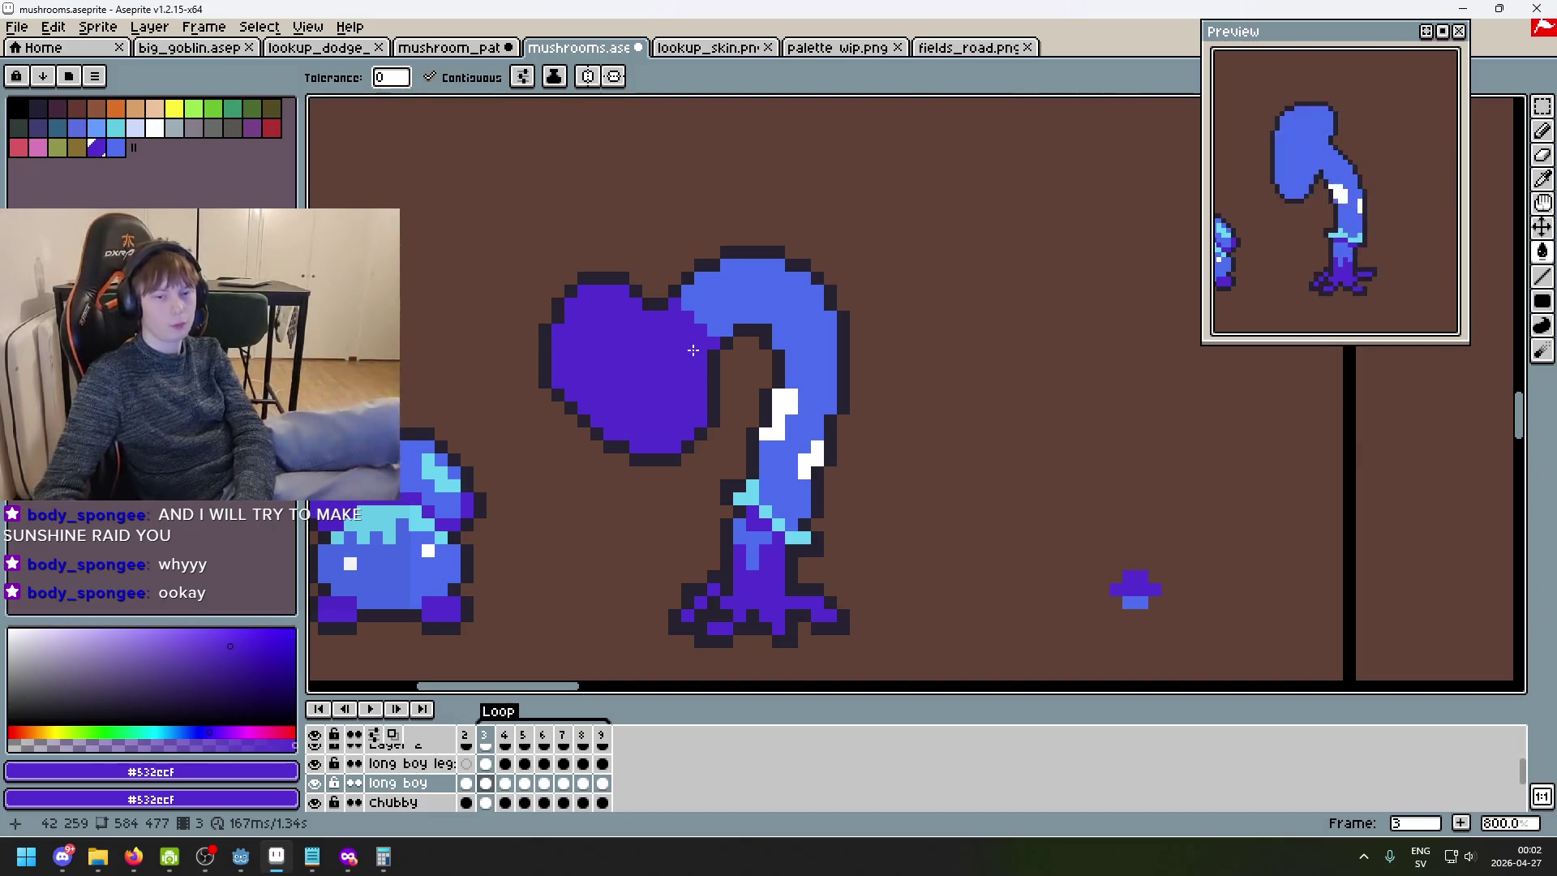
pyautogui.press('Left')
pyautogui.press('Right')
pyautogui.press('Right')
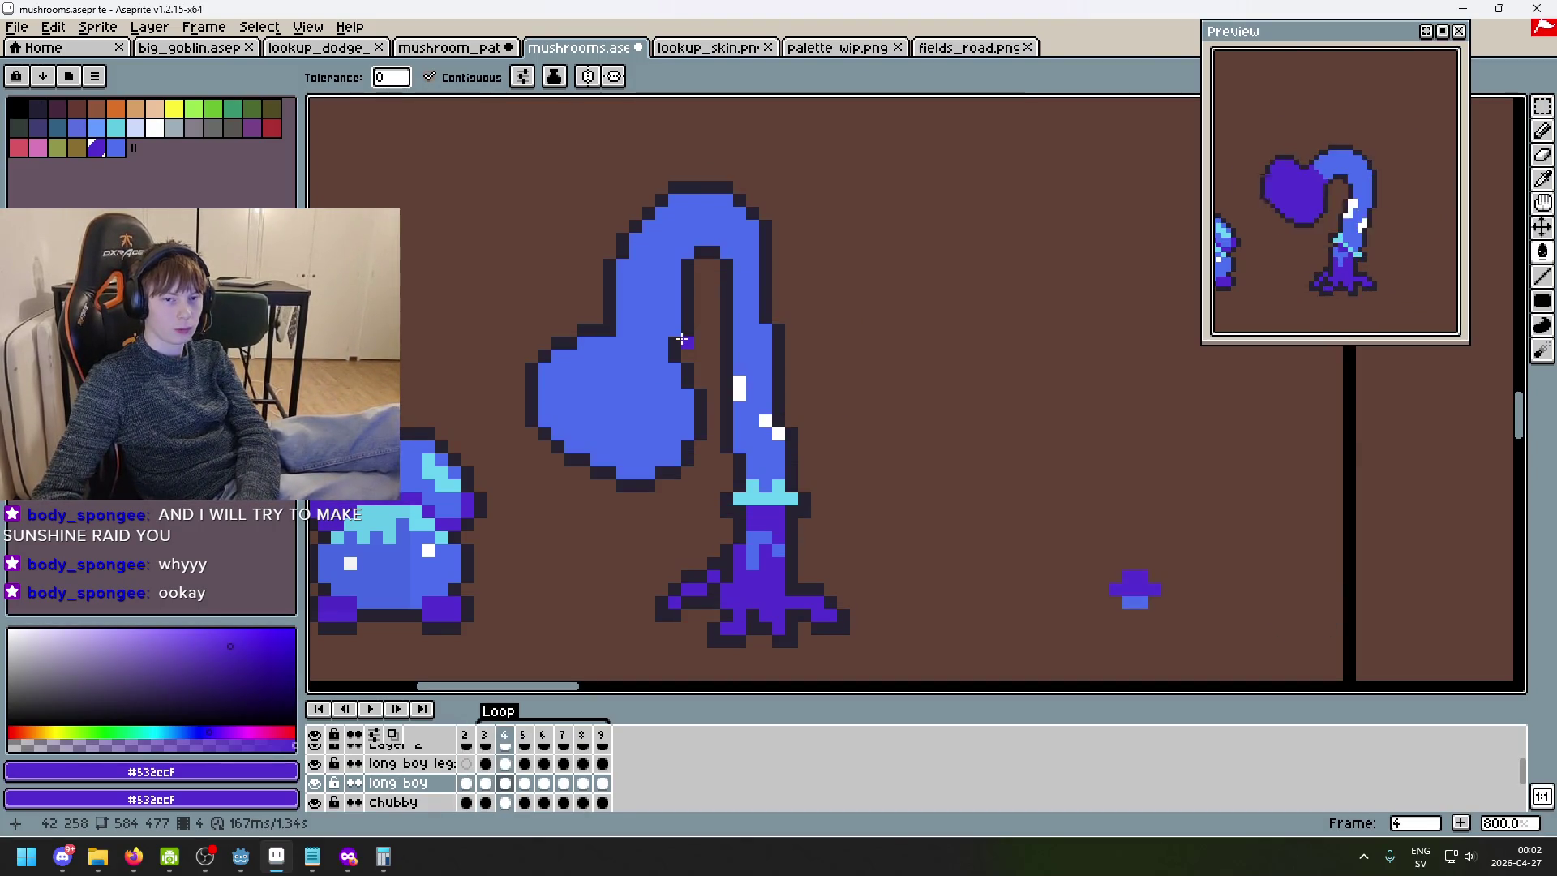
# - Fill the frame 4 cap purple, undoing a first fill that spilled too far
pyautogui.click(617, 342)
pyautogui.hotkey('ctrl', 'z')
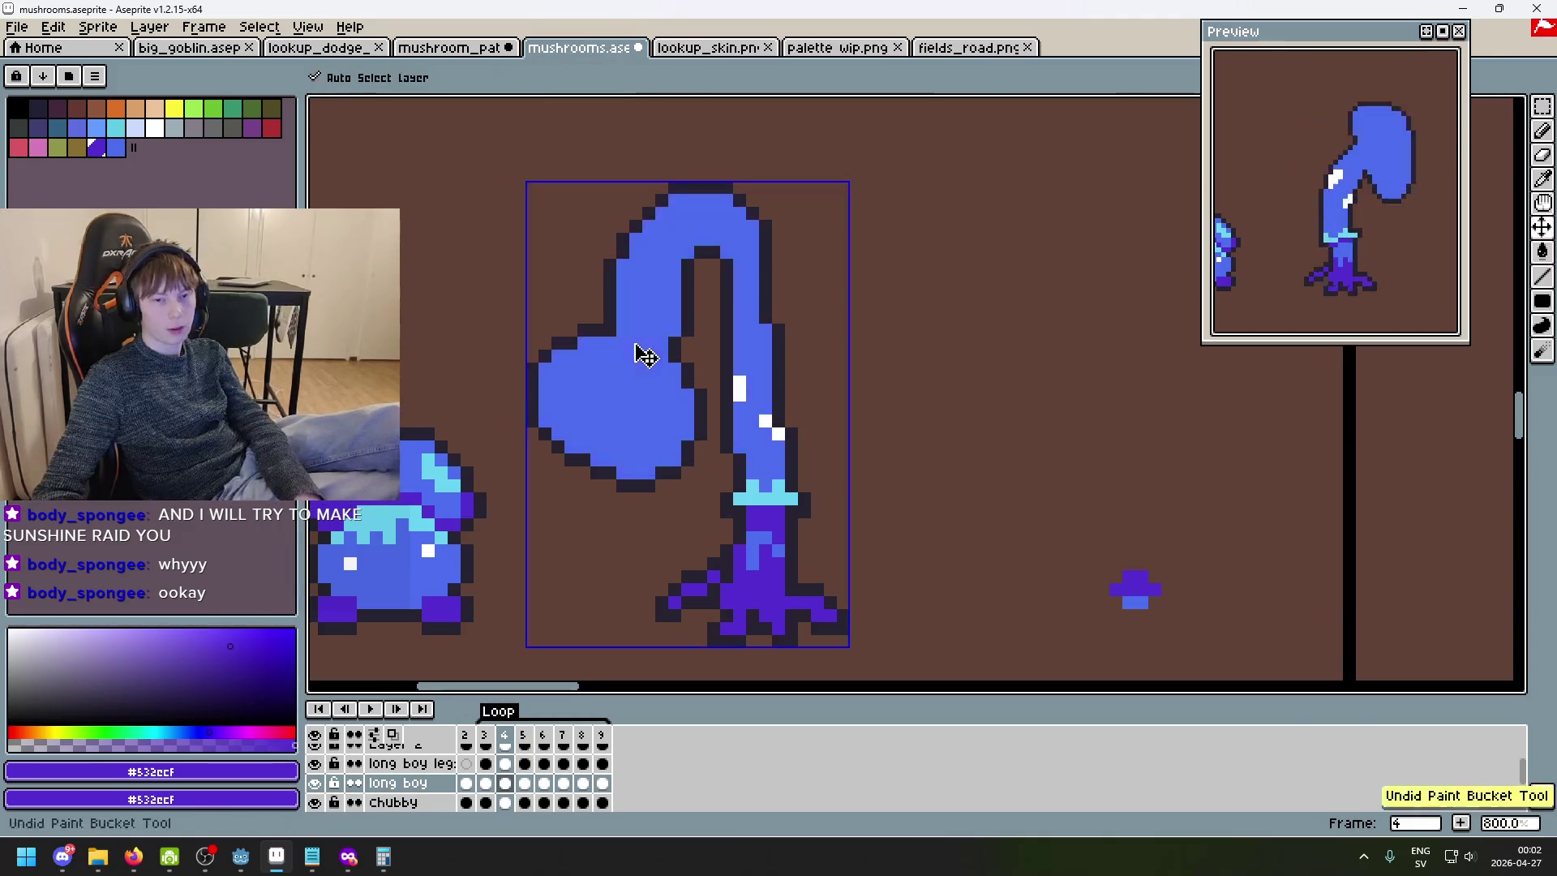
pyautogui.press('b')
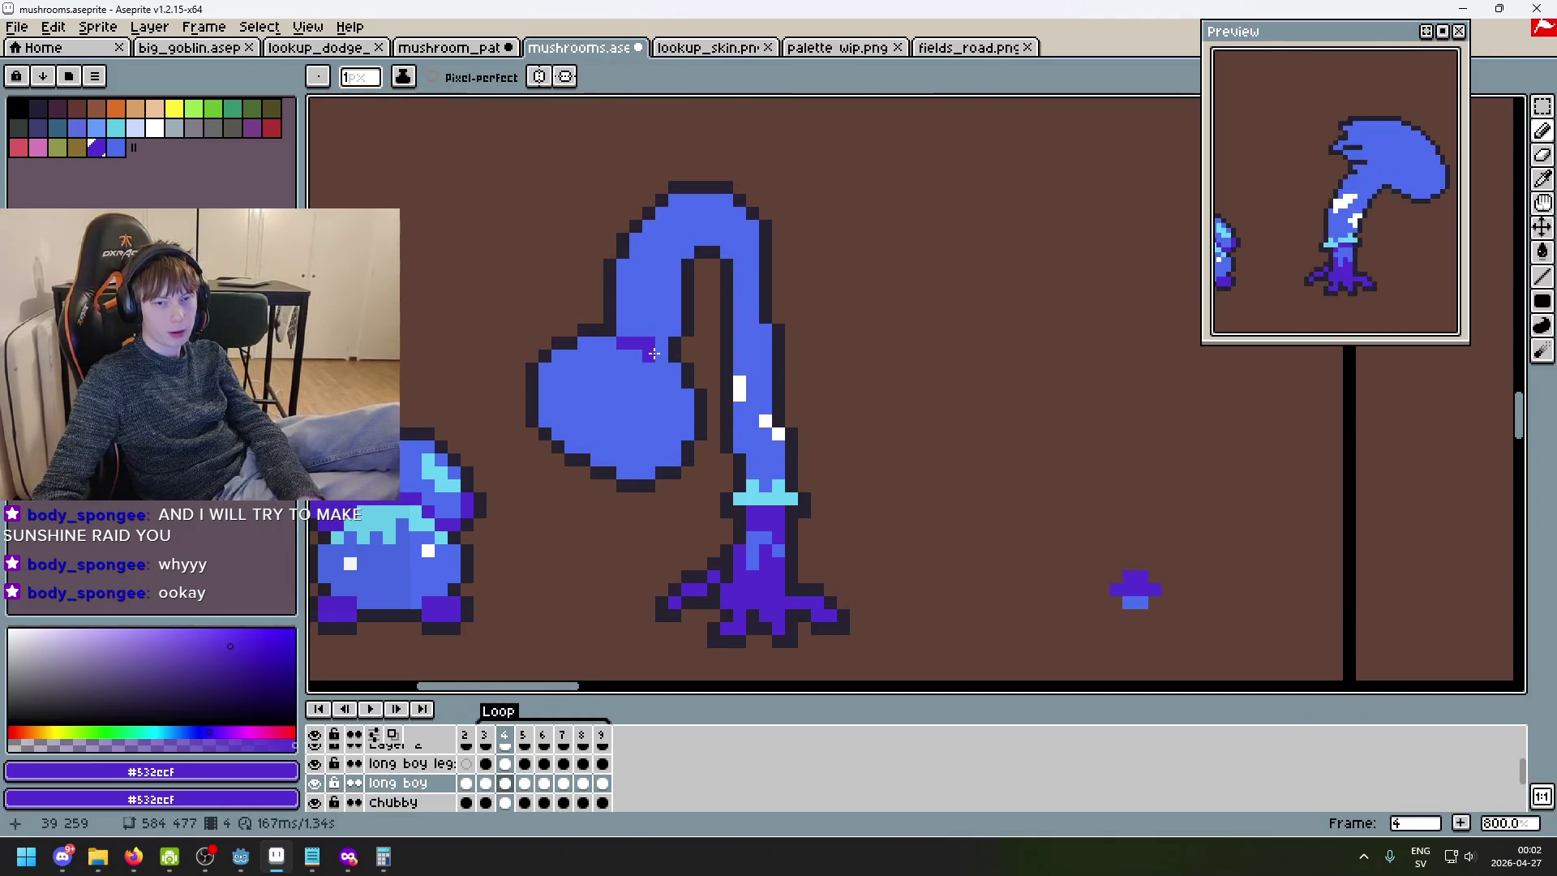
pyautogui.press('g')
pyautogui.click(622, 382)
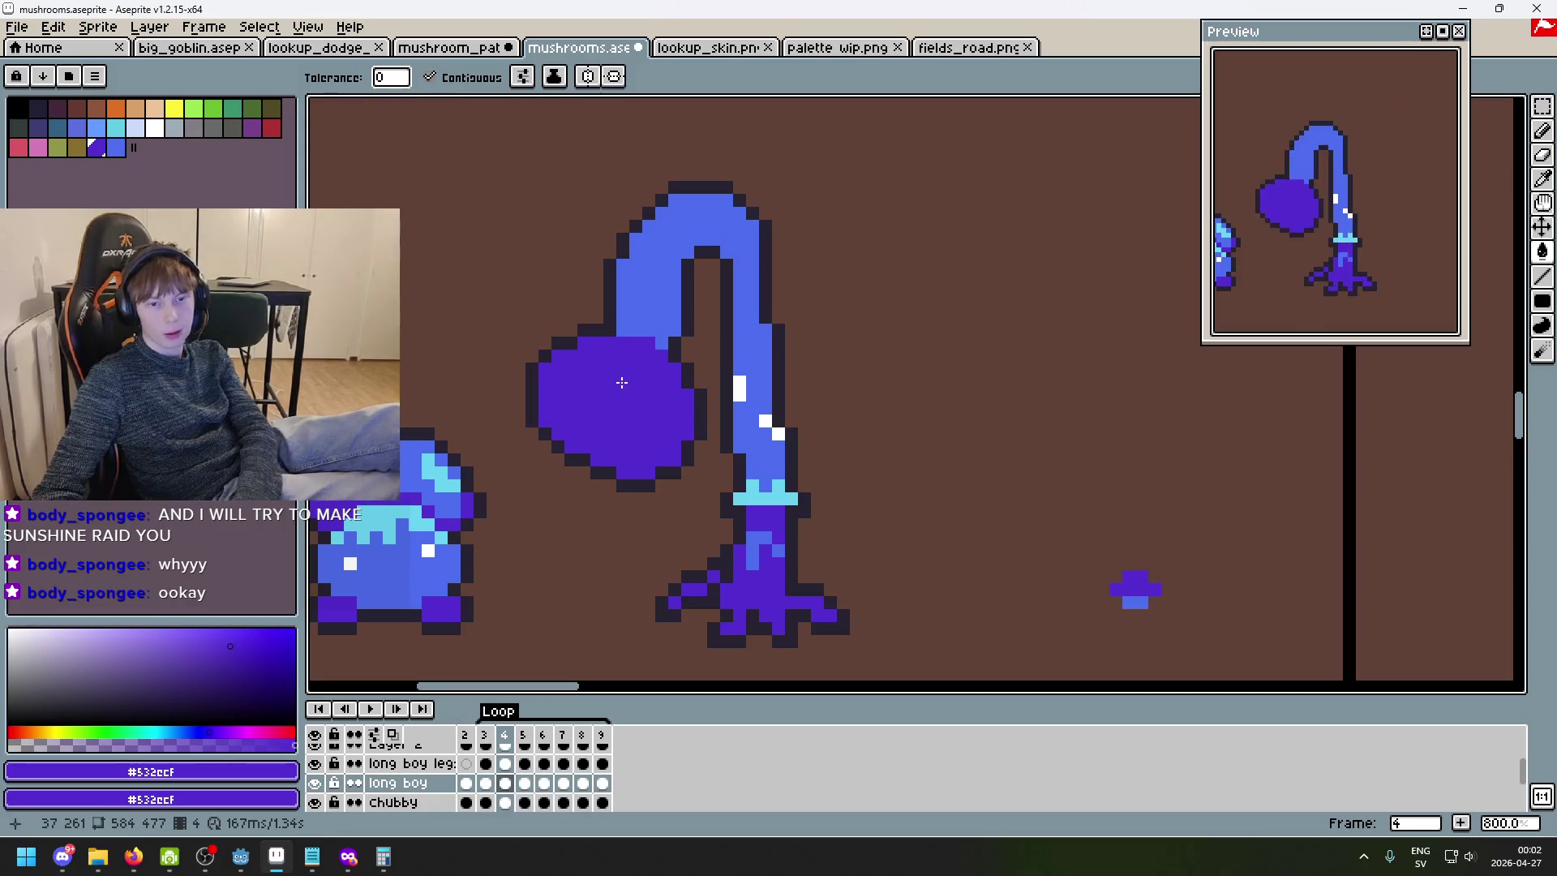
# - On frame 5, draw a purple cap–stem edge and fill the cap purple after undoing a leak
pyautogui.press('Right')
pyautogui.click(725, 268)
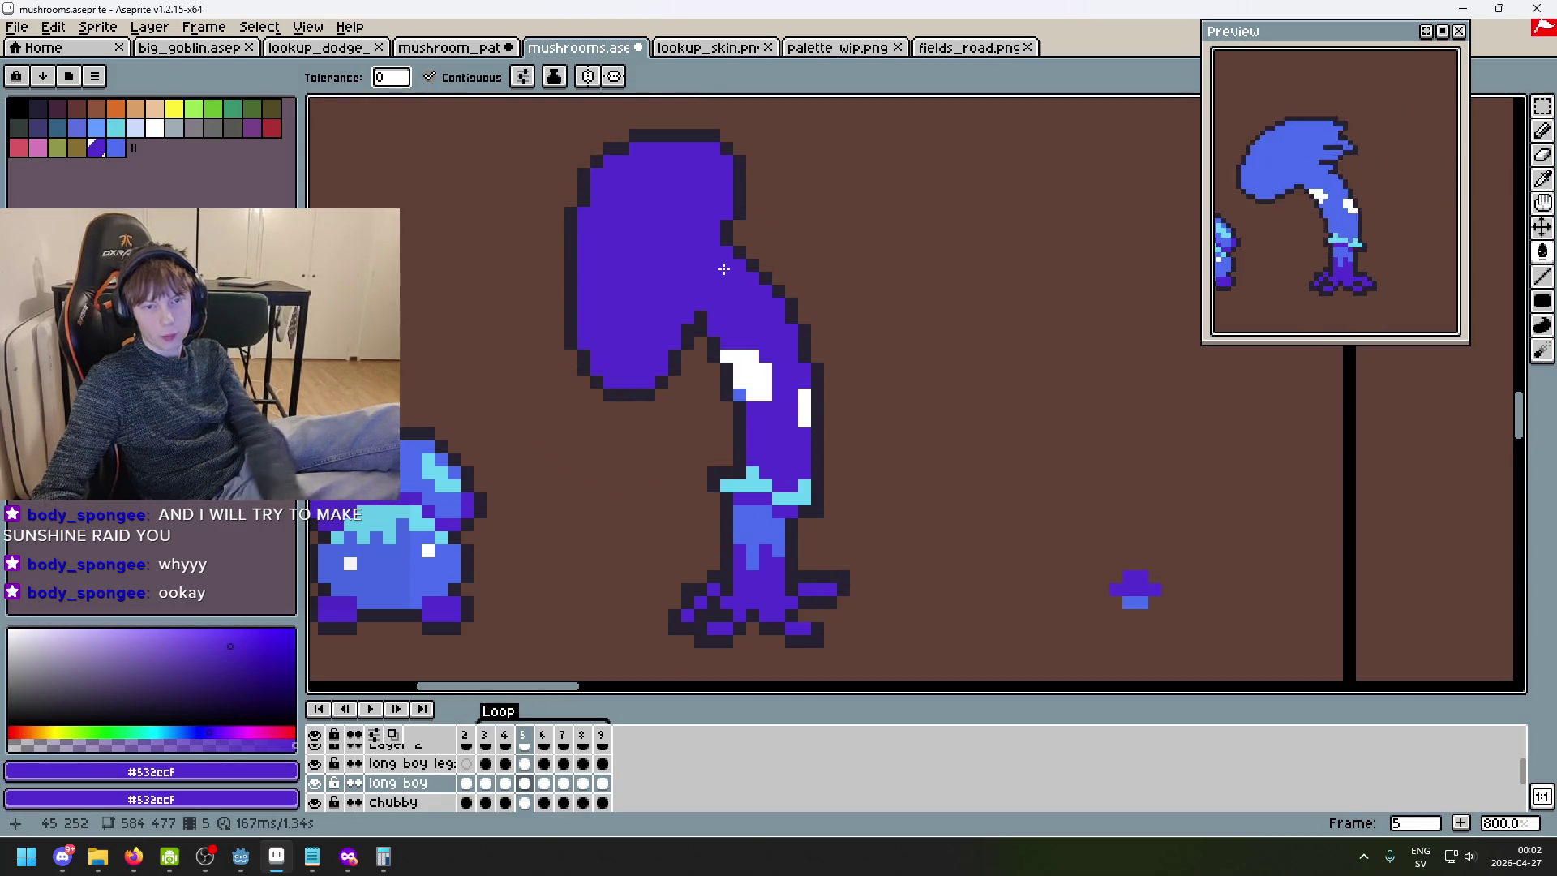
pyautogui.hotkey('ctrl', 'z')
pyautogui.press('b')
pyautogui.moveTo(727, 253); pyautogui.dragTo(701, 309)
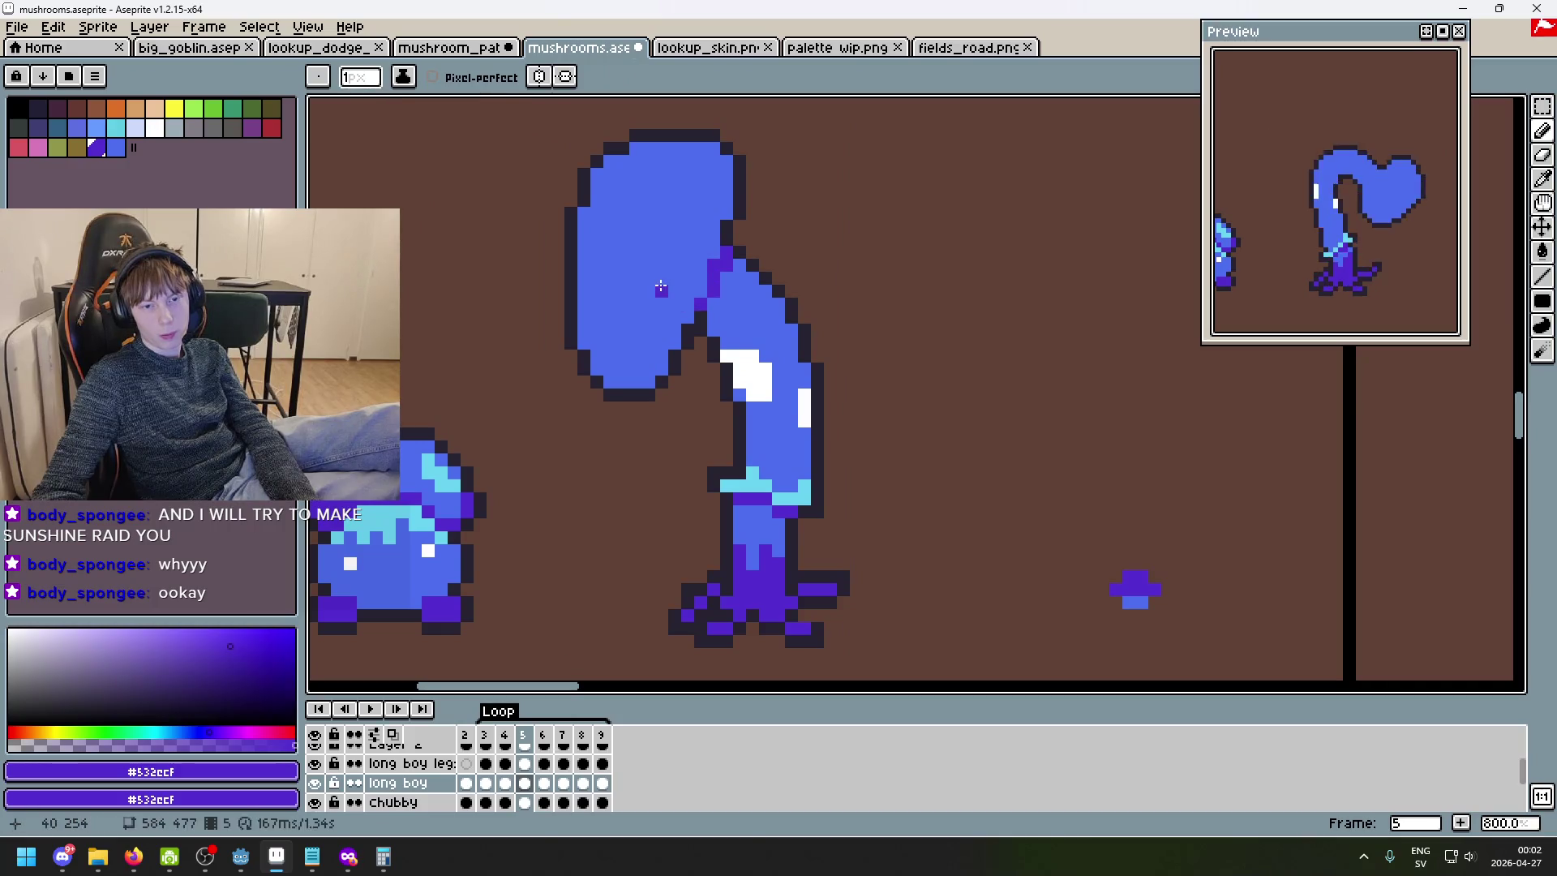
pyautogui.press('g')
pyautogui.click(662, 285)
pyautogui.scroll(-1, 662, 292)
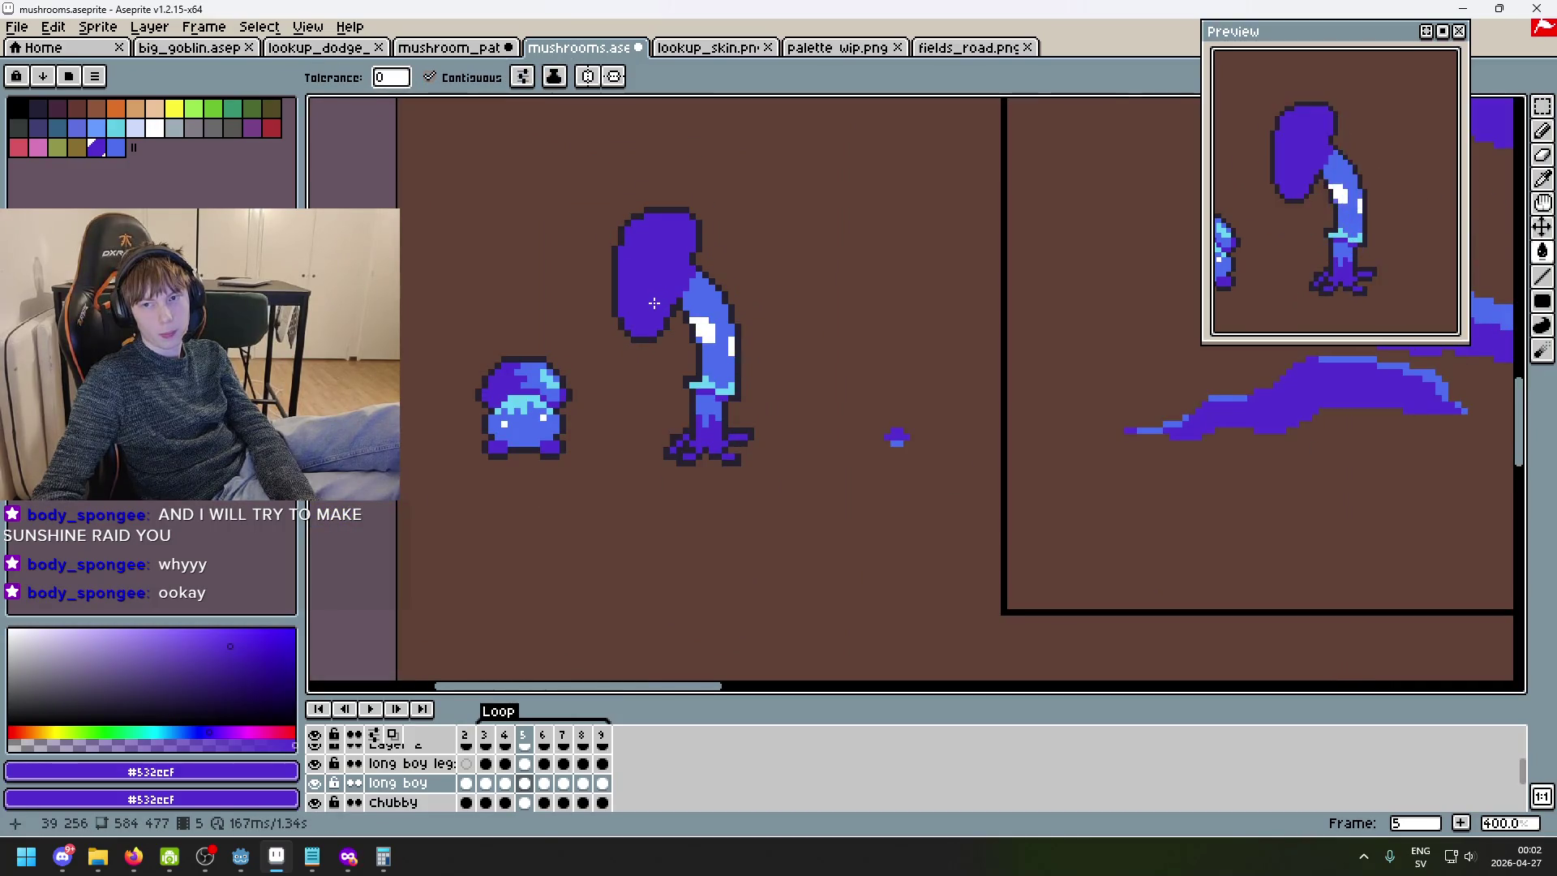
pyautogui.scroll(1, 655, 302)
# - On frame 6, add a purple line dividing cap from stem and fill the cap purple
pyautogui.press('Right')
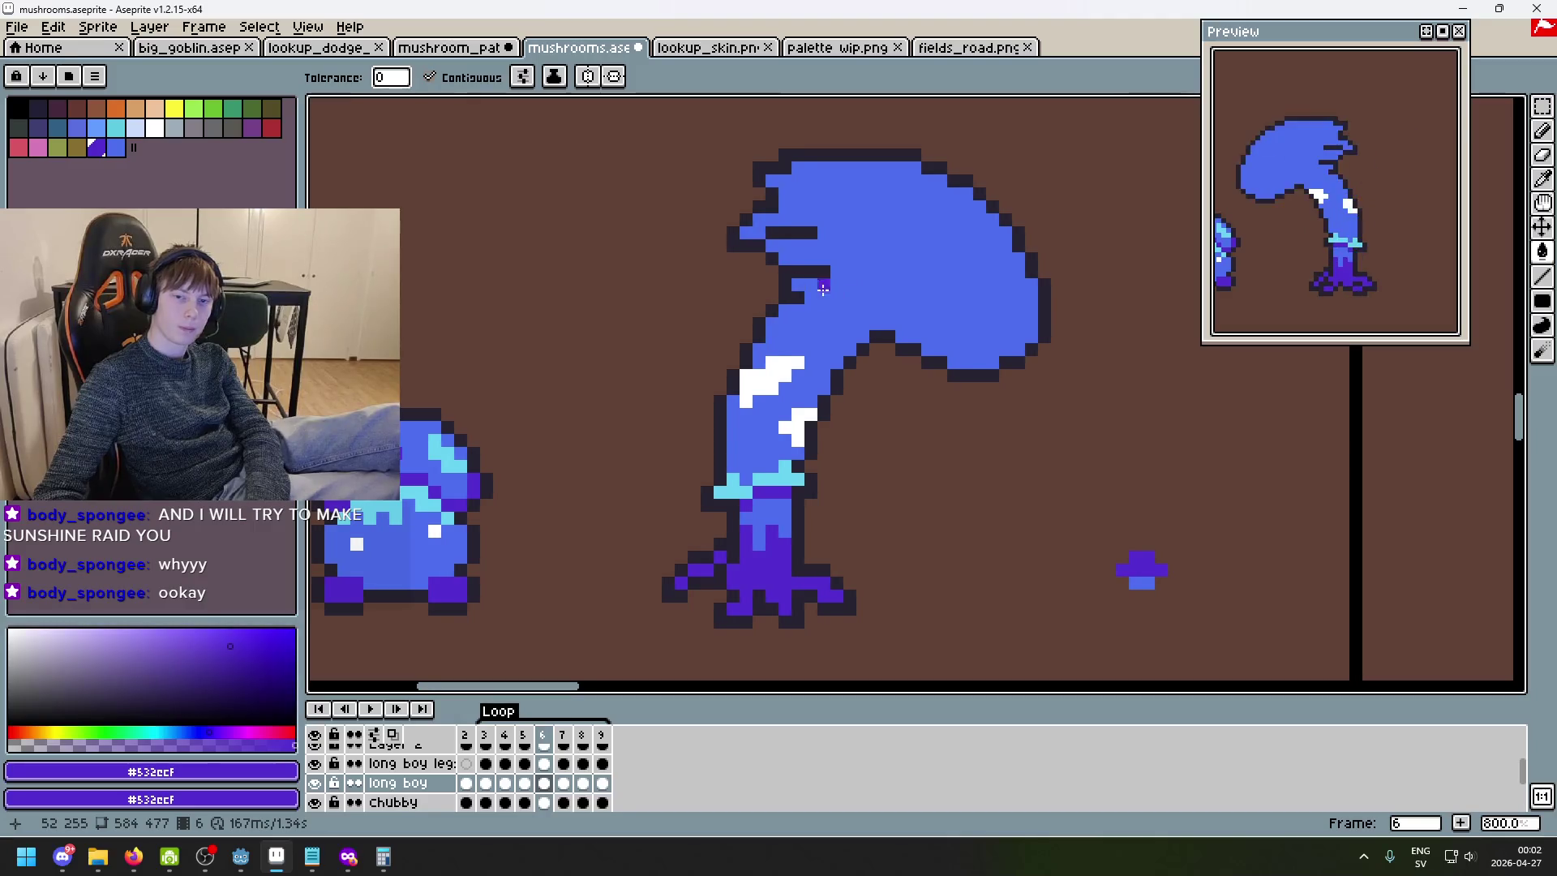
pyautogui.click(809, 287)
pyautogui.press('b')
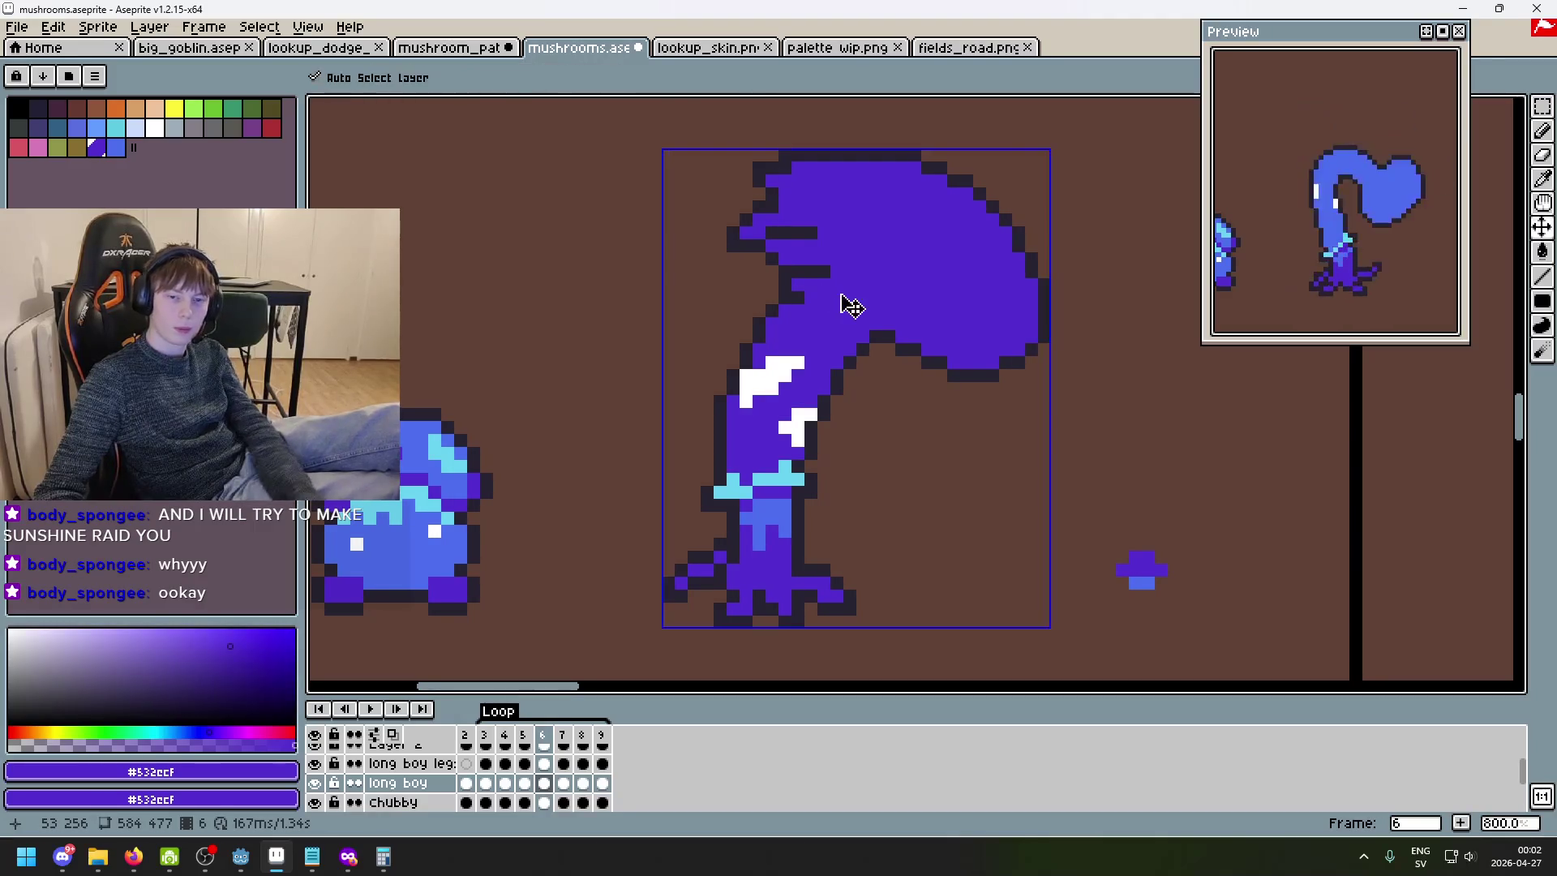
pyautogui.hotkey('ctrl', 'z')
pyautogui.moveTo(816, 288); pyautogui.dragTo(876, 328)
pyautogui.press('g')
pyautogui.click(881, 288)
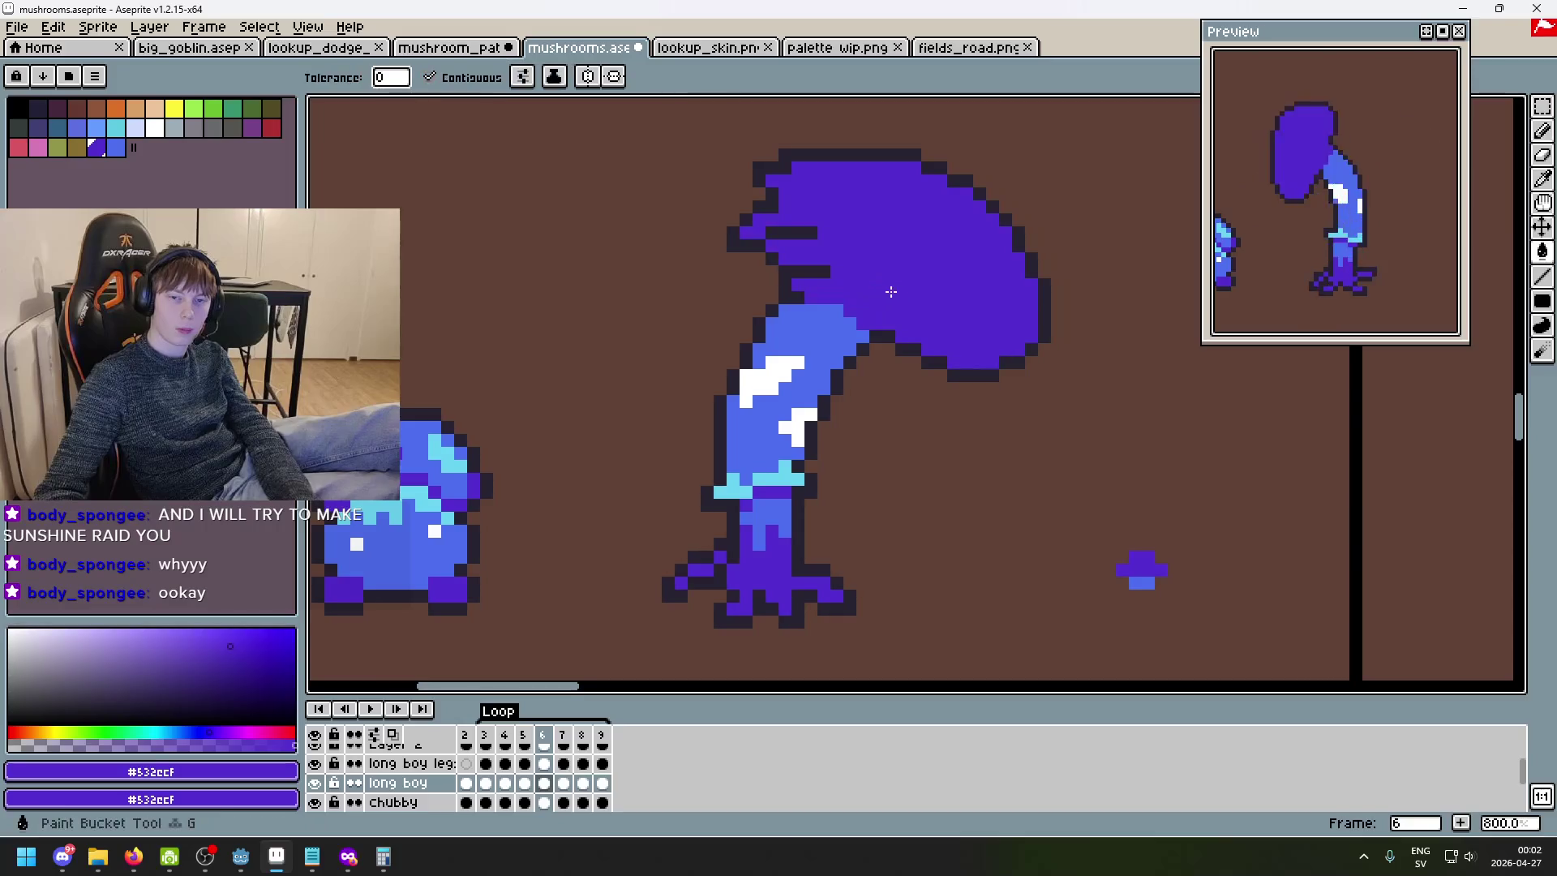
# - On frame 7, undo a leaking fill, draw a cap–stem divider, and fill the cap purple
pyautogui.press('Right')
pyautogui.click(828, 321)
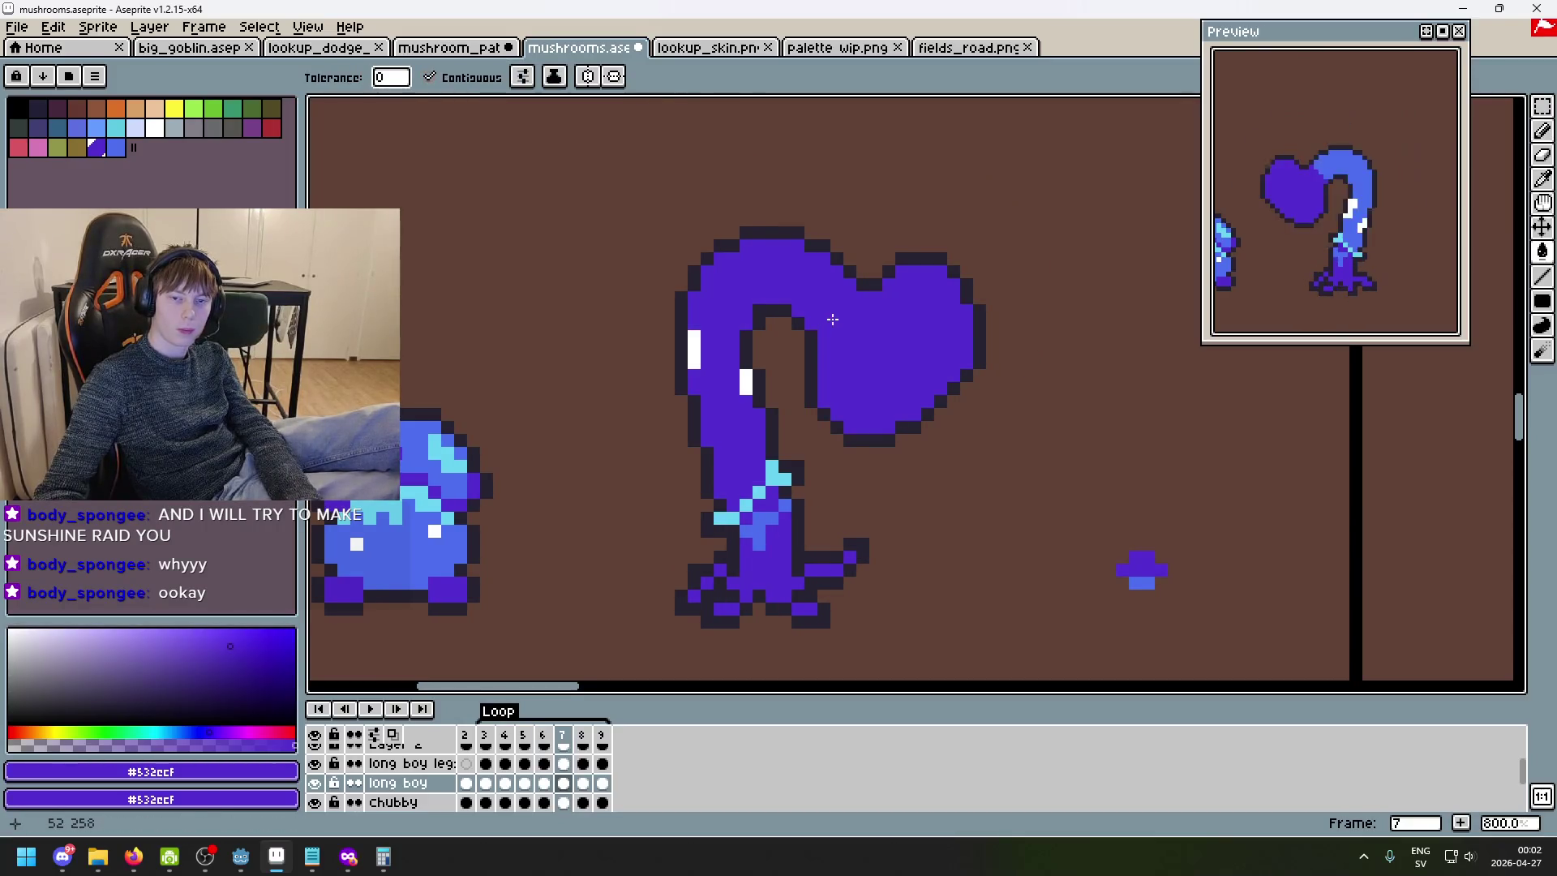
pyautogui.hotkey('ctrl', 'z')
pyautogui.press('b')
pyautogui.moveTo(828, 333); pyautogui.dragTo(857, 288)
pyautogui.press('g')
pyautogui.click(876, 327)
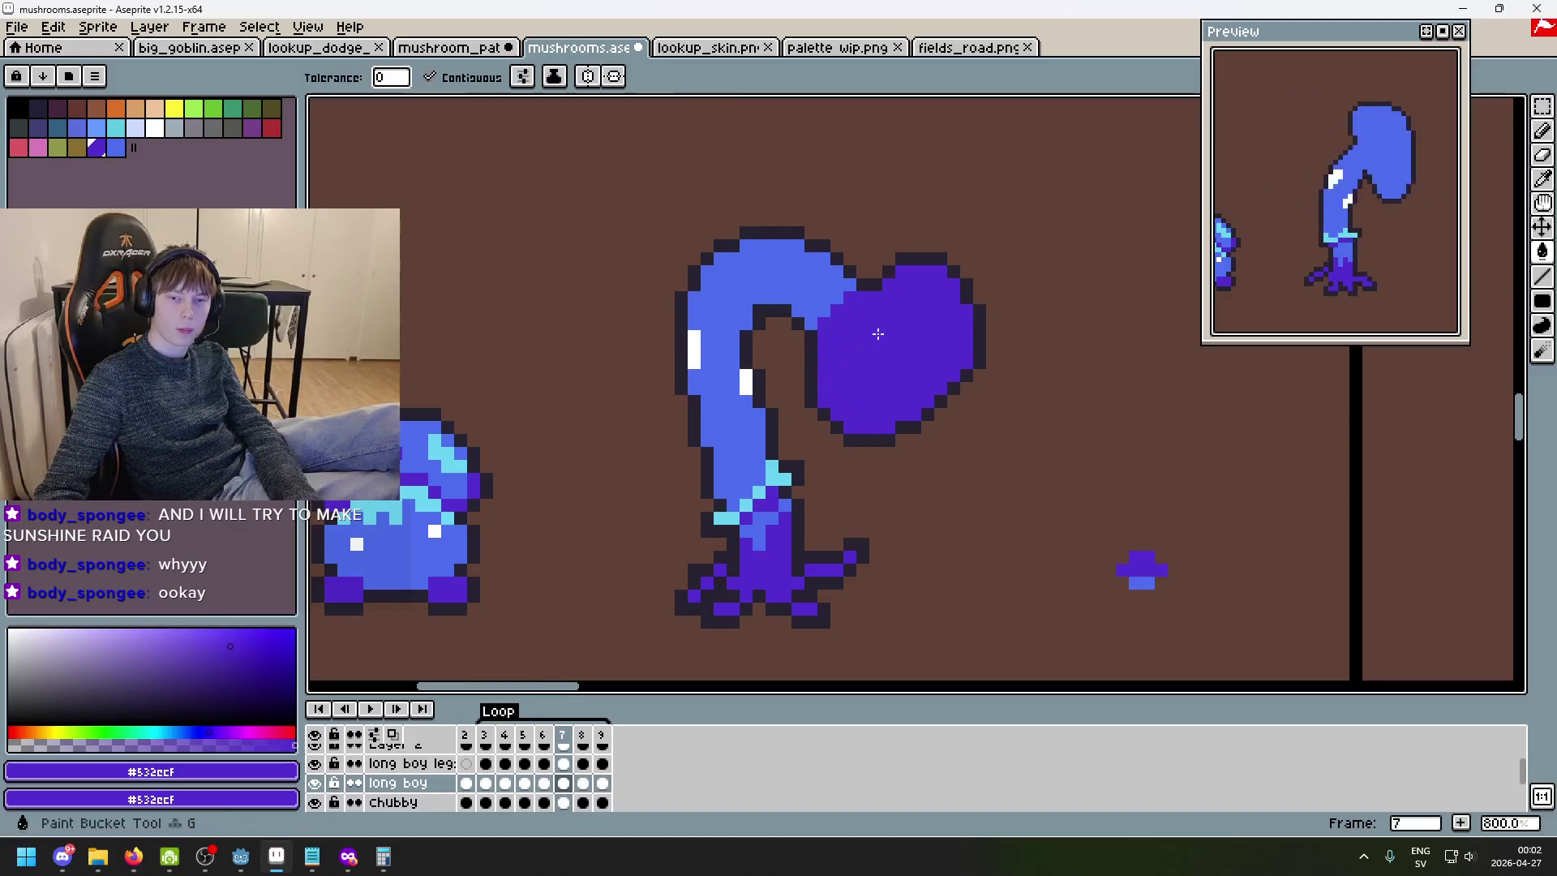
# - On frame 8, add purple joint pixels and fill the cap, reverting a trial stem fill
pyautogui.press('Right')
pyautogui.press('b')
pyautogui.moveTo(813, 236); pyautogui.dragTo(841, 295)
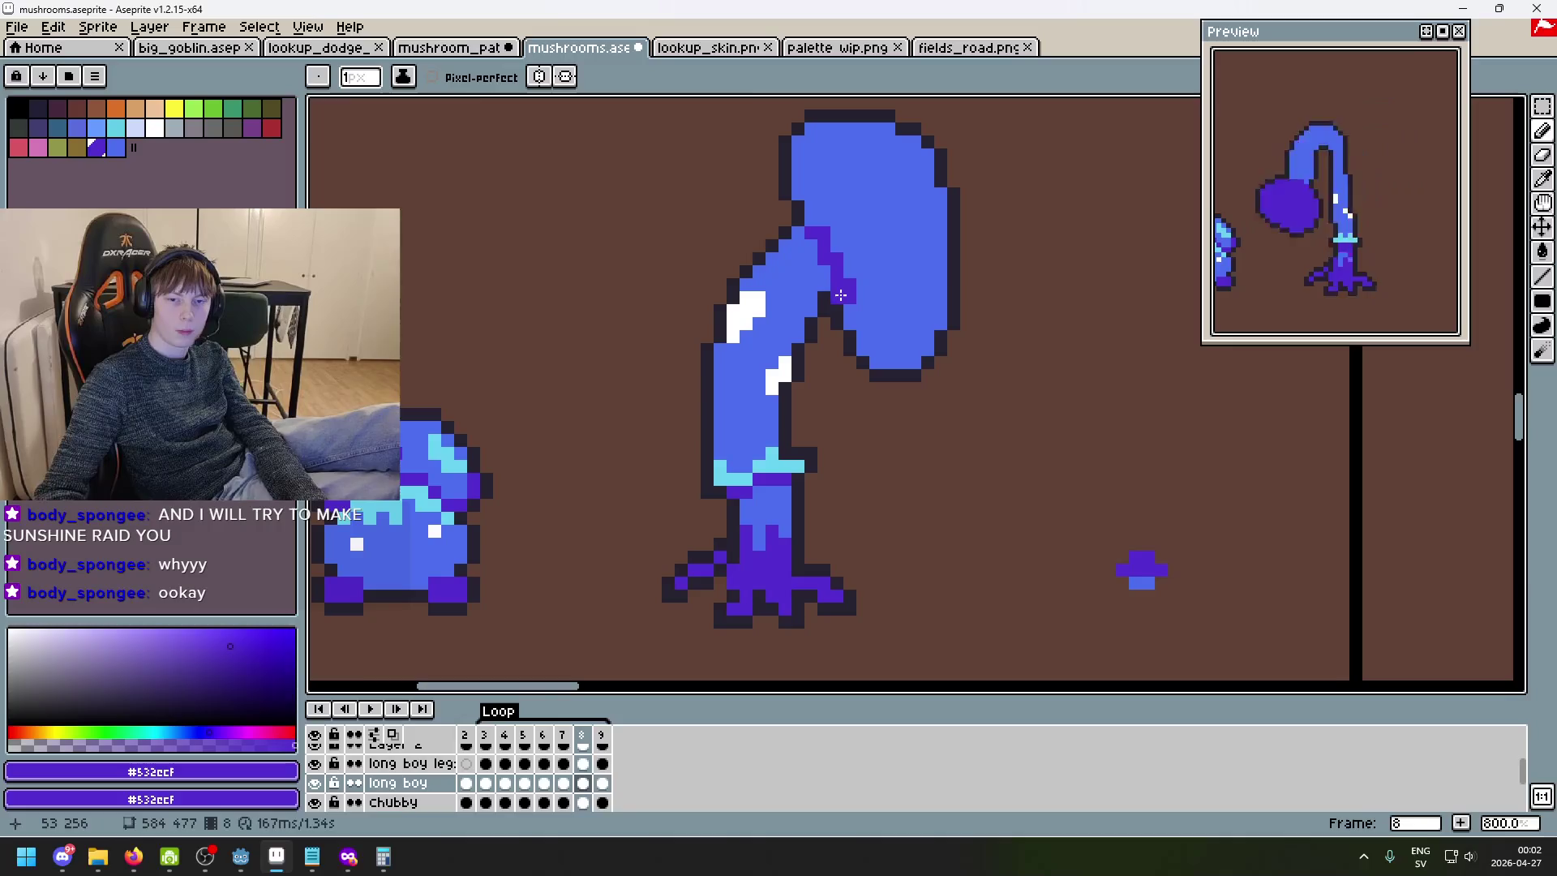
pyautogui.press('g')
pyautogui.click(880, 242)
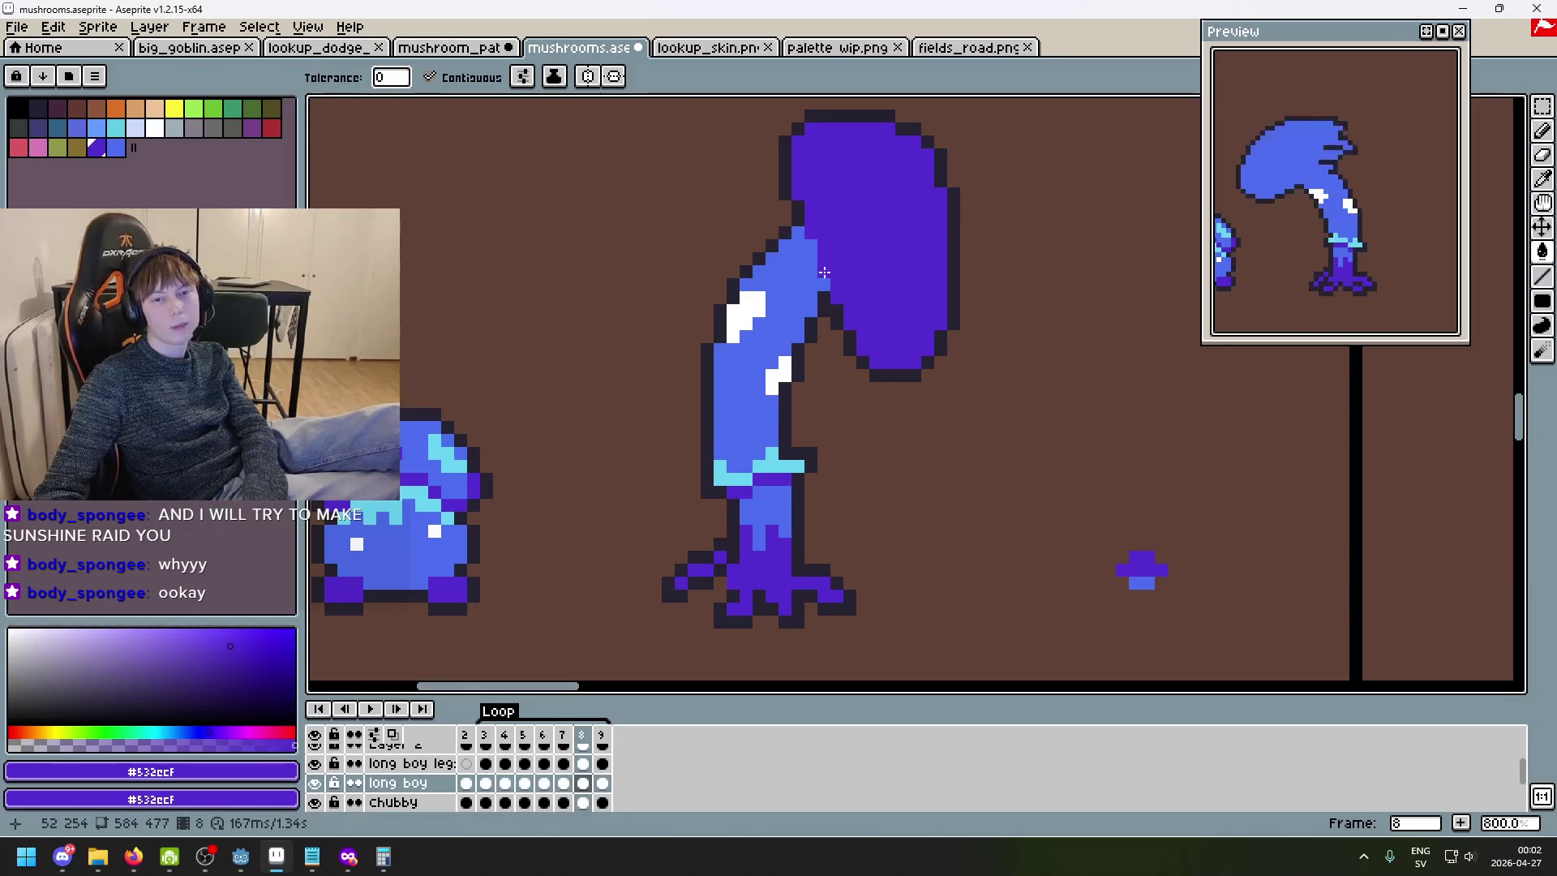
pyautogui.click(822, 270)
pyautogui.hotkey('ctrl', 'z')
pyautogui.press('b')
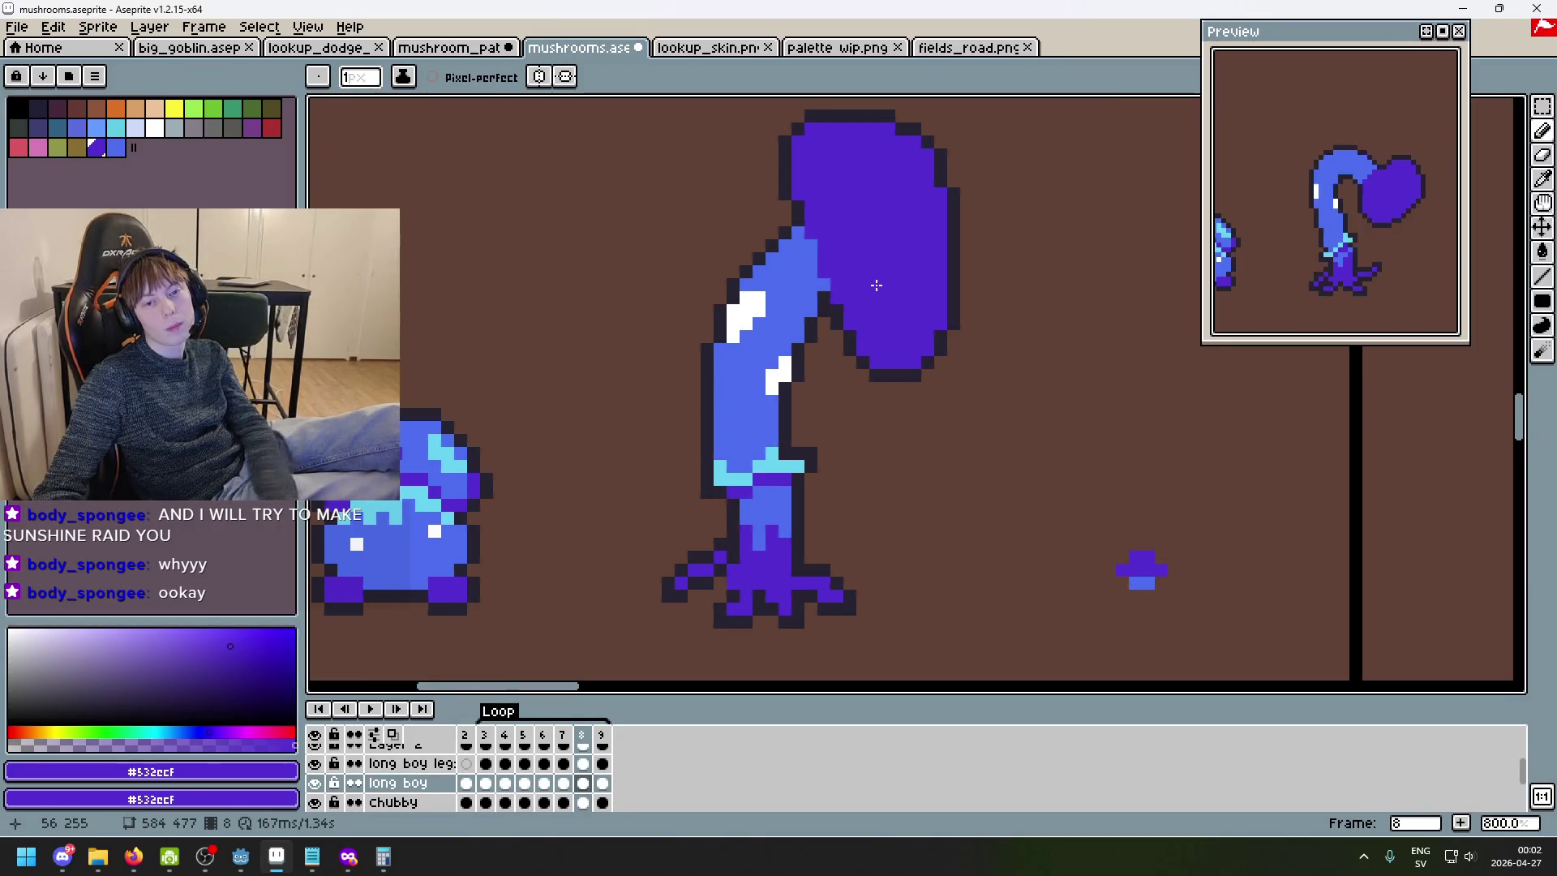
pyautogui.scroll(-2, 895, 298)
pyautogui.scroll(3, 895, 299)
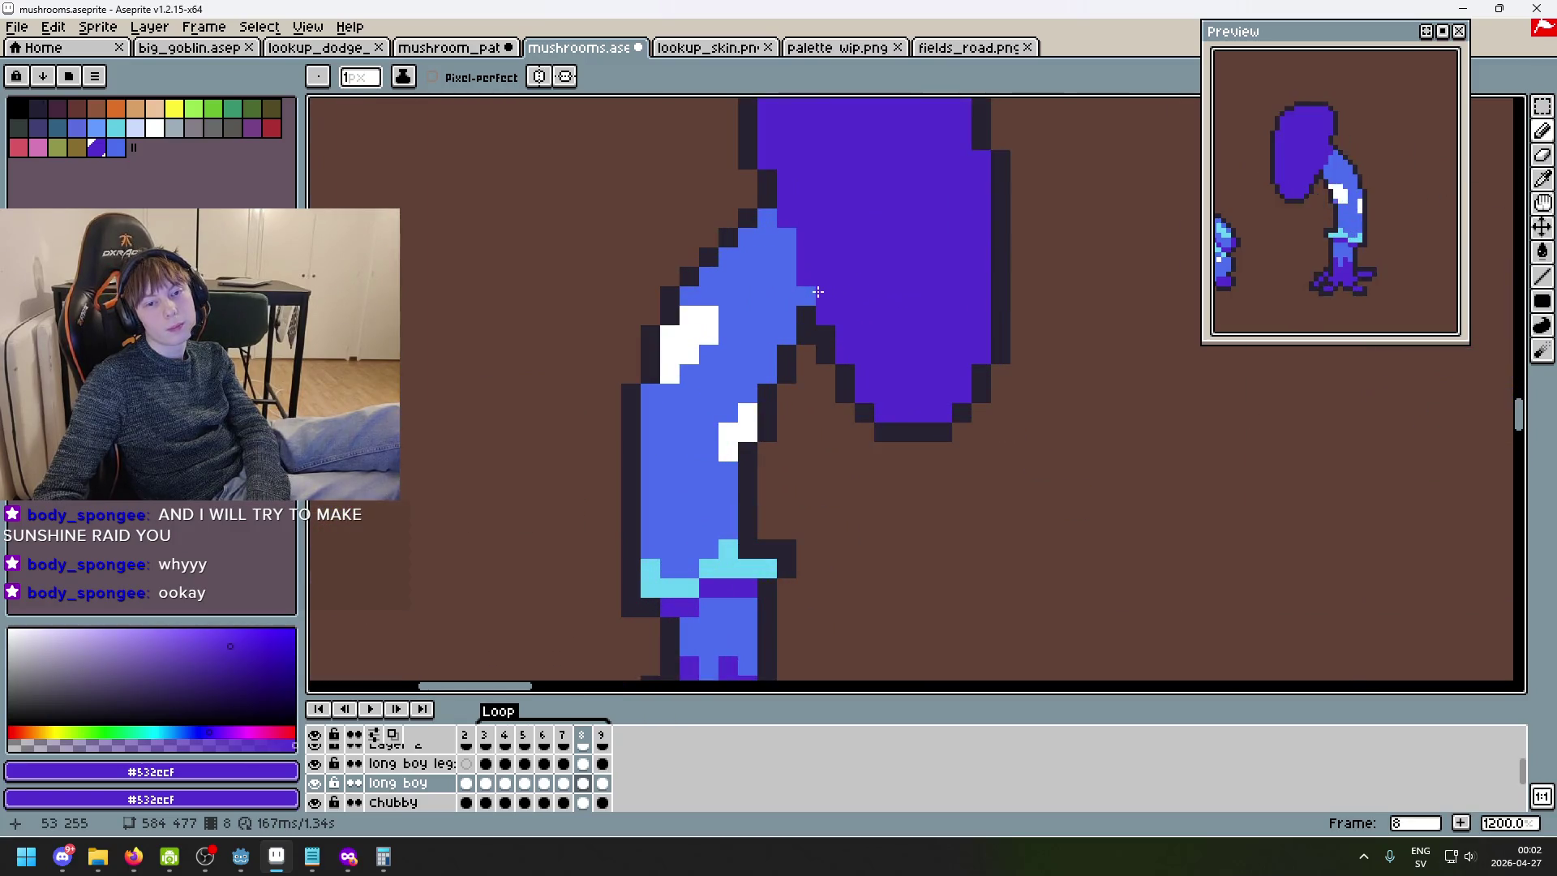
# - Fill the frame 9 cap purple and play the animation loop
pyautogui.press('.')
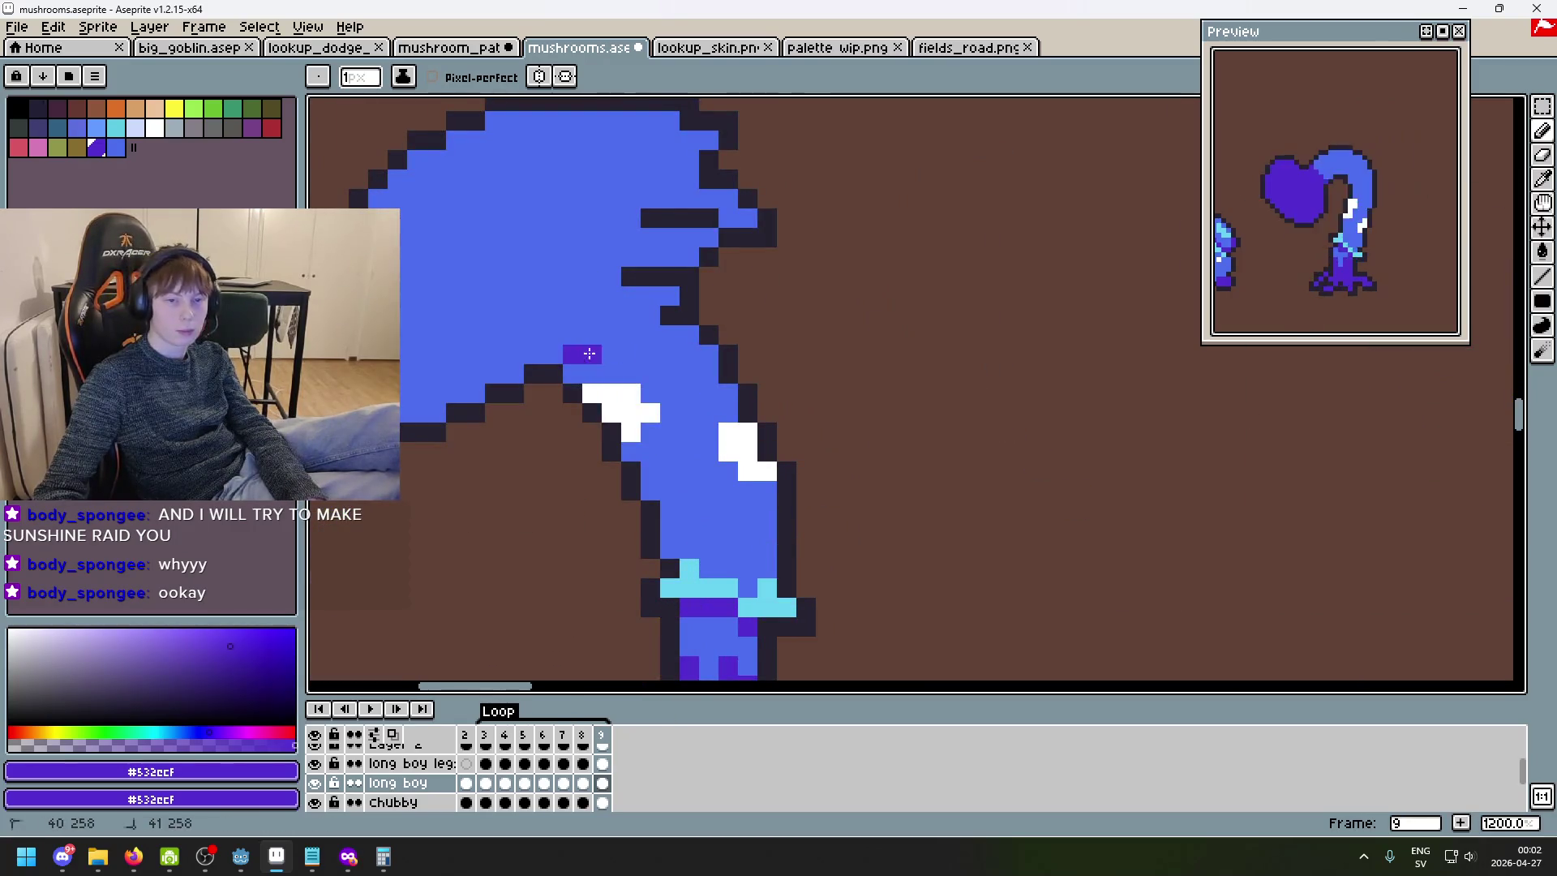
pyautogui.press('g')
pyautogui.click(592, 309)
pyautogui.scroll(-3, 591, 309)
pyautogui.press('Return')
pyautogui.hscroll(-2, 815, 292)
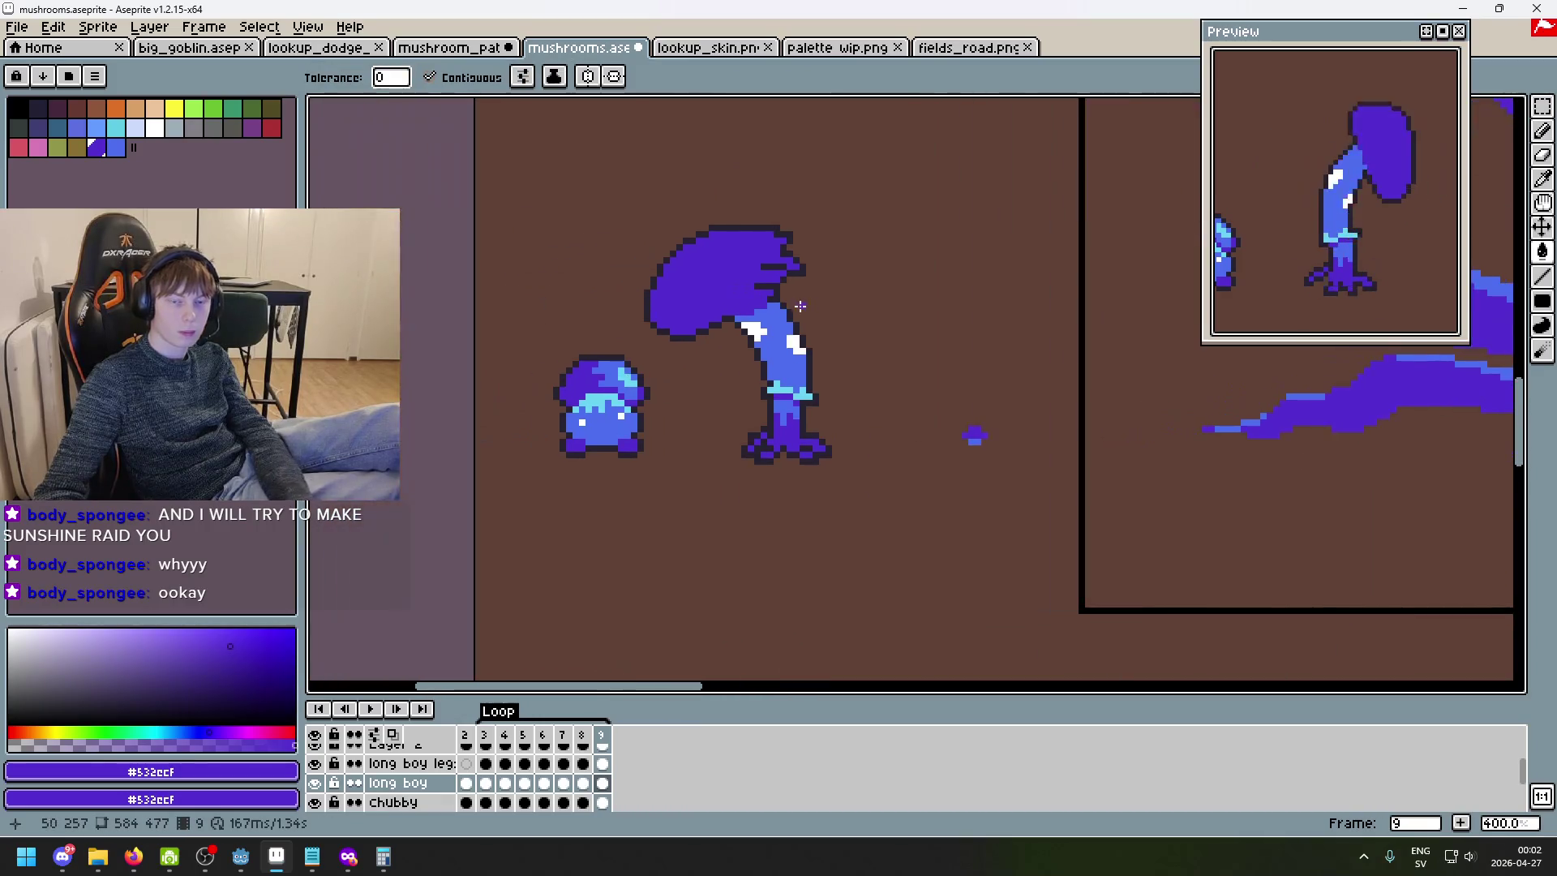
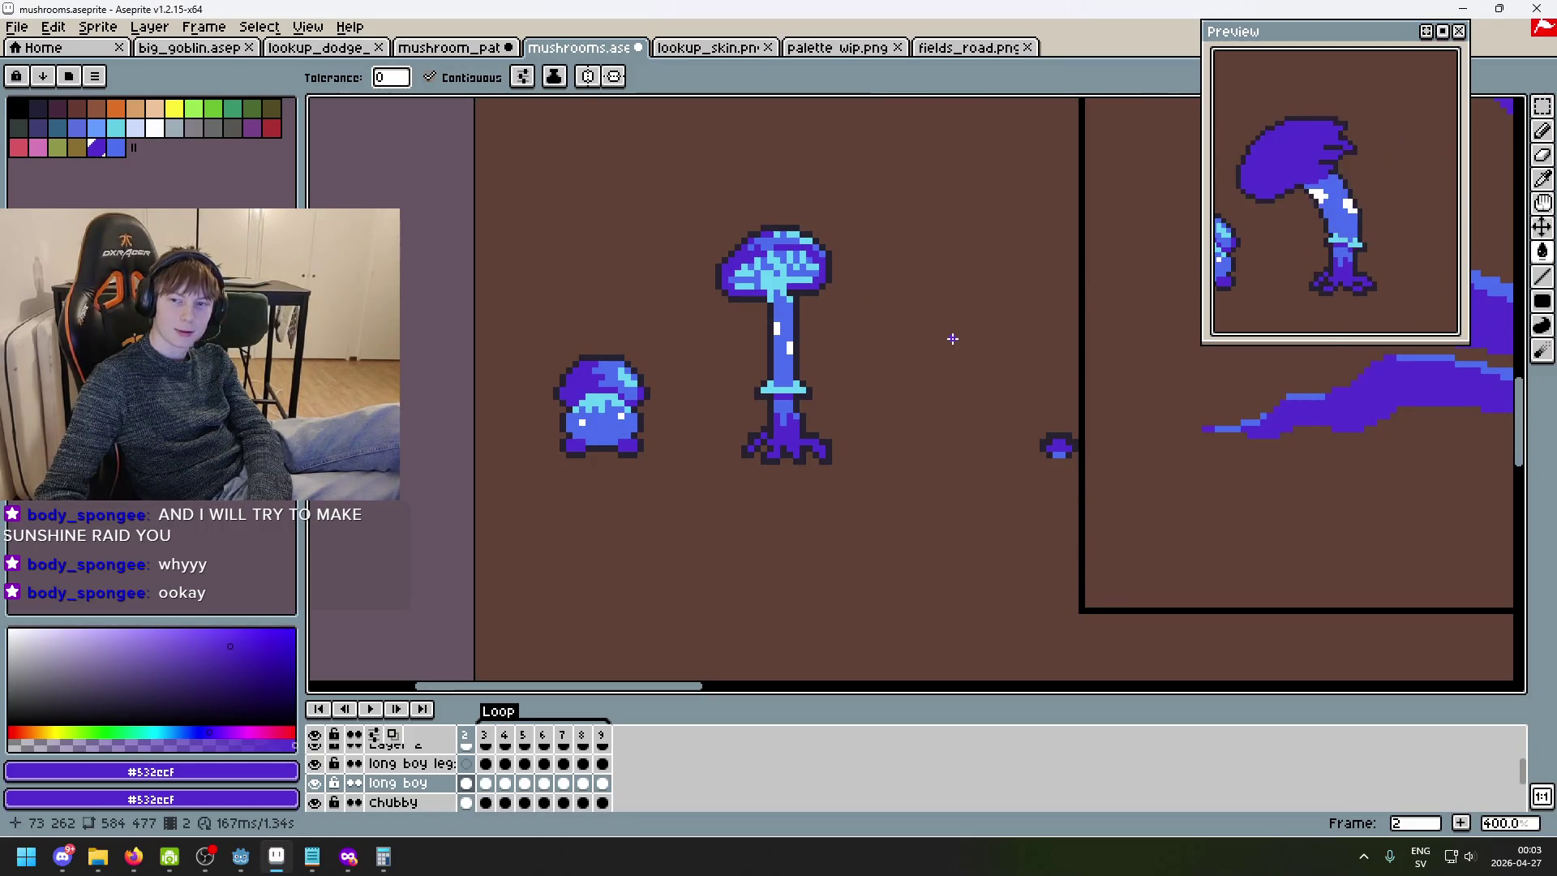
# - Zoom in and eyedropper the tall mushroom cap's mid-blue as the drawing colour
pyautogui.scroll(3, 742, 258)
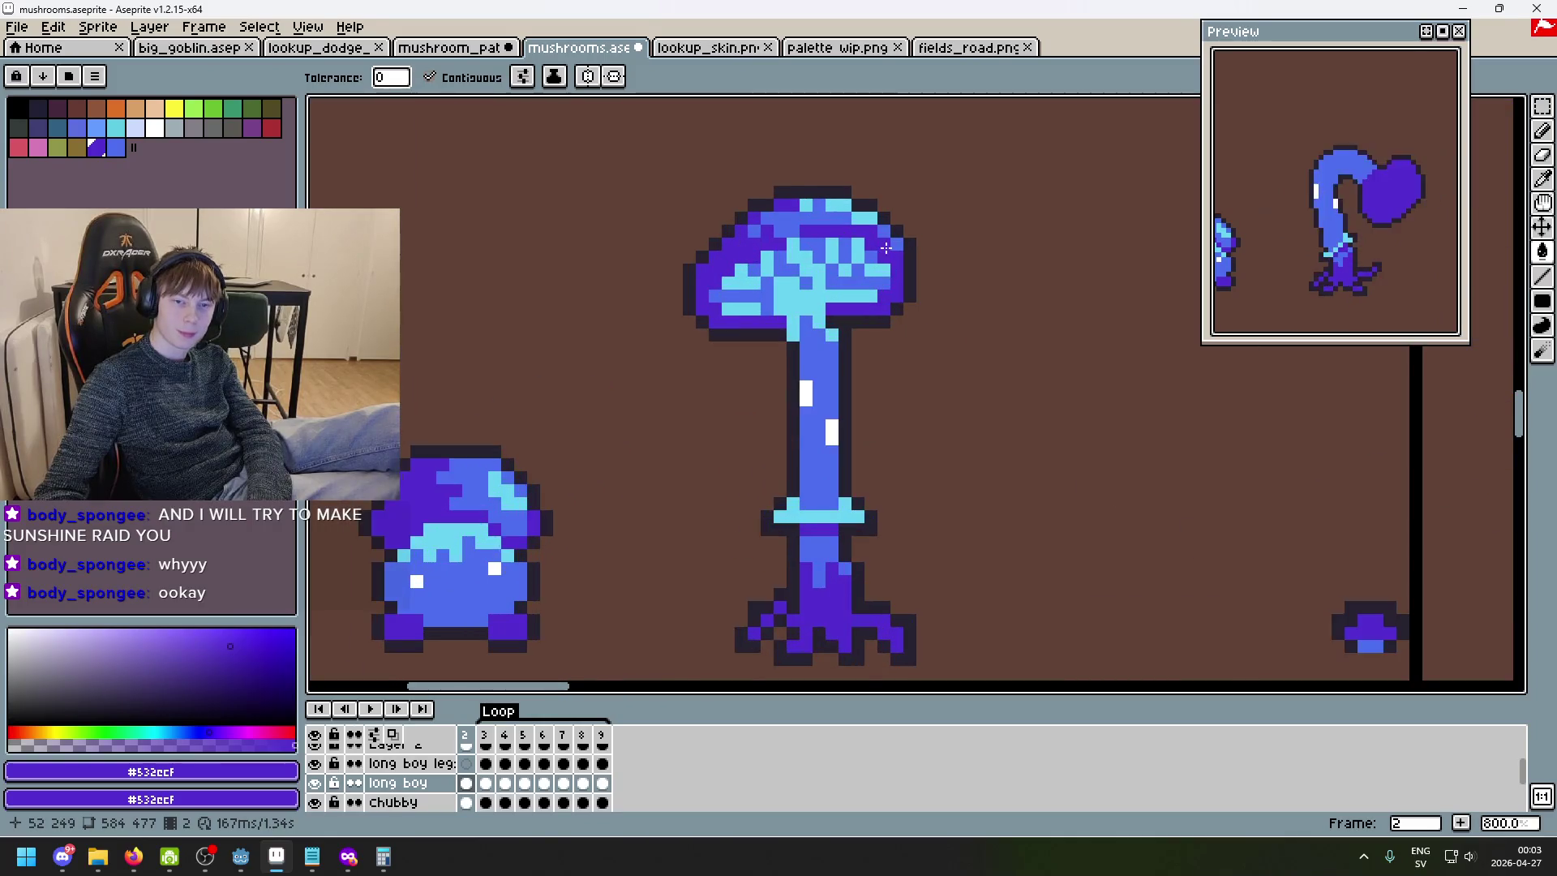
pyautogui.scroll(2, 887, 247)
pyautogui.press('i')
pyautogui.click(780, 319)
pyautogui.click(695, 269)
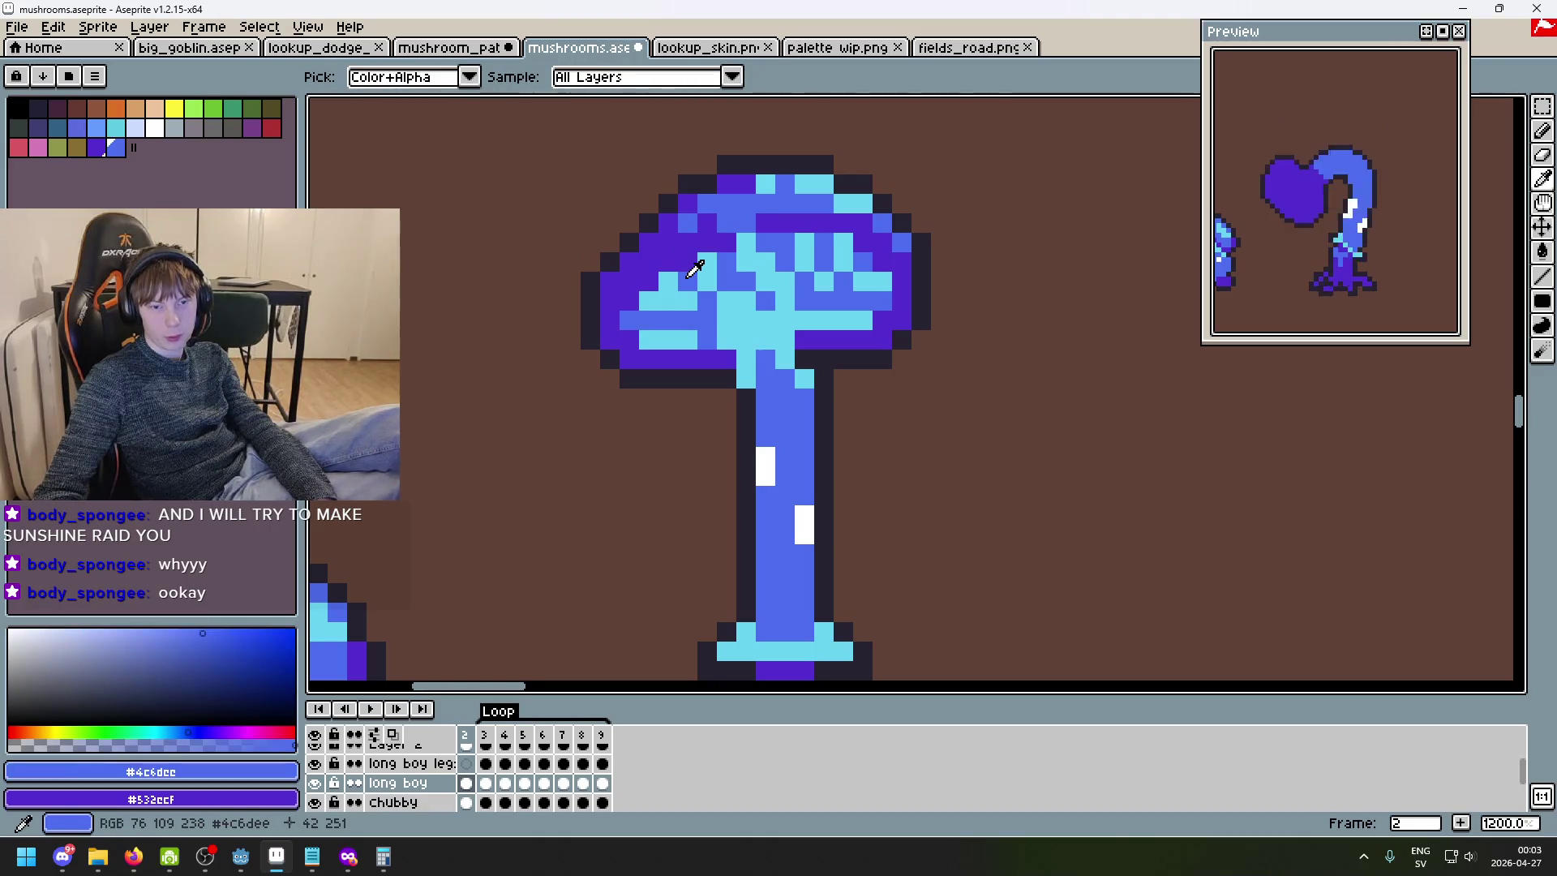
pyautogui.press('w')
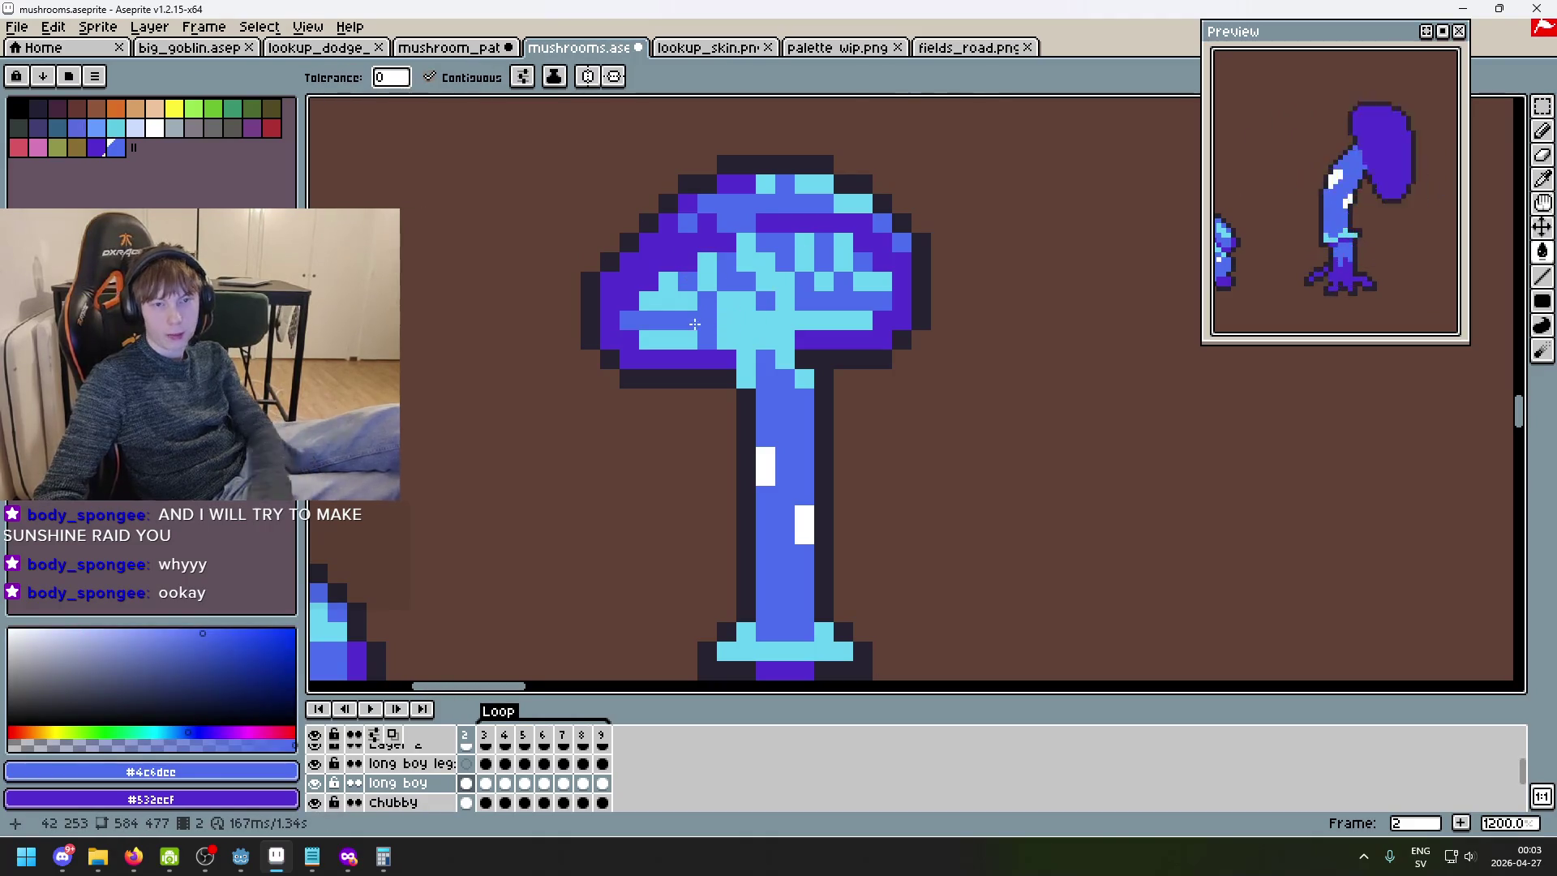
# - Flip between frames 2 and 3 to compare poses, then fill the heart cap mid-blue
pyautogui.press('Left')
pyautogui.press('Right')
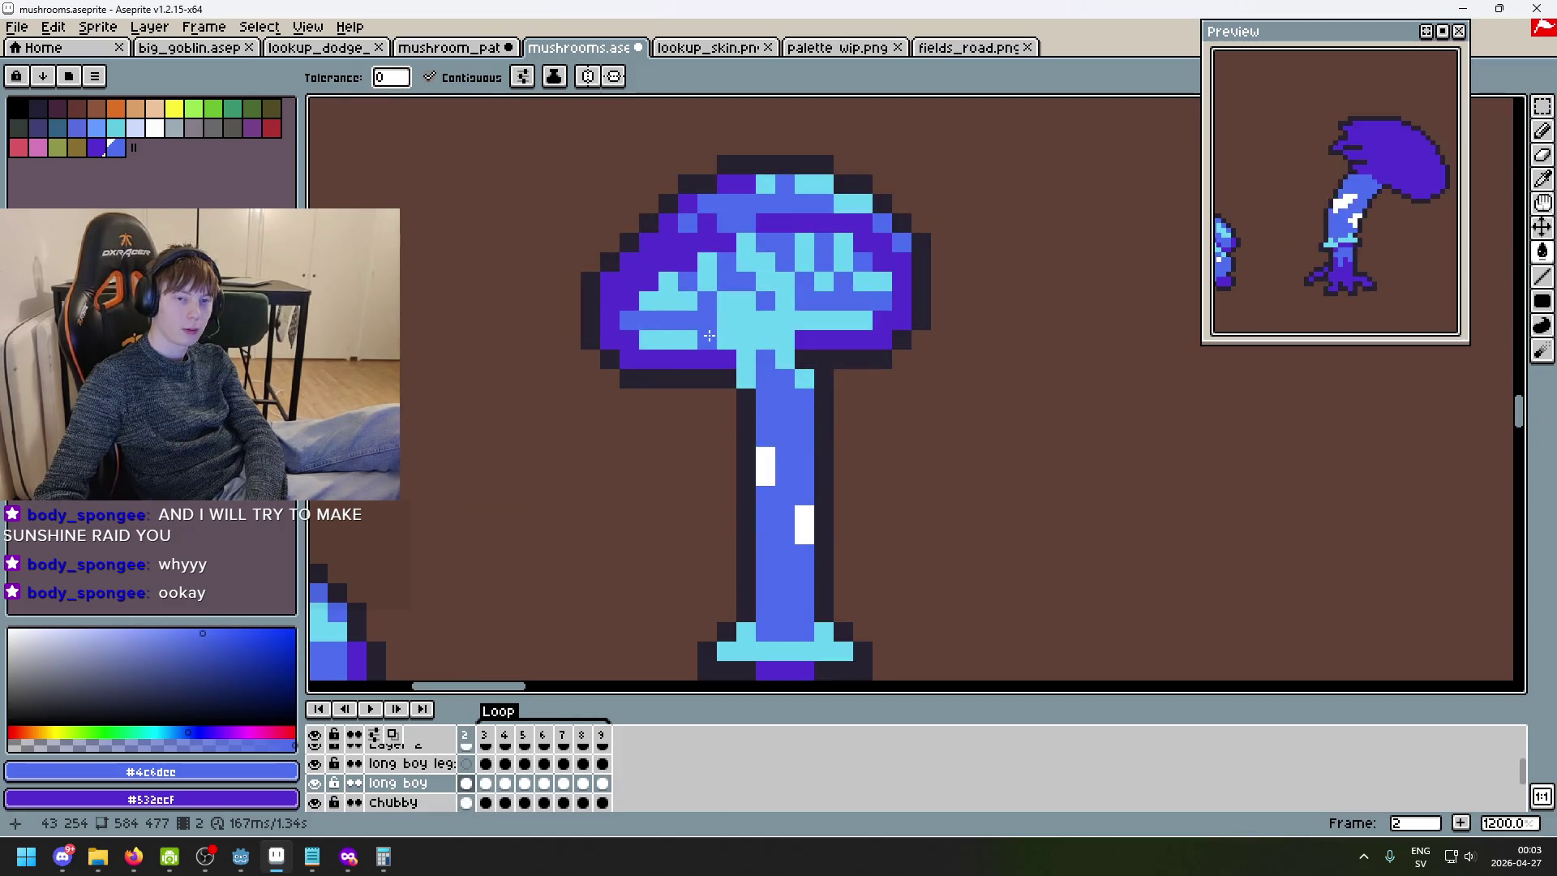
pyautogui.press('Right')
pyautogui.press('Right')
pyautogui.press('Left')
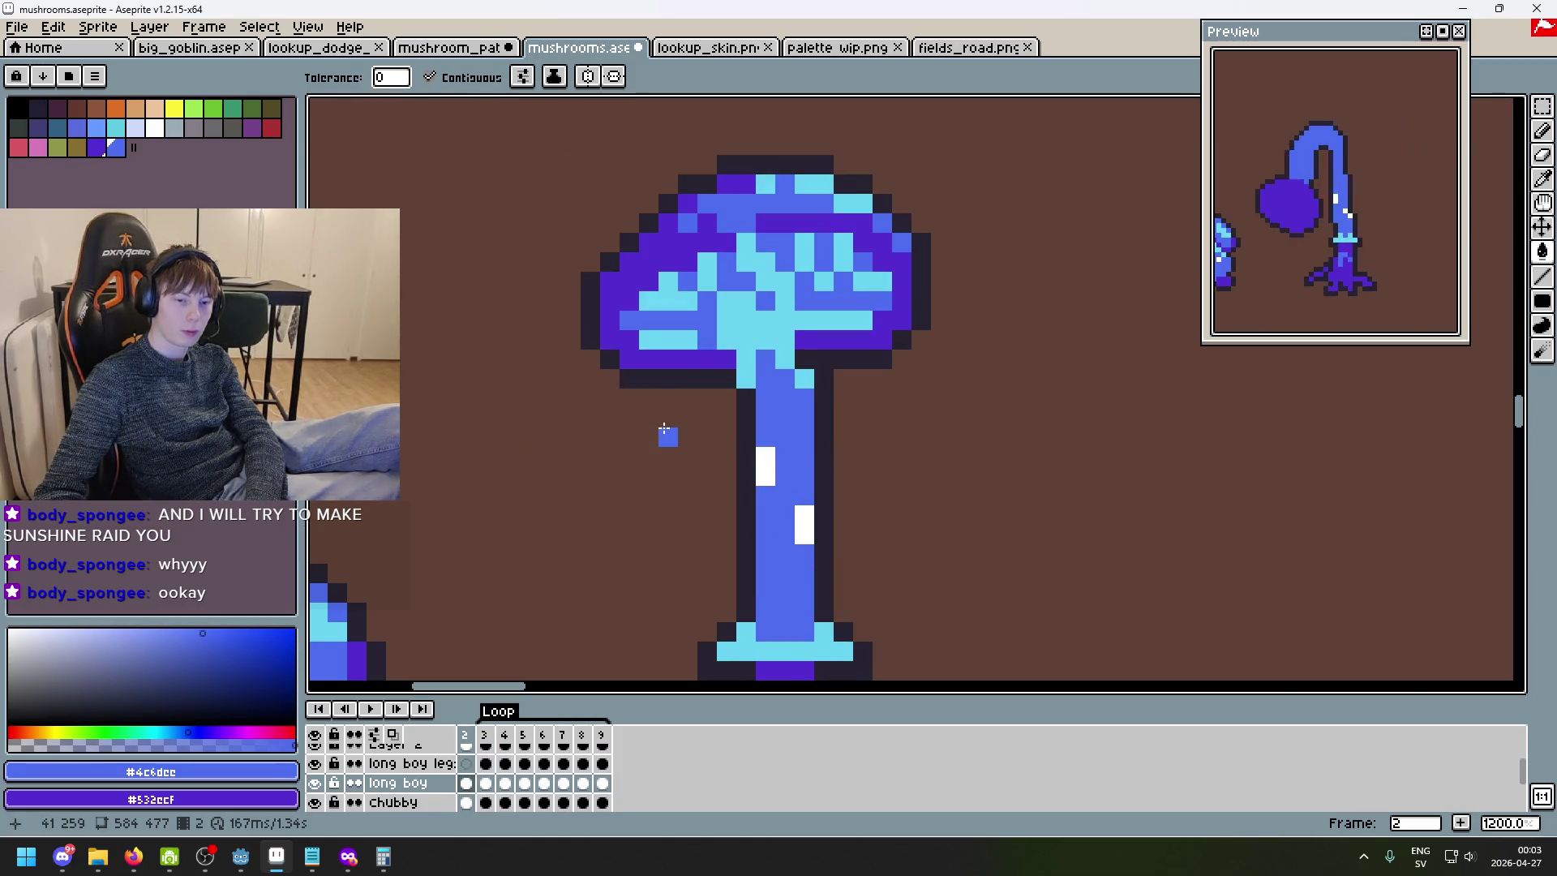
pyautogui.press('Right')
pyautogui.press('Left')
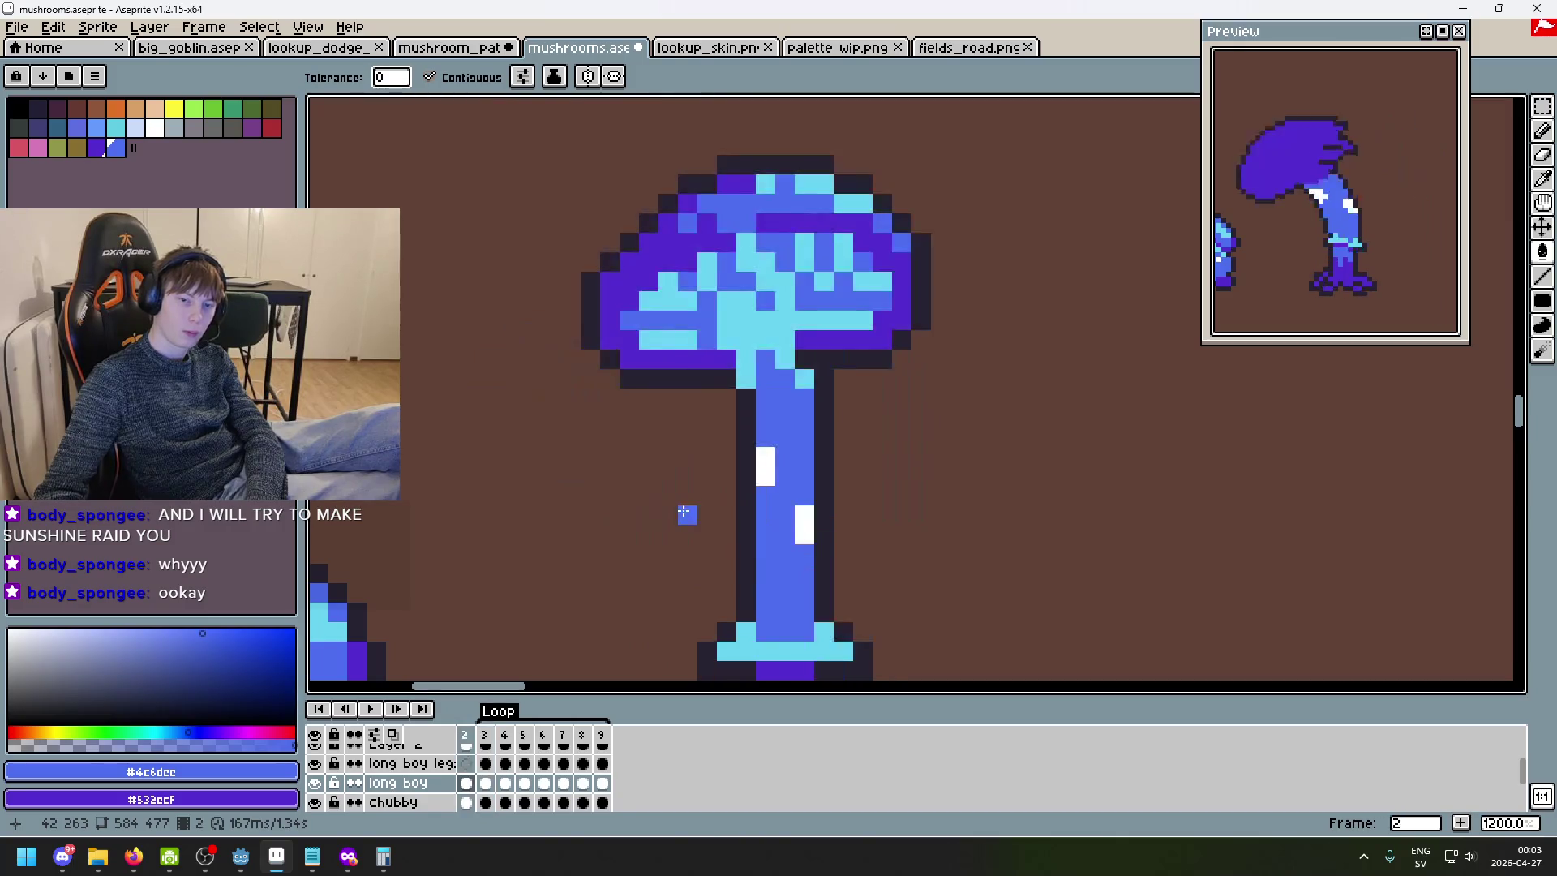
pyautogui.press('Right')
pyautogui.click(686, 520)
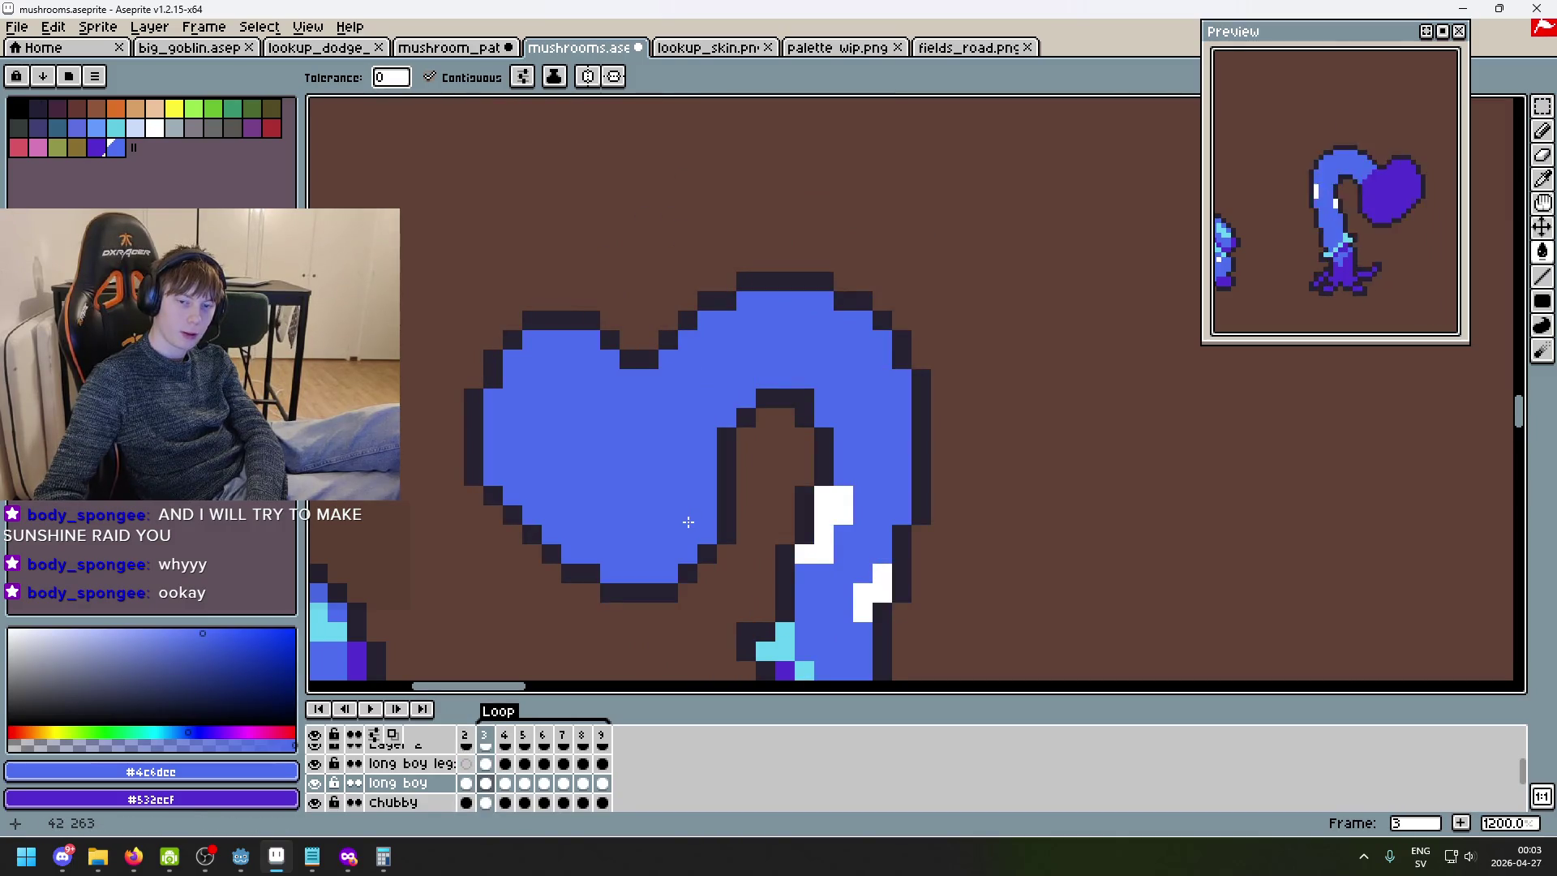
# - Undo the fill and pencil mid-blue along the heart cap's lower edge, comparing with frame 2
pyautogui.hotkey('ctrl', 'z')
pyautogui.press('b')
pyautogui.click(686, 515)
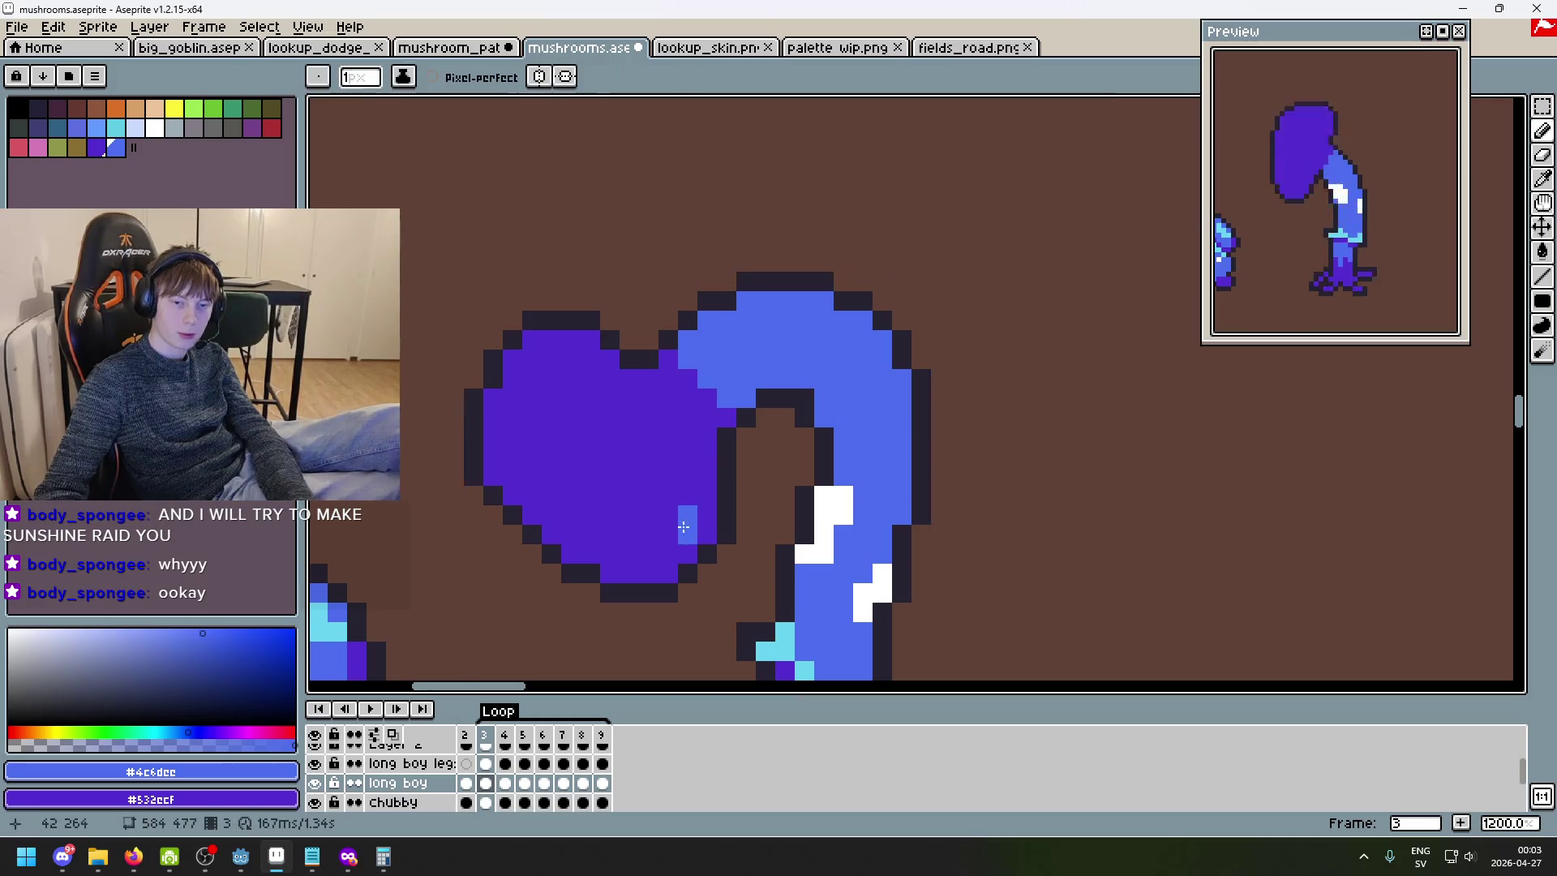
pyautogui.press('Left')
pyautogui.press('Right')
pyautogui.click(629, 536)
pyautogui.moveTo(629, 554); pyautogui.dragTo(658, 554)
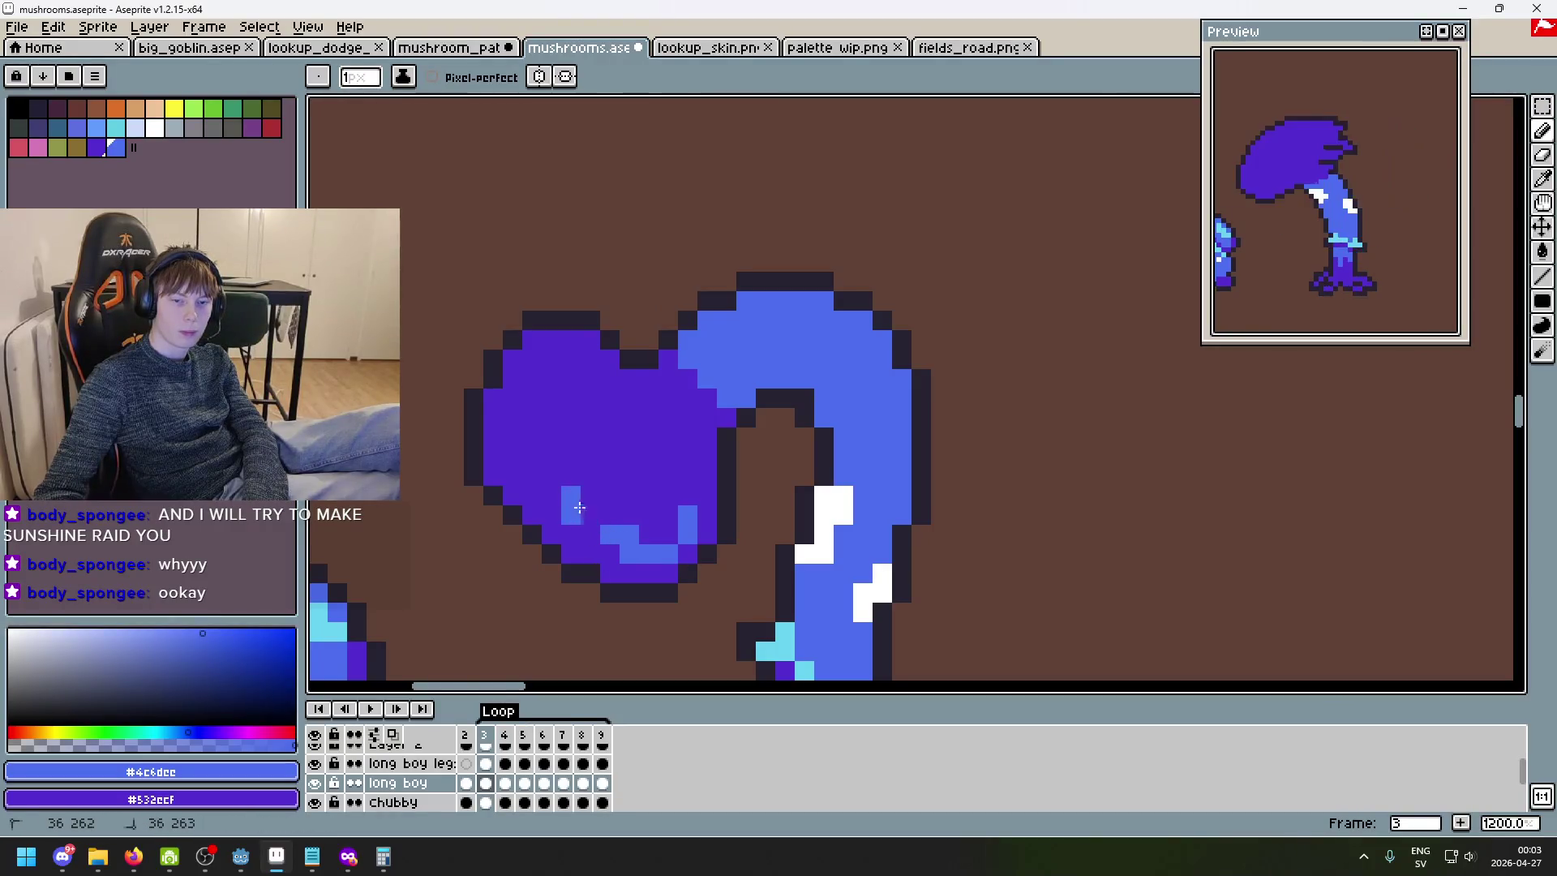
pyautogui.press('Left')
pyautogui.press('Right')
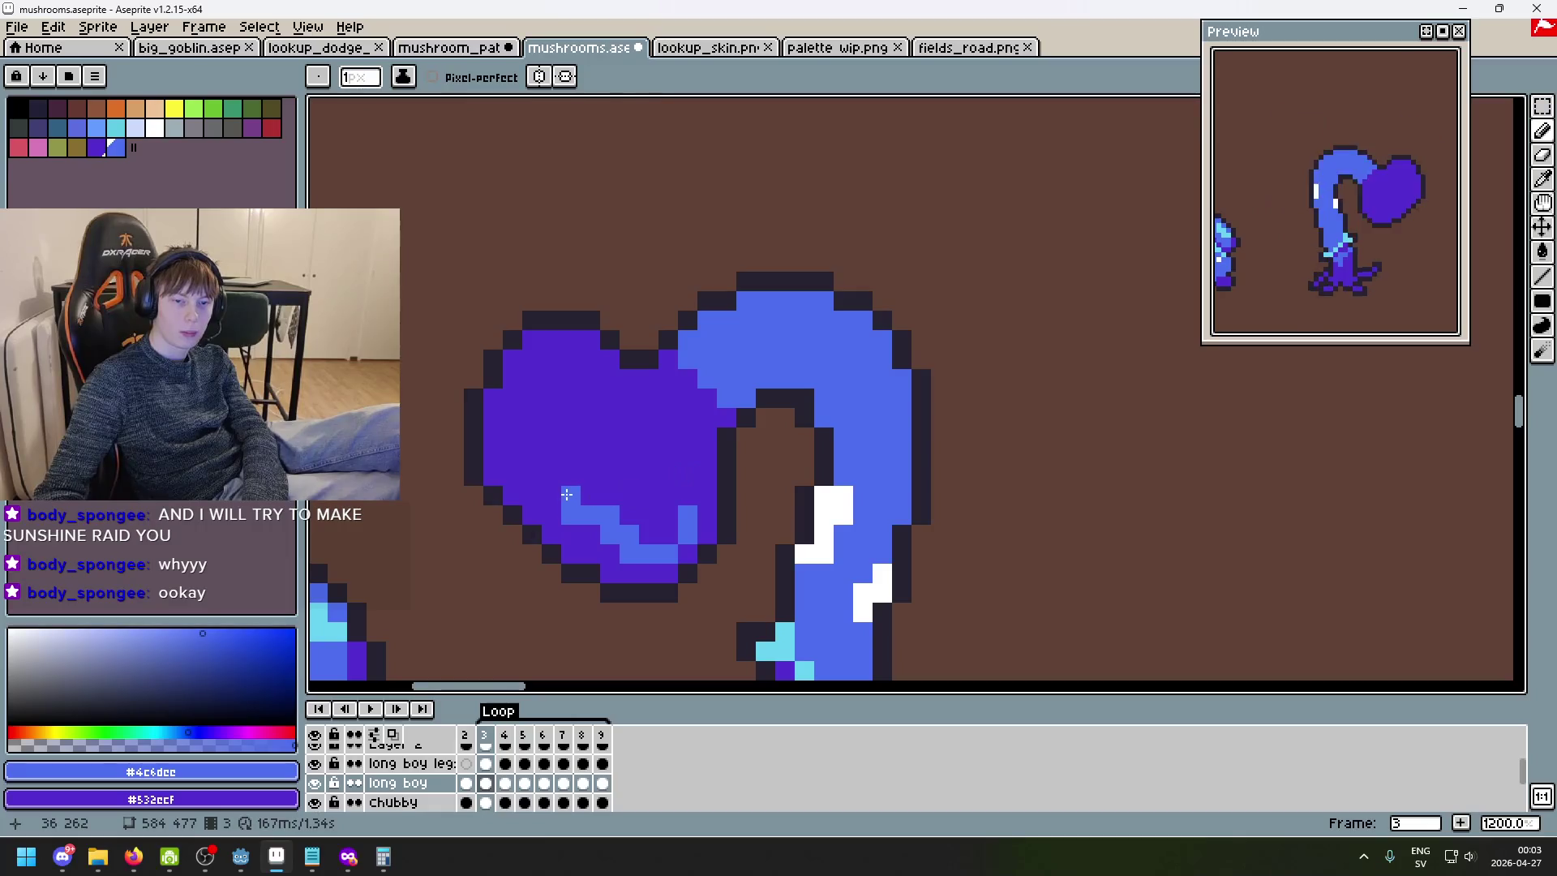
pyautogui.press('Left')
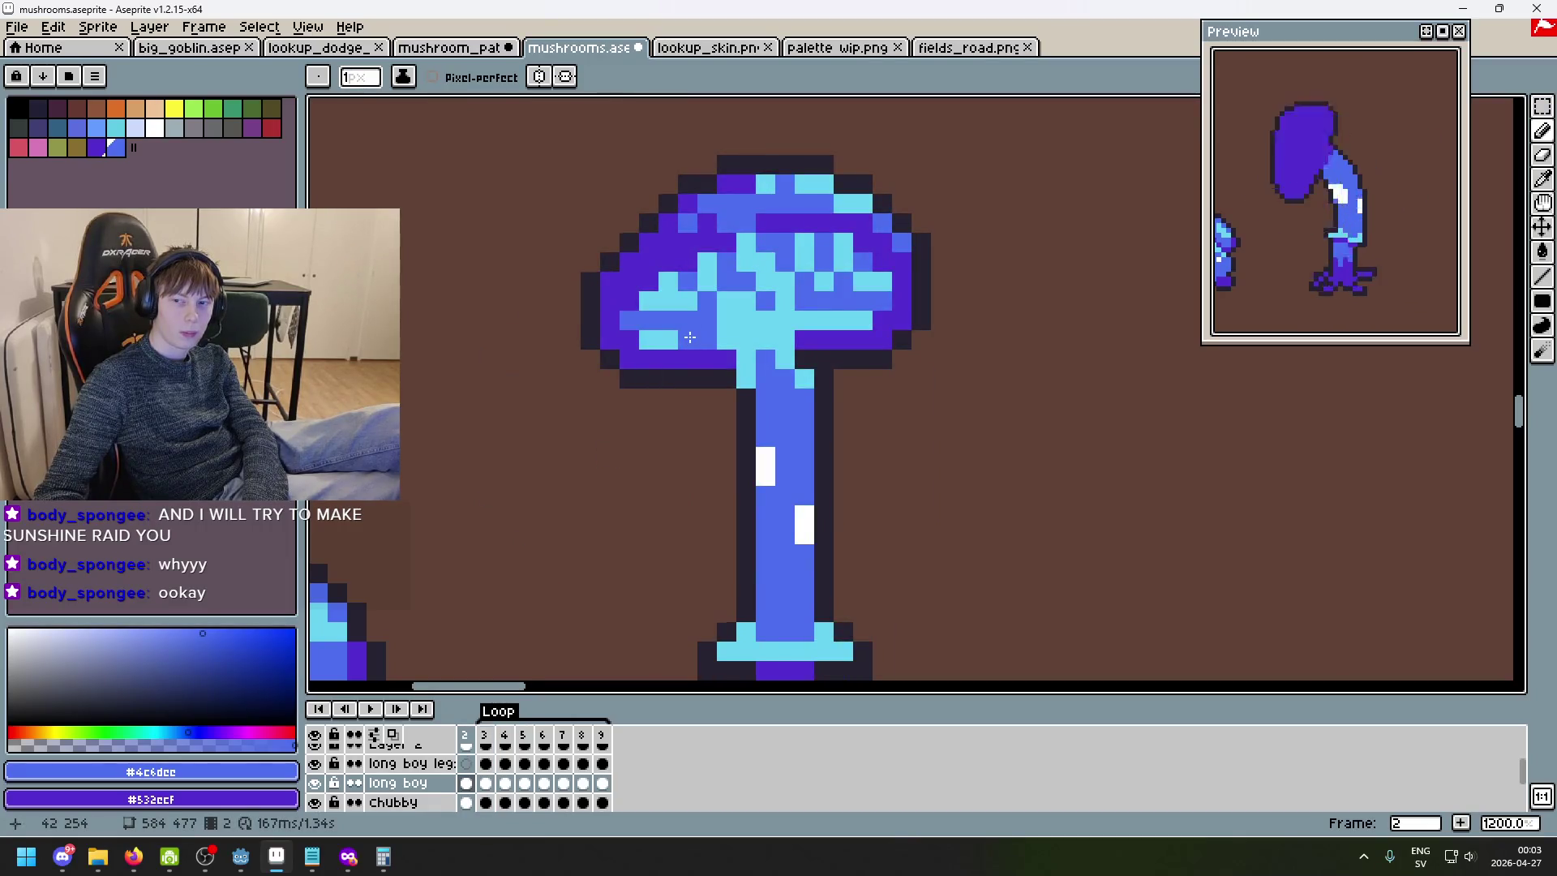
pyautogui.press('Right')
# - Shade the inside of the heart cap mid-blue, checking against the mushroom frame
pyautogui.moveTo(552, 438)
pyautogui.mouseDown()
pyautogui.moveTo(553, 458)
pyautogui.moveTo(562, 442)
pyautogui.moveTo(685, 495)
pyautogui.moveTo(651, 457)
pyautogui.mouseUp()
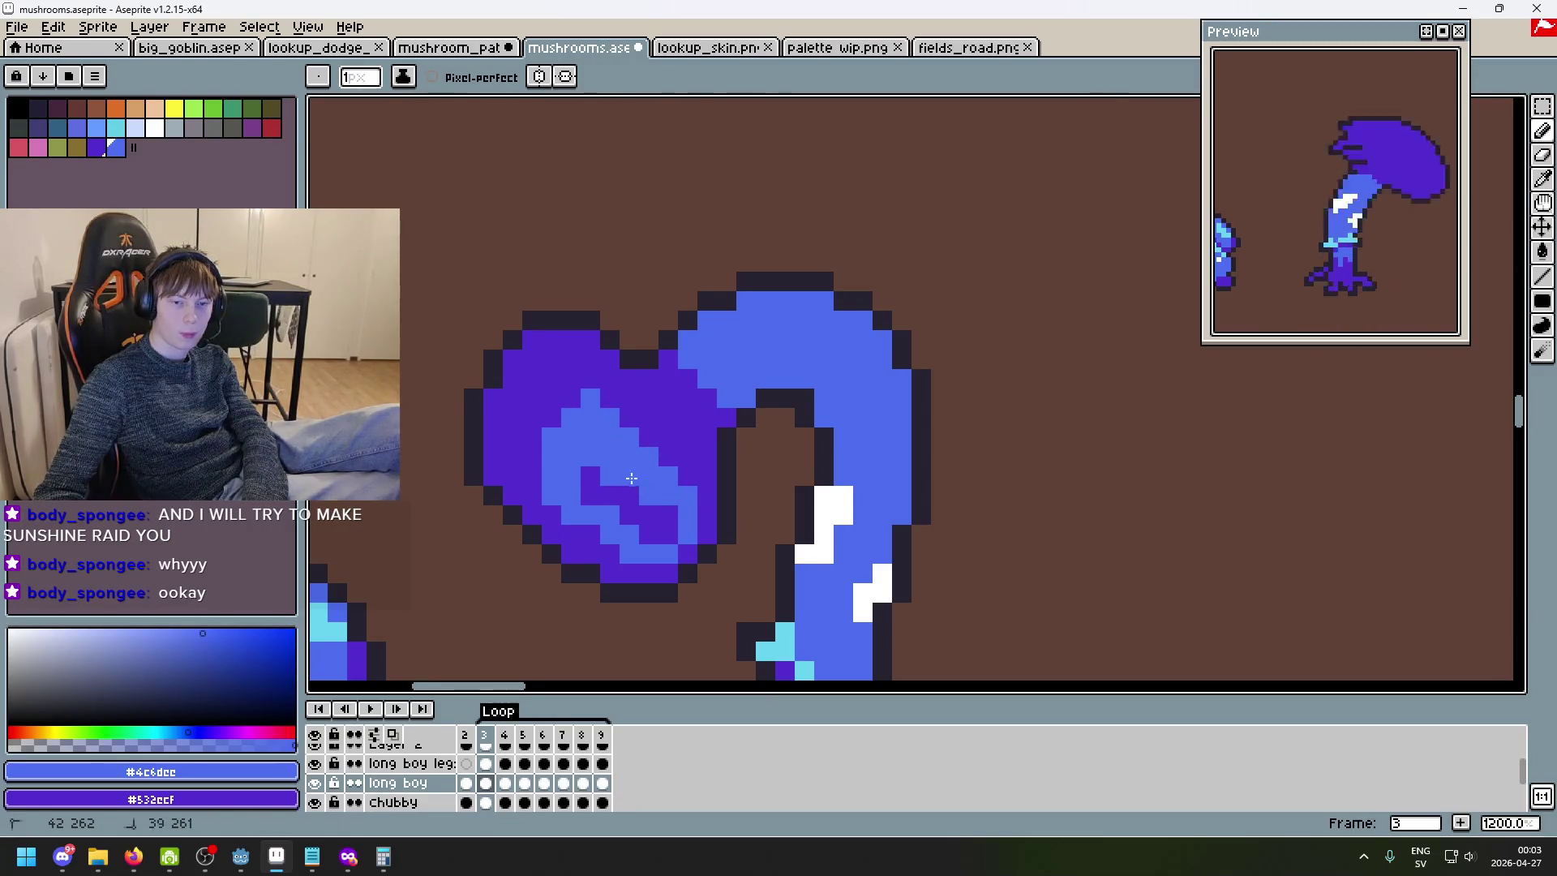
pyautogui.press(',')
pyautogui.press('.')
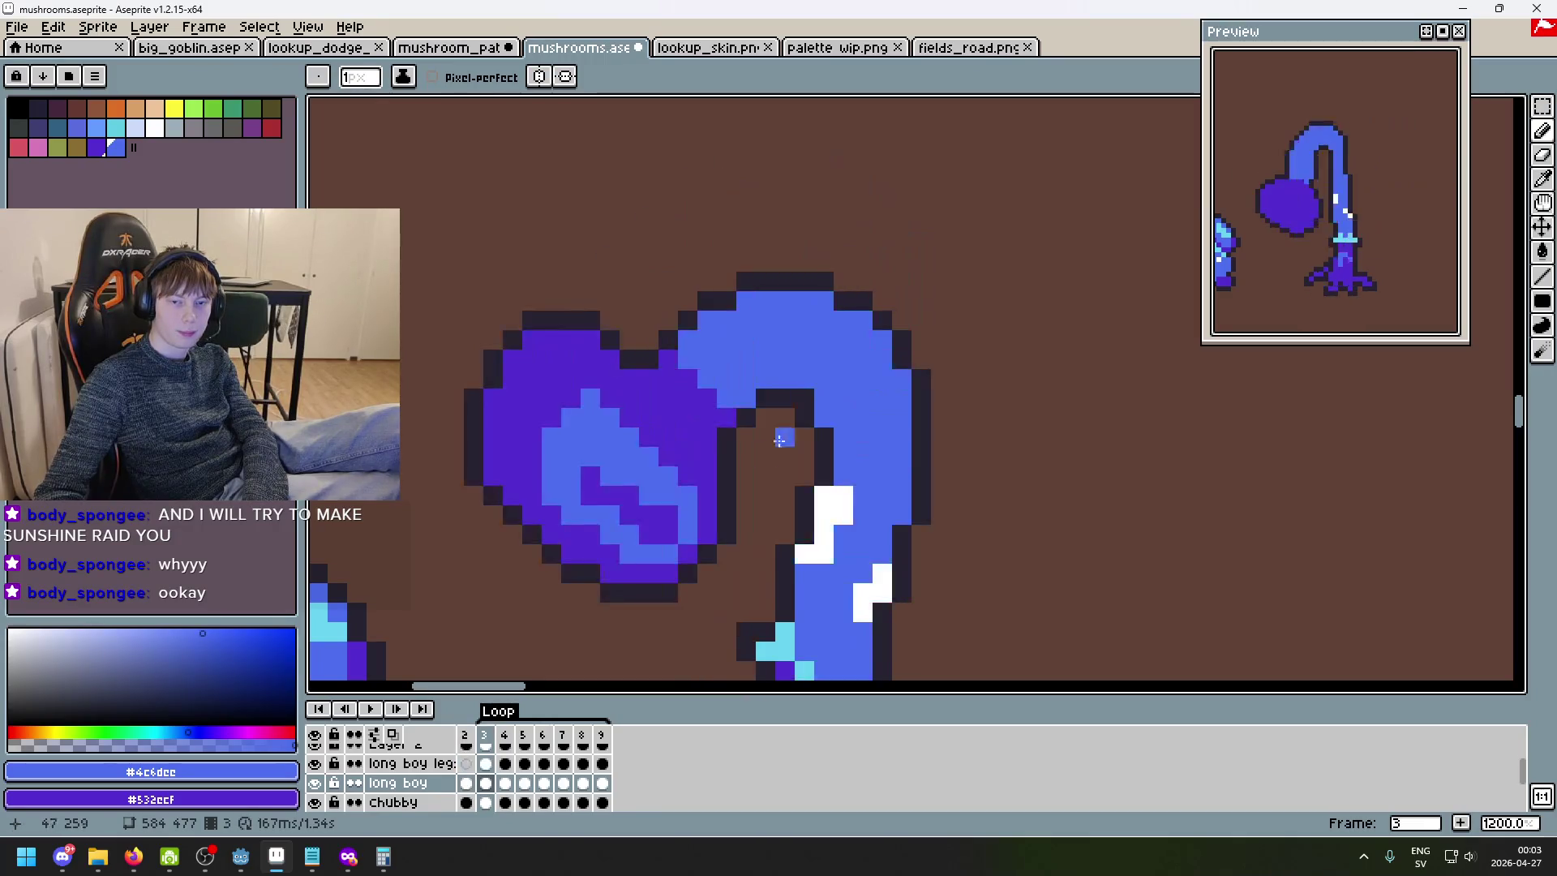
pyautogui.click(634, 423)
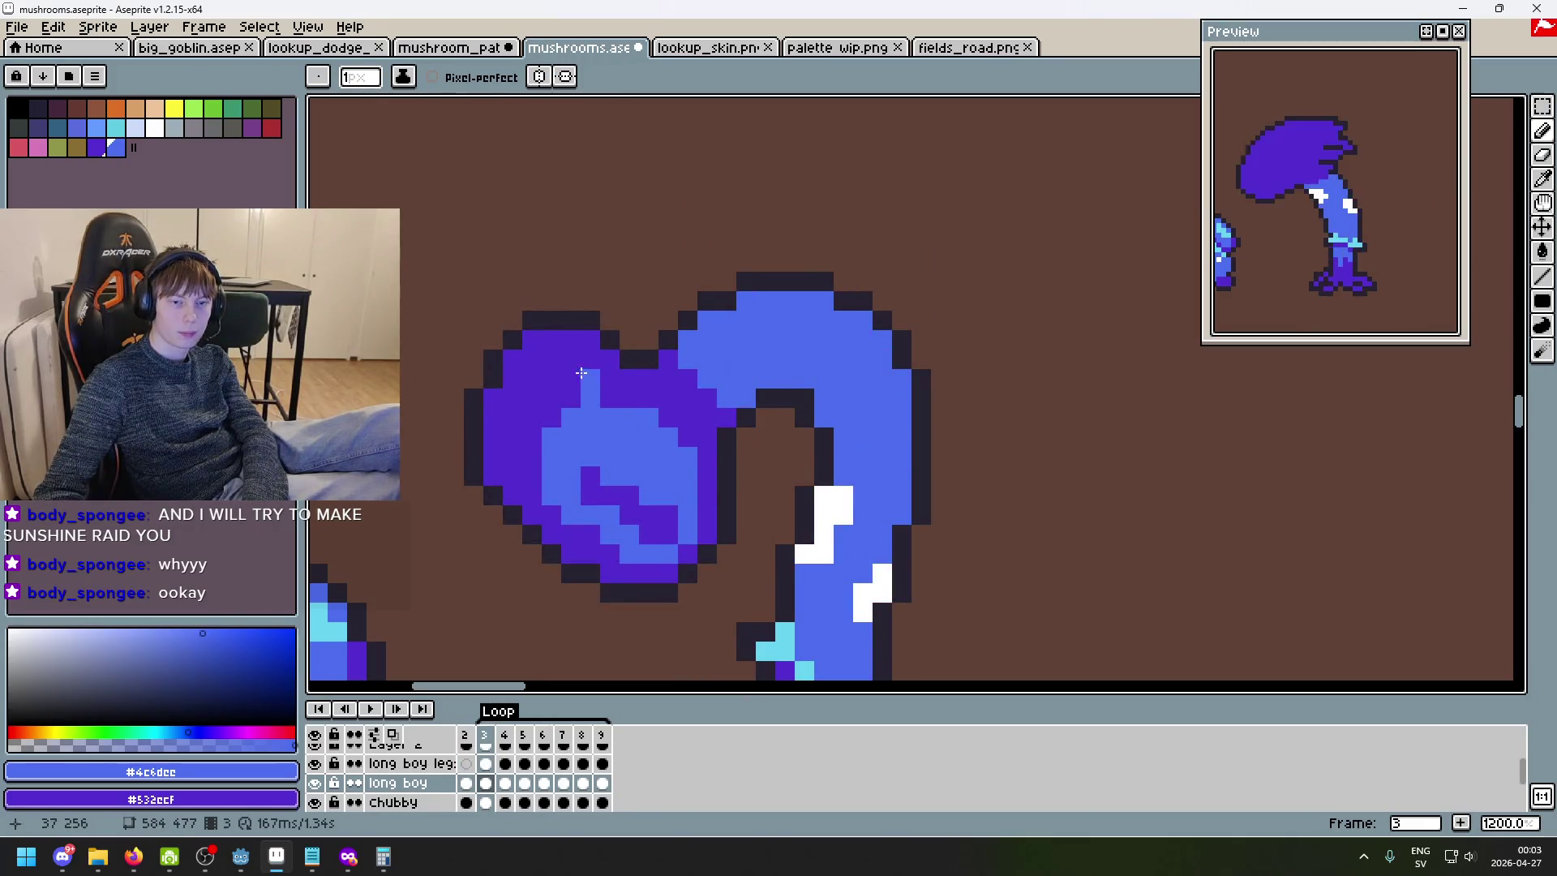
pyautogui.press(',')
pyautogui.press('.')
pyautogui.press(',')
pyautogui.press('.')
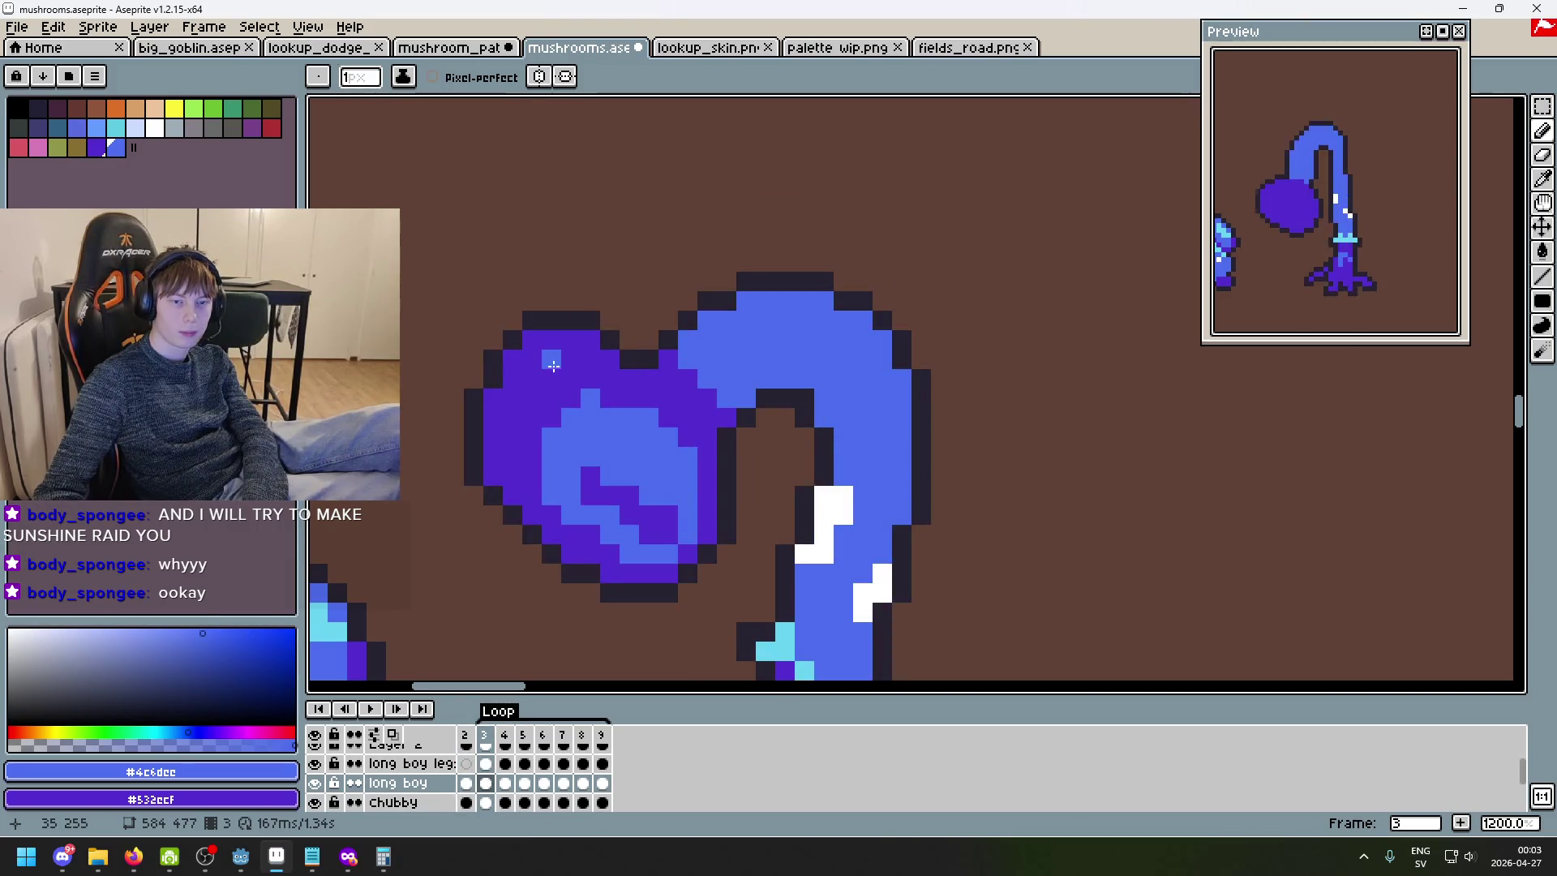
# - Shade the heart's left side and cover the purple stripe inside it with blue
pyautogui.moveTo(565, 363)
pyautogui.mouseDown()
pyautogui.moveTo(532, 379)
pyautogui.moveTo(536, 465)
pyautogui.mouseUp()
pyautogui.press(',')
pyautogui.press('.')
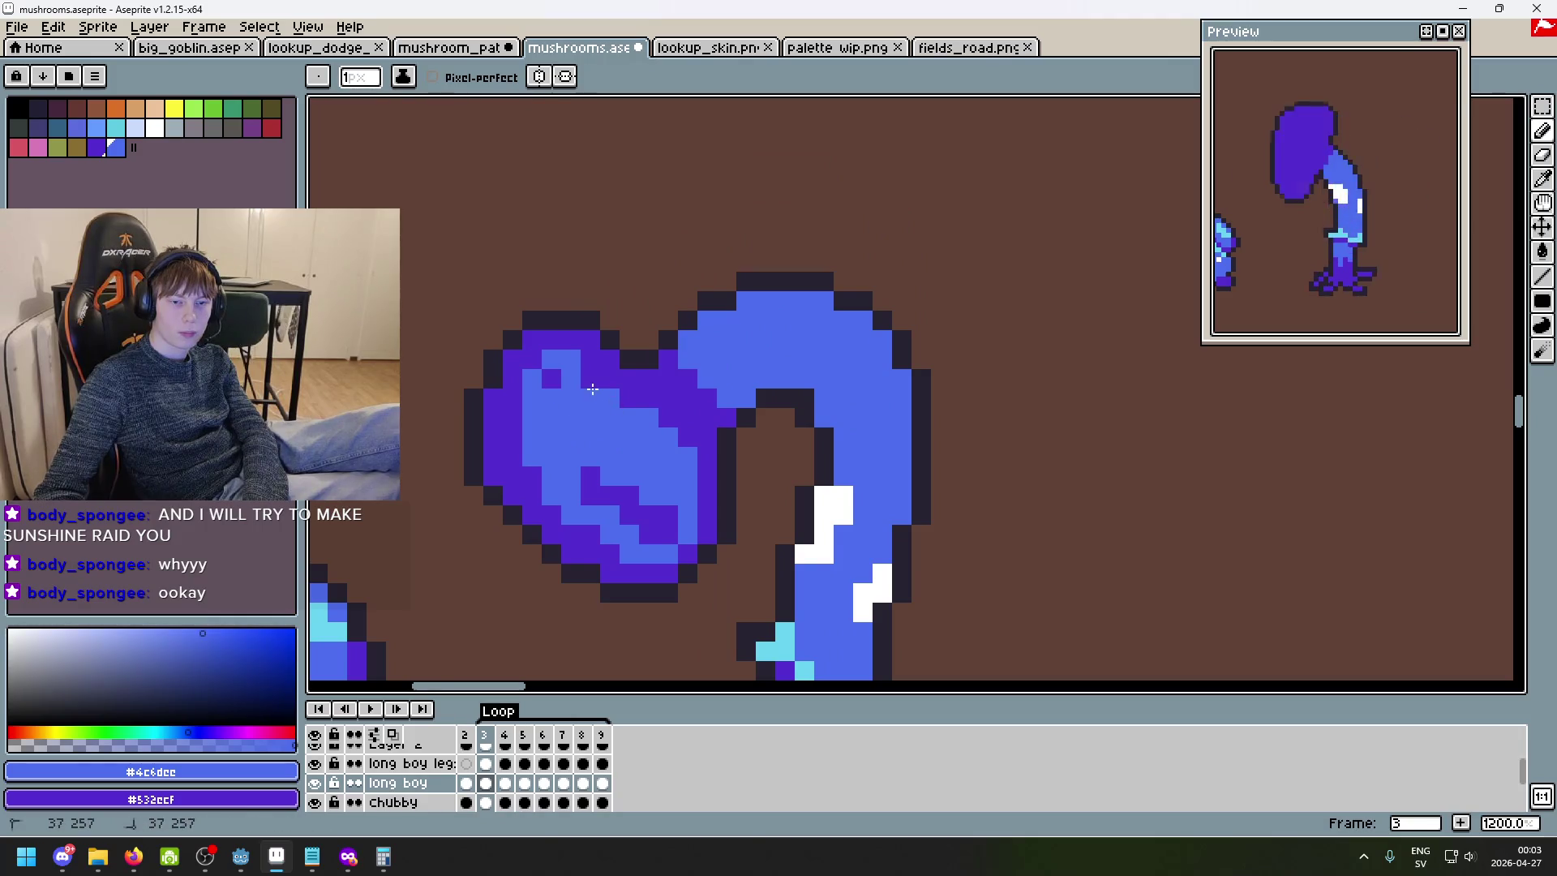
pyautogui.moveTo(590, 477); pyautogui.dragTo(623, 517)
pyautogui.click(629, 495)
pyautogui.click(667, 514)
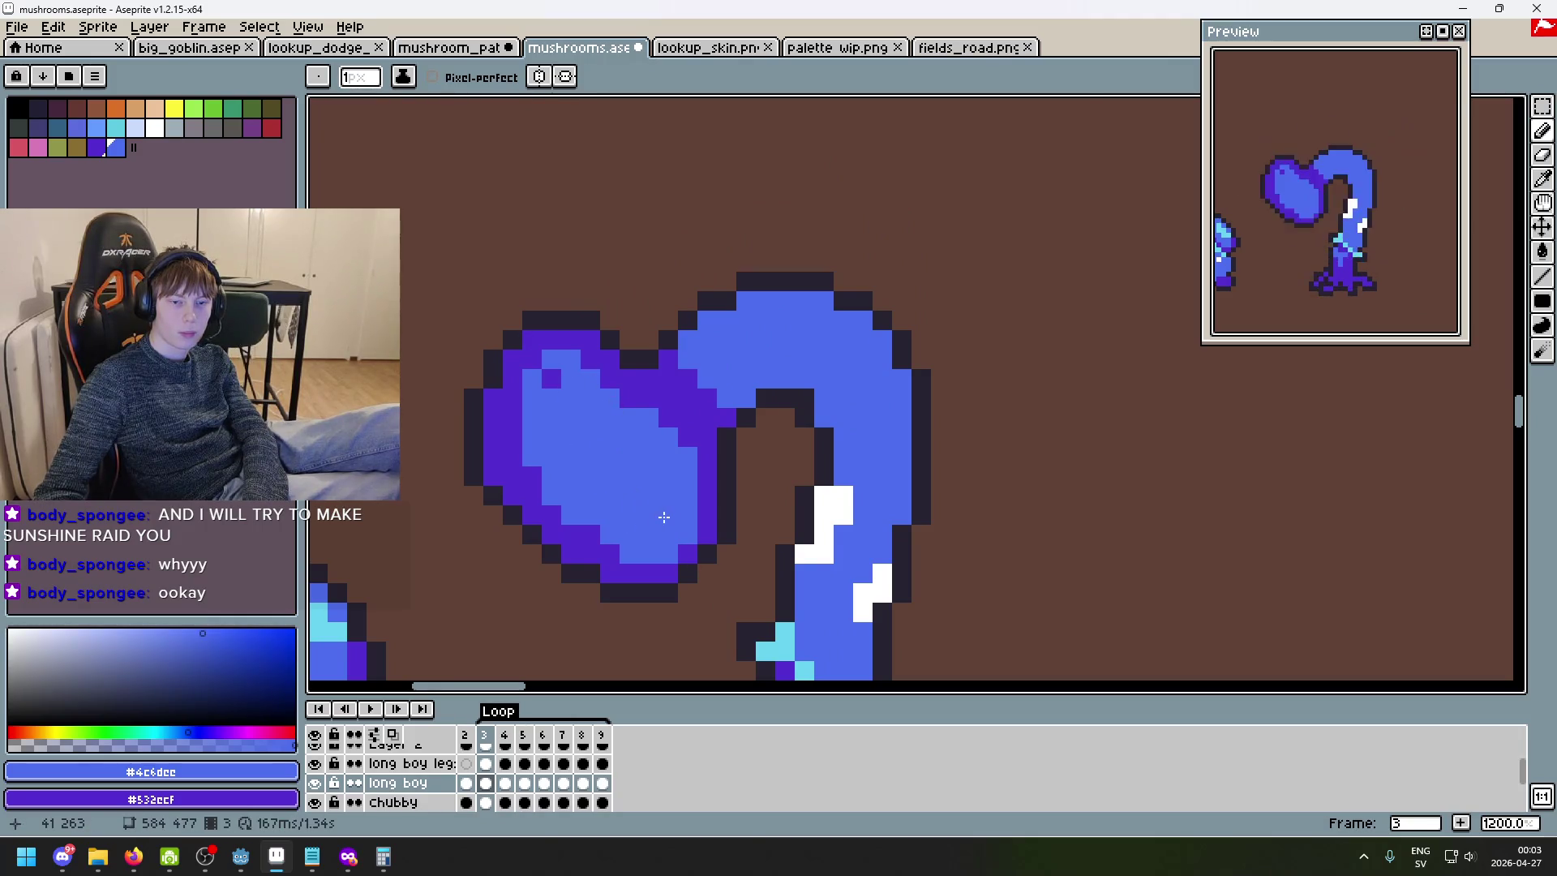
# - Compare frames 2 and 3, then sample the heart's purple rim colour
pyautogui.scroll(-4, 698, 507)
pyautogui.press(',')
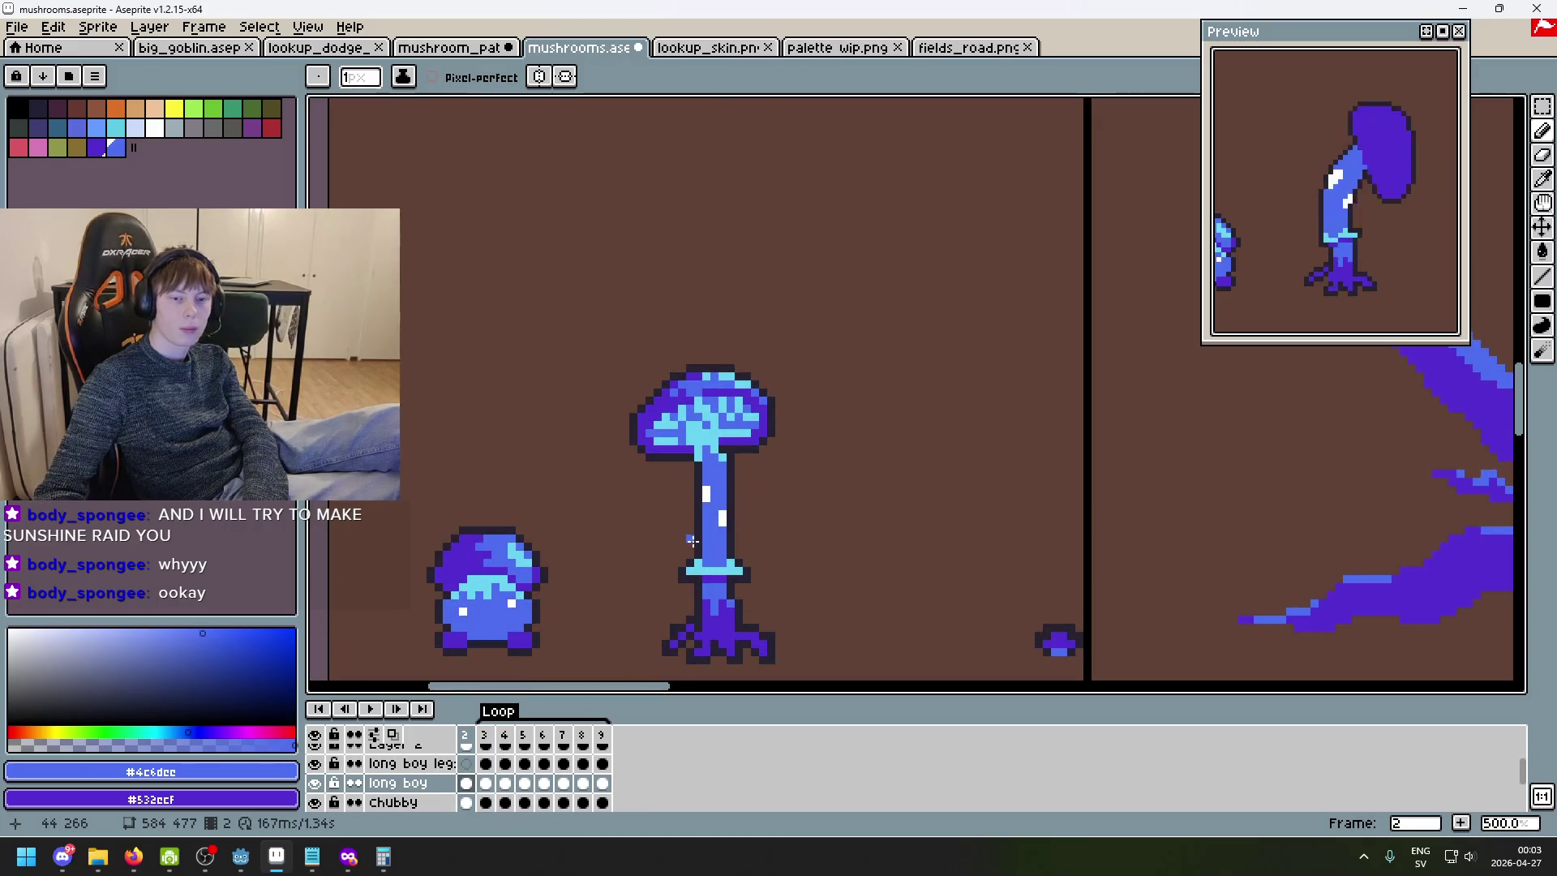
pyautogui.press('.')
pyautogui.scroll(6, 689, 519)
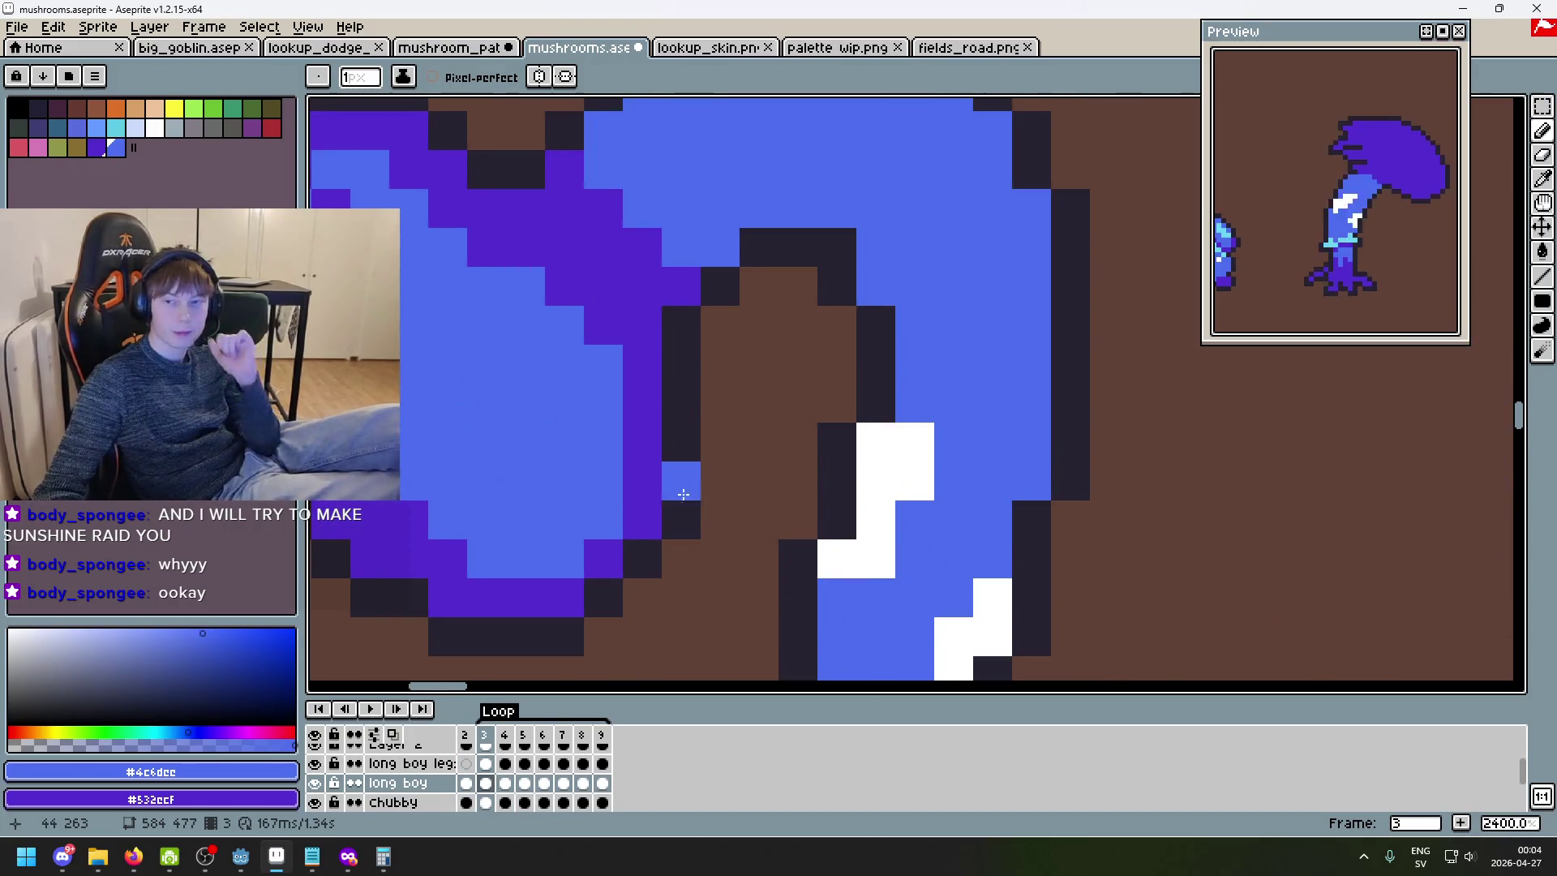
pyautogui.scroll(-5, 683, 494)
pyautogui.scroll(1, 684, 370)
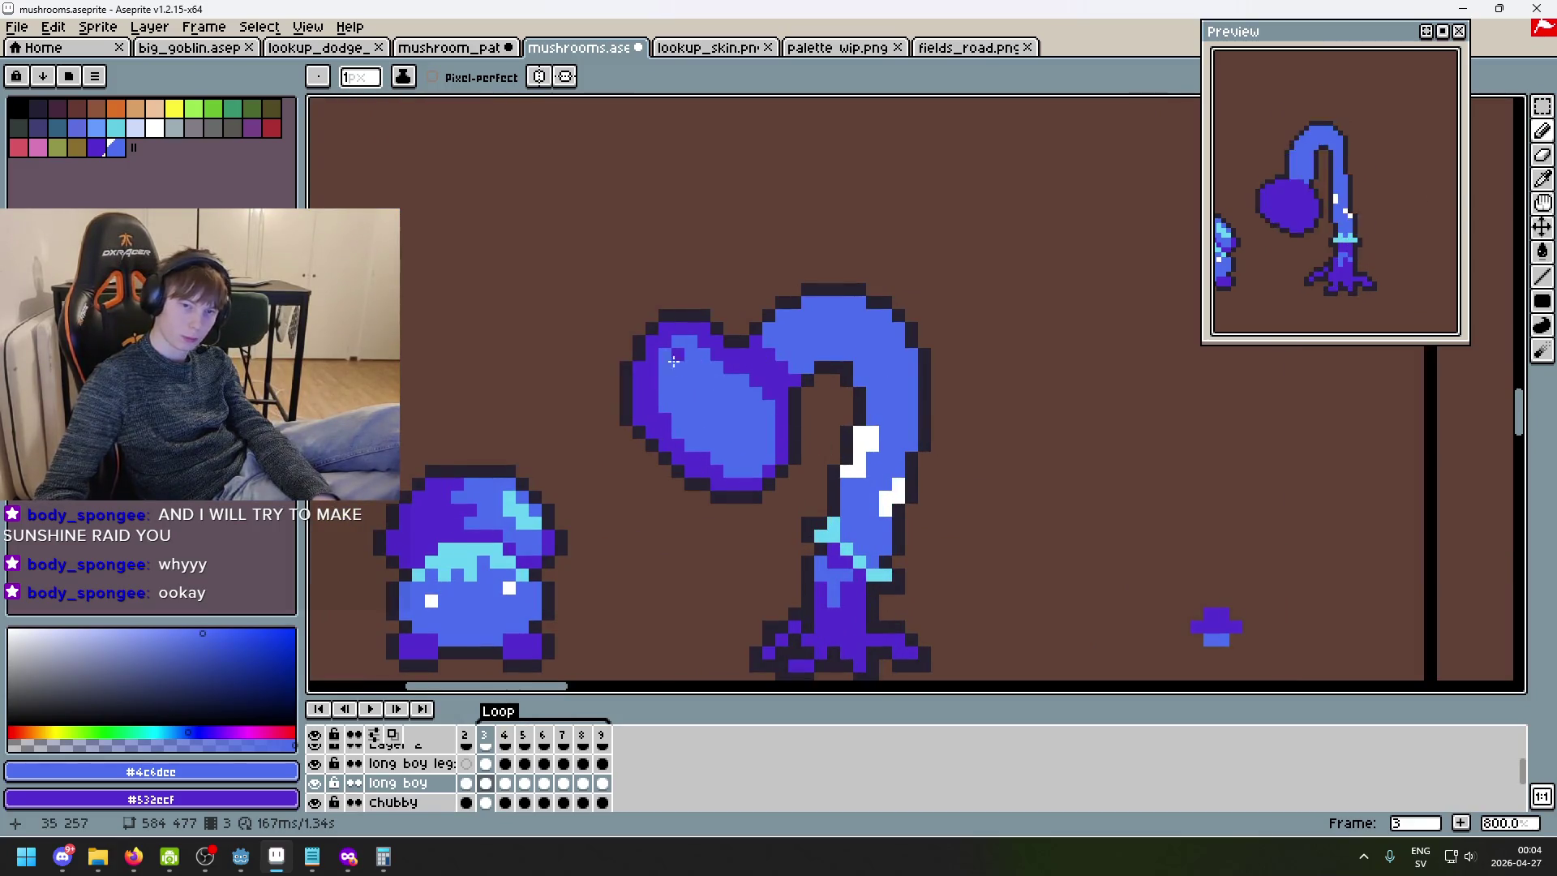
pyautogui.scroll(-2, 671, 359)
pyautogui.scroll(3, 751, 435)
pyautogui.keyDown('alt'); pyautogui.click(751, 435); pyautogui.keyUp('alt')
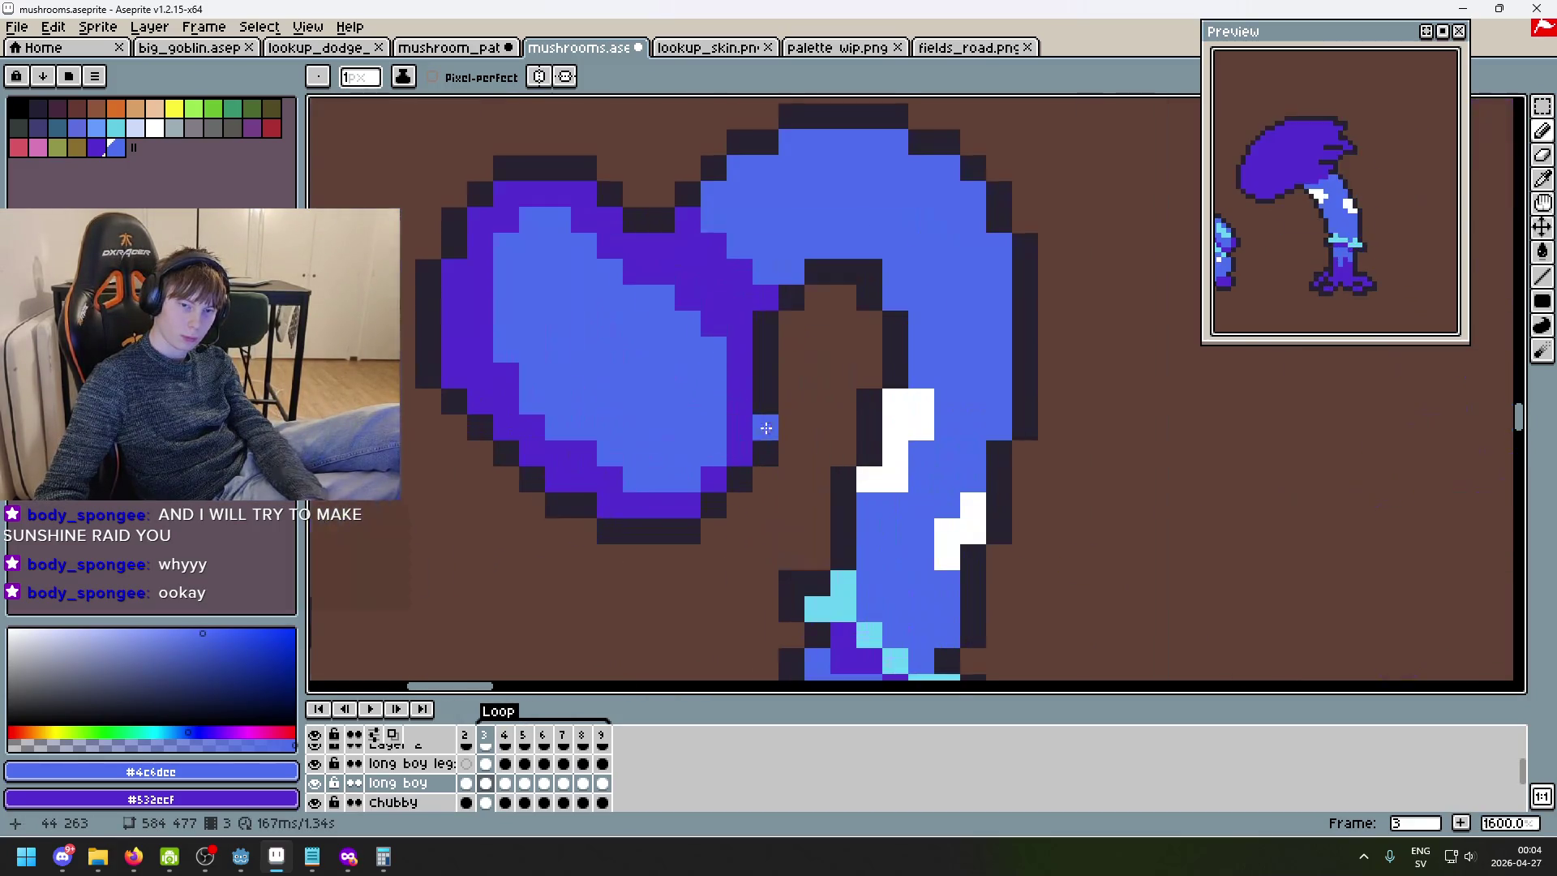
pyautogui.keyDown('ctrl'); pyautogui.click(713, 470); pyautogui.keyUp('ctrl')
pyautogui.scroll(-5, 736, 448)
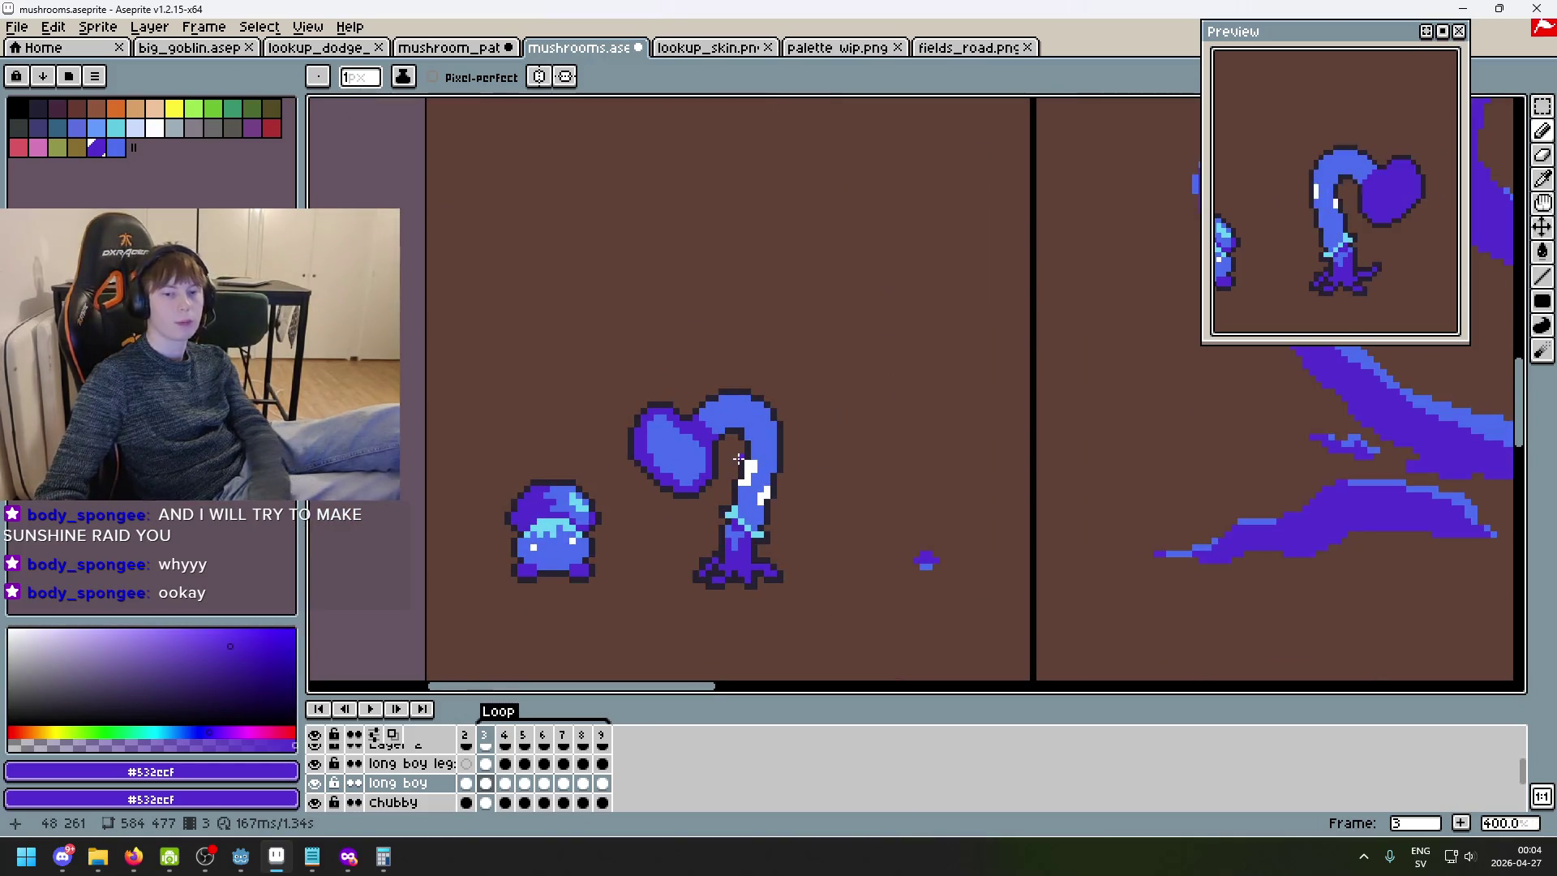
# - Flip between the tall and heart poses, then resample the heart cap's mid-blue
pyautogui.press(',')
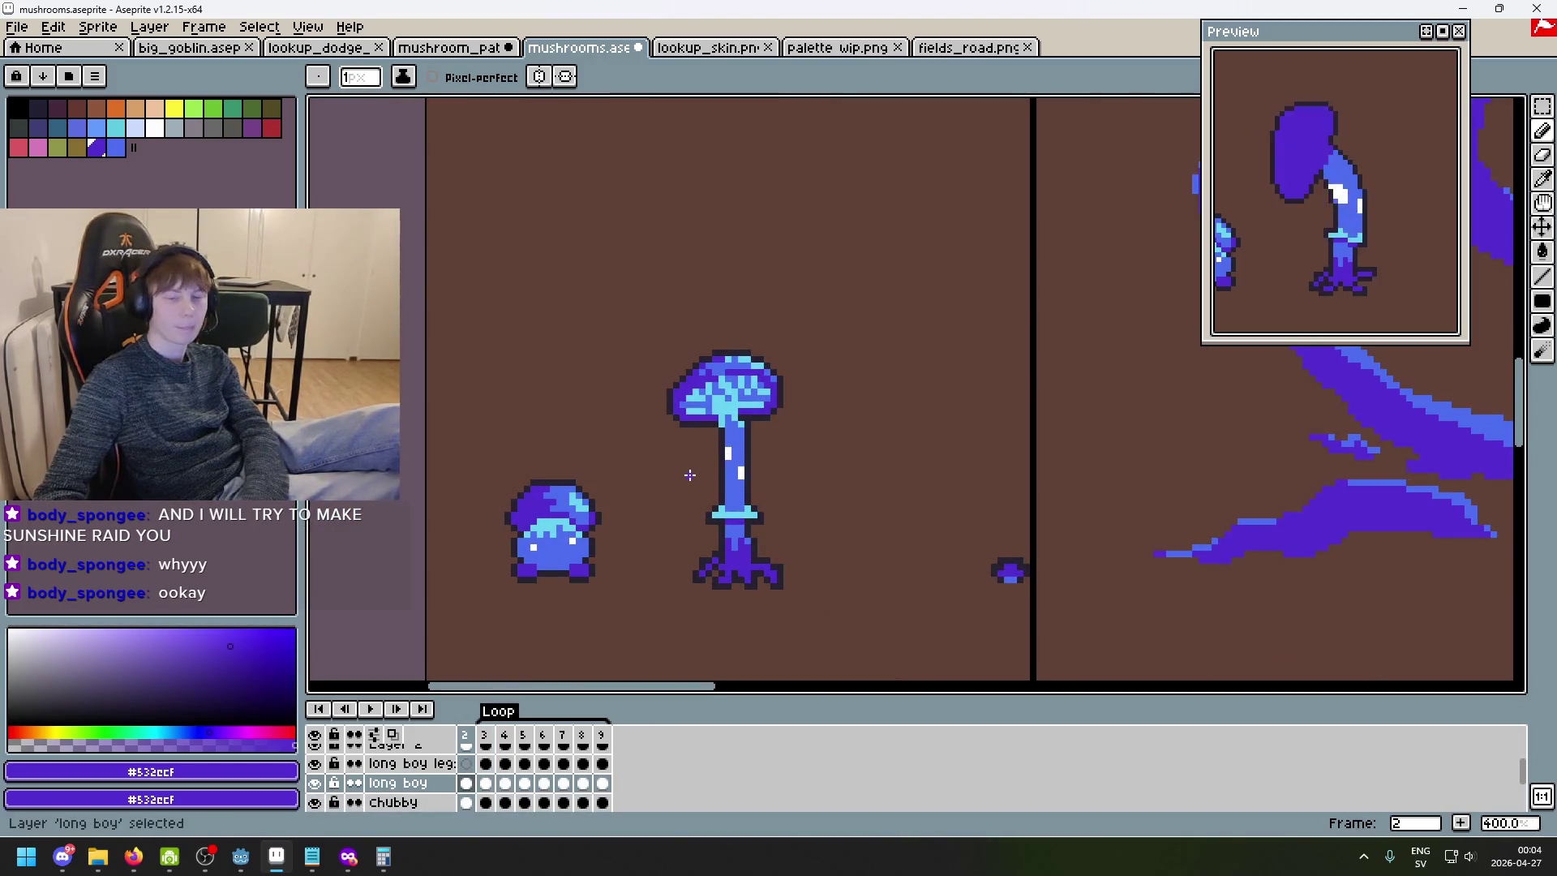
pyautogui.press('.')
pyautogui.press(',')
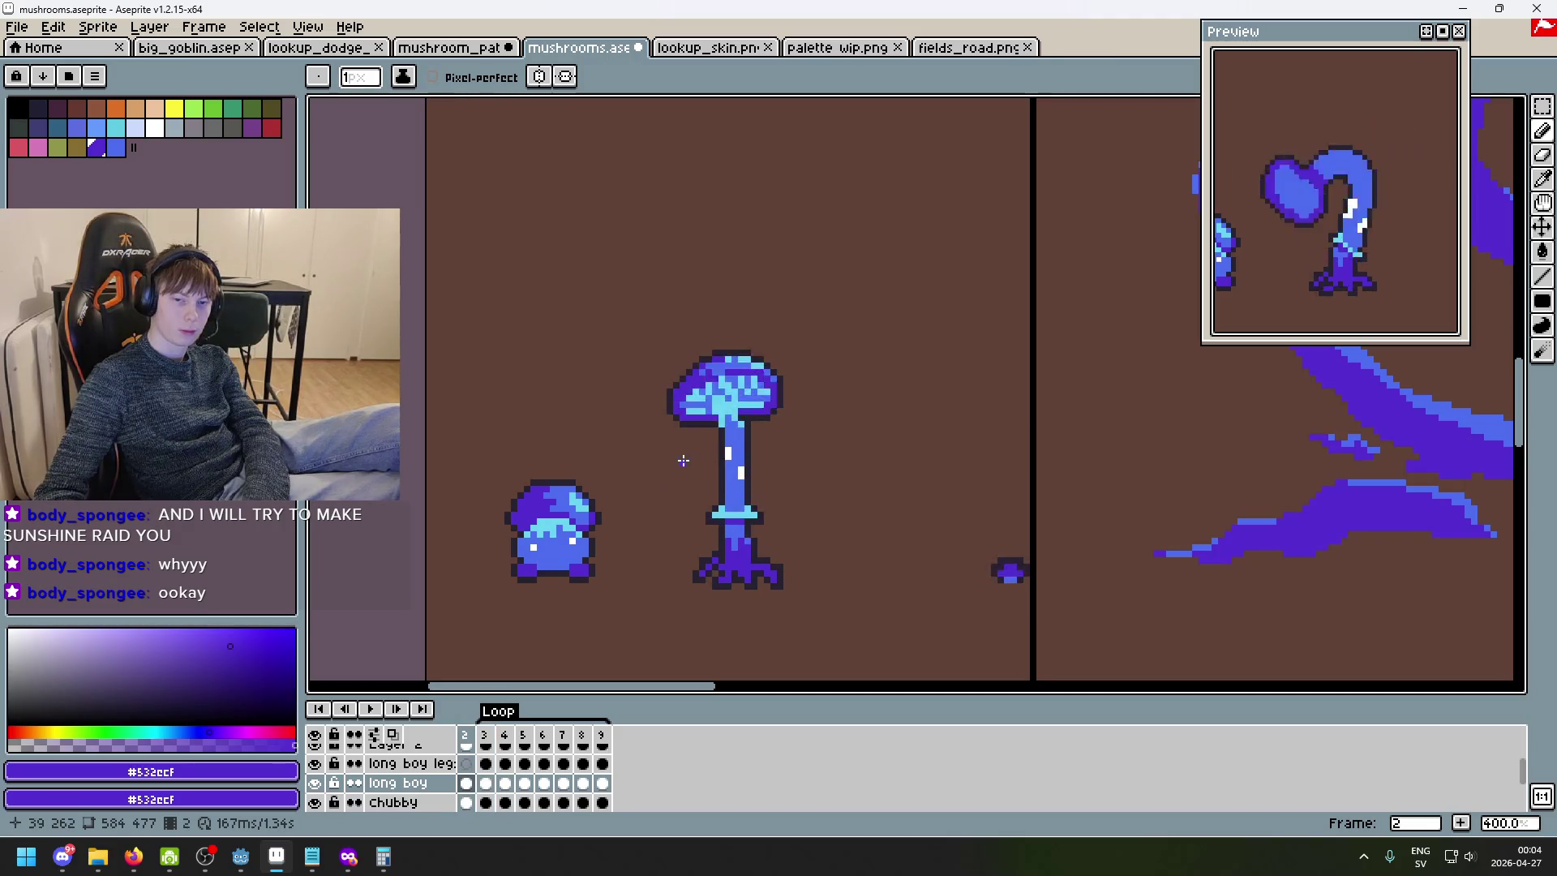
pyautogui.press('.')
pyautogui.press(',')
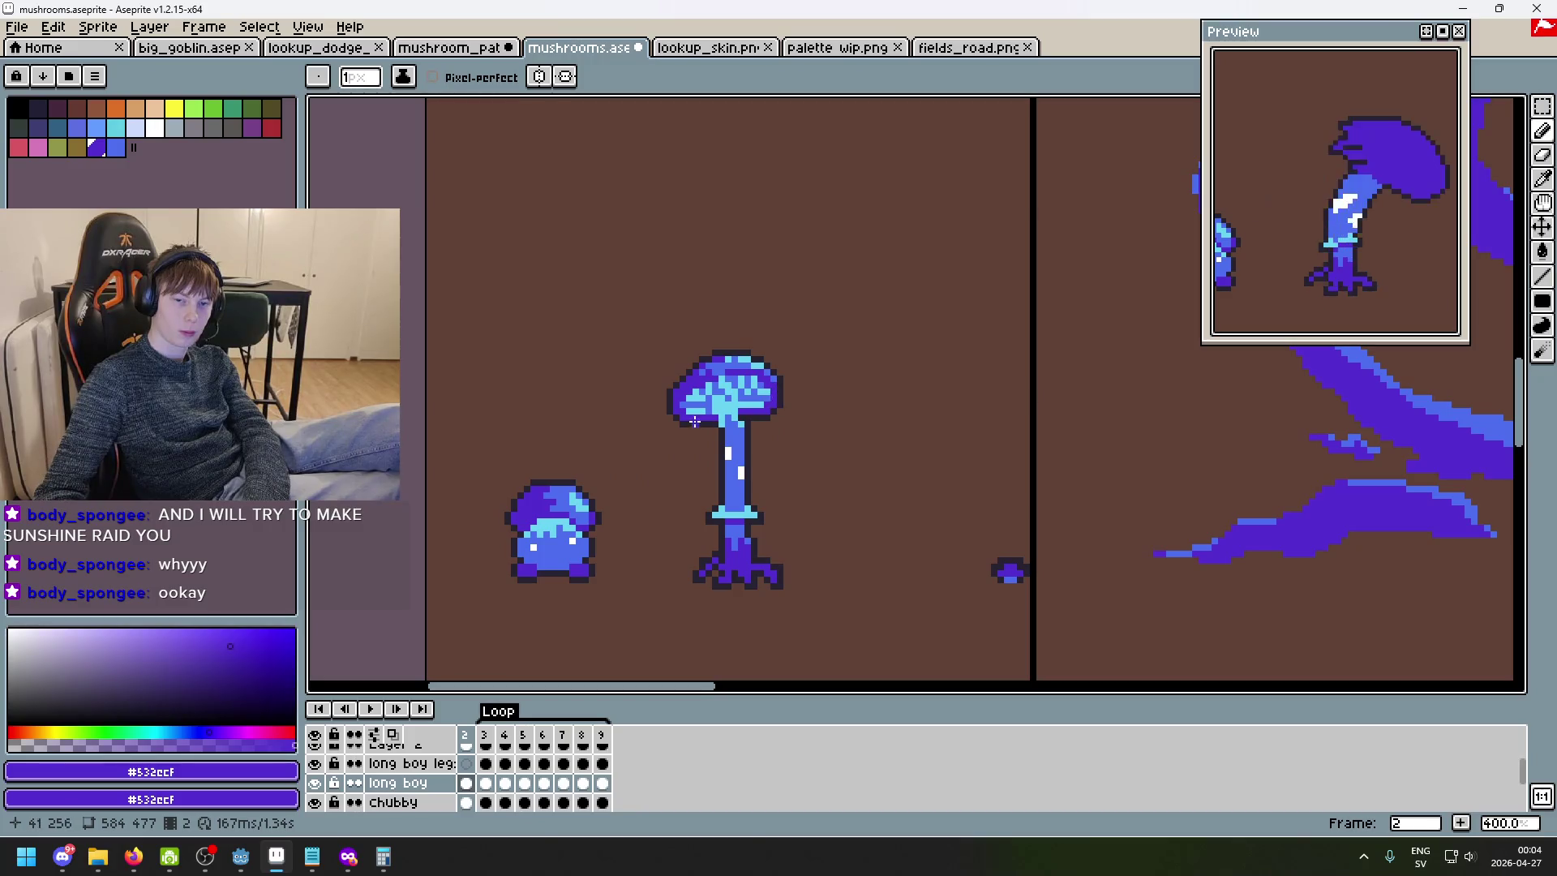
pyautogui.press('.')
pyautogui.scroll(3, 689, 430)
pyautogui.press(',')
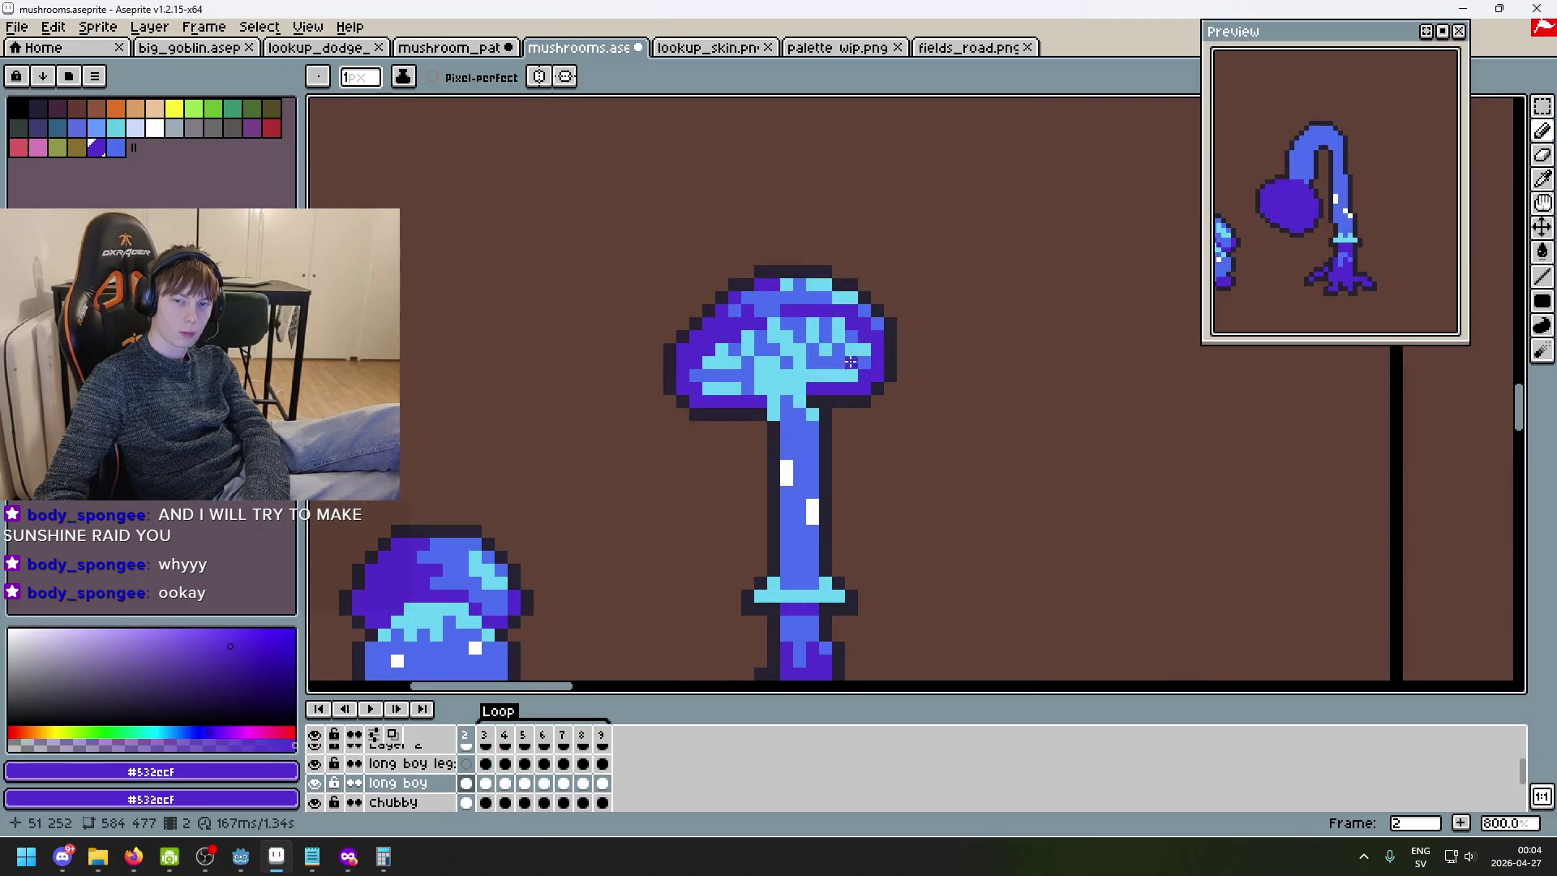
pyautogui.press('.')
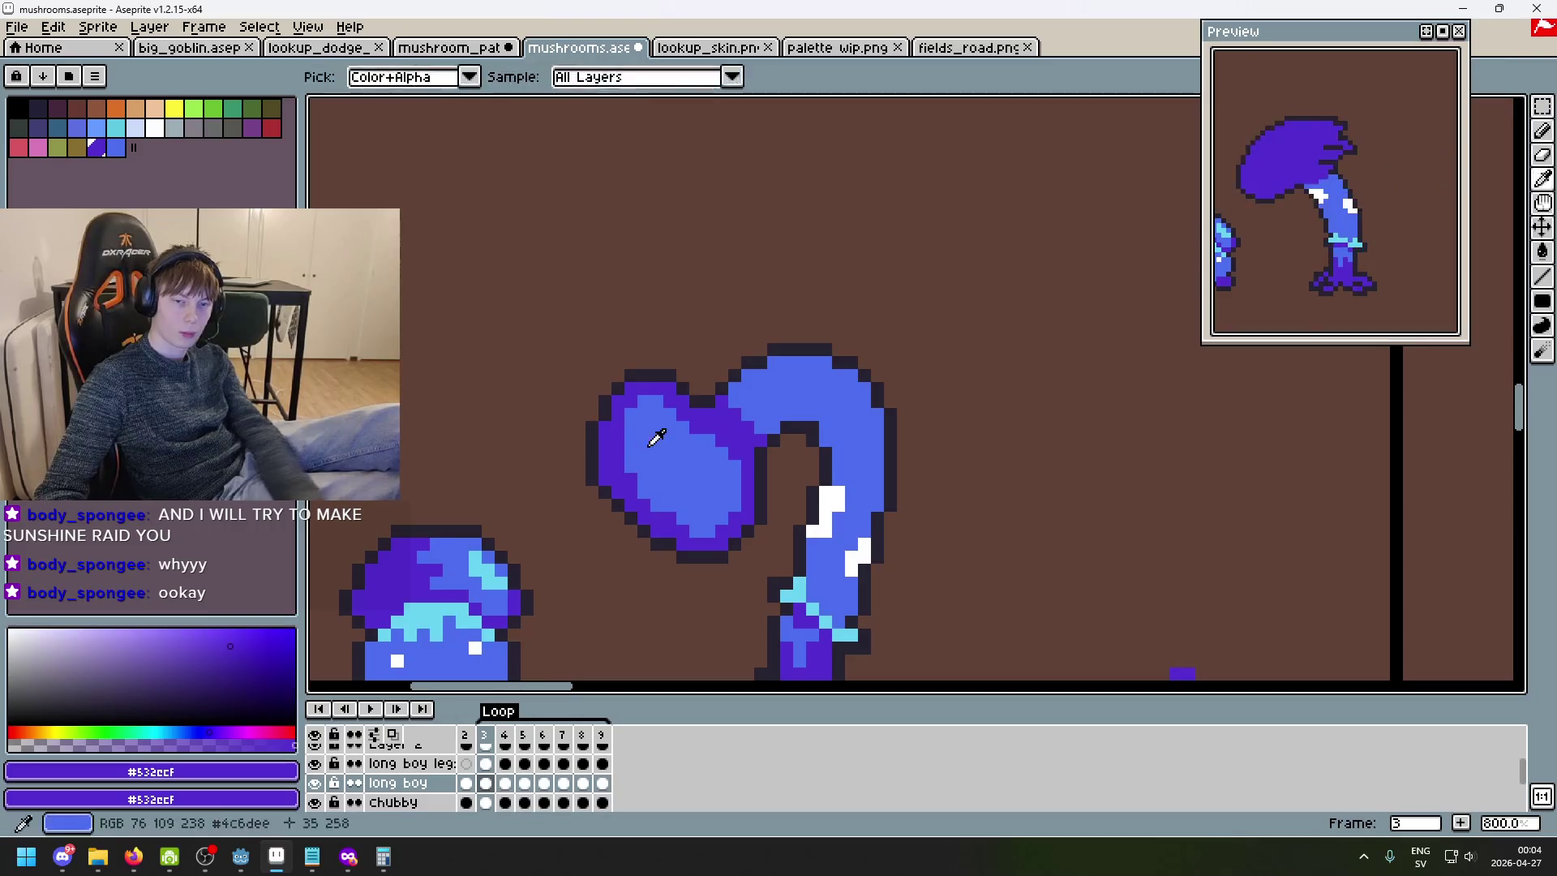
pyautogui.keyDown('alt'); pyautogui.click(624, 439); pyautogui.keyUp('alt')
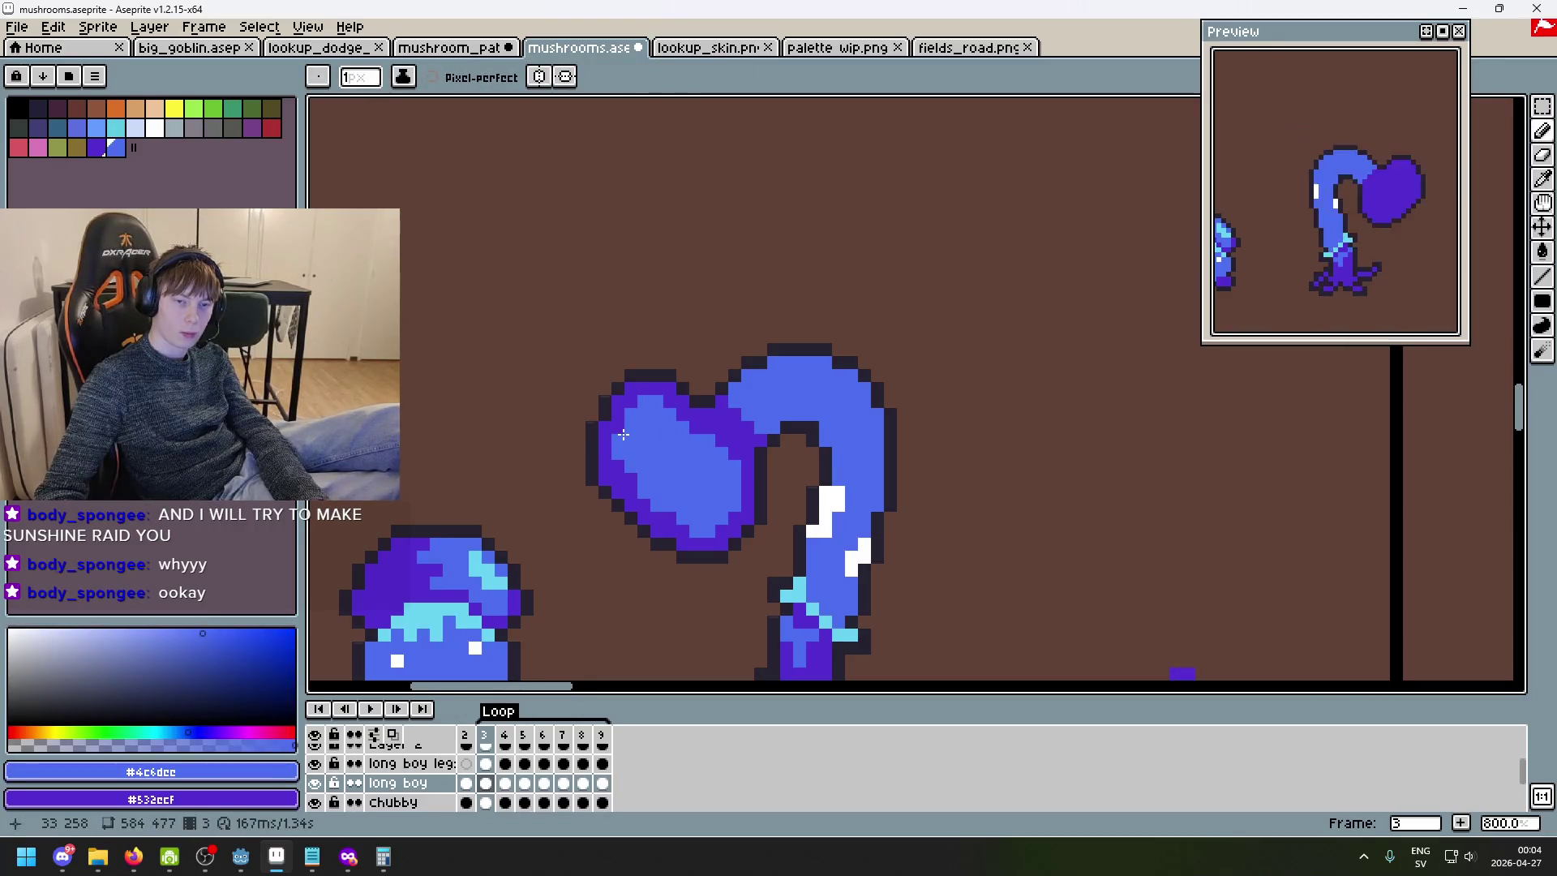
# - Return to frame 2 and sample the light cyan #69d4f2 from the cap highlights
pyautogui.scroll(-3, 622, 436)
pyautogui.scroll(3, 713, 471)
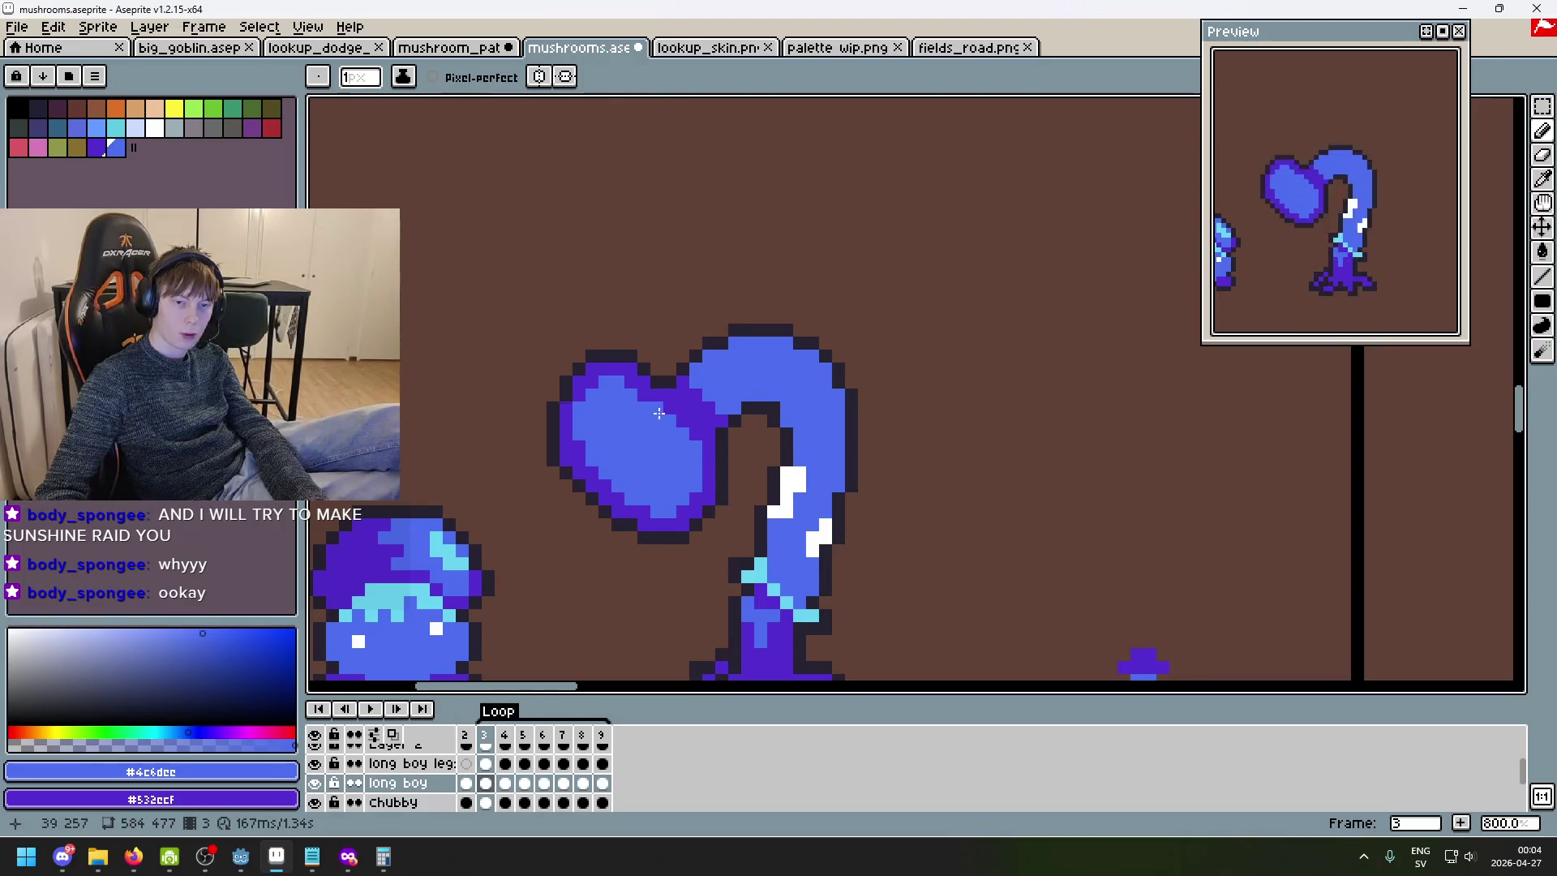
pyautogui.scroll(-3, 663, 413)
pyautogui.press('z')
pyautogui.press('b')
pyautogui.scroll(3, 714, 471)
pyautogui.scroll(-3, 687, 438)
pyautogui.scroll(3, 681, 445)
pyautogui.press('Left')
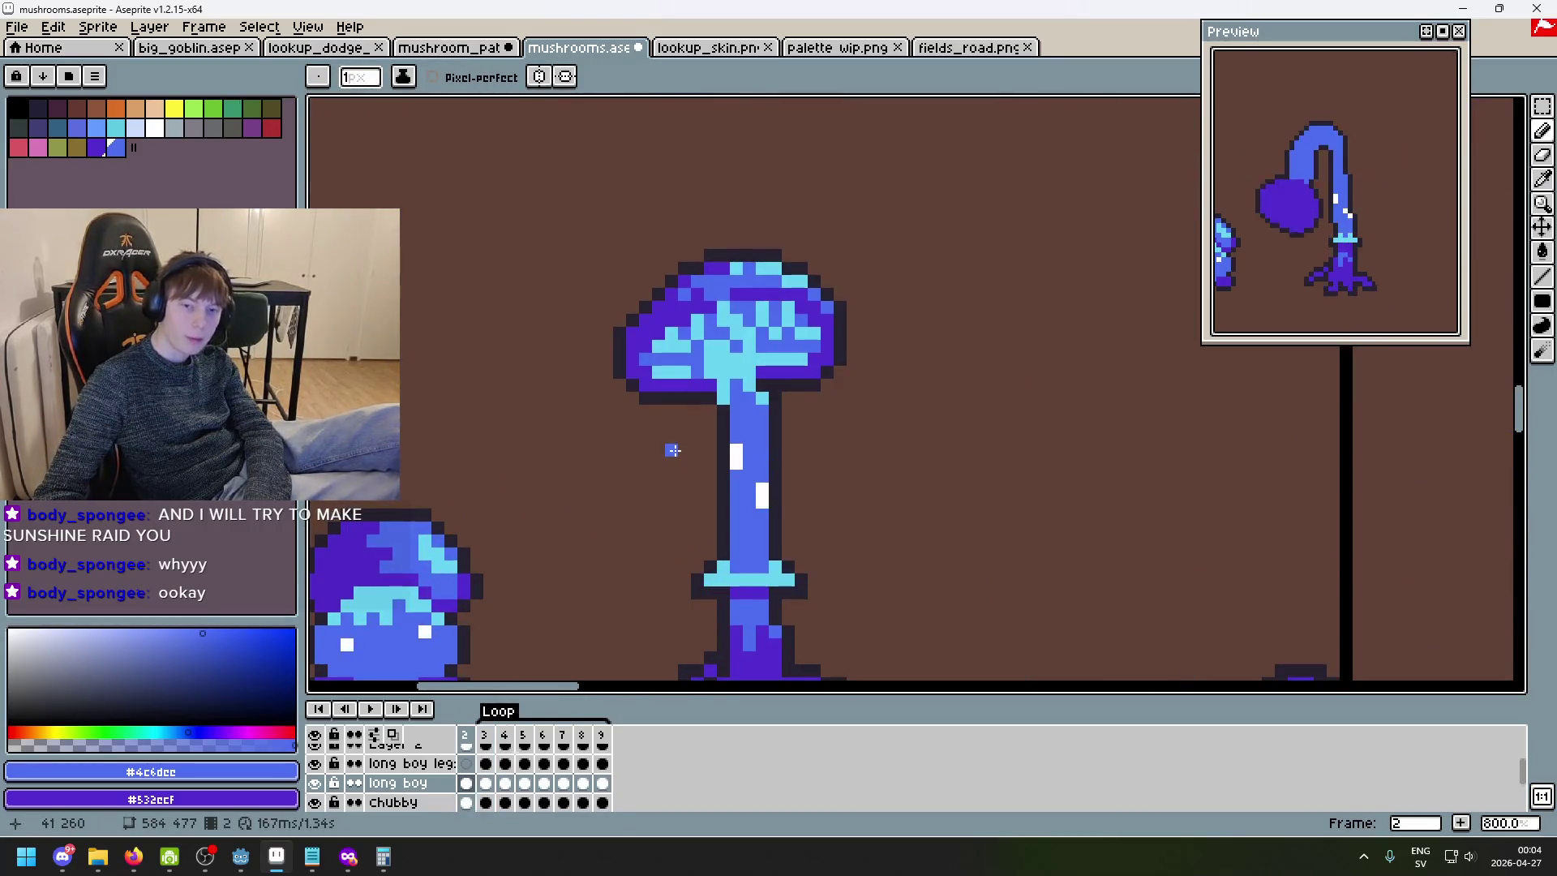
pyautogui.press('Right')
pyautogui.press('Right')
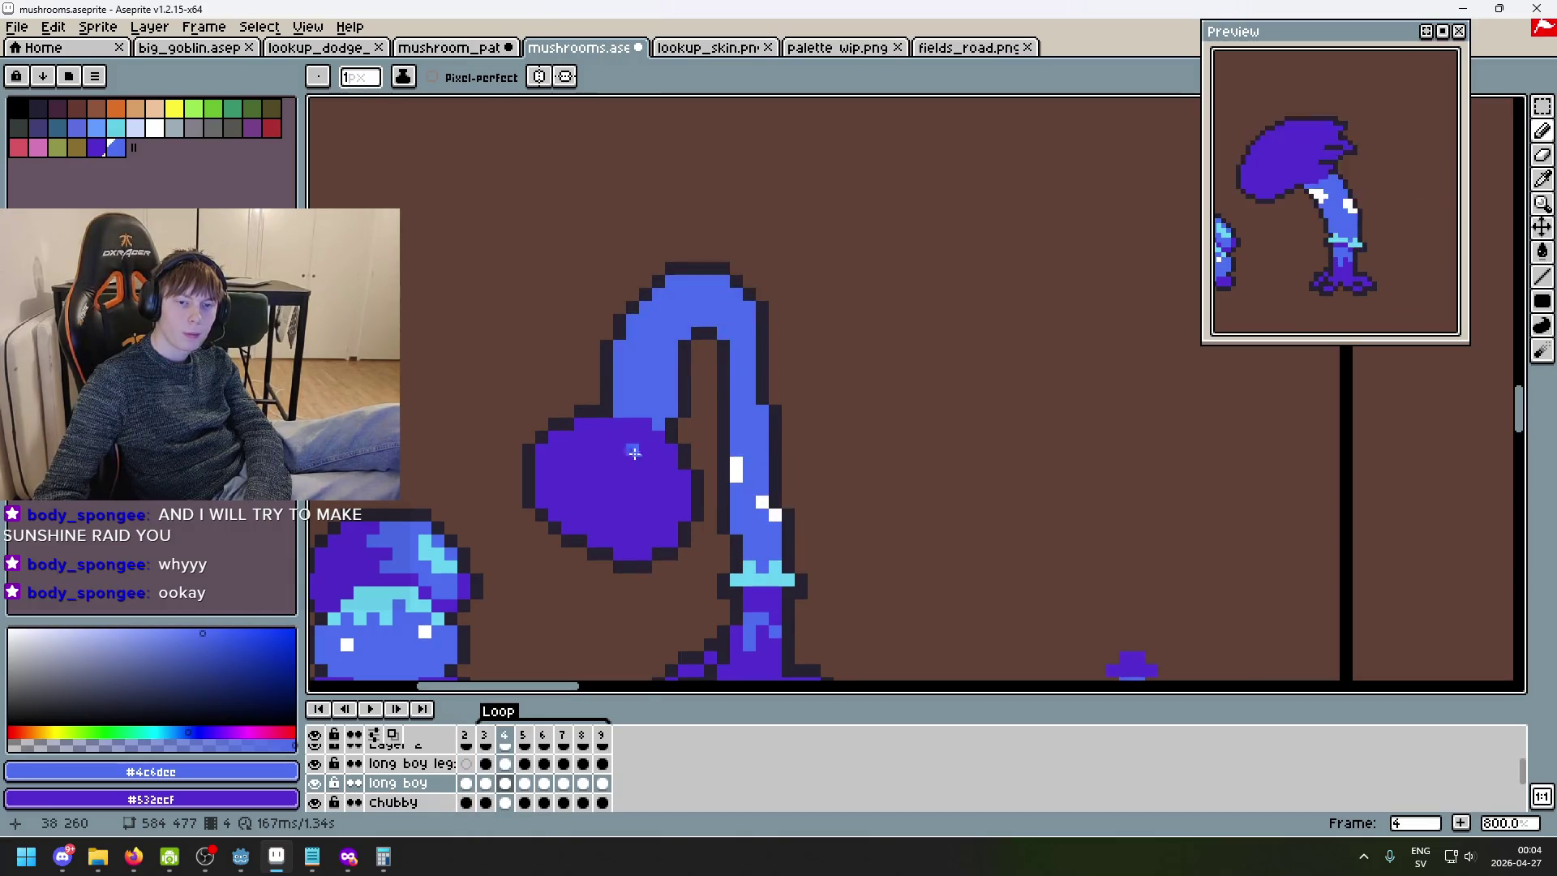
pyautogui.press('Left')
pyautogui.press('Right')
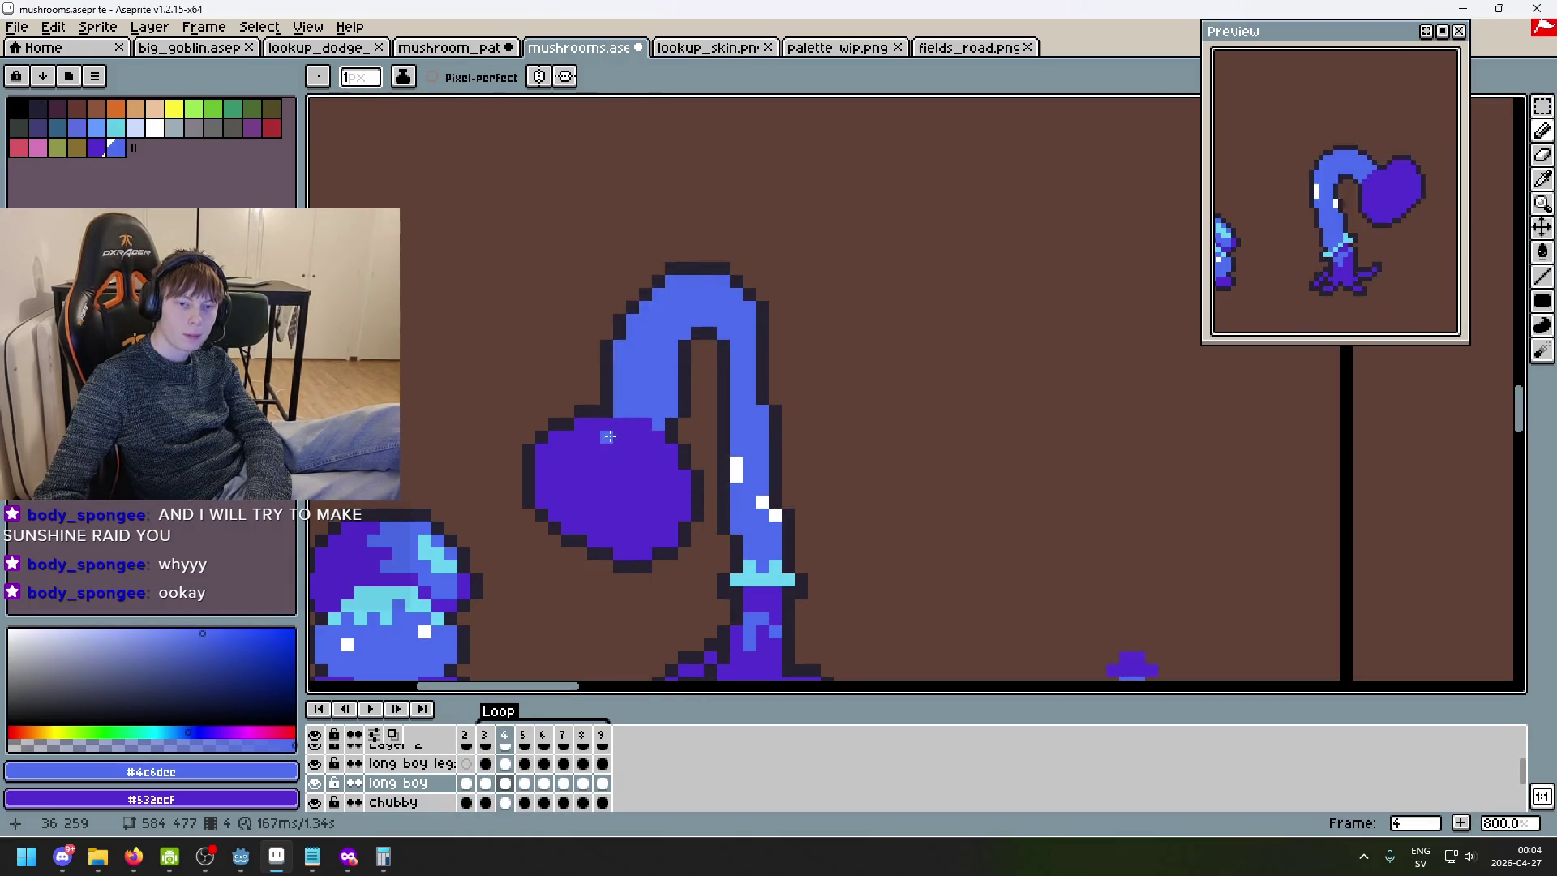
pyautogui.press('Left')
pyautogui.press('Left')
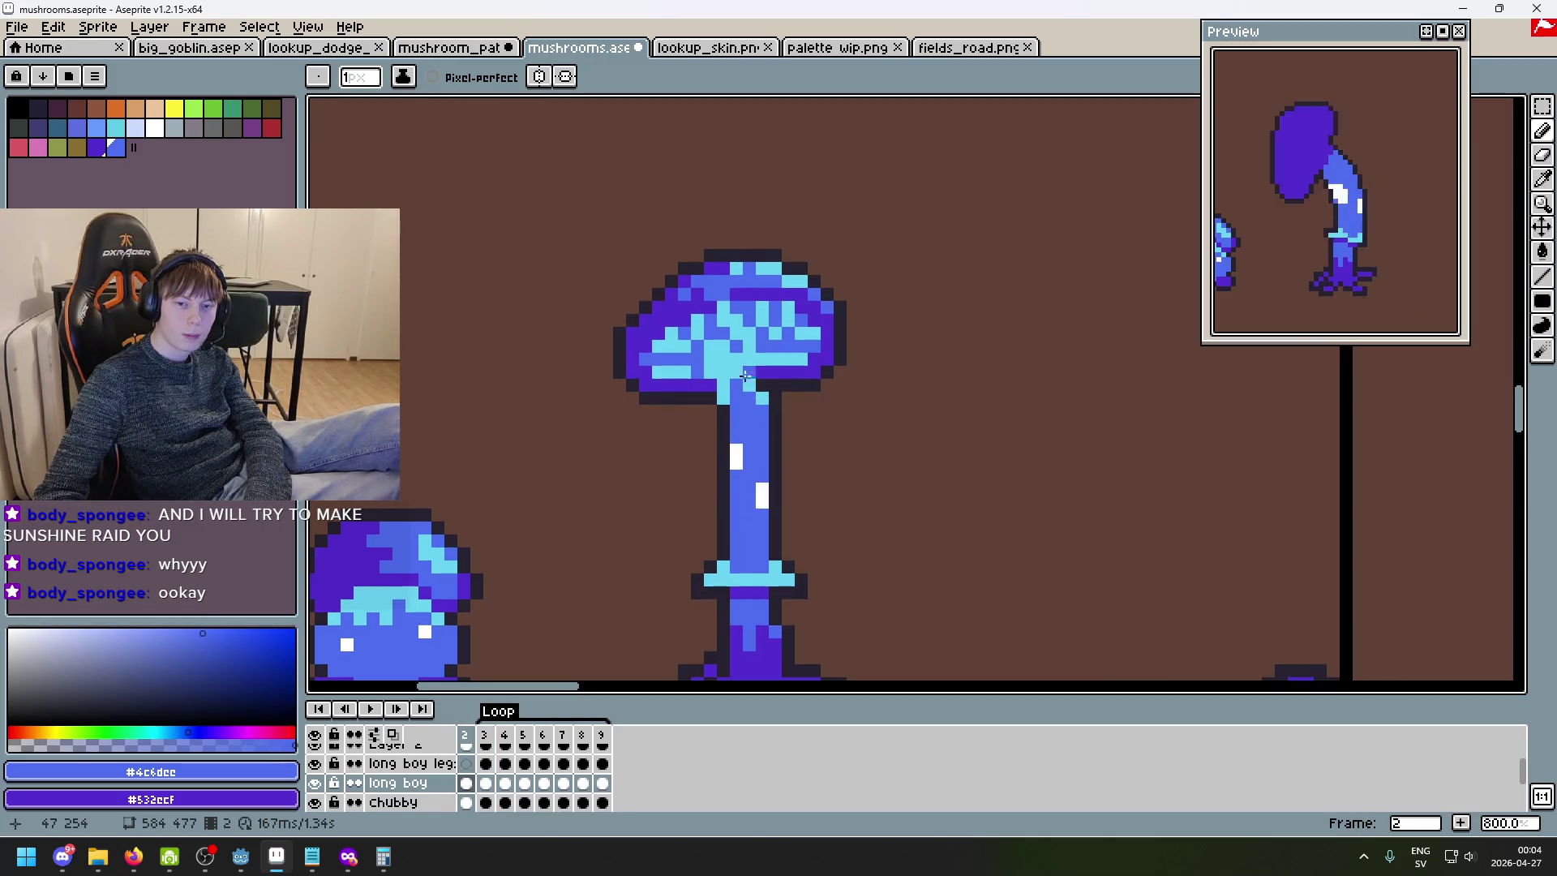
pyautogui.keyDown('alt'); pyautogui.click(734, 380); pyautogui.keyUp('alt')
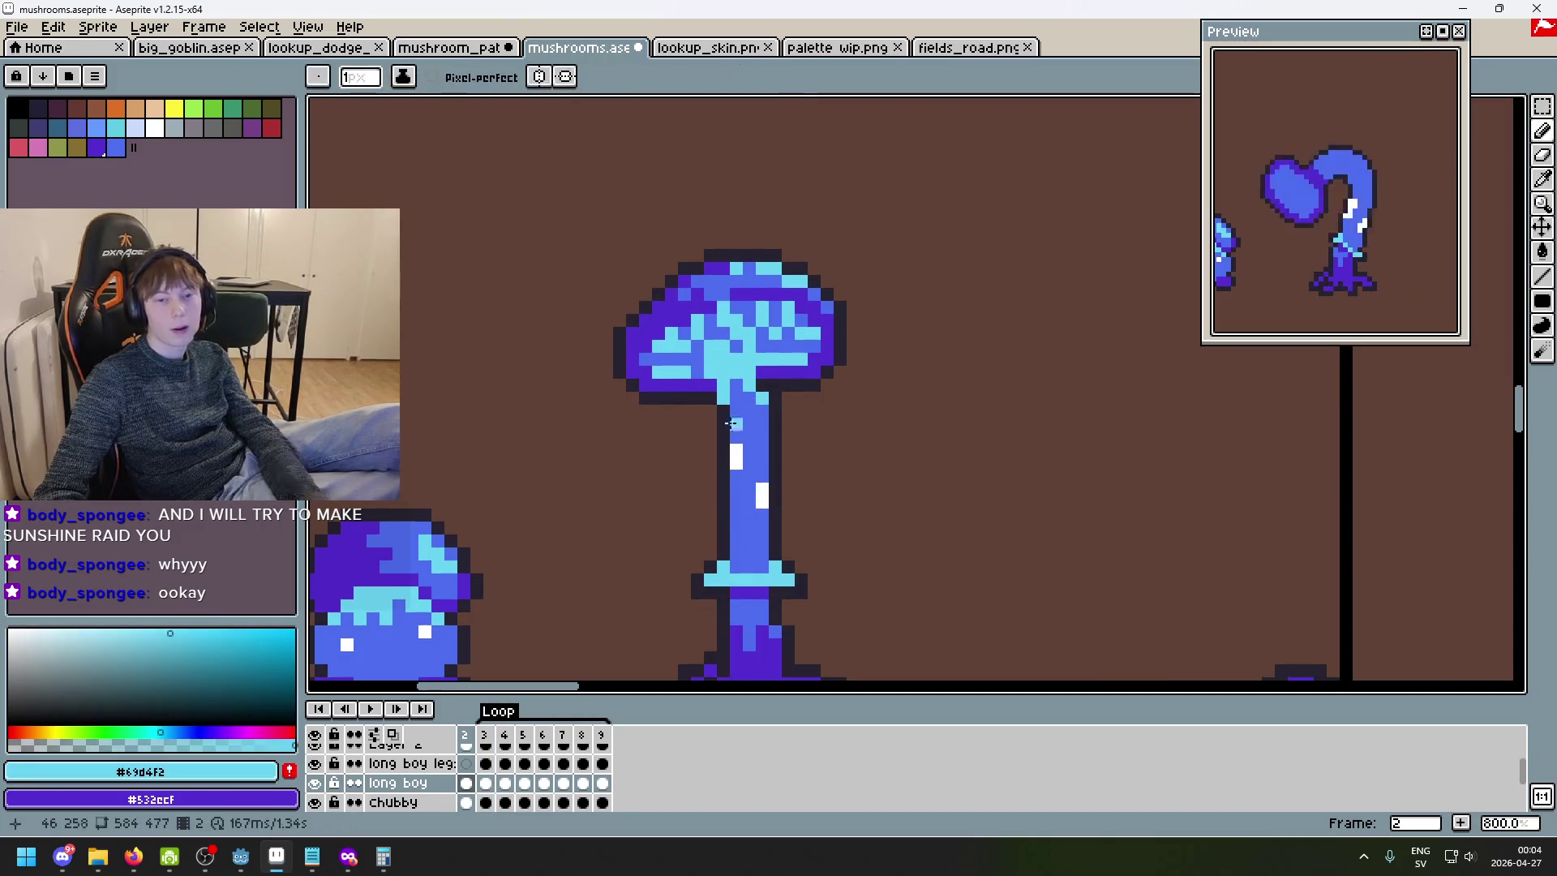
# - Paint a cyan highlight along frame 3's cap upper edge, fixing a stray pixel in stalk blue
pyautogui.press('Right')
pyautogui.press('Left')
pyautogui.press('Right')
pyautogui.moveTo(657, 412); pyautogui.dragTo(682, 384)
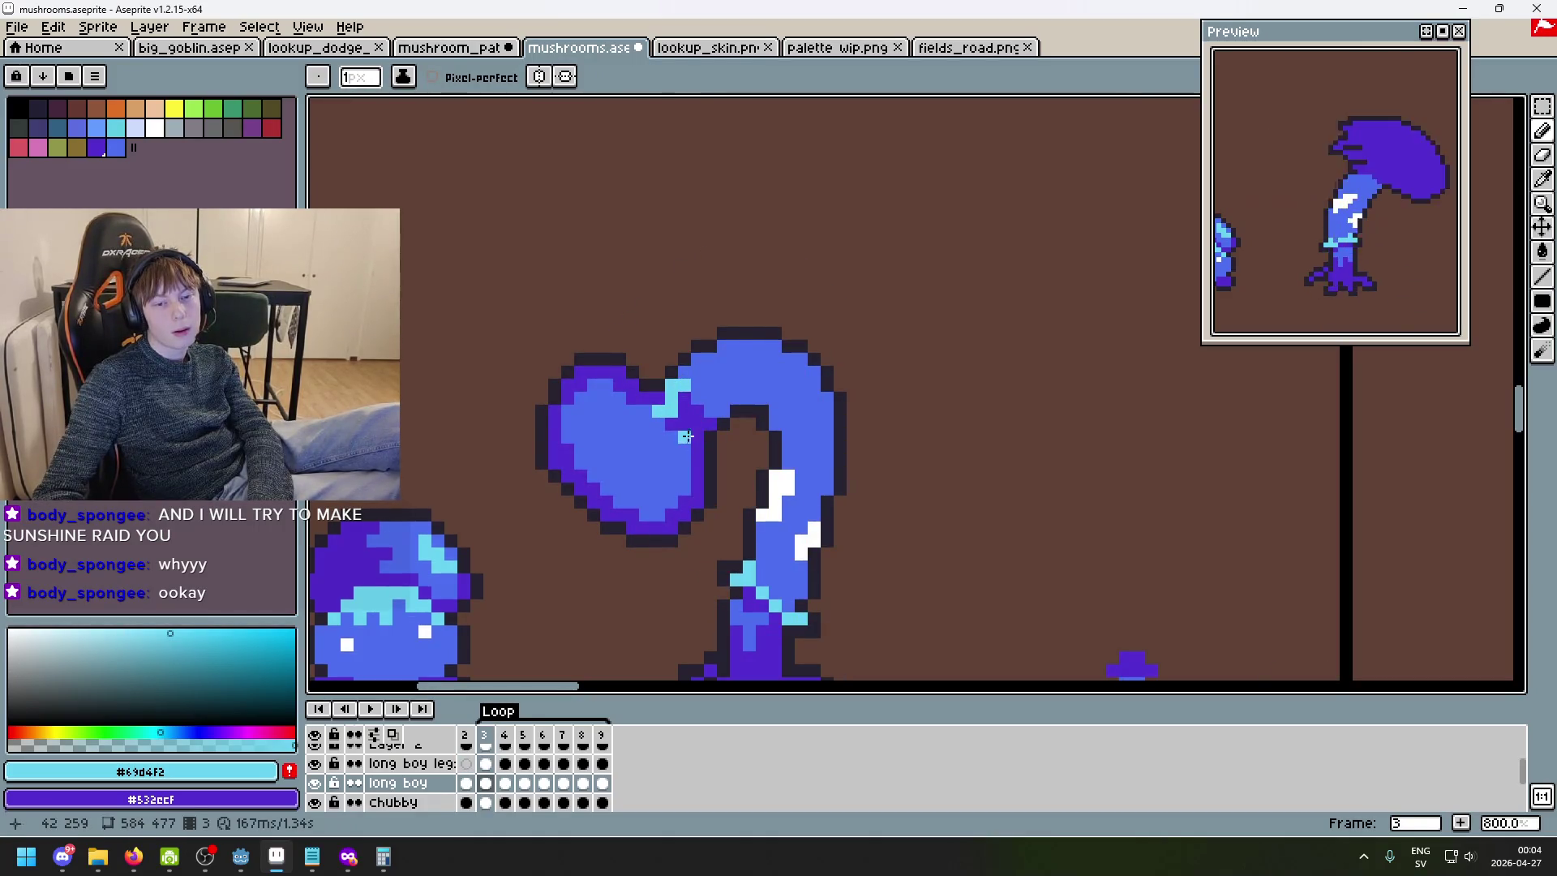
pyautogui.press('Left')
pyautogui.press('Right')
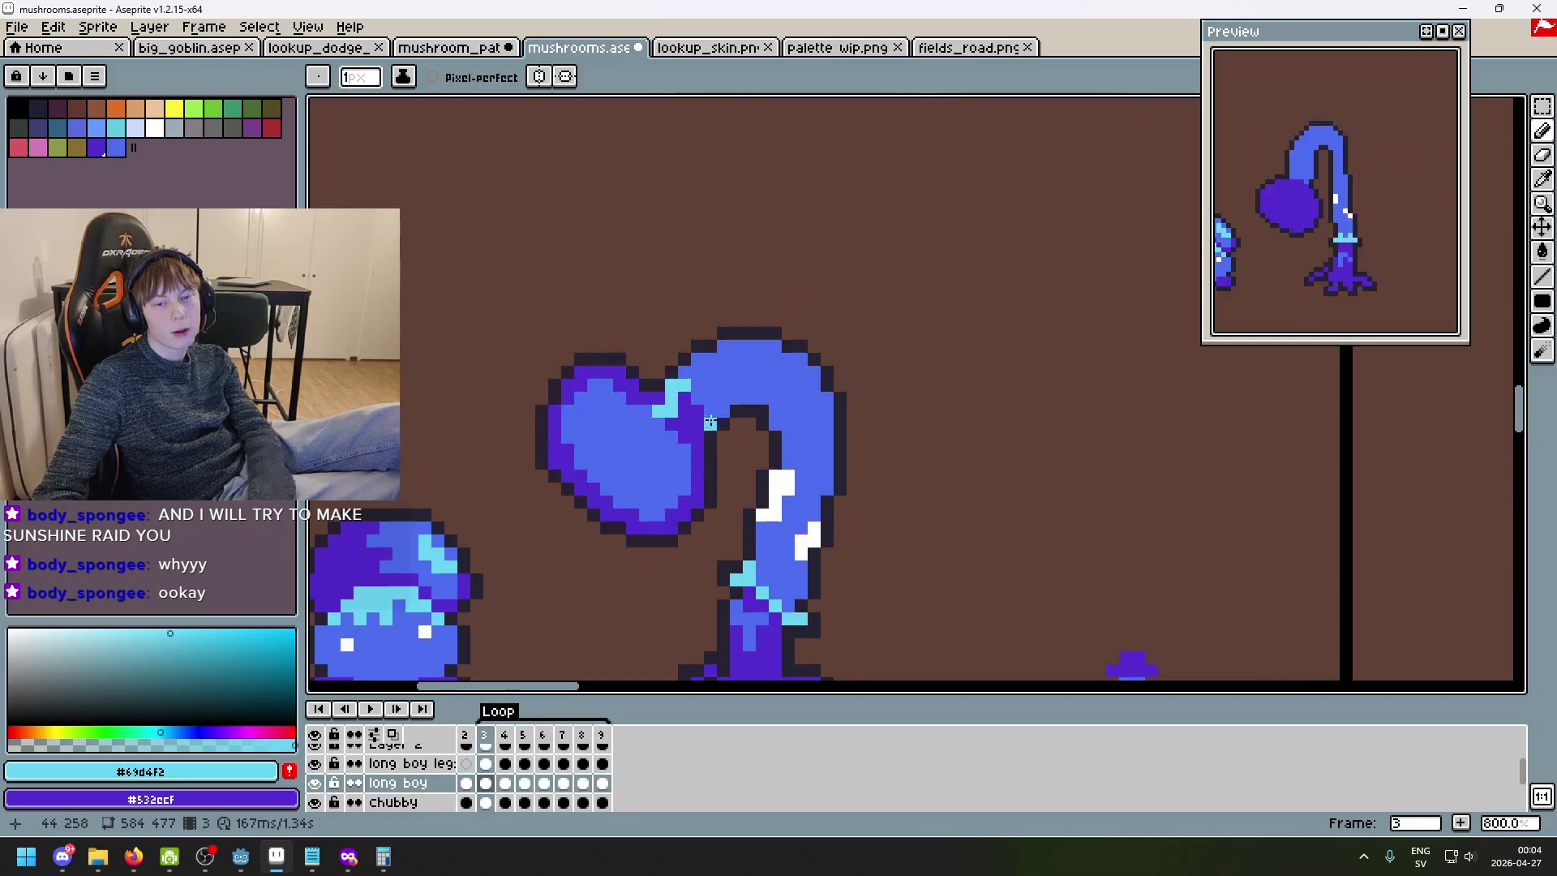
pyautogui.keyDown('alt'); pyautogui.click(694, 397); pyautogui.keyUp('alt')
pyautogui.click(689, 406)
pyautogui.moveTo(689, 405); pyautogui.dragTo(694, 409)
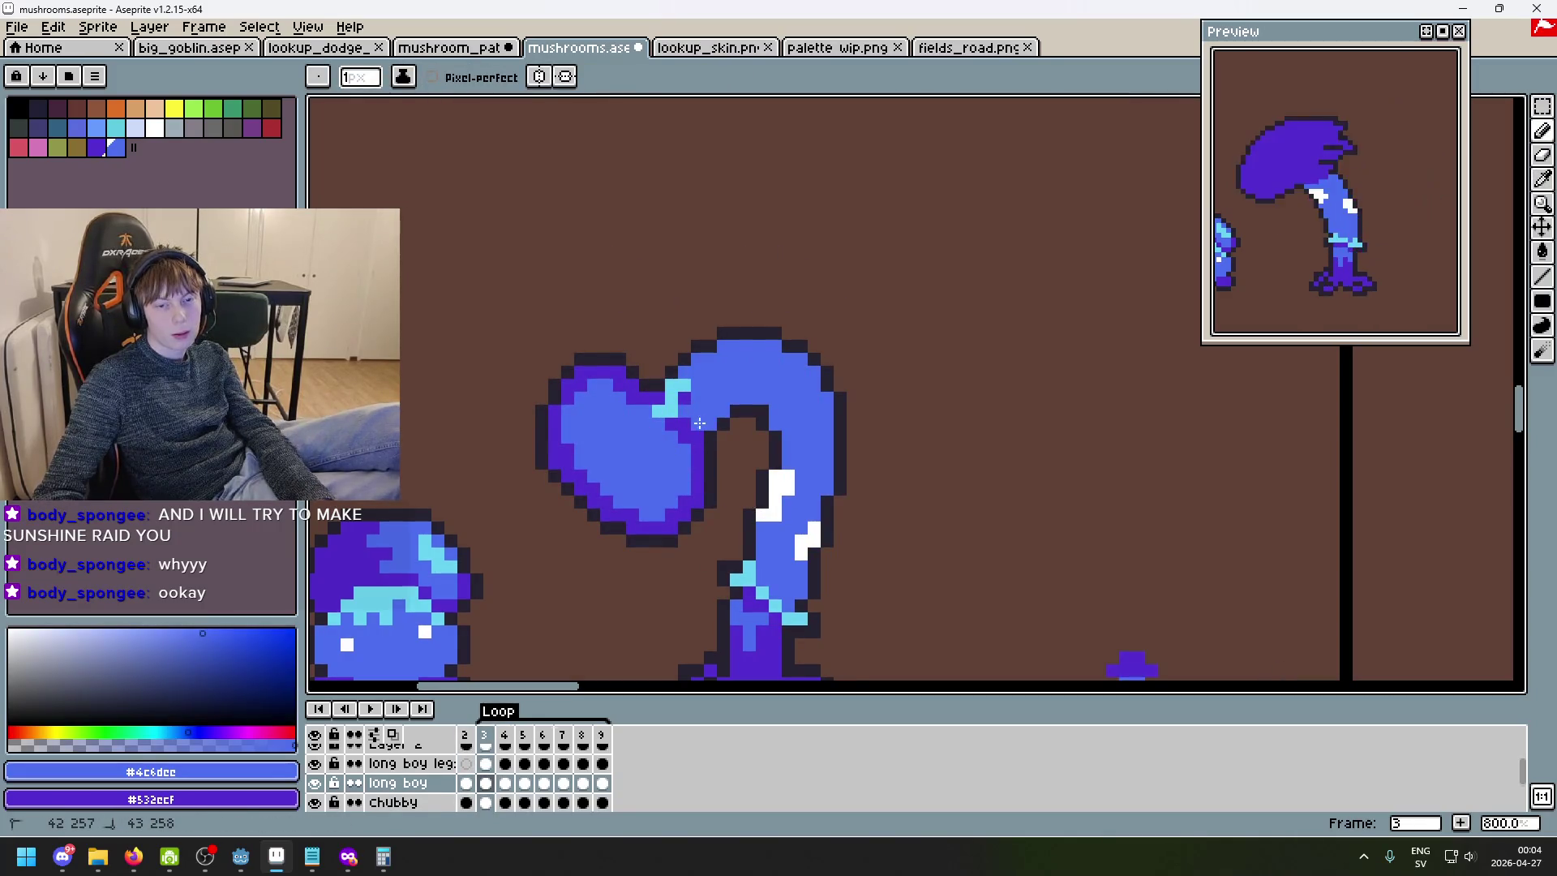
# - Add cyan pixels where cap meets stem and extend the highlight band across the cap
pyautogui.keyDown('alt'); pyautogui.click(683, 388); pyautogui.keyUp('alt')
pyautogui.press('Left')
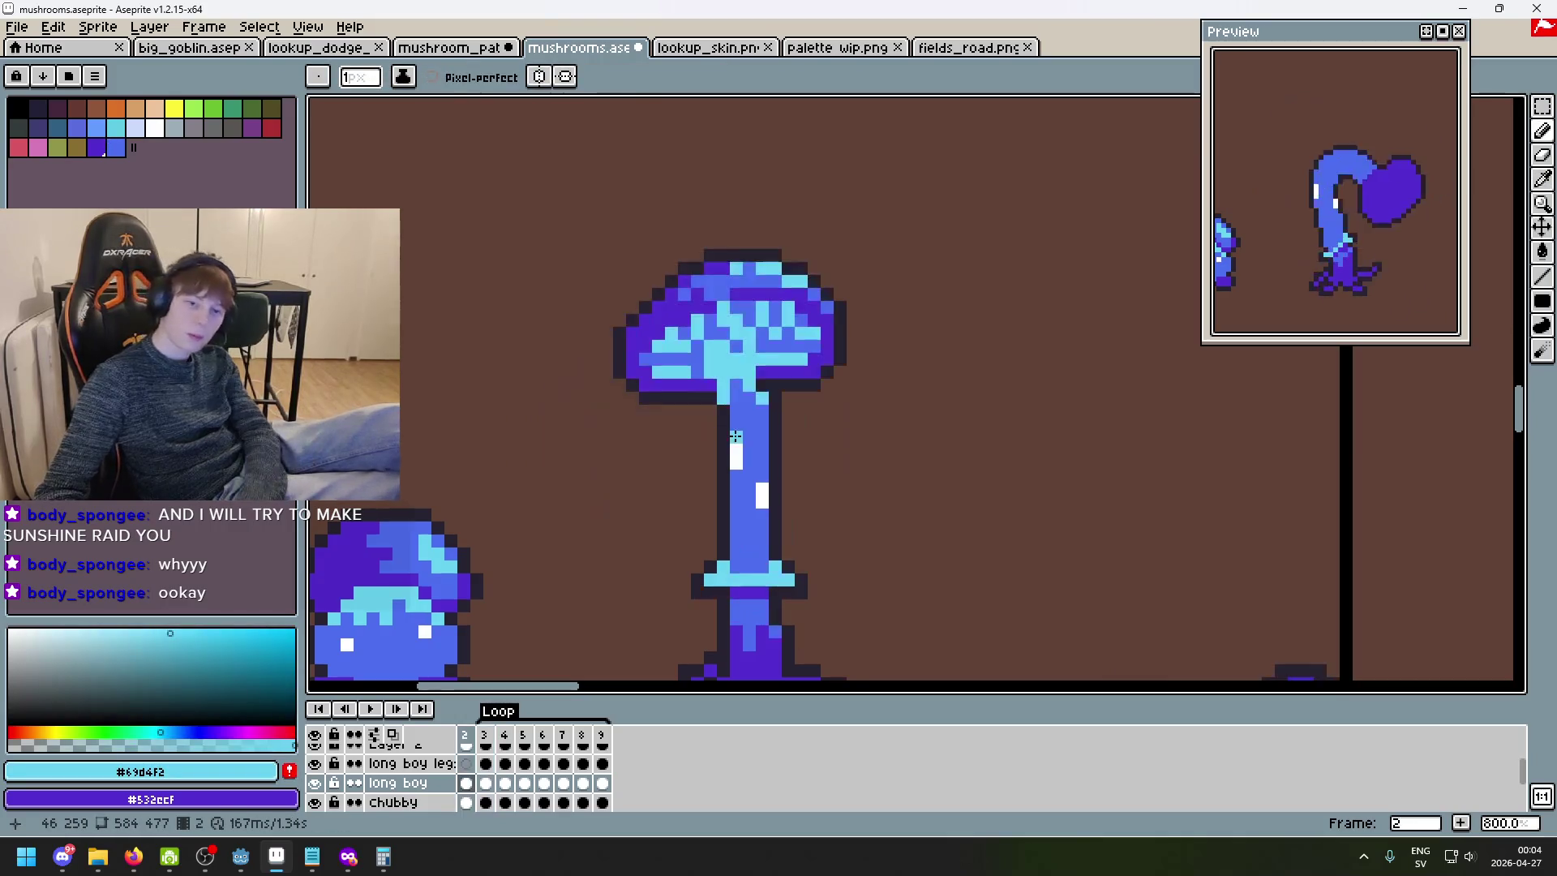
pyautogui.press('Right')
pyautogui.click(717, 430)
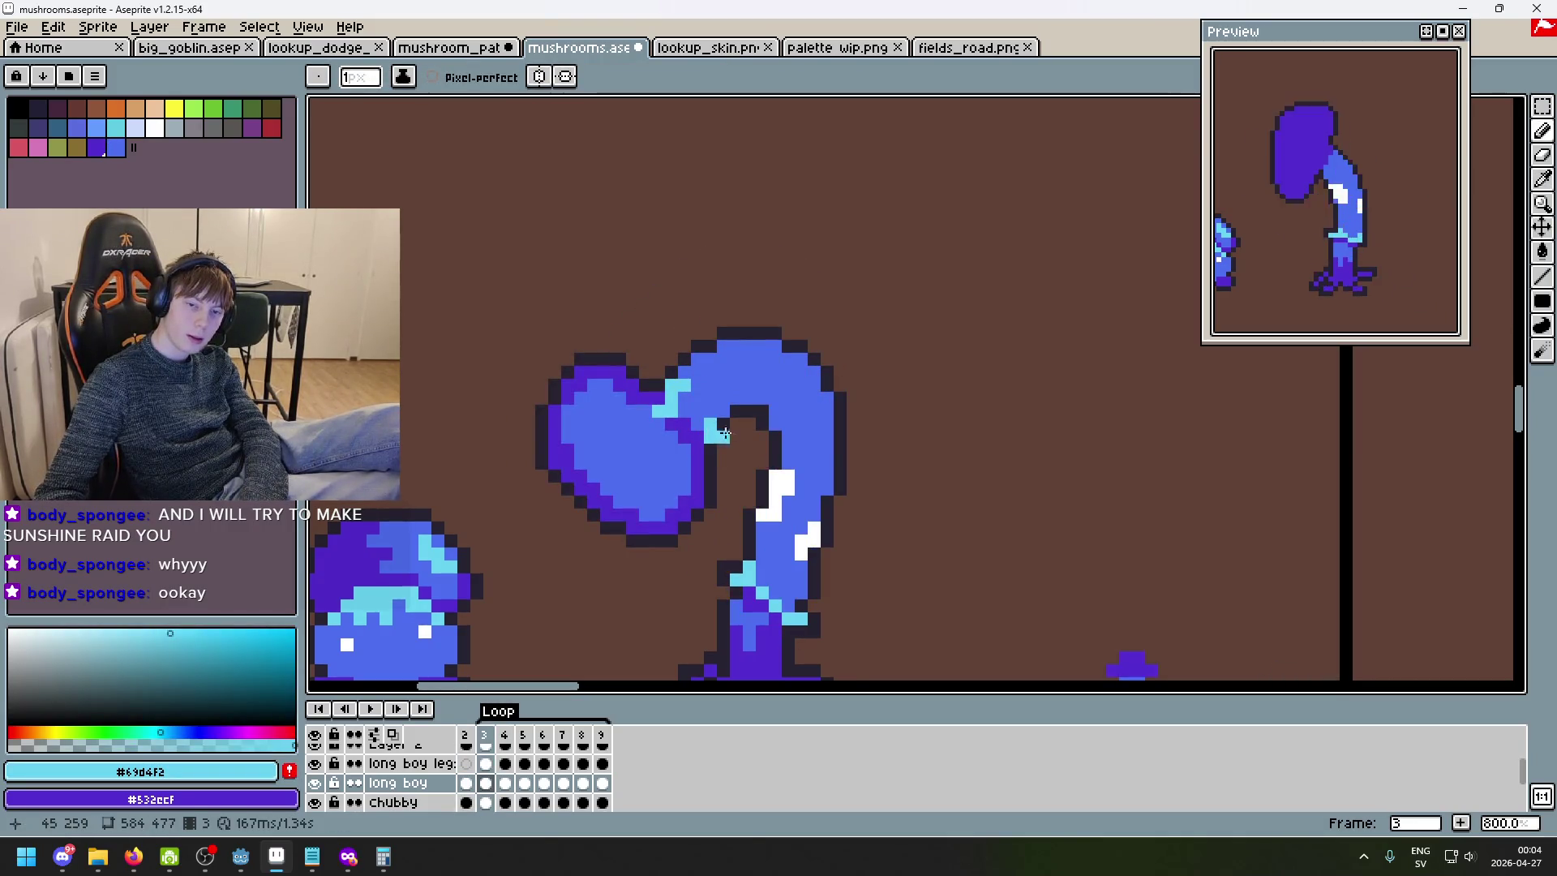
pyautogui.hotkey('ctrl', 'z')
pyautogui.click(704, 430)
pyautogui.click(717, 410)
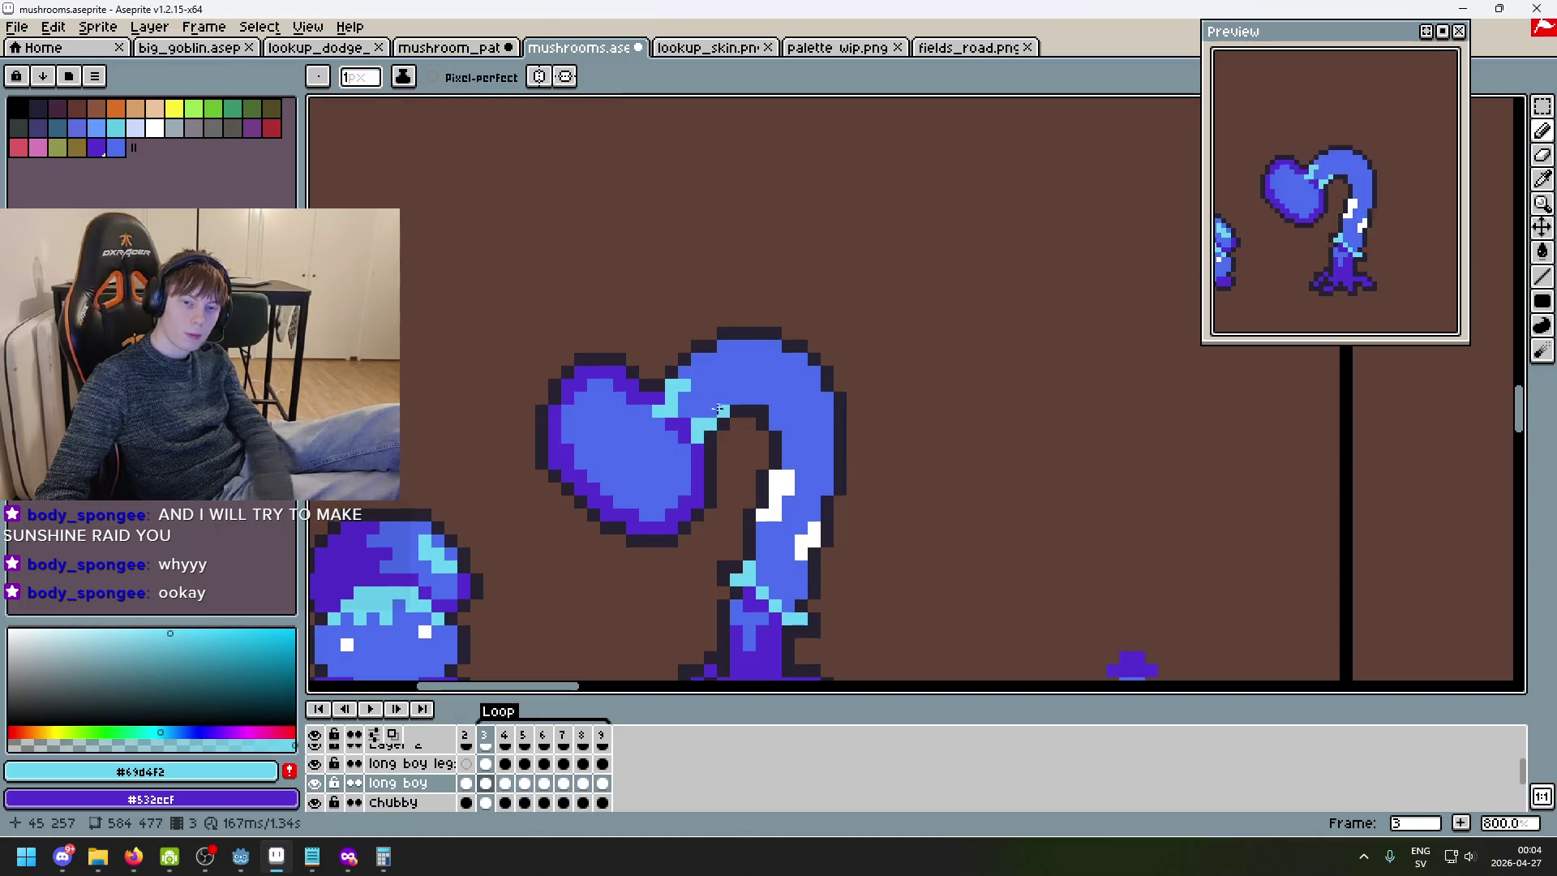
pyautogui.press('Left')
pyautogui.press('Right')
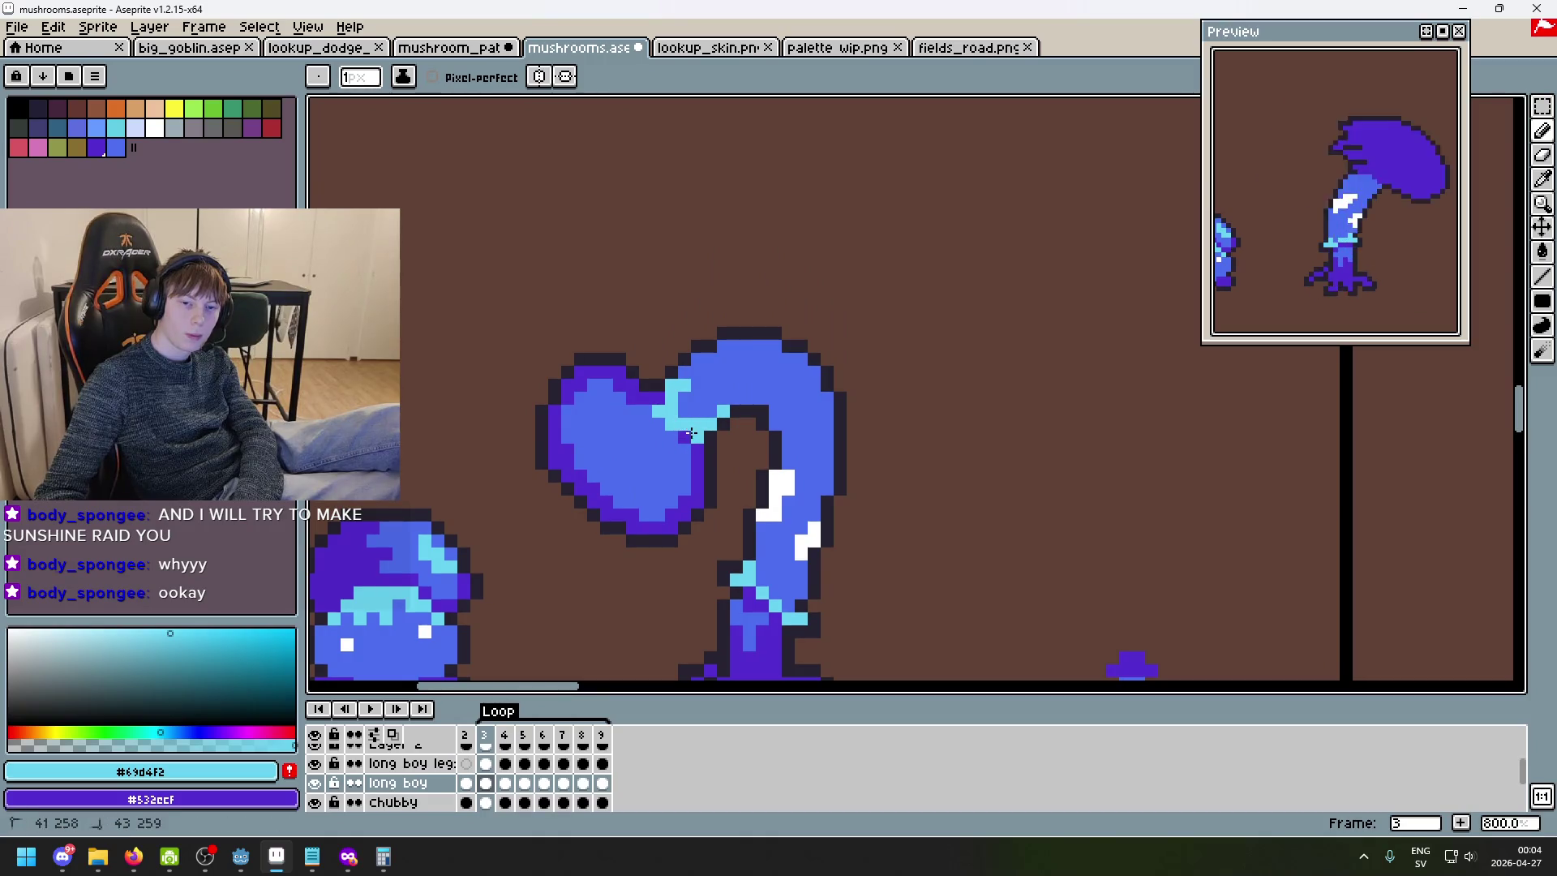
pyautogui.press('Left')
pyautogui.press('Right')
pyautogui.moveTo(654, 425)
pyautogui.mouseDown()
pyautogui.moveTo(666, 438)
pyautogui.moveTo(640, 448)
pyautogui.mouseUp()
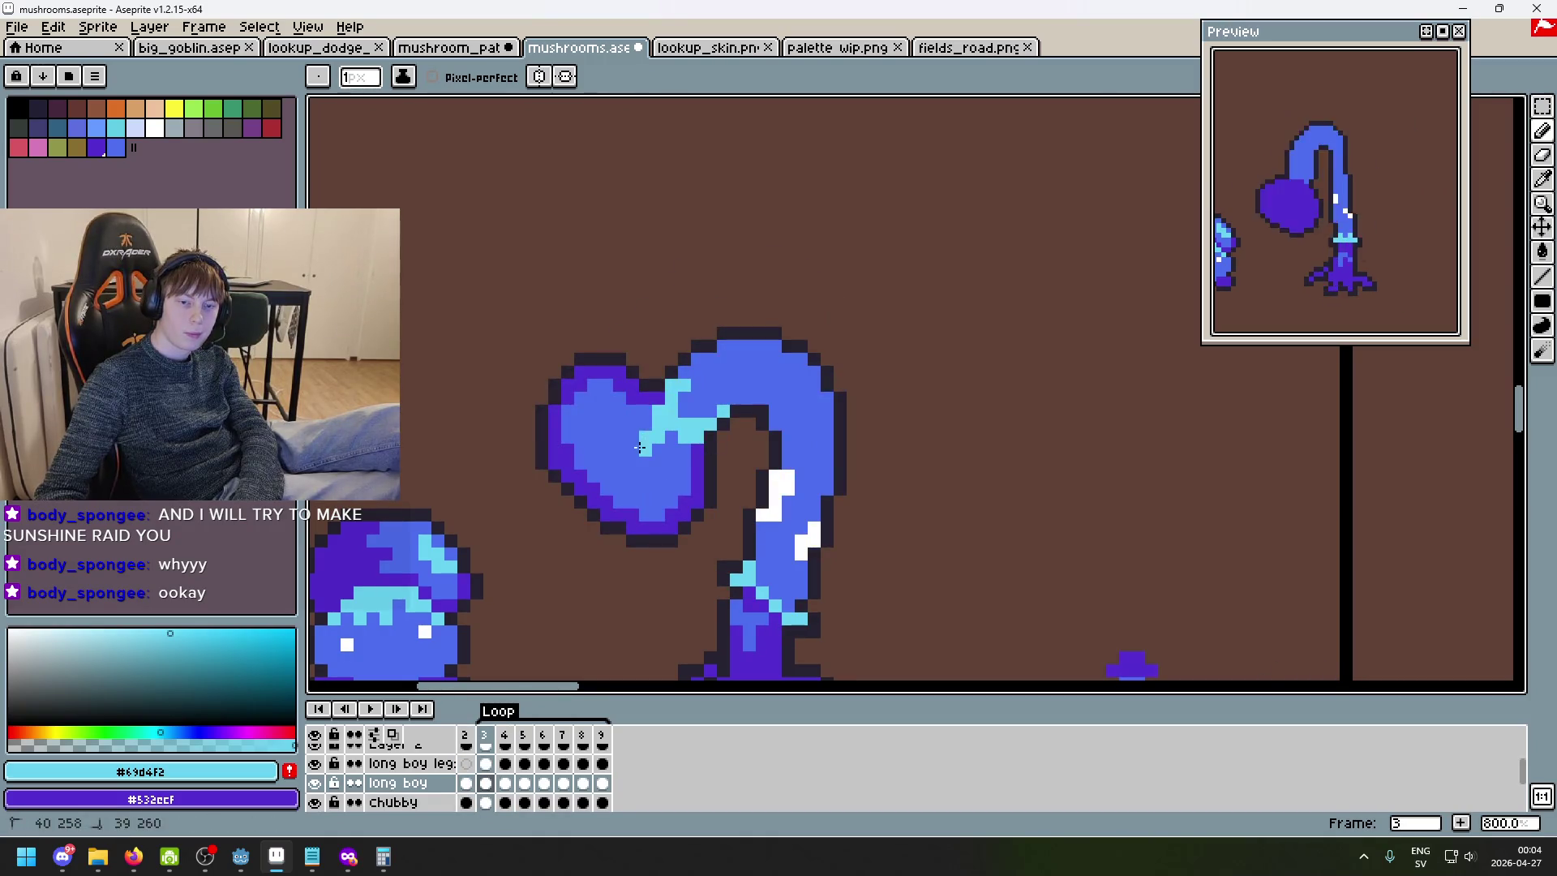
pyautogui.click(647, 448)
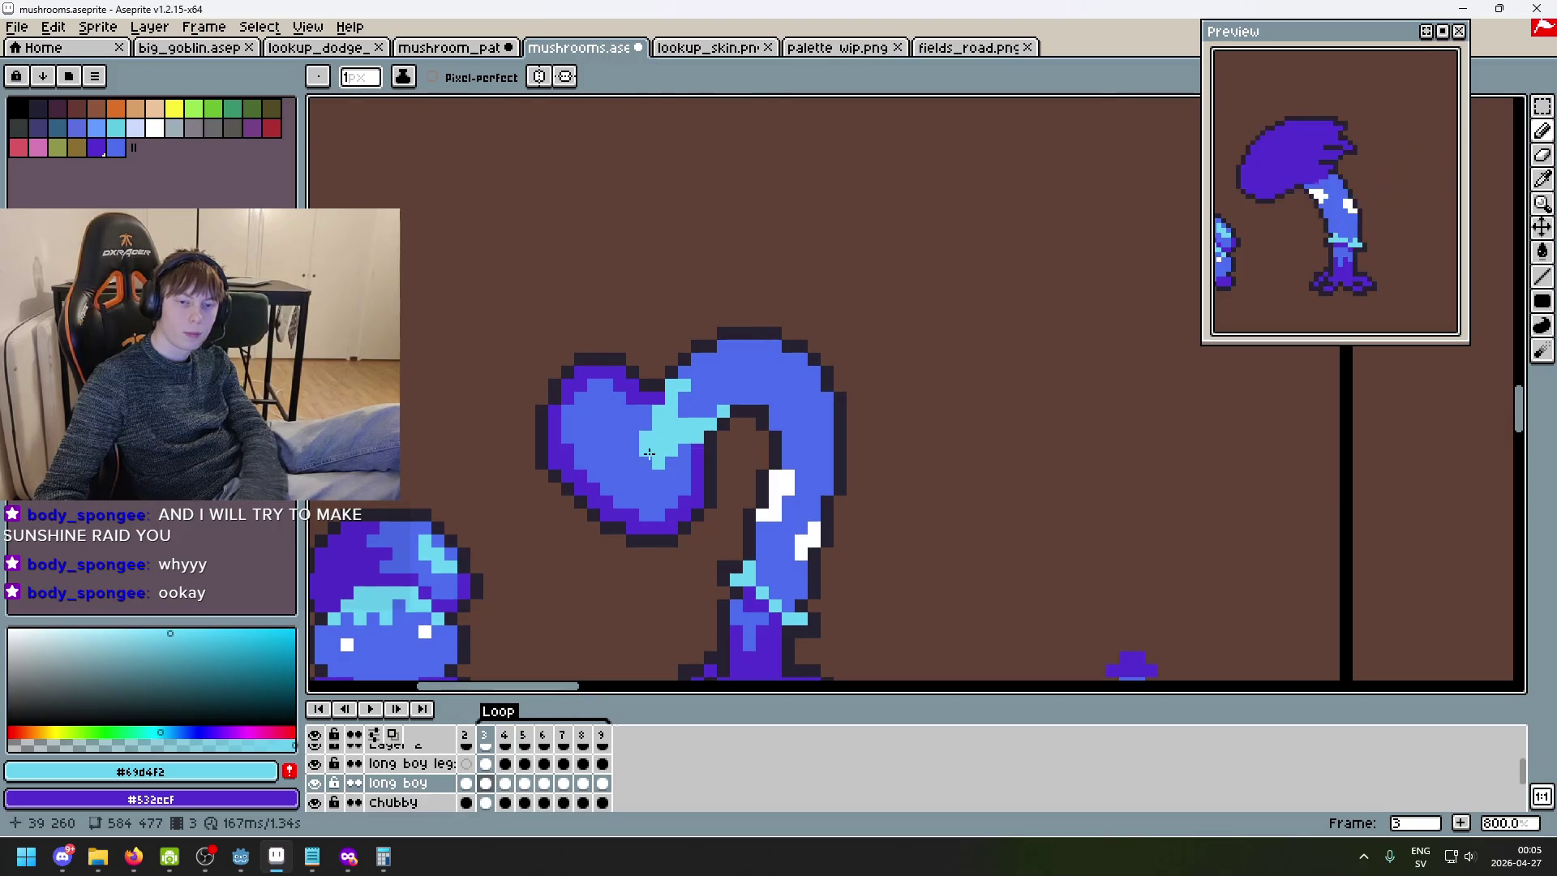
# - Move to frame 4 and paint a cyan highlight down the stem's inner edge
pyautogui.scroll(-2, 633, 459)
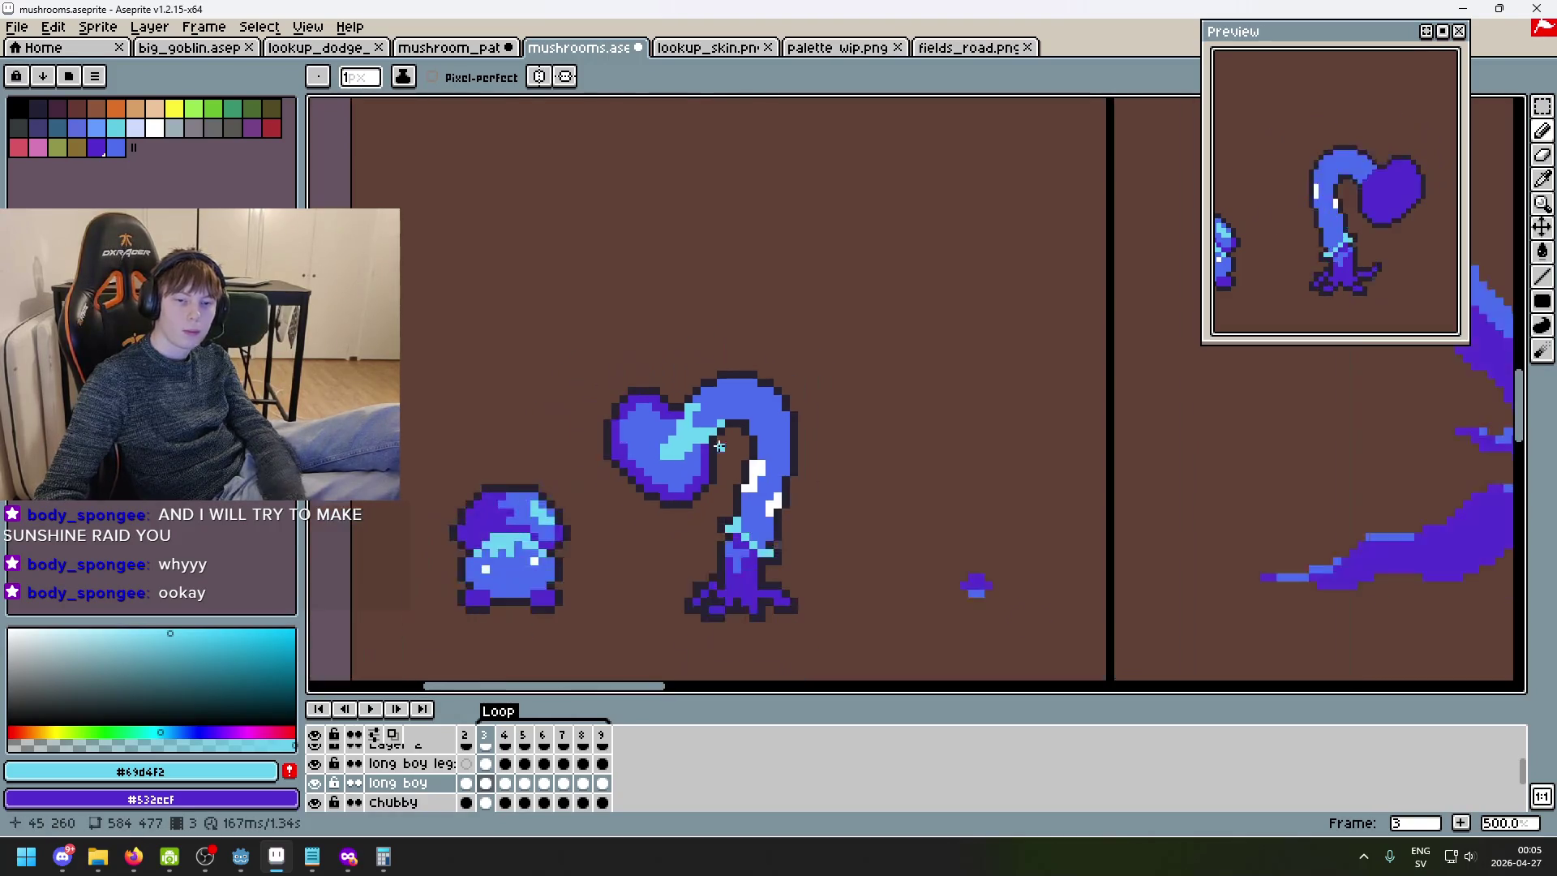
pyautogui.press('Left')
pyautogui.press('Right')
pyautogui.scroll(4, 689, 443)
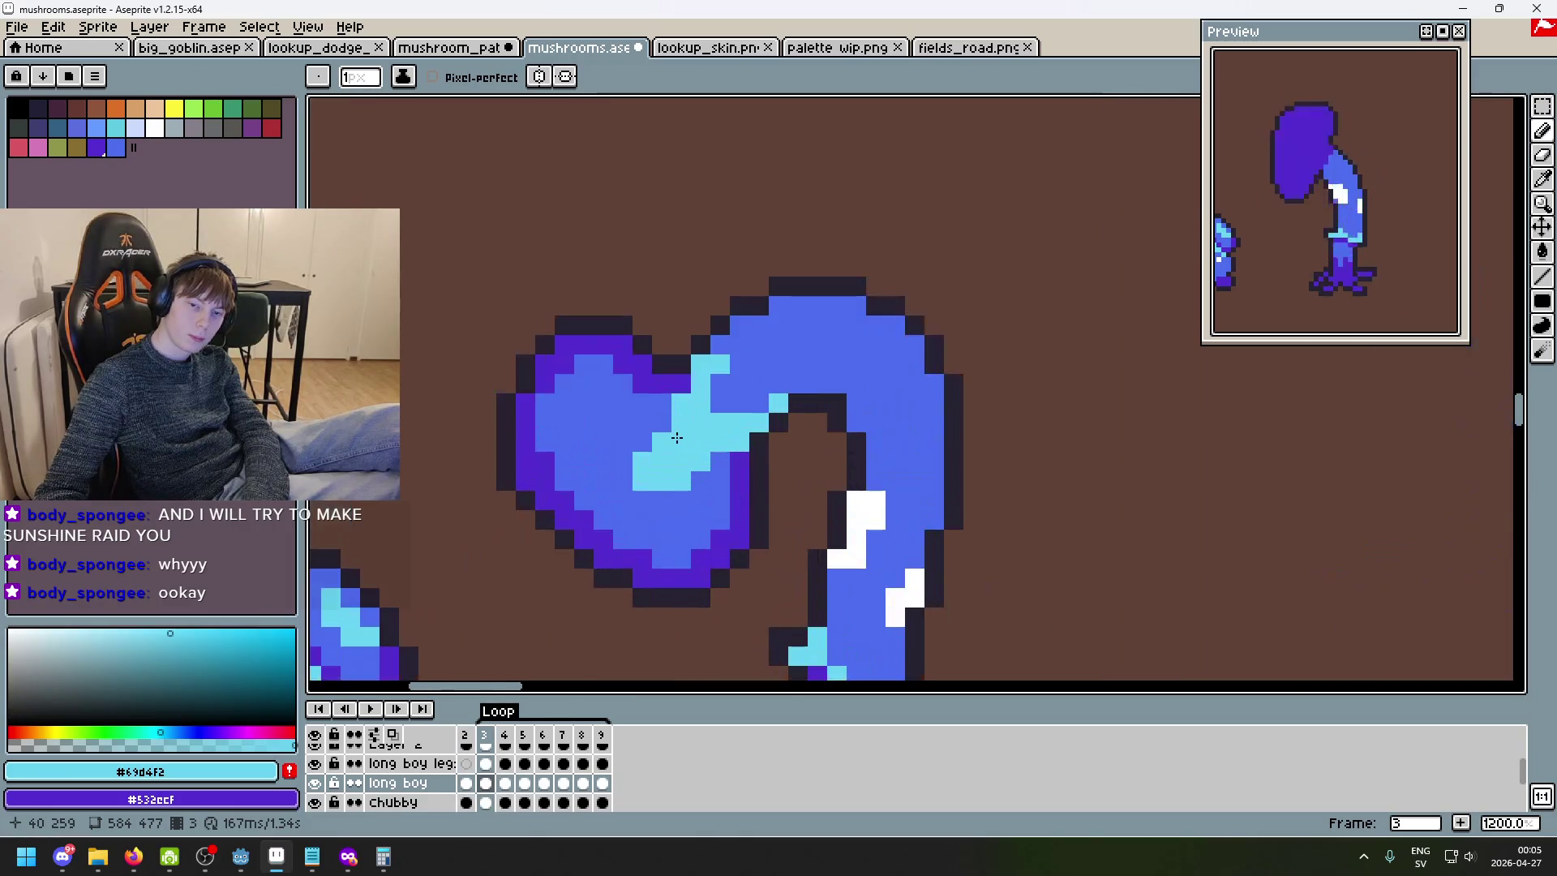
pyautogui.press('Right')
pyautogui.press('Right')
pyautogui.press('Left')
pyautogui.moveTo(701, 379); pyautogui.dragTo(690, 416)
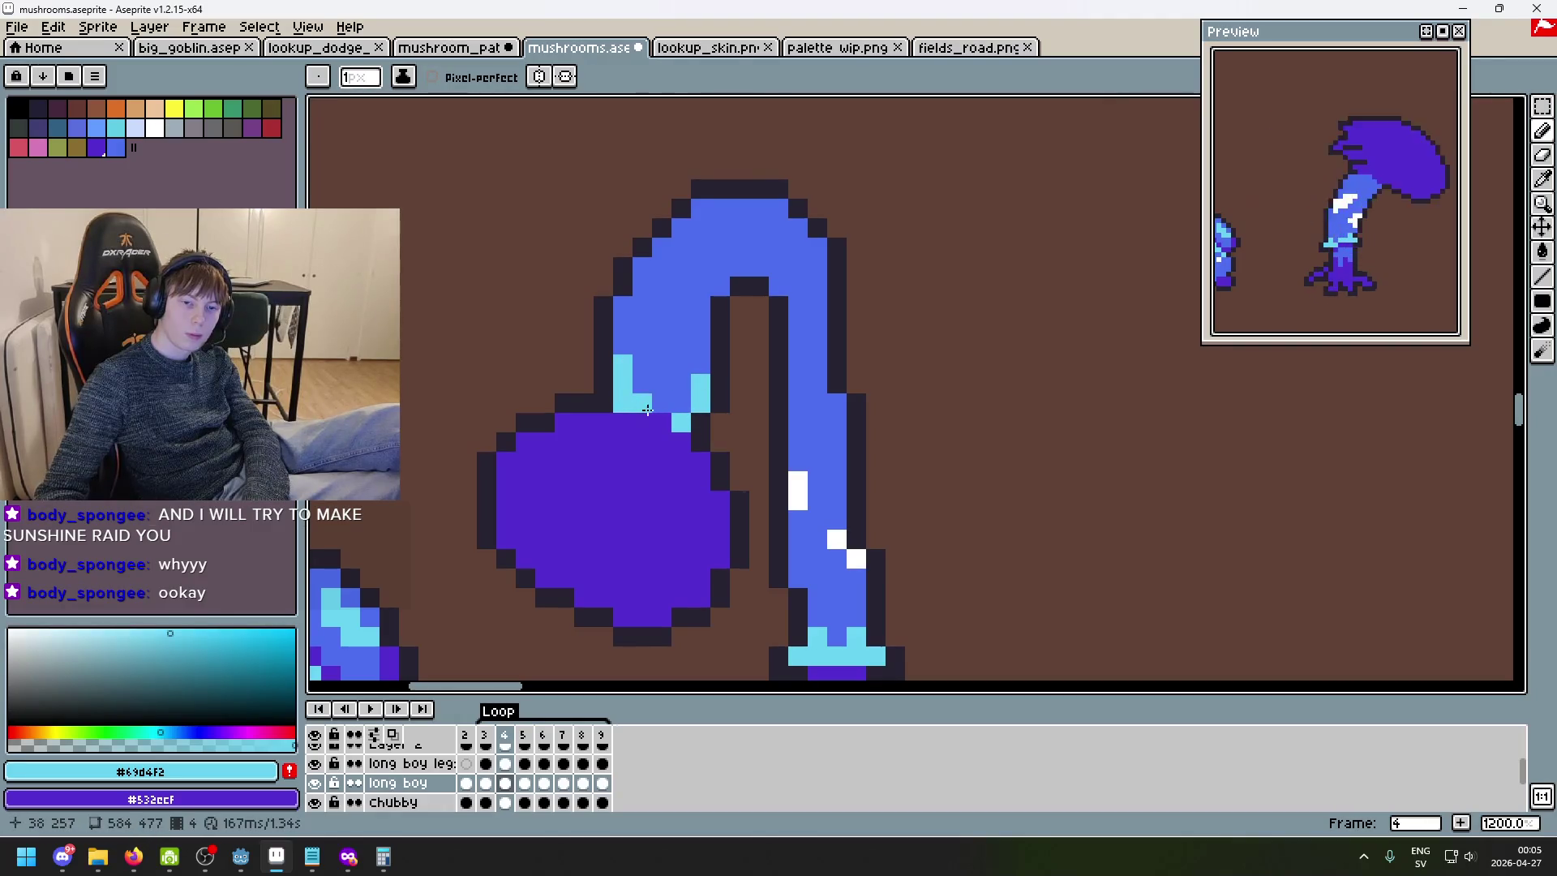
# - Add cyan highlight pixels running from the stem down into frame 4's cap
pyautogui.click(661, 422)
pyautogui.click(642, 401)
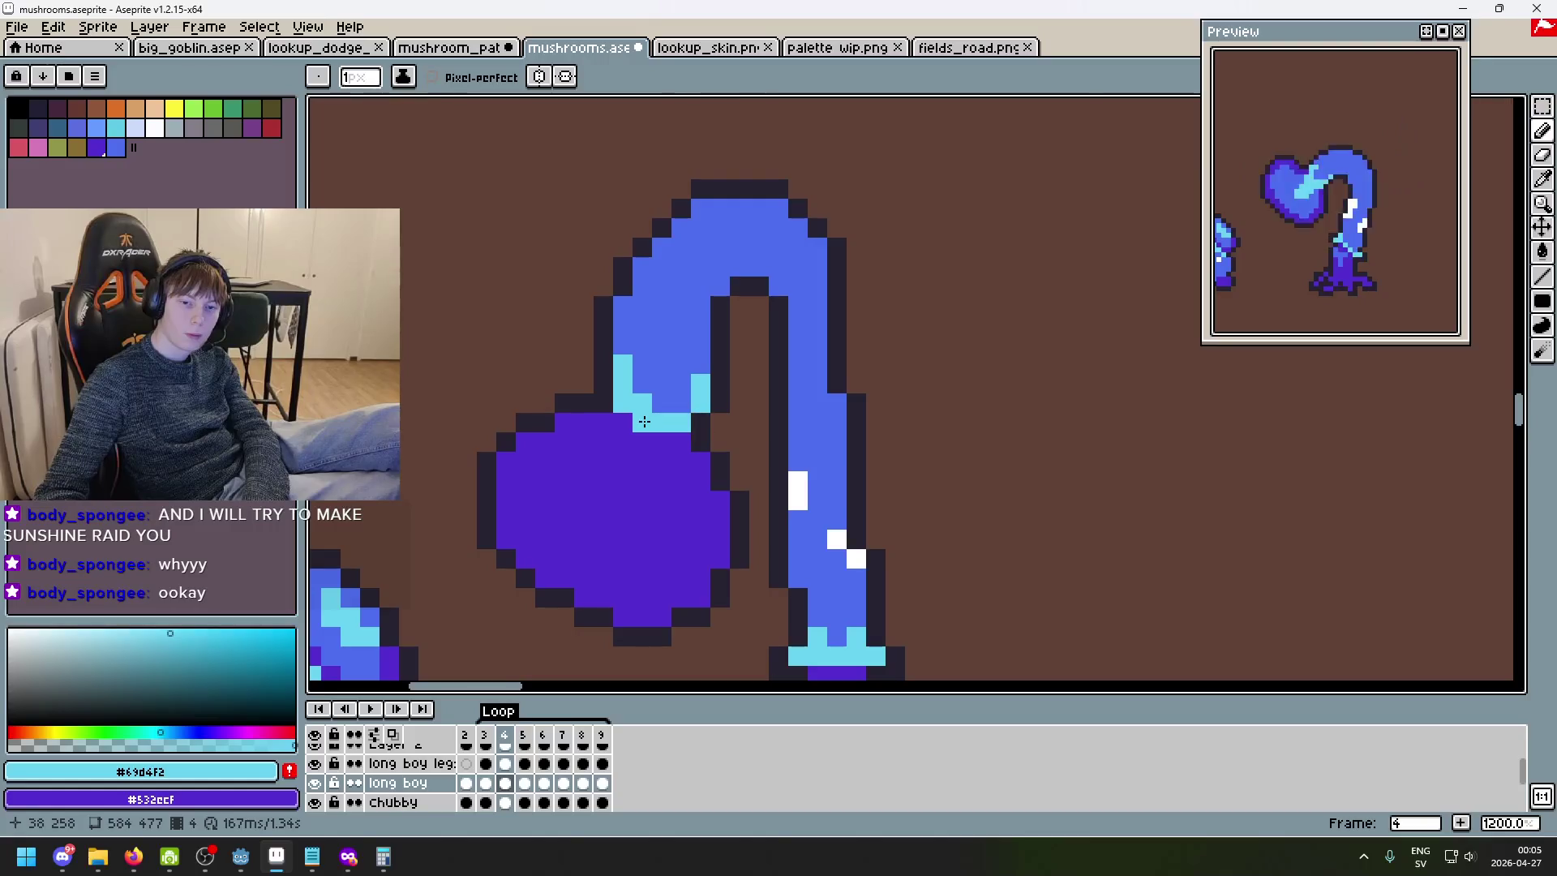
pyautogui.scroll(-5, 644, 422)
pyautogui.press('Left')
pyautogui.press('Left')
pyautogui.press('Right')
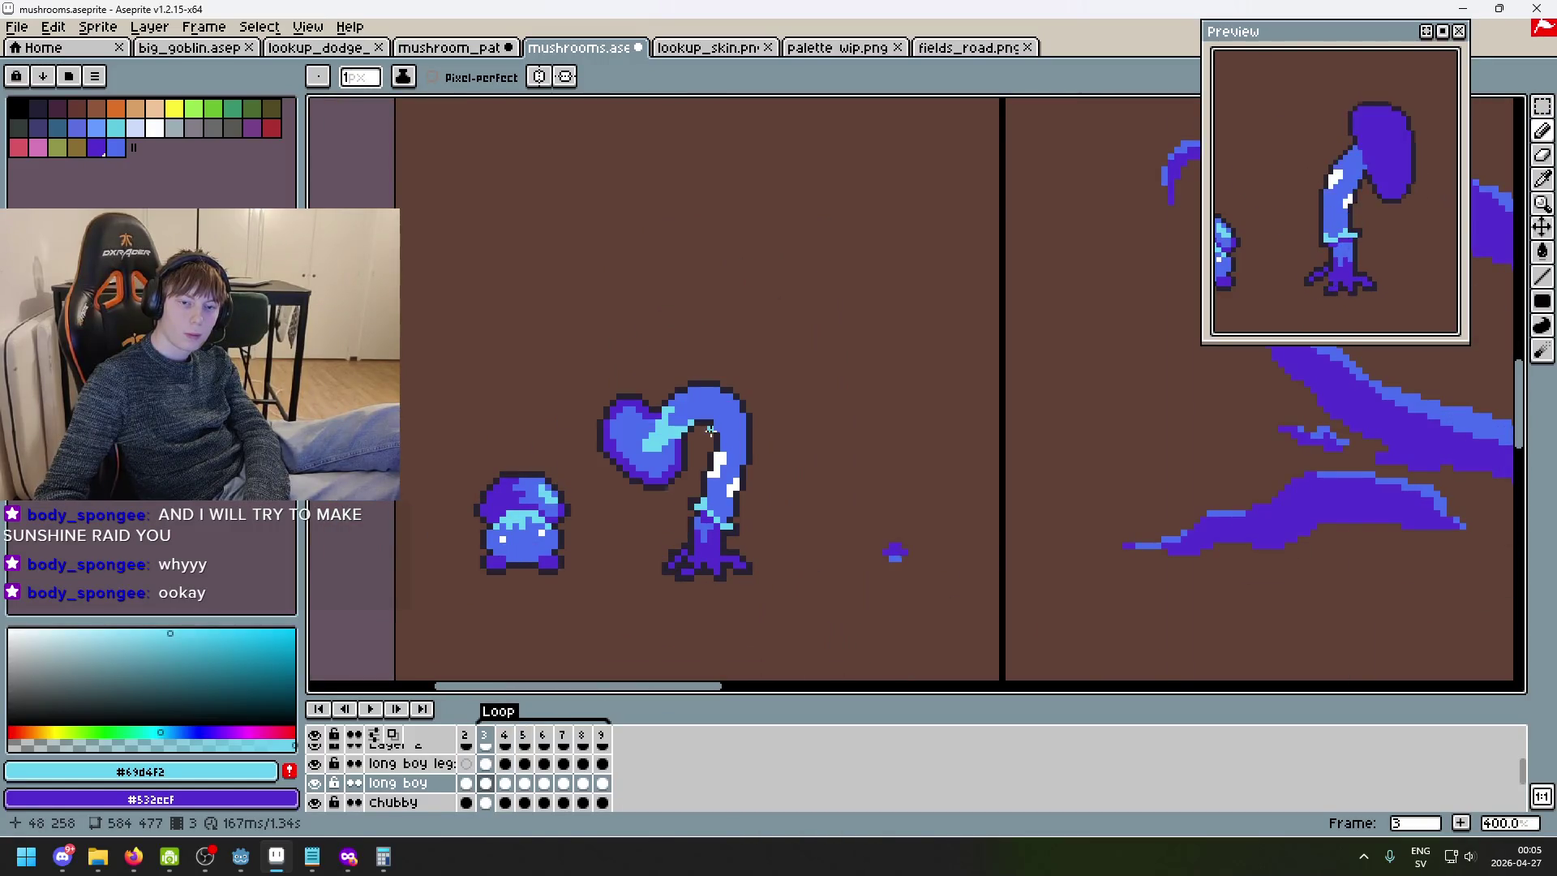
pyautogui.press('Right')
pyautogui.scroll(5, 667, 427)
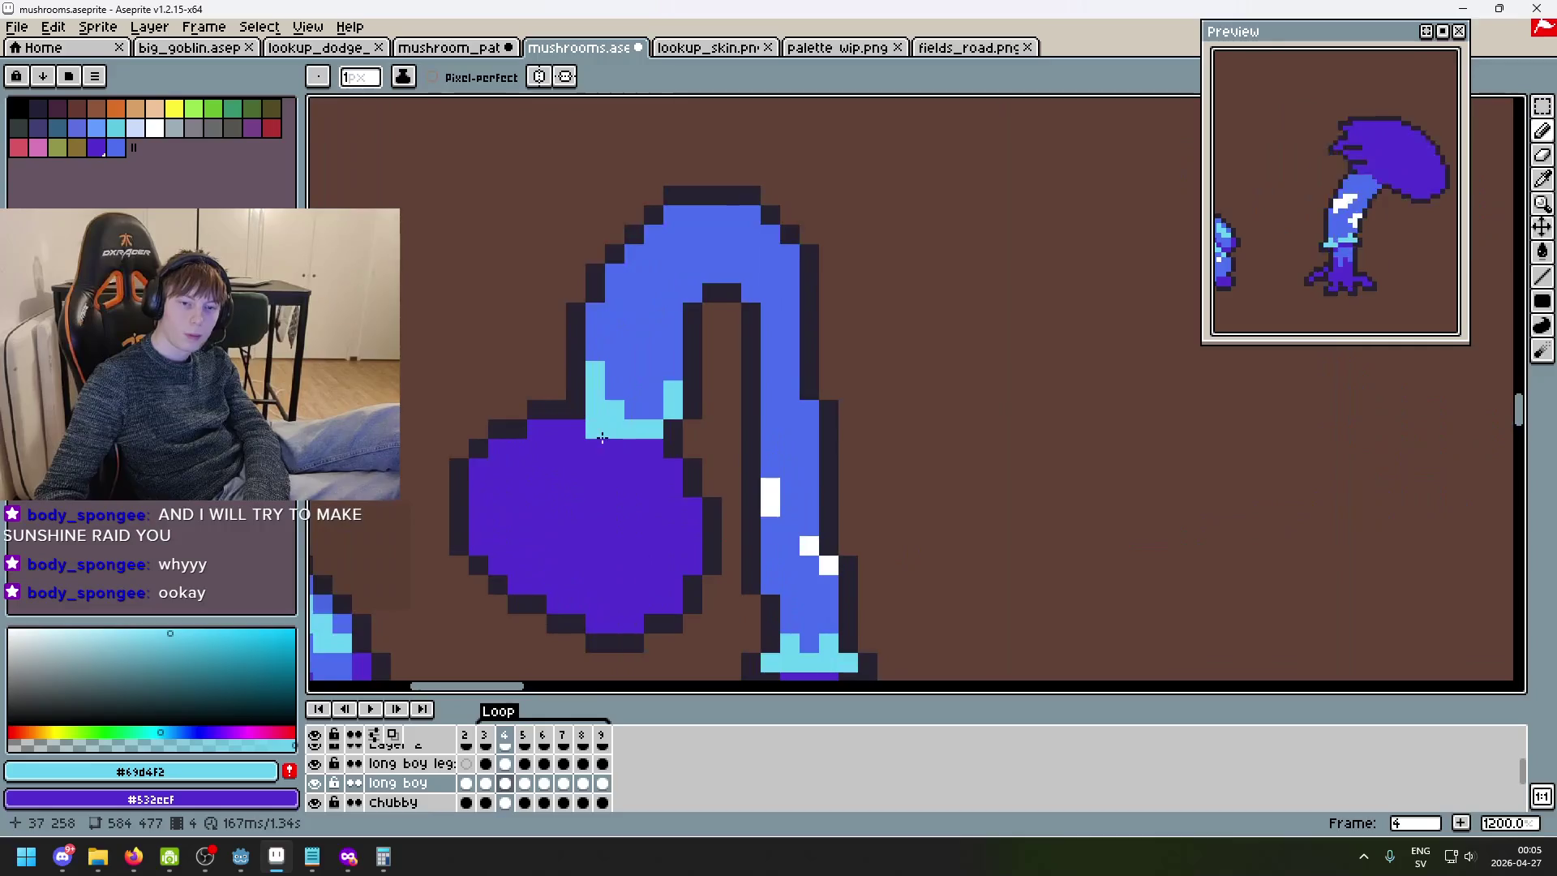
pyautogui.click(653, 449)
pyautogui.rightClick(634, 488)
pyautogui.click(595, 525)
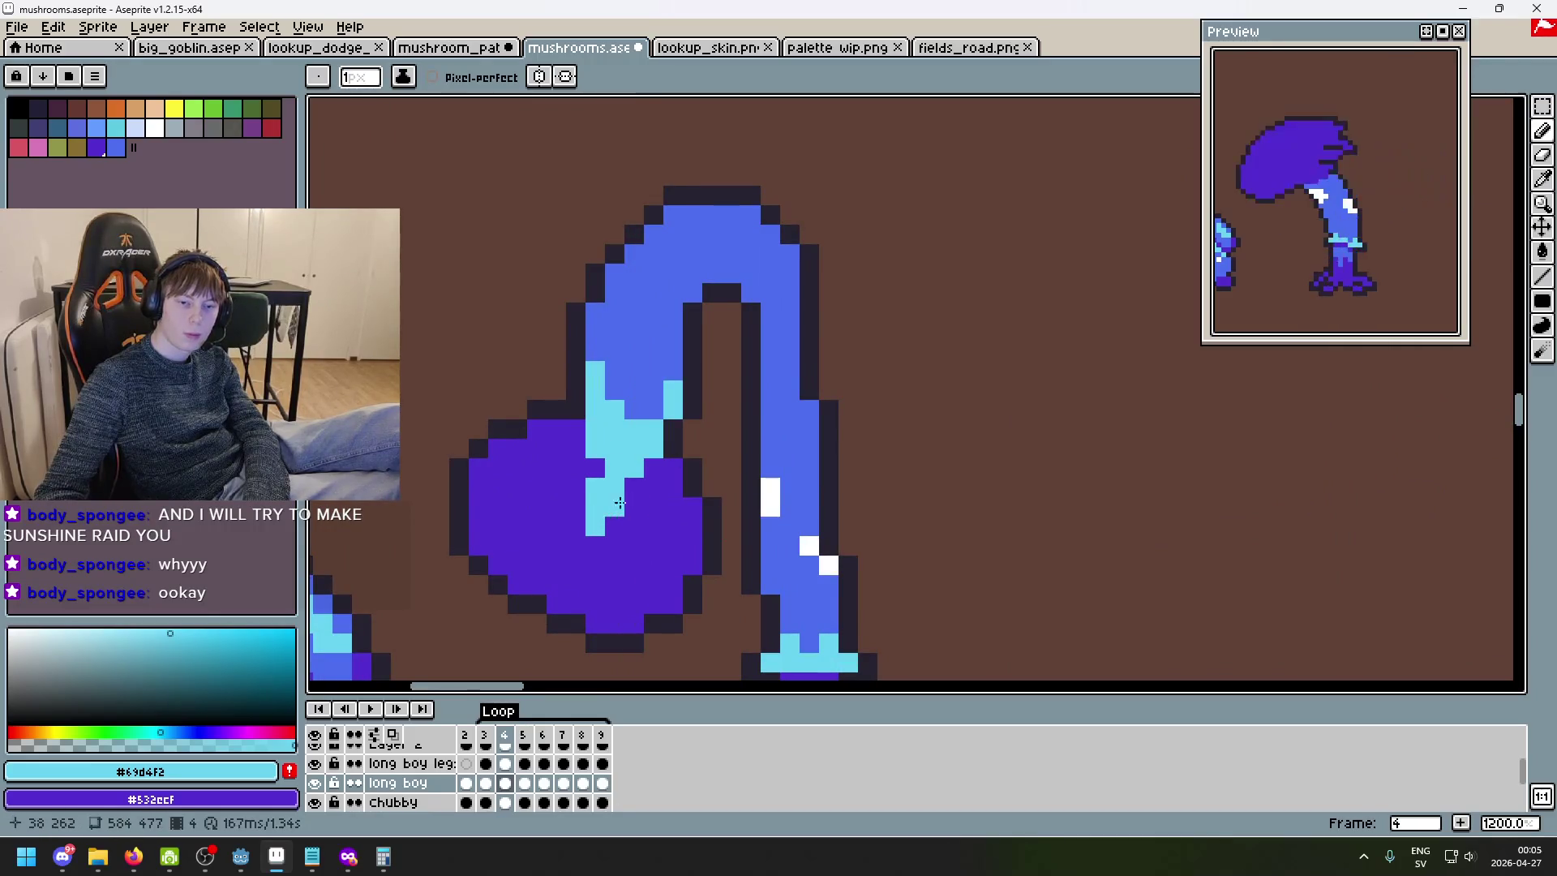
# - Sample frame 3's stalk blue and paint it across frame 4's upper and lower cap
pyautogui.press('Left')
pyautogui.press('Right')
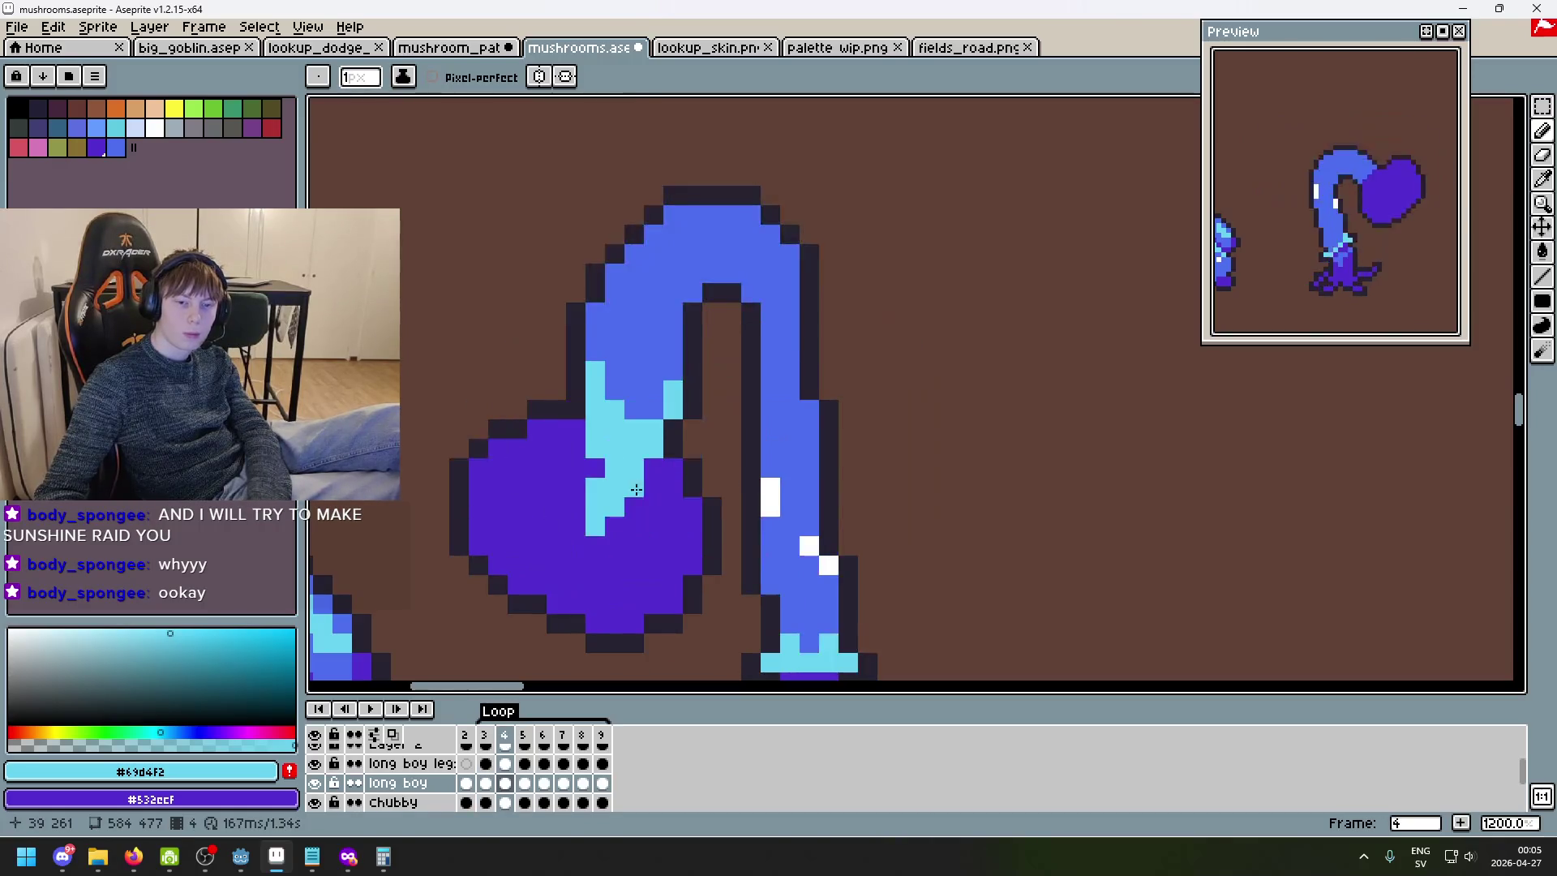
pyautogui.press('Left')
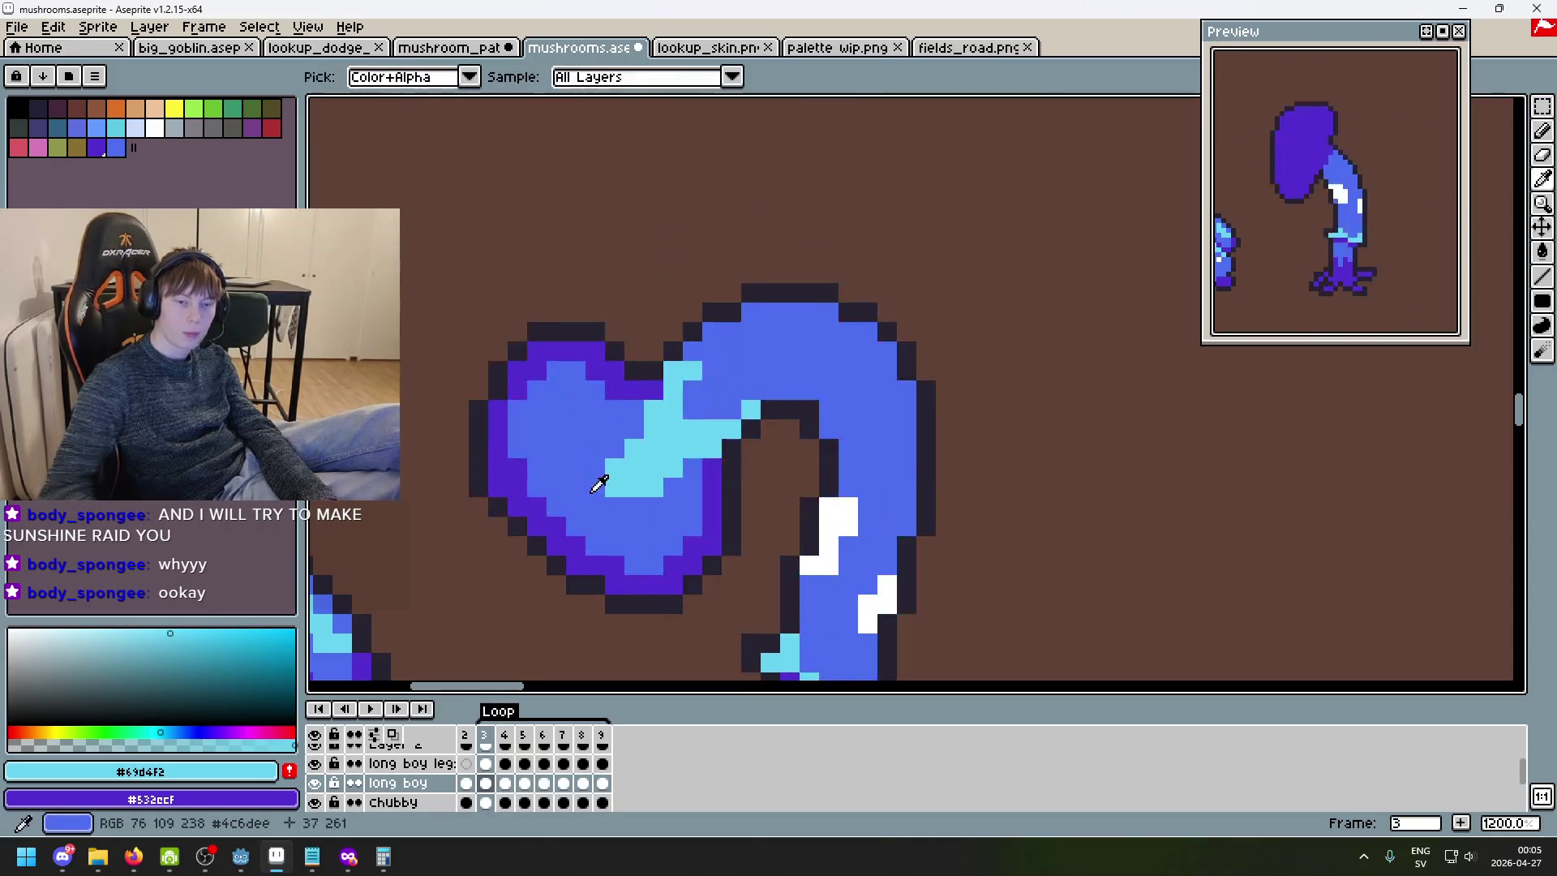
pyautogui.keyDown('alt'); pyautogui.click(574, 441); pyautogui.keyUp('alt')
pyautogui.press('Right')
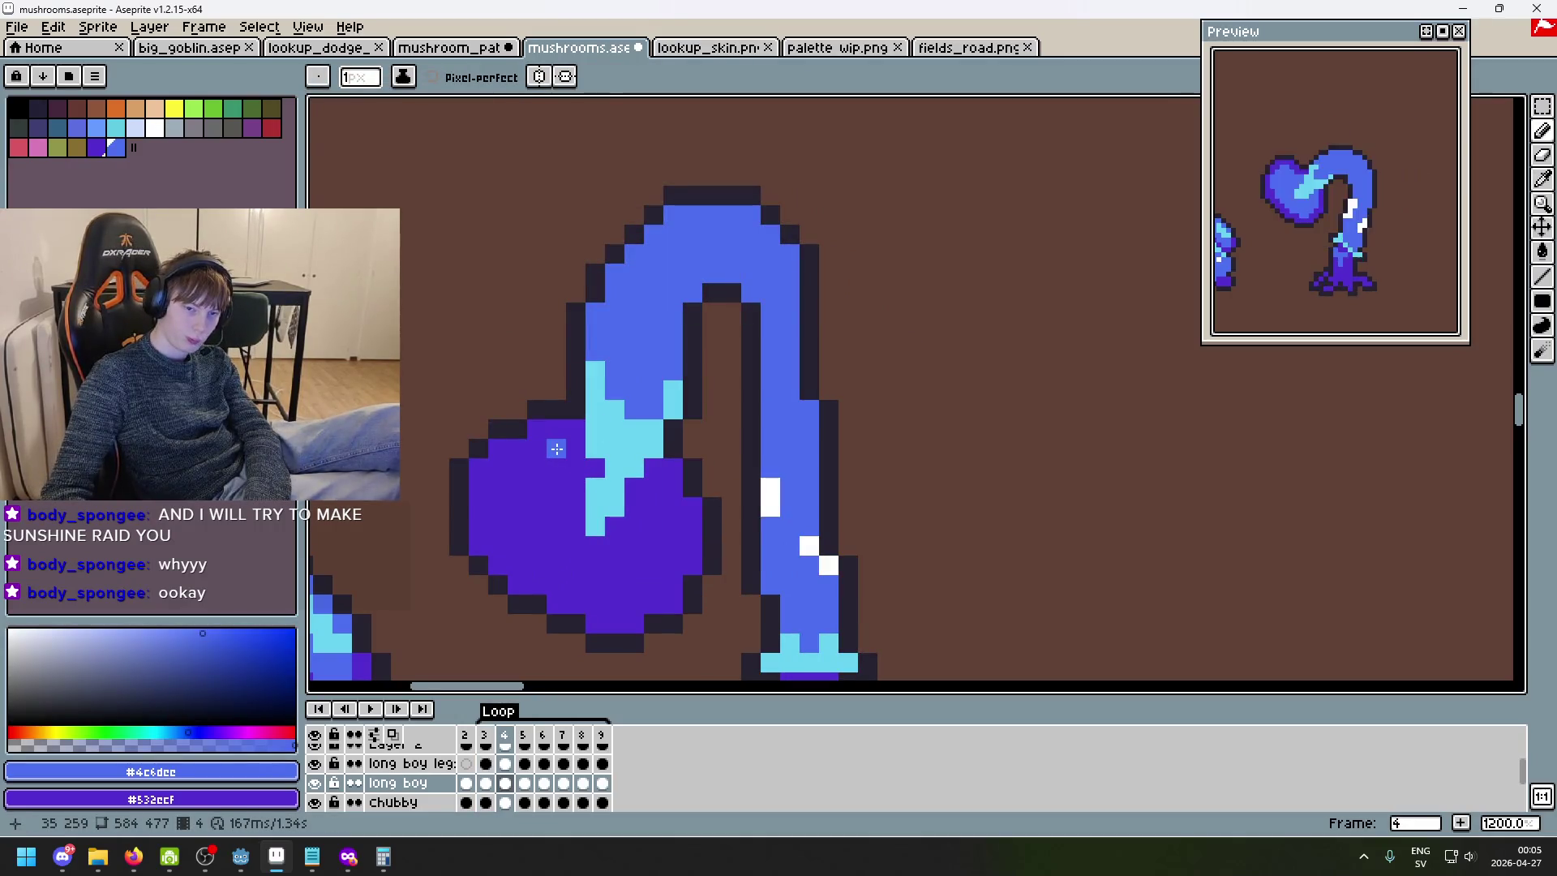
pyautogui.moveTo(566, 449)
pyautogui.mouseDown()
pyautogui.moveTo(535, 451)
pyautogui.moveTo(499, 489)
pyautogui.mouseUp()
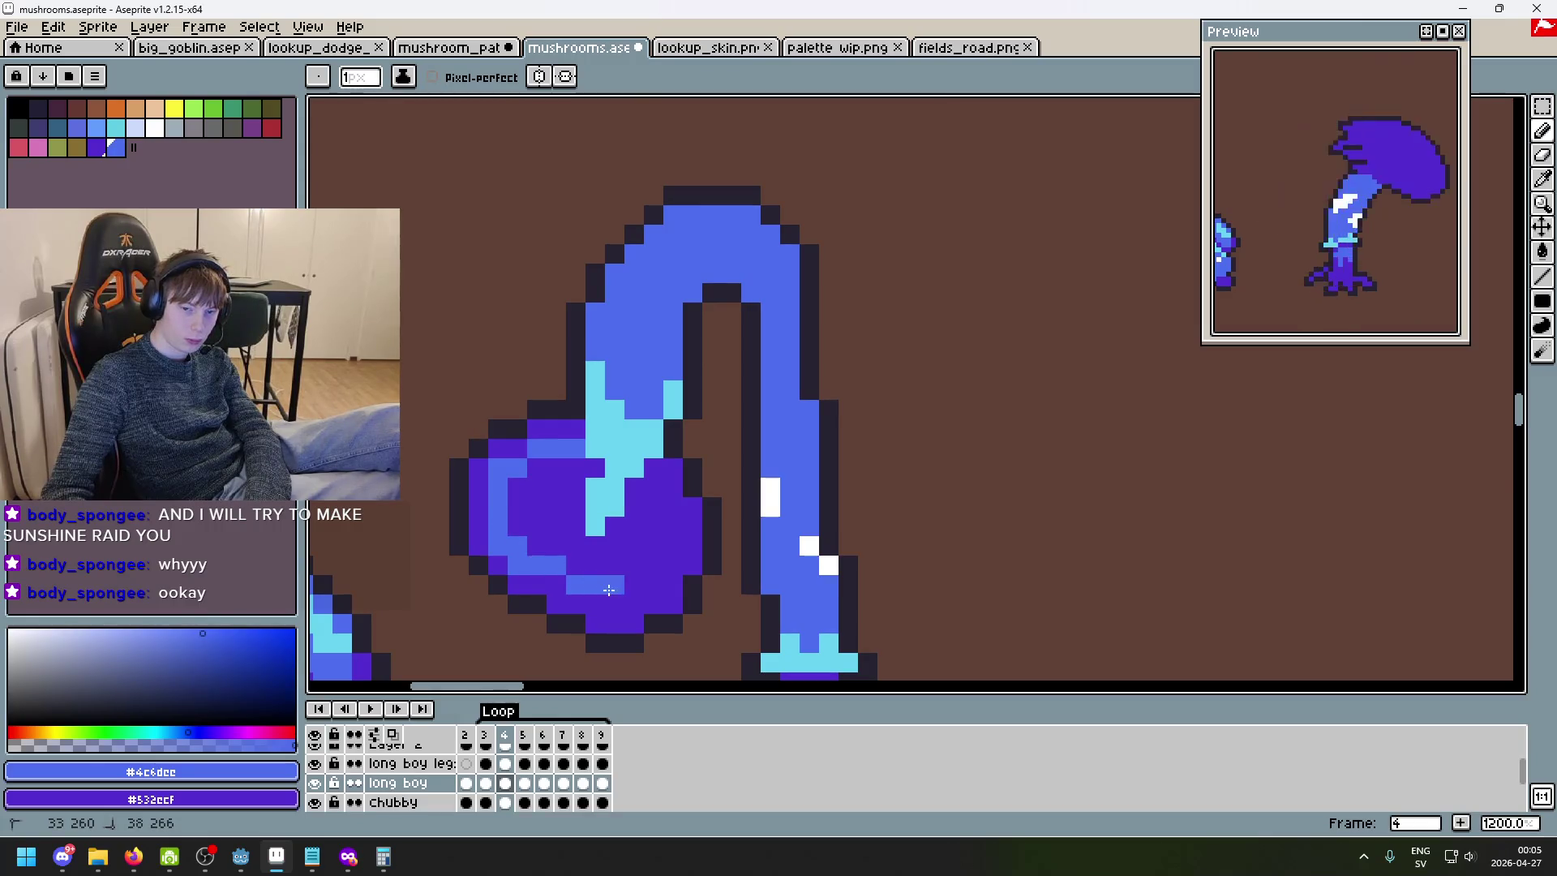
pyautogui.moveTo(614, 597)
pyautogui.mouseDown()
pyautogui.moveTo(656, 520)
pyautogui.moveTo(623, 492)
pyautogui.mouseUp()
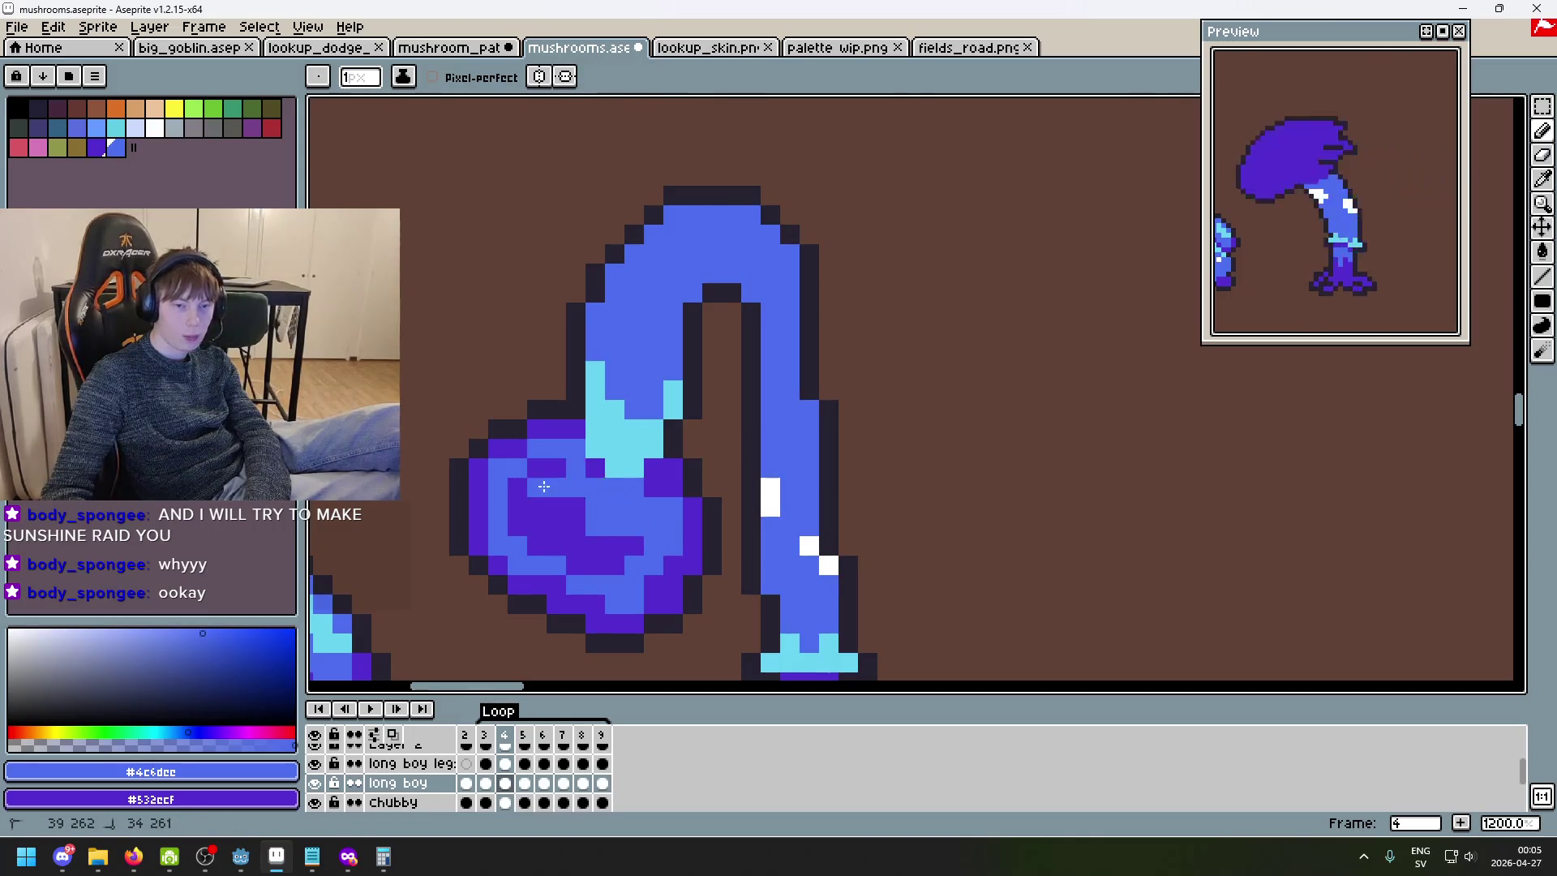
# - Bucket-fill the cap's purple interior with stalk blue and turn leftover purple pixels blue
pyautogui.press('g')
pyautogui.click(560, 519)
pyautogui.press('b')
pyautogui.click(555, 468)
pyautogui.click(594, 467)
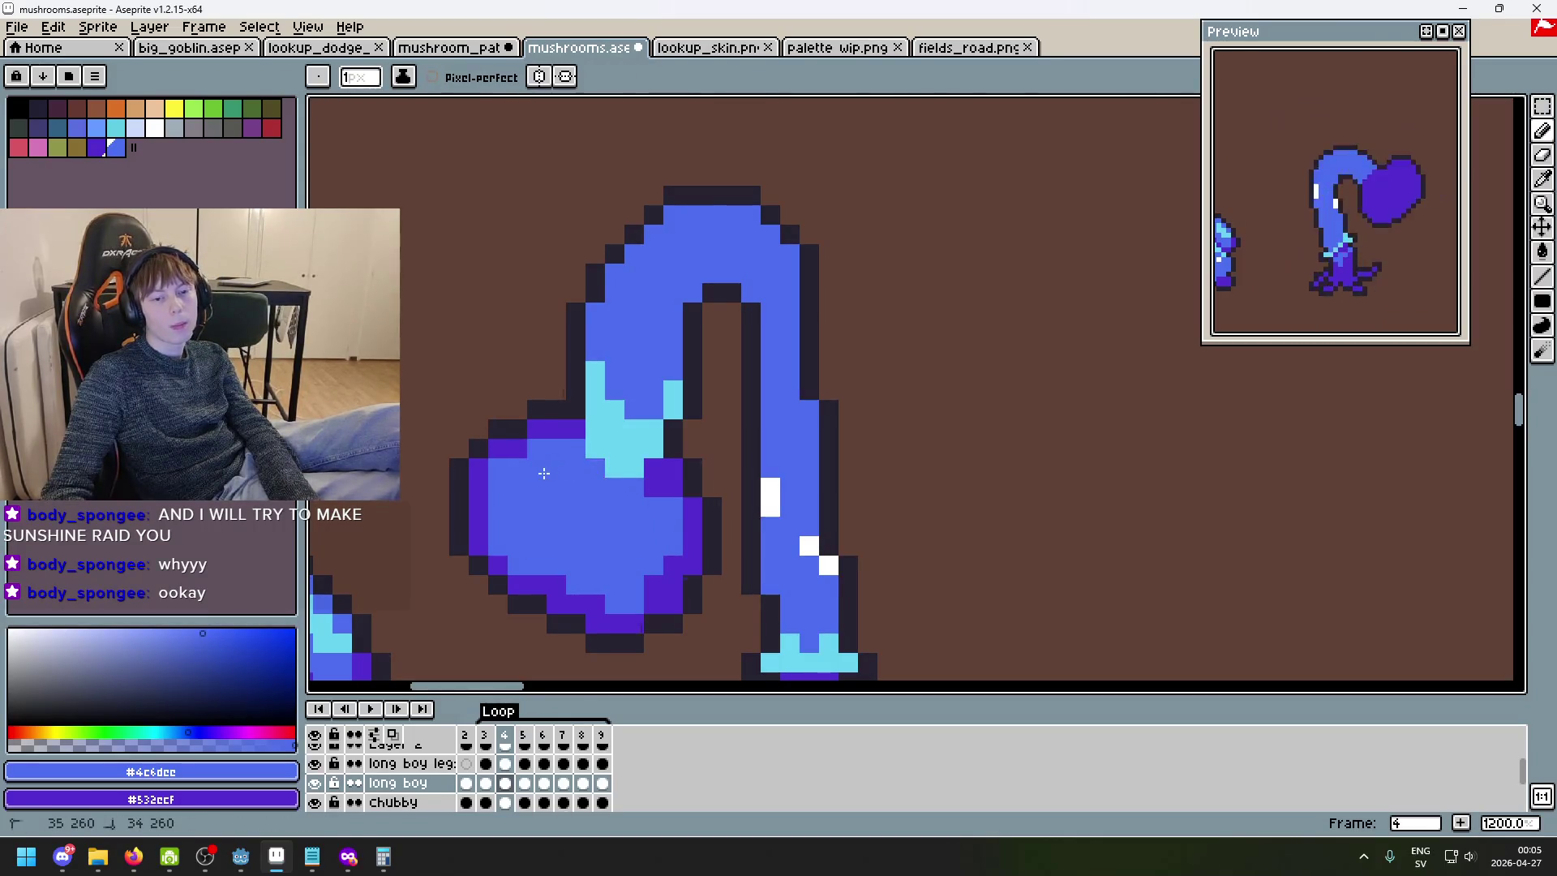
pyautogui.scroll(-4, 548, 471)
pyautogui.scroll(5, 527, 454)
pyautogui.keyDown('alt'); pyautogui.click(511, 442); pyautogui.keyUp('alt')
pyautogui.hotkey('ctrl', 'z')
# - Paint an L-shaped cyan highlight inside frame 4's cap
pyautogui.keyDown('alt'); pyautogui.click(619, 403); pyautogui.keyUp('alt')
pyautogui.moveTo(561, 502); pyautogui.dragTo(585, 422)
pyautogui.scroll(-4, 567, 470)
pyautogui.scroll(4, 543, 480)
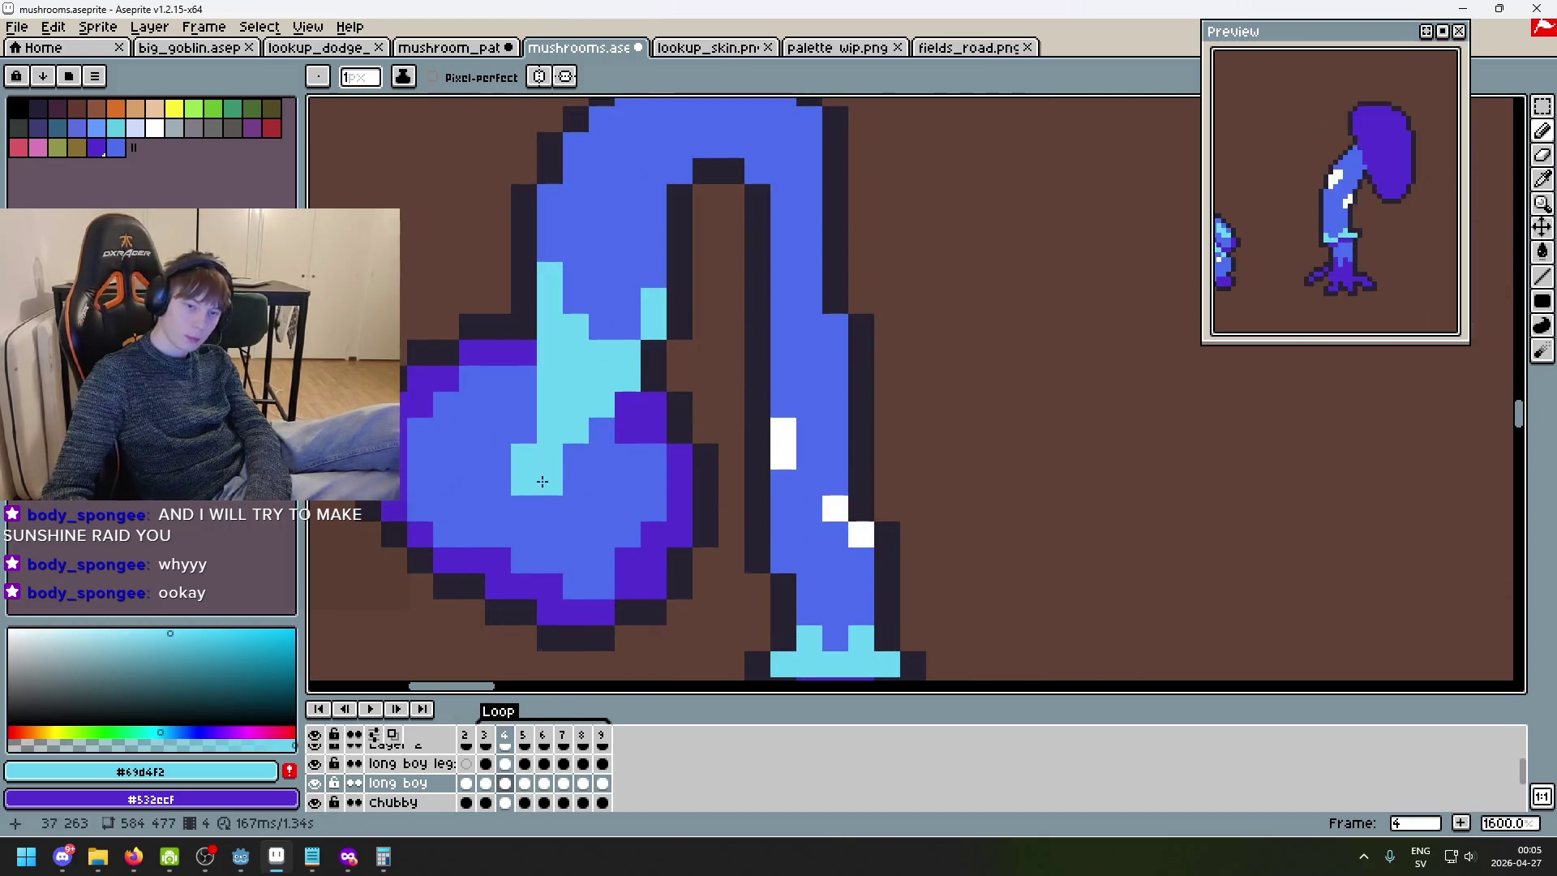
# - Pick the rim purple and compare frame 4 with frames 3 and 5, ending on frame 5
pyautogui.keyDown('alt'); pyautogui.click(420, 520); pyautogui.keyUp('alt')
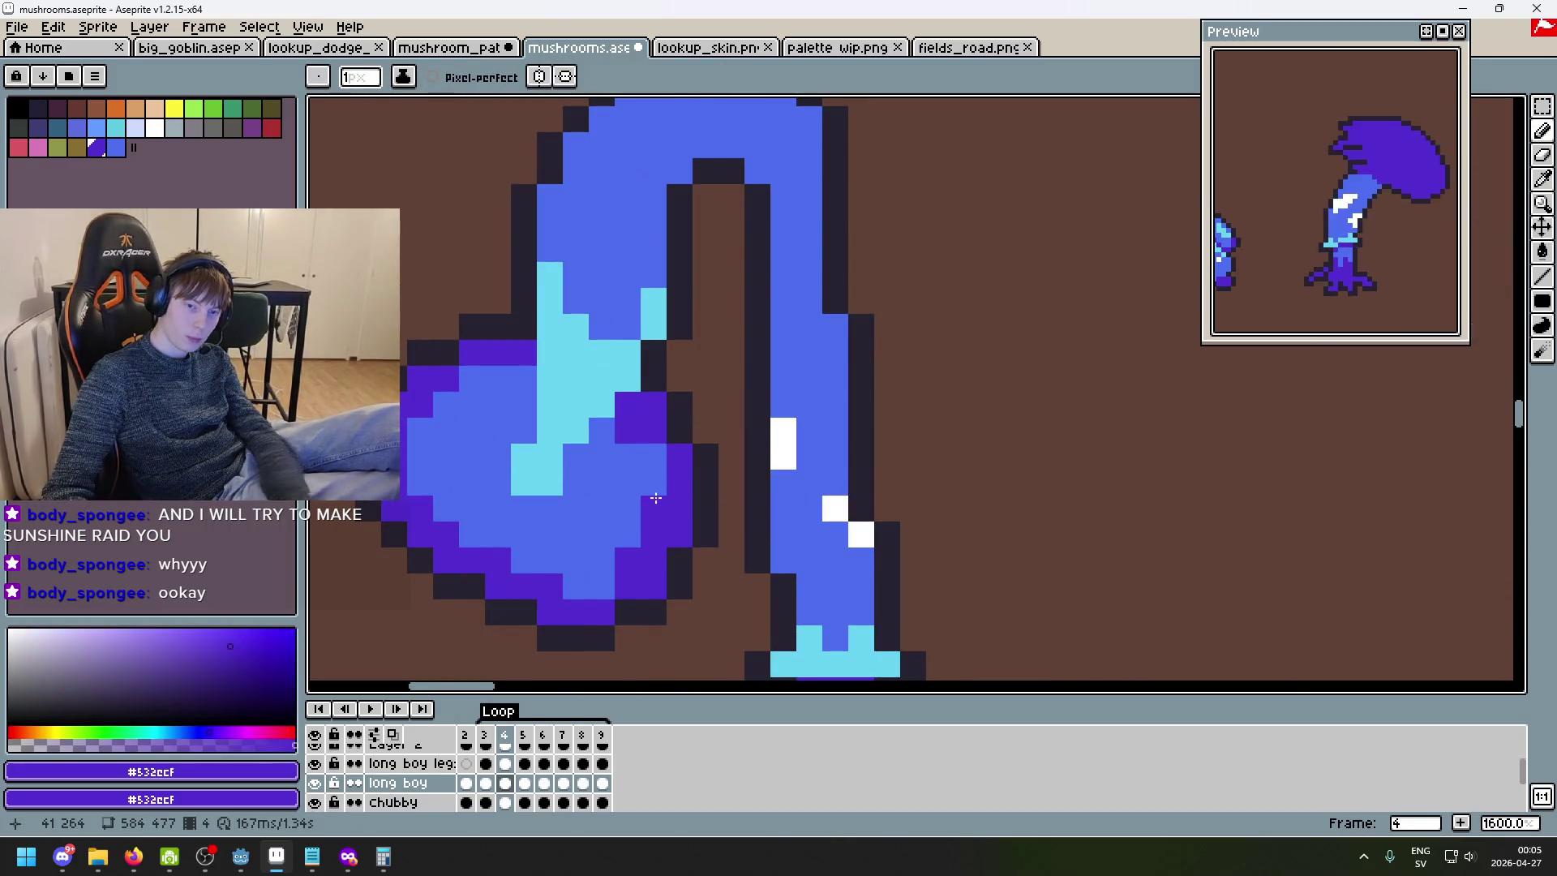
pyautogui.press(',')
pyautogui.press('.')
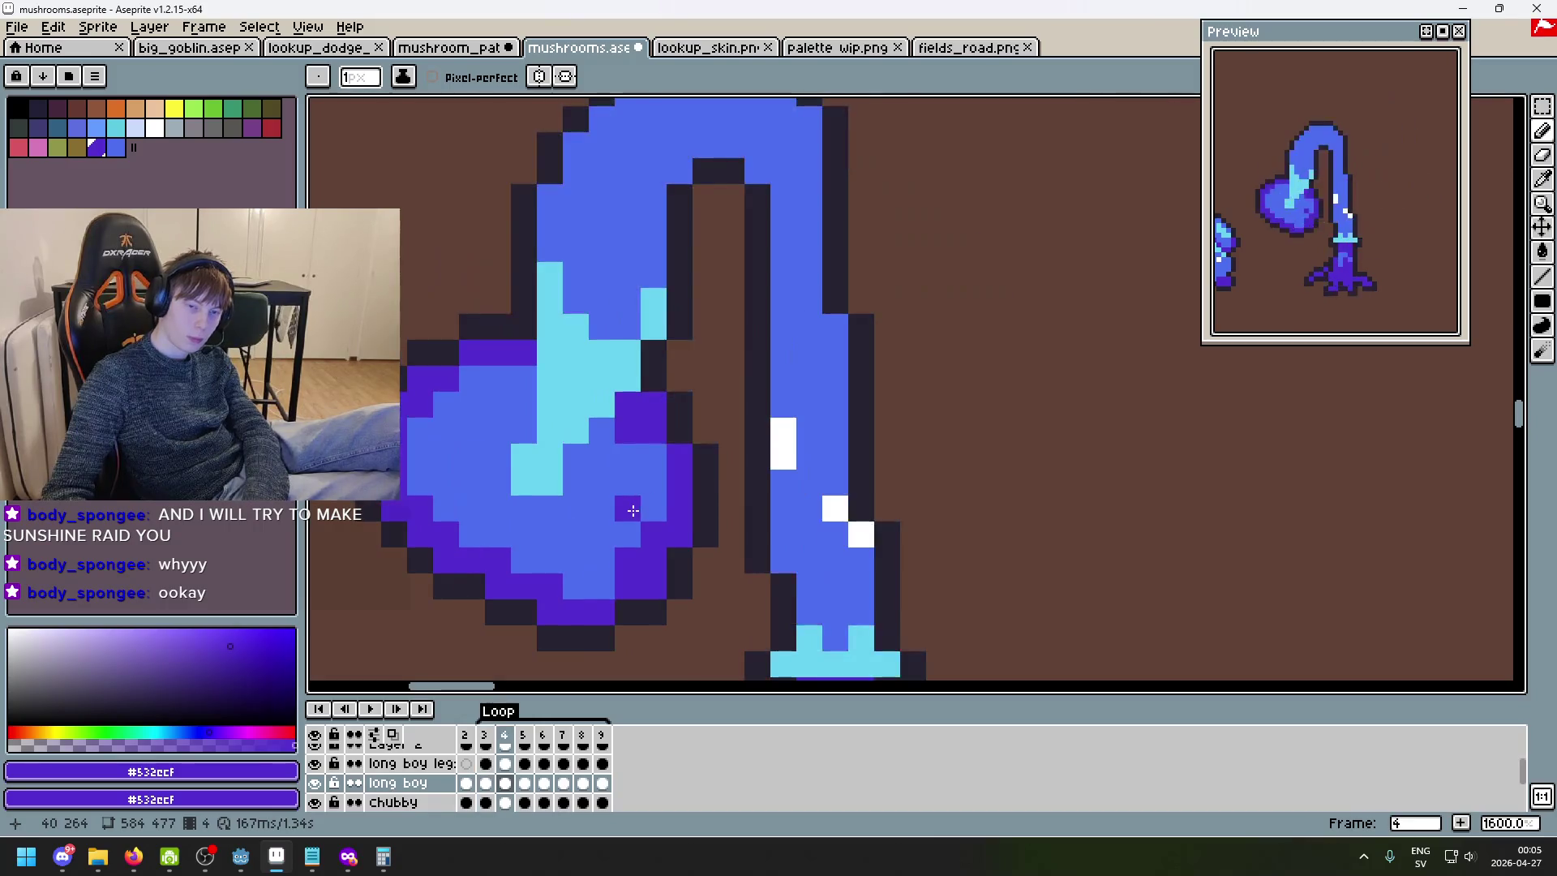
pyautogui.press('.')
pyautogui.moveTo(681, 504); pyautogui.dragTo(717, 677)
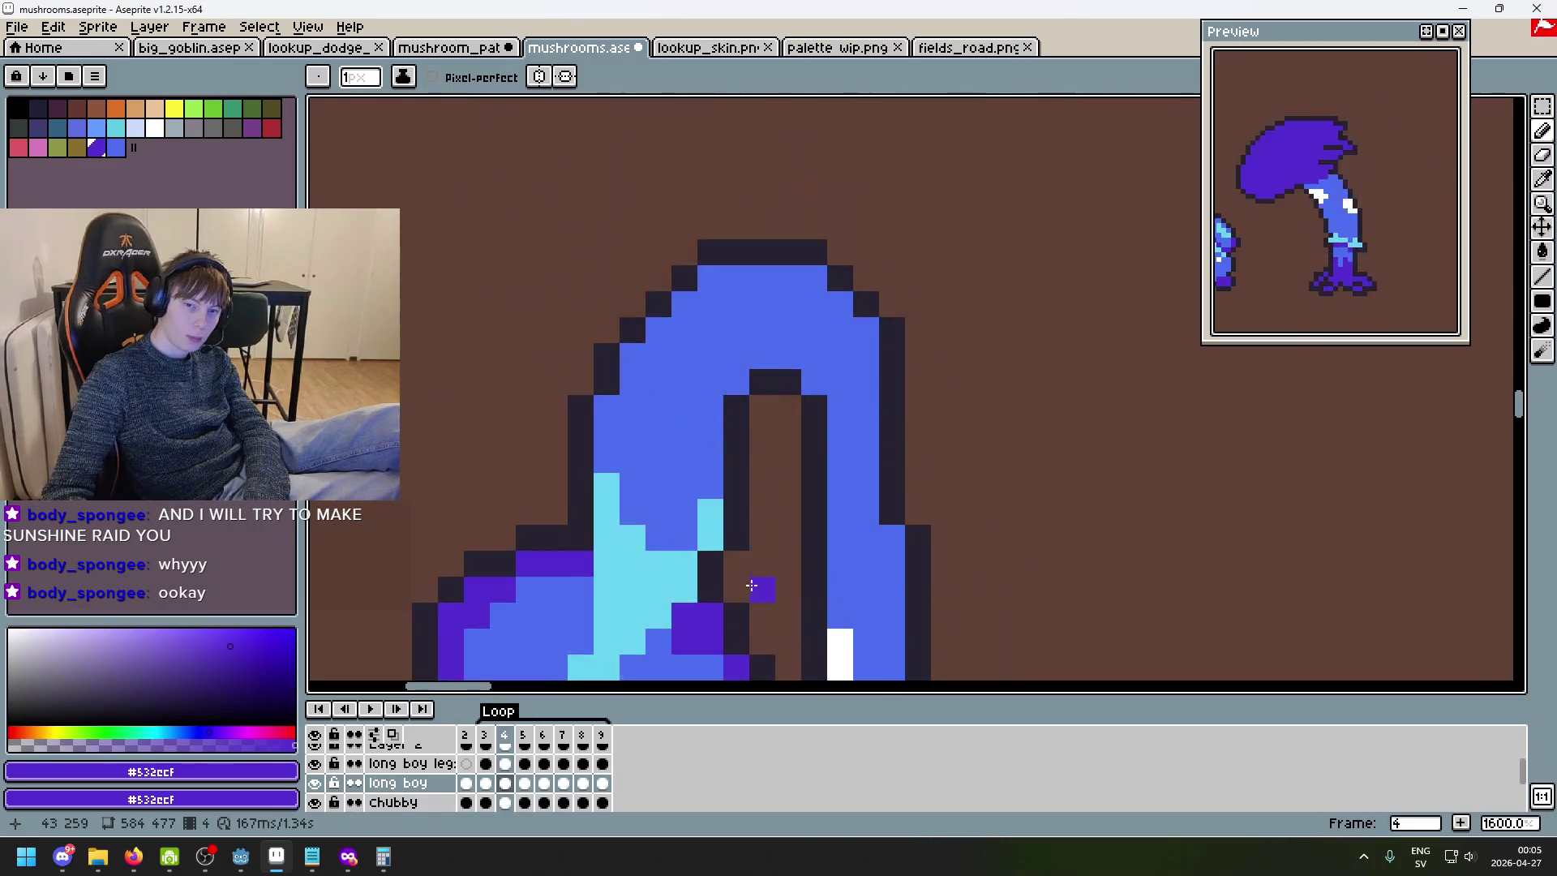
pyautogui.scroll(-3, 927, 326)
pyautogui.press(',')
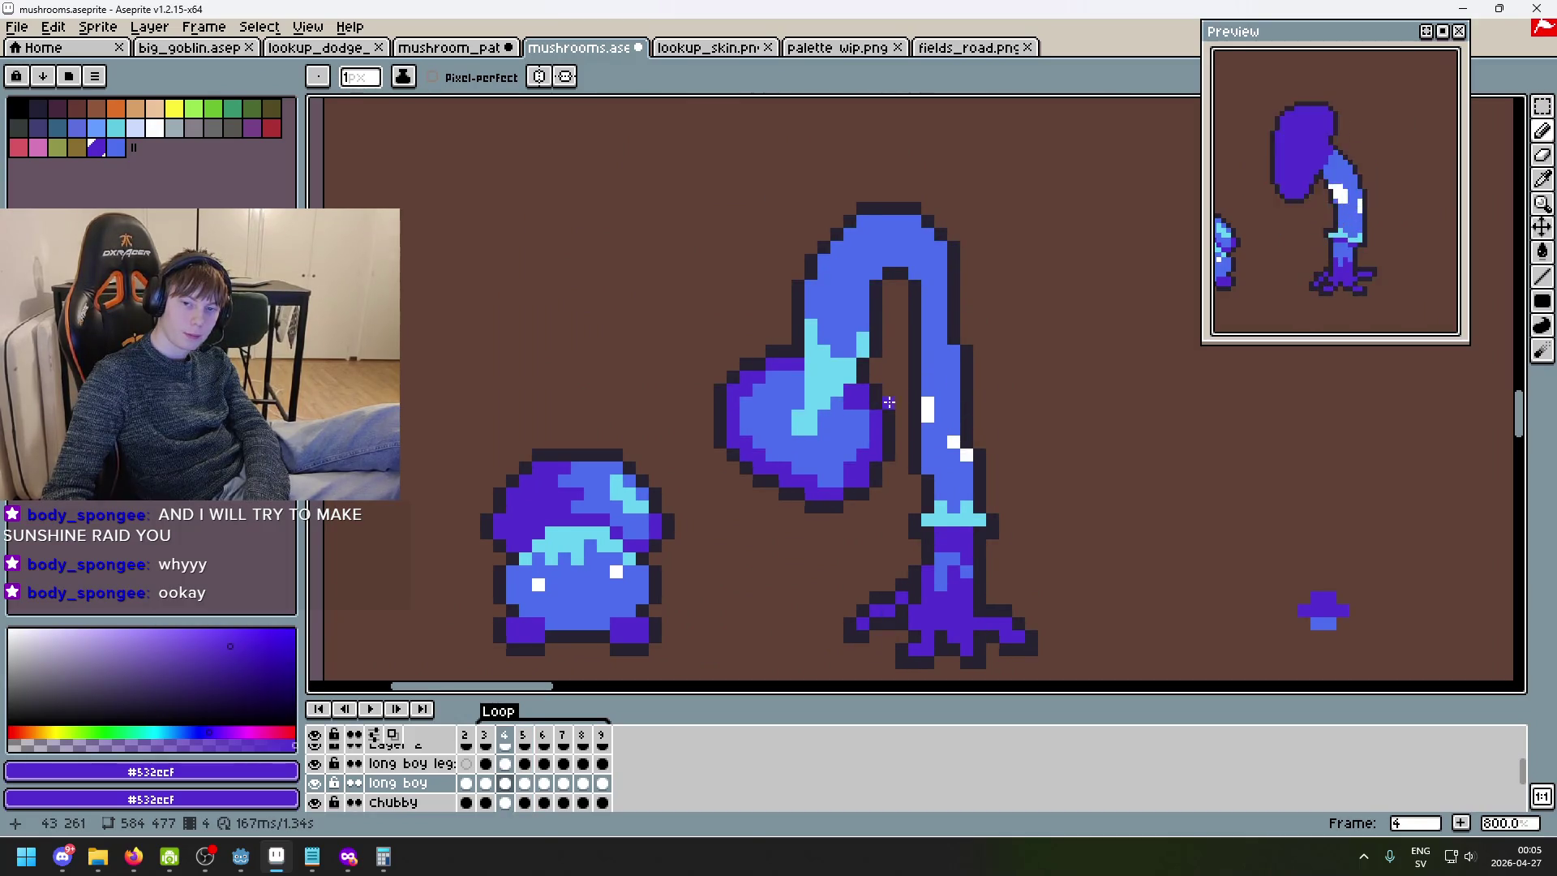
pyautogui.press('.')
# - Sample frame 4's stalk blue and paint light-blue strokes along frame 5's cap
pyautogui.scroll(3, 889, 329)
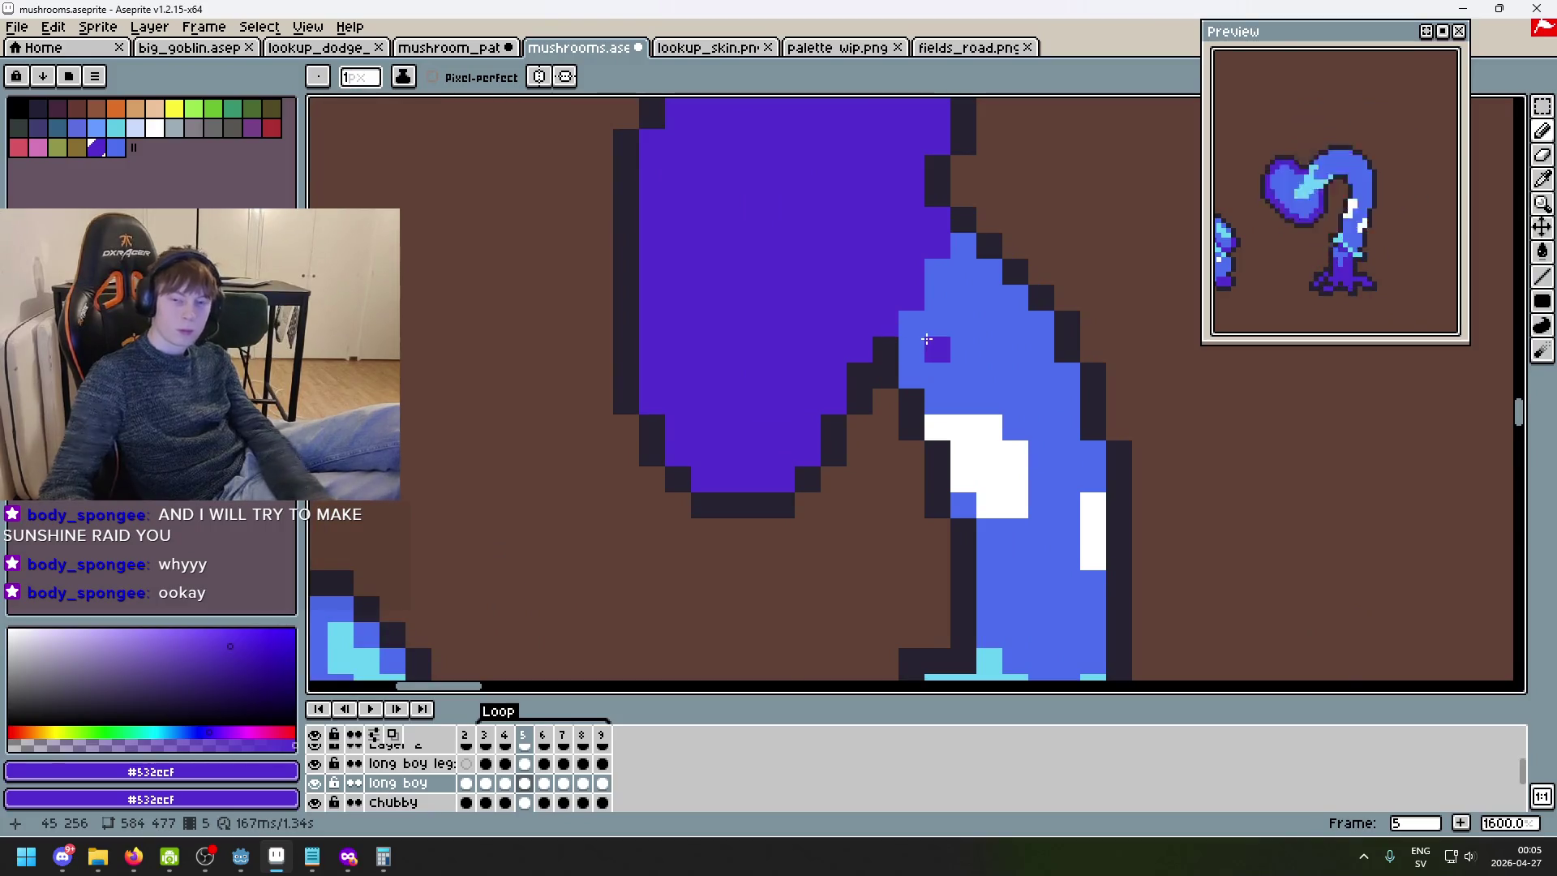
pyautogui.press(',')
pyautogui.keyDown('alt'); pyautogui.click(793, 518); pyautogui.keyUp('alt')
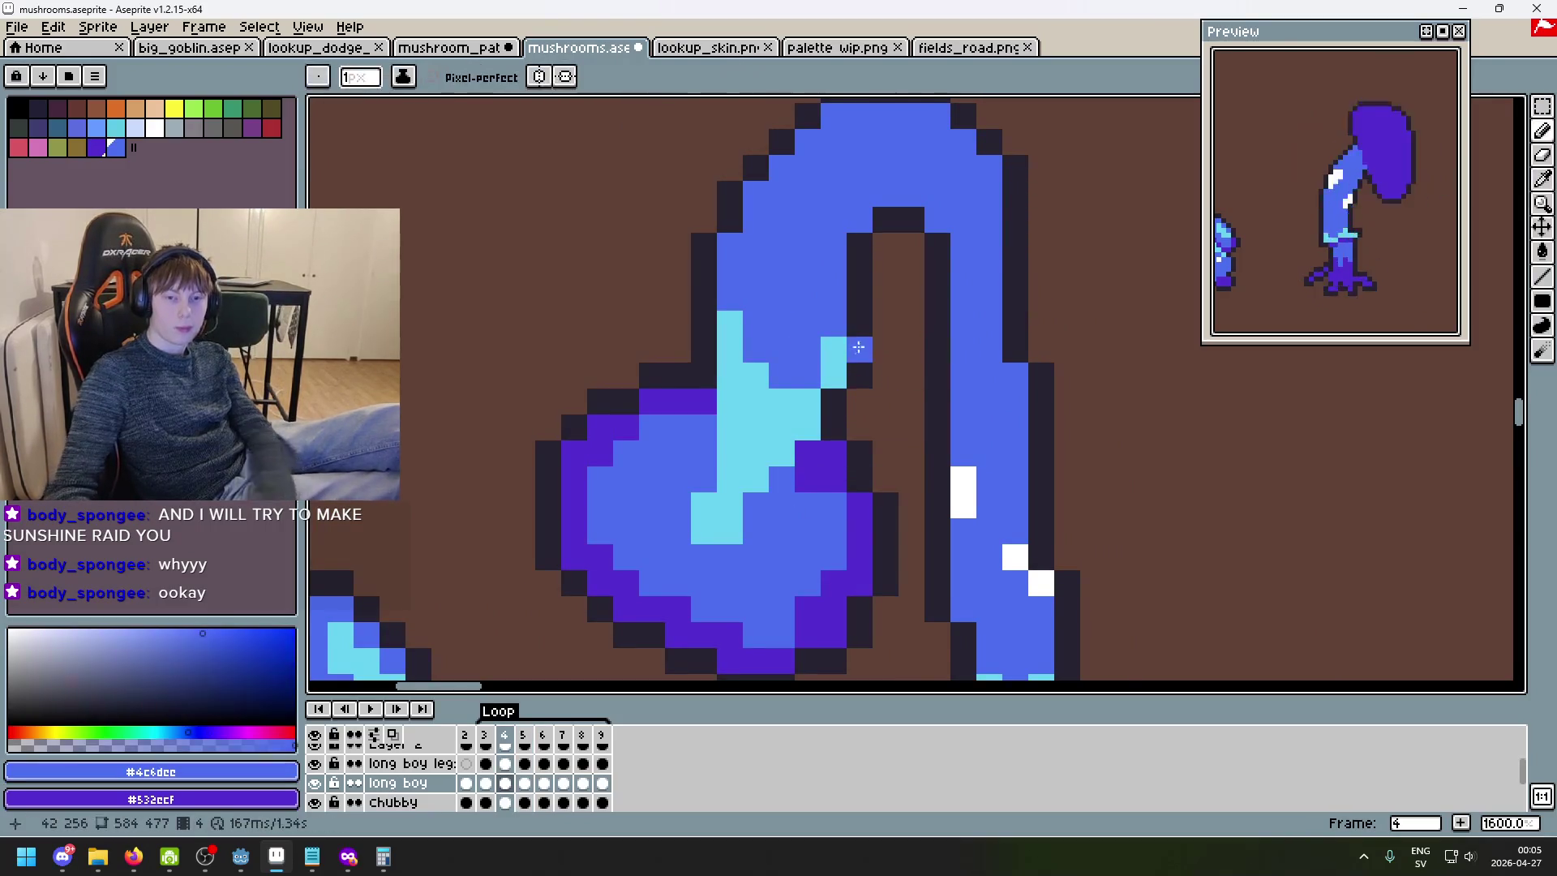
pyautogui.press('.')
pyautogui.click(869, 369)
pyautogui.moveTo(869, 367)
pyautogui.mouseDown()
pyautogui.moveTo(891, 334)
pyautogui.moveTo(823, 401)
pyautogui.moveTo(844, 411)
pyautogui.moveTo(813, 419)
pyautogui.mouseUp()
pyautogui.rightClick(806, 431)
pyautogui.click(782, 442)
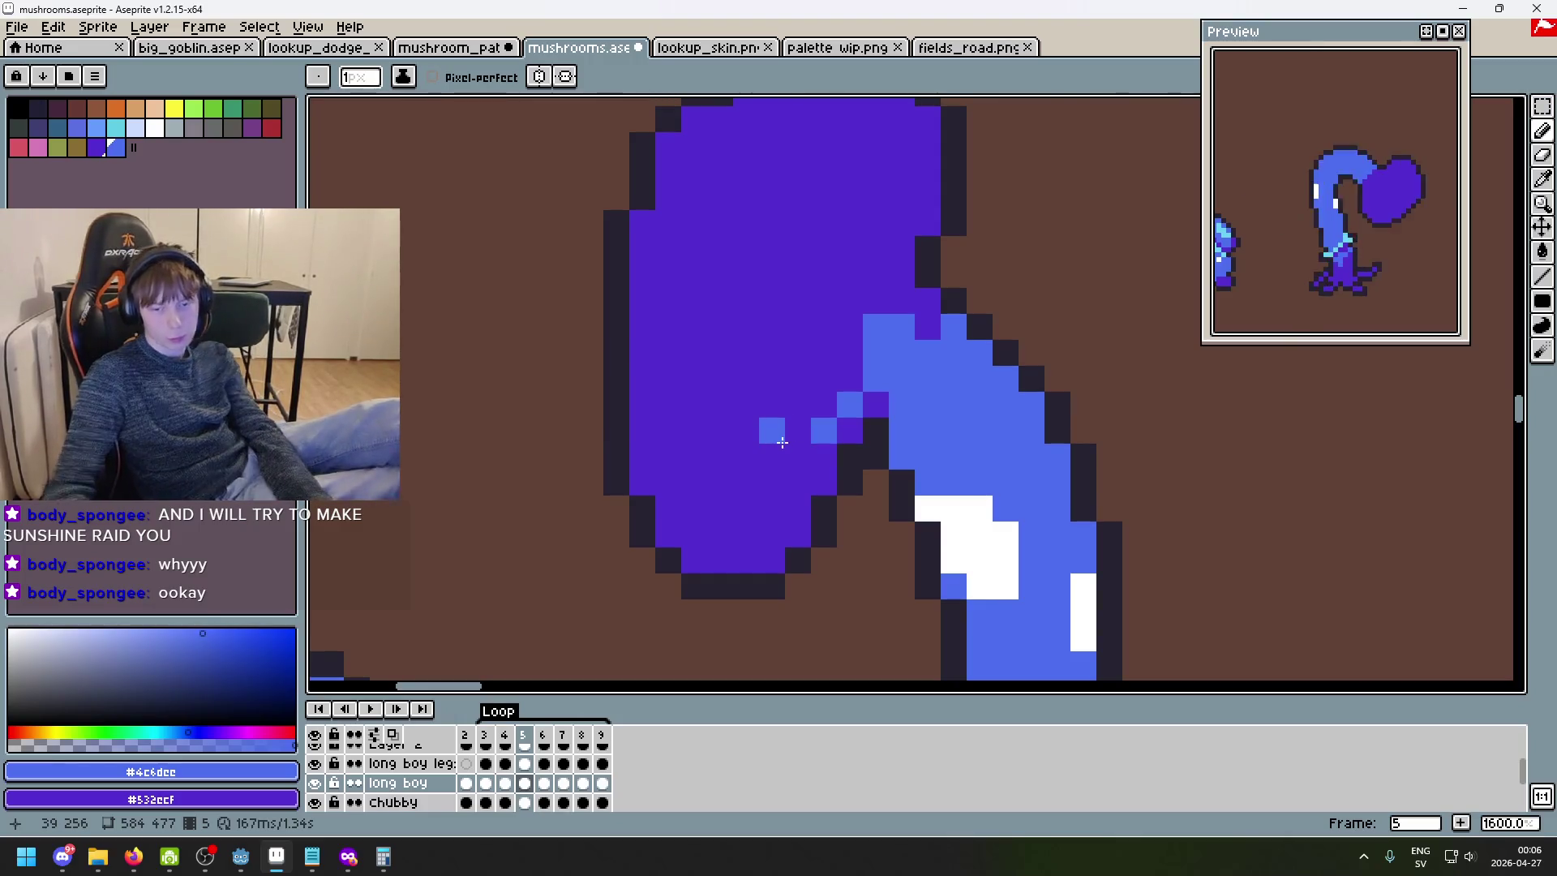
pyautogui.rightClick(781, 442)
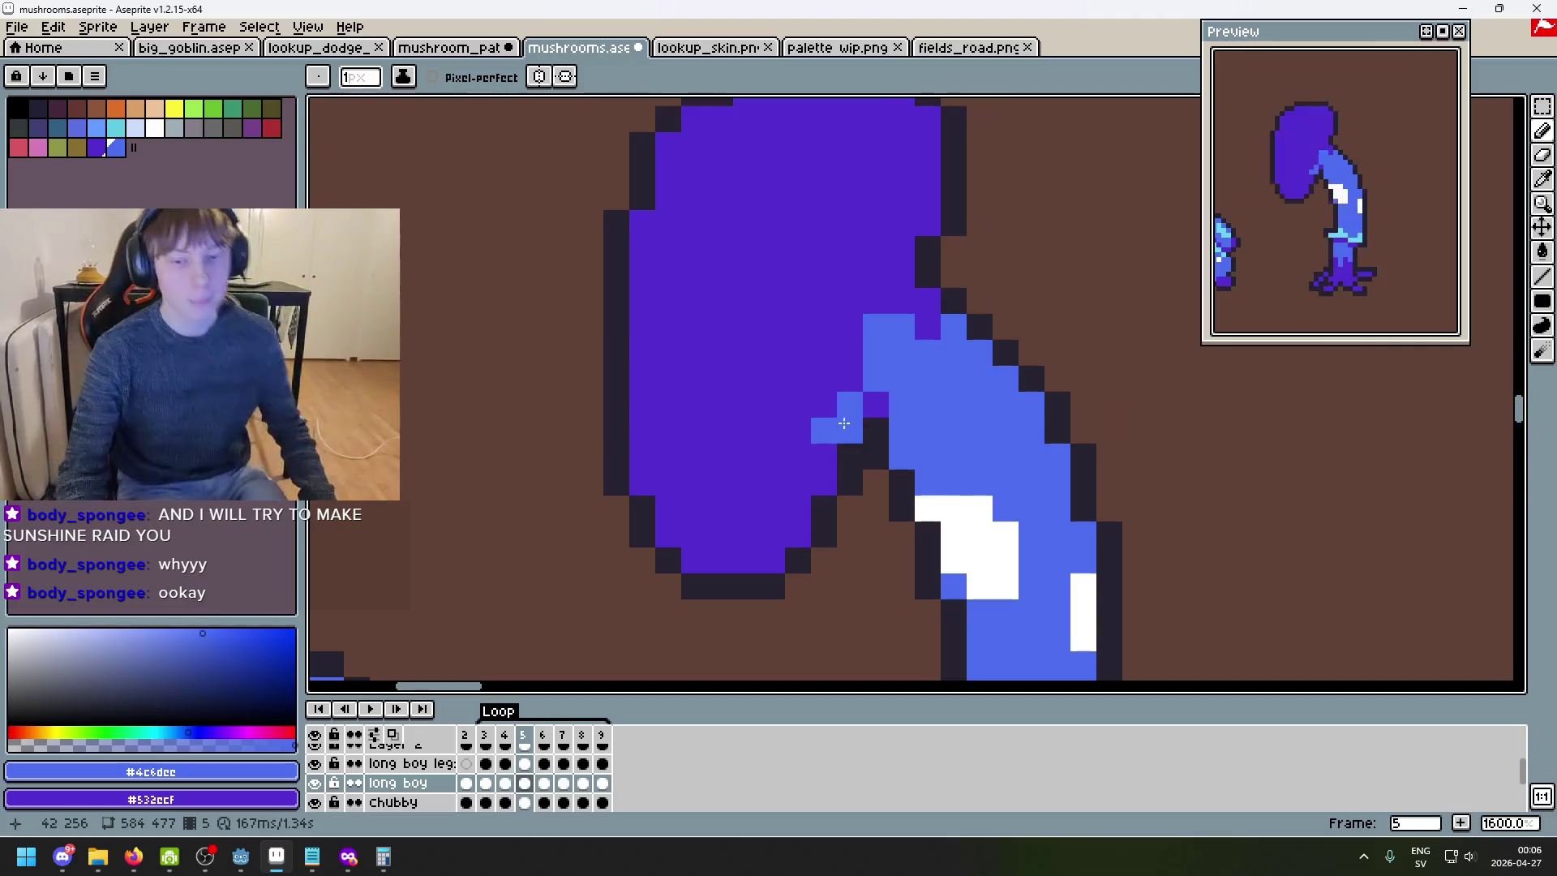
pyautogui.moveTo(860, 395)
pyautogui.mouseDown()
pyautogui.moveTo(778, 480)
pyautogui.moveTo(694, 482)
pyautogui.moveTo(693, 421)
pyautogui.moveTo(669, 417)
pyautogui.moveTo(678, 486)
pyautogui.moveTo(673, 358)
pyautogui.moveTo(695, 275)
pyautogui.moveTo(747, 236)
pyautogui.moveTo(732, 224)
pyautogui.moveTo(811, 209)
pyautogui.moveTo(779, 191)
pyautogui.moveTo(861, 202)
pyautogui.mouseUp()
# - Trace light blue down the cap's inner edge, bucket-fill the interior, and advance to frame 6
pyautogui.moveTo(898, 273)
pyautogui.mouseDown()
pyautogui.moveTo(853, 324)
pyautogui.moveTo(853, 353)
pyautogui.mouseUp()
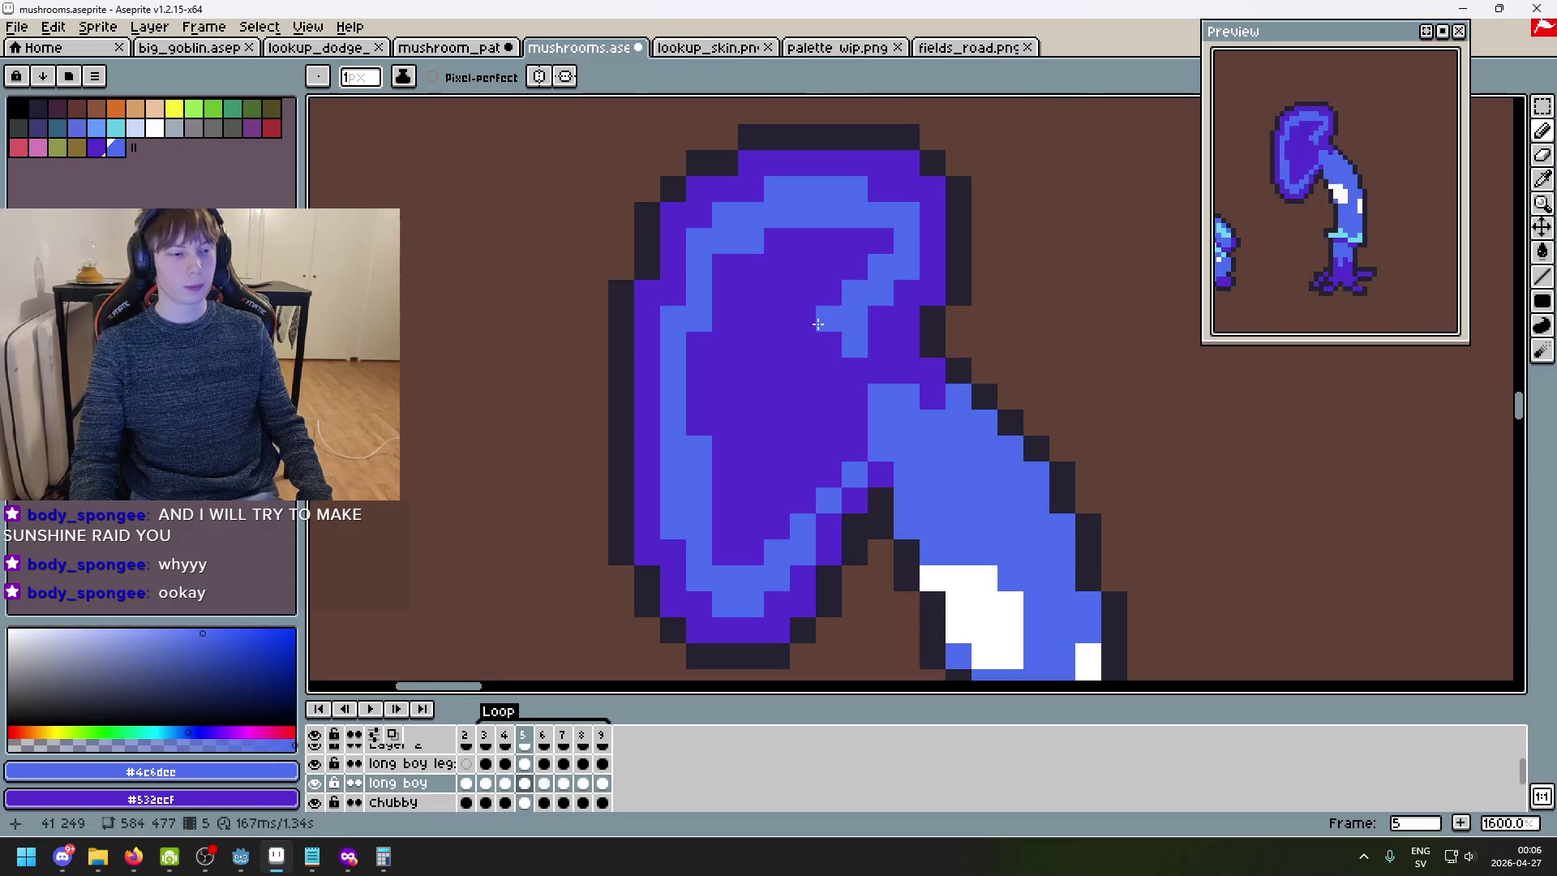
pyautogui.hotkey('alt', 'Tab')
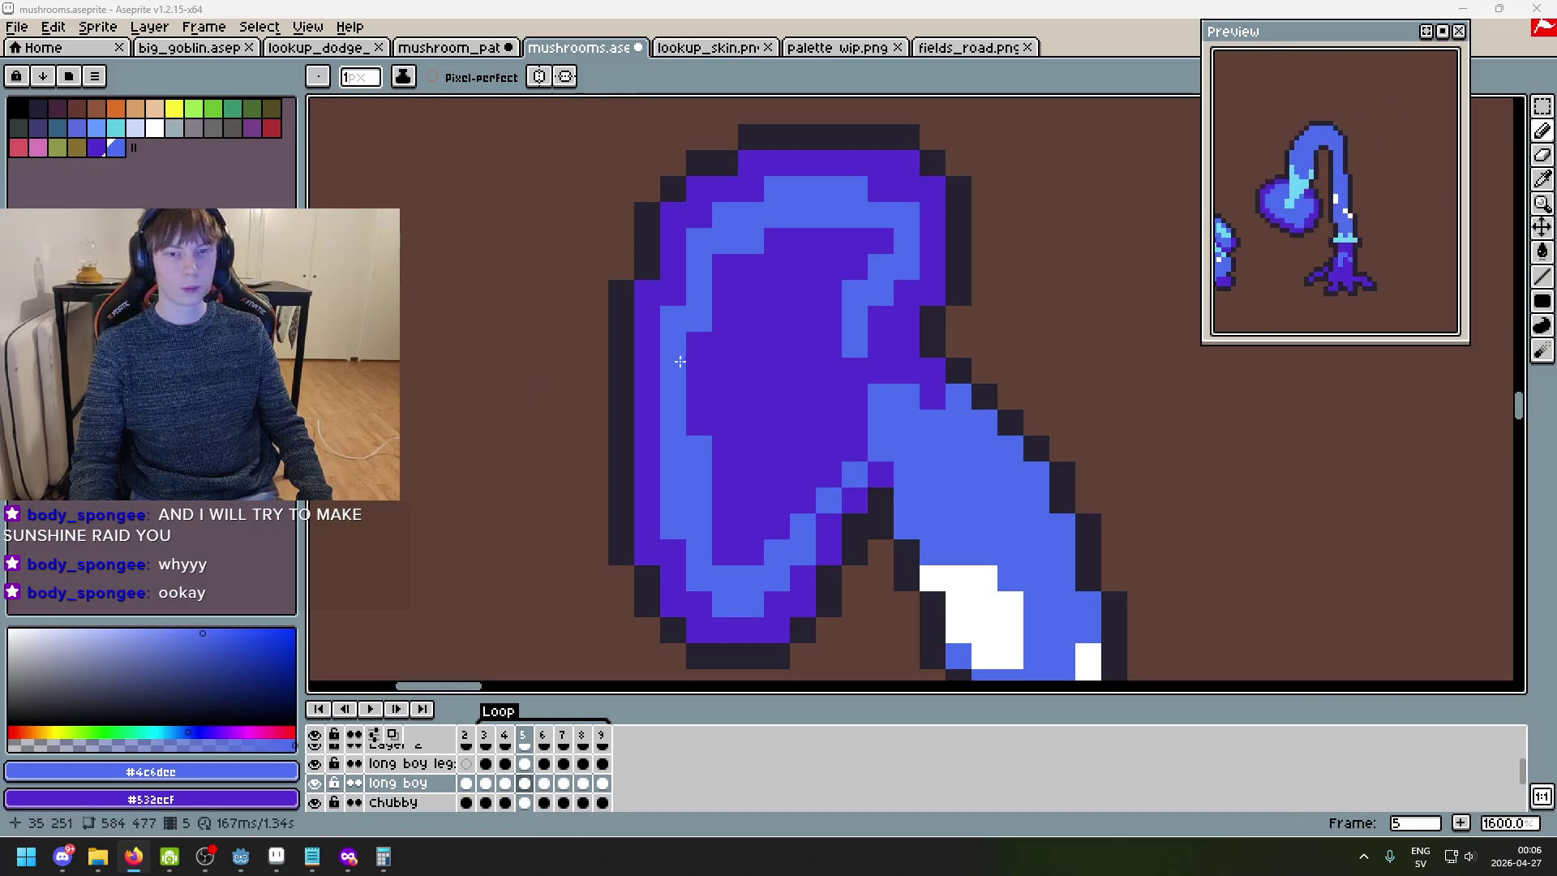
pyautogui.hotkey('alt', 'Tab')
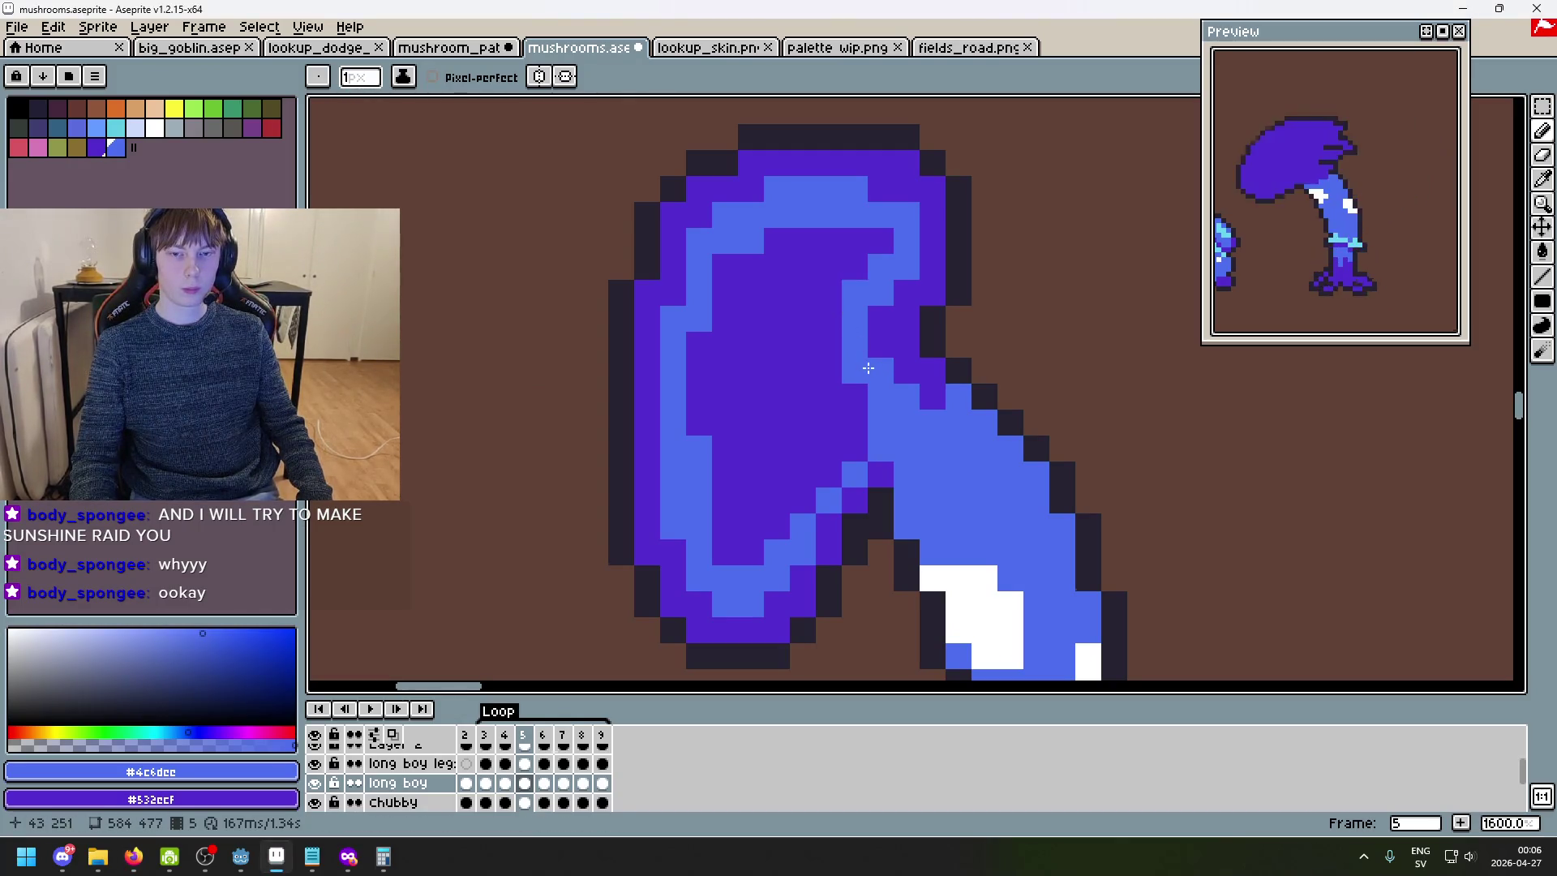
pyautogui.press('g')
pyautogui.click(852, 243)
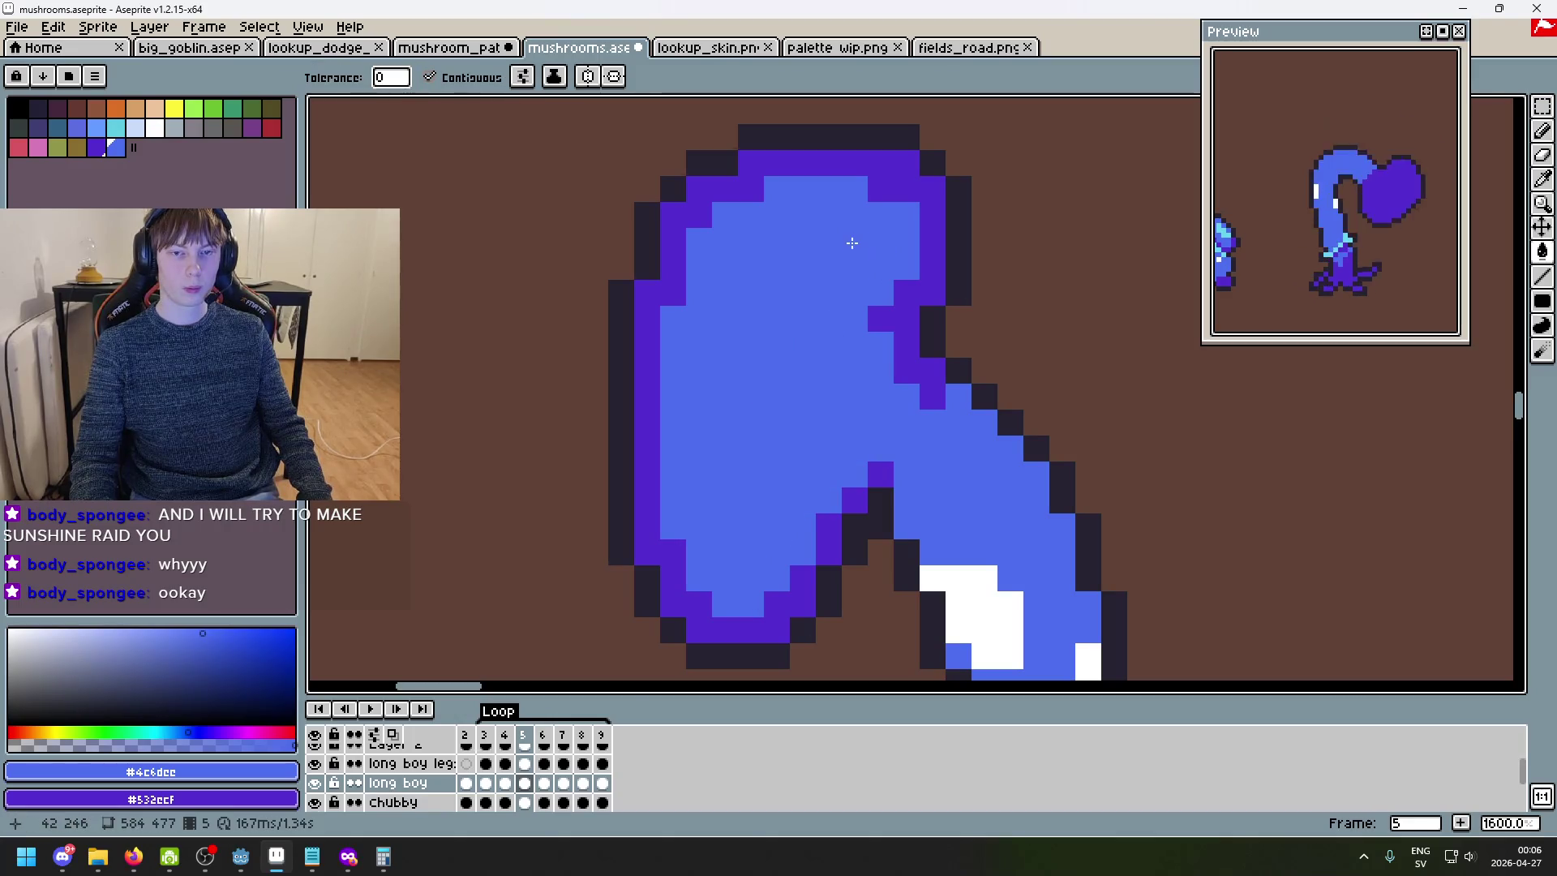
pyautogui.scroll(-4, 852, 243)
pyautogui.press('Right')
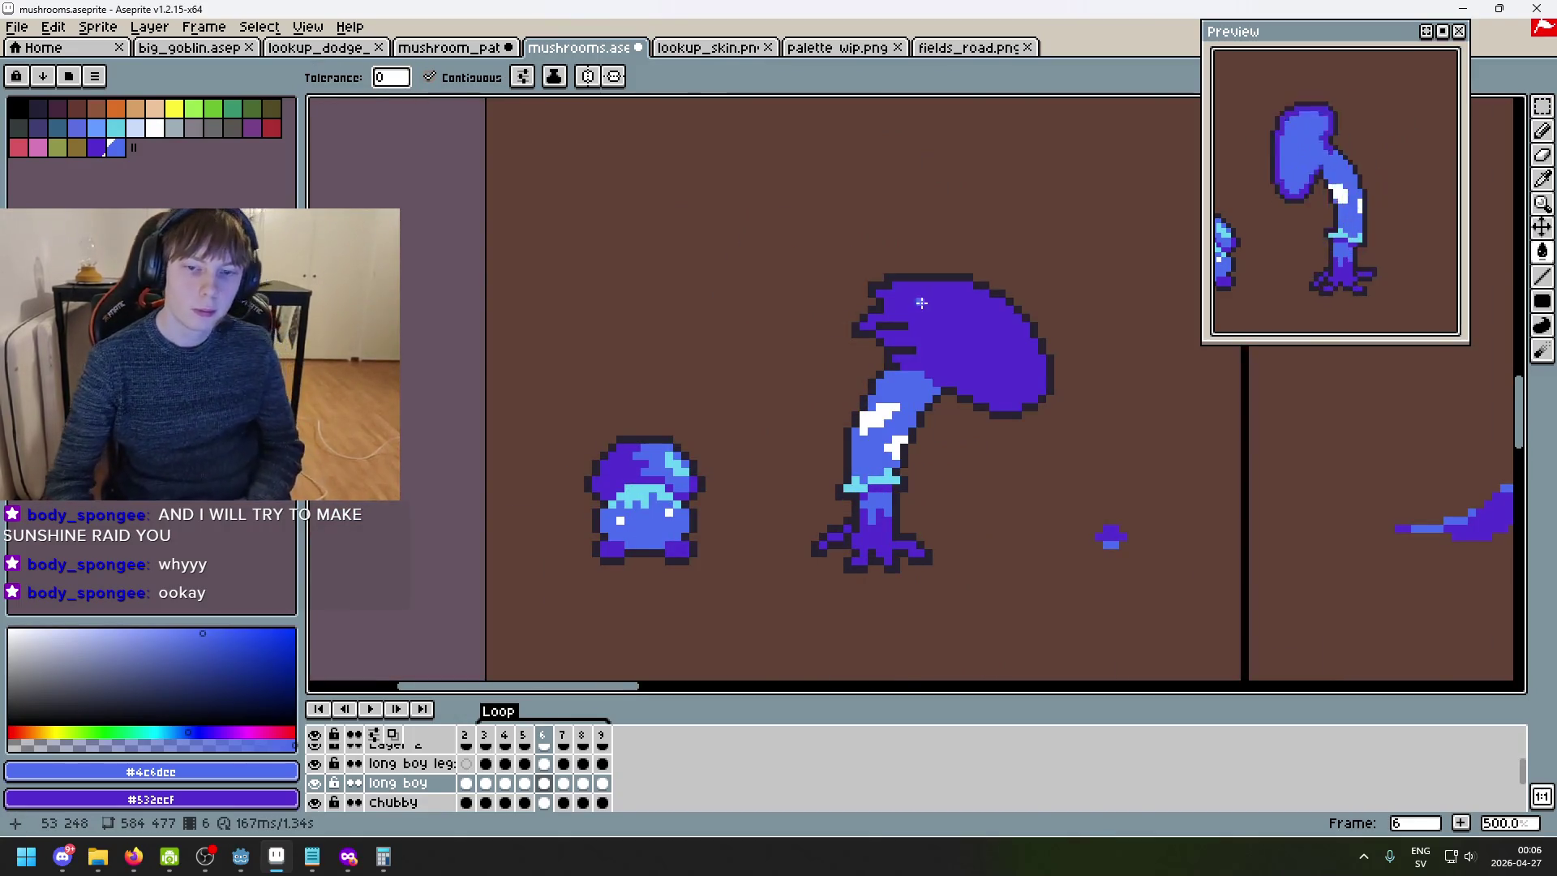
# - On frame 6, paint light blue at the stem-cap junction and along the cap's lower edge
pyautogui.scroll(2, 922, 303)
pyautogui.press('Left')
pyautogui.press('b')
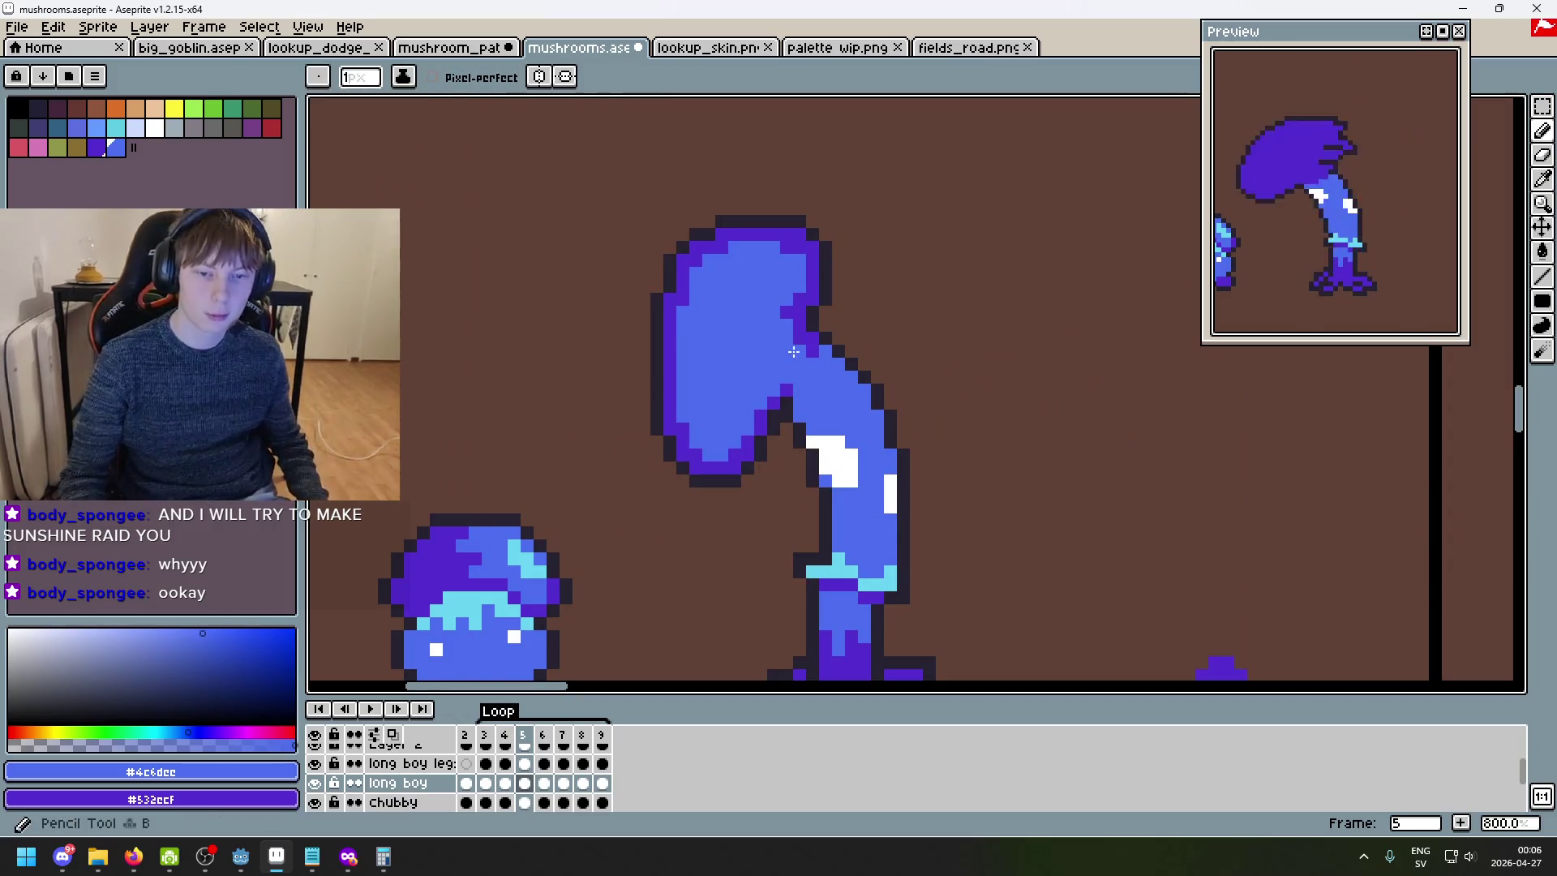
pyautogui.press('Right')
pyautogui.press('Left')
pyautogui.press('Right')
pyautogui.moveTo(940, 407); pyautogui.dragTo(937, 393)
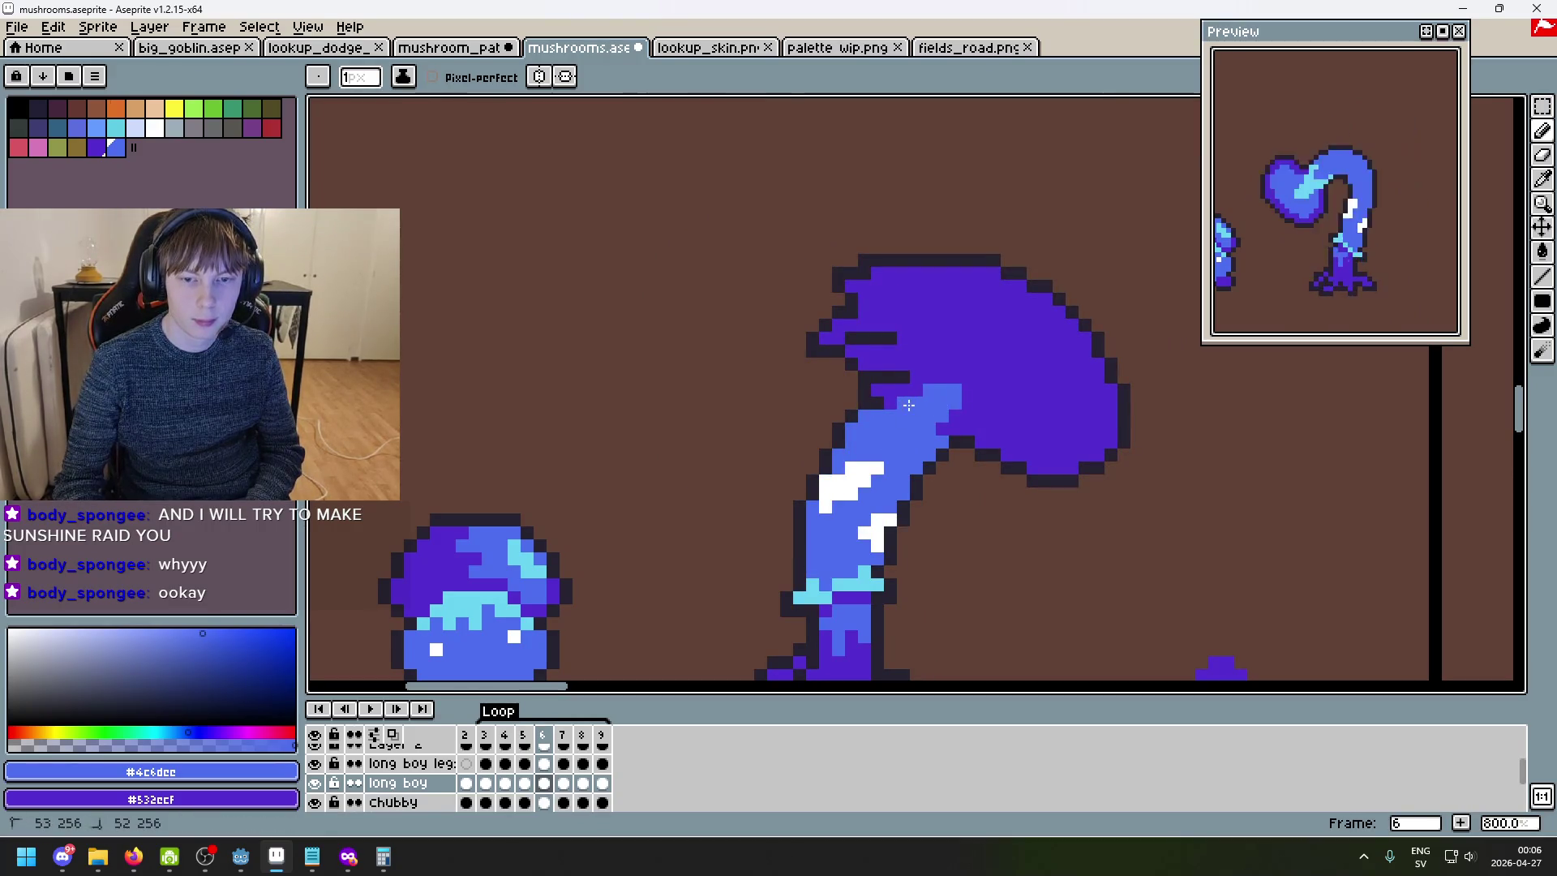
pyautogui.press('Left')
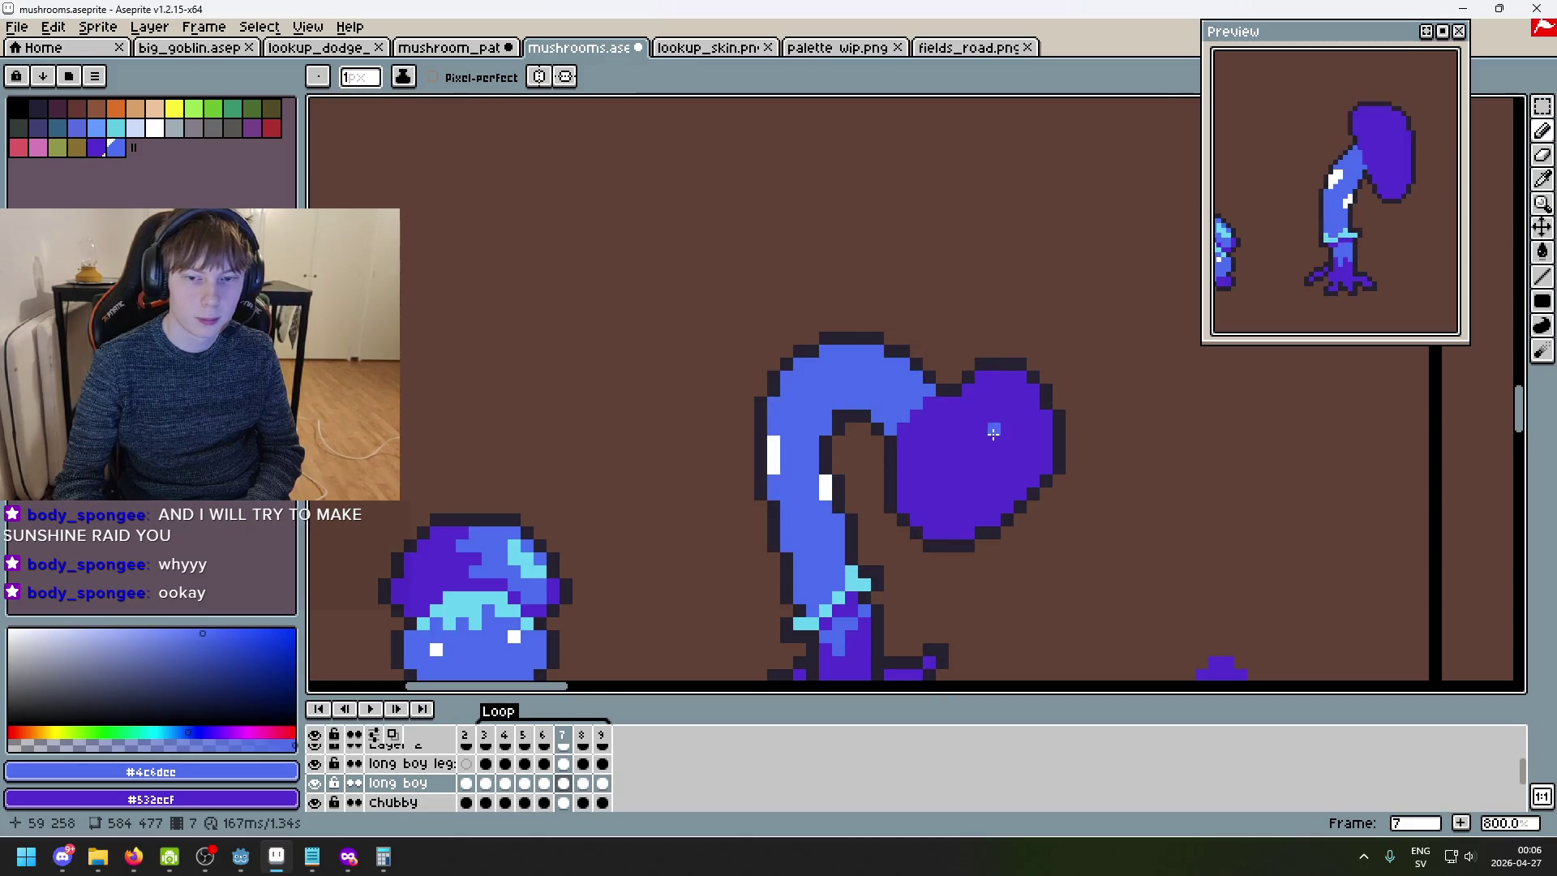
pyautogui.press('Right')
pyautogui.press('Left')
pyautogui.press('Right')
pyautogui.moveTo(950, 405)
pyautogui.mouseDown()
pyautogui.moveTo(1023, 439)
pyautogui.moveTo(1093, 406)
pyautogui.mouseUp()
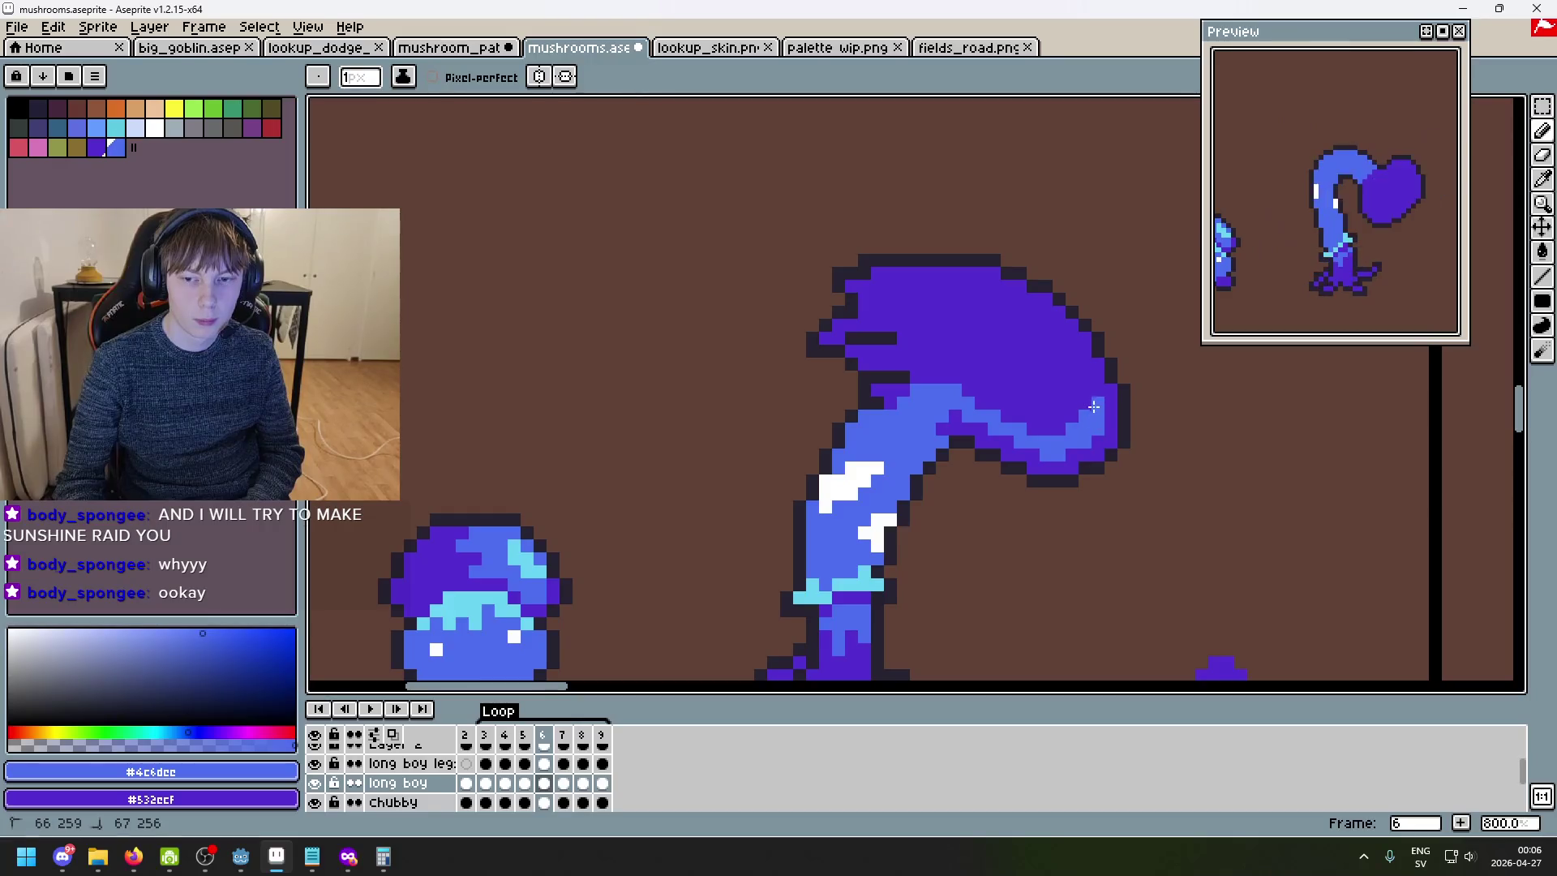
# - Draw the light-blue highlight along the cap's top edge and add a few more pixels
pyautogui.moveTo(1011, 306)
pyautogui.mouseDown()
pyautogui.moveTo(951, 289)
pyautogui.moveTo(884, 306)
pyautogui.moveTo(991, 313)
pyautogui.moveTo(970, 290)
pyautogui.moveTo(1046, 337)
pyautogui.moveTo(1070, 330)
pyautogui.mouseUp()
pyautogui.scroll(5, 1070, 330)
pyautogui.keyDown('alt'); pyautogui.click(1069, 344); pyautogui.keyUp('alt')
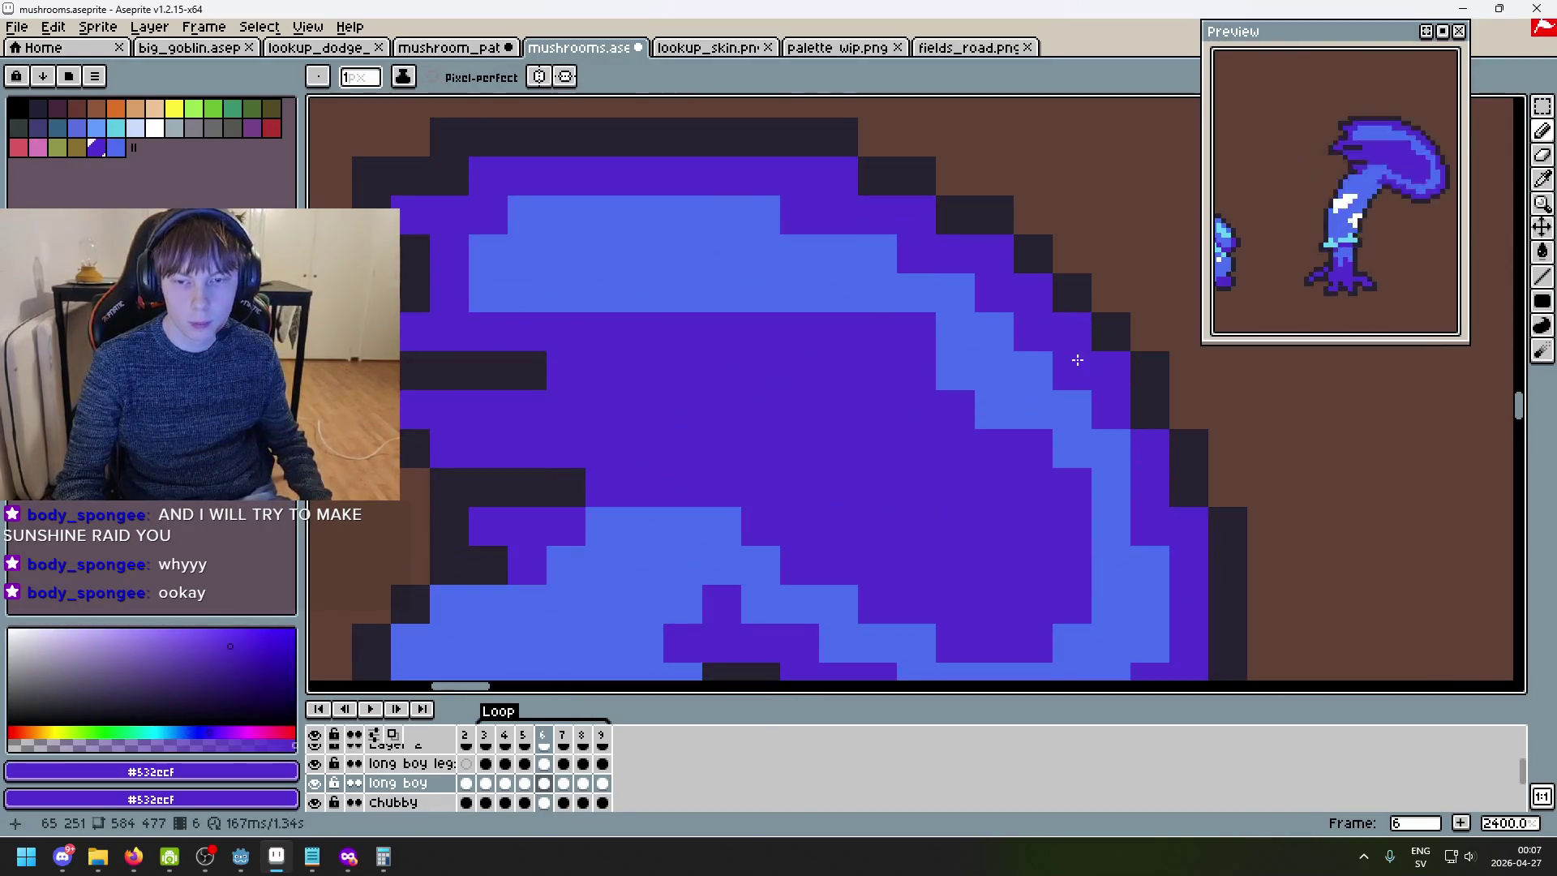
pyautogui.keyDown('alt'); pyautogui.click(991, 371); pyautogui.keyUp('alt')
pyautogui.scroll(-4, 990, 372)
pyautogui.scroll(3, 904, 379)
pyautogui.moveTo(936, 406)
pyautogui.mouseDown()
pyautogui.moveTo(904, 379)
pyautogui.moveTo(828, 364)
pyautogui.moveTo(891, 367)
pyautogui.mouseUp()
# - Close the light-blue line across the cap and bucket-fill the dark-purple interior light blue
pyautogui.click(858, 443)
pyautogui.click(774, 312)
pyautogui.moveTo(773, 311)
pyautogui.mouseDown()
pyautogui.moveTo(888, 320)
pyautogui.moveTo(1052, 378)
pyautogui.mouseUp()
pyautogui.press('g')
pyautogui.click(1051, 378)
pyautogui.scroll(-5, 1052, 378)
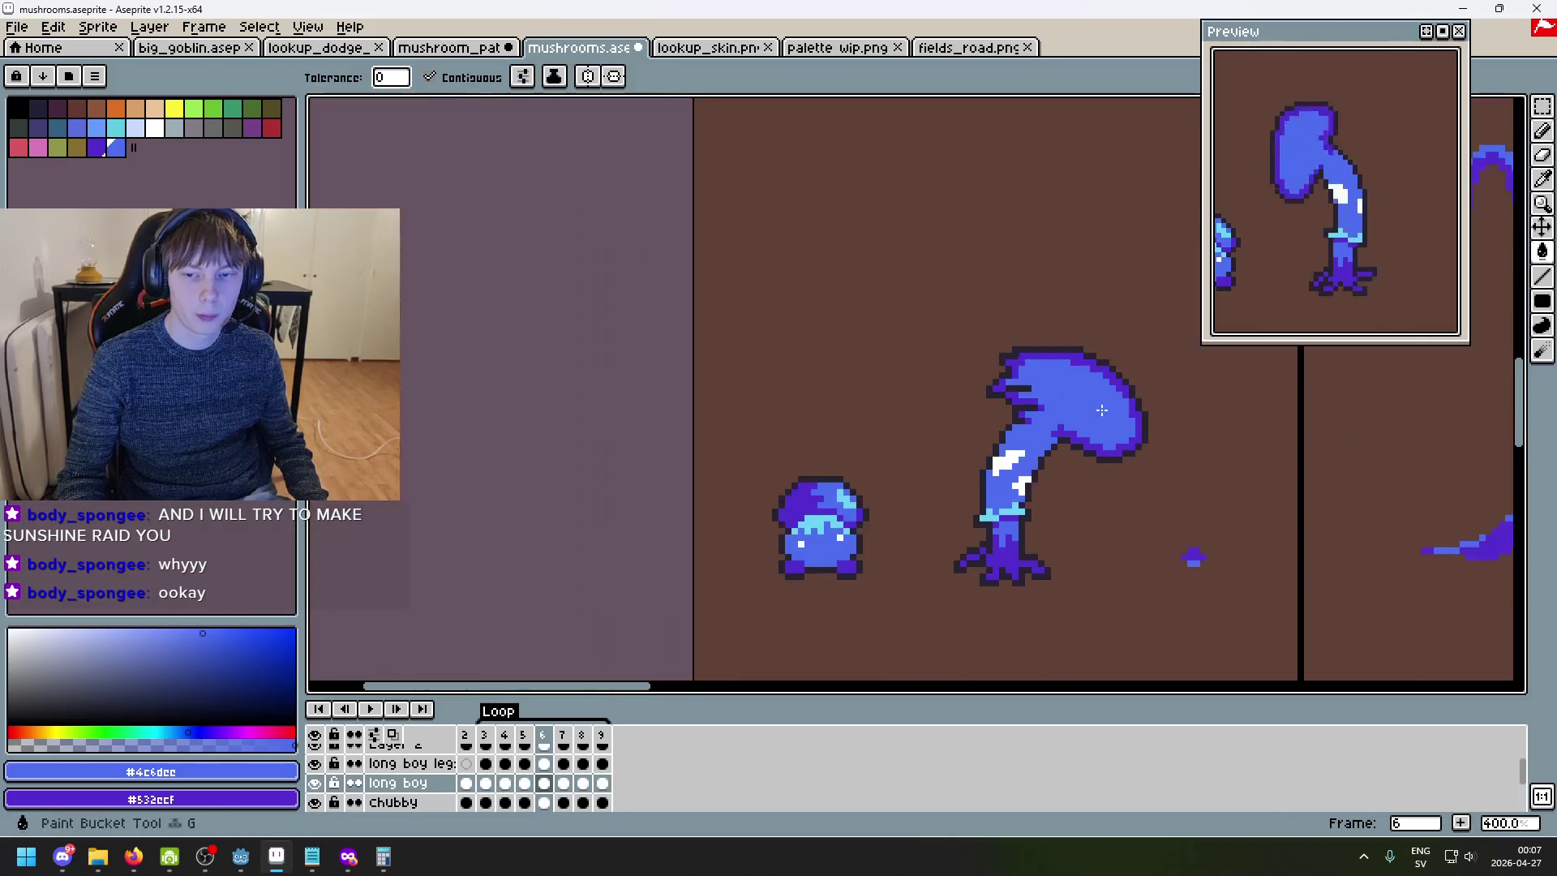
pyautogui.scroll(2, 1075, 385)
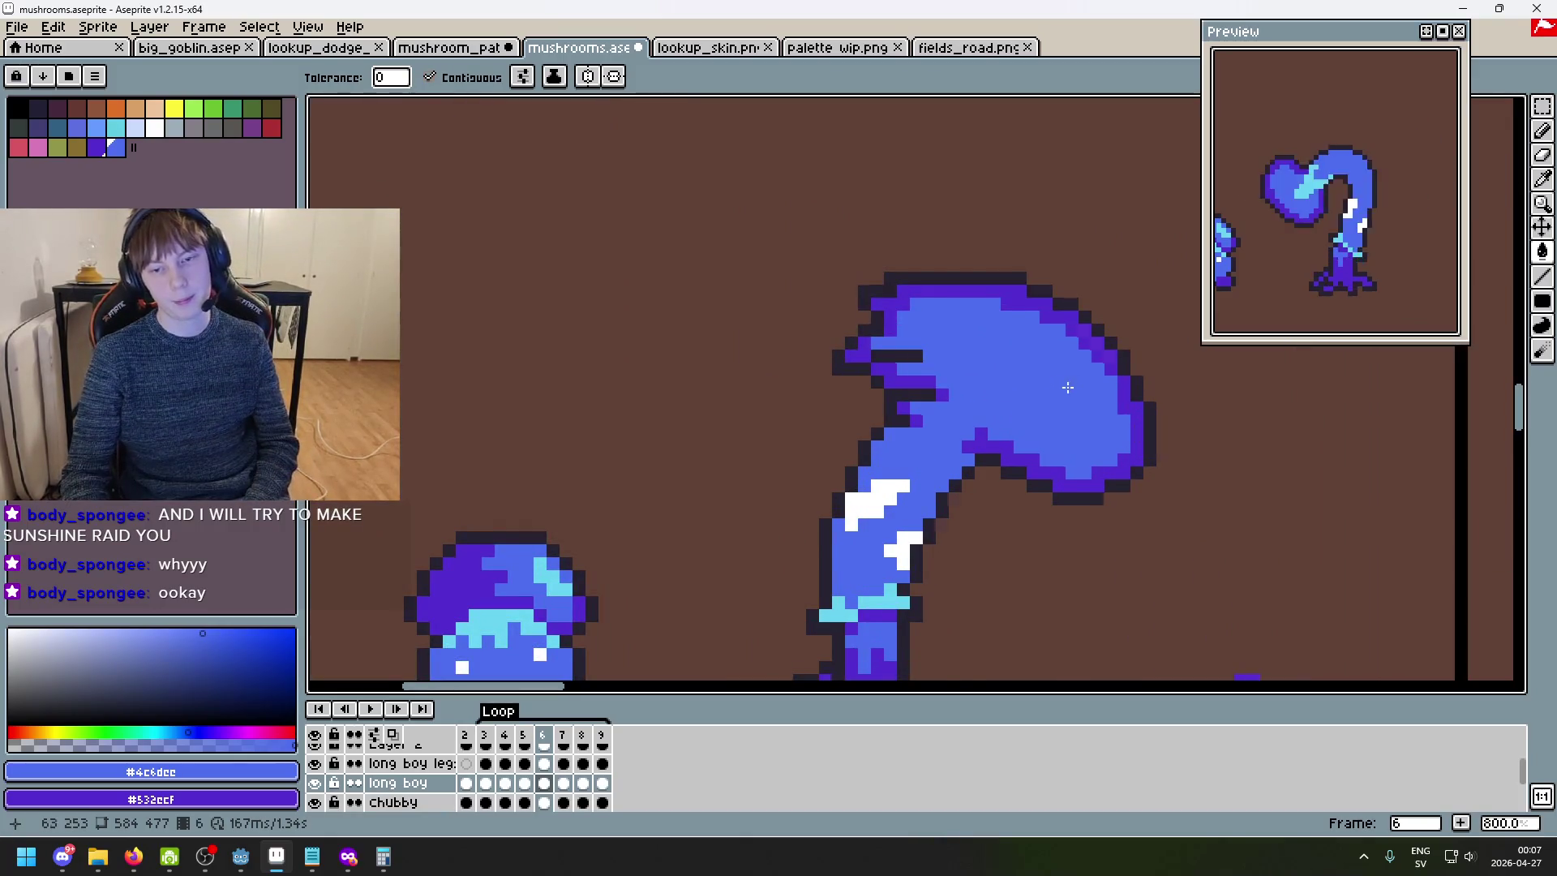
# - On frame 7, undo a premature fill and draw a light-blue line across the lobe's top
pyautogui.press('.')
pyautogui.scroll(3, 1054, 393)
pyautogui.click(984, 403)
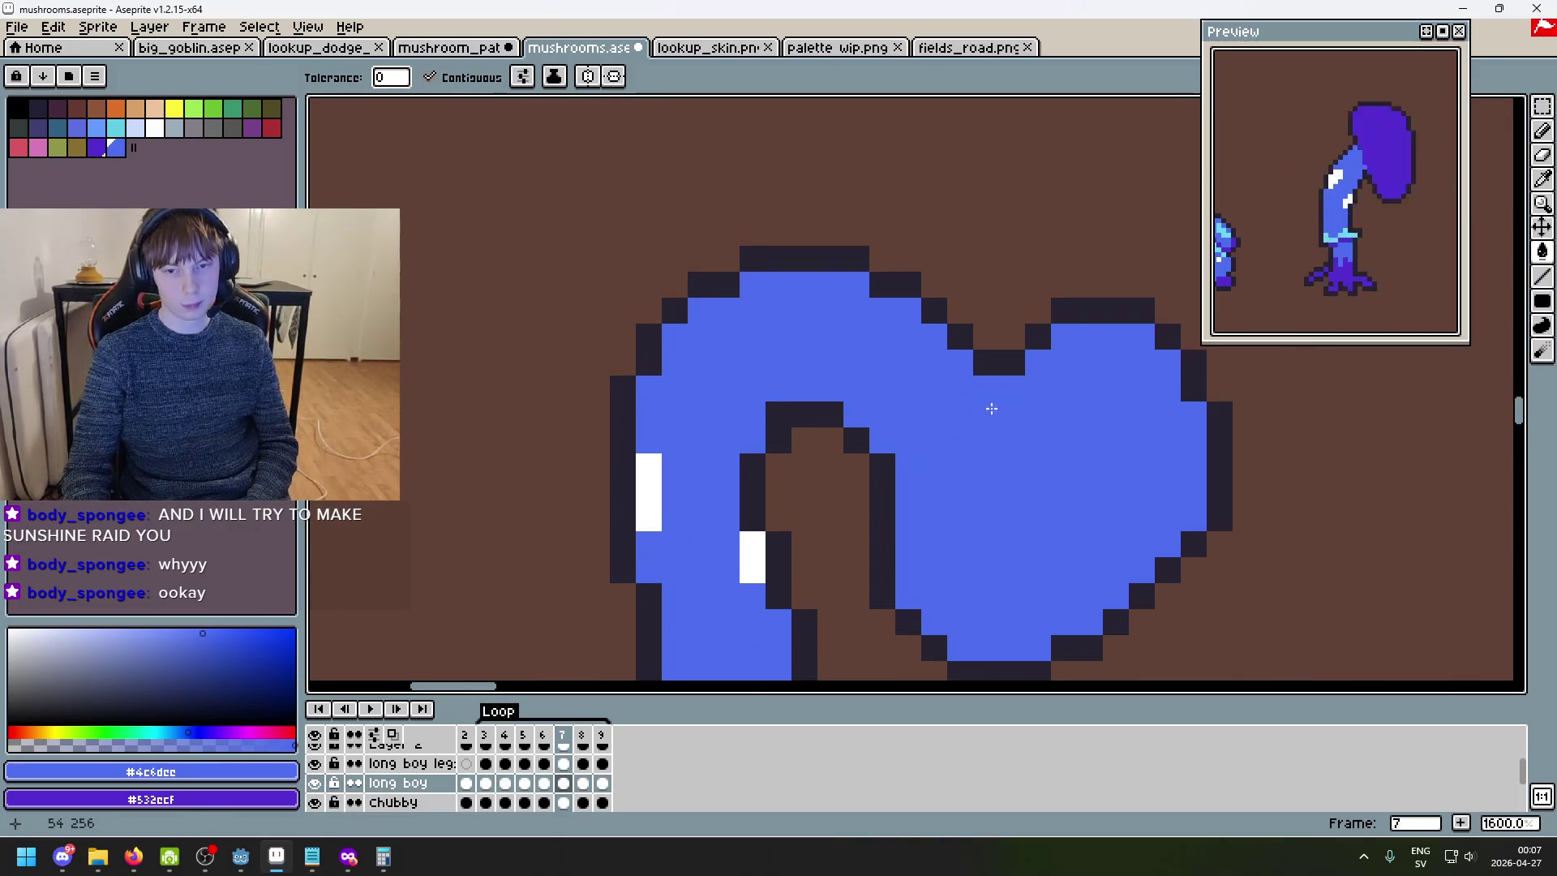
pyautogui.hotkey('ctrl', 'z')
pyautogui.press('b')
pyautogui.click(983, 395)
pyautogui.hotkey('ctrl', 'z')
pyautogui.moveTo(960, 414); pyautogui.dragTo(1062, 407)
pyautogui.click(1136, 387)
# - Draw light blue down the lobe's left edge and add a pixel in the upper lobe
pyautogui.scroll(-3, 1130, 386)
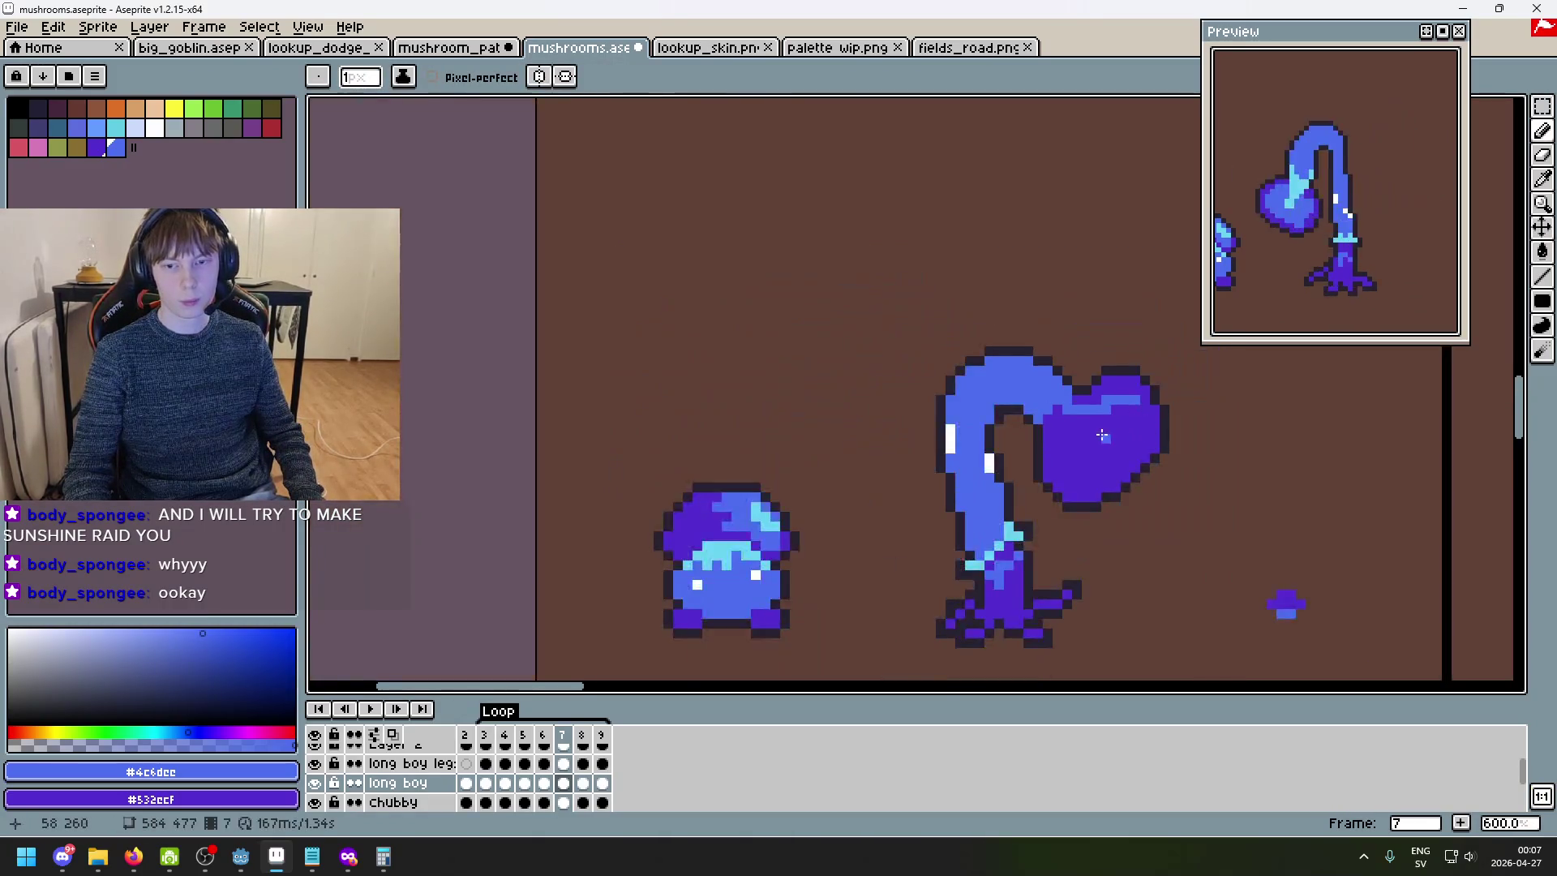
pyautogui.scroll(2, 1011, 393)
pyautogui.scroll(-3, 1010, 392)
pyautogui.scroll(1, 1014, 406)
pyautogui.moveTo(1009, 396); pyautogui.dragTo(1029, 450)
pyautogui.click(1022, 442)
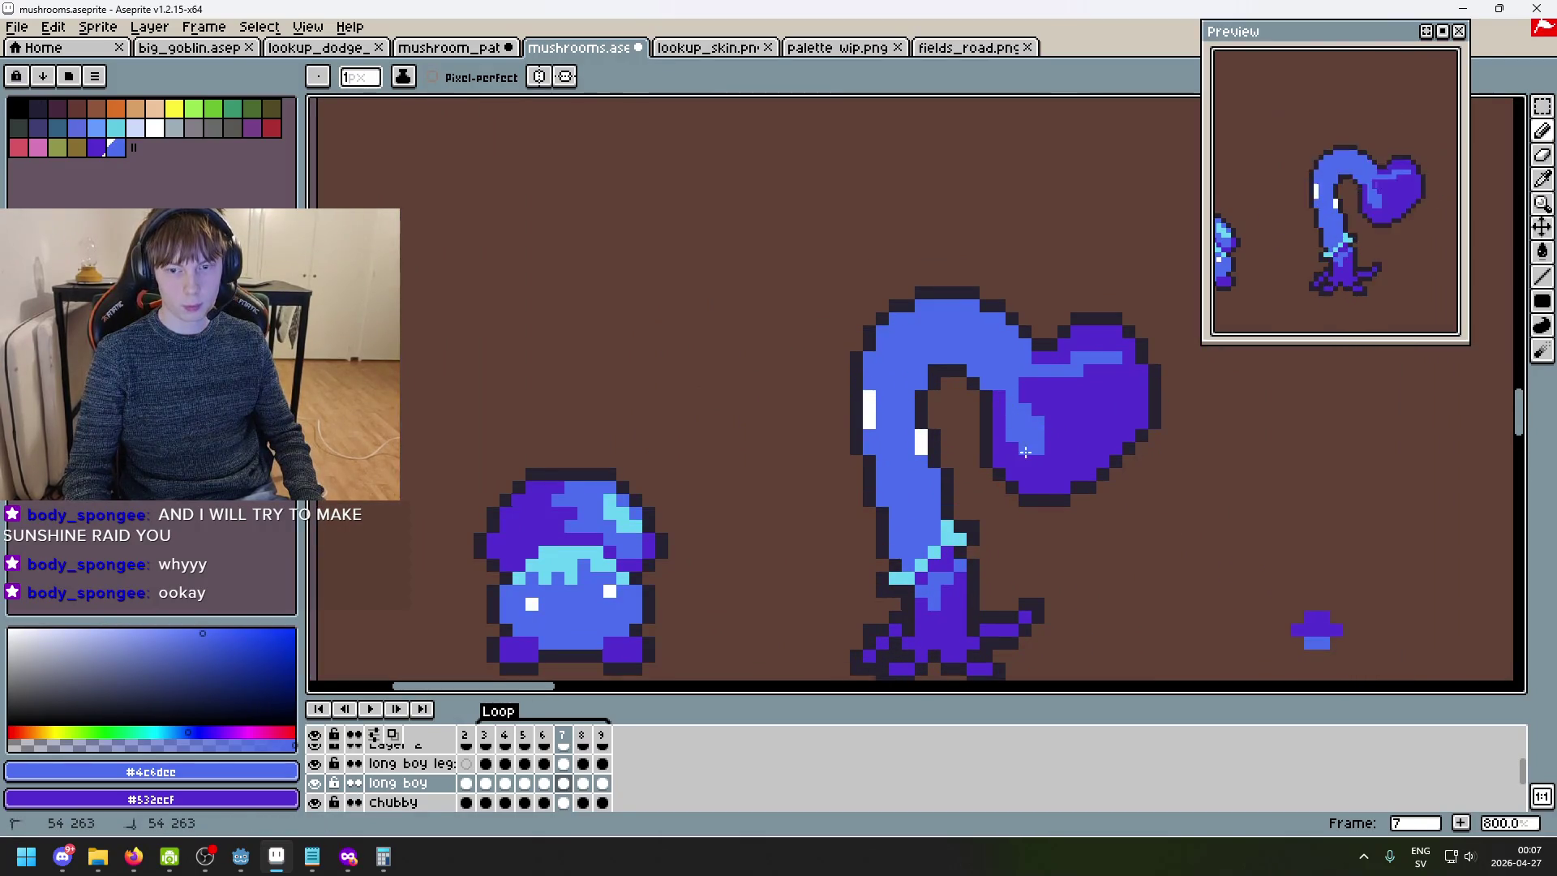
pyautogui.hotkey('ctrl', 'z')
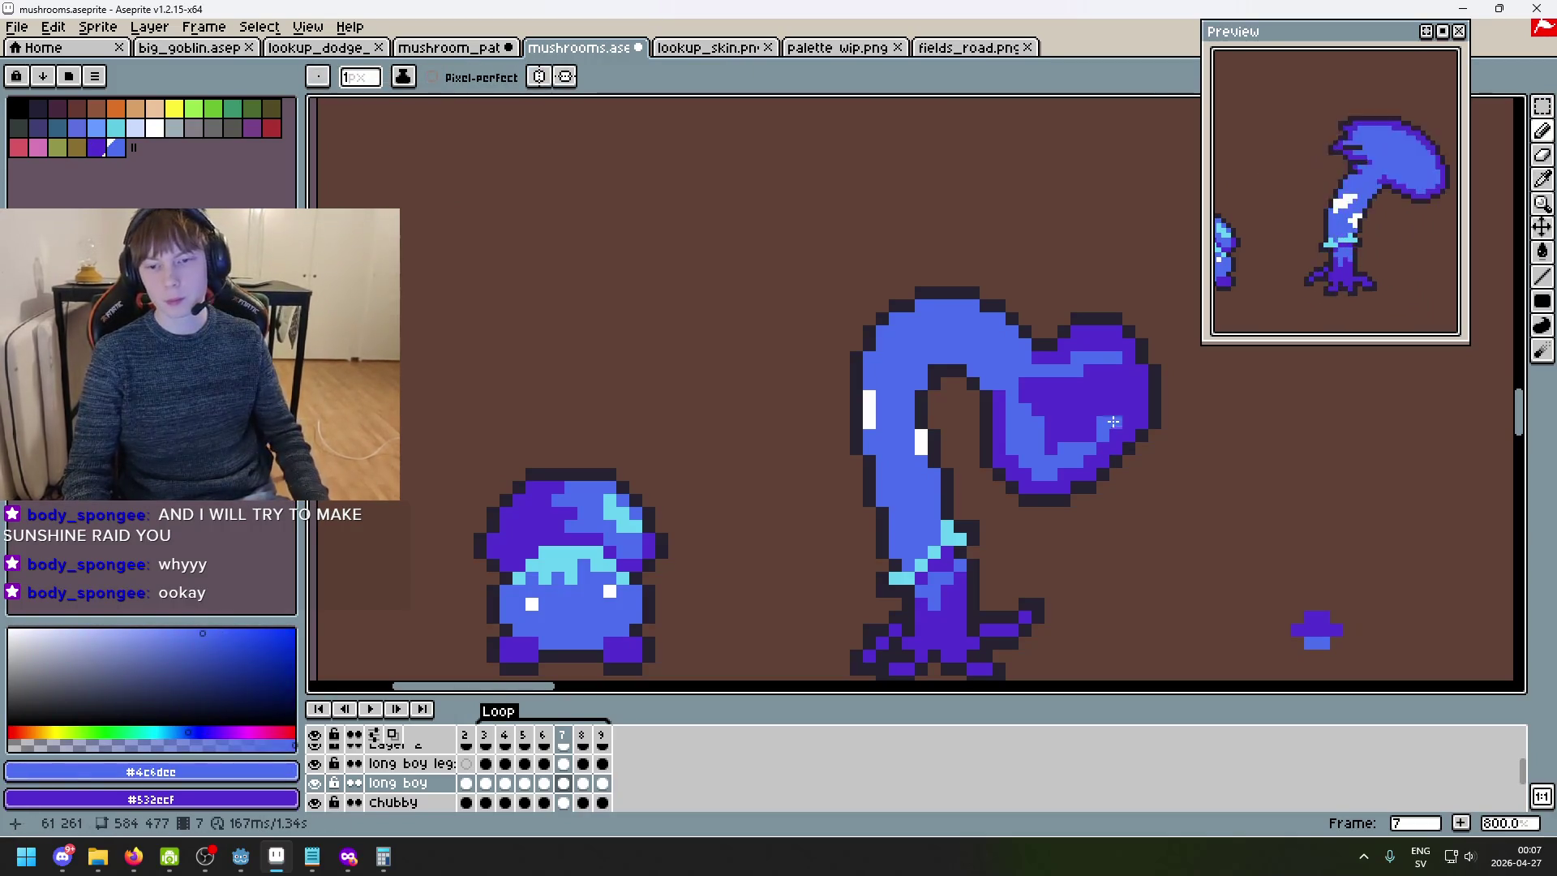
pyautogui.click(1113, 372)
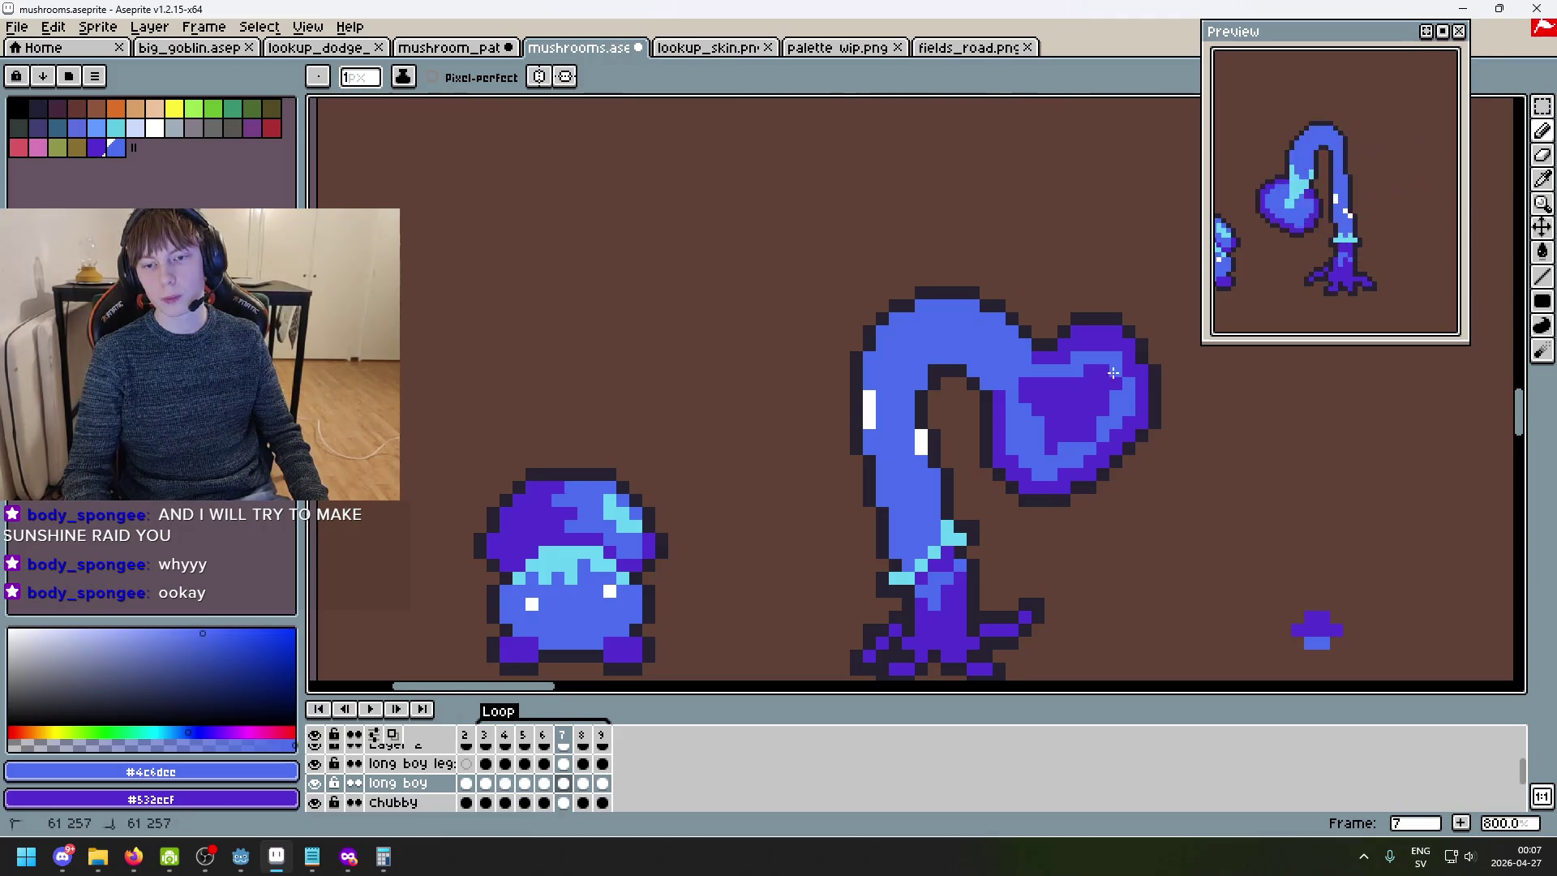
# - Bucket-fill the lobe's purple interior light blue, return to the pencil, and advance to frame 8
pyautogui.press('g')
pyautogui.click(1087, 397)
pyautogui.scroll(-6, 1063, 401)
pyautogui.scroll(2, 1077, 404)
pyautogui.scroll(2, 1076, 404)
pyautogui.press('b')
pyautogui.scroll(-2, 1062, 396)
pyautogui.press('.')
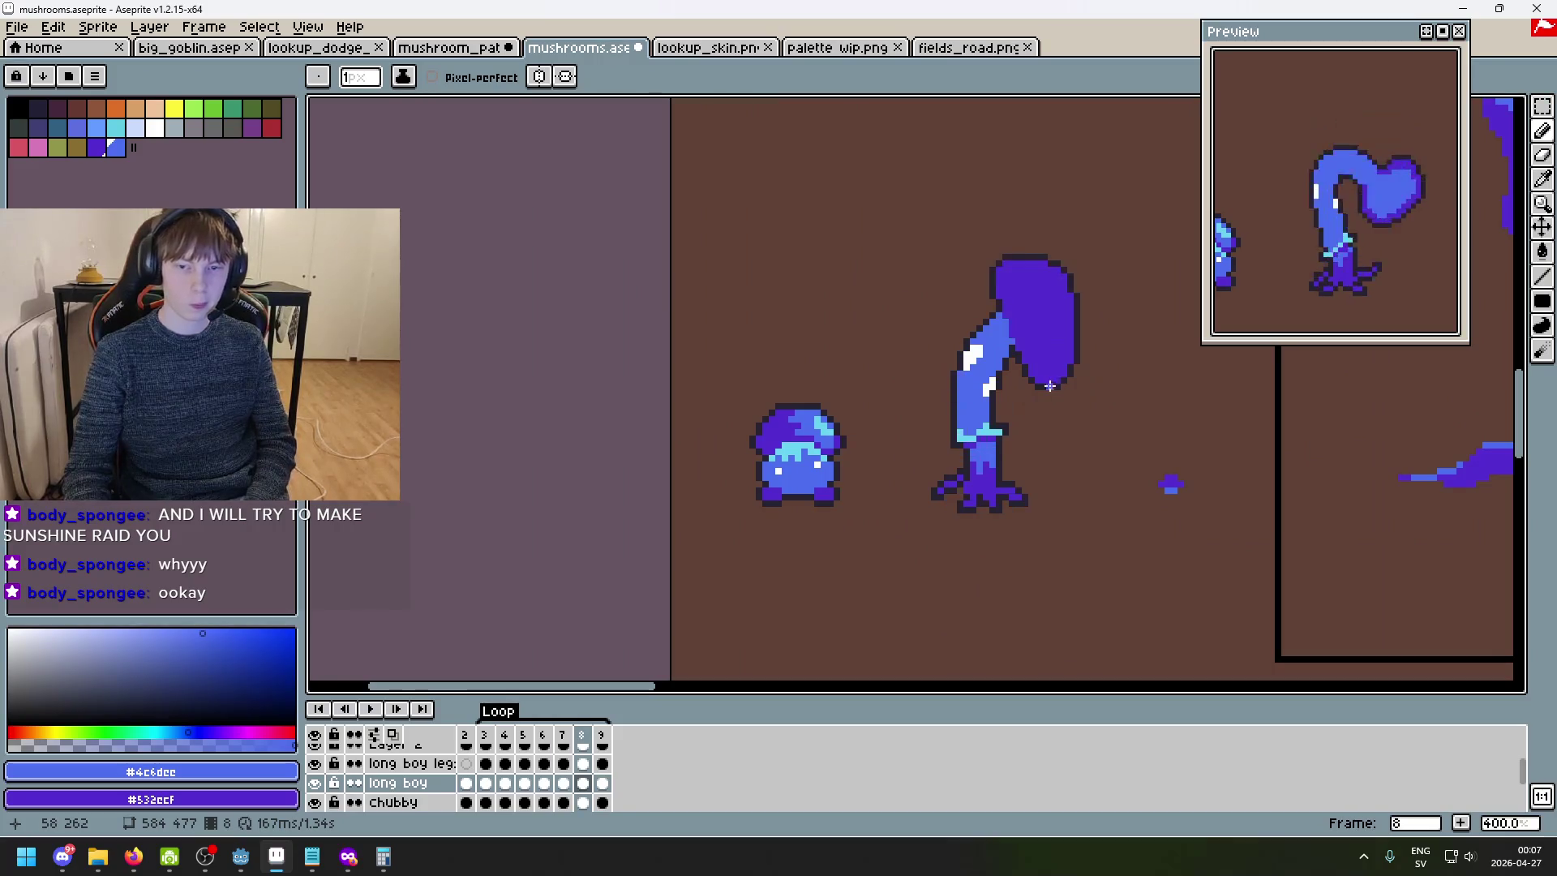
# - Trace light blue up into frame 8's cap top, down its right edge and along the bottom
pyautogui.scroll(5, 1046, 381)
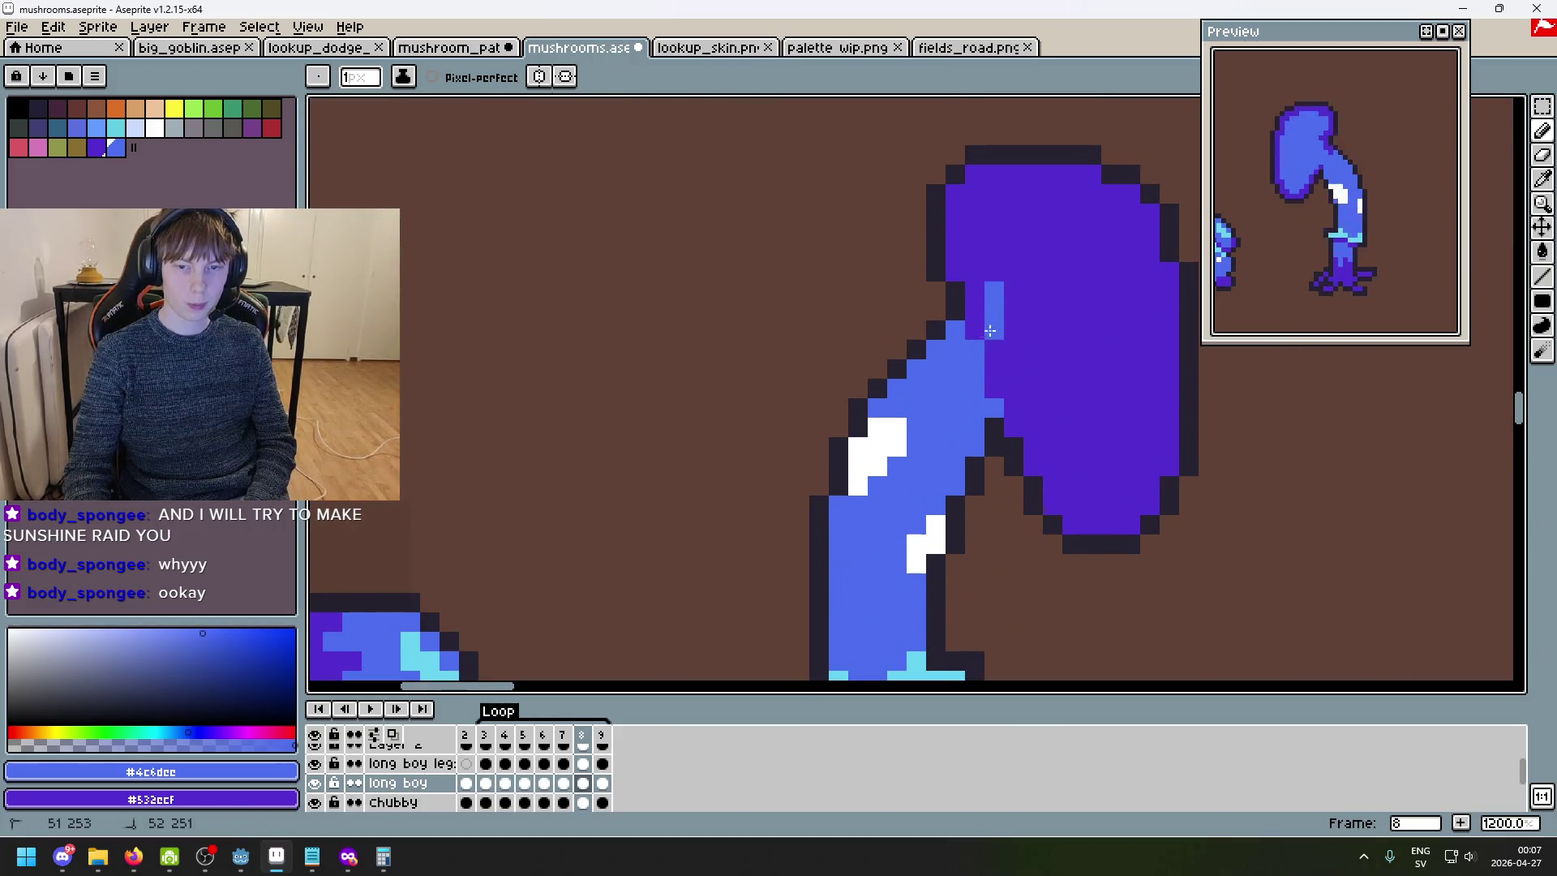
pyautogui.moveTo(989, 258); pyautogui.dragTo(988, 200)
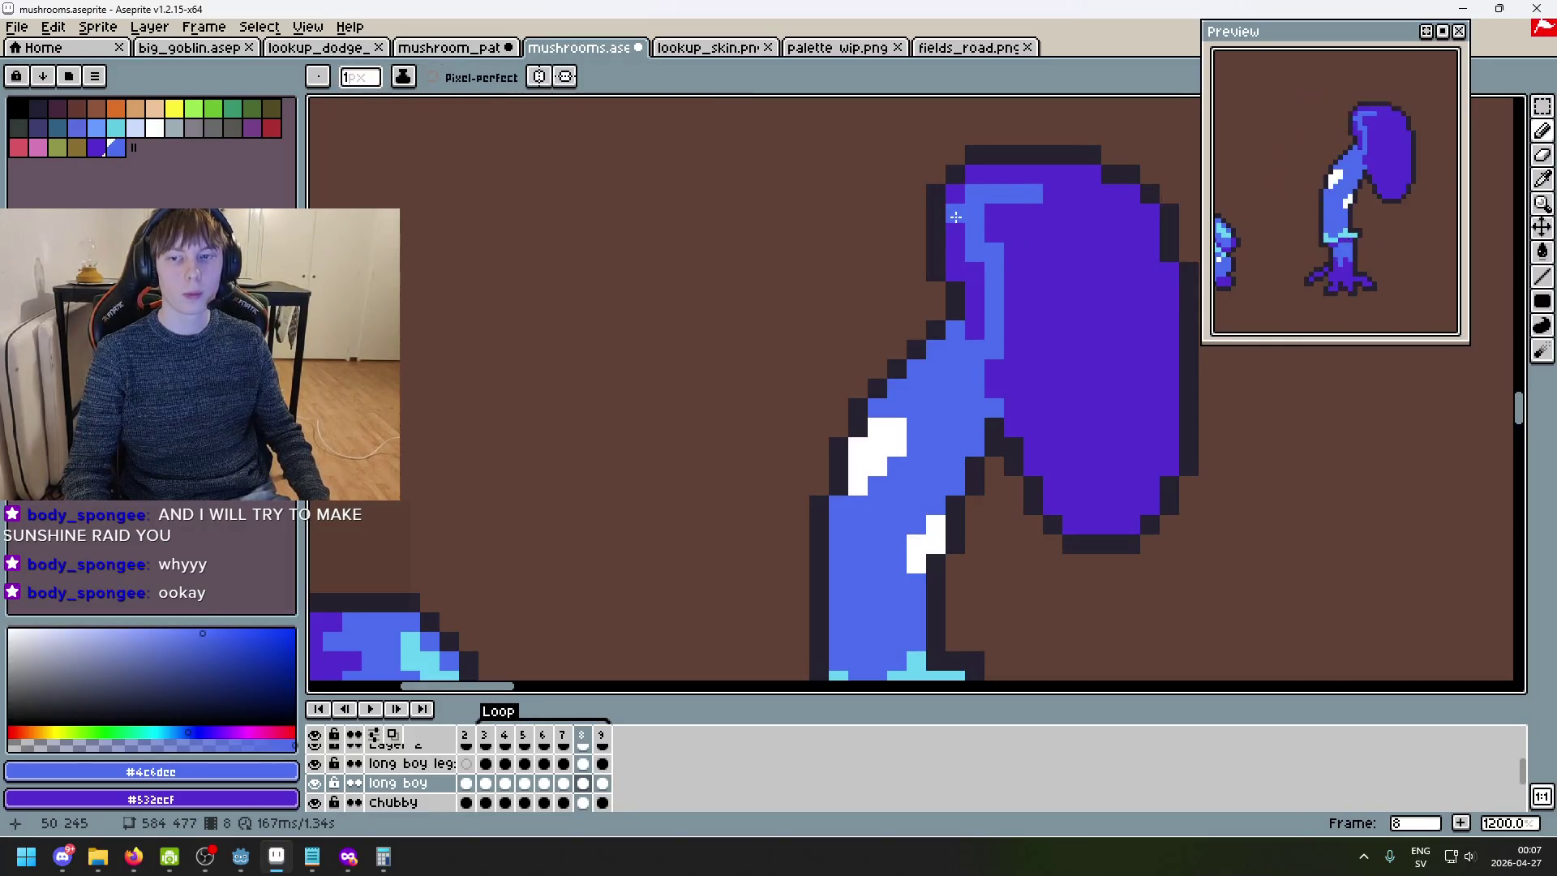
pyautogui.keyDown('alt'); pyautogui.click(959, 215); pyautogui.keyUp('alt')
pyautogui.keyDown('alt'); pyautogui.click(1023, 193); pyautogui.keyUp('alt')
pyautogui.moveTo(1053, 194)
pyautogui.mouseDown()
pyautogui.moveTo(1076, 200)
pyautogui.moveTo(1145, 302)
pyautogui.mouseUp()
pyautogui.moveTo(1150, 369); pyautogui.dragTo(1130, 491)
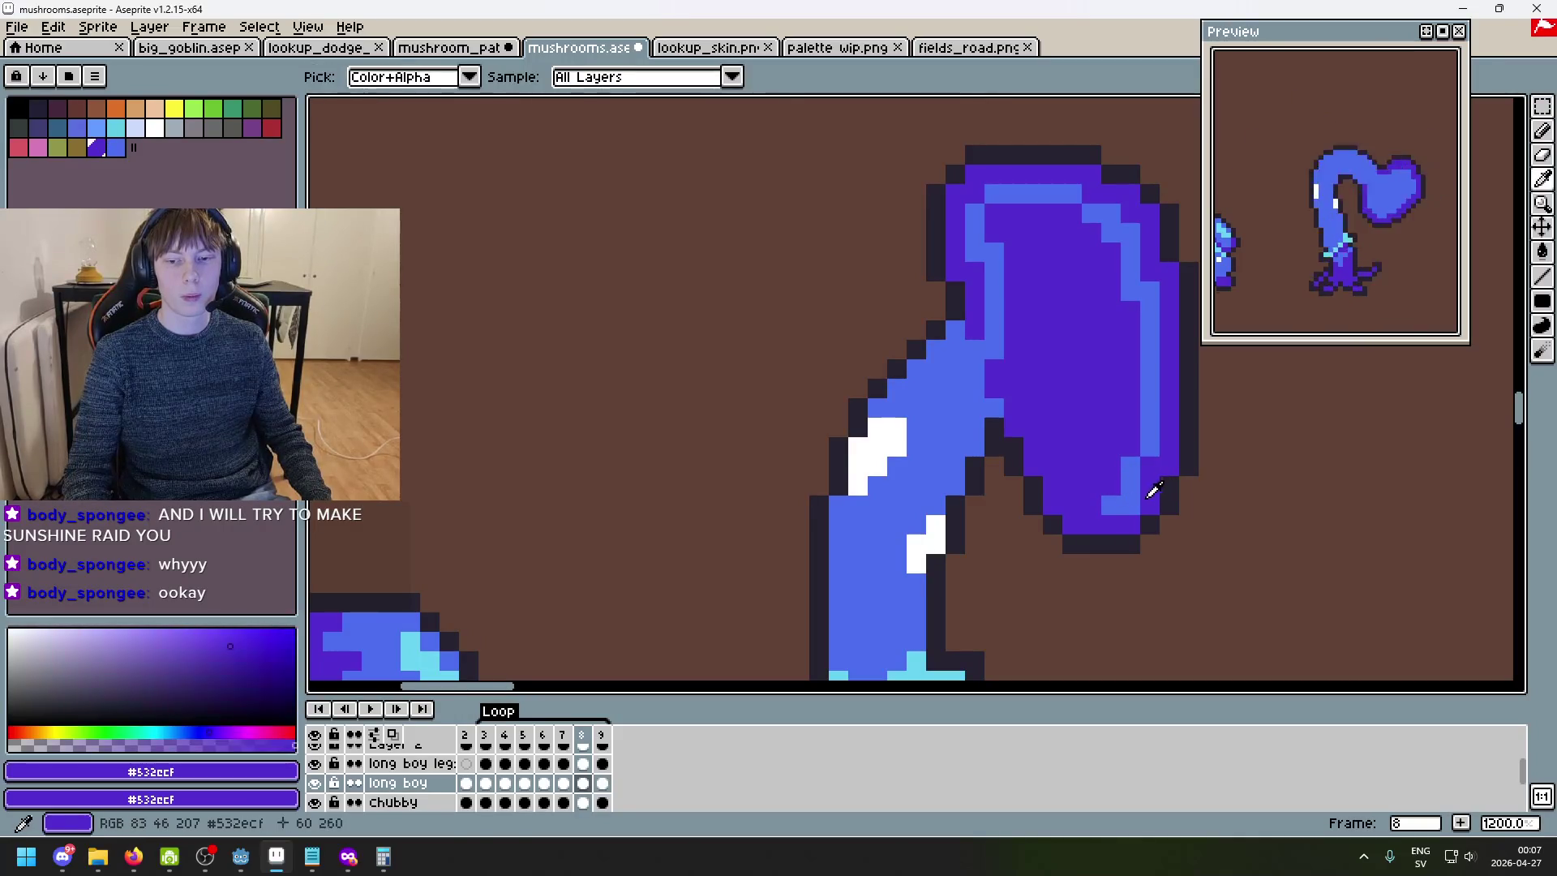
pyautogui.moveTo(1091, 504); pyautogui.dragTo(1075, 482)
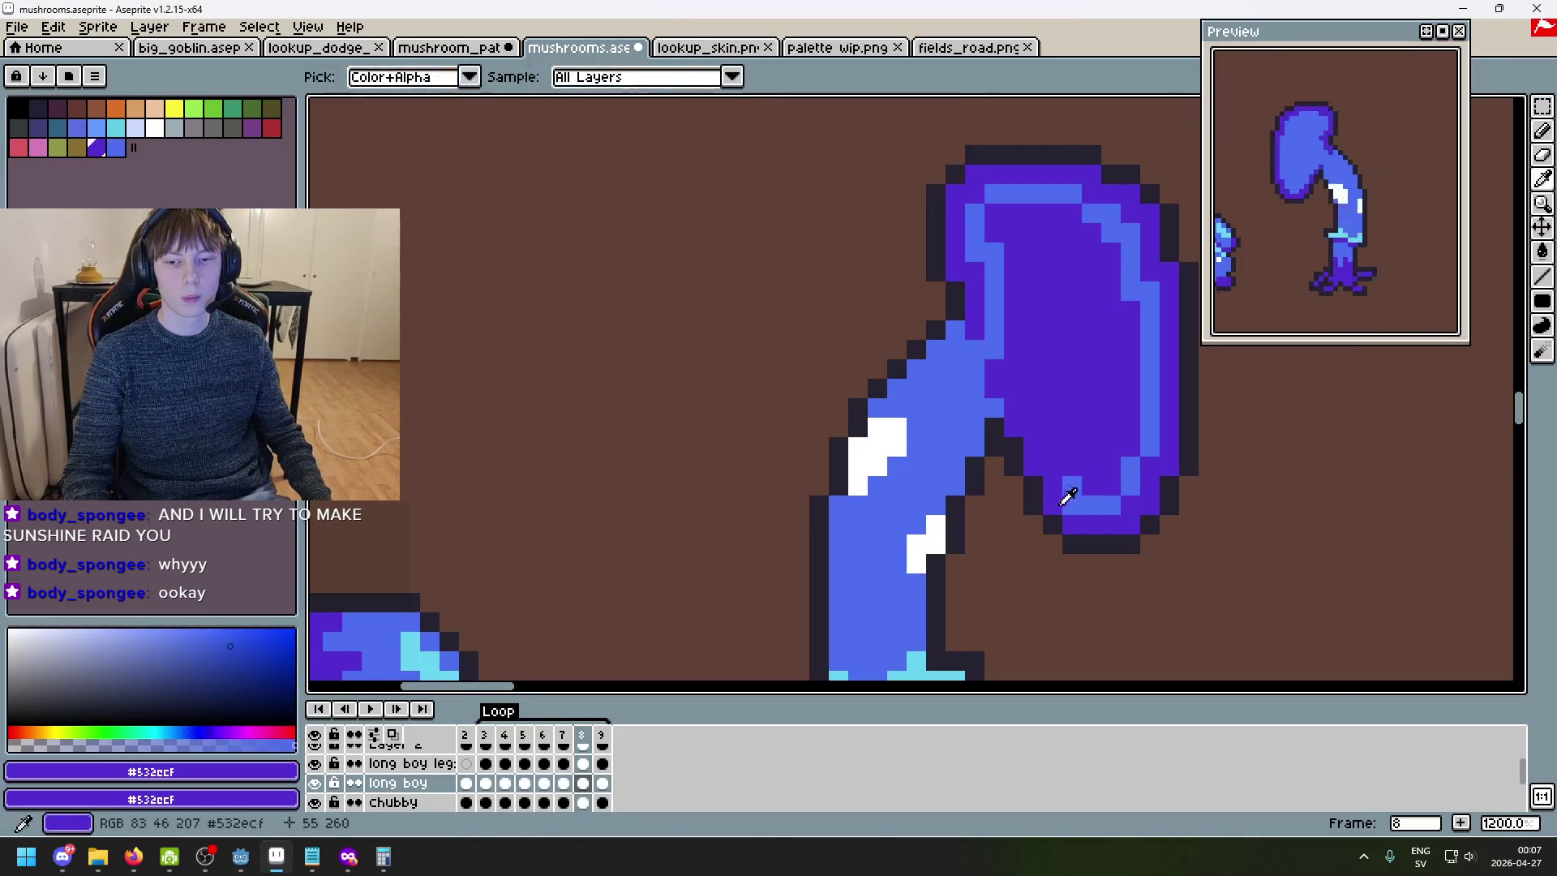
# - Extend the highlight up the lower-left edge, bucket-fill the cap light blue, and go to frame 9
pyautogui.click(1059, 455)
pyautogui.moveTo(1053, 438); pyautogui.dragTo(1046, 416)
pyautogui.press('g')
pyautogui.click(1045, 363)
pyautogui.scroll(-4, 1054, 357)
pyautogui.press('Right')
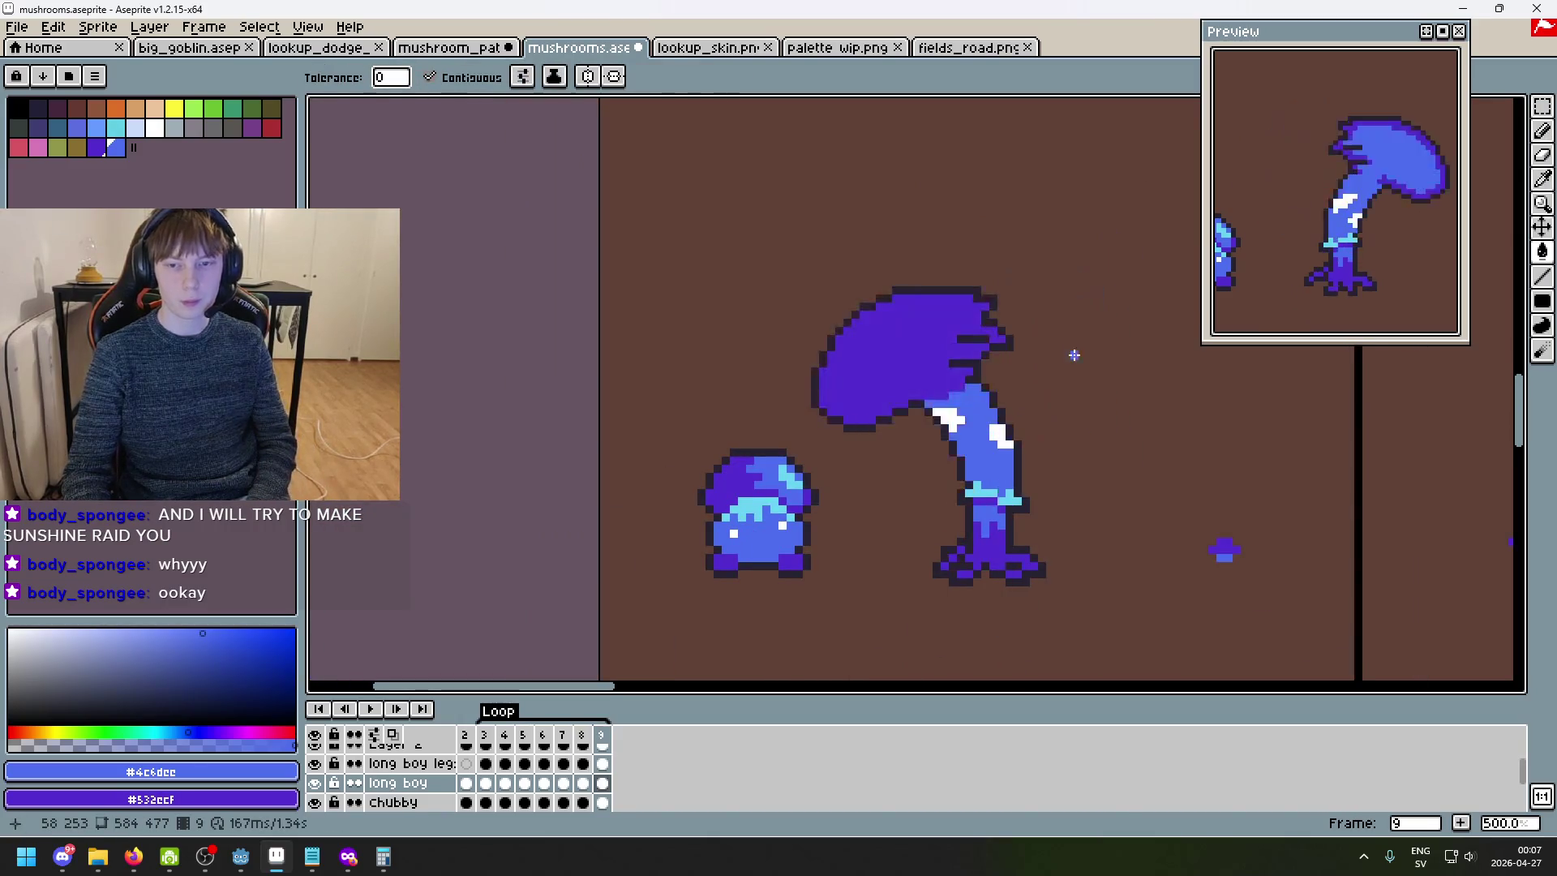
# - Paint light-blue pixels along the cap's left column, lower edge, top and right edges on frame 9
pyautogui.scroll(5, 930, 381)
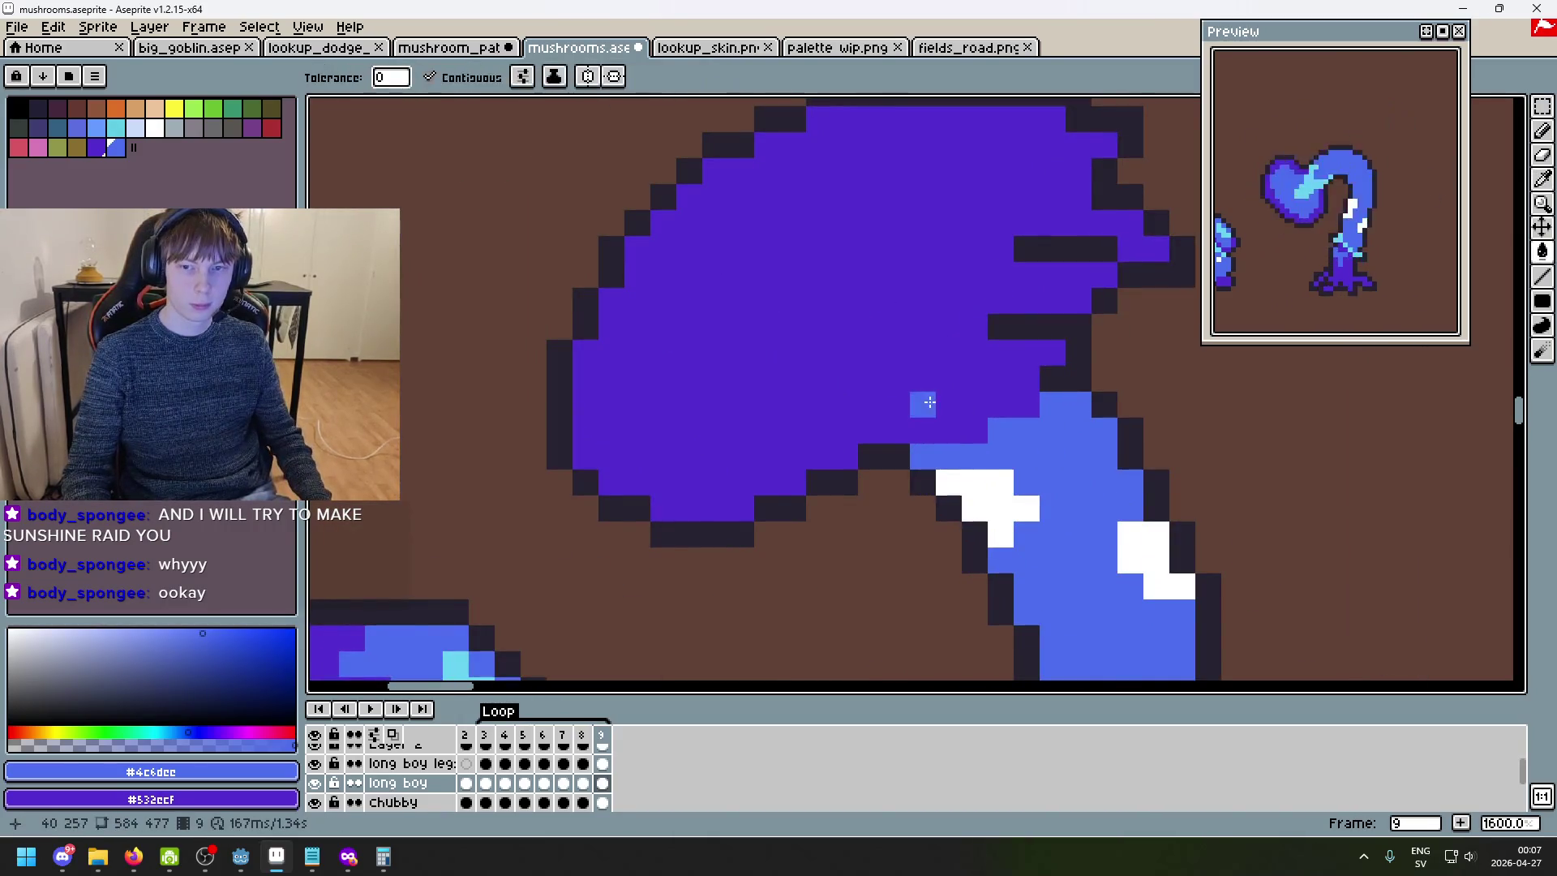
pyautogui.scroll(-2, 928, 402)
pyautogui.scroll(1, 792, 417)
pyautogui.click(754, 416)
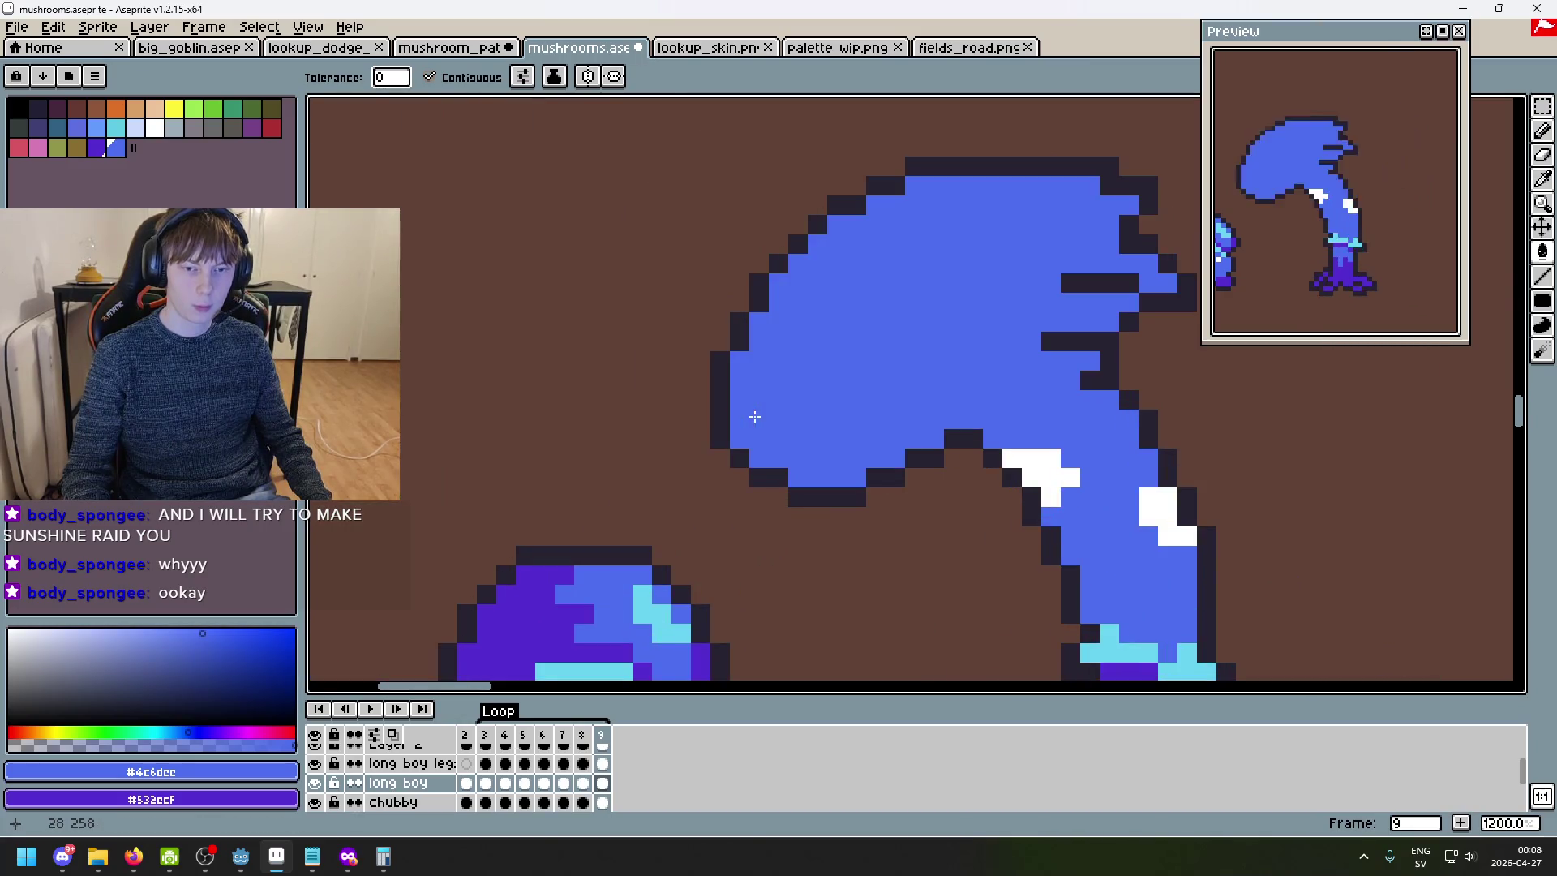
pyautogui.hotkey('ctrl', 'z')
pyautogui.press('b')
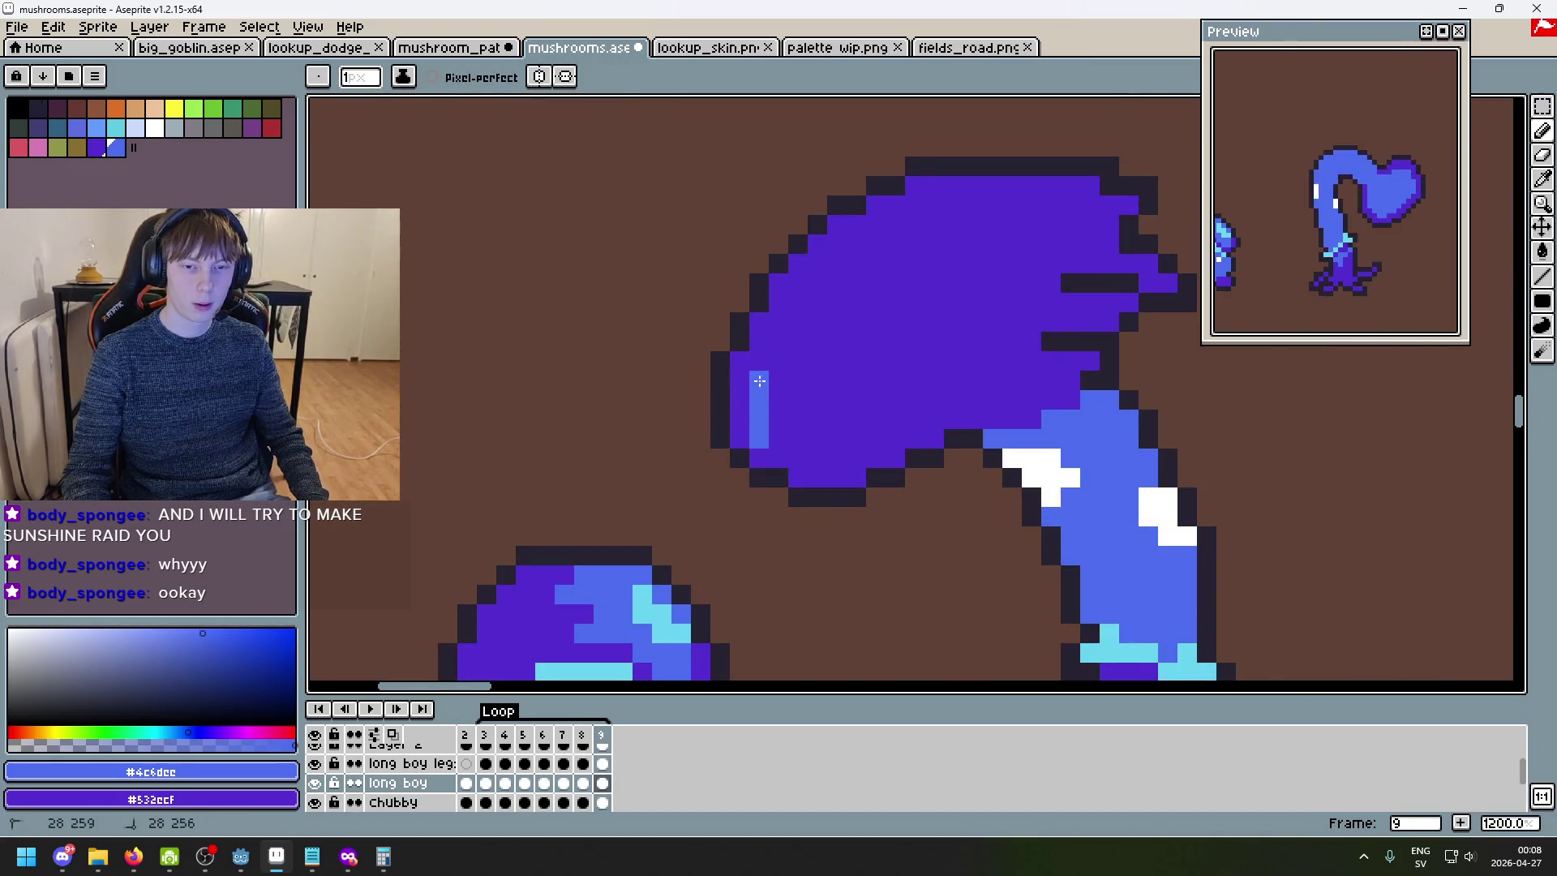
pyautogui.moveTo(787, 432); pyautogui.dragTo(788, 445)
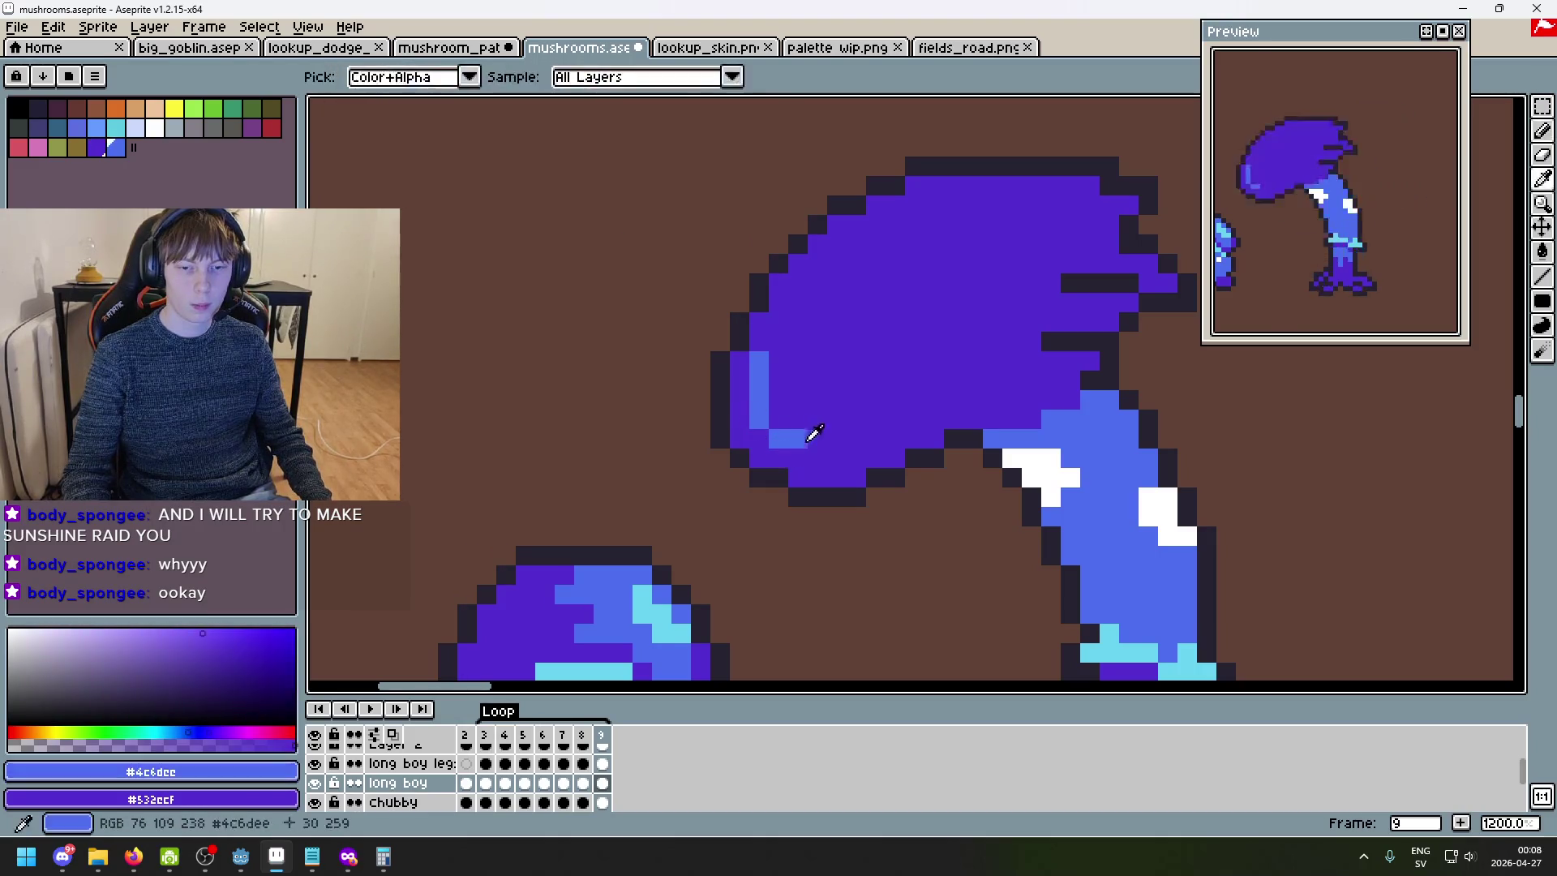
pyautogui.moveTo(819, 457); pyautogui.dragTo(1022, 369)
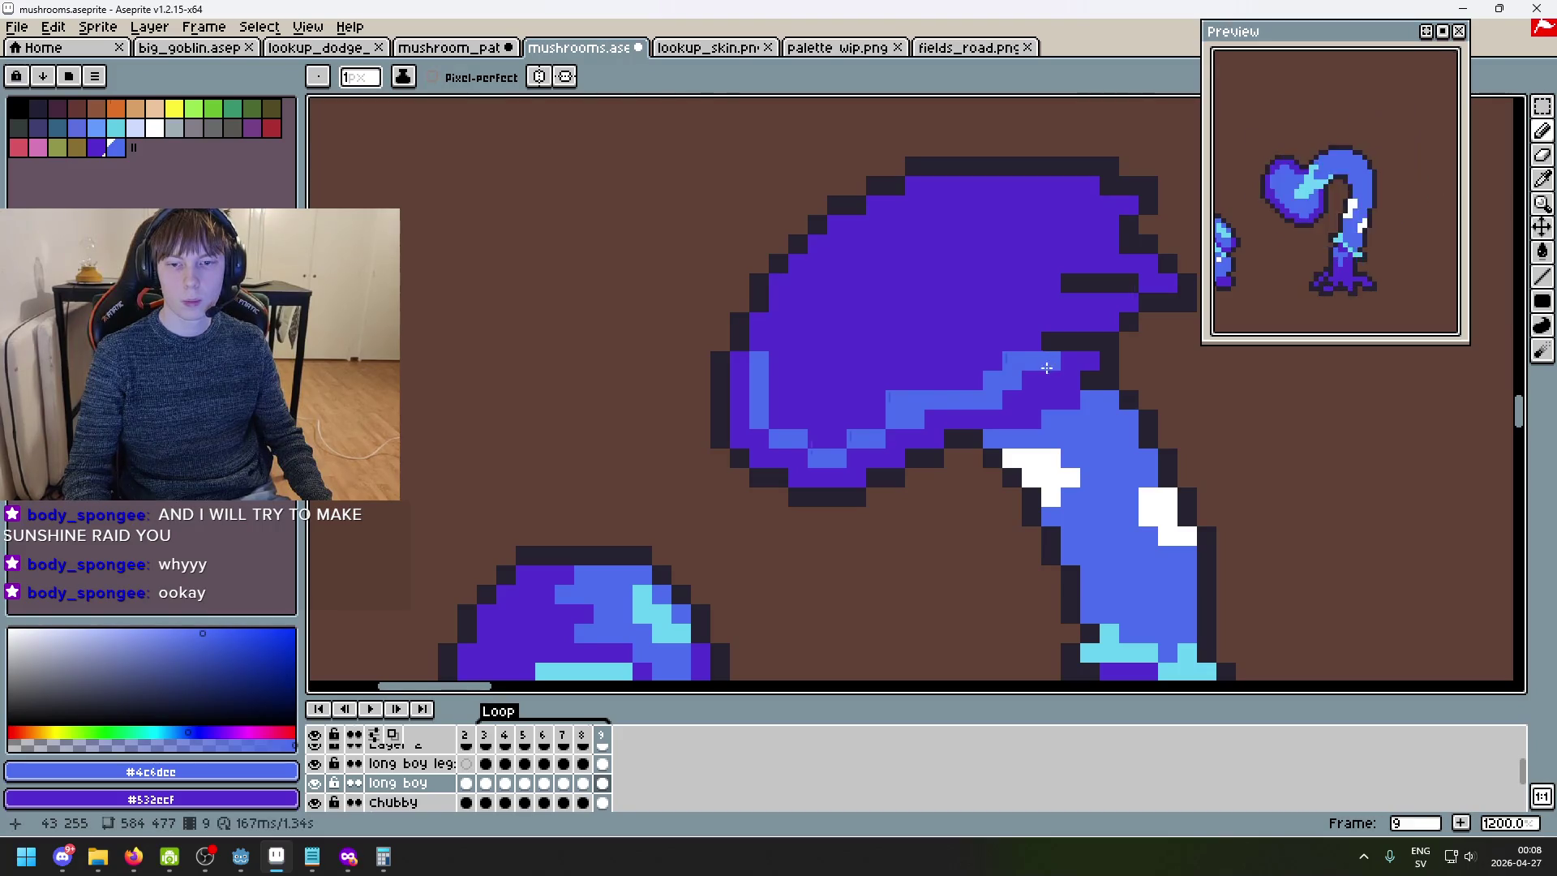
pyautogui.moveTo(780, 352); pyautogui.dragTo(815, 288)
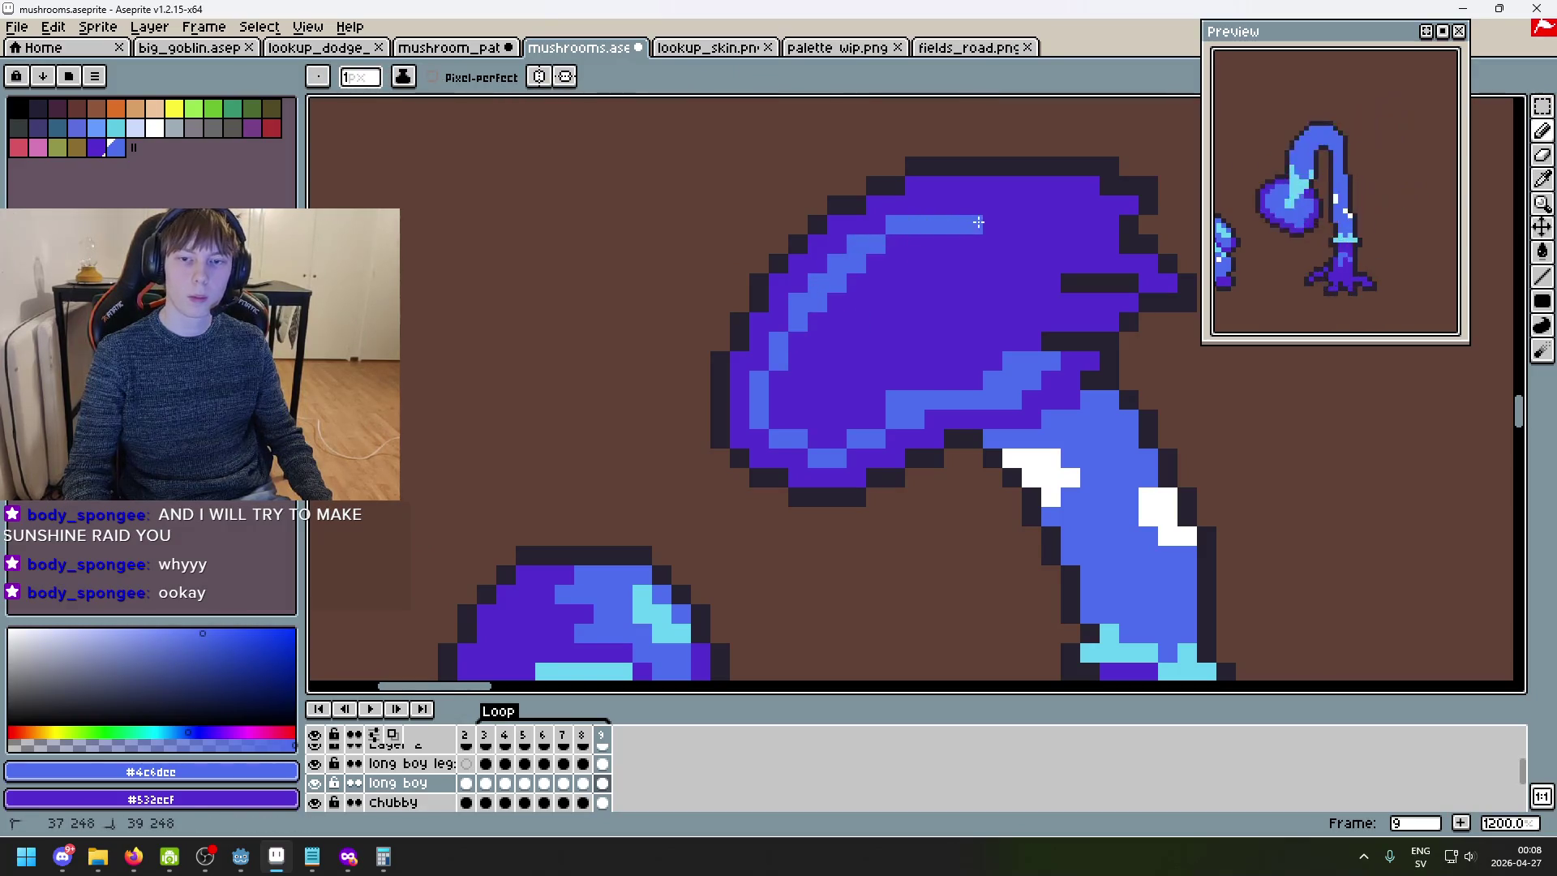
pyautogui.moveTo(959, 212); pyautogui.dragTo(1018, 207)
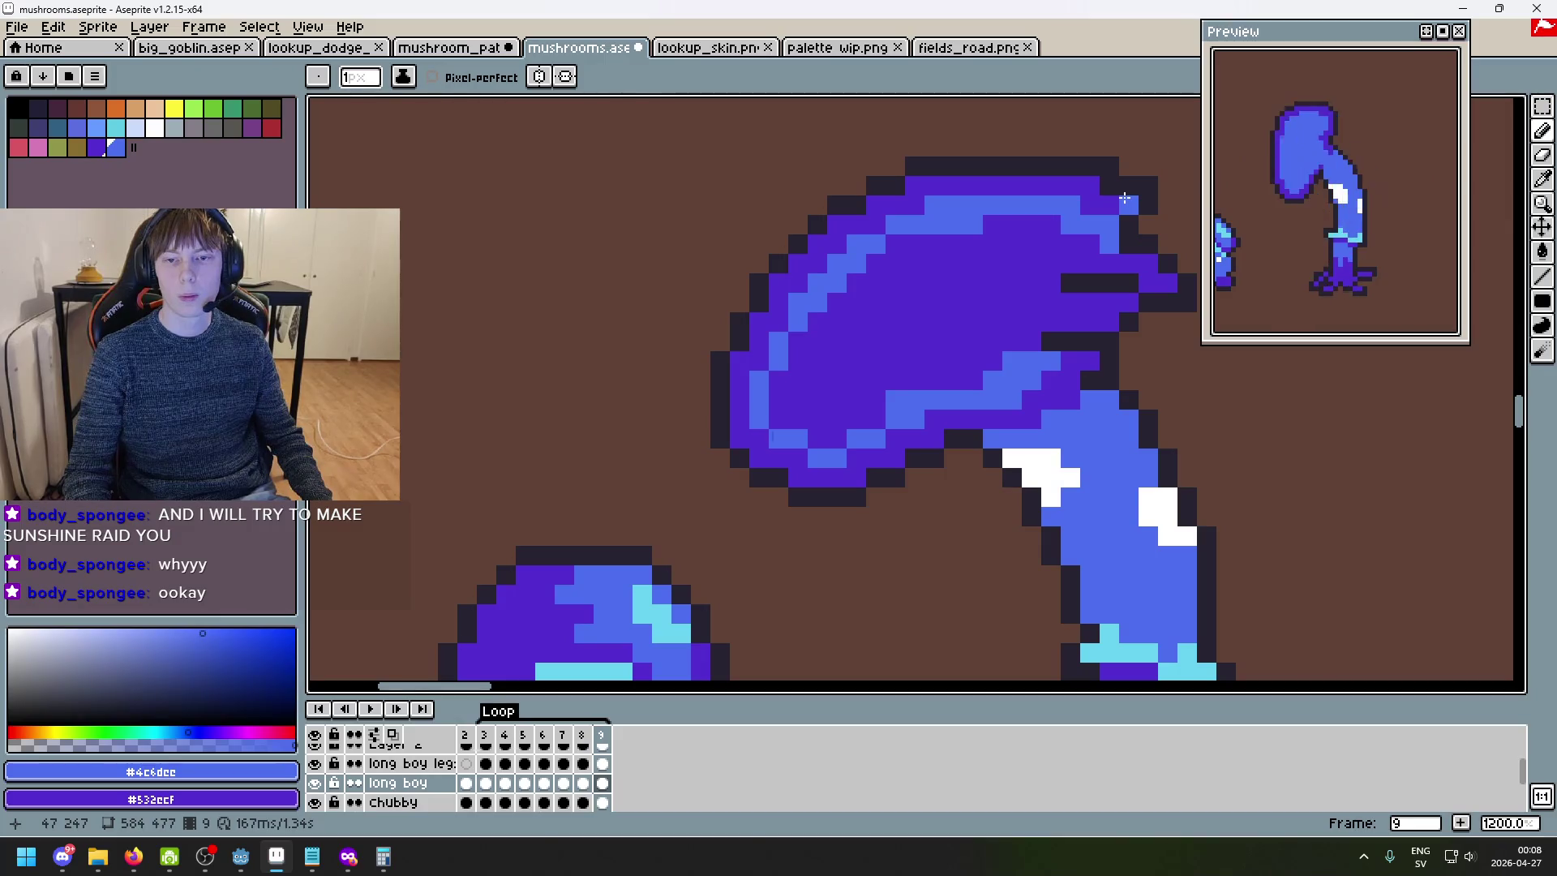
pyautogui.moveTo(1146, 264)
pyautogui.mouseDown()
pyautogui.moveTo(1051, 302)
pyautogui.moveTo(1039, 255)
pyautogui.mouseUp()
pyautogui.moveTo(1070, 321); pyautogui.dragTo(1030, 321)
# - Flood-fill the purple rim inside the cap with blue #4c6dee
pyautogui.press('g')
pyautogui.scroll(-3, 1003, 307)
pyautogui.scroll(3, 1054, 306)
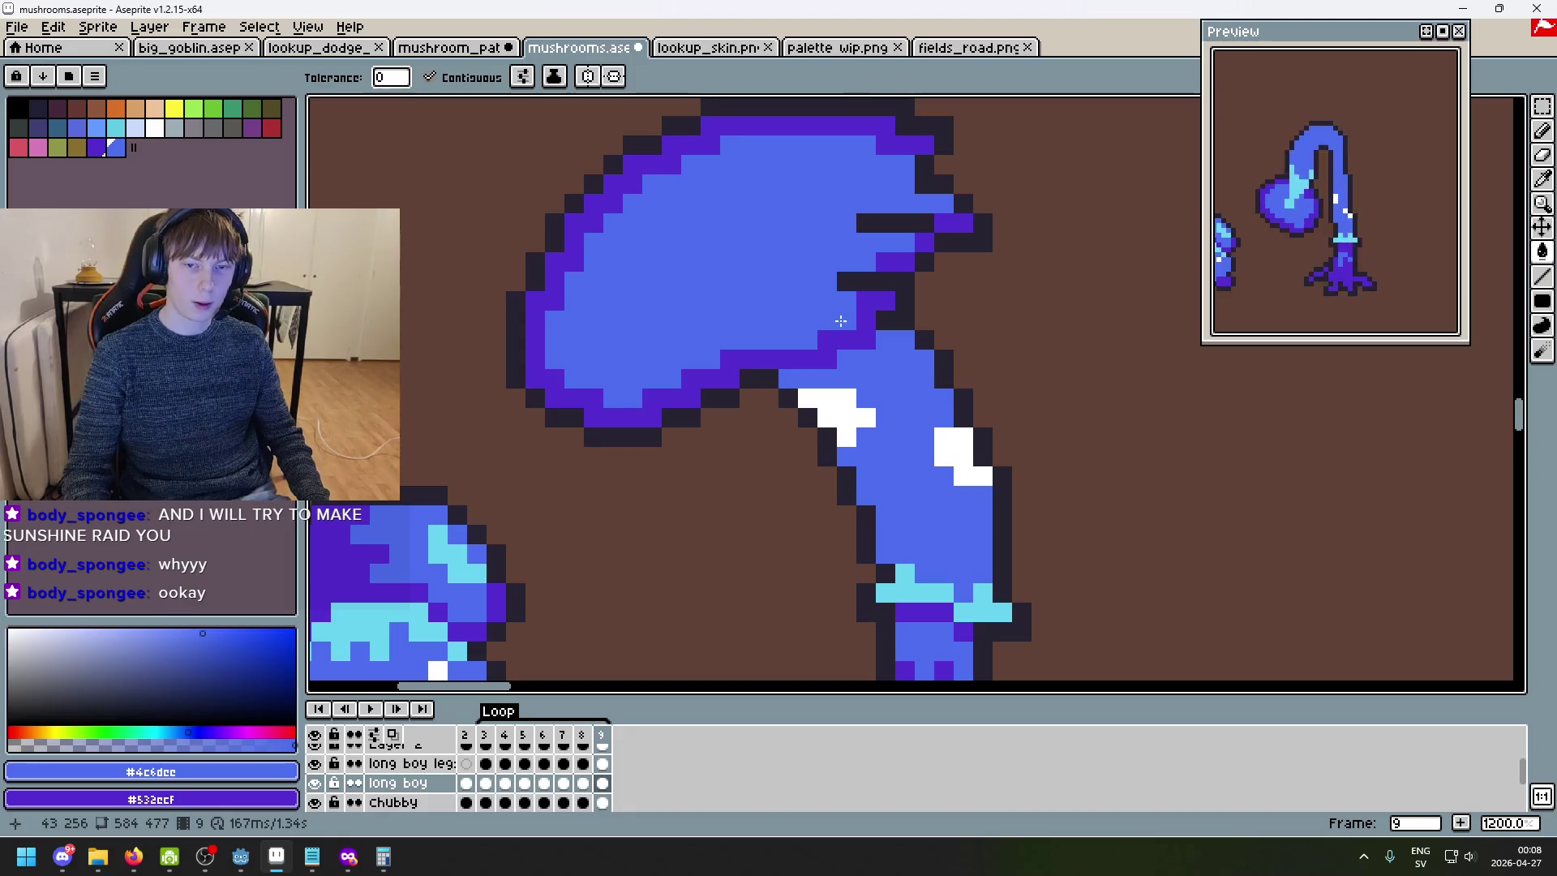
pyautogui.click(841, 321)
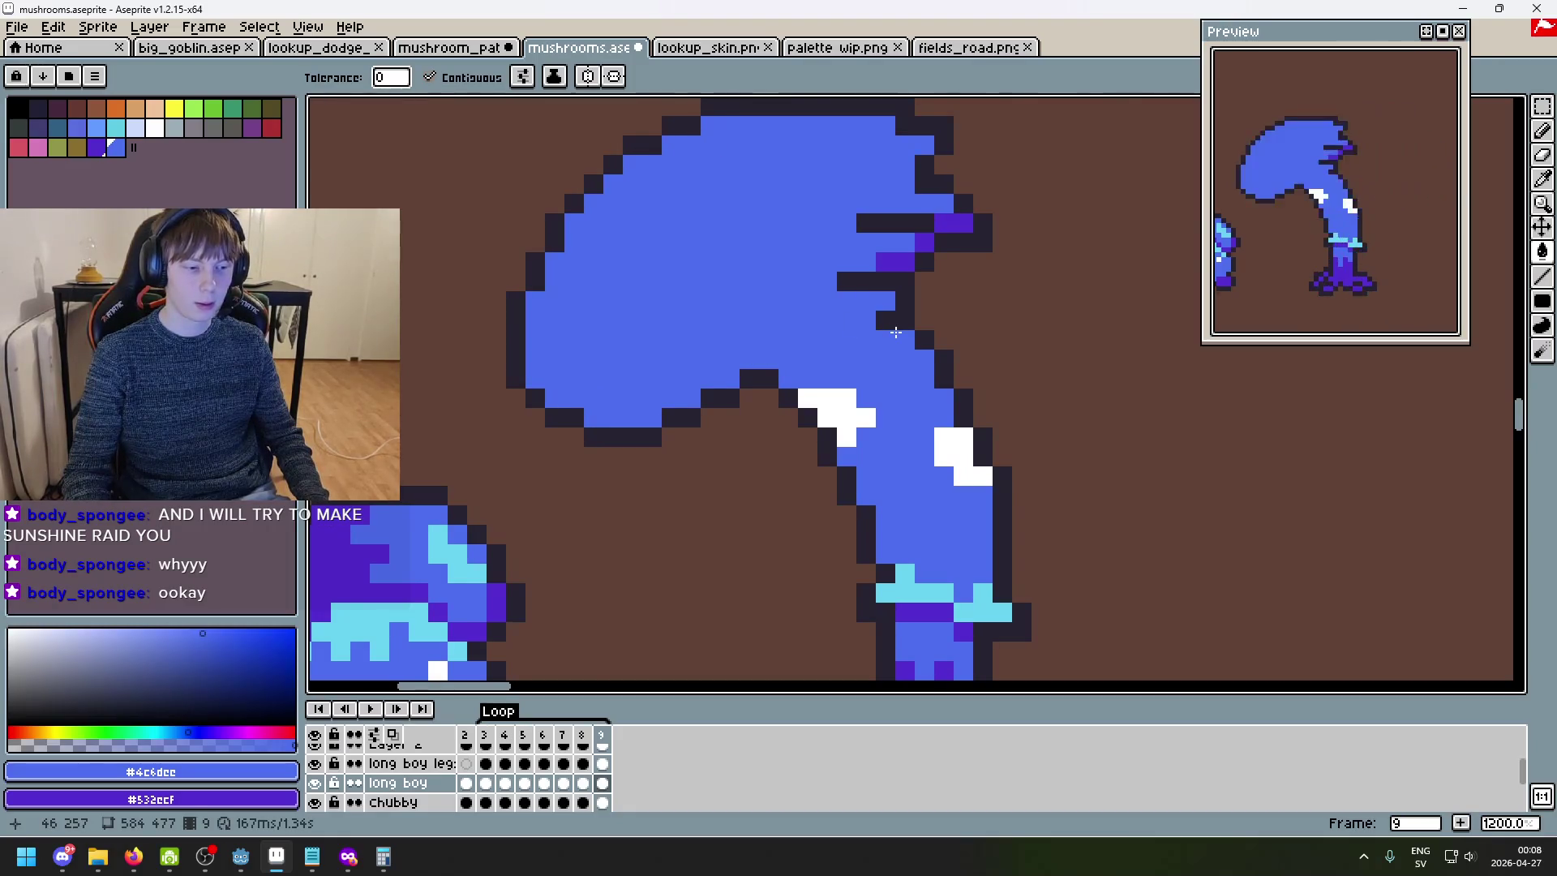
pyautogui.scroll(-4, 895, 333)
pyautogui.scroll(4, 921, 327)
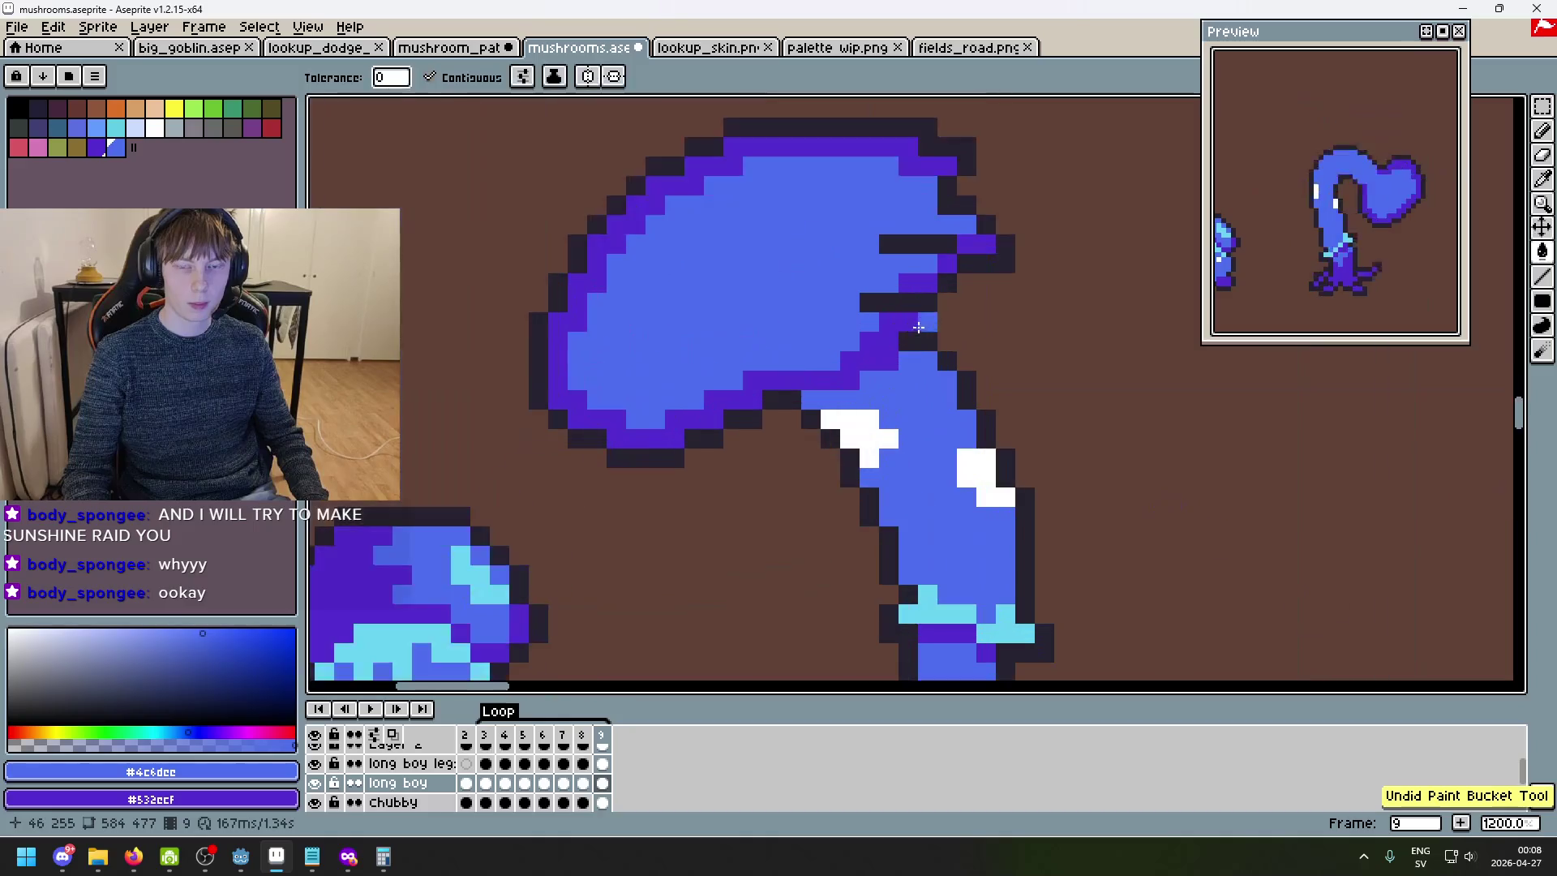
# - Repaint the remaining diagonal purple pixels under the cap in blue
pyautogui.press('i')
pyautogui.press('b')
pyautogui.moveTo(890, 322); pyautogui.dragTo(862, 365)
pyautogui.click(829, 381)
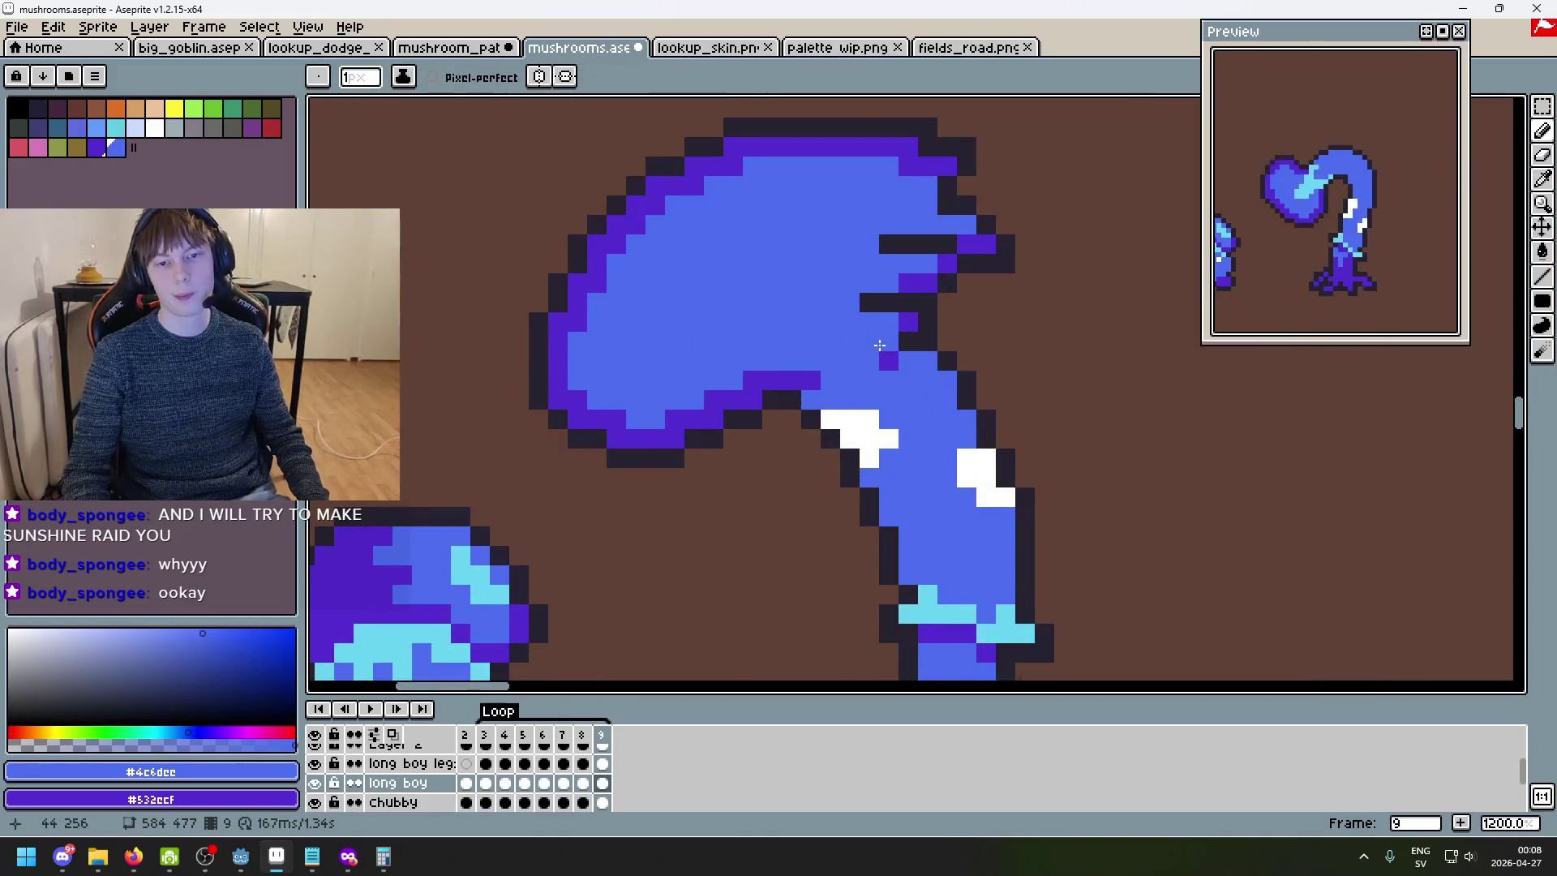
pyautogui.scroll(-4, 880, 345)
pyautogui.scroll(2, 892, 334)
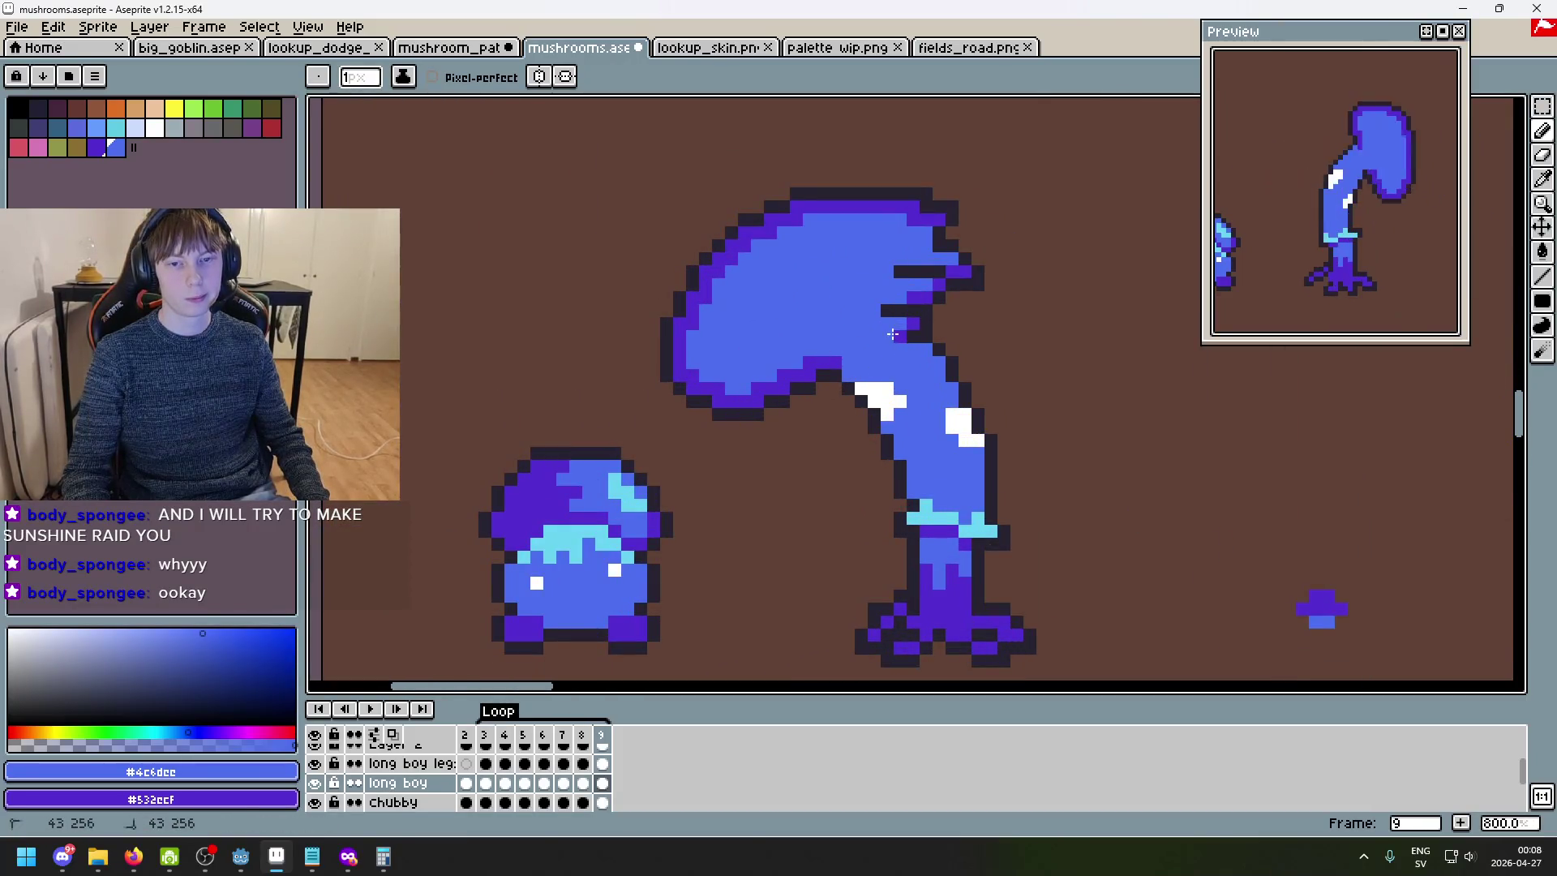
pyautogui.scroll(-1, 892, 334)
pyautogui.scroll(4, 895, 336)
pyautogui.press(',')
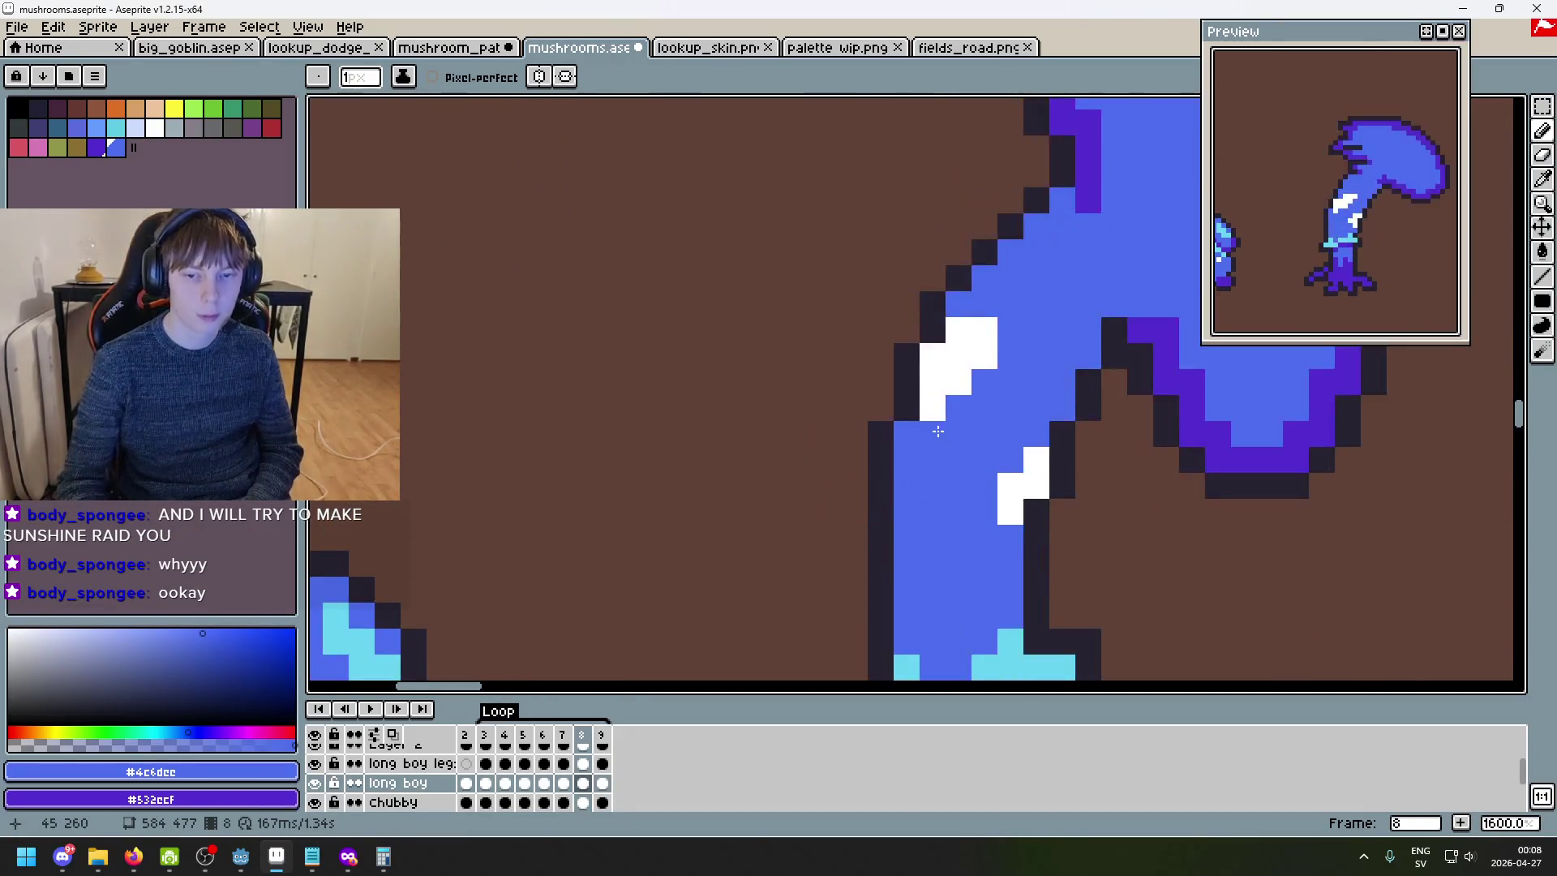
# - Pick the cyan #69d4f2 highlight colour from the sprite's cap
pyautogui.scroll(-4, 939, 429)
pyautogui.press('.')
pyautogui.press('.')
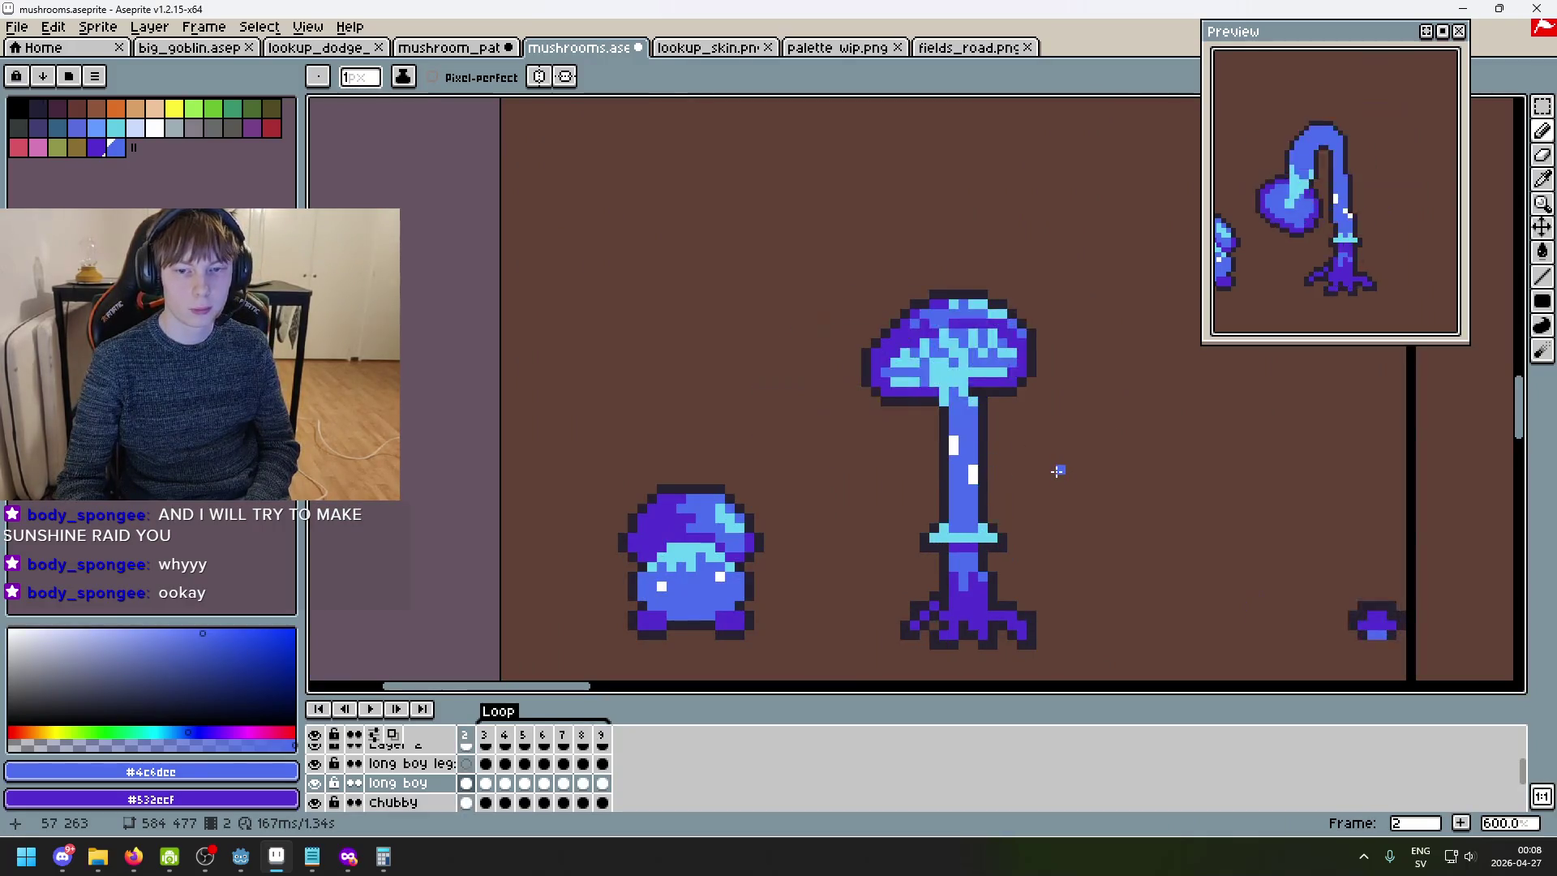
pyautogui.keyDown('alt'); pyautogui.click(973, 398); pyautogui.keyUp('alt')
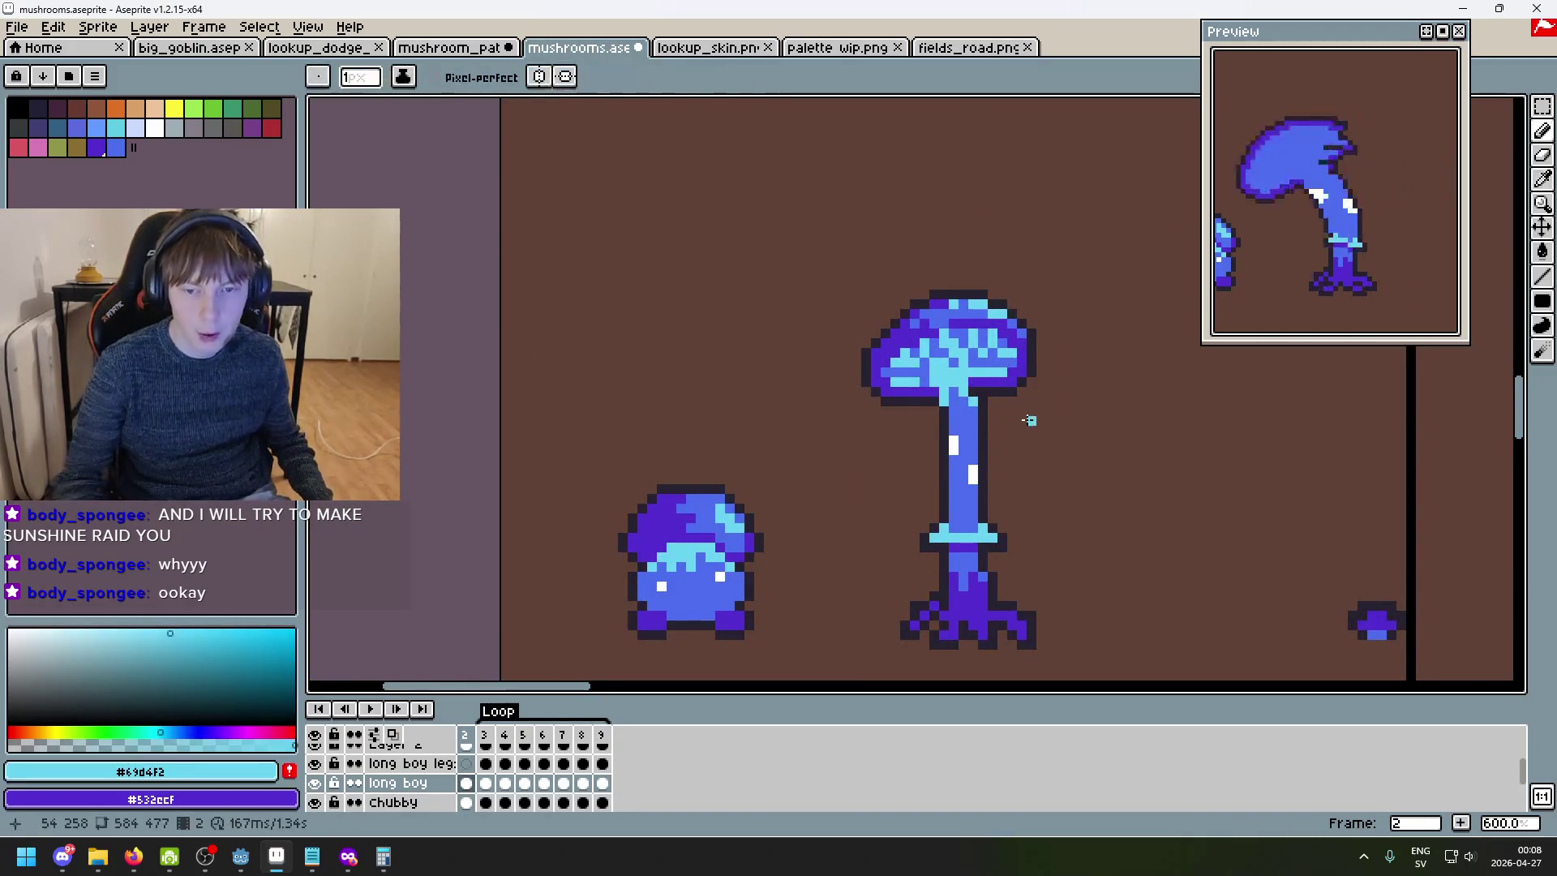
# - Recentre the canvas and play the mushroom animation to review the swinging cap
pyautogui.moveTo(1046, 373); pyautogui.dragTo(921, 322)
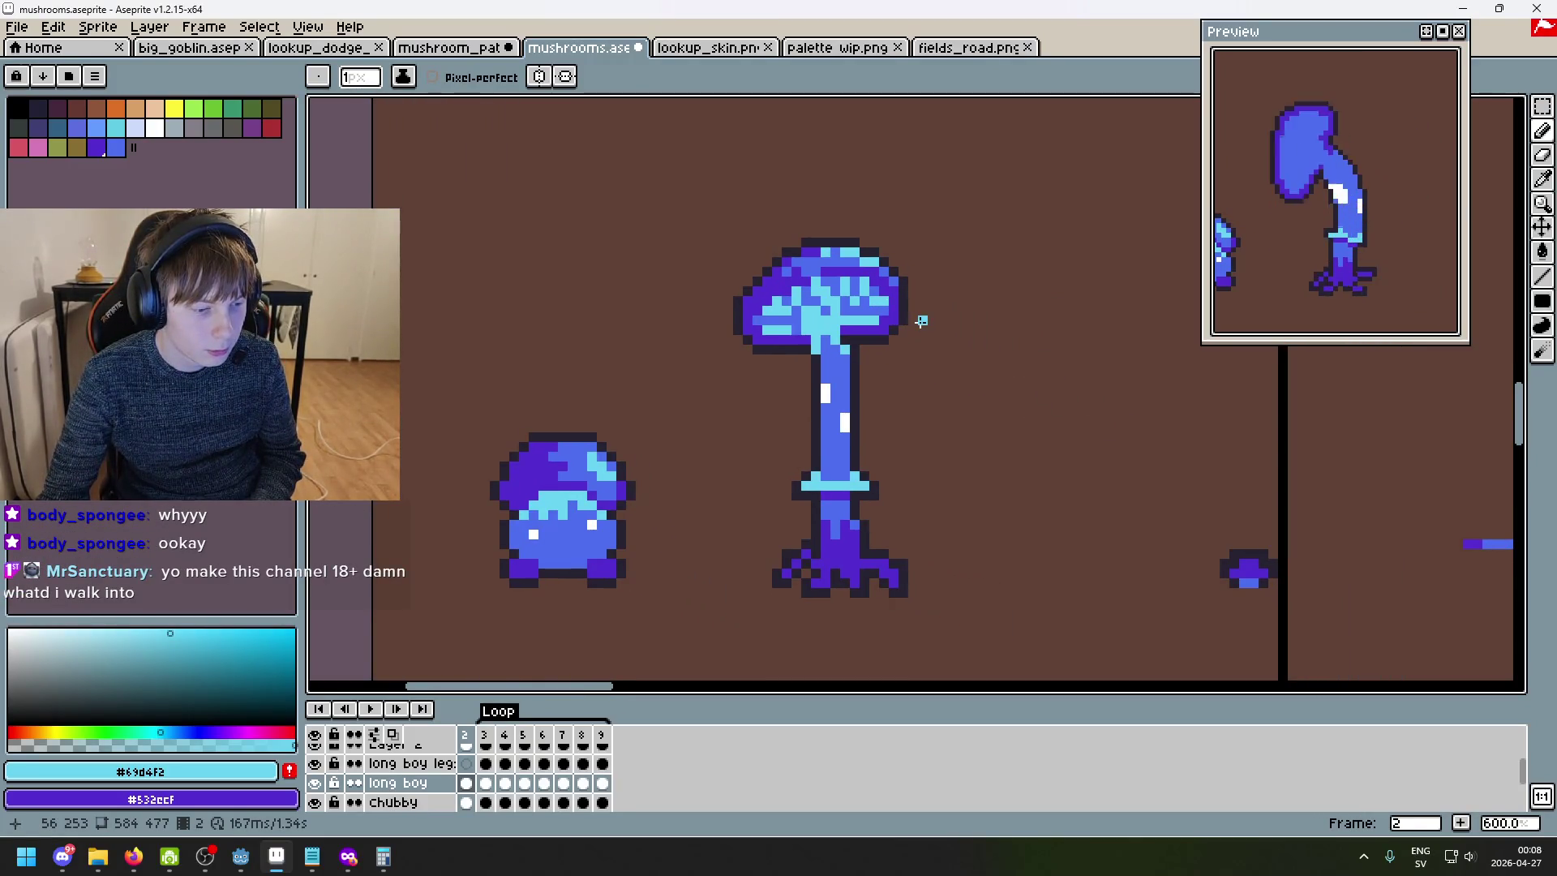
pyautogui.scroll(-1, 928, 352)
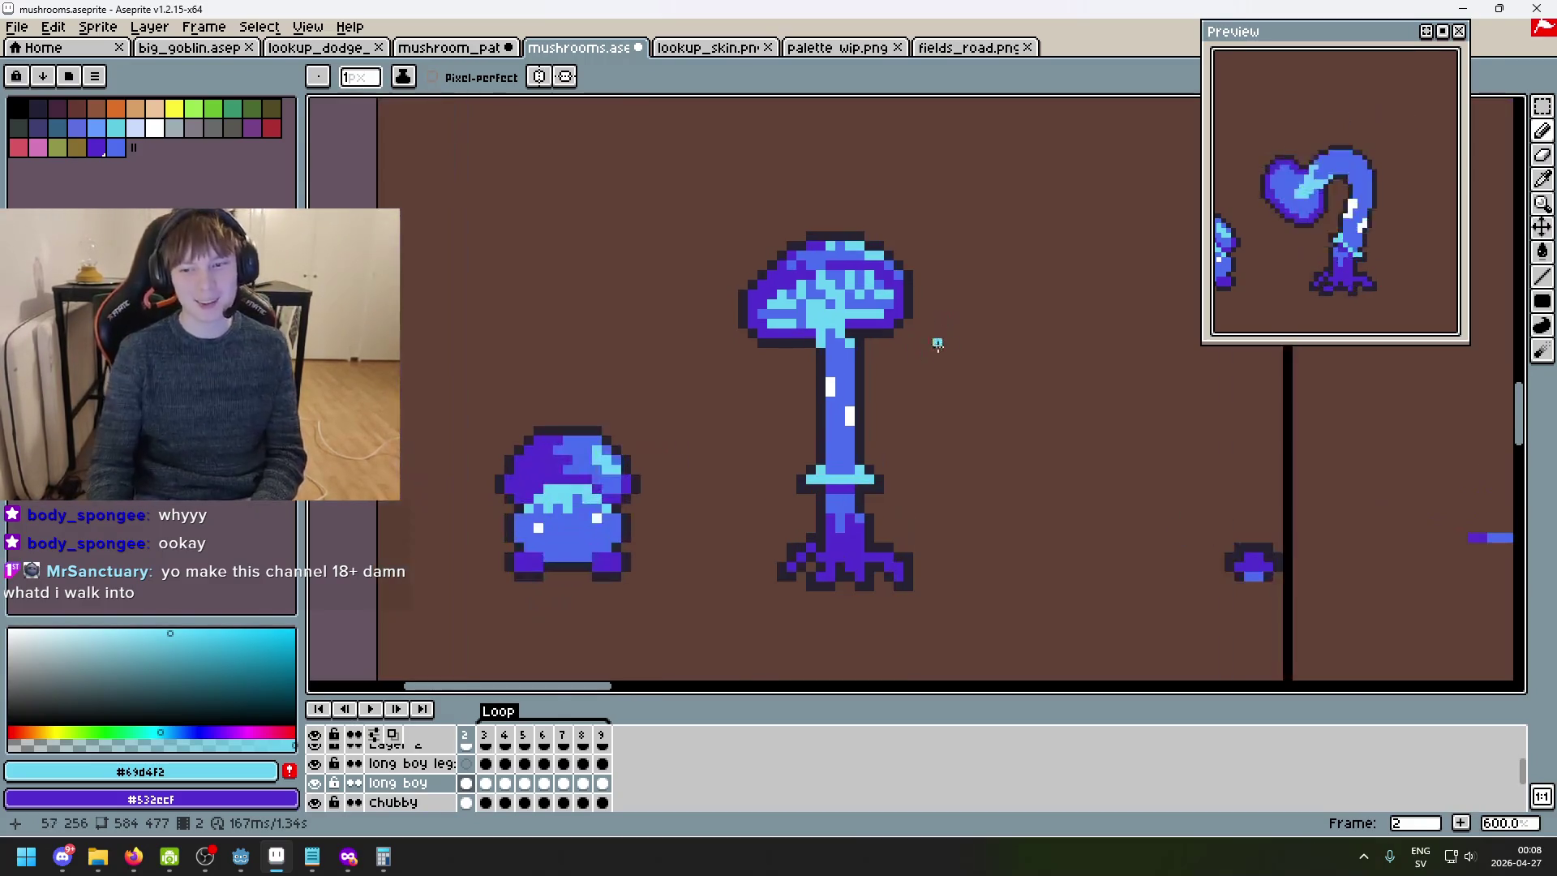
pyautogui.scroll(1, 986, 284)
pyautogui.scroll(-2, 1011, 318)
pyautogui.scroll(1, 990, 323)
pyautogui.scroll(1, 682, 323)
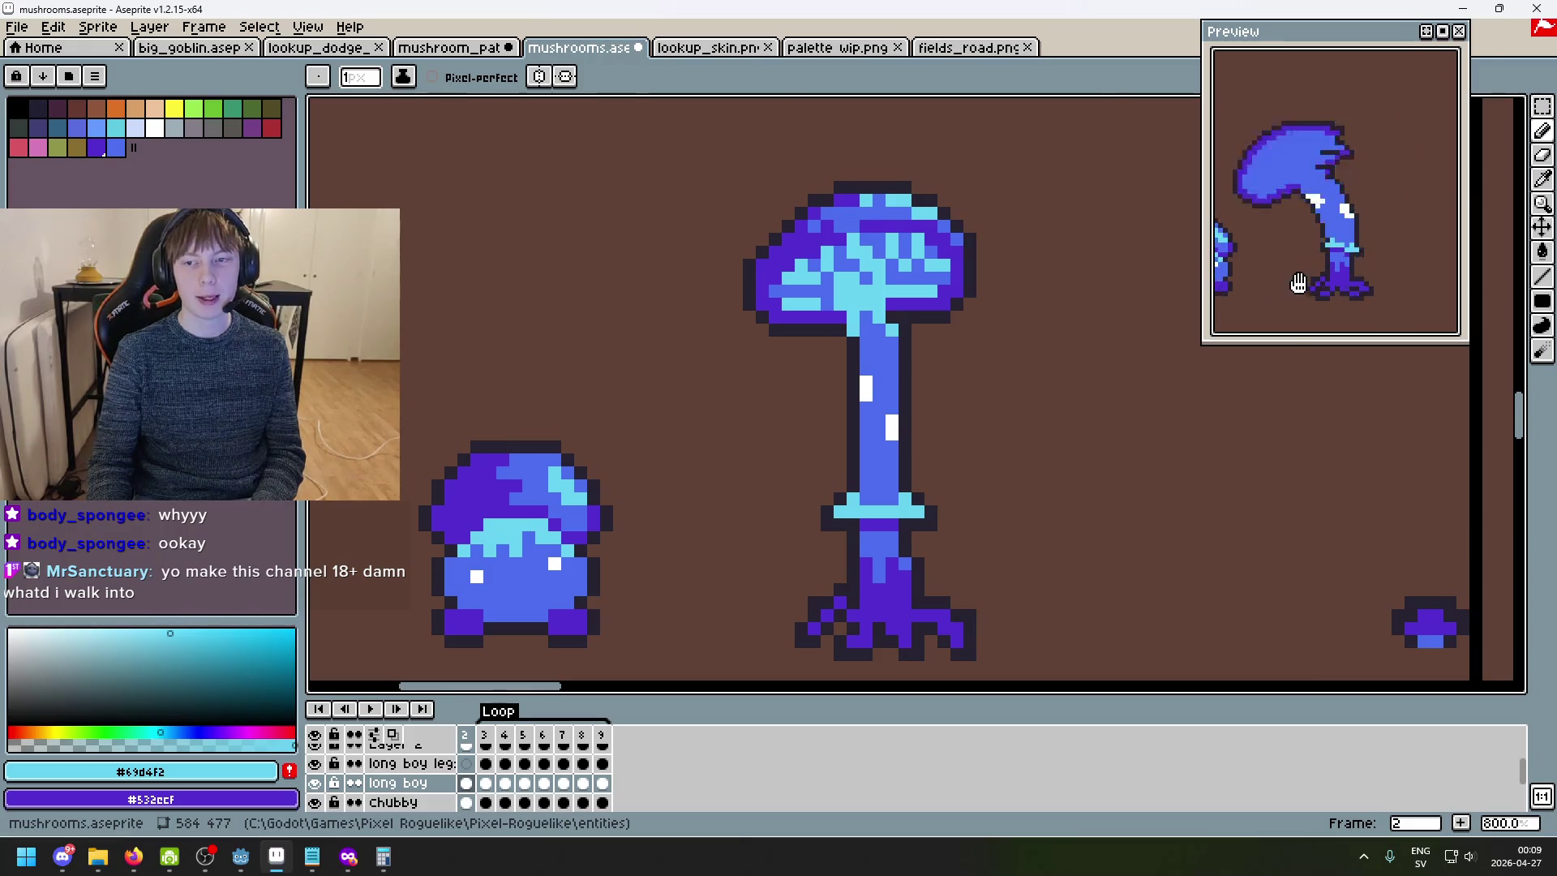
pyautogui.press('Return')
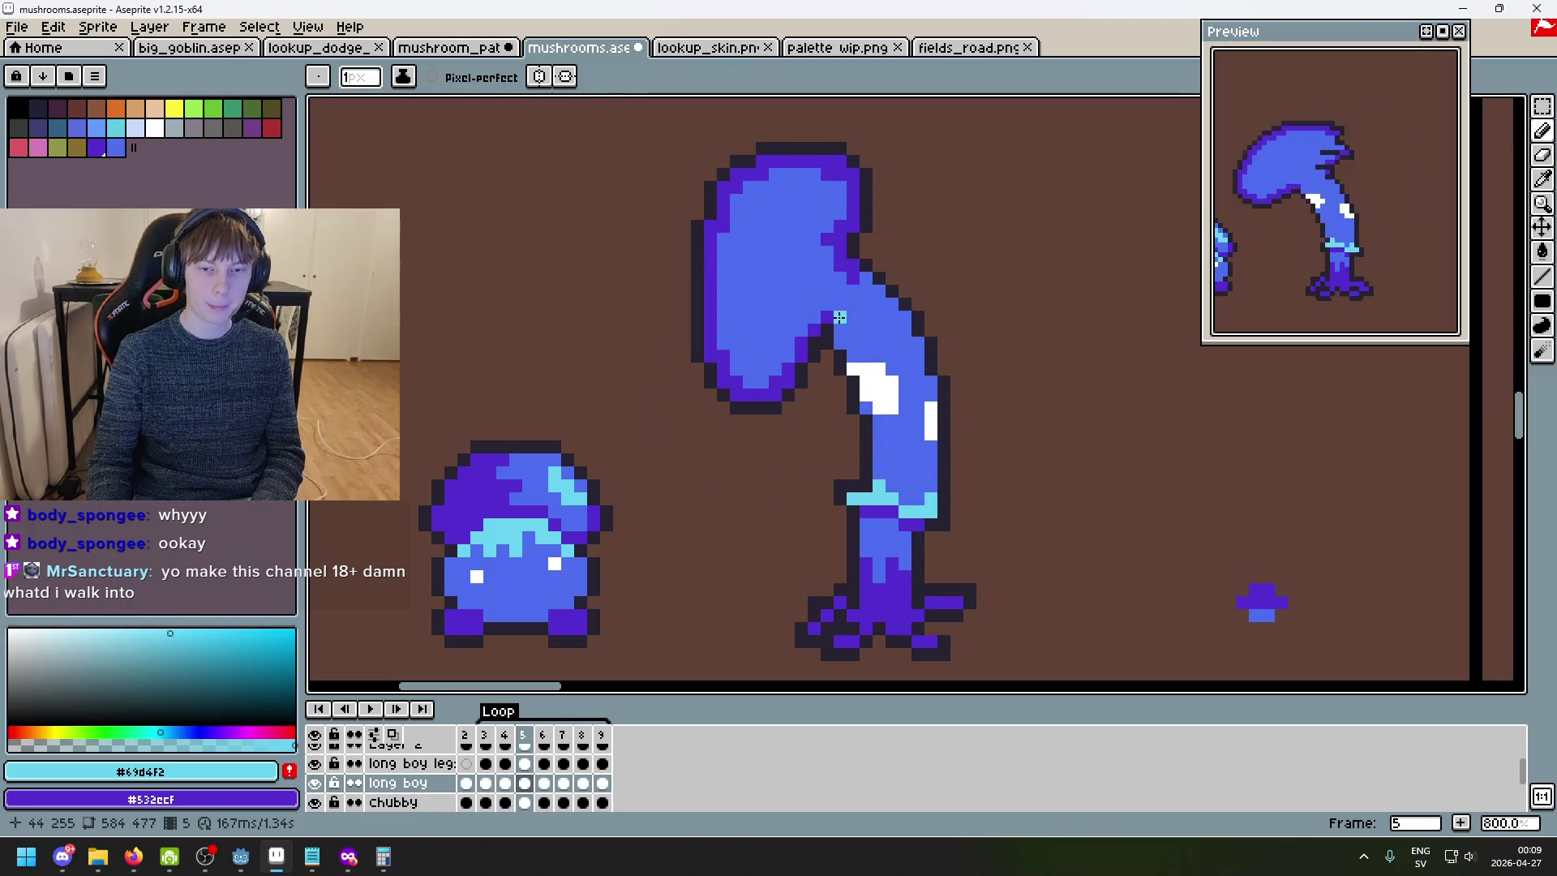
# - On frame 5, draw a diagonal cyan highlight stroke along the cap-stem junction
pyautogui.scroll(3, 827, 306)
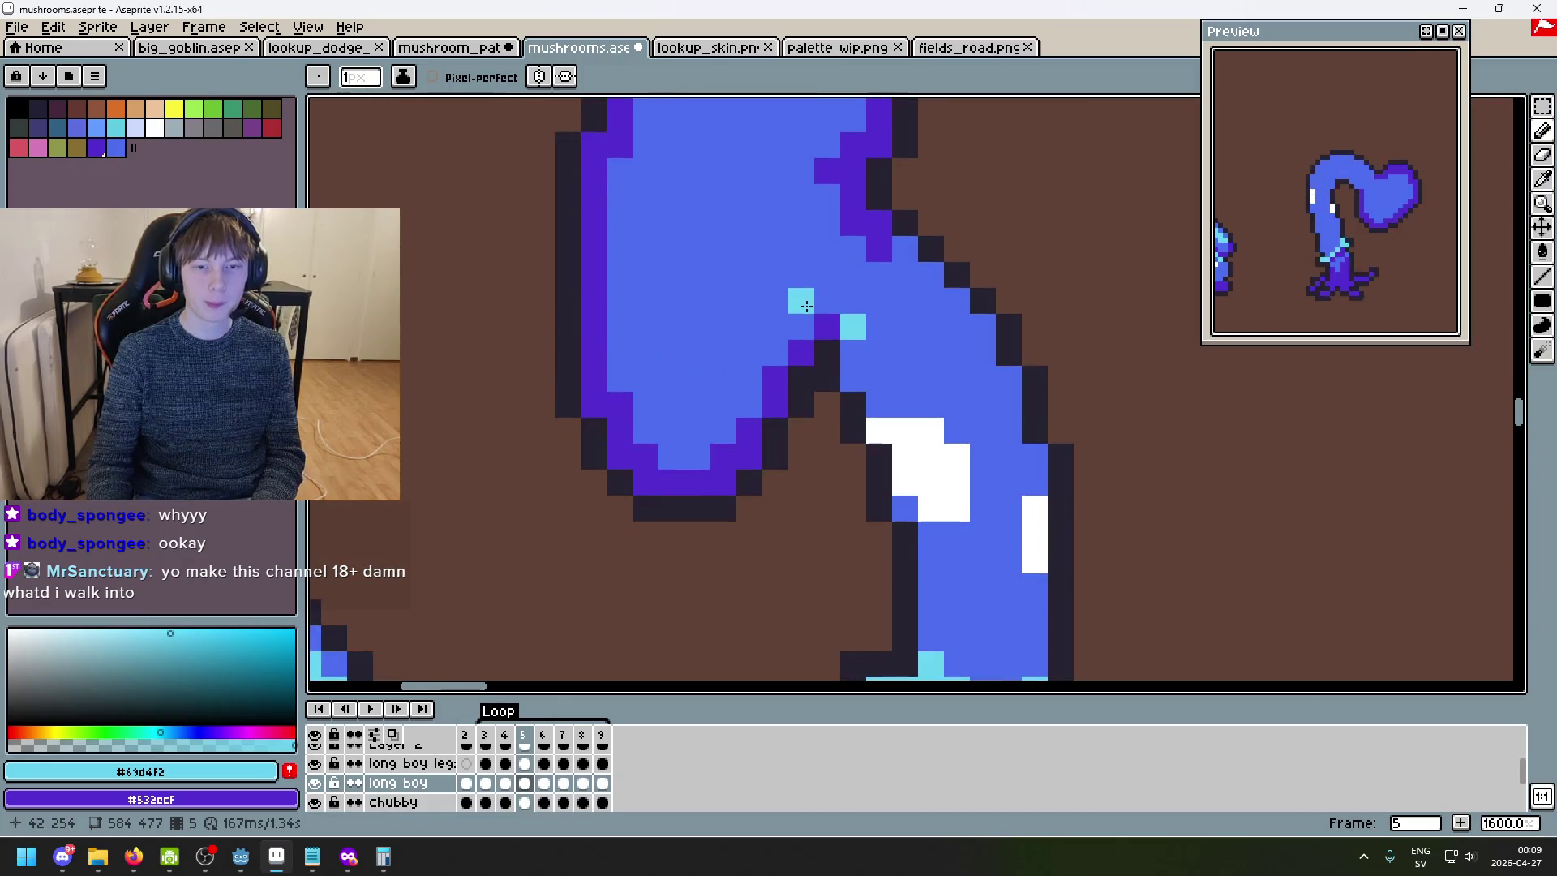
pyautogui.scroll(-3, 804, 308)
pyautogui.press('Right')
pyautogui.press('Left')
pyautogui.press('Left')
pyautogui.press('Left')
pyautogui.press('Right')
pyautogui.press('Right')
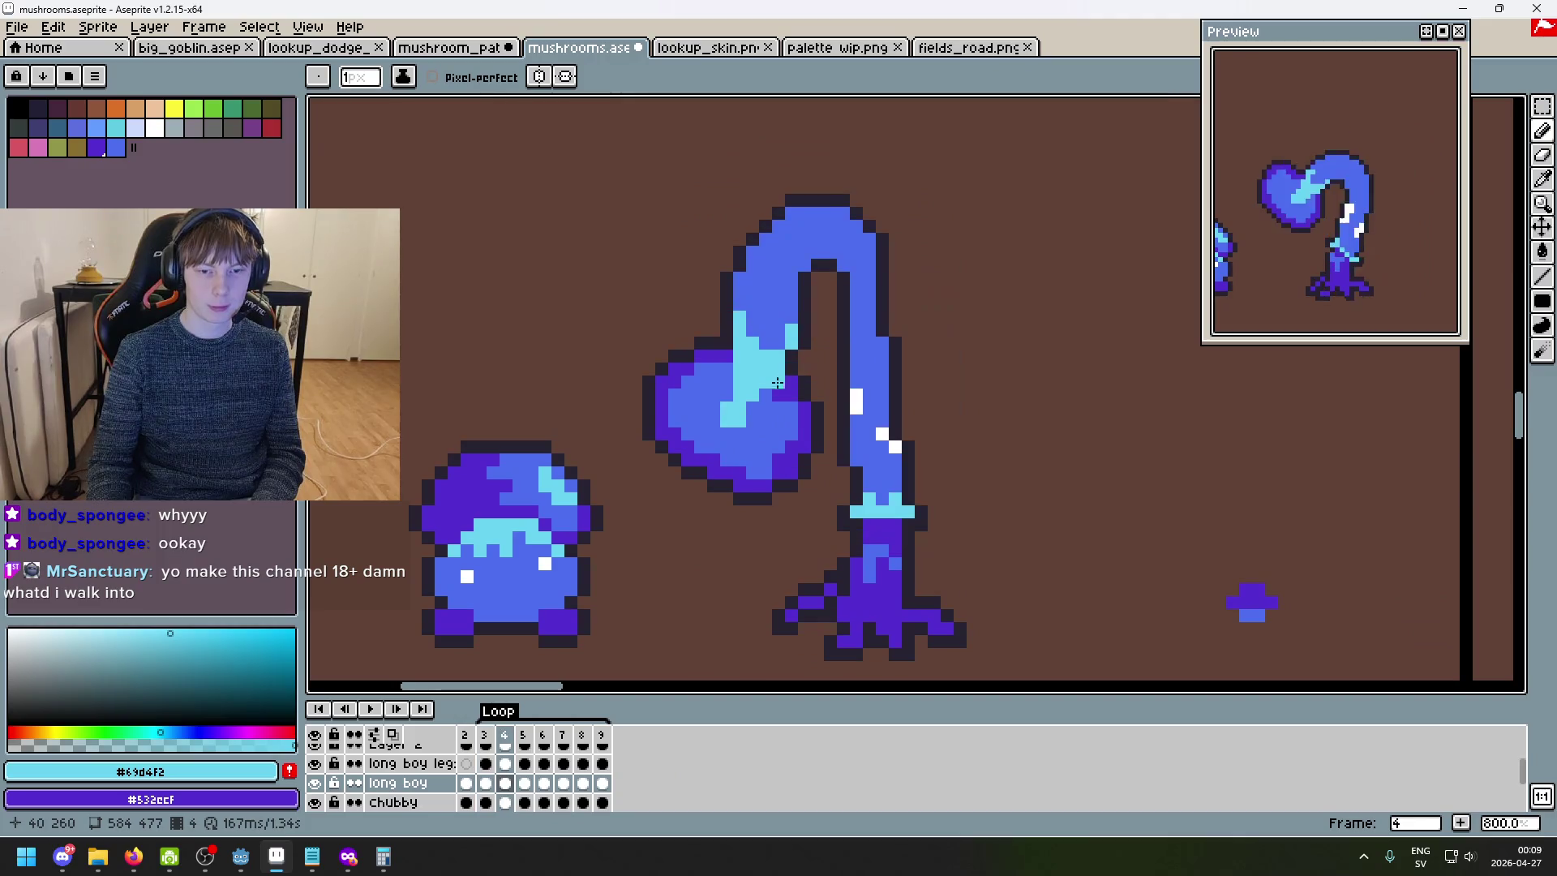
pyautogui.press('Right')
pyautogui.moveTo(766, 263); pyautogui.dragTo(827, 285)
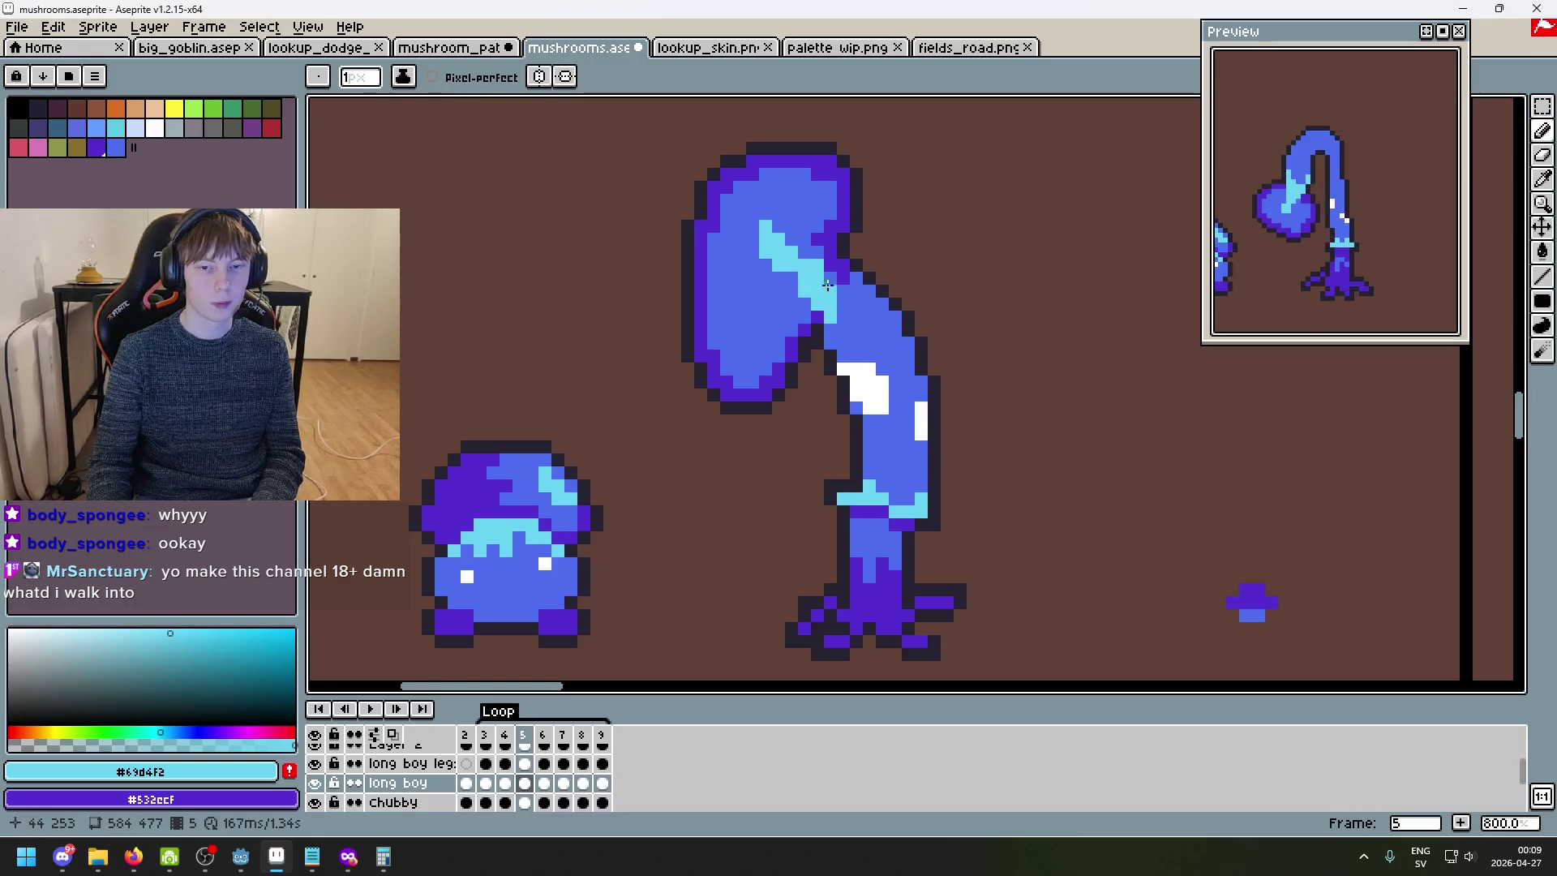
pyautogui.click(868, 287)
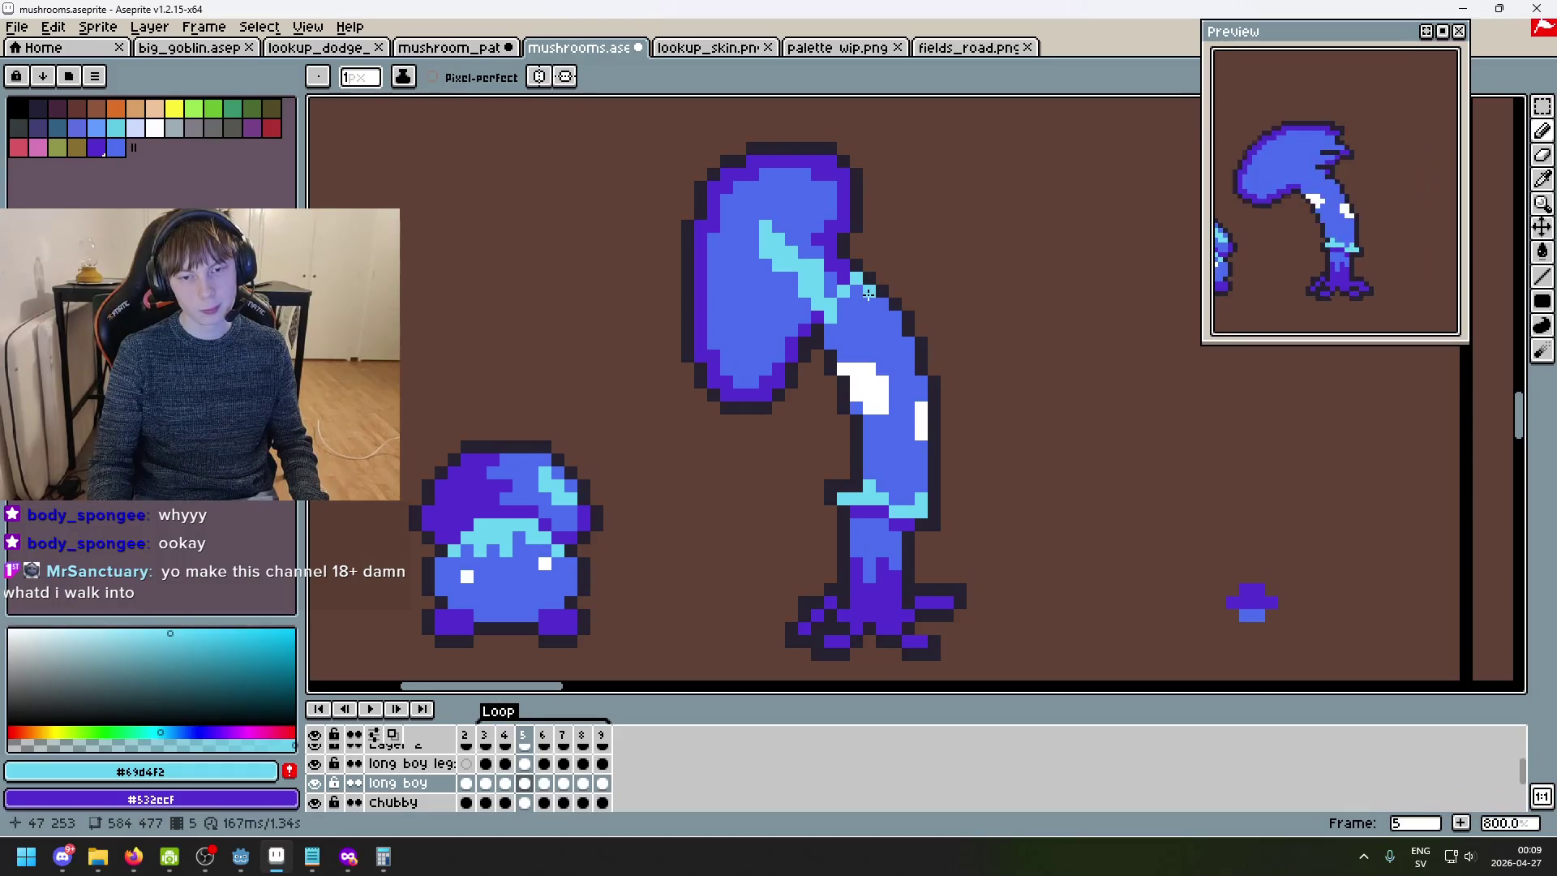
# - Sample the cap's base blue #4c6dee from the canvas
pyautogui.keyDown('alt'); pyautogui.click(778, 226); pyautogui.keyUp('alt')
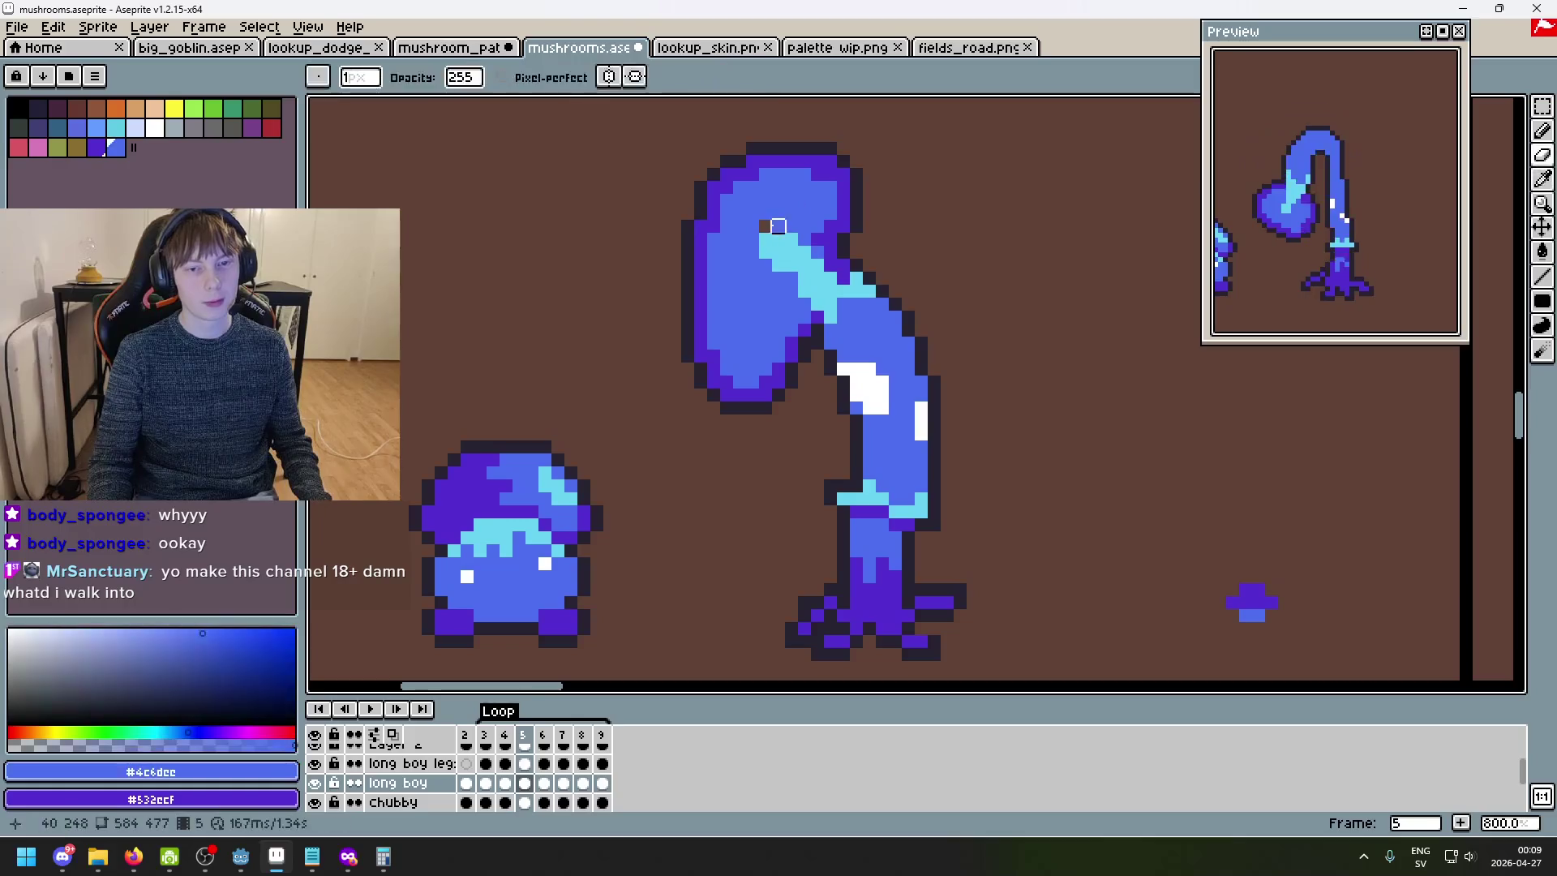
pyautogui.scroll(-4, 807, 341)
pyautogui.press('Right')
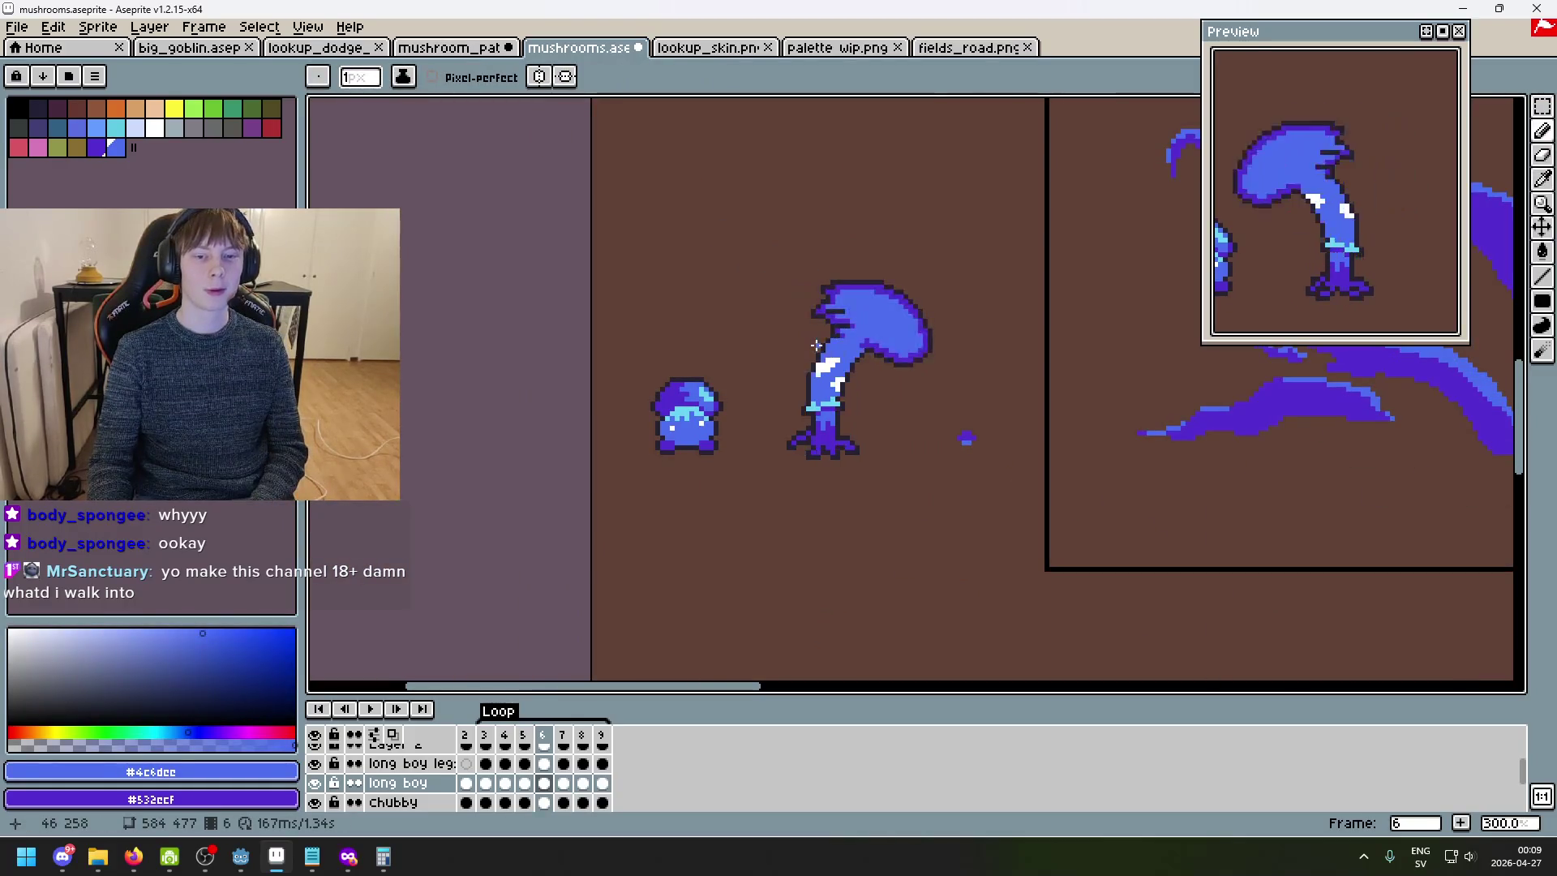
# - Pick cyan again and draw a wide diagonal cyan highlight band under frame 6's cap
pyautogui.press('Left')
pyautogui.press('Right')
pyautogui.scroll(1, 836, 351)
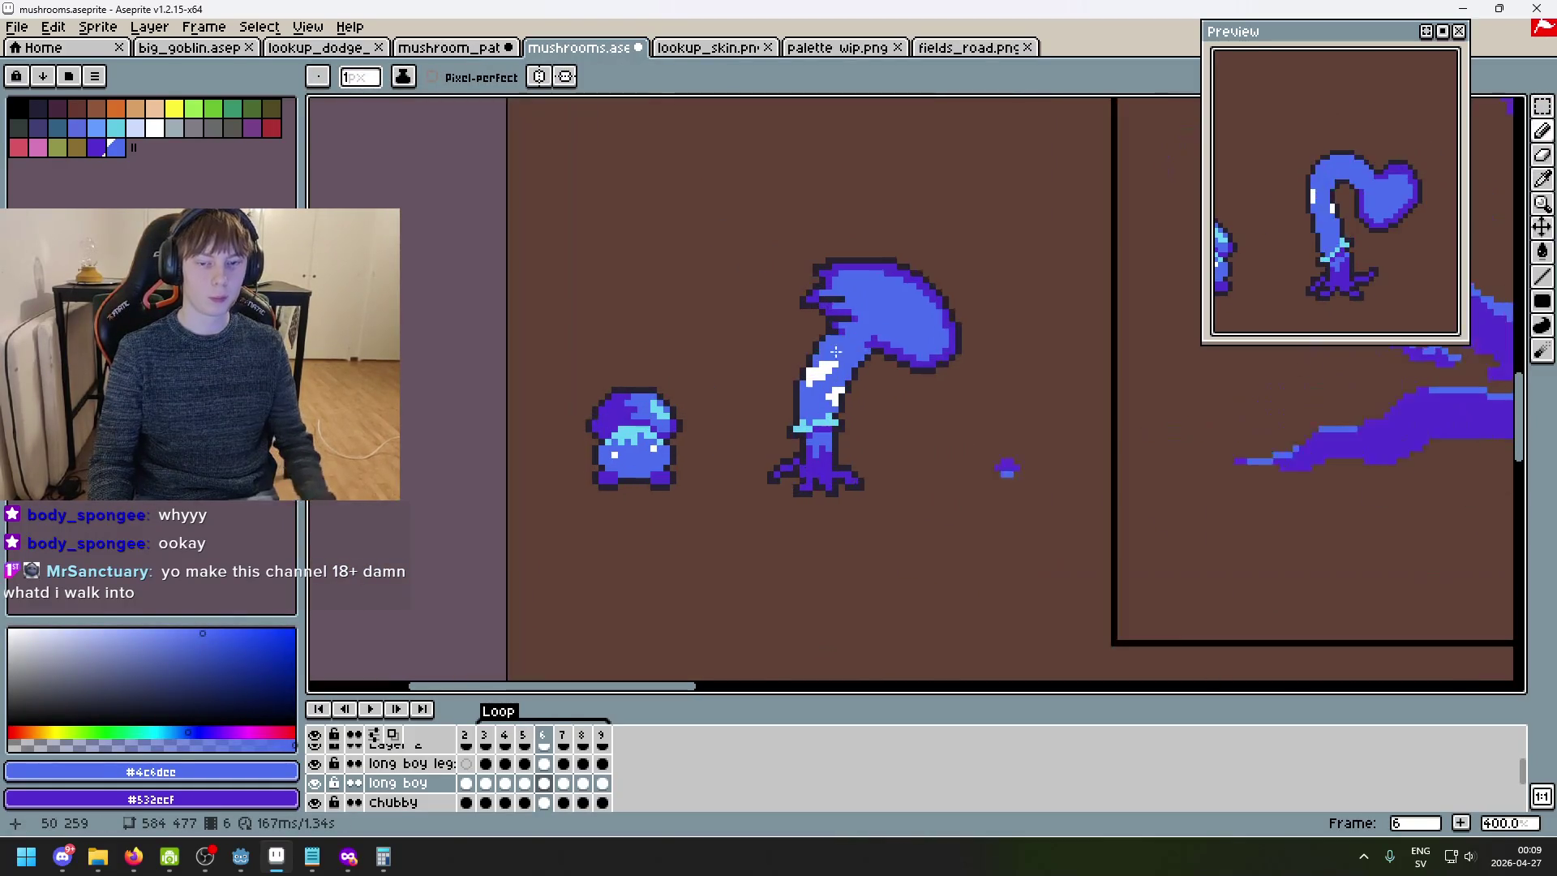
pyautogui.press('Left')
pyautogui.keyDown('alt'); pyautogui.click(823, 424); pyautogui.keyUp('alt')
pyautogui.scroll(2, 939, 344)
pyautogui.press('Right')
pyautogui.scroll(3, 839, 308)
pyautogui.moveTo(764, 350)
pyautogui.mouseDown()
pyautogui.moveTo(900, 271)
pyautogui.moveTo(822, 292)
pyautogui.mouseUp()
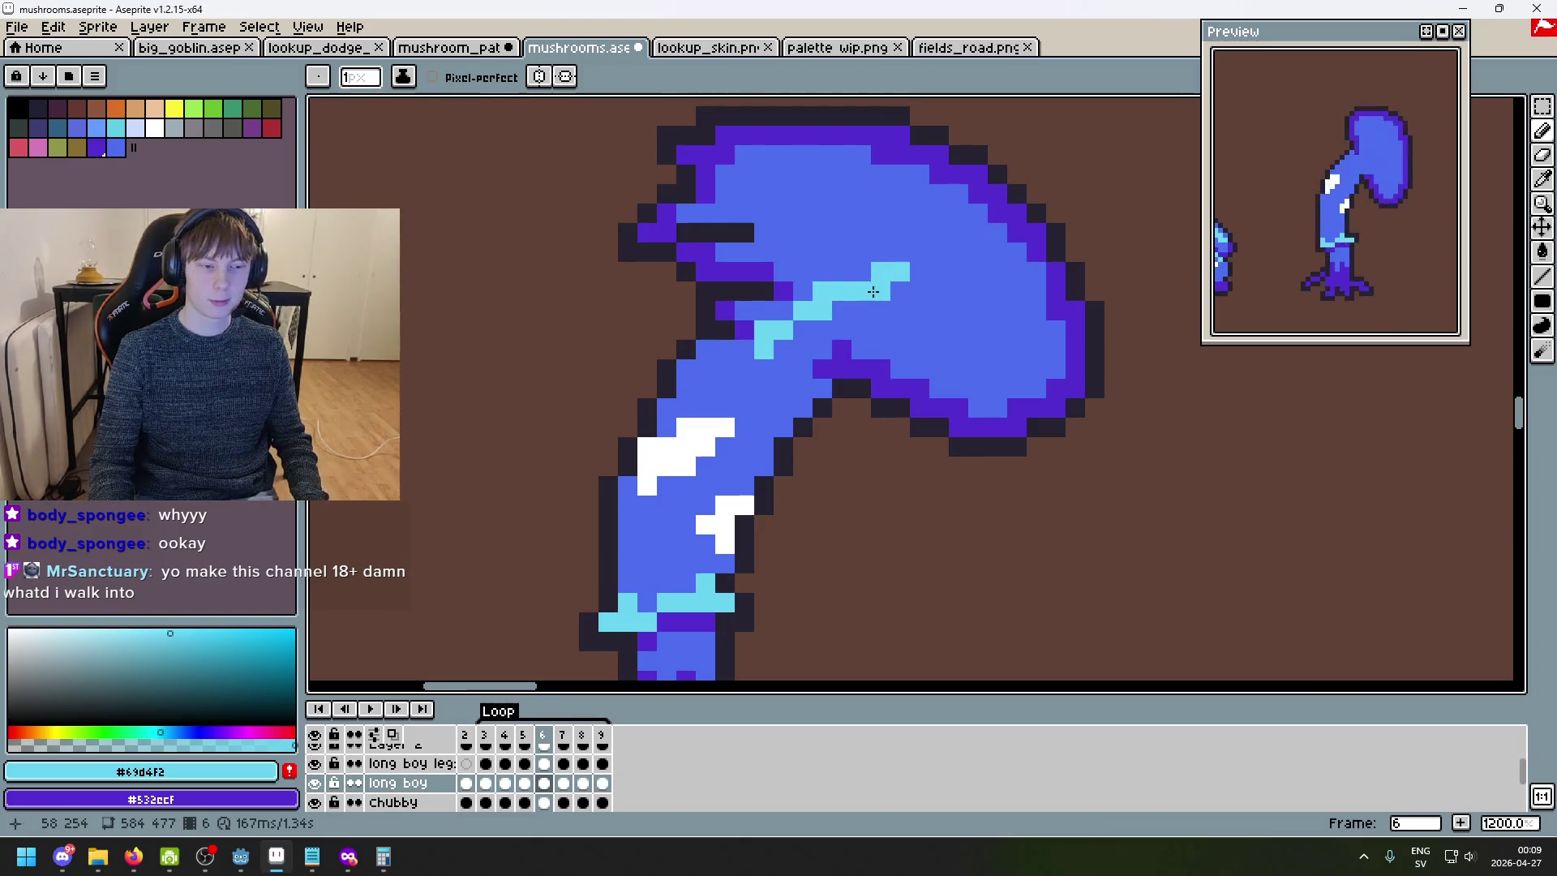
pyautogui.moveTo(942, 322)
pyautogui.mouseDown()
pyautogui.moveTo(900, 284)
pyautogui.moveTo(932, 304)
pyautogui.moveTo(927, 335)
pyautogui.mouseUp()
# - Dot cyan highlight pixels onto the stem top and touch up its blue and cyan shading
pyautogui.click(867, 342)
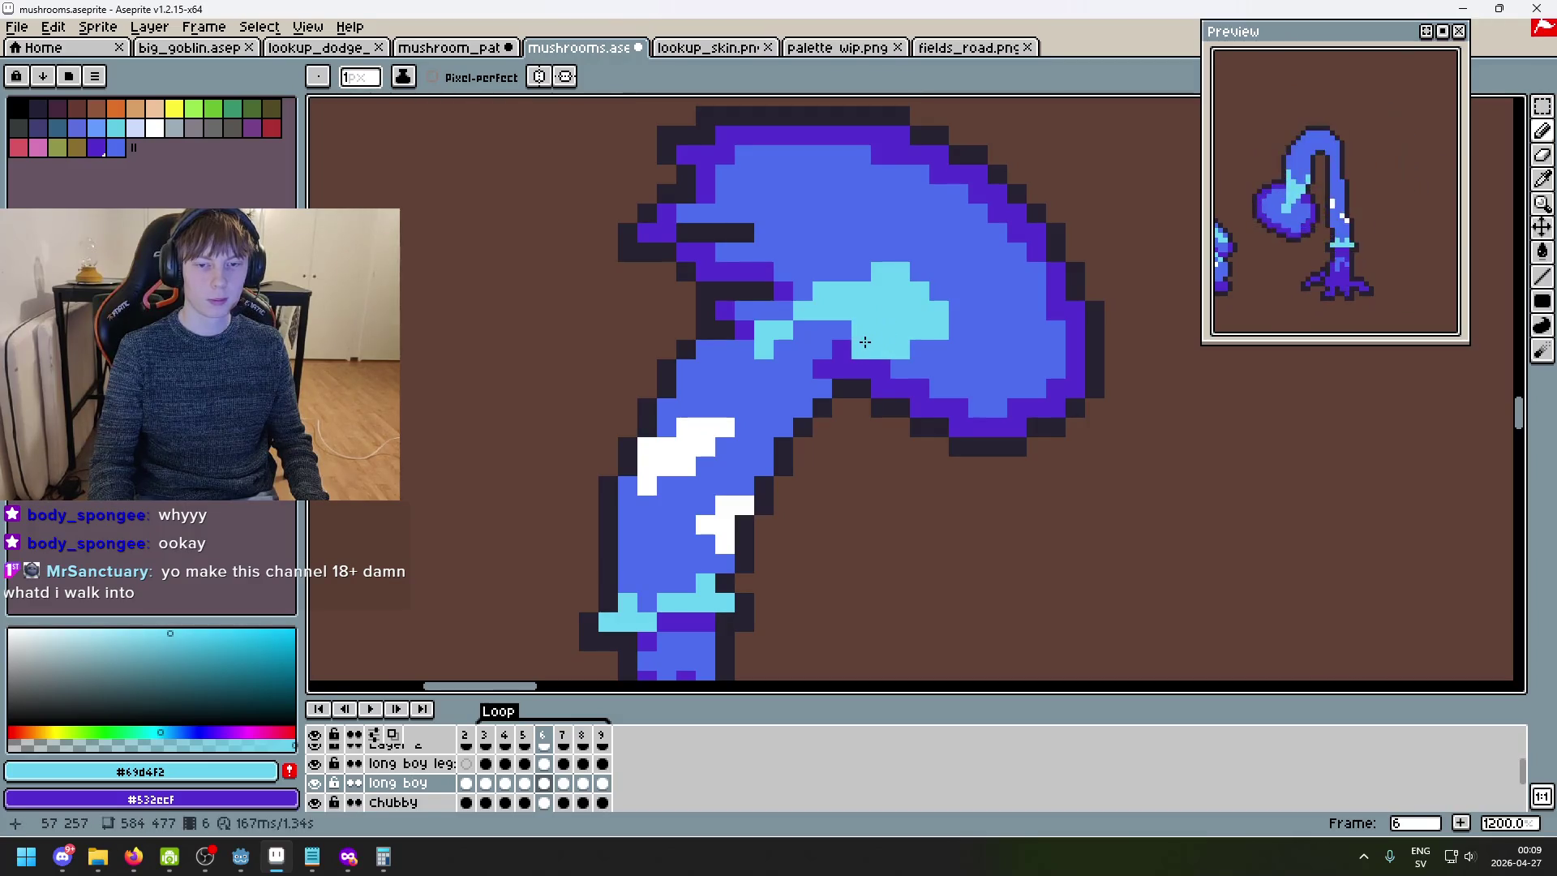
pyautogui.click(803, 351)
pyautogui.click(822, 389)
pyautogui.click(706, 350)
pyautogui.click(722, 353)
pyautogui.moveTo(797, 335); pyautogui.dragTo(783, 314)
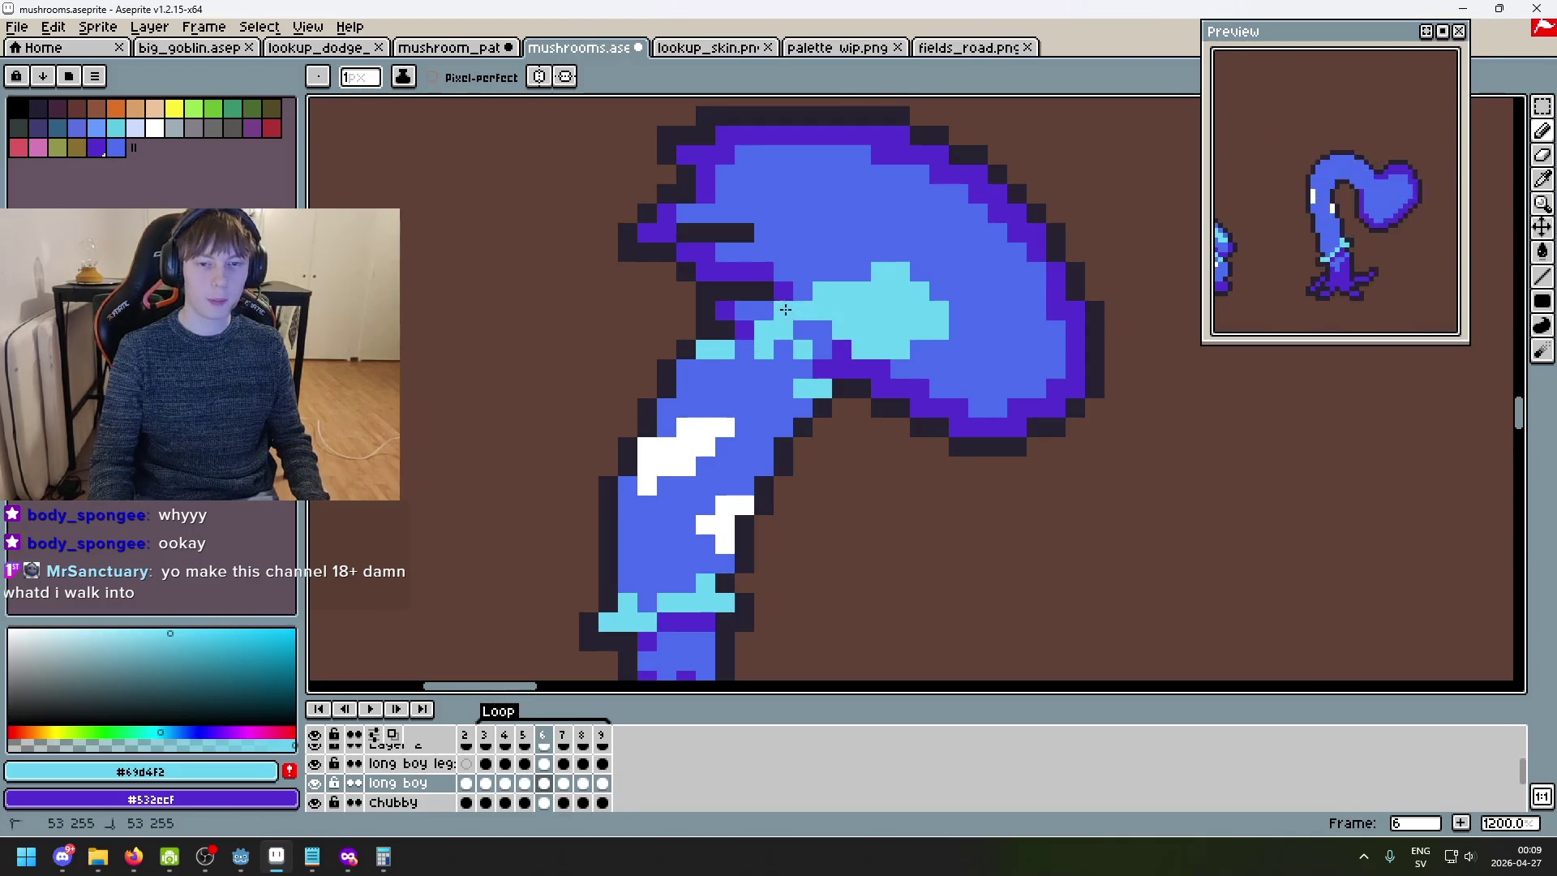
pyautogui.click(822, 347)
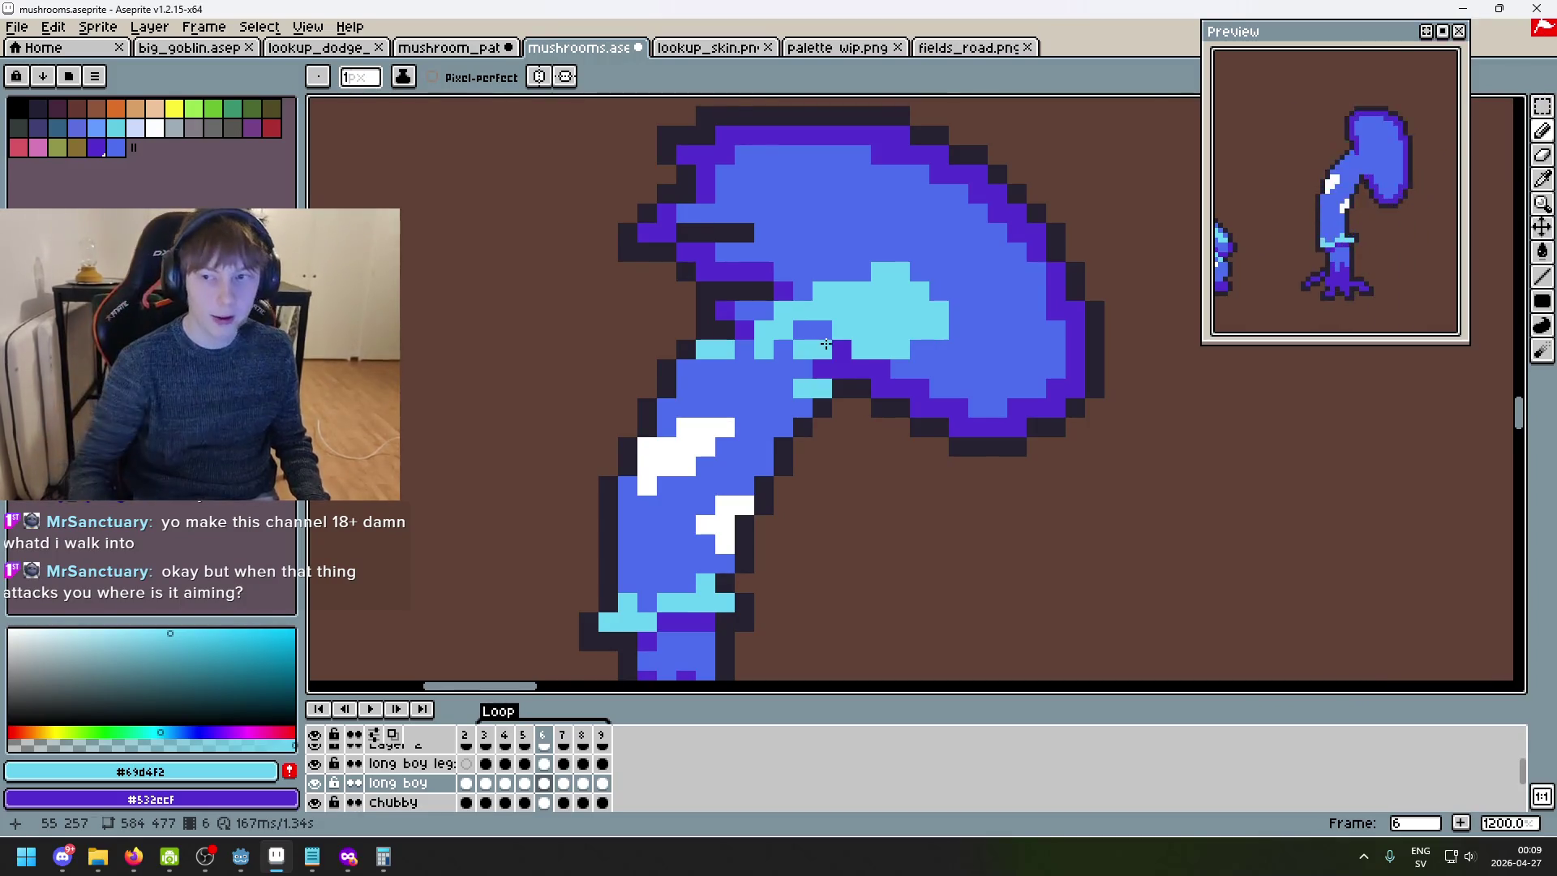
pyautogui.scroll(-3, 1295, 371)
pyautogui.moveTo(1296, 371); pyautogui.dragTo(1143, 391)
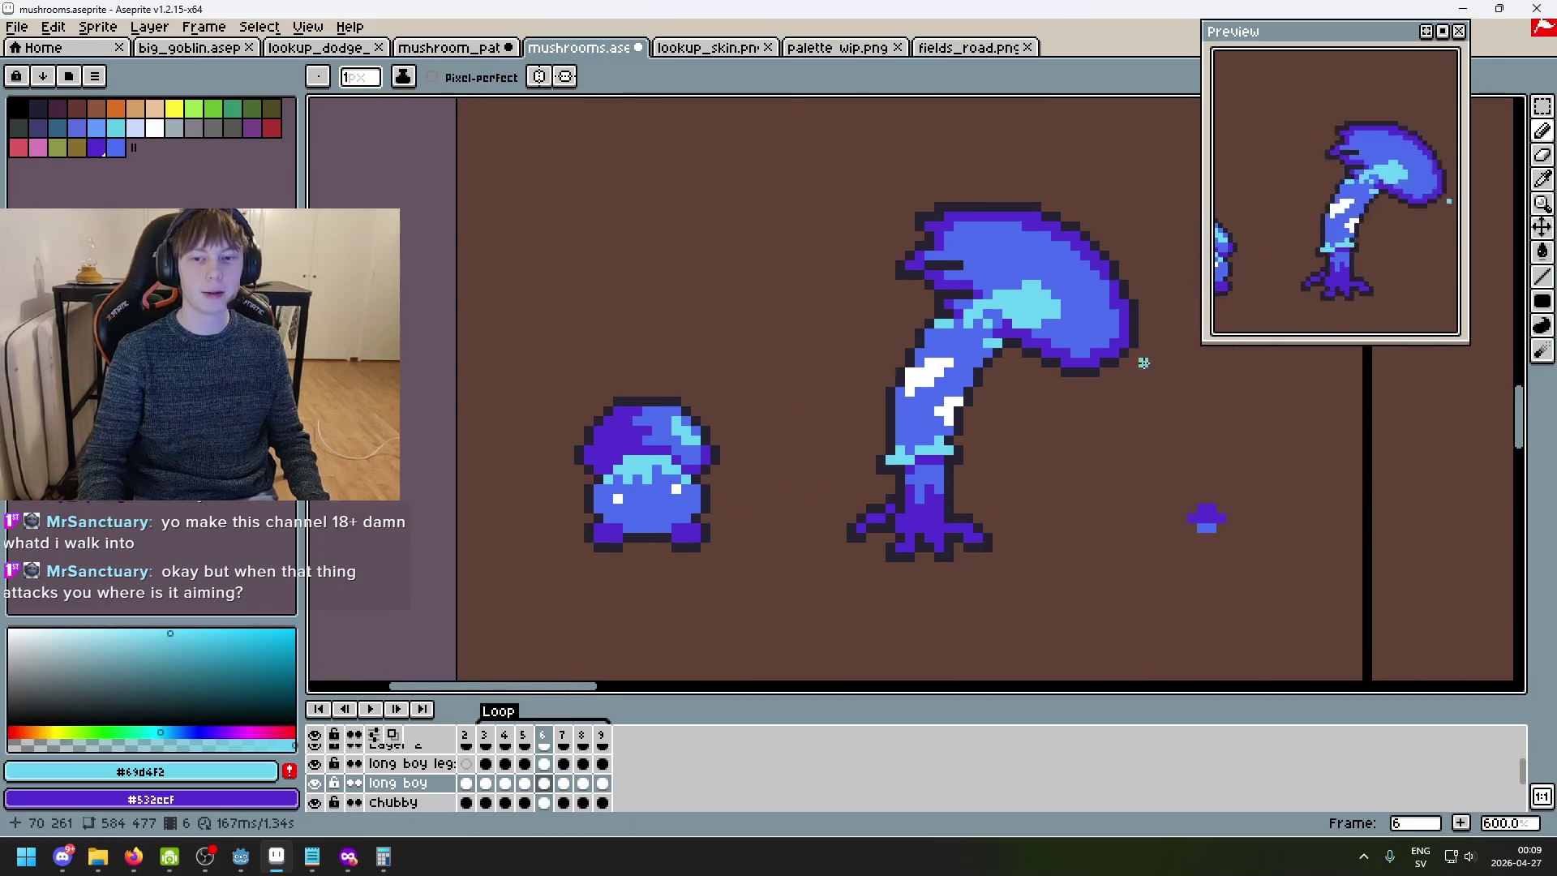
pyautogui.click(371, 708)
pyautogui.scroll(-1, 998, 528)
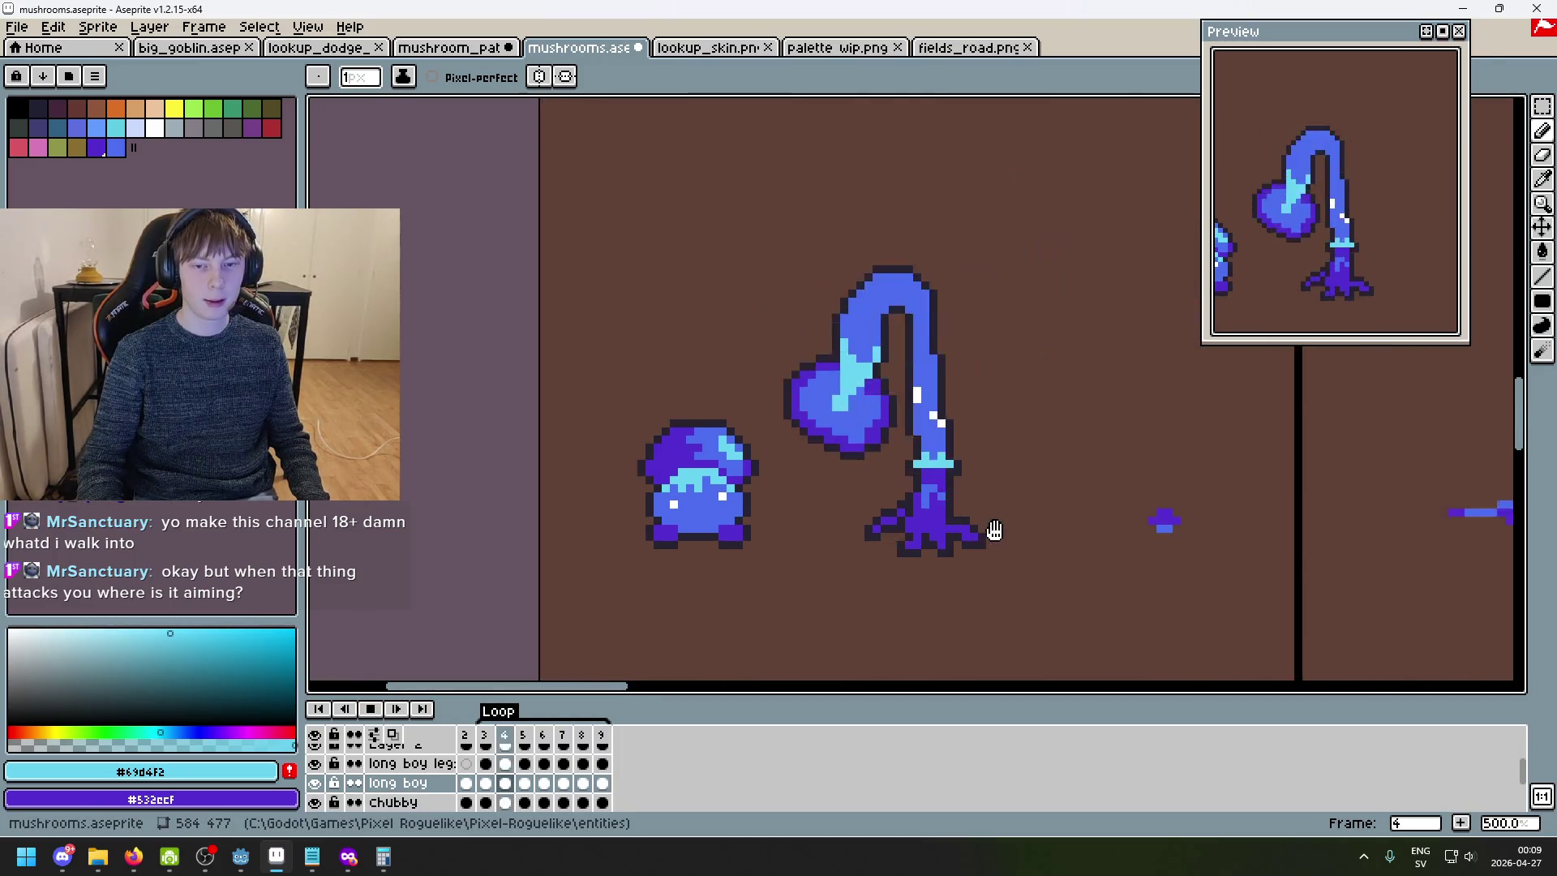
pyautogui.hscroll(2, 973, 551)
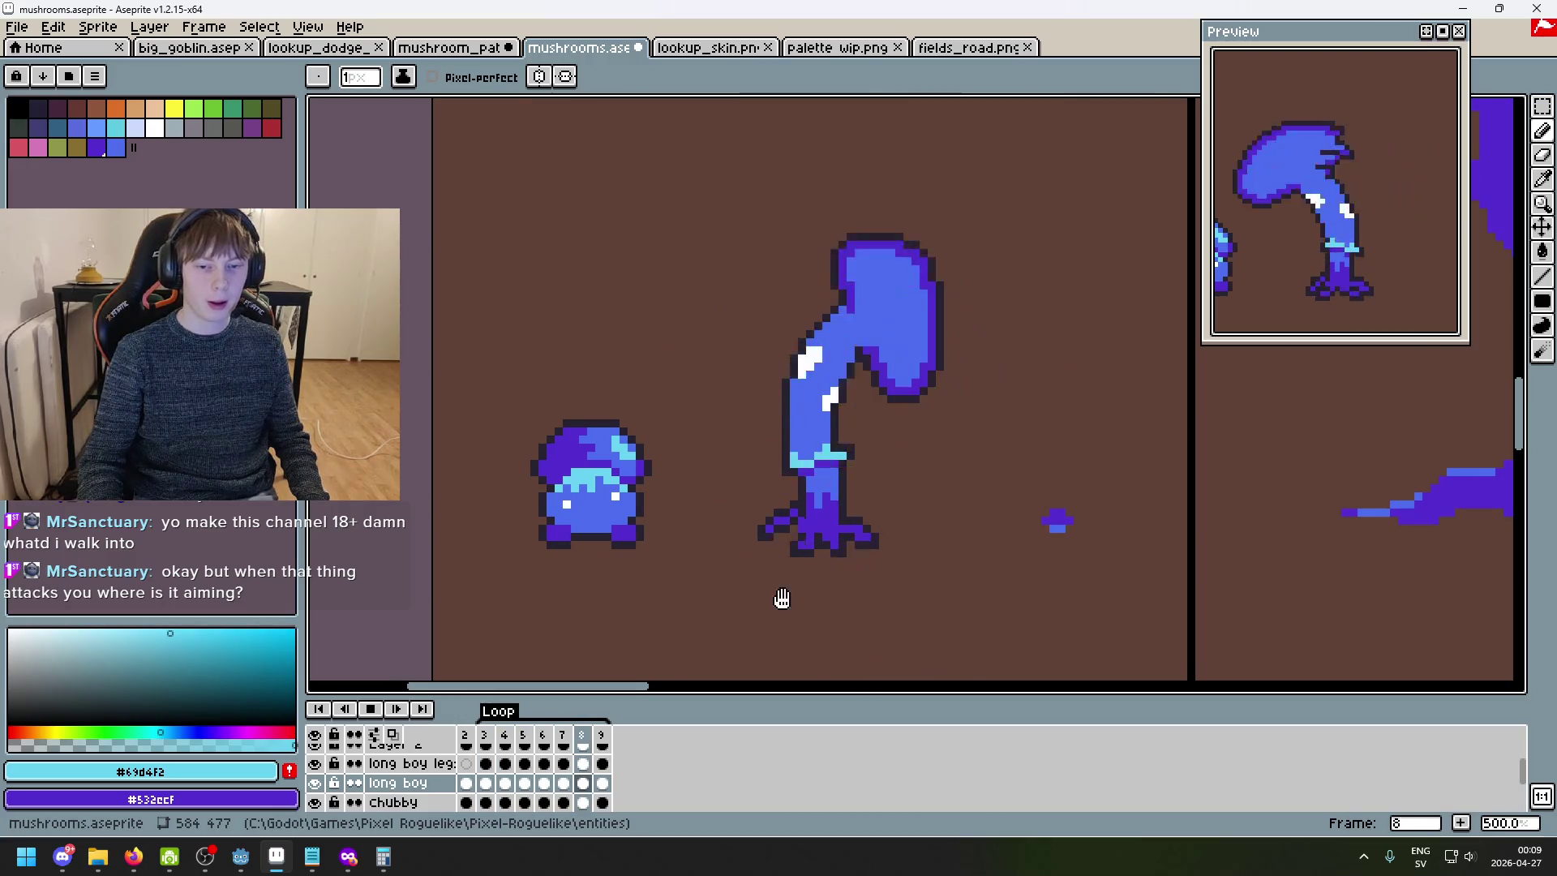
pyautogui.click(378, 709)
pyautogui.scroll(2, 792, 511)
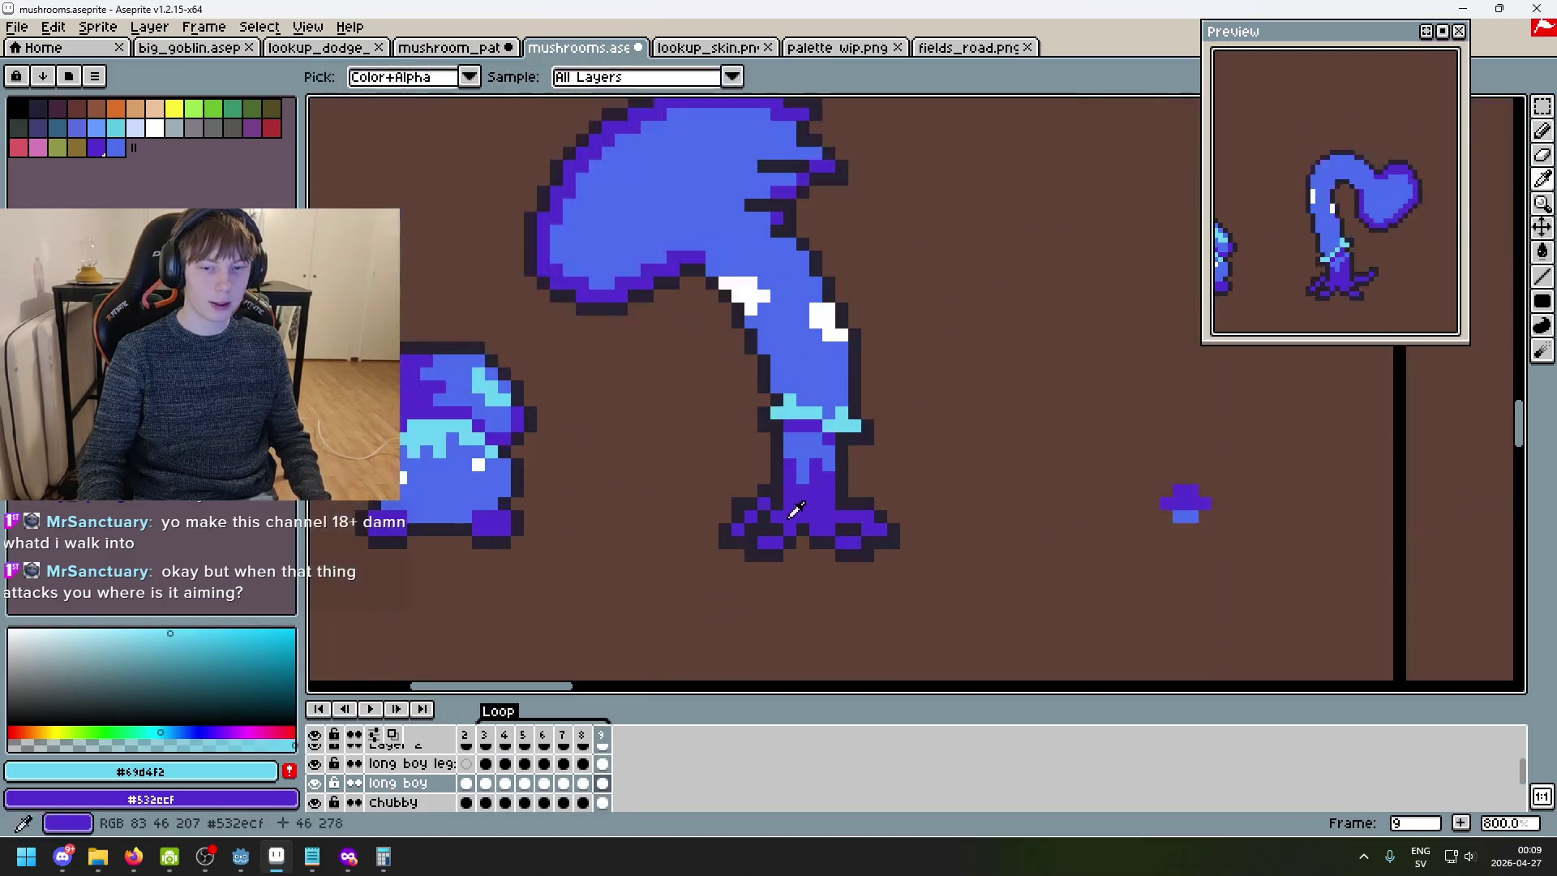
pyautogui.keyDown('alt'); pyautogui.click(796, 507); pyautogui.keyUp('alt')
pyautogui.moveTo(711, 493); pyautogui.dragTo(629, 371)
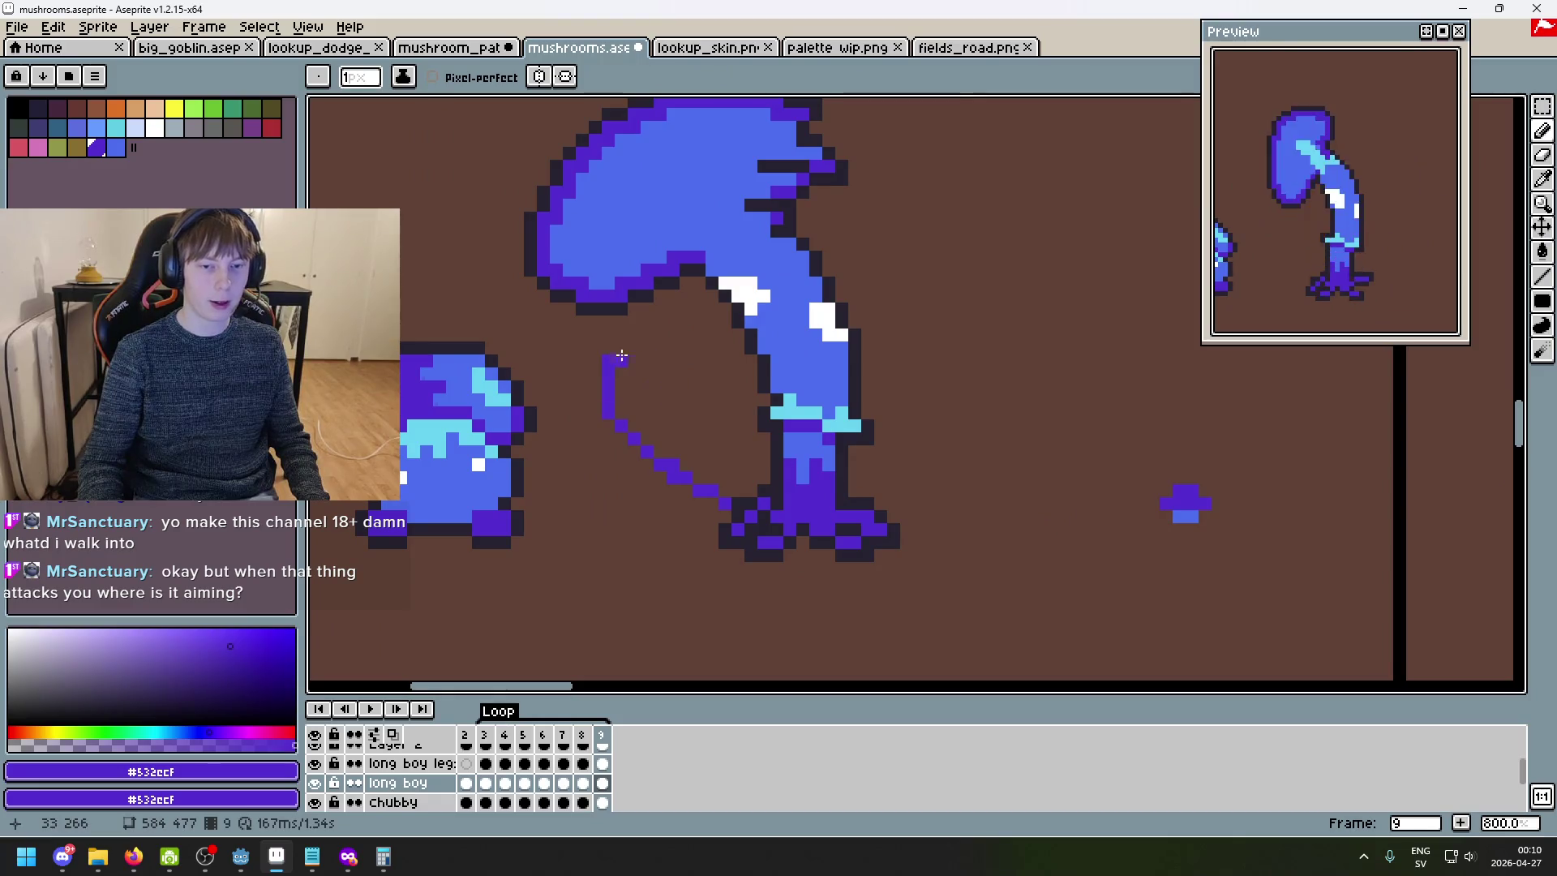
pyautogui.hotkey('ctrl', 'z')
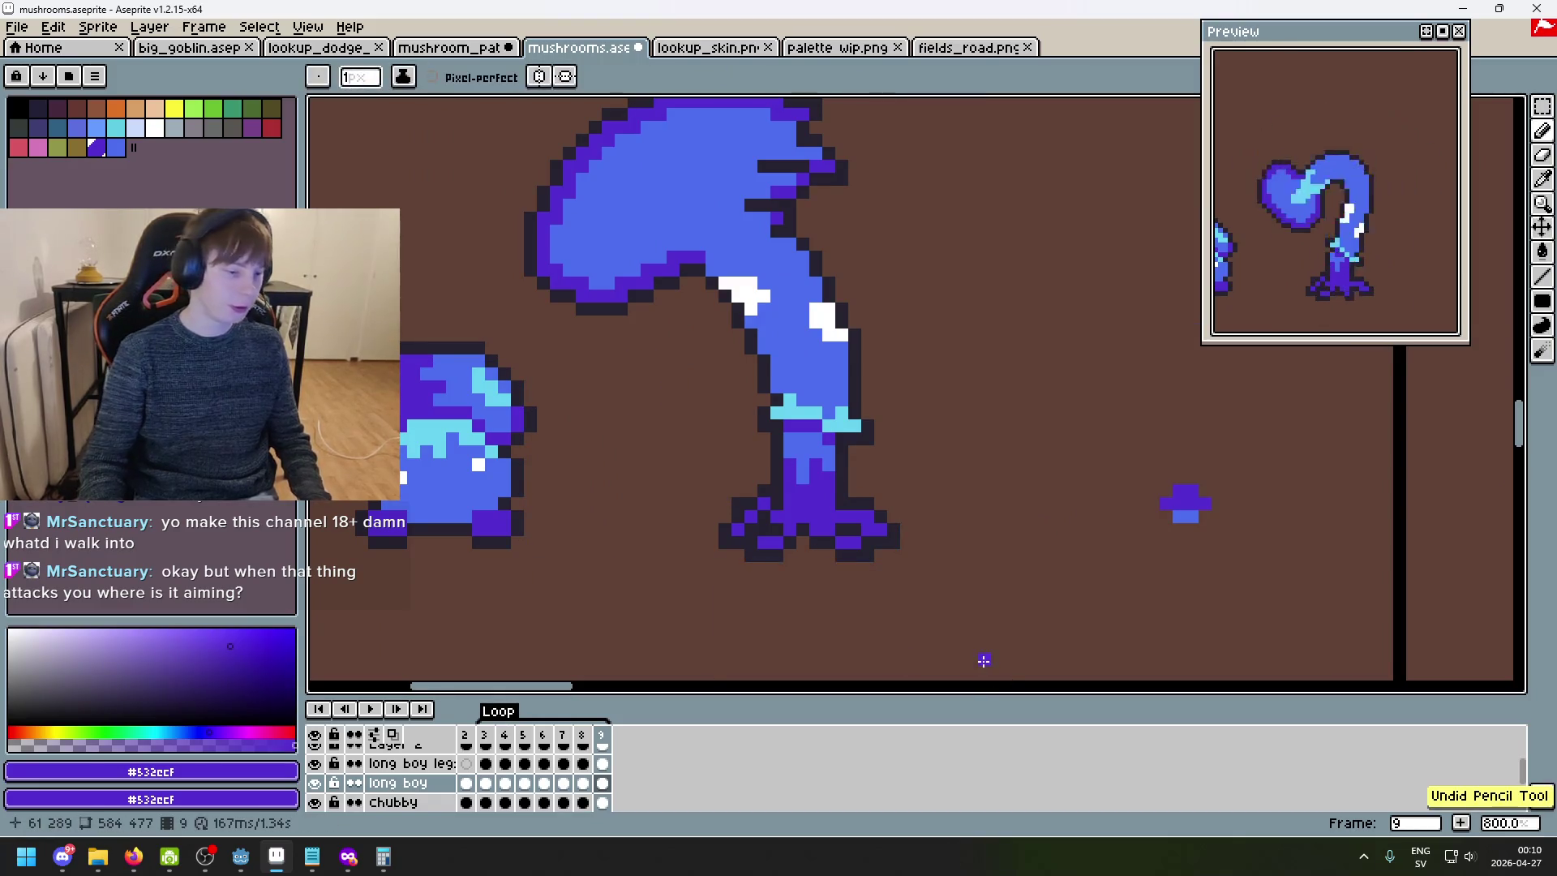
pyautogui.scroll(-1, 983, 660)
pyautogui.scroll(-1, 1001, 485)
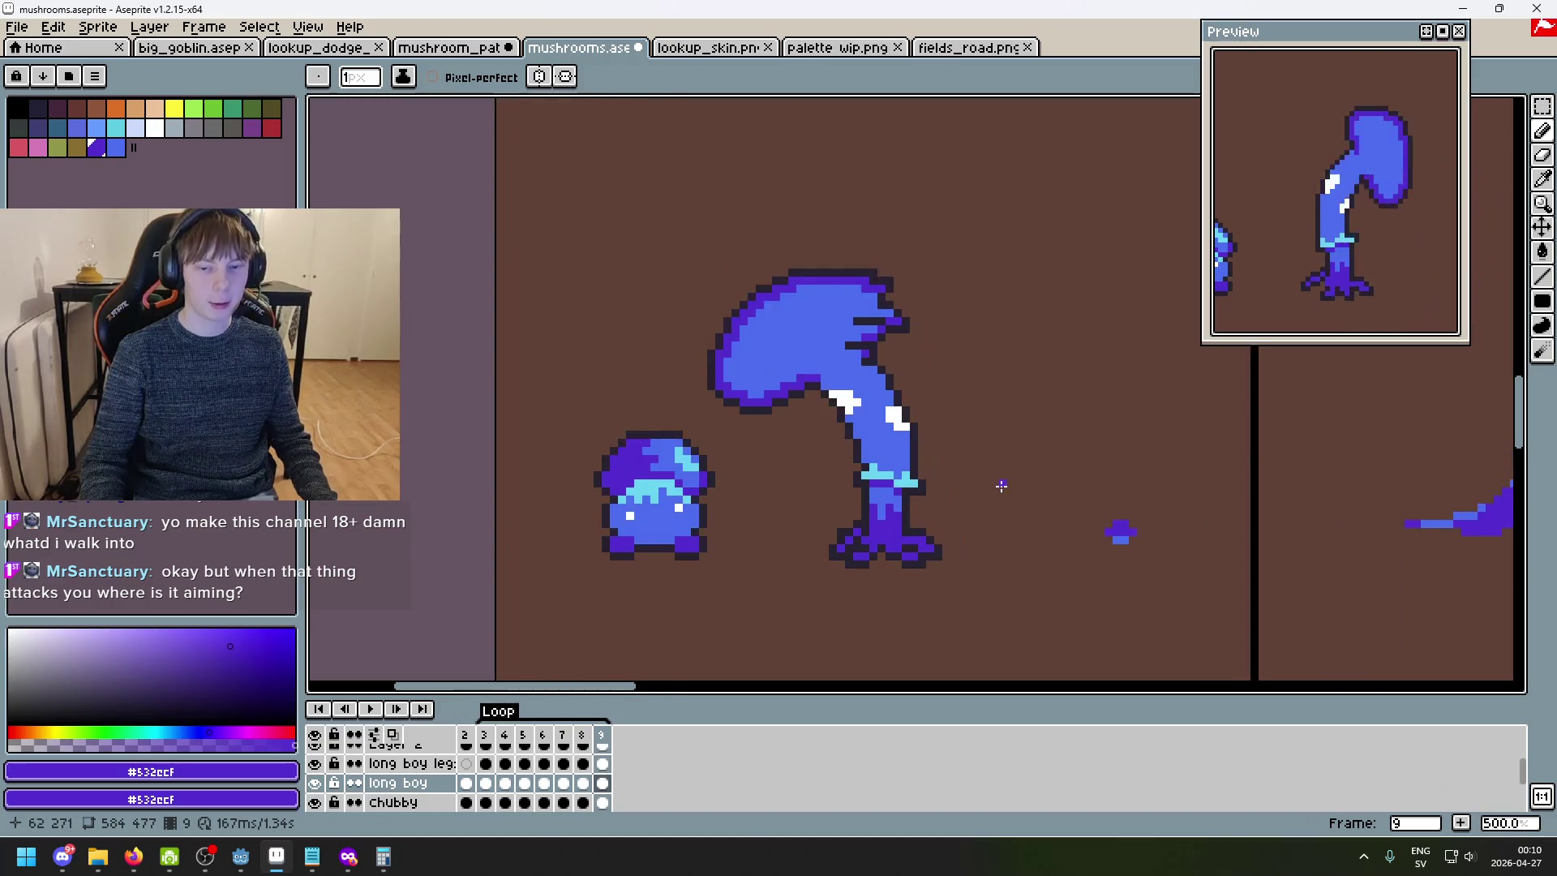
pyautogui.scroll(4, 689, 504)
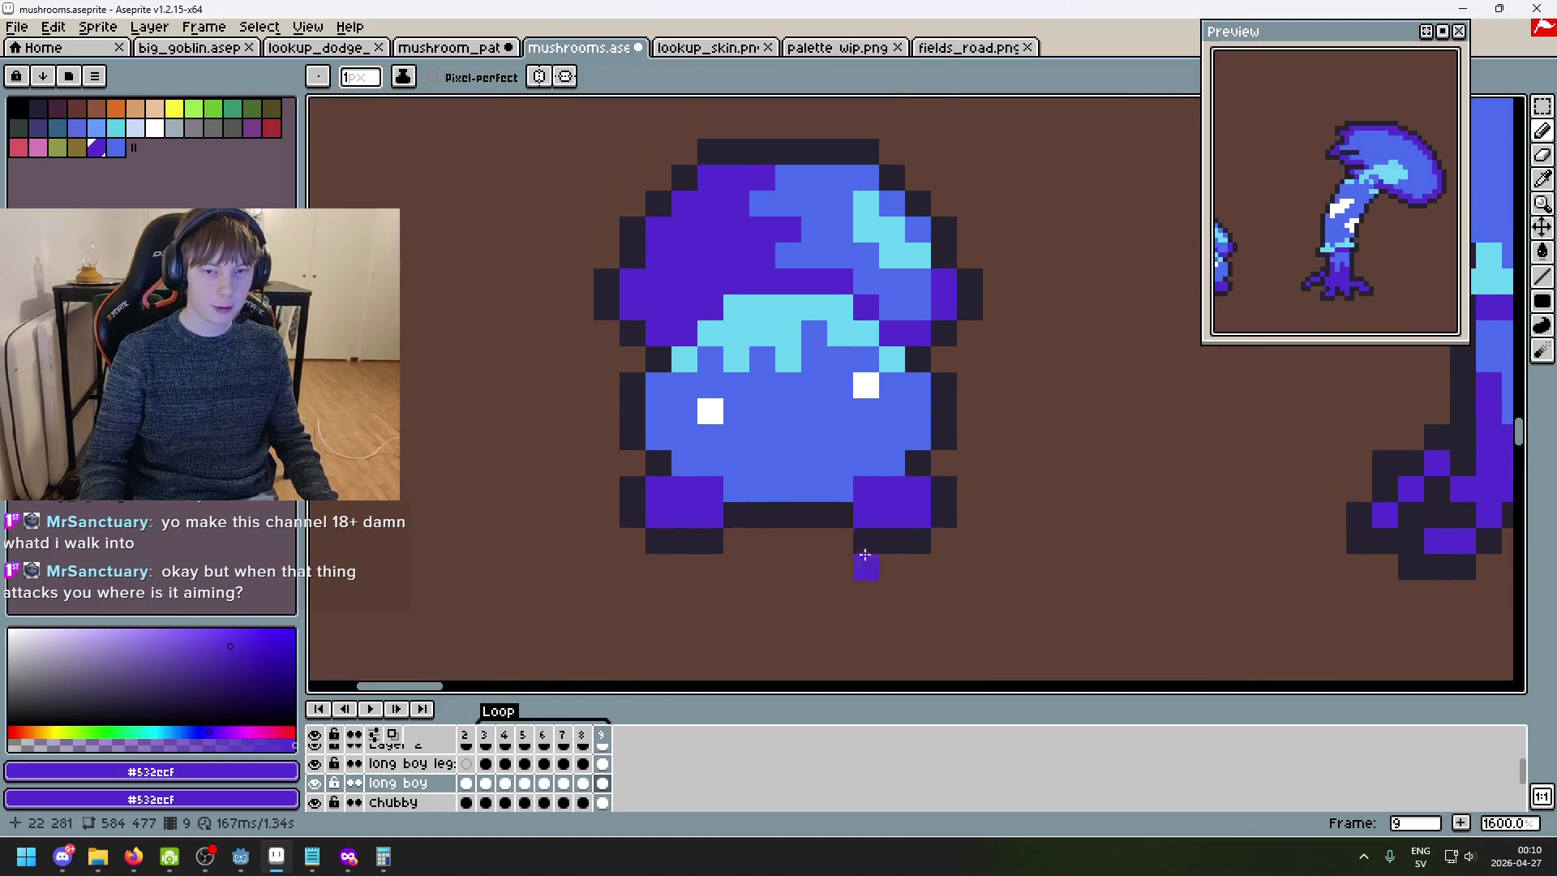
pyautogui.scroll(-3, 811, 445)
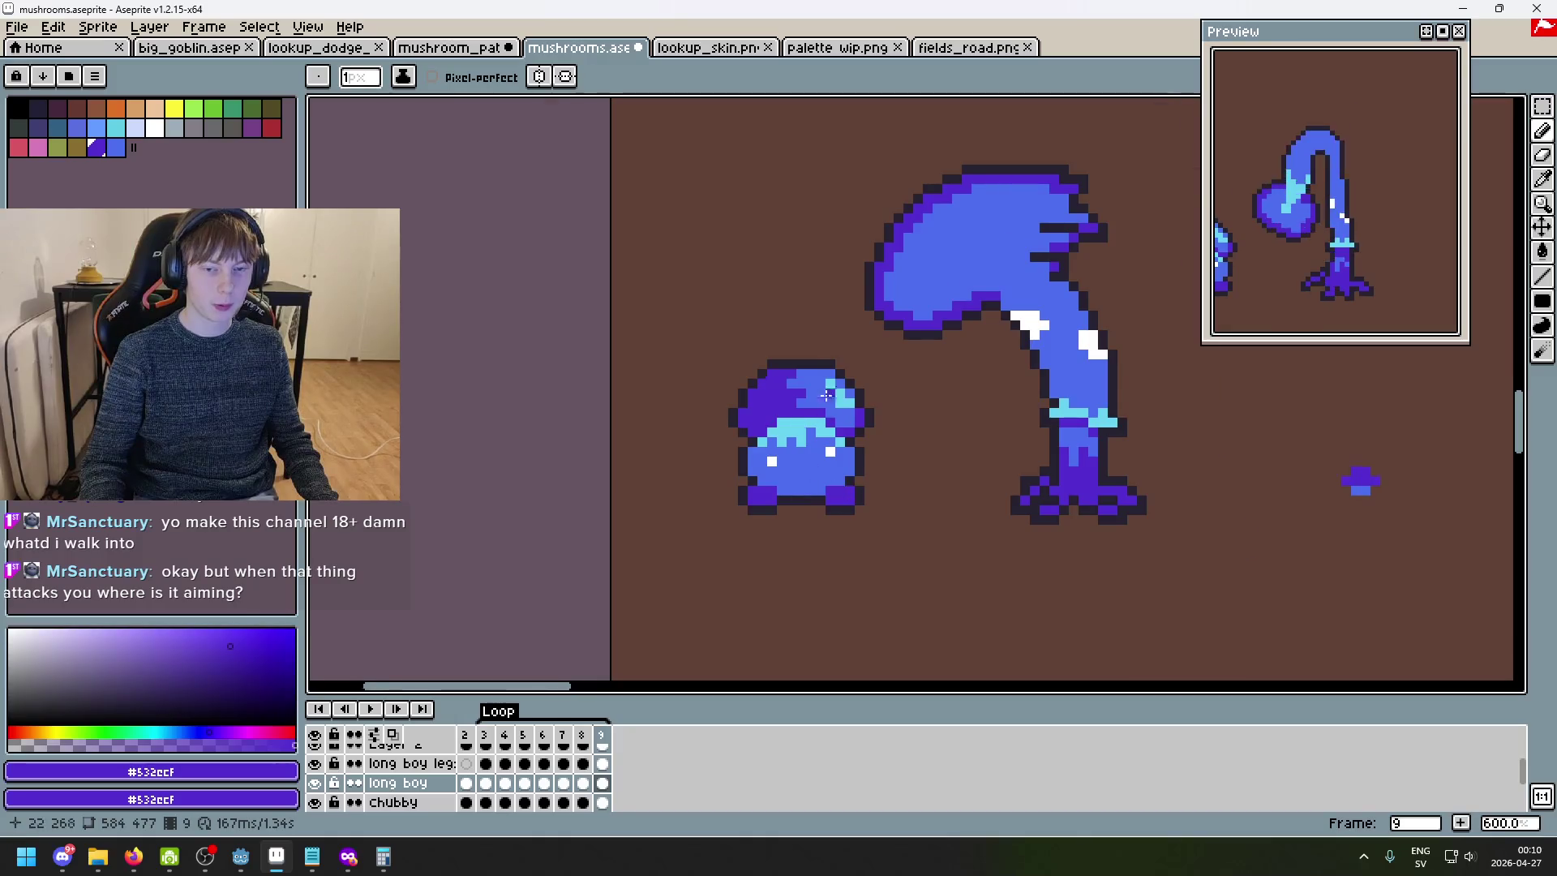
pyautogui.scroll(1, 828, 402)
pyautogui.scroll(-3, 778, 441)
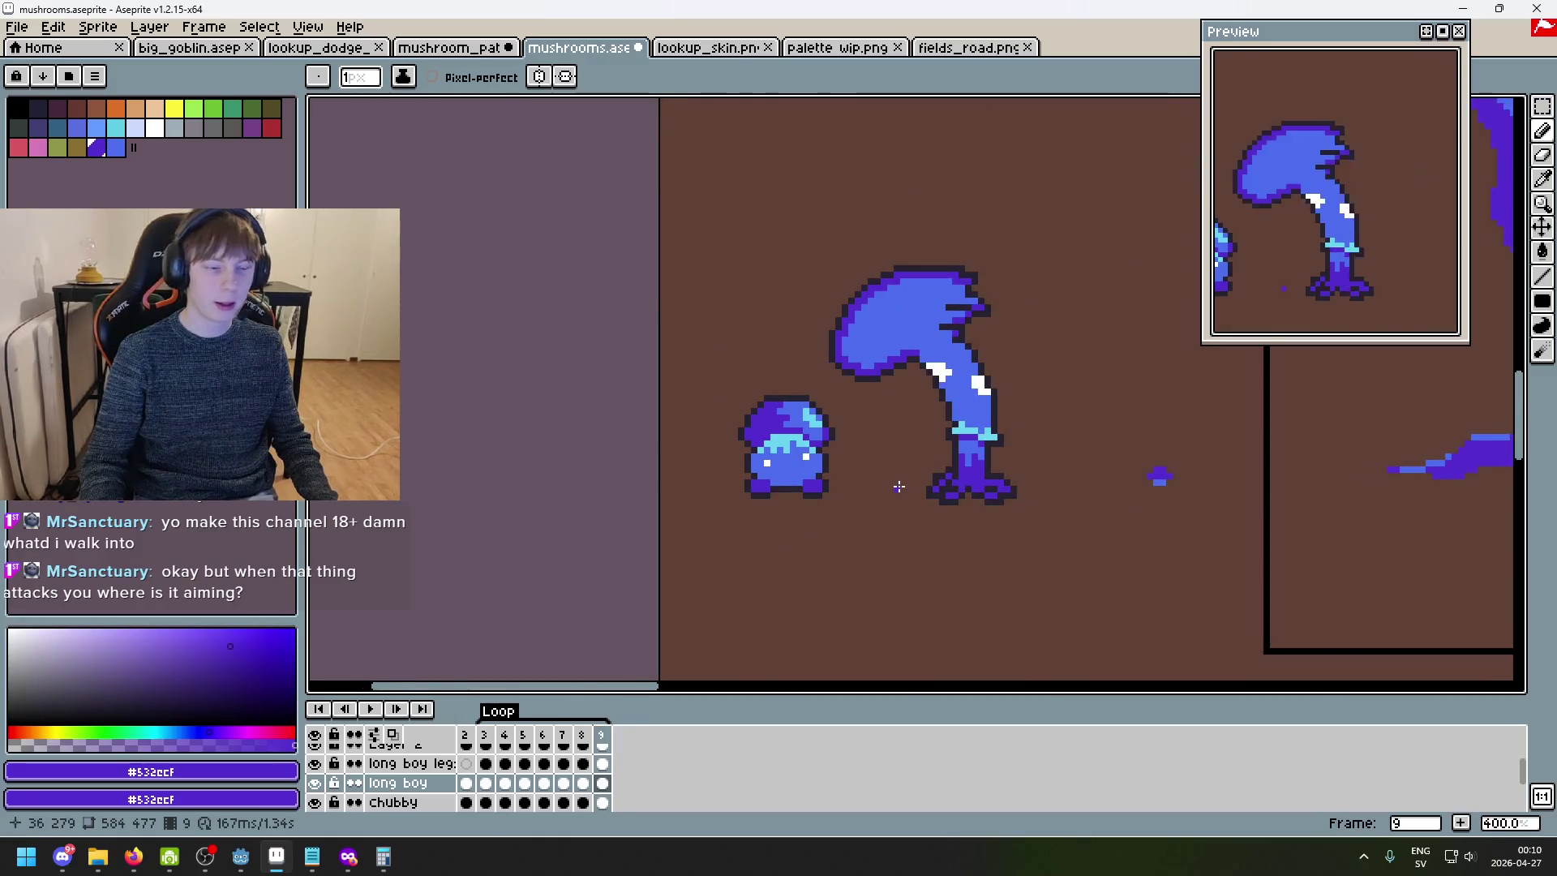
pyautogui.moveTo(899, 487); pyautogui.dragTo(739, 482)
pyautogui.scroll(2, 780, 410)
pyautogui.scroll(-2, 811, 429)
pyautogui.scroll(1, 915, 472)
pyautogui.moveTo(914, 473); pyautogui.dragTo(958, 466)
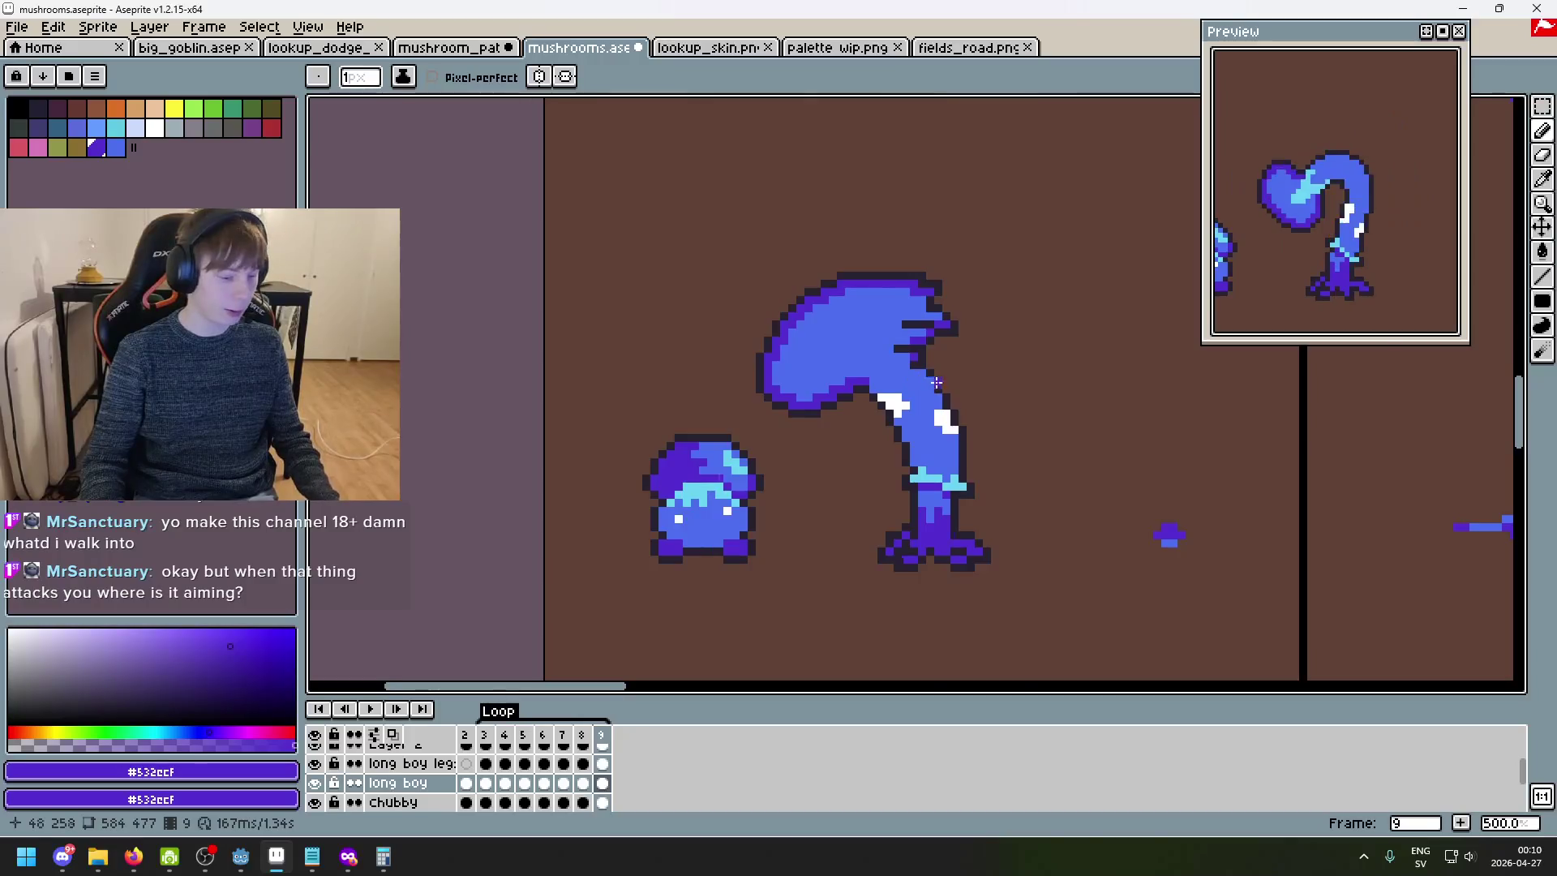
# - Zoom out to 100% to view the whole scene, then back in to 800%
pyautogui.scroll(2, 936, 385)
pyautogui.scroll(-1, 906, 441)
pyautogui.scroll(1, 906, 441)
pyautogui.scroll(-2, 725, 265)
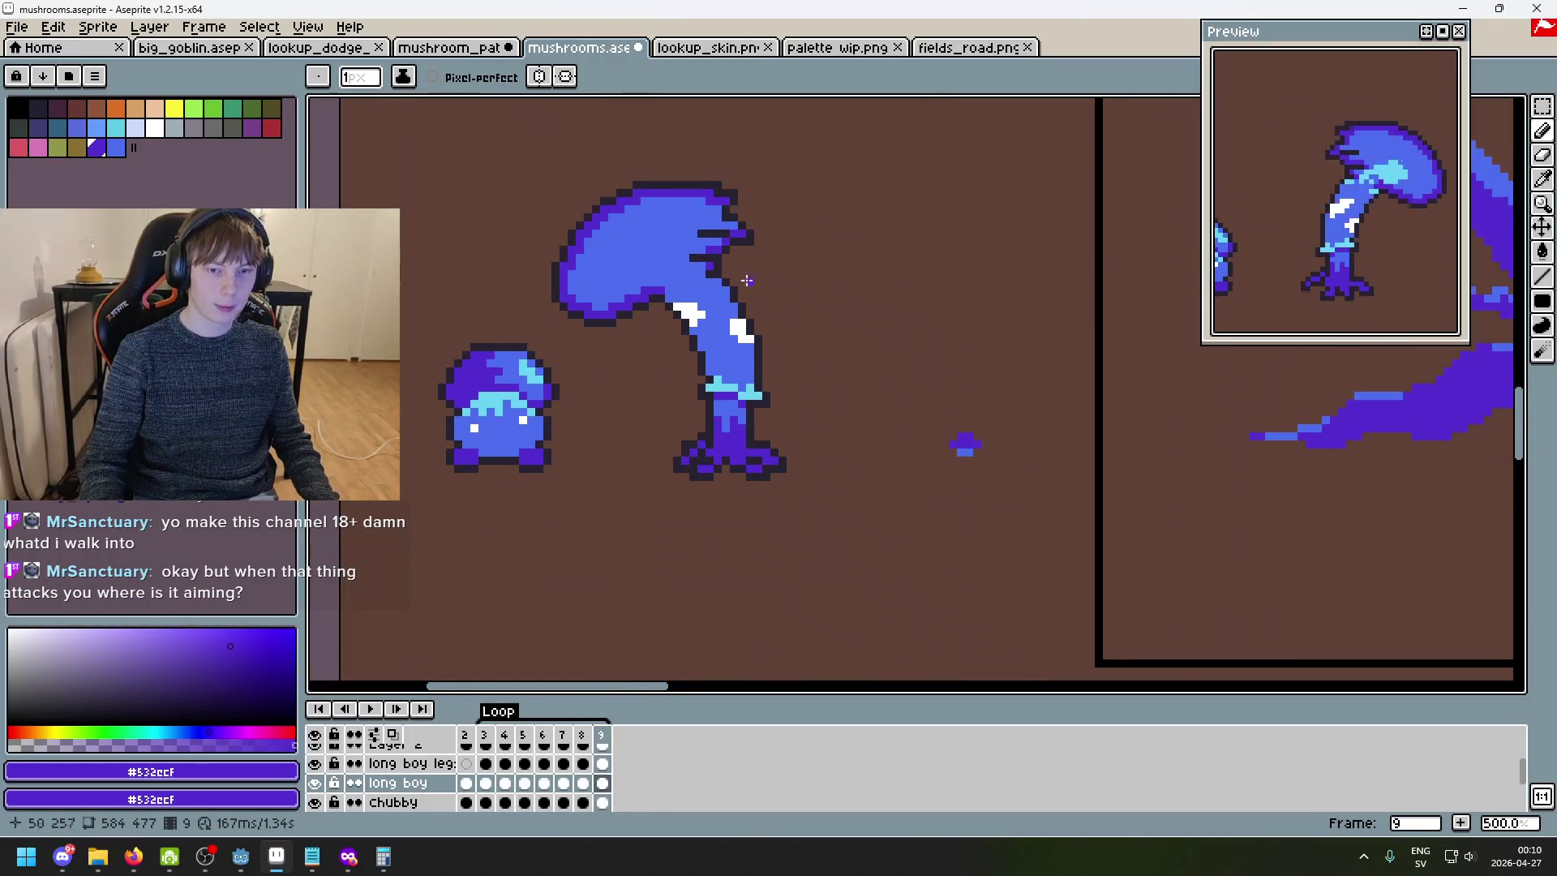
pyautogui.scroll(1, 770, 308)
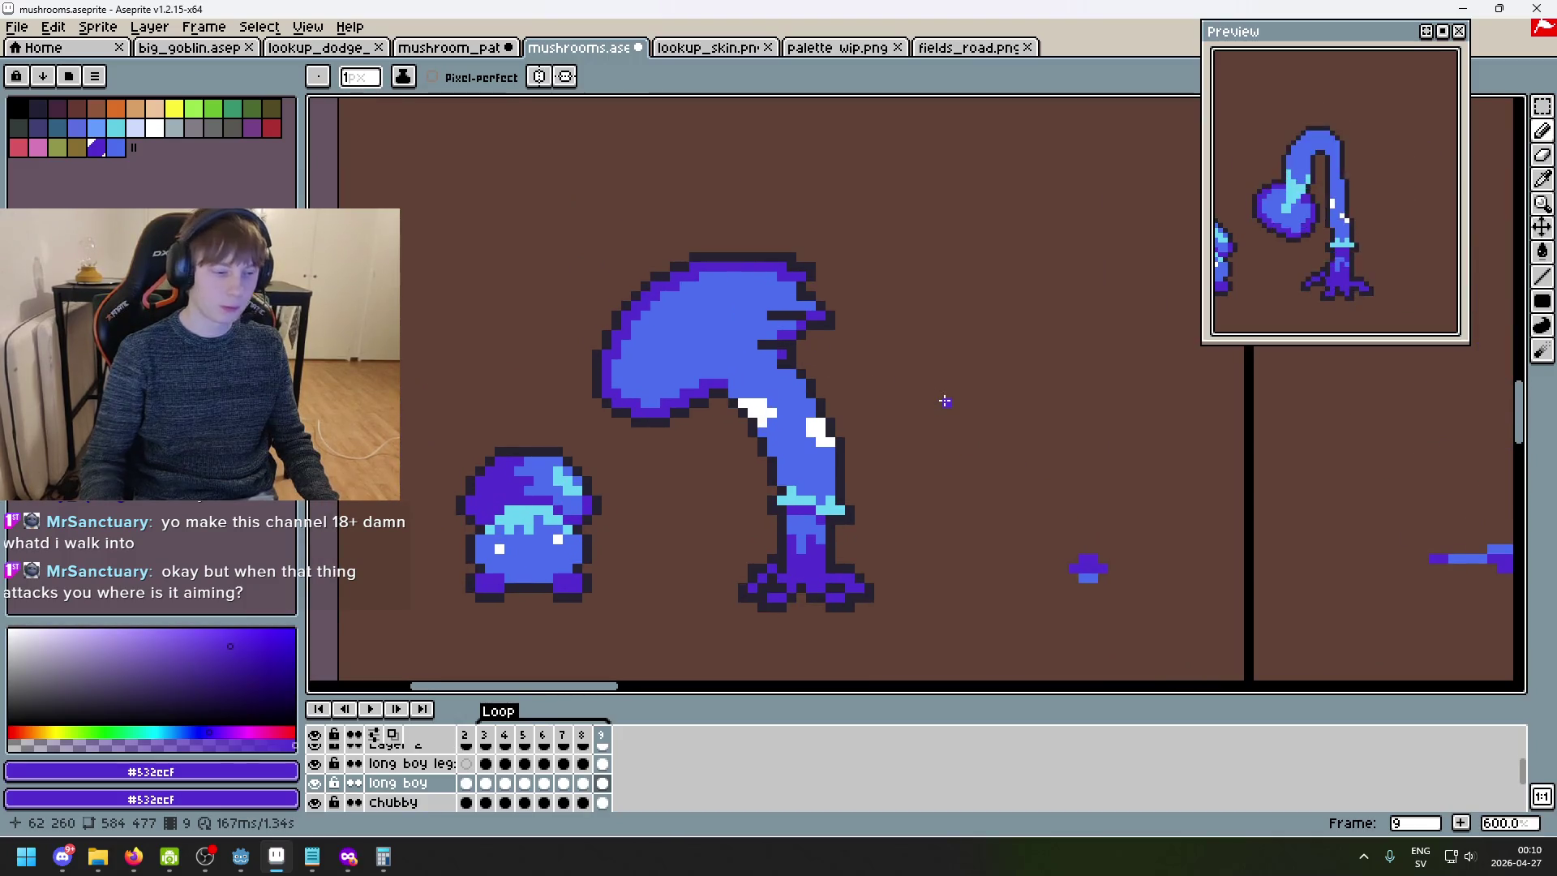
pyautogui.scroll(-3, 949, 403)
pyautogui.scroll(-1, 951, 397)
pyautogui.scroll(-2, 737, 399)
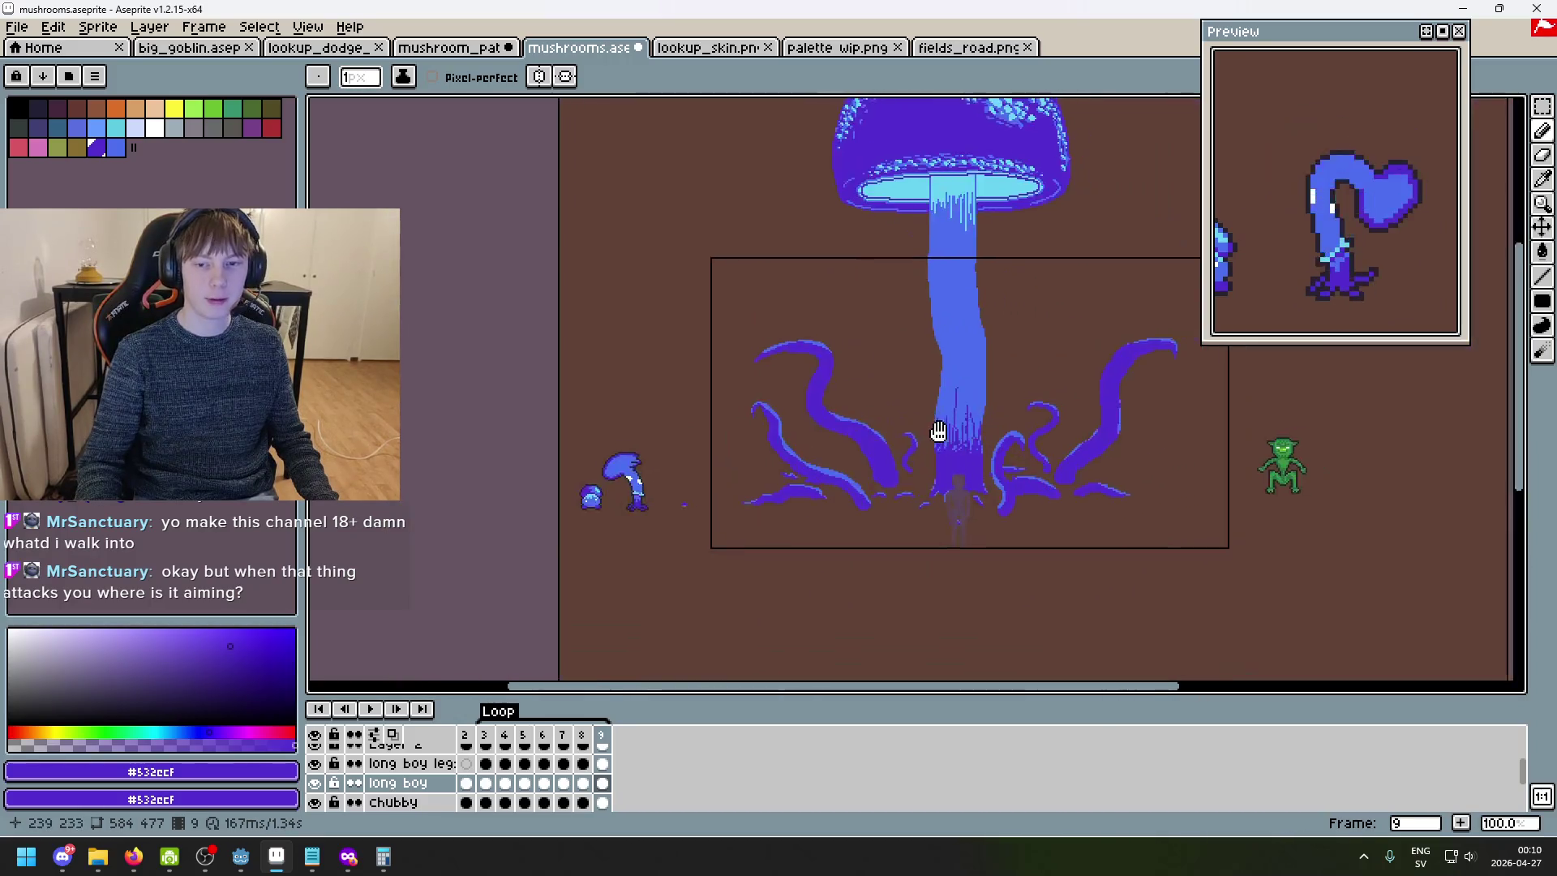
pyautogui.scroll(1, 946, 432)
pyautogui.scroll(-1, 893, 462)
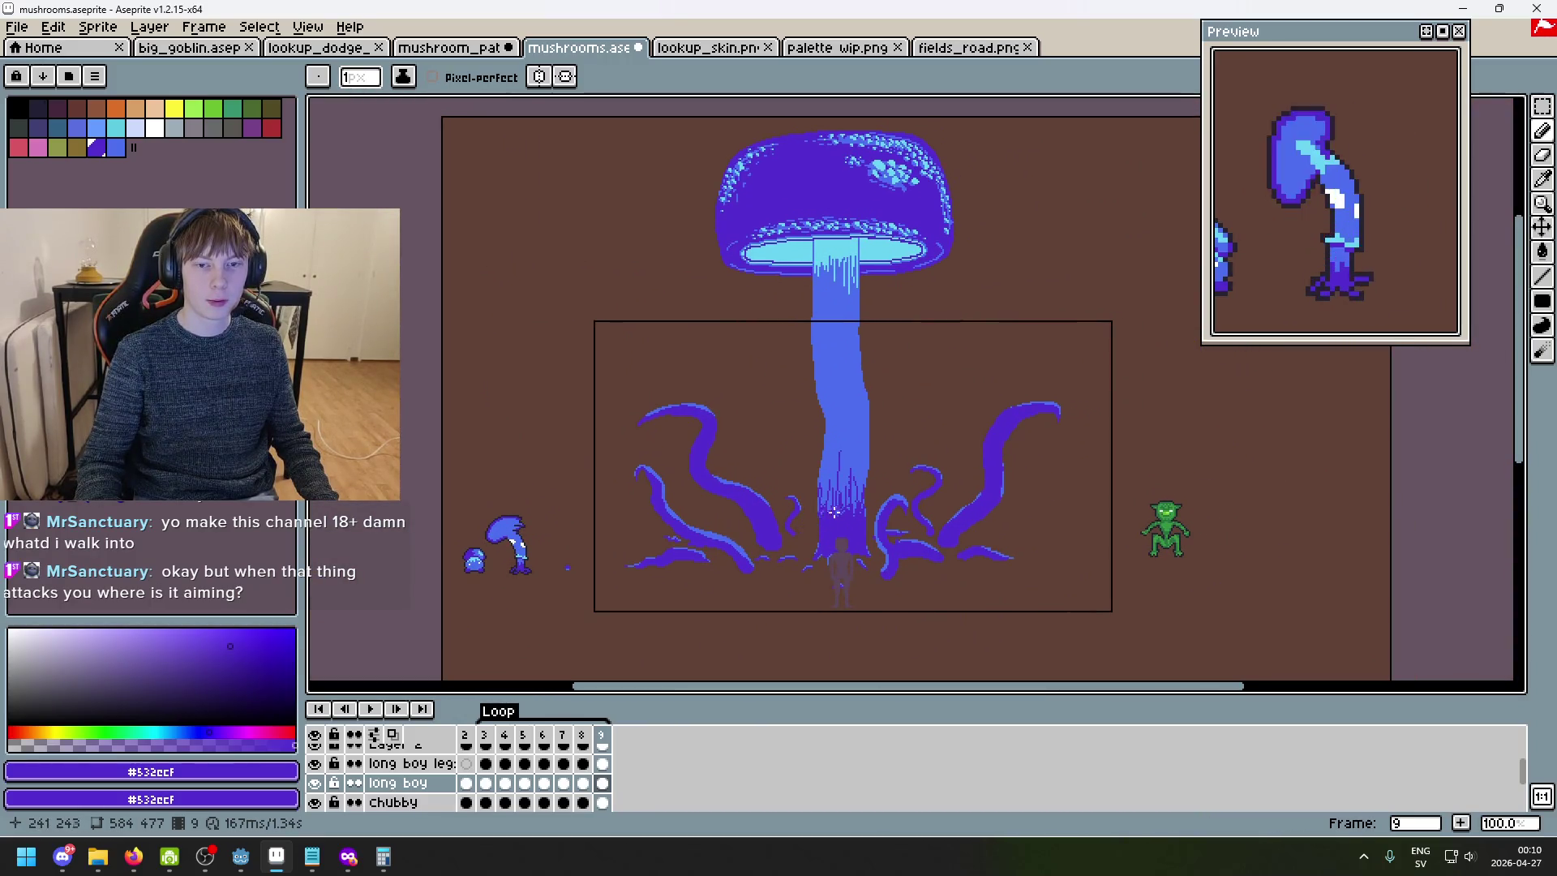
pyautogui.scroll(6, 843, 455)
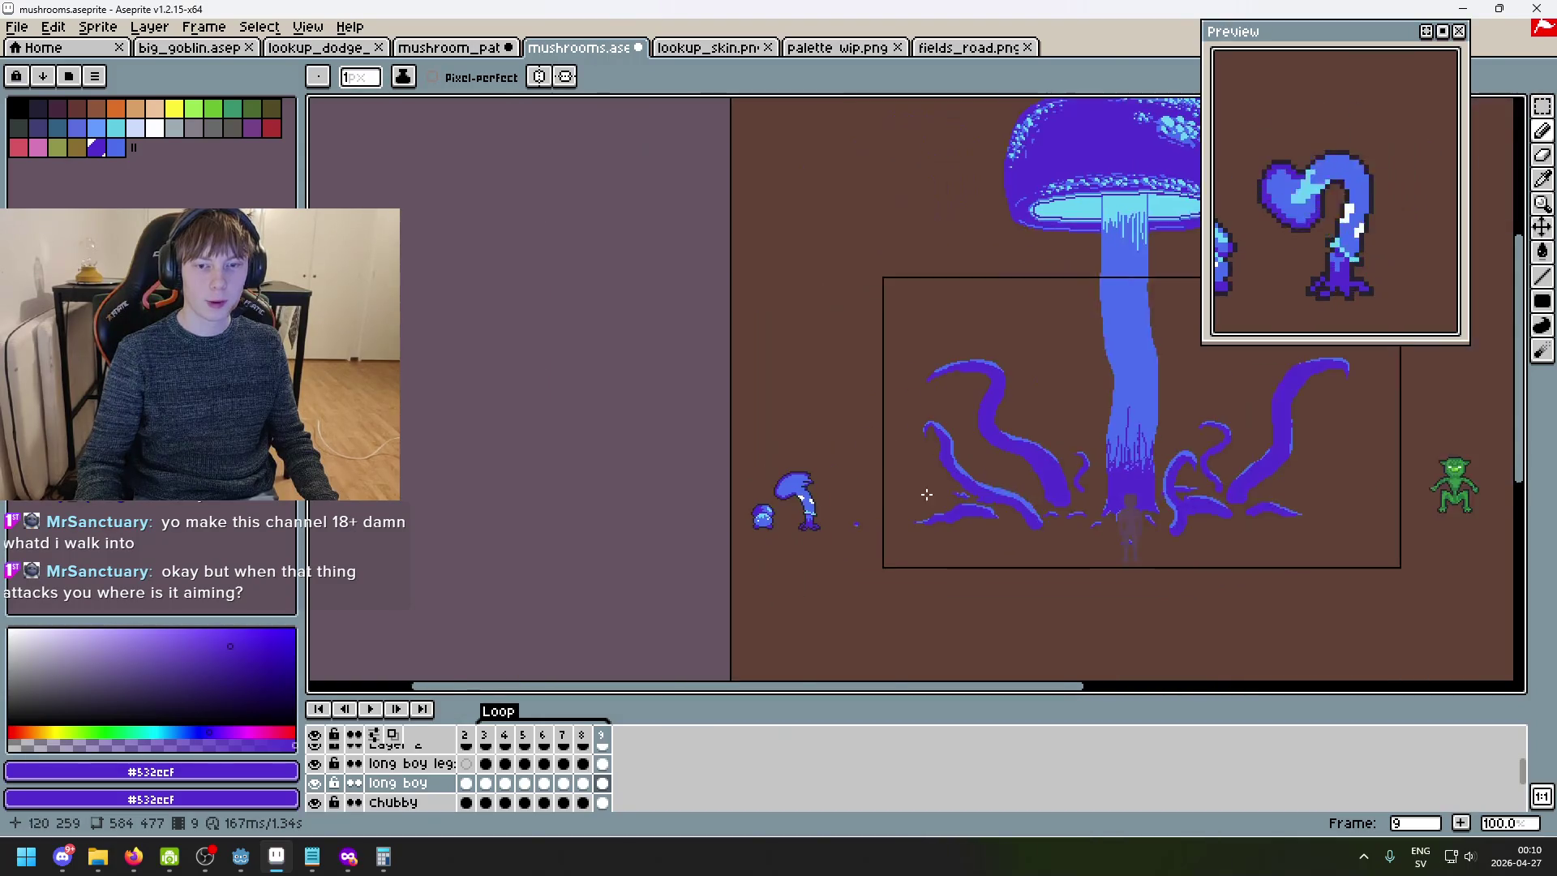
# - Play the swing animation, stop on frame 3, and sample cyan #69d4f2 from the drawing
pyautogui.moveTo(843, 455); pyautogui.dragTo(950, 516)
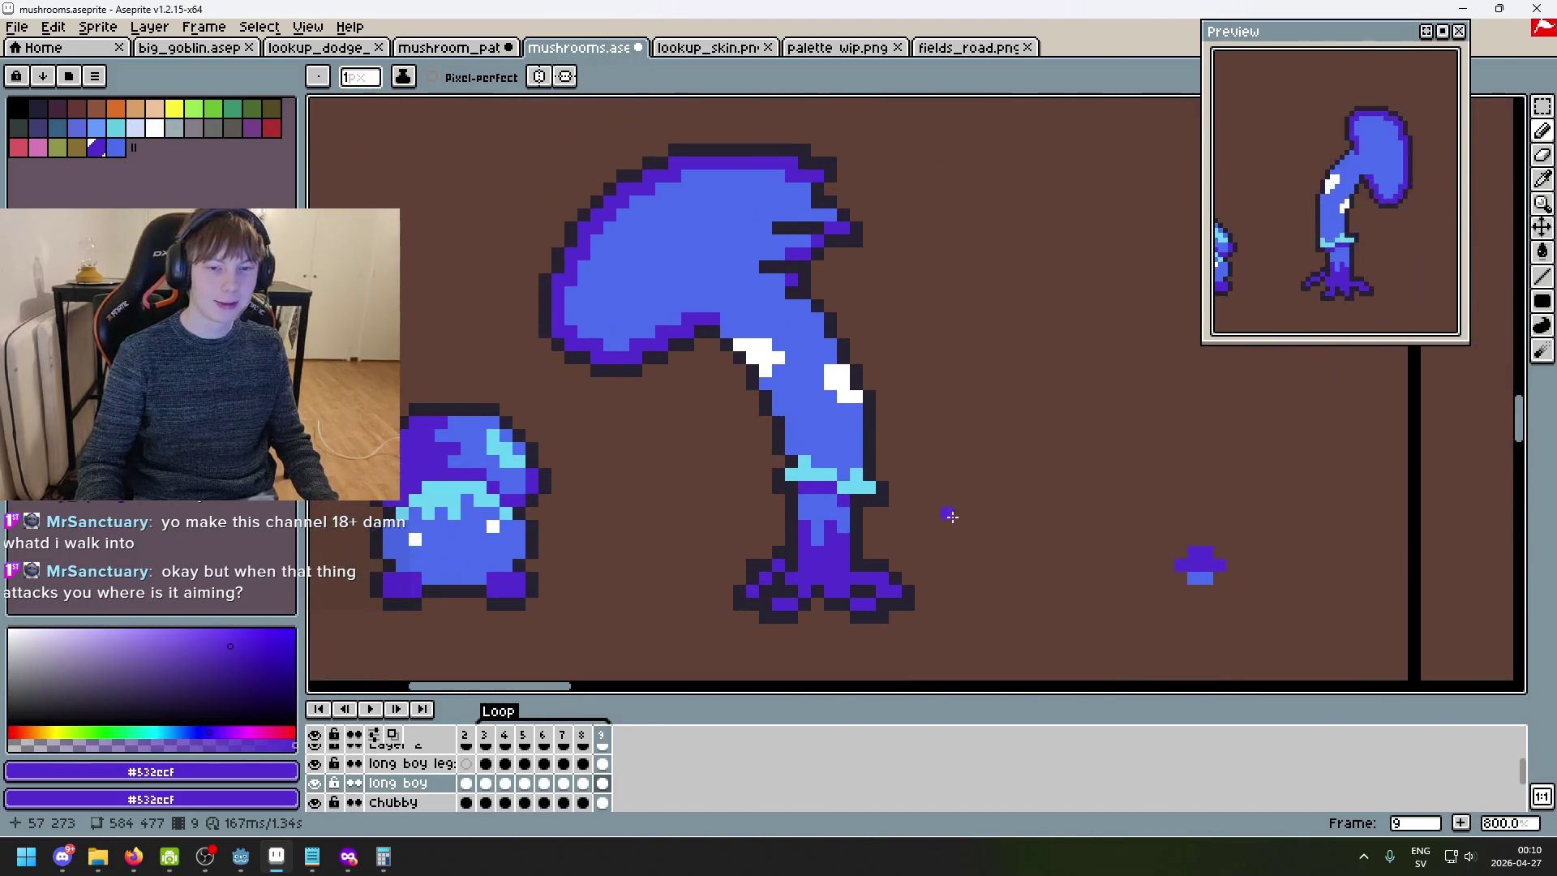
pyautogui.press('Return')
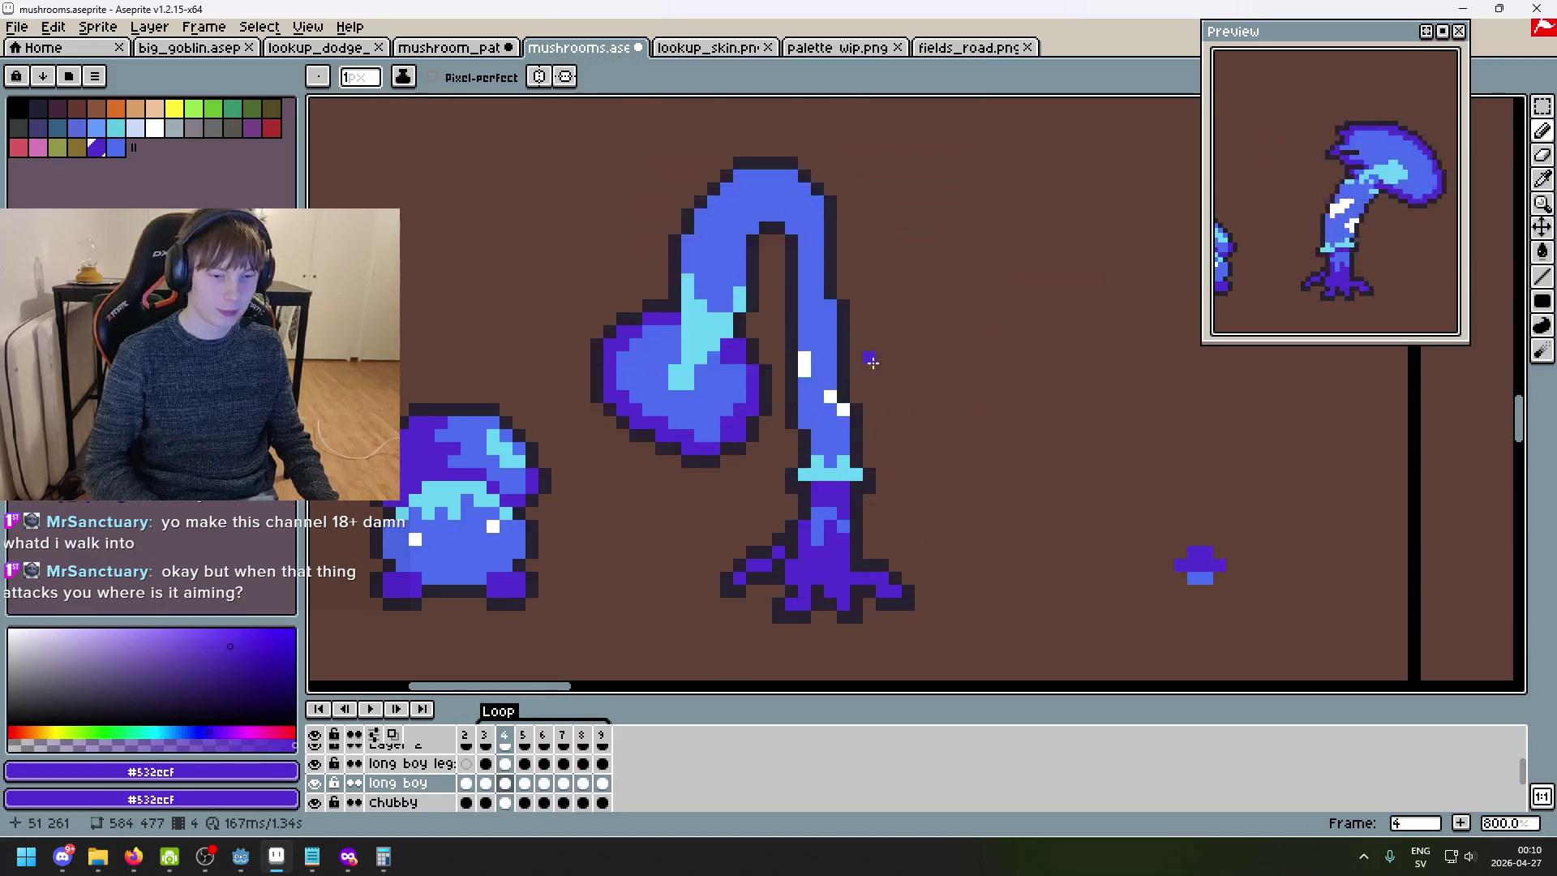
pyautogui.press('Return')
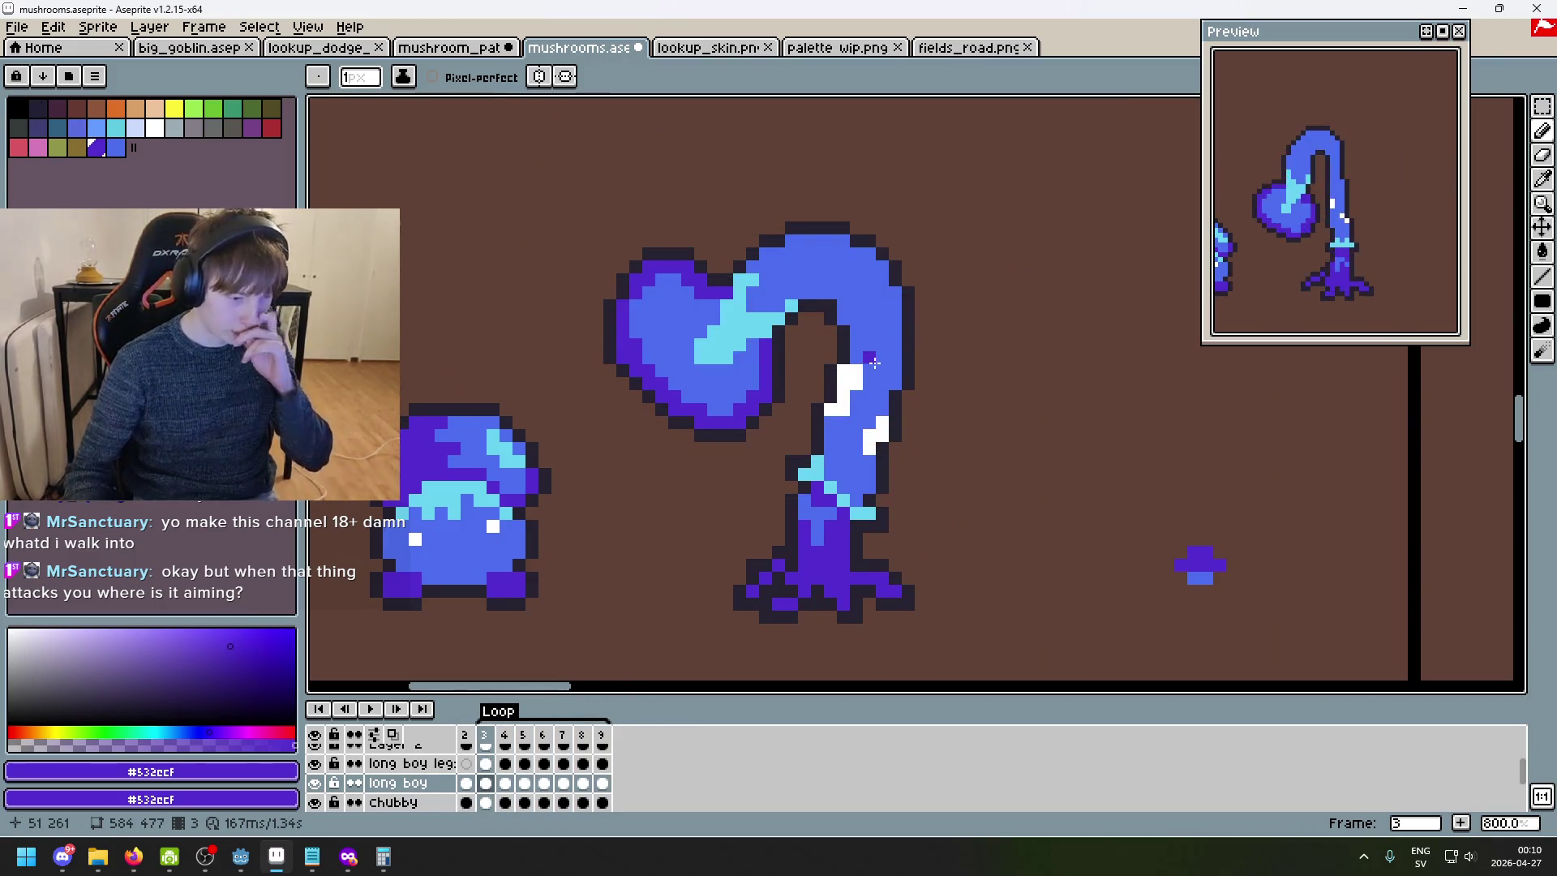
pyautogui.keyDown('alt'); pyautogui.click(740, 334); pyautogui.keyUp('alt')
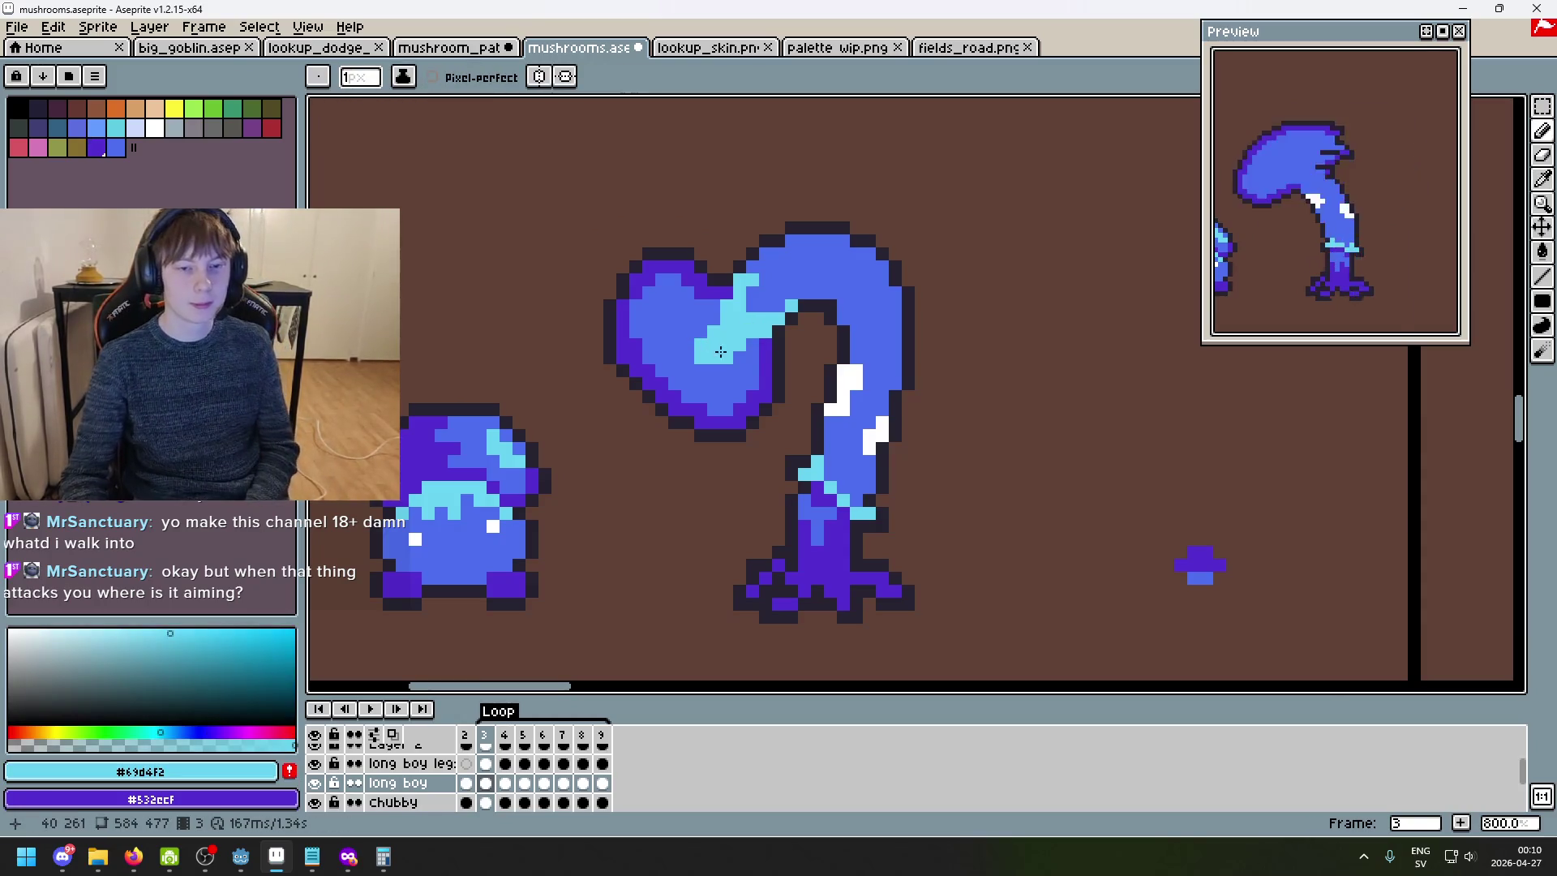
# - Compare poses across frames 4–6 and add cyan highlight pixels to frame 6's cap
pyautogui.press('.')
pyautogui.press('.')
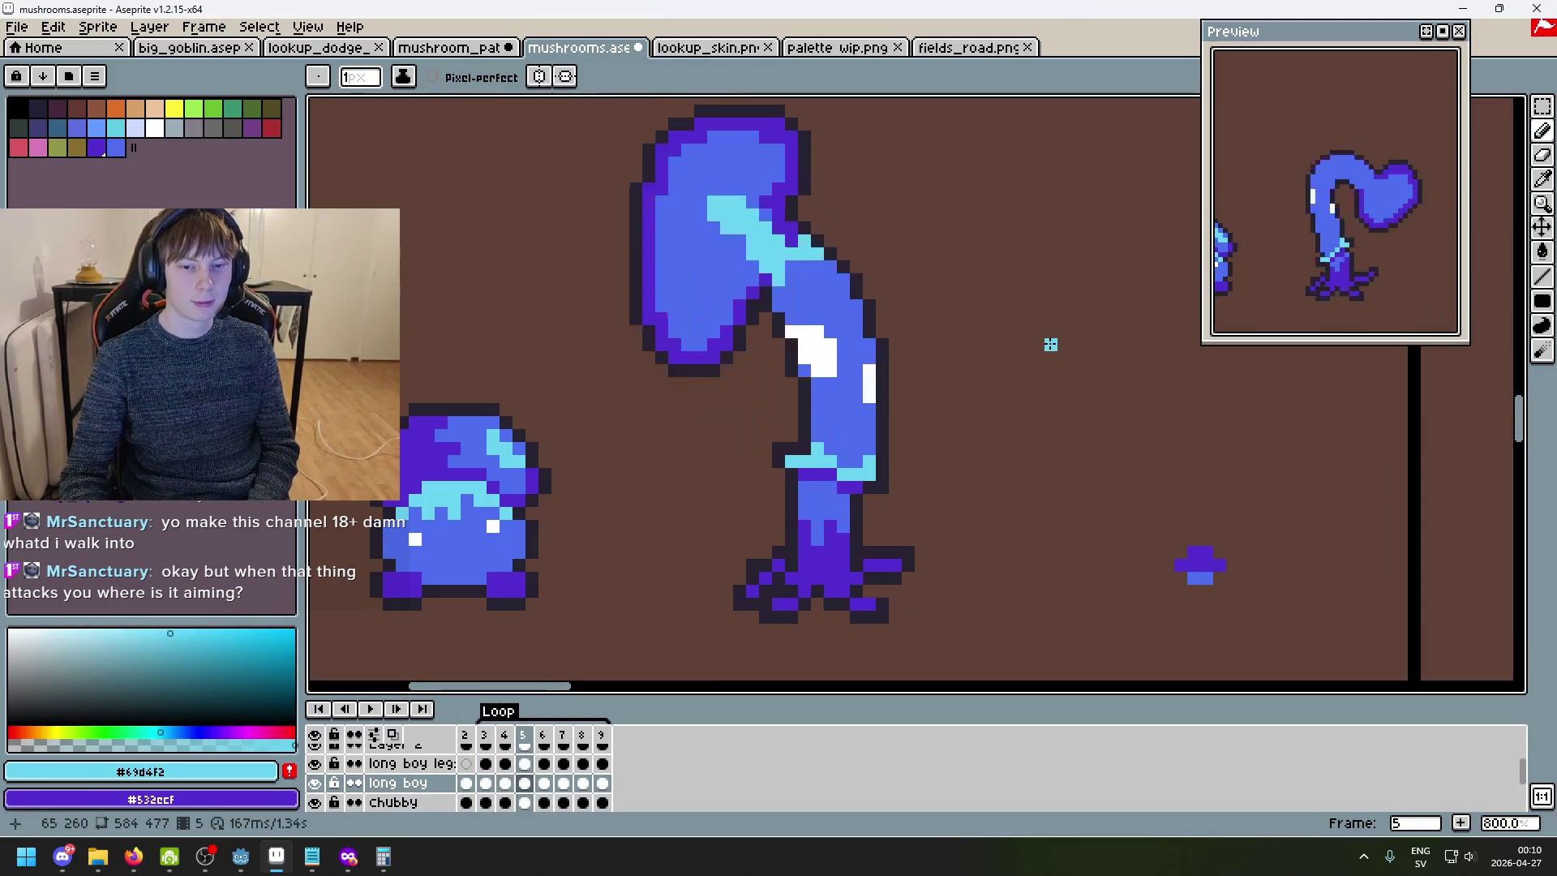
pyautogui.press('.')
pyautogui.press('.')
pyautogui.press(',')
pyautogui.press(',')
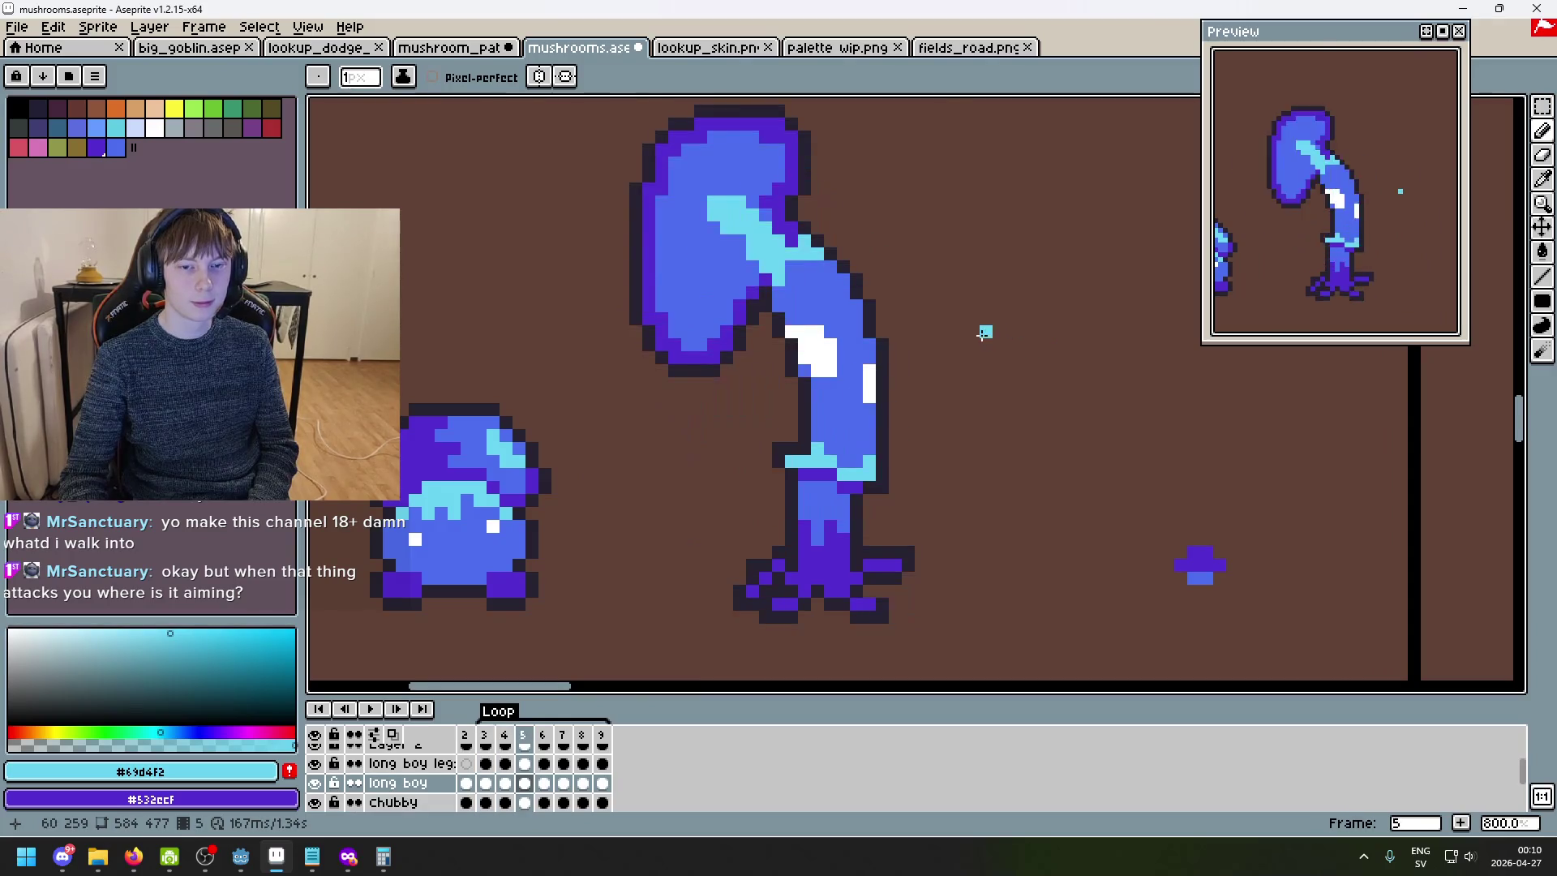
pyautogui.press('.')
pyautogui.press('.')
pyautogui.press(',')
pyautogui.press(',')
pyautogui.press(',')
pyautogui.press('.')
pyautogui.press(',')
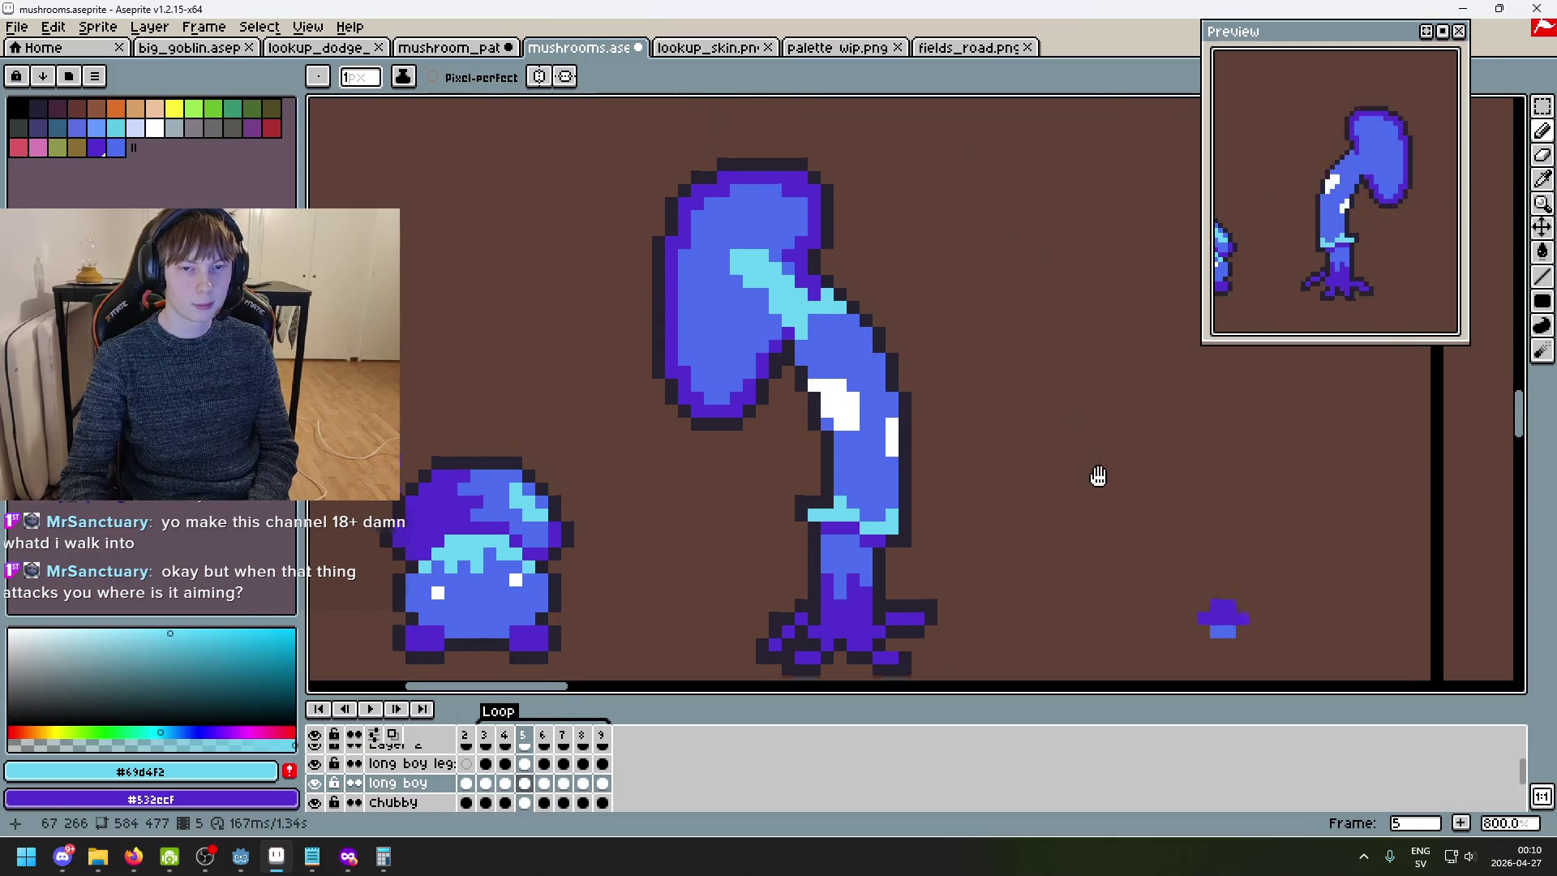
pyautogui.press('.')
pyautogui.press('.')
pyautogui.scroll(2, 979, 403)
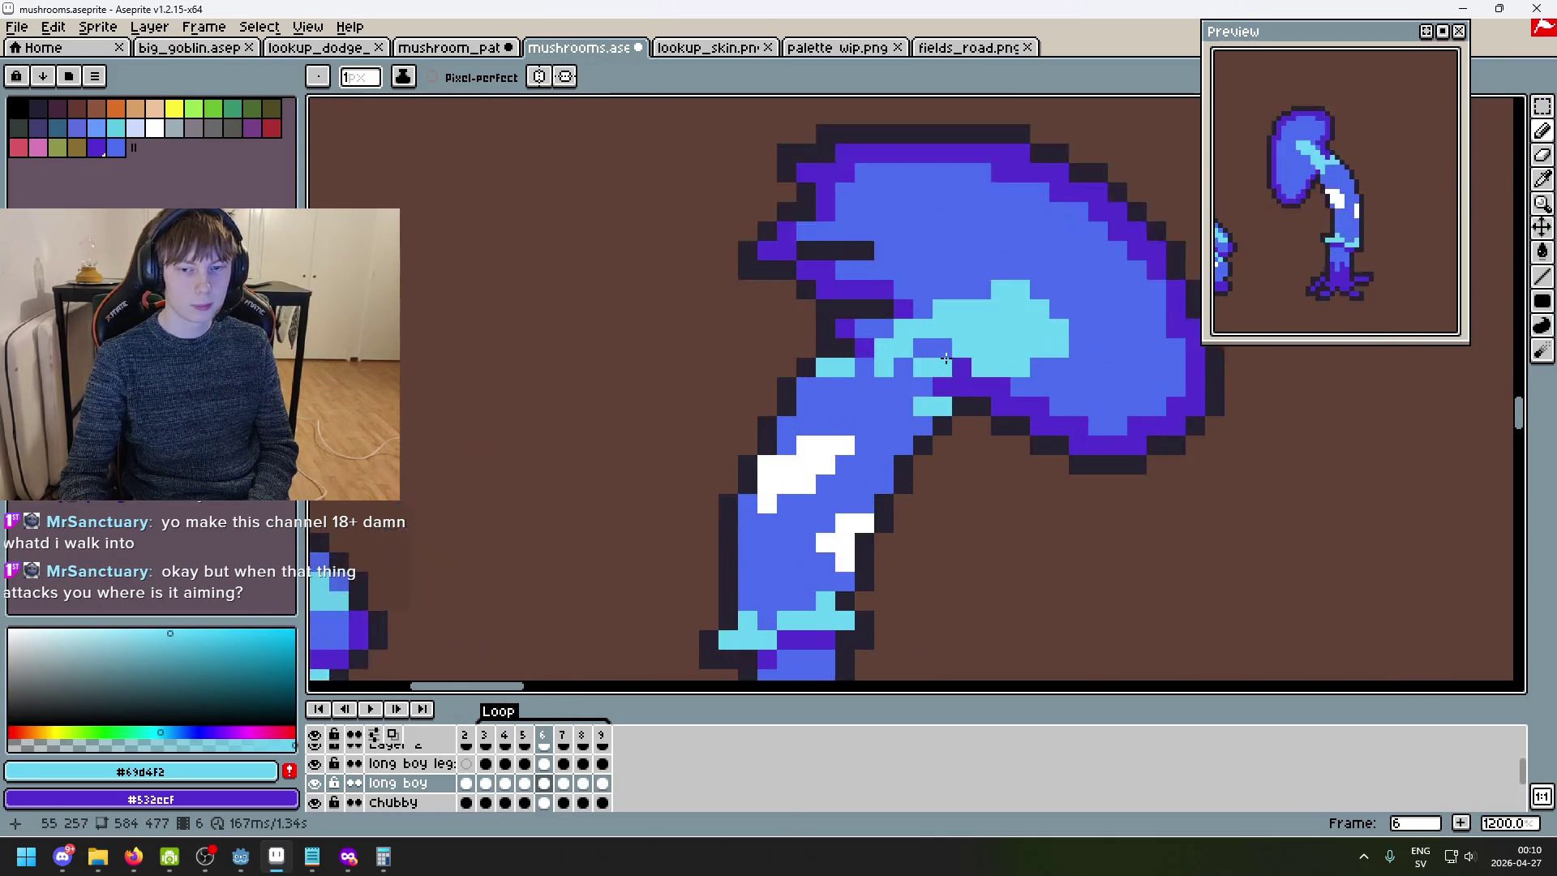
pyautogui.press(',')
pyautogui.press(',')
pyautogui.press('.')
pyautogui.press('.')
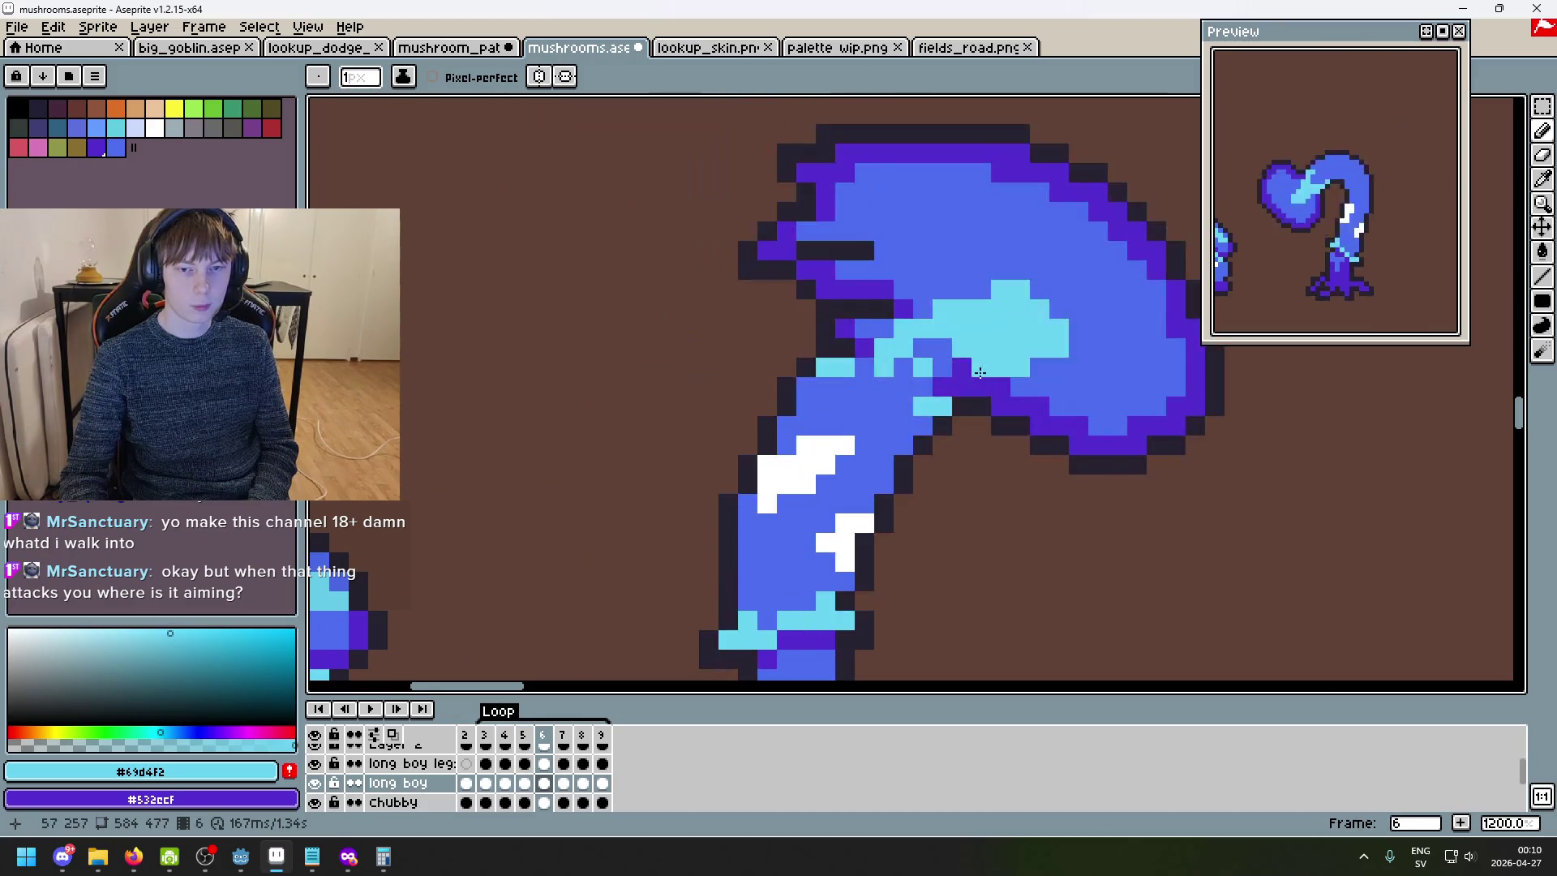
pyautogui.click(923, 385)
pyautogui.click(903, 370)
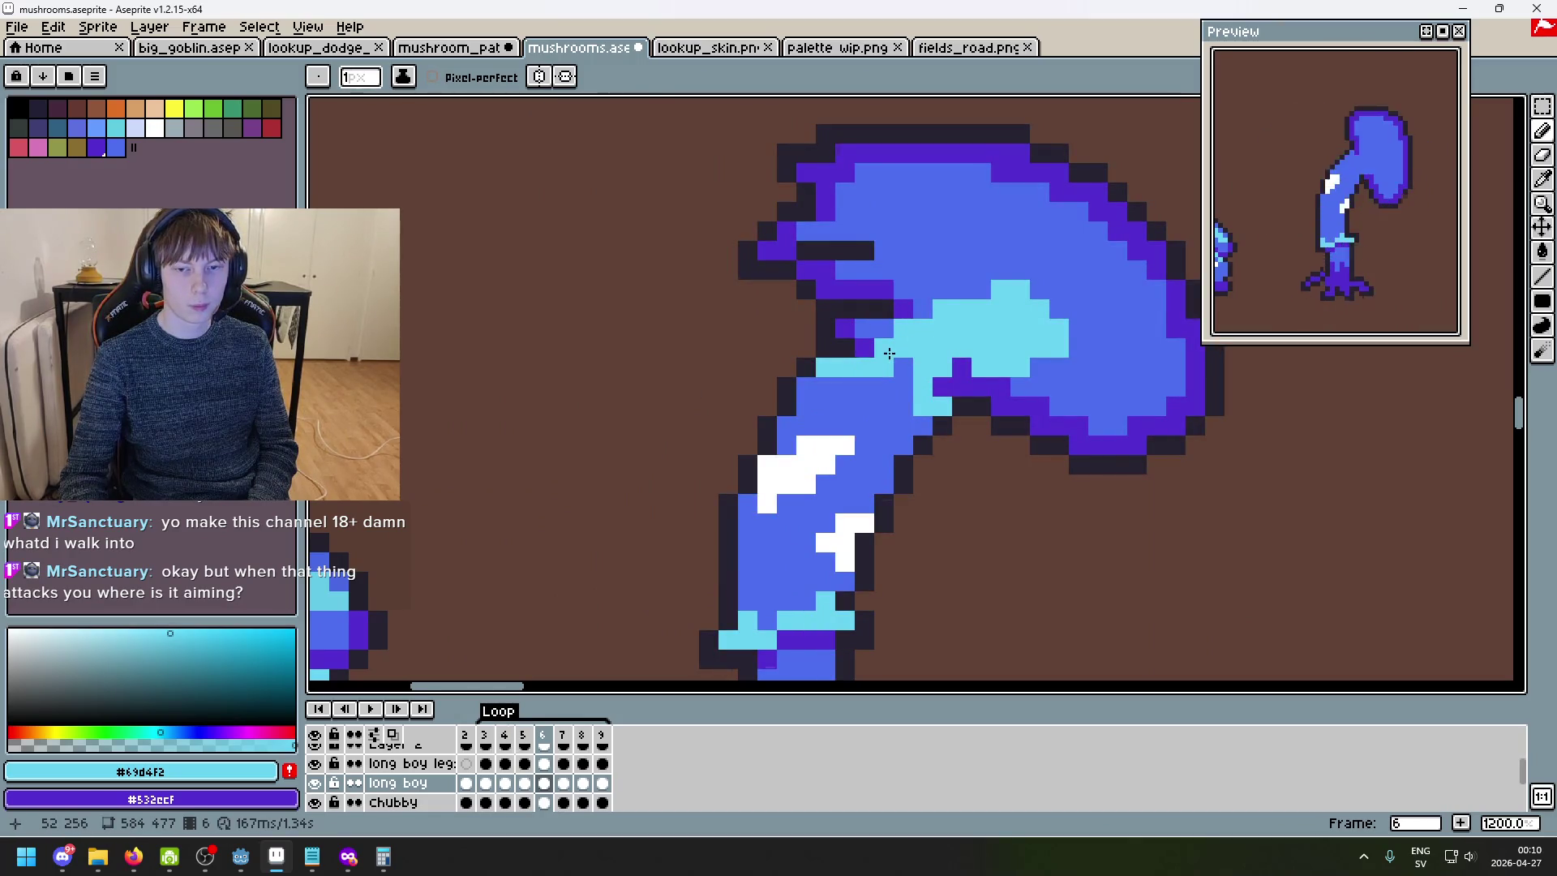
# - Paint an L-shaped cyan highlight and cyan cluster across frame 7's heart-shaped cap
pyautogui.press('.')
pyautogui.click(841, 387)
pyautogui.press(',')
pyautogui.press('.')
pyautogui.moveTo(922, 426)
pyautogui.mouseDown()
pyautogui.moveTo(905, 388)
pyautogui.moveTo(844, 367)
pyautogui.mouseUp()
pyautogui.moveTo(903, 309); pyautogui.dragTo(907, 319)
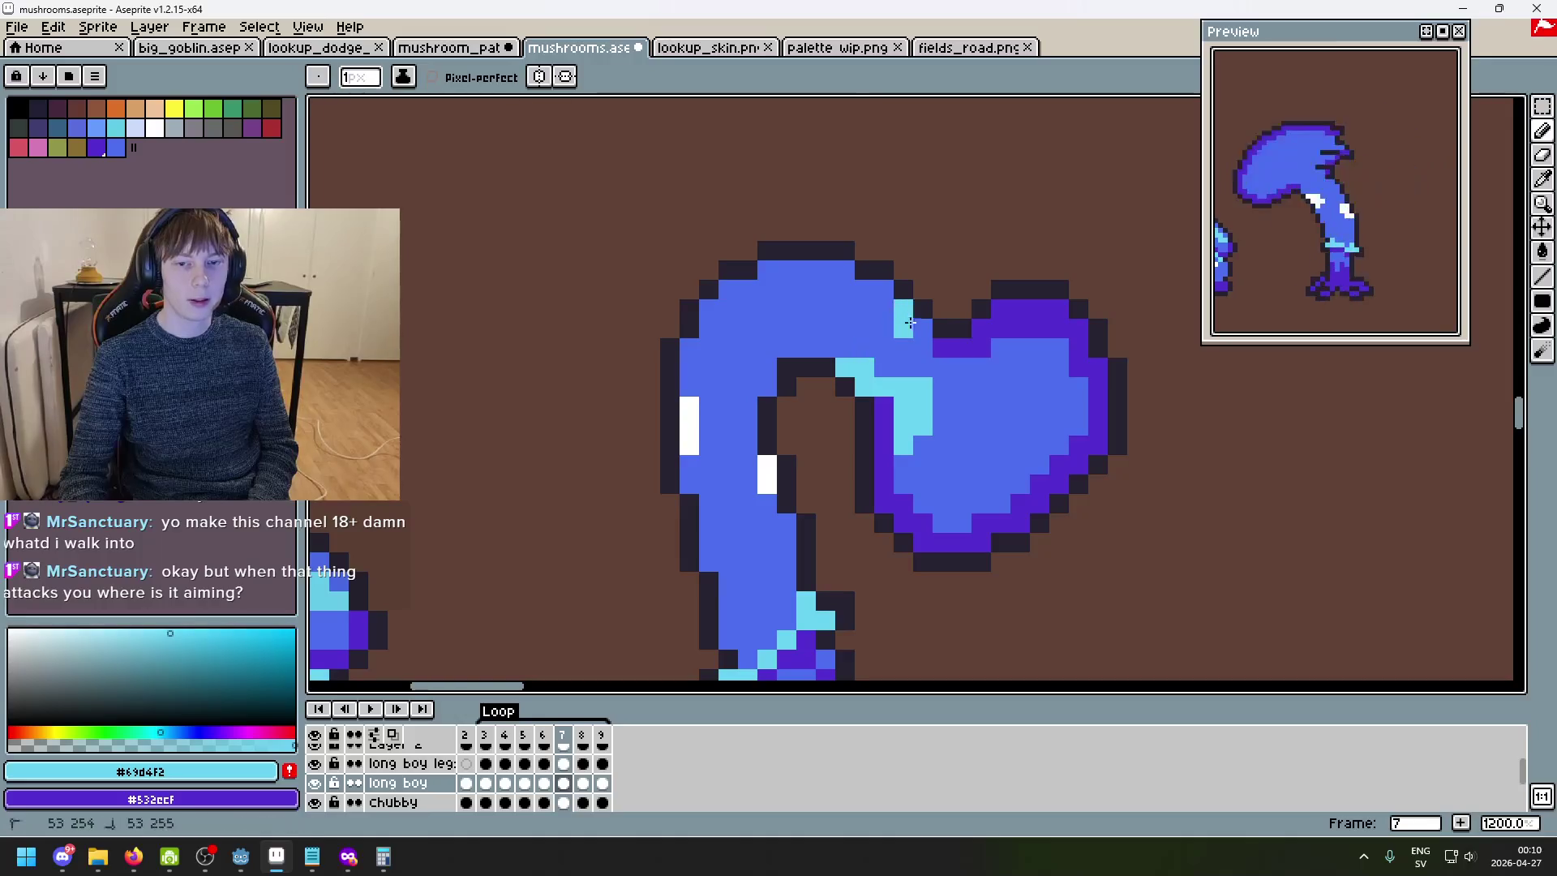
pyautogui.click(922, 348)
pyautogui.moveTo(961, 387)
pyautogui.mouseDown()
pyautogui.moveTo(927, 410)
pyautogui.moveTo(973, 448)
pyautogui.mouseUp()
pyautogui.click(888, 337)
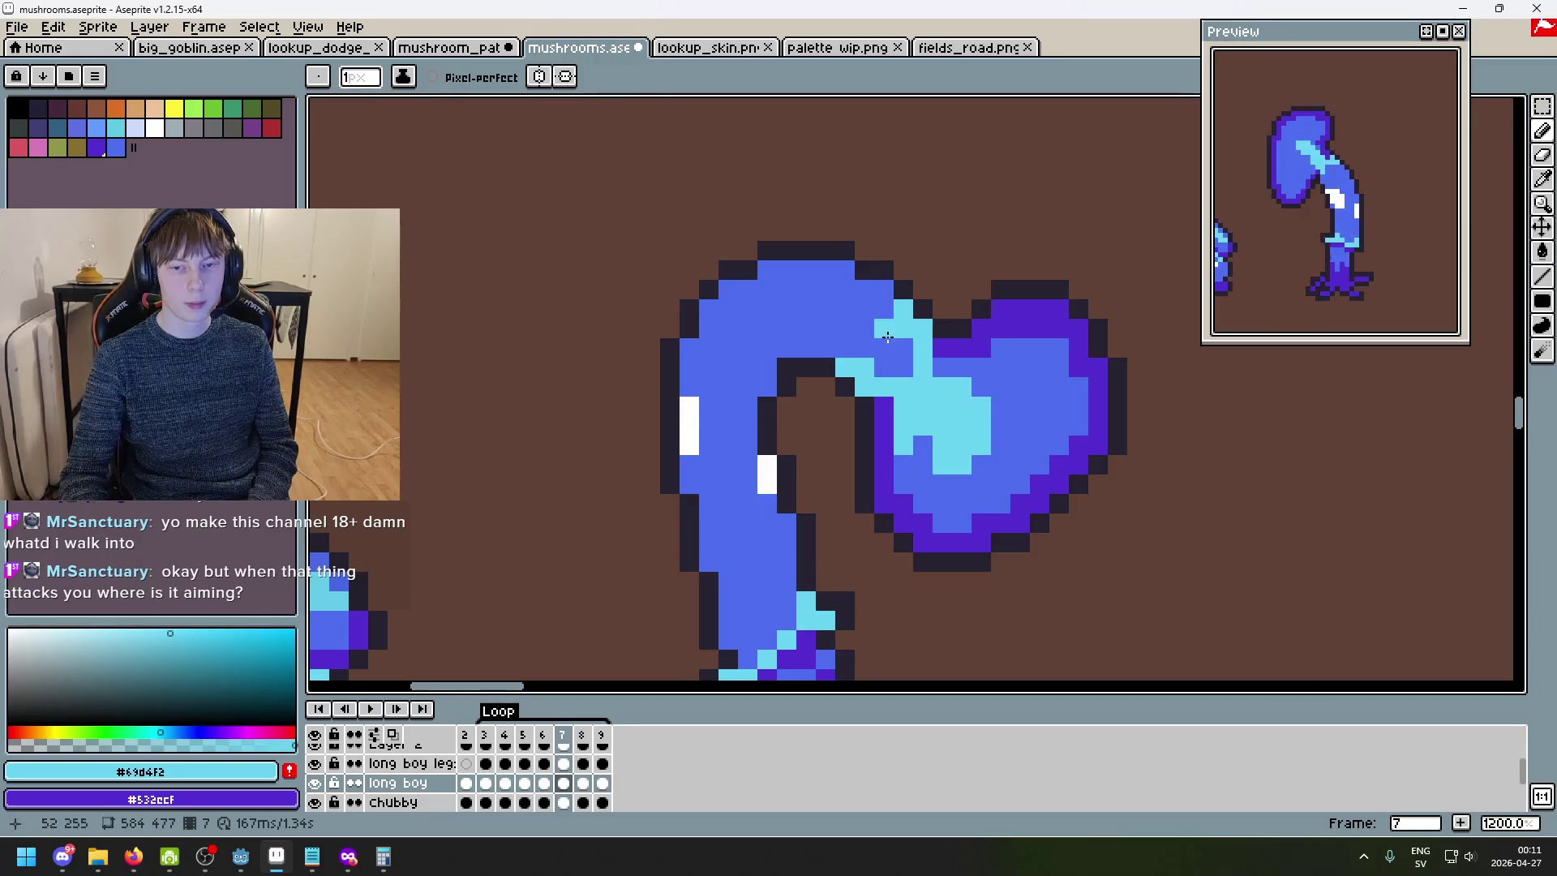
# - Paint a cyan patch joined by a diagonal cyan stroke across frame 8's cap
pyautogui.press('Right')
pyautogui.click(972, 395)
pyautogui.hotkey('ctrl', 'z')
pyautogui.moveTo(999, 328)
pyautogui.mouseDown()
pyautogui.moveTo(973, 357)
pyautogui.moveTo(965, 333)
pyautogui.moveTo(943, 356)
pyautogui.moveTo(864, 328)
pyautogui.mouseUp()
pyautogui.click(844, 270)
pyautogui.moveTo(842, 272)
pyautogui.mouseDown()
pyautogui.moveTo(924, 311)
pyautogui.moveTo(996, 309)
pyautogui.moveTo(959, 277)
pyautogui.mouseUp()
pyautogui.scroll(-3, 959, 278)
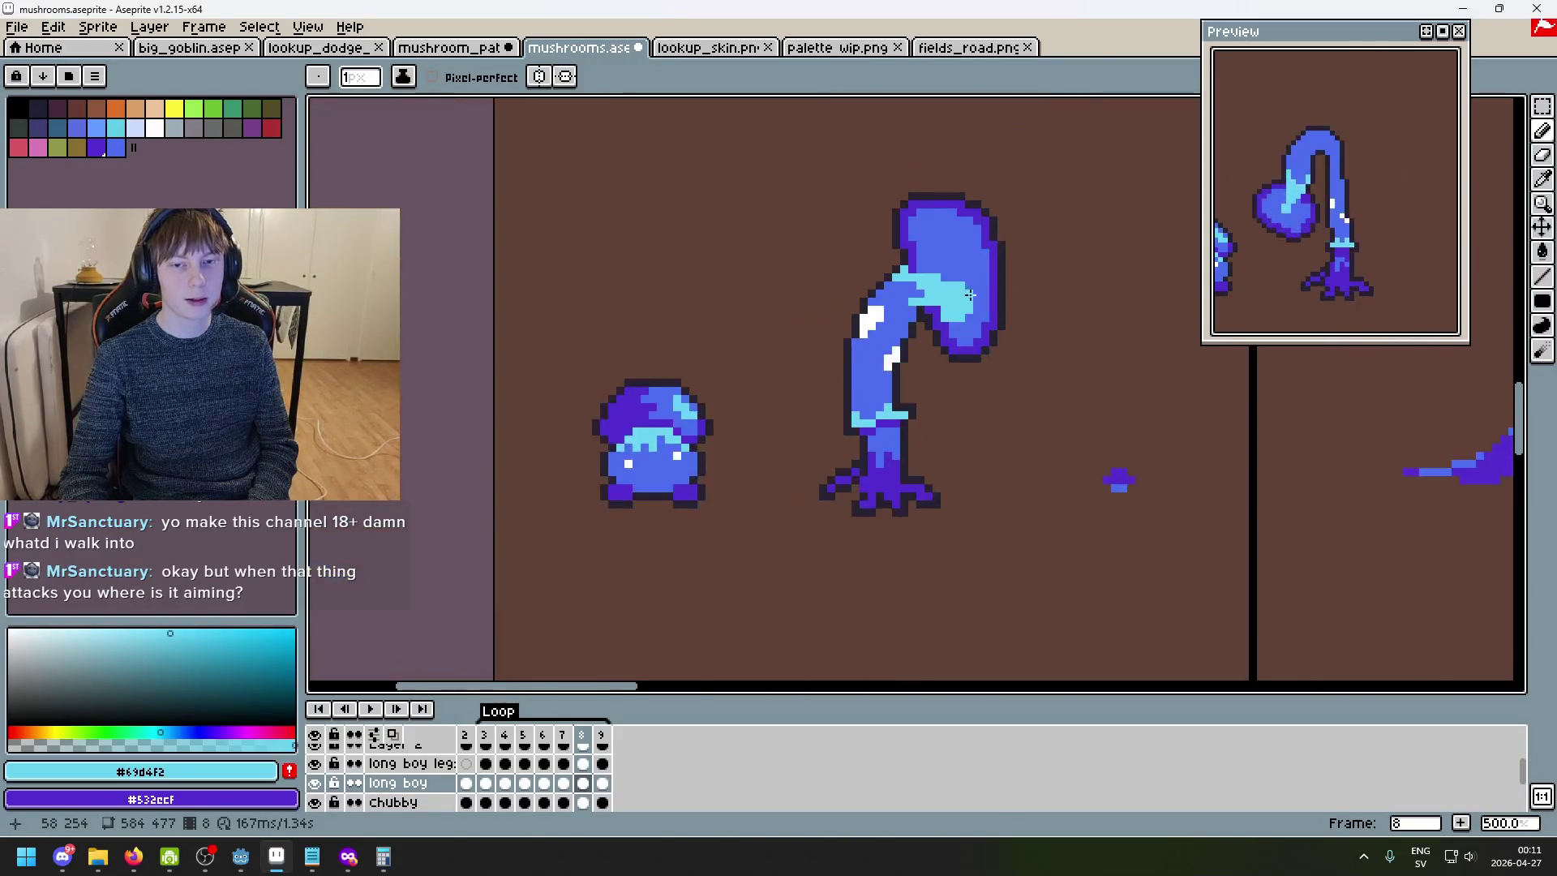
pyautogui.scroll(3, 1010, 282)
pyautogui.click(1010, 282)
# - Draw a cyan highlight band sweeping across frame 9's cap
pyautogui.press('Right')
pyautogui.moveTo(649, 389); pyautogui.dragTo(749, 350)
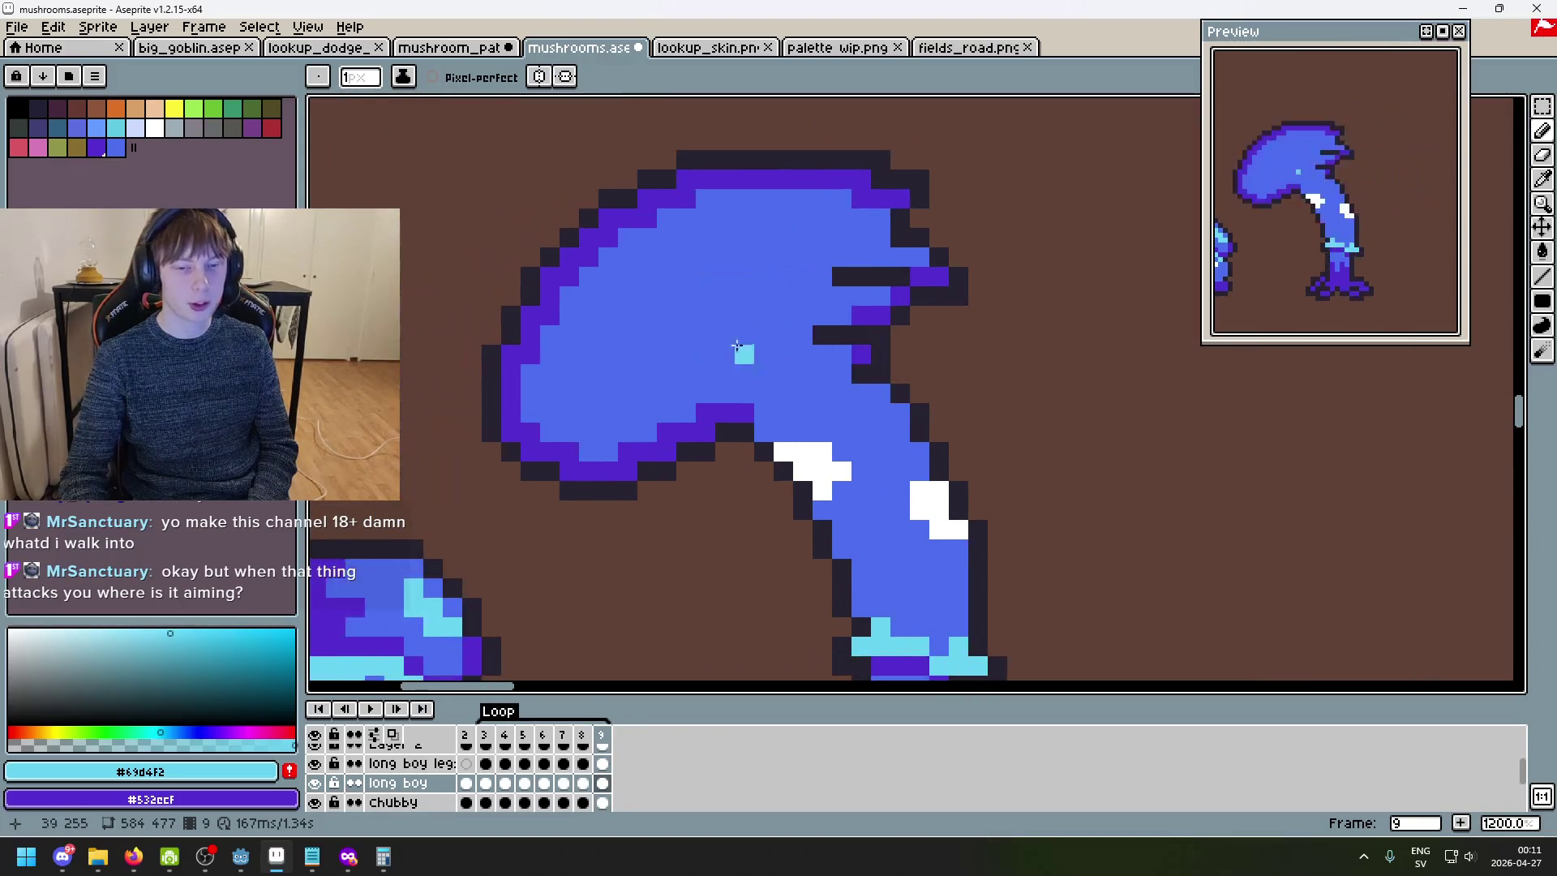
pyautogui.moveTo(608, 394)
pyautogui.mouseDown()
pyautogui.moveTo(653, 362)
pyautogui.moveTo(769, 416)
pyautogui.mouseUp()
pyautogui.moveTo(832, 376)
pyautogui.mouseDown()
pyautogui.moveTo(648, 316)
pyautogui.moveTo(828, 378)
pyautogui.mouseUp()
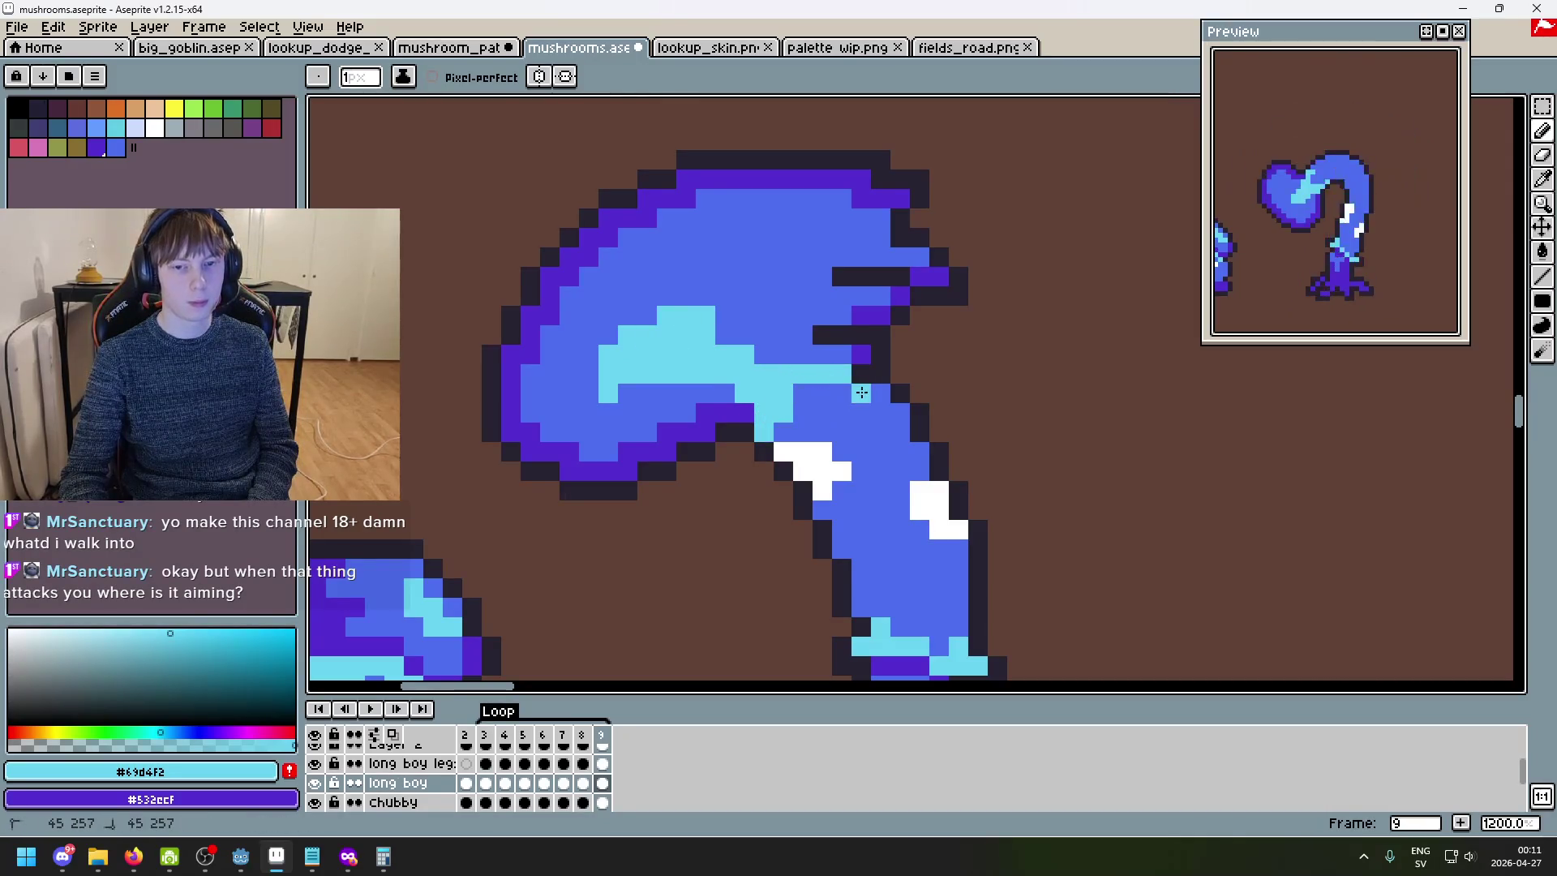
pyautogui.scroll(-3, 839, 391)
pyautogui.scroll(2, 772, 383)
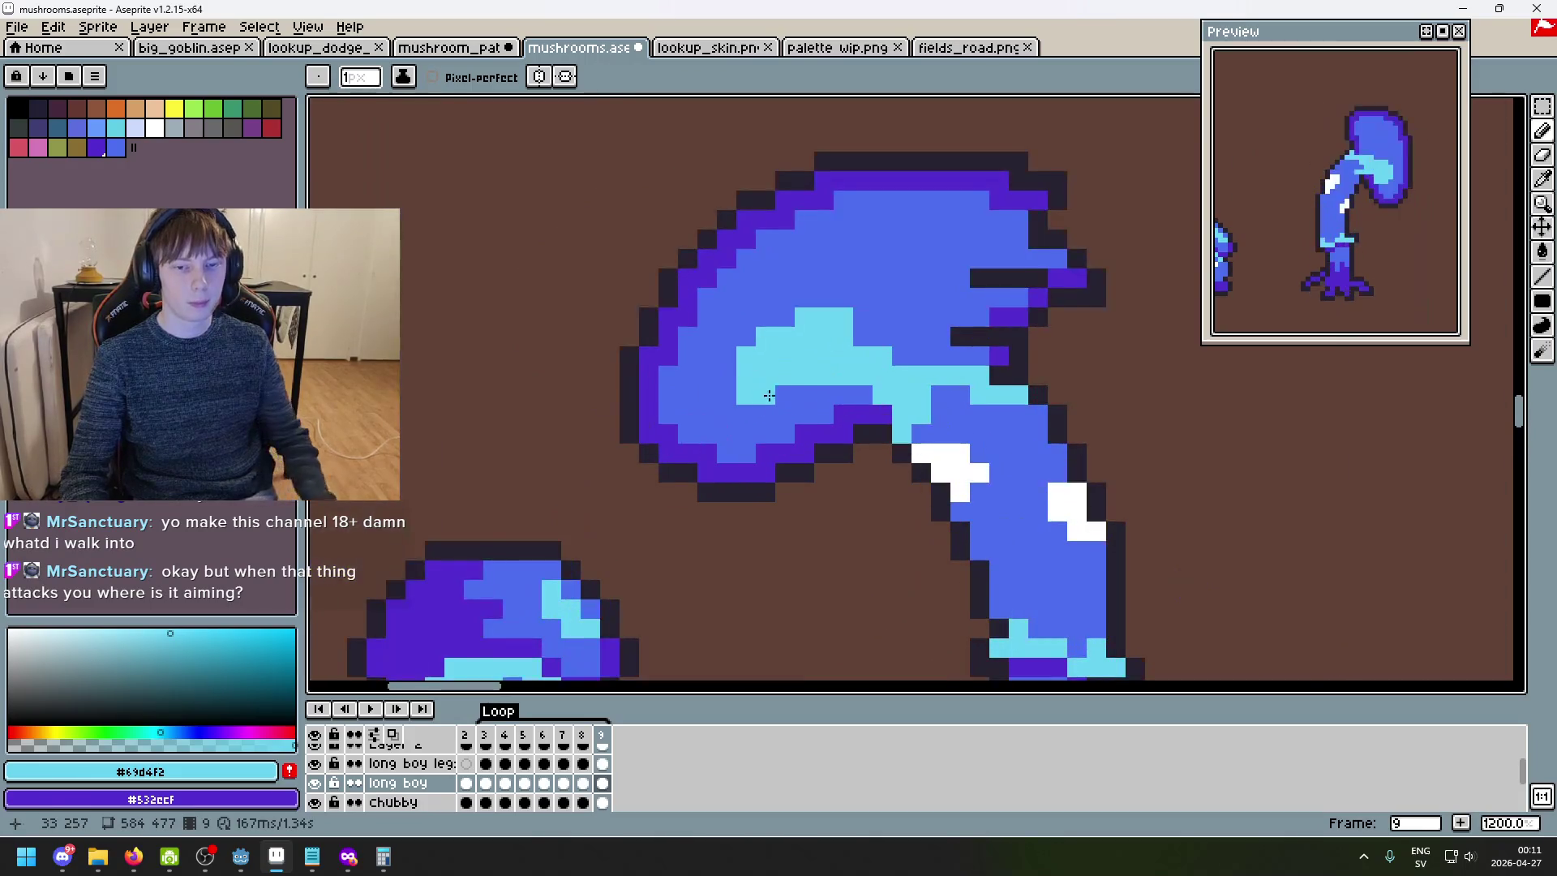
pyautogui.press('Right')
pyautogui.press('Right')
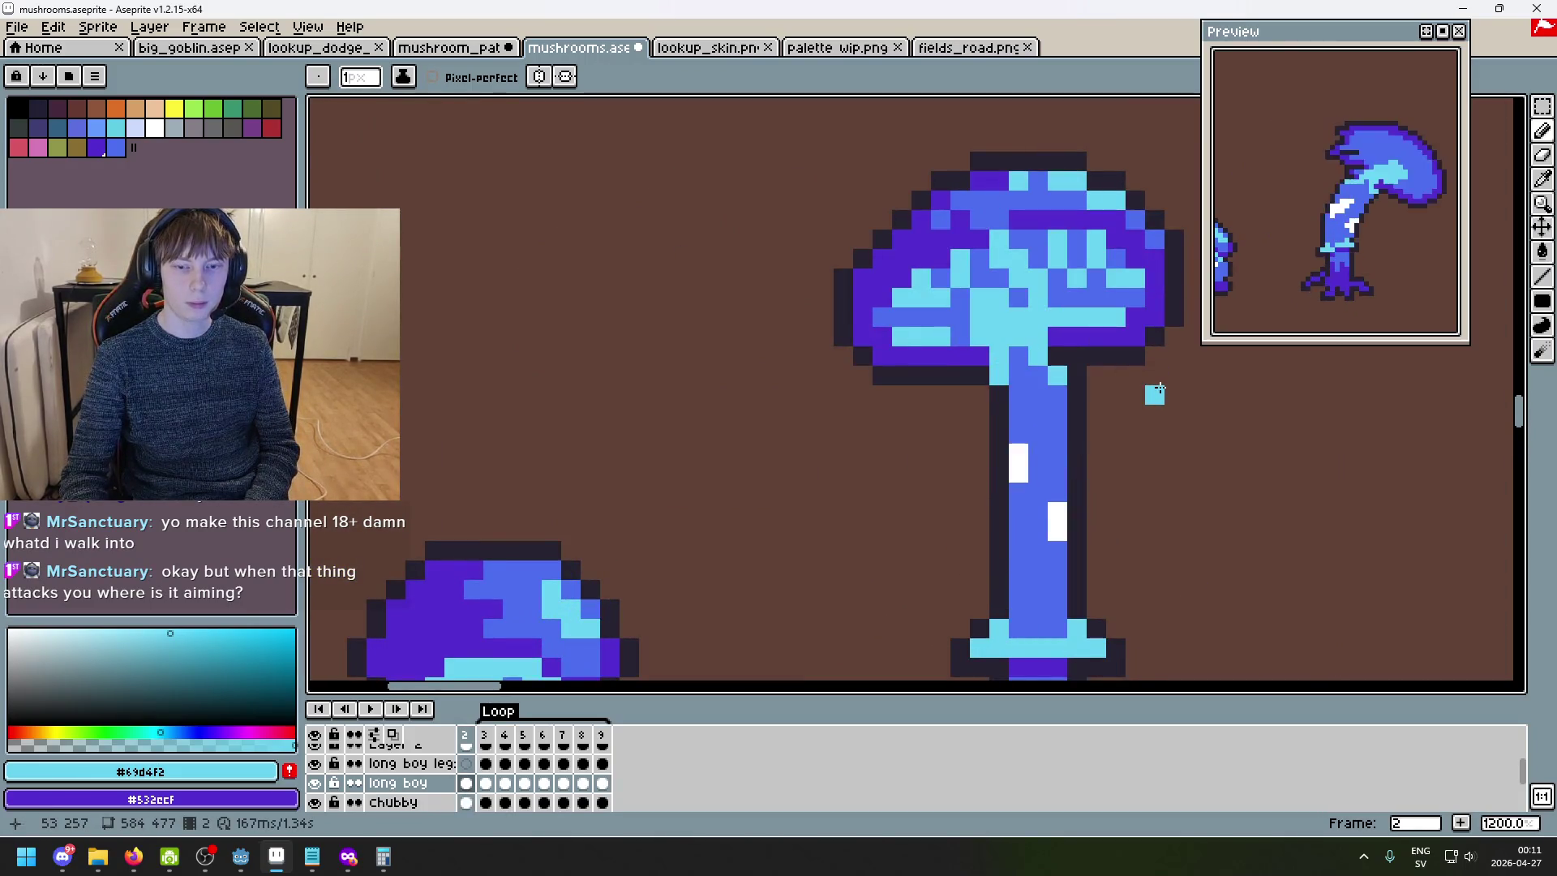
# - Step forward to frame 5 and add a cyan pixel to its cap highlight
pyautogui.press('Right')
pyautogui.press('Right')
pyautogui.press('Right')
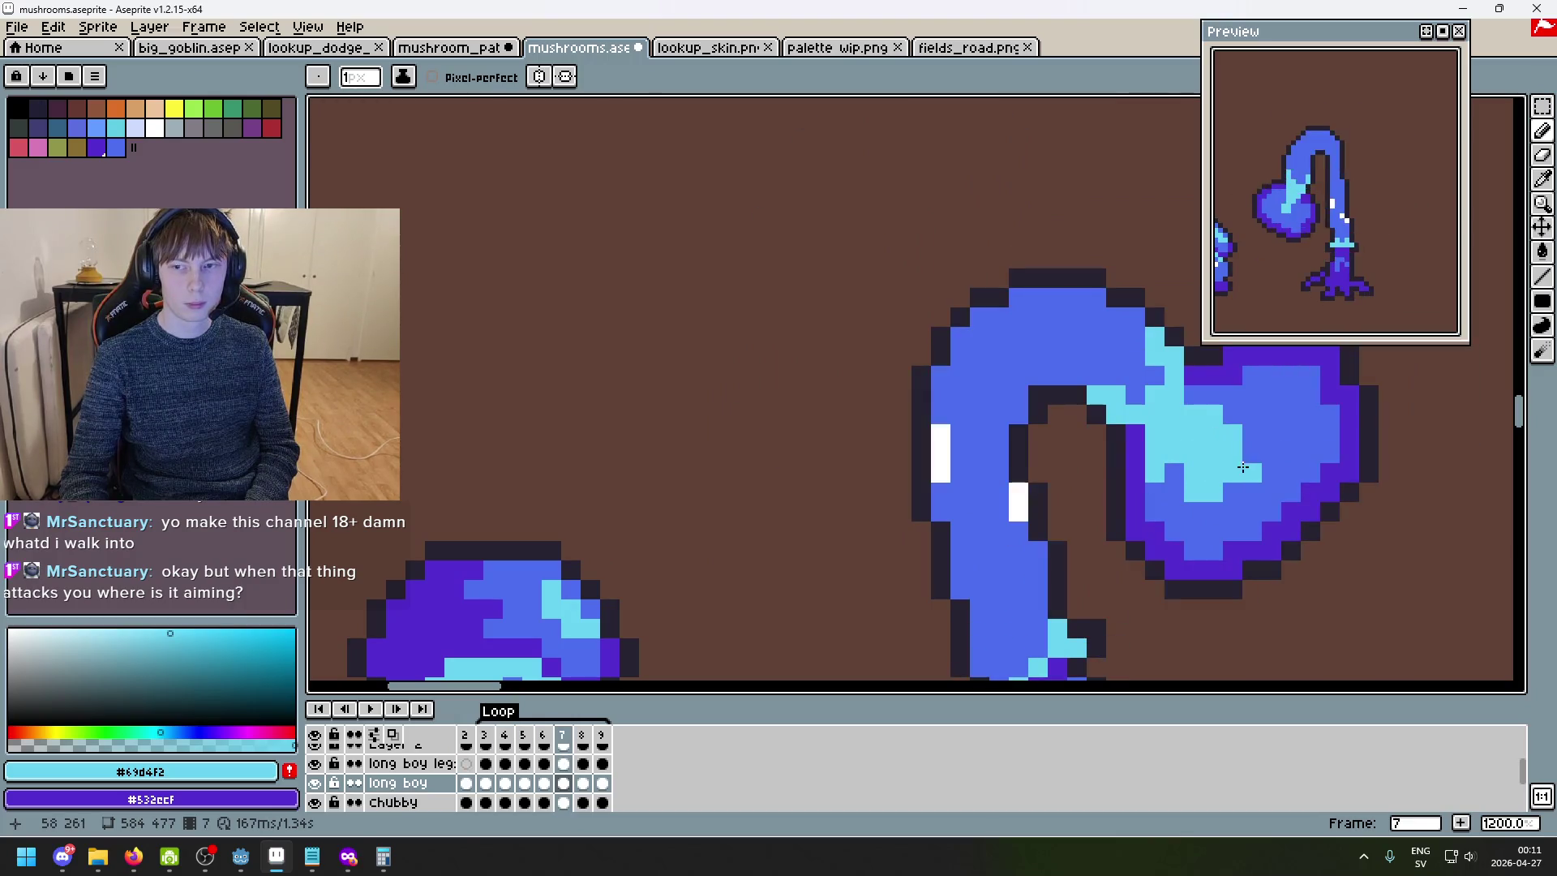
pyautogui.press('Right')
pyautogui.press('Right')
pyautogui.press('Right')
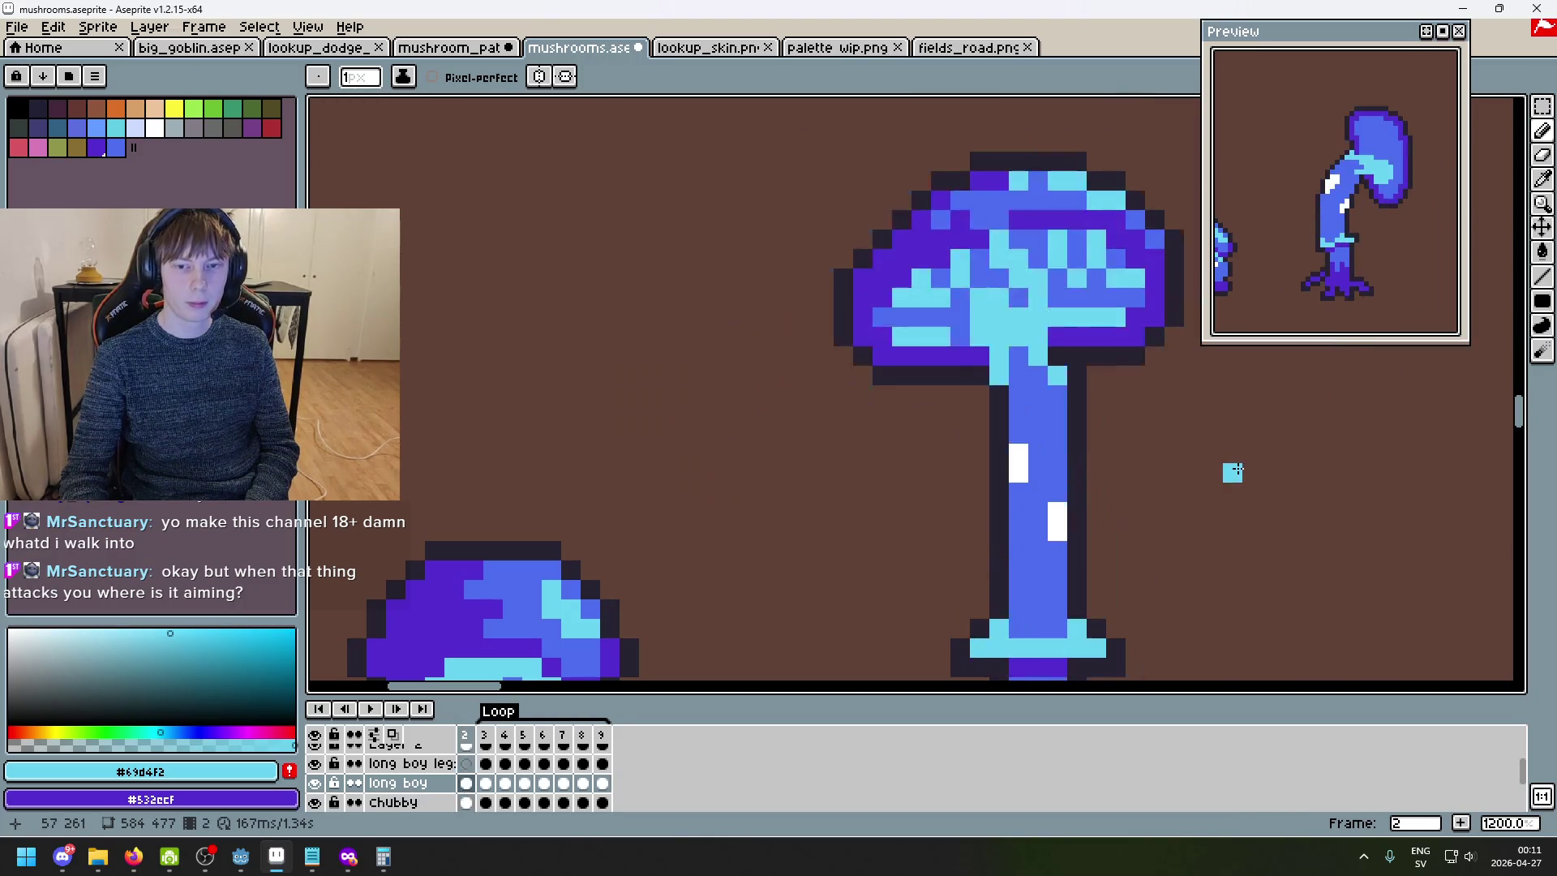
pyautogui.press('Right')
pyautogui.press('Right')
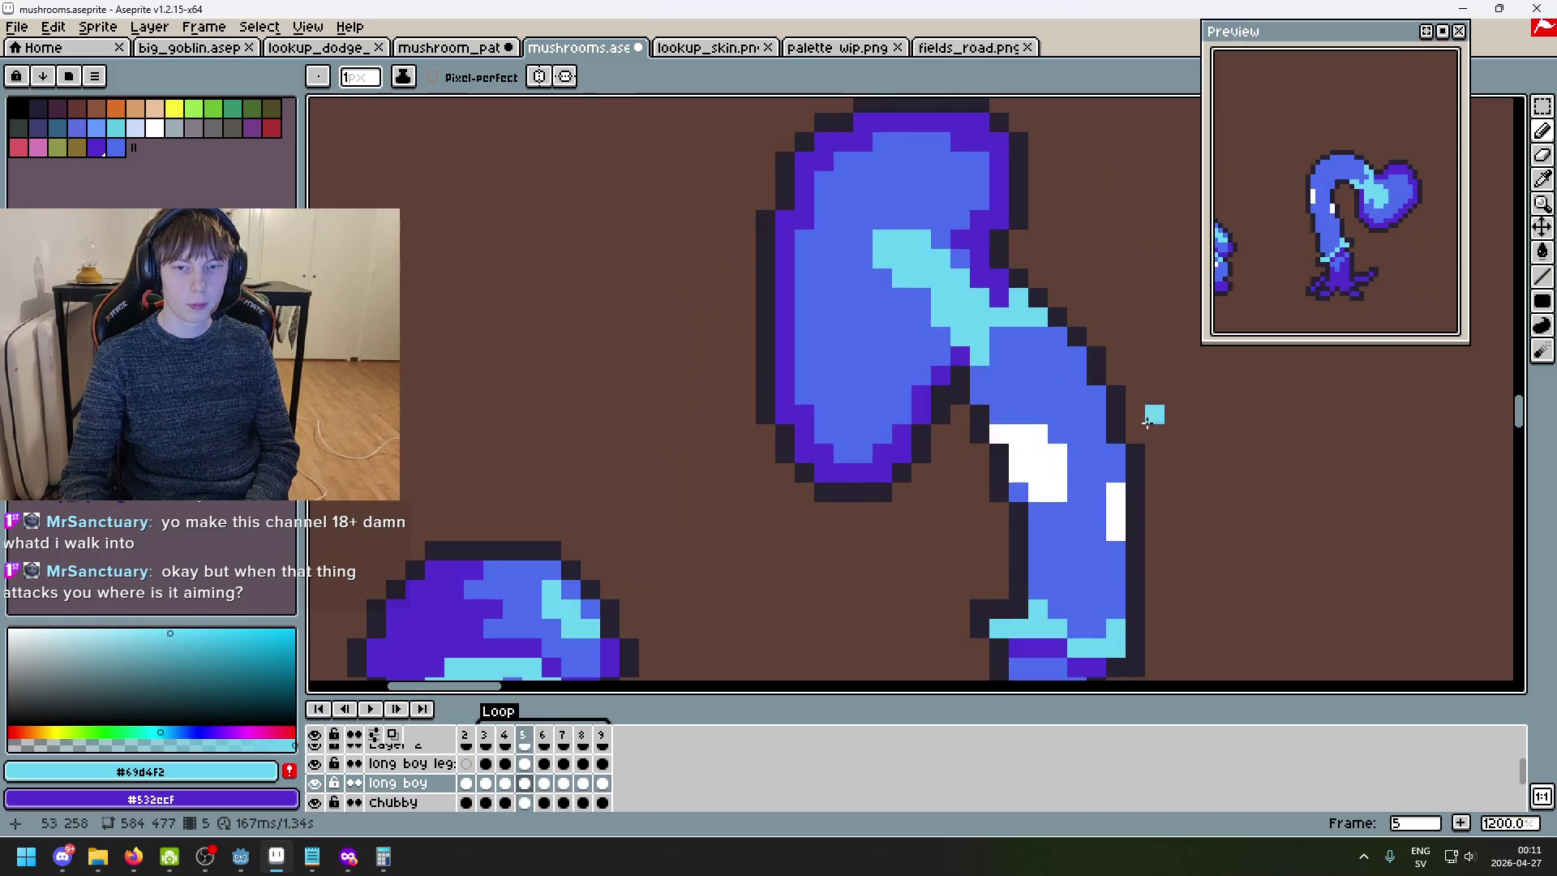
pyautogui.click(903, 225)
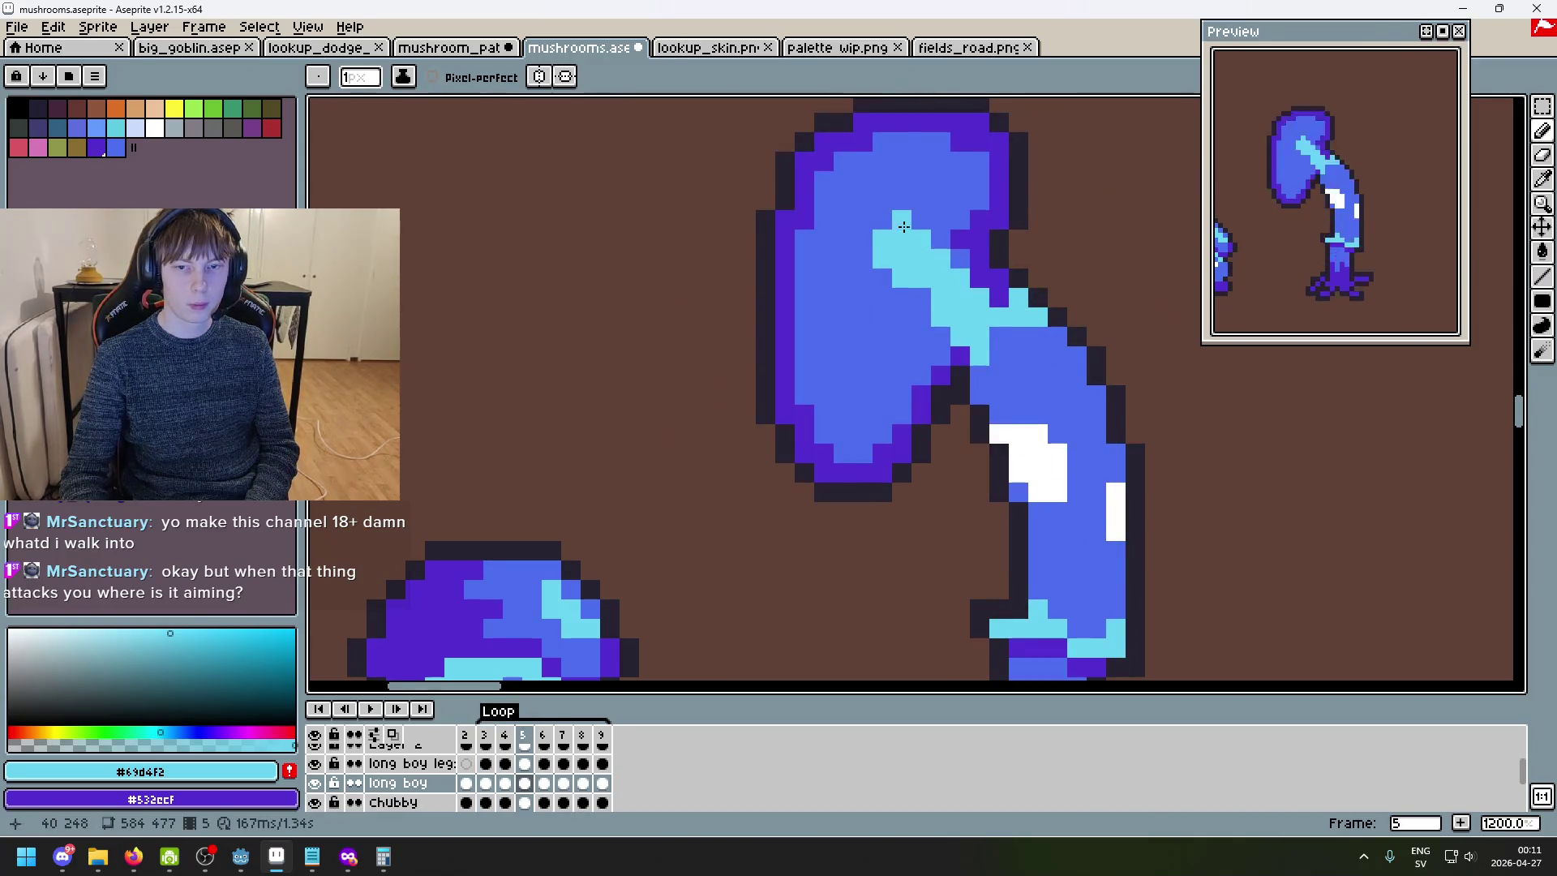
# - Play and stop the animation, then show frame 3 zoomed to 2400% on the cap
pyautogui.scroll(-5, 917, 230)
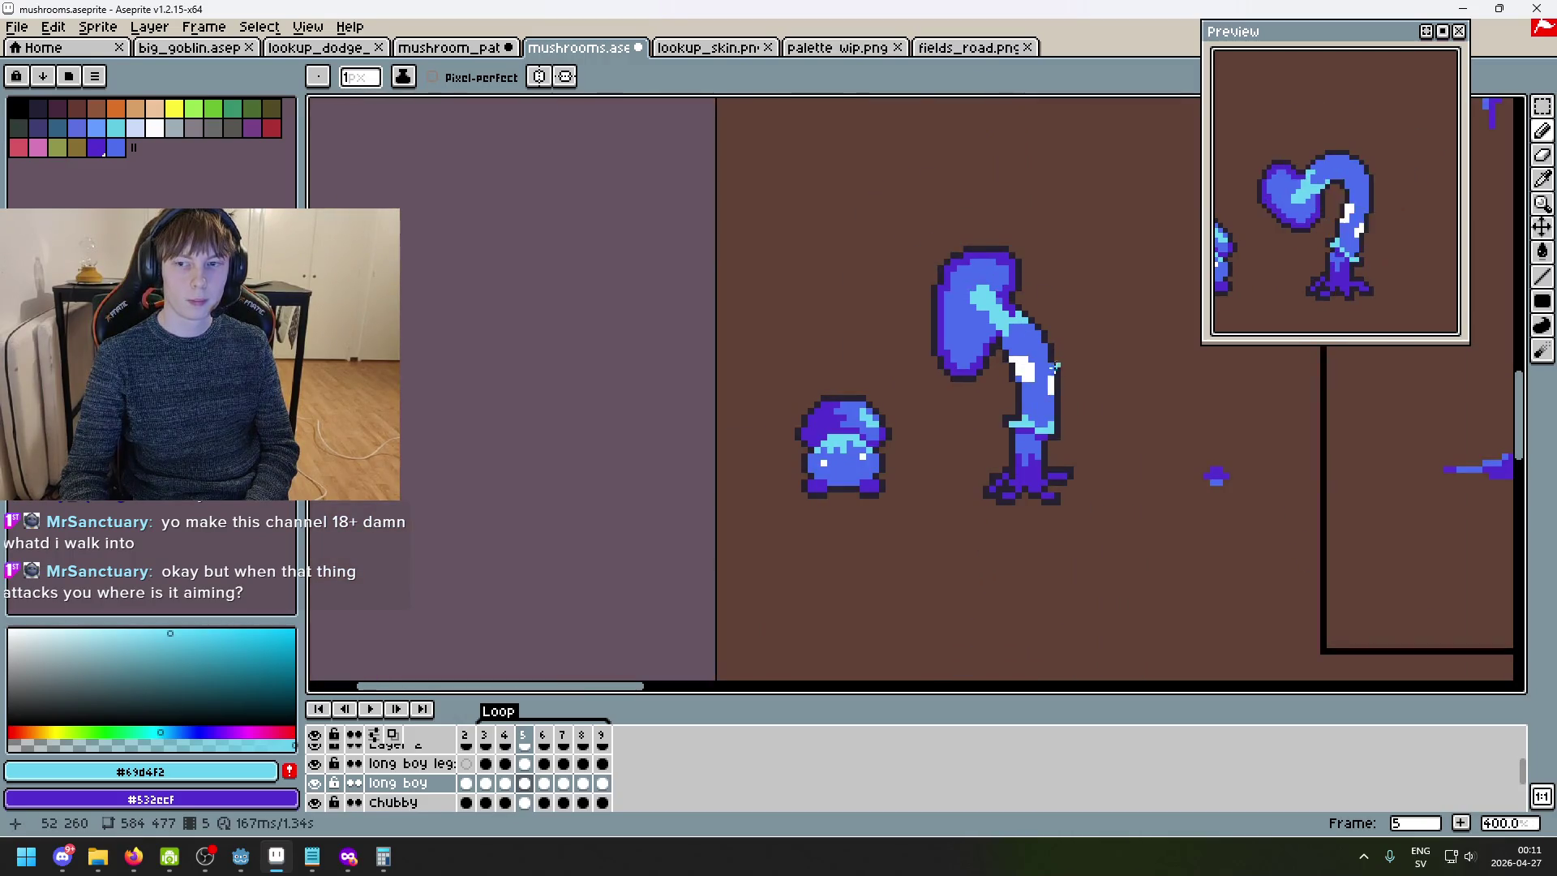
pyautogui.press('Return')
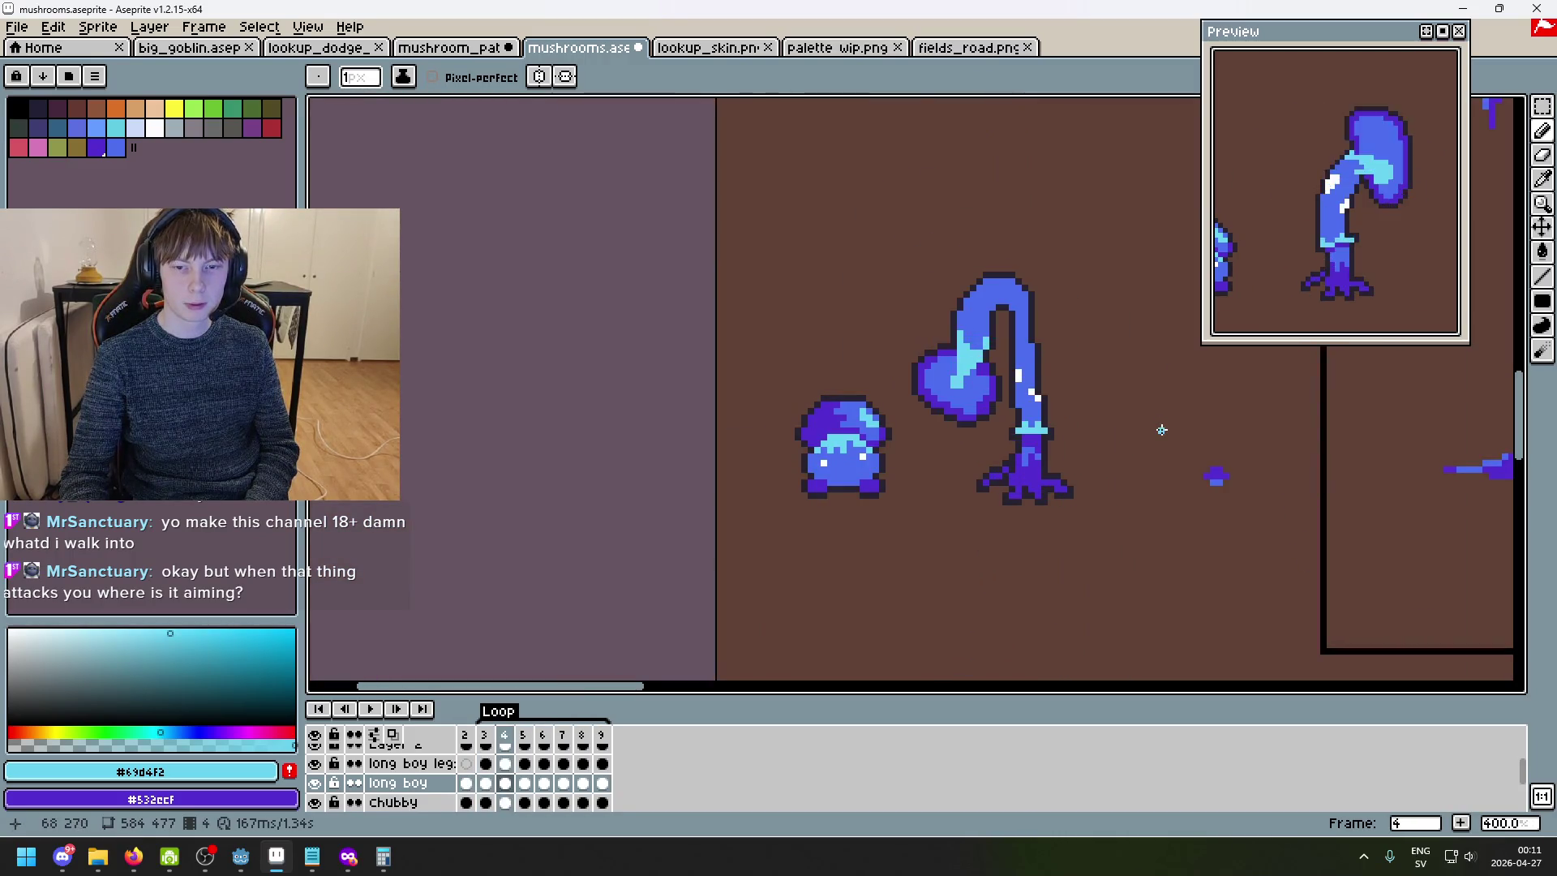
pyautogui.press('Return')
pyautogui.scroll(8, 1010, 292)
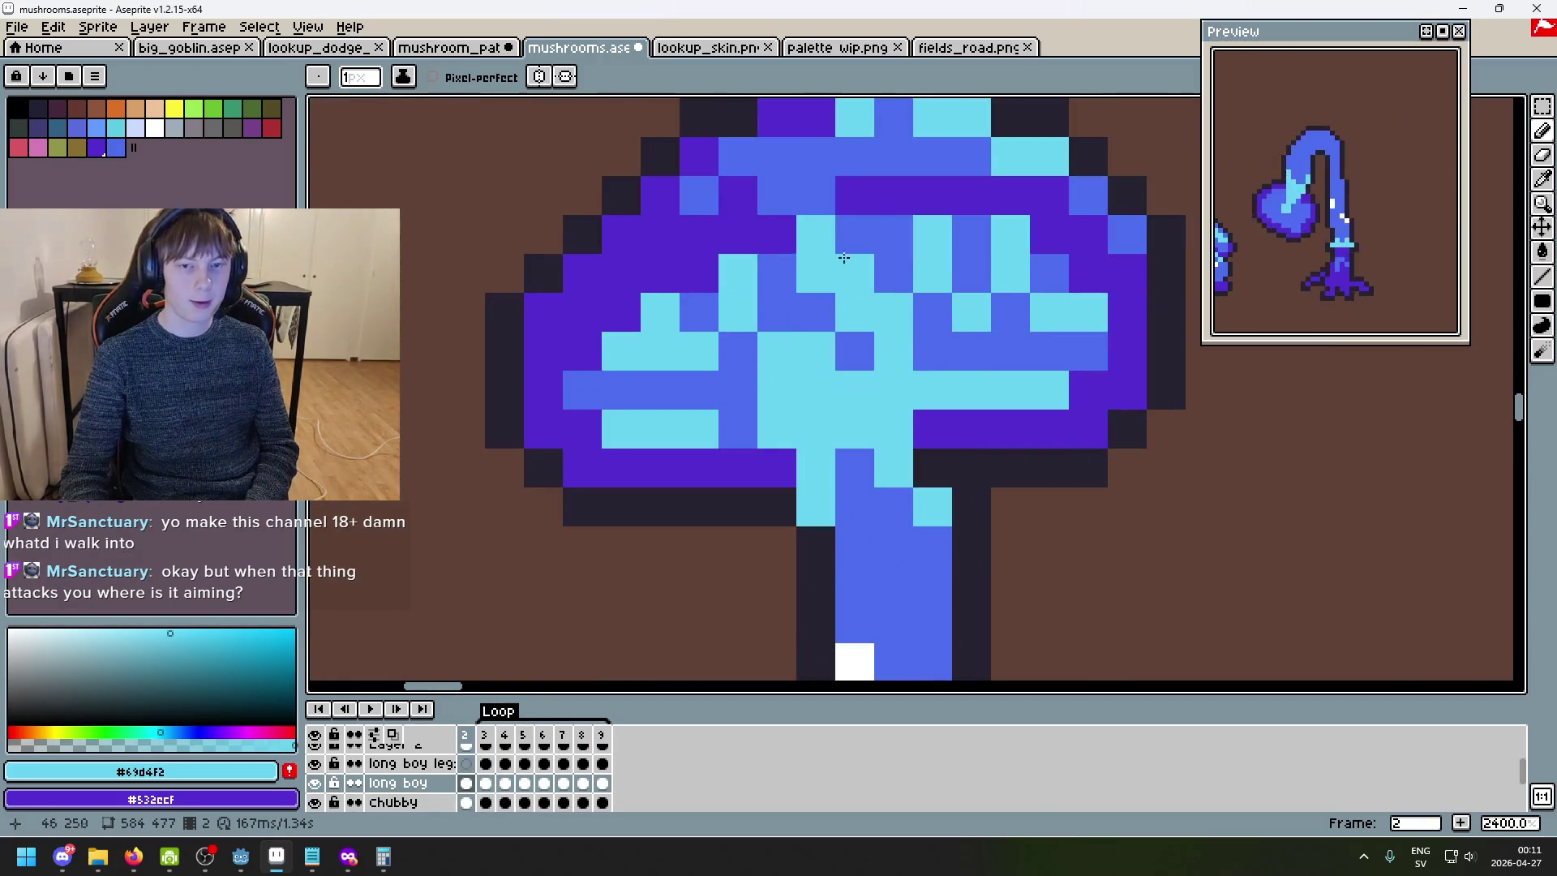
pyautogui.scroll(-5, 853, 271)
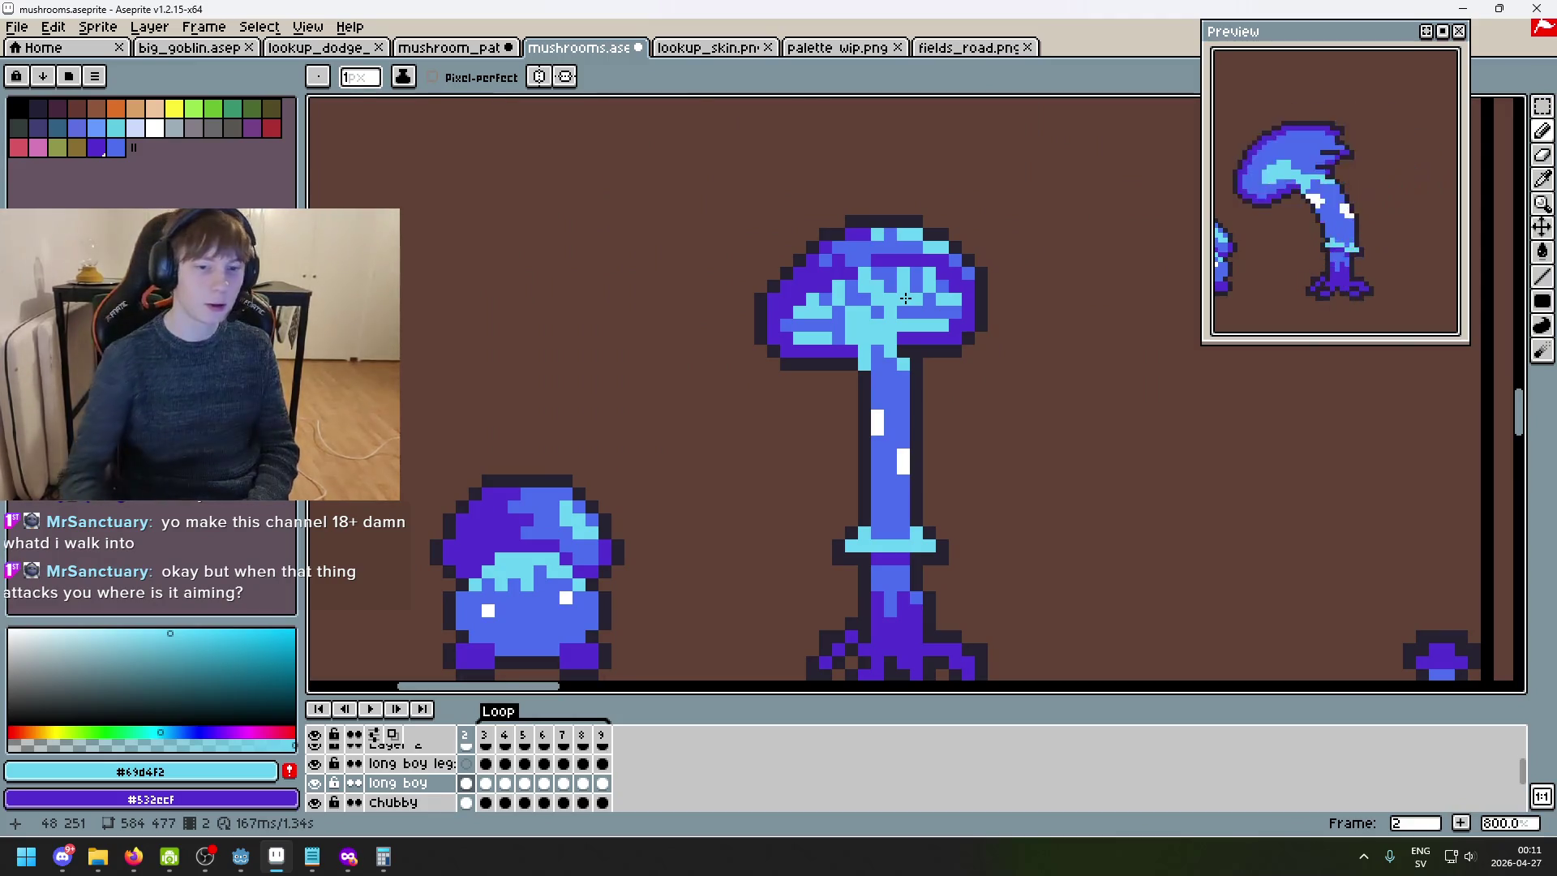
pyautogui.scroll(4, 906, 298)
pyautogui.scroll(-5, 930, 362)
pyautogui.press('Right')
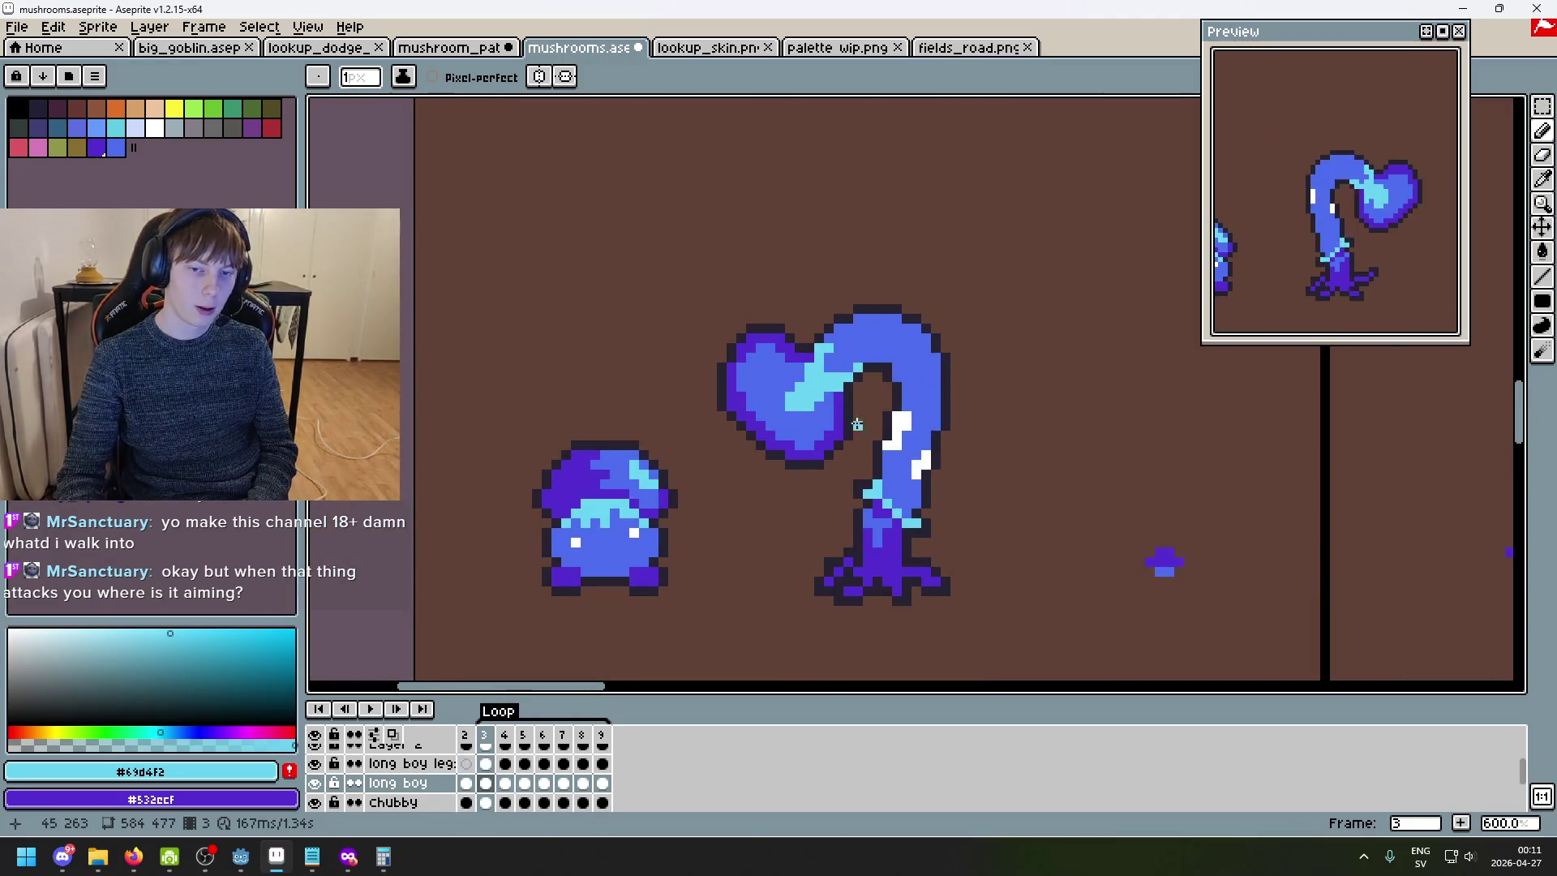
pyautogui.scroll(6, 865, 416)
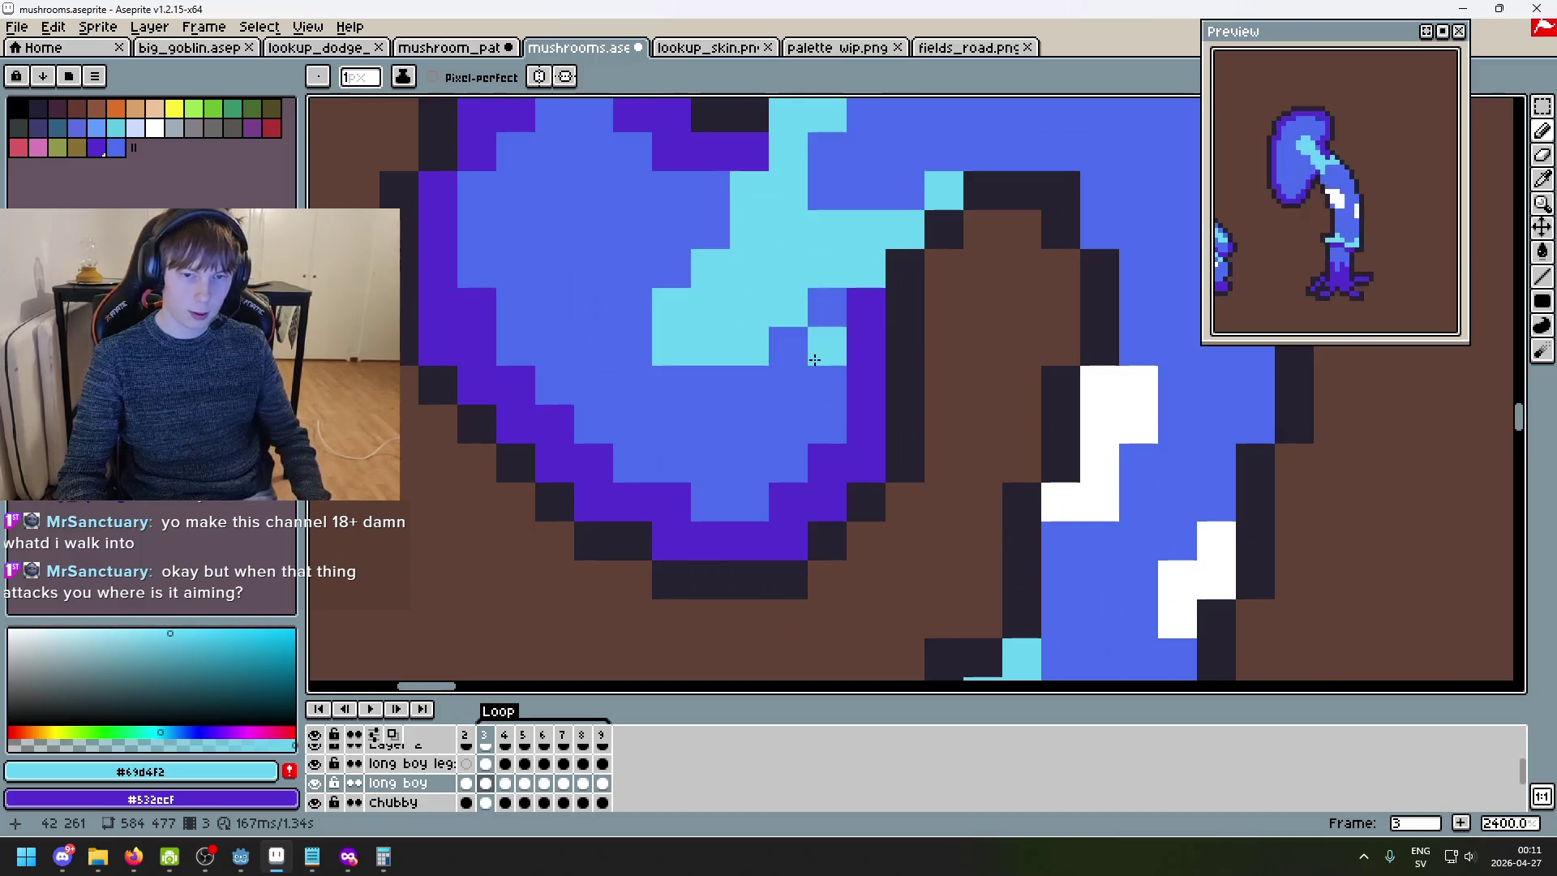
# - Paint cyan highlight pixels and strokes across frame 3's cap, undoing two misplaced strokes
pyautogui.click(825, 422)
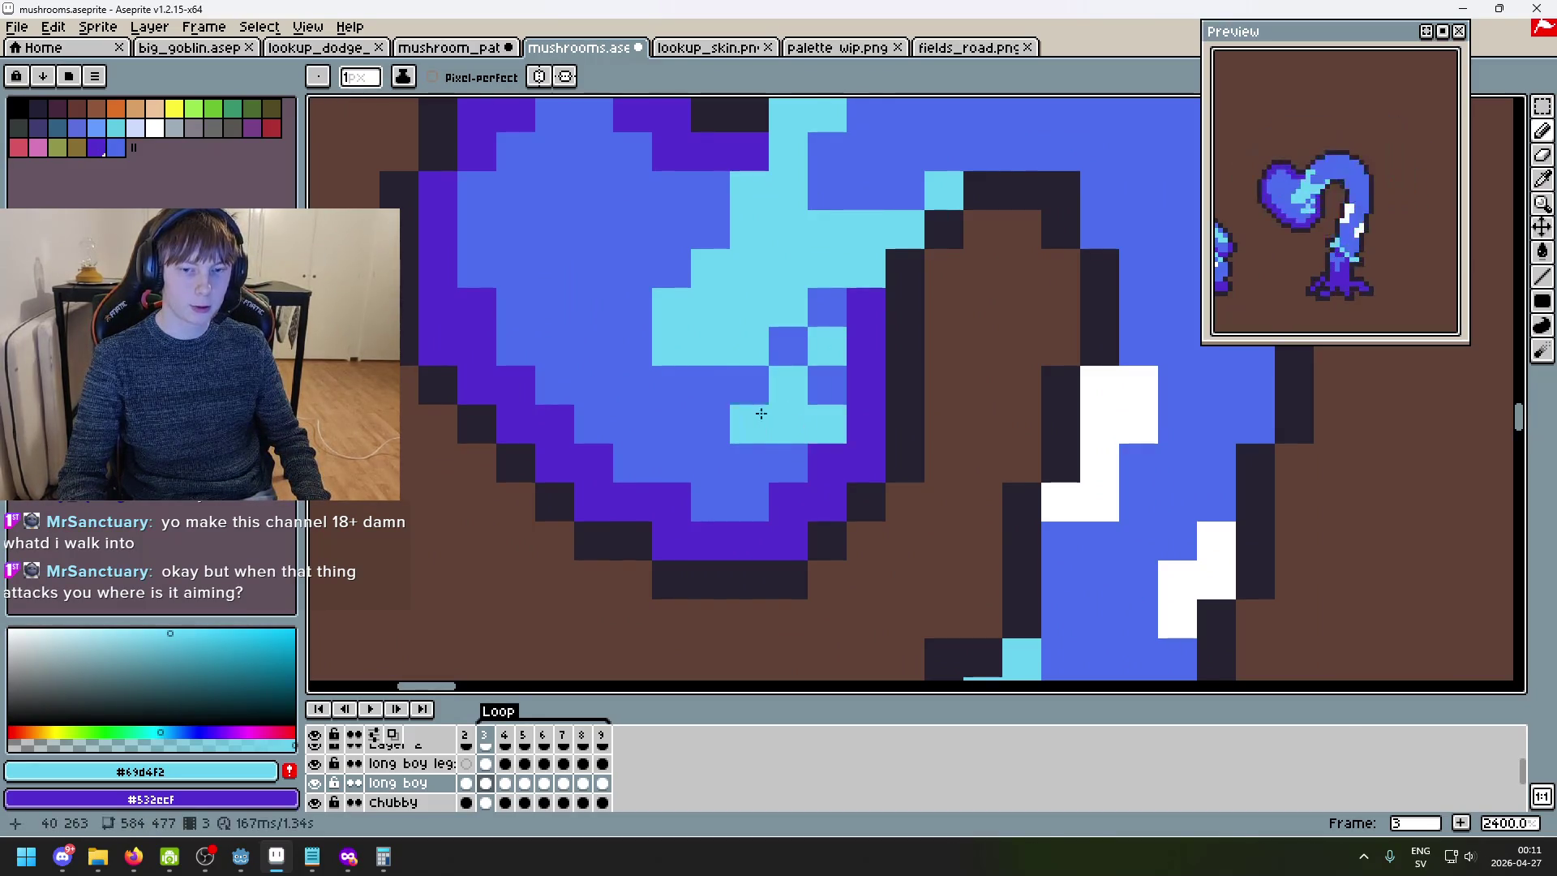
pyautogui.moveTo(711, 385); pyautogui.dragTo(746, 499)
pyautogui.hotkey('ctrl', 'z')
pyautogui.moveTo(710, 386)
pyautogui.mouseDown()
pyautogui.moveTo(712, 502)
pyautogui.moveTo(746, 499)
pyautogui.mouseUp()
pyautogui.hotkey('ctrl', 'z')
pyautogui.hotkey('ctrl', 'z')
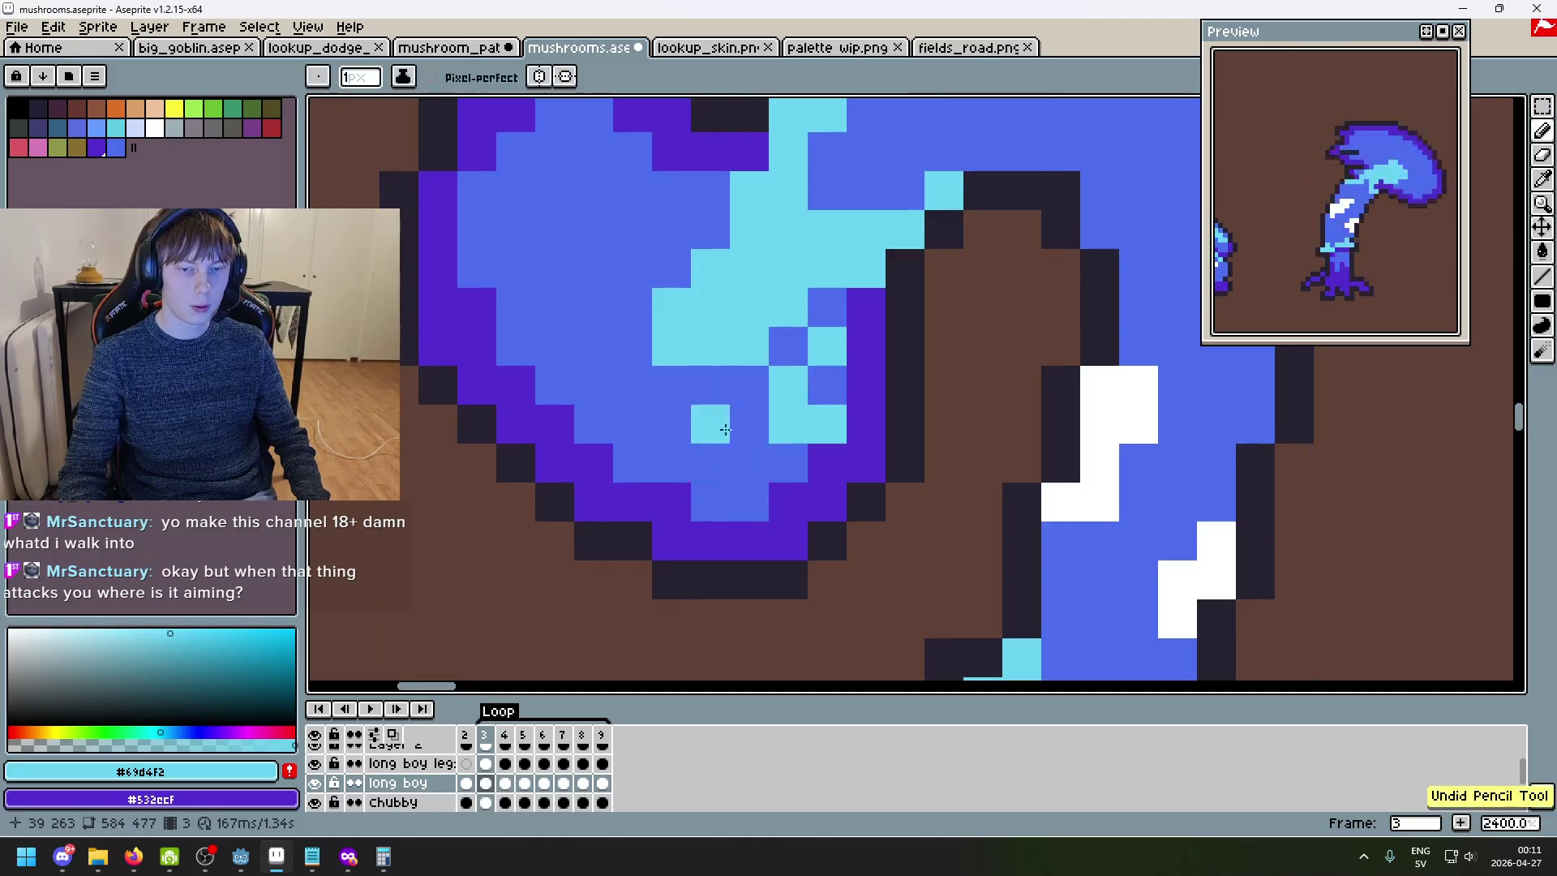
pyautogui.click(749, 504)
pyautogui.click(621, 412)
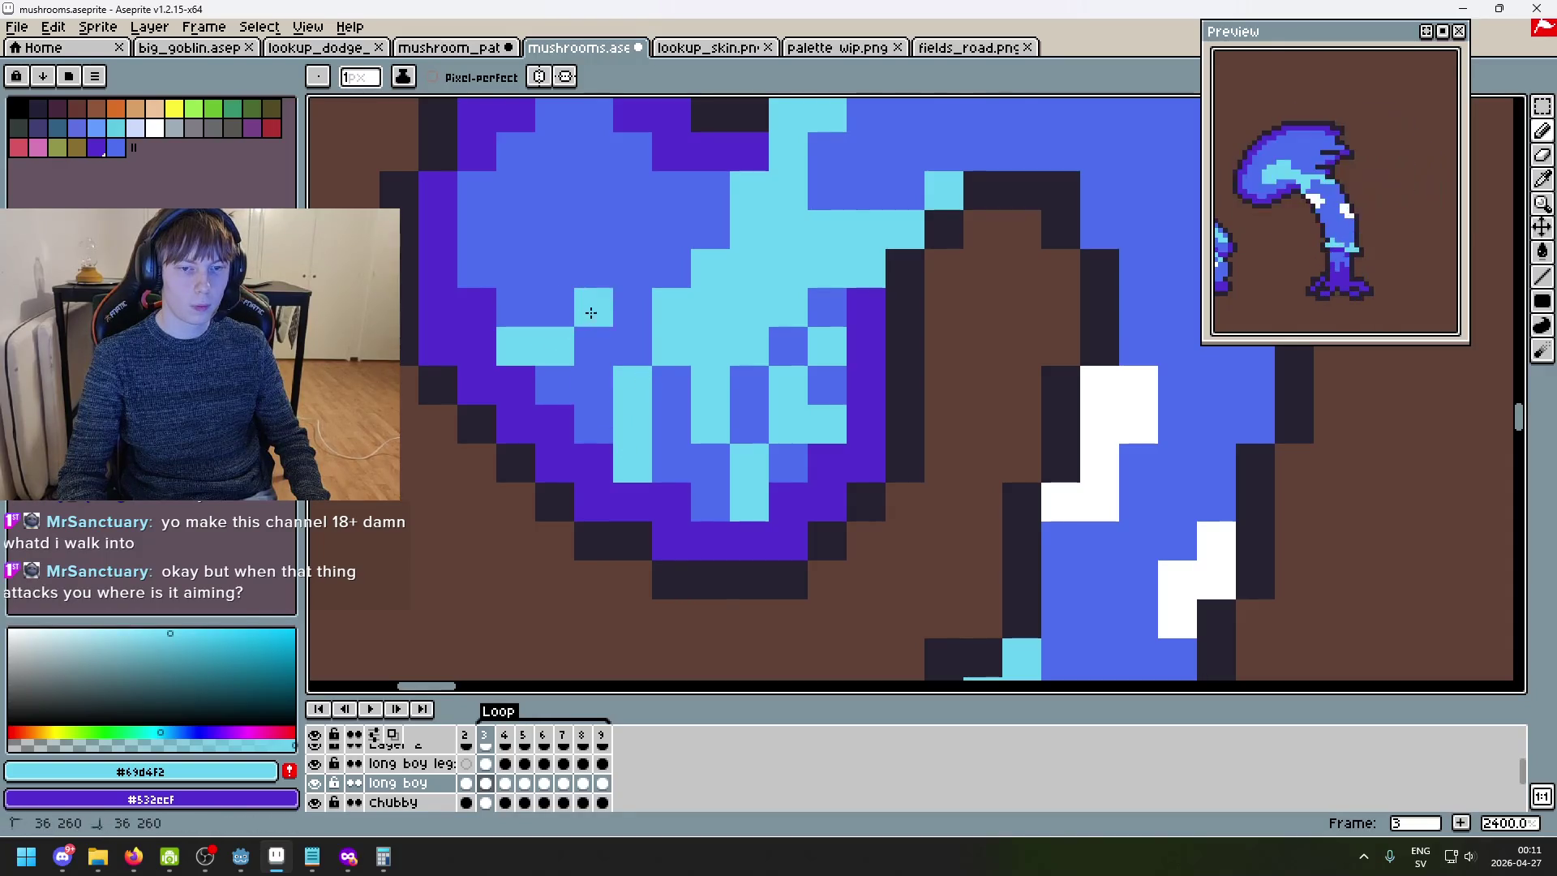
pyautogui.moveTo(630, 313); pyautogui.dragTo(775, 438)
pyautogui.moveTo(604, 352)
pyautogui.mouseDown()
pyautogui.moveTo(688, 354)
pyautogui.moveTo(815, 393)
pyautogui.mouseUp()
pyautogui.moveTo(697, 274)
pyautogui.mouseDown()
pyautogui.moveTo(870, 357)
pyautogui.moveTo(814, 338)
pyautogui.moveTo(795, 415)
pyautogui.moveTo(734, 438)
pyautogui.moveTo(773, 440)
pyautogui.moveTo(849, 487)
pyautogui.moveTo(866, 519)
pyautogui.moveTo(891, 439)
pyautogui.moveTo(916, 465)
pyautogui.mouseUp()
# - Move to frame 4 and add a cyan highlight pixel to its cap
pyautogui.scroll(-5, 869, 358)
pyautogui.press('Right')
pyautogui.scroll(1, 870, 382)
pyautogui.click(908, 410)
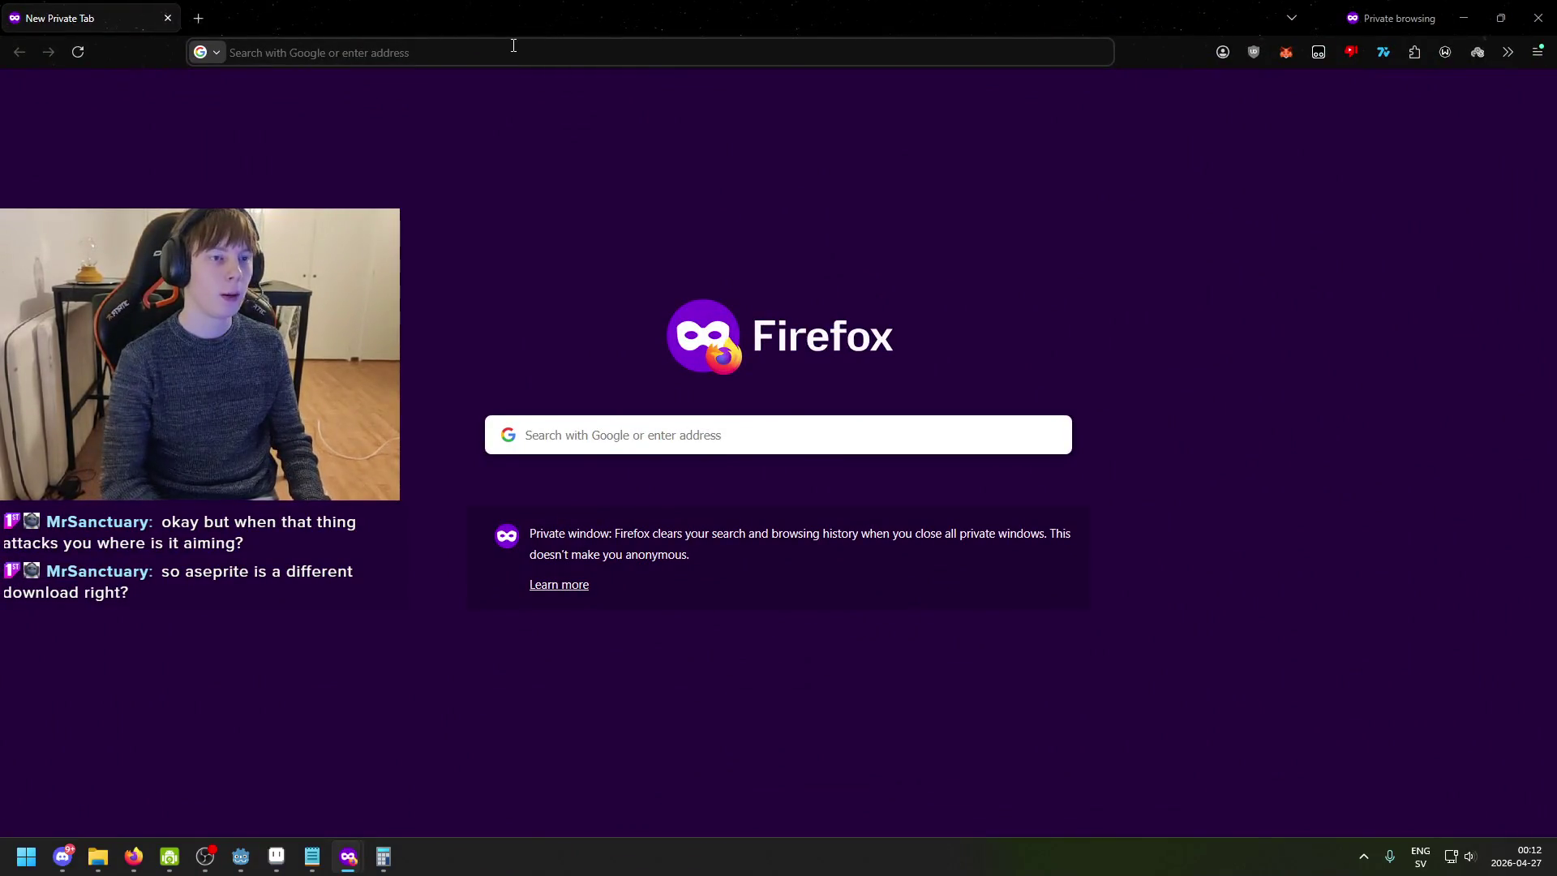
# - Search 'aseprite', refine to 'aseprite github', and open the aseprite GitHub repository
pyautogui.click(513, 46)
pyautogui.write('as')
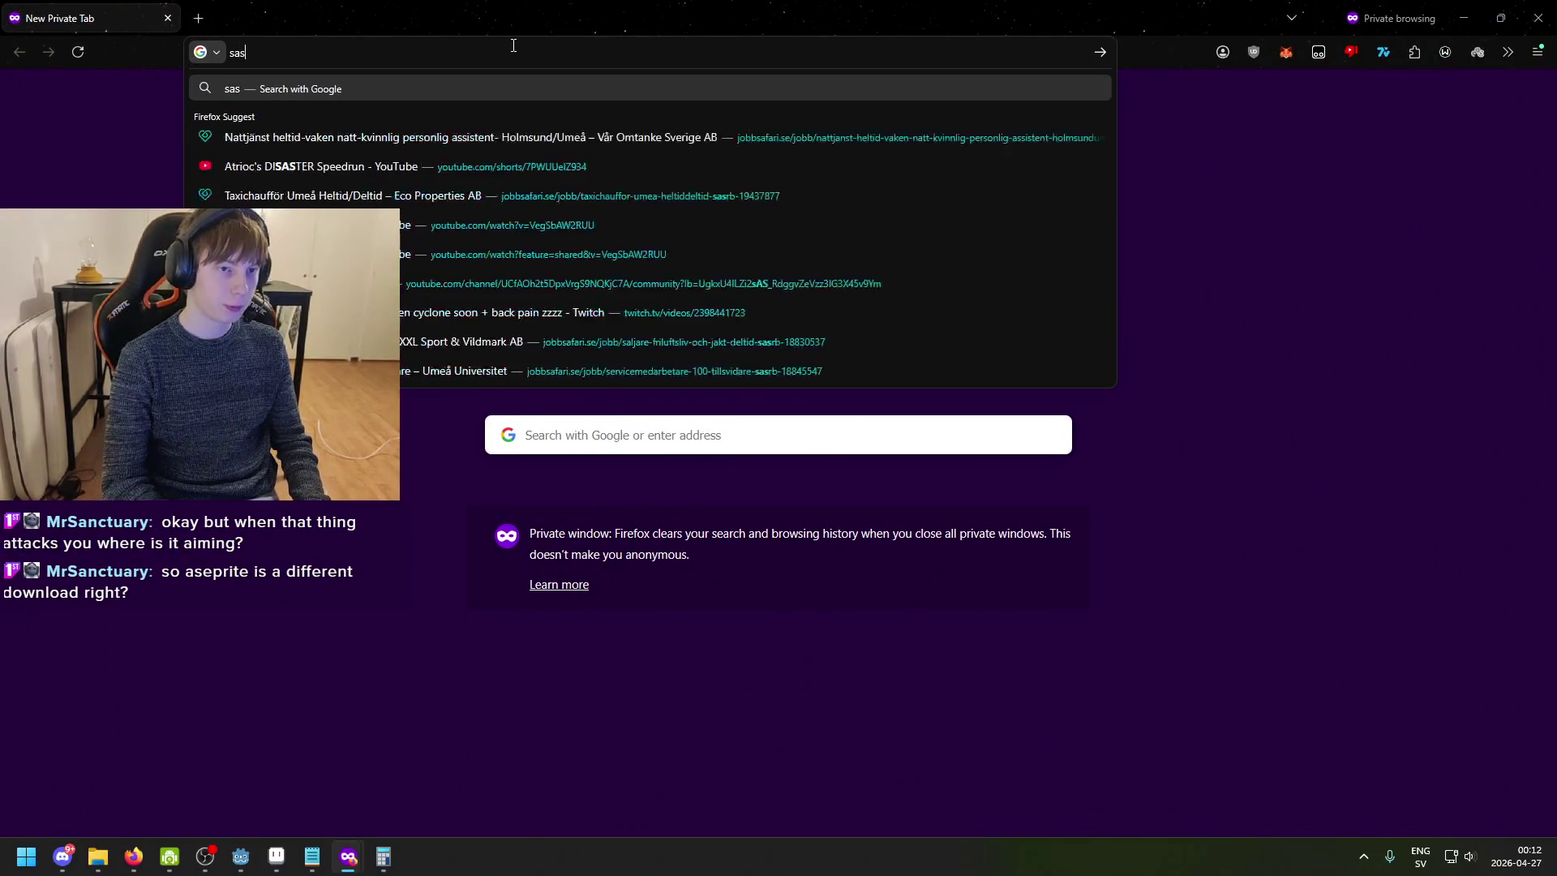
pyautogui.write('eprite')
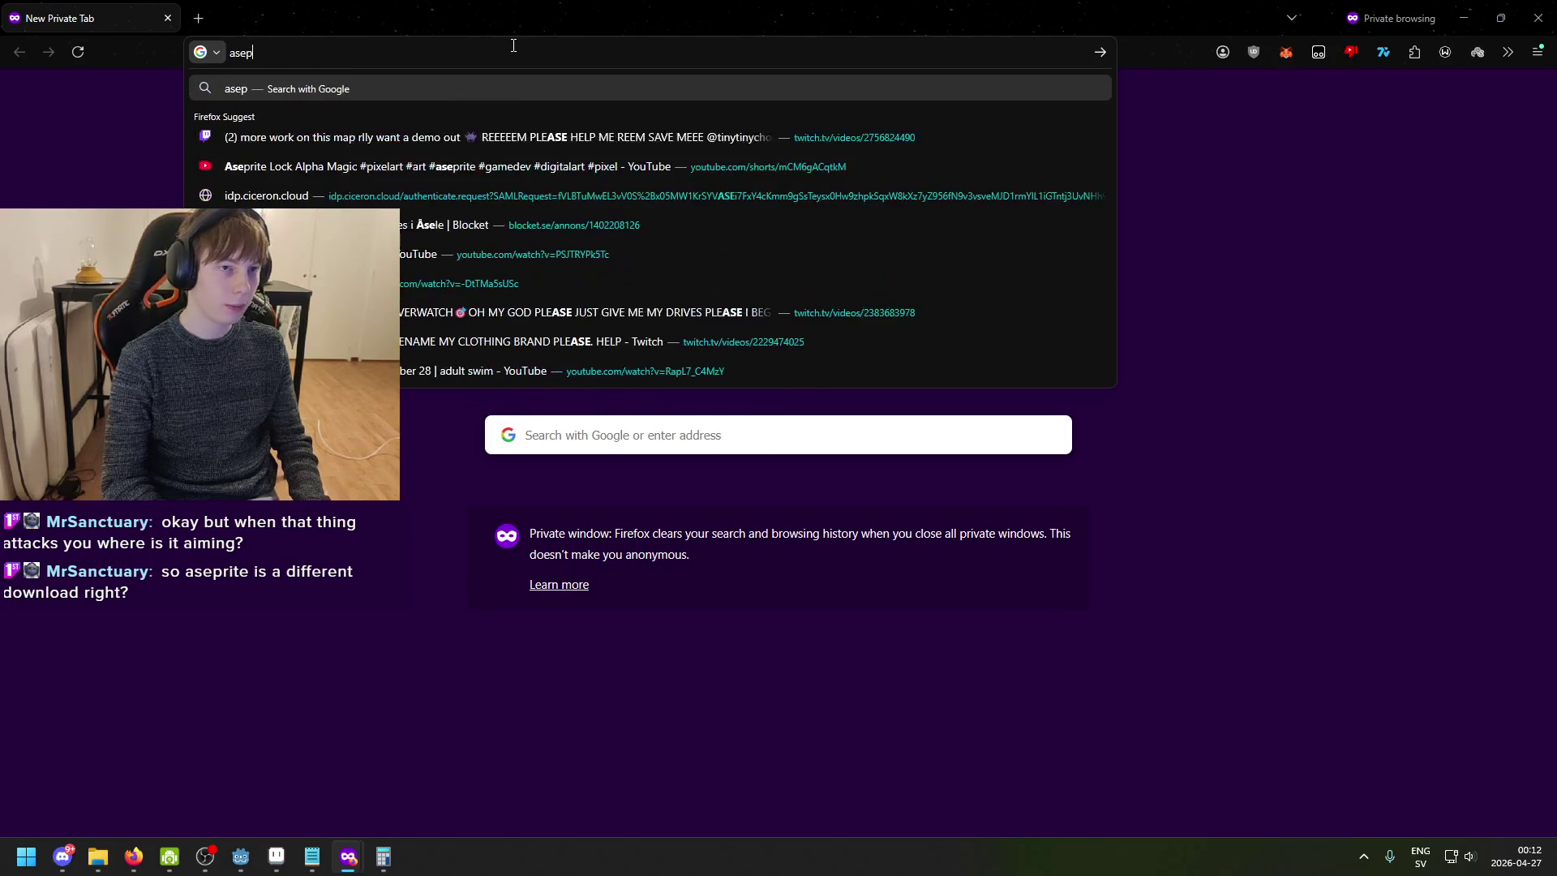
pyautogui.press('Return')
pyautogui.click(417, 96)
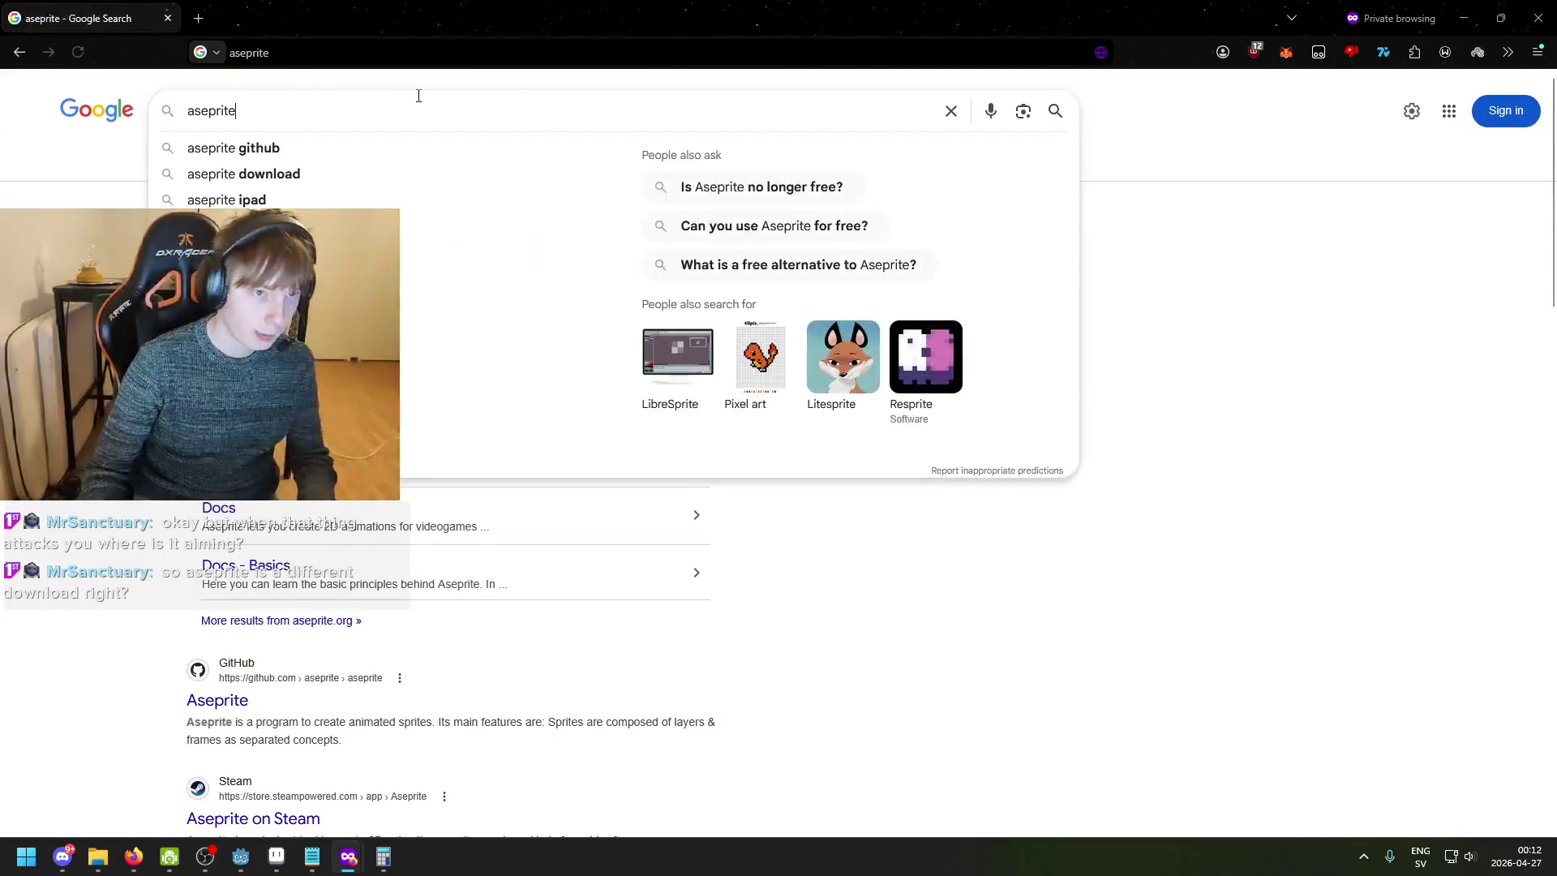
pyautogui.press('Return')
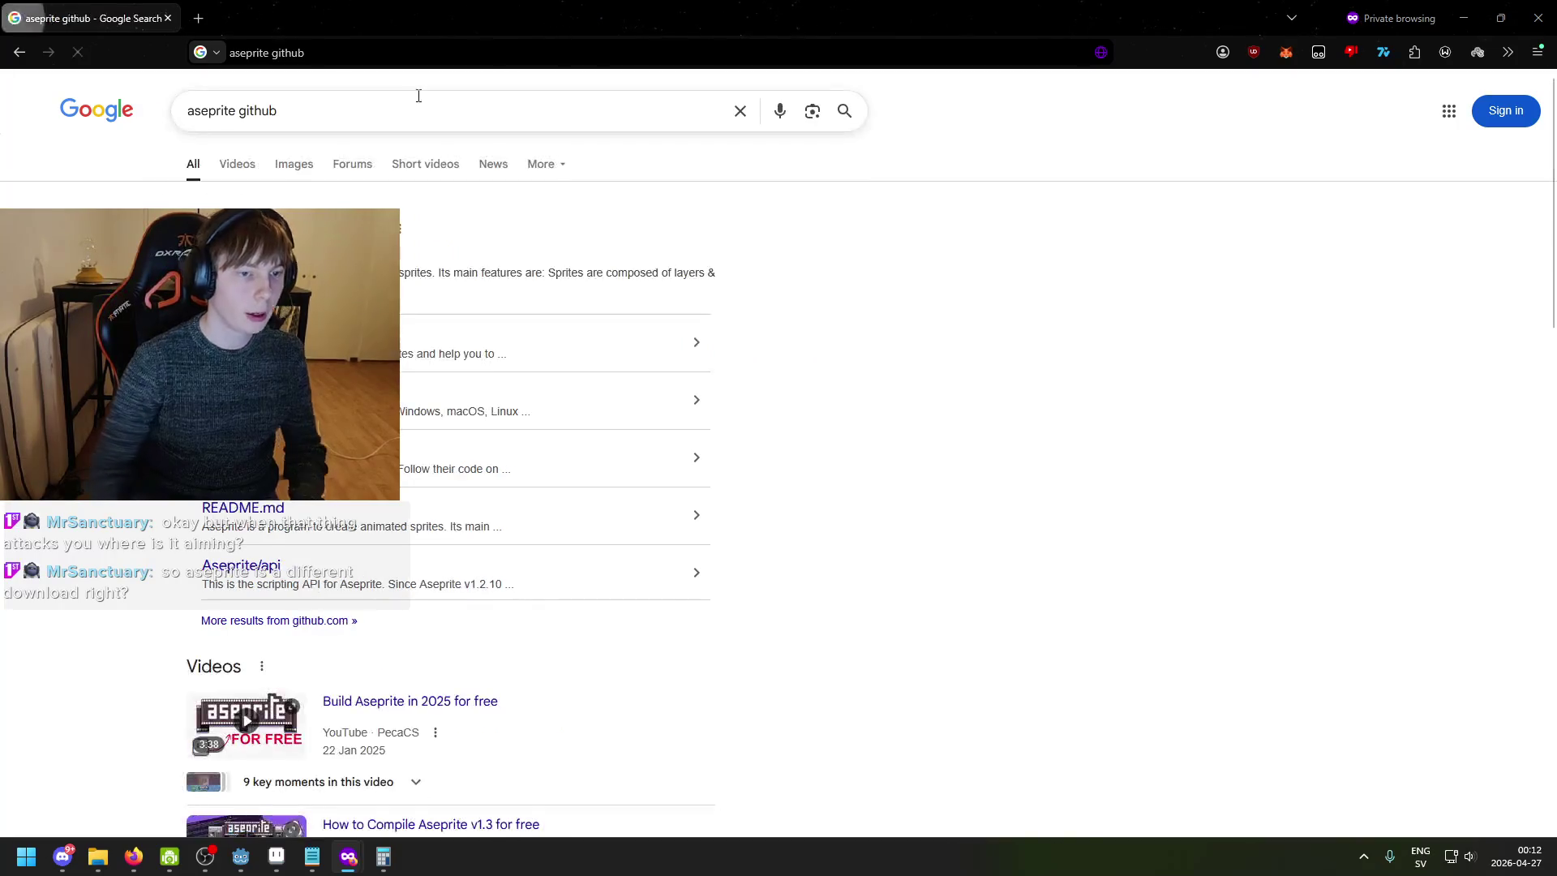
pyautogui.click(634, 312)
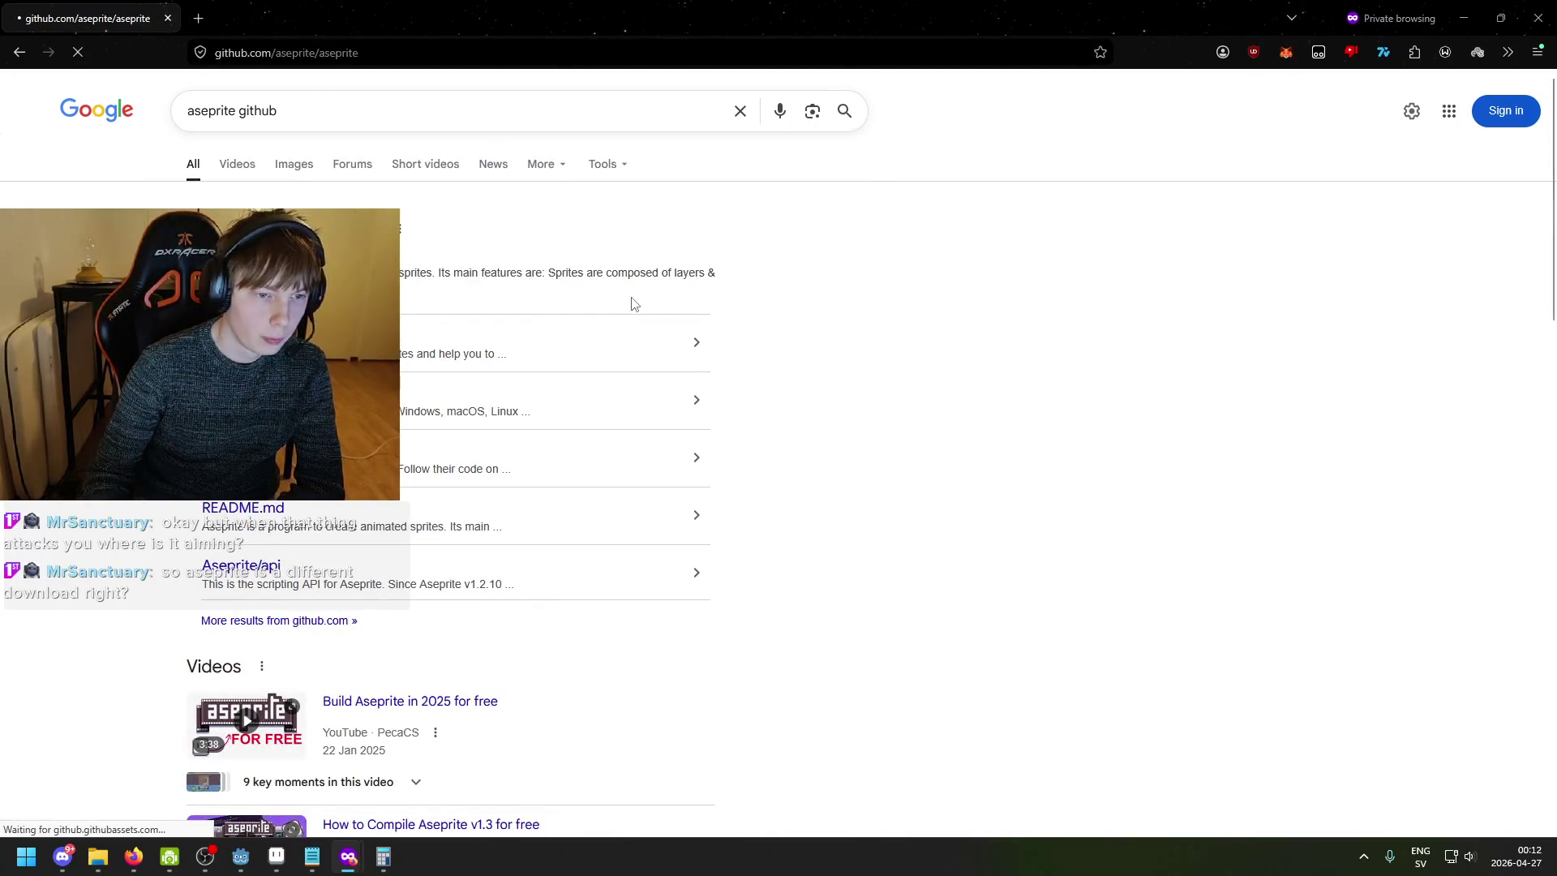
# - Scroll through the aseprite repository's README
pyautogui.scroll(-15, 649, 341)
pyautogui.scroll(-10, 662, 365)
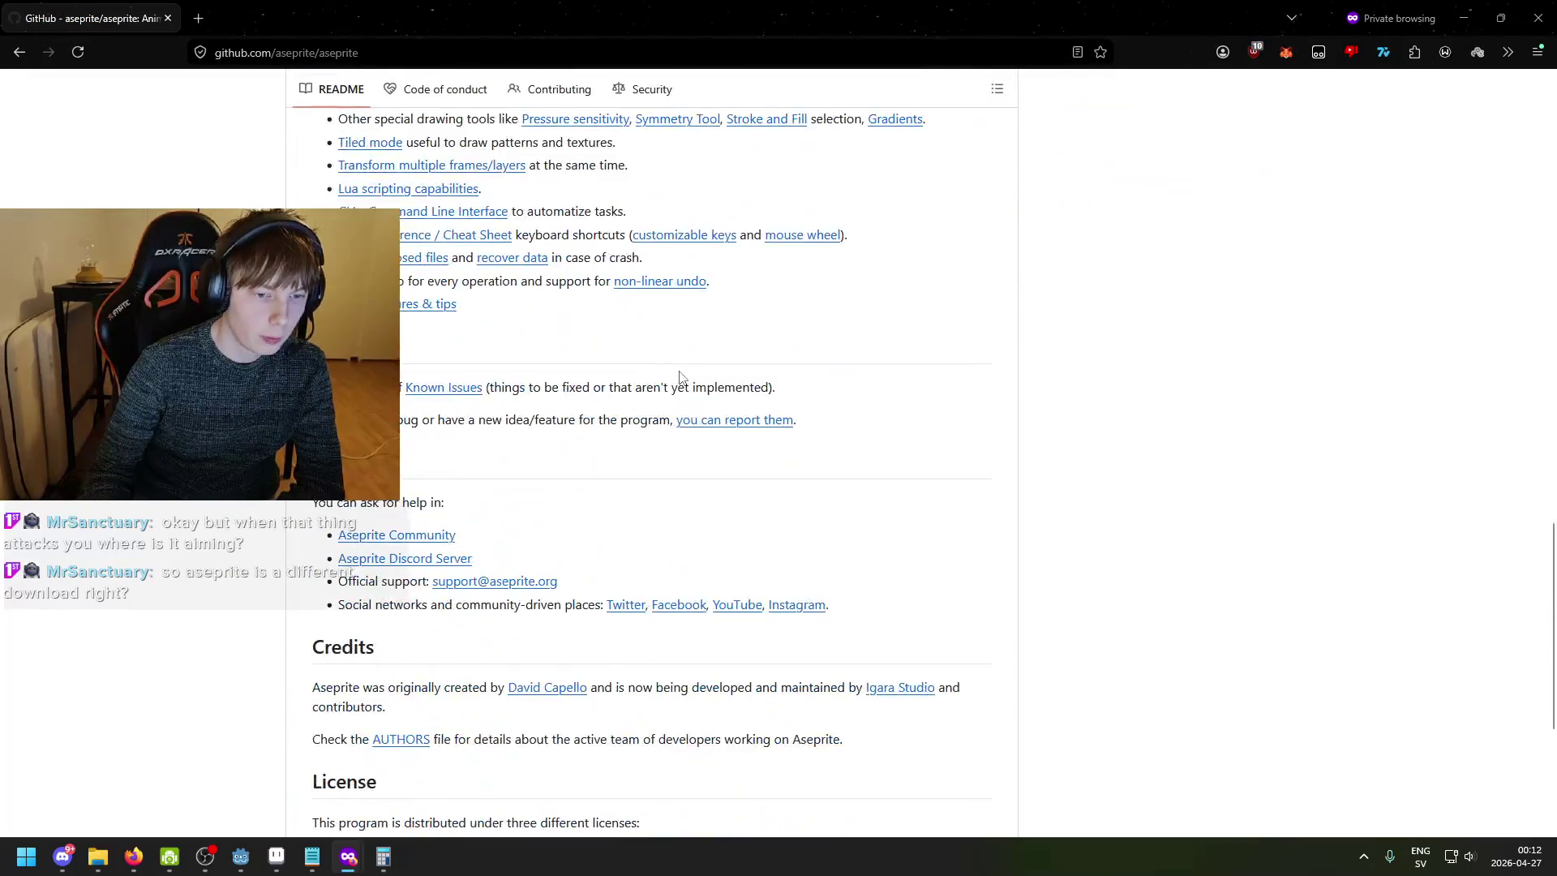
pyautogui.scroll(8, 703, 391)
pyautogui.scroll(7, 673, 400)
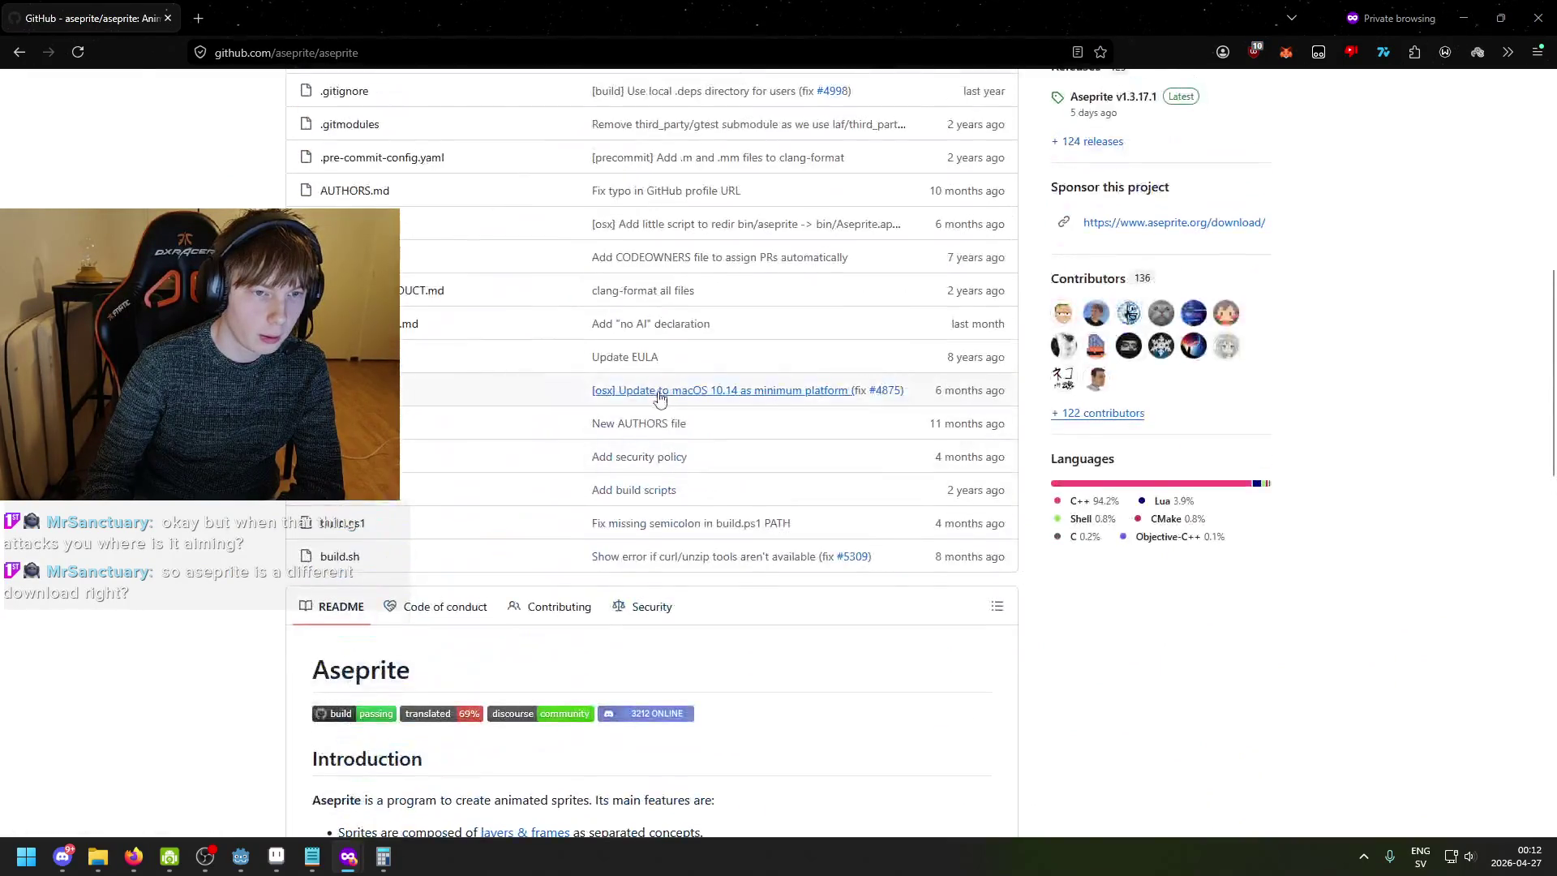
pyautogui.scroll(7, 469, 401)
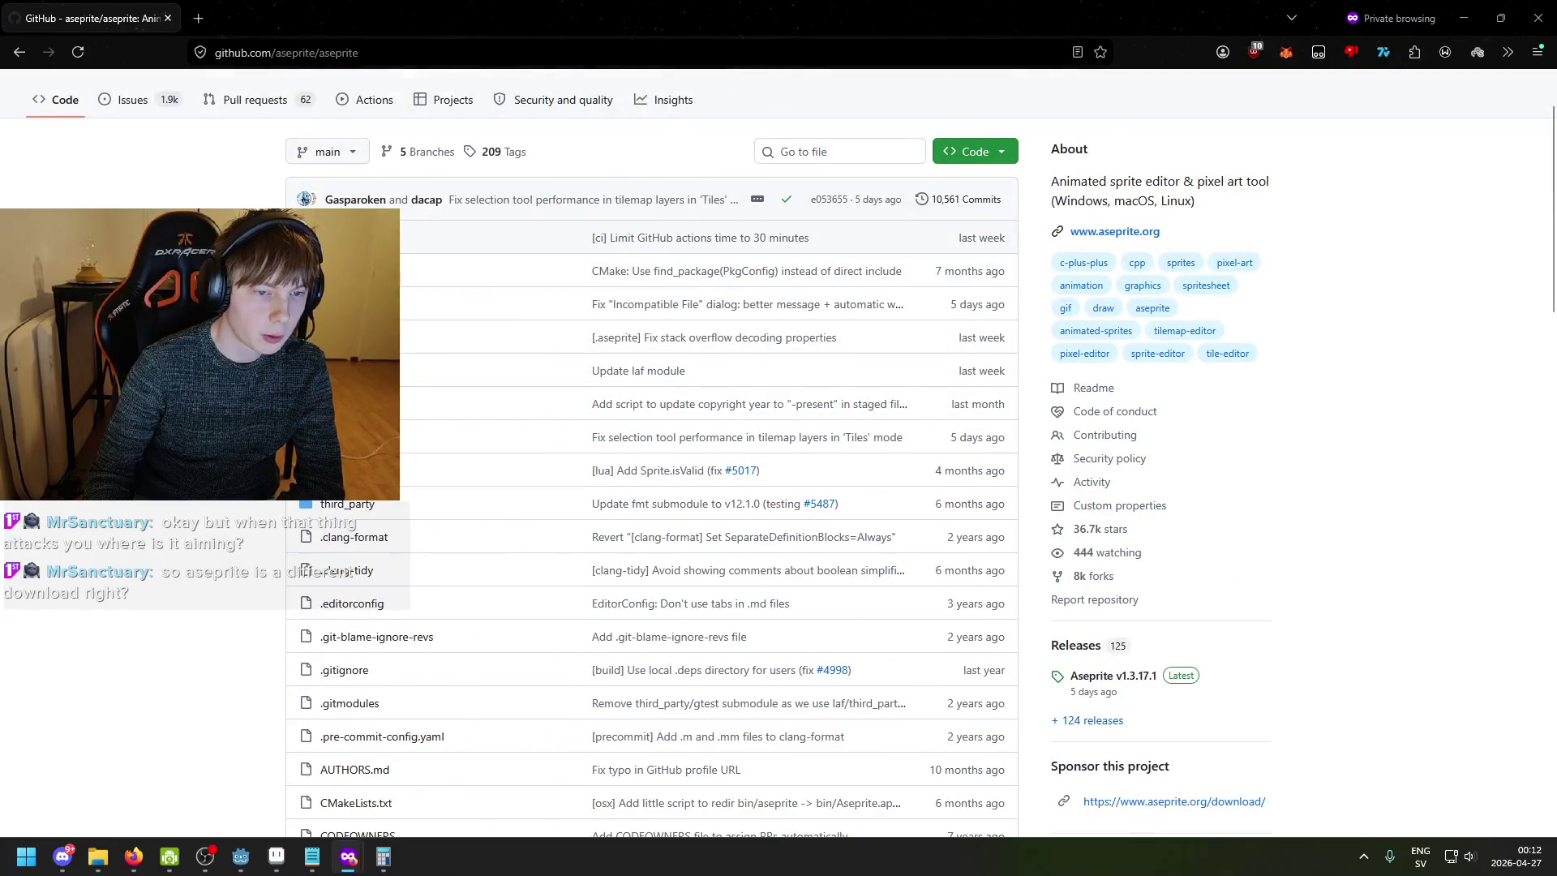
pyautogui.scroll(2, 349, 243)
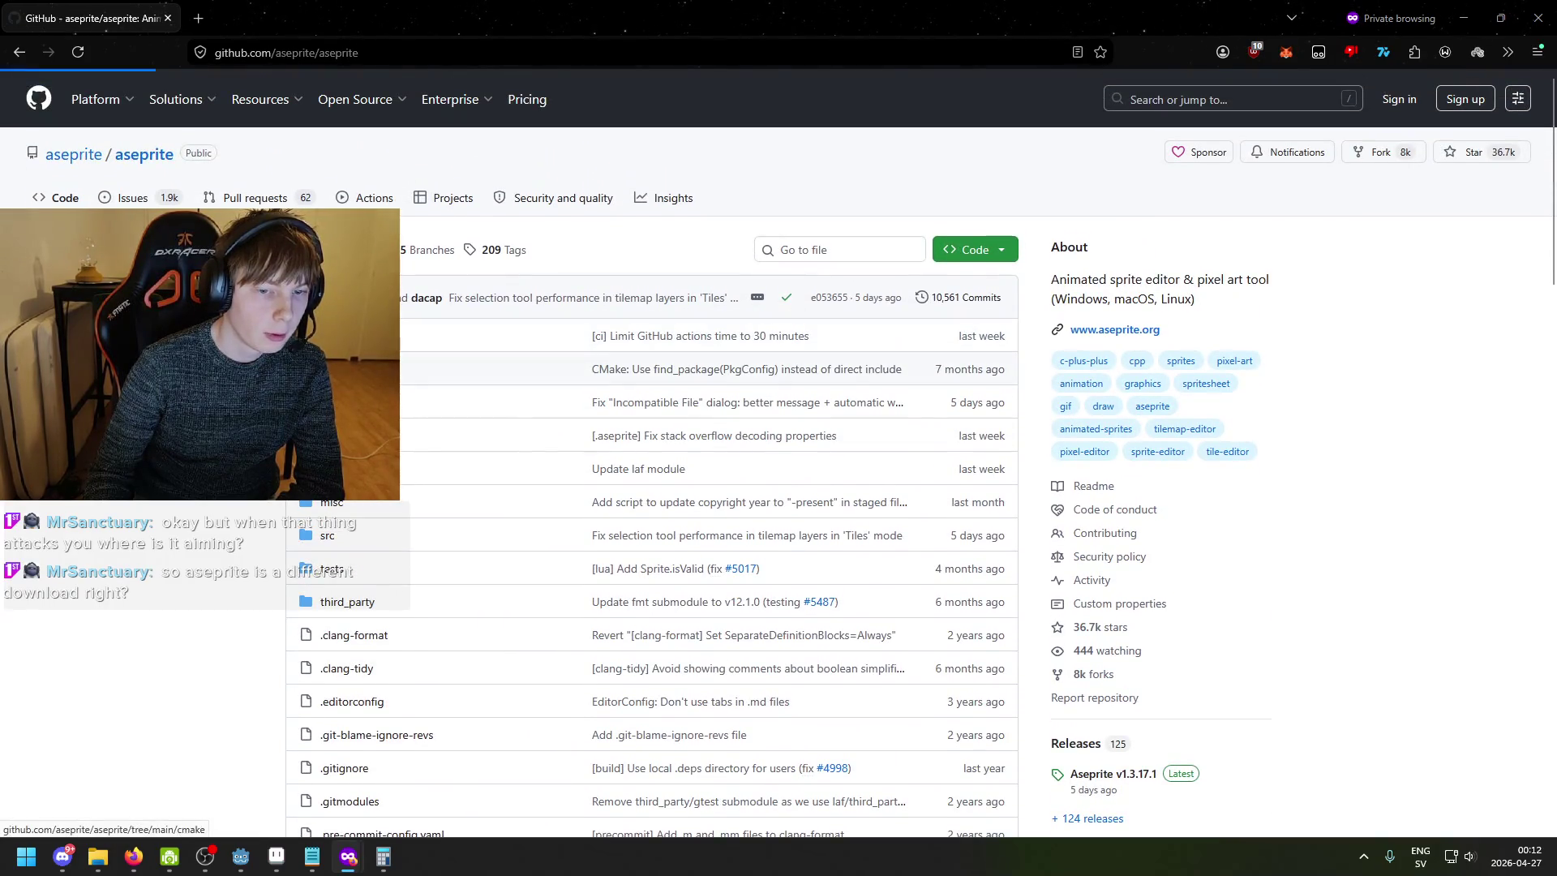
# - Open the cmake folder, go back to the repository page and scroll its README again
pyautogui.click(333, 369)
pyautogui.scroll(-2, 434, 418)
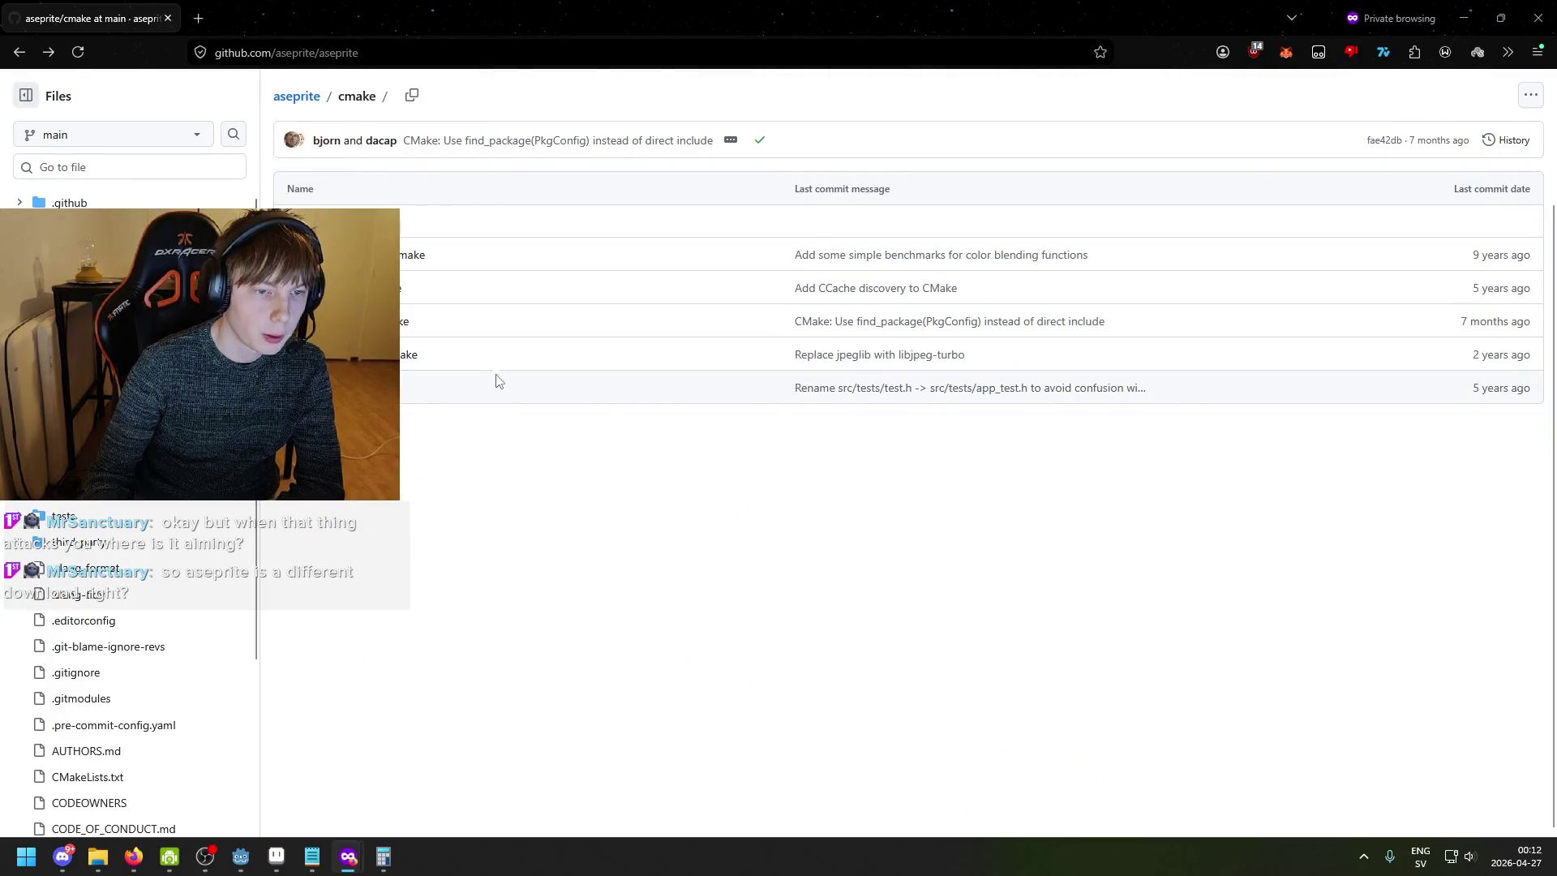
pyautogui.hotkey('alt', 'Left')
pyautogui.scroll(-20, 497, 382)
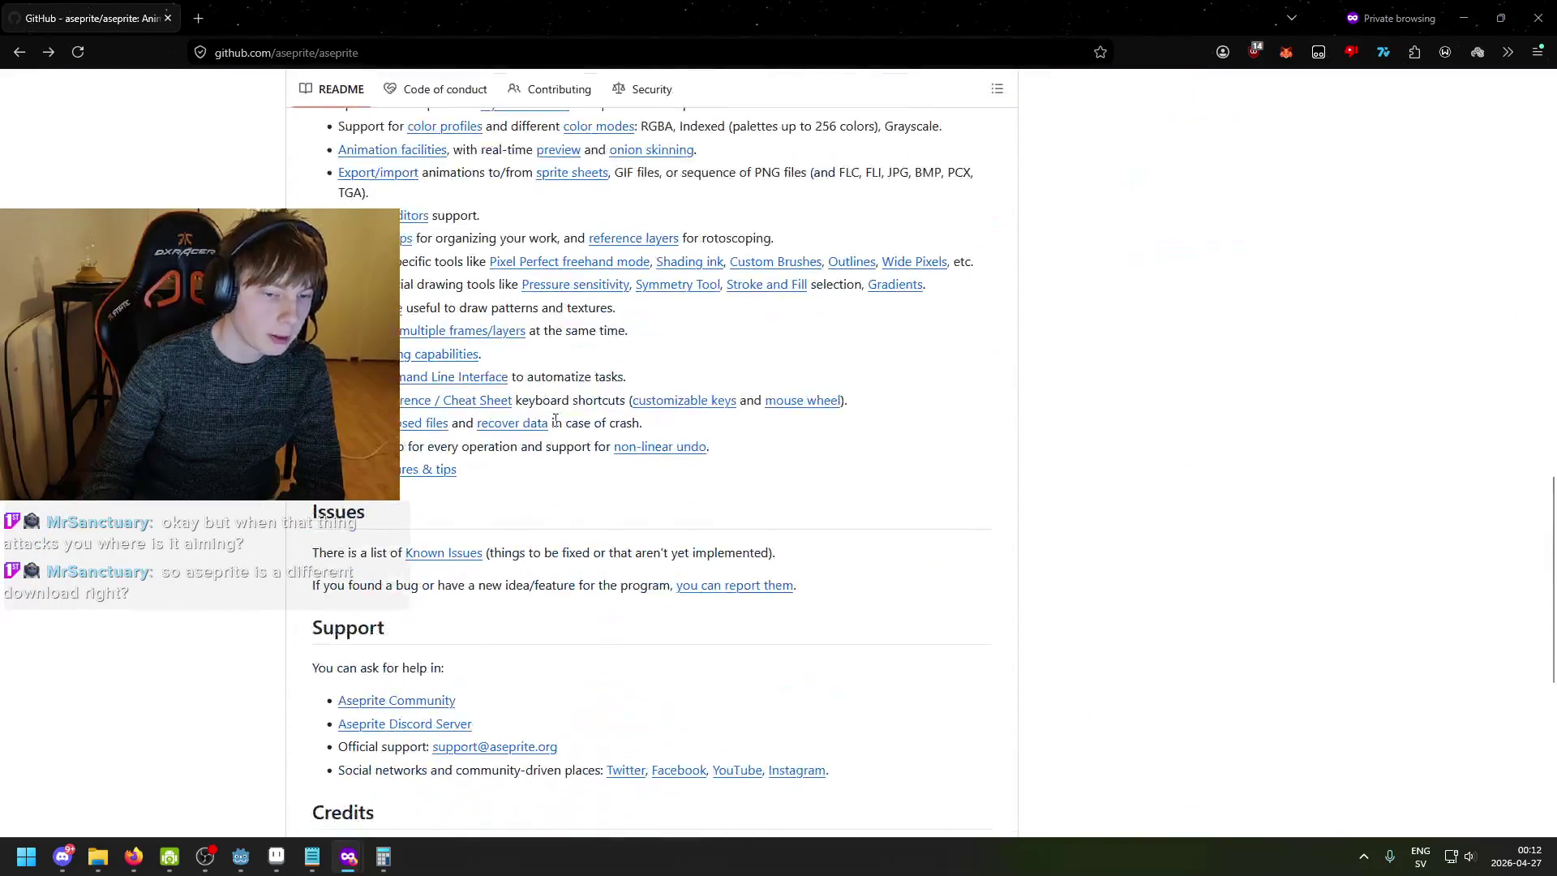
pyautogui.scroll(-3, 544, 422)
pyautogui.scroll(-3, 537, 476)
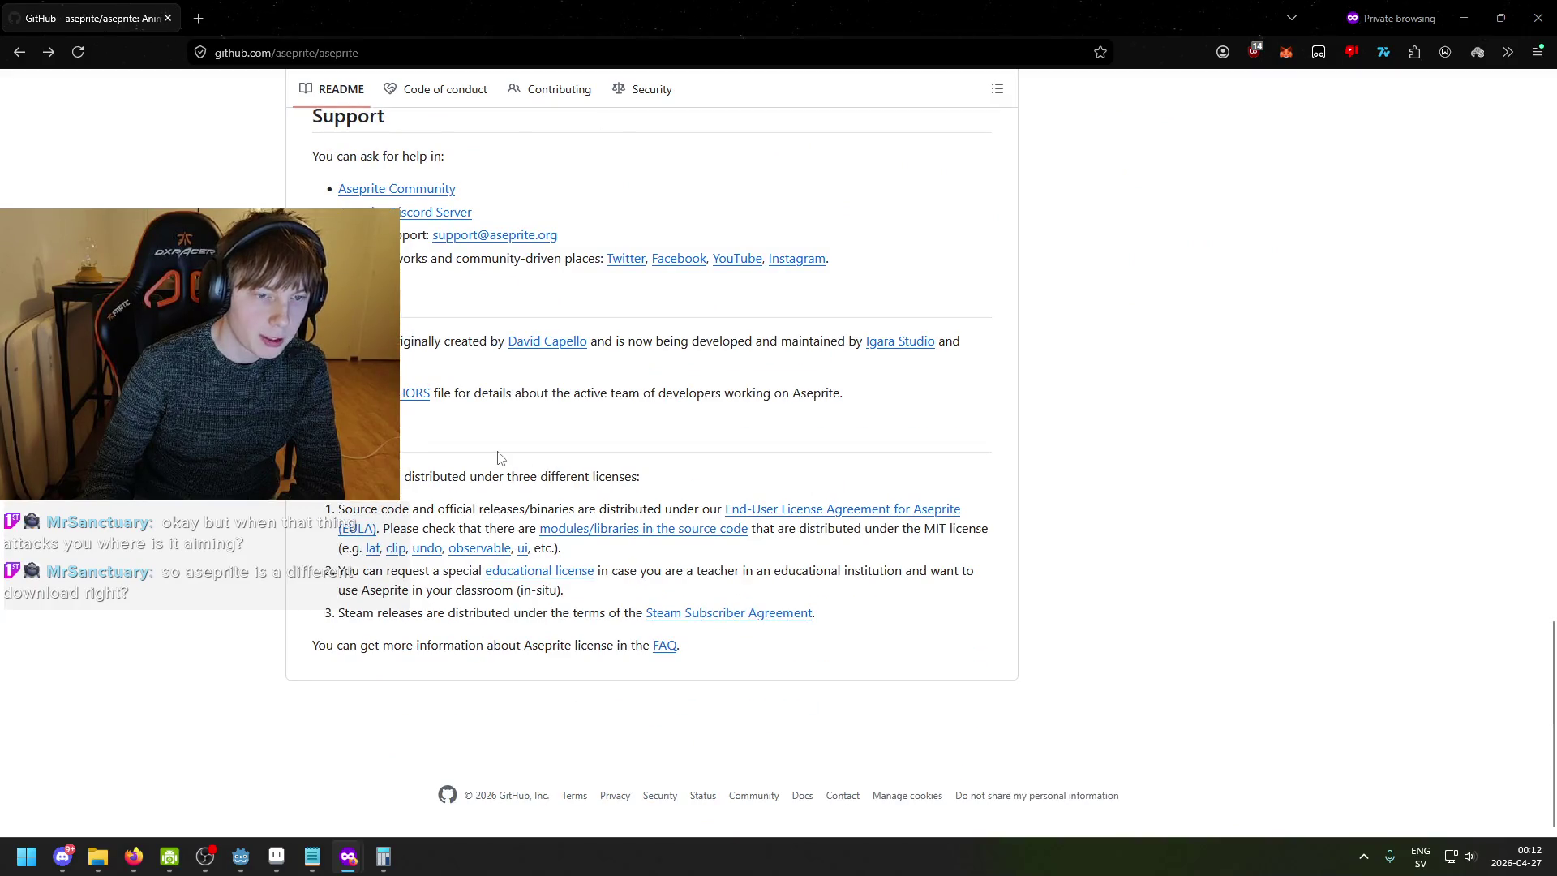
pyautogui.scroll(1, 499, 458)
pyautogui.scroll(15, 634, 468)
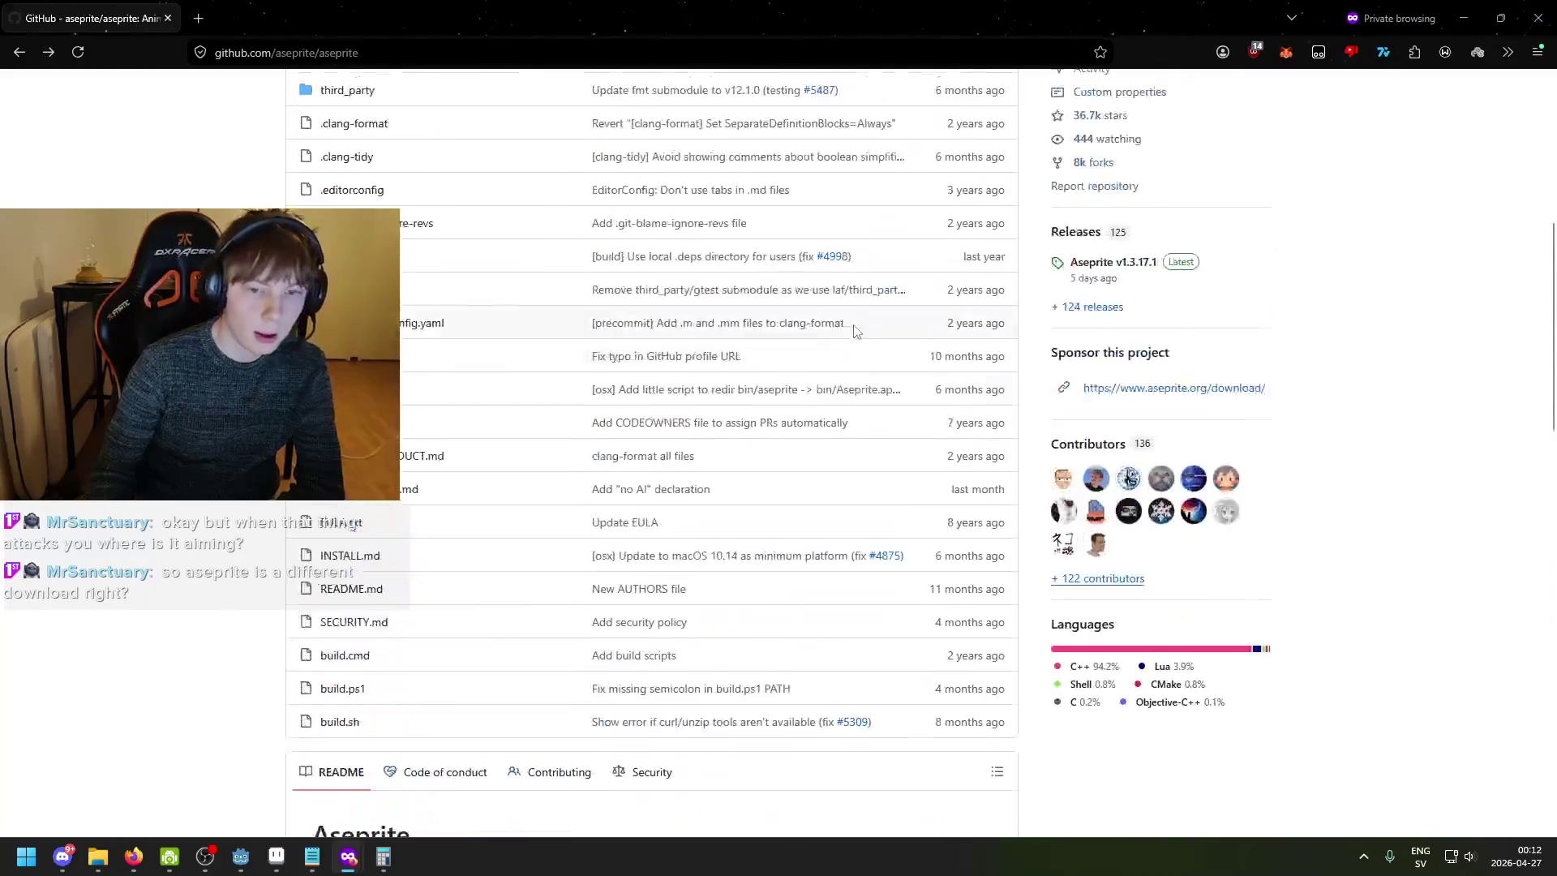
# - Return to Aseprite with the whole mushroom sprite in view
pyautogui.hotkey('alt', 'Tab')
pyautogui.scroll(-2, 886, 285)
pyautogui.moveTo(778, 332)
pyautogui.mouseDown()
pyautogui.moveTo(618, 455)
pyautogui.moveTo(885, 285)
pyautogui.moveTo(935, 284)
pyautogui.mouseUp()
# - On frame 5, add cyan pixels and a down-left streak to the cap, undoing one bad stroke
pyautogui.press('Right')
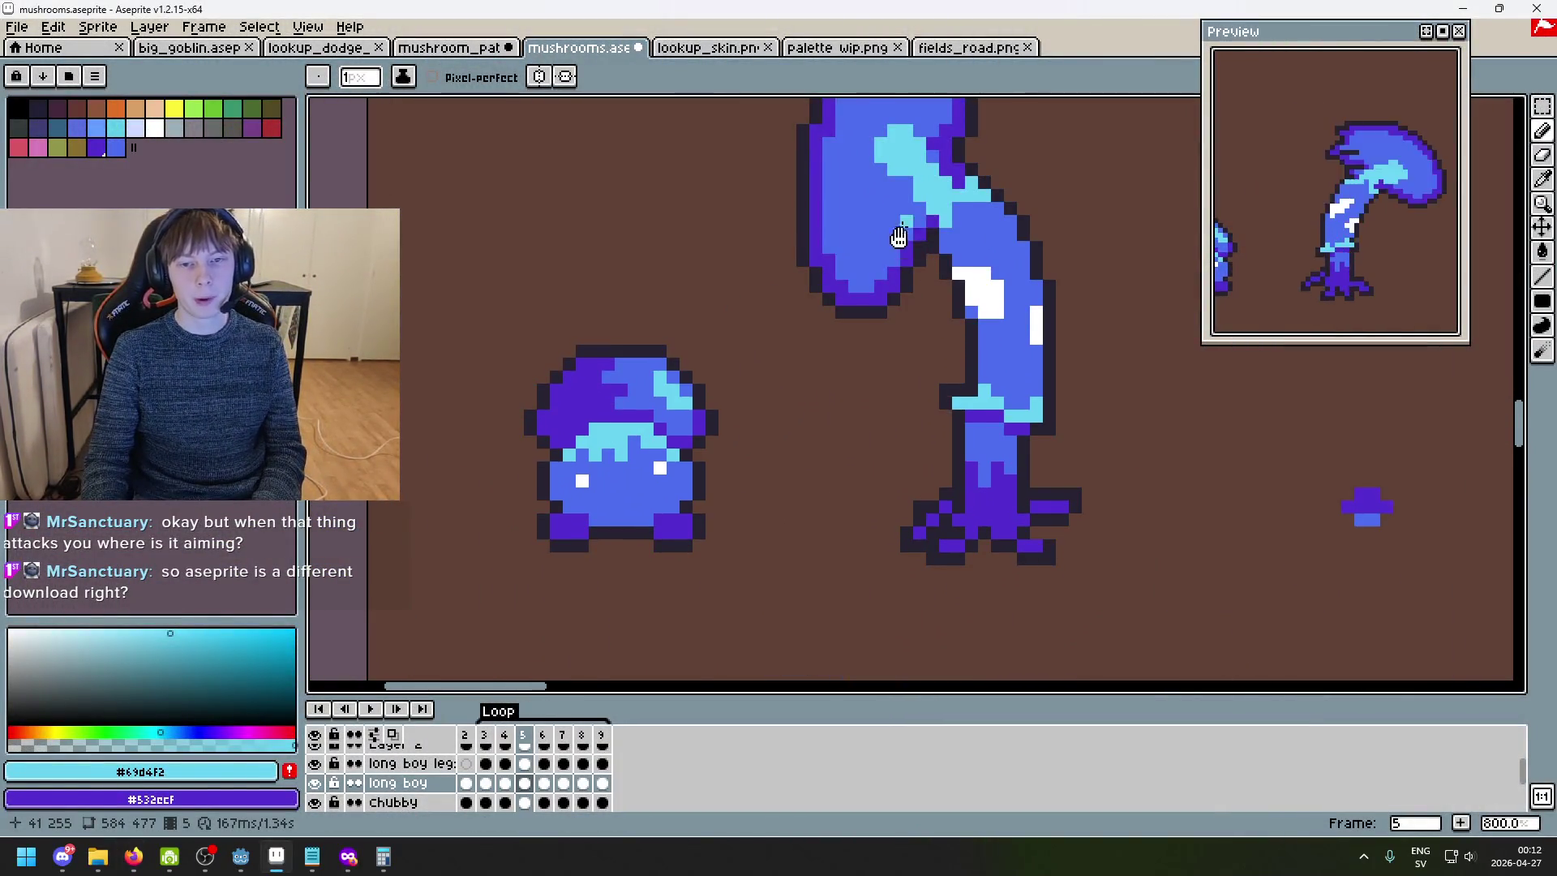
pyautogui.scroll(2, 902, 226)
pyautogui.click(959, 193)
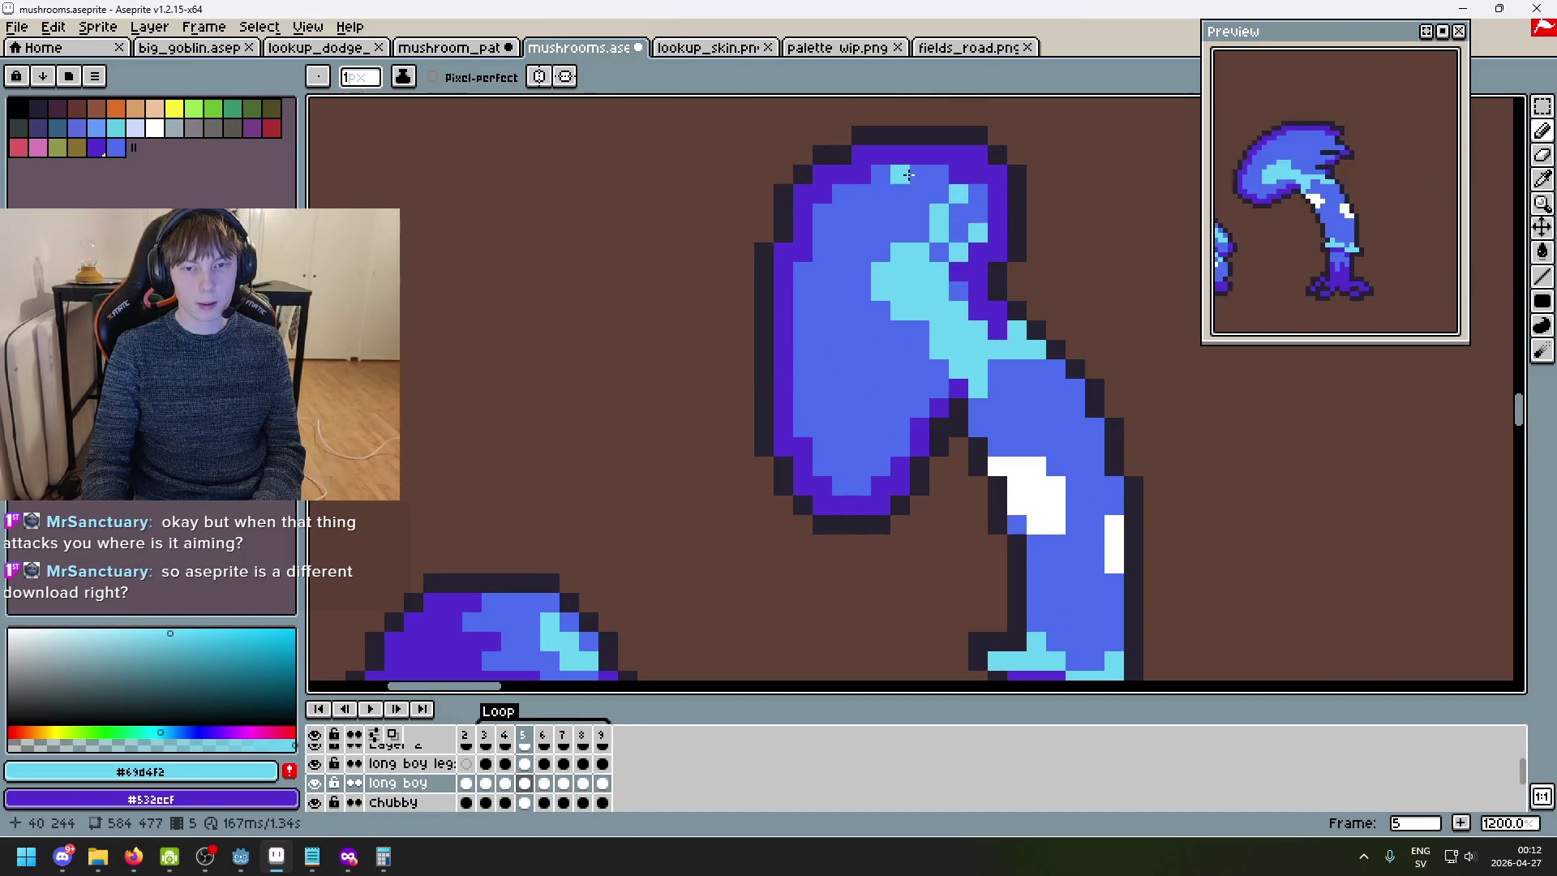
pyautogui.click(896, 208)
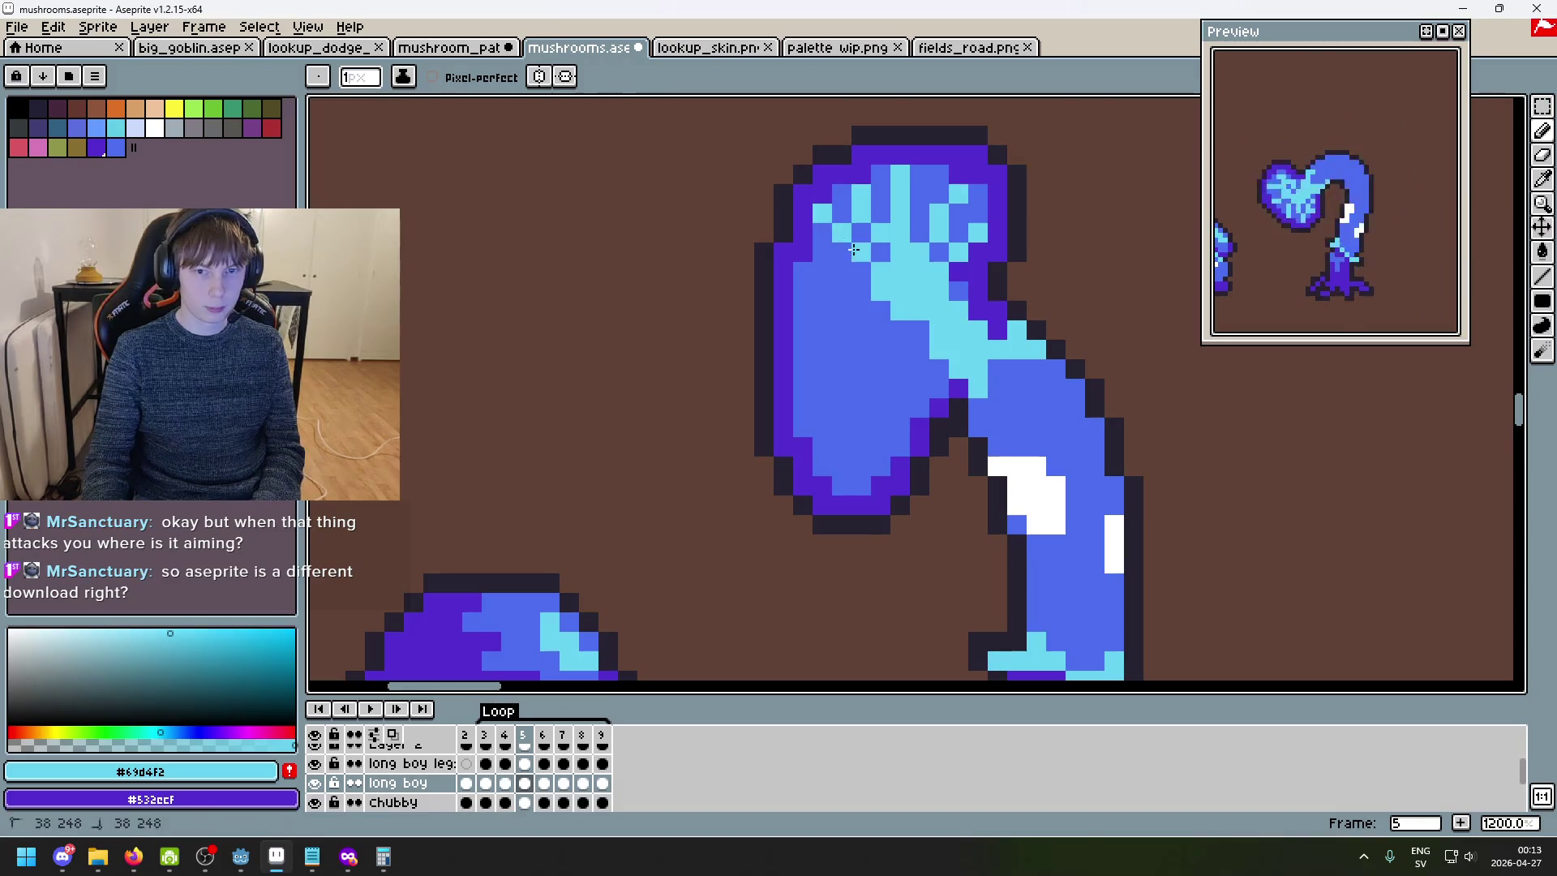
pyautogui.moveTo(802, 312); pyautogui.dragTo(863, 329)
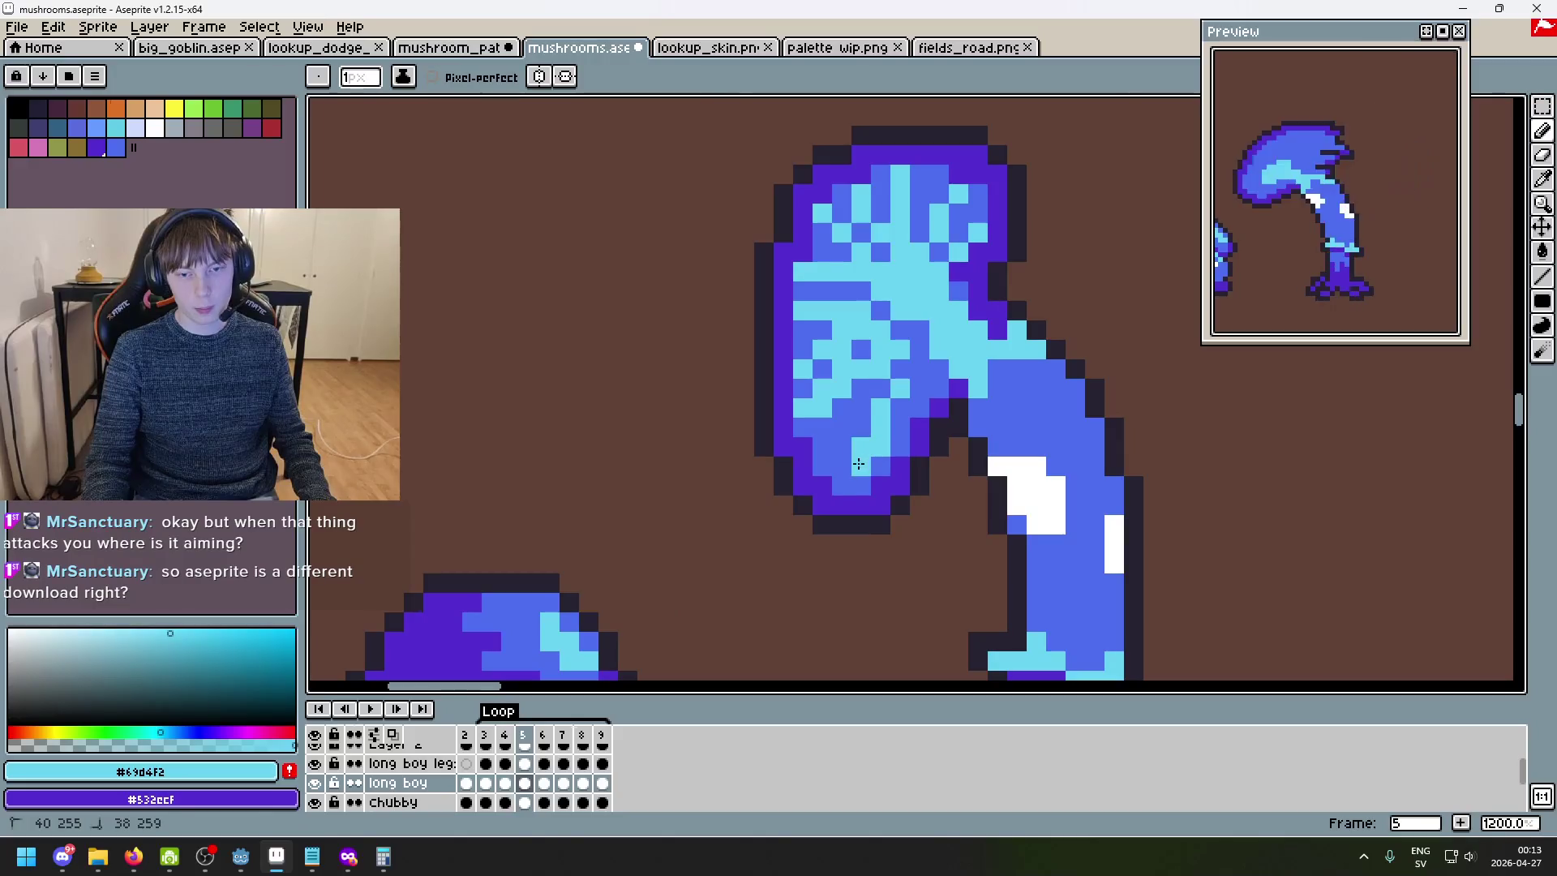
pyautogui.hotkey('ctrl', 'z')
pyautogui.hotkey('ctrl', 'z')
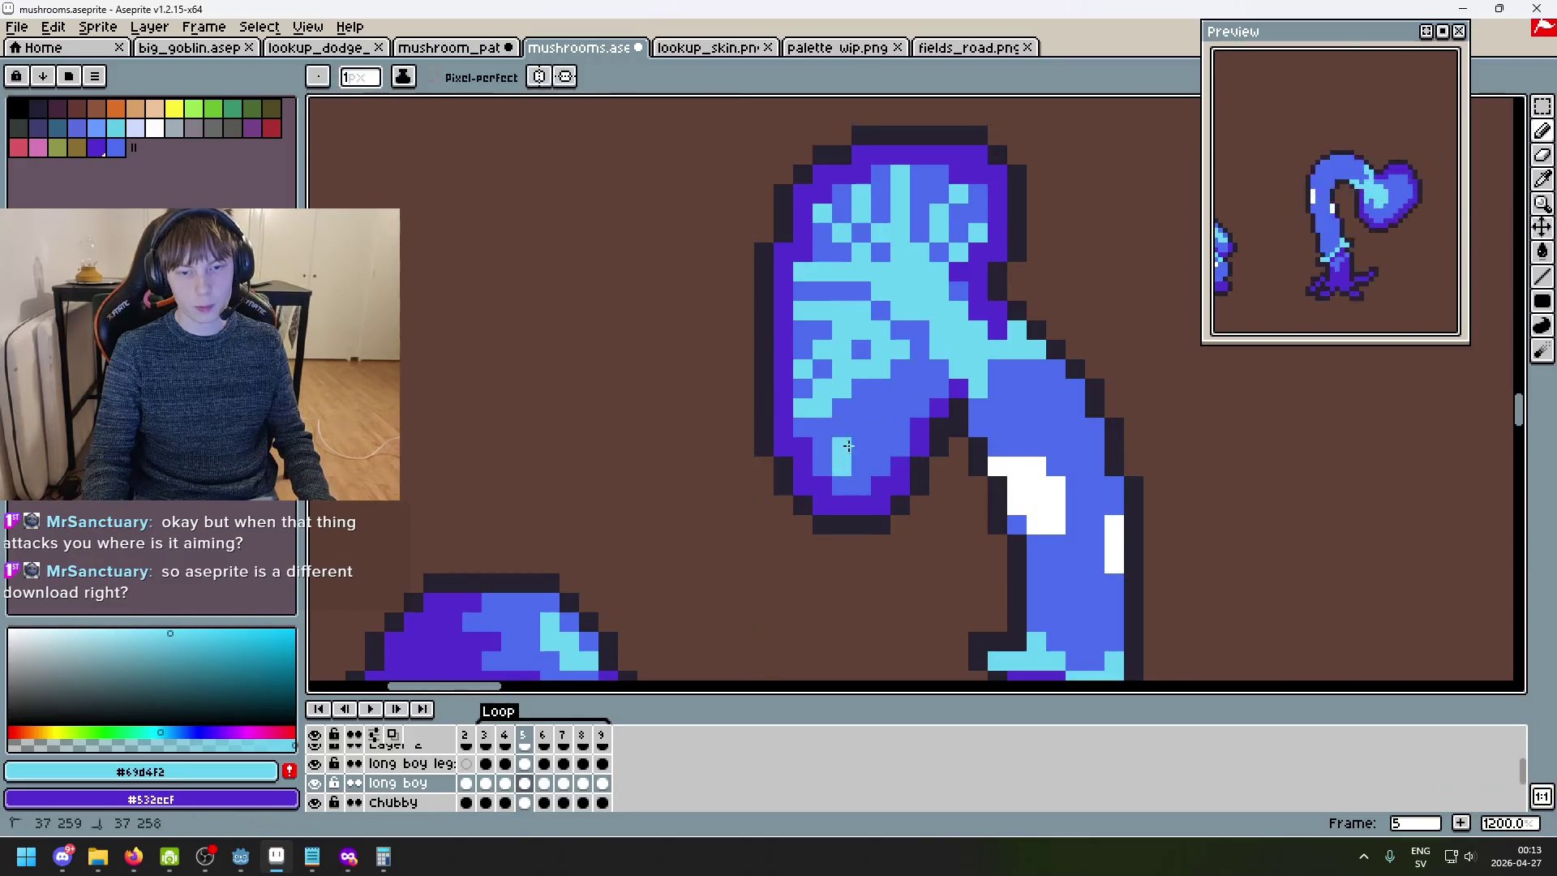
pyautogui.moveTo(888, 382); pyautogui.dragTo(826, 468)
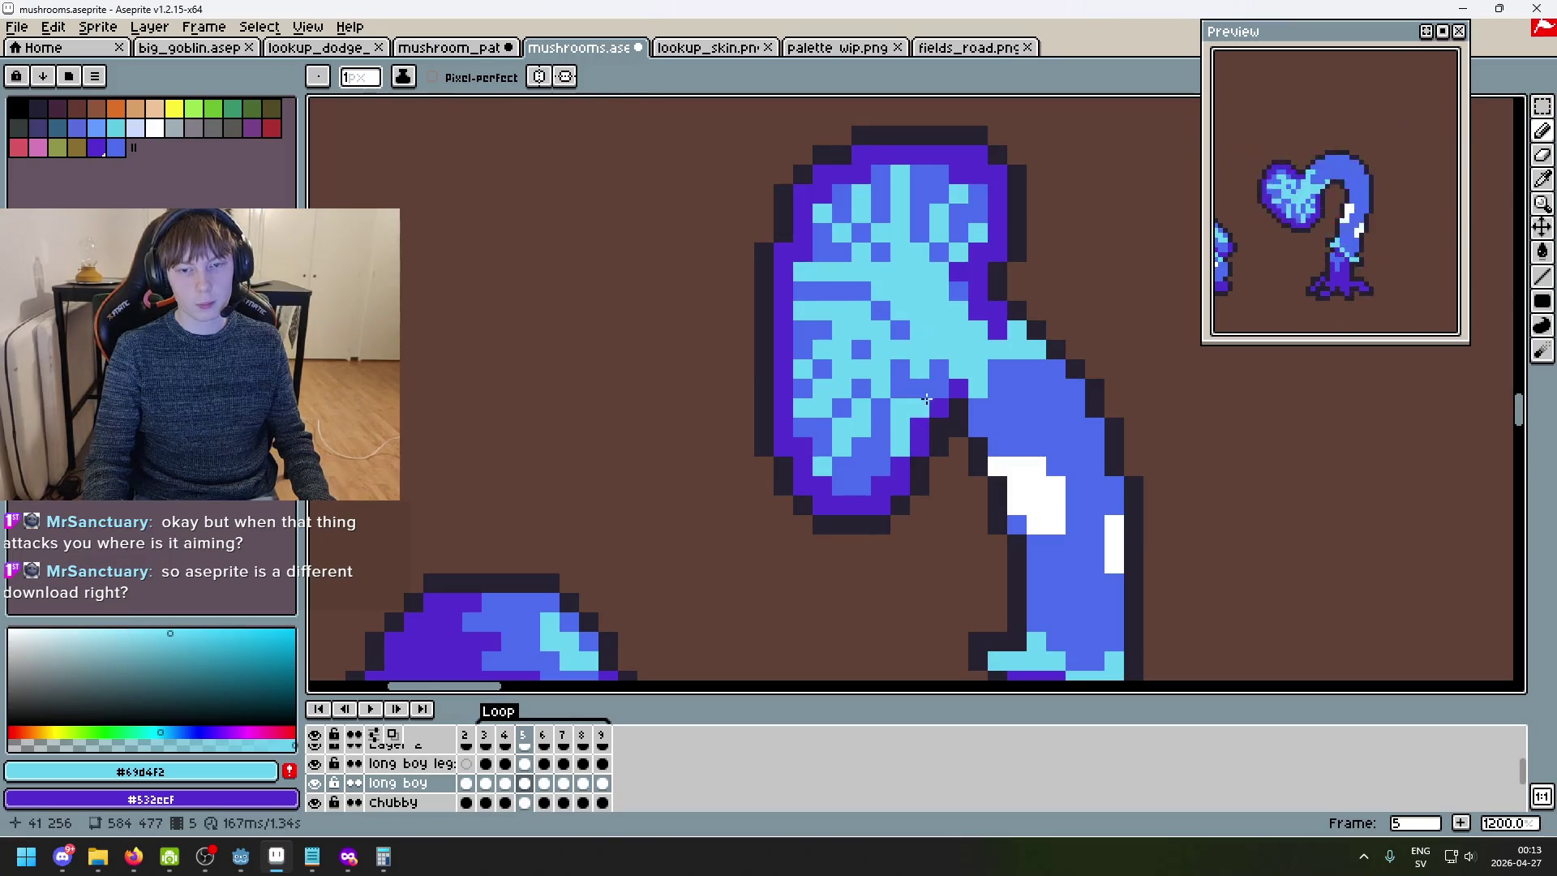
# - Spread cyan highlights across frame 6's bent cap, then advance to frame 7
pyautogui.scroll(-4, 945, 382)
pyautogui.press('Right')
pyautogui.scroll(3, 1038, 369)
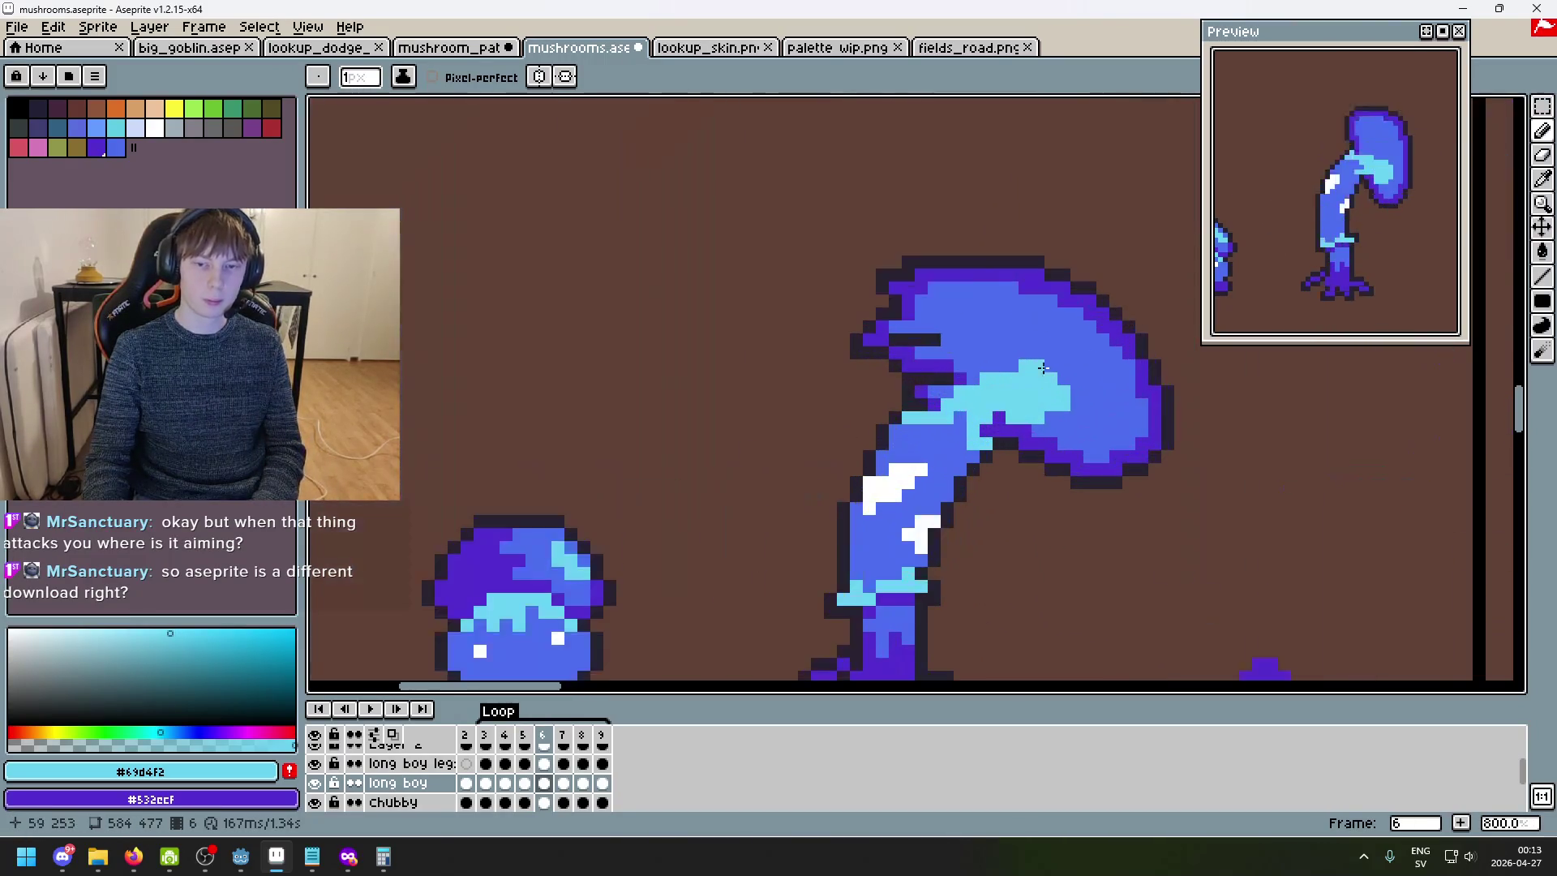
pyautogui.moveTo(1067, 437); pyautogui.dragTo(1088, 428)
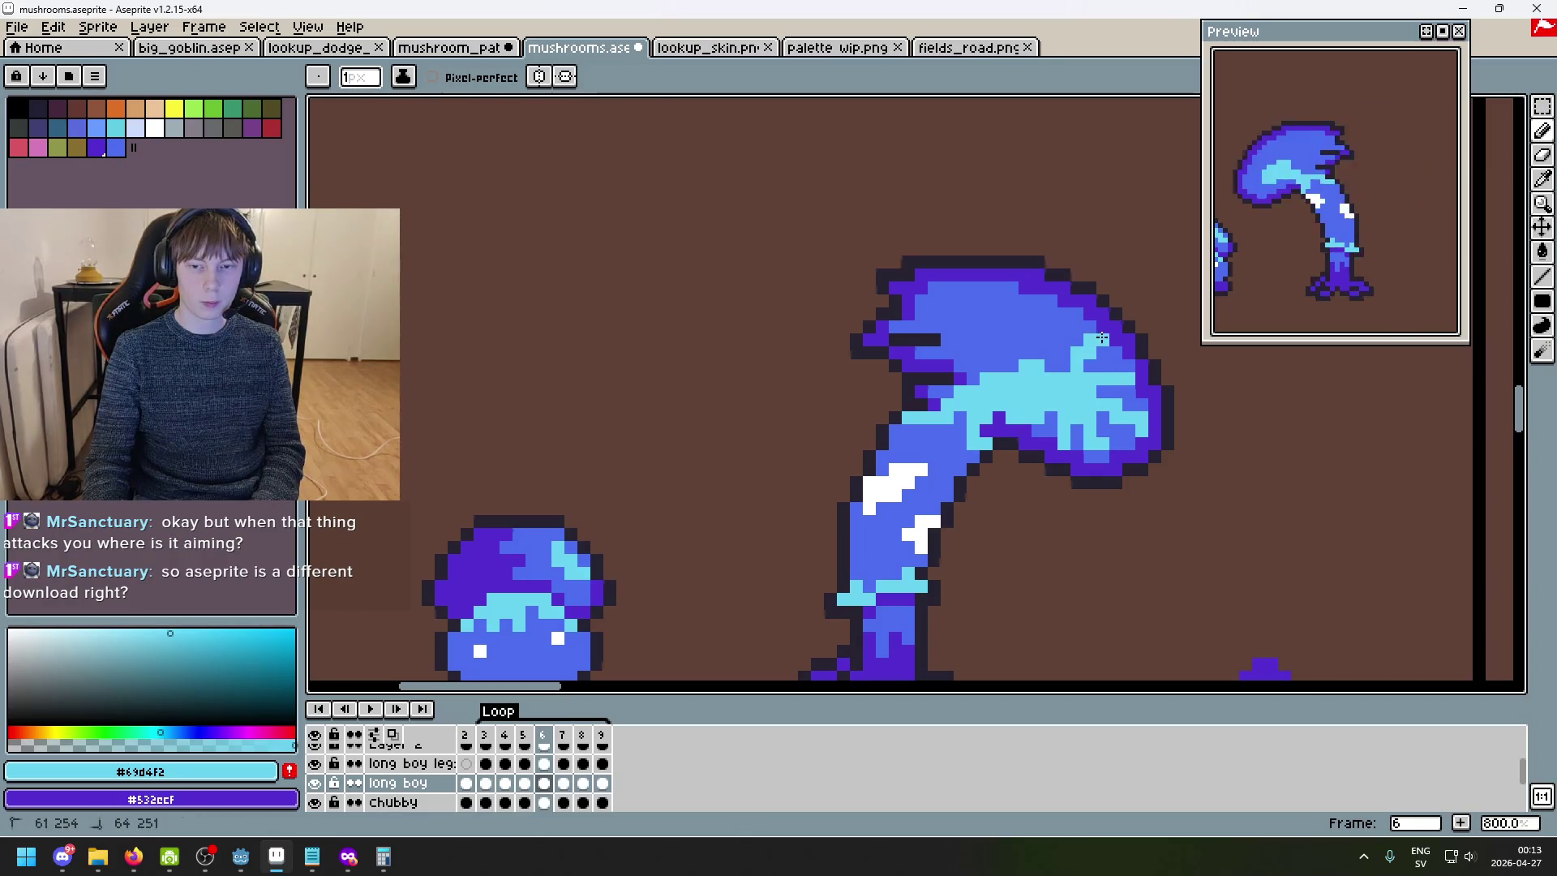
pyautogui.moveTo(1045, 337); pyautogui.dragTo(1023, 300)
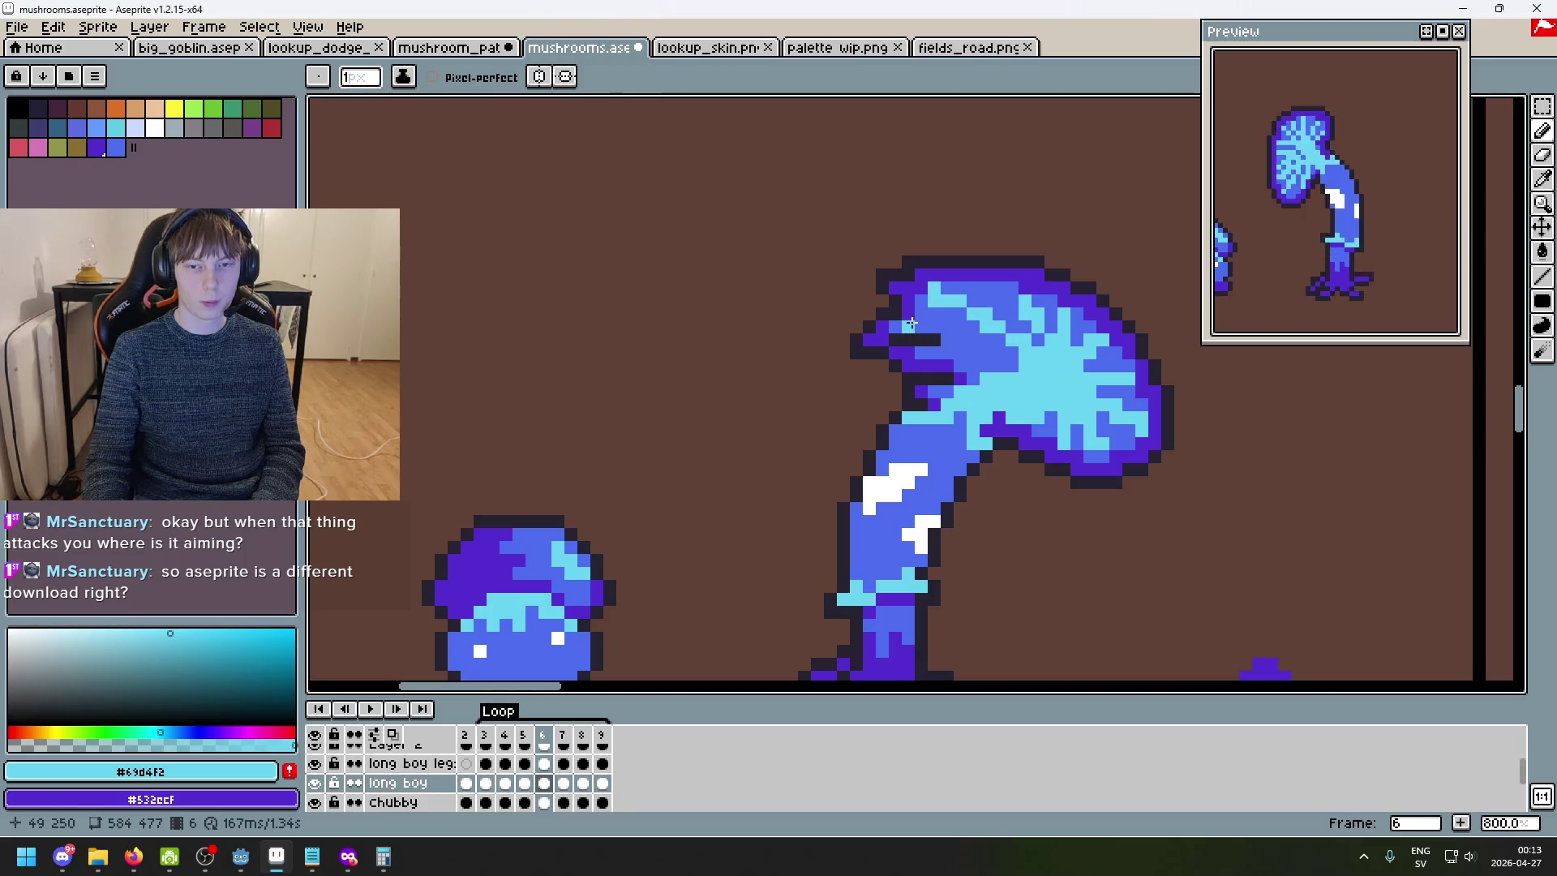
pyautogui.moveTo(921, 353); pyautogui.dragTo(965, 357)
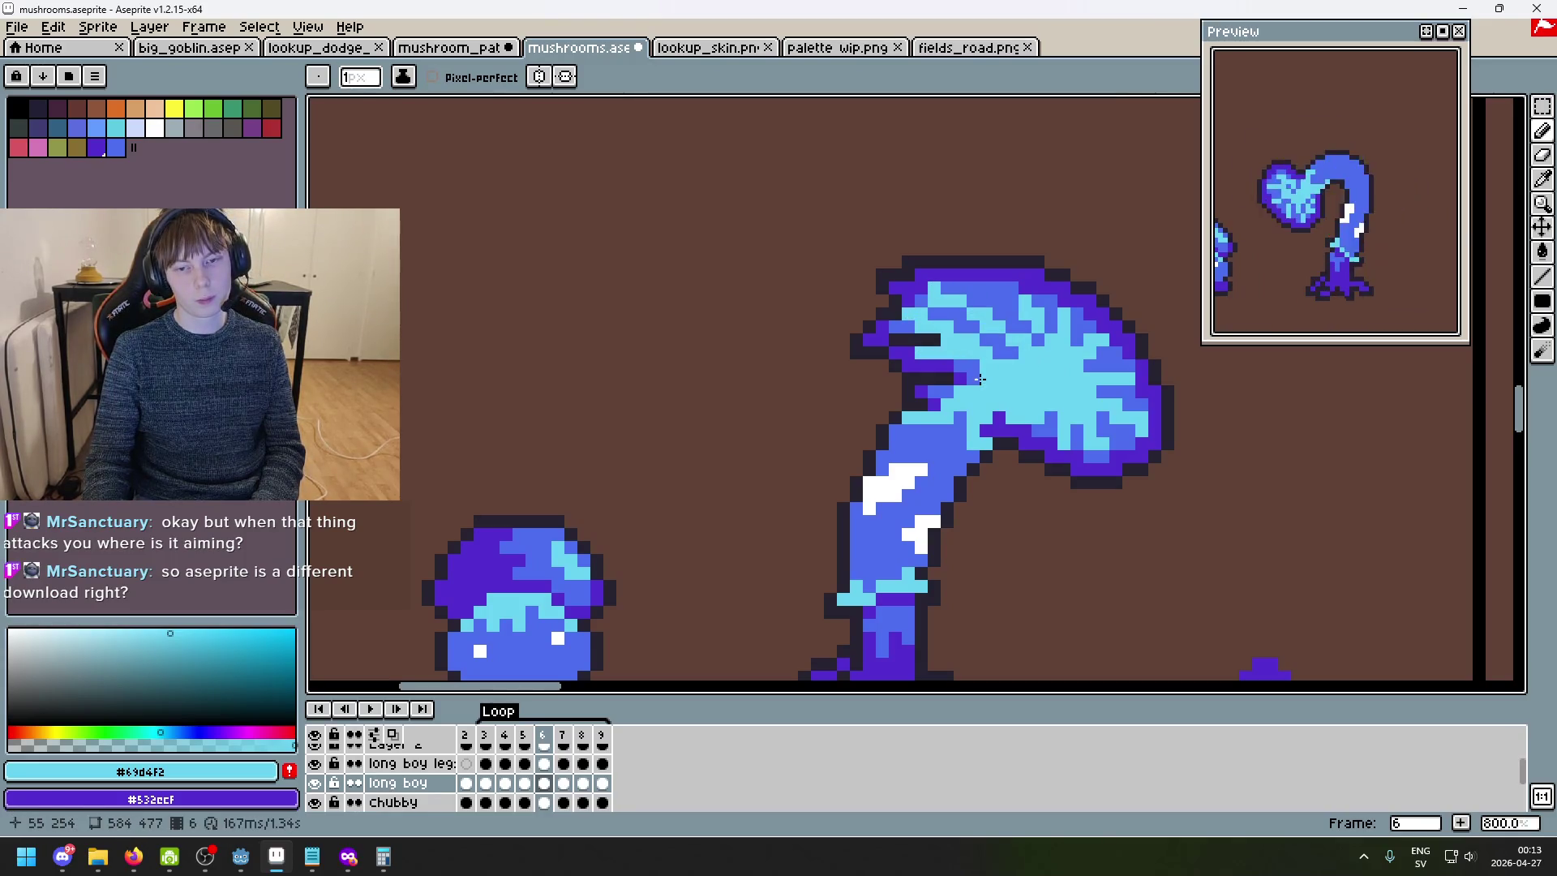
pyautogui.scroll(-2, 1054, 348)
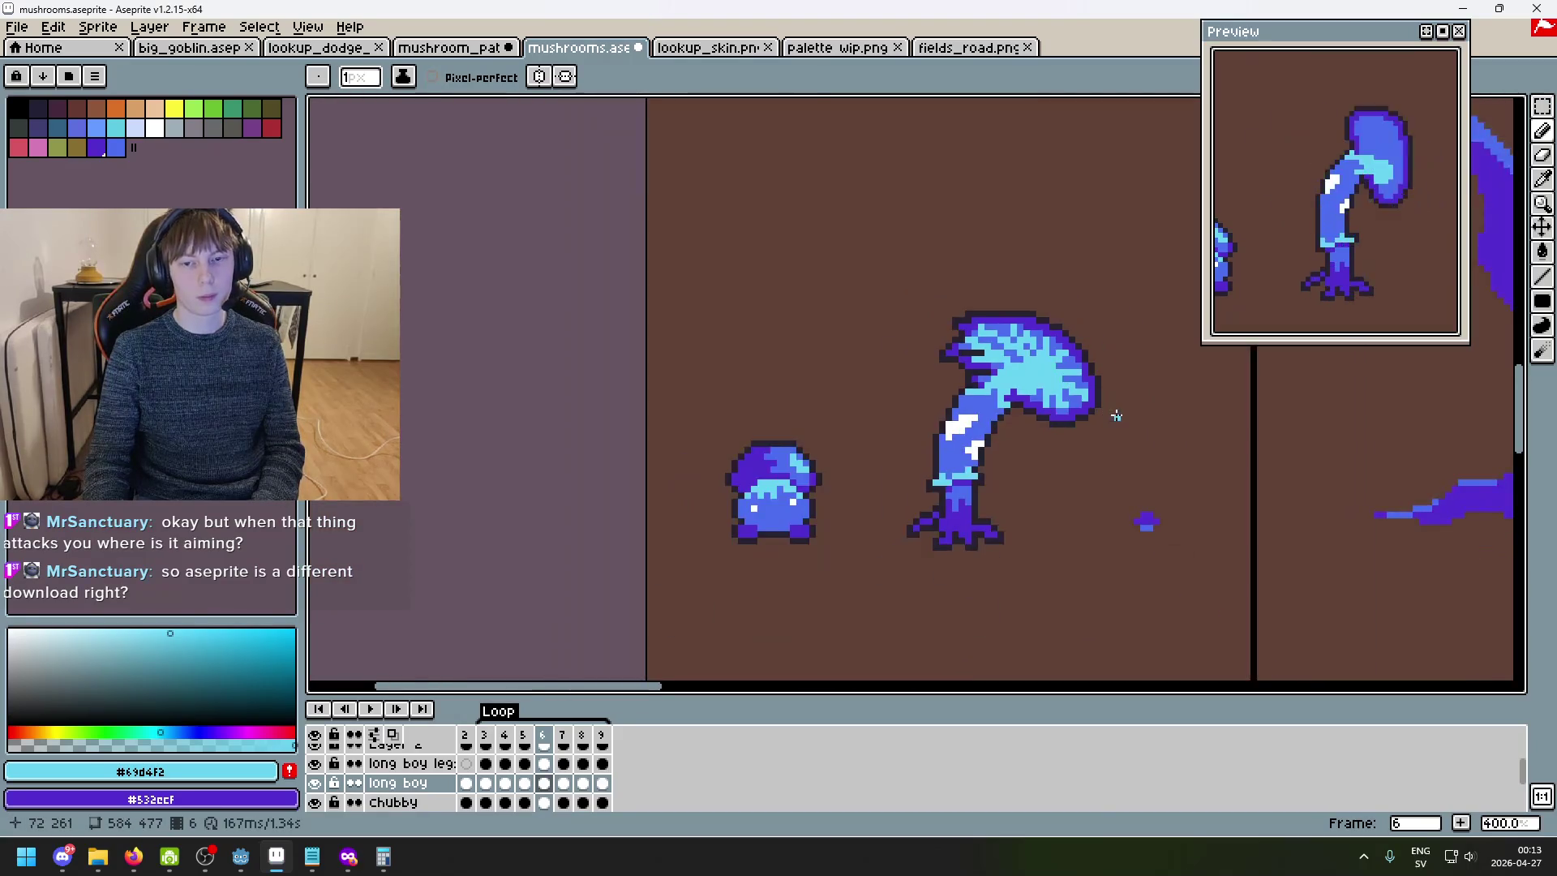
pyautogui.press('Right')
pyautogui.scroll(5, 1014, 398)
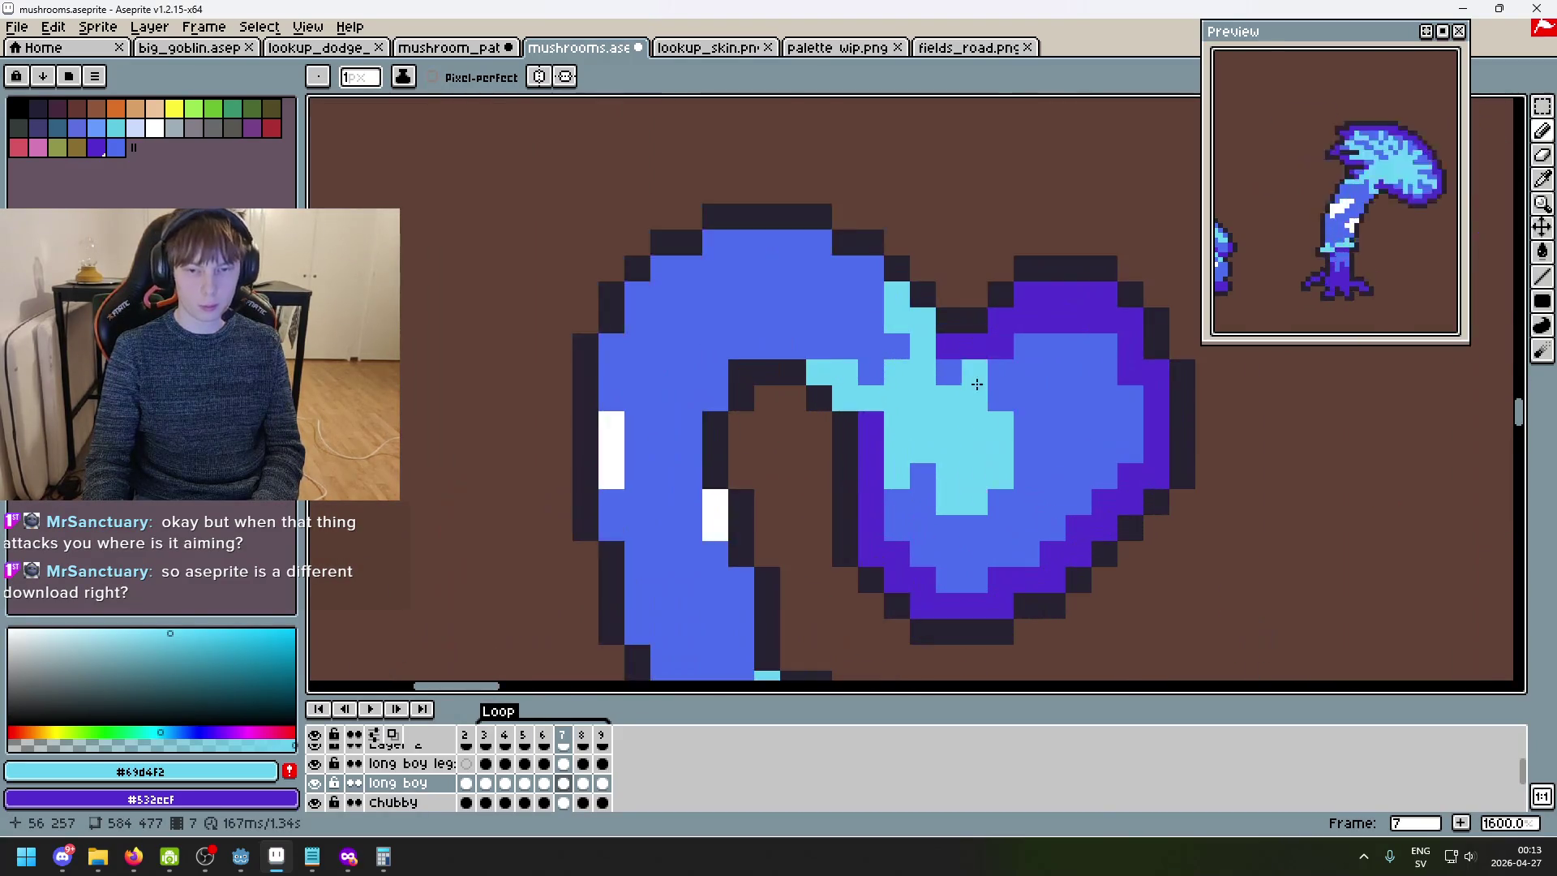
# - Paint cyan highlights up across frame 7's cap and its right part
pyautogui.moveTo(992, 394); pyautogui.dragTo(1054, 347)
pyautogui.moveTo(1029, 429)
pyautogui.mouseDown()
pyautogui.moveTo(1131, 397)
pyautogui.moveTo(1025, 450)
pyautogui.moveTo(1095, 471)
pyautogui.moveTo(935, 540)
pyautogui.mouseUp()
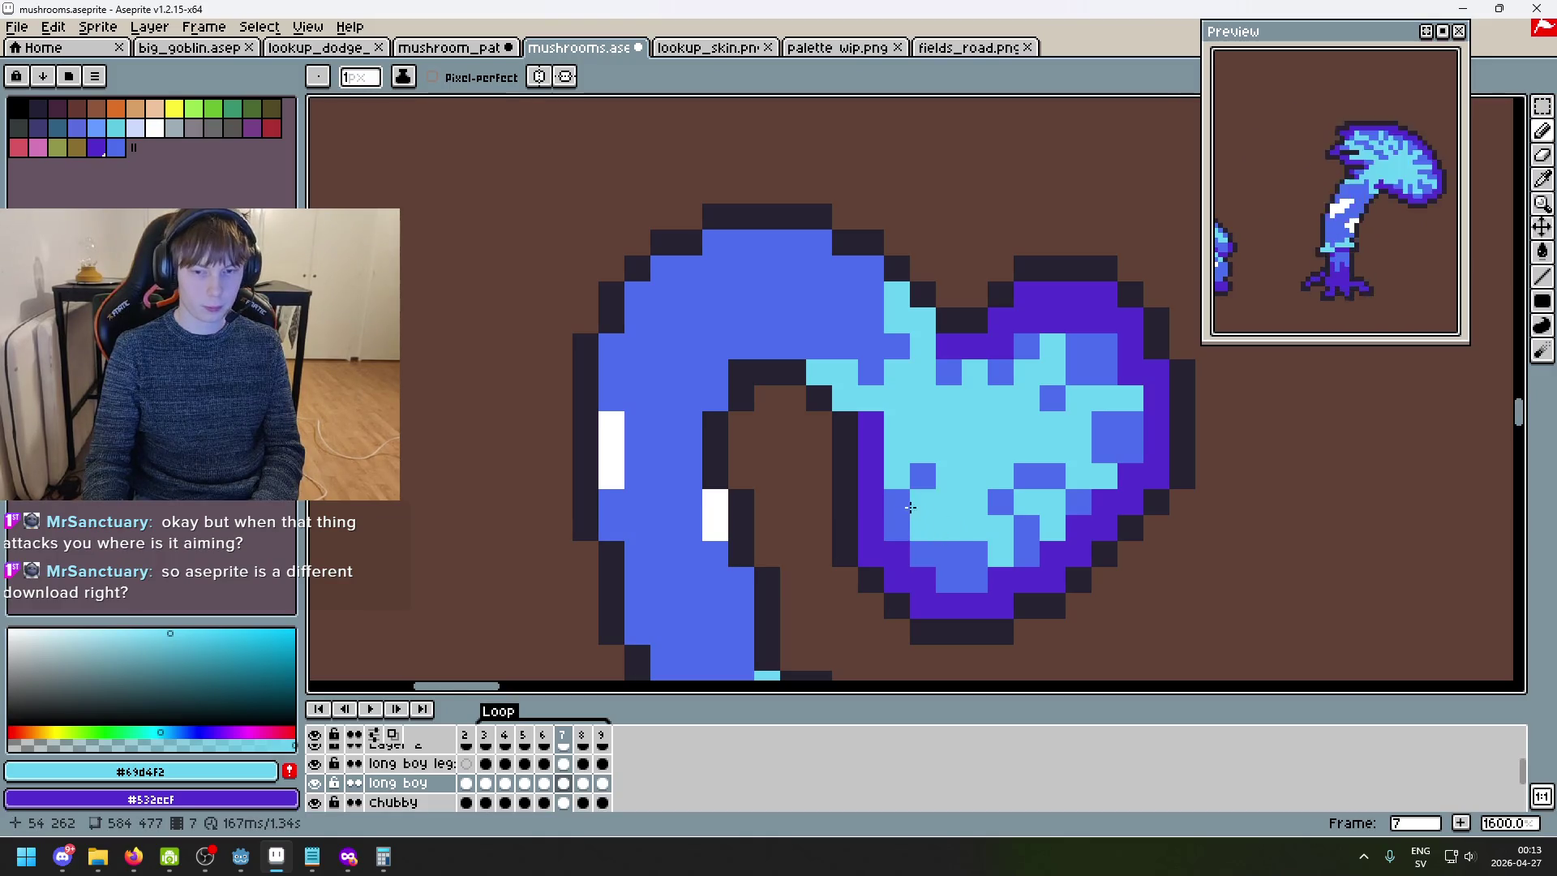
pyautogui.scroll(-8, 951, 552)
pyautogui.moveTo(806, 412)
pyautogui.mouseDown()
pyautogui.moveTo(806, 430)
pyautogui.moveTo(877, 438)
pyautogui.mouseUp()
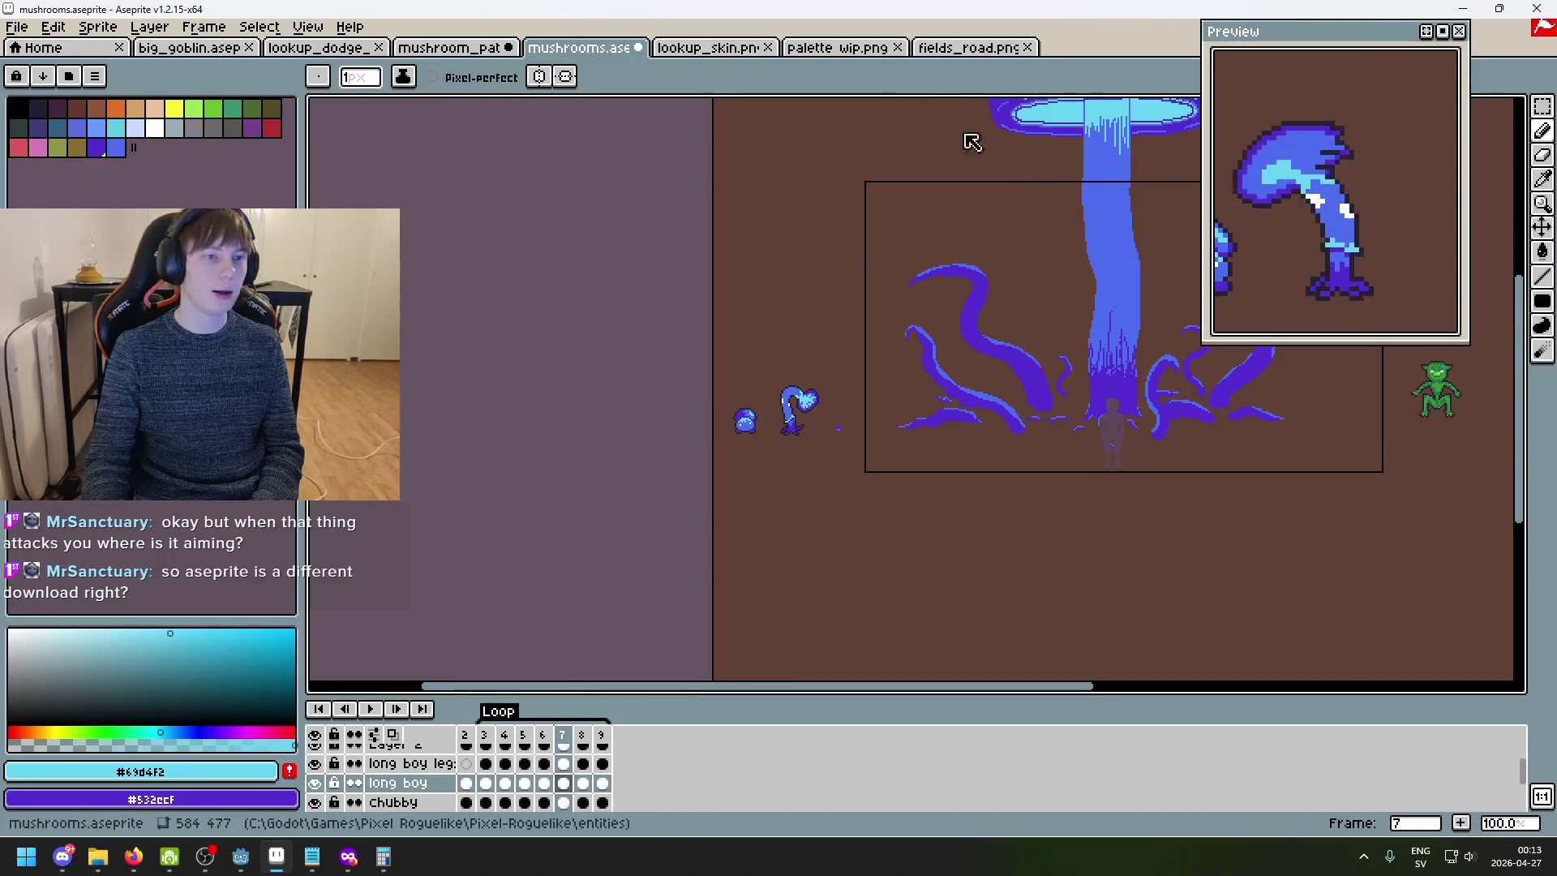
pyautogui.scroll(3, 782, 240)
pyautogui.scroll(-2, 966, 240)
pyautogui.scroll(5, 835, 292)
# - On frame 8, draw light-cyan #69d4f2 streaks down the cap, undoing stray strokes
pyautogui.press('.')
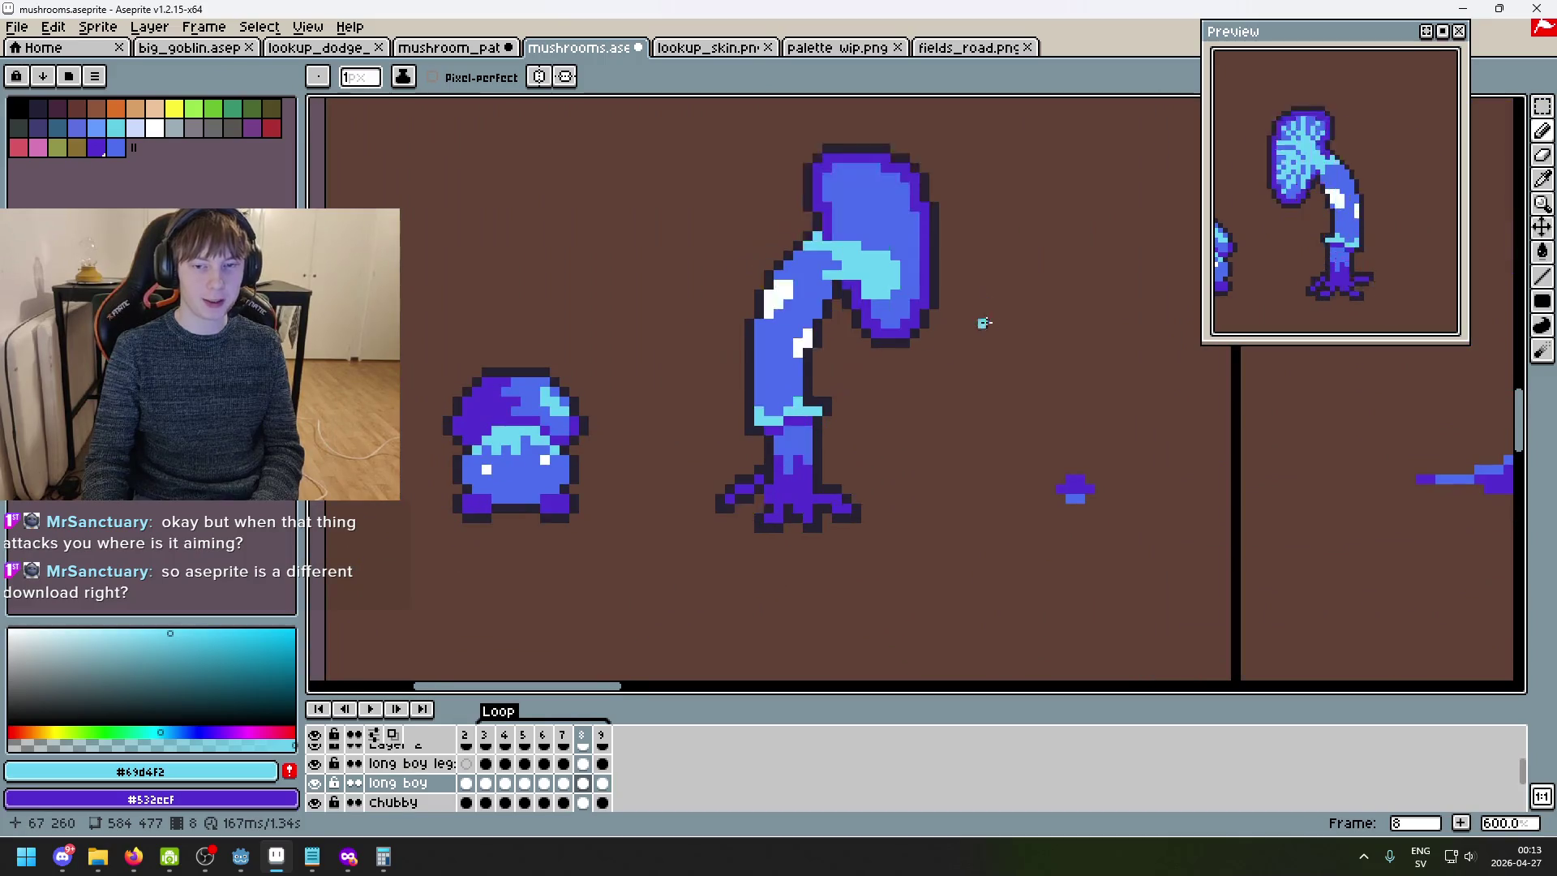
pyautogui.scroll(3, 864, 233)
pyautogui.scroll(1, 811, 208)
pyautogui.moveTo(803, 234); pyautogui.dragTo(831, 312)
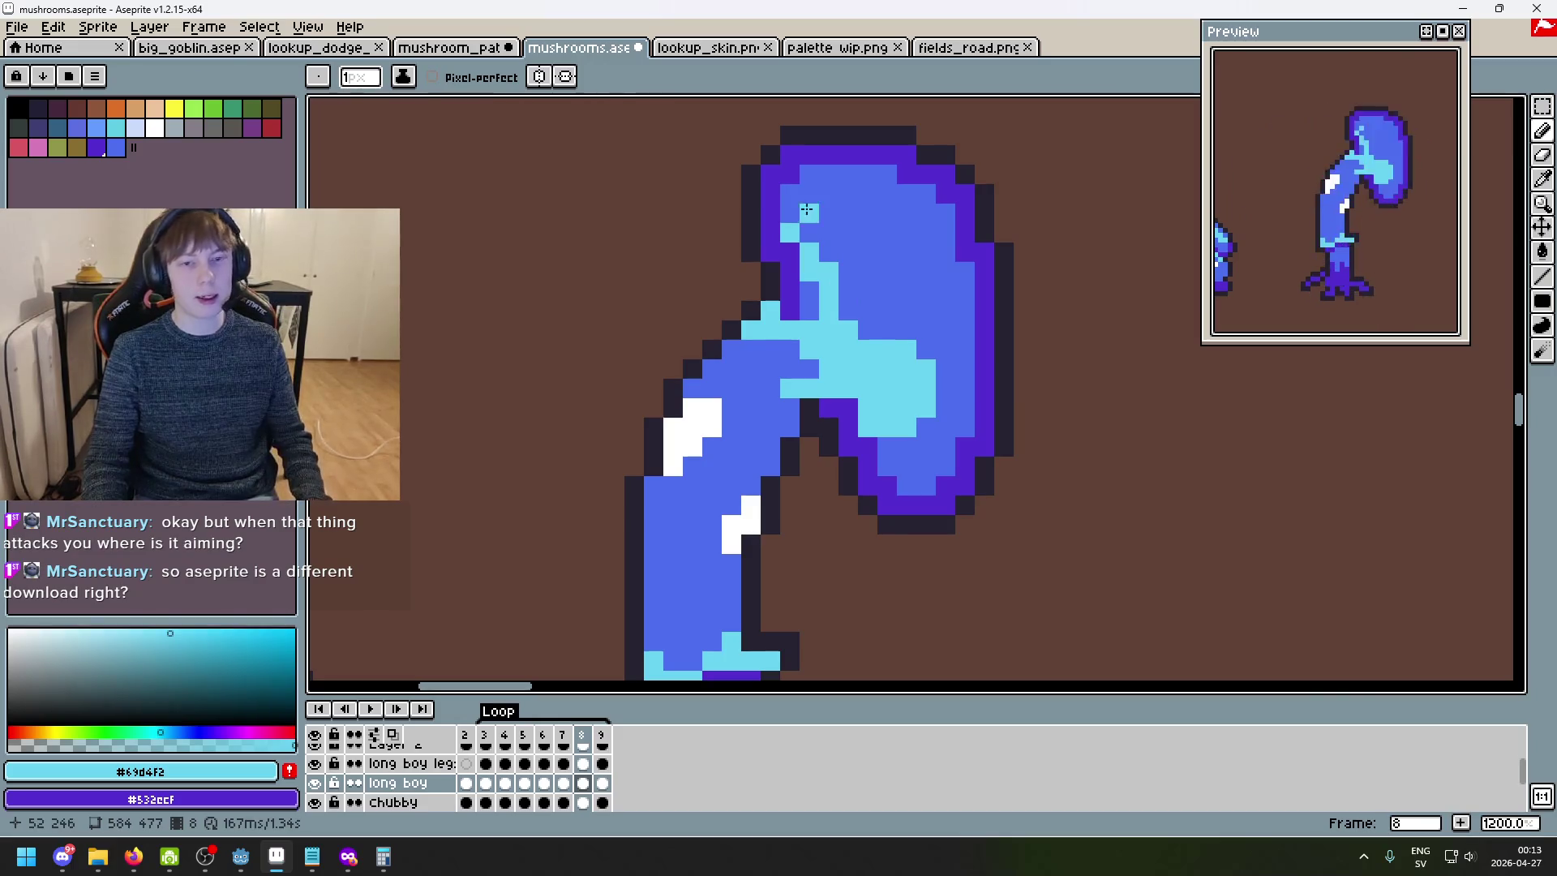
pyautogui.moveTo(807, 210); pyautogui.dragTo(827, 229)
pyautogui.moveTo(846, 174)
pyautogui.mouseDown()
pyautogui.moveTo(904, 334)
pyautogui.moveTo(837, 176)
pyautogui.mouseUp()
pyautogui.hotkey('ctrl', 'z')
pyautogui.moveTo(911, 256)
pyautogui.mouseDown()
pyautogui.moveTo(924, 332)
pyautogui.moveTo(961, 340)
pyautogui.mouseUp()
pyautogui.hotkey('ctrl', 'z')
pyautogui.moveTo(944, 267); pyautogui.dragTo(954, 277)
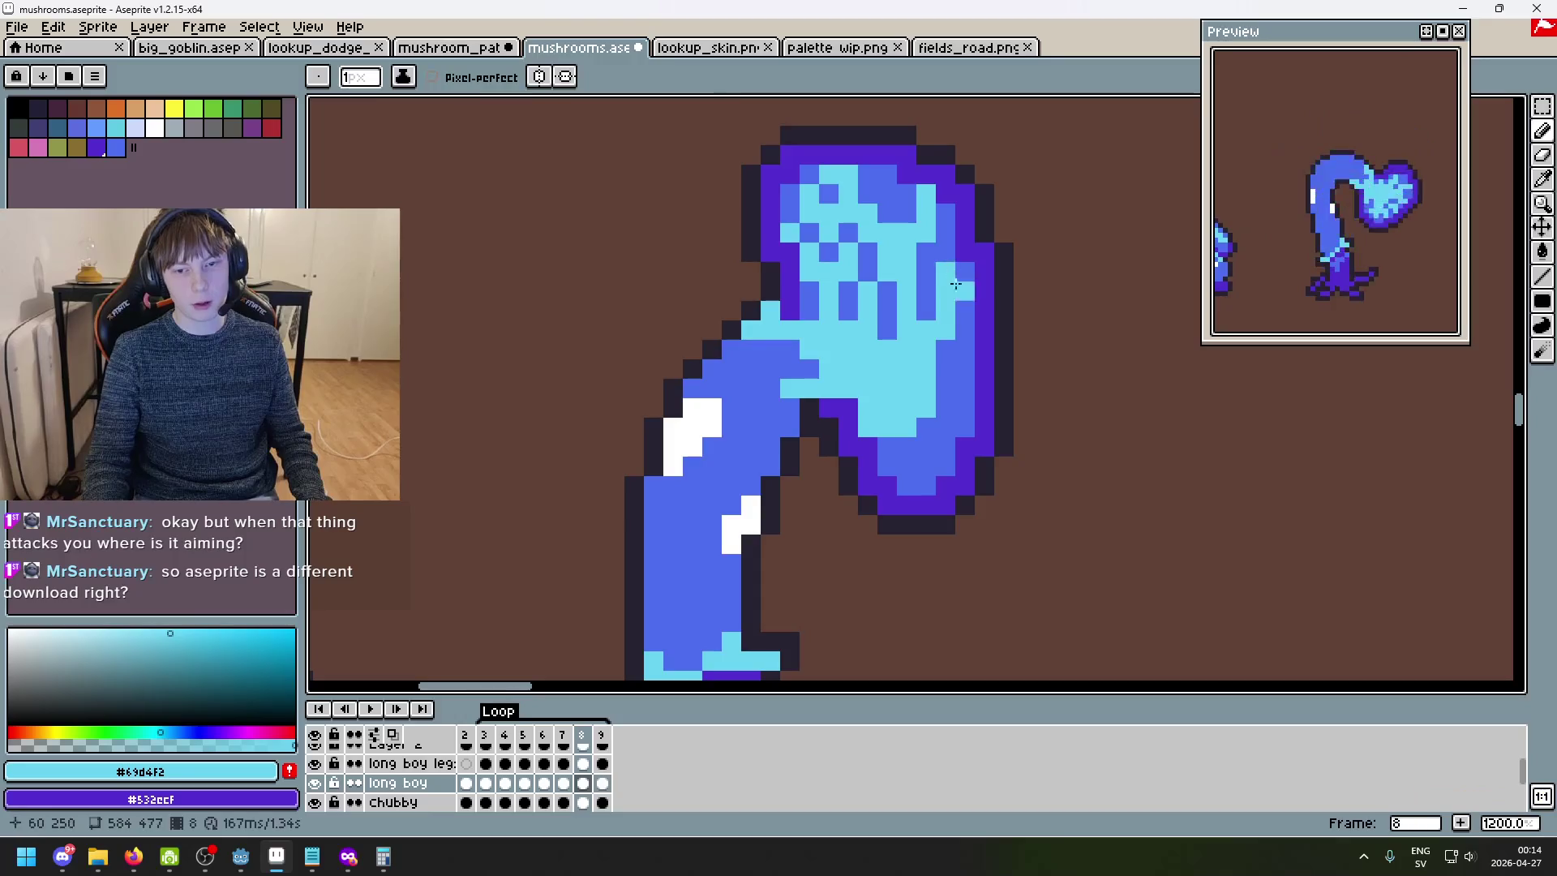
pyautogui.hotkey('ctrl', 'z')
pyautogui.moveTo(927, 407); pyautogui.dragTo(948, 419)
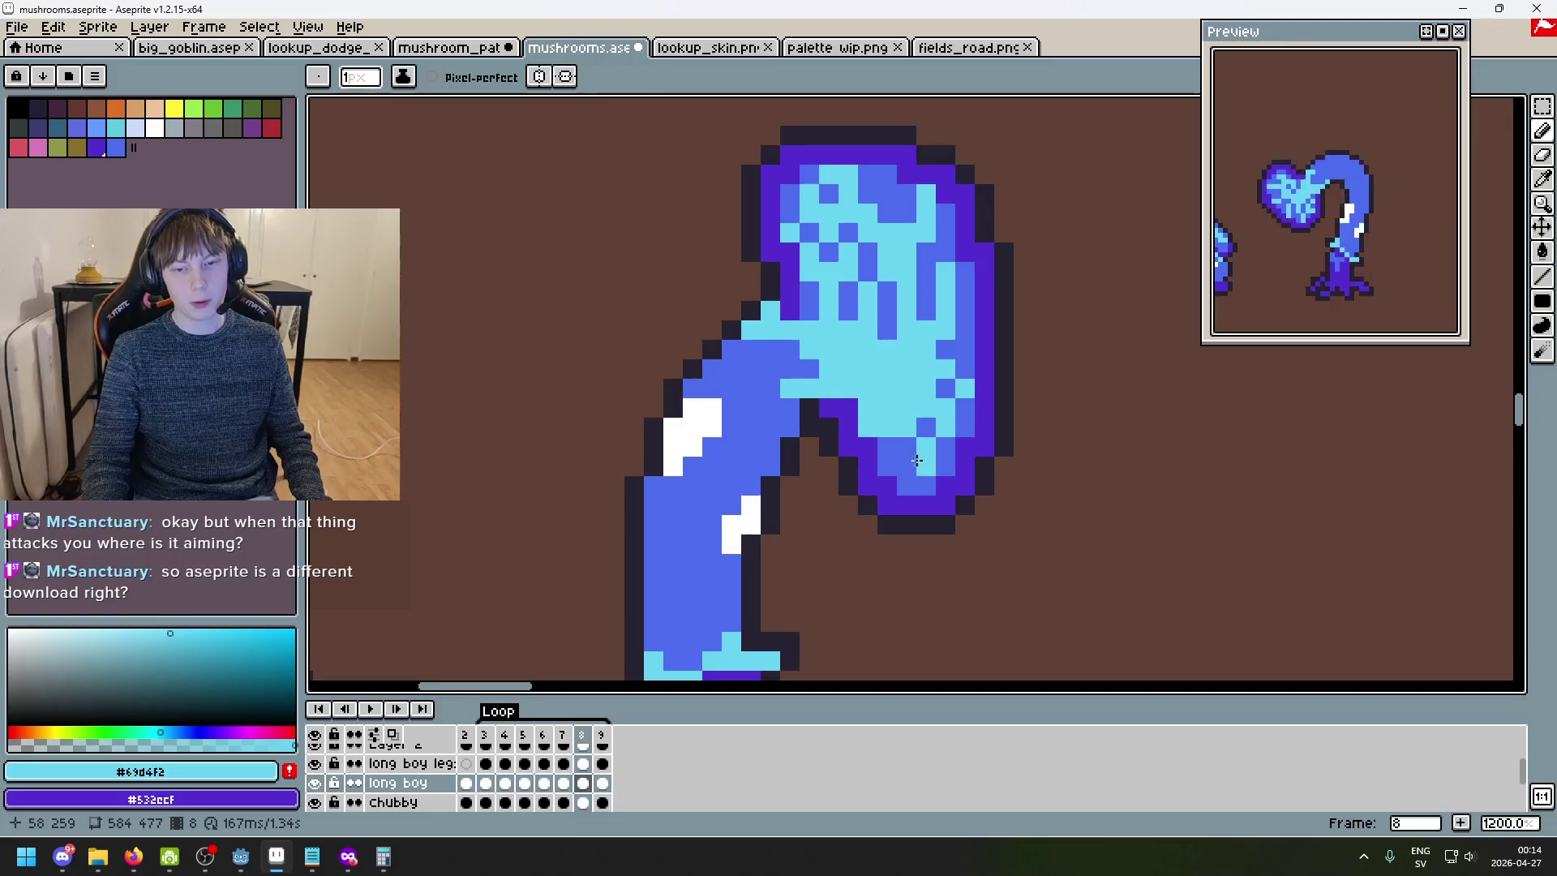
# - Touch up frame 8's cap by eyedropping mid-blue and cyan and repainting individual pixels
pyautogui.scroll(-4, 897, 455)
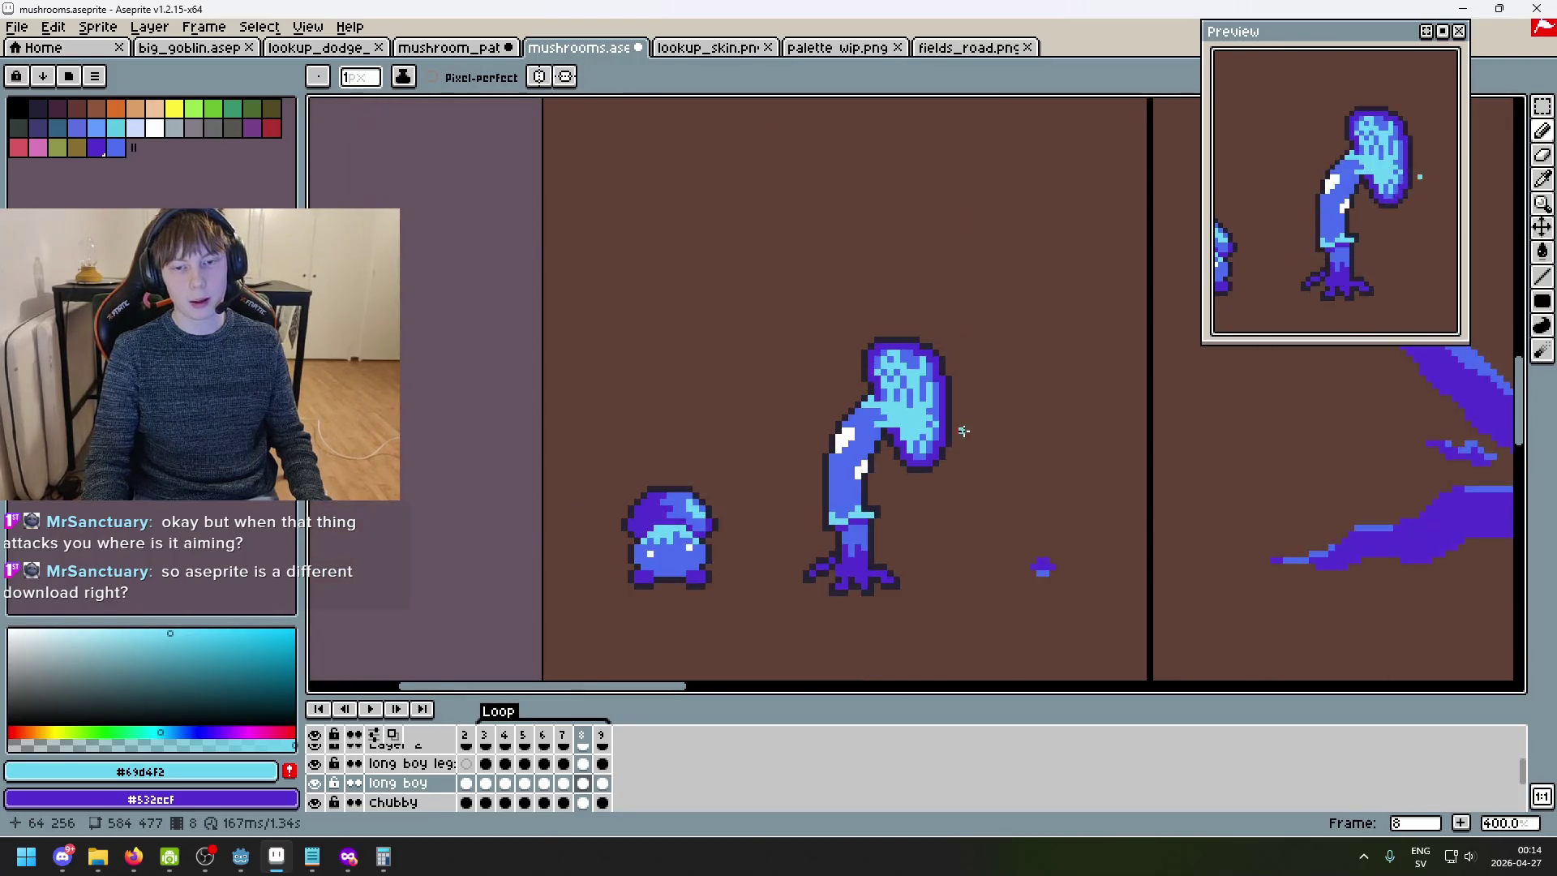
pyautogui.scroll(3, 906, 345)
pyautogui.scroll(1, 906, 344)
pyautogui.keyDown('alt'); pyautogui.click(846, 387); pyautogui.keyUp('alt')
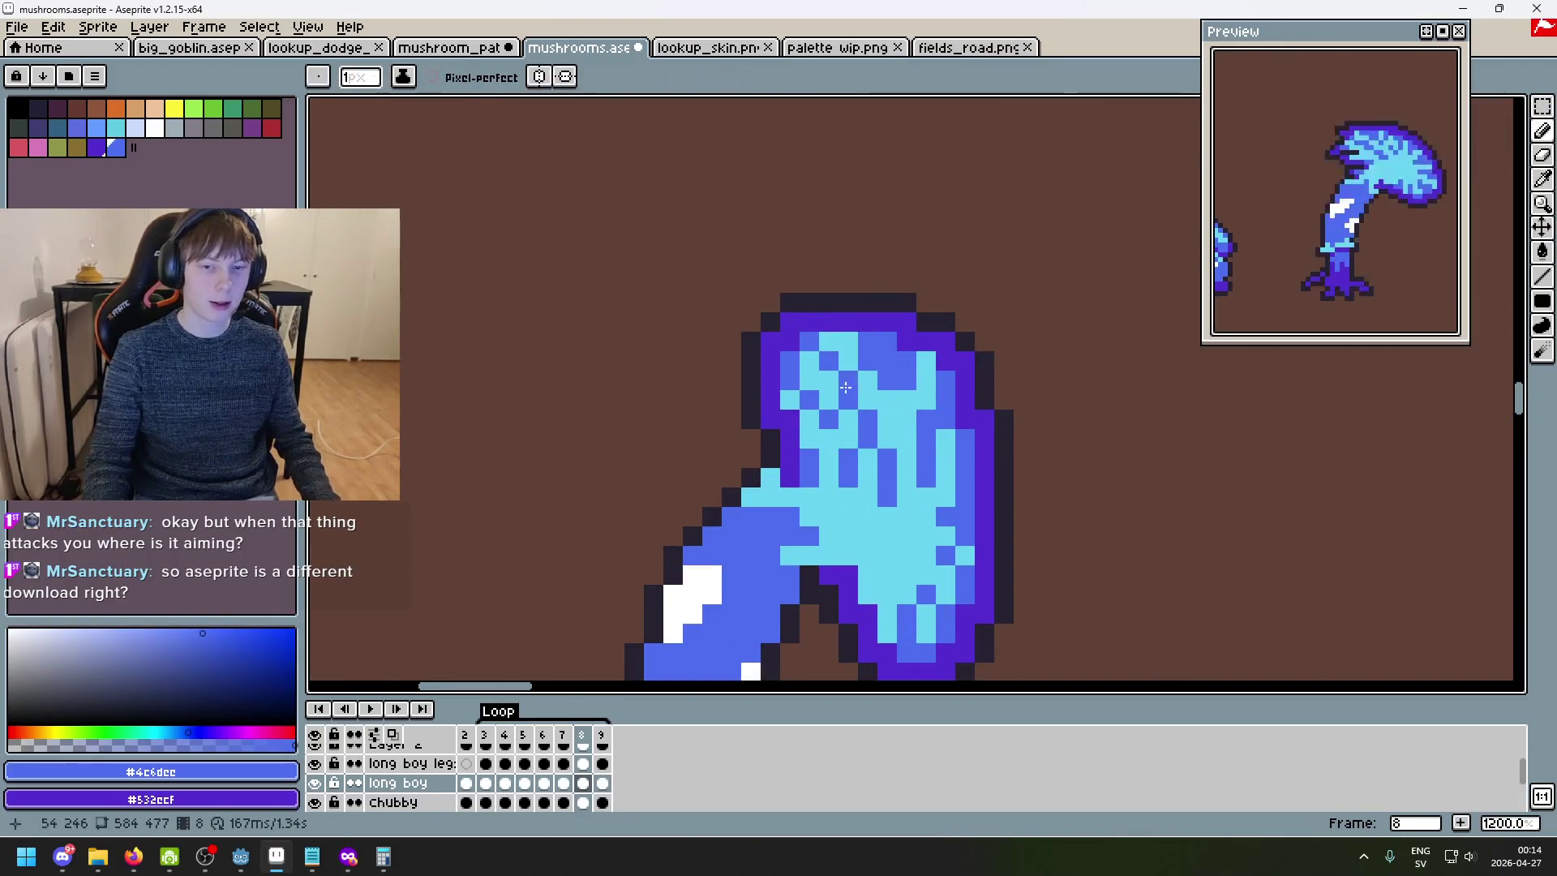
pyautogui.keyDown('alt'); pyautogui.click(878, 357); pyautogui.keyUp('alt')
pyautogui.moveTo(885, 362); pyautogui.dragTo(907, 361)
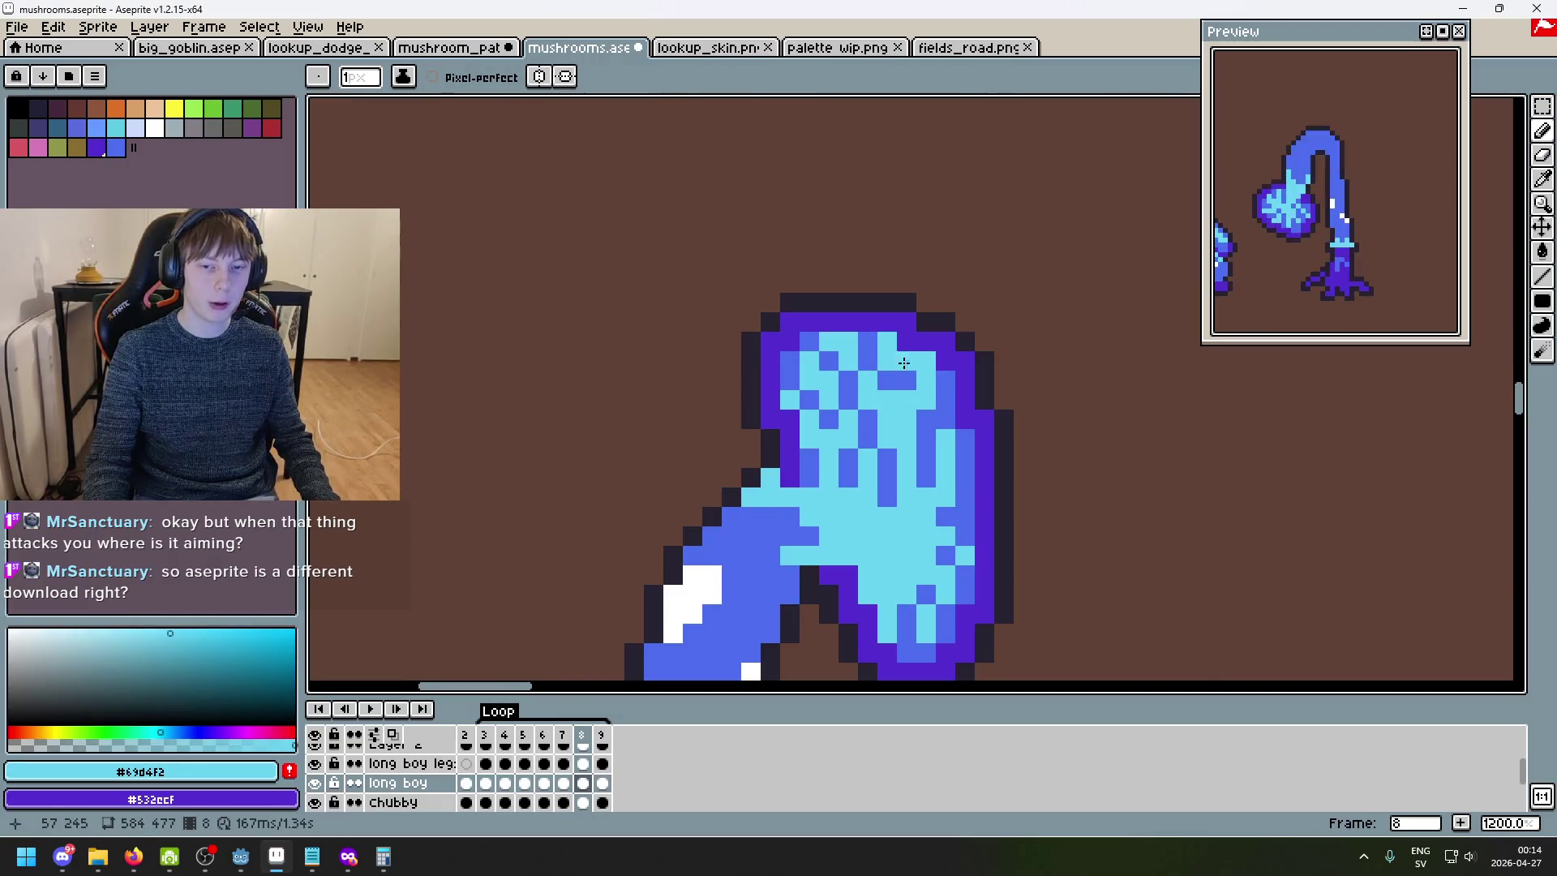
pyautogui.scroll(-2, 892, 373)
pyautogui.scroll(2, 848, 448)
pyautogui.keyDown('alt'); pyautogui.click(858, 408); pyautogui.keyUp('alt')
pyautogui.keyDown('alt'); pyautogui.click(884, 438); pyautogui.keyUp('alt')
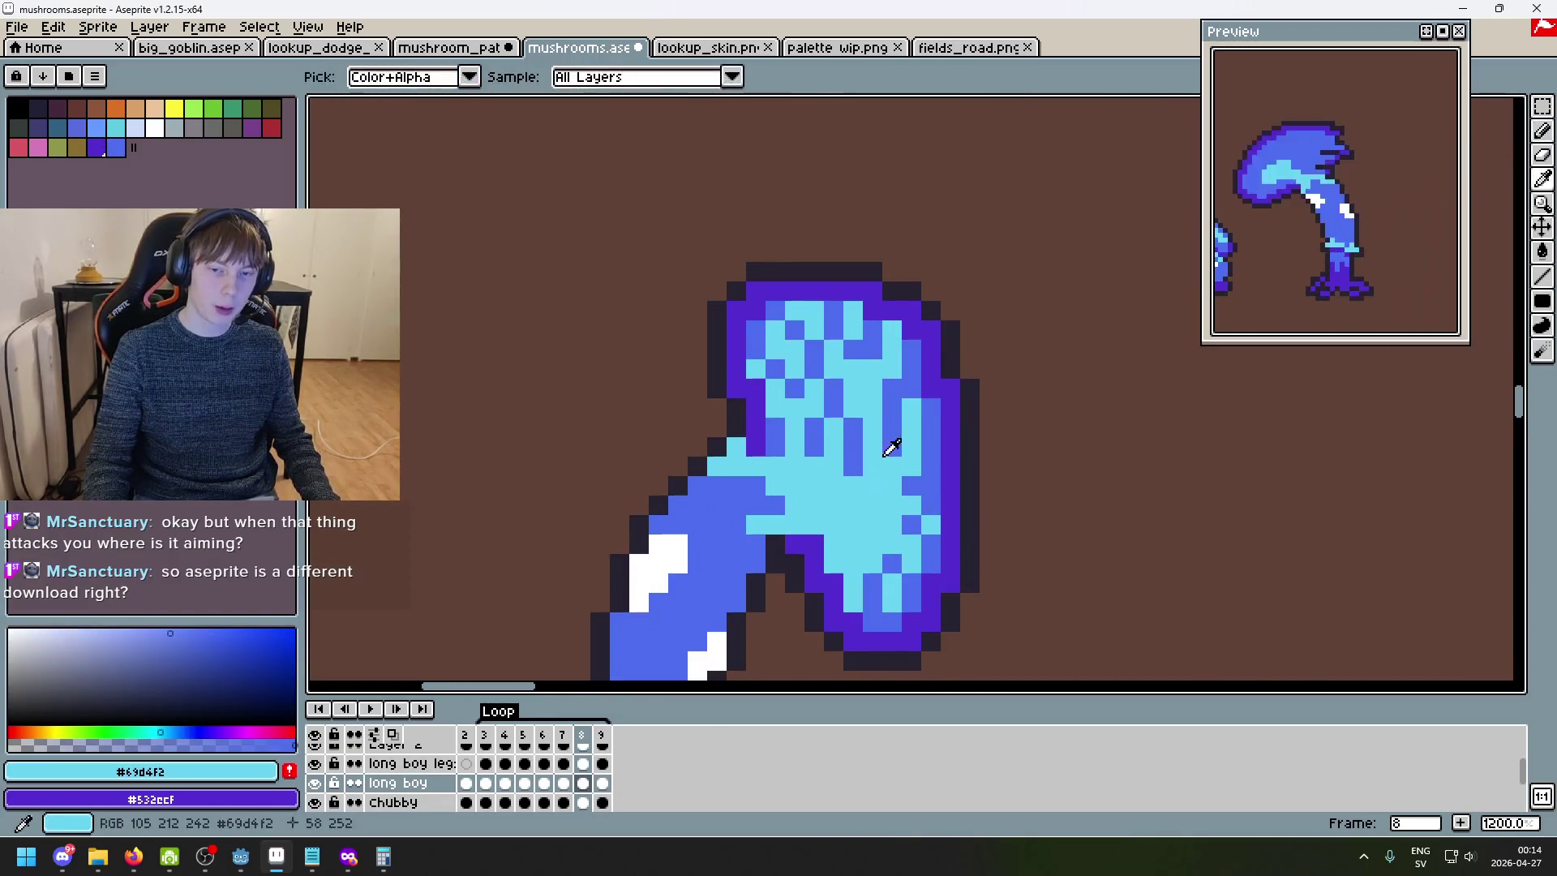
pyautogui.click(852, 453)
pyautogui.scroll(-5, 857, 429)
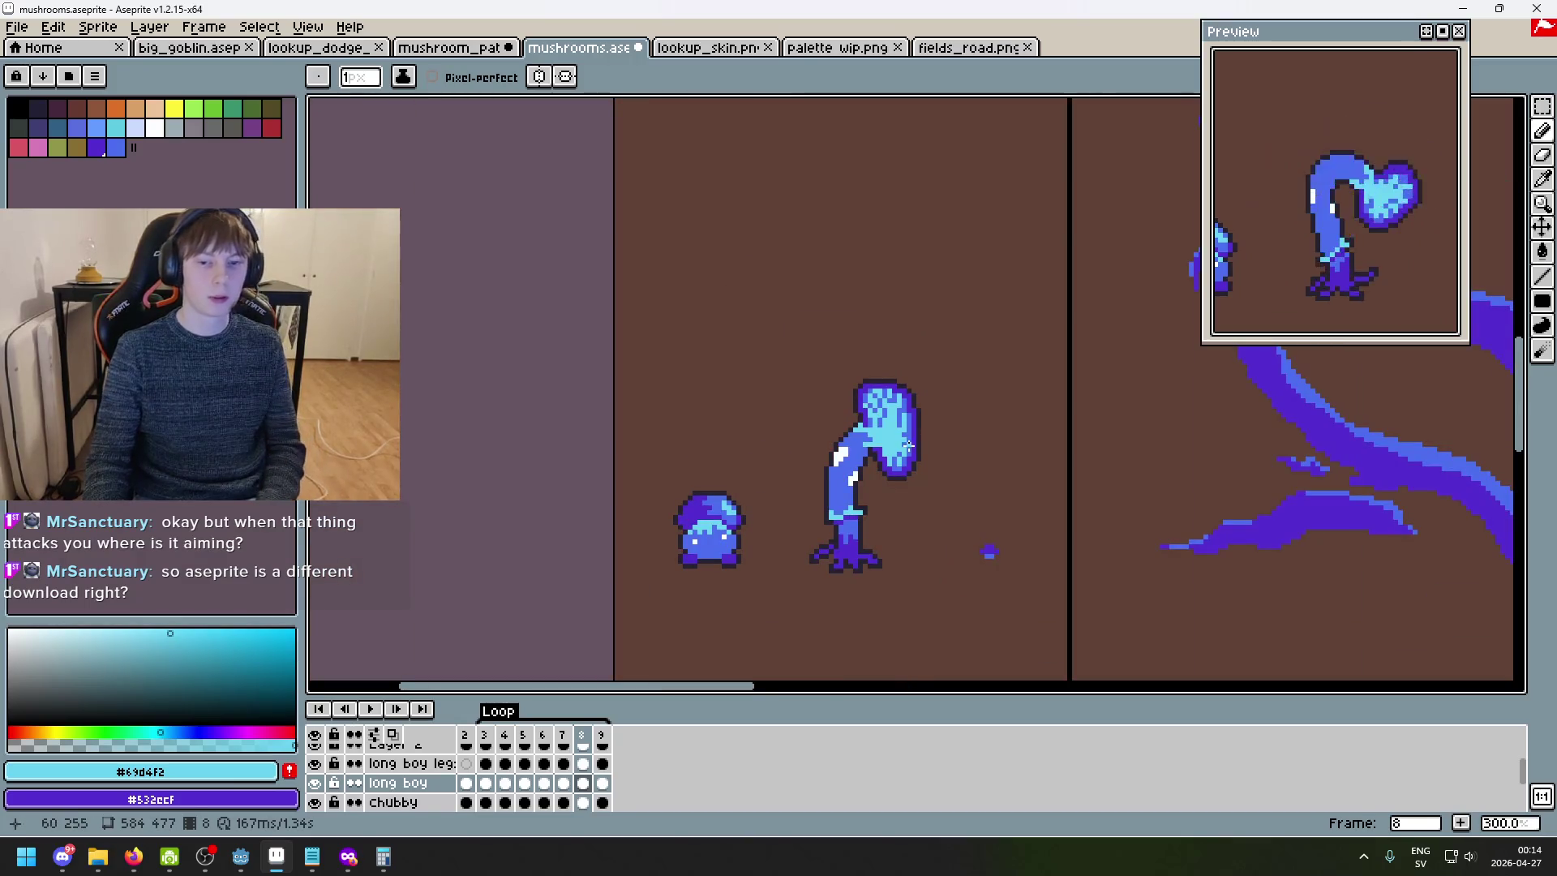
pyautogui.press('.')
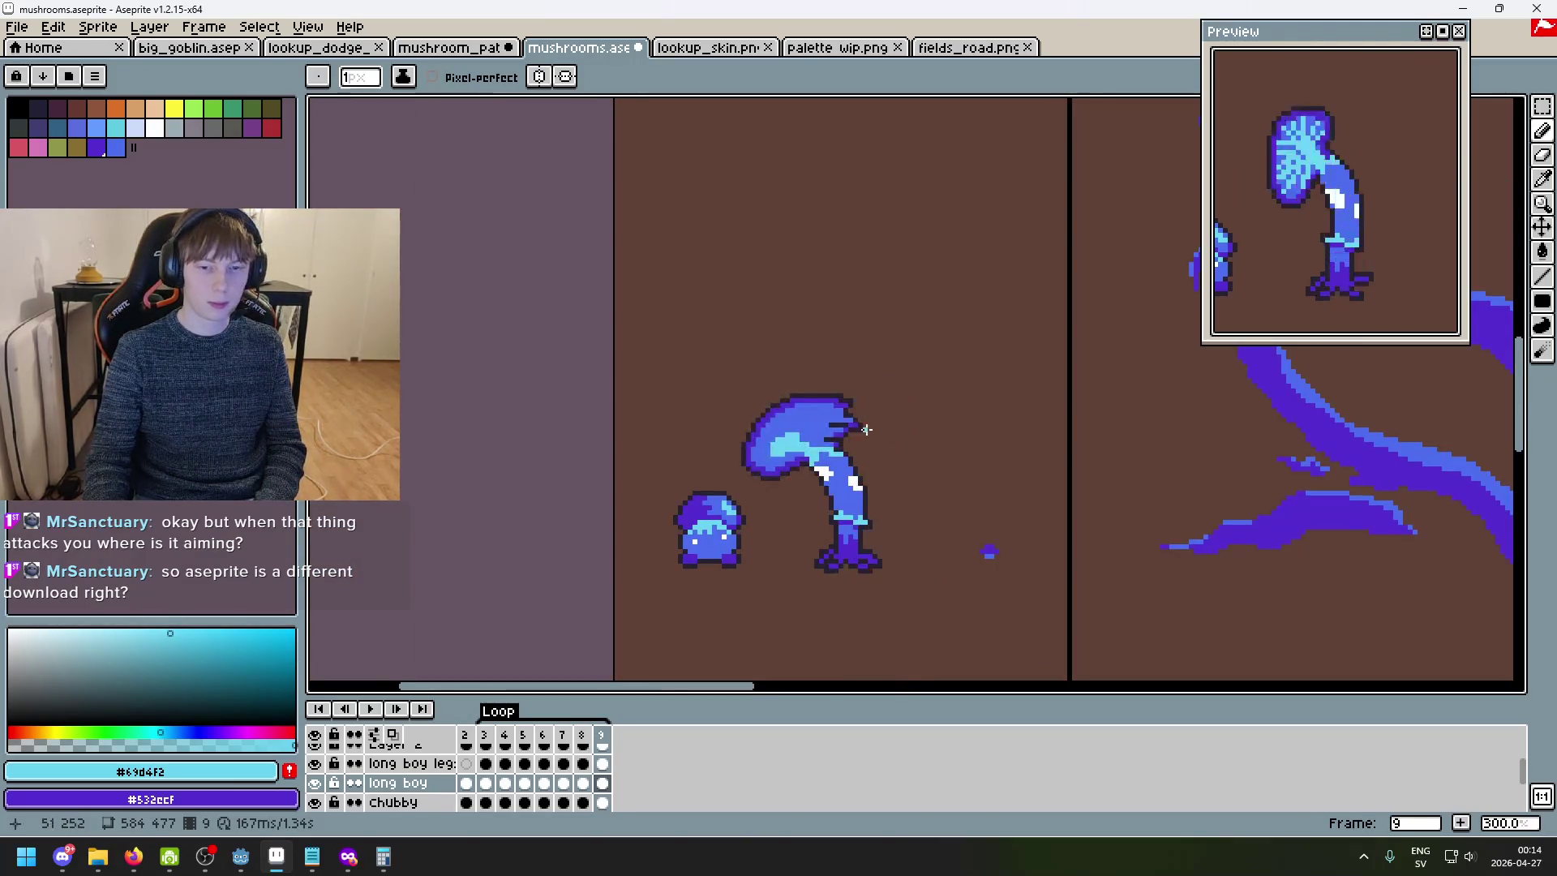
# - On frame 9, paint a cyan run and two cyan columns down the curled cap
pyautogui.scroll(10, 875, 406)
pyautogui.click(746, 461)
pyautogui.moveTo(745, 461)
pyautogui.mouseDown()
pyautogui.moveTo(619, 469)
pyautogui.moveTo(684, 486)
pyautogui.moveTo(646, 542)
pyautogui.moveTo(846, 490)
pyautogui.moveTo(932, 431)
pyautogui.moveTo(705, 333)
pyautogui.moveTo(741, 345)
pyautogui.moveTo(755, 424)
pyautogui.moveTo(793, 332)
pyautogui.moveTo(851, 385)
pyautogui.mouseUp()
pyautogui.scroll(-2, 741, 346)
pyautogui.scroll(1, 764, 516)
pyautogui.moveTo(780, 318)
pyautogui.mouseDown()
pyautogui.moveTo(799, 495)
pyautogui.moveTo(835, 511)
pyautogui.mouseUp()
pyautogui.moveTo(914, 275); pyautogui.dragTo(839, 538)
# - Add a shorter diagonal cyan stroke and a short stroke to the cap after undoing two attempts
pyautogui.moveTo(1063, 280)
pyautogui.mouseDown()
pyautogui.moveTo(1054, 271)
pyautogui.moveTo(891, 499)
pyautogui.moveTo(990, 349)
pyautogui.moveTo(1067, 280)
pyautogui.mouseUp()
pyautogui.press('v')
pyautogui.hotkey('ctrl', 'z')
pyautogui.moveTo(1145, 358); pyautogui.dragTo(972, 482)
pyautogui.hotkey('ctrl', 'z')
pyautogui.moveTo(1145, 358); pyautogui.dragTo(1067, 397)
pyautogui.moveTo(874, 538)
pyautogui.mouseDown()
pyautogui.moveTo(989, 436)
pyautogui.moveTo(863, 437)
pyautogui.mouseUp()
# - Step through the frames and start the swinging animation playing
pyautogui.scroll(-3, 989, 437)
pyautogui.scroll(-5, 941, 444)
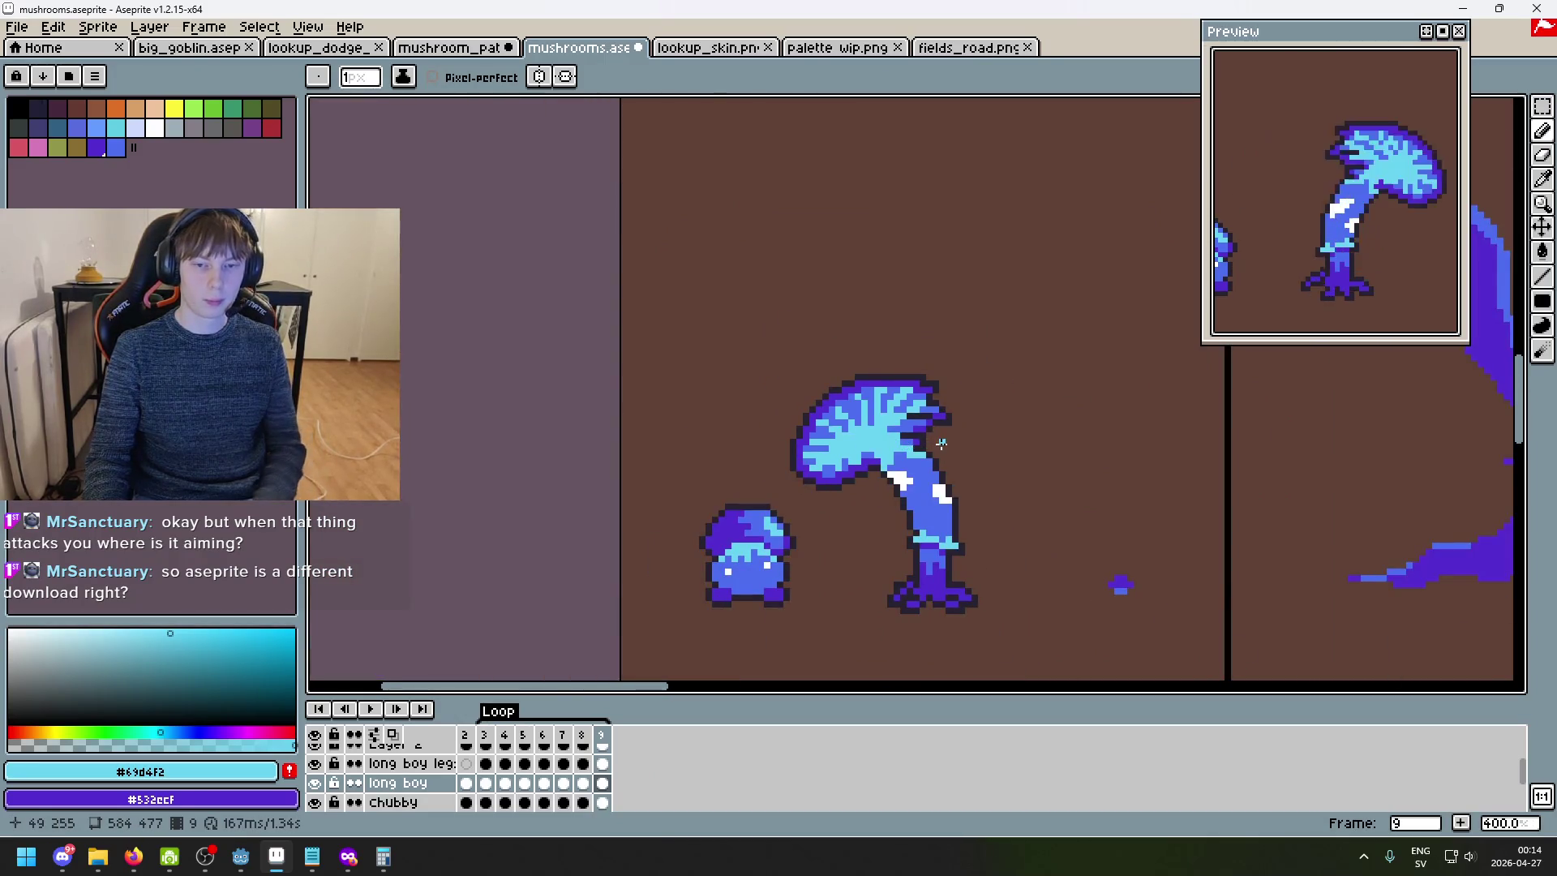
pyautogui.press('Right')
pyautogui.scroll(1, 943, 442)
pyautogui.press('Right')
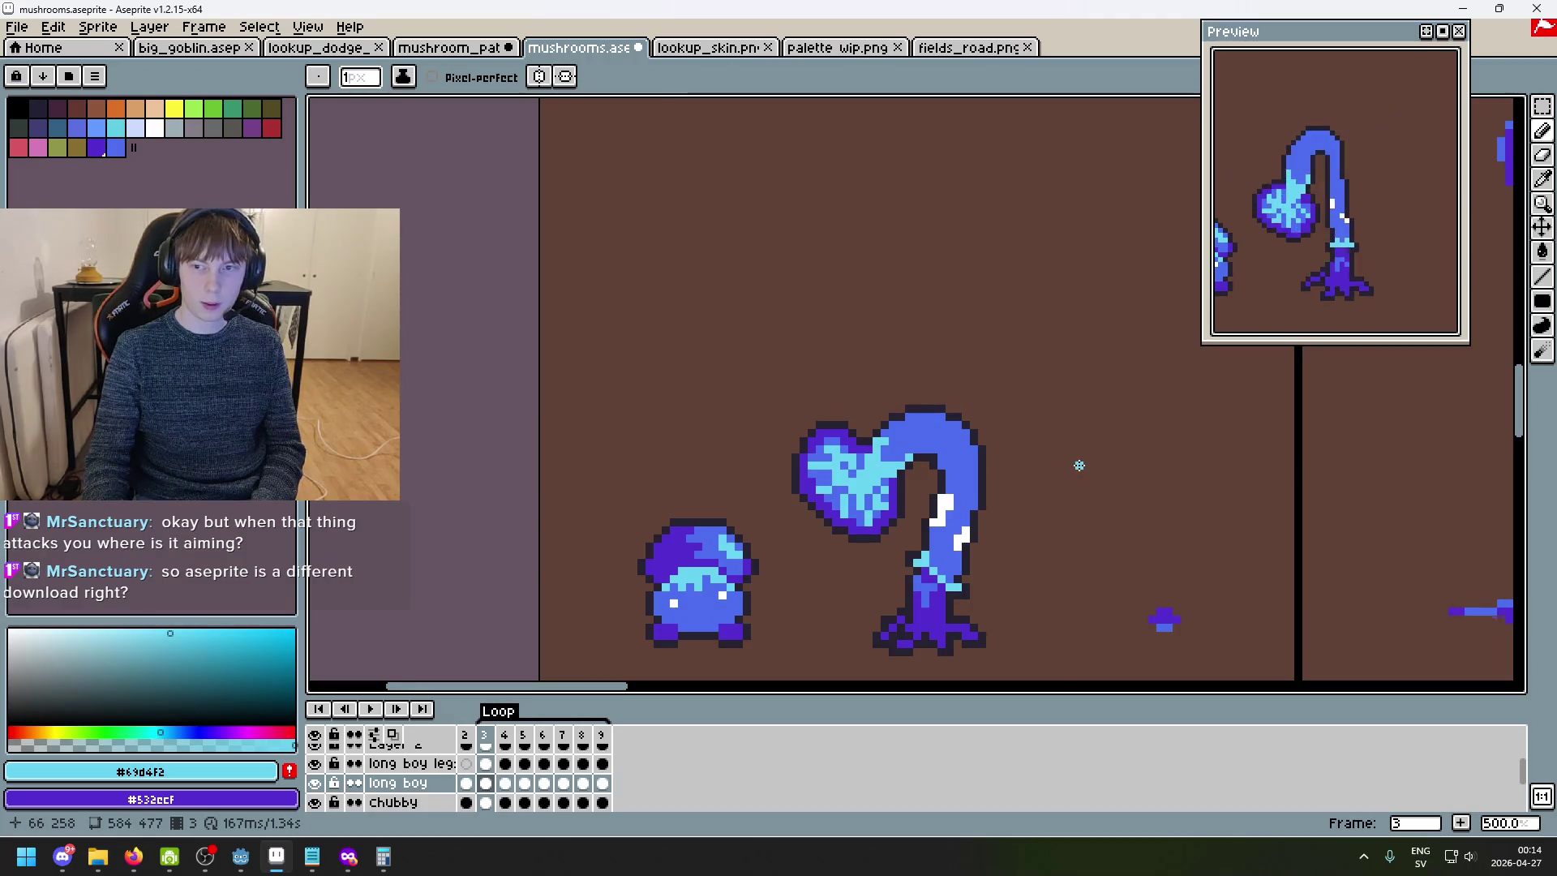
pyautogui.scroll(-1, 647, 556)
pyautogui.click(371, 709)
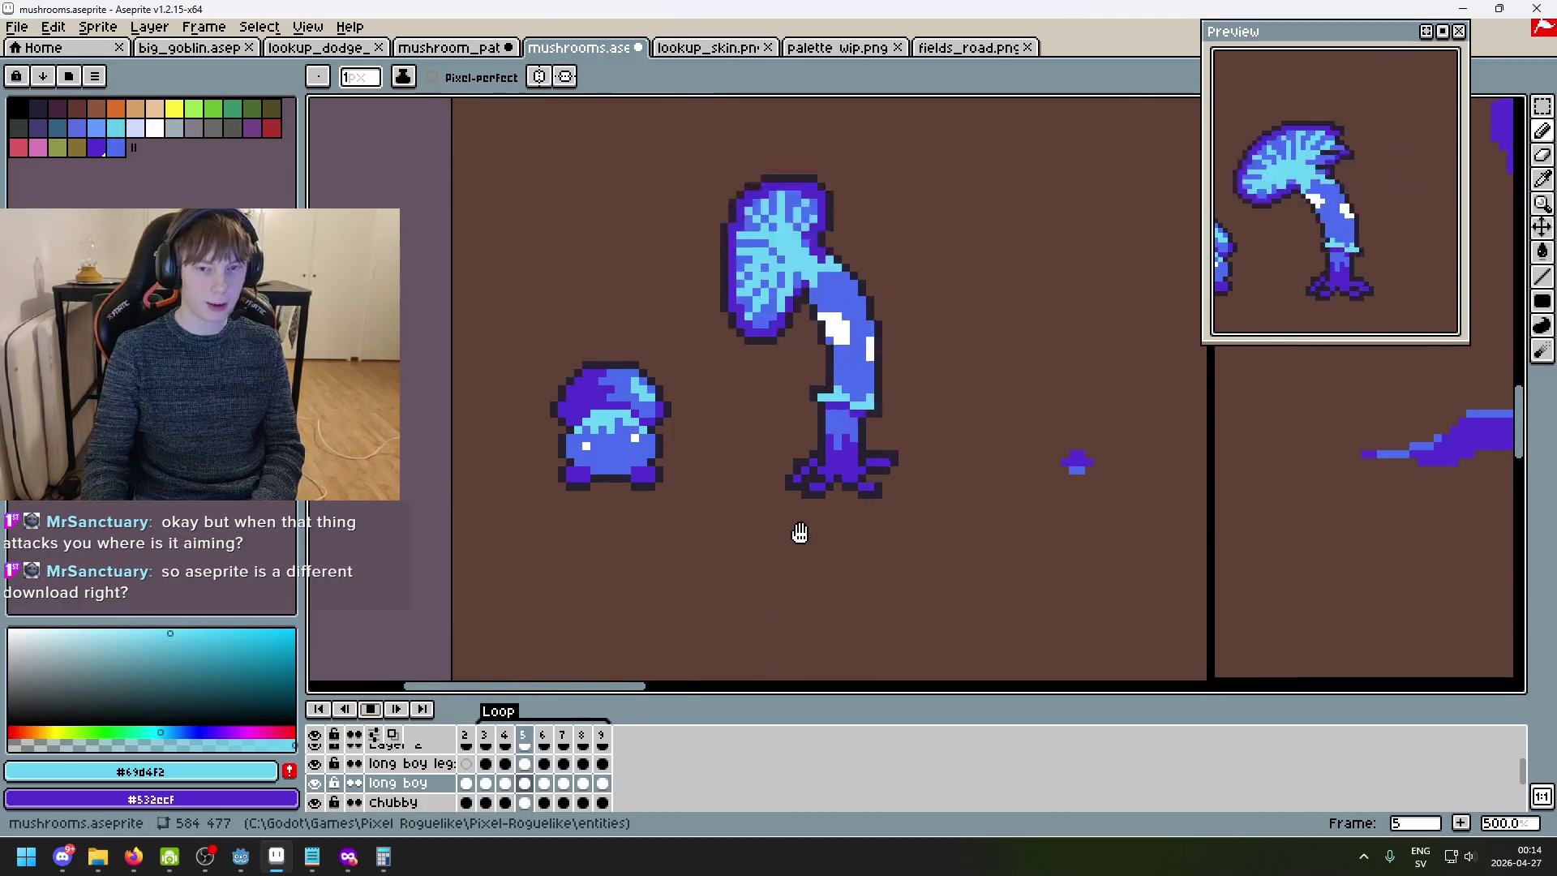
pyautogui.moveTo(800, 528); pyautogui.dragTo(720, 564)
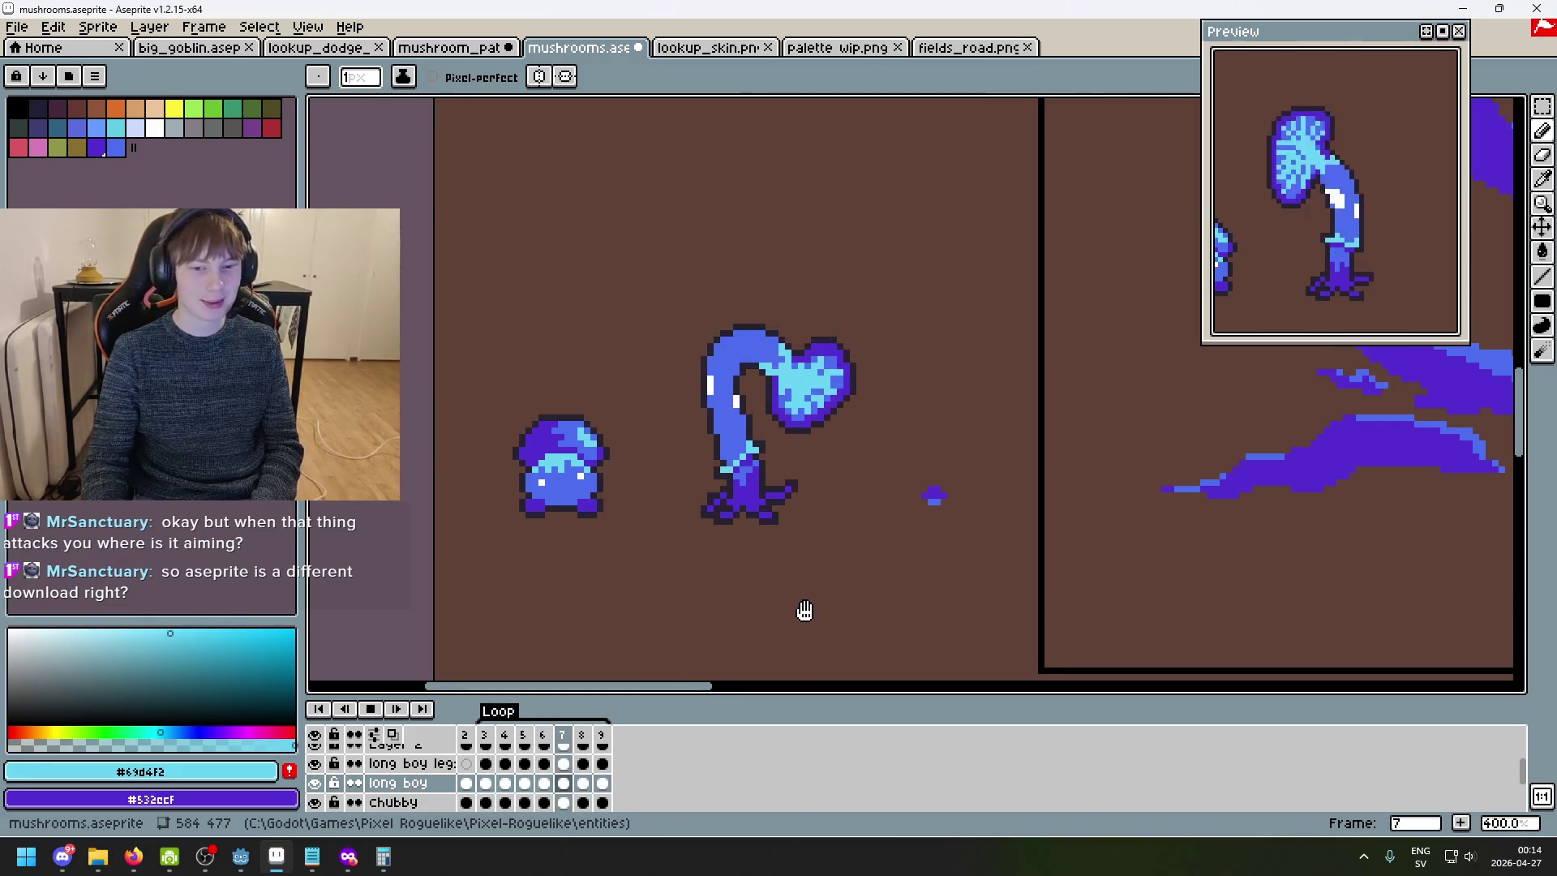
pyautogui.scroll(-2, 786, 545)
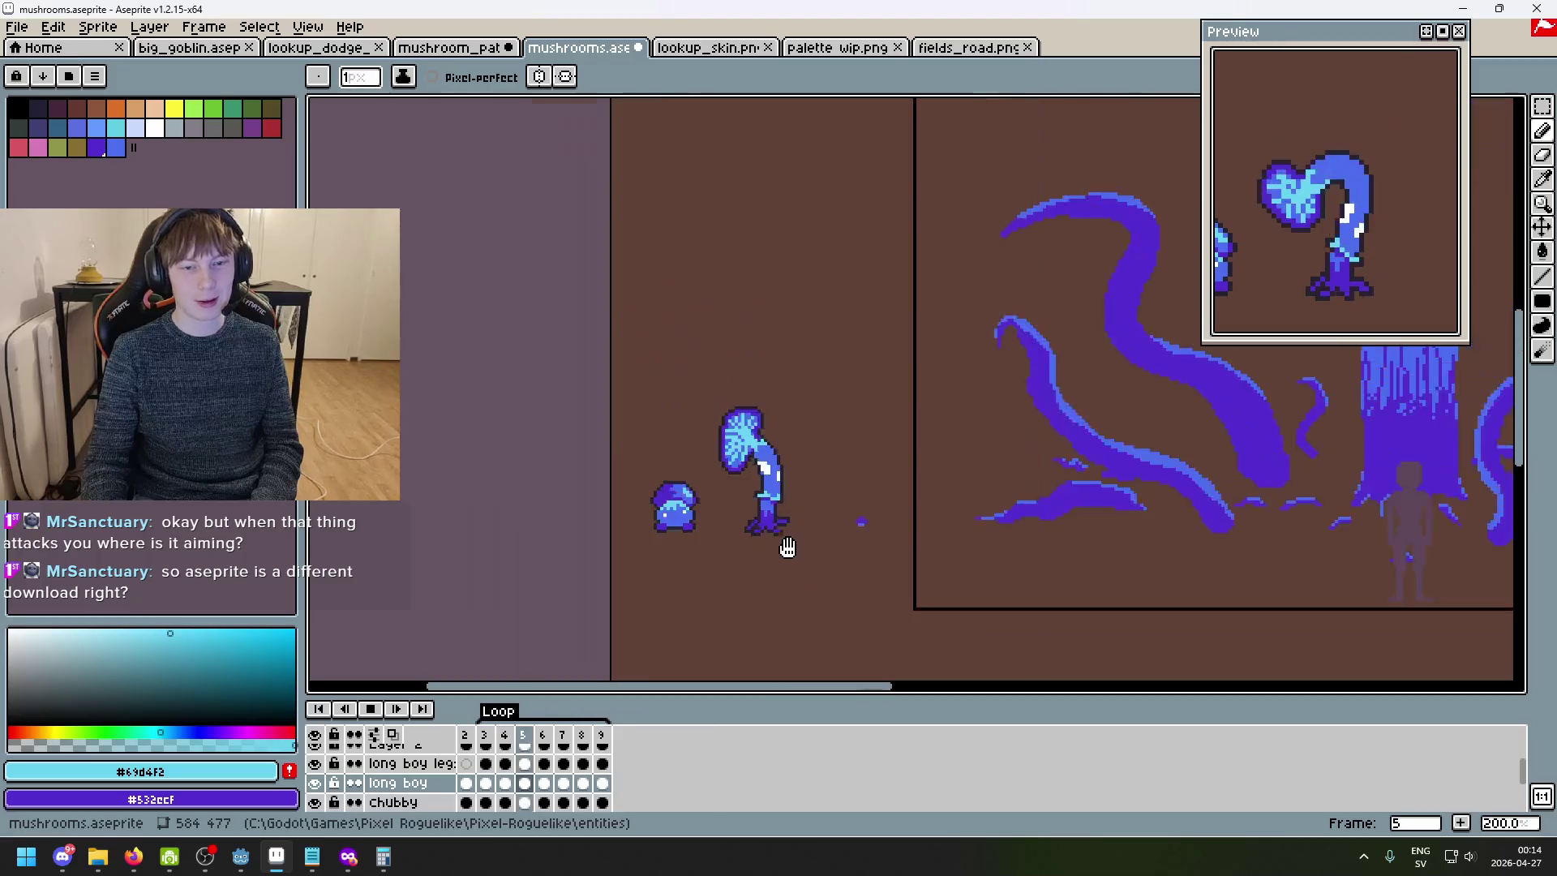
pyautogui.scroll(1, 834, 507)
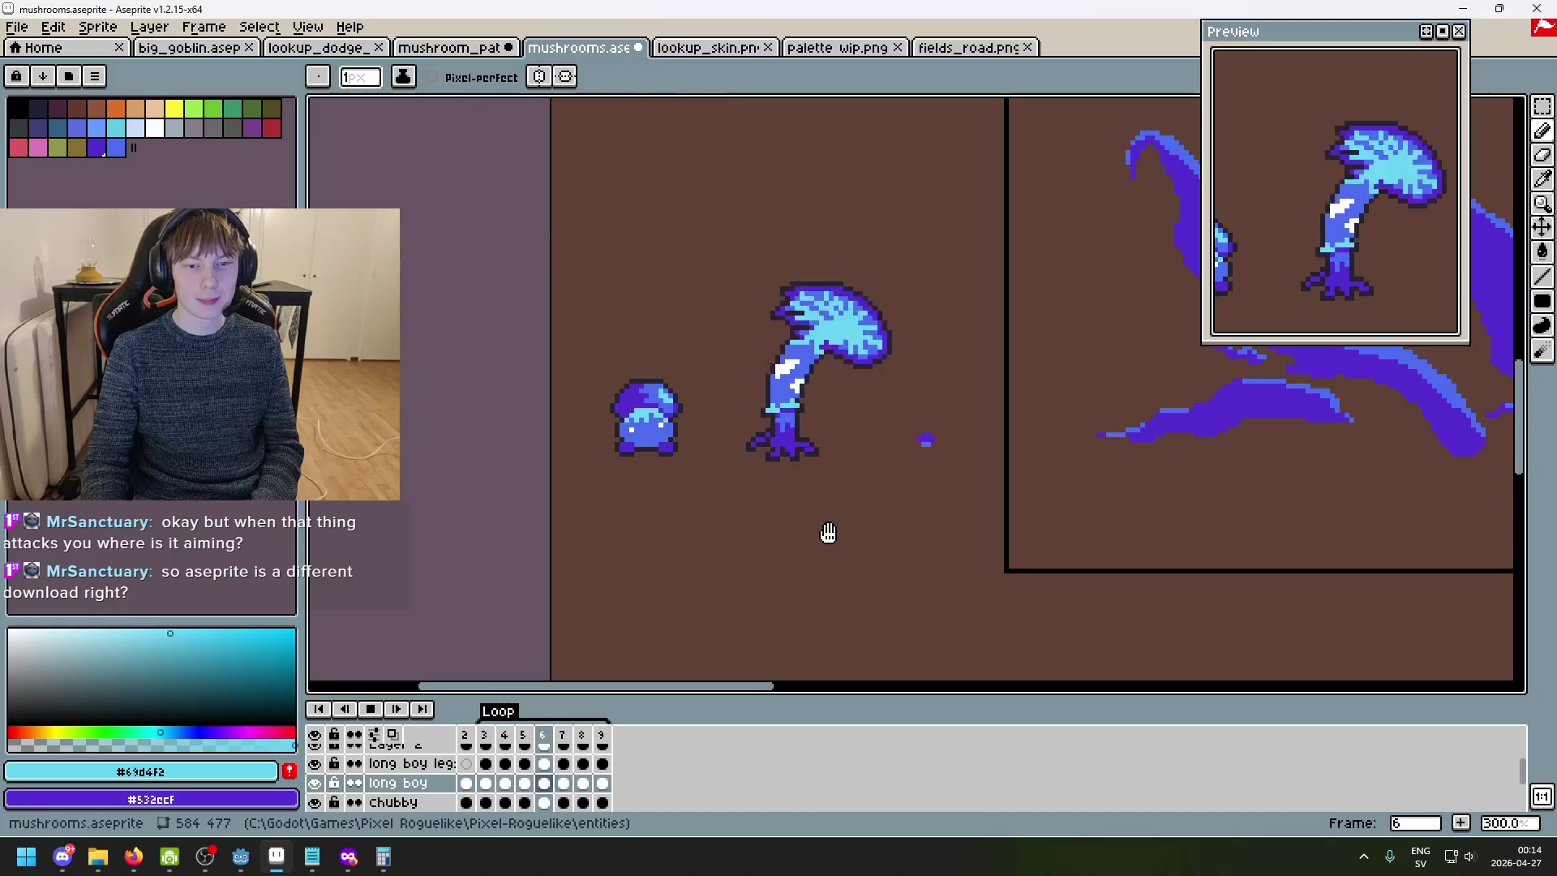
pyautogui.scroll(1, 809, 504)
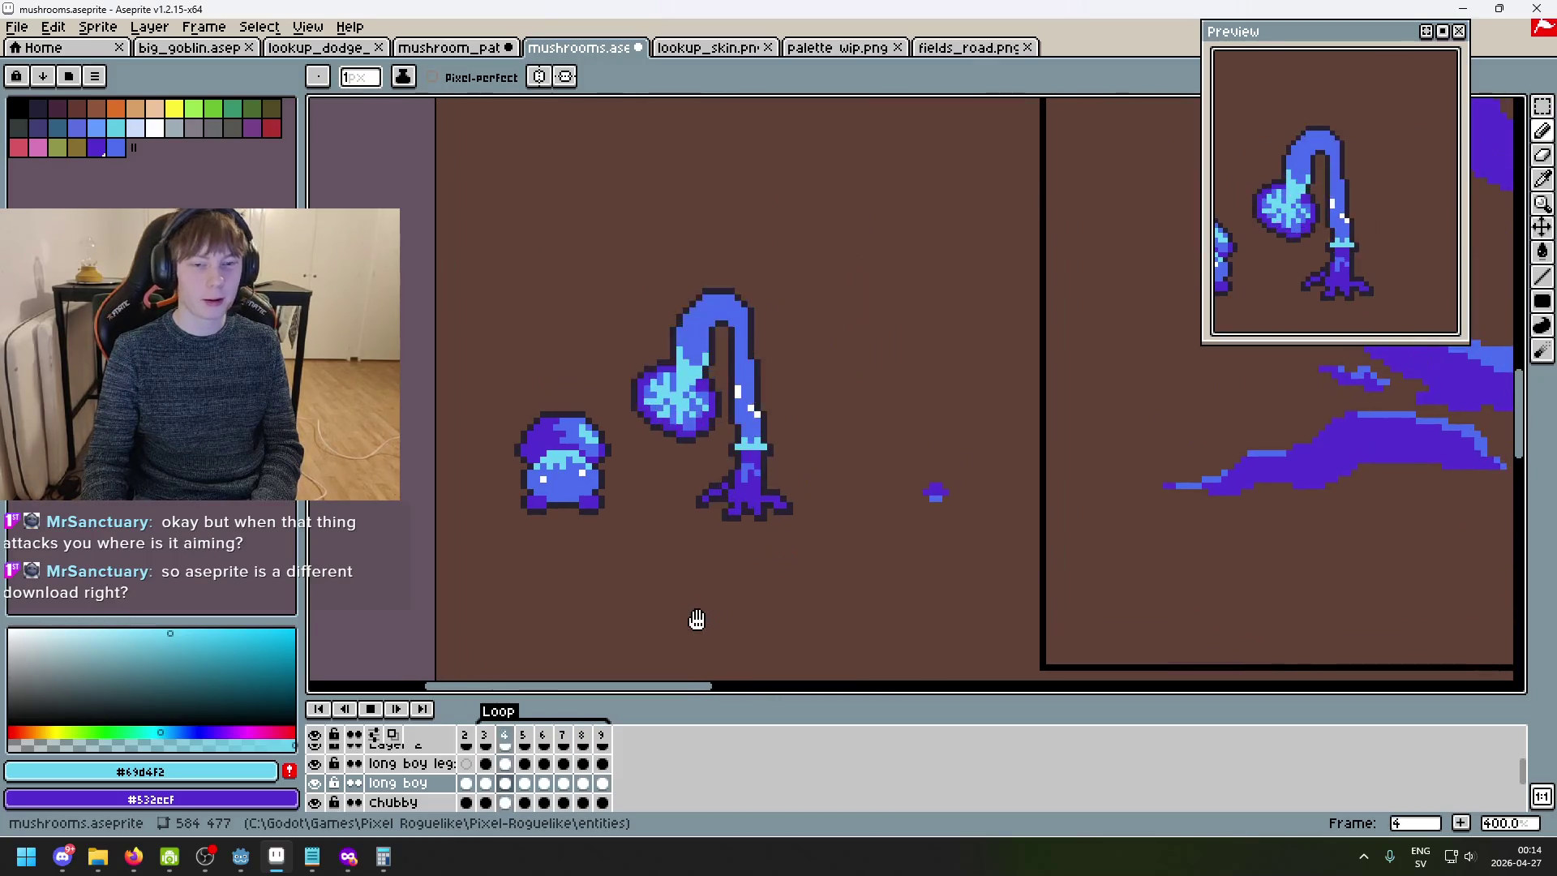
pyautogui.click(370, 709)
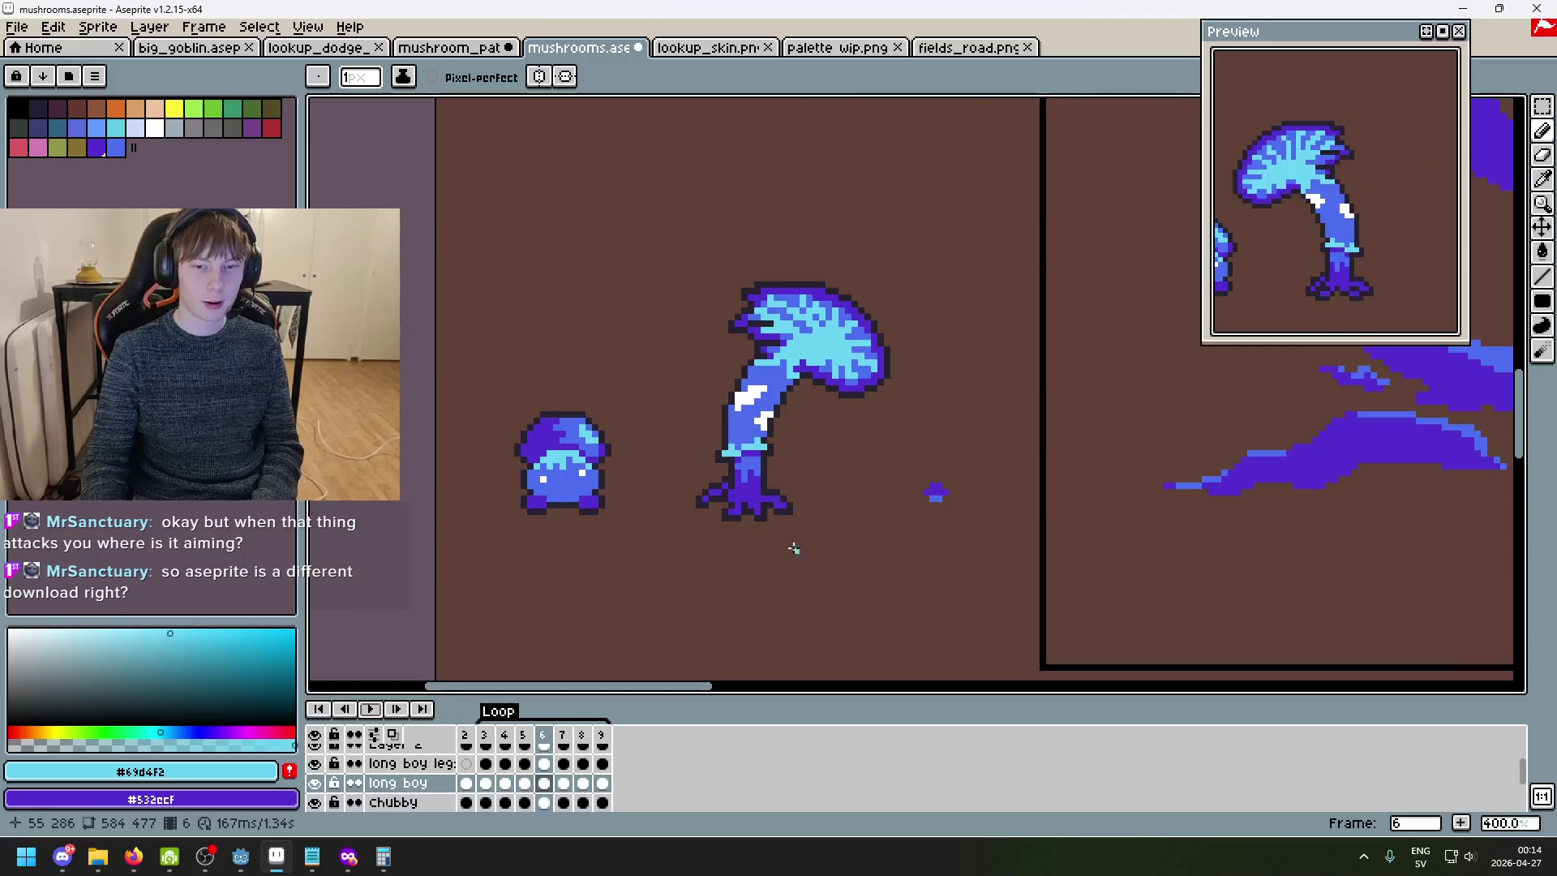
pyautogui.press('Left')
pyautogui.press('Left')
pyautogui.press('Left')
pyautogui.press('Right')
pyautogui.scroll(2, 782, 226)
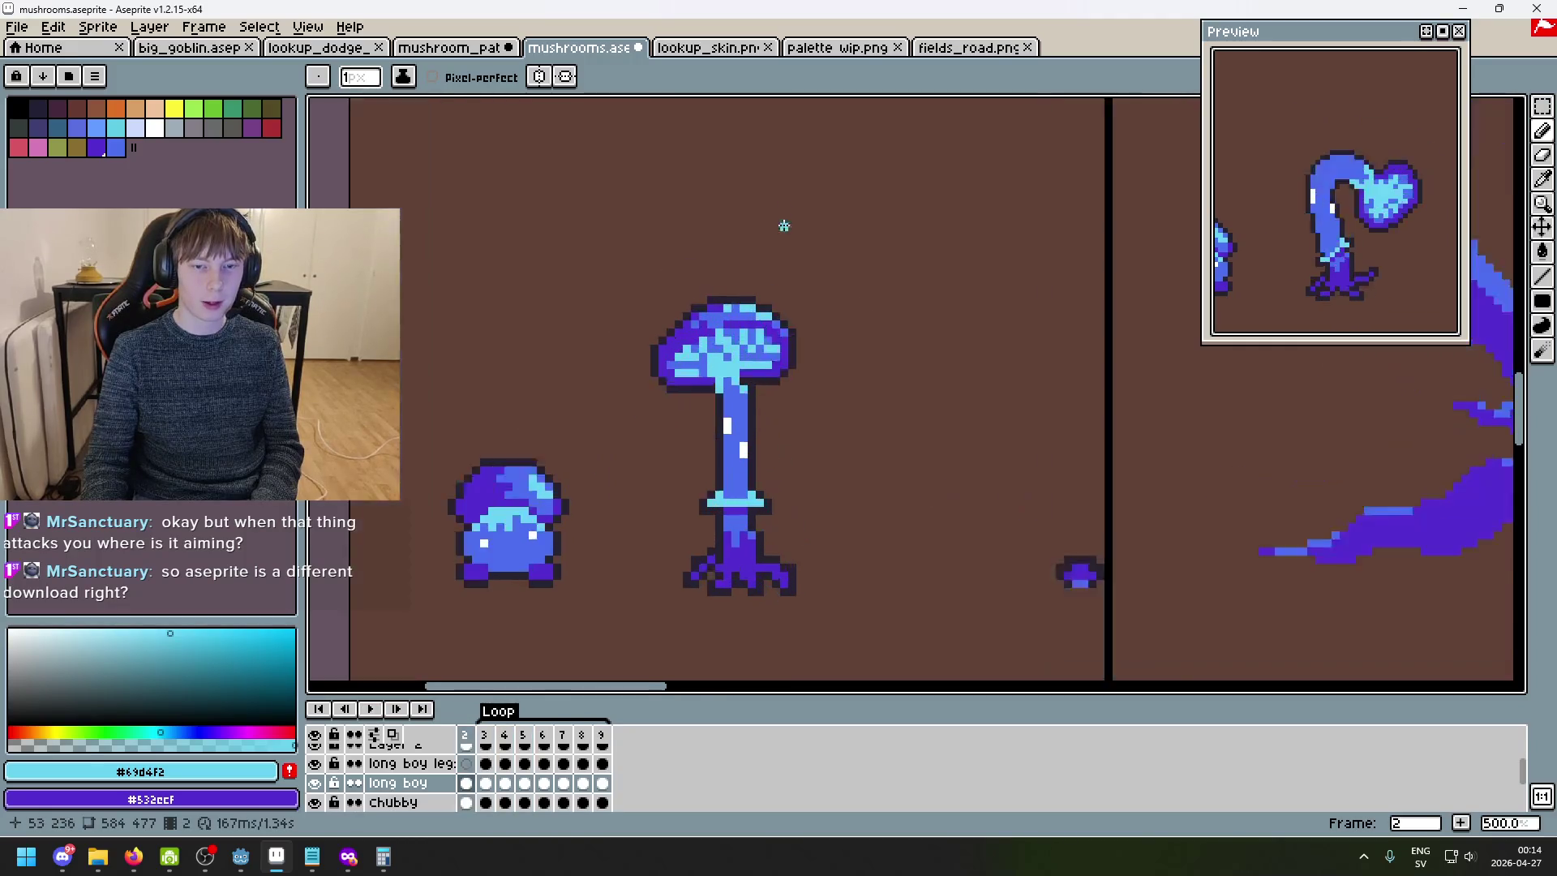
pyautogui.scroll(3, 716, 319)
pyautogui.press('Right')
pyautogui.scroll(-2, 858, 462)
pyautogui.press('Right')
pyautogui.press('Right')
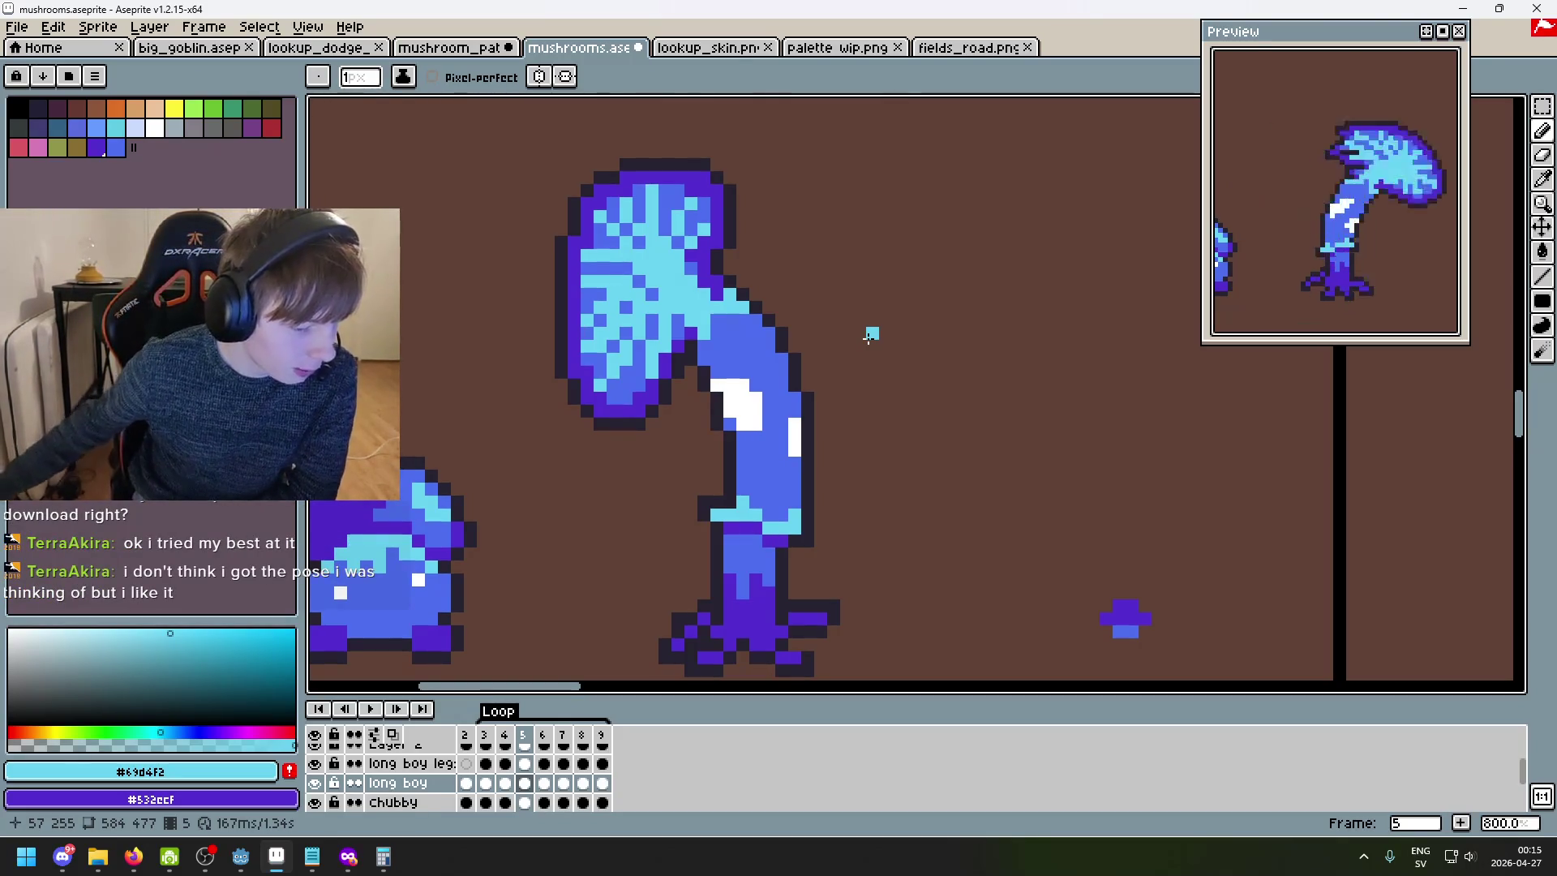
# - Launch Paint from Windows search and paste the seated-figure sketch onto its canvas
pyautogui.click(74, 865)
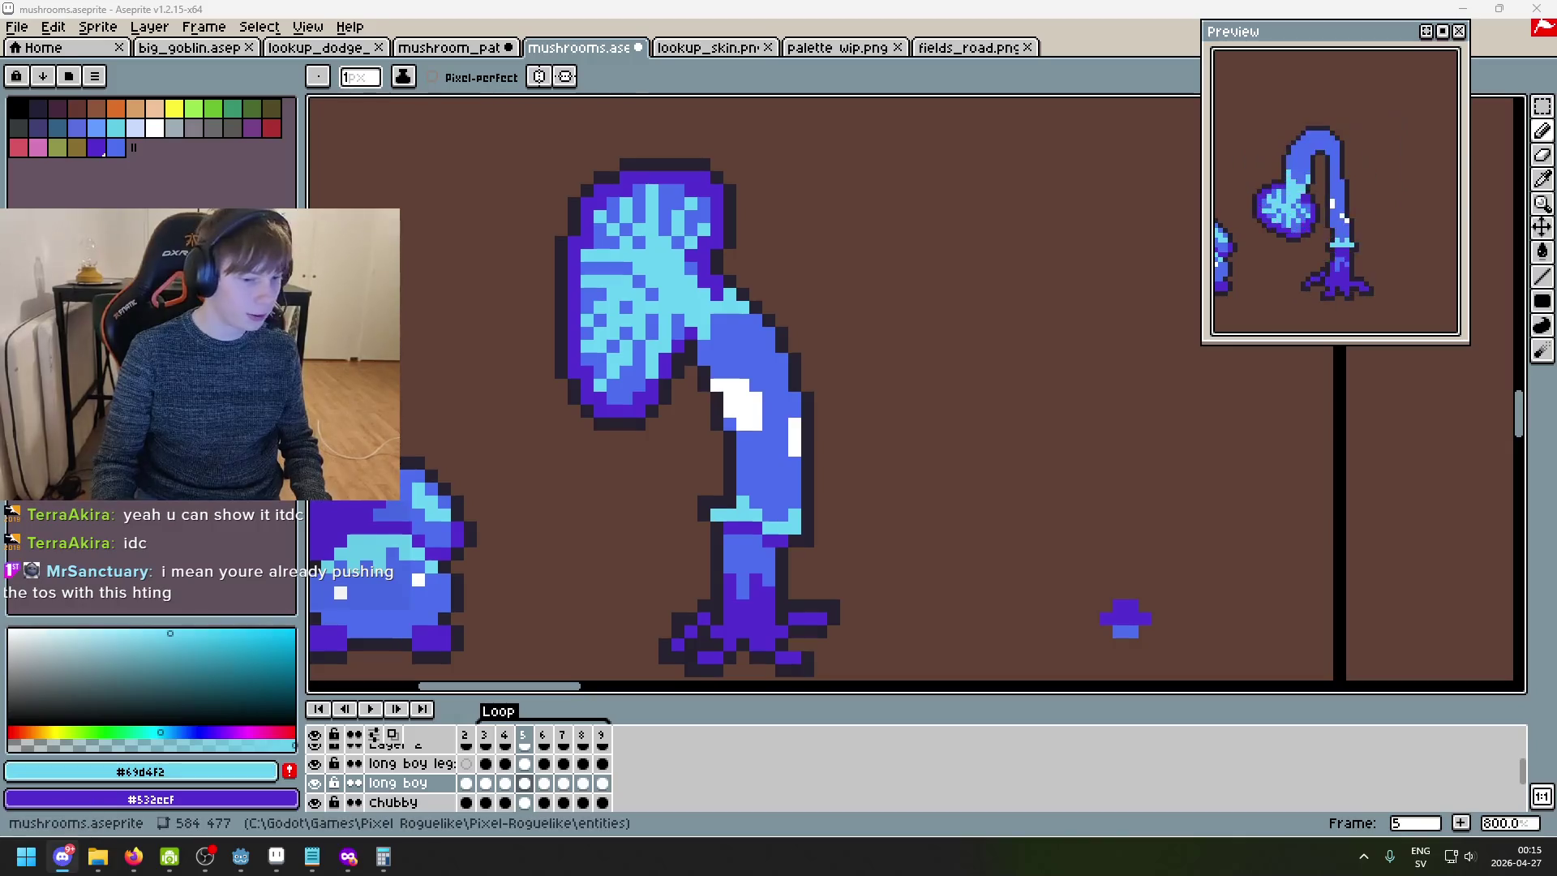
pyautogui.press('super')
pyautogui.press('super')
pyautogui.press('super')
pyautogui.write('paint')
pyautogui.press('Return')
pyautogui.hotkey('ctrl', 'v')
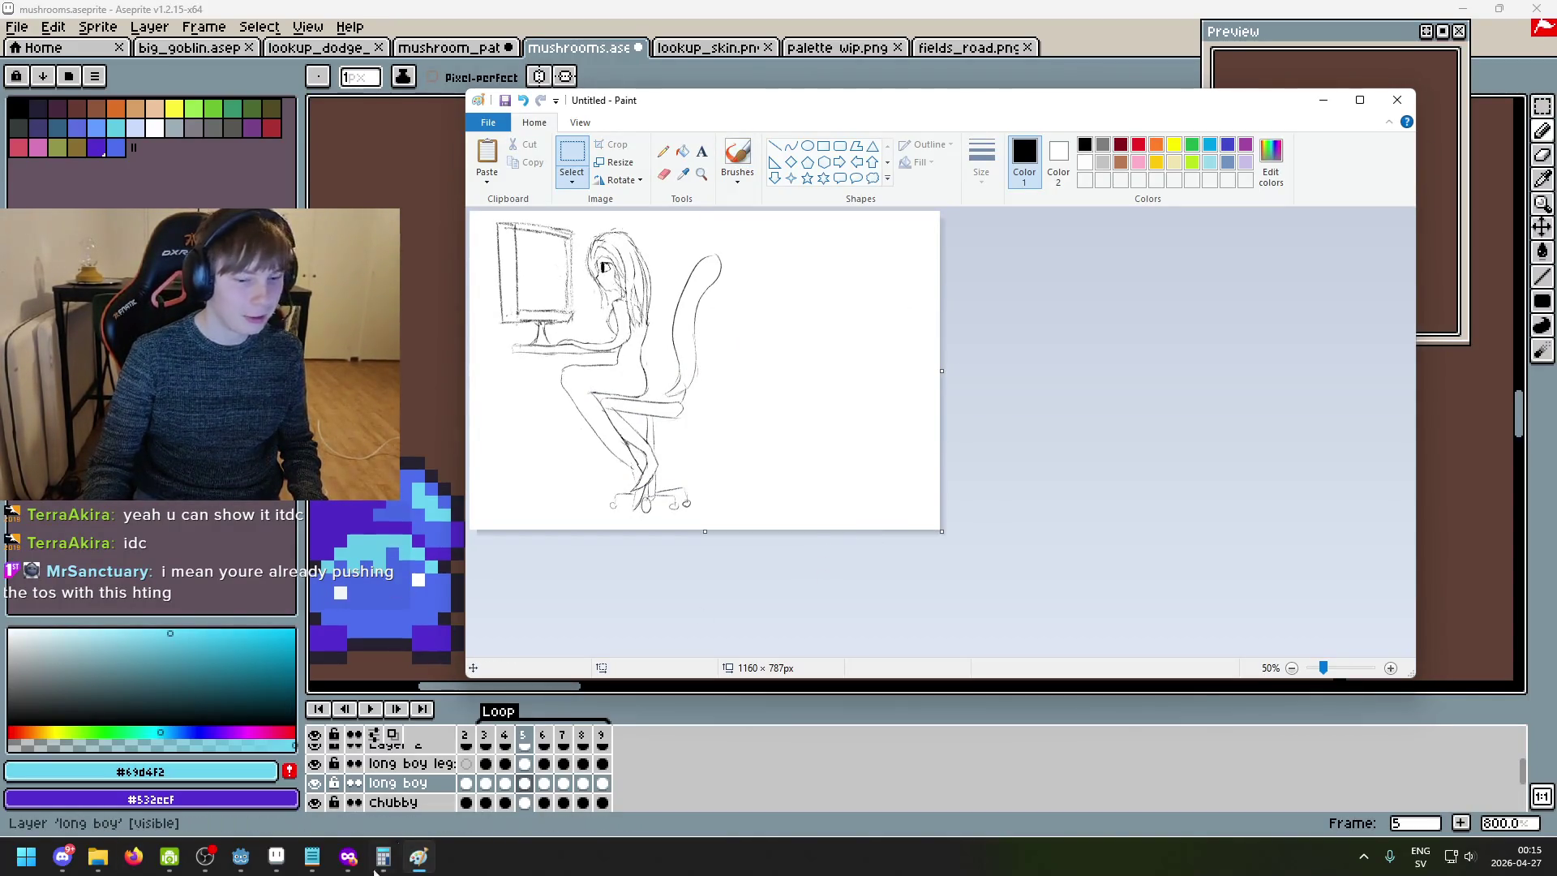
# - Close Paint choosing Don't Save, discarding the sketch
pyautogui.click(140, 859)
pyautogui.click(134, 856)
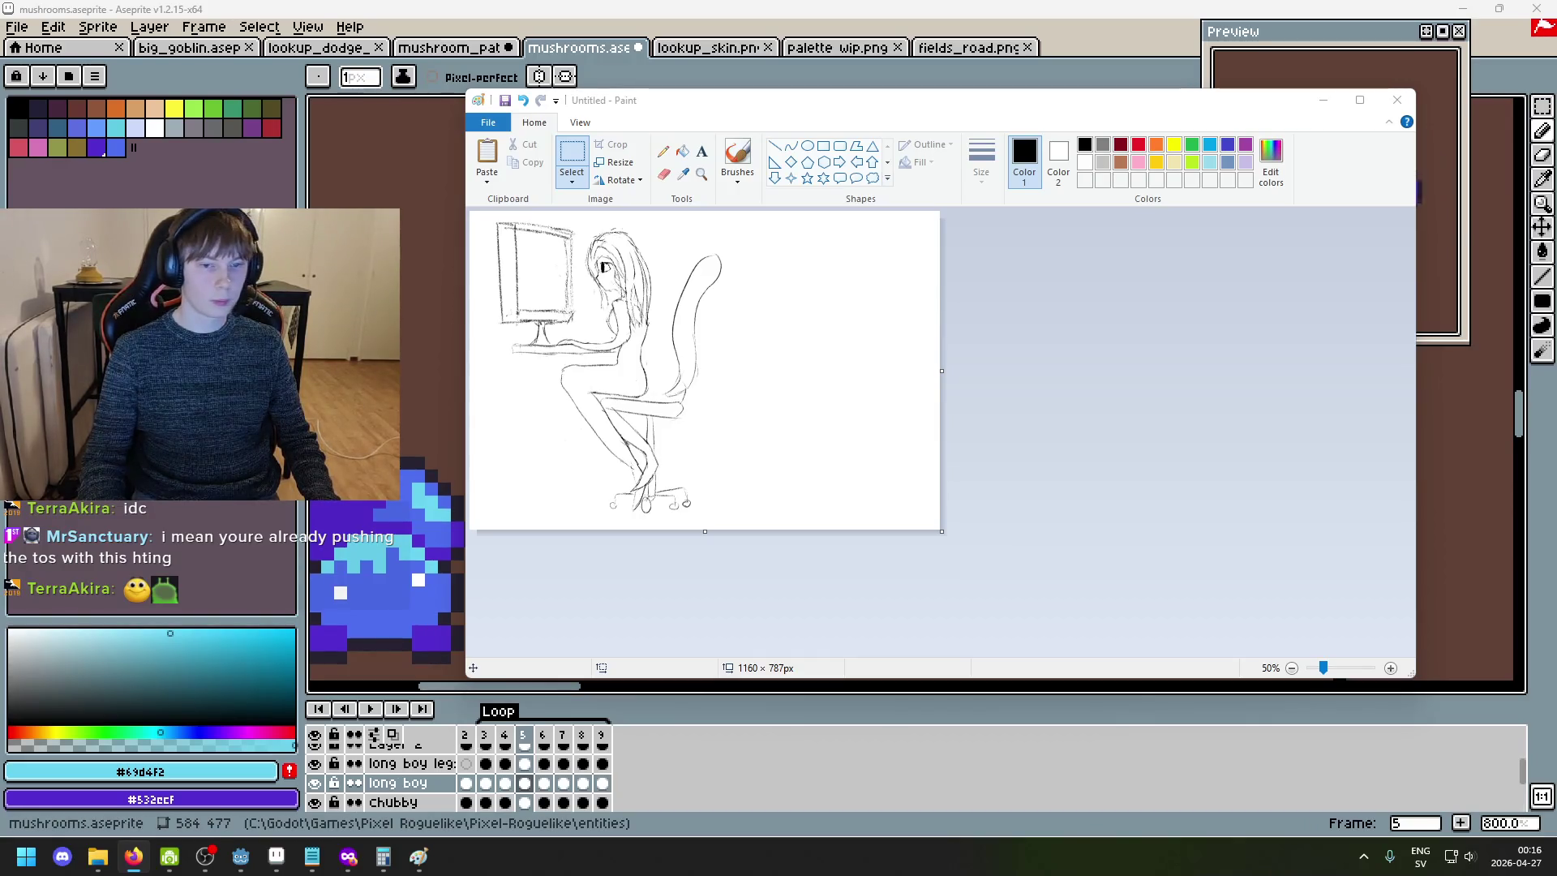
pyautogui.click(1397, 100)
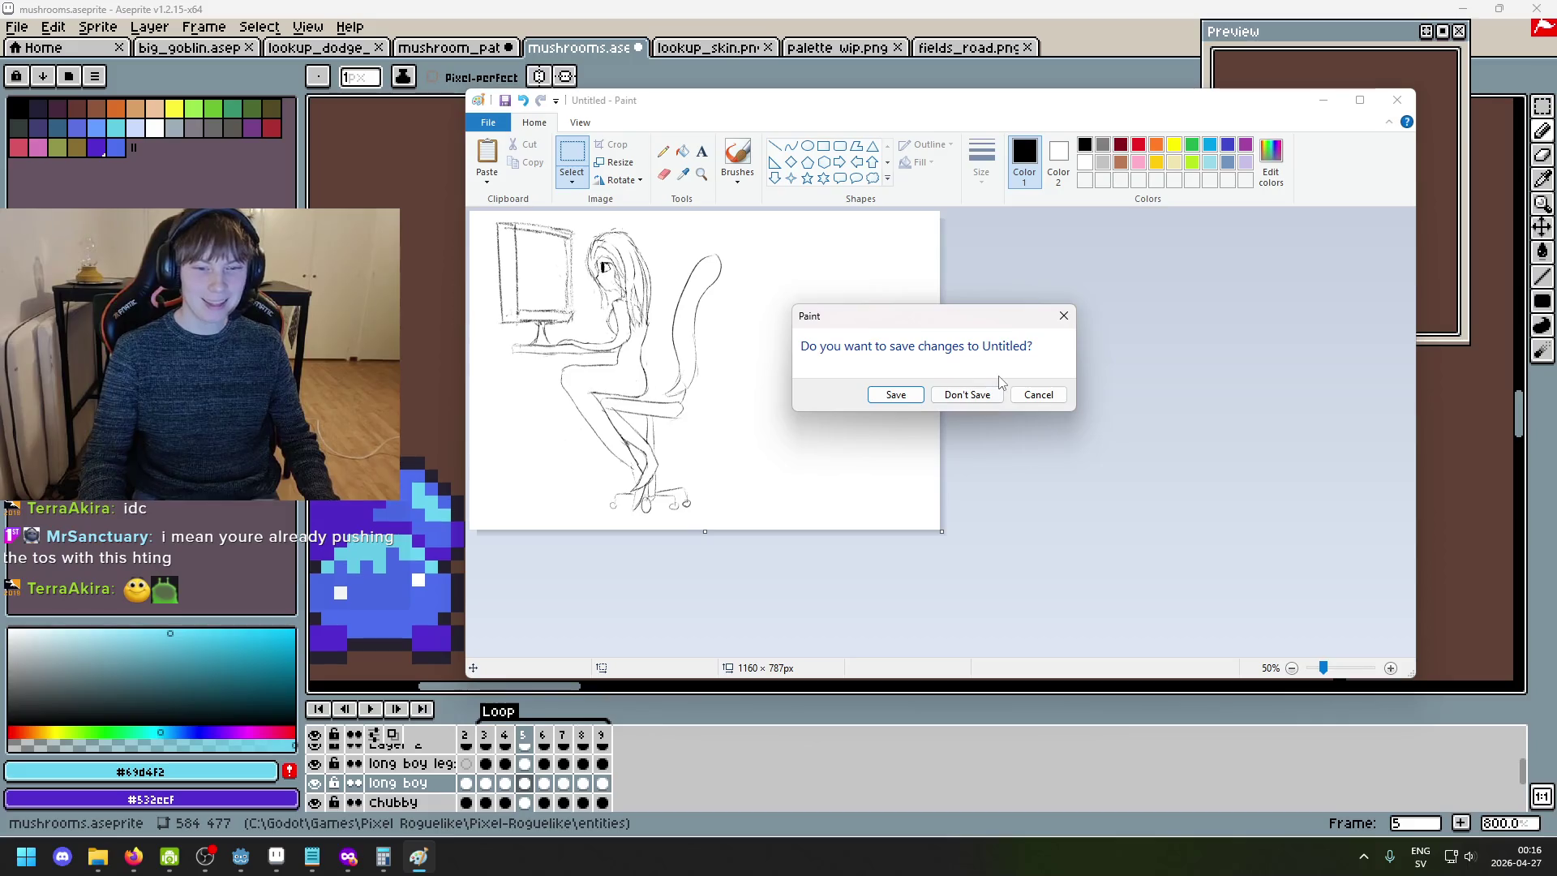
pyautogui.click(965, 395)
# - Pan to the mushrooms and flip between frames 2–5, landing on frame 2's straight mushroom
pyautogui.moveTo(872, 411)
pyautogui.mouseDown()
pyautogui.moveTo(1082, 330)
pyautogui.moveTo(630, 304)
pyautogui.mouseUp()
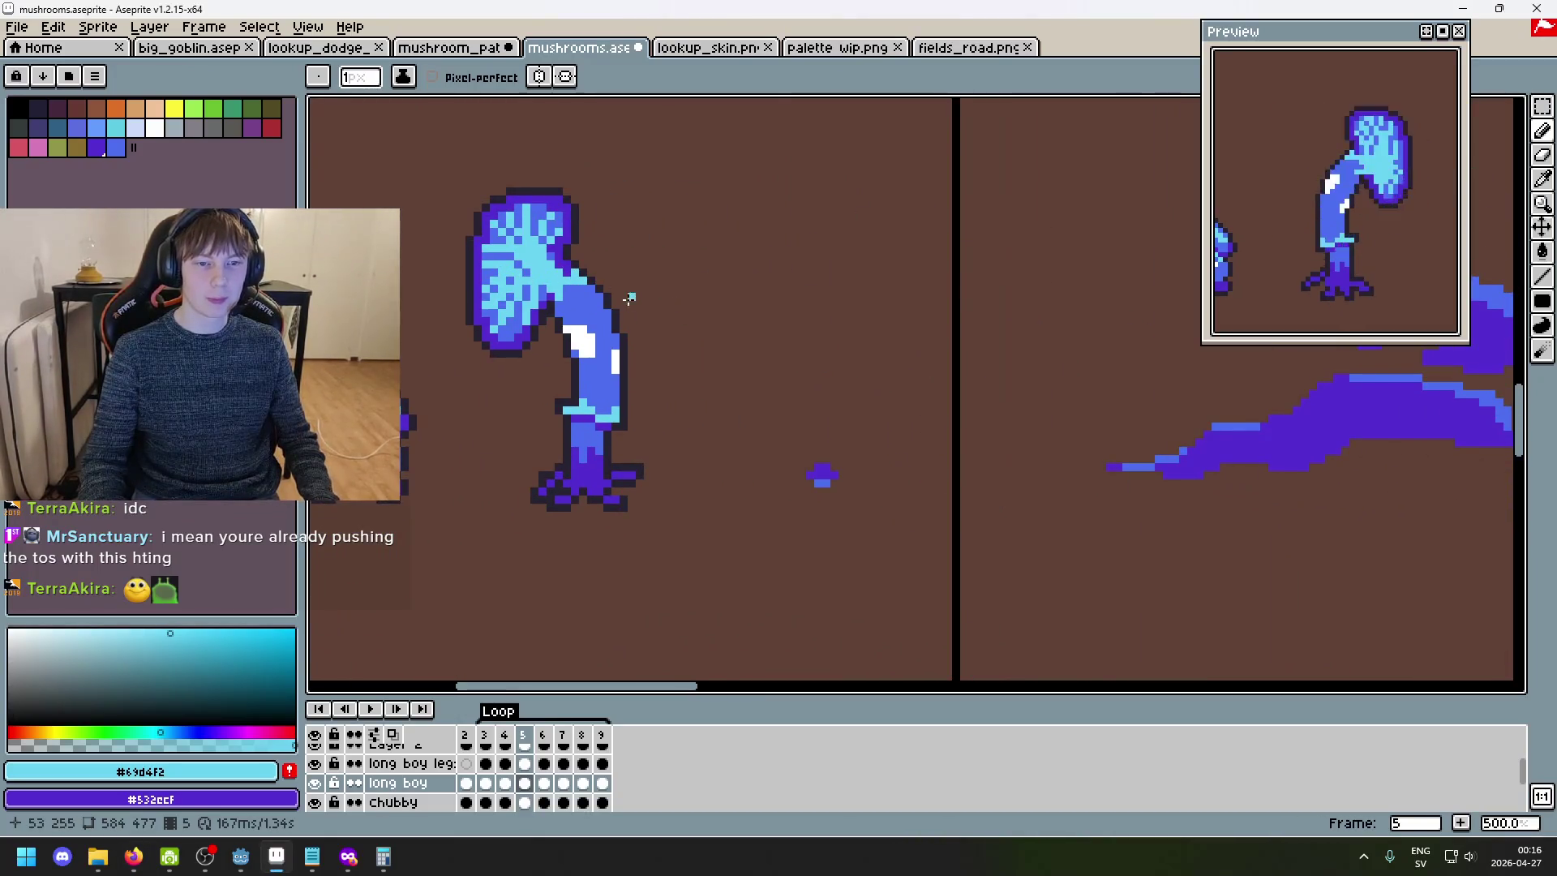
pyautogui.press('Left')
pyautogui.press('Left')
pyautogui.press('Right')
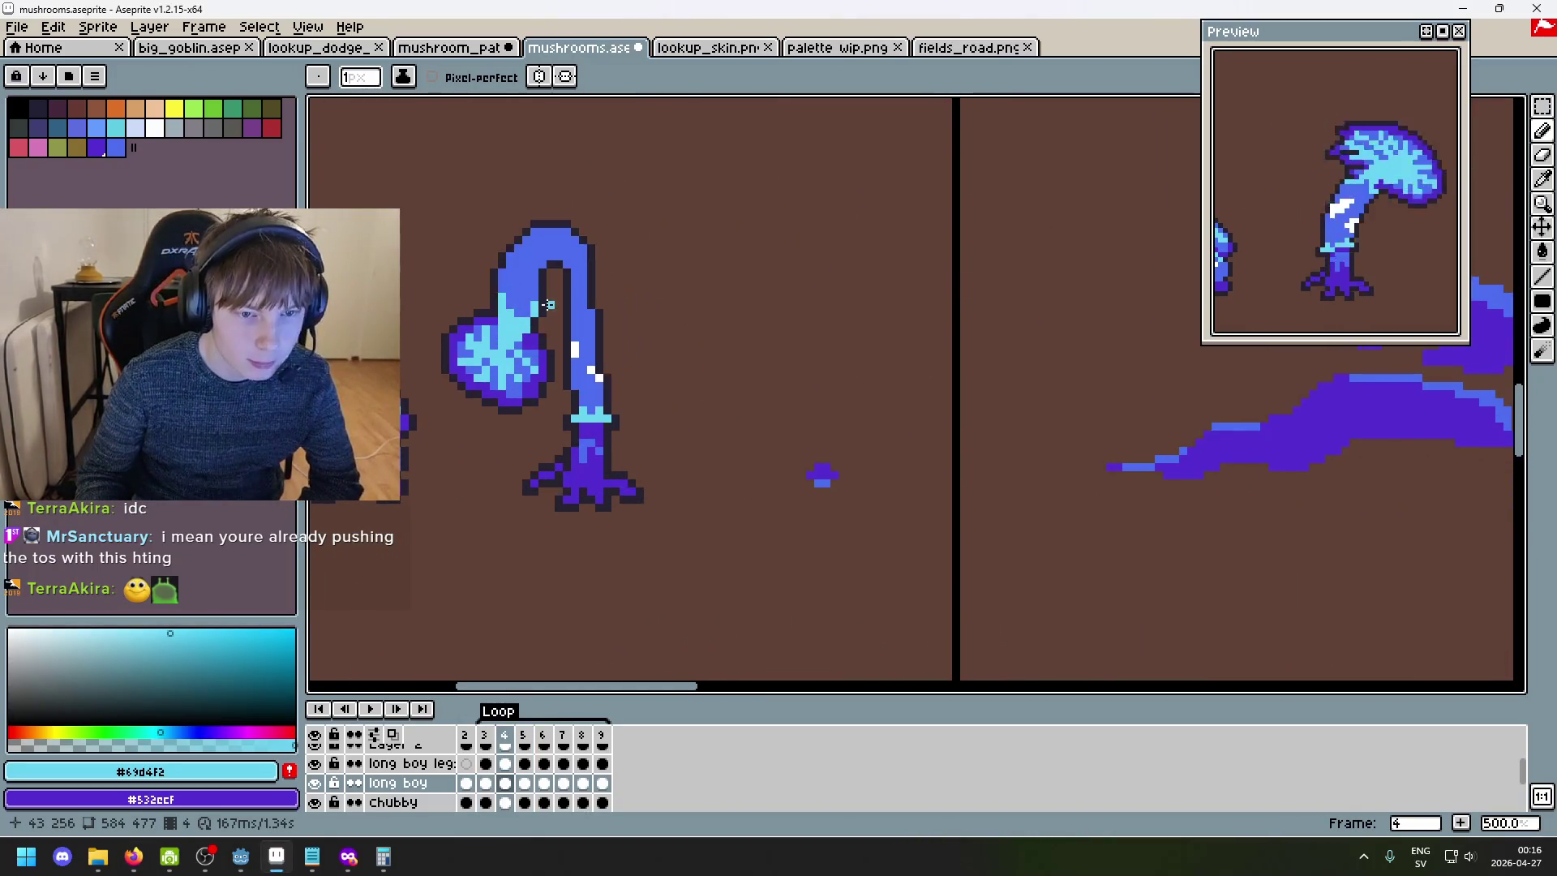
pyautogui.press('Right')
pyautogui.press('Left')
pyautogui.press('Left')
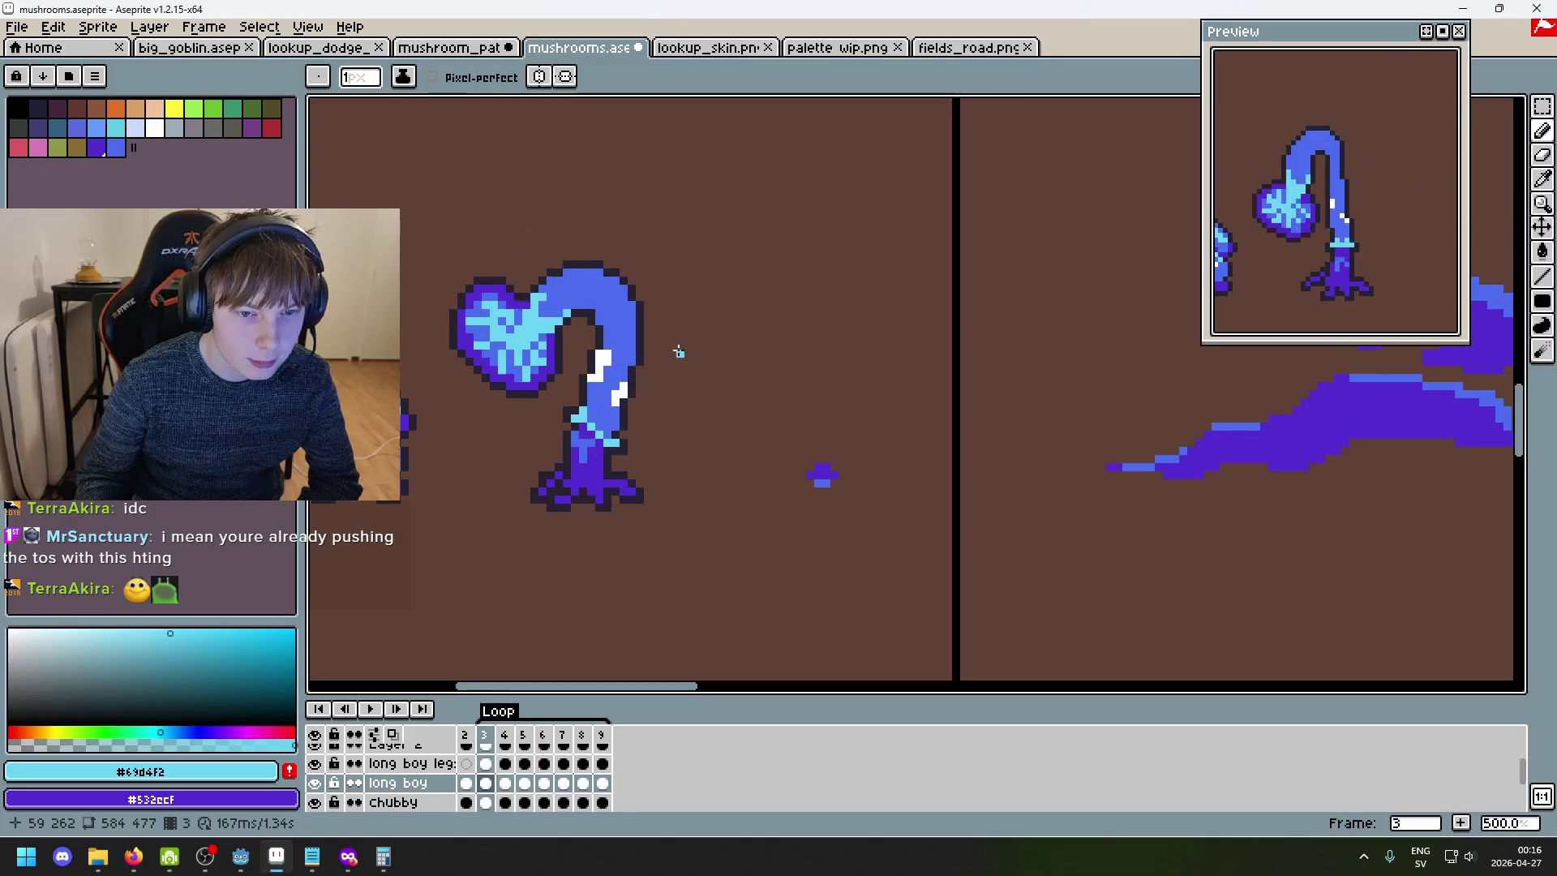
pyautogui.press('Right')
pyautogui.press('Right')
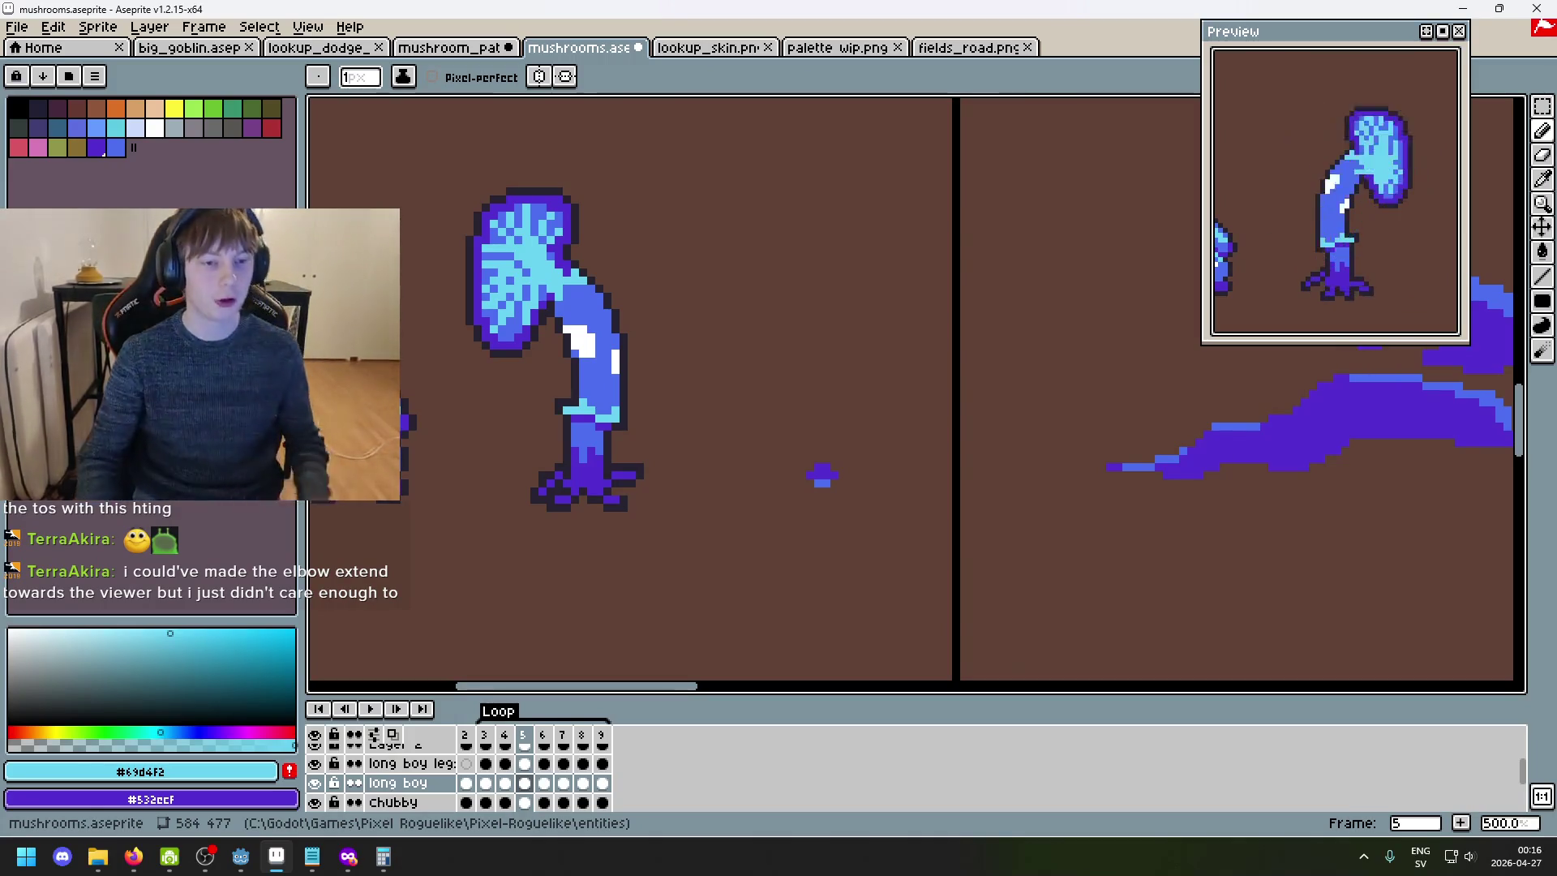
pyautogui.moveTo(459, 225); pyautogui.dragTo(706, 306)
pyautogui.press('Left')
pyautogui.press('Left')
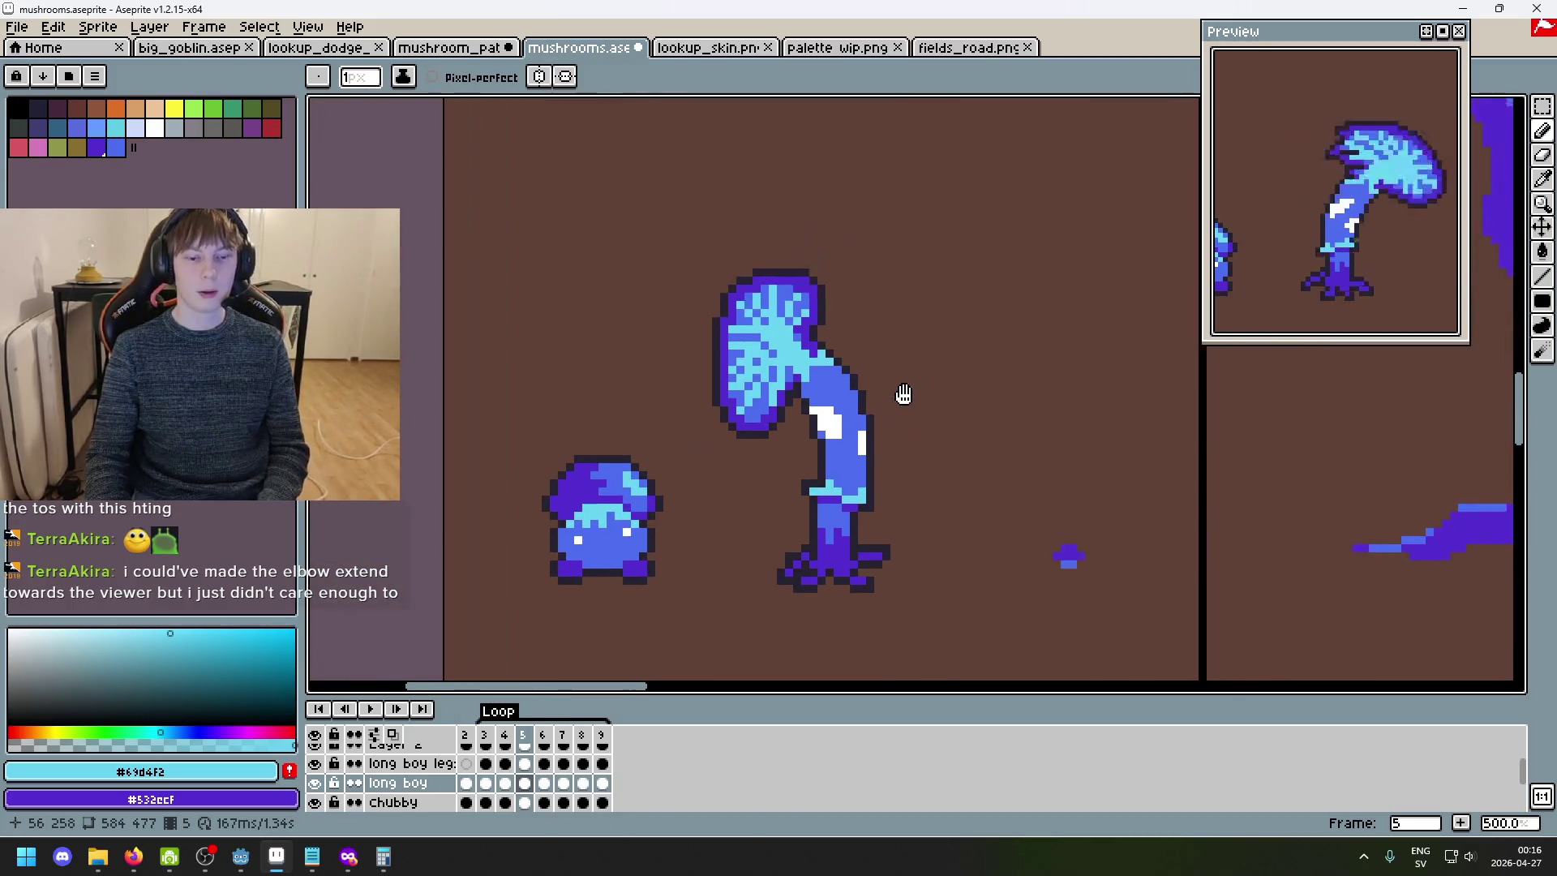
pyautogui.press('Right')
pyautogui.press('Left')
pyautogui.press('Left')
pyautogui.press('Right')
pyautogui.press('Left')
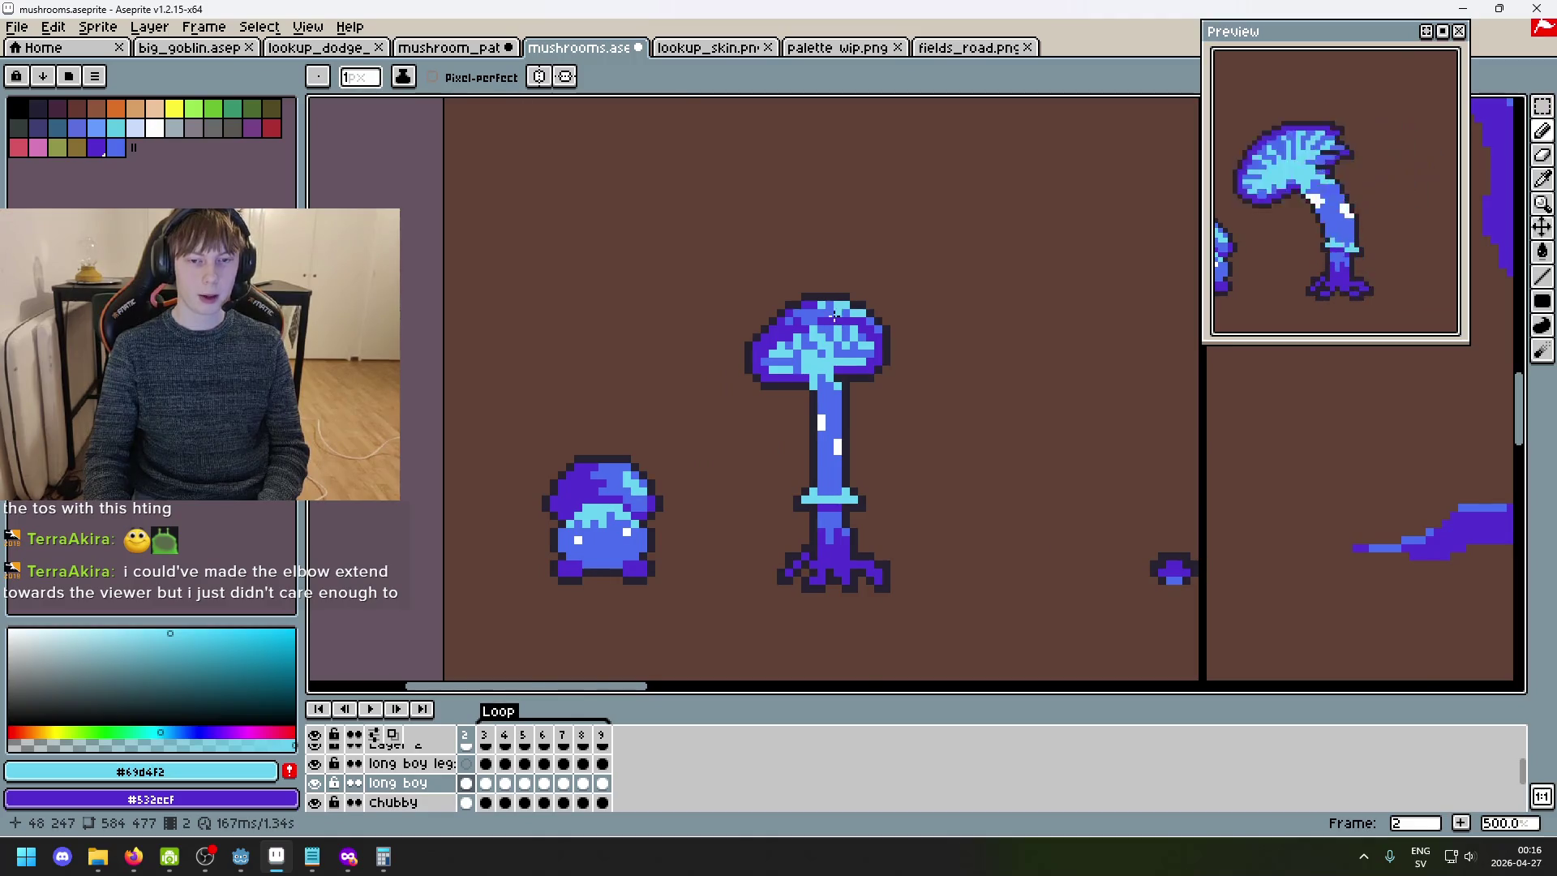
# - Zoom in and flip between frames, settling on frame 3's bent pose
pyautogui.scroll(2, 835, 316)
pyautogui.press('Right')
pyautogui.press('Left')
pyautogui.press('Right')
pyautogui.press('Left')
pyautogui.press('Right')
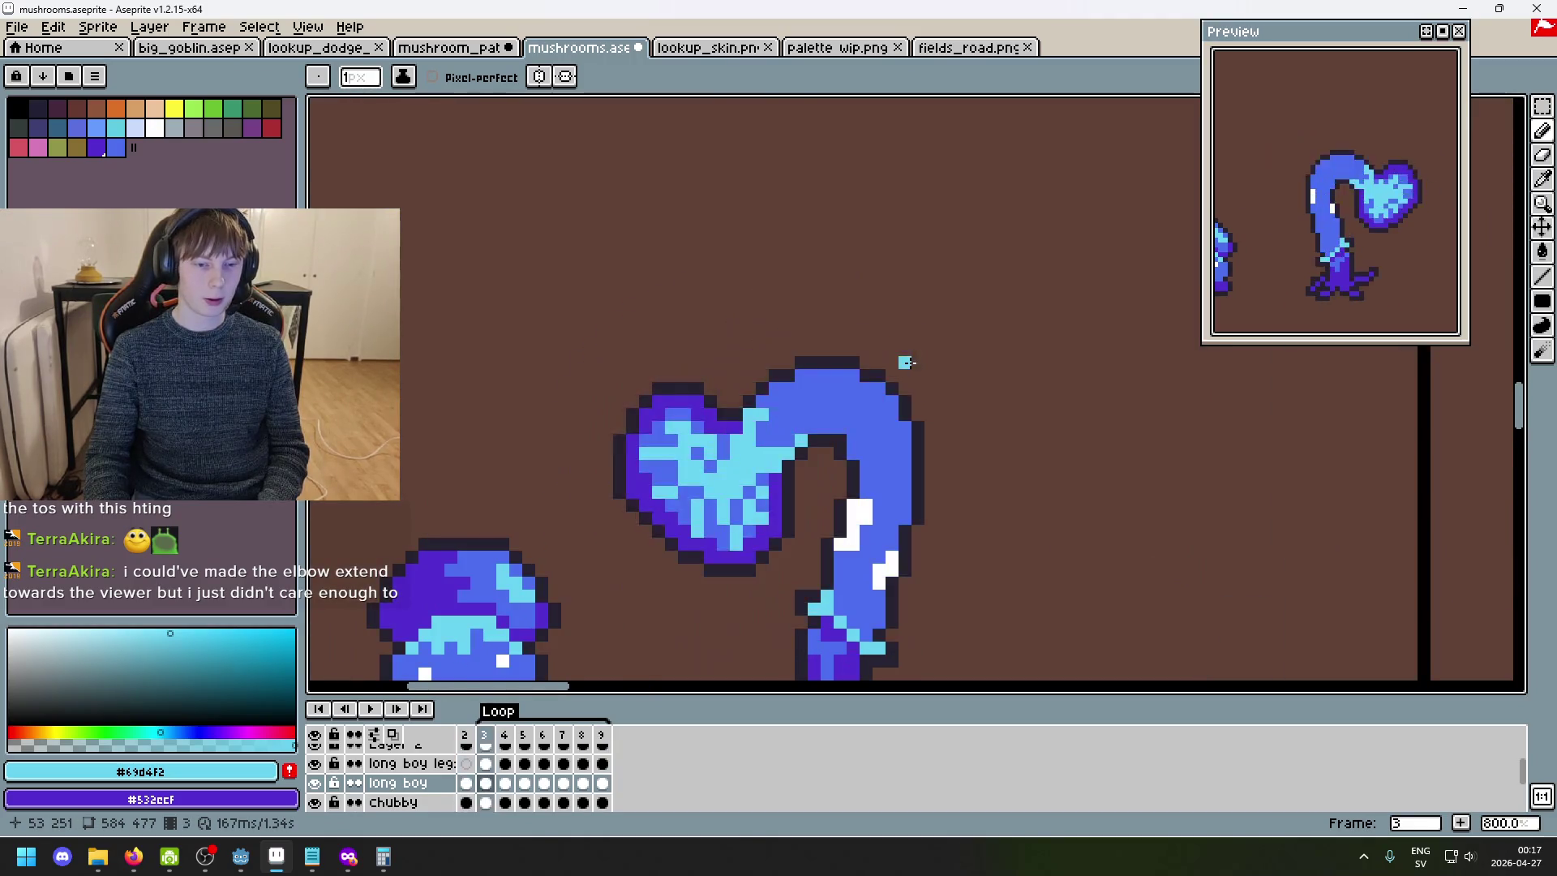
# - Switch windows briefly, then zoom and flip neighbouring frames again to compare the cap poses
pyautogui.hotkey('alt', 'Tab')
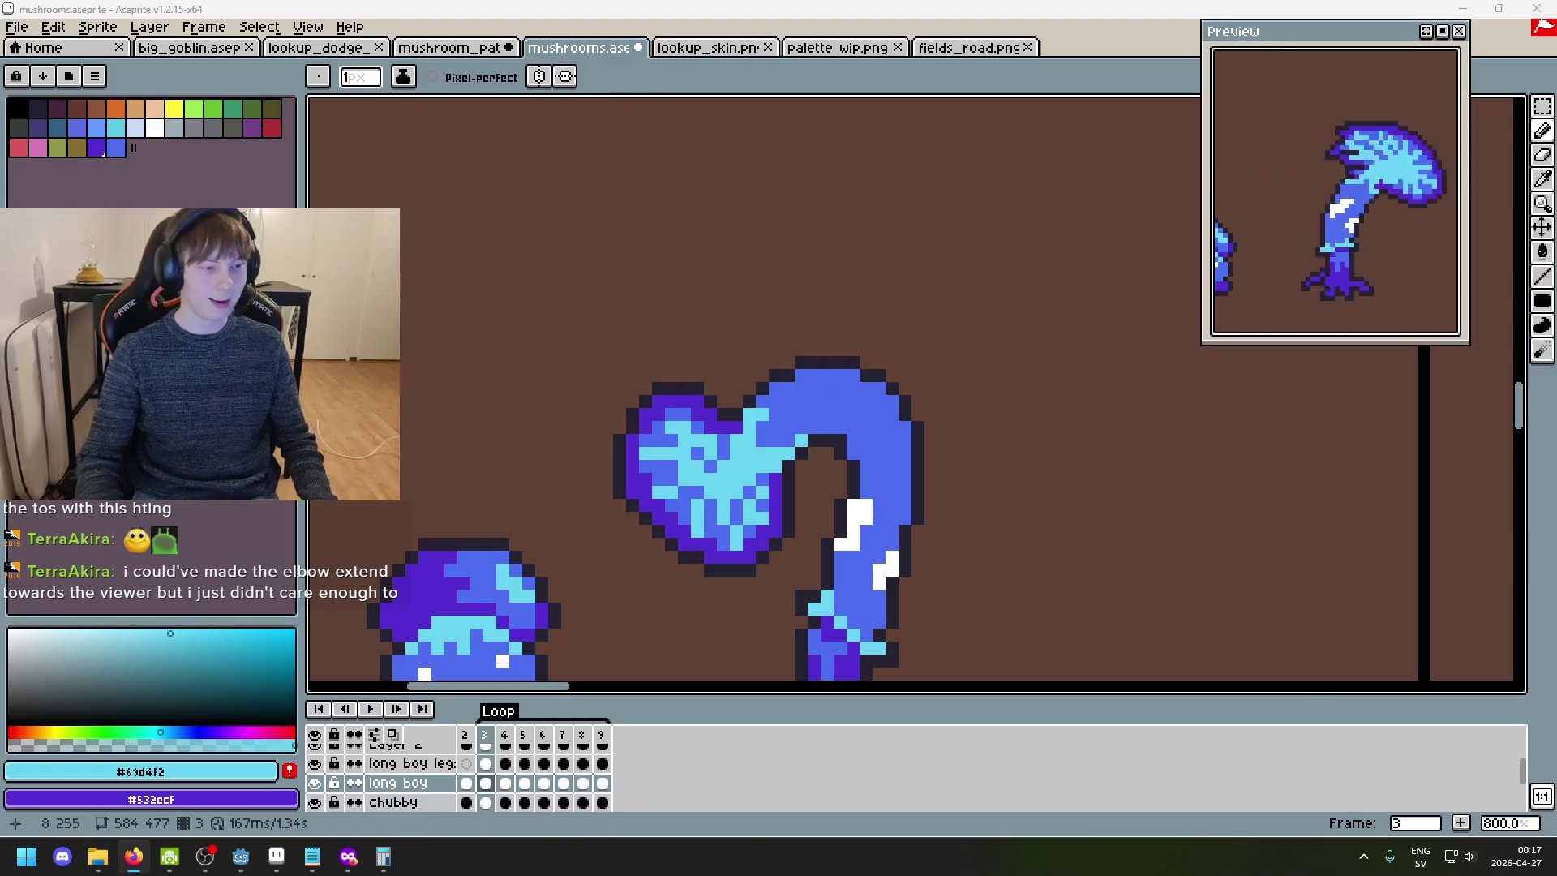
pyautogui.scroll(2, 660, 441)
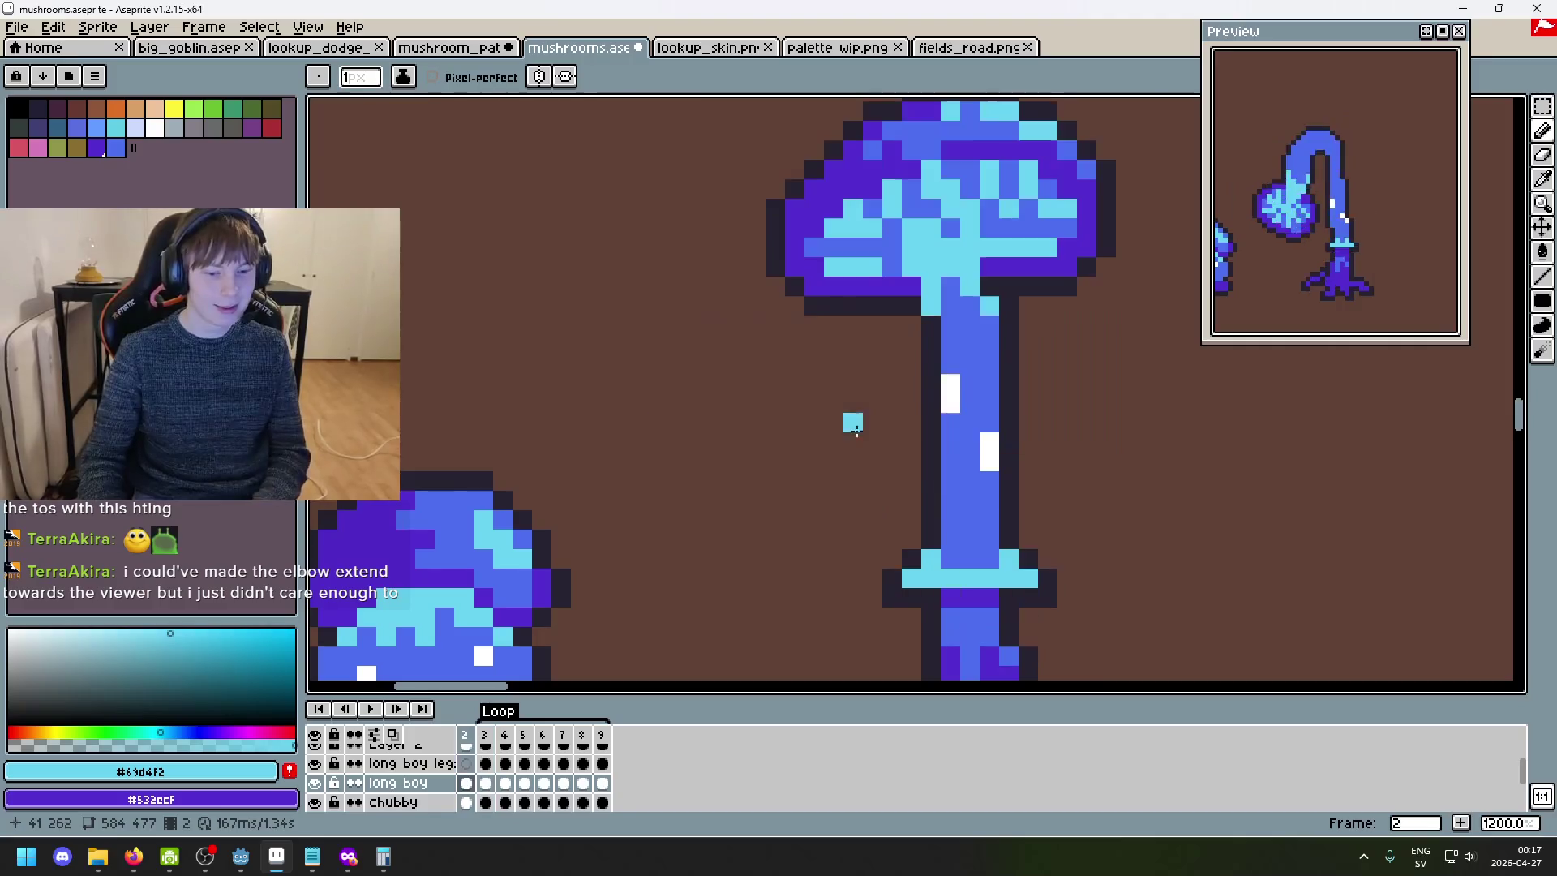
pyautogui.press('Right')
pyautogui.press('Left')
pyautogui.press('Left')
pyautogui.press('Right')
pyautogui.press('Right')
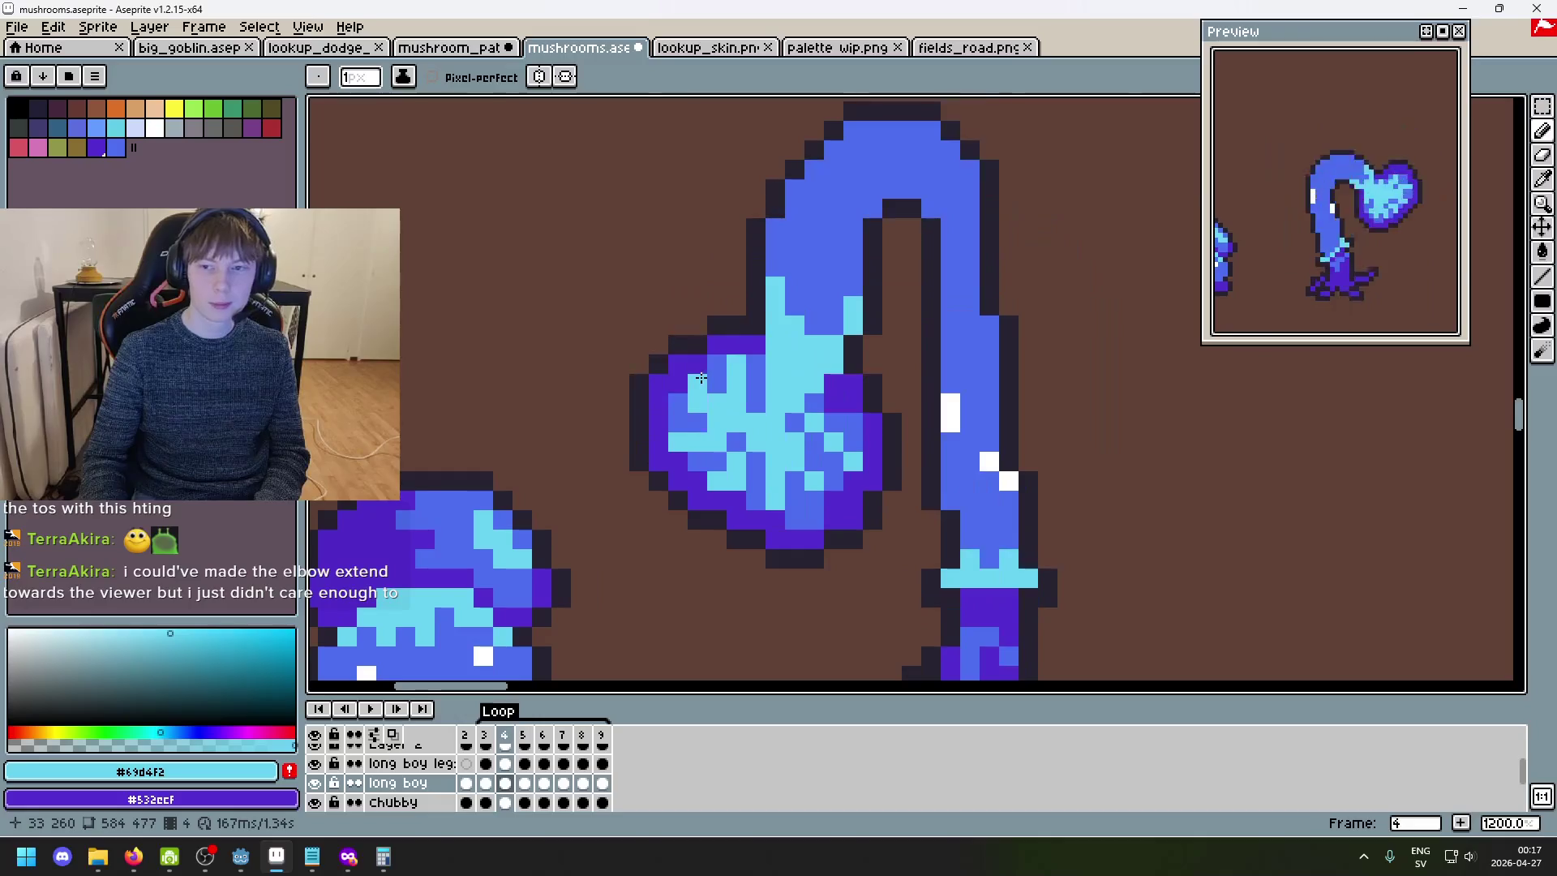
pyautogui.press('Left')
pyautogui.press('Left')
pyautogui.press('Right')
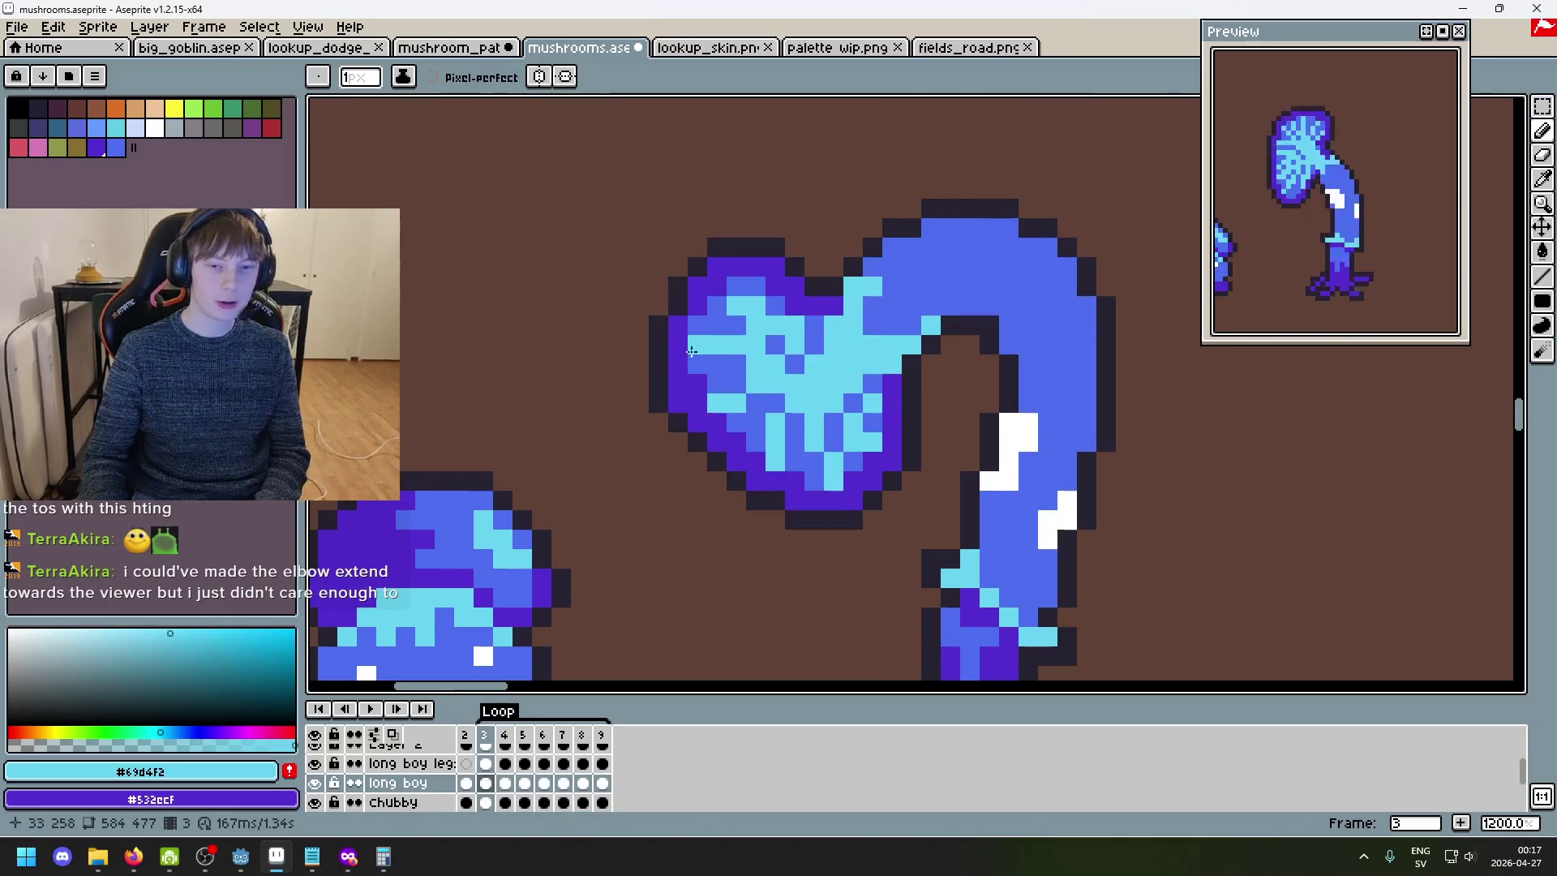
pyautogui.press('Left')
pyautogui.scroll(3, 775, 435)
pyautogui.scroll(-3, 775, 435)
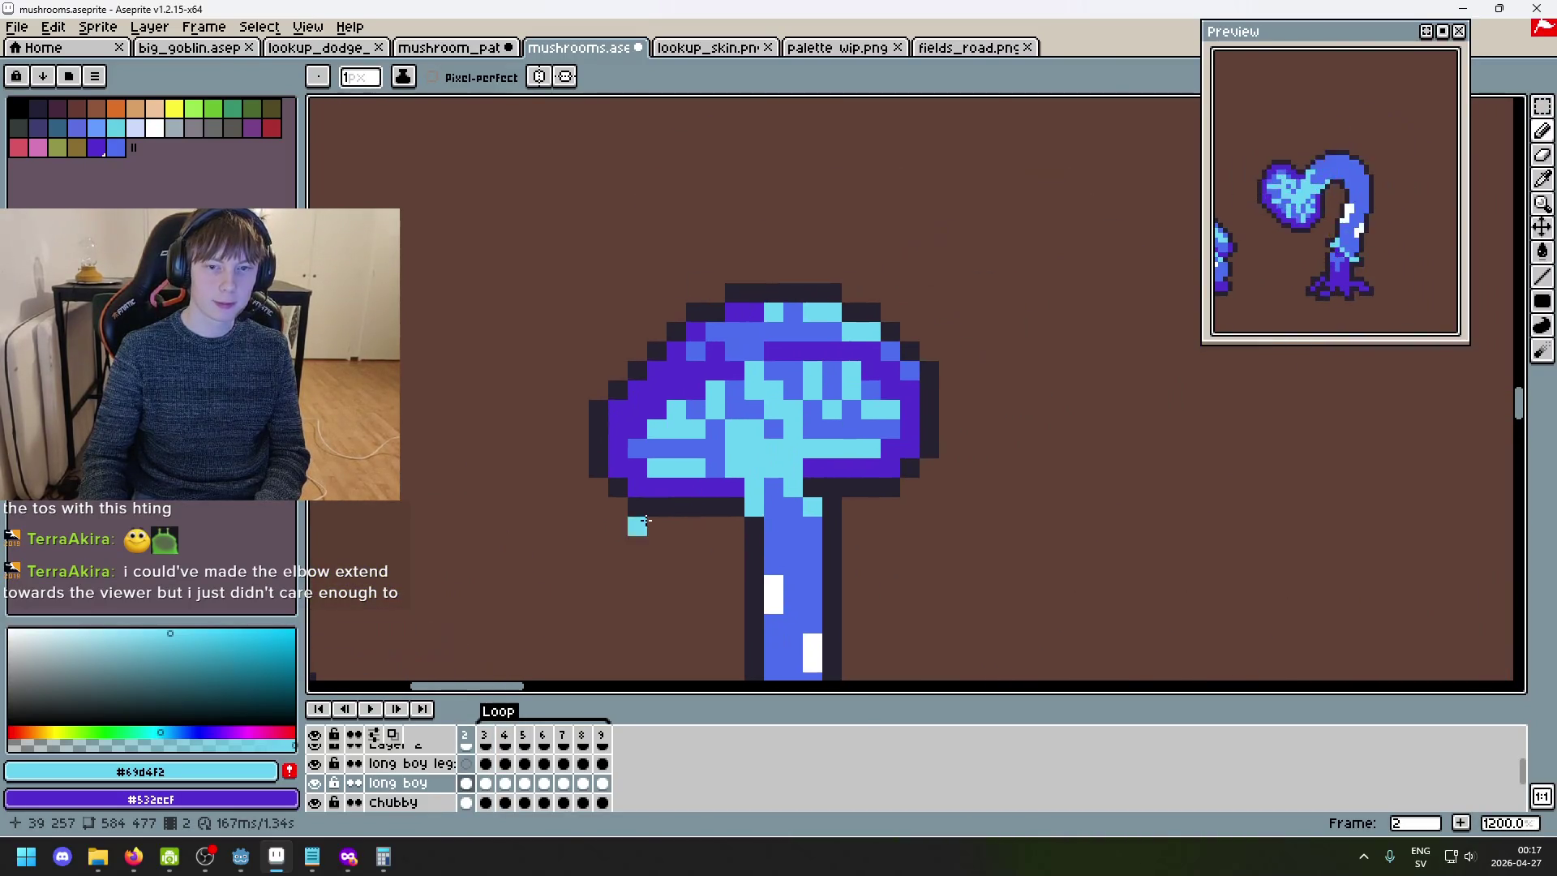
# - Eyedrop the mid blue #4c6dee and paint over one cyan pixel on frame 2's cap
pyautogui.press('alt')
pyautogui.keyDown('alt'); pyautogui.click(756, 332); pyautogui.keyUp('alt')
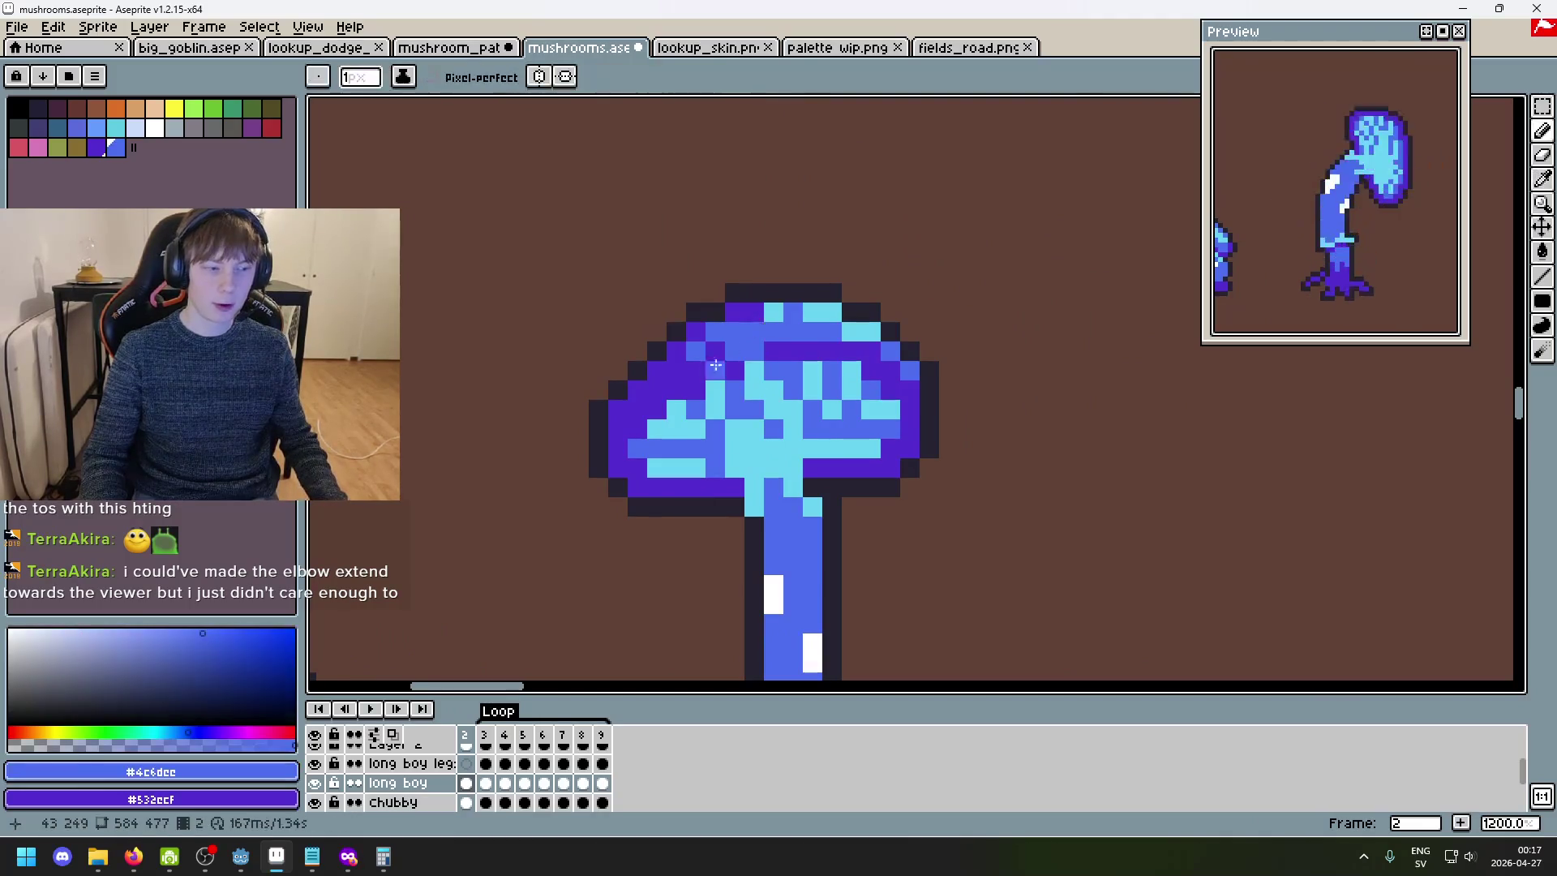
pyautogui.click(676, 425)
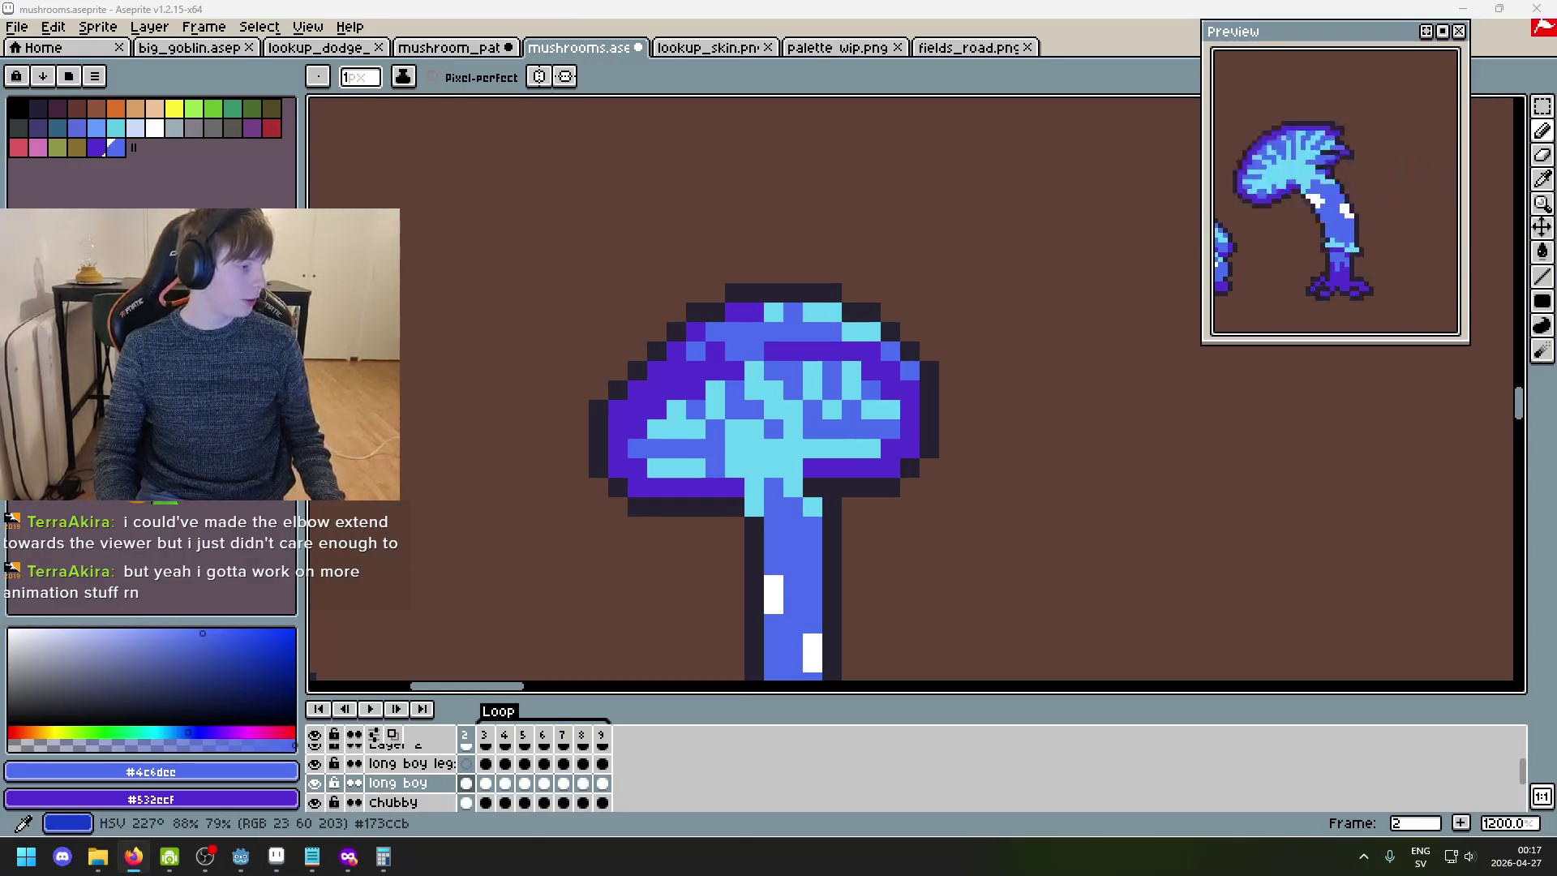
# - Compare frames 2 and 3, then recolour a purple rim pixel on frame 3's cap to mid blue
pyautogui.scroll(2, 598, 445)
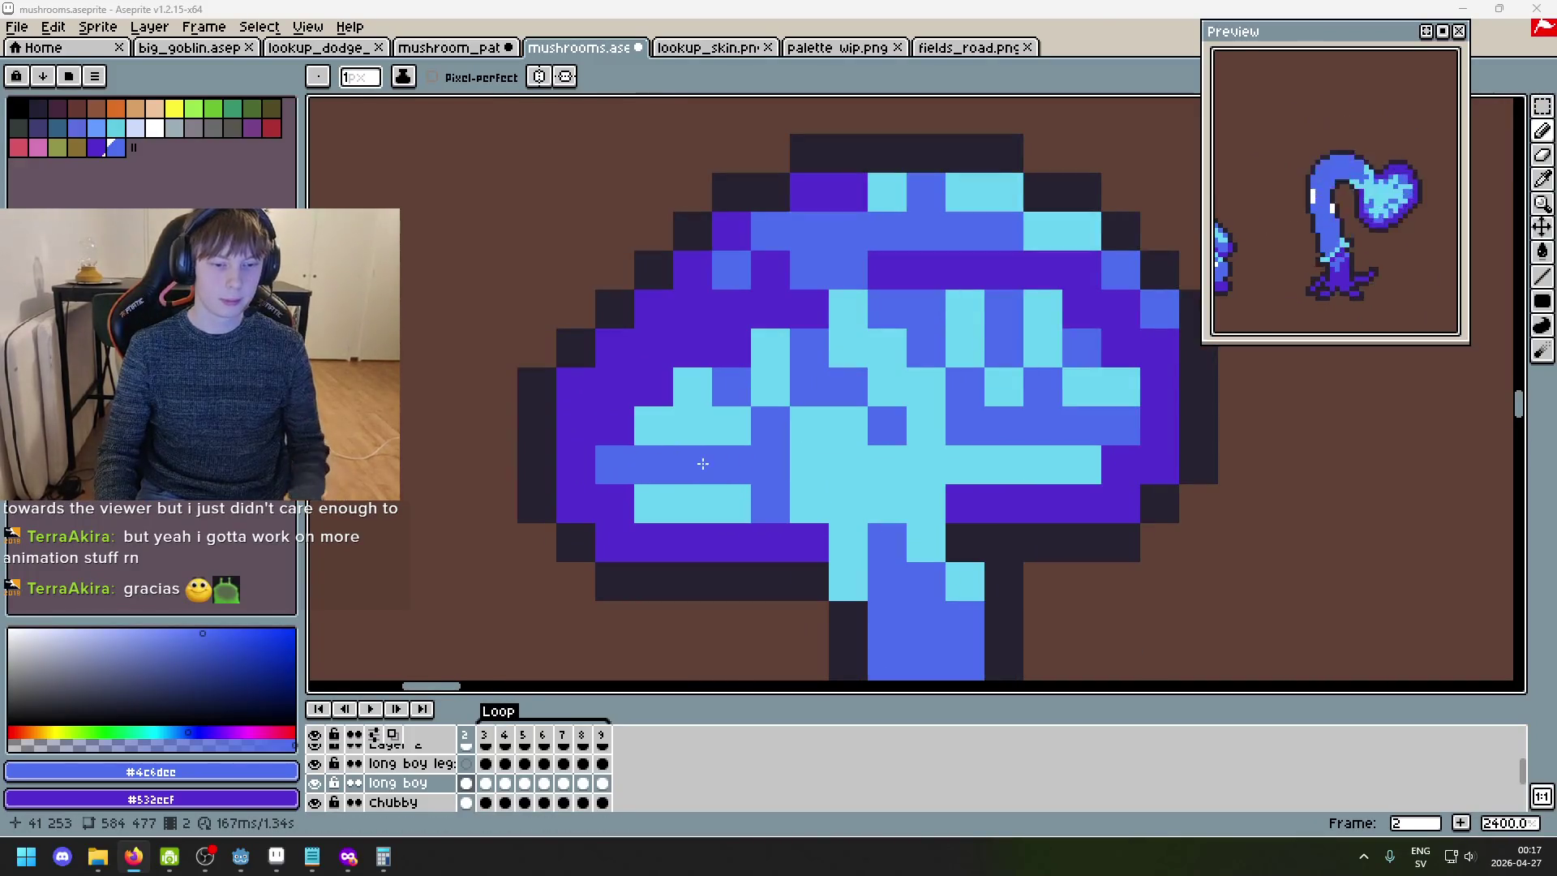
pyautogui.press('.')
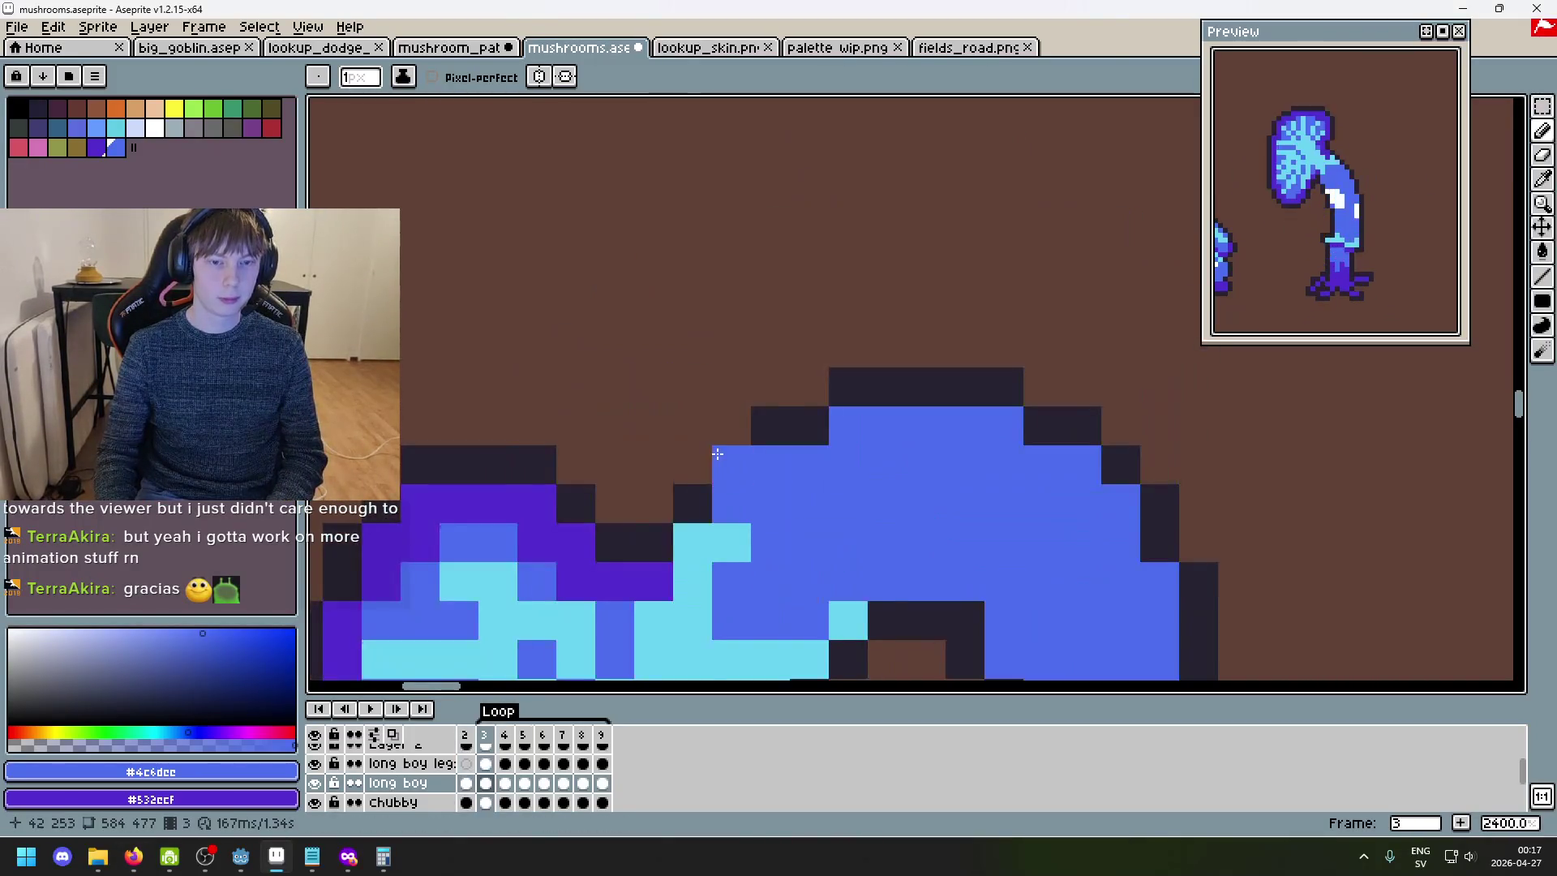
pyautogui.scroll(-3, 840, 471)
pyautogui.press(',')
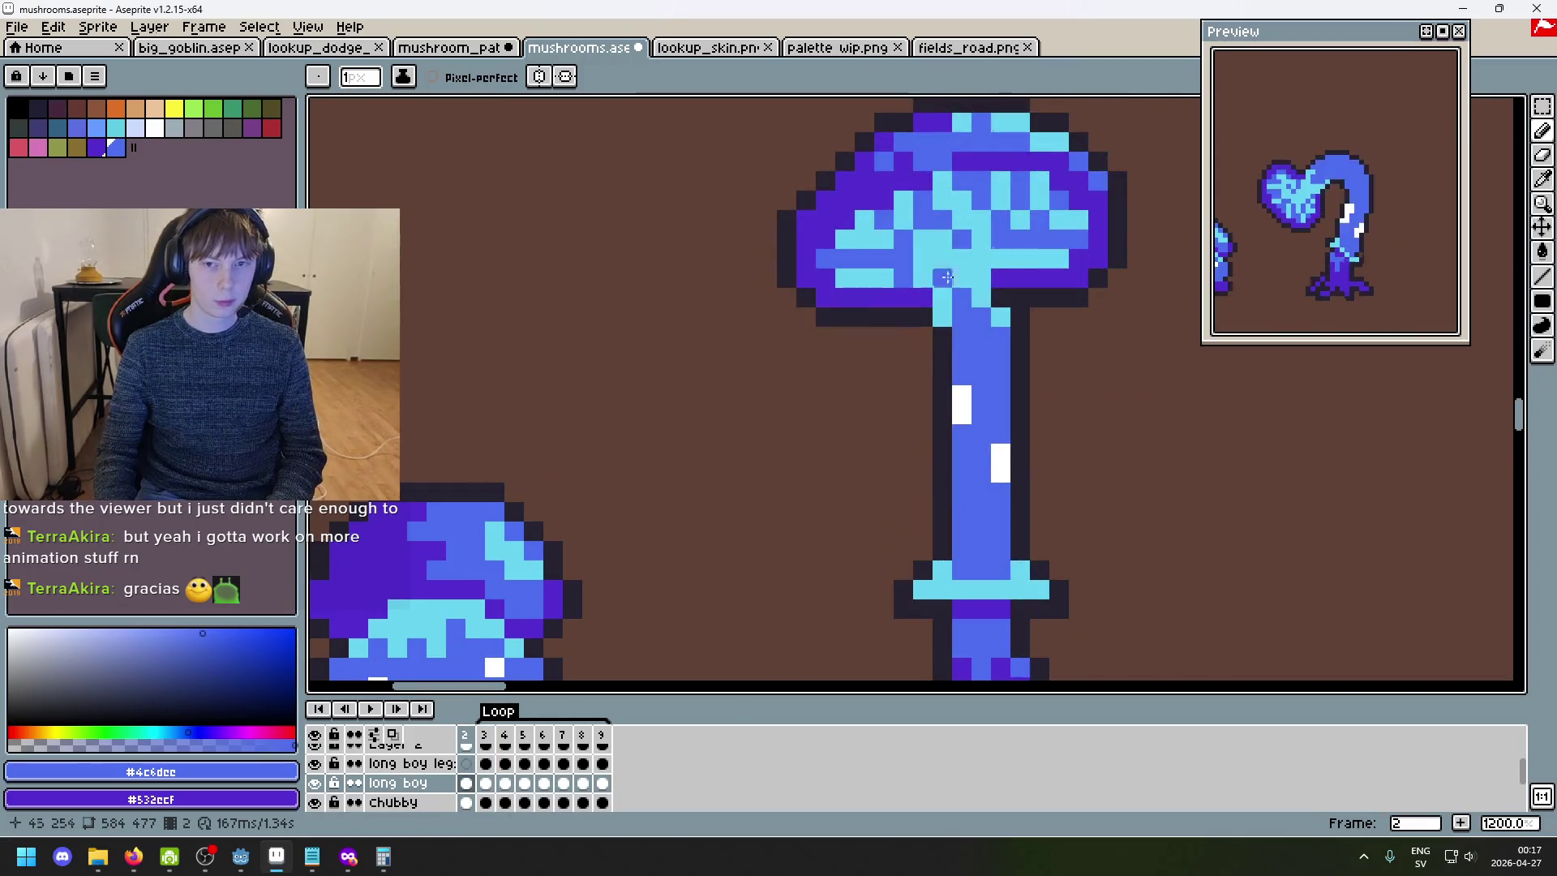
pyautogui.press('.')
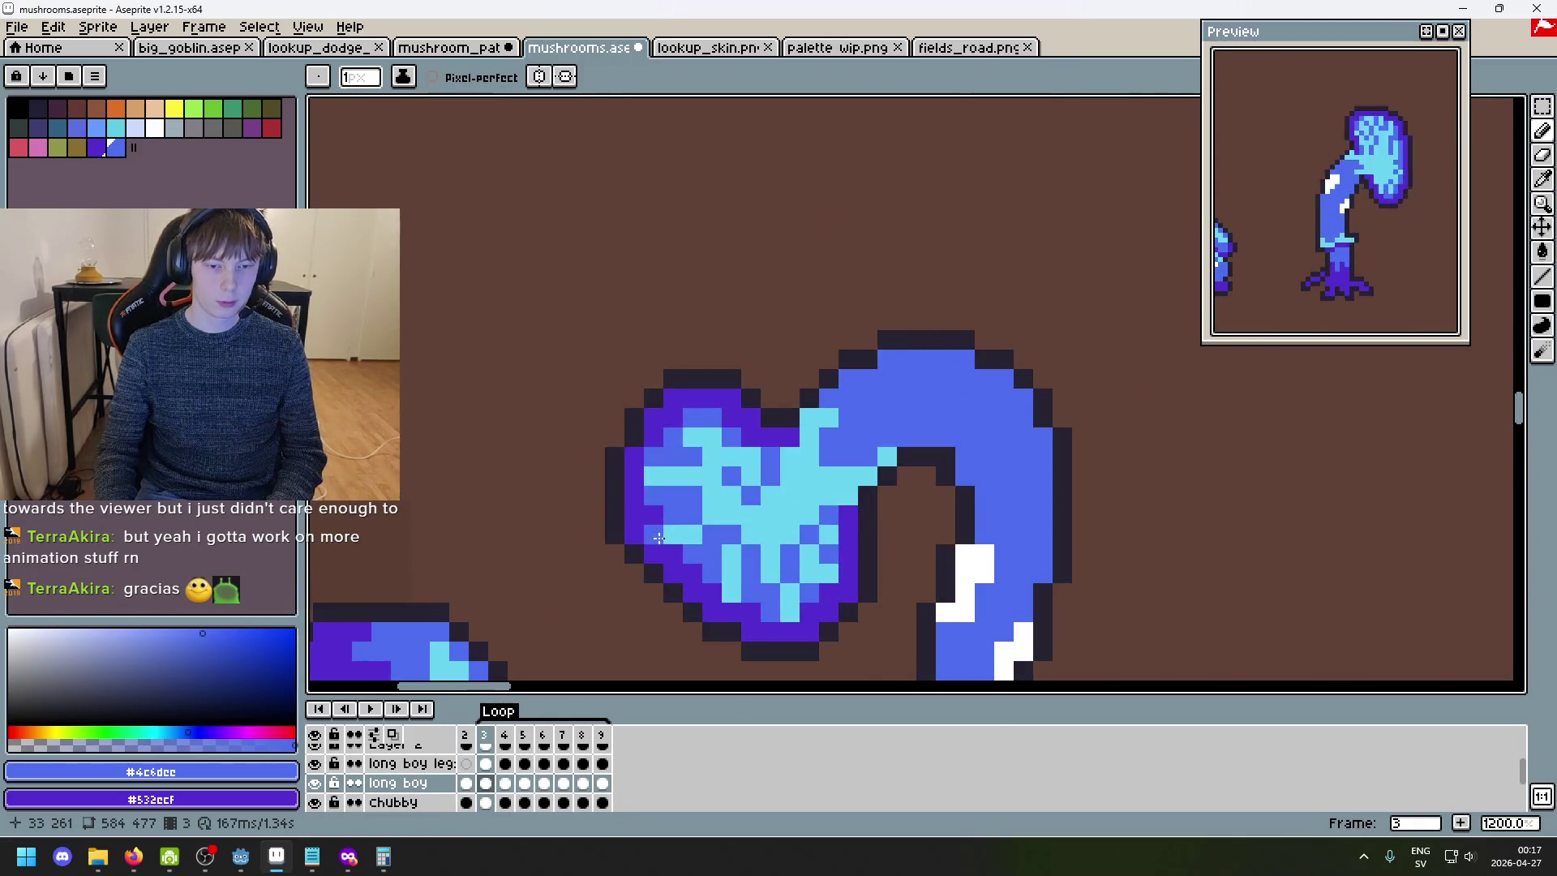
pyautogui.press(',')
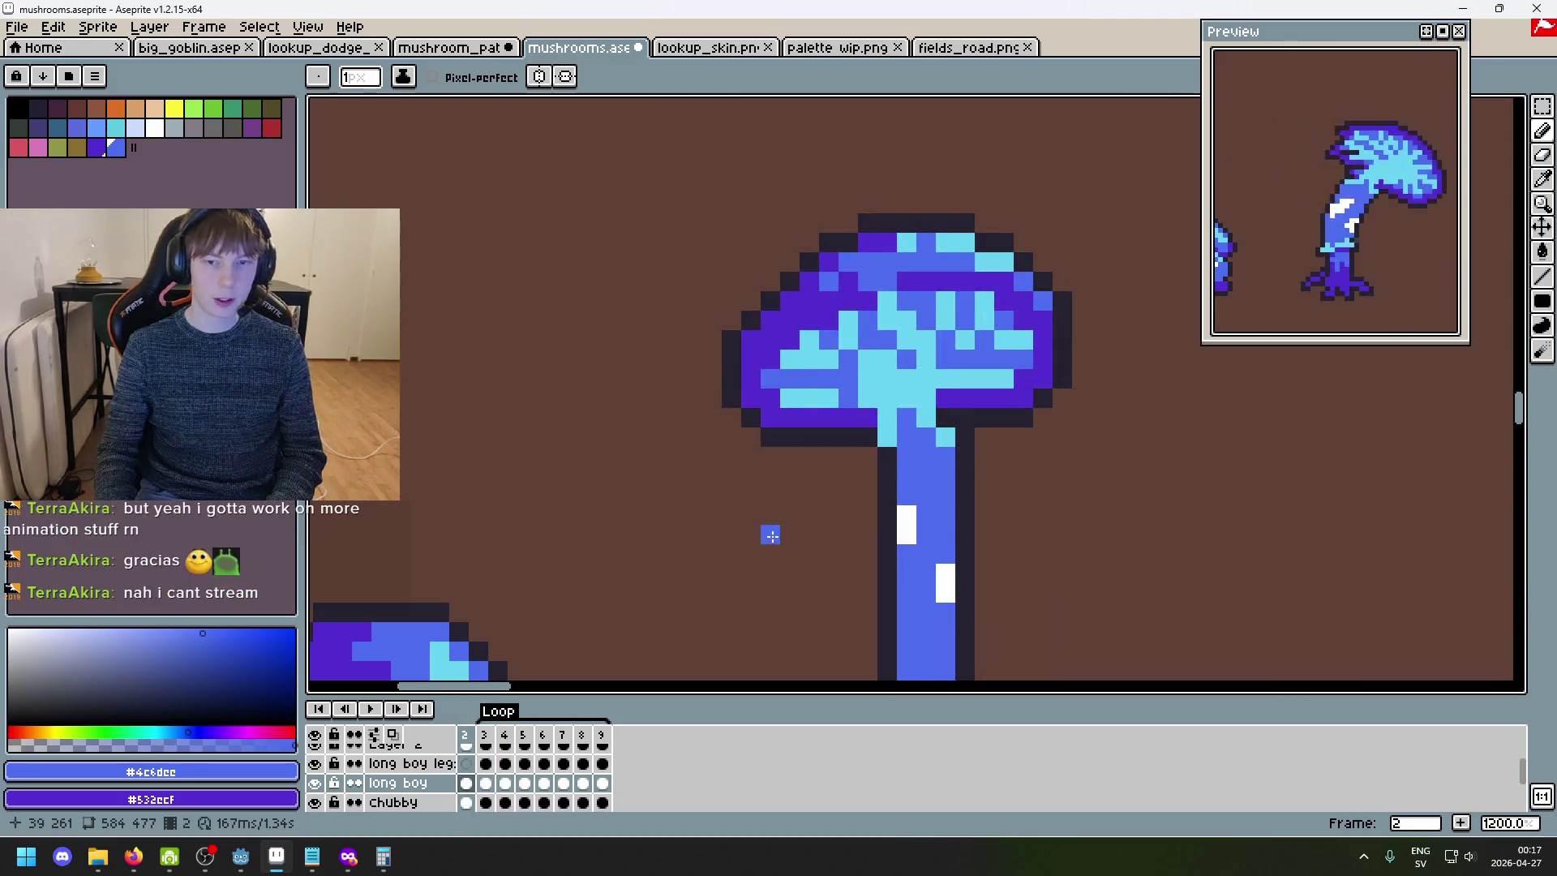
pyautogui.press('.')
pyautogui.scroll(1, 722, 486)
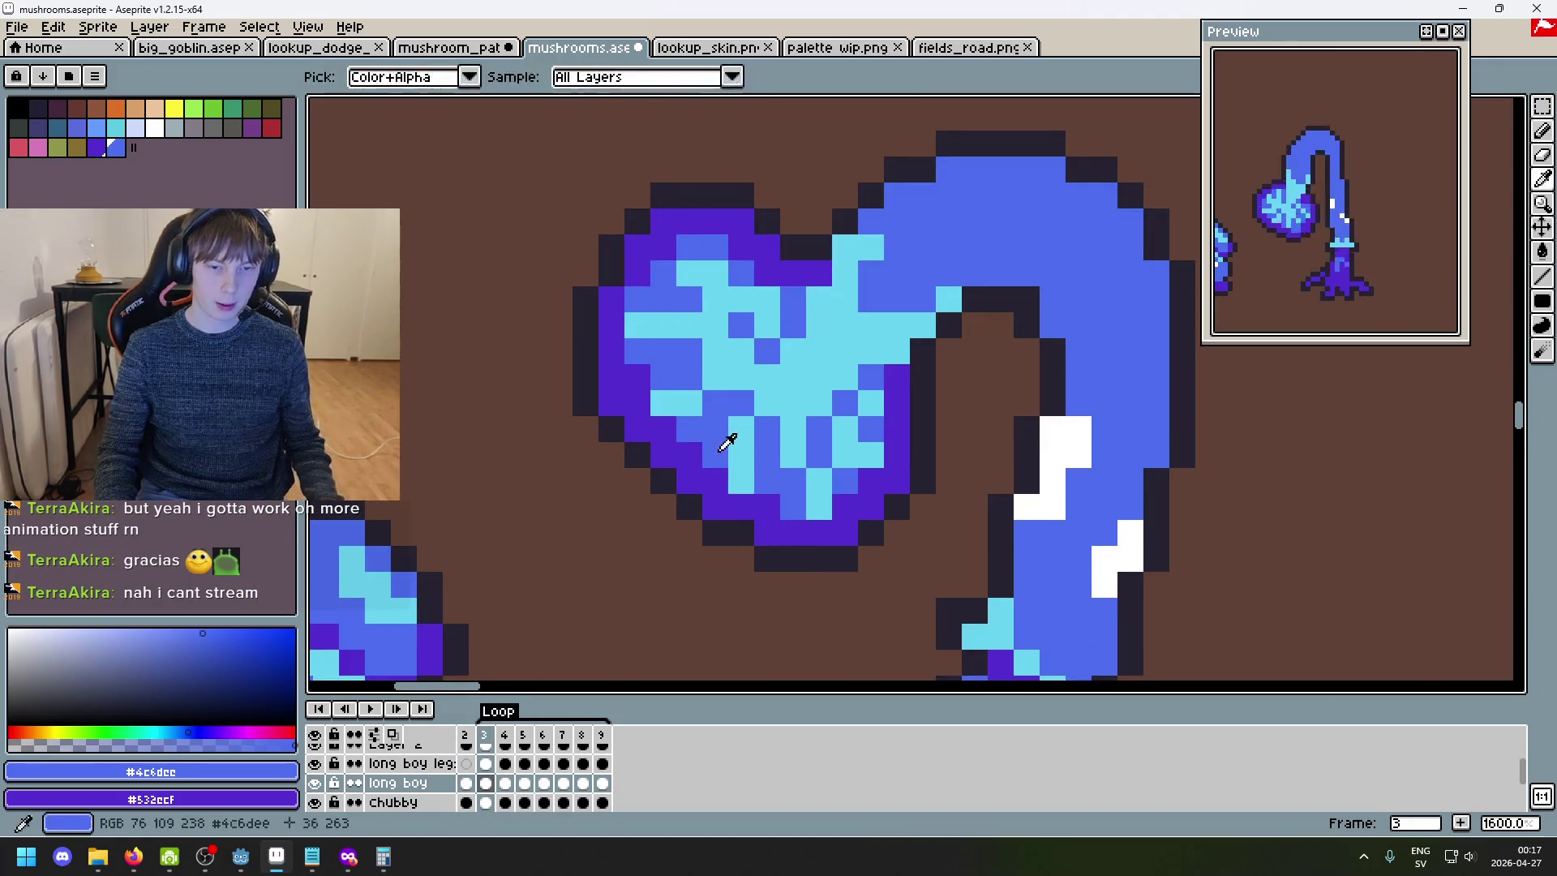
pyautogui.click(712, 493)
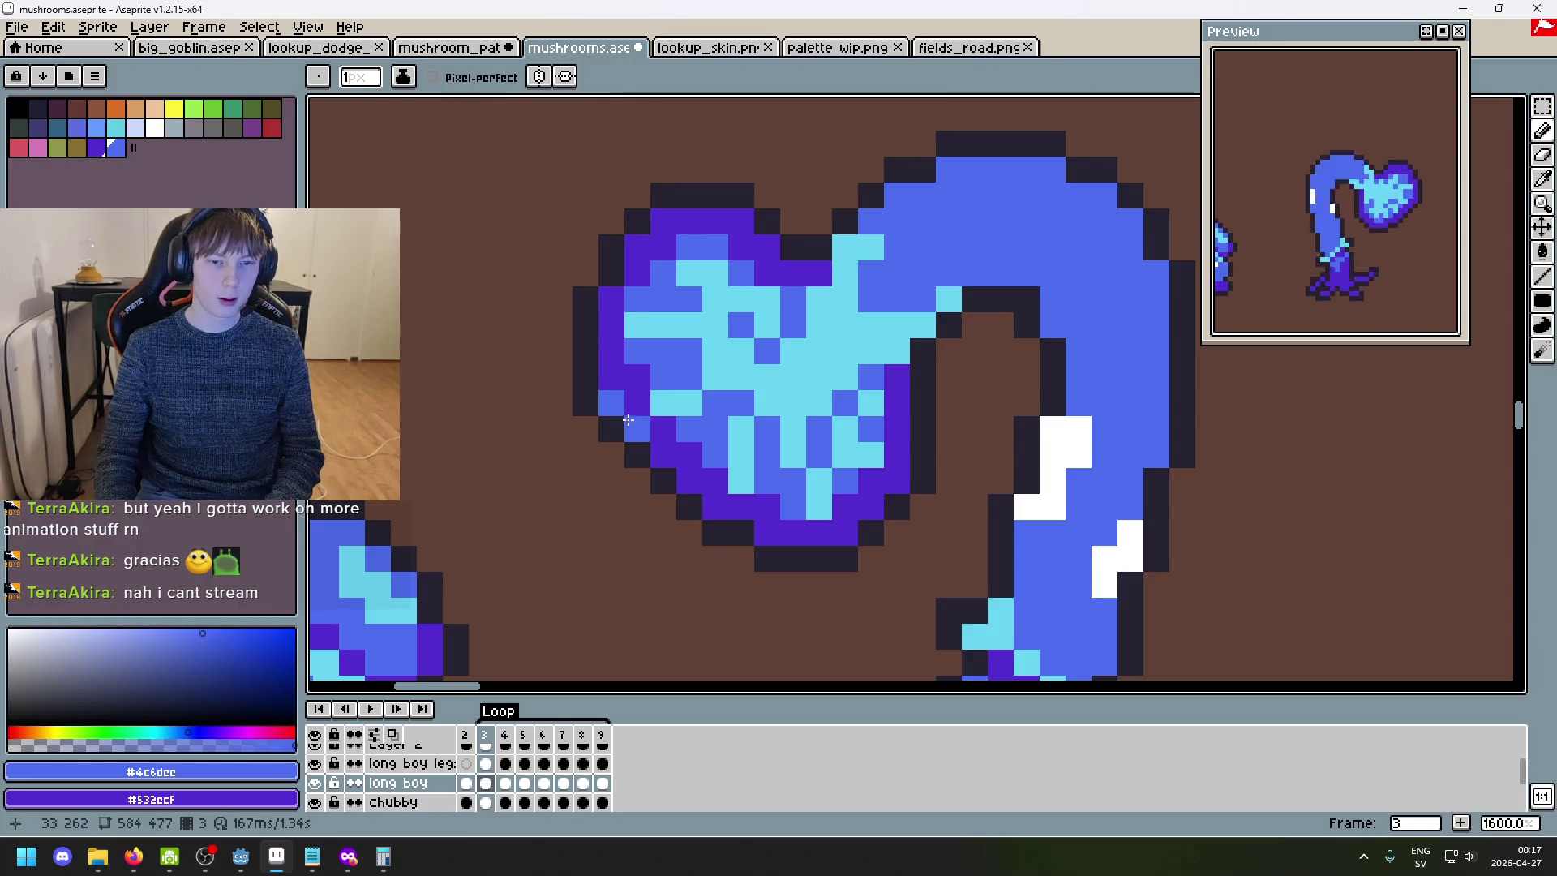
pyautogui.scroll(-4, 640, 429)
# - Zoom out and step forward through the frames, wrapping to frame 2 and on to frames 4–5
pyautogui.scroll(-1, 819, 480)
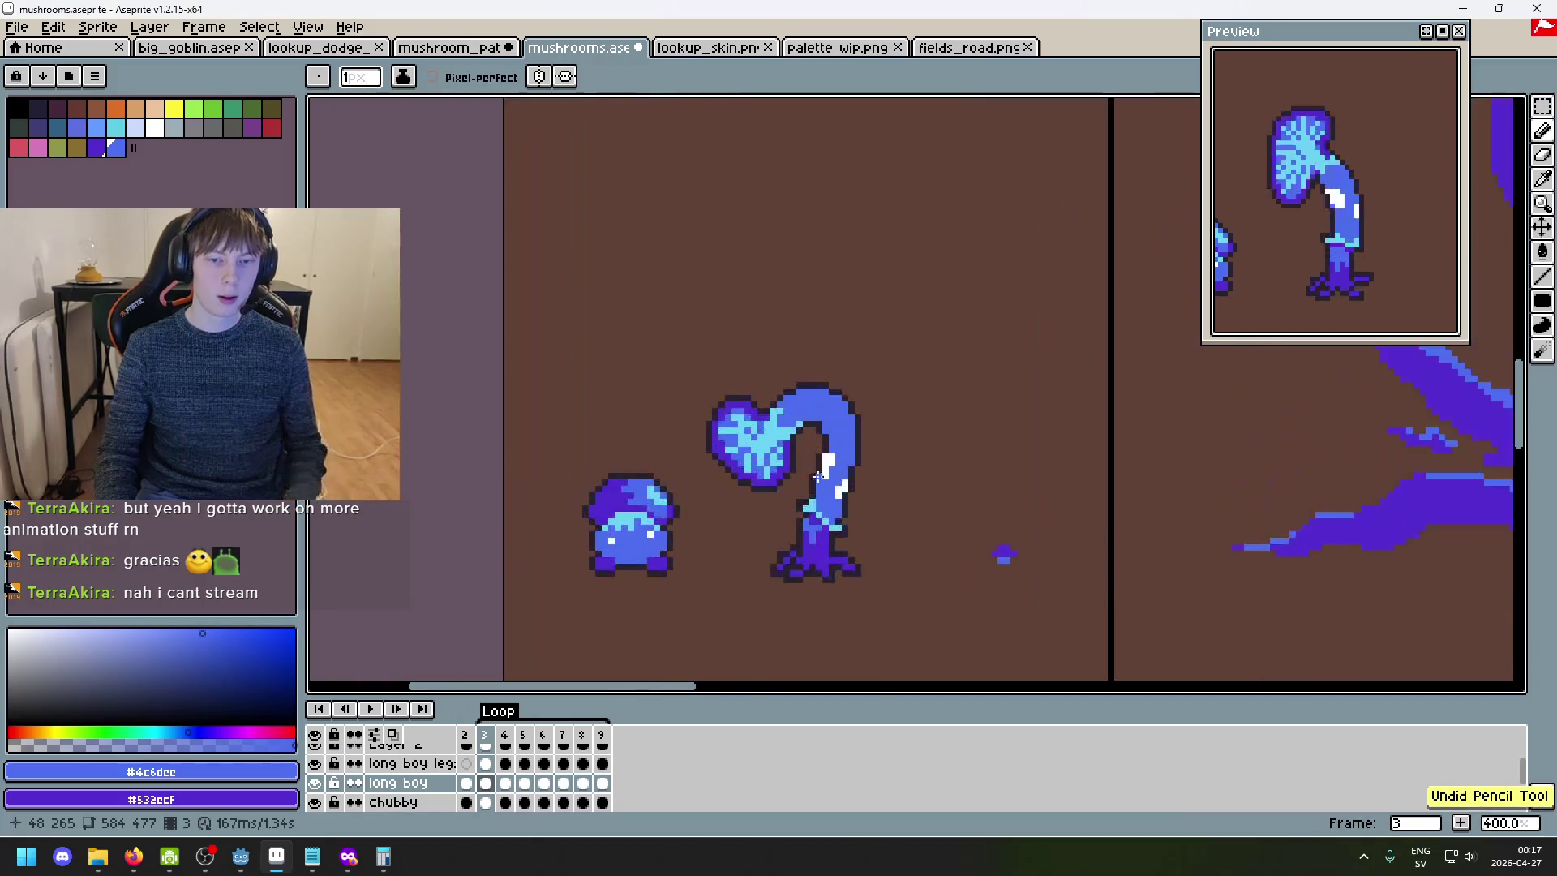
pyautogui.press('.')
pyautogui.press('.')
pyautogui.press('.')
pyautogui.press('.')
pyautogui.press('.')
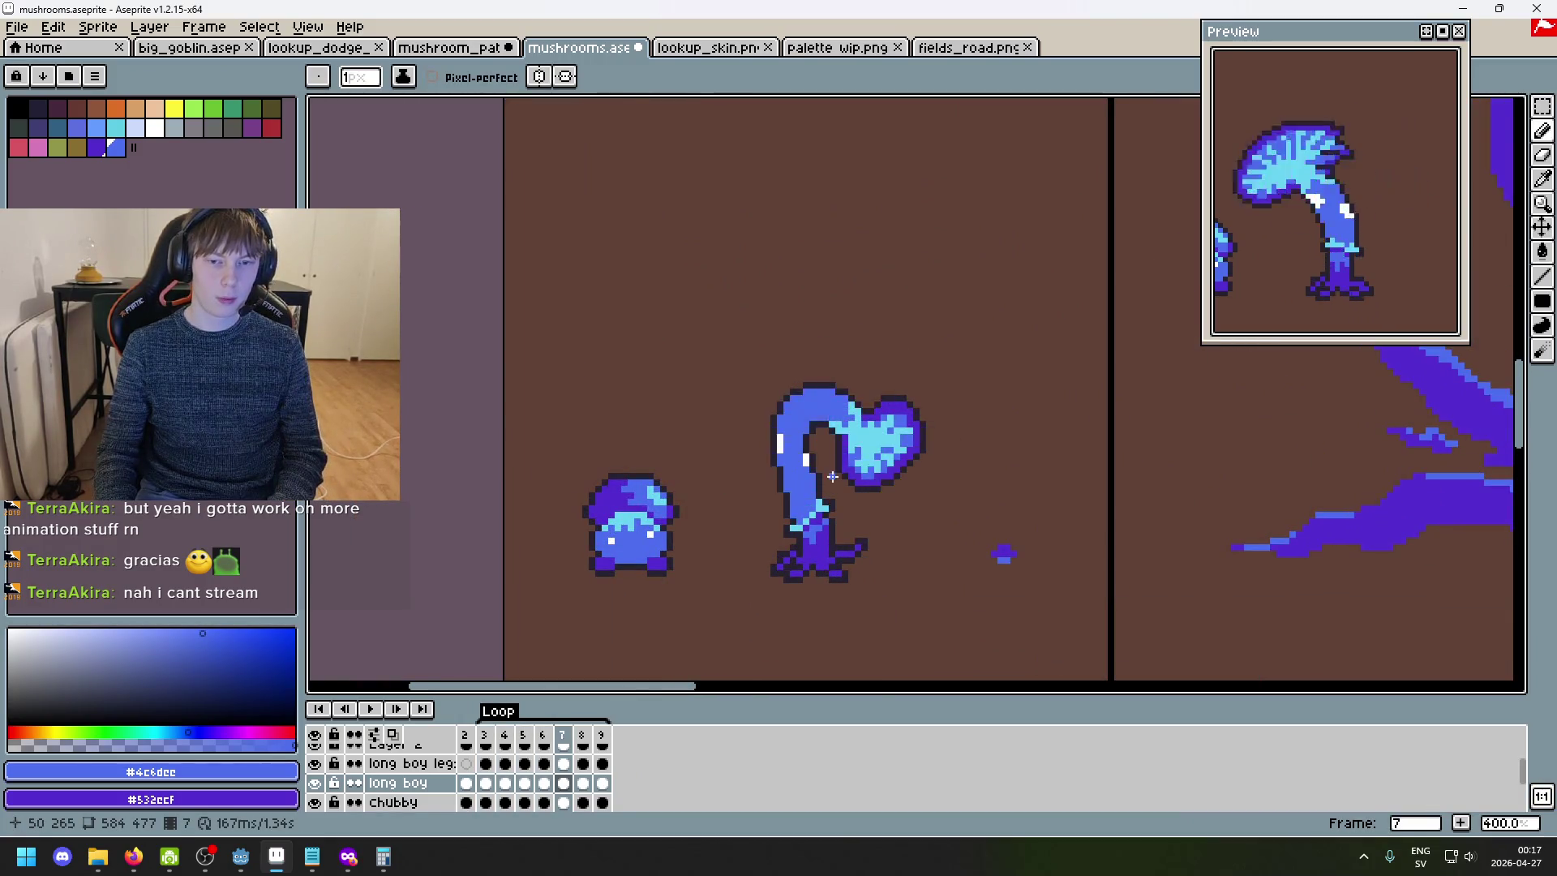
pyautogui.press('.')
pyautogui.press('.')
pyautogui.scroll(3, 837, 324)
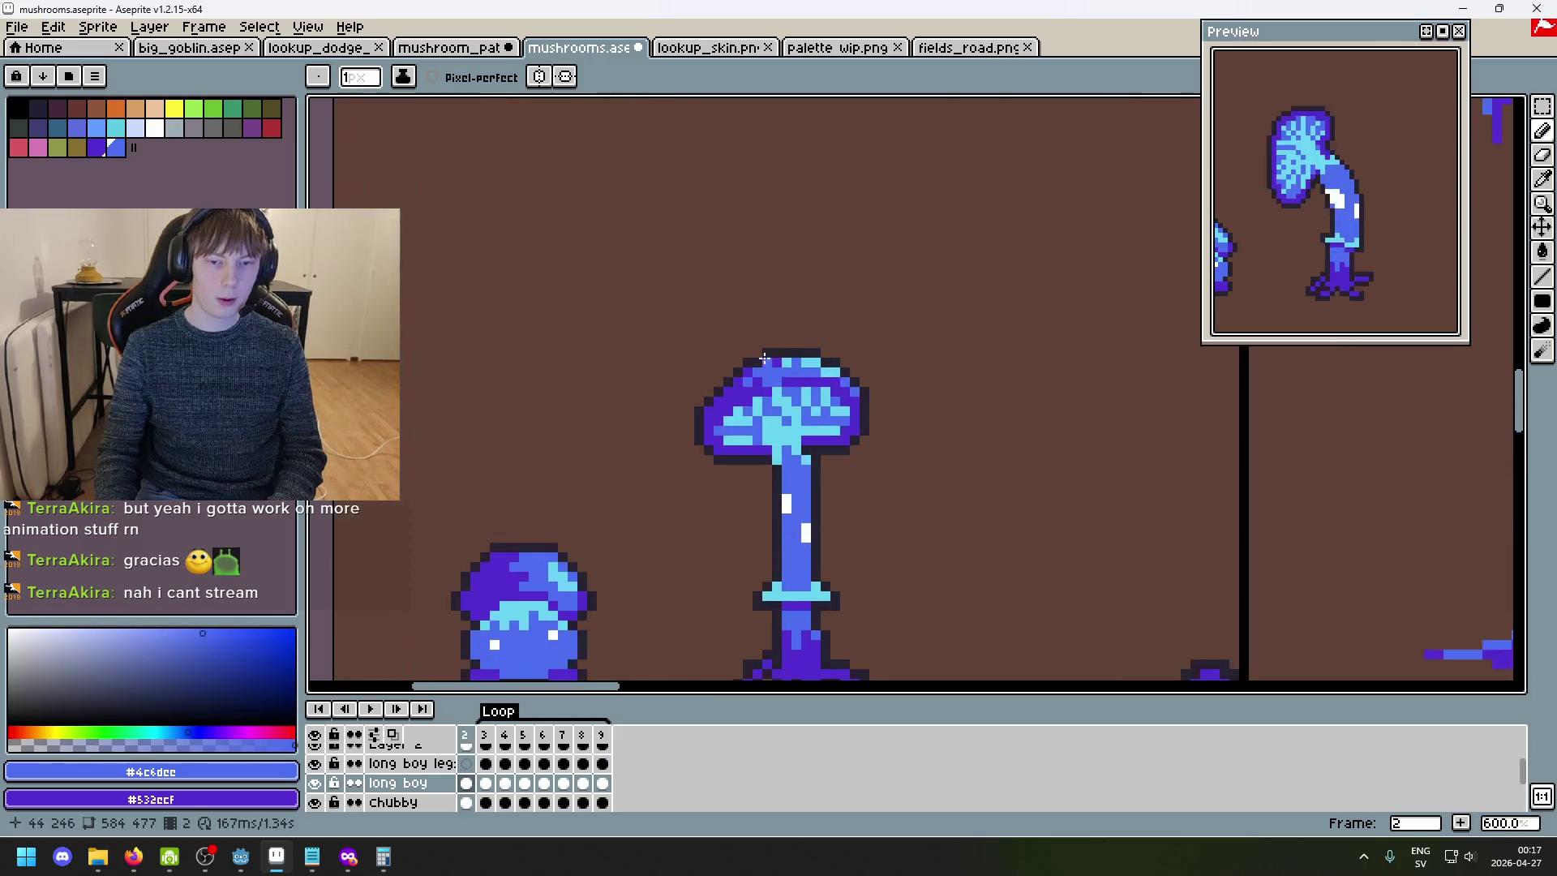
pyautogui.press('.')
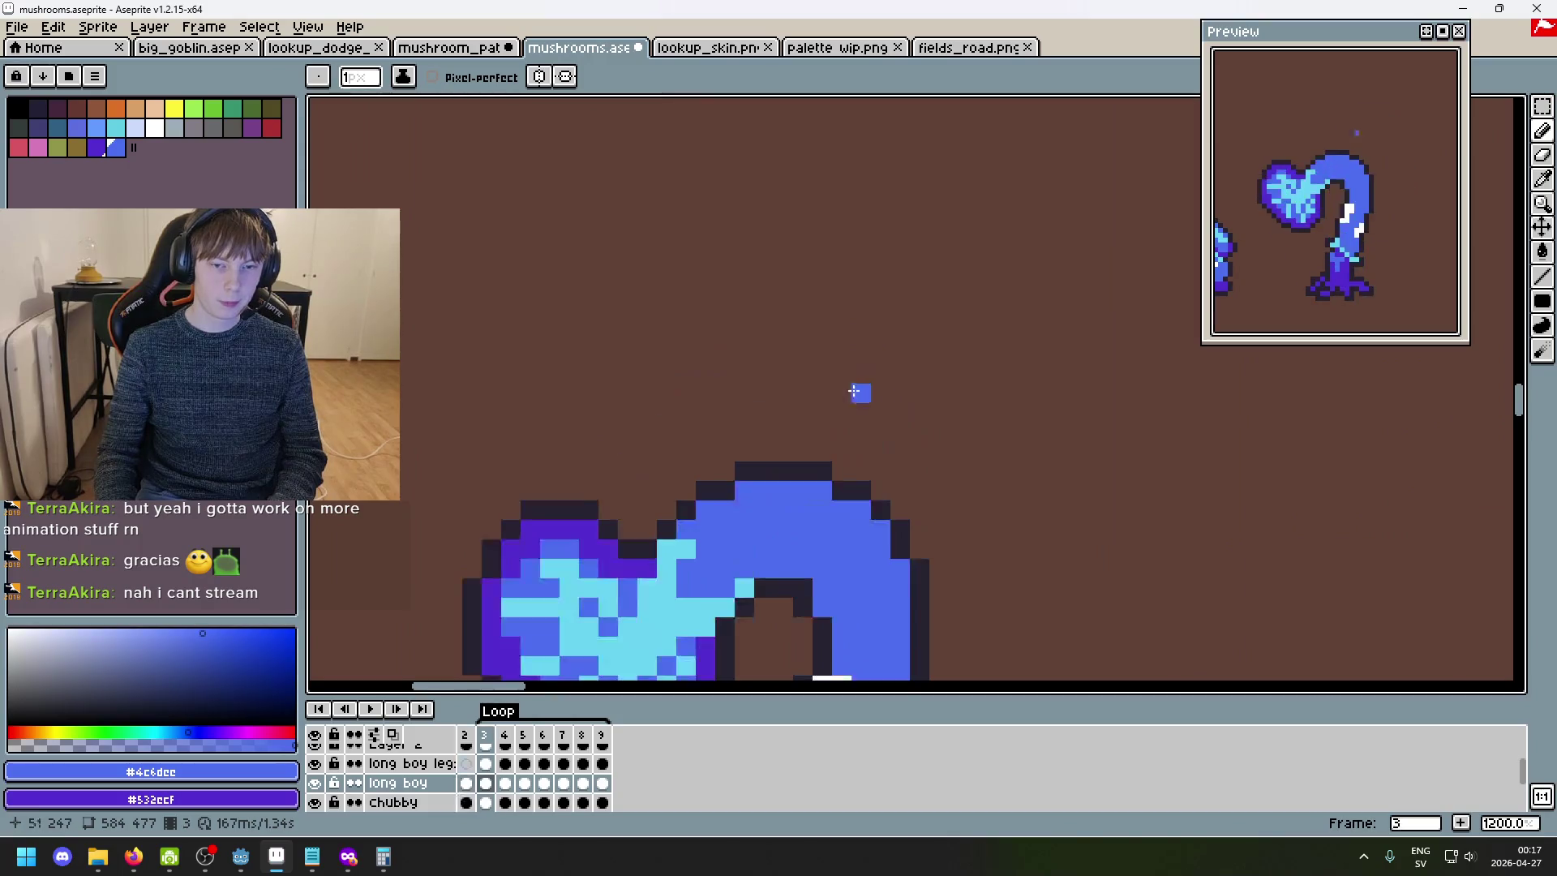
pyautogui.scroll(-3, 762, 389)
pyautogui.press('.')
pyautogui.press('.')
pyautogui.press(',')
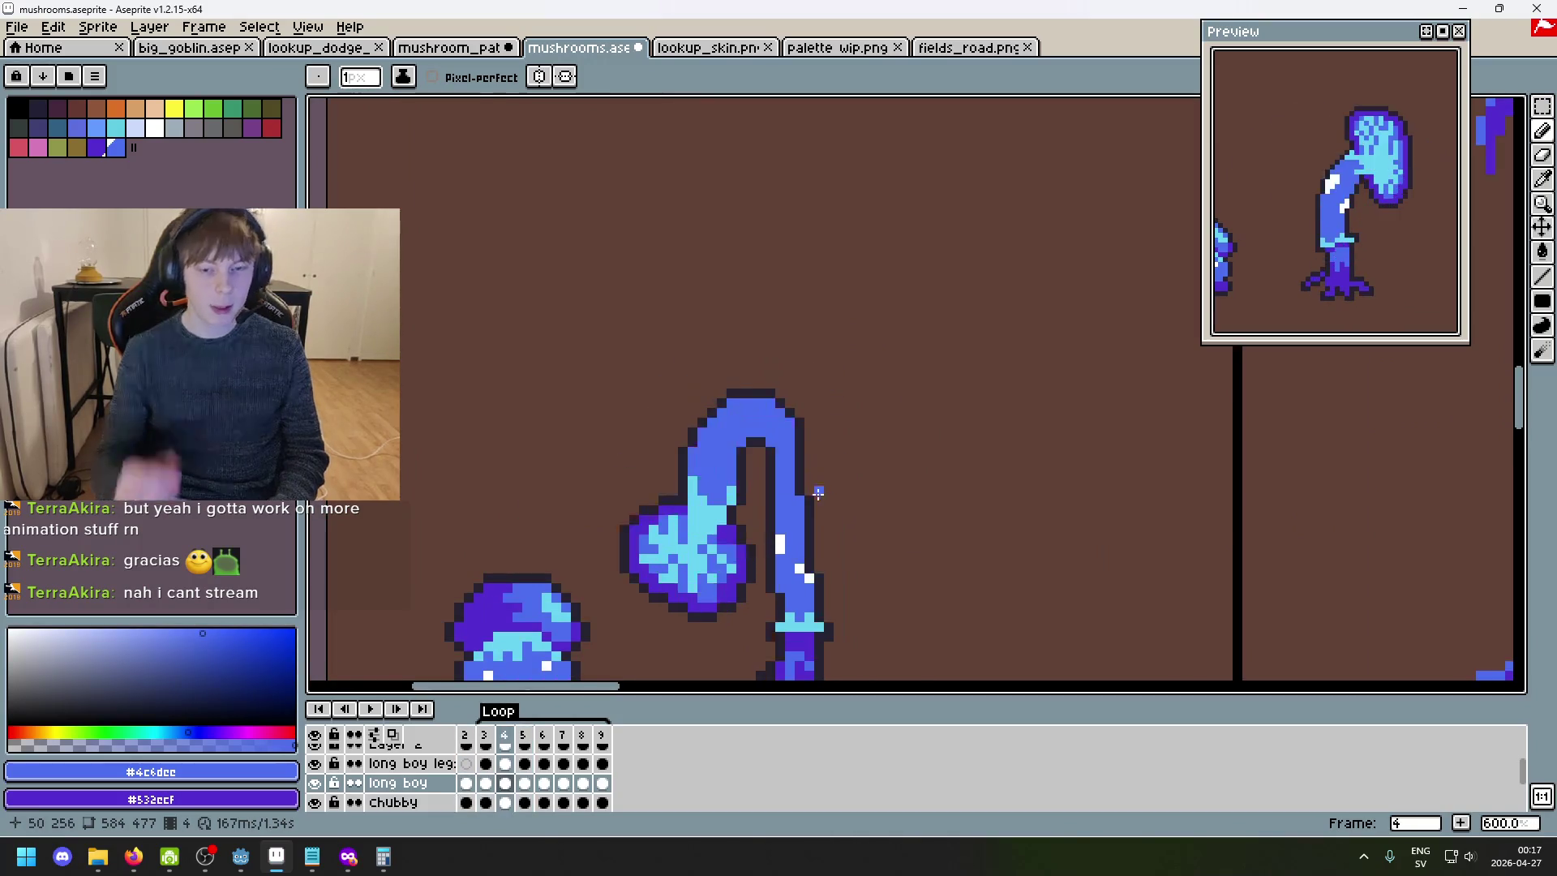
pyautogui.press('.')
# - Flip through frames 5 to 9 and loop back to frame 2 to review the swing
pyautogui.press('.')
pyautogui.press('.')
pyautogui.press('.')
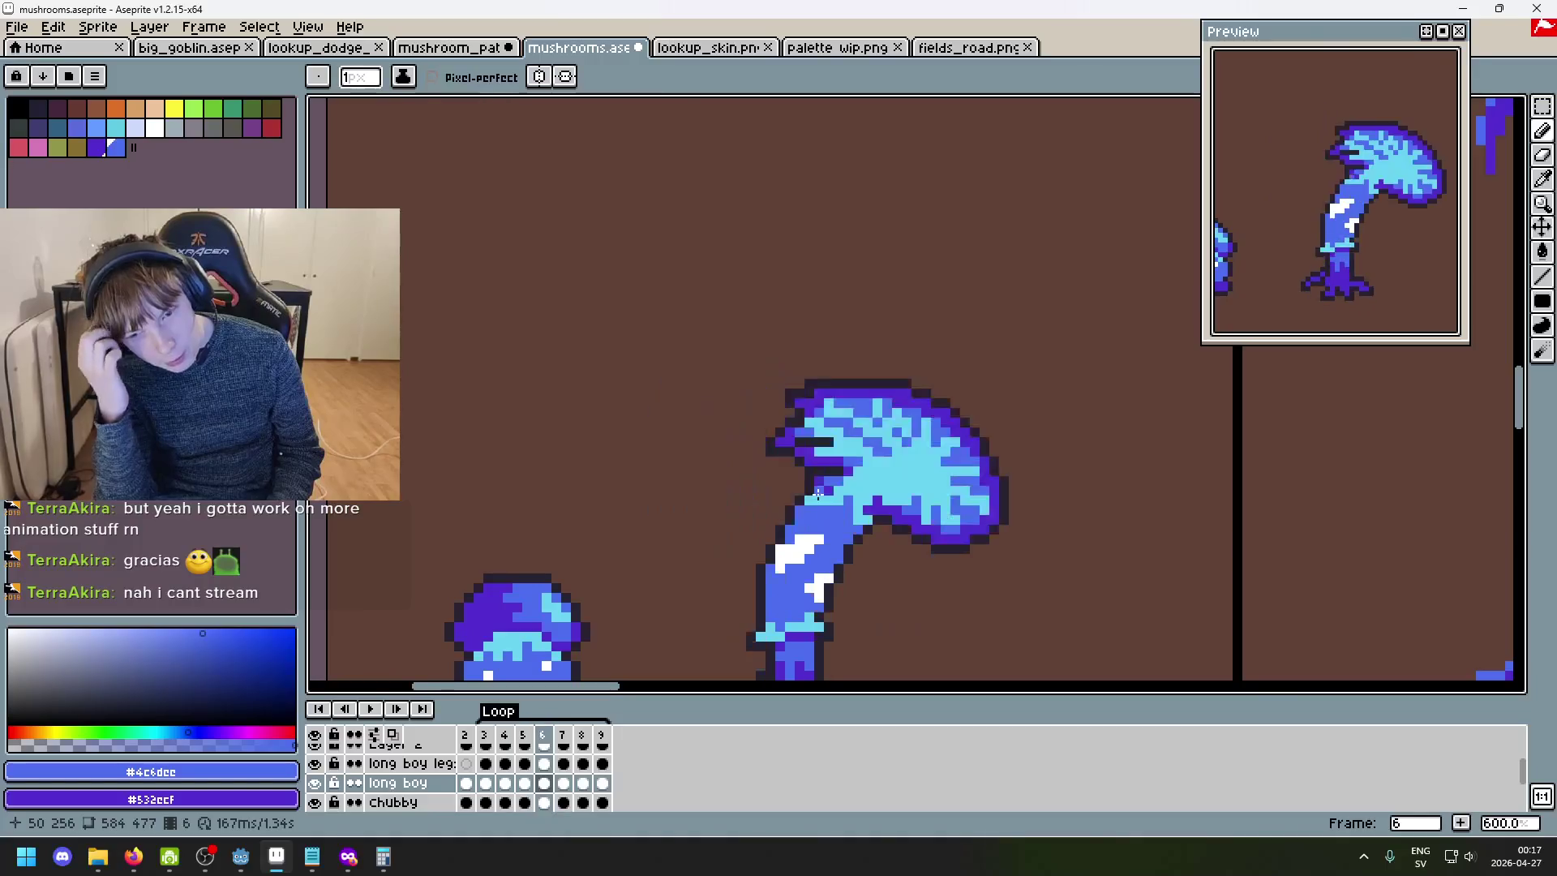
pyautogui.press('.')
pyautogui.press(',')
pyautogui.press(',')
pyautogui.press('.')
pyautogui.press(',')
pyautogui.press(',')
pyautogui.press(',')
pyautogui.press('.')
pyautogui.press('.')
pyautogui.press('.')
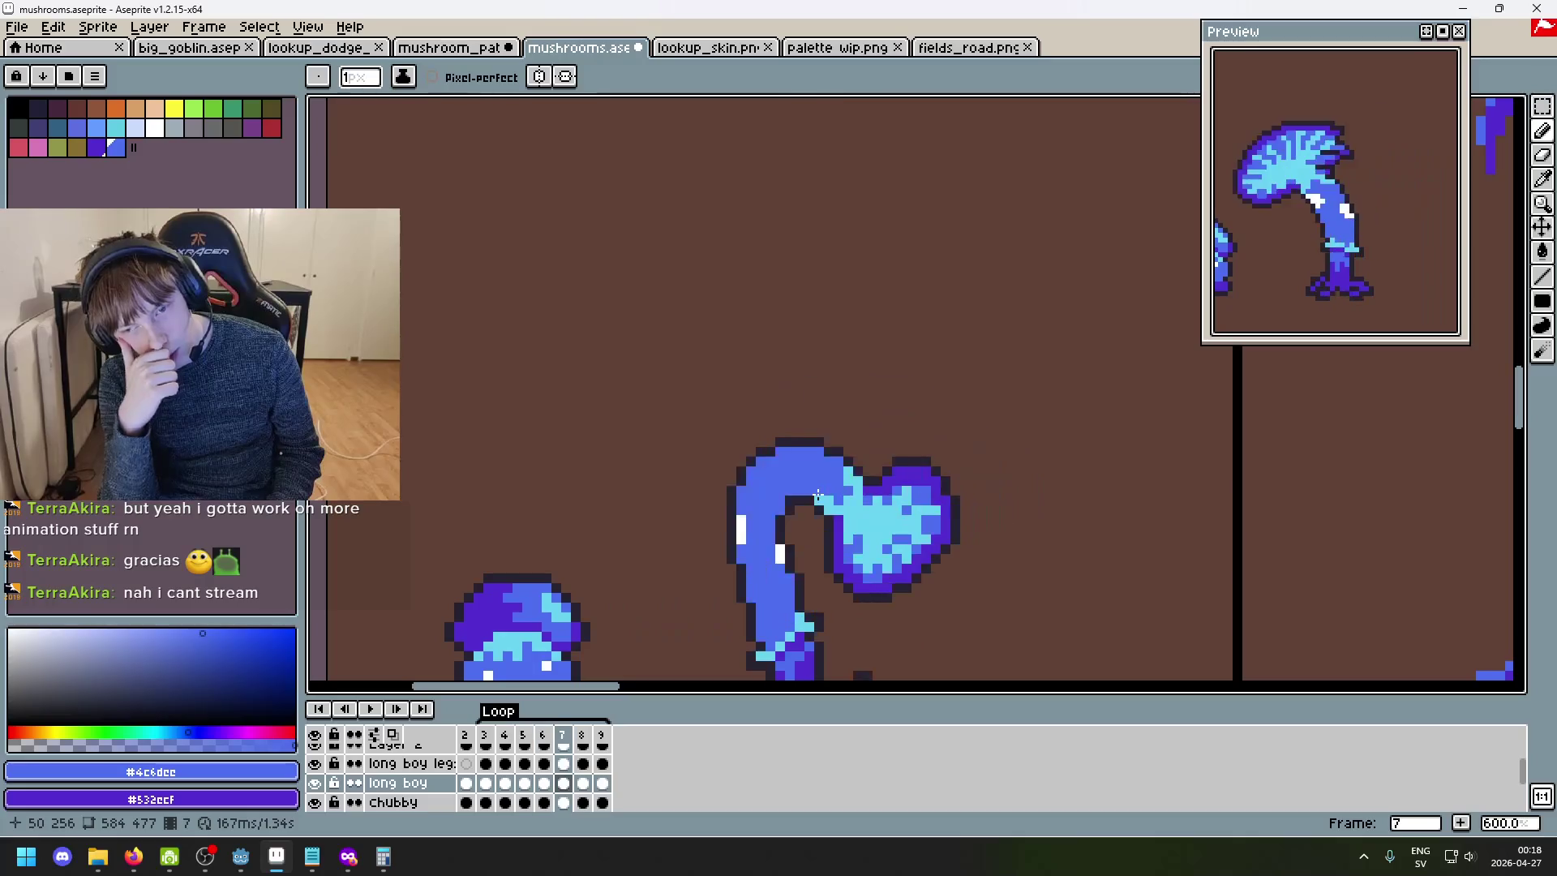
pyautogui.press('.')
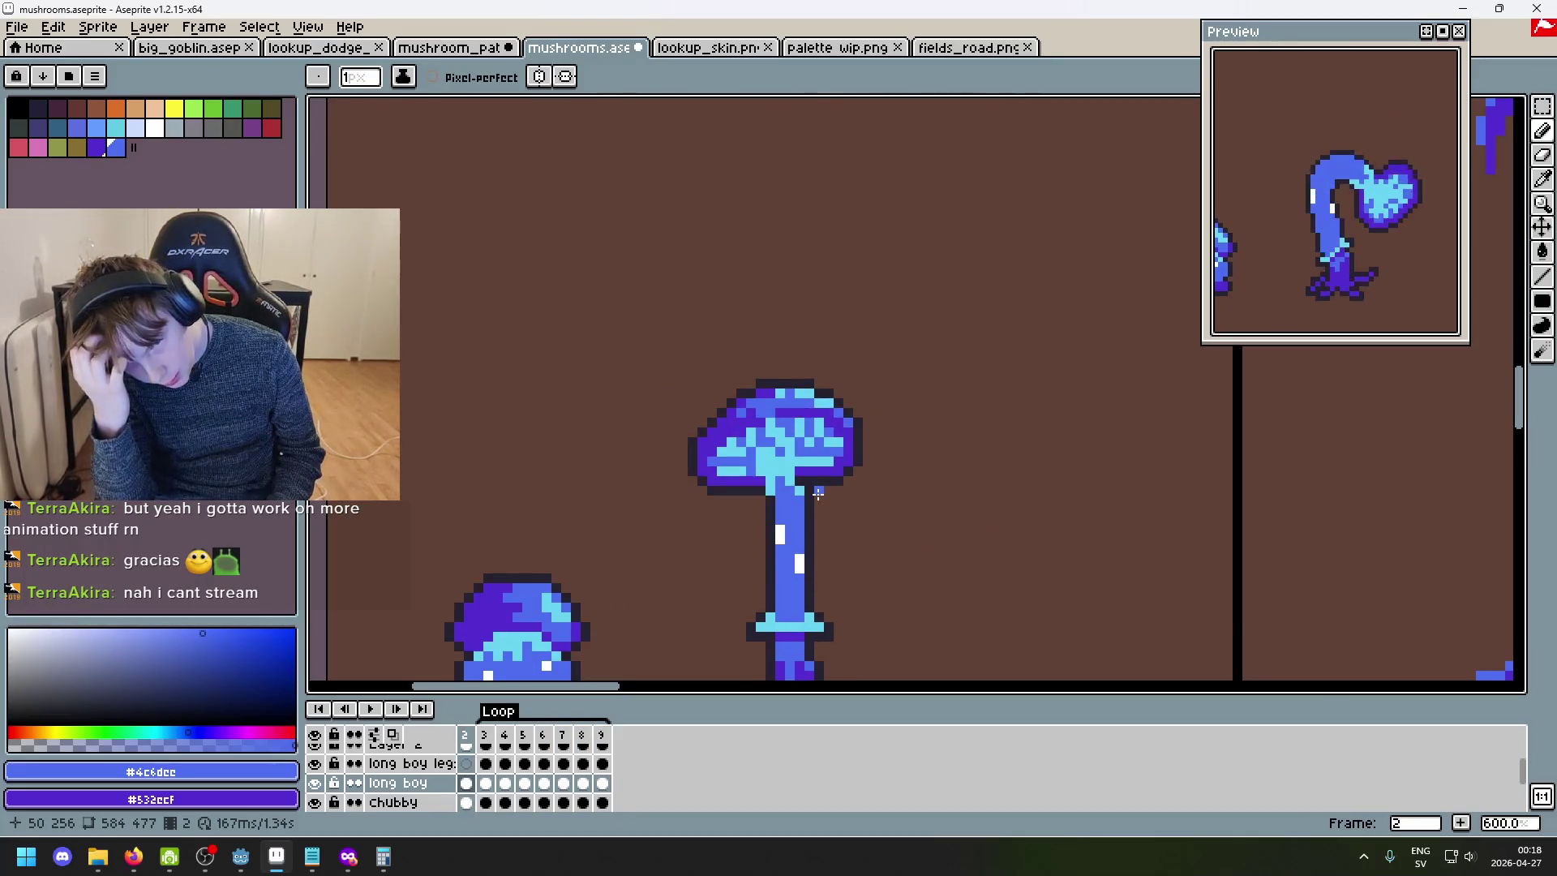
pyautogui.press(',')
pyautogui.press(',')
pyautogui.press('.')
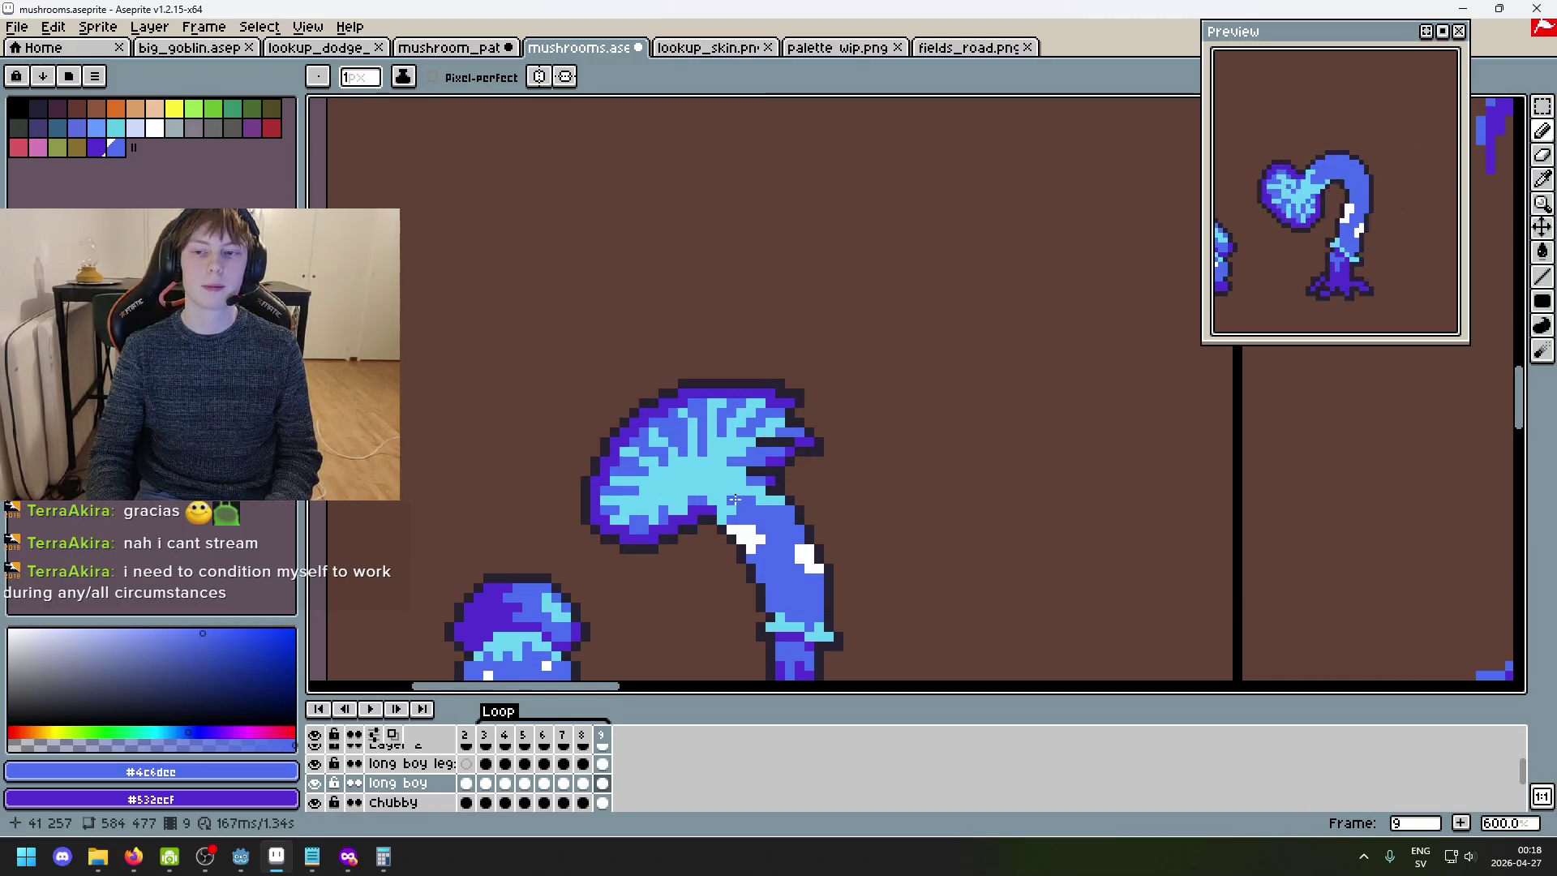
# - Bring up the lookup_skin.png goblin sprite
pyautogui.scroll(-4, 823, 515)
pyautogui.scroll(5, 816, 382)
pyautogui.click(736, 48)
pyautogui.scroll(-2, 756, 418)
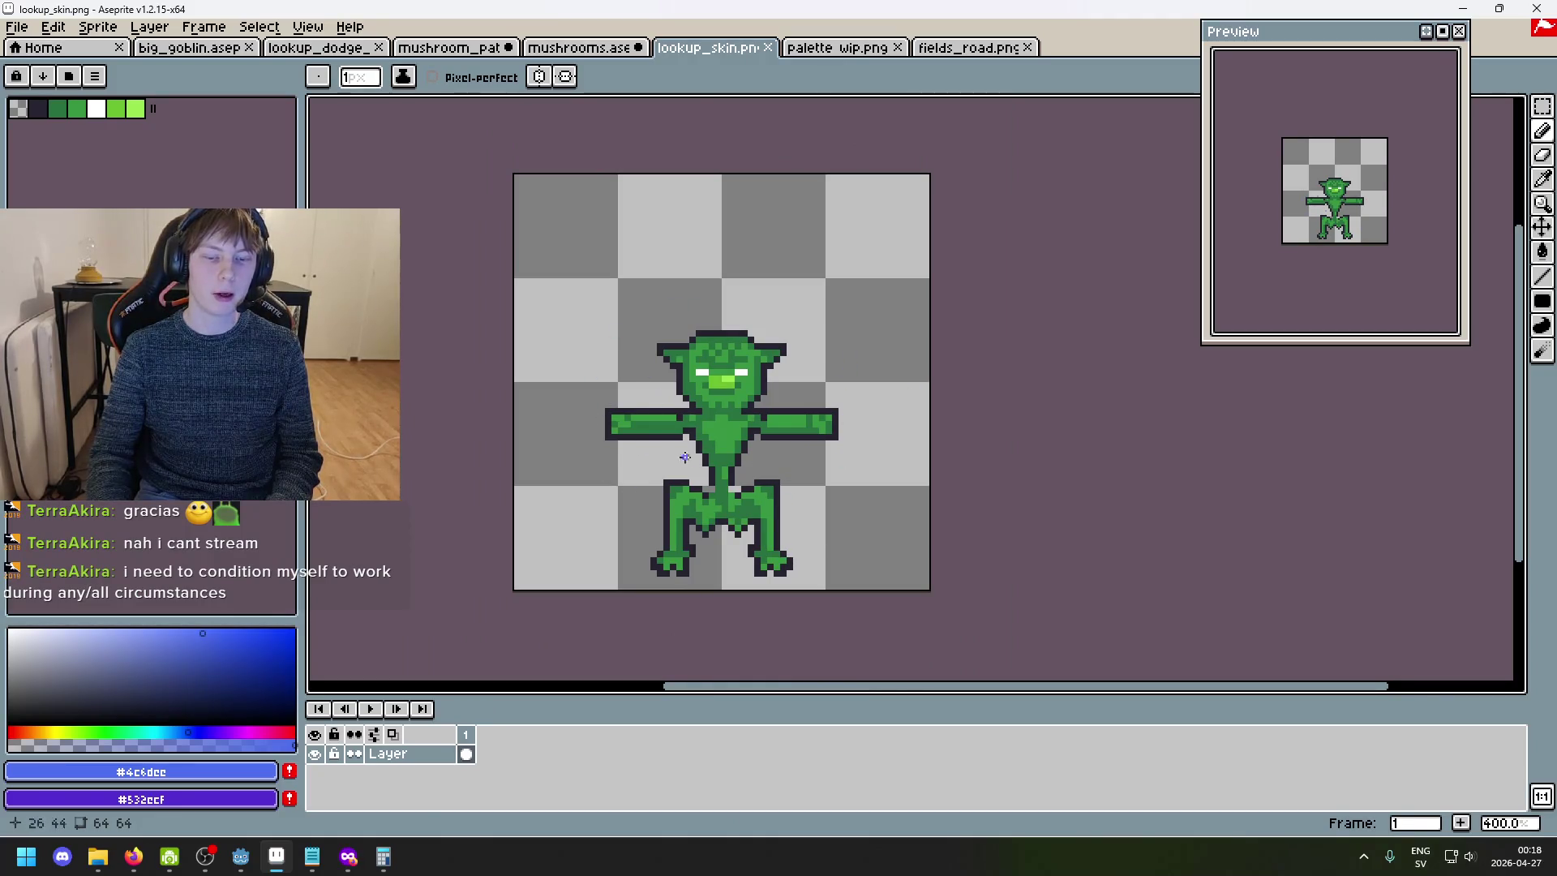
# - Return to mushrooms.aseprite and undo a pencil stroke along the cap's top edge
pyautogui.click(613, 49)
pyautogui.moveTo(666, 465); pyautogui.dragTo(746, 467)
pyautogui.hotkey('ctrl', 'z')
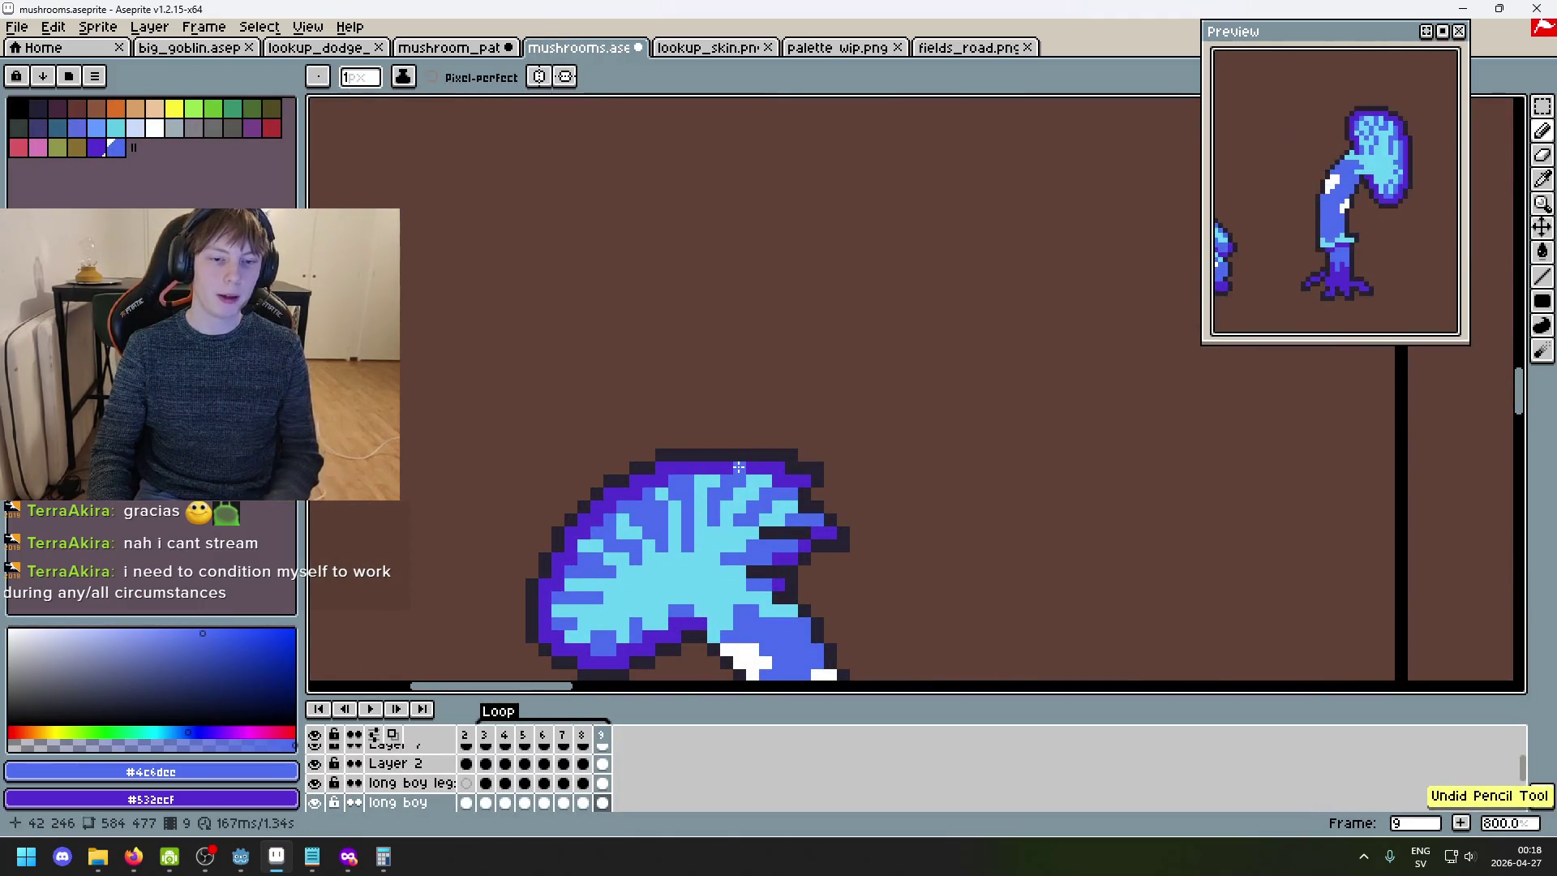
# - Undo two more cap pencil strokes while recentring the view and stepping to frame 8
pyautogui.press('Right')
pyautogui.press('Right')
pyautogui.press('Right')
pyautogui.moveTo(750, 406)
pyautogui.mouseDown()
pyautogui.moveTo(688, 350)
pyautogui.moveTo(677, 267)
pyautogui.mouseUp()
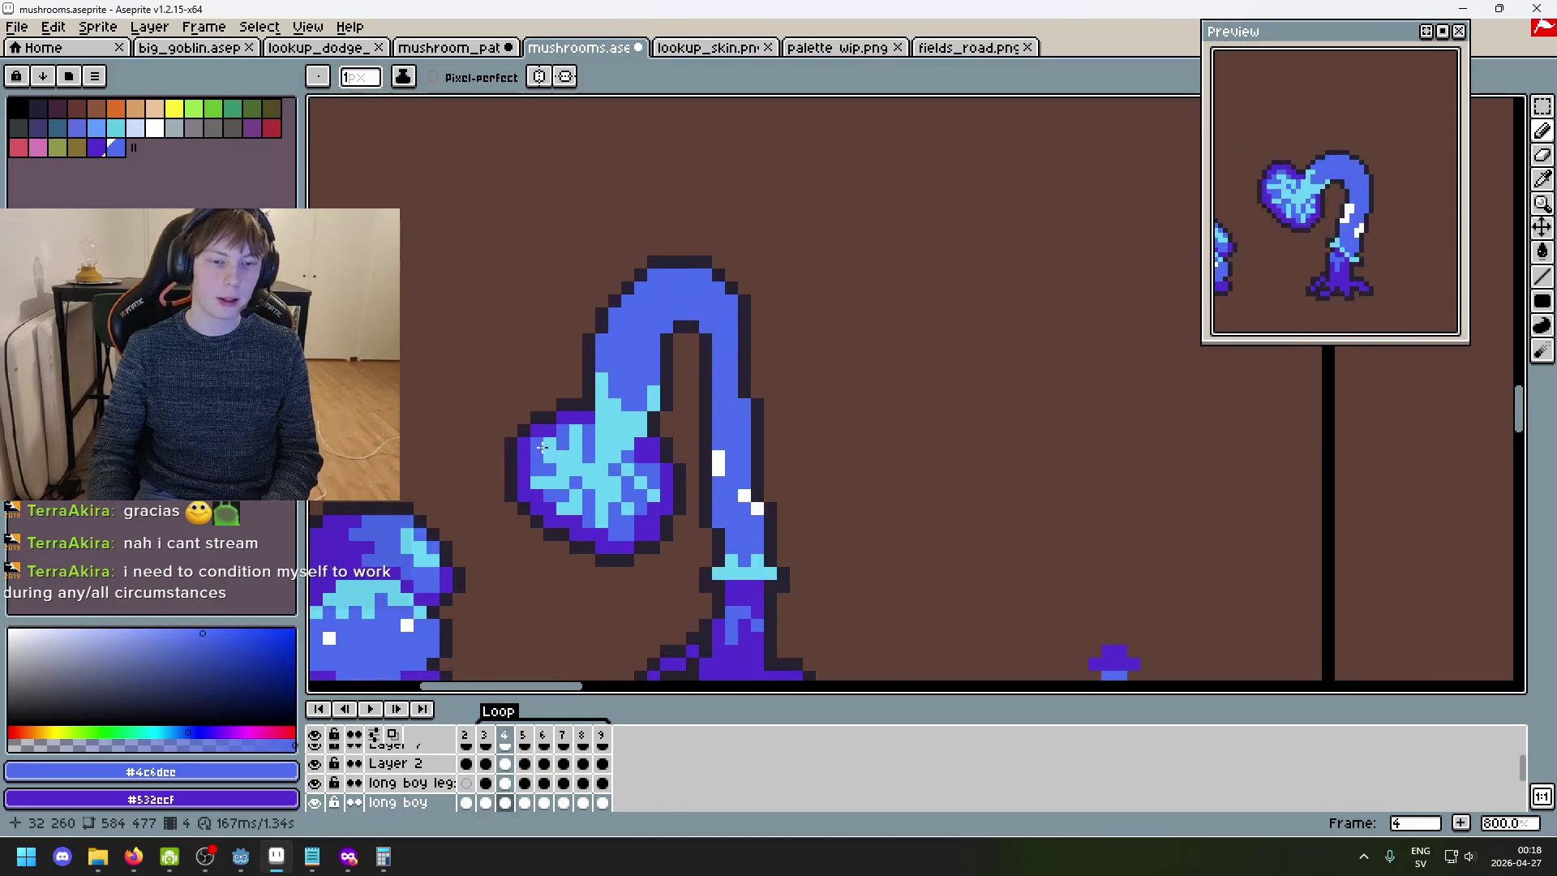
pyautogui.hotkey('ctrl', 'z')
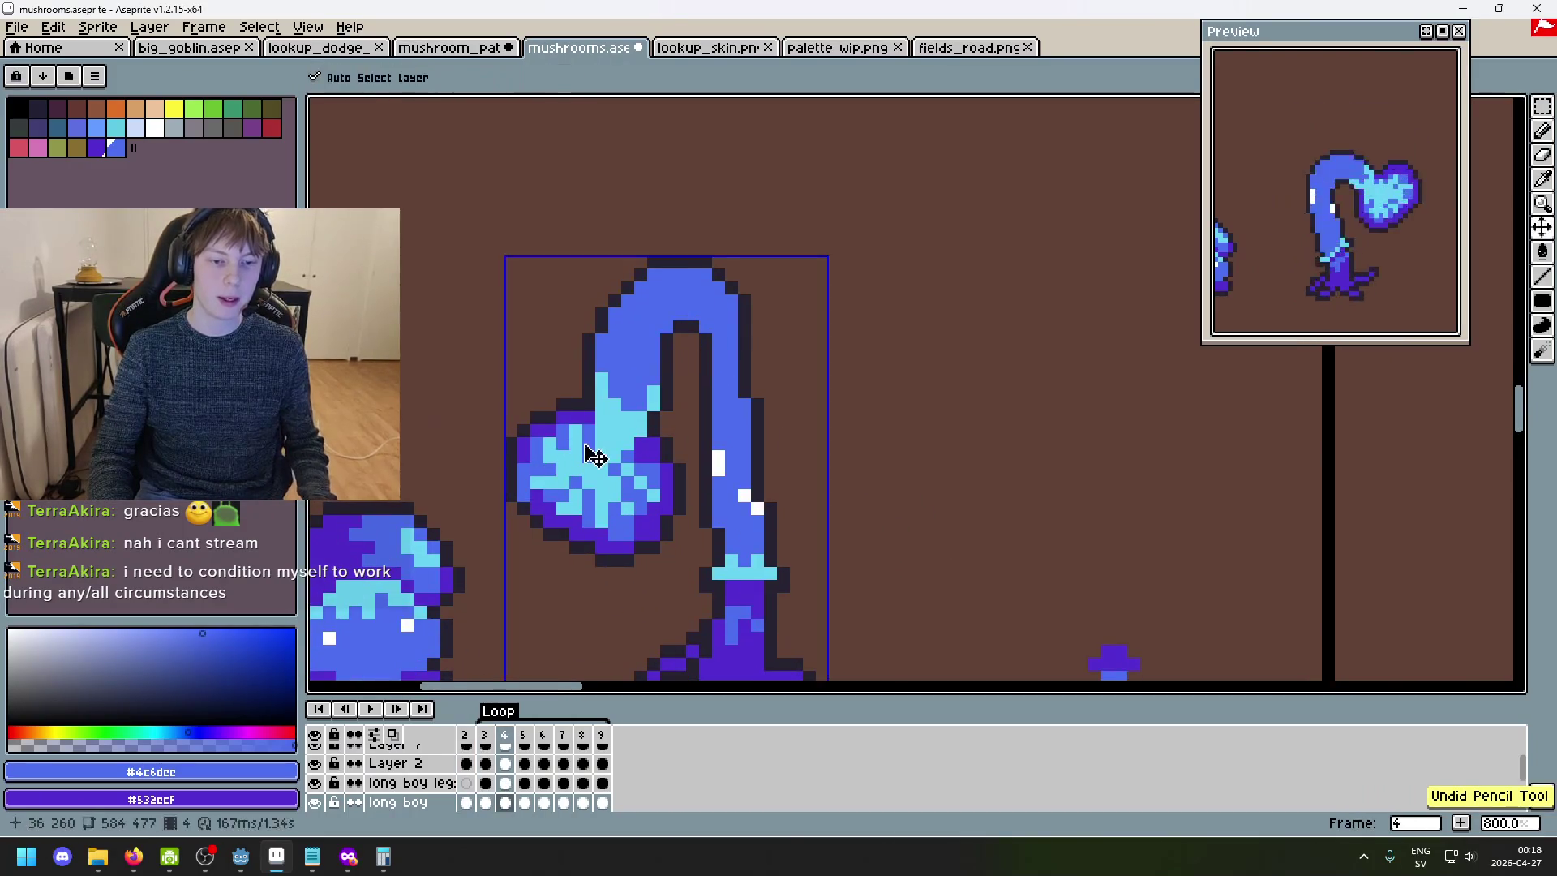
pyautogui.press('Right')
pyautogui.press('Right')
pyautogui.press('Right')
pyautogui.press('Left')
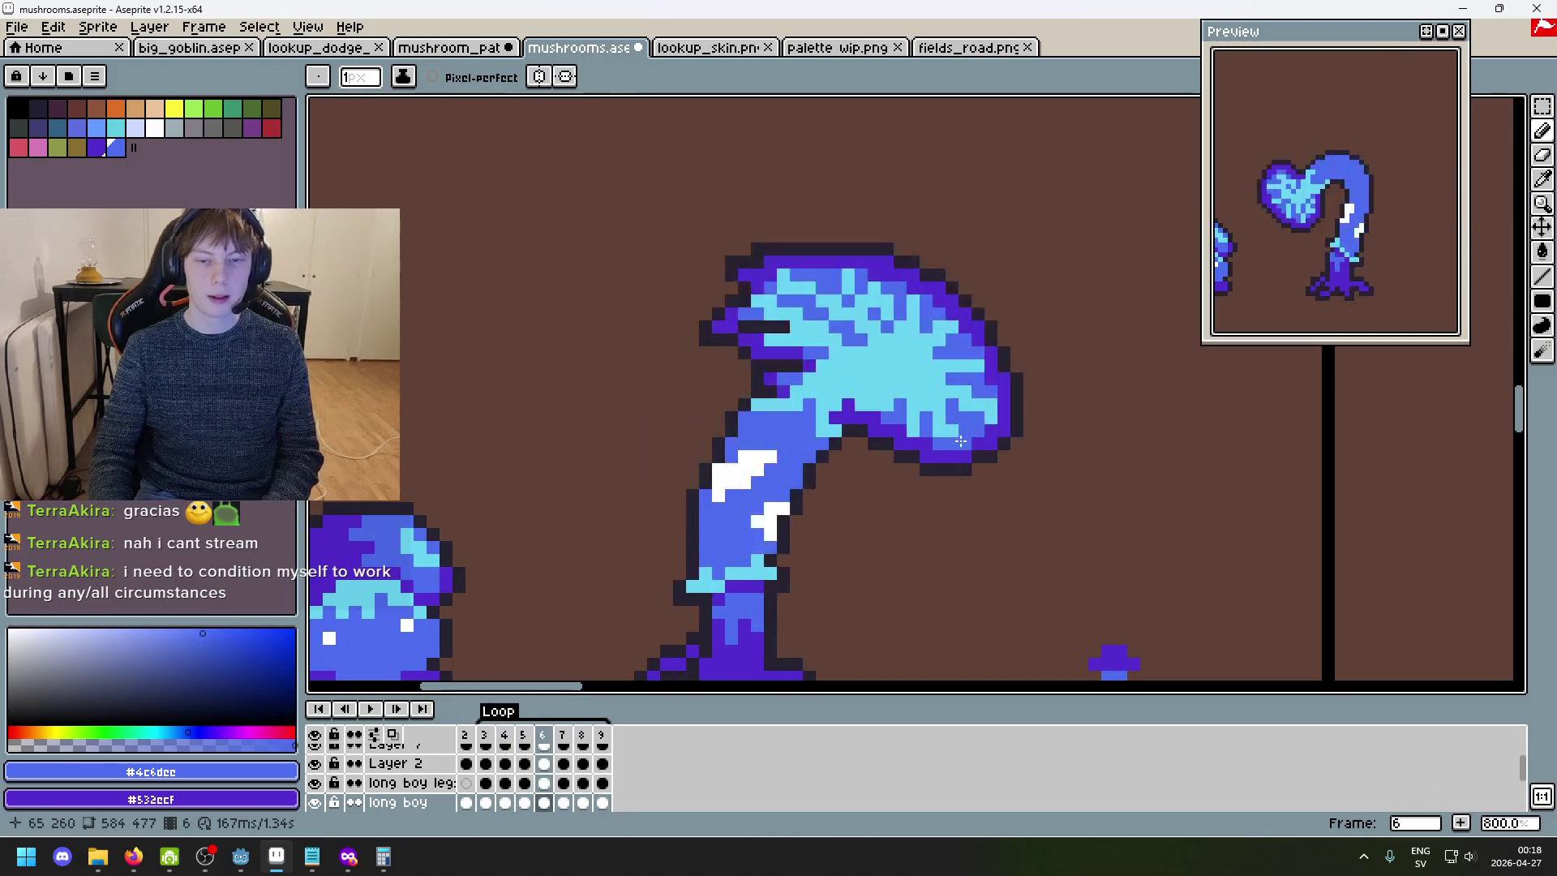
pyautogui.press('Right')
pyautogui.scroll(-4, 844, 521)
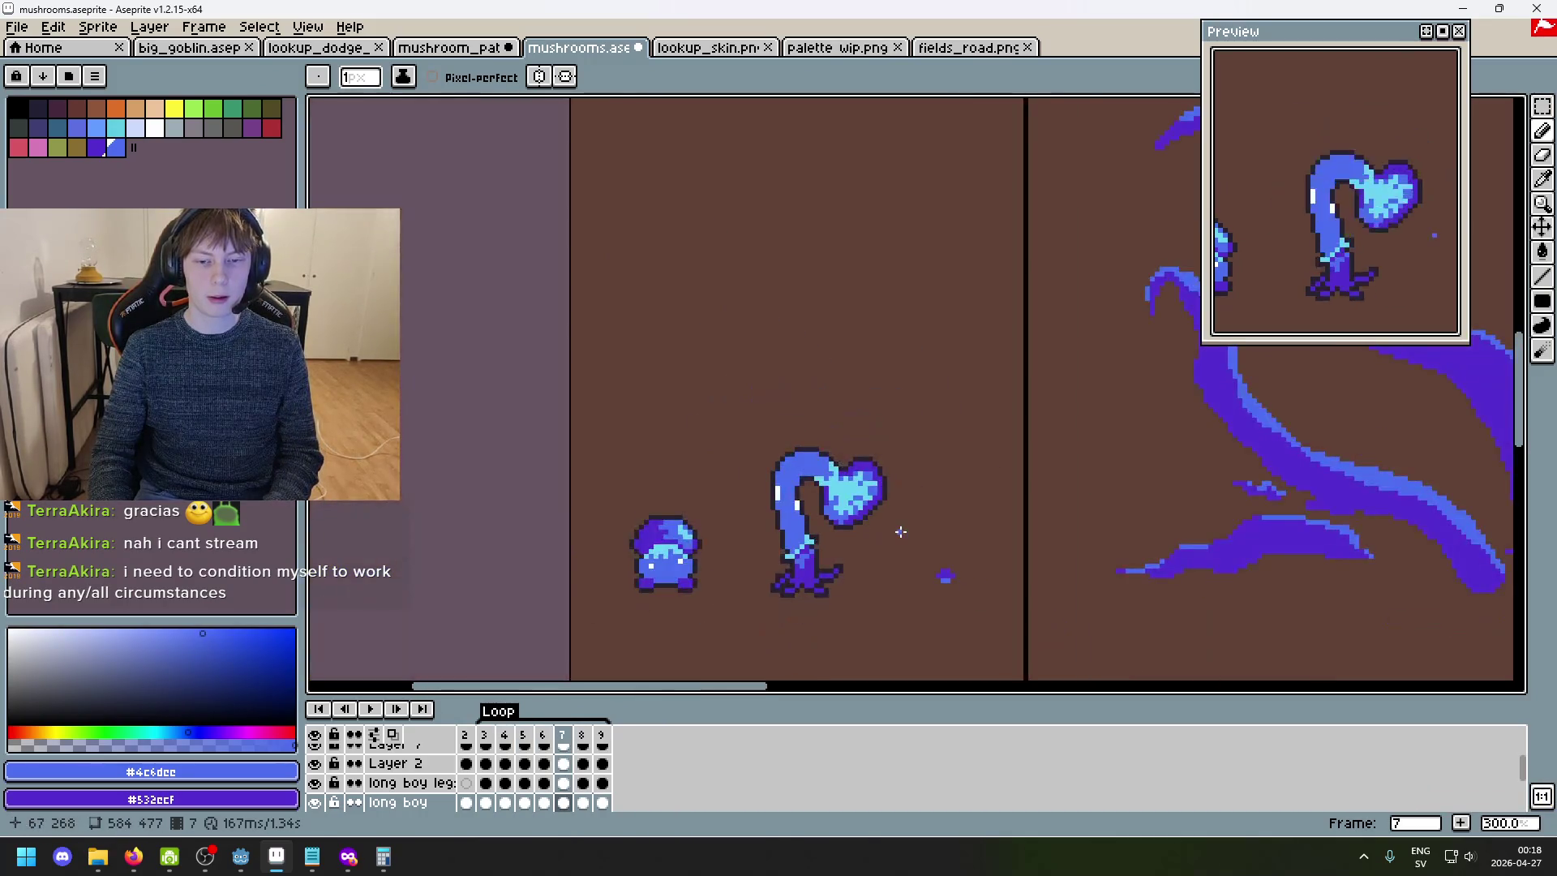
pyautogui.hotkey('ctrl', 'z')
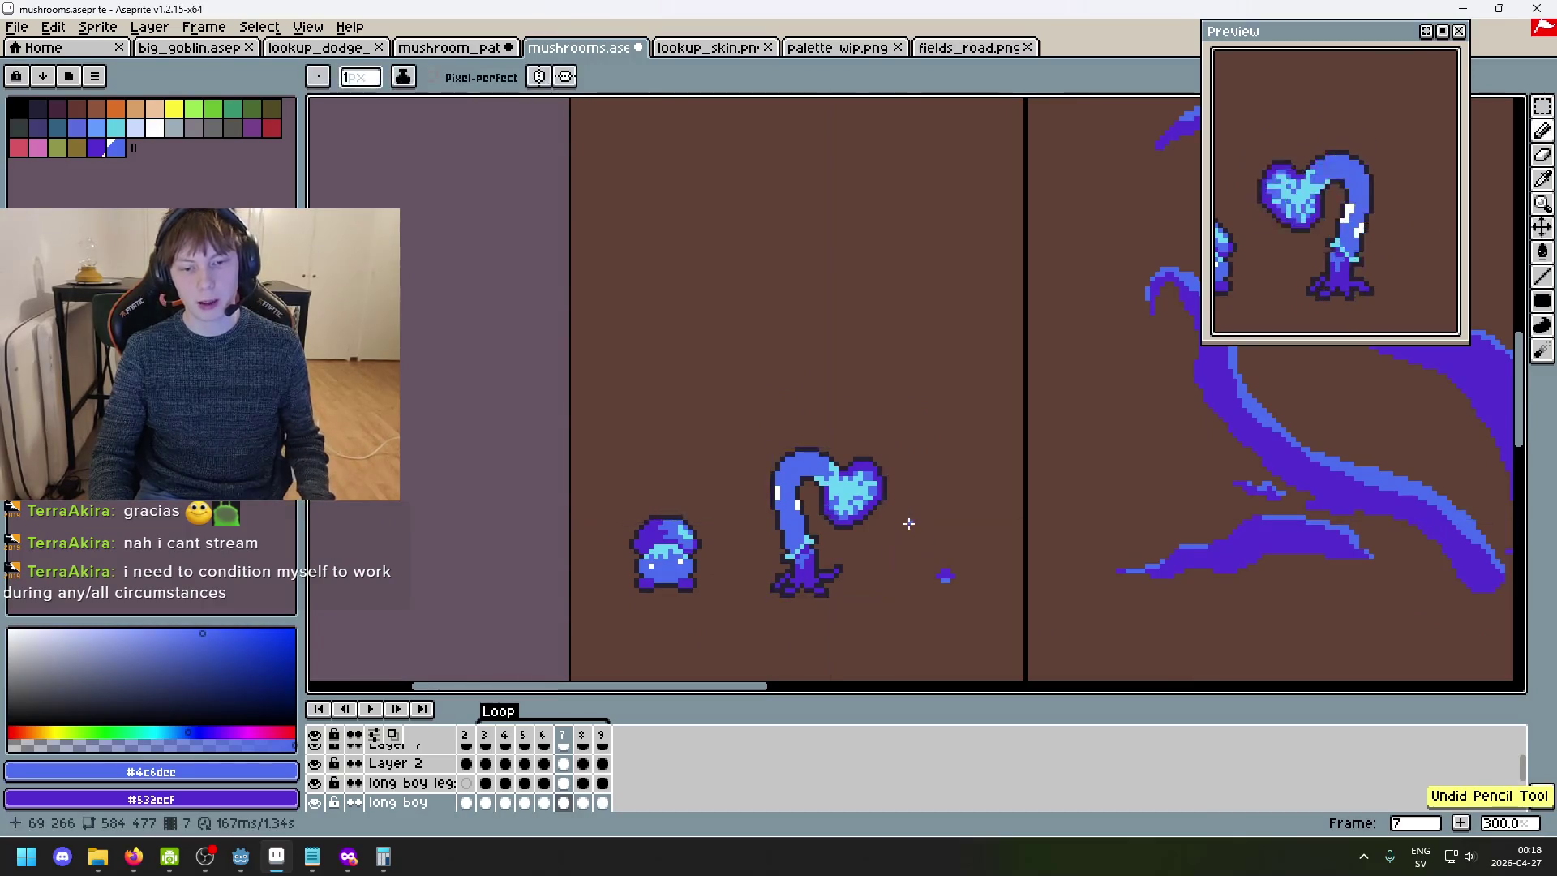
pyautogui.moveTo(907, 527); pyautogui.dragTo(1022, 367)
pyautogui.press('Right')
pyautogui.press('Right')
pyautogui.press('Right')
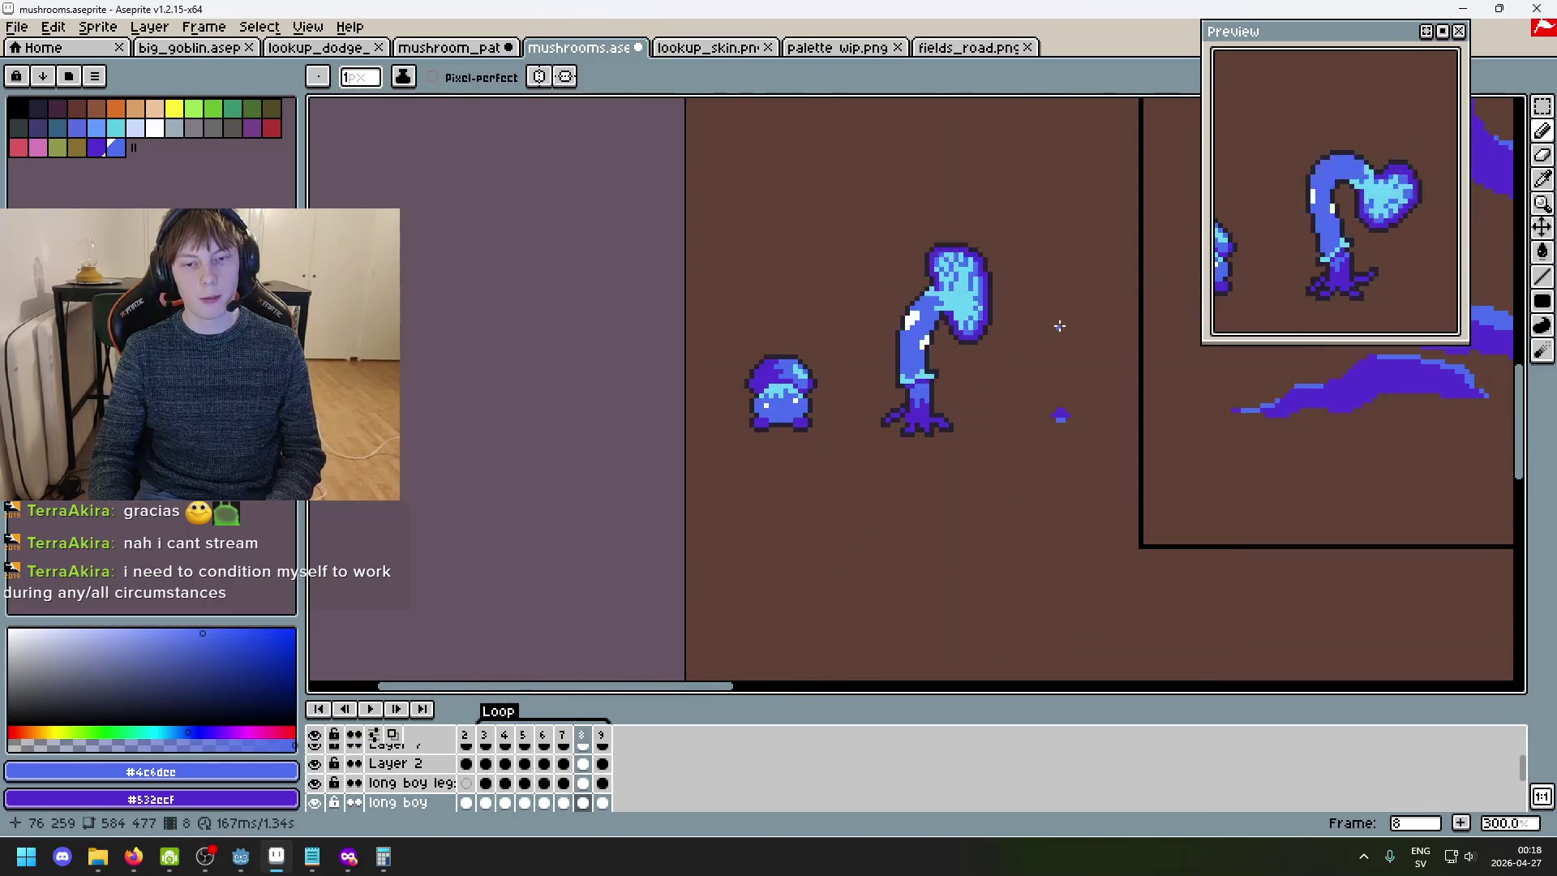
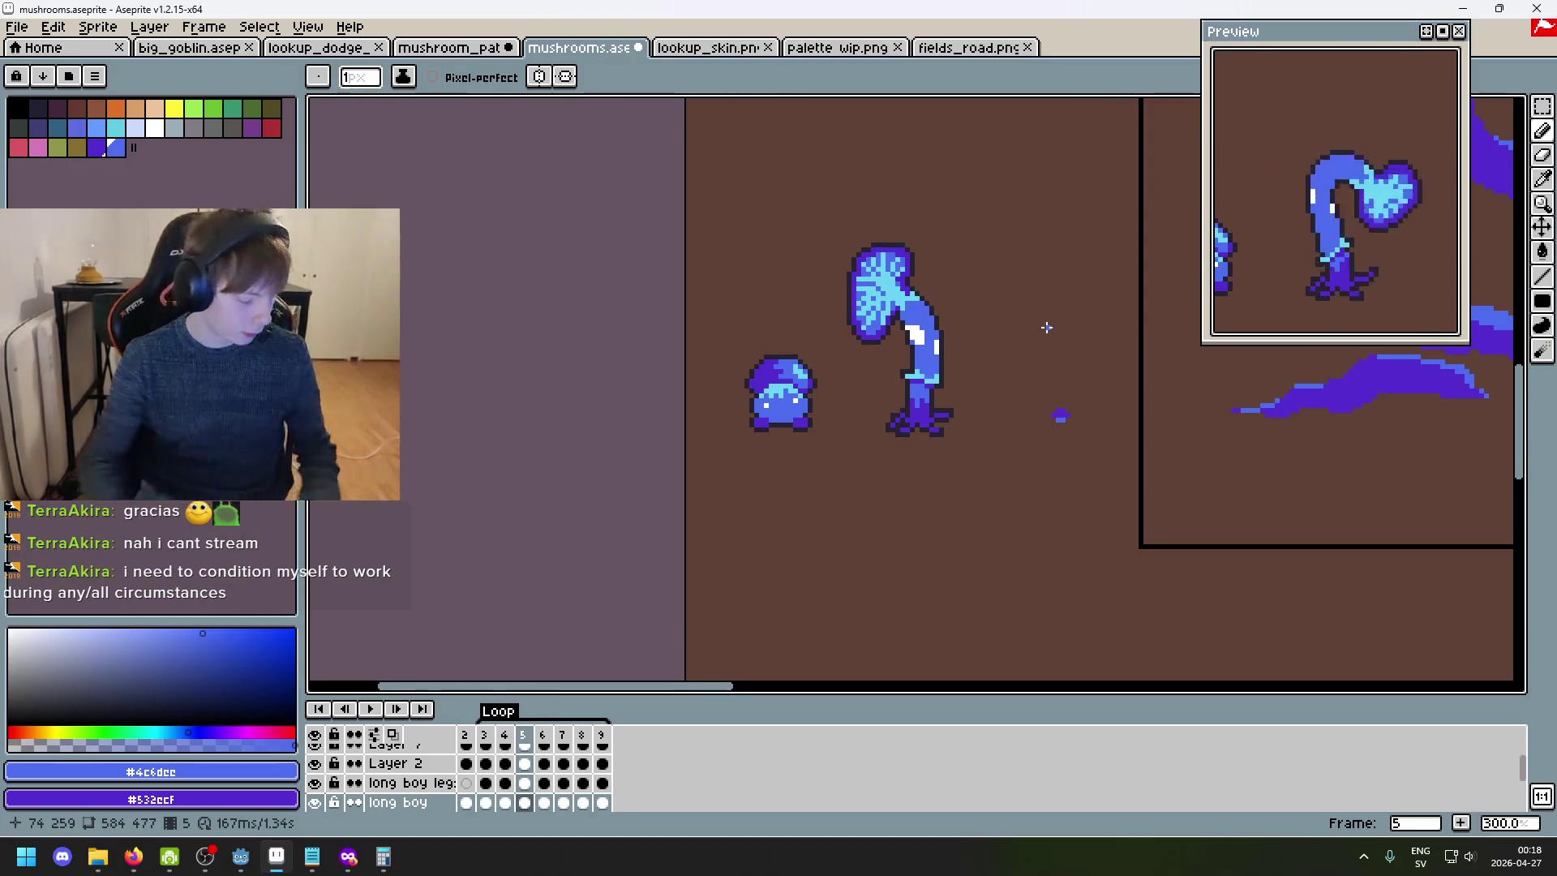
# - Bring the mushroom sprites into view and eyedrop the light cyan #69d4f2 from the sprite
pyautogui.scroll(1, 1047, 326)
pyautogui.moveTo(898, 309)
pyautogui.mouseDown()
pyautogui.moveTo(837, 371)
pyautogui.moveTo(778, 347)
pyautogui.moveTo(803, 454)
pyautogui.moveTo(823, 375)
pyautogui.mouseUp()
pyautogui.press('Left')
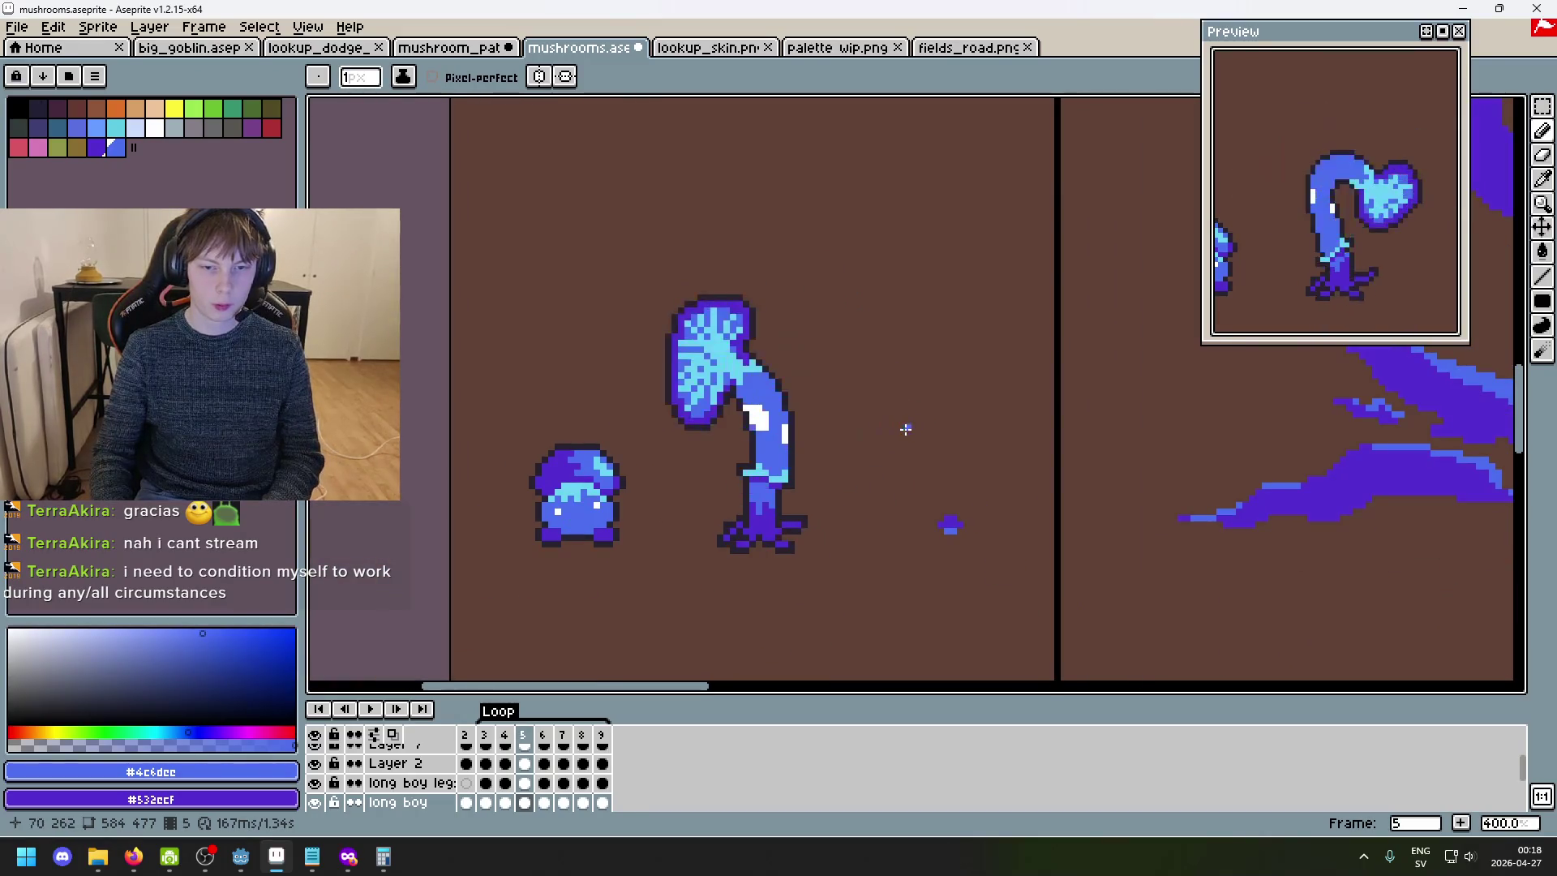
pyautogui.scroll(3, 778, 380)
pyautogui.keyDown('alt'); pyautogui.click(636, 339); pyautogui.keyUp('alt')
pyautogui.scroll(-5, 636, 338)
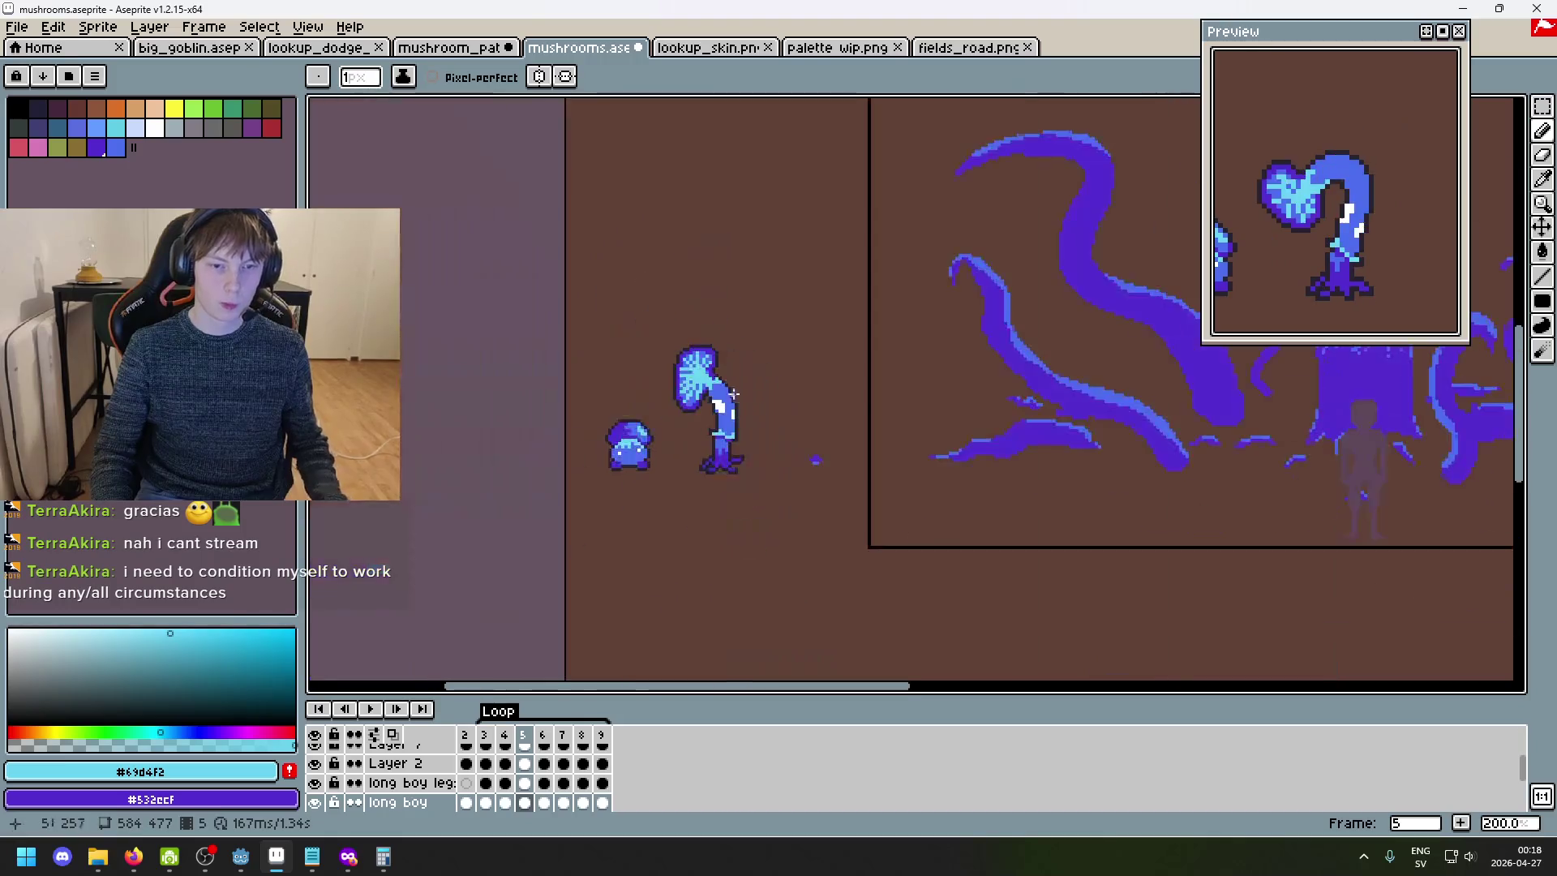
# - Step through the long-stem attack frames to frame 9, then start the animation looping
pyautogui.press('Left')
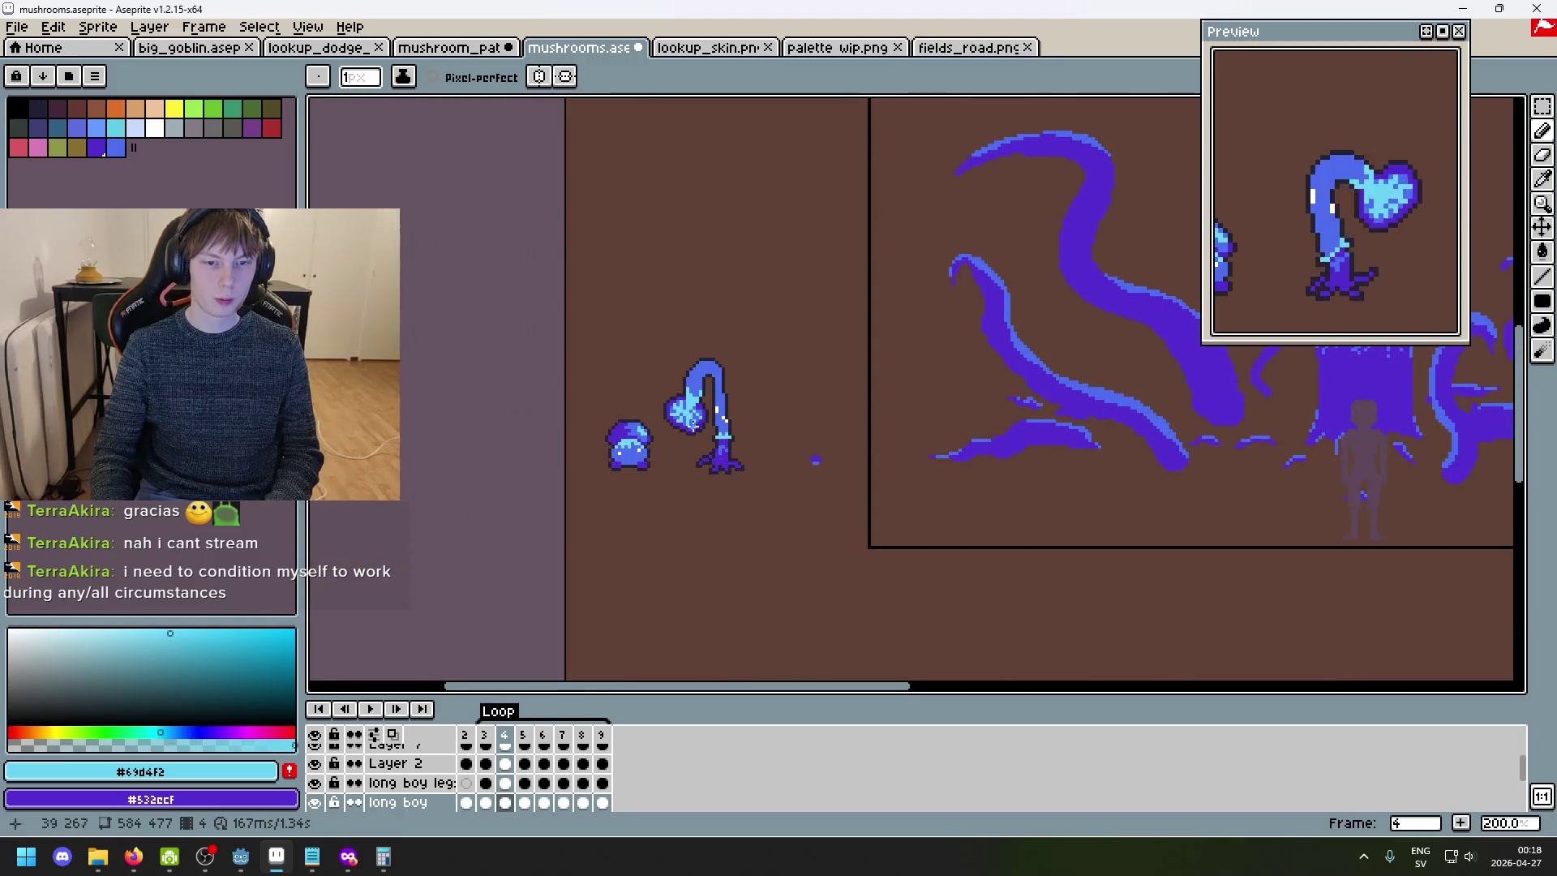
pyautogui.scroll(4, 692, 419)
pyautogui.press('Left')
pyautogui.press('Right')
pyautogui.press('Right')
pyautogui.press('Right')
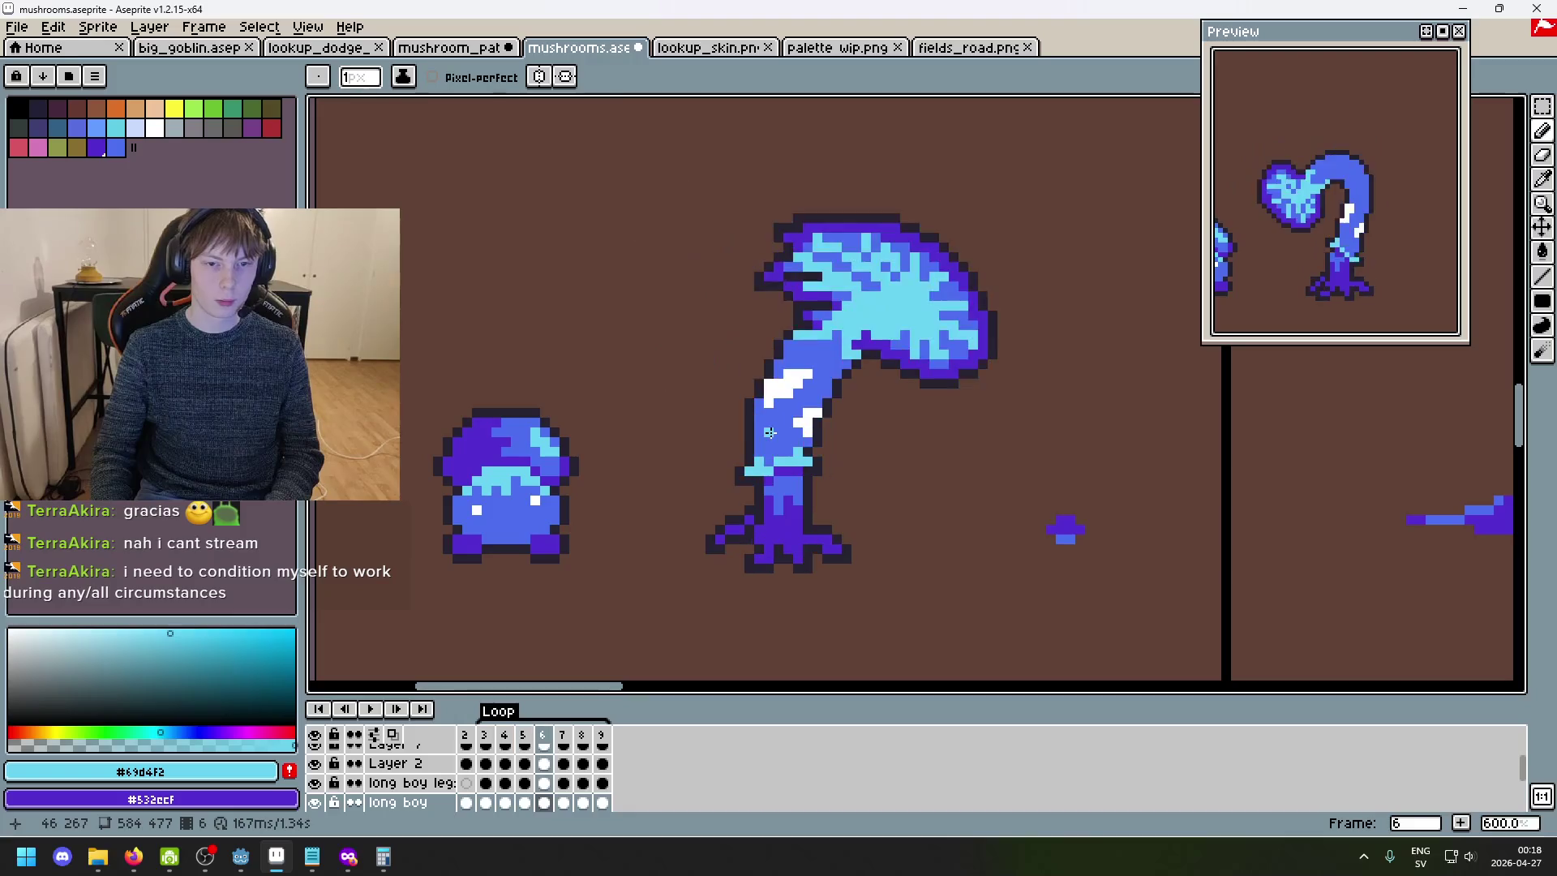
pyautogui.press('Right')
pyautogui.press('Right')
pyautogui.press('Right')
pyautogui.press('Right')
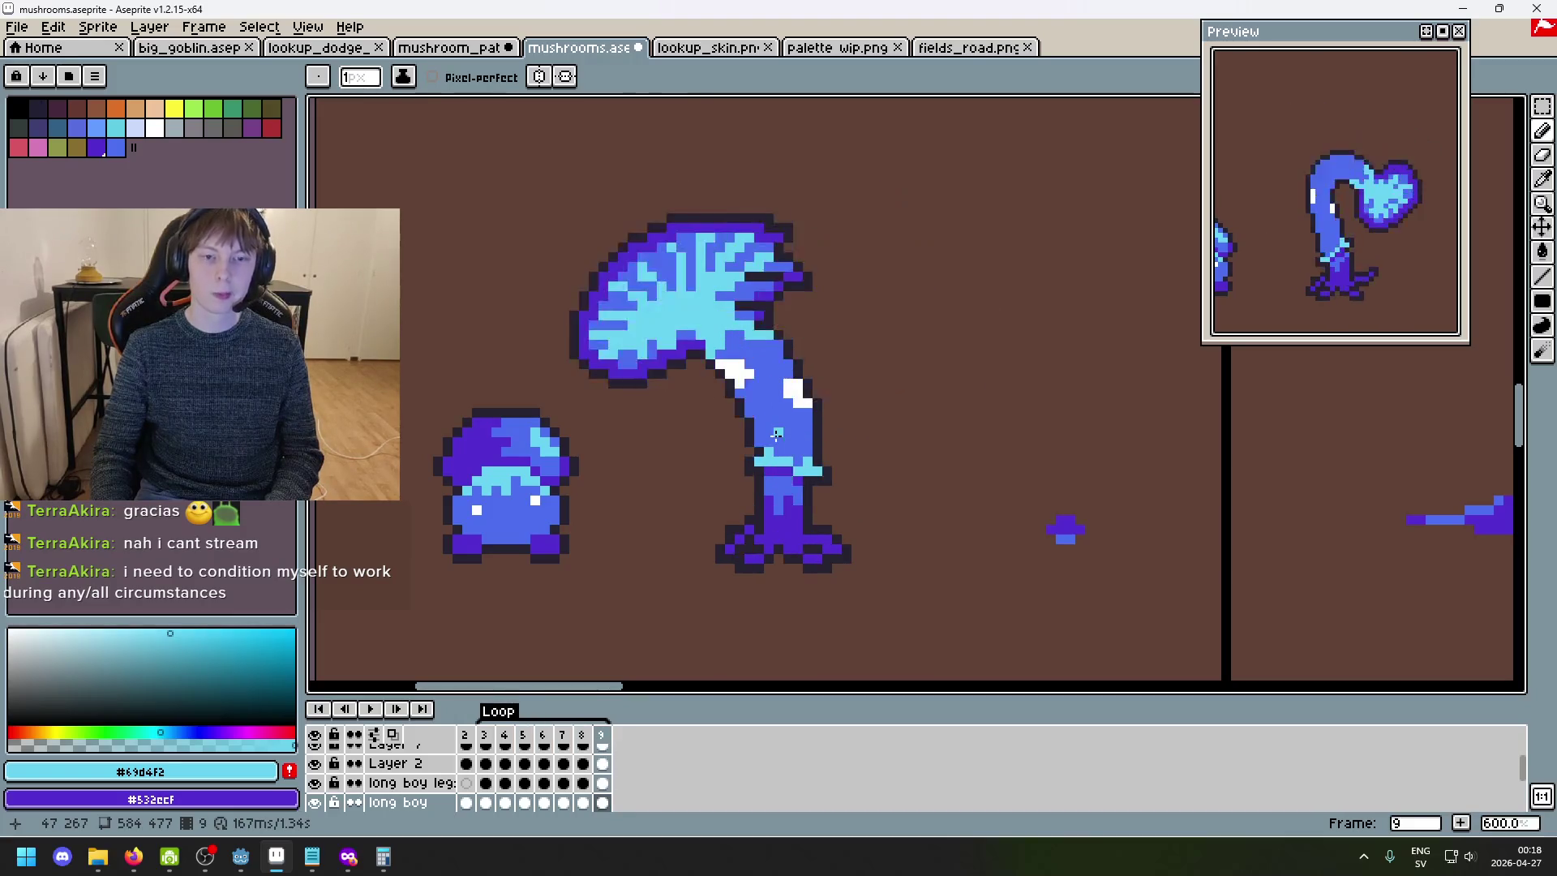
pyautogui.press('Right')
pyautogui.press('Right')
pyautogui.press('Right')
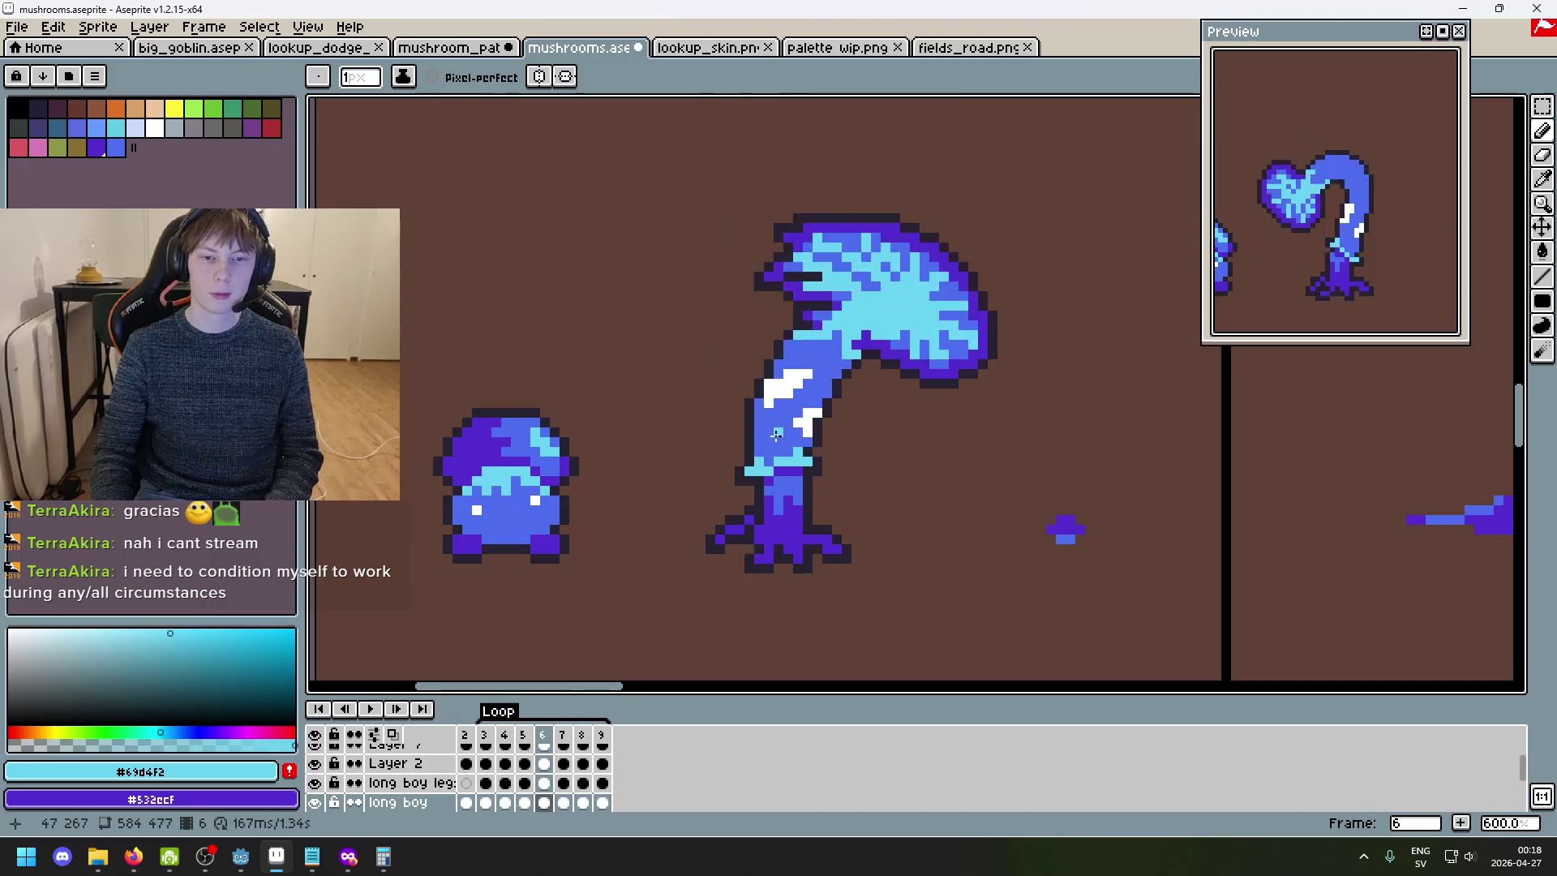
pyautogui.press('Right')
pyautogui.press('Right')
pyautogui.press('Right')
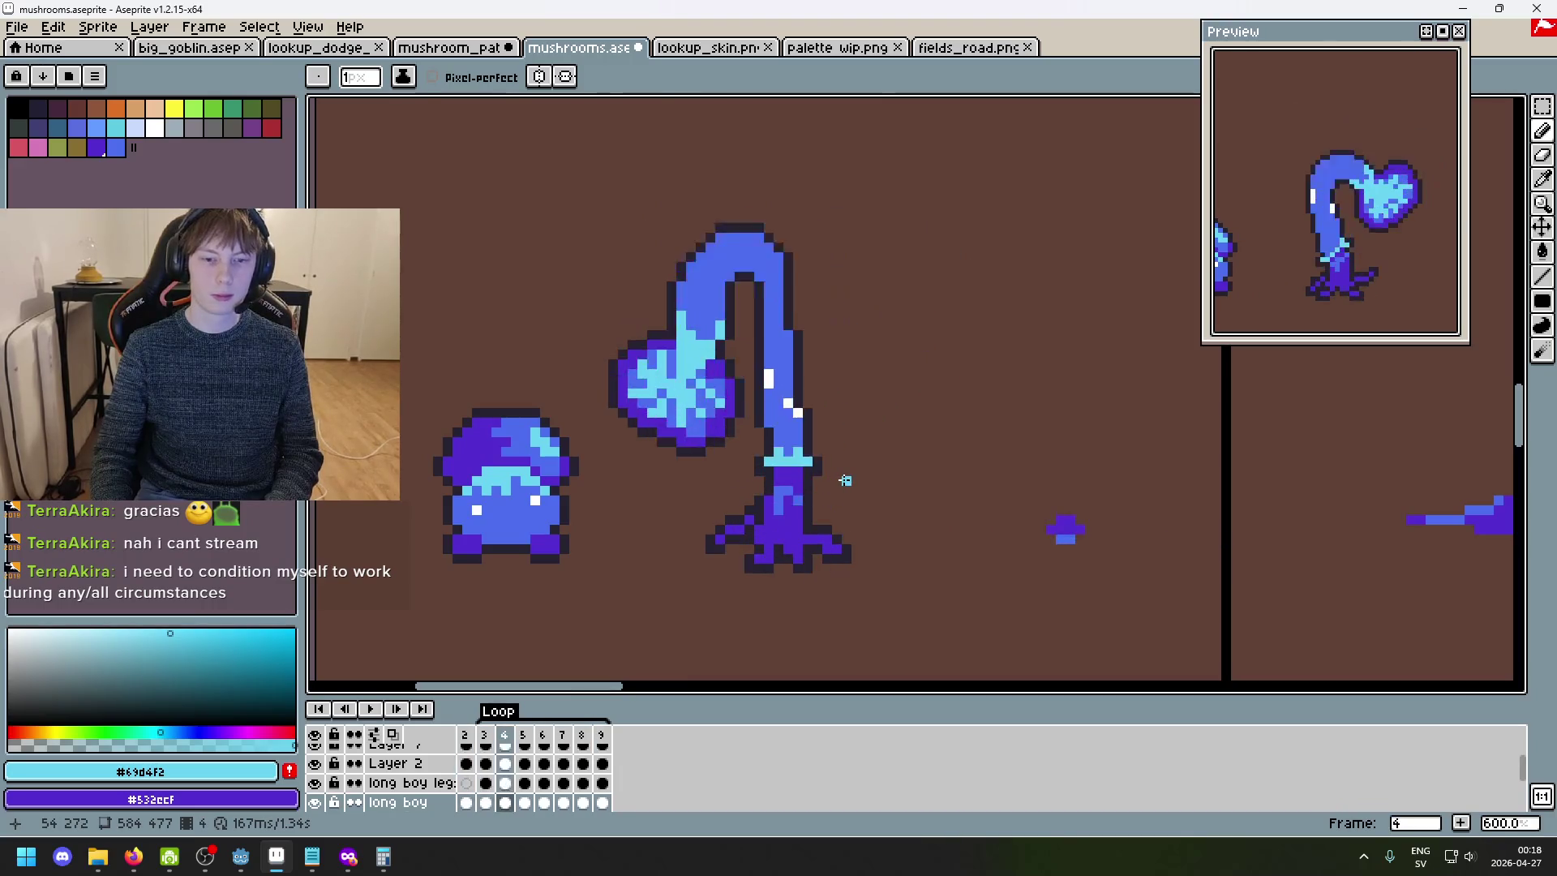
pyautogui.scroll(-2, 845, 480)
pyautogui.press('Right')
pyautogui.press('Right')
pyautogui.press('Right')
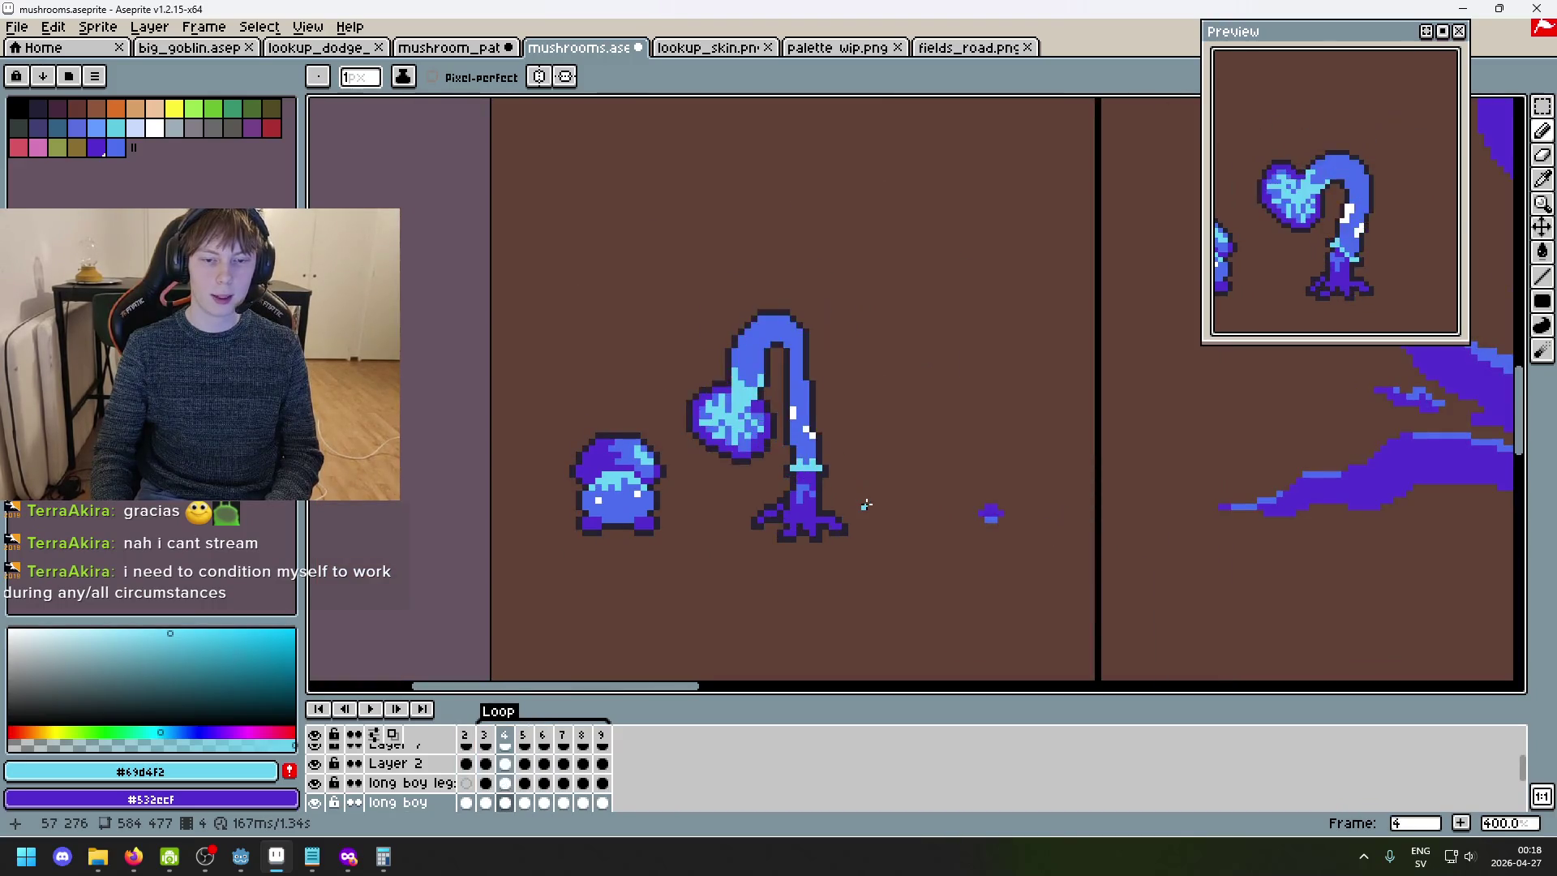
pyautogui.scroll(-2, 866, 505)
pyautogui.press('Right')
pyautogui.press('Right')
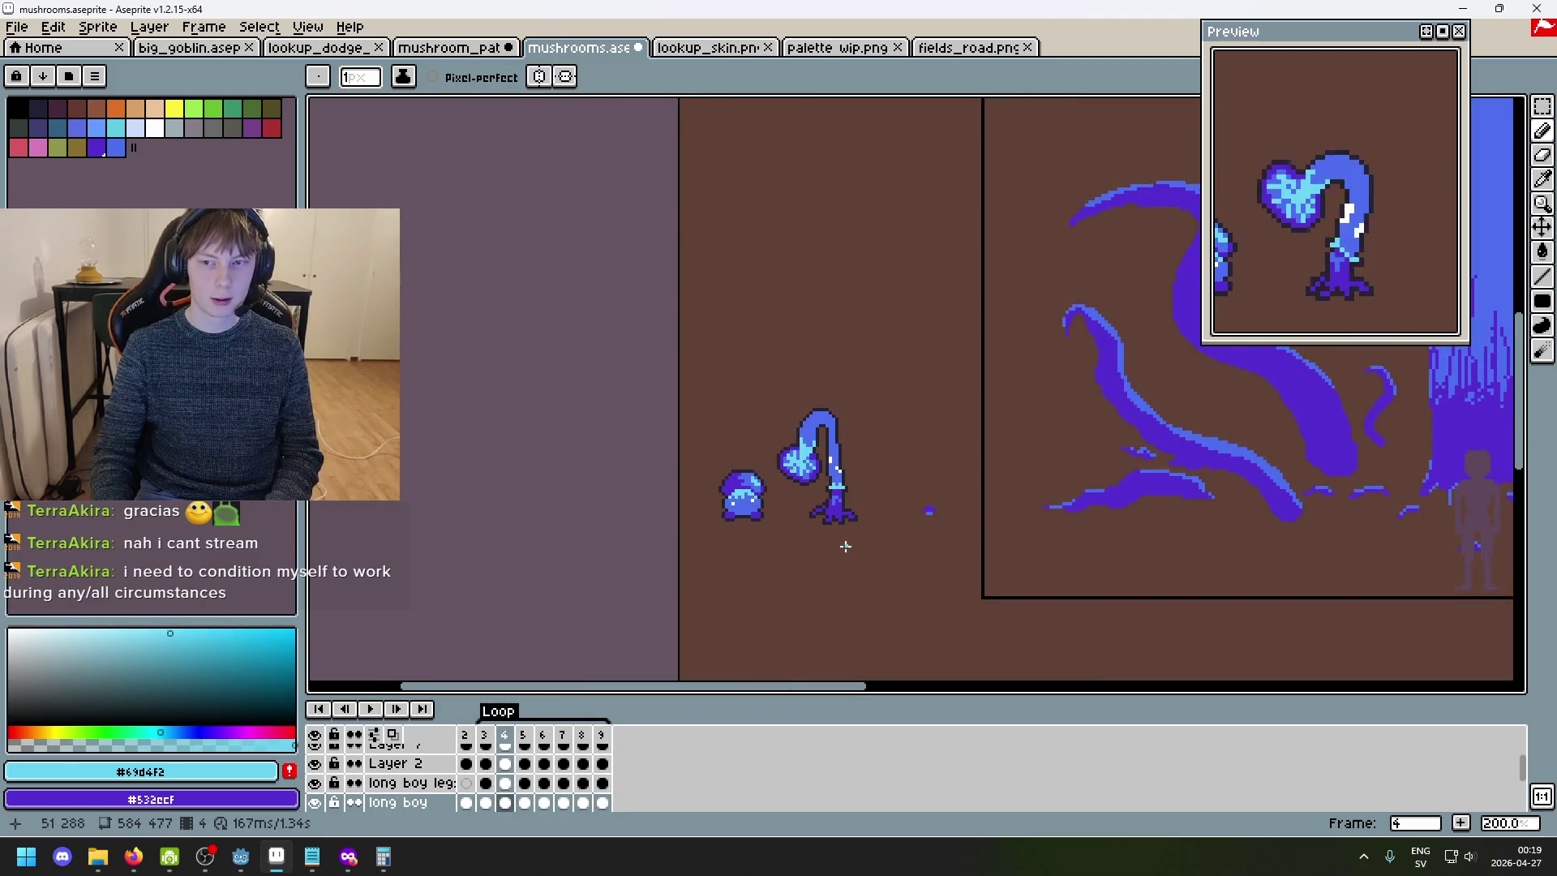
pyautogui.press('Return')
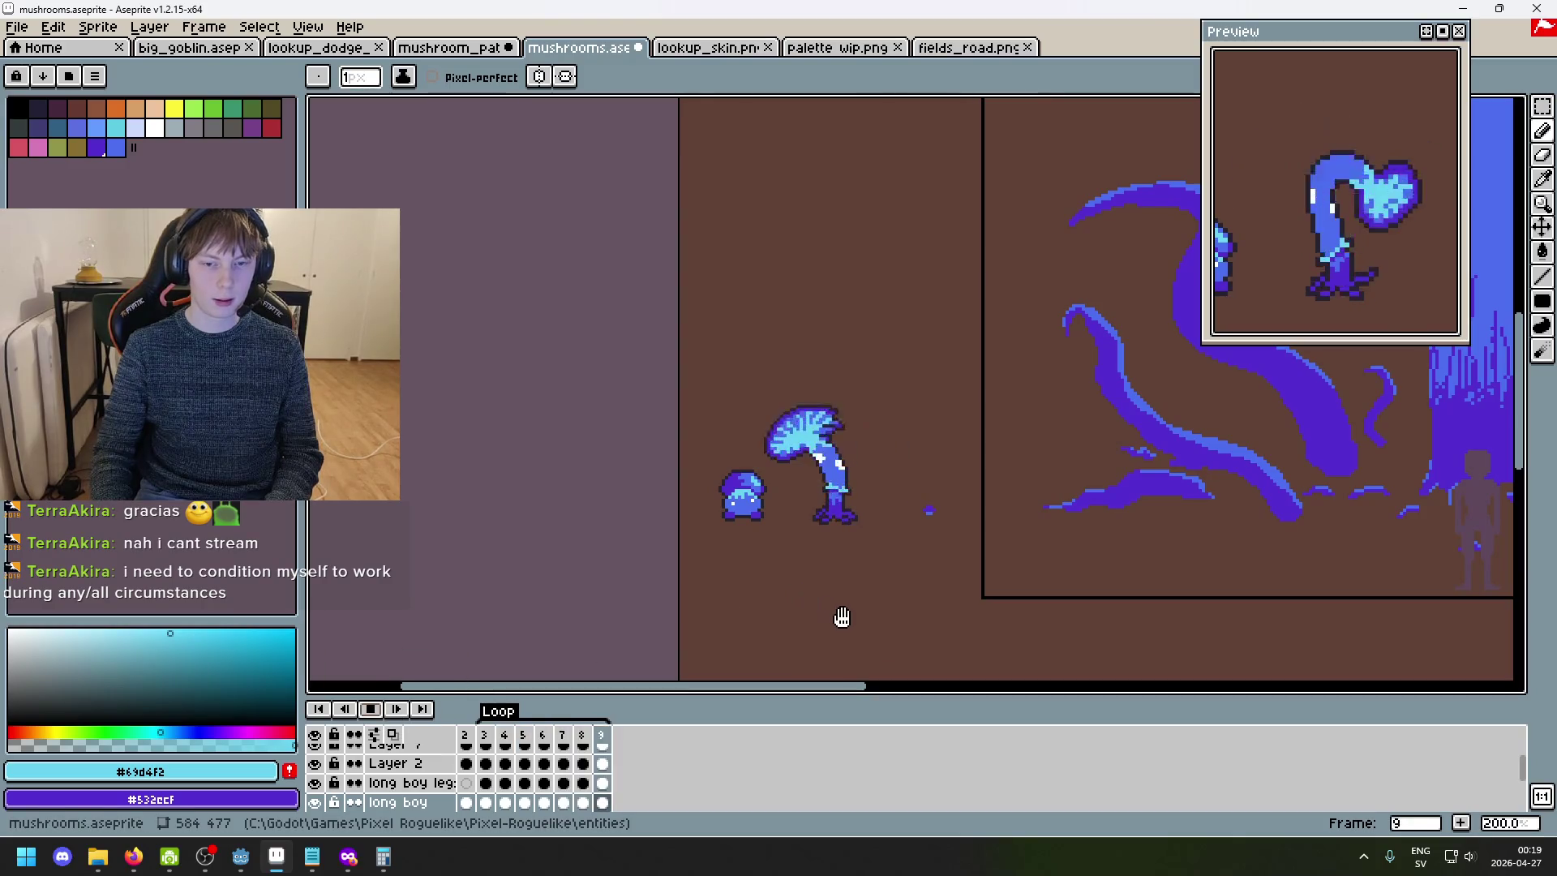
pyautogui.scroll(1, 842, 617)
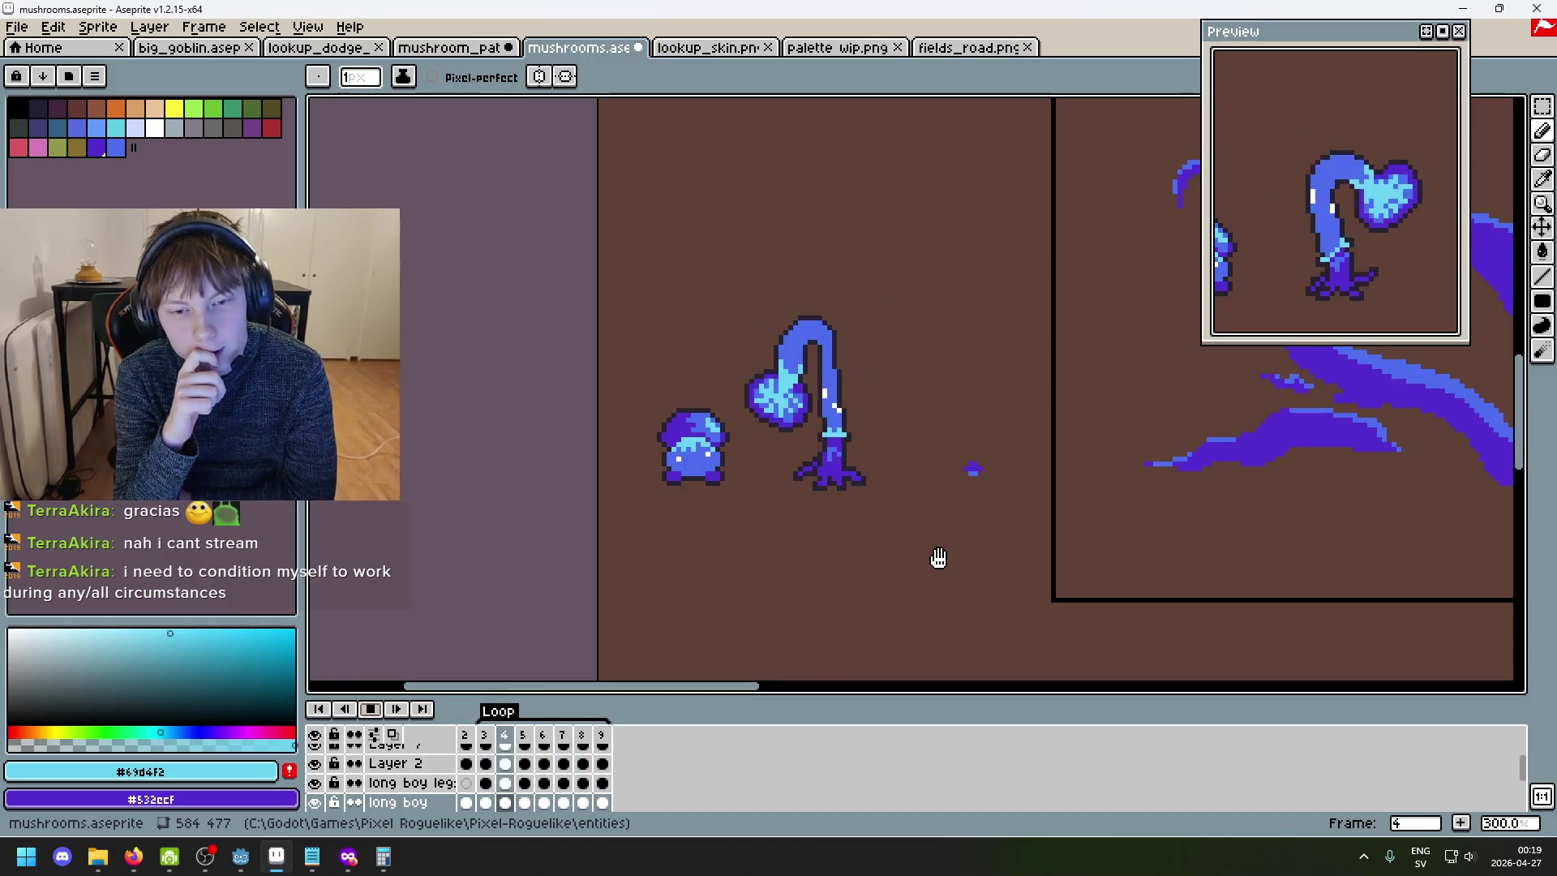
pyautogui.scroll(2, 769, 451)
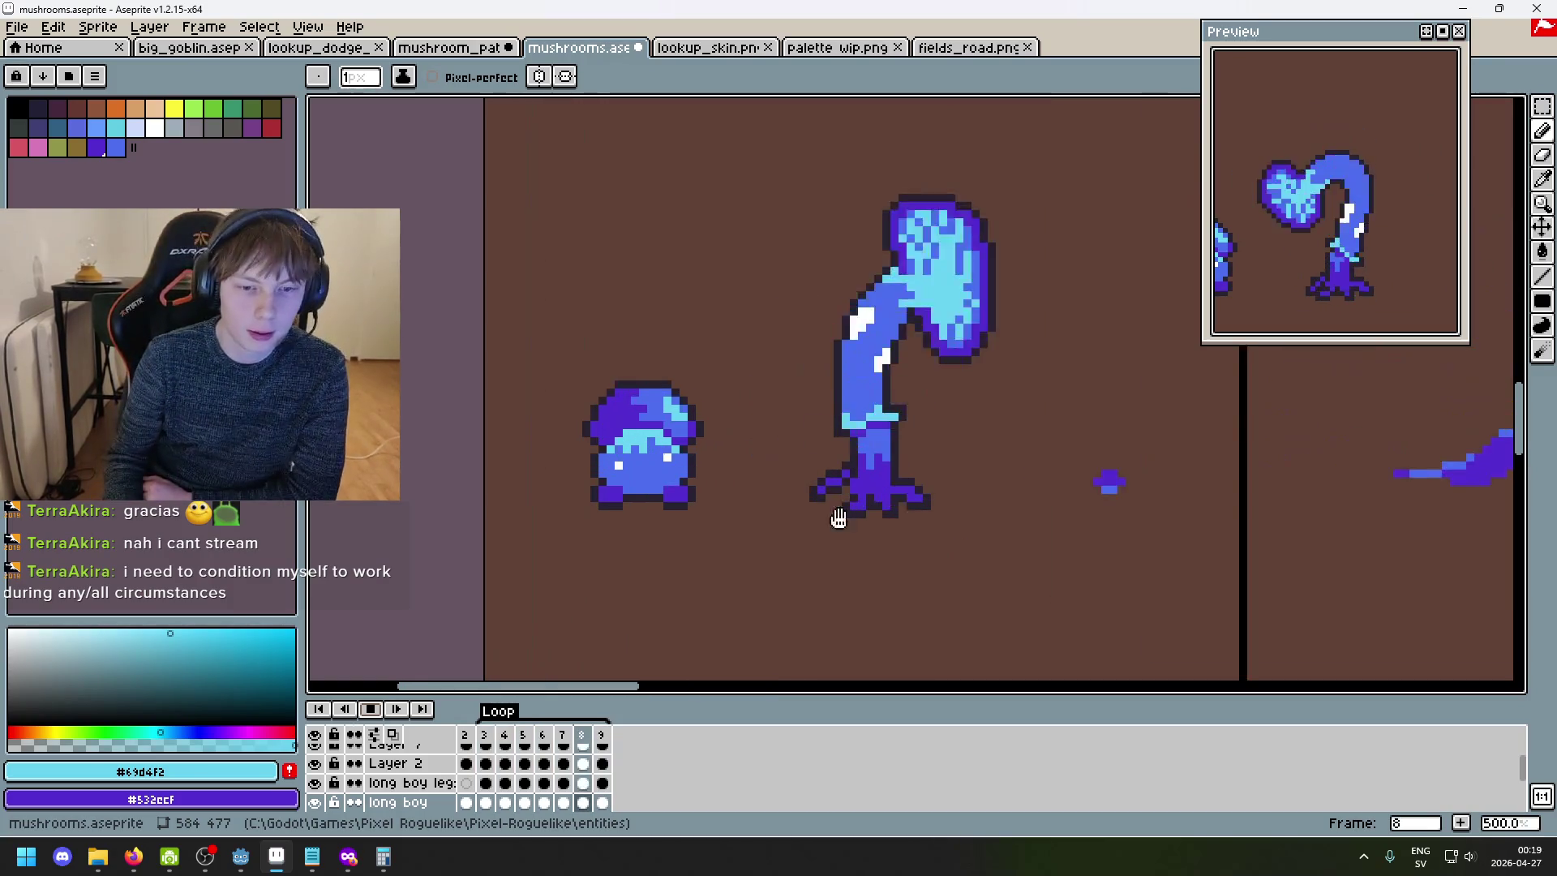
pyautogui.scroll(-1, 796, 539)
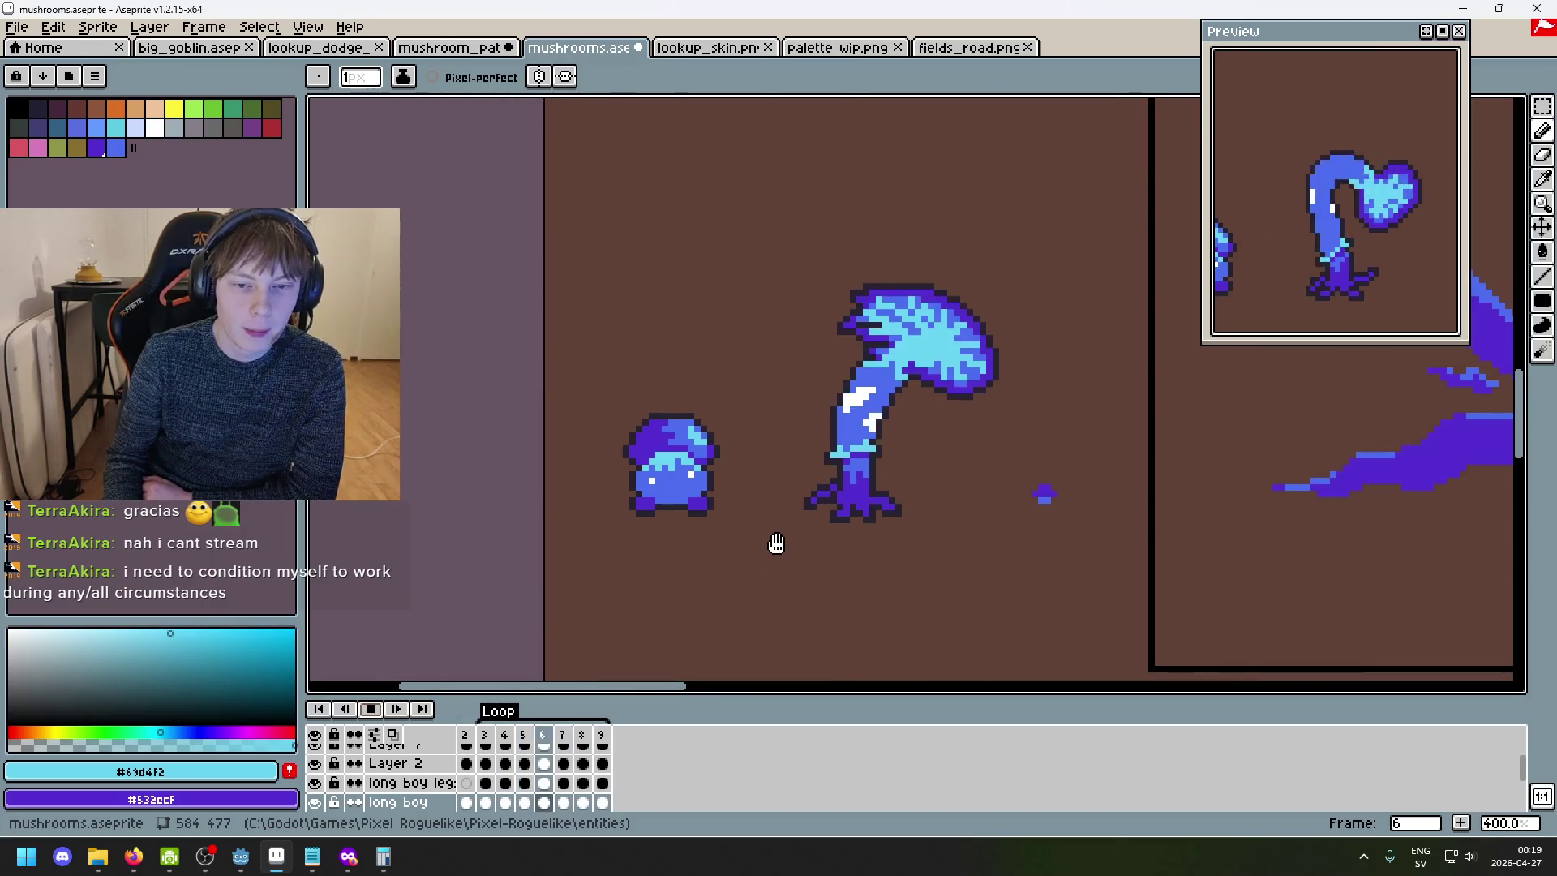
pyautogui.scroll(2, 689, 478)
pyautogui.scroll(3, 688, 478)
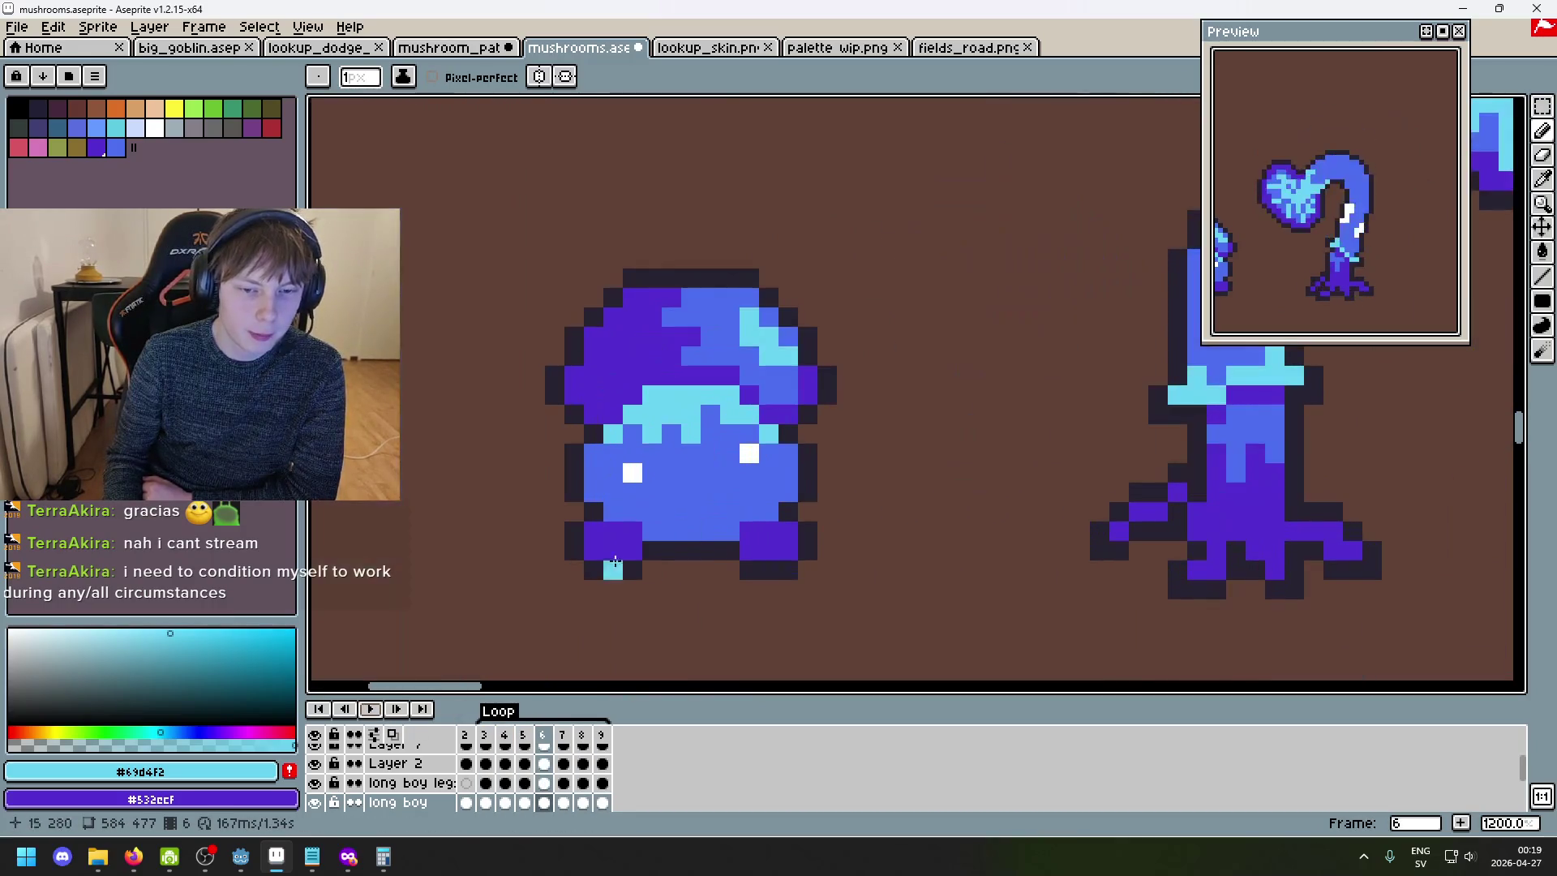
pyautogui.scroll(-3, 662, 582)
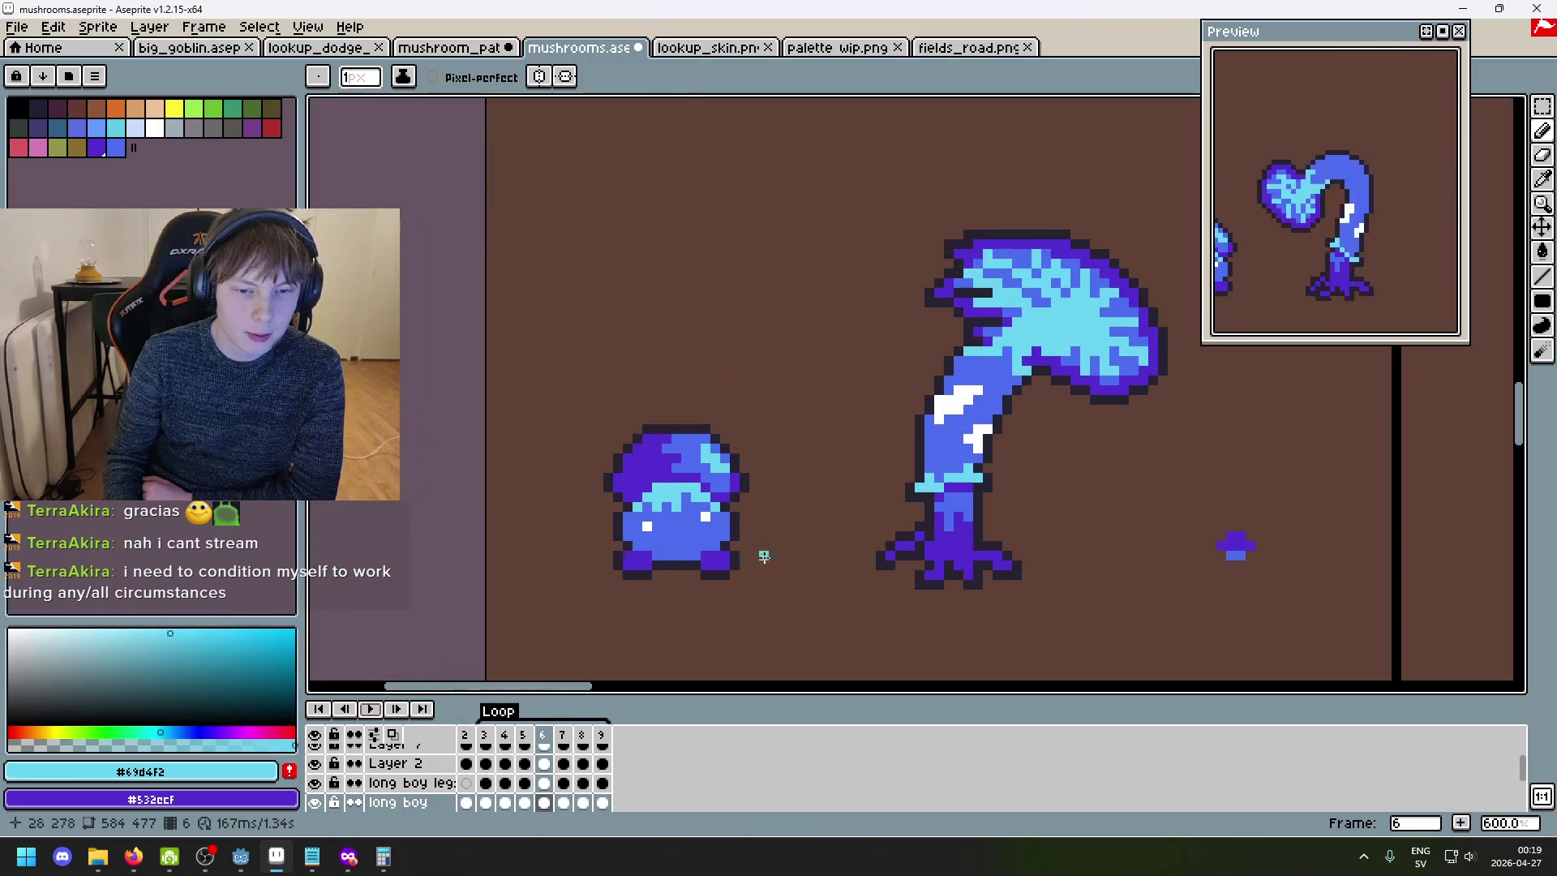
pyautogui.moveTo(706, 593); pyautogui.dragTo(794, 540)
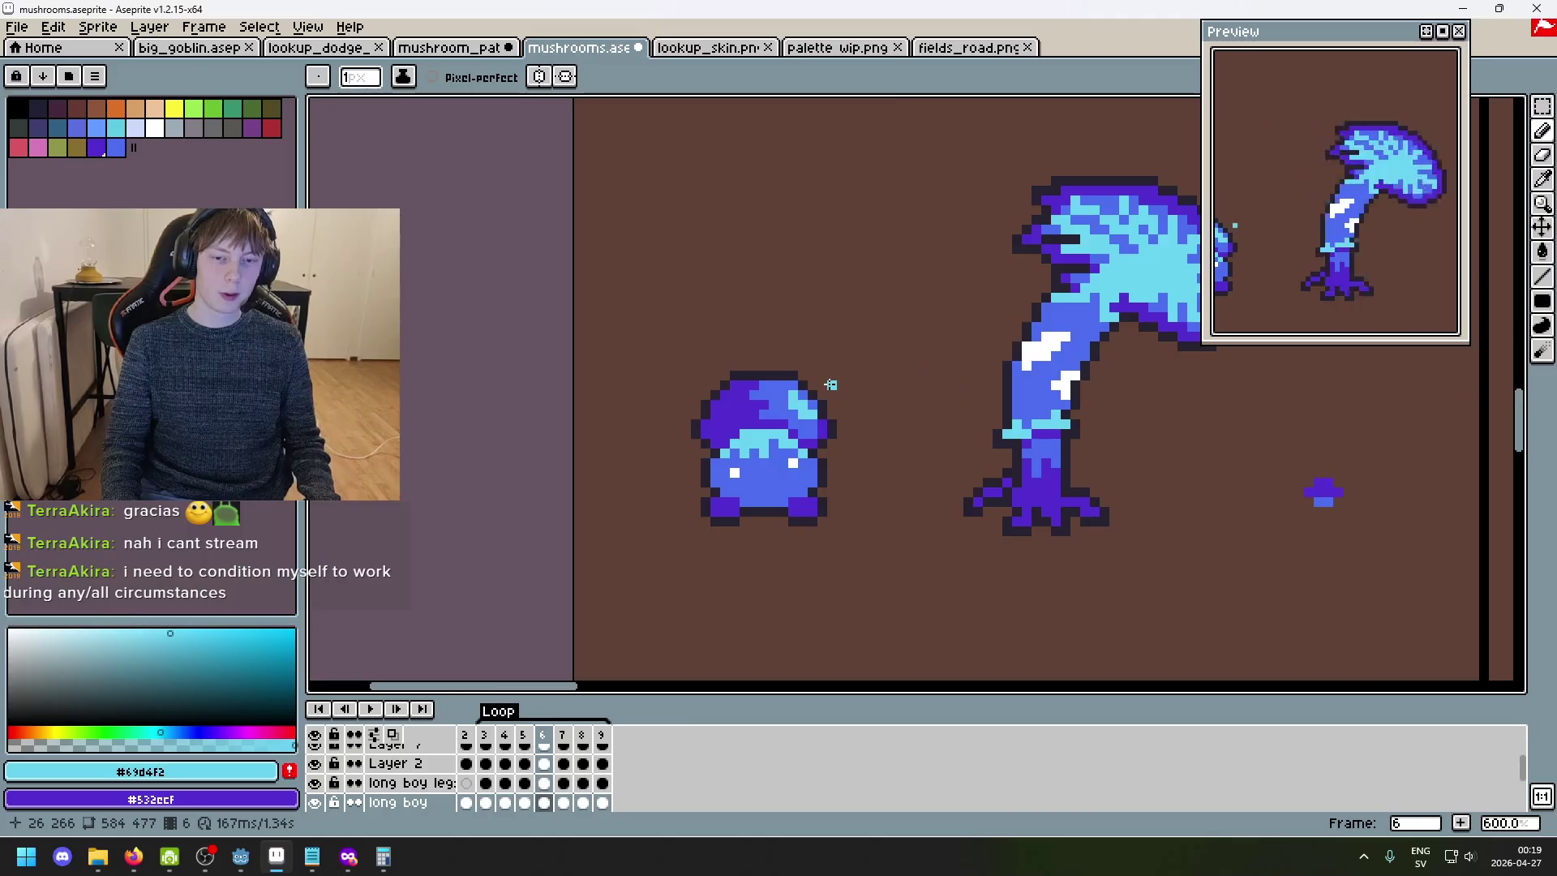
pyautogui.scroll(-2, 821, 393)
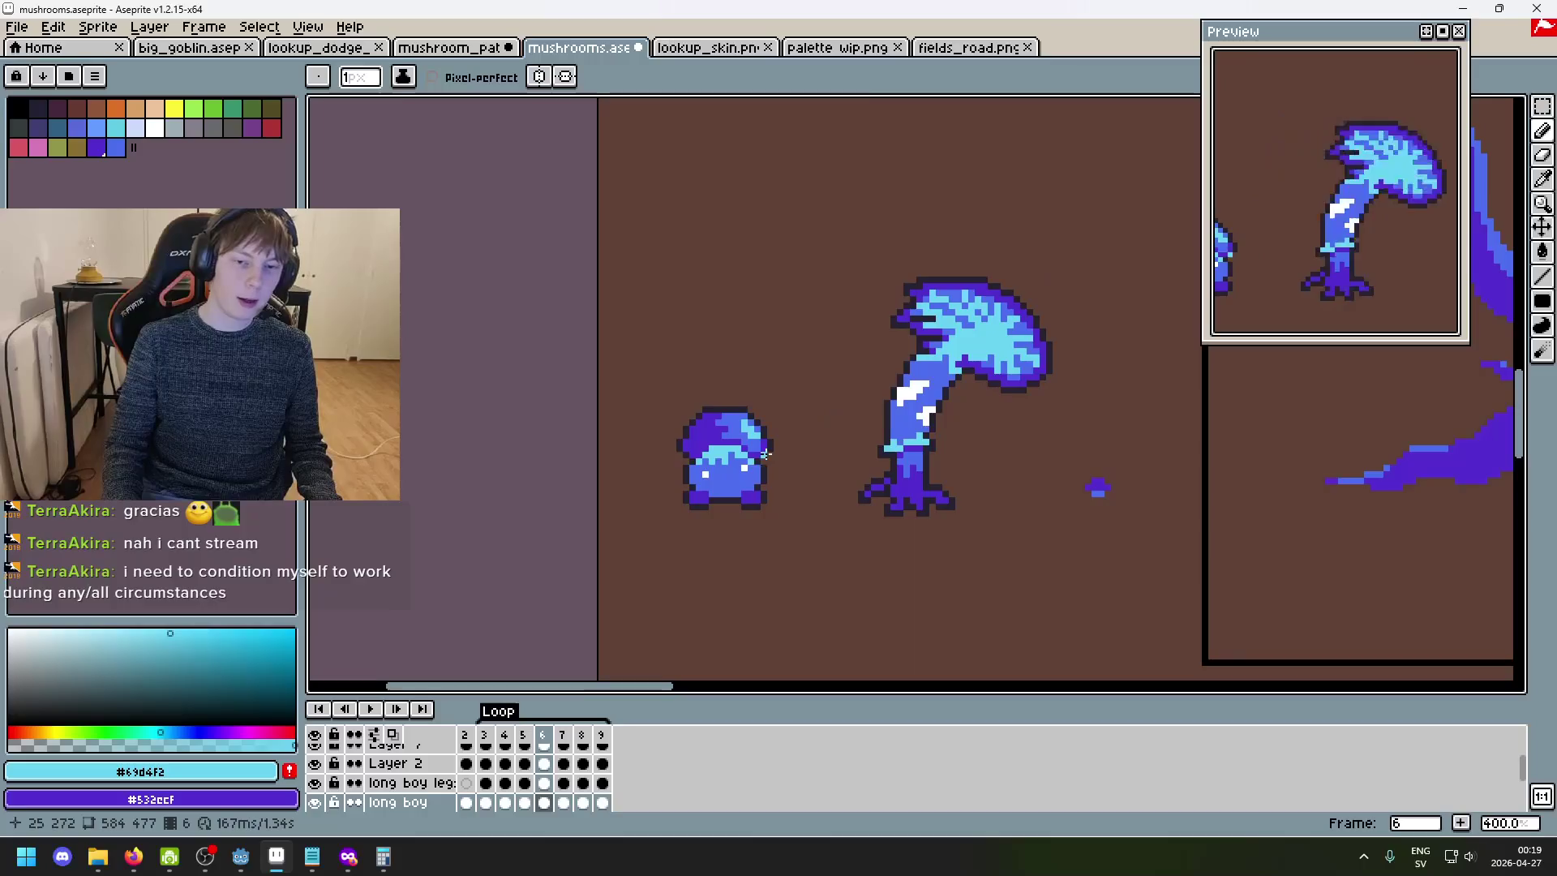
pyautogui.scroll(2, 743, 410)
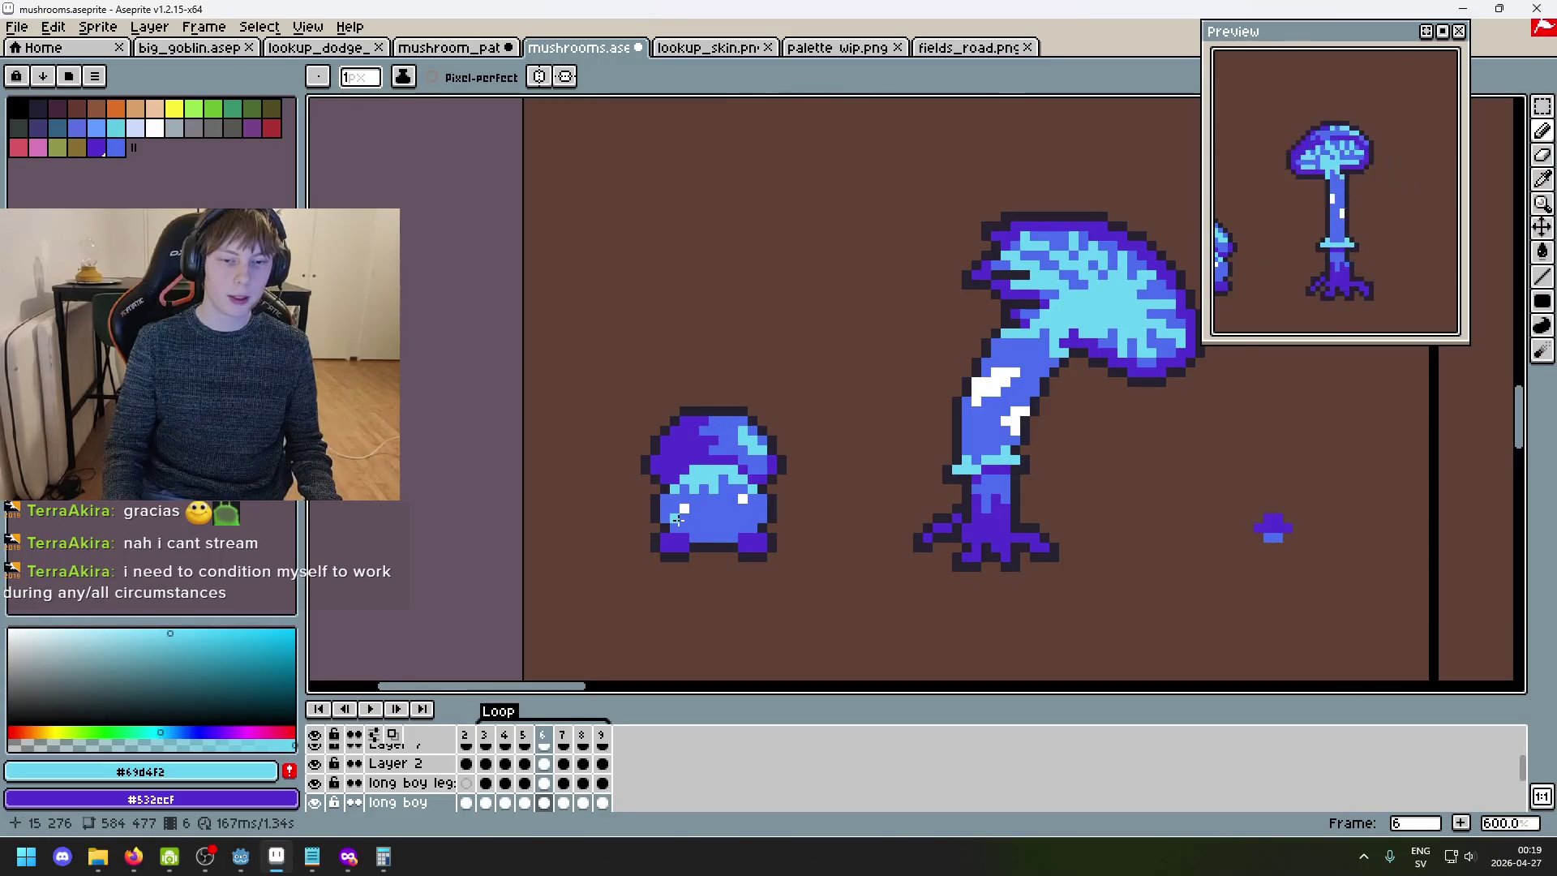
pyautogui.scroll(3, 739, 503)
pyautogui.scroll(-7, 735, 527)
pyautogui.scroll(4, 733, 539)
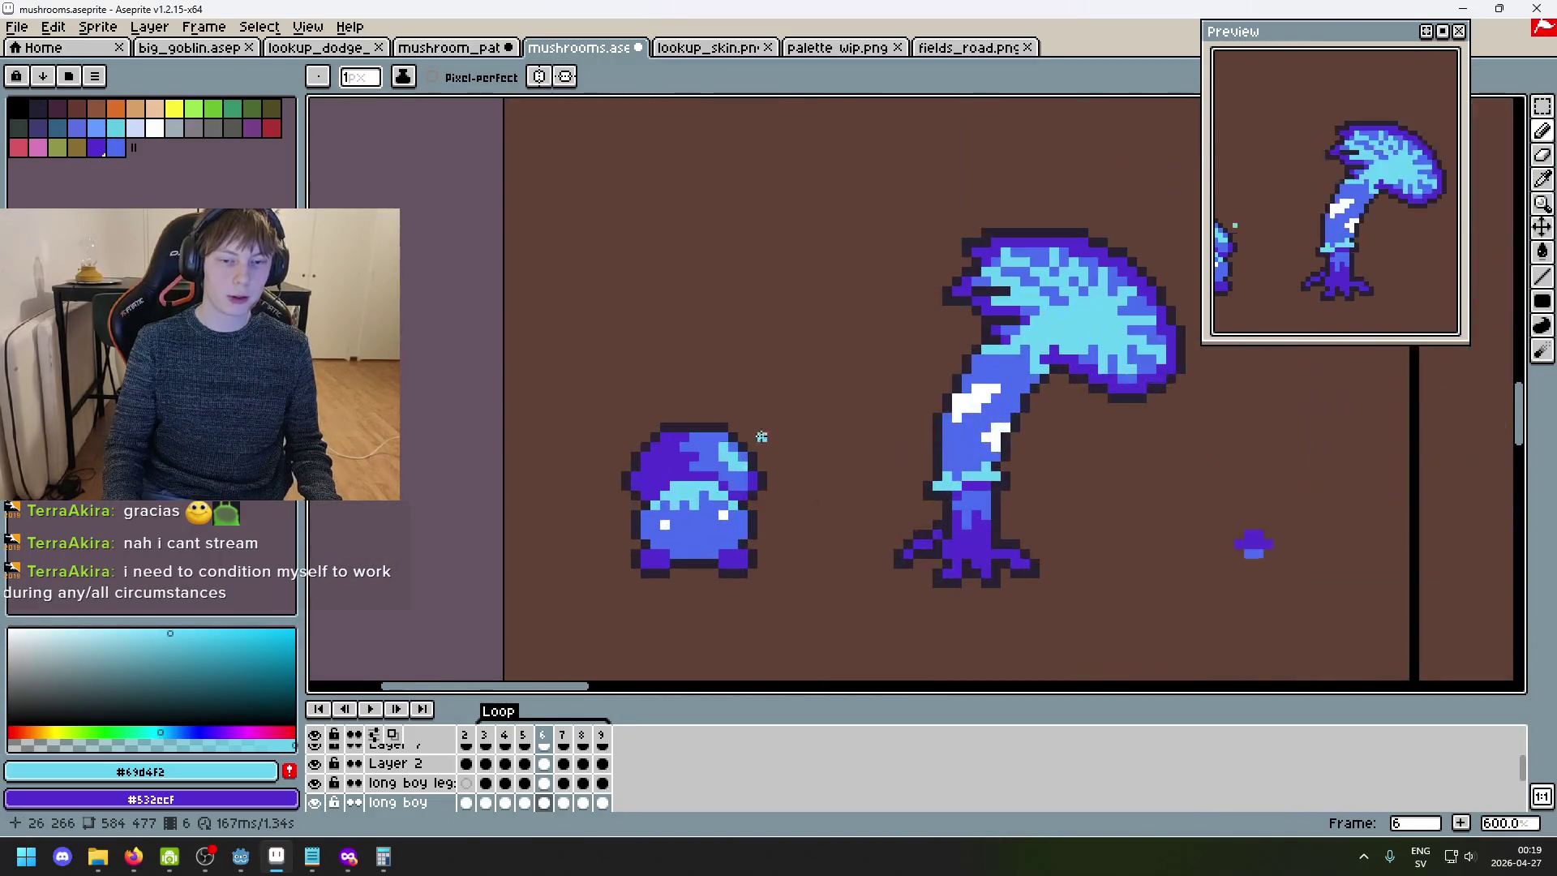
pyautogui.scroll(-2, 763, 494)
pyautogui.scroll(1, 836, 447)
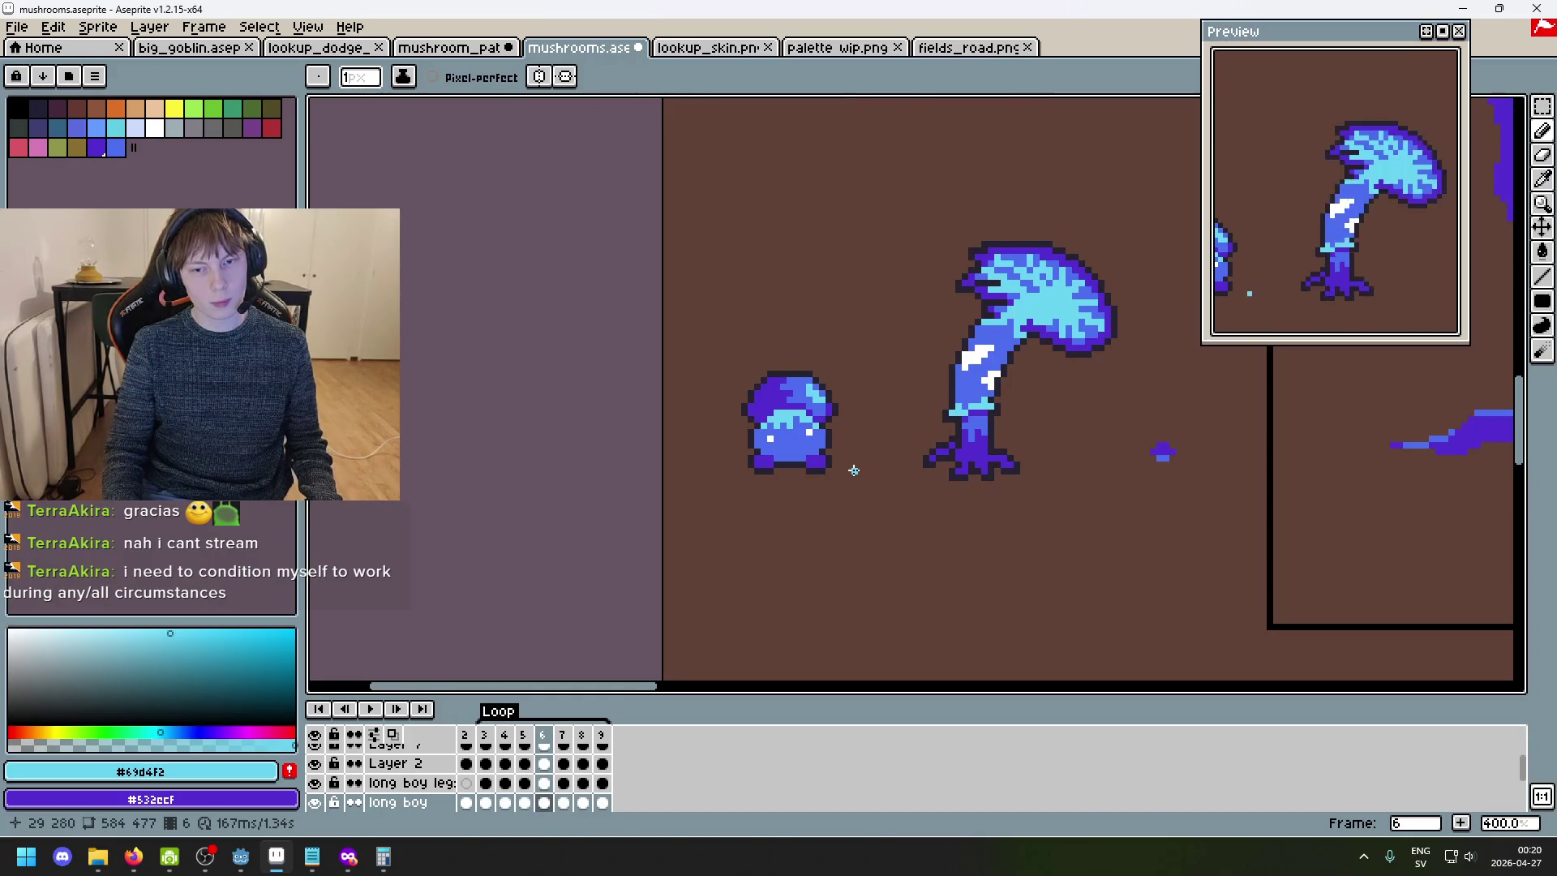
# - Play the animation, stop on frame 6, and eyedrop the dark purple #532ecf
pyautogui.moveTo(973, 448); pyautogui.dragTo(725, 465)
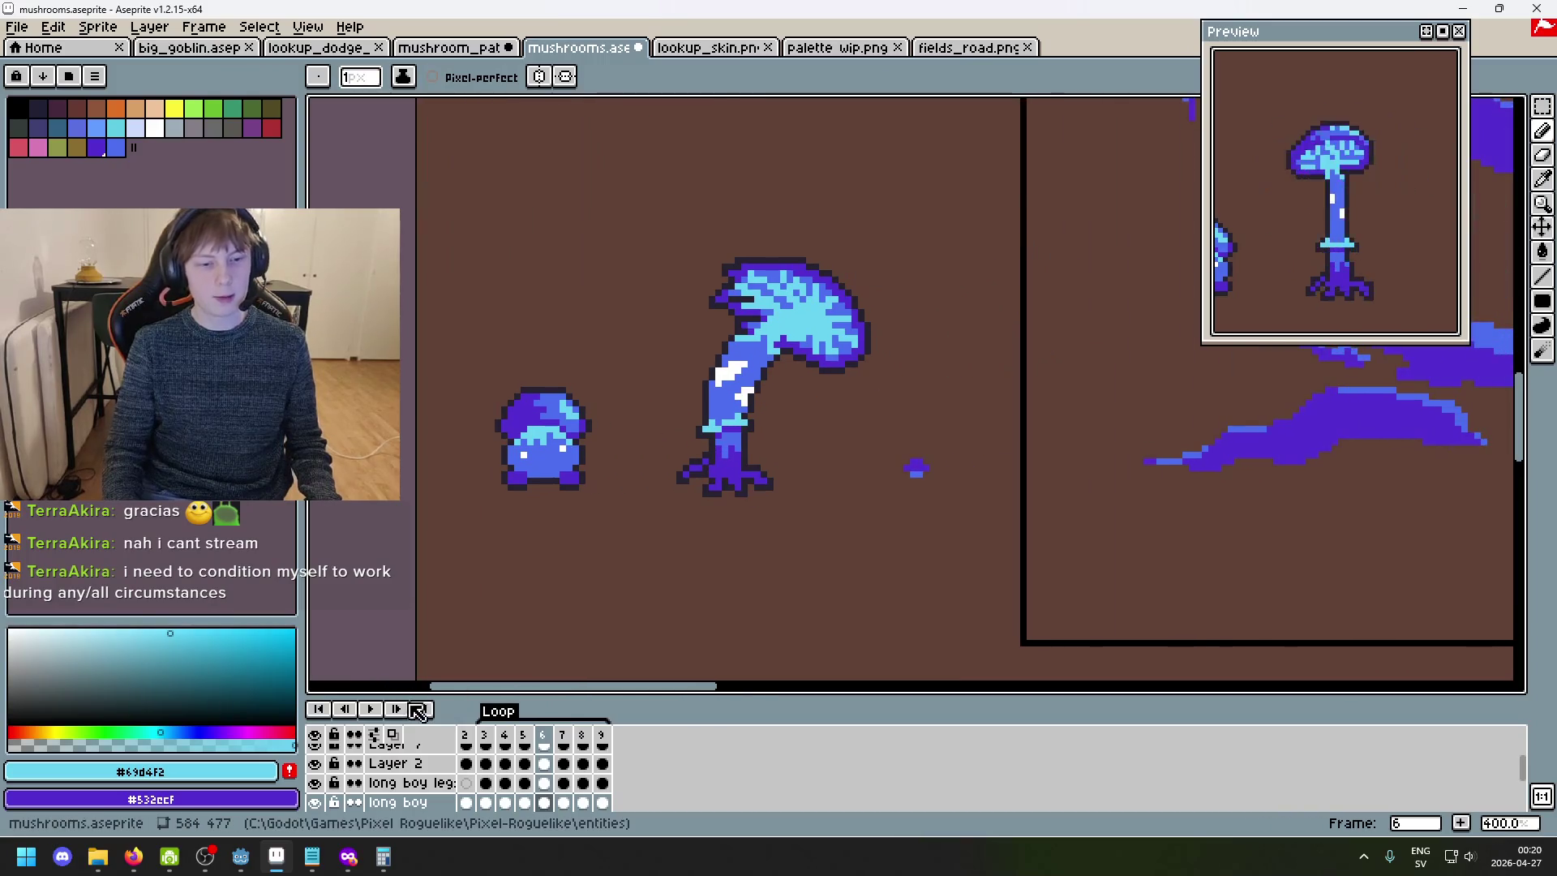
pyautogui.click(373, 710)
pyautogui.scroll(-2, 765, 424)
pyautogui.scroll(1, 741, 493)
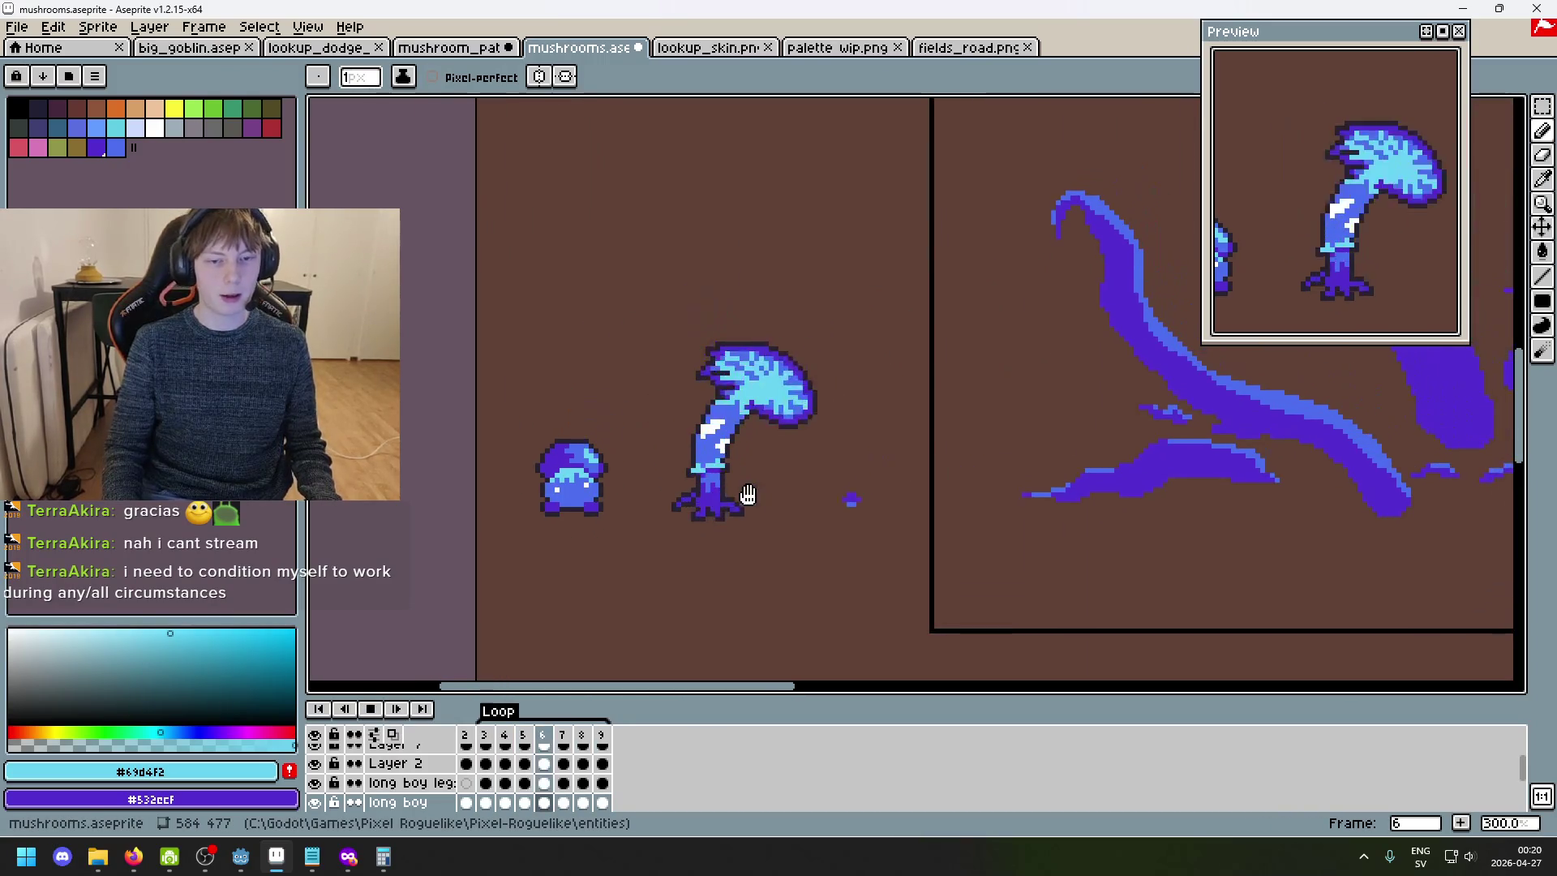
pyautogui.scroll(1, 733, 468)
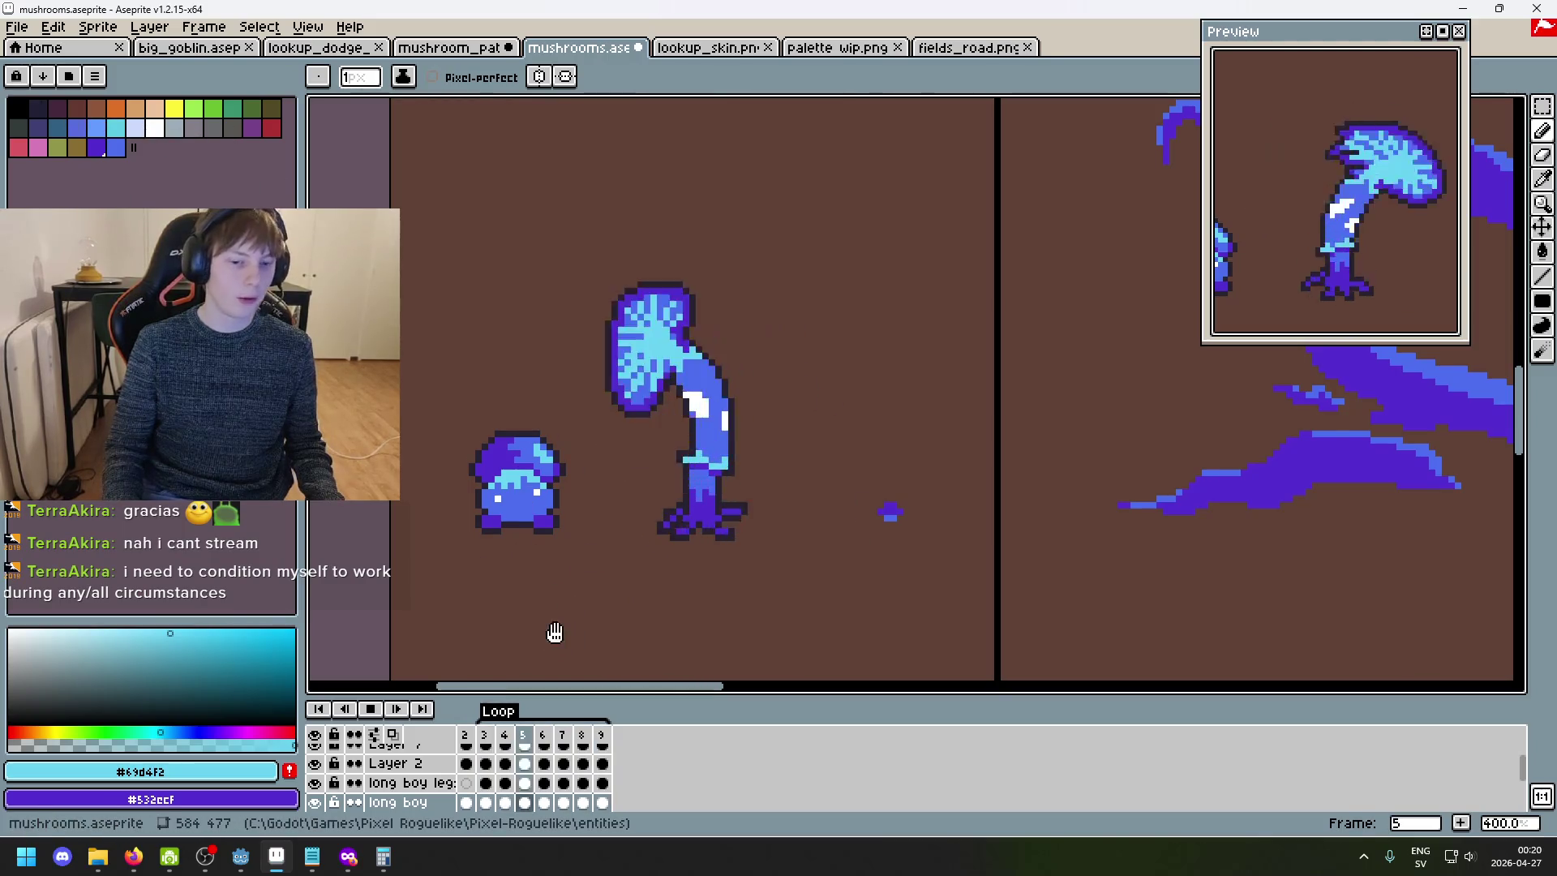
pyautogui.press('i')
pyautogui.press('alt')
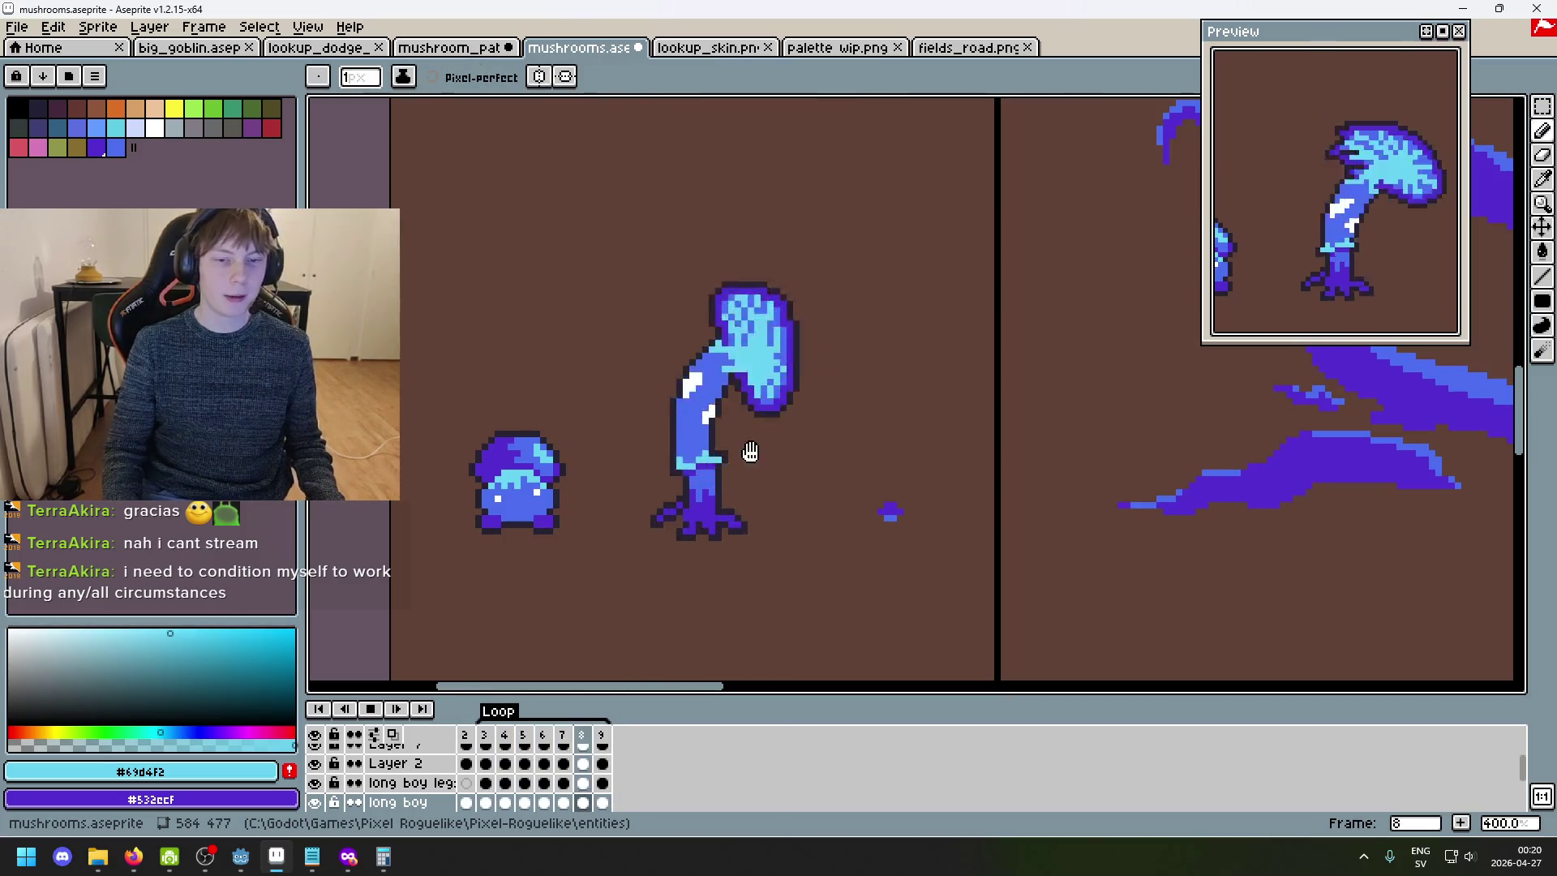
pyautogui.keyDown('alt'); pyautogui.click(653, 496); pyautogui.keyUp('alt')
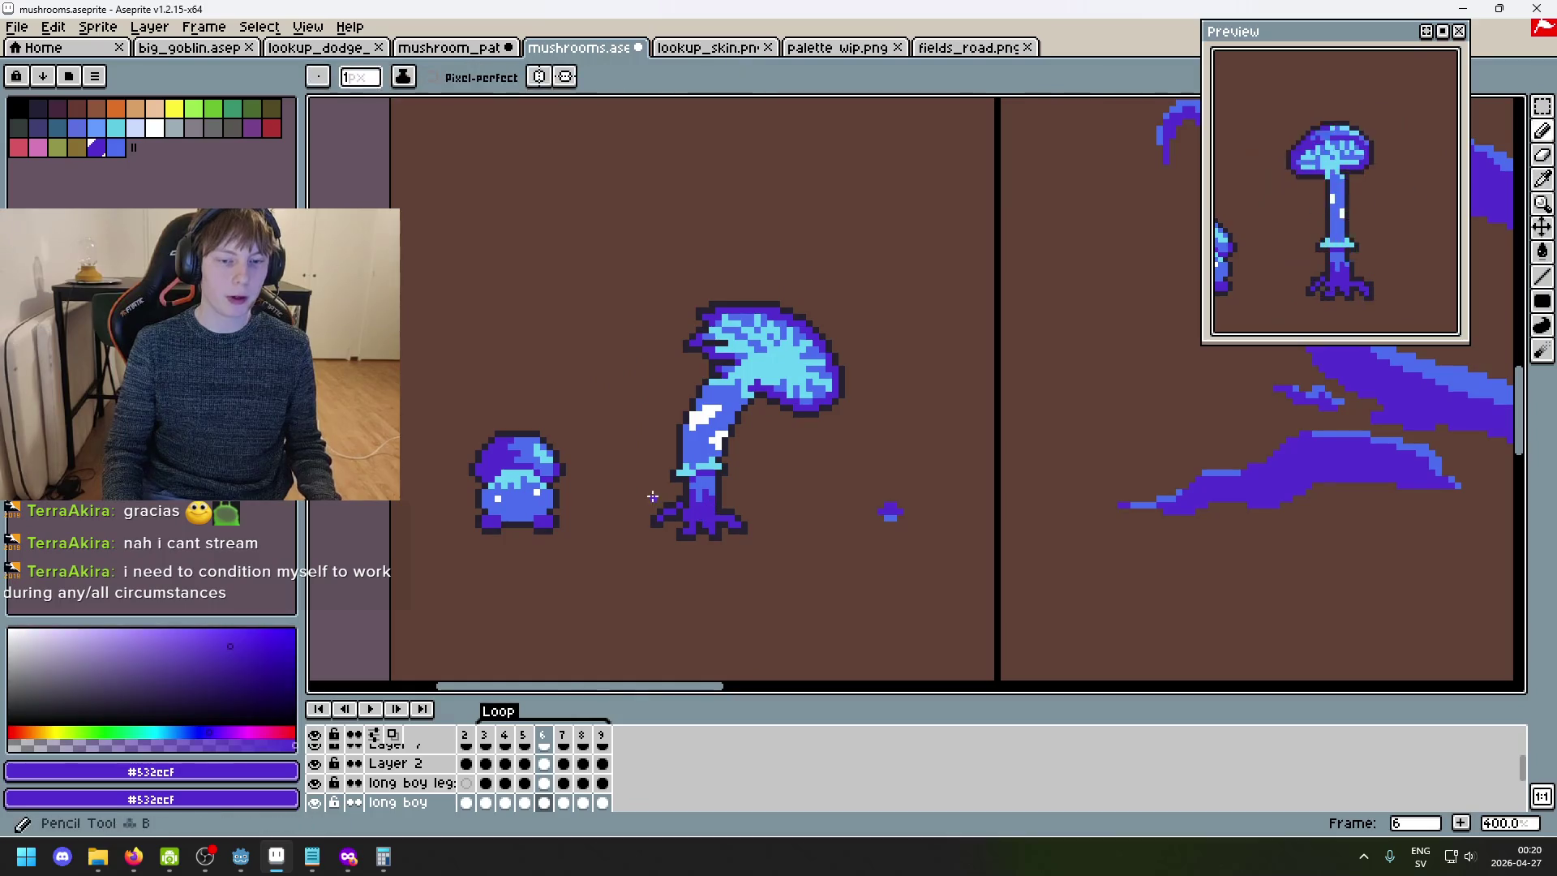
# - Undo the trial purple strokes beside the stem, leaving frame 6 unchanged
pyautogui.hotkey('ctrl', 'z')
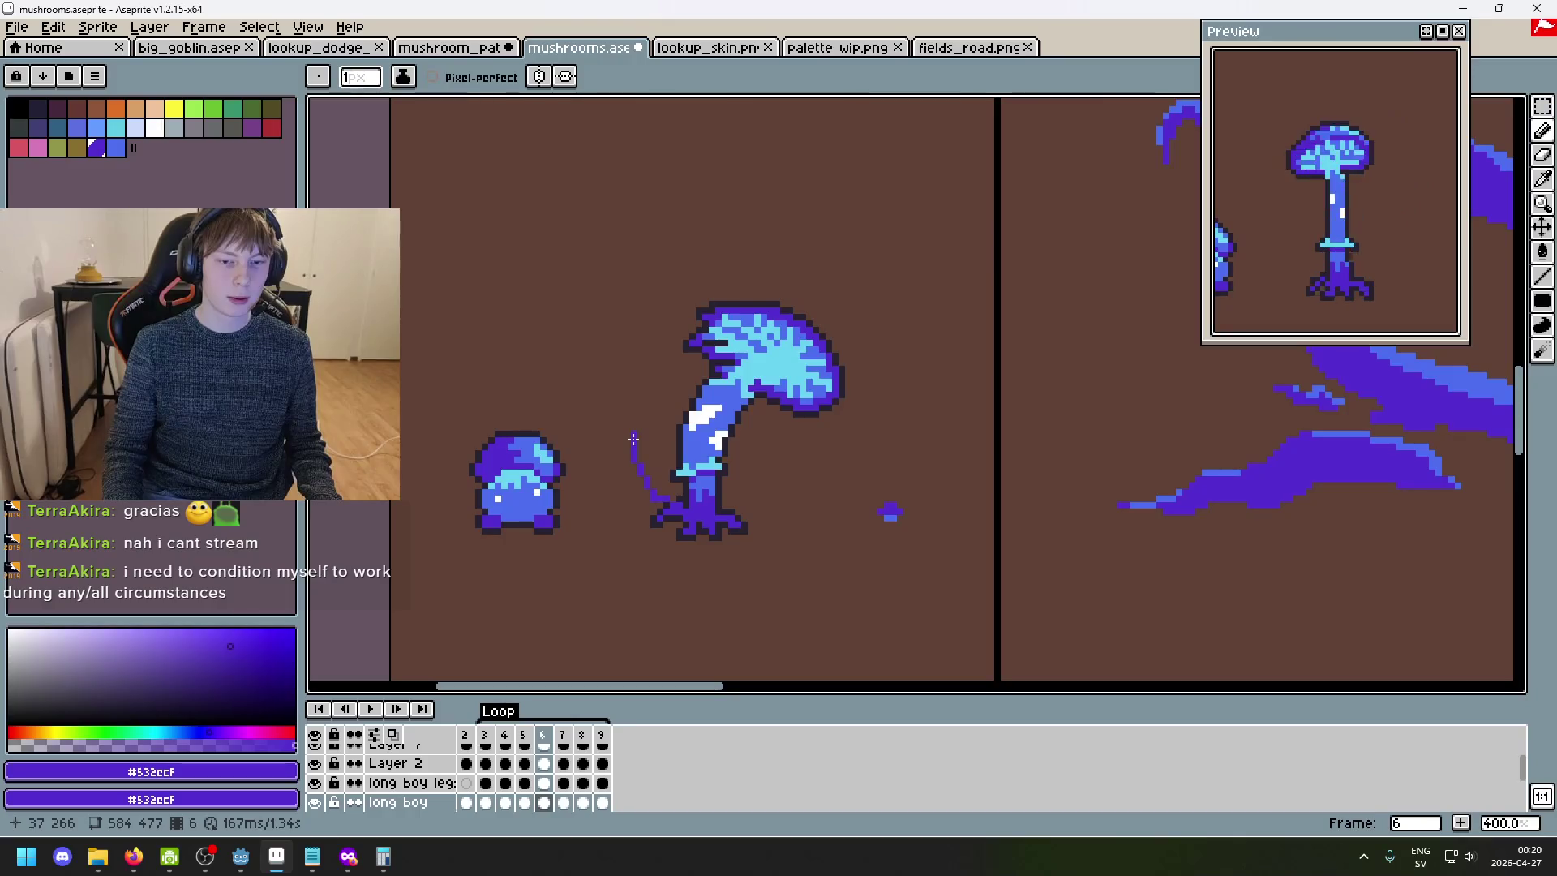
pyautogui.hotkey('ctrl', 'z')
pyautogui.moveTo(624, 486); pyautogui.dragTo(738, 618)
pyautogui.hotkey('ctrl', 'z')
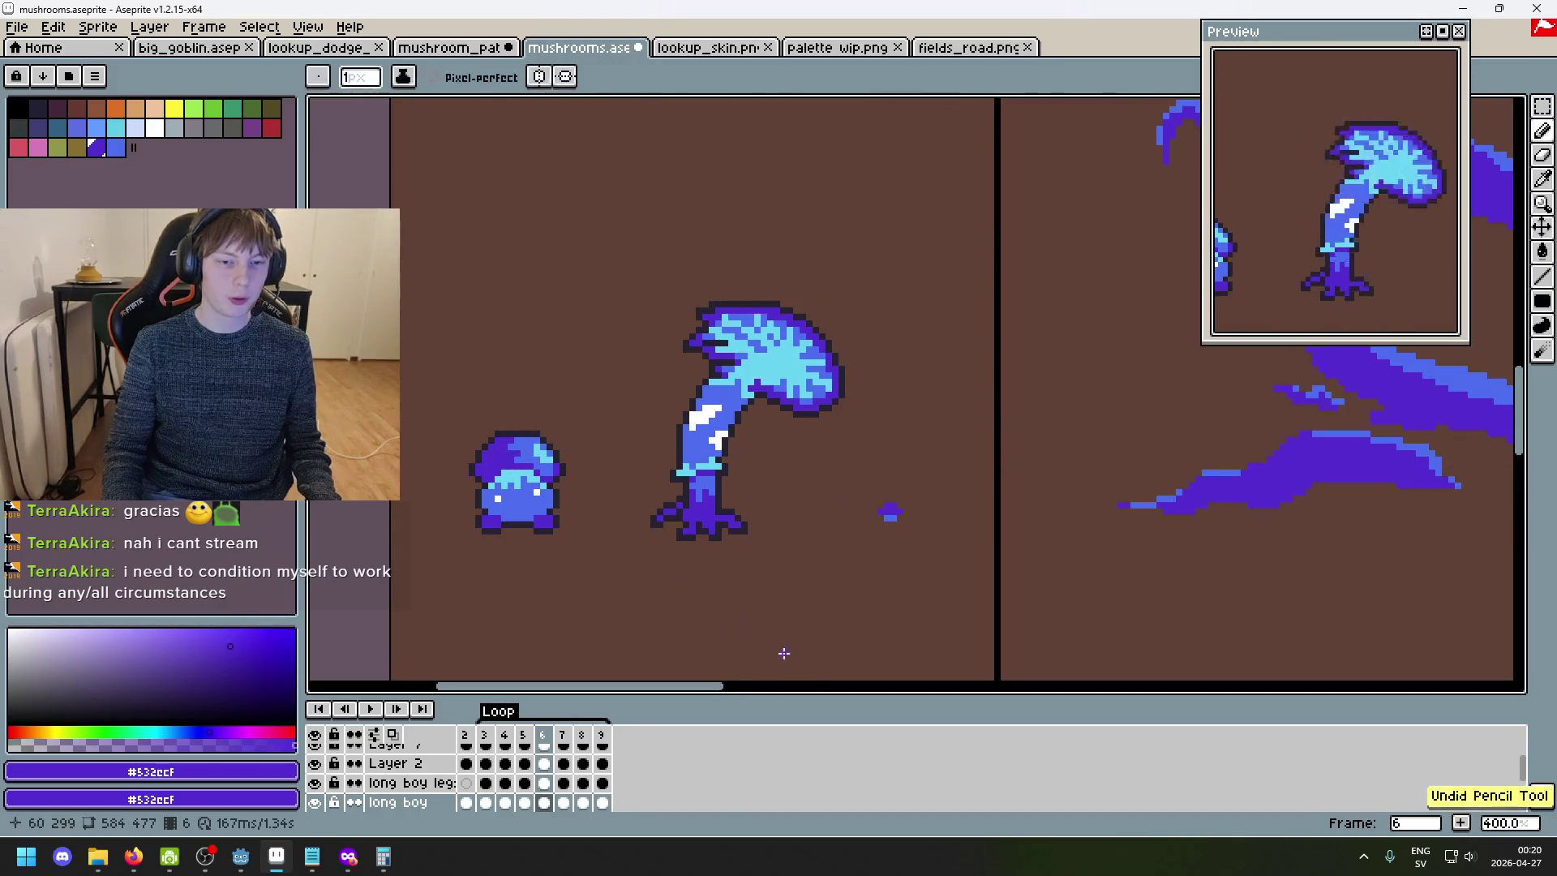
pyautogui.scroll(-2, 679, 578)
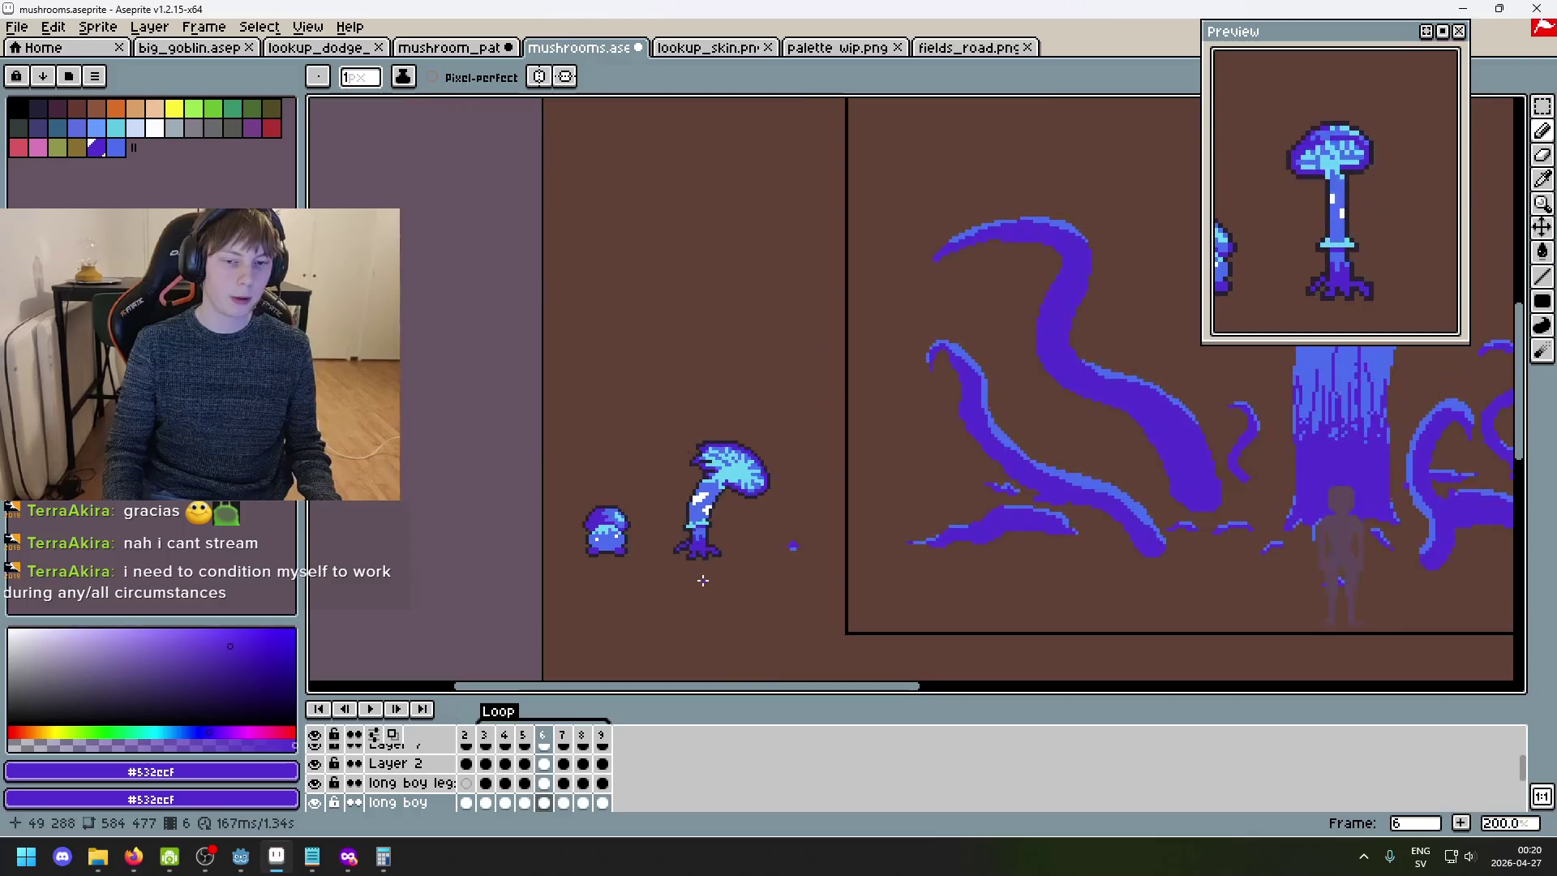
pyautogui.scroll(2, 703, 581)
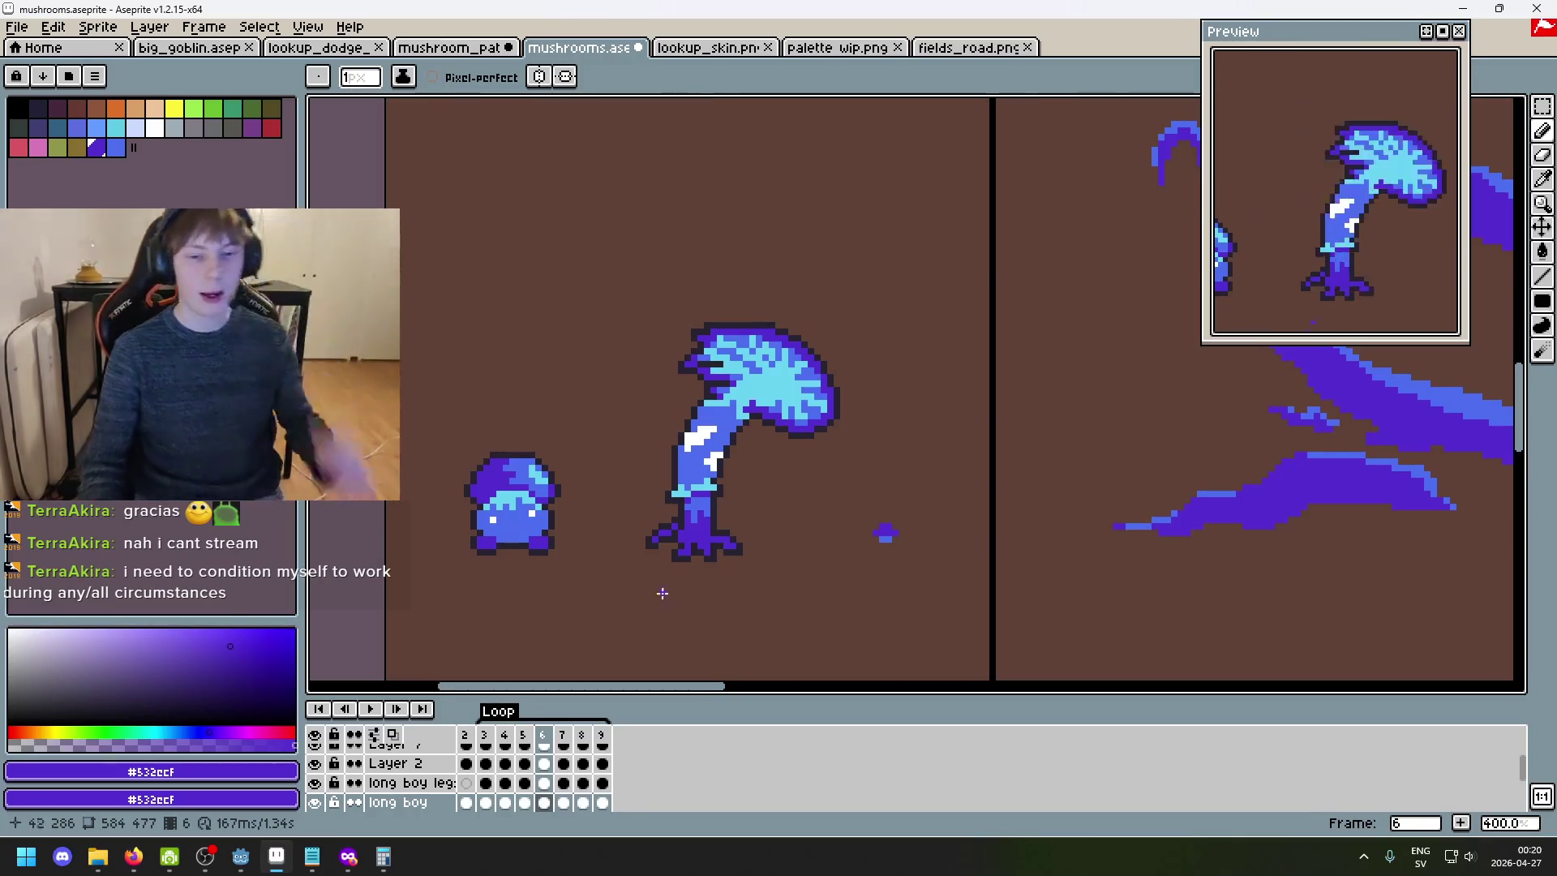
pyautogui.scroll(2, 397, 790)
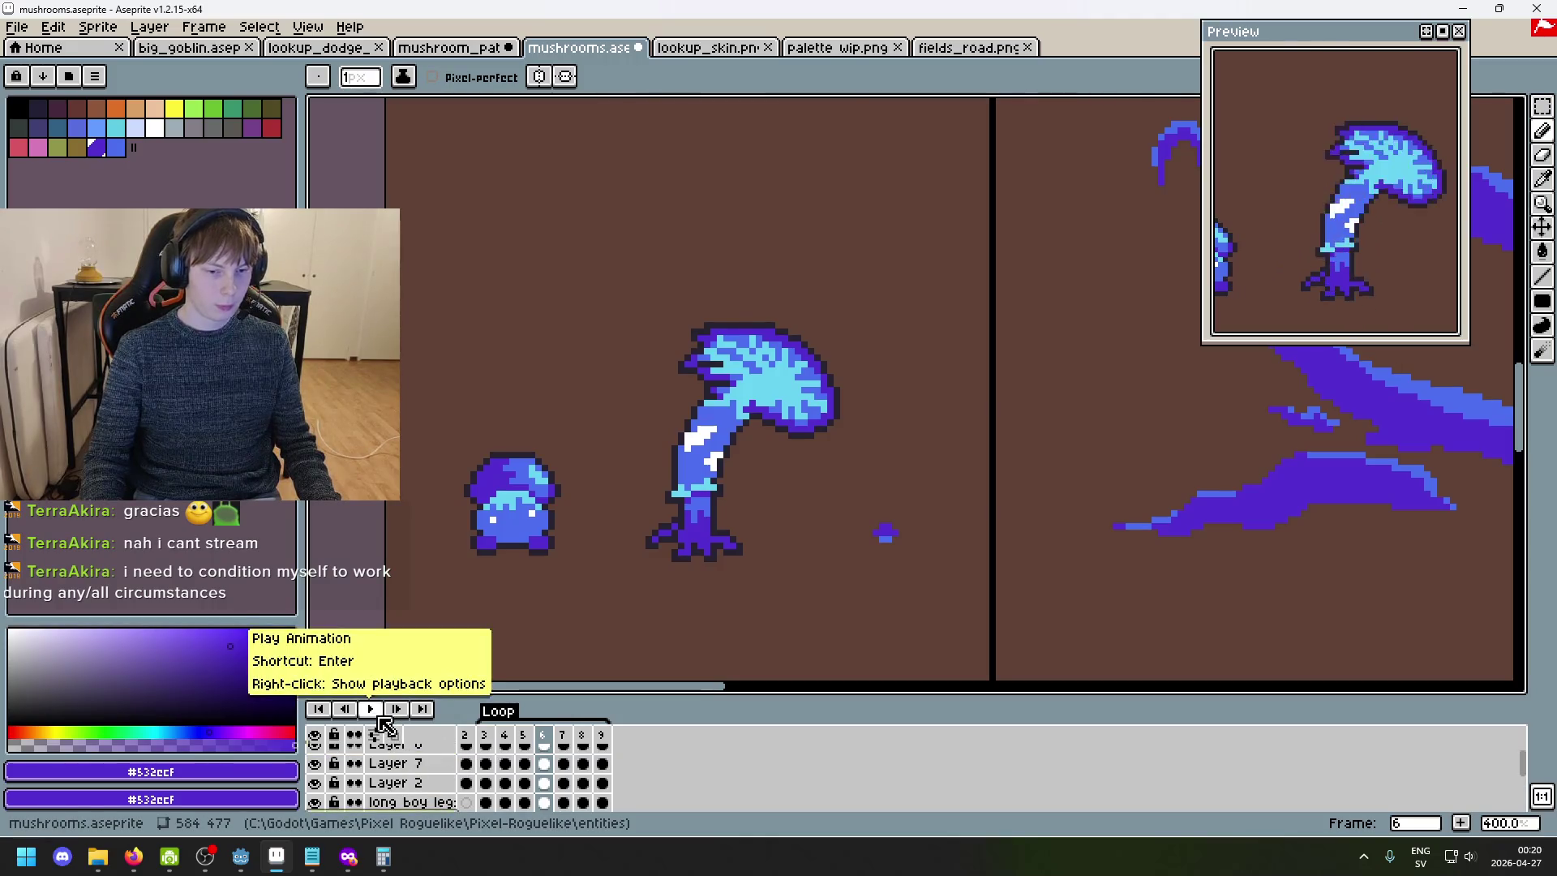
pyautogui.scroll(2, 707, 481)
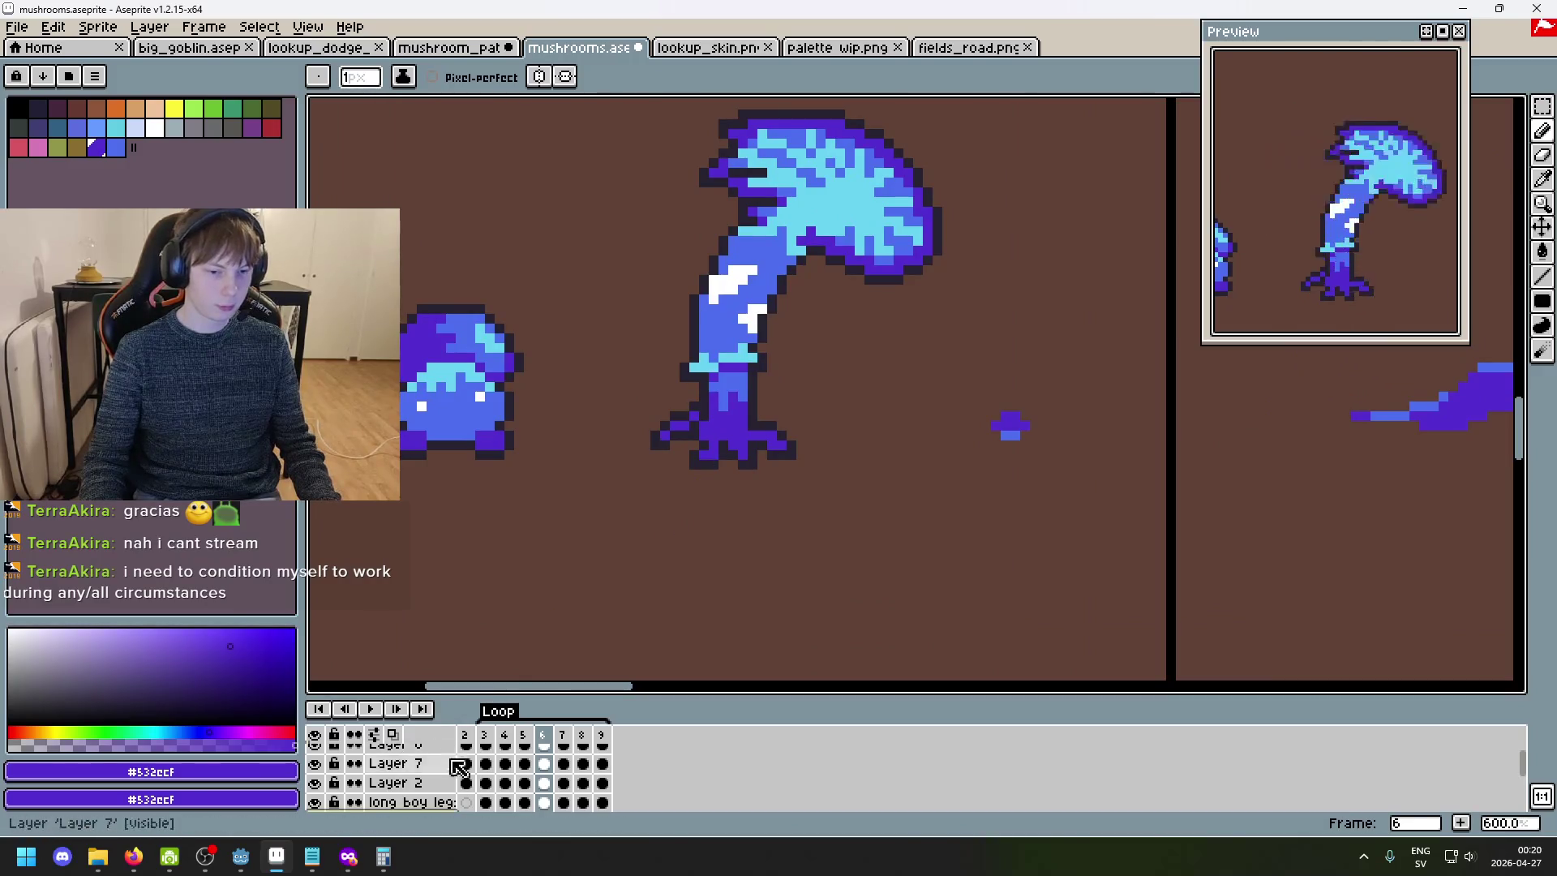
pyautogui.scroll(-2, 405, 790)
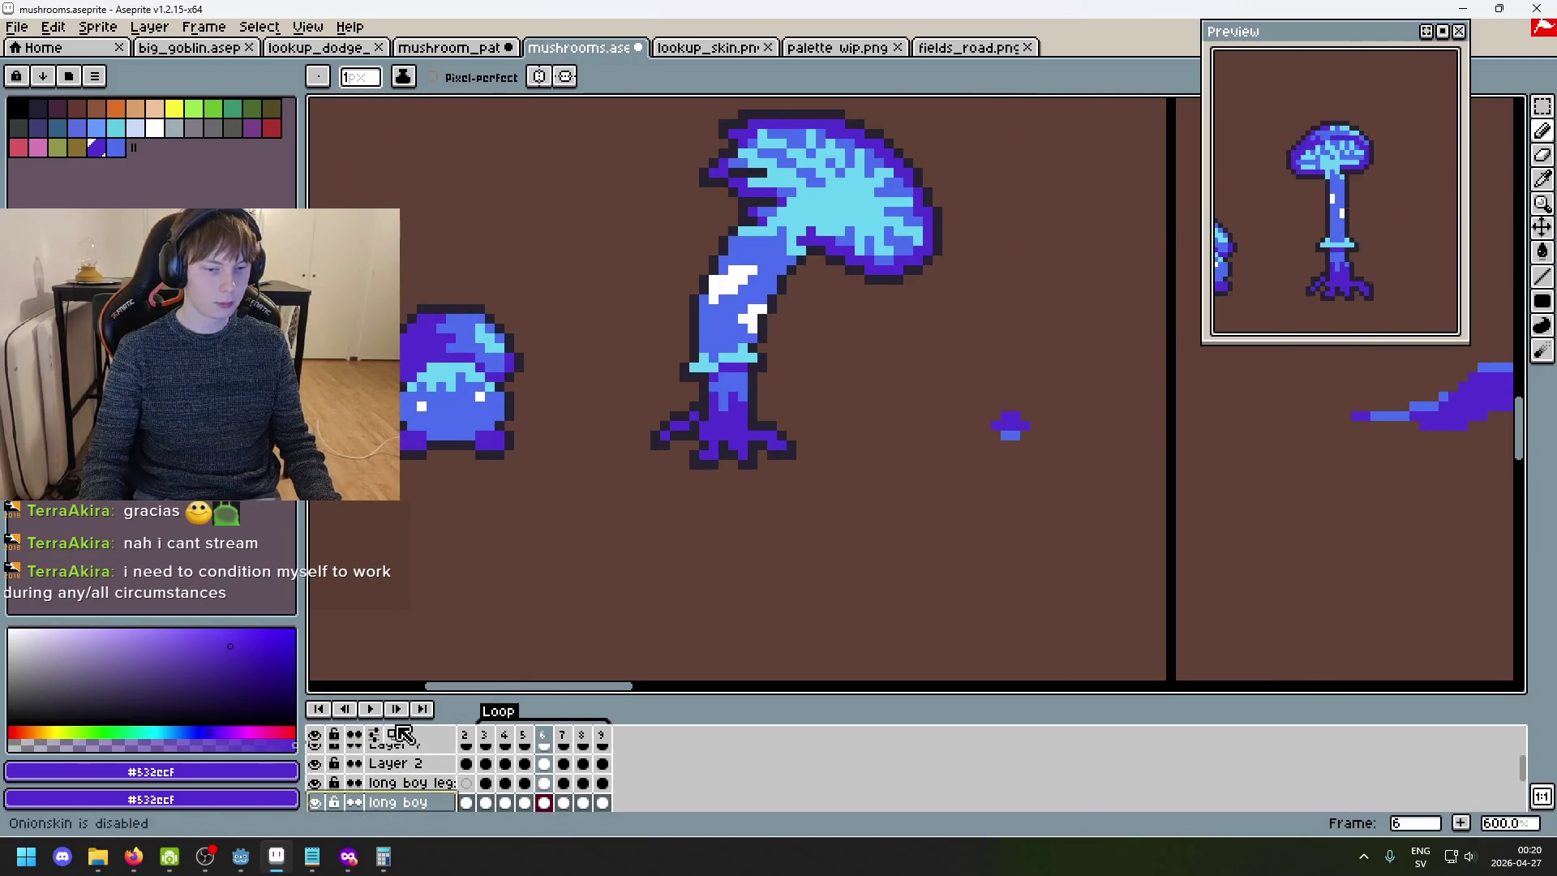
pyautogui.scroll(-2, 415, 795)
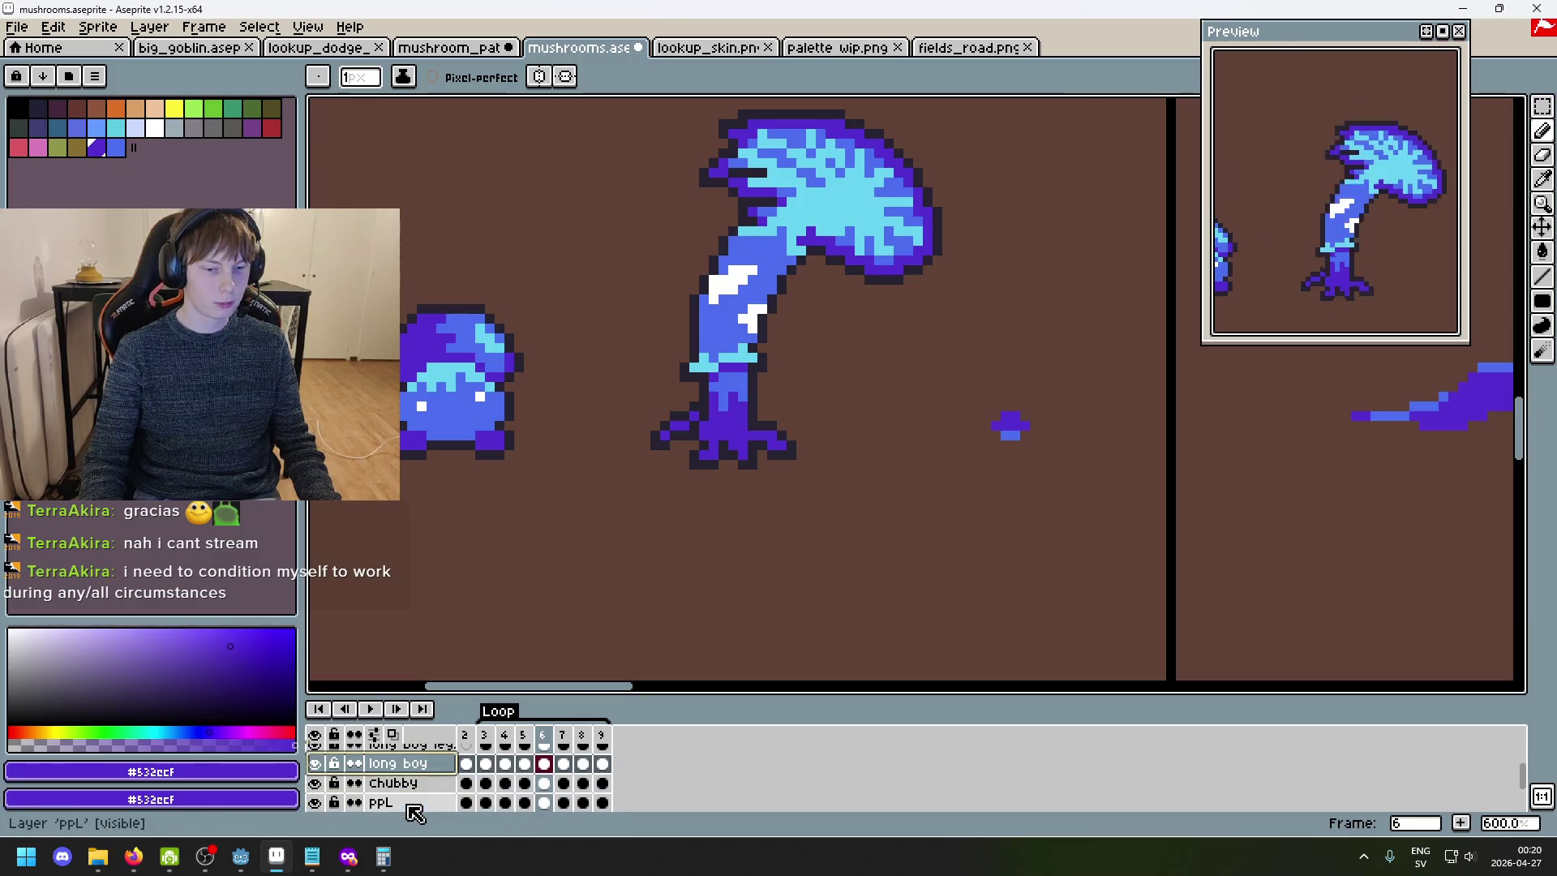
pyautogui.click(315, 765)
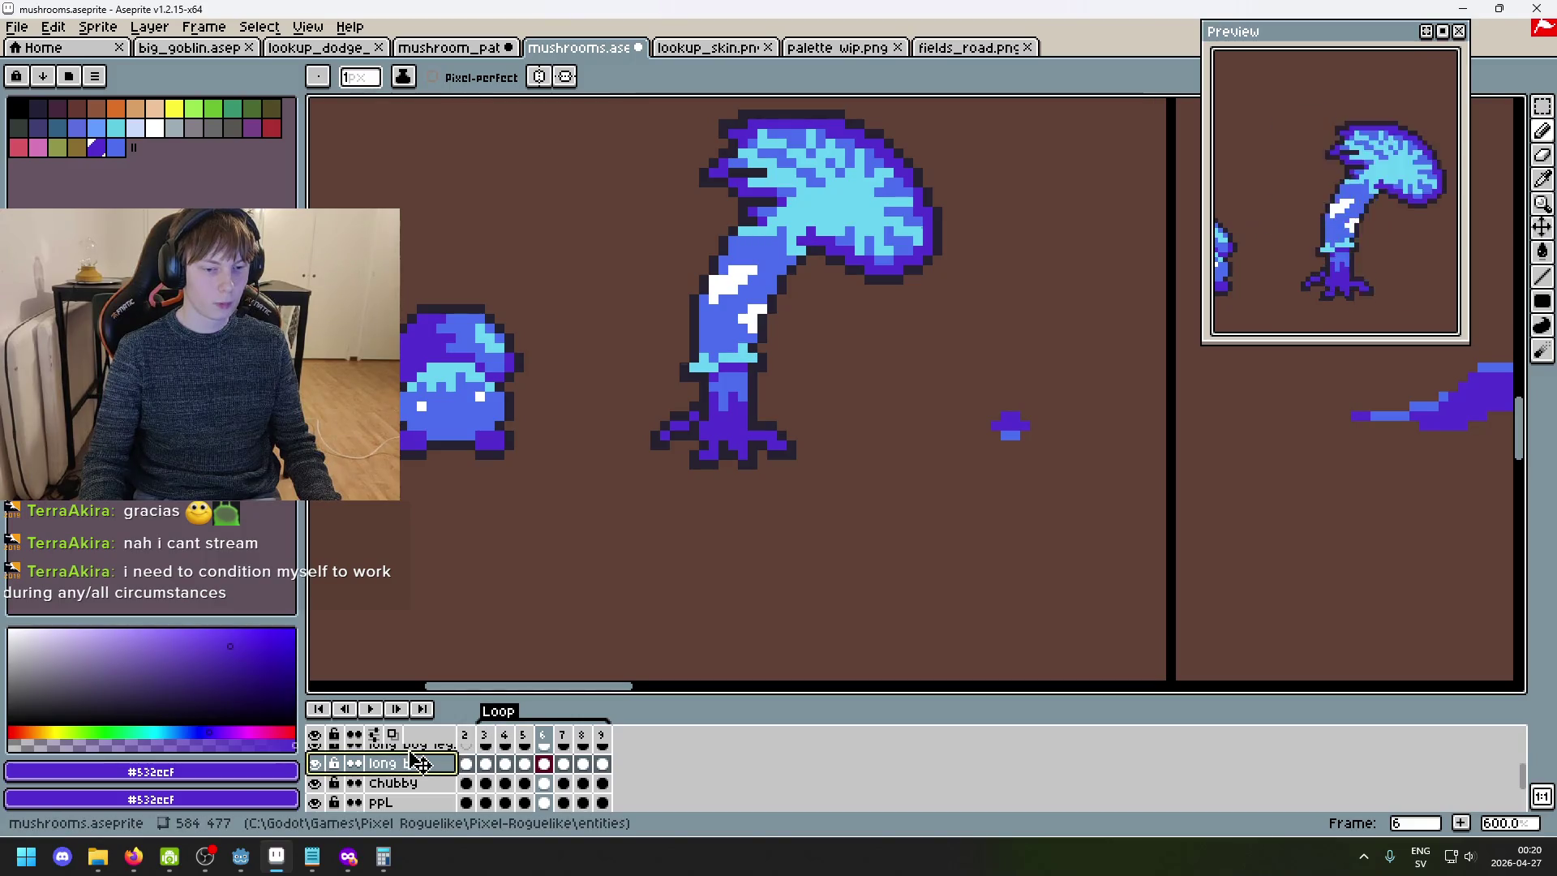
pyautogui.hotkey('shift', 'n')
# - Rename the new layer 'slice attack' and create a new layer group, Group 1
pyautogui.scroll(2, 551, 641)
pyautogui.doubleClick(406, 782)
pyautogui.write('tenb')
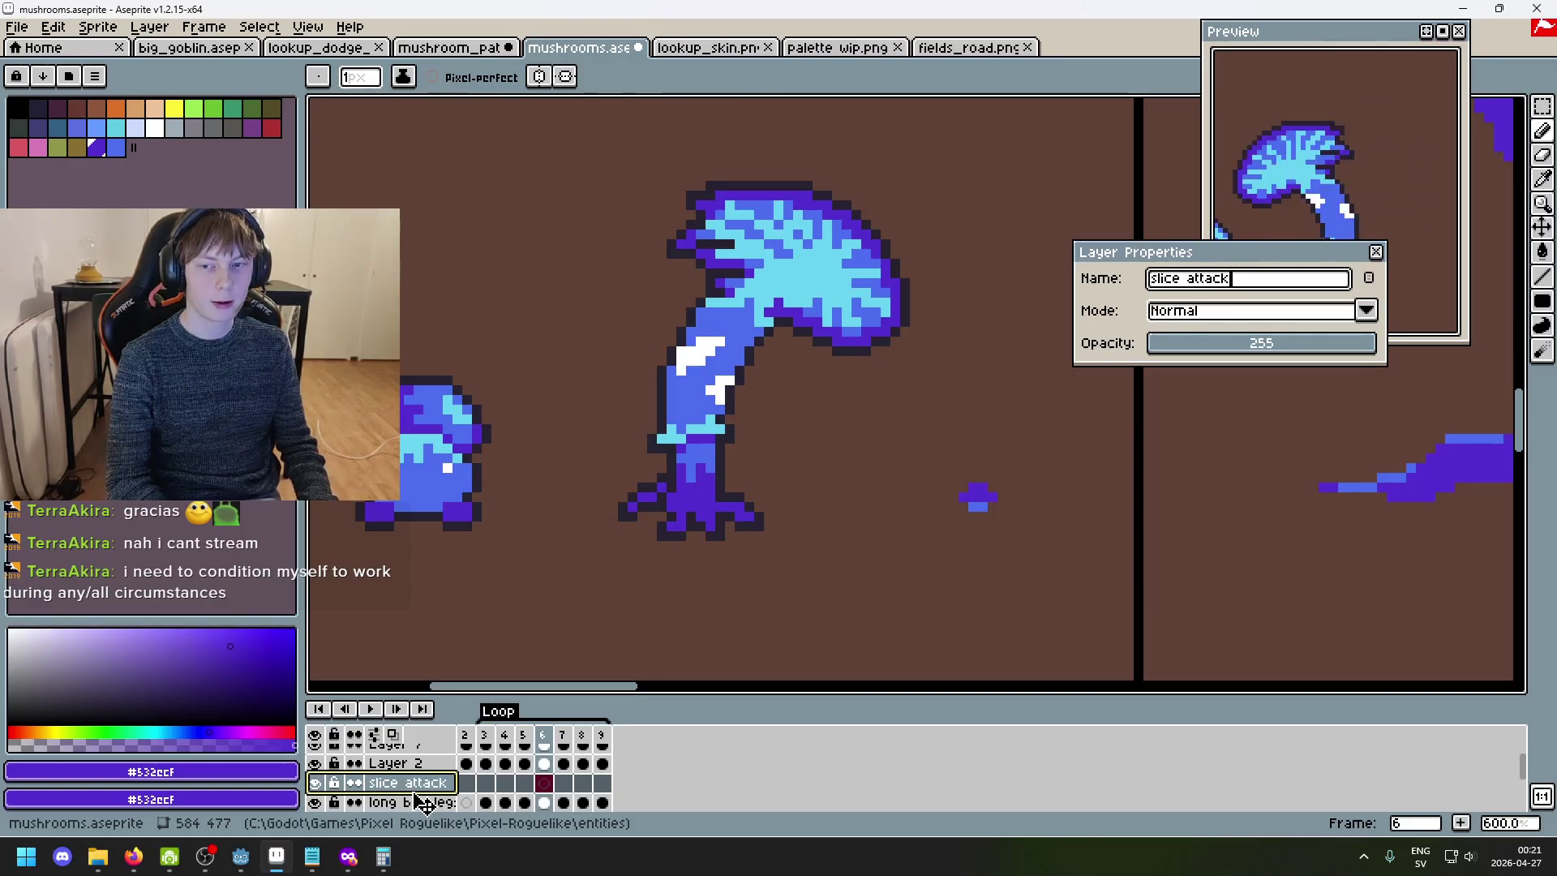
pyautogui.press('Return')
pyautogui.click(484, 783)
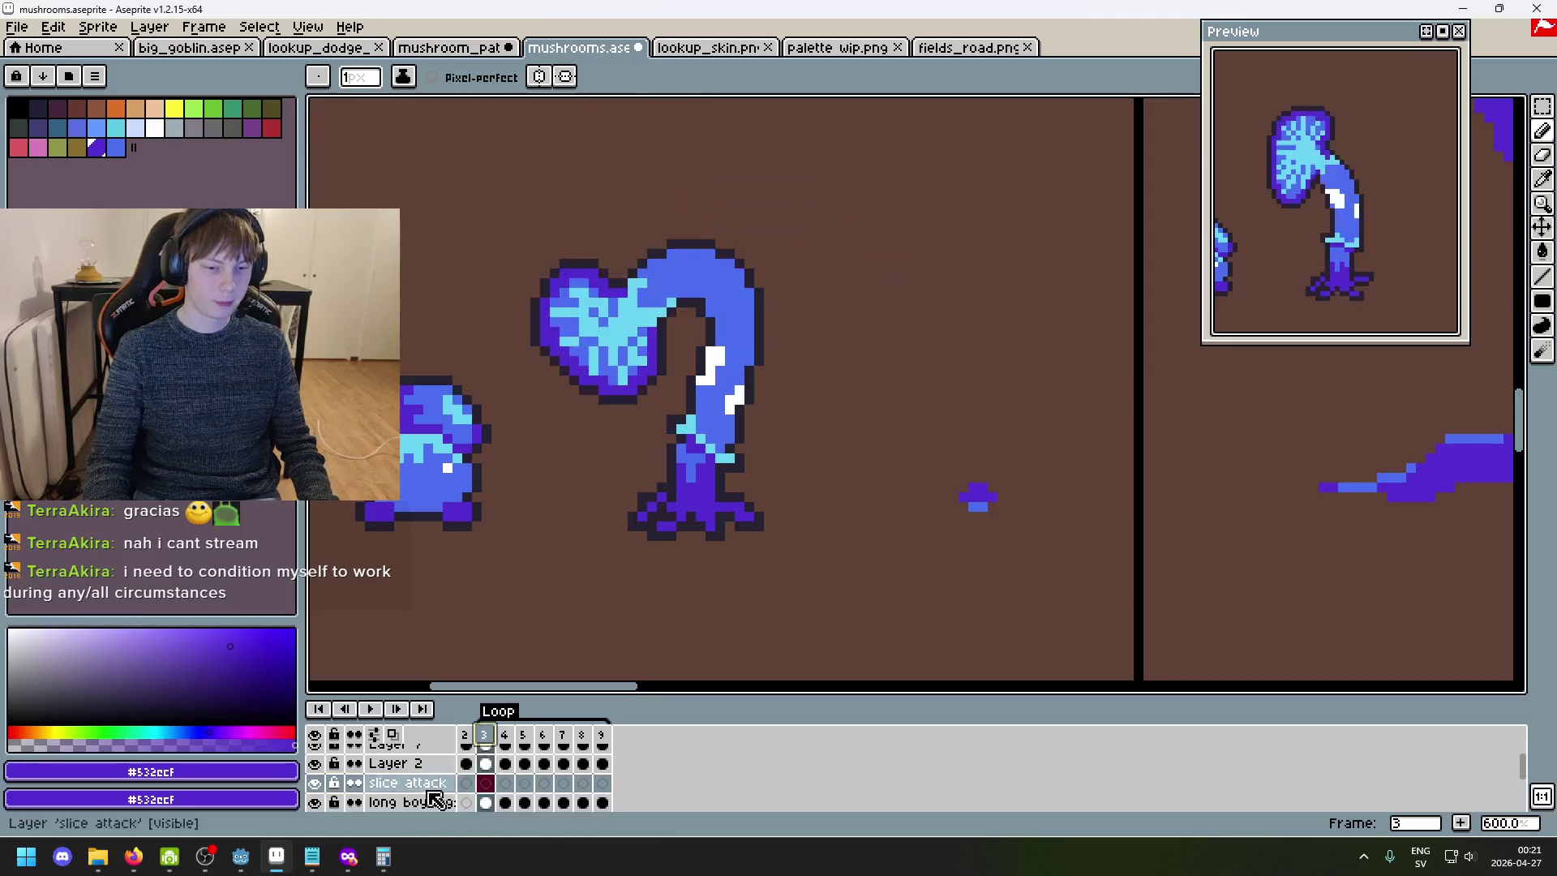
pyautogui.rightClick(444, 785)
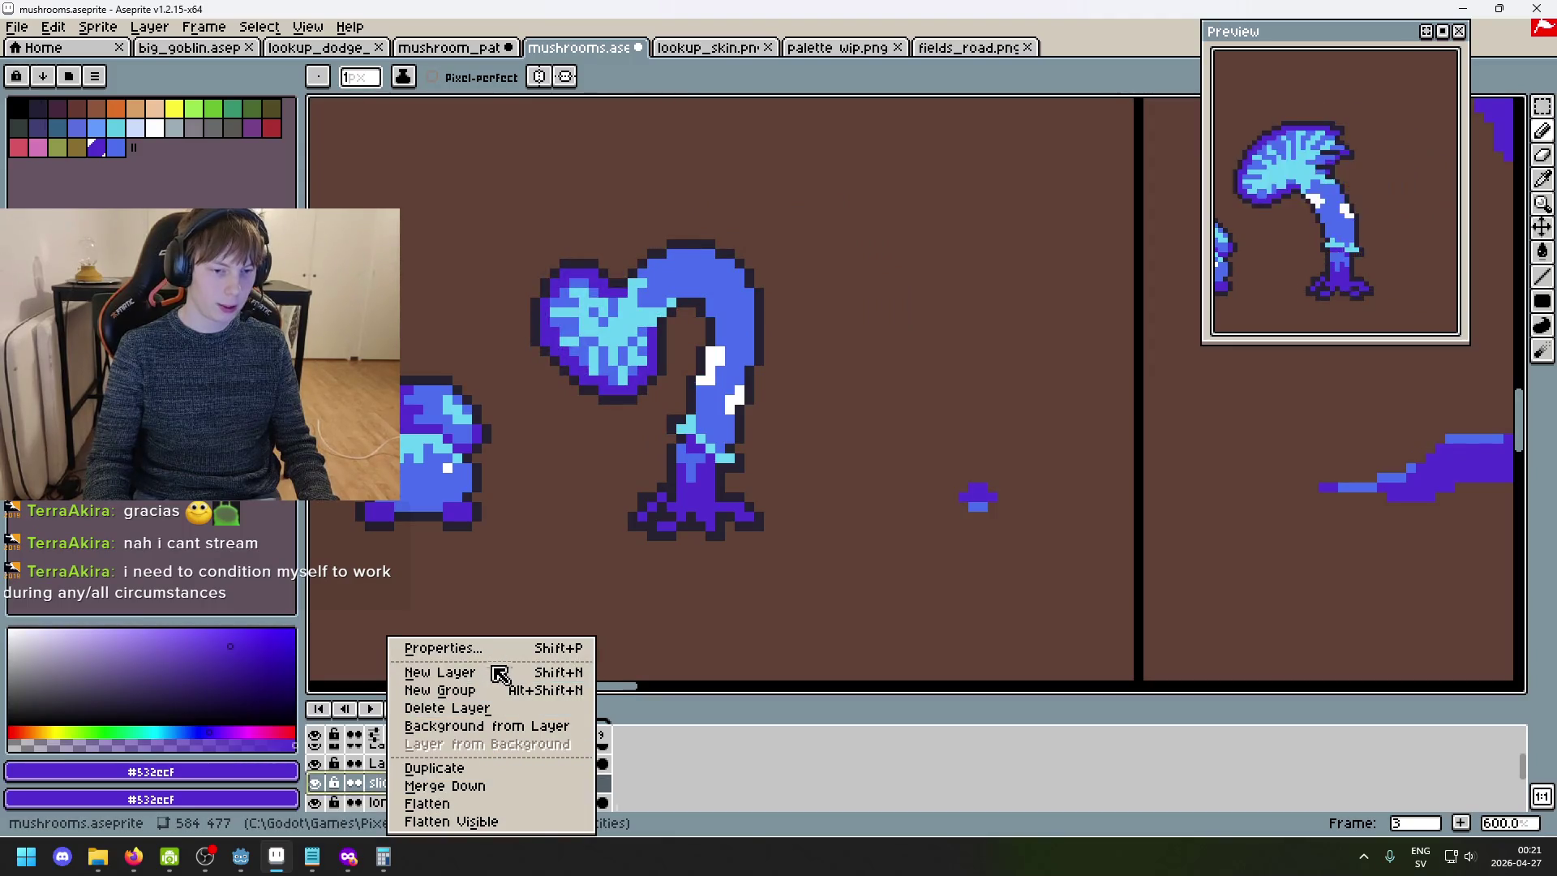
pyautogui.click(454, 690)
# - Select the long boy and long boy legs layers, then return to slice attack and deselect
pyautogui.scroll(-2, 437, 782)
pyautogui.scroll(-1, 423, 791)
pyautogui.keyDown('ctrl'); pyautogui.click(418, 782); pyautogui.keyUp('ctrl')
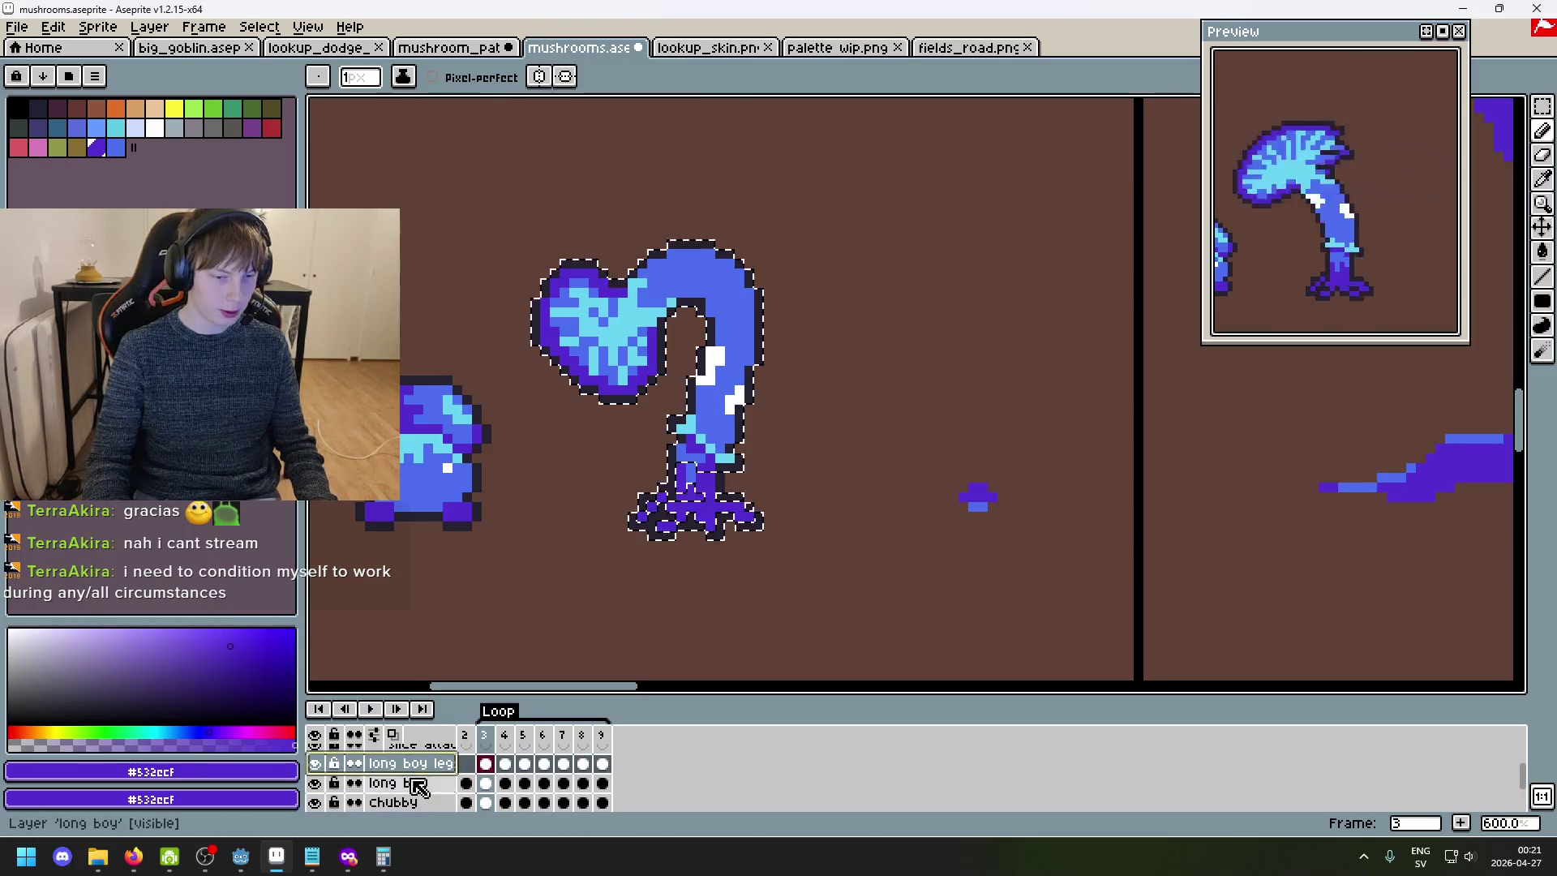
pyautogui.scroll(1, 417, 786)
pyautogui.click(417, 802)
pyautogui.keyDown('ctrl'); pyautogui.click(423, 783); pyautogui.keyUp('ctrl')
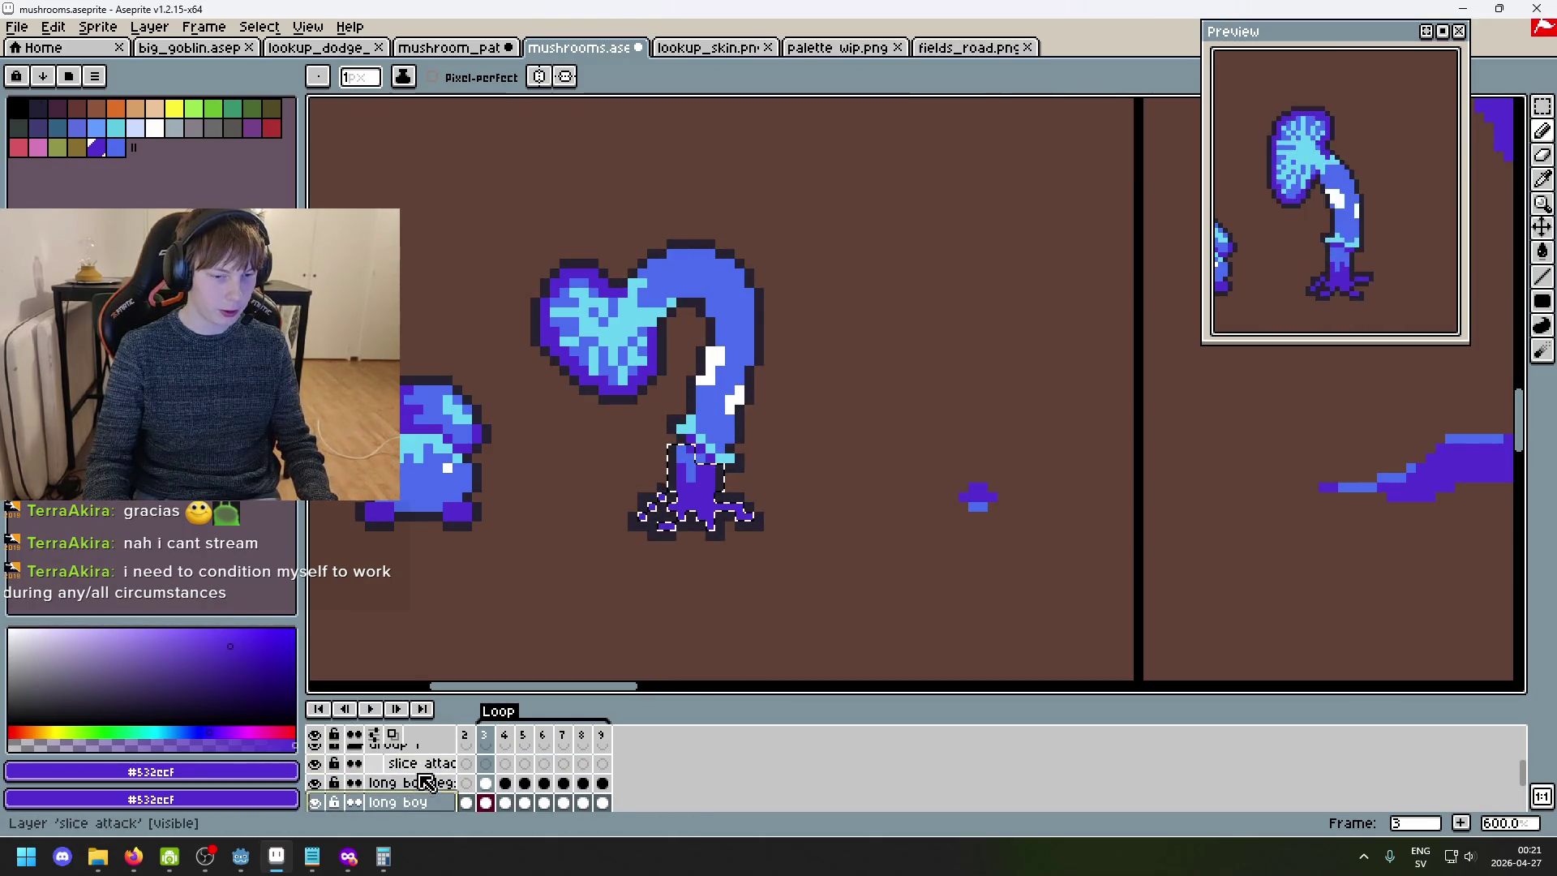
pyautogui.keyDown('shift'); pyautogui.click(424, 783); pyautogui.keyUp('shift')
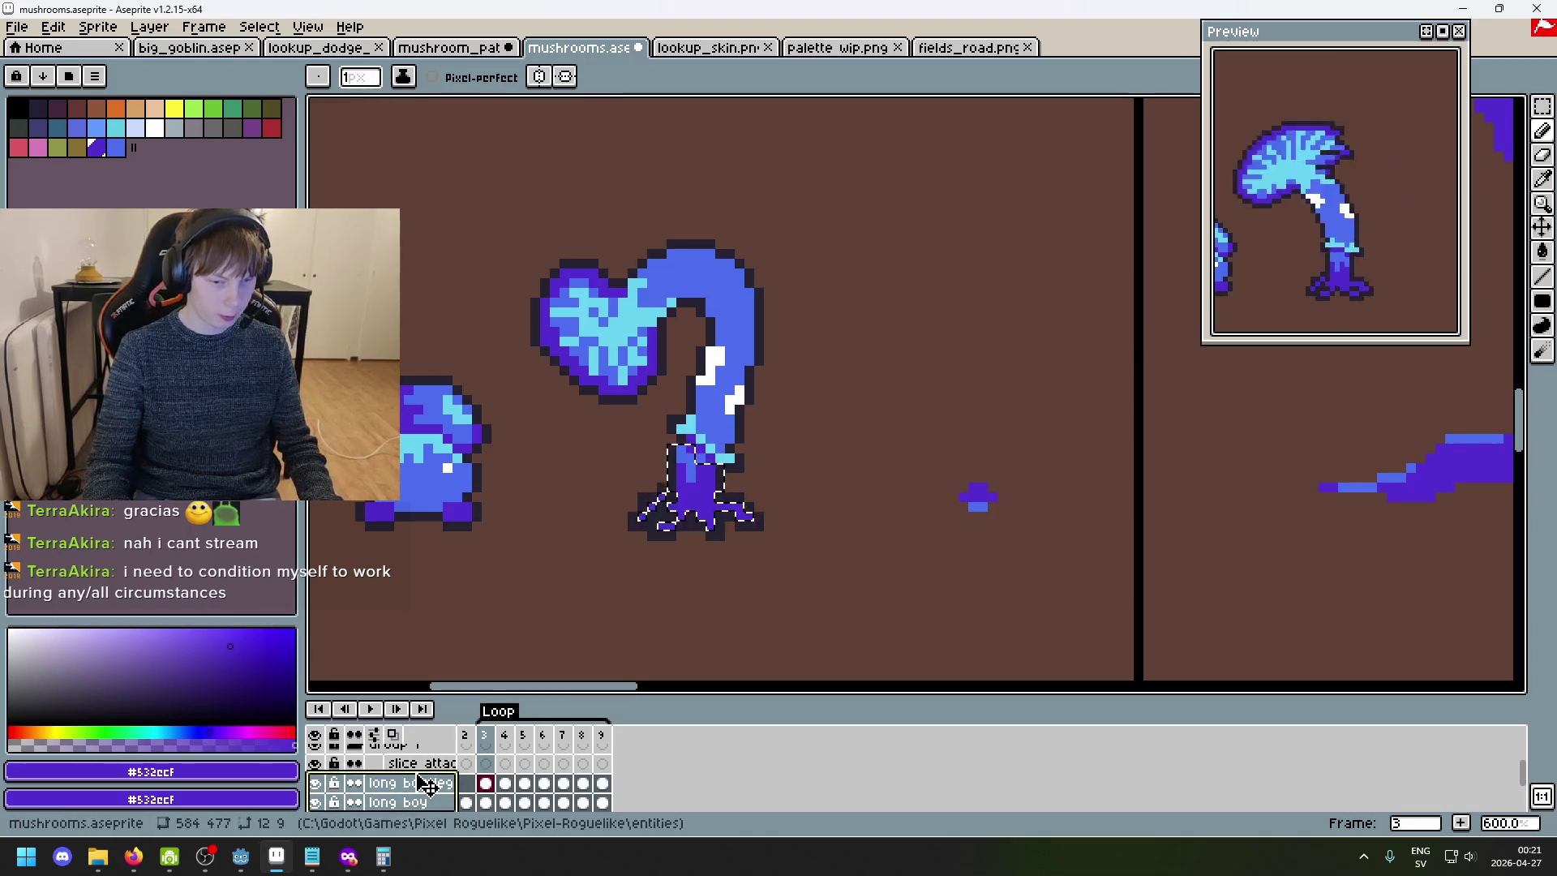
pyautogui.click(422, 763)
pyautogui.hotkey('ctrl', 'd')
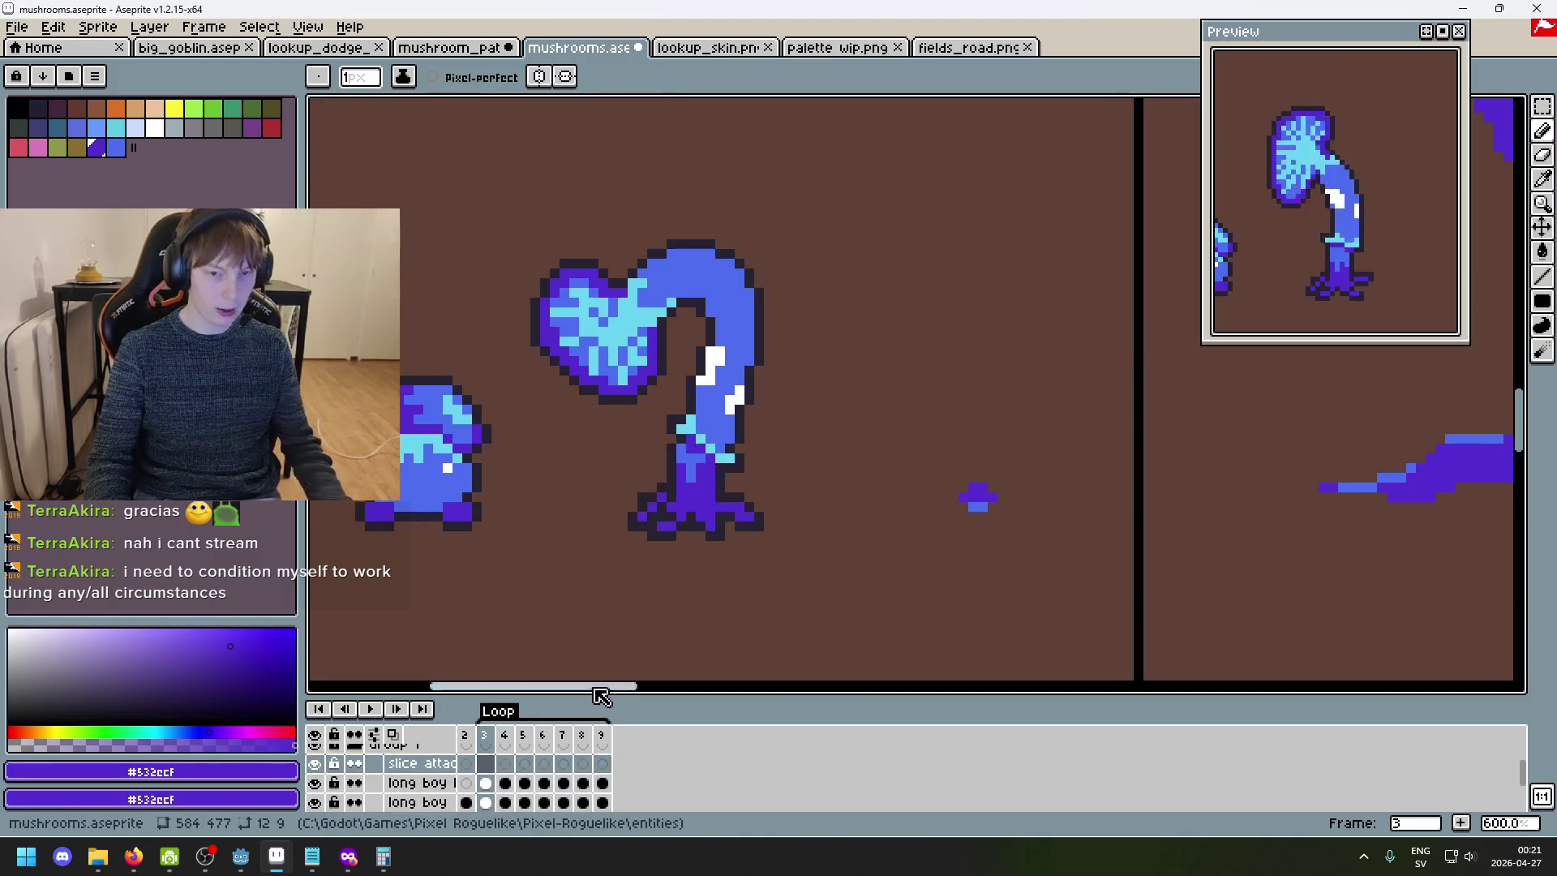
pyautogui.scroll(1, 597, 639)
pyautogui.press('alt')
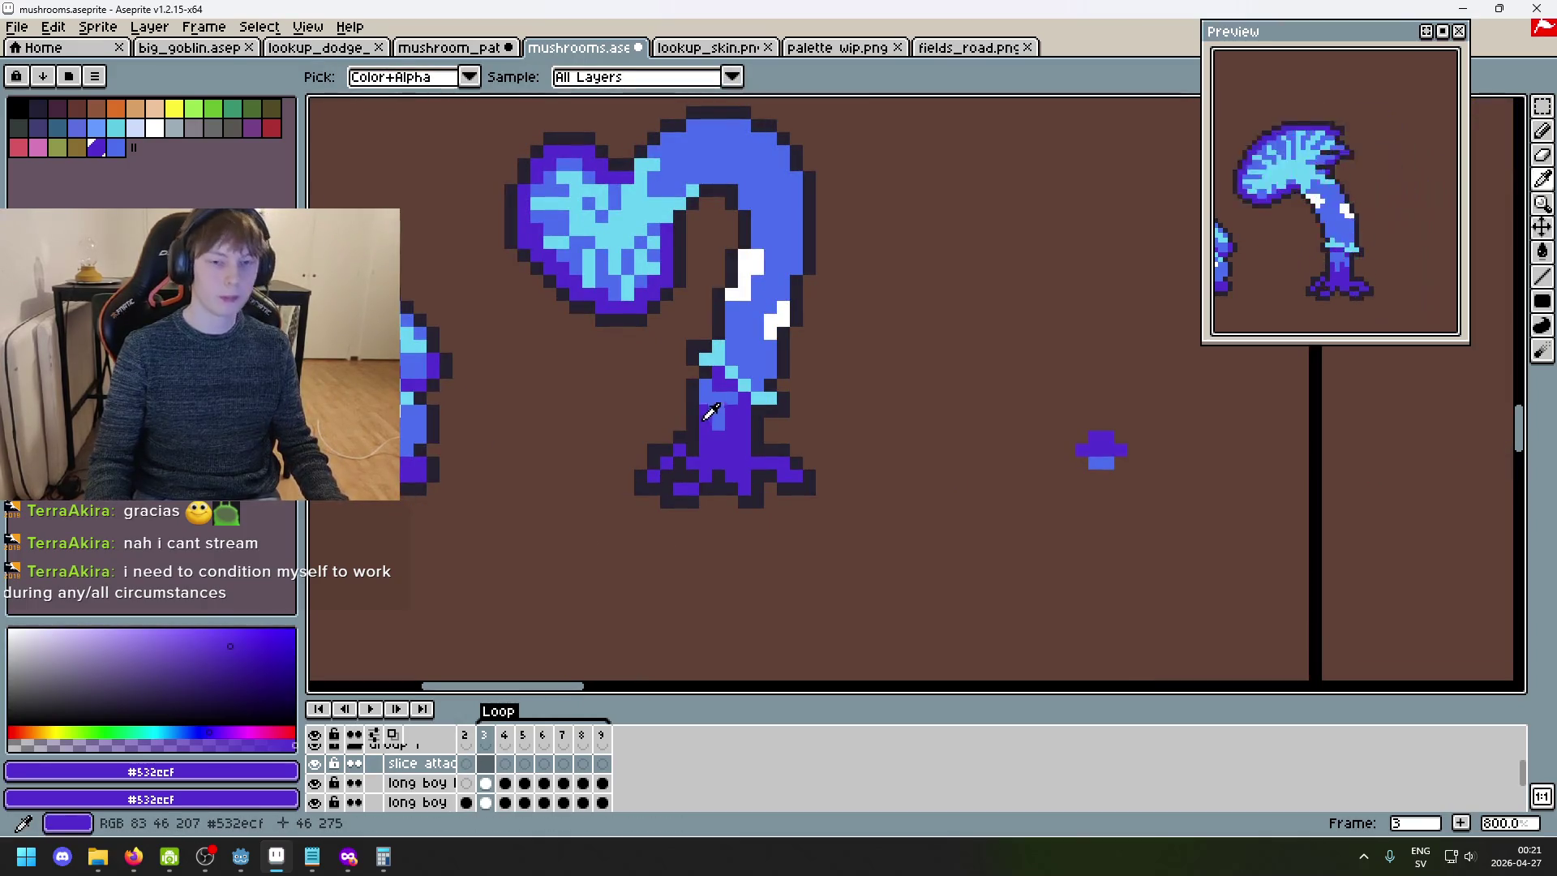
# - Eyedrop the dark outline colour #252230 and compare neighbouring mushroom frames
pyautogui.keyDown('alt'); pyautogui.click(702, 442); pyautogui.keyUp('alt')
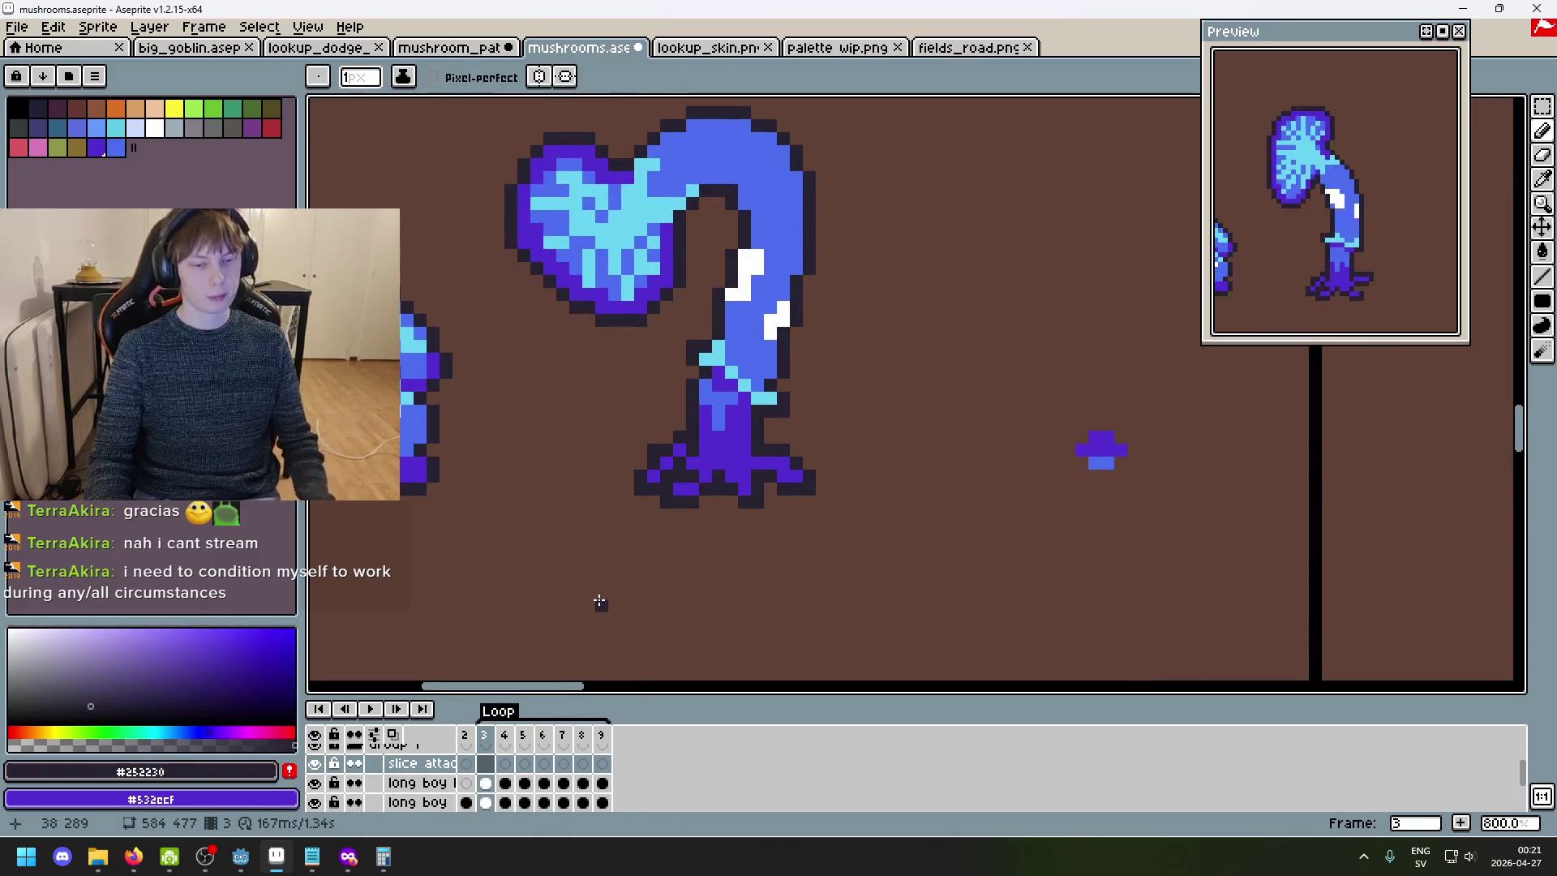
pyautogui.press('Left')
pyautogui.press('Right')
# - Step through the later attack poses, then switch to big_goblin.aseprite
pyautogui.press('Right')
pyautogui.press('Right')
pyautogui.press('Left')
pyautogui.press('Left')
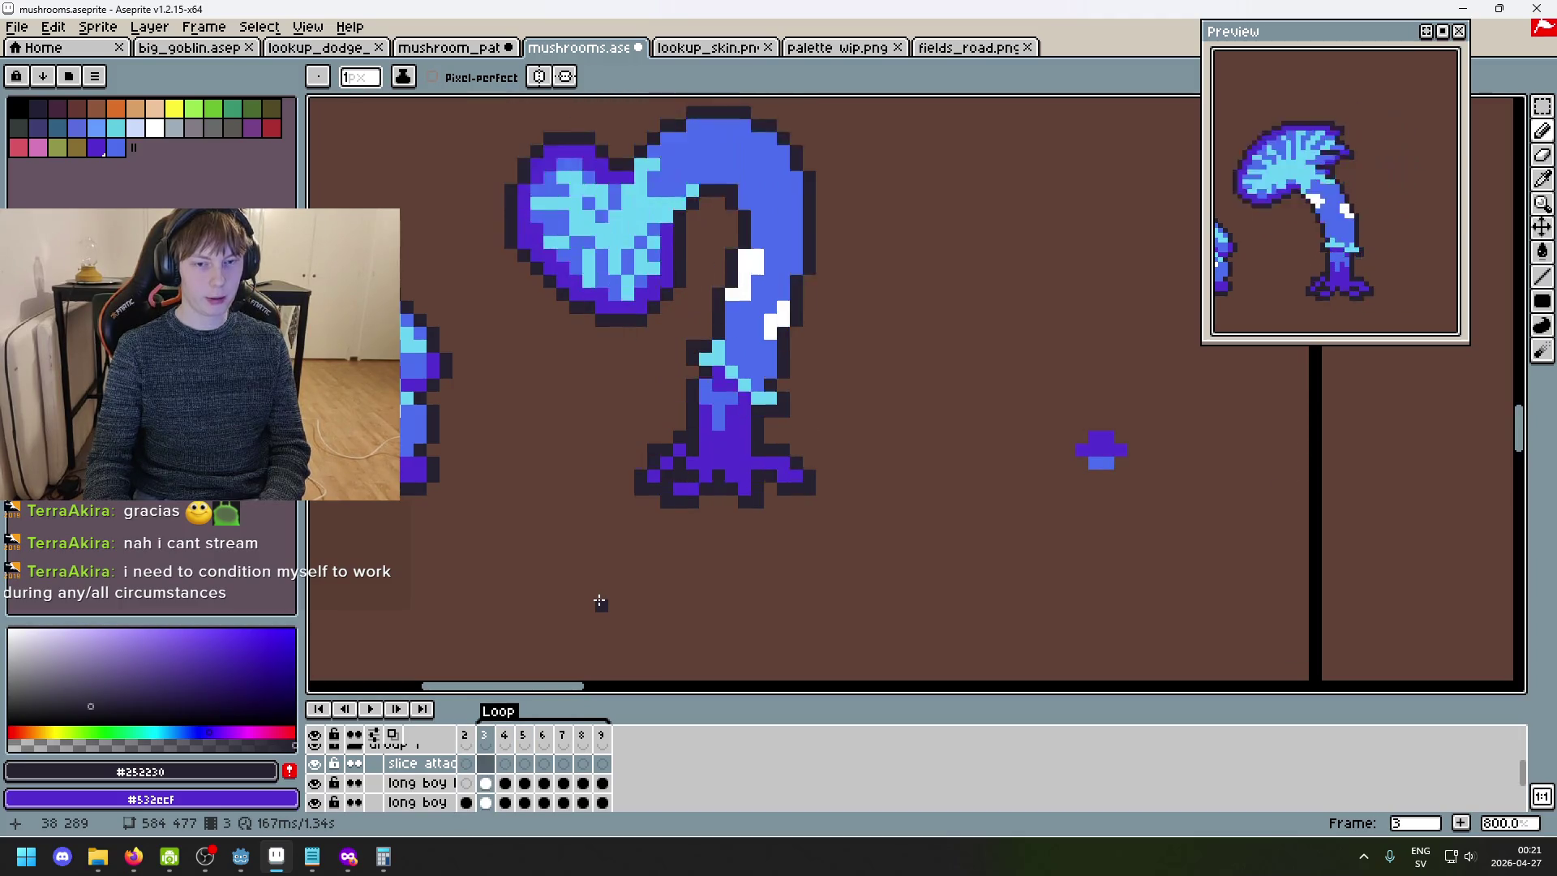
pyautogui.scroll(-2, 635, 521)
pyautogui.press('Right')
pyautogui.press('Right')
pyautogui.press('Right')
pyautogui.press('Left')
pyautogui.press('Left')
pyautogui.press('Left')
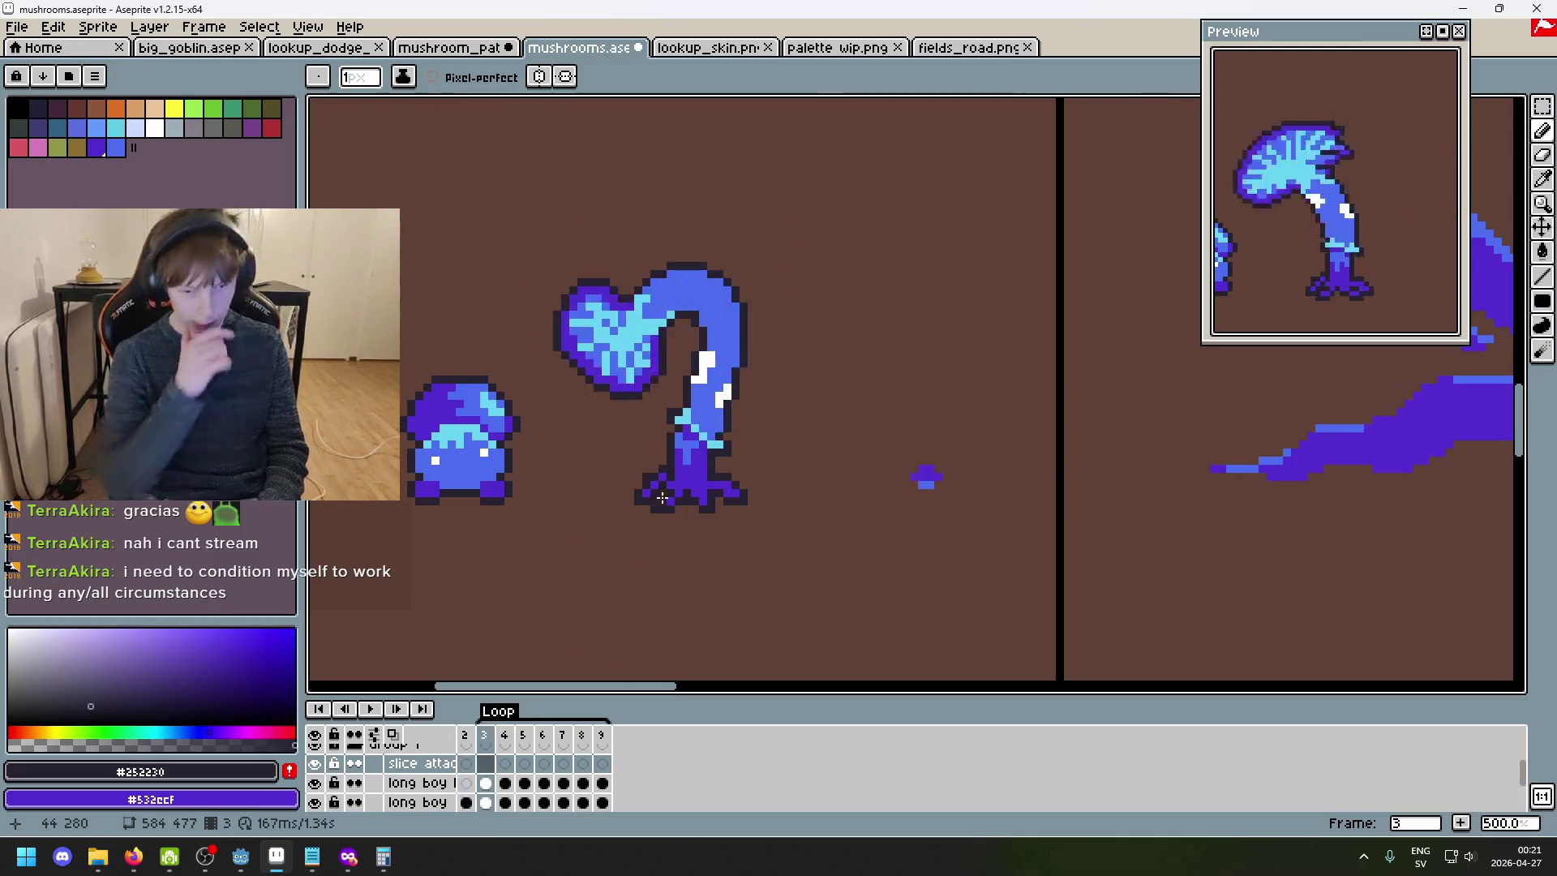
pyautogui.press('Right')
pyautogui.press('Right')
pyautogui.press('Right')
pyautogui.press('Right')
pyautogui.press('Right')
pyautogui.press('Right')
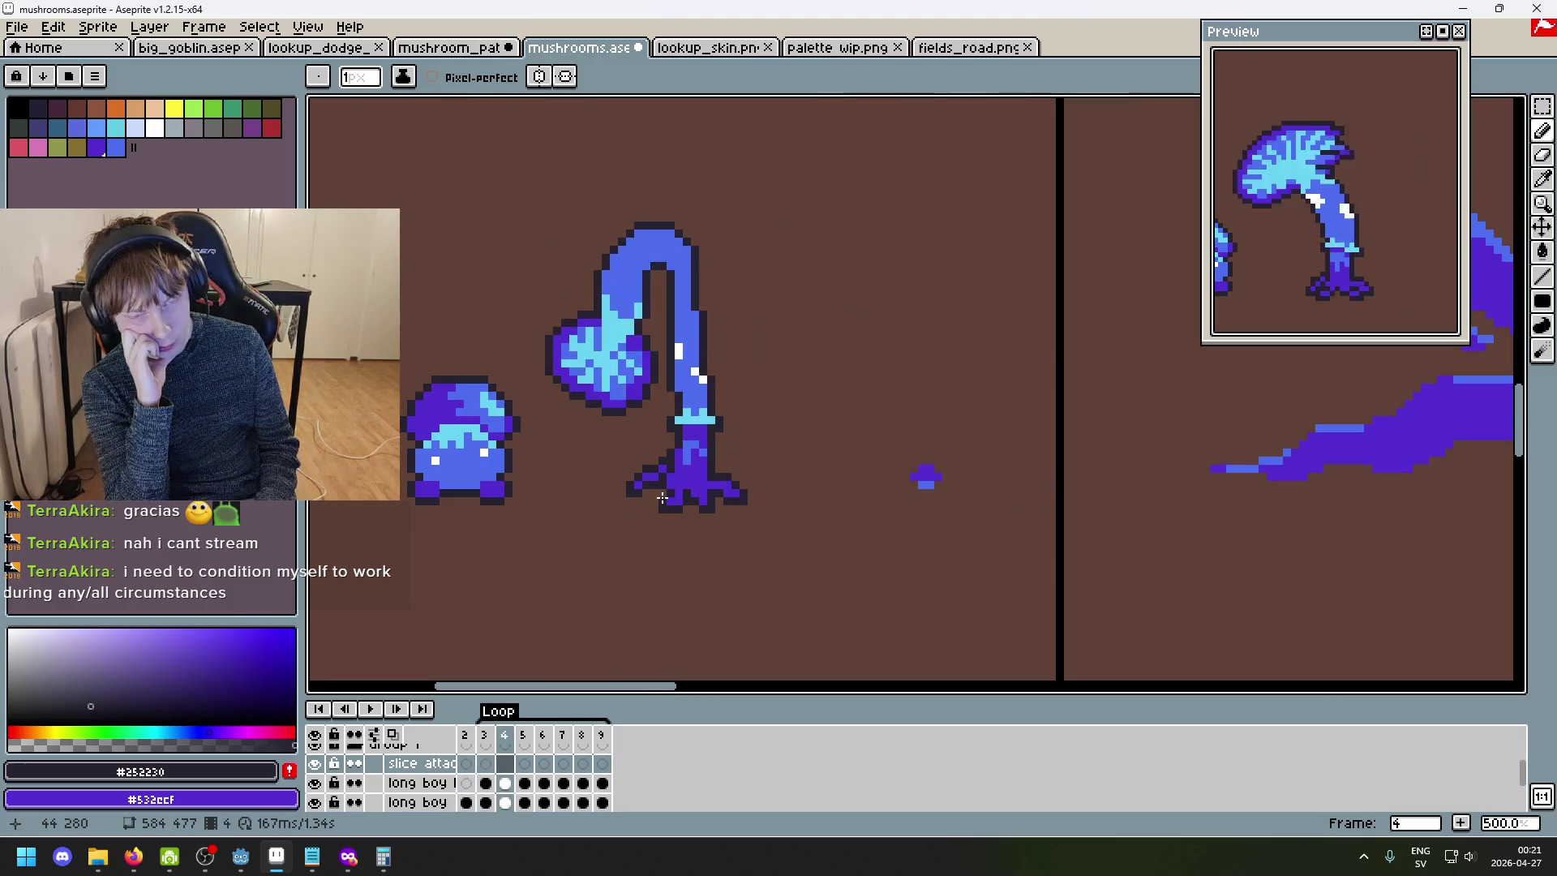
pyautogui.press('Right')
pyautogui.press('Right')
pyautogui.press('Right')
pyautogui.press('Right')
pyautogui.press('Right')
pyautogui.press('Right')
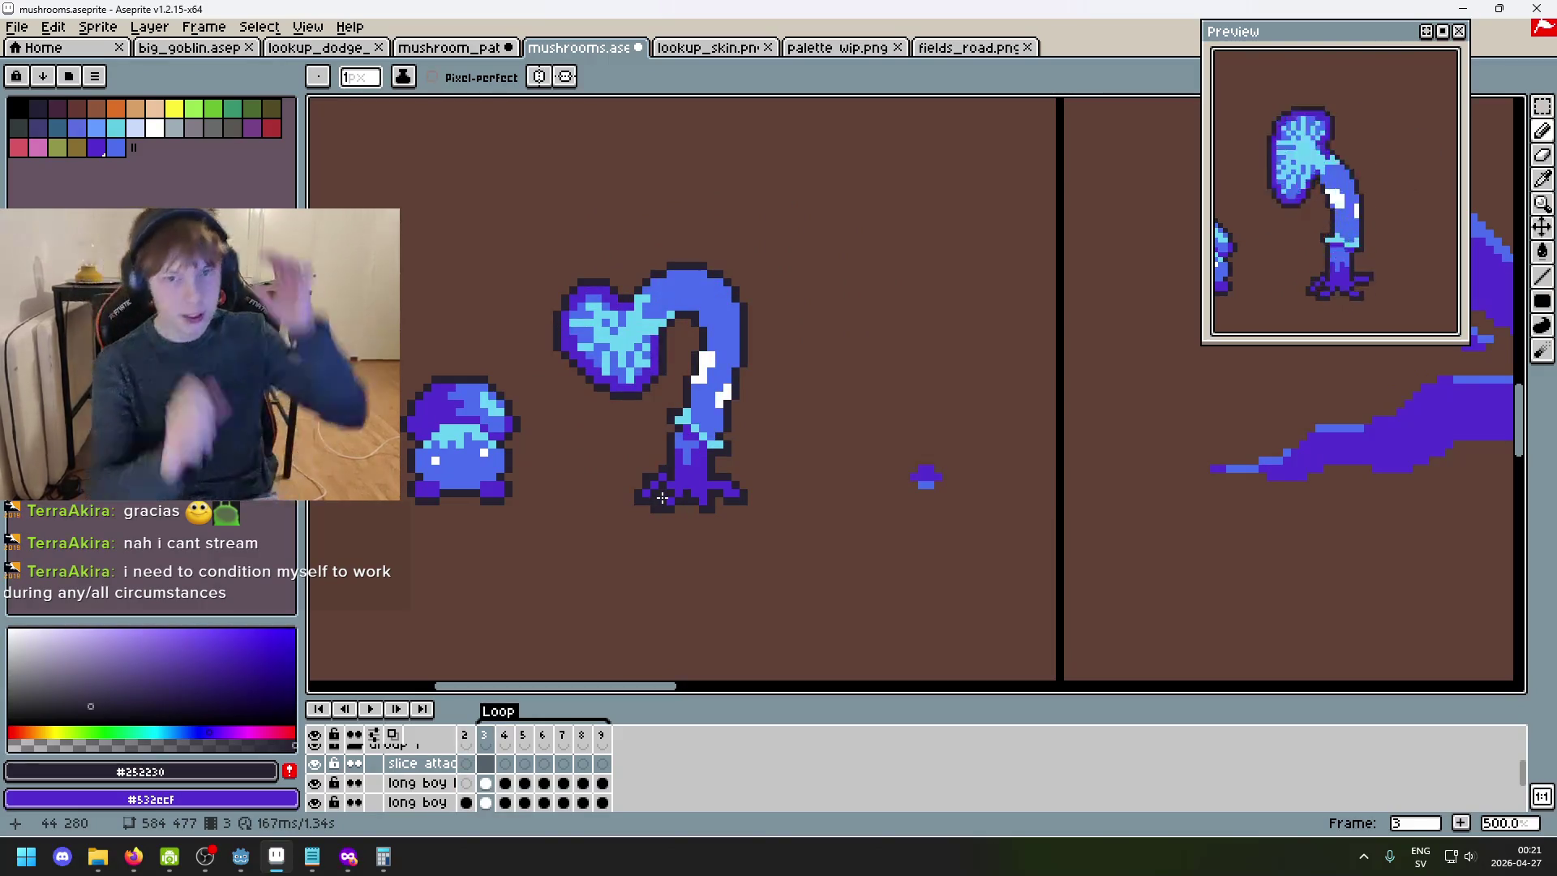
pyautogui.click(192, 52)
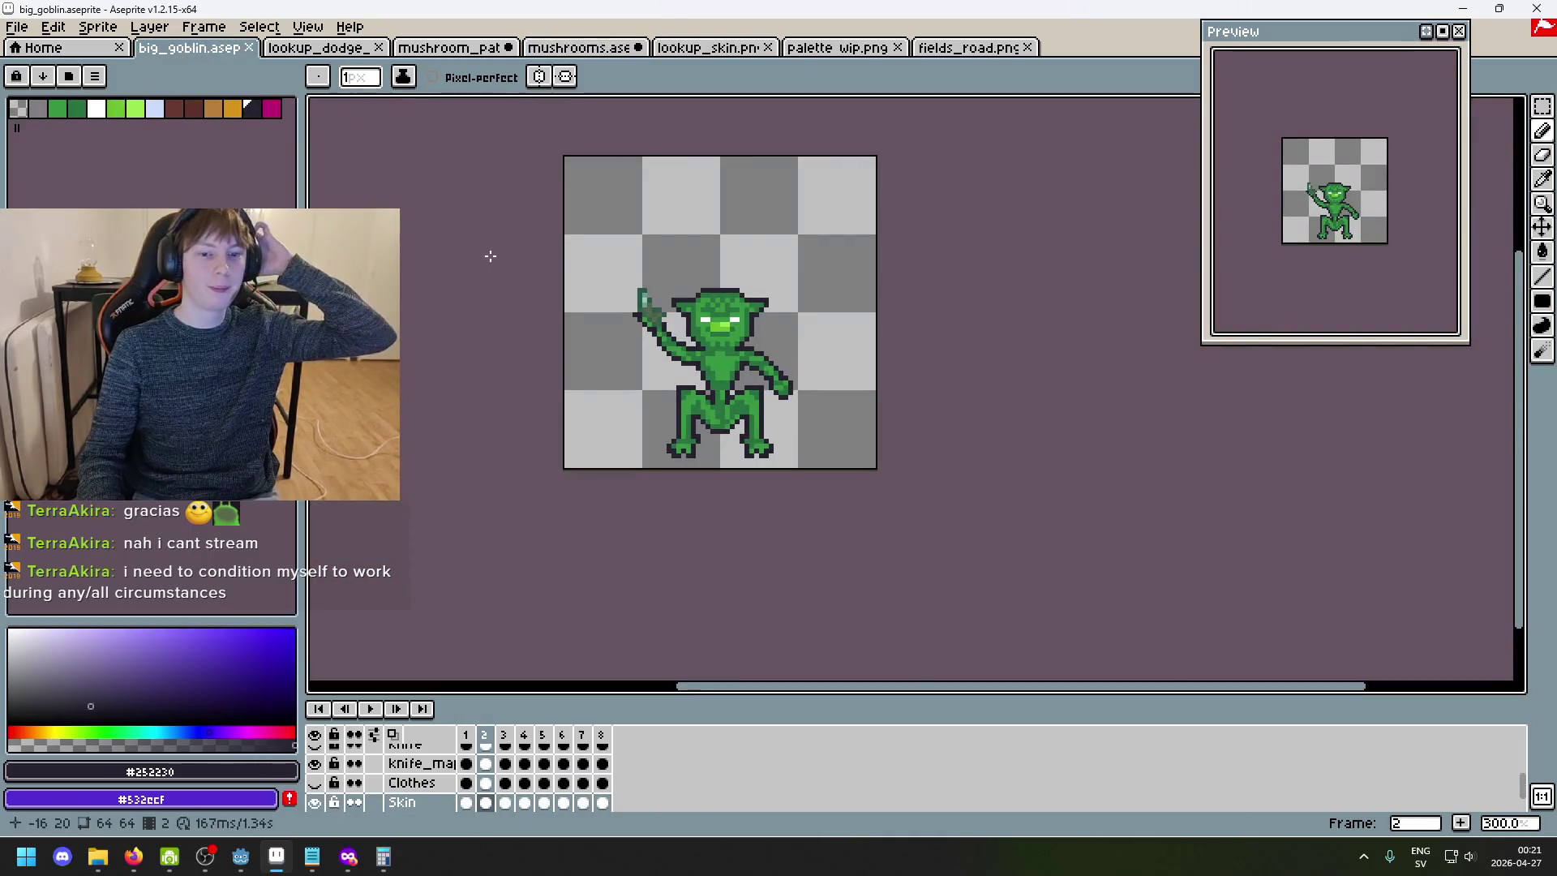
# - Play and stop the goblin's knife animation, checking frames 1 and 8 and the raised knife
pyautogui.click(378, 710)
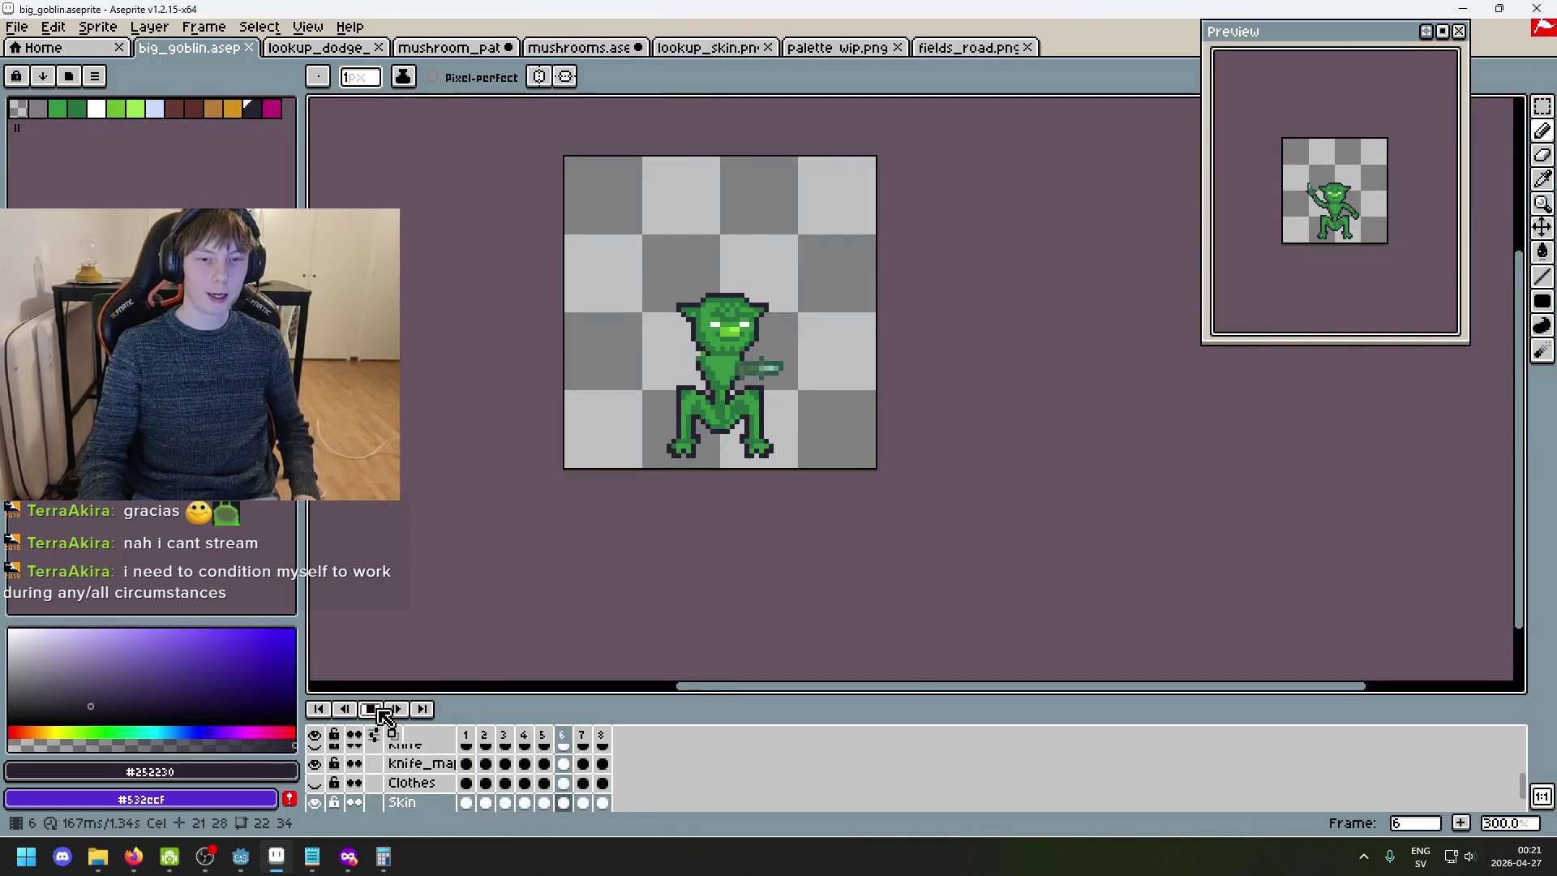
pyautogui.click(371, 710)
pyautogui.click(465, 734)
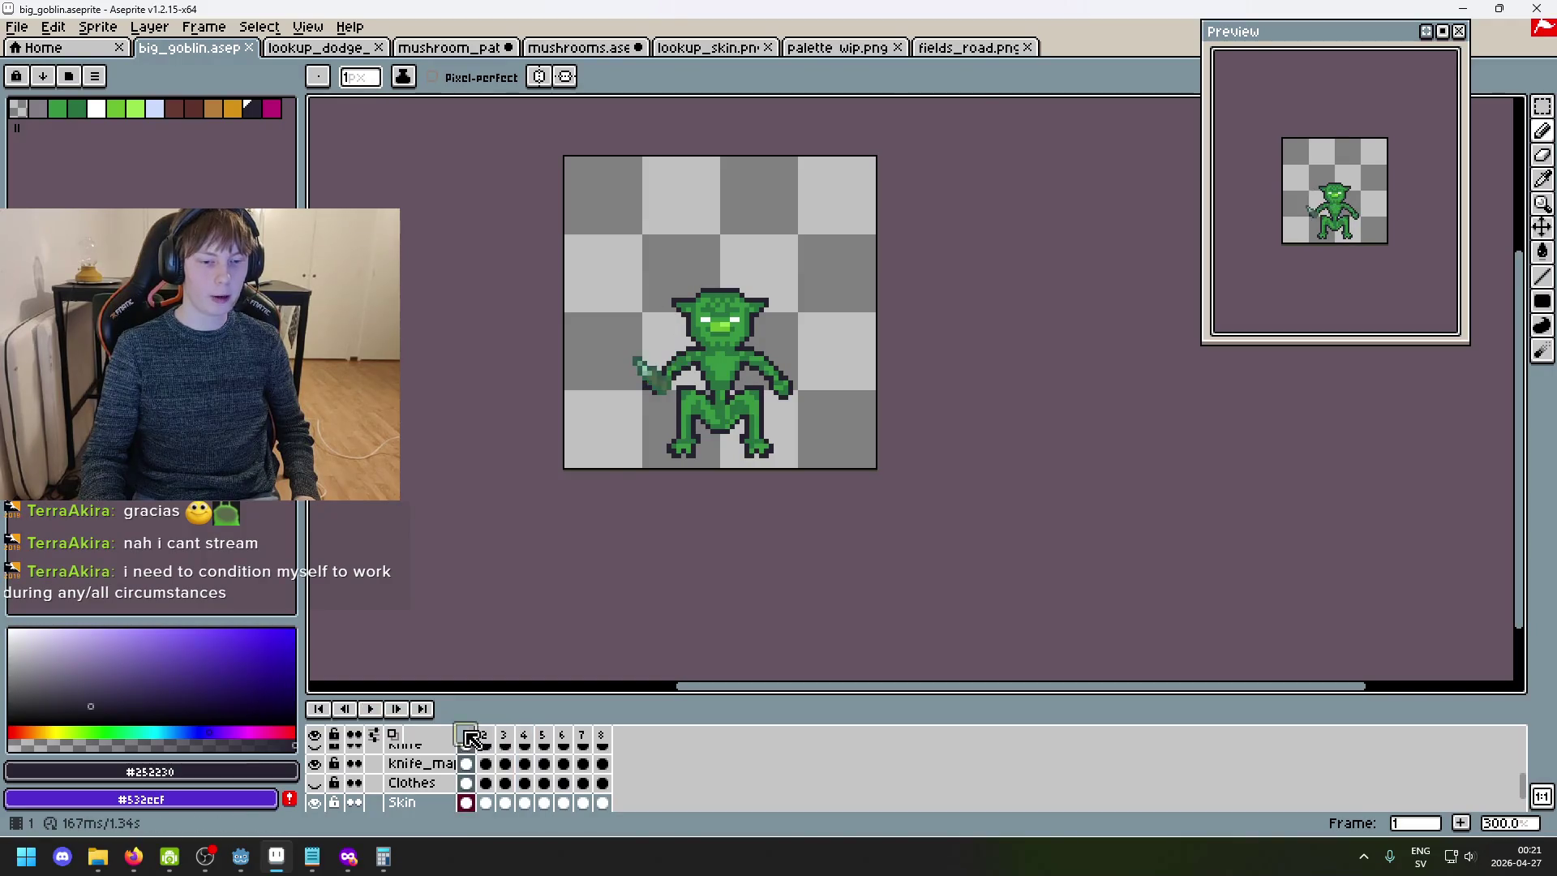
pyautogui.click(378, 710)
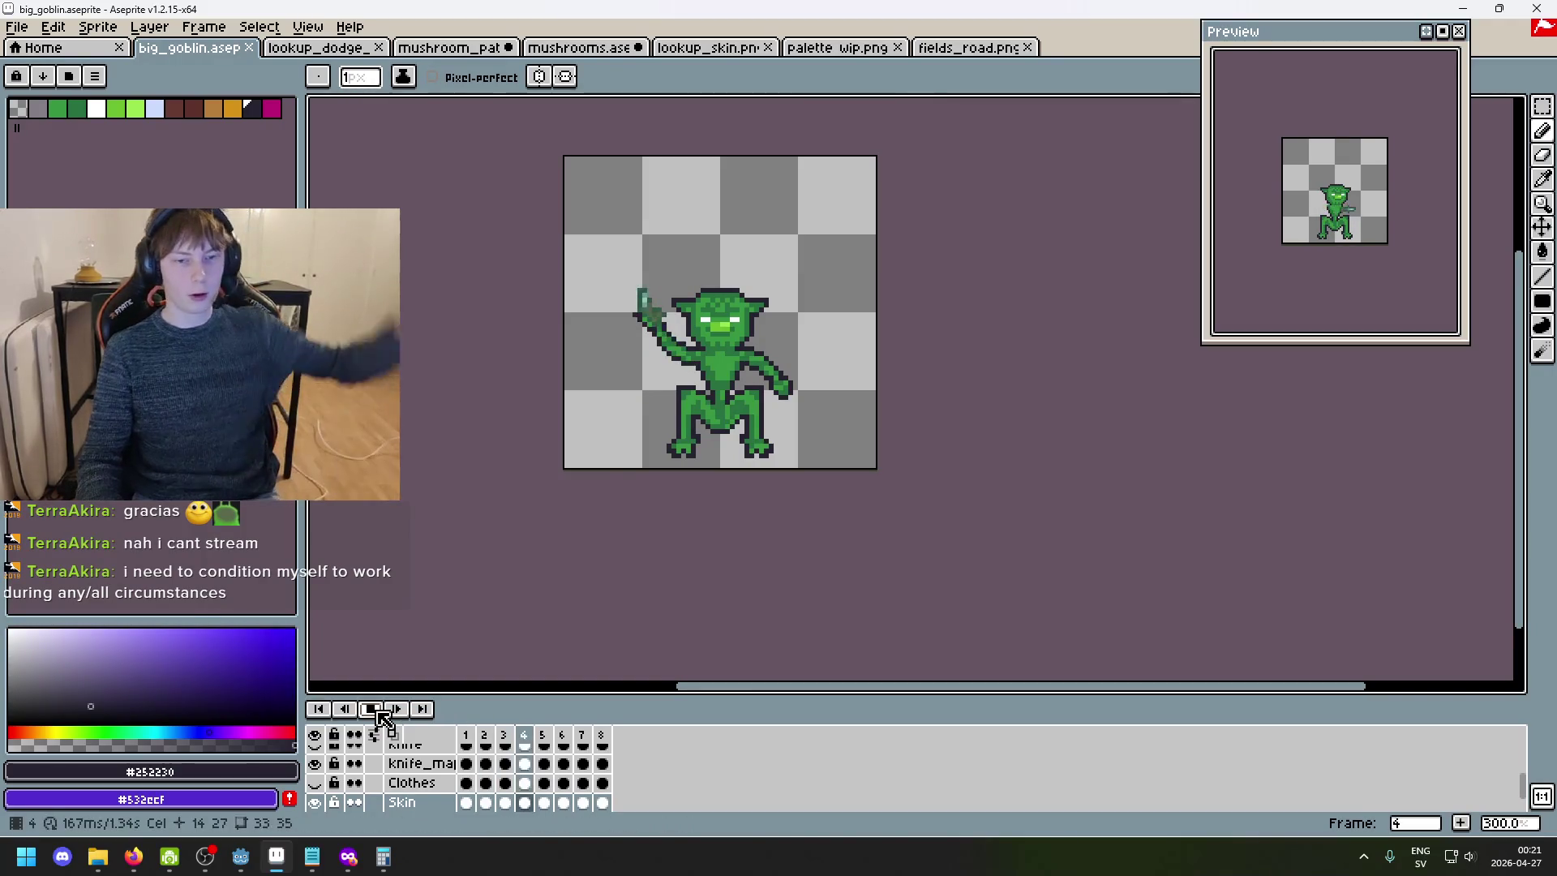
pyautogui.click(378, 712)
pyautogui.click(421, 711)
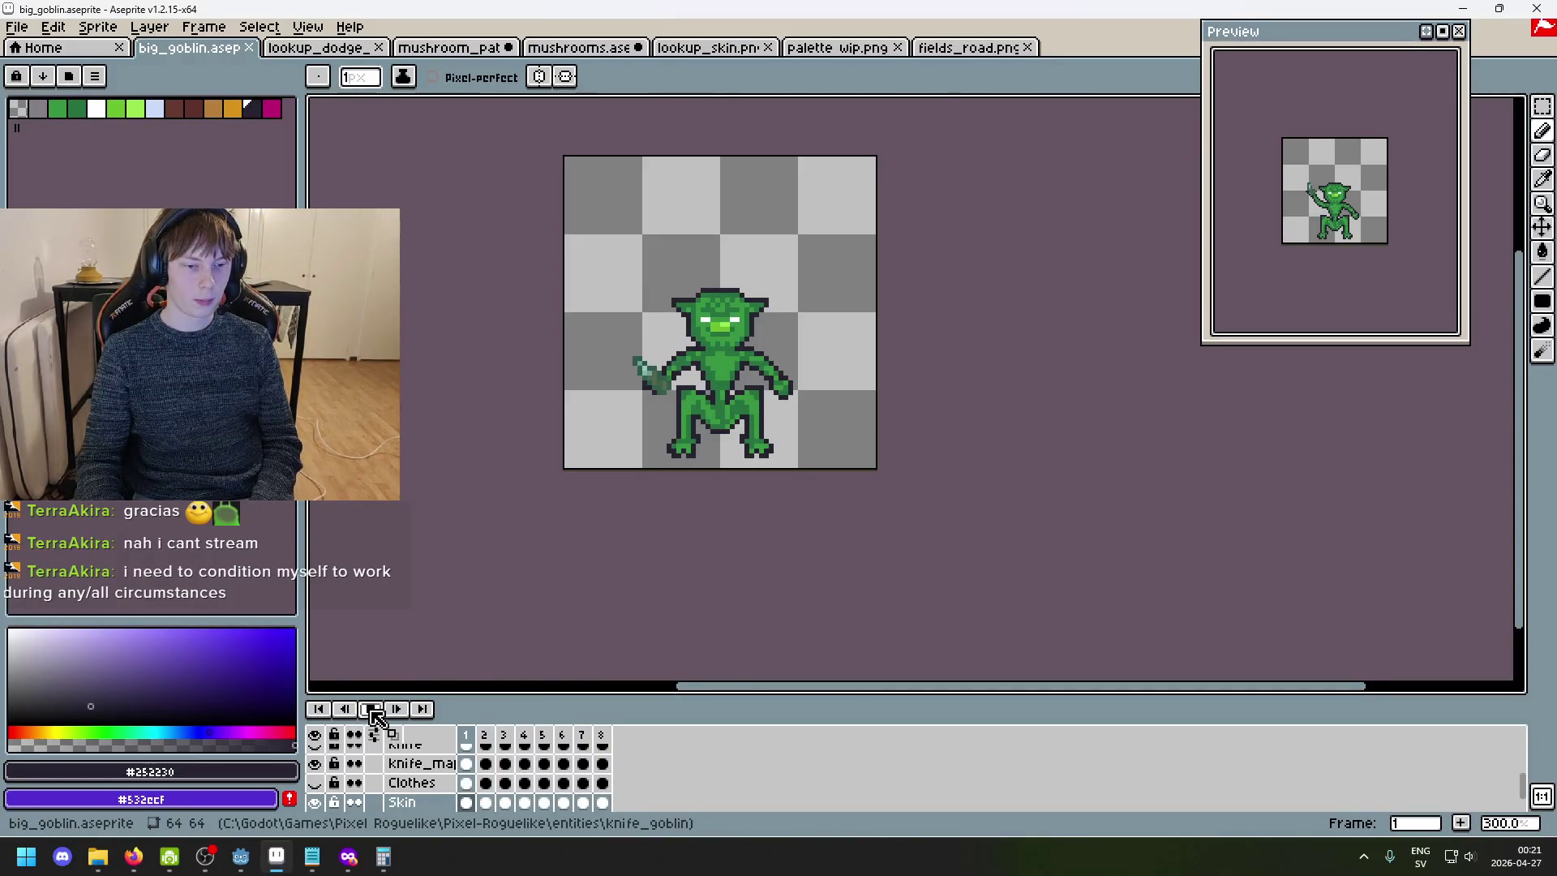
pyautogui.click(395, 708)
# - Step through the knife frames 4–7, then switch to lookup_dodge_skin.png
pyautogui.press('Left')
pyautogui.press('Right')
pyautogui.press('Right')
pyautogui.press('Right')
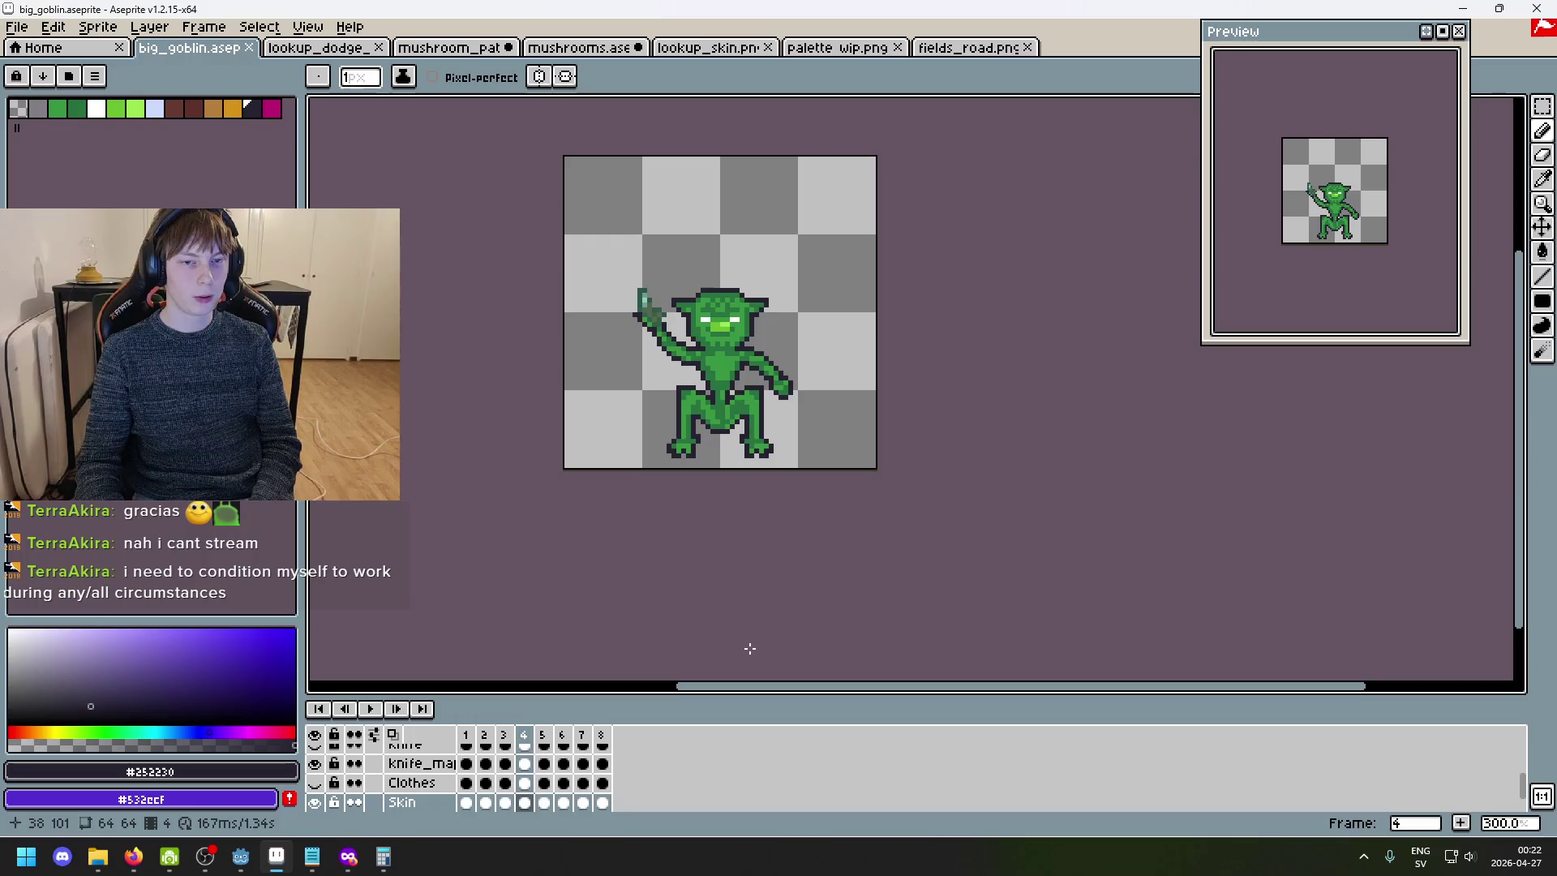
pyautogui.press('Right')
pyautogui.press('Left')
pyautogui.press('Left')
pyautogui.press('Left')
pyautogui.press('Right')
pyautogui.press('Right')
pyautogui.press('Right')
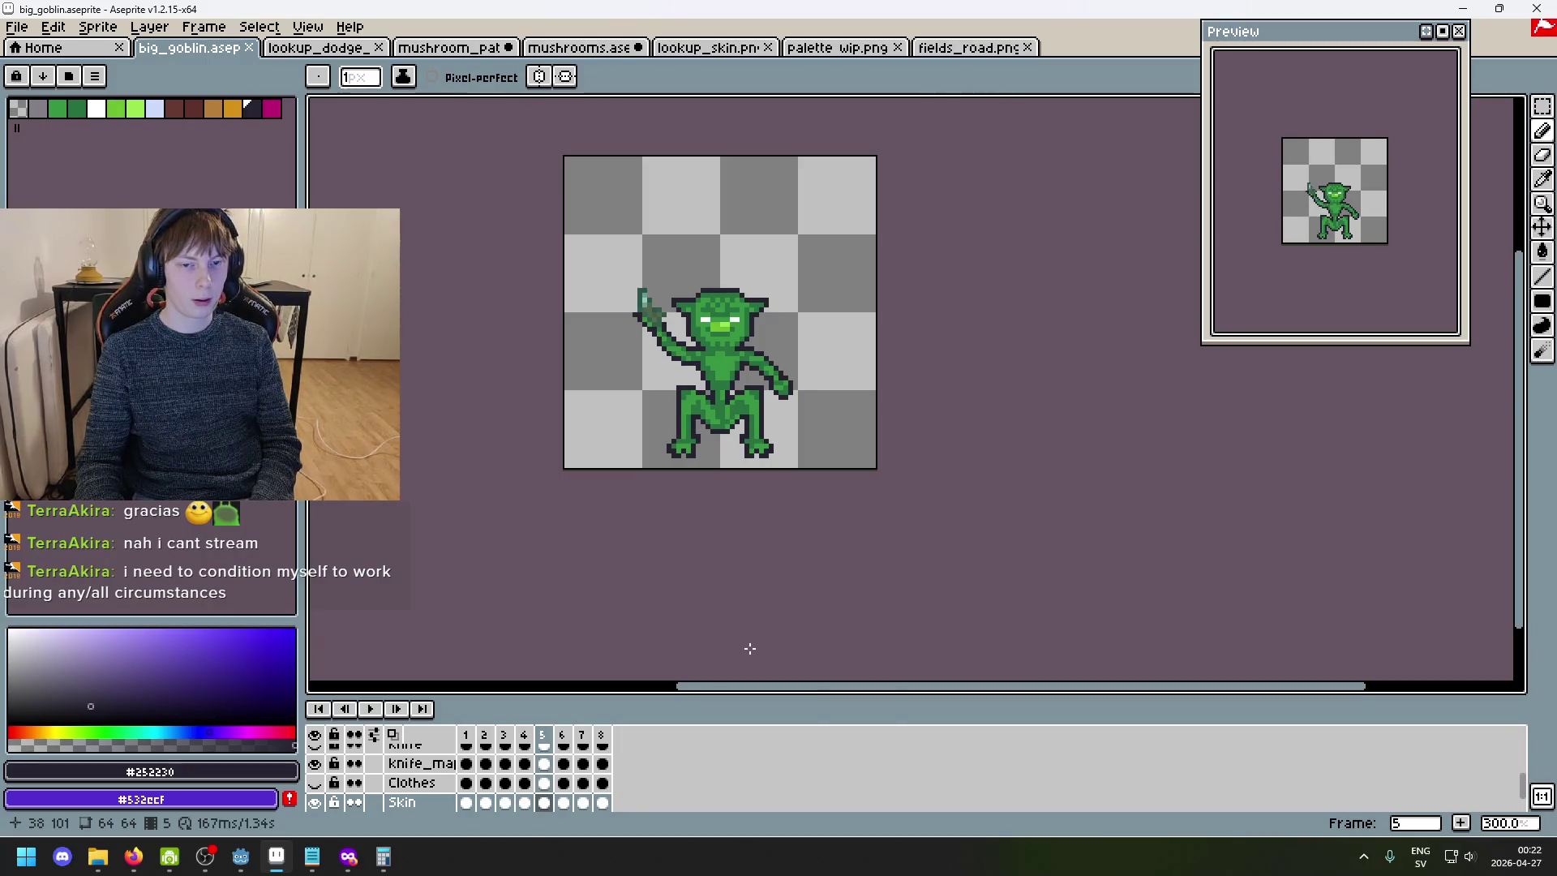
pyautogui.press('Right')
pyautogui.press('Left')
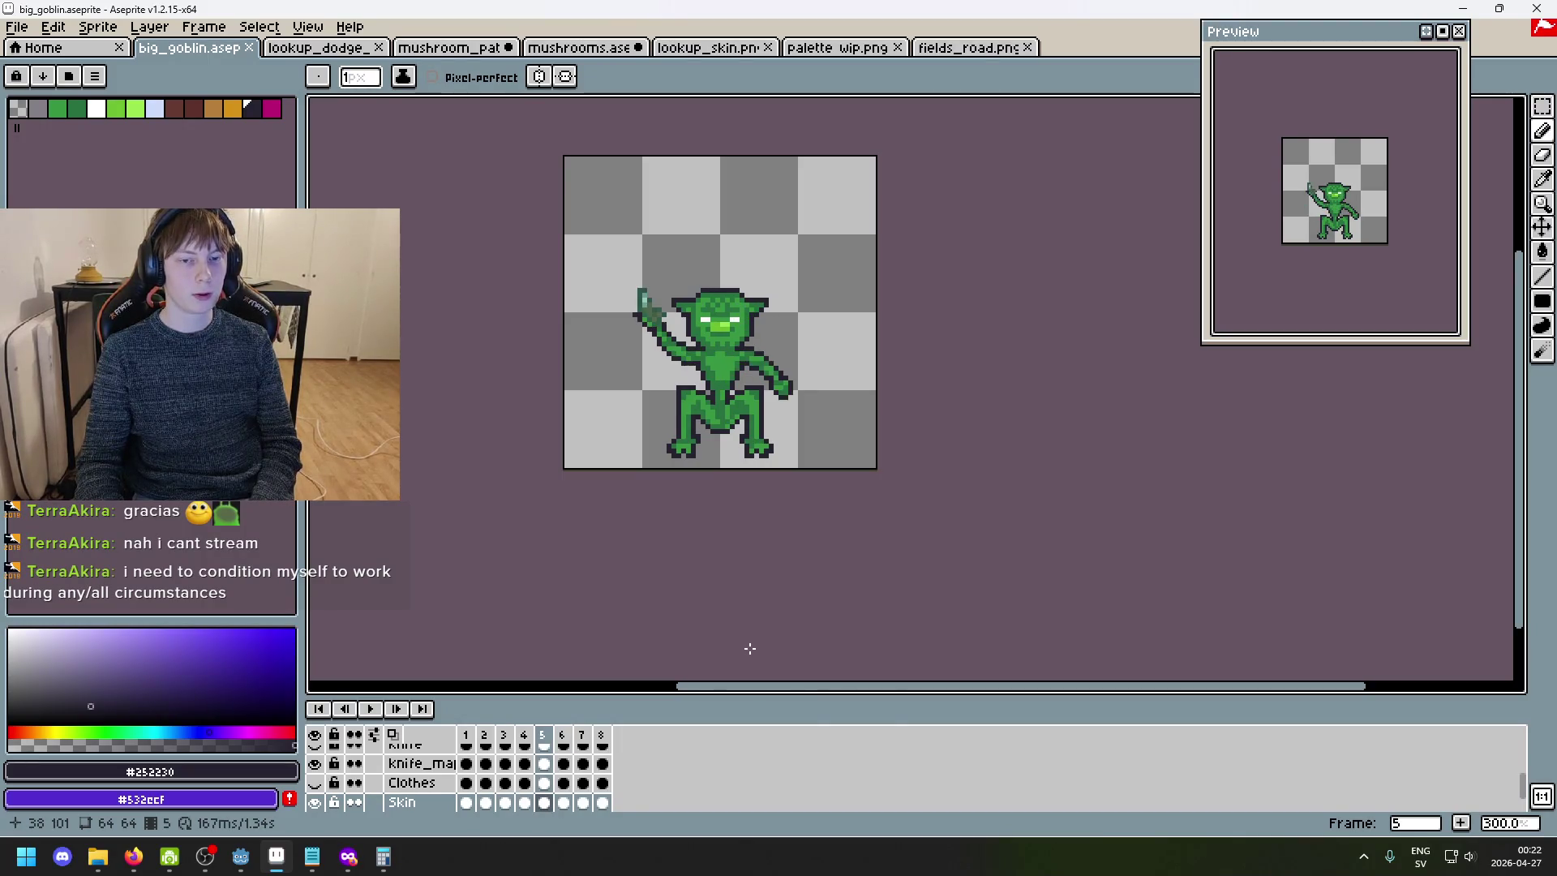
pyautogui.press('Right')
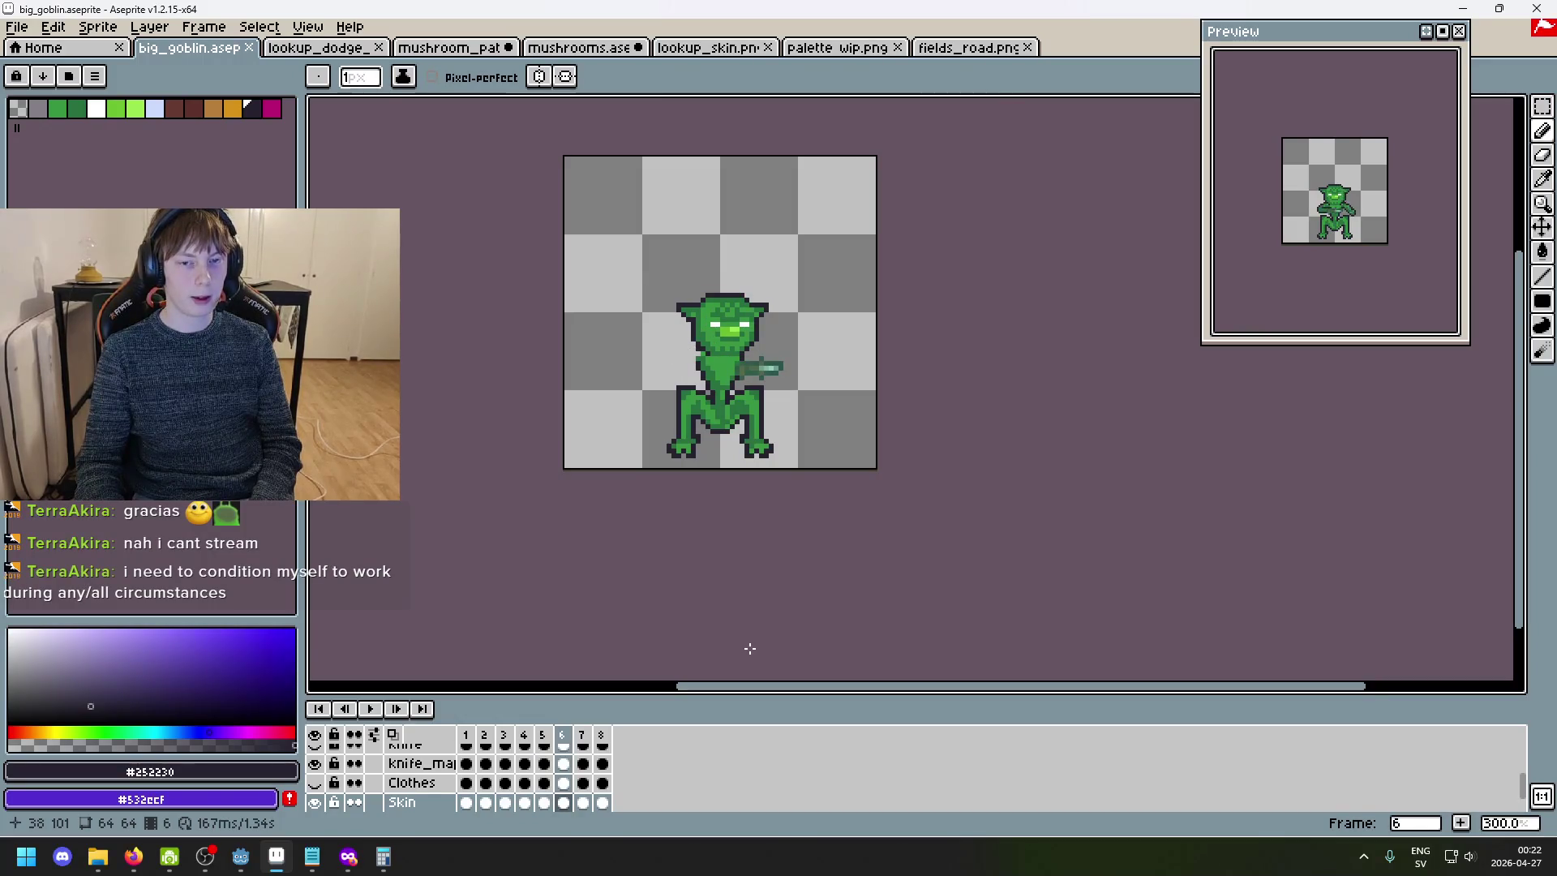
pyautogui.press('Right')
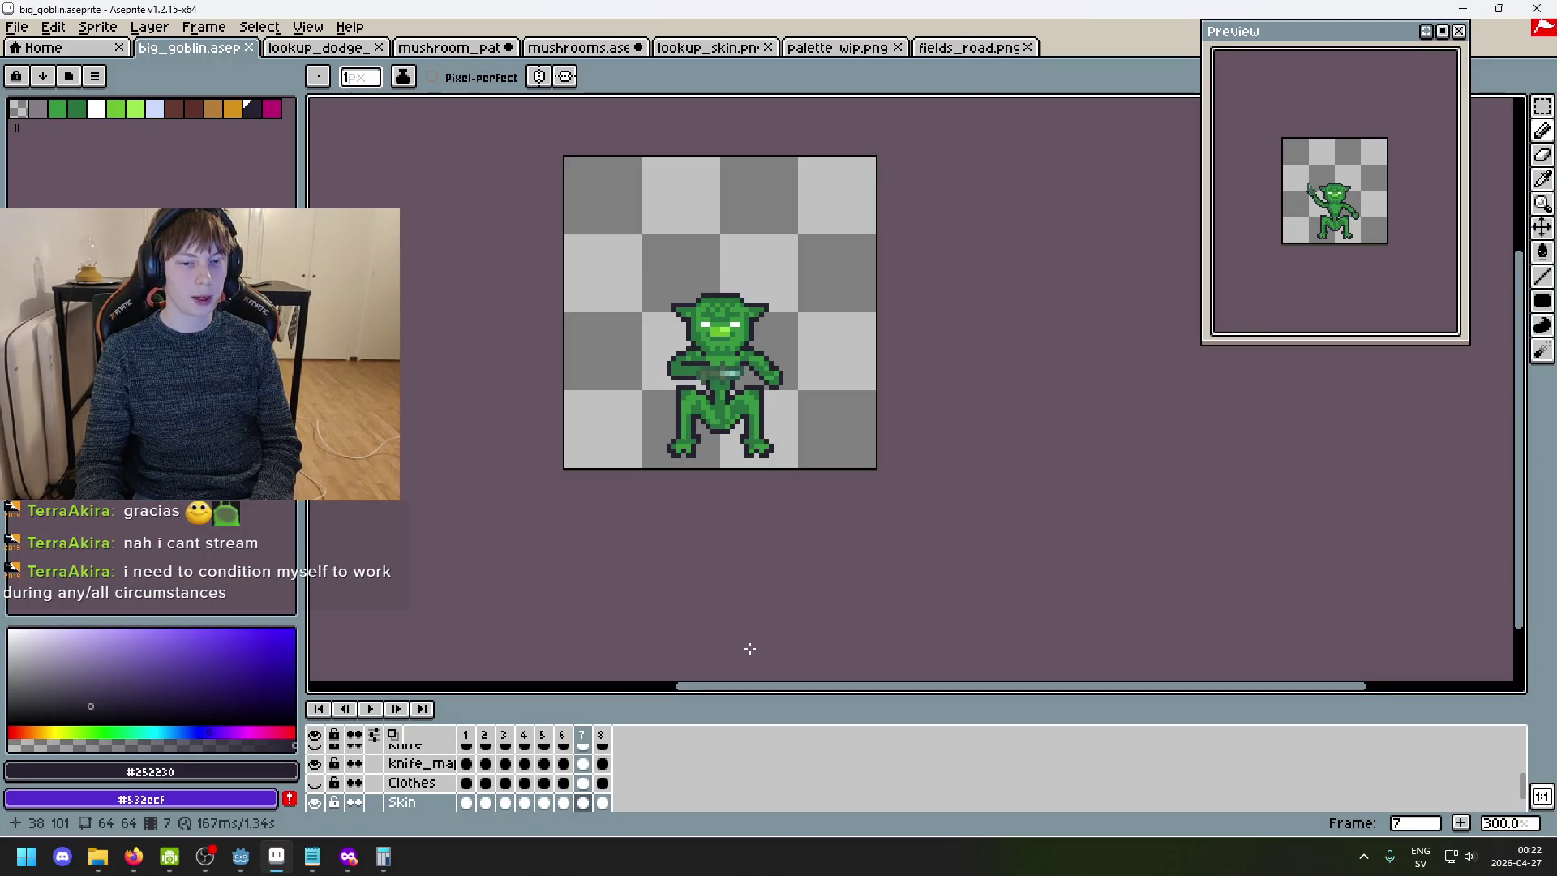
pyautogui.press('Right')
pyautogui.press('Right')
pyautogui.press('Right')
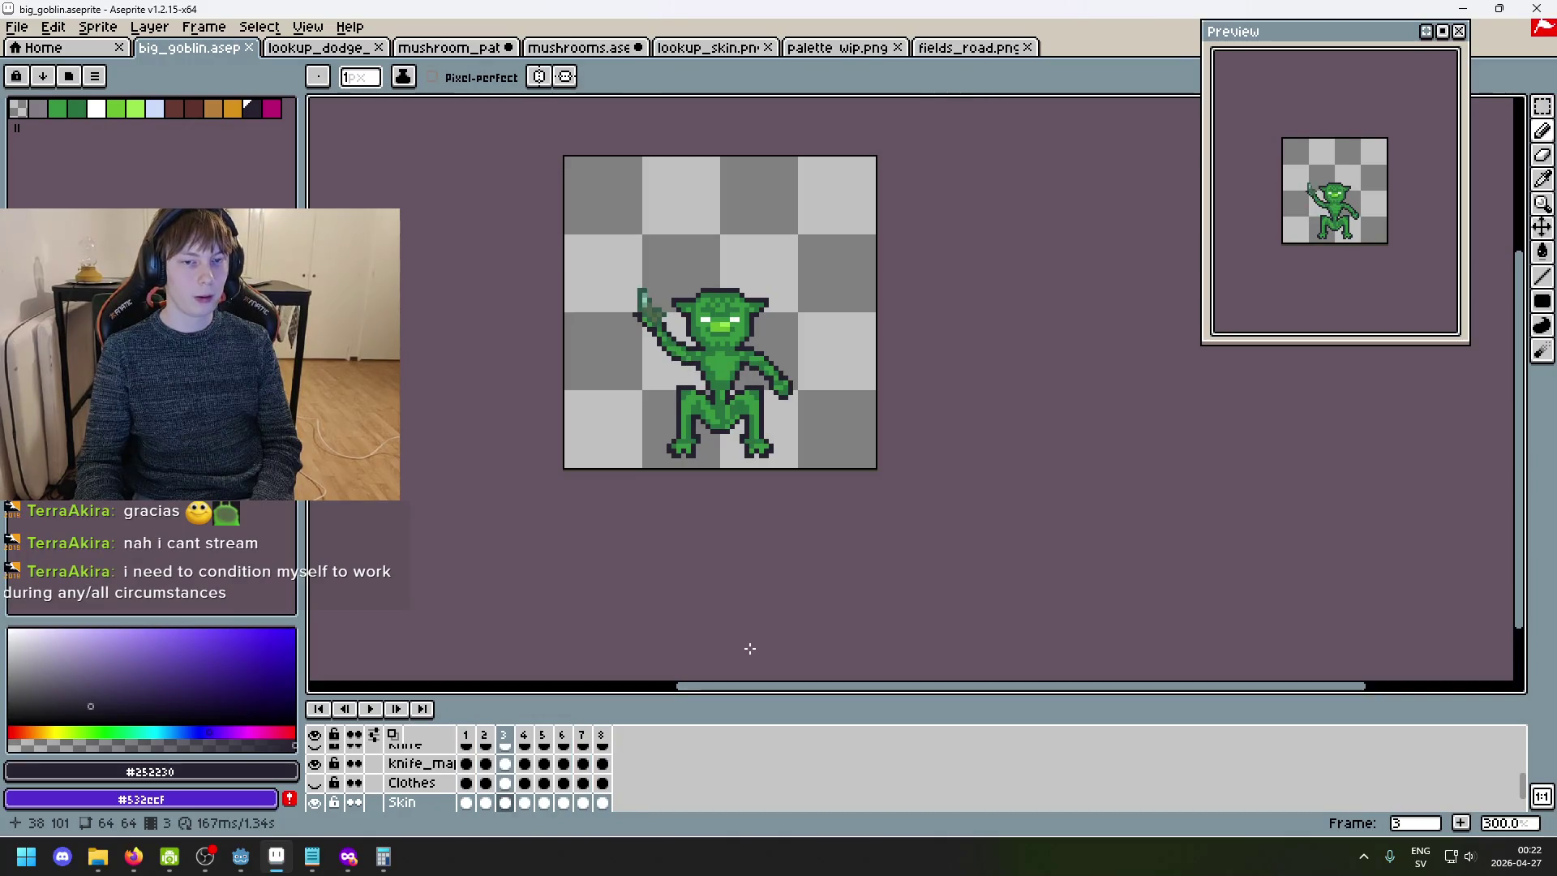
pyautogui.click(318, 47)
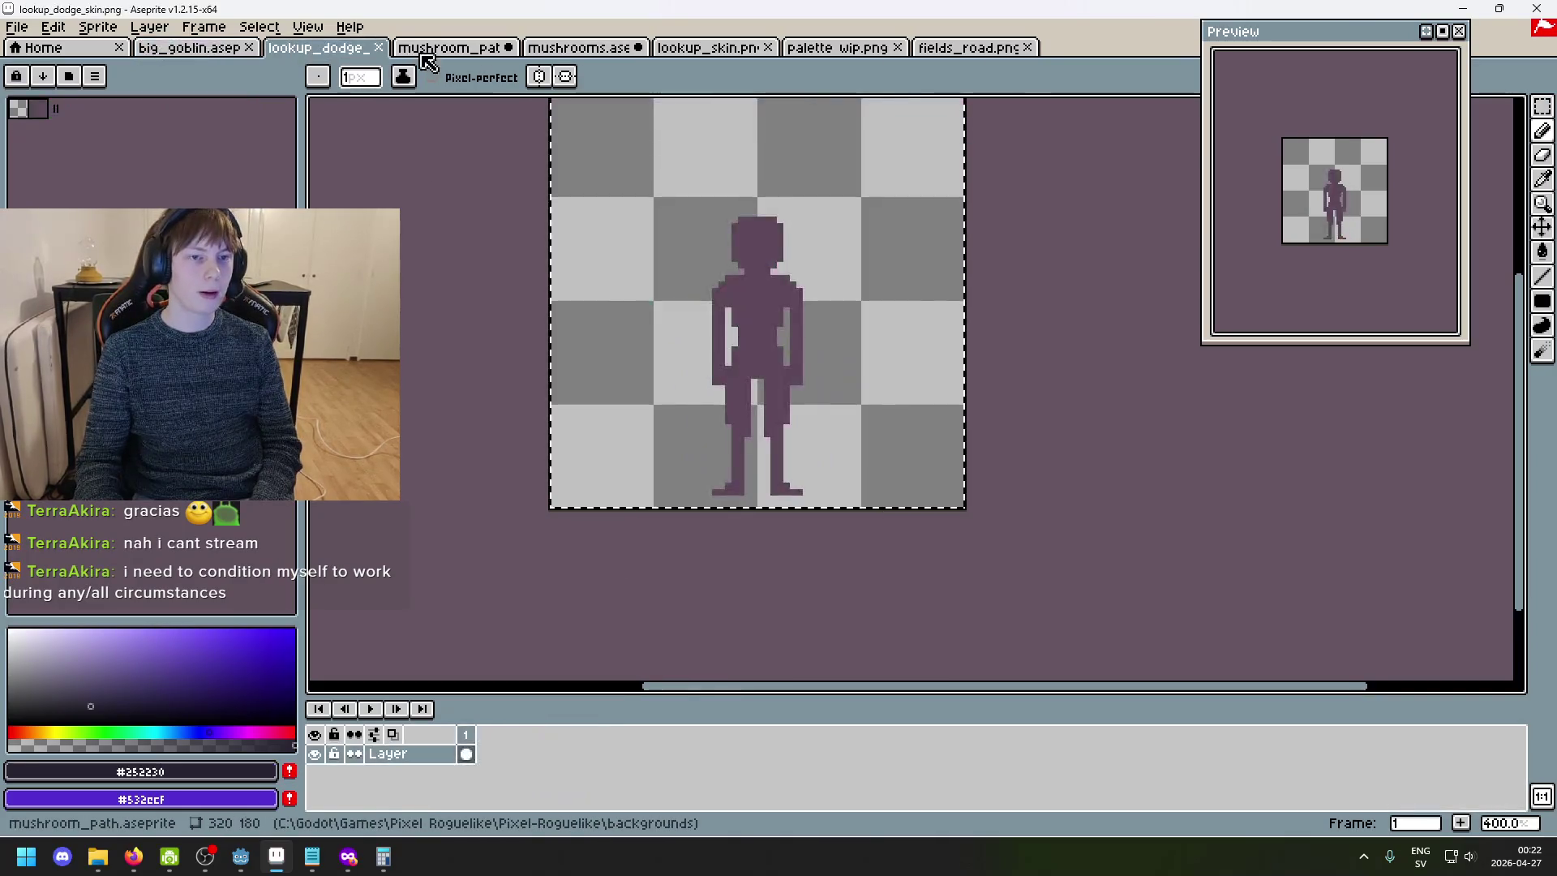
# - Back in mushrooms.aseprite, compare straight-stem frame 2 with bent-stem frame 3, then switch to Godot
pyautogui.click(449, 47)
pyautogui.click(581, 47)
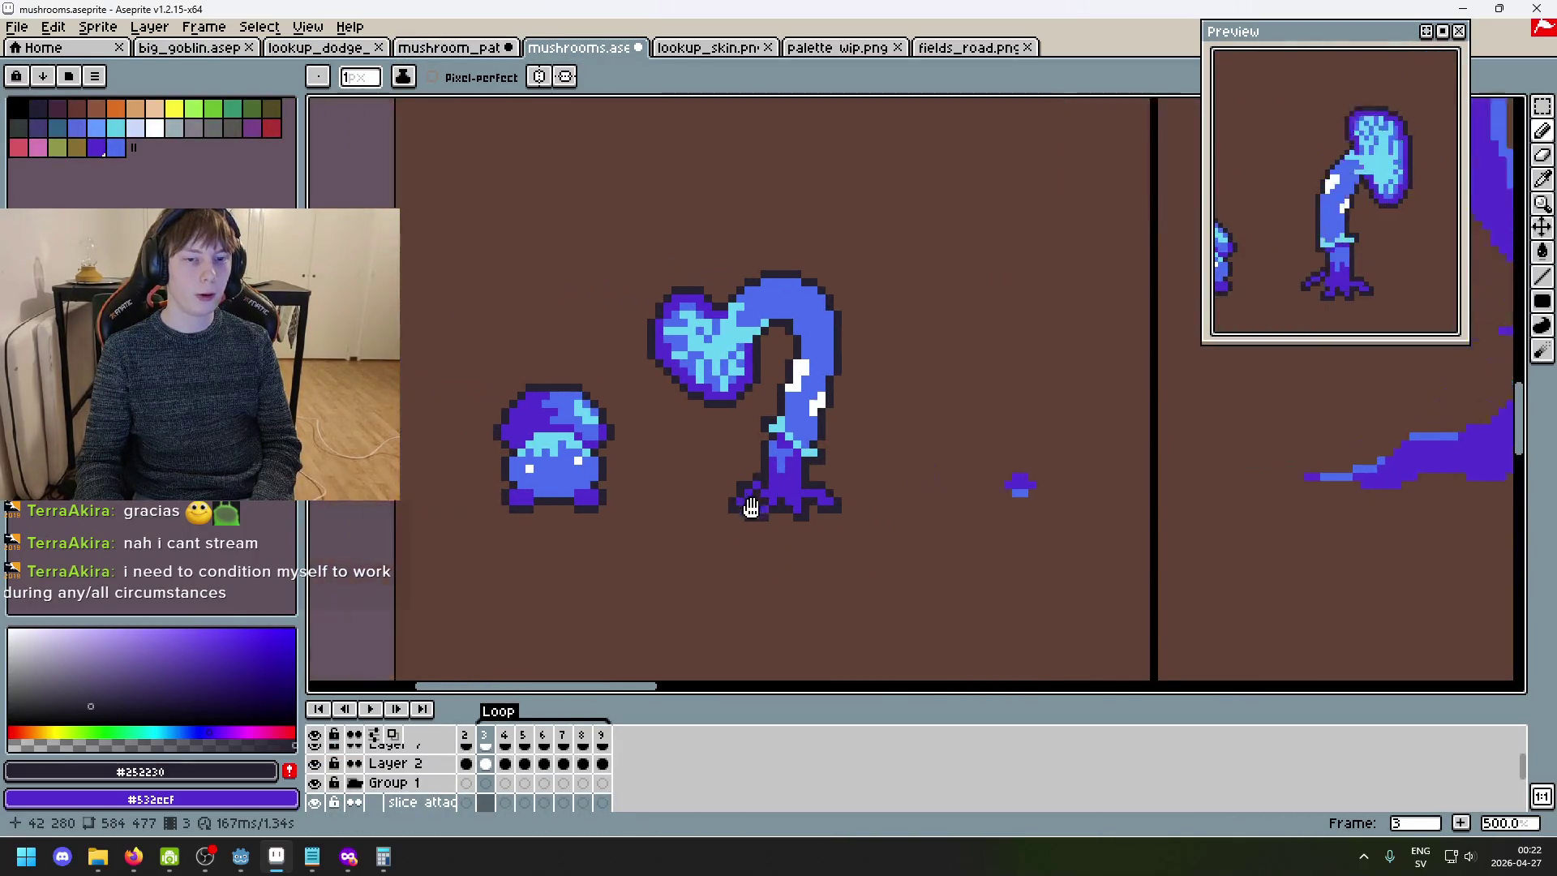
pyautogui.press('Left')
pyautogui.press('Right')
pyautogui.press('Left')
pyautogui.press('Right')
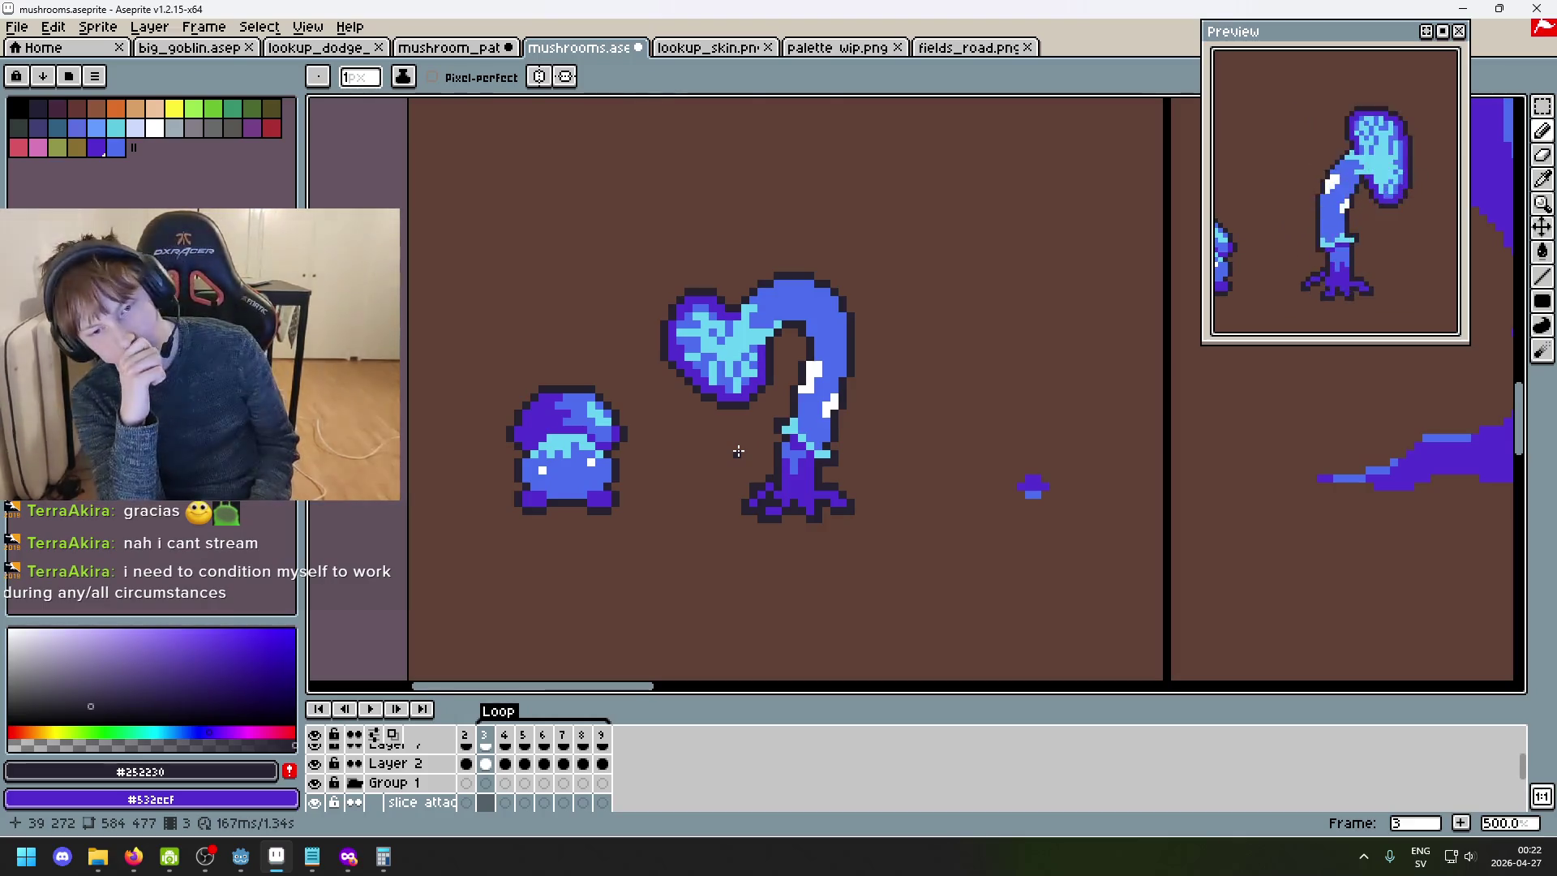
pyautogui.press('Left')
pyautogui.press('Right')
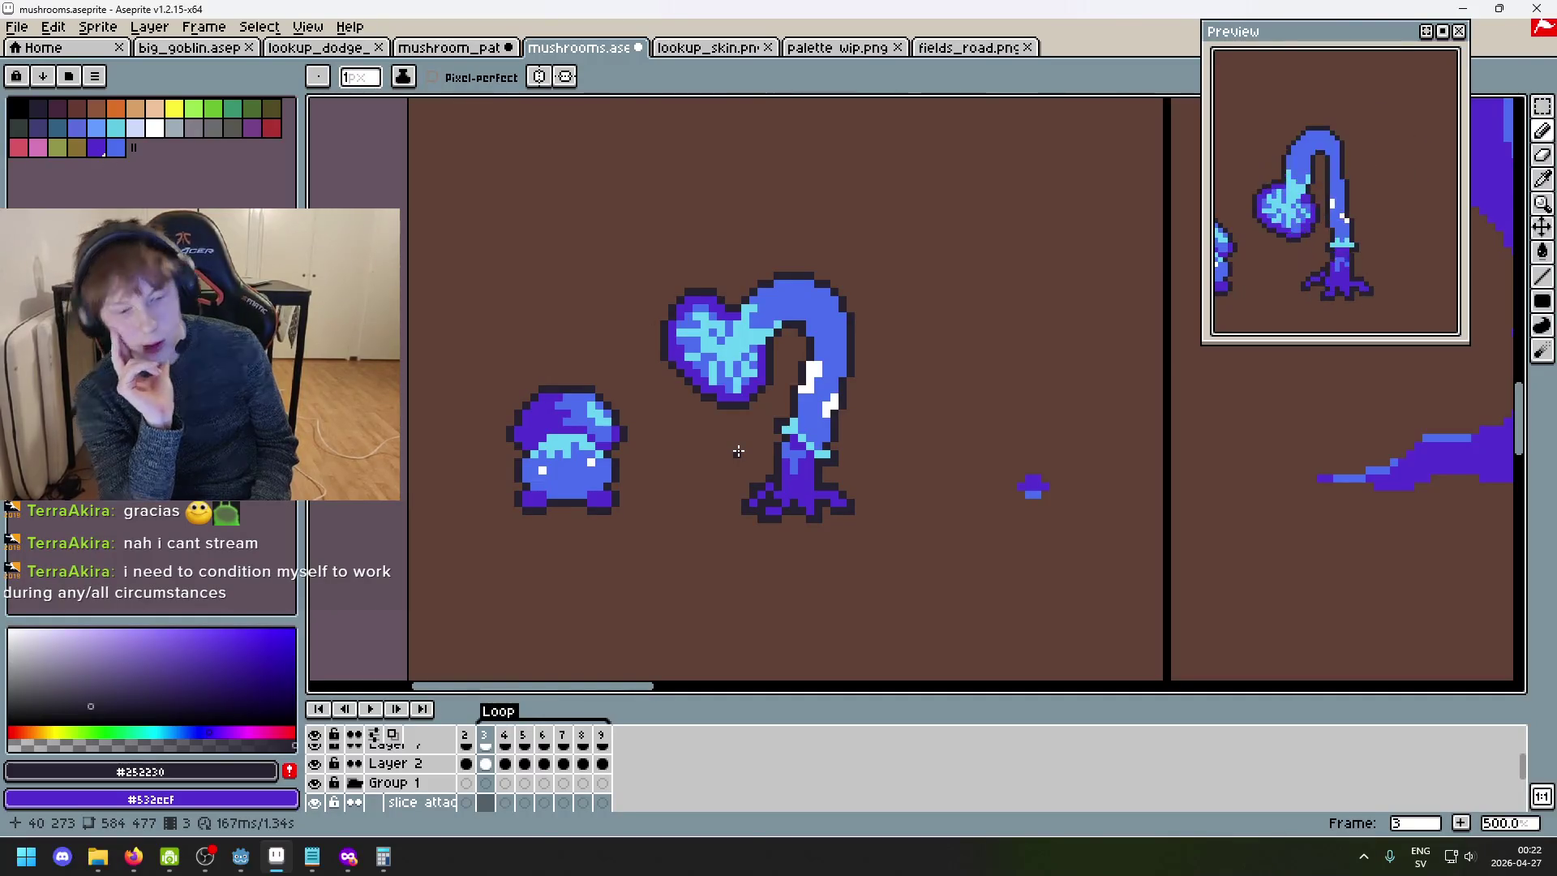
pyautogui.hotkey('alt', 'Tab')
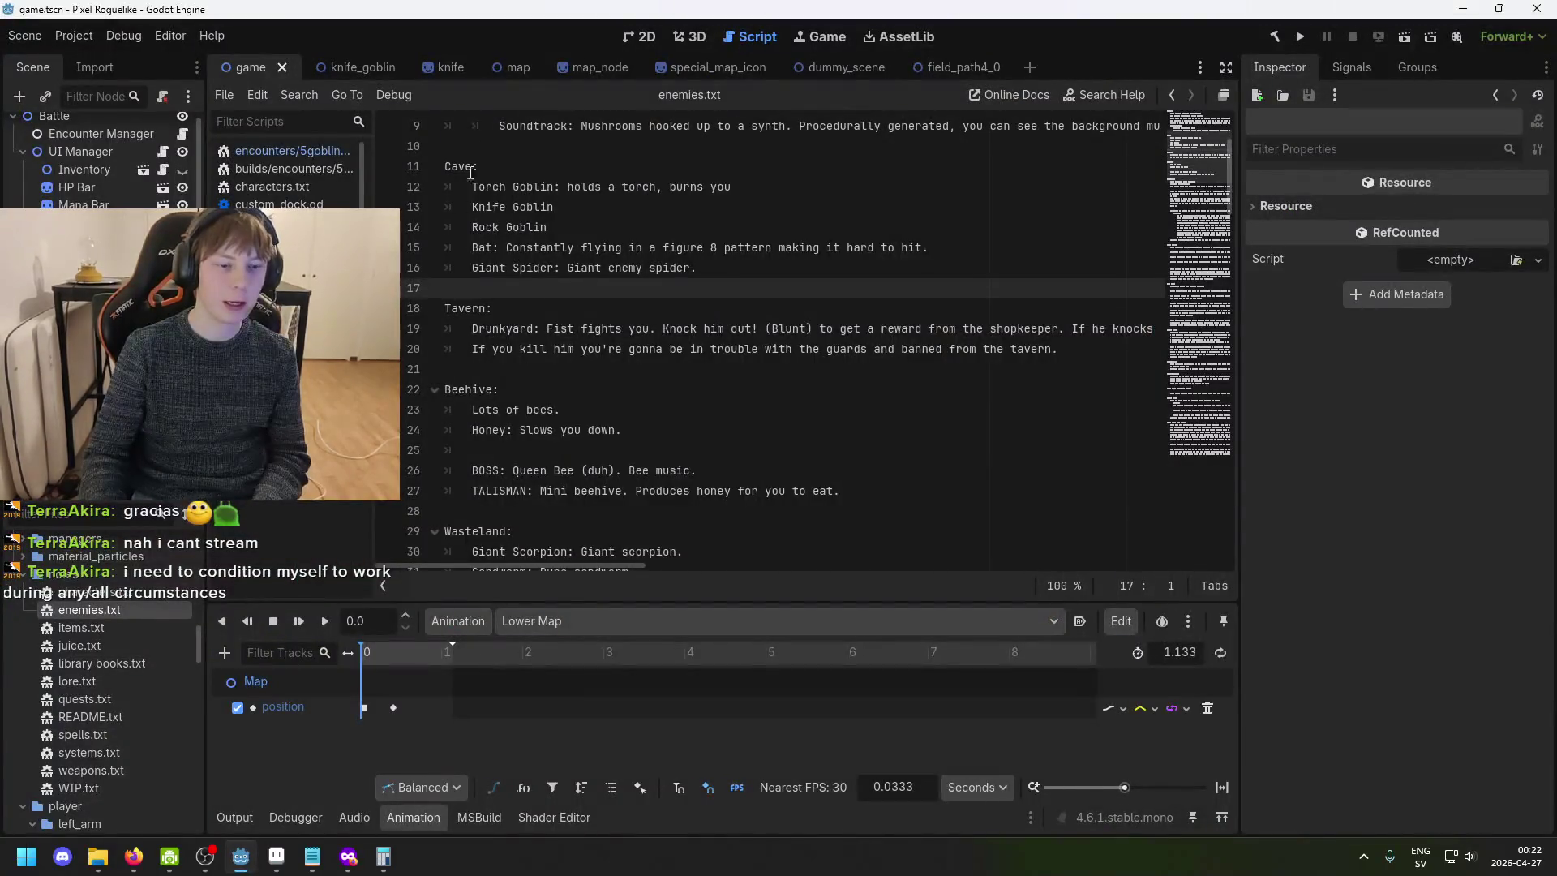
# - Run the game project, close it, and select the Inventory node in the editor
pyautogui.click(1298, 38)
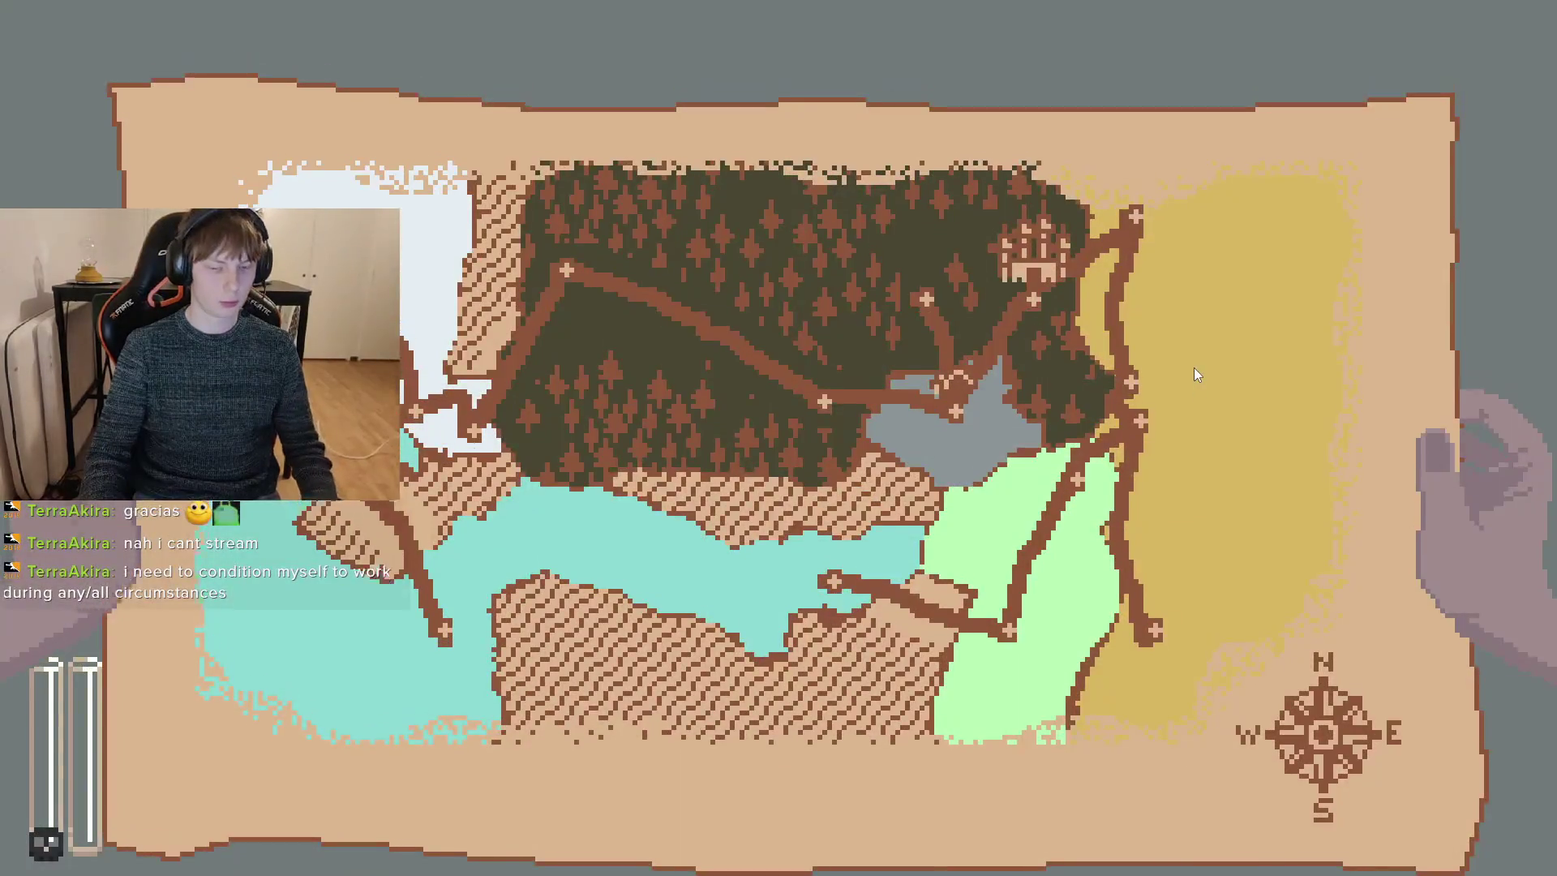
pyautogui.hotkey('alt', 'F4')
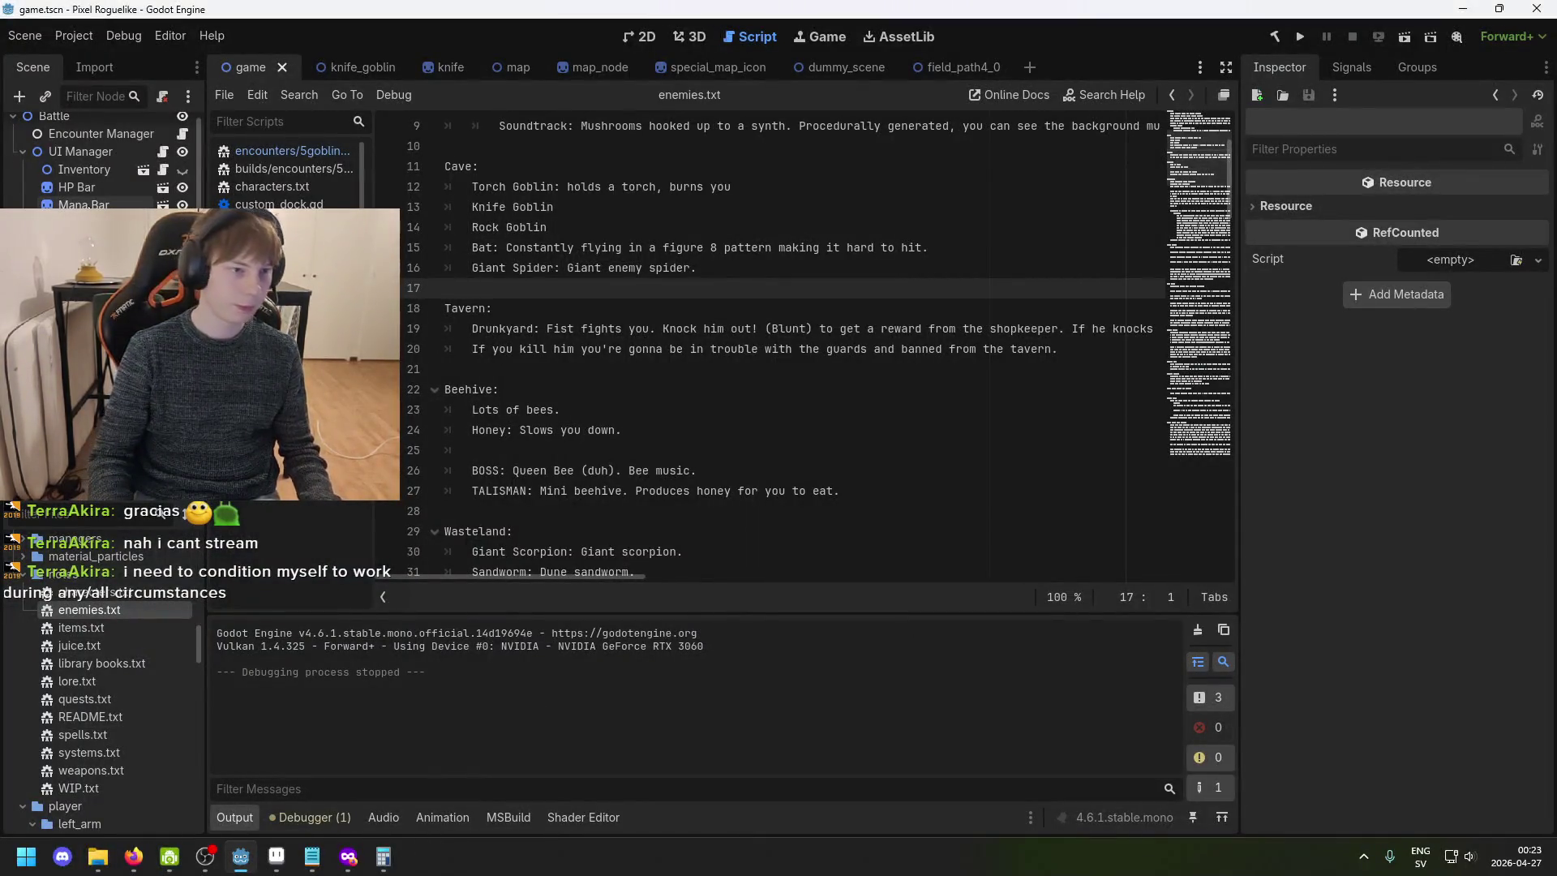
pyautogui.click(86, 185)
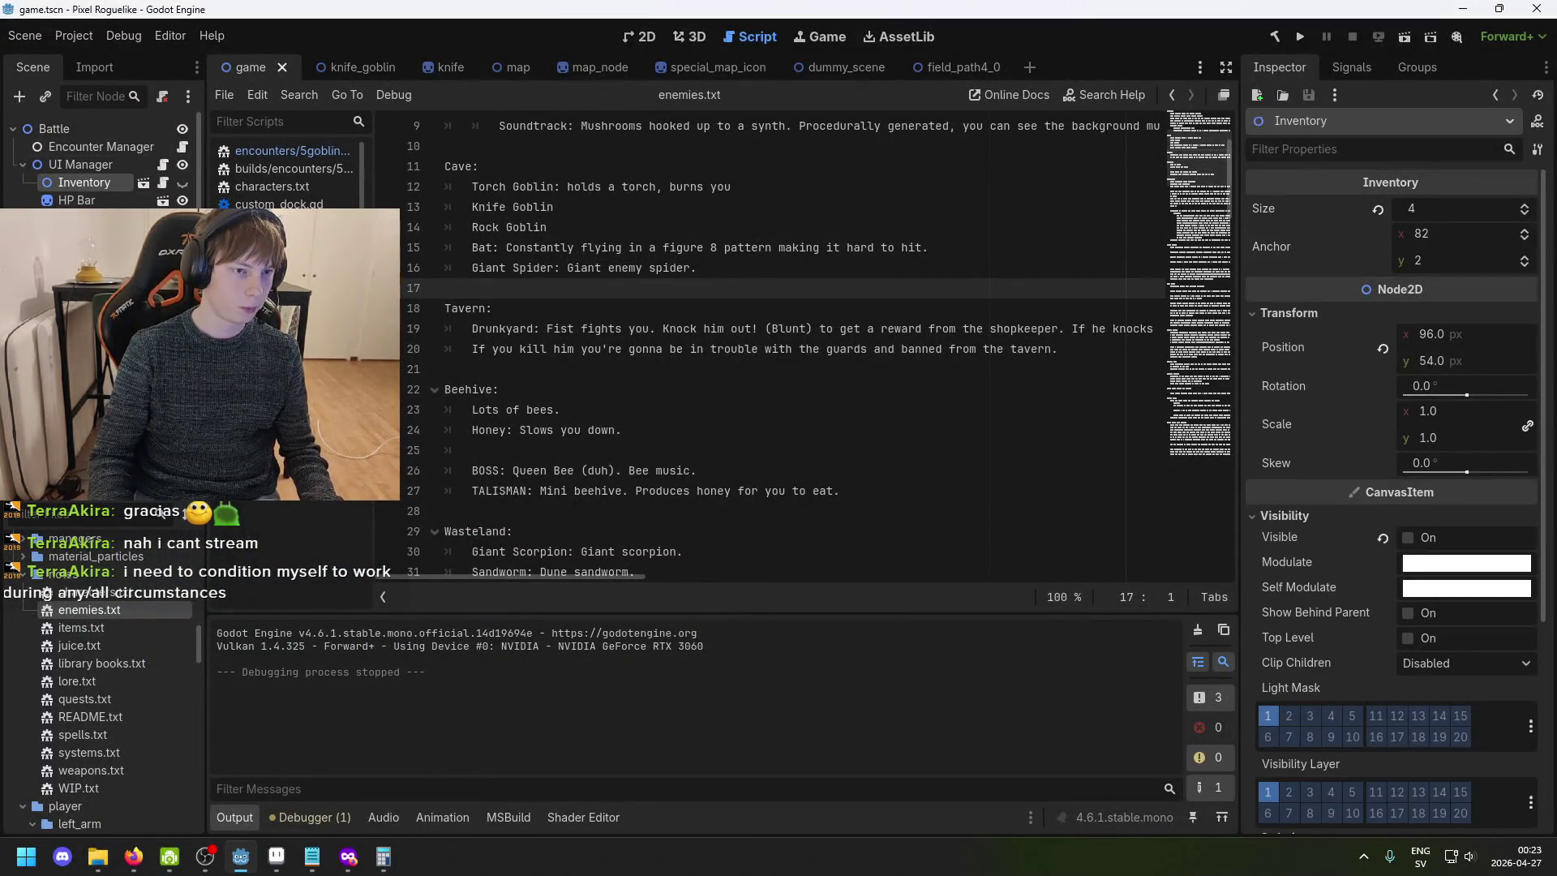
# - Browse the FileSystem dock and collapse the backgrounds folder
pyautogui.scroll(-3, 95, 148)
pyautogui.scroll(-5, 114, 654)
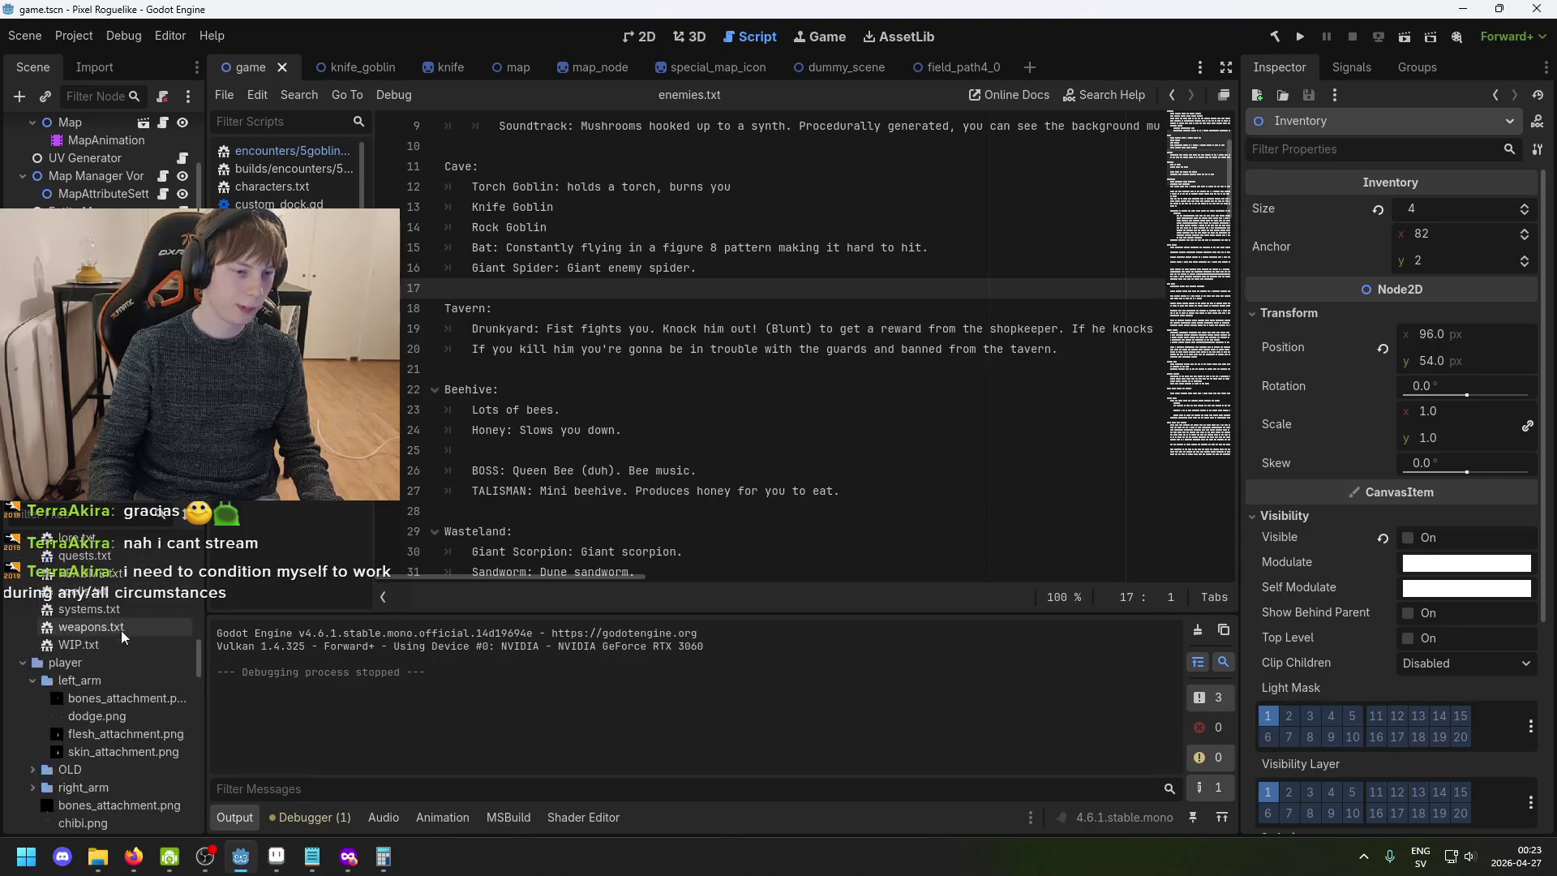
pyautogui.scroll(3, 122, 611)
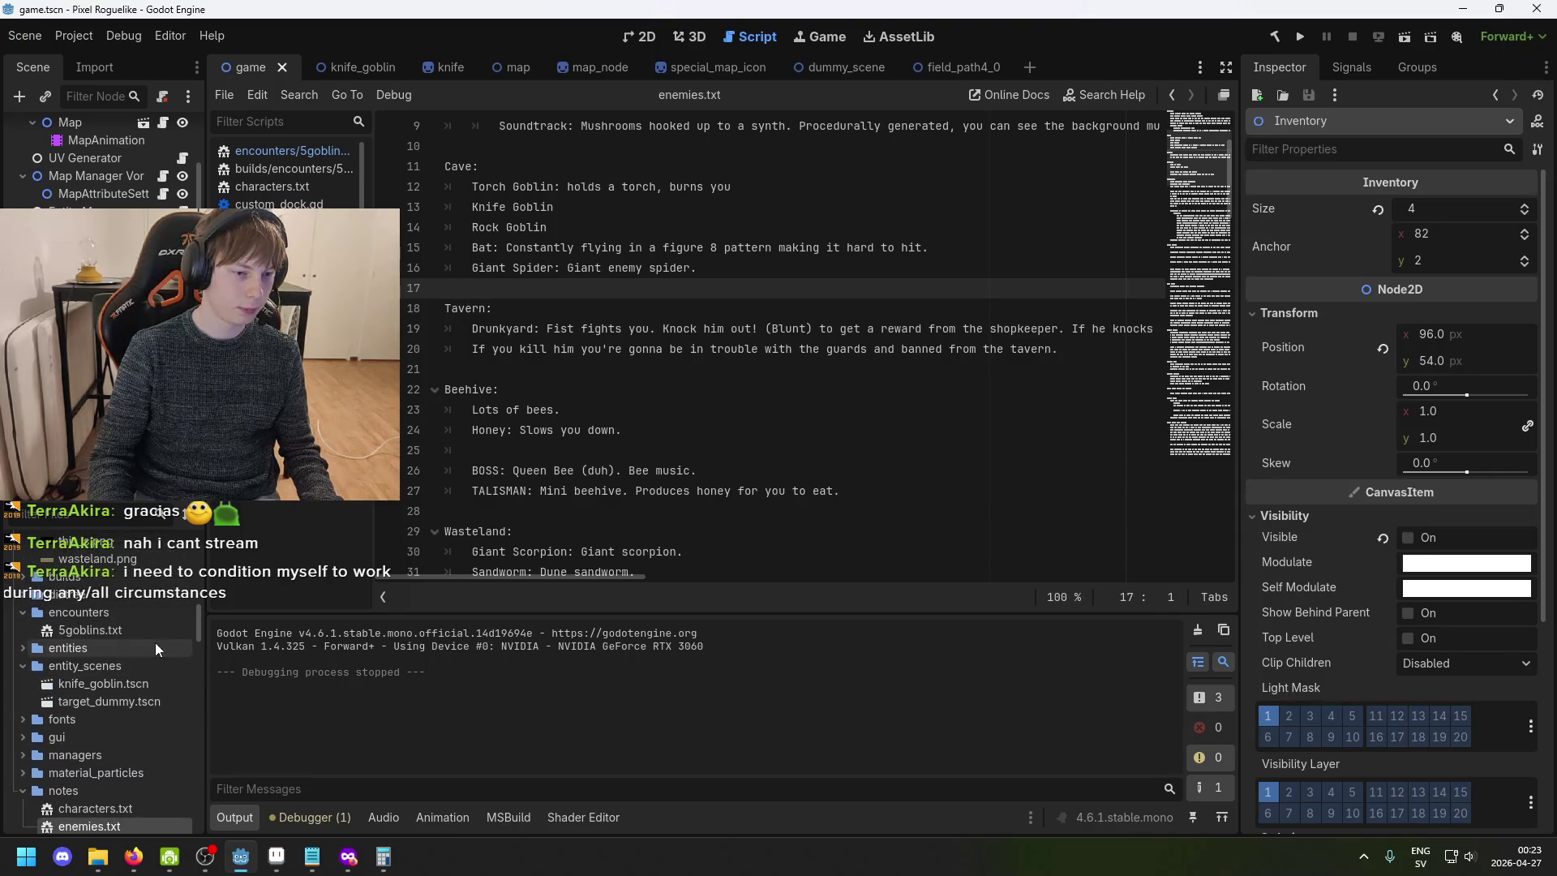
pyautogui.scroll(2, 130, 626)
pyautogui.scroll(5, 117, 682)
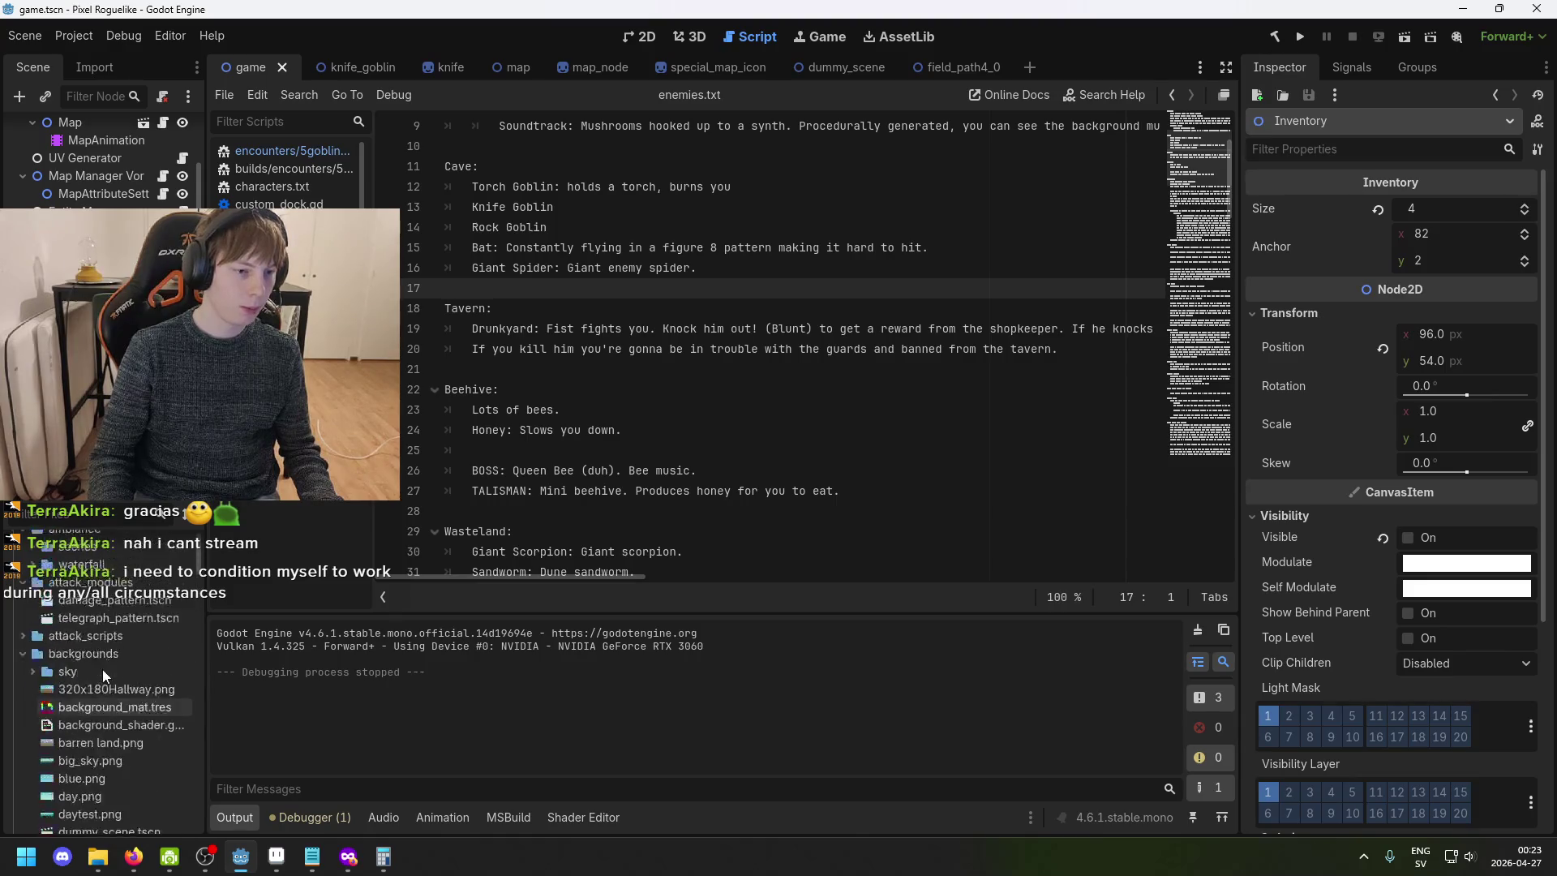
pyautogui.scroll(-4, 99, 630)
pyautogui.scroll(4, 94, 649)
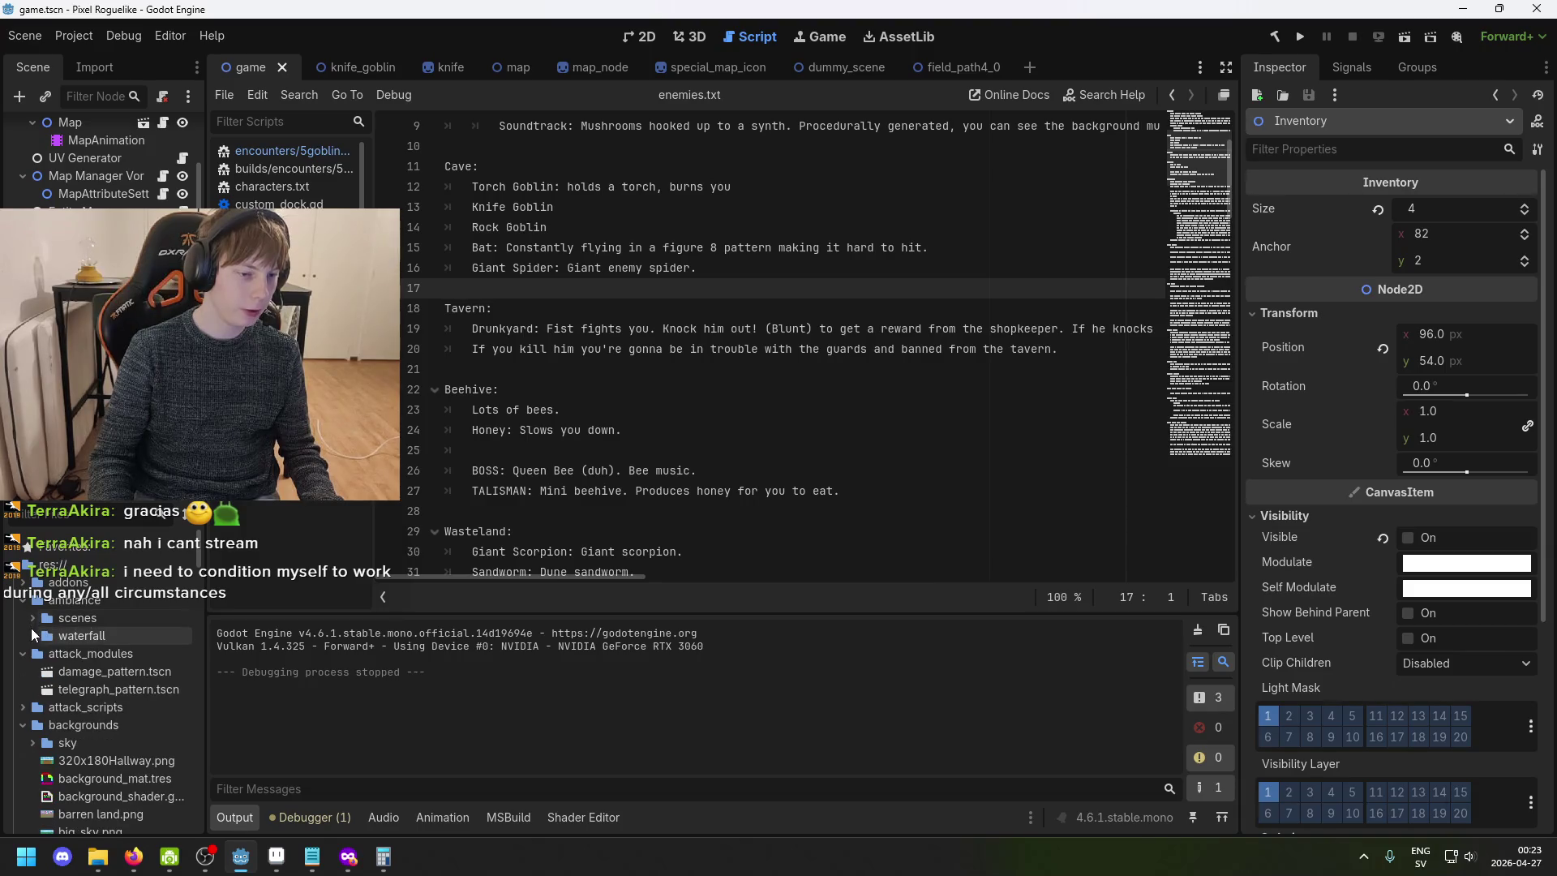
pyautogui.scroll(-5, 88, 652)
pyautogui.scroll(2, 88, 652)
pyautogui.scroll(4, 32, 616)
pyautogui.click(22, 616)
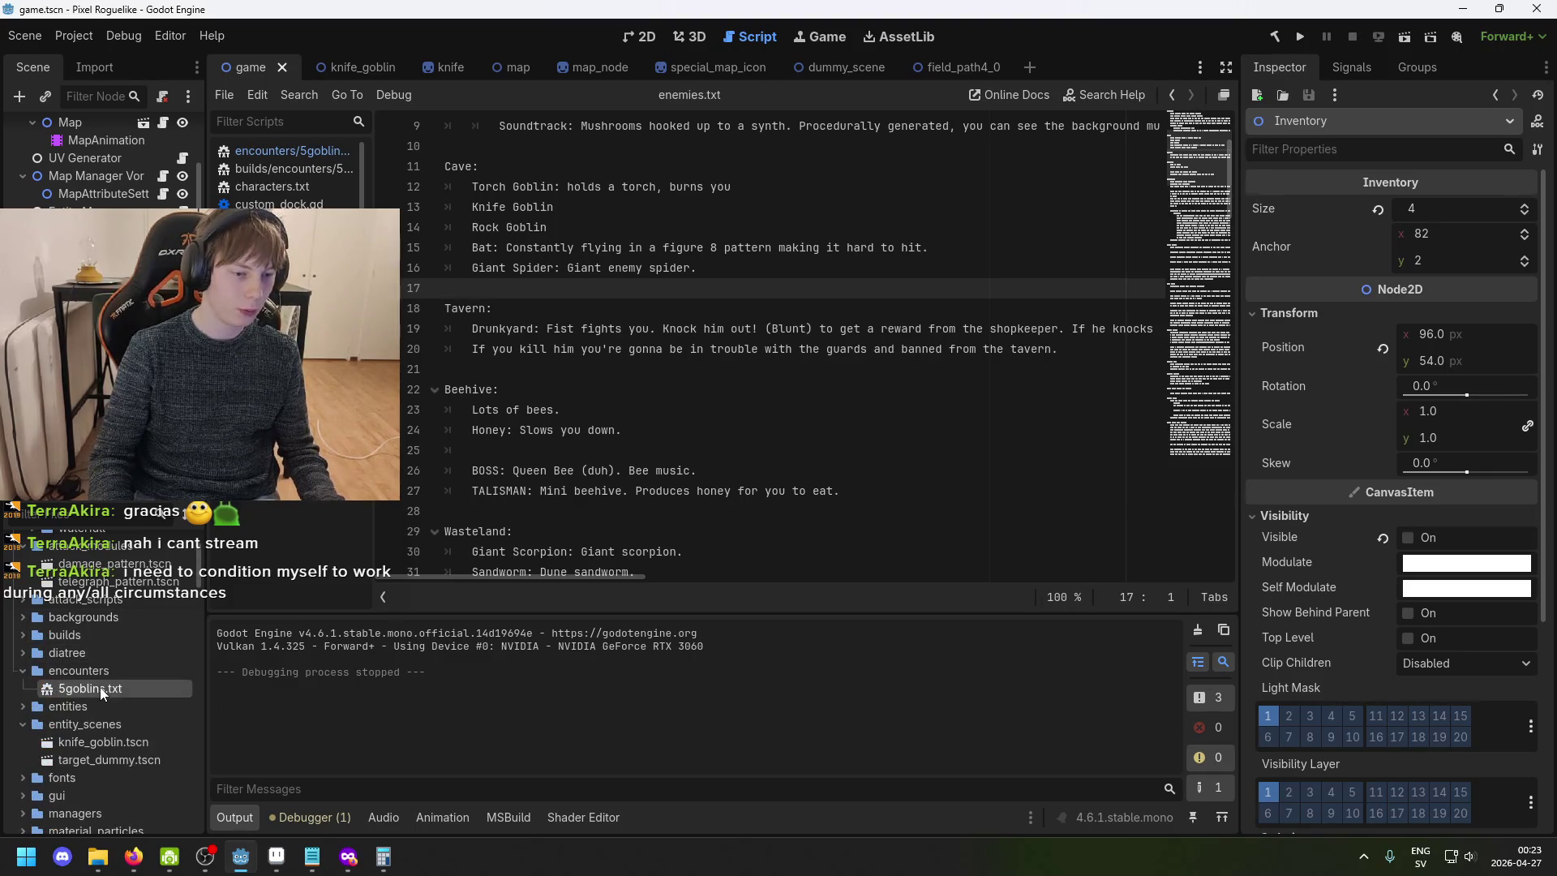
# - Open encounters/5goblins.txt, add a 'g' on line 1, save, and test-run the goblin fight
pyautogui.doubleClick(100, 687)
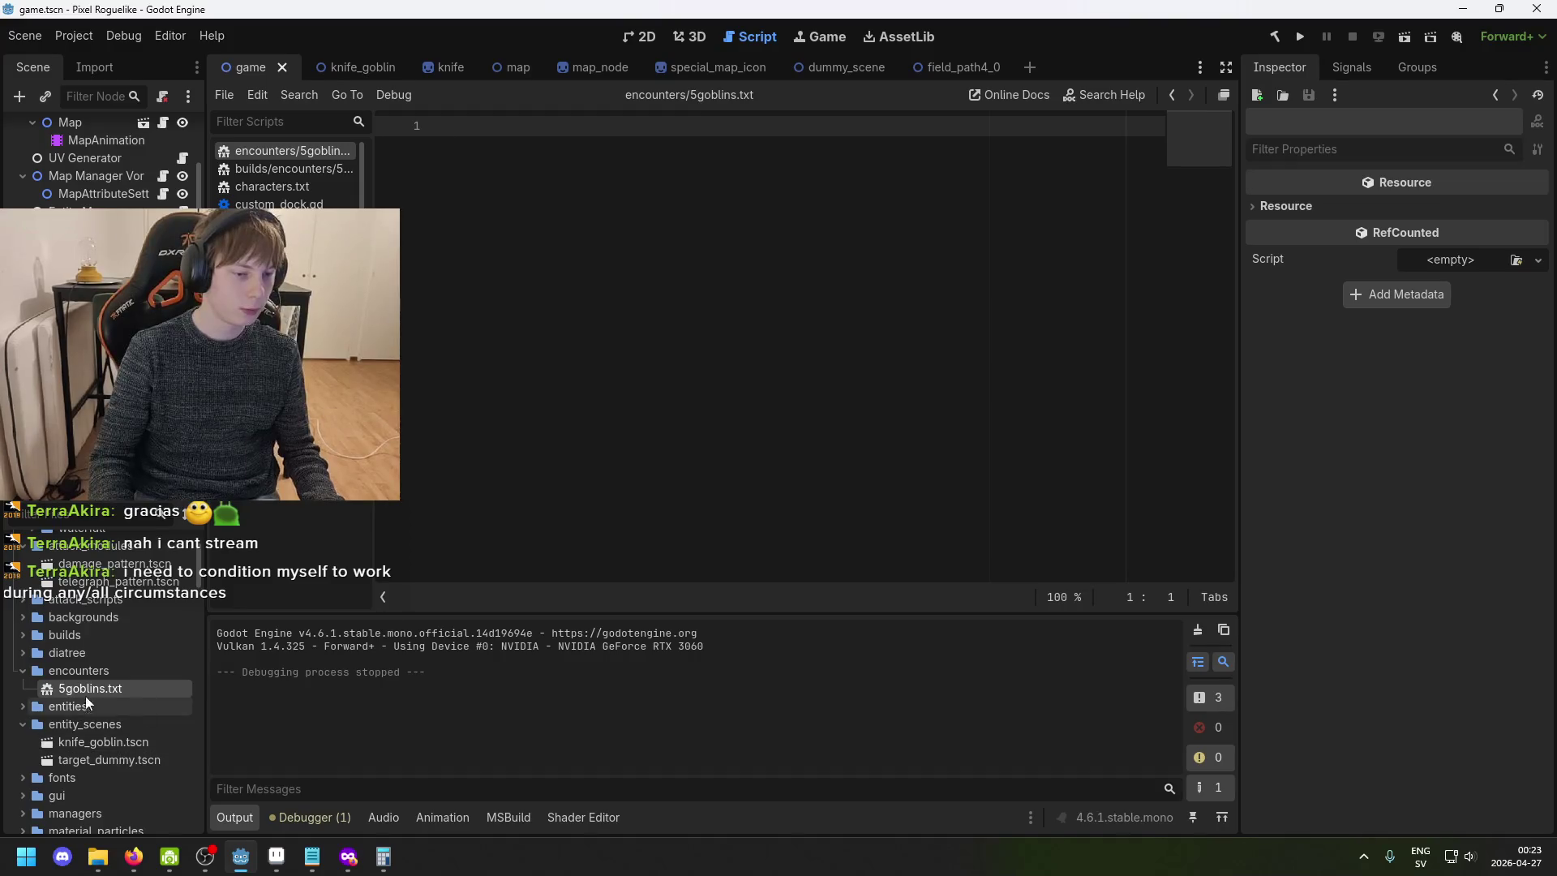
pyautogui.write('g')
pyautogui.hotkey('ctrl', 's')
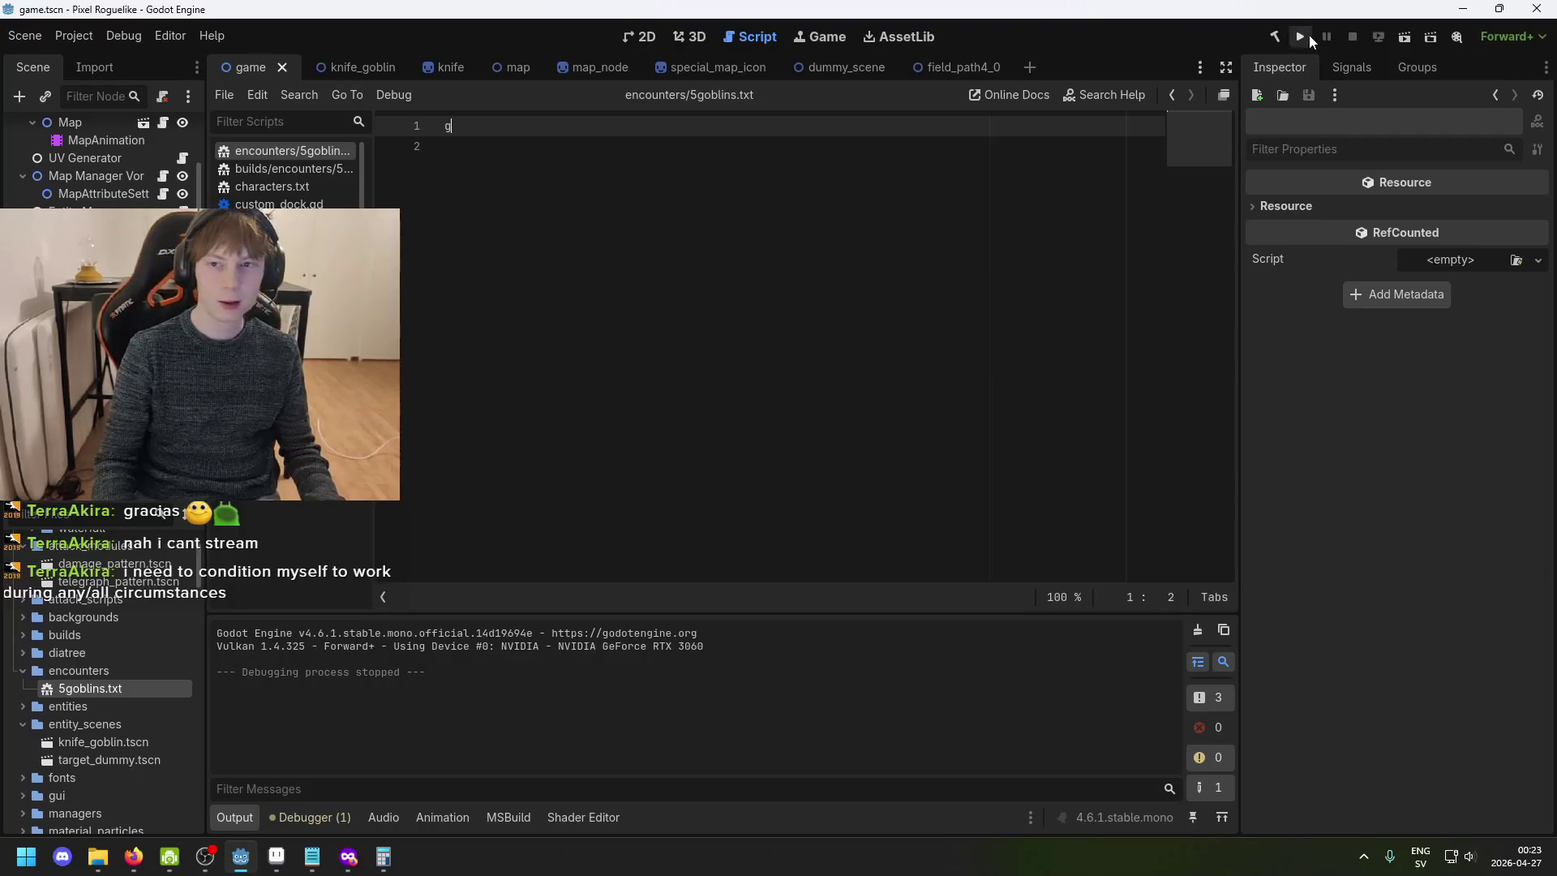
pyautogui.click(1299, 37)
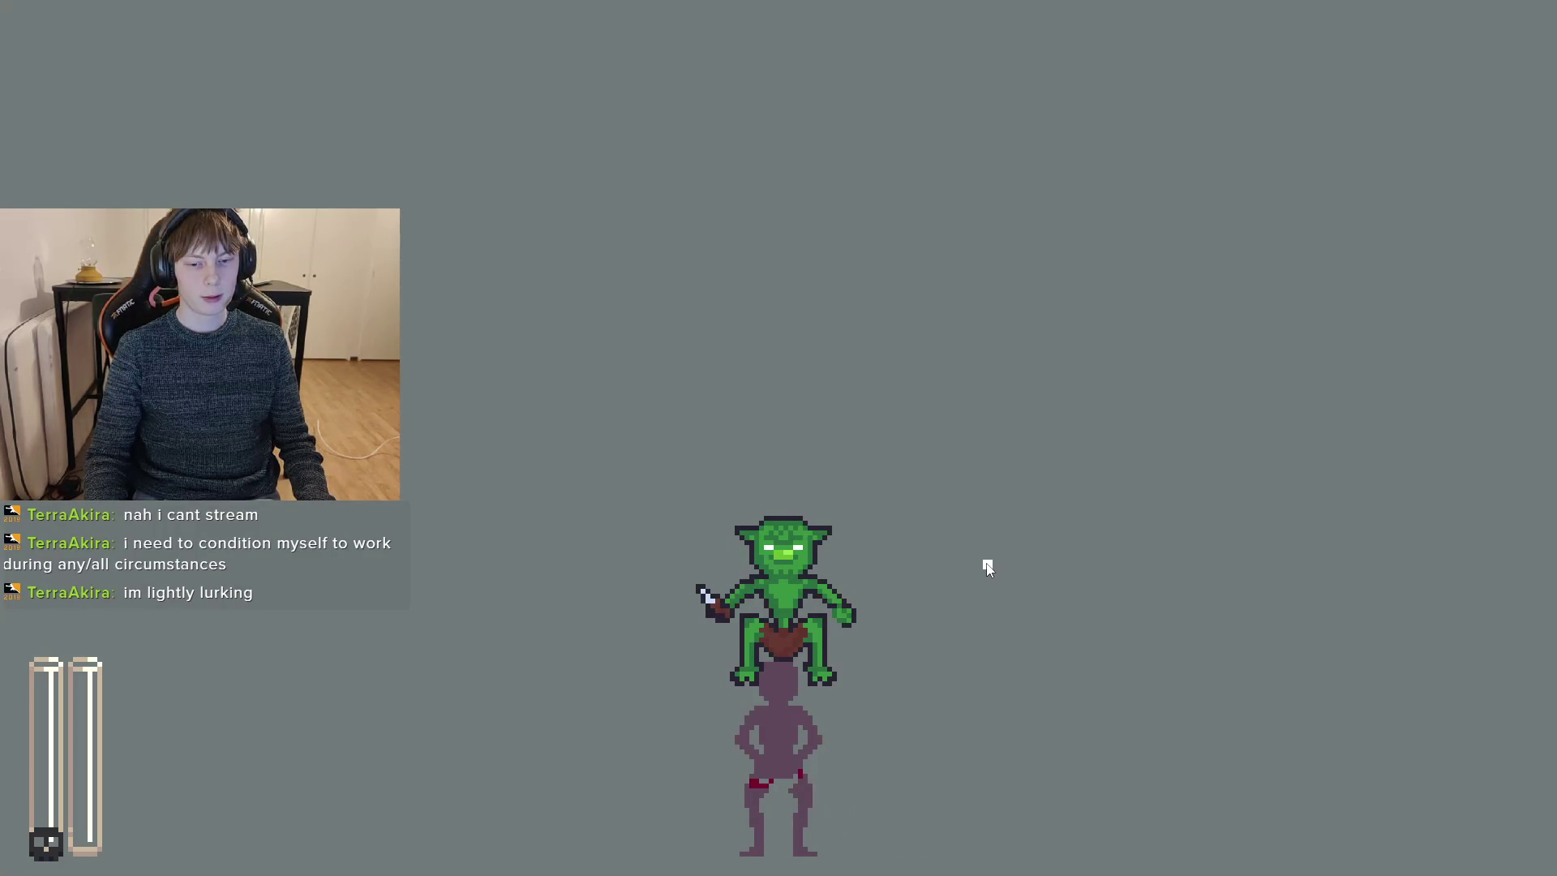
pyautogui.press('F8')
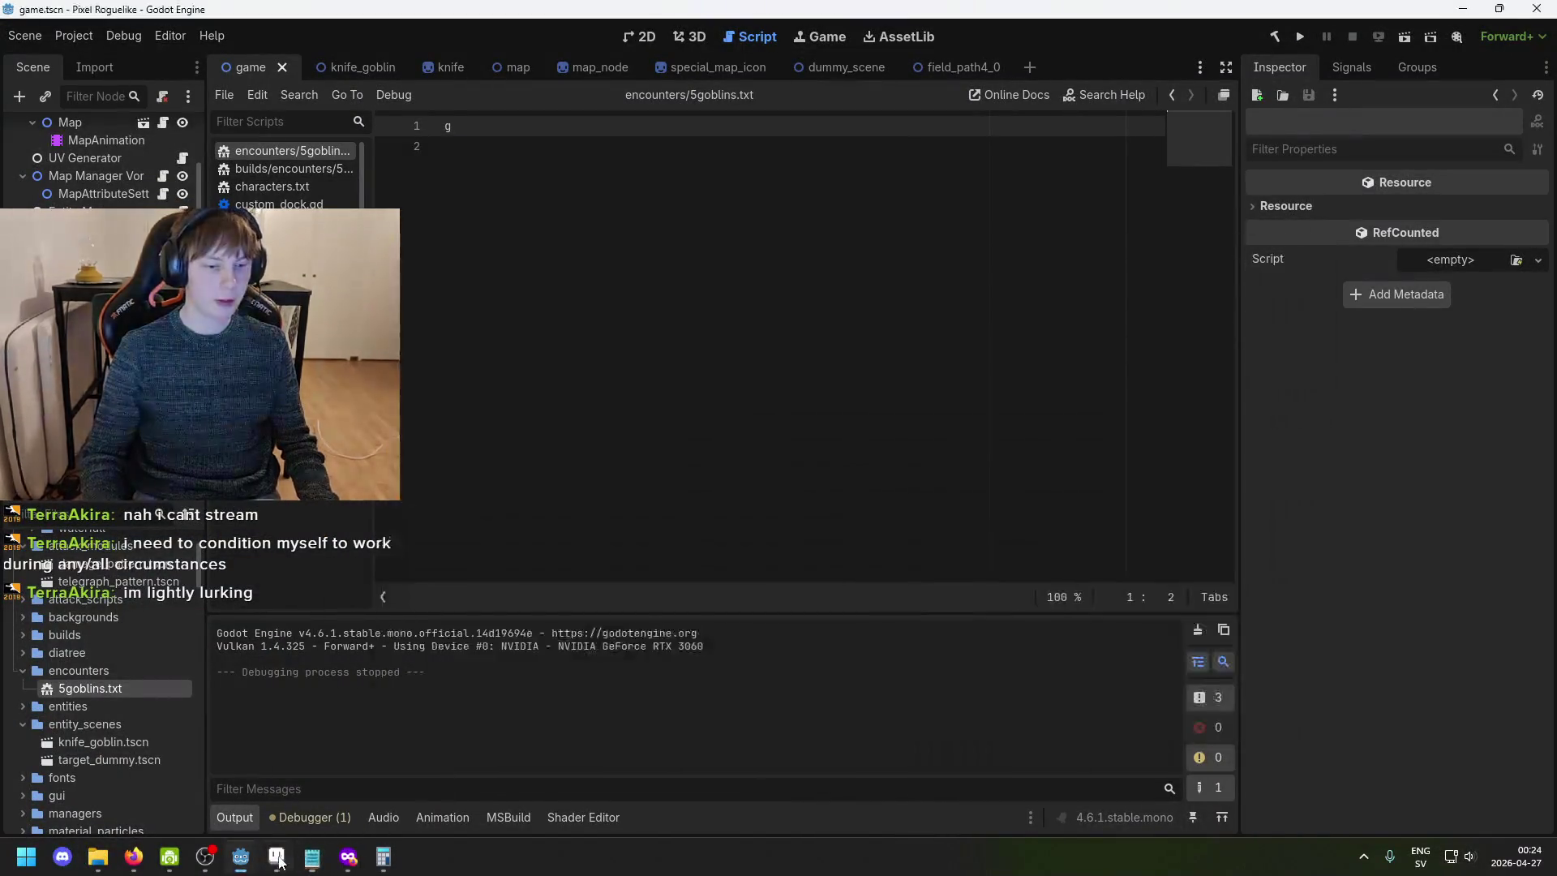
# - Return to Aseprite, zoom in, and compare straight-stem frame 2 with bent-stem frame 3
pyautogui.click(277, 857)
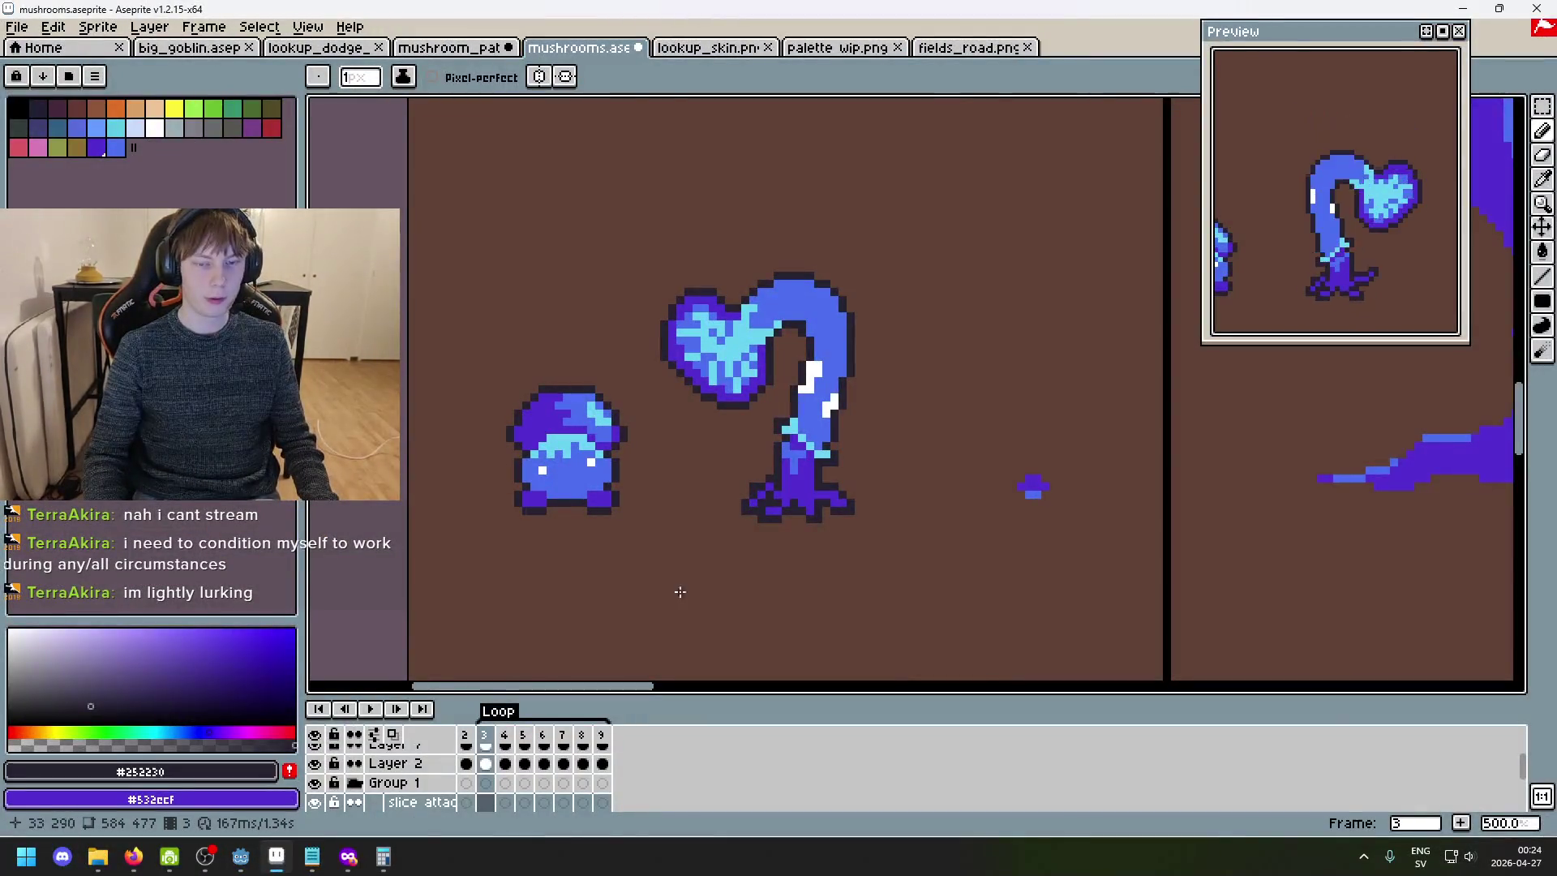
pyautogui.scroll(1, 712, 514)
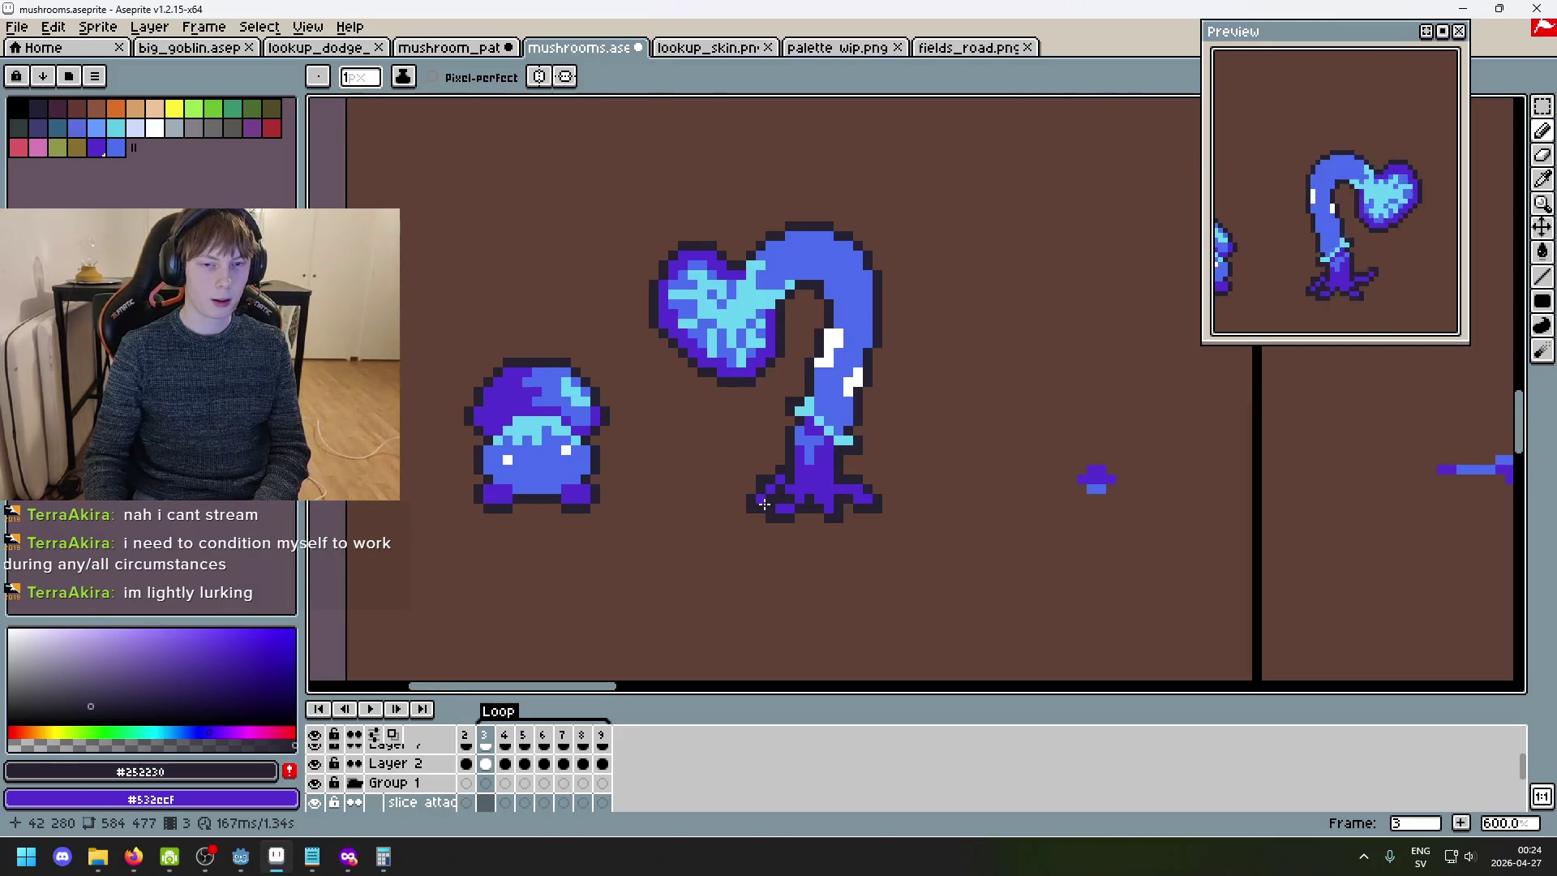
pyautogui.press('Right')
pyautogui.press('Left')
pyautogui.press('Left')
pyautogui.press('Right')
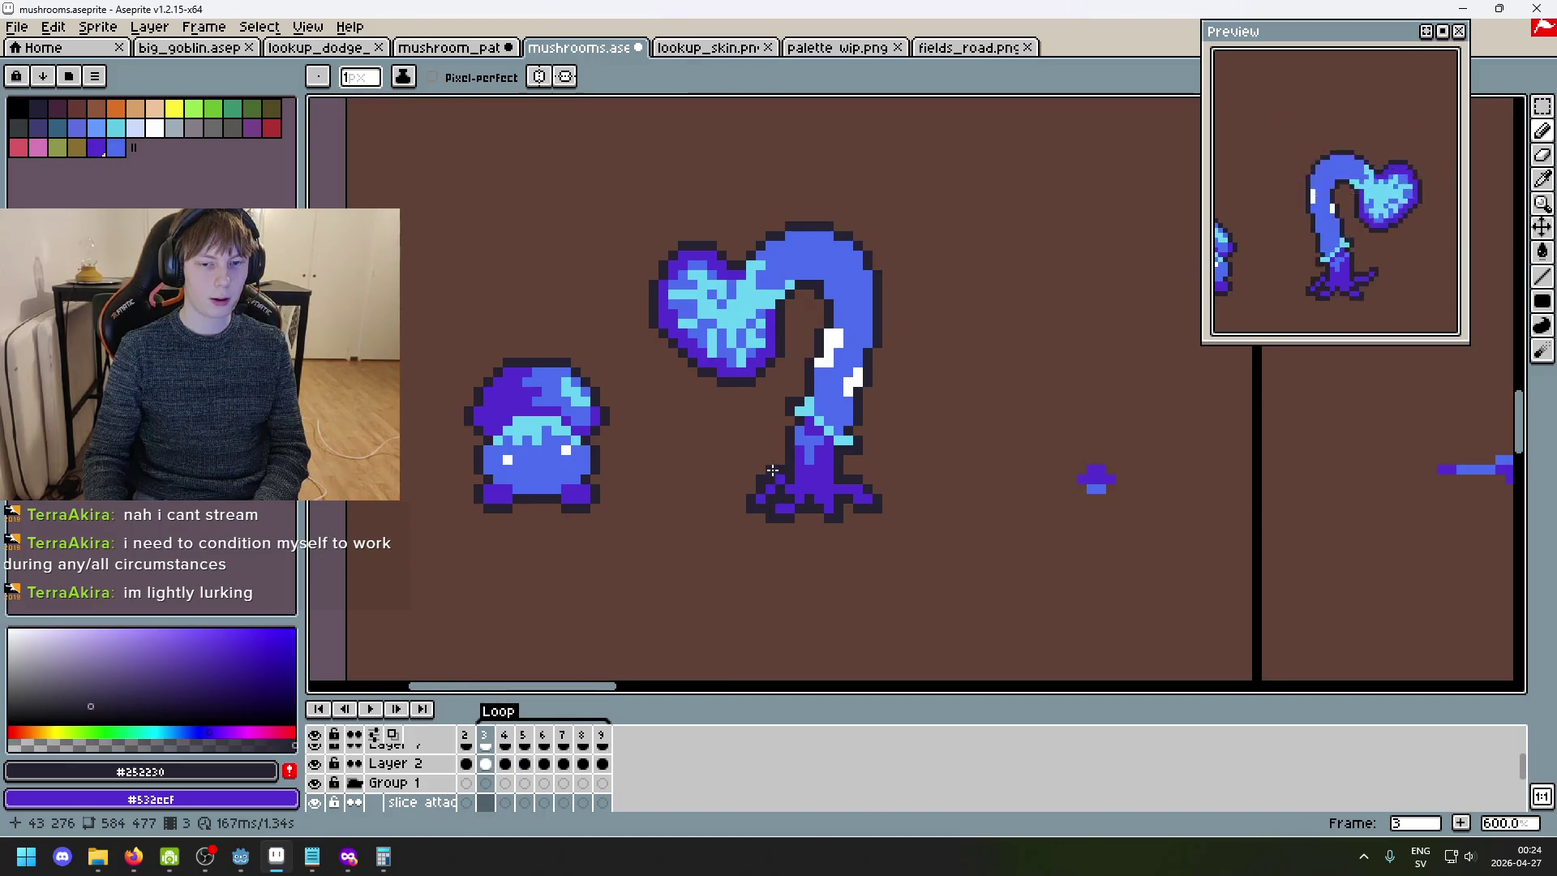
pyautogui.press('Left')
pyautogui.press('Right')
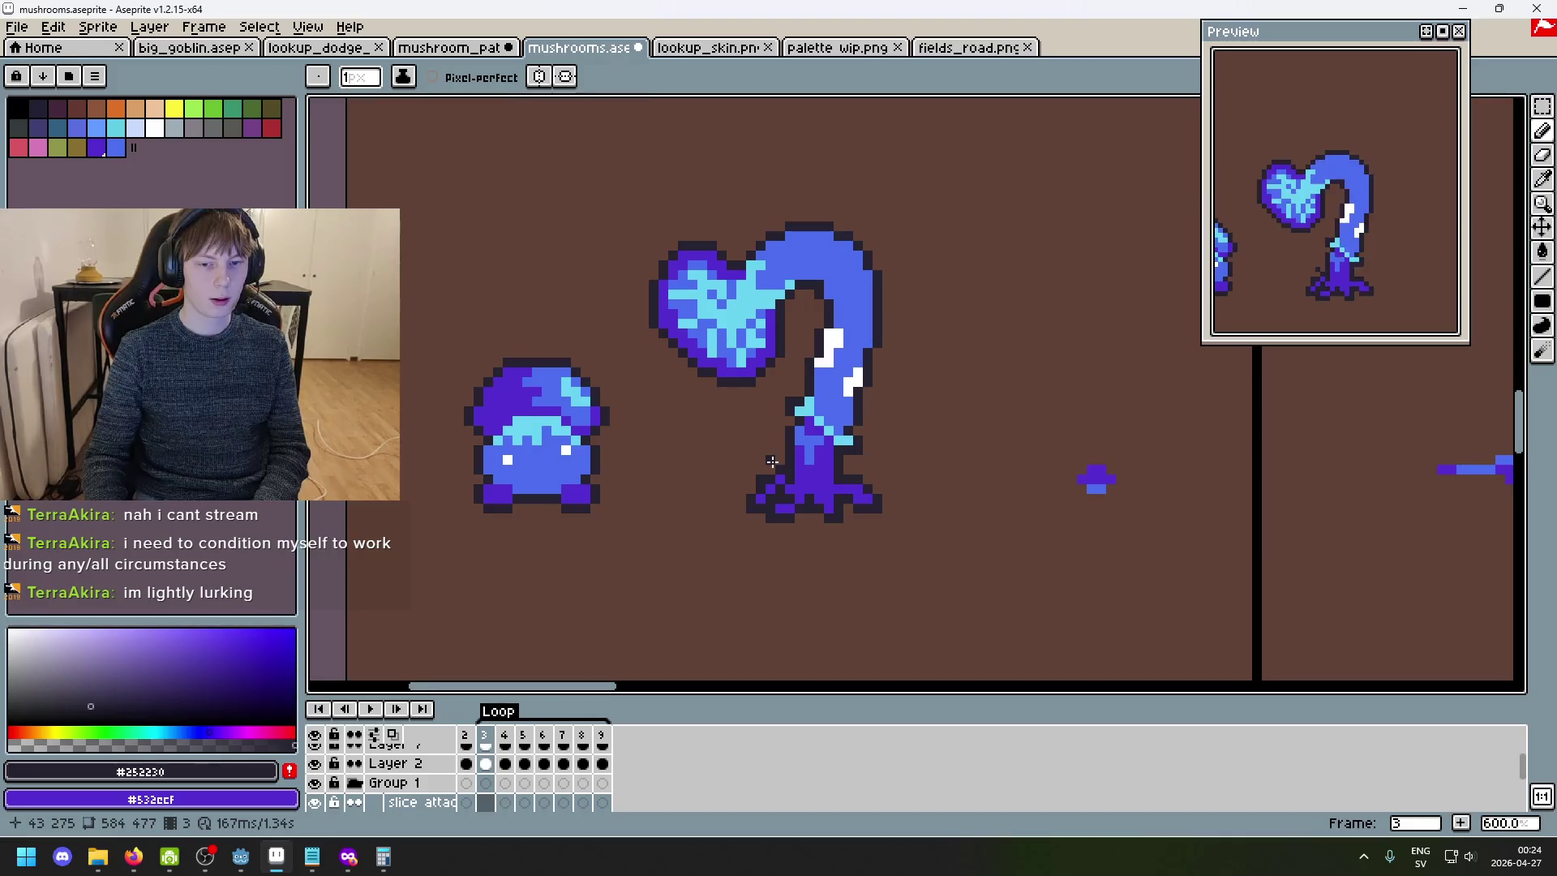
pyautogui.press('Left')
# - Step through frames 4–9, go back to frame 4, and eyedrop the stem's purple
pyautogui.press('Right')
pyautogui.press('Right')
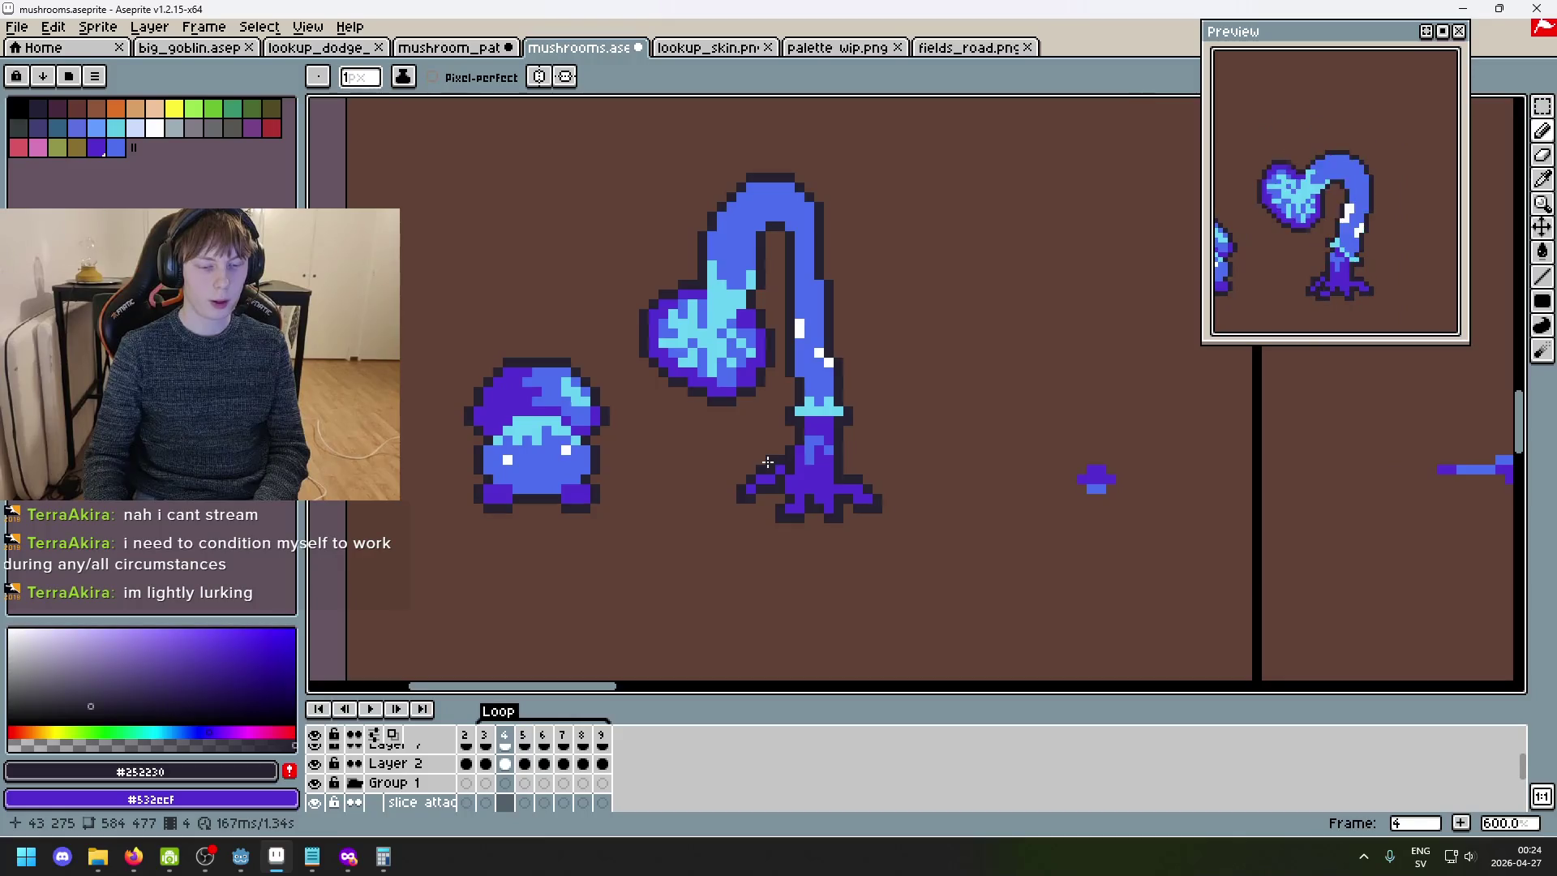
pyautogui.press('Right')
pyautogui.press('Right')
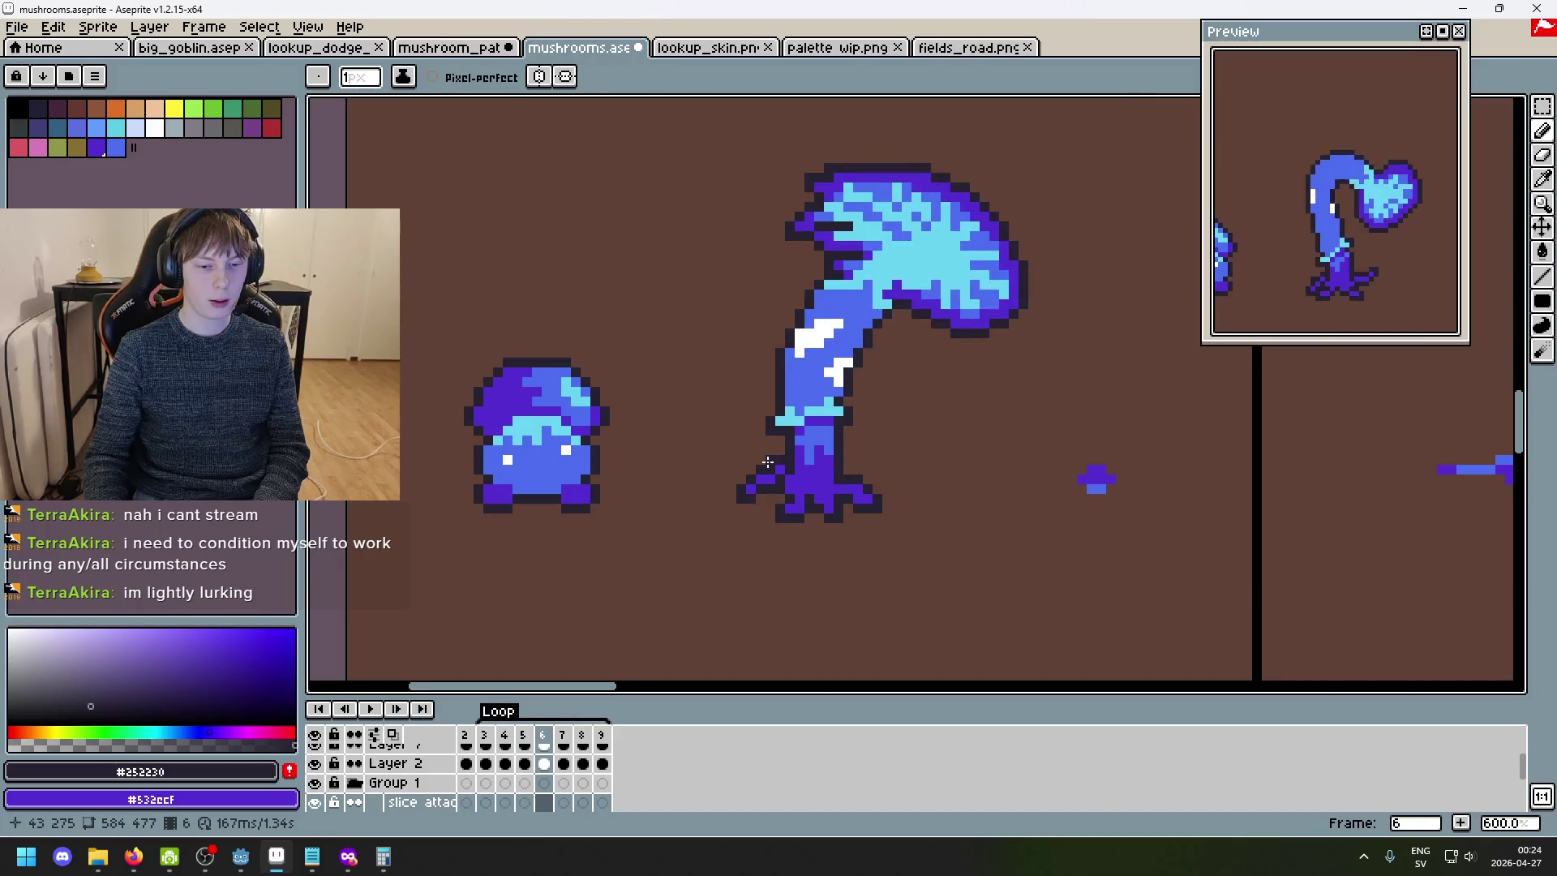
pyautogui.press('Right')
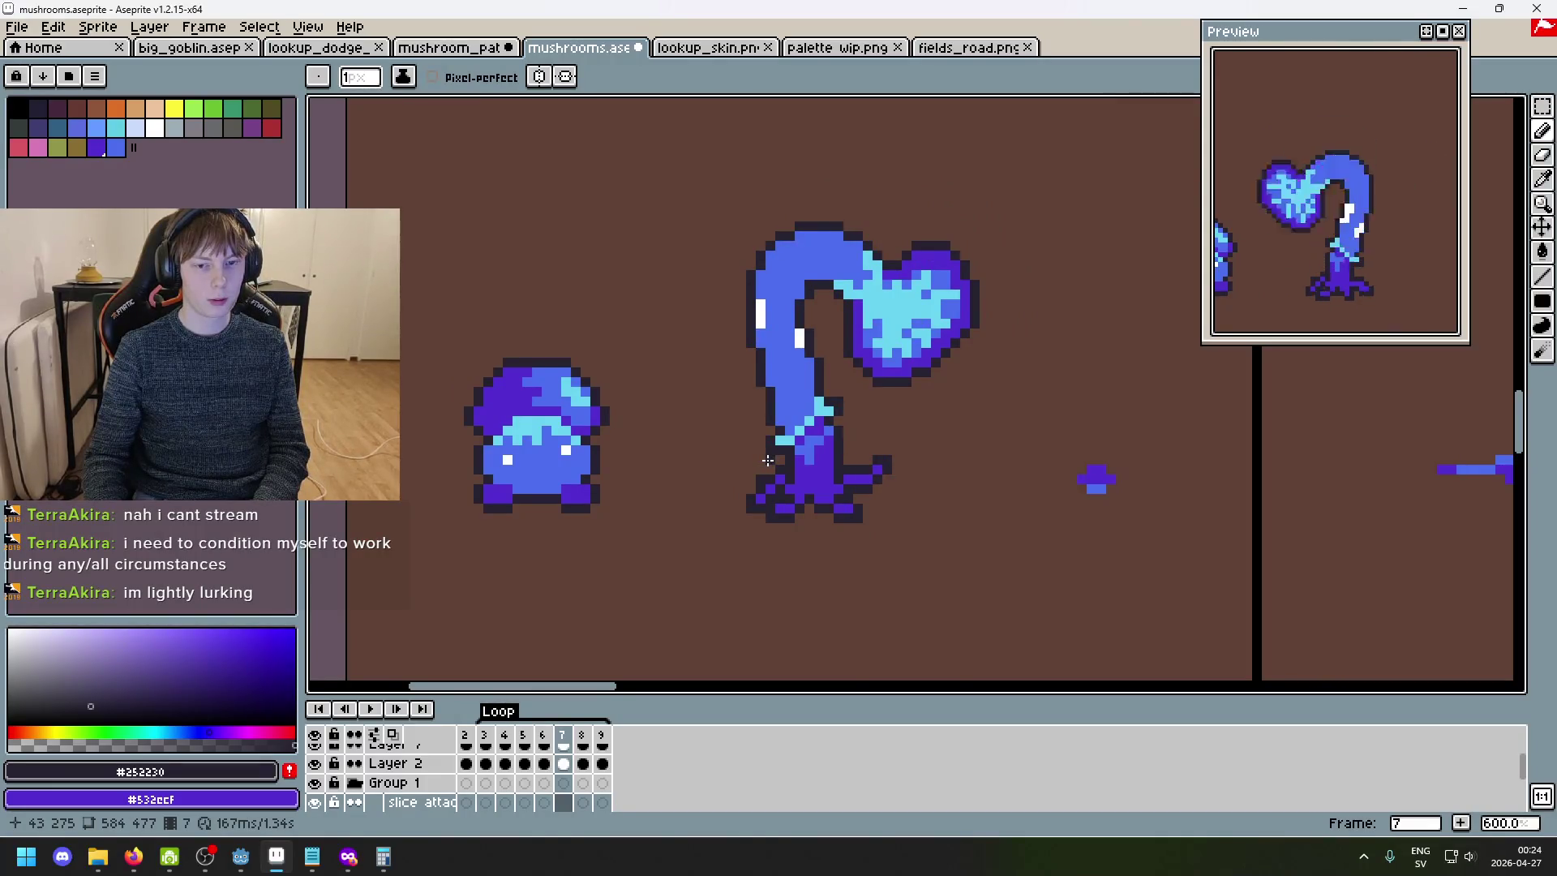
pyautogui.press('Right')
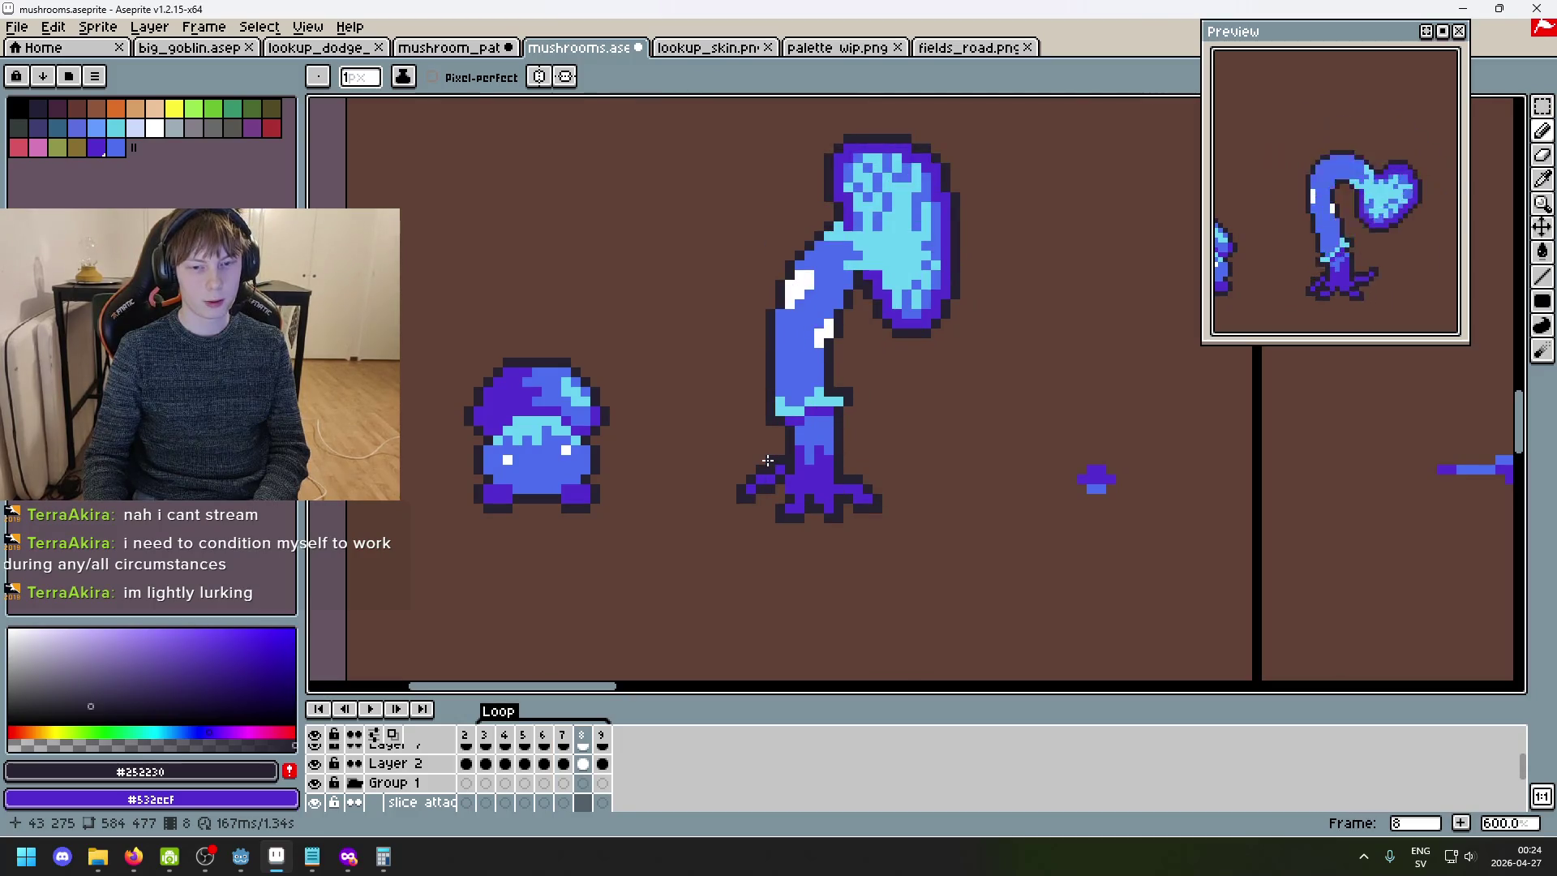
pyautogui.press('Right')
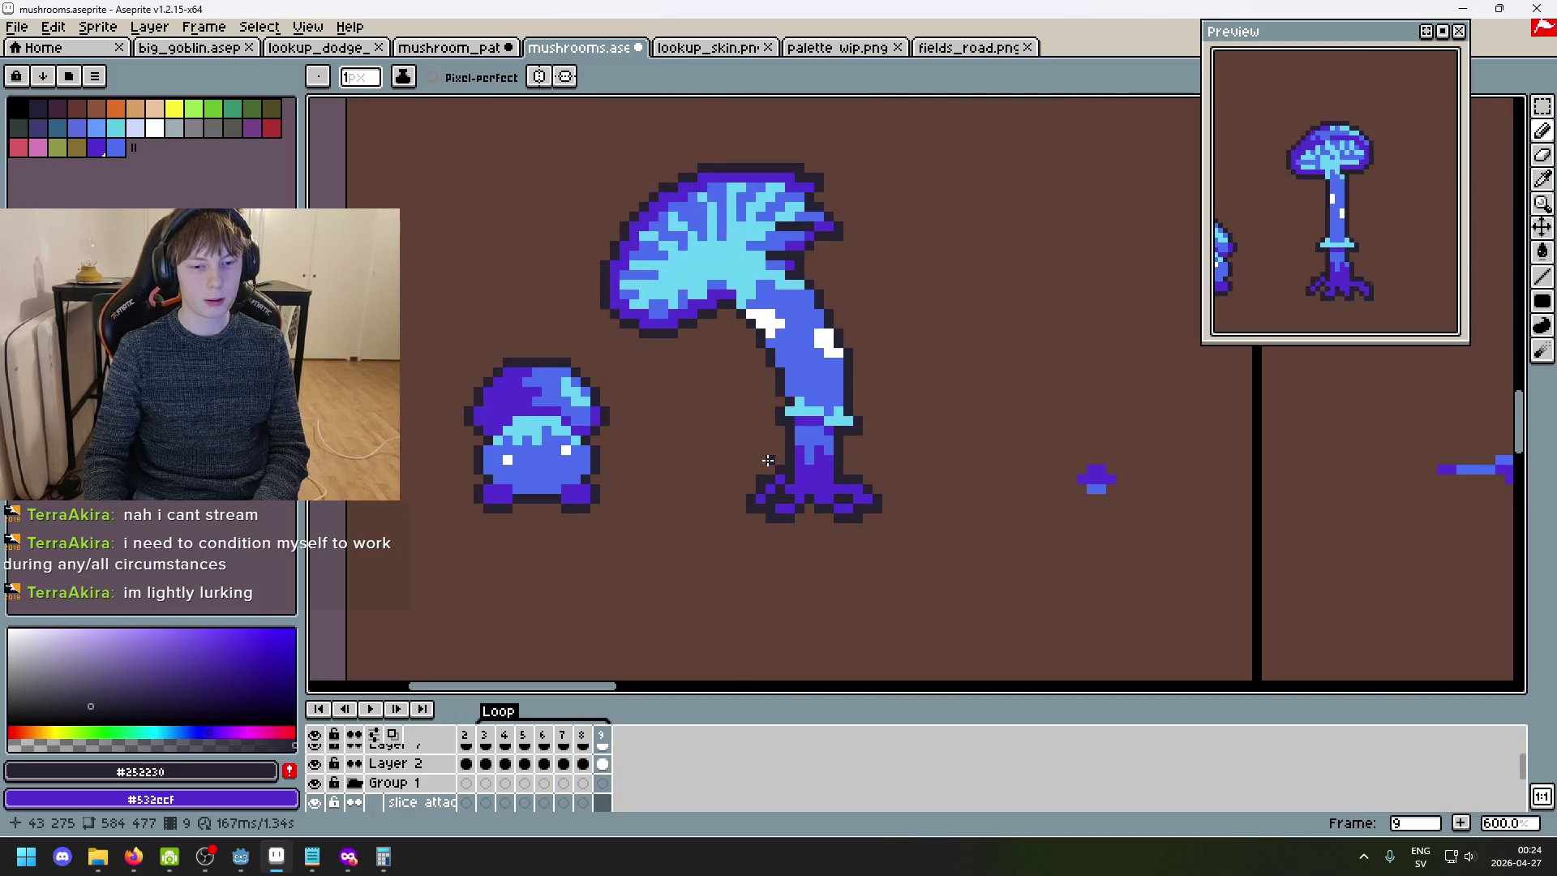
pyautogui.press('Left')
pyautogui.press('Left')
pyautogui.press('Left')
pyautogui.scroll(1, 749, 459)
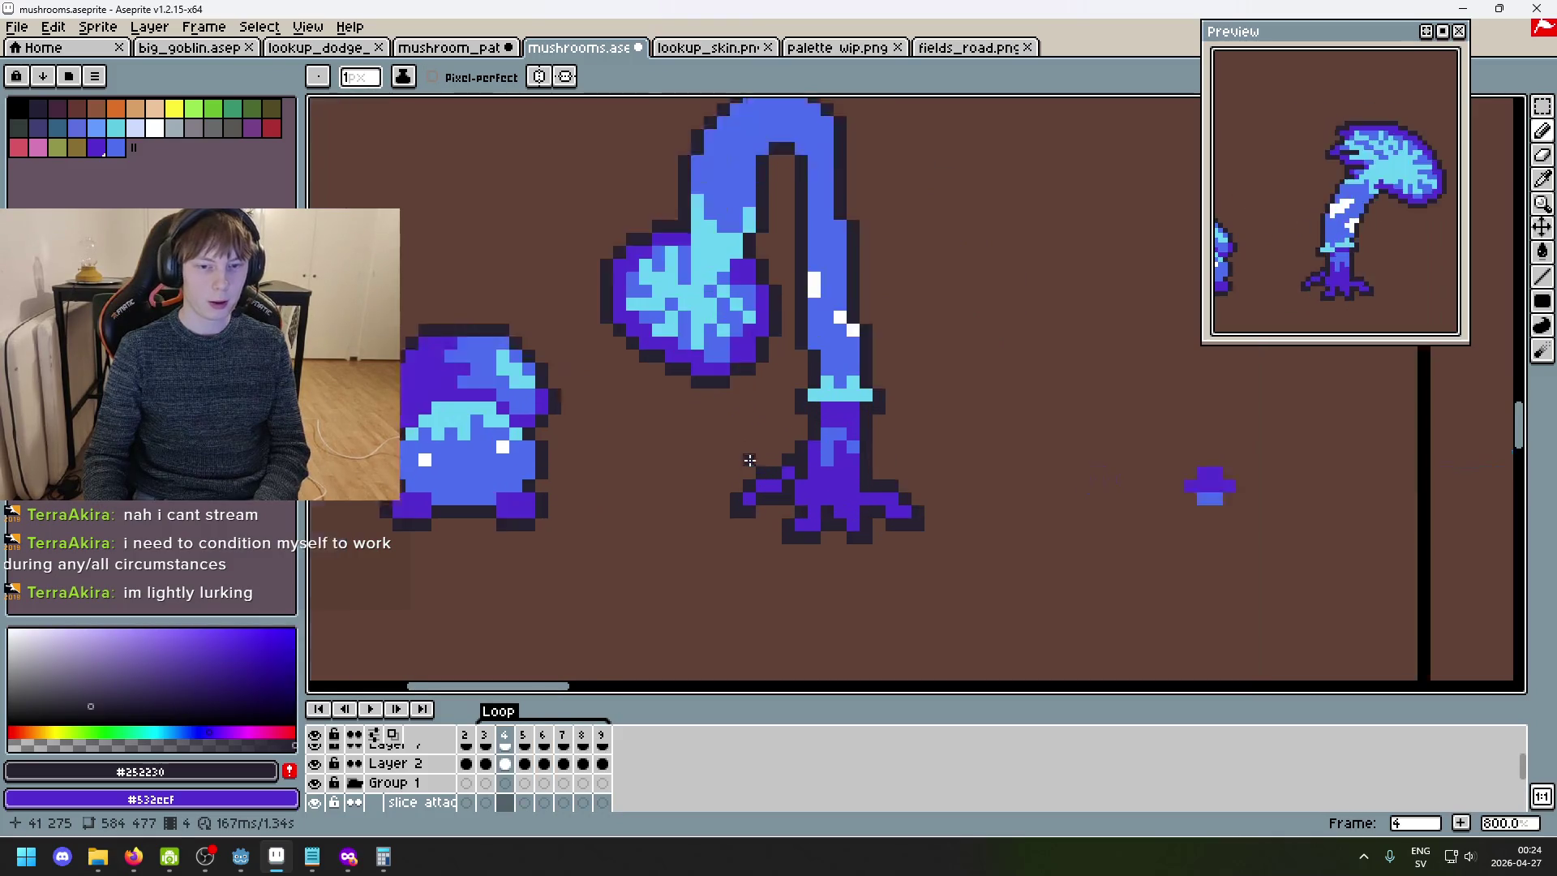
pyautogui.scroll(1, 749, 460)
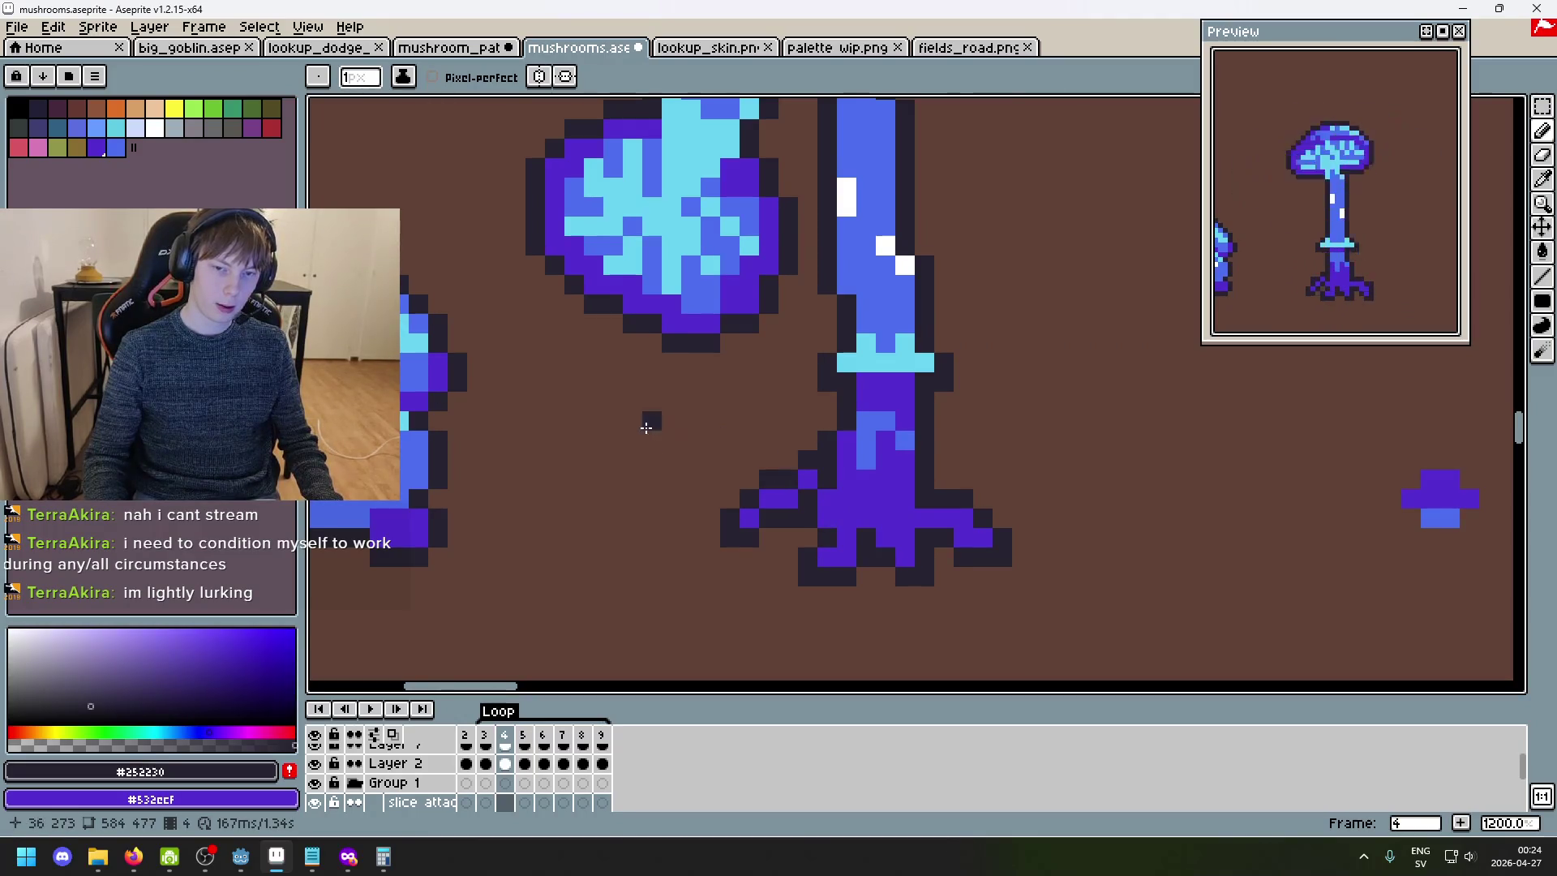
pyautogui.keyDown('alt'); pyautogui.click(897, 497); pyautogui.keyUp('alt')
# - Try 1–2 px purple strokes off the mushroom root, undoing both trial lines
pyautogui.press('+')
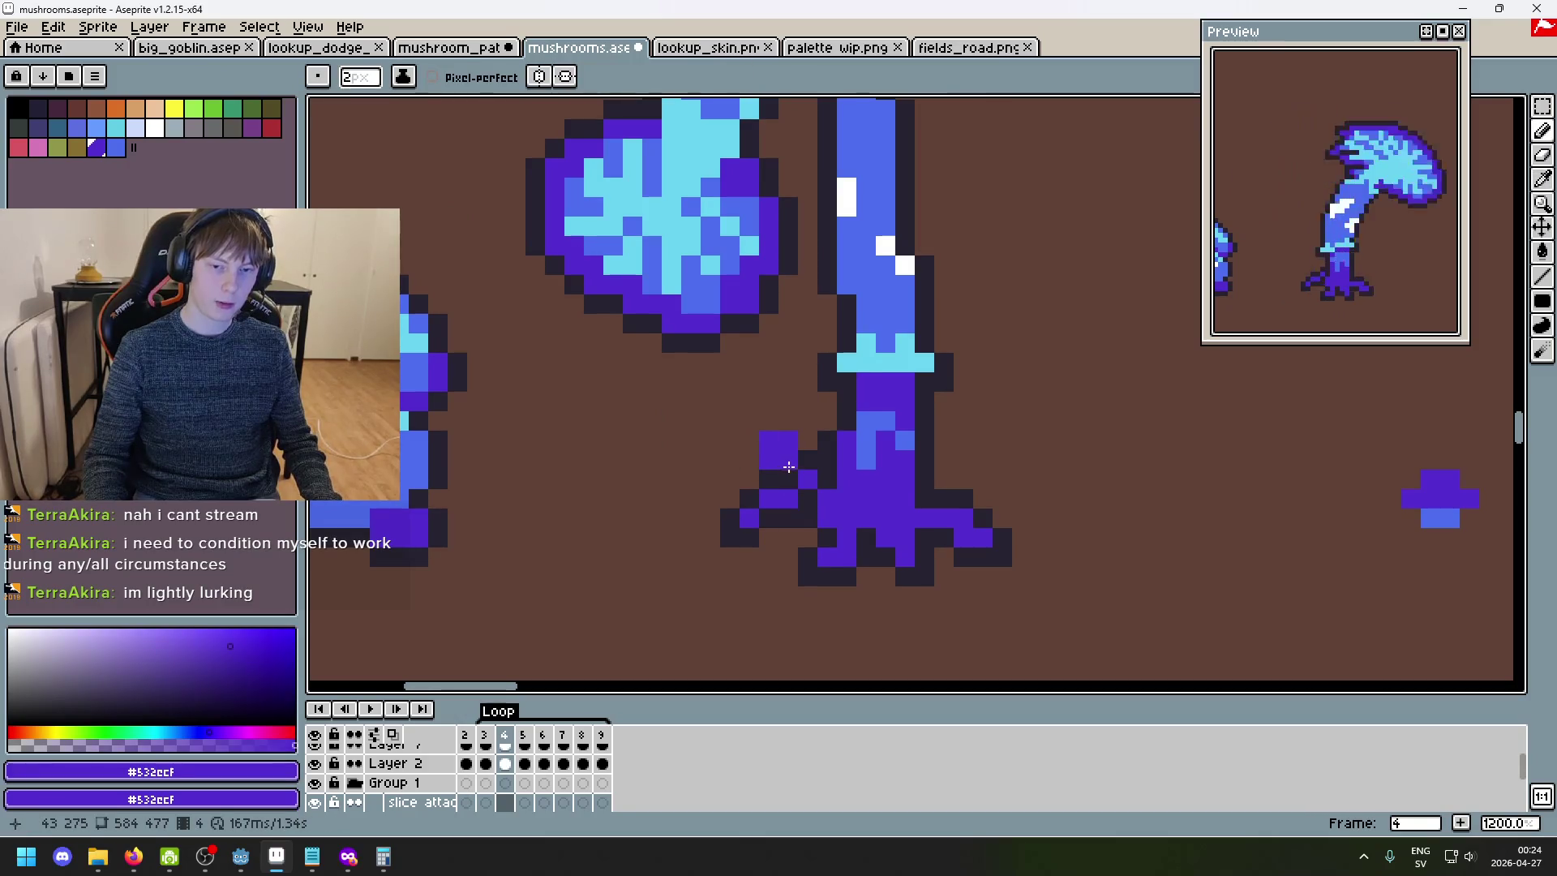
pyautogui.press('-')
pyautogui.moveTo(780, 452)
pyautogui.mouseDown()
pyautogui.moveTo(723, 391)
pyautogui.moveTo(591, 375)
pyautogui.mouseUp()
pyautogui.hotkey('ctrl', 'z')
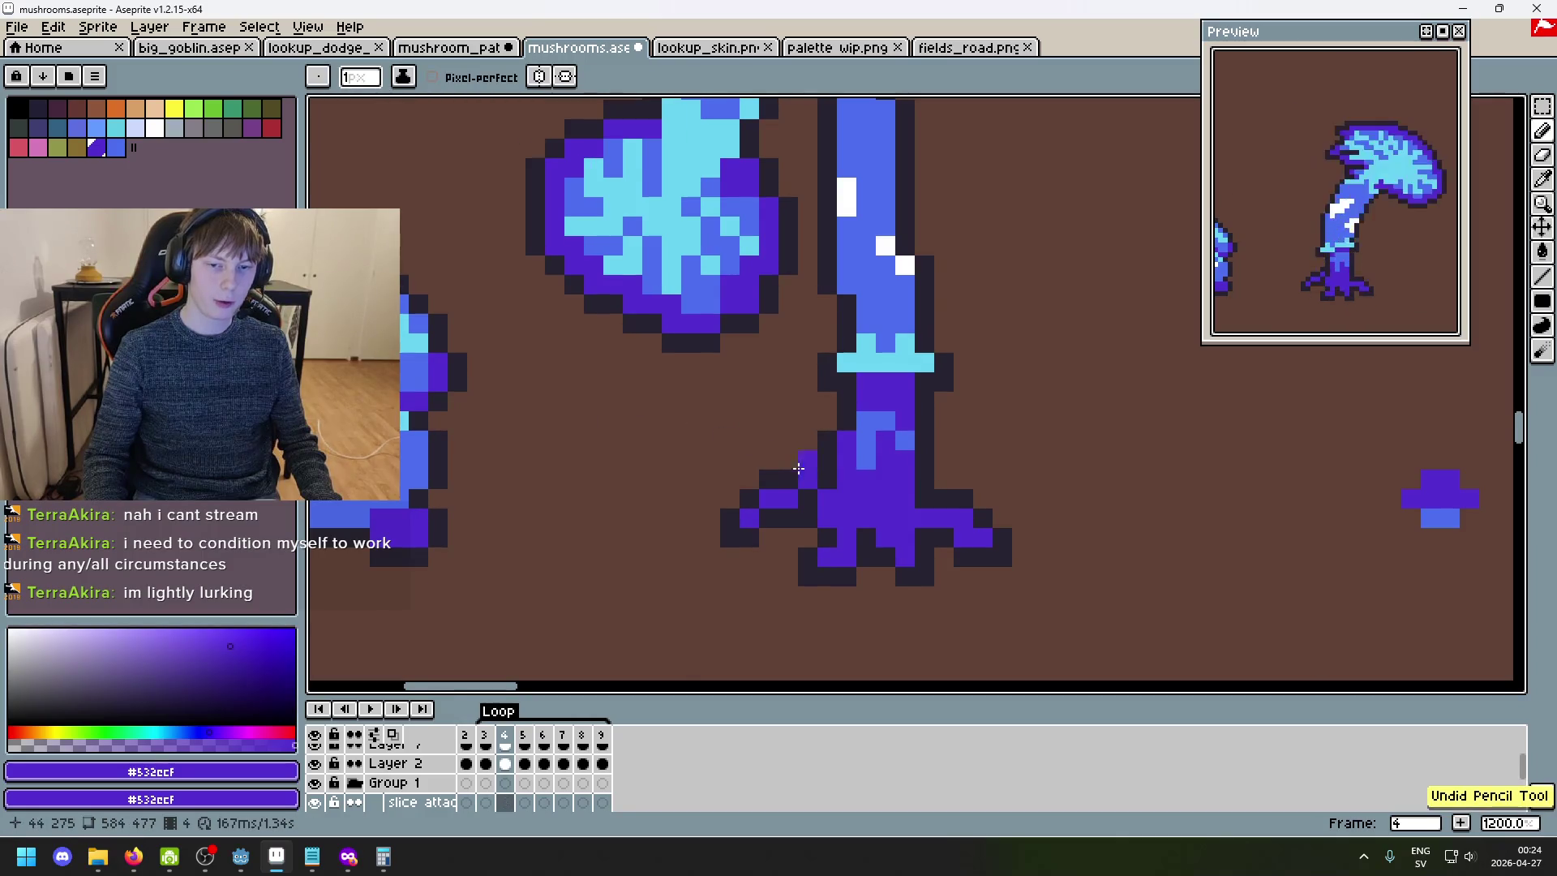
pyautogui.scroll(1, 798, 470)
pyautogui.moveTo(812, 467); pyautogui.dragTo(749, 413)
pyautogui.hotkey('ctrl', 'z')
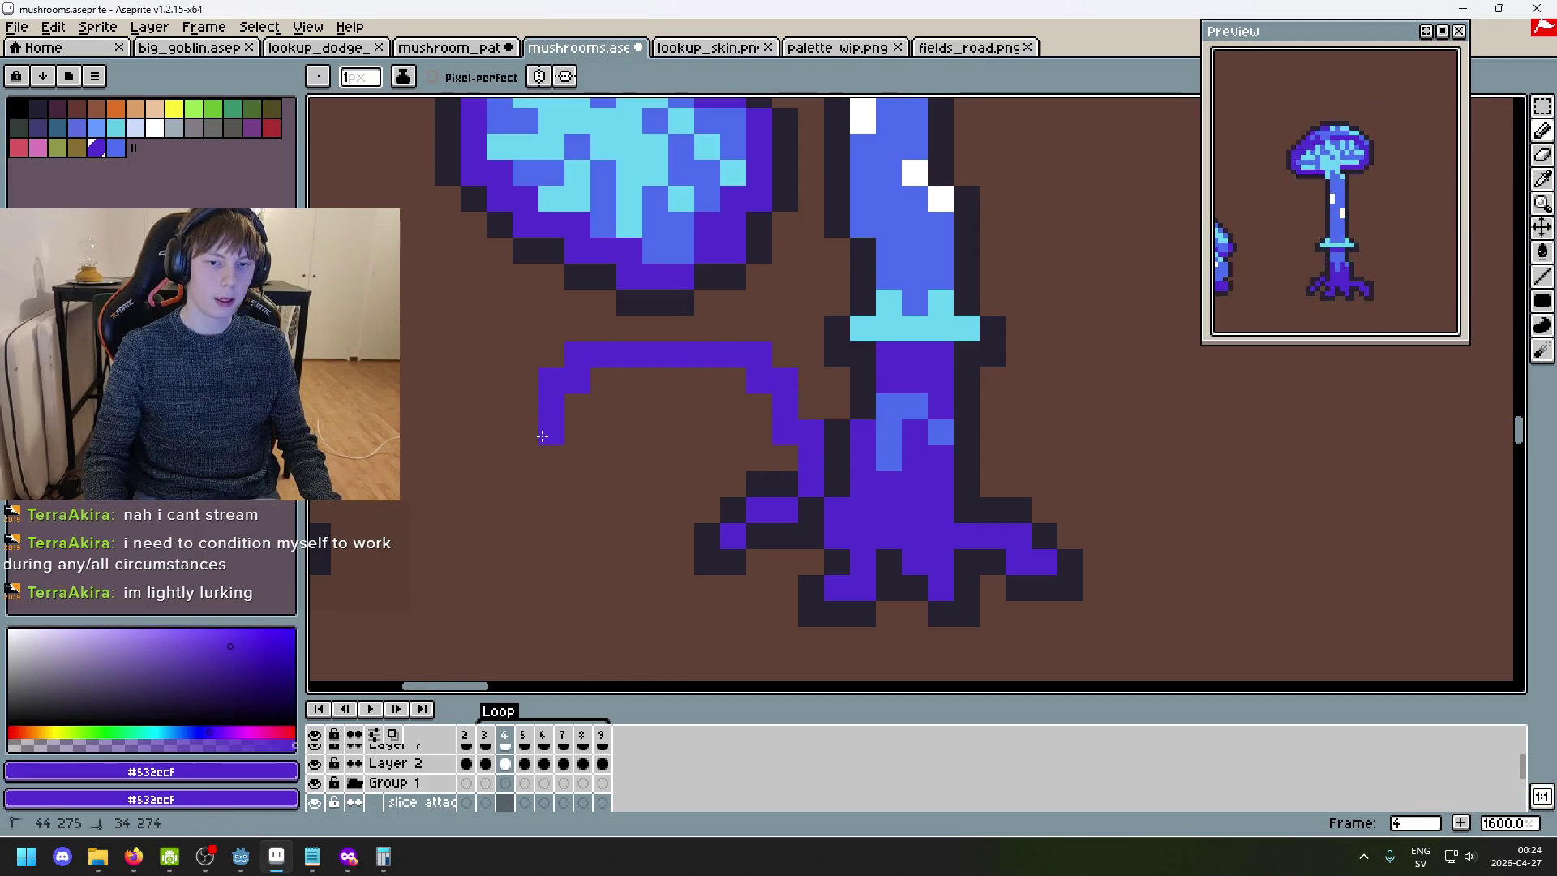
pyautogui.scroll(-4, 542, 436)
pyautogui.scroll(1, 603, 445)
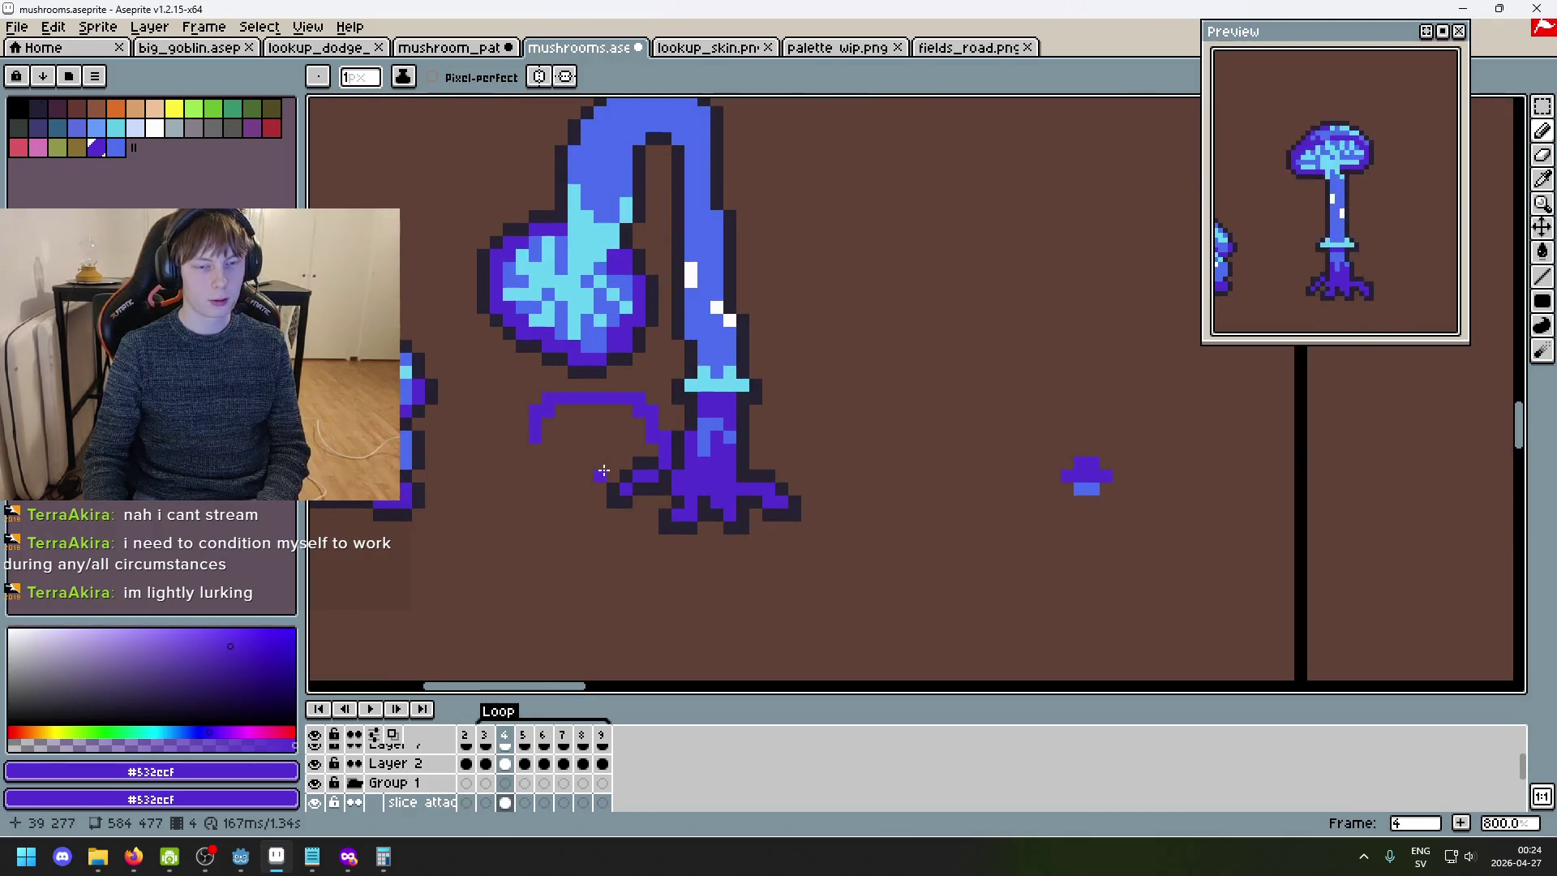
# - On frame 4, erase the stray purple row and draw a small purple tendril beside the root
pyautogui.press('Left')
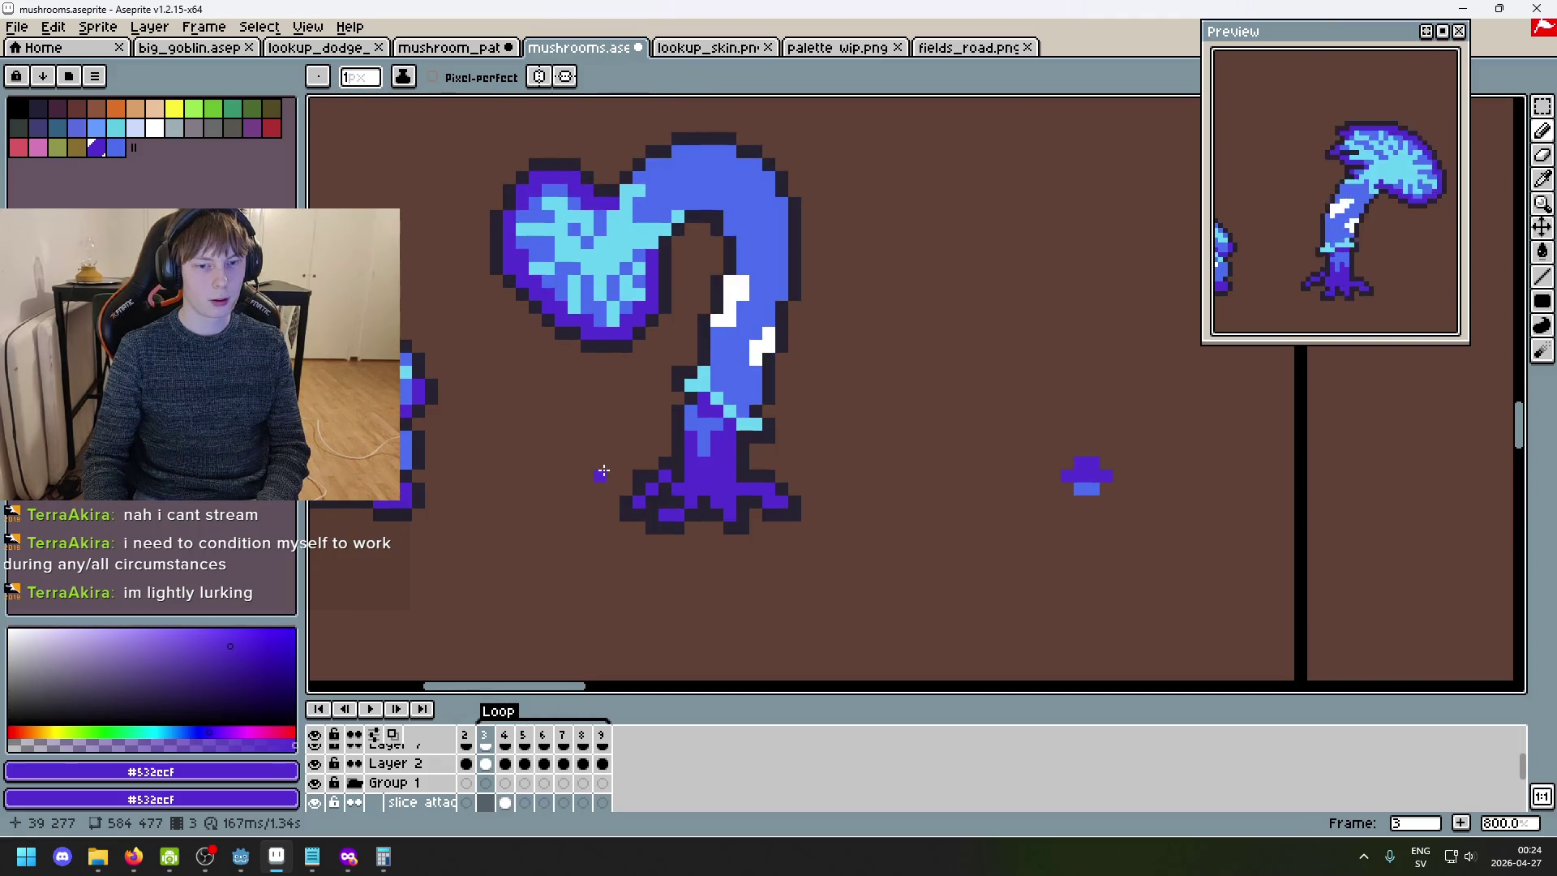
pyautogui.press('Right')
pyautogui.scroll(5, 632, 426)
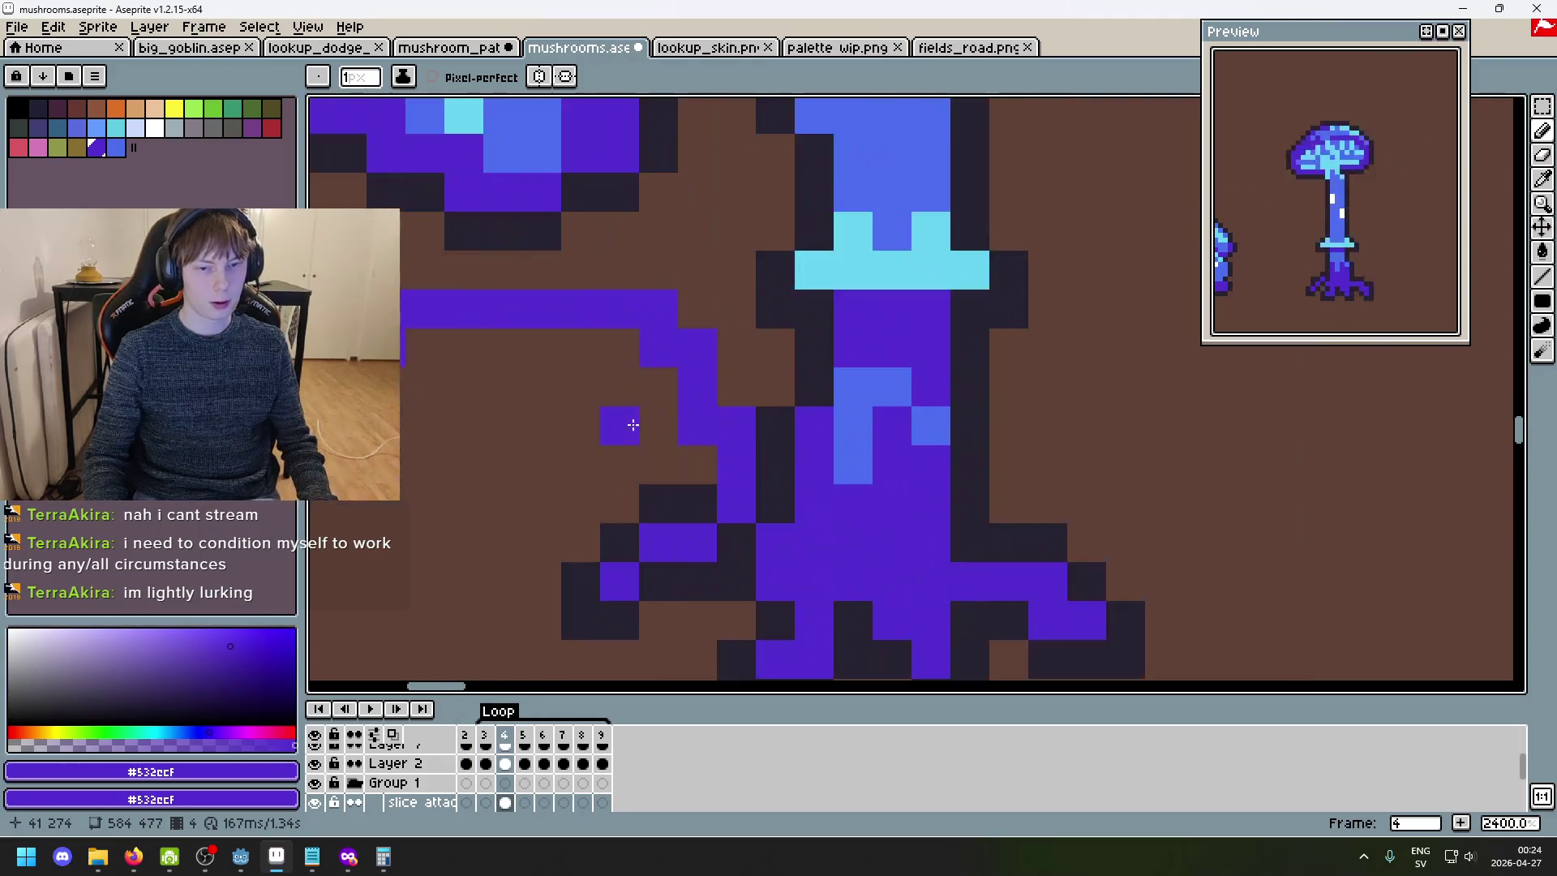
pyautogui.press('e')
pyautogui.moveTo(576, 308)
pyautogui.mouseDown()
pyautogui.moveTo(421, 308)
pyautogui.moveTo(422, 347)
pyautogui.mouseUp()
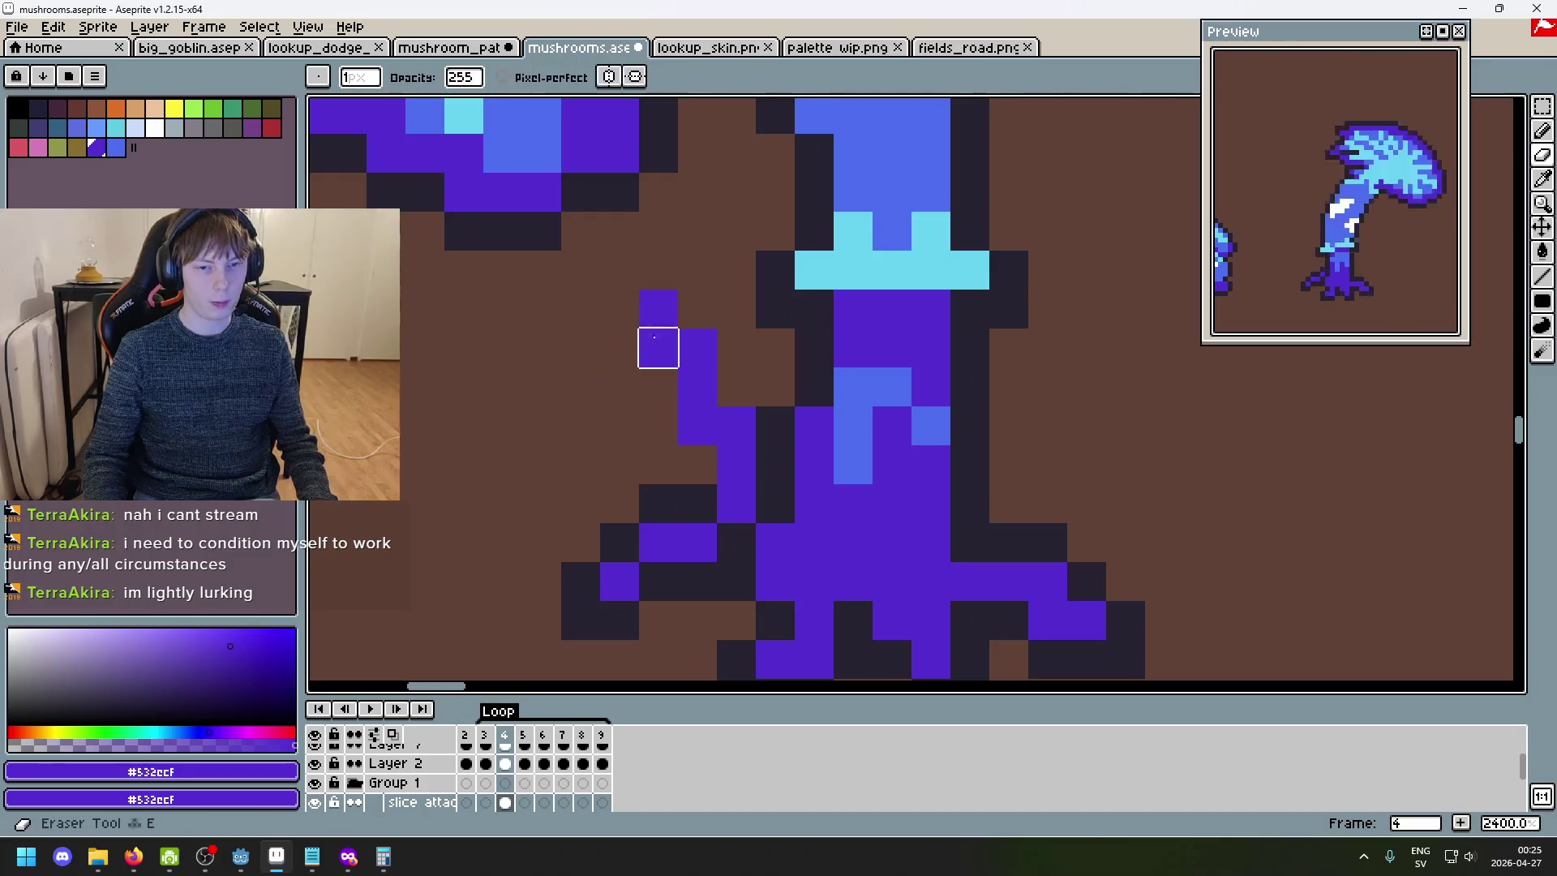
pyautogui.press('b')
pyautogui.click(668, 372)
pyautogui.moveTo(578, 382)
pyautogui.mouseDown()
pyautogui.moveTo(597, 462)
pyautogui.moveTo(624, 465)
pyautogui.mouseUp()
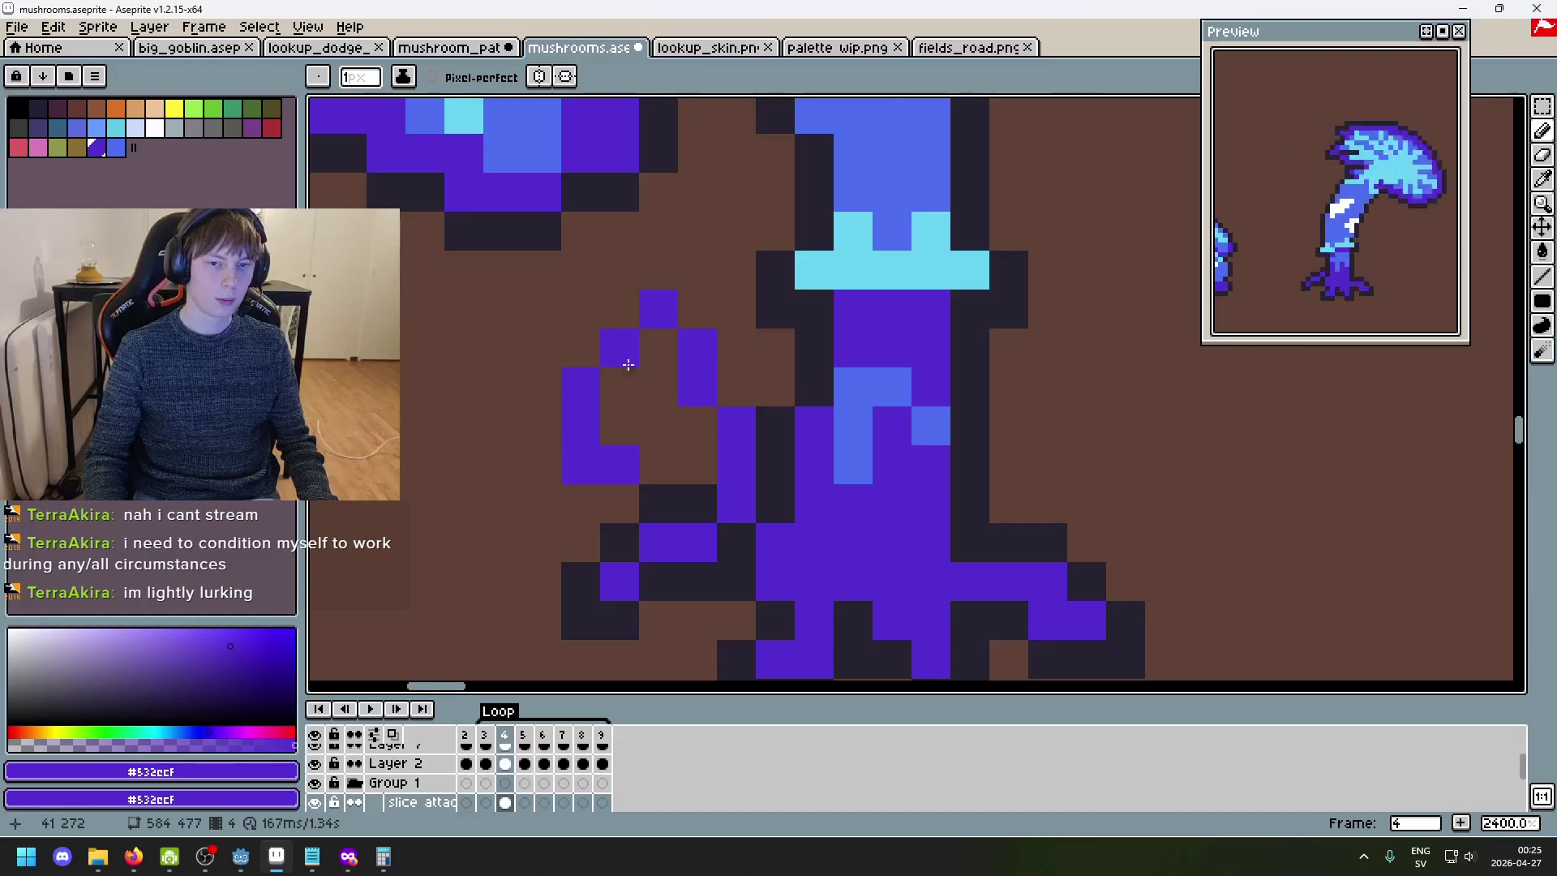
pyautogui.scroll(-4, 704, 494)
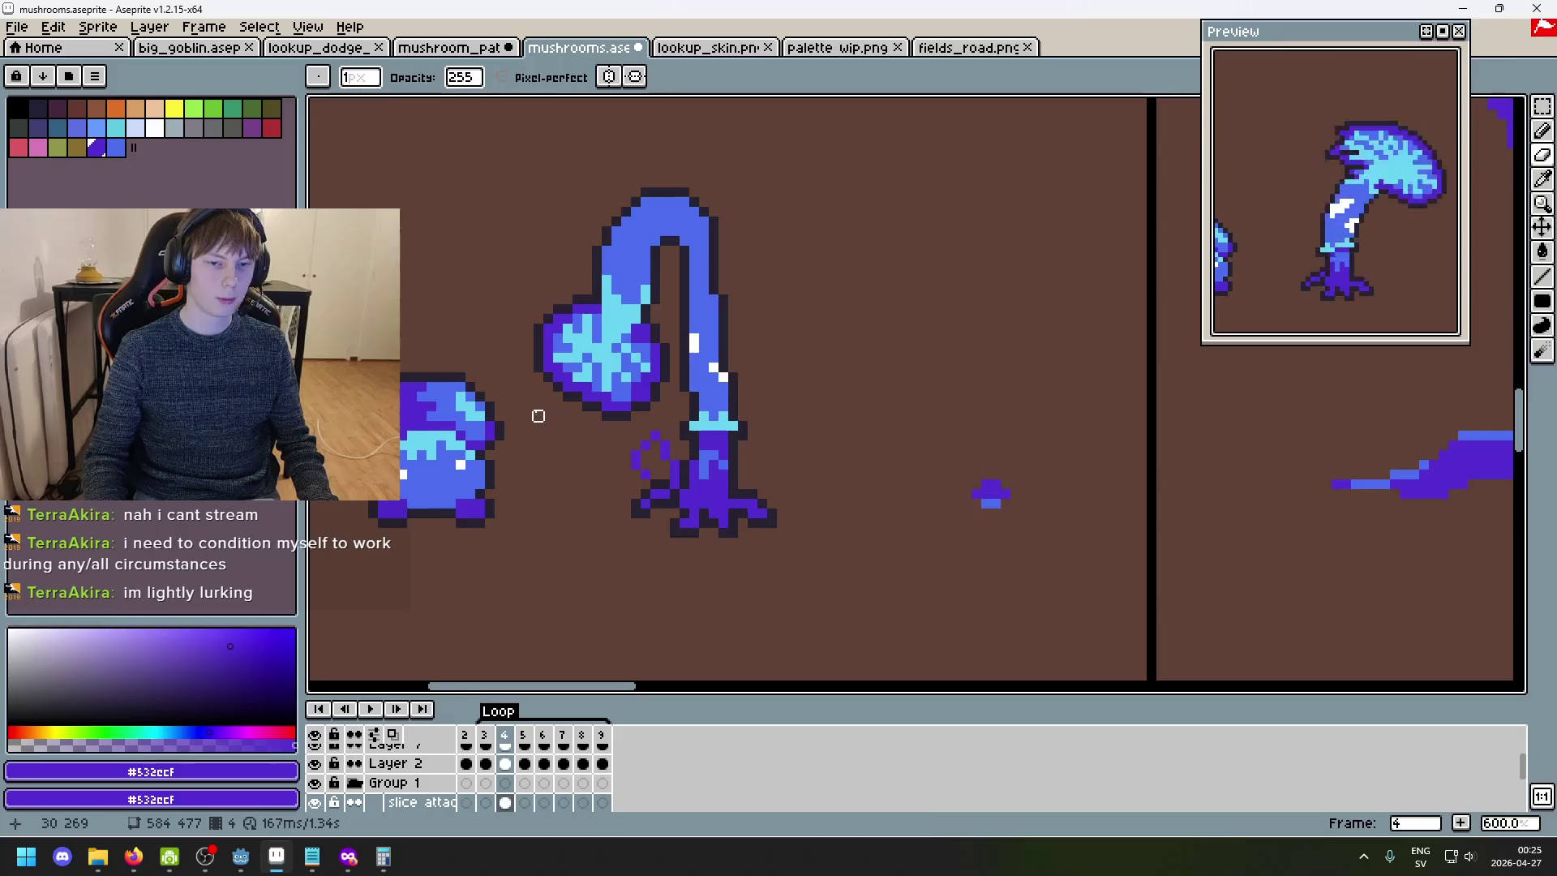
# - Check frame 3, move to frame 5, and turn on onion skin (F3)
pyautogui.press('Left')
pyautogui.press('Right')
pyautogui.scroll(3, 624, 440)
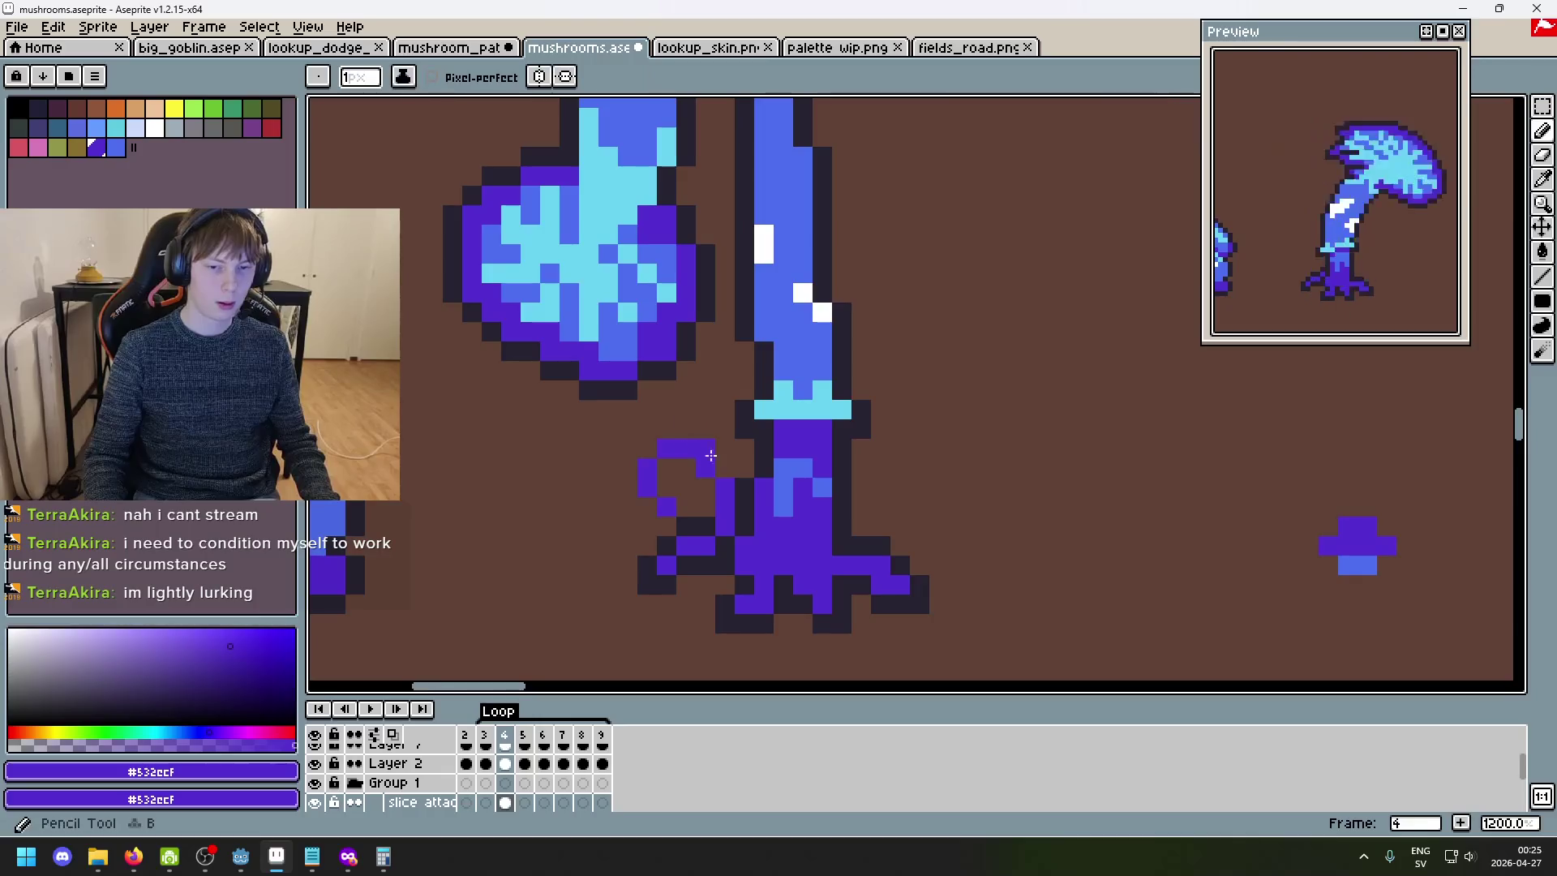
pyautogui.scroll(-5, 782, 486)
pyautogui.scroll(4, 795, 490)
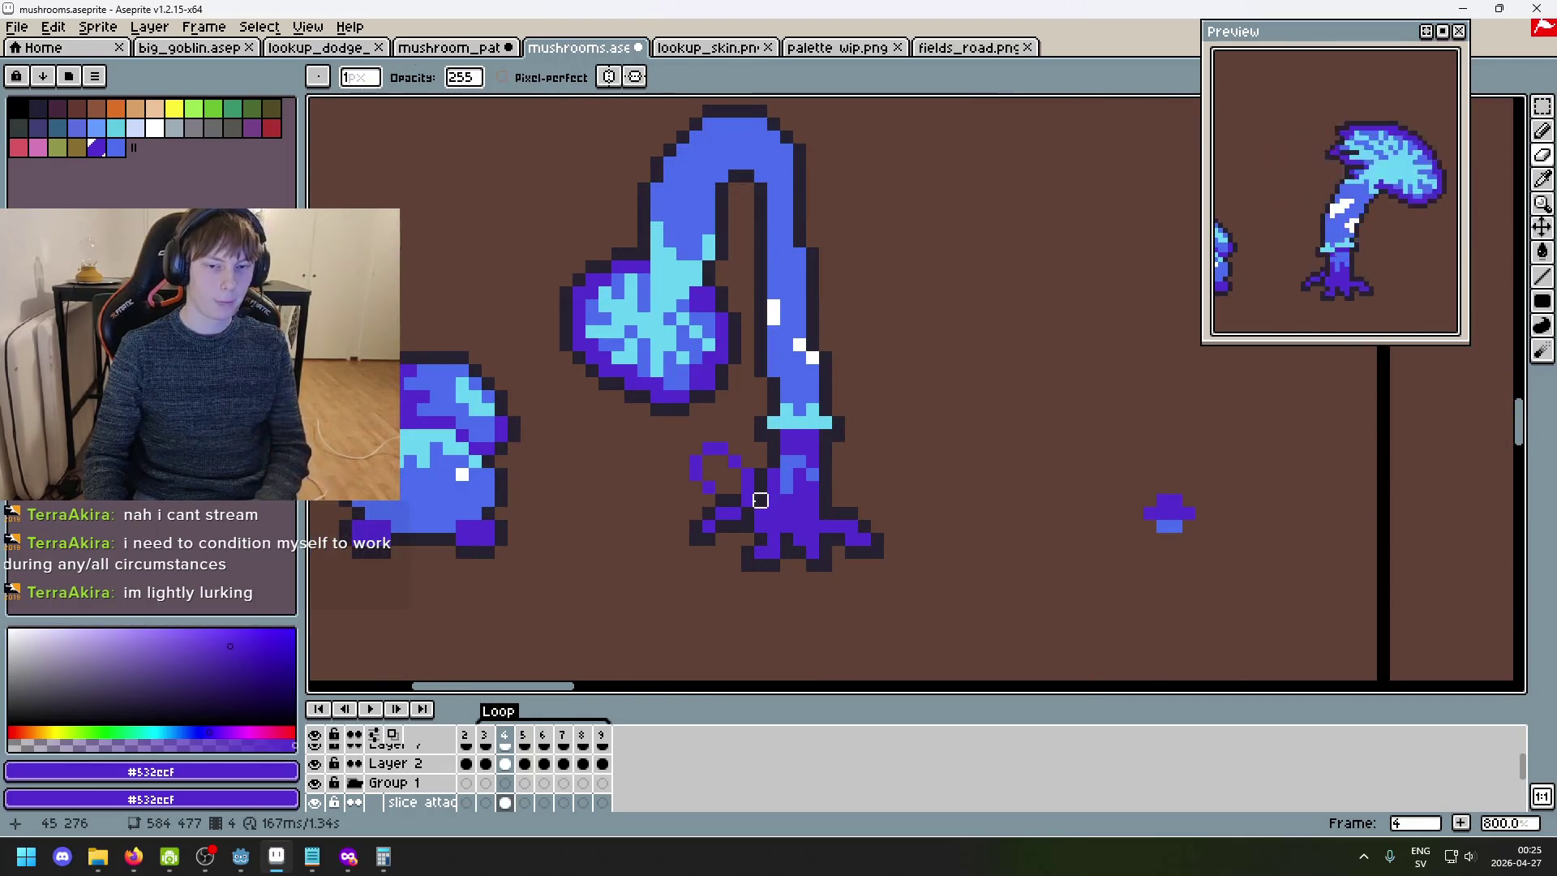
pyautogui.press('.')
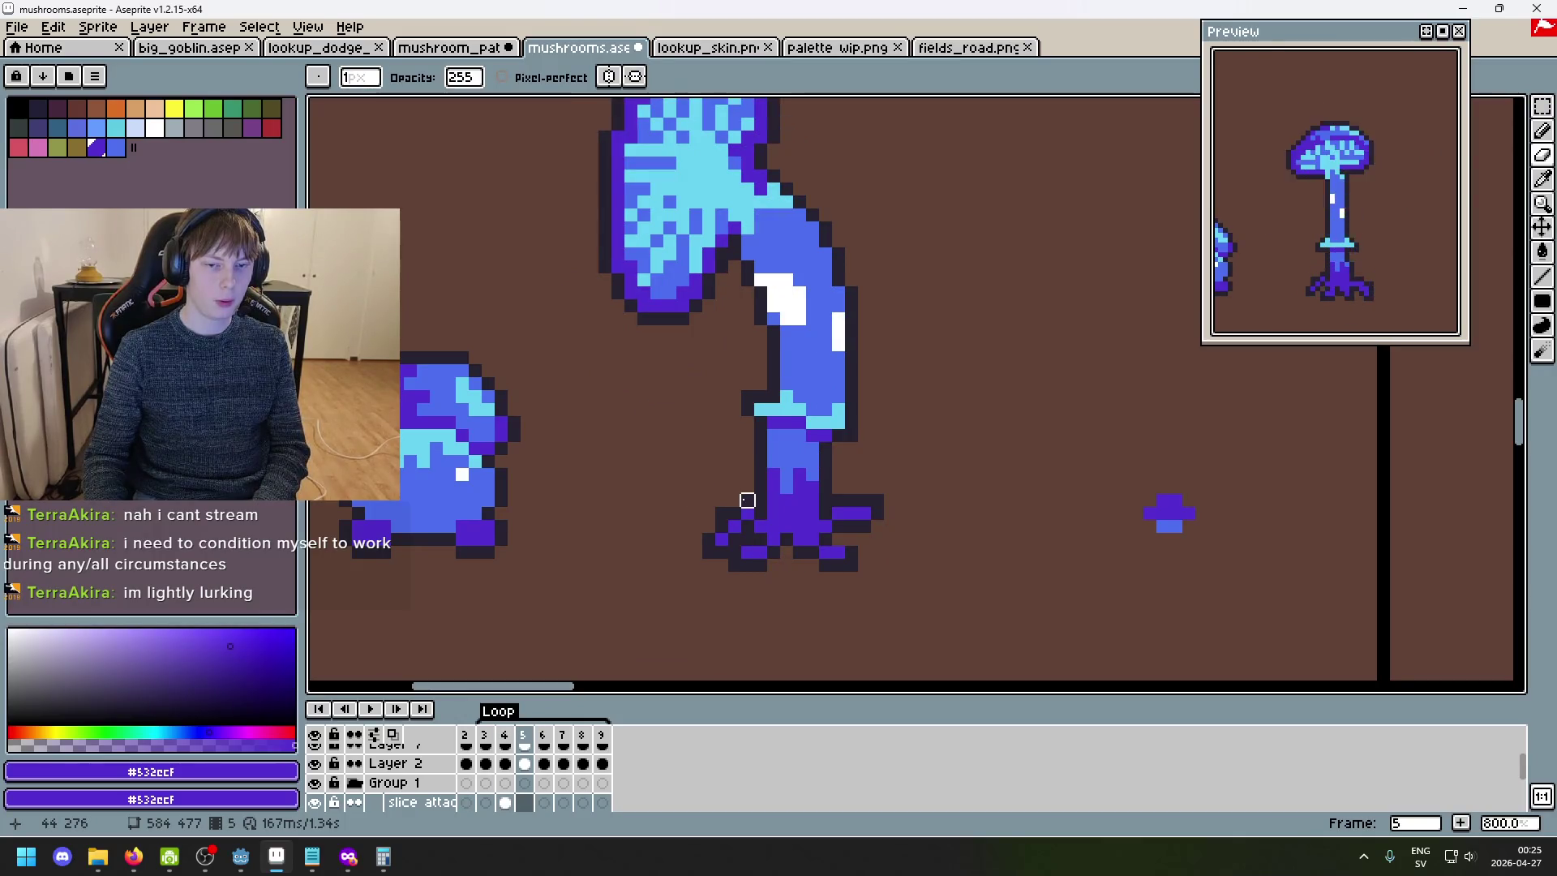
pyautogui.press(',')
pyautogui.press('.')
pyautogui.press('F3')
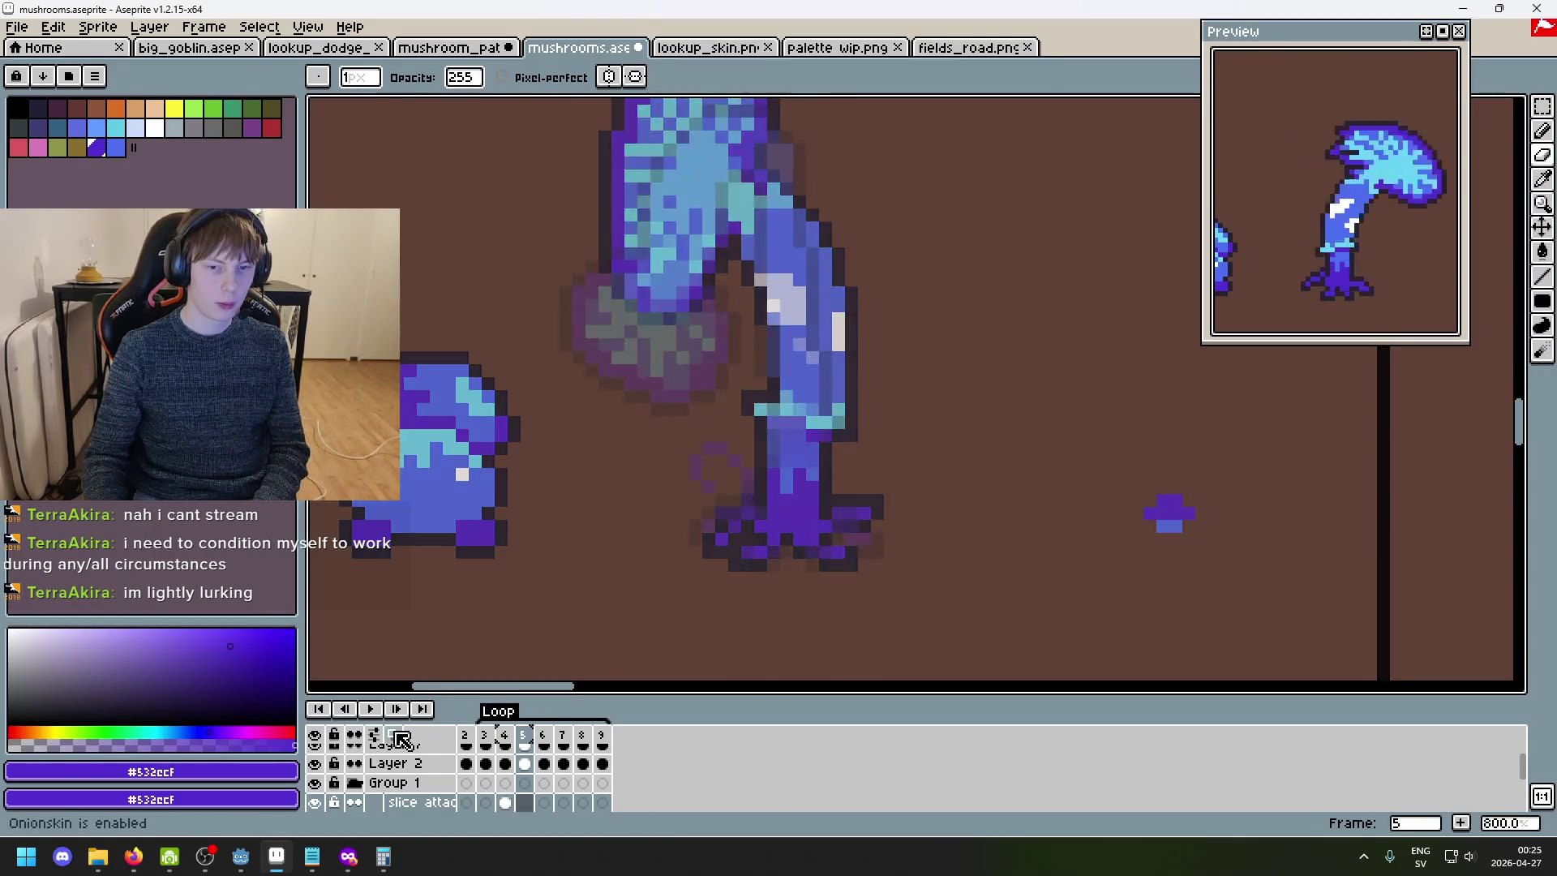
# - Add a purple pixel by the stem base on frame 5, compare with frame 4, and hide the first body layer
pyautogui.scroll(3, 670, 461)
pyautogui.click(747, 515)
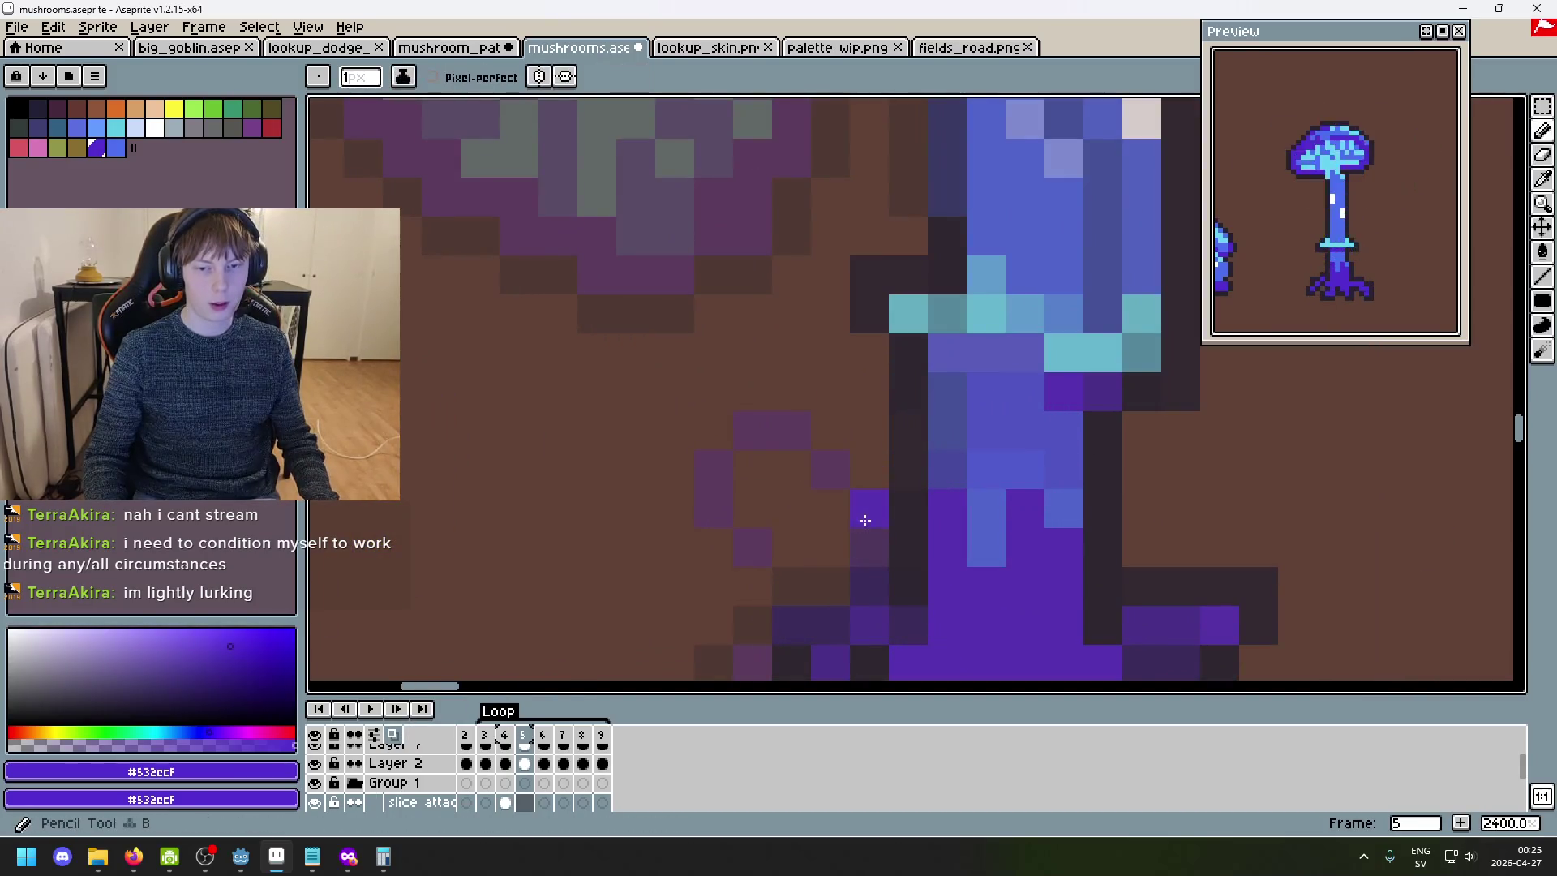
pyautogui.scroll(-3, 933, 600)
pyautogui.press(',')
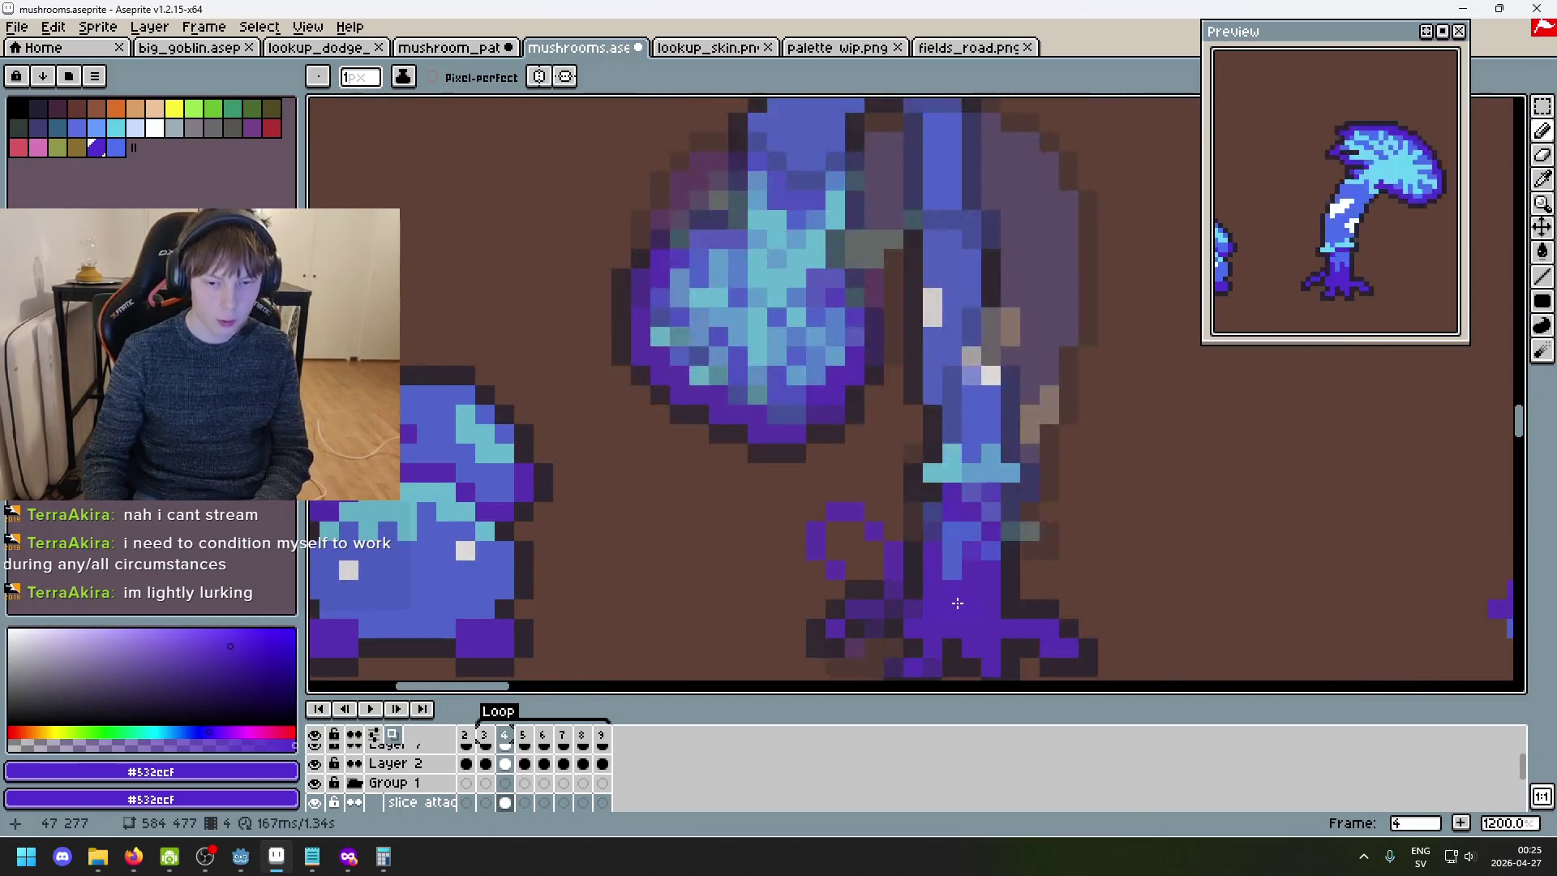
pyautogui.press('.')
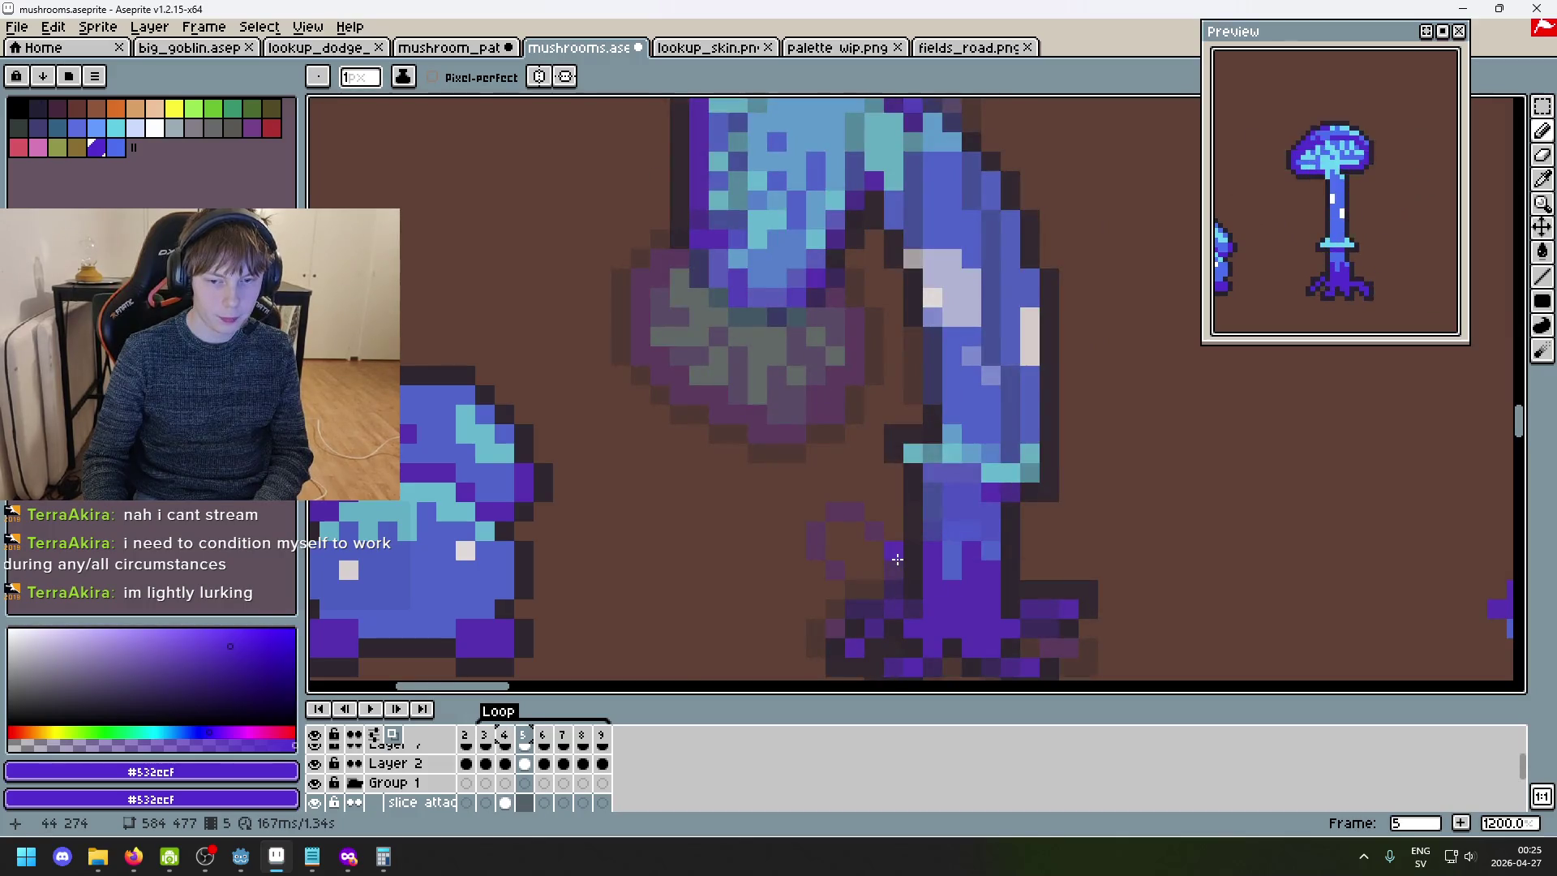
pyautogui.press('Return')
pyautogui.press('Return')
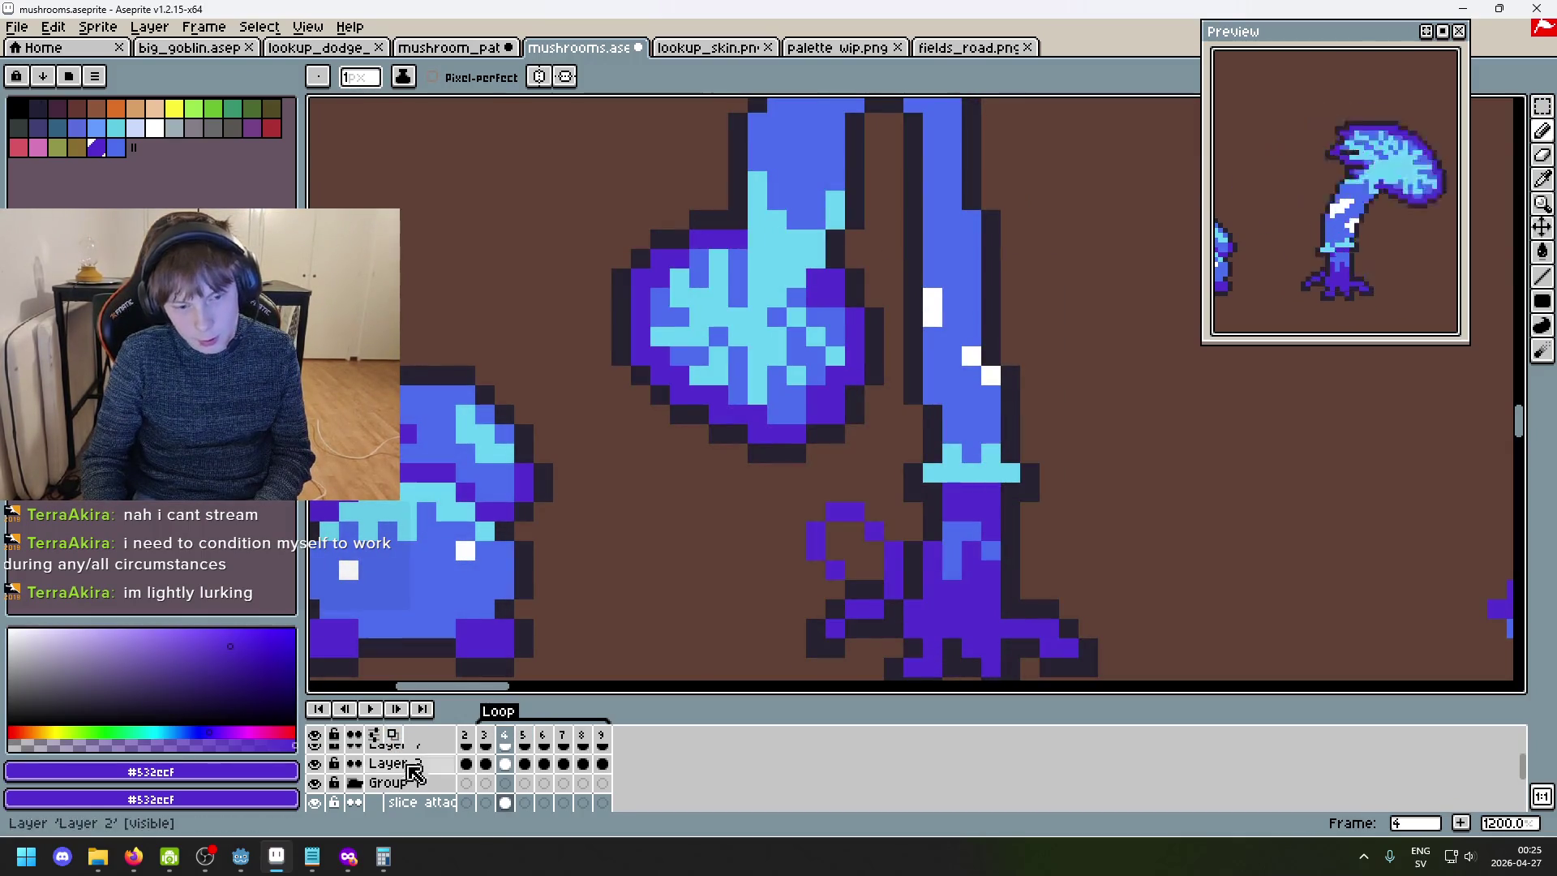
pyautogui.scroll(-2, 332, 791)
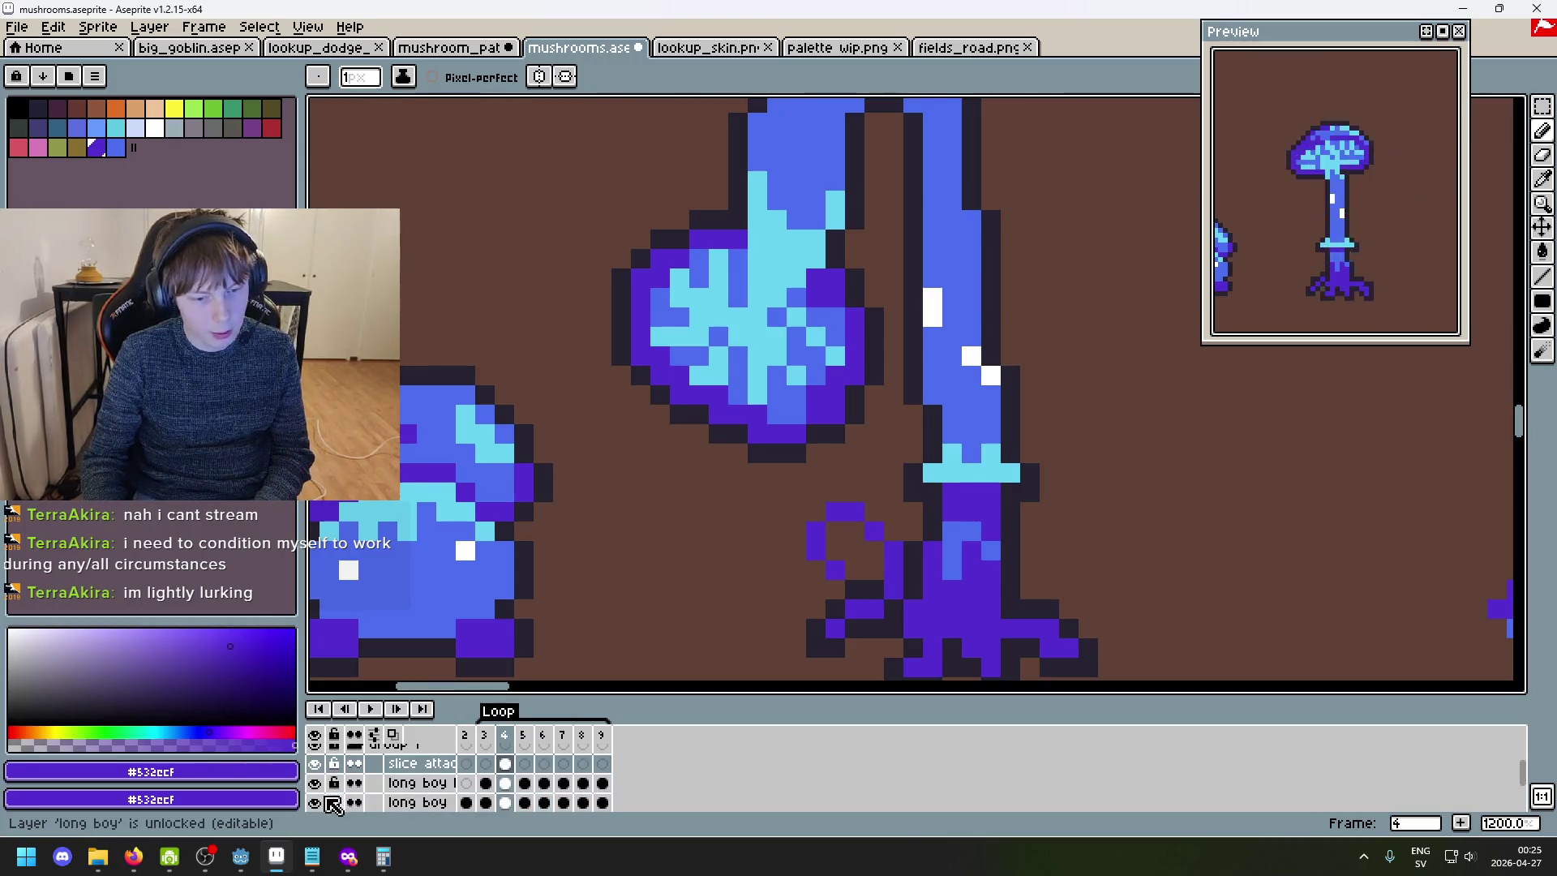
pyautogui.click(314, 802)
# - Hide the second mushroom body layer, turn onion skin back on, and go to frame 5
pyautogui.click(314, 782)
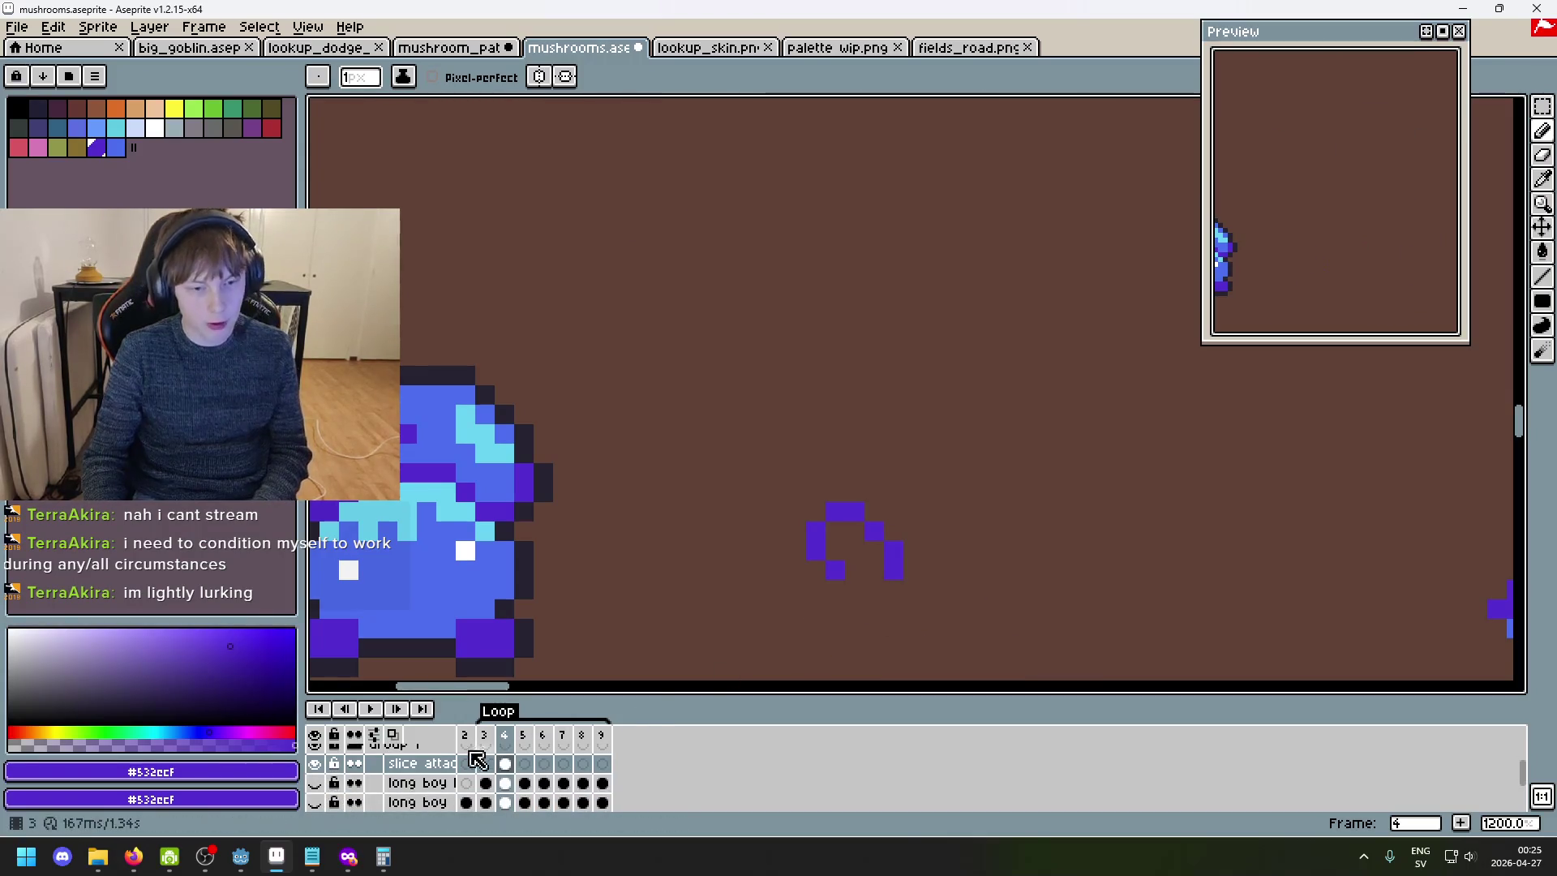
pyautogui.click(391, 734)
pyautogui.click(392, 734)
pyautogui.click(392, 734)
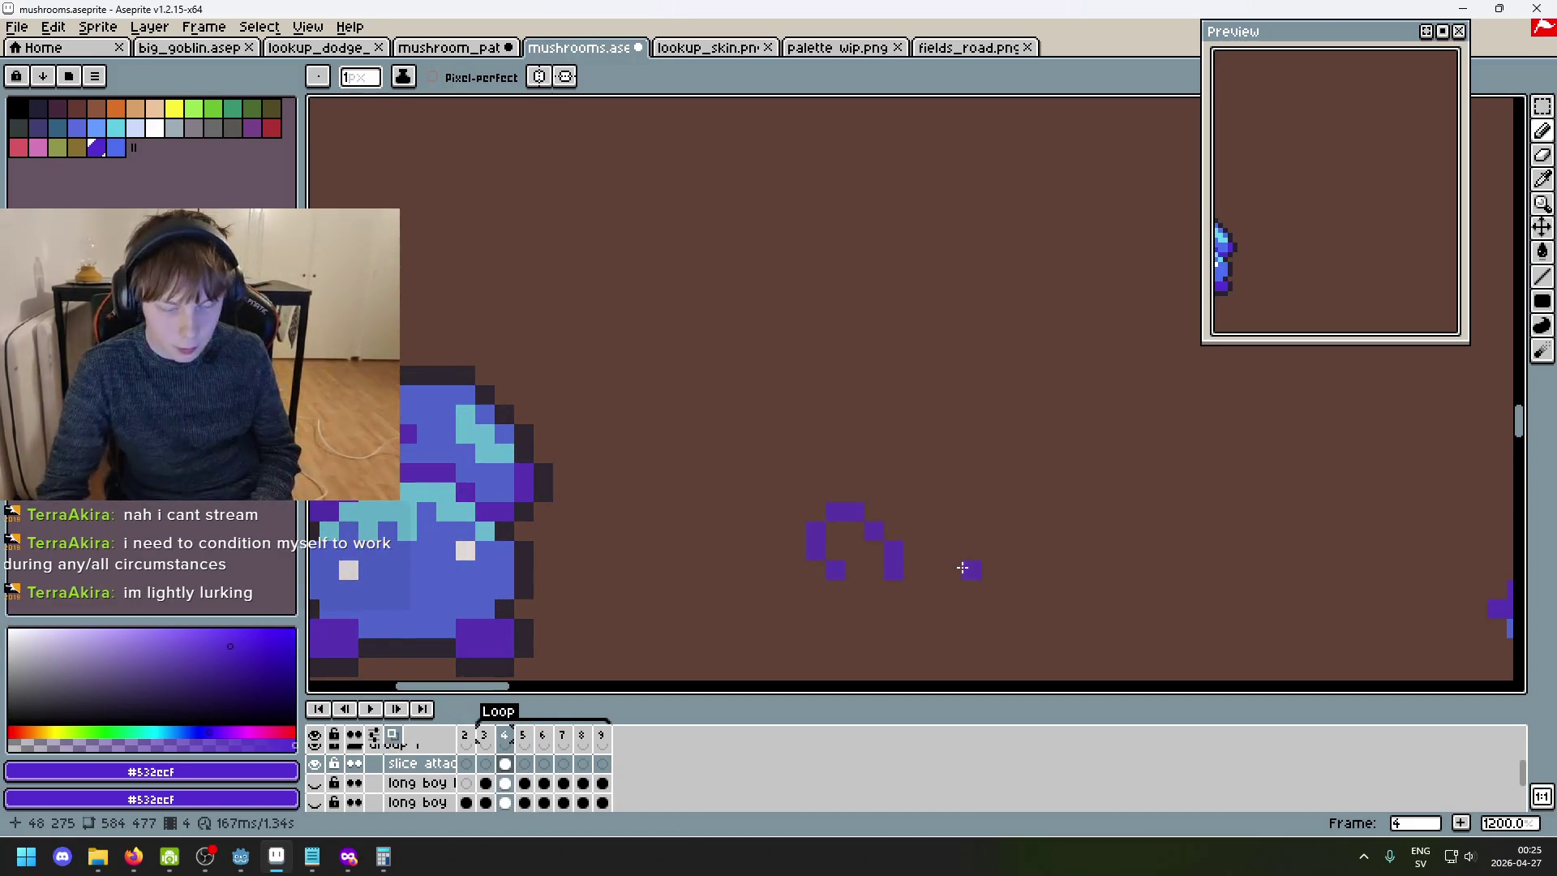
pyautogui.press('Right')
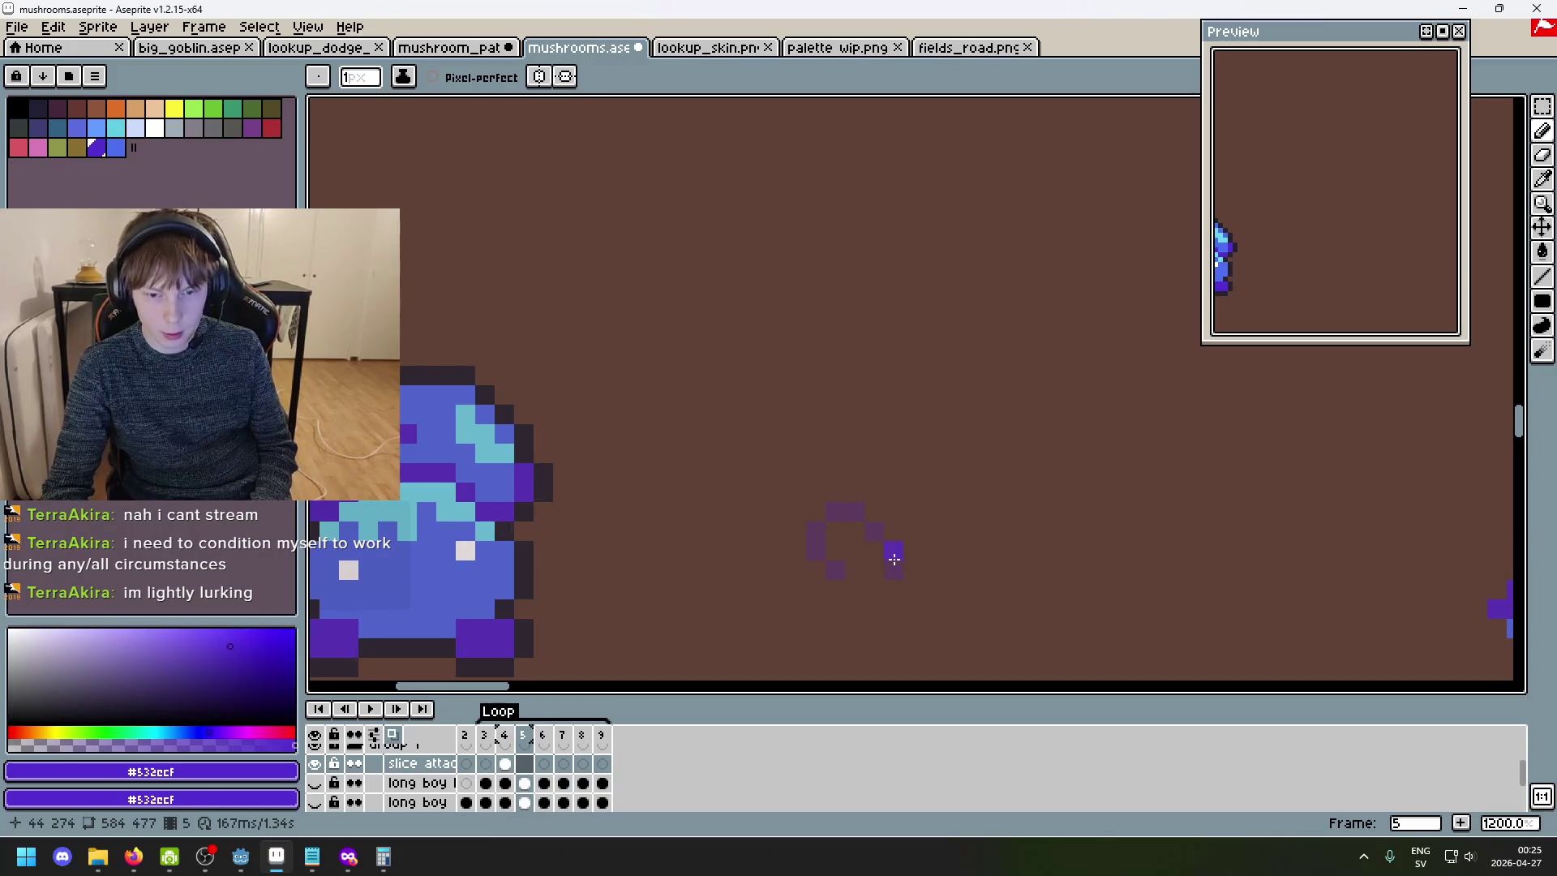
# - Pencil a larger purple slash arc up, over the top and down to the left on frame 5
pyautogui.click(898, 563)
pyautogui.click(865, 516)
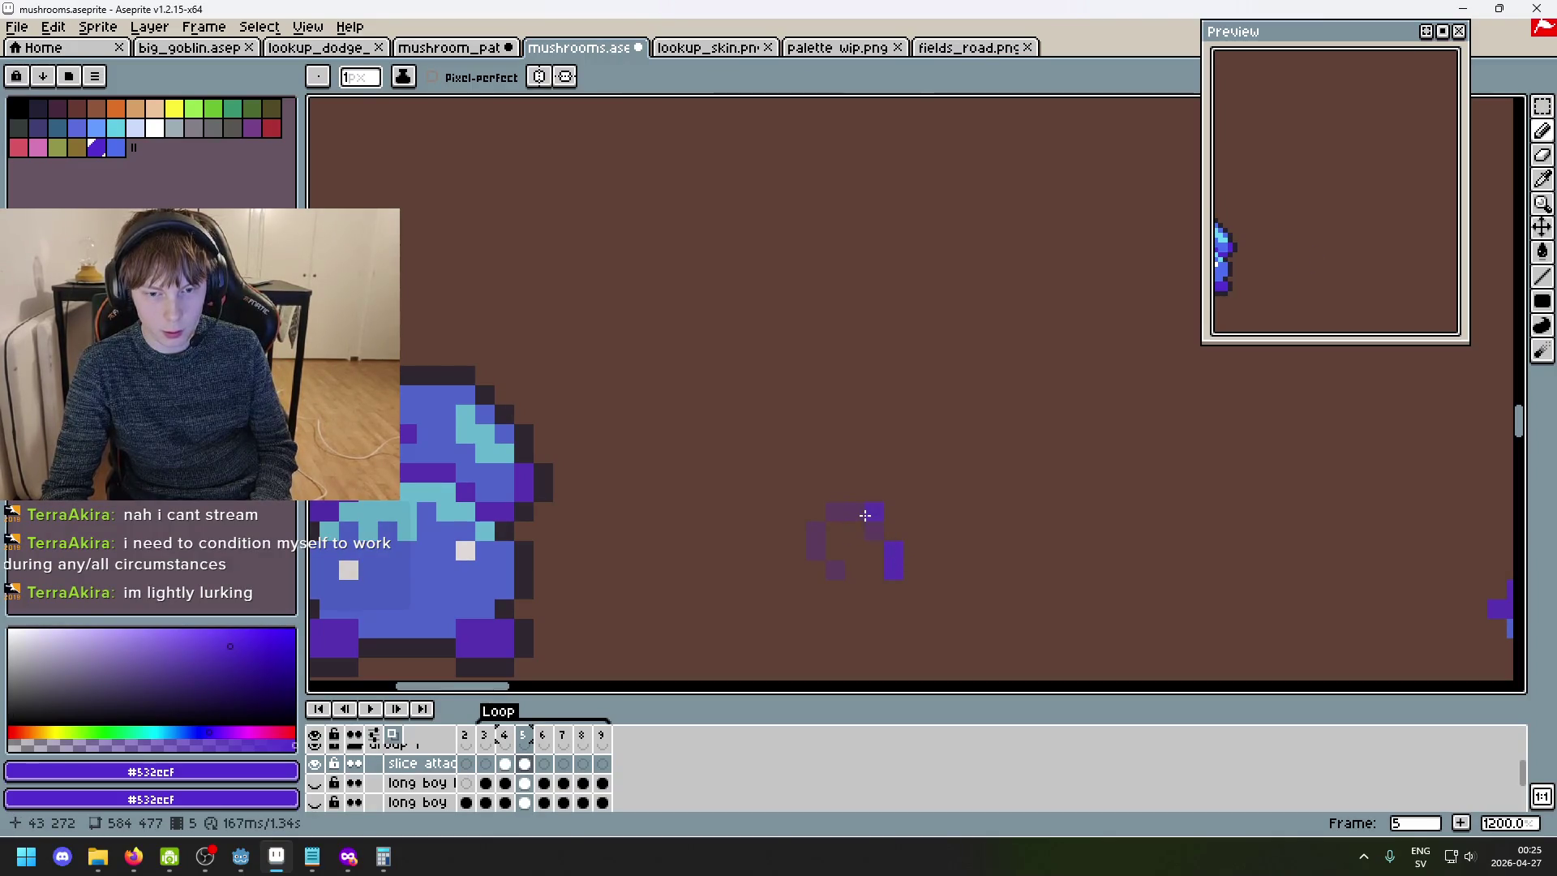
pyautogui.click(874, 511)
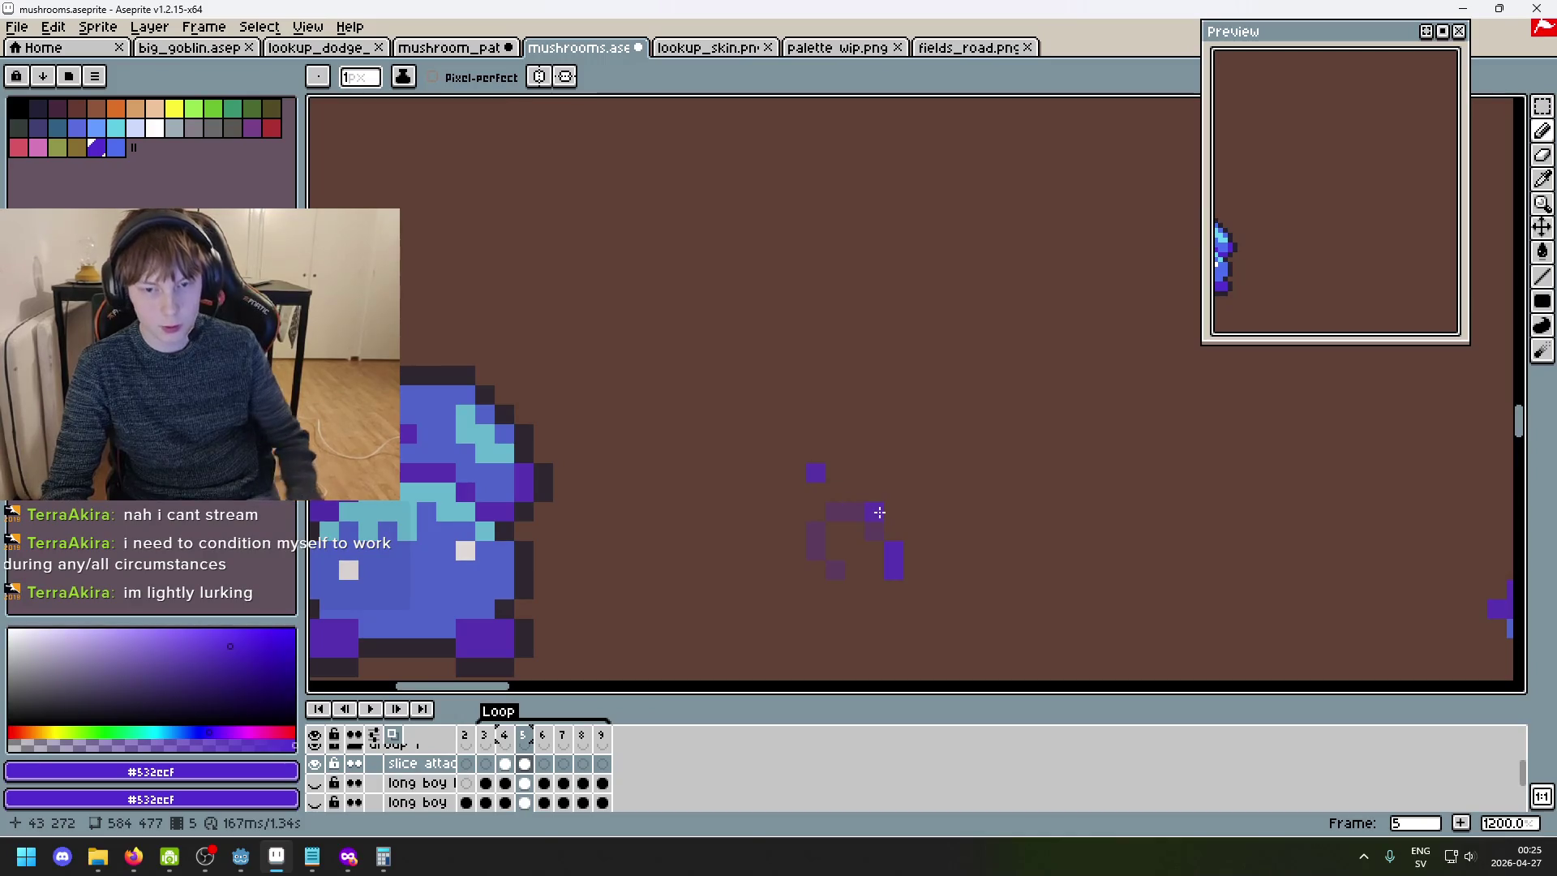
pyautogui.click(838, 472)
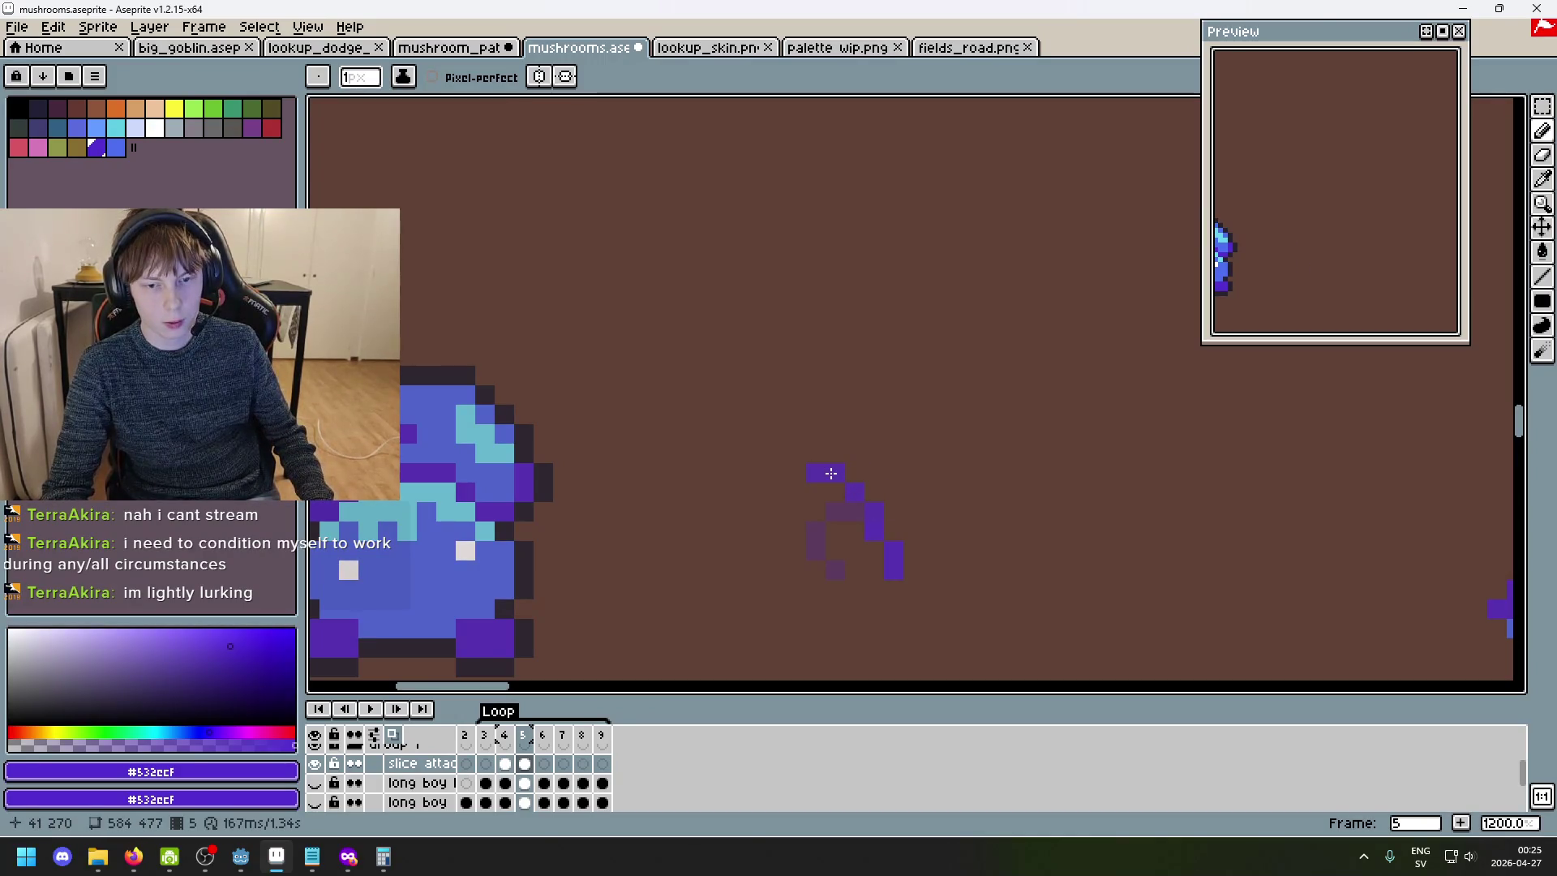
pyautogui.click(796, 491)
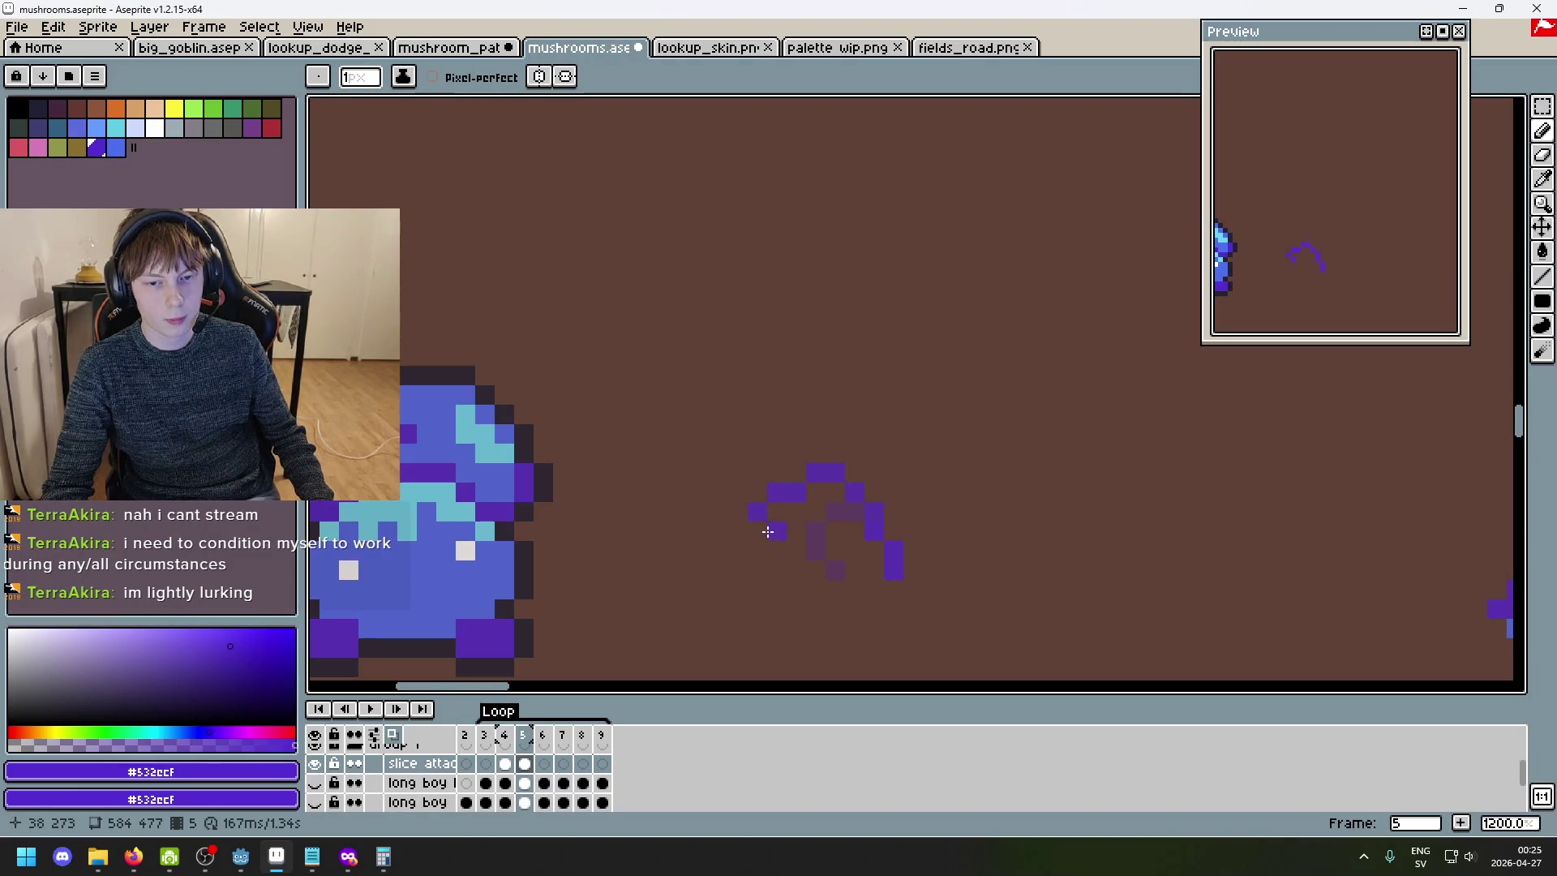
pyautogui.click(765, 532)
pyautogui.scroll(-1, 761, 533)
# - Step back and forth through frames 4–6 to review the slash, ending on frame 6
pyautogui.press(',')
pyautogui.press('.')
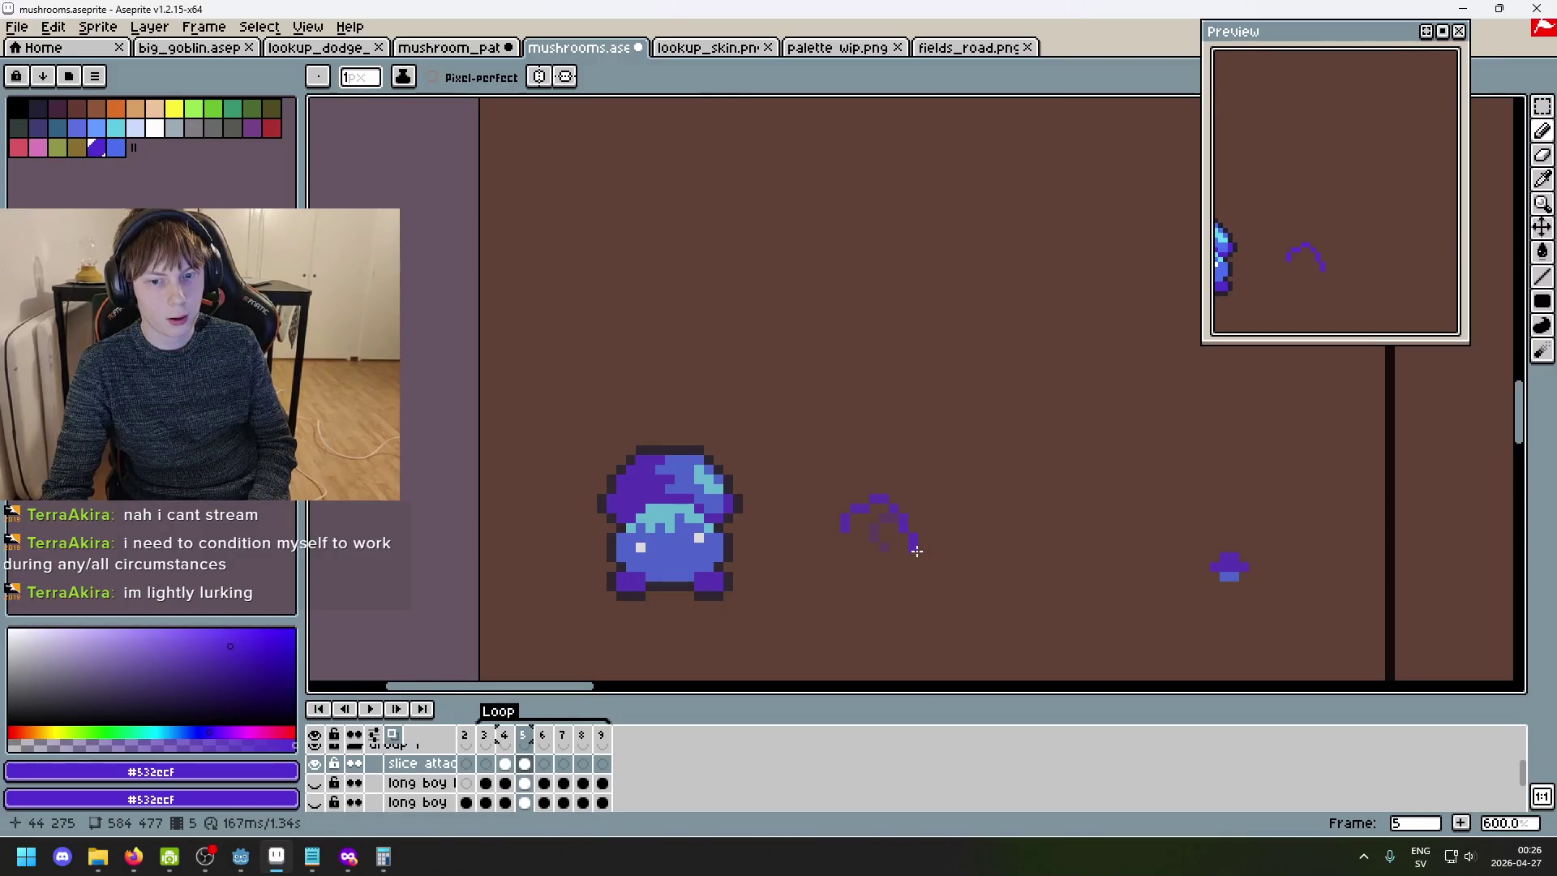
pyautogui.press('.')
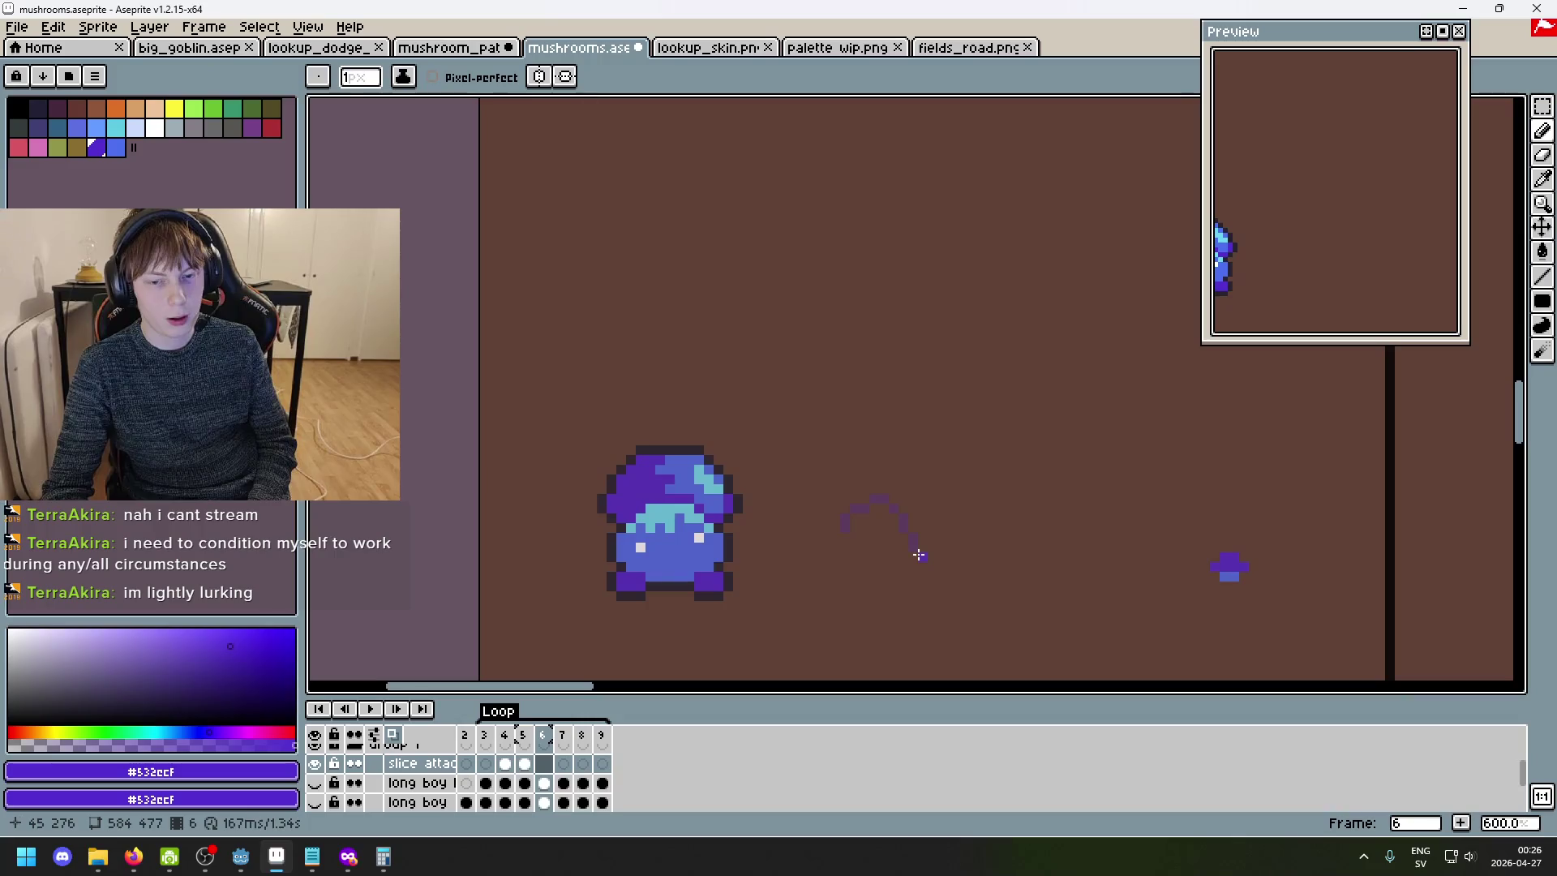
pyautogui.press(',')
pyautogui.press(',')
pyautogui.press(',')
pyautogui.press('.')
pyautogui.press(',')
pyautogui.press('.')
pyautogui.press('.')
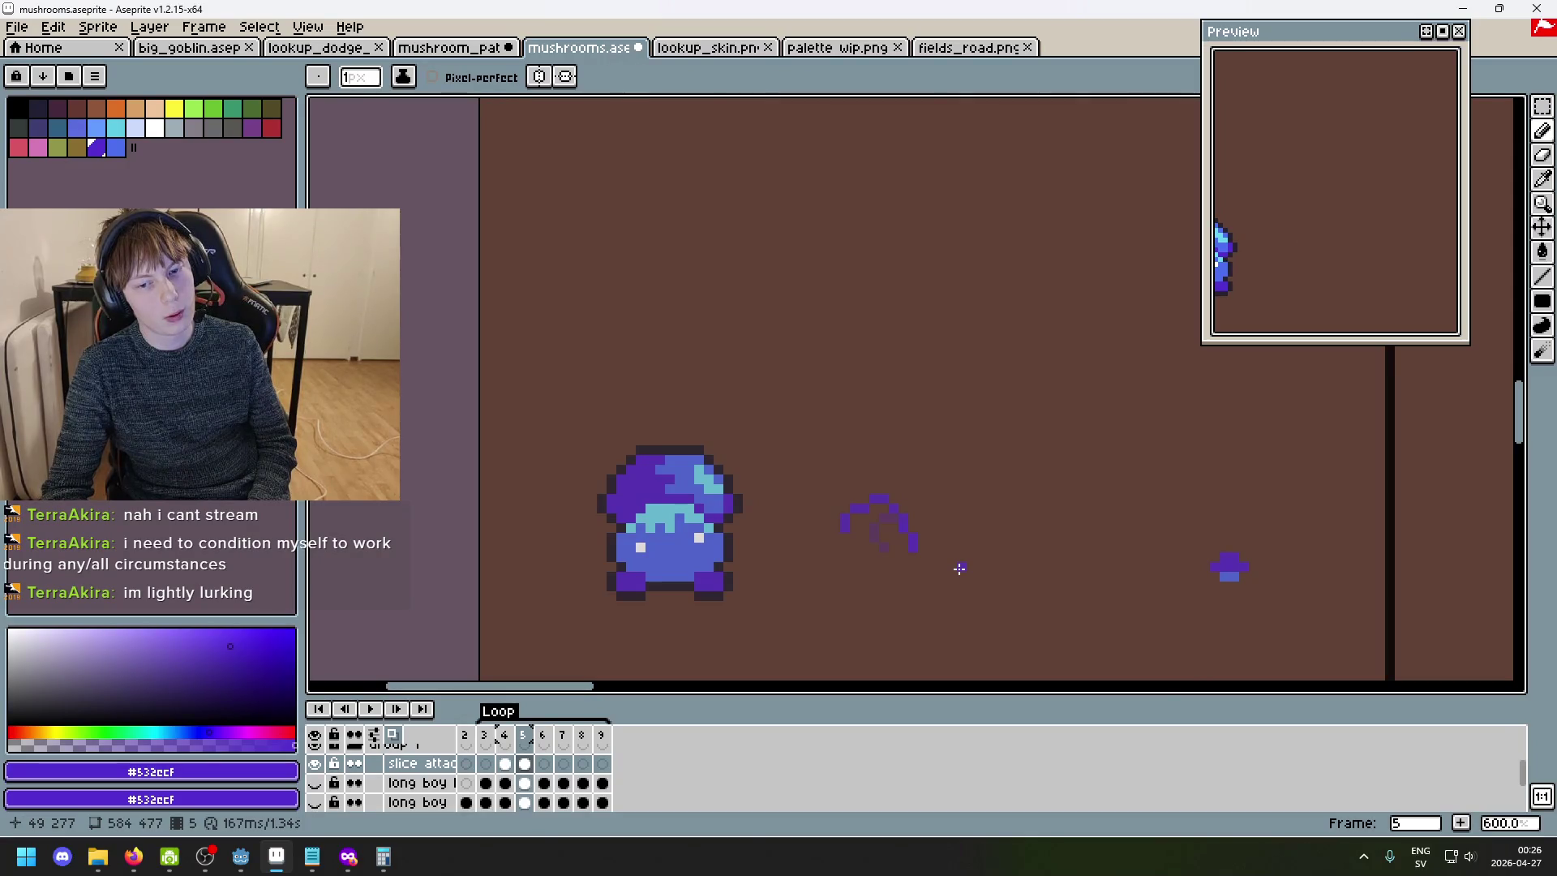
pyautogui.press('.')
pyautogui.press(',')
pyautogui.press(',')
pyautogui.press(',')
pyautogui.press('.')
pyautogui.press(',')
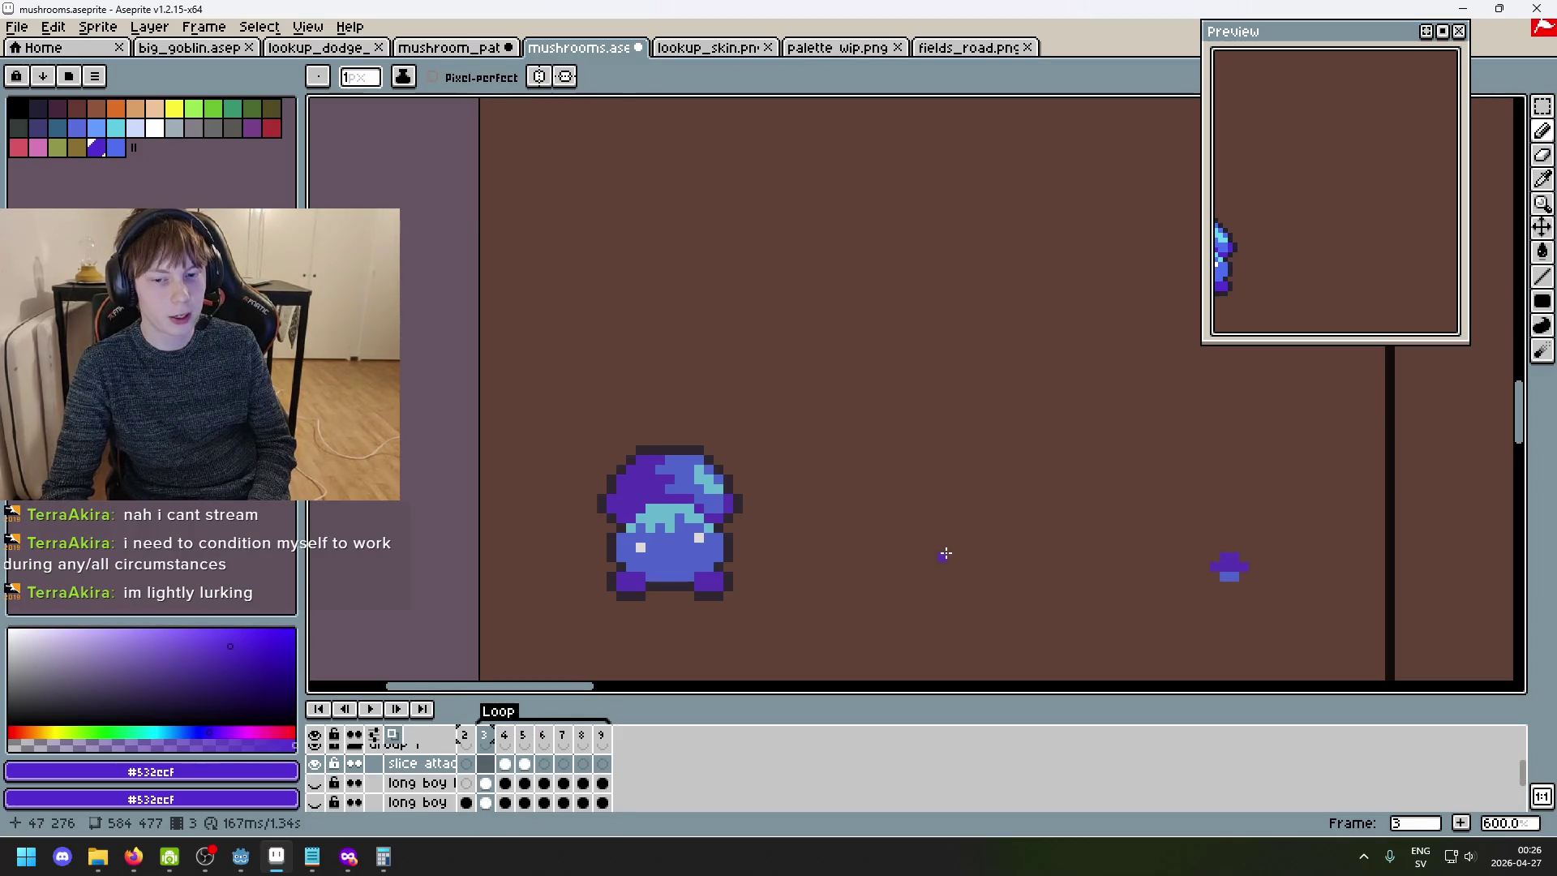
pyautogui.press('.')
pyautogui.press('.')
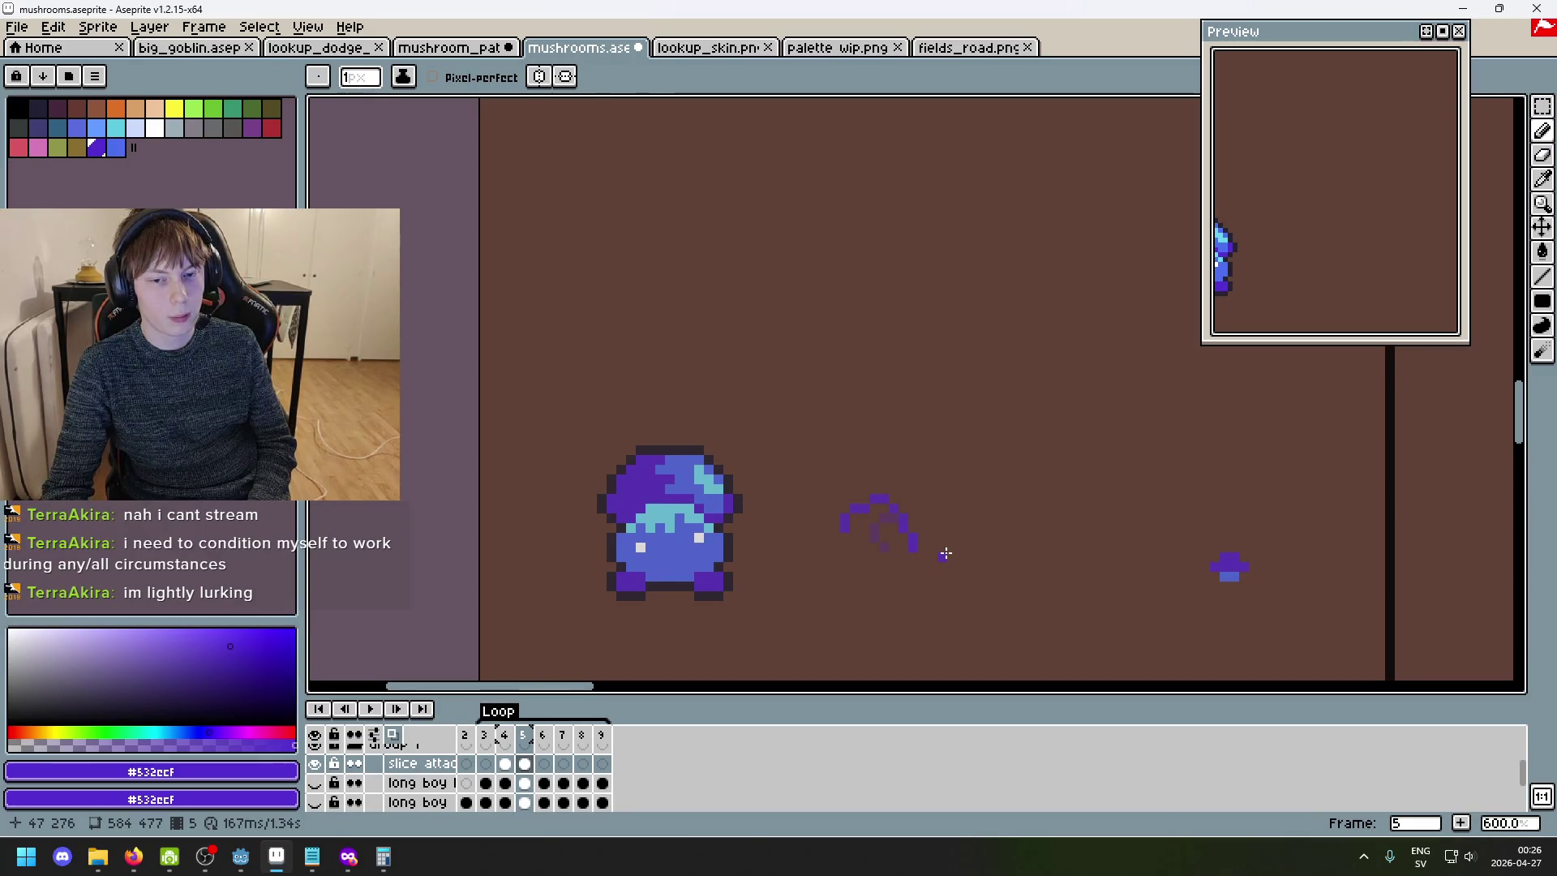
pyautogui.press('.')
# - Draw the purple slash stroke on frame 6 and erase one stray pixel
pyautogui.scroll(3, 900, 503)
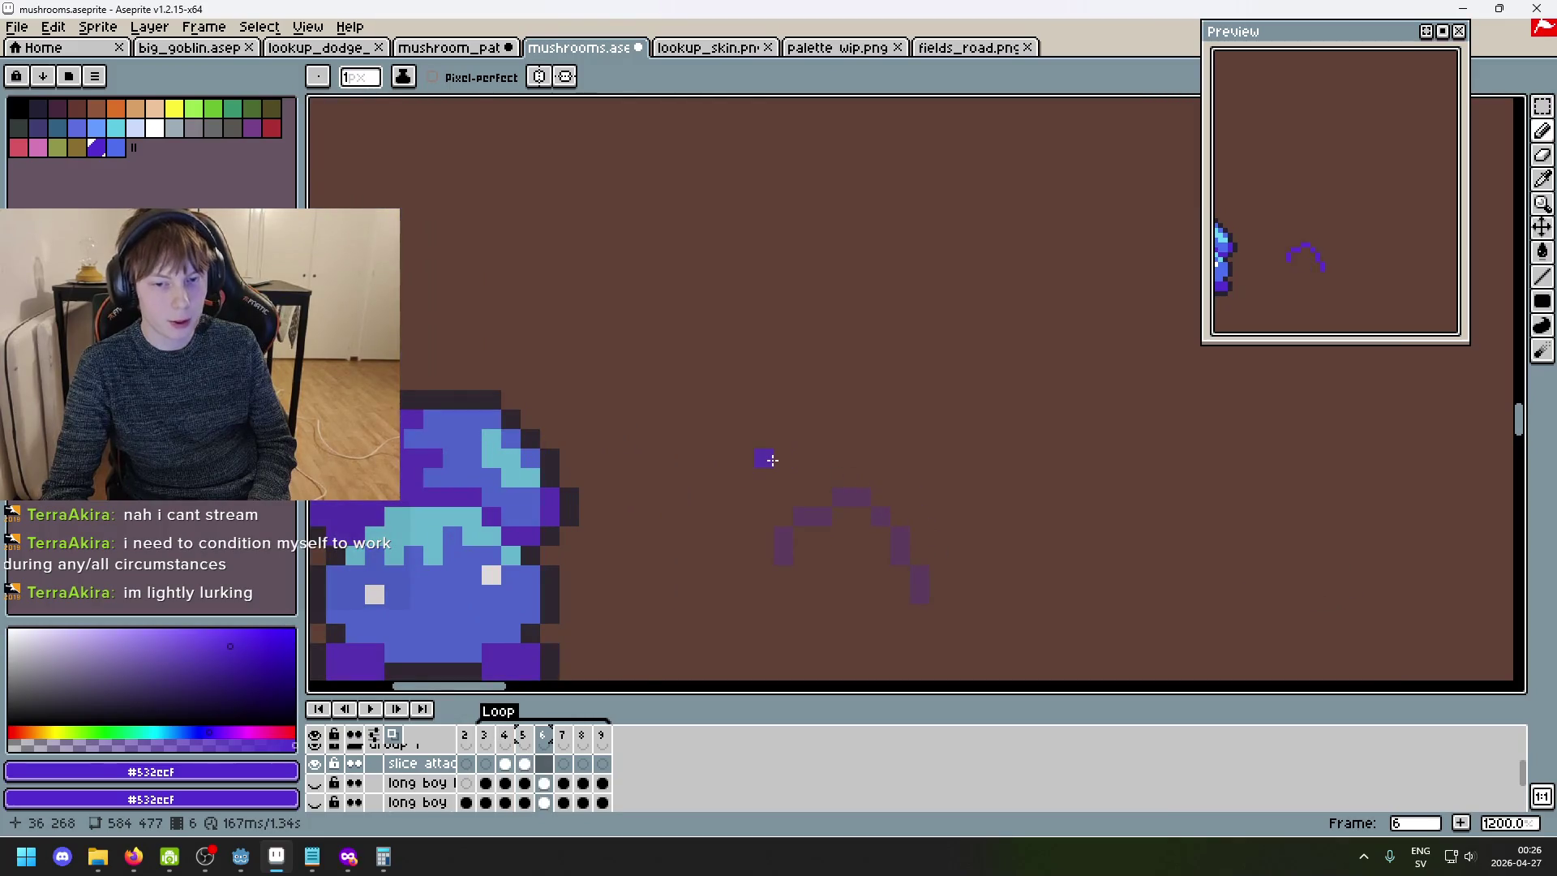
pyautogui.moveTo(765, 459)
pyautogui.mouseDown()
pyautogui.moveTo(800, 516)
pyautogui.moveTo(863, 498)
pyautogui.moveTo(885, 526)
pyautogui.mouseUp()
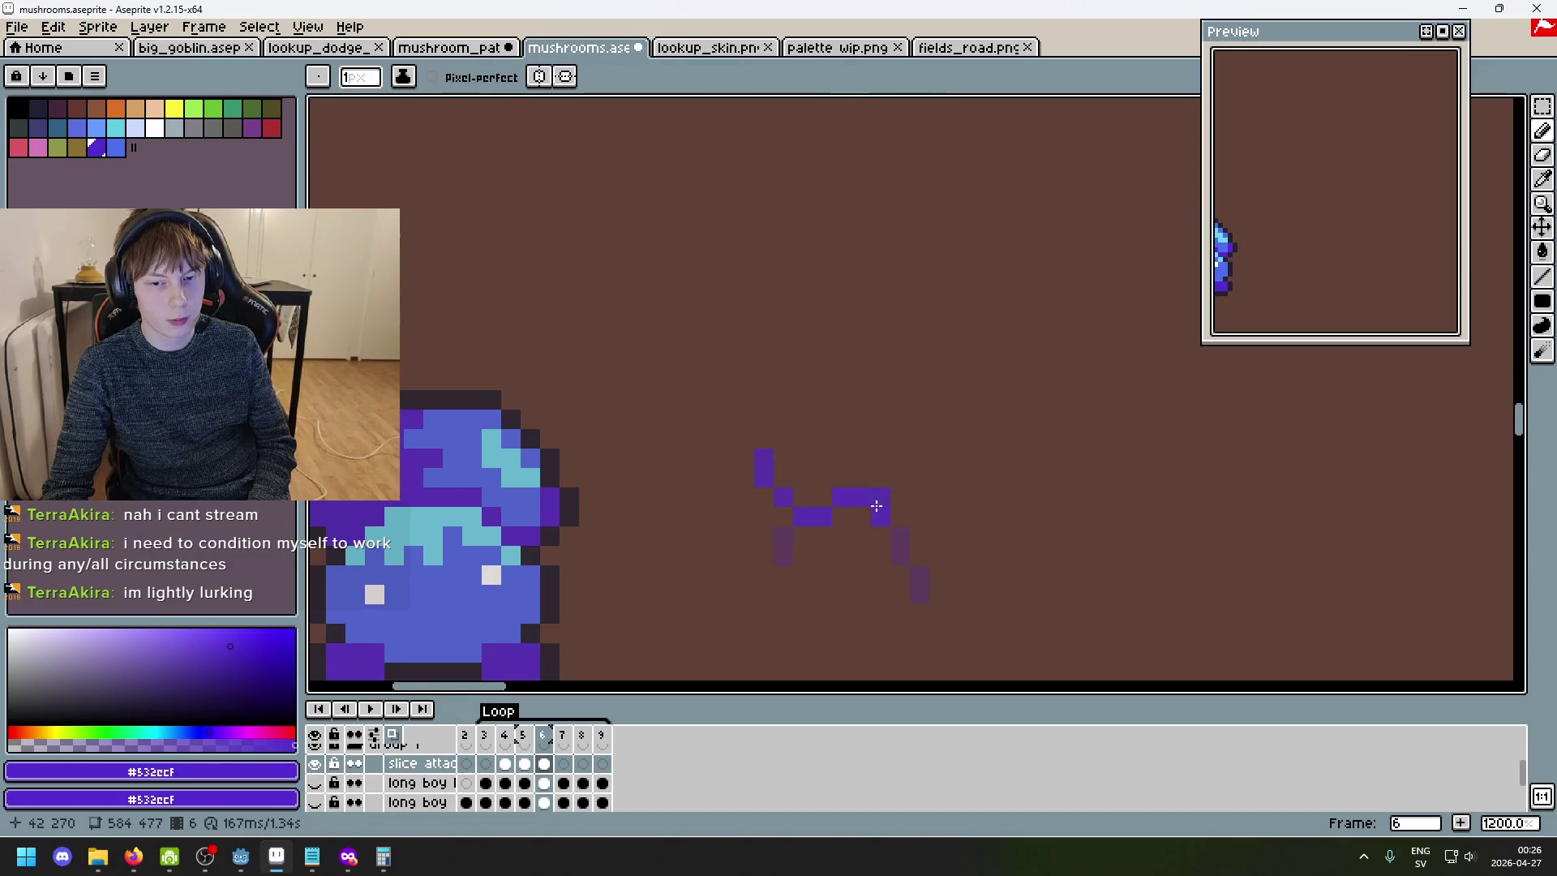
pyautogui.press('e')
pyautogui.click(881, 516)
pyautogui.press('b')
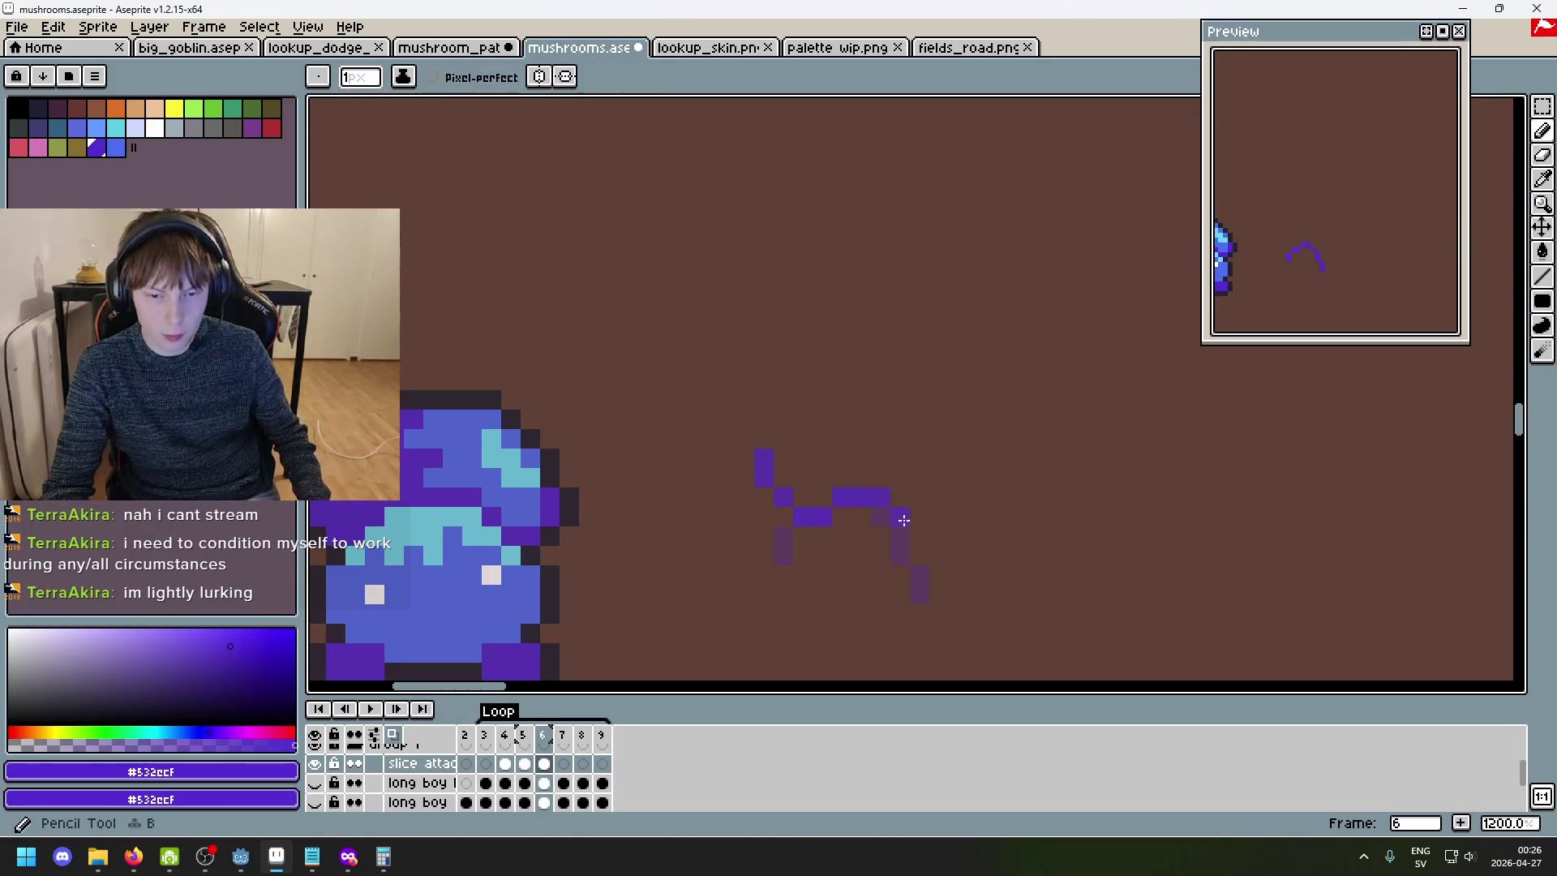
pyautogui.scroll(-3, 941, 576)
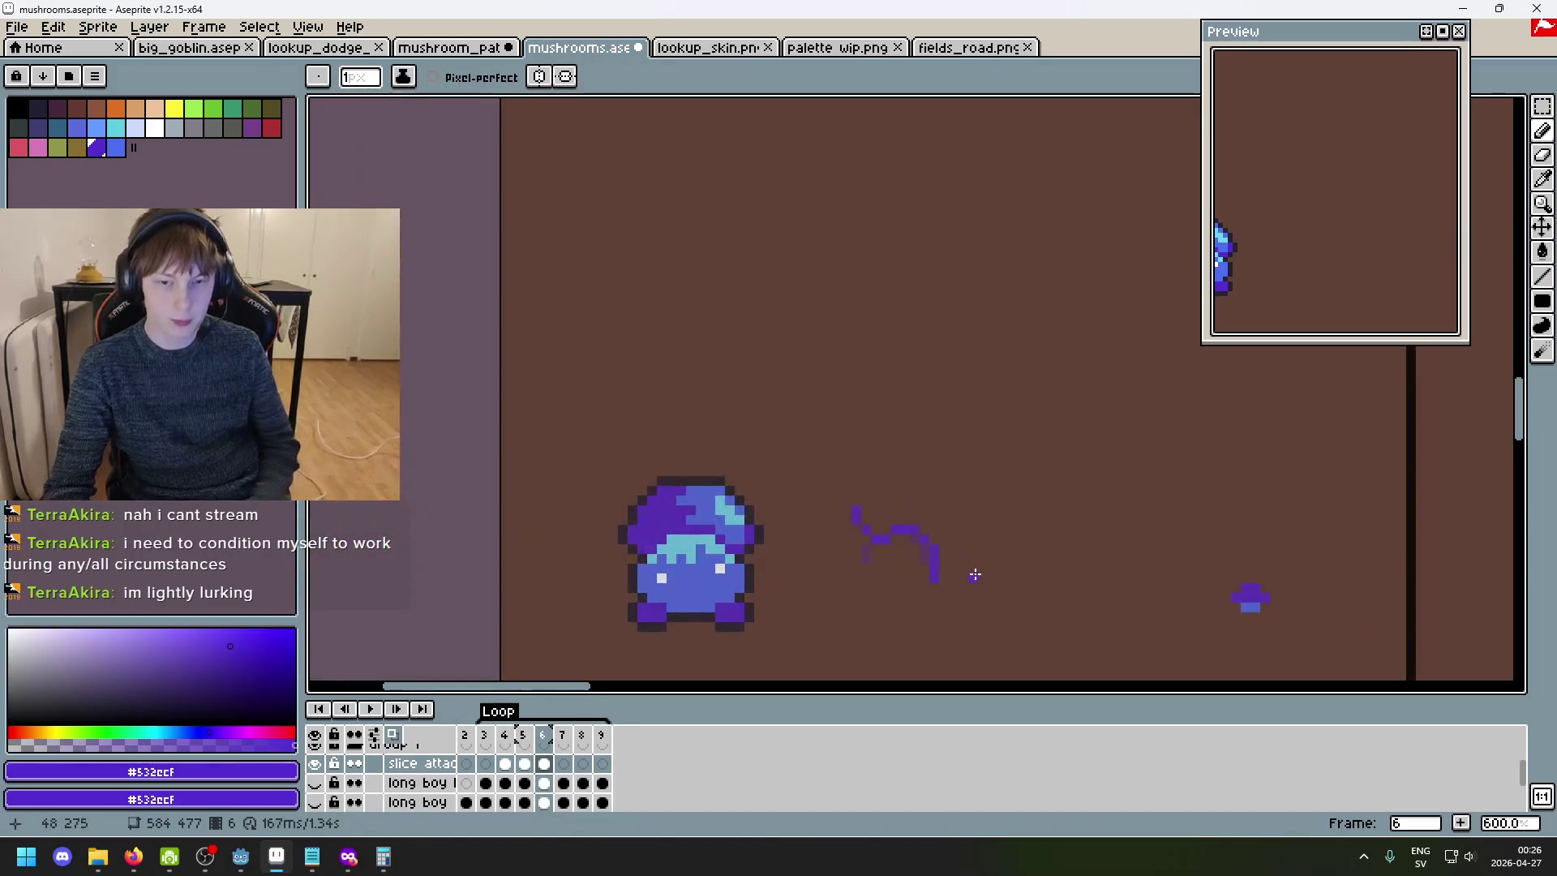
# - On frame 7, draw the slash trail's curved start and extend it into a long horizontal streak
pyautogui.press('Left')
pyautogui.press('Left')
pyautogui.press('Right')
pyautogui.press('Right')
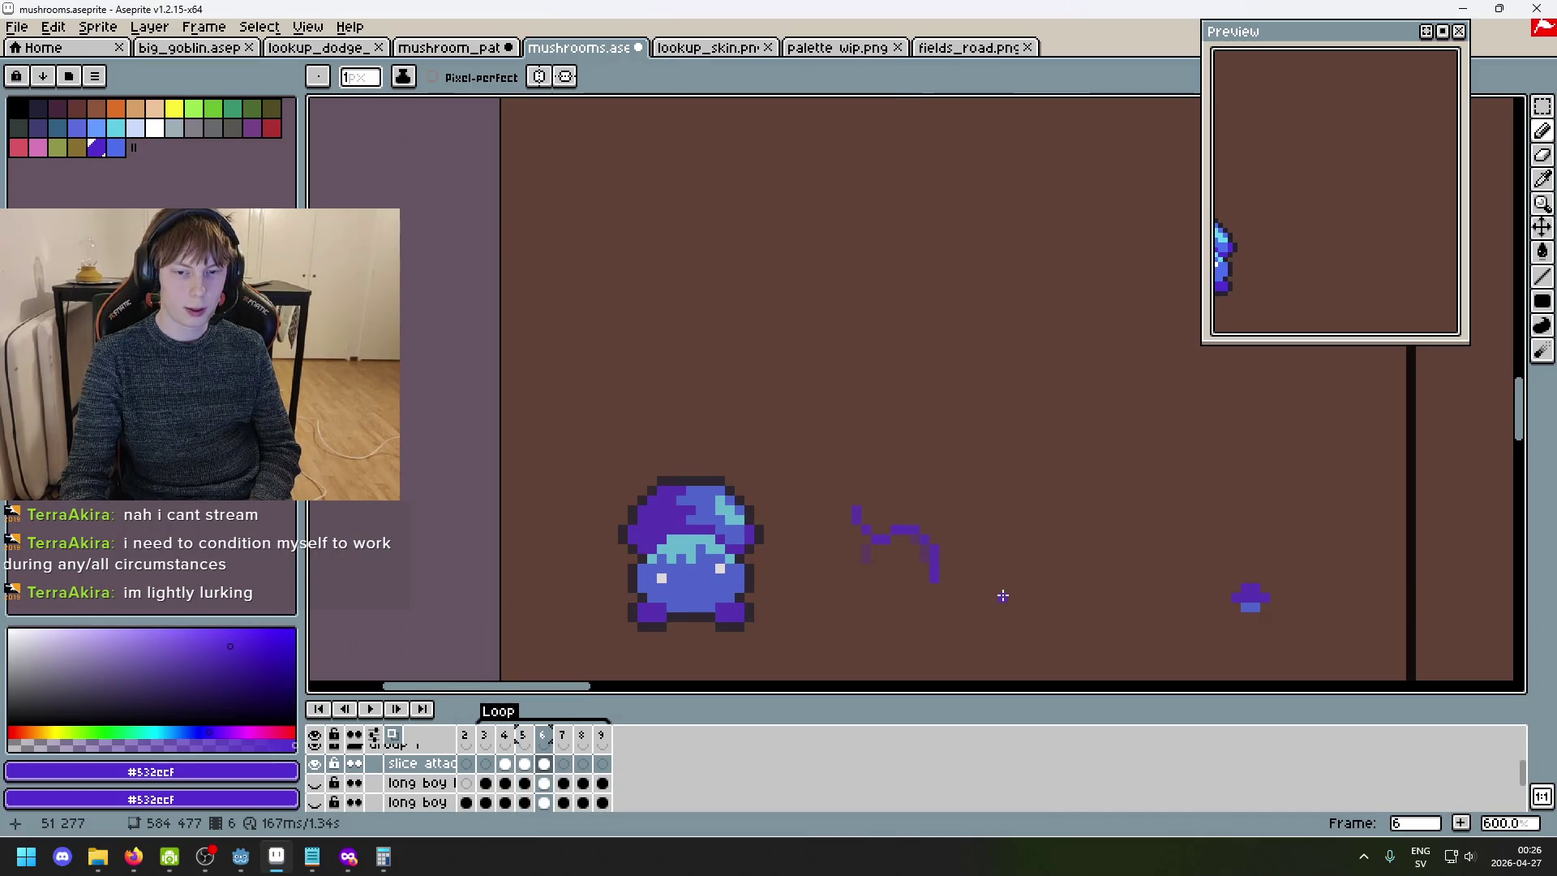
pyautogui.press('Right')
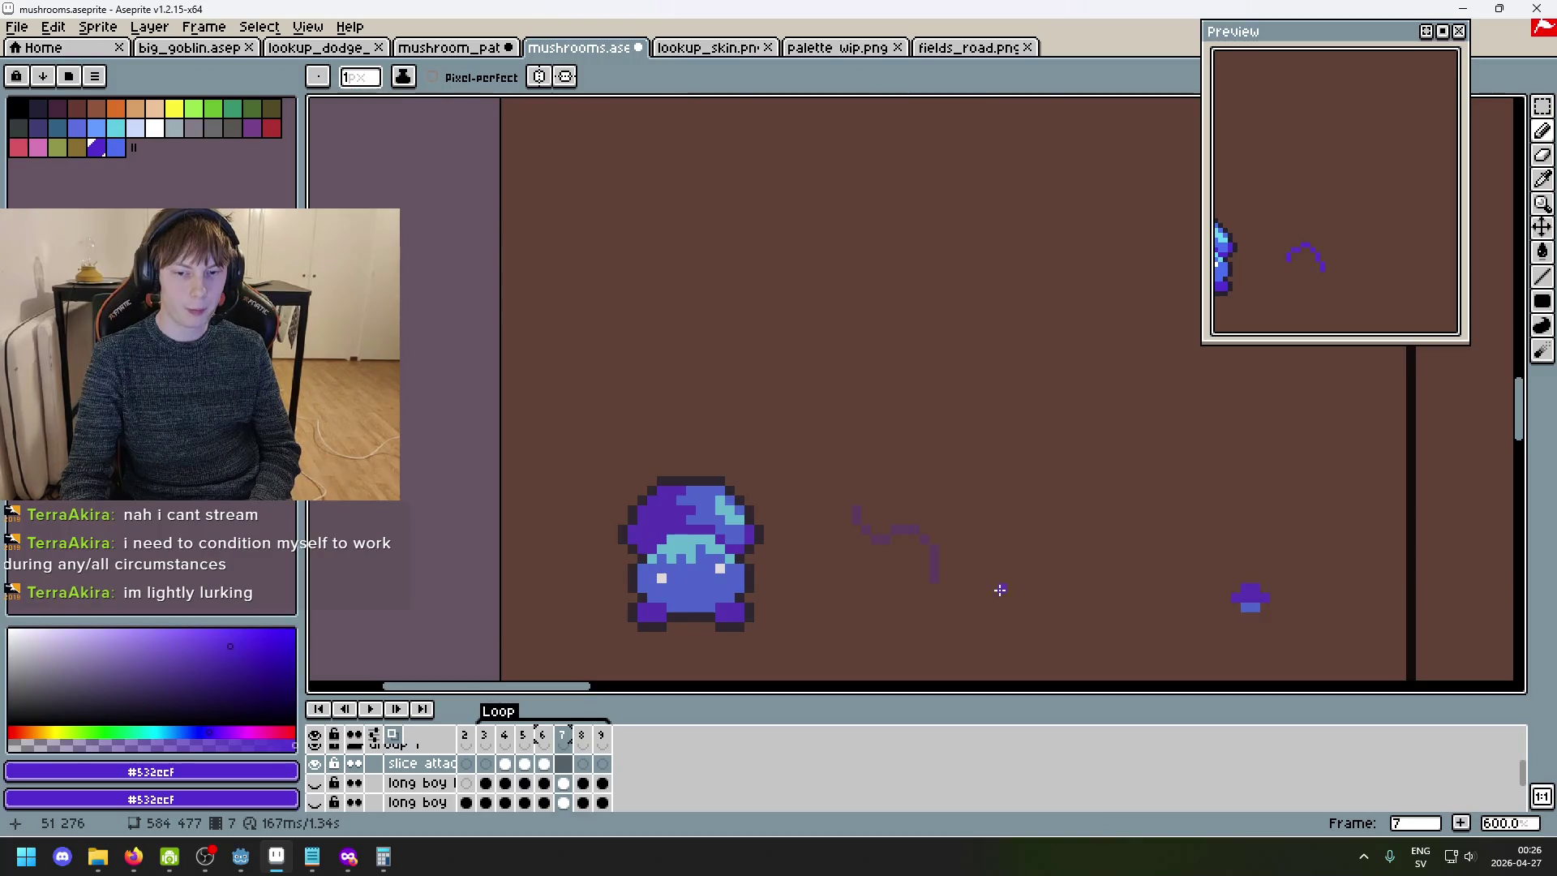
pyautogui.scroll(1, 985, 575)
pyautogui.click(824, 438)
pyautogui.hotkey('ctrl', 'z')
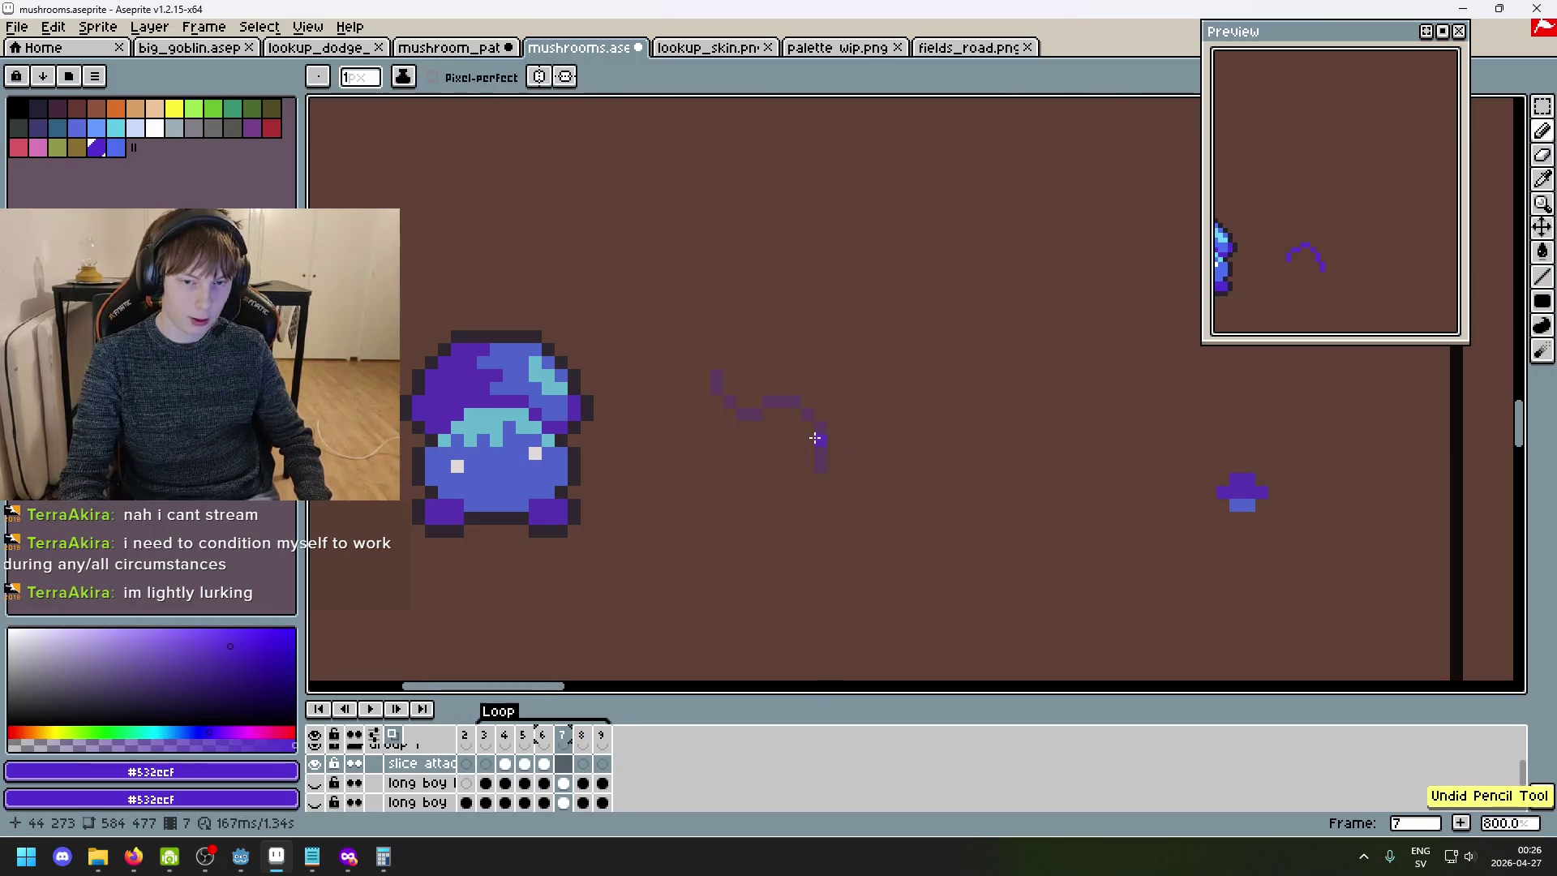
pyautogui.moveTo(826, 465); pyautogui.dragTo(792, 439)
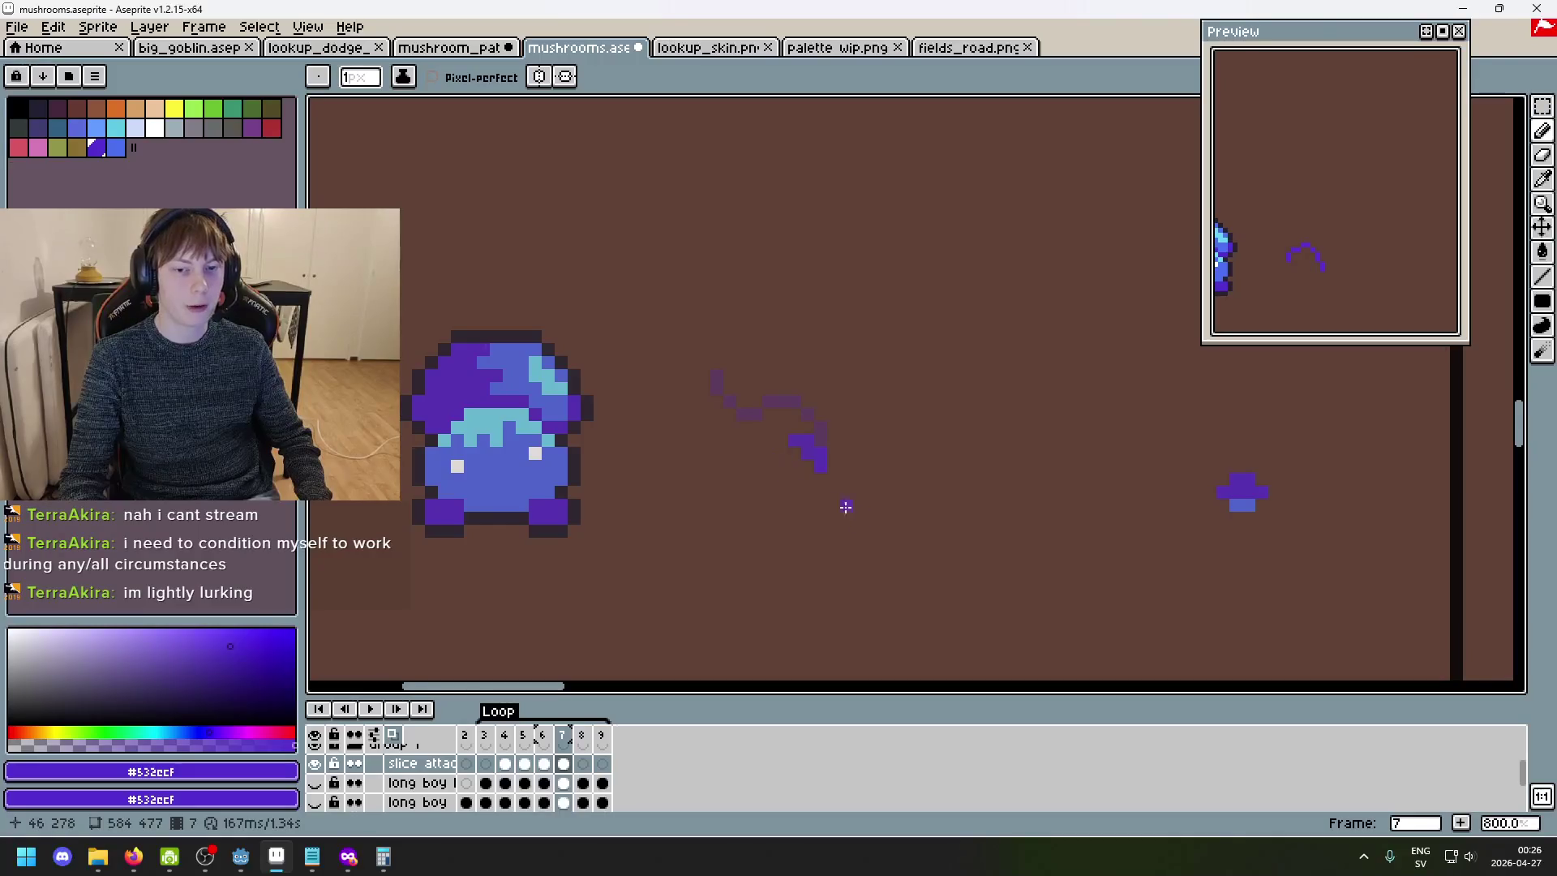
pyautogui.moveTo(779, 459)
pyautogui.mouseDown()
pyautogui.moveTo(841, 507)
pyautogui.moveTo(930, 505)
pyautogui.mouseUp()
# - Switch between eraser and pencil while zooming, then step through the animation frames
pyautogui.press('e')
pyautogui.press('b')
pyautogui.press('e')
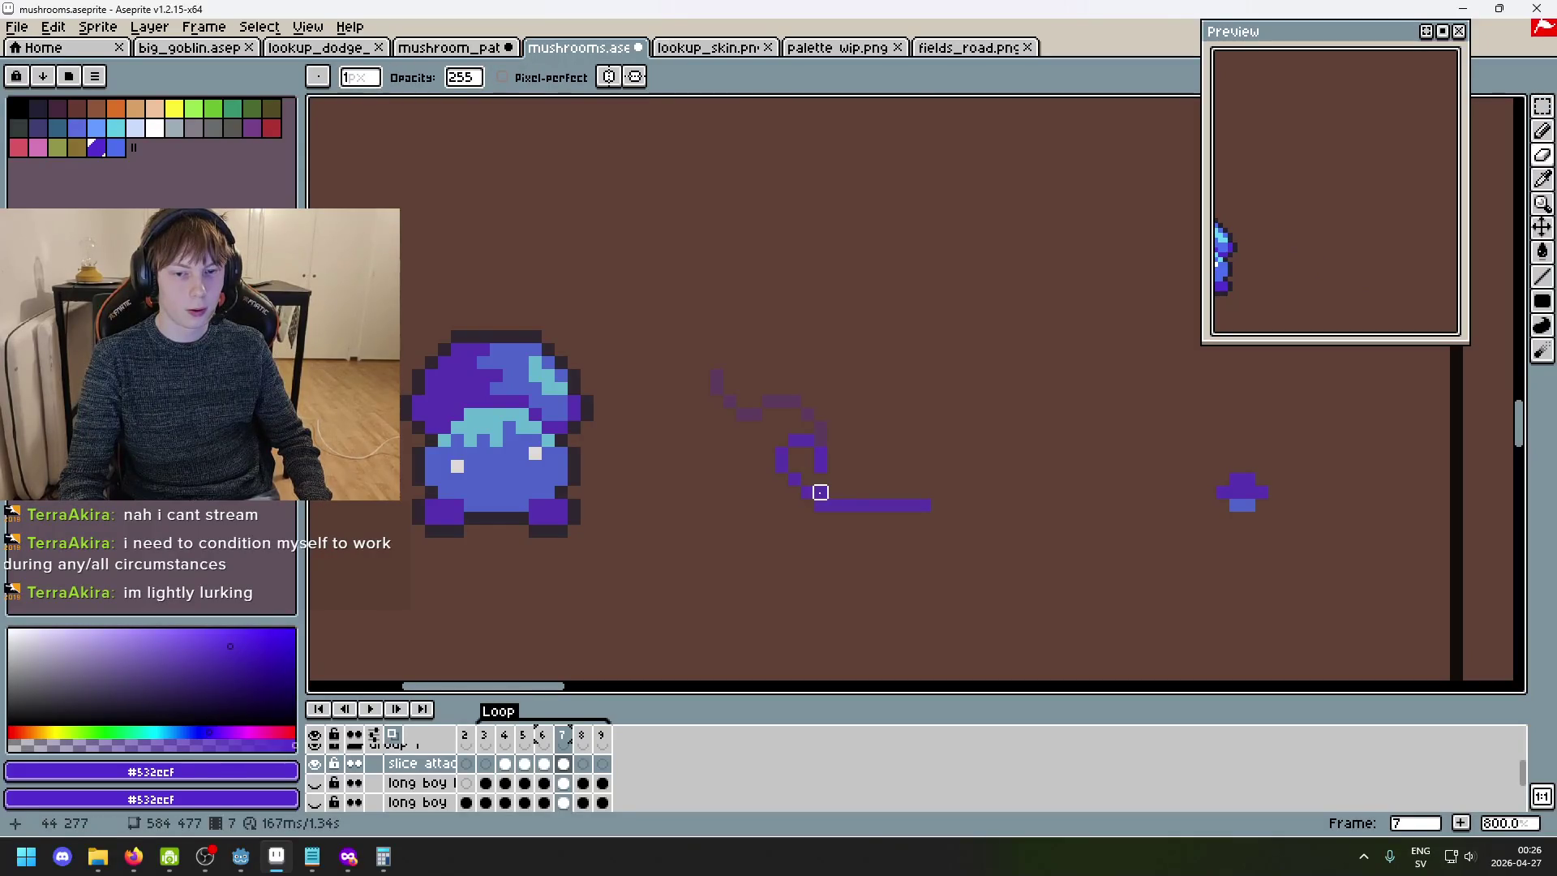
pyautogui.scroll(-3, 944, 542)
pyautogui.scroll(1, 956, 555)
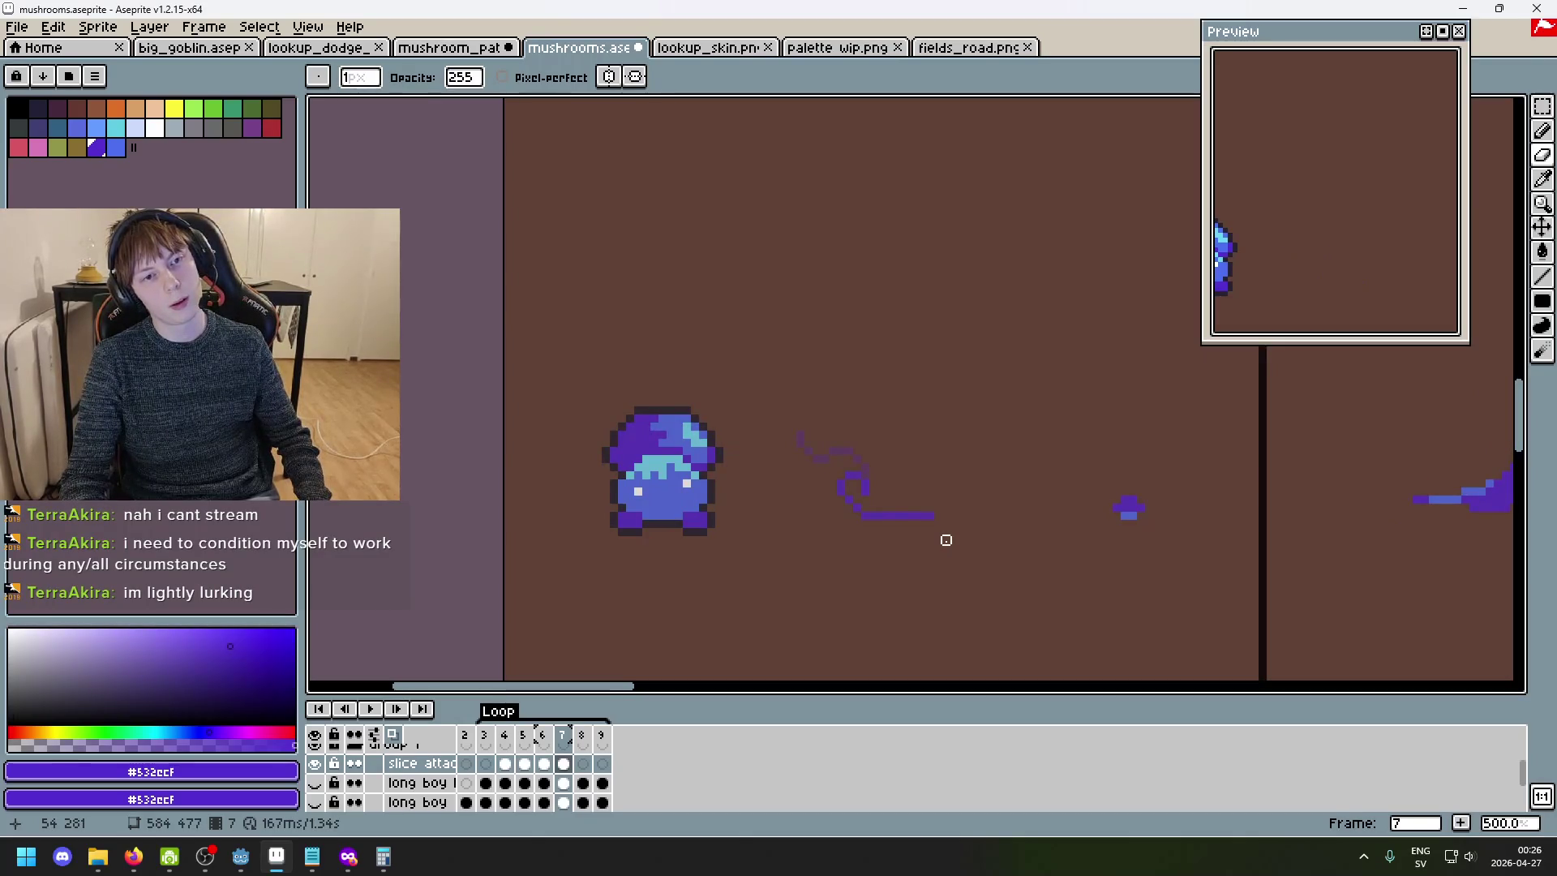
pyautogui.scroll(4, 889, 524)
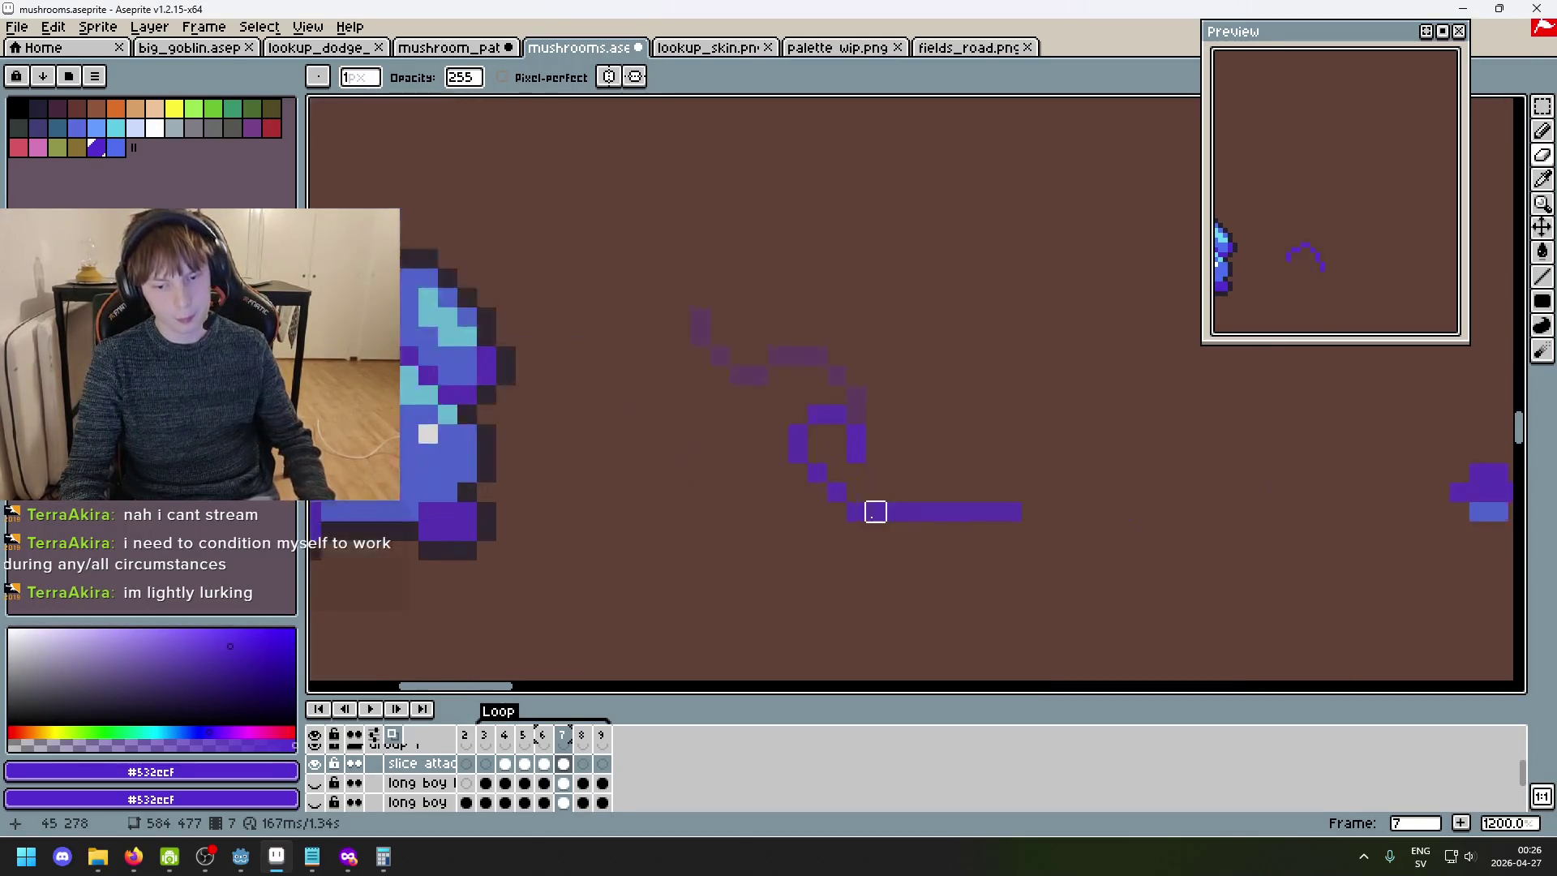
pyautogui.press('b')
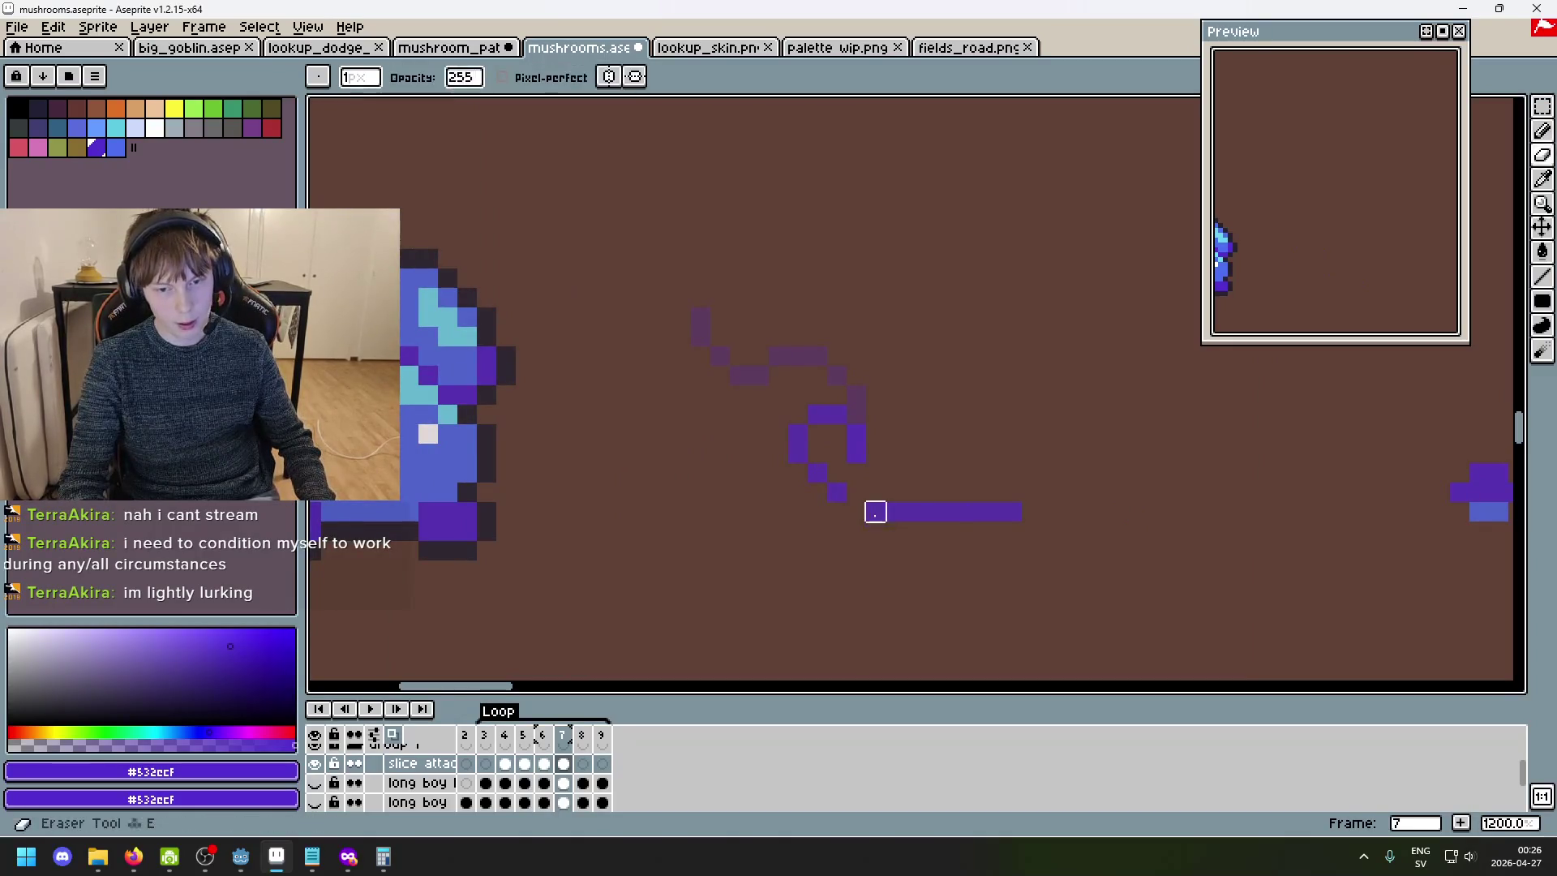
pyautogui.scroll(-6, 993, 546)
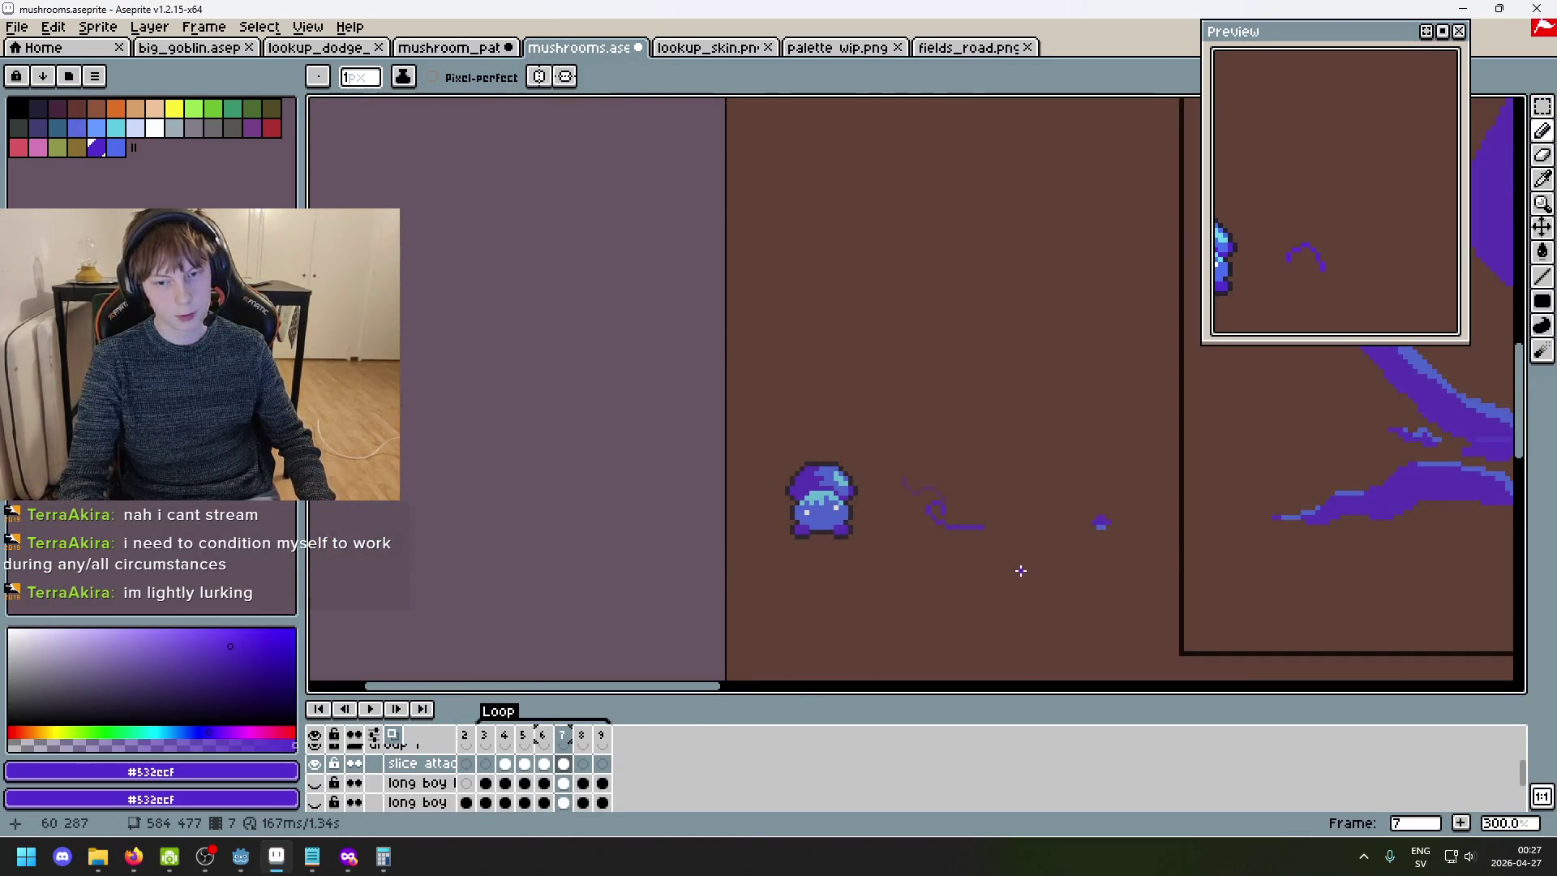
pyautogui.scroll(4, 958, 489)
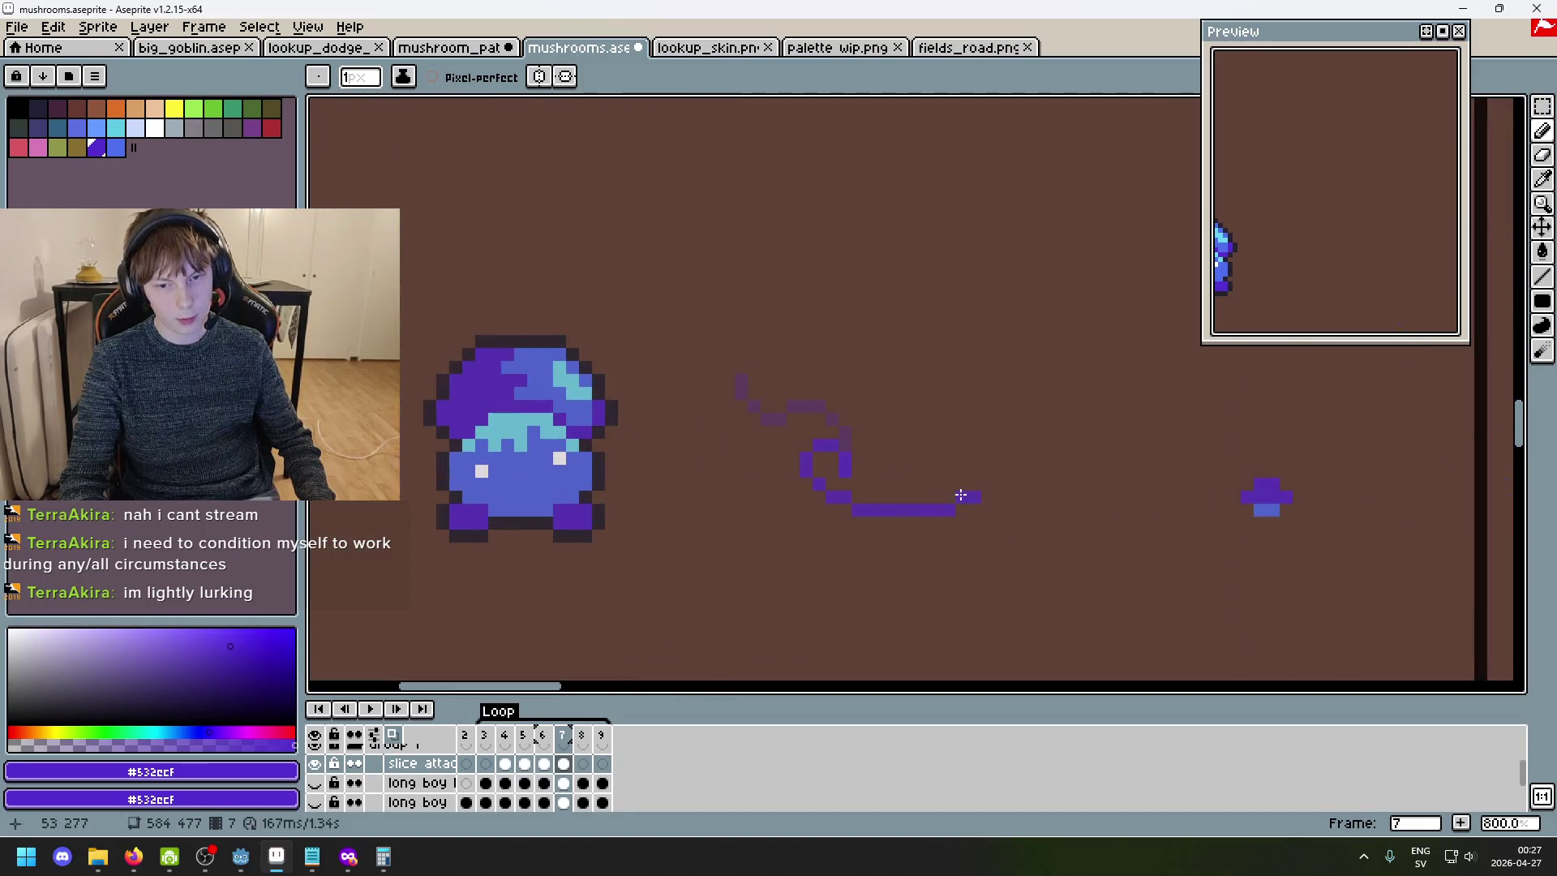
pyautogui.scroll(-2, 1011, 507)
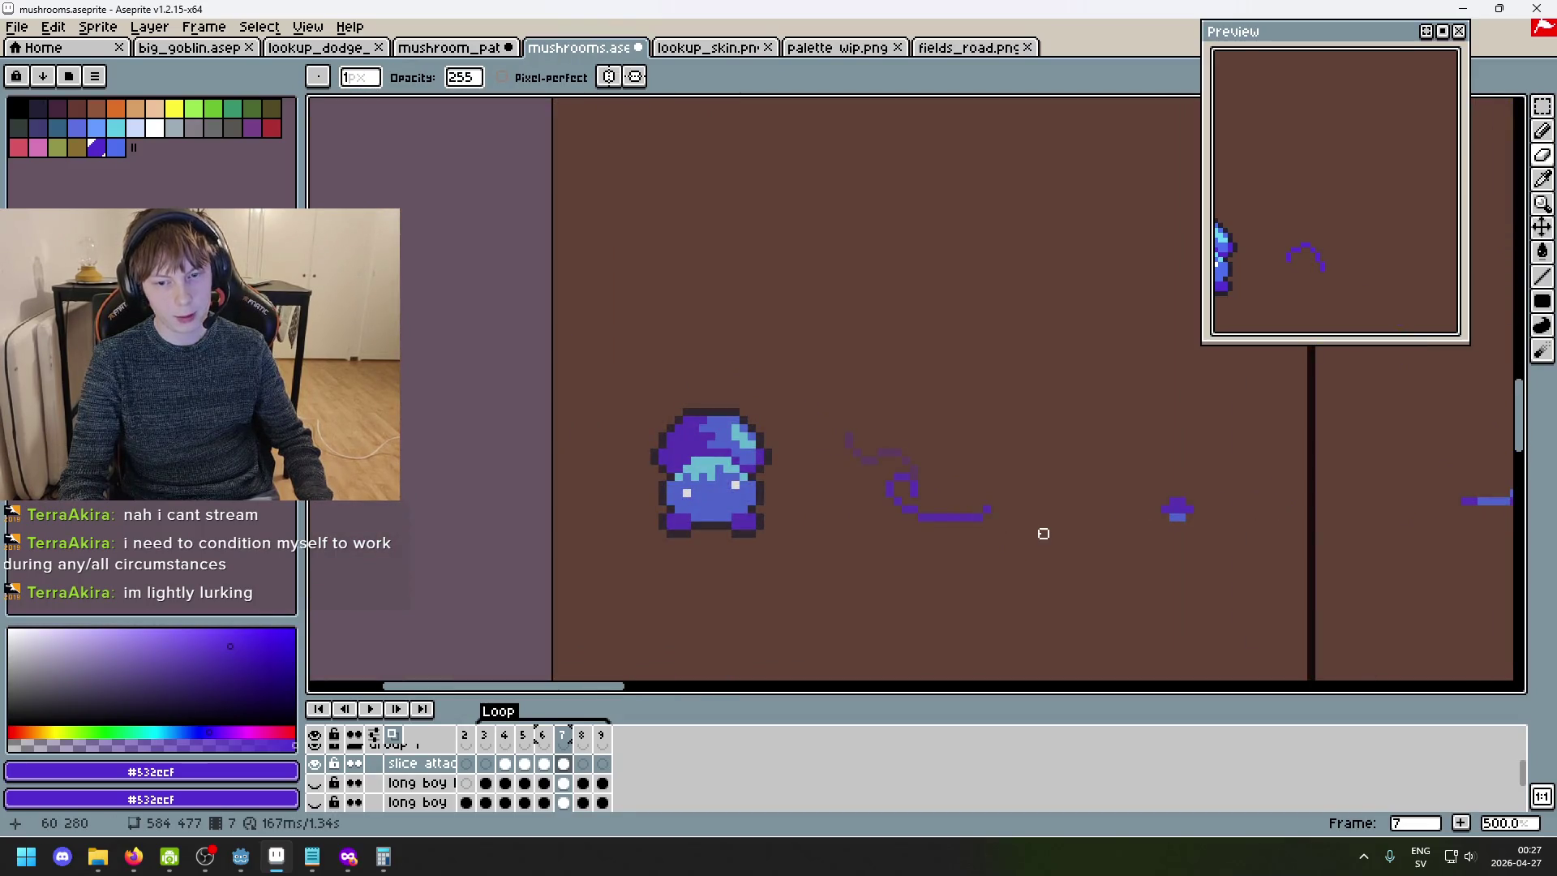
pyautogui.press('Return')
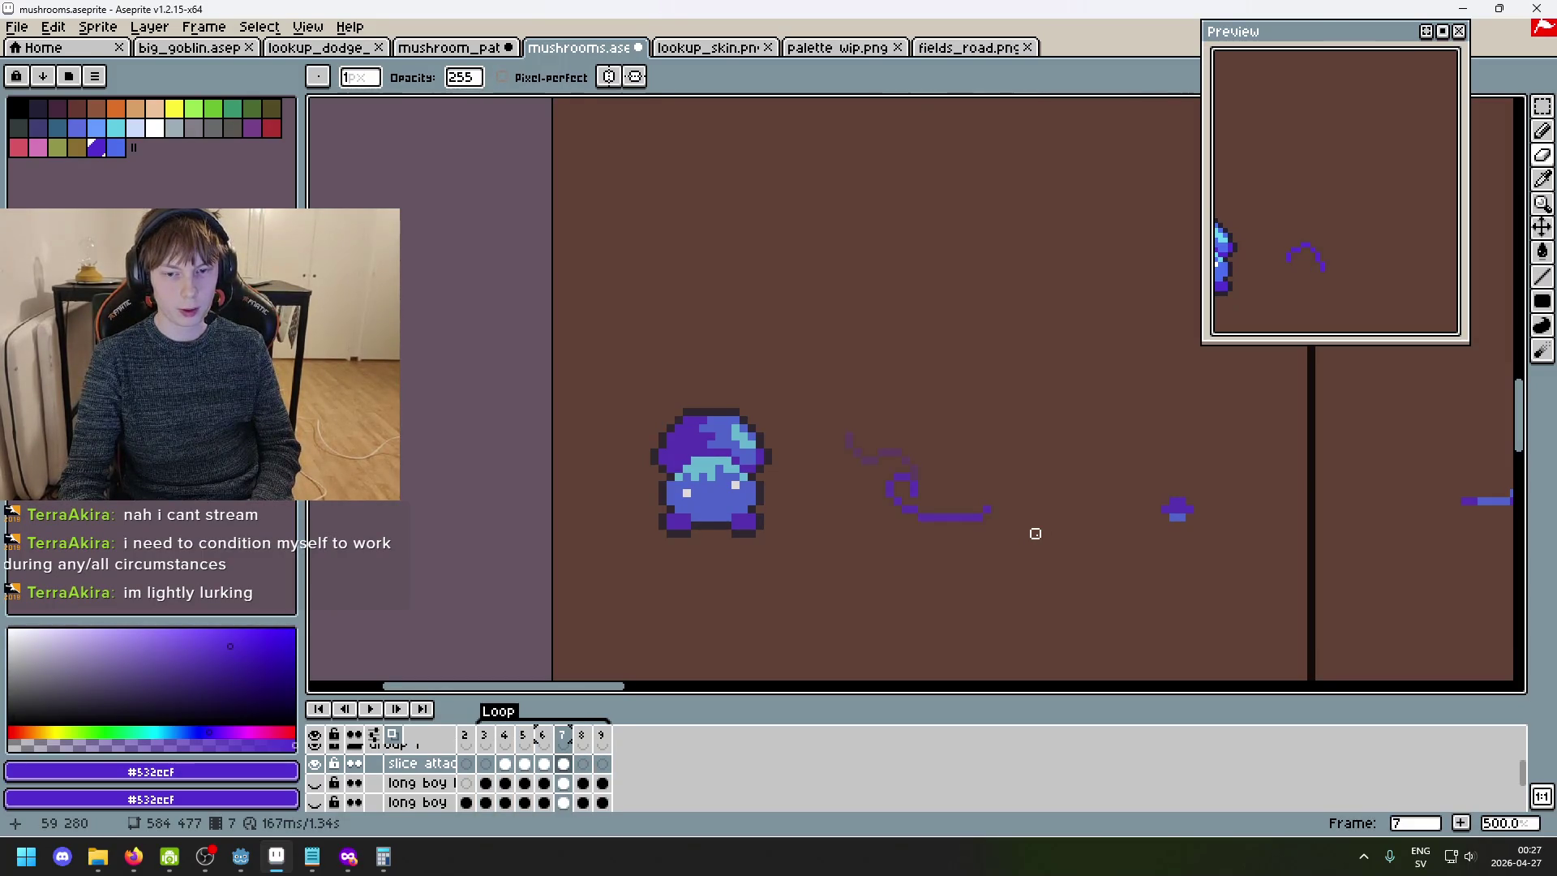
pyautogui.scroll(8, 1032, 531)
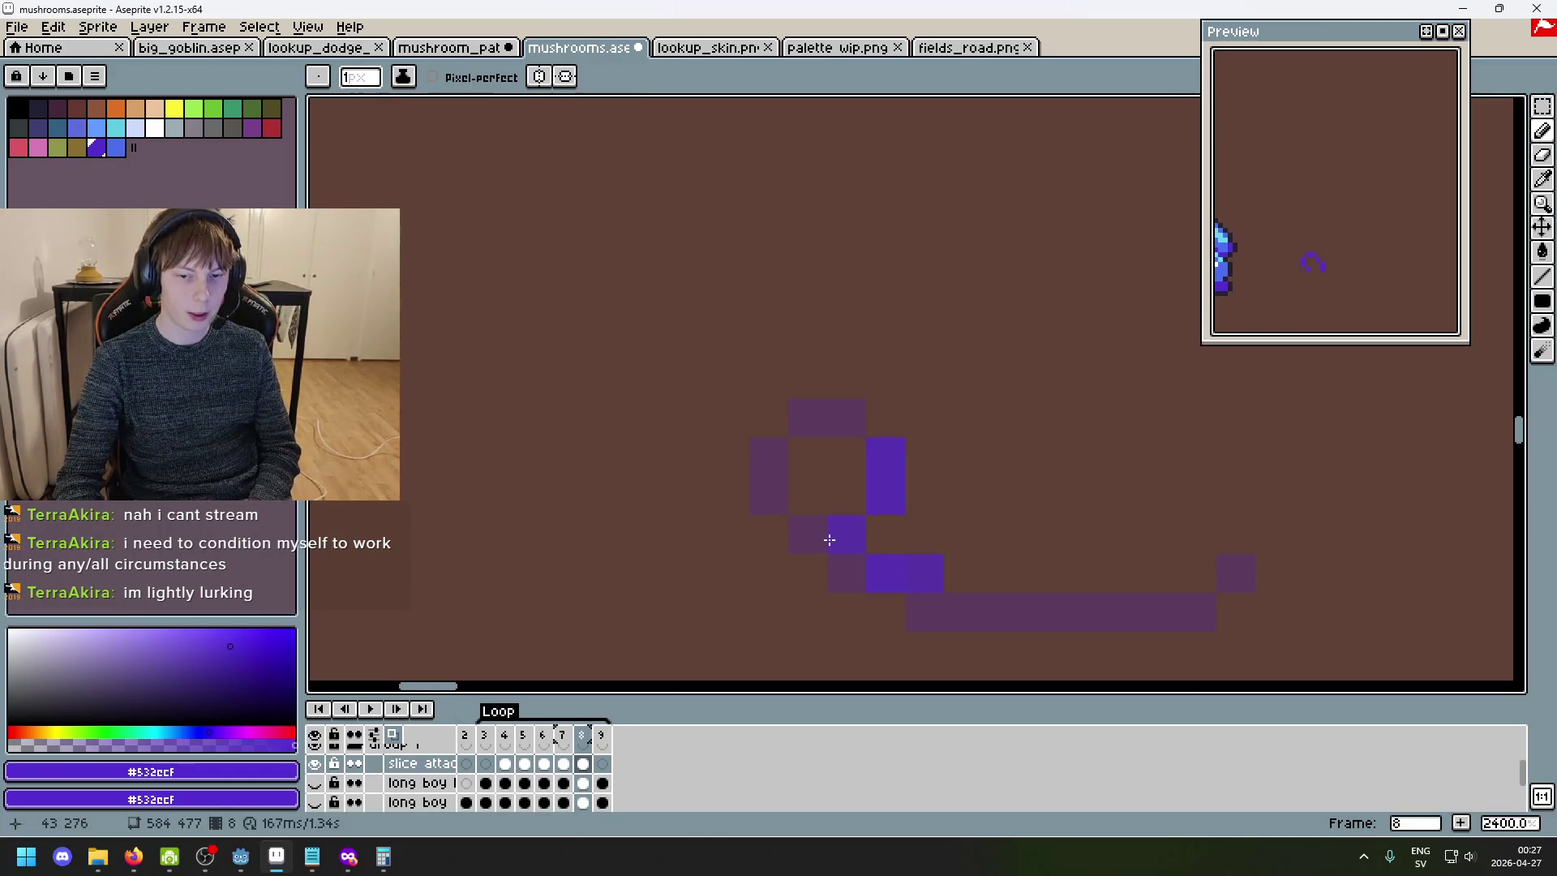
# - Draw the left and top of the purple ring on frame 8, fixing a stray pixel
pyautogui.moveTo(804, 496)
pyautogui.mouseDown()
pyautogui.moveTo(801, 451)
pyautogui.moveTo(859, 443)
pyautogui.mouseUp()
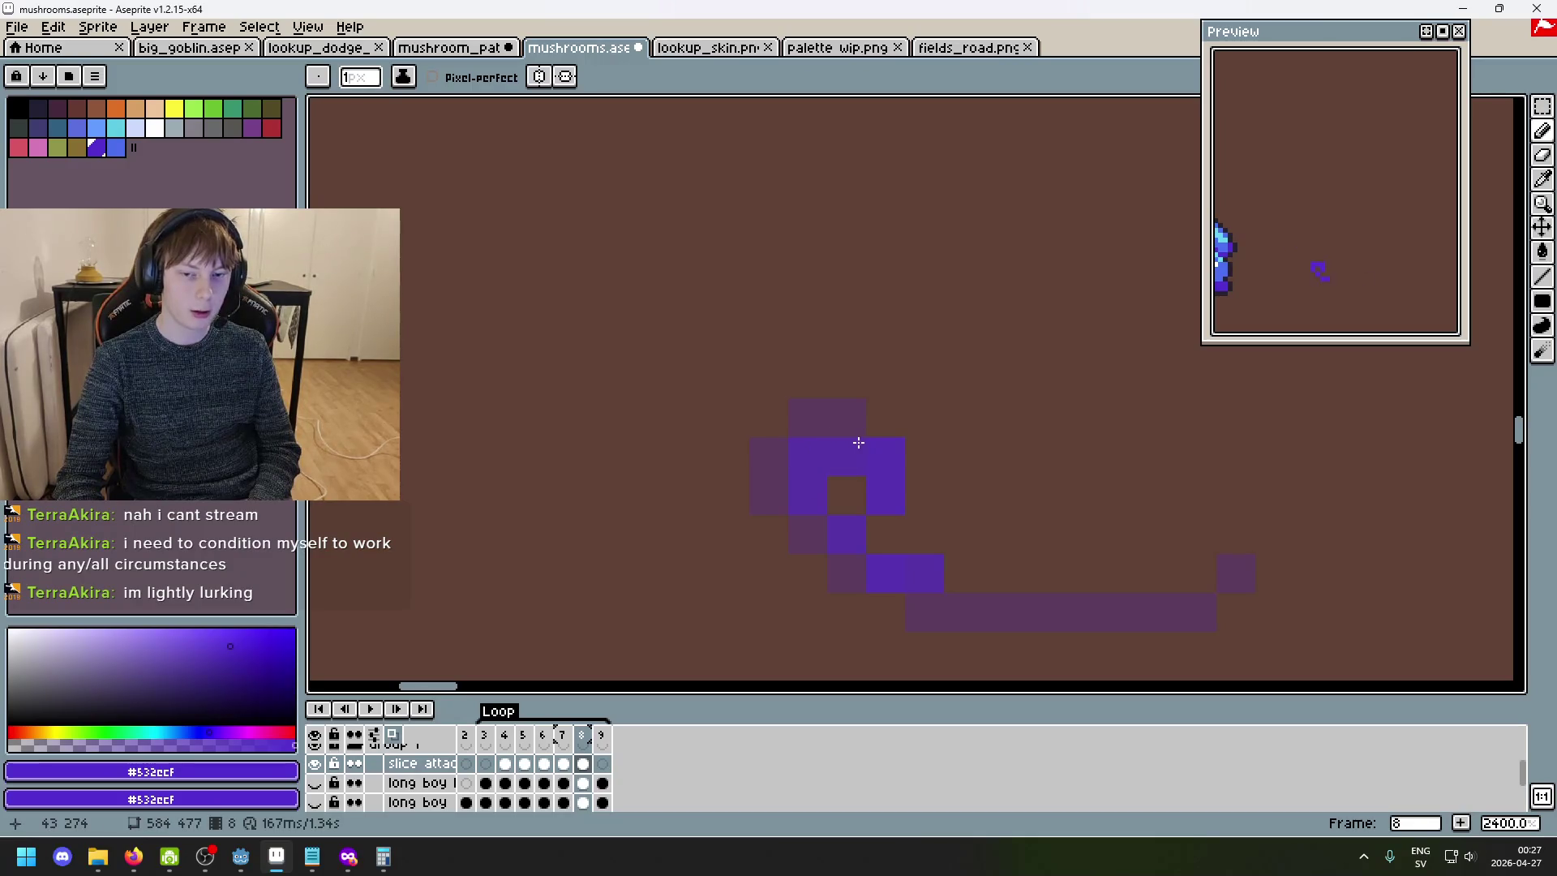
pyautogui.hotkey('ctrl', 'z')
pyautogui.click(854, 427)
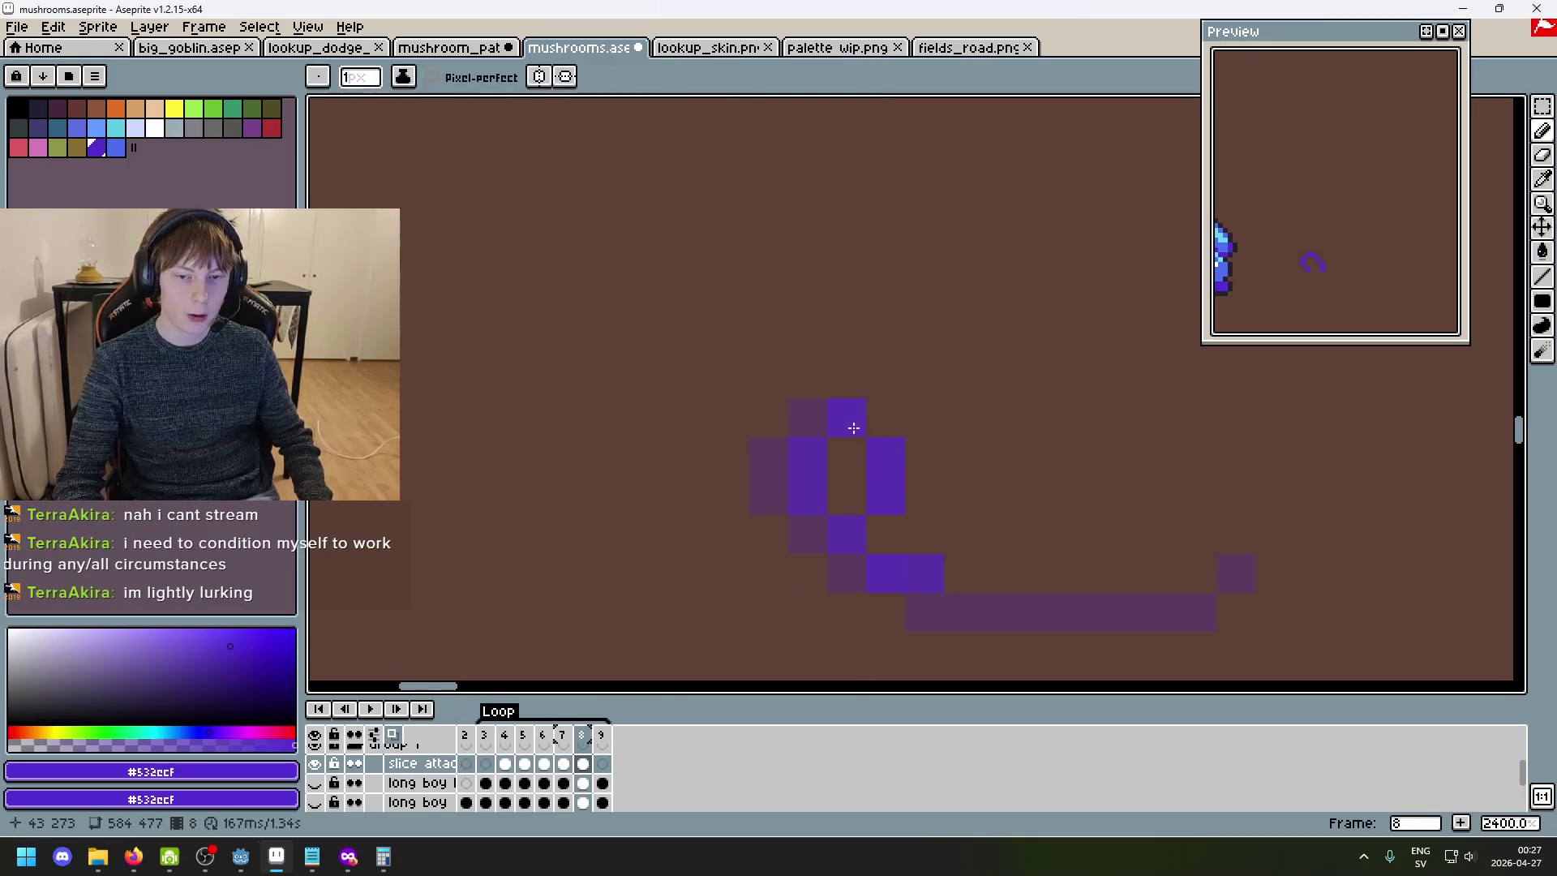
pyautogui.scroll(-5, 932, 459)
pyautogui.scroll(4, 1017, 501)
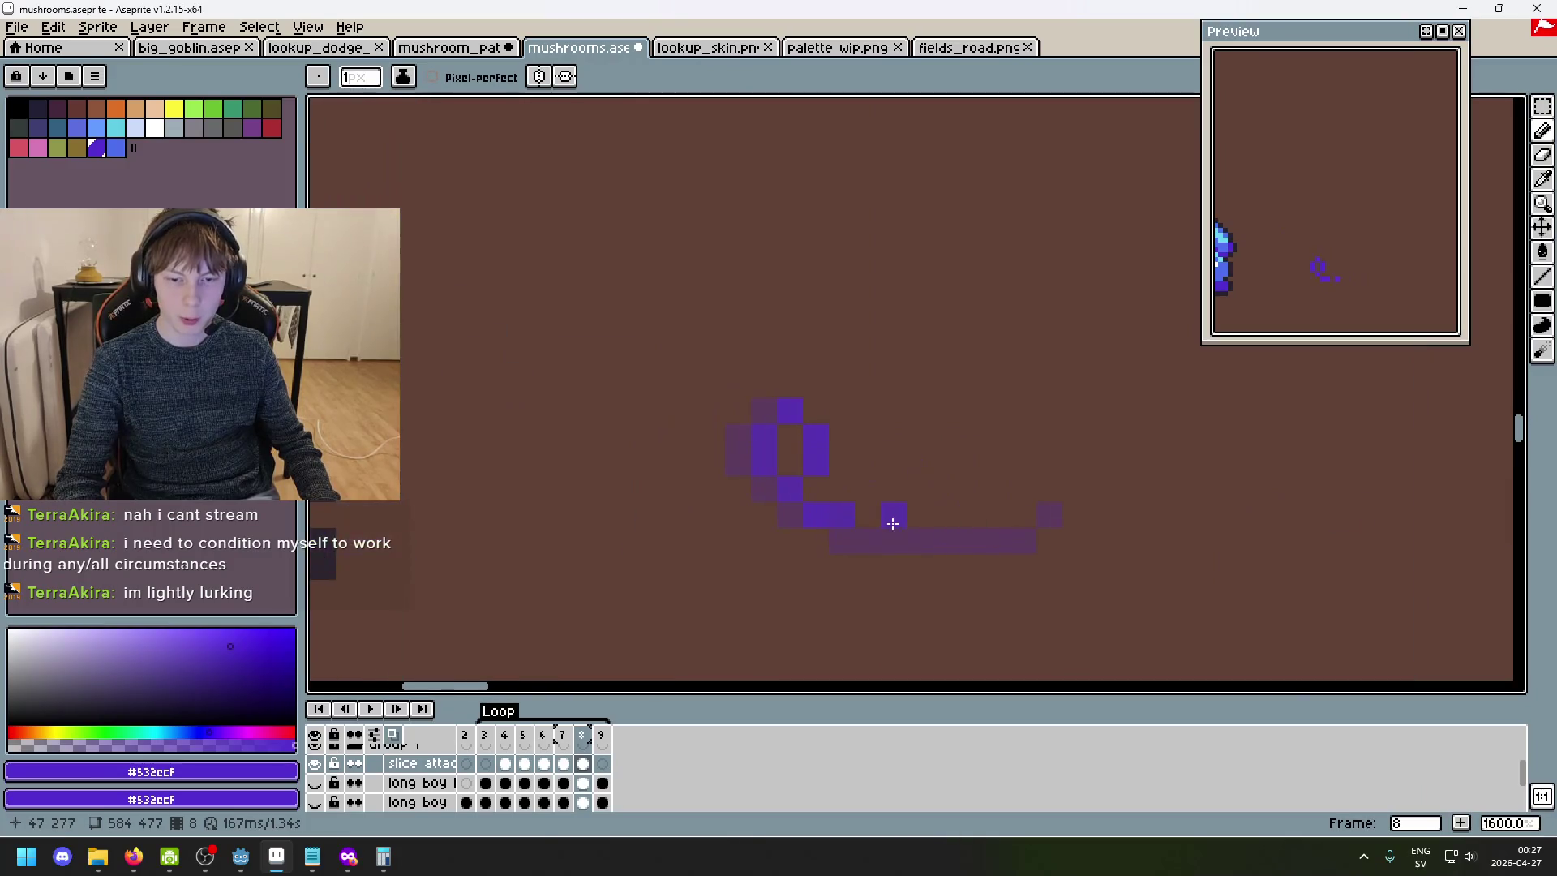
# - Replace the last trail stroke with a purple pixel above the trail's right end as its tail
pyautogui.hotkey('ctrl', 'z')
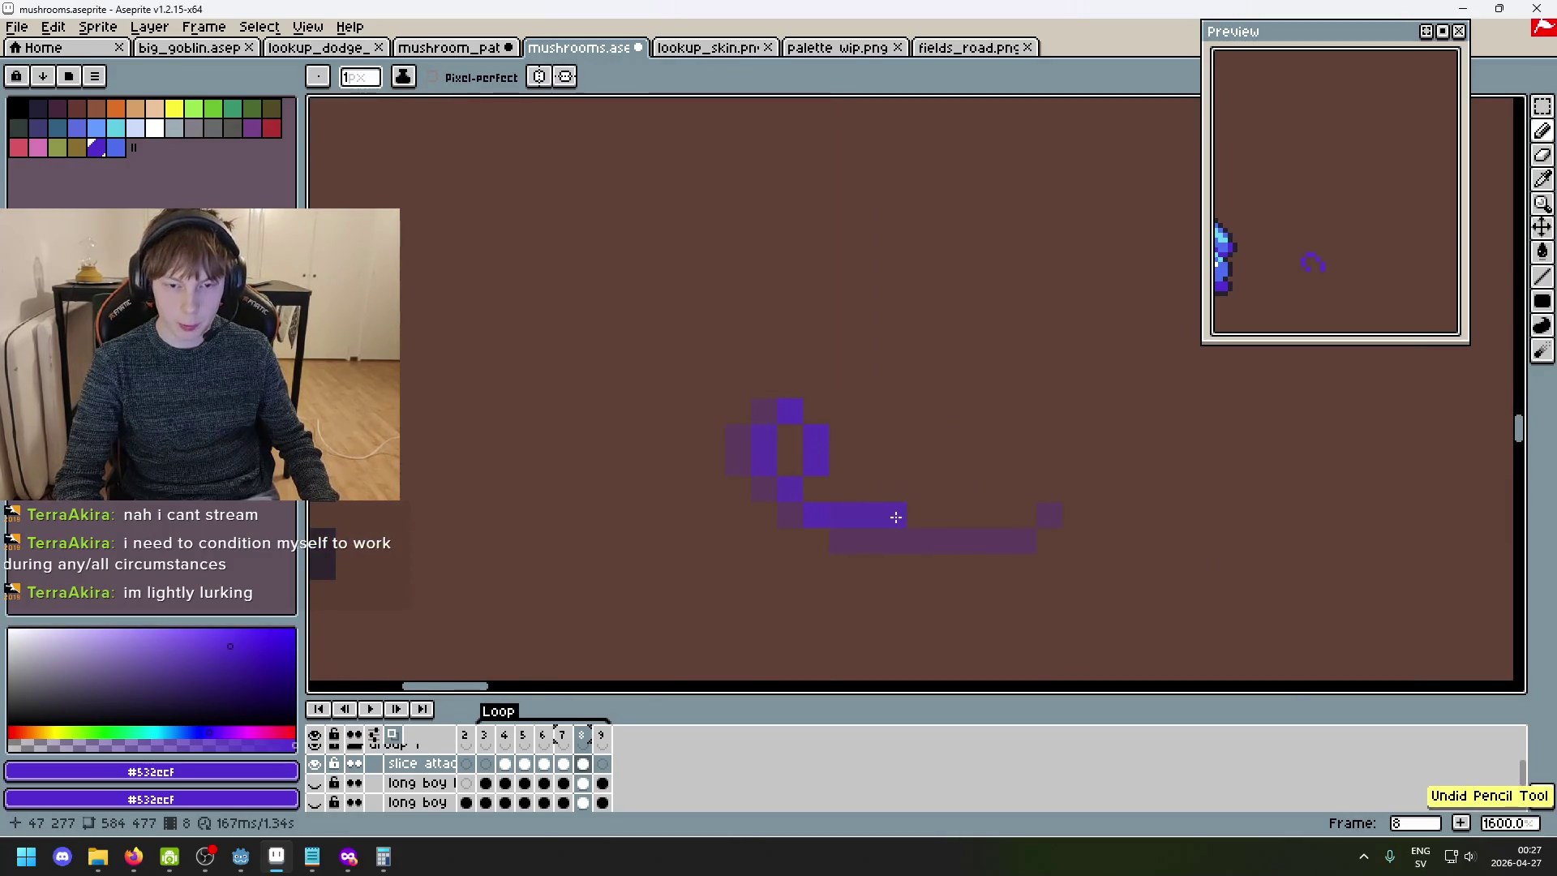
pyautogui.click(892, 490)
pyautogui.scroll(-3, 965, 535)
pyautogui.scroll(3, 959, 530)
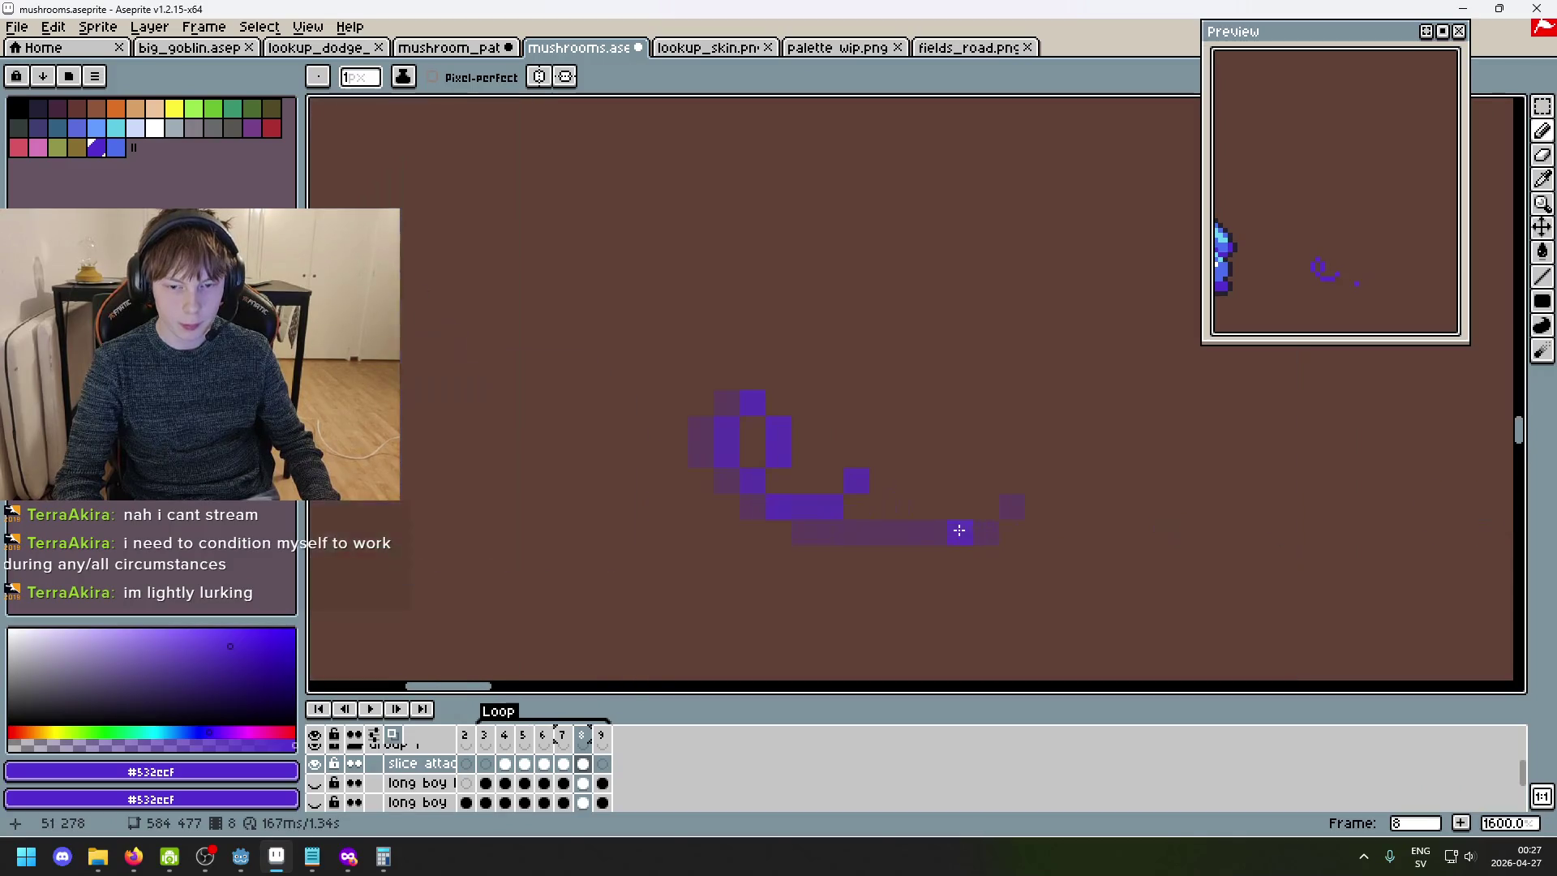
pyautogui.scroll(-3, 952, 525)
pyautogui.scroll(1, 895, 497)
pyautogui.press('e')
pyautogui.press('b')
pyautogui.scroll(-2, 994, 585)
# - Flip between frames 8 and 9, then compare frames 3 and 4
pyautogui.press('.')
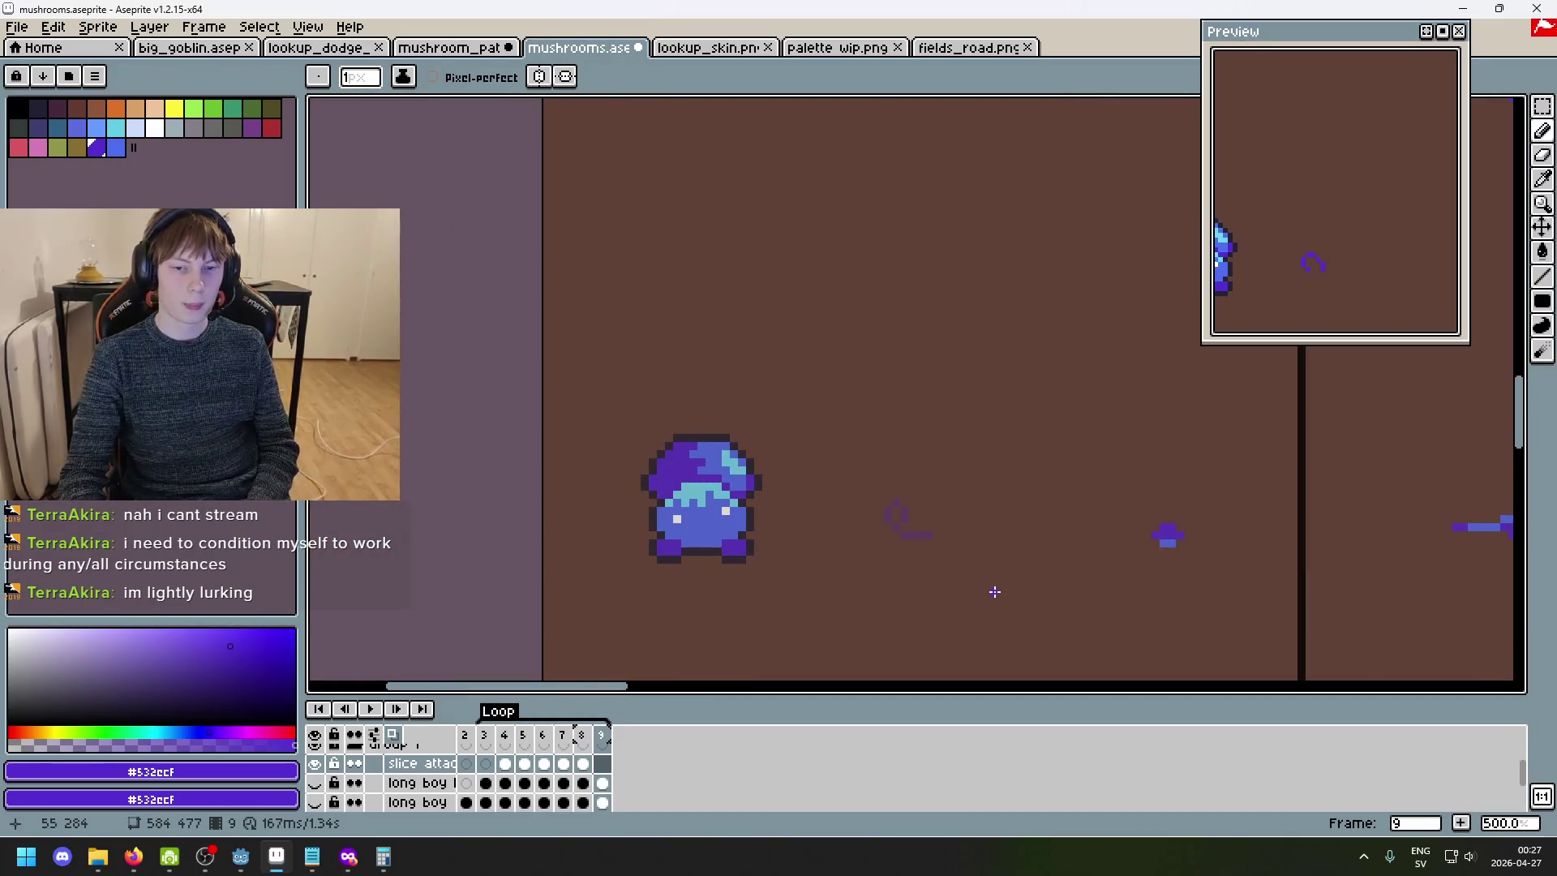
pyautogui.press(',')
pyautogui.press('.')
pyautogui.press(',')
pyautogui.press('.')
pyautogui.press('.')
pyautogui.press('.')
pyautogui.press(',')
pyautogui.press('.')
# - Show both long boy layers again, play and stop the animation, and return to frame 4
pyautogui.click(314, 802)
pyautogui.click(315, 782)
pyautogui.press(',')
pyautogui.press(',')
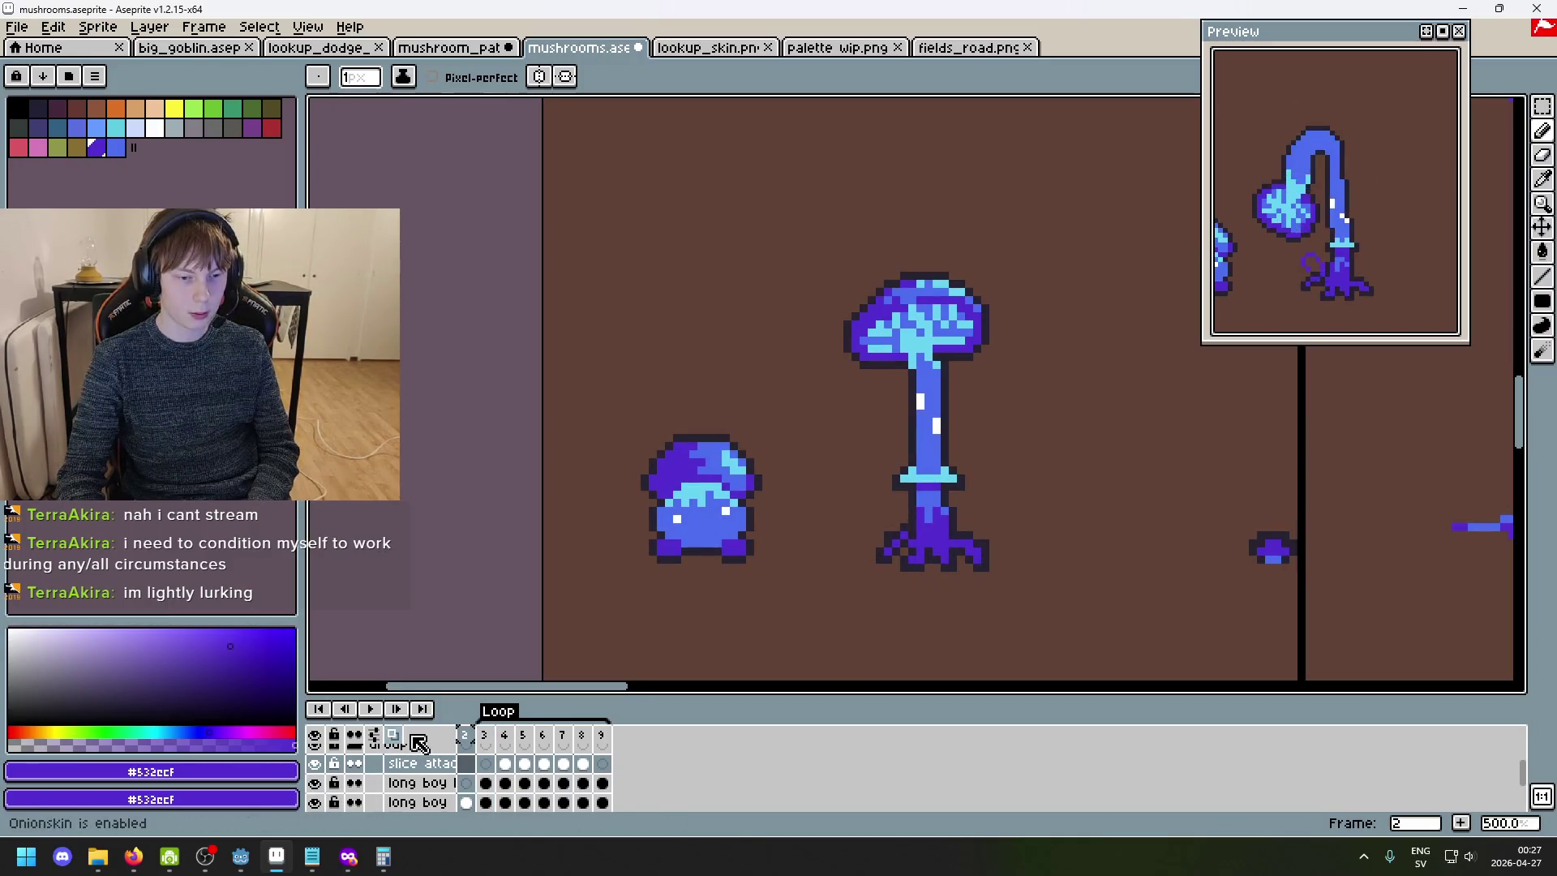
pyautogui.click(375, 710)
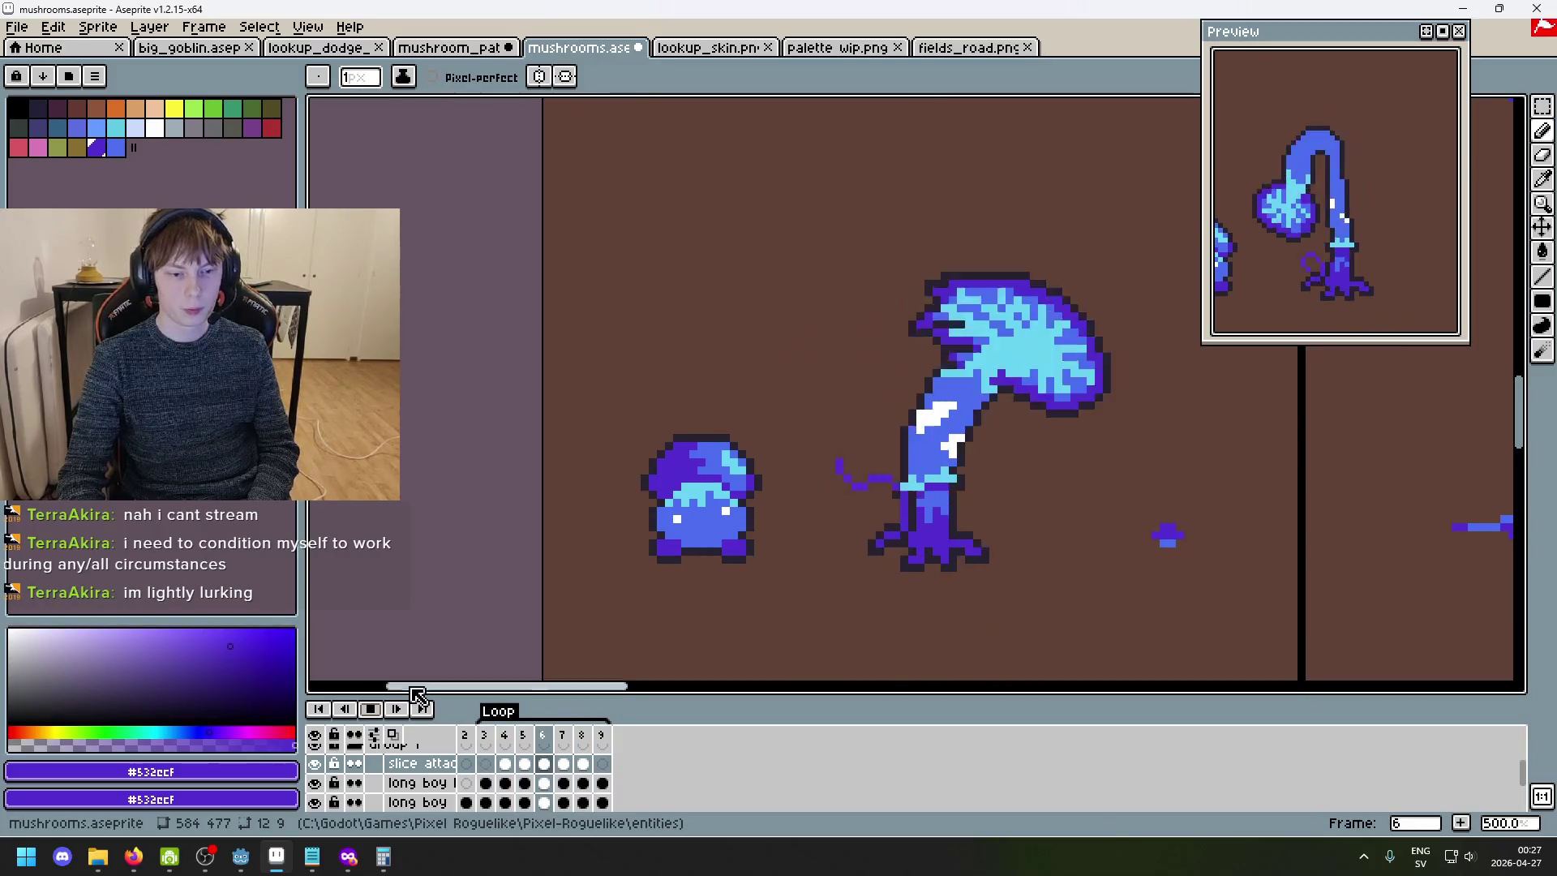
pyautogui.click(370, 709)
pyautogui.press('.')
pyautogui.press('.')
pyautogui.press('.')
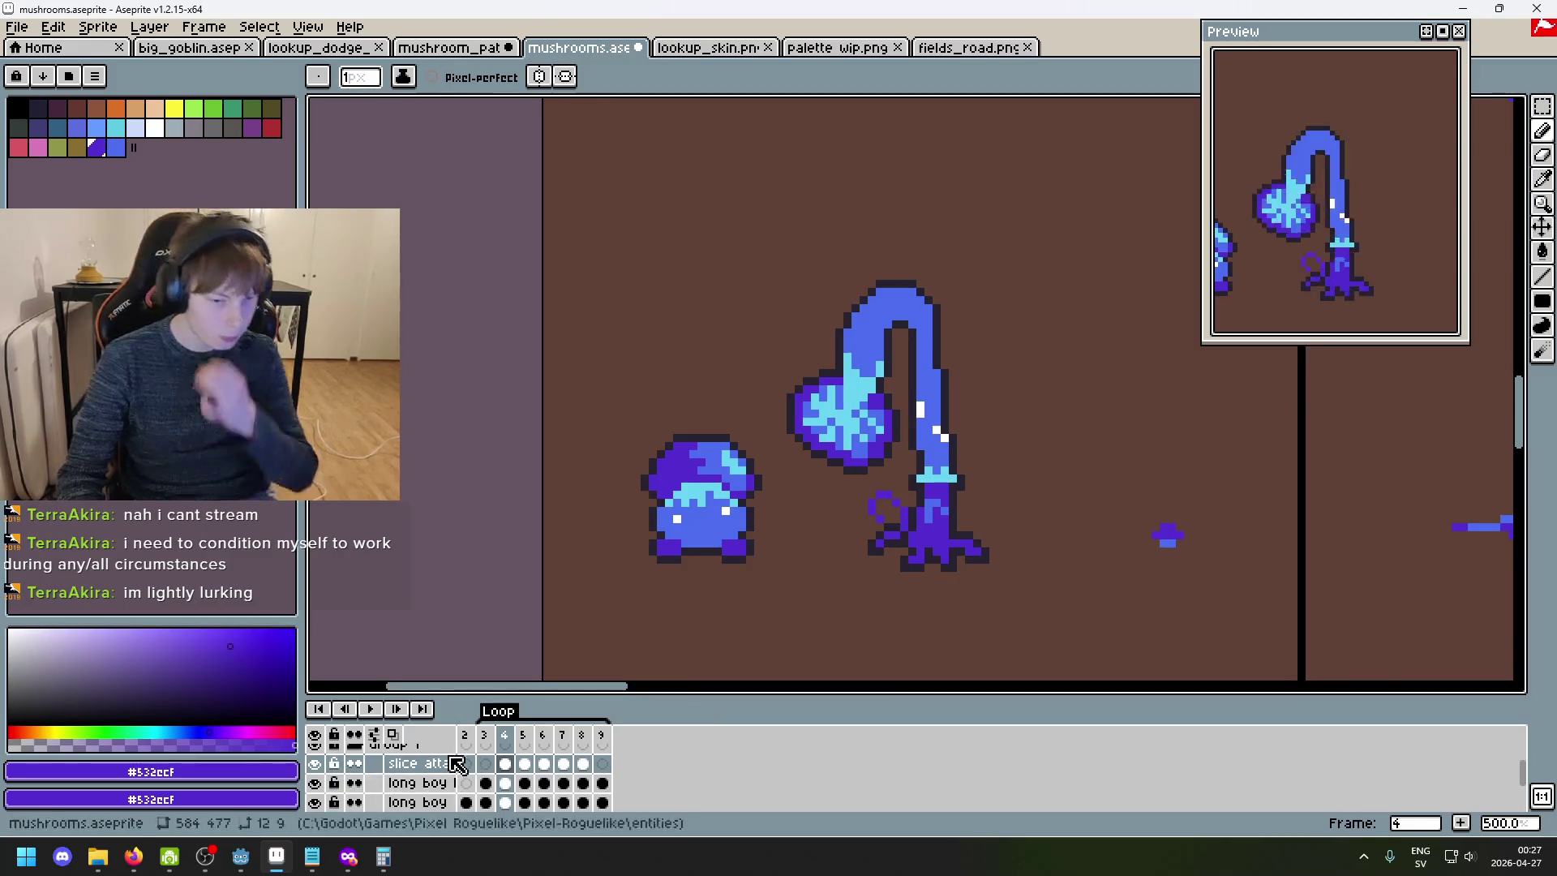
# - Hide and re-show the long boy legs layer
pyautogui.scroll(1, 451, 775)
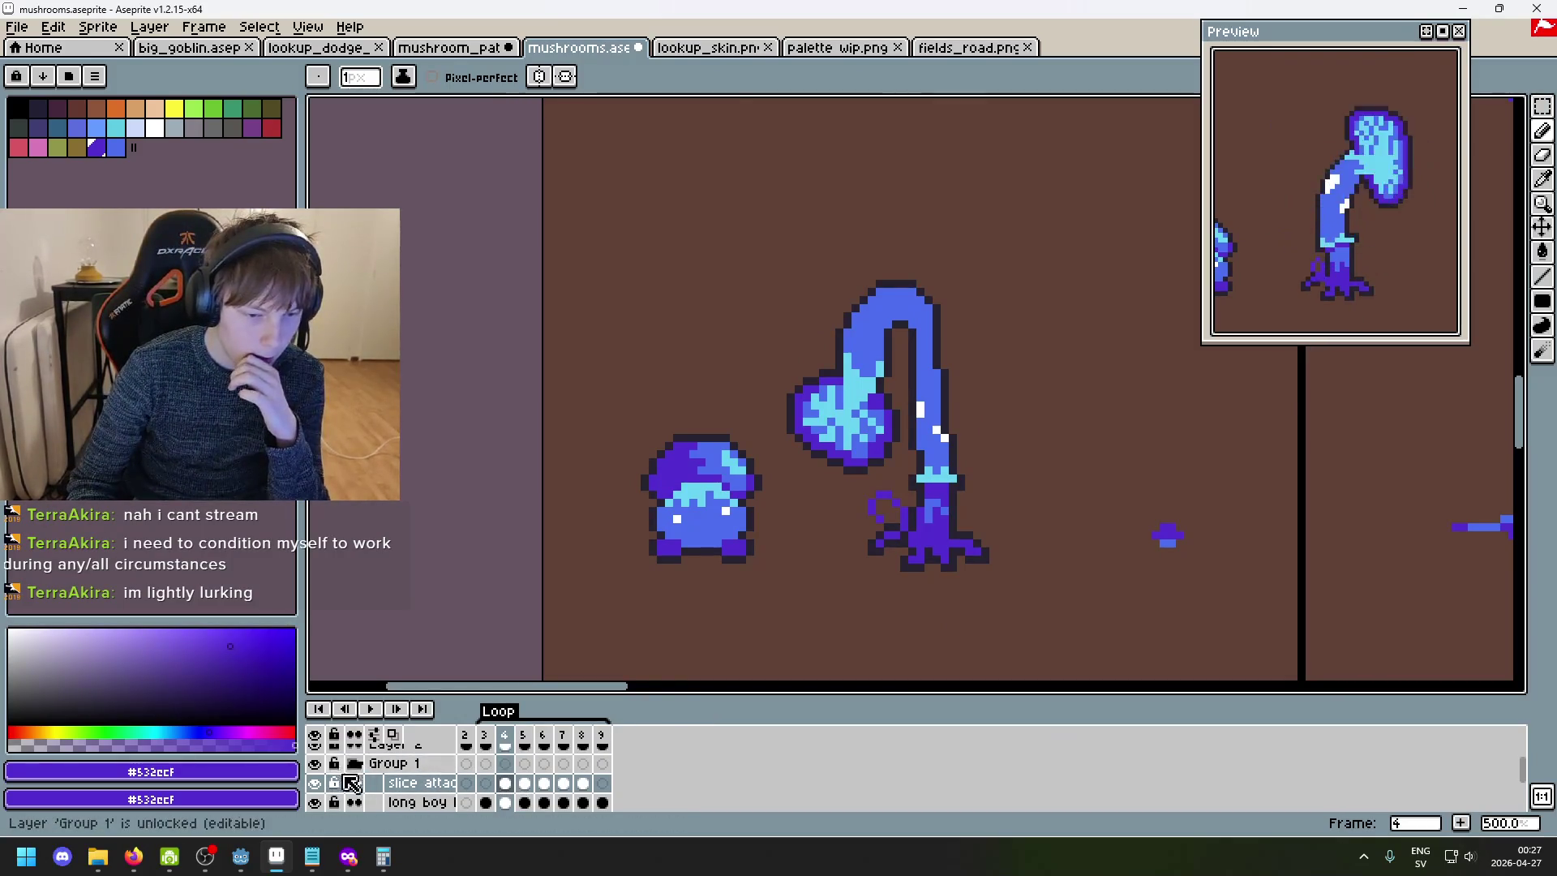
pyautogui.scroll(-1, 365, 779)
pyautogui.click(316, 783)
pyautogui.click(316, 783)
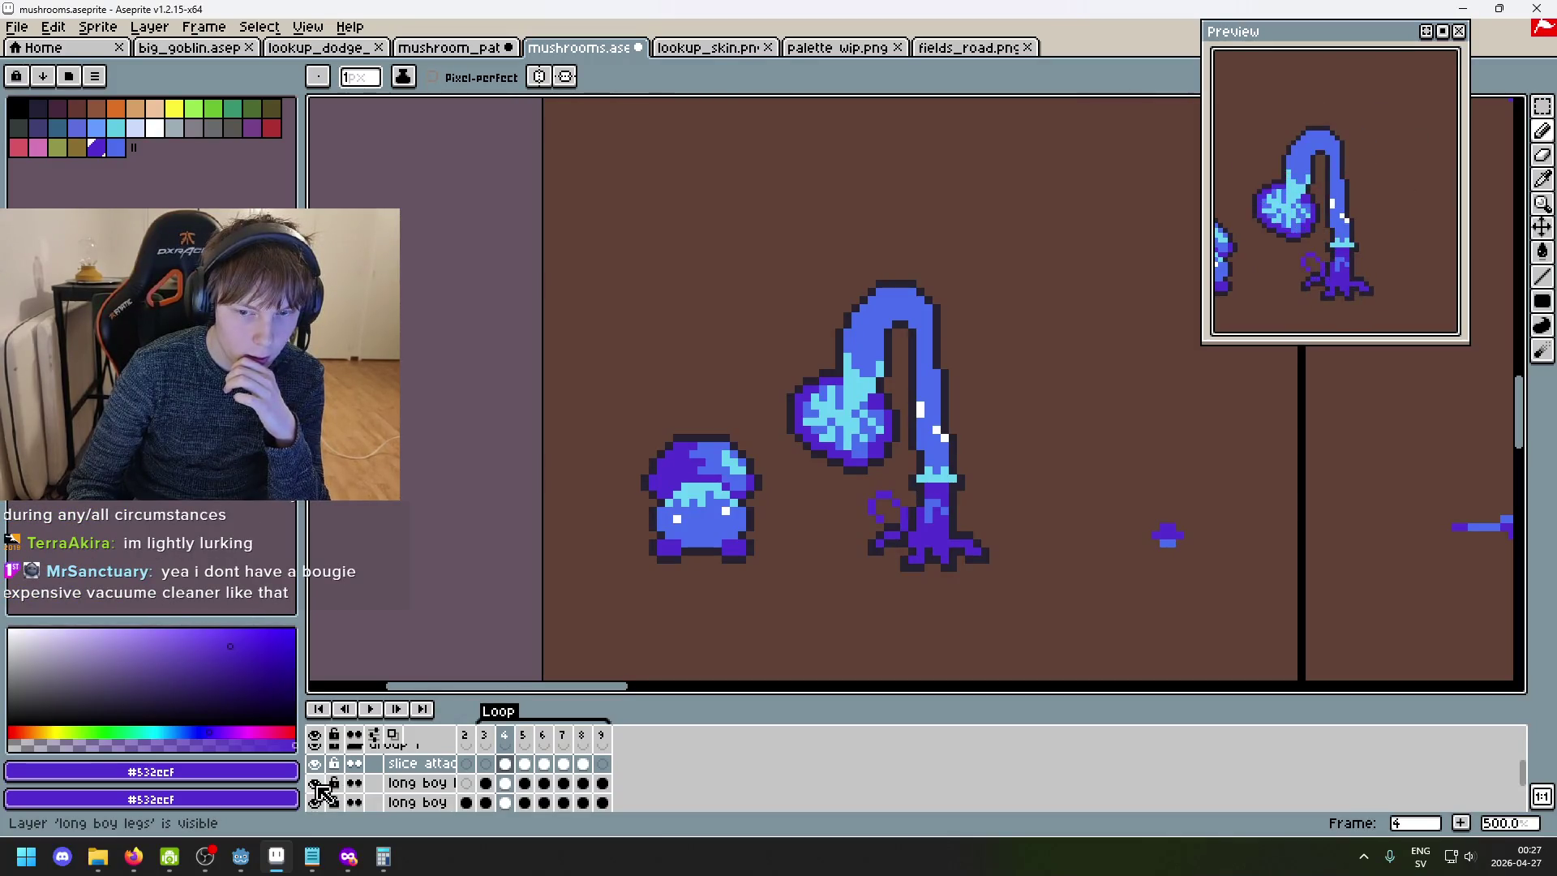
# - Flip repeatedly between frames 3 and 4 to compare the mushroom poses
pyautogui.scroll(5, 921, 495)
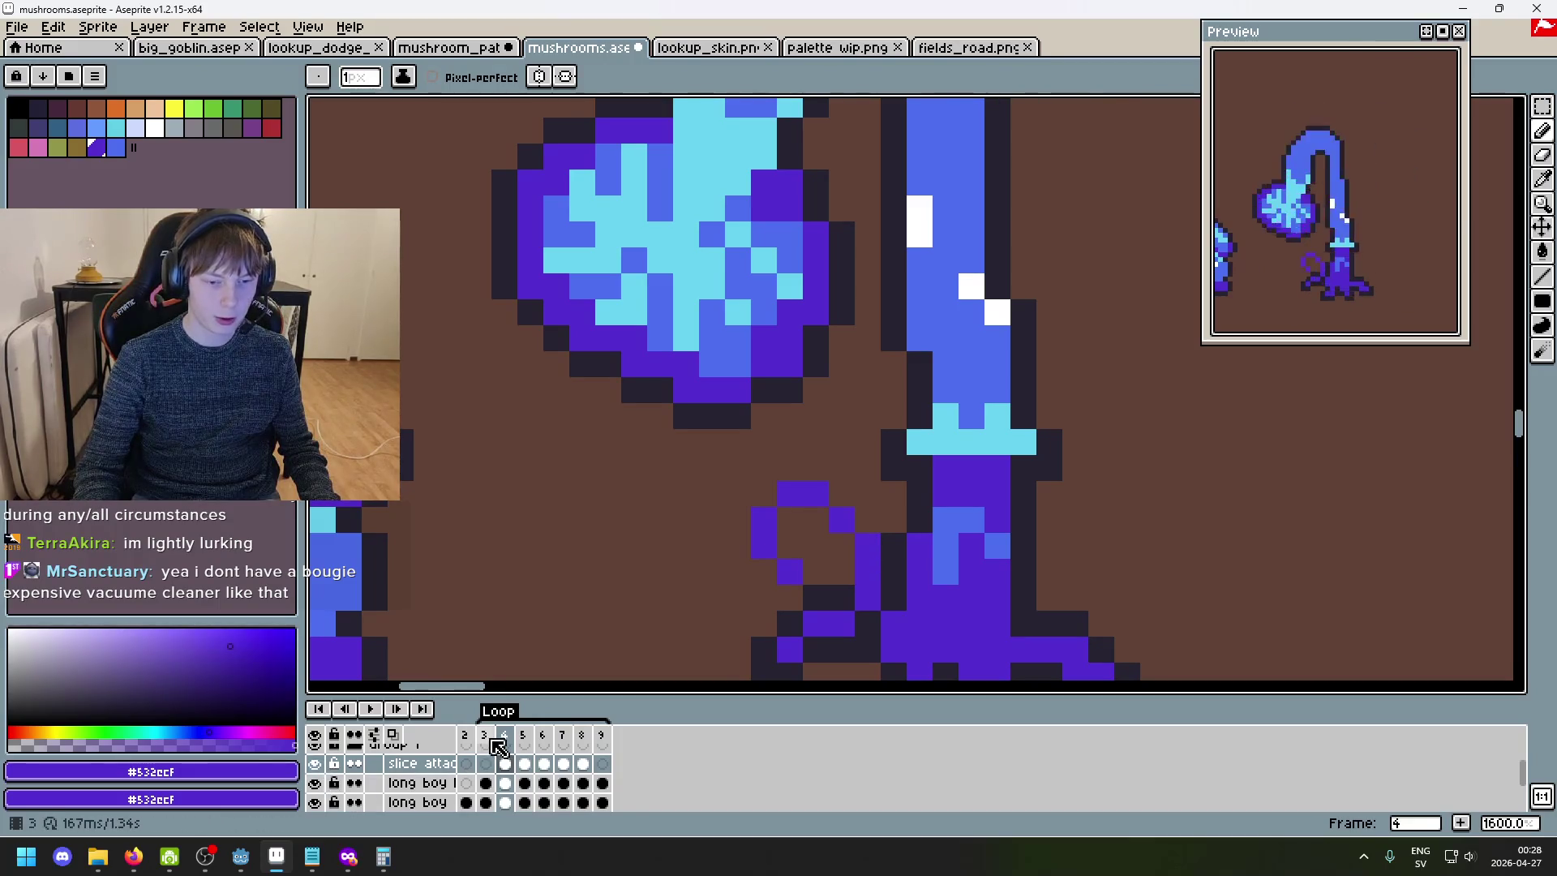
pyautogui.press('Left')
pyautogui.press('Right')
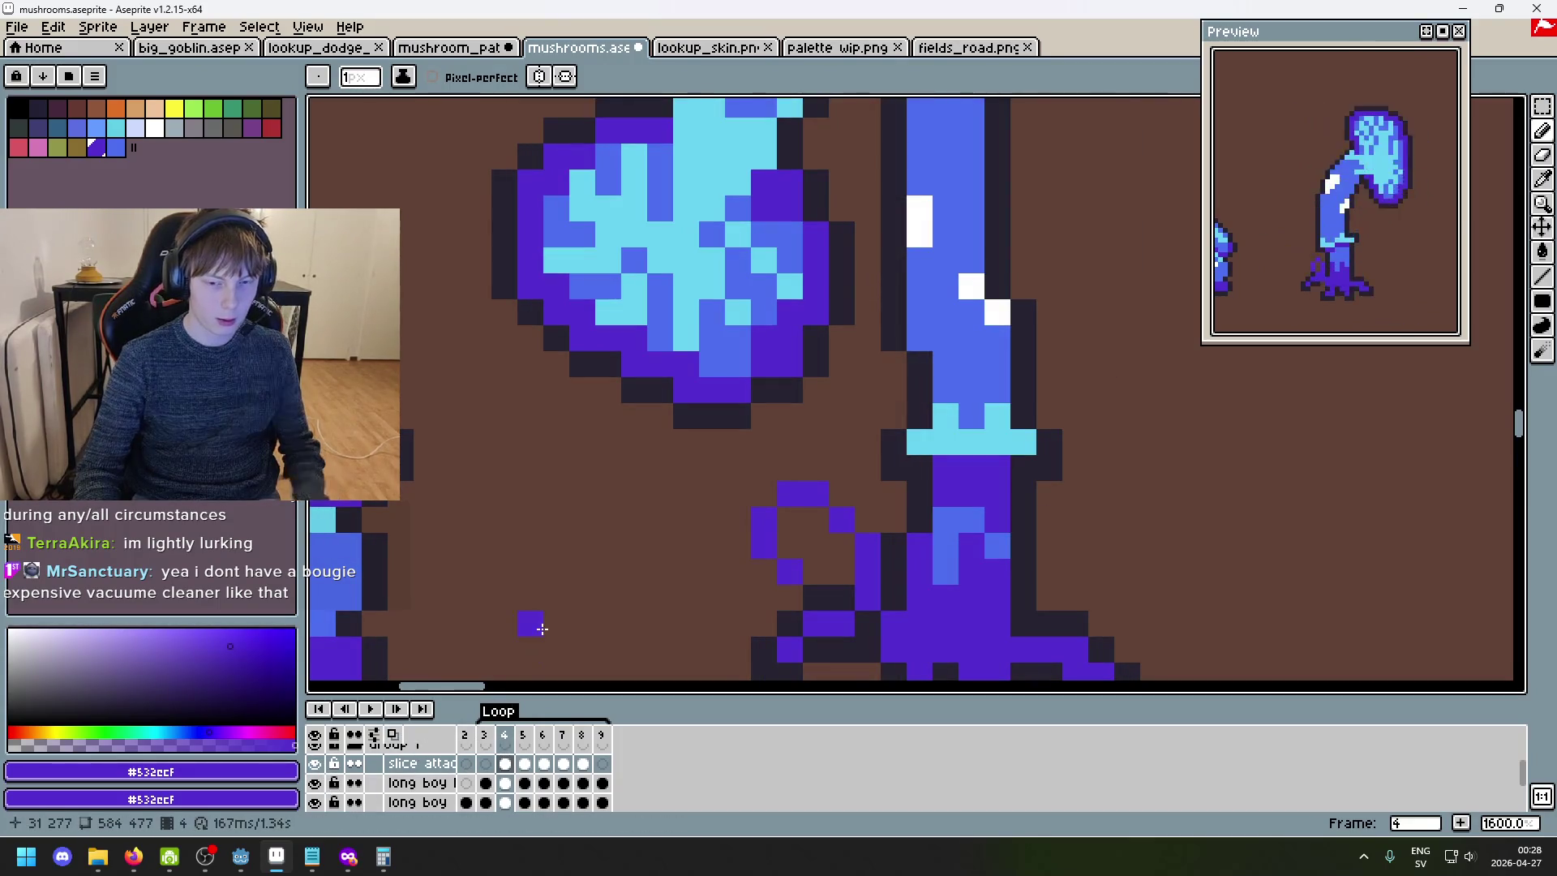
pyautogui.scroll(-3, 563, 622)
pyautogui.press('Left')
pyautogui.press('Right')
pyautogui.press('Left')
pyautogui.press('Right')
pyautogui.press('Left')
pyautogui.press('Right')
pyautogui.scroll(1, 772, 532)
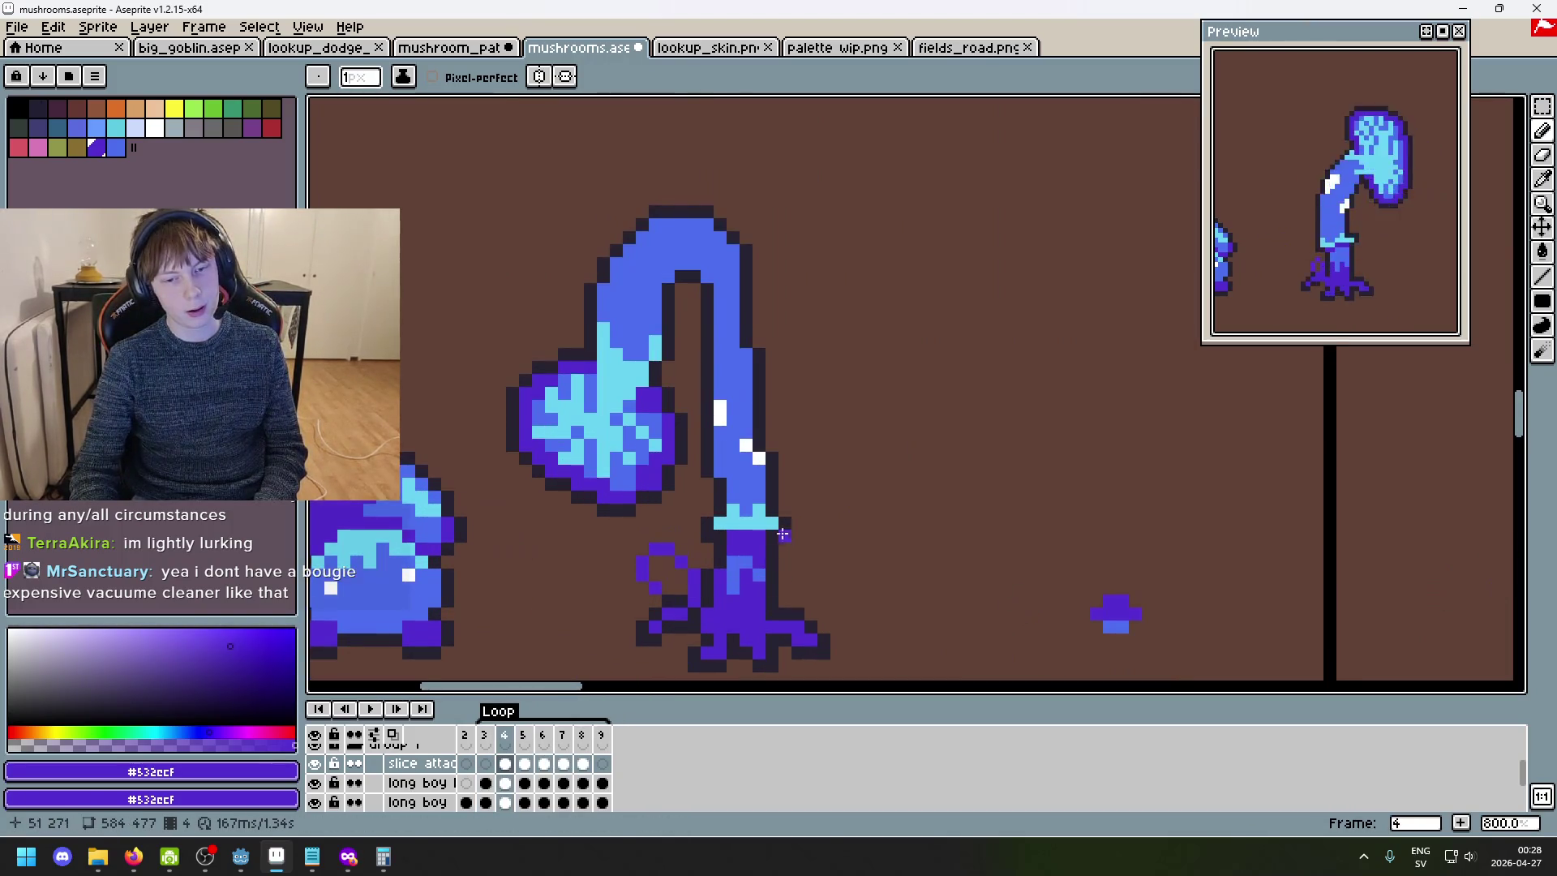
pyautogui.scroll(3, 709, 588)
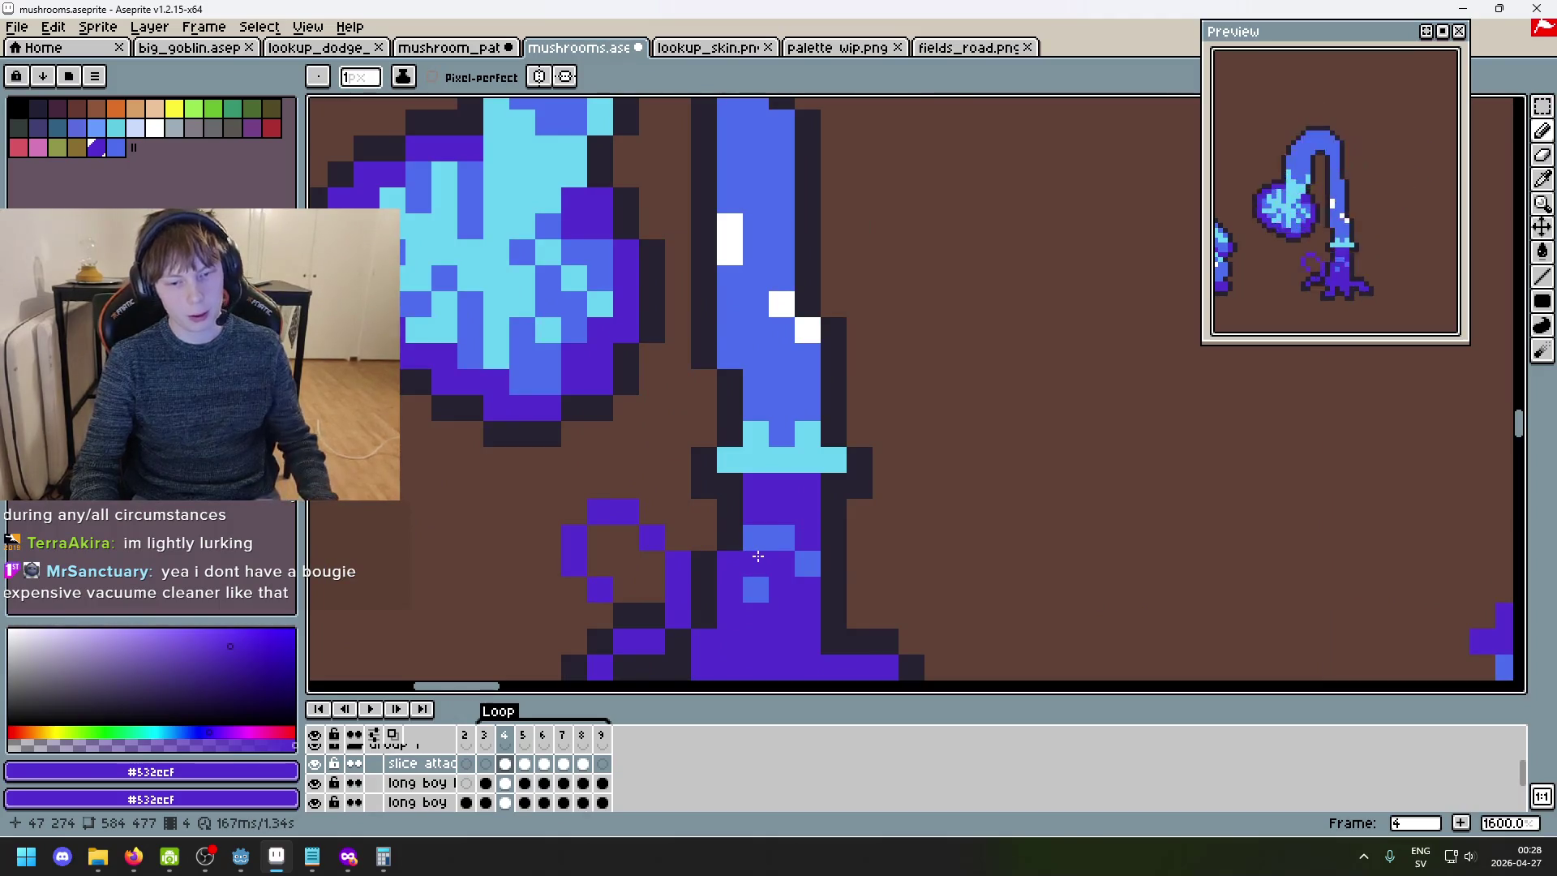
# - Go to frame 6 and pick the dark outline colour #252230 from the stem
pyautogui.press('Right')
pyautogui.press('Left')
pyautogui.press('Right')
pyautogui.press('Right')
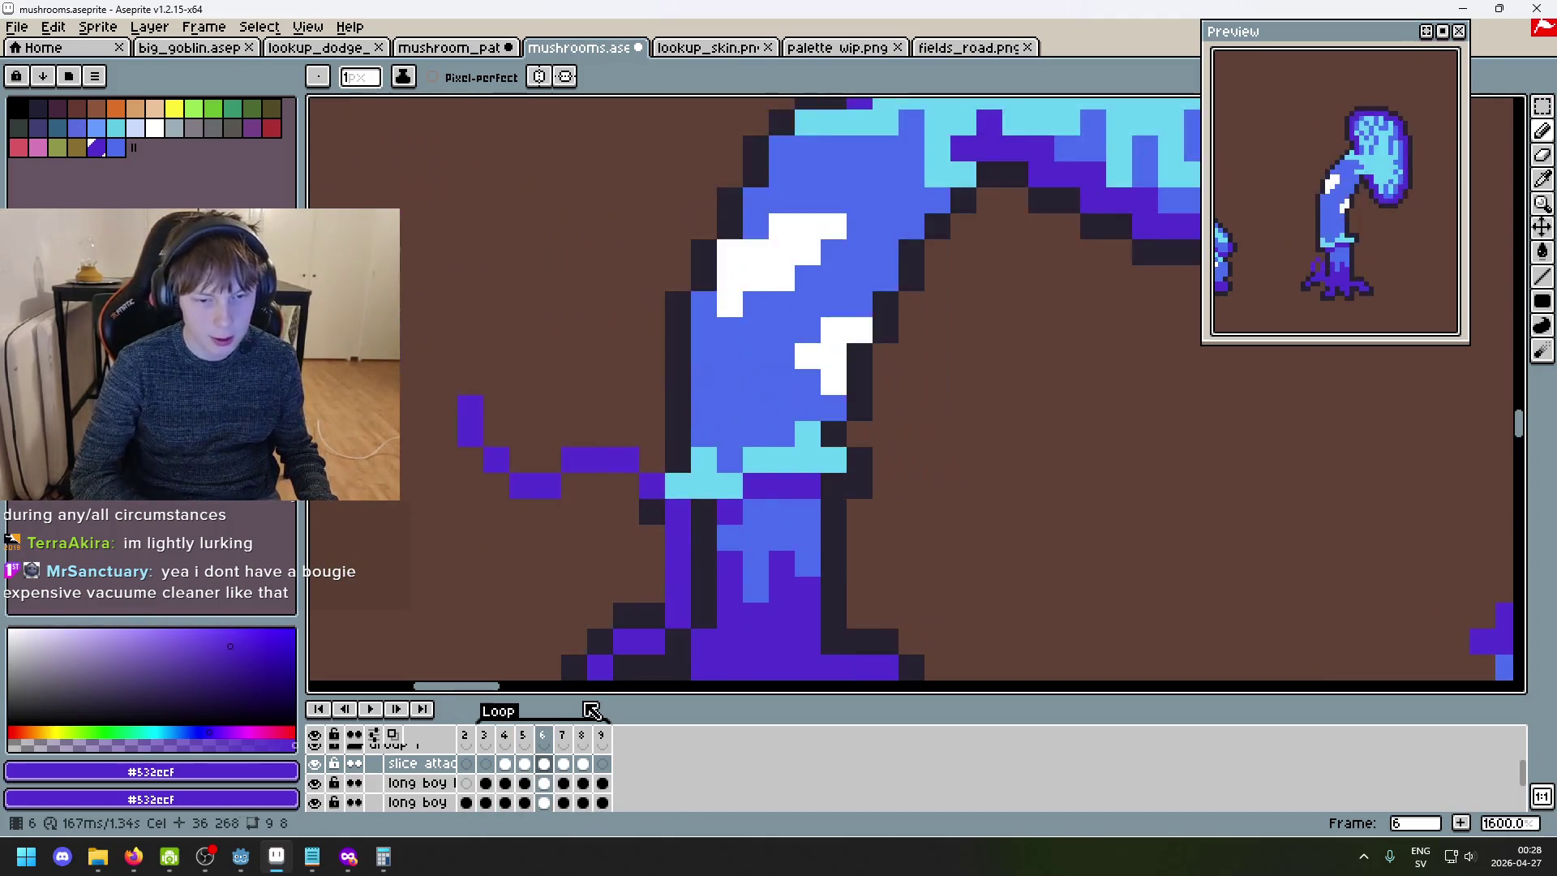
pyautogui.scroll(-3, 1049, 411)
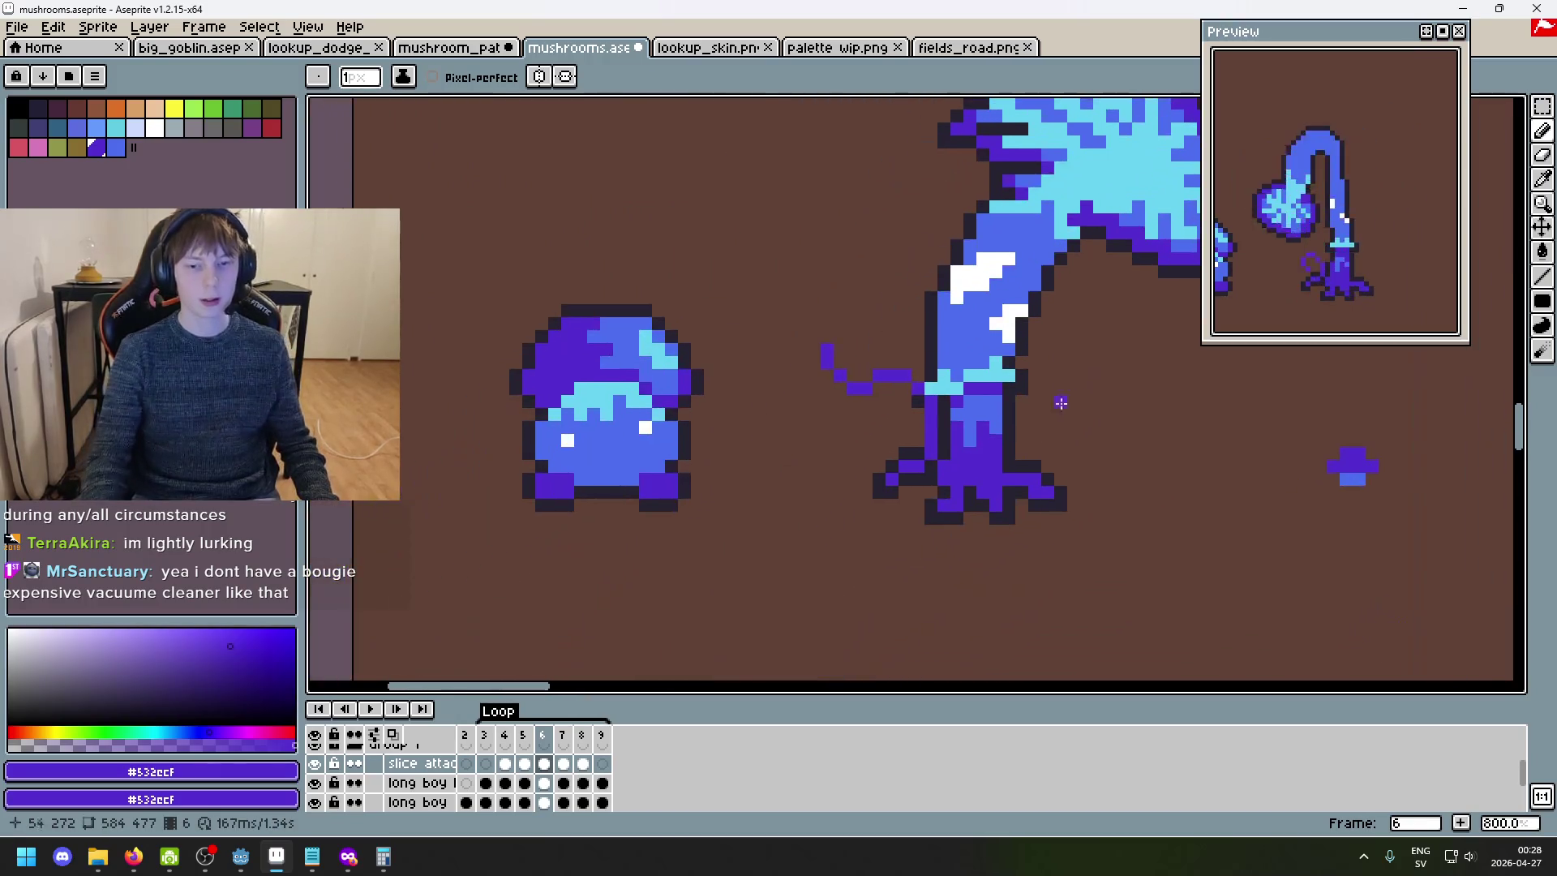
pyautogui.scroll(2, 991, 357)
pyautogui.keyDown('alt'); pyautogui.click(881, 417); pyautogui.keyUp('alt')
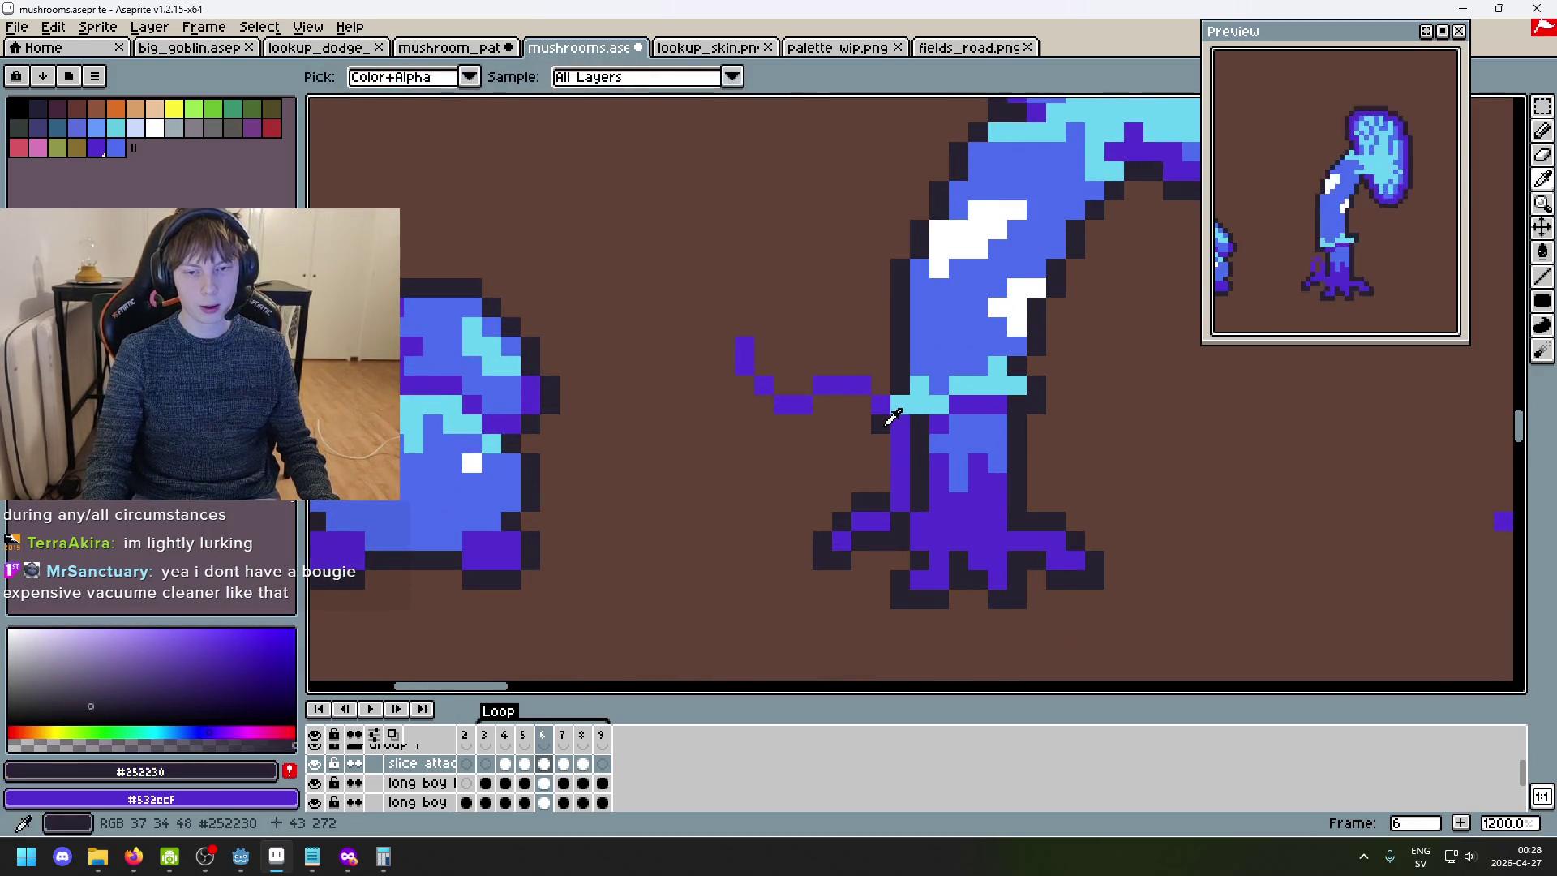
# - Add a dark pixel beside the stem, then hide both long boy layers on frame 4
pyautogui.scroll(1, 783, 348)
pyautogui.click(780, 577)
pyautogui.press('Left')
pyautogui.press('Left')
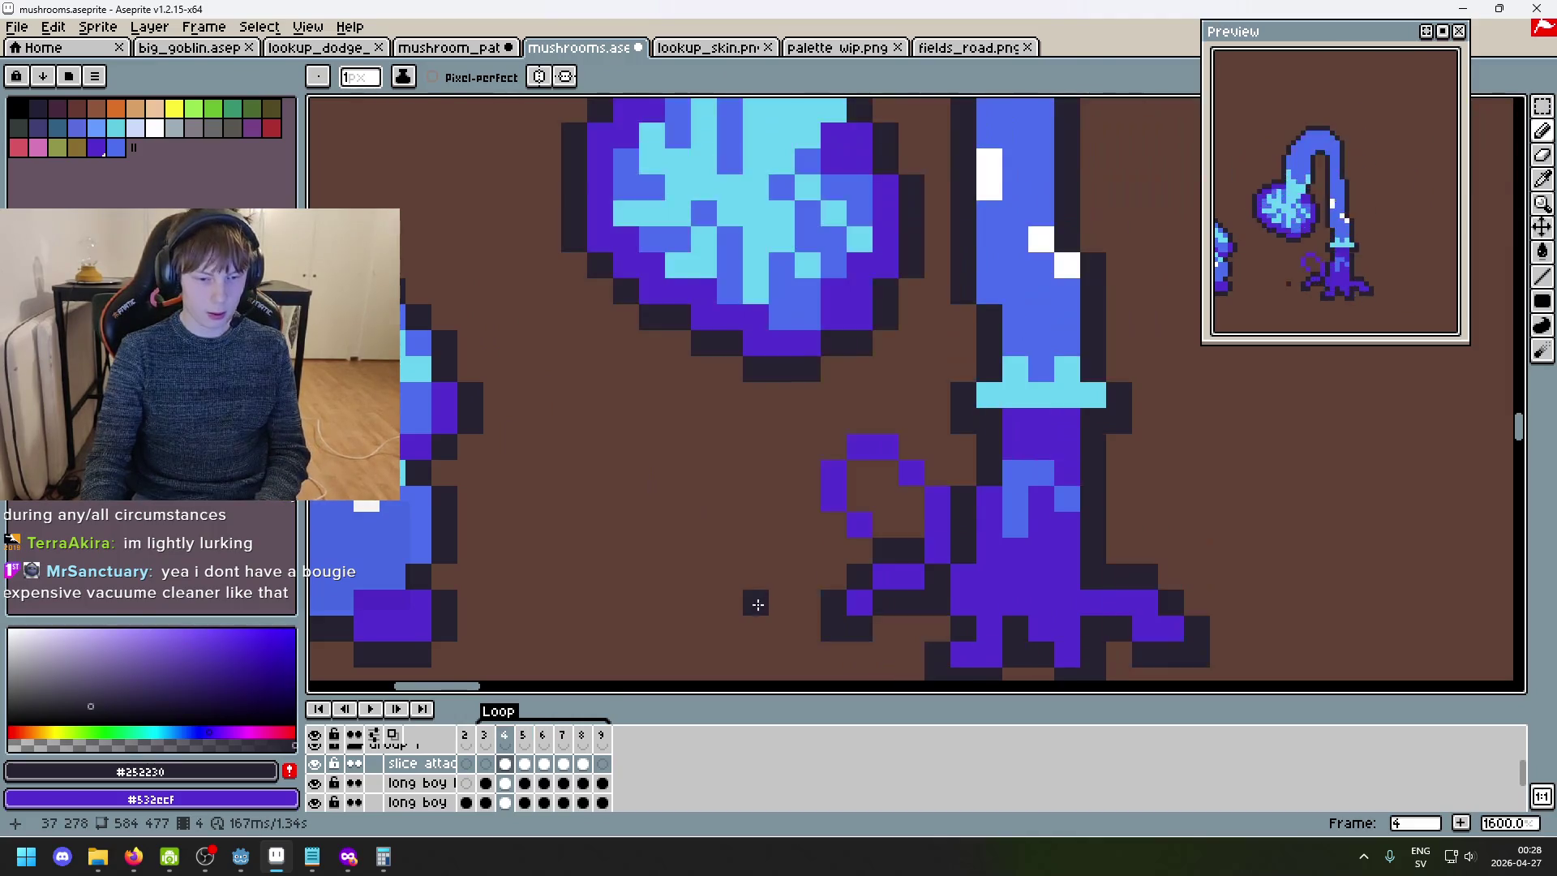
pyautogui.moveTo(315, 783); pyautogui.dragTo(315, 802)
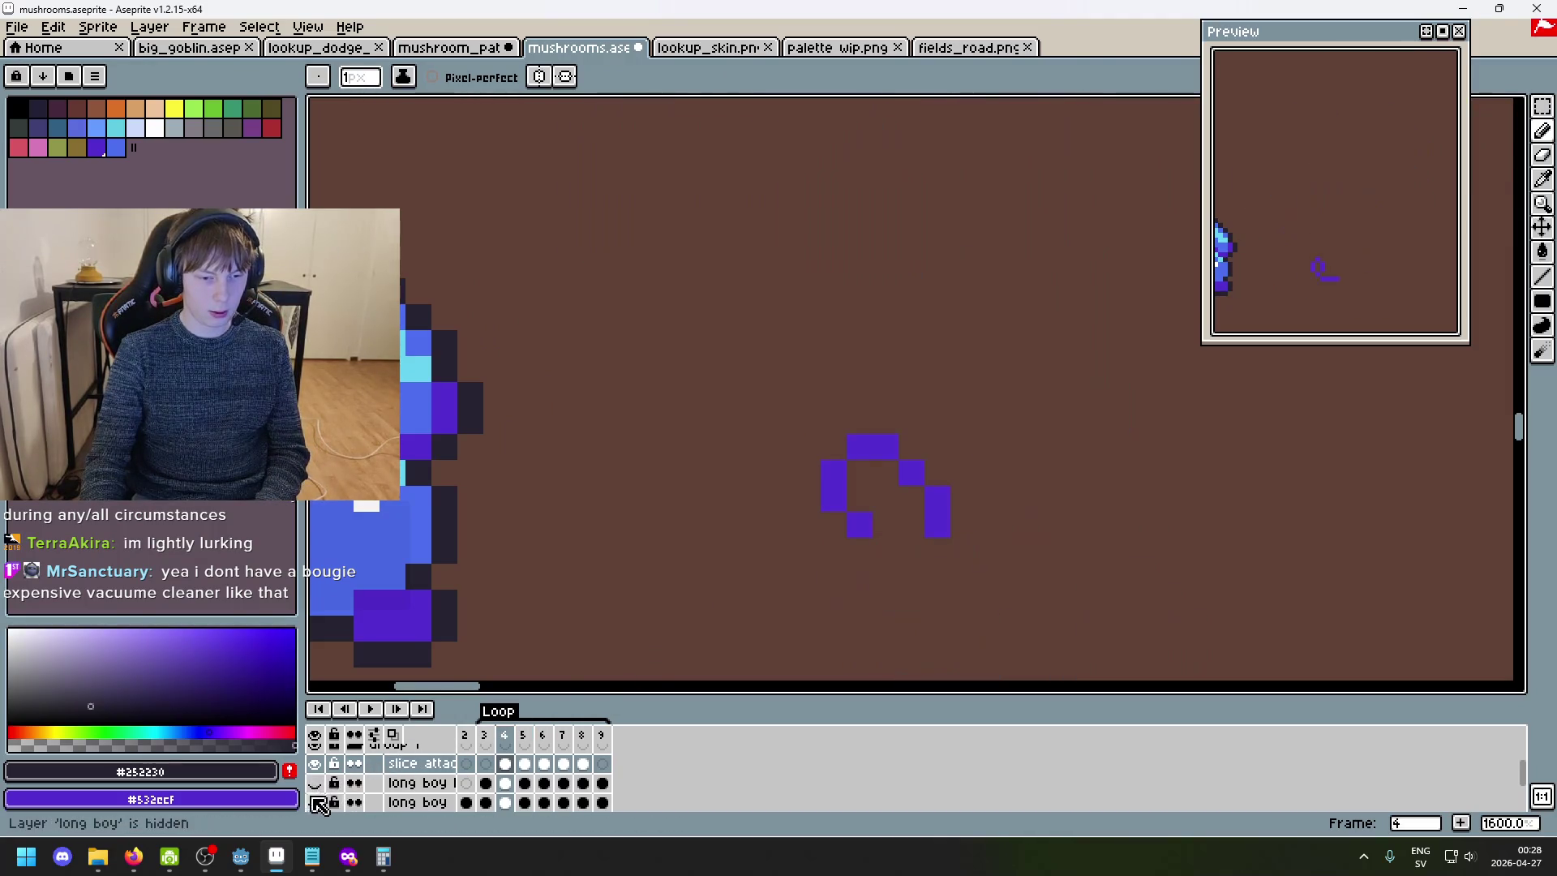
pyautogui.press('Right')
pyautogui.press('Left')
pyautogui.press('Right')
pyautogui.press('Left')
# - Outline the purple slash ring on frame 4 with dark #252230 pixels
pyautogui.moveTo(911, 523)
pyautogui.mouseDown()
pyautogui.moveTo(885, 472)
pyautogui.moveTo(858, 491)
pyautogui.moveTo(883, 528)
pyautogui.moveTo(858, 545)
pyautogui.moveTo(934, 550)
pyautogui.mouseUp()
pyautogui.scroll(-6, 934, 550)
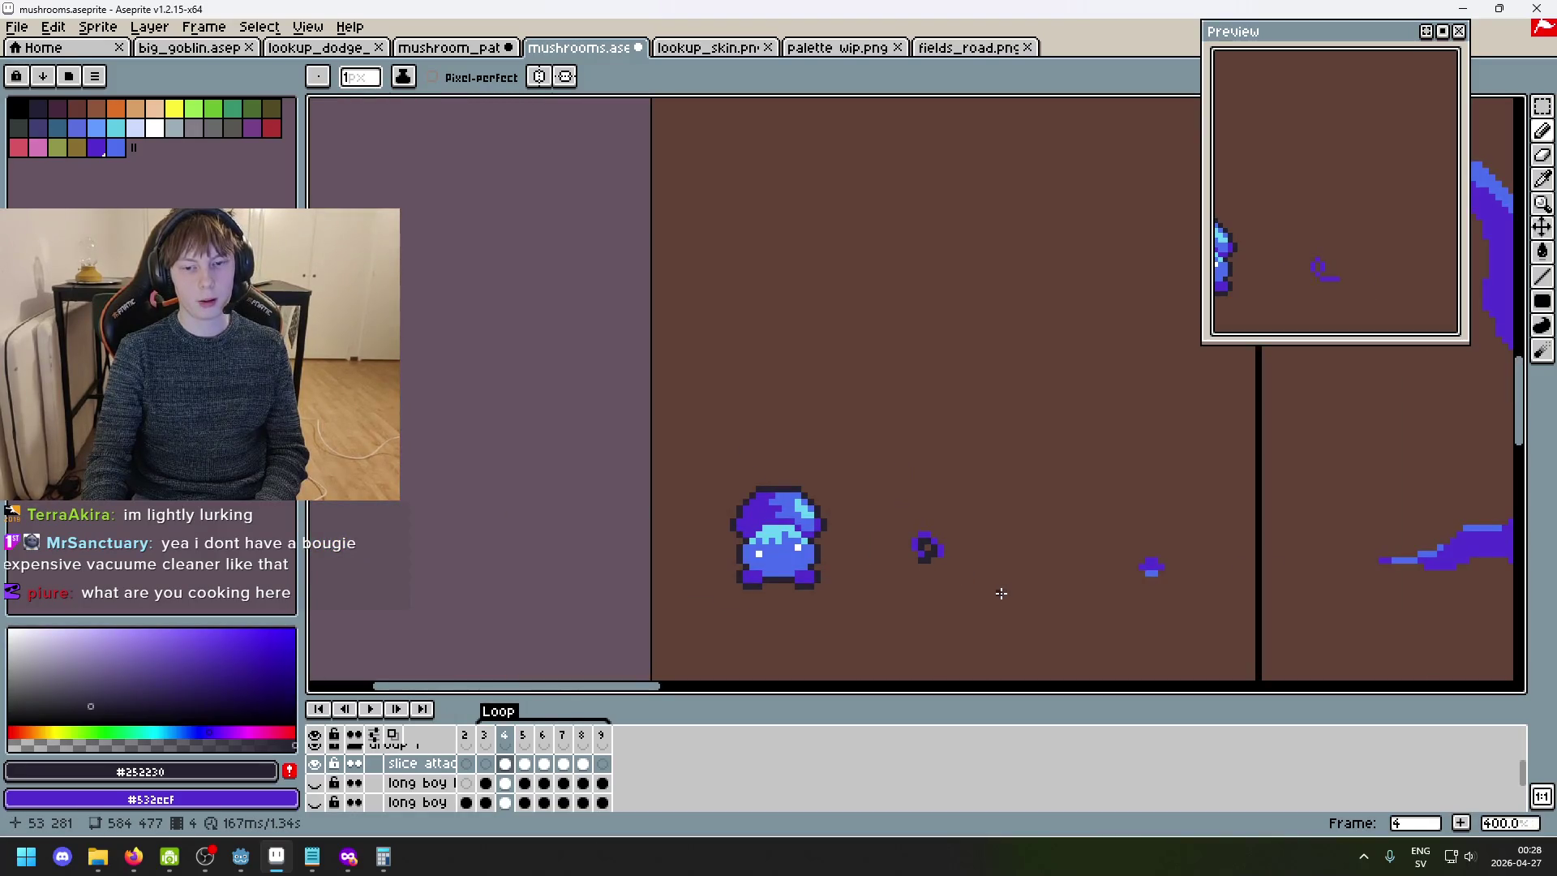
pyautogui.scroll(6, 953, 572)
pyautogui.moveTo(759, 474)
pyautogui.mouseDown()
pyautogui.moveTo(810, 396)
pyautogui.moveTo(901, 453)
pyautogui.mouseUp()
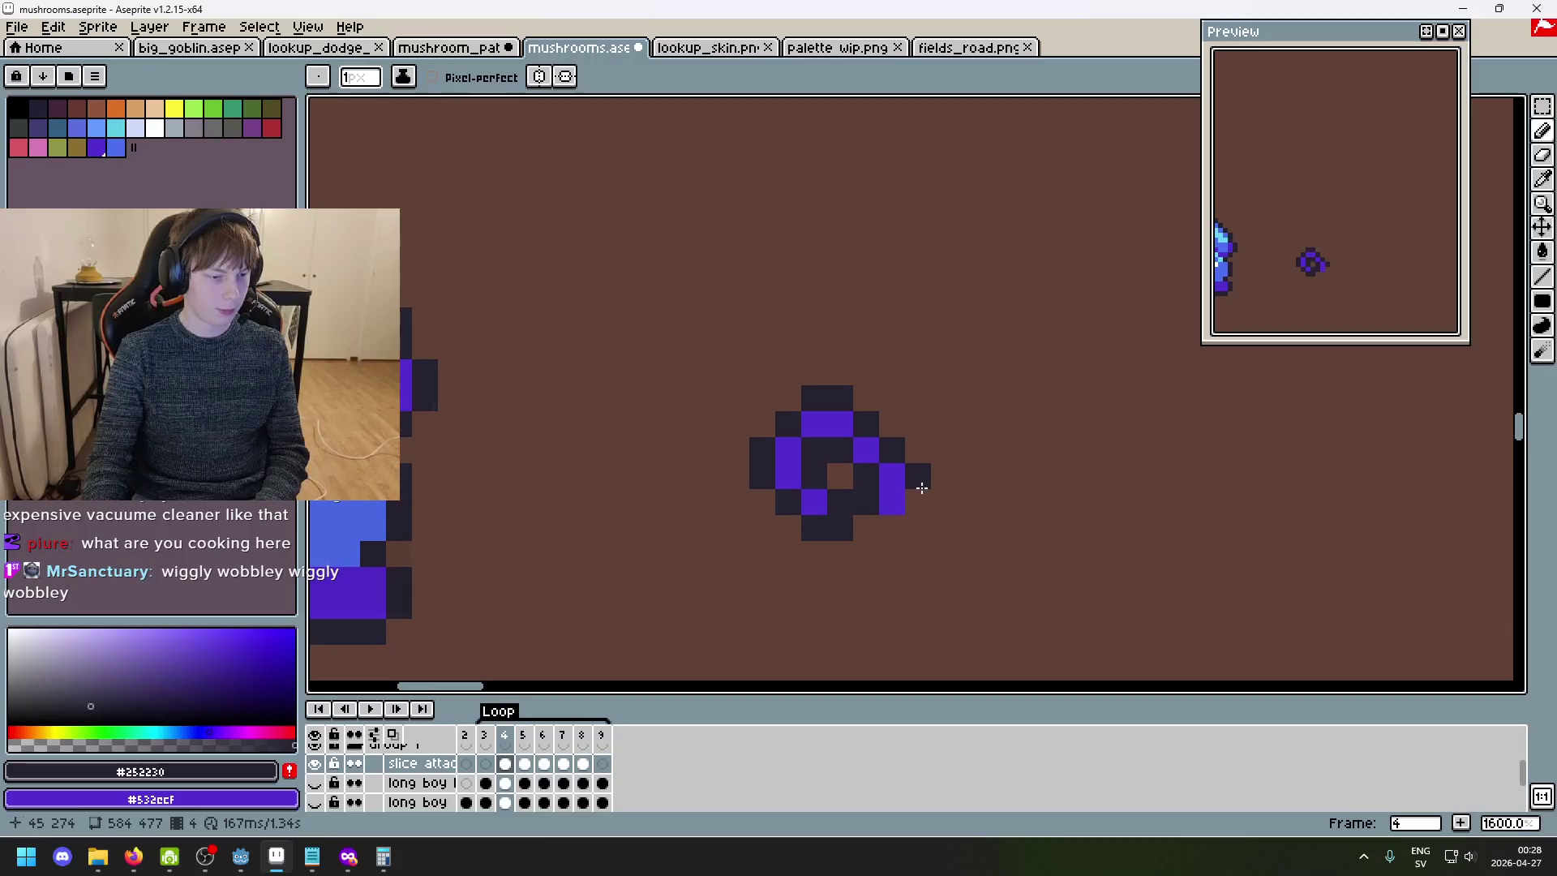
pyautogui.scroll(1, 921, 487)
pyautogui.click(921, 507)
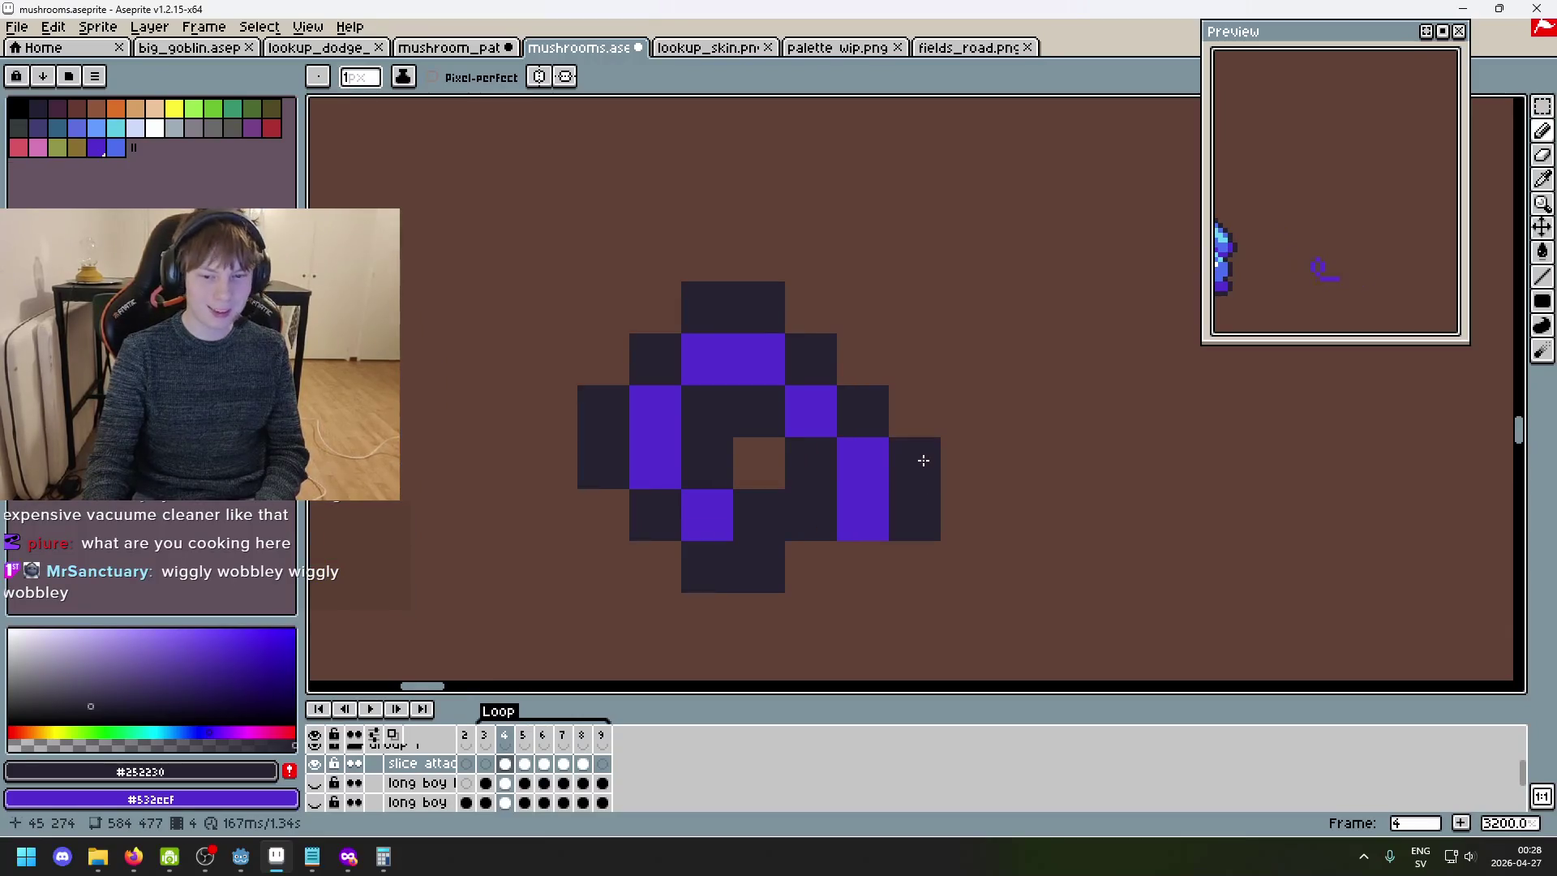
pyautogui.click(928, 559)
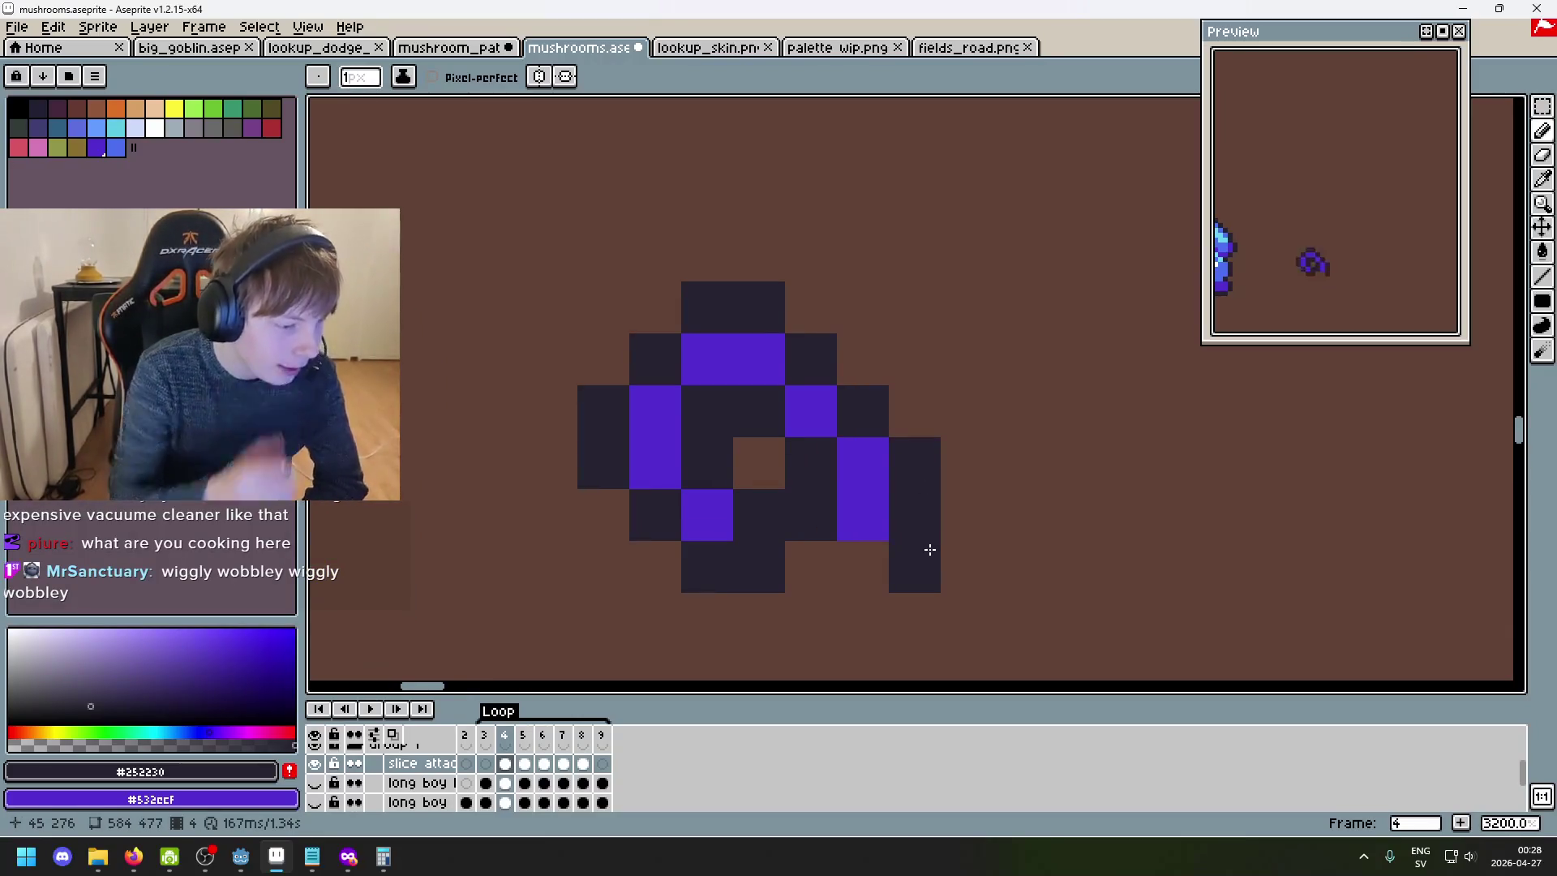
# - Show both long boy layers again and hide the slice attack layer
pyautogui.click(315, 803)
pyautogui.click(314, 783)
pyautogui.click(324, 763)
pyautogui.scroll(-5, 462, 654)
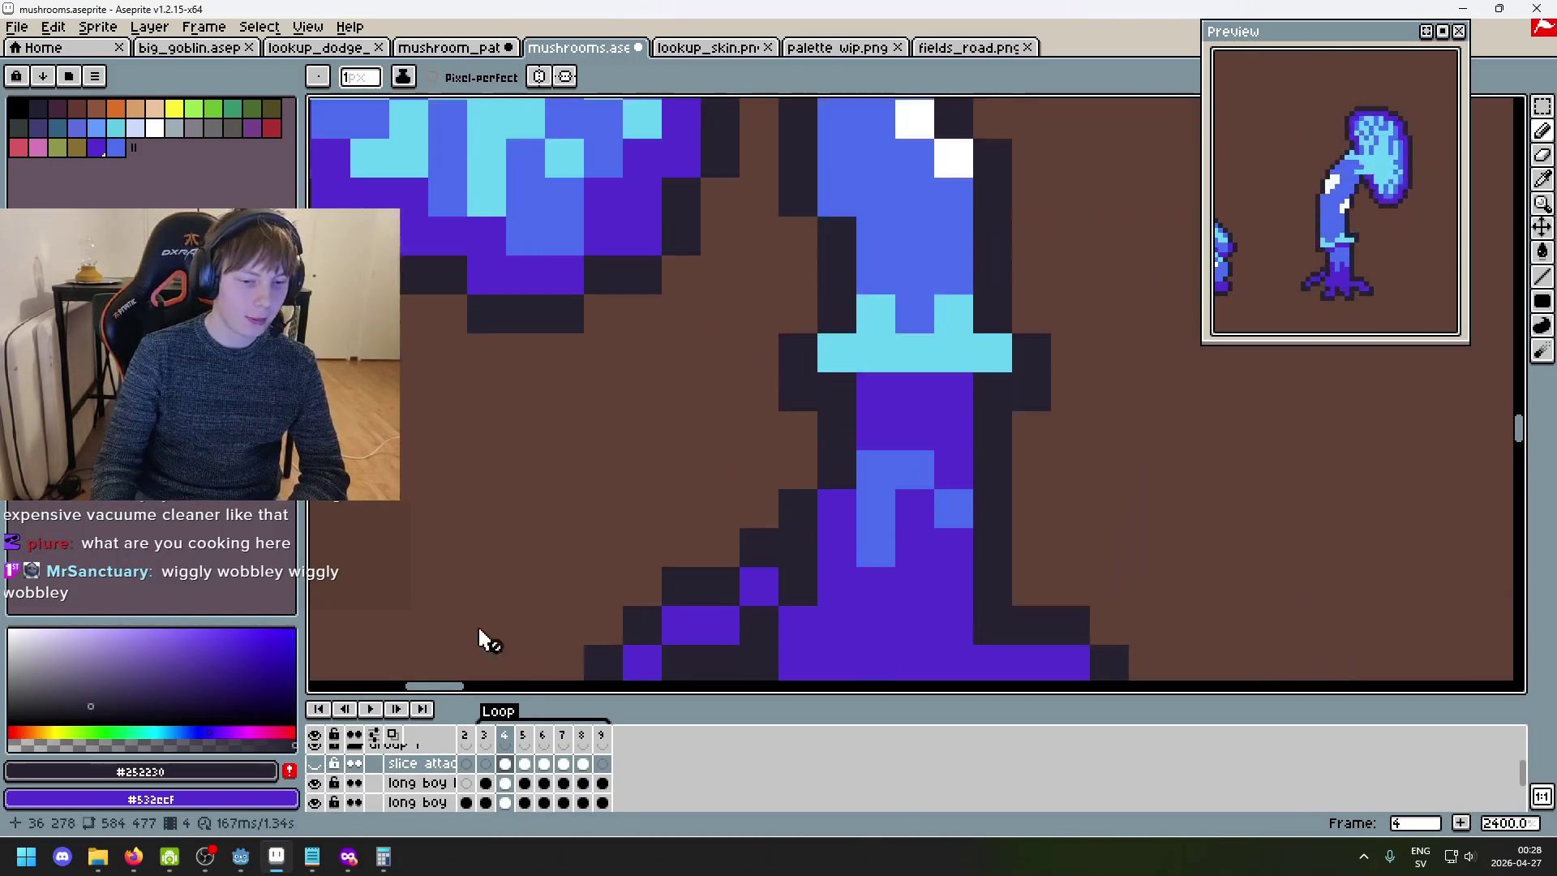
# - Play the mushroom animation, panning the view while it runs, then stop it
pyautogui.click(372, 710)
pyautogui.scroll(-2, 504, 666)
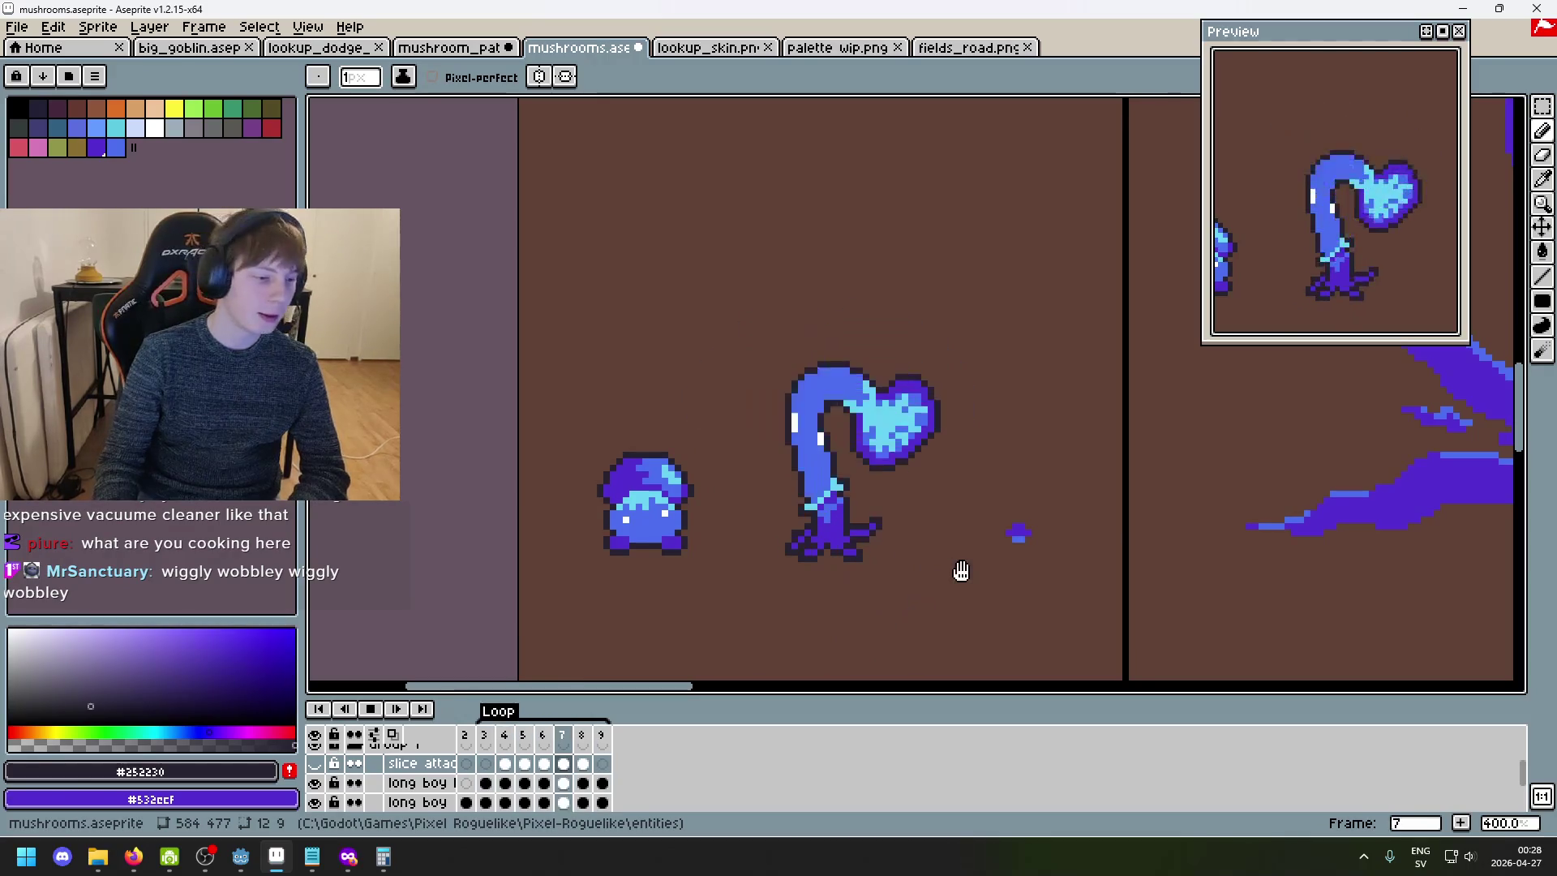
pyautogui.moveTo(865, 574); pyautogui.dragTo(836, 575)
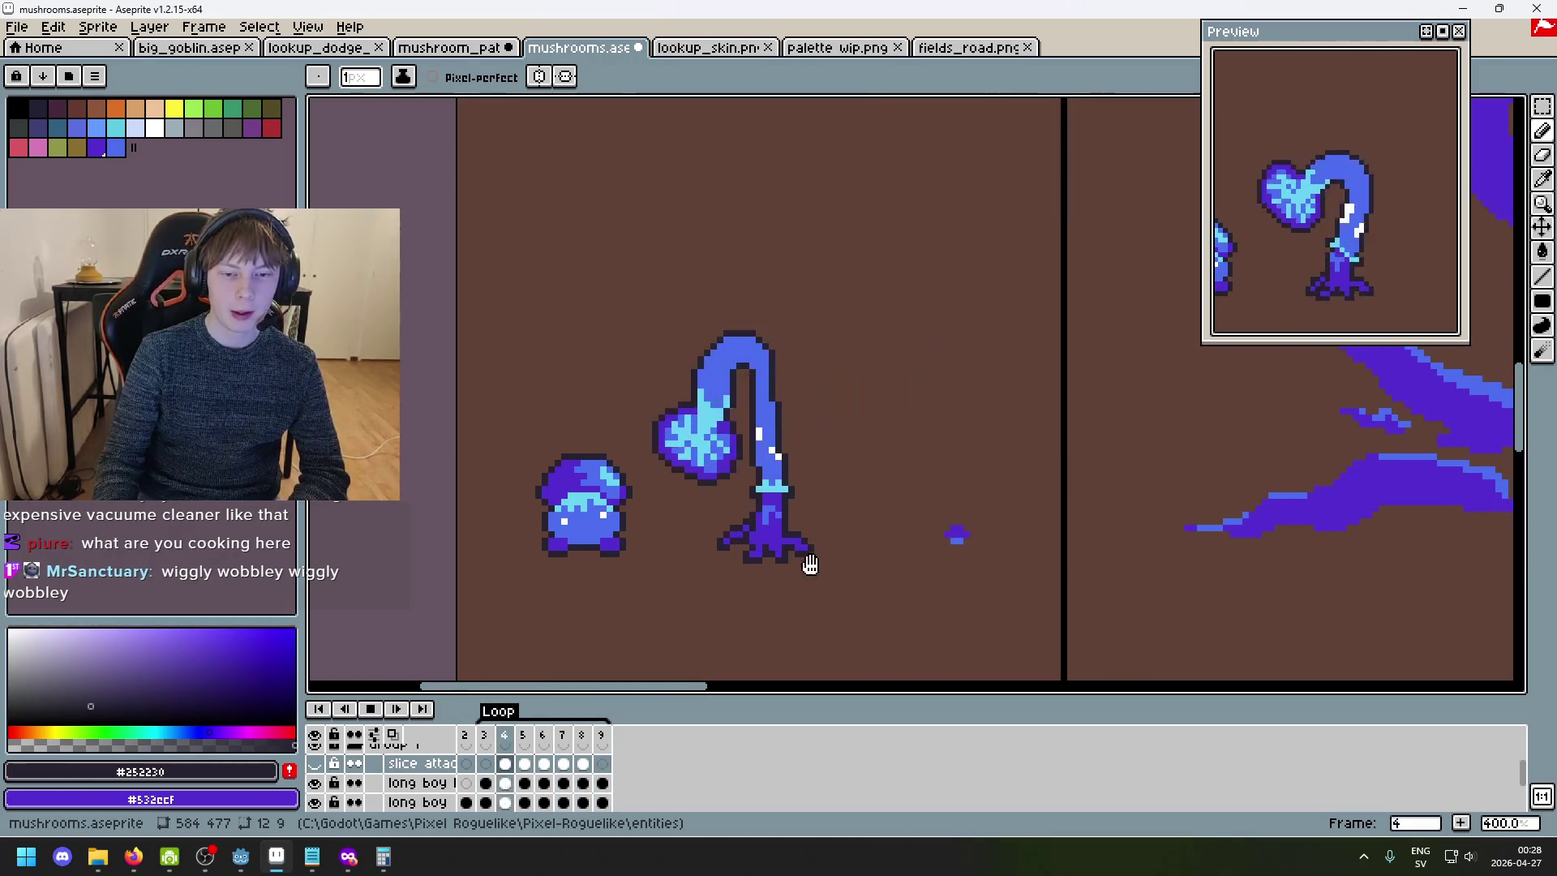
pyautogui.click(381, 717)
# - Hide the legs and stem layers, compare frames 3–4 showing only the slash ring, then switch to Godot
pyautogui.scroll(1, 723, 588)
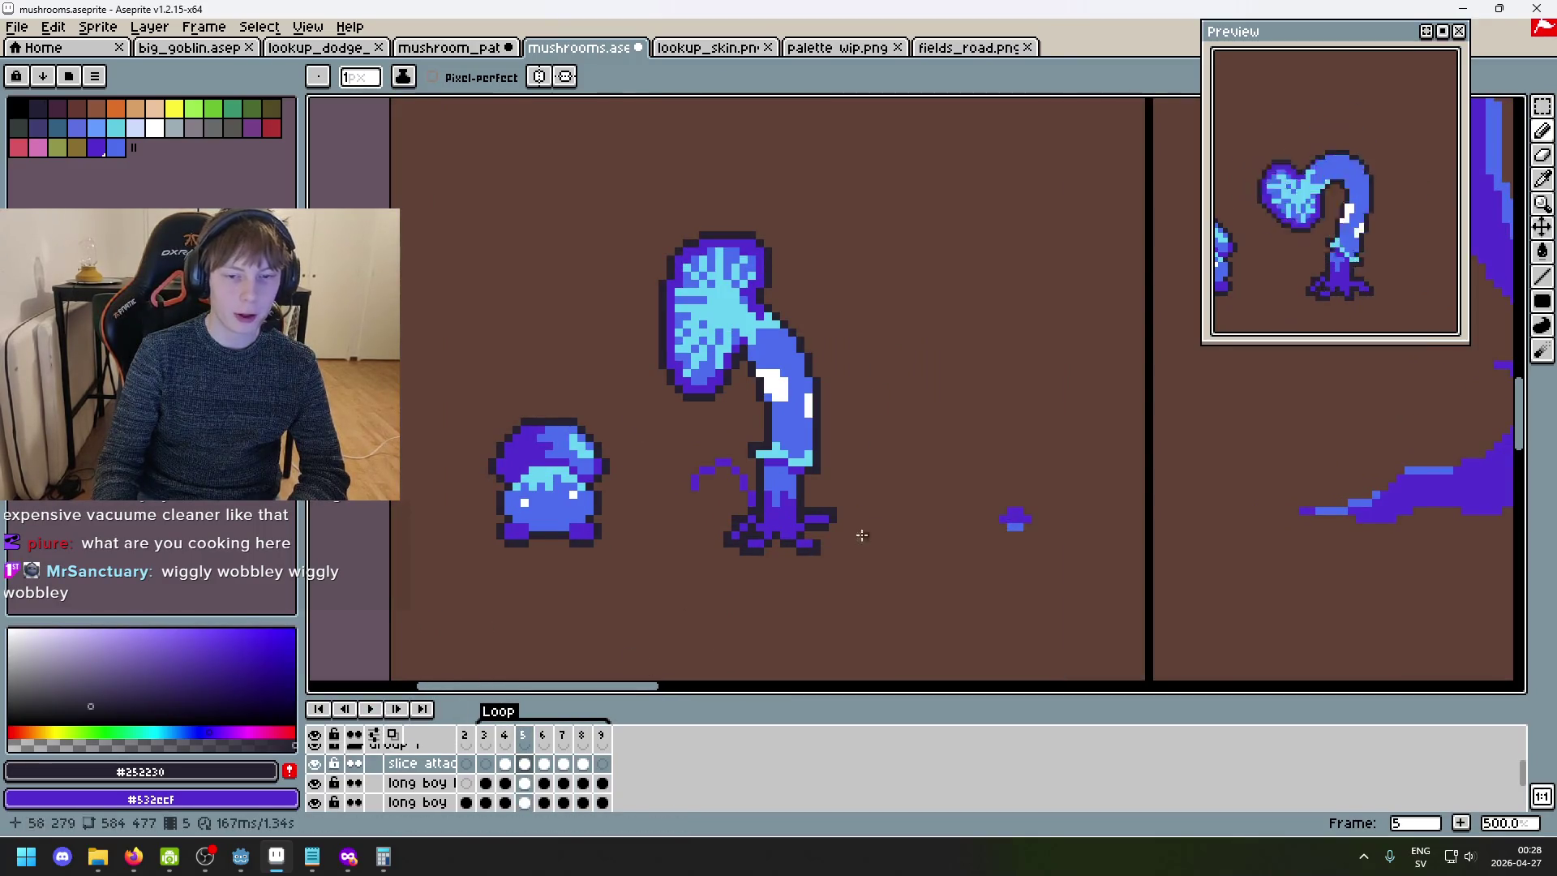
pyautogui.scroll(1, 819, 468)
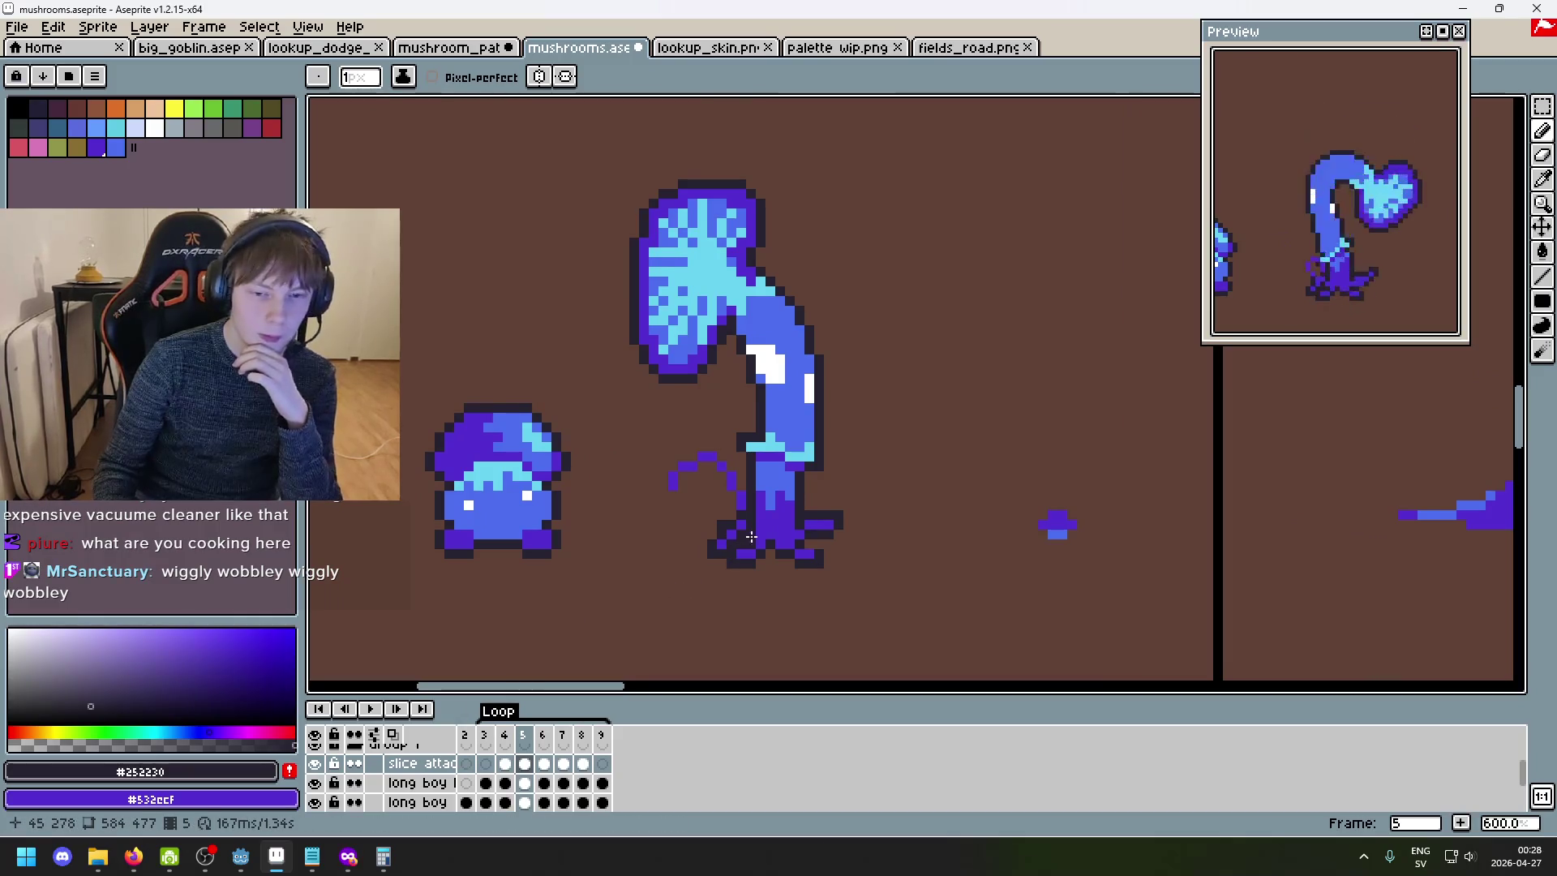
pyautogui.scroll(3, 718, 552)
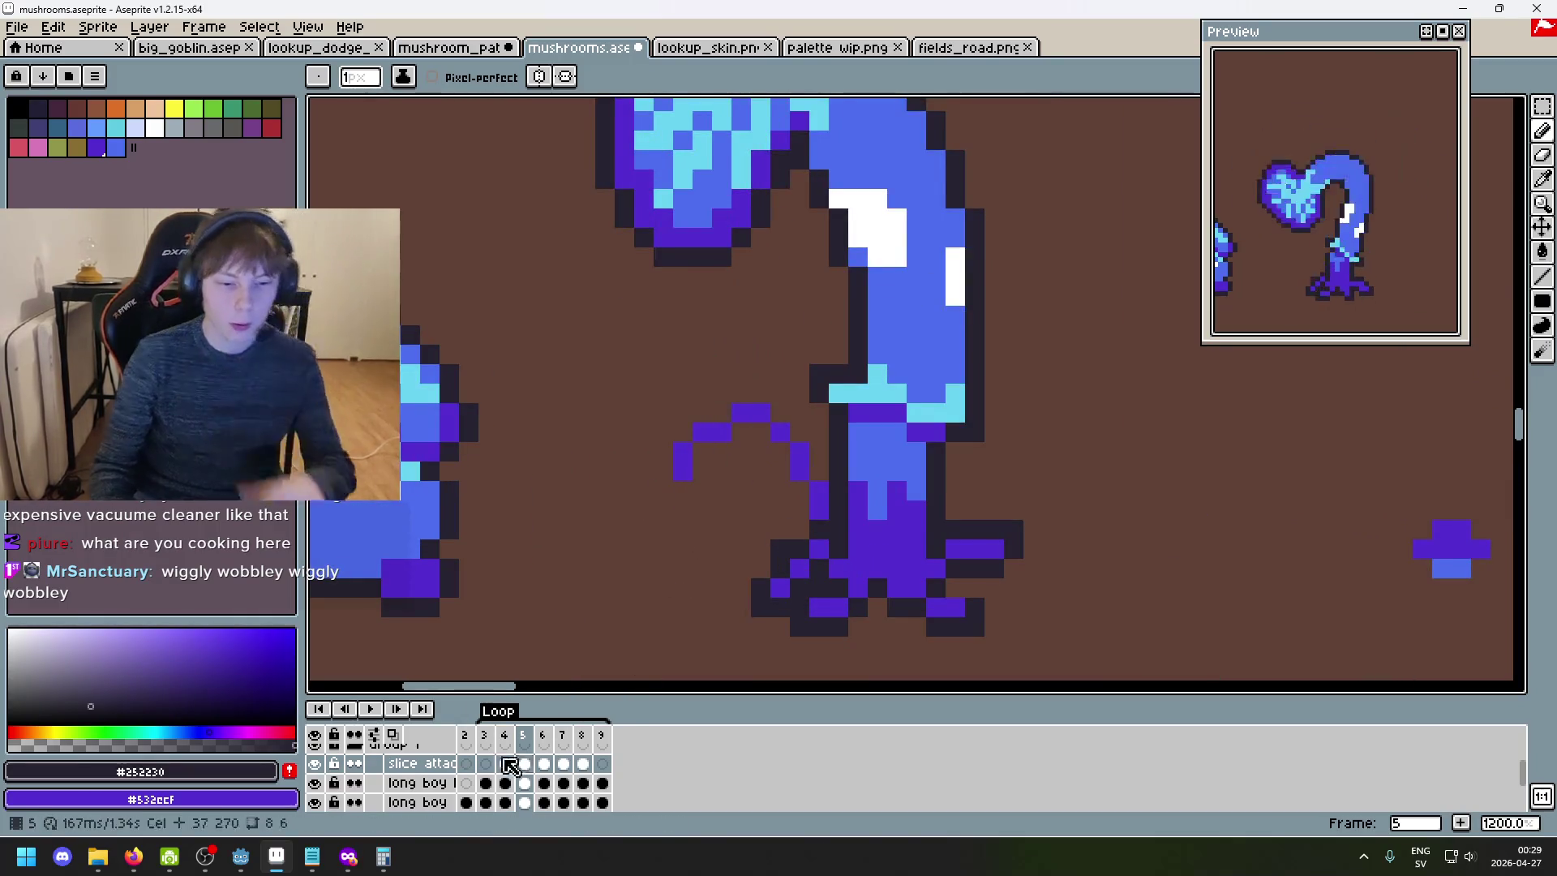
pyautogui.click(315, 784)
pyautogui.click(325, 802)
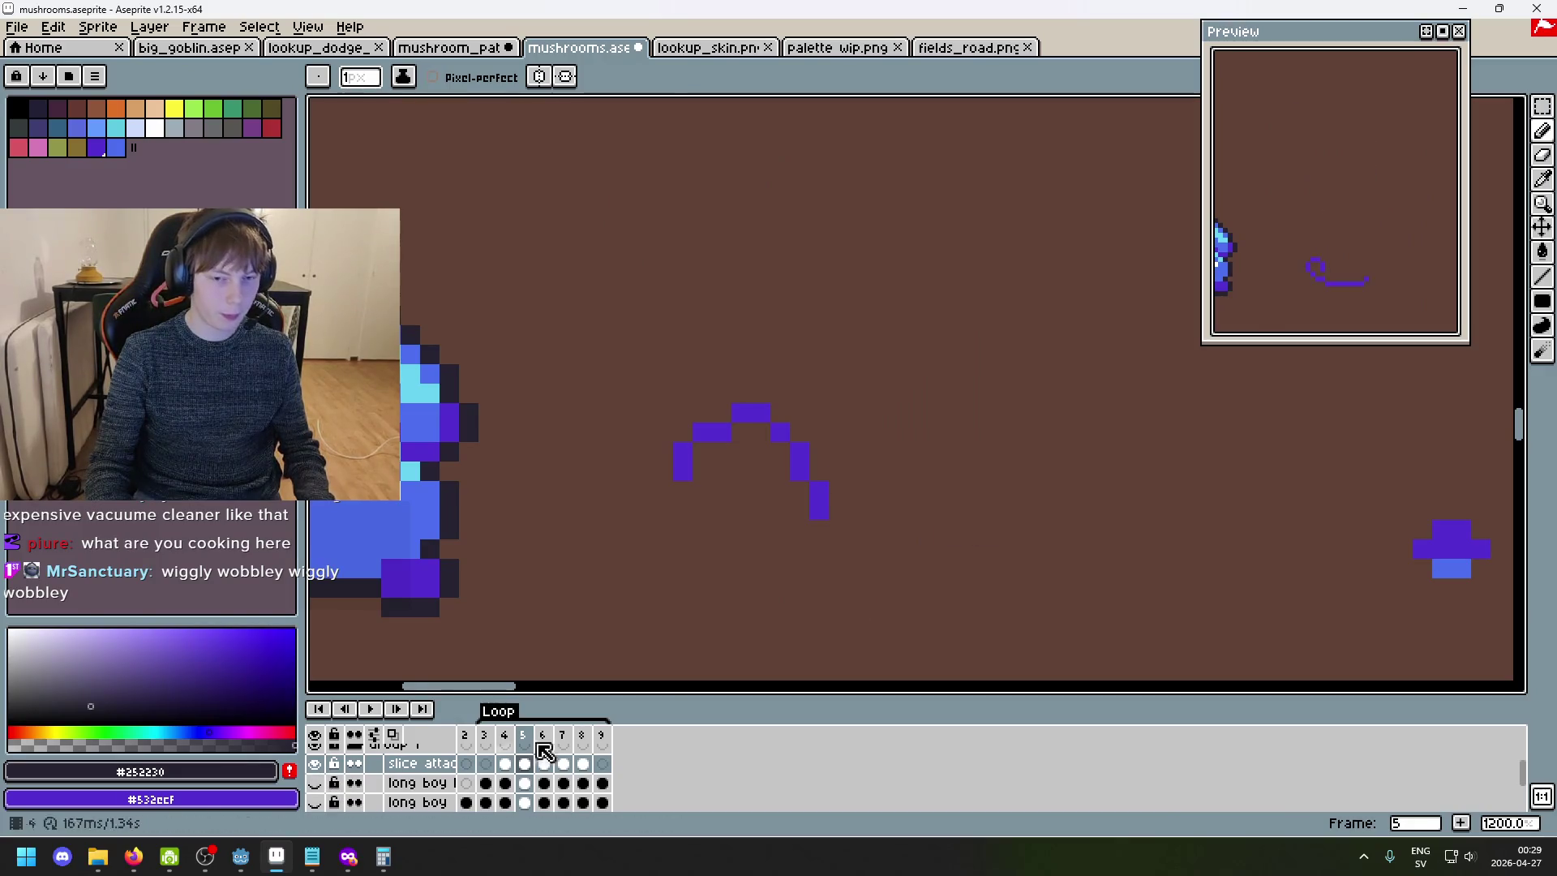
pyautogui.press('Left')
pyautogui.press('Left')
pyautogui.press('Right')
pyautogui.press('Left')
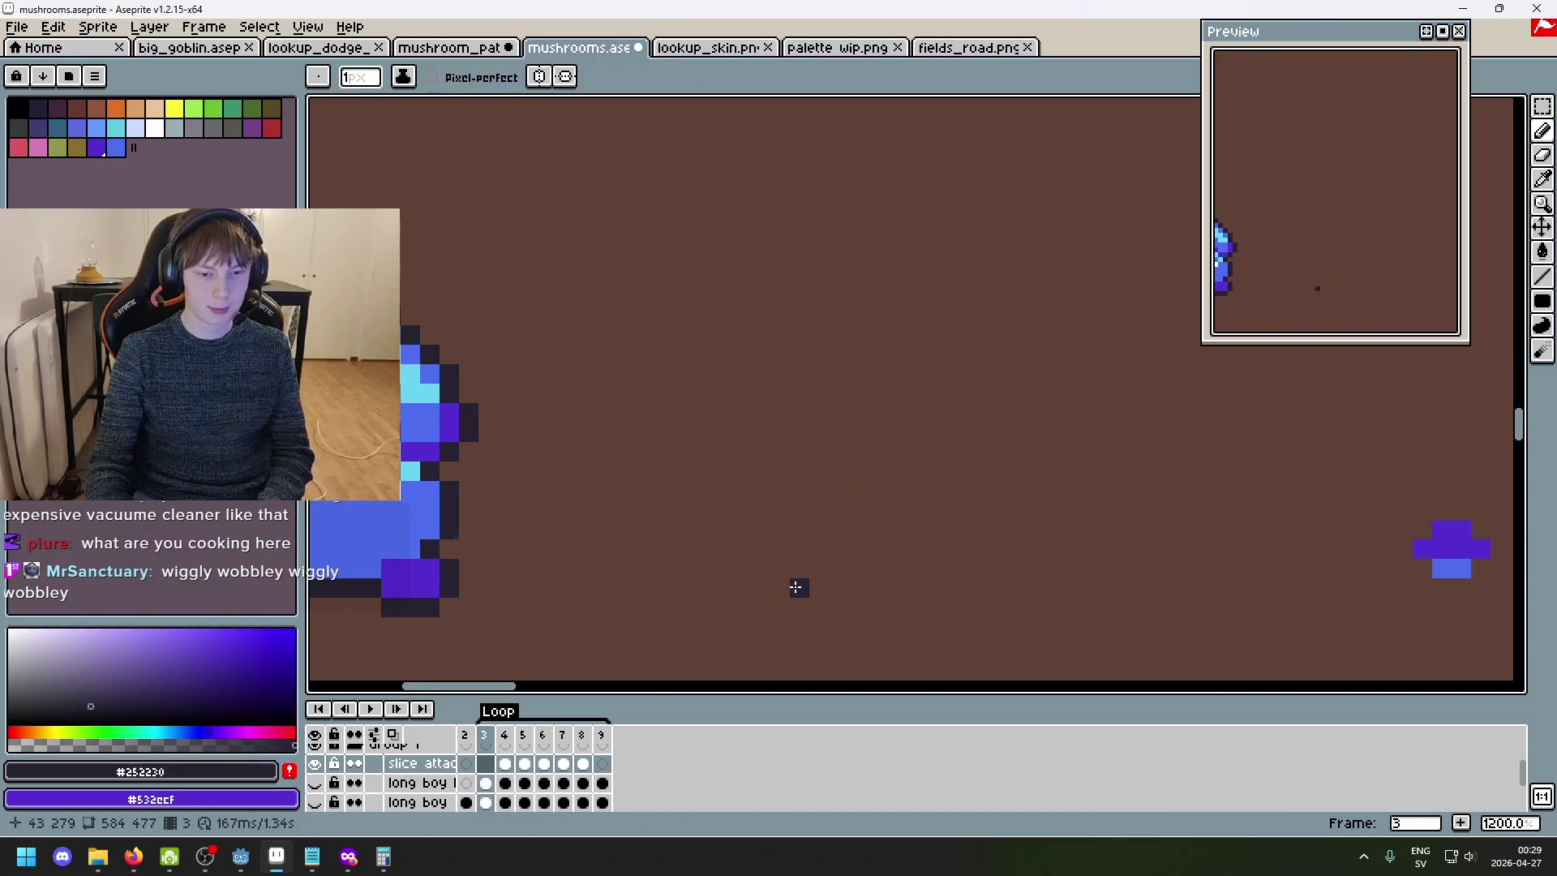
pyautogui.press('Right')
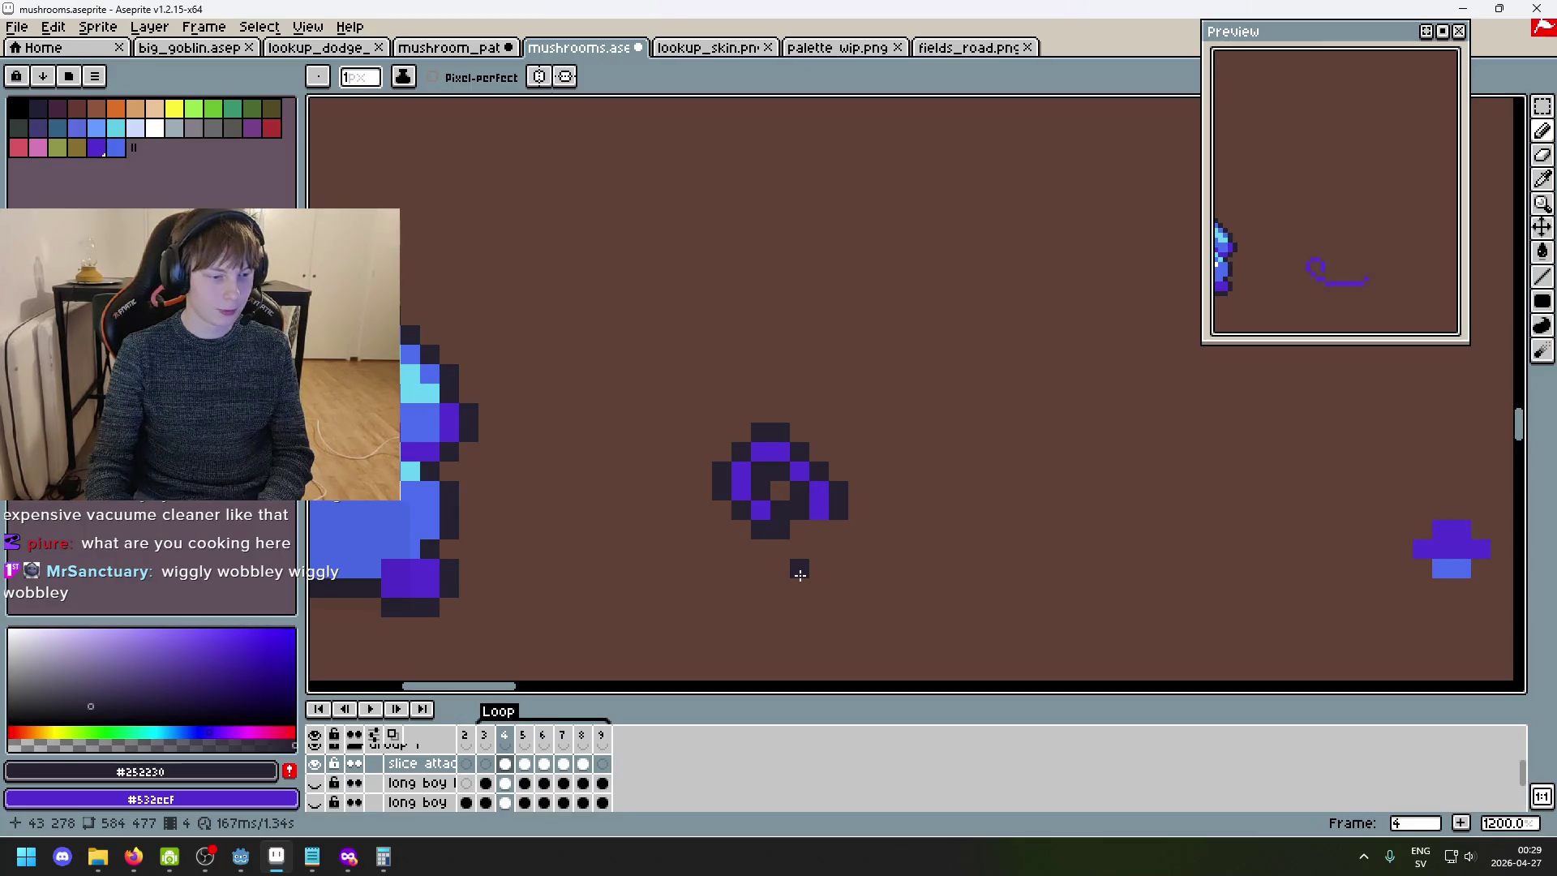
pyautogui.press('Tab')
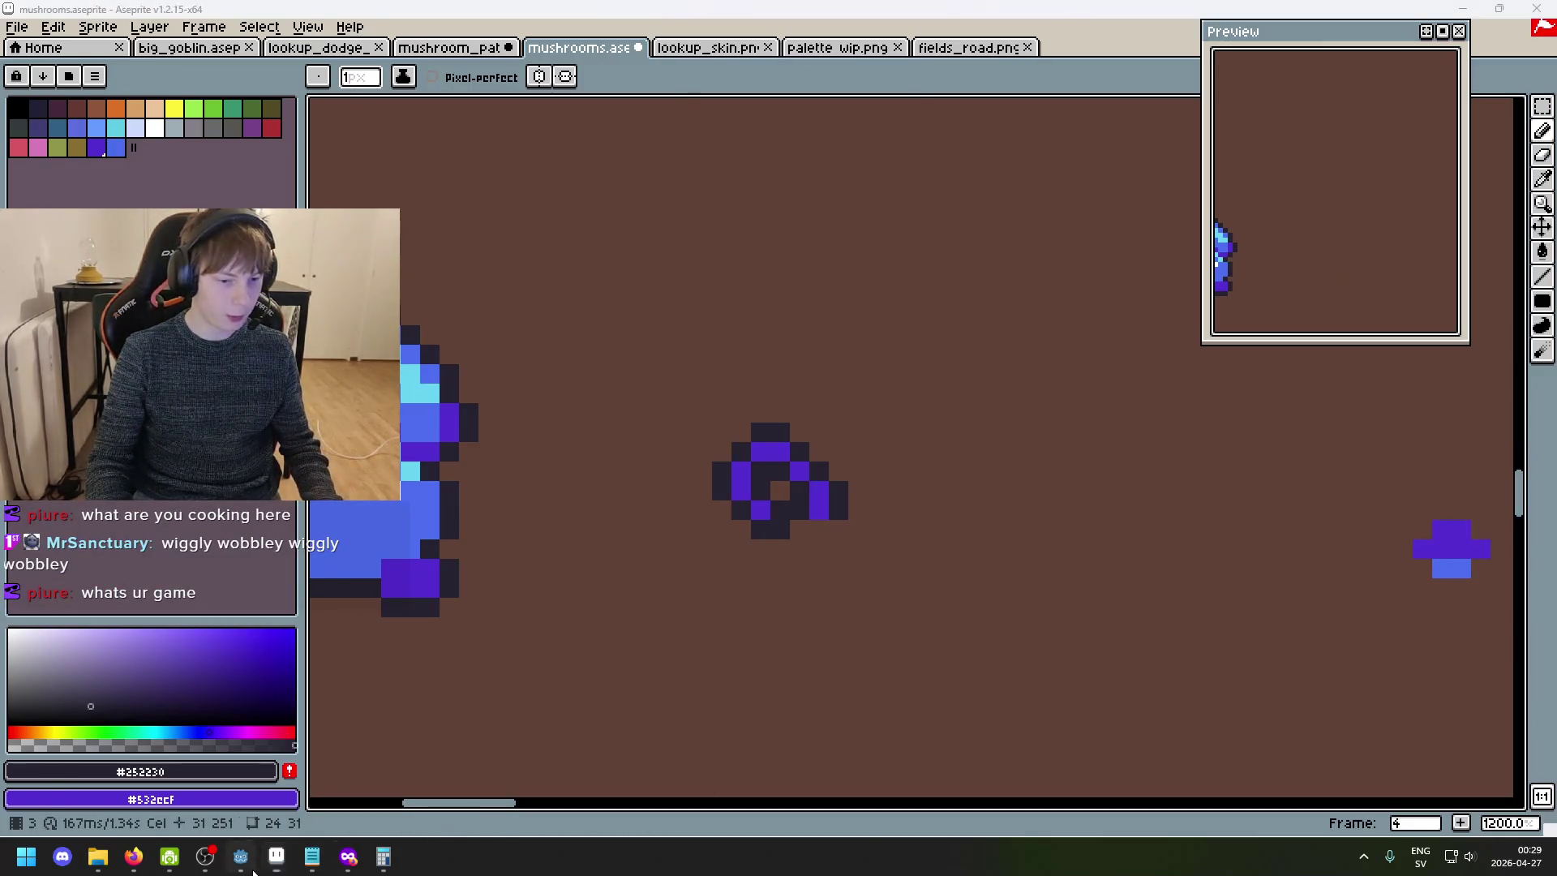
pyautogui.click(250, 866)
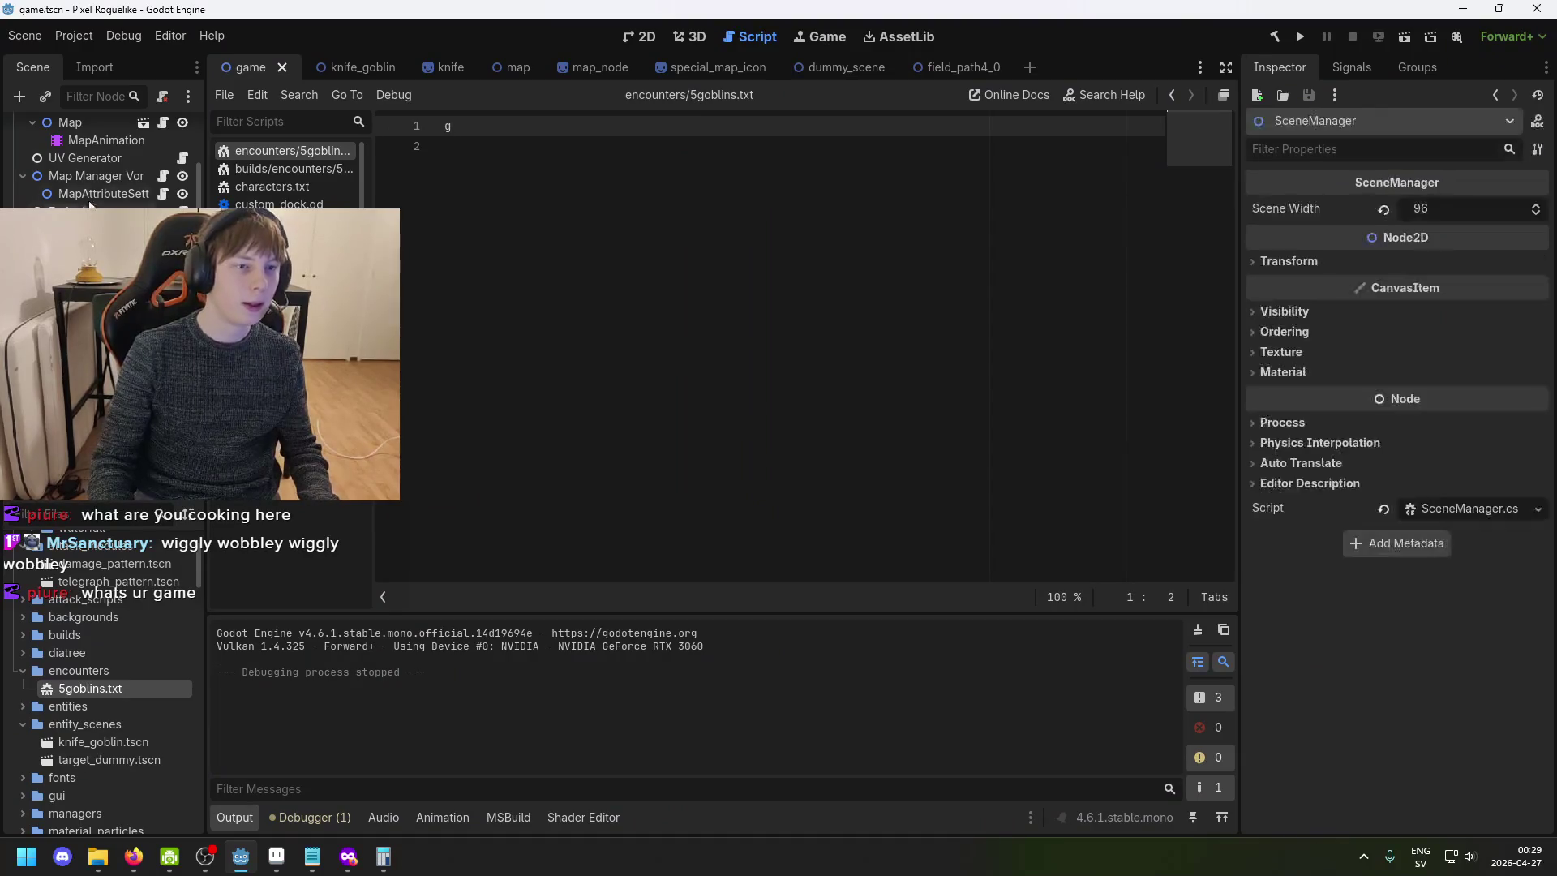
# - Build and run the Pixel Roguelike project to open the knife-goblin battle
pyautogui.click(1302, 37)
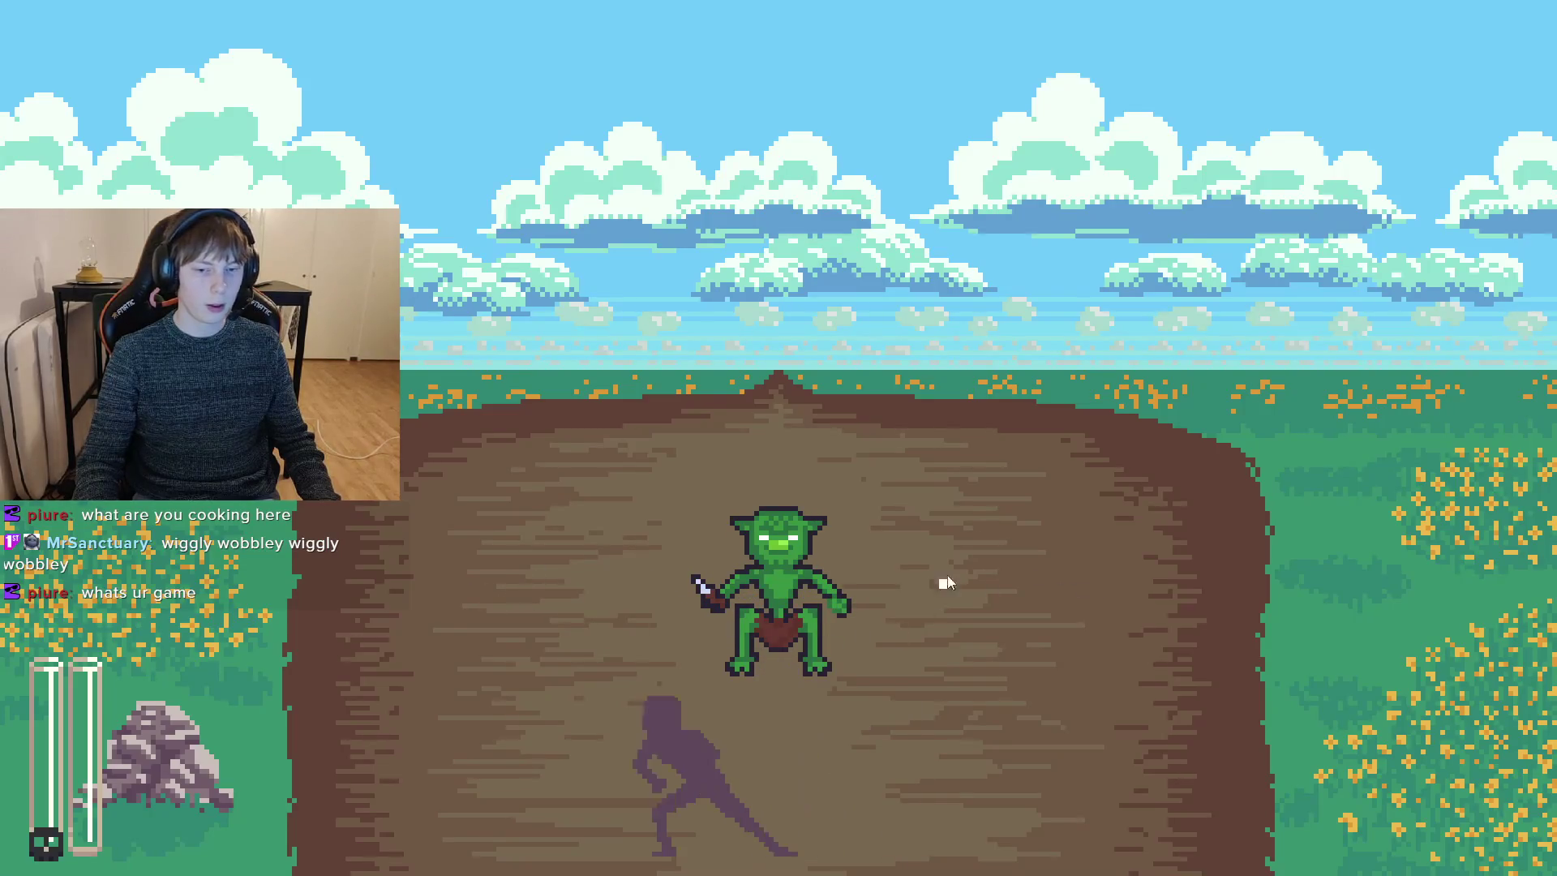
# - Swipe six sword slashes across and around the goblin
pyautogui.moveTo(963, 549); pyautogui.dragTo(464, 614)
pyautogui.moveTo(624, 504); pyautogui.dragTo(1175, 558)
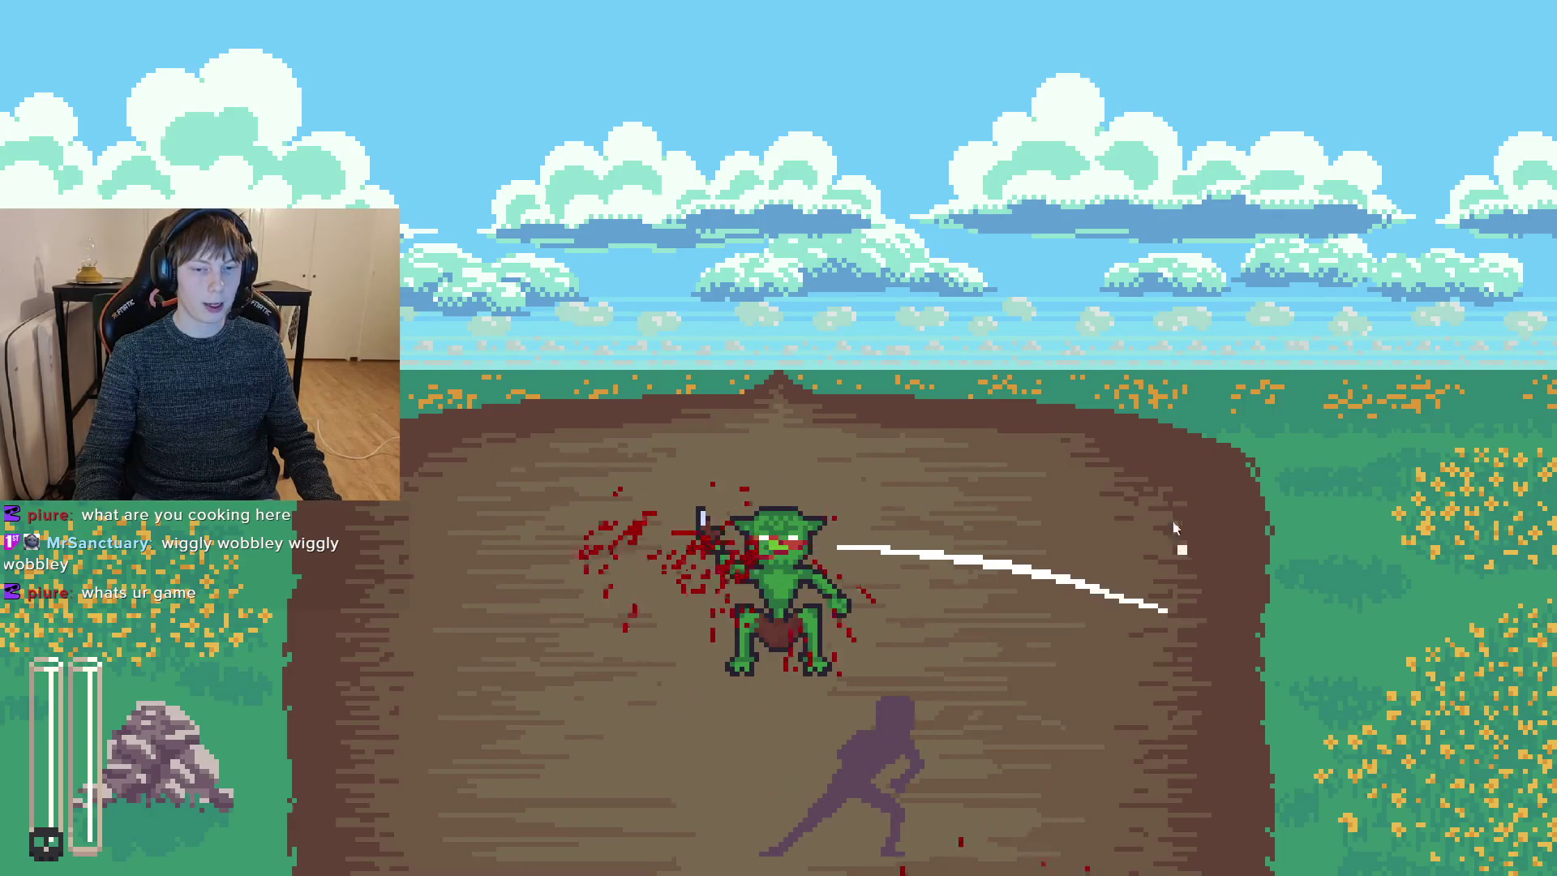
pyautogui.moveTo(932, 368); pyautogui.dragTo(496, 722)
pyautogui.moveTo(924, 620); pyautogui.dragTo(1179, 685)
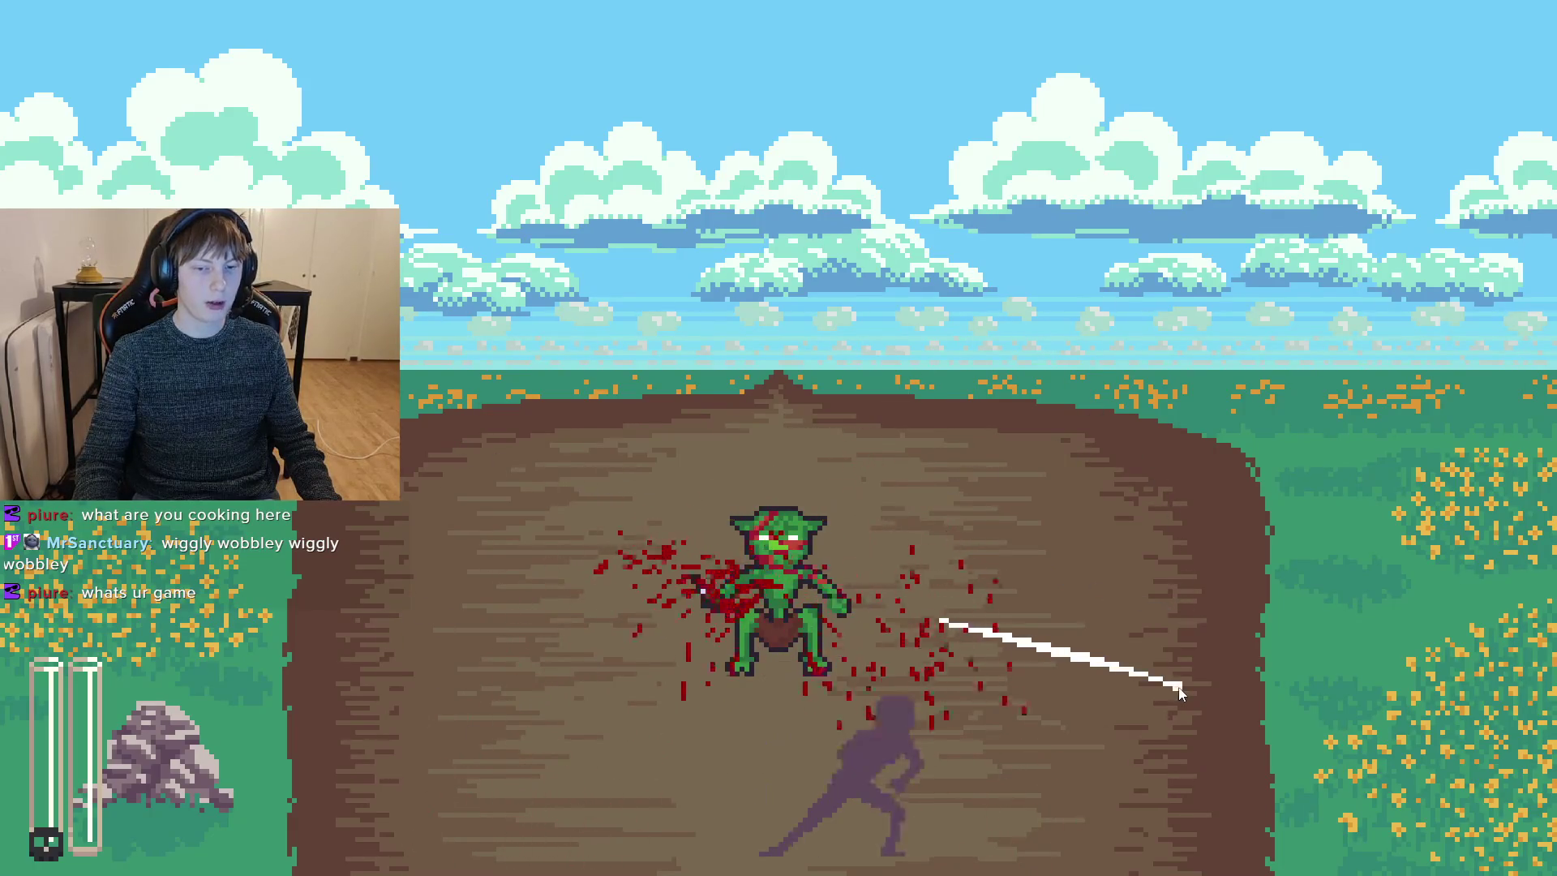
pyautogui.moveTo(686, 732)
pyautogui.mouseDown()
pyautogui.moveTo(714, 584)
pyautogui.moveTo(931, 618)
pyautogui.moveTo(799, 806)
pyautogui.mouseUp()
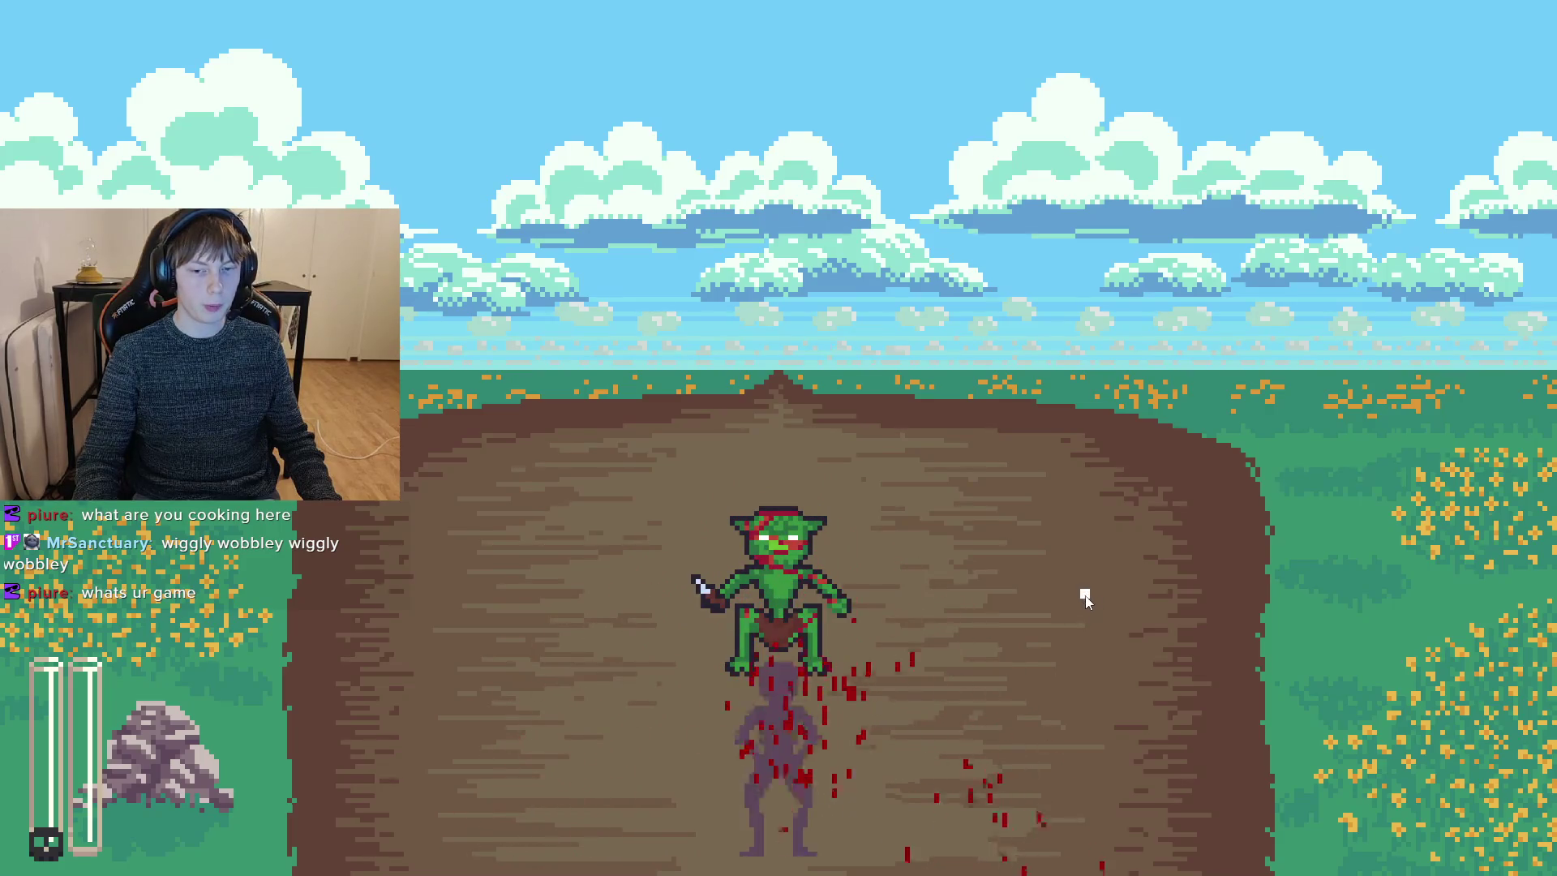
pyautogui.moveTo(519, 511)
pyautogui.mouseDown()
pyautogui.moveTo(713, 517)
pyautogui.moveTo(1127, 589)
pyautogui.moveTo(1039, 591)
pyautogui.moveTo(1119, 567)
pyautogui.moveTo(1015, 650)
pyautogui.mouseUp()
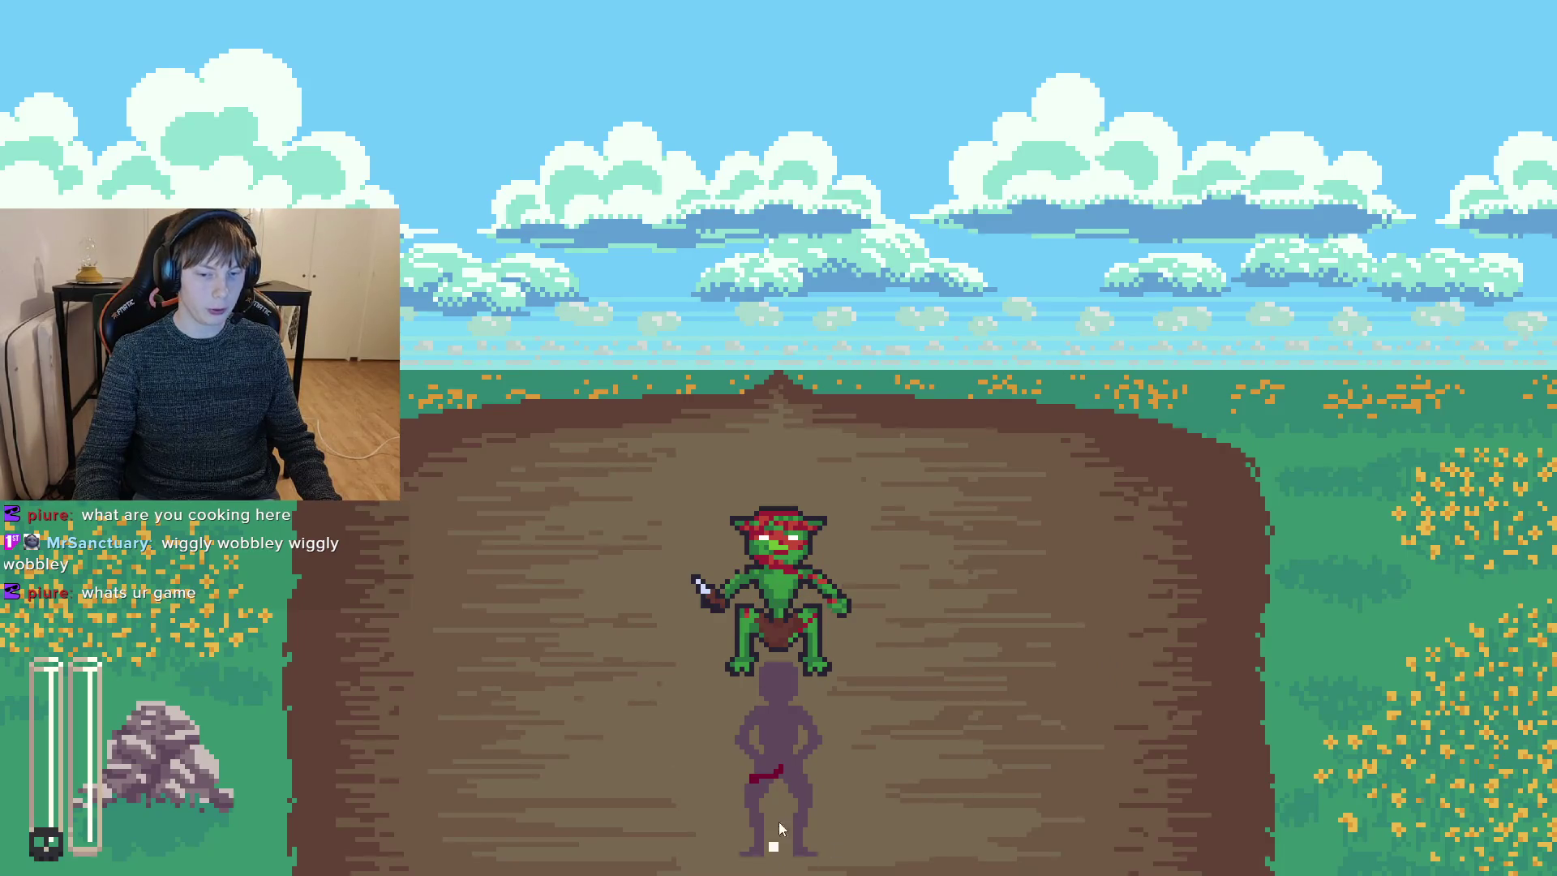
# - Dodge left and right, then land a flurry of clicked attacks on the goblin
pyautogui.press('a')
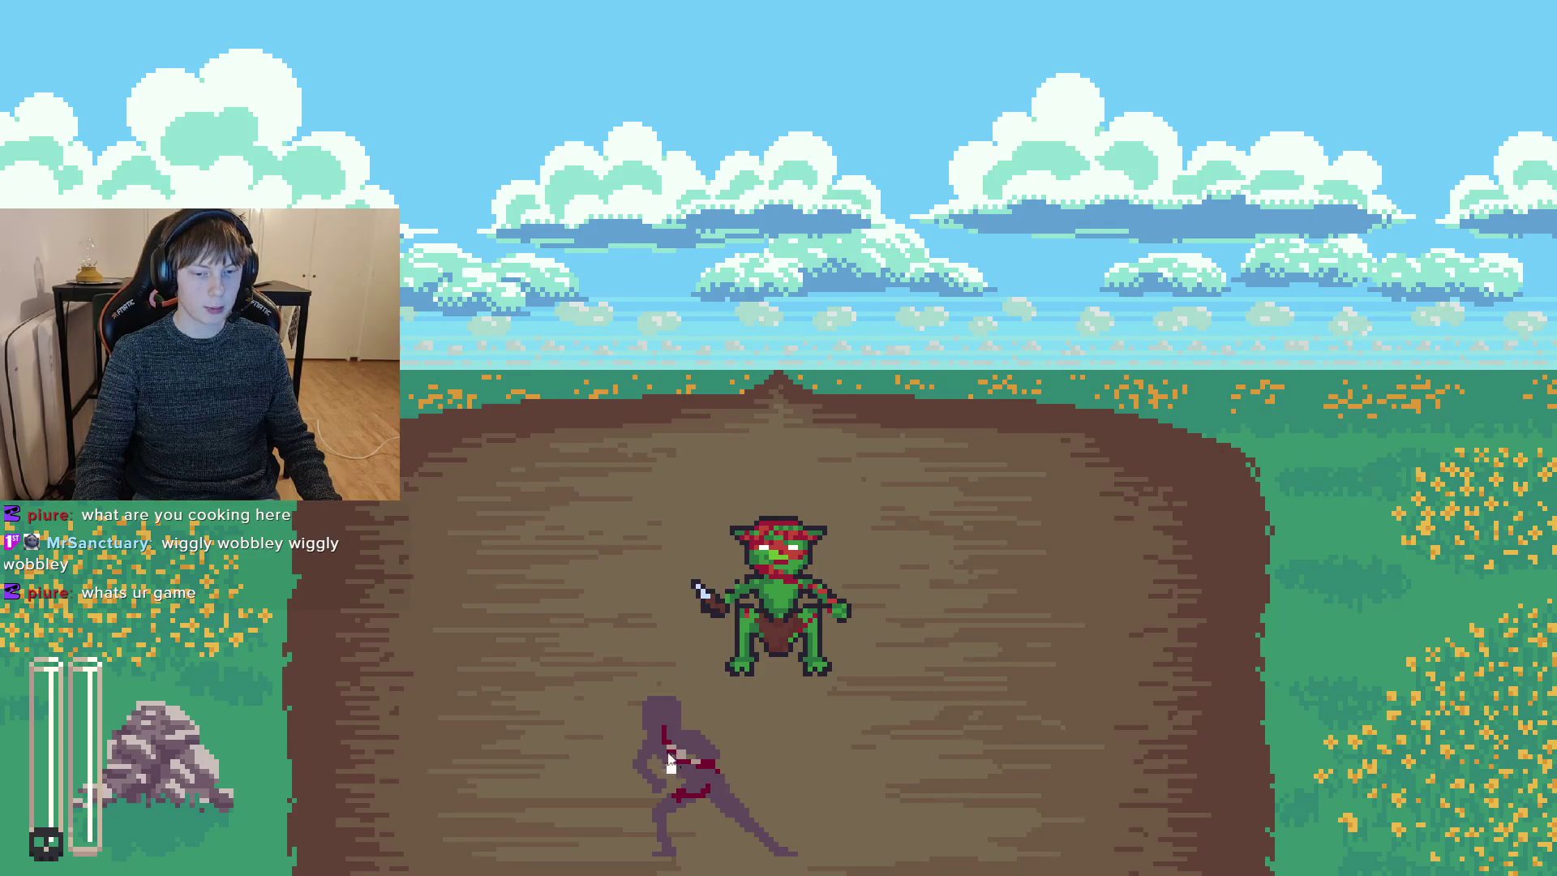
pyautogui.press('d')
pyautogui.press('a')
pyautogui.press('d')
pyautogui.click(946, 608)
pyautogui.click(892, 561)
pyautogui.click(989, 566)
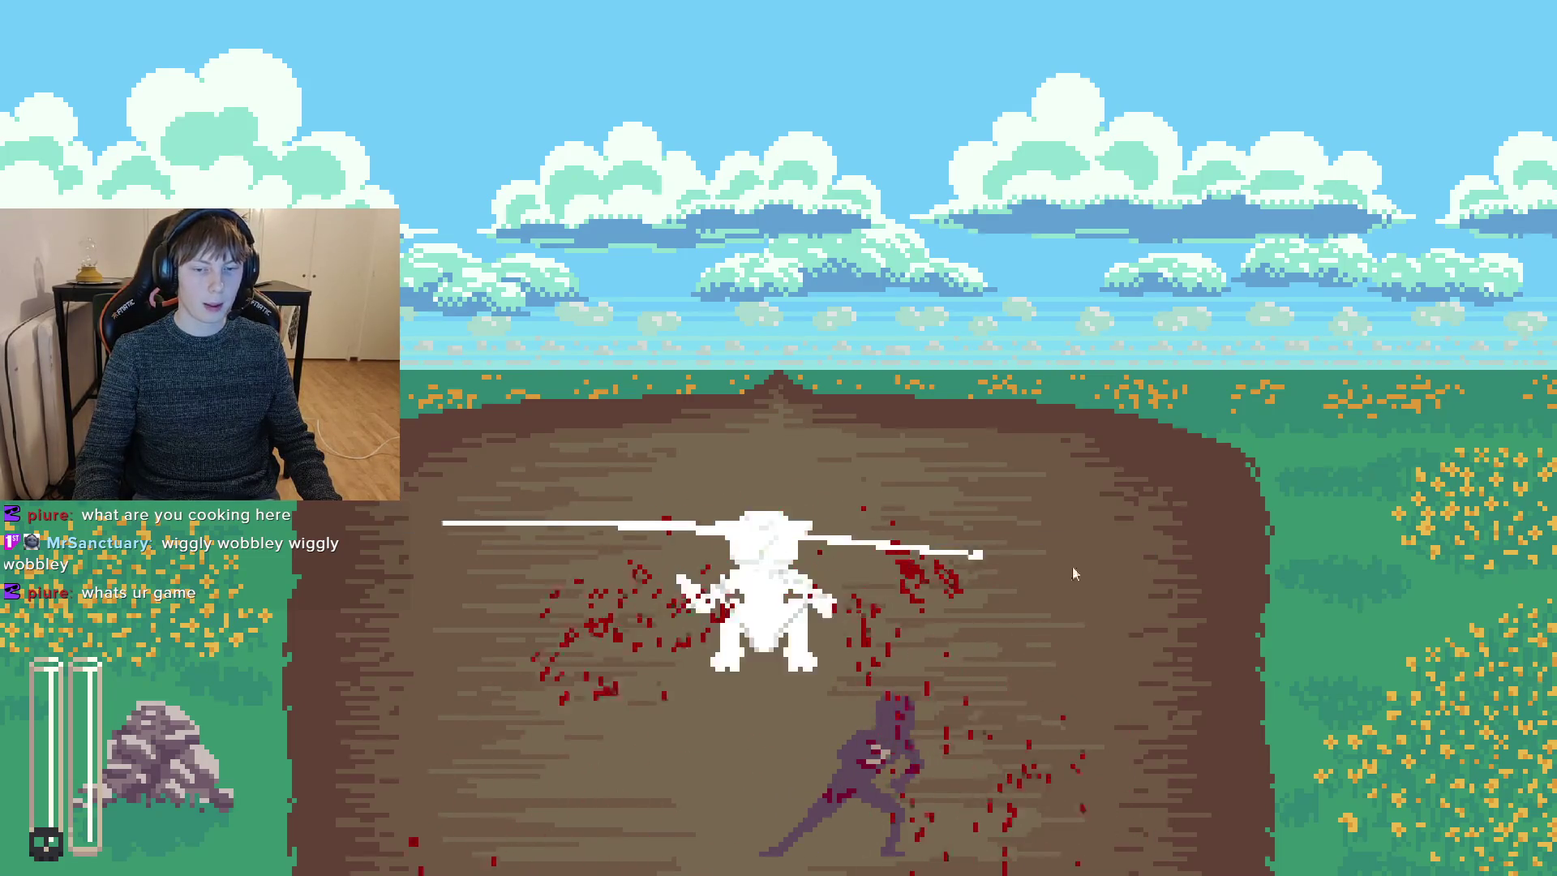
pyautogui.click(981, 608)
pyautogui.click(937, 680)
pyautogui.press('d')
pyautogui.click(932, 568)
pyautogui.click(713, 554)
# - Keep alternating side-dashes with slashes while standing under the goblin
pyautogui.press('a')
pyautogui.click(896, 430)
pyautogui.press('d')
pyautogui.click(648, 734)
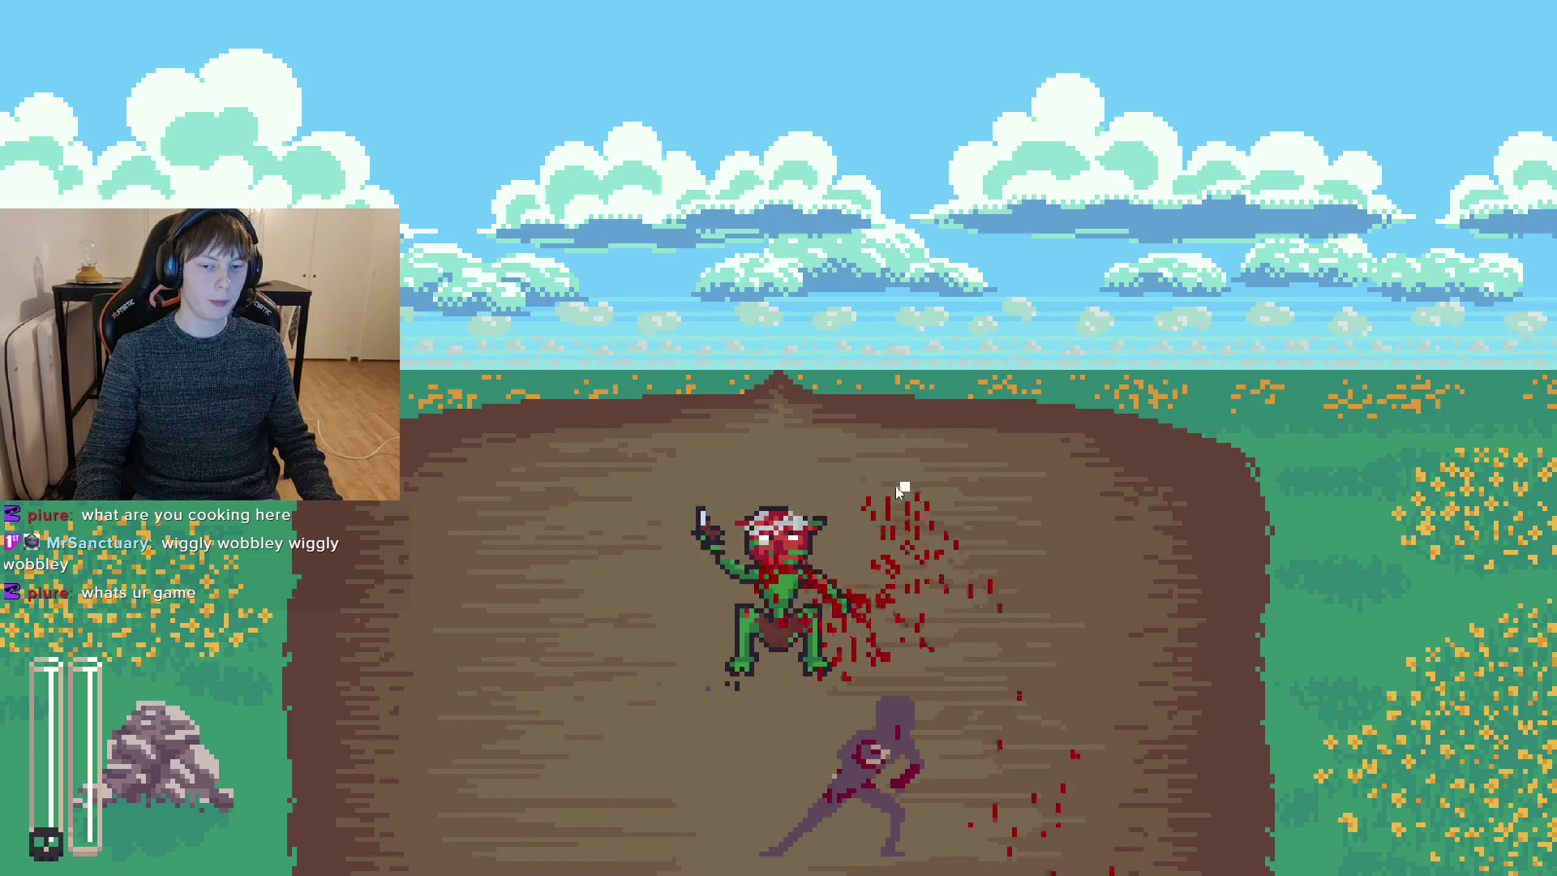
pyautogui.press('a')
pyautogui.click(631, 672)
pyautogui.press('d')
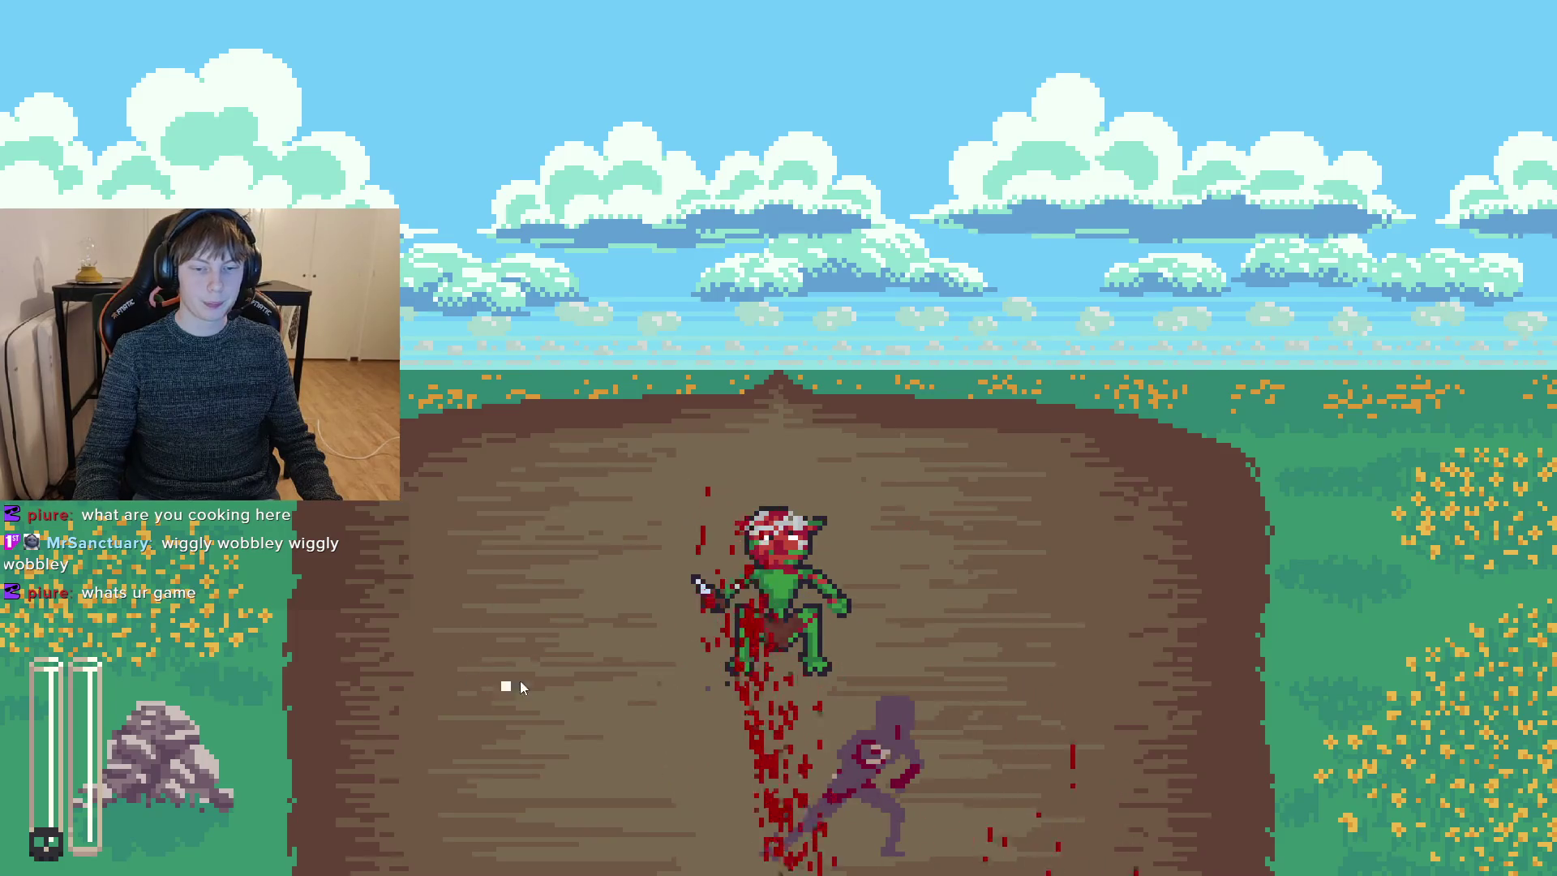
pyautogui.click(503, 693)
pyautogui.click(718, 543)
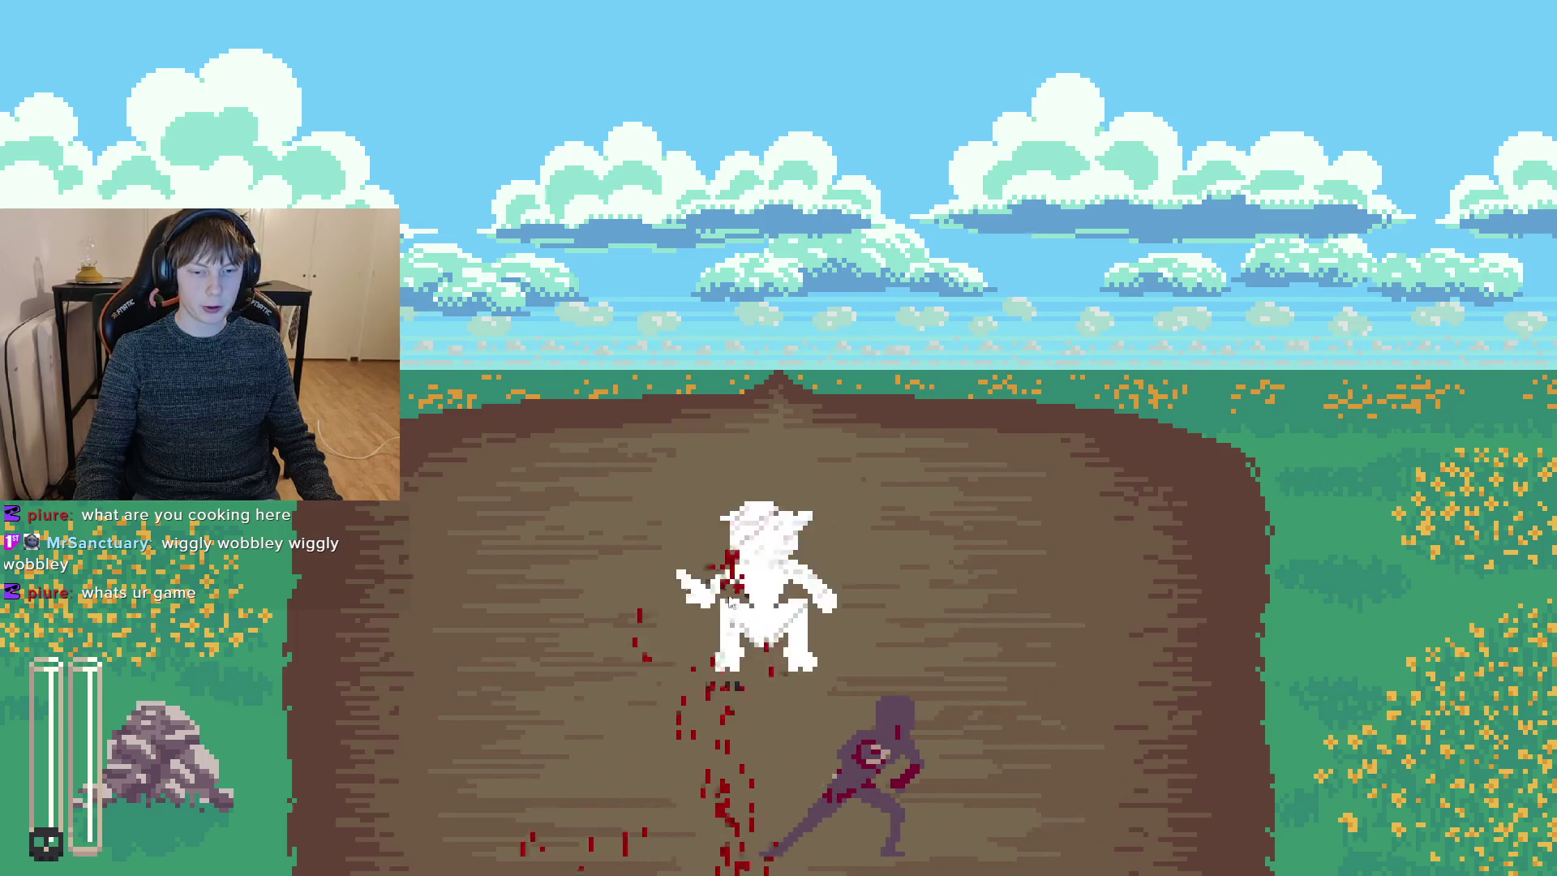
pyautogui.click(734, 590)
pyautogui.click(725, 558)
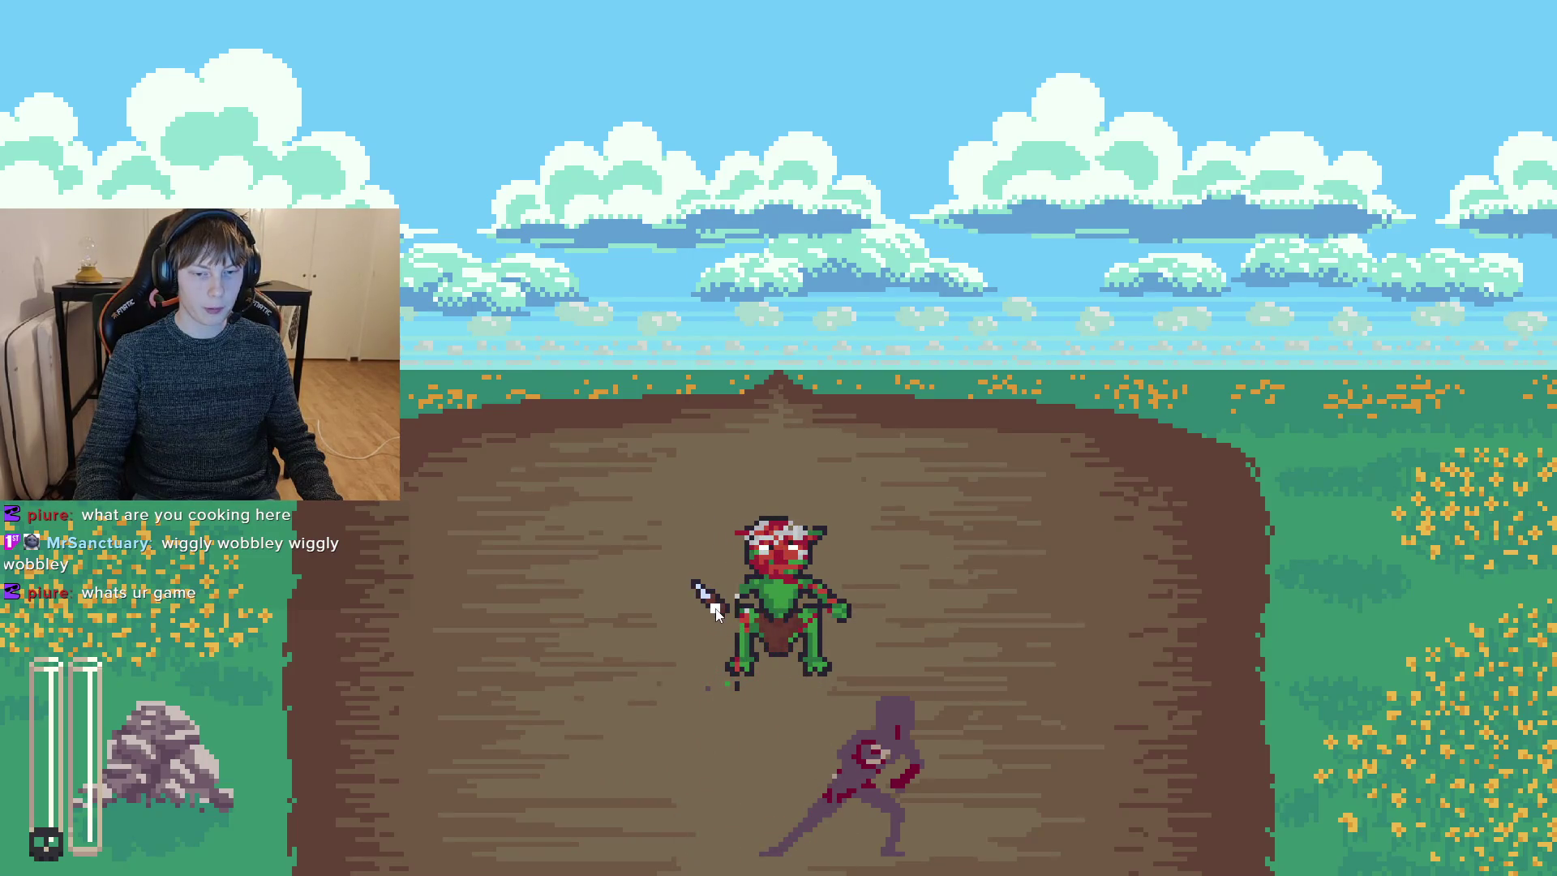
pyautogui.click(882, 562)
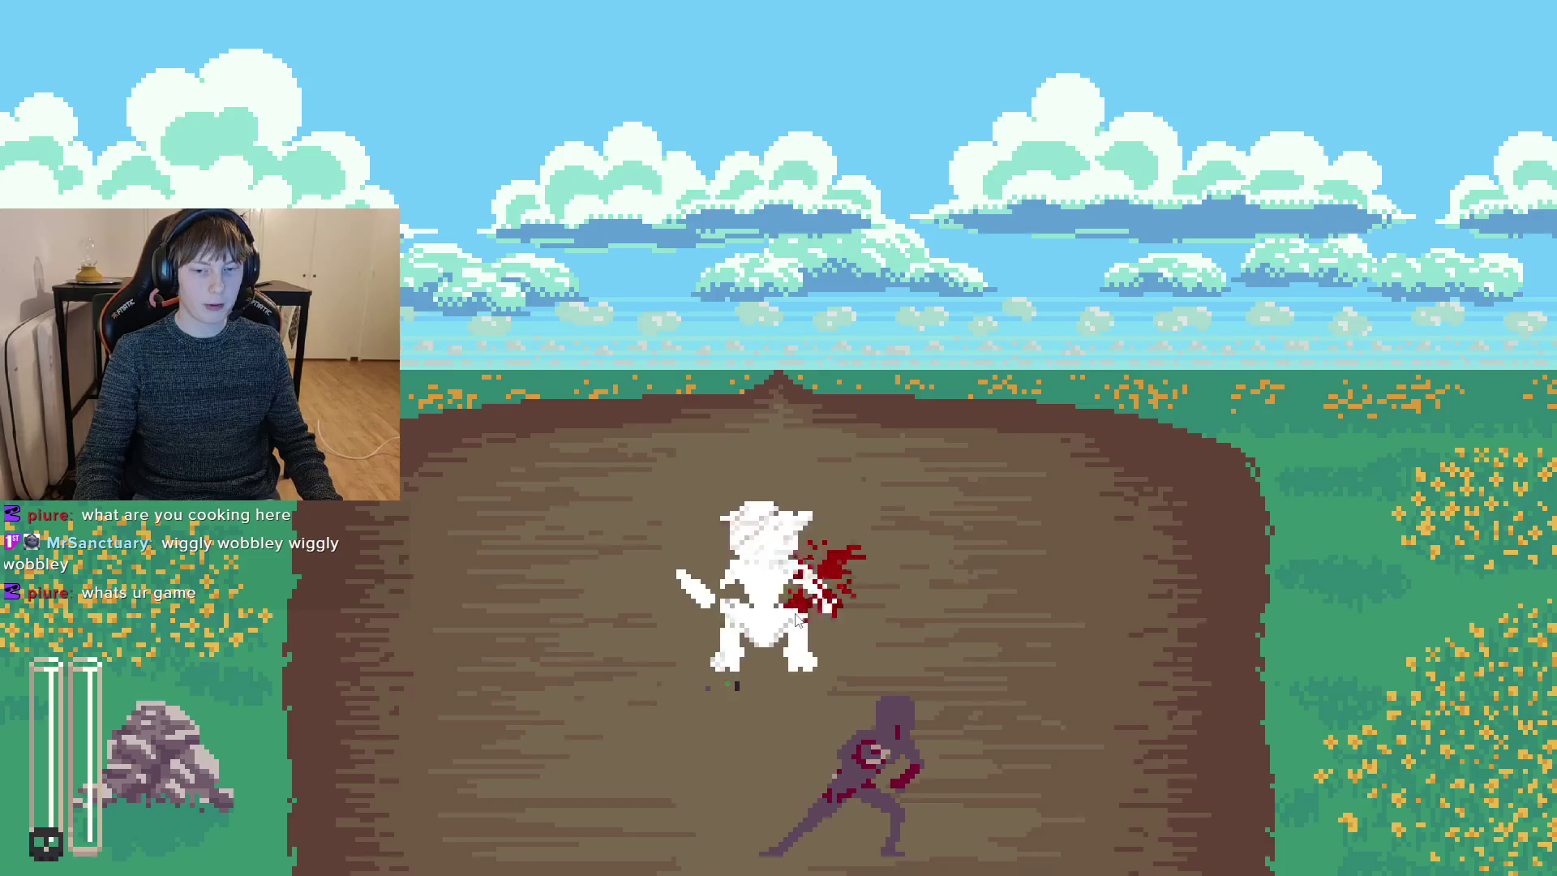
pyautogui.click(849, 572)
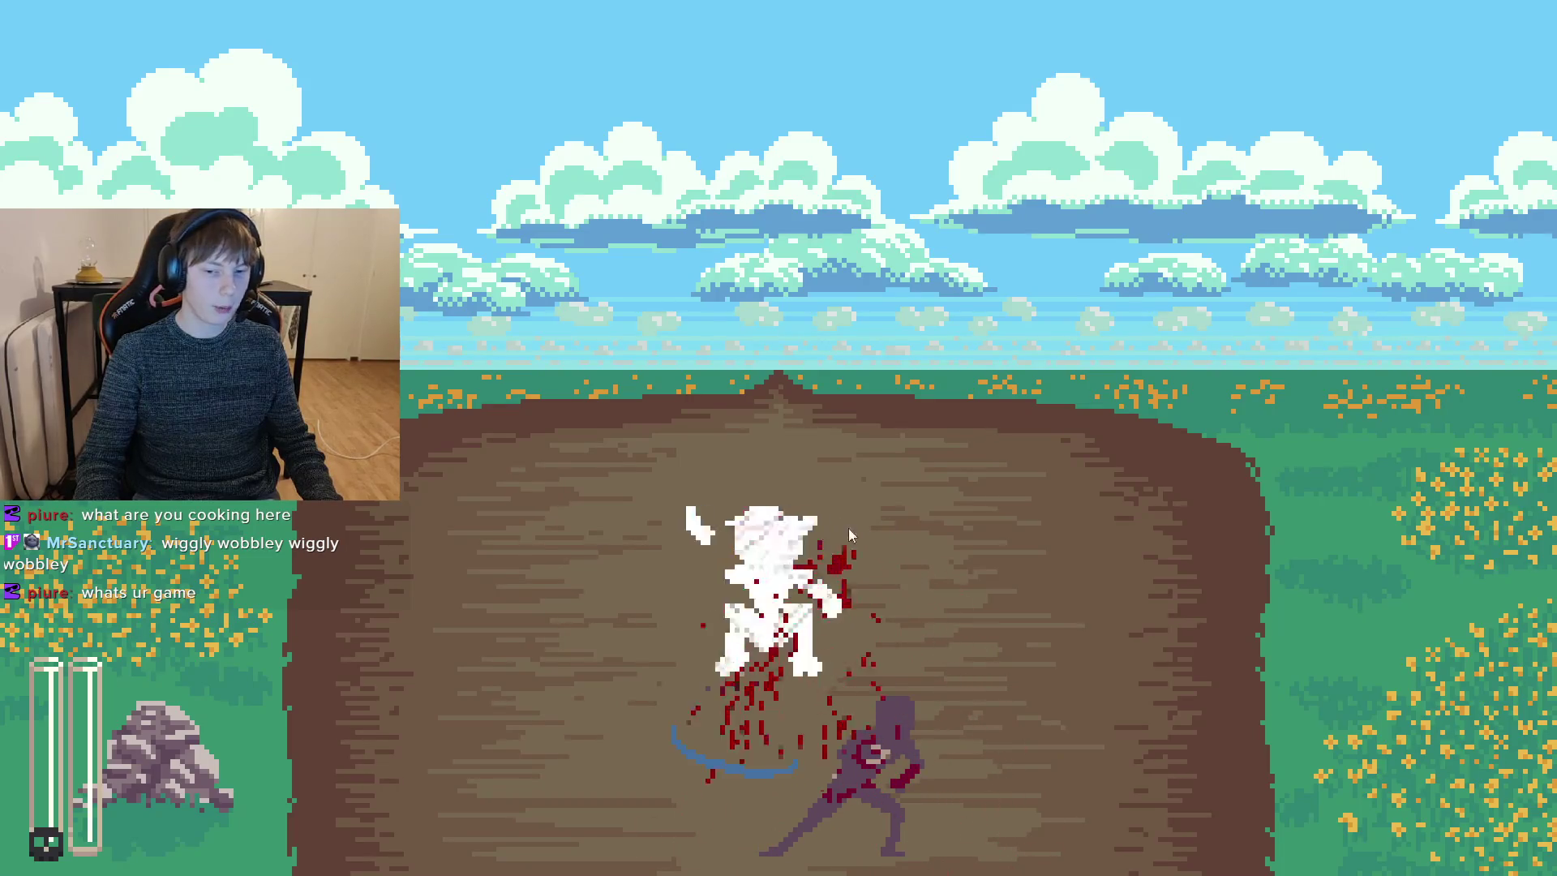
pyautogui.click(849, 553)
# - Dash around the goblin's strikes with more slashes, then quit the game with F8
pyautogui.press('a')
pyautogui.press('d')
pyautogui.click(900, 580)
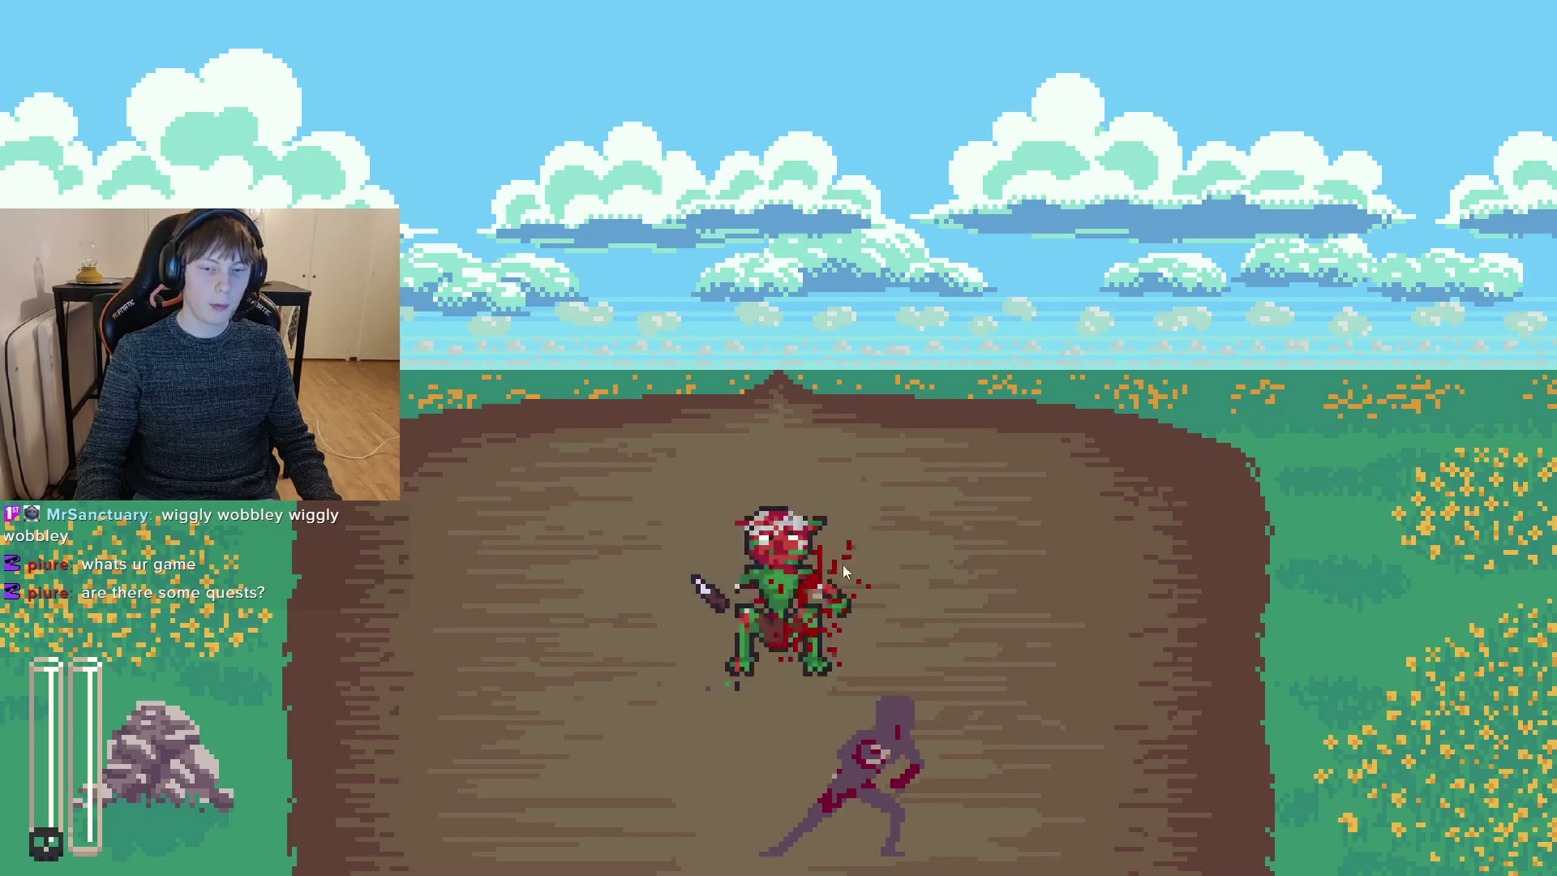
pyautogui.click(872, 598)
pyautogui.click(848, 560)
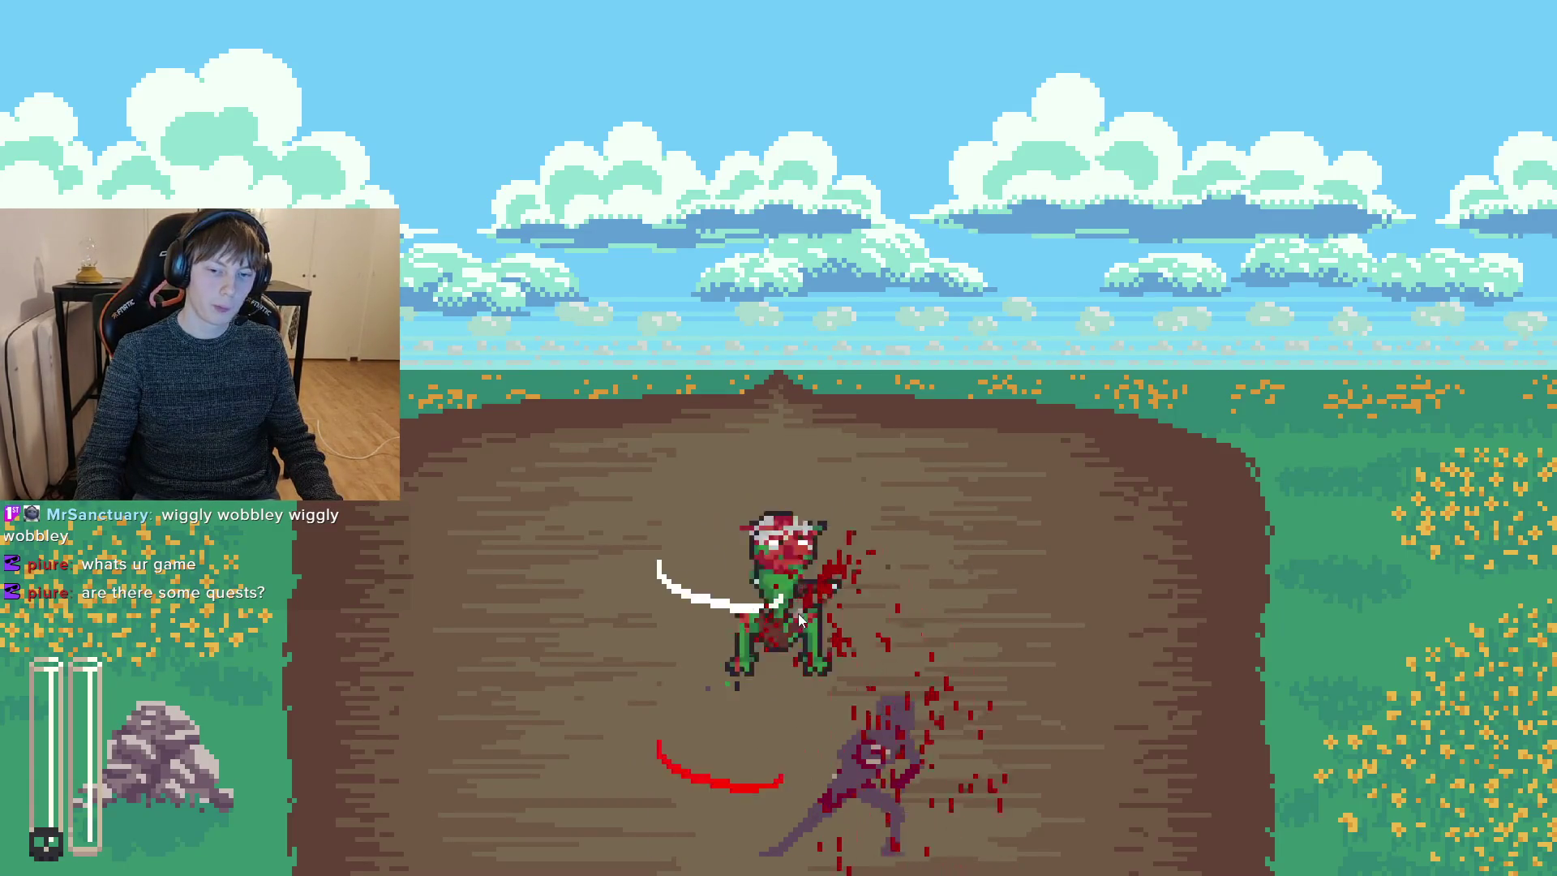
pyautogui.click(843, 553)
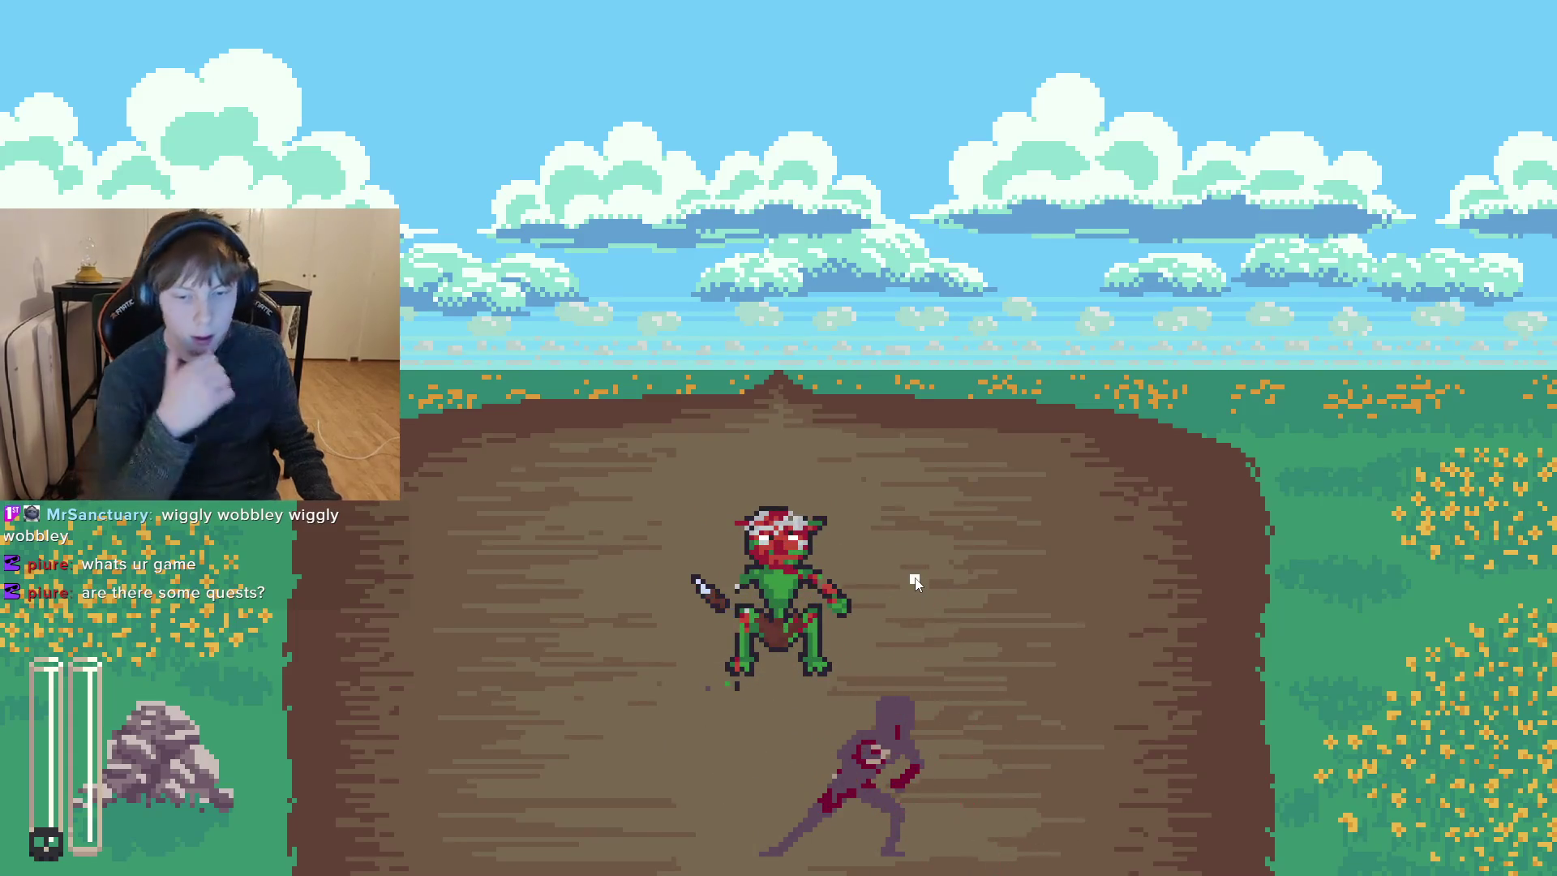
pyautogui.press('space')
pyautogui.click(914, 582)
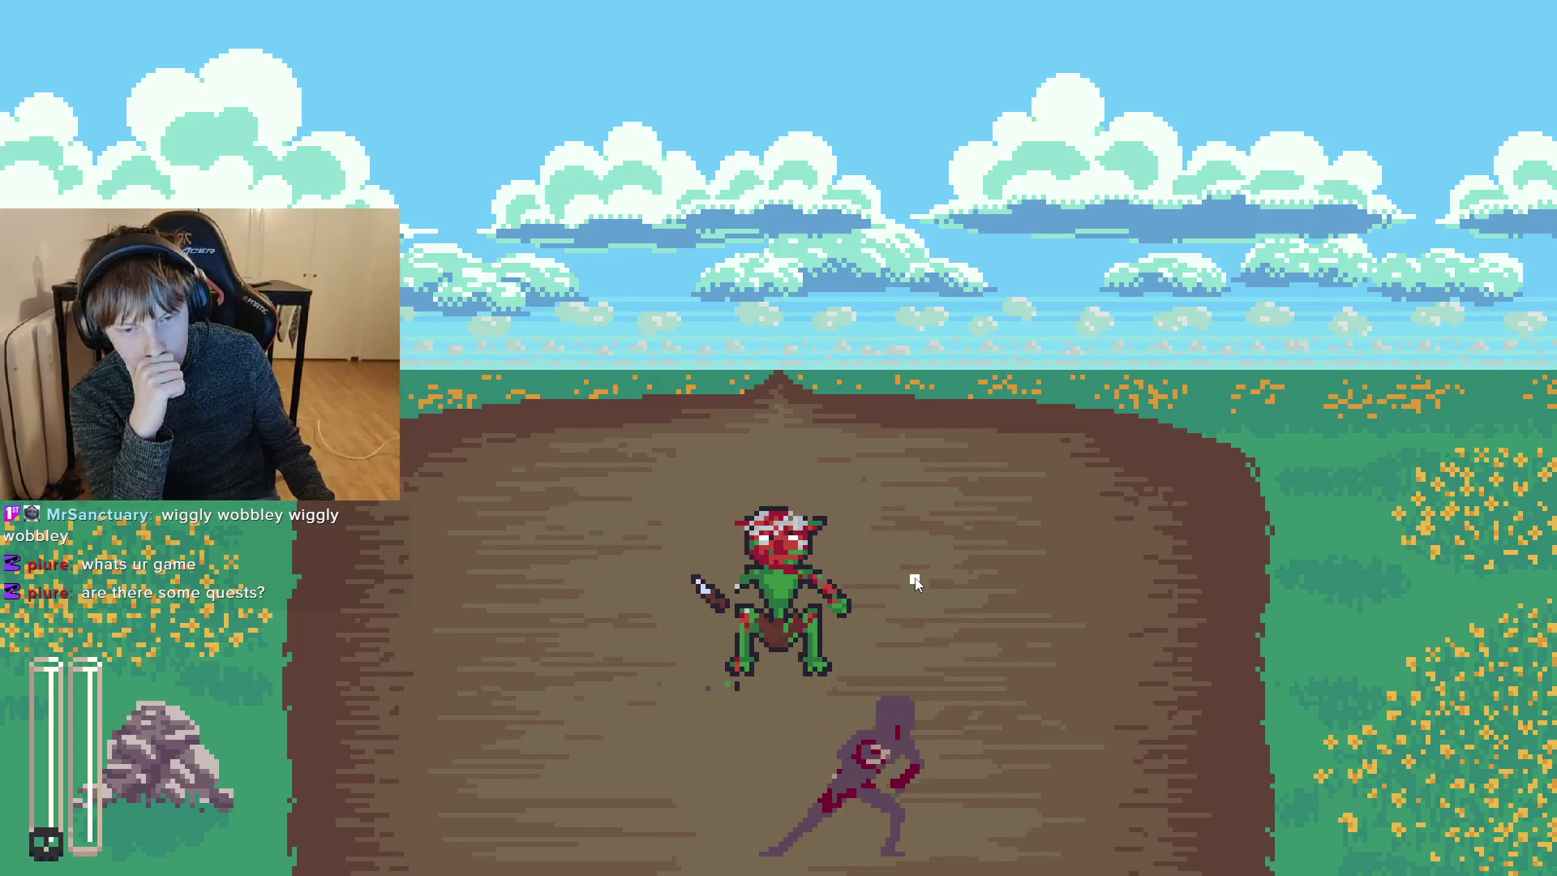
pyautogui.press('space')
pyautogui.click(892, 578)
pyautogui.click(851, 572)
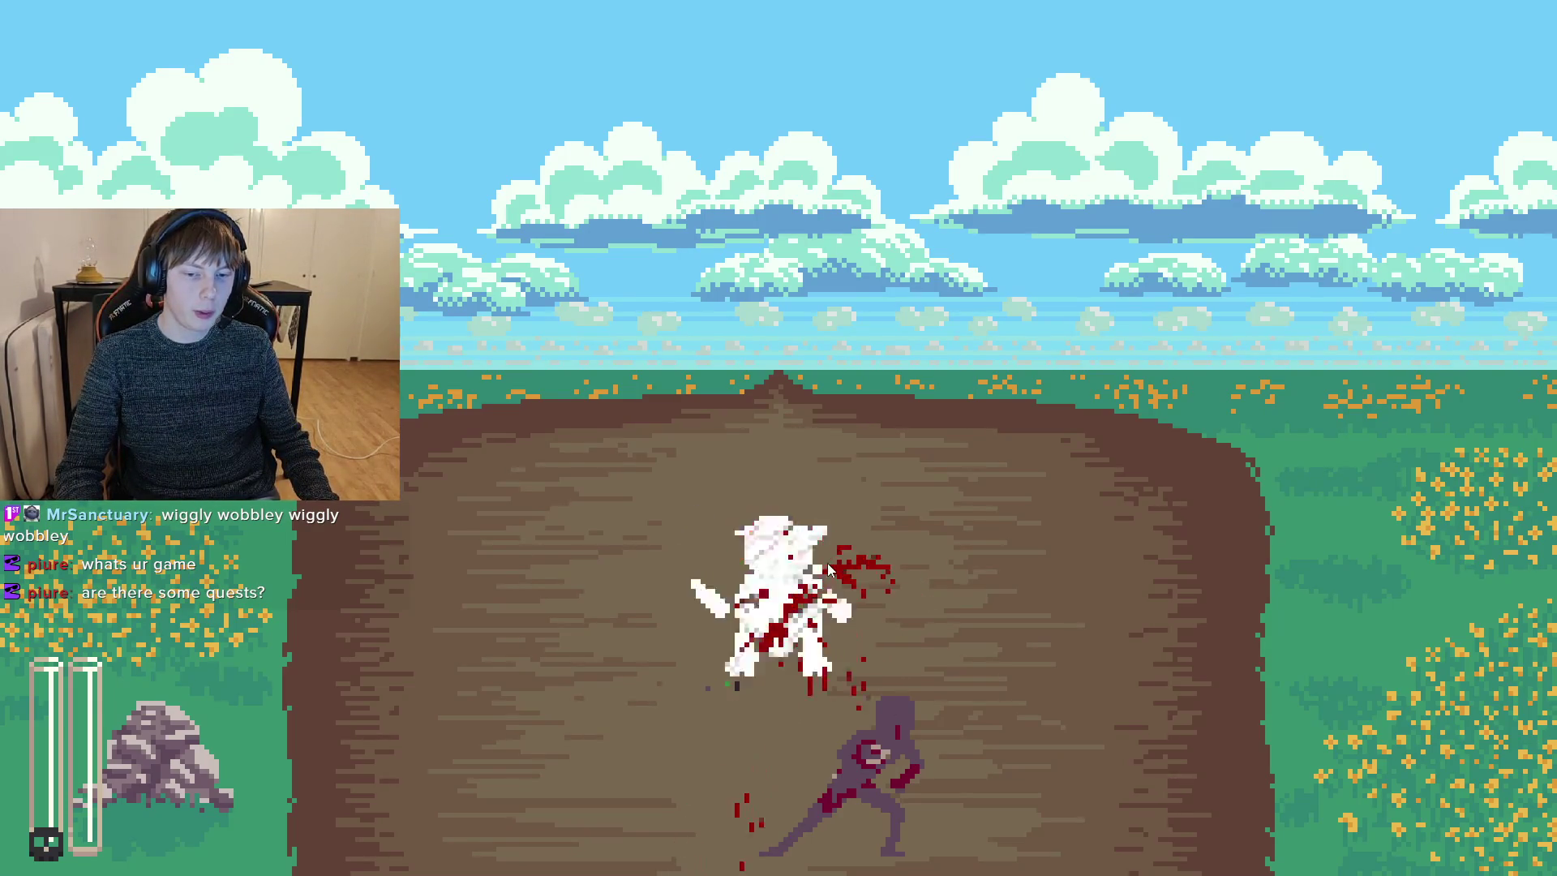
pyautogui.click(867, 572)
pyautogui.press('F8')
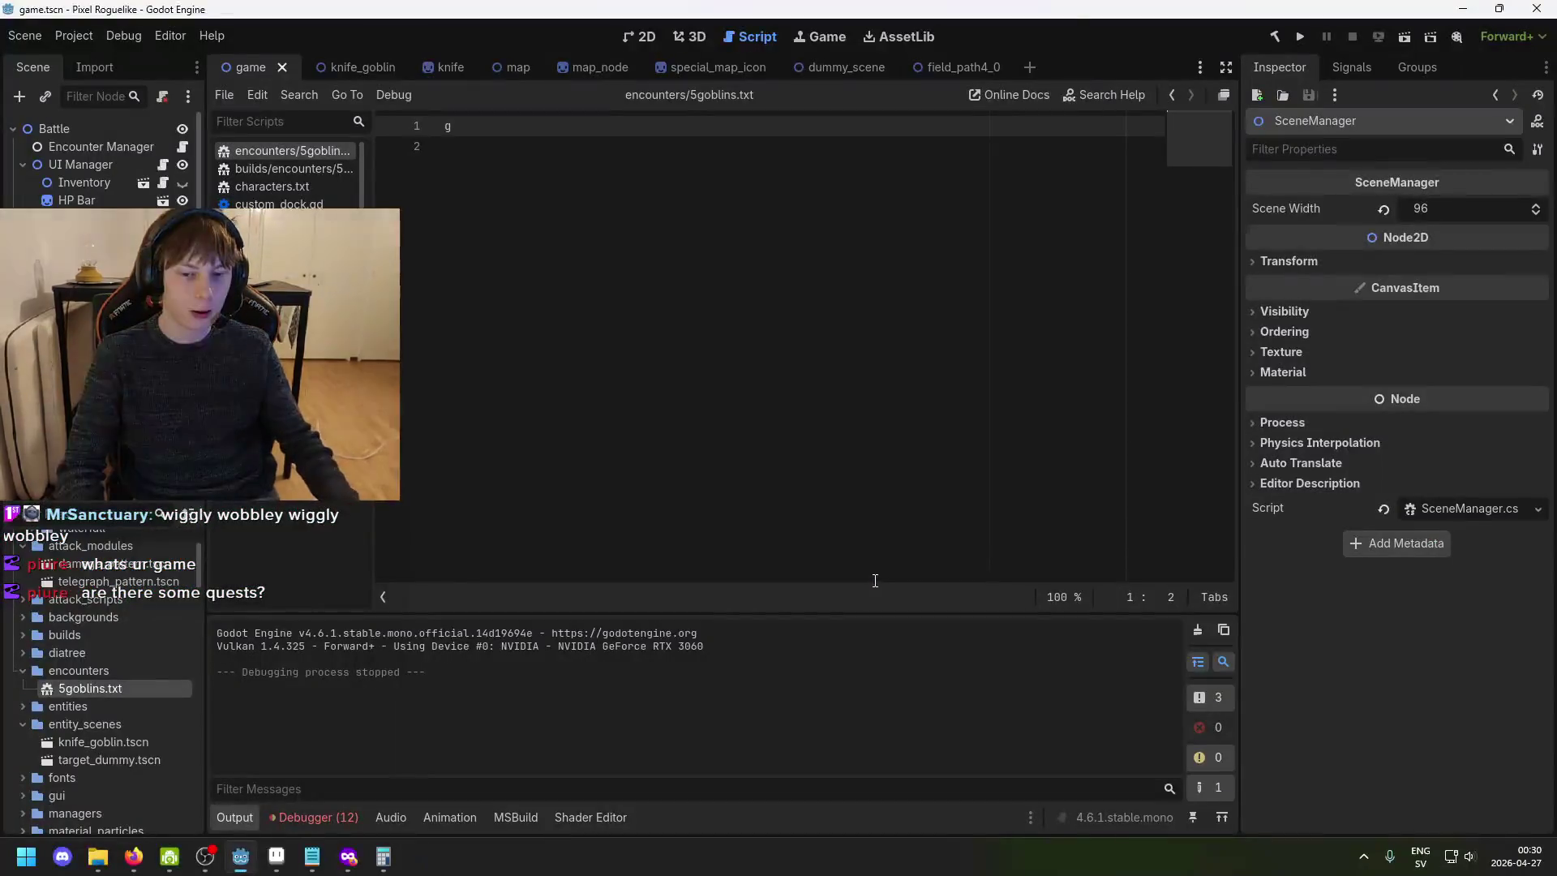
# - Run the project again so the game opens on the parchment world map
pyautogui.click(1301, 37)
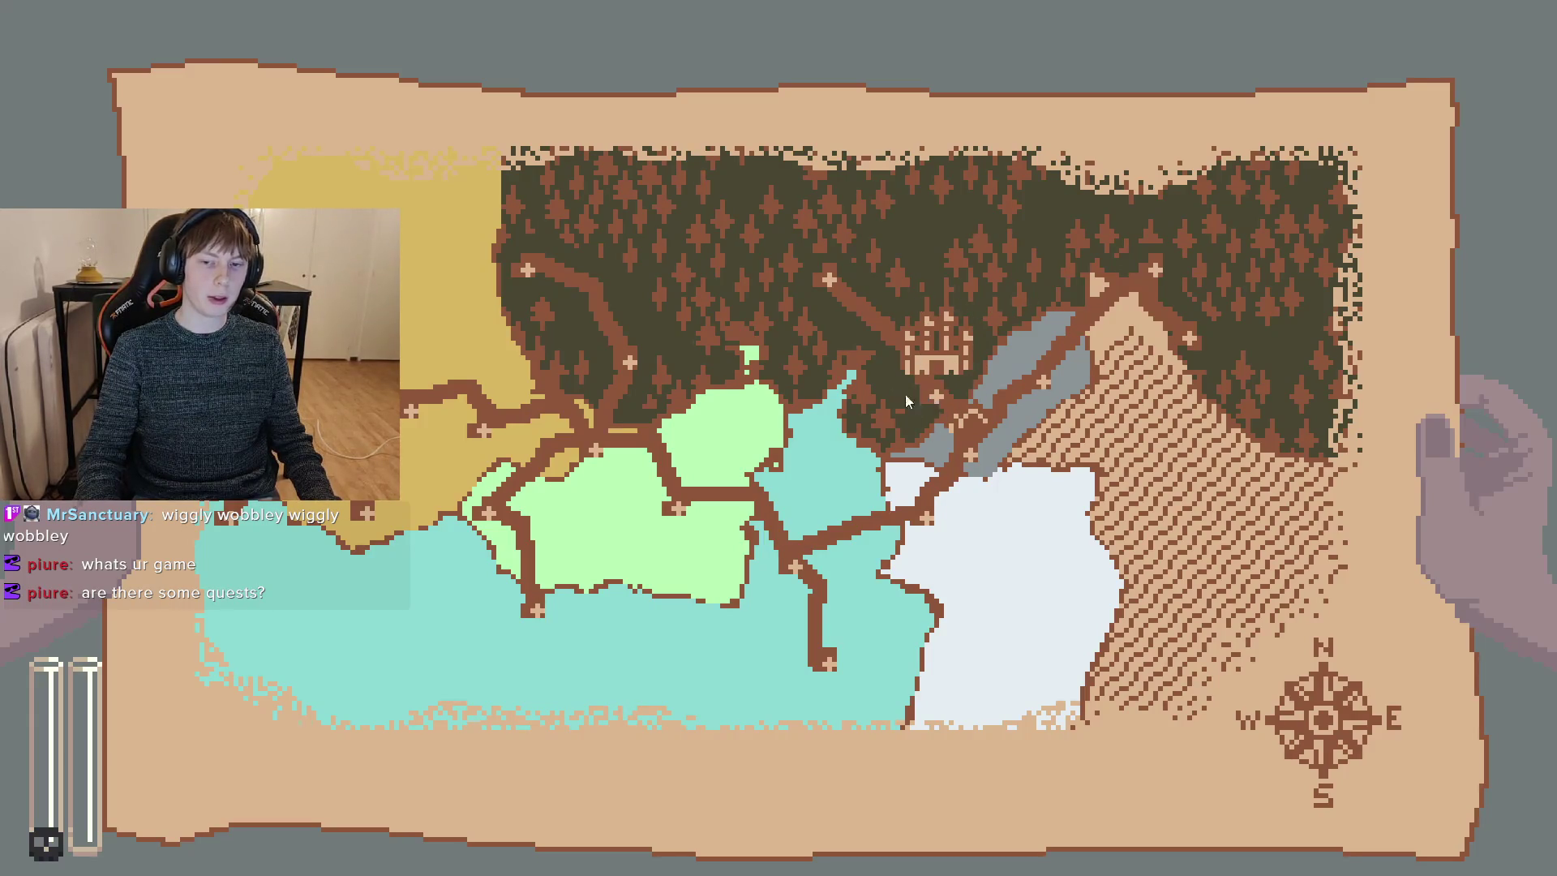
# - Toggle the world map with M and travel the goblin to several regions, ending on a dirt field
pyautogui.press('m')
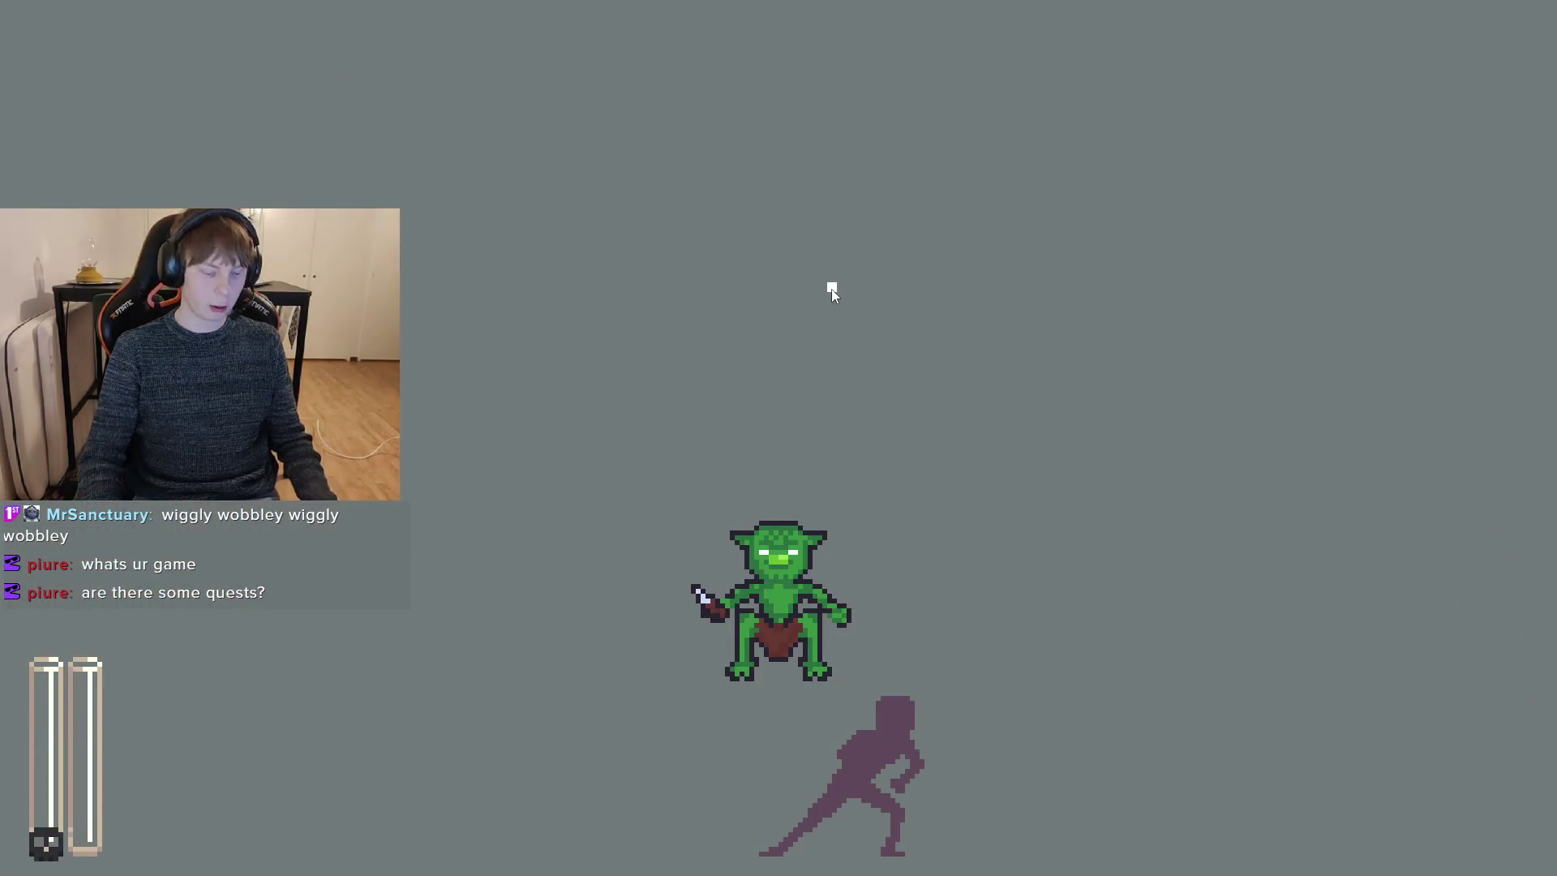
pyautogui.press('m')
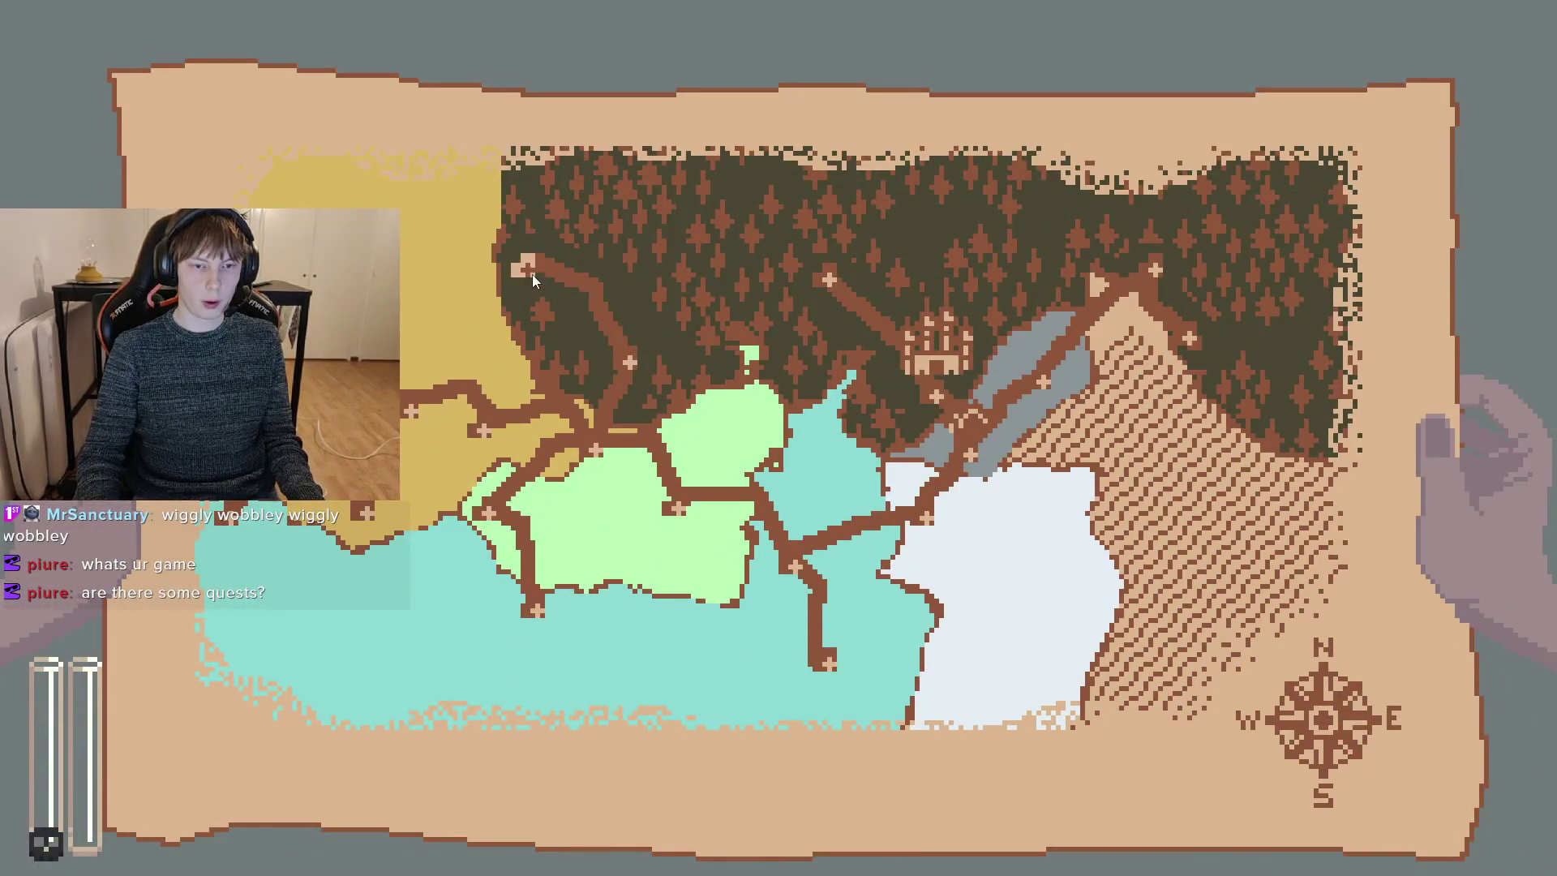
pyautogui.click(529, 269)
pyautogui.press('m')
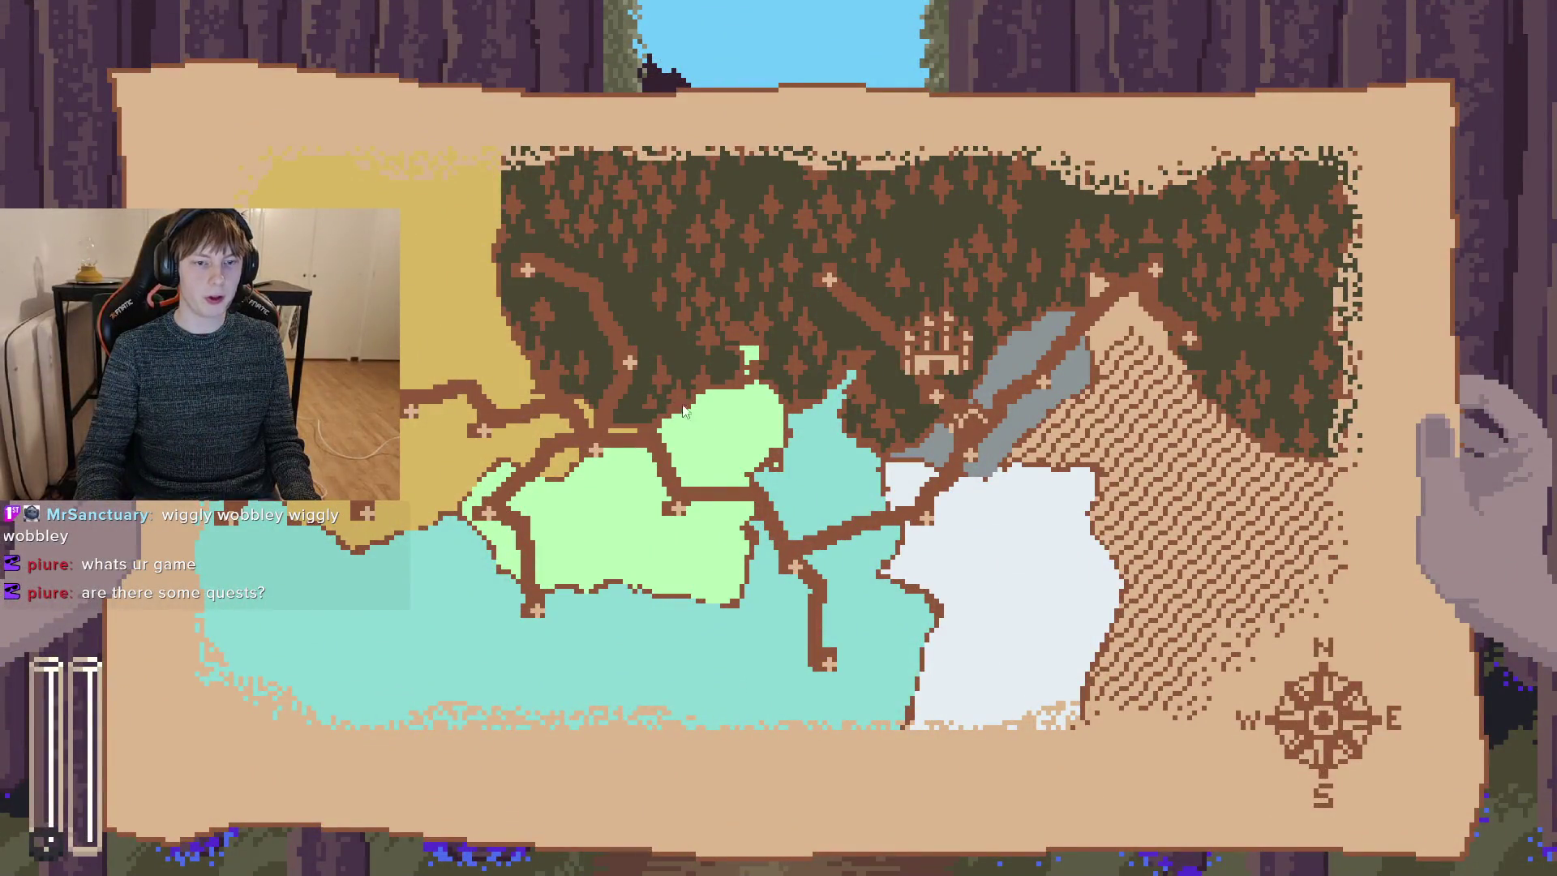
pyautogui.click(673, 504)
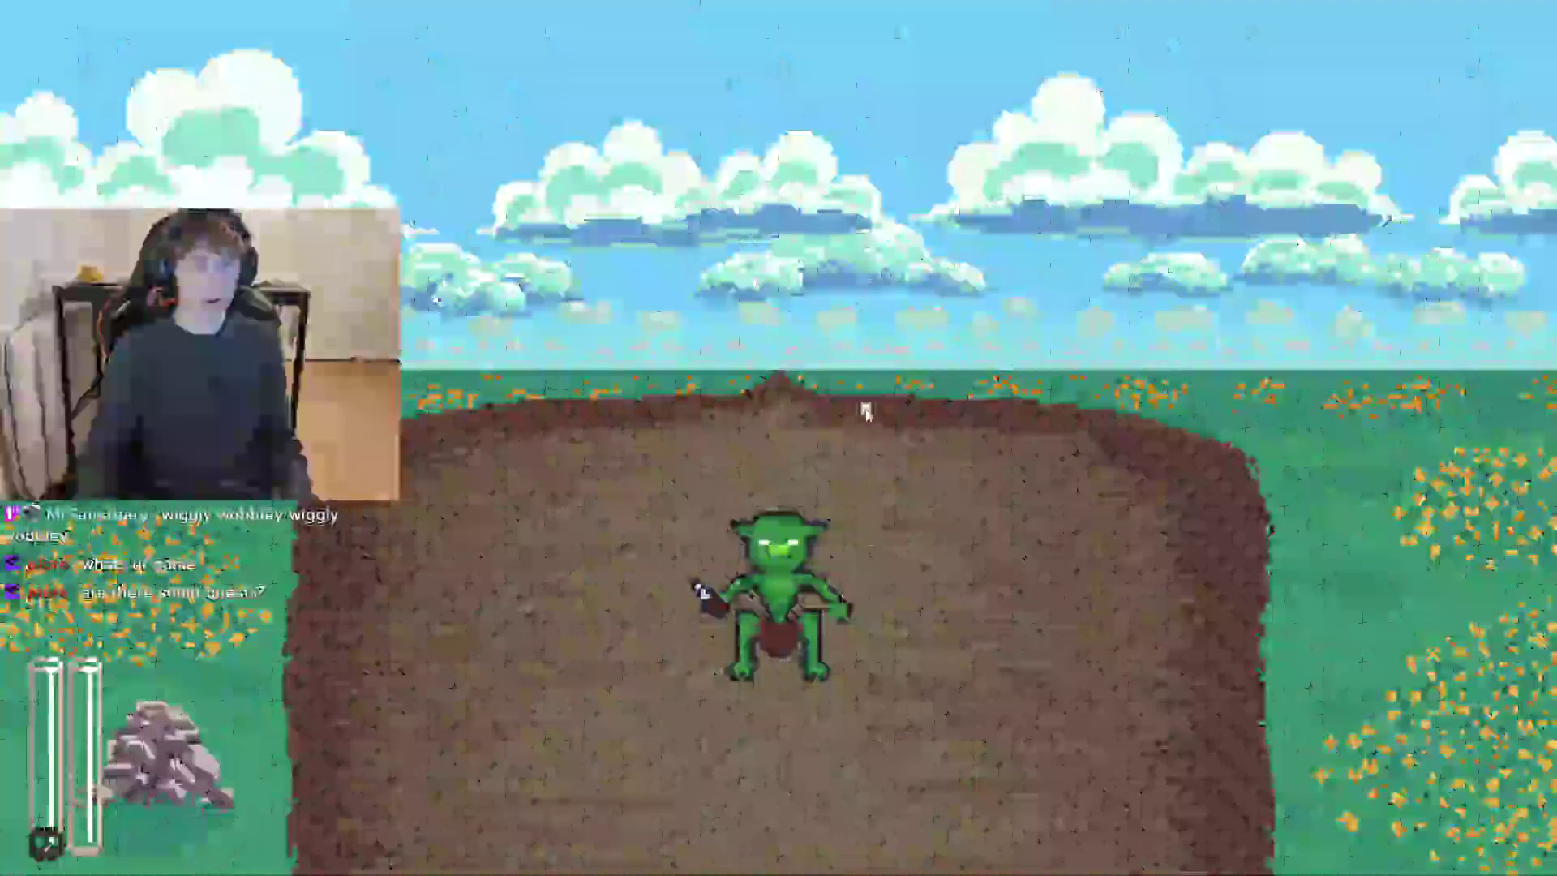
pyautogui.press('m')
pyautogui.click(630, 363)
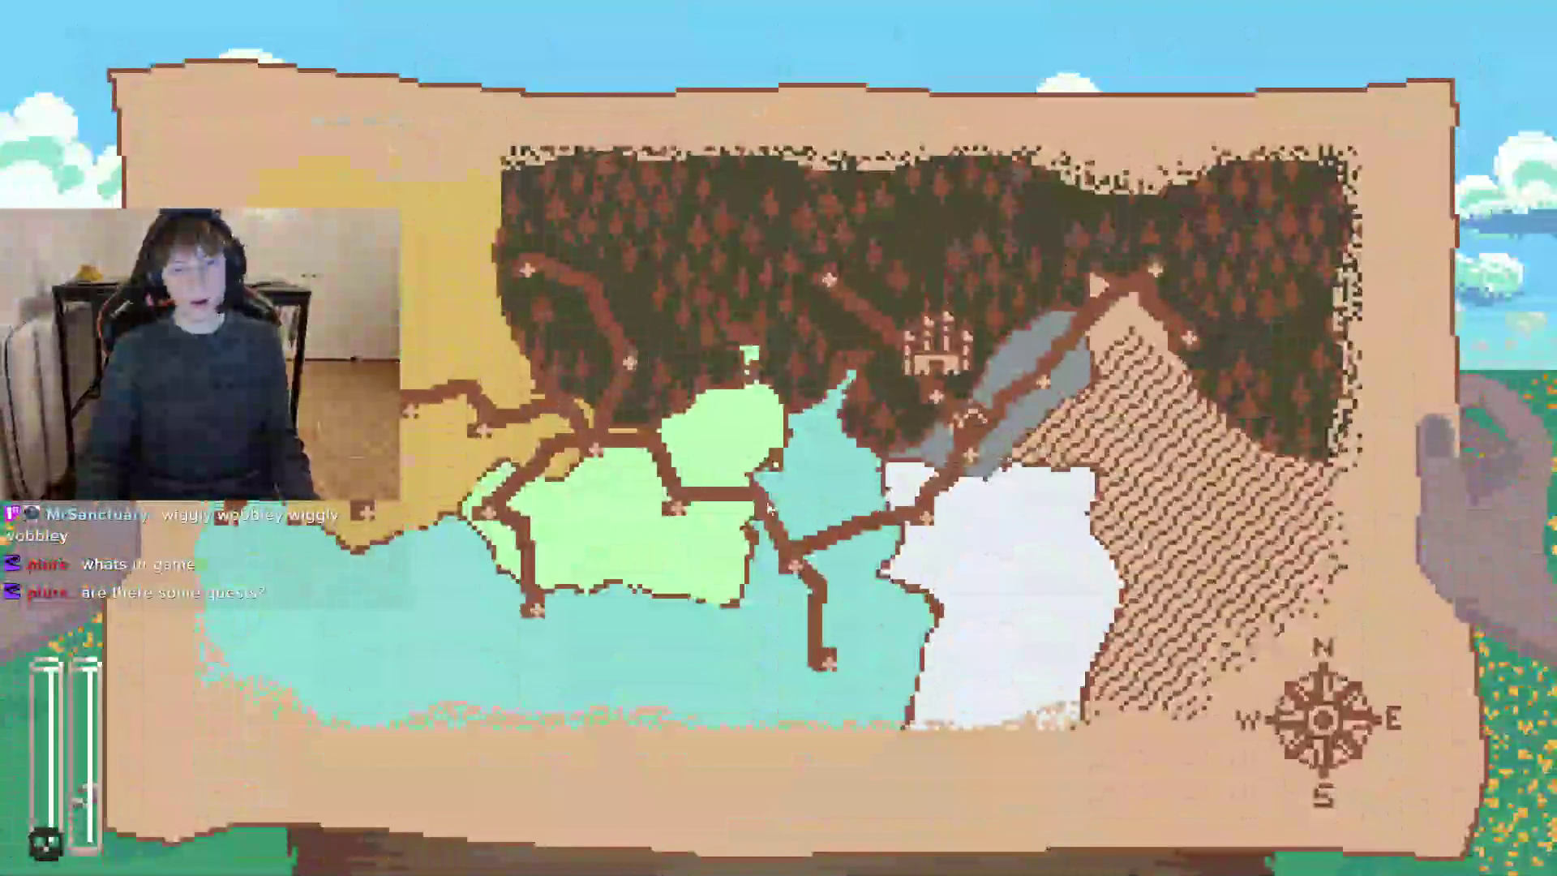
pyautogui.press('m')
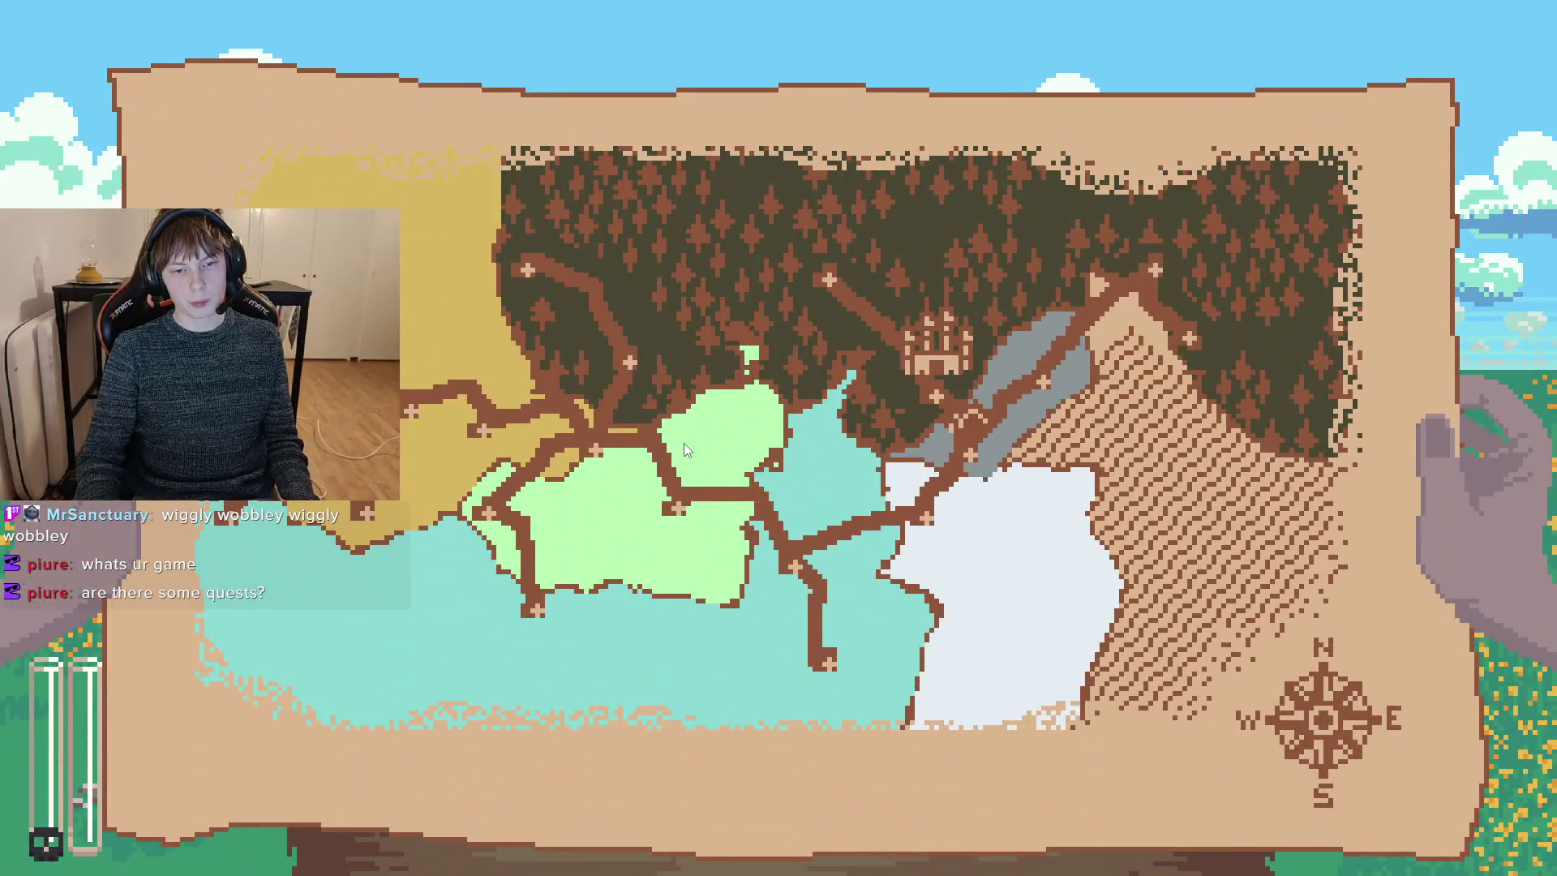
pyautogui.click(702, 543)
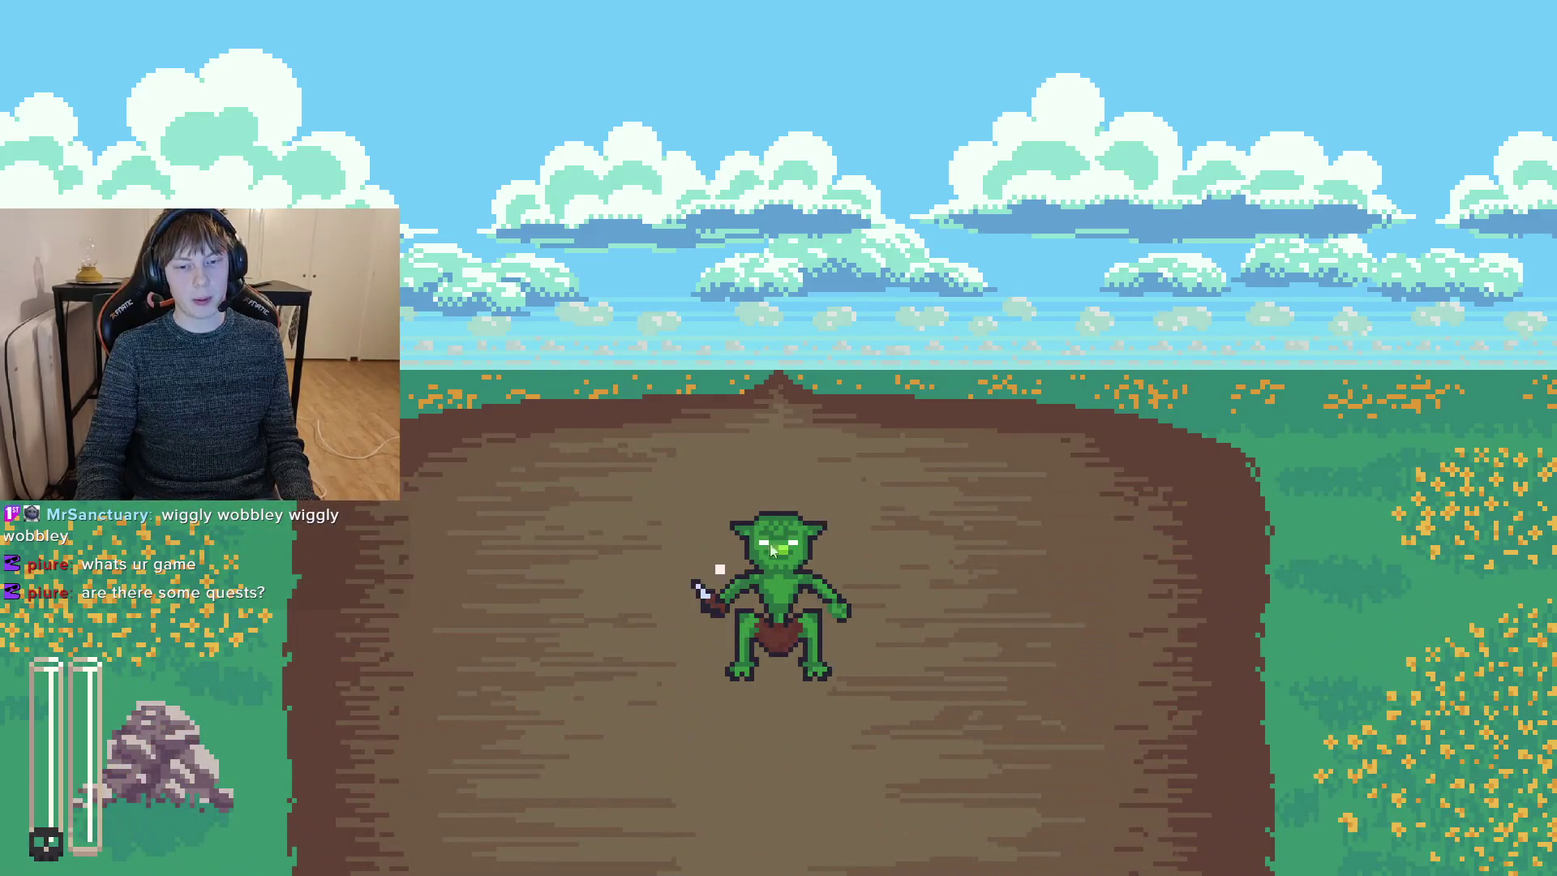
# - Travel to the forest path and top-left markers, then close the game with Alt+F4 and open Windows search
pyautogui.press('m')
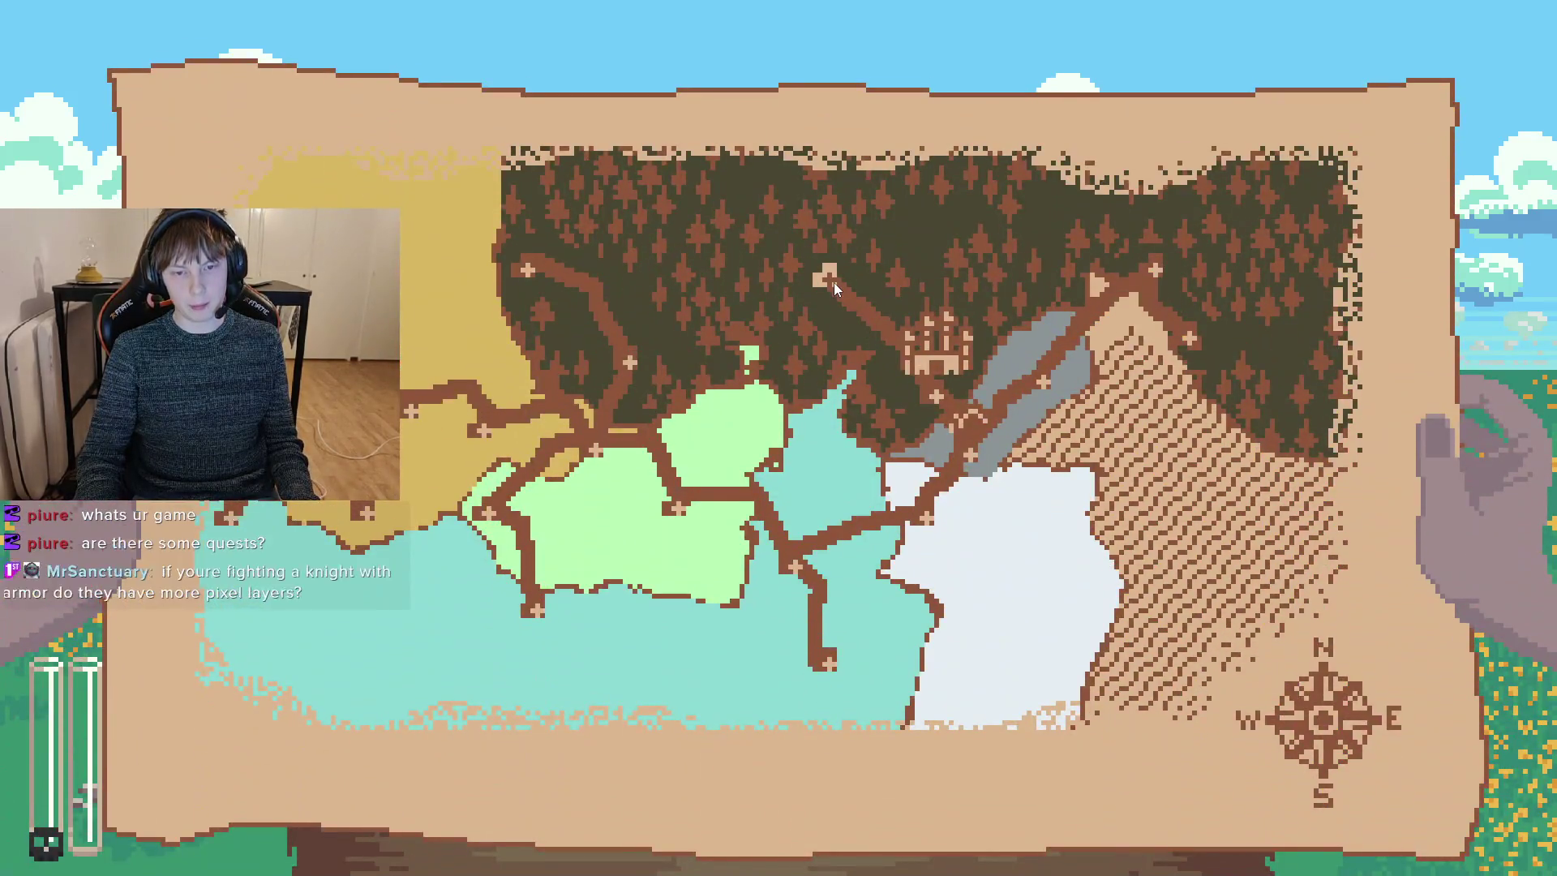
pyautogui.click(834, 282)
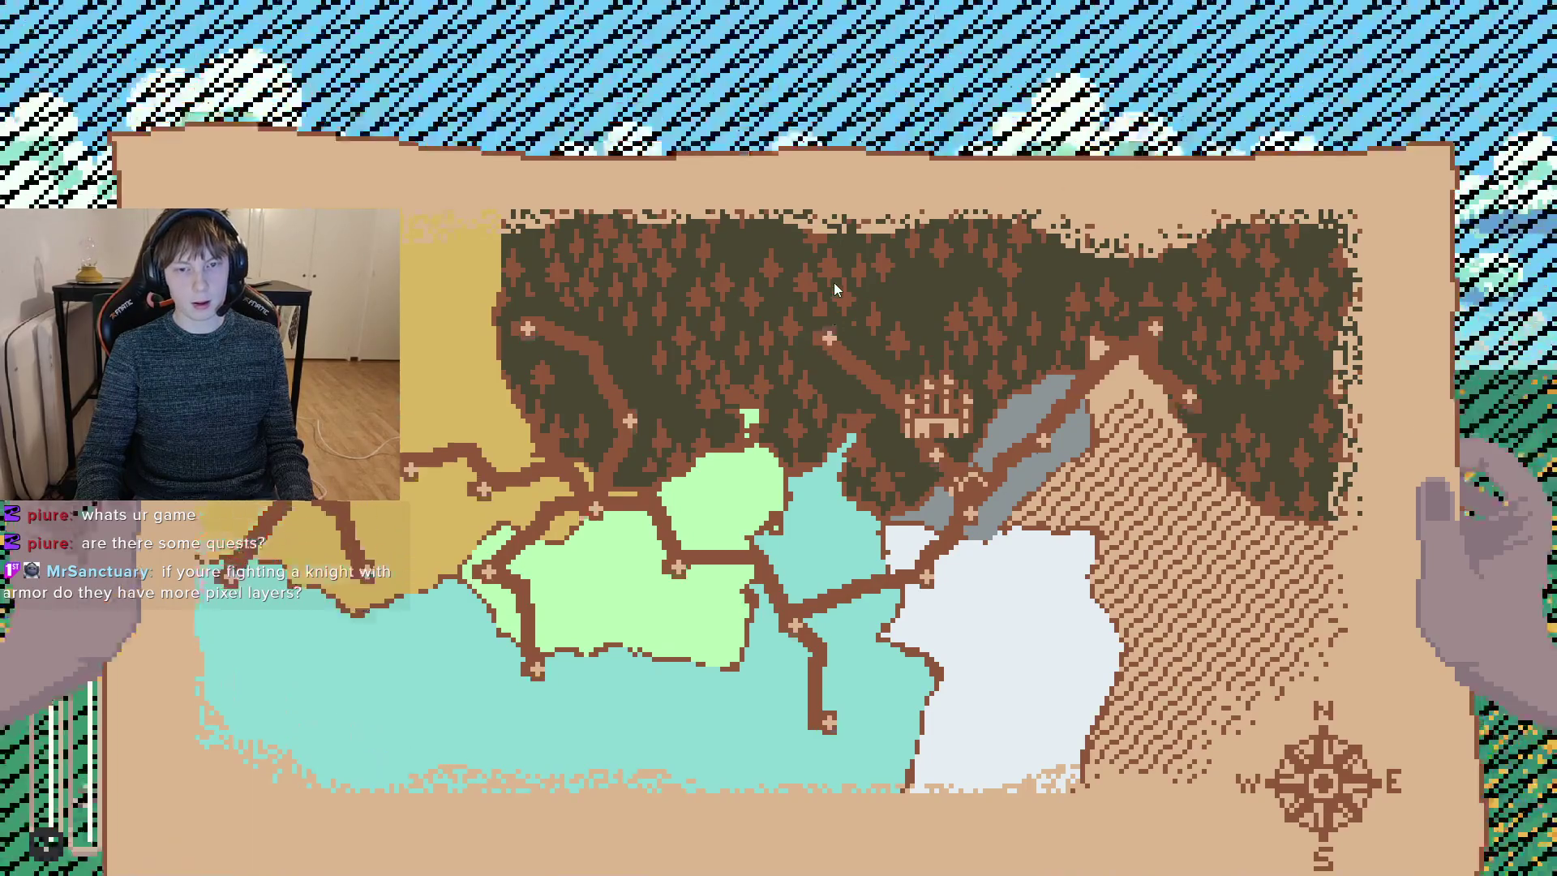
pyautogui.press('m')
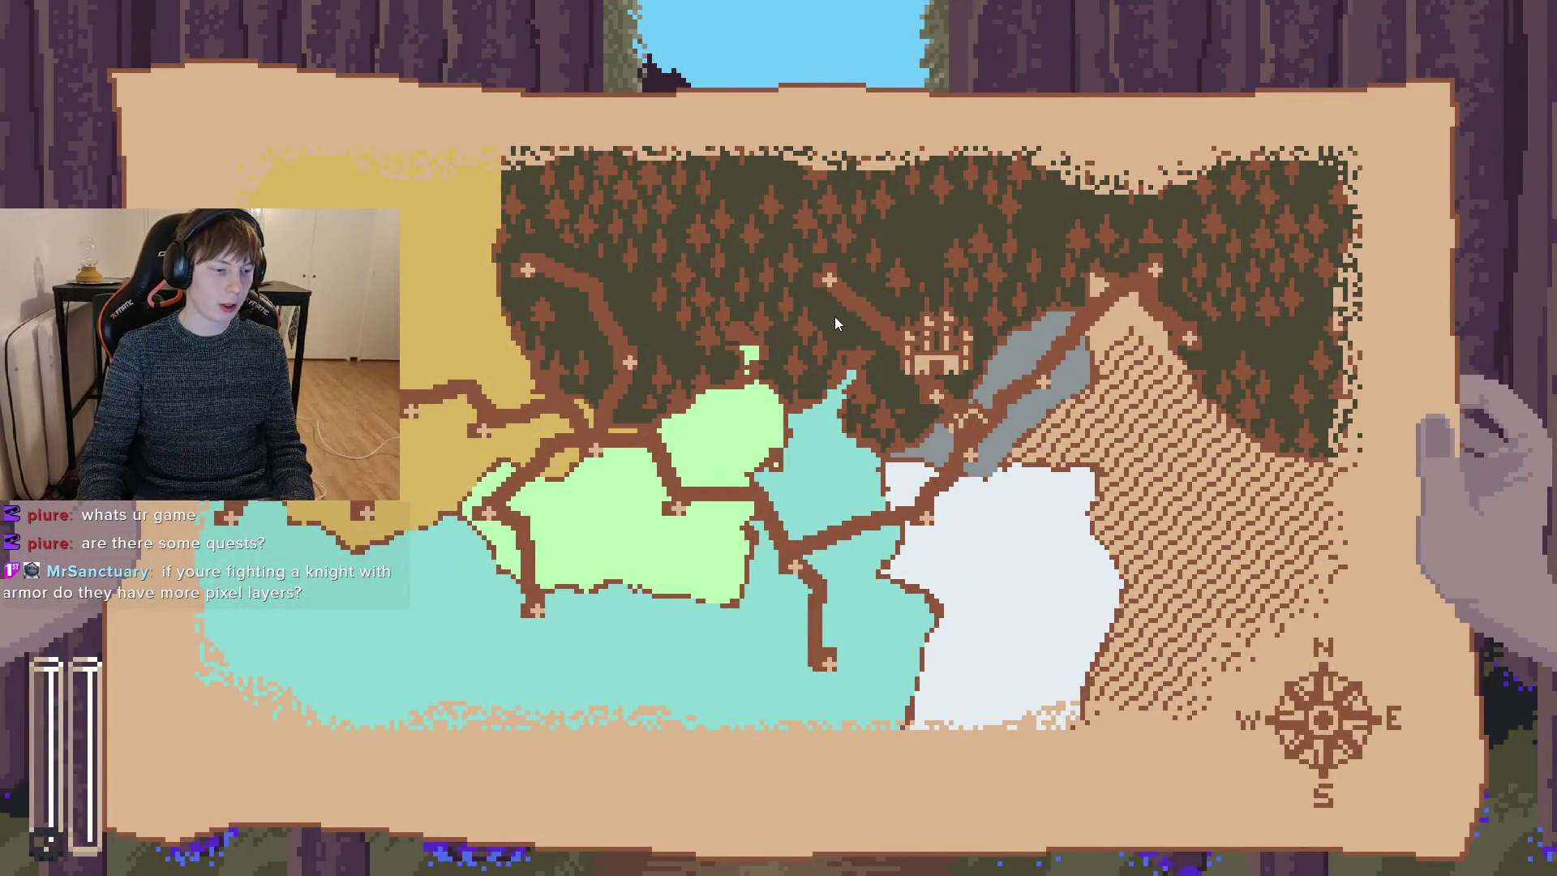
pyautogui.press('m')
pyautogui.press('m')
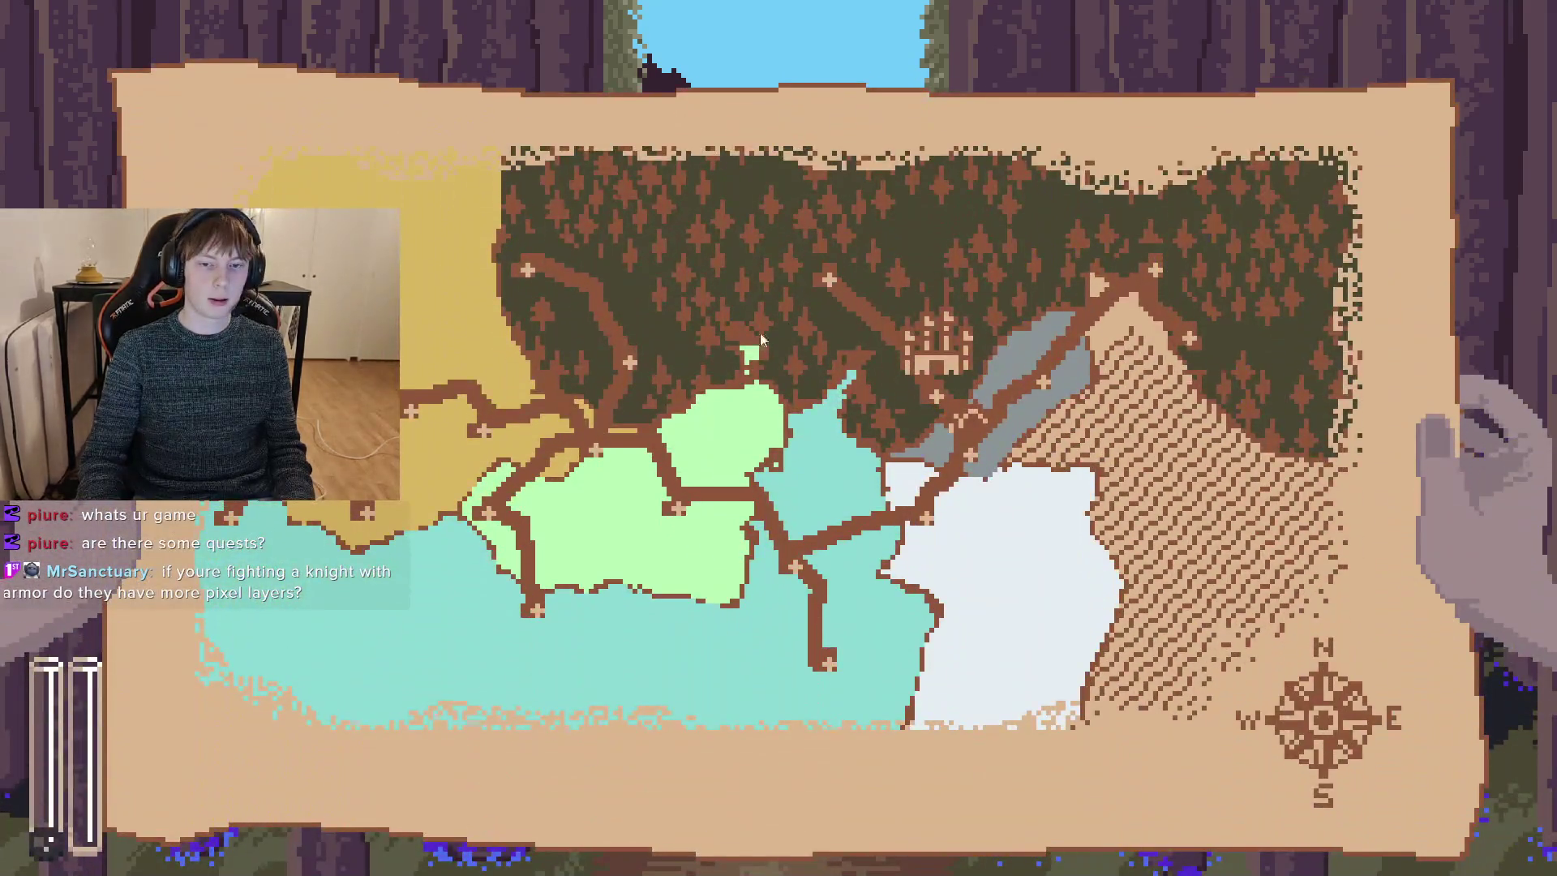
pyautogui.click(537, 272)
pyautogui.press('m')
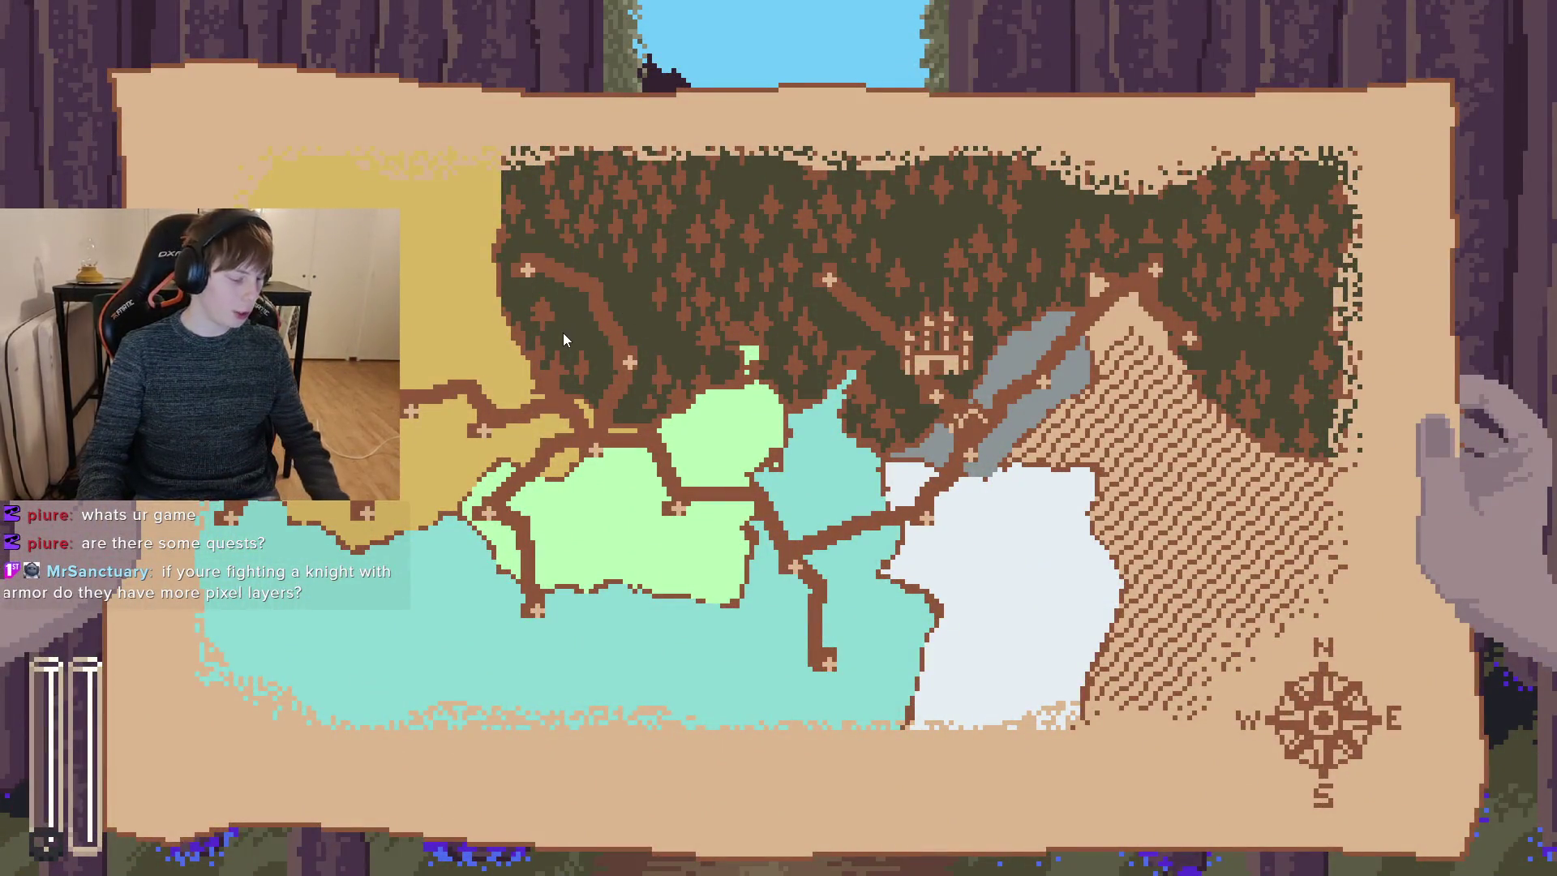
pyautogui.press('m')
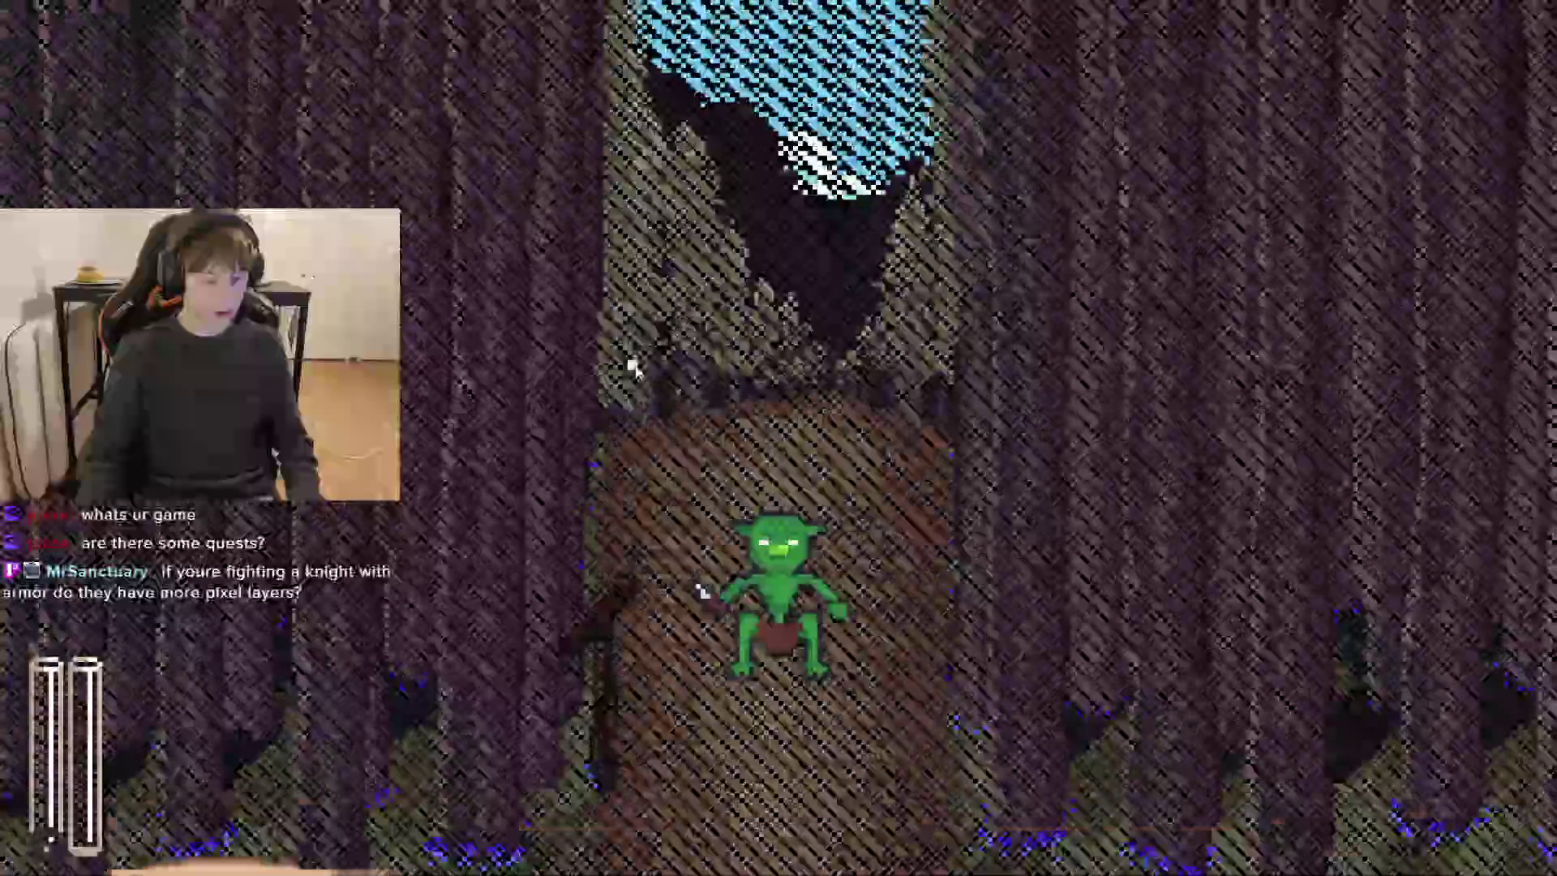
pyautogui.press('m')
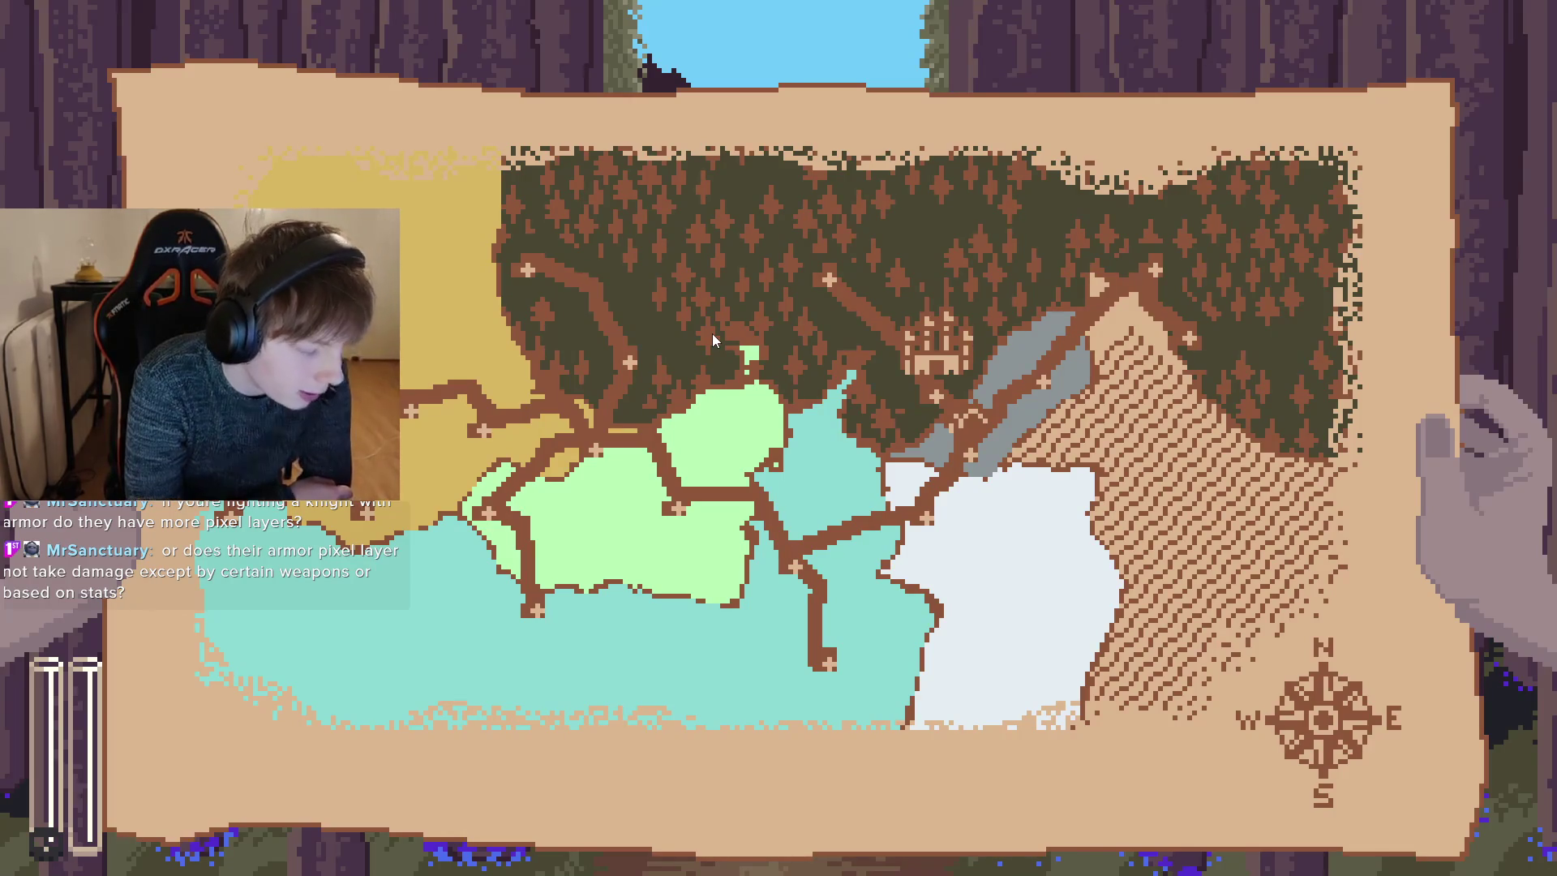
pyautogui.hotkey('alt', 'F4')
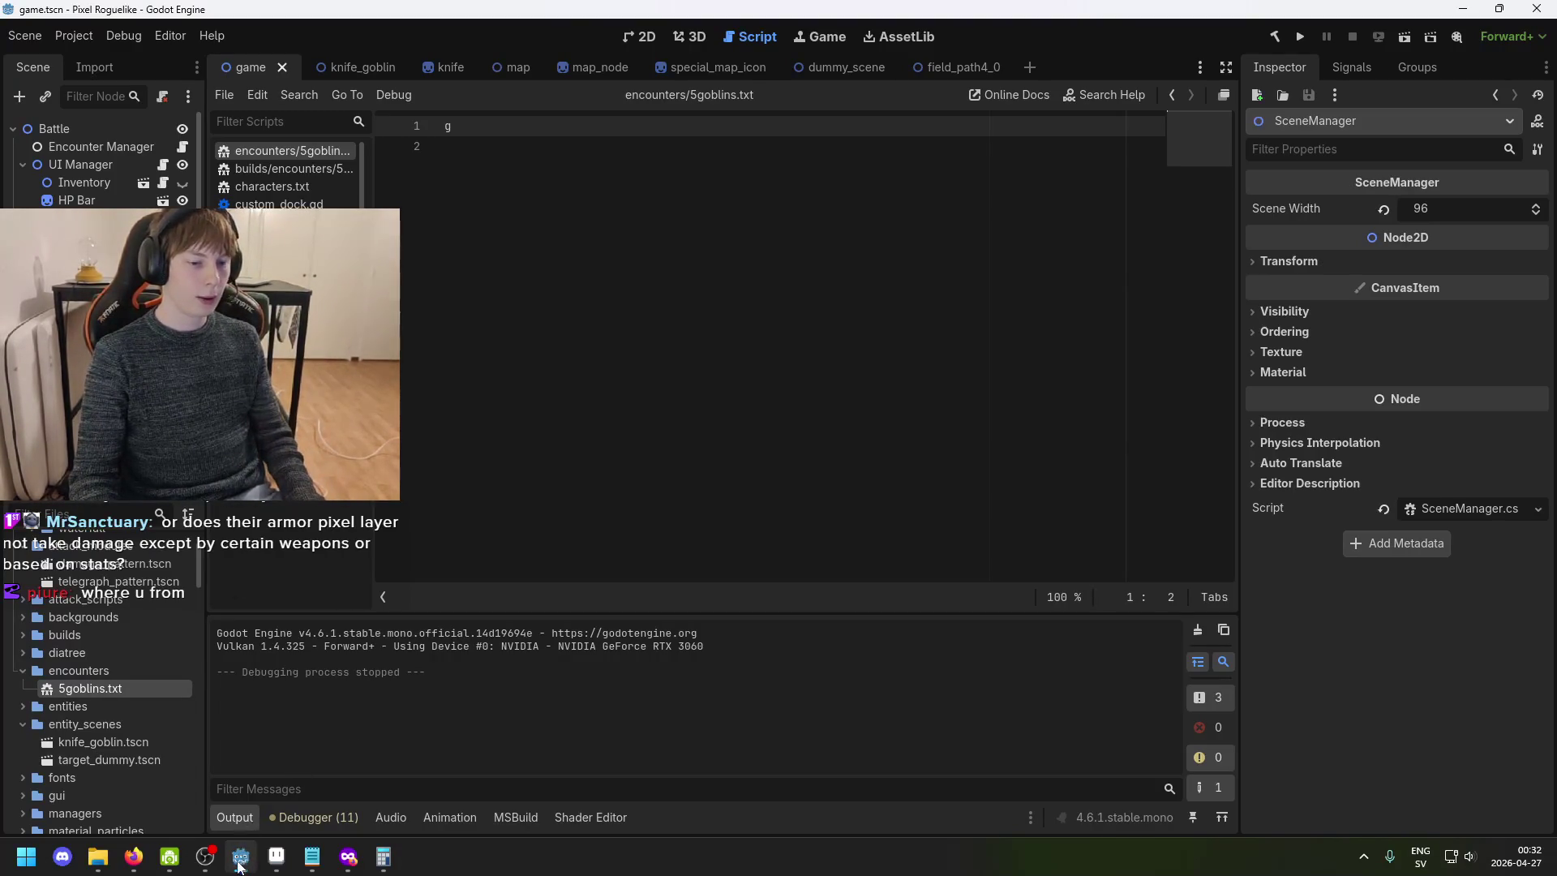
pyautogui.press('super')
# - Launch Paint from search and handwrite 'Sharp' near the top of the canvas
pyautogui.write('paint')
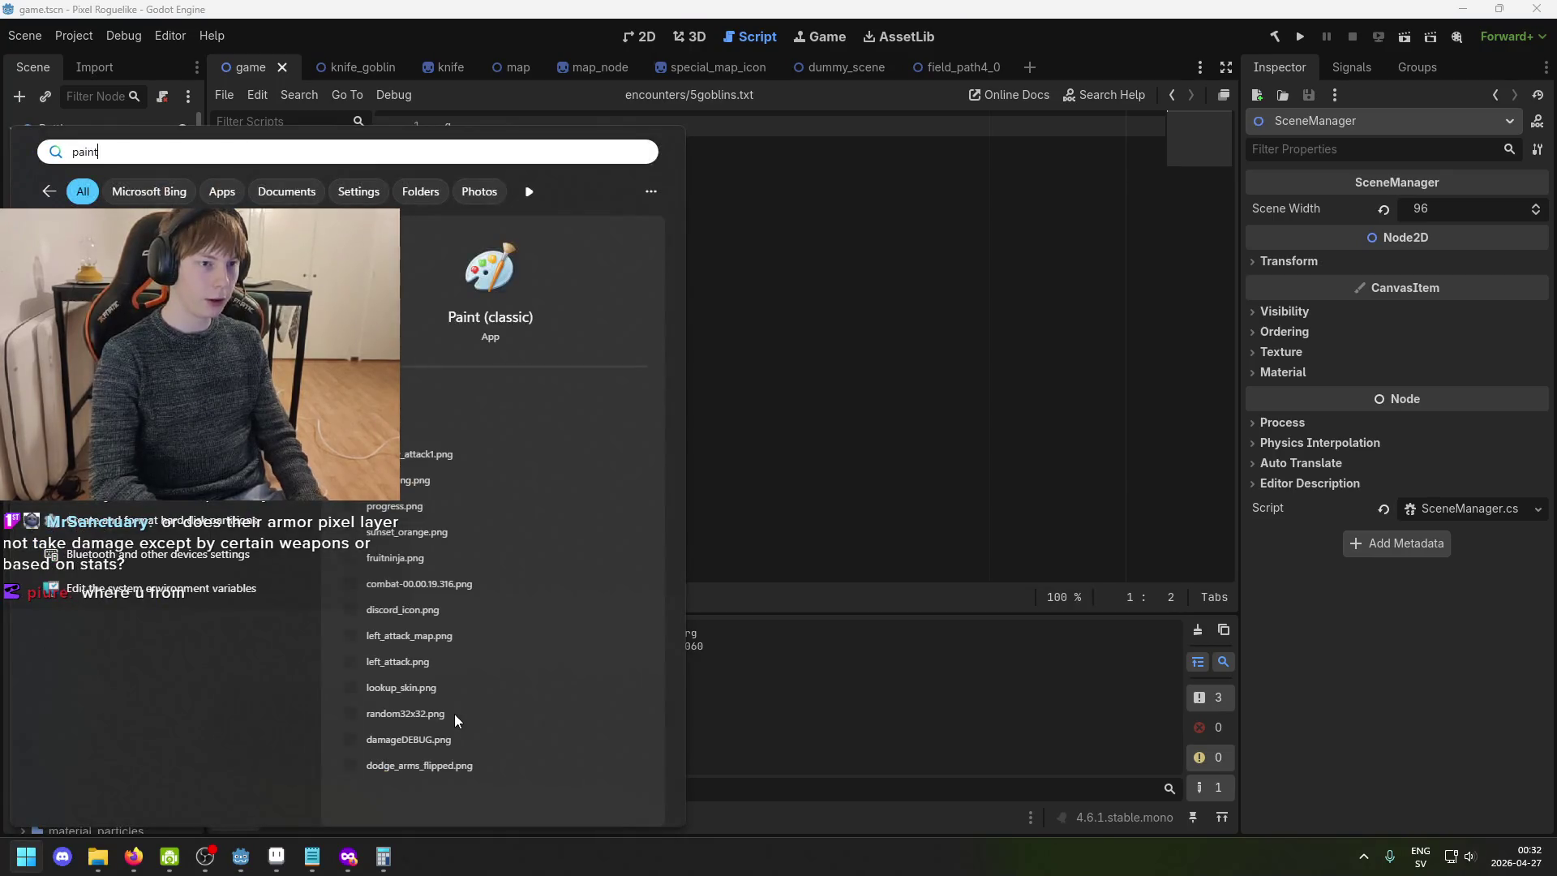
pyautogui.press('Return')
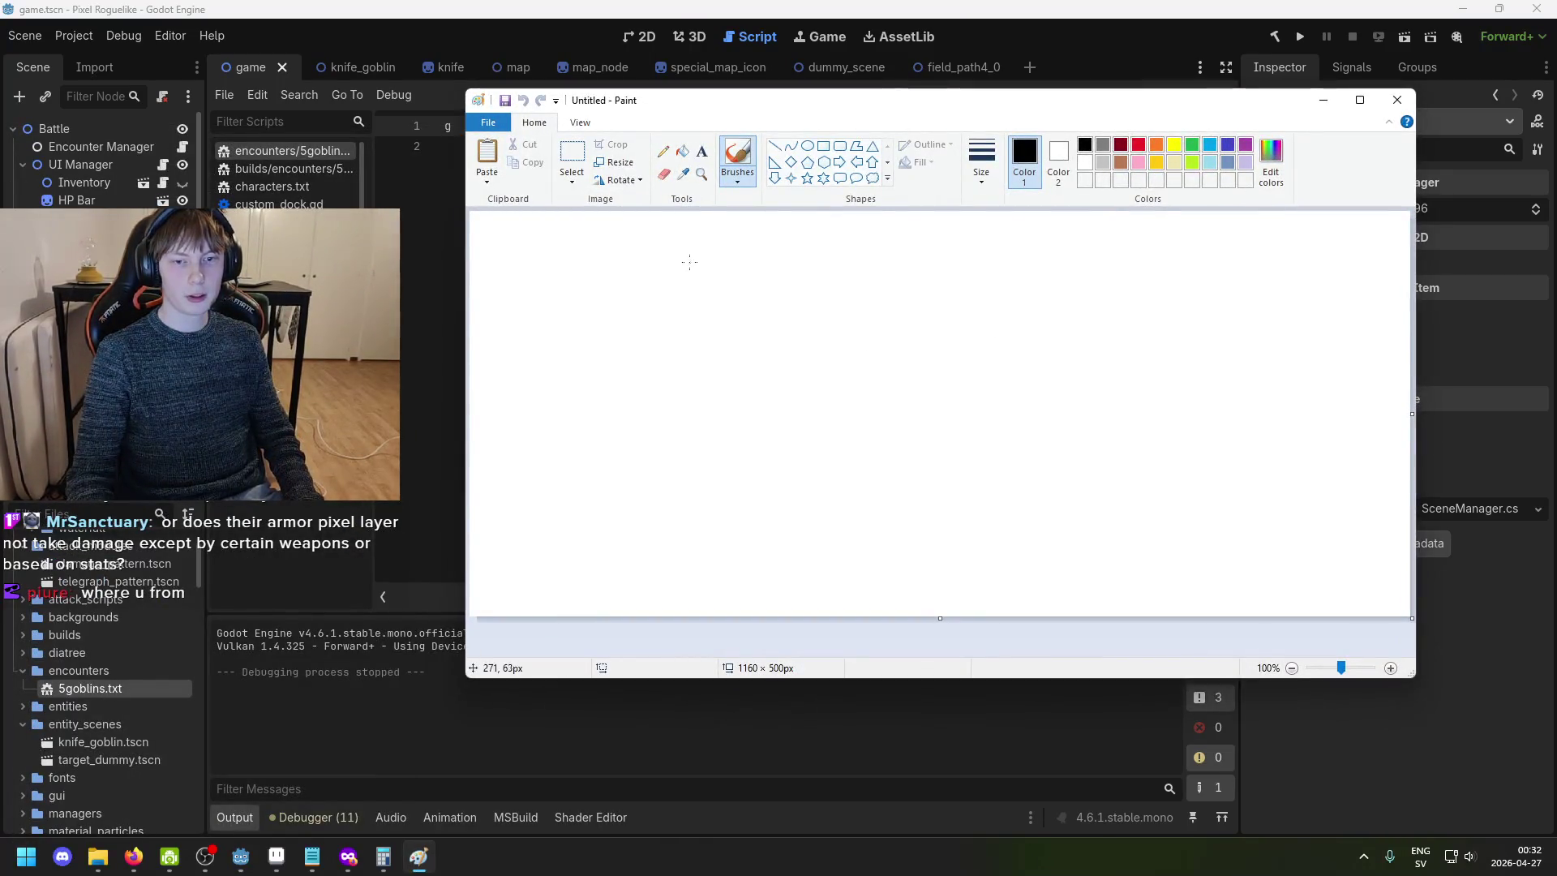
pyautogui.moveTo(668, 247); pyautogui.dragTo(605, 282)
pyautogui.hotkey('ctrl', 'z')
pyautogui.moveTo(667, 226)
pyautogui.mouseDown()
pyautogui.moveTo(665, 294)
pyautogui.moveTo(704, 292)
pyautogui.mouseUp()
pyautogui.moveTo(696, 281); pyautogui.dragTo(751, 277)
pyautogui.moveTo(774, 234)
pyautogui.mouseDown()
pyautogui.moveTo(799, 243)
pyautogui.moveTo(821, 291)
pyautogui.mouseUp()
pyautogui.moveTo(832, 231); pyautogui.dragTo(843, 246)
# - Handwrite 'Blunt' below, 'Padding' on the right and 'Blocking' on the left
pyautogui.moveTo(648, 442); pyautogui.dragTo(653, 526)
pyautogui.moveTo(689, 462)
pyautogui.mouseDown()
pyautogui.moveTo(689, 502)
pyautogui.moveTo(795, 483)
pyautogui.moveTo(788, 556)
pyautogui.moveTo(862, 557)
pyautogui.mouseUp()
pyautogui.moveTo(900, 473); pyautogui.dragTo(929, 553)
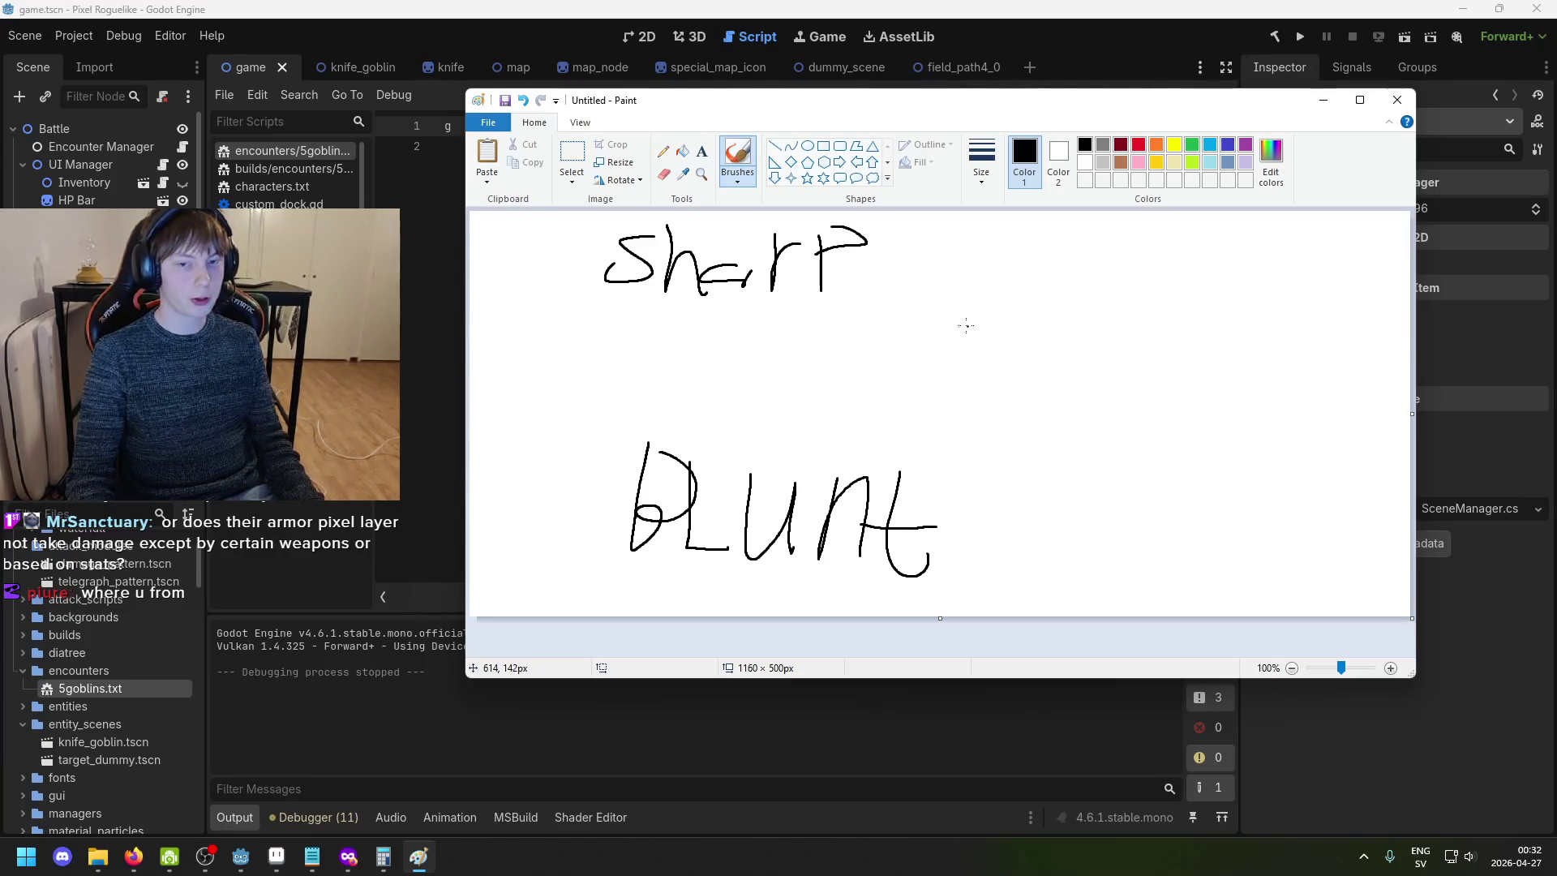
pyautogui.moveTo(979, 311)
pyautogui.mouseDown()
pyautogui.moveTo(953, 332)
pyautogui.moveTo(1005, 327)
pyautogui.moveTo(1006, 364)
pyautogui.mouseUp()
pyautogui.moveTo(1036, 306)
pyautogui.mouseDown()
pyautogui.moveTo(1029, 375)
pyautogui.moveTo(1013, 374)
pyautogui.mouseUp()
pyautogui.moveTo(1068, 303)
pyautogui.mouseDown()
pyautogui.moveTo(1058, 377)
pyautogui.moveTo(1042, 381)
pyautogui.mouseUp()
pyautogui.moveTo(1090, 344); pyautogui.dragTo(1085, 390)
pyautogui.moveTo(1123, 339); pyautogui.dragTo(1143, 374)
pyautogui.moveTo(1199, 328); pyautogui.dragTo(1058, 405)
pyautogui.click(975, 403)
pyautogui.moveTo(525, 333); pyautogui.dragTo(529, 369)
pyautogui.moveTo(573, 328)
pyautogui.mouseDown()
pyautogui.moveTo(567, 385)
pyautogui.moveTo(679, 404)
pyautogui.moveTo(722, 369)
pyautogui.moveTo(681, 401)
pyautogui.mouseUp()
pyautogui.hotkey('ctrl', 'z')
pyautogui.hotkey('ctrl', 'z')
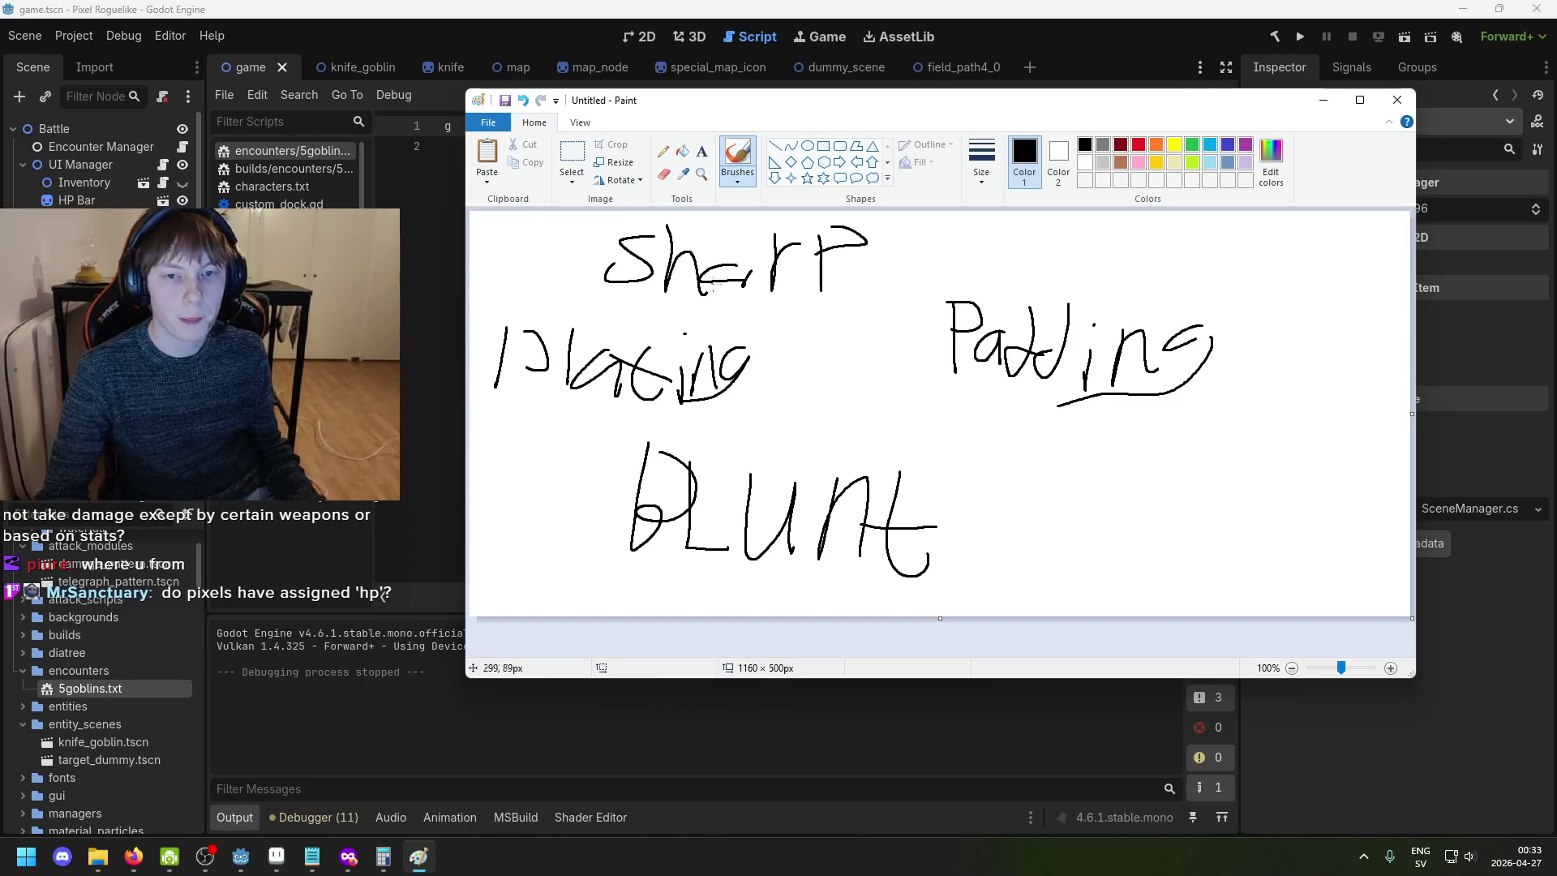
# - Select the word 'Sharp' and move it right to centre it
pyautogui.click(572, 158)
pyautogui.moveTo(612, 285); pyautogui.dragTo(951, 203)
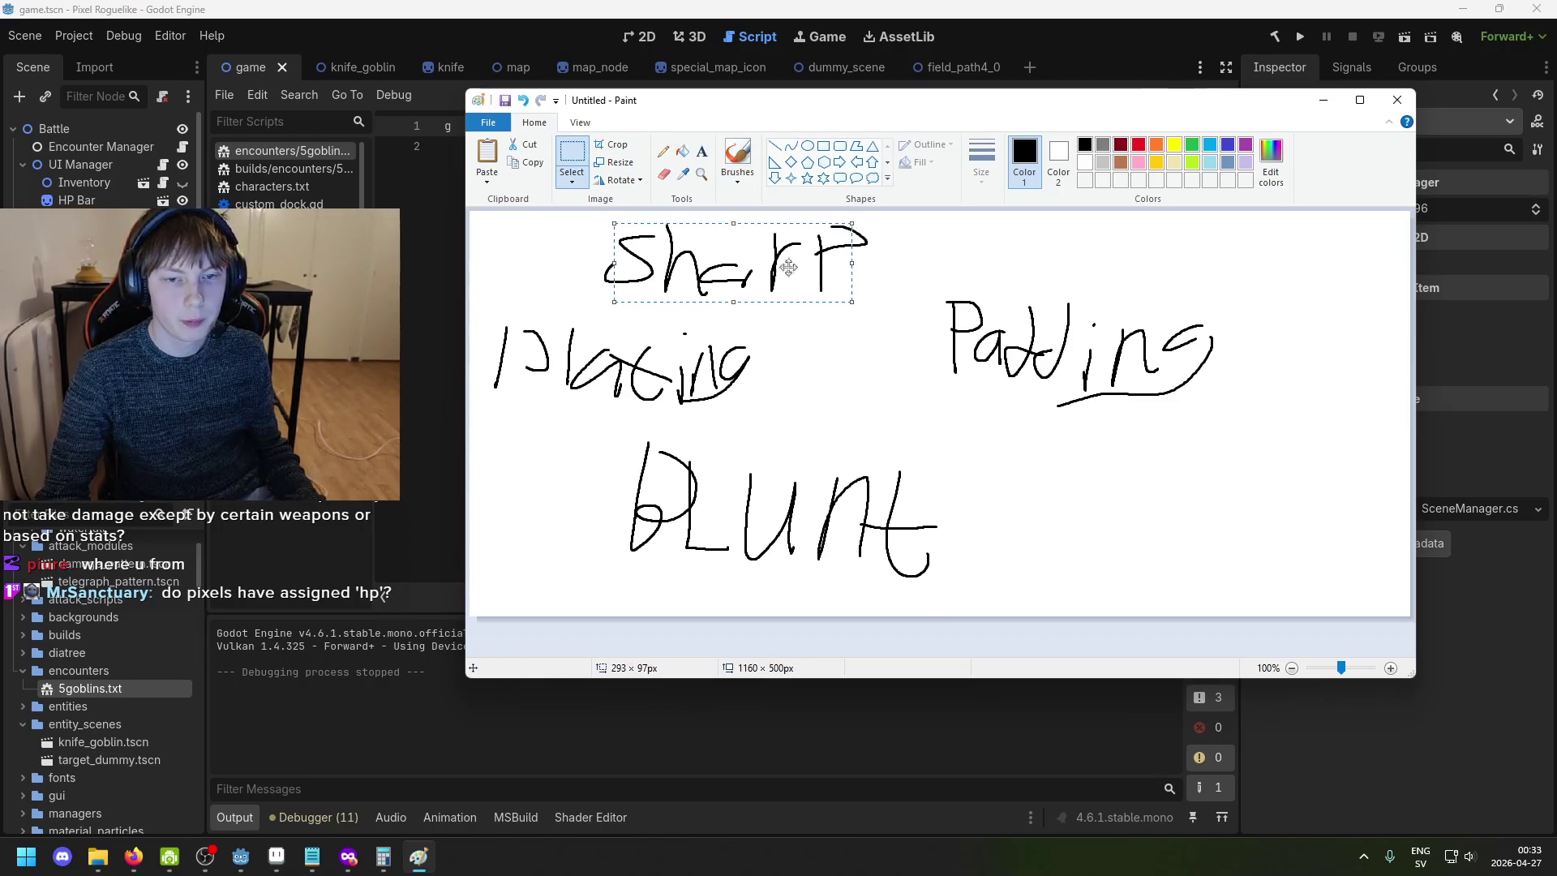
pyautogui.moveTo(746, 271); pyautogui.dragTo(806, 269)
pyautogui.click(1017, 254)
# - Draw and undo an arrow toward Padding, retouch Blocking, and sketch an arrow toward it
pyautogui.click(738, 158)
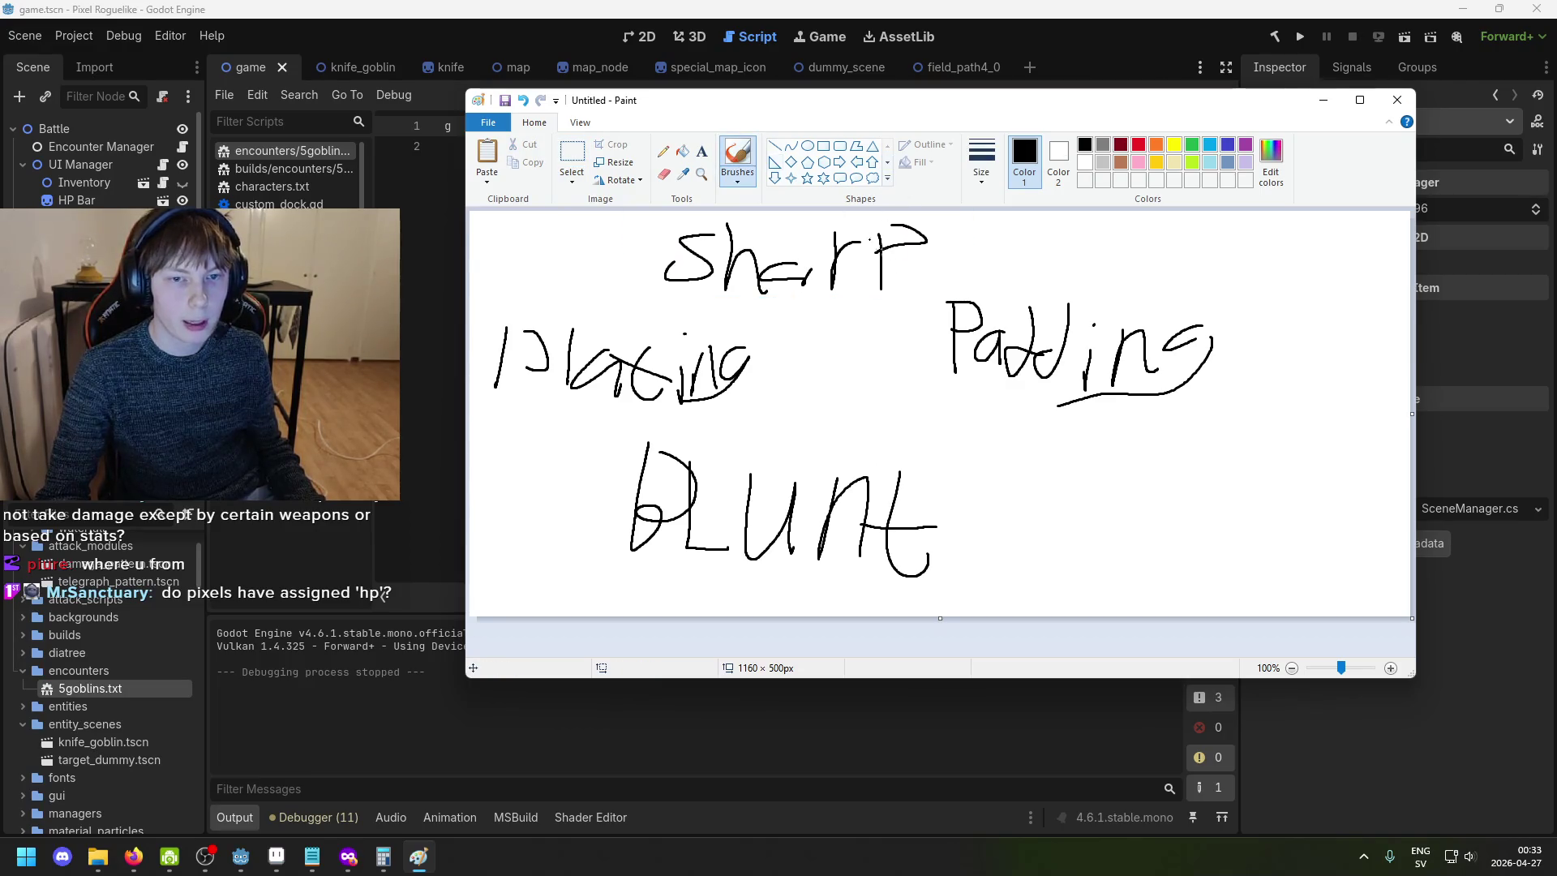
pyautogui.moveTo(828, 308); pyautogui.dragTo(937, 365)
pyautogui.moveTo(895, 302); pyautogui.dragTo(938, 364)
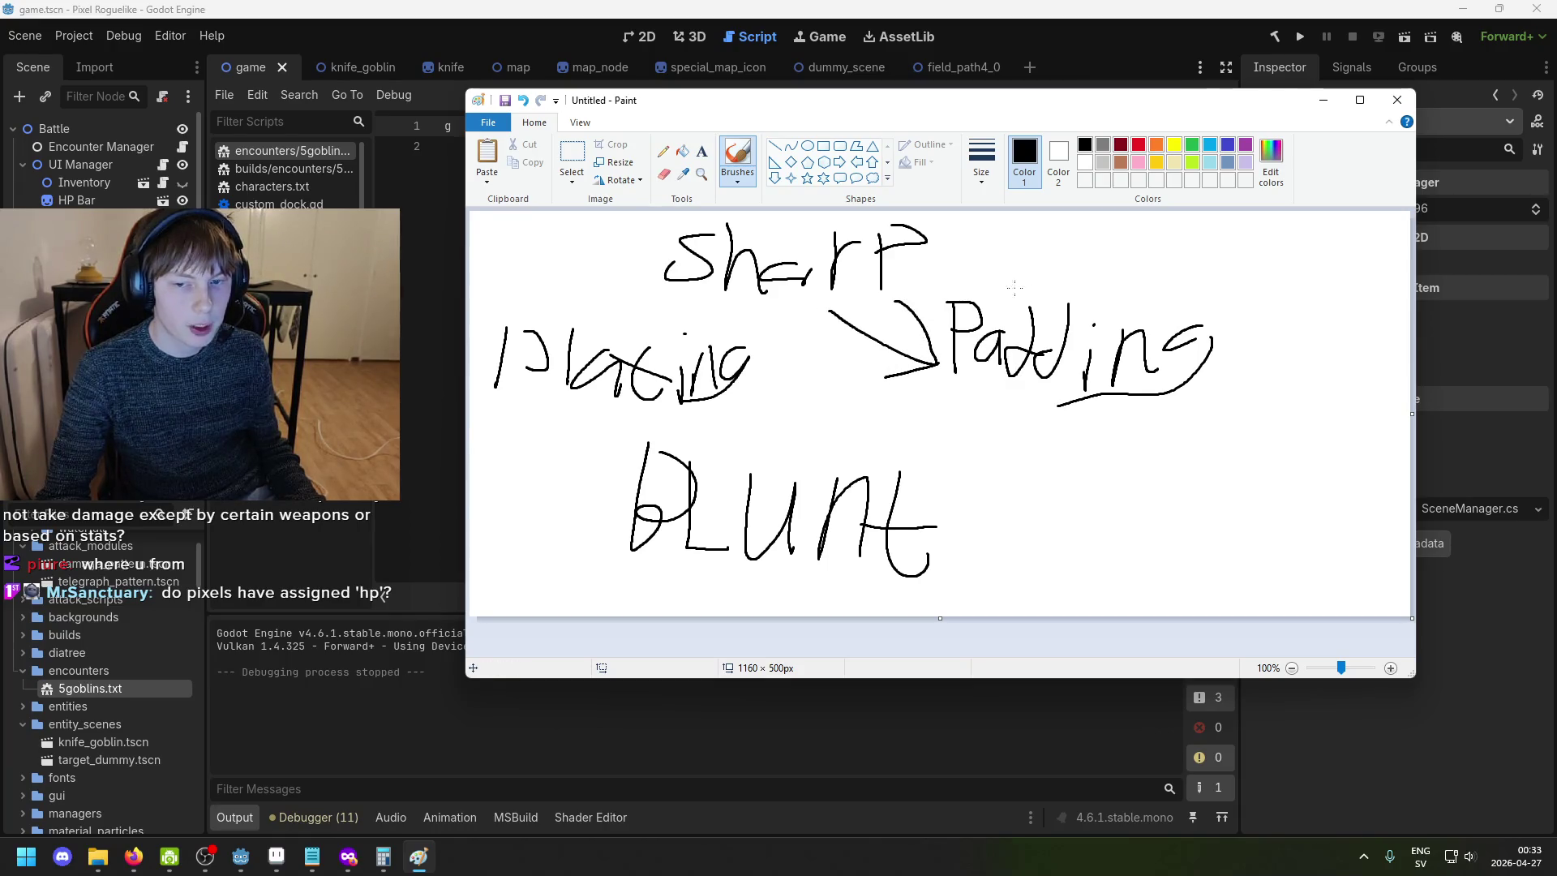
pyautogui.hotkey('ctrl', 'z')
pyautogui.hotkey('ctrl', 'z')
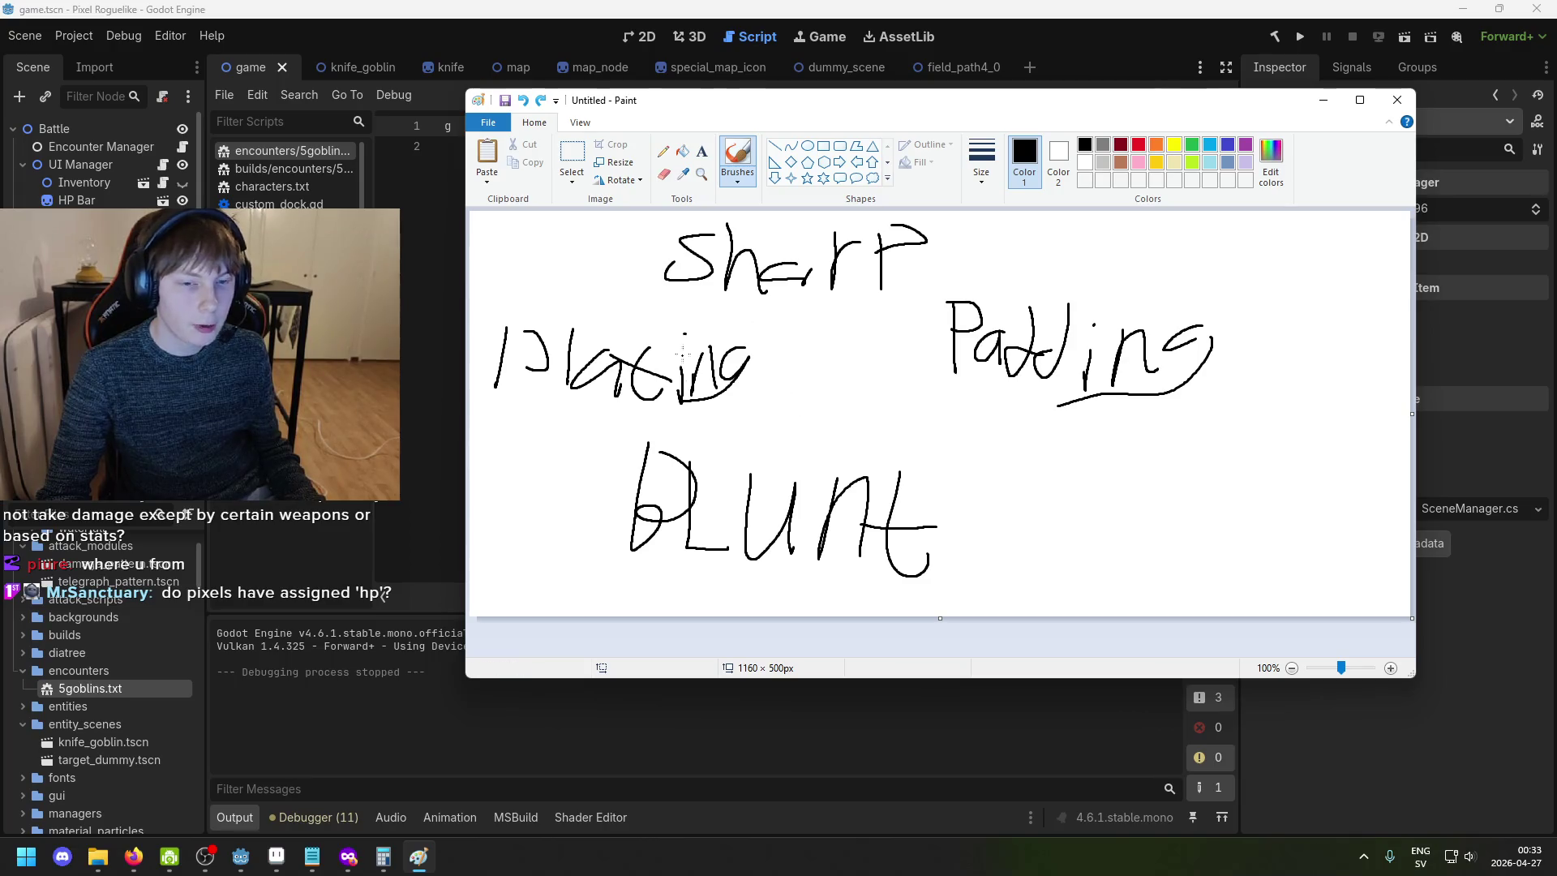
pyautogui.moveTo(529, 328)
pyautogui.mouseDown()
pyautogui.moveTo(491, 328)
pyautogui.moveTo(531, 365)
pyautogui.mouseUp()
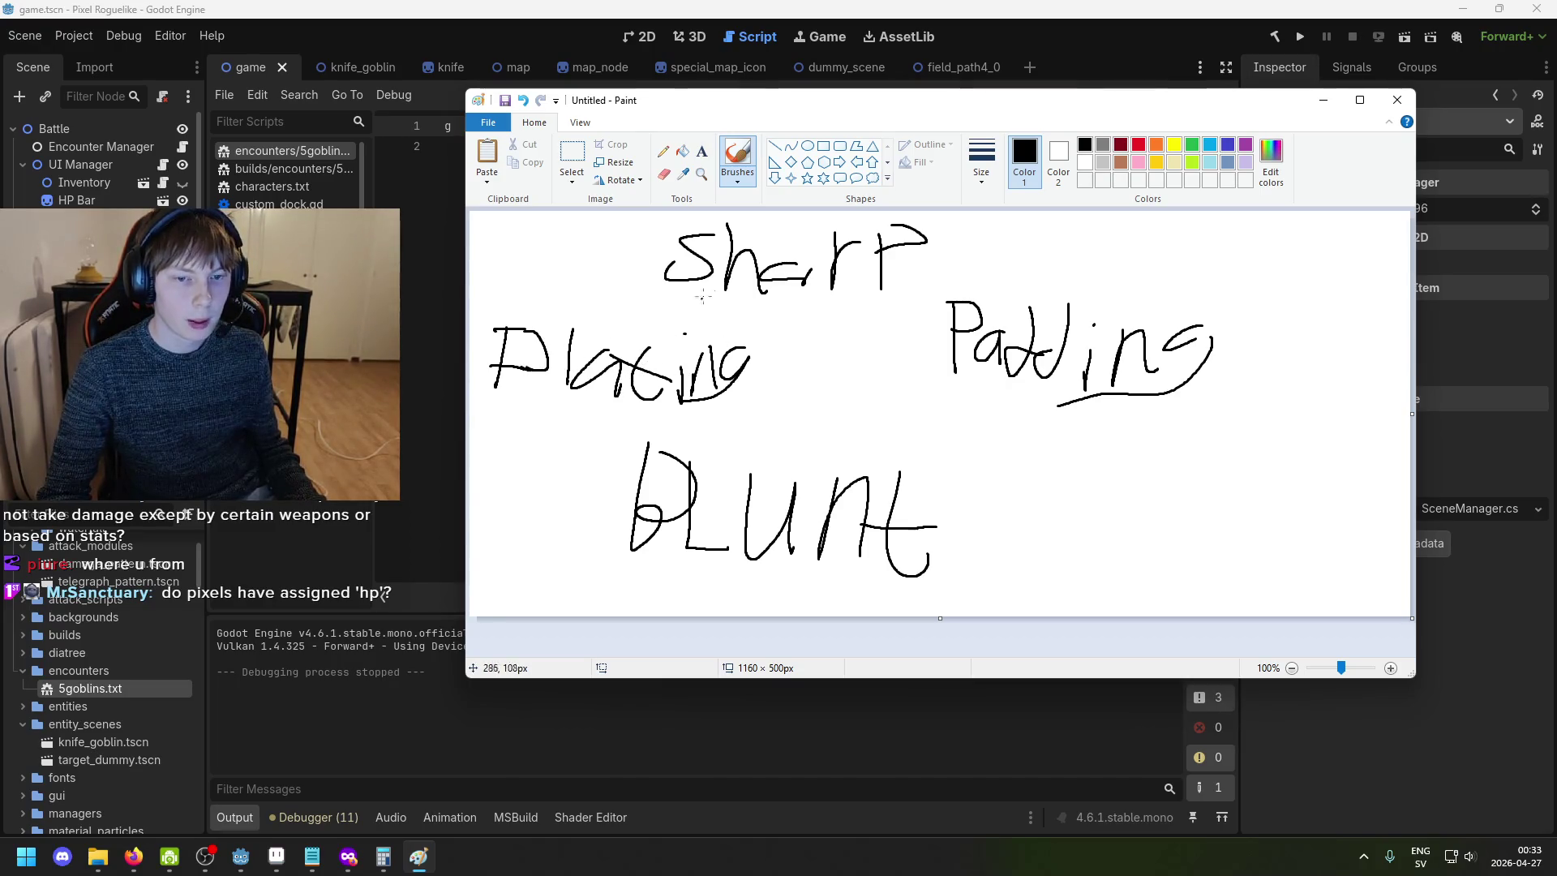
pyautogui.hotkey('ctrl', 'z')
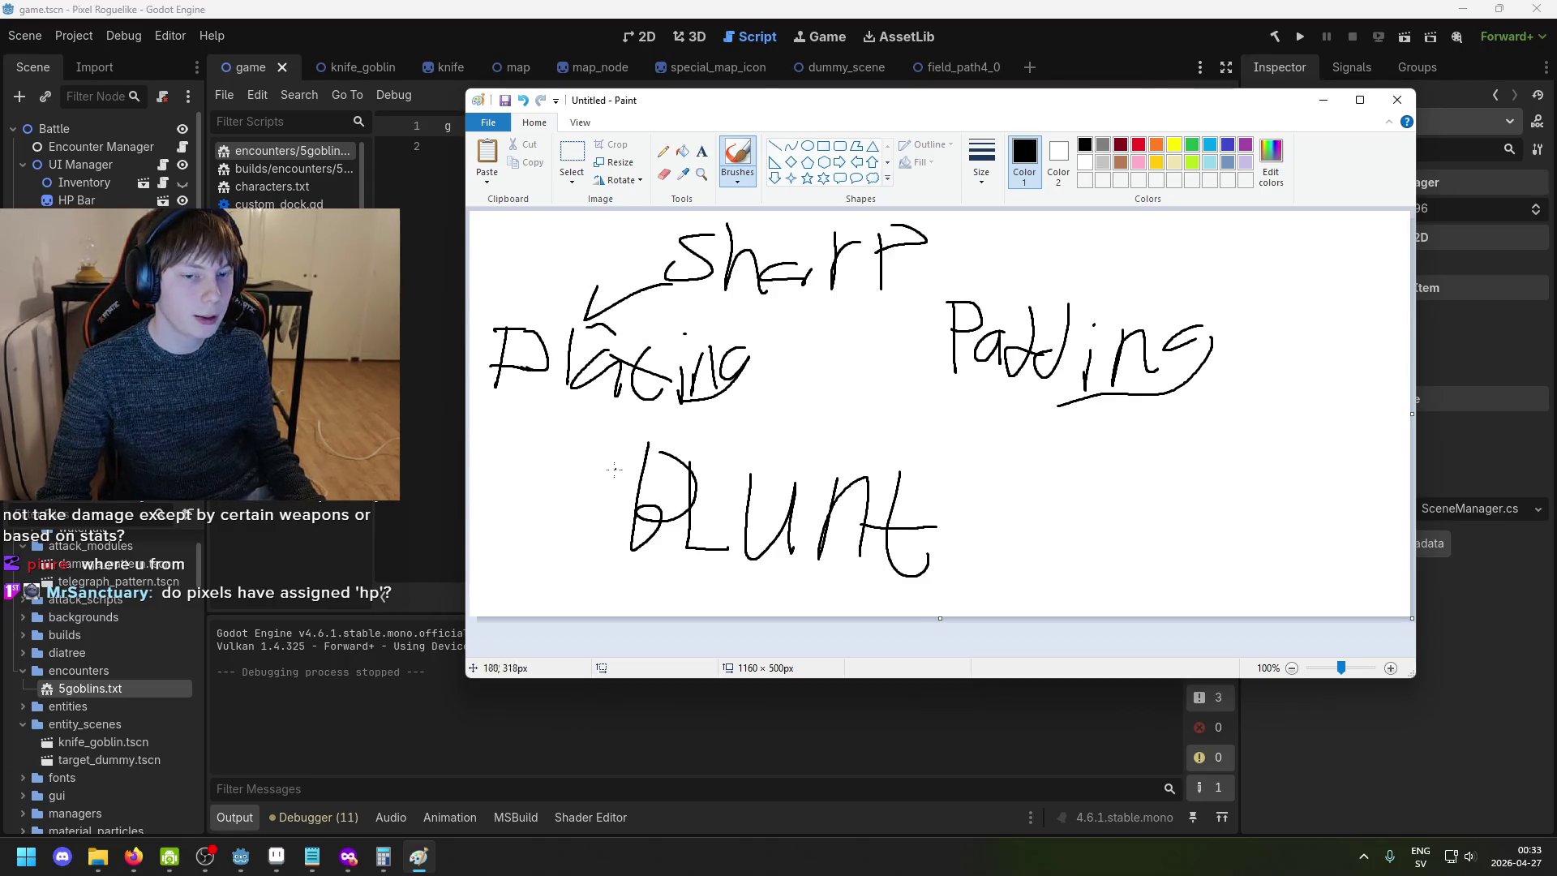
pyautogui.moveTo(559, 425); pyautogui.dragTo(549, 454)
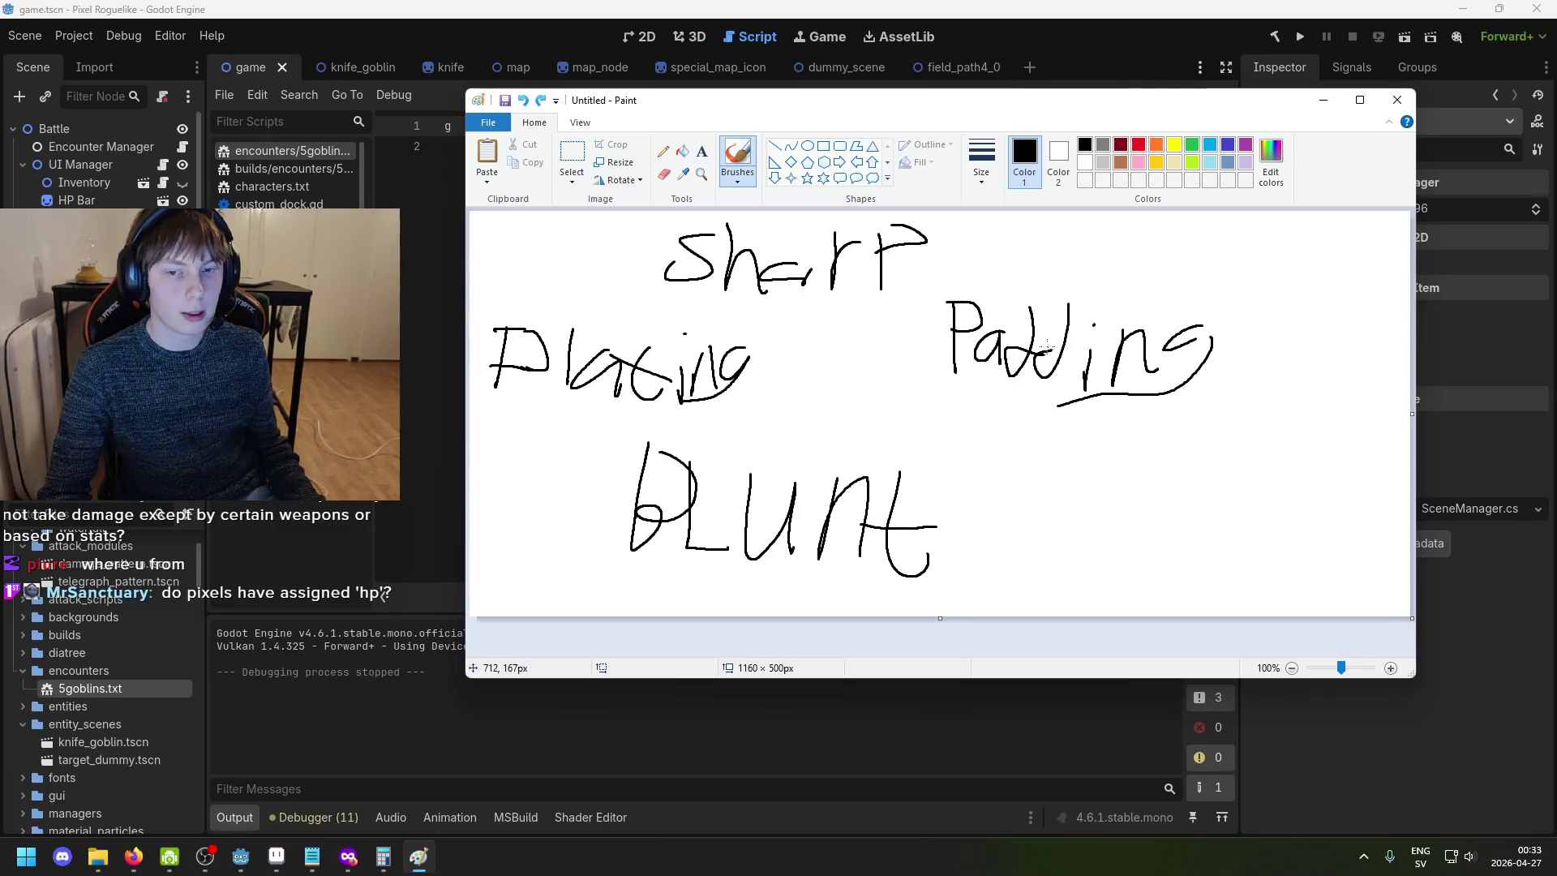
# - In a new Firefox private tab, search for 'padding plate armor'
pyautogui.moveTo(349, 857)
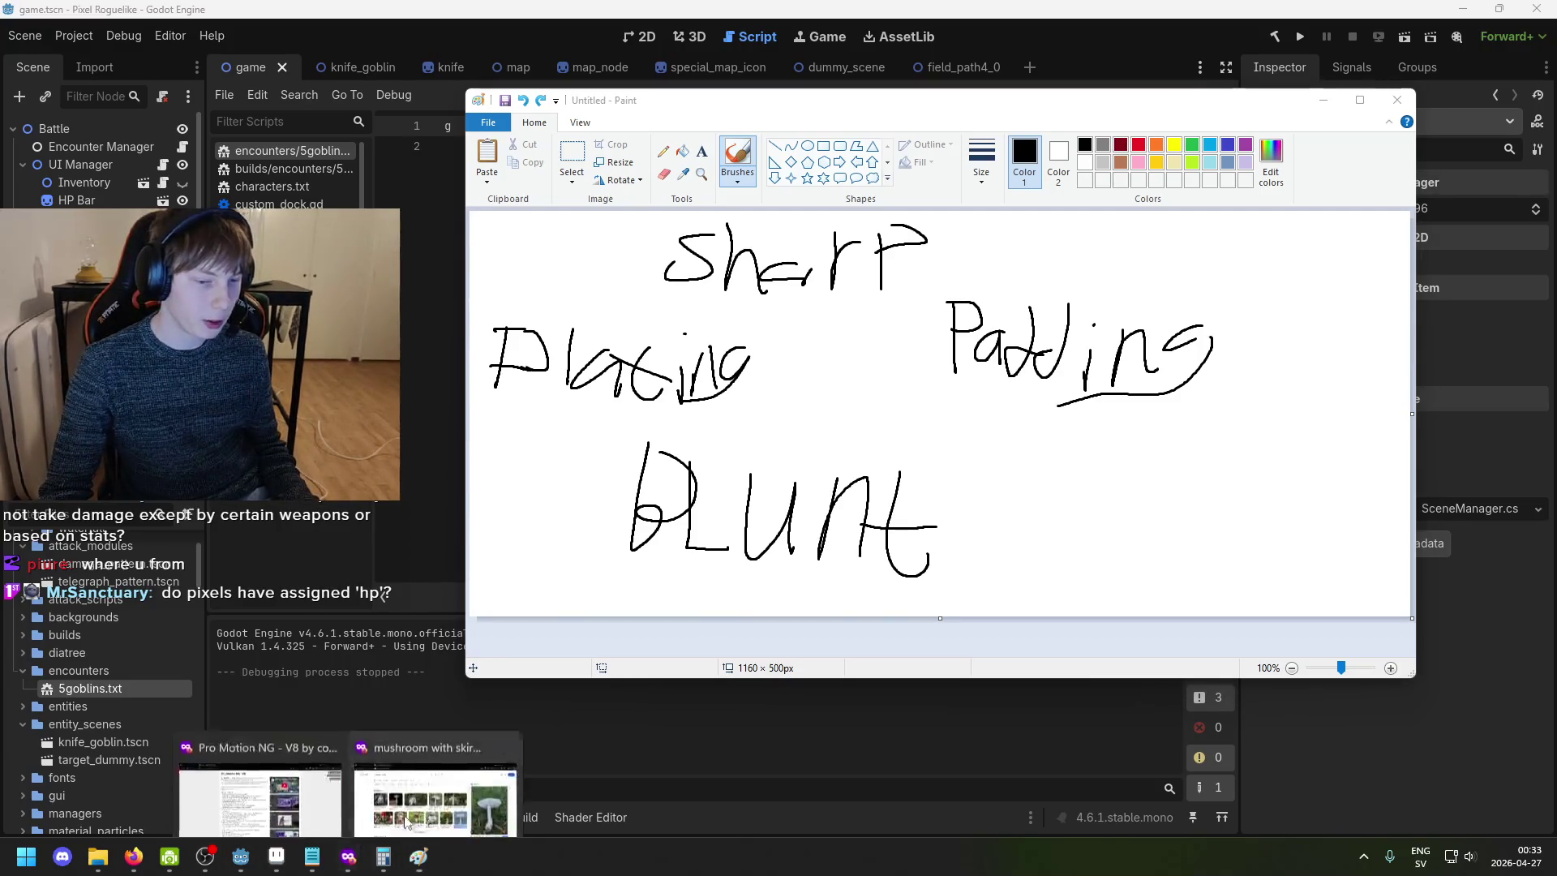
pyautogui.click(389, 835)
pyautogui.hotkey('ctrl', 't')
pyautogui.write('padding plate armor')
pyautogui.press('Return')
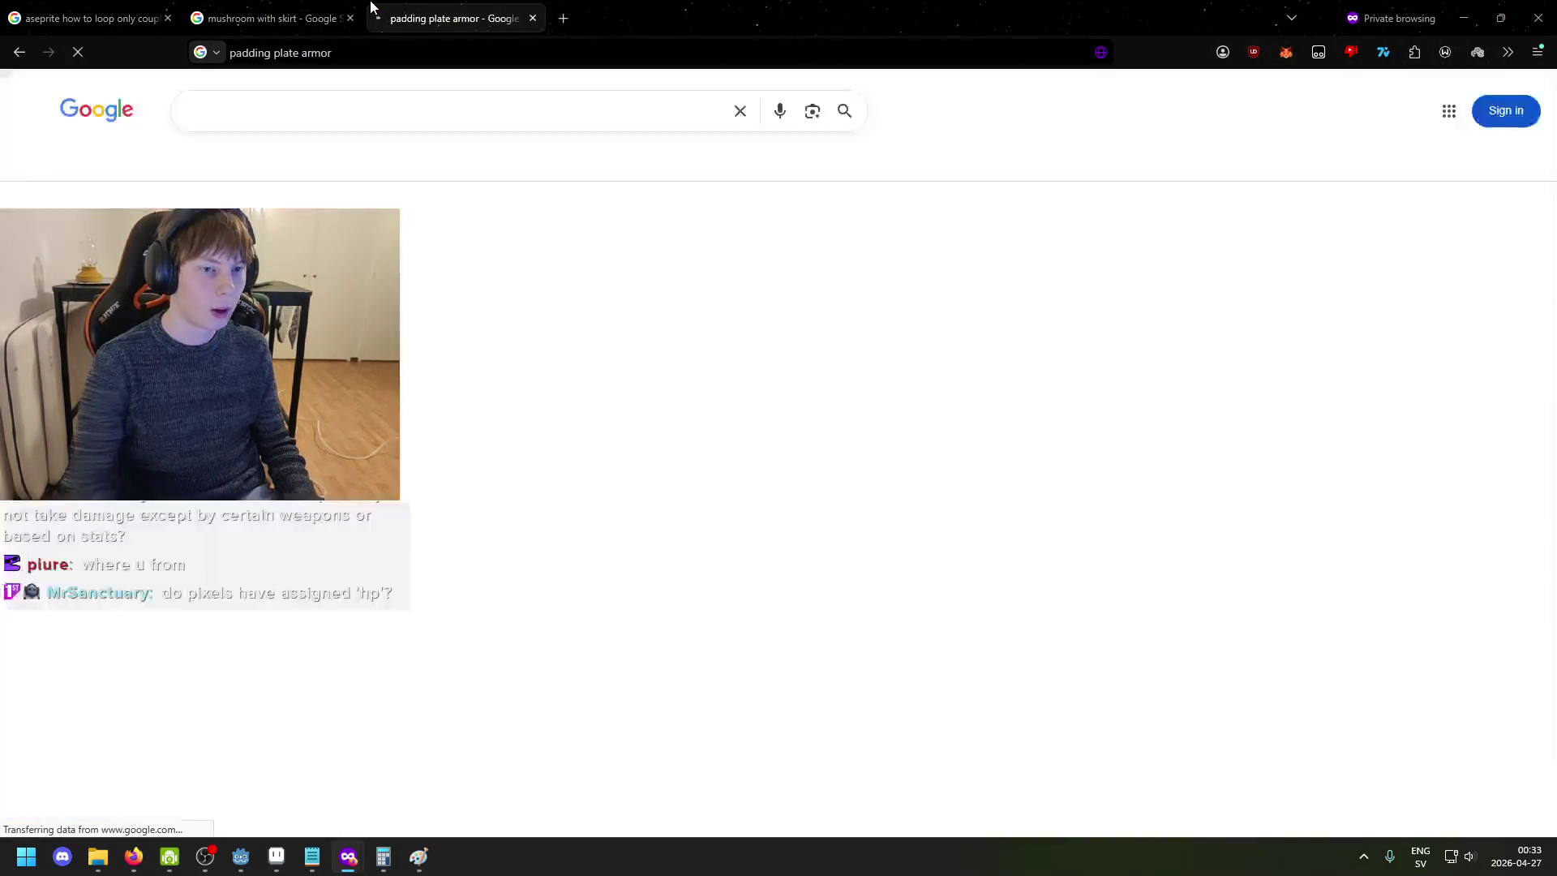
# - Refine the query to 'word starst with g' and open the Gambeson Wikipedia article
pyautogui.click(354, 104)
pyautogui.write('gf')
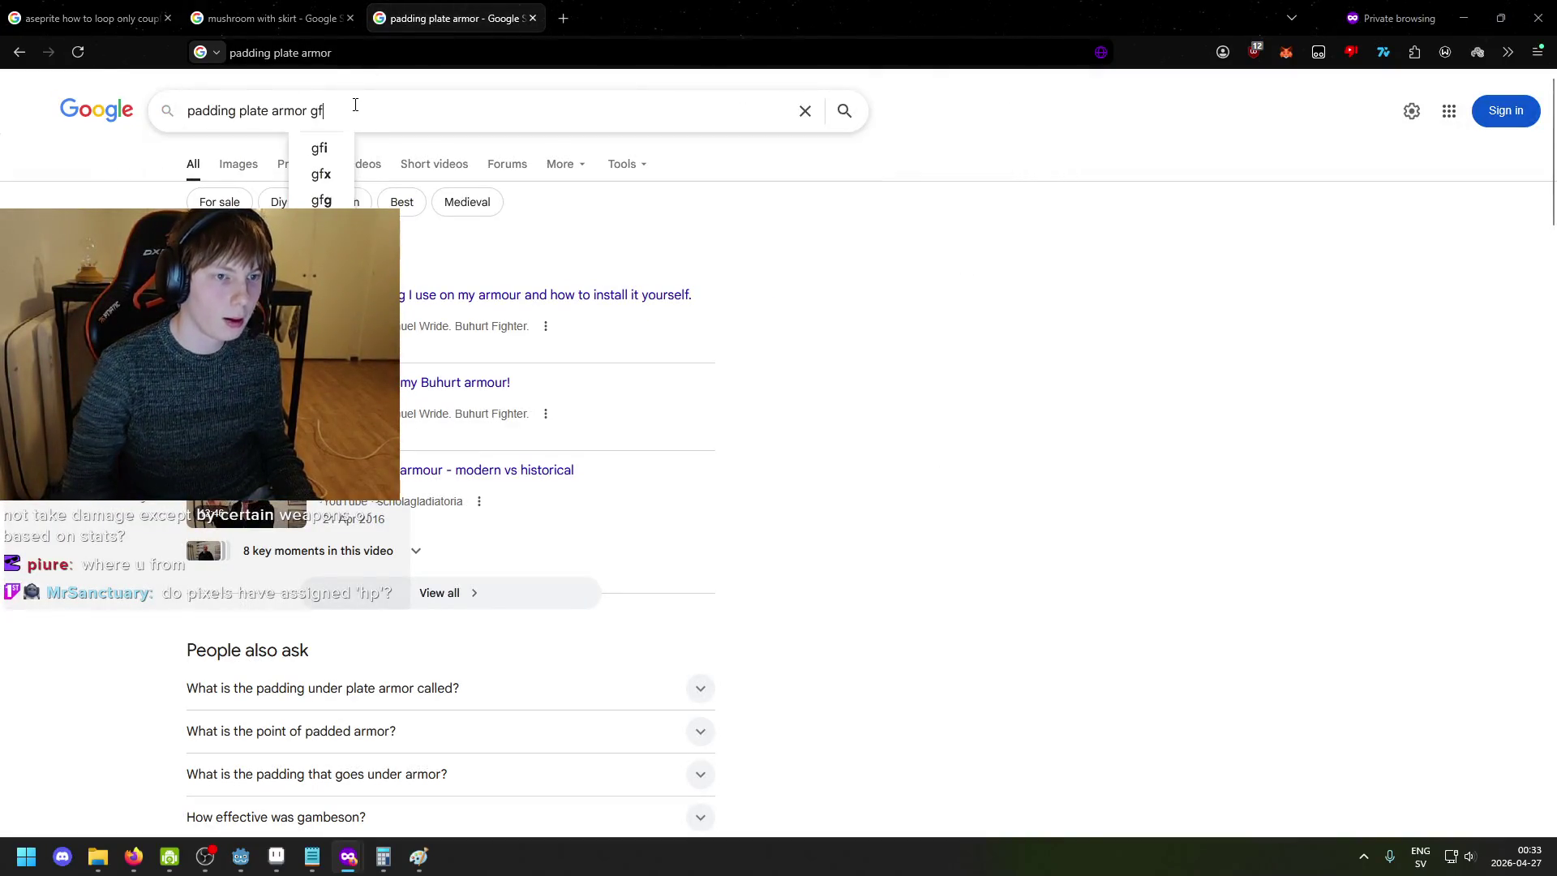
pyautogui.press('BackSpace')
pyautogui.press('BackSpace')
pyautogui.write('wor')
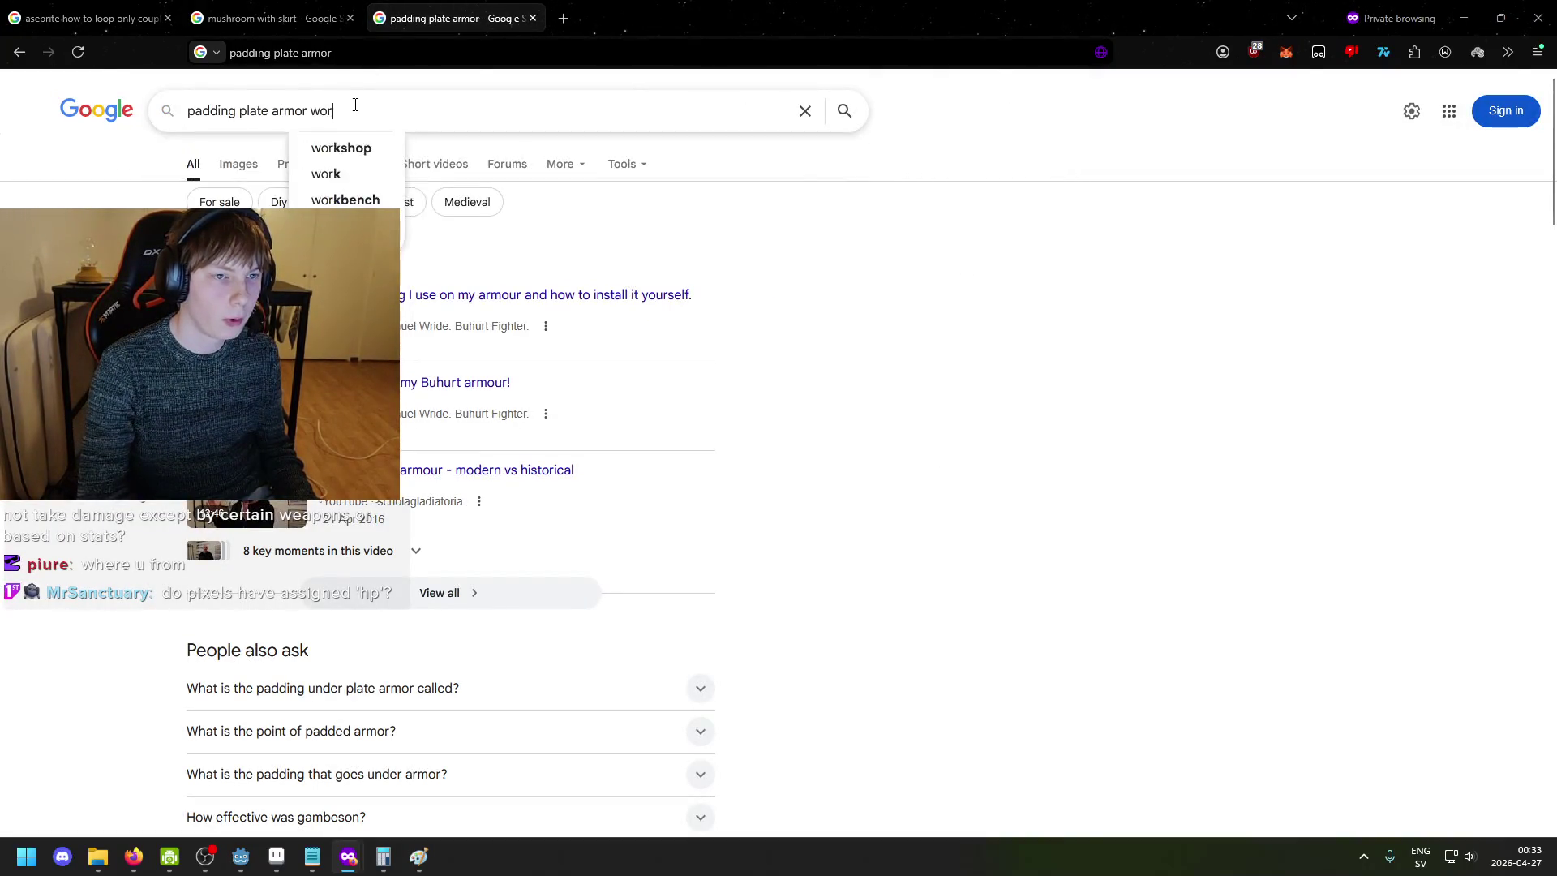
pyautogui.write('d starst with g')
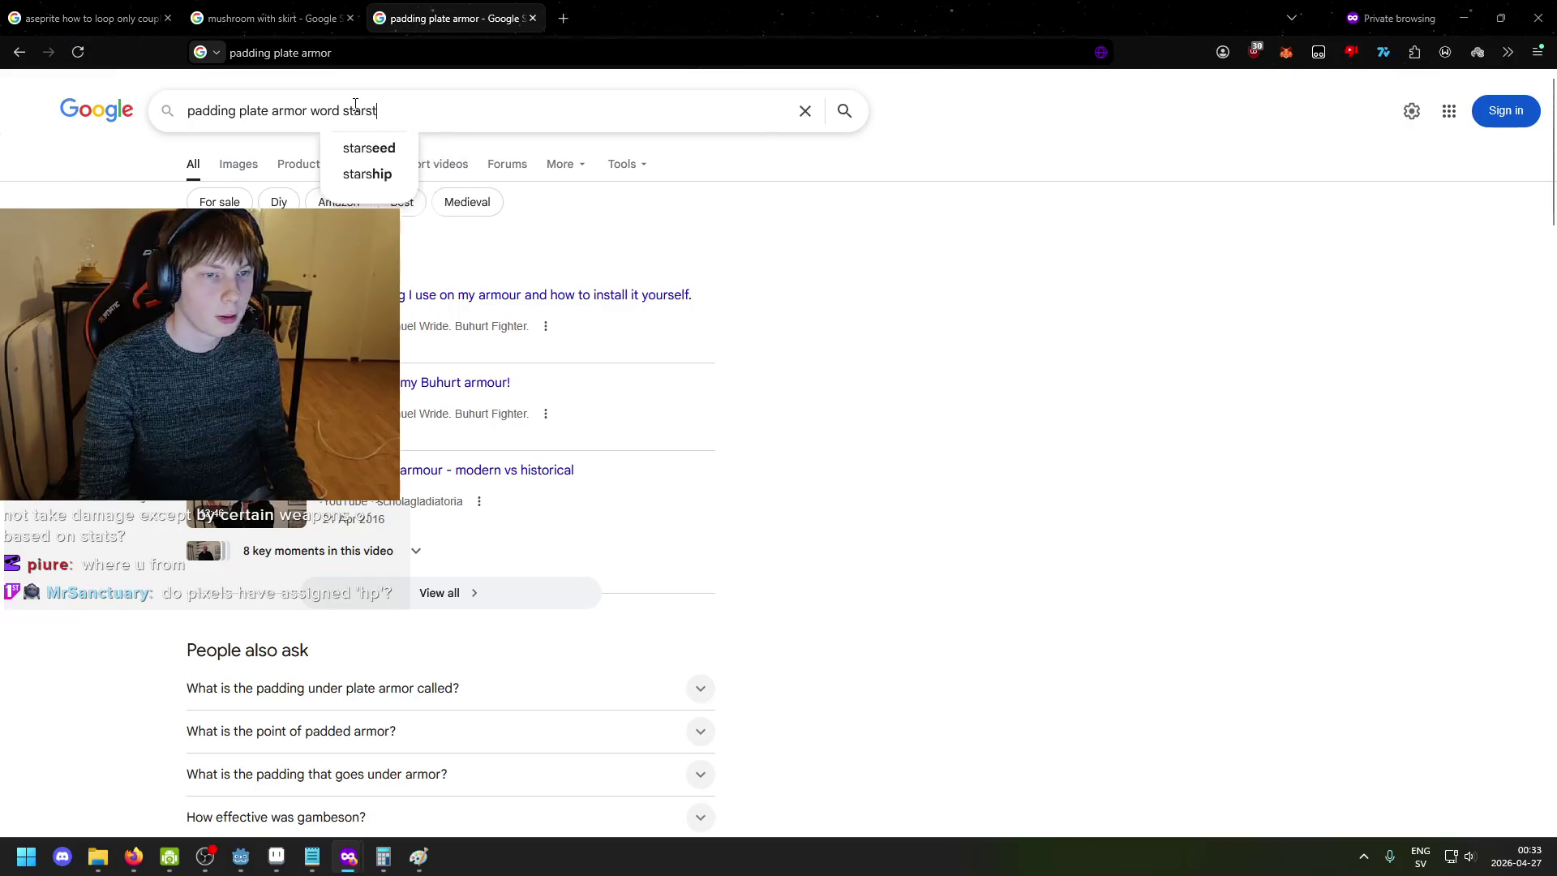
pyautogui.press('Return')
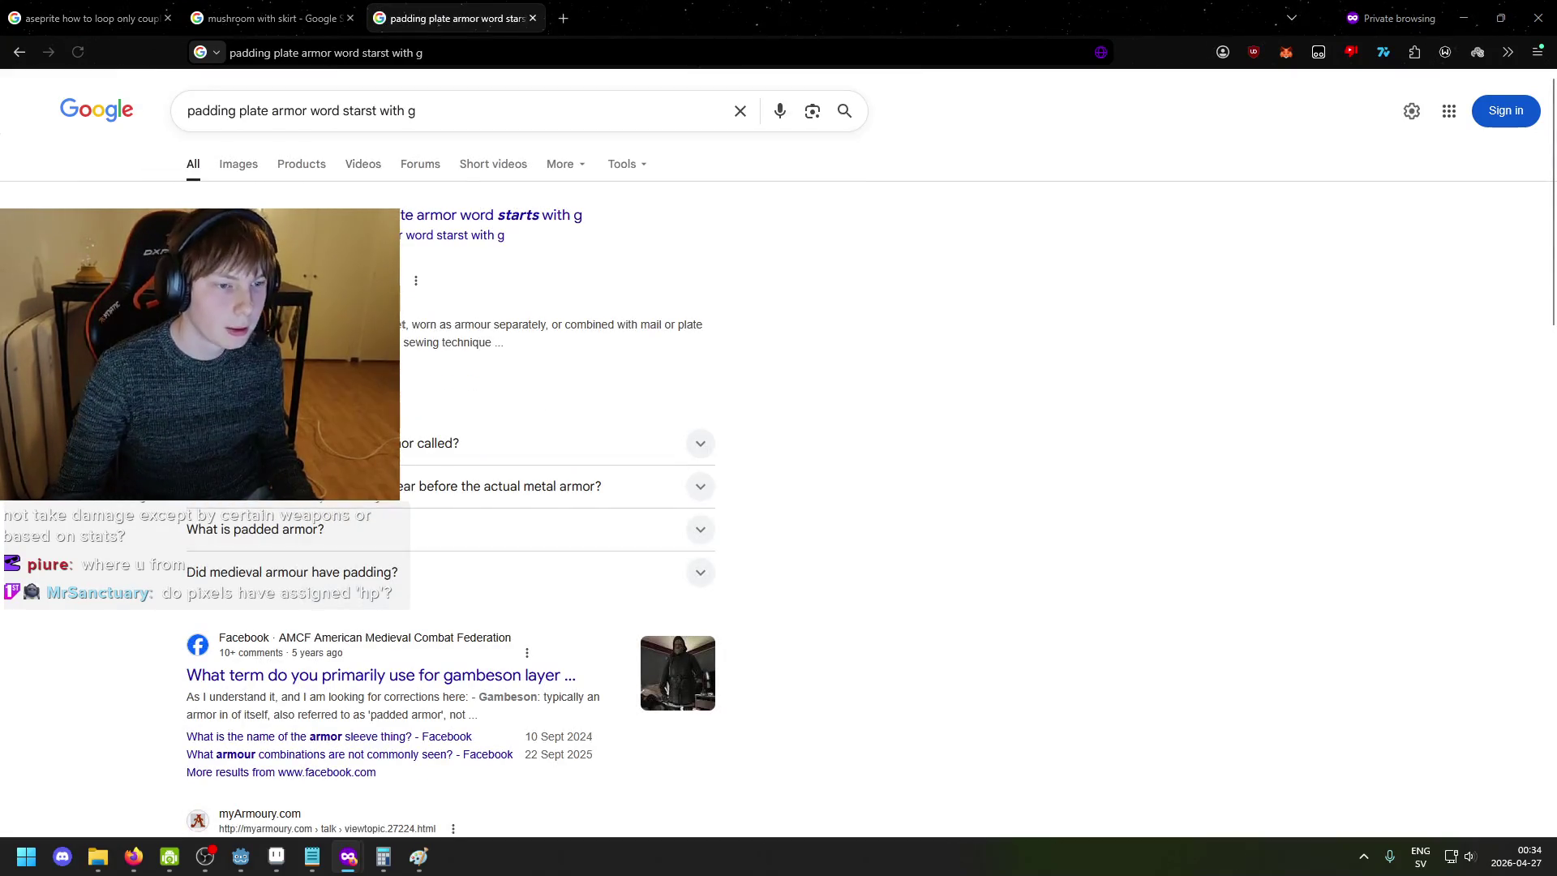
pyautogui.click(259, 280)
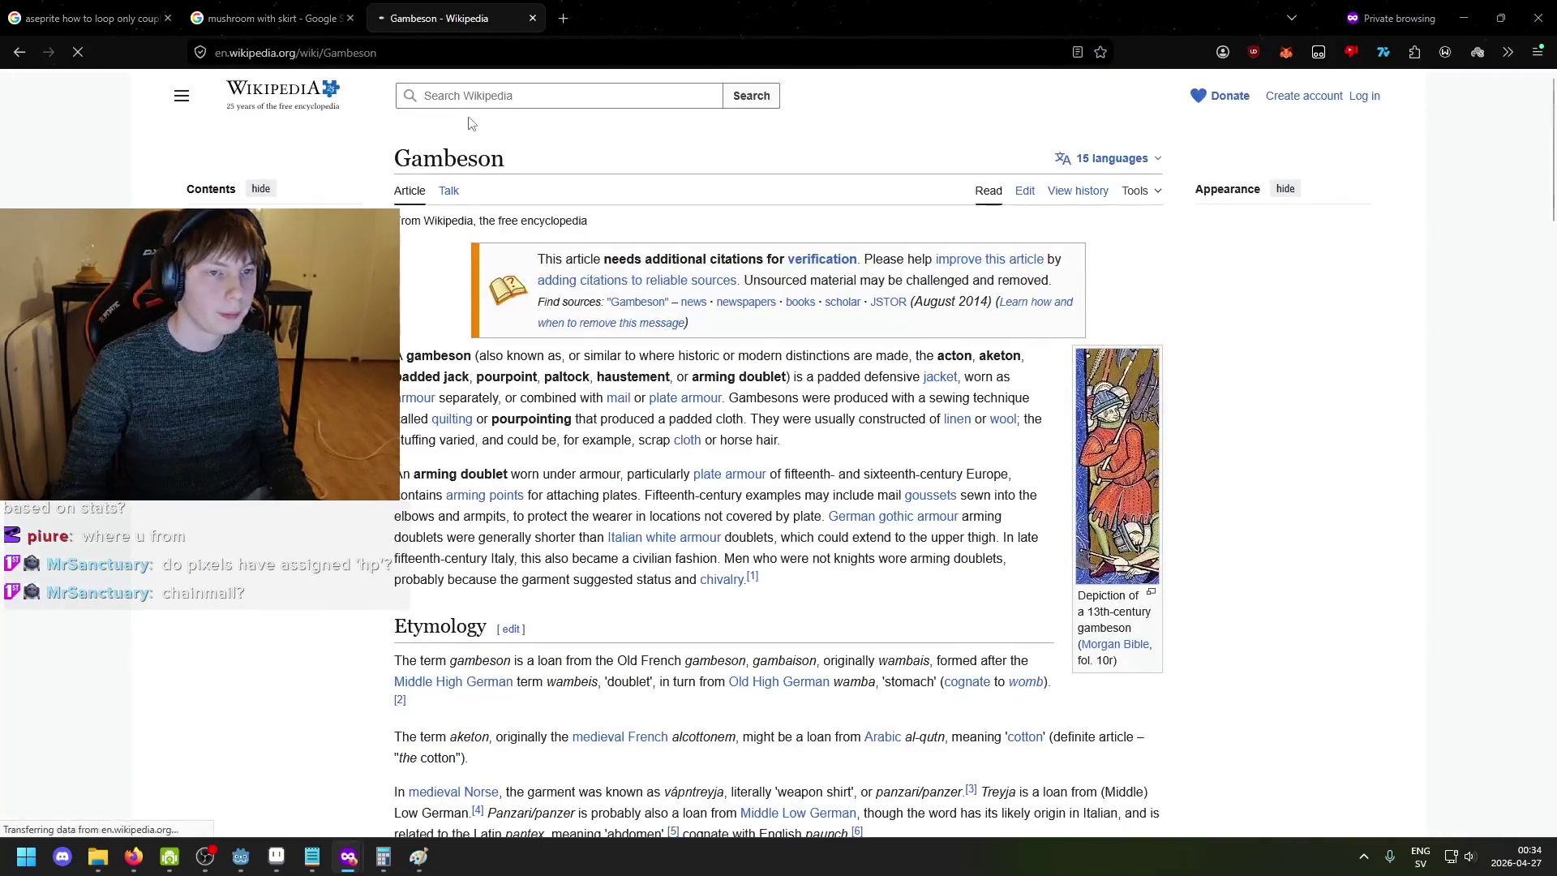
# - Search 'gambeson' in a new tab and preview the cream gambeson image result
pyautogui.click(564, 10)
pyautogui.write('gambeson')
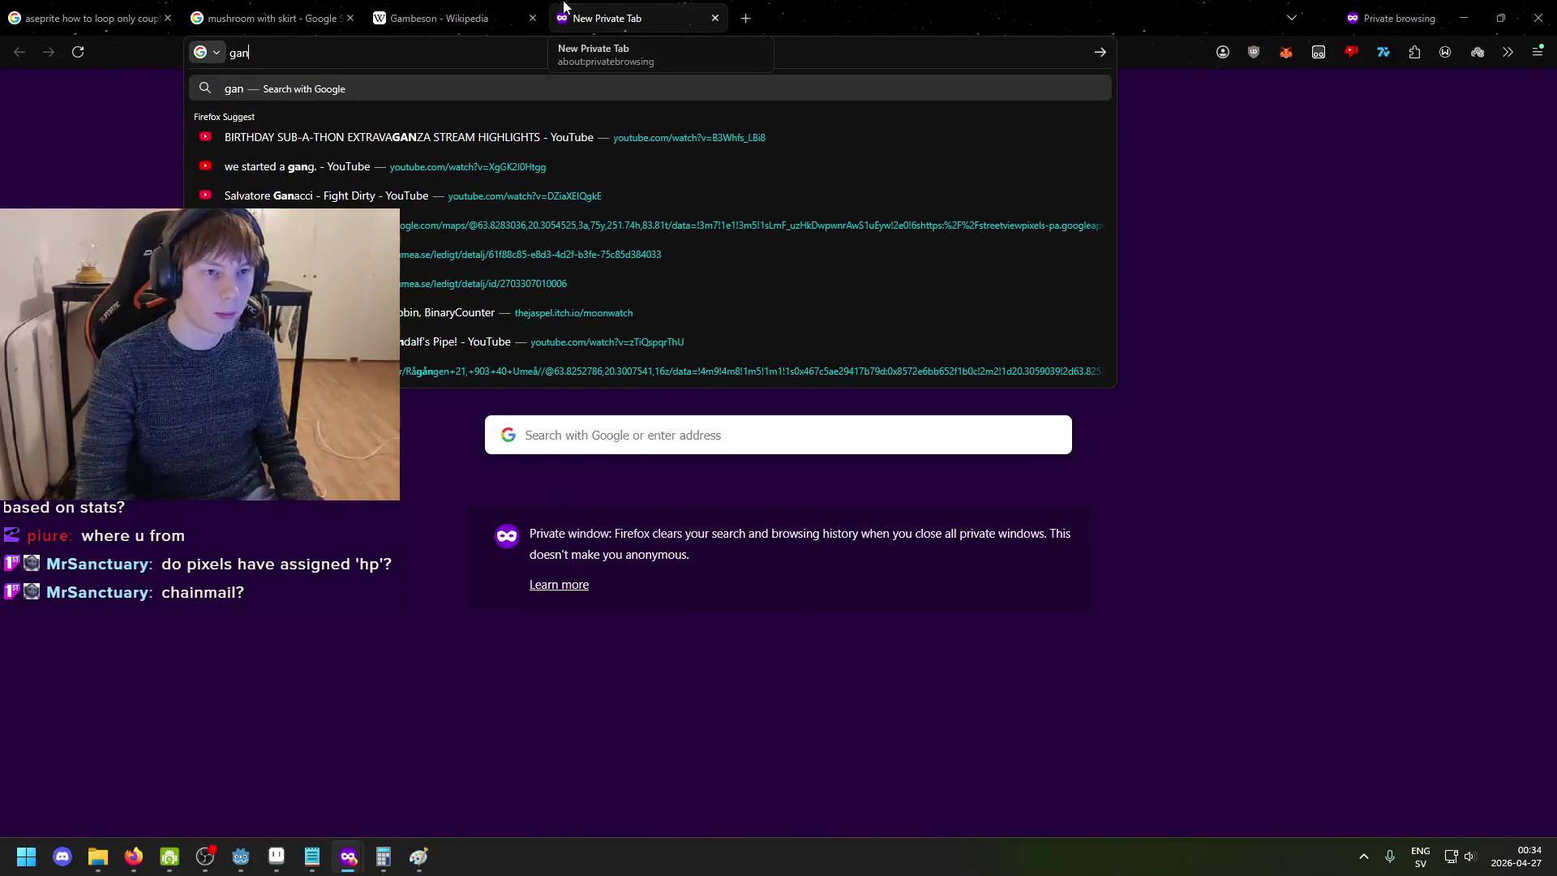
pyautogui.press('Return')
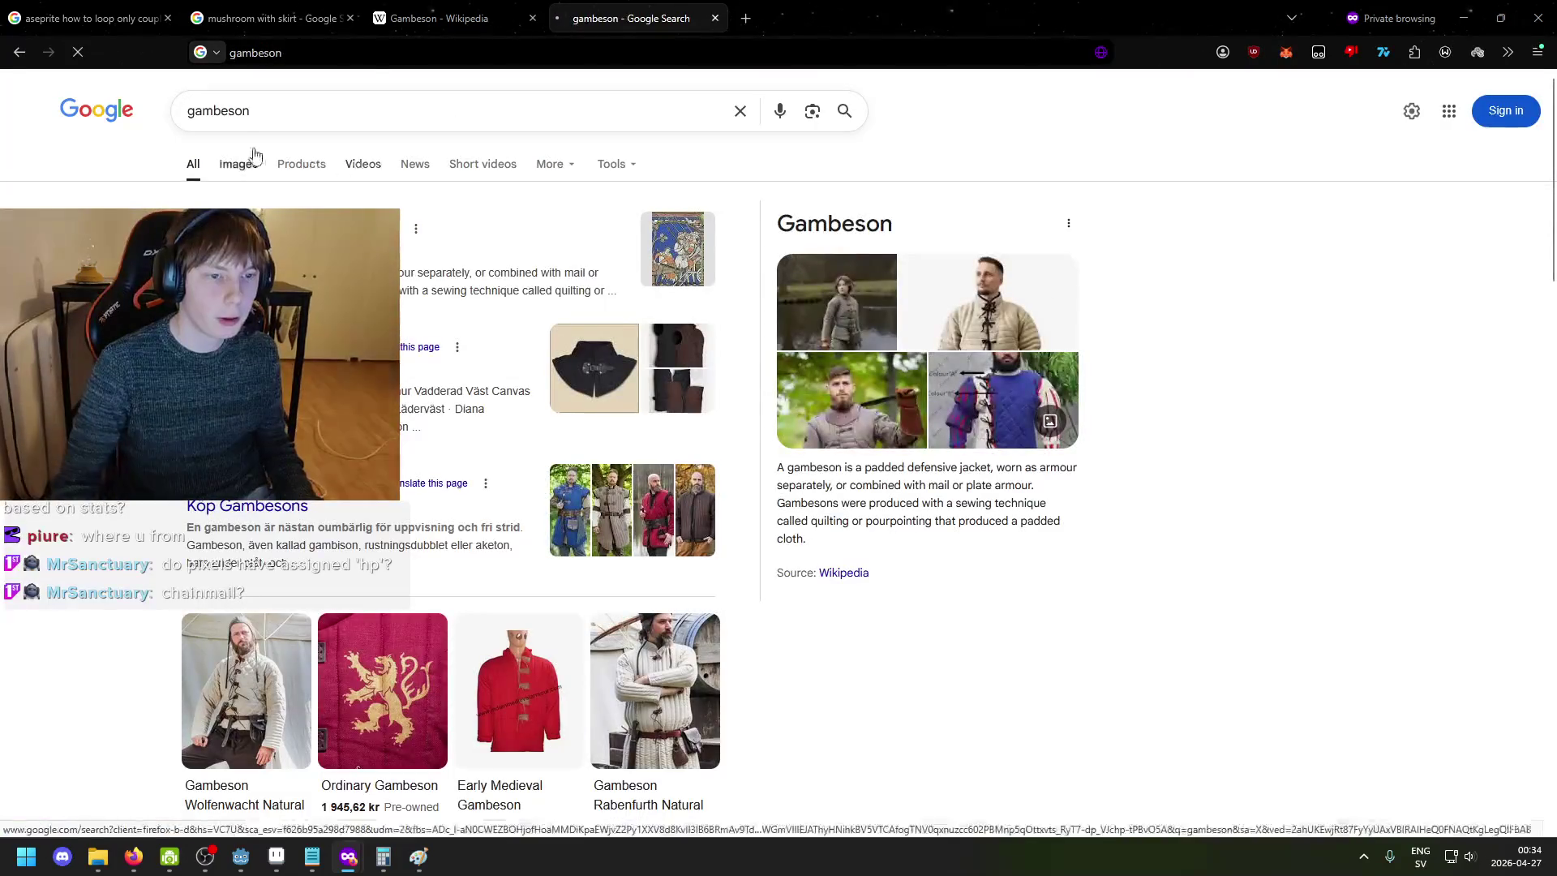
pyautogui.click(243, 162)
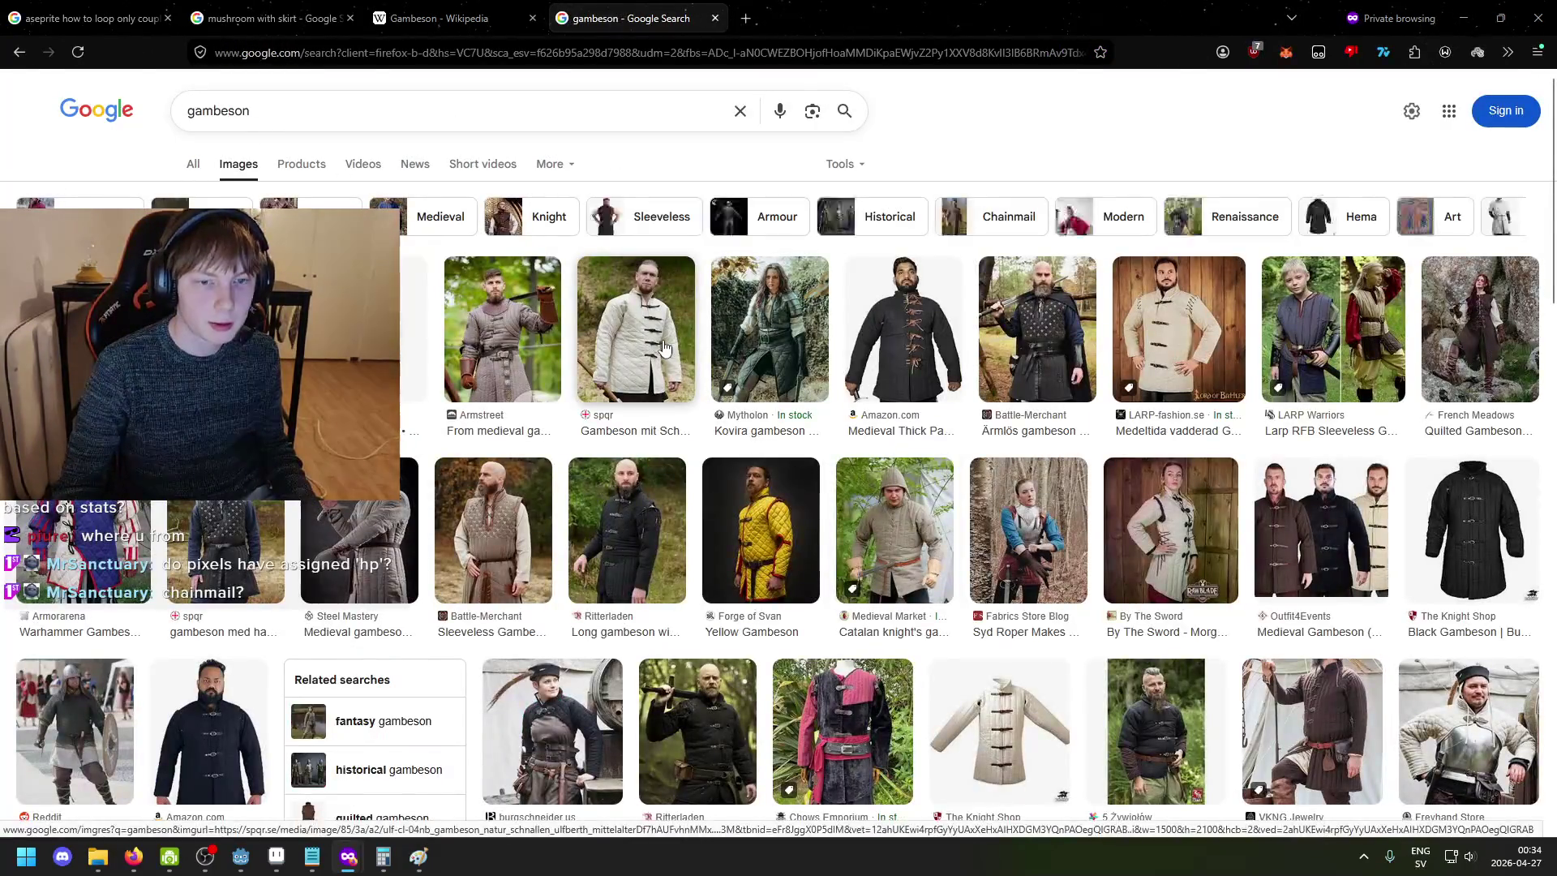
pyautogui.click(636, 332)
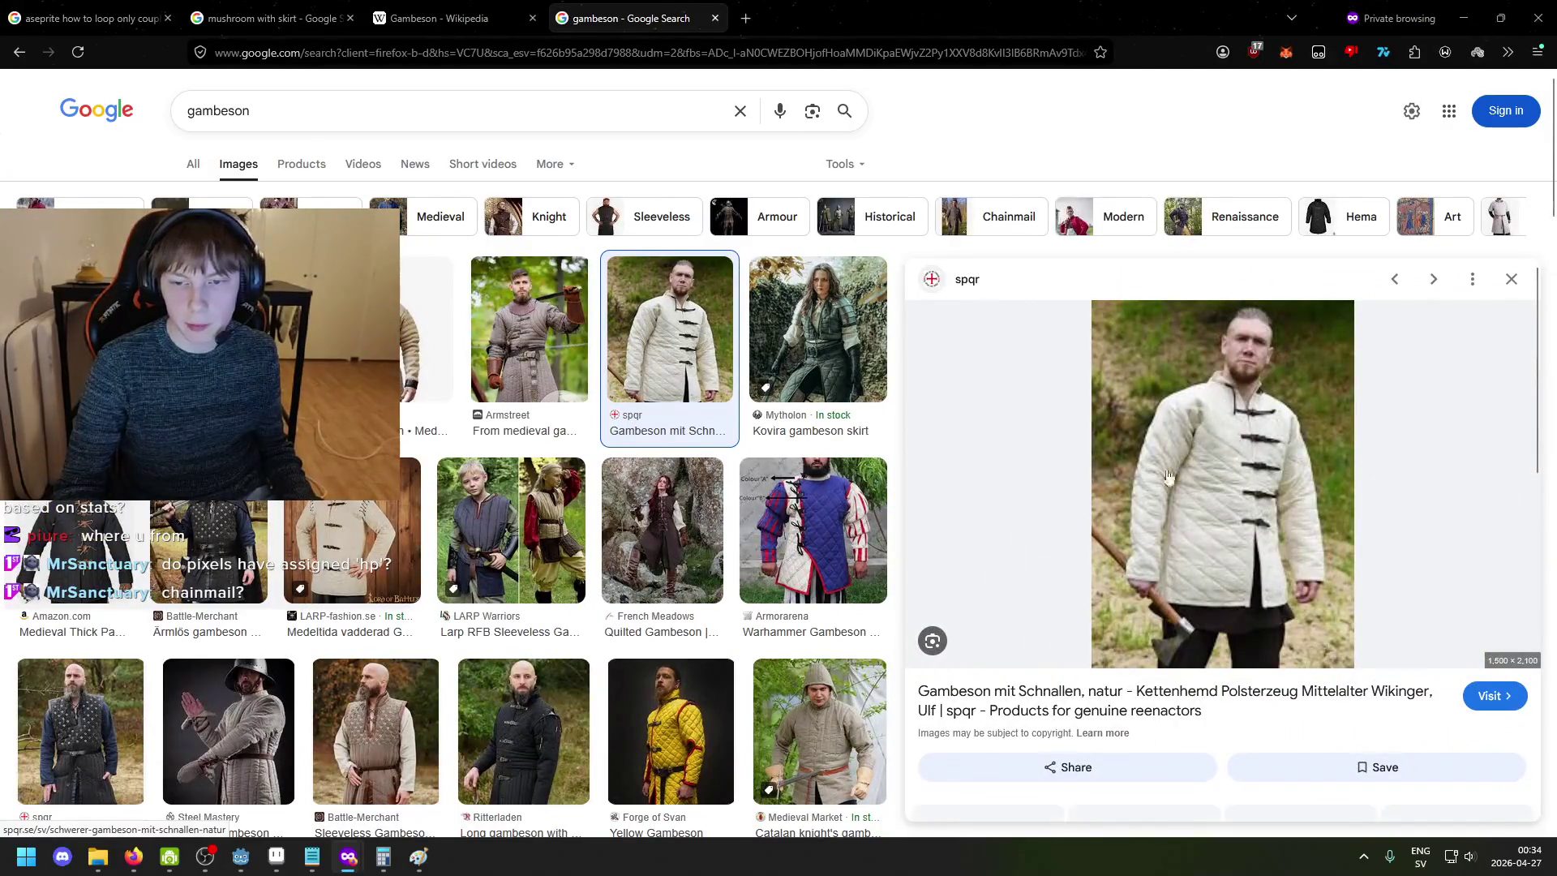
# - Bring the Paint damage-type diagram to the front
pyautogui.click(348, 856)
pyautogui.click(348, 856)
pyautogui.moveTo(383, 860)
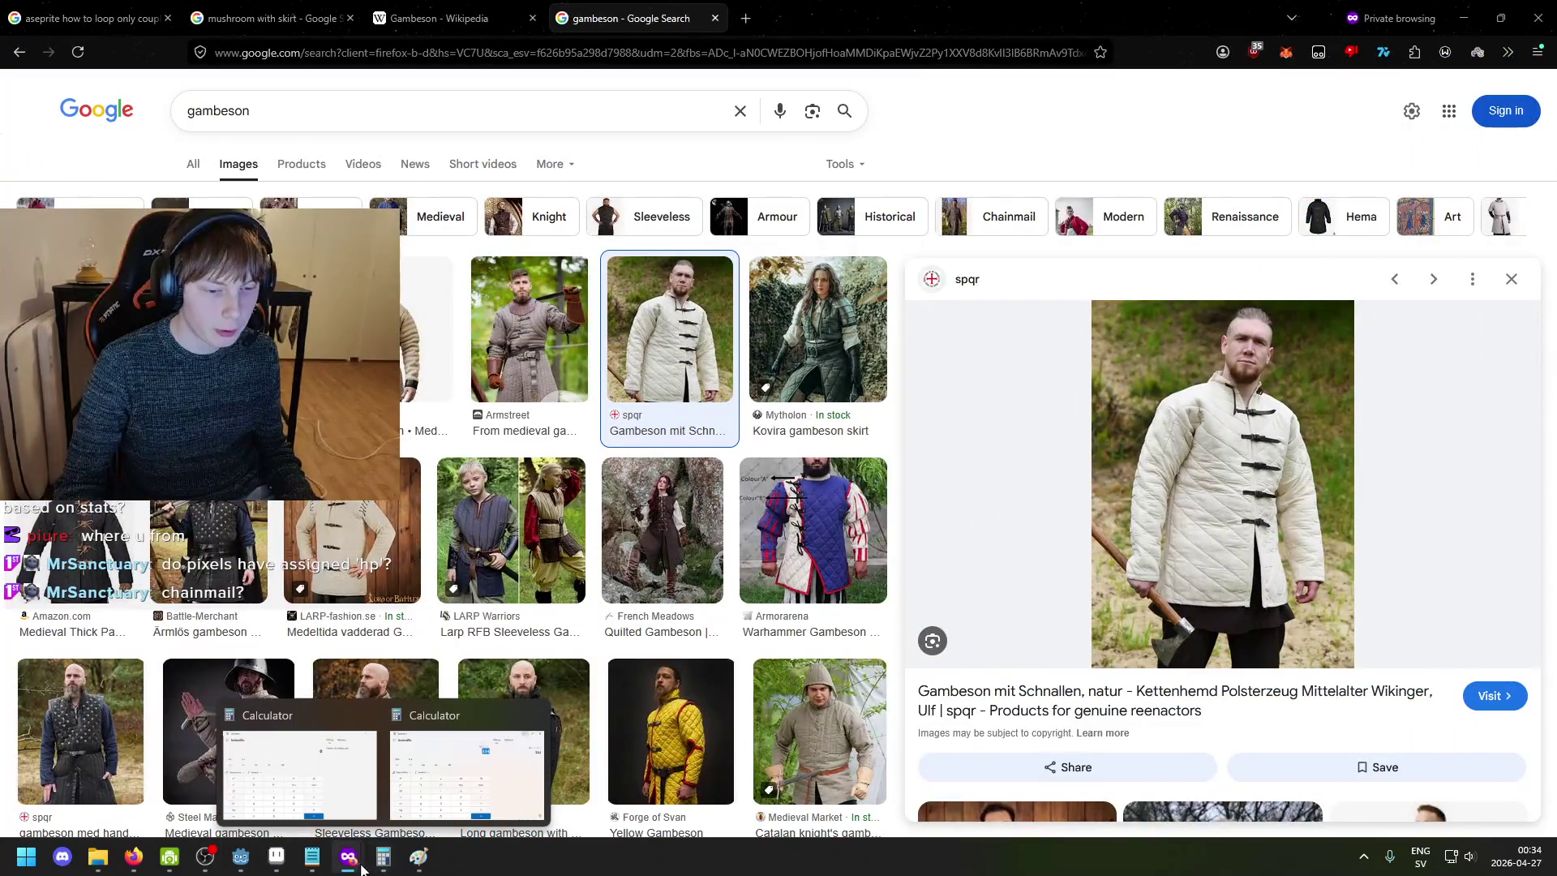
pyautogui.click(475, 771)
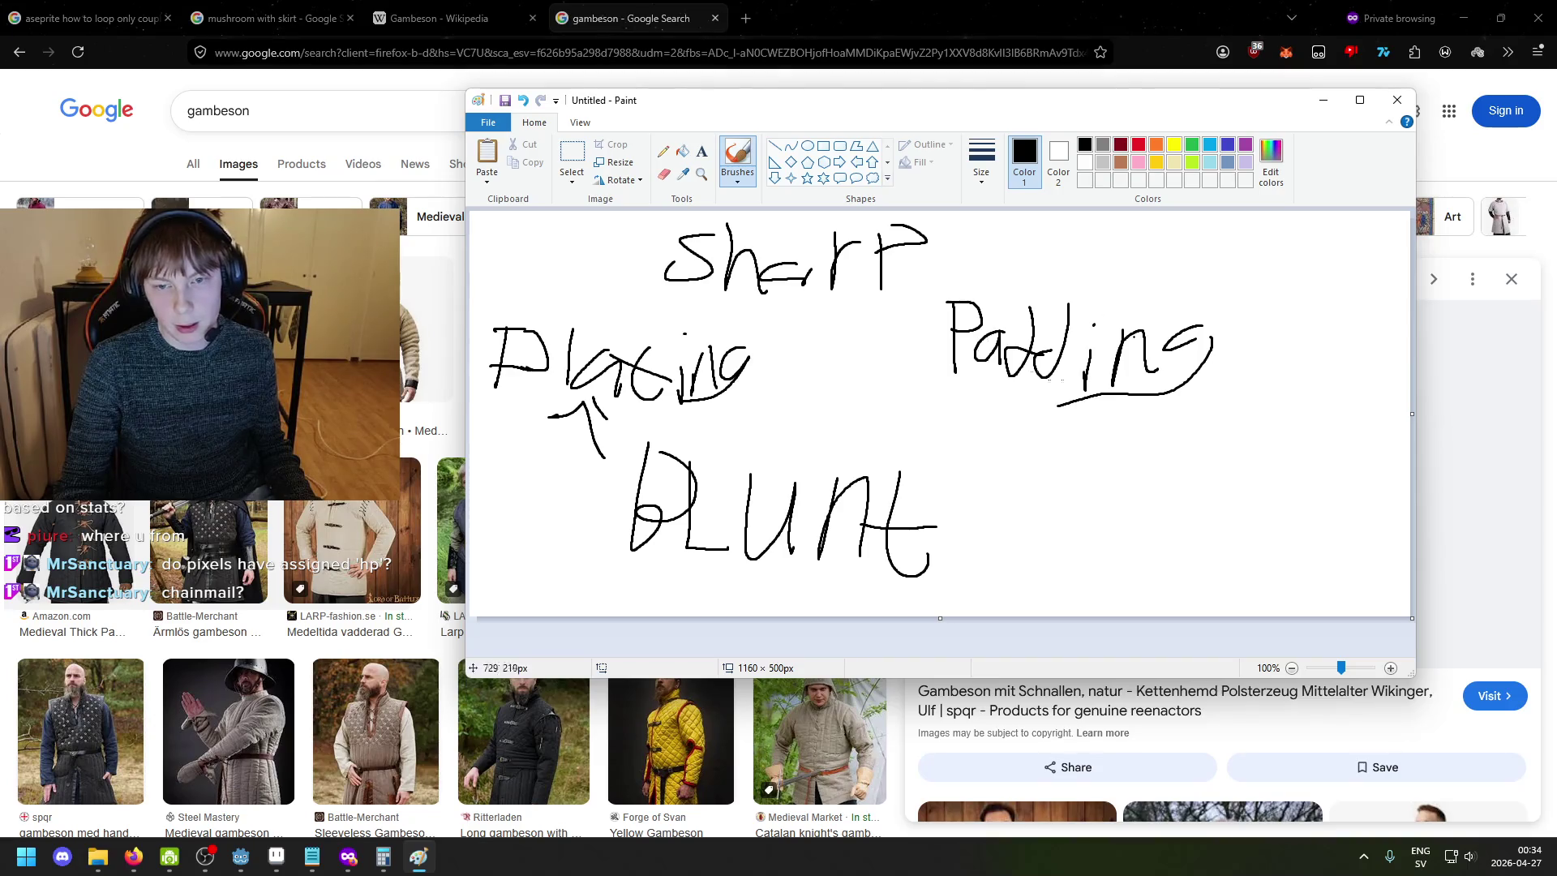
# - Try an arrow toward Padding and a circle around BLUNT, undoing both
pyautogui.moveTo(966, 458); pyautogui.dragTo(1009, 373)
pyautogui.moveTo(939, 422); pyautogui.dragTo(1009, 375)
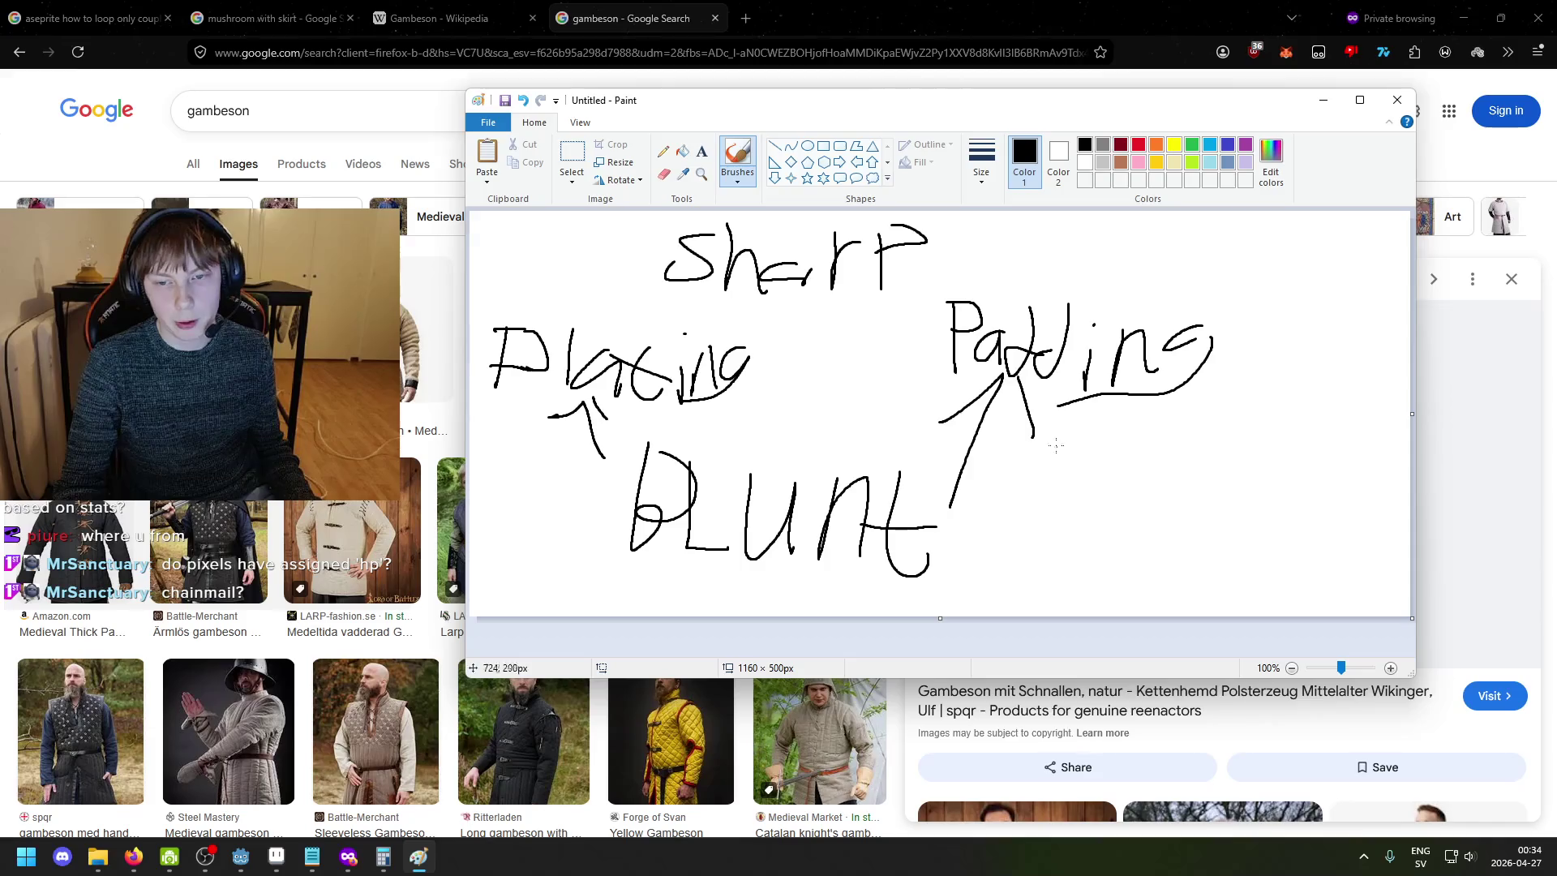
pyautogui.hotkey('ctrl', 'z')
pyautogui.hotkey('ctrl', 'z')
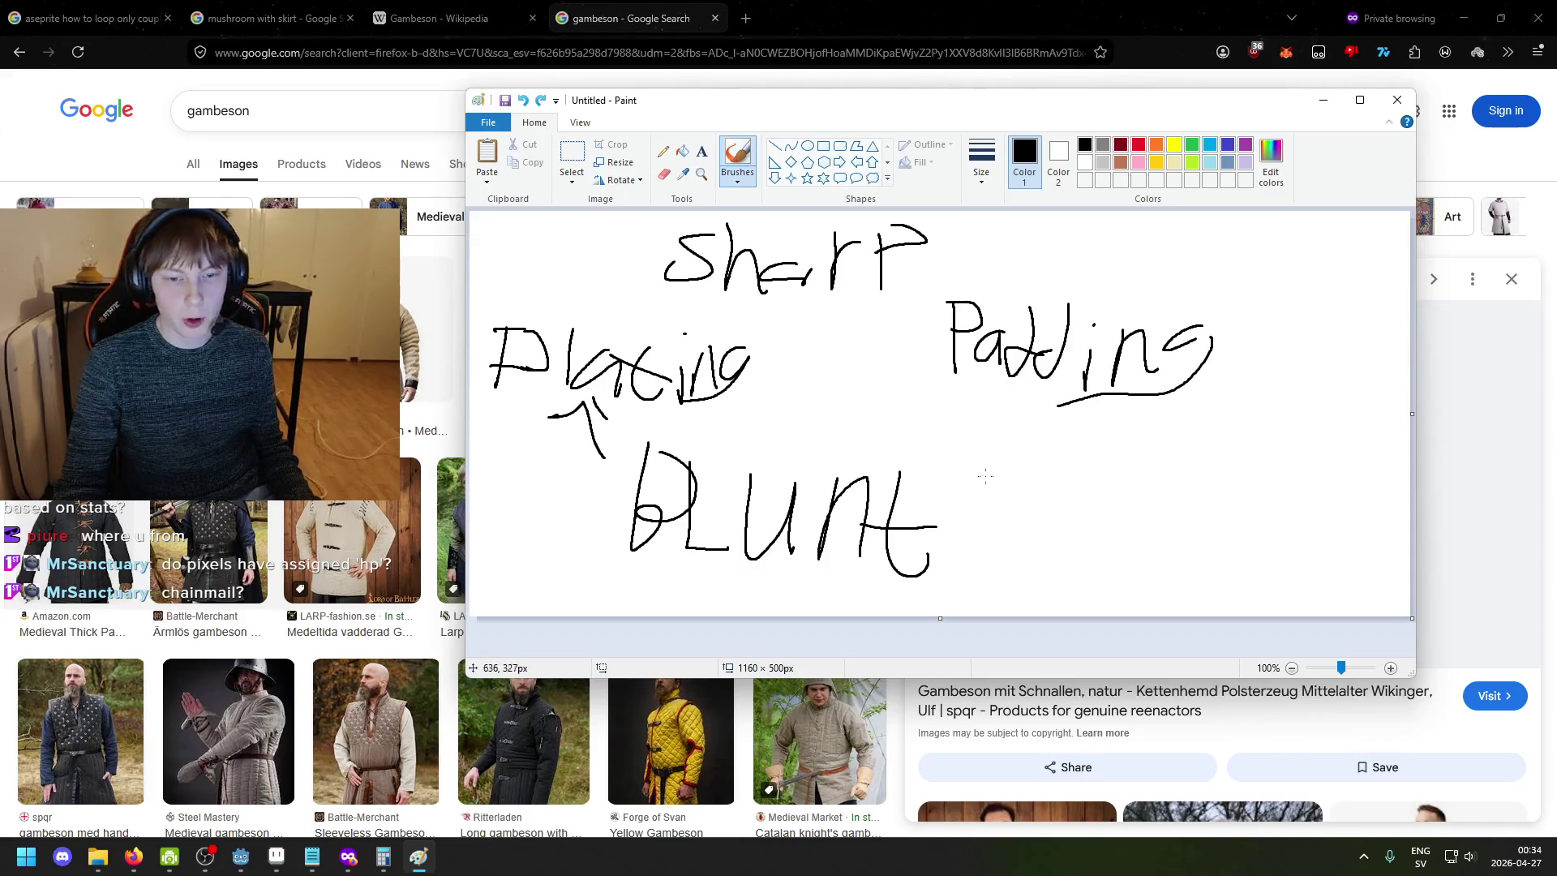
pyautogui.moveTo(698, 438)
pyautogui.mouseDown()
pyautogui.moveTo(600, 519)
pyautogui.moveTo(835, 457)
pyautogui.mouseUp()
pyautogui.hotkey('ctrl', 'z')
# - Draw an arrow from Sharp to Padding and a curved arrow from Padding to BLUNT
pyautogui.moveTo(857, 299); pyautogui.dragTo(892, 267)
pyautogui.moveTo(971, 338); pyautogui.dragTo(868, 371)
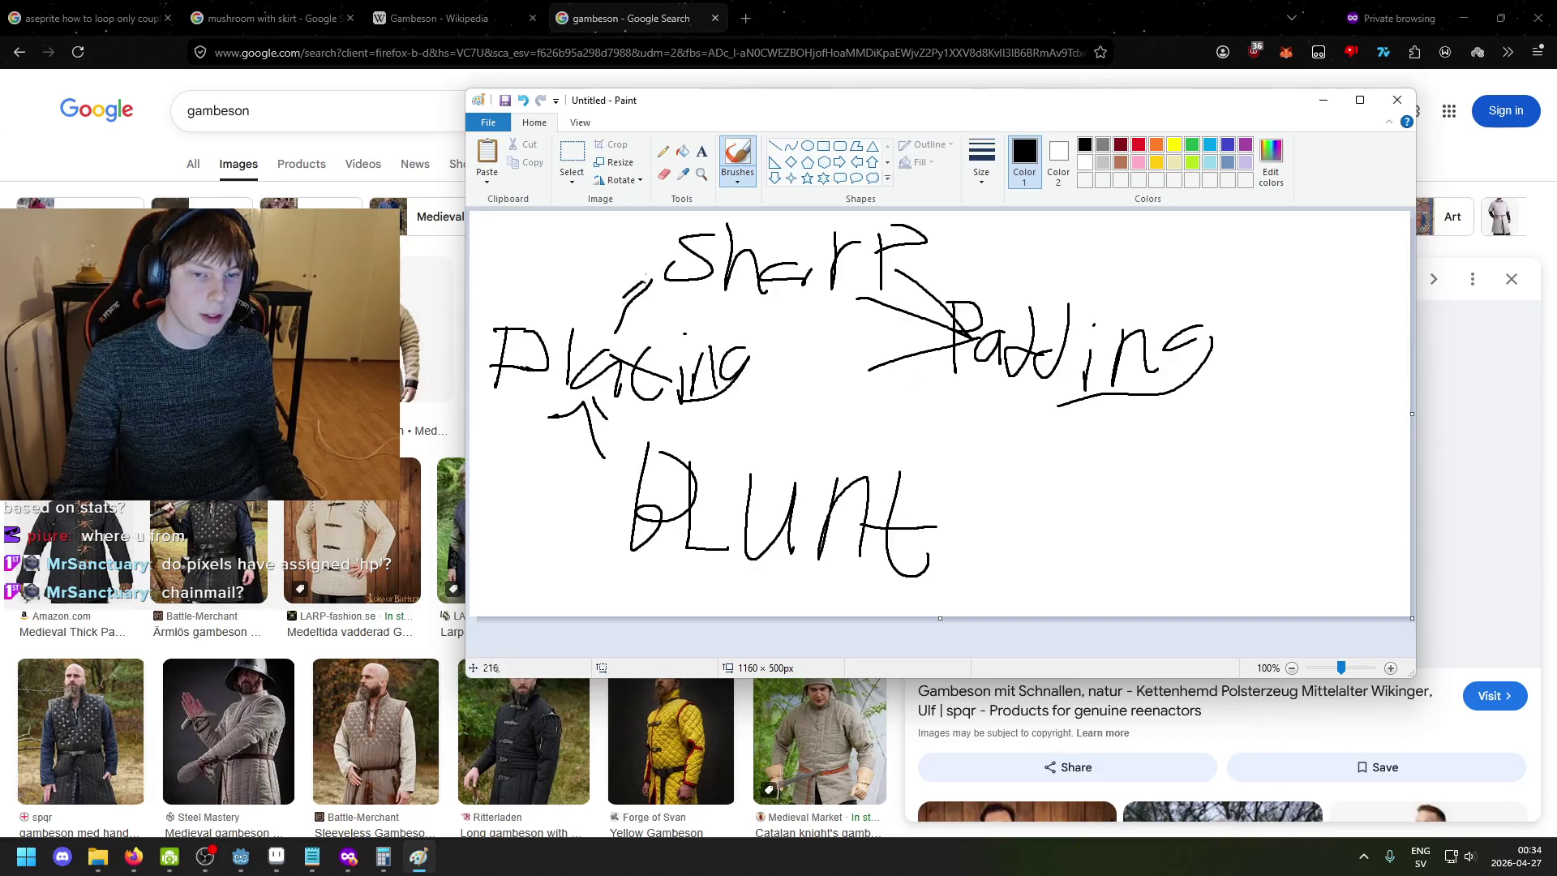
pyautogui.moveTo(967, 459); pyautogui.dragTo(902, 491)
pyautogui.moveTo(881, 428)
pyautogui.mouseDown()
pyautogui.moveTo(896, 489)
pyautogui.moveTo(1029, 522)
pyautogui.mouseUp()
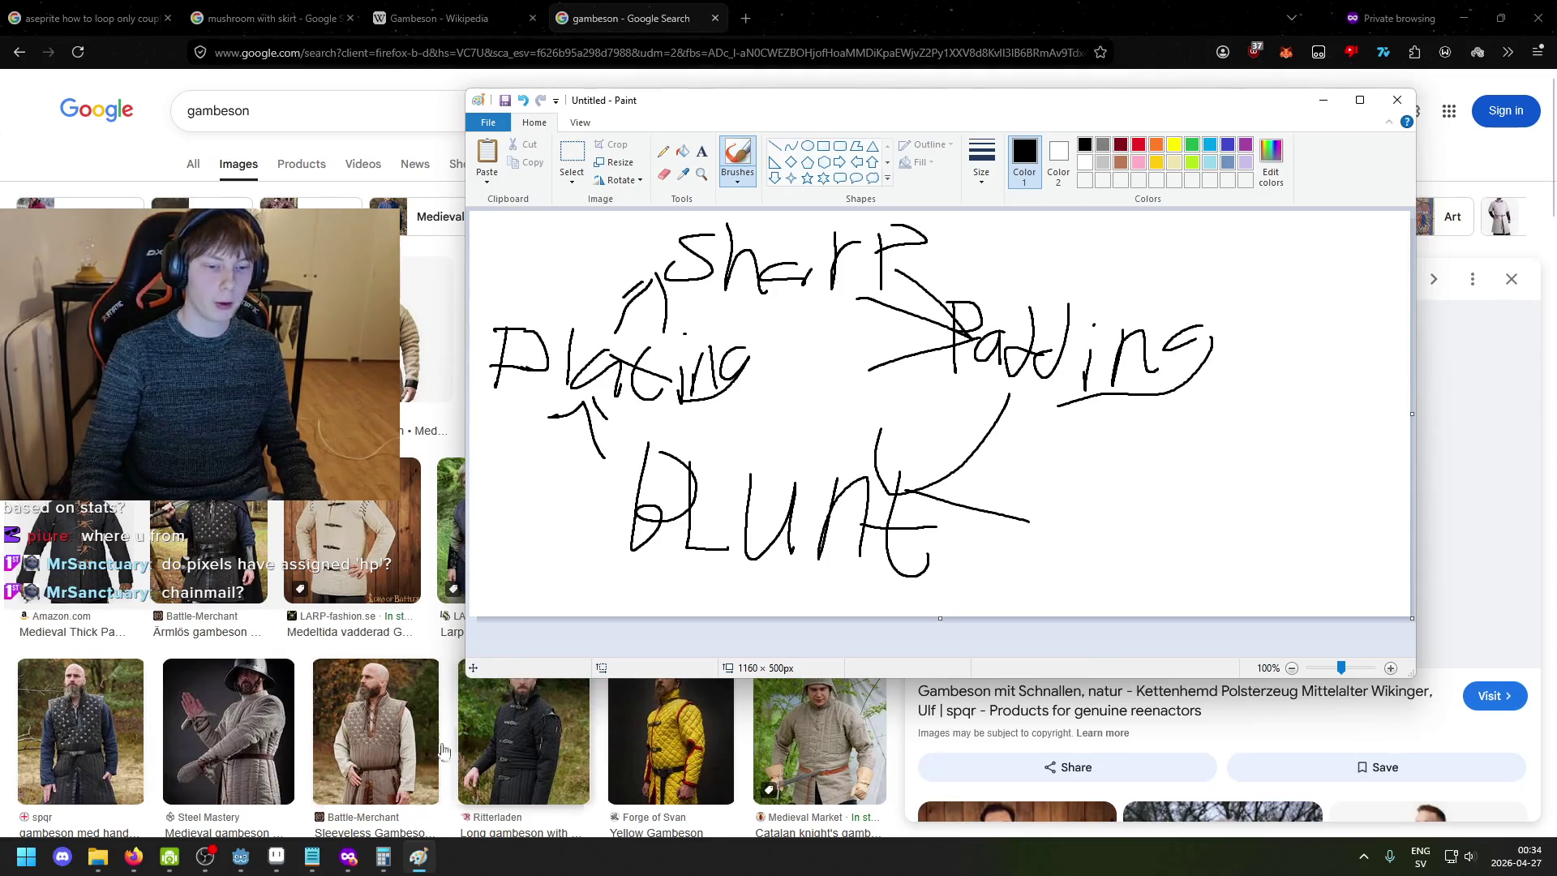
pyautogui.click(277, 857)
pyautogui.scroll(-7, 548, 594)
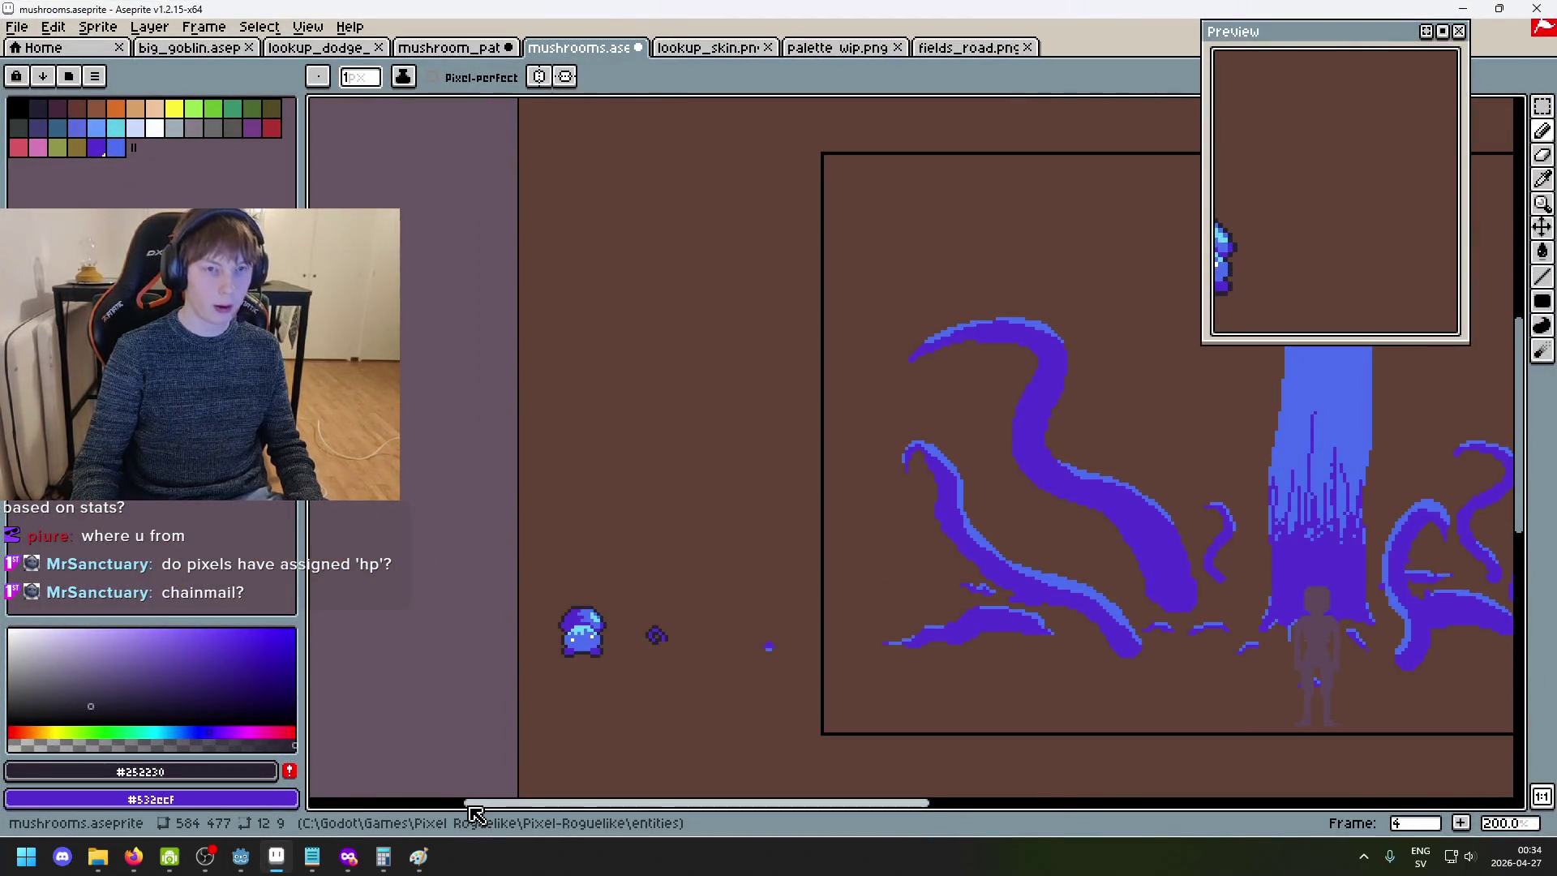
# - Return to the mushrooms document and enable View > Timeline
pyautogui.click(510, 50)
pyautogui.click(556, 52)
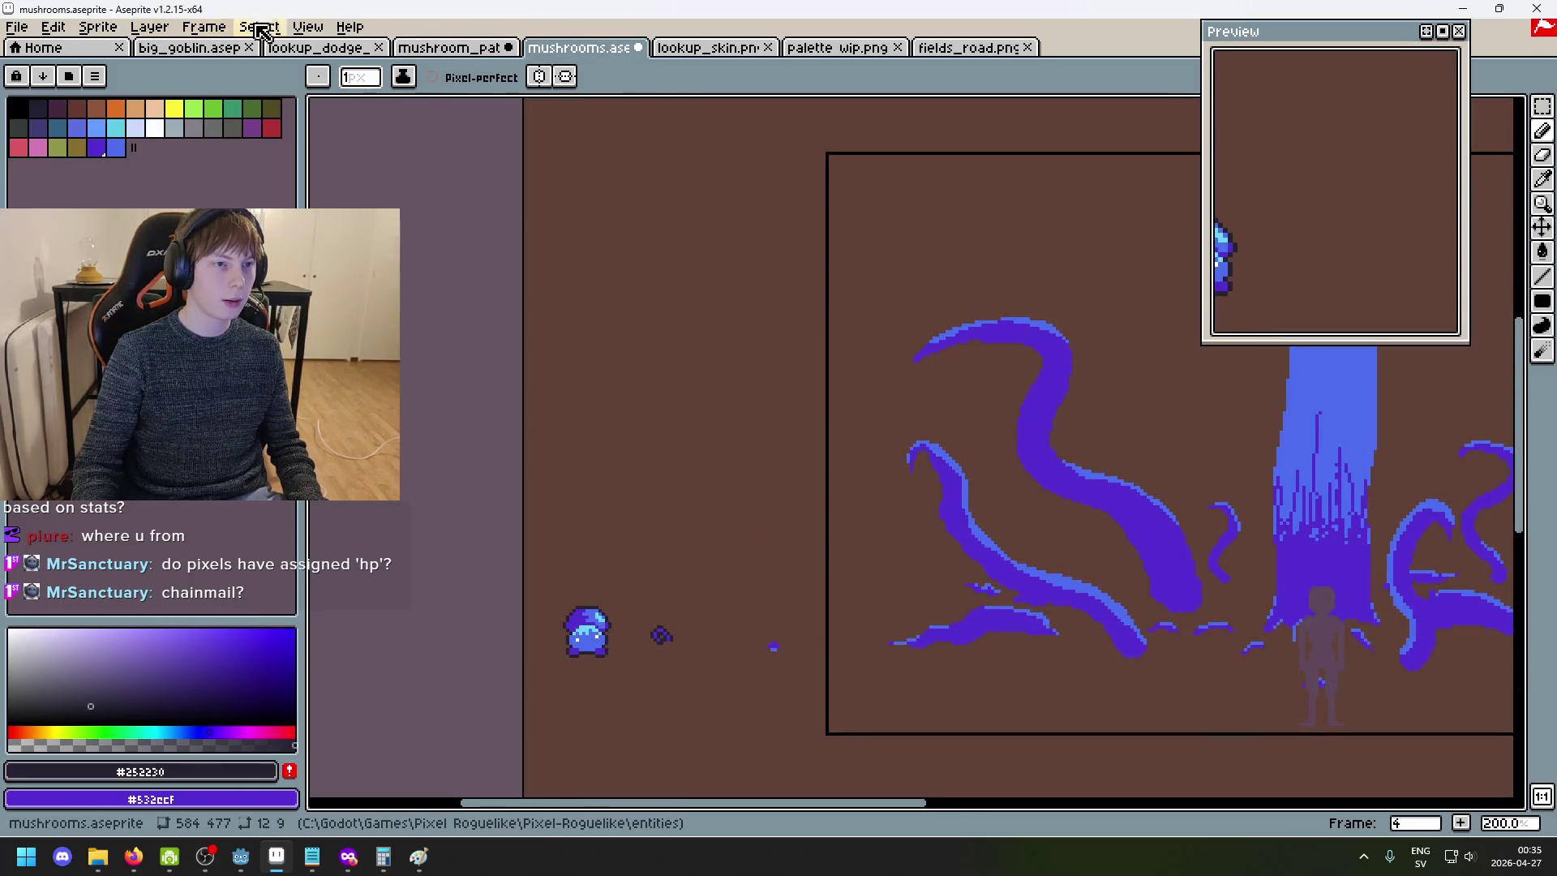
pyautogui.click(307, 27)
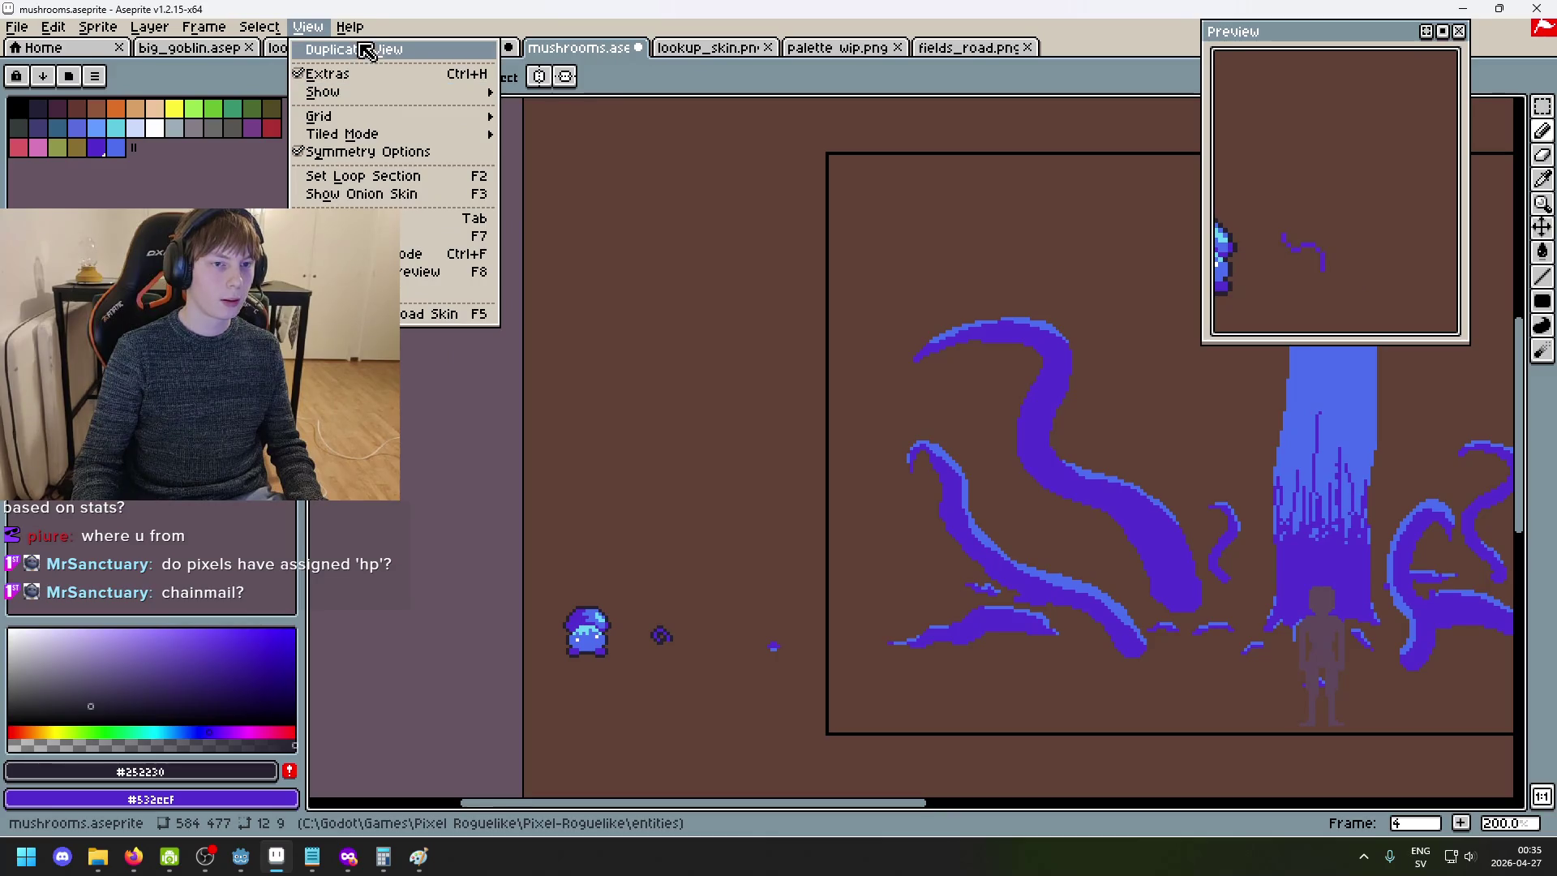
pyautogui.moveTo(408, 94)
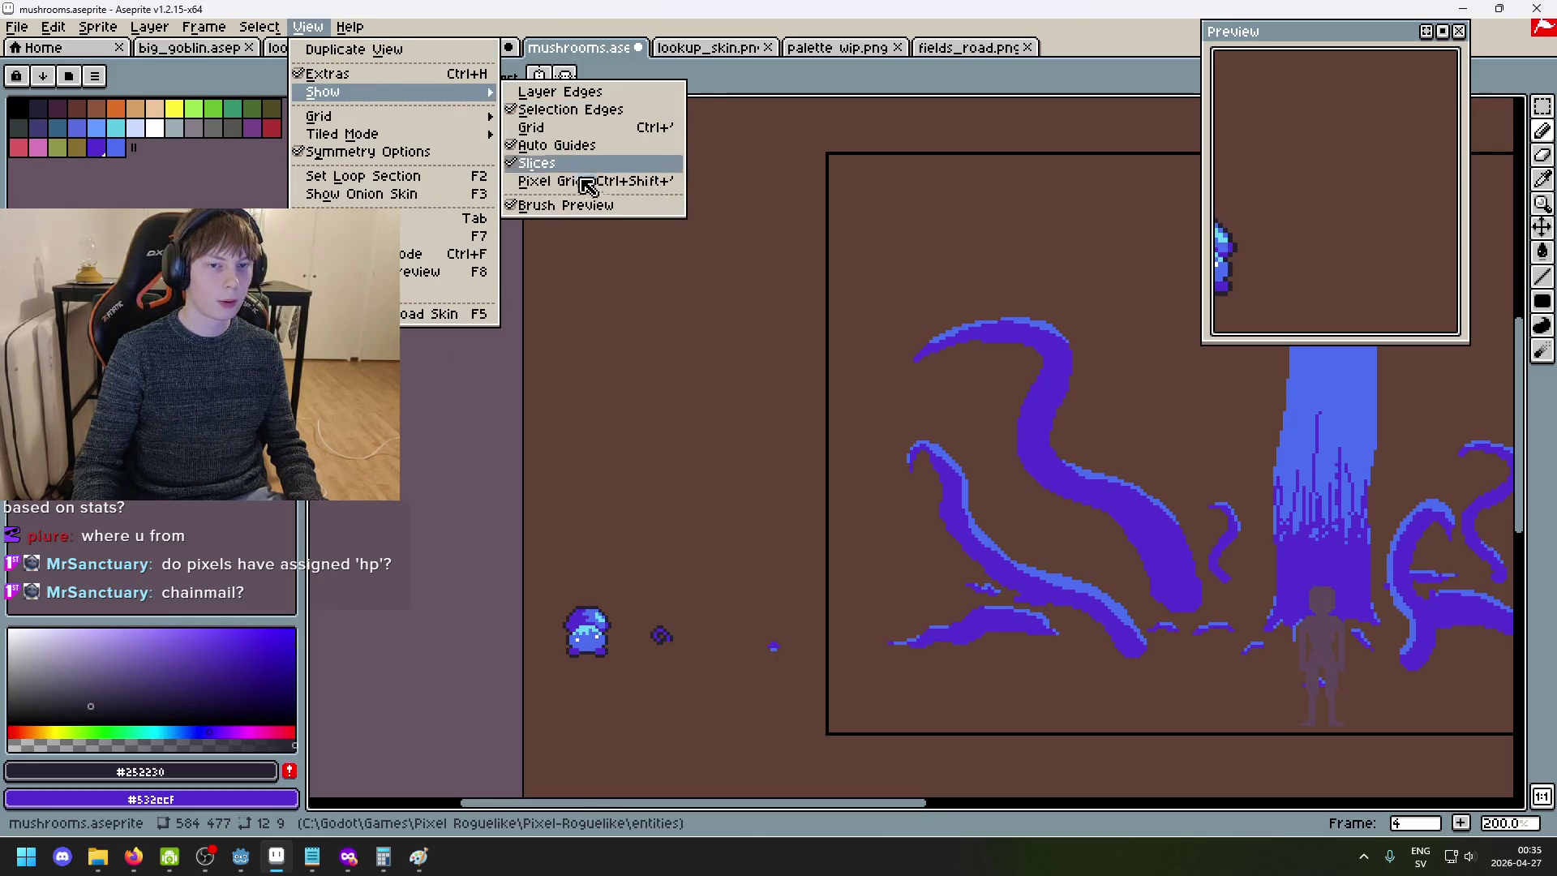
pyautogui.moveTo(444, 133)
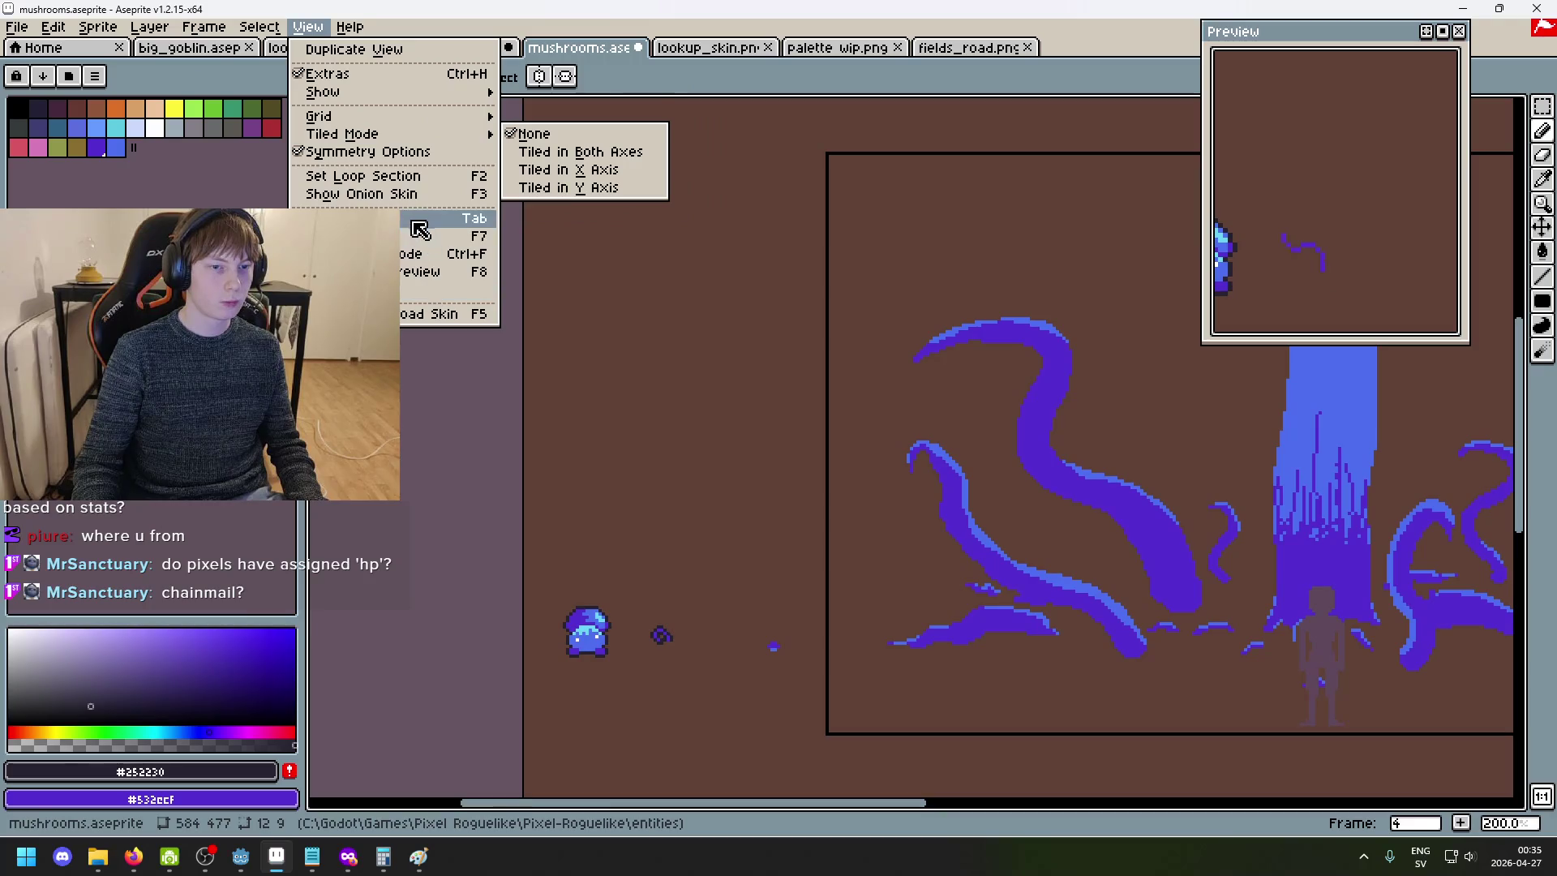
pyautogui.click(420, 221)
pyautogui.scroll(-1, 470, 754)
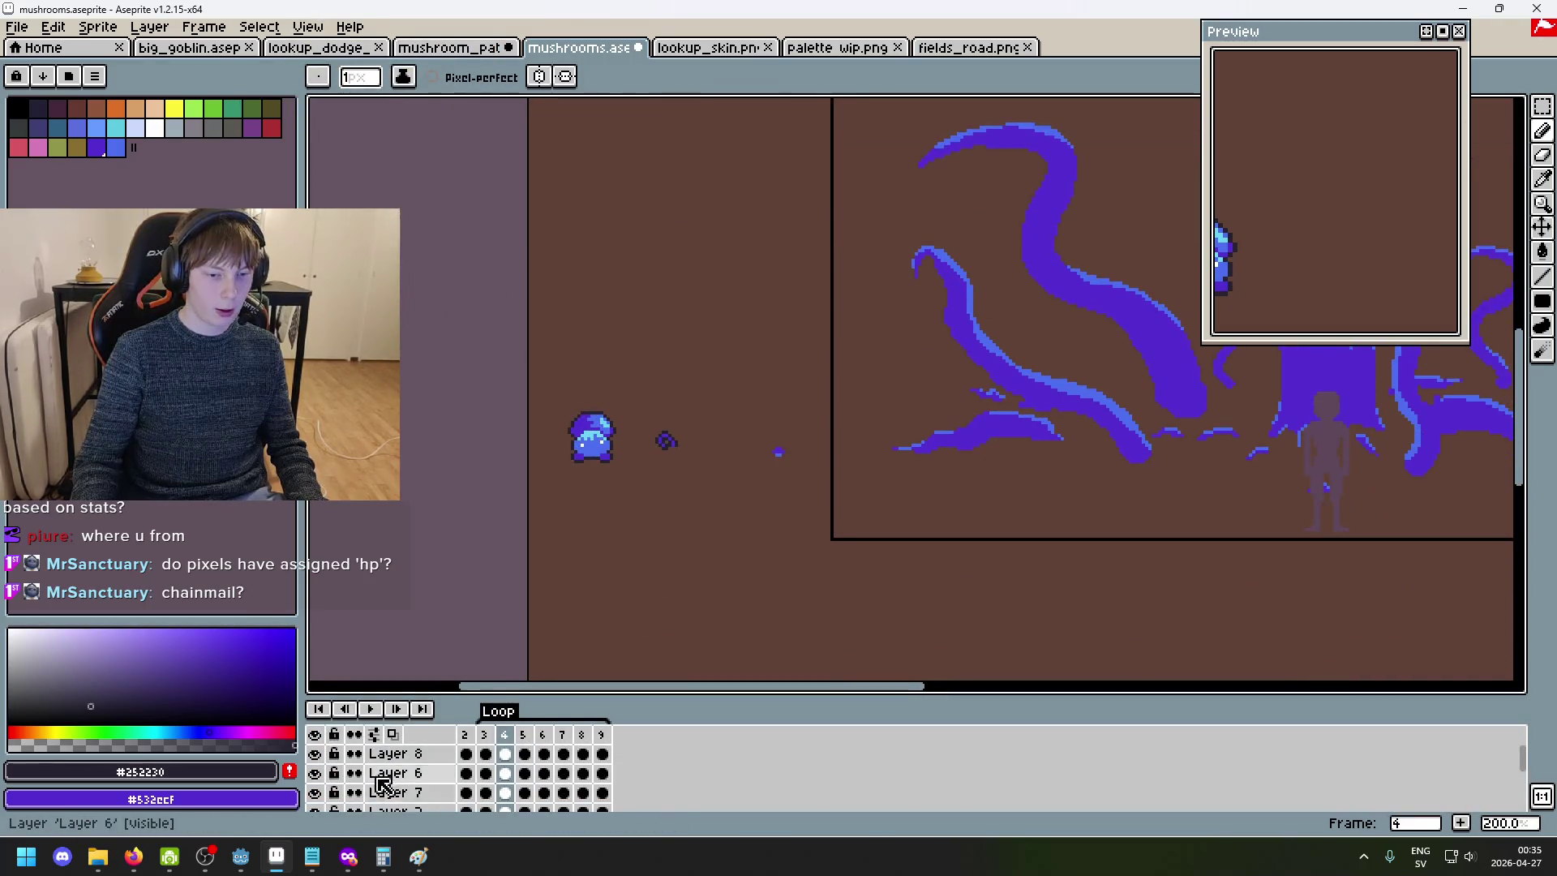
# - Go to frame 2 and make both long boy layers visible
pyautogui.click(465, 736)
pyautogui.click(489, 755)
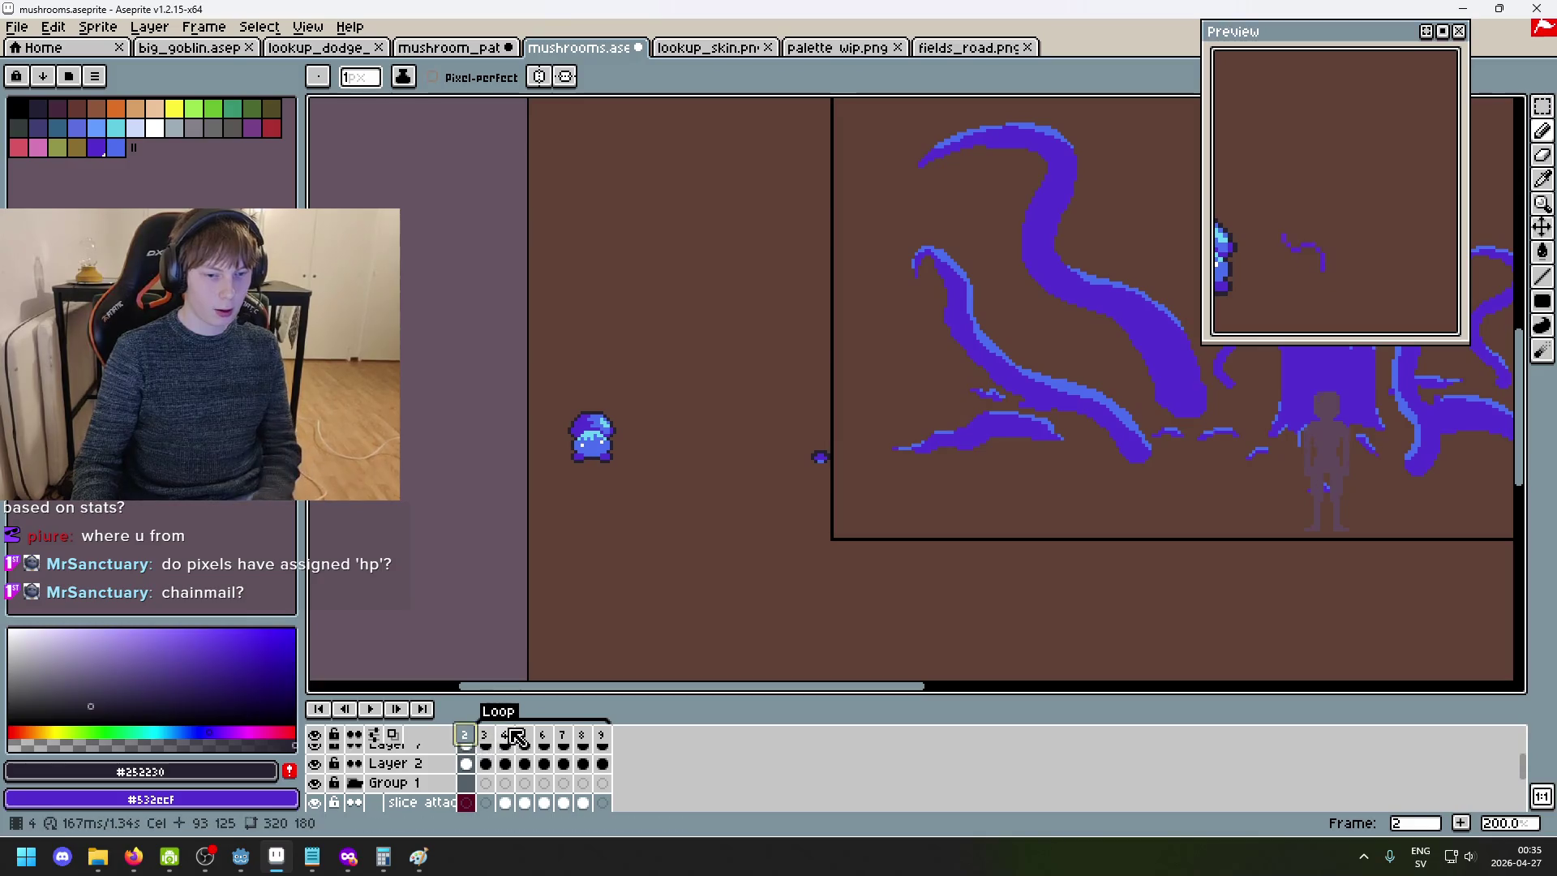
pyautogui.scroll(-3, 455, 790)
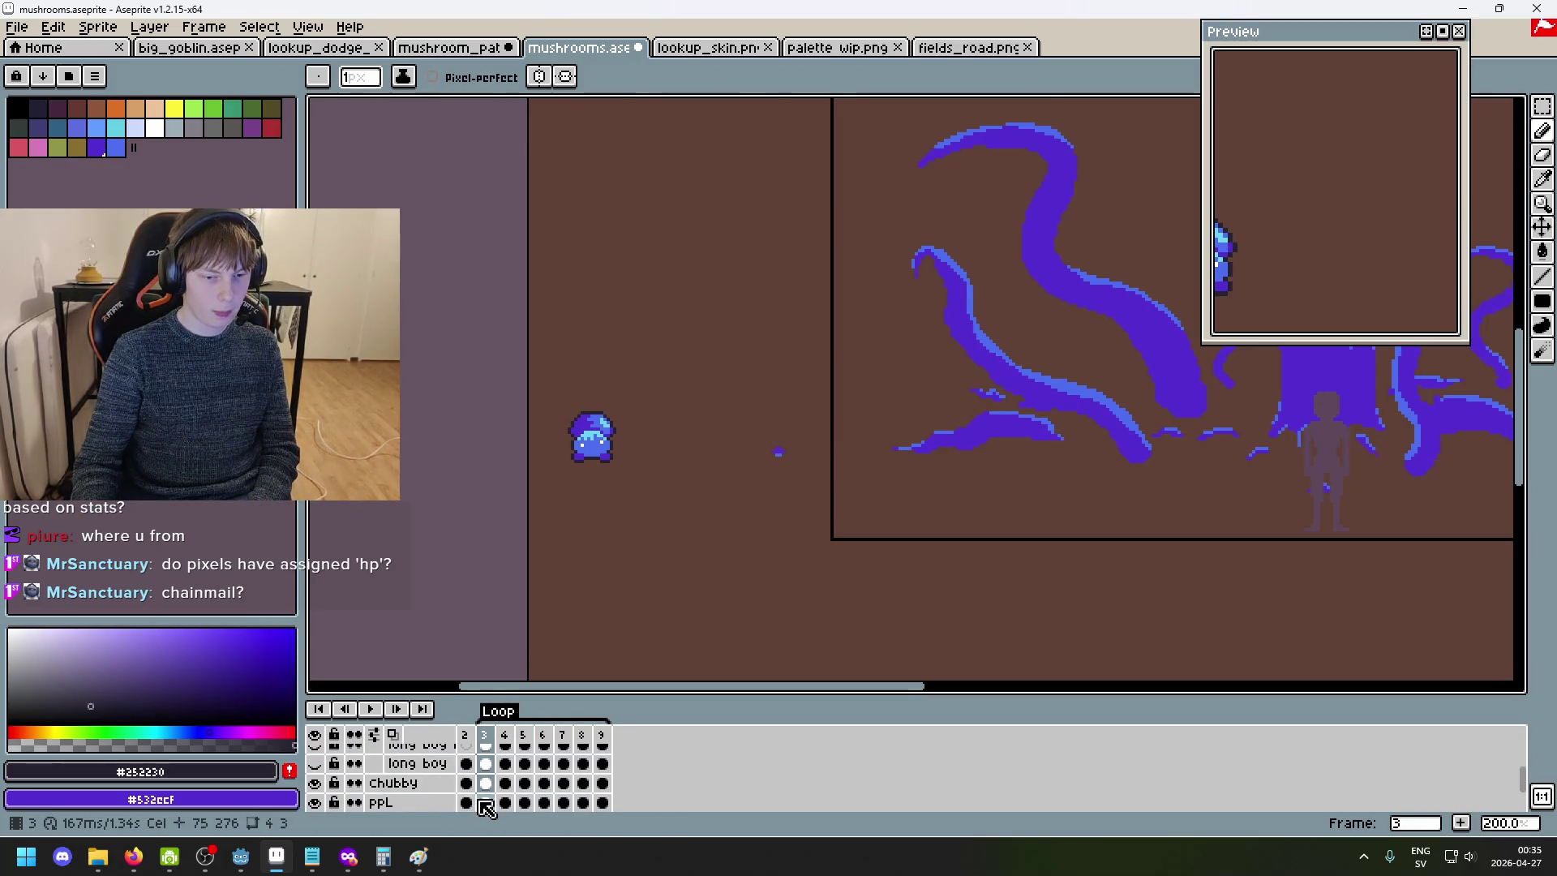
pyautogui.click(470, 753)
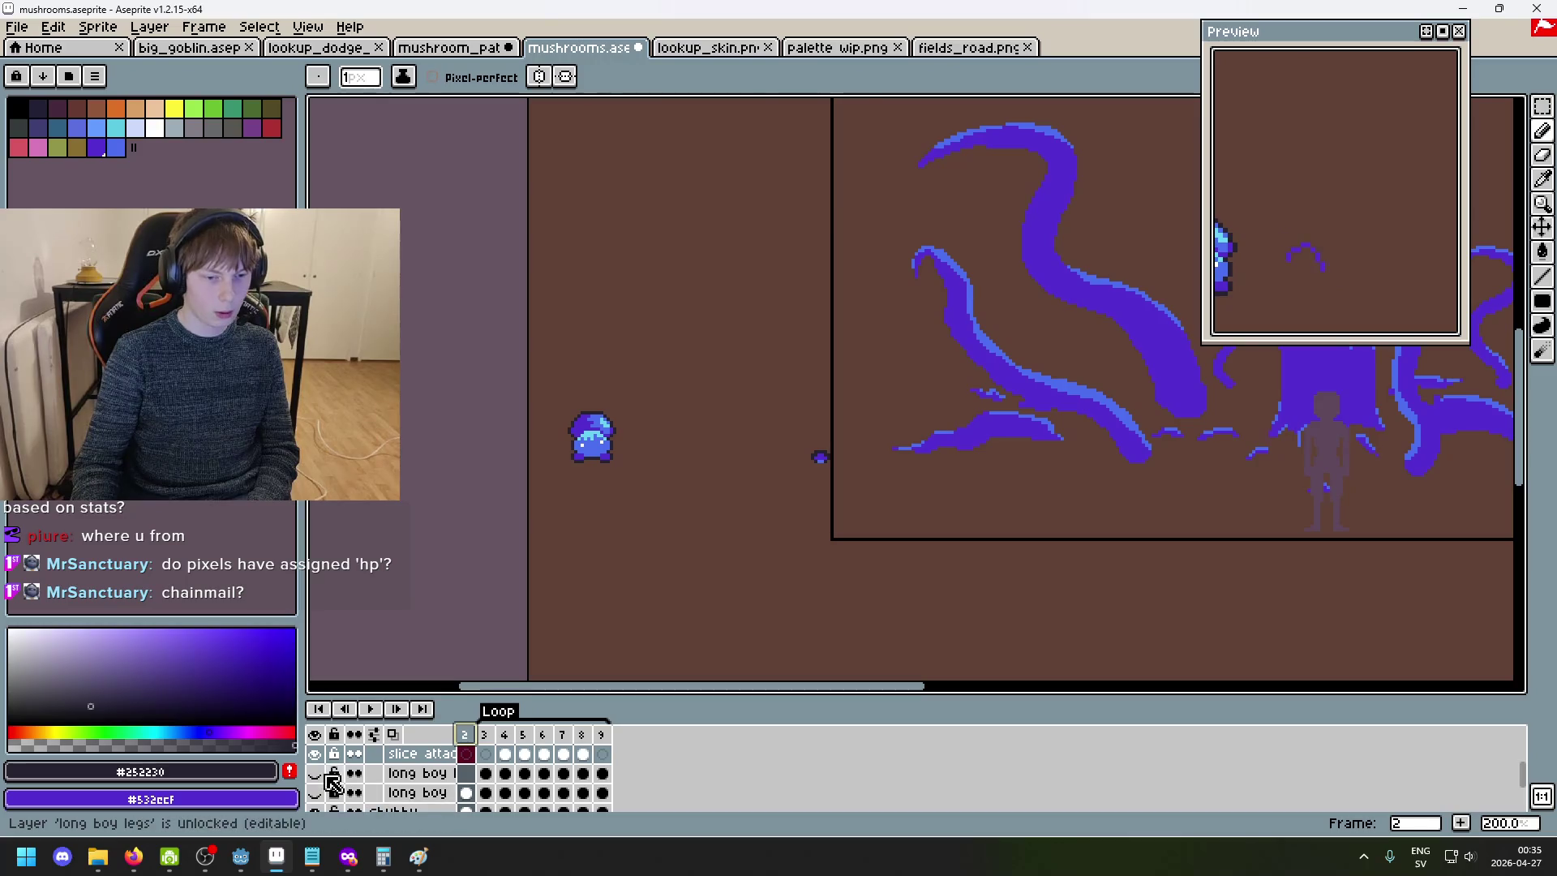
pyautogui.click(314, 772)
pyautogui.click(314, 792)
pyautogui.scroll(3, 808, 410)
pyautogui.moveTo(808, 409); pyautogui.dragTo(926, 409)
# - Zoom to the tall mushroom and step through its bending attack frames
pyautogui.scroll(2, 639, 485)
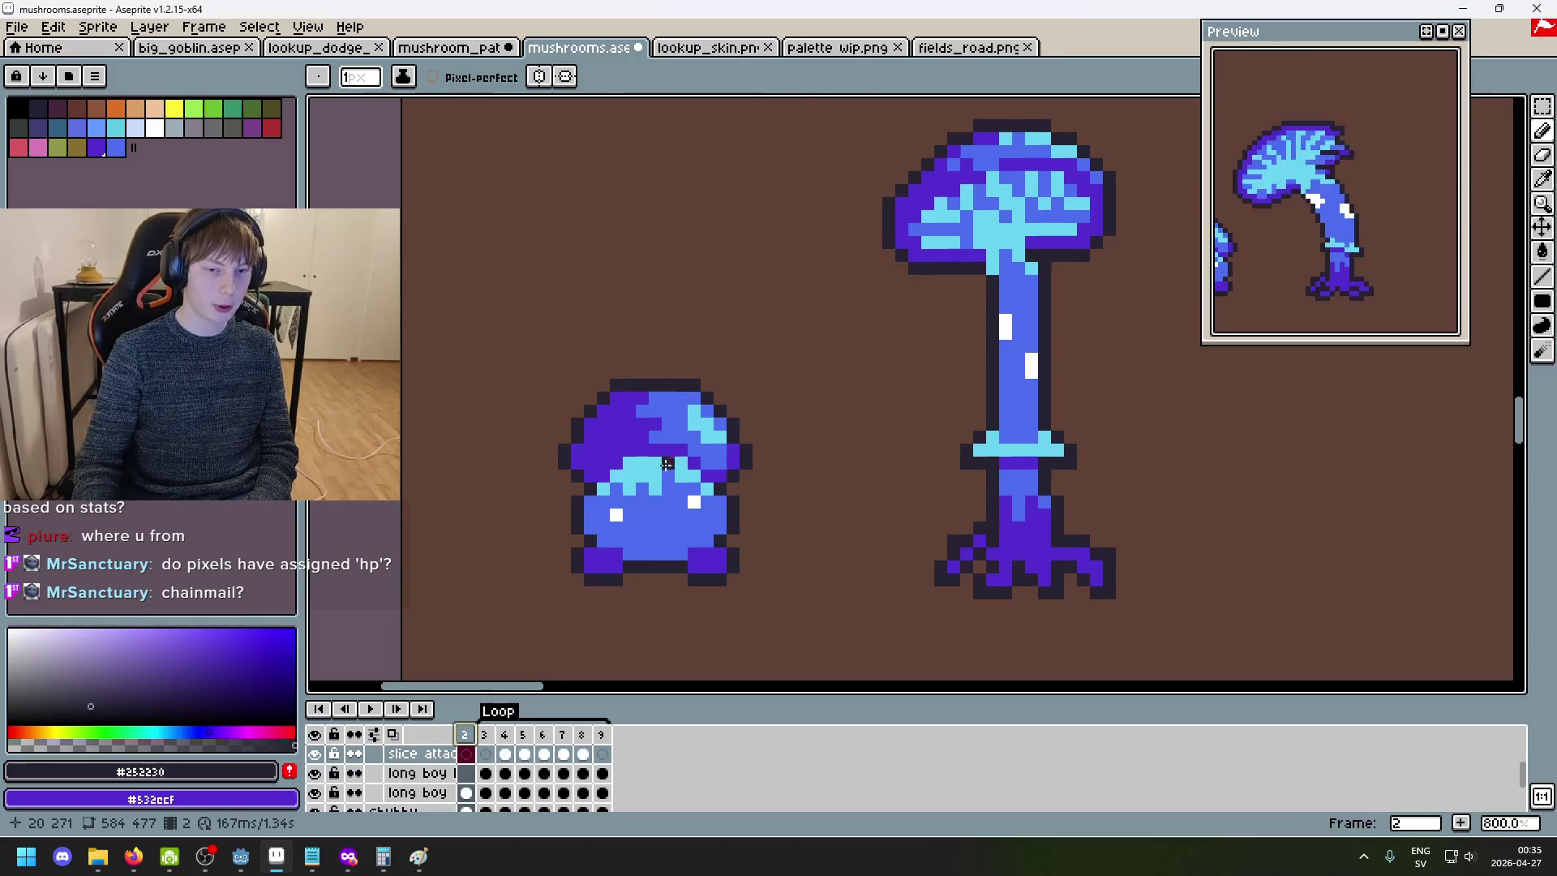
pyautogui.scroll(-1, 611, 488)
pyautogui.scroll(1, 616, 568)
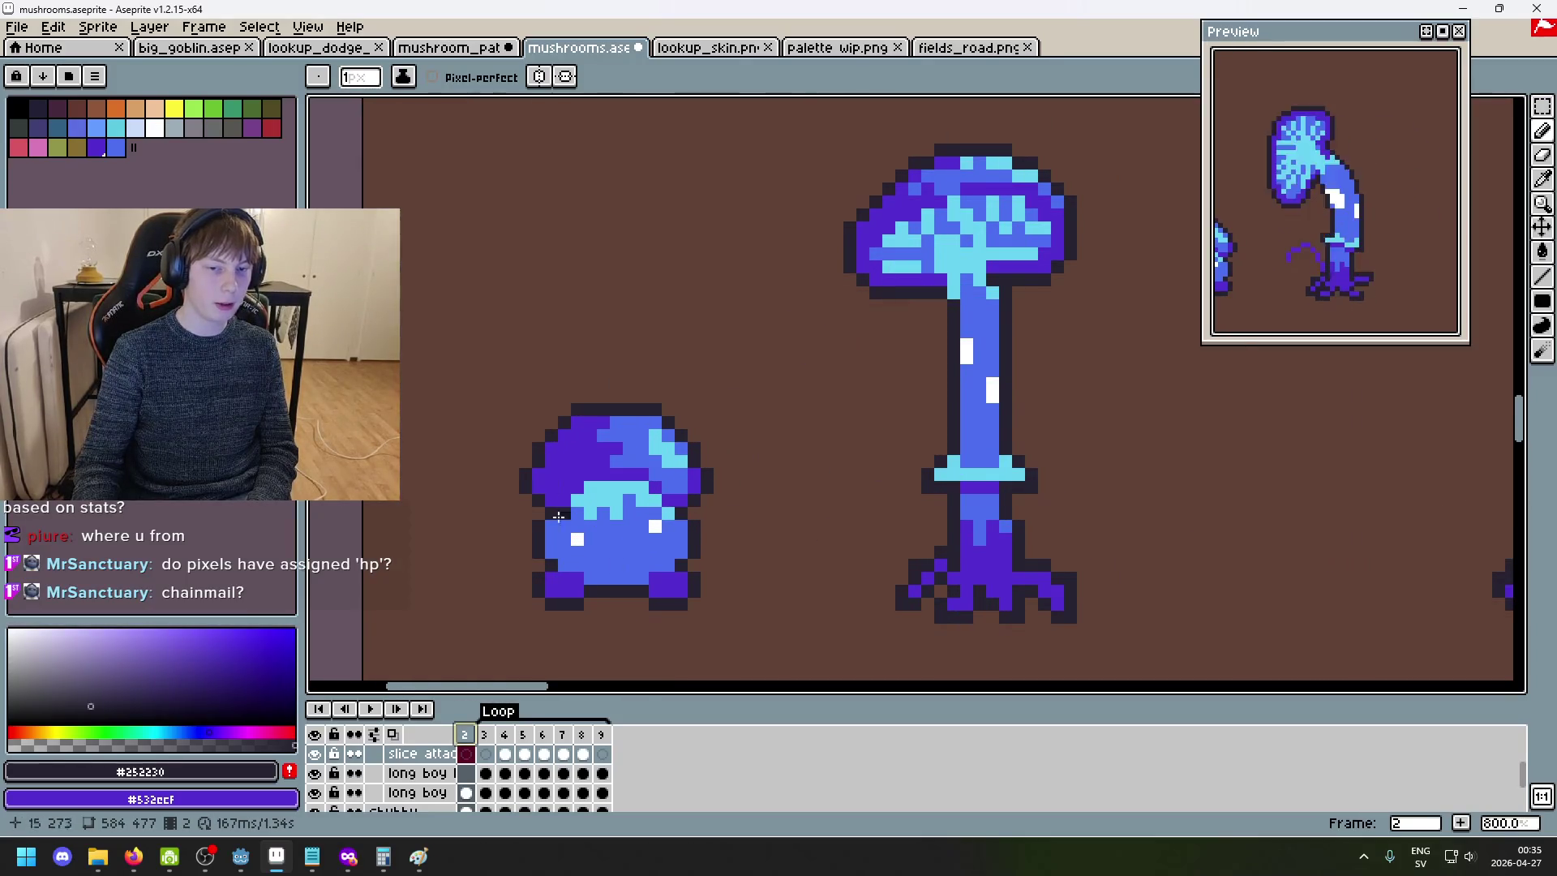
pyautogui.scroll(-2, 551, 480)
pyautogui.hscroll(3, 602, 376)
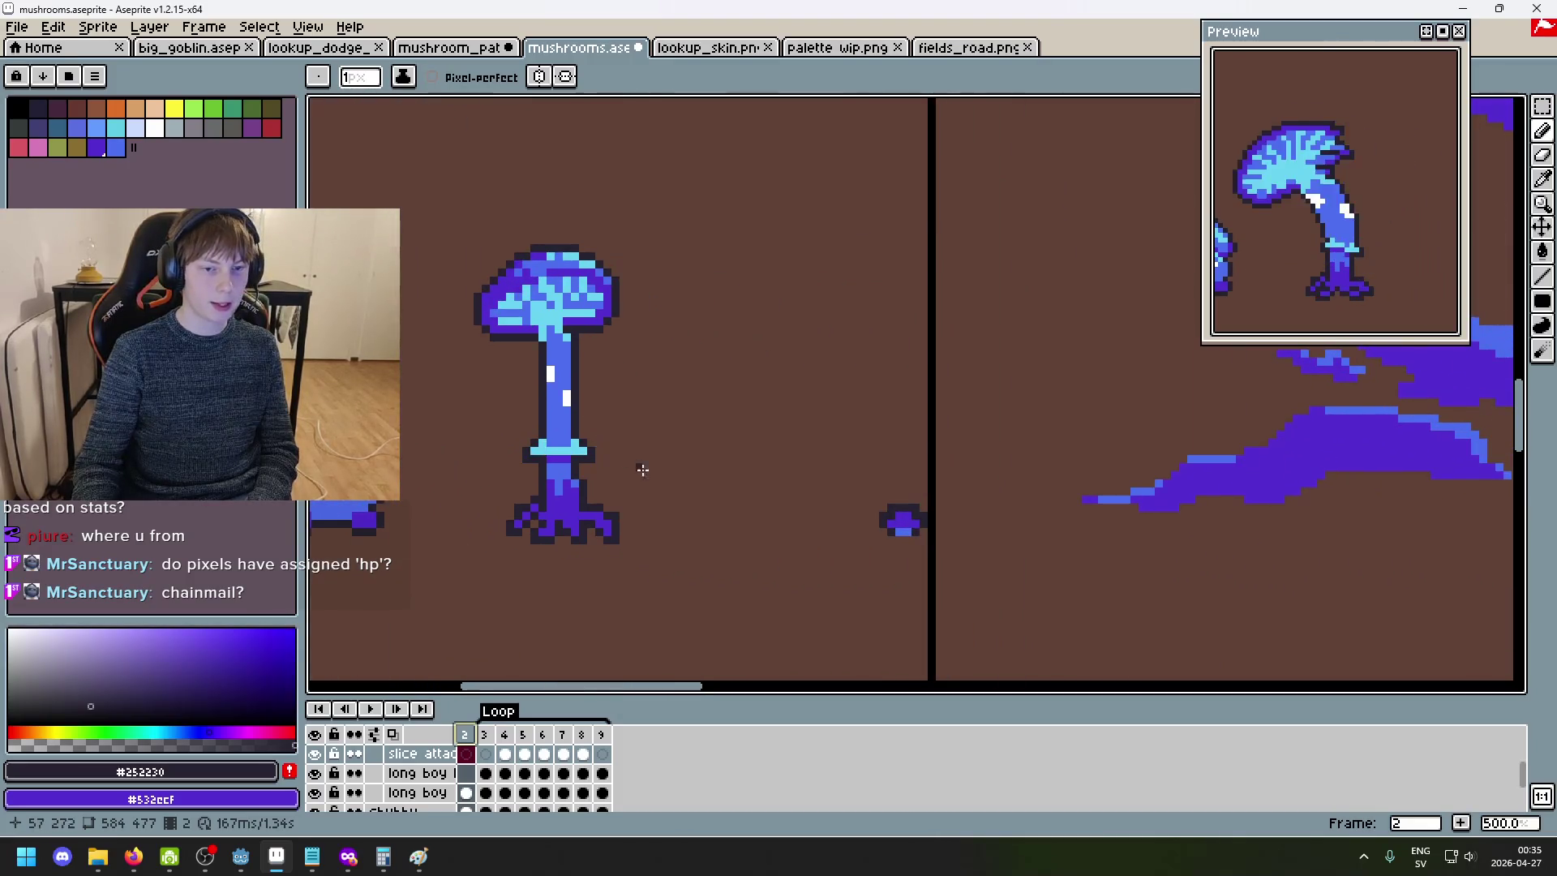
pyautogui.press('Right')
pyautogui.press('Right')
pyautogui.press('Right')
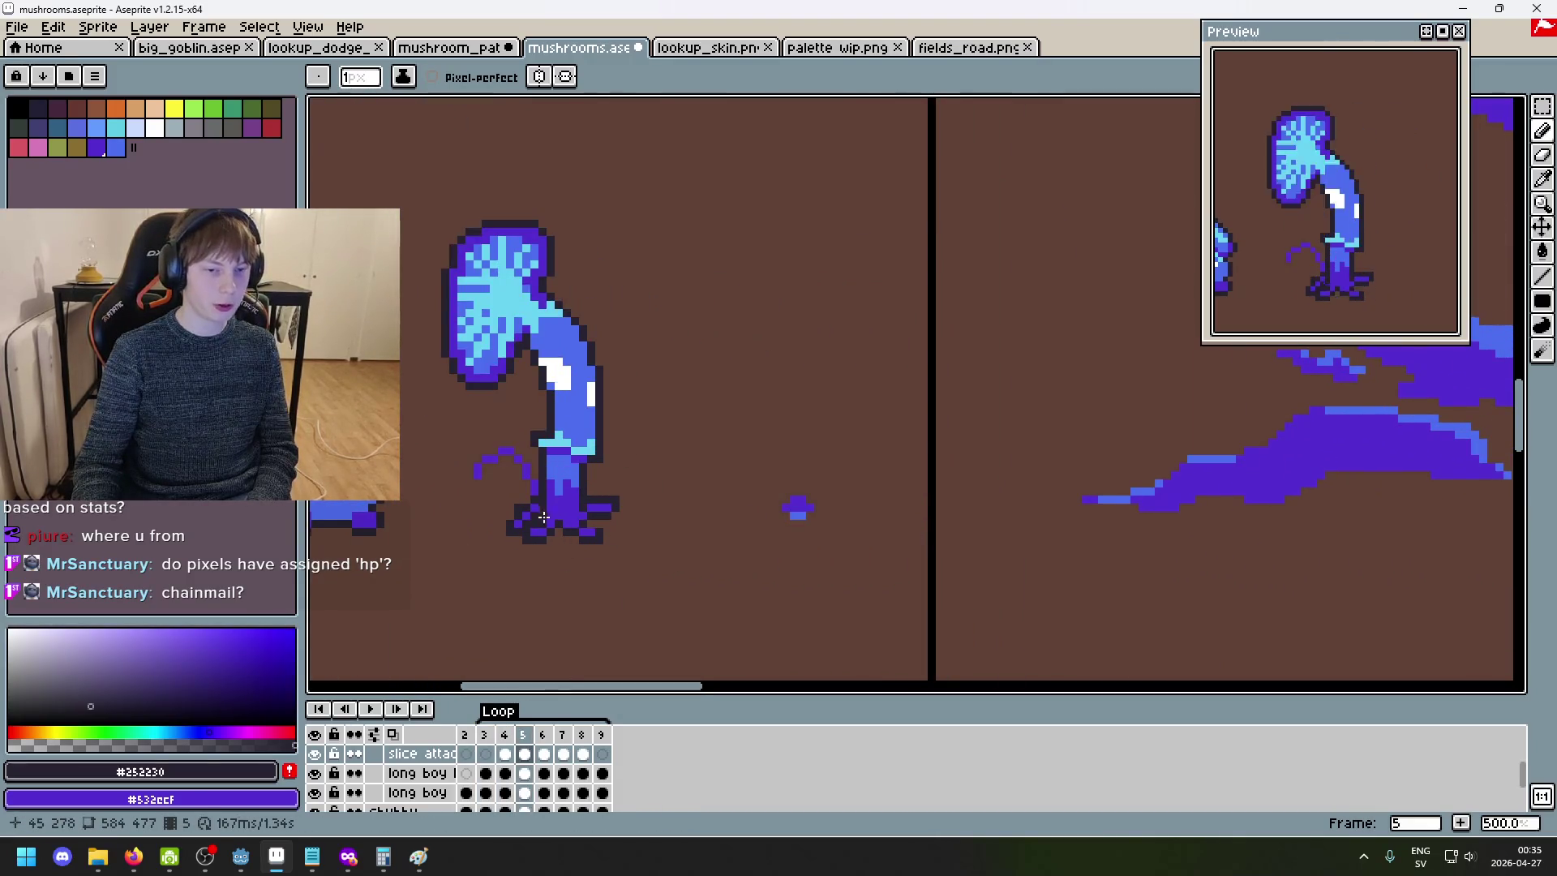
pyautogui.press('Right')
pyautogui.press('Right')
pyautogui.press('Left')
pyautogui.press('Right')
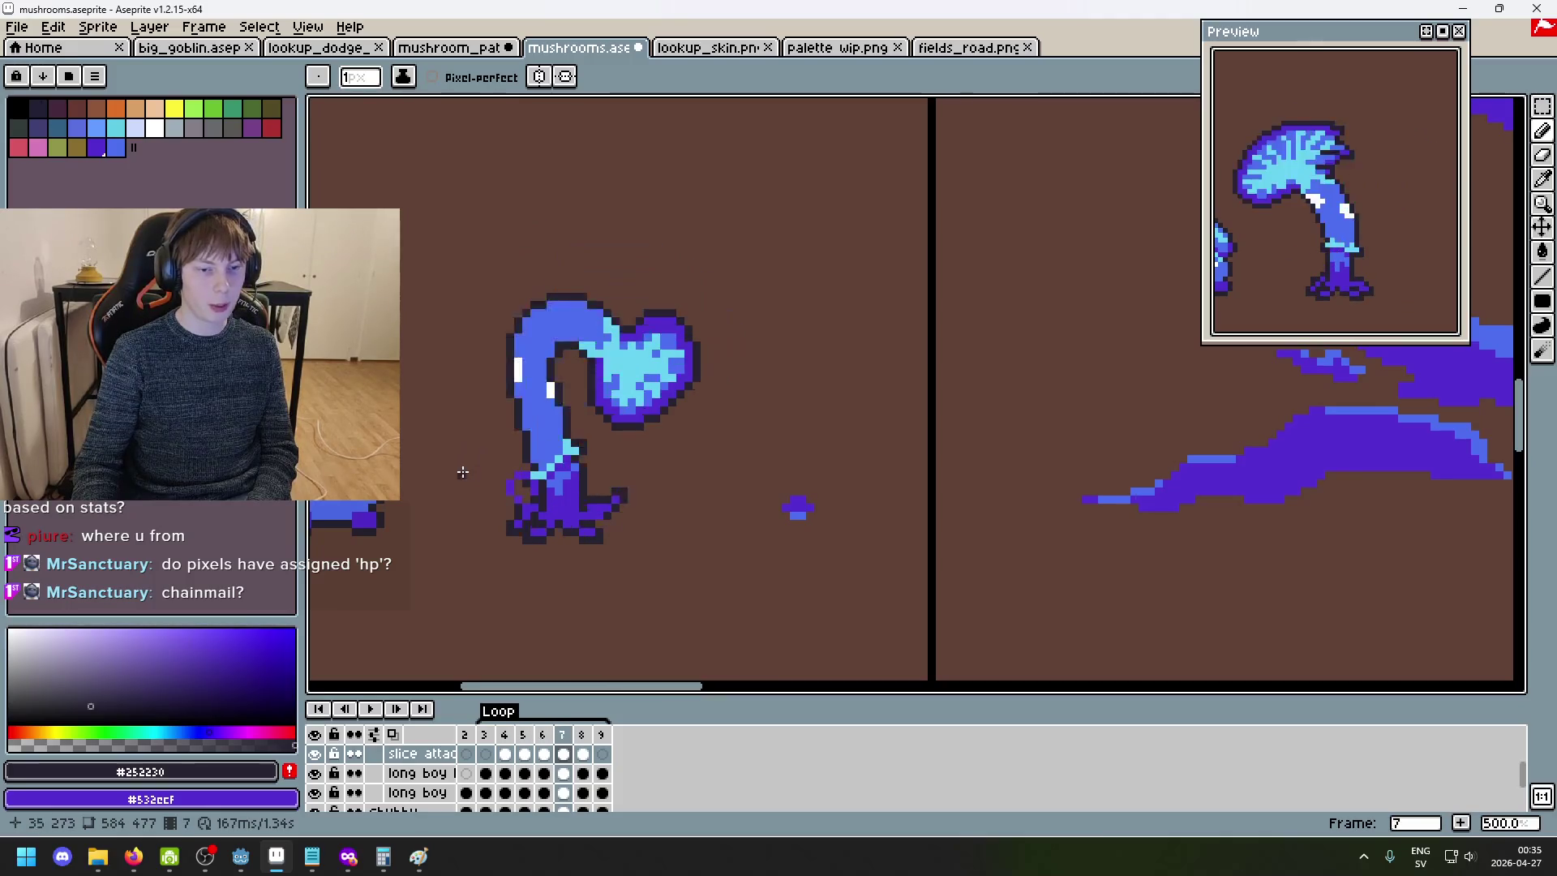
# - Glance at the Paint diagram, then minimize it to return to the sprite on frame 7
pyautogui.hotkey('alt', 'Tab')
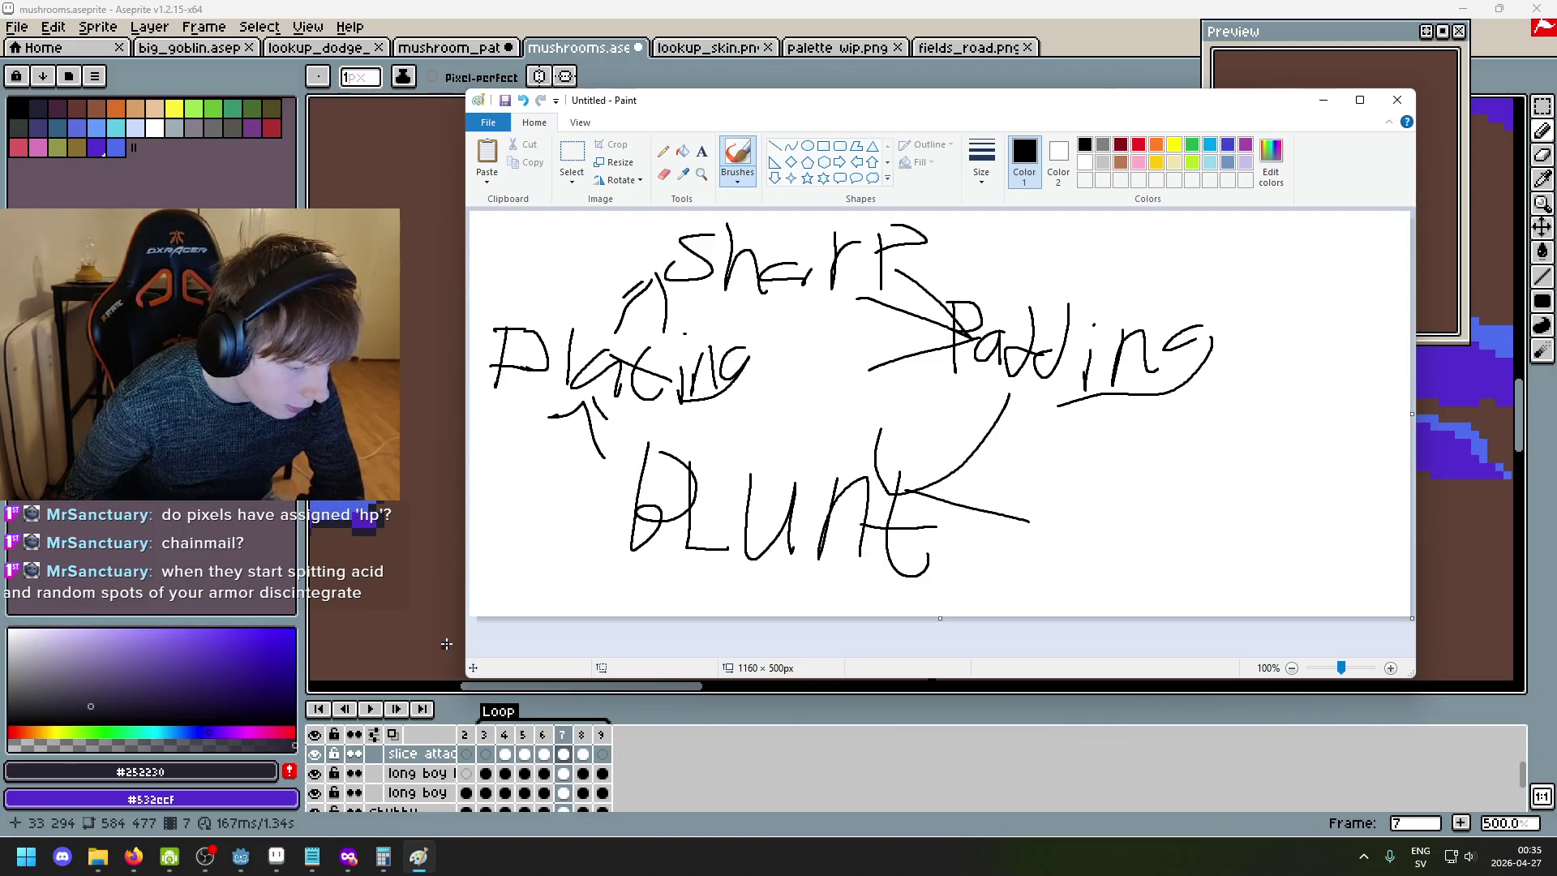
pyautogui.click(418, 856)
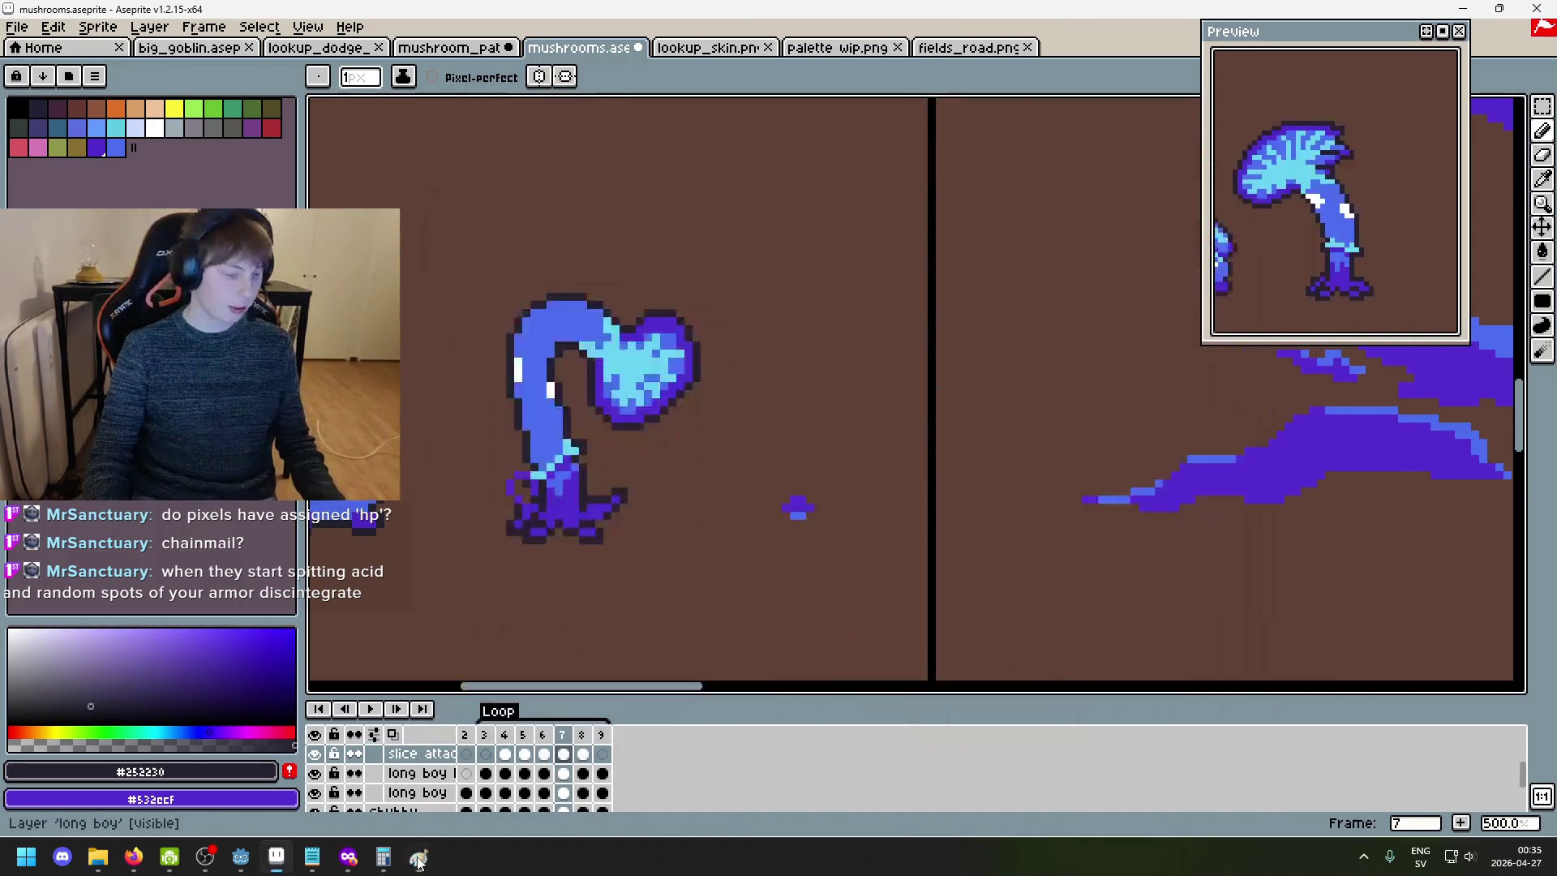
pyautogui.scroll(-1, 712, 412)
pyautogui.scroll(1, 711, 412)
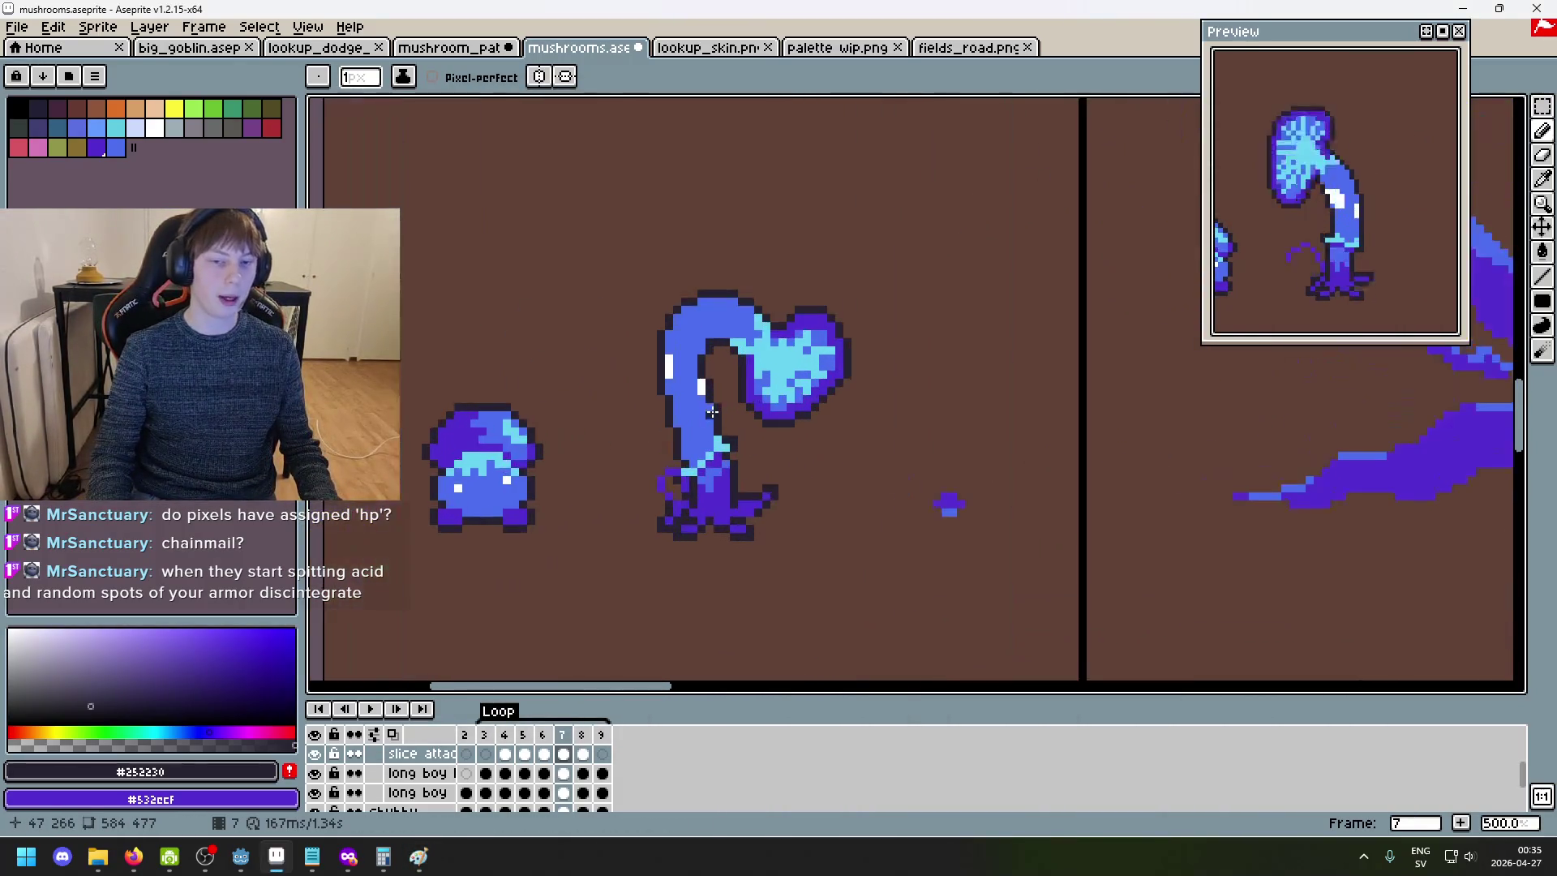
pyautogui.scroll(2, 675, 422)
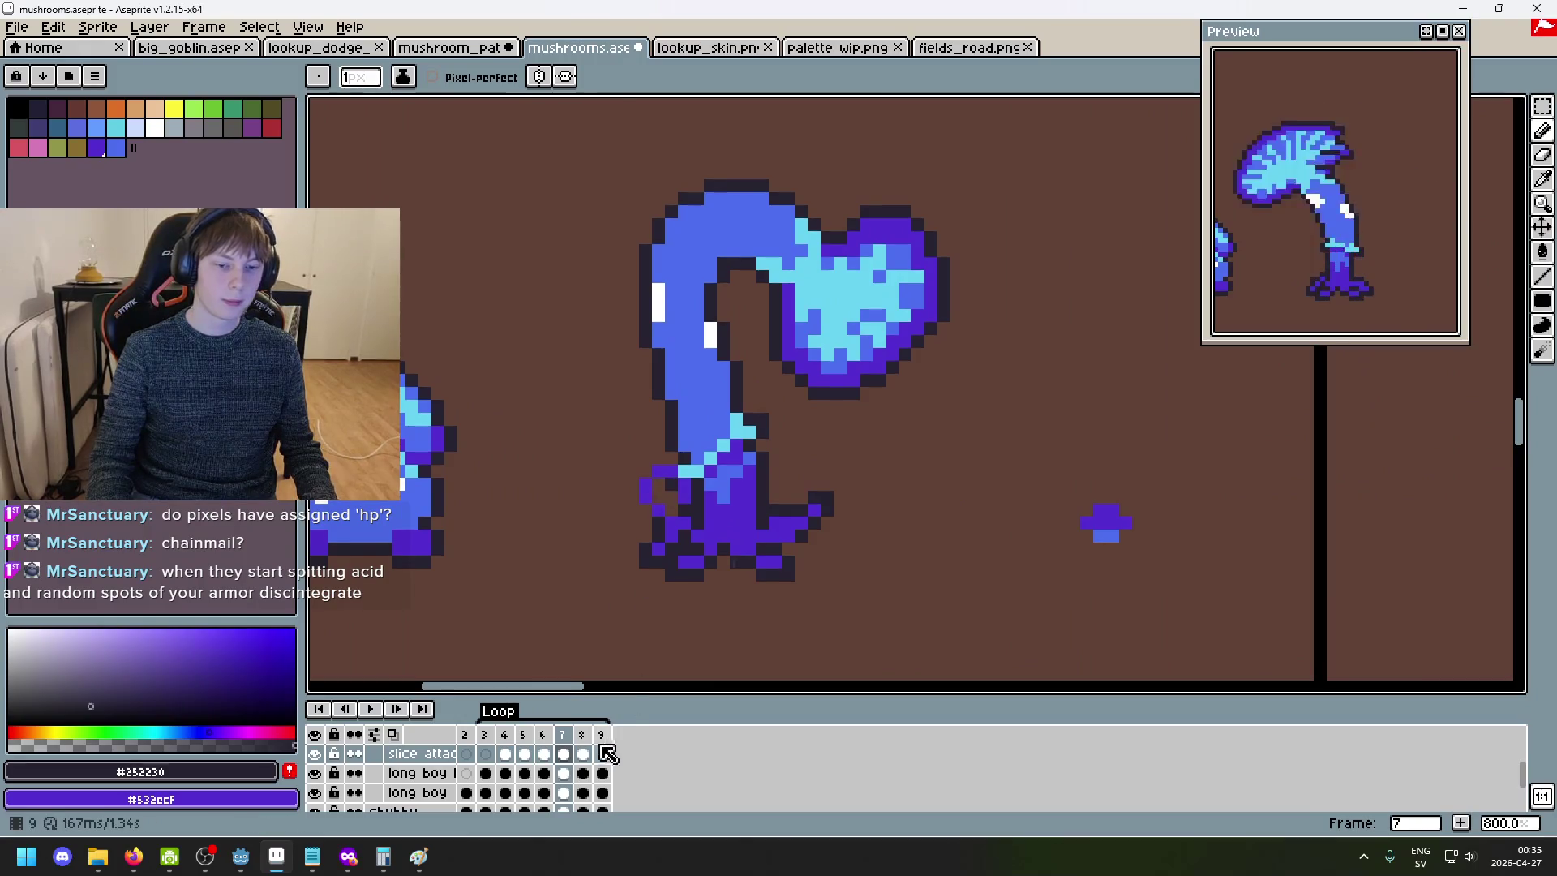
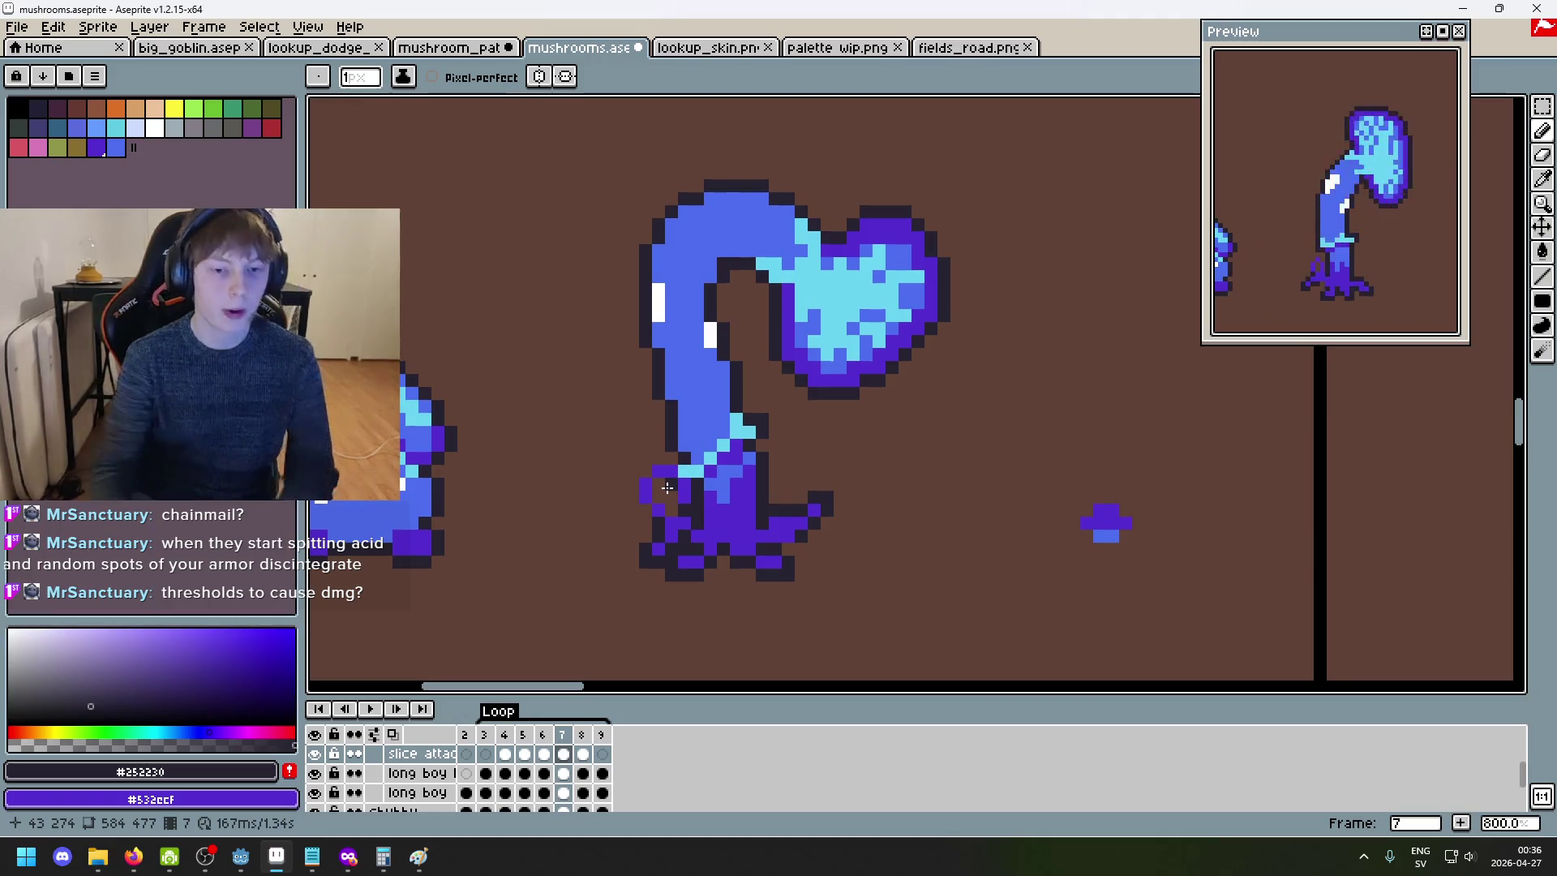
# - Zoom in and out on the mushroom creature's base, then bring the Paint sketch to the front
pyautogui.scroll(-2, 567, 608)
pyautogui.scroll(1, 616, 575)
pyautogui.scroll(1, 837, 445)
pyautogui.scroll(2, 646, 514)
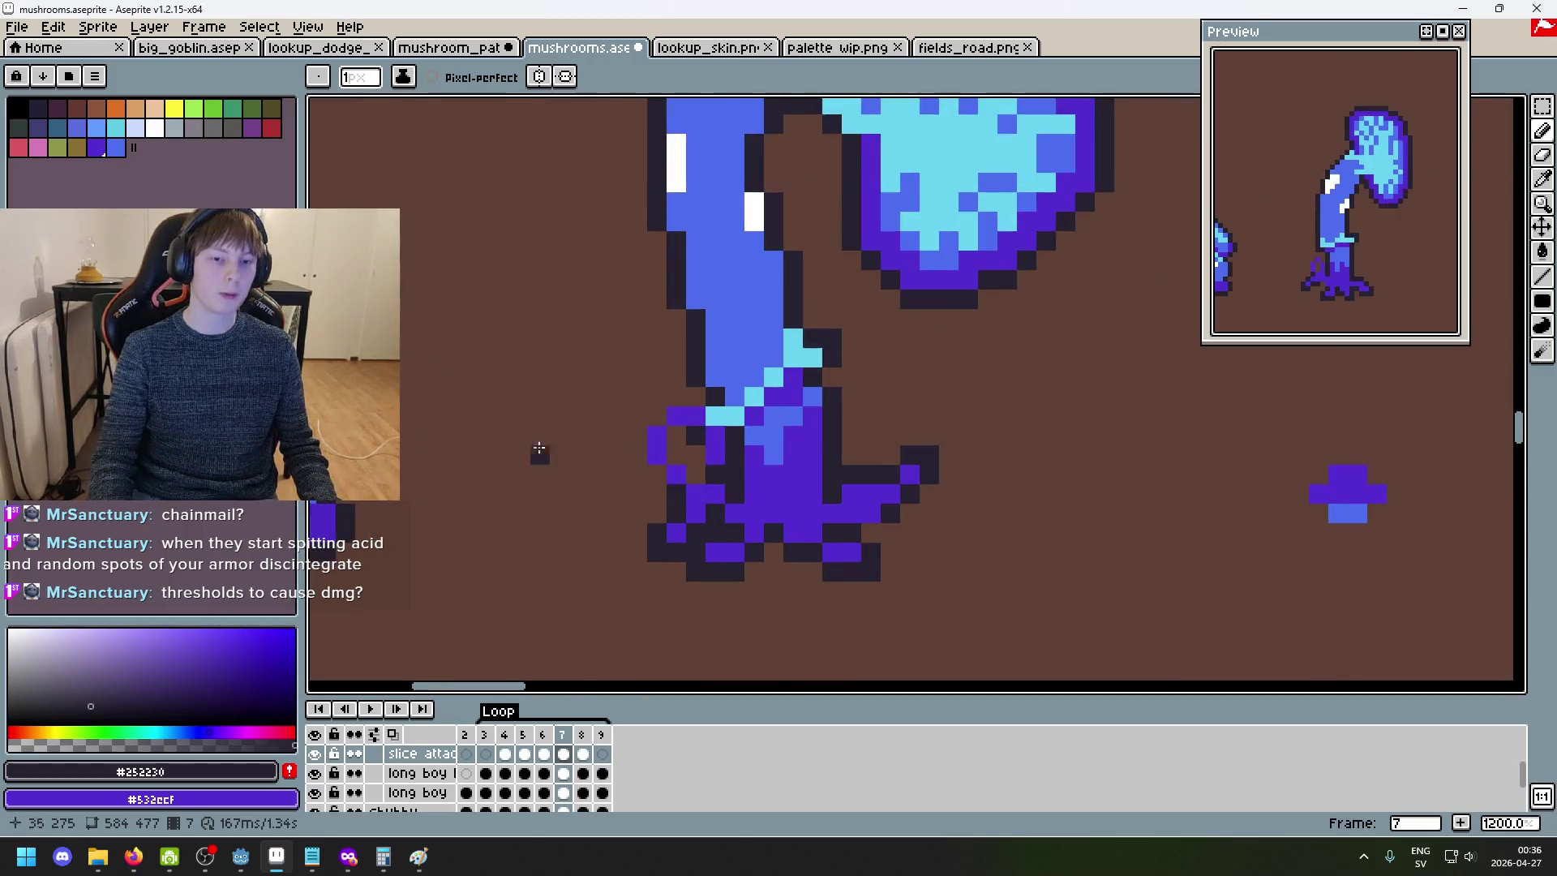
pyautogui.scroll(1, 602, 523)
pyautogui.scroll(-4, 576, 604)
pyautogui.scroll(1, 753, 546)
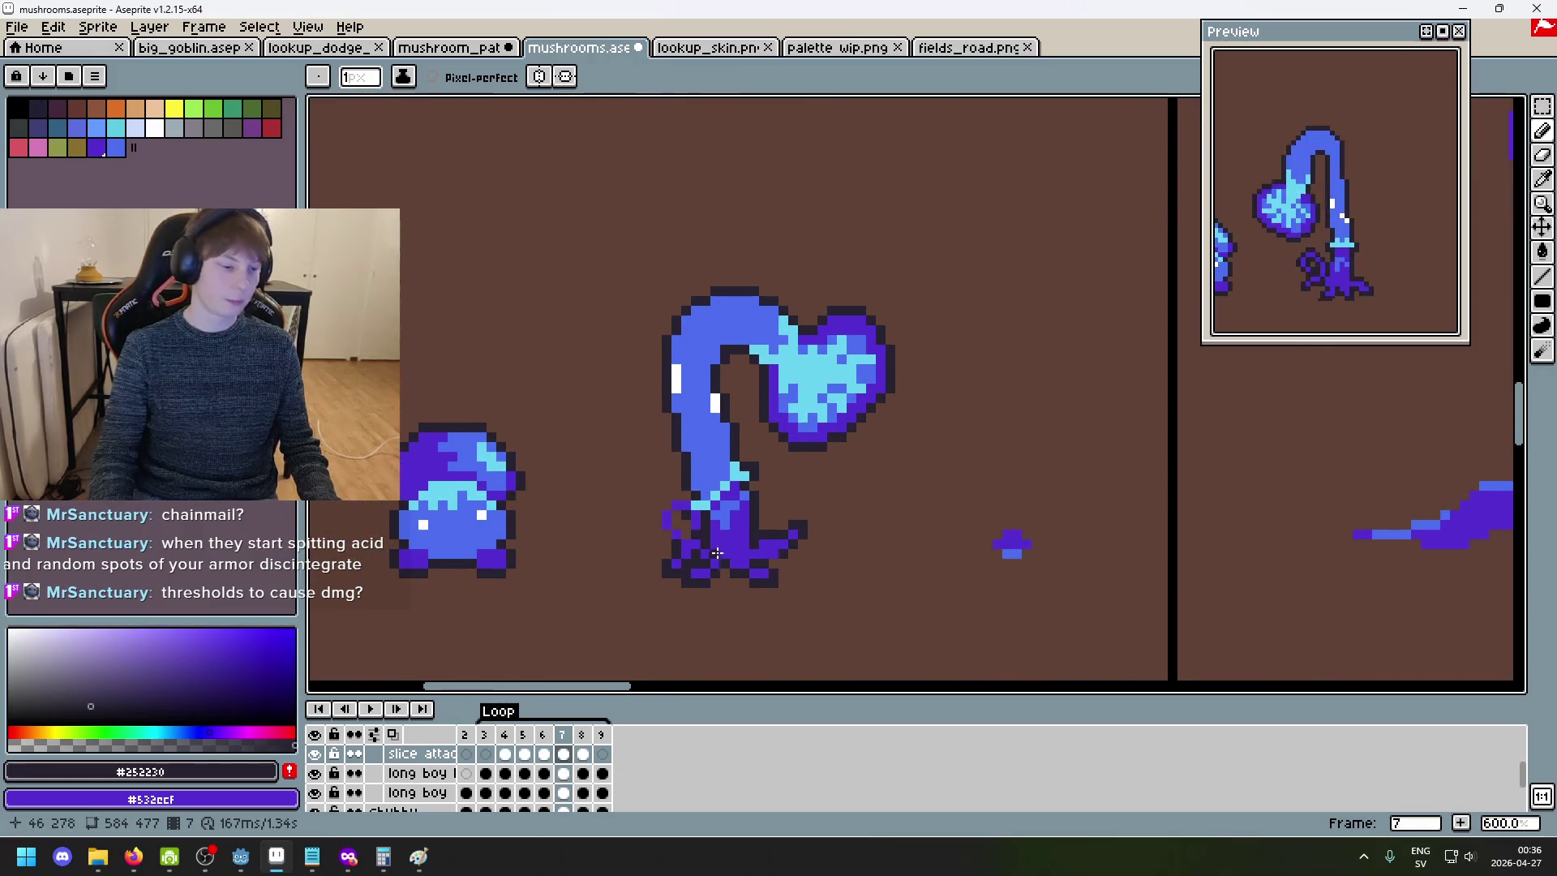
pyautogui.click(419, 856)
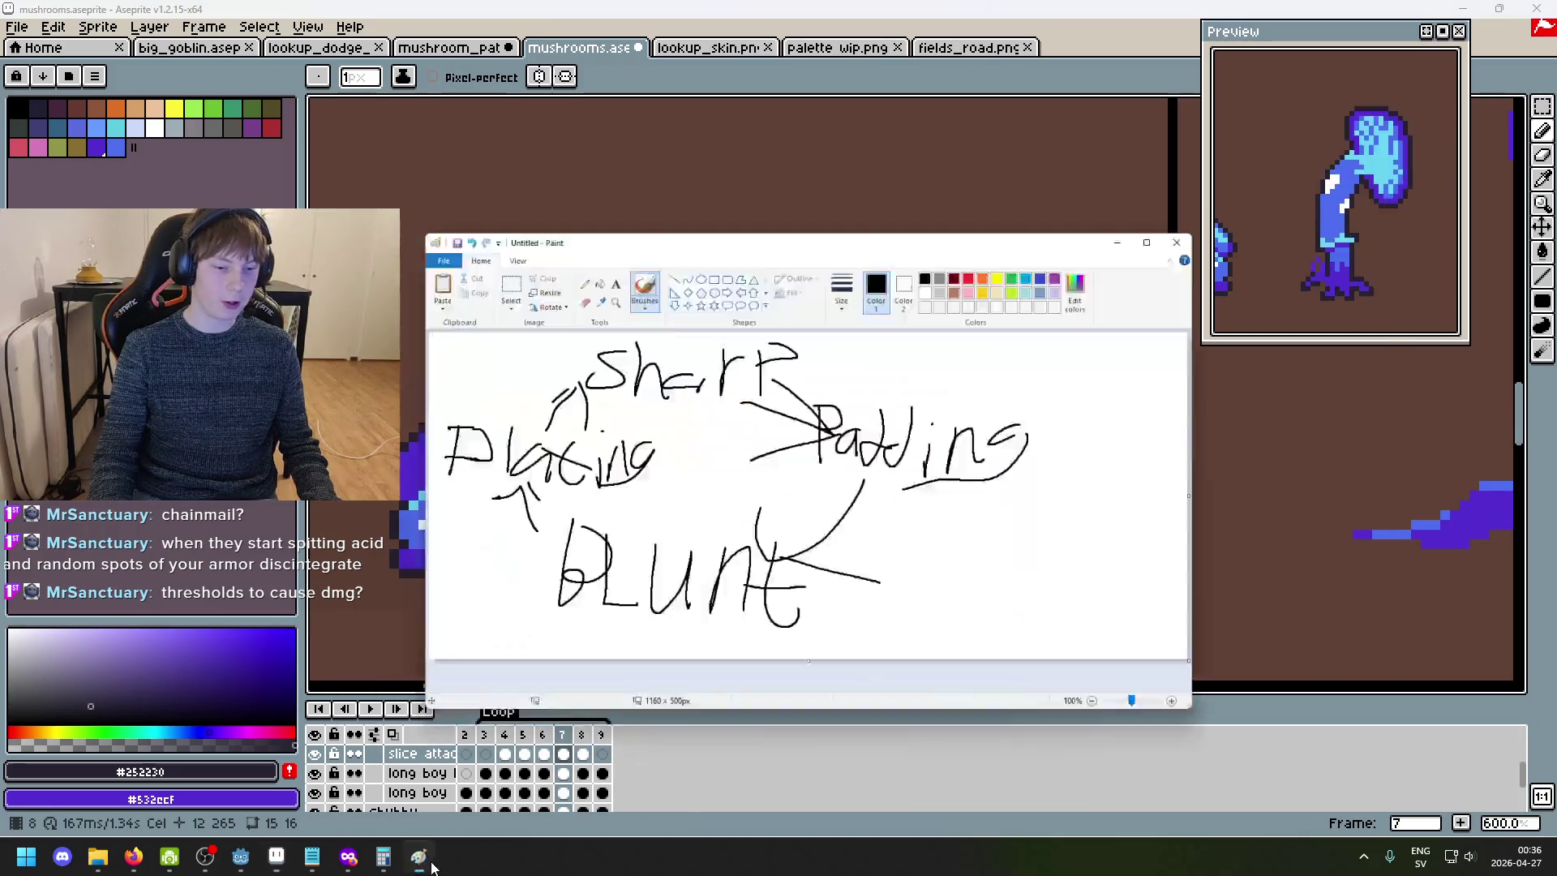
# - Select the whole hand-drawn sketch and shrink it to about 294×153 px
pyautogui.click(572, 154)
pyautogui.moveTo(1219, 609)
pyautogui.mouseDown()
pyautogui.moveTo(806, 424)
pyautogui.moveTo(506, 209)
pyautogui.mouseUp()
pyautogui.moveTo(1123, 555); pyautogui.dragTo(709, 336)
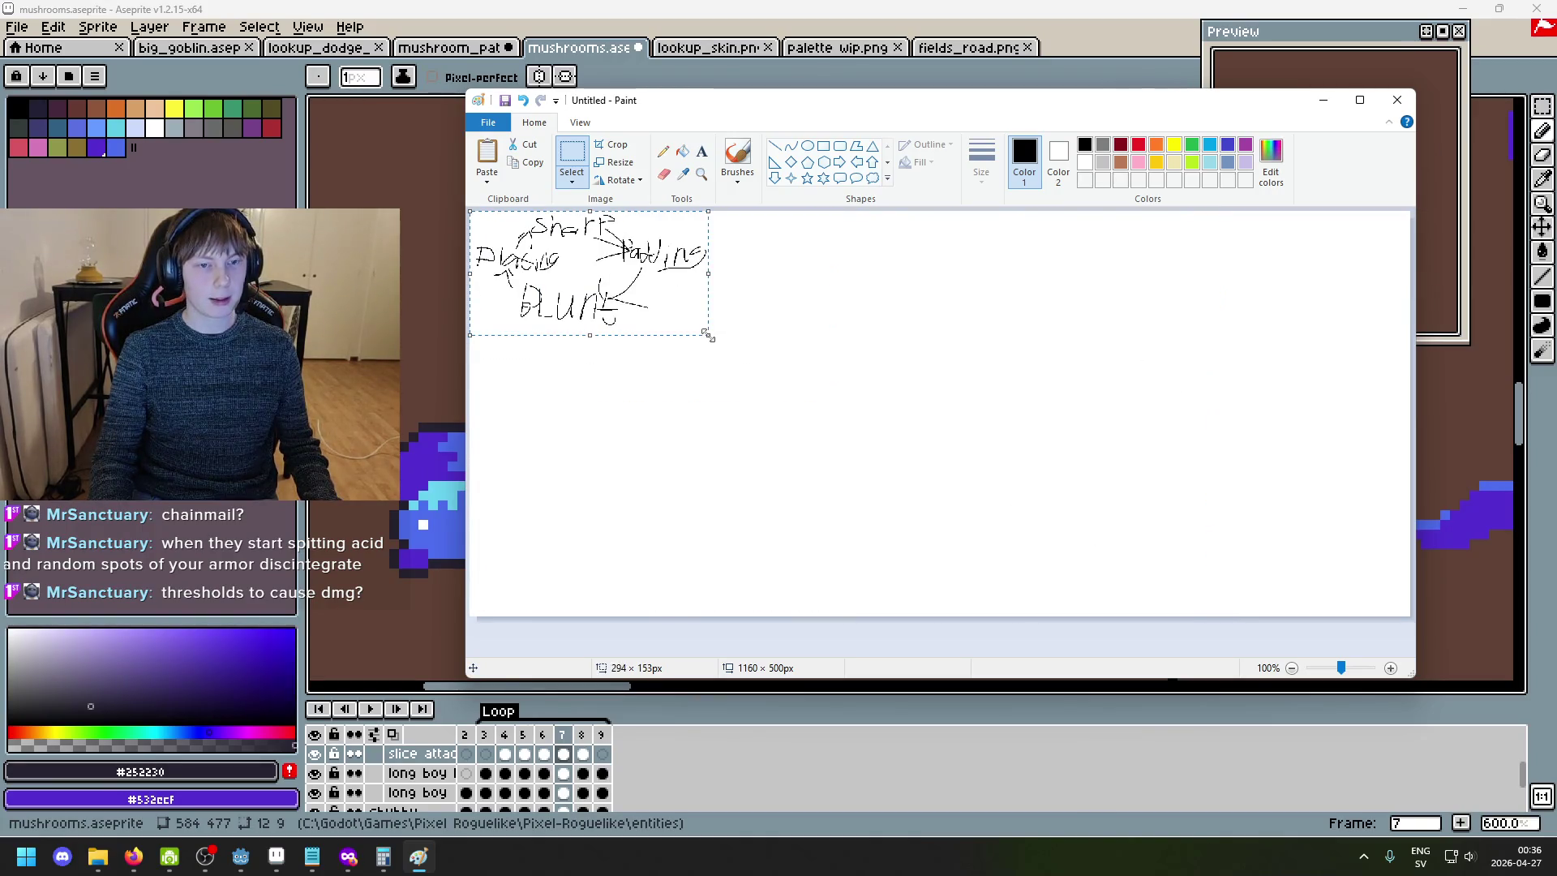
# - Switch to Brushes, try a red dot and a red stroke, undo the stroke, and pick light blue
pyautogui.click(738, 154)
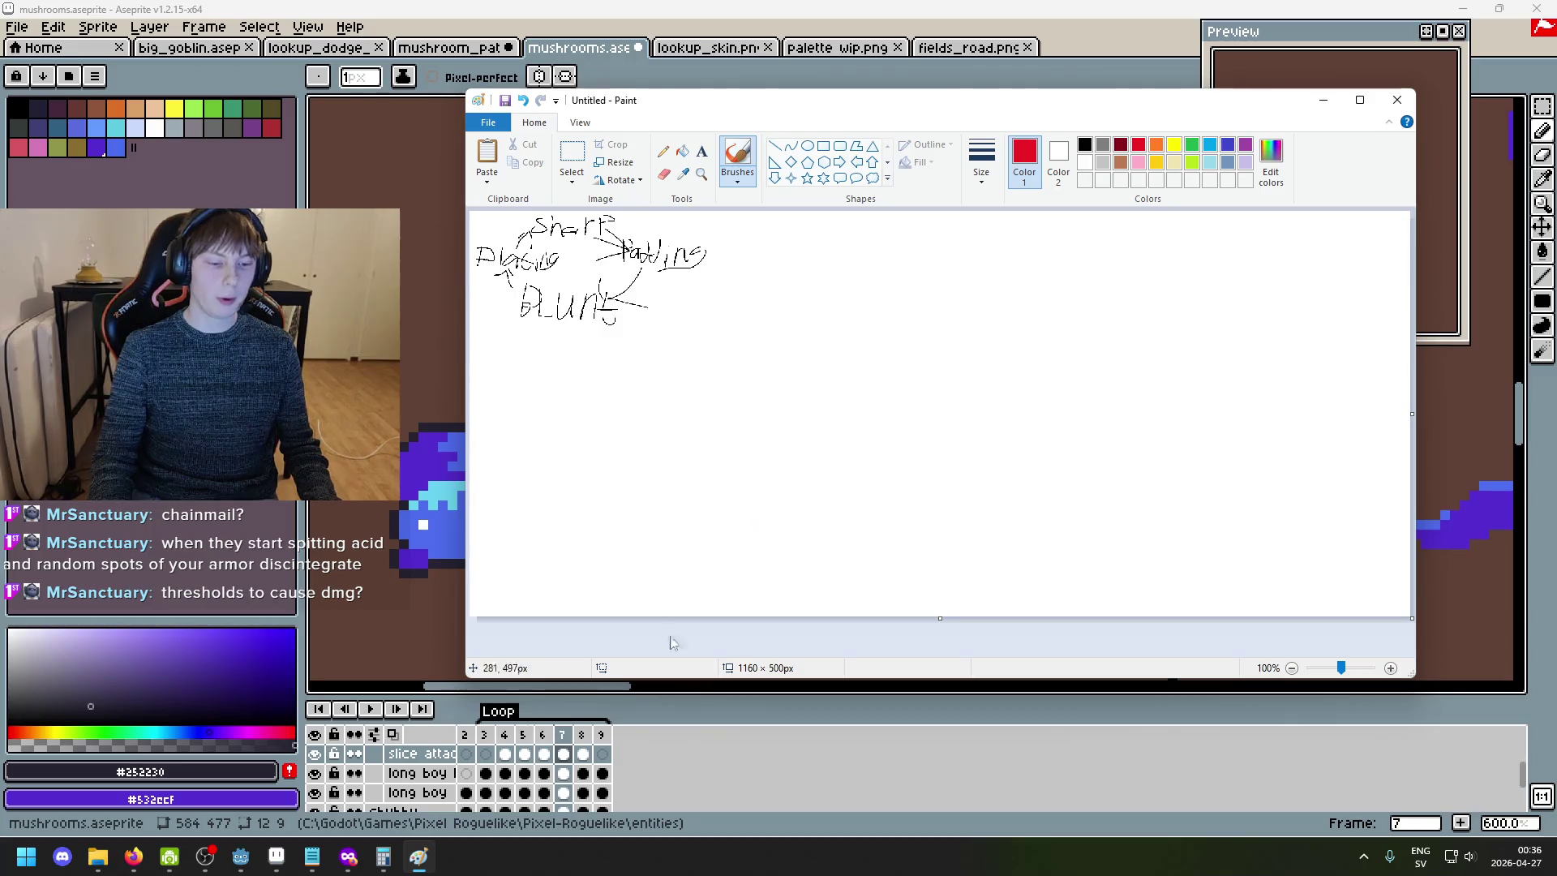
pyautogui.click(763, 526)
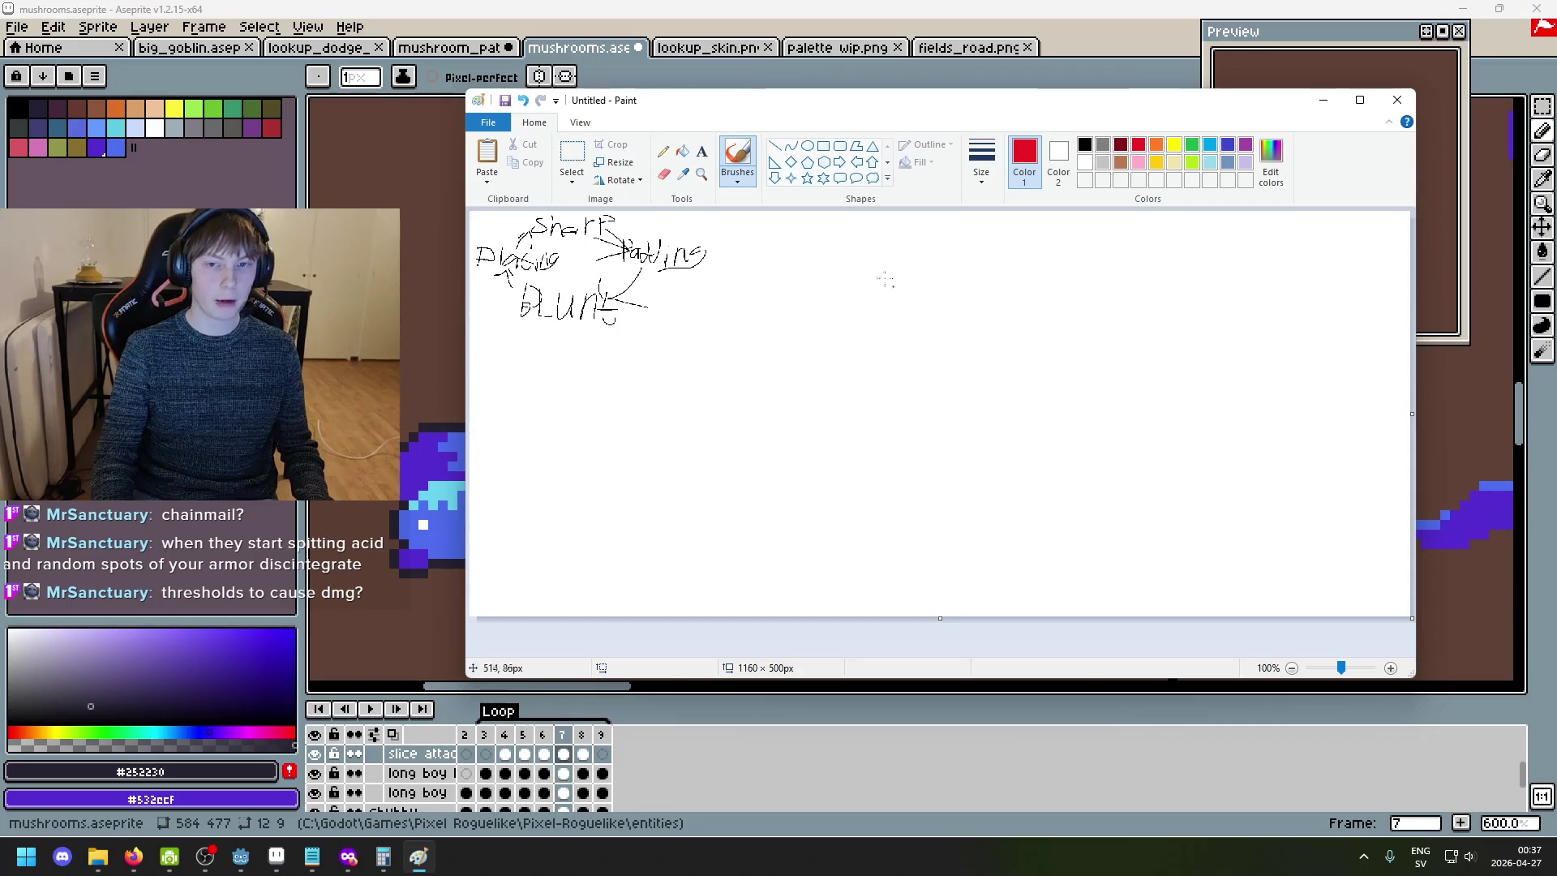
pyautogui.moveTo(904, 282); pyautogui.dragTo(957, 304)
pyautogui.hotkey('ctrl', 'z')
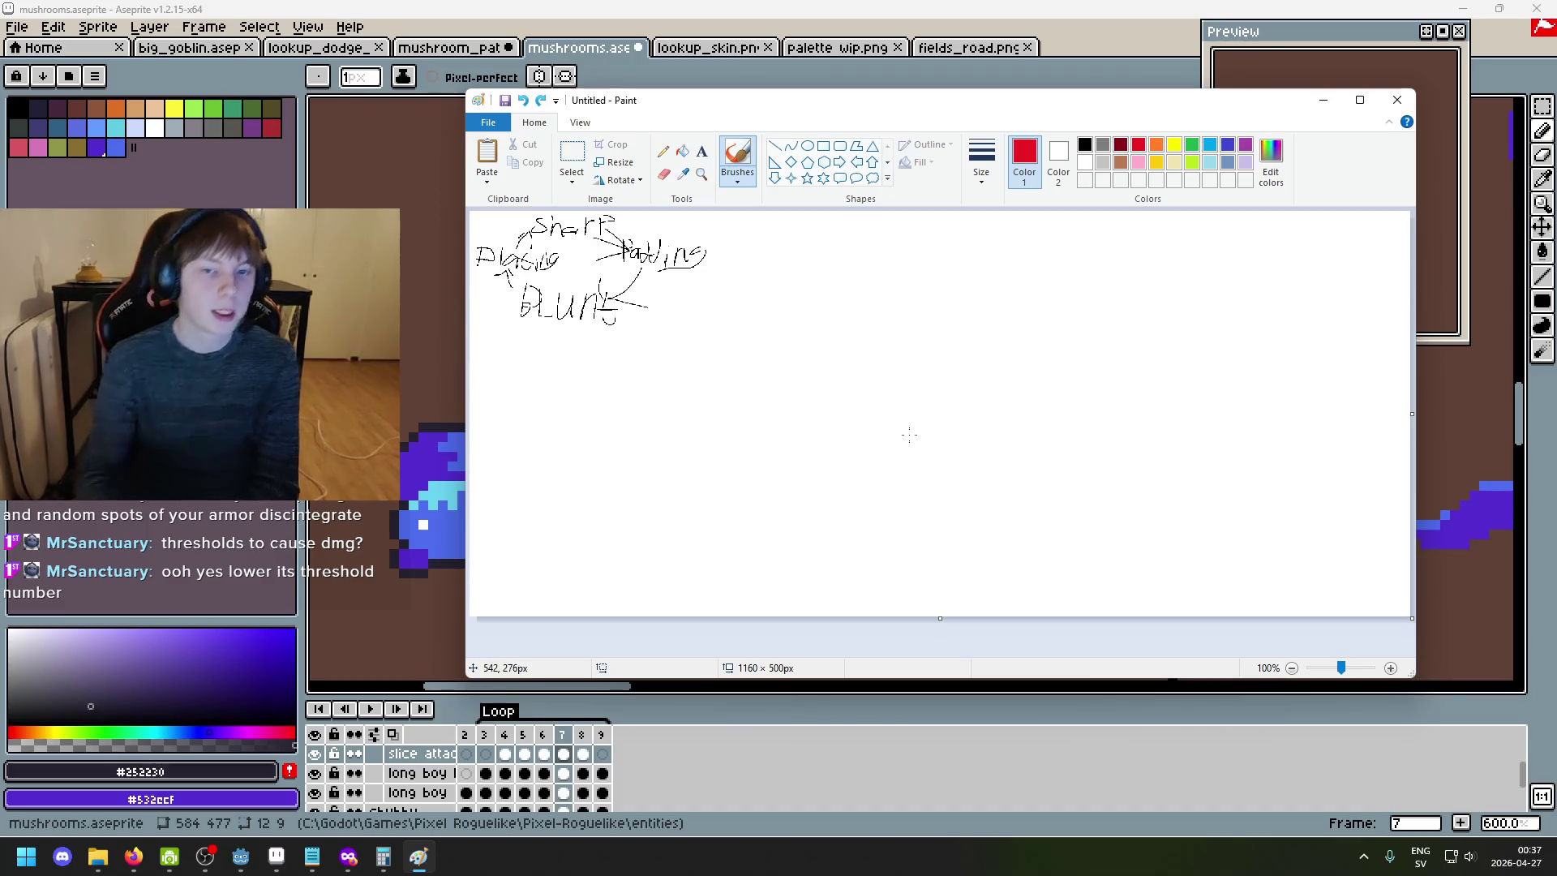
pyautogui.click(1216, 161)
# - Draw a trial light-blue stroke, toggle undo and redo, undo it for good, and minimize Paint
pyautogui.moveTo(871, 387); pyautogui.dragTo(989, 445)
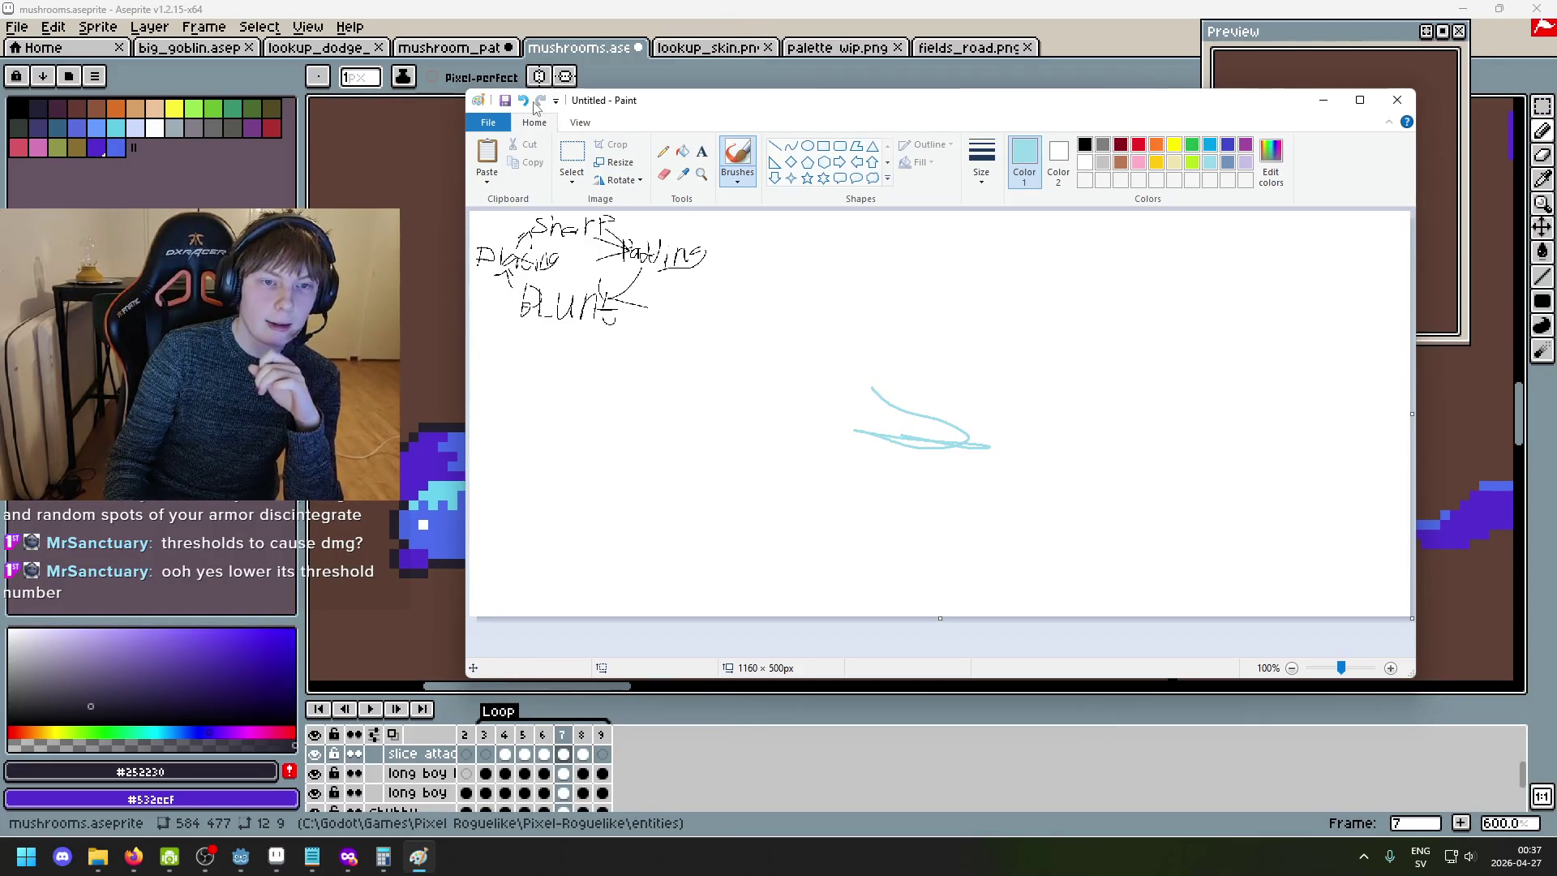
pyautogui.click(527, 103)
pyautogui.click(541, 102)
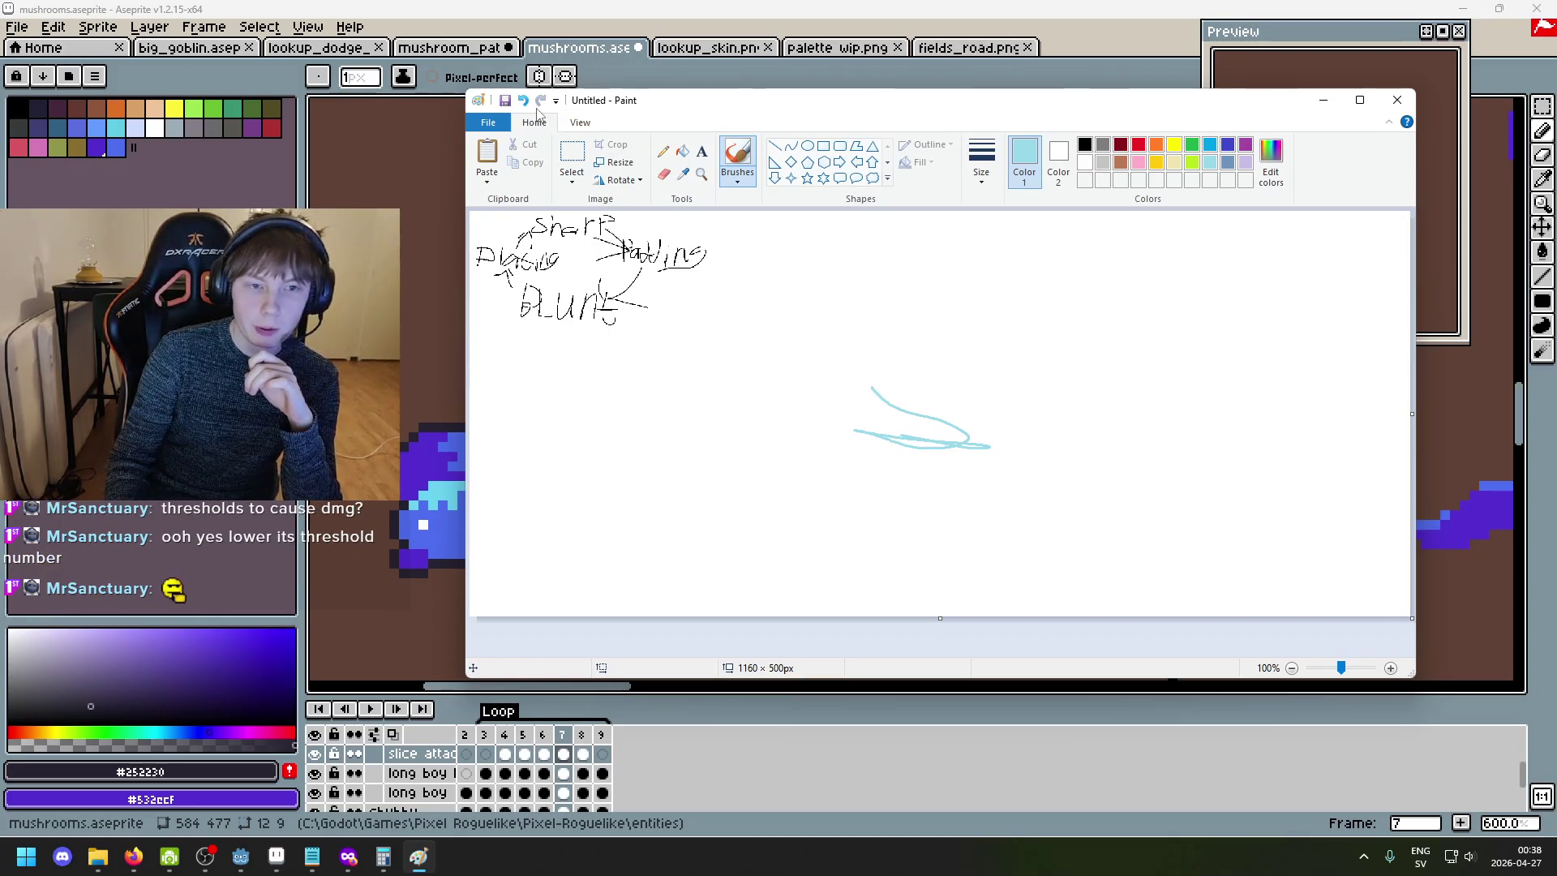
pyautogui.click(523, 100)
pyautogui.click(541, 102)
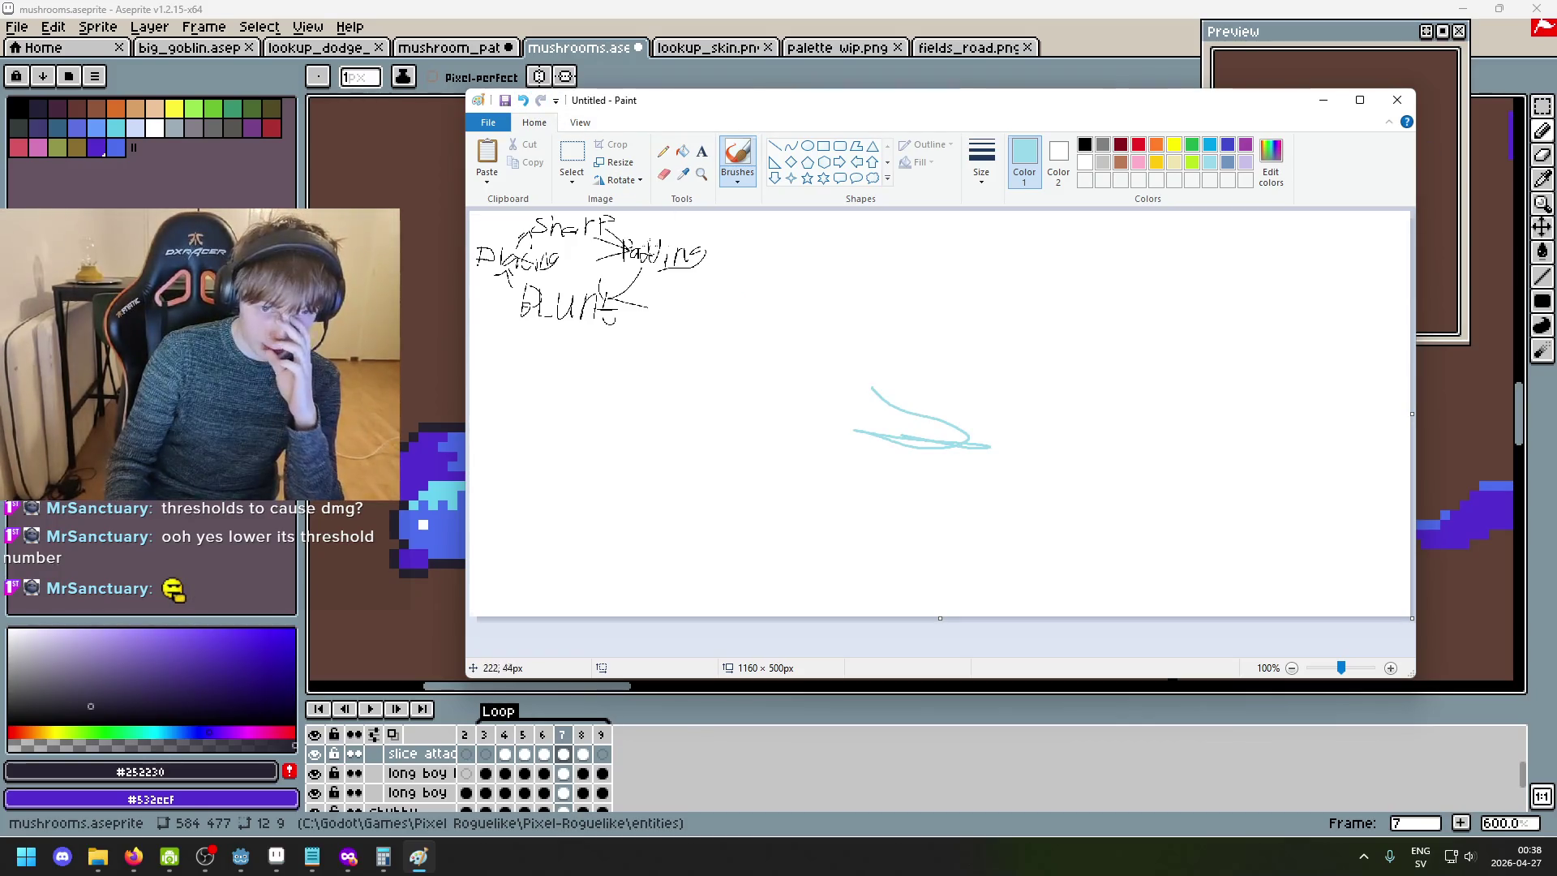
pyautogui.click(526, 100)
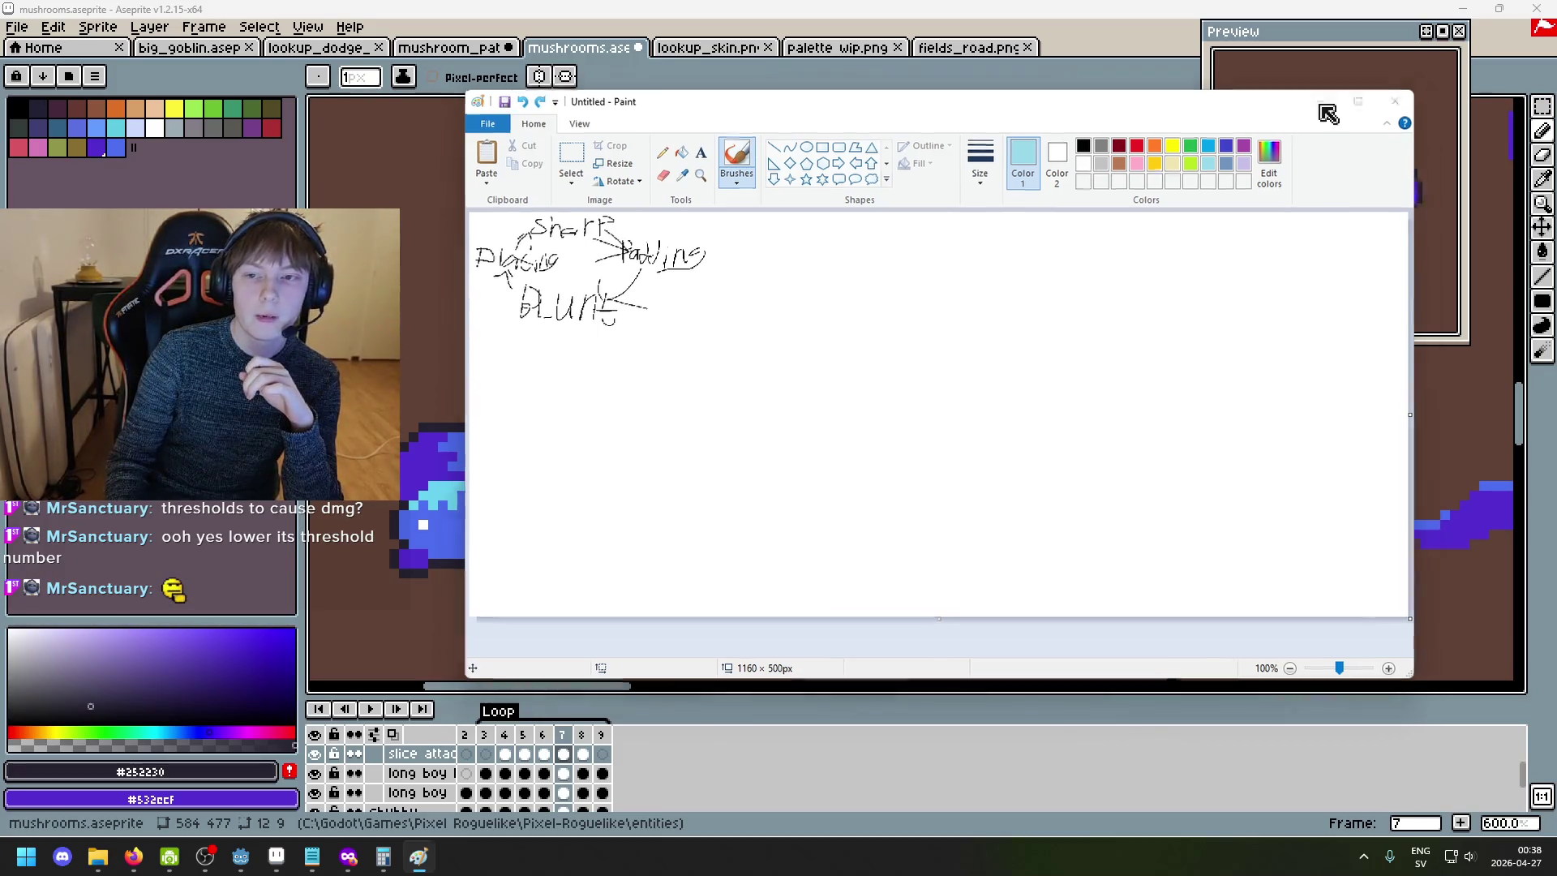
pyautogui.click(1323, 100)
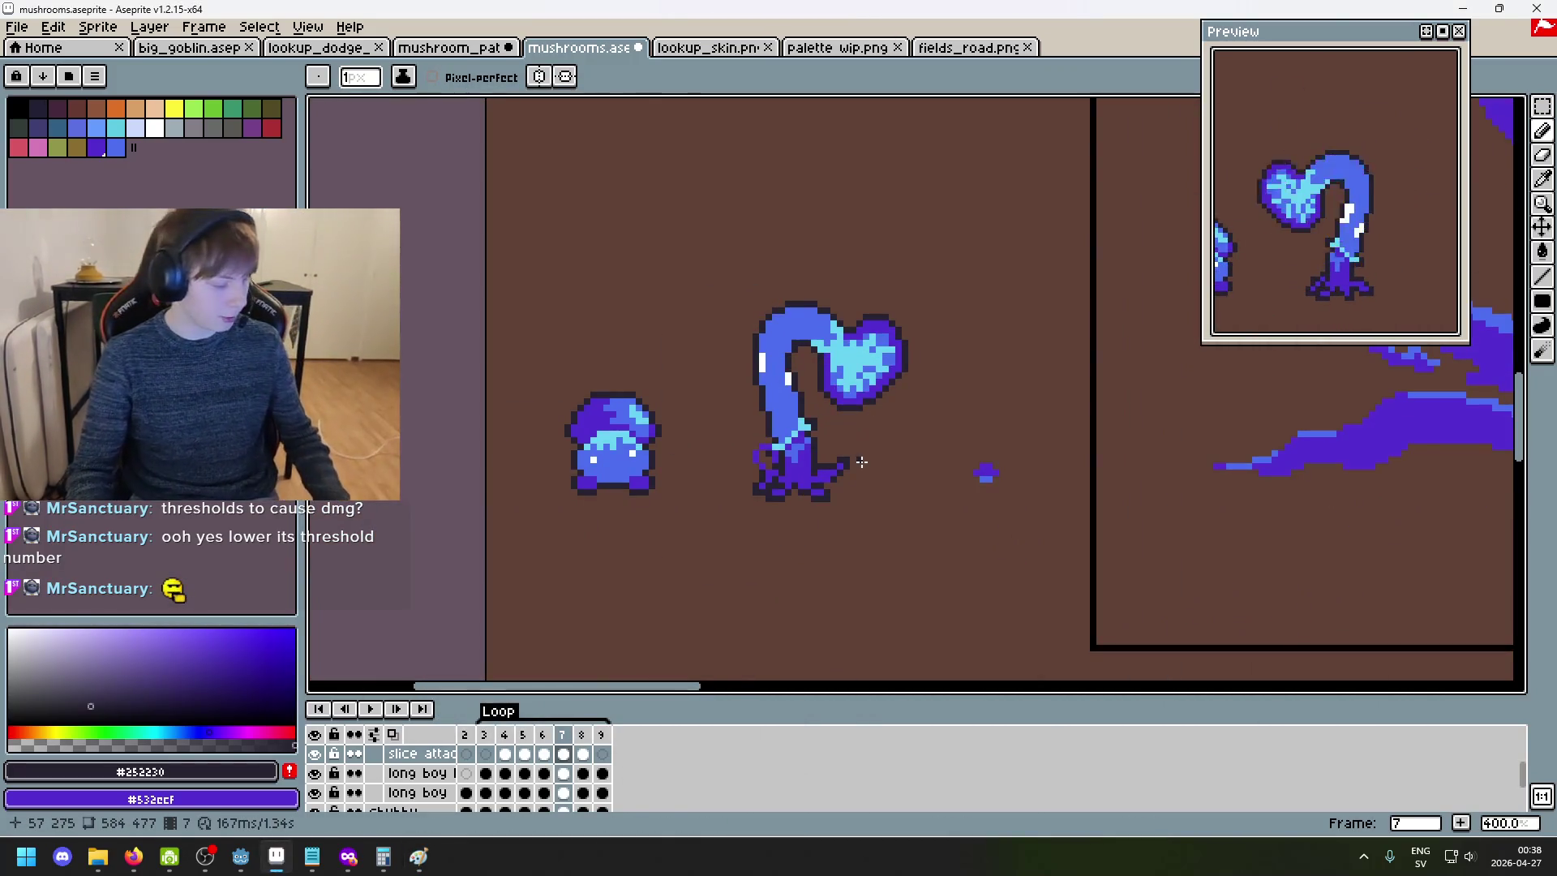
# - Jump to frame 3 and flip between frames 4 and 5 to compare the tendril
pyautogui.scroll(2, 874, 408)
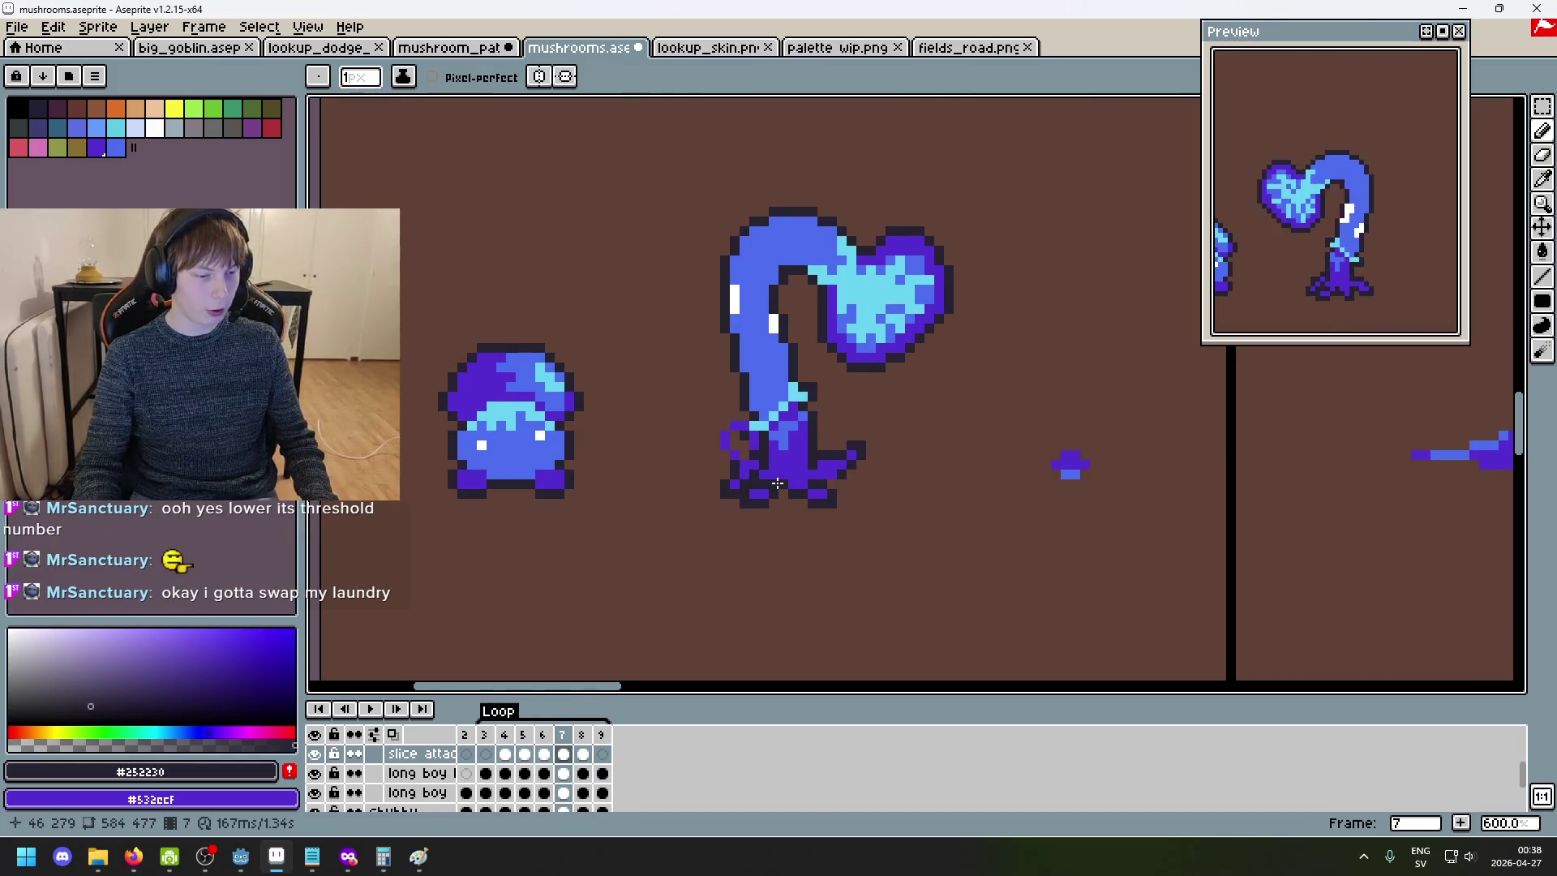
pyautogui.scroll(3, 848, 465)
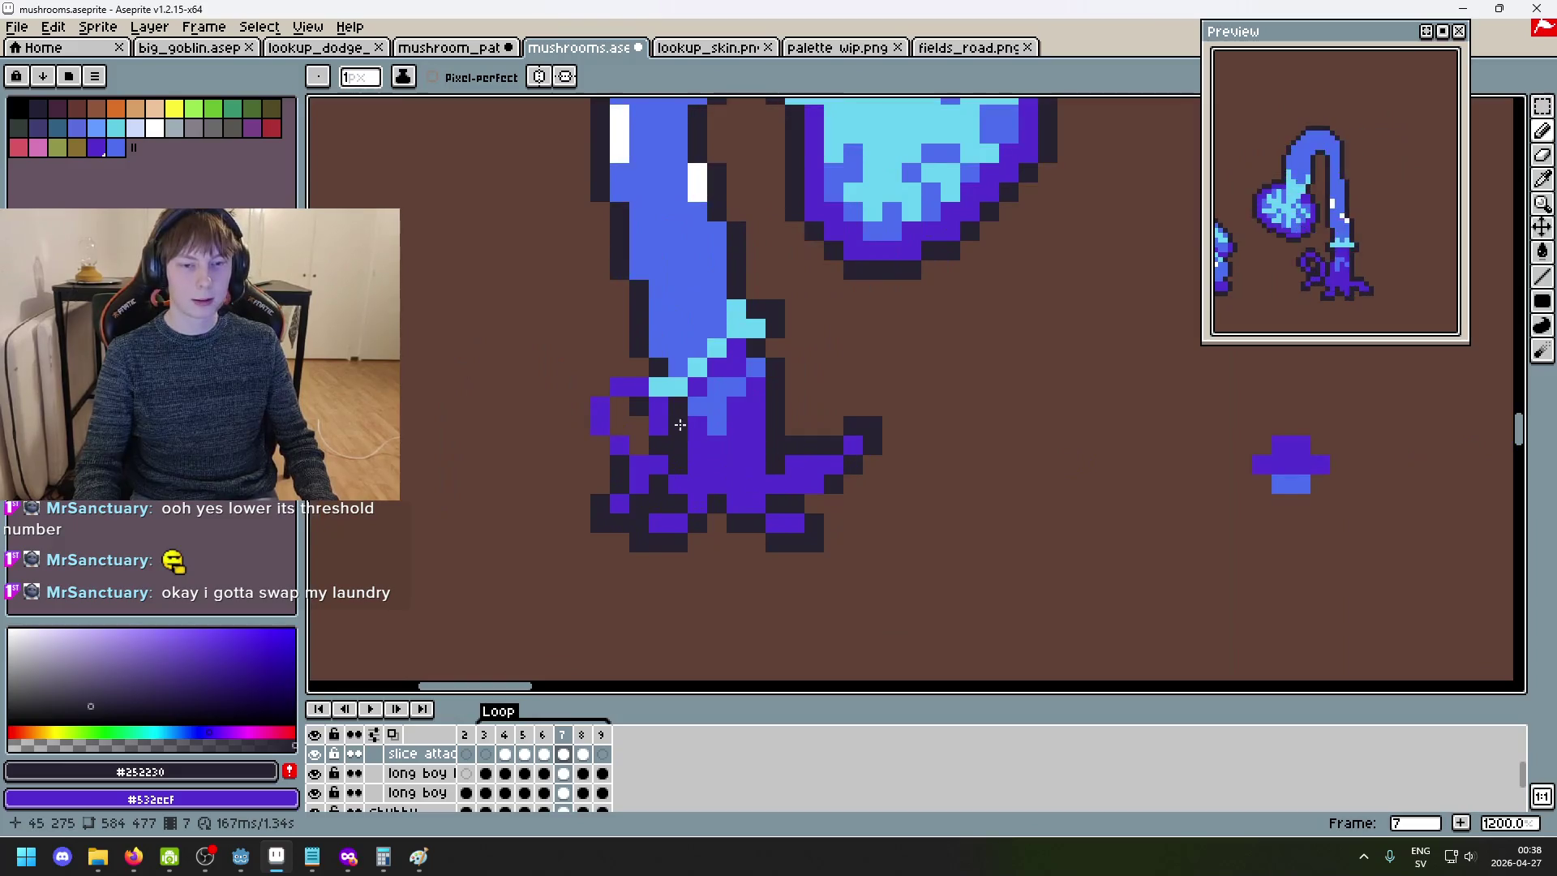
pyautogui.click(485, 754)
pyautogui.scroll(-4, 681, 583)
pyautogui.press('Right')
pyautogui.press('Right')
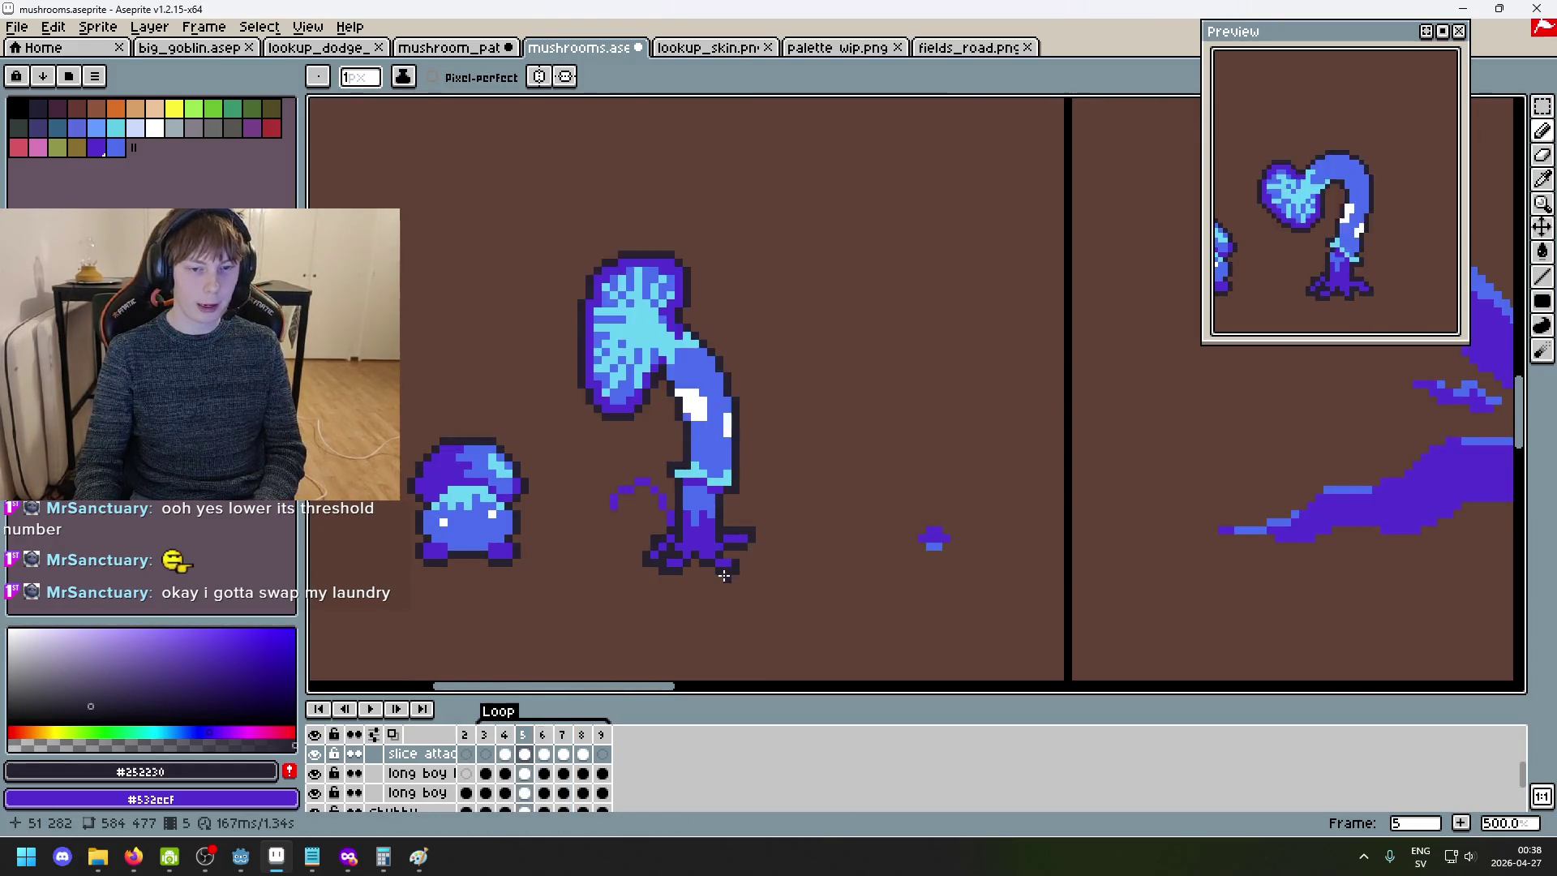
pyautogui.press('Left')
pyautogui.press('Left')
pyautogui.press('Right')
pyautogui.press('Right')
pyautogui.press('Left')
pyautogui.press('Right')
pyautogui.press('Left')
# - On frame 5, undo the last pencil stroke and add dark outline pixels beside the tendril
pyautogui.scroll(1, 682, 557)
pyautogui.scroll(3, 617, 510)
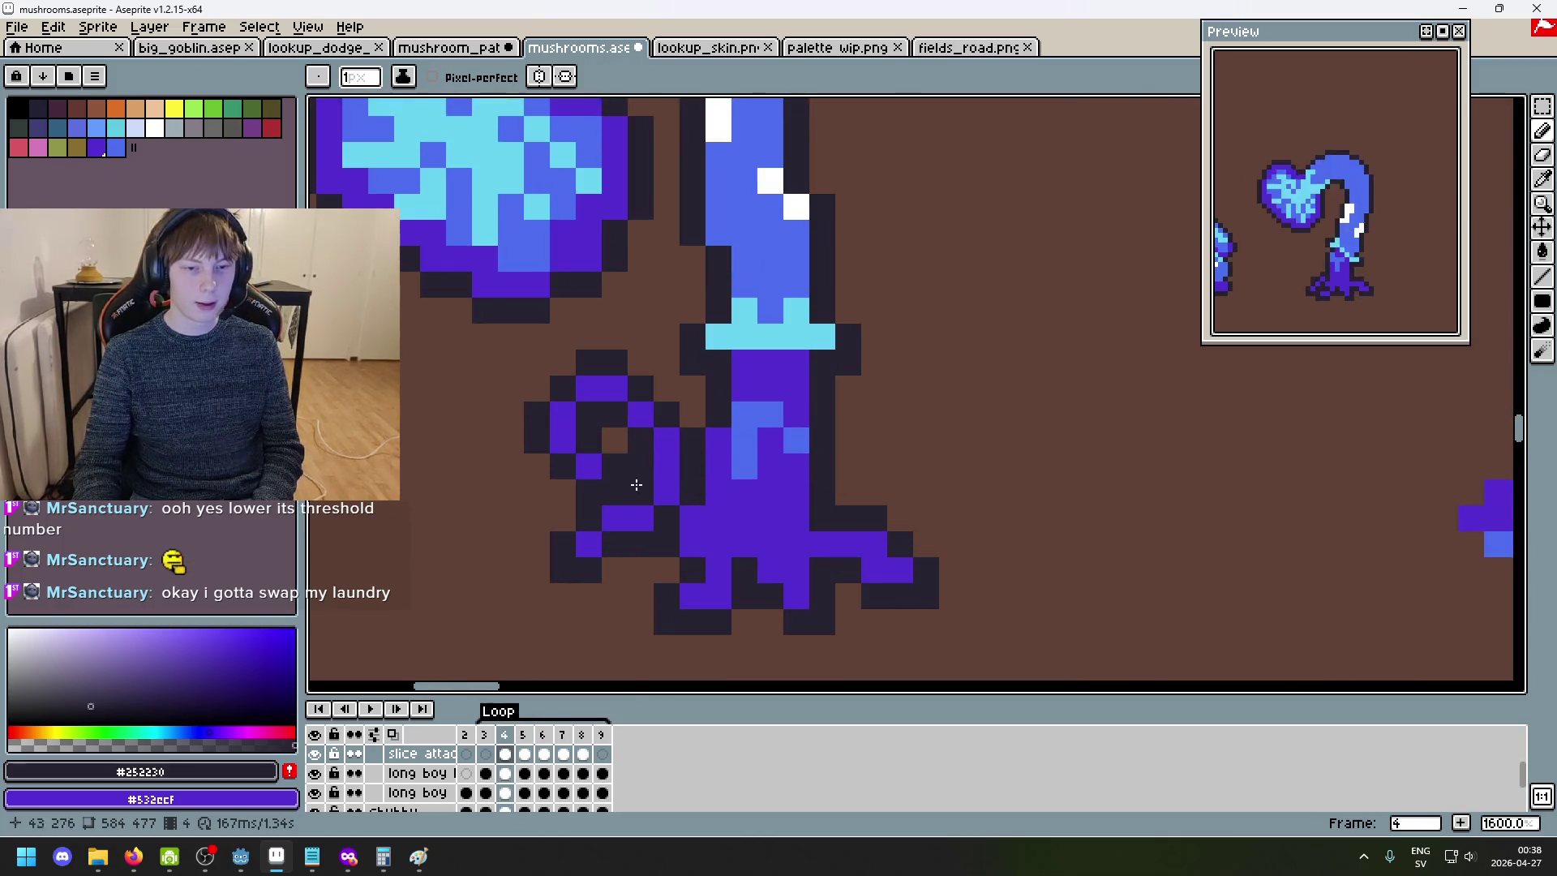
pyautogui.scroll(-5, 625, 479)
pyautogui.press('Left')
pyautogui.press('Left')
pyautogui.press('Right')
pyautogui.press('Right')
pyautogui.press('Right')
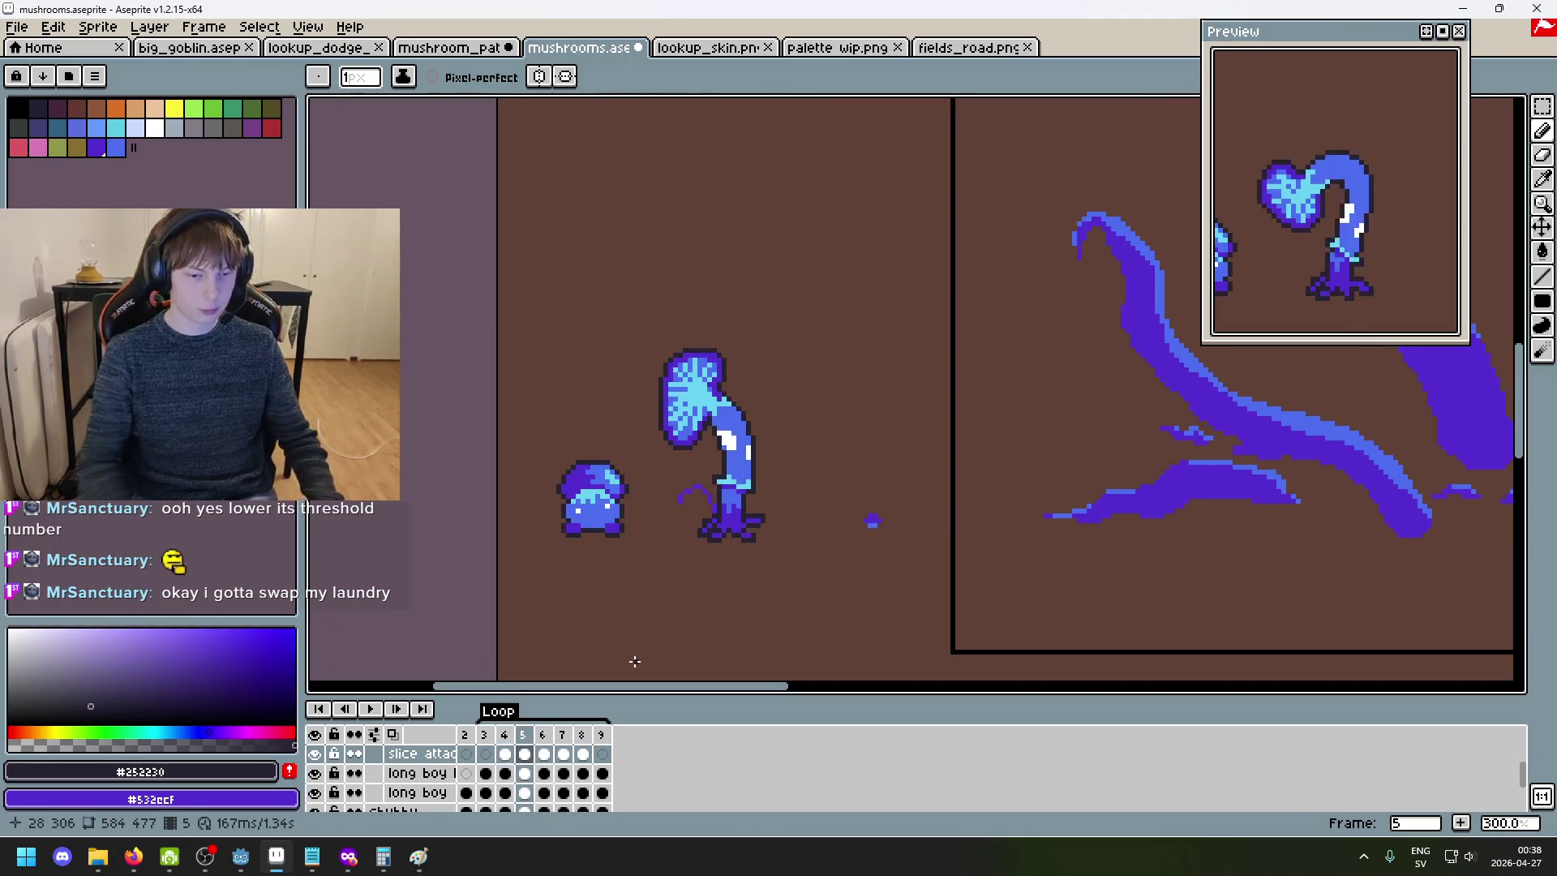
pyautogui.press('Left')
pyautogui.scroll(3, 734, 519)
pyautogui.scroll(3, 742, 527)
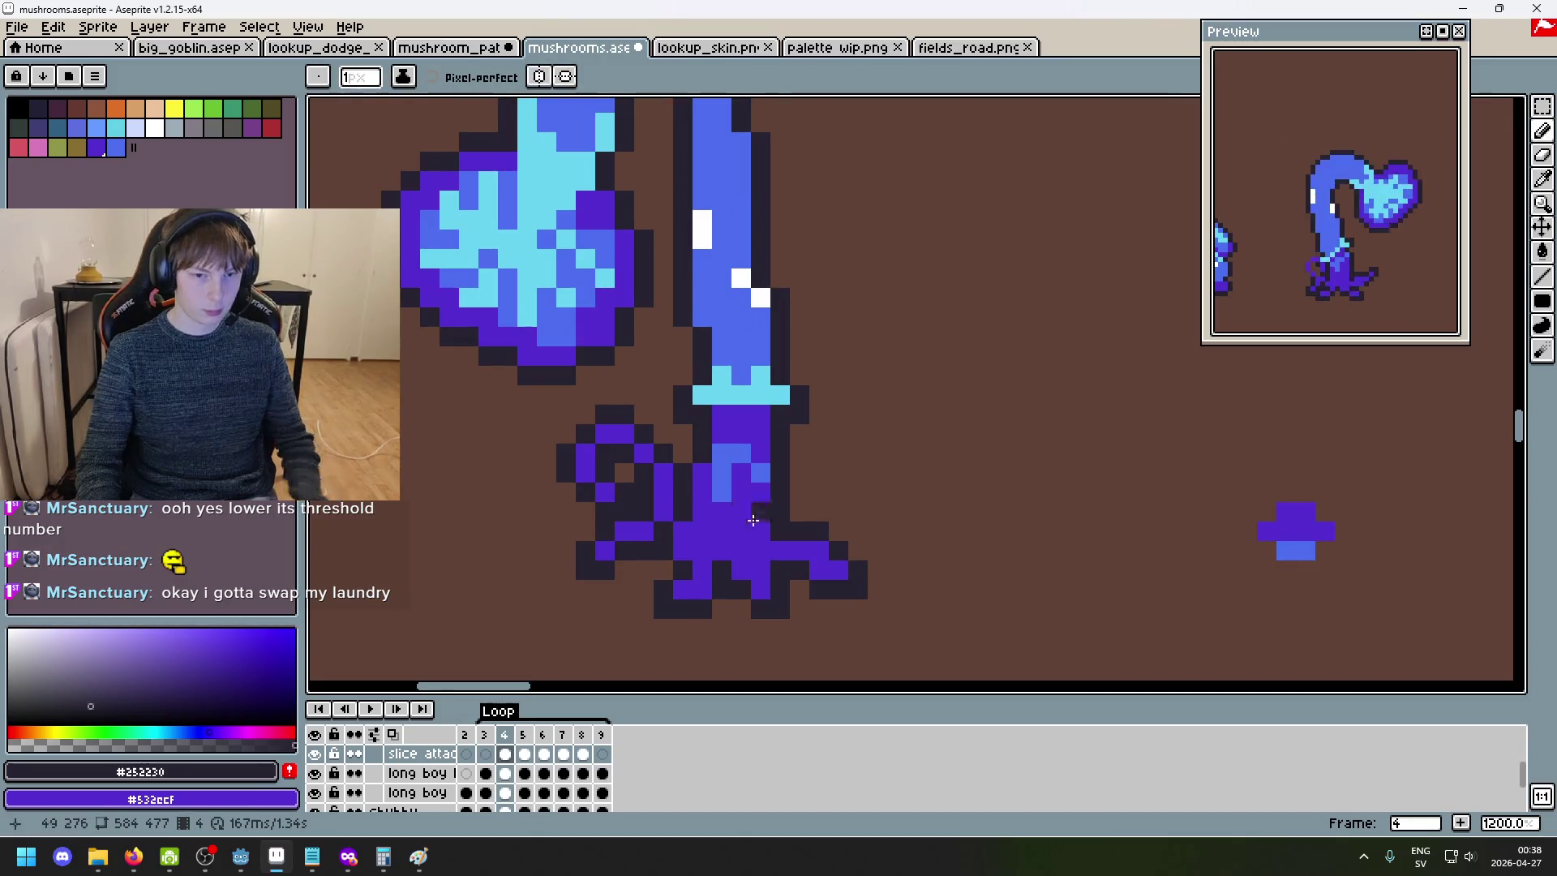
pyautogui.press('Right')
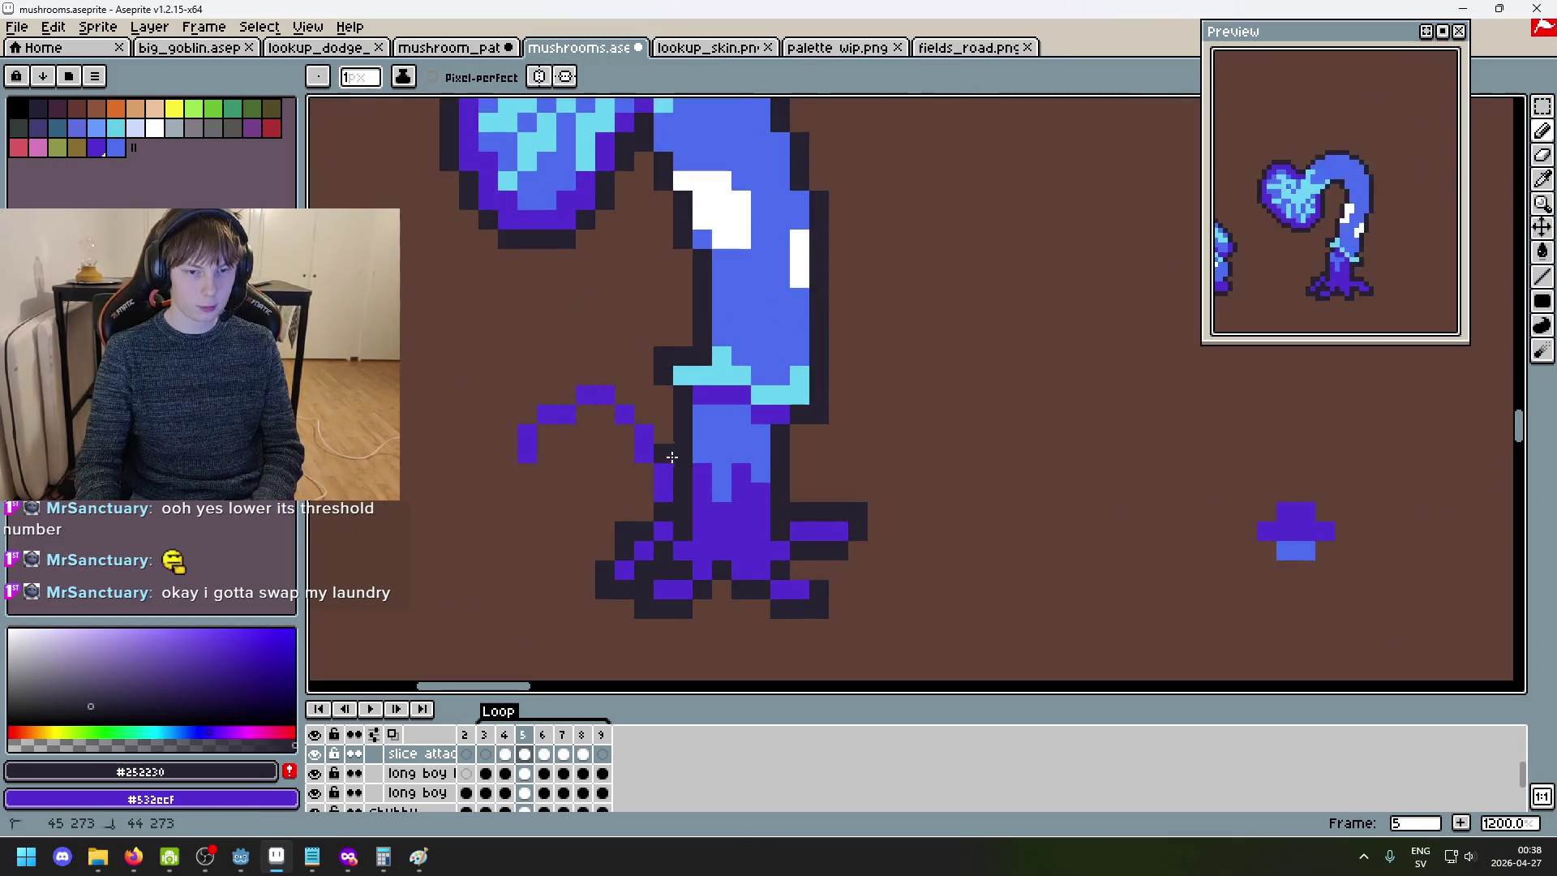
pyautogui.hotkey('ctrl', 'z')
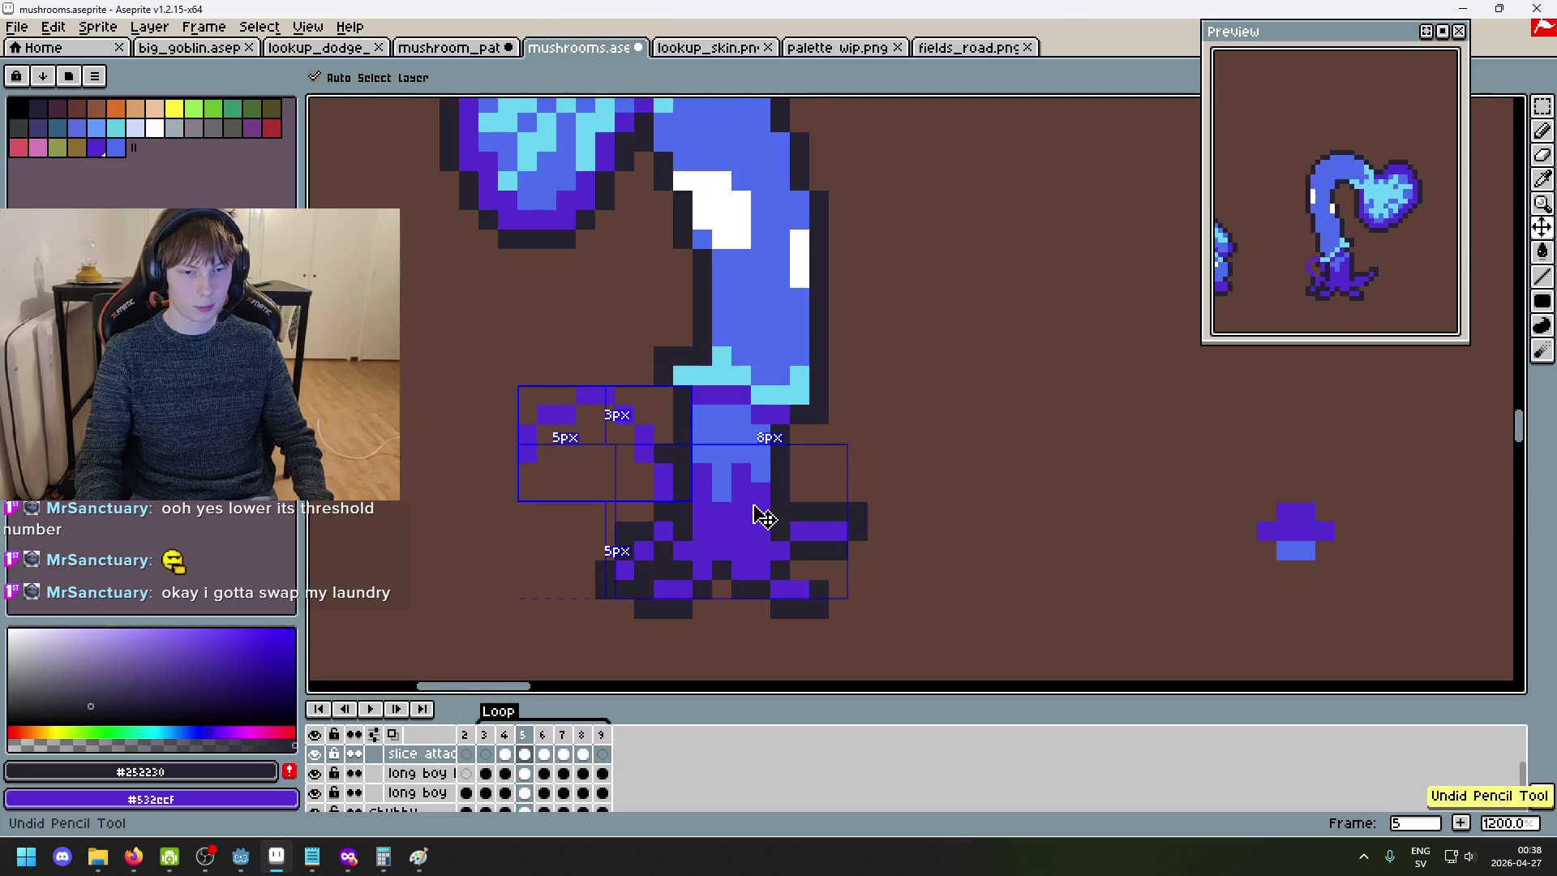
pyautogui.moveTo(664, 456); pyautogui.dragTo(664, 443)
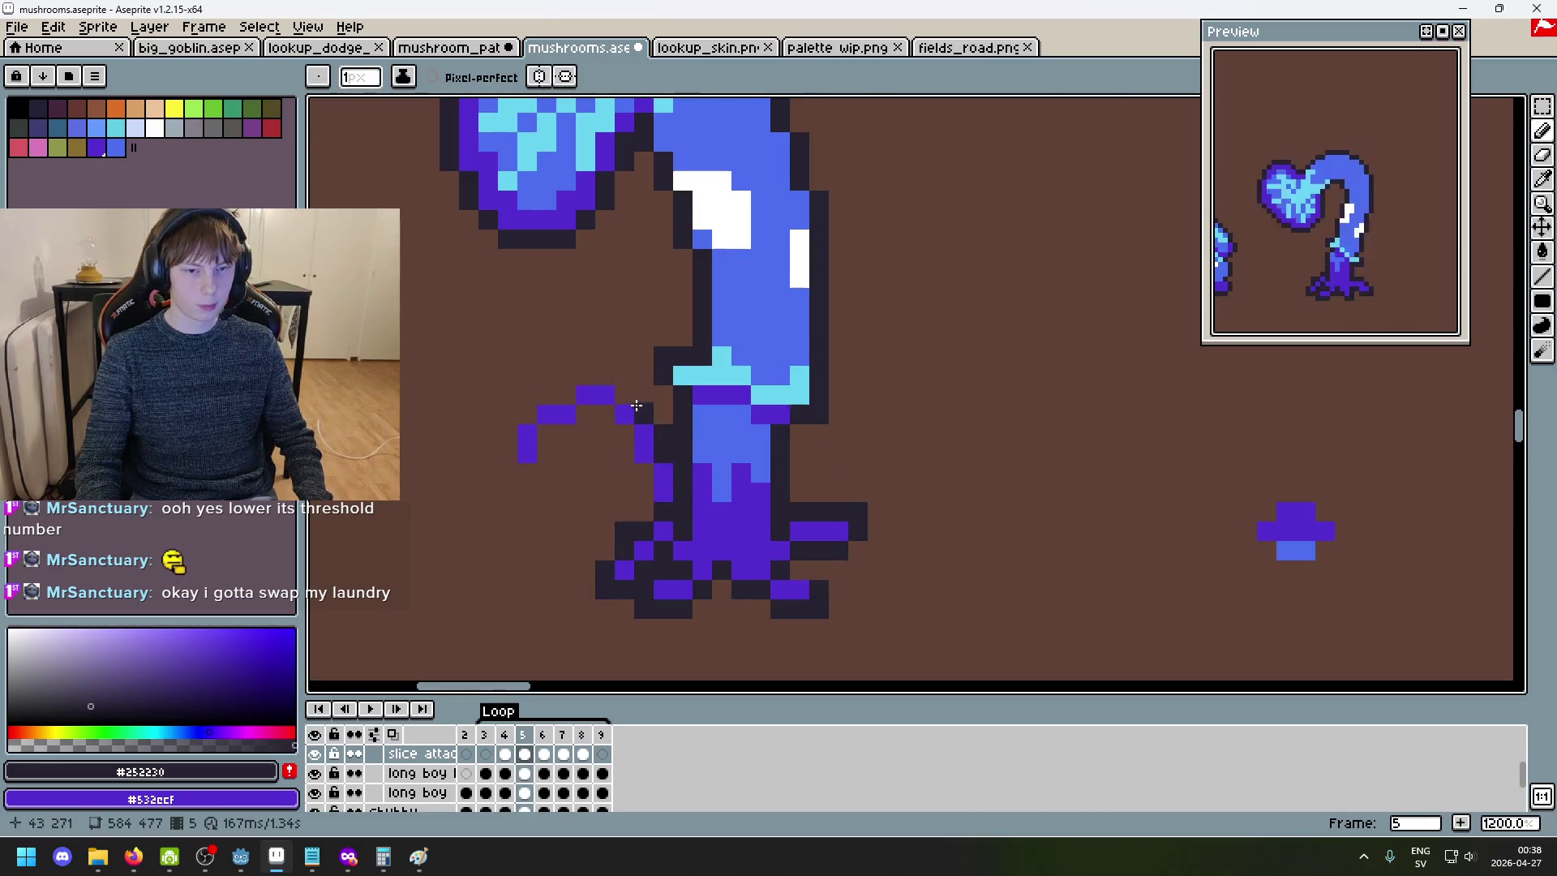
# - Hide both long boy layers and place dark outline pixels along the tendril's lower-left side
pyautogui.click(315, 772)
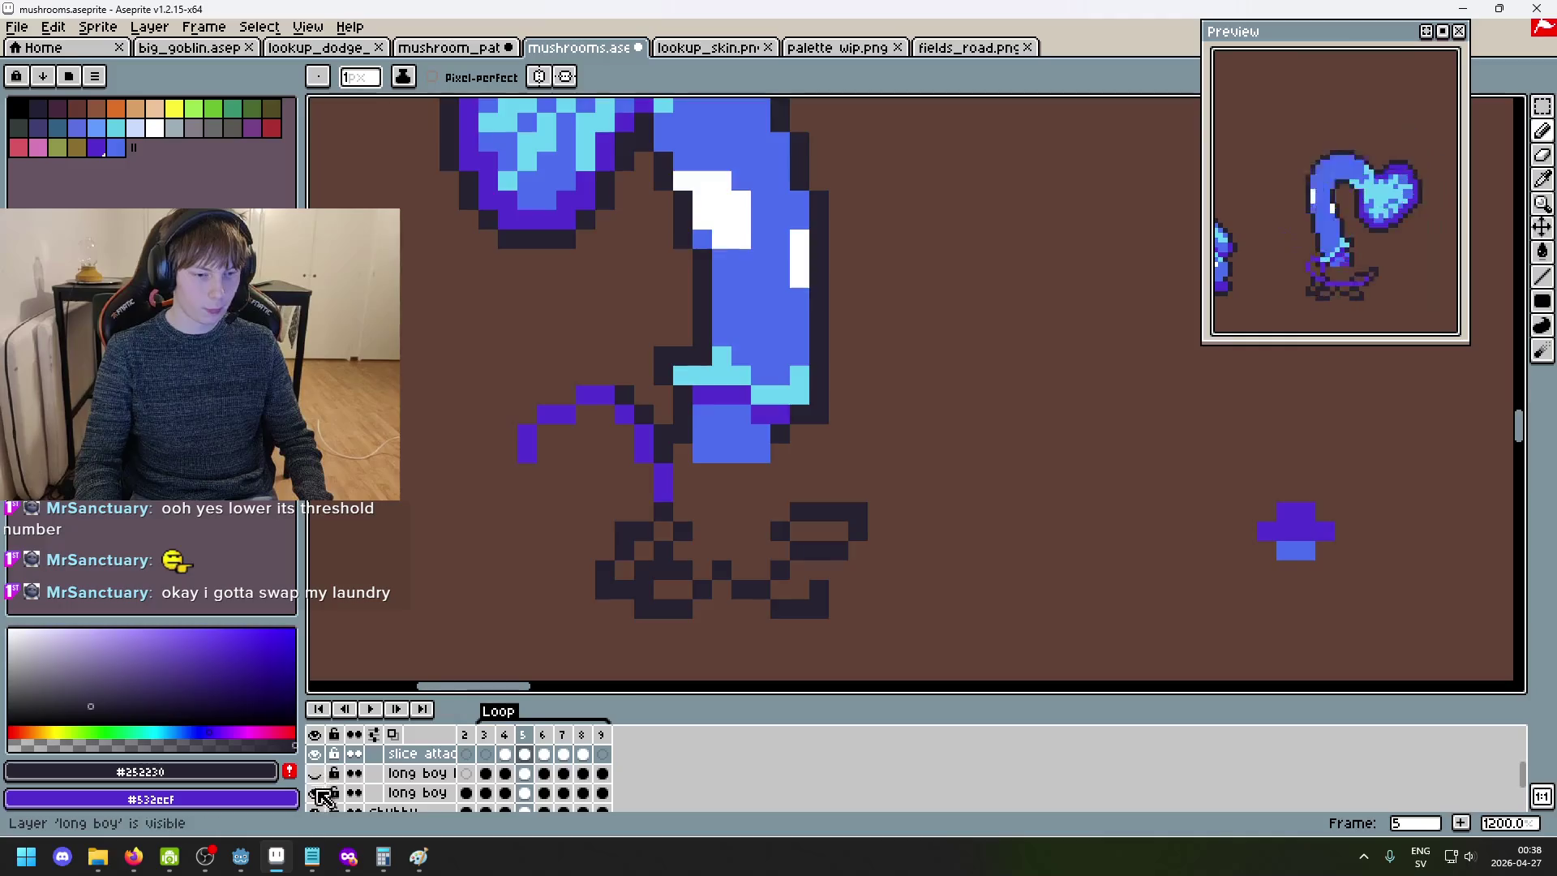
pyautogui.click(315, 792)
pyautogui.scroll(3, 677, 496)
pyautogui.click(680, 467)
pyautogui.click(602, 506)
pyautogui.click(602, 467)
pyautogui.click(562, 389)
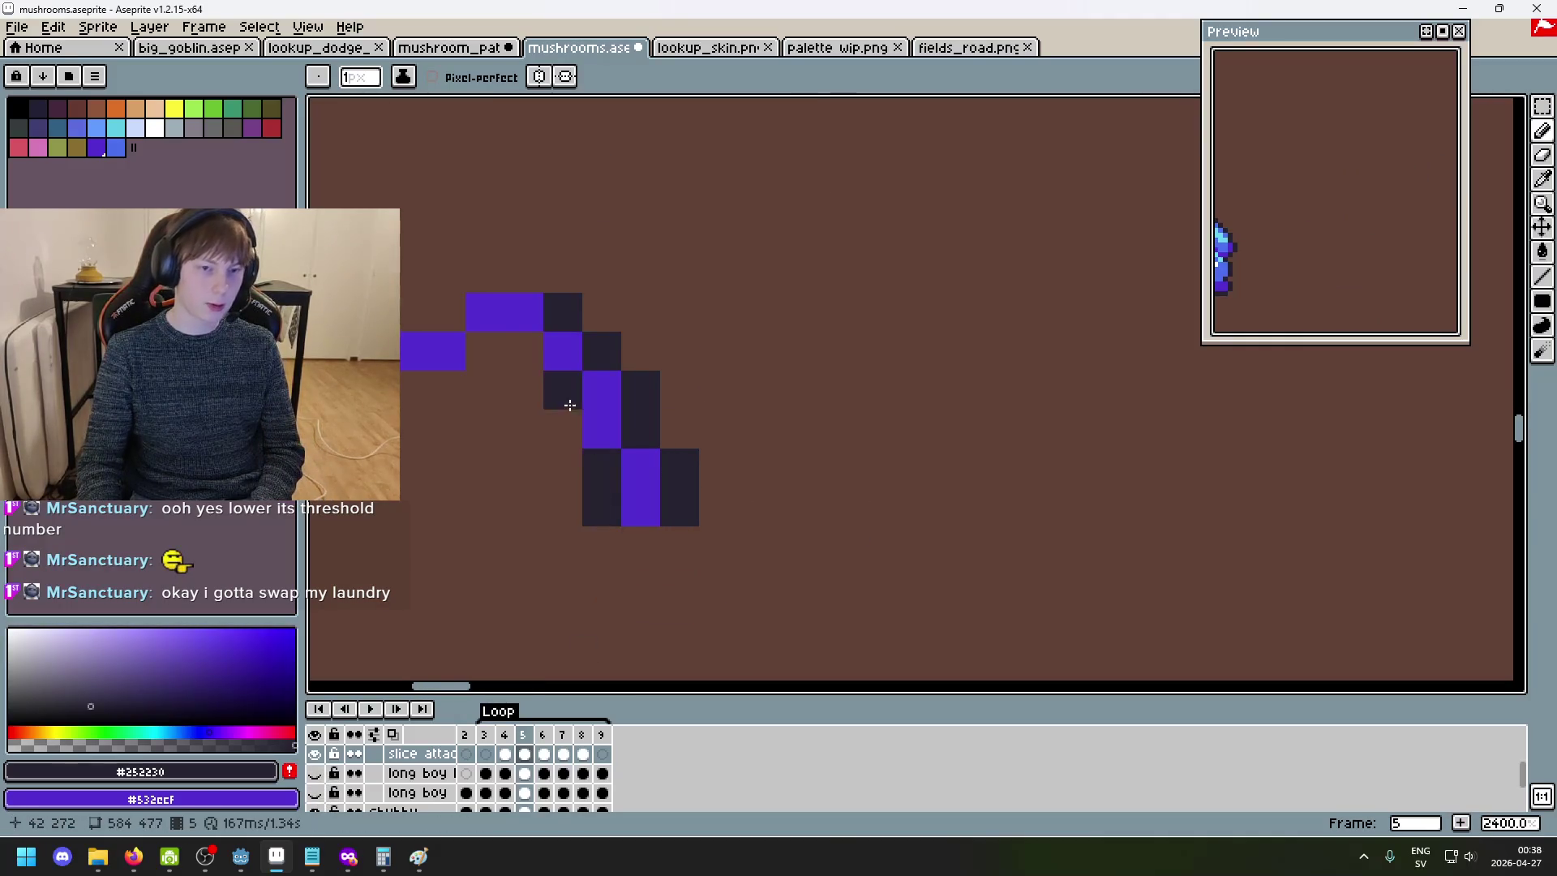
pyautogui.click(563, 429)
pyautogui.click(523, 350)
pyautogui.click(485, 351)
pyautogui.click(407, 390)
pyautogui.click(446, 390)
pyautogui.click(407, 429)
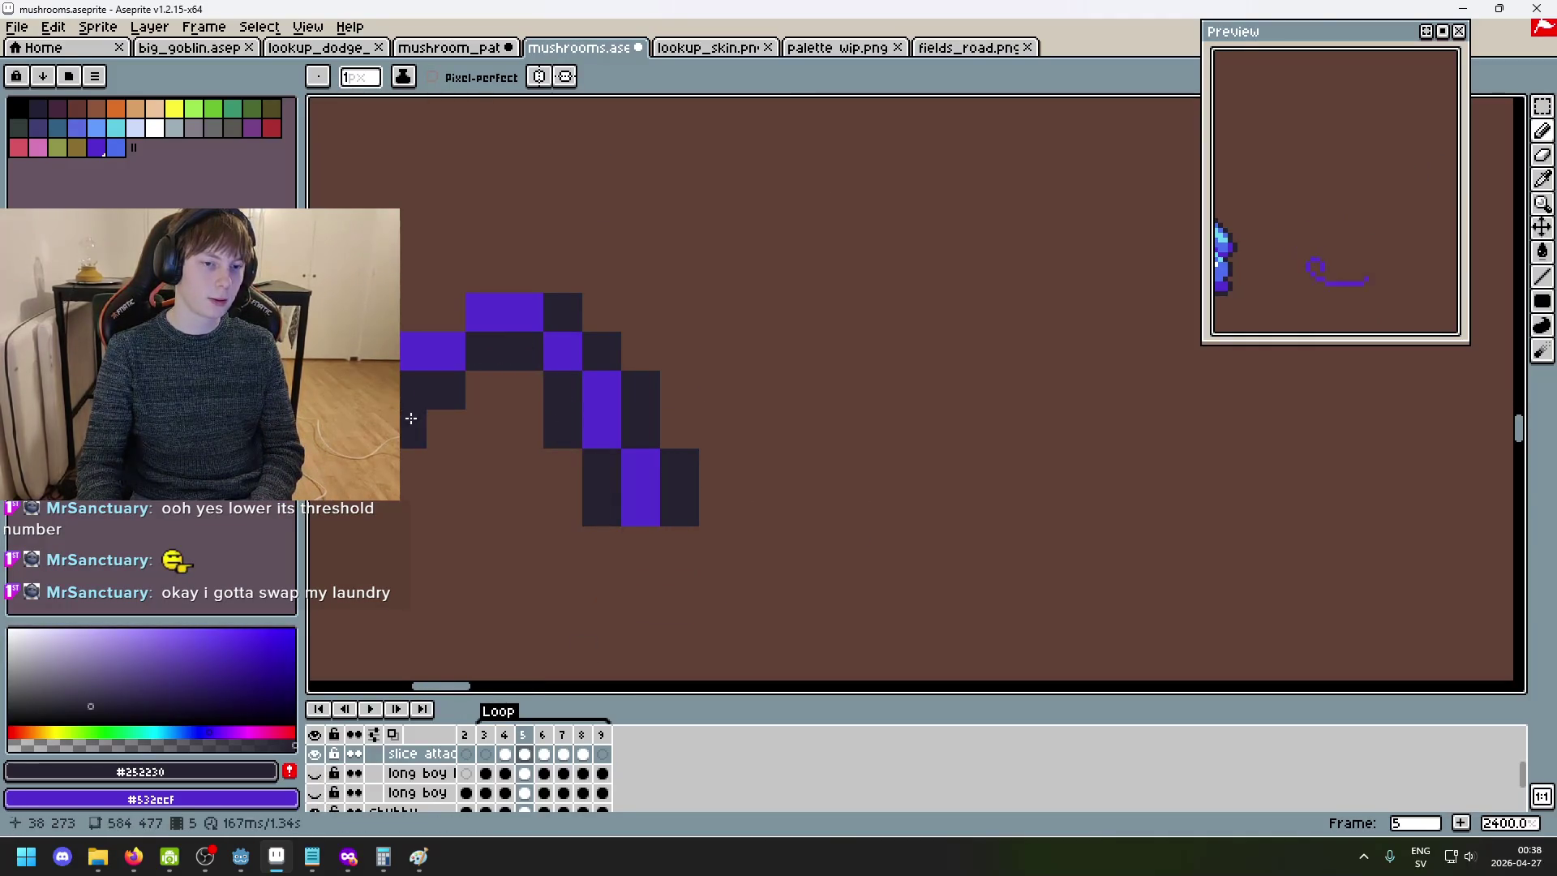
# - Continue the dark outline around the arc's left end and top, undoing a stray eraser stroke
pyautogui.moveTo(373, 468); pyautogui.dragTo(539, 427)
pyautogui.click(539, 427)
pyautogui.click(495, 387)
pyautogui.click(497, 424)
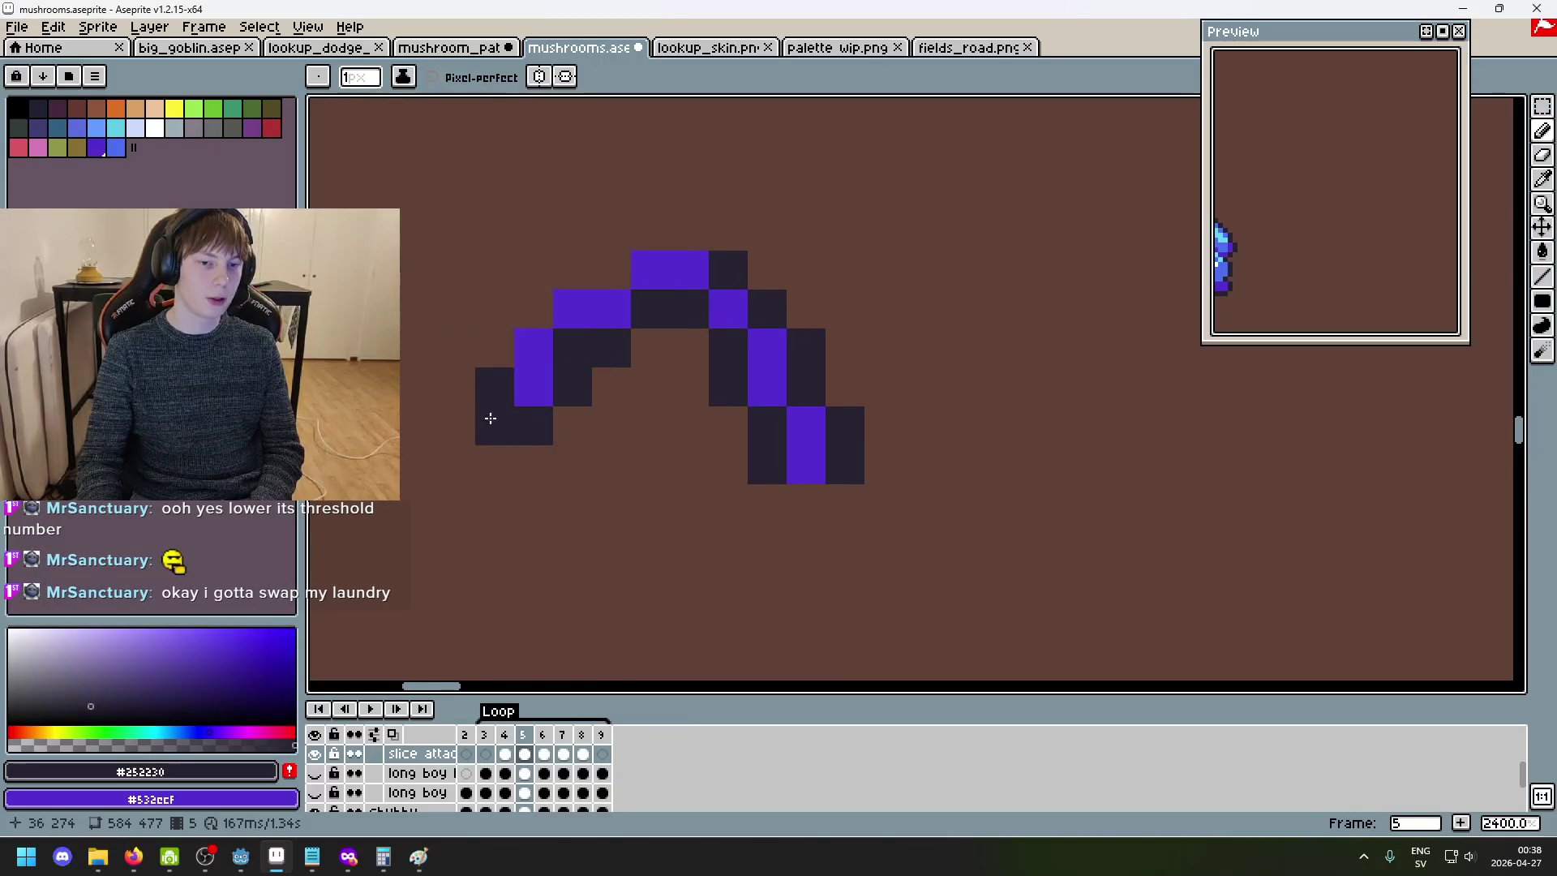
pyautogui.click(491, 348)
pyautogui.click(540, 294)
pyautogui.click(578, 275)
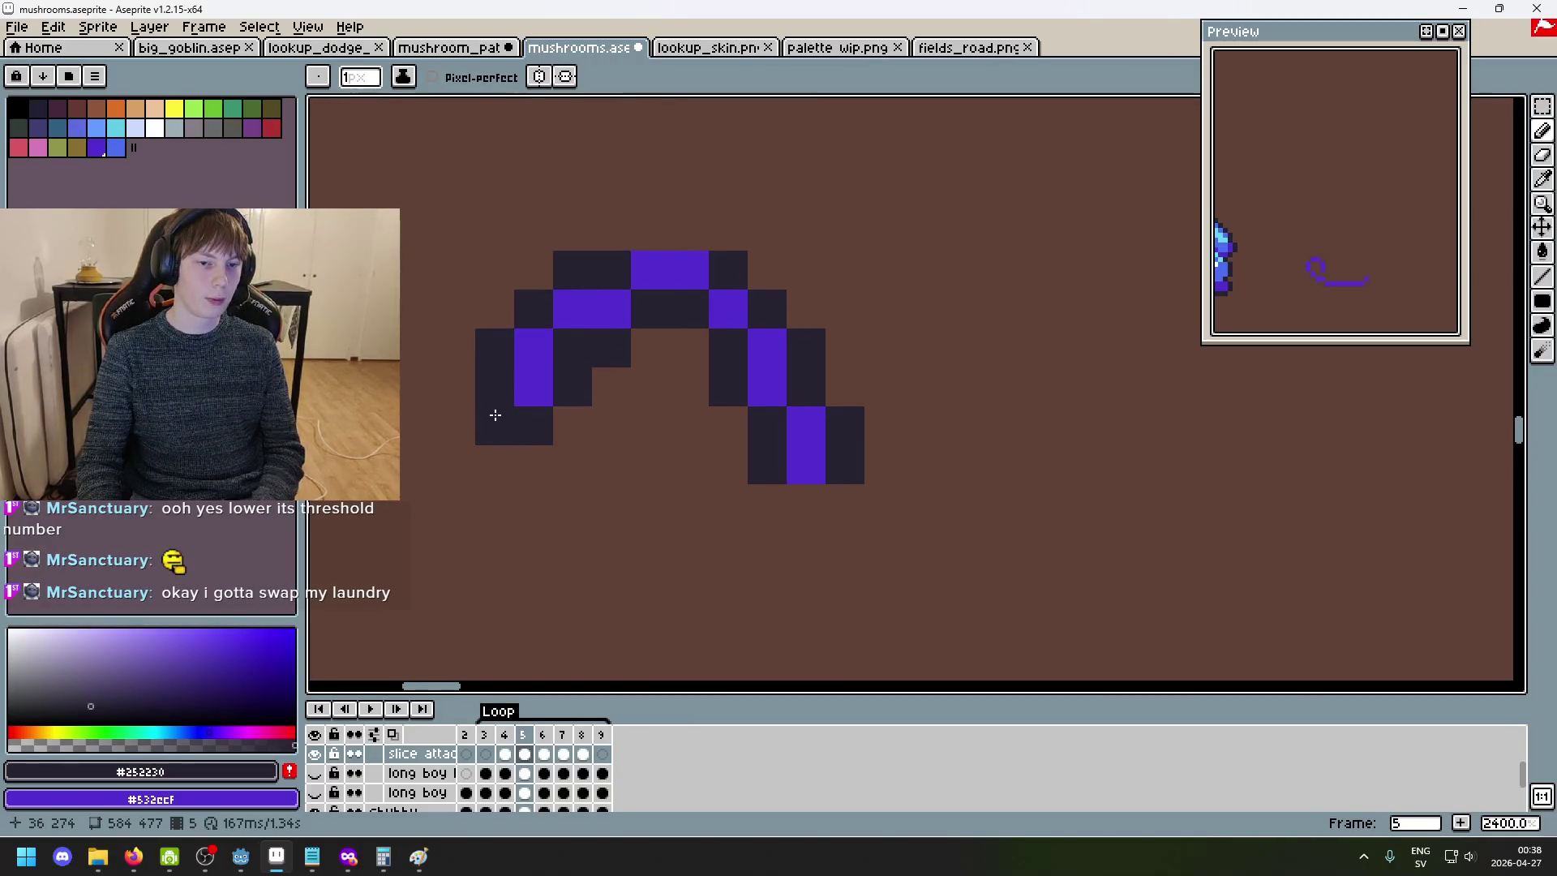
pyautogui.scroll(-3, 619, 531)
pyautogui.hotkey('ctrl', 'z')
pyautogui.press('b')
pyautogui.scroll(4, 638, 416)
pyautogui.moveTo(637, 416); pyautogui.dragTo(728, 423)
pyautogui.scroll(-6, 729, 425)
# - On frame 6, outline the tendril's upper end and both sides with dark pixels
pyautogui.press('Right')
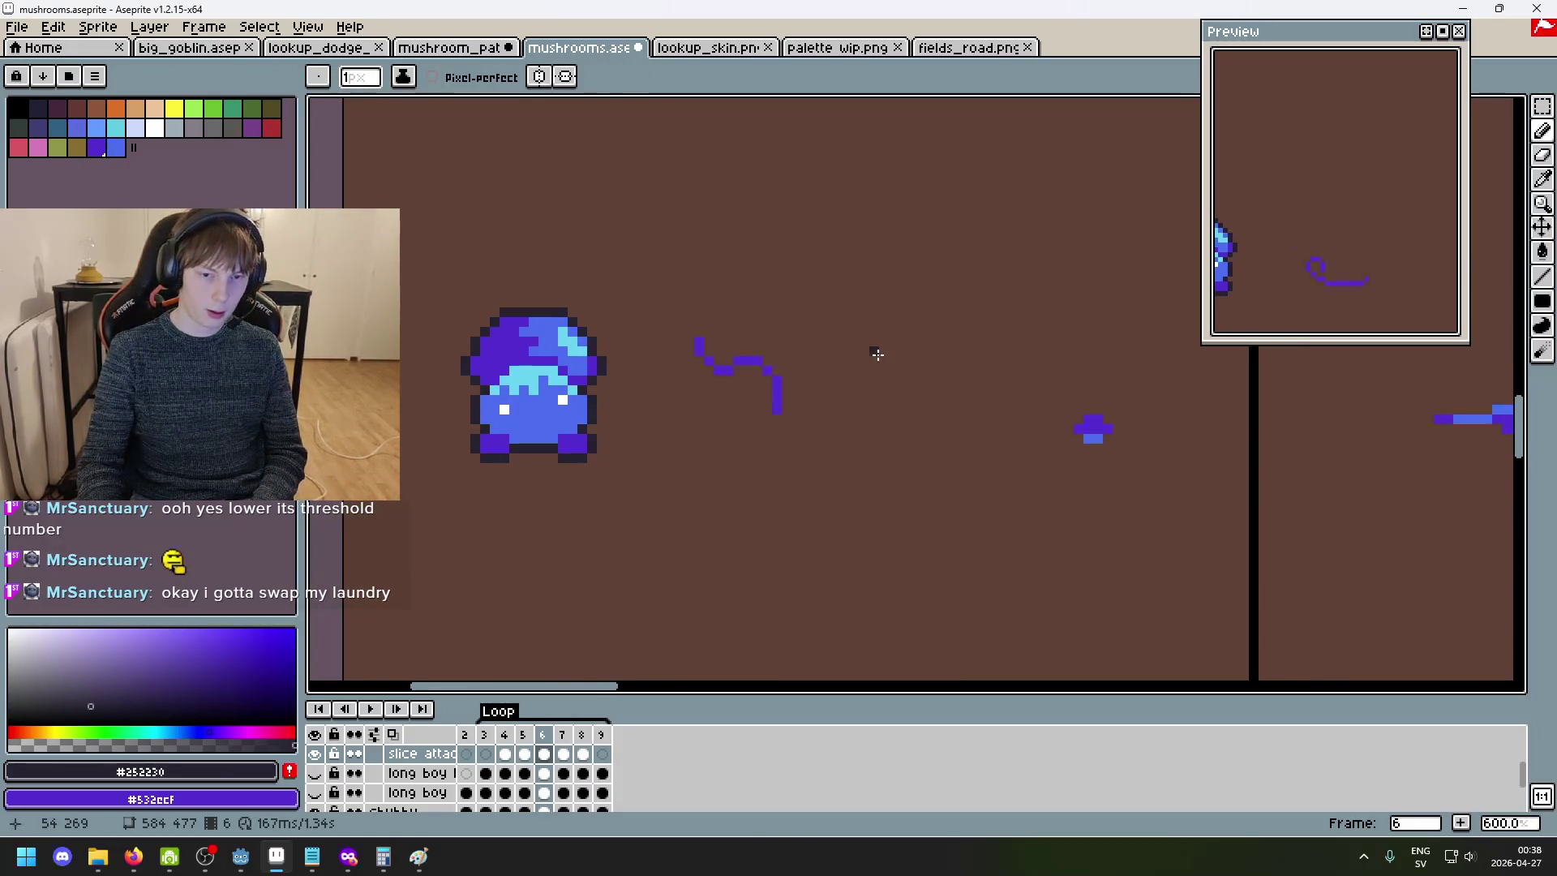
pyautogui.scroll(6, 716, 338)
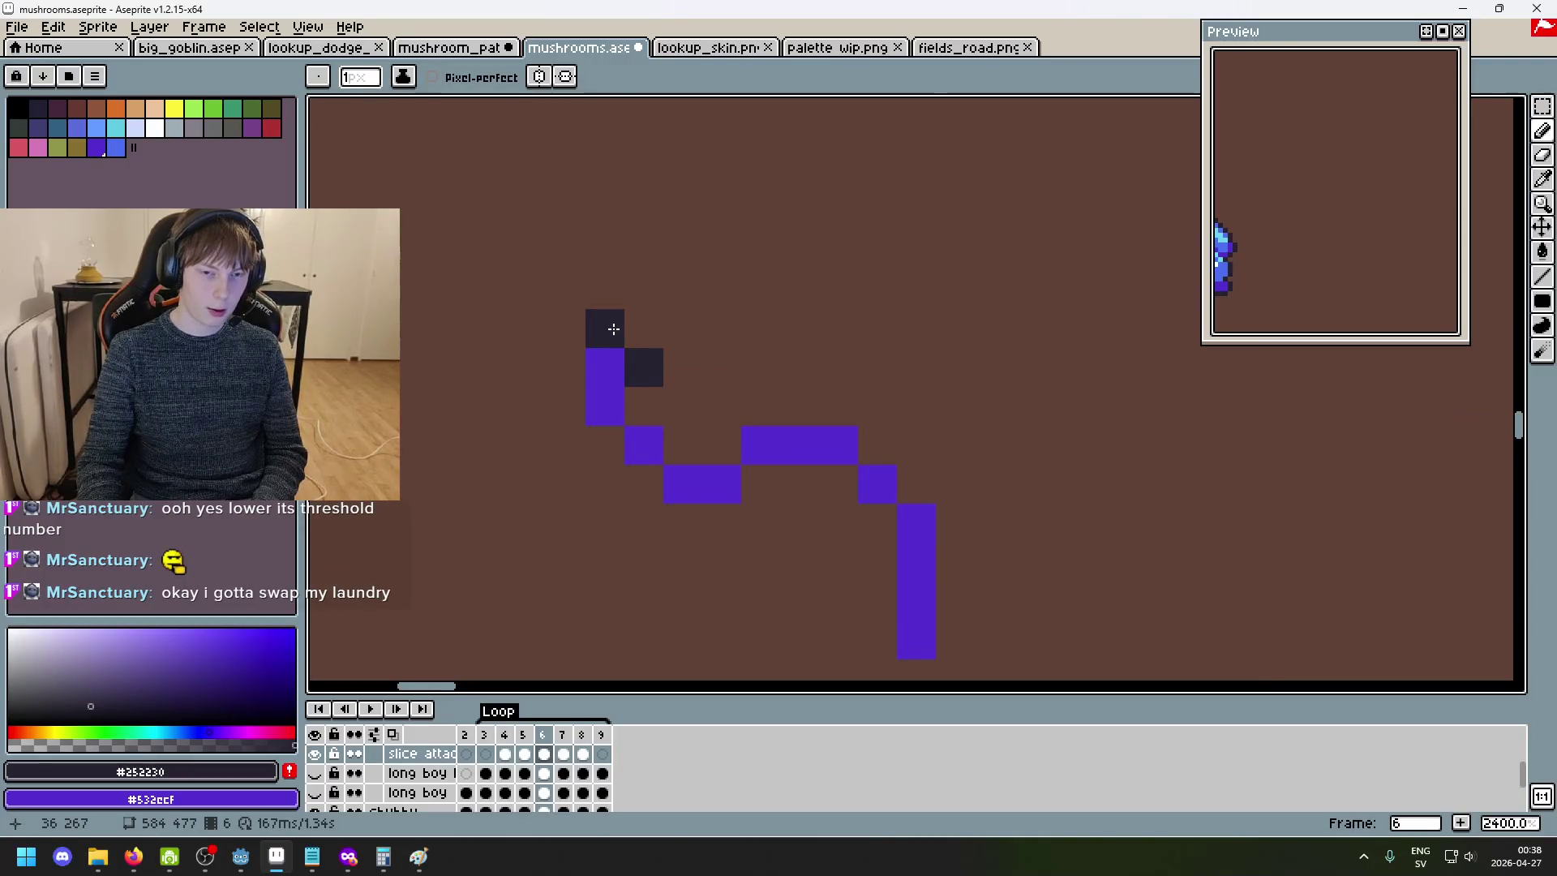
pyautogui.press('Left')
pyautogui.press('Right')
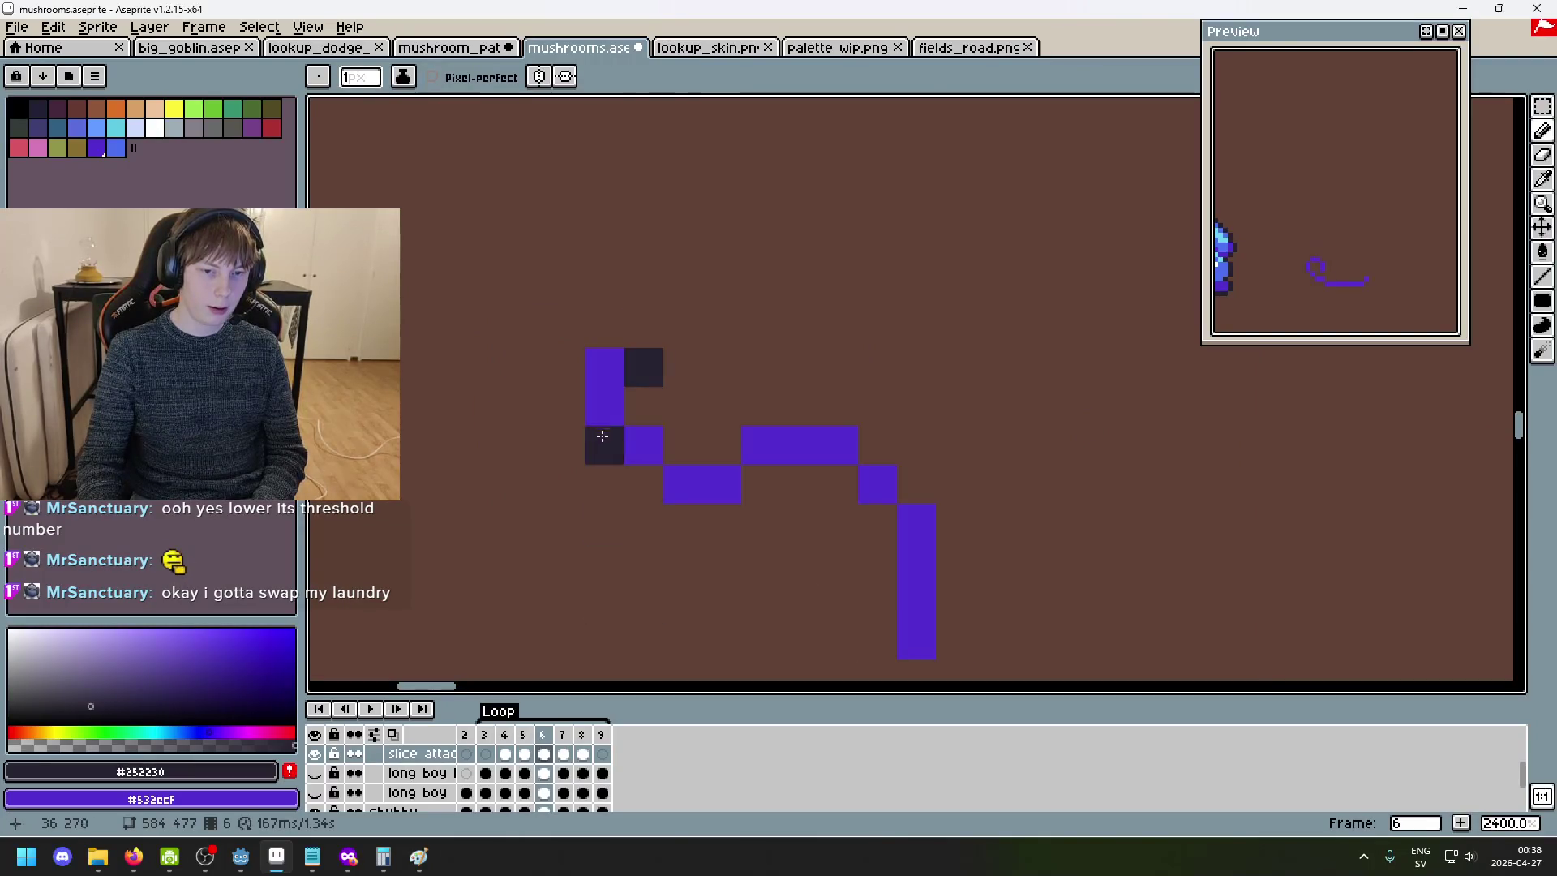
pyautogui.press('Left')
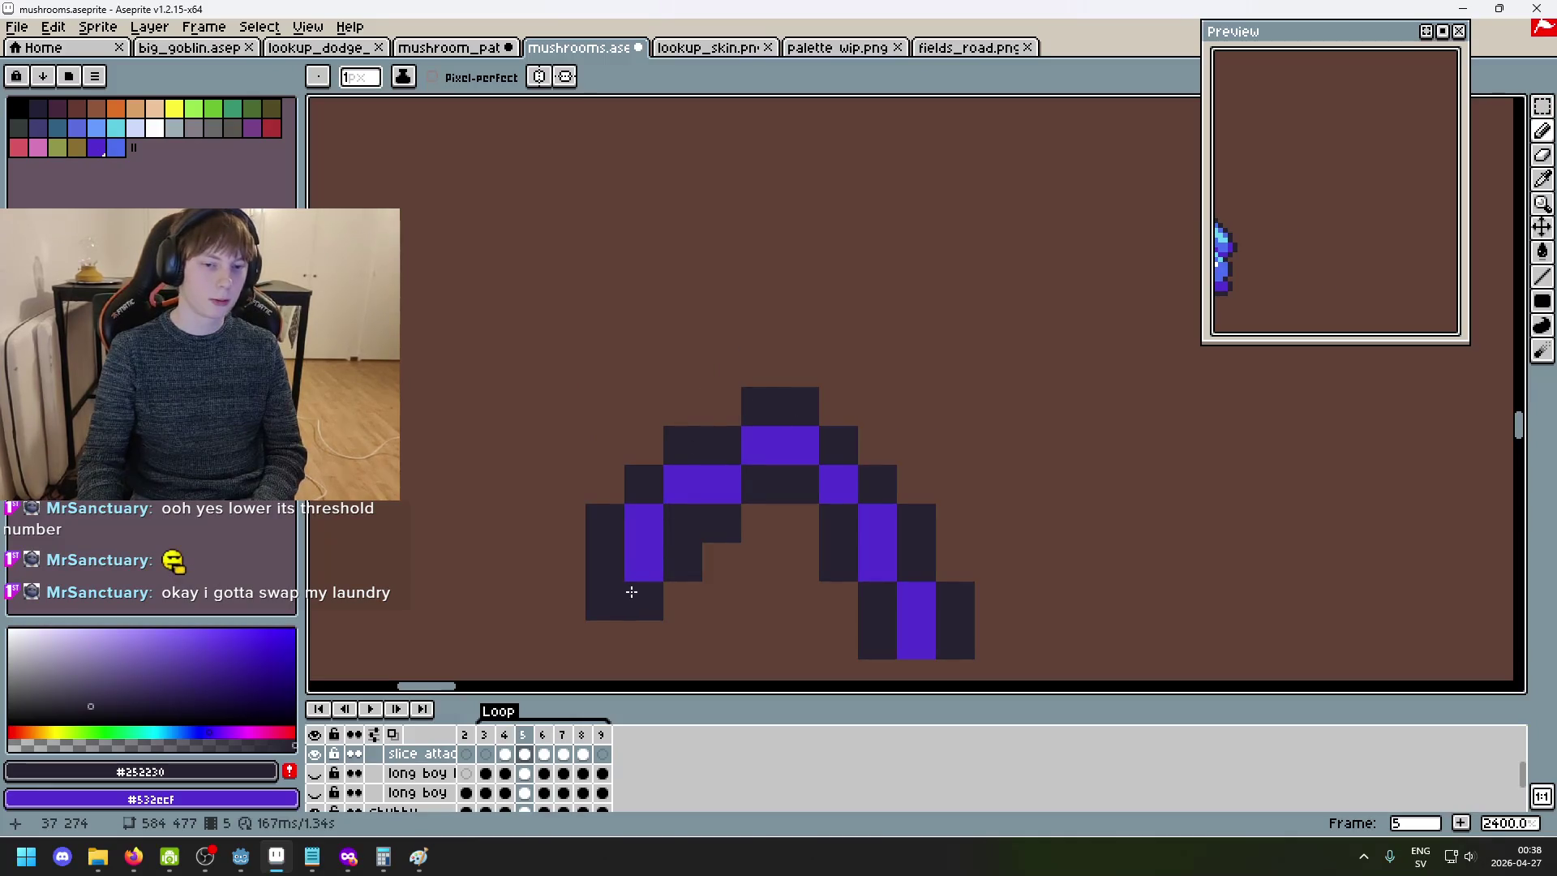
pyautogui.press('Right')
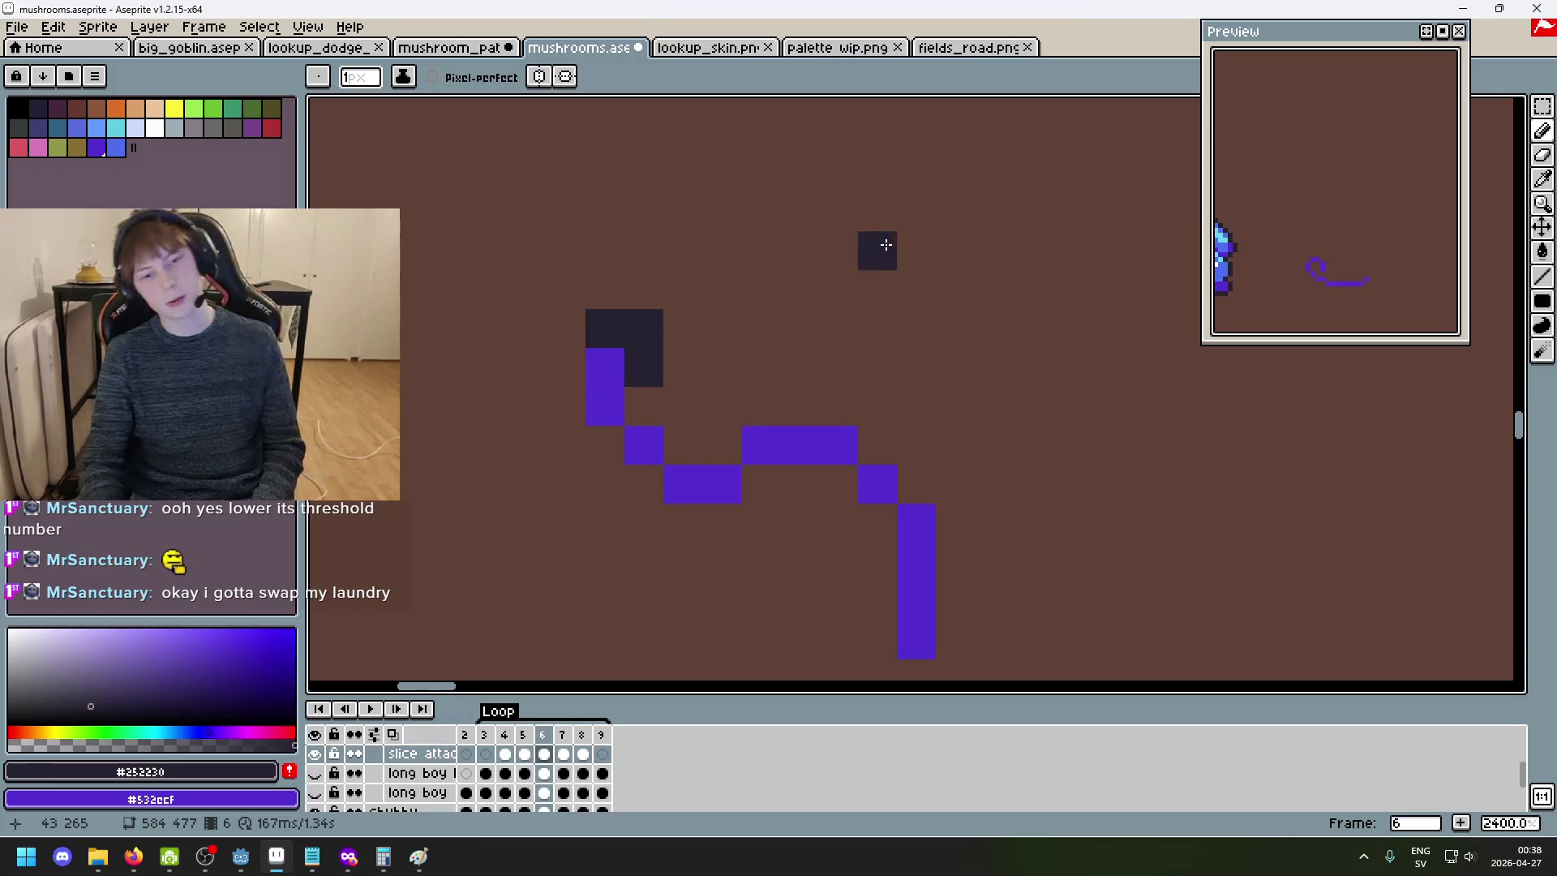
pyautogui.moveTo(565, 367); pyautogui.dragTo(562, 401)
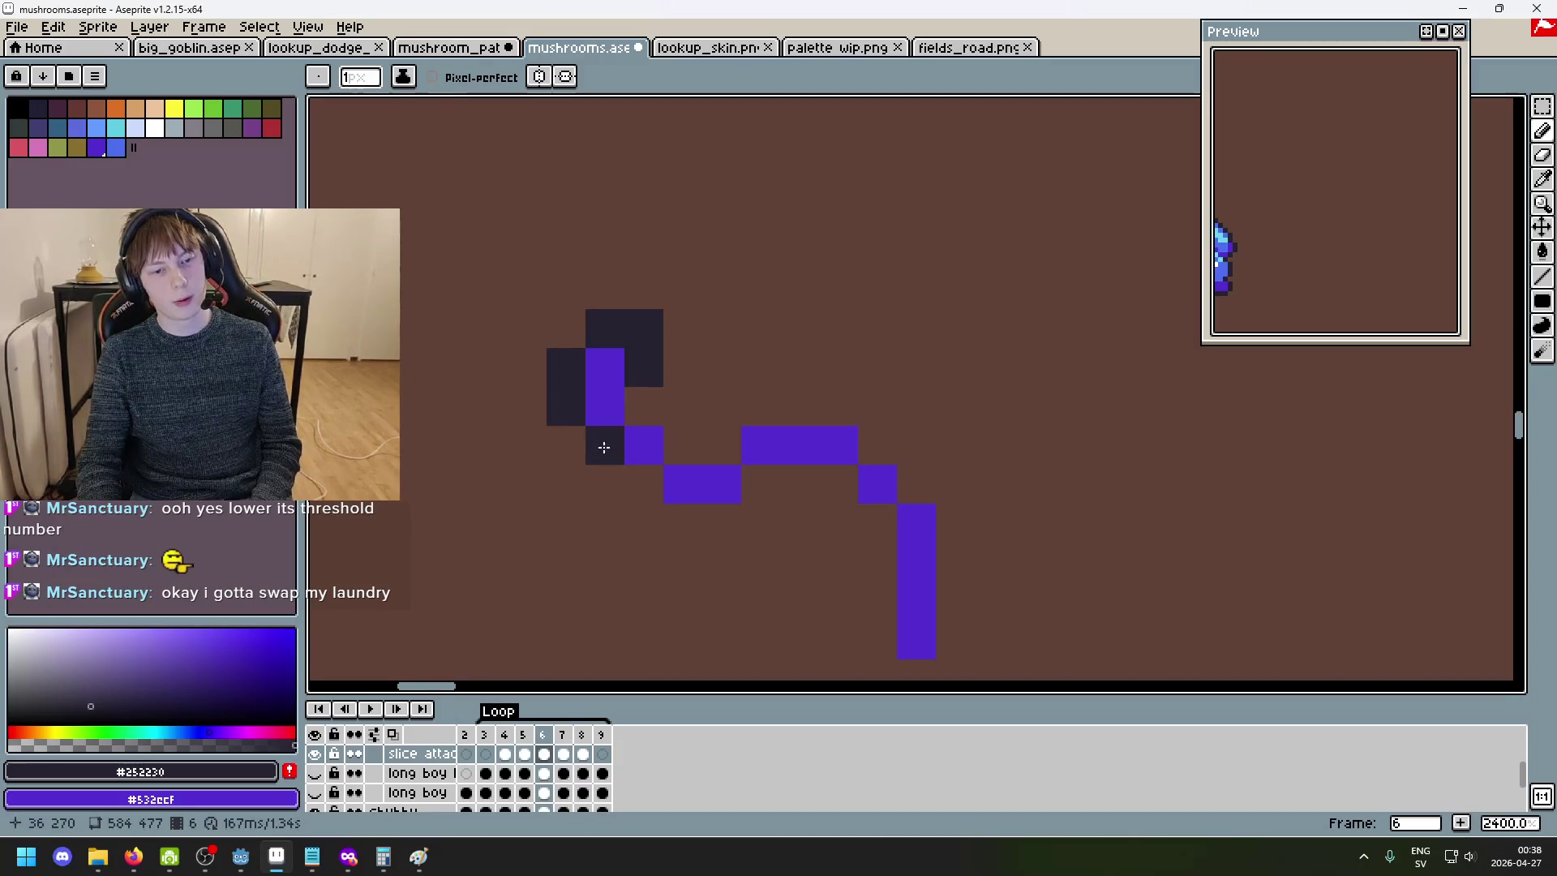
pyautogui.click(644, 484)
pyautogui.scroll(-6, 670, 496)
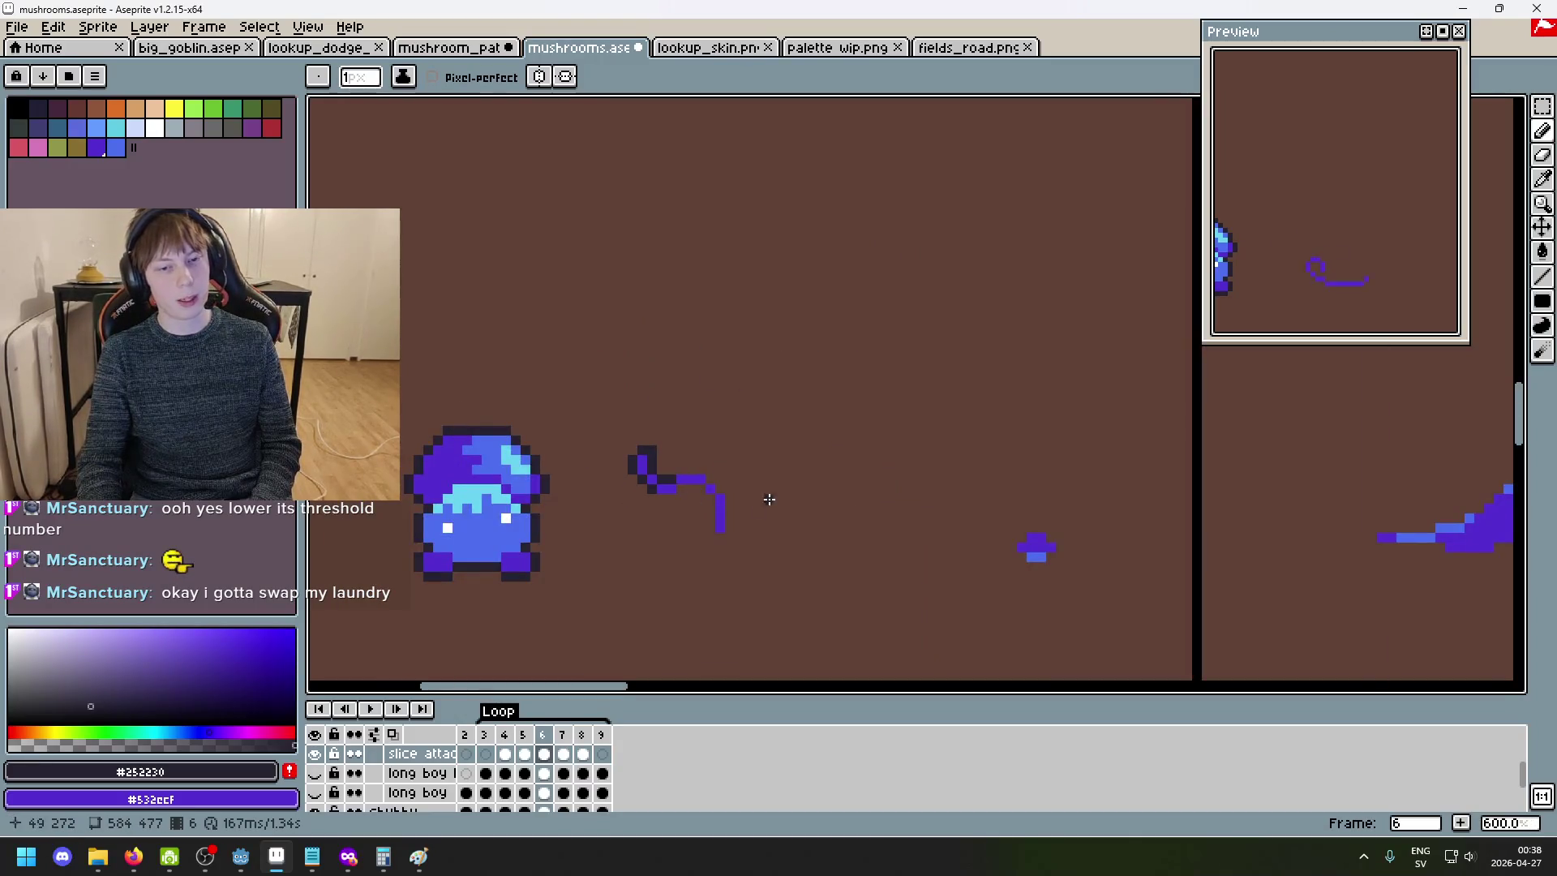
pyautogui.scroll(5, 752, 404)
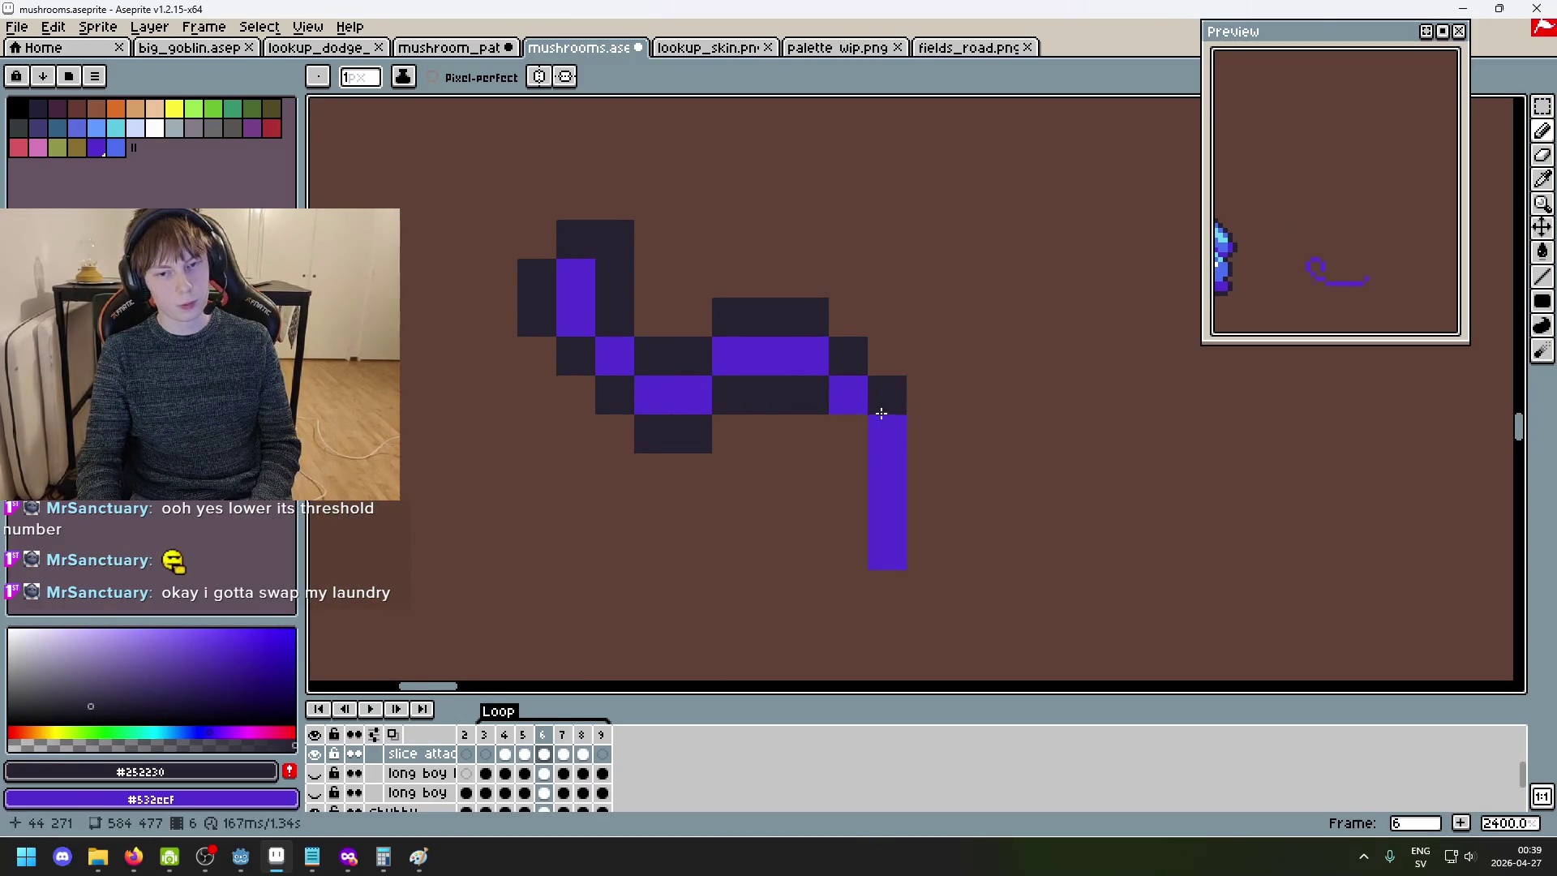
pyautogui.moveTo(848, 434); pyautogui.dragTo(838, 521)
pyautogui.moveTo(925, 547); pyautogui.dragTo(925, 432)
pyautogui.scroll(-1, 963, 390)
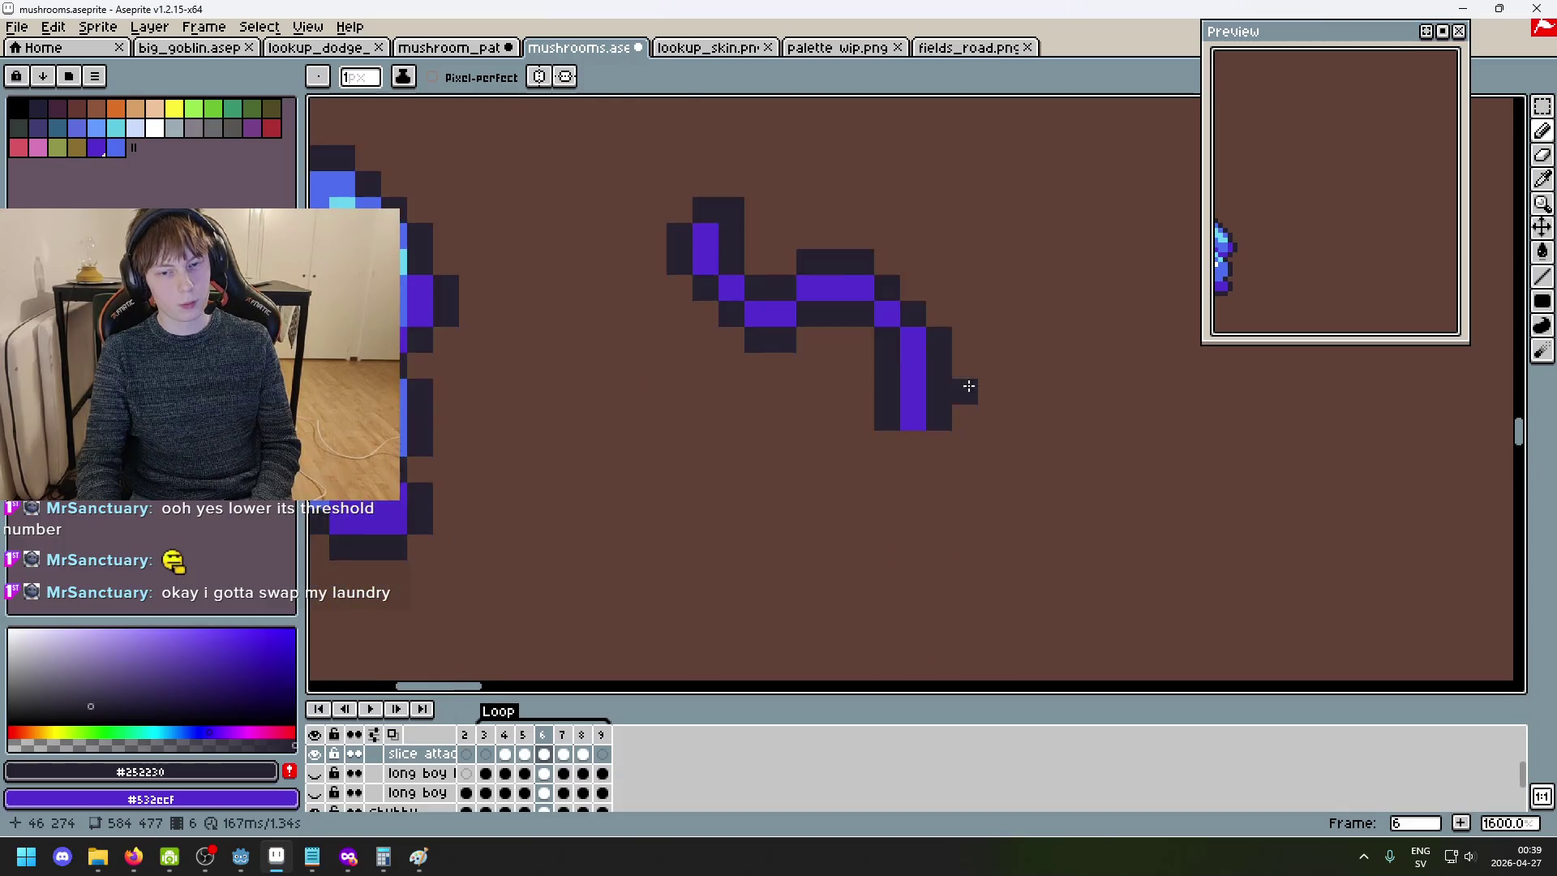
# - On frame 7, outline the tendril's tip with dark pixels
pyautogui.press('.')
pyautogui.scroll(2, 1109, 434)
pyautogui.moveTo(894, 364); pyautogui.dragTo(842, 416)
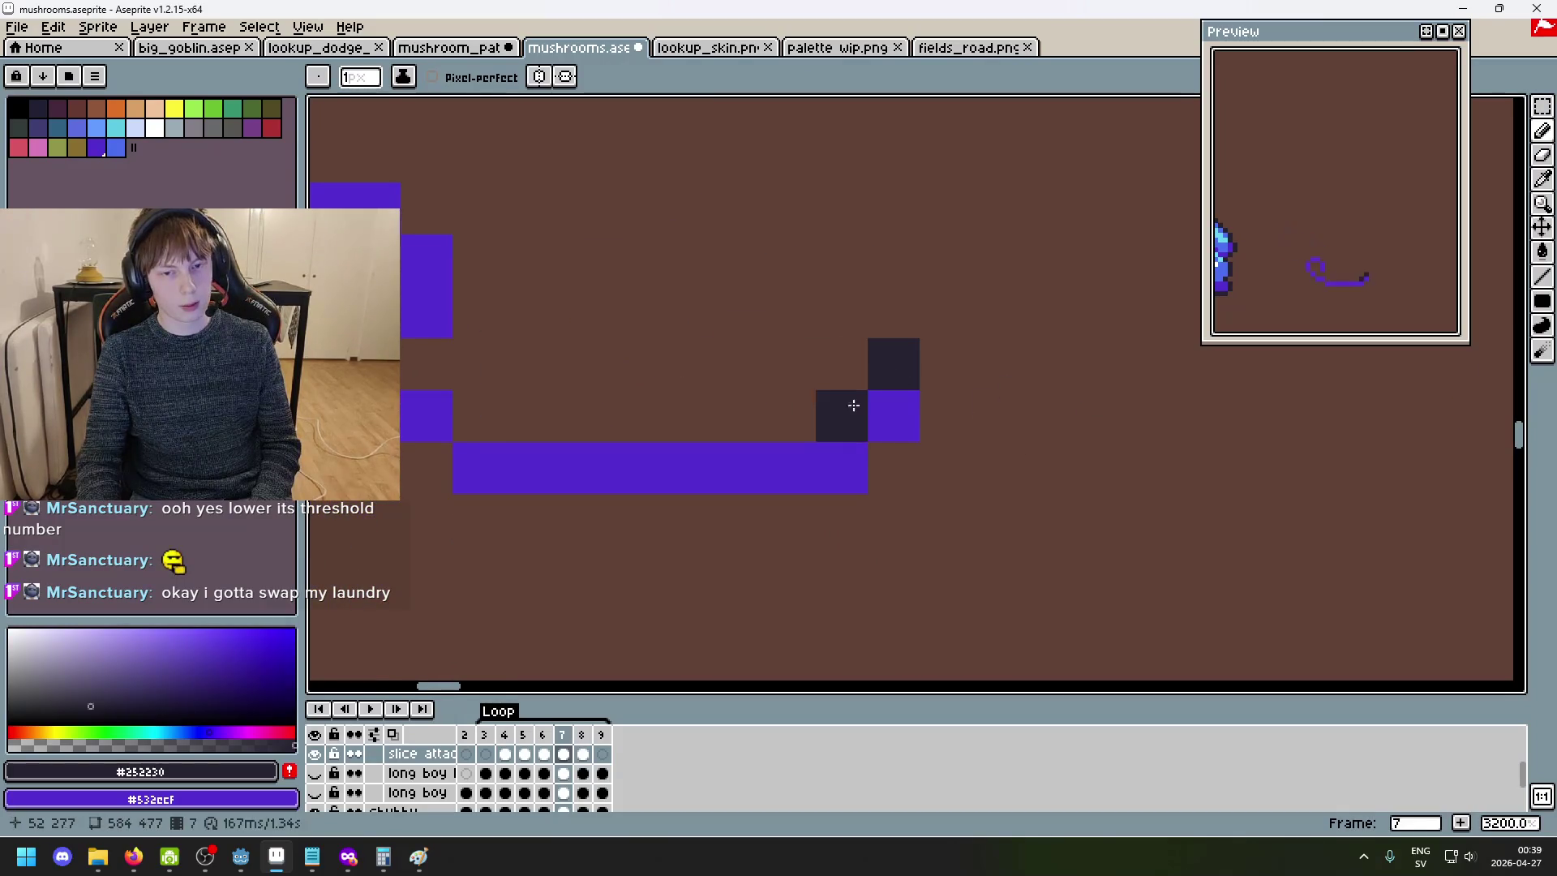
pyautogui.moveTo(951, 387); pyautogui.dragTo(911, 463)
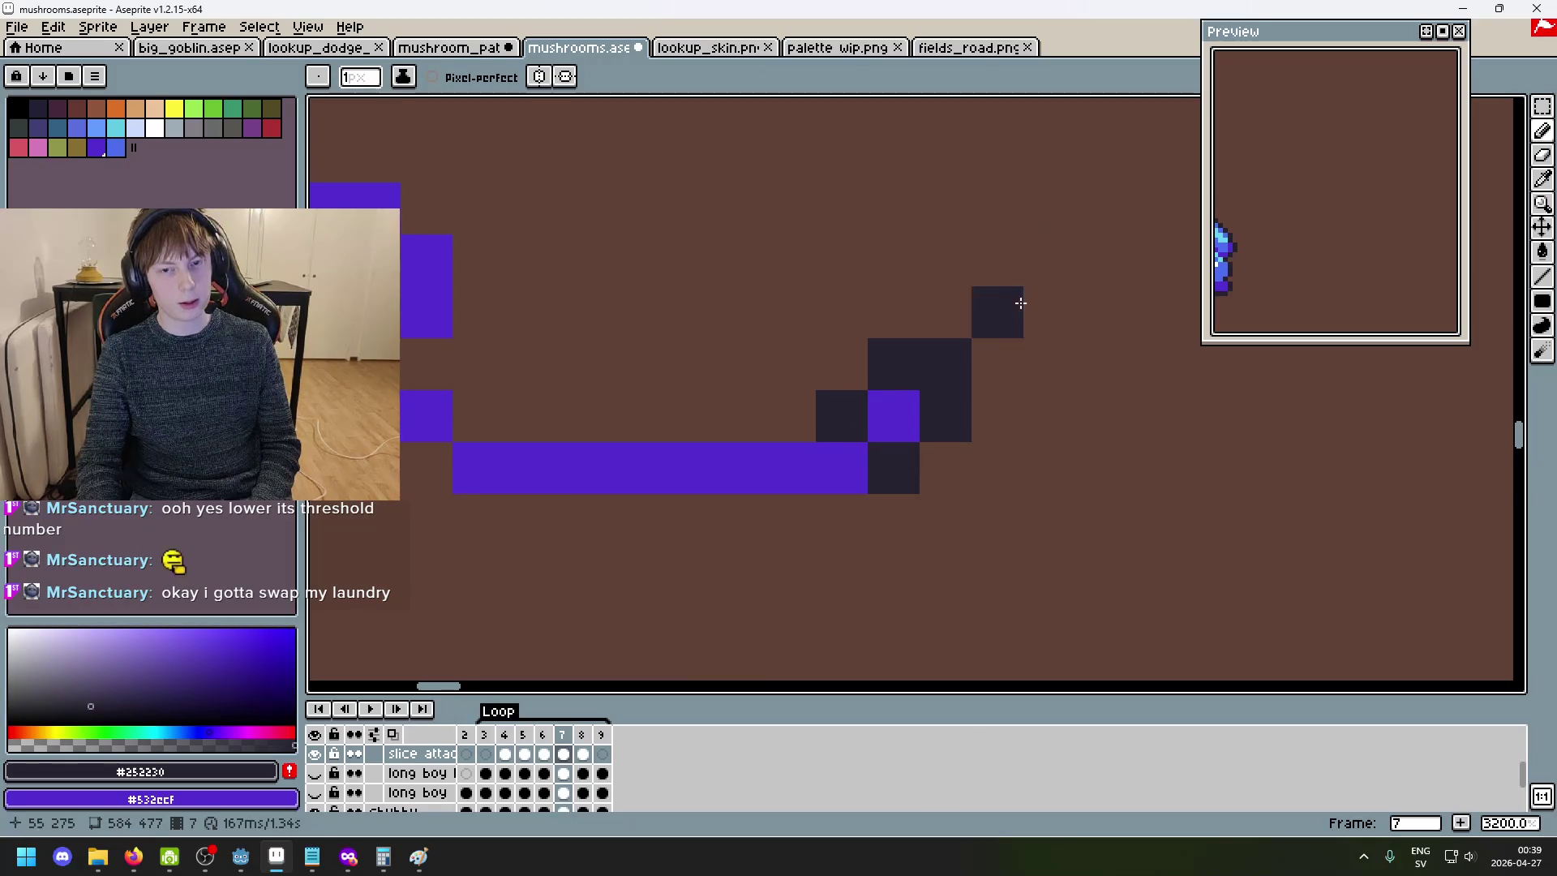
pyautogui.scroll(-1, 1017, 409)
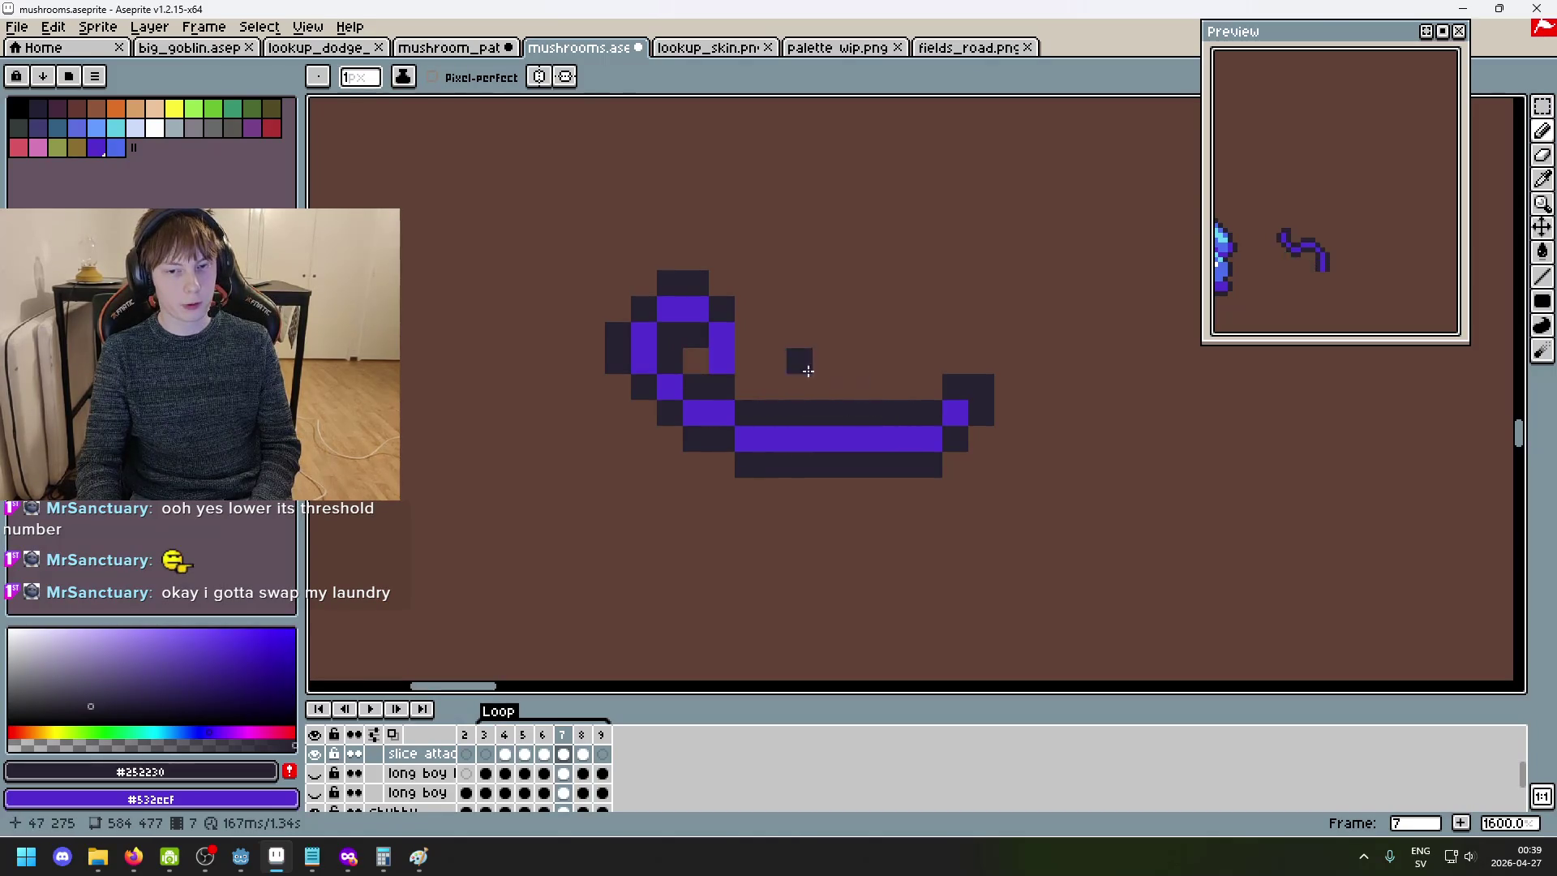
pyautogui.scroll(-5, 693, 361)
# - Briefly show both long boy layers for reference, then hide them again on frame 7
pyautogui.press(',')
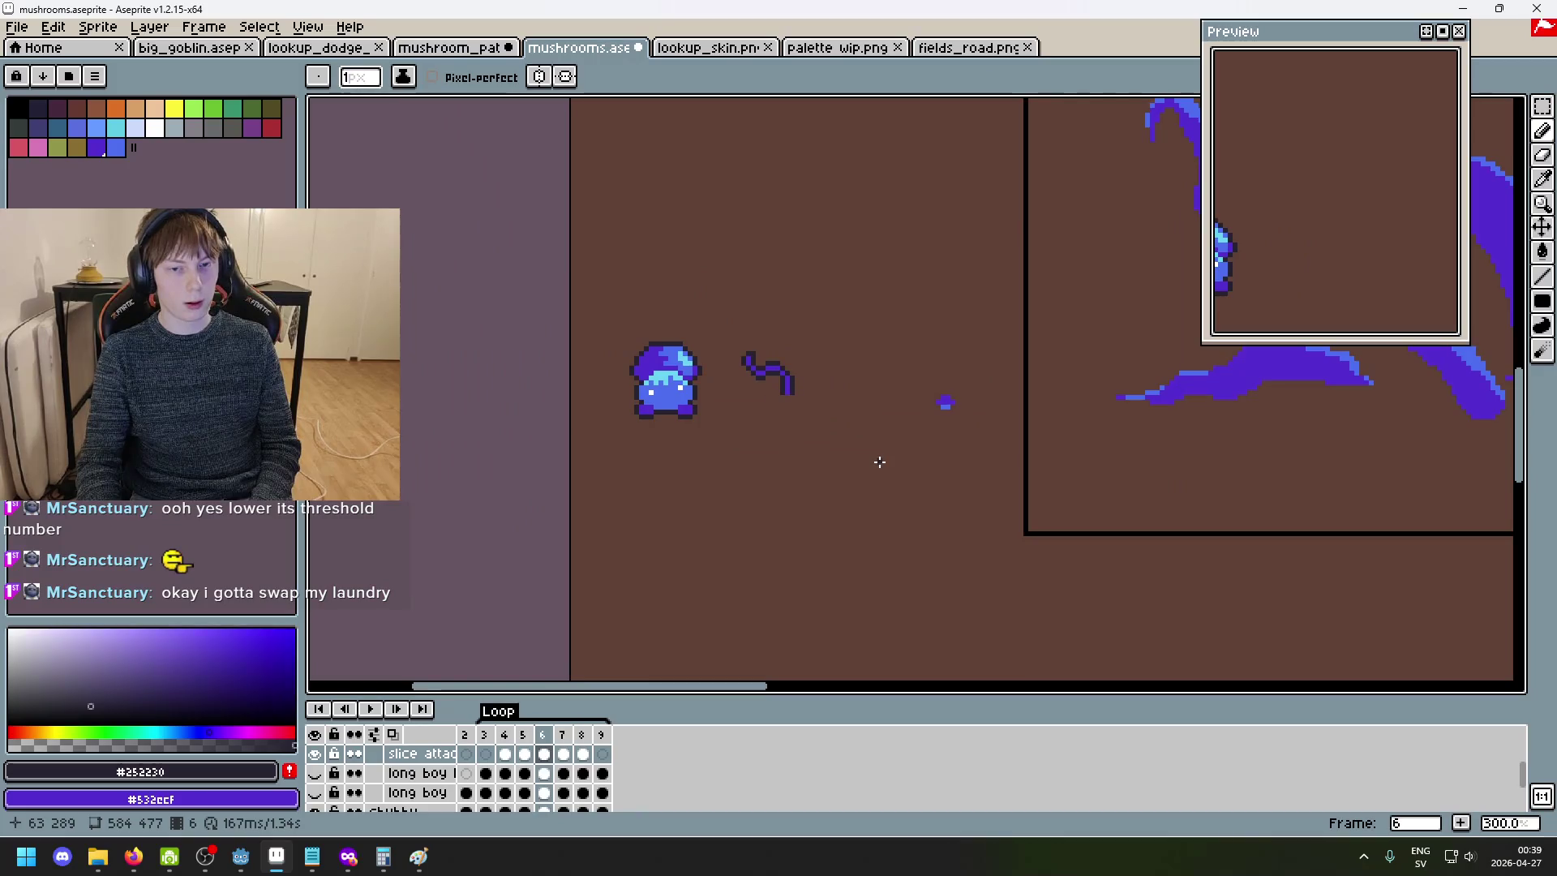
pyautogui.moveTo(315, 773); pyautogui.dragTo(314, 792)
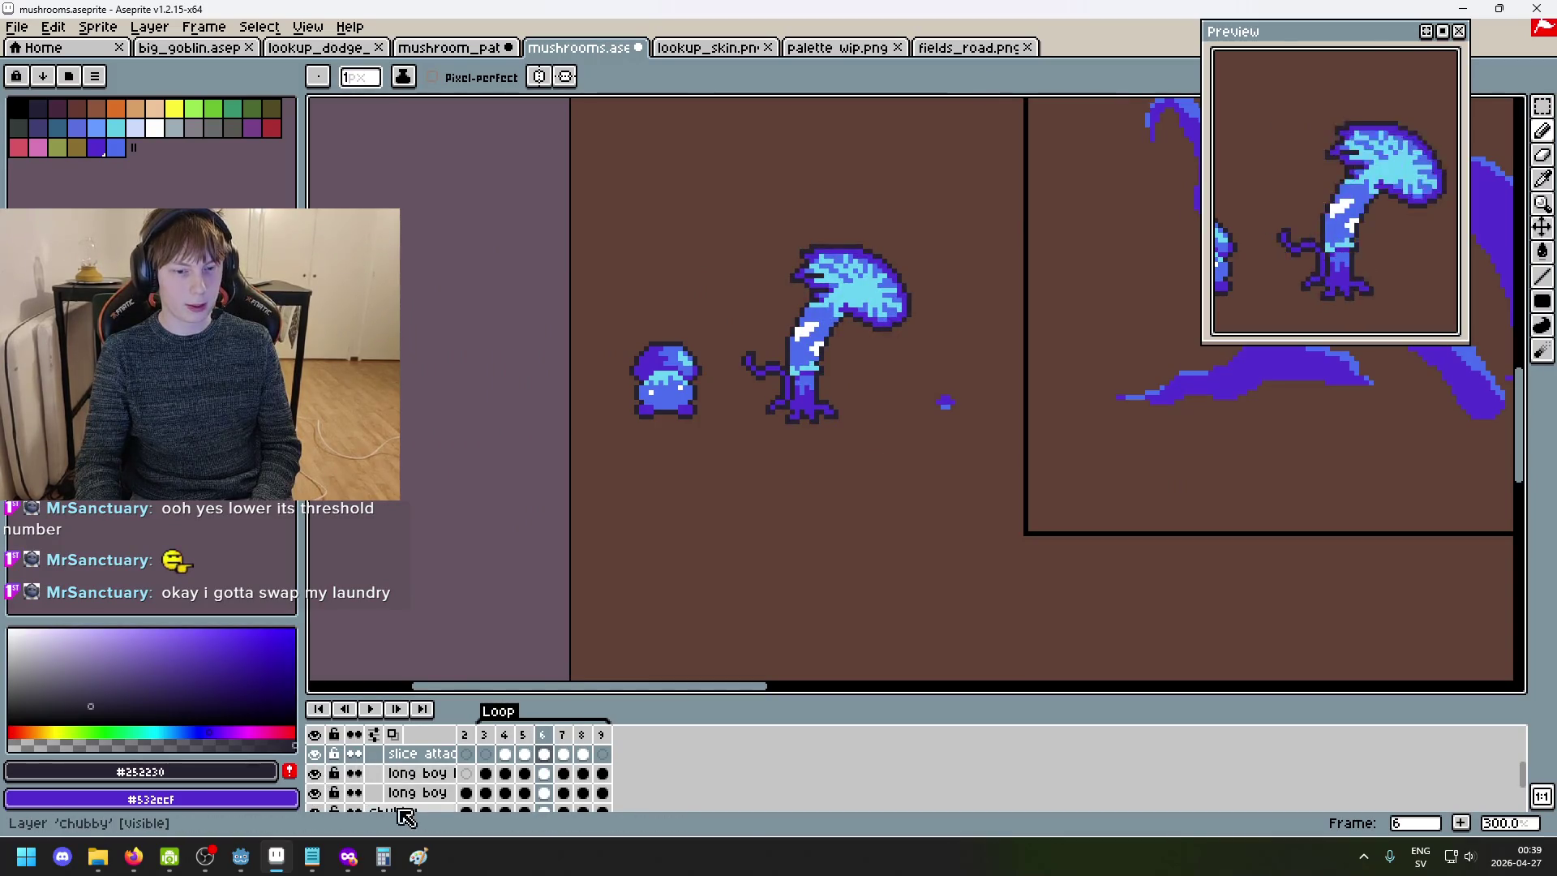
pyautogui.press('.')
pyautogui.press('.')
pyautogui.click(314, 773)
pyautogui.click(314, 792)
pyautogui.scroll(8, 579, 427)
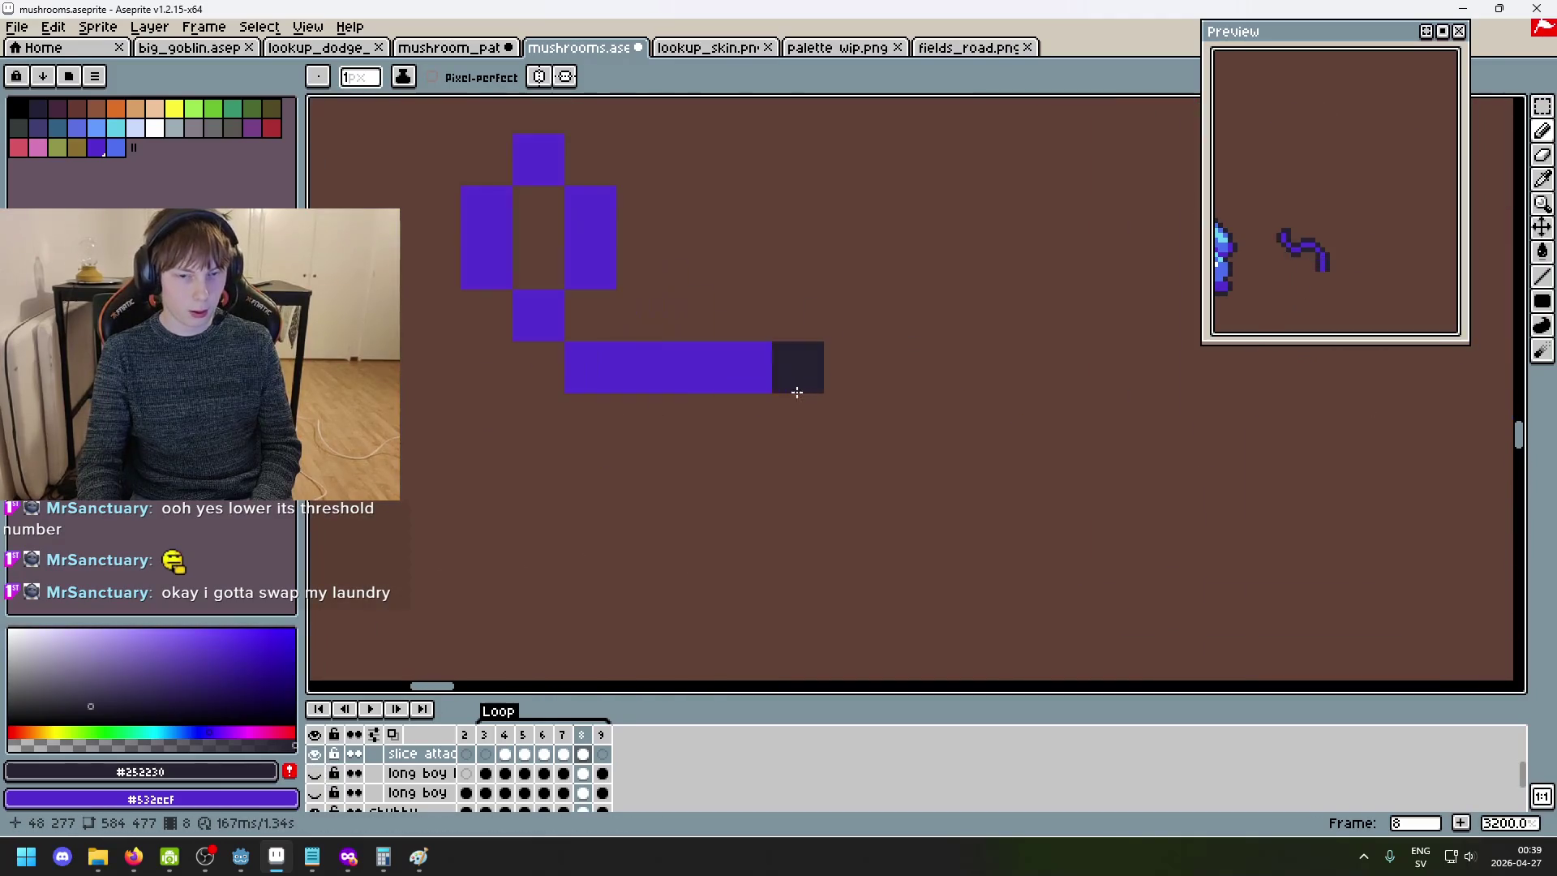
# - On frame 8, outline the tendril's tip and the top and underside of the purple bar
pyautogui.moveTo(746, 421); pyautogui.dragTo(782, 408)
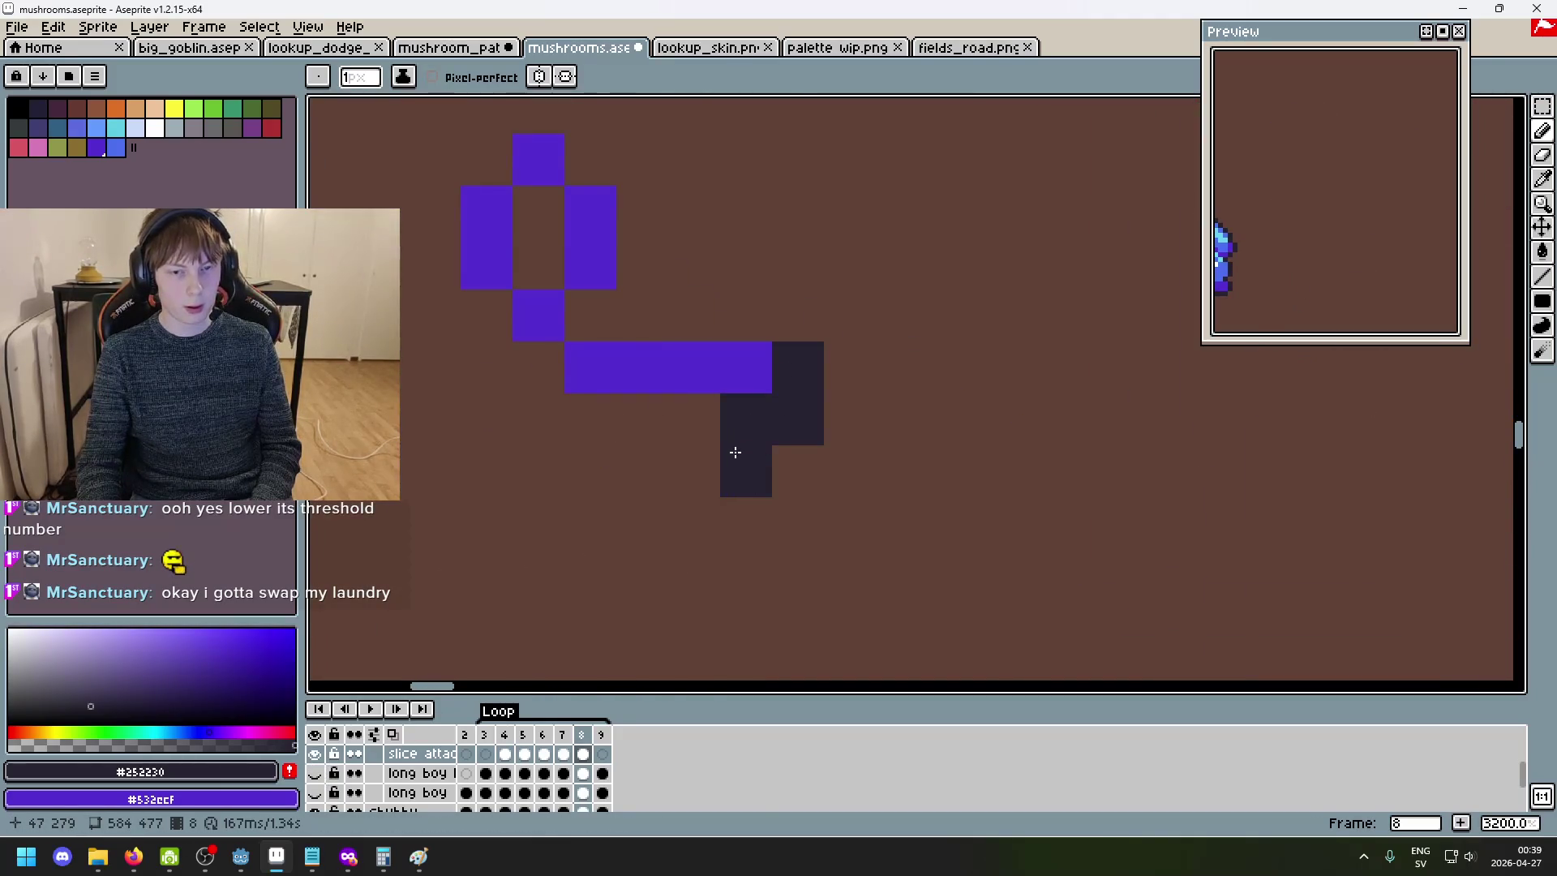
pyautogui.press(',')
pyautogui.press('.')
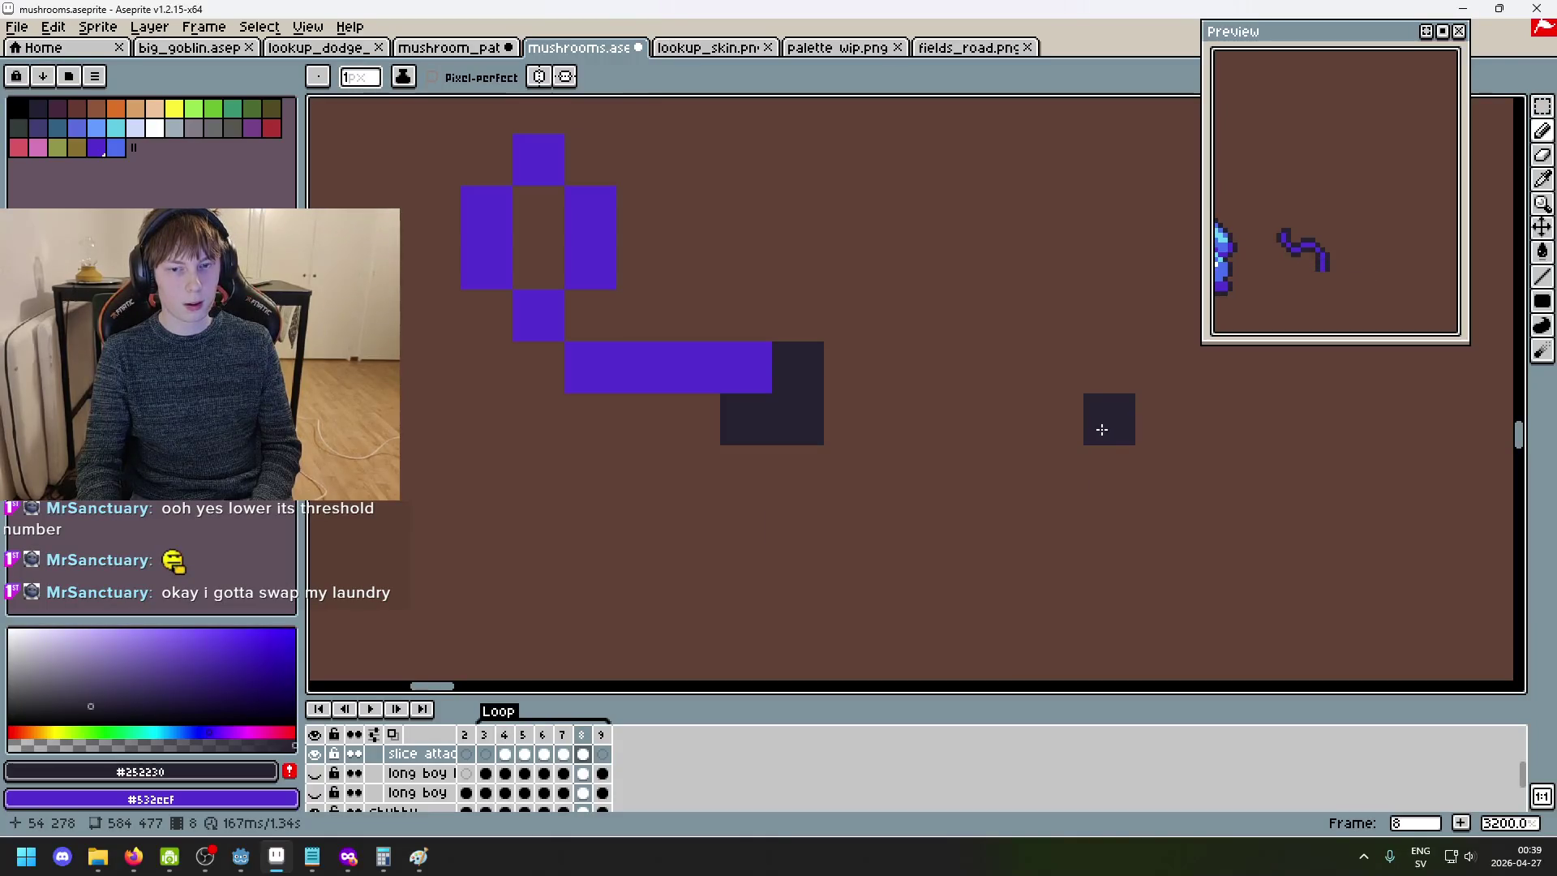
pyautogui.moveTo(656, 421); pyautogui.dragTo(702, 425)
pyautogui.moveTo(746, 316); pyautogui.dragTo(692, 319)
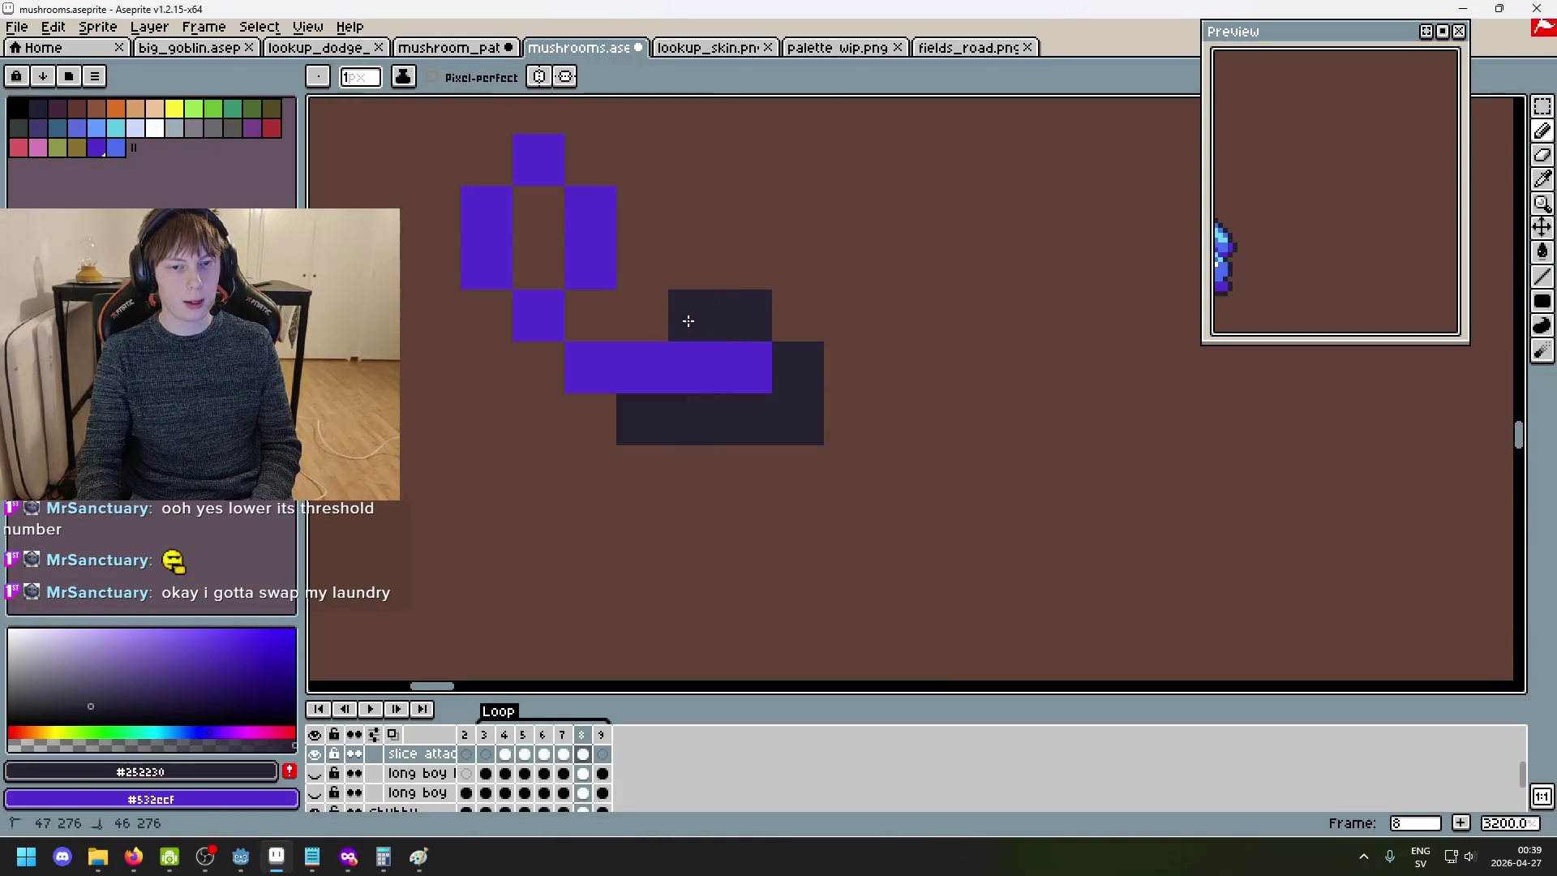
pyautogui.press('.')
pyautogui.press(',')
pyautogui.press(',')
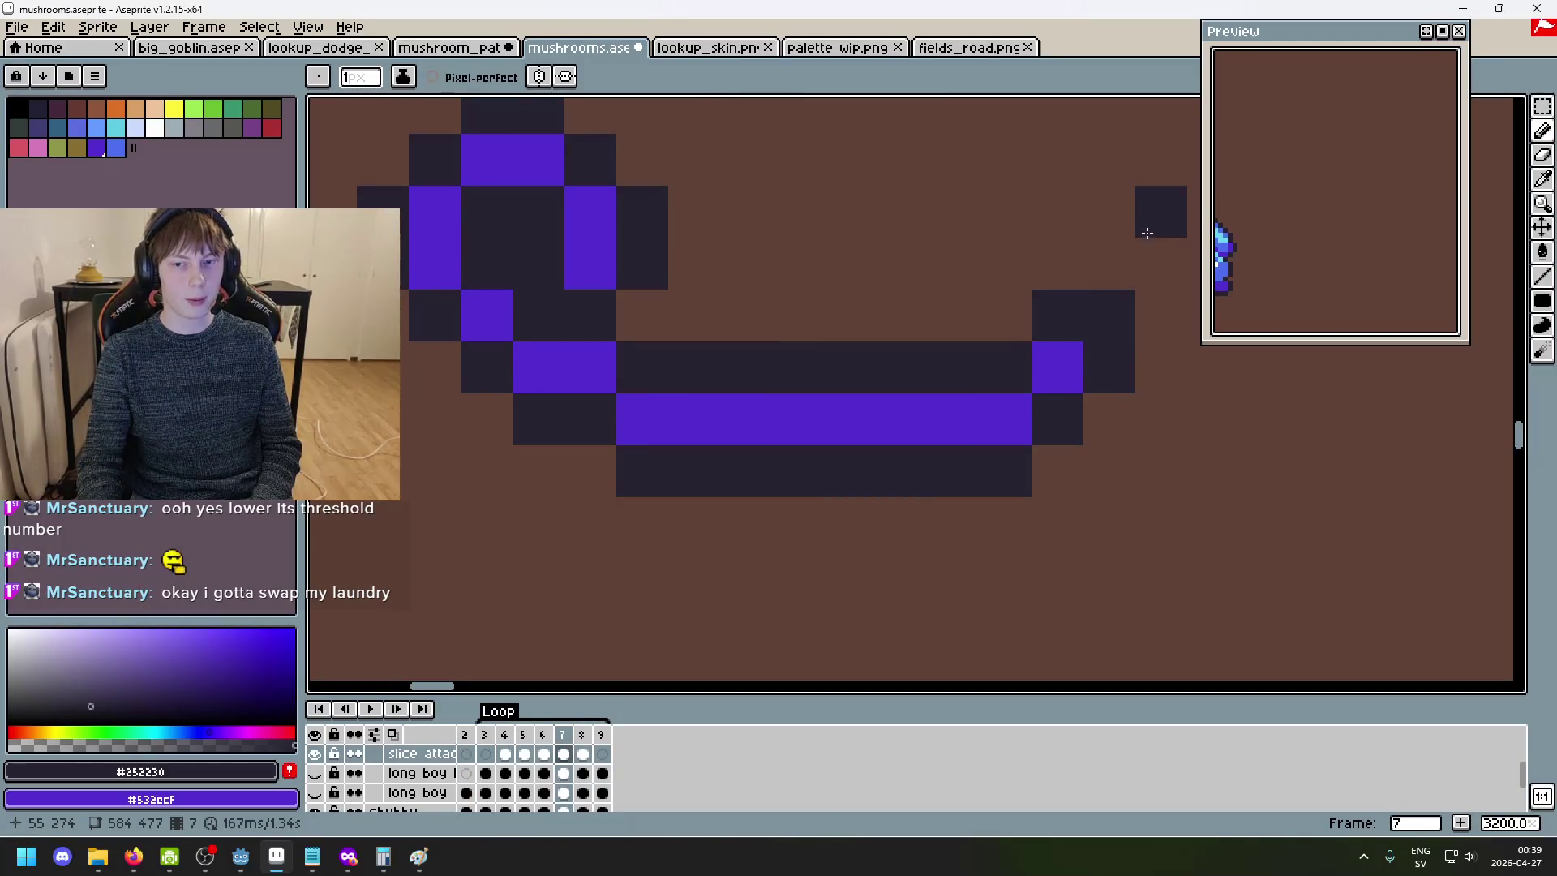
pyautogui.press('.')
pyautogui.press(',')
pyautogui.press('.')
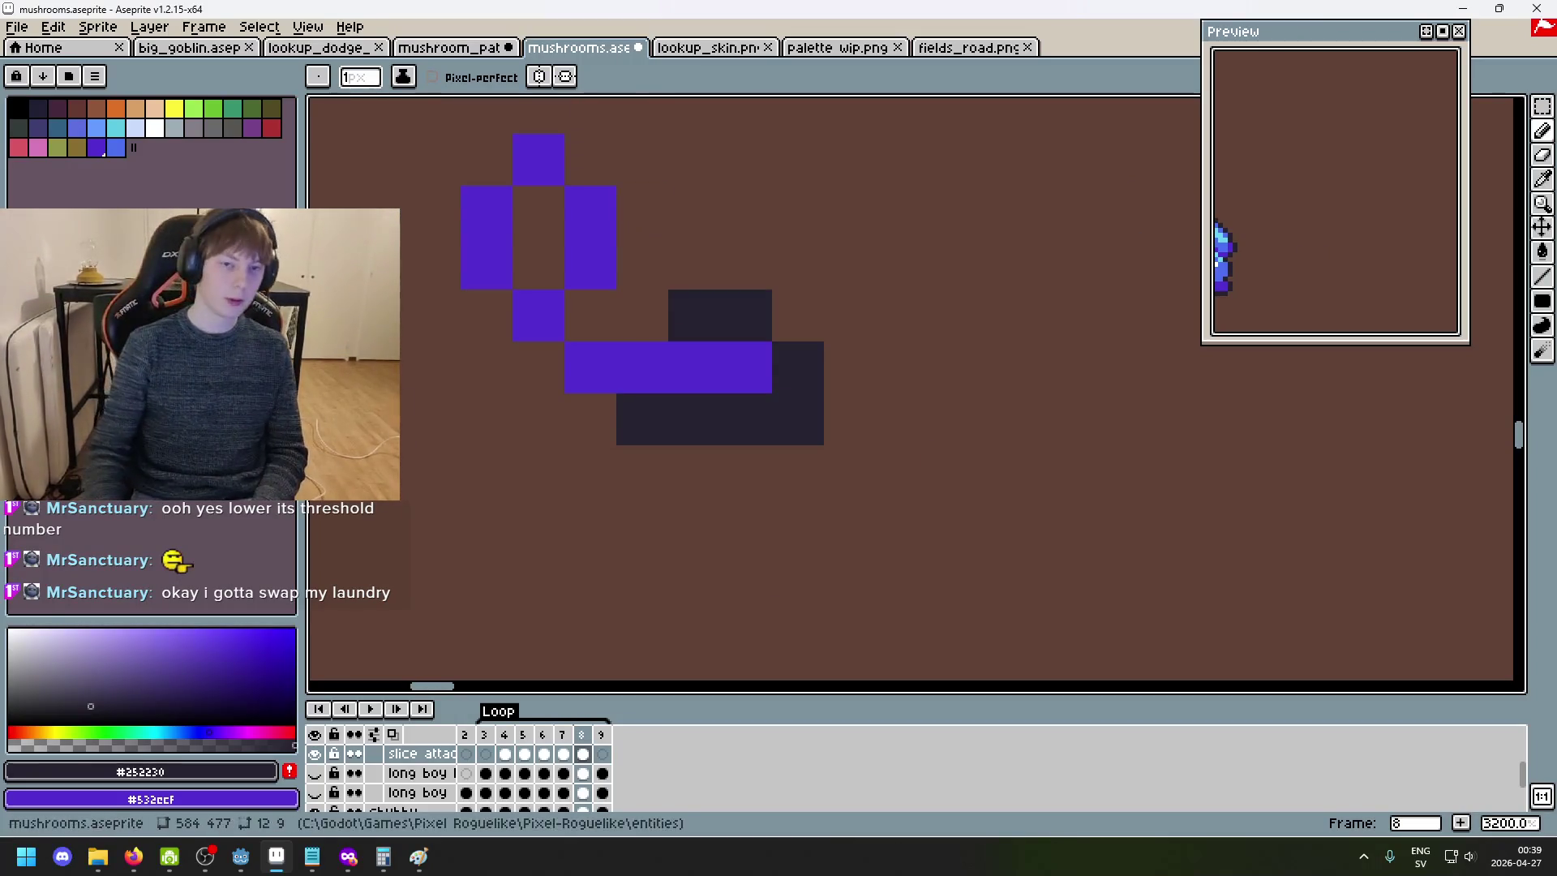
# - Outline frame 8's tendril loop pixel by pixel along its left side
pyautogui.click(634, 316)
pyautogui.click(538, 367)
pyautogui.click(487, 316)
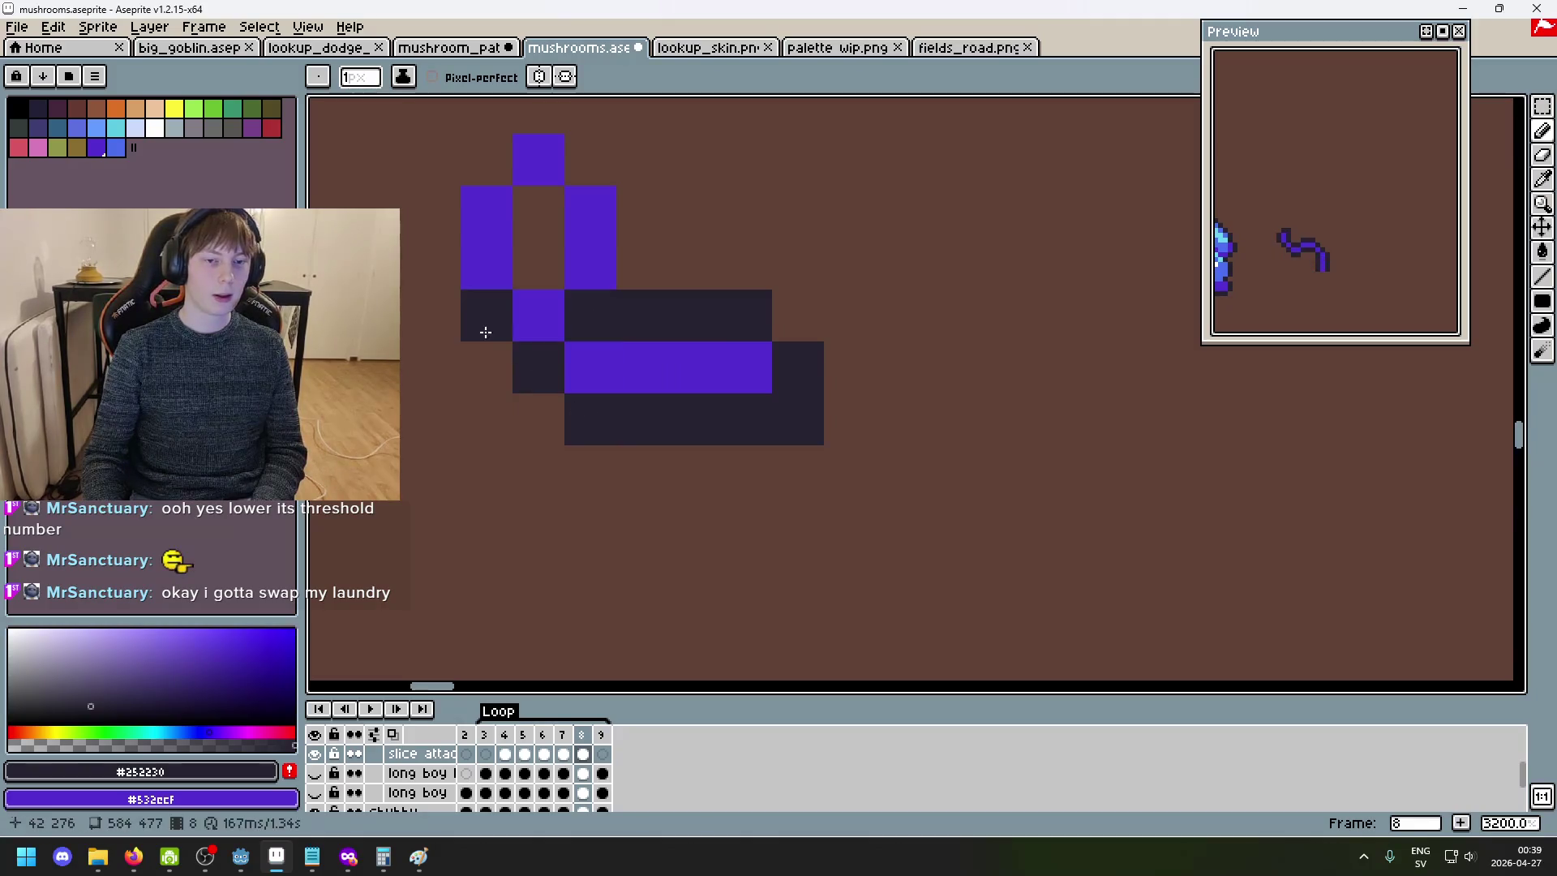
pyautogui.click(434, 264)
pyautogui.click(434, 211)
pyautogui.click(487, 160)
pyautogui.click(559, 242)
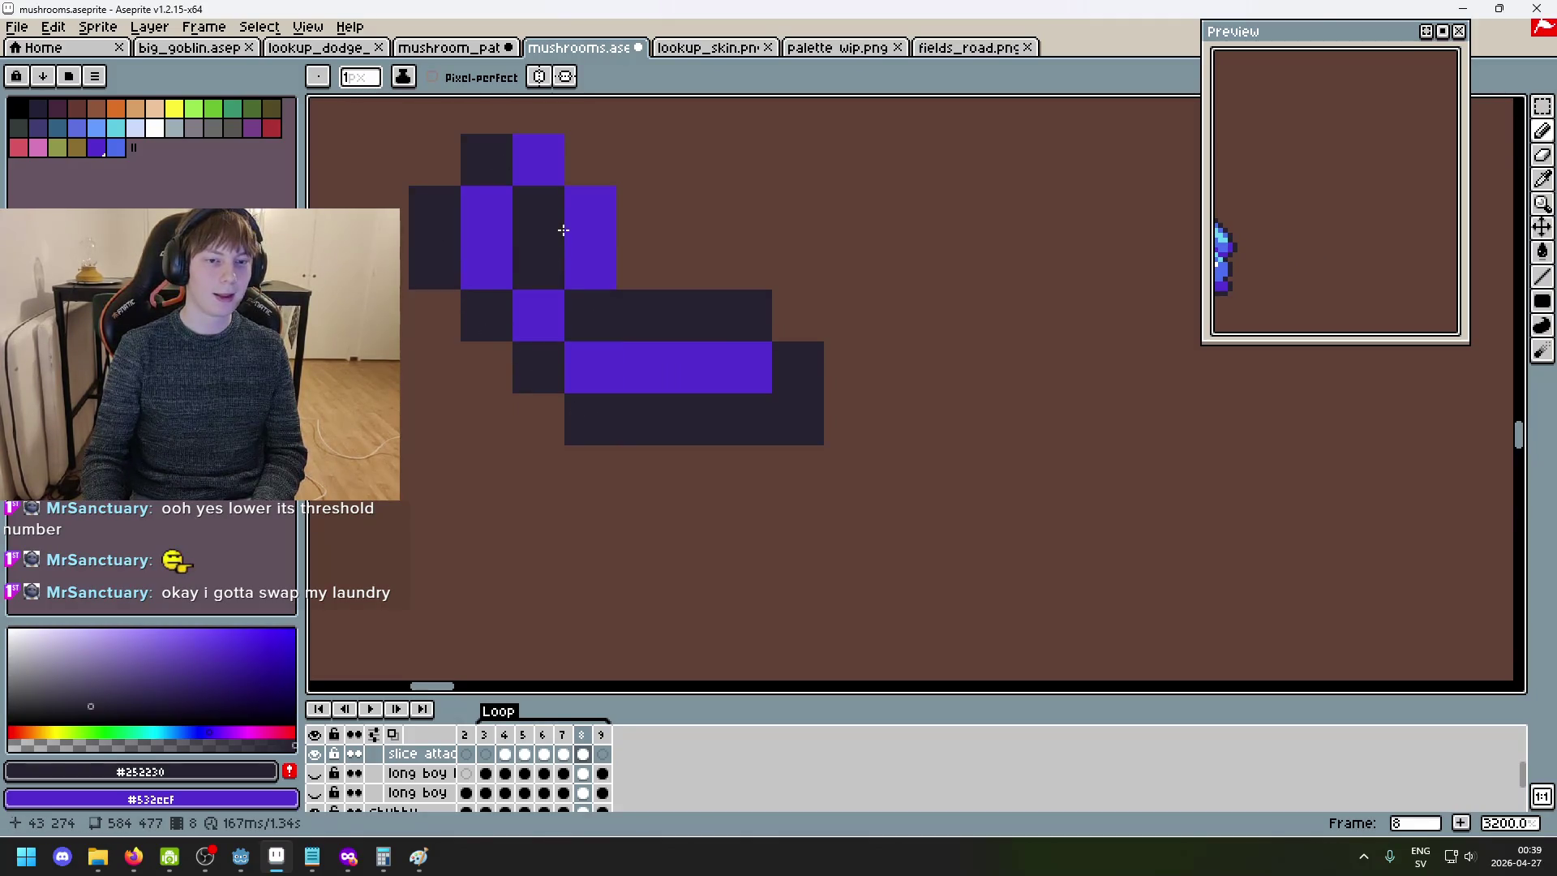
# - Finish the dark outline across the top and right side of frame 8's loop
pyautogui.moveTo(574, 250); pyautogui.dragTo(577, 316)
pyautogui.click(542, 174)
pyautogui.click(593, 227)
pyautogui.click(646, 278)
pyautogui.click(646, 330)
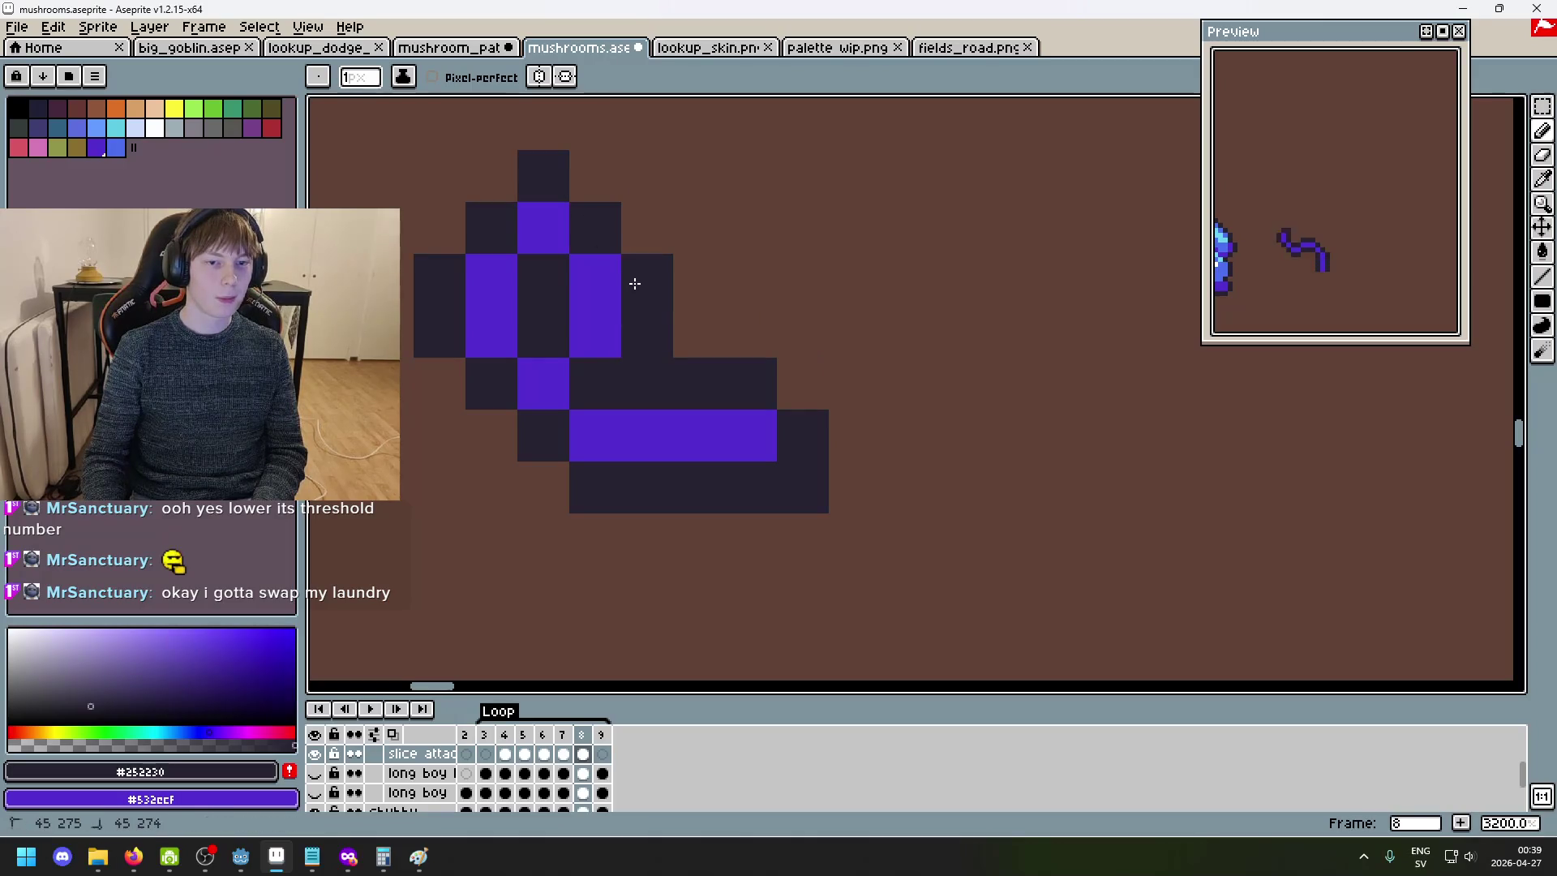
pyautogui.scroll(-5, 634, 287)
pyautogui.scroll(4, 634, 287)
pyautogui.scroll(-5, 636, 289)
pyautogui.press('Right')
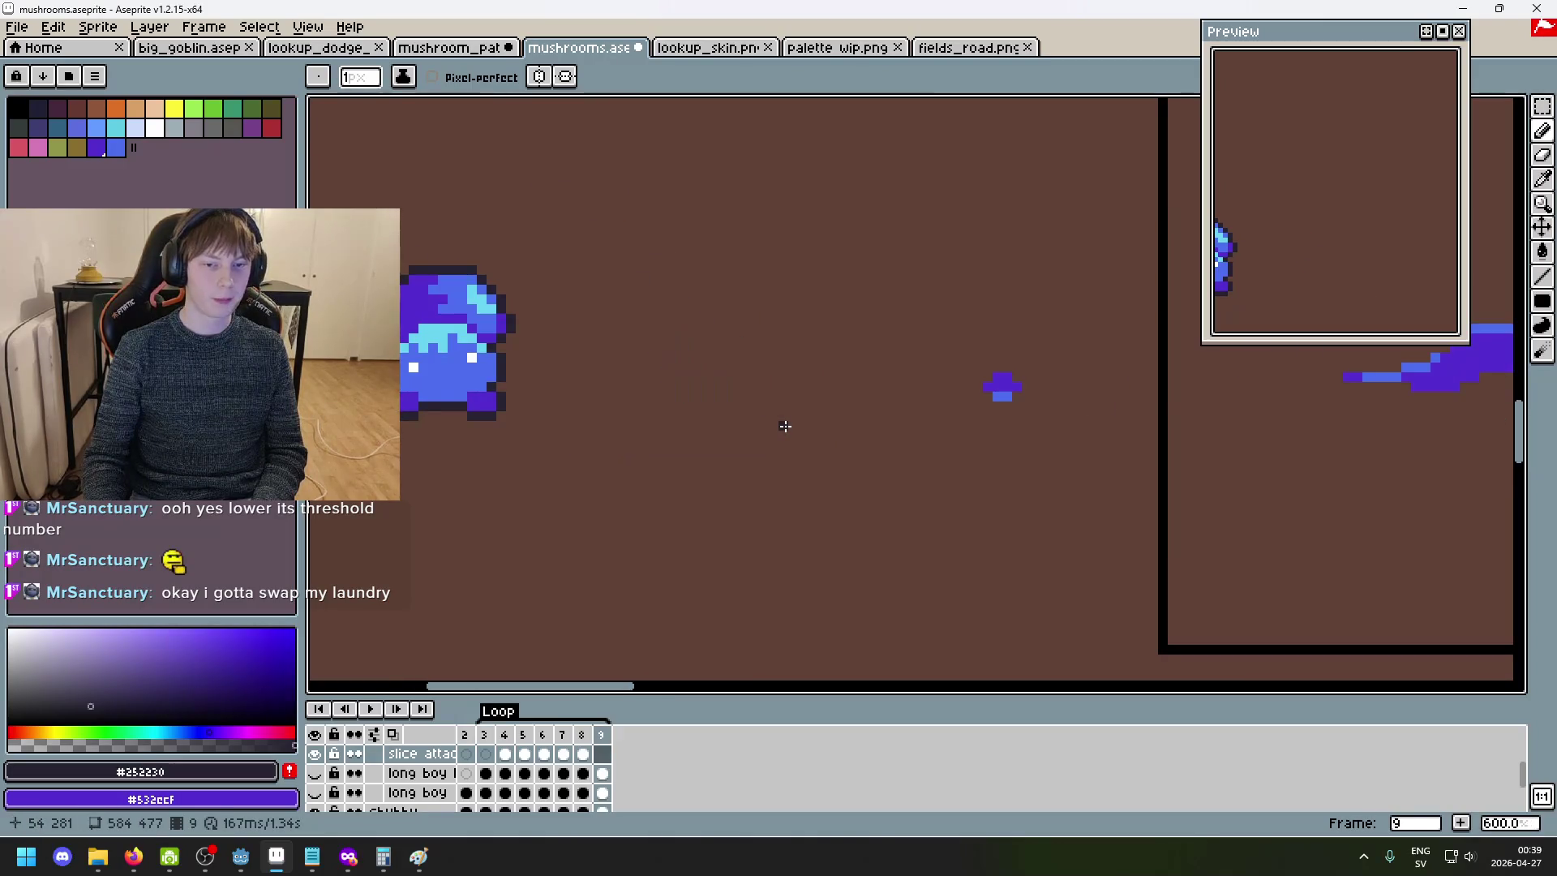
# - Show the long boy legs layer again and play the animation to review the outlined tendril
pyautogui.press('Right')
pyautogui.click(316, 774)
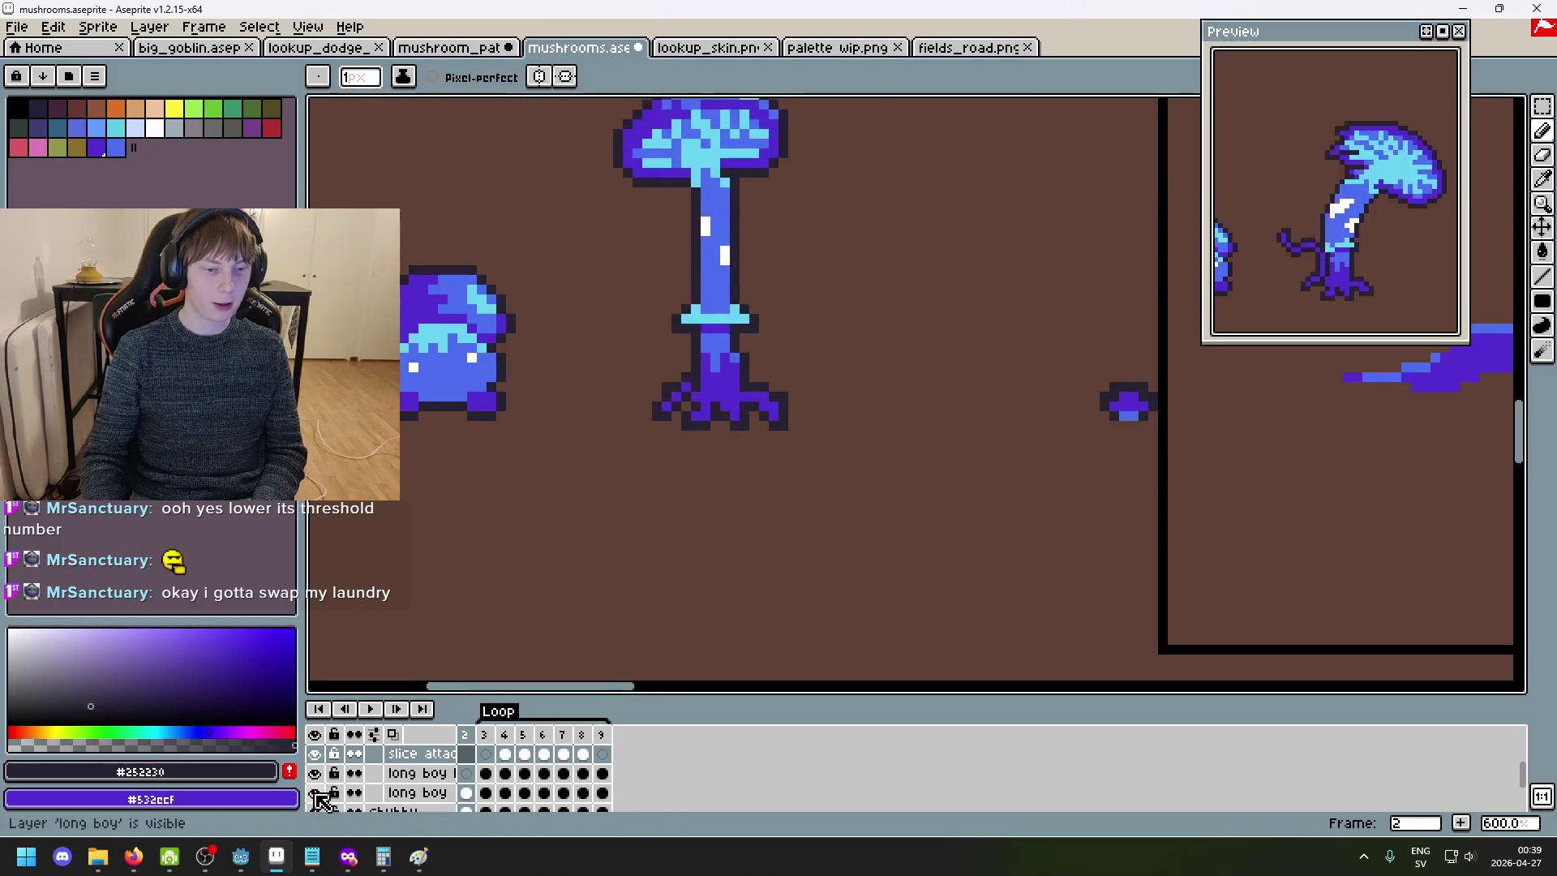
pyautogui.scroll(-2, 596, 531)
pyautogui.click(372, 709)
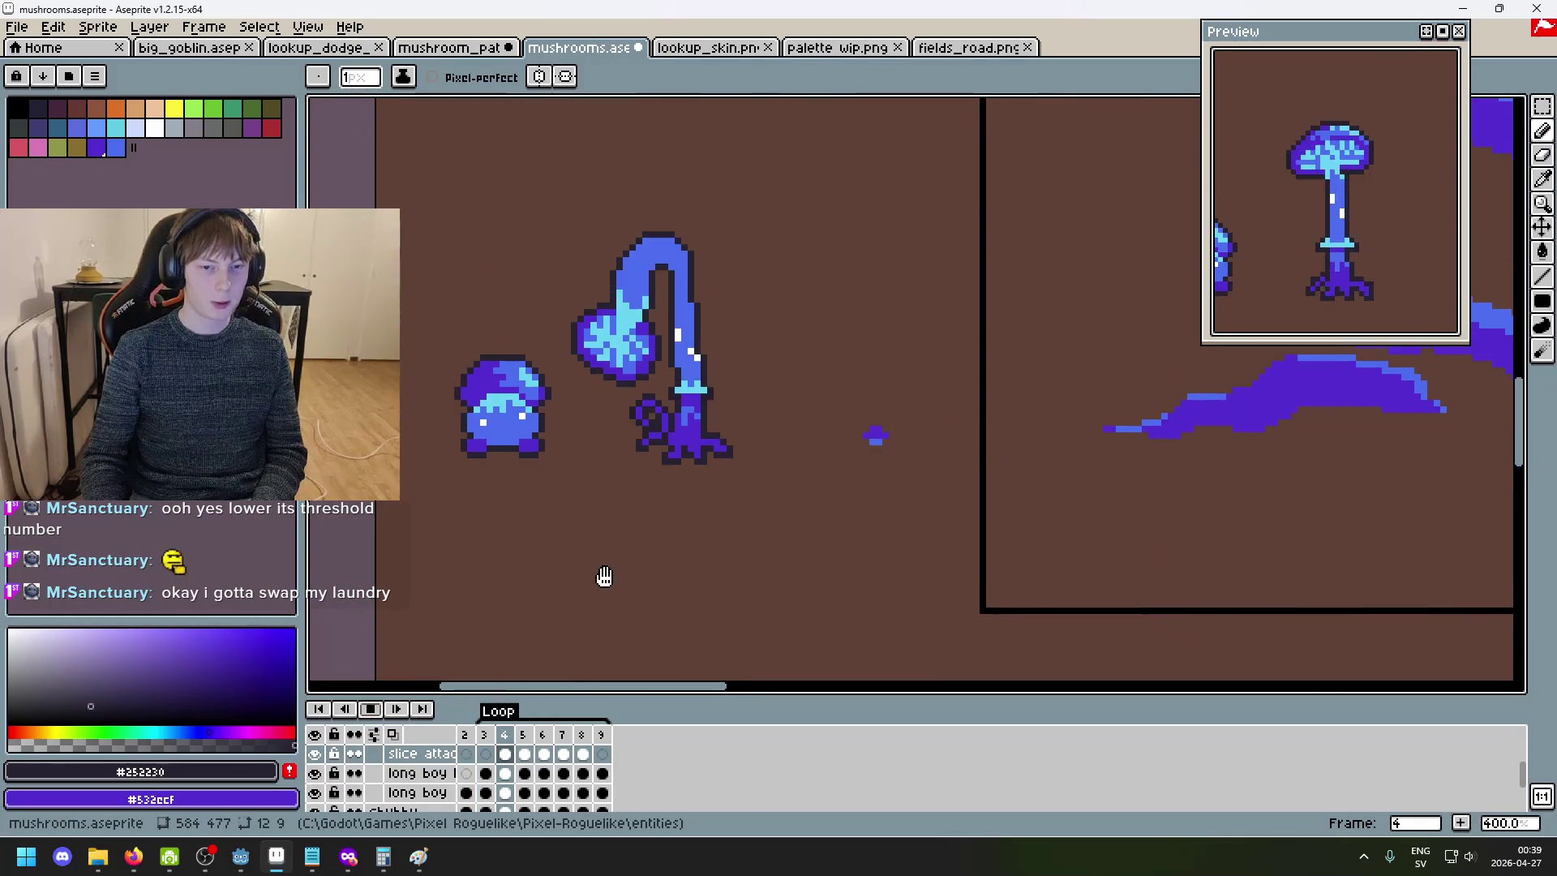
pyautogui.moveTo(716, 606); pyautogui.dragTo(821, 600)
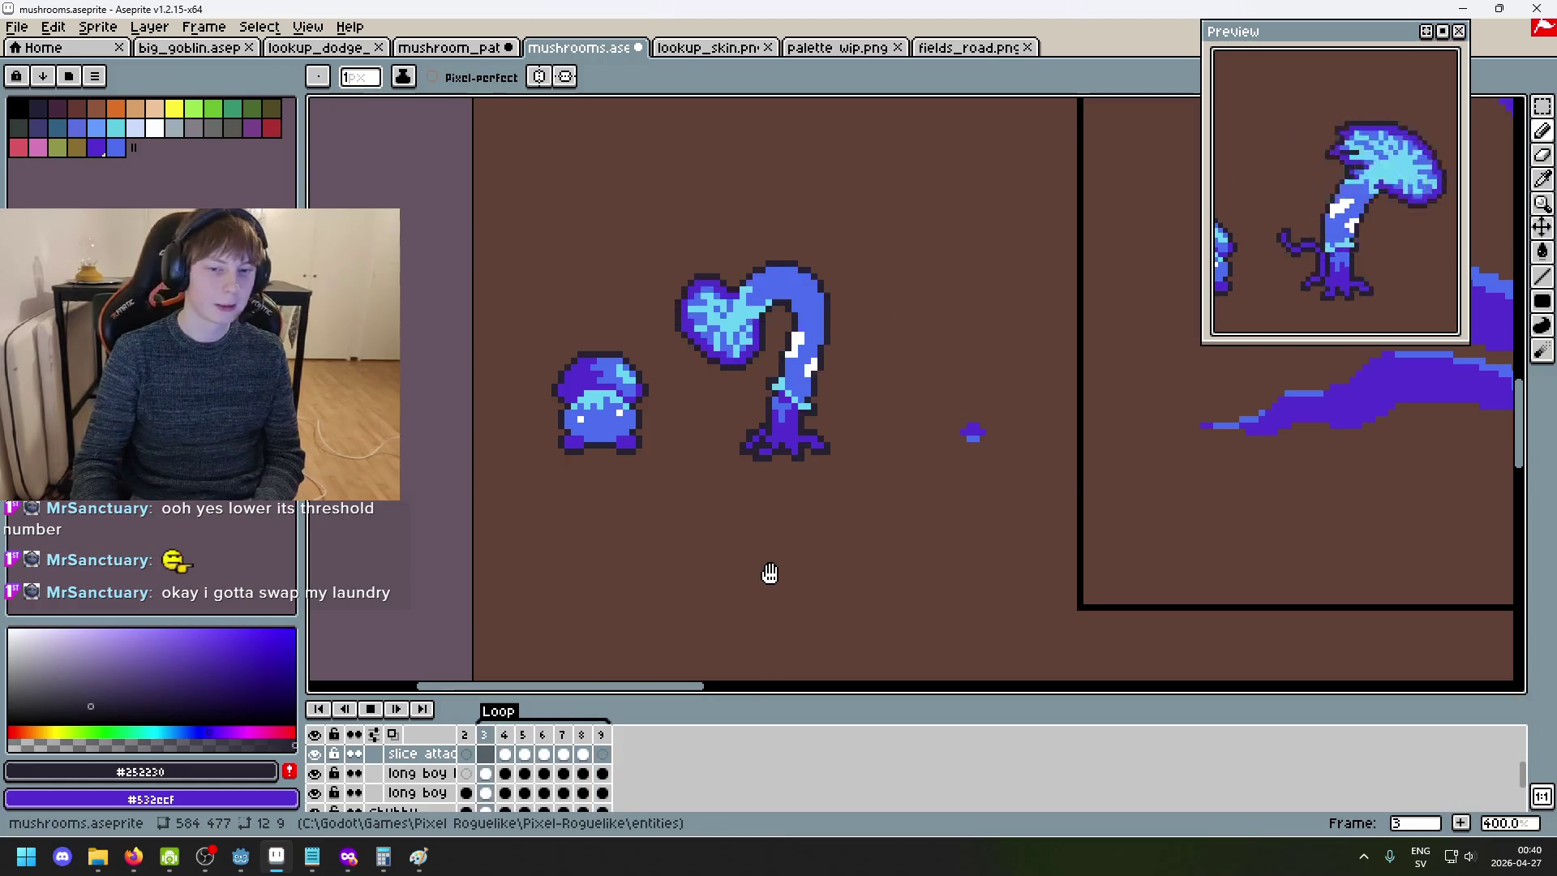
pyautogui.scroll(2, 781, 454)
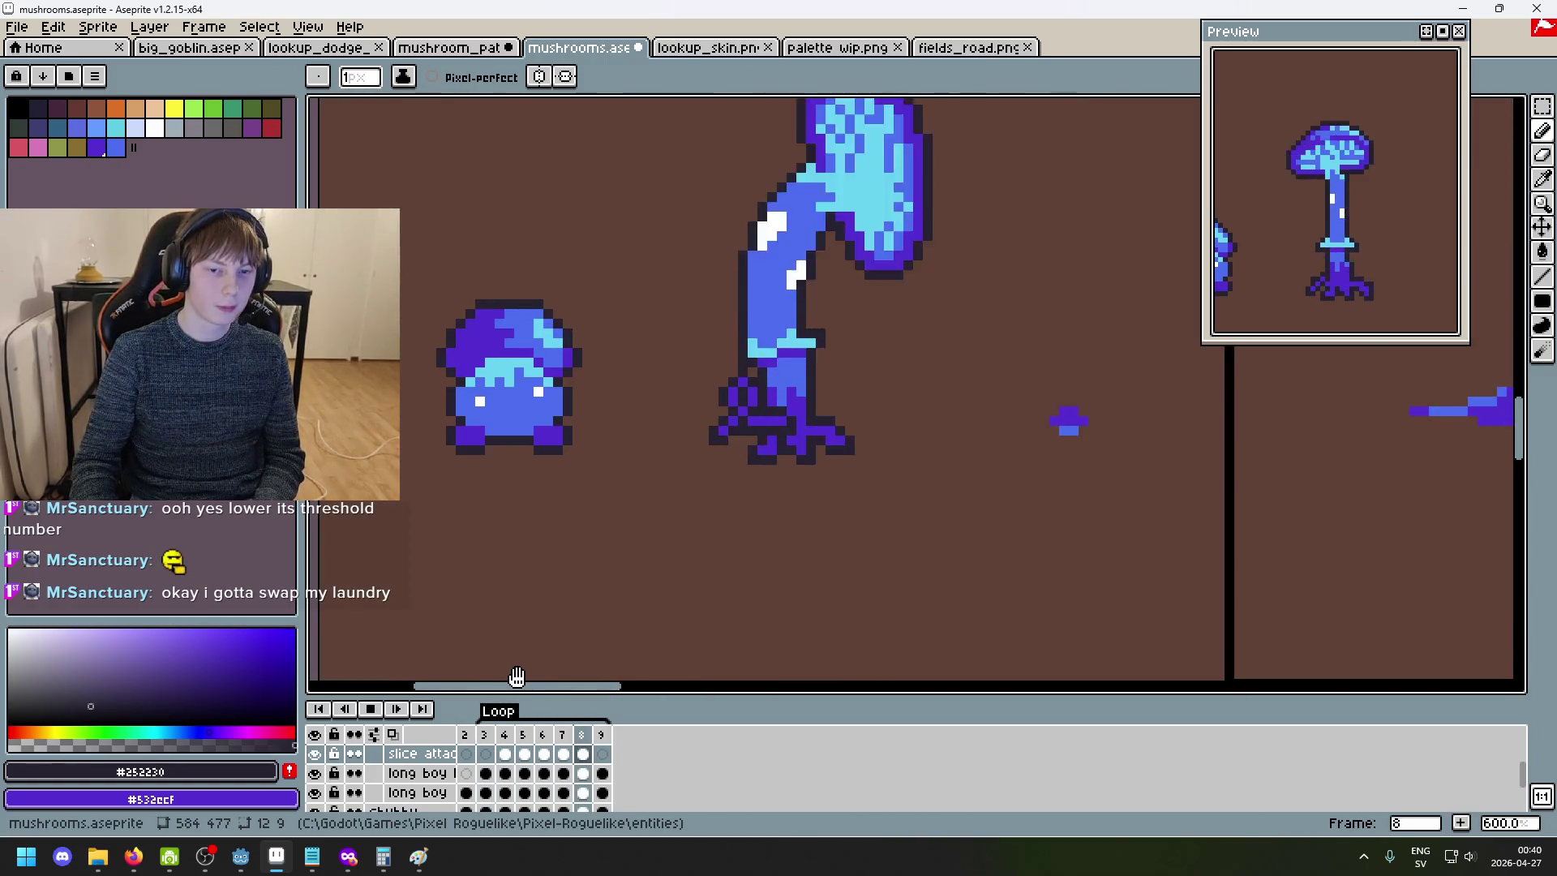
pyautogui.click(374, 710)
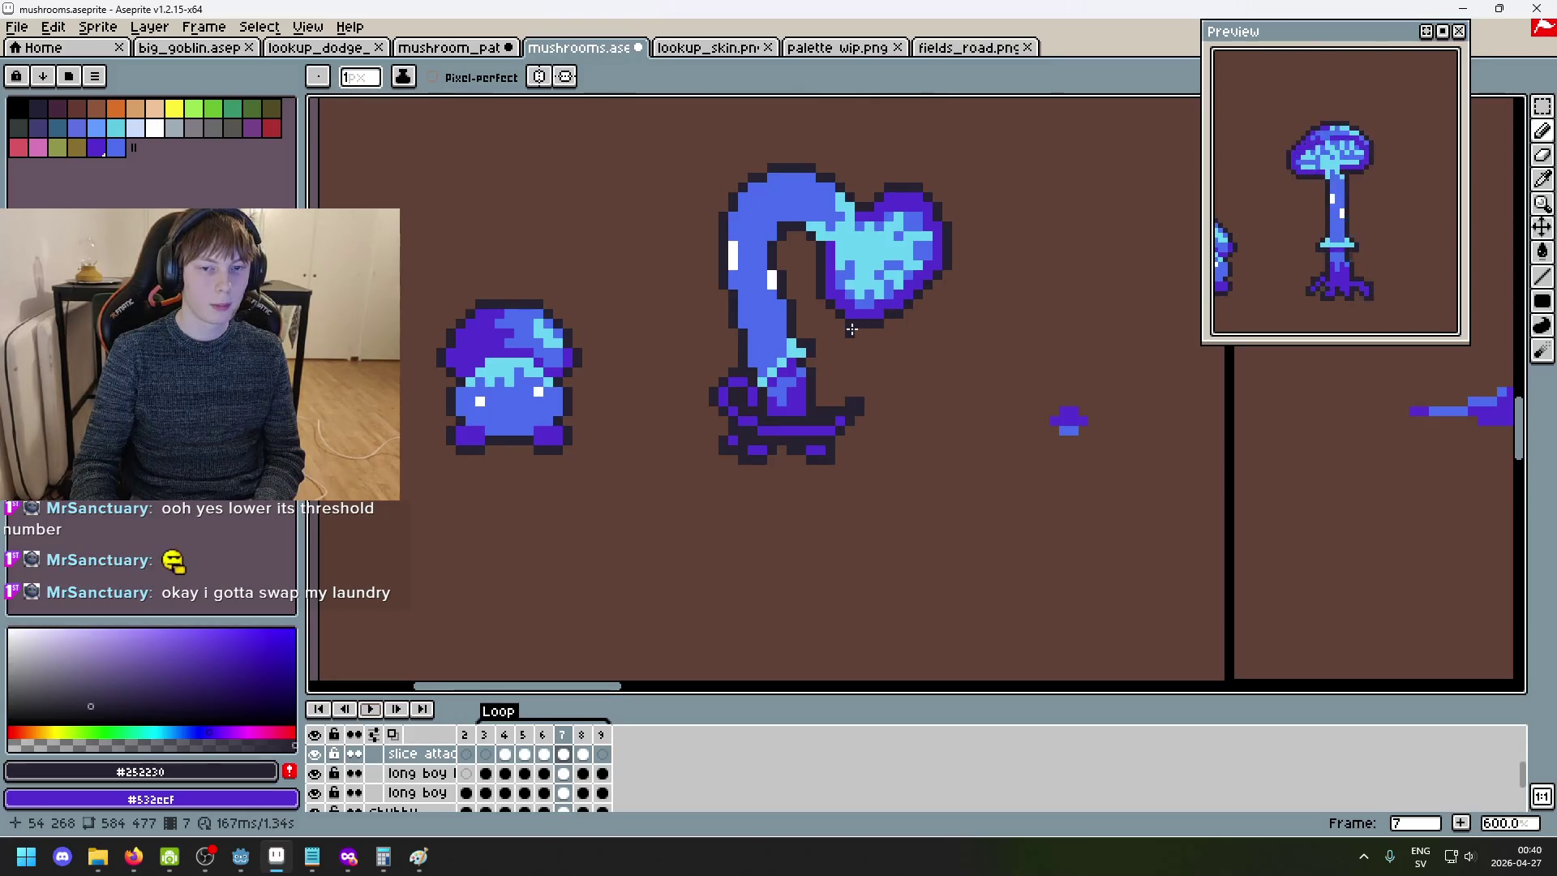
pyautogui.press('Return')
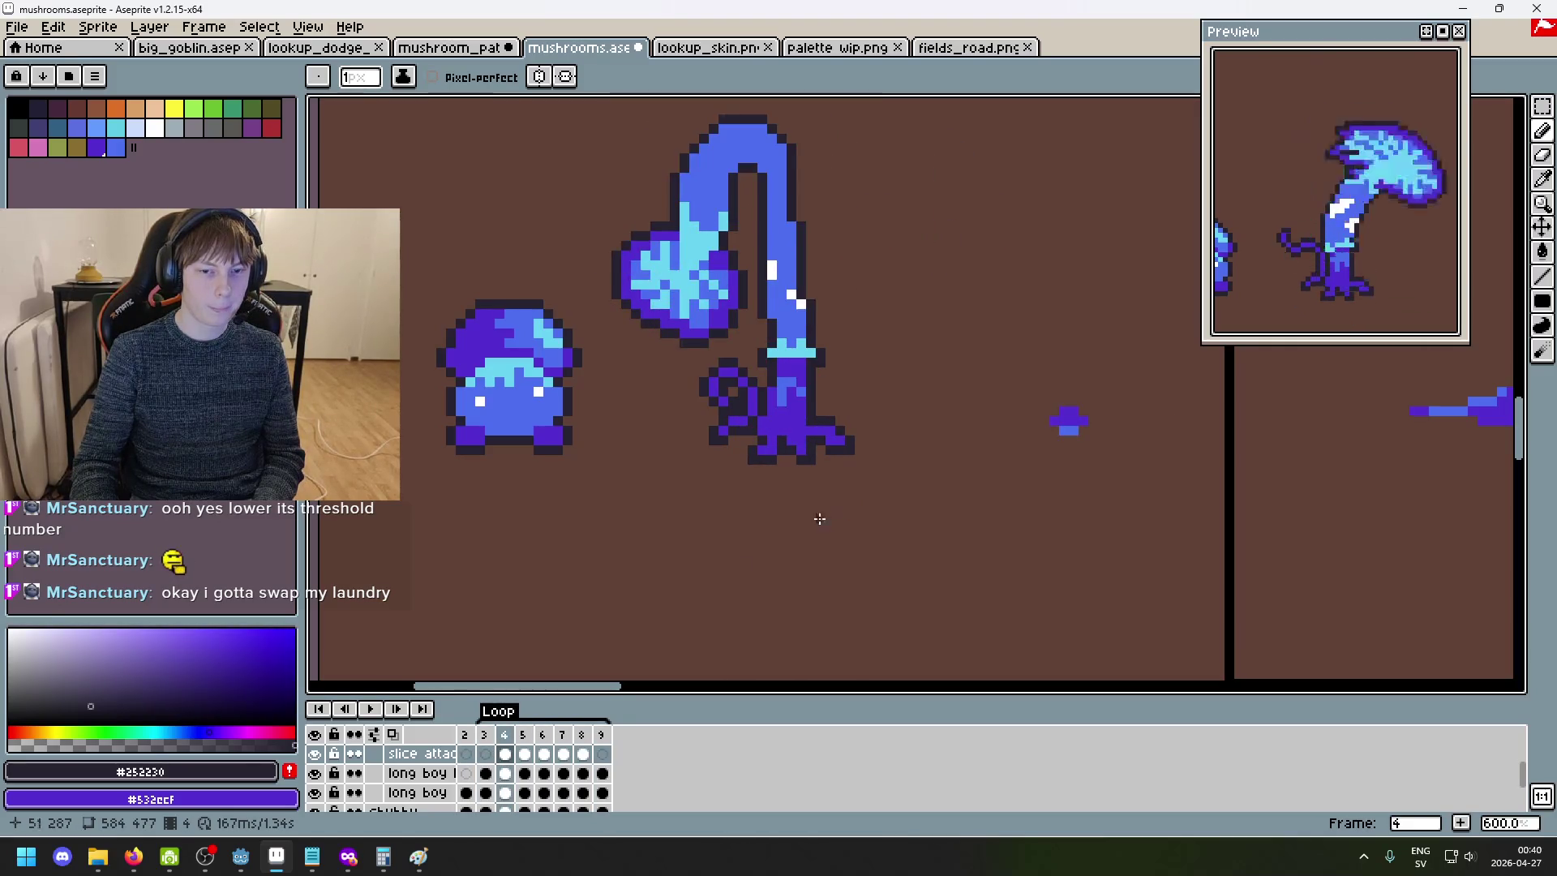
pyautogui.hscroll(-2, 657, 532)
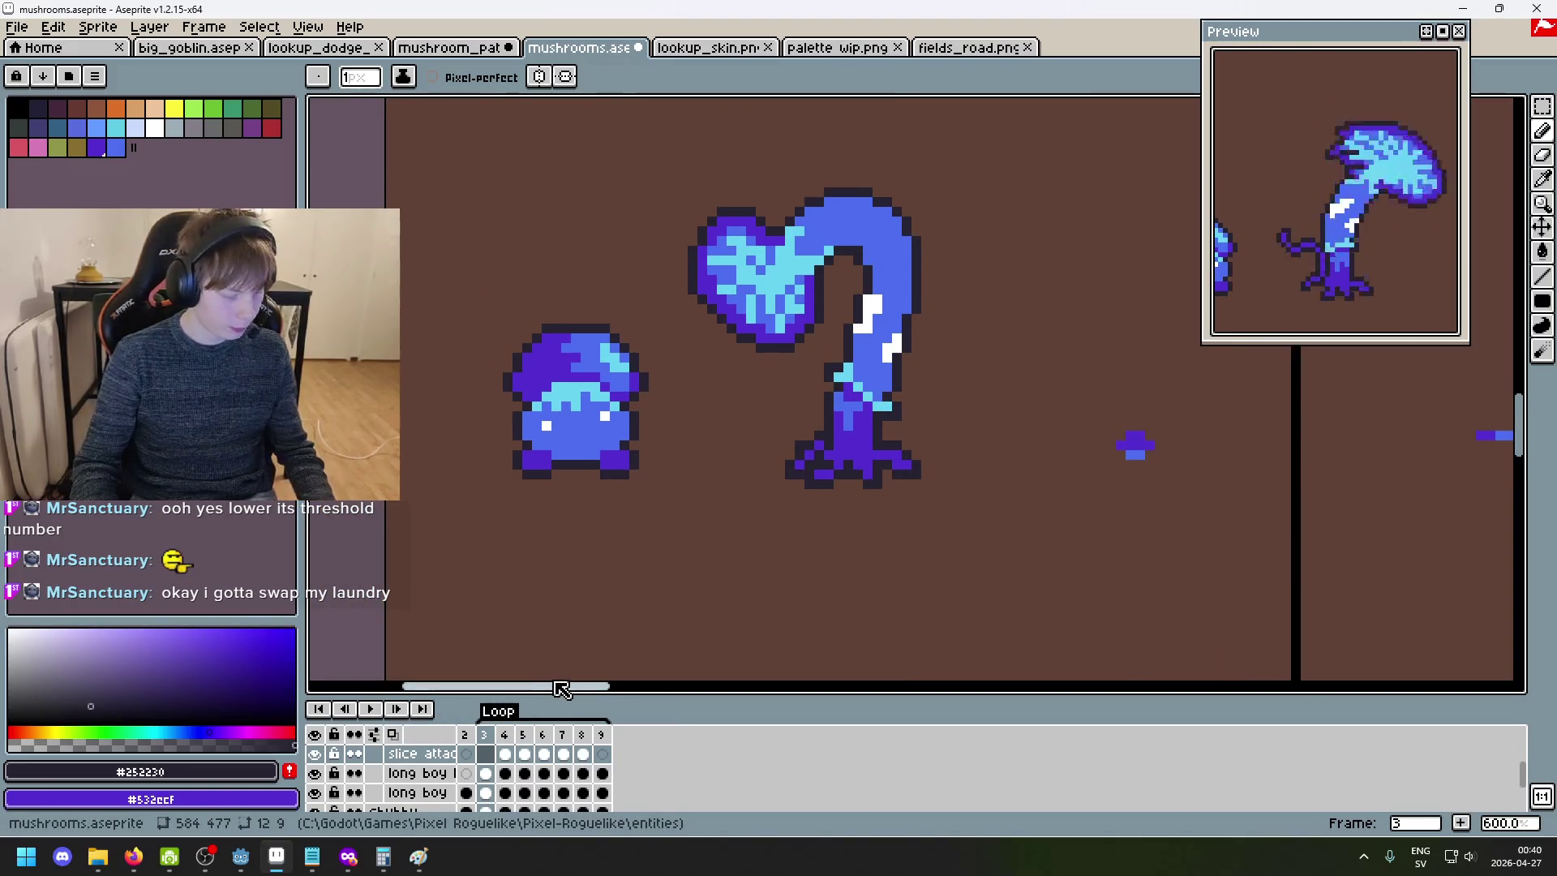
pyautogui.scroll(-3, 628, 512)
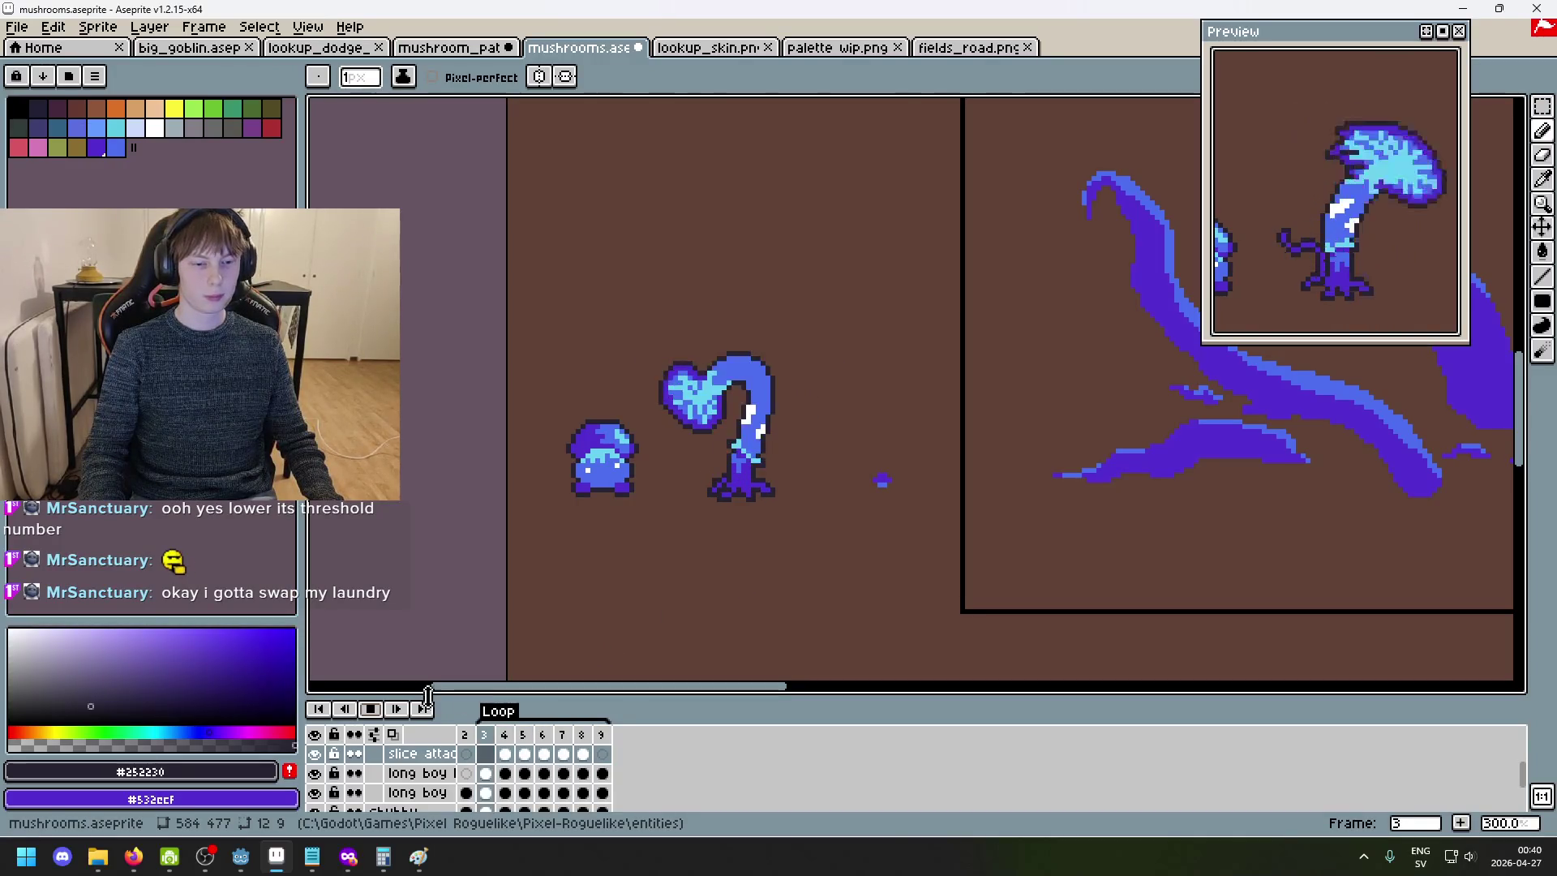
pyautogui.scroll(3, 567, 649)
# - Rename the slice attack layer to 'slice attack Left' and stop the playback
pyautogui.doubleClick(435, 756)
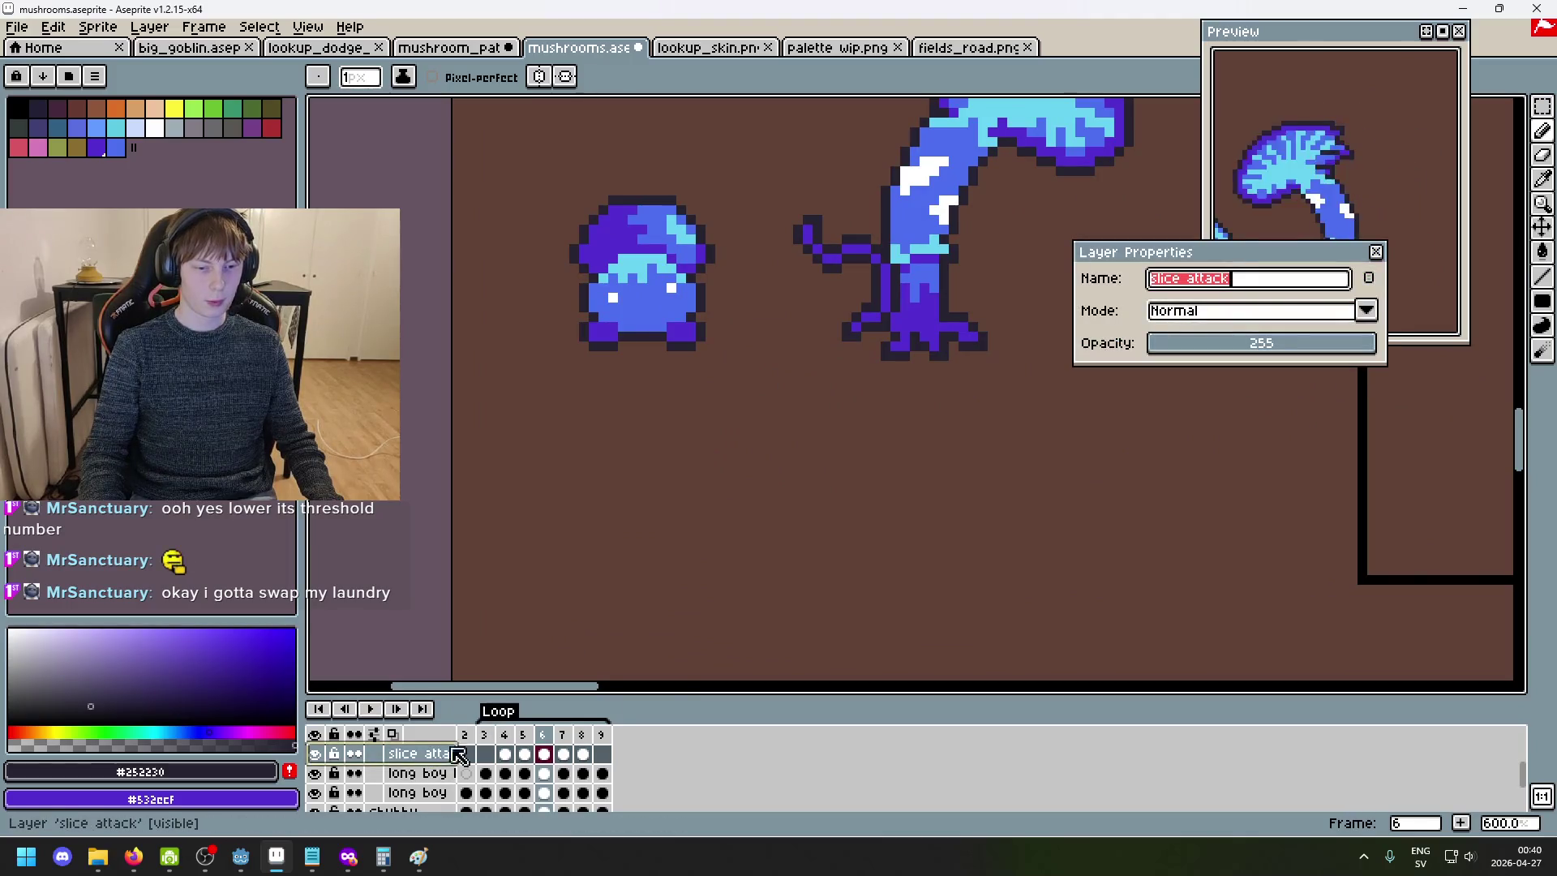
pyautogui.write(' Left')
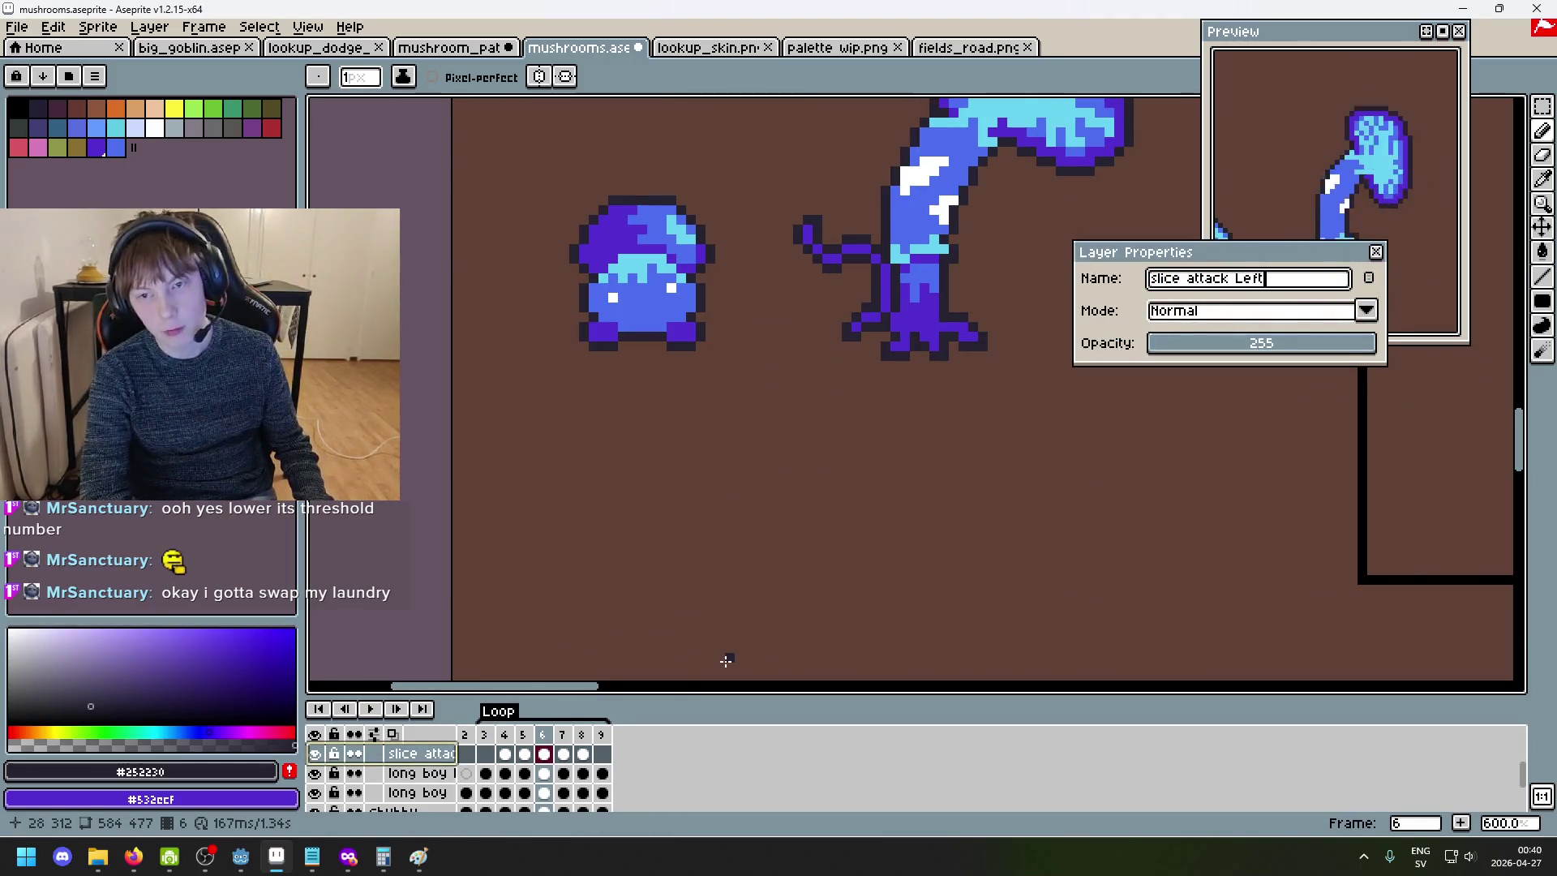
pyautogui.press('Return')
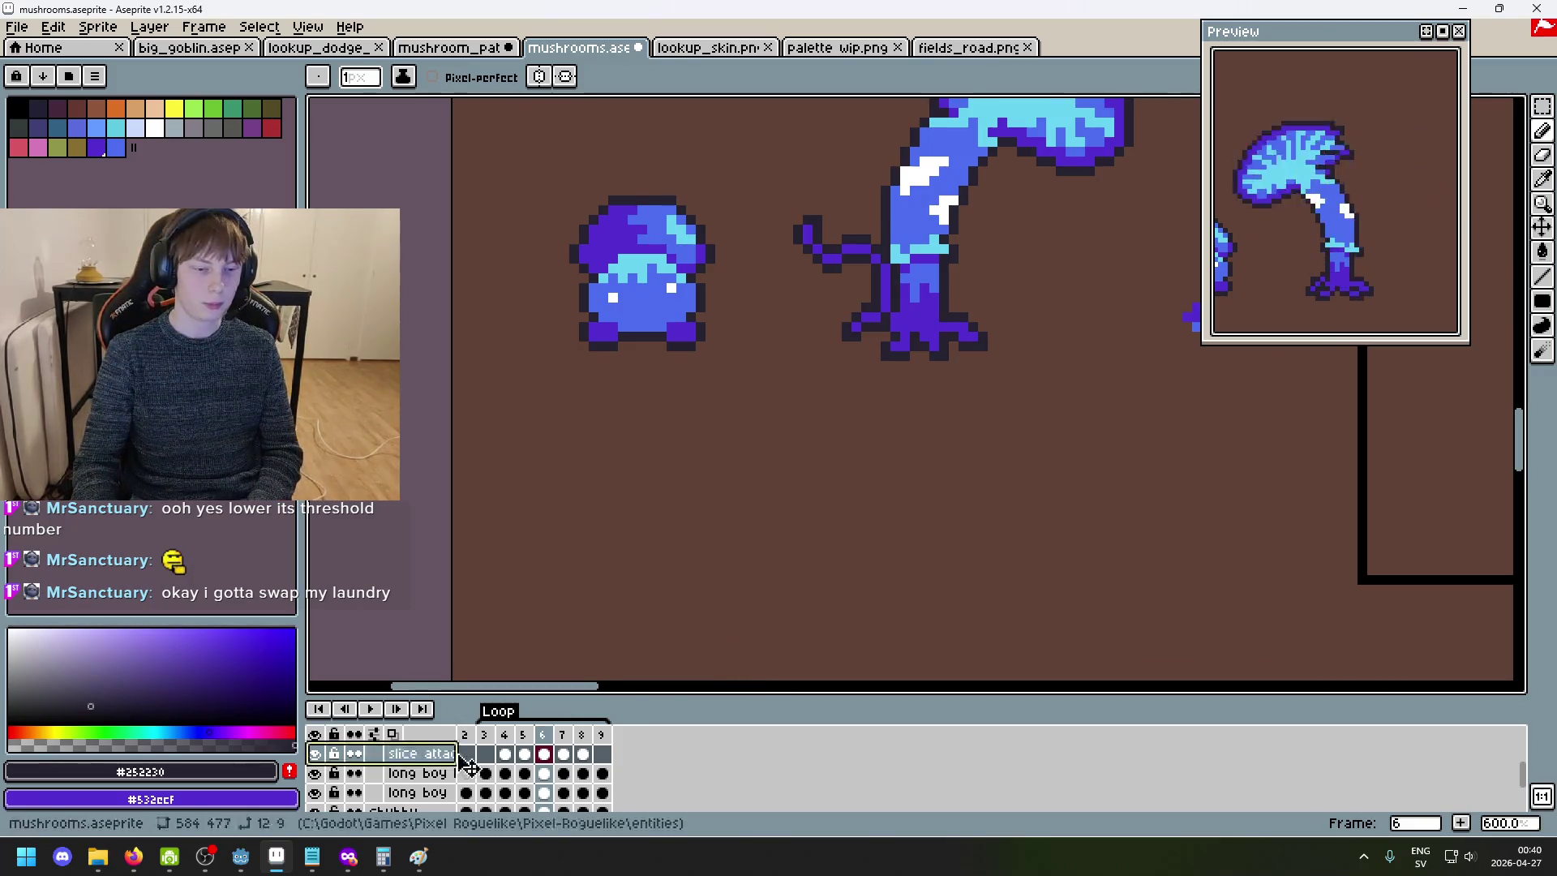
pyautogui.press('Return')
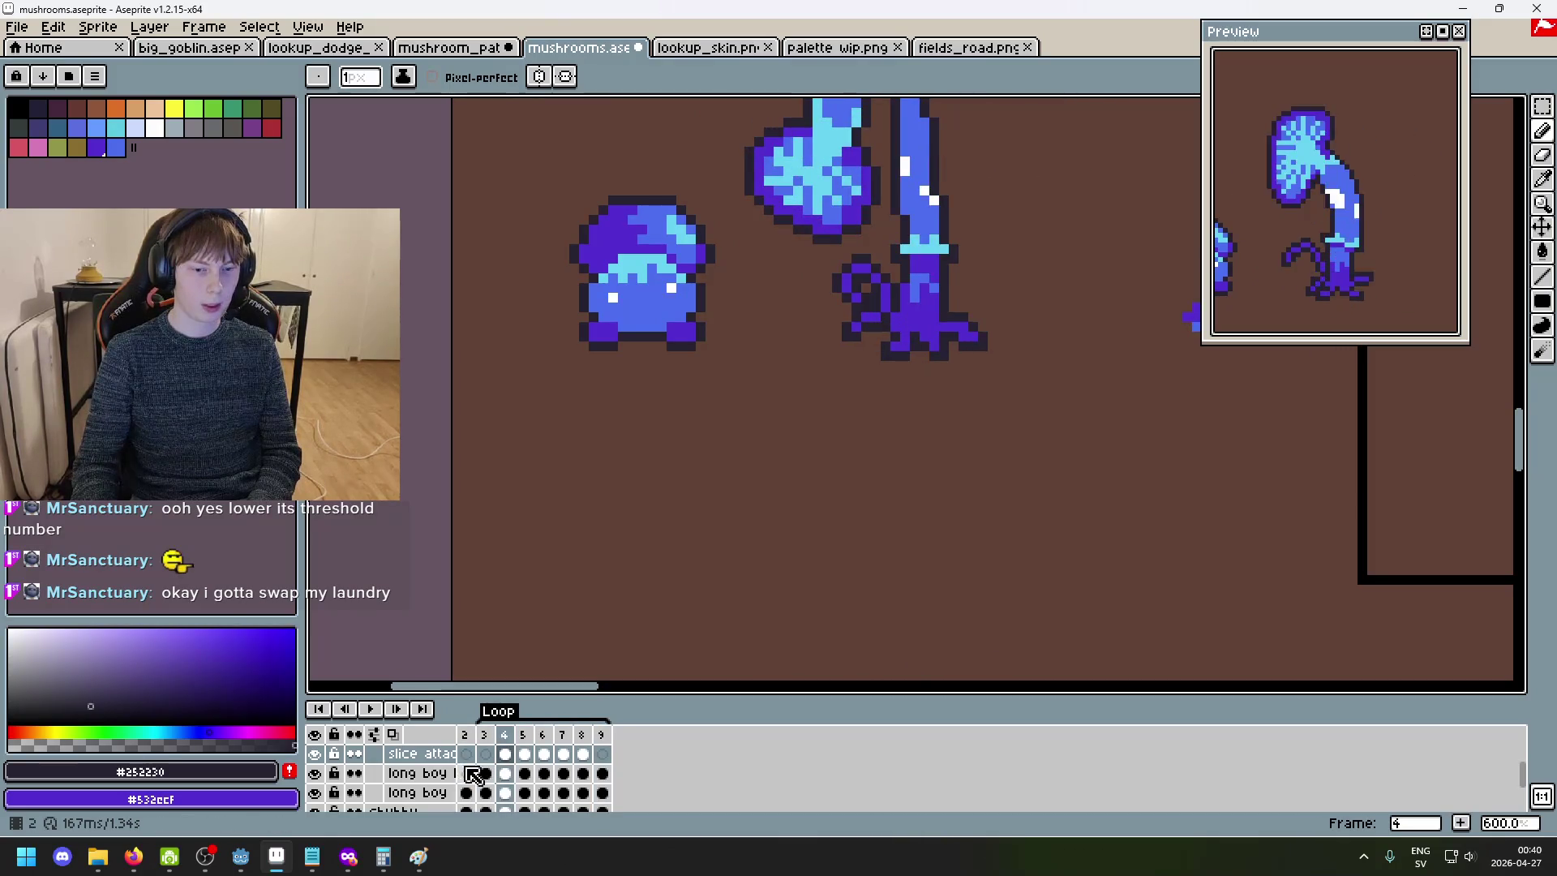
# - Add a new empty layer, Layer 9, above slice attack Left
pyautogui.scroll(1, 437, 773)
pyautogui.rightClick(428, 772)
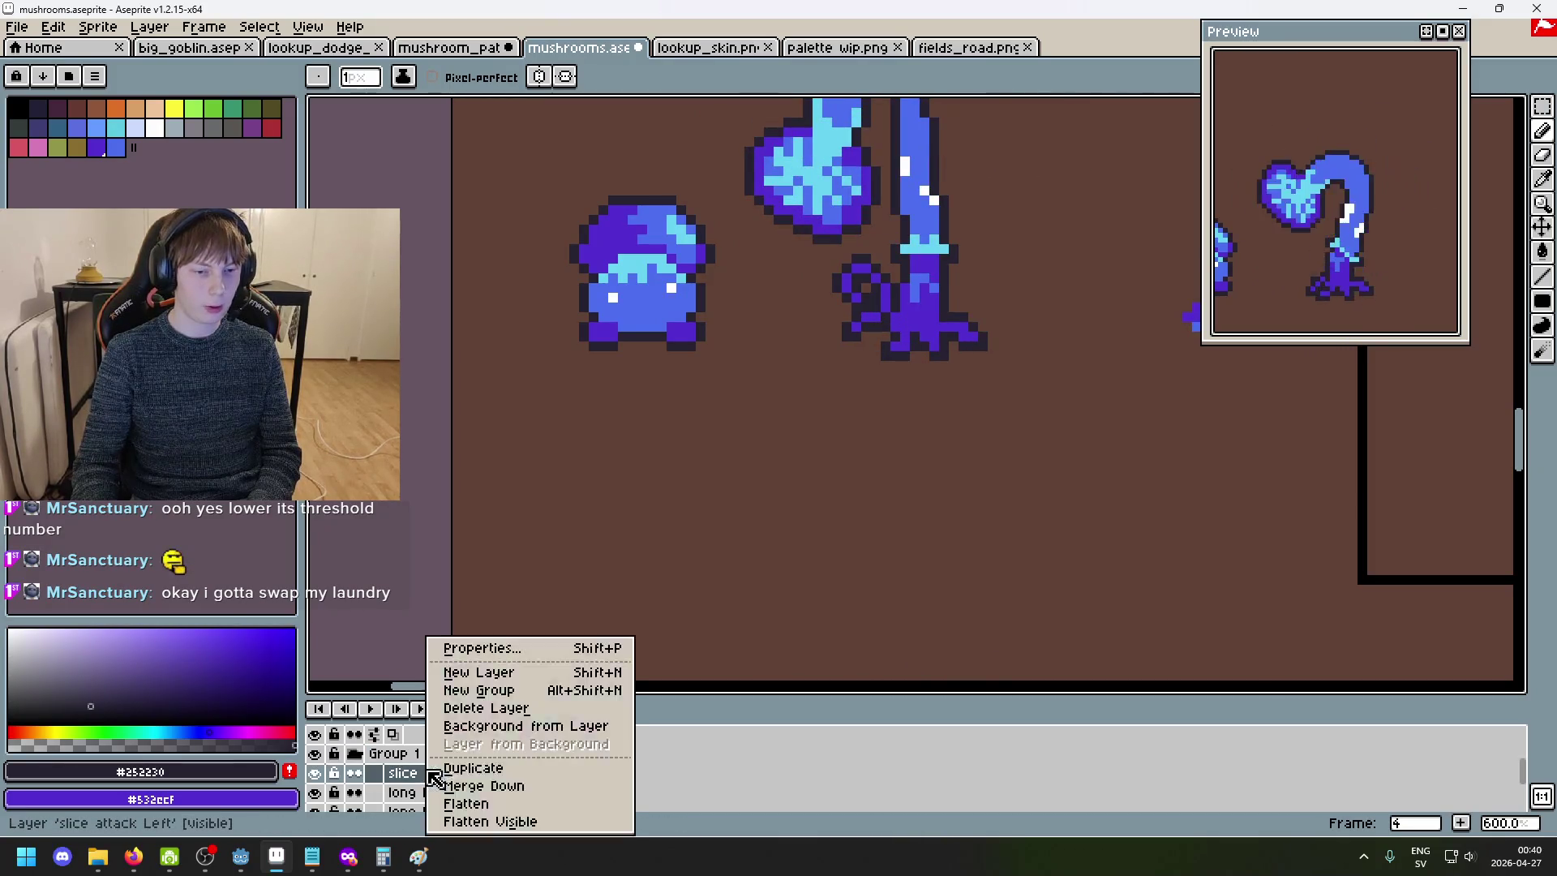
pyautogui.click(536, 673)
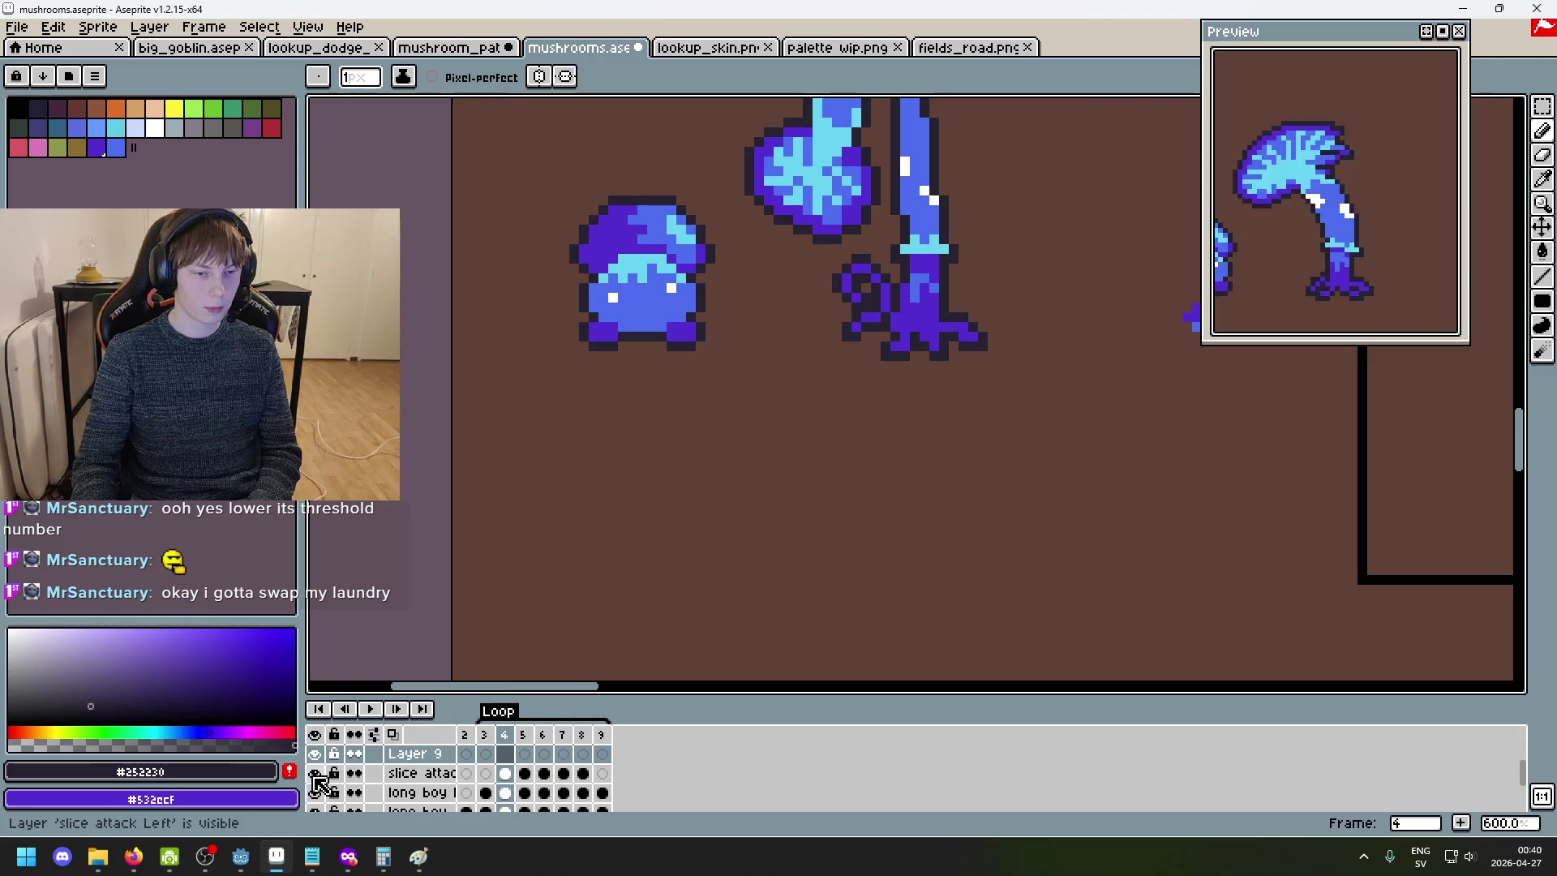
pyautogui.press('Return')
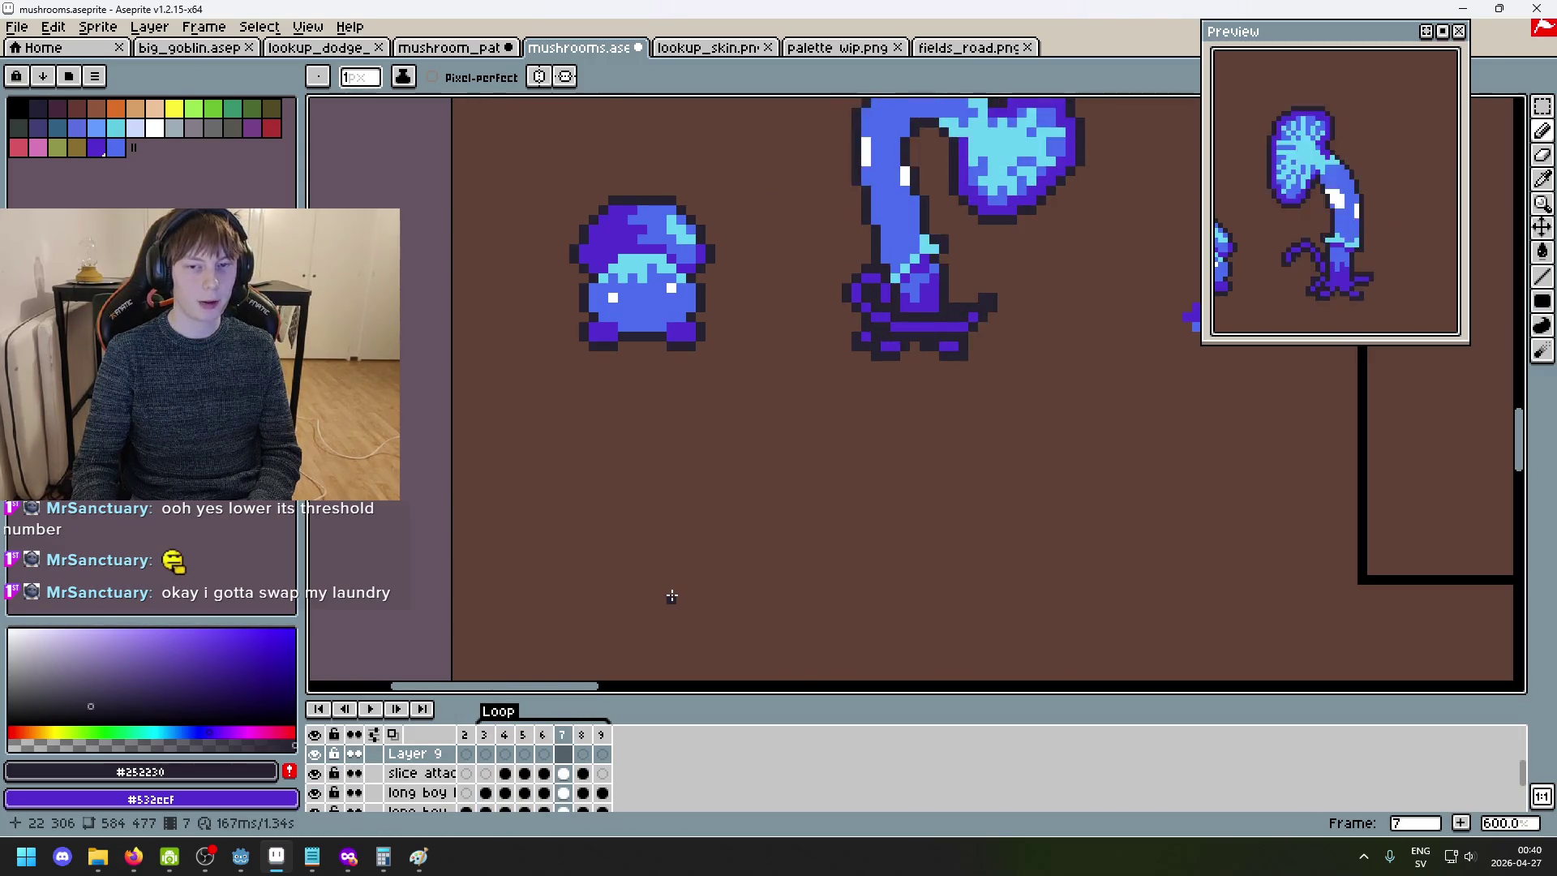
pyautogui.press('Return')
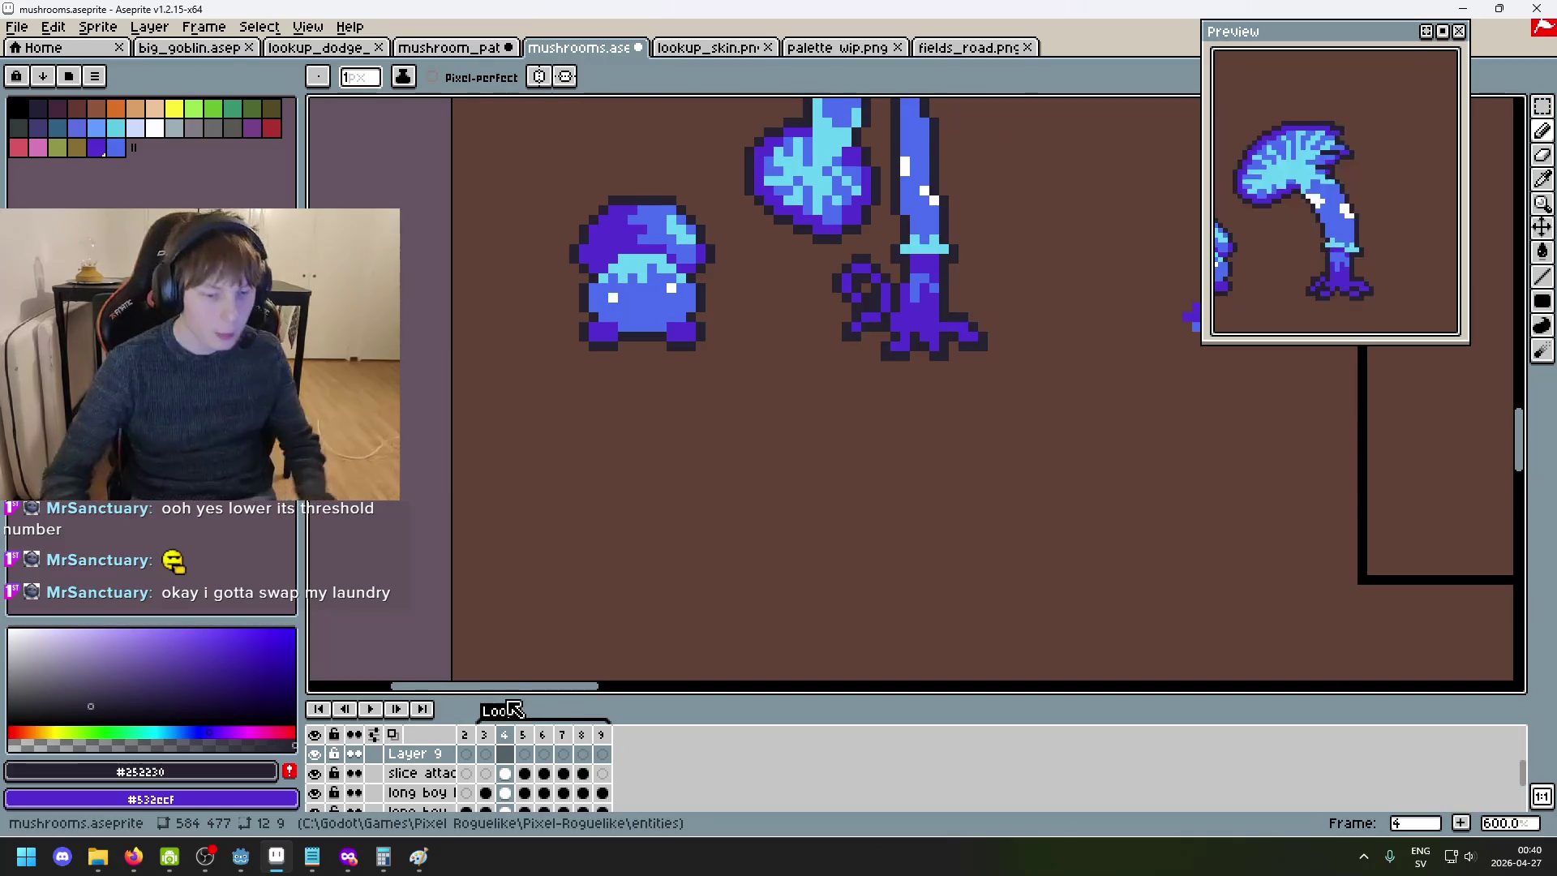
# - Rename Layer 9 to 'slice attack right'
pyautogui.doubleClick(422, 754)
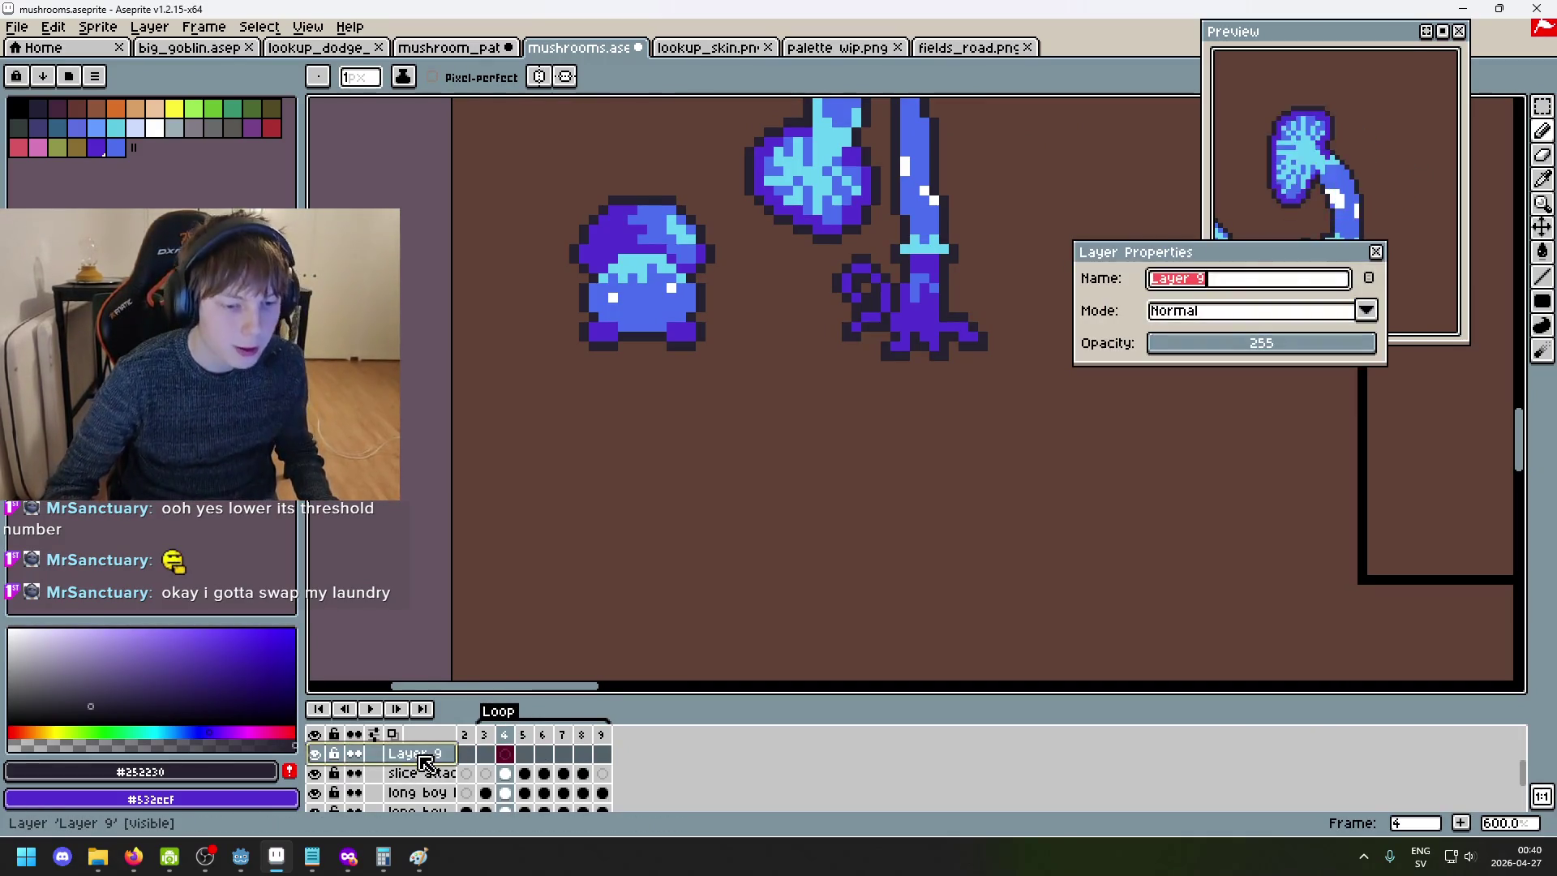
pyautogui.write('slice attack right')
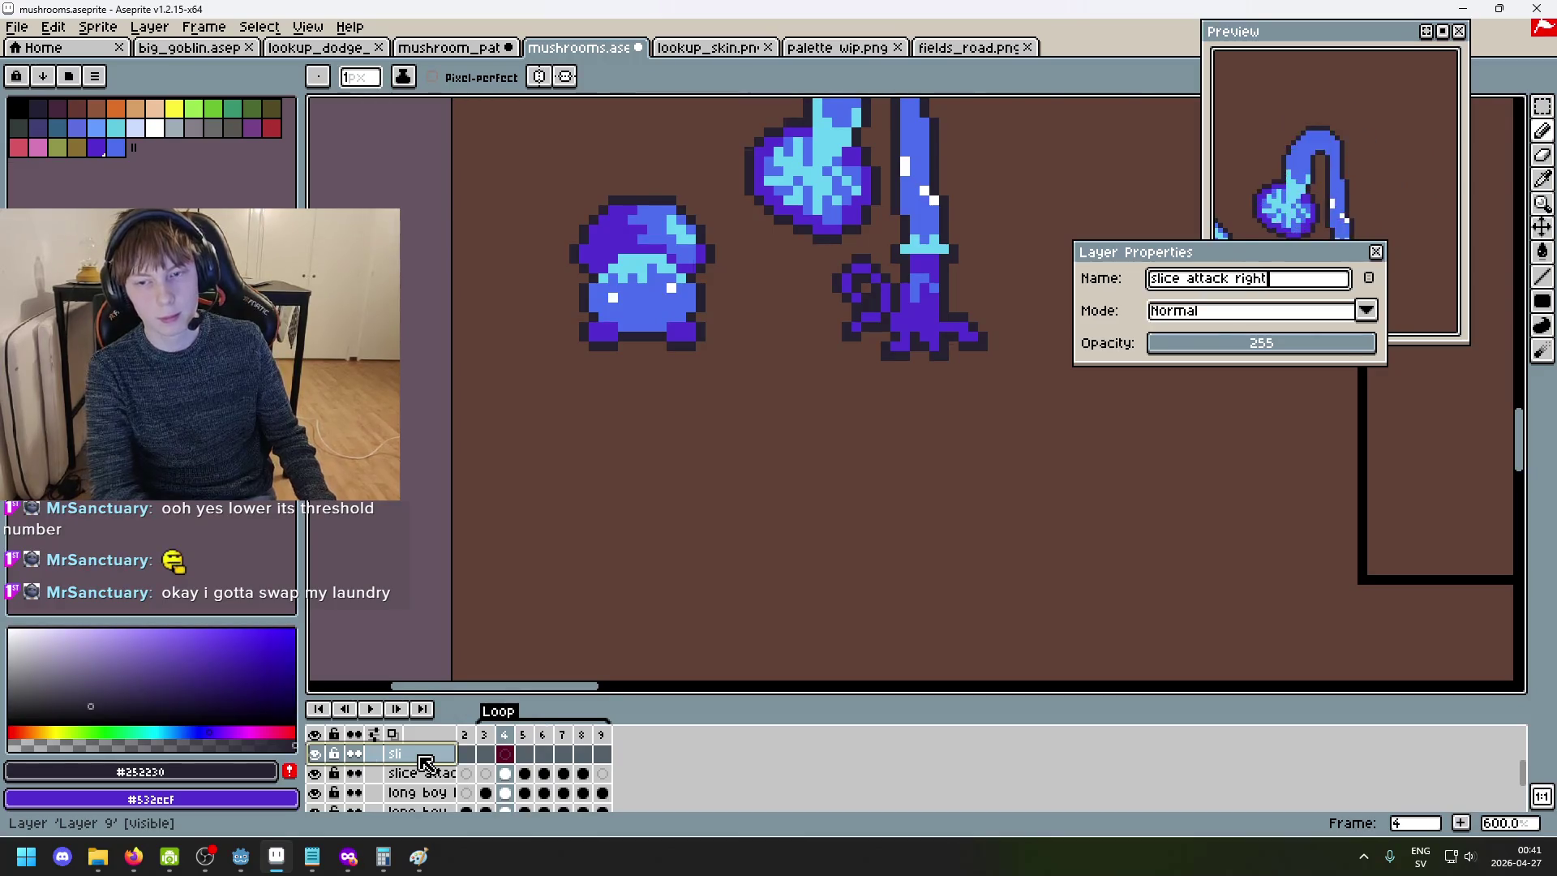
pyautogui.press('Return')
# - Select the slice attack Left layer, play the animation, then switch to big_goblin.aseprite
pyautogui.click(423, 779)
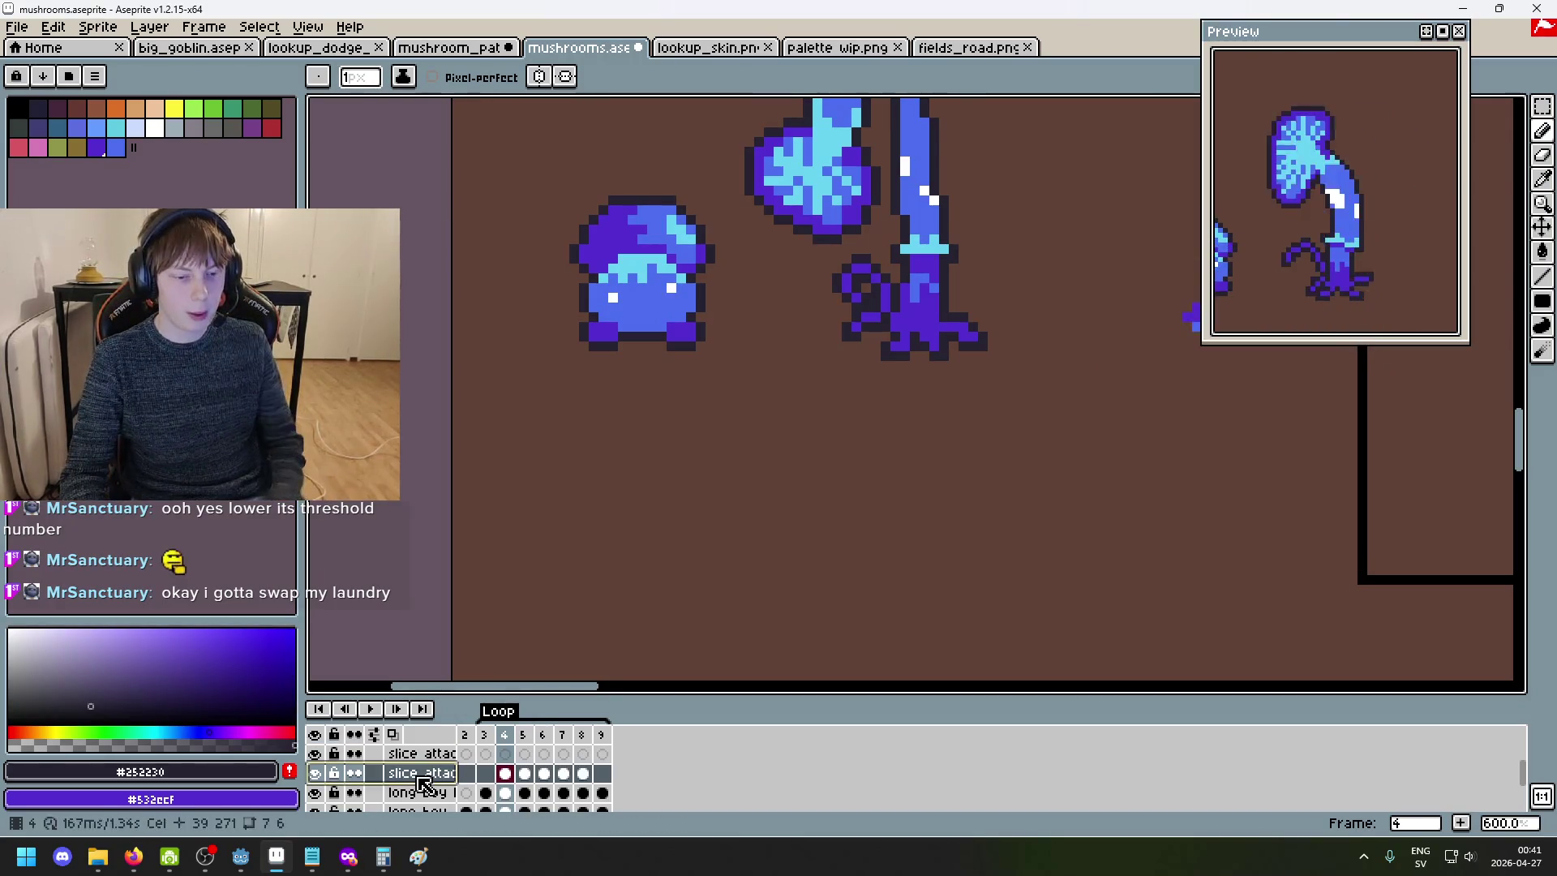
pyautogui.scroll(1, 532, 549)
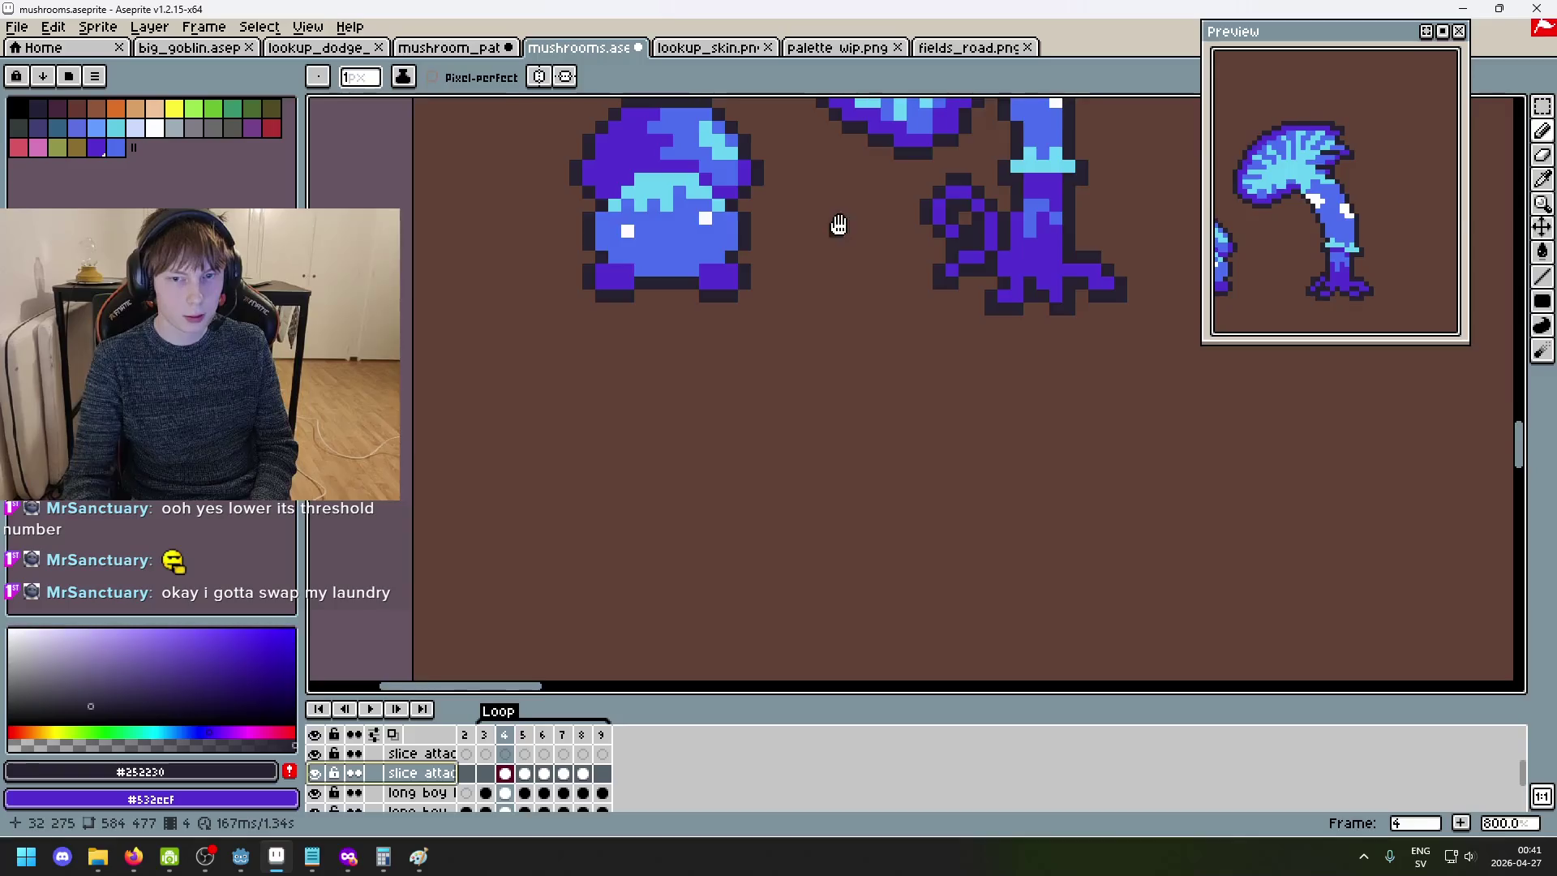
pyautogui.hscroll(3, 834, 216)
pyautogui.scroll(-2, 778, 306)
pyautogui.press('Return')
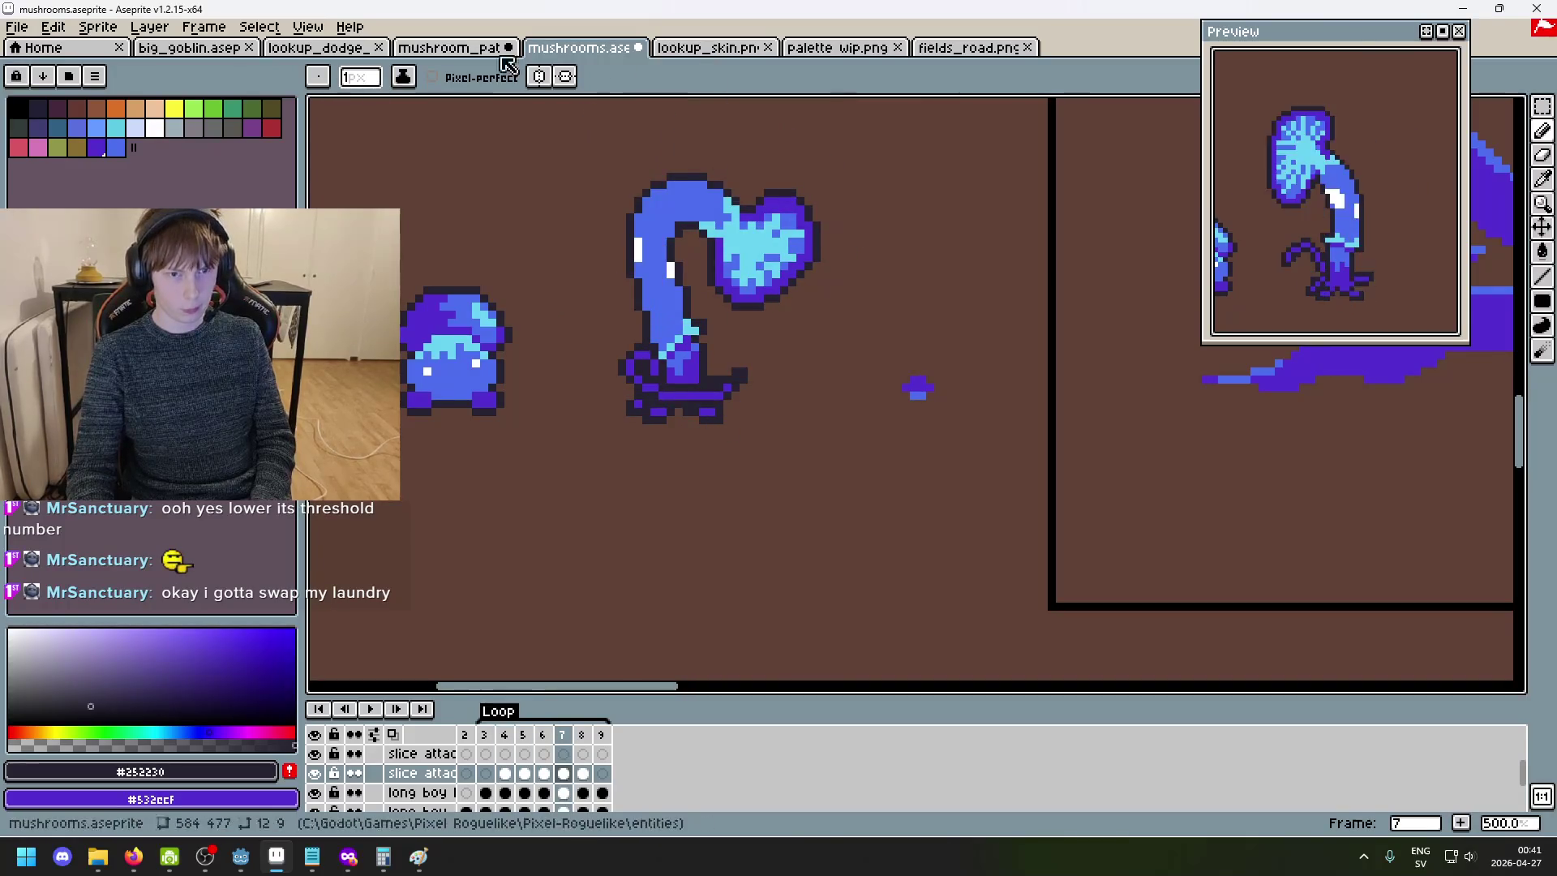
pyautogui.click(194, 53)
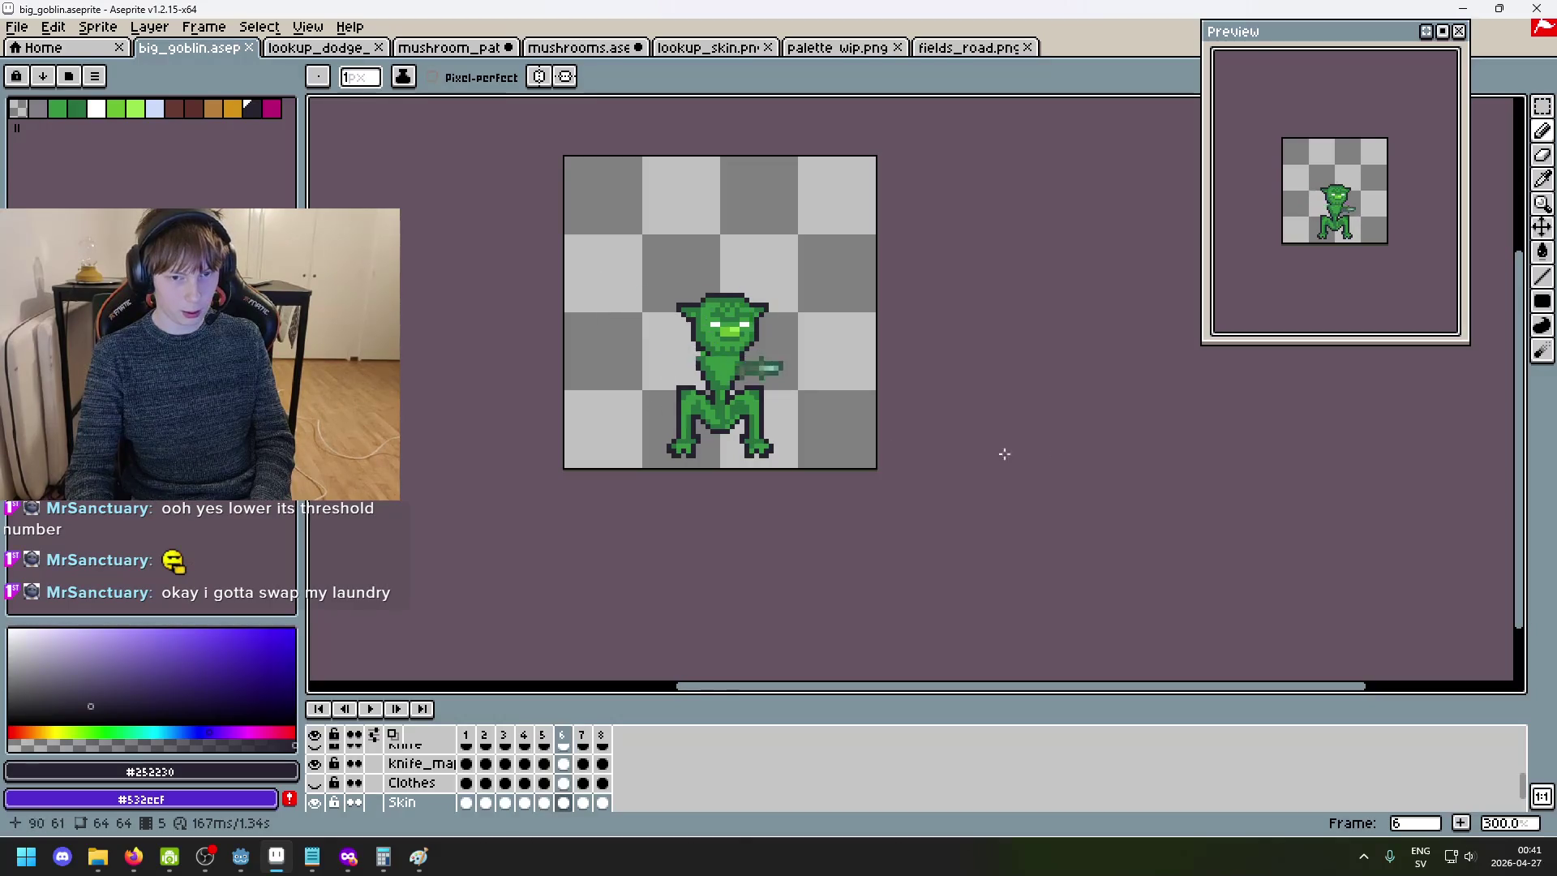
pyautogui.scroll(-3, 427, 803)
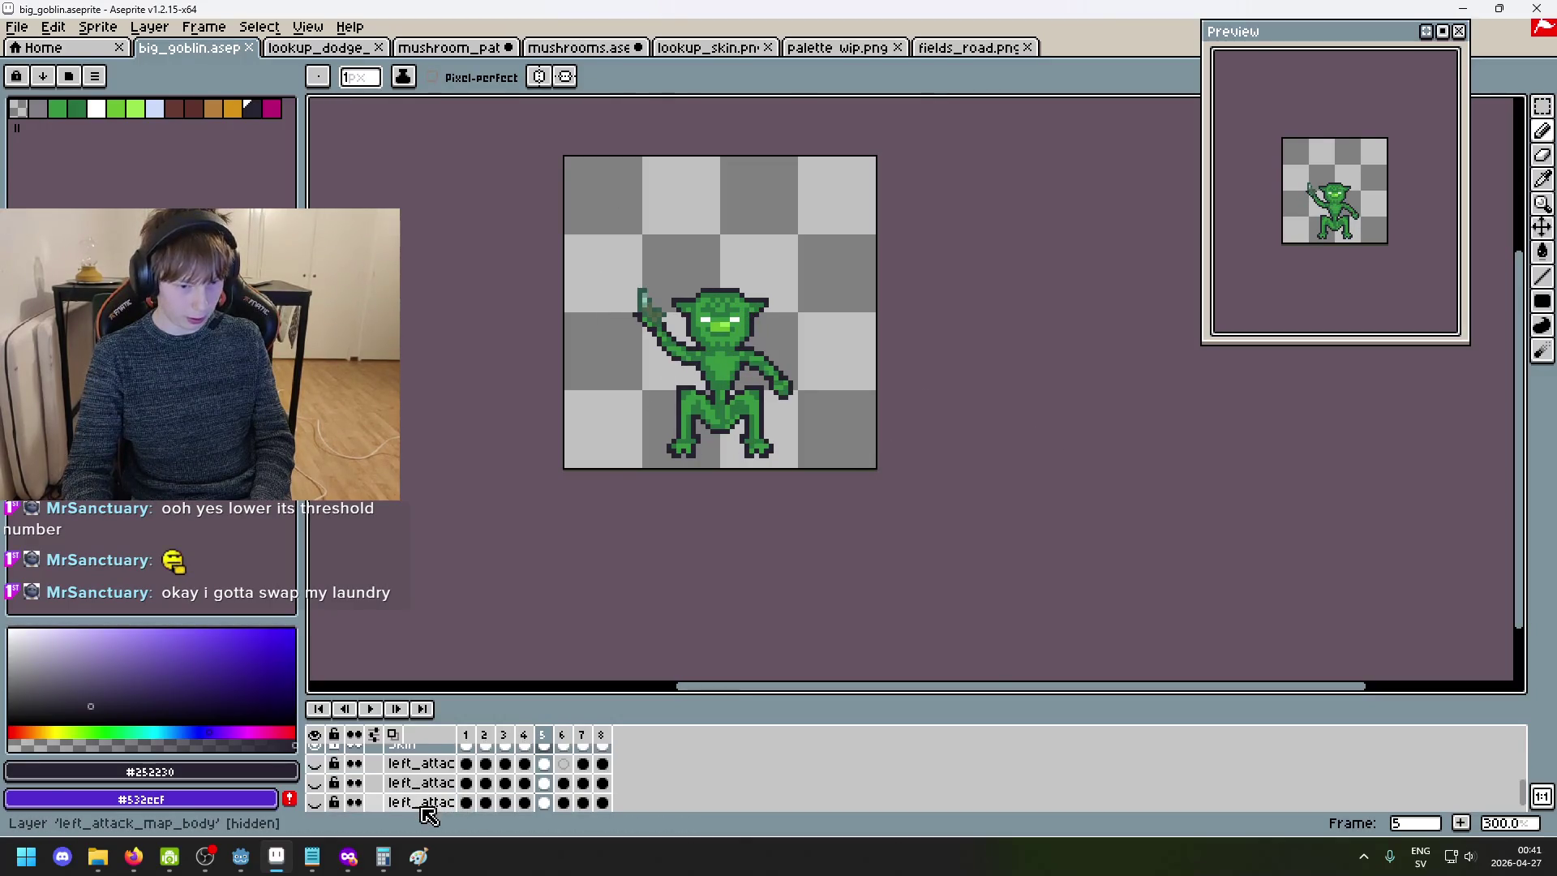
pyautogui.scroll(-5, 425, 802)
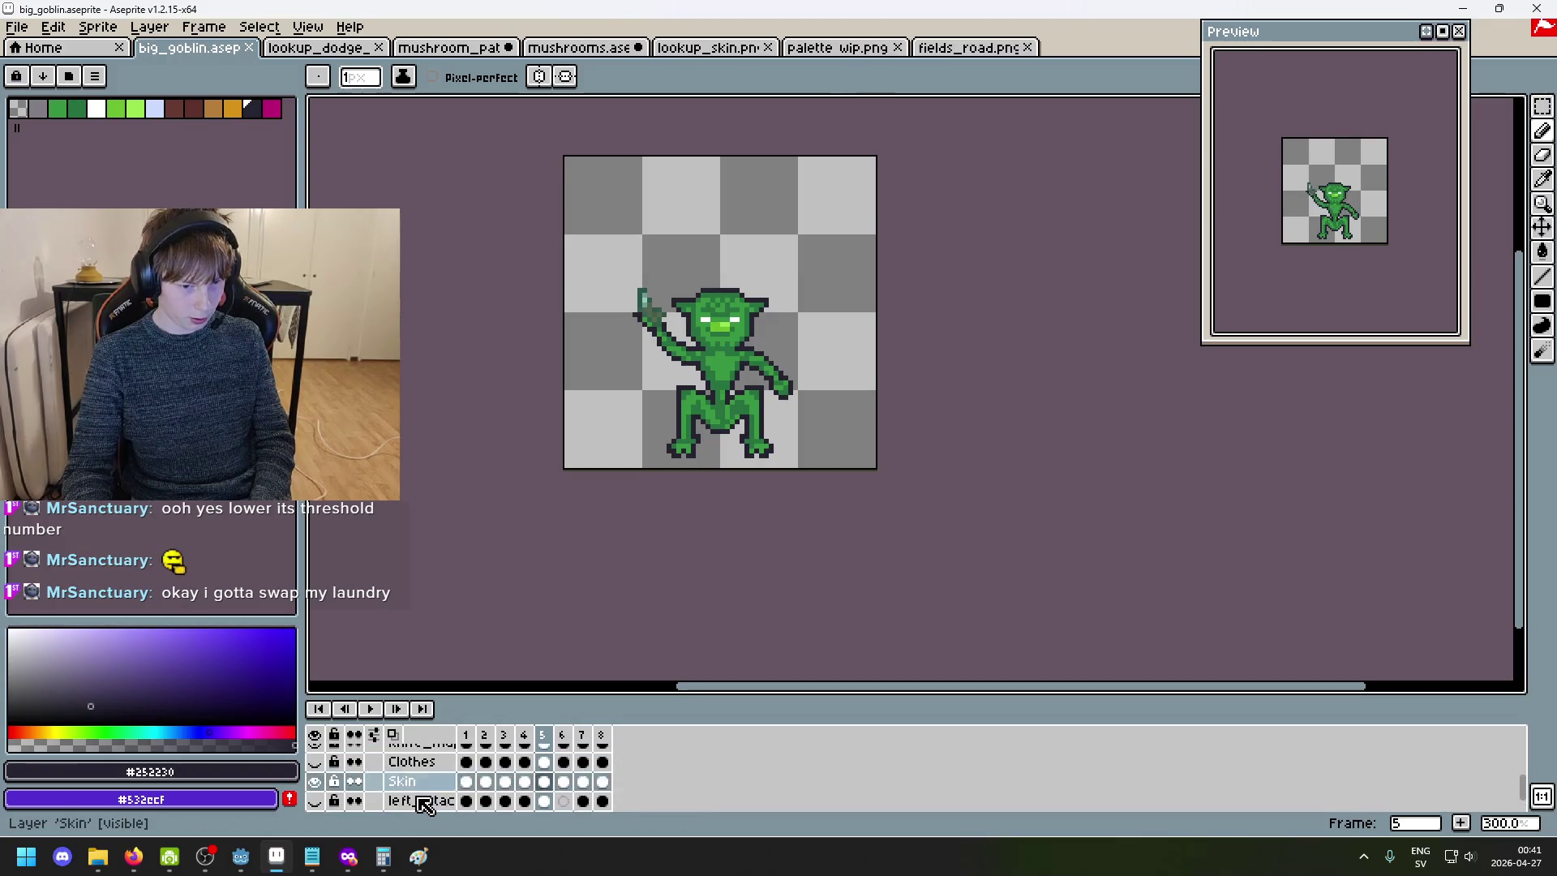
pyautogui.scroll(-1, 430, 800)
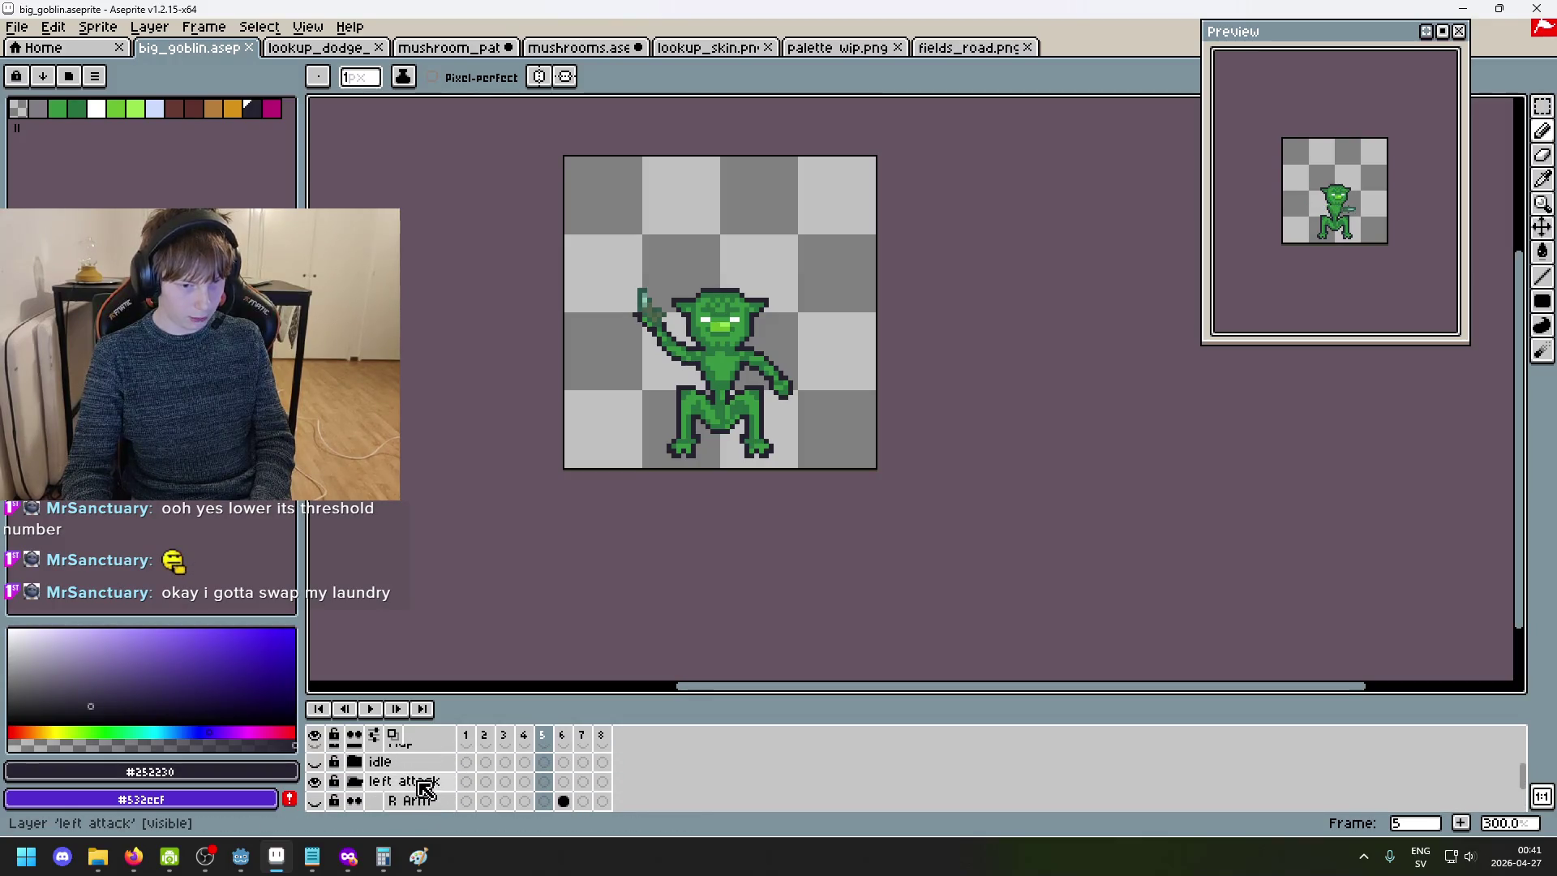
pyautogui.scroll(8, 424, 789)
pyautogui.click(524, 800)
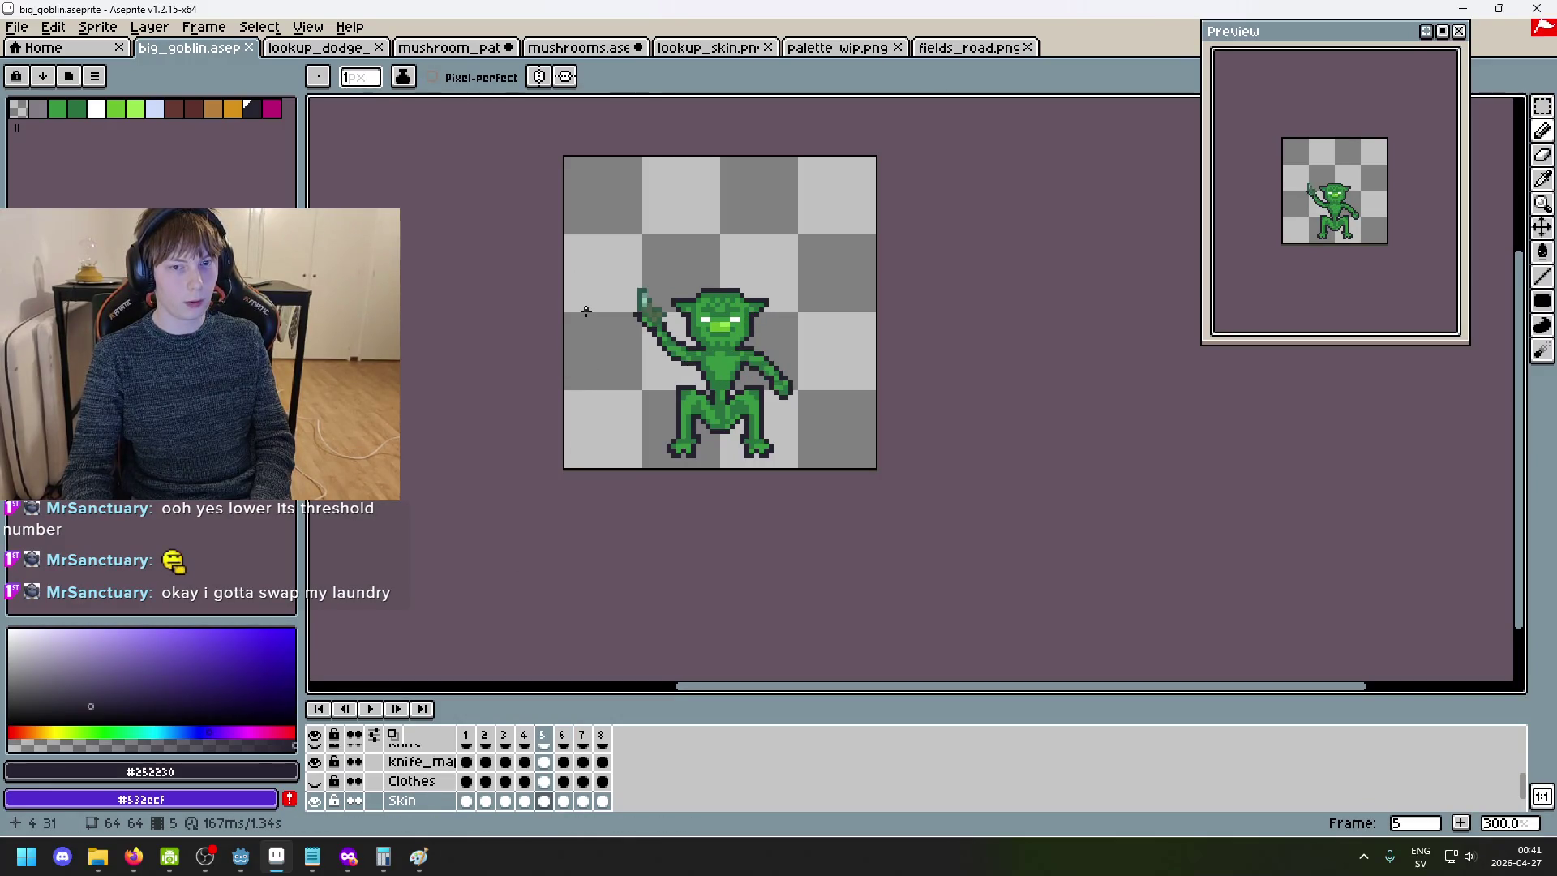
pyautogui.press('Right')
pyautogui.press('Left')
pyautogui.scroll(-1, 539, 527)
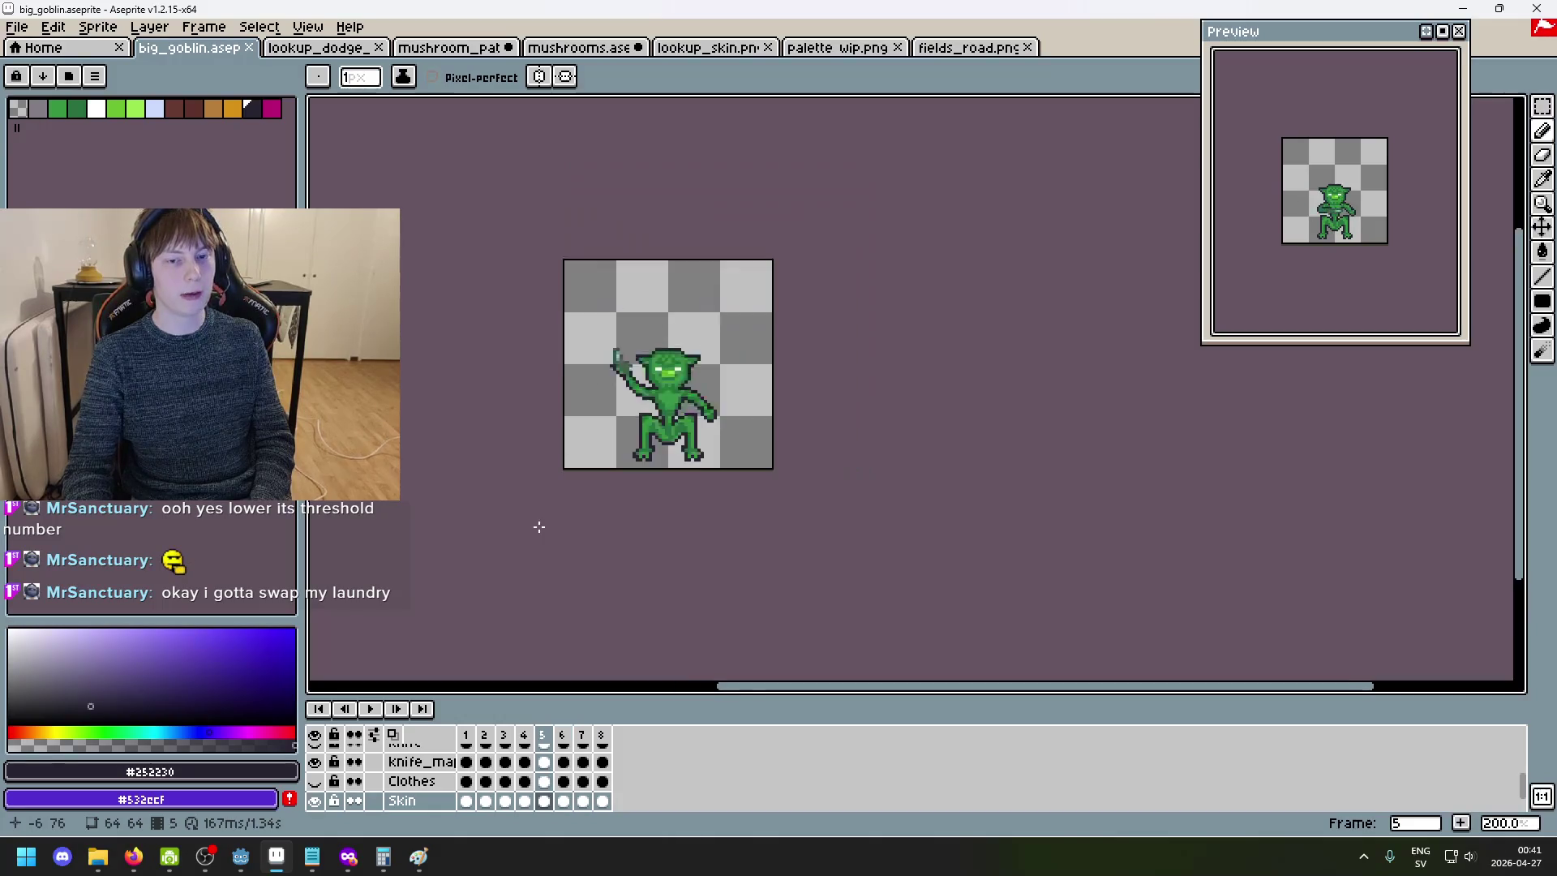
pyautogui.scroll(1, 584, 383)
pyautogui.press('Right')
pyautogui.press('Left')
pyautogui.press('Right')
pyautogui.press('Left')
pyautogui.press('Right')
pyautogui.click(734, 47)
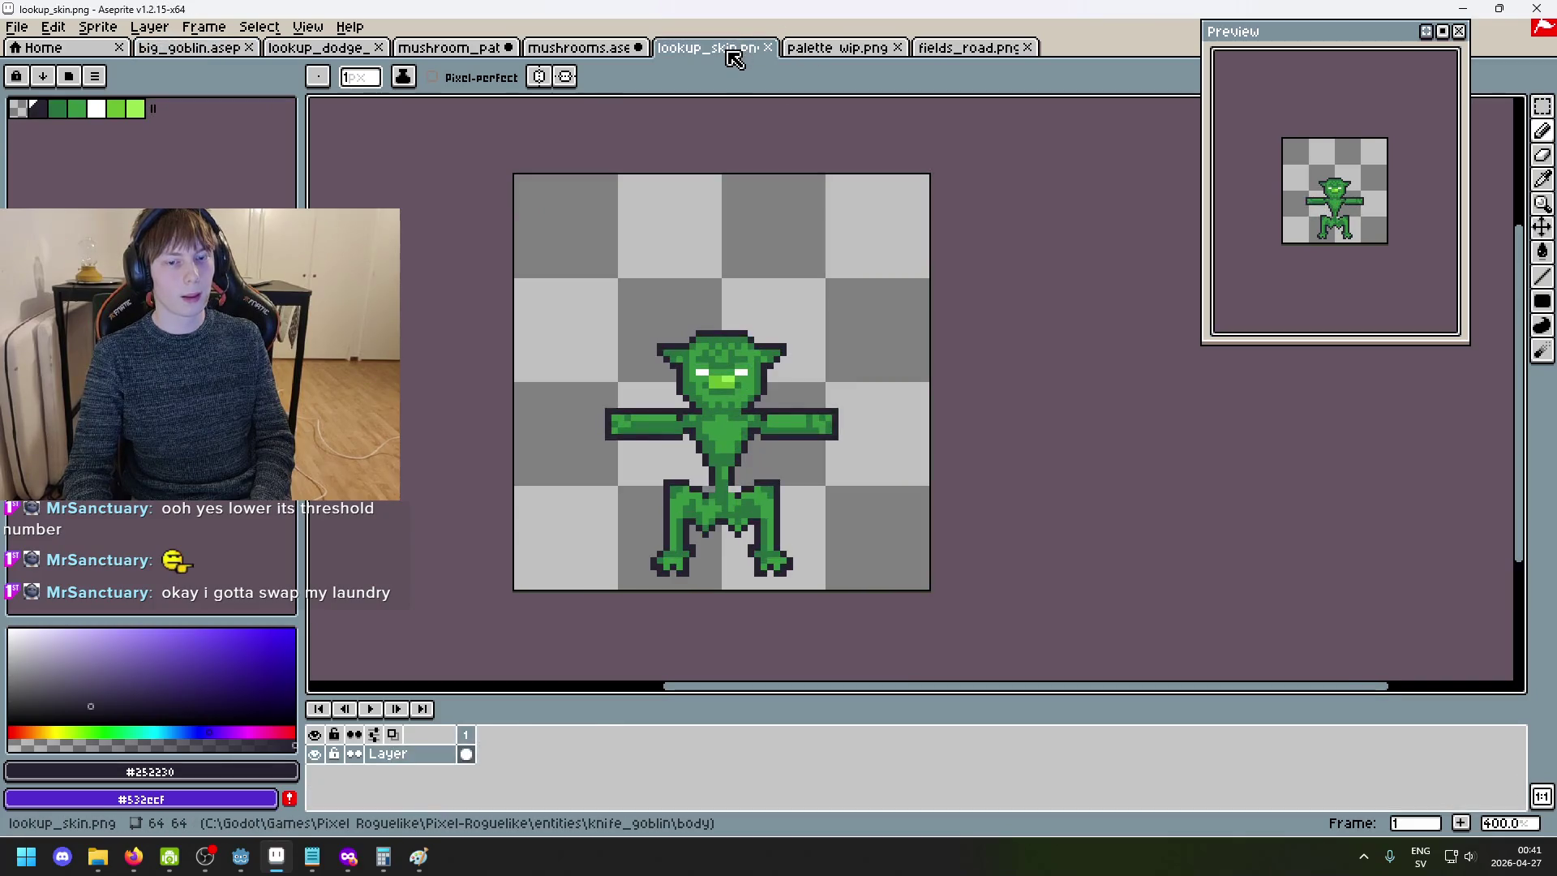
pyautogui.click(839, 49)
pyautogui.click(572, 49)
pyautogui.press('Left')
pyautogui.press('Right')
pyautogui.press('Left')
pyautogui.press('Right')
pyautogui.press('Left')
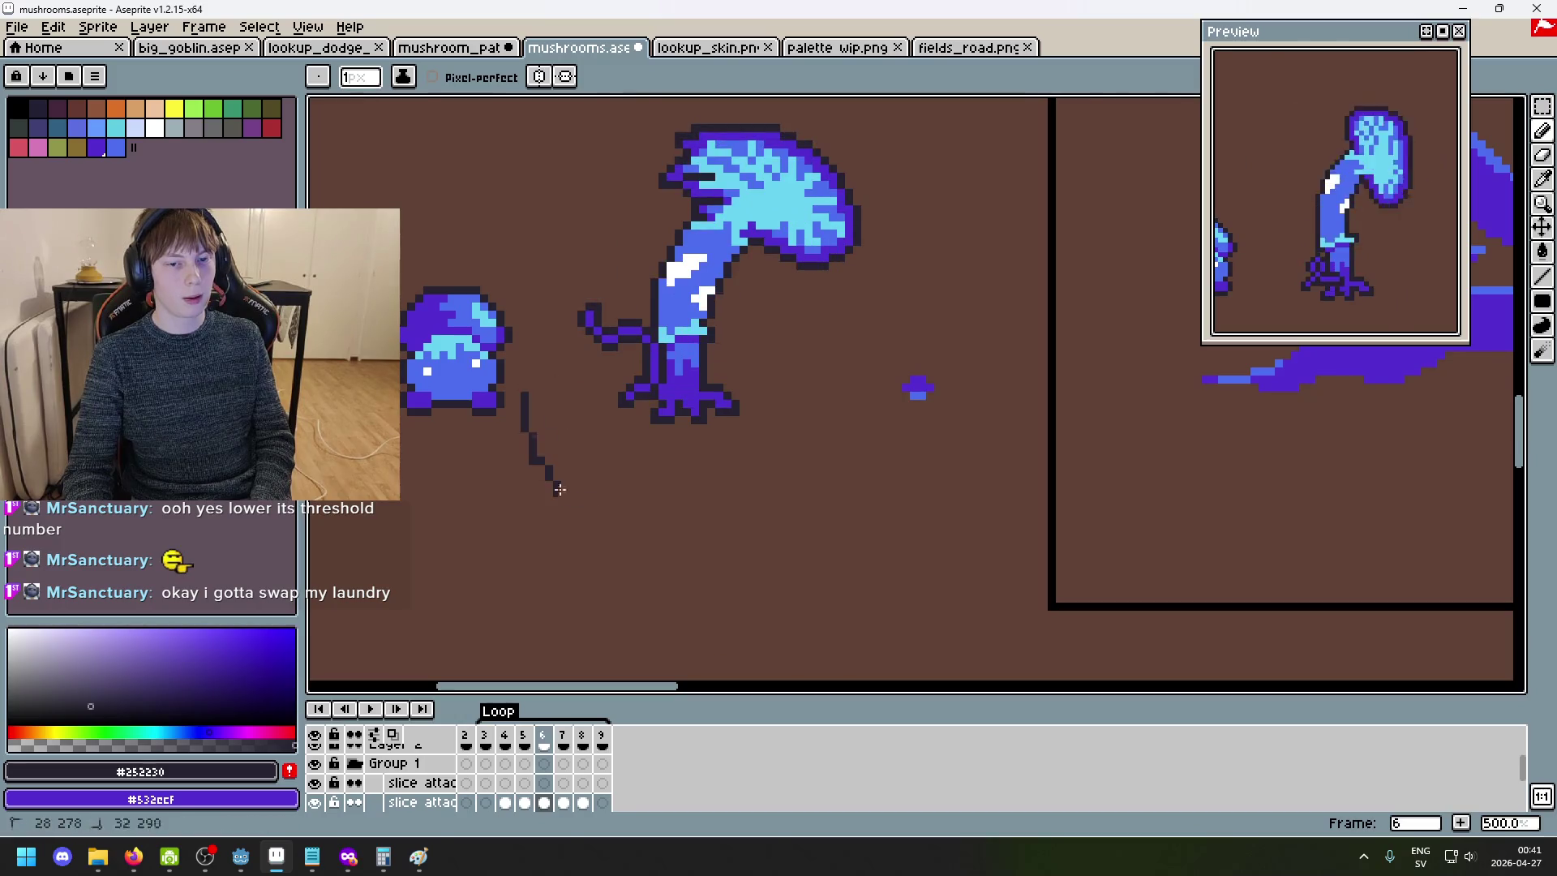
# - On frame 5, draw dark strokes below the small mushroom, undoing the stray one
pyautogui.press('Left')
pyautogui.moveTo(538, 410); pyautogui.dragTo(619, 503)
pyautogui.hotkey('ctrl', 'z')
pyautogui.moveTo(538, 416); pyautogui.dragTo(628, 485)
pyautogui.scroll(-4, 598, 463)
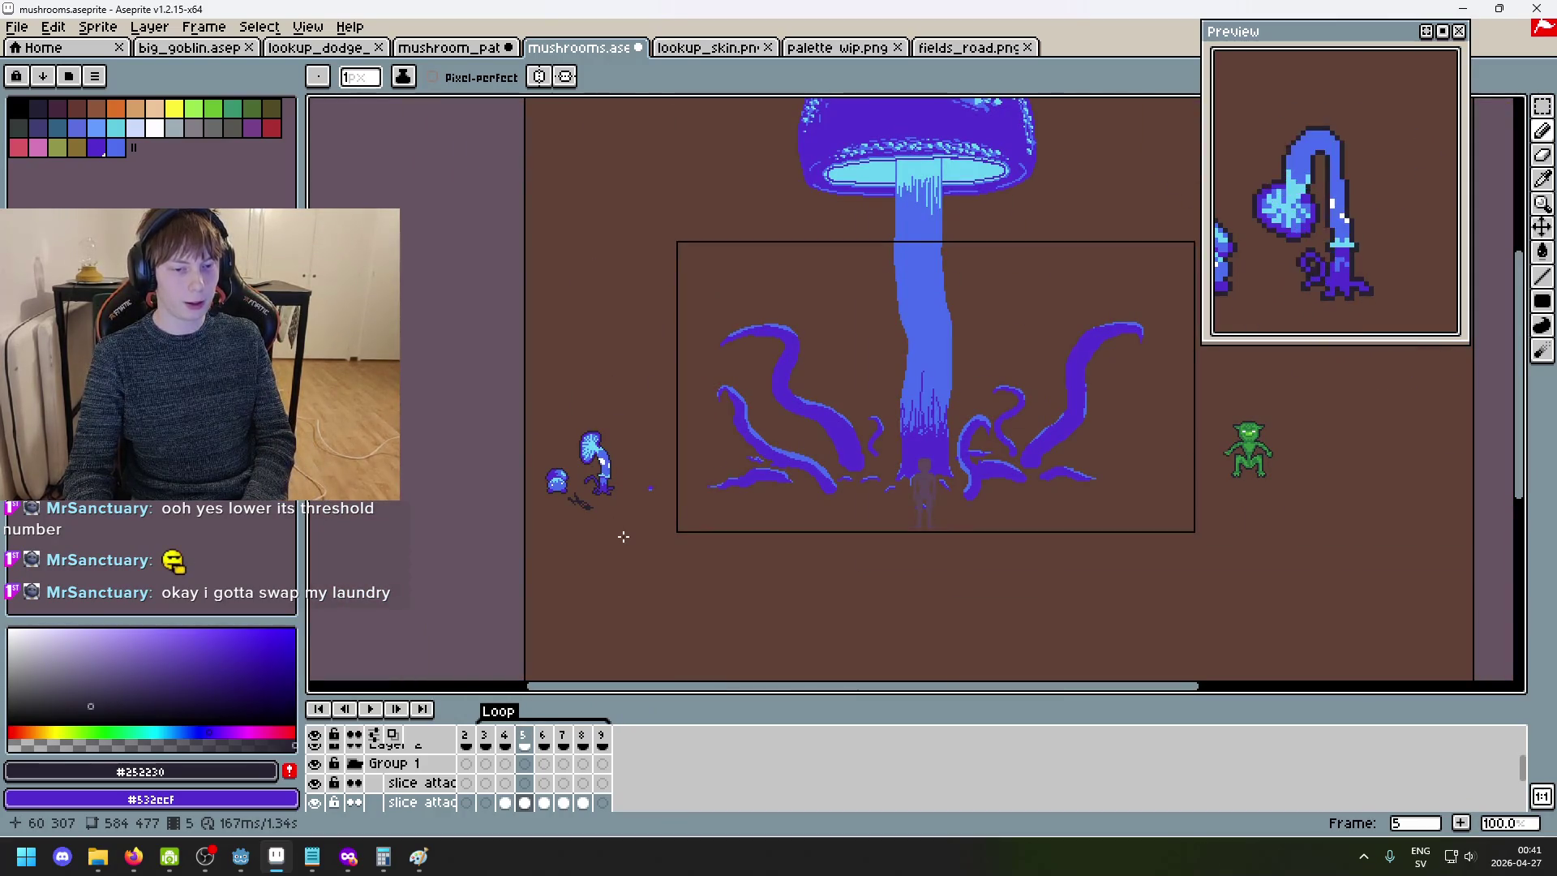
# - Make slice attack right the active layer and bring the small mushroom creature into view
pyautogui.doubleClick(408, 802)
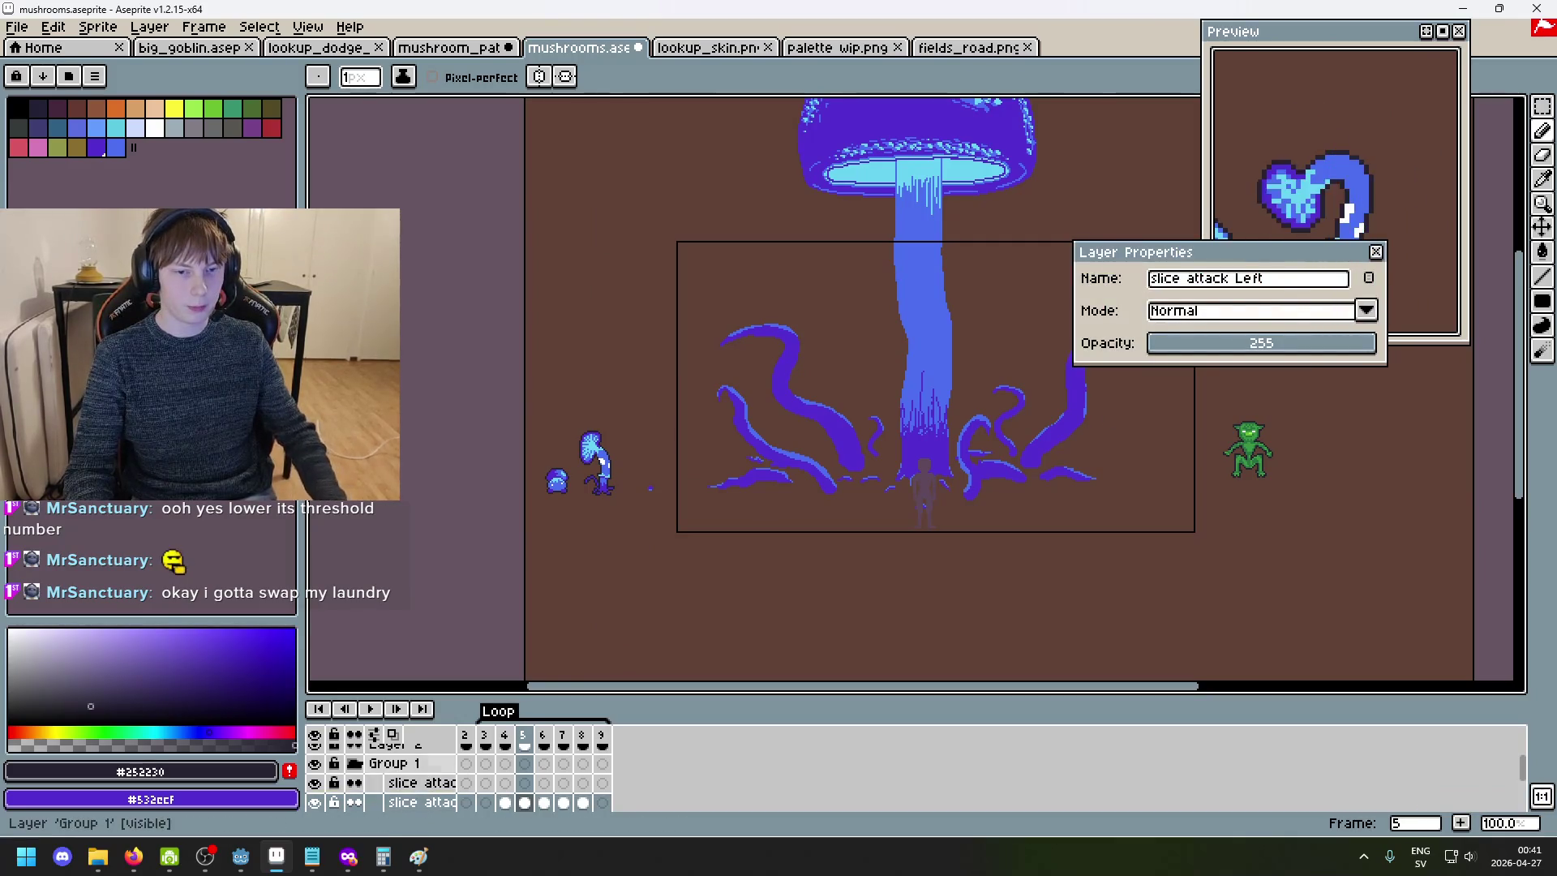
pyautogui.click(1376, 252)
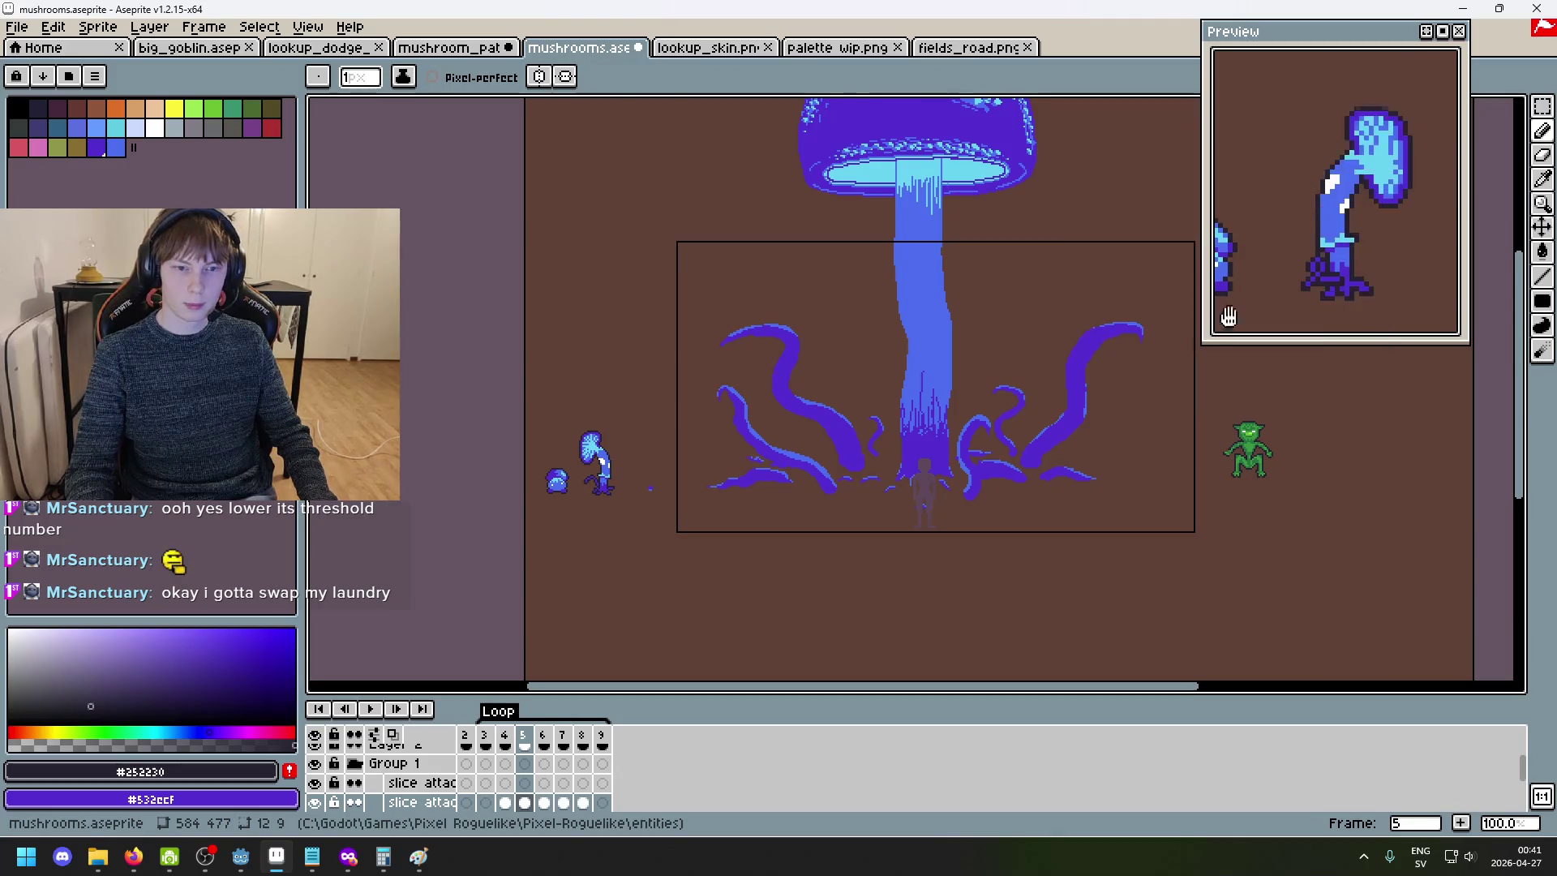
pyautogui.scroll(5, 606, 539)
pyautogui.click(415, 783)
pyautogui.moveTo(640, 314); pyautogui.dragTo(700, 382)
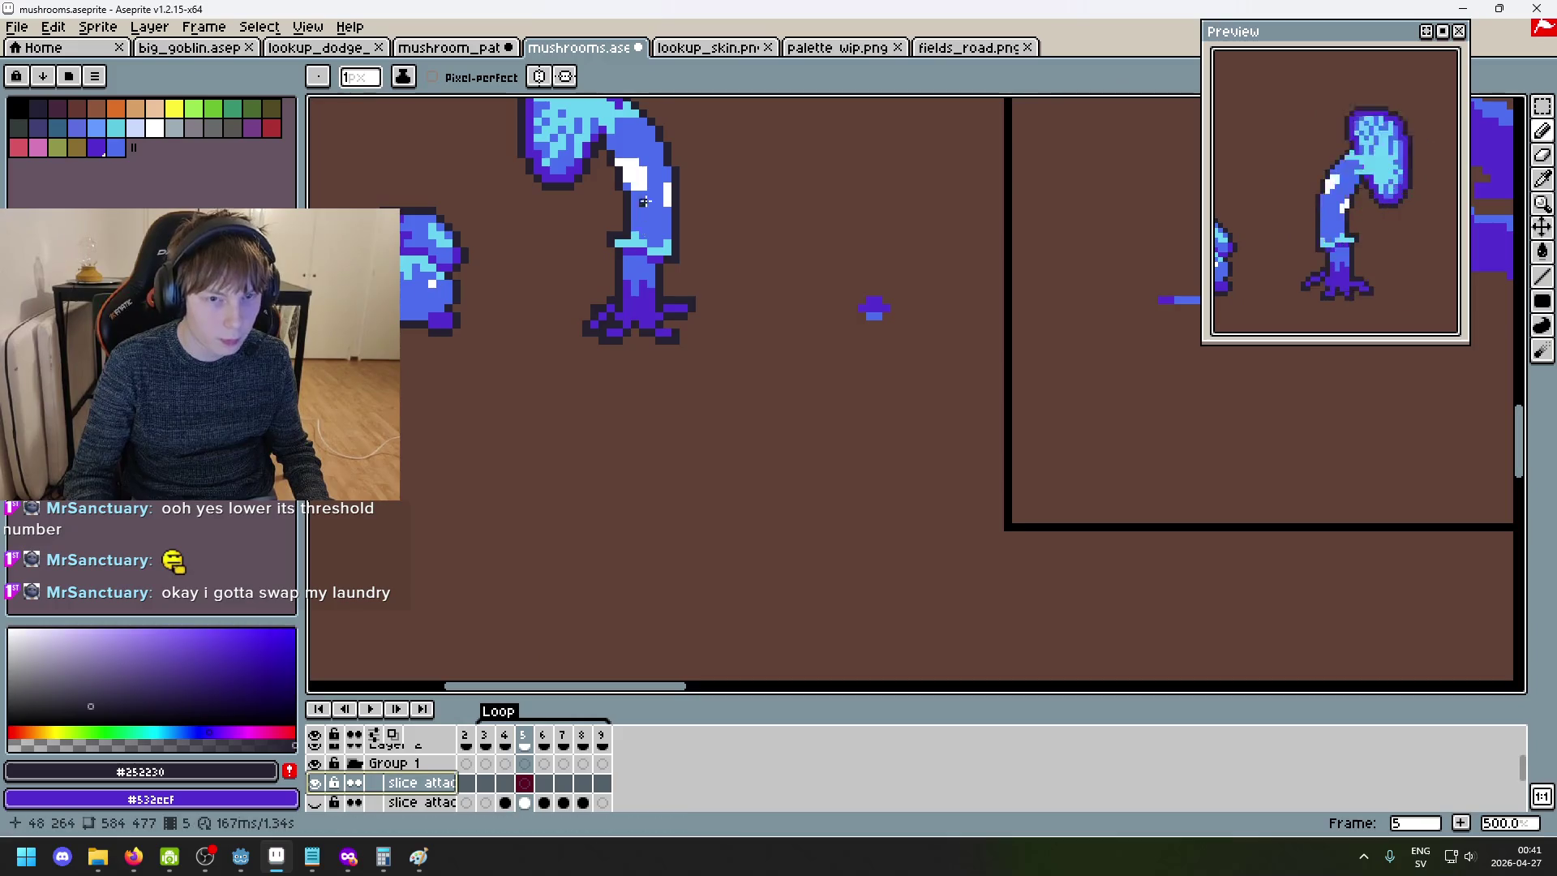
pyautogui.scroll(5, 847, 347)
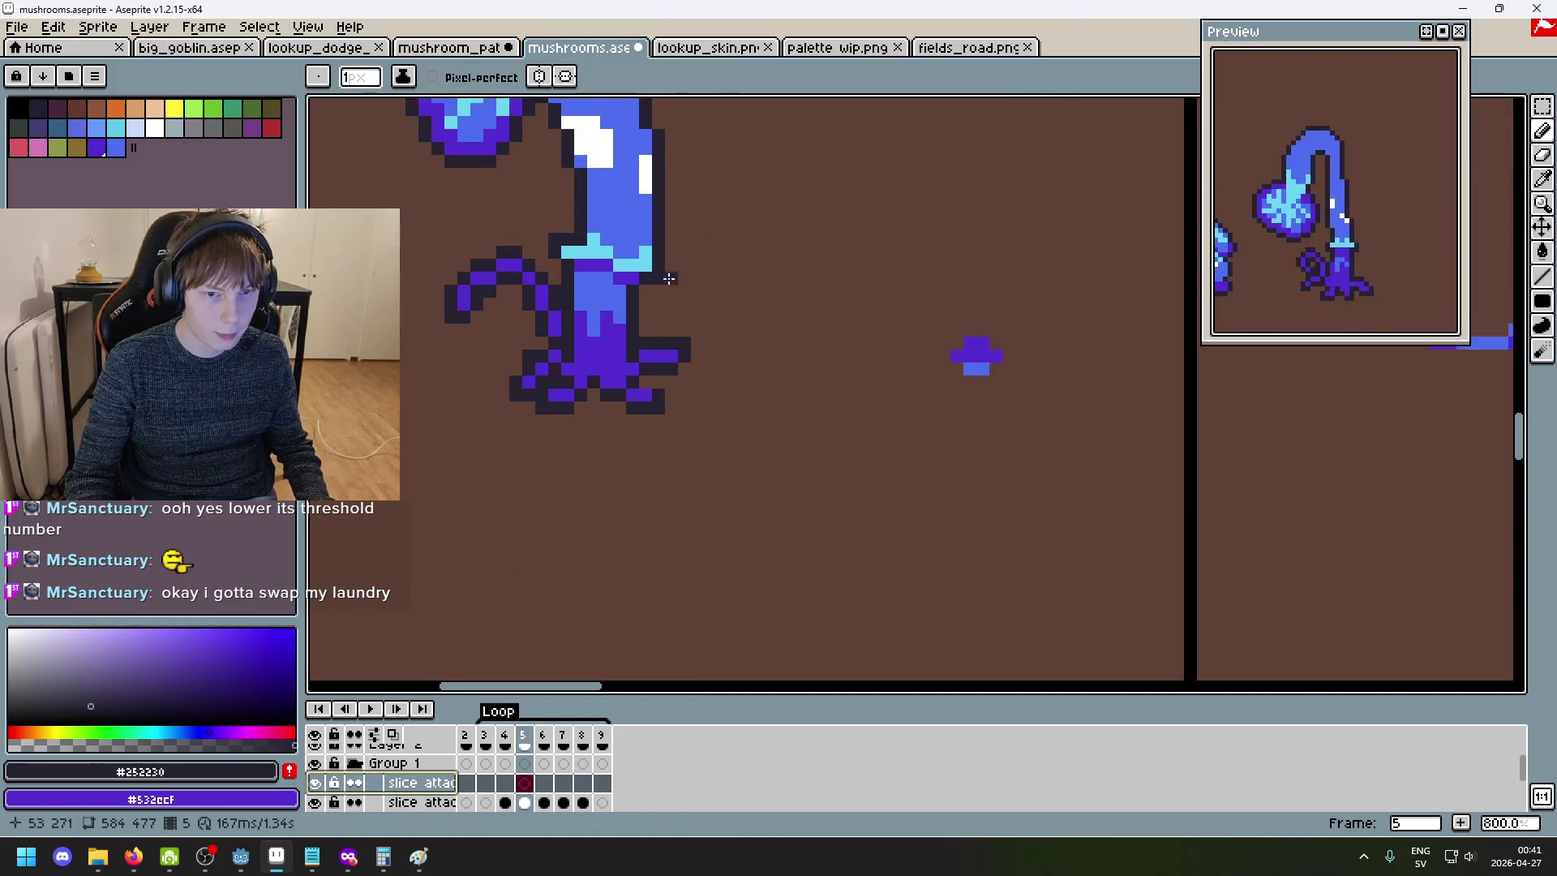
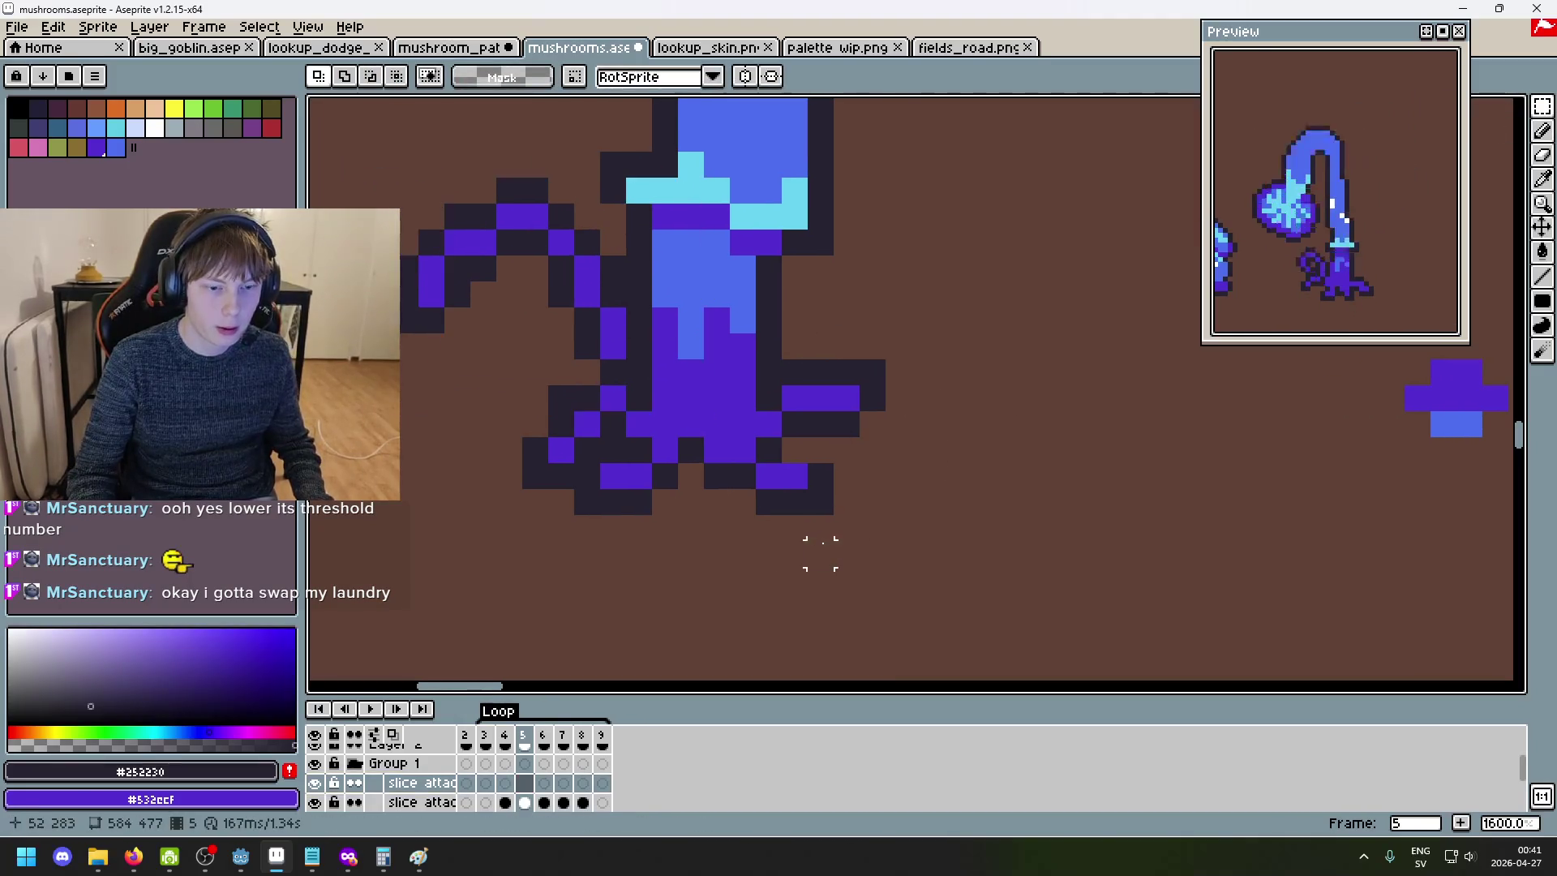
# - On frame 4, select the stem and left root-tendril area on the 'slice attack right' layer
pyautogui.press(',')
pyautogui.moveTo(443, 231)
pyautogui.mouseDown()
pyautogui.moveTo(647, 431)
pyautogui.moveTo(678, 437)
pyautogui.mouseUp()
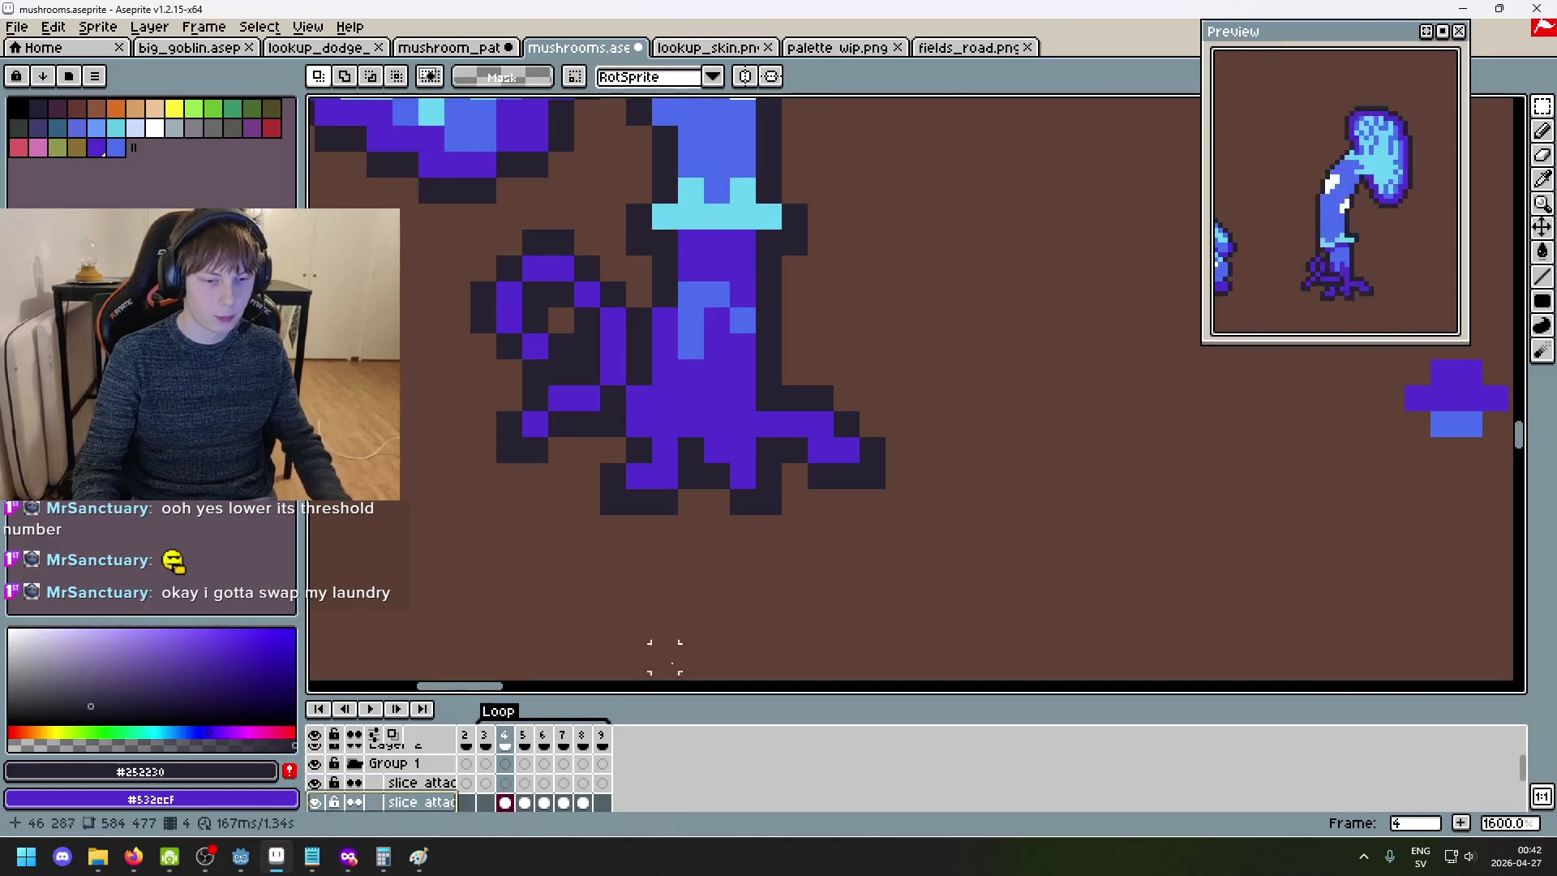
pyautogui.moveTo(708, 596); pyautogui.dragTo(440, 200)
pyautogui.click(438, 784)
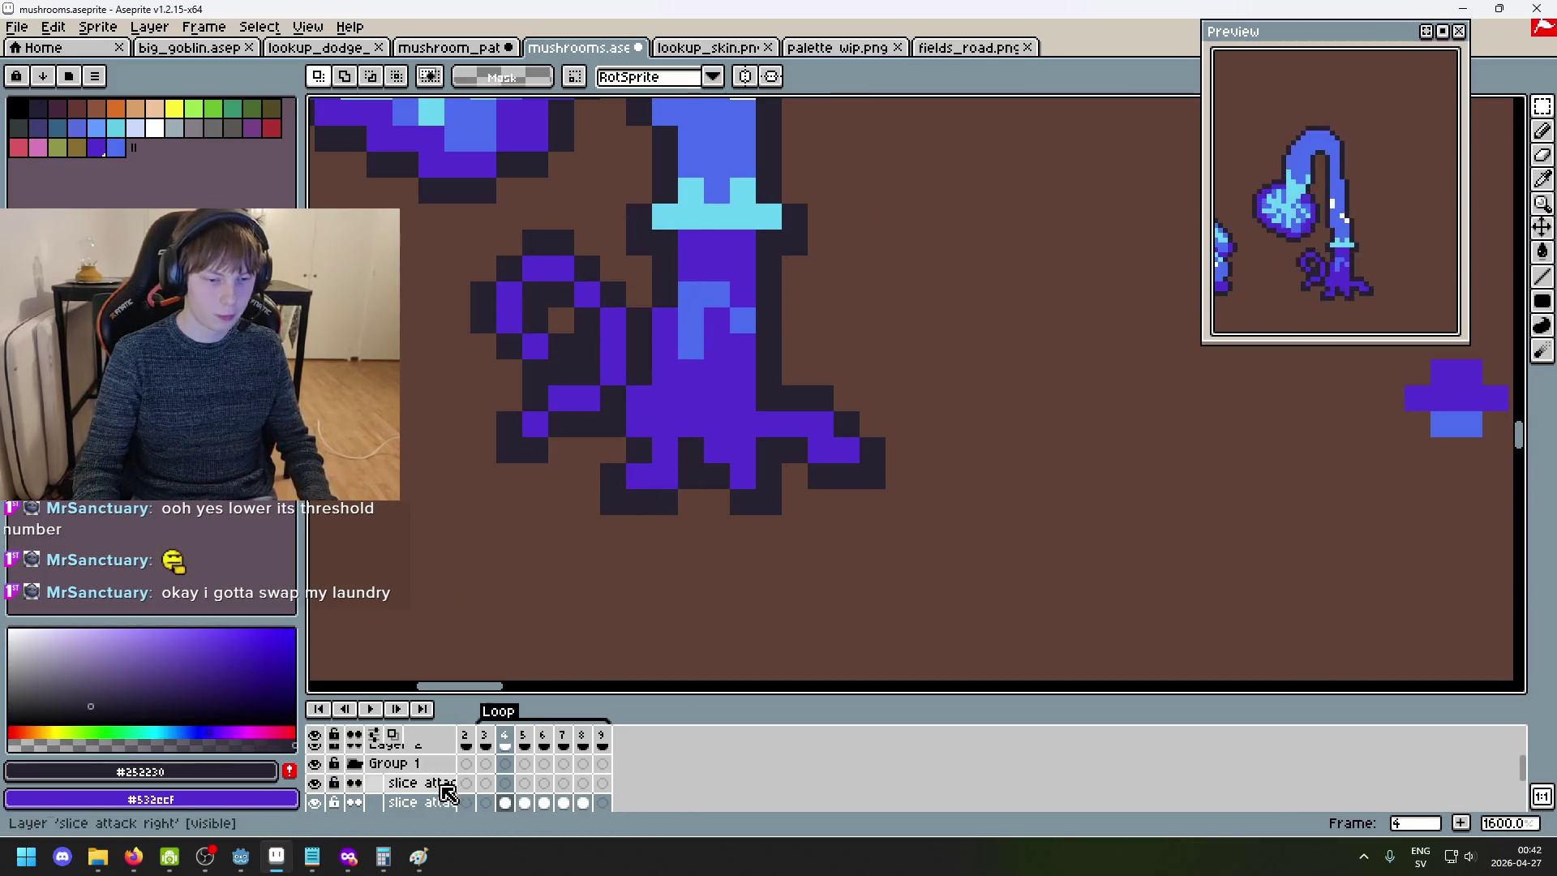
pyautogui.hotkey('ctrl', 't')
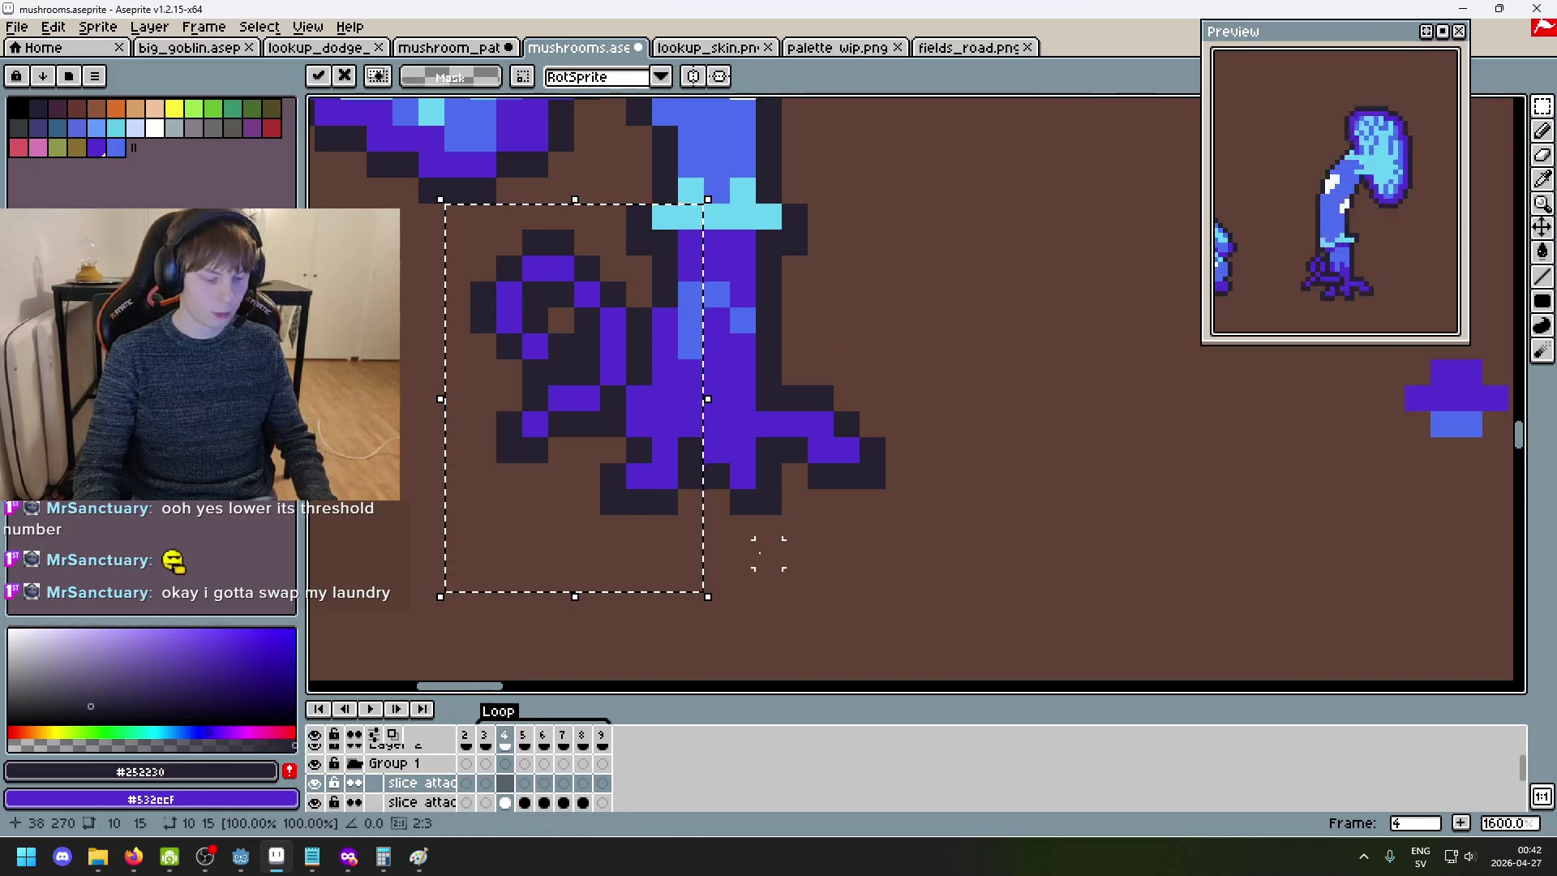
# - Move the selected root tendrils about 192 px right of the stem, commit, and deselect
pyautogui.moveTo(643, 479); pyautogui.dragTo(884, 477)
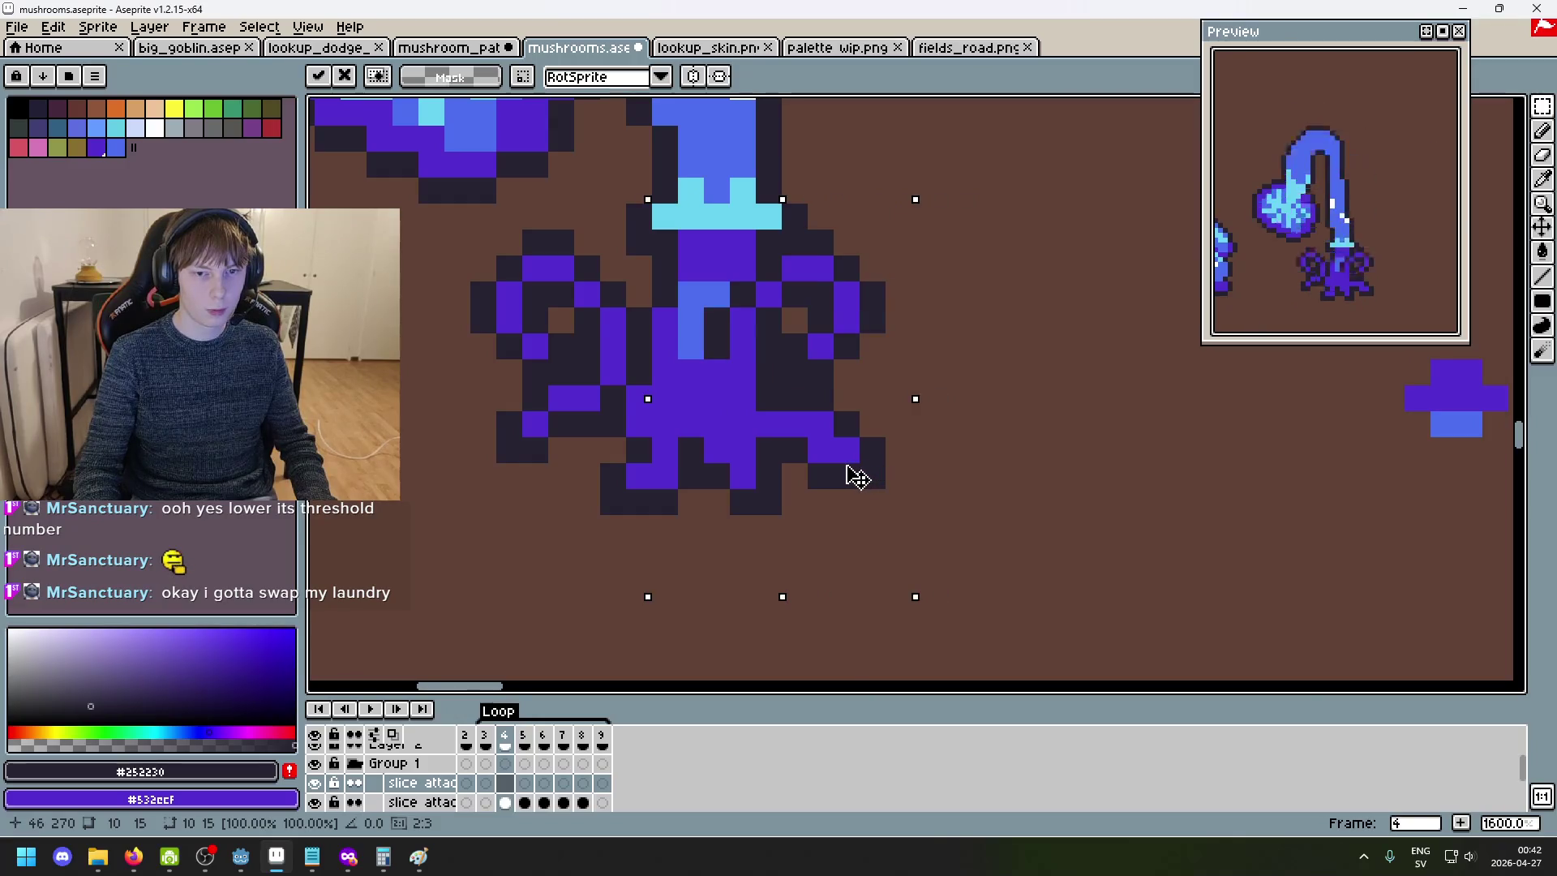
pyautogui.press('Return')
pyautogui.hotkey('ctrl', 'd')
pyautogui.scroll(-4, 716, 657)
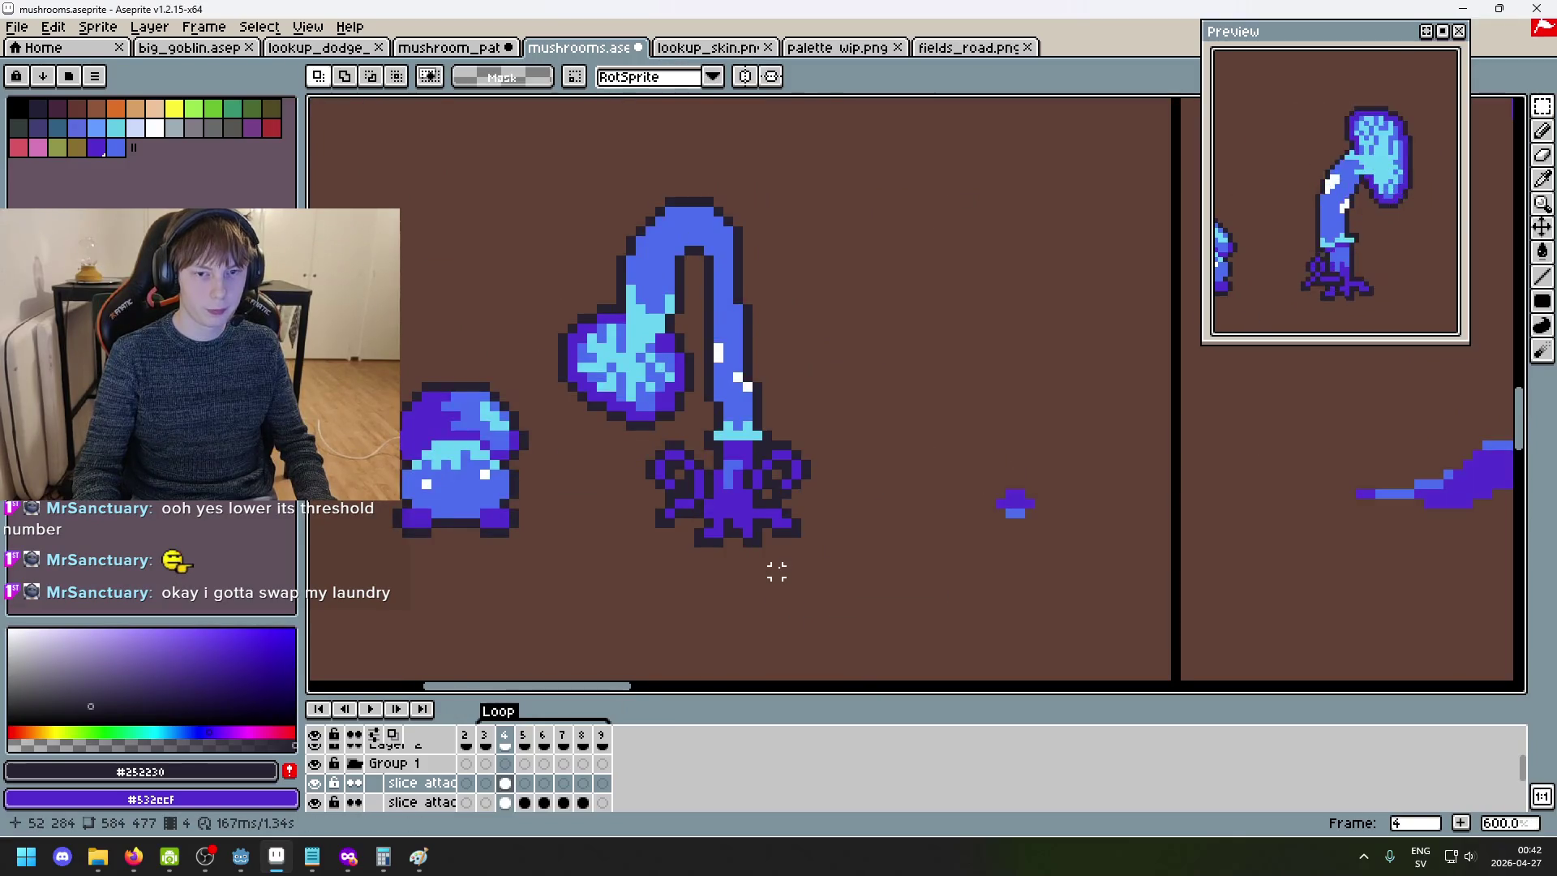
pyautogui.scroll(1, 776, 572)
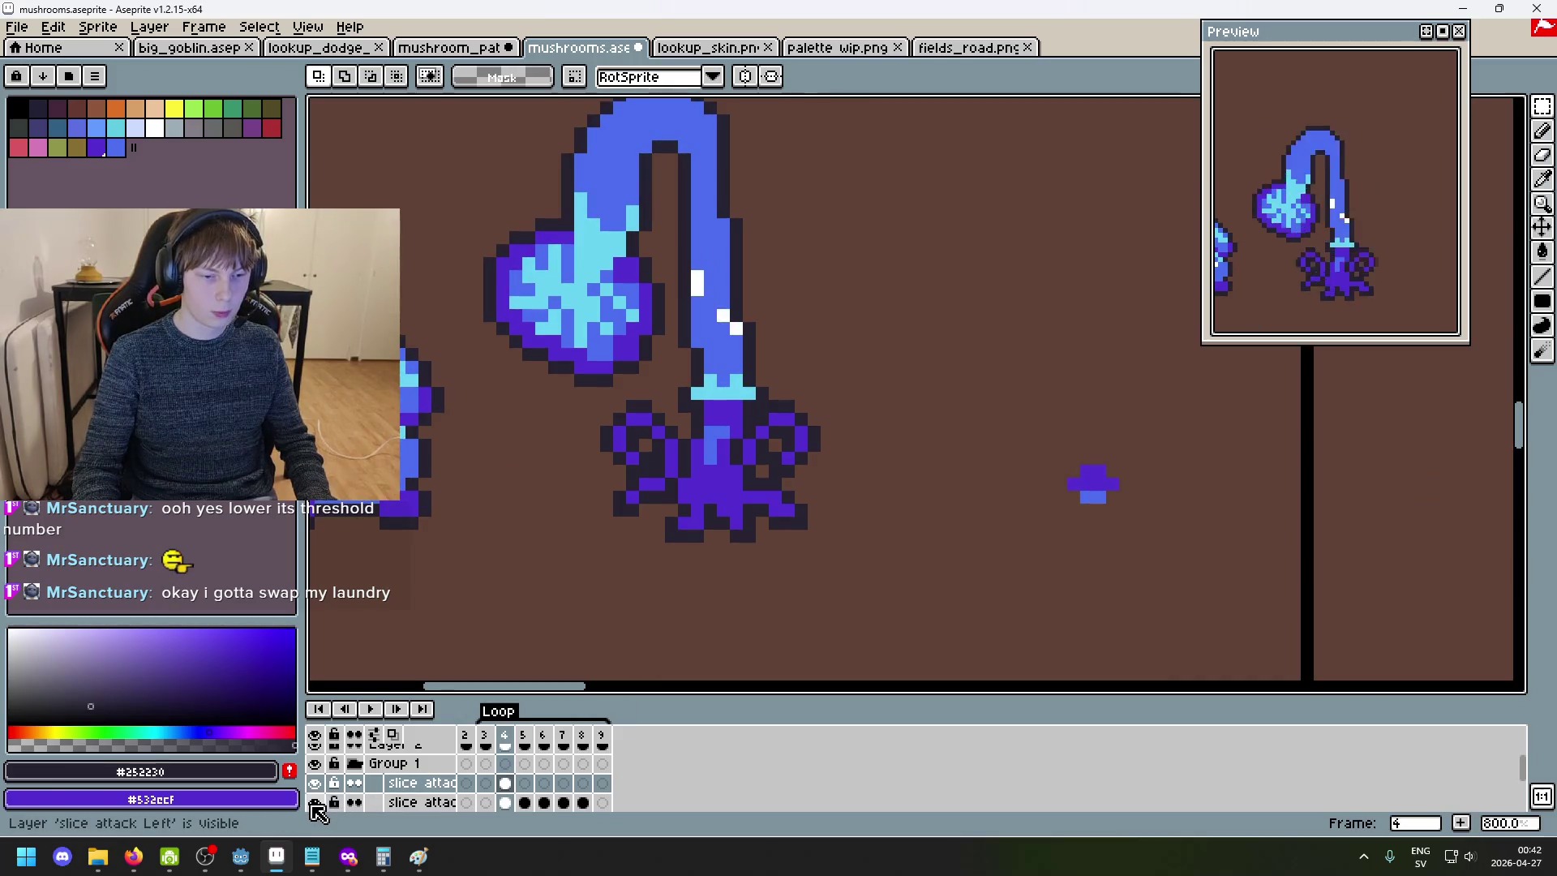
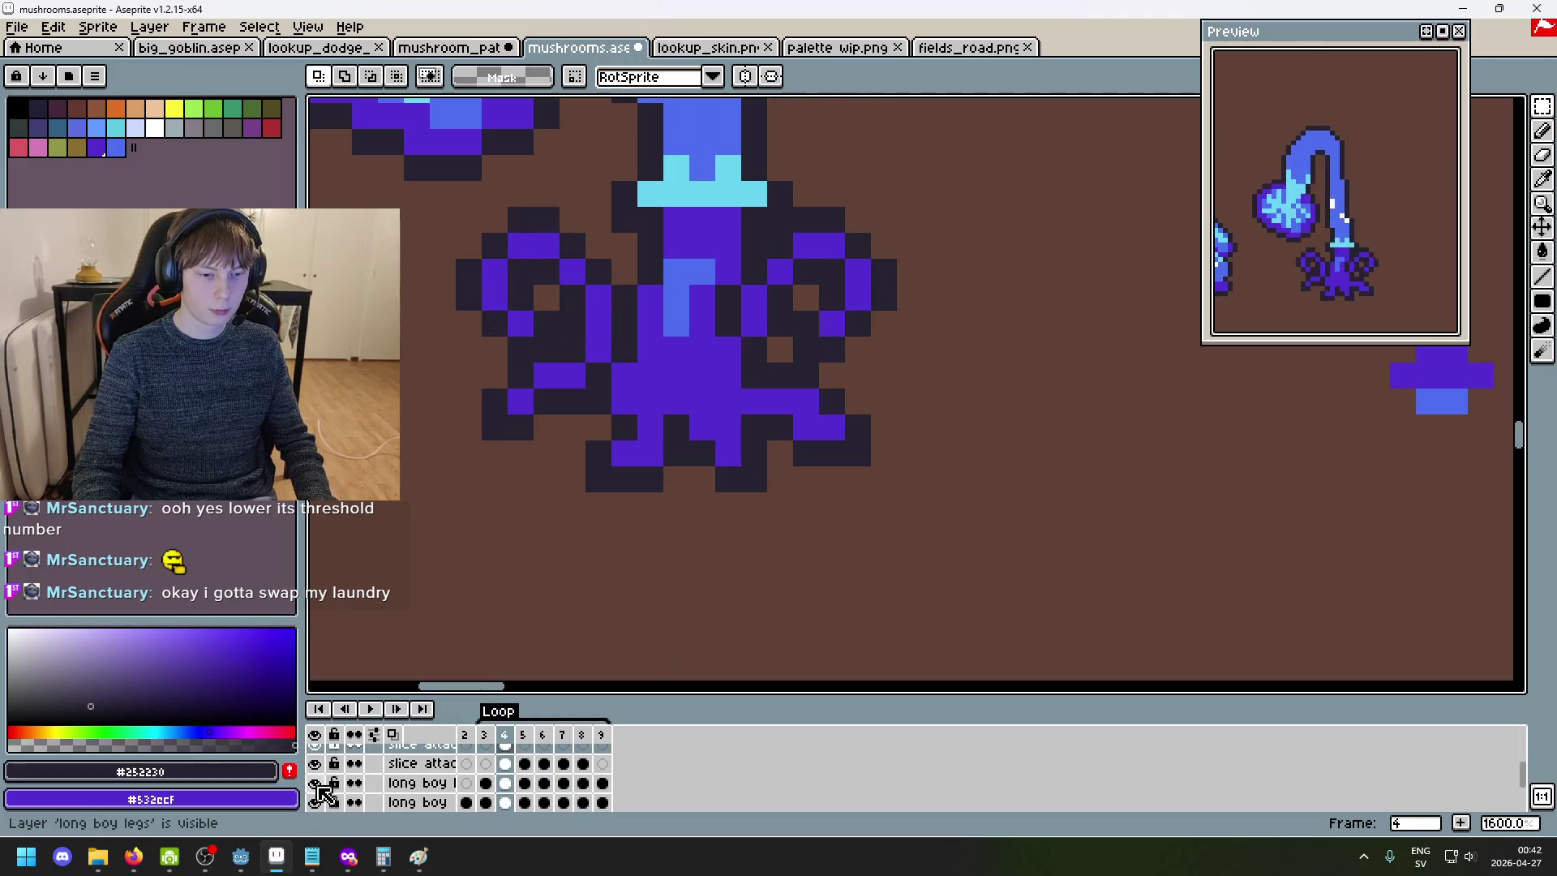
# - Hide the long boy mushroom layers and toggle the slice attack left layer's visibility
pyautogui.moveTo(318, 785); pyautogui.dragTo(316, 763)
pyautogui.click(316, 802)
pyautogui.scroll(-3, 648, 476)
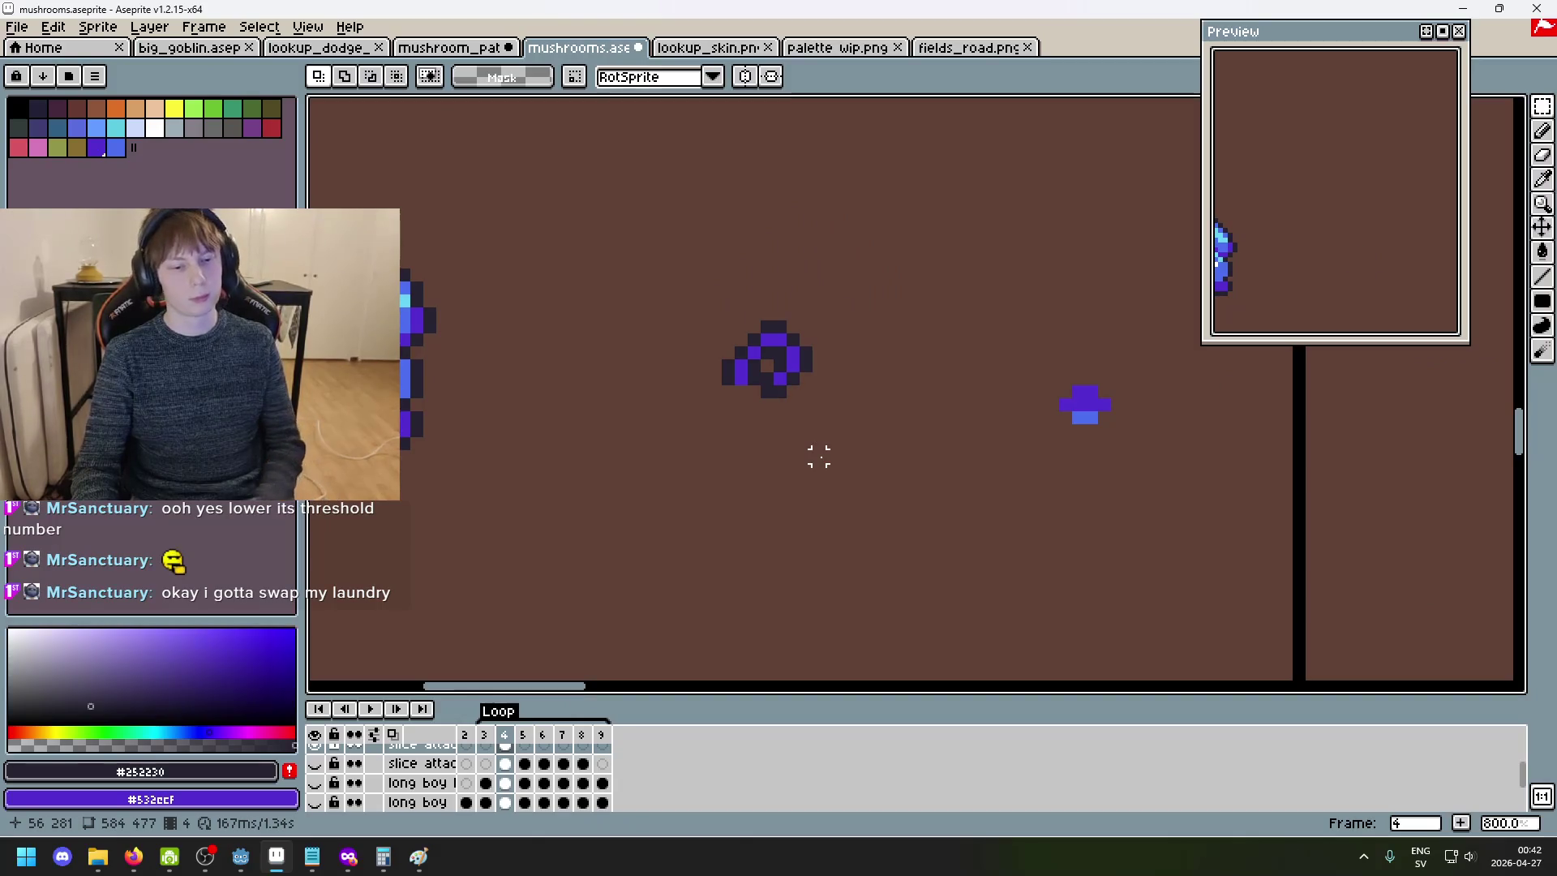
pyautogui.press('Up')
pyautogui.scroll(3, 818, 456)
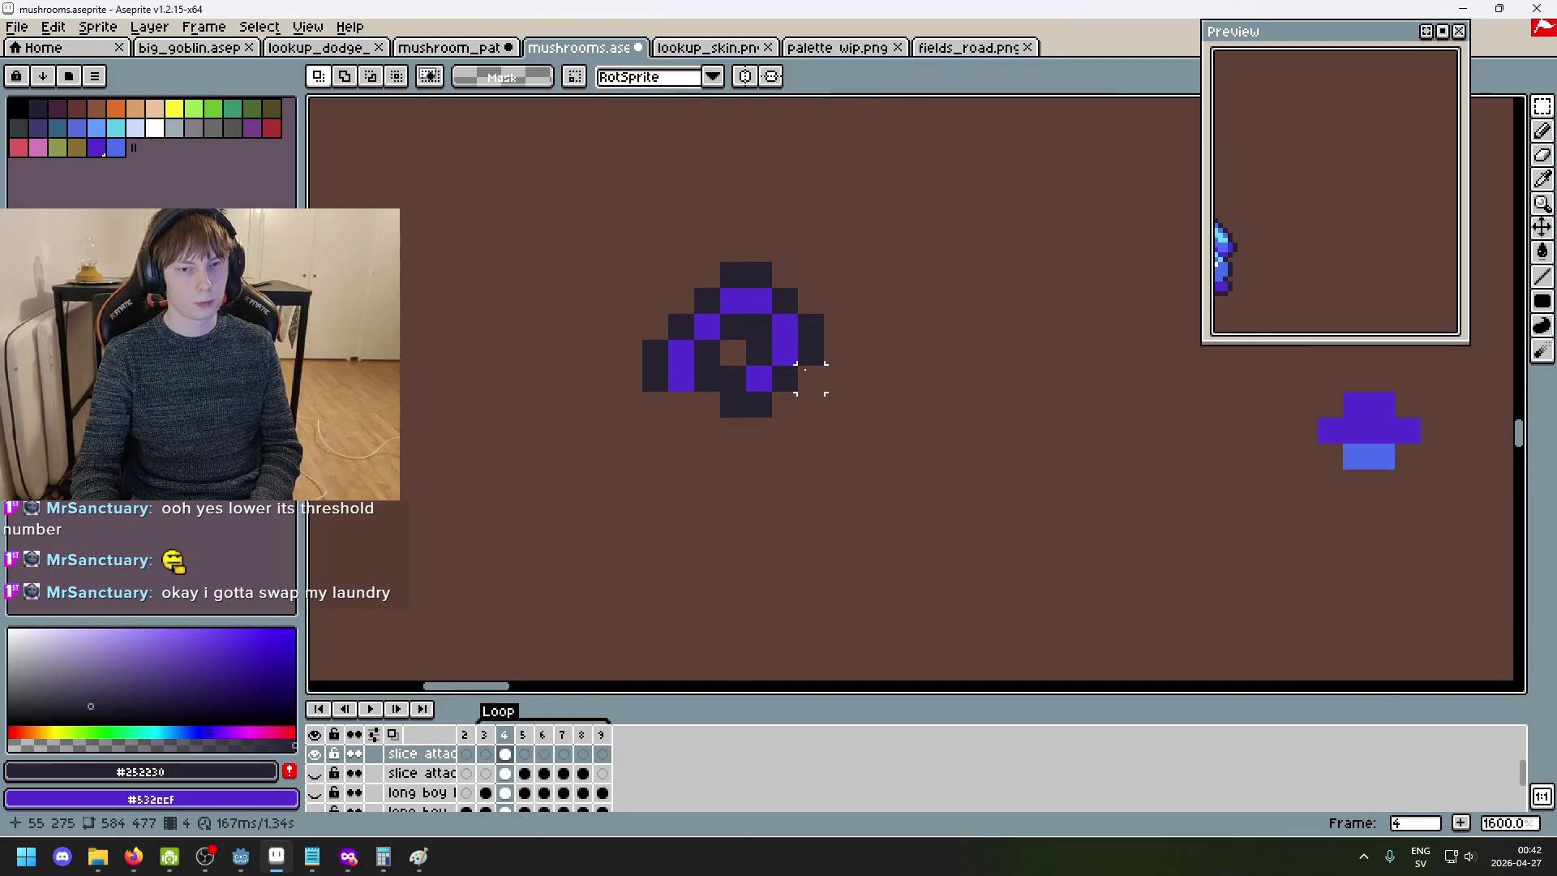
pyautogui.moveTo(810, 431); pyautogui.dragTo(815, 460)
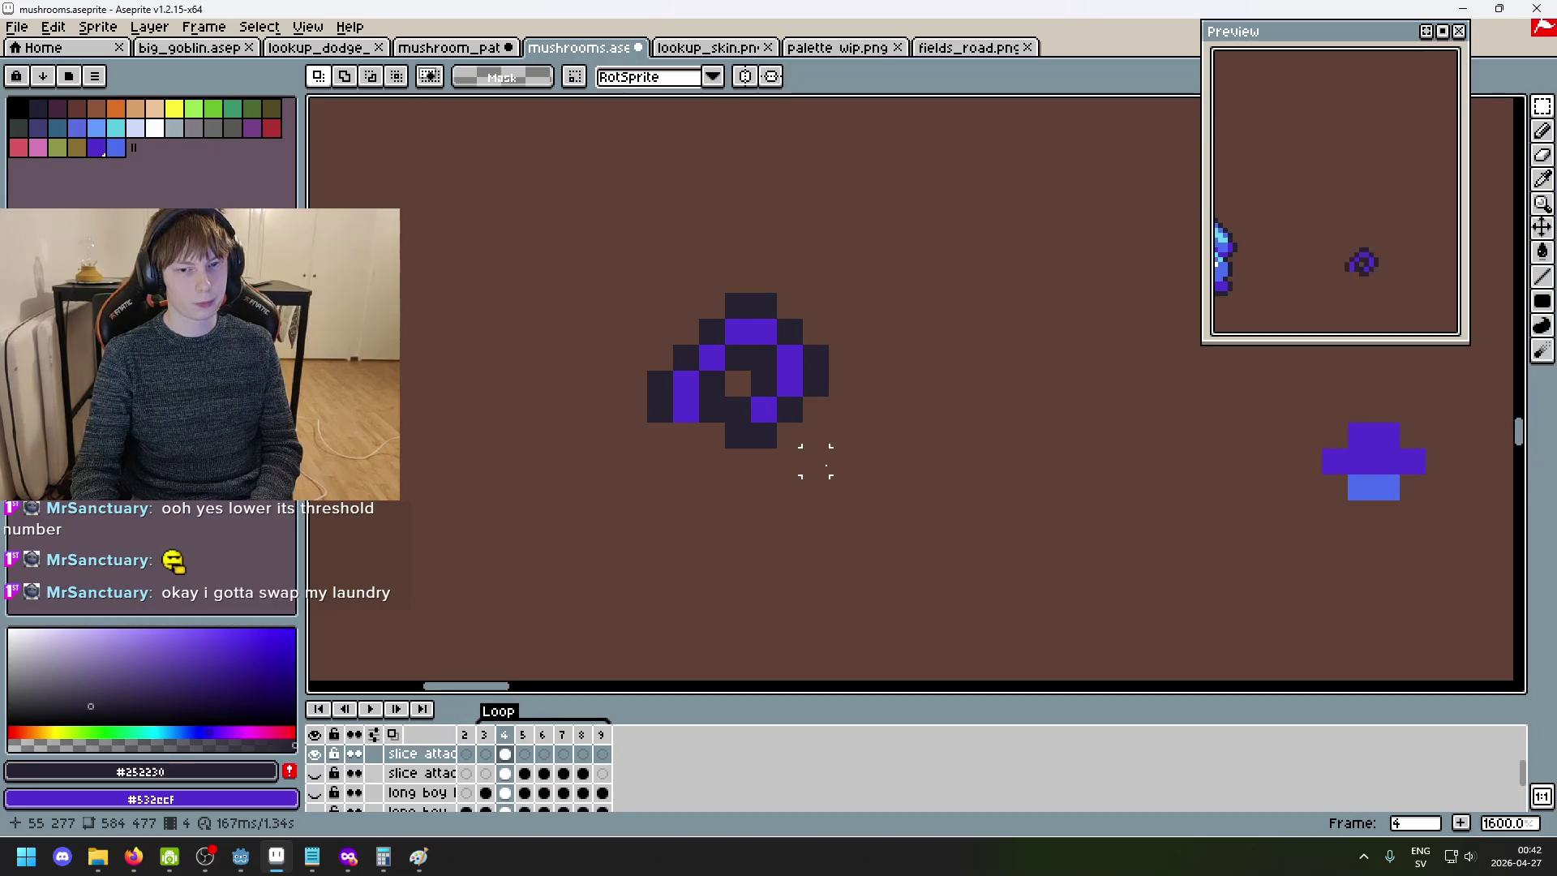
pyautogui.click(315, 774)
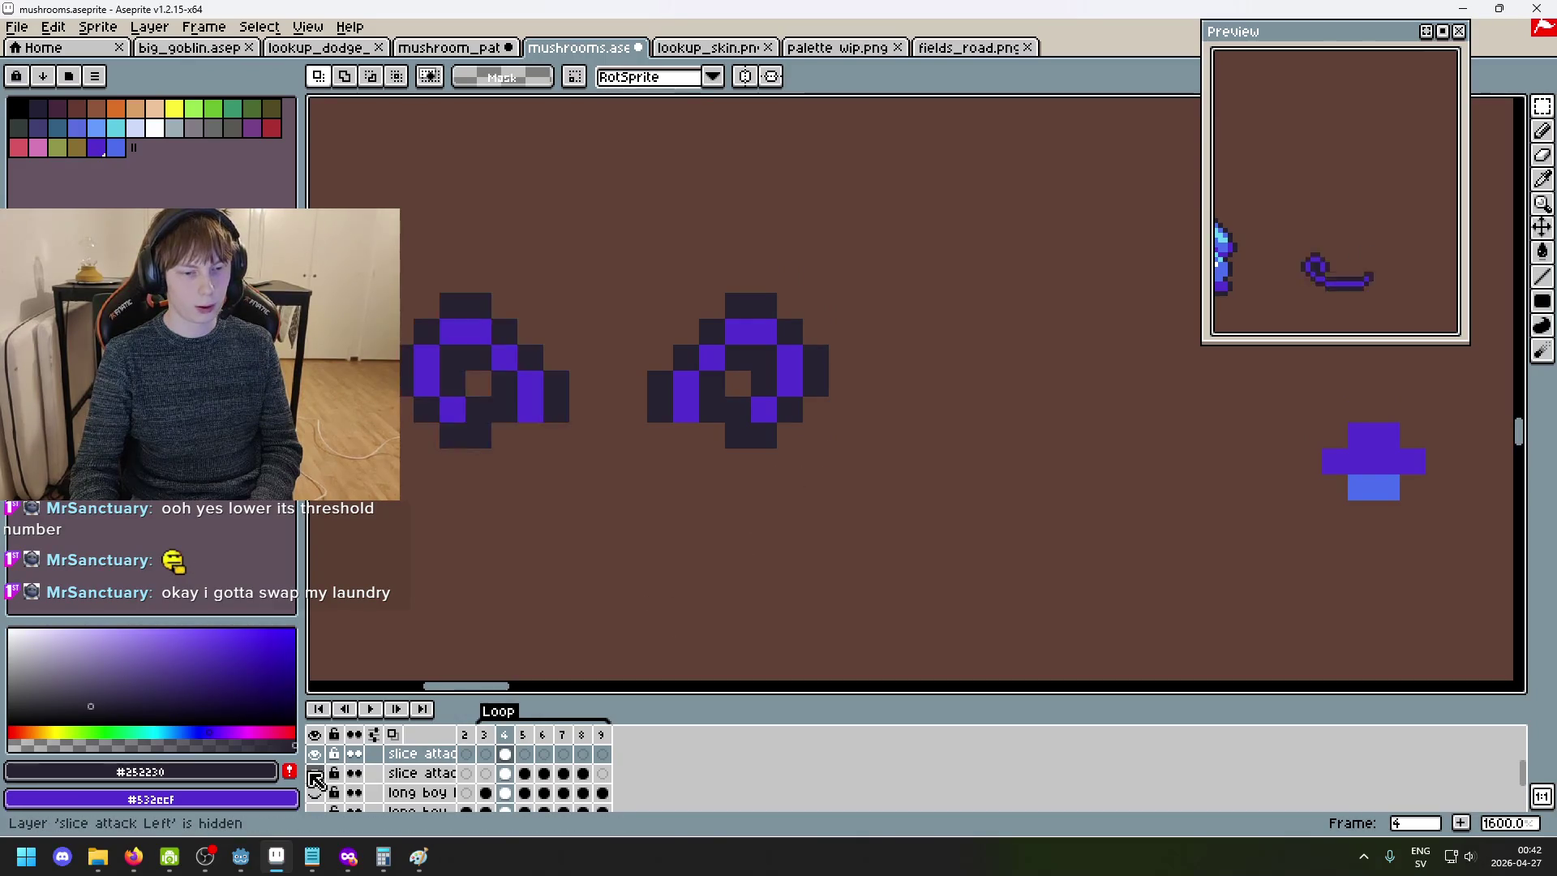
# - Flip between frames 4, 5 and 7 to compare the purple slash animation
pyautogui.press('Right')
pyautogui.scroll(-3, 705, 489)
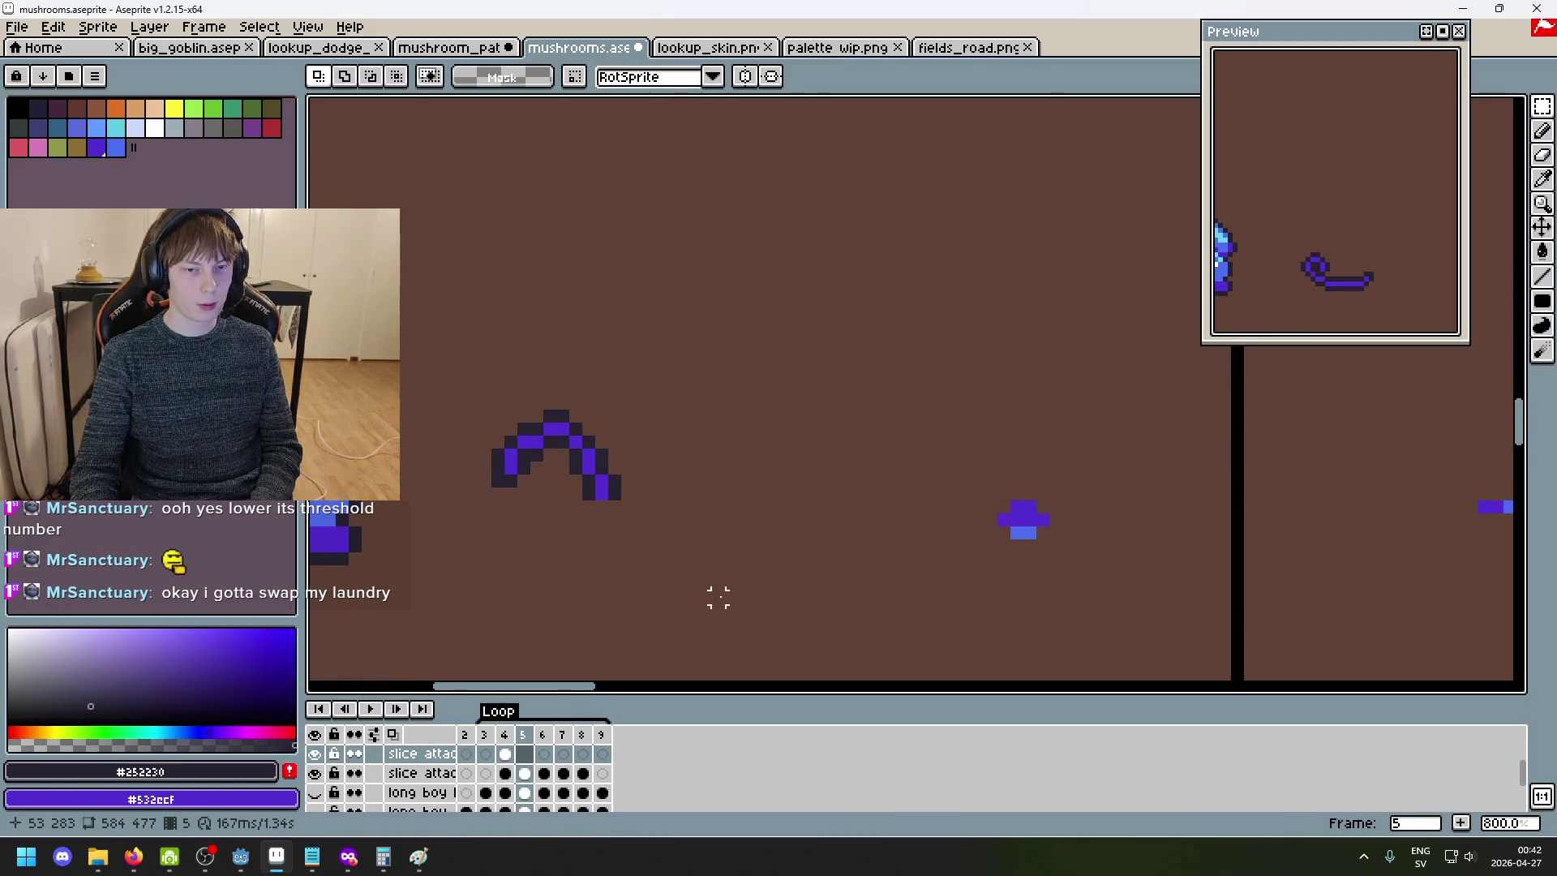
pyautogui.press('Left')
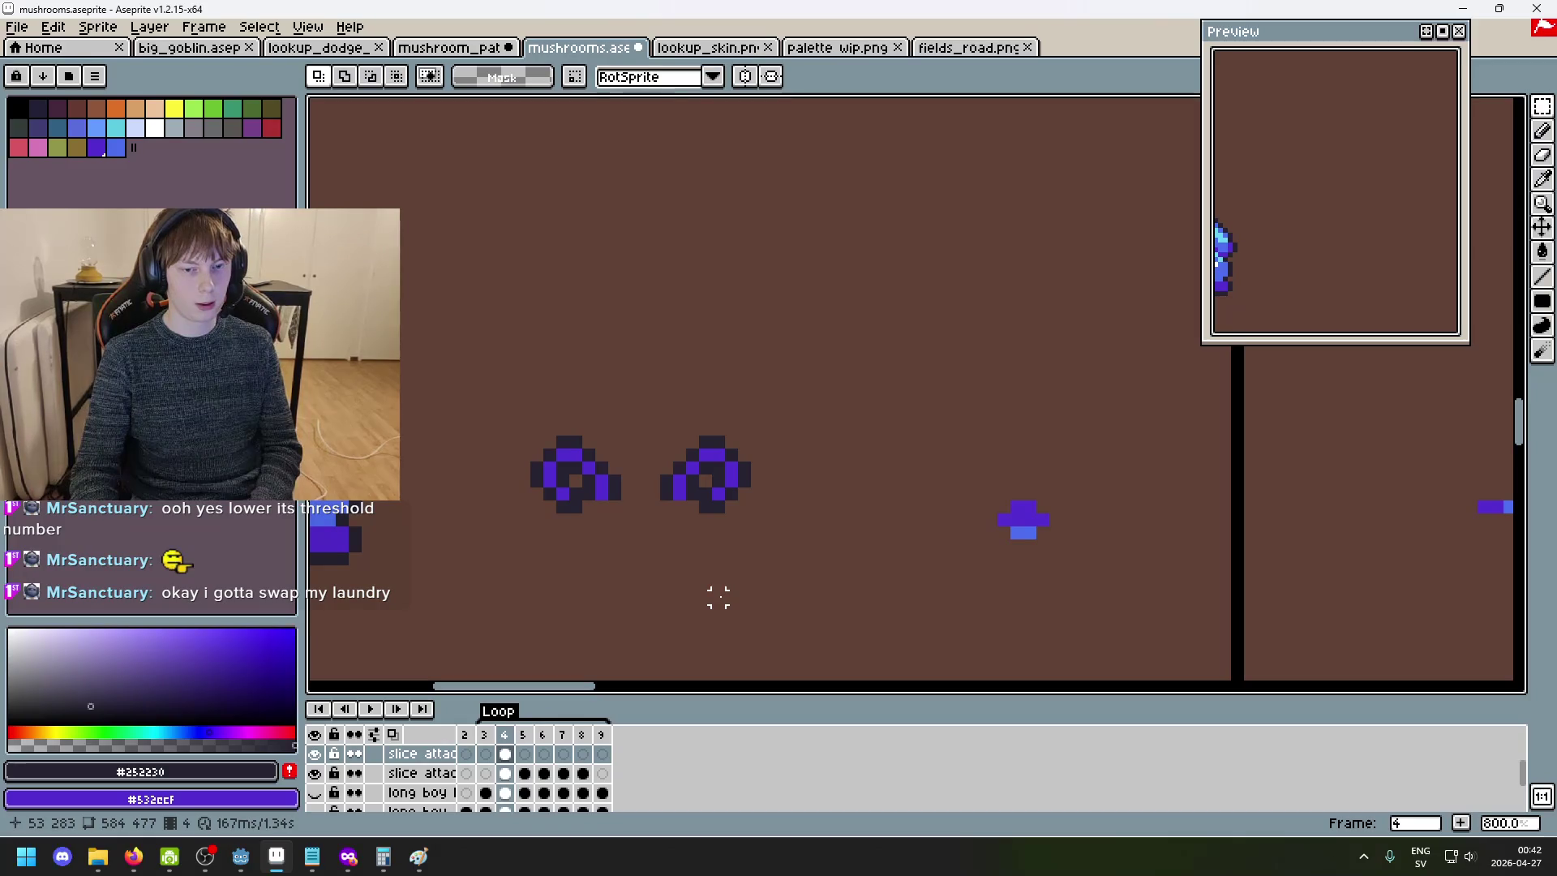
pyautogui.press('Right')
pyautogui.press('Right')
pyautogui.press('Right')
pyautogui.press('Right')
pyautogui.press('Left')
pyautogui.press('Left')
pyautogui.press('Left')
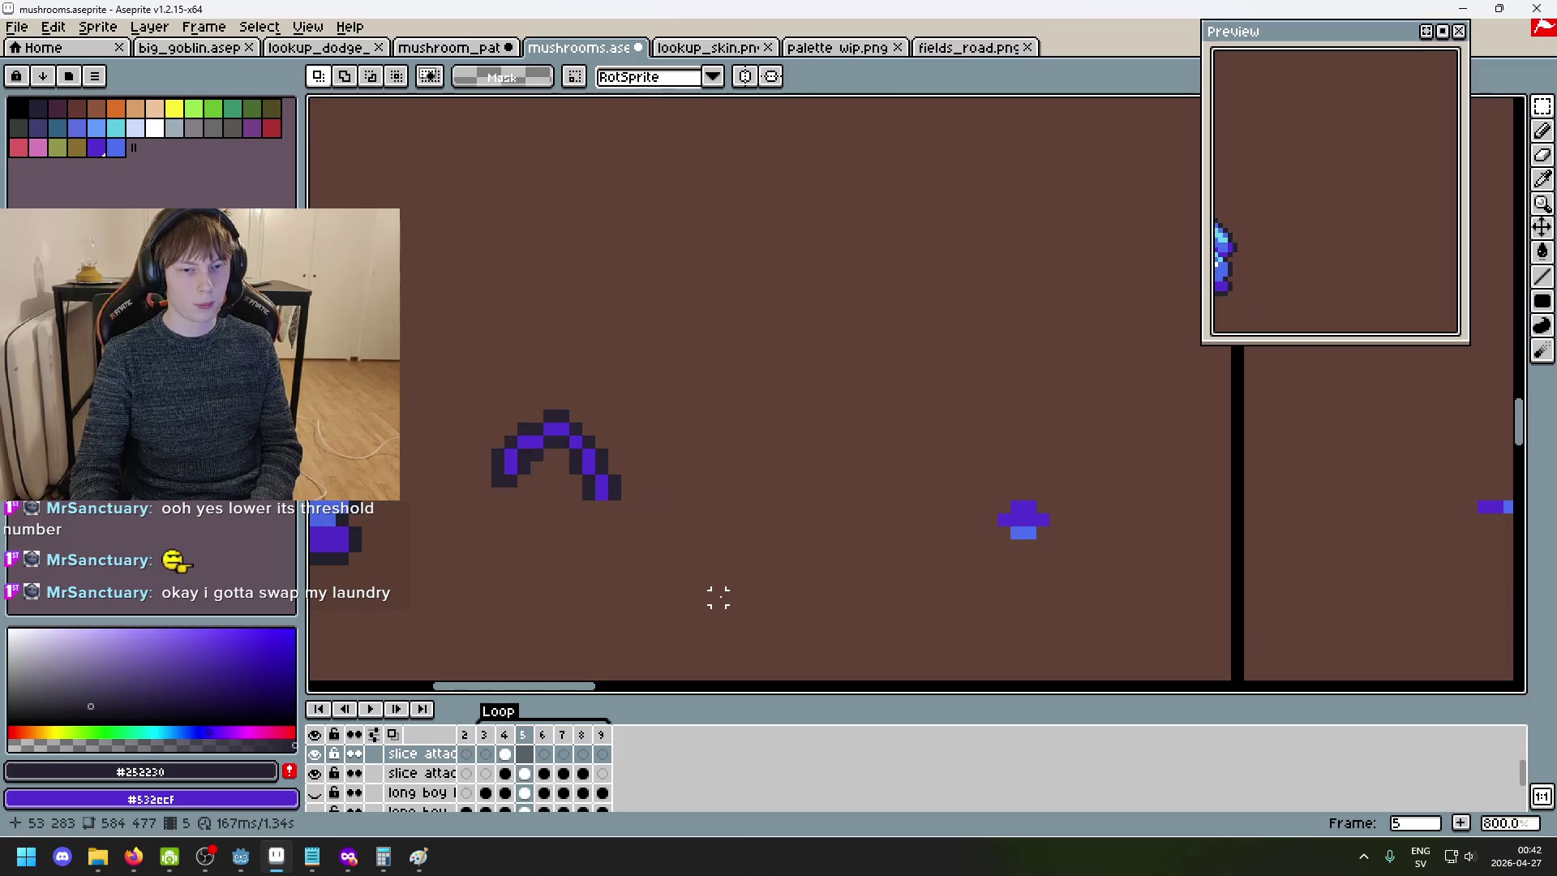
pyautogui.press('Right')
pyautogui.press('Left')
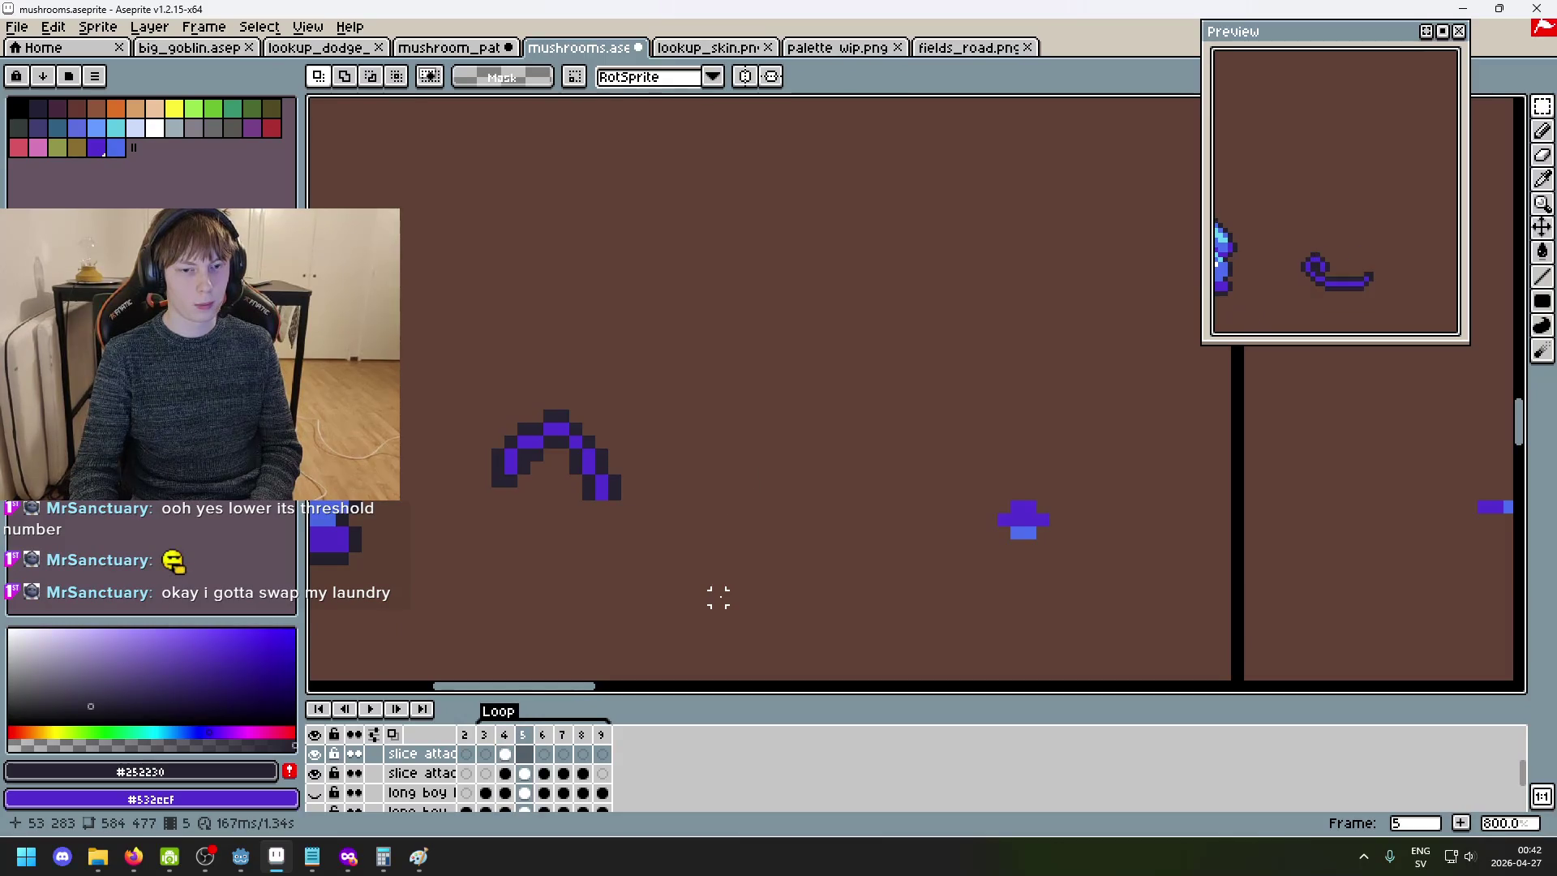
# - Move to frame 6 and draw a rectangular selection over the slash trail
pyautogui.press('Left')
pyautogui.press('Right')
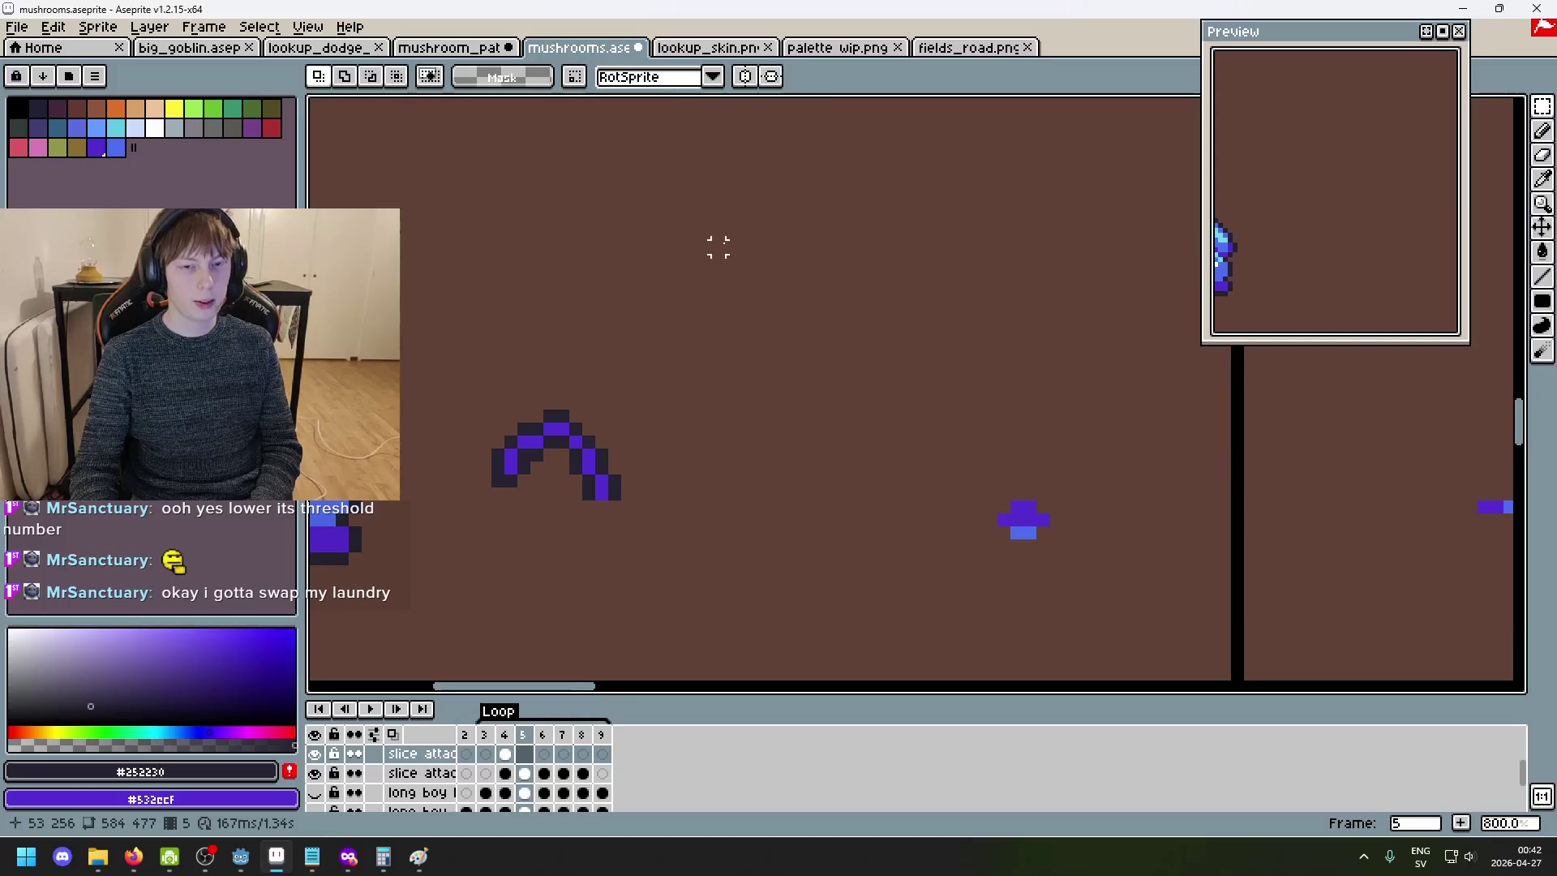
pyautogui.press('Right')
pyautogui.press('Right')
pyautogui.press('Left')
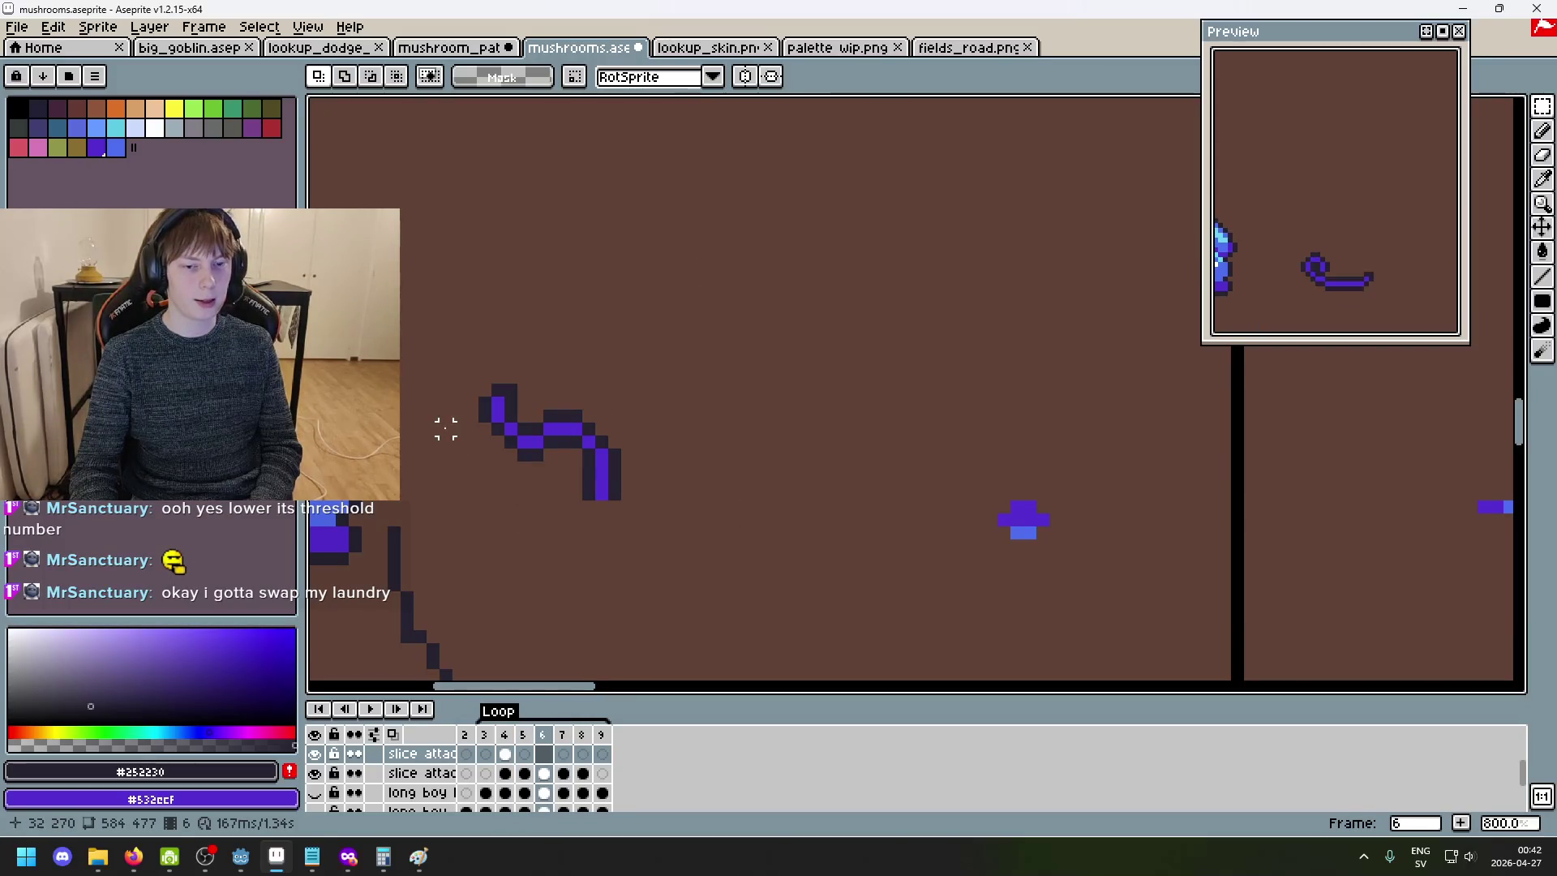
pyautogui.scroll(-3, 678, 298)
pyautogui.hscroll(-1, 678, 298)
pyautogui.moveTo(941, 563); pyautogui.dragTo(460, 212)
# - On frame 6 of the second slice attack layer, select and delete the dark diagonal line
pyautogui.press('Return')
pyautogui.click(997, 485)
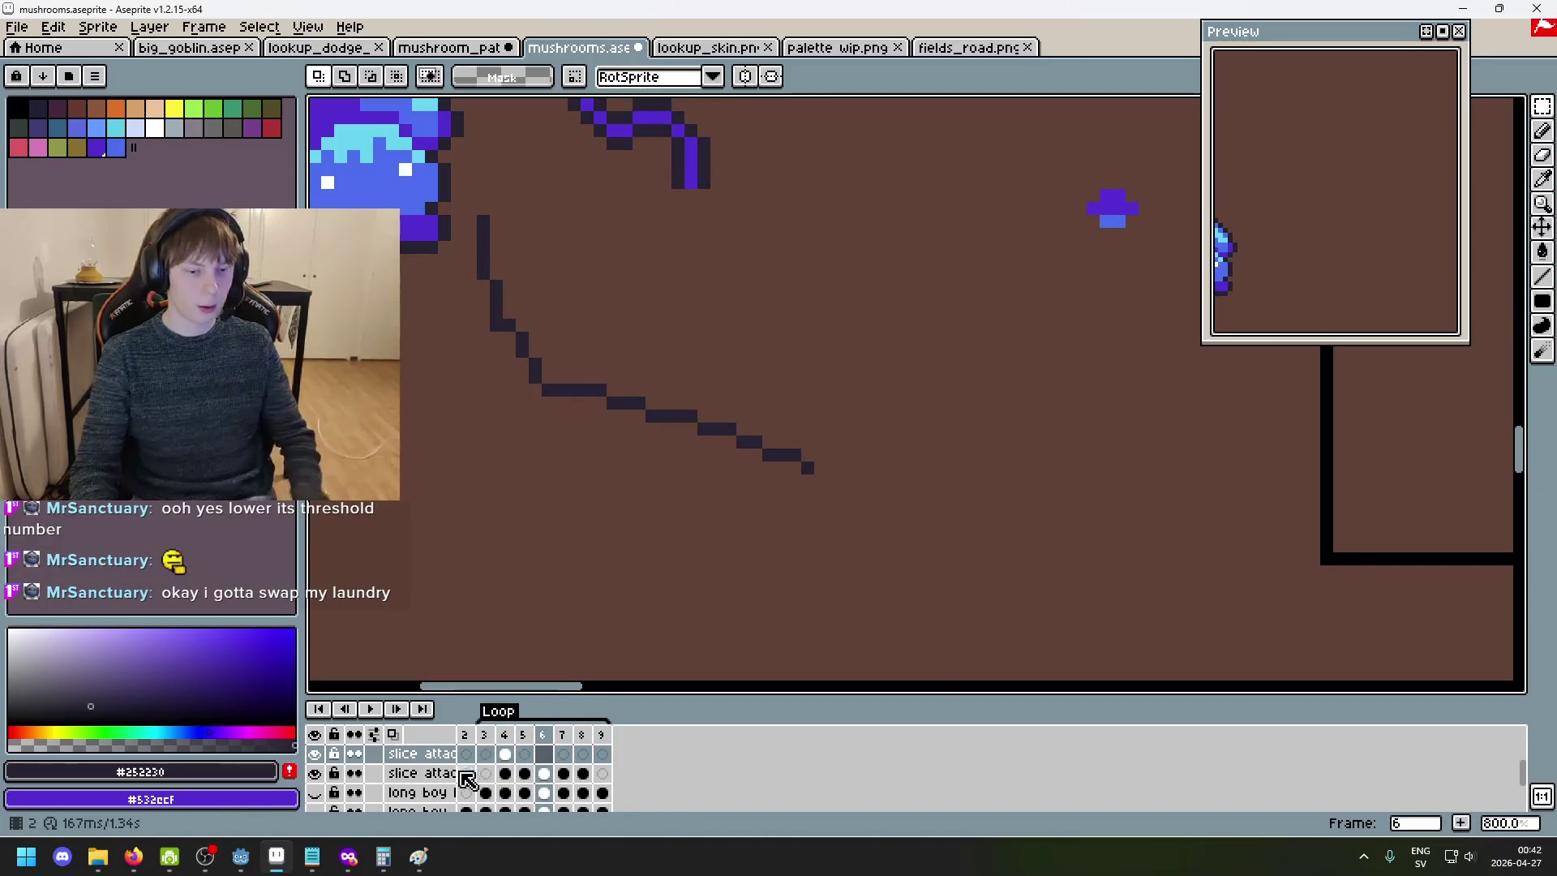
pyautogui.click(422, 773)
pyautogui.moveTo(897, 567)
pyautogui.mouseDown()
pyautogui.moveTo(494, 205)
pyautogui.moveTo(464, 201)
pyautogui.mouseUp()
pyautogui.press('Delete')
# - Try several dark pencil strokes along the slice arc, undoing each one
pyautogui.press('b')
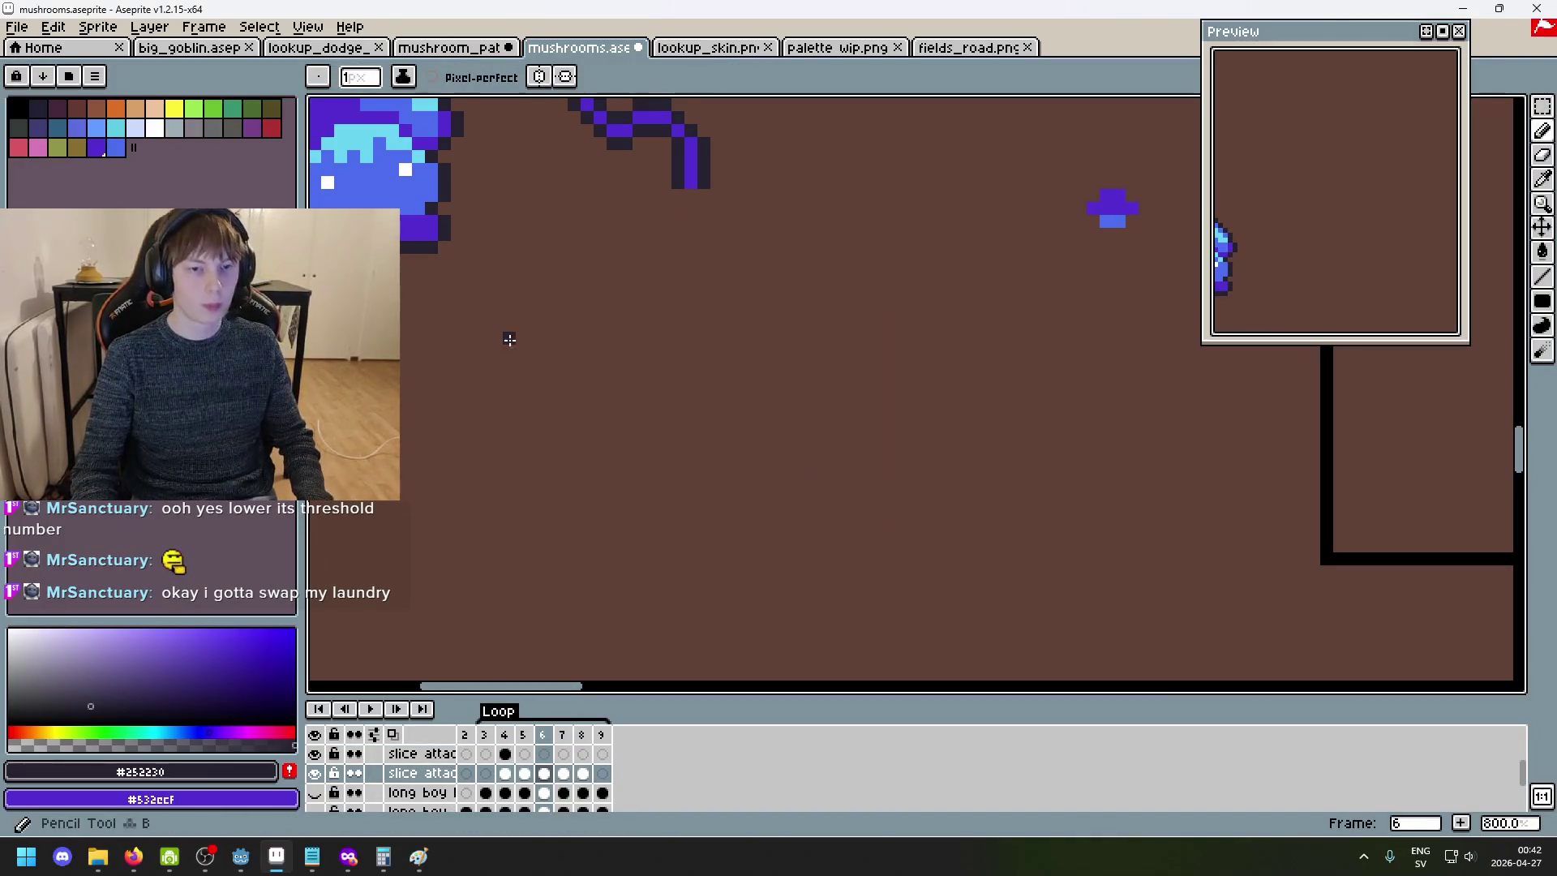
pyautogui.moveTo(722, 395); pyautogui.dragTo(661, 649)
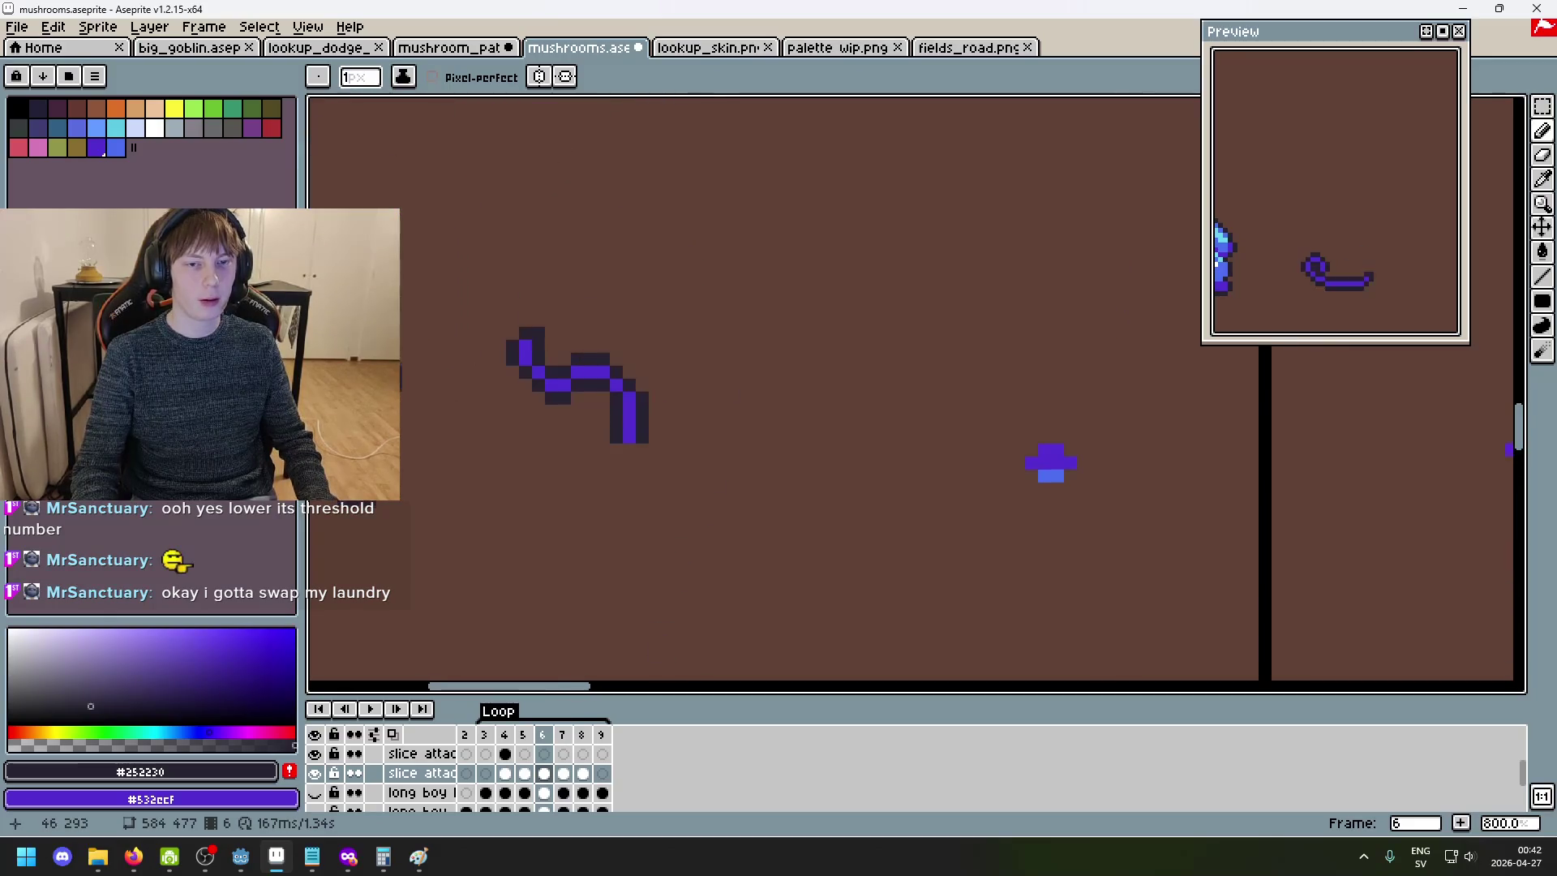
pyautogui.moveTo(818, 258)
pyautogui.mouseDown()
pyautogui.moveTo(800, 435)
pyautogui.moveTo(727, 492)
pyautogui.mouseUp()
pyautogui.hotkey('ctrl', 'z')
pyautogui.moveTo(823, 174); pyautogui.dragTo(824, 397)
pyautogui.hotkey('ctrl', 'z')
pyautogui.moveTo(828, 165); pyautogui.dragTo(799, 424)
pyautogui.hotkey('ctrl', 'z')
# - Test a single dark pixel, a vertical stroke and a 4px brush blob, undoing them all
pyautogui.click(807, 165)
pyautogui.moveTo(806, 164); pyautogui.dragTo(766, 471)
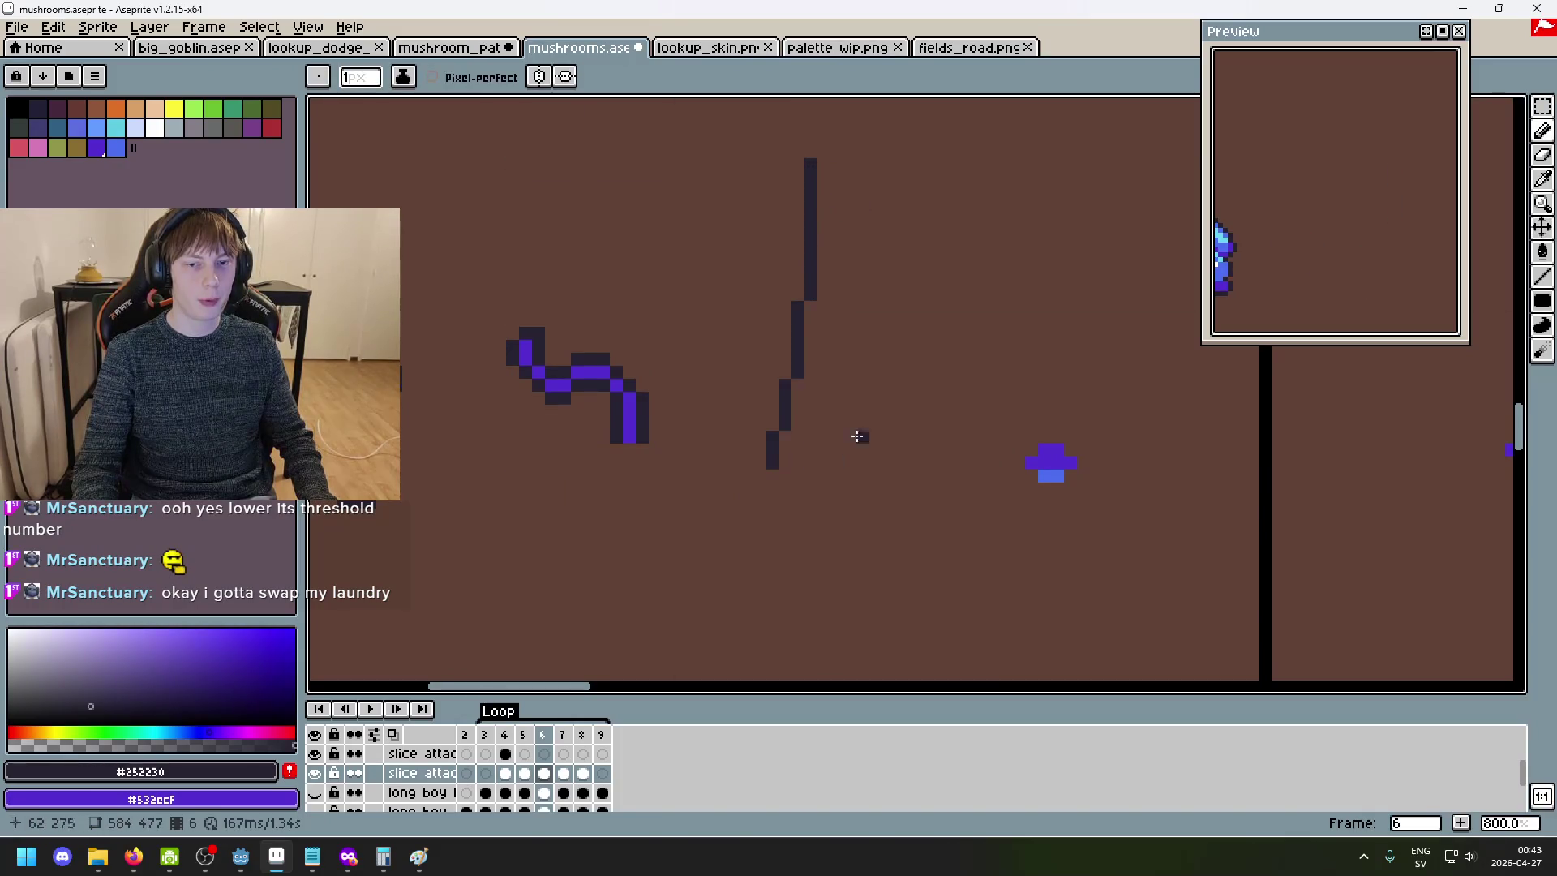
pyautogui.scroll(-3, 835, 406)
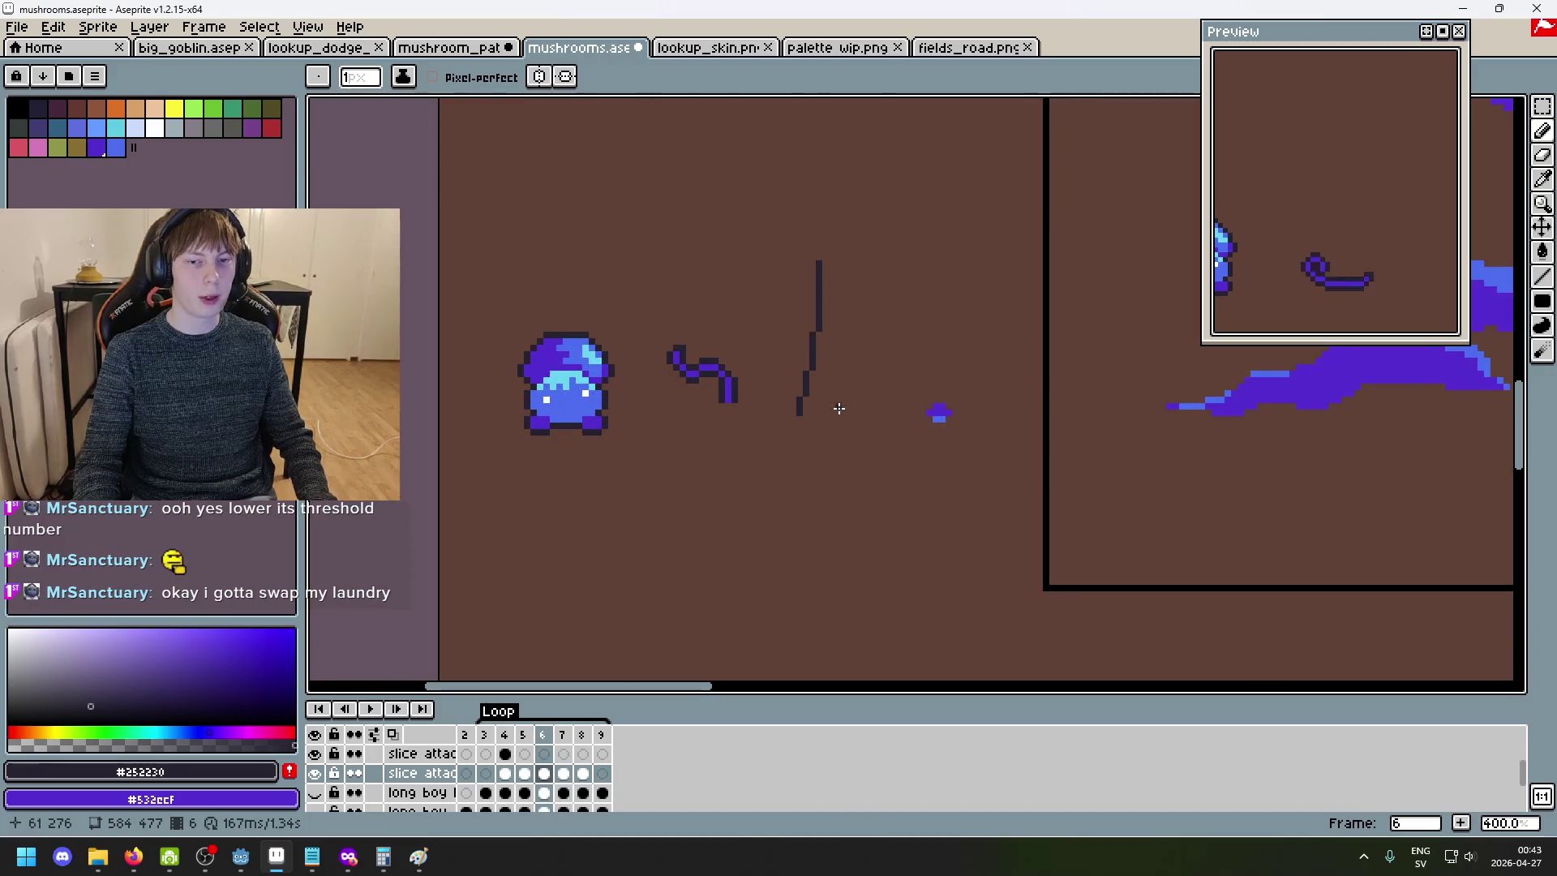
pyautogui.hotkey('ctrl', 'z')
pyautogui.press('+')
pyautogui.press('+')
pyautogui.press('+')
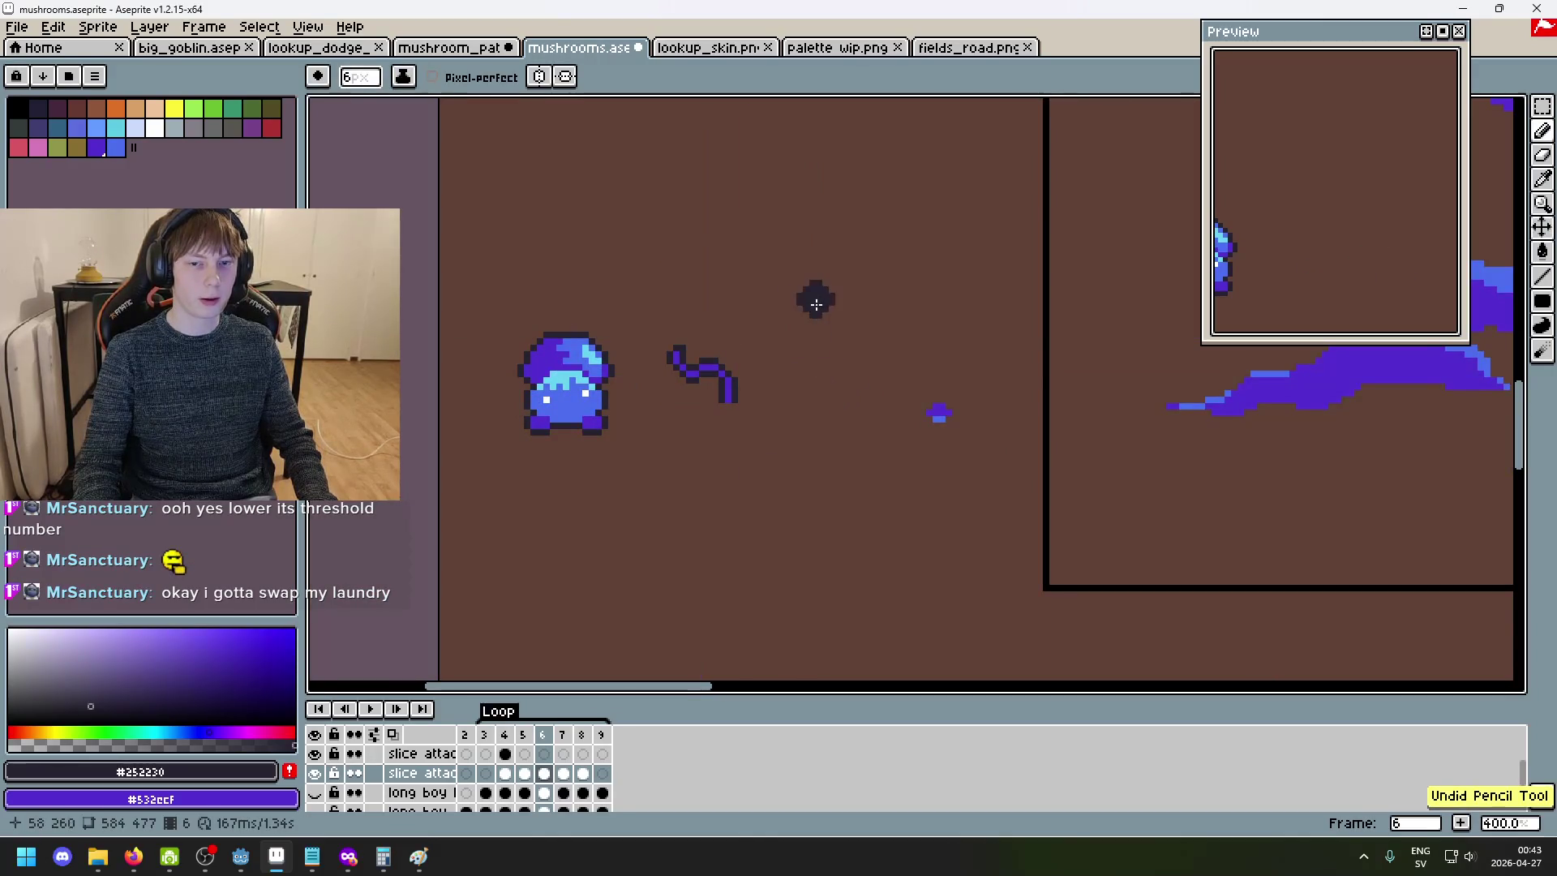
pyautogui.moveTo(819, 289); pyautogui.dragTo(794, 482)
pyautogui.hotkey('ctrl', 'z')
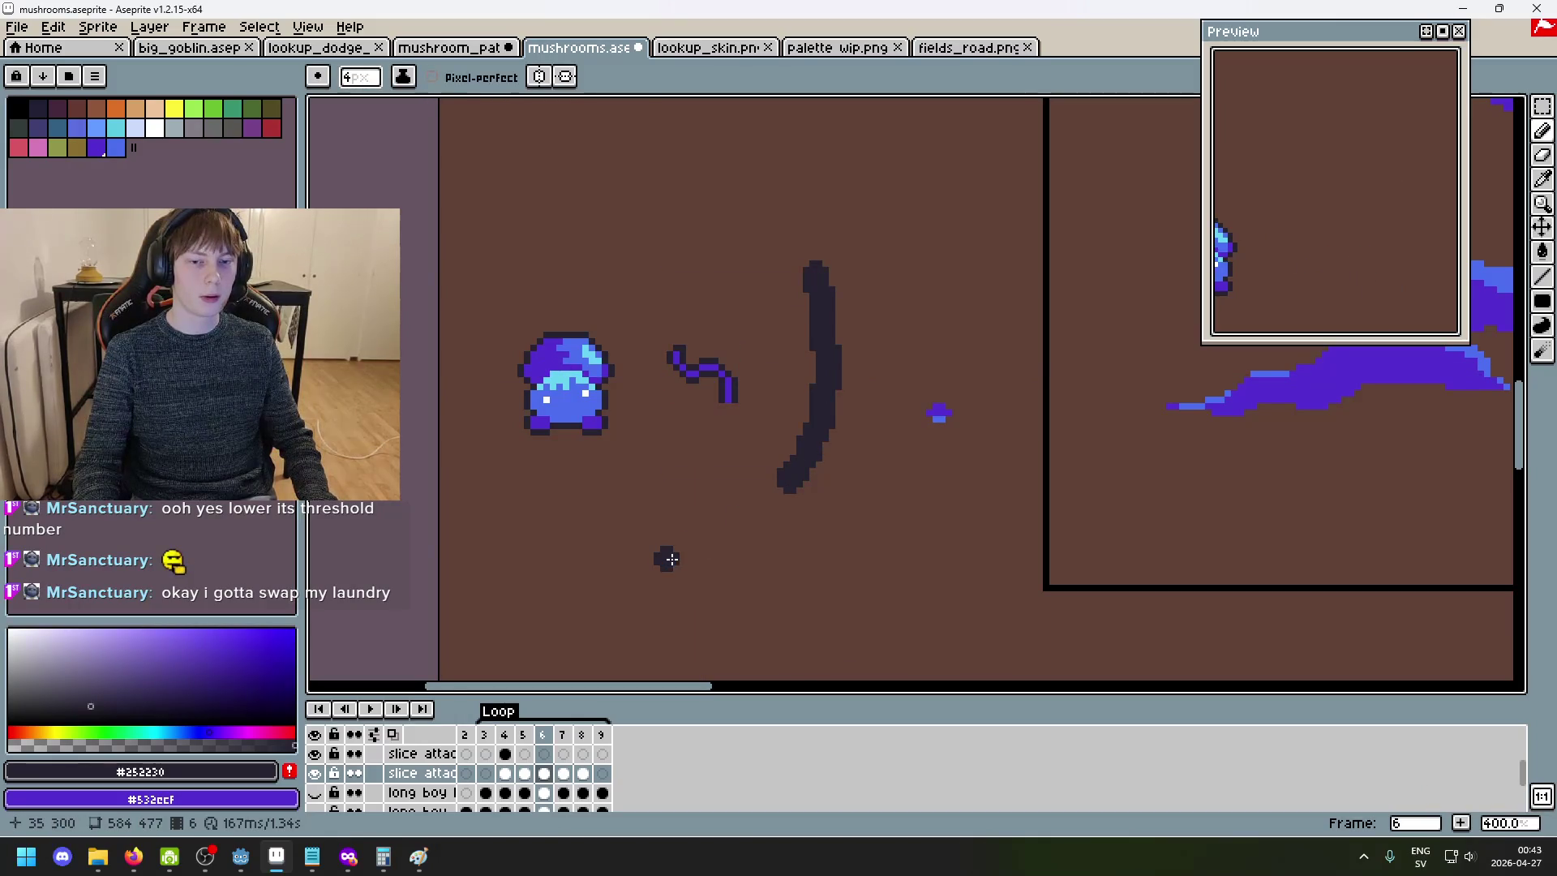
pyautogui.hotkey('ctrl', 'z')
pyautogui.scroll(2, 781, 406)
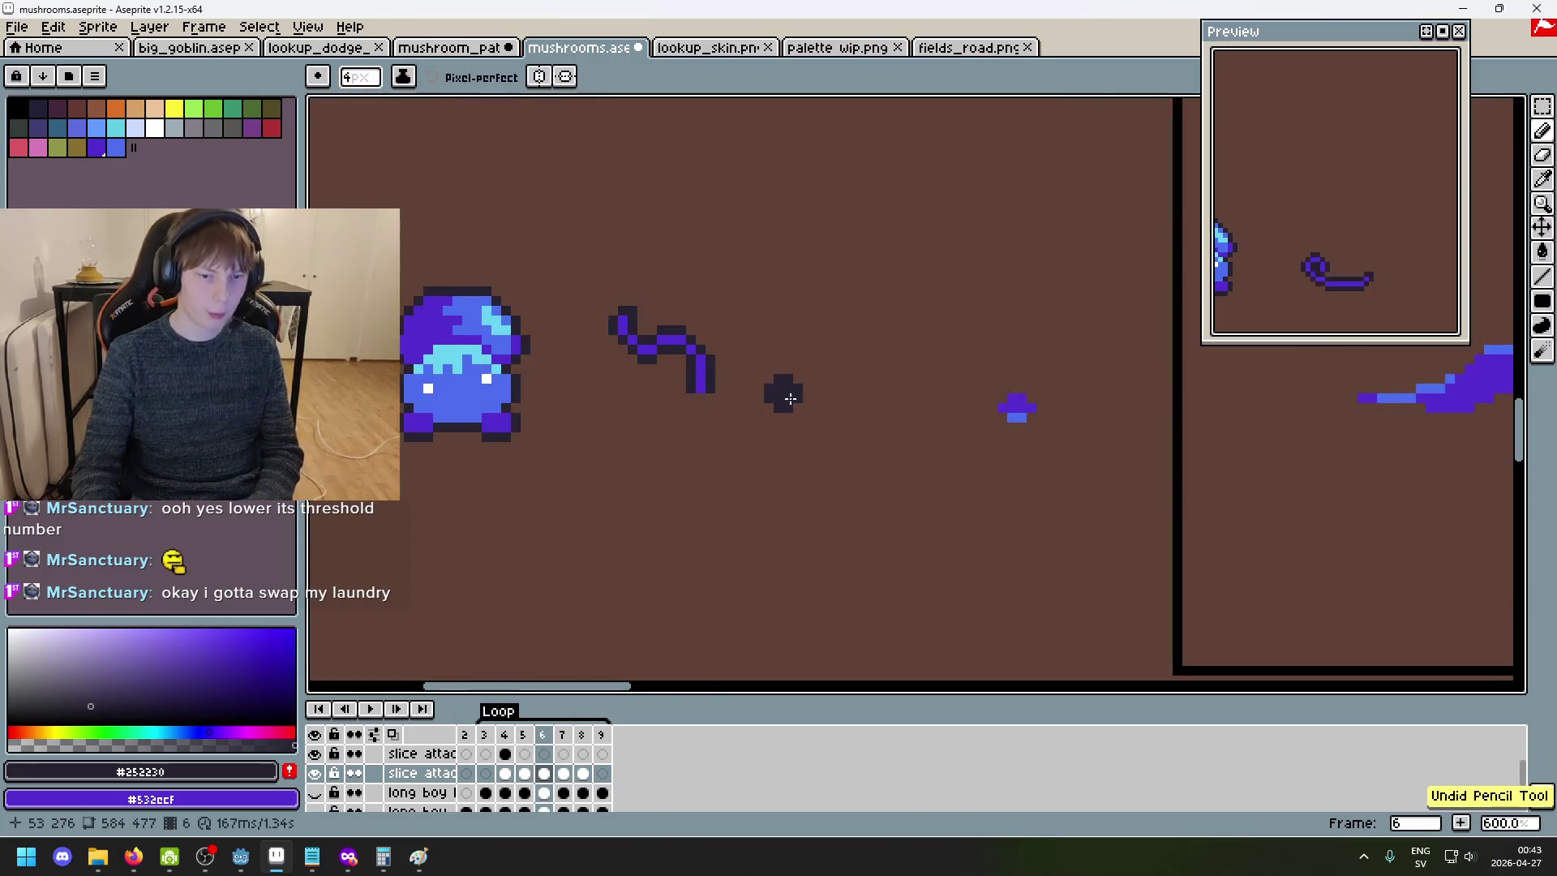
# - Compare frames 4 and 5, then turn on onion skin while on frame 5
pyautogui.press('Left')
pyautogui.press('Left')
pyautogui.press('Right')
pyautogui.press('Left')
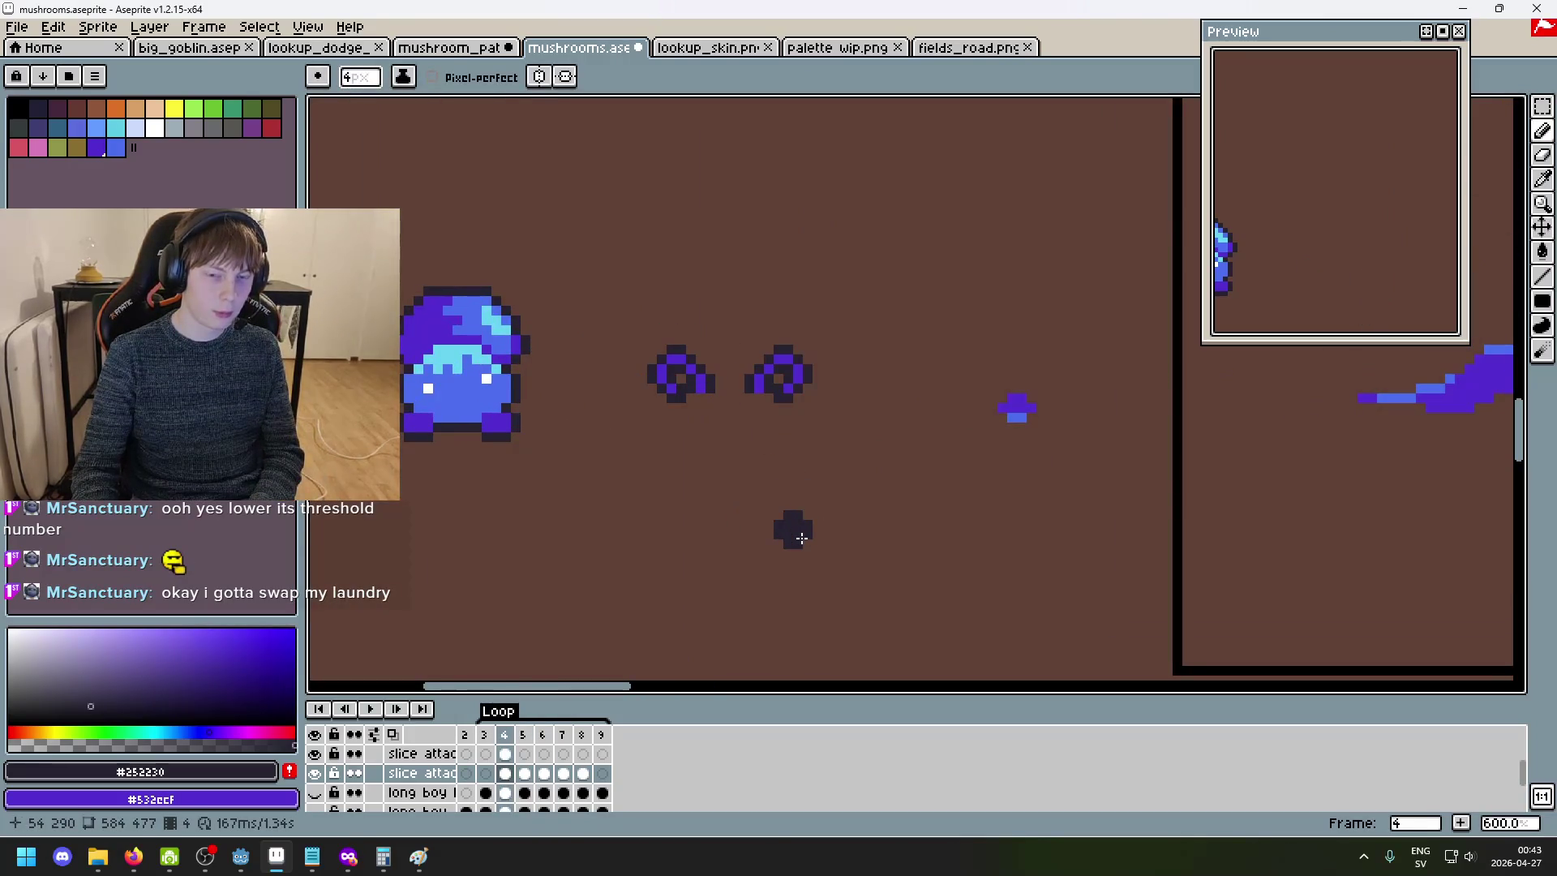
pyautogui.press('Right')
pyautogui.press('Left')
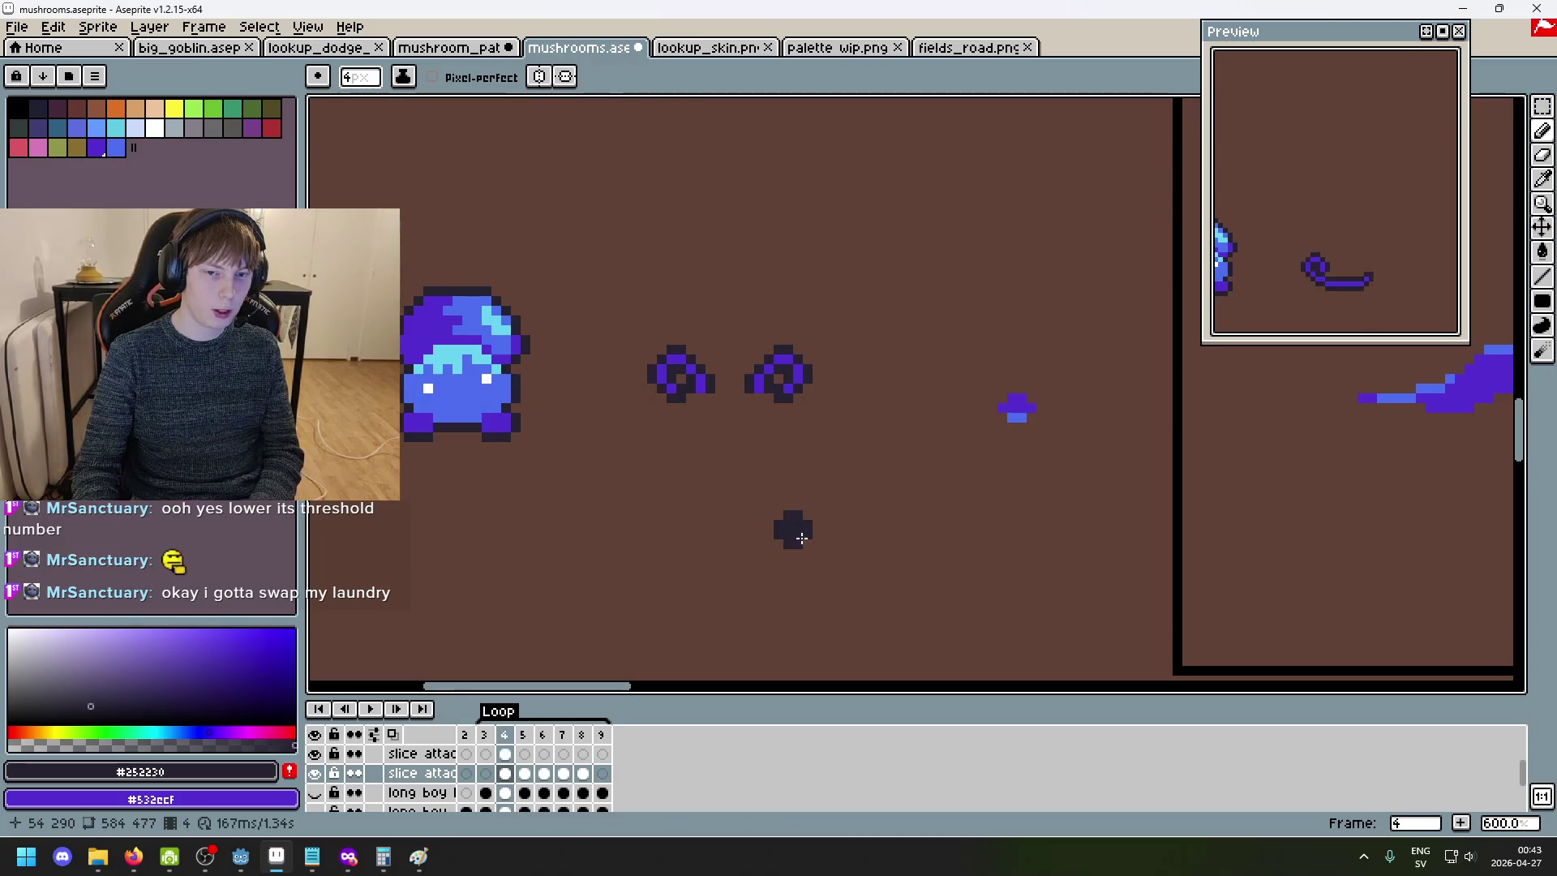
pyautogui.press('Right')
pyautogui.press('Left')
pyautogui.press('Right')
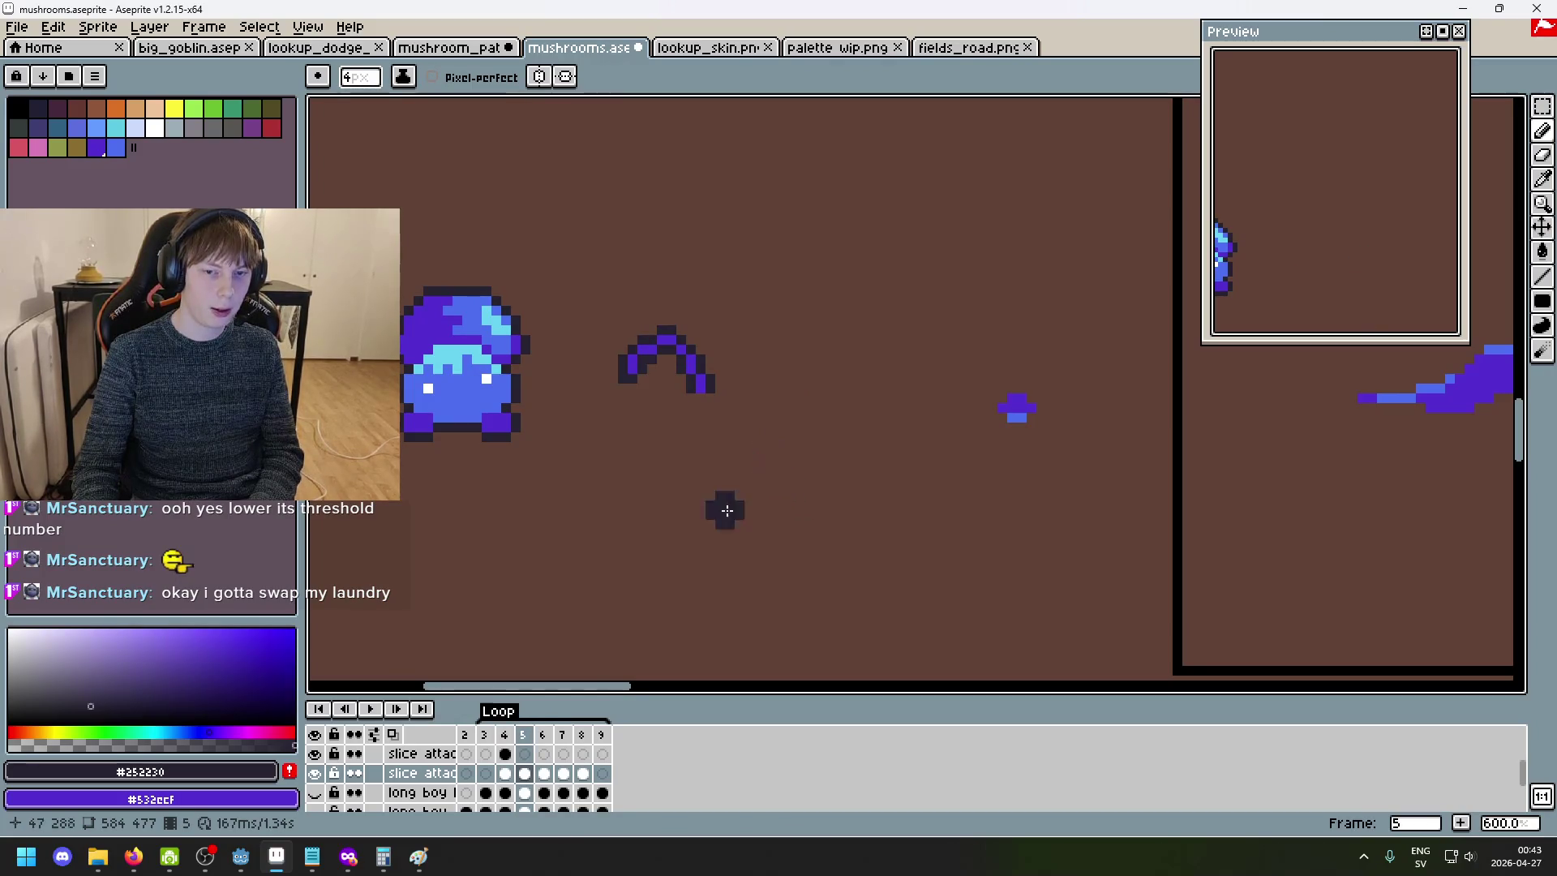
pyautogui.click(392, 733)
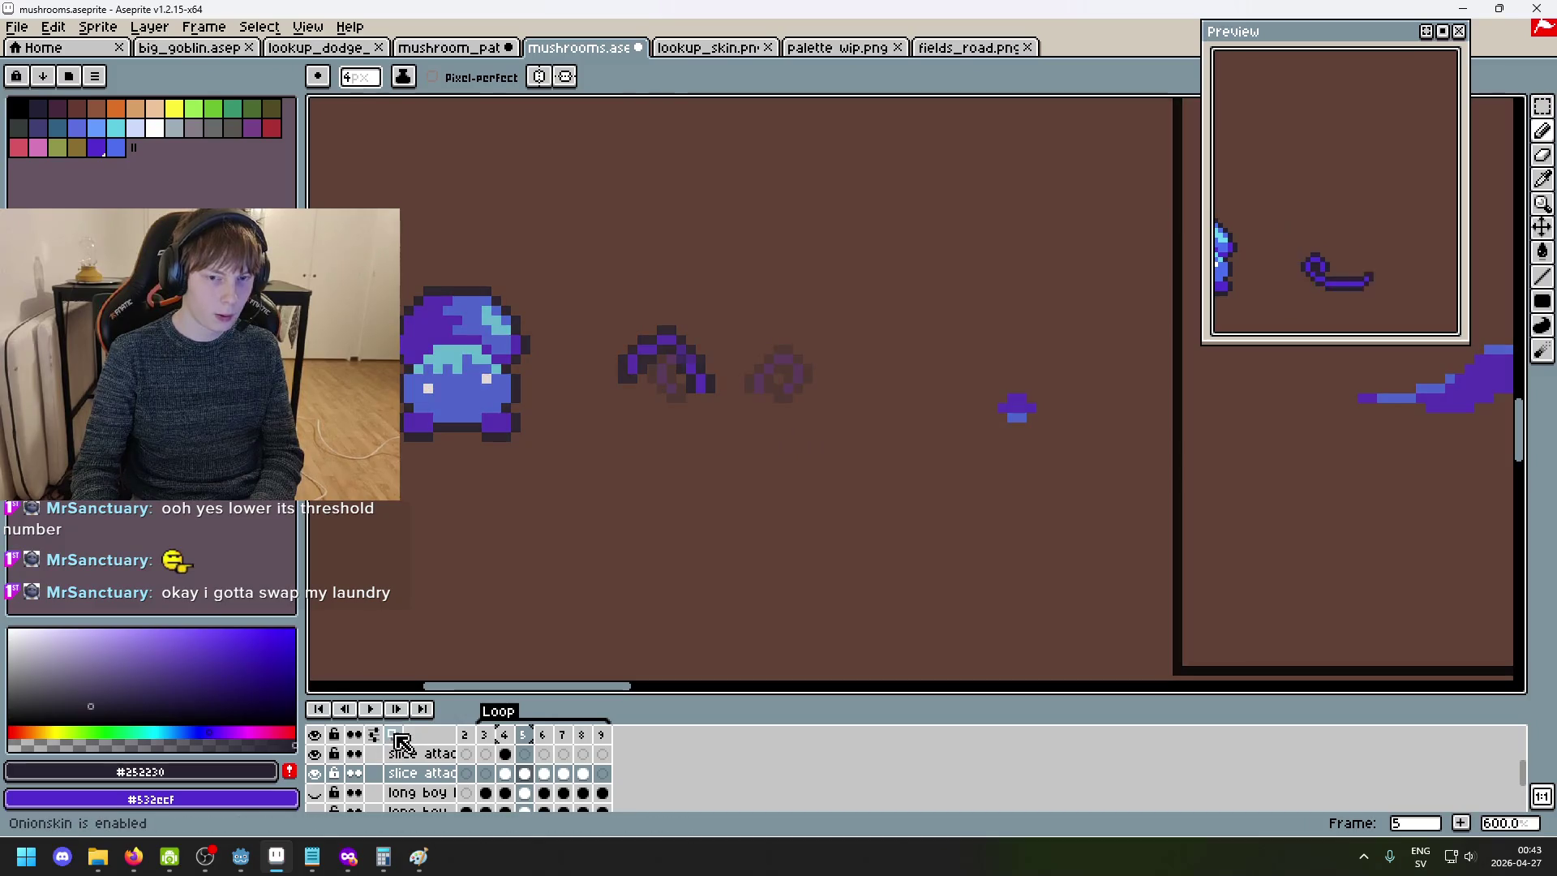
# - Sample colours on frame 4, test a few dark pixels, then undo them
pyautogui.scroll(3, 802, 295)
pyautogui.keyDown('alt'); pyautogui.click(736, 442); pyautogui.keyUp('alt')
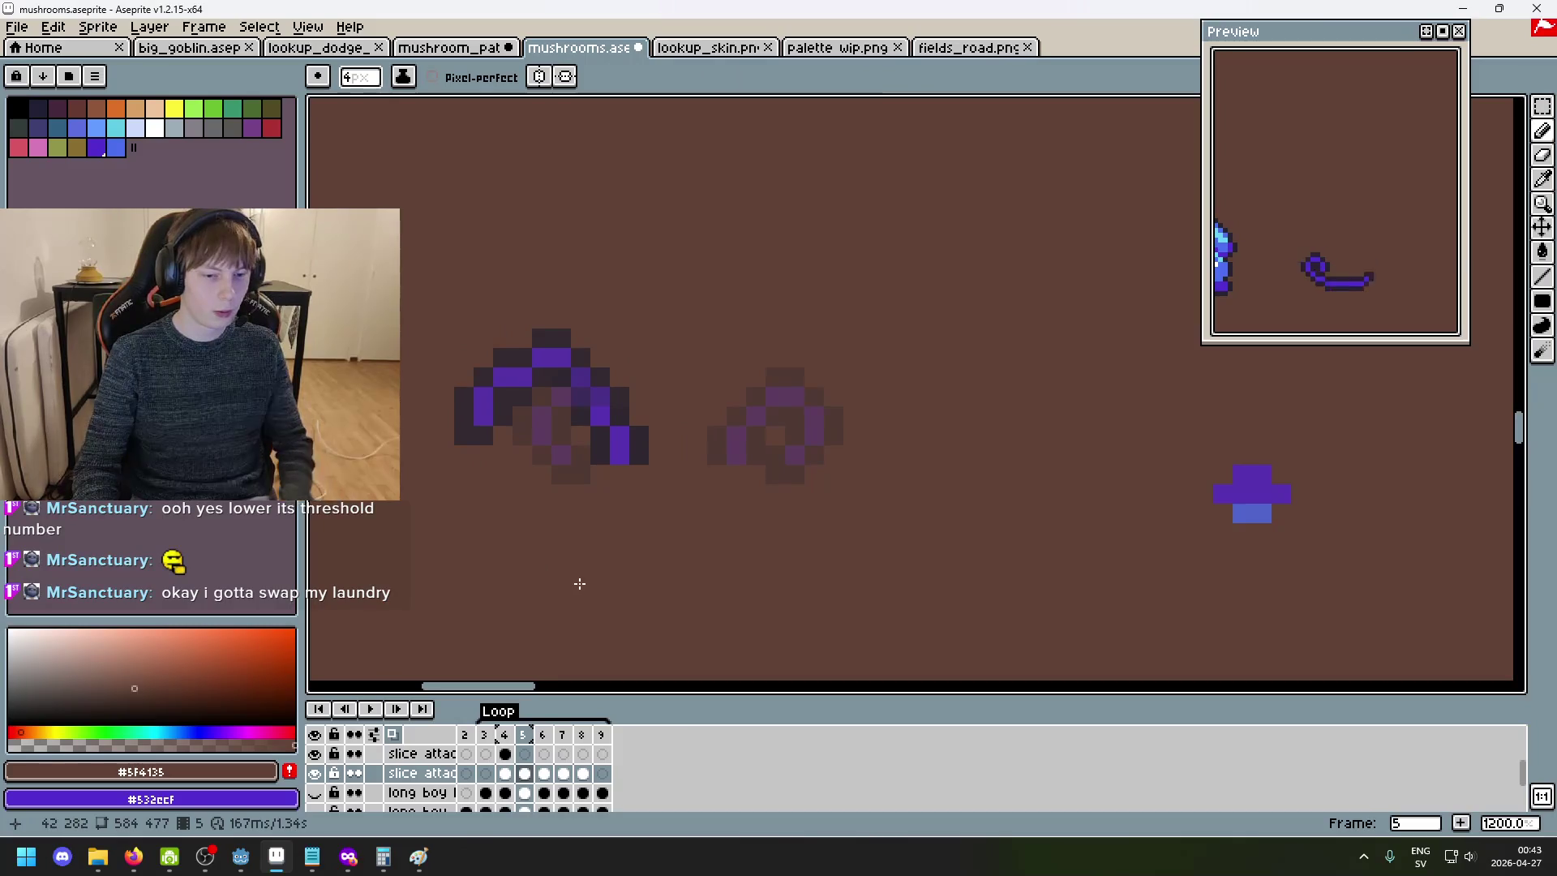
pyautogui.press('Left')
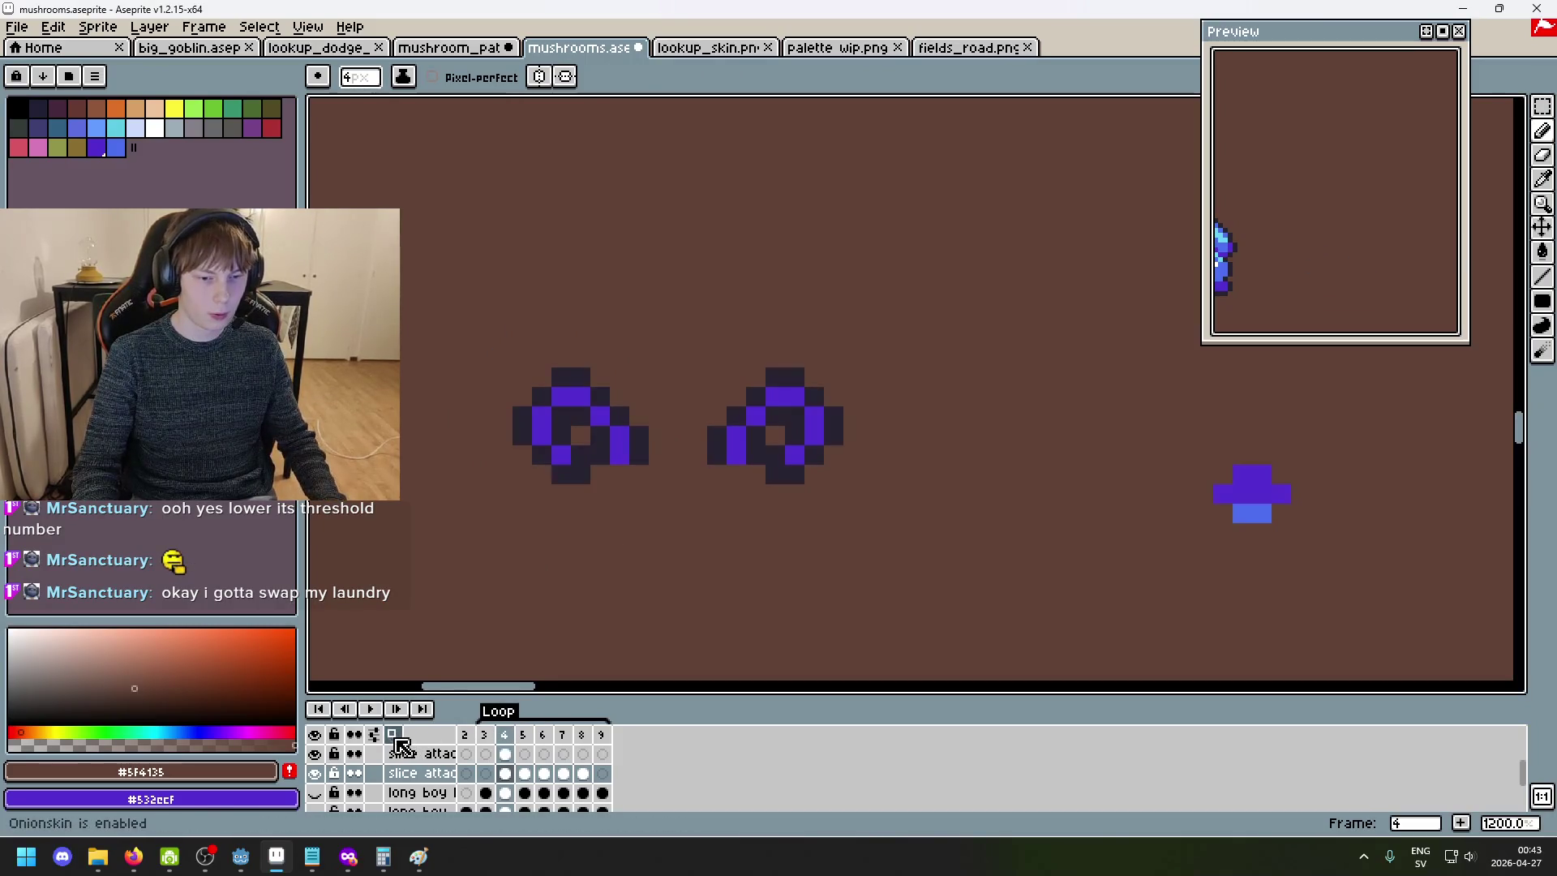
pyautogui.keyDown('alt'); pyautogui.click(727, 444); pyautogui.keyUp('alt')
pyautogui.moveTo(727, 444); pyautogui.dragTo(733, 451)
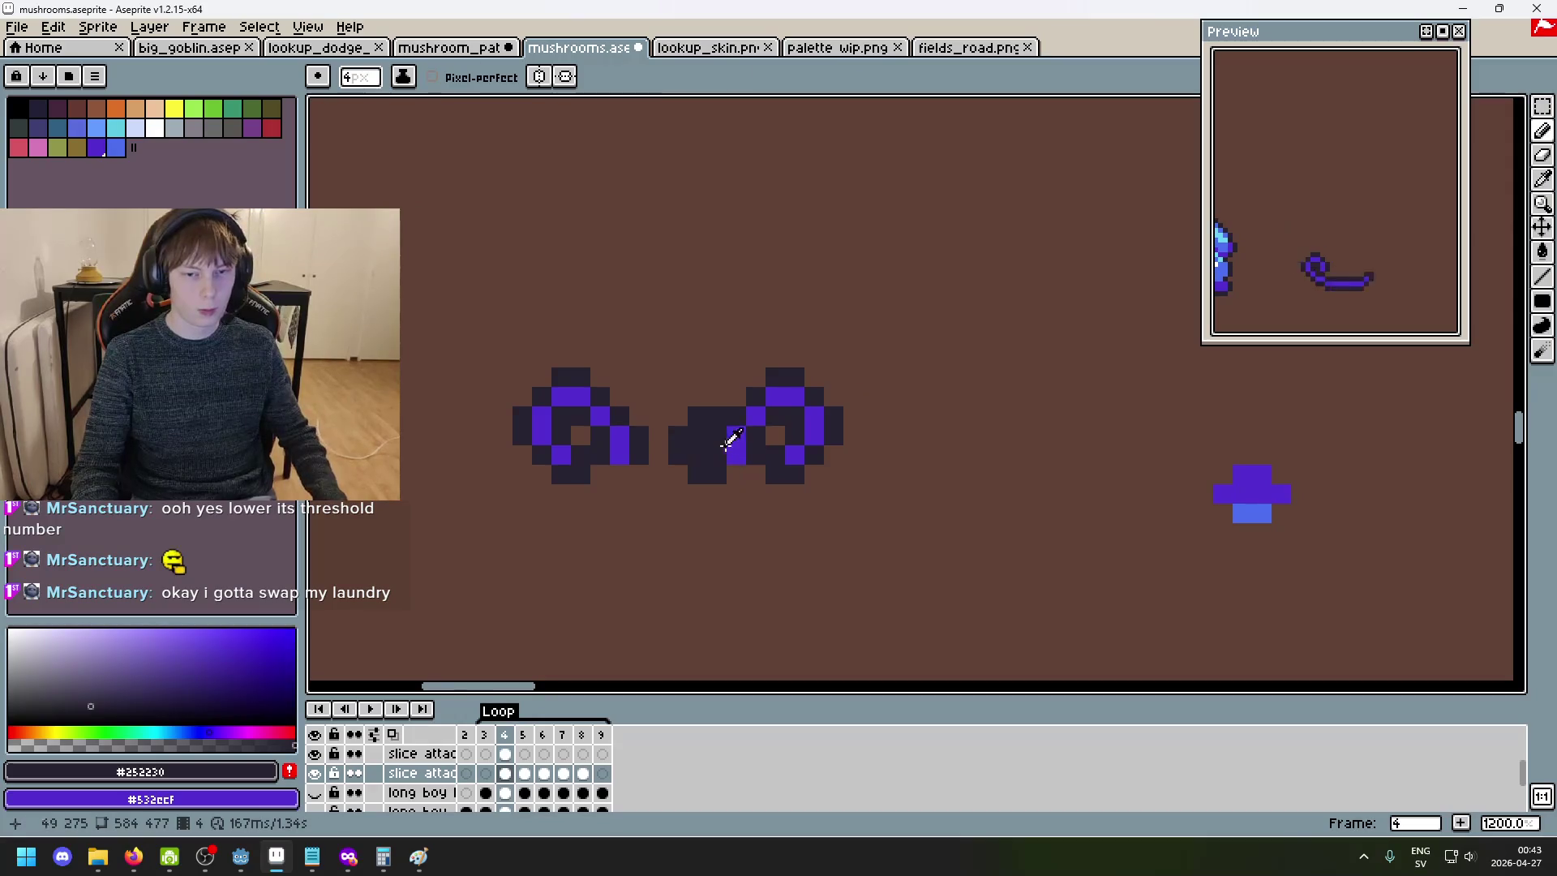
pyautogui.hotkey('ctrl', 'z')
pyautogui.press('alt')
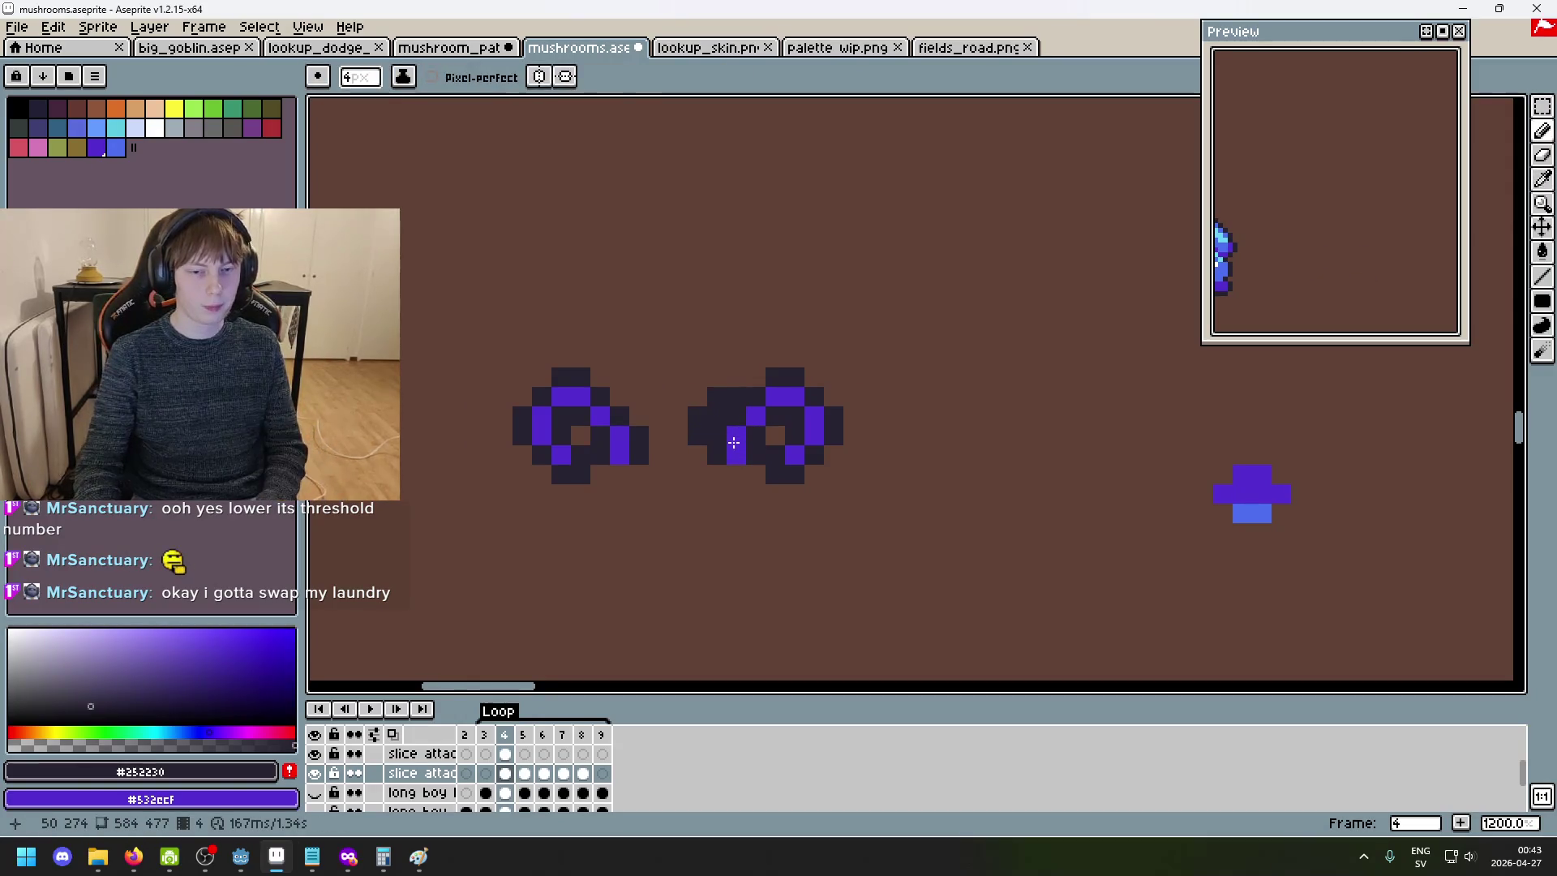
pyautogui.press('Down')
# - On frame 5 of the slice attack left layer, draw a dark pixel column with onion skin toggled
pyautogui.press('Right')
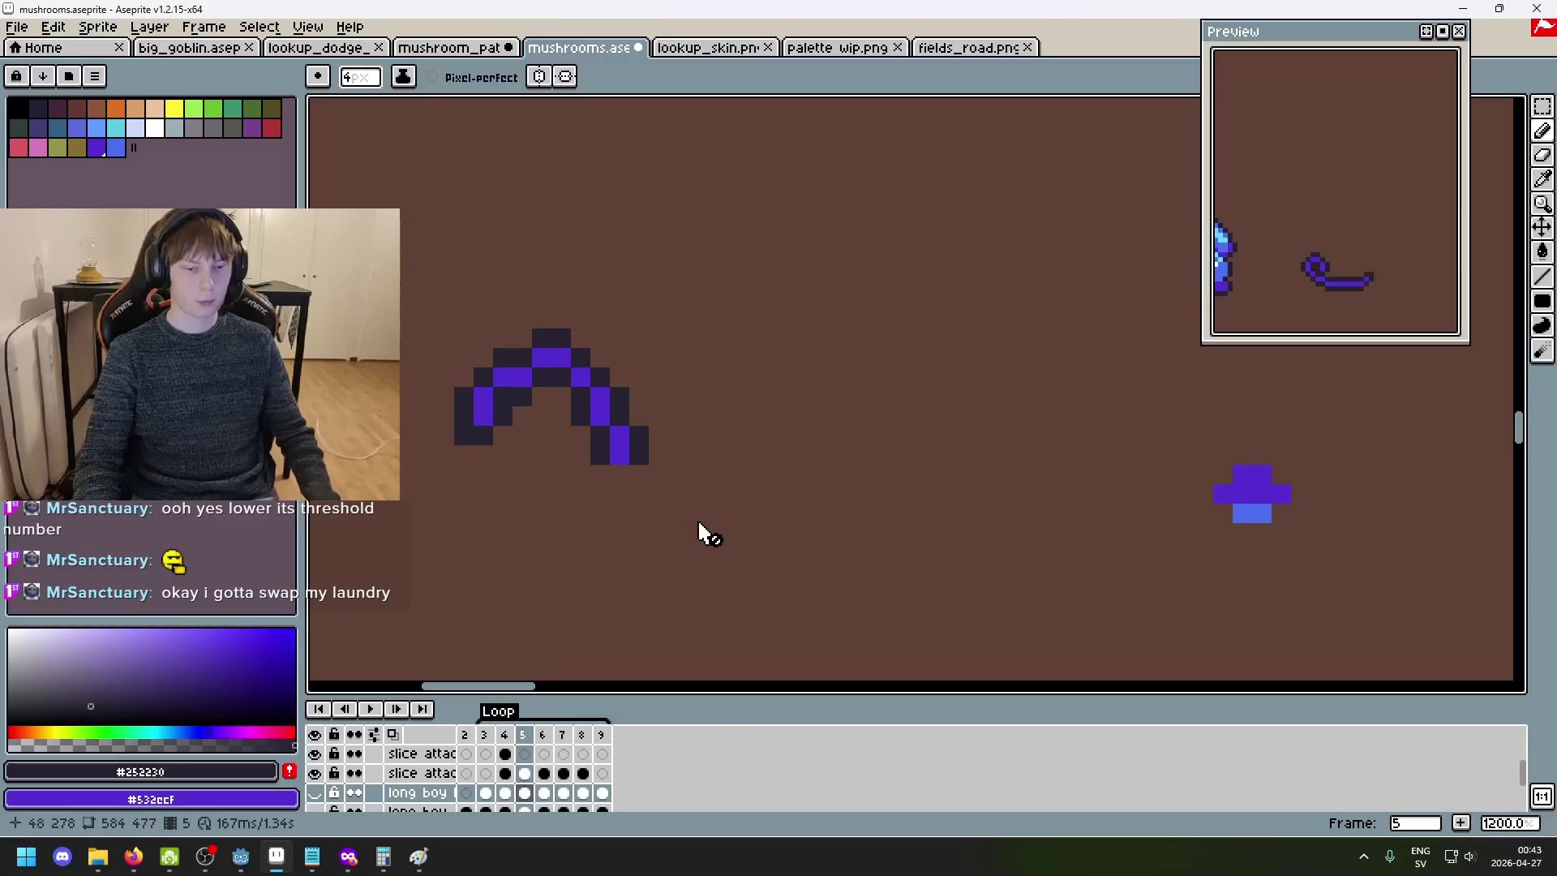
pyautogui.click(397, 737)
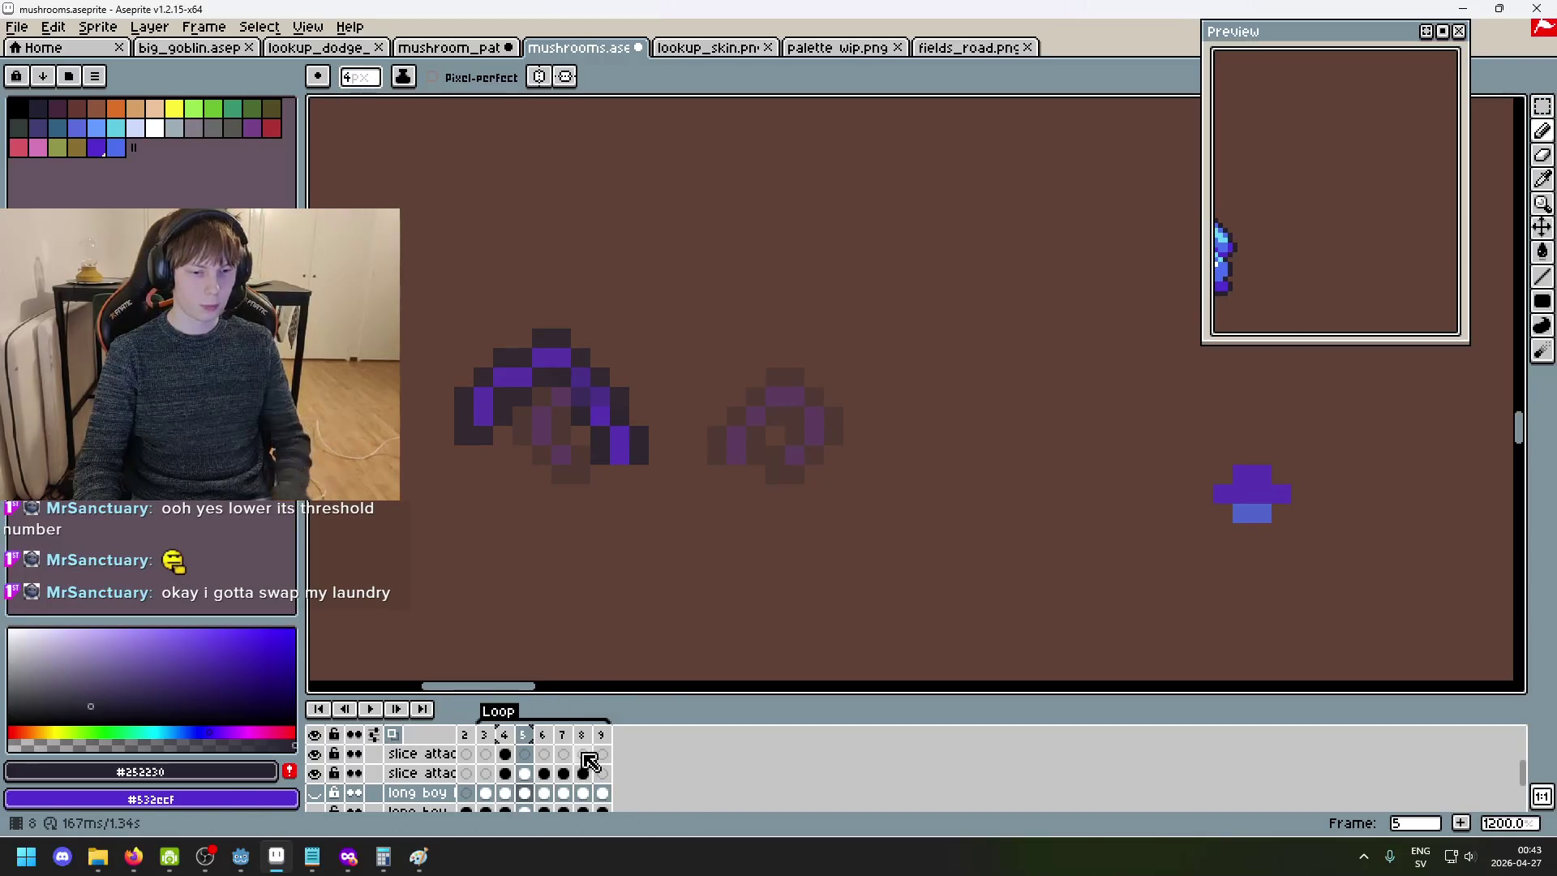
pyautogui.keyDown('ctrl'); pyautogui.click(758, 439); pyautogui.keyUp('ctrl')
pyautogui.scroll(6, 758, 446)
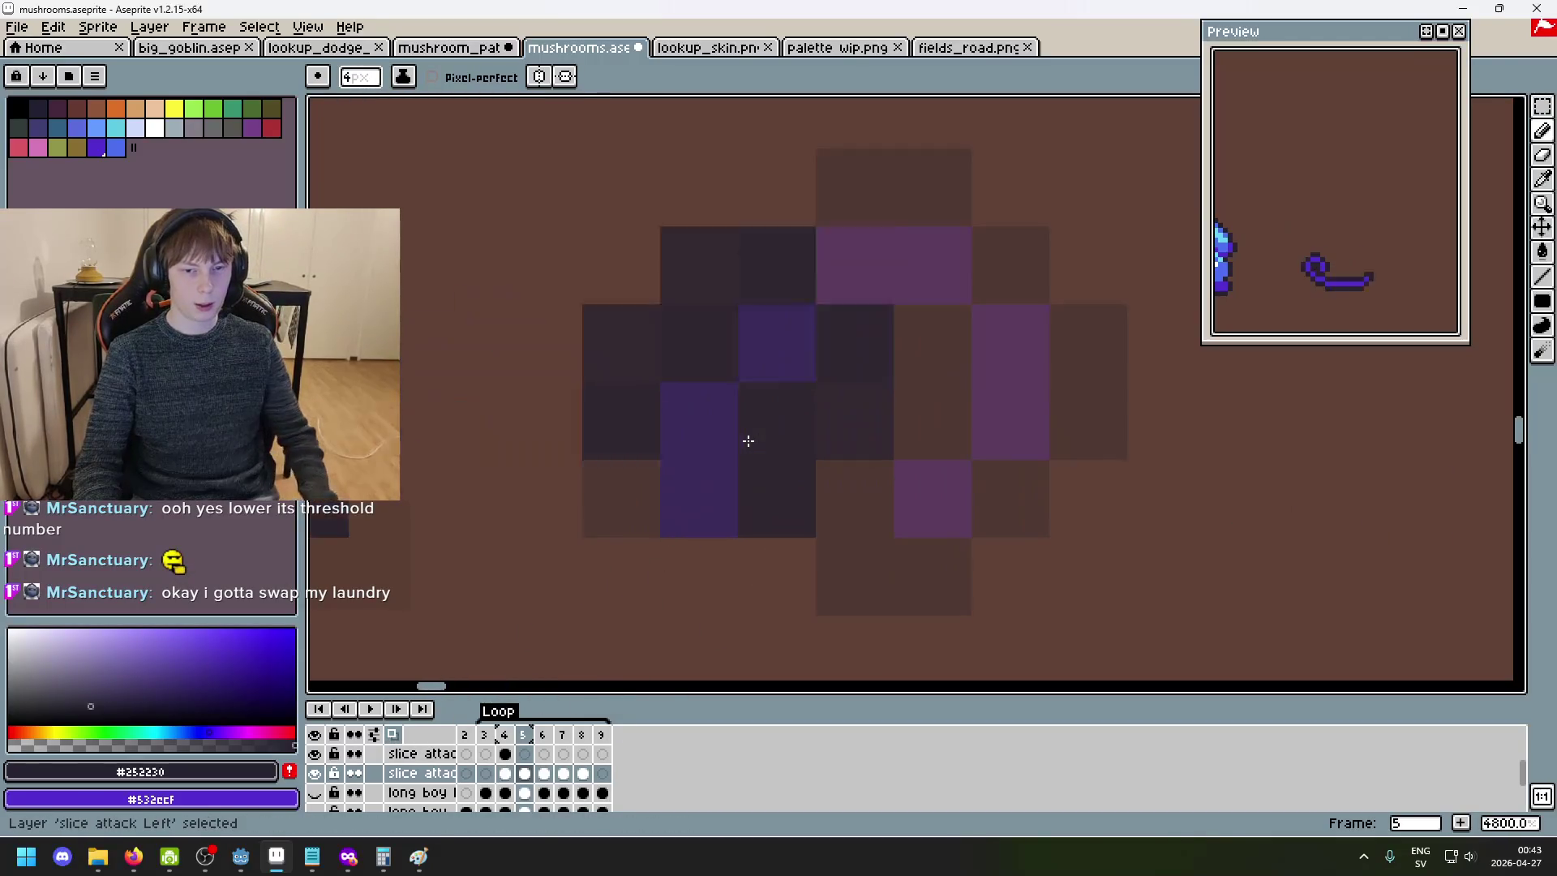
pyautogui.moveTo(724, 475); pyautogui.dragTo(719, 289)
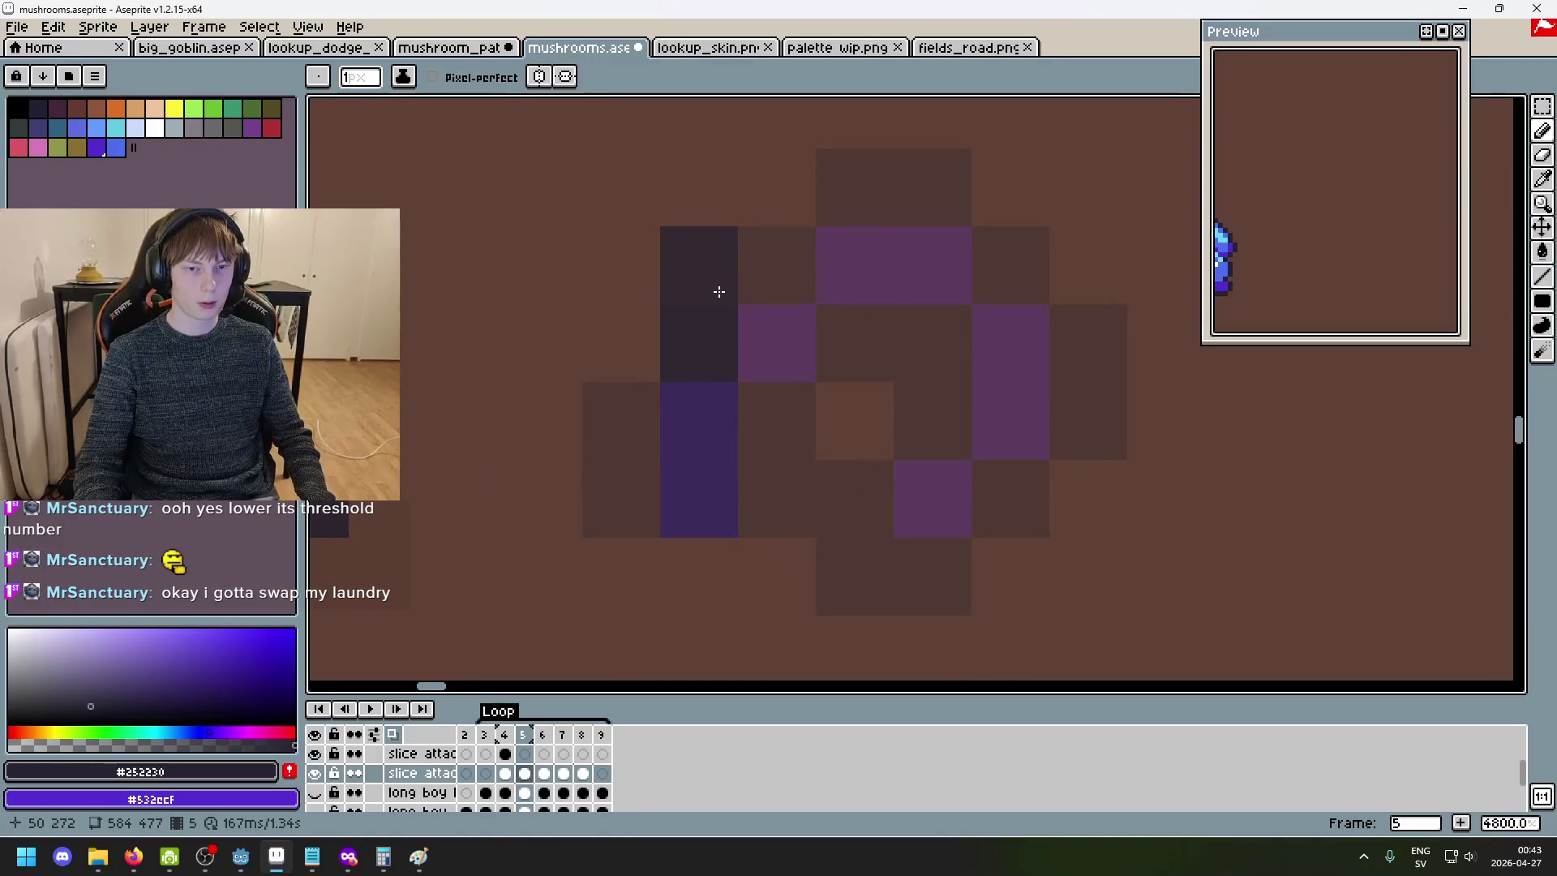
pyautogui.click(394, 735)
pyautogui.click(397, 736)
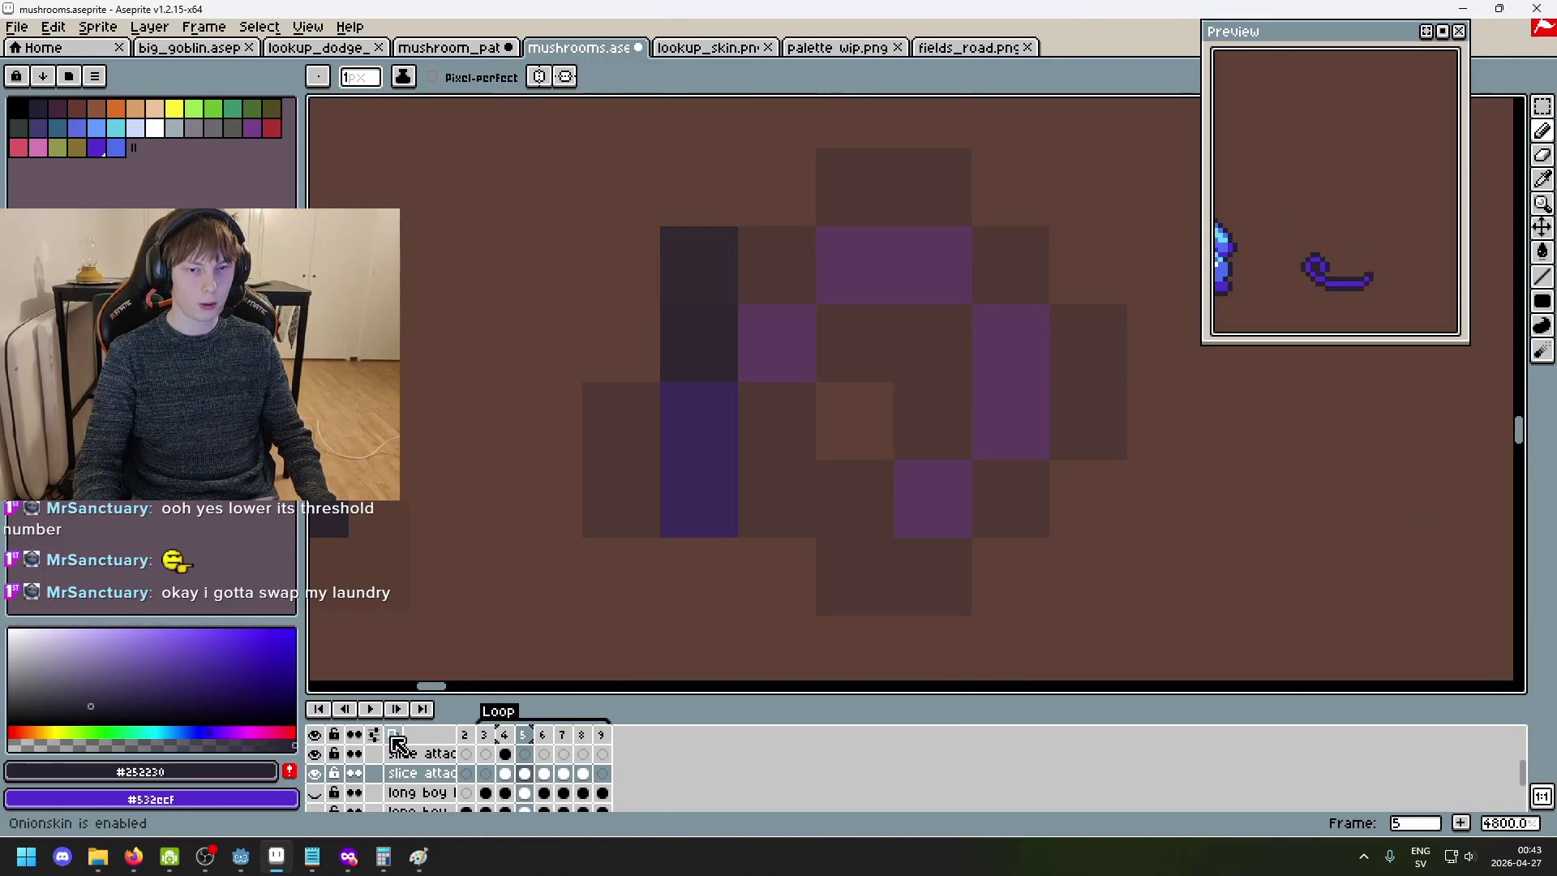
pyautogui.click(395, 736)
# - Pick the slash purple from frame 4 and paint purple vertical strokes on frame 5
pyautogui.press('Left')
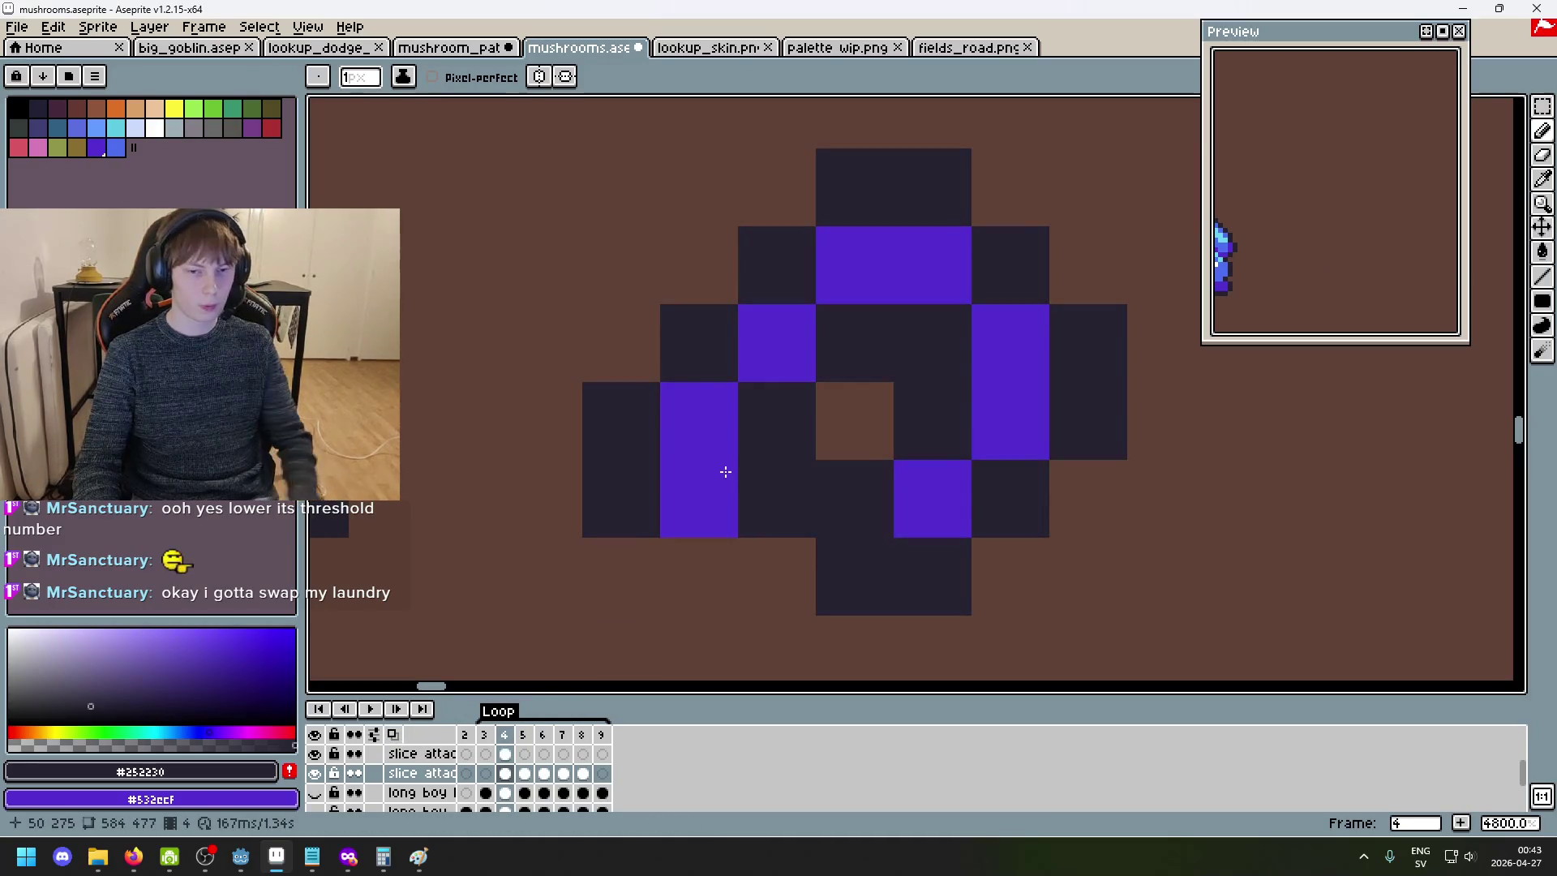
pyautogui.keyDown('alt'); pyautogui.click(728, 473); pyautogui.keyUp('alt')
pyautogui.press('Right')
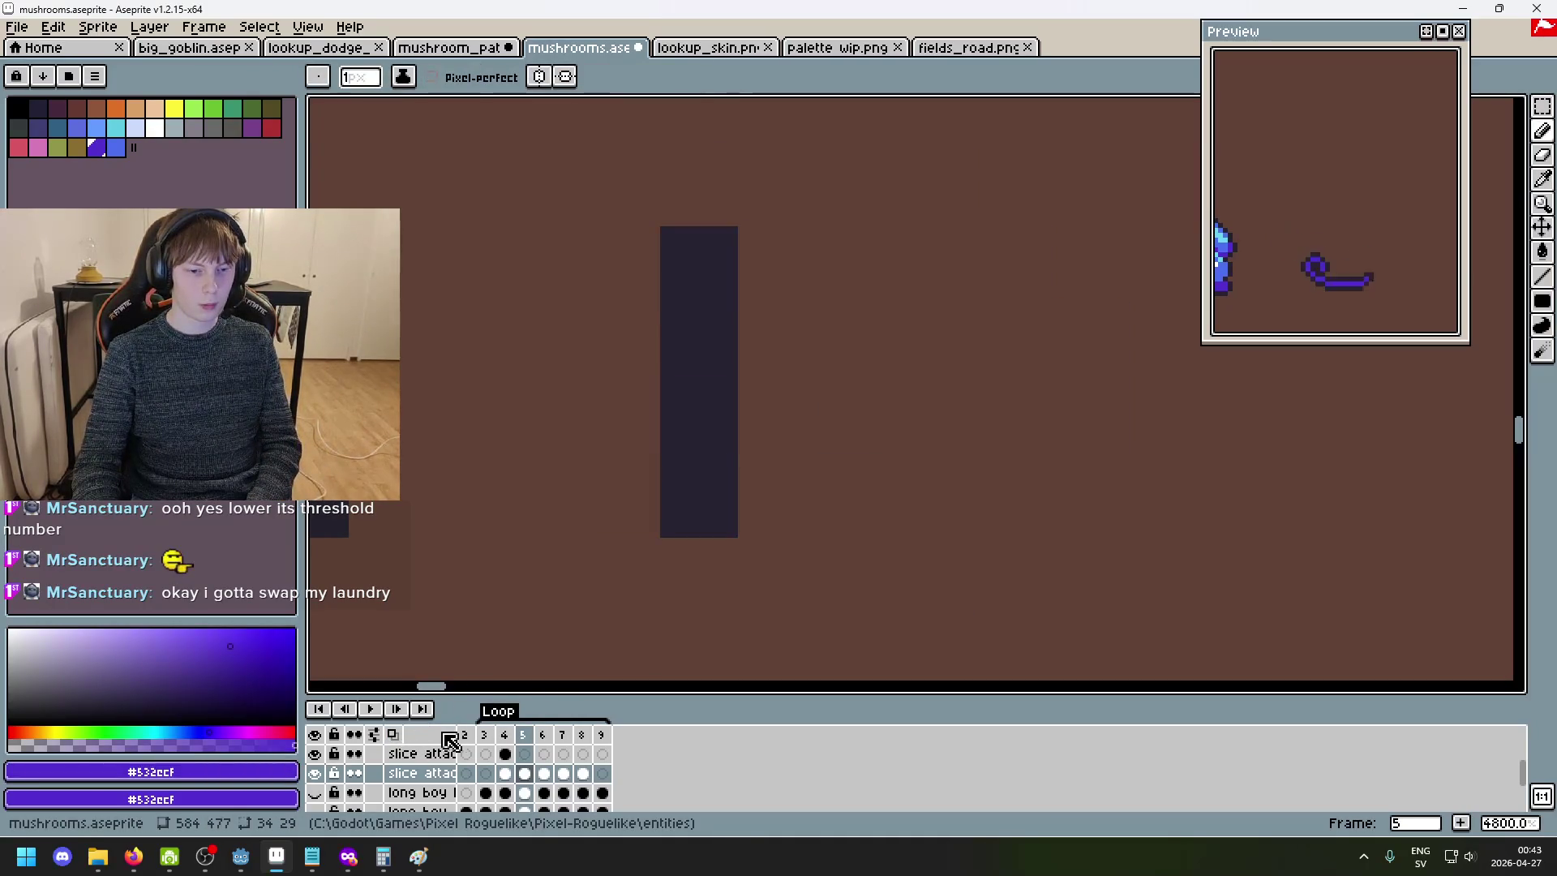
pyautogui.click(394, 735)
pyautogui.moveTo(693, 496); pyautogui.dragTo(691, 268)
pyautogui.scroll(-6, 768, 337)
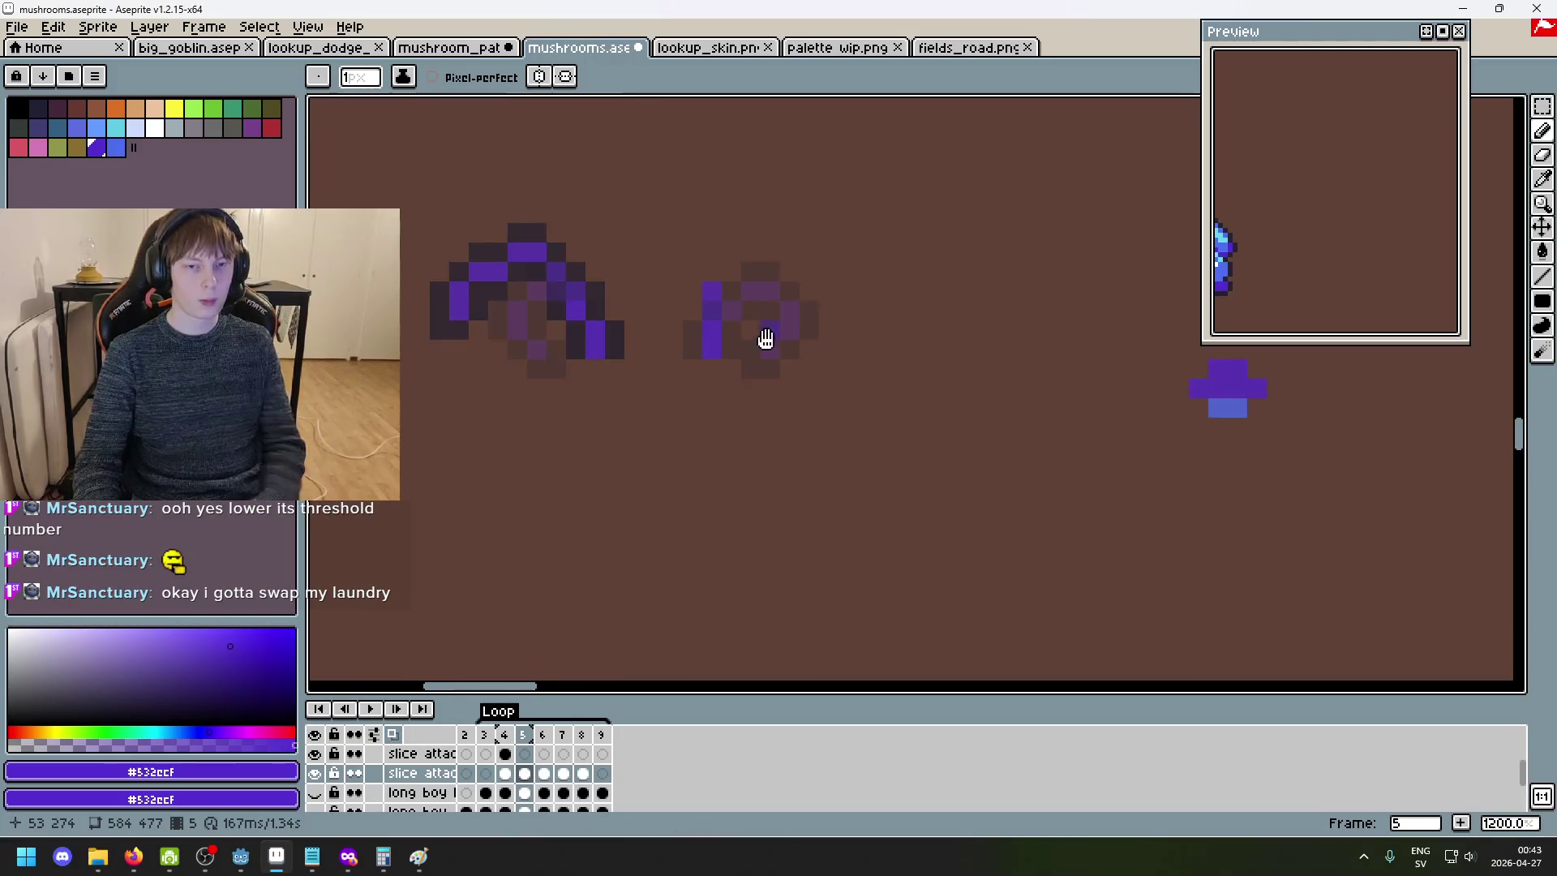
pyautogui.moveTo(768, 337); pyautogui.dragTo(792, 455)
pyautogui.moveTo(754, 392); pyautogui.dragTo(766, 327)
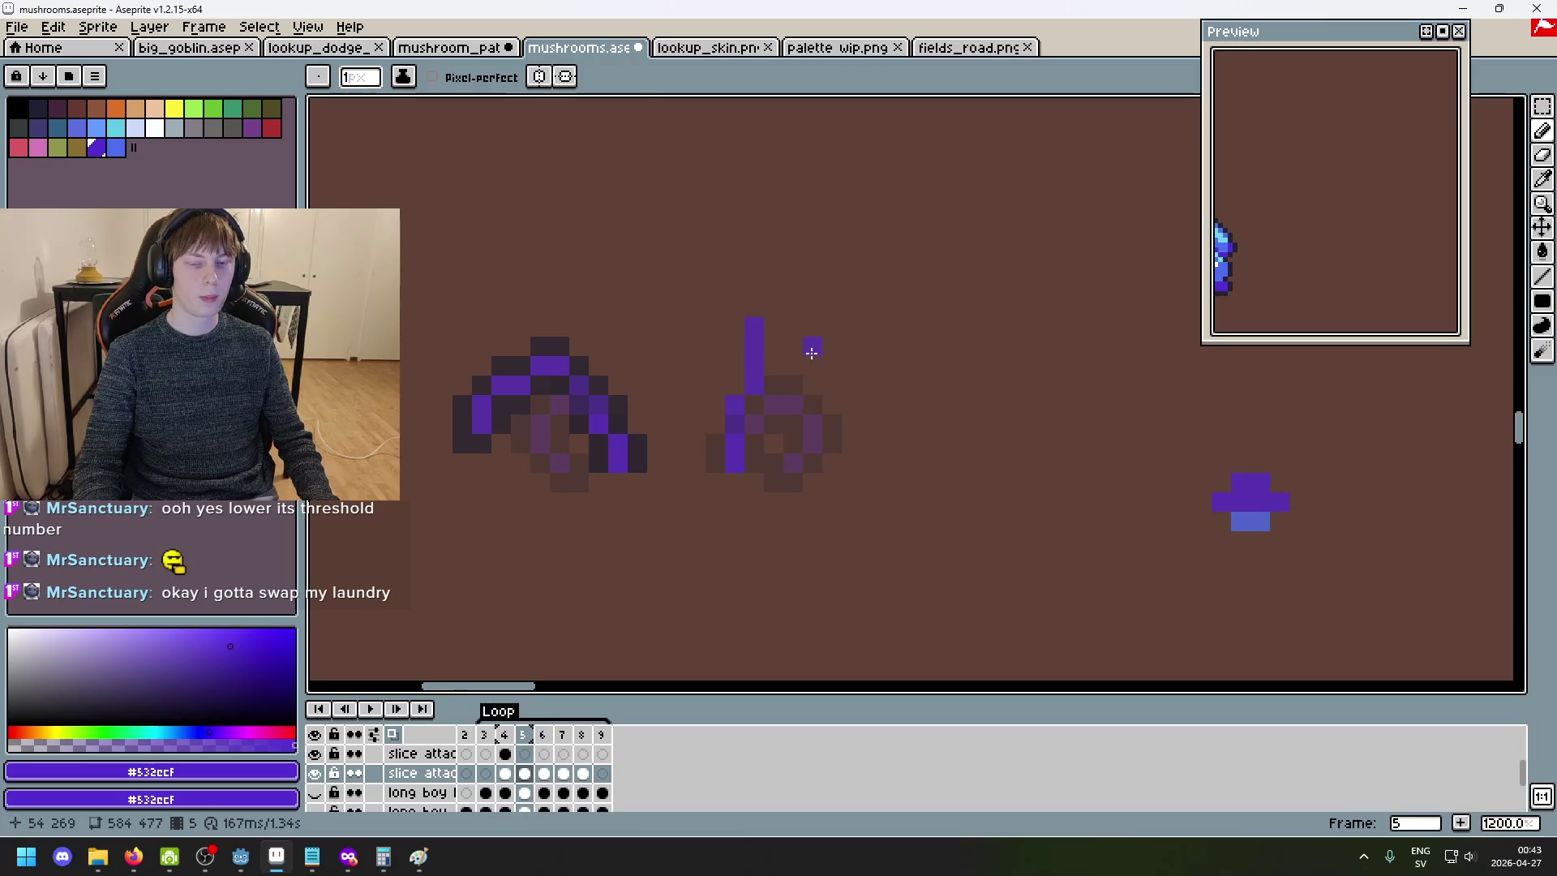
# - Compare with the neighbouring frame, undo the tall stroke, and add purple pixels extending the slash
pyautogui.press('Right')
pyautogui.press('Left')
pyautogui.press('Right')
pyautogui.press('Left')
pyautogui.press('Right')
pyautogui.press('Left')
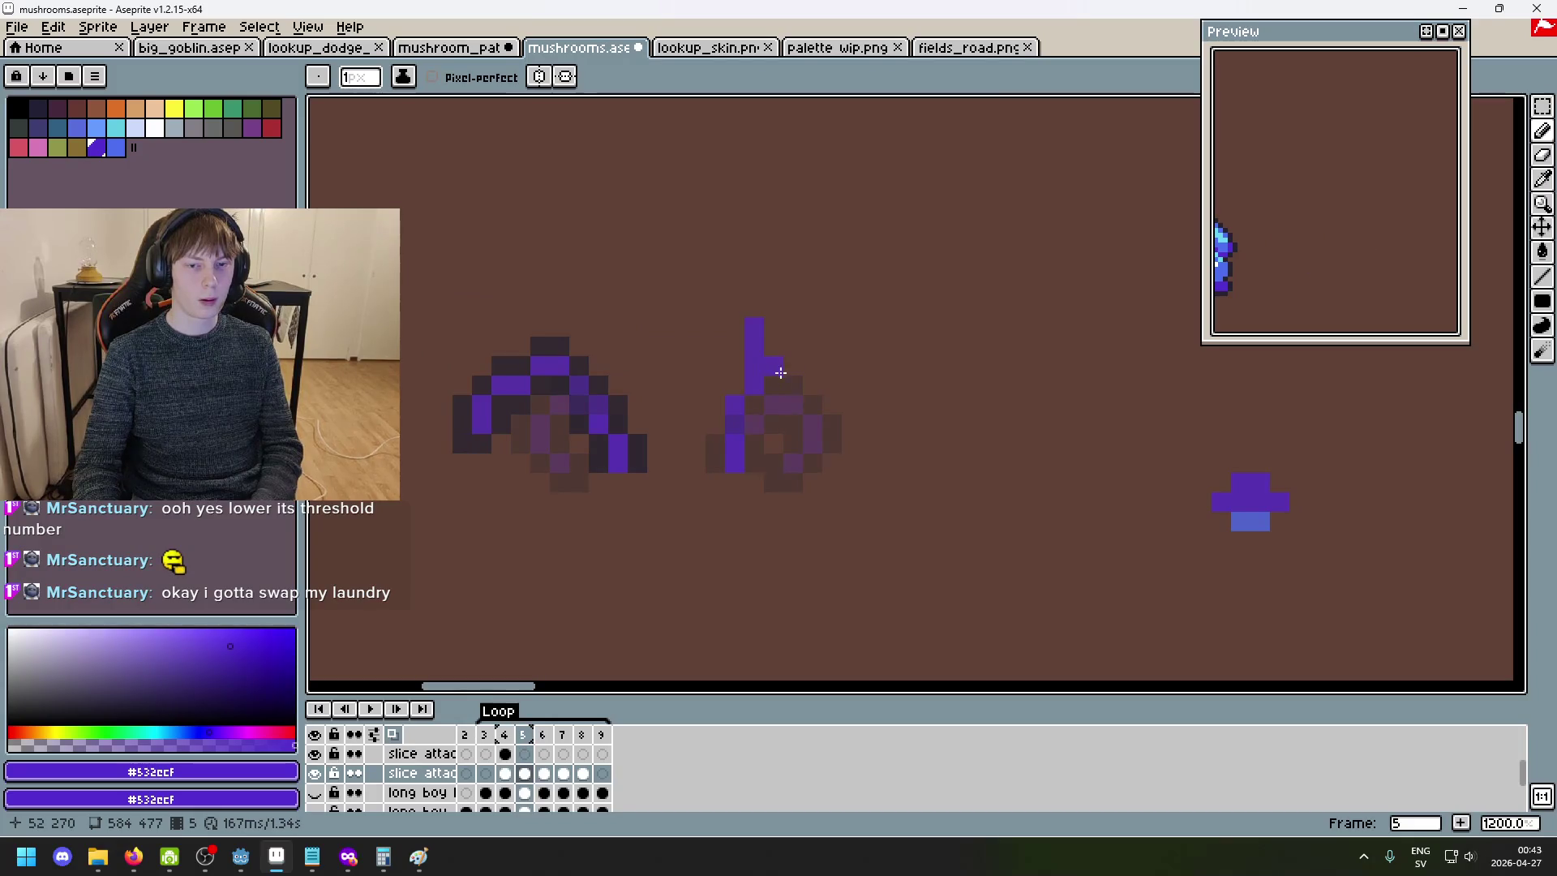
pyautogui.hotkey('ctrl', 'z')
pyautogui.click(824, 382)
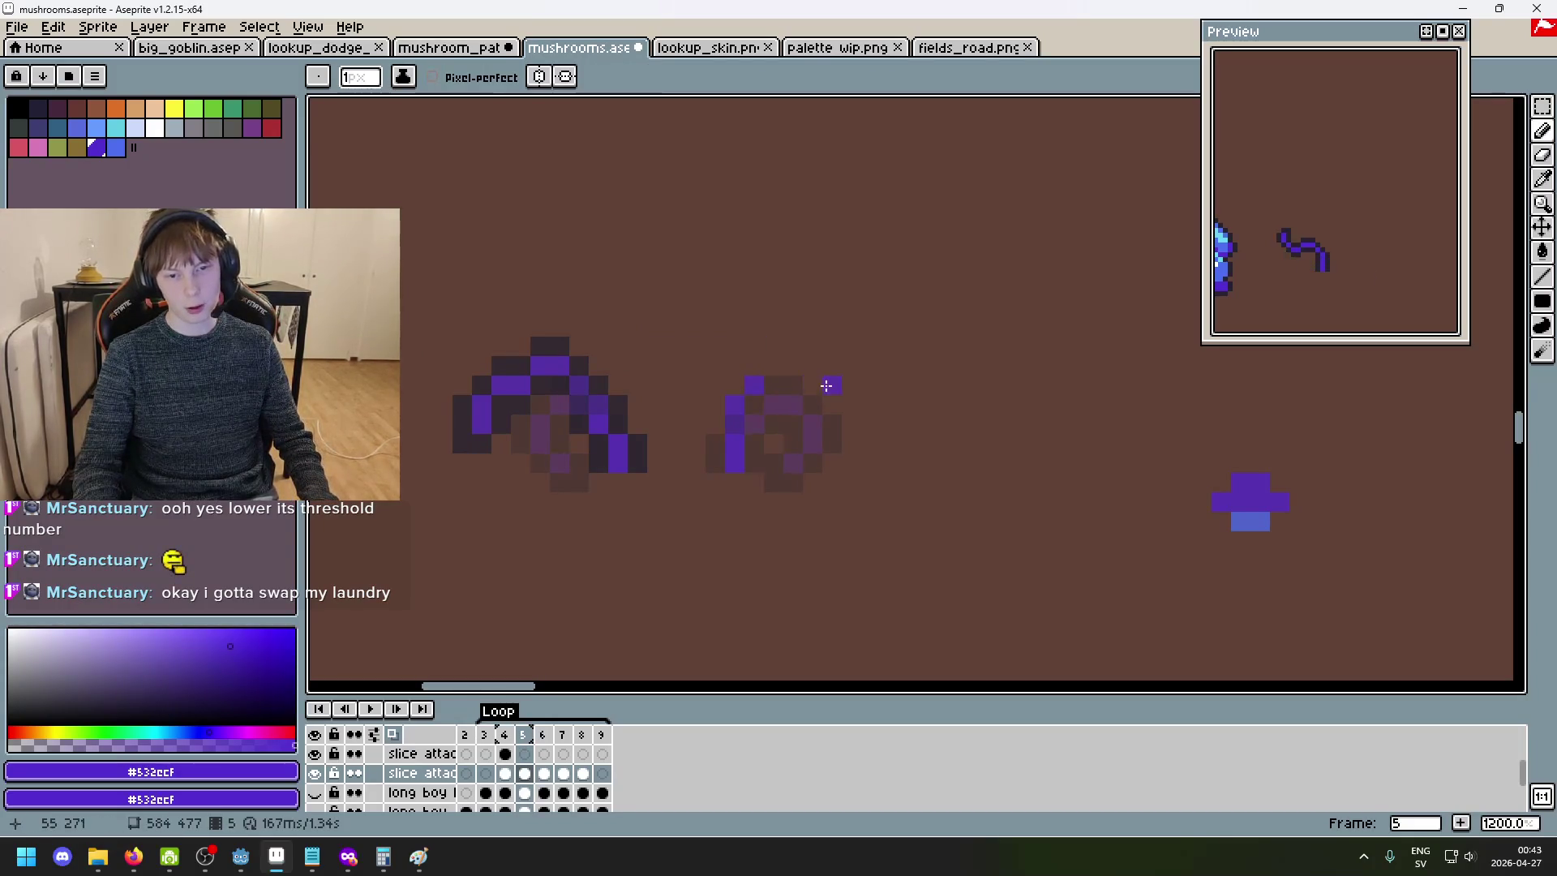
pyautogui.moveTo(777, 364); pyautogui.dragTo(801, 365)
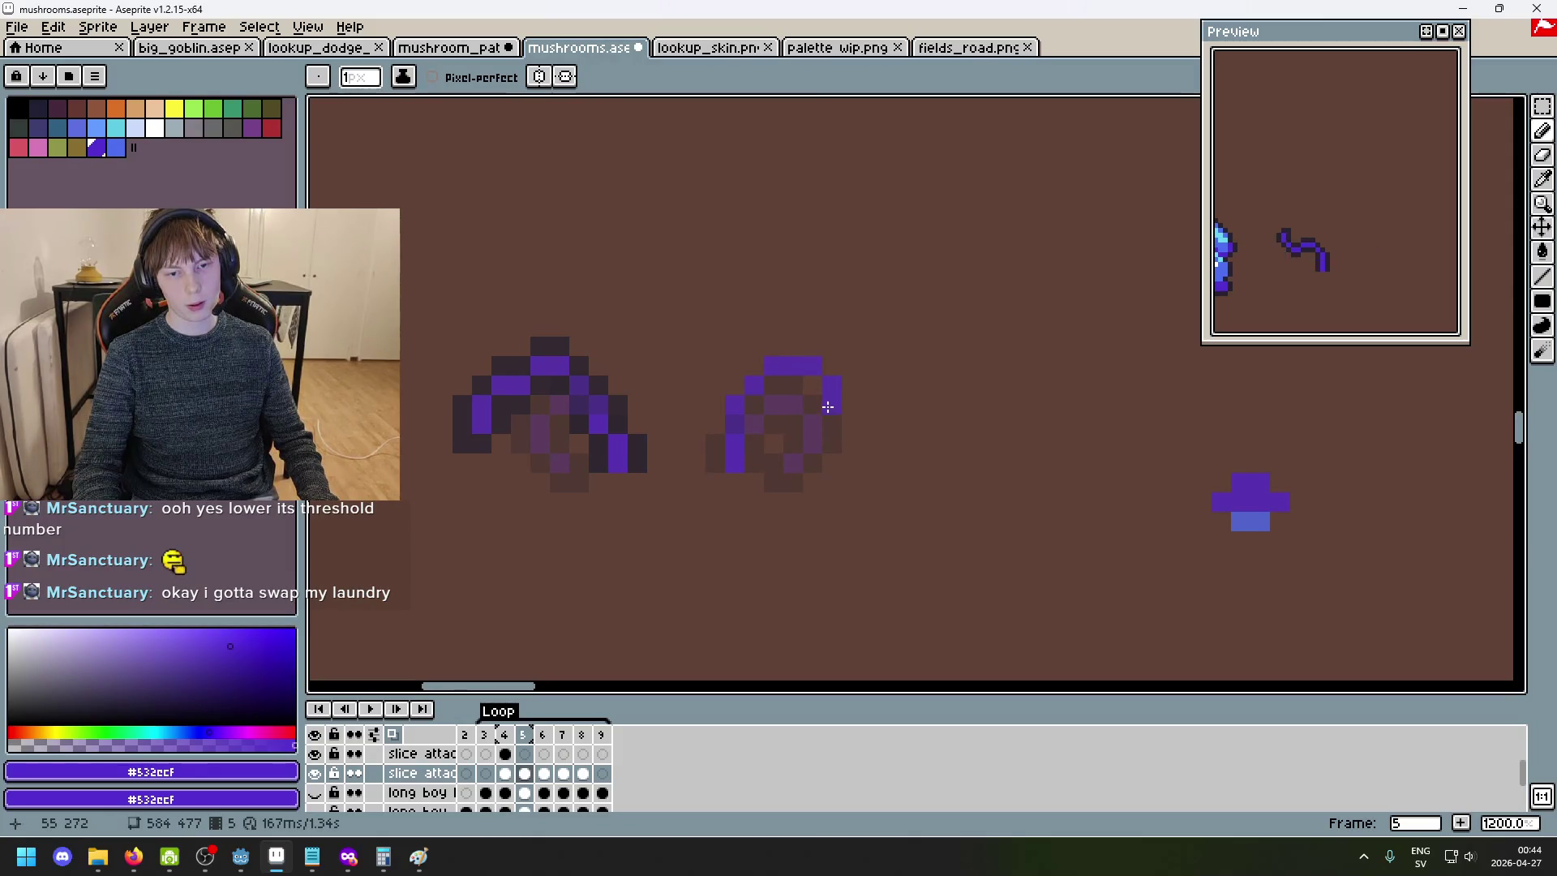
# - Add and erase purple pixels, extending the slash's left column upward
pyautogui.press('e')
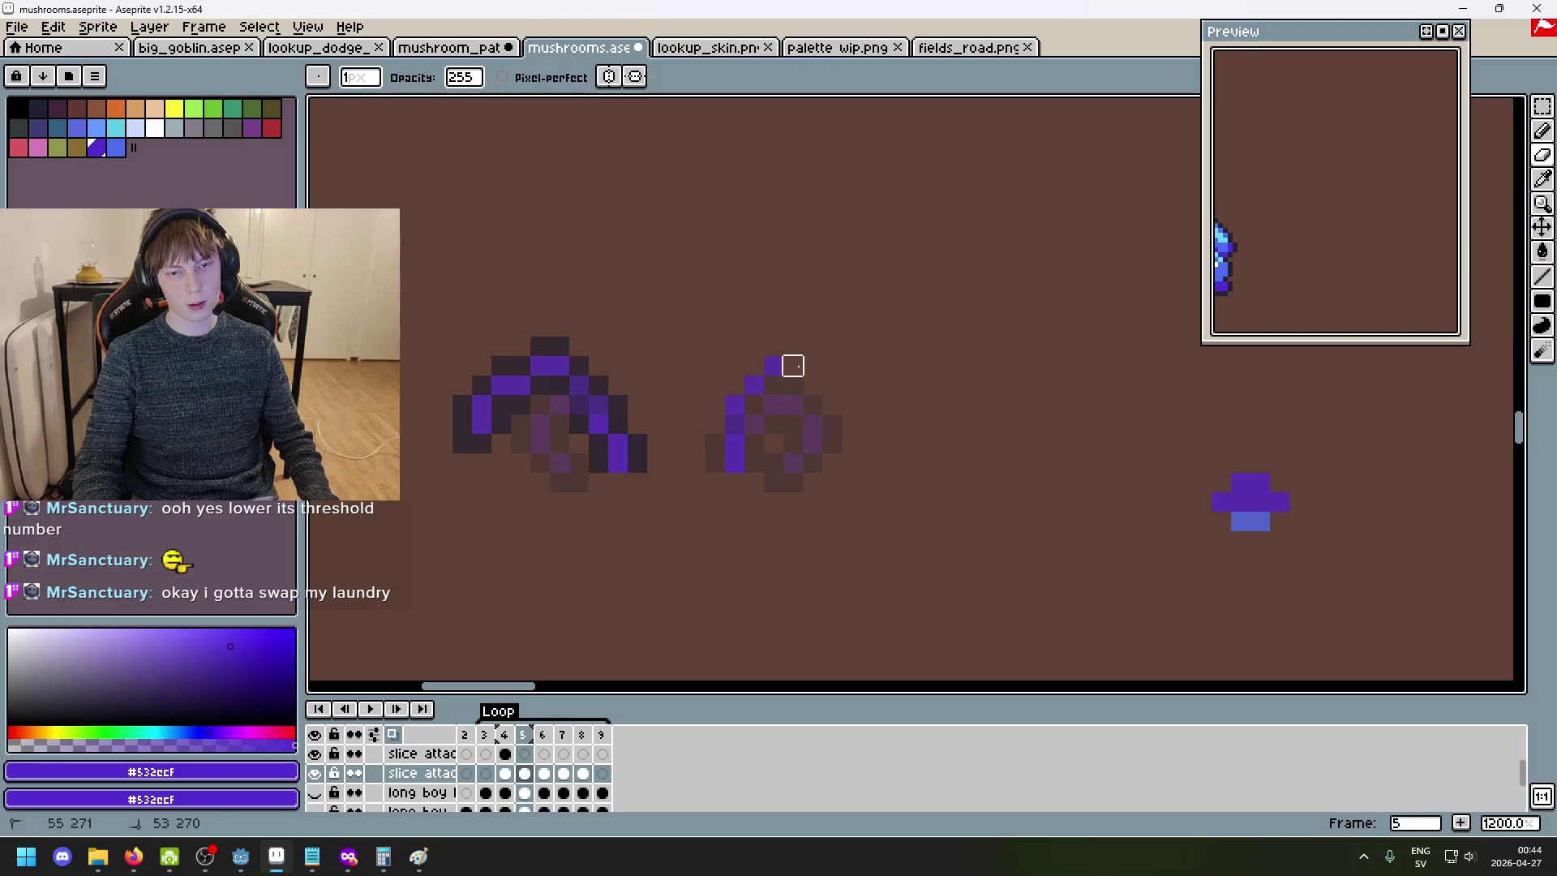
pyautogui.press('b')
pyautogui.click(804, 401)
pyautogui.press('e')
pyautogui.click(792, 381)
pyautogui.click(754, 385)
pyautogui.press('b')
pyautogui.moveTo(735, 365); pyautogui.dragTo(735, 394)
# - Build a purple top bar with a short stroke to its right, erasing the pixel beneath it
pyautogui.click(754, 346)
pyautogui.click(774, 346)
pyautogui.press('e')
pyautogui.click(773, 366)
pyautogui.press('b')
pyautogui.moveTo(793, 366); pyautogui.dragTo(799, 387)
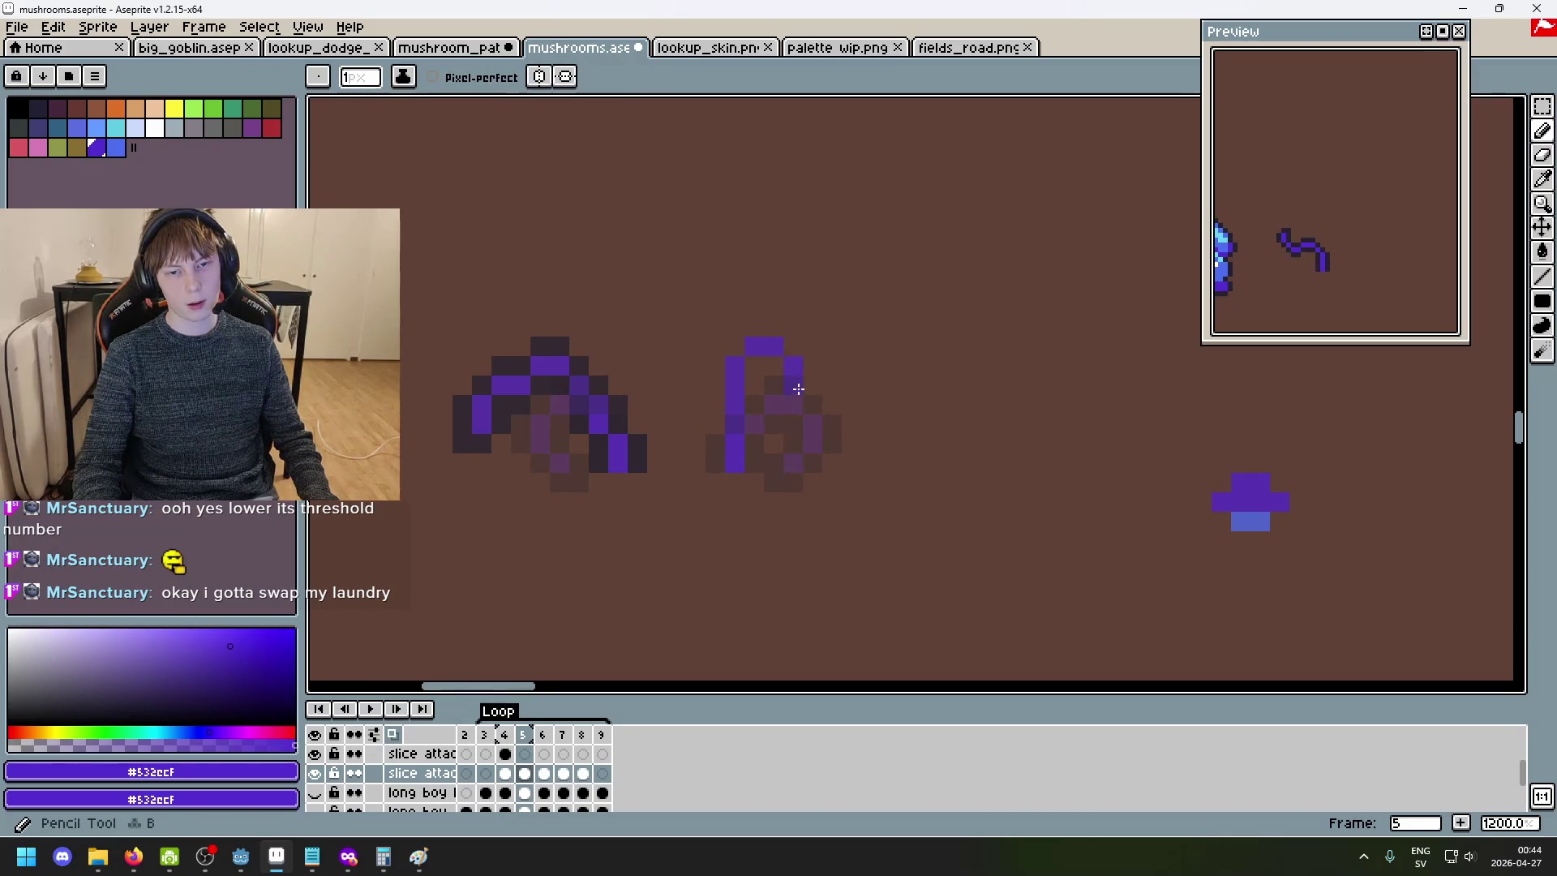
pyautogui.press('e')
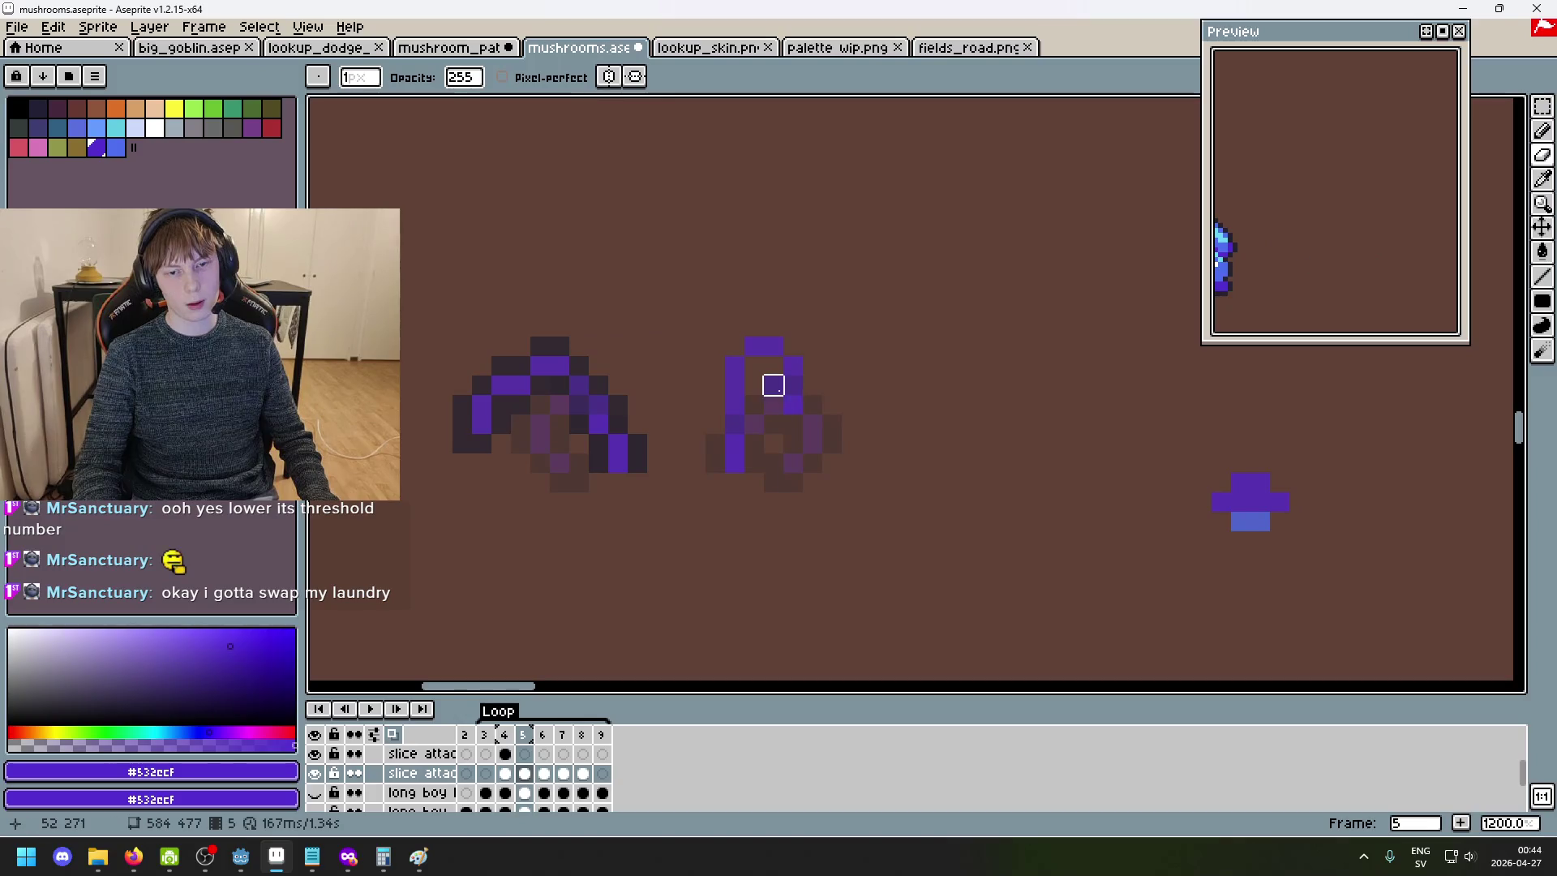
pyautogui.press('b')
# - Briefly hide and reshow the long boy legs layer to check the slash
pyautogui.scroll(4, 792, 385)
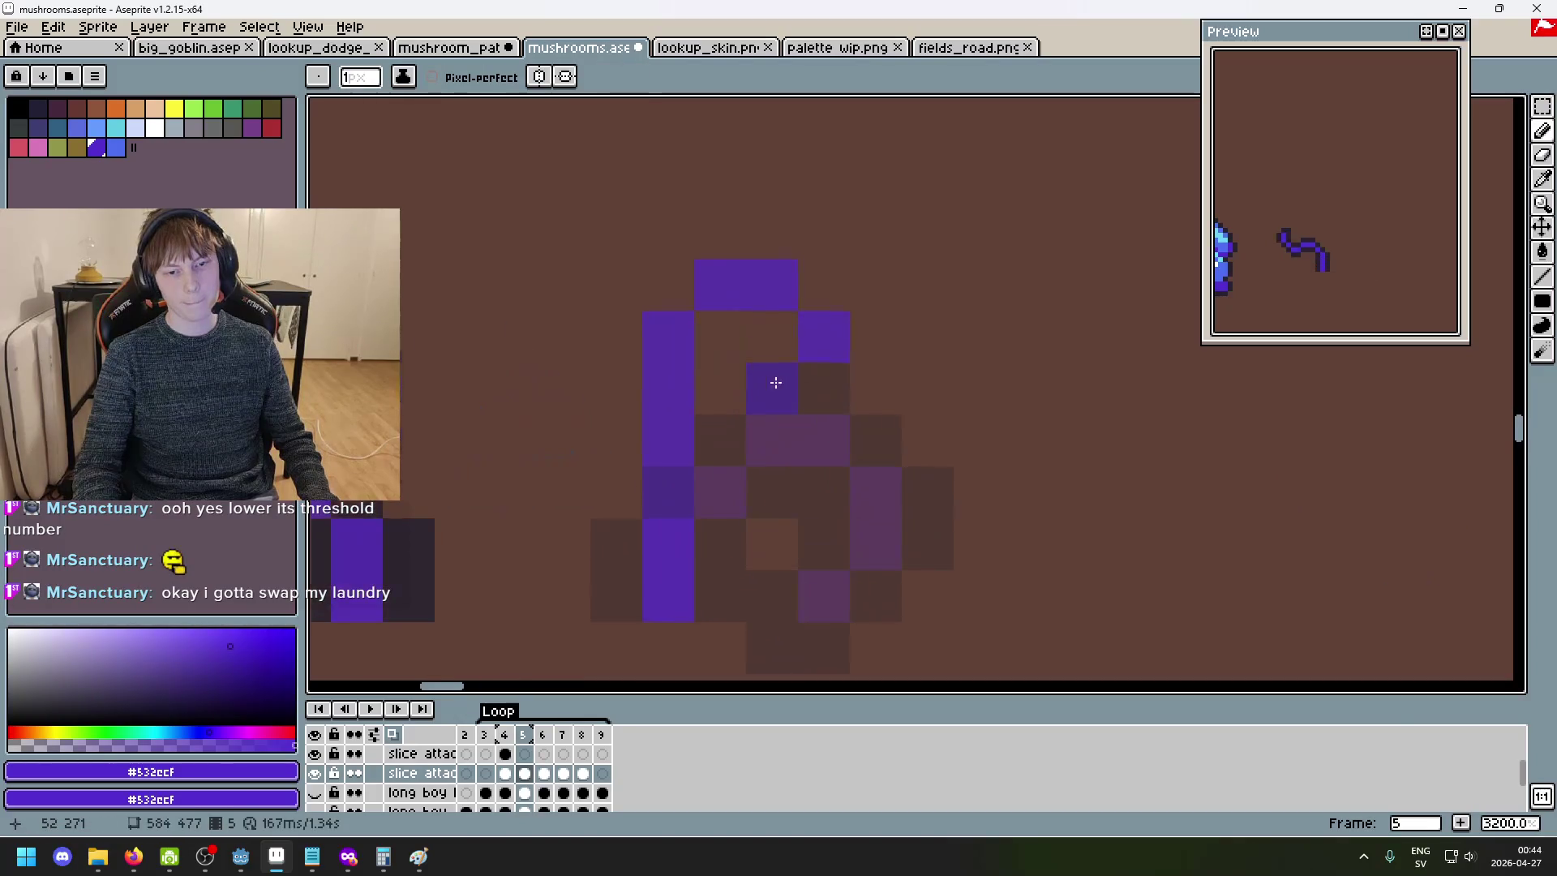
pyautogui.scroll(-3, 791, 425)
pyautogui.scroll(3, 834, 424)
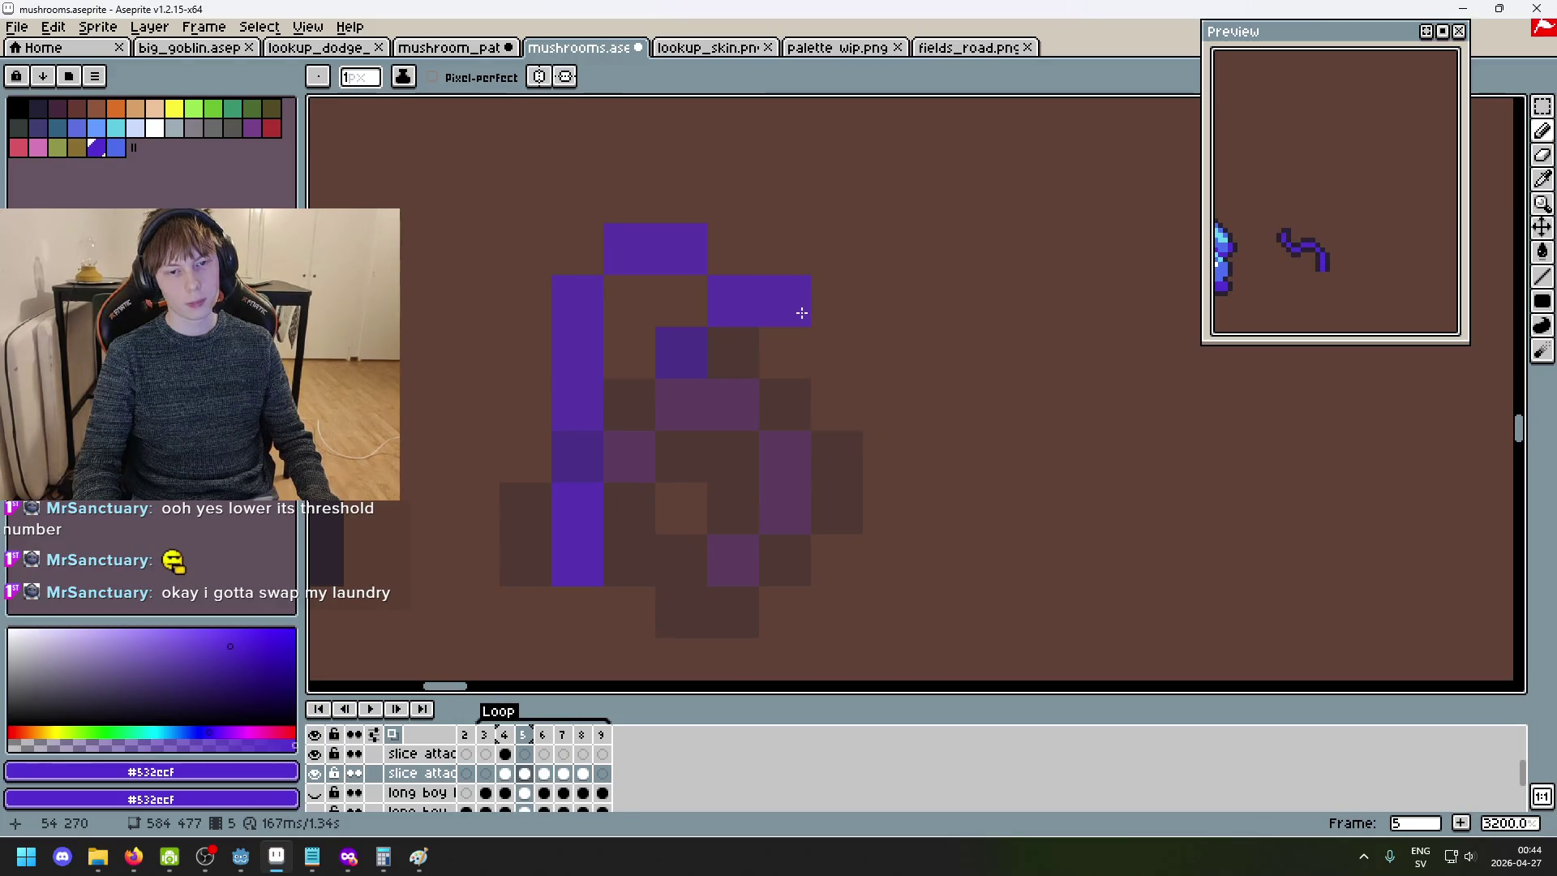
pyautogui.scroll(-3, 811, 318)
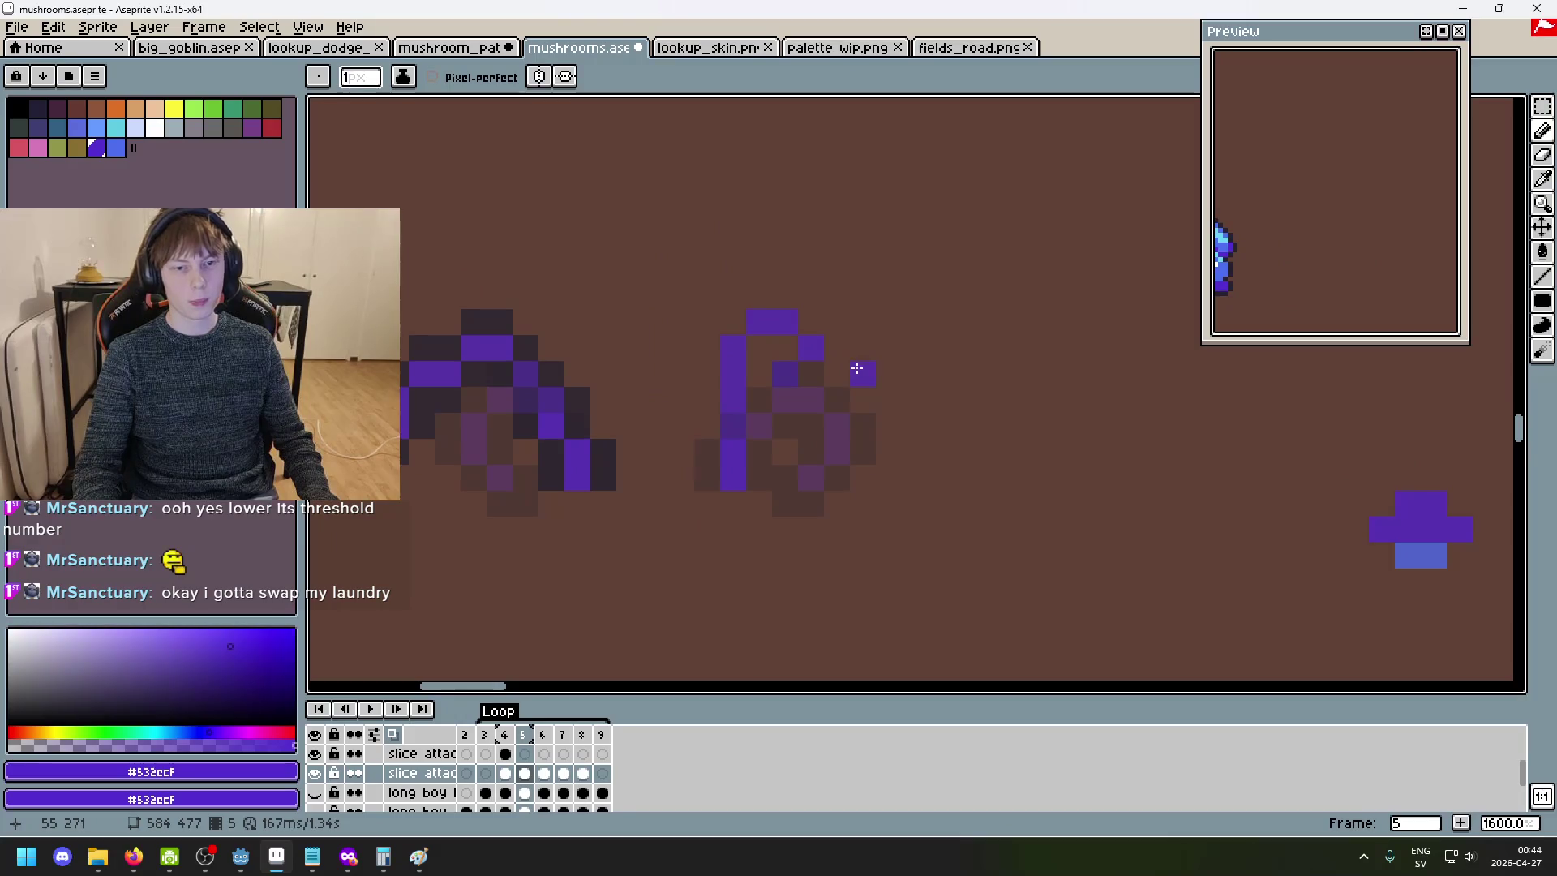
pyautogui.click(316, 794)
pyautogui.click(317, 792)
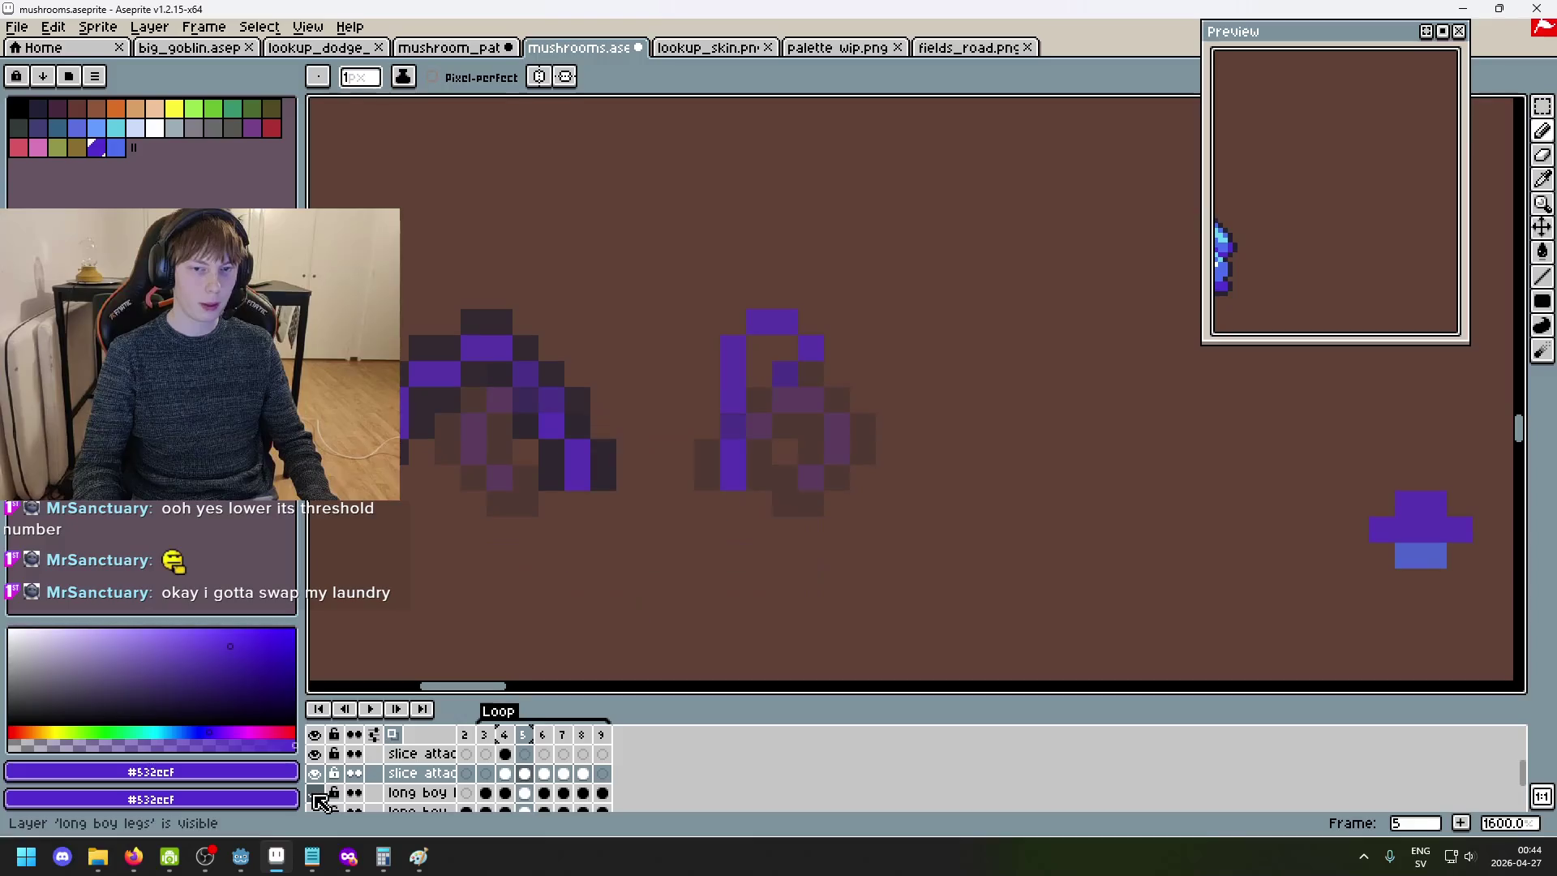
# - Erase the top bar, upper column and top pixel of the purple shape
pyautogui.press('e')
pyautogui.moveTo(734, 375); pyautogui.dragTo(814, 330)
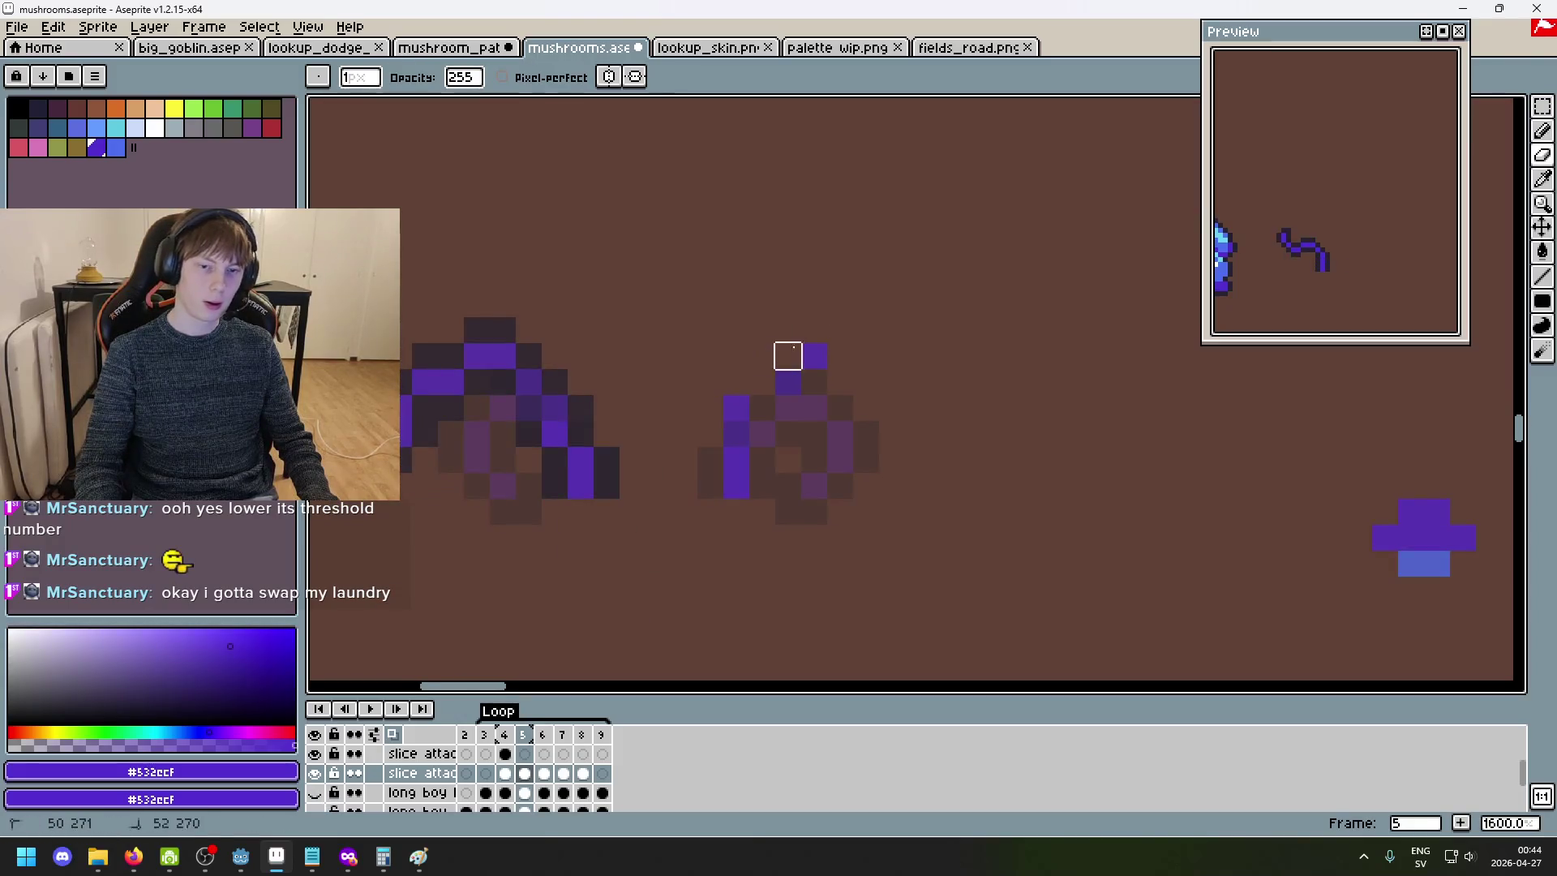
pyautogui.click(736, 408)
pyautogui.scroll(-1, 827, 382)
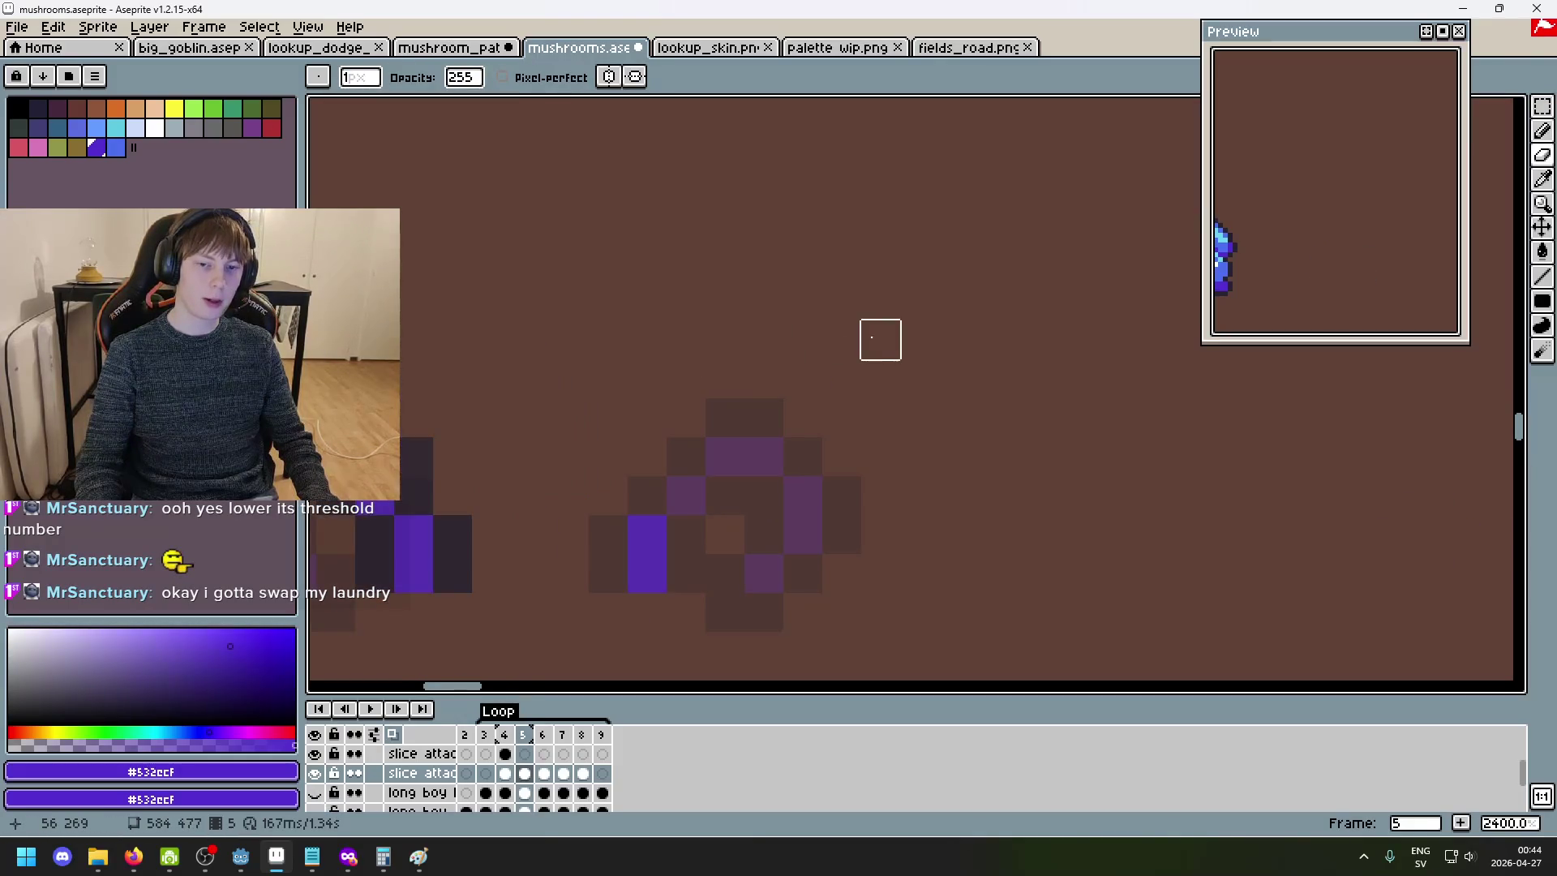
pyautogui.scroll(4, 840, 375)
pyautogui.press('b')
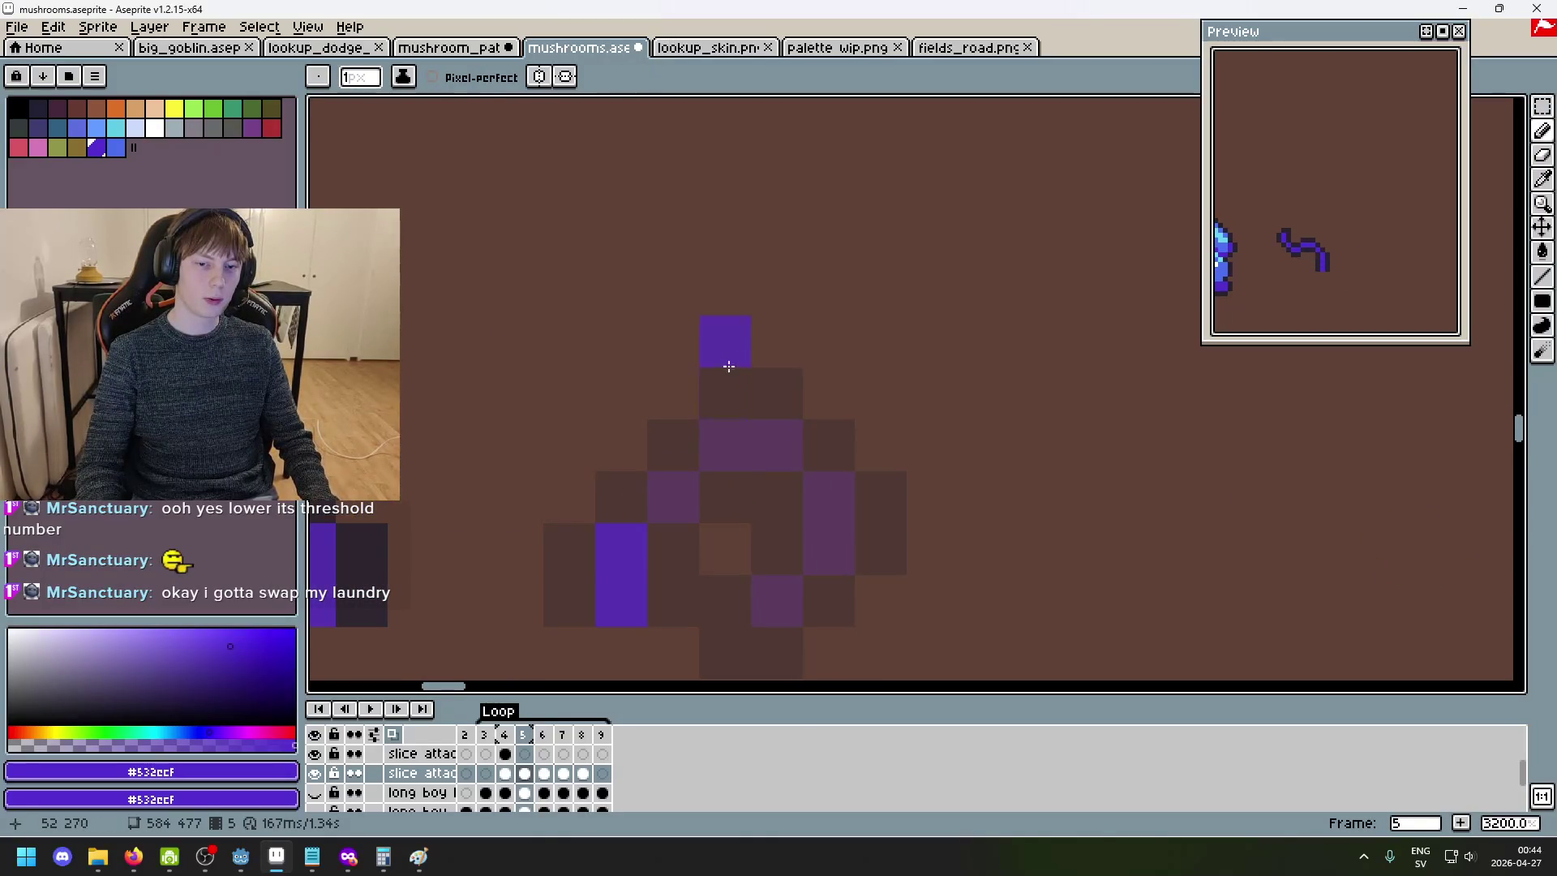
pyautogui.scroll(-2, 648, 508)
# - Draw a short purple vertical column and play the animation to review the slash
pyautogui.press('e')
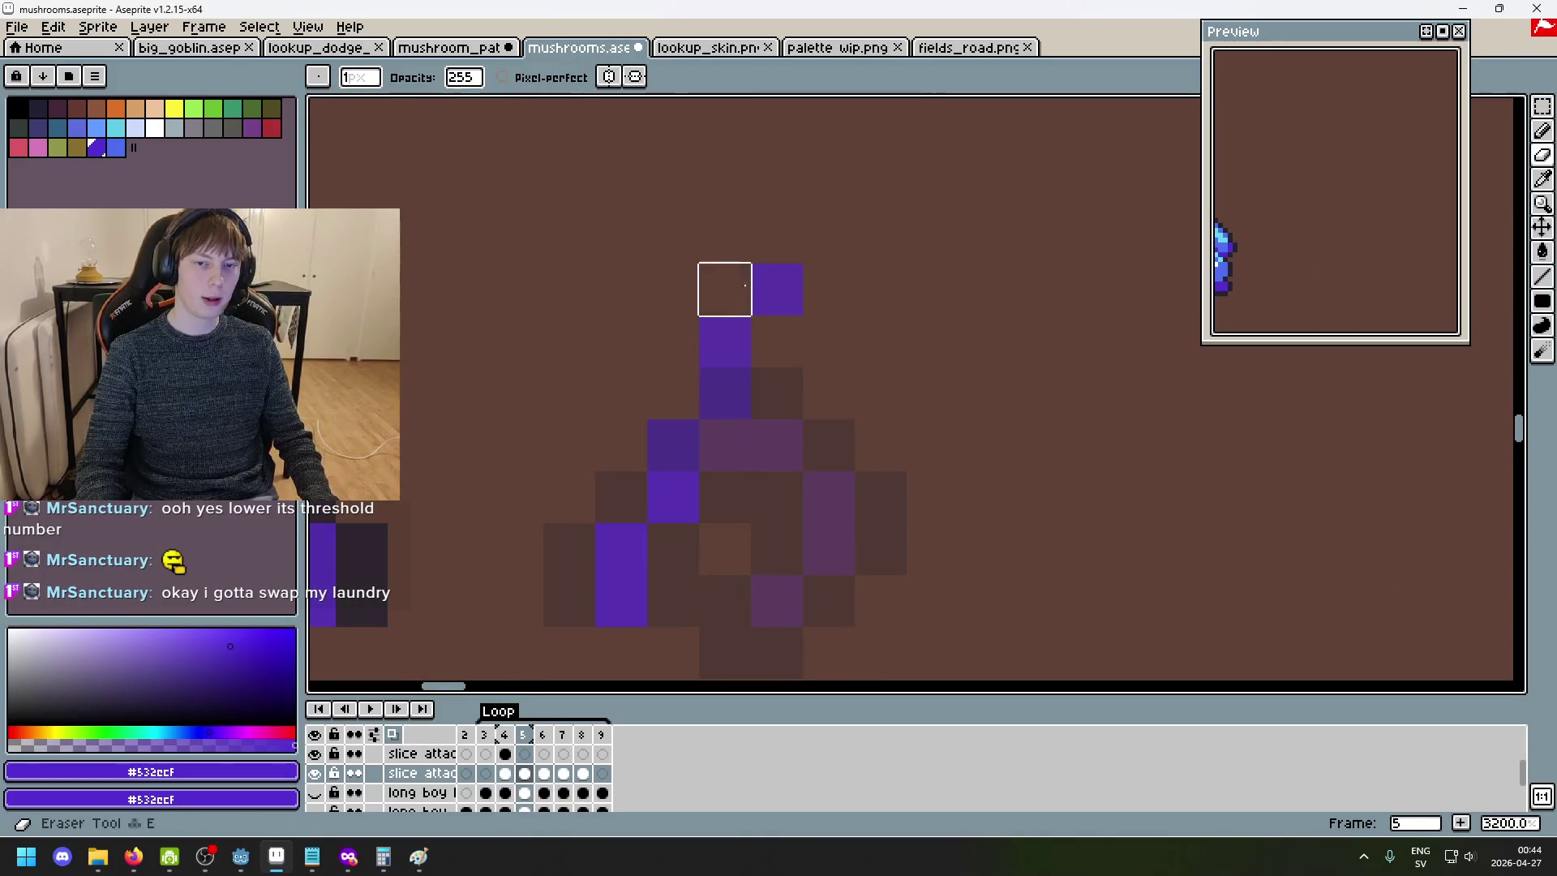
pyautogui.scroll(-3, 689, 558)
pyautogui.scroll(5, 689, 558)
pyautogui.press('b')
pyautogui.moveTo(614, 361); pyautogui.dragTo(620, 403)
pyautogui.scroll(-3, 637, 435)
pyautogui.press('Return')
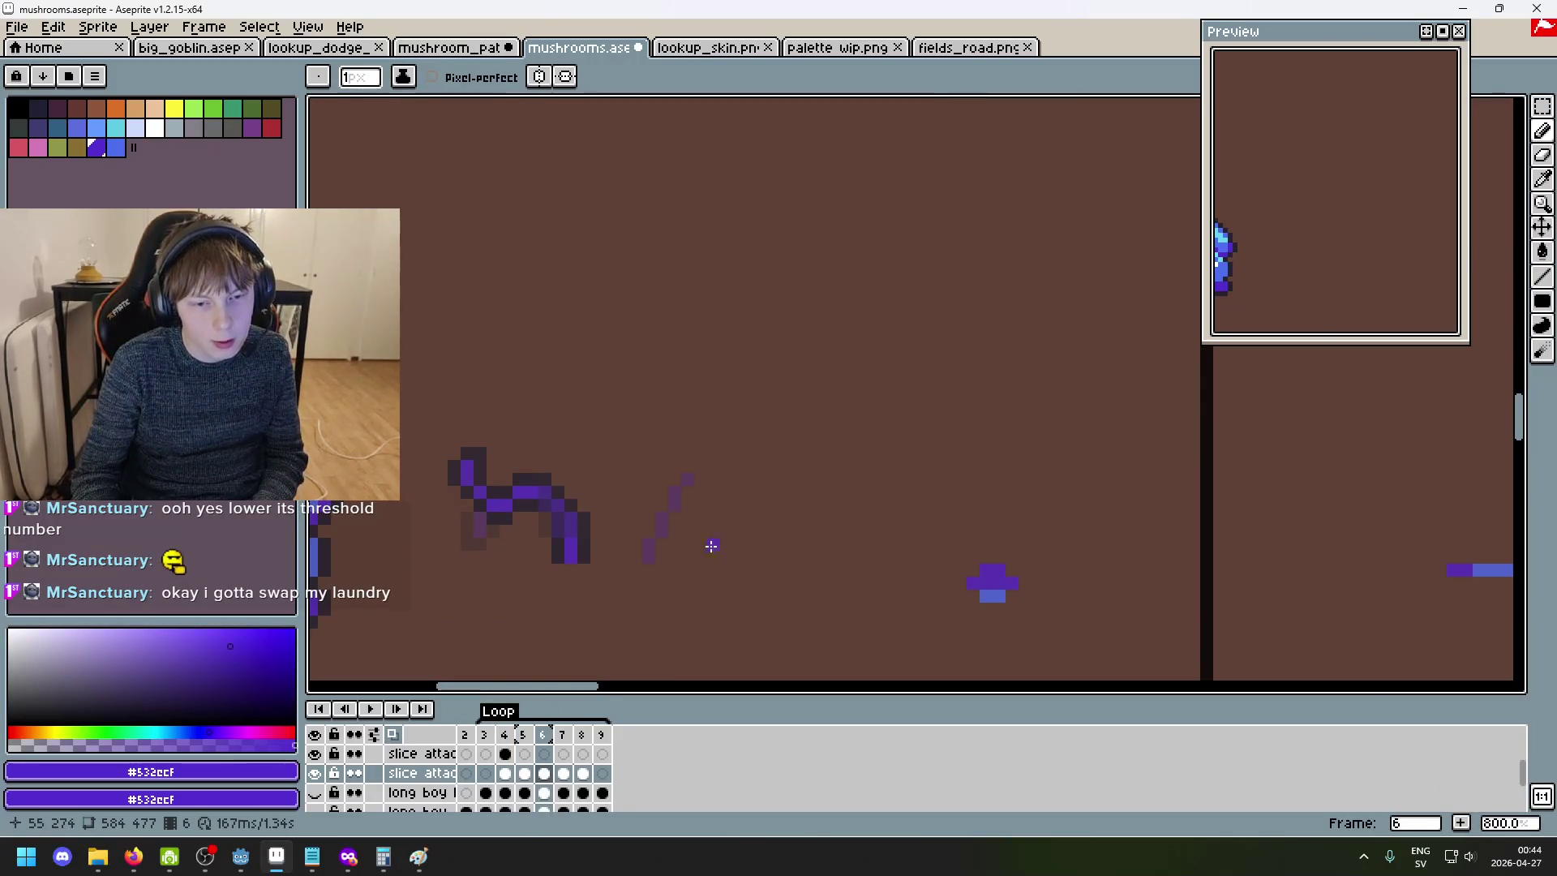
# - Paint more purple pixels along the curving slash, down to its bottom end
pyautogui.scroll(2, 695, 474)
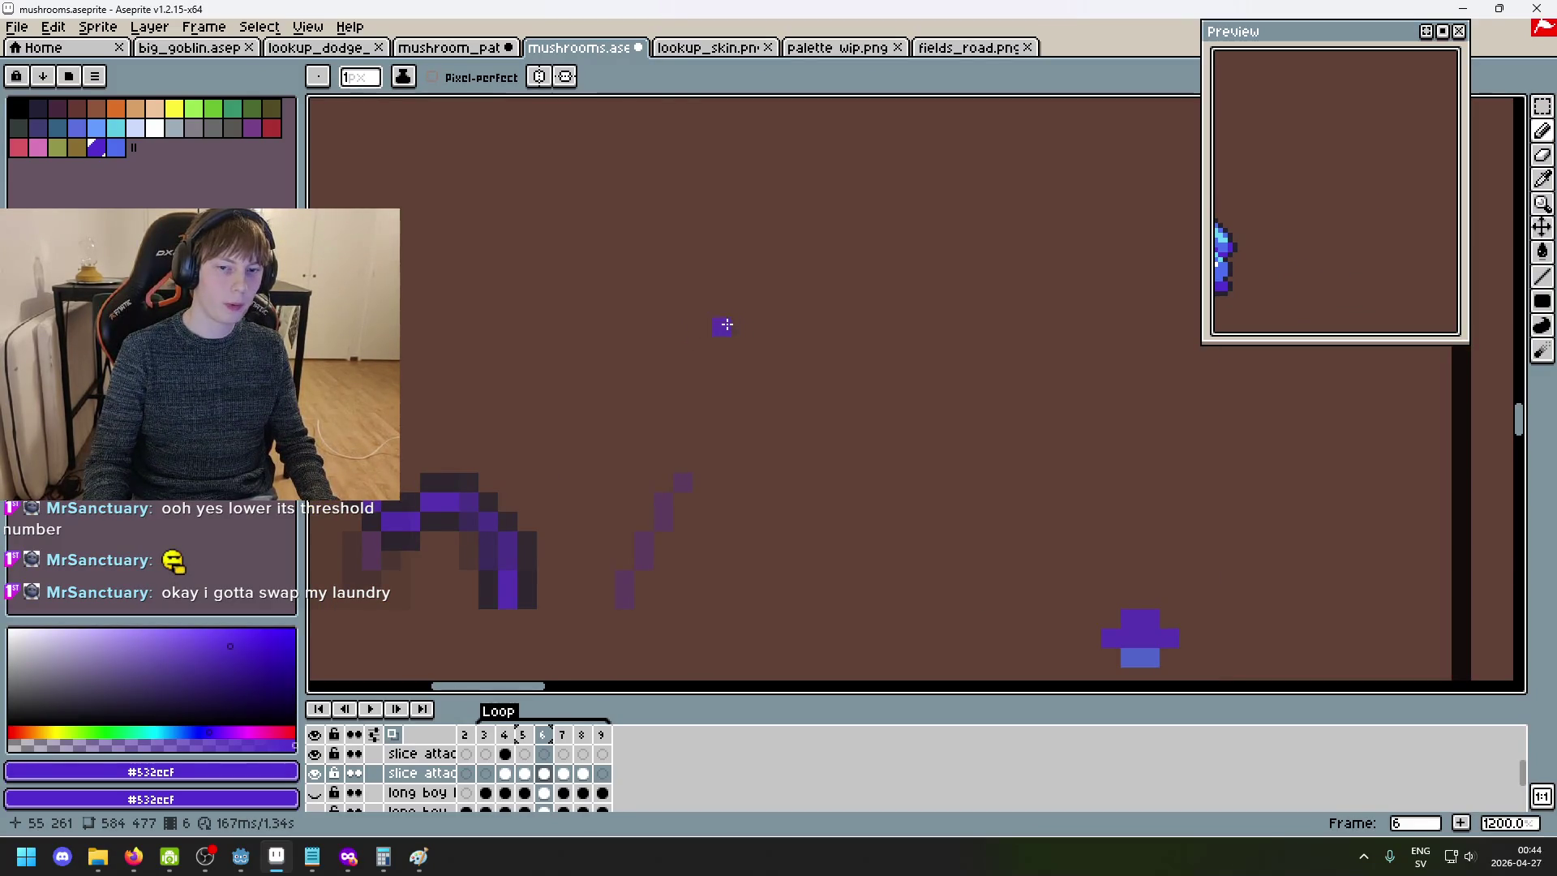
pyautogui.moveTo(730, 331); pyautogui.dragTo(722, 342)
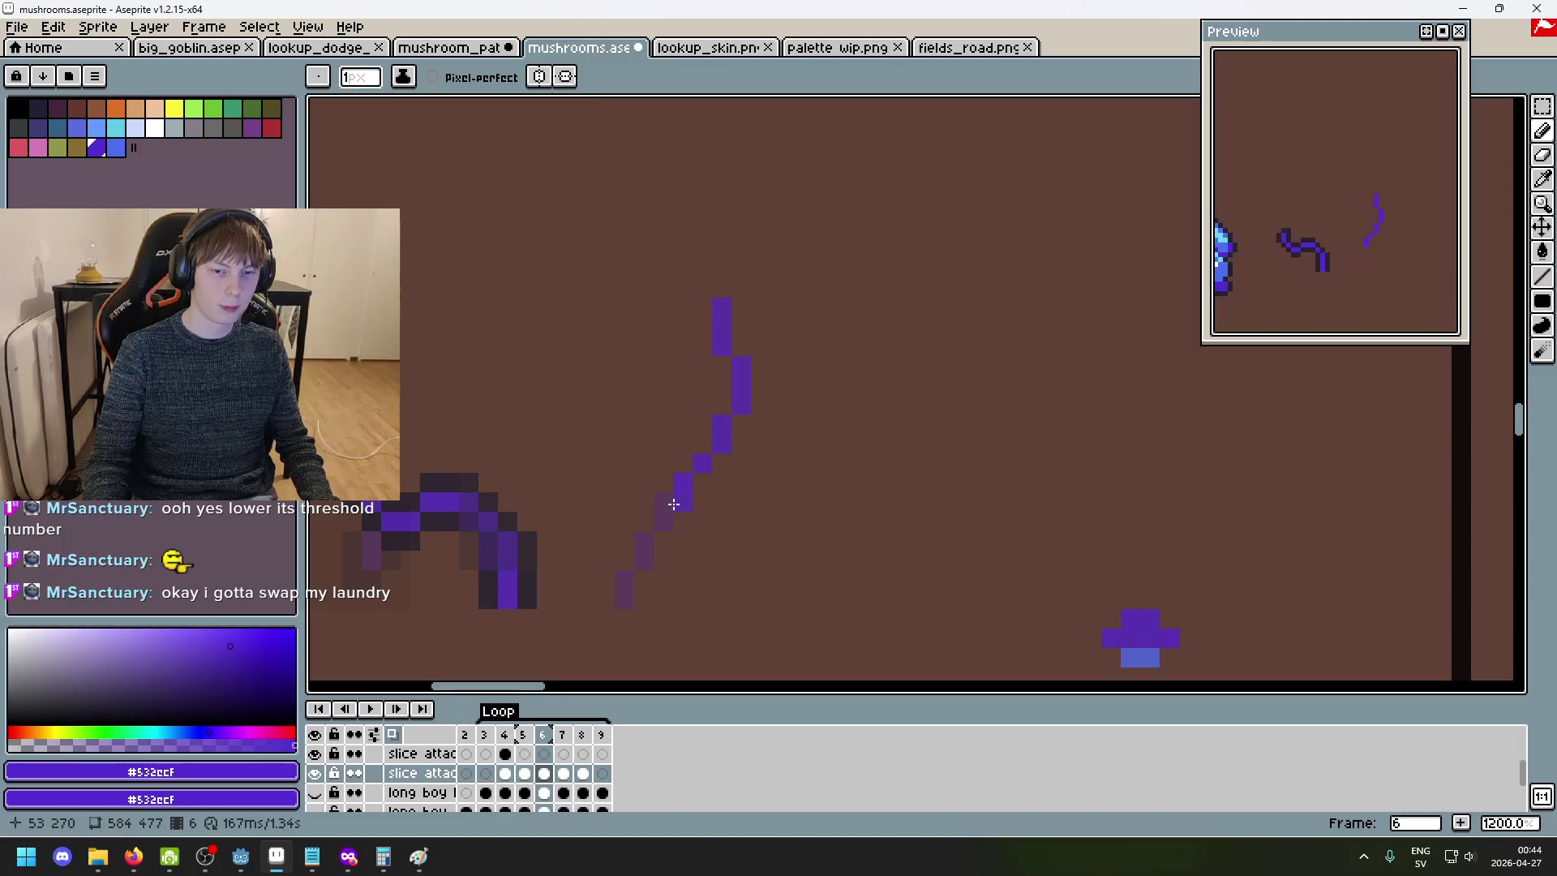
pyautogui.click(683, 482)
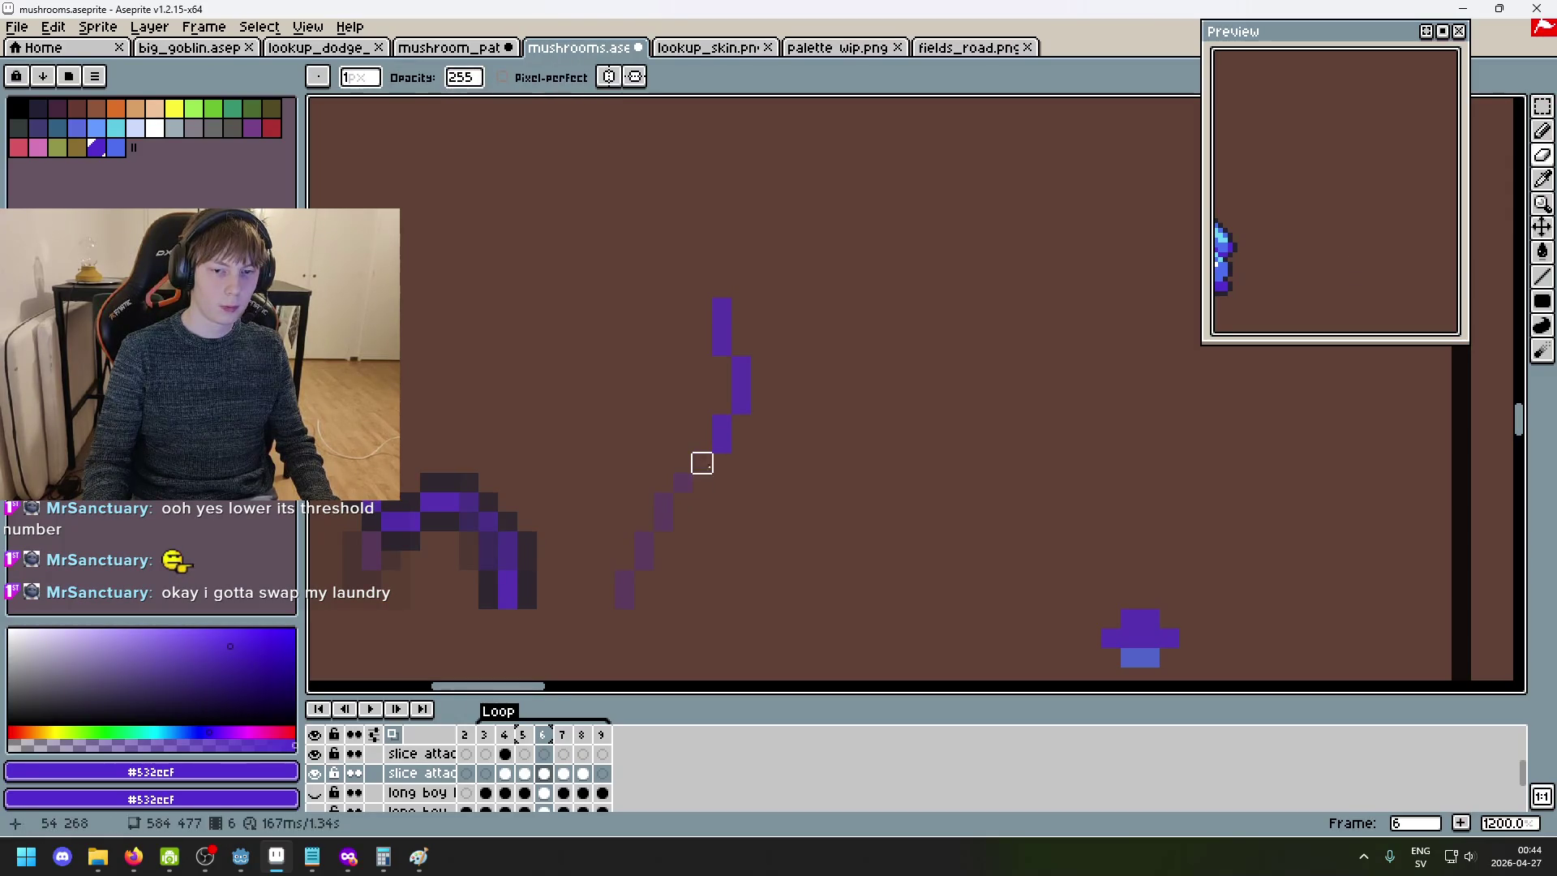
pyautogui.press('b')
pyautogui.moveTo(702, 463); pyautogui.dragTo(705, 469)
pyautogui.click(683, 521)
pyautogui.moveTo(664, 541); pyautogui.dragTo(660, 560)
pyautogui.click(625, 583)
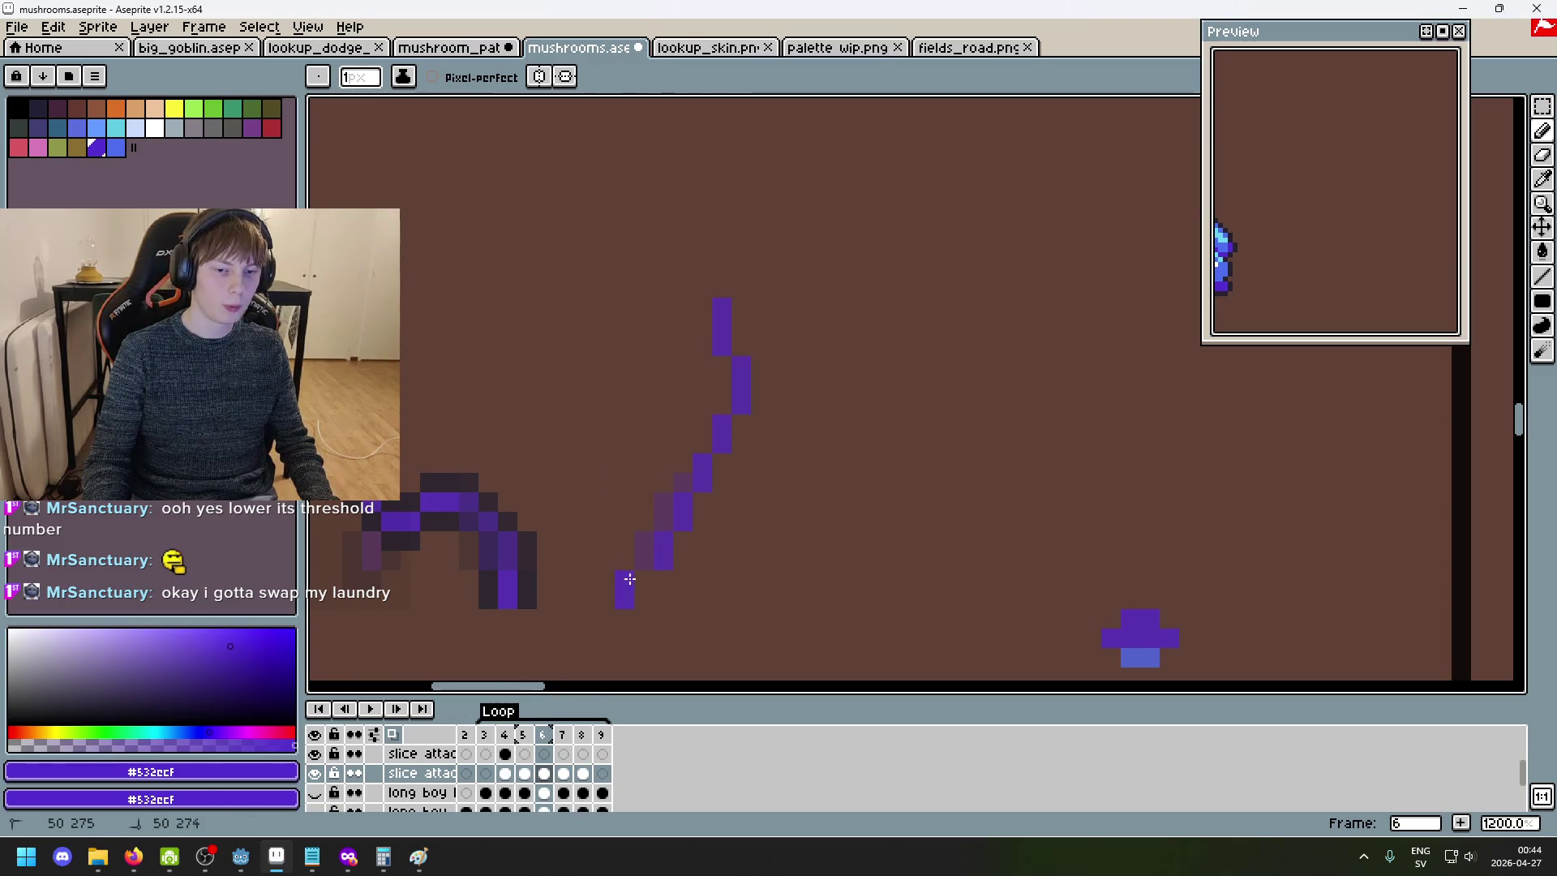
# - Marquee-select the long purple slash and transform it into a new position
pyautogui.press('m')
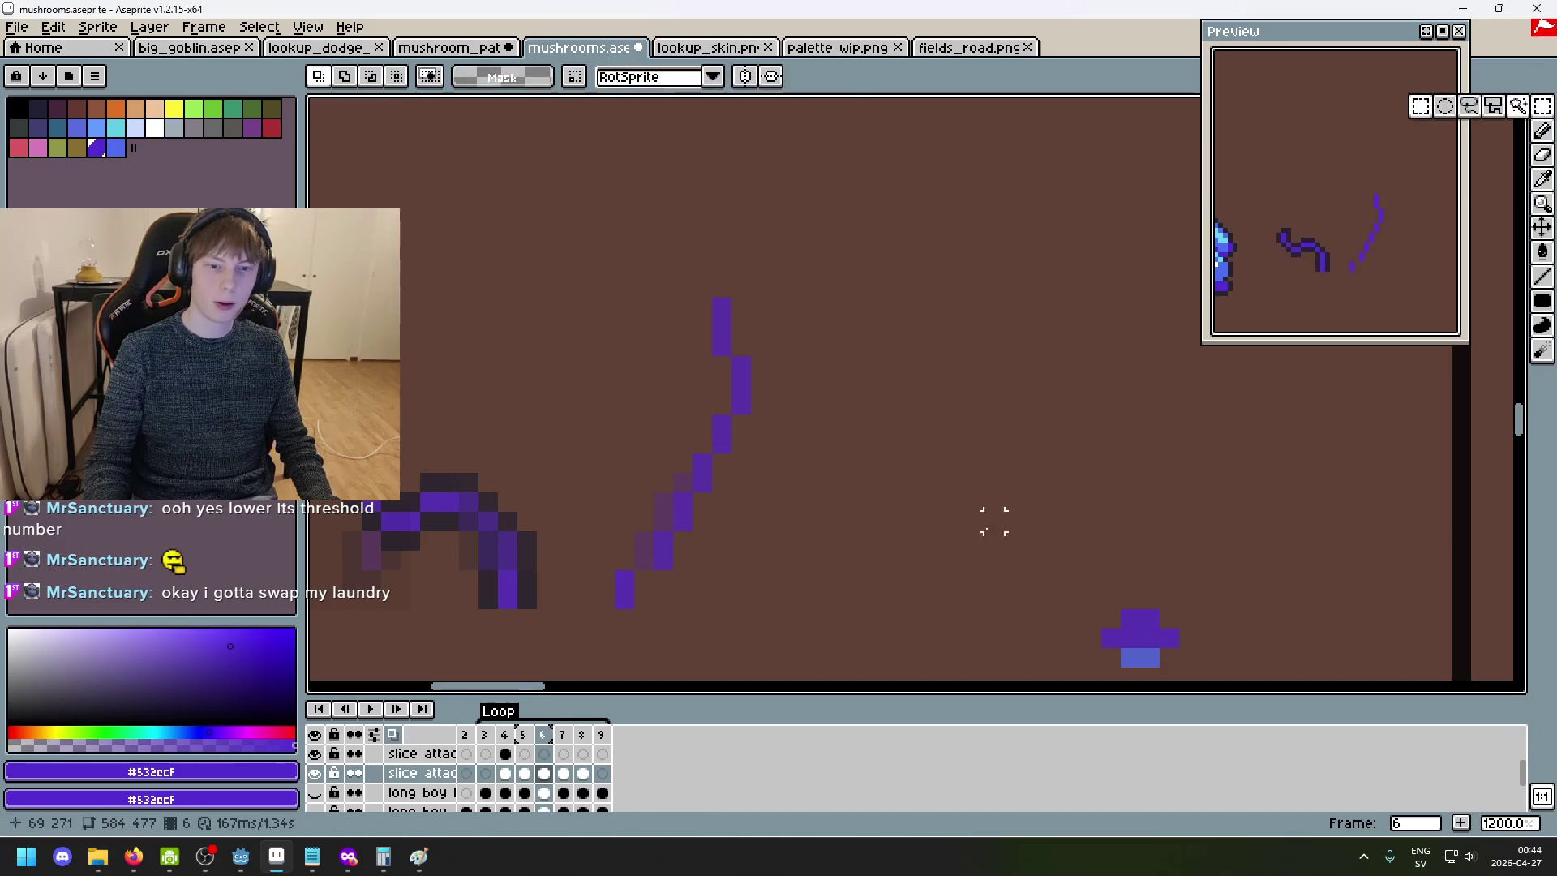
pyautogui.moveTo(897, 556); pyautogui.dragTo(648, 306)
pyautogui.click(776, 375)
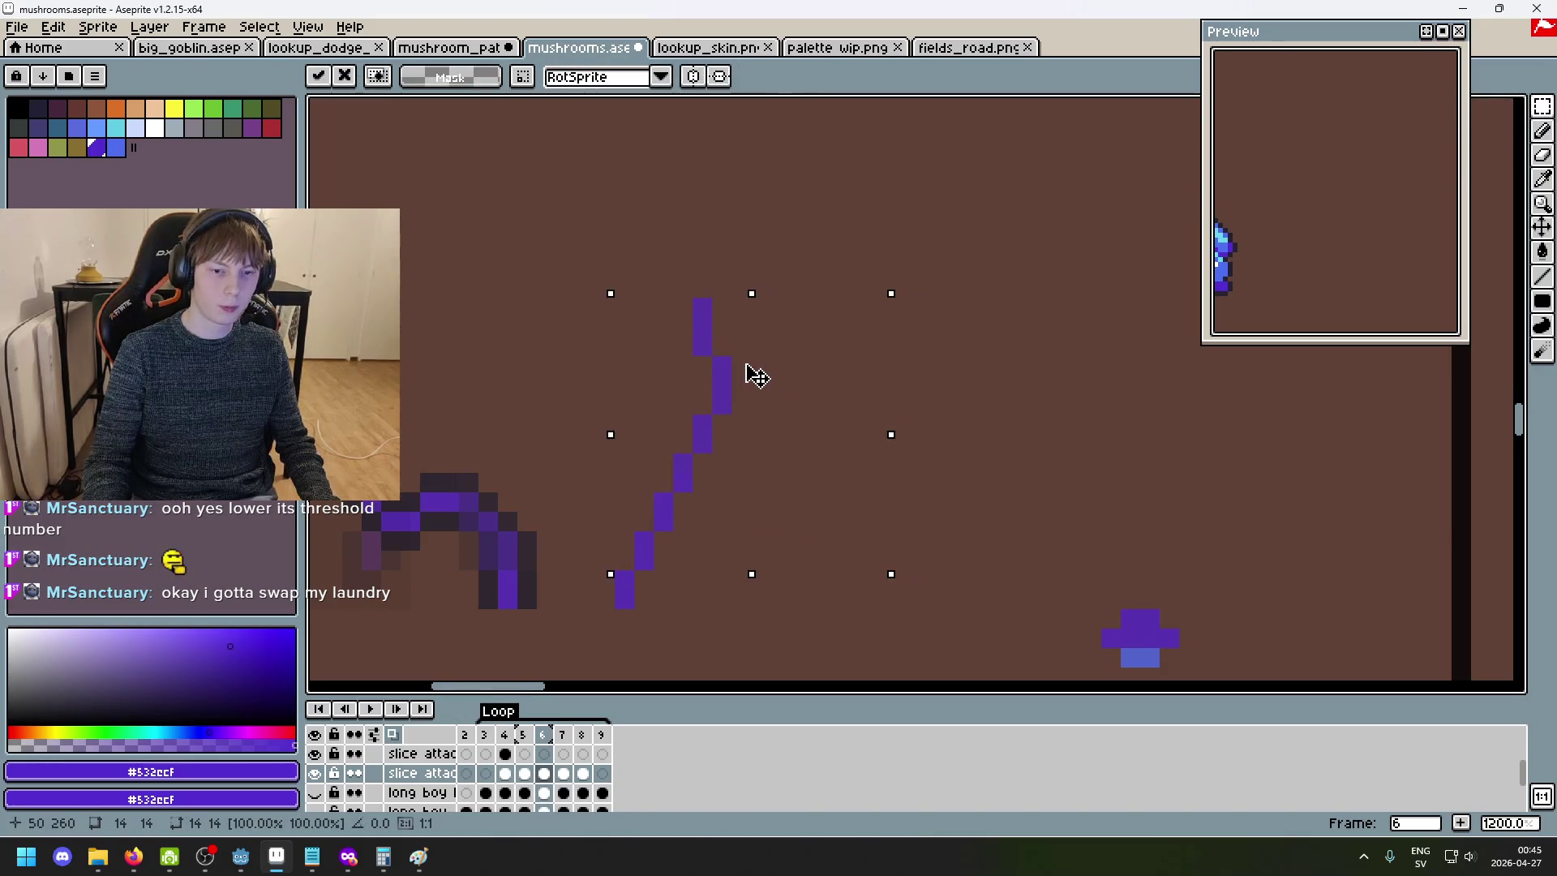
pyautogui.click(974, 404)
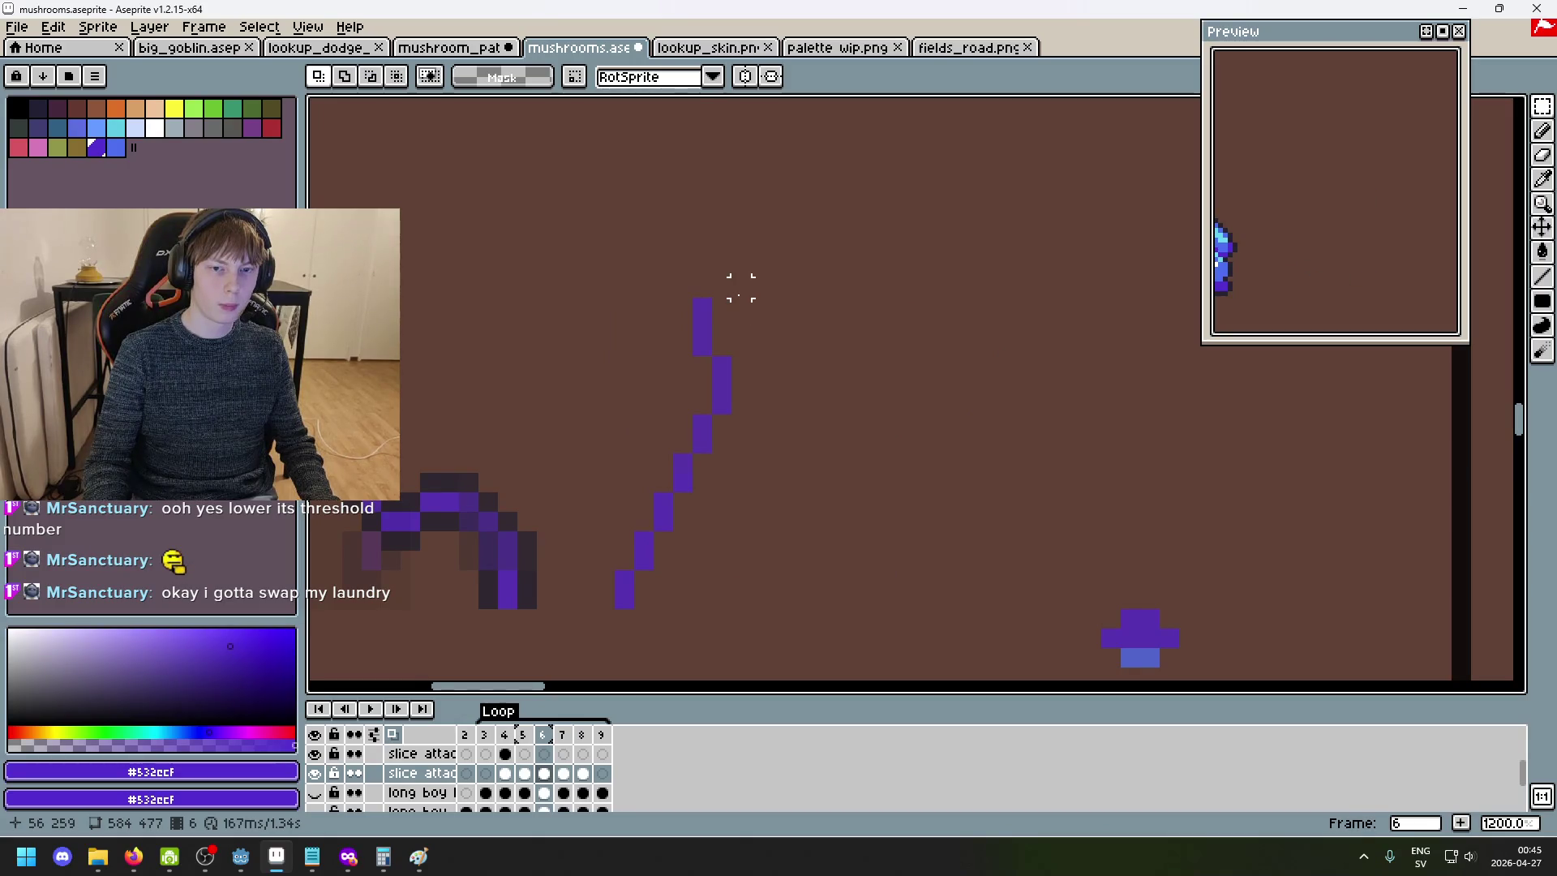
# - Show the long boy legs layer and toggle the long boy layer to compare, leaving it hidden
pyautogui.click(319, 793)
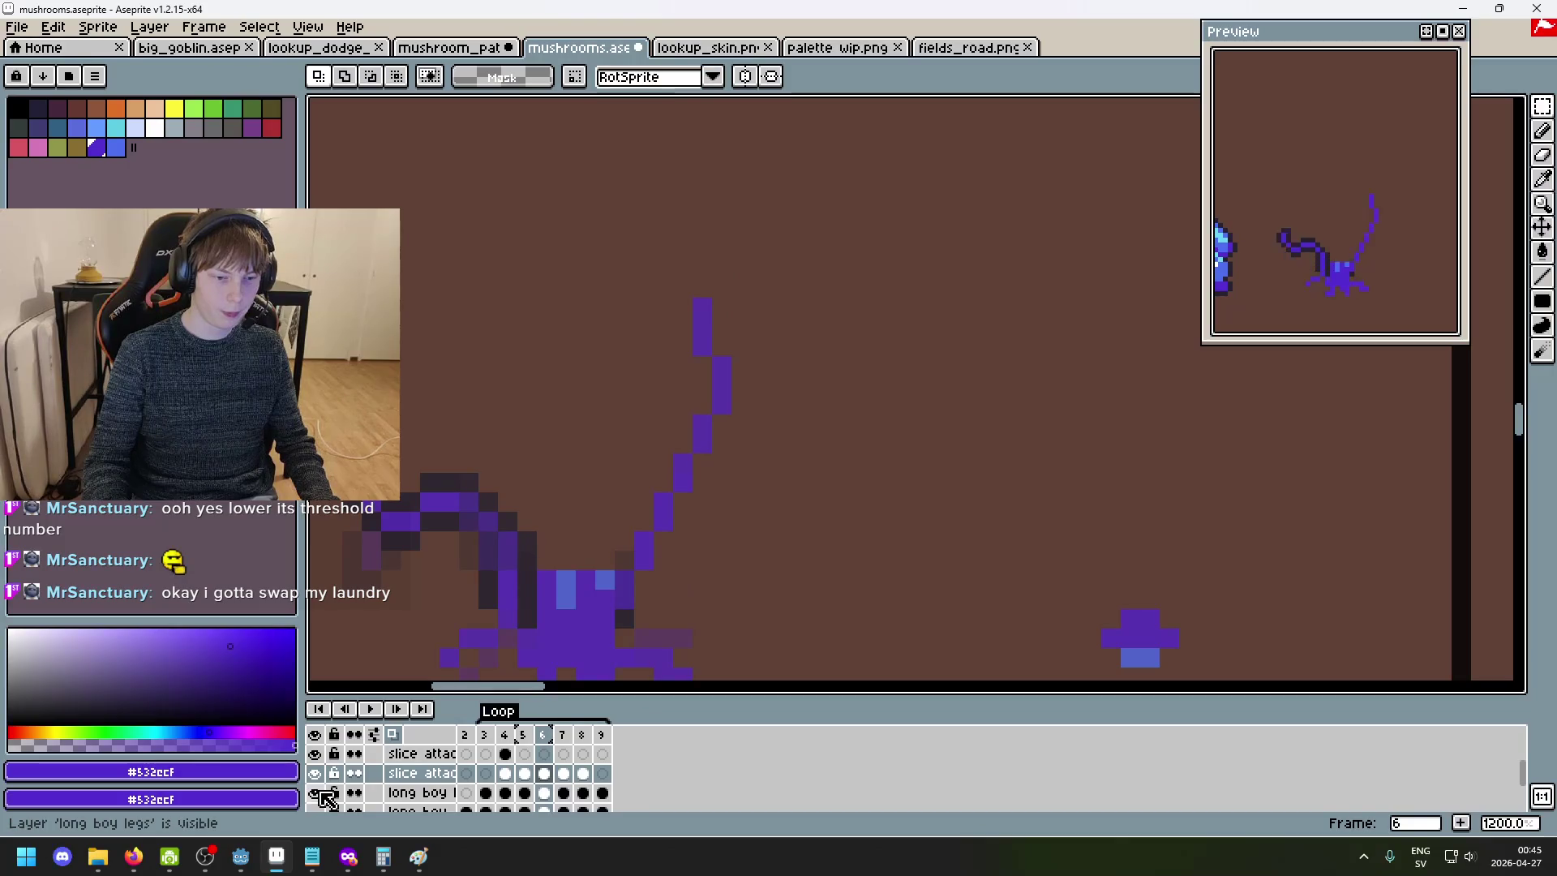
pyautogui.scroll(-3, 494, 648)
pyautogui.click(325, 814)
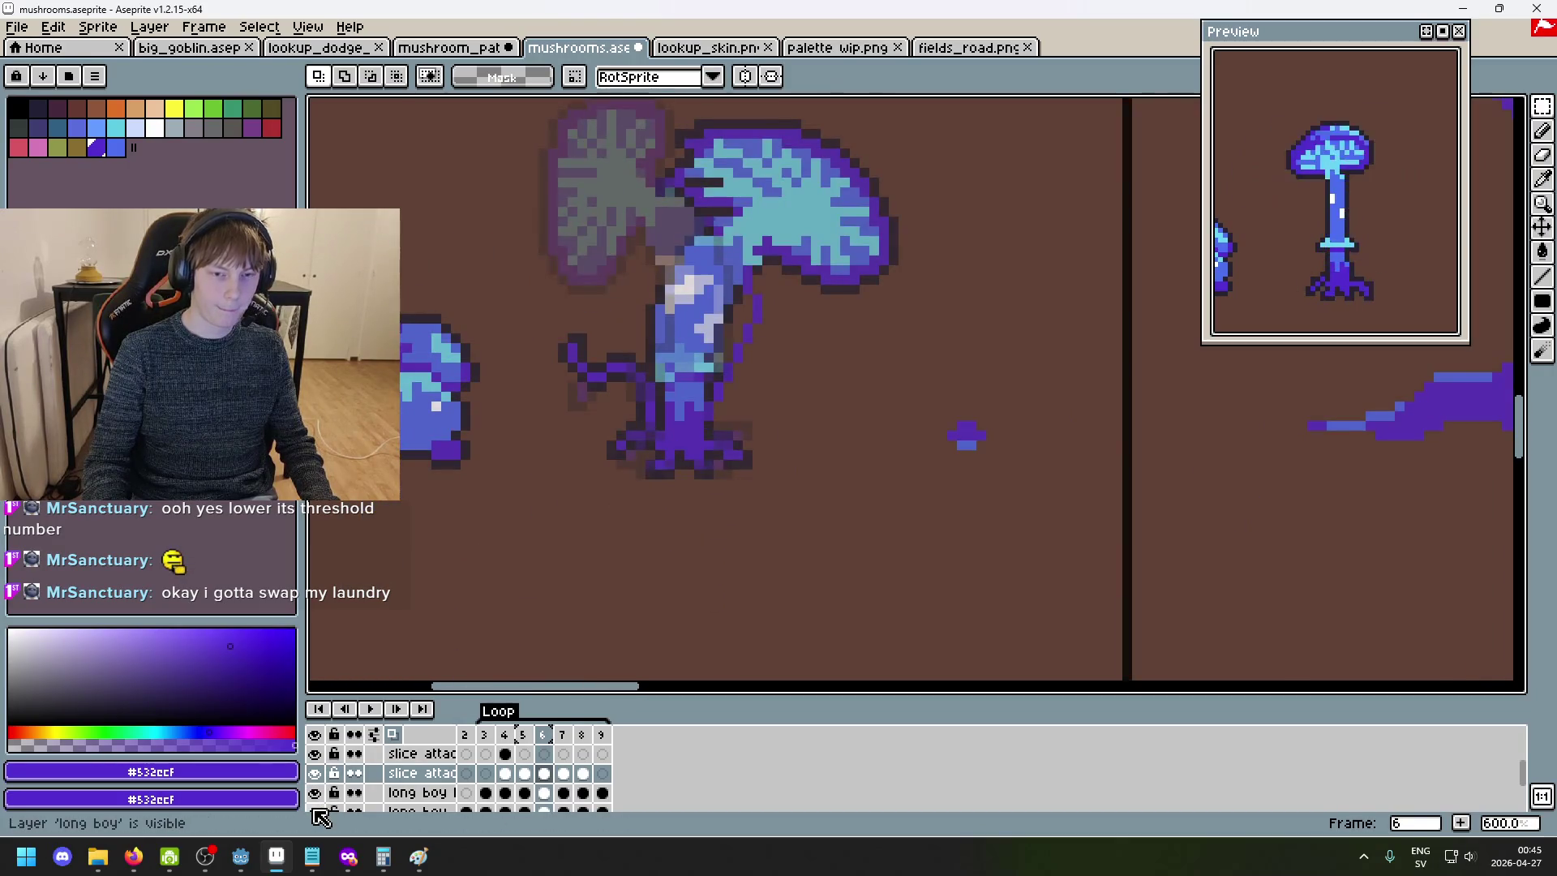
pyautogui.click(320, 816)
pyautogui.click(320, 814)
pyautogui.click(320, 814)
# - Select the top block of the slash and delete it
pyautogui.scroll(4, 795, 424)
pyautogui.moveTo(570, 102); pyautogui.dragTo(756, 289)
pyautogui.hotkey('ctrl', 'd')
pyautogui.moveTo(573, 104); pyautogui.dragTo(677, 208)
pyautogui.press('Delete')
pyautogui.moveTo(765, 280); pyautogui.dragTo(871, 362)
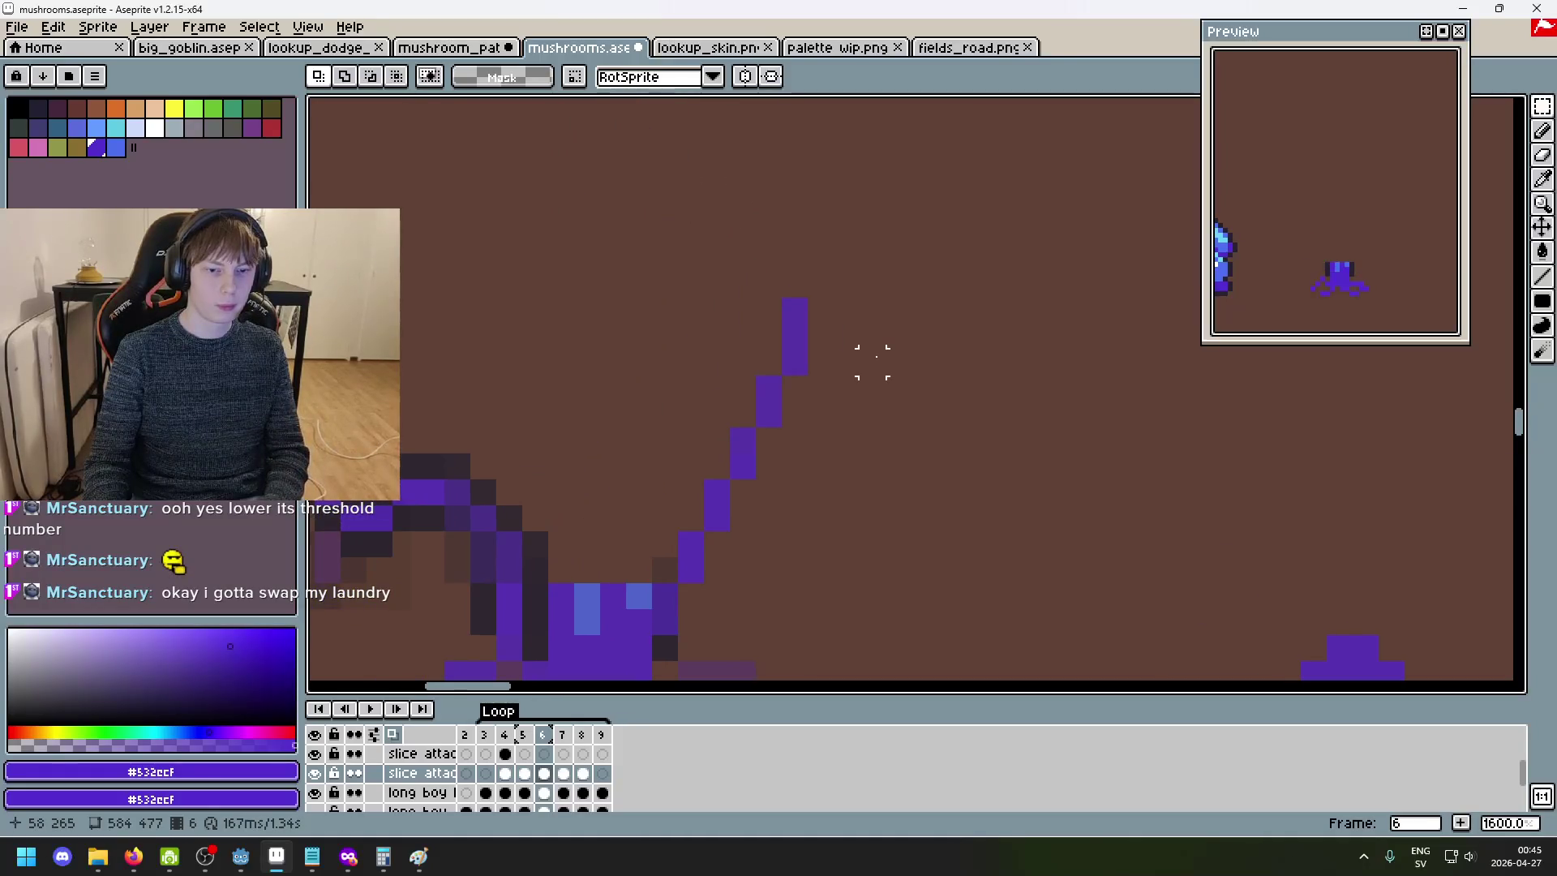
pyautogui.scroll(-3, 872, 362)
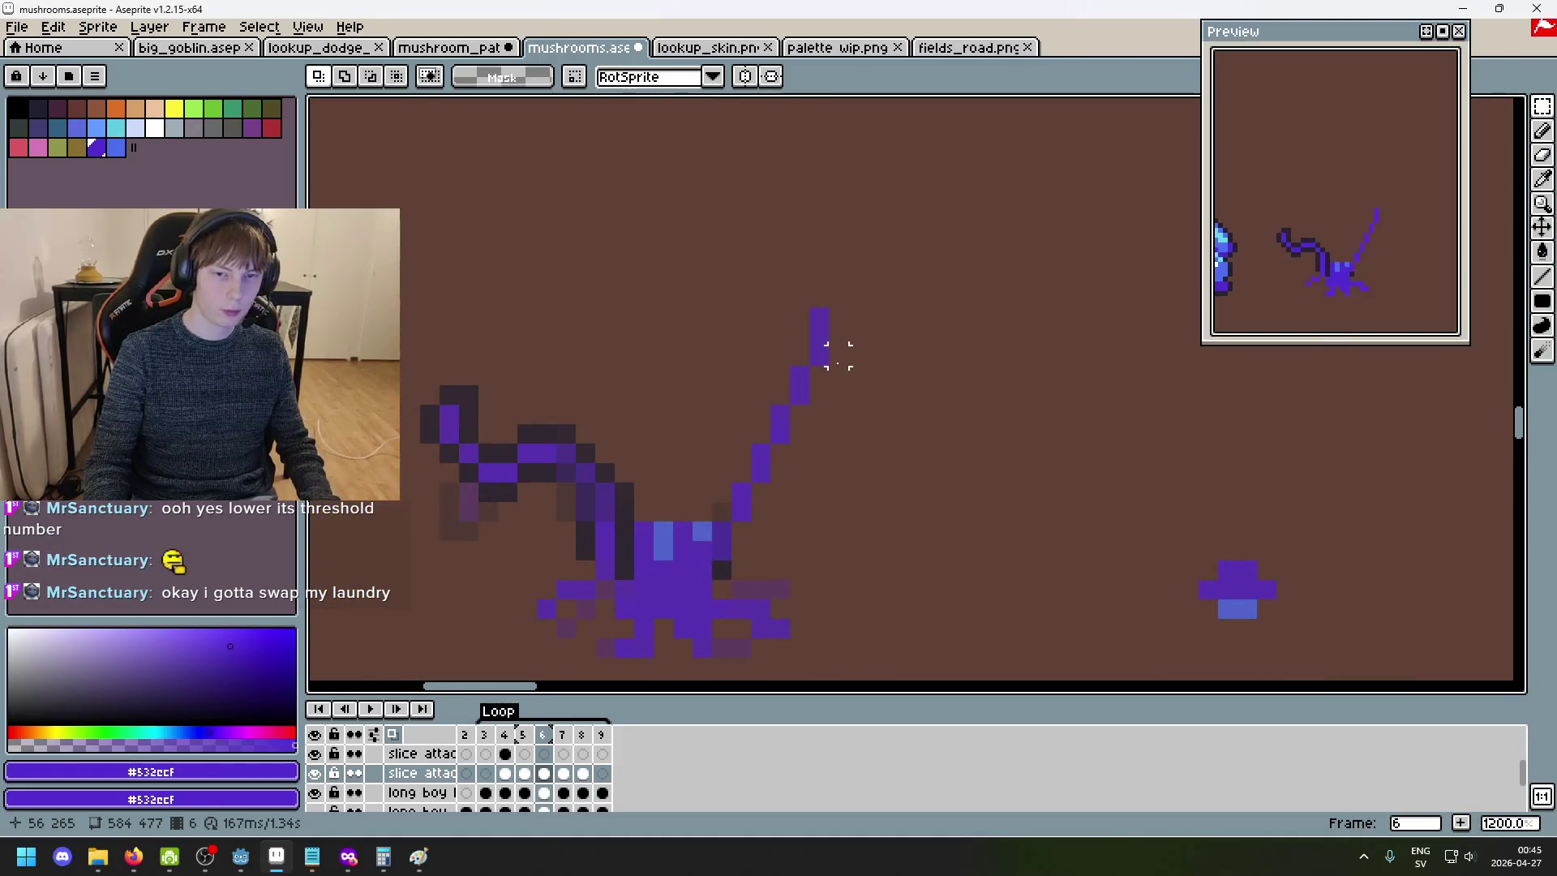
# - Erase the right purple column and two stray pixels, then add one purple pixel to the slash
pyautogui.press('b')
pyautogui.scroll(5, 799, 352)
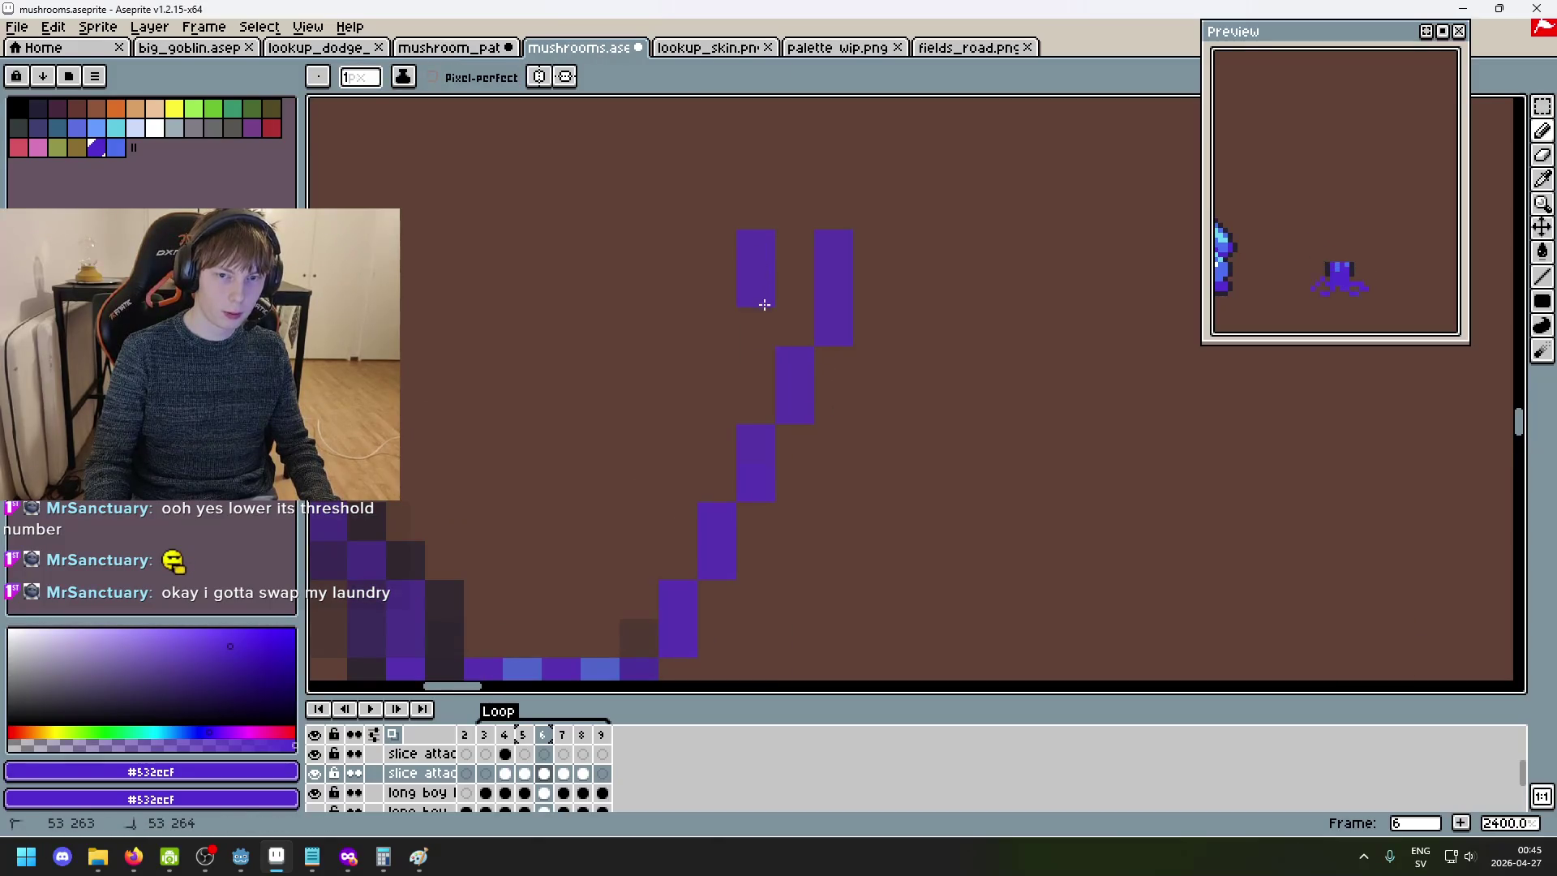
pyautogui.press('e')
pyautogui.moveTo(834, 246); pyautogui.dragTo(833, 366)
pyautogui.click(795, 364)
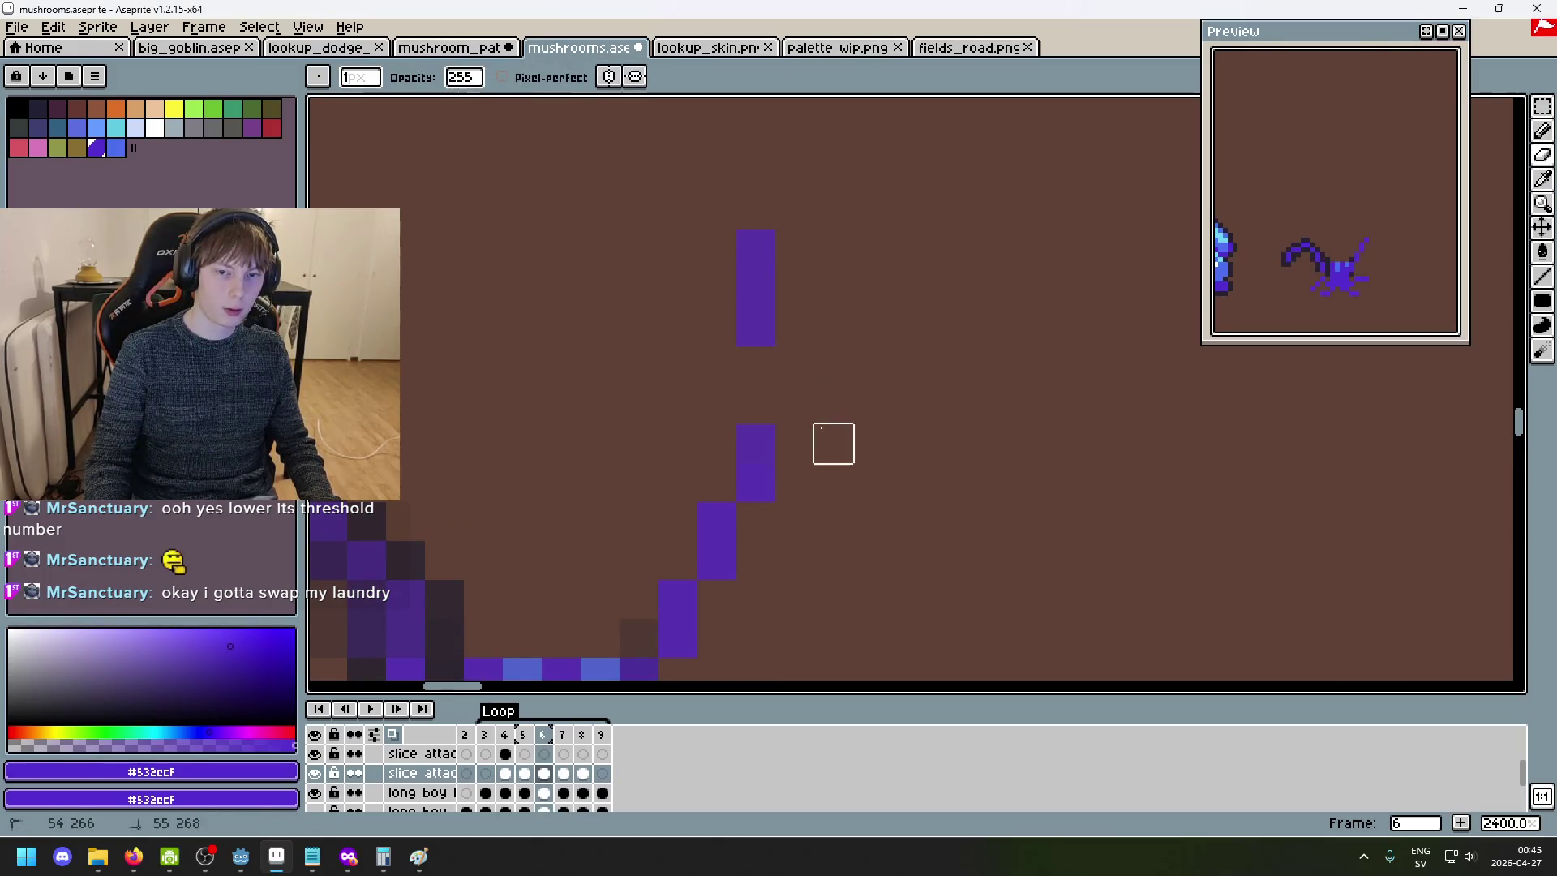
pyautogui.click(756, 443)
pyautogui.press('b')
pyautogui.click(811, 471)
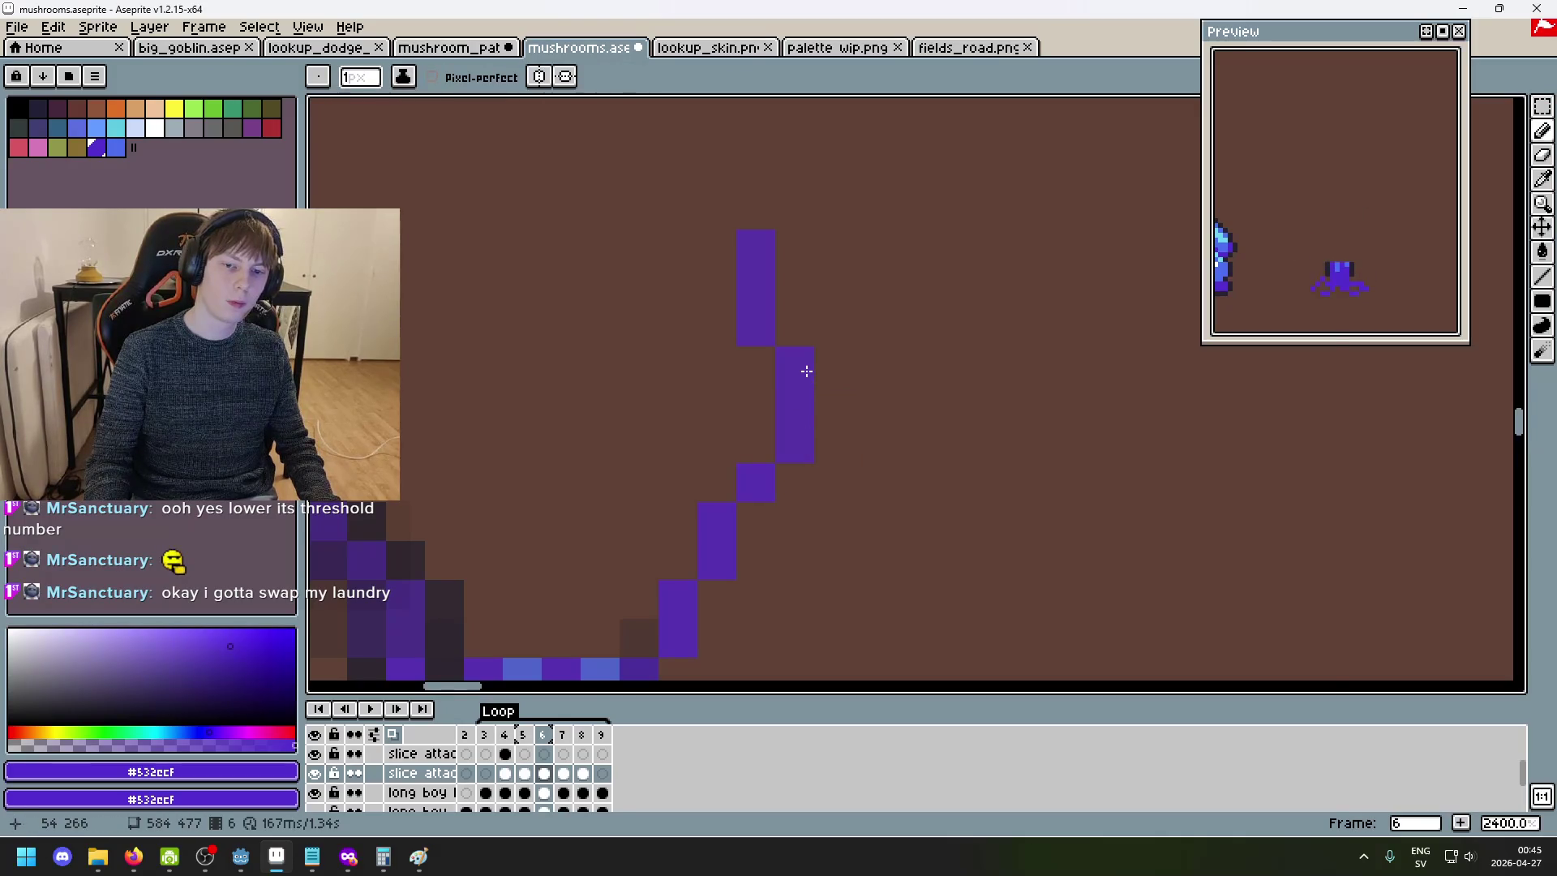
# - Erase stray purple pixels along the curl tip, undoing the mistaken erase and stroke
pyautogui.scroll(-5, 892, 479)
pyautogui.scroll(3, 880, 467)
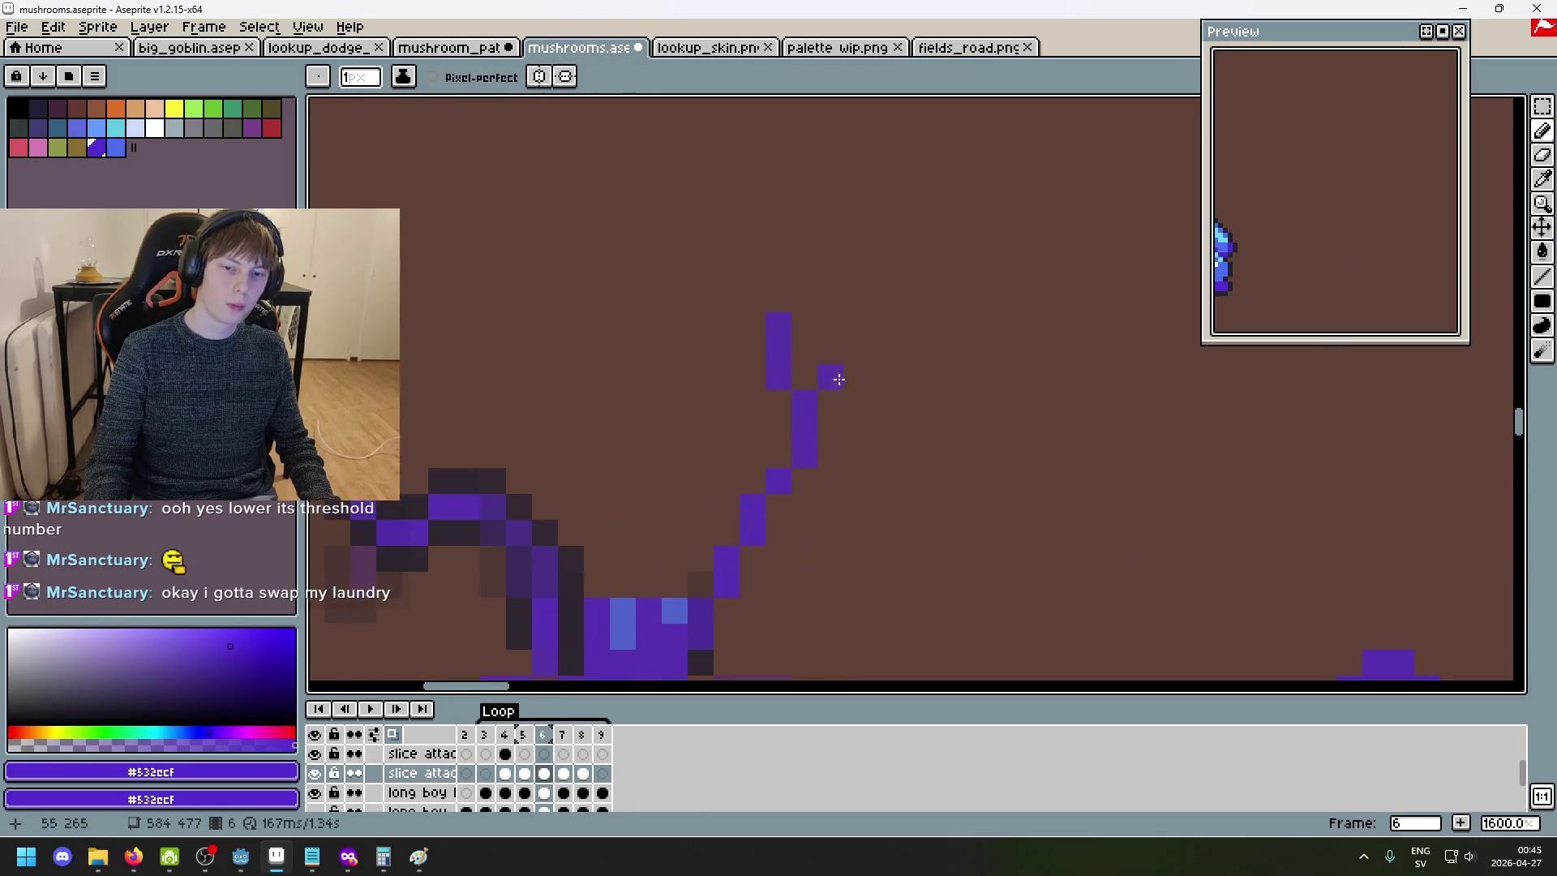
pyautogui.press('e')
pyautogui.click(779, 377)
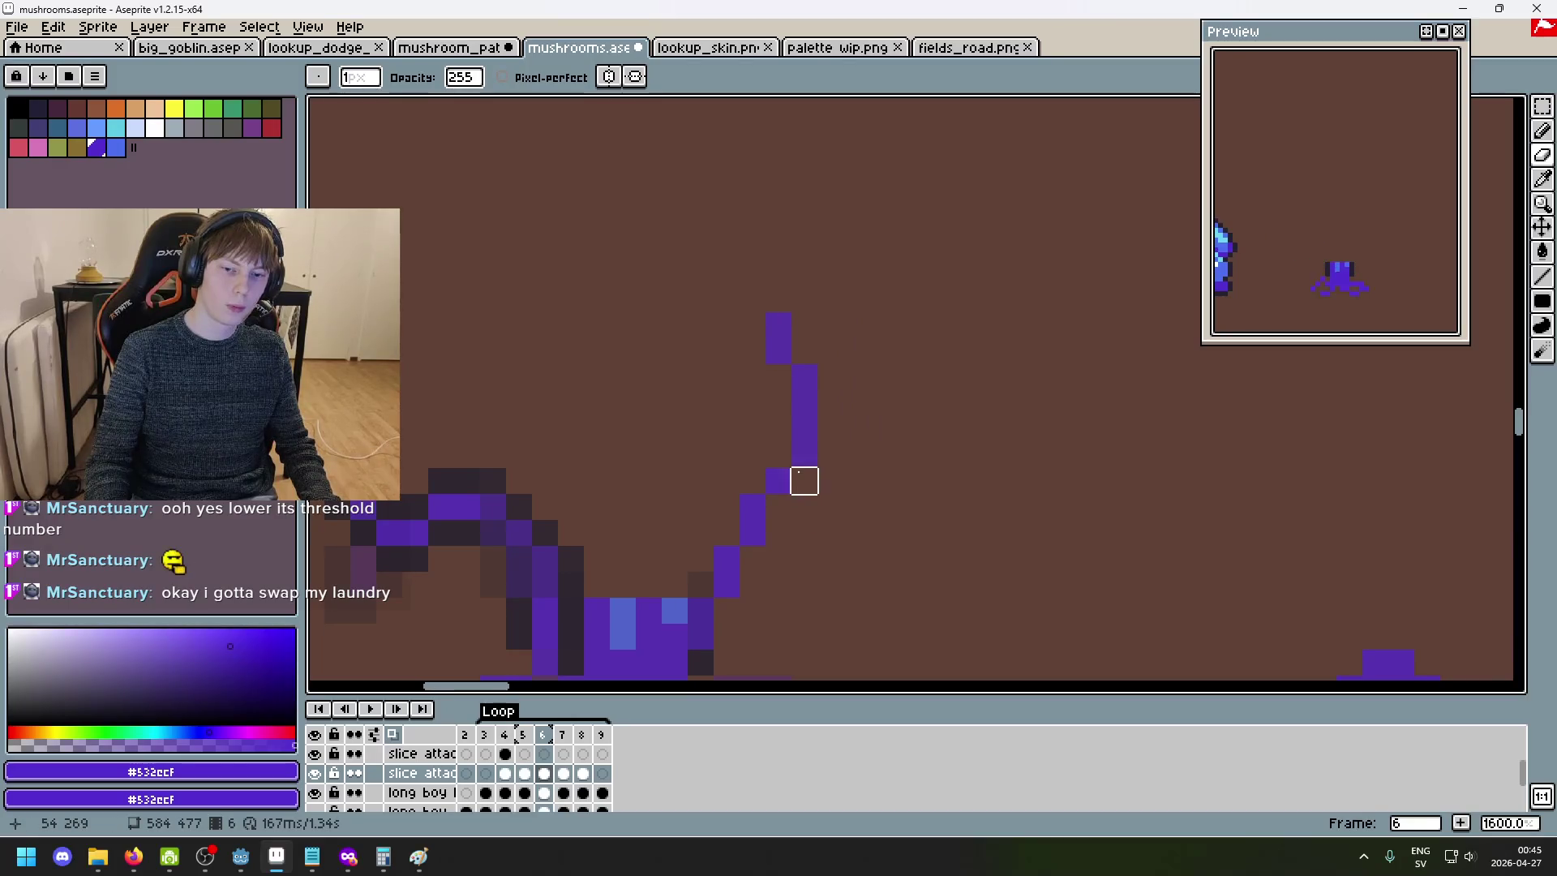
pyautogui.scroll(-5, 860, 490)
pyautogui.scroll(5, 844, 490)
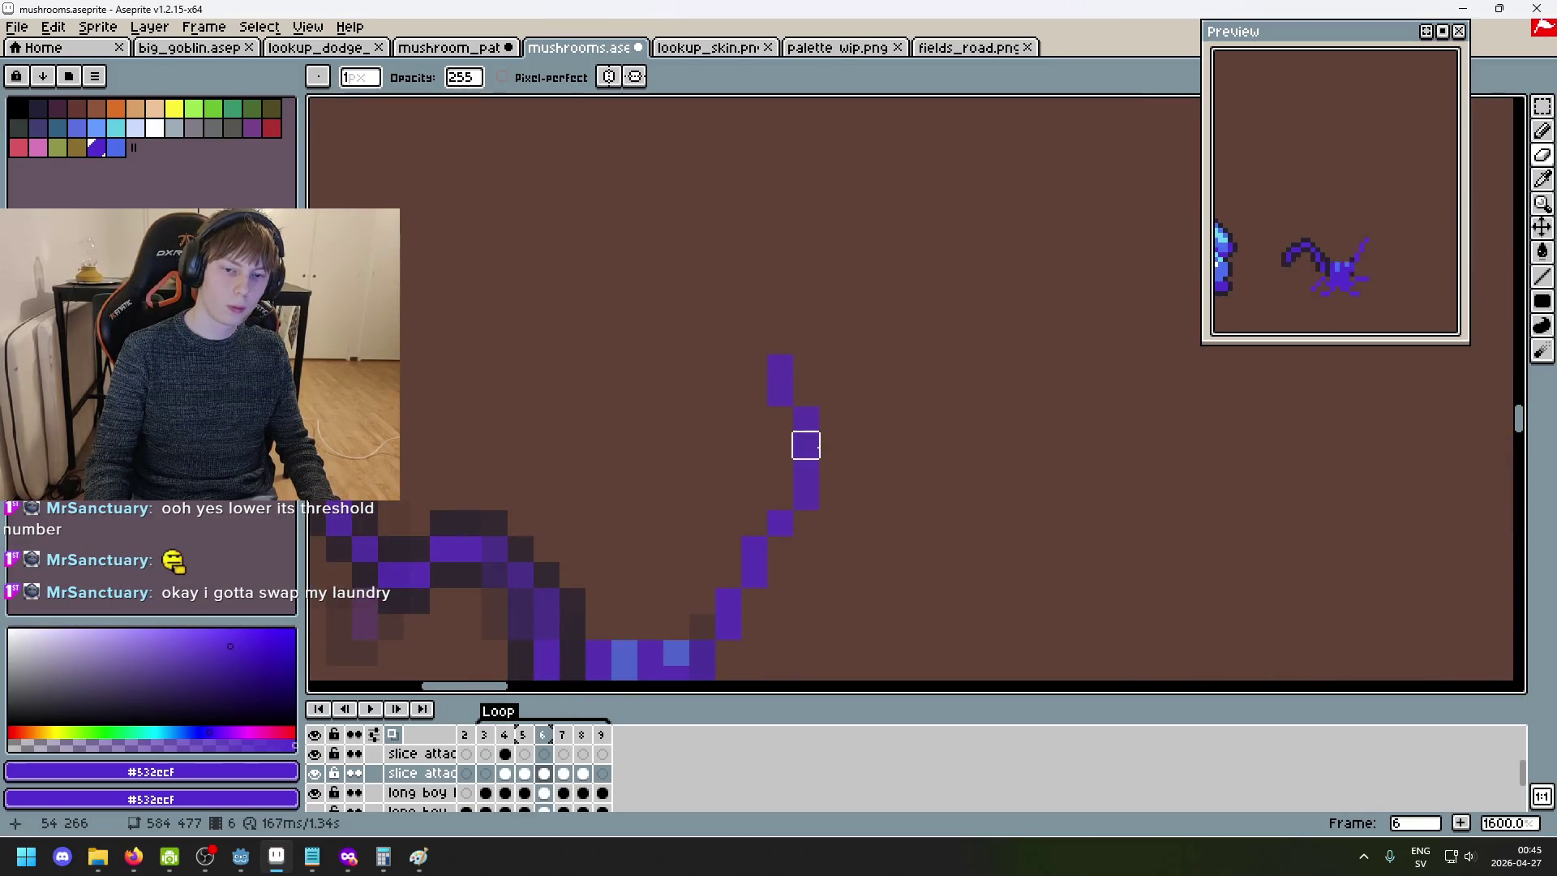
pyautogui.click(806, 419)
pyautogui.hotkey('ctrl', 'z')
pyautogui.moveTo(806, 420); pyautogui.dragTo(780, 394)
pyautogui.press('b')
pyautogui.scroll(-5, 882, 440)
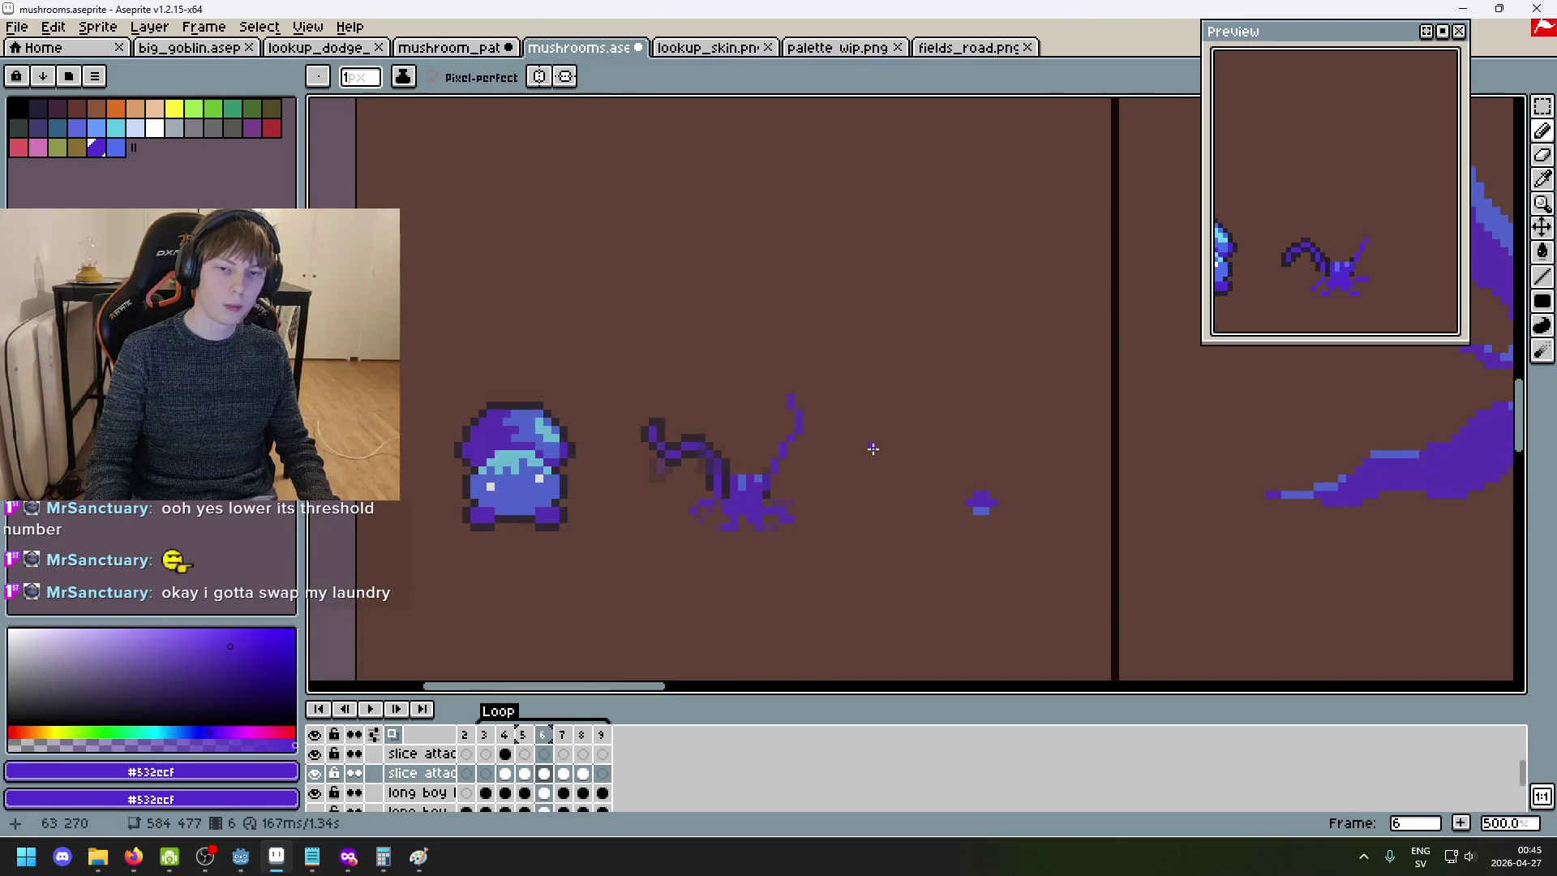
pyautogui.hotkey('ctrl', 'z')
# - Play the animation to check the motion, then show the long boy mushroom layer
pyautogui.scroll(7, 776, 383)
pyautogui.scroll(-5, 705, 362)
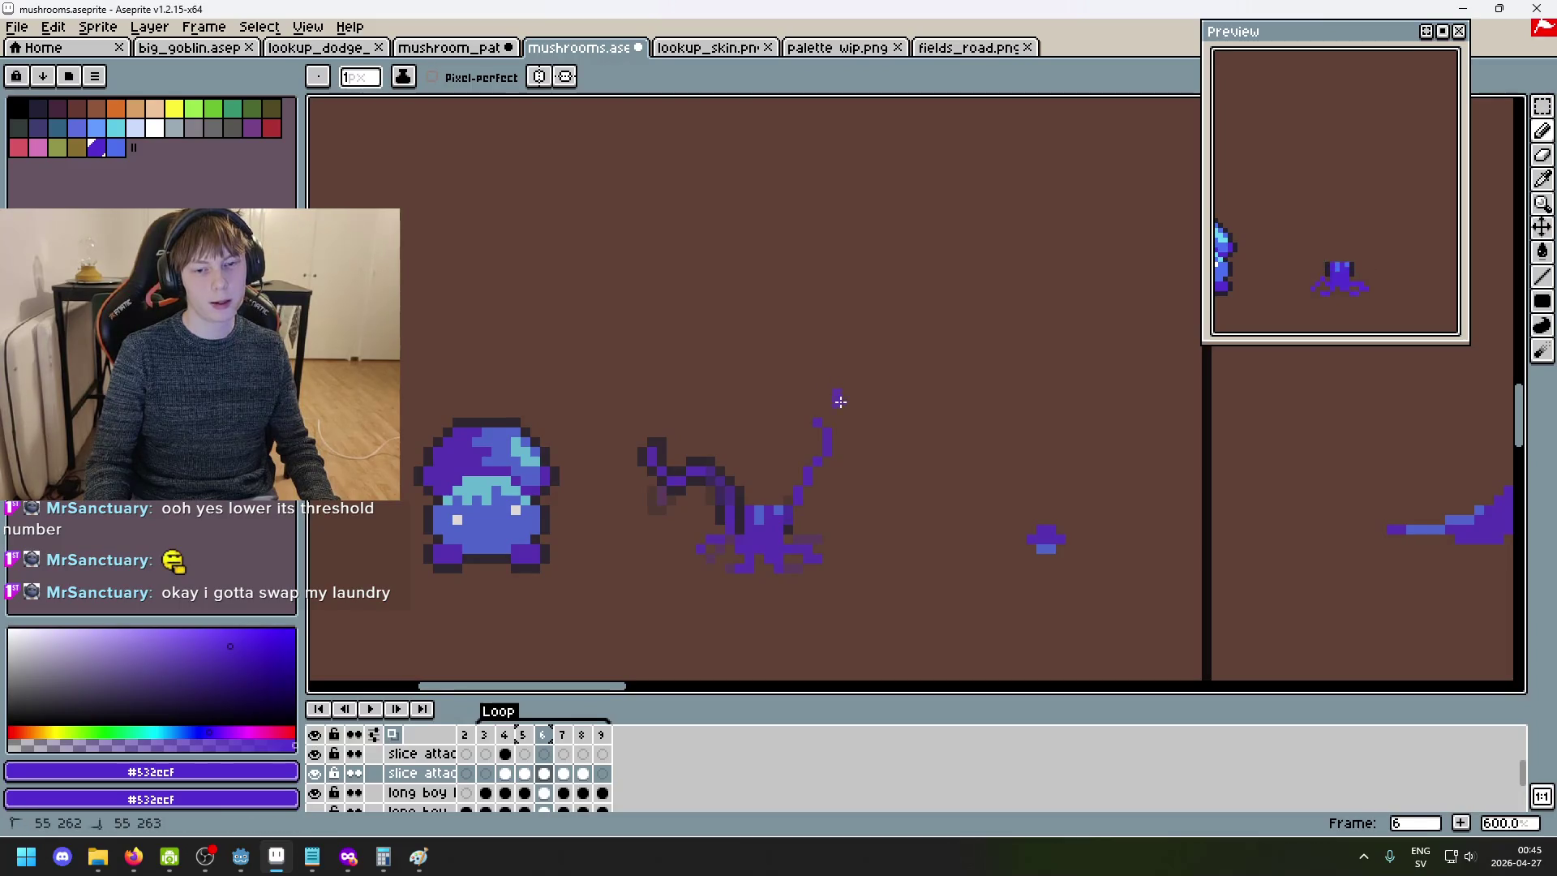
pyautogui.scroll(-3, 851, 365)
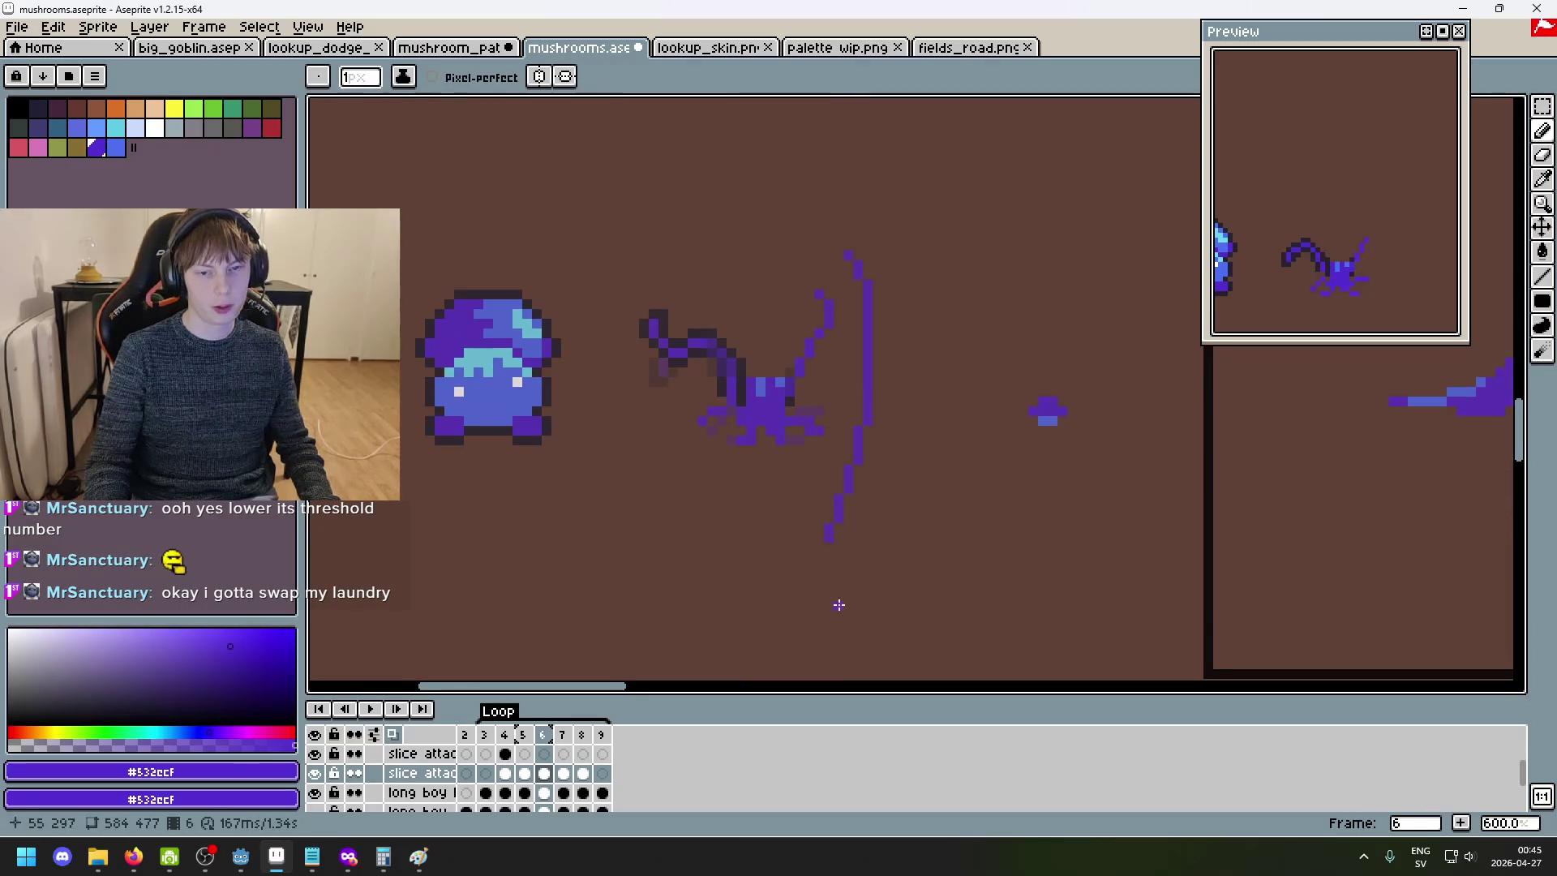
pyautogui.scroll(4, 859, 308)
pyautogui.scroll(-3, 835, 454)
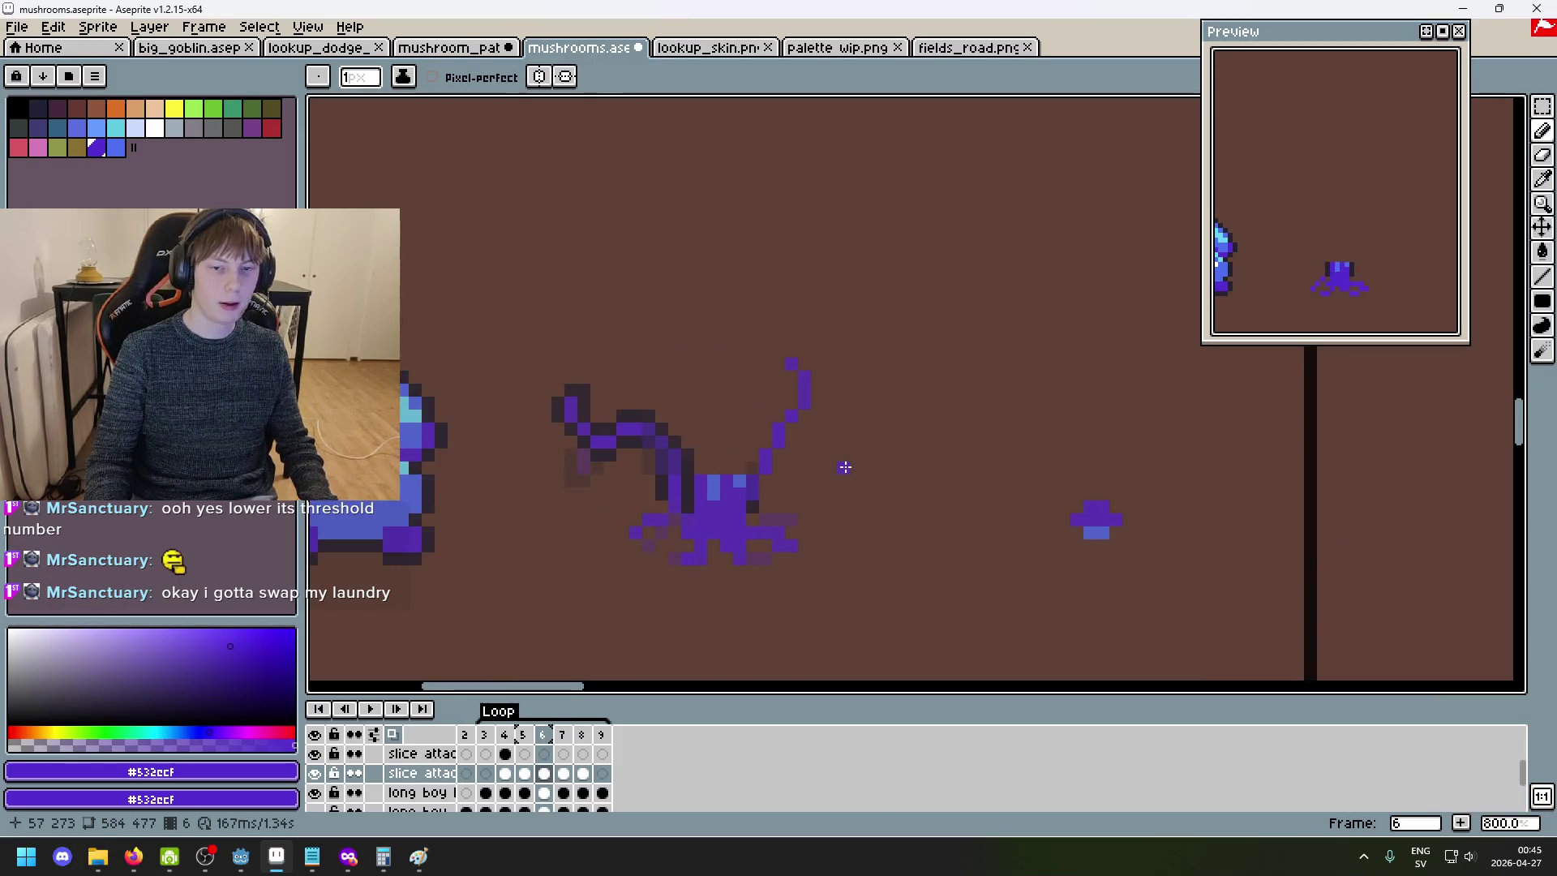
pyautogui.press('Return')
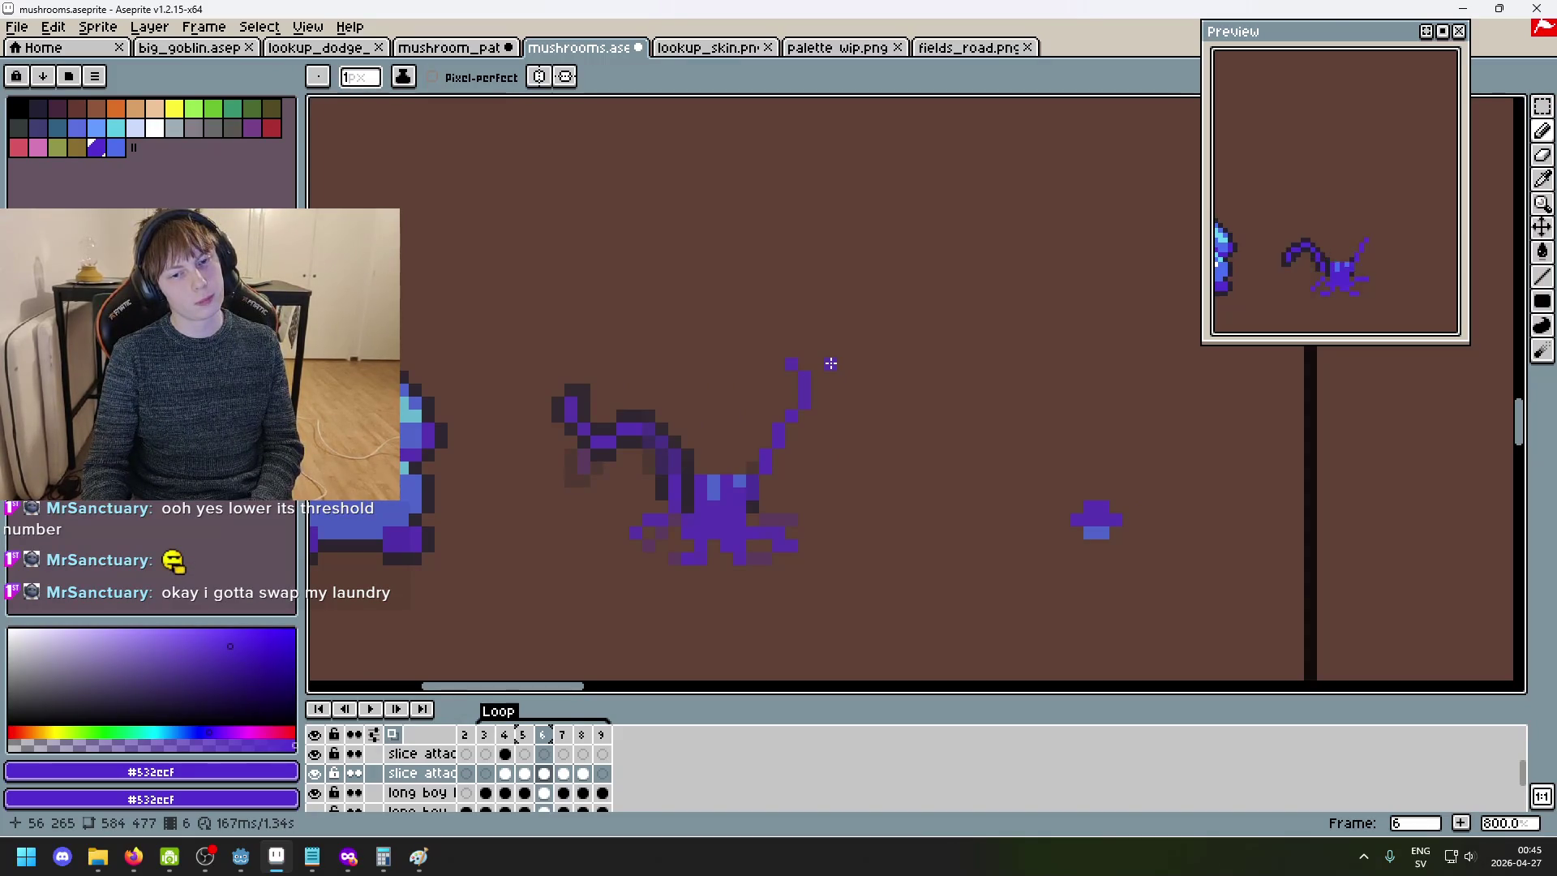
pyautogui.scroll(2, 831, 363)
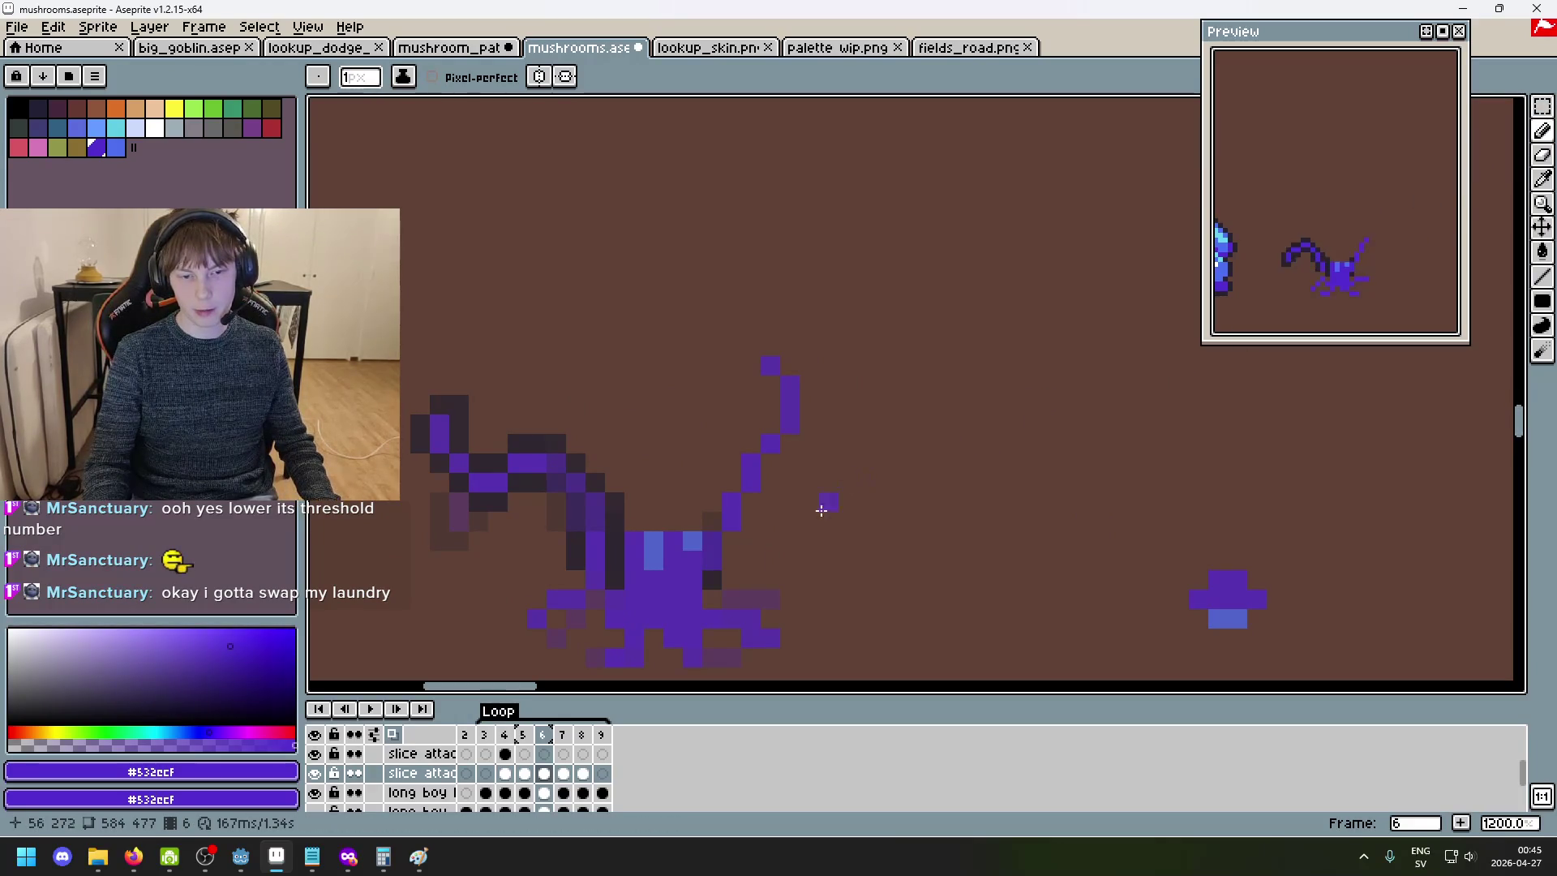
pyautogui.scroll(-1, 316, 782)
pyautogui.click(315, 775)
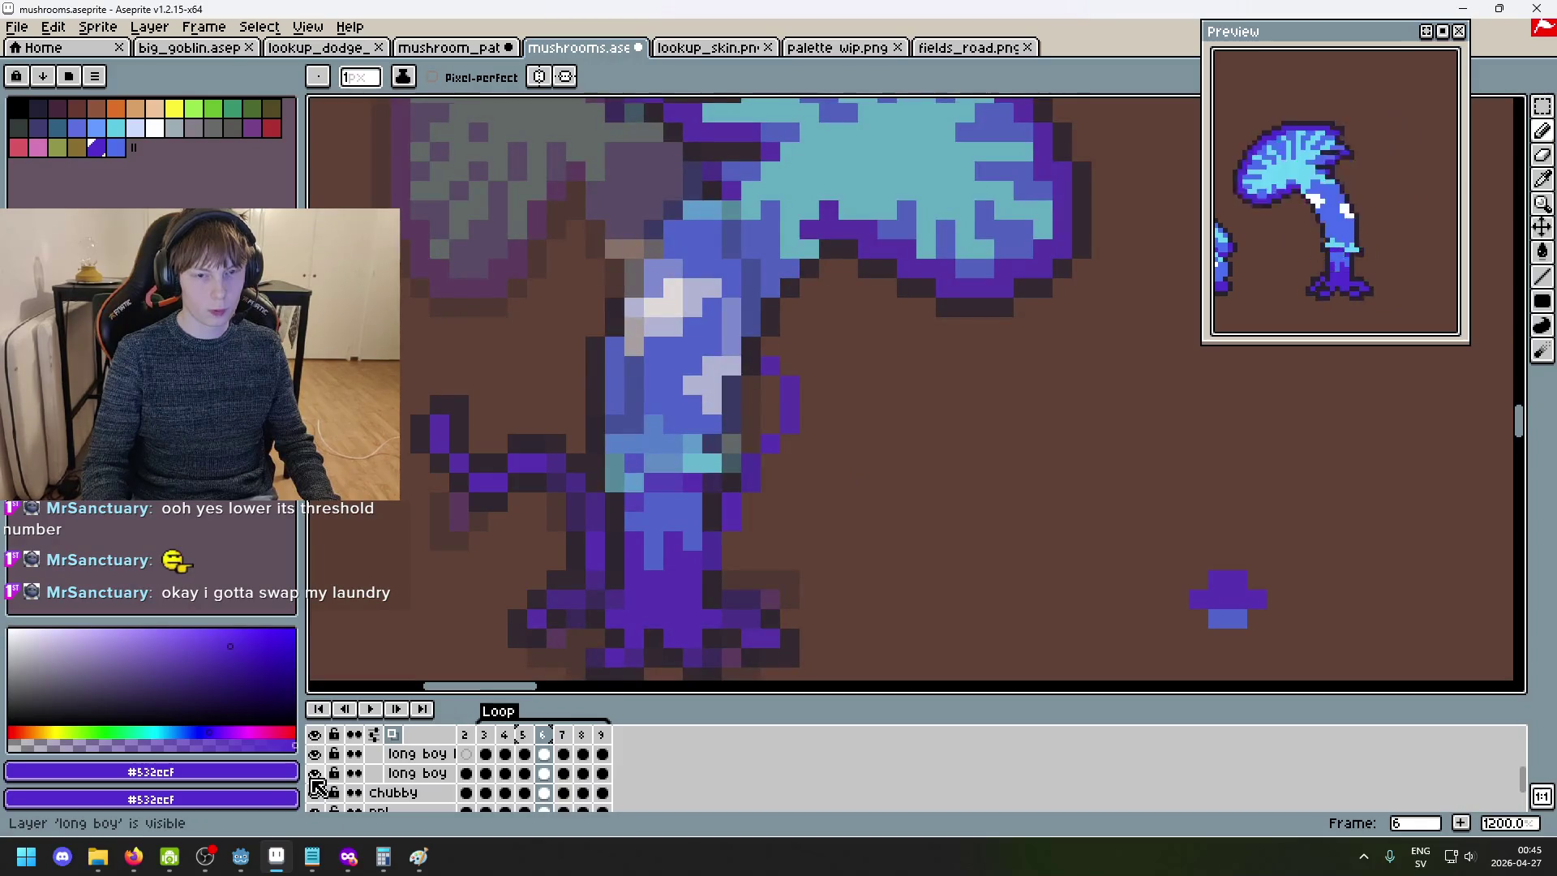
# - Toggle the long boy mushroom on and off to compare the effect, leaving it hidden
pyautogui.click(314, 775)
pyautogui.click(315, 774)
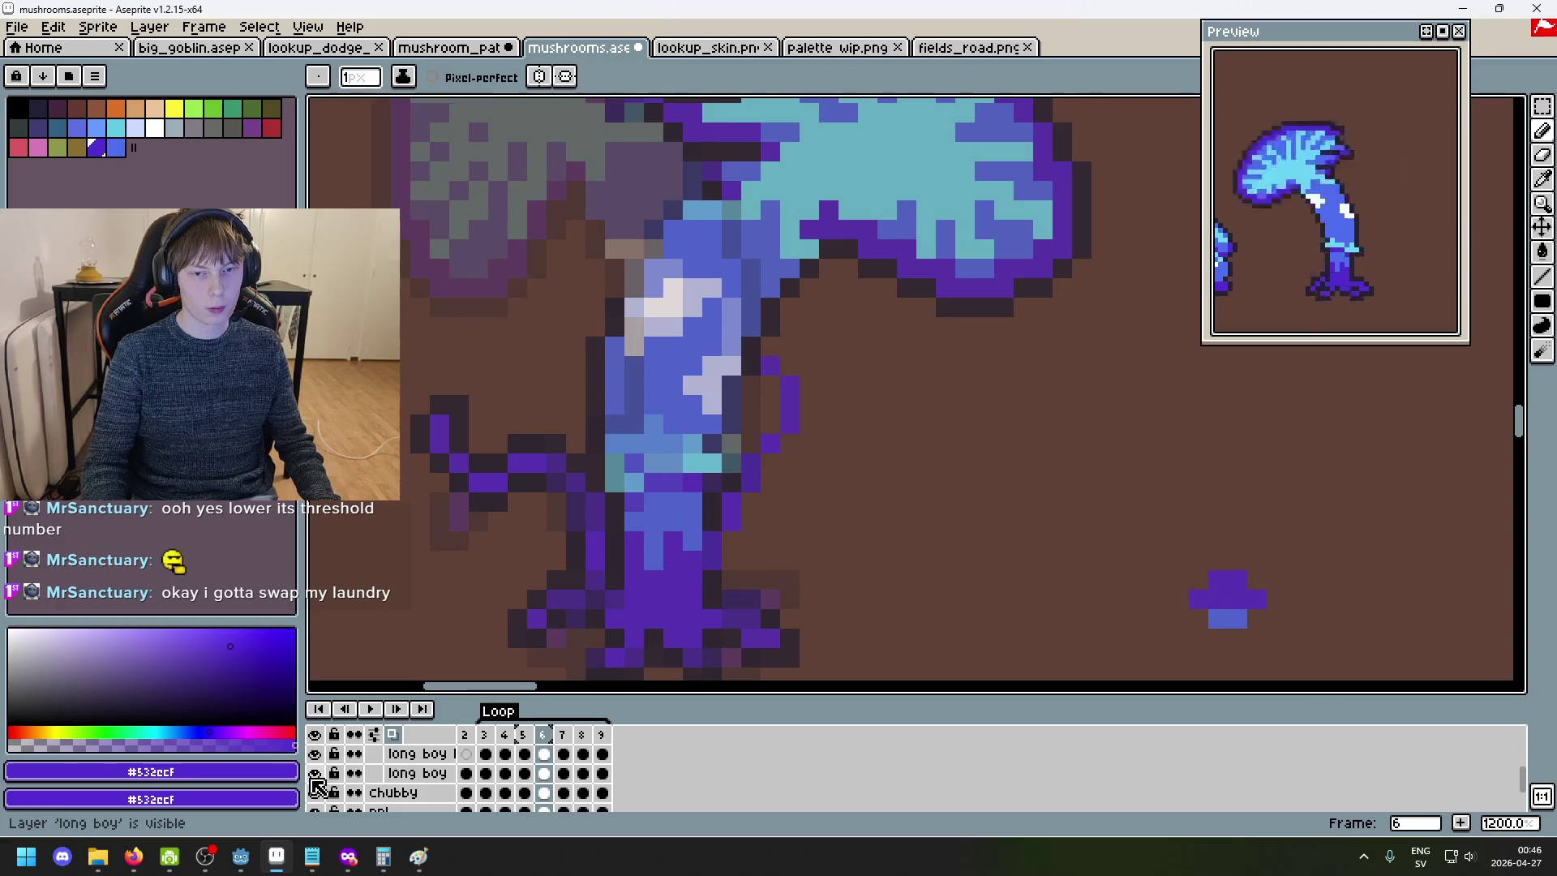
pyautogui.click(315, 775)
pyautogui.click(314, 775)
pyautogui.click(315, 774)
pyautogui.click(314, 774)
pyautogui.click(314, 775)
pyautogui.click(315, 775)
pyautogui.click(314, 774)
pyautogui.click(315, 774)
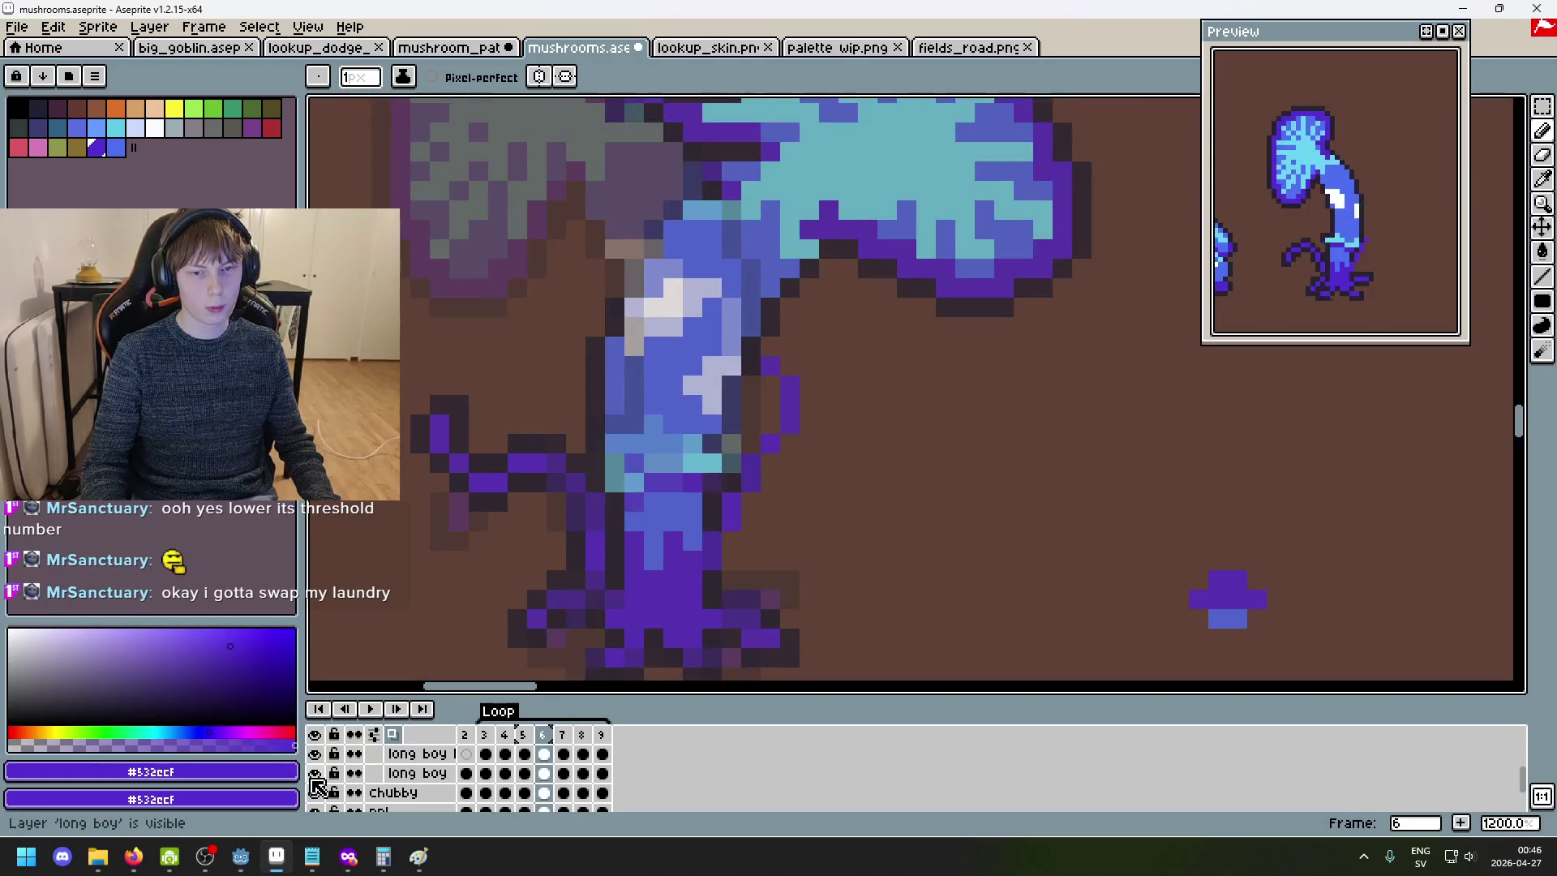
pyautogui.click(315, 775)
# - Select the slice curl's tip and move it up one pixel
pyautogui.press('m')
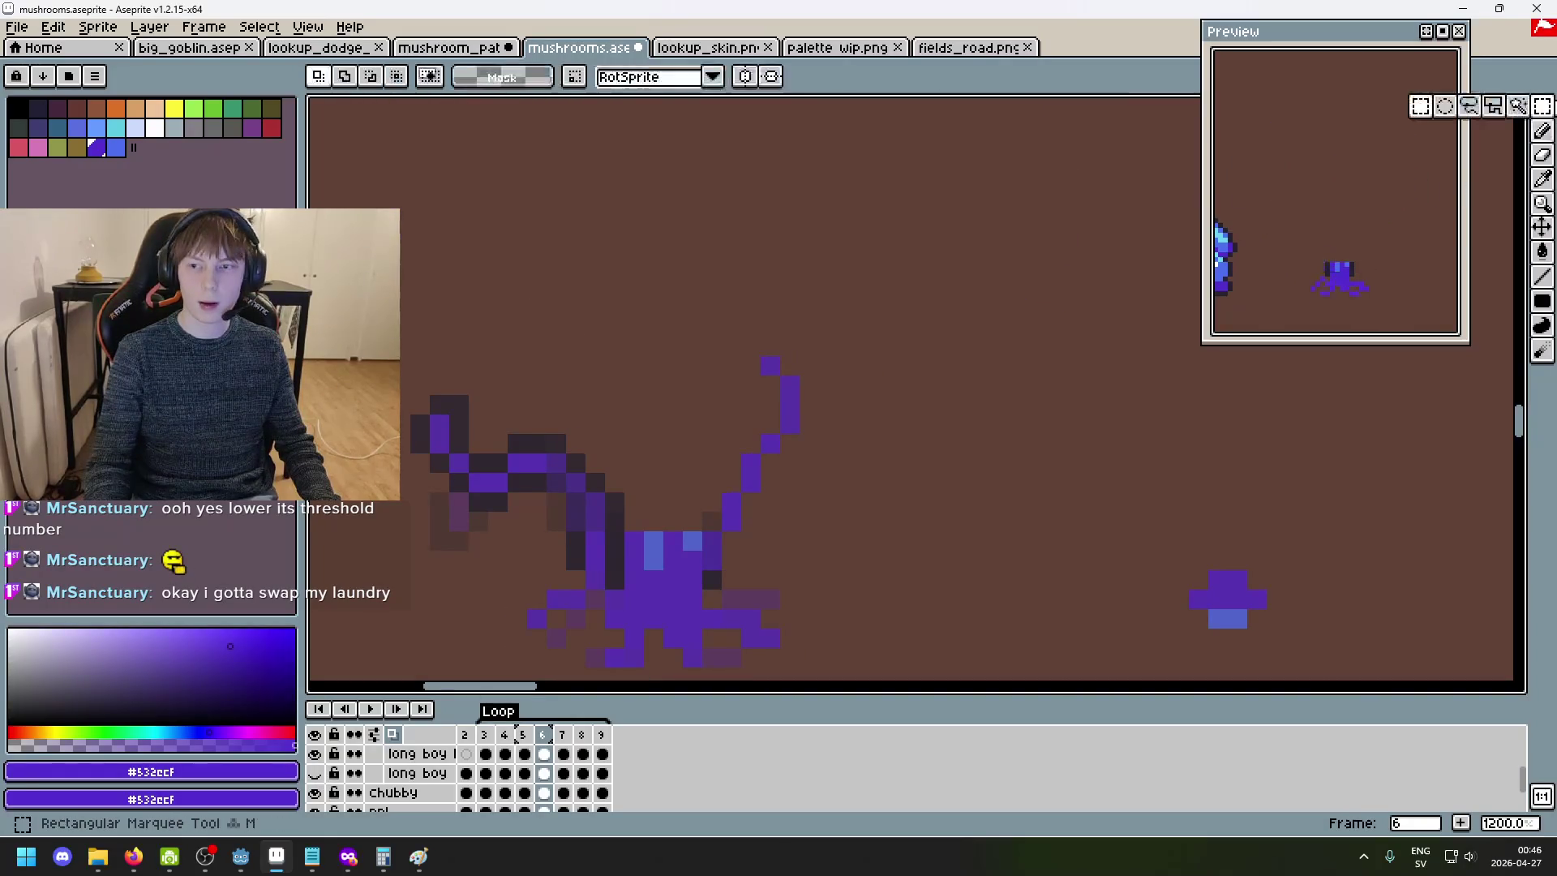
pyautogui.moveTo(717, 294)
pyautogui.mouseDown()
pyautogui.moveTo(862, 399)
pyautogui.moveTo(813, 352)
pyautogui.mouseUp()
pyautogui.click(814, 372)
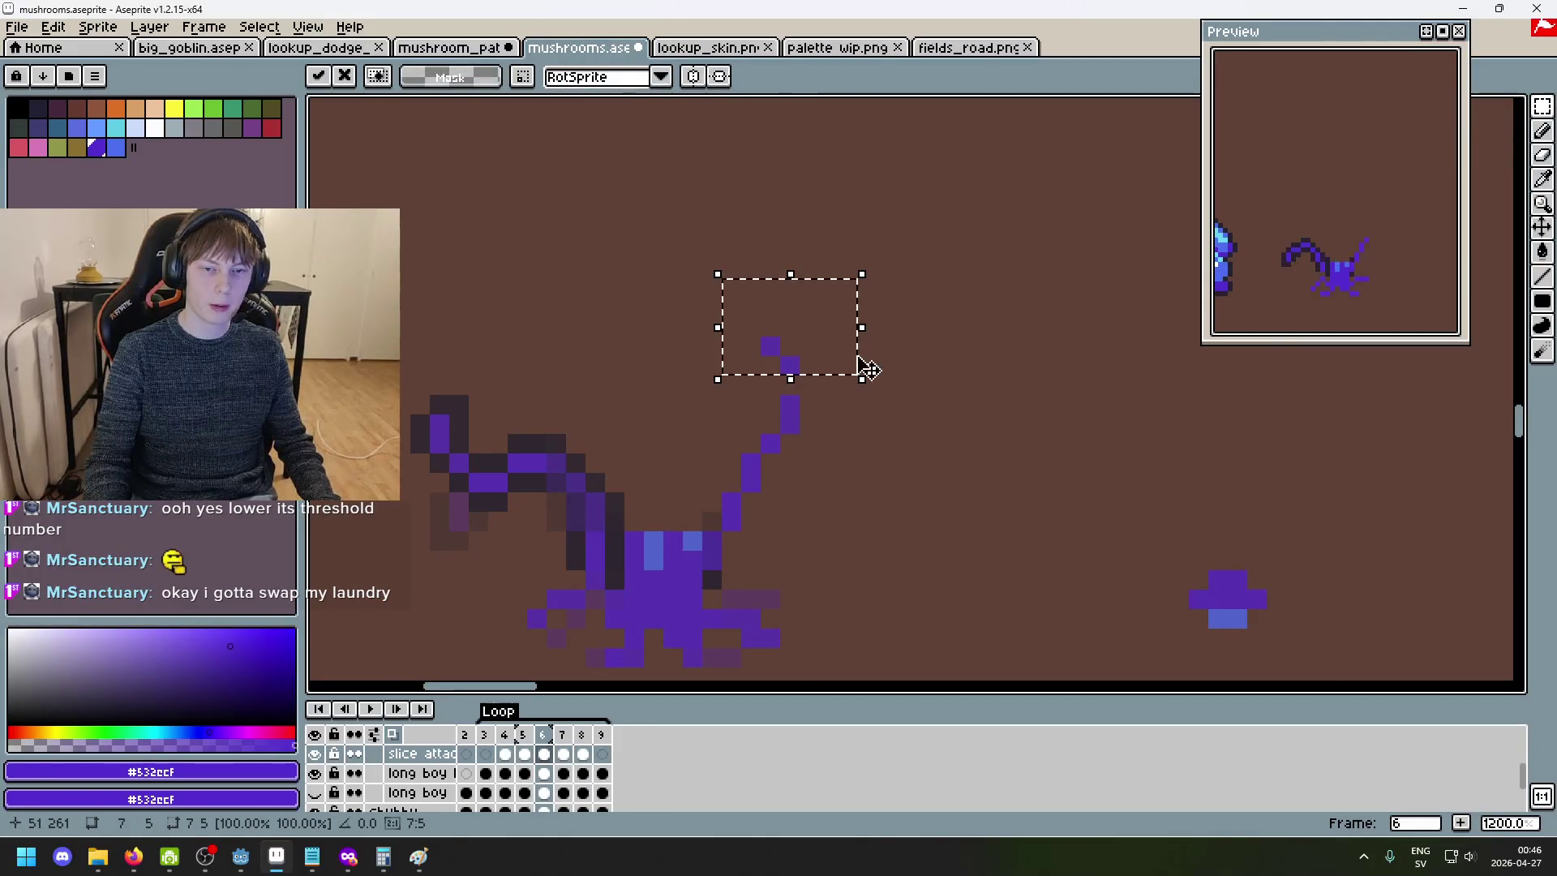
pyautogui.click(927, 392)
# - Add a purple pixel to the right of the curl with the Pencil
pyautogui.press('b')
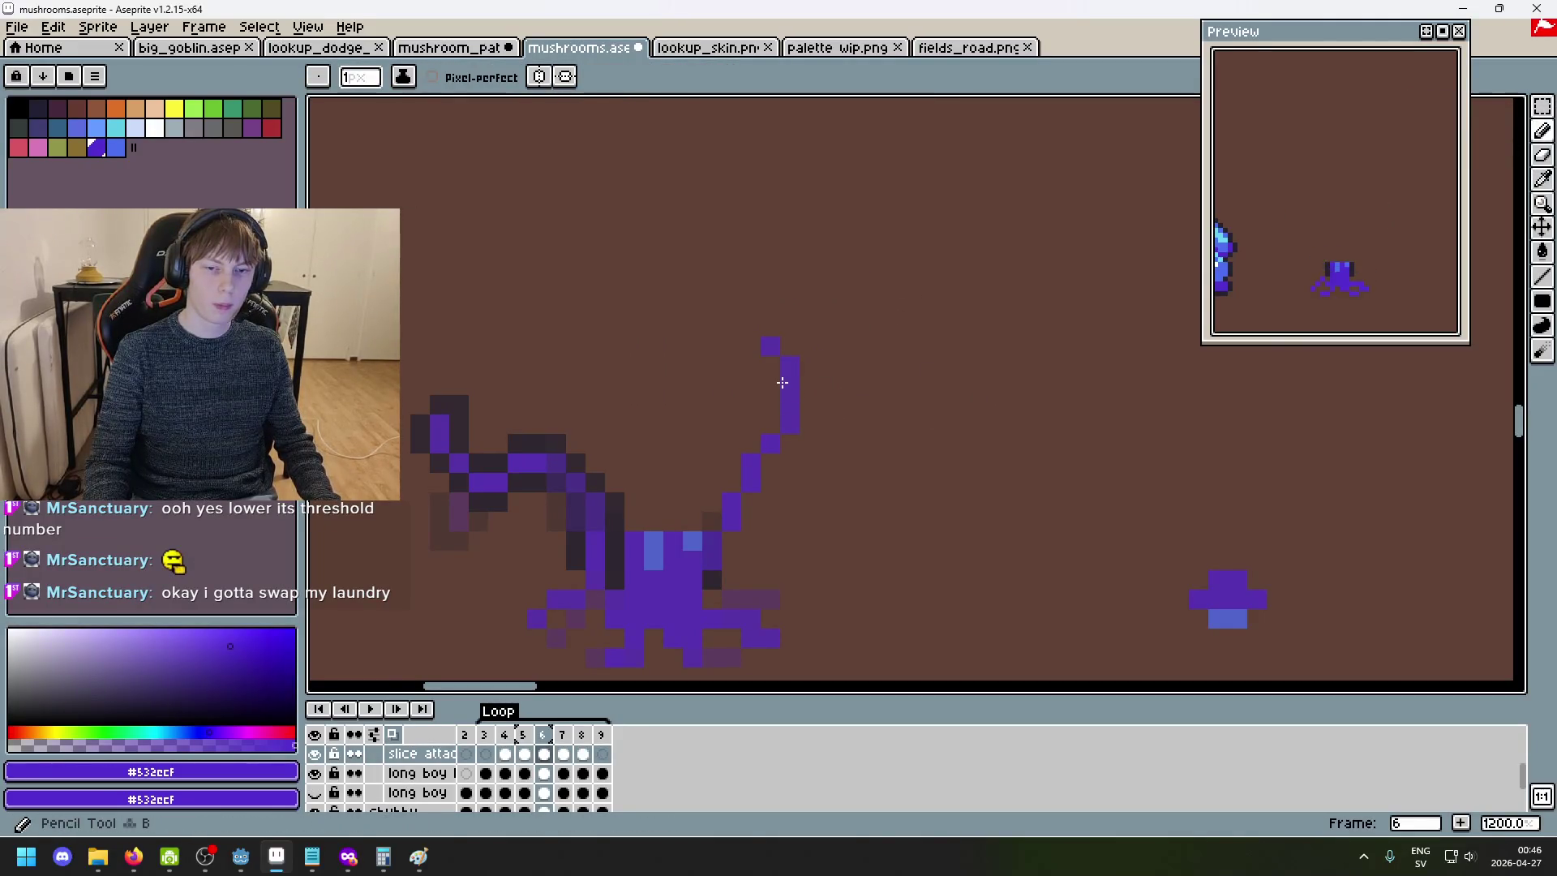
pyautogui.scroll(-4, 888, 439)
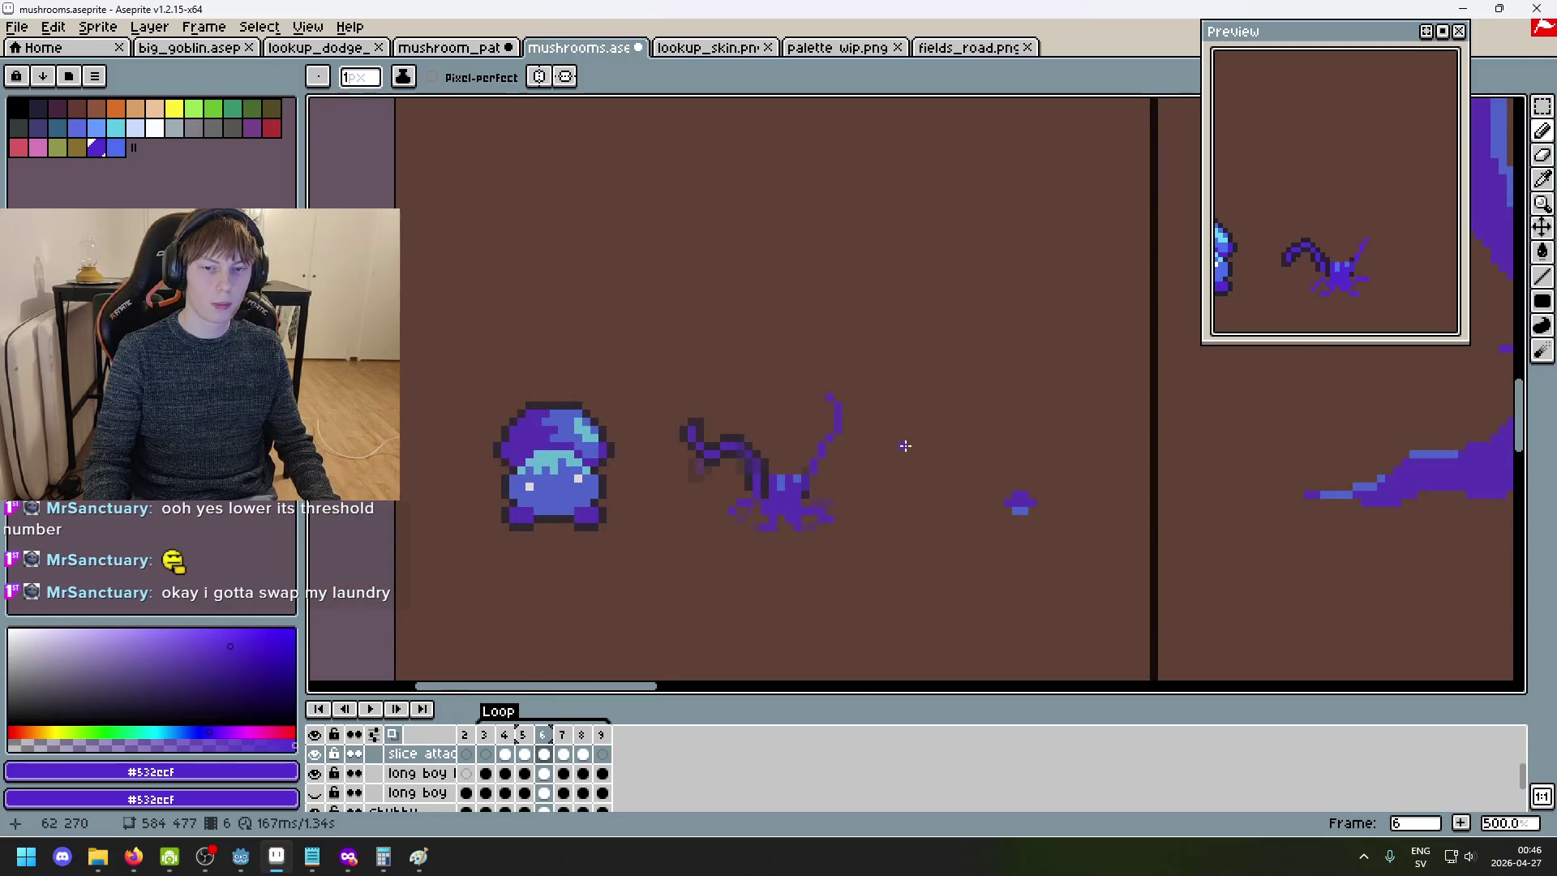
pyautogui.scroll(5, 886, 451)
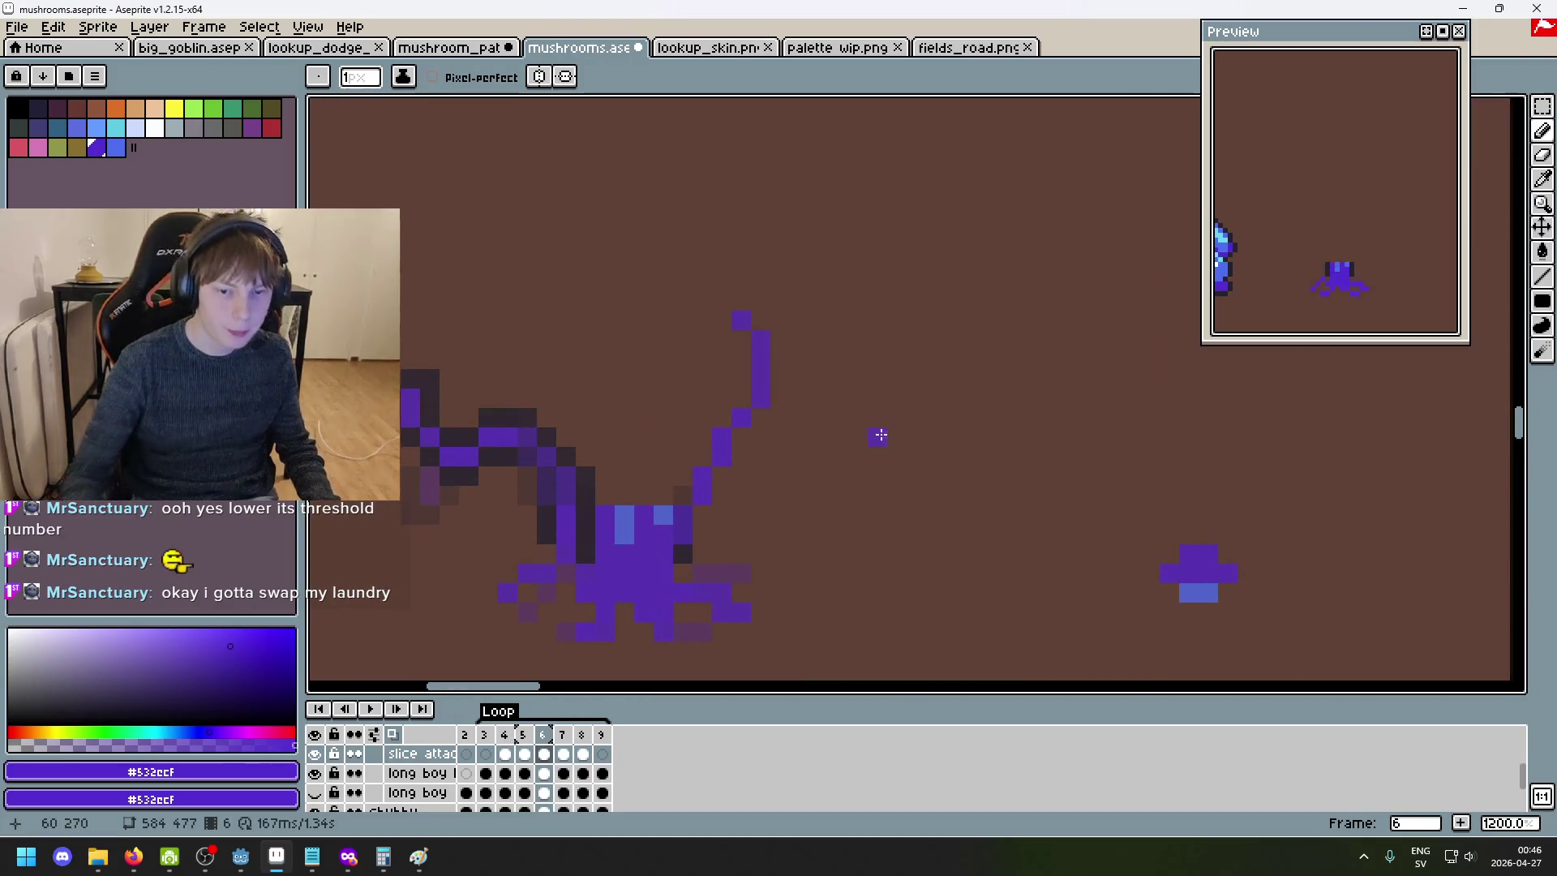
pyautogui.click(802, 377)
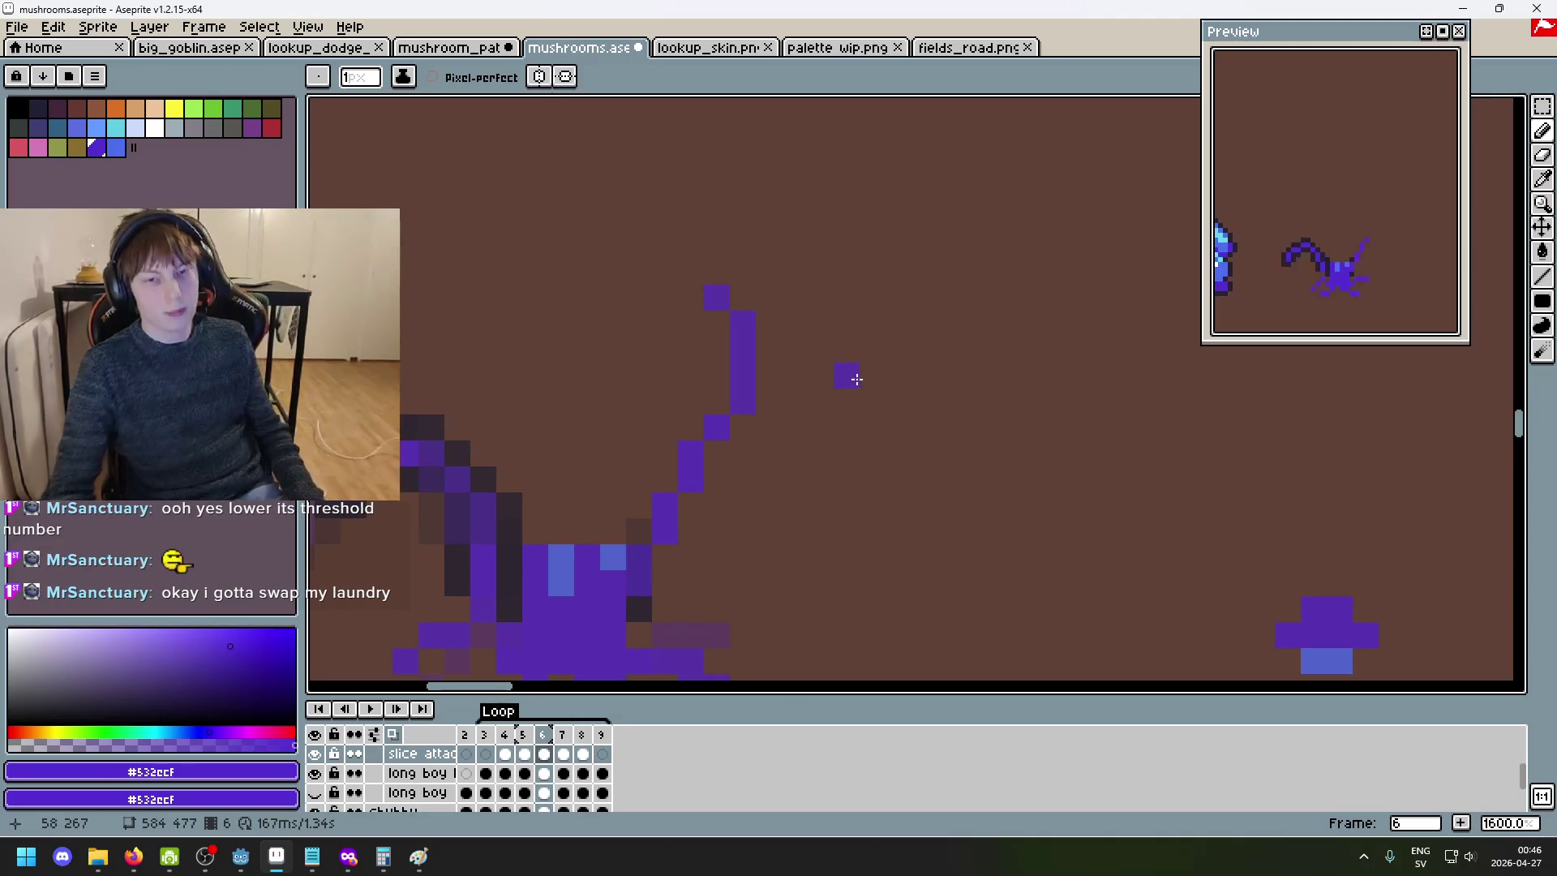
pyautogui.moveTo(896, 358); pyautogui.dragTo(942, 342)
# - Flip between frame 5 and its neighbour to compare, then adjust the onion-skin frame range
pyautogui.press(',')
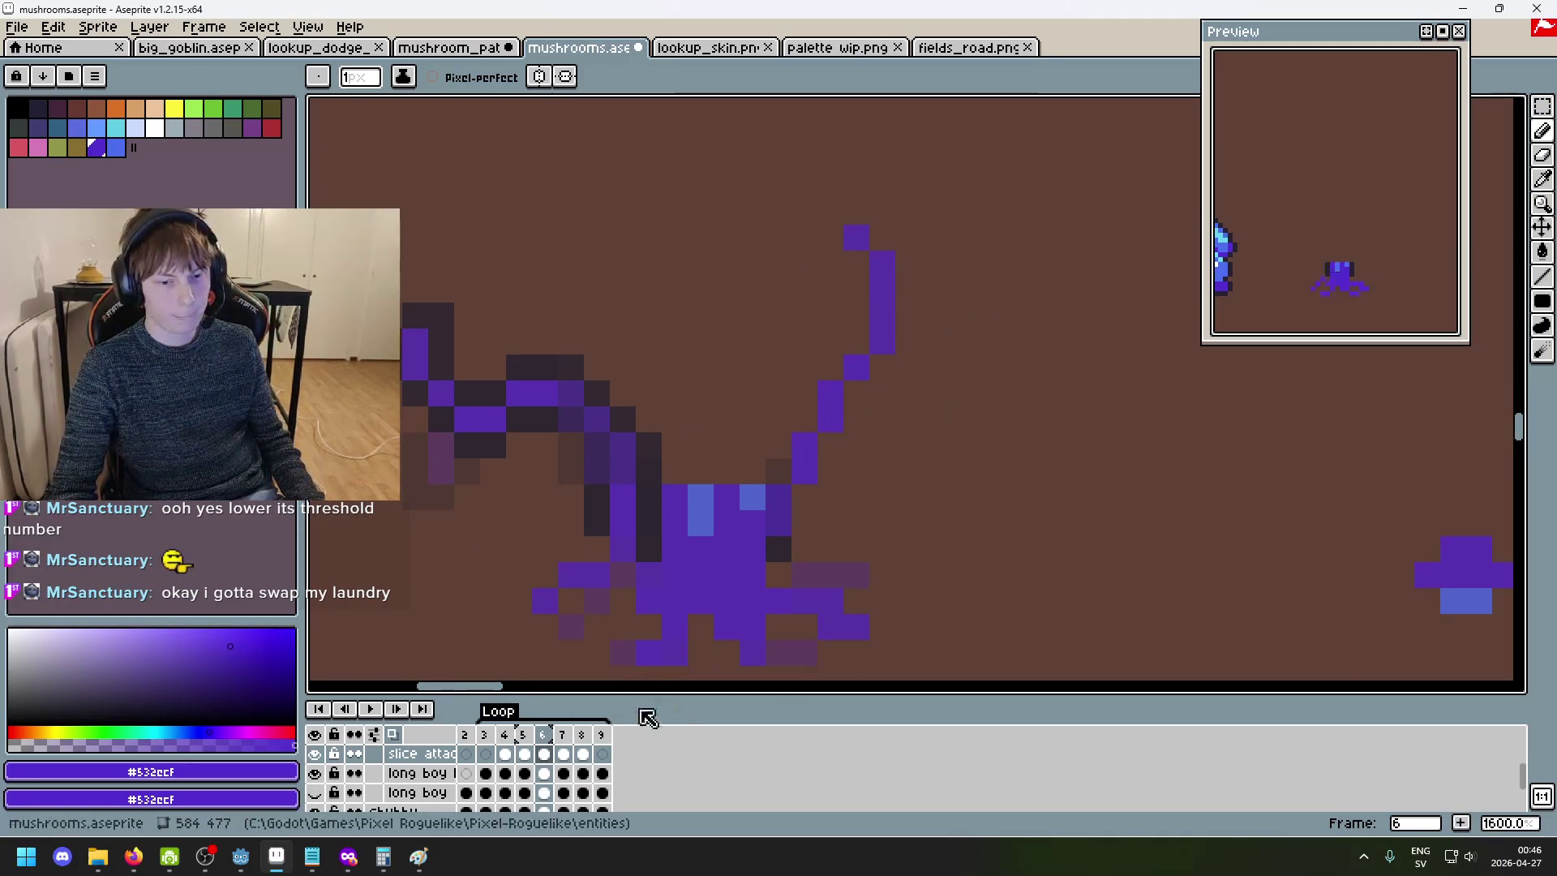
pyautogui.press('.')
pyautogui.press(',')
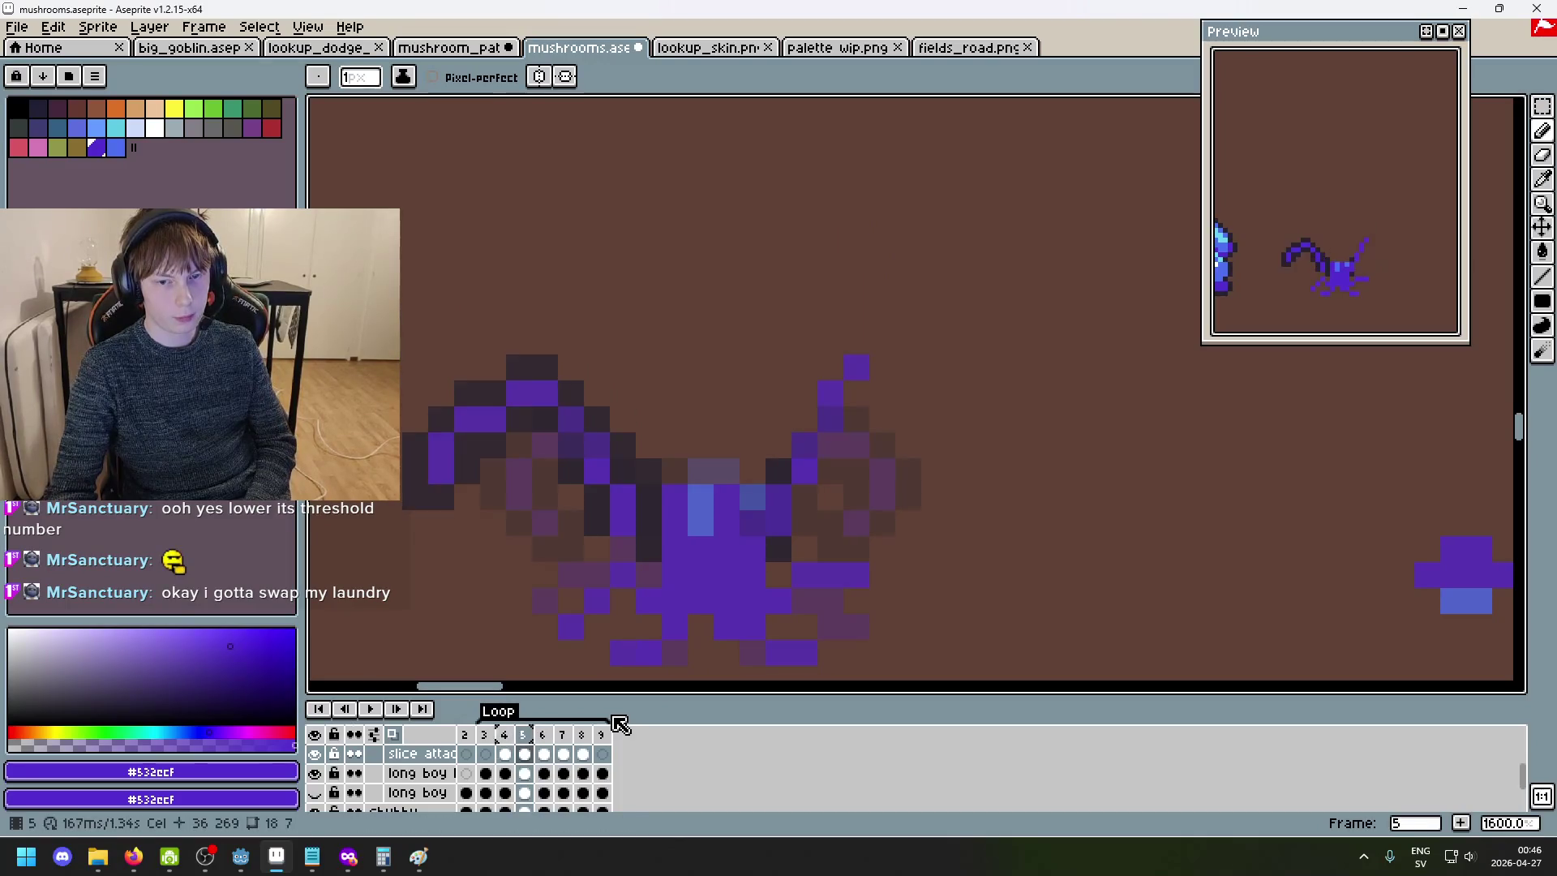
pyautogui.press('.')
pyautogui.press(',')
pyautogui.press('.')
pyautogui.press(',')
pyautogui.moveTo(504, 733); pyautogui.dragTo(543, 733)
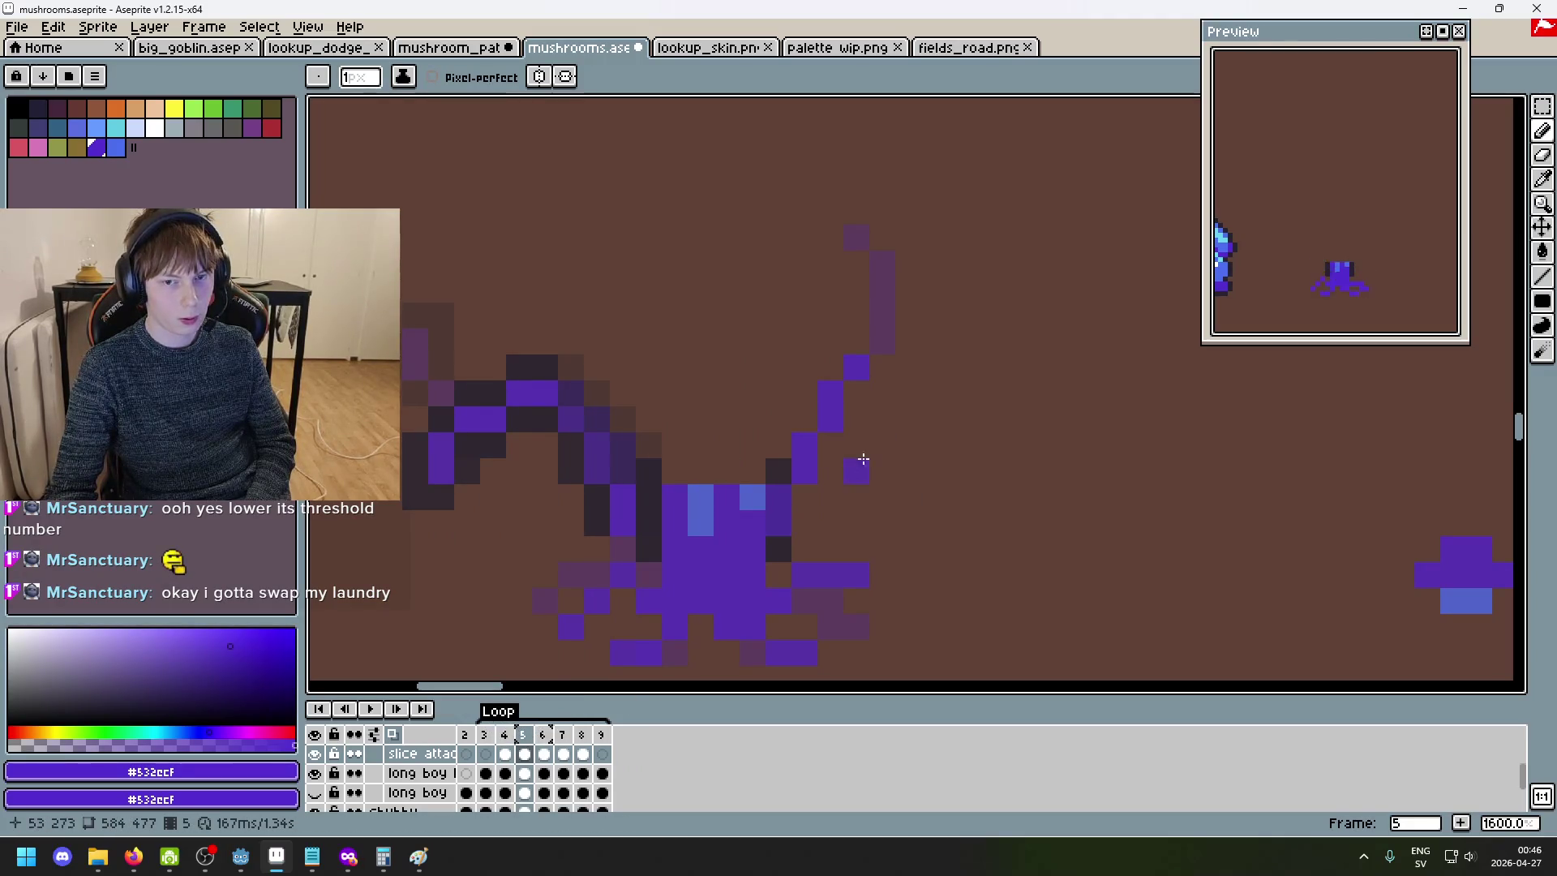
# - Erase the curl stroke from frame 5 and compare it against frame 4
pyautogui.press('e')
pyautogui.moveTo(803, 466); pyautogui.dragTo(878, 361)
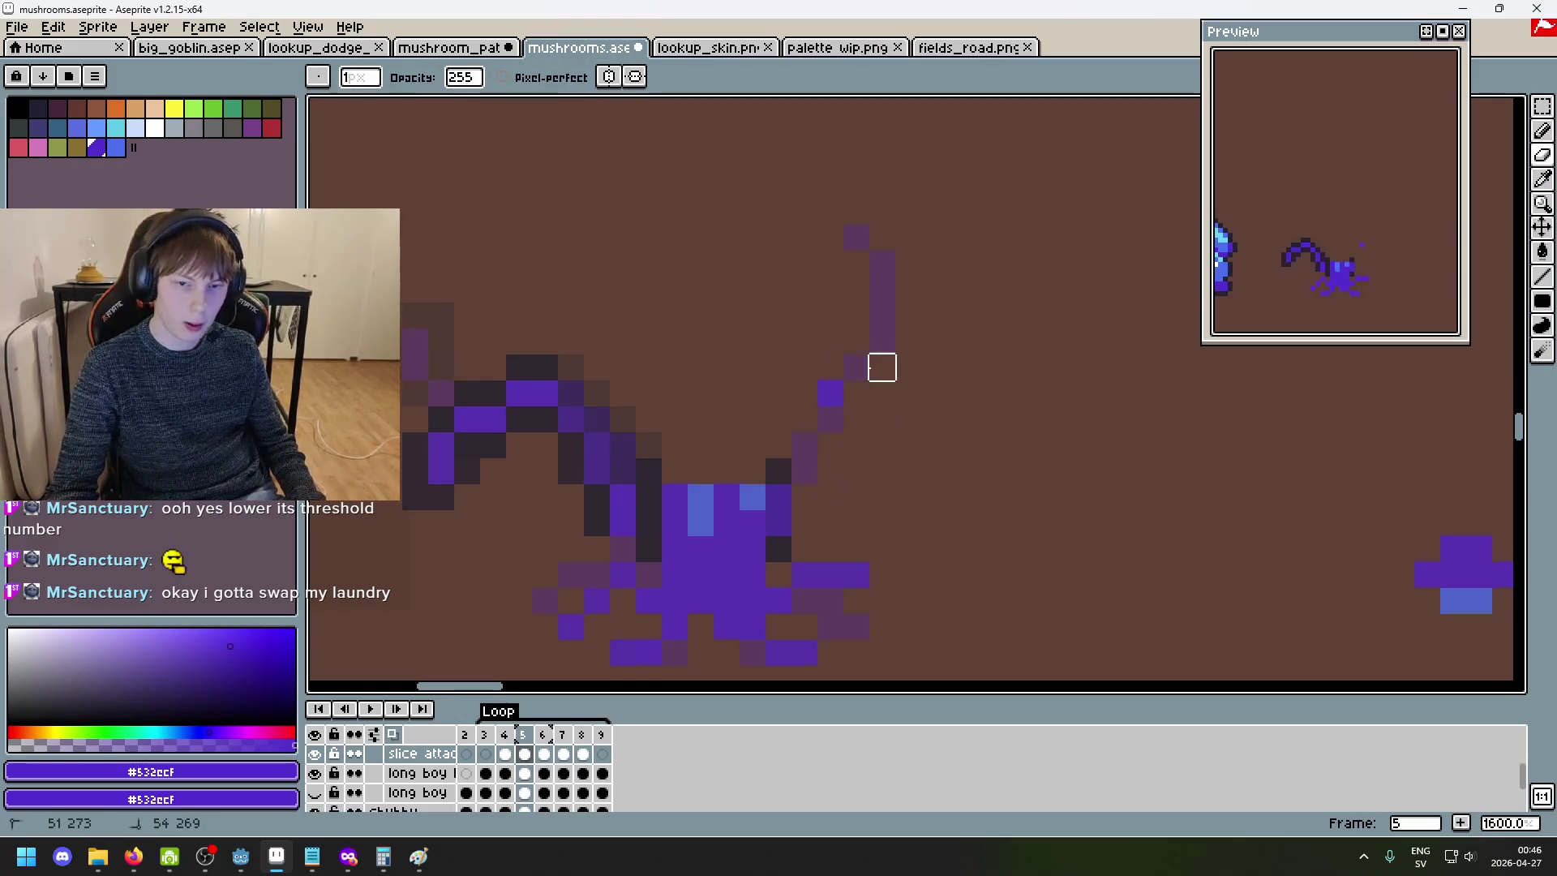
pyautogui.press('Left')
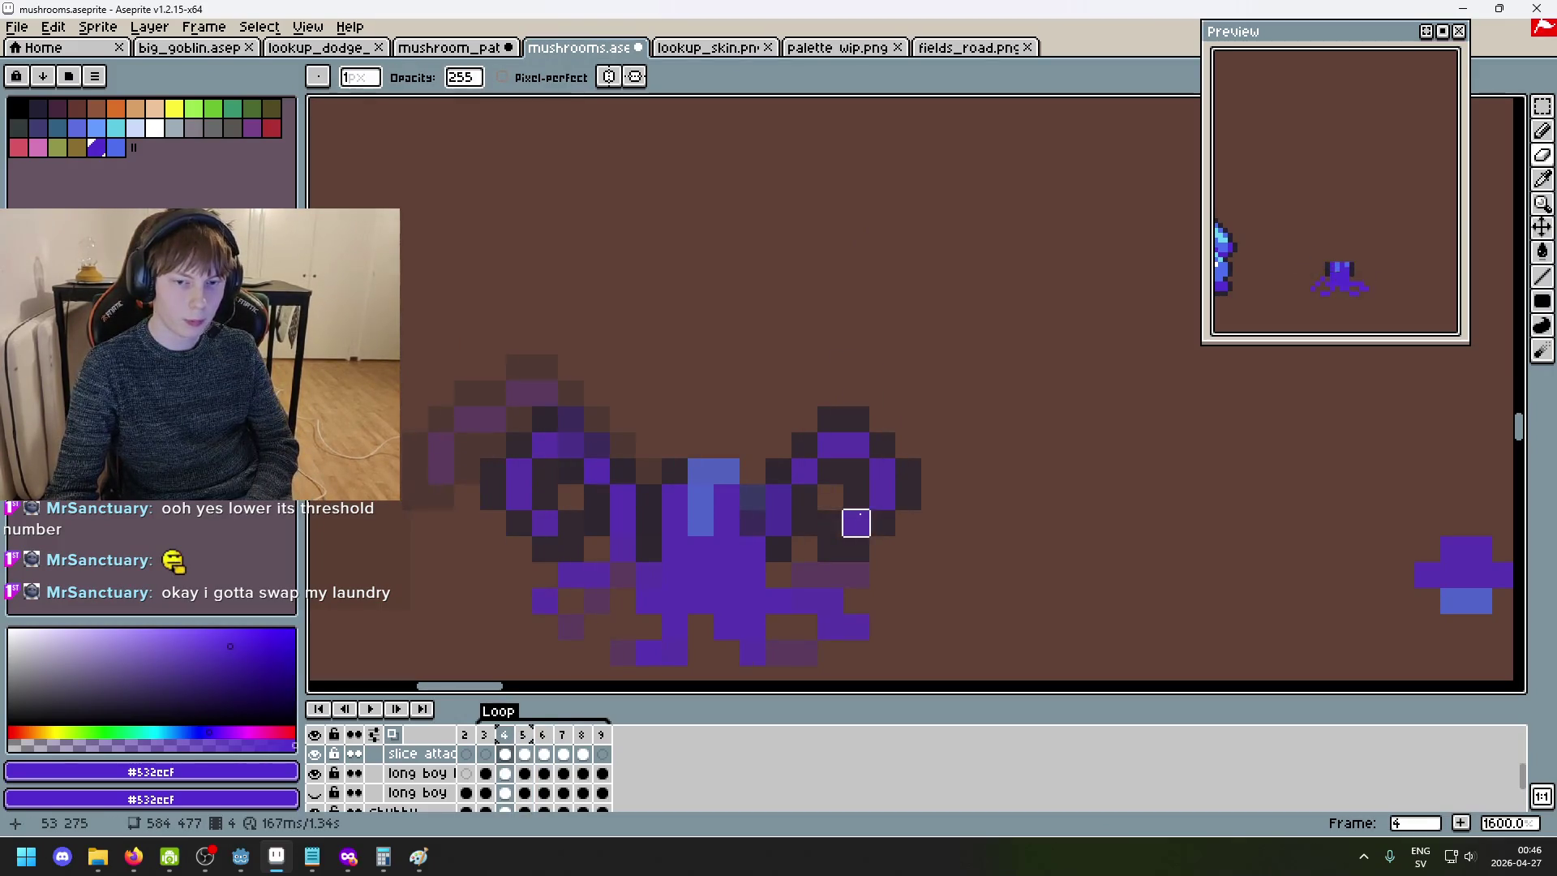
pyautogui.press('Right')
pyautogui.press('Left')
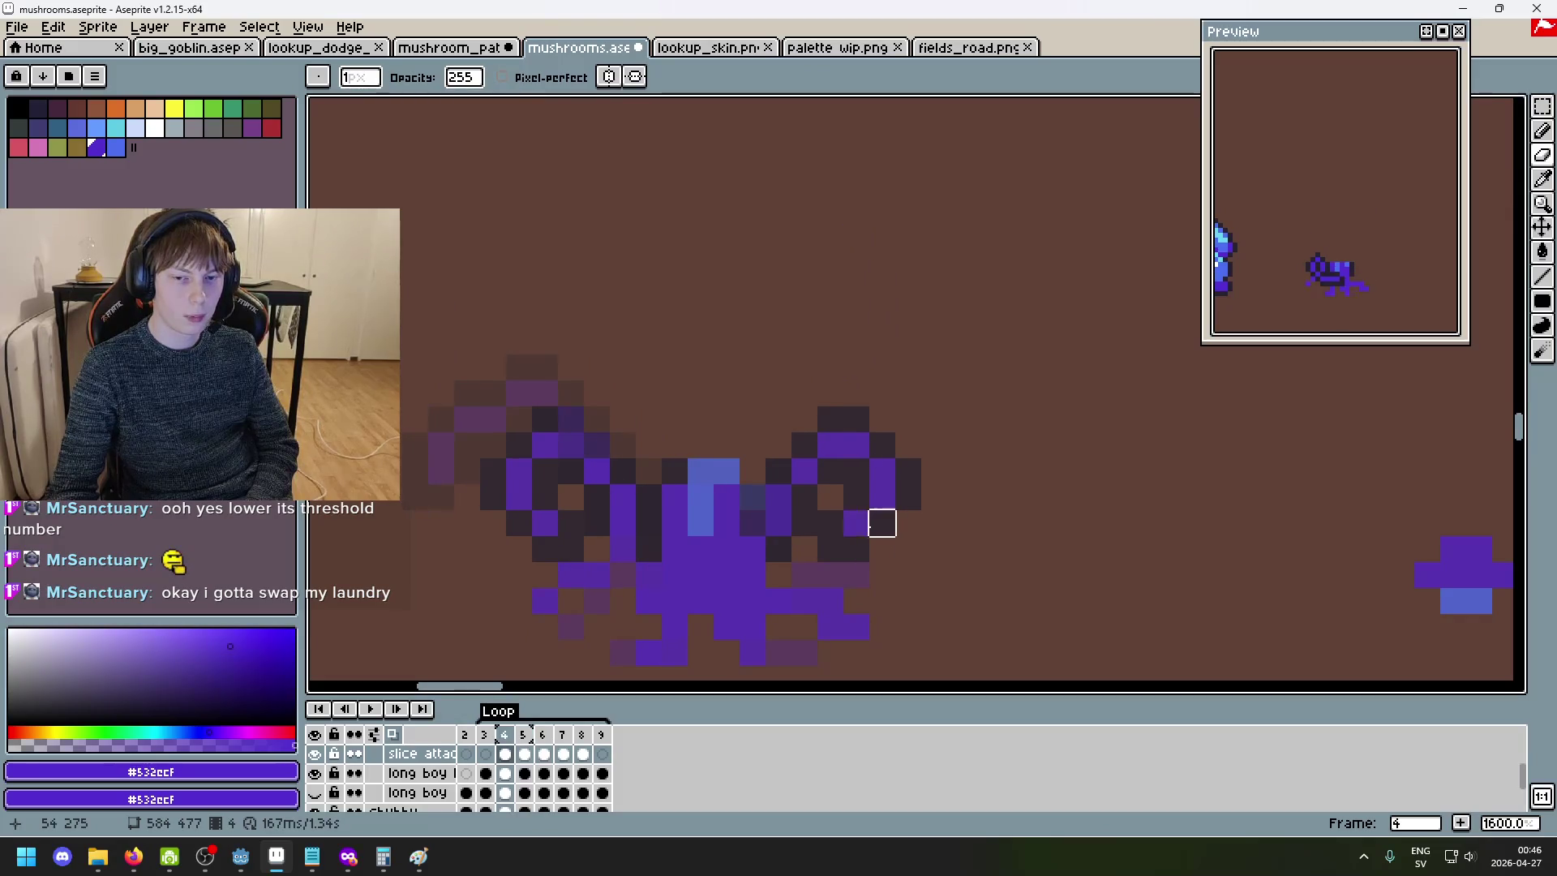
pyautogui.press('Right')
pyautogui.press('Left')
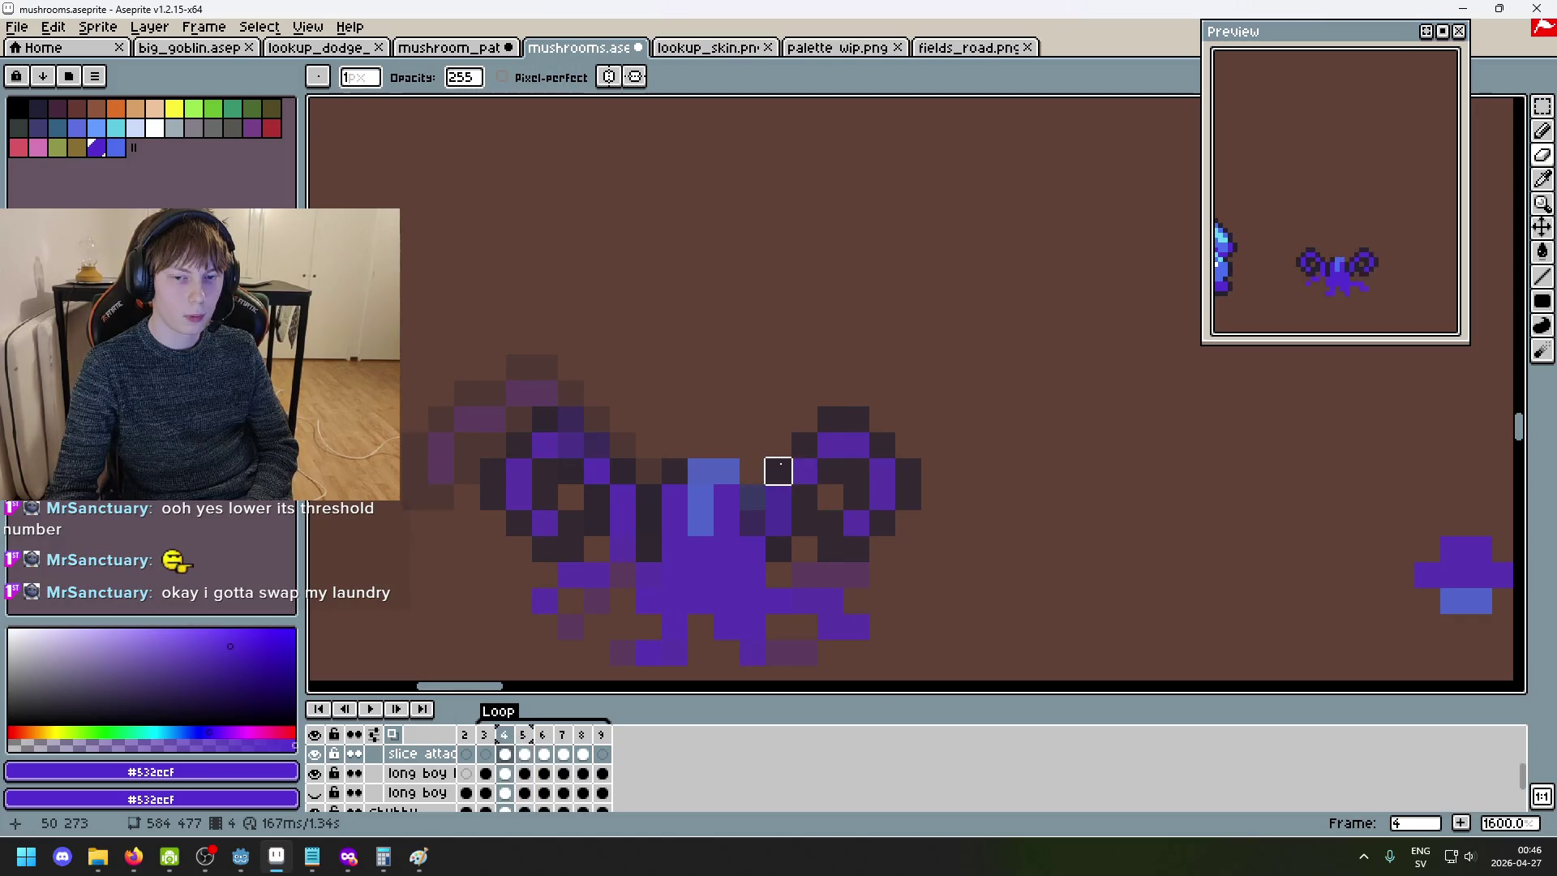
pyautogui.press('Right')
pyautogui.press('Left')
pyautogui.press('Left')
pyautogui.press('Right')
pyautogui.press('Right')
pyautogui.press('Left')
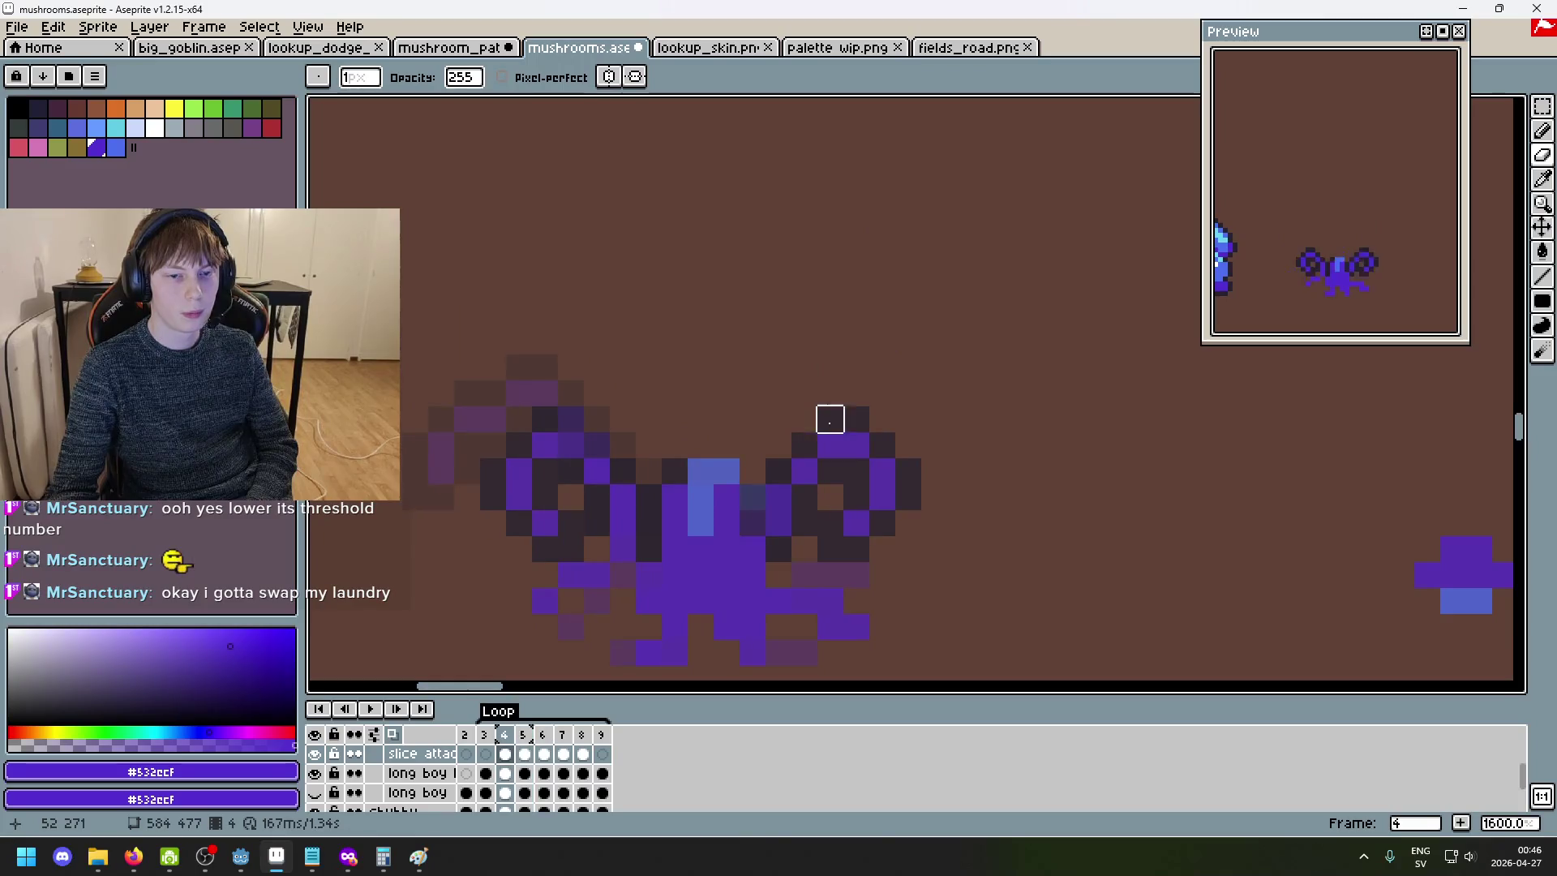
pyautogui.press('Right')
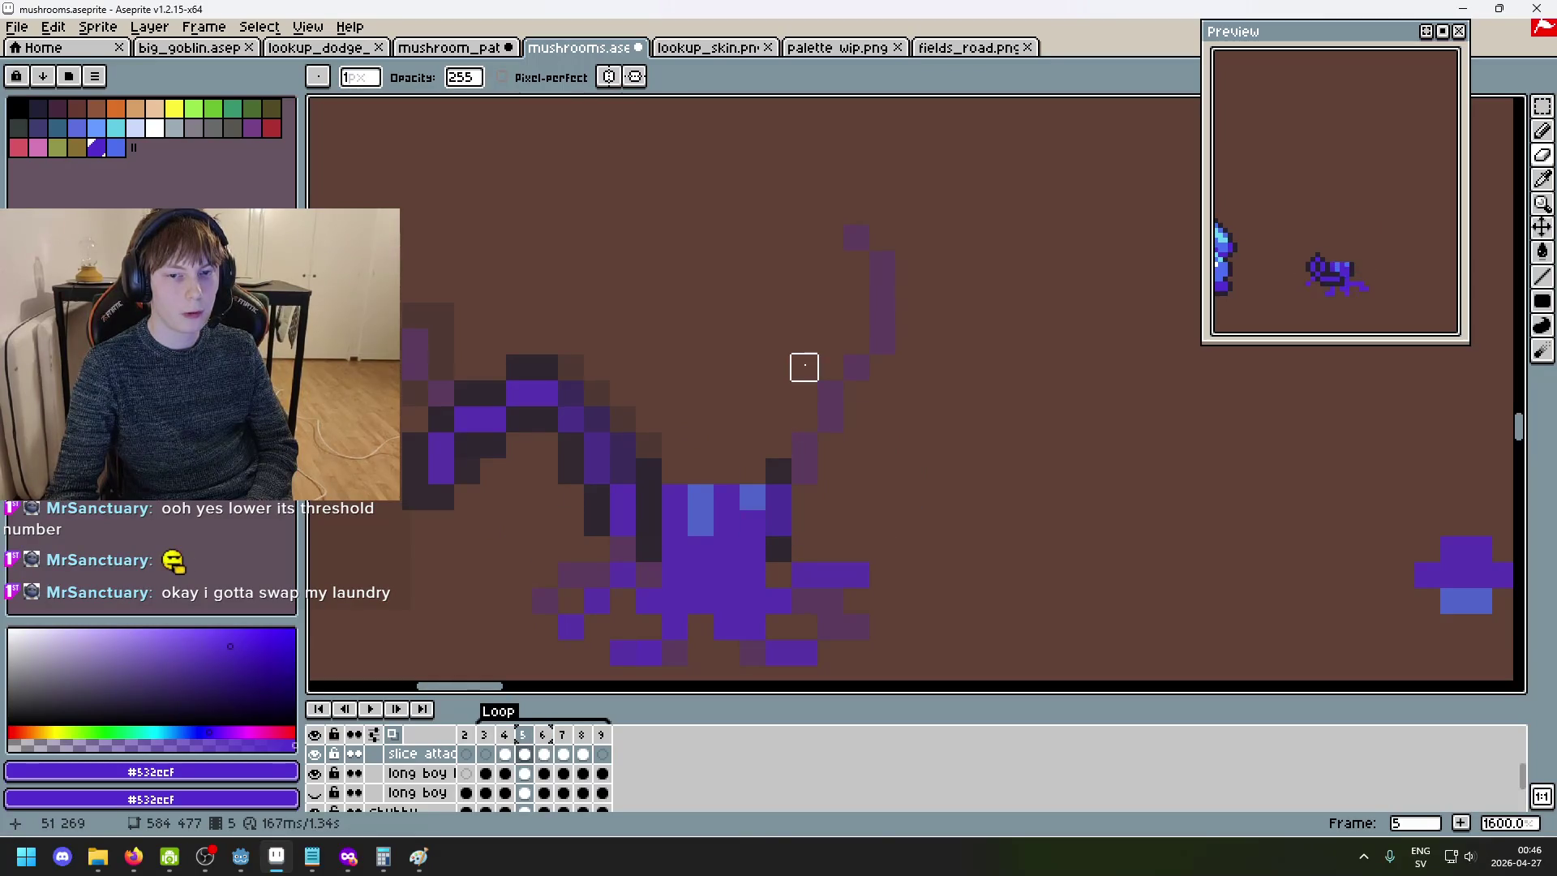
# - Try a purple pixel beside the curl base, erase it again, and hide the other long boy layer
pyautogui.click(830, 497)
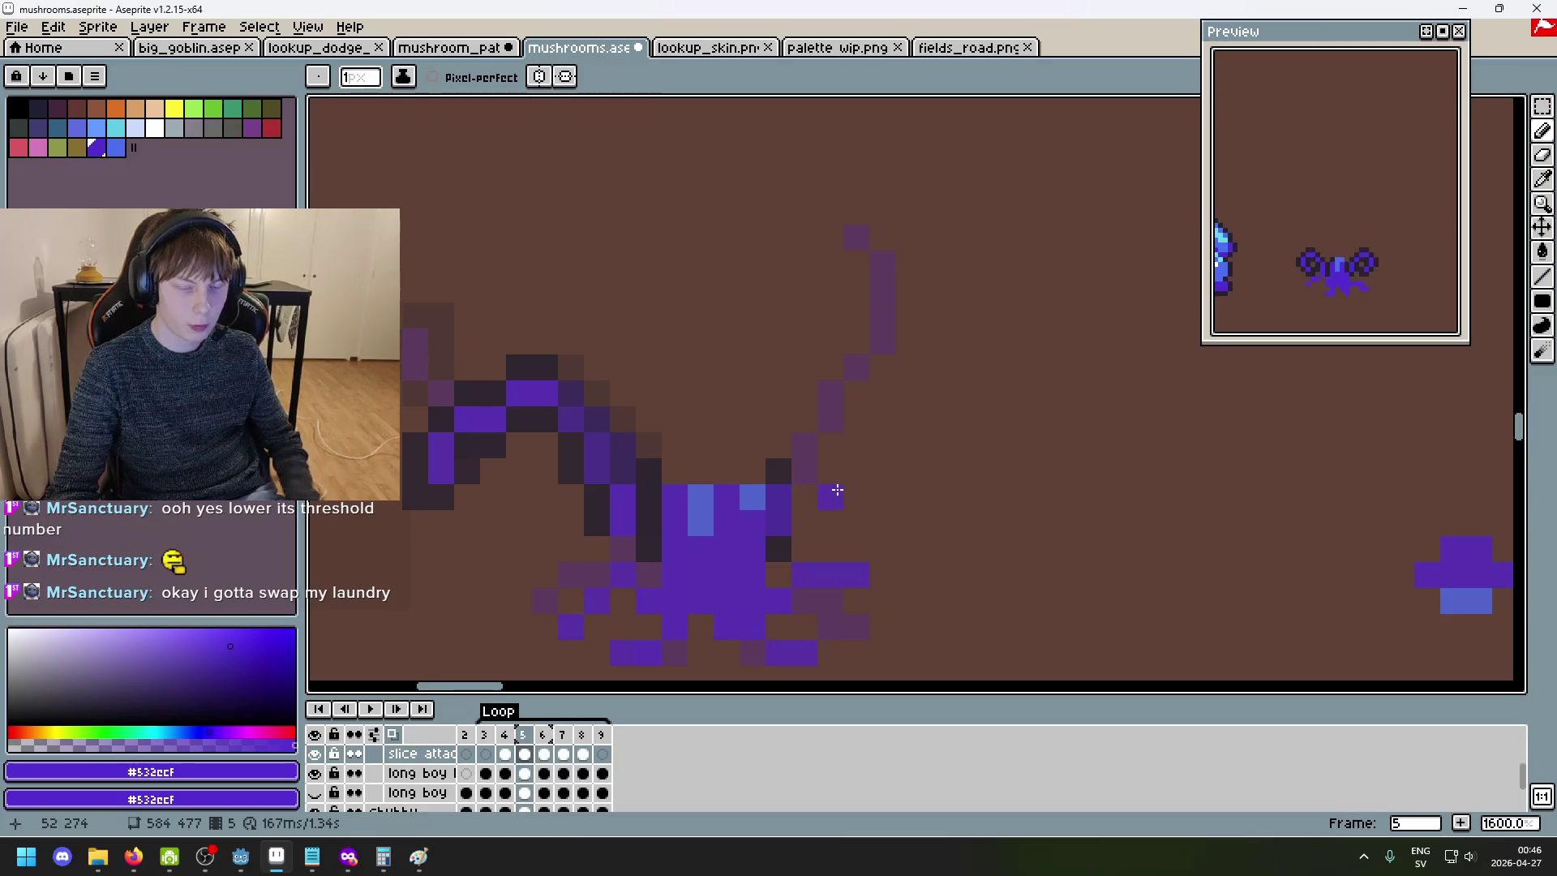
pyautogui.press('Left')
pyautogui.press('Right')
pyautogui.press('e')
pyautogui.click(830, 496)
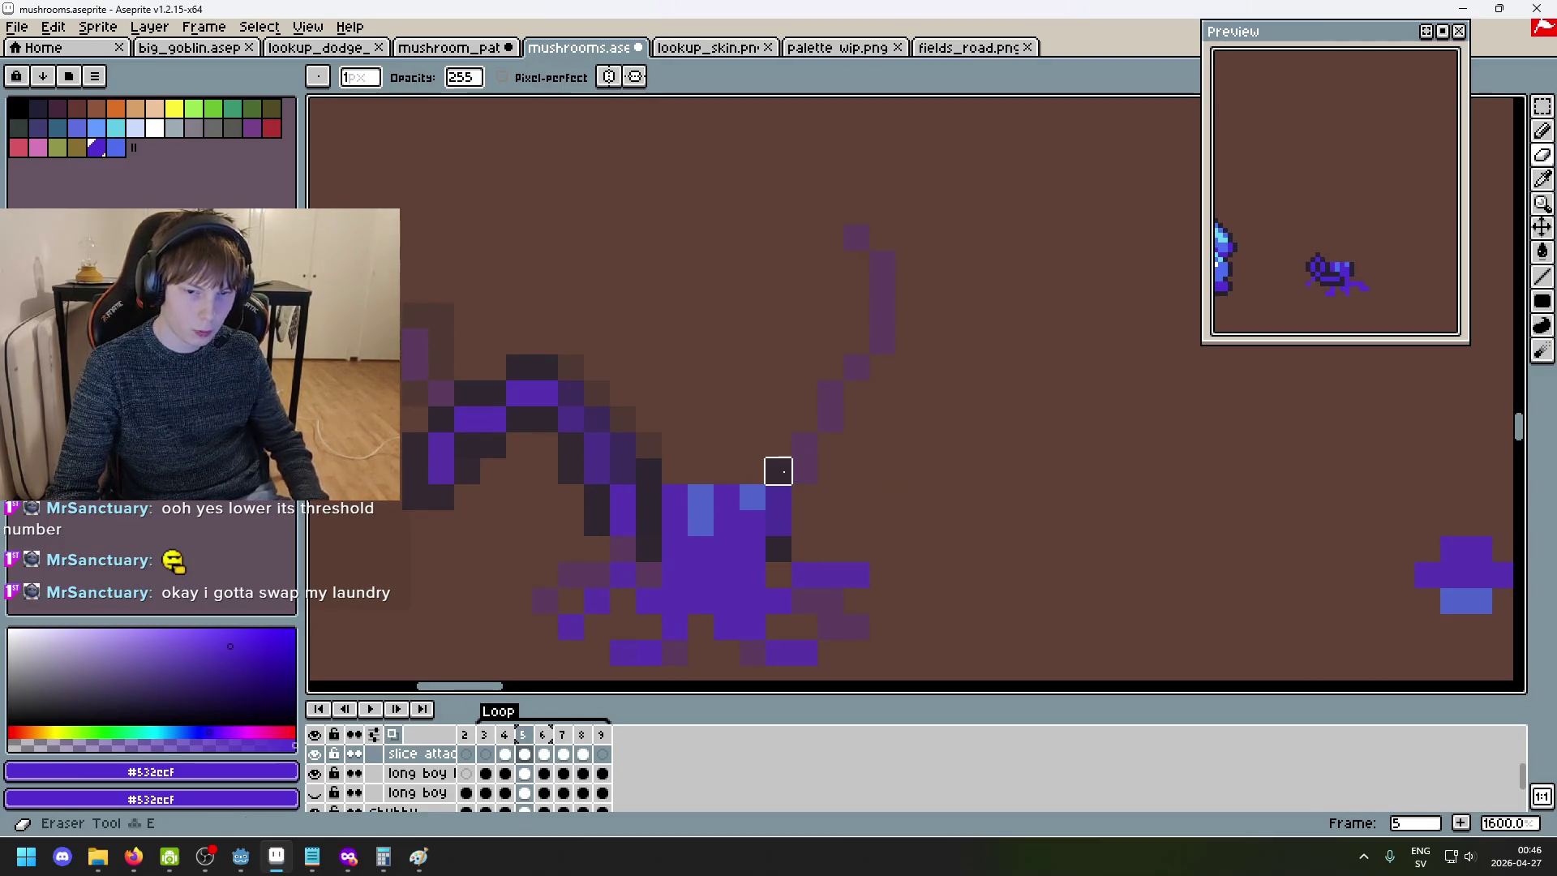
pyautogui.scroll(-1, 327, 815)
pyautogui.scroll(1, 324, 807)
pyautogui.click(315, 772)
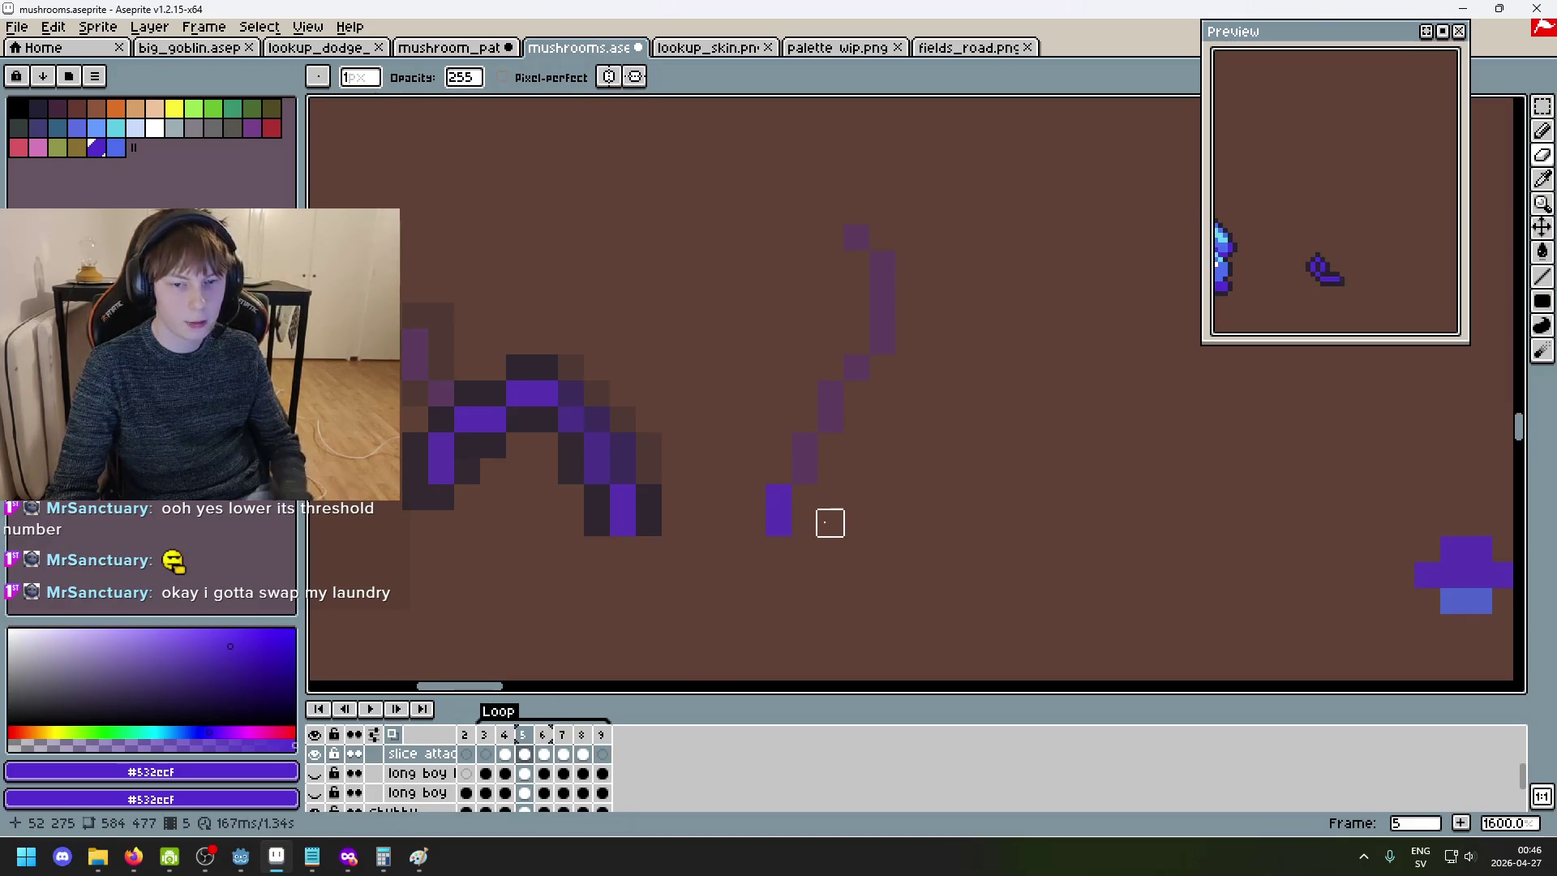
# - Compare frames 4 and 5, then add a purple pixel to frame 5's slice stroke
pyautogui.press('Left')
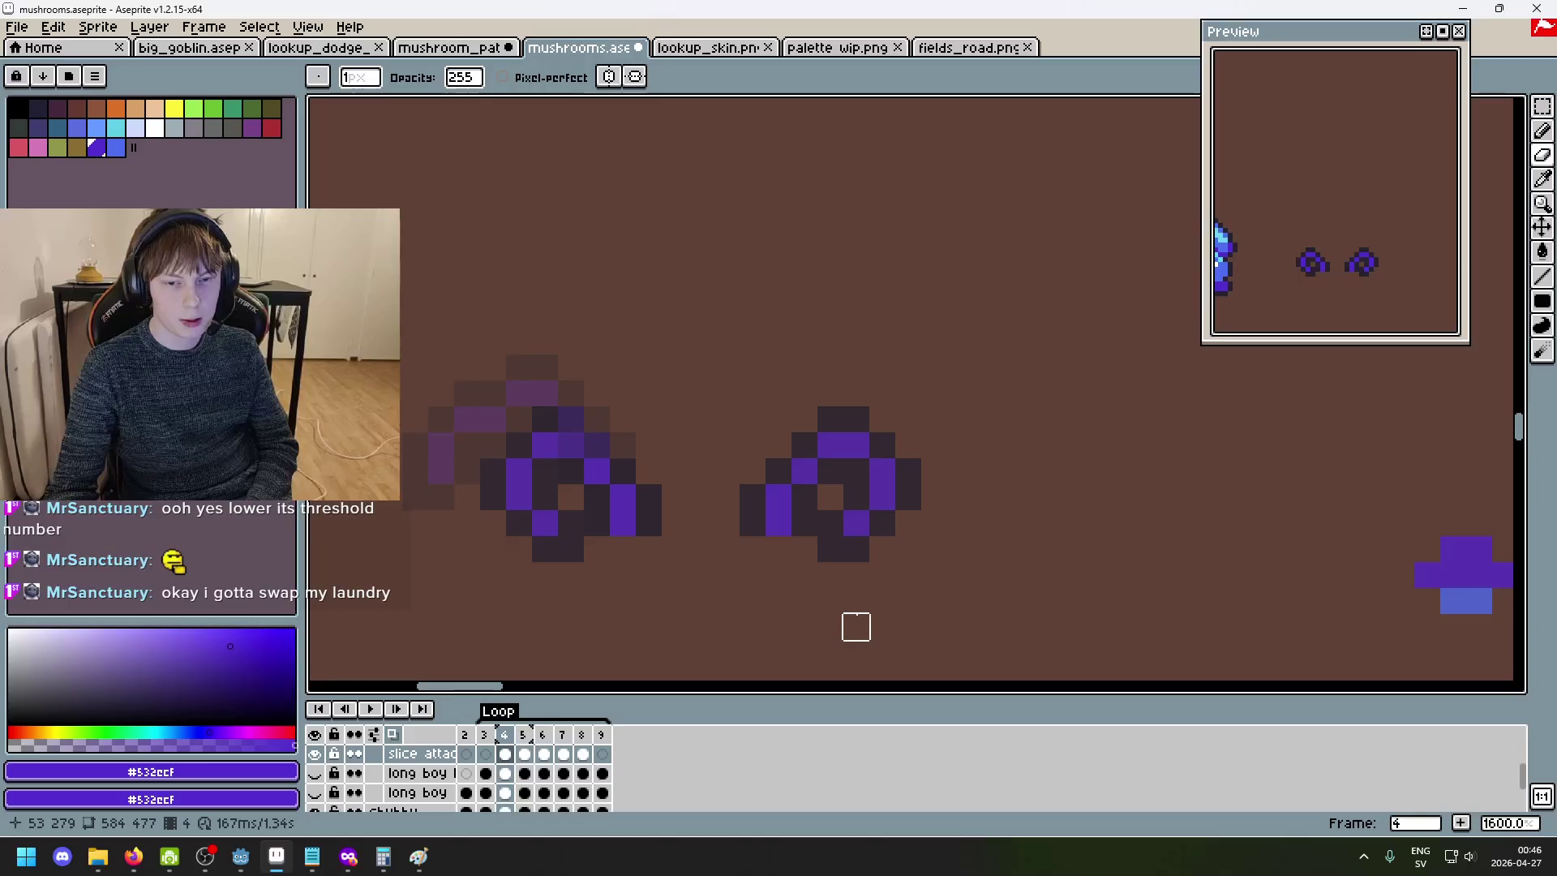
pyautogui.press('Right')
pyautogui.press('b')
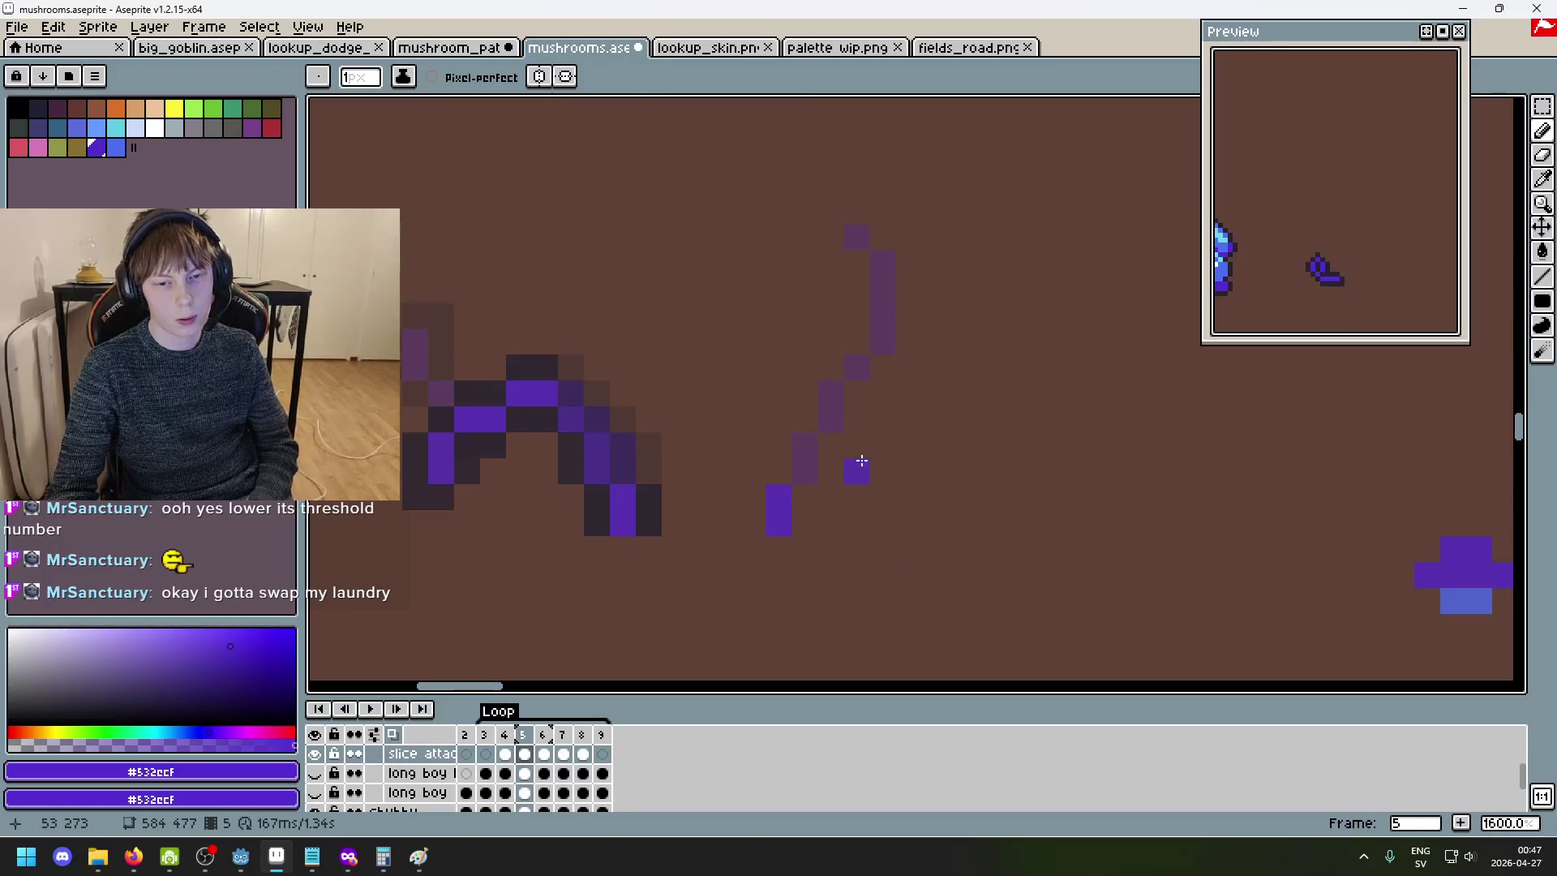
pyautogui.press('Left')
pyautogui.press('Right')
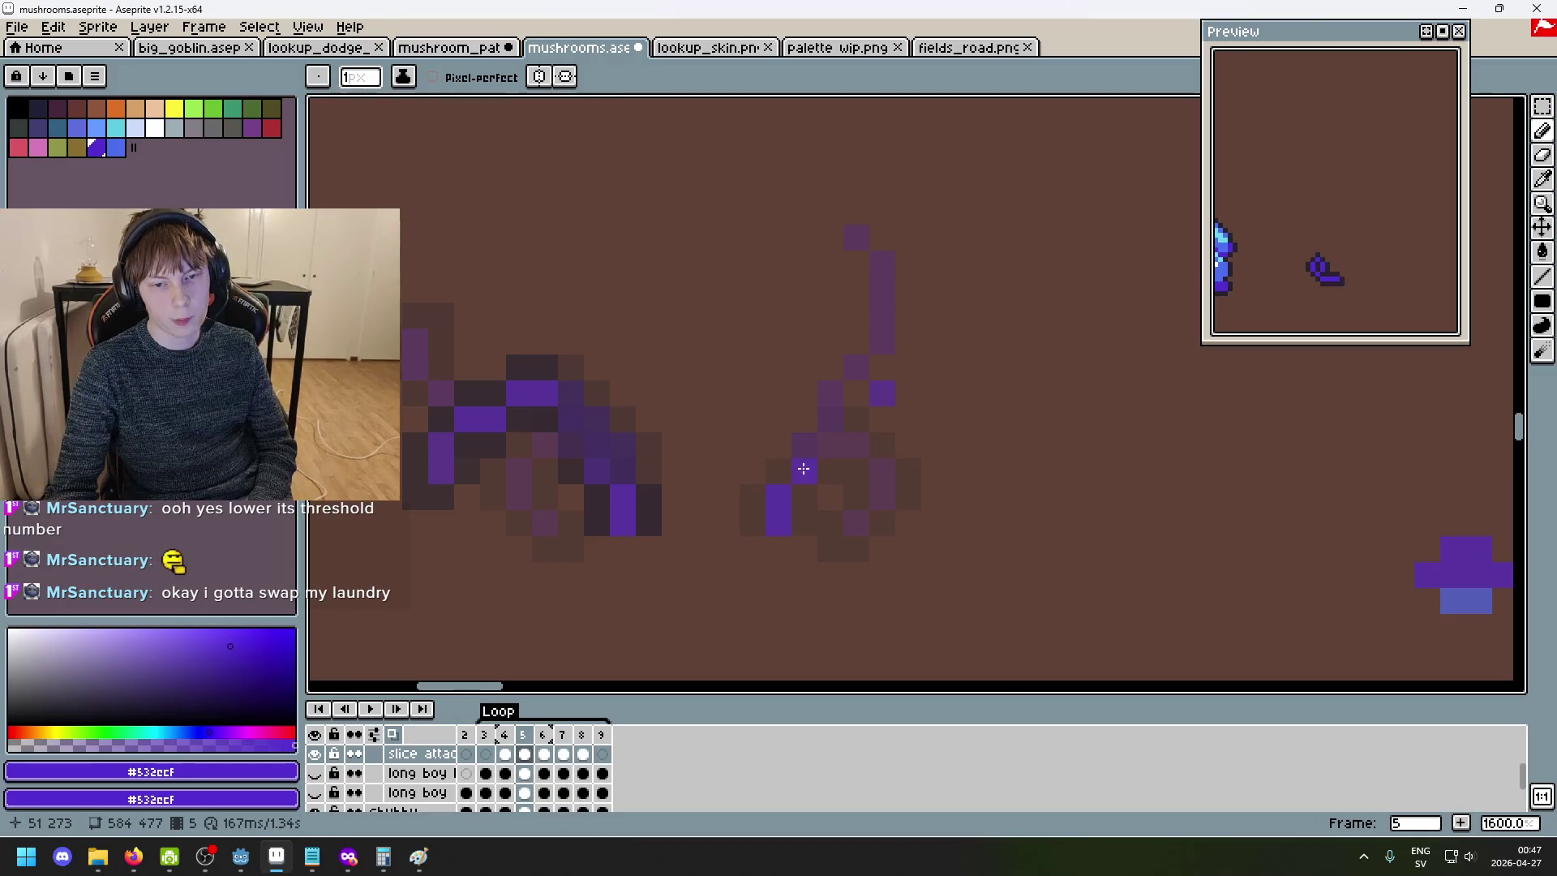
pyautogui.click(856, 394)
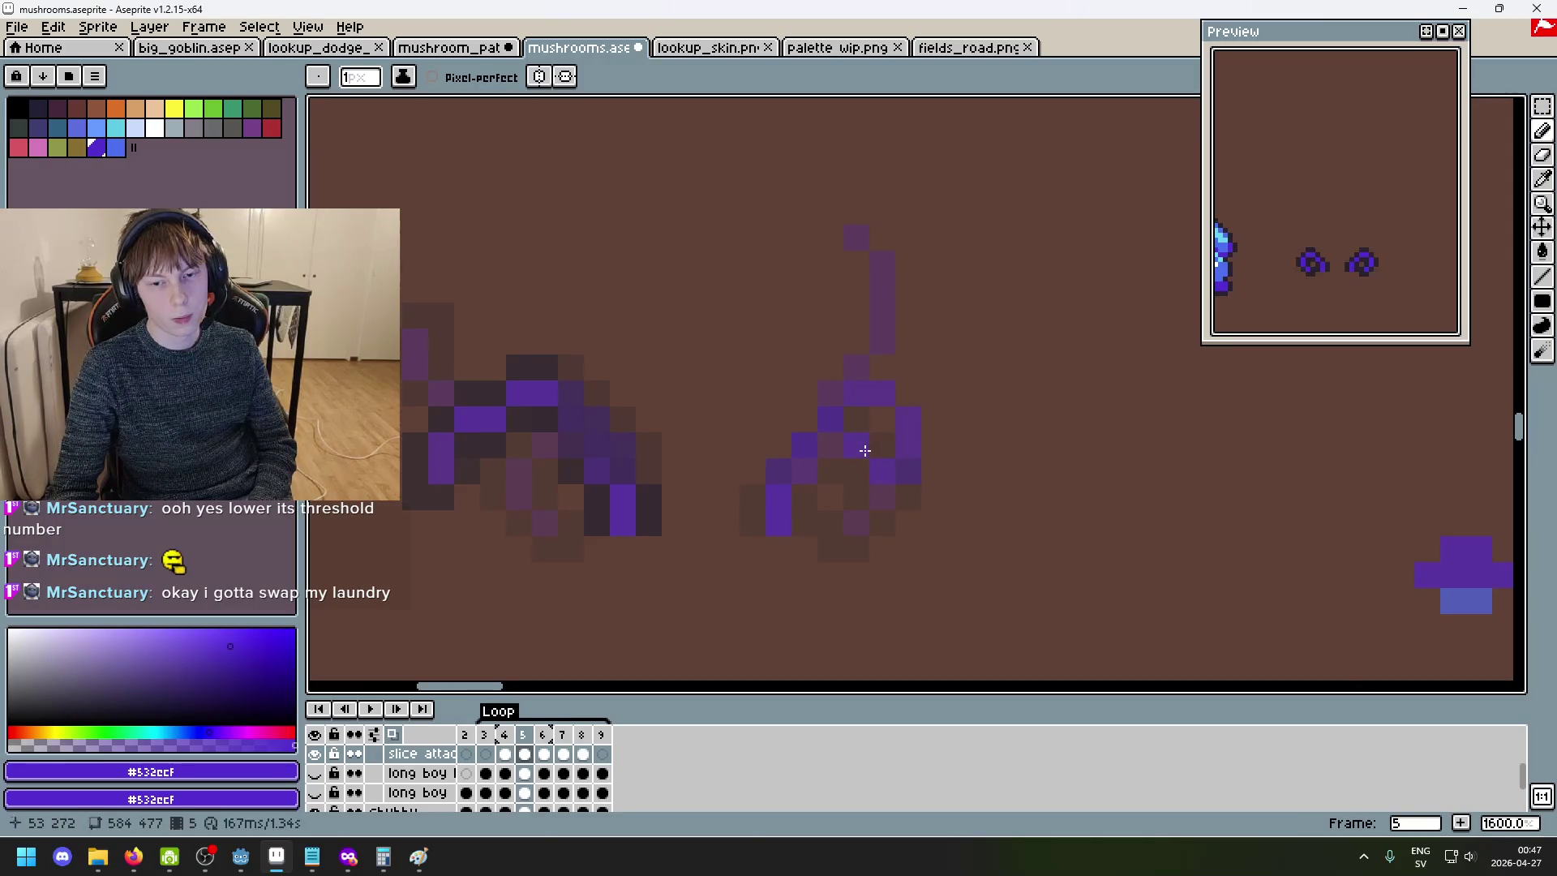
# - Step back and forth through frames 4 to 6 to check the slice
pyautogui.scroll(-3, 864, 450)
pyautogui.press('.')
pyautogui.press(',')
pyautogui.press(',')
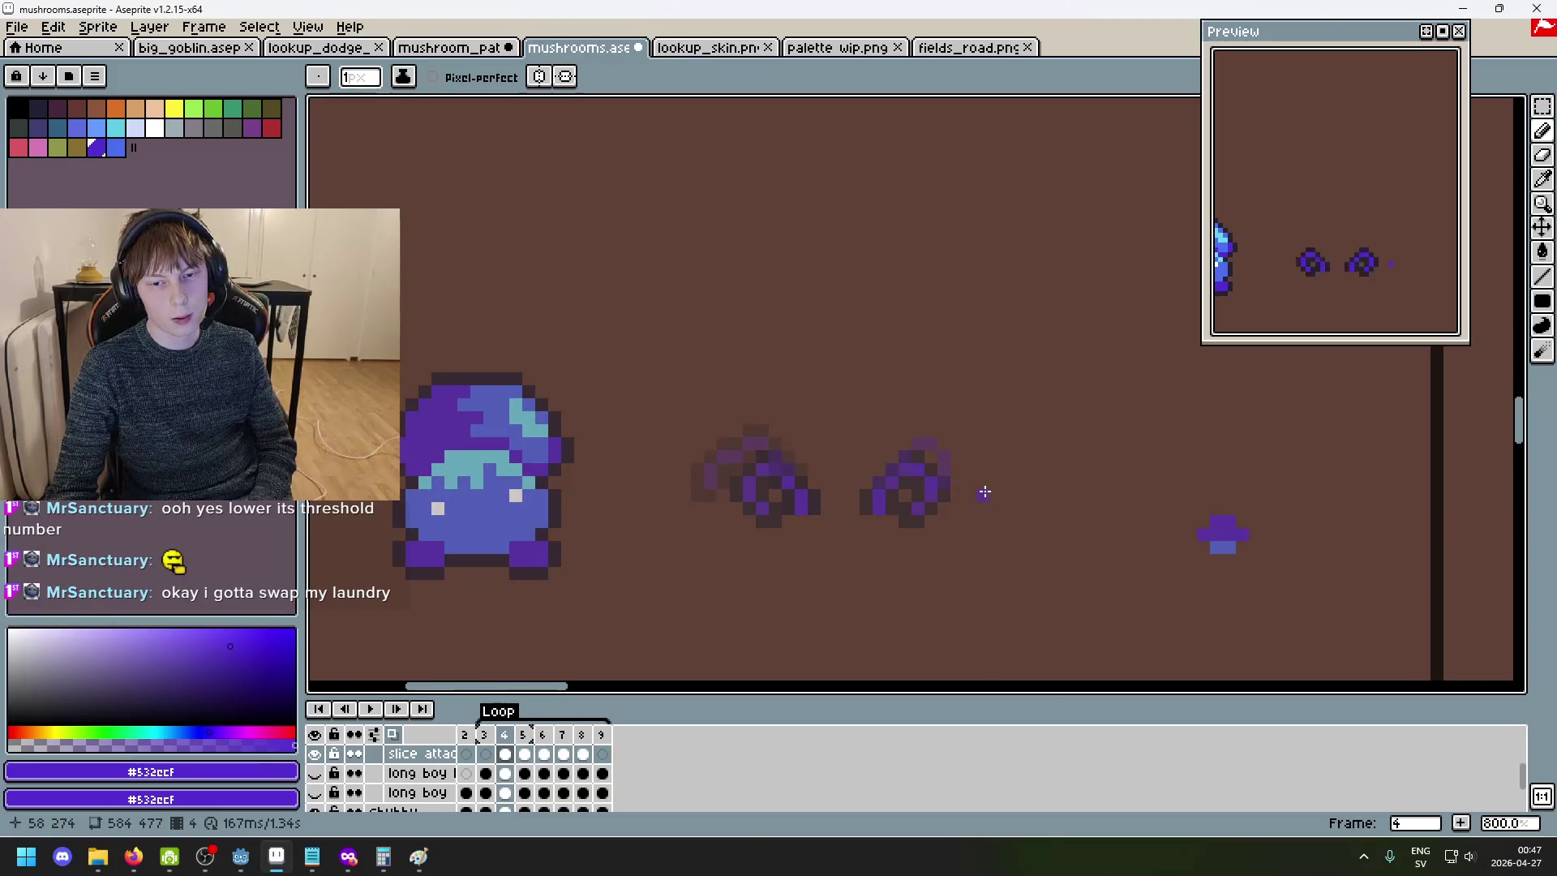
pyautogui.press('.')
pyautogui.press('.')
pyautogui.press(',')
pyautogui.press(',')
pyautogui.press('.')
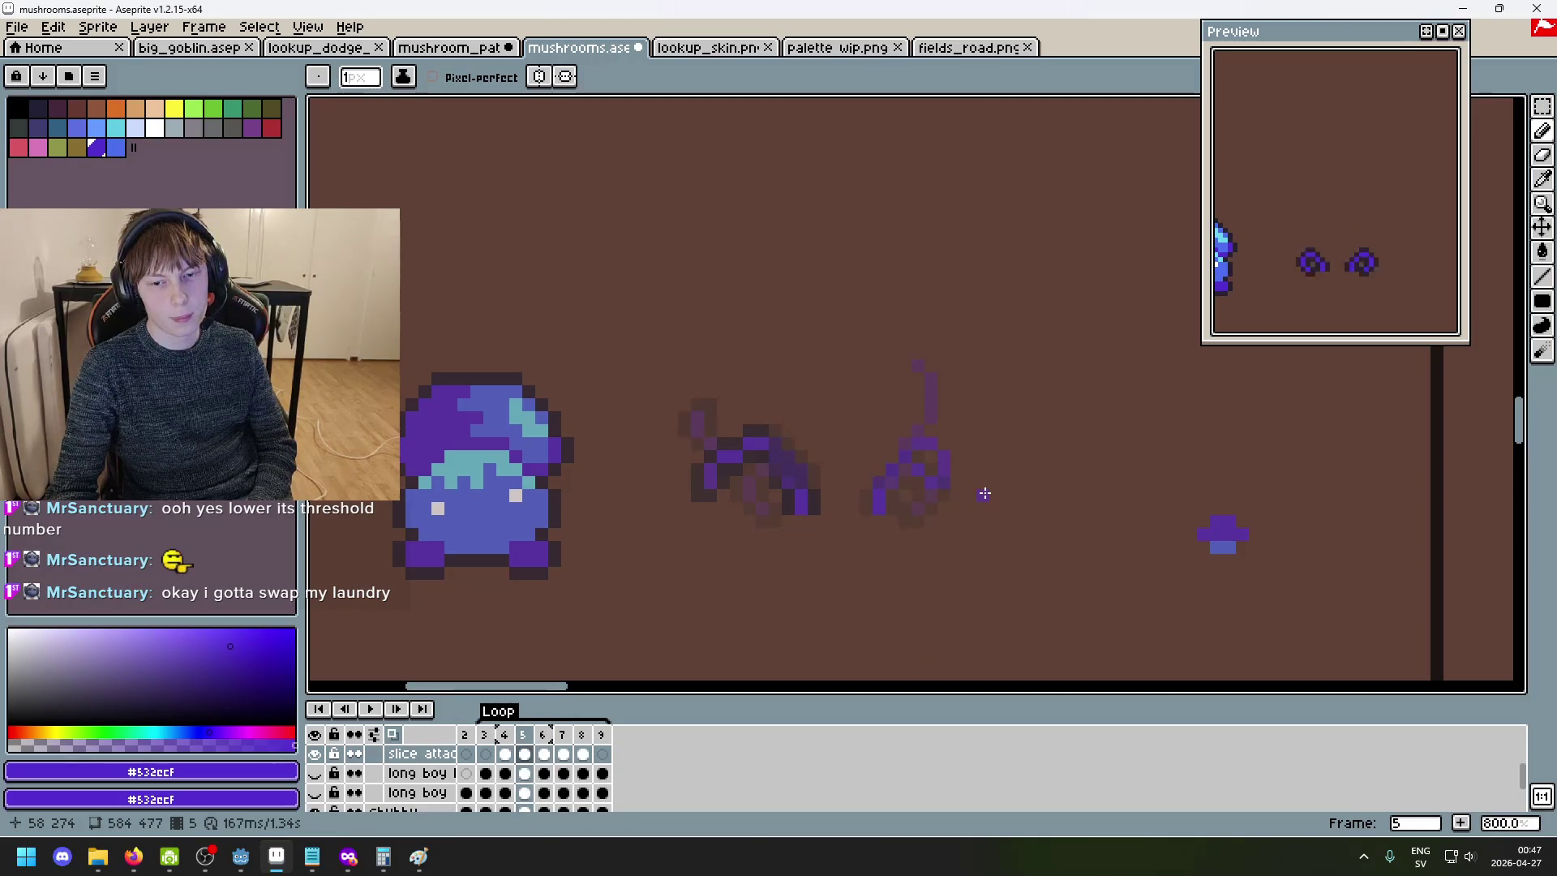
pyautogui.press('.')
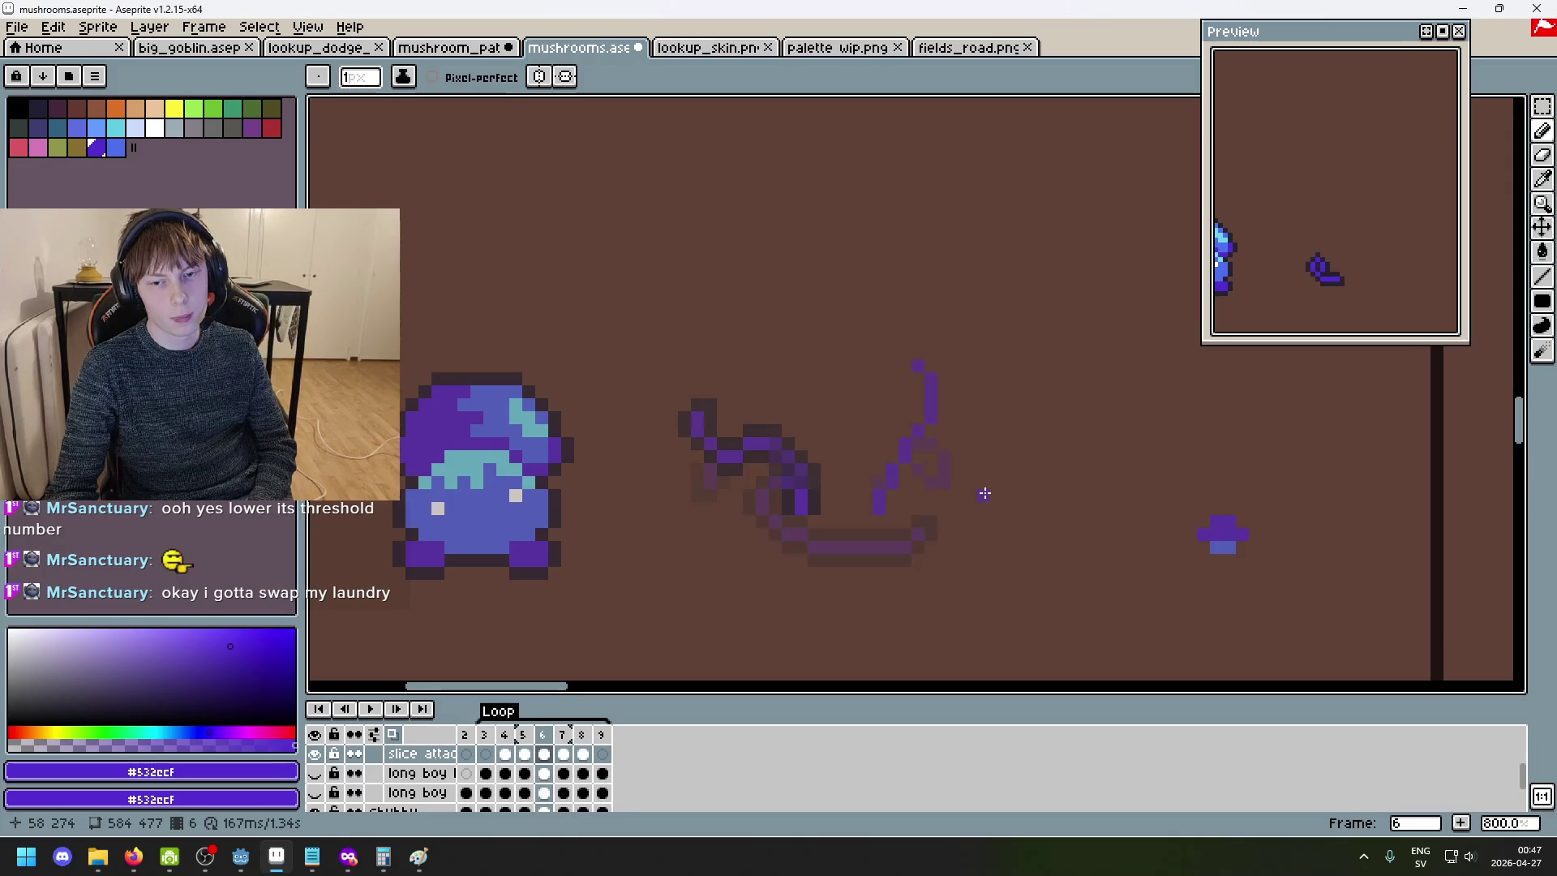
pyautogui.press(',')
pyautogui.press(',')
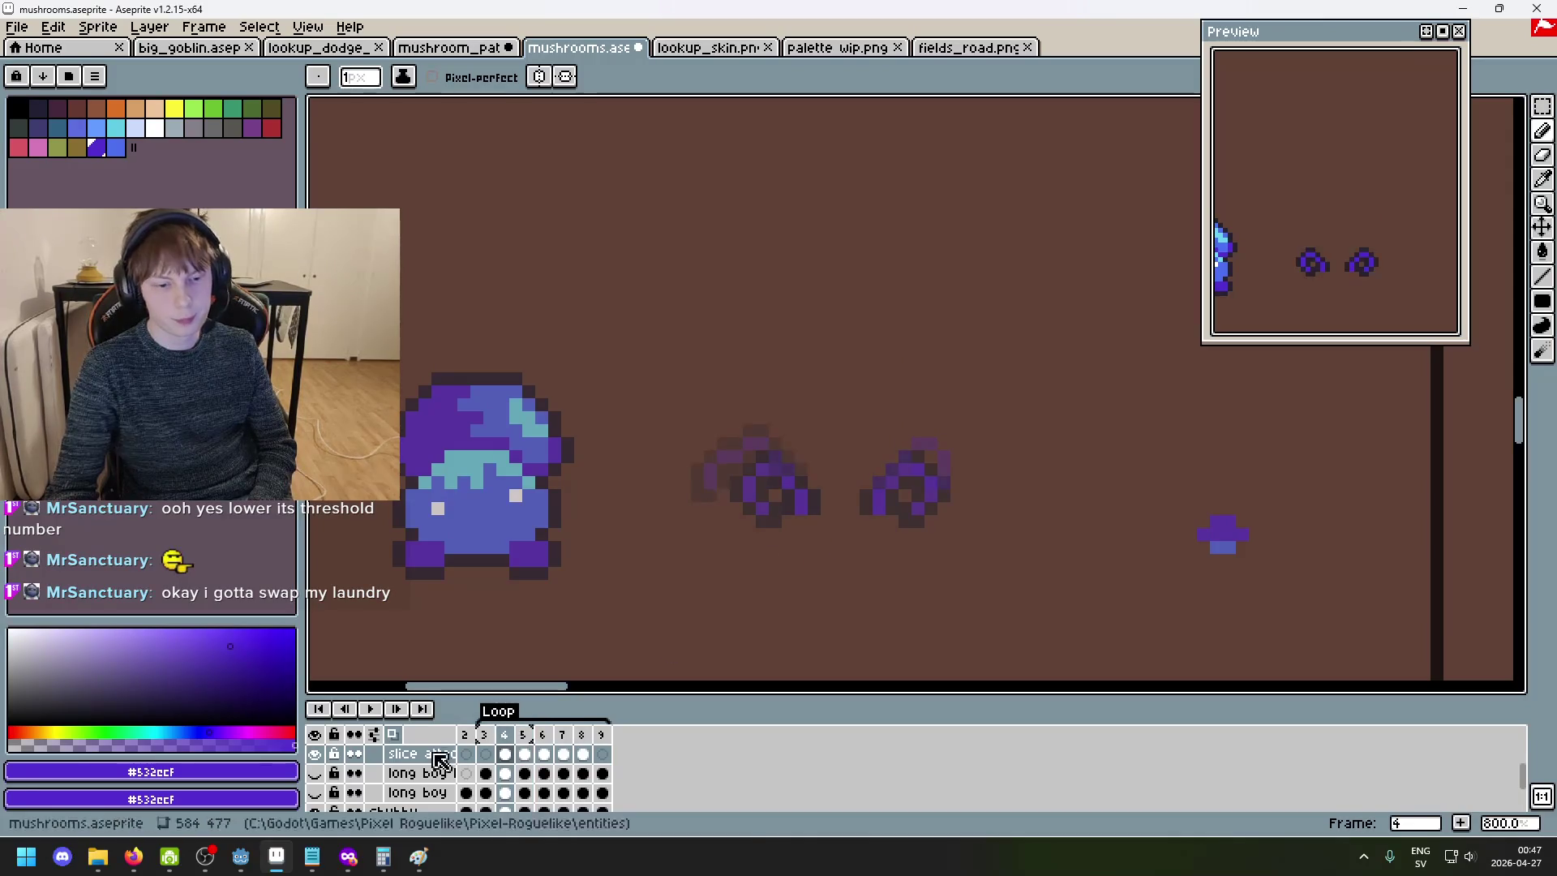
# - Flip through frames 4 to 6 to check the slice motion, ending on frame 4
pyautogui.press('.')
pyautogui.scroll(3, 1028, 523)
pyautogui.press('.')
pyautogui.press(',')
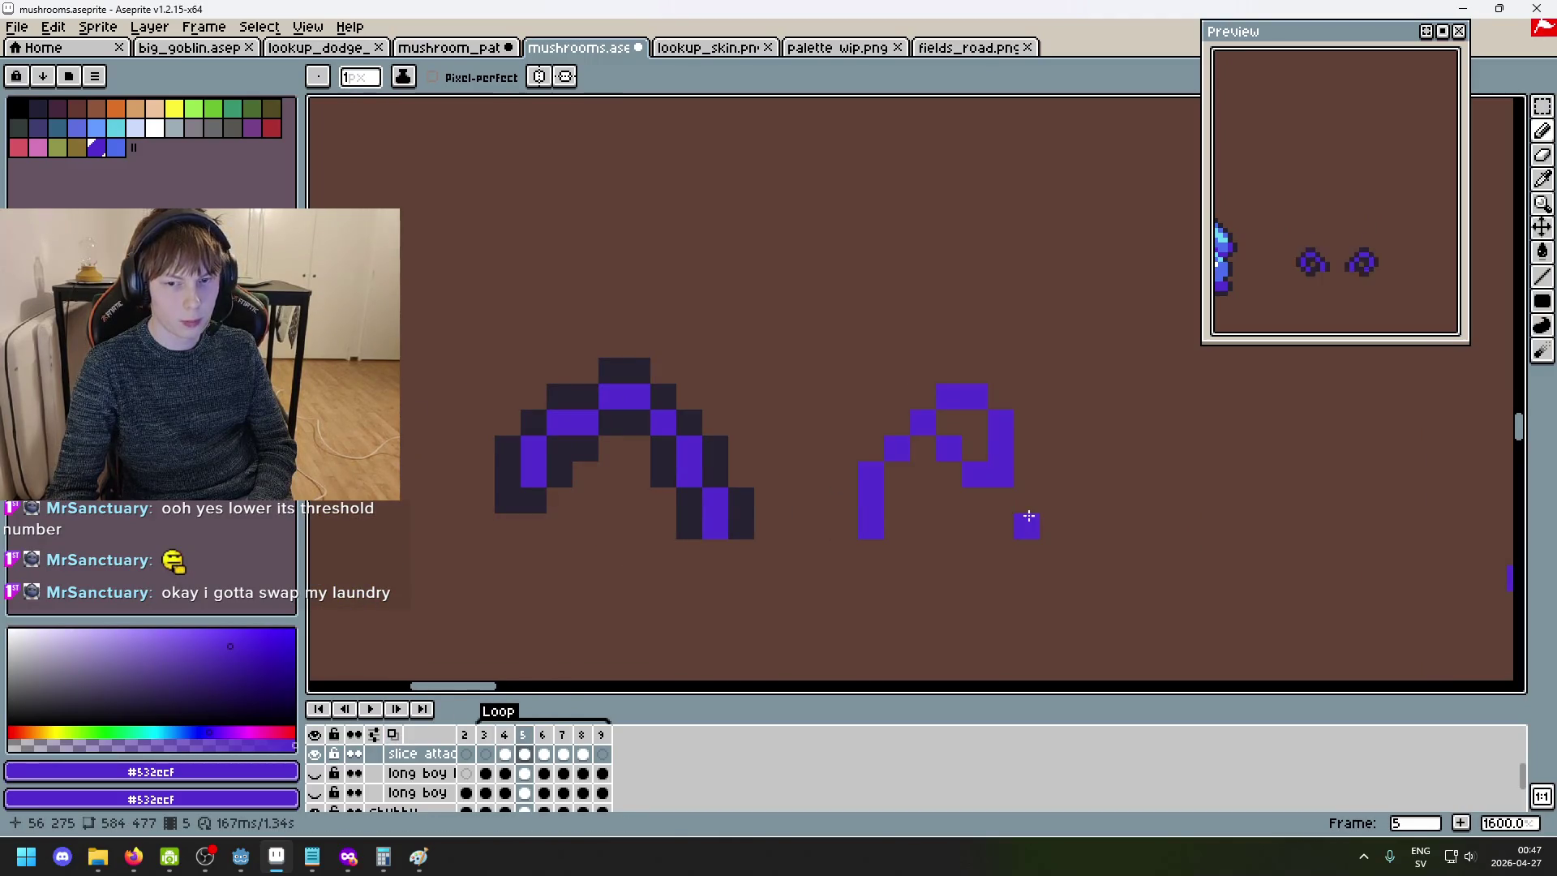
pyautogui.press('.')
pyautogui.press(',')
pyautogui.press(',')
pyautogui.press('.')
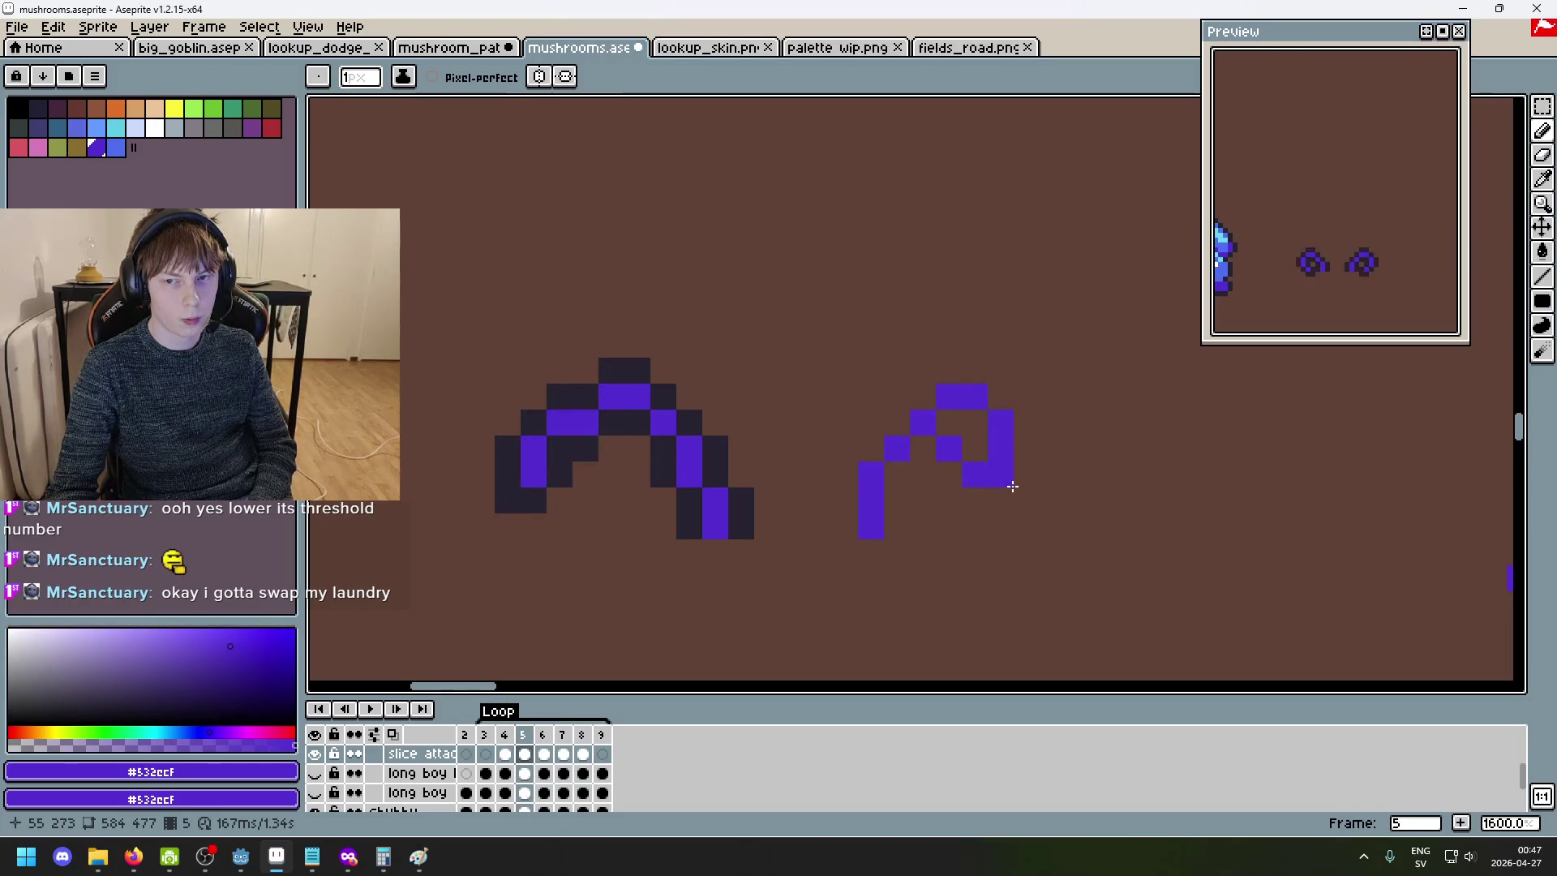
pyautogui.press('.')
pyautogui.press(',')
pyautogui.press(',')
pyautogui.press('.')
pyautogui.press('.')
pyautogui.press(',')
pyautogui.press('.')
pyautogui.press('.')
pyautogui.press(',')
pyautogui.press(',')
pyautogui.press(',')
pyautogui.press('.')
pyautogui.press(',')
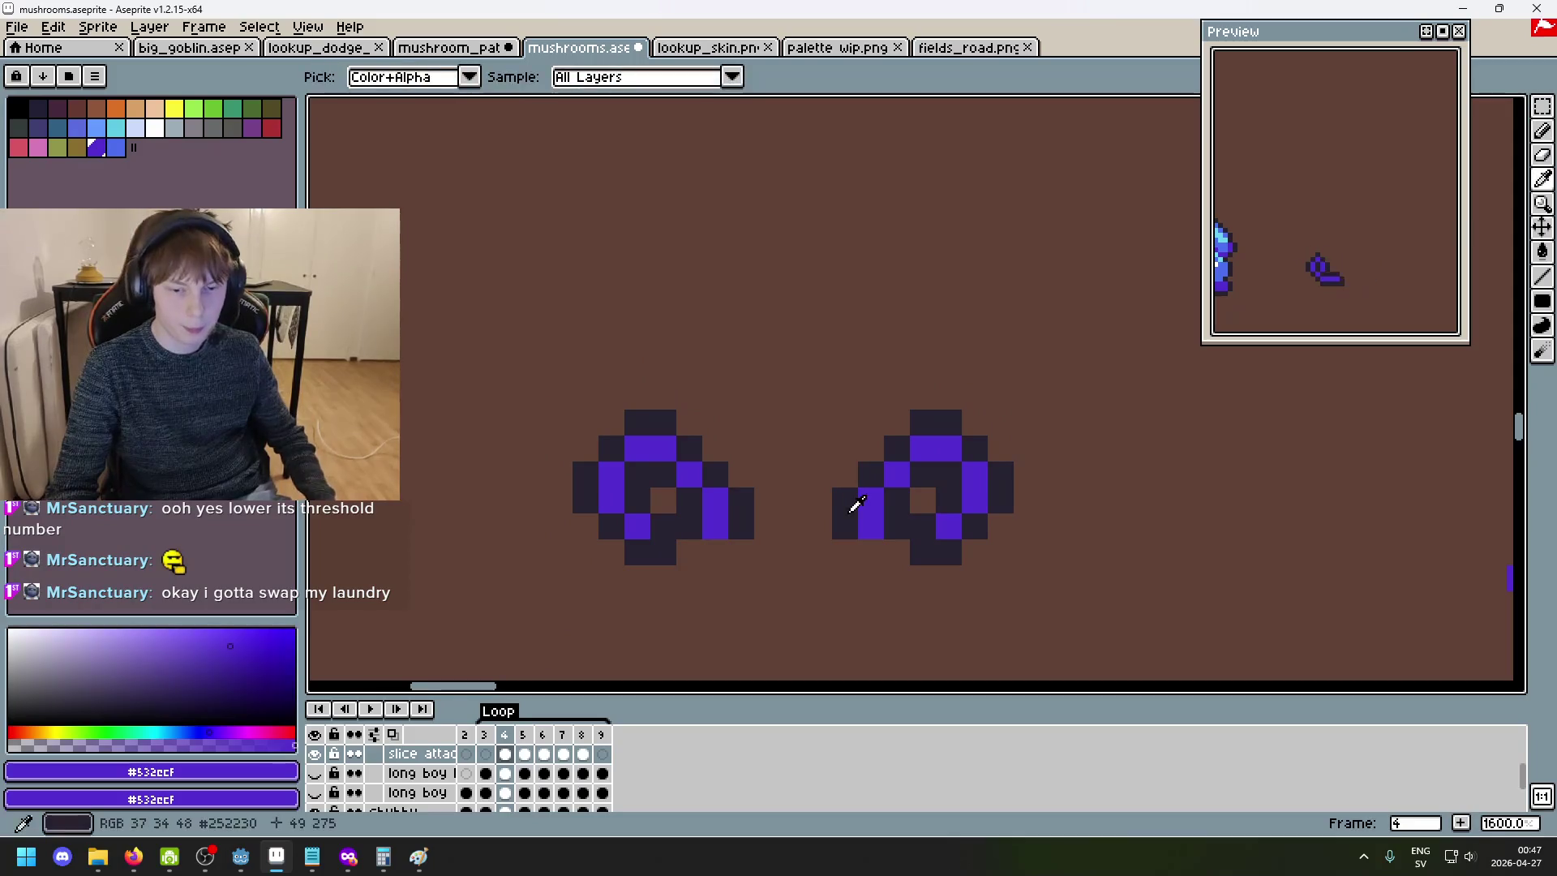
# - Eyedrop the dark #252230 outline colour and trace it along frame 5's right stroke
pyautogui.keyDown('alt'); pyautogui.click(899, 490); pyautogui.keyUp('alt')
pyautogui.press('.')
pyautogui.moveTo(843, 511)
pyautogui.mouseDown()
pyautogui.moveTo(865, 445)
pyautogui.moveTo(951, 371)
pyautogui.moveTo(986, 379)
pyautogui.moveTo(1021, 469)
pyautogui.moveTo(978, 507)
pyautogui.moveTo(1013, 508)
pyautogui.mouseUp()
pyautogui.scroll(-1, 1054, 527)
# - Add dark outline pixels along the stroke's bottom right and inside its loop
pyautogui.scroll(2, 976, 489)
pyautogui.moveTo(957, 450); pyautogui.dragTo(923, 408)
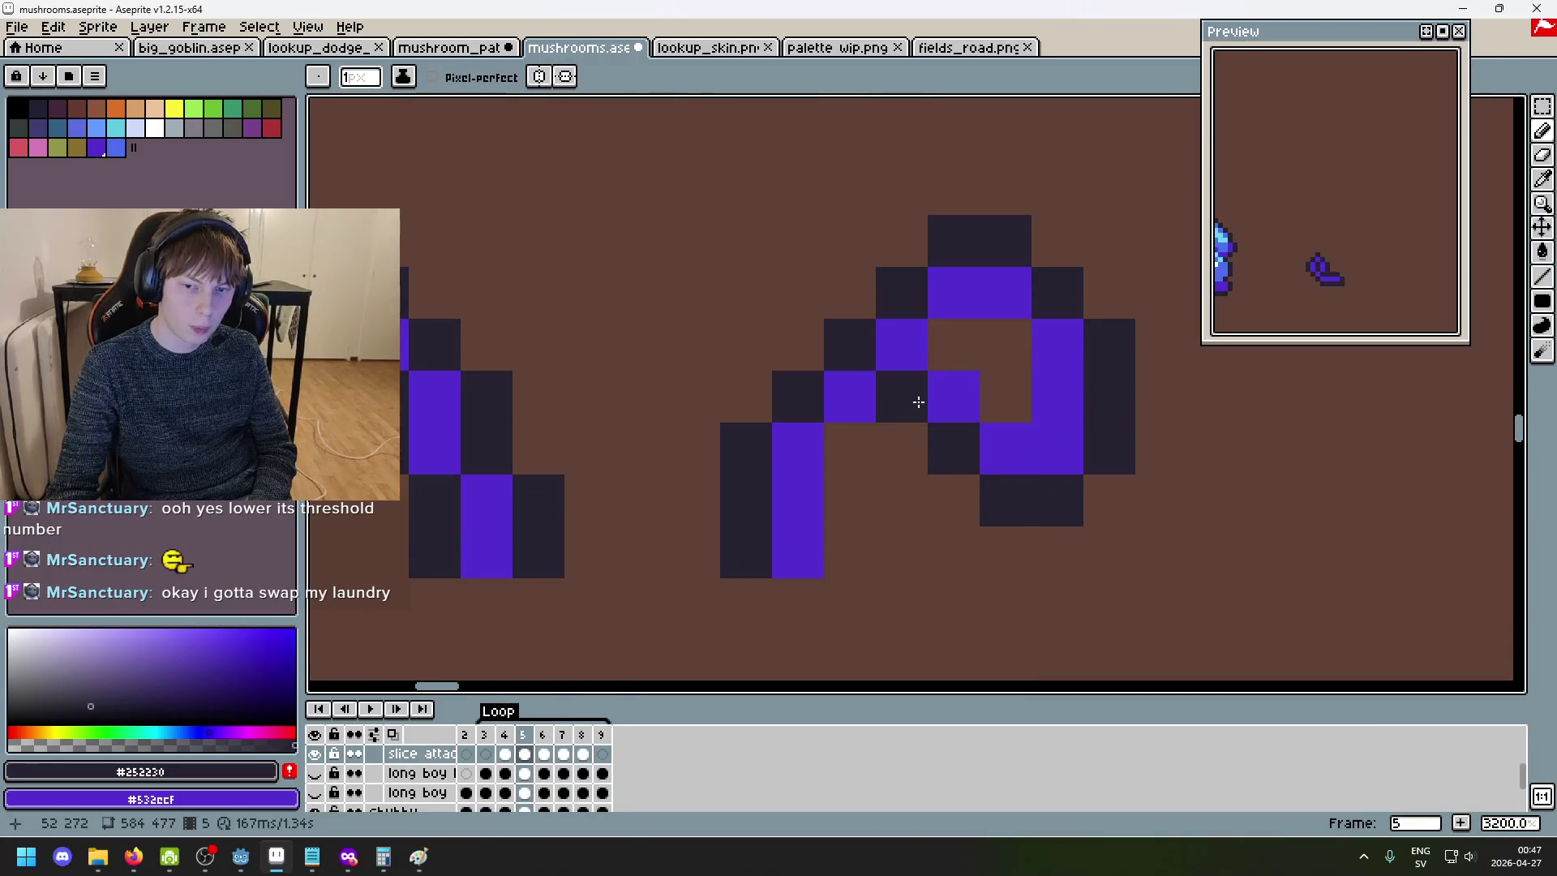
pyautogui.click(938, 348)
pyautogui.click(997, 376)
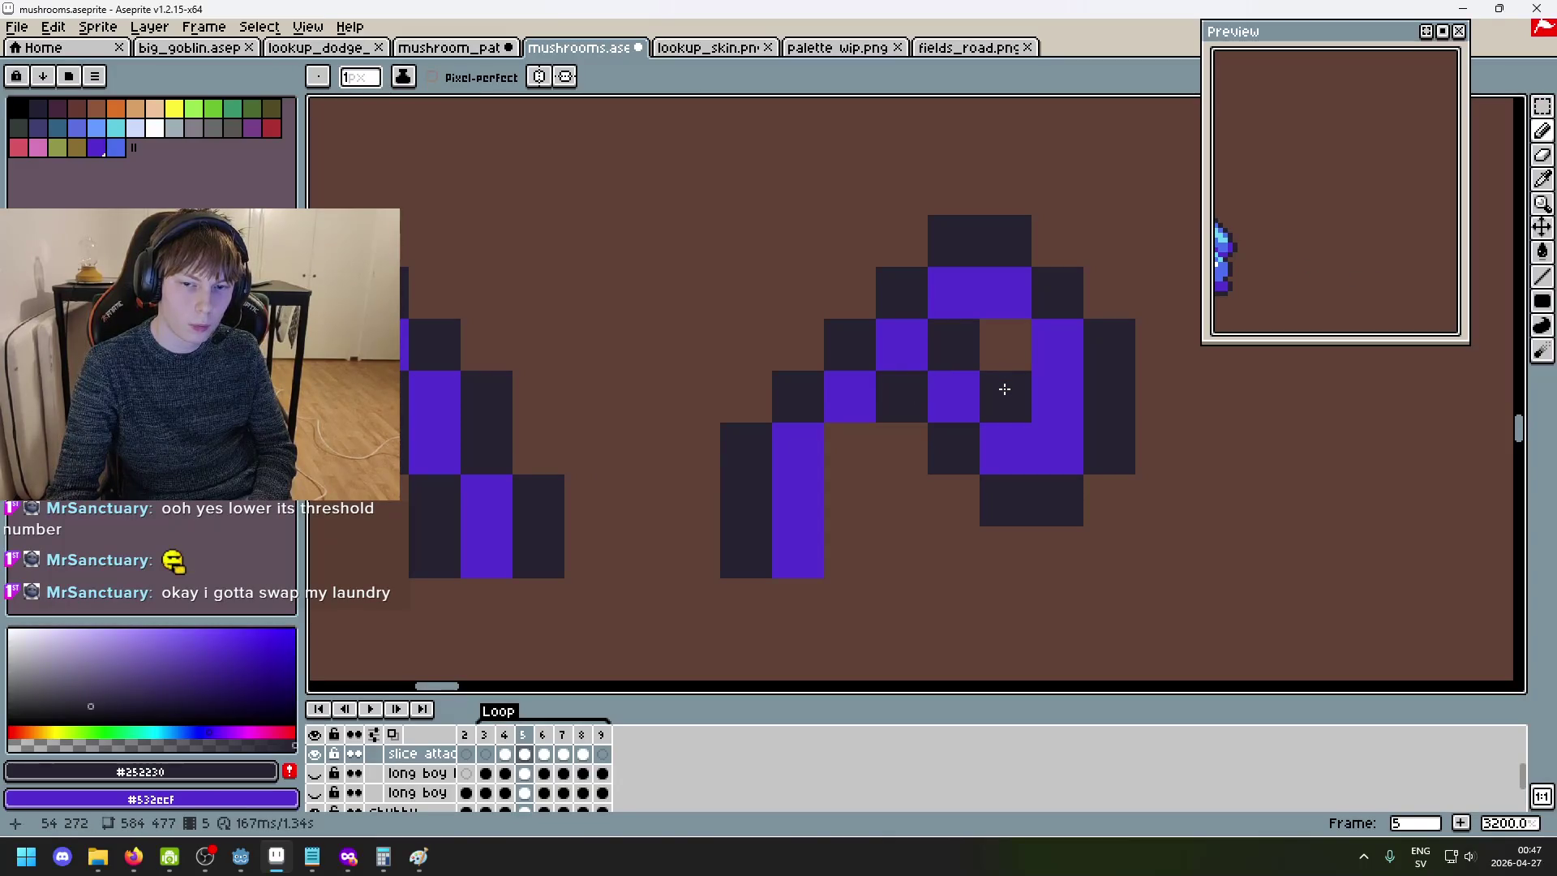
pyautogui.click(916, 357)
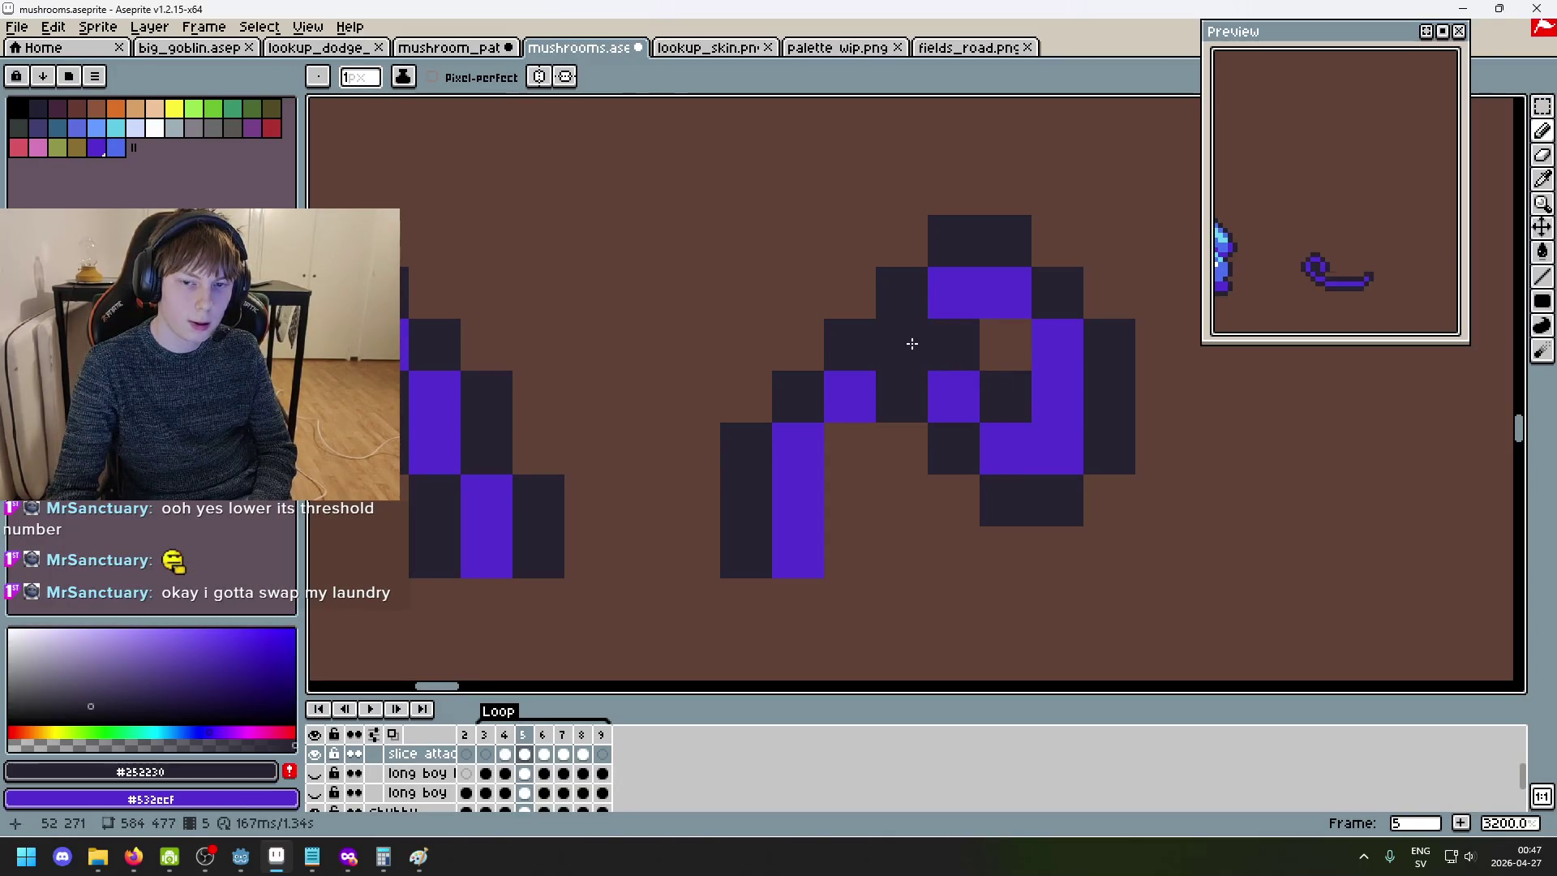
# - Touch up the curl with an eyedropped purple pixel, then return to the dark outline colour
pyautogui.scroll(-3, 1025, 424)
pyautogui.scroll(4, 1046, 433)
pyautogui.scroll(-3, 1014, 411)
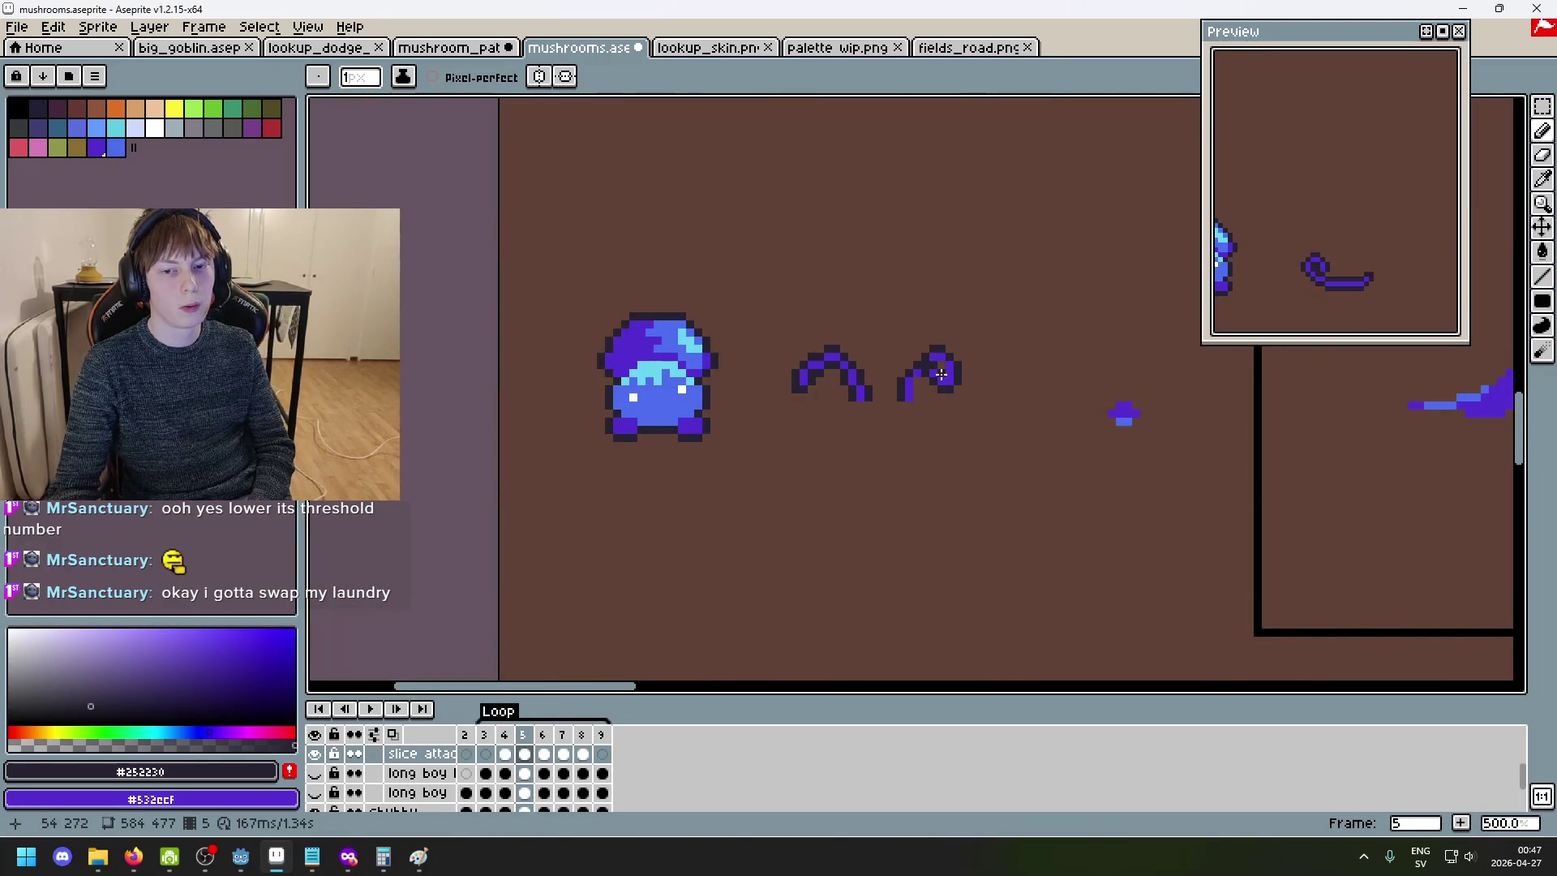
pyautogui.scroll(2, 900, 345)
pyautogui.scroll(-3, 963, 441)
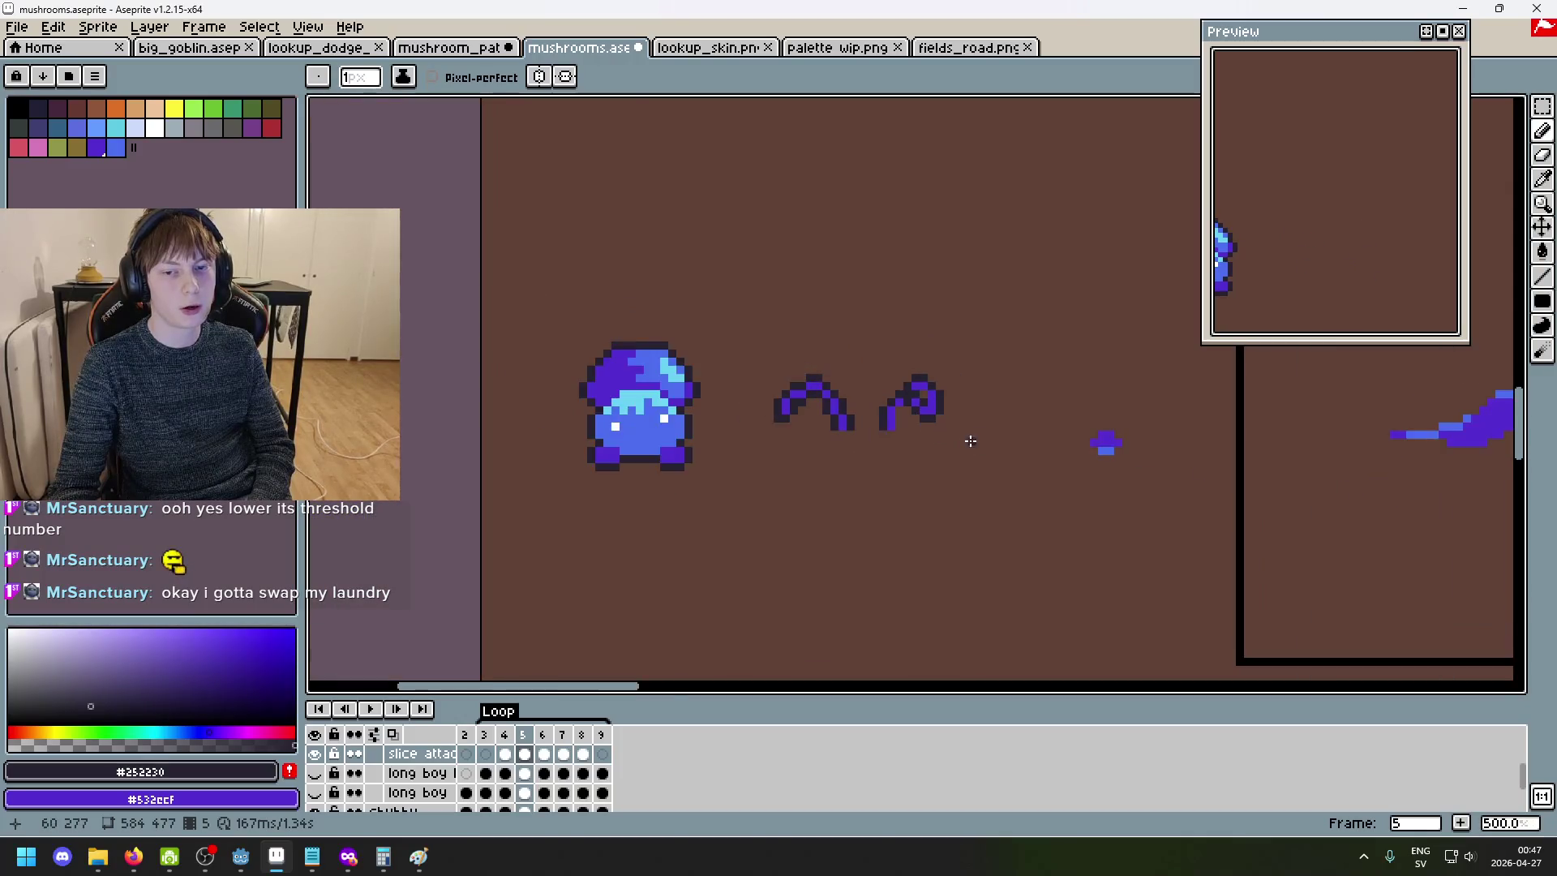
pyautogui.scroll(5, 961, 432)
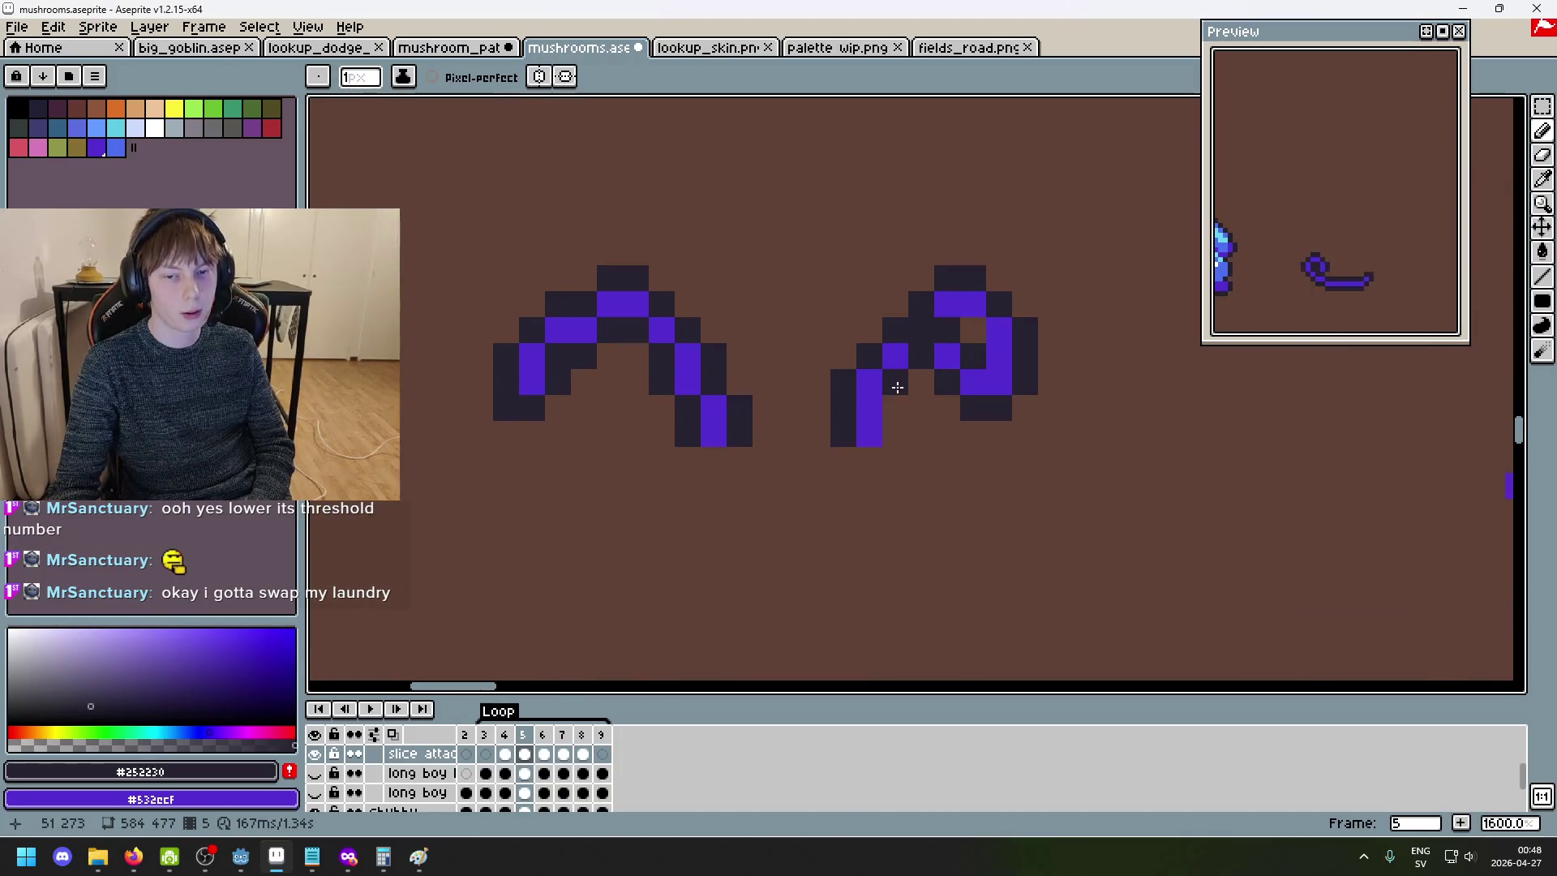
pyautogui.scroll(-4, 978, 448)
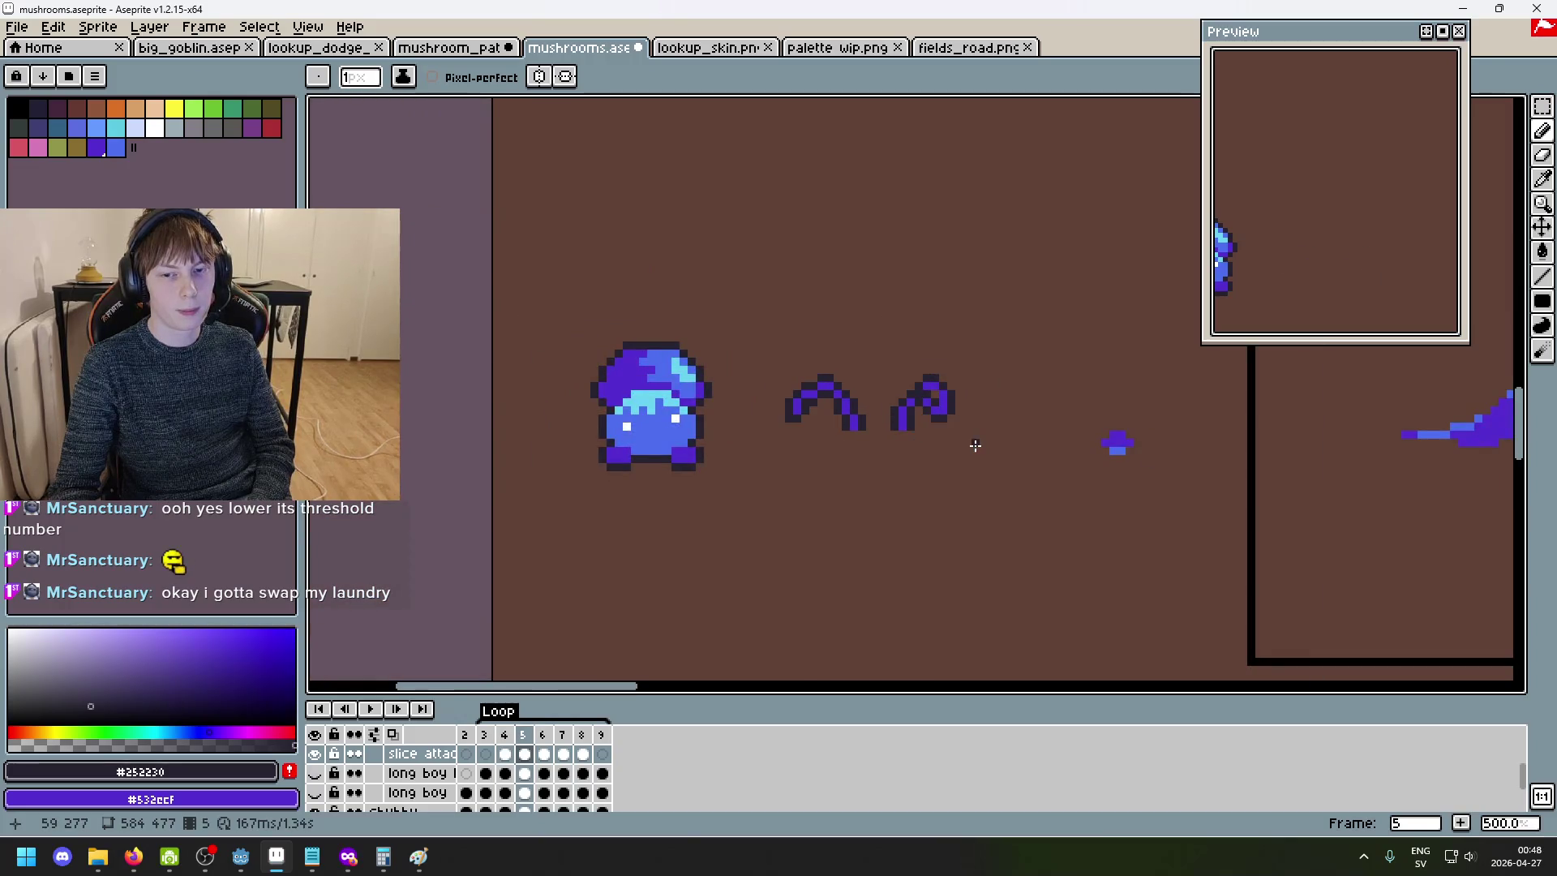
pyautogui.scroll(-3, 972, 438)
pyautogui.scroll(7, 973, 433)
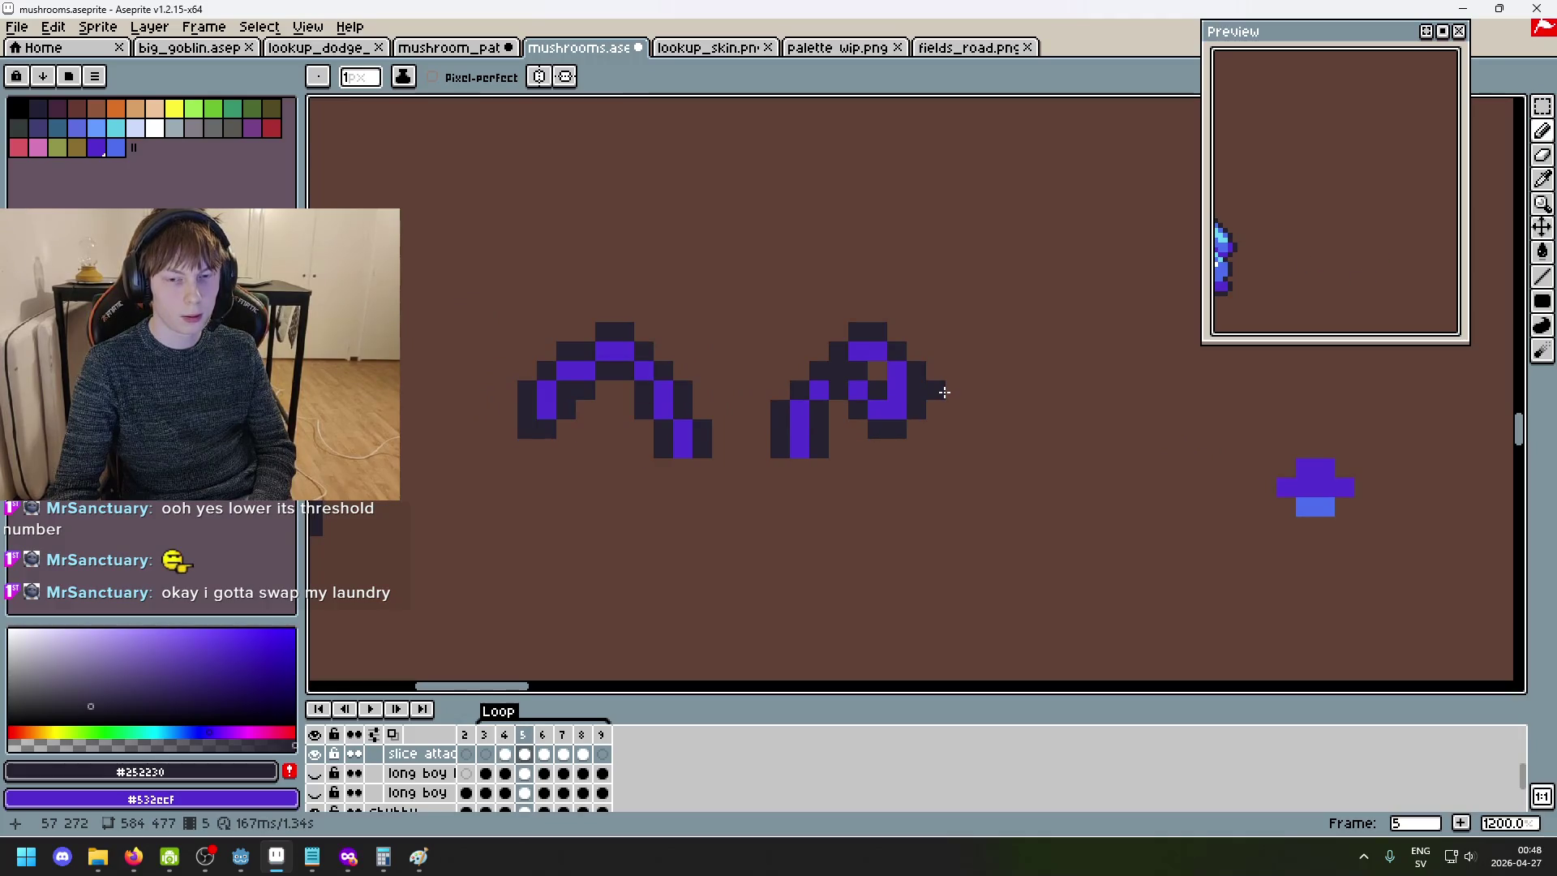
pyautogui.scroll(1, 839, 356)
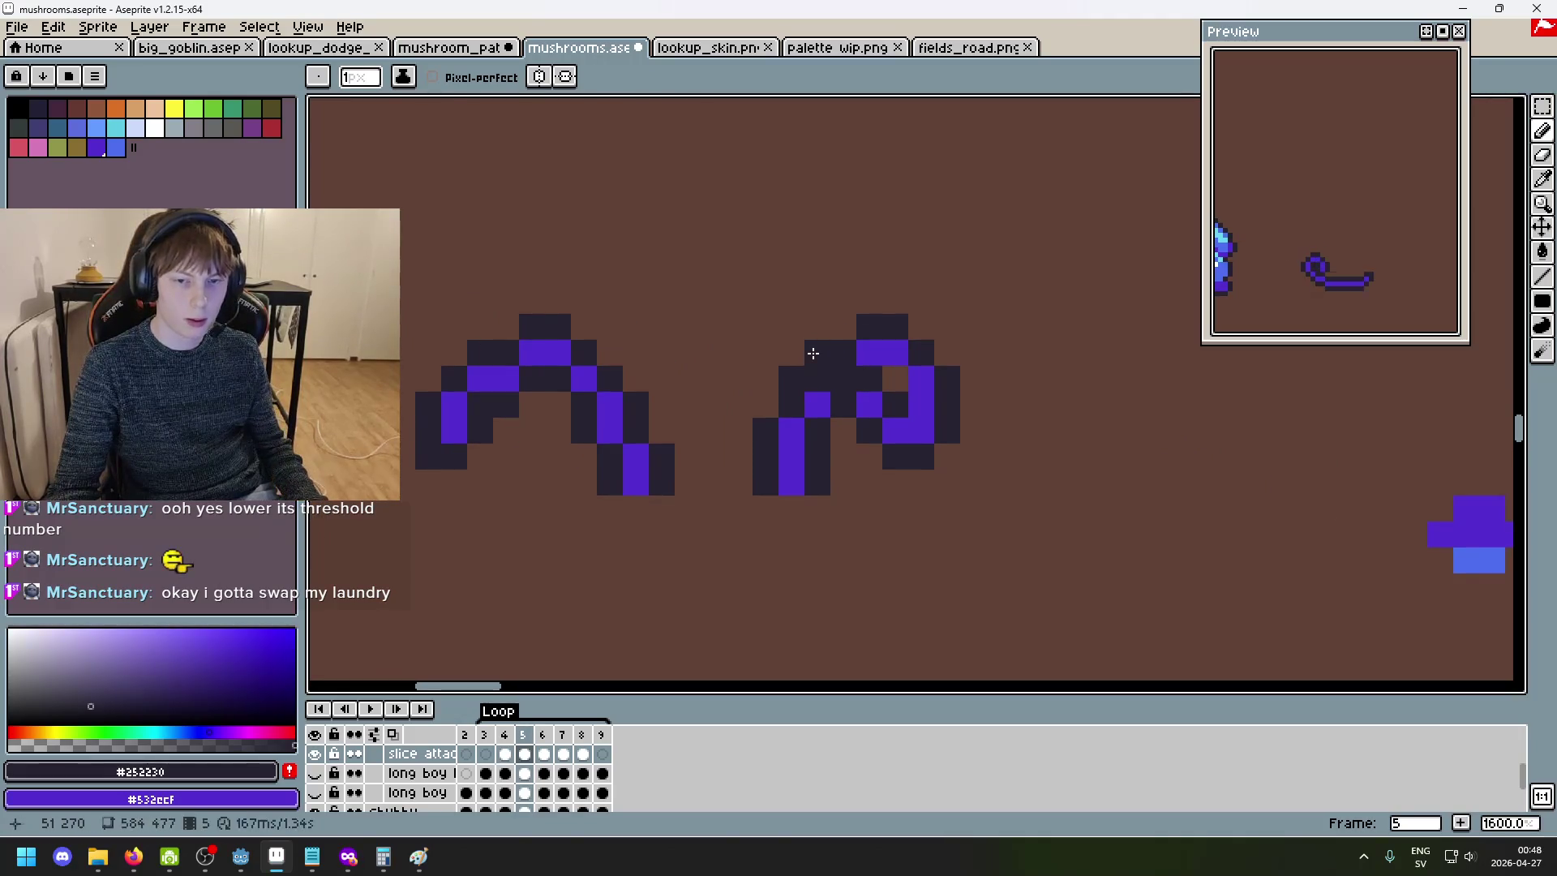
pyautogui.keyDown('alt'); pyautogui.click(815, 386); pyautogui.keyUp('alt')
pyautogui.click(840, 352)
pyautogui.keyDown('alt'); pyautogui.click(848, 324); pyautogui.keyUp('alt')
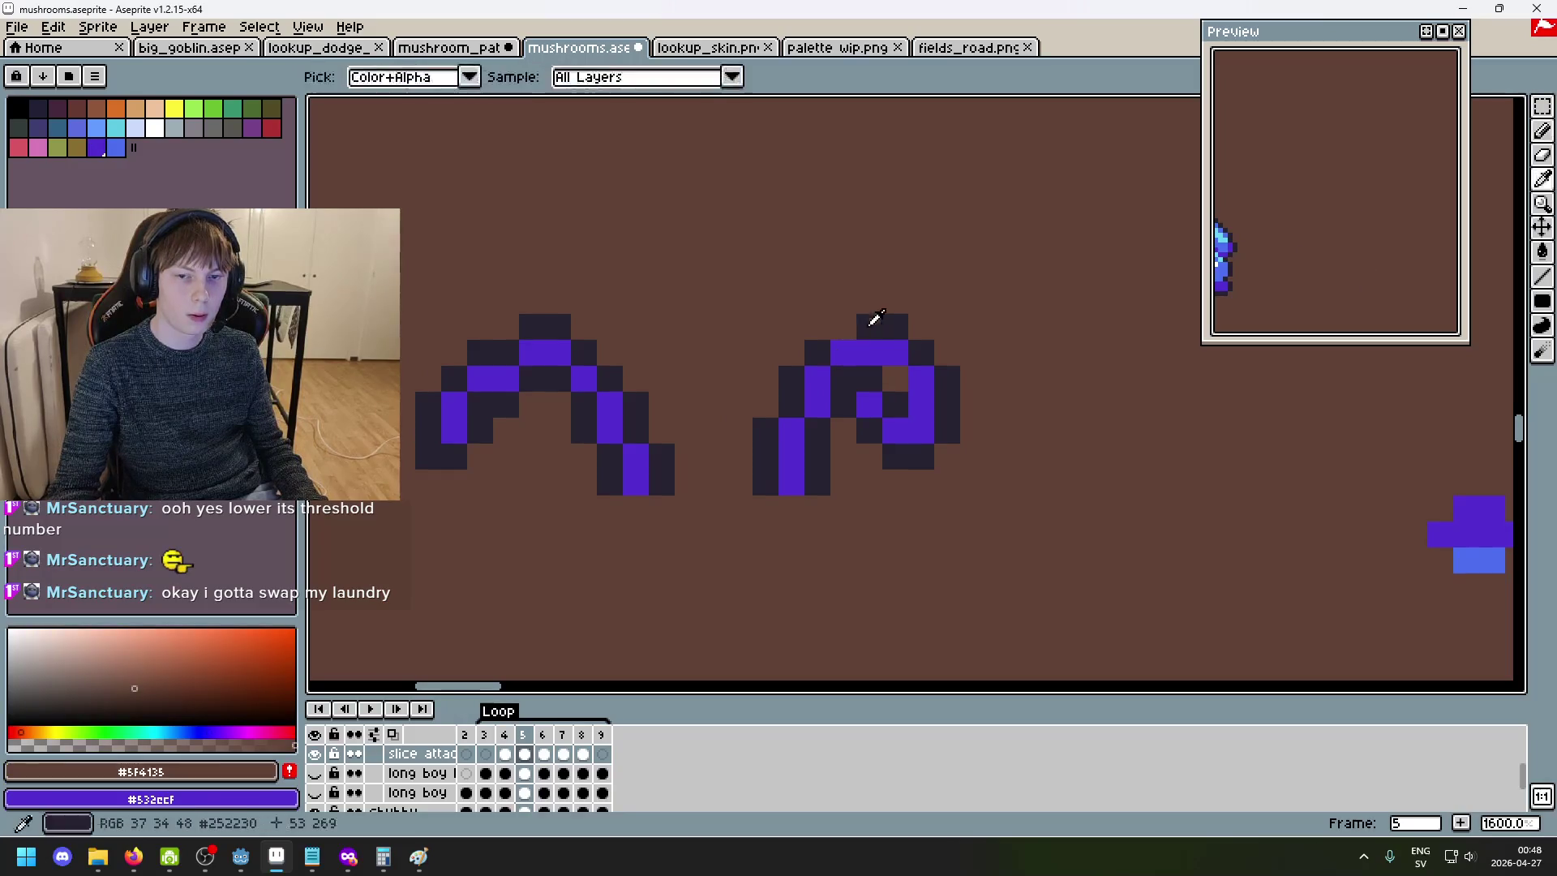
# - Add a dark outline pixel above the curl and compare frame 5 against its neighbouring frames
pyautogui.keyDown('alt'); pyautogui.click(872, 324); pyautogui.keyUp('alt')
pyautogui.click(846, 329)
pyautogui.scroll(-6, 880, 362)
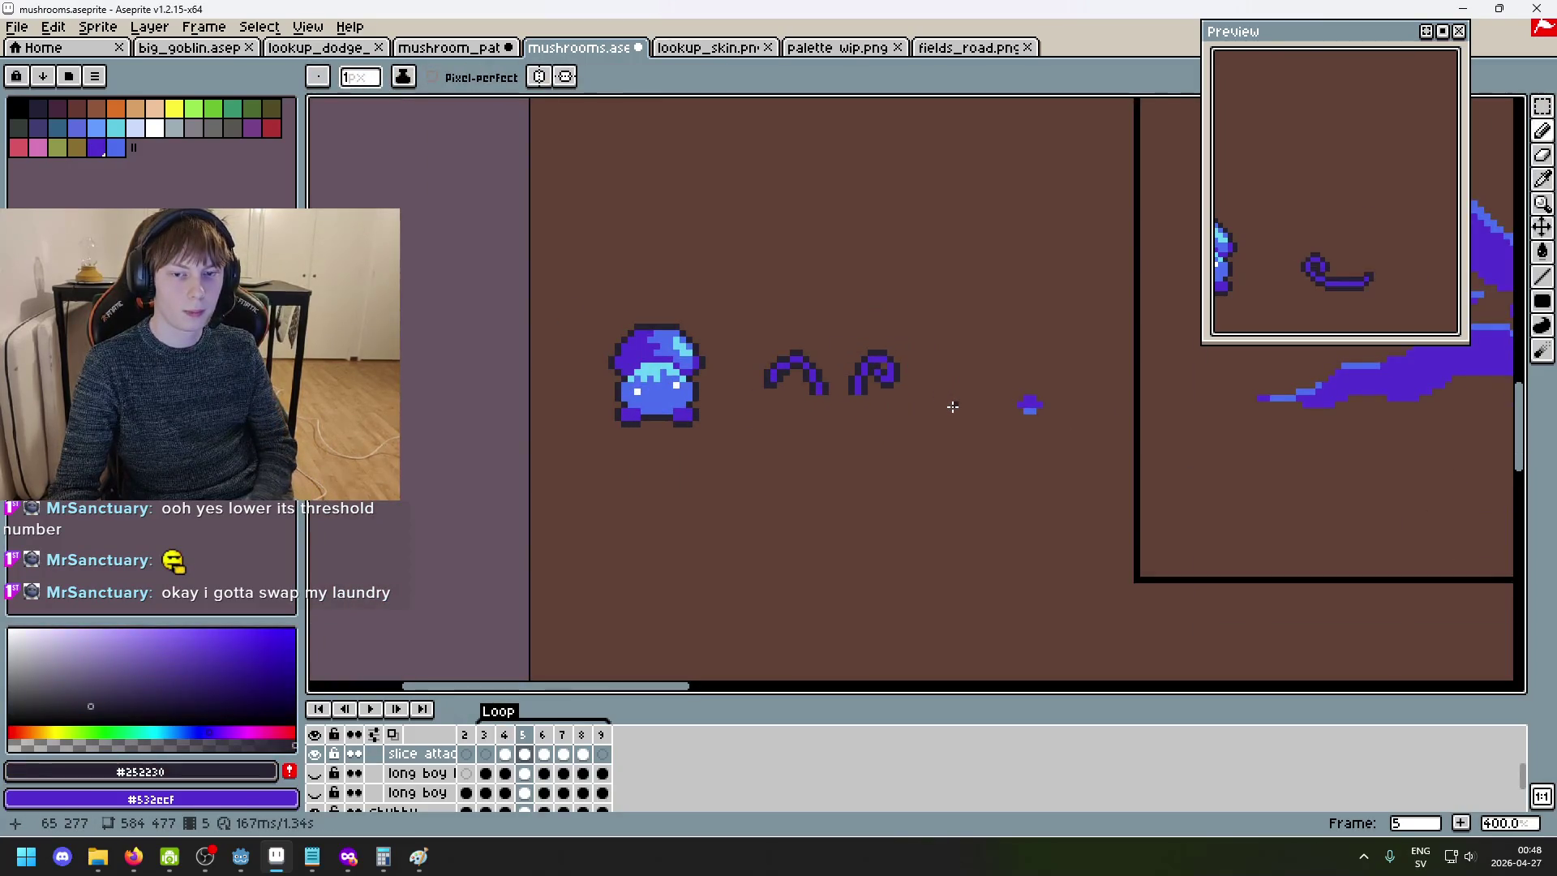
pyautogui.scroll(2, 940, 403)
pyautogui.scroll(-3, 942, 405)
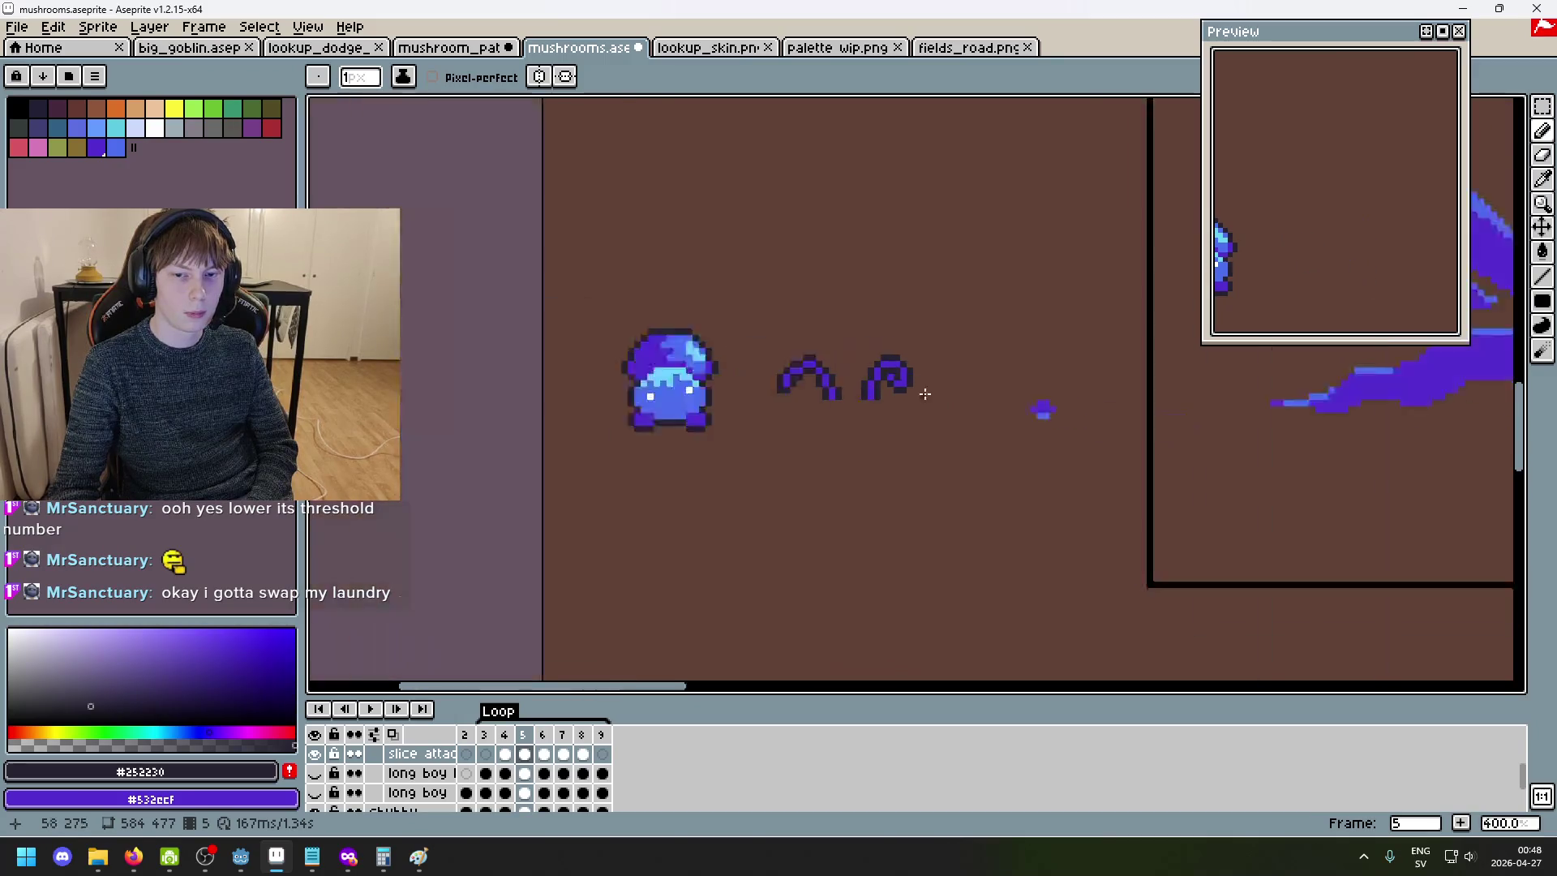
pyautogui.press('Left')
pyautogui.press('Right')
pyautogui.press('Right')
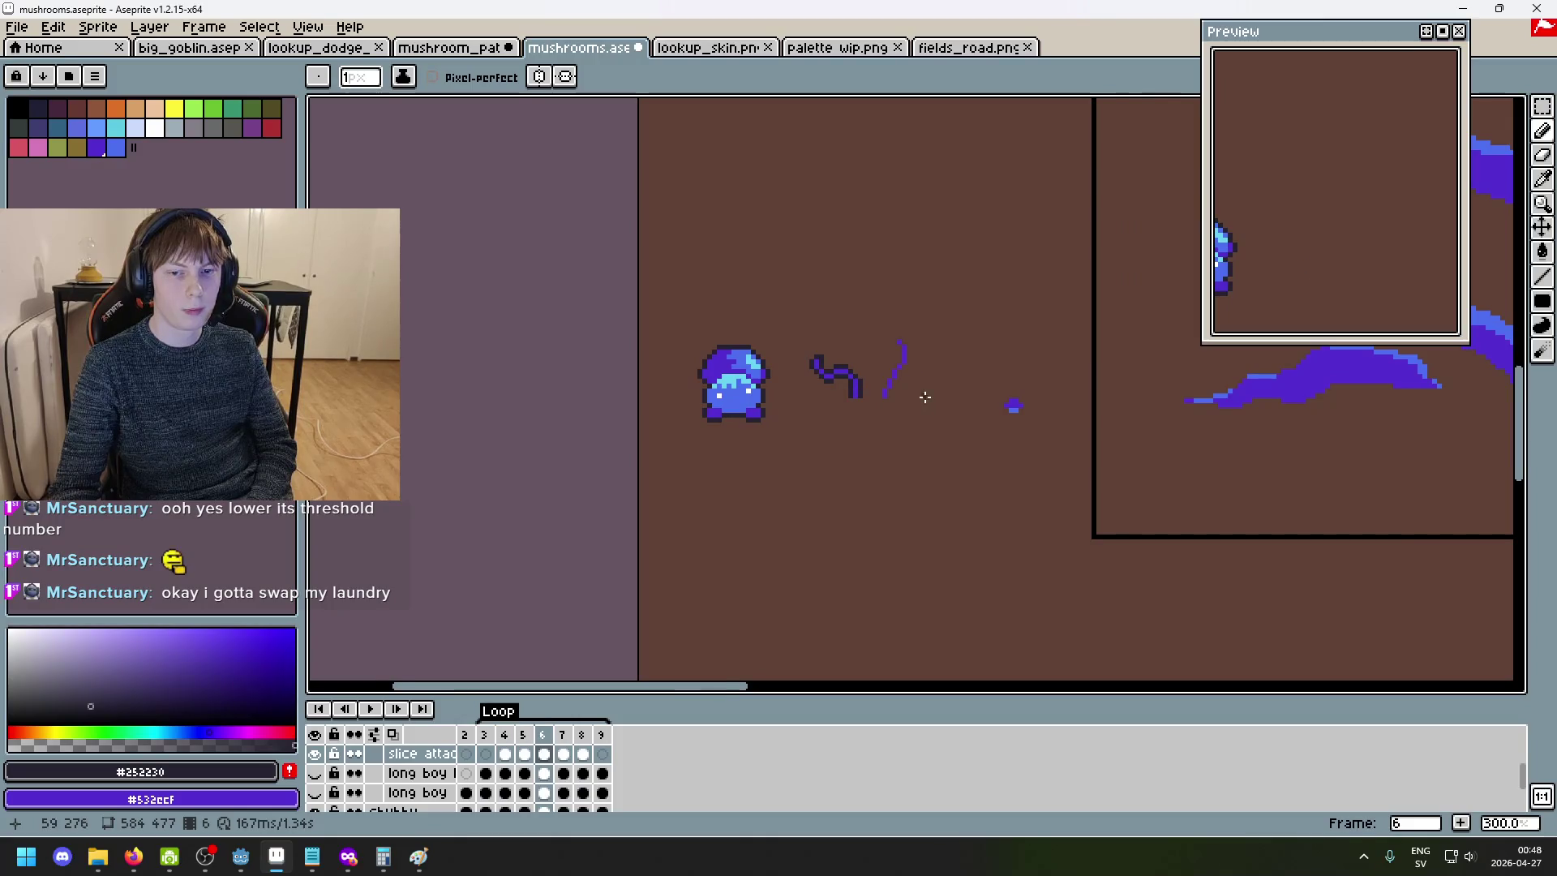
pyautogui.scroll(3, 926, 398)
pyautogui.press('Left')
pyautogui.press('Left')
pyautogui.press('Right')
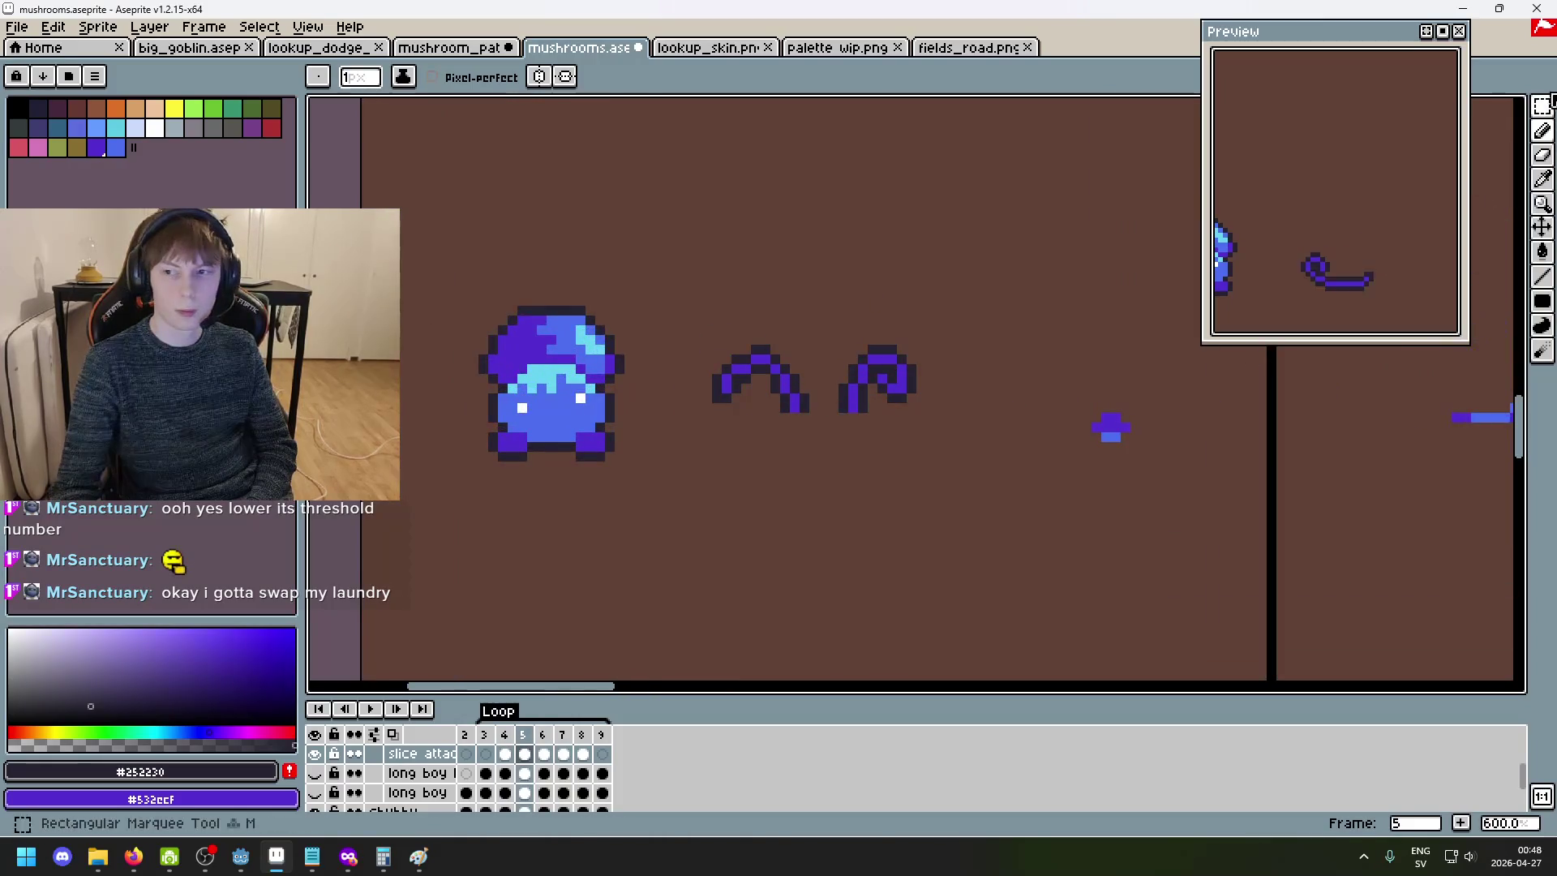
# - Select the curled top of the right stroke and move it up two pixels
pyautogui.hotkey('shift', 'q')
pyautogui.moveTo(955, 401)
pyautogui.mouseDown()
pyautogui.moveTo(900, 367)
pyautogui.moveTo(864, 303)
pyautogui.mouseUp()
pyautogui.moveTo(908, 372); pyautogui.dragTo(921, 350)
pyautogui.click(1056, 358)
pyautogui.press('Return')
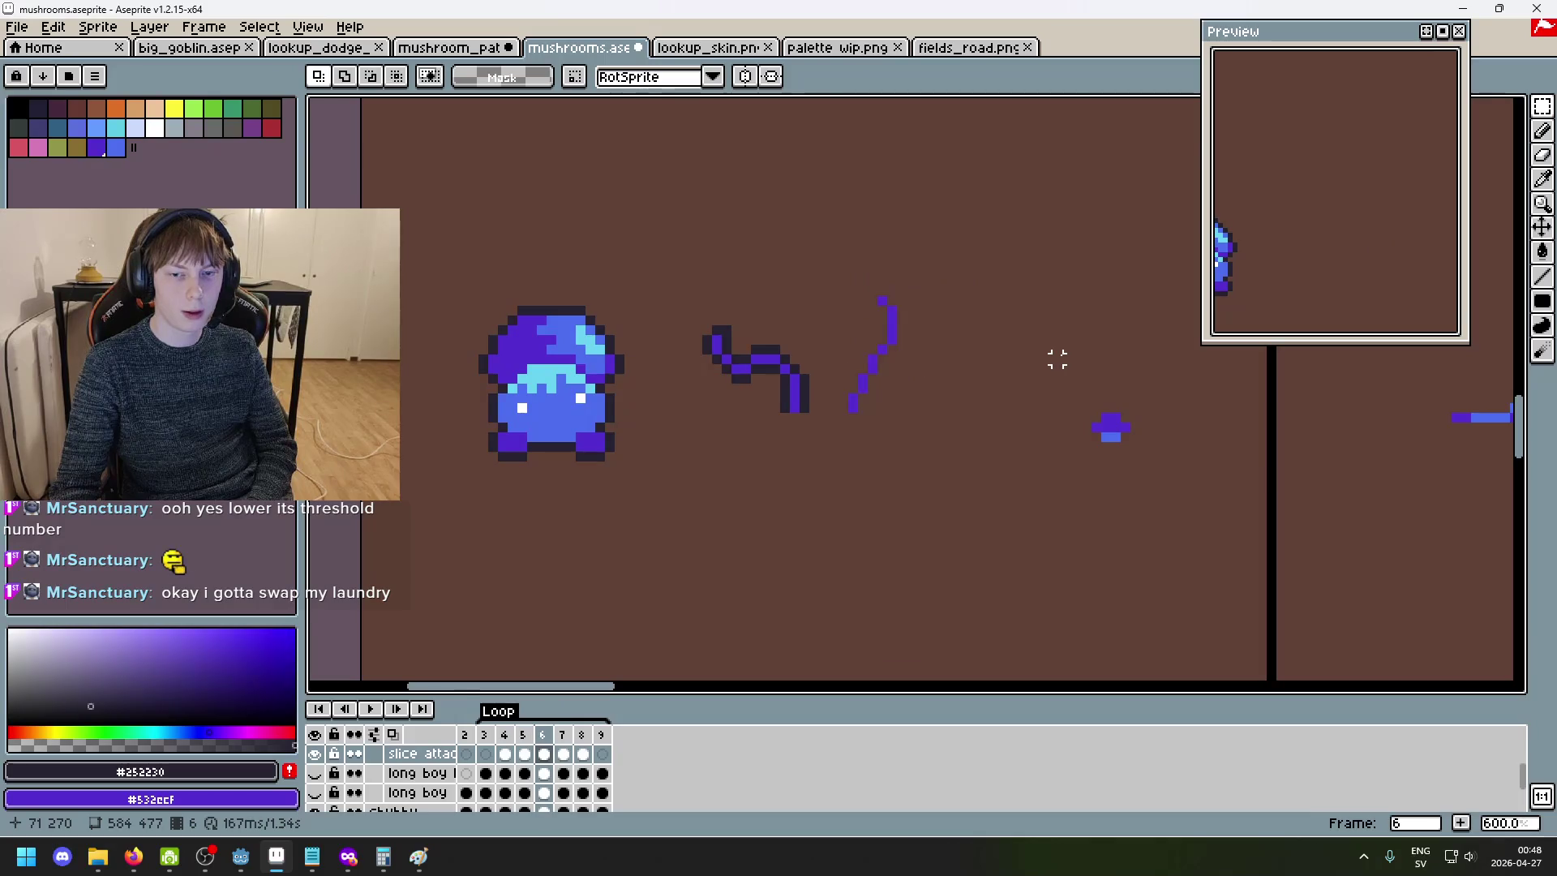
pyautogui.scroll(3, 976, 363)
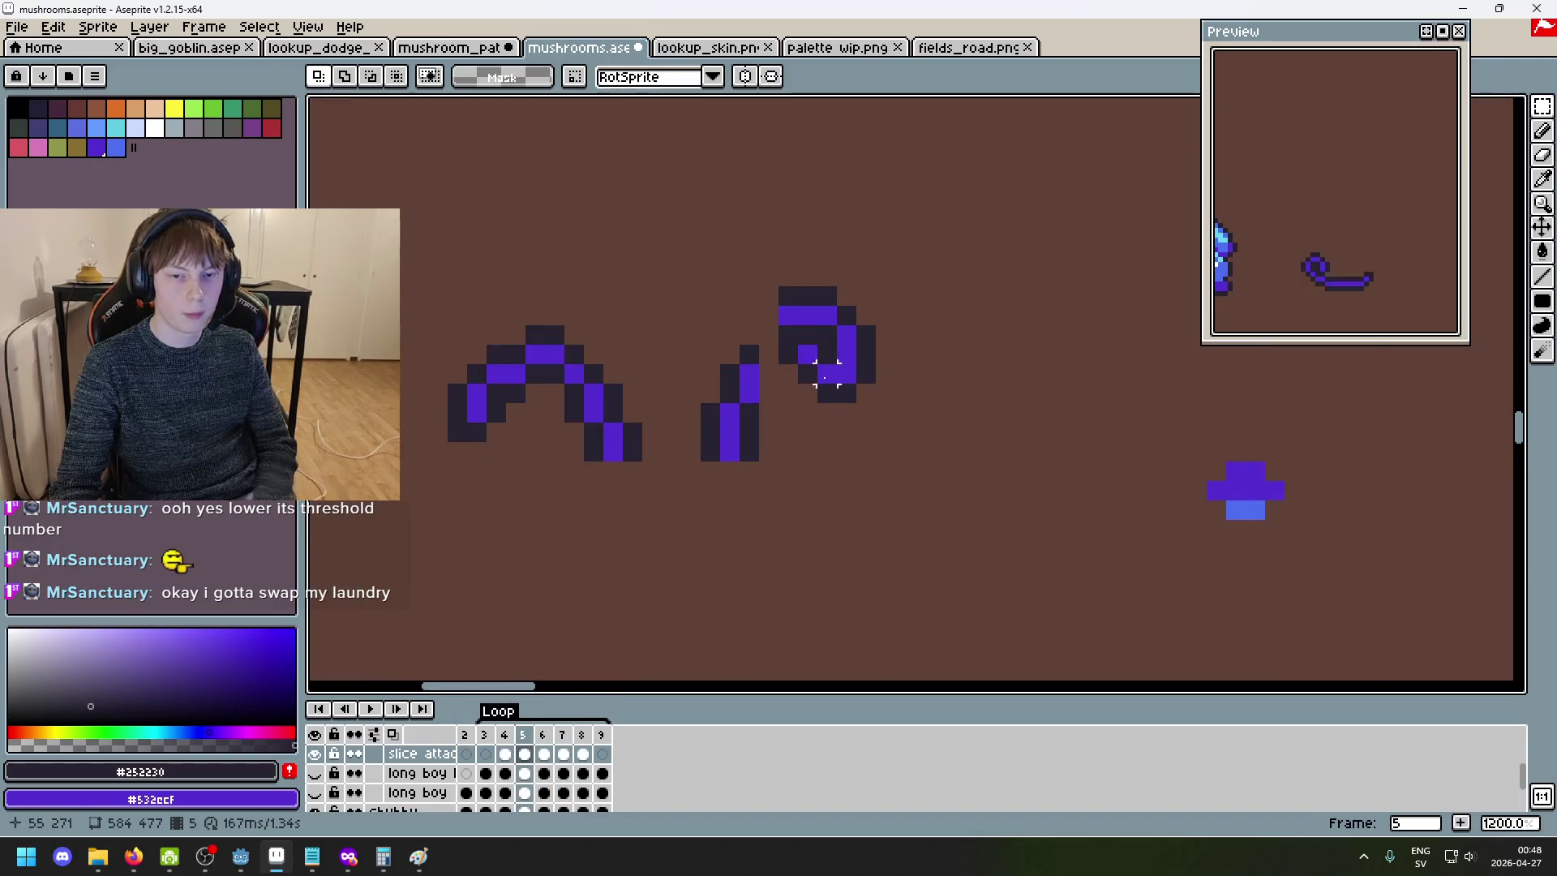
pyautogui.press('b')
pyautogui.keyDown('alt'); pyautogui.rightClick(740, 373); pyautogui.keyUp('alt')
pyautogui.rightClick(764, 337)
pyautogui.keyDown('alt'); pyautogui.rightClick(744, 348); pyautogui.keyUp('alt')
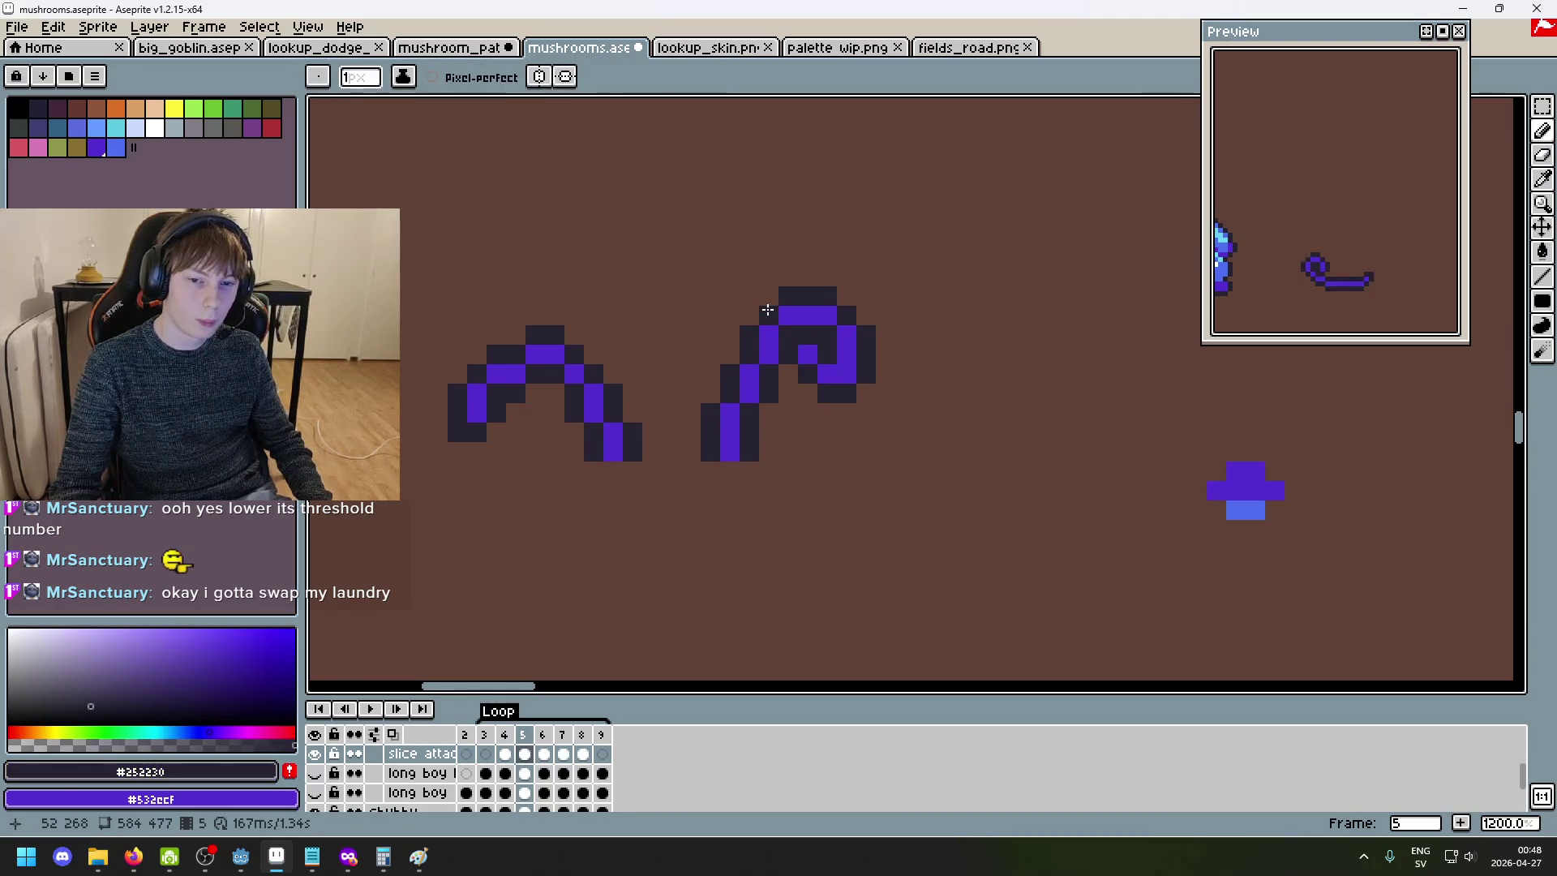
pyautogui.scroll(-5, 957, 430)
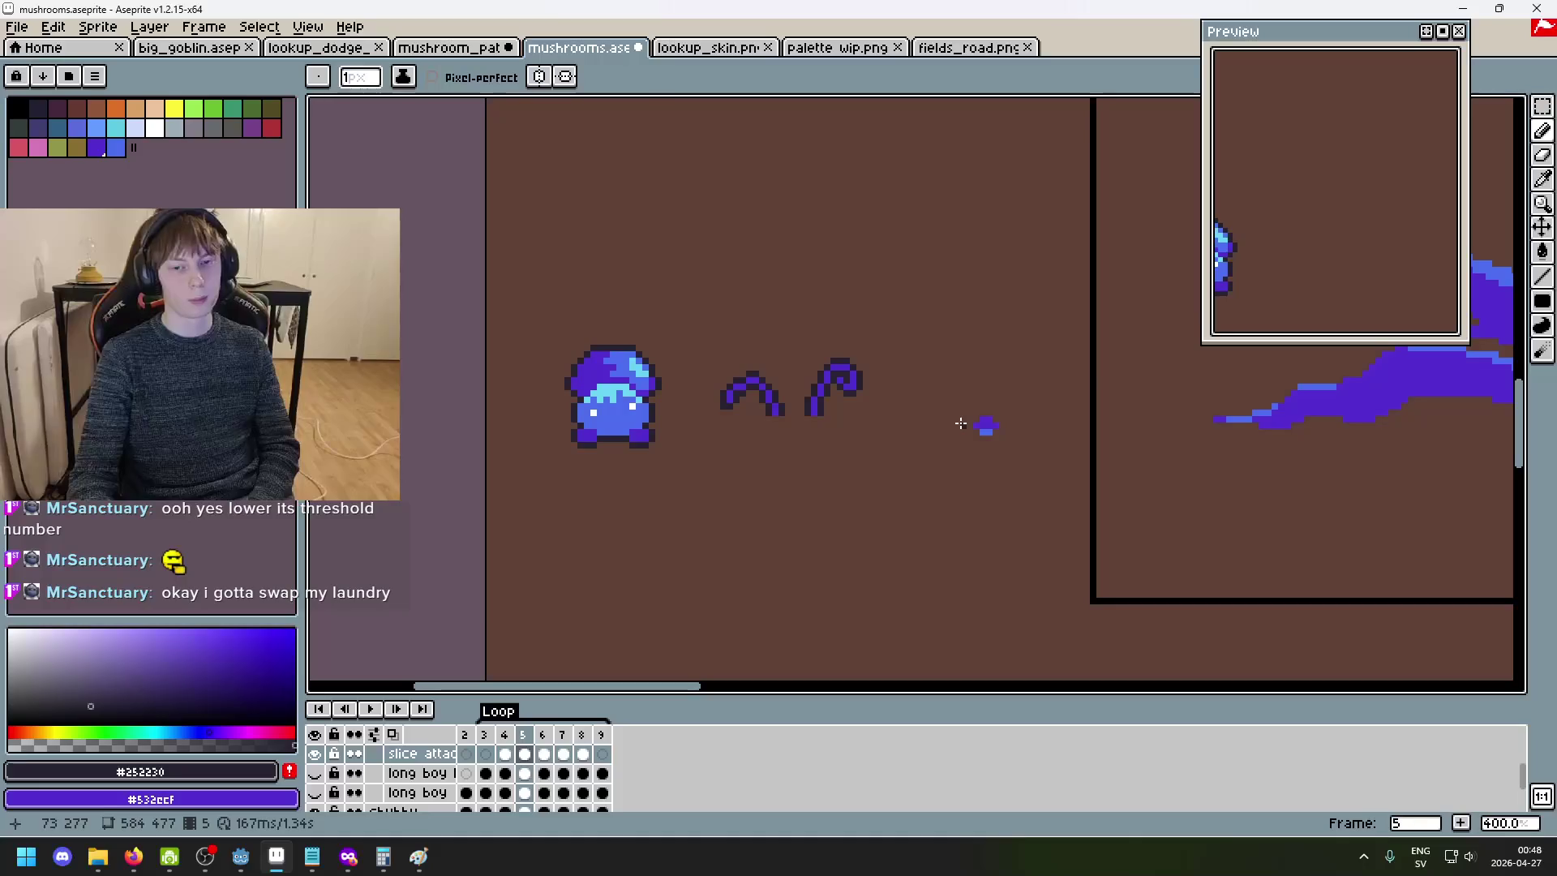
pyautogui.press(',')
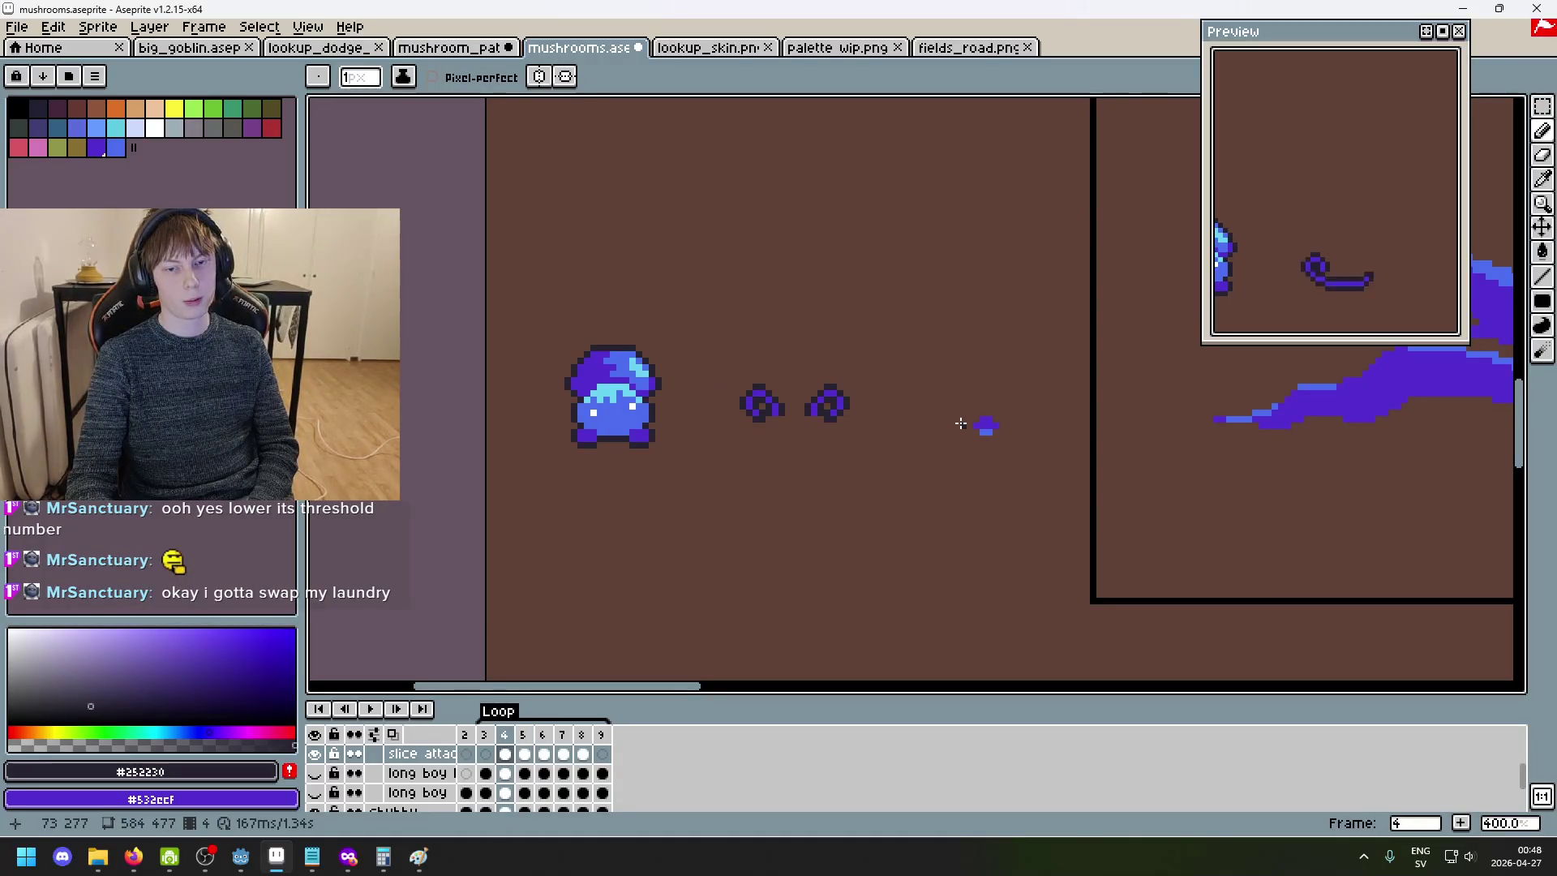
pyautogui.press('.')
pyautogui.press('.')
pyautogui.press(',')
pyautogui.press(',')
pyautogui.press('.')
pyautogui.press('.')
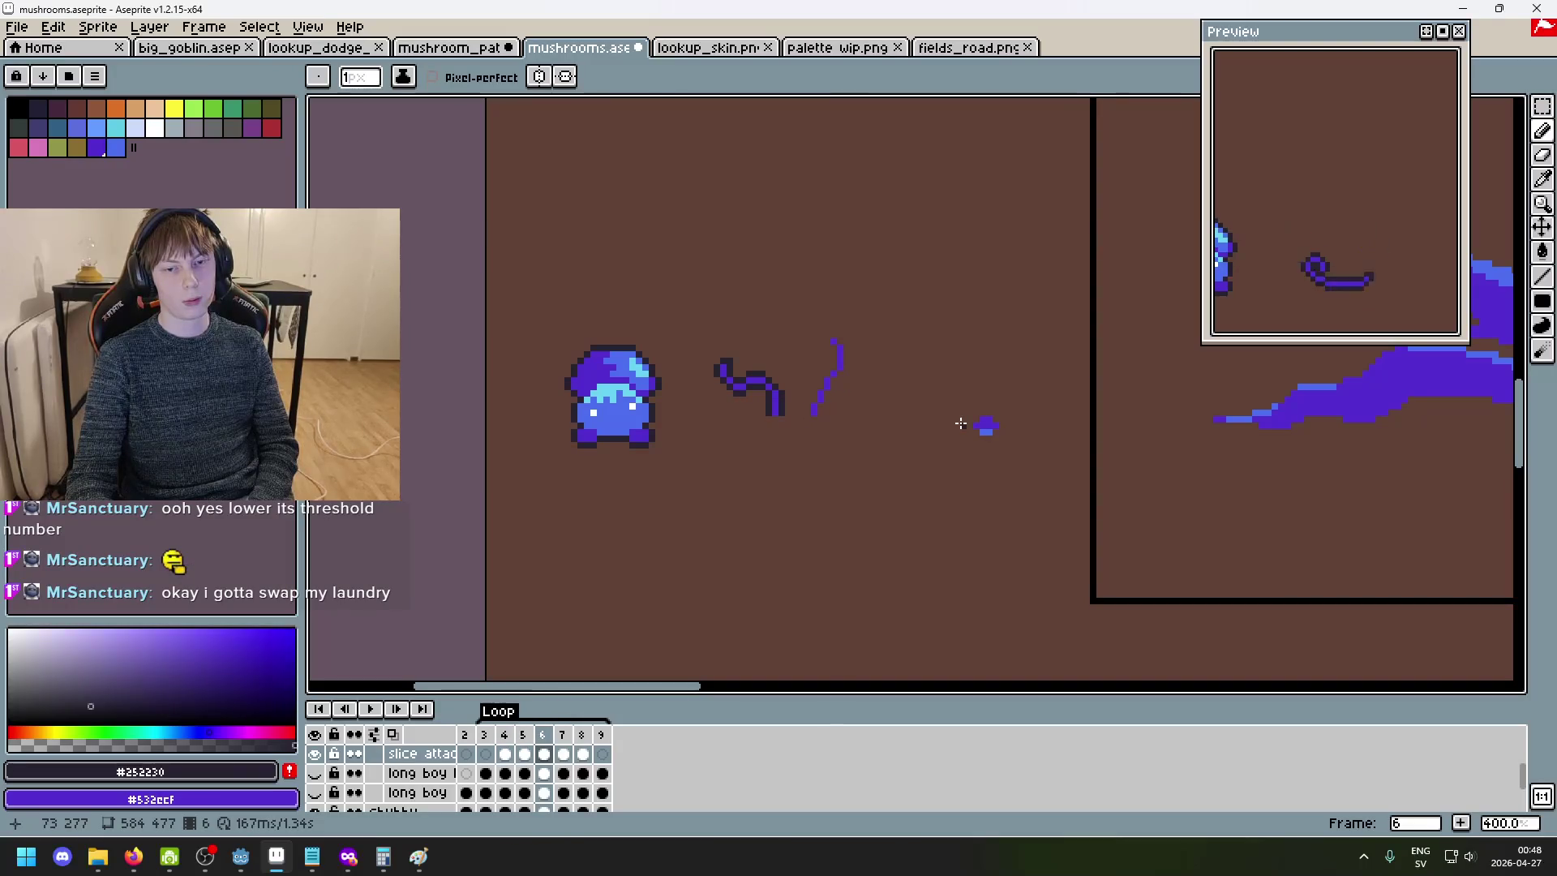
pyautogui.scroll(5, 961, 424)
pyautogui.click(830, 260)
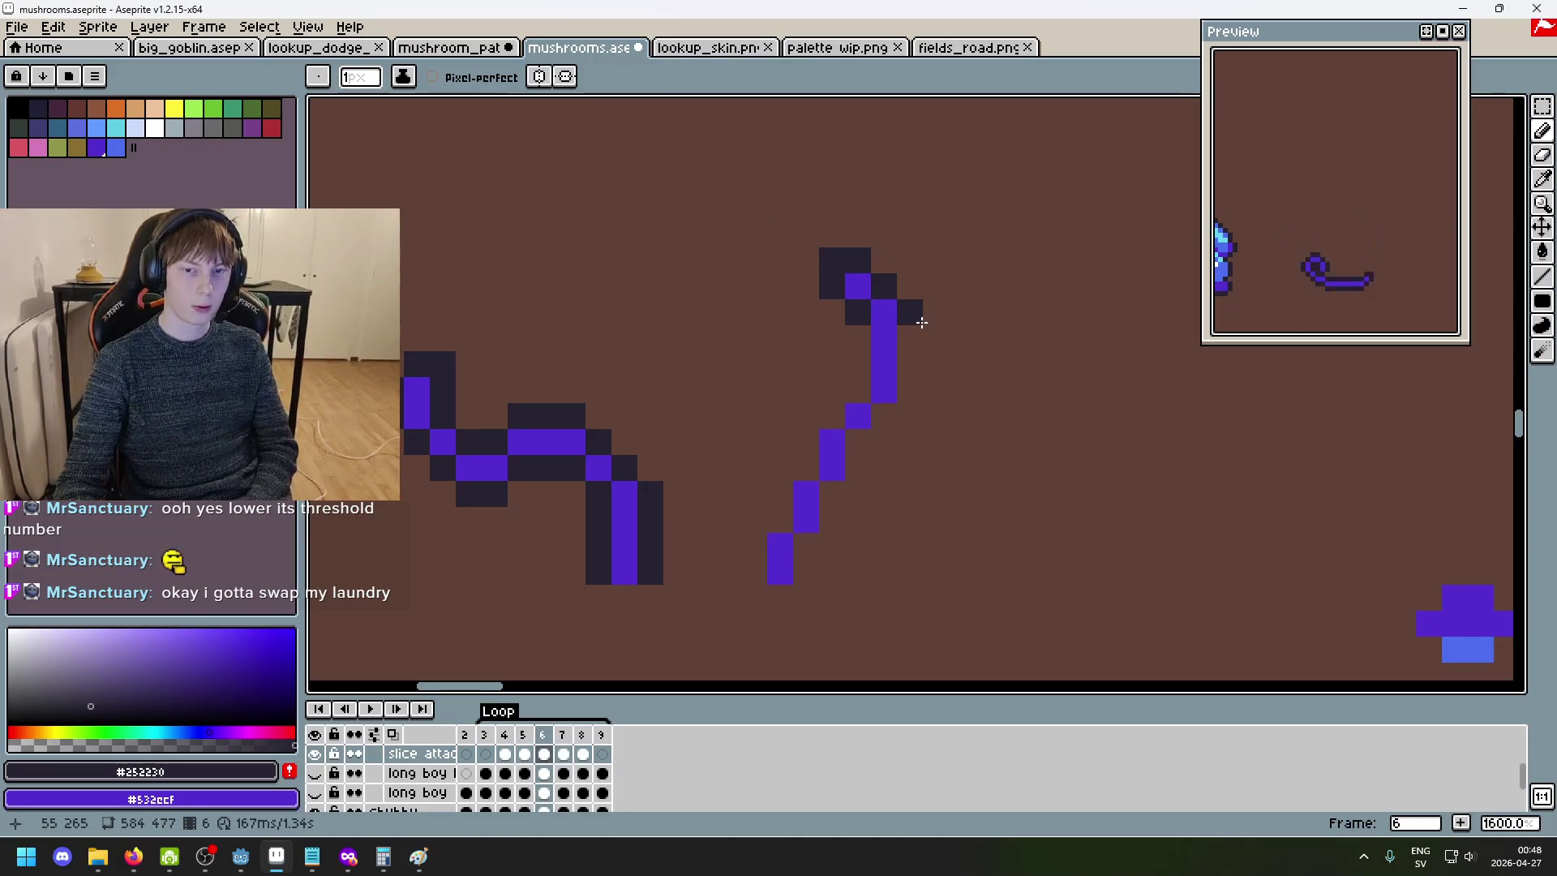
pyautogui.press('b')
pyautogui.press('b')
pyautogui.scroll(-5, 1000, 295)
pyautogui.scroll(5, 999, 294)
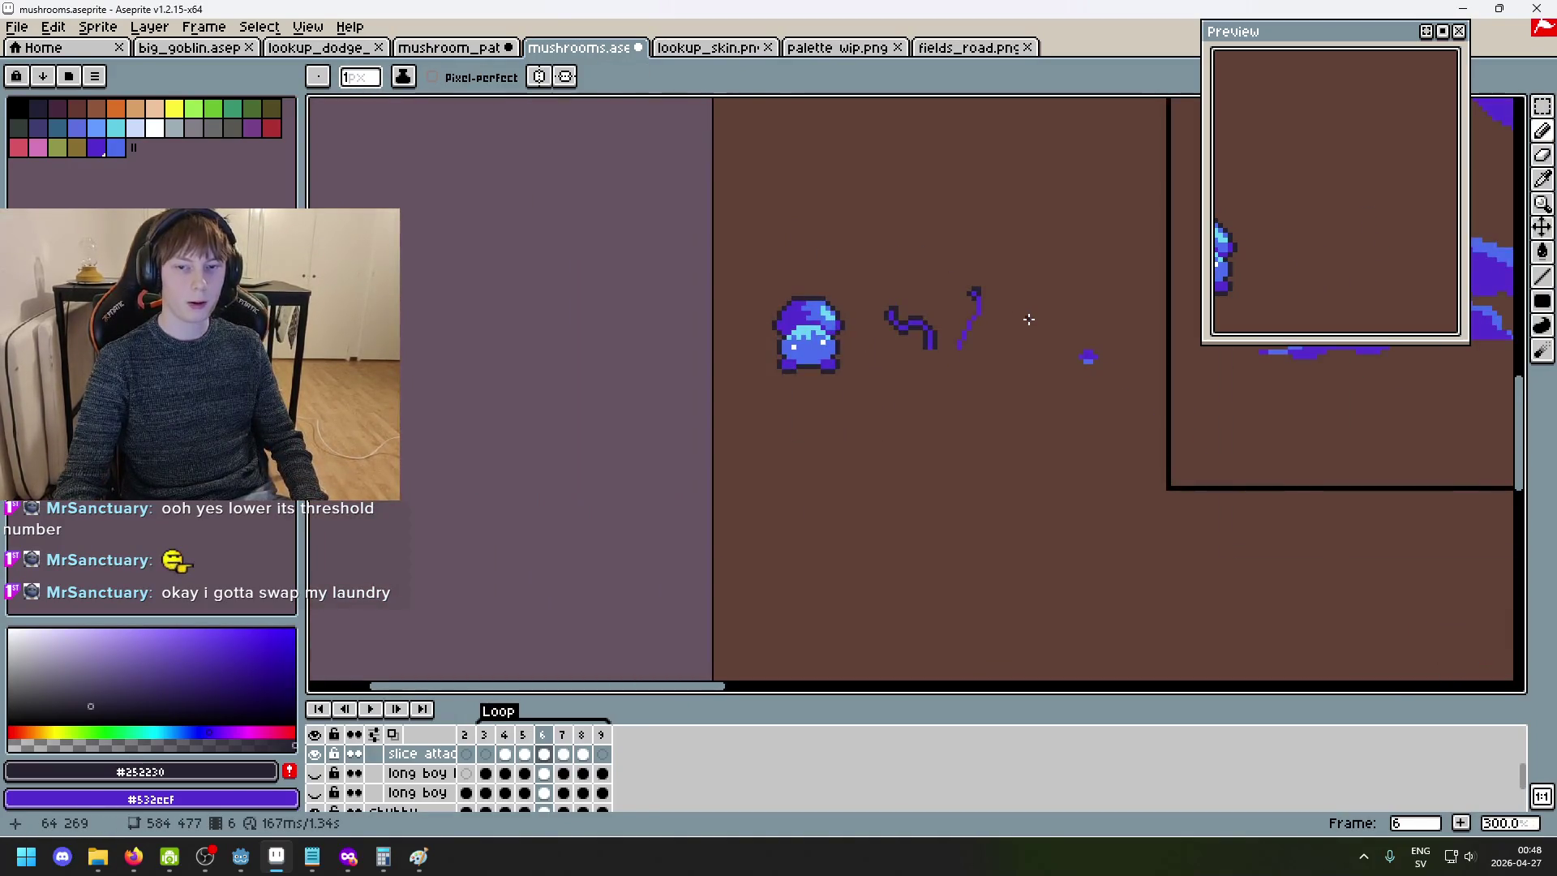
pyautogui.moveTo(946, 298); pyautogui.dragTo(946, 340)
pyautogui.moveTo(907, 316); pyautogui.dragTo(900, 344)
pyautogui.click(923, 375)
pyautogui.click(882, 380)
pyautogui.click(906, 398)
pyautogui.click(907, 416)
pyautogui.click(848, 436)
pyautogui.click(848, 454)
pyautogui.click(829, 474)
pyautogui.click(864, 474)
pyautogui.click(883, 451)
pyautogui.scroll(-5, 900, 433)
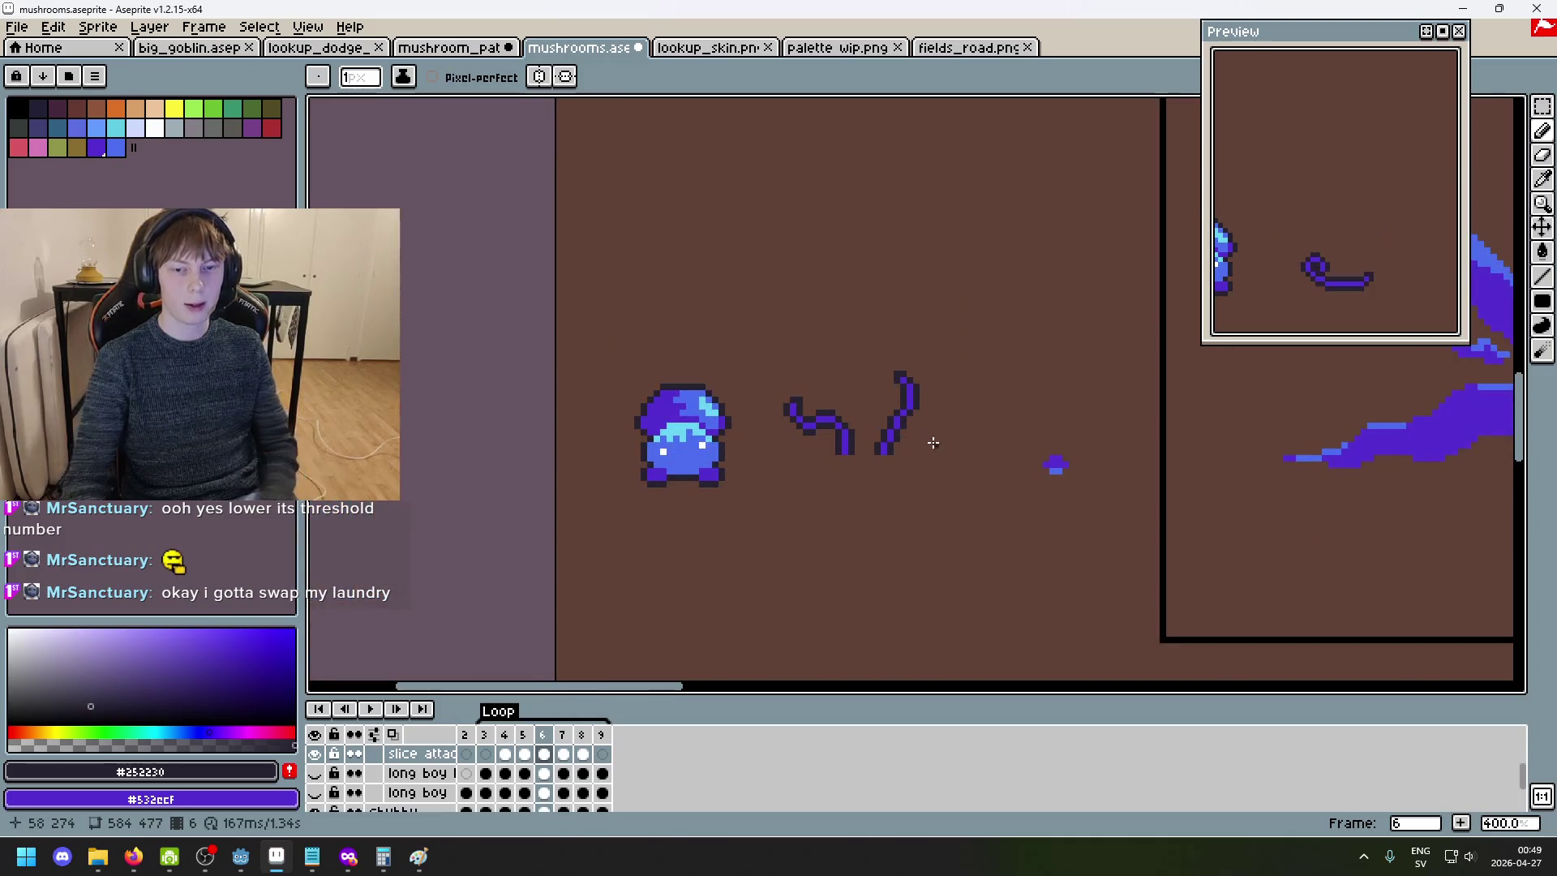
pyautogui.press('Return')
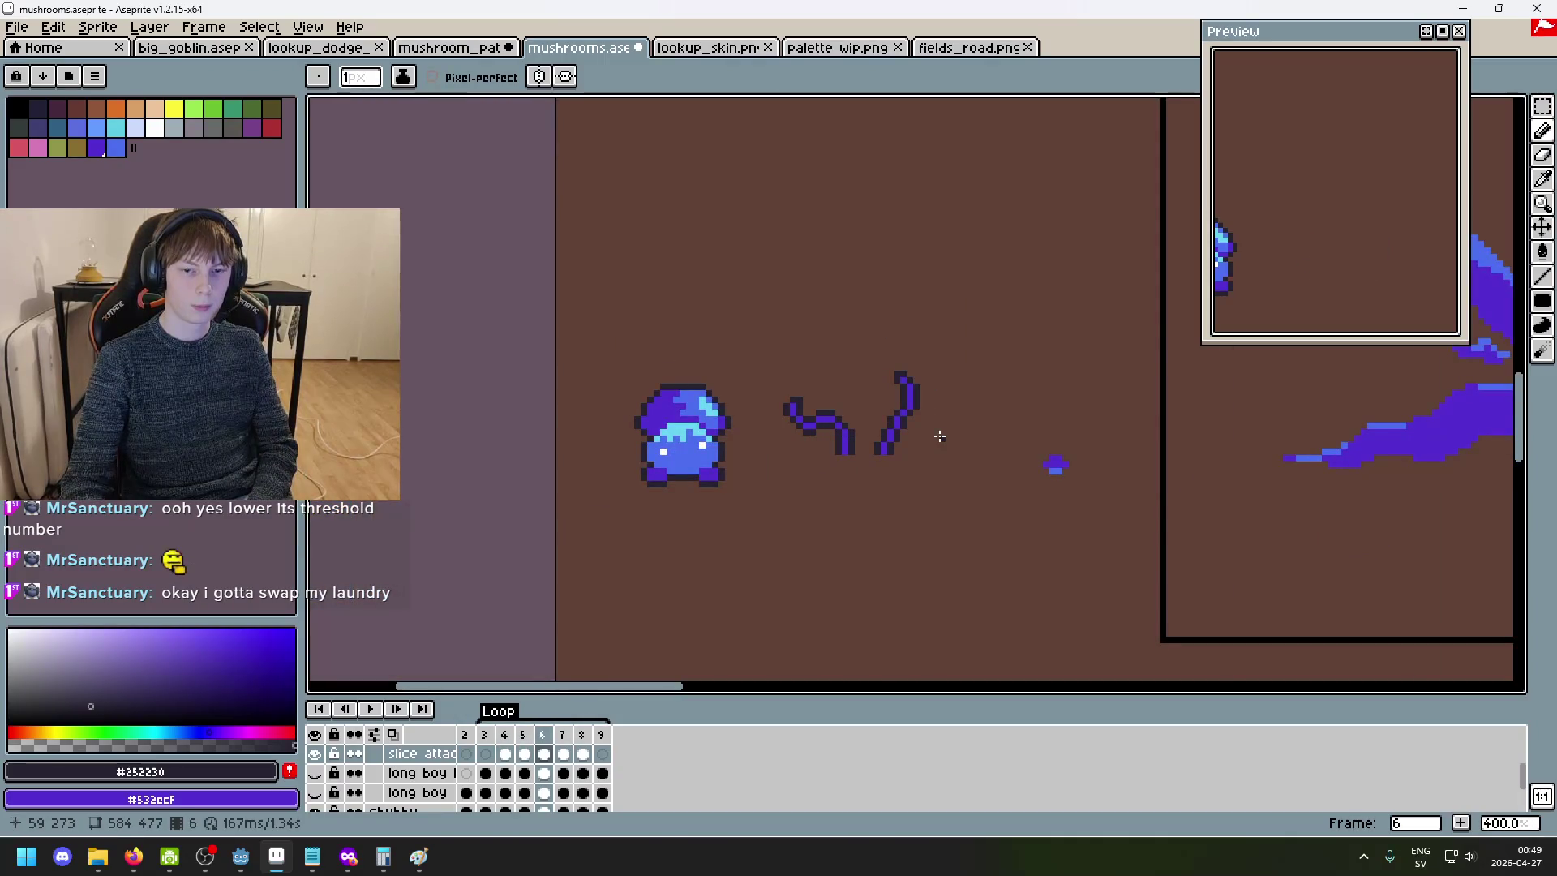
pyautogui.press('Right')
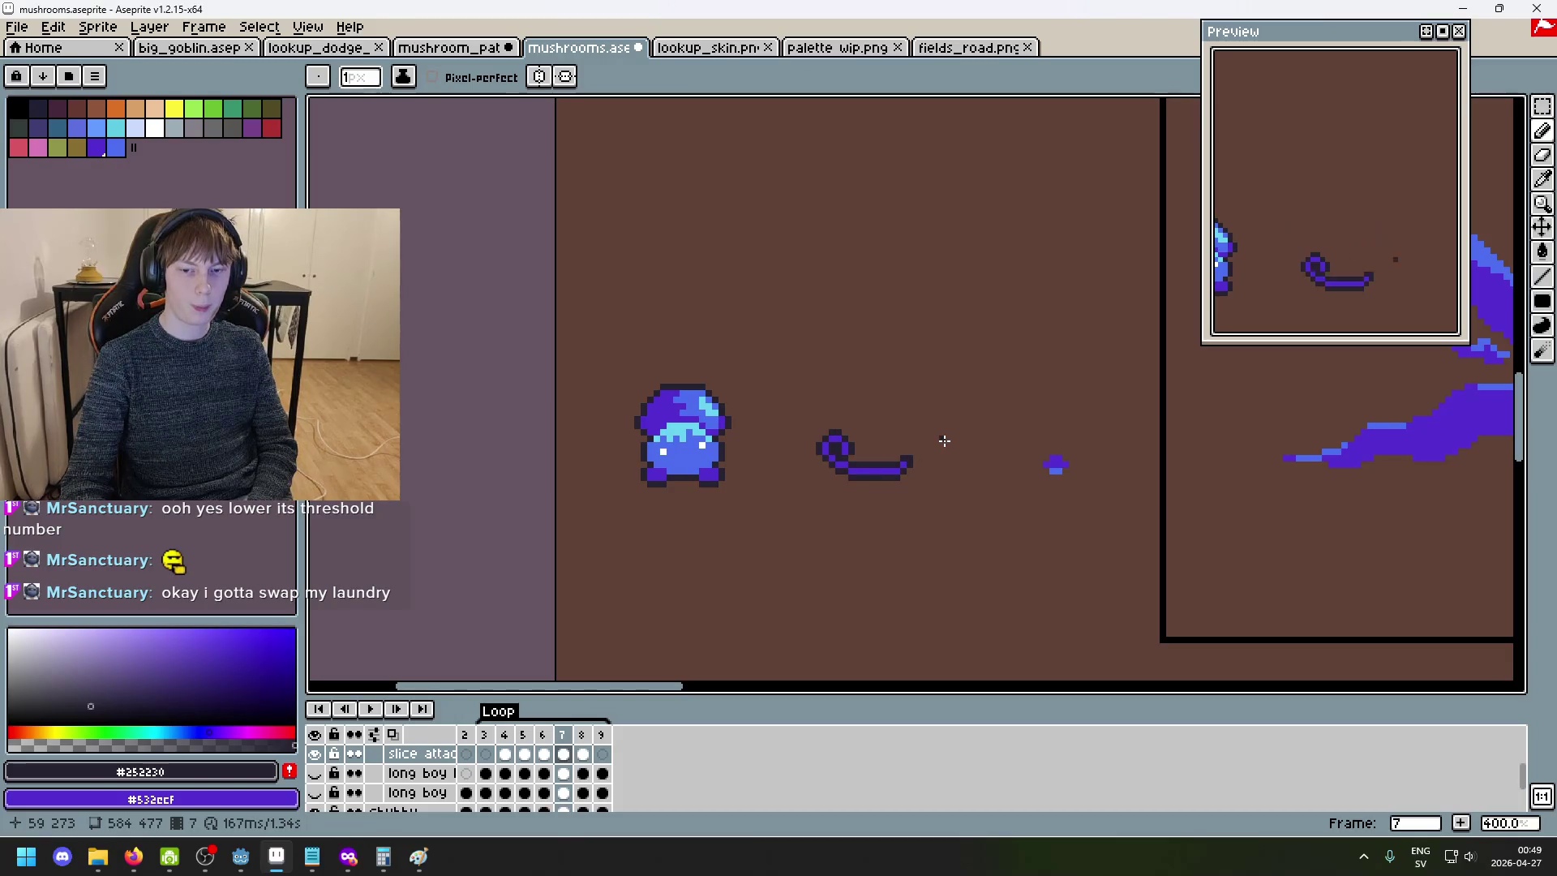
pyautogui.press('Left')
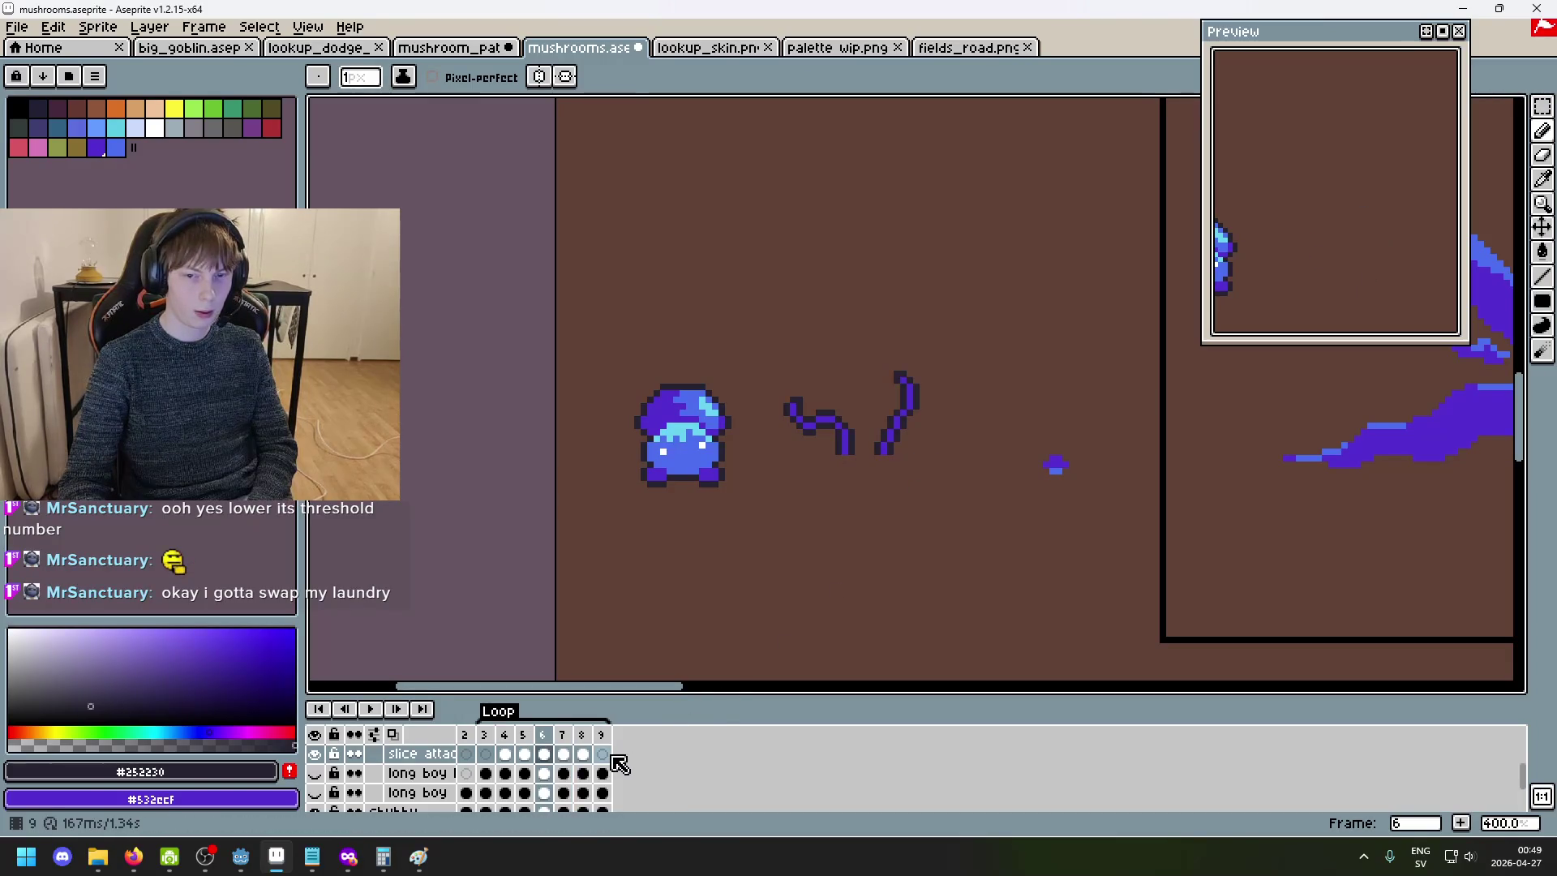
# - Hide the long boy legs layer and compare the slash against neighbouring frames
pyautogui.click(314, 753)
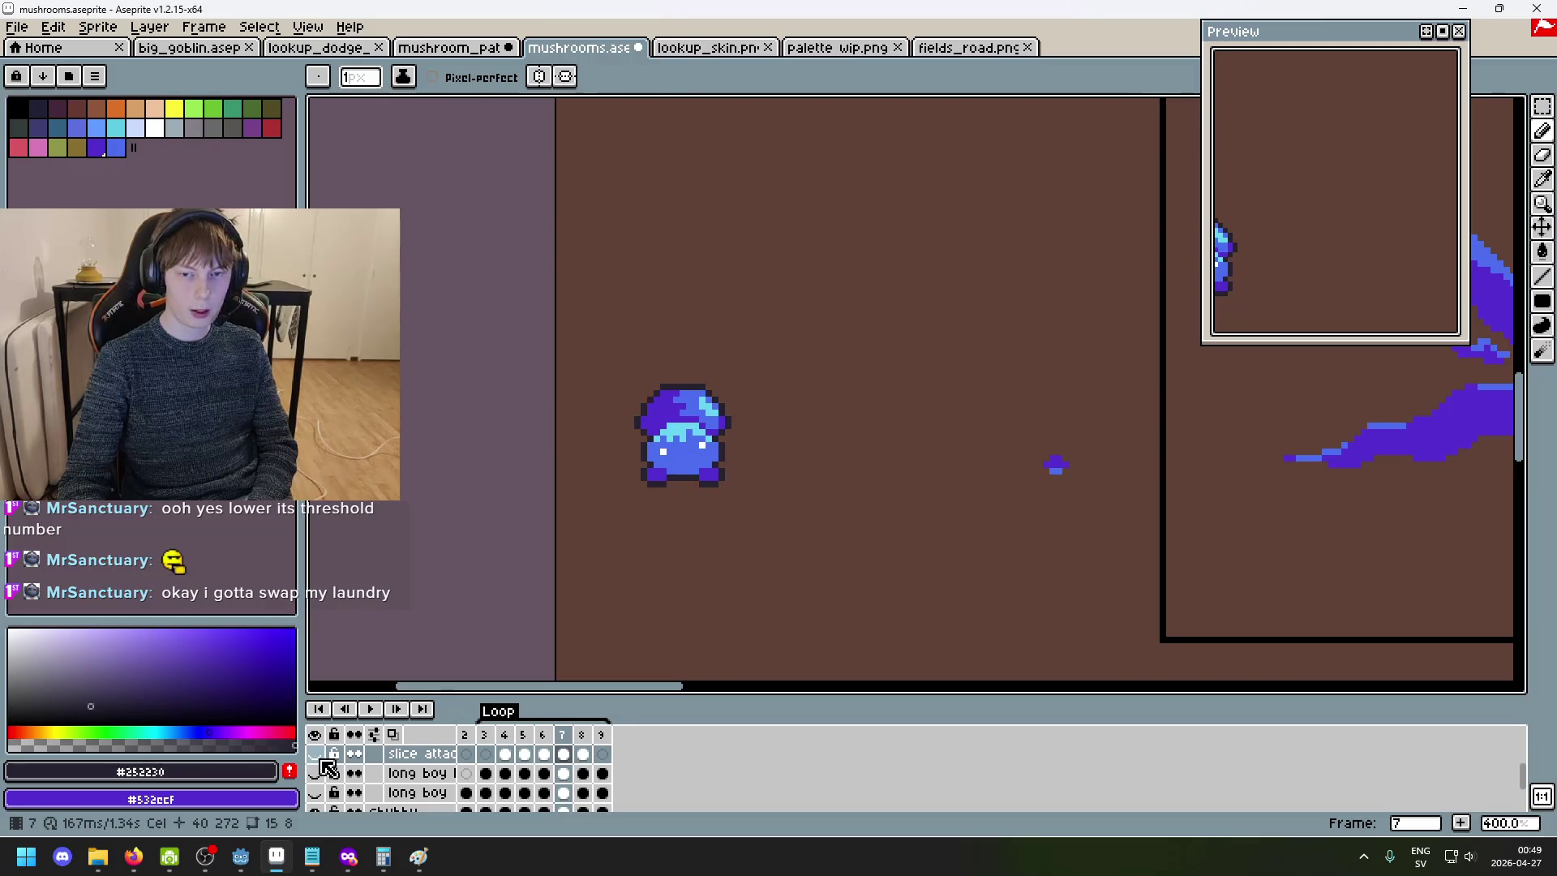
pyautogui.click(314, 753)
pyautogui.press('Right')
pyautogui.press('Left')
pyautogui.click(316, 774)
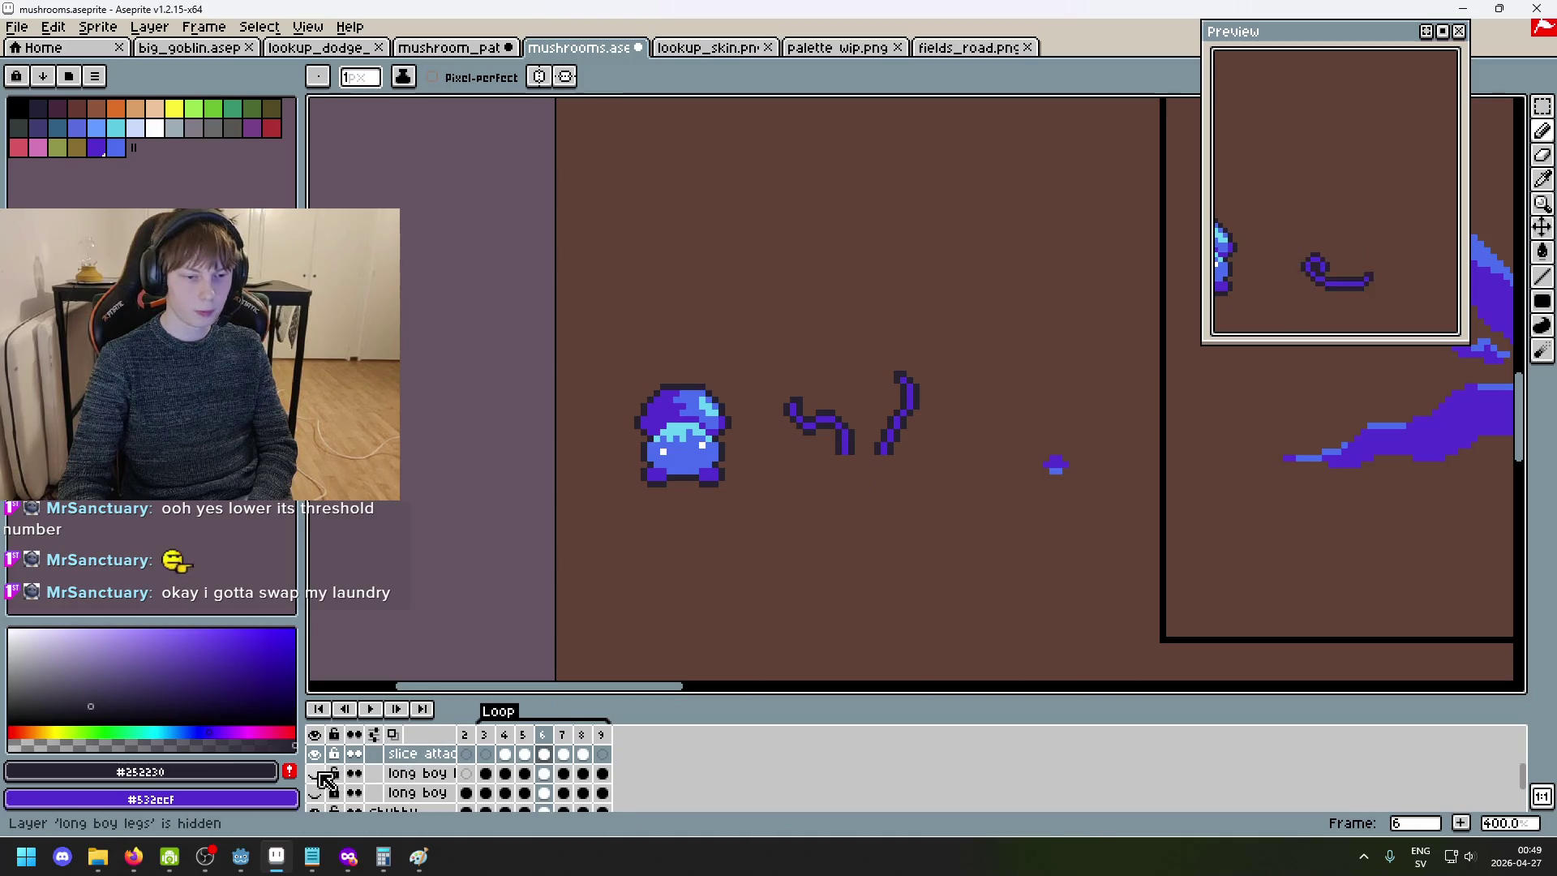
pyautogui.press('Right')
pyautogui.press('Left')
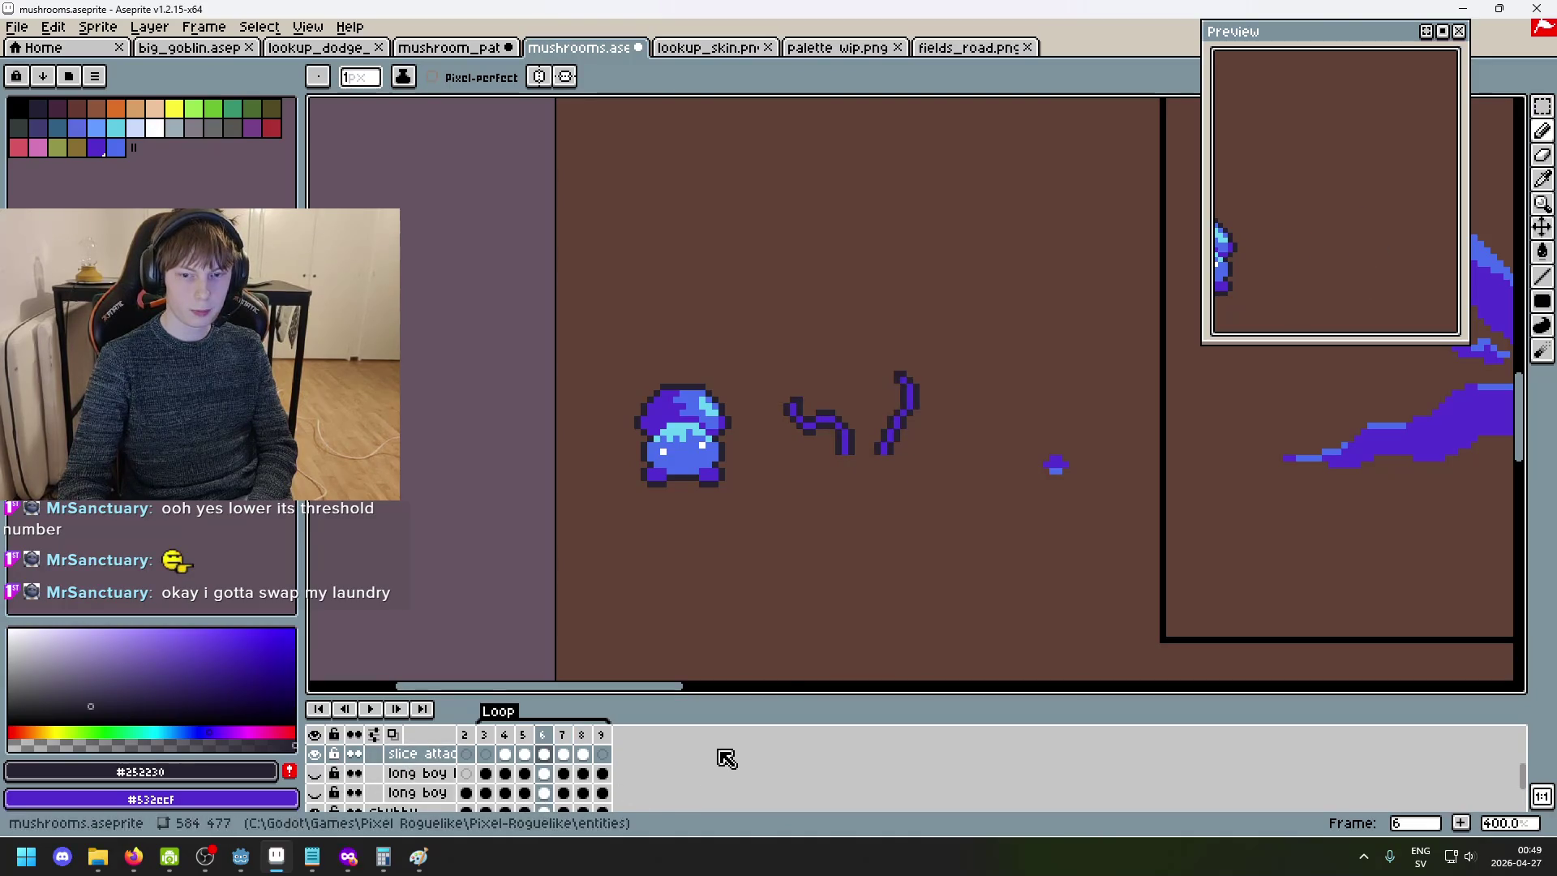
pyautogui.scroll(3, 921, 470)
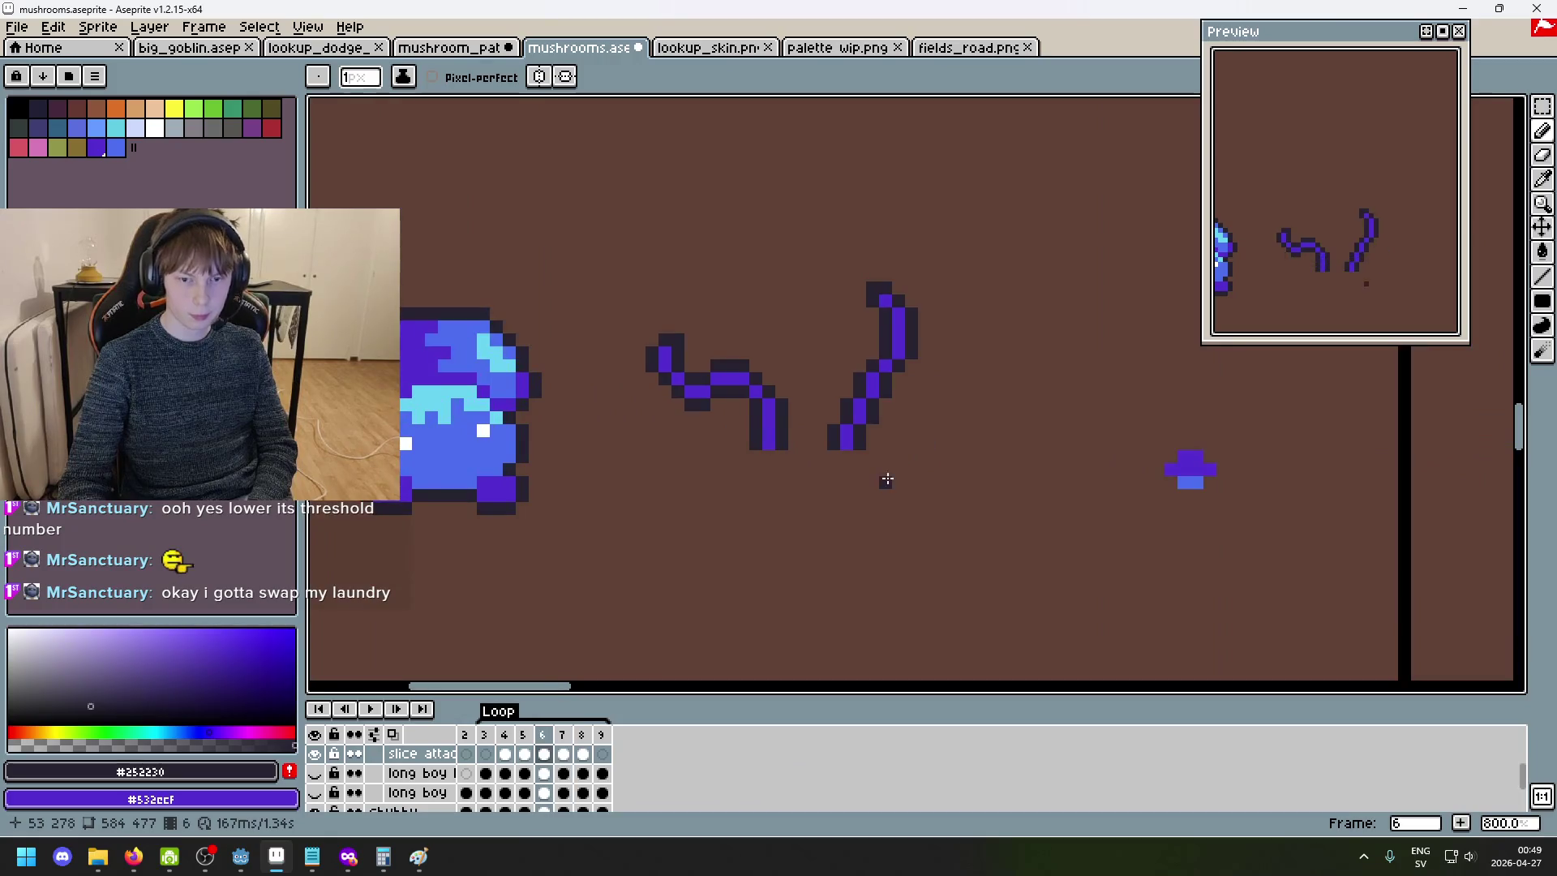
# - Hide the remaining long boy layers, keep the slash visible, and enable onion skinning
pyautogui.press('Right')
pyautogui.click(315, 791)
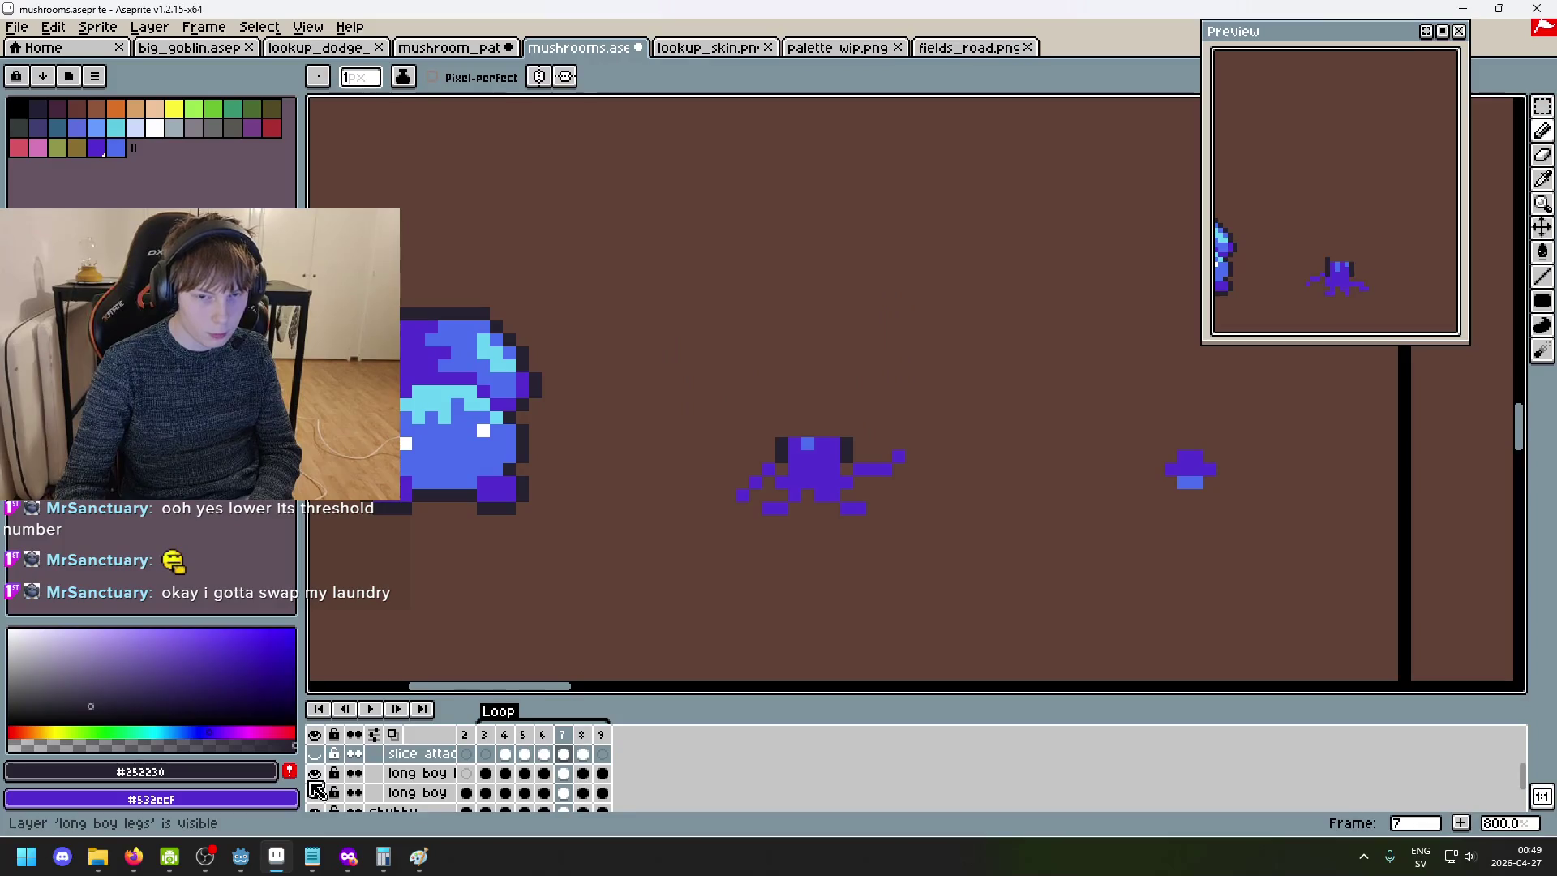
pyautogui.click(315, 791)
pyautogui.click(316, 773)
pyautogui.click(315, 753)
pyautogui.click(392, 734)
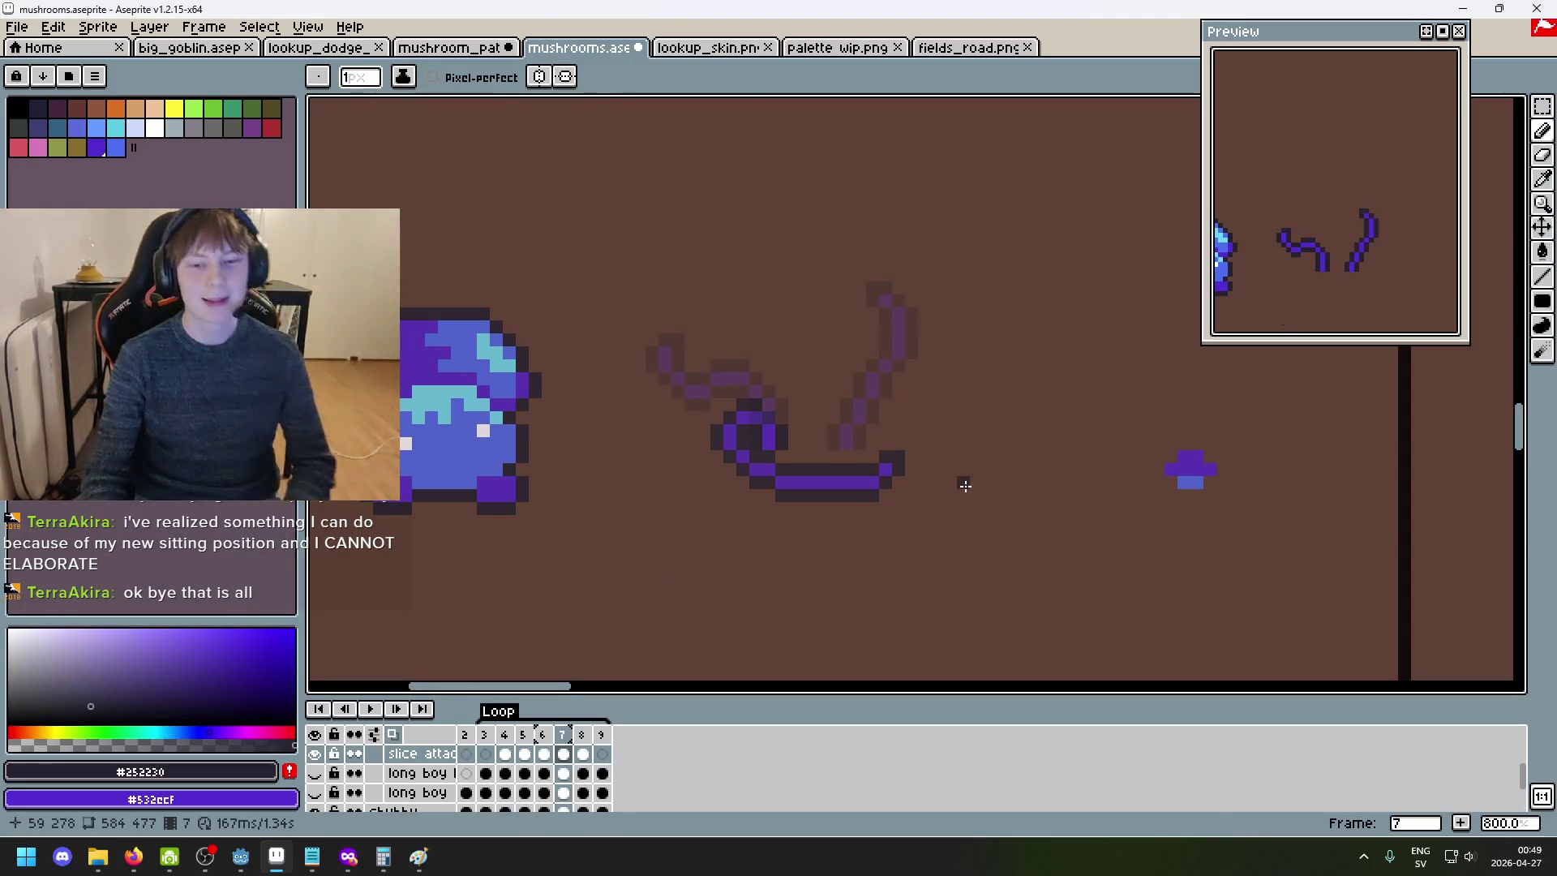
# - Step back through the frames to the blank frame 3, then forward to frame 5
pyautogui.scroll(2, 974, 292)
pyautogui.press('Left')
pyautogui.press('Left')
pyautogui.press('Right')
pyautogui.press('Left')
pyautogui.press('Left')
pyautogui.press('Left')
pyautogui.press('Right')
pyautogui.press('Left')
pyautogui.press('Left')
pyautogui.press('Left')
pyautogui.press('Right')
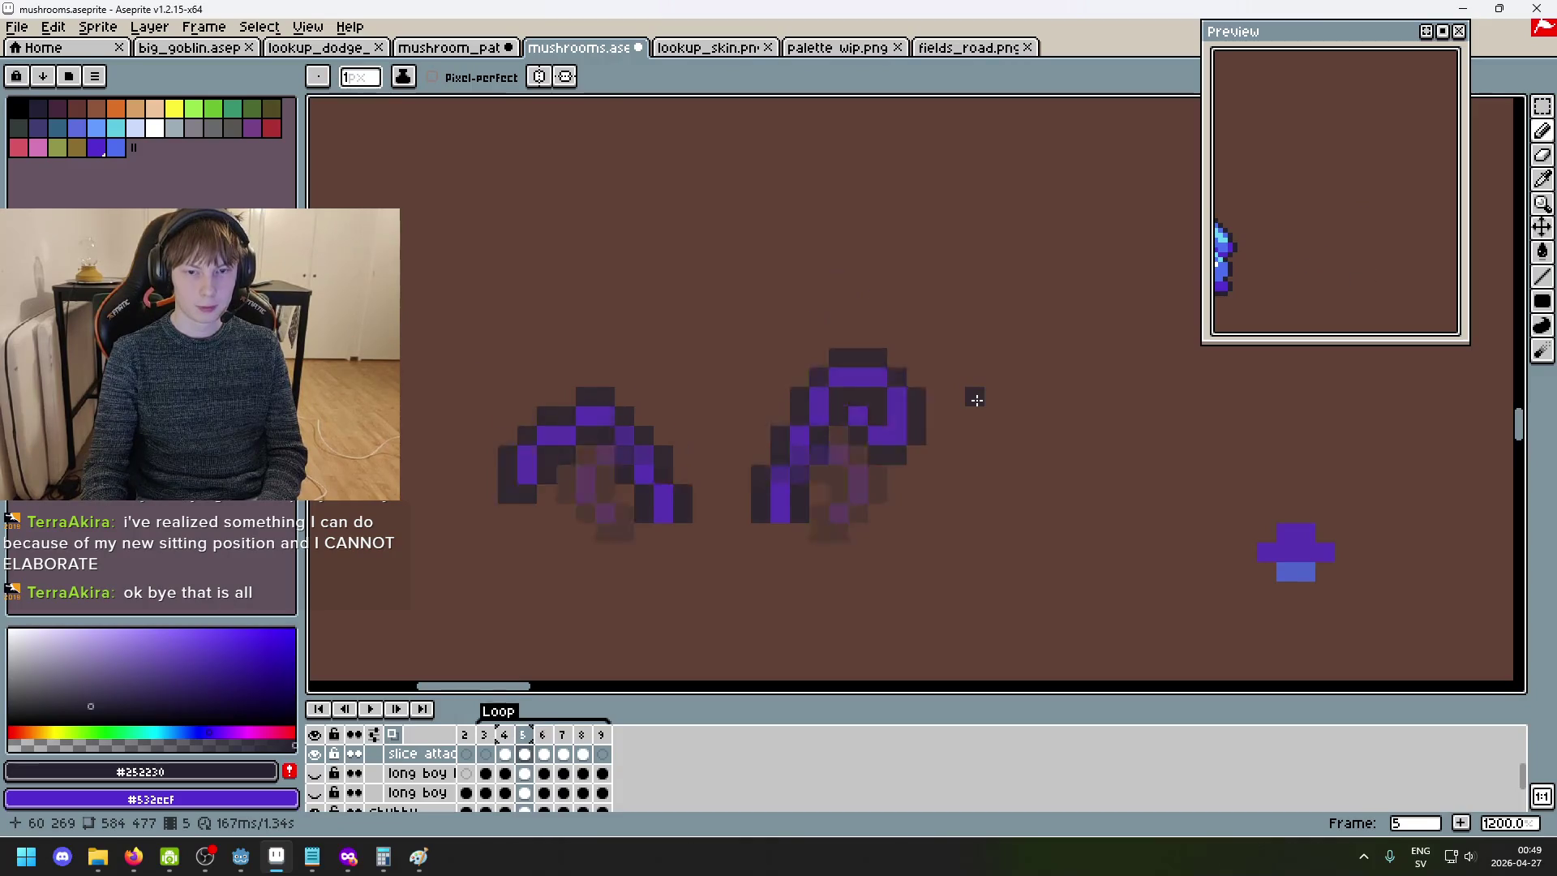
pyautogui.press('Right')
pyautogui.press('Right')
pyautogui.press('Right')
pyautogui.press('Right')
pyautogui.press('Left')
pyautogui.press('Right')
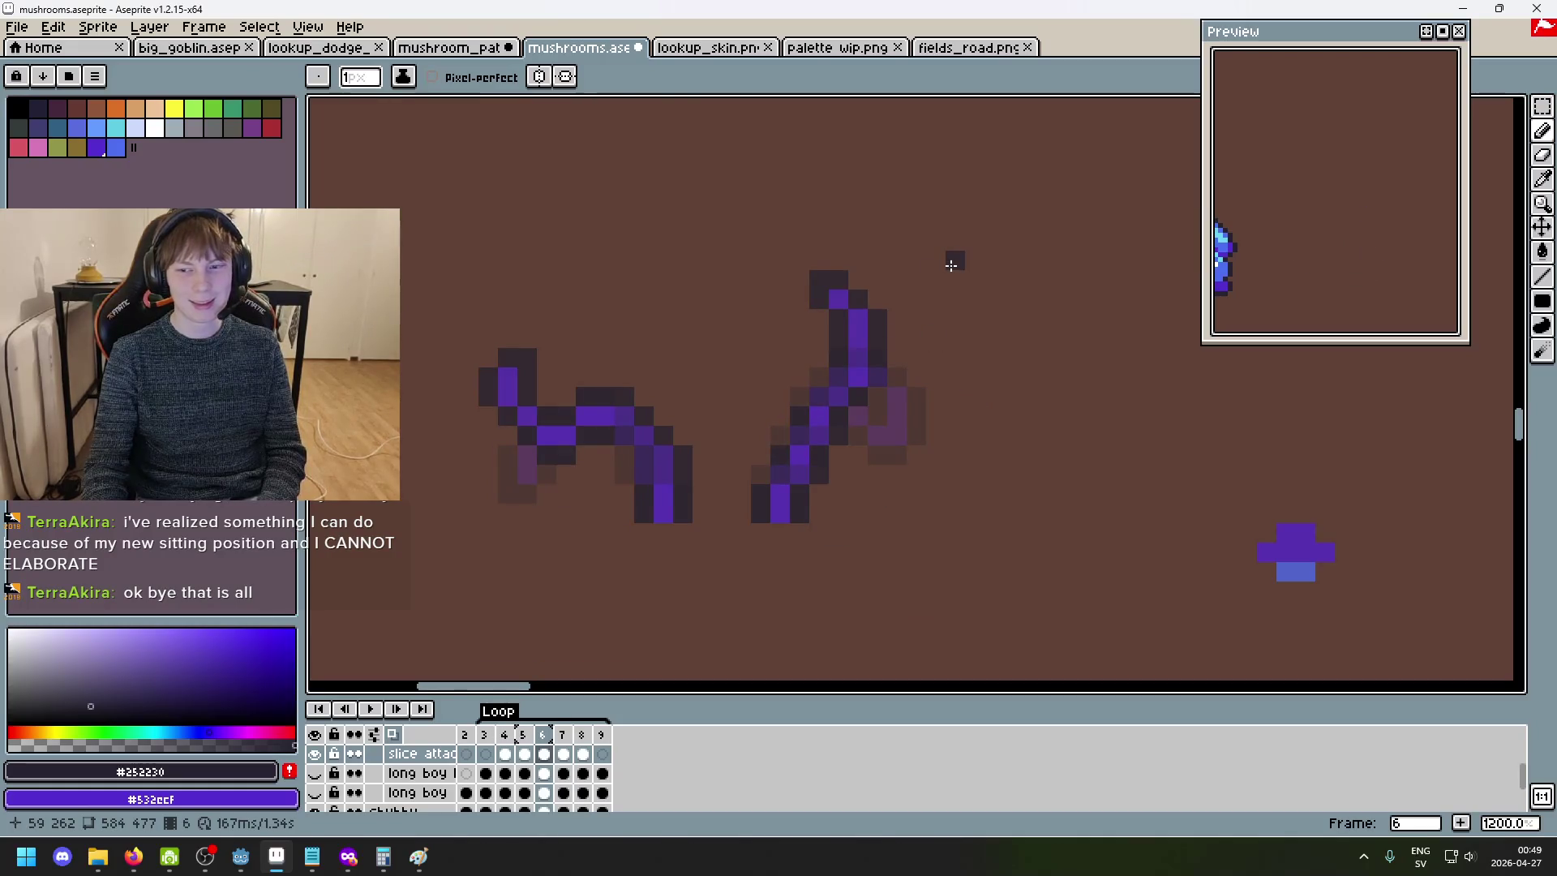
pyautogui.scroll(1, 422, 766)
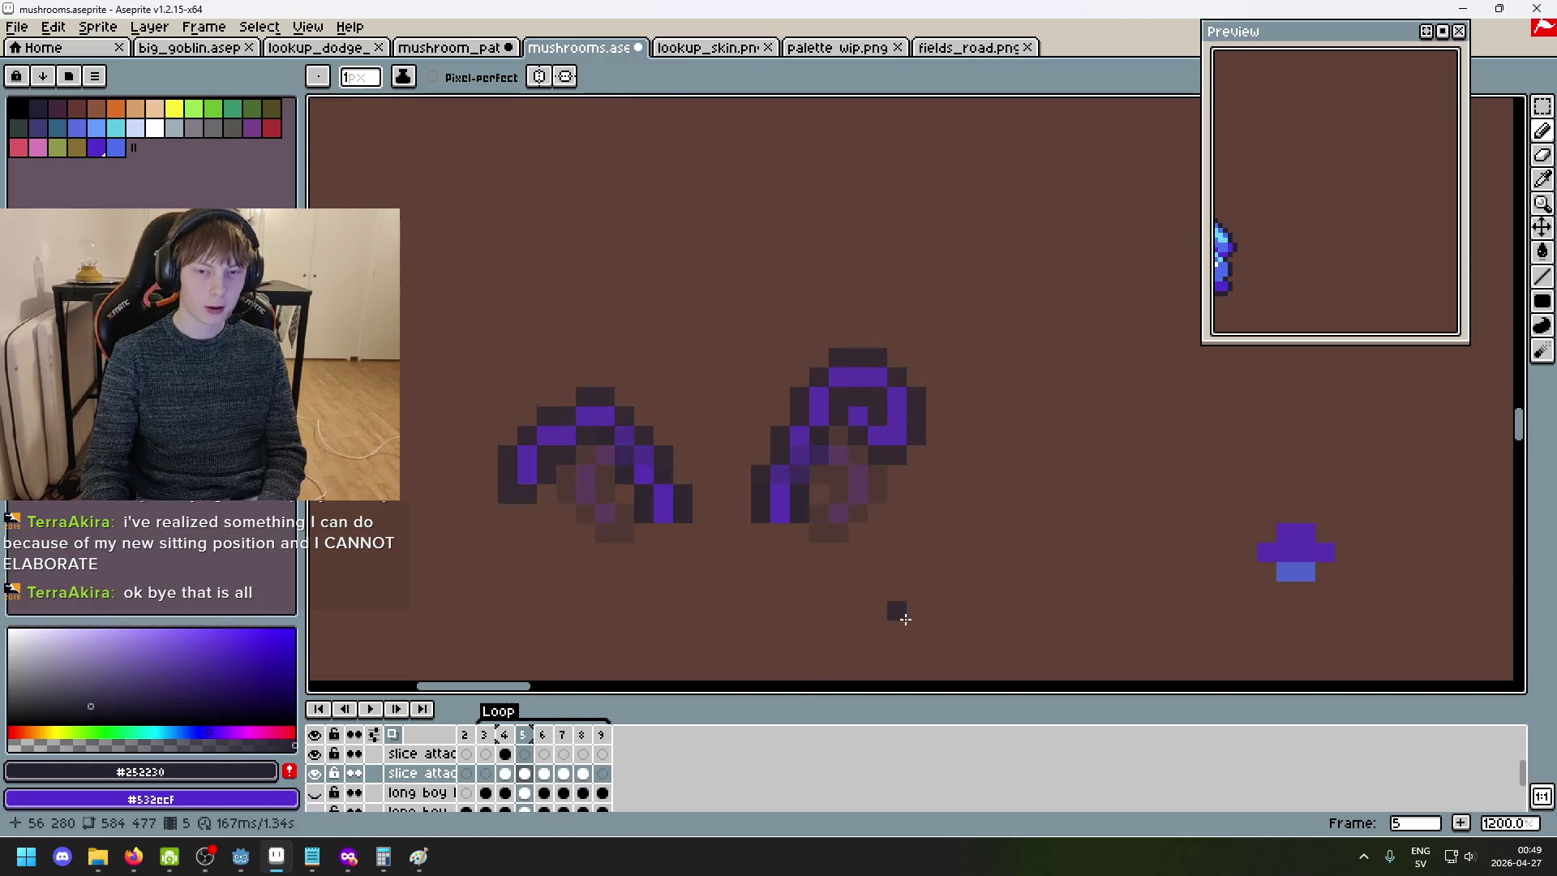
# - Hide the slice attack right layer, check its properties, and turn off onion skinning
pyautogui.press('Left')
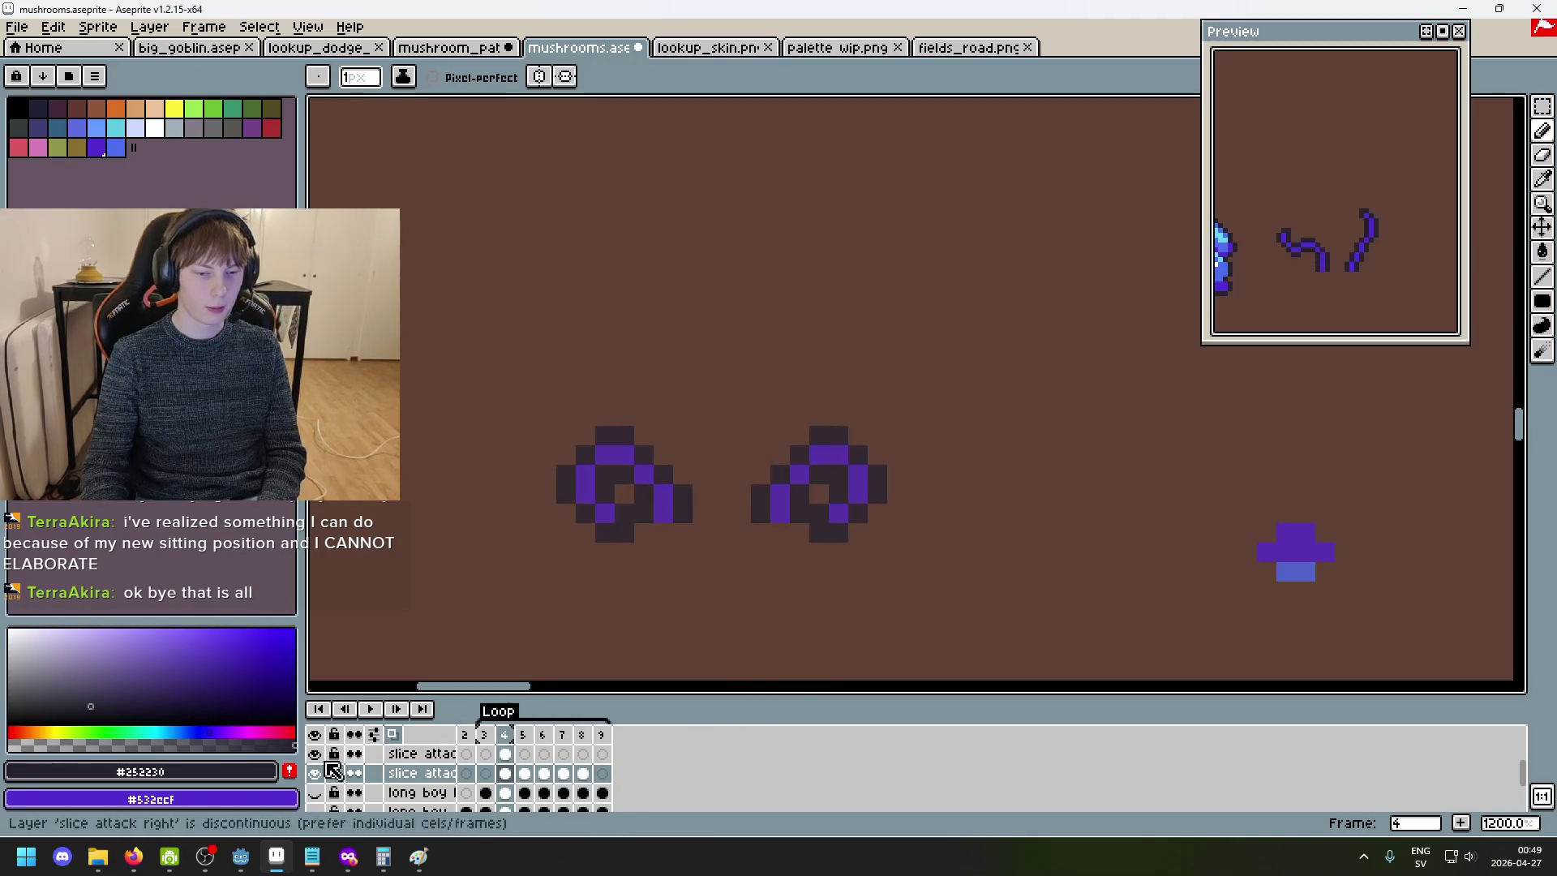
pyautogui.press('Right')
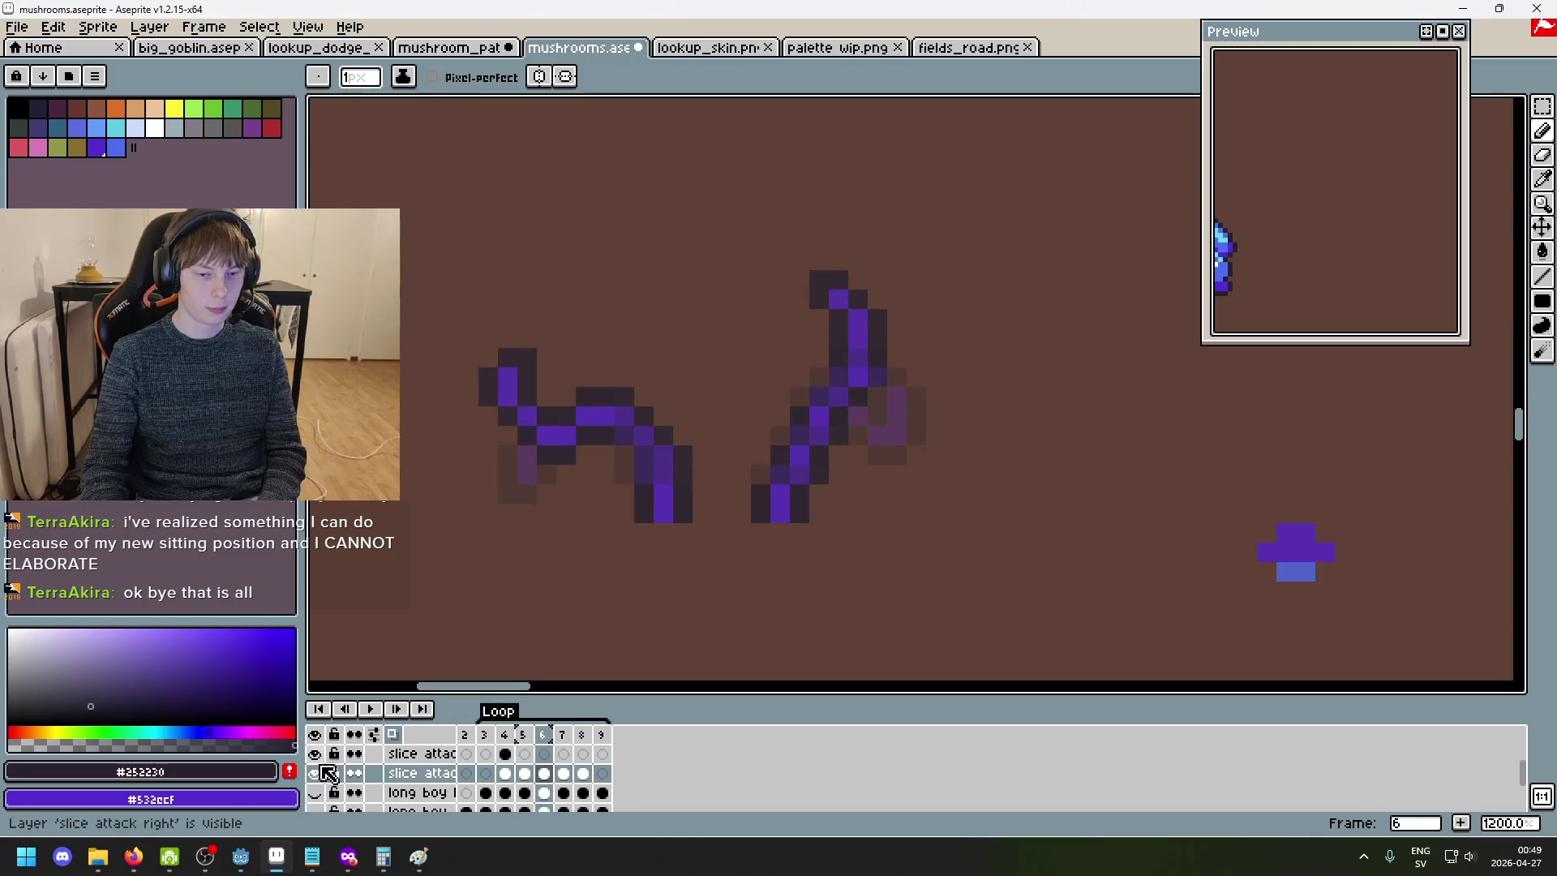
pyautogui.click(321, 770)
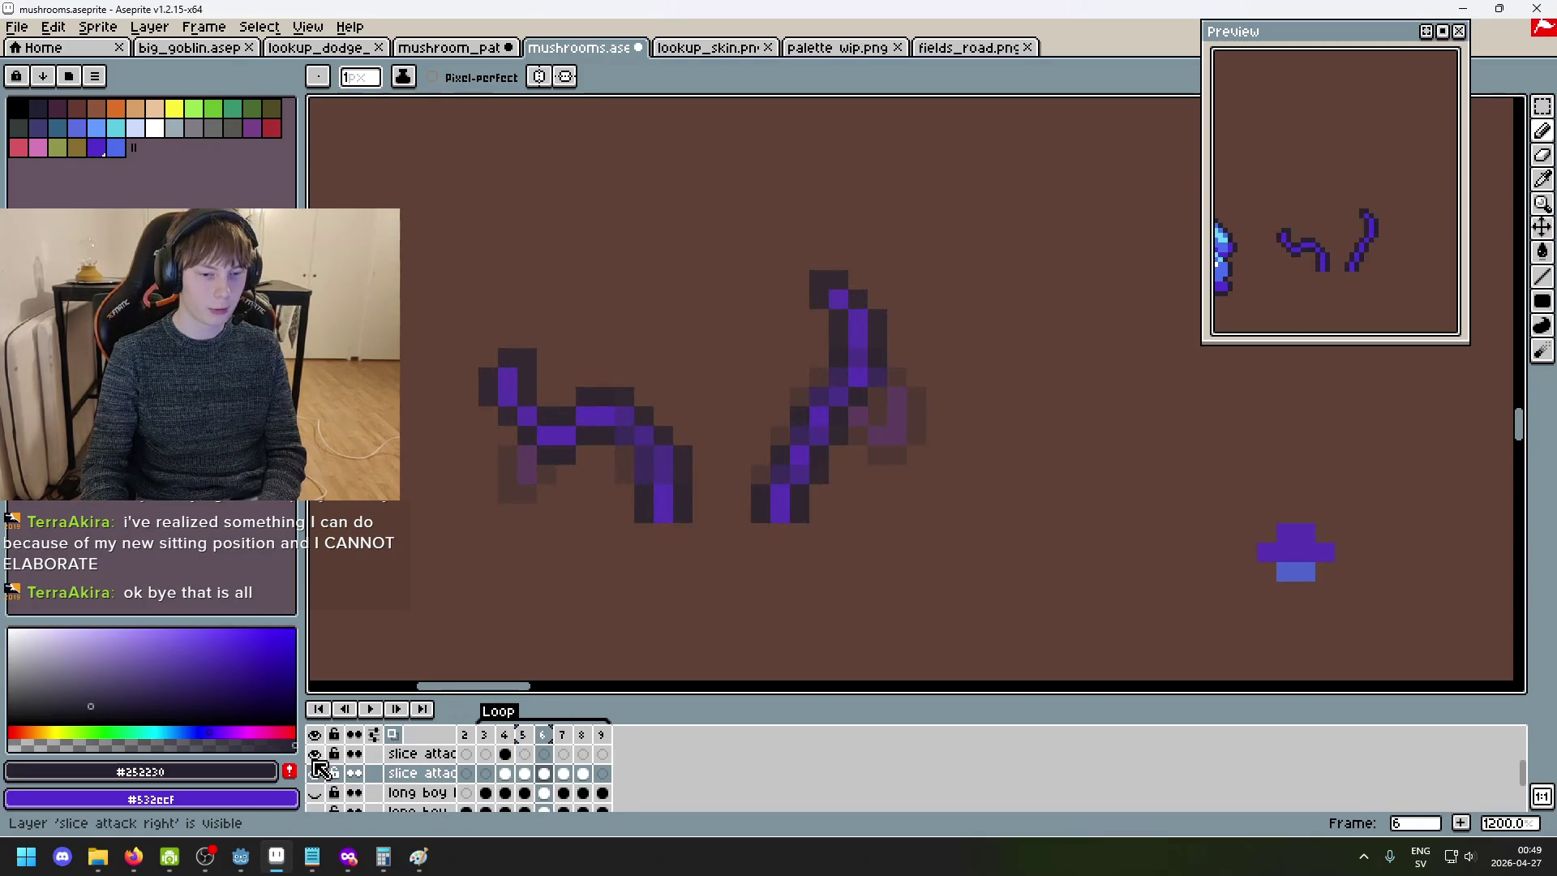
pyautogui.doubleClick(410, 754)
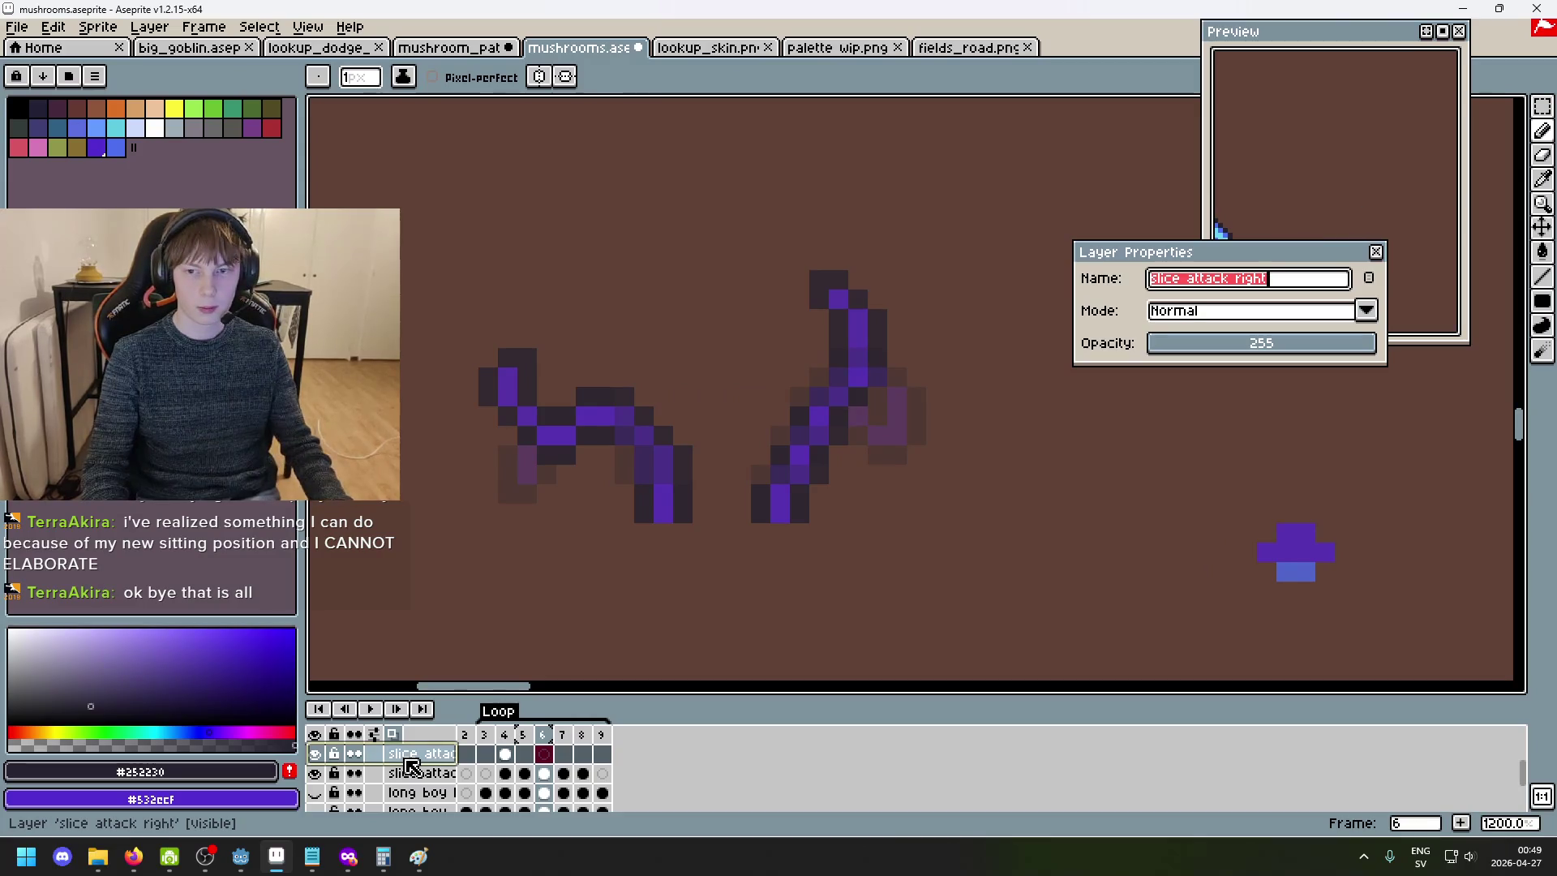
pyautogui.press('Return')
pyautogui.press('v')
pyautogui.click(398, 737)
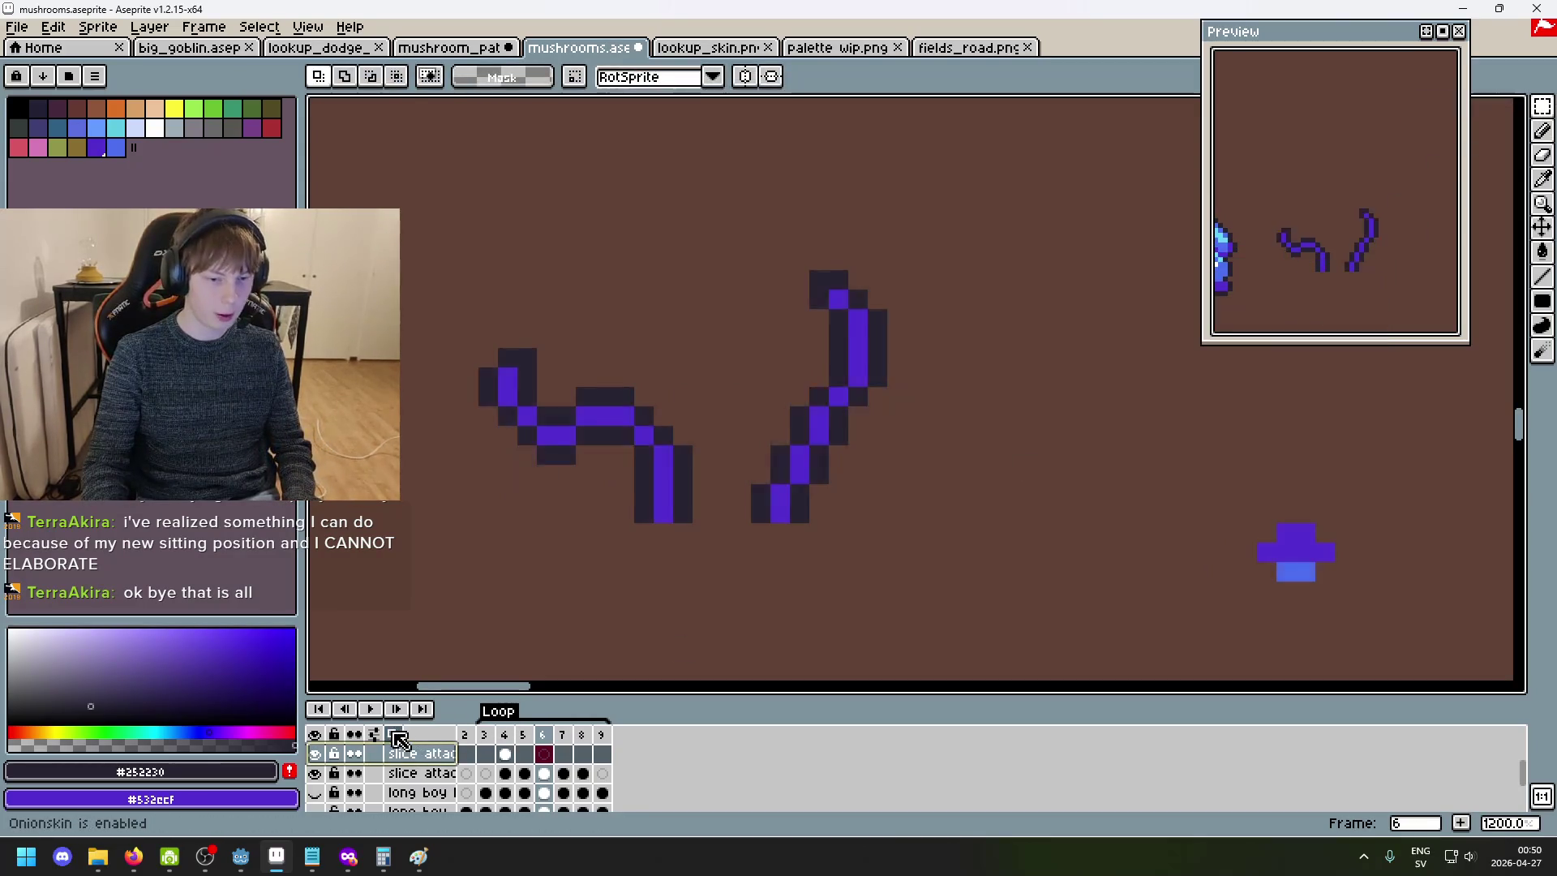
pyautogui.press('Left')
pyautogui.press('Left')
# - Toggle both slice attack layers' visibility to see which layer holds each circle
pyautogui.moveTo(926, 601); pyautogui.dragTo(746, 383)
pyautogui.hotkey('ctrl', 'd')
pyautogui.click(315, 774)
pyautogui.click(315, 773)
pyautogui.click(315, 755)
pyautogui.click(315, 754)
pyautogui.click(315, 774)
pyautogui.click(315, 754)
pyautogui.click(315, 754)
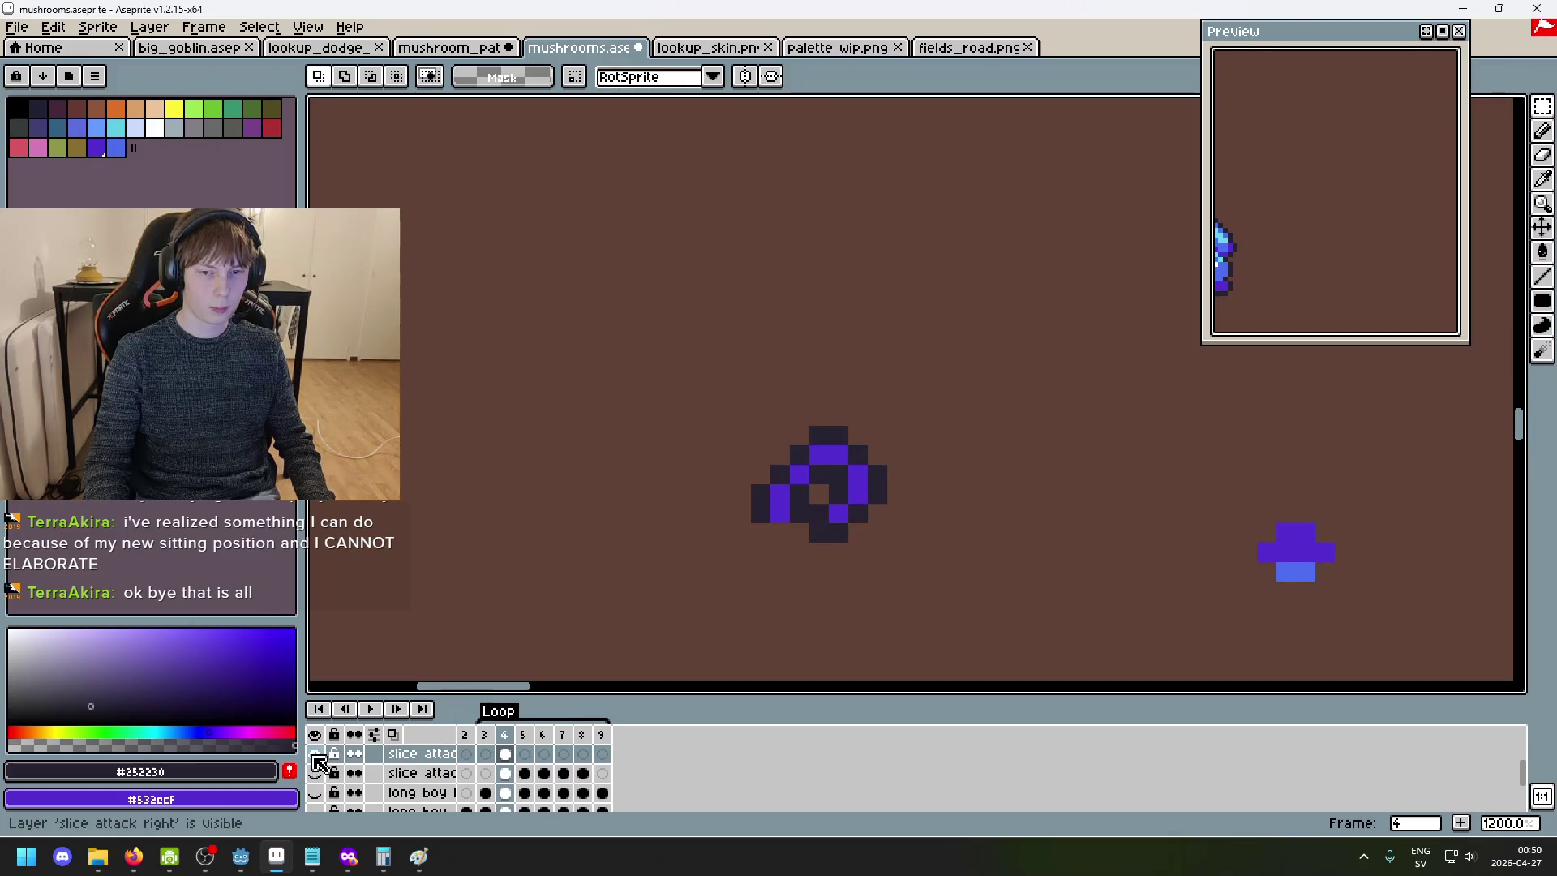
pyautogui.click(315, 774)
pyautogui.click(316, 754)
pyautogui.click(315, 754)
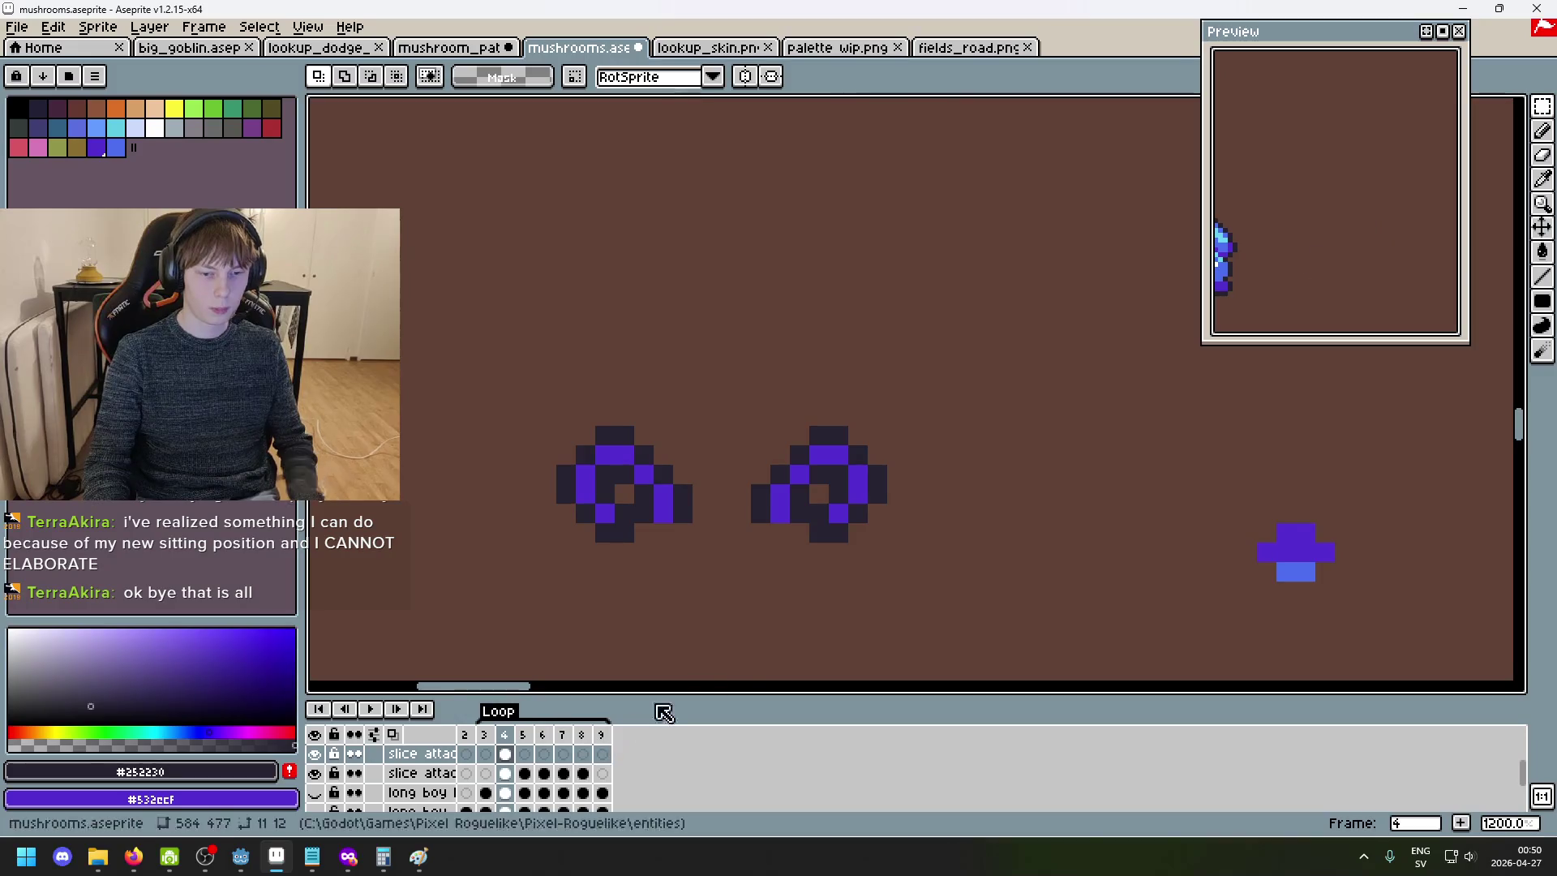
pyautogui.press('.')
# - Cut frame 5's right hook from the Left layer and paste it onto the slice attack right layer
pyautogui.moveTo(987, 584); pyautogui.dragTo(727, 305)
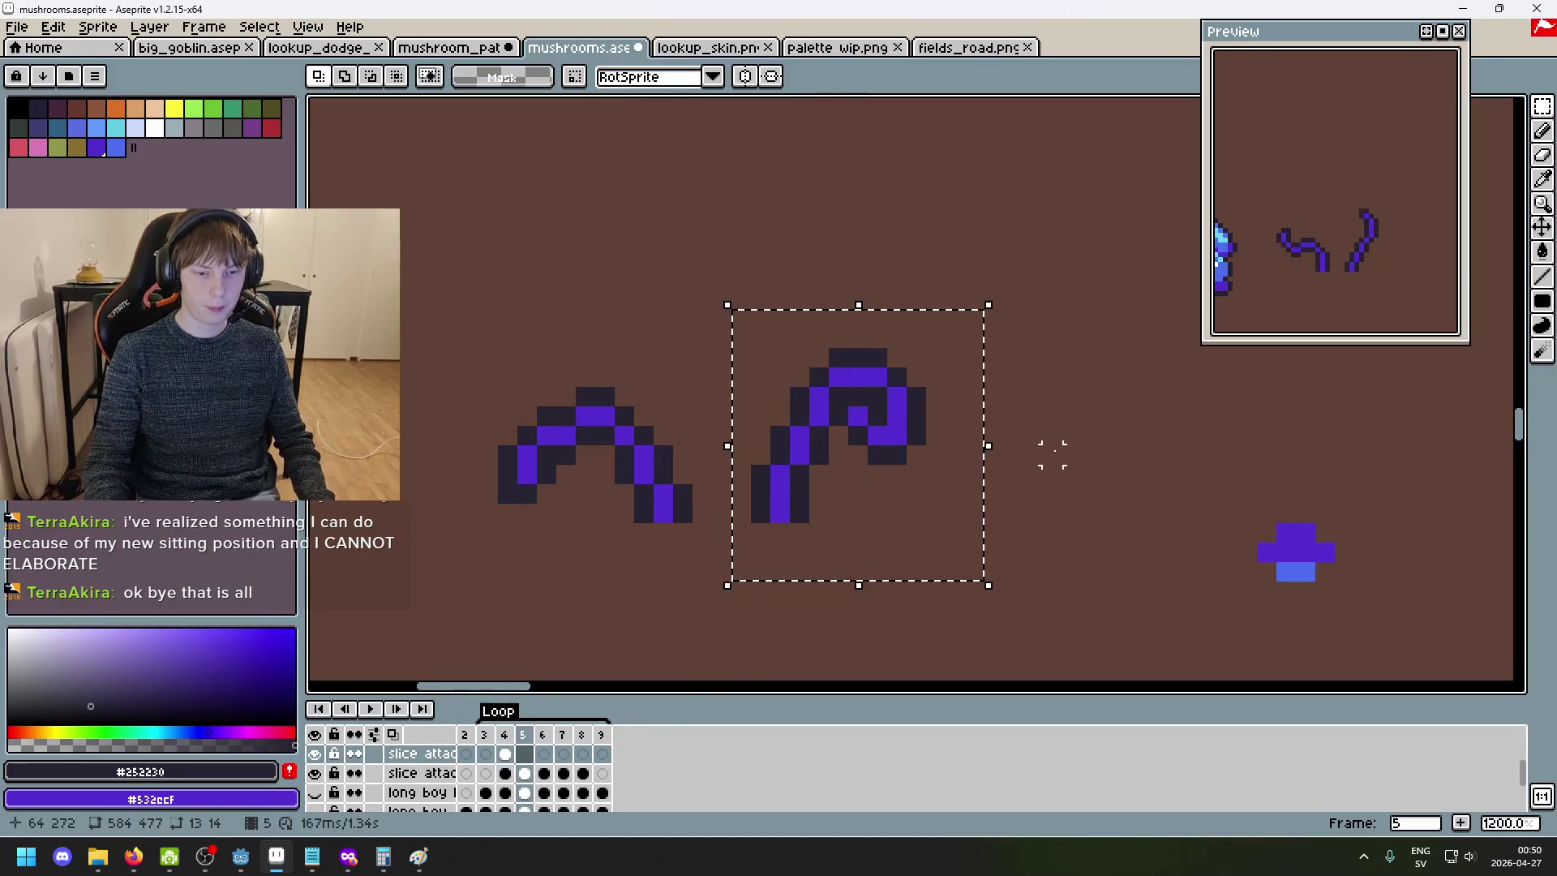
pyautogui.click(415, 774)
pyautogui.hotkey('ctrl', 'd')
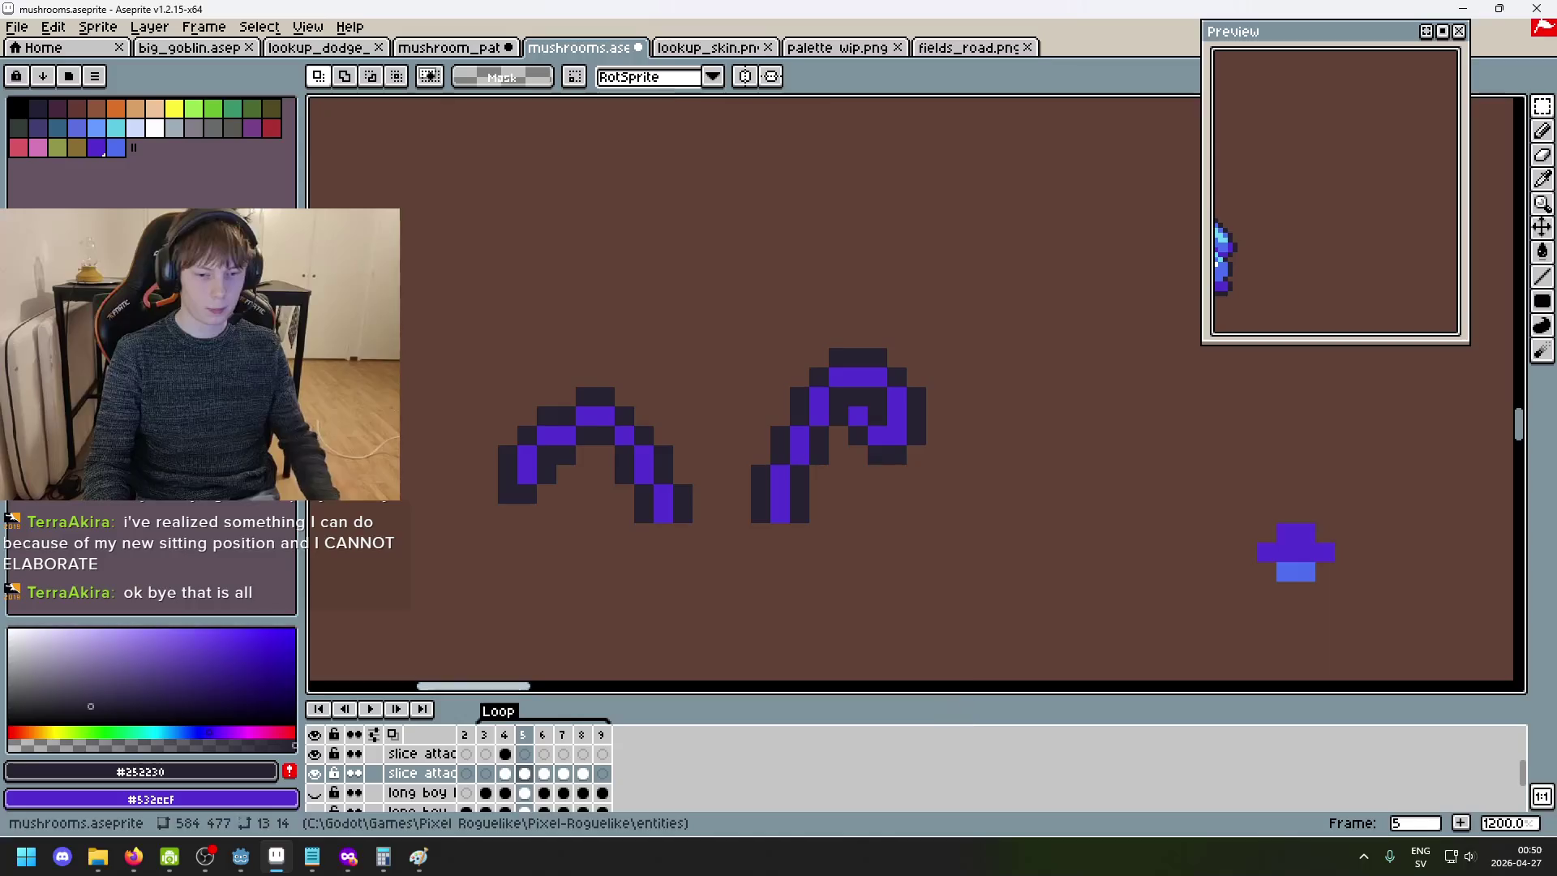
pyautogui.moveTo(965, 659); pyautogui.dragTo(727, 324)
pyautogui.hotkey('ctrl', 'x')
pyautogui.press('Up')
pyautogui.hotkey('ctrl', 'v')
pyautogui.press('Escape')
pyautogui.click(535, 762)
pyautogui.hotkey('ctrl', 'v')
pyautogui.press('Return')
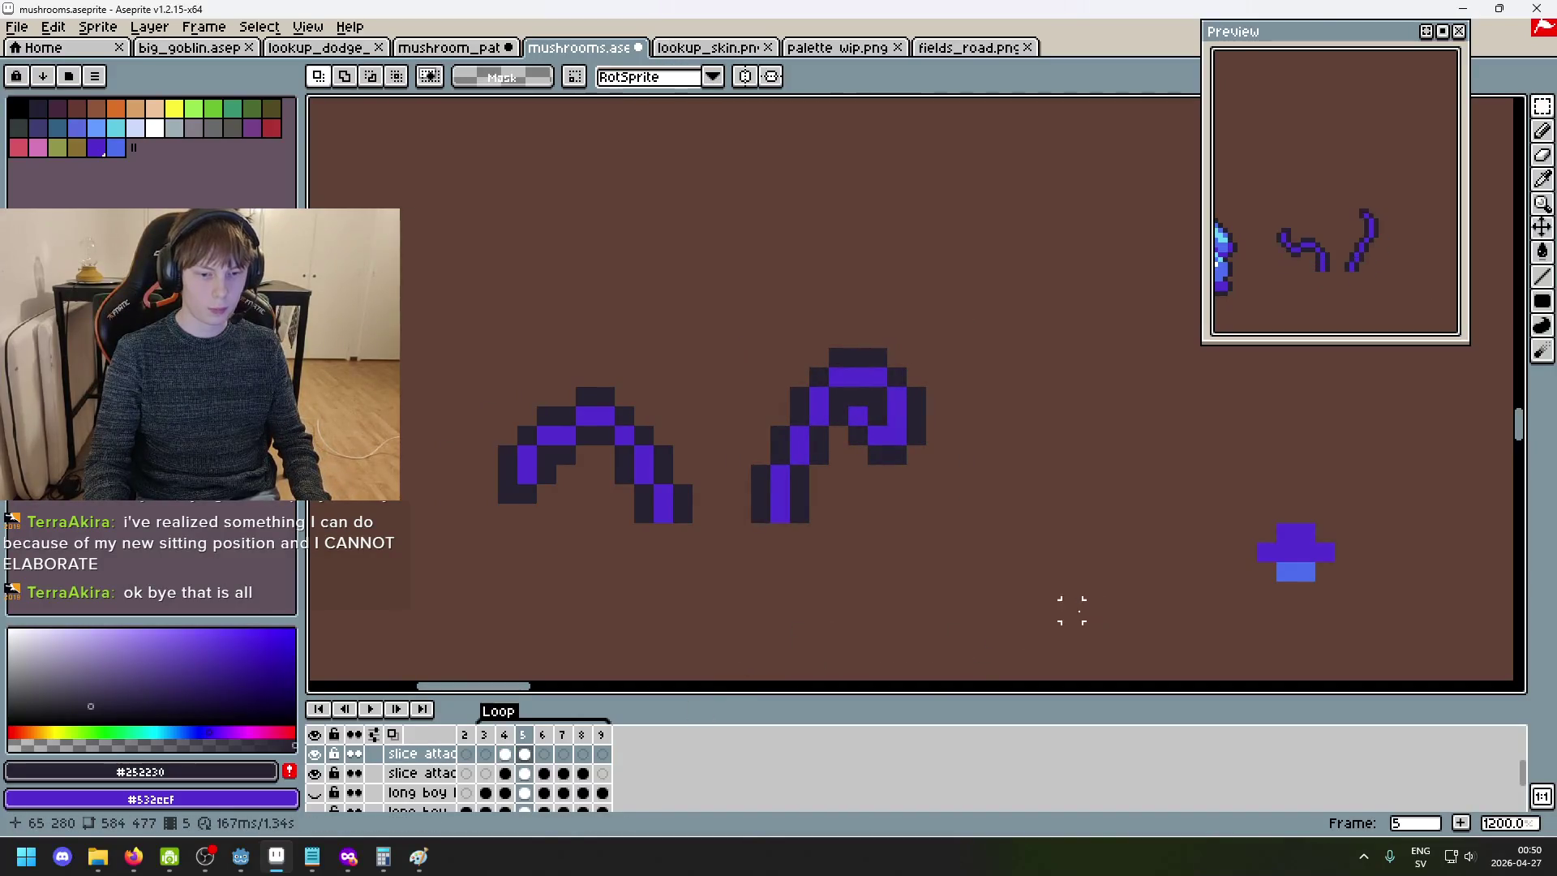
# - Move frame 6's right hook from the Left layer onto the slice attack right layer
pyautogui.press('Right')
pyautogui.press('Down')
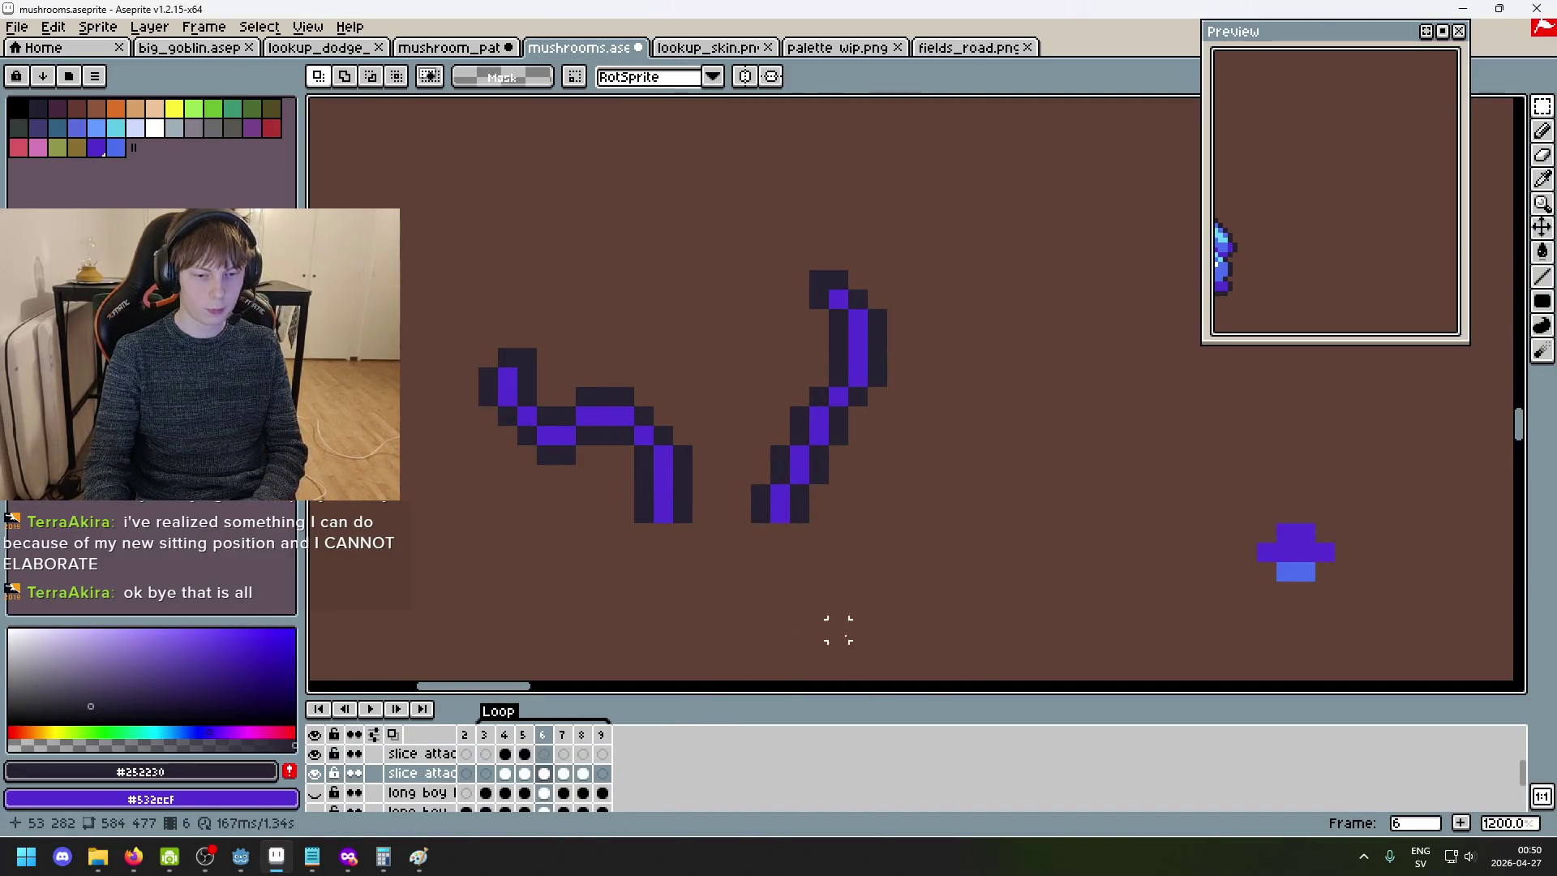
pyautogui.moveTo(807, 645); pyautogui.dragTo(1010, 344)
pyautogui.press('Delete')
pyautogui.press('Up')
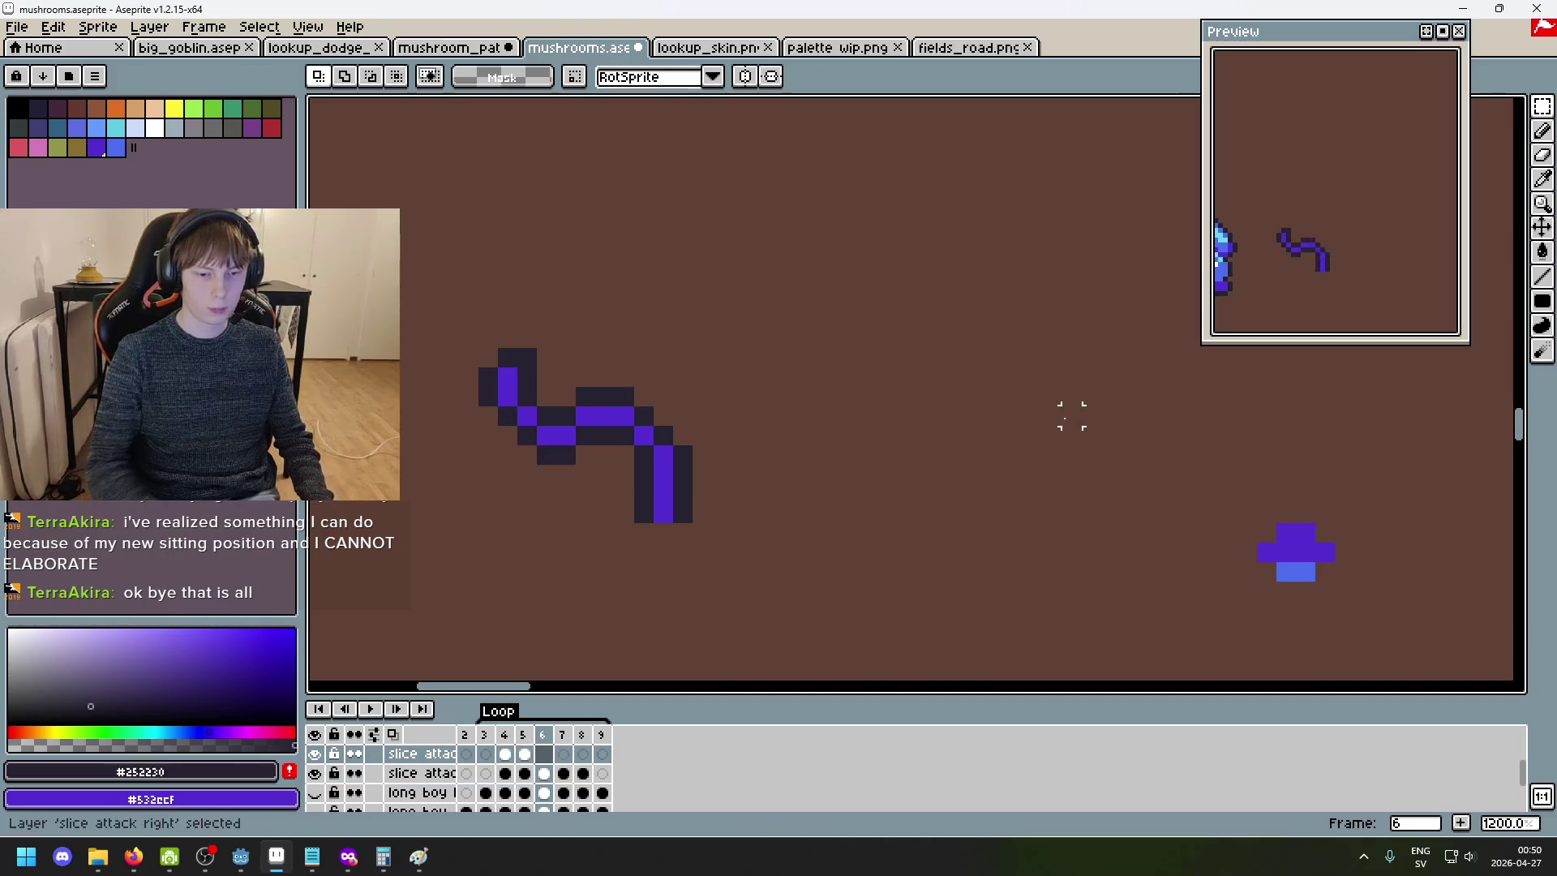
pyautogui.hotkey('ctrl', 'v')
pyautogui.press('Return')
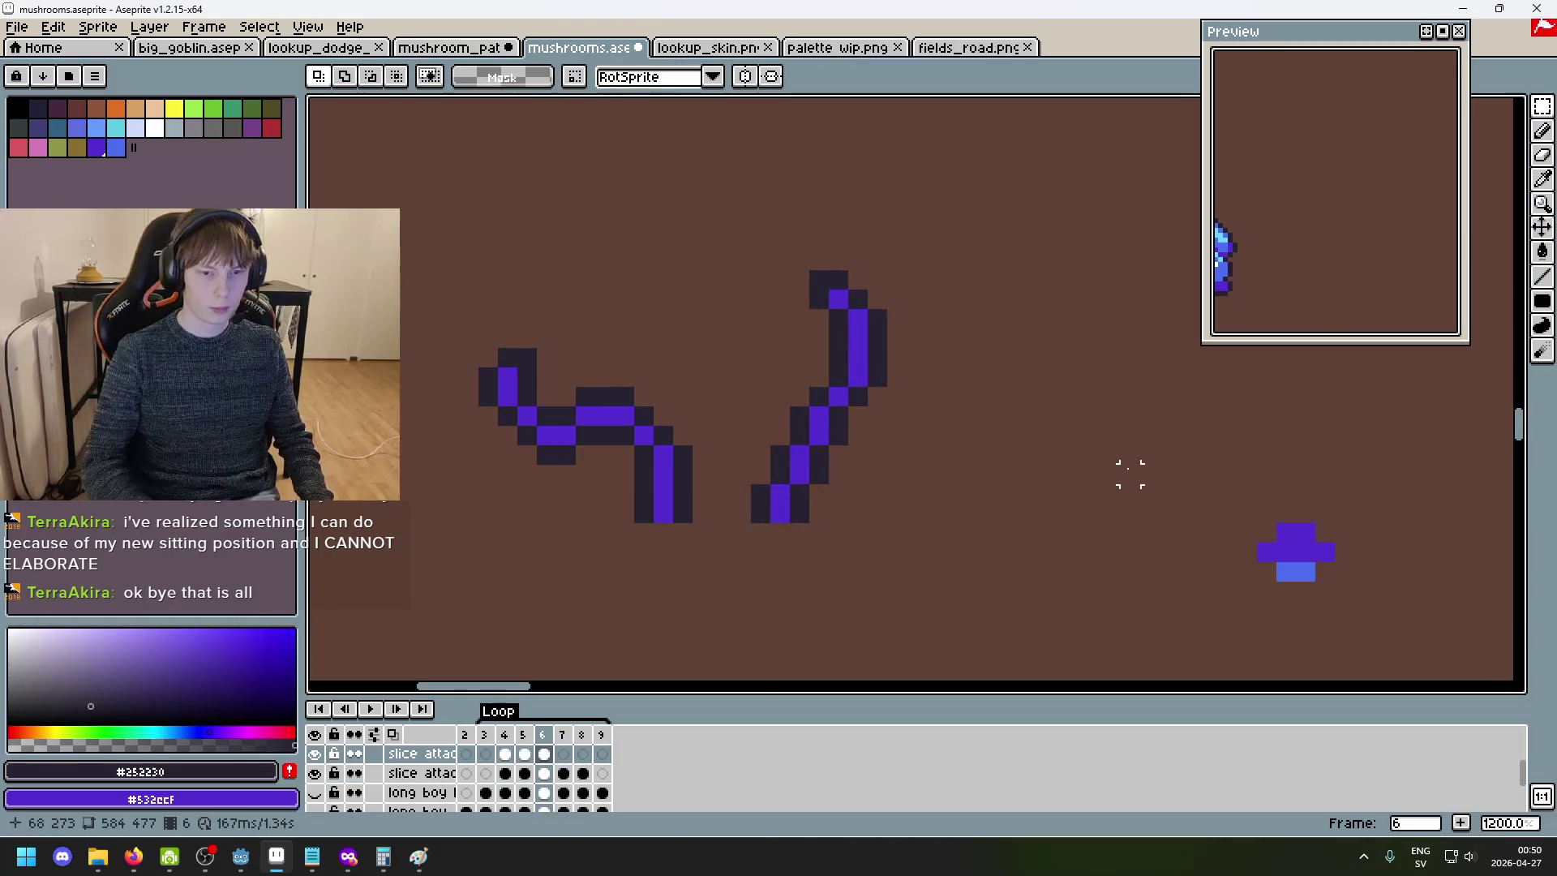
pyautogui.press('Down')
pyautogui.press('Right')
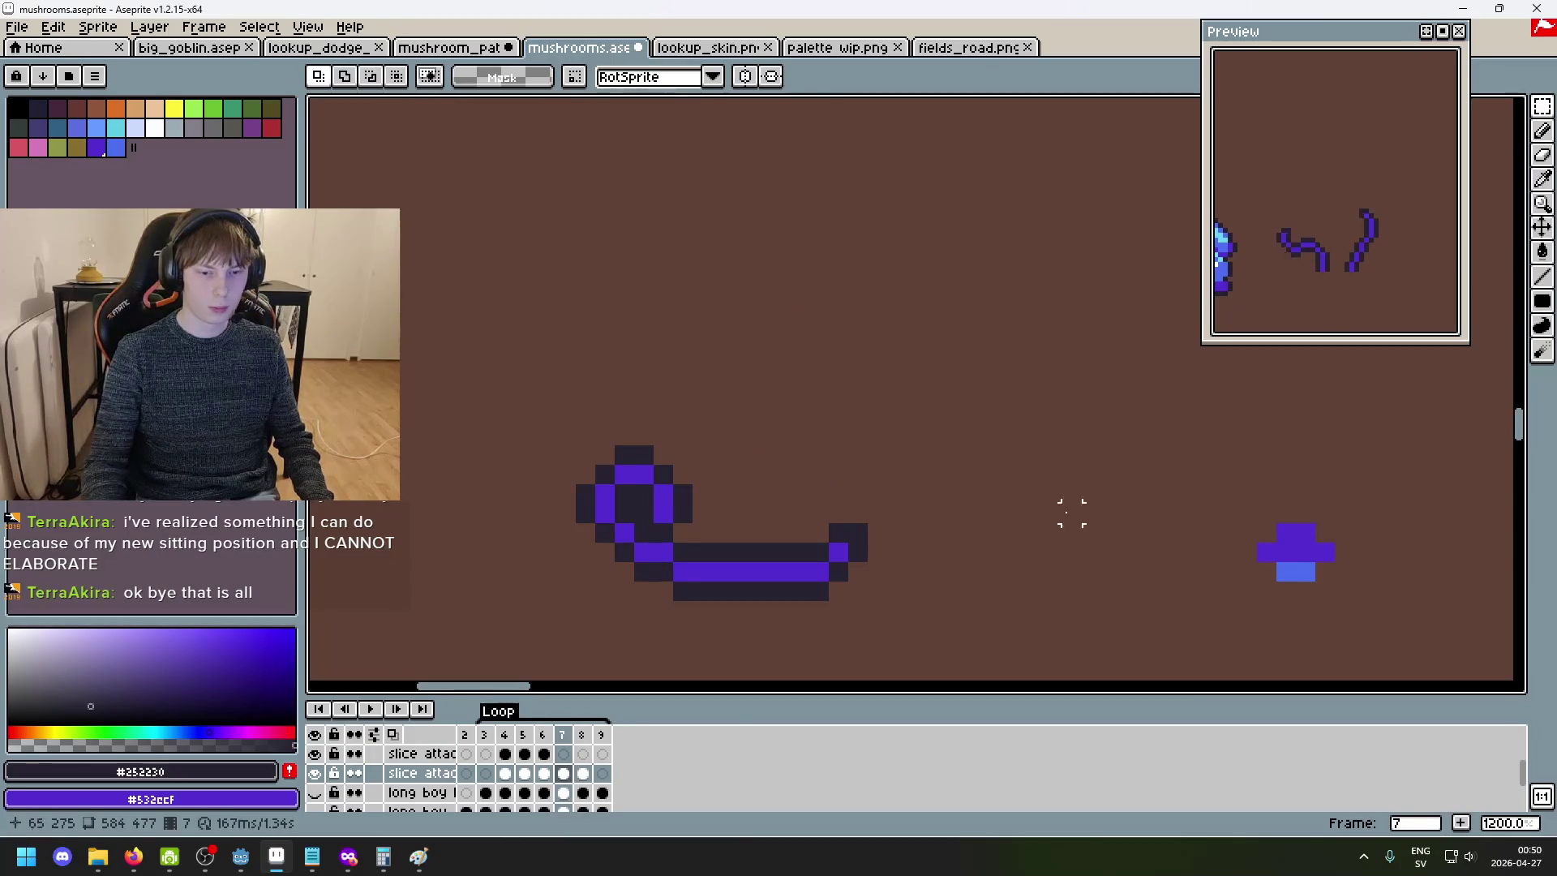
# - Hide the slice attack Left layer, re-enable onion skinning, and play the animation
pyautogui.click(315, 773)
pyautogui.press('Left')
pyautogui.press('Left')
pyautogui.press('Left')
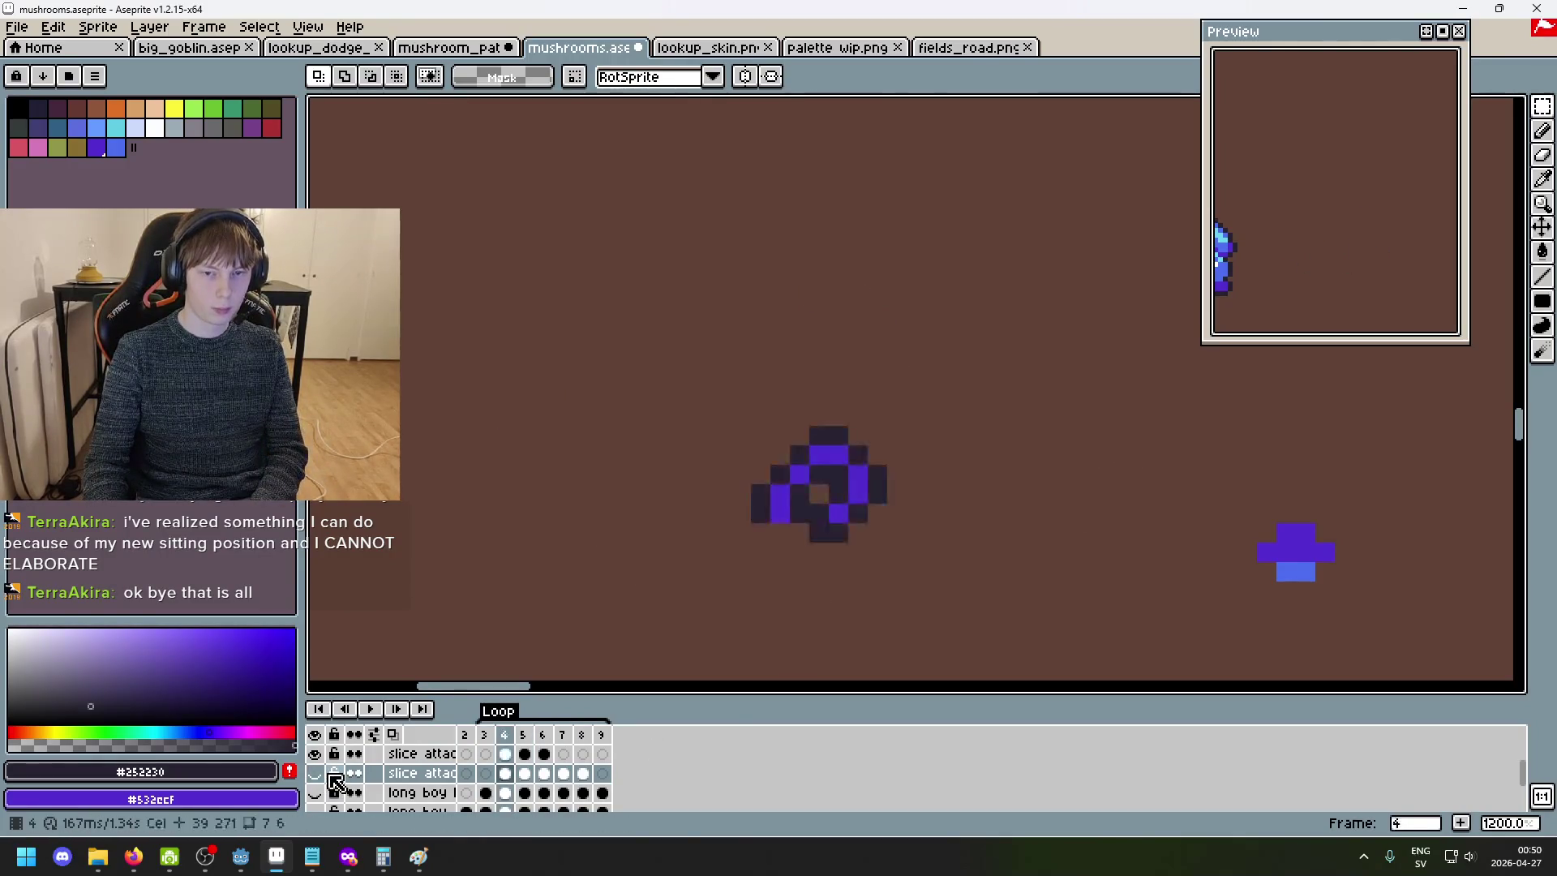
pyautogui.press('Right')
pyautogui.press('Right')
pyautogui.click(392, 734)
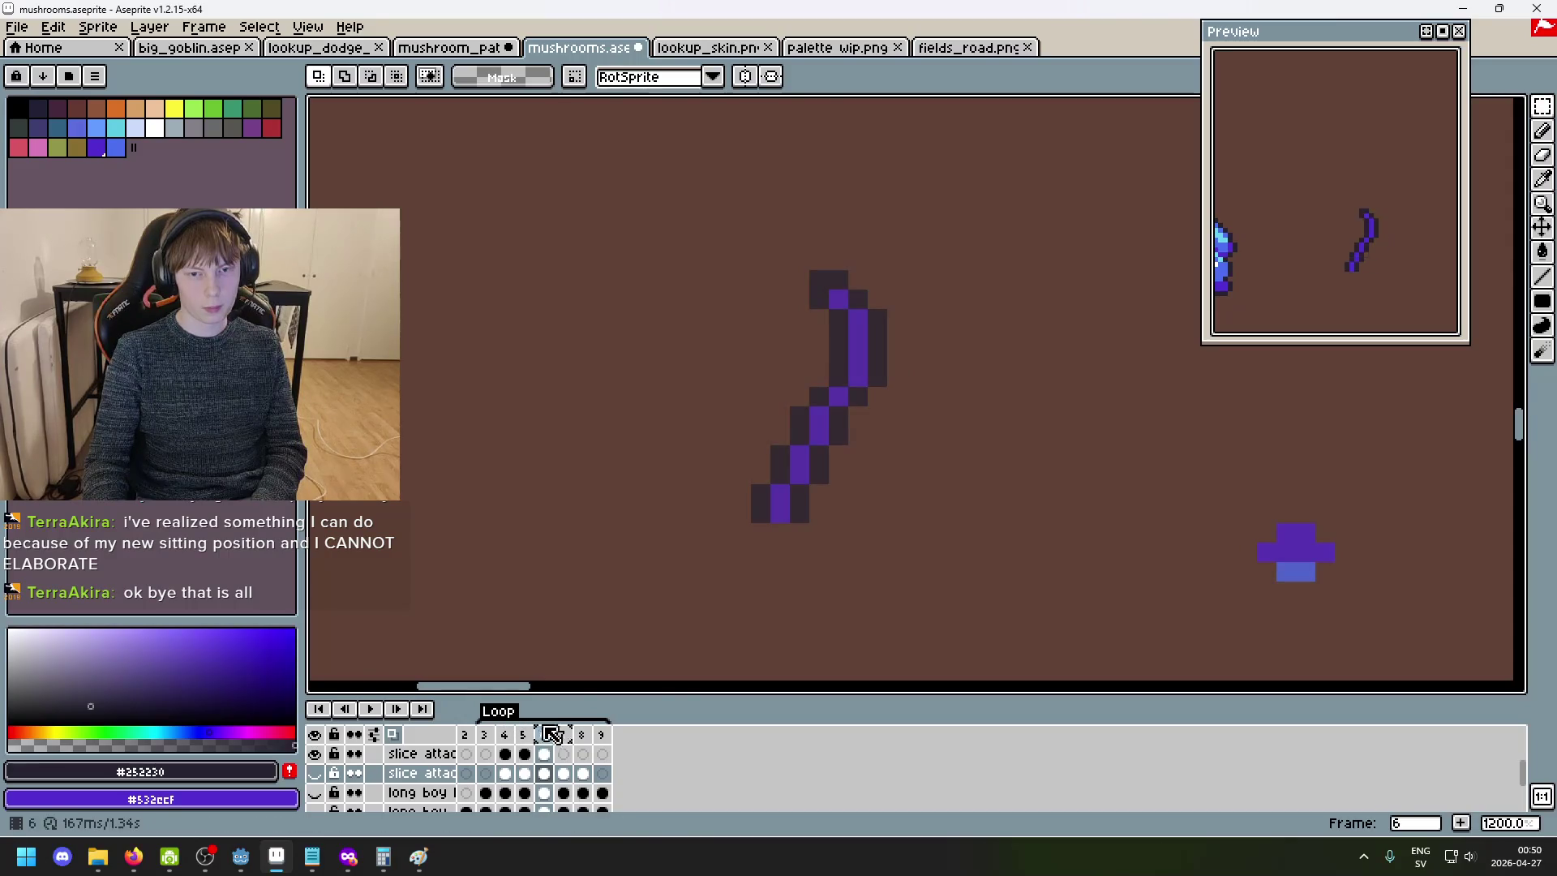
pyautogui.scroll(-3, 777, 543)
pyautogui.press('Return')
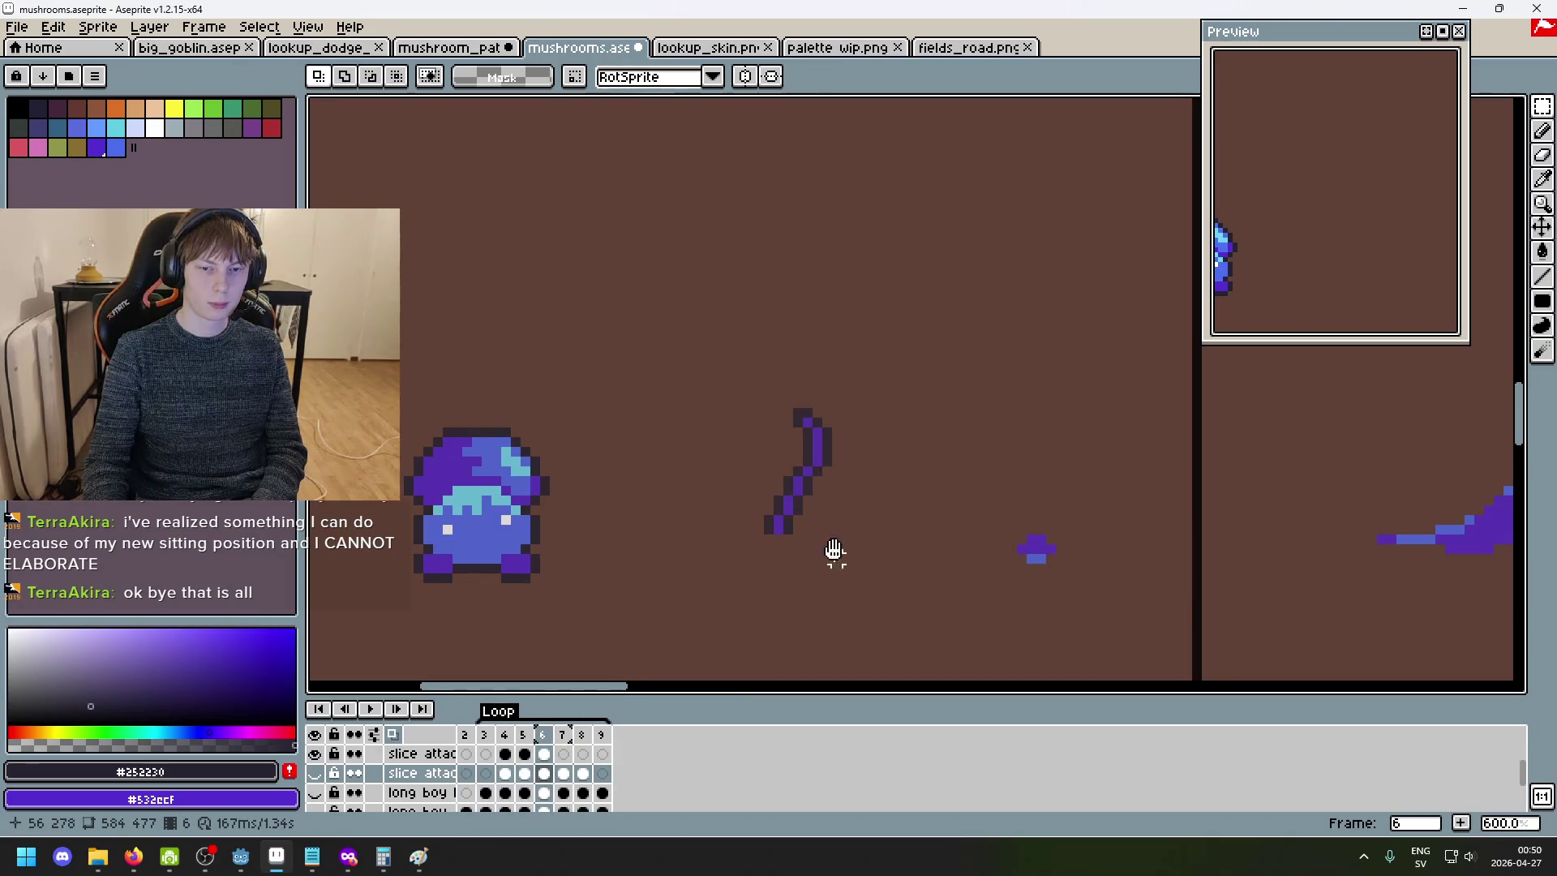
pyautogui.moveTo(836, 559); pyautogui.dragTo(899, 261)
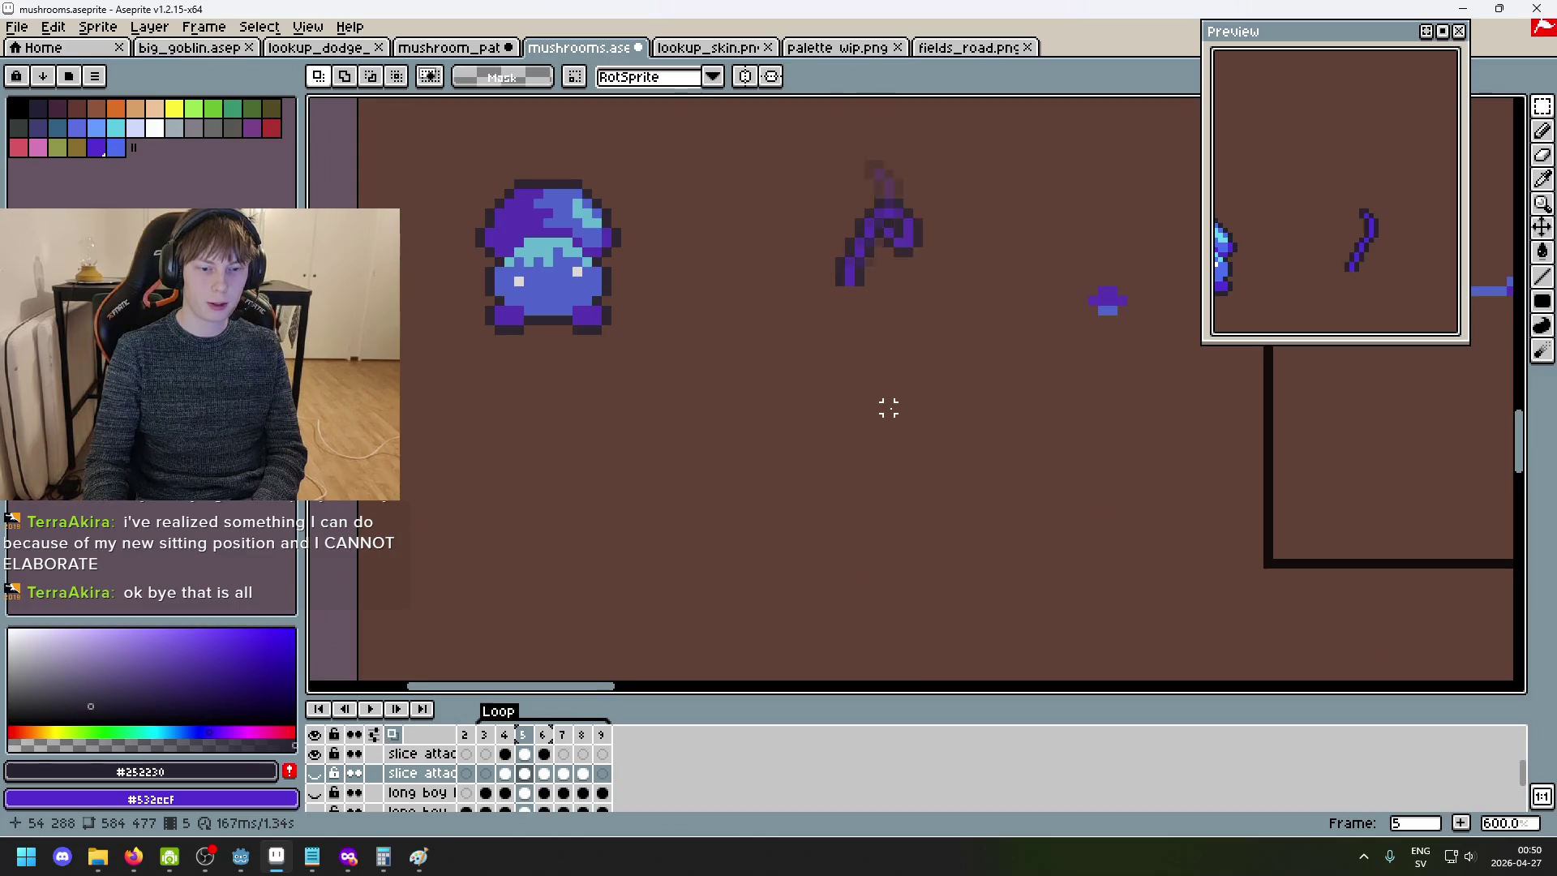